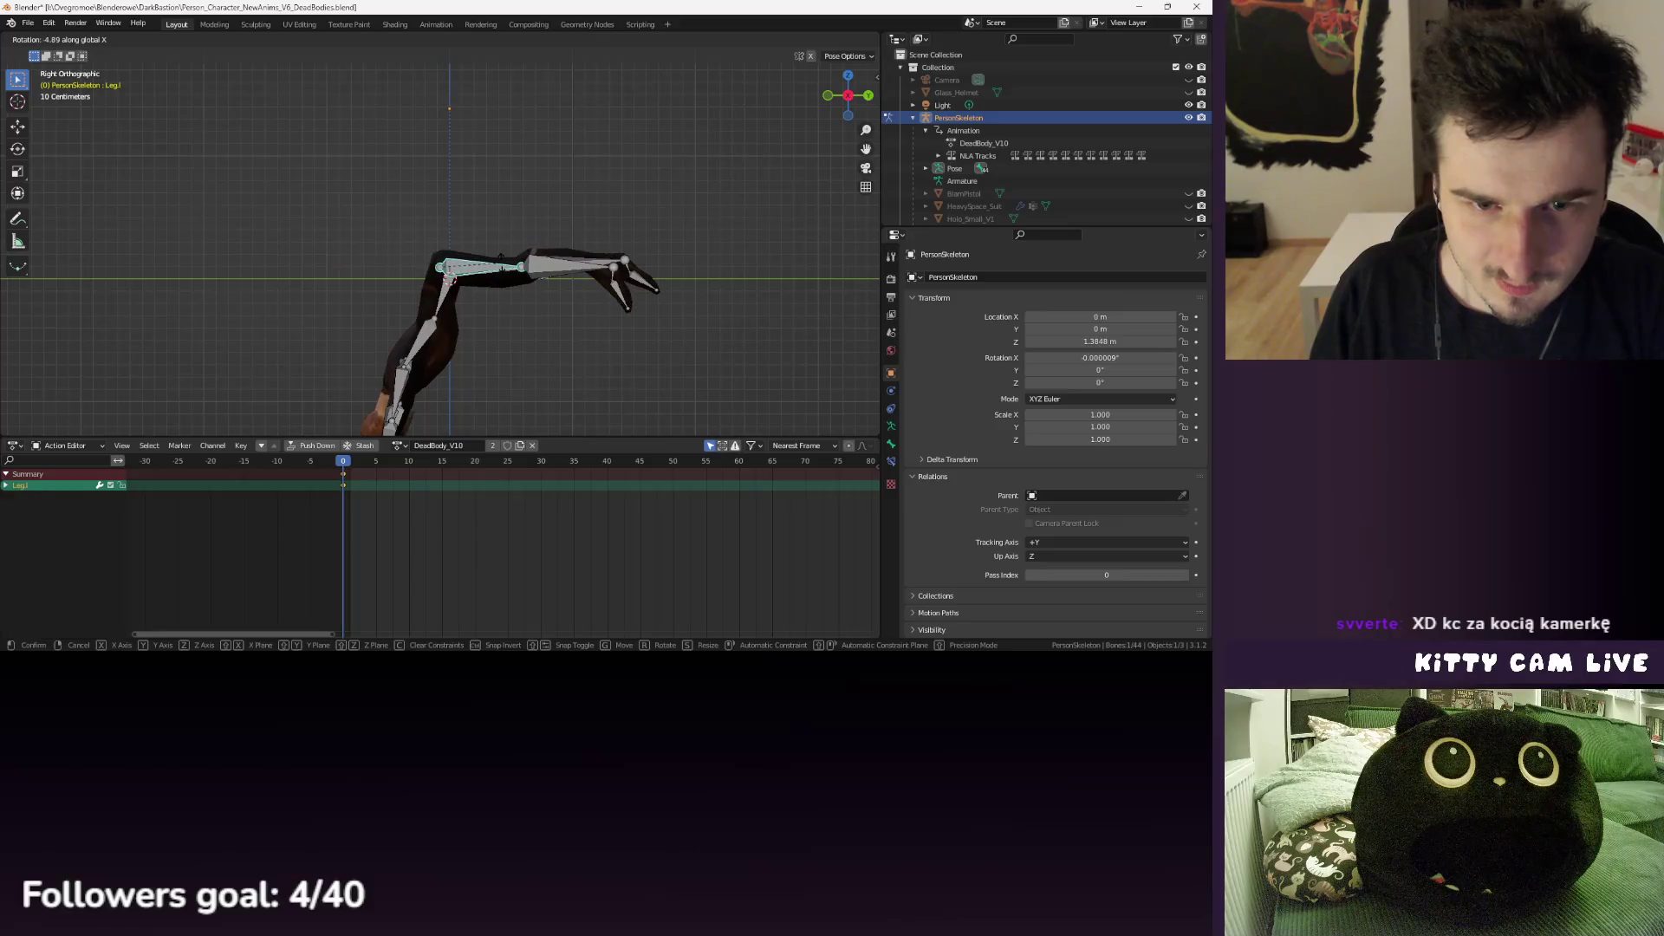
- Rotate both foot bones so the feet lie level
{"action": "left_click", "coordinate": [613, 285]}
{"action": "key", "text": "r"}
{"action": "left_click", "coordinate": [629, 276]}
{"action": "left_click", "coordinate": [632, 268]}
{"action": "key", "text": "r"}
{"action": "left_click", "coordinate": [633, 268]}
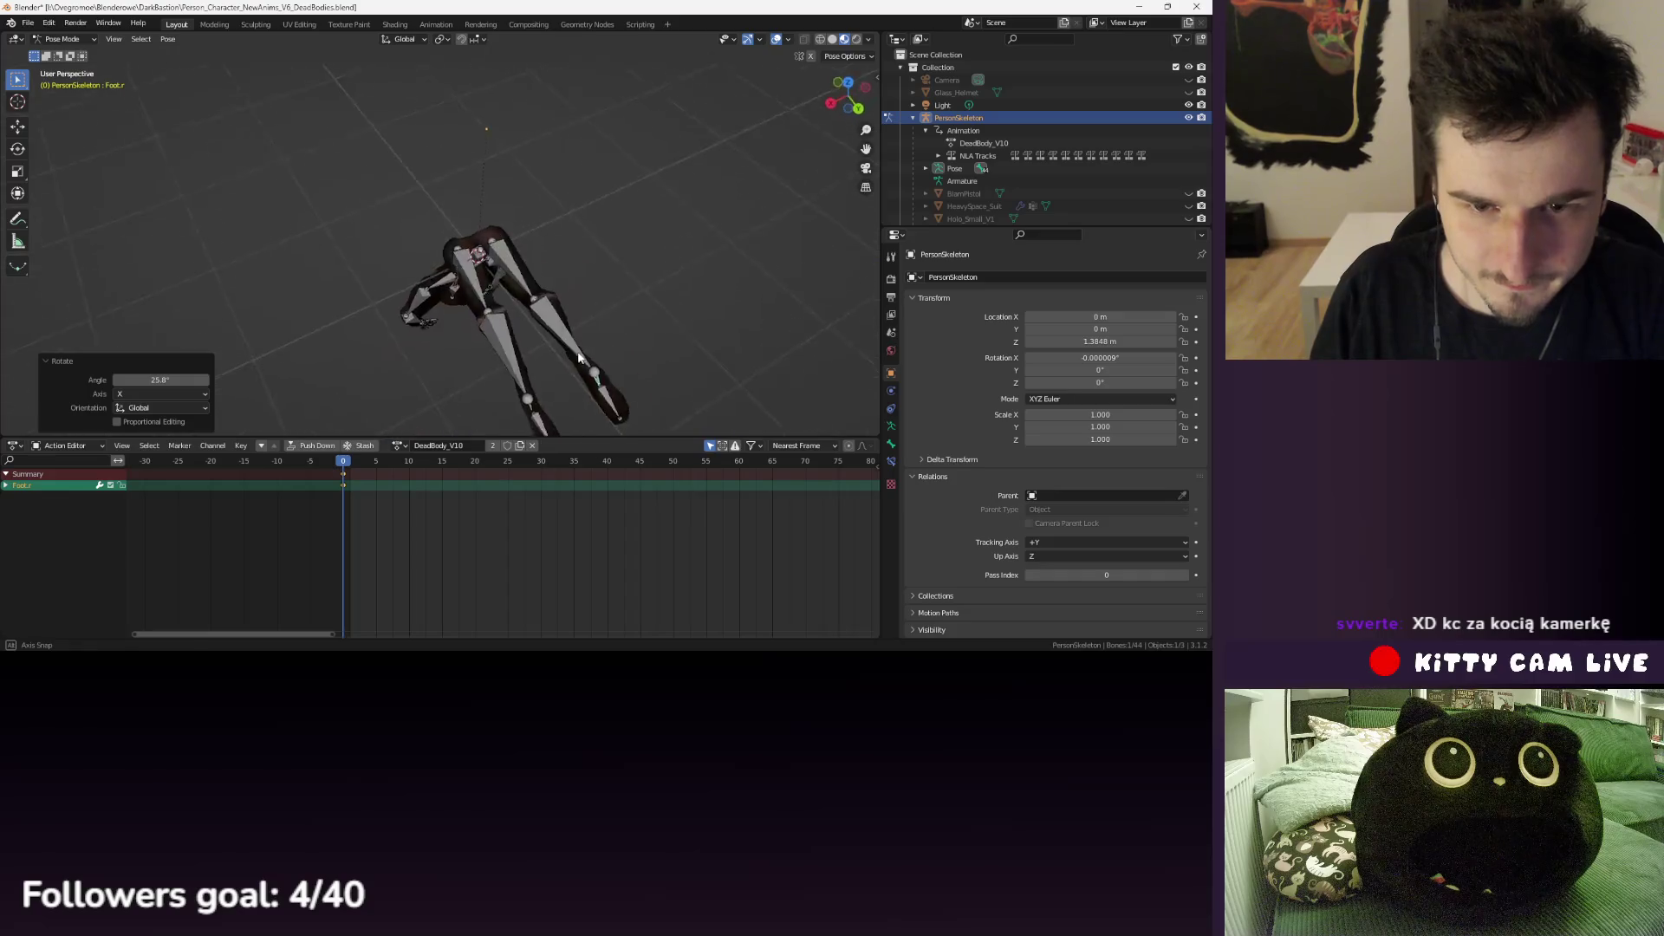
- Bend the right lower leg around Z and the Spine bone around X
{"action": "left_click", "coordinate": [513, 296]}
{"action": "key", "text": "r"}
{"action": "key", "text": "z"}
{"action": "left_click", "coordinate": [555, 260]}
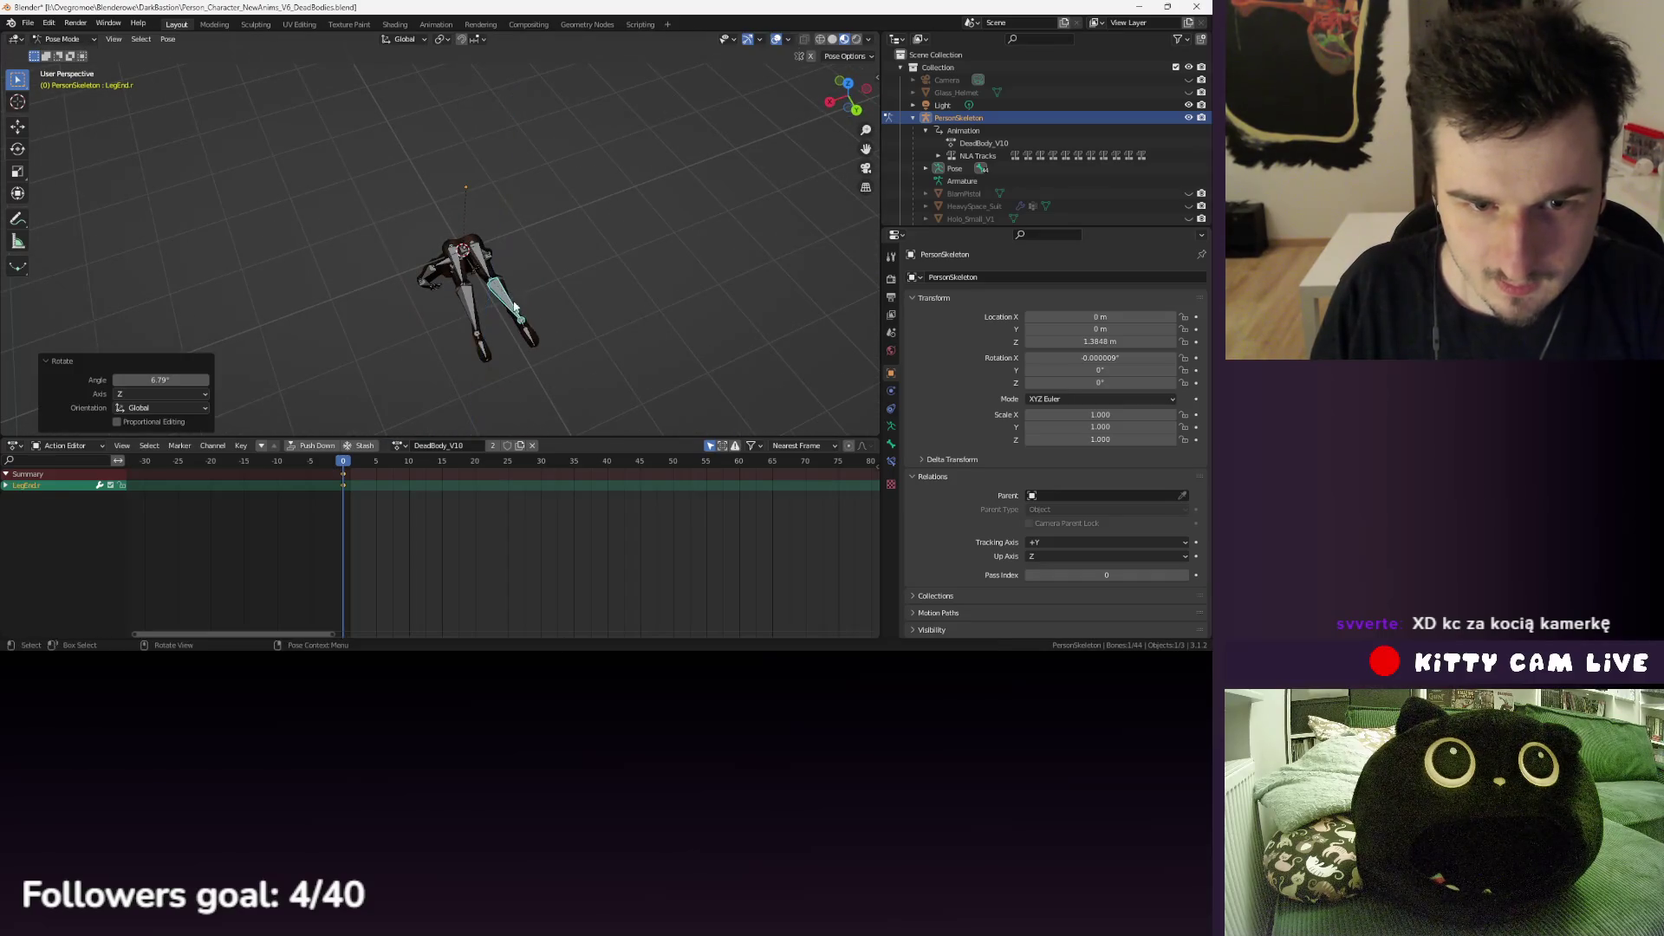
{"action": "left_click", "coordinate": [425, 314]}
{"action": "key", "text": "r"}
{"action": "key", "text": "x"}
{"action": "left_click", "coordinate": [433, 329]}
- In side view, rotate the neck and arm bones together around X
{"action": "key", "text": "KP_3"}
{"action": "scroll", "coordinate": [474, 335], "scroll_direction": "up", "scroll_amount": 4}
{"action": "scroll", "coordinate": [475, 332], "scroll_direction": "down", "scroll_amount": 3}
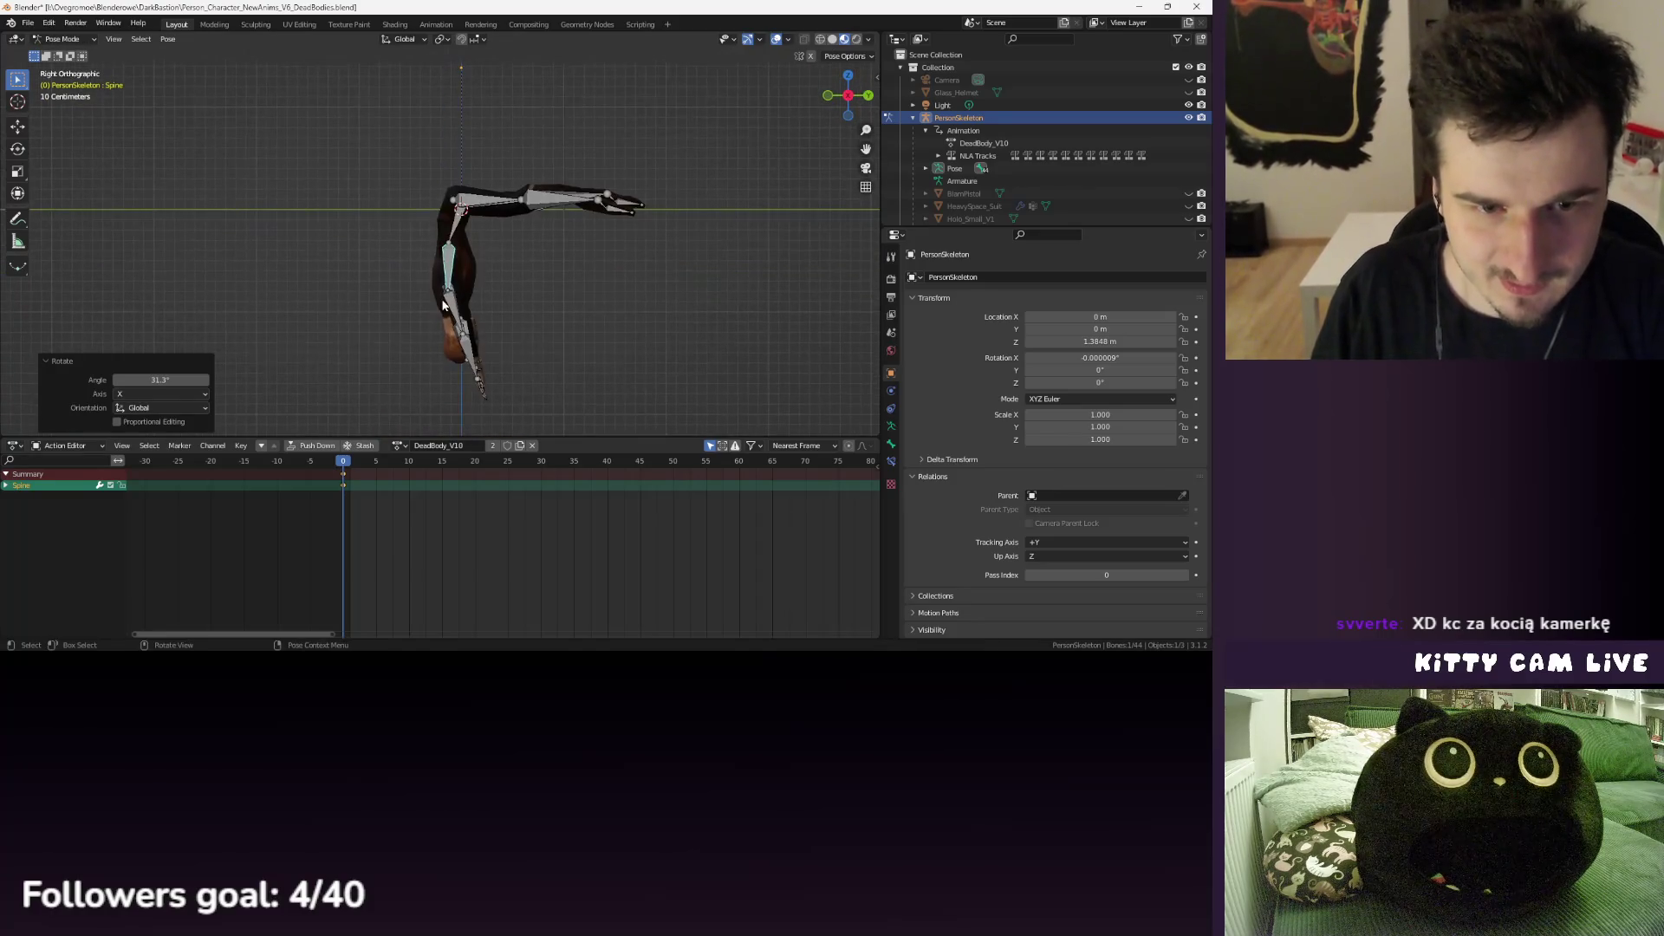
{"action": "left_click", "coordinate": [459, 322], "text": "shift"}
{"action": "left_click", "coordinate": [458, 322], "text": "shift"}
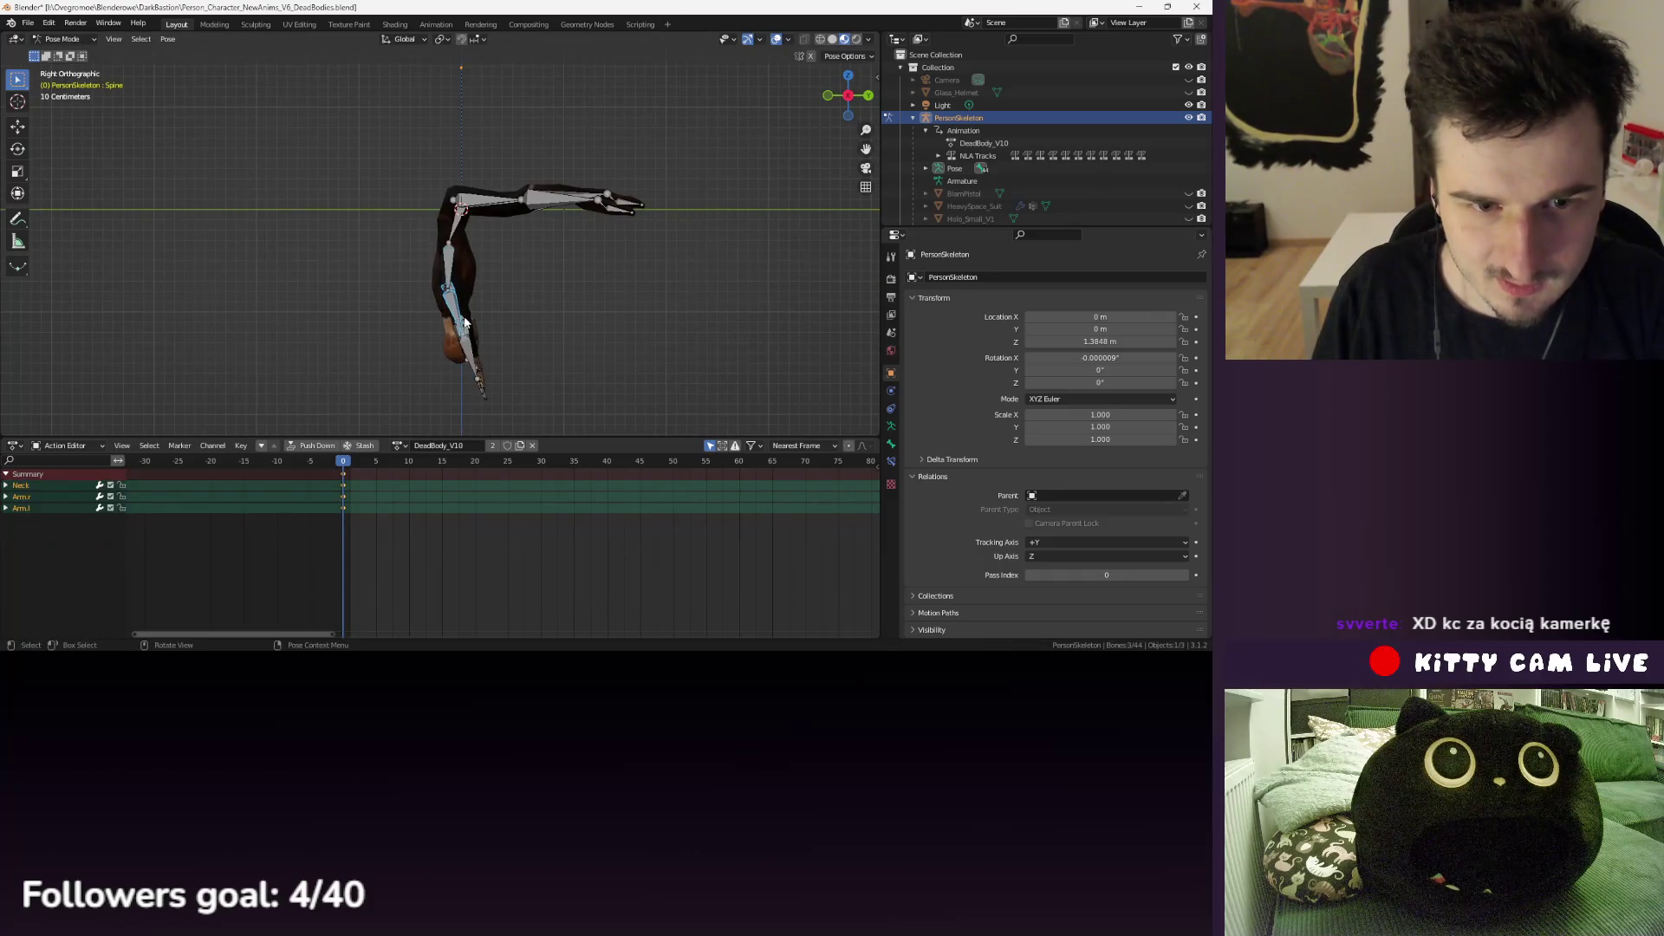
{"action": "key", "text": "r"}
{"action": "key", "text": "x"}
{"action": "left_click", "coordinate": [459, 322]}
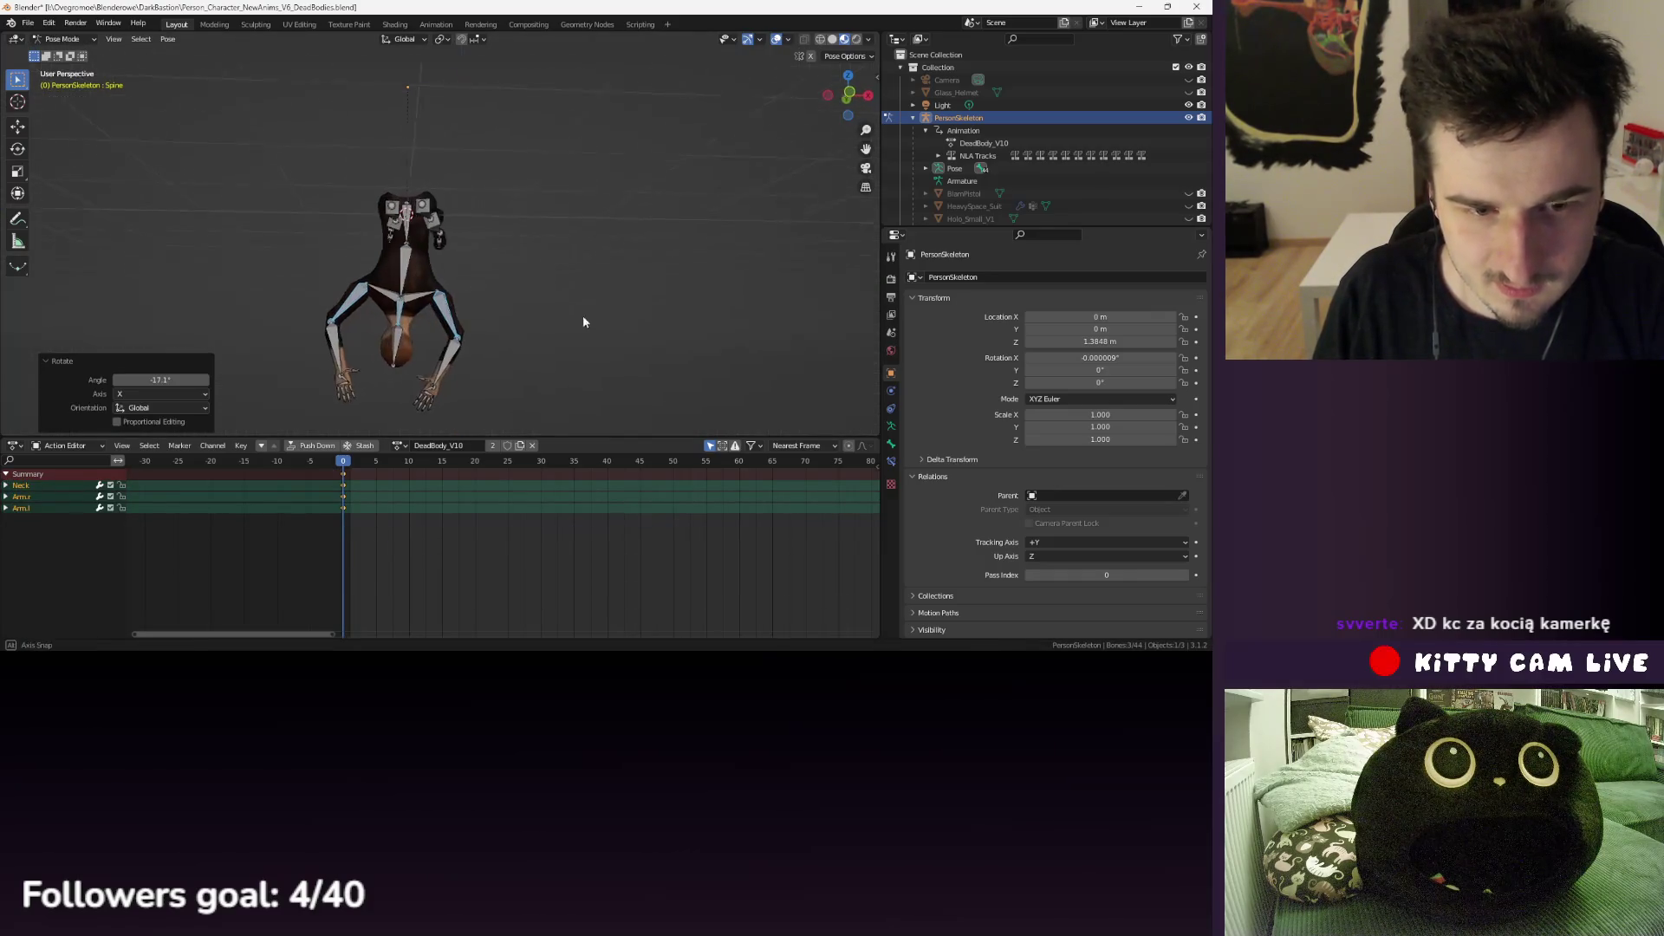
- Rotate the left upper arm down, then turn the left forearm around Y
{"action": "left_click", "coordinate": [452, 327]}
{"action": "key", "text": "r"}
{"action": "left_click", "coordinate": [437, 343]}
{"action": "left_click", "coordinate": [435, 369]}
{"action": "key", "text": "r"}
{"action": "key", "text": "y"}
{"action": "left_click", "coordinate": [447, 365]}
{"action": "key", "text": "r"}
{"action": "key", "text": "Escape"}
- From the front view, tilt the spine slightly around Y
{"action": "left_click", "coordinate": [350, 298]}
{"action": "key", "text": "y"}
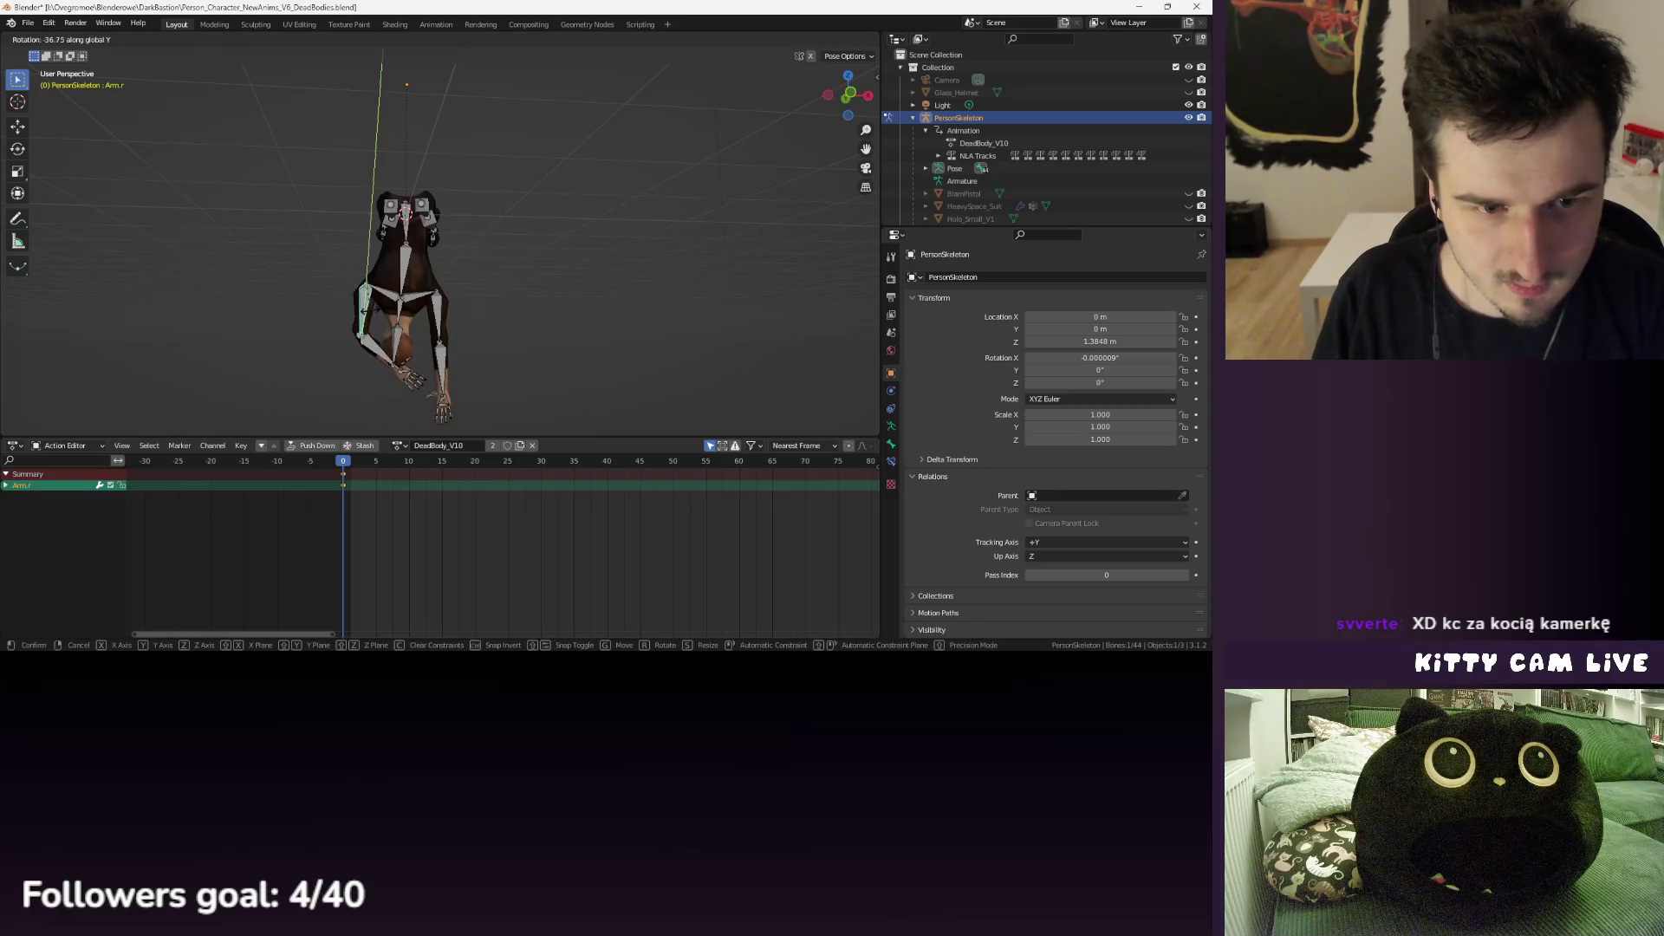
{"action": "key", "text": "Escape"}
{"action": "key", "text": "KP_1"}
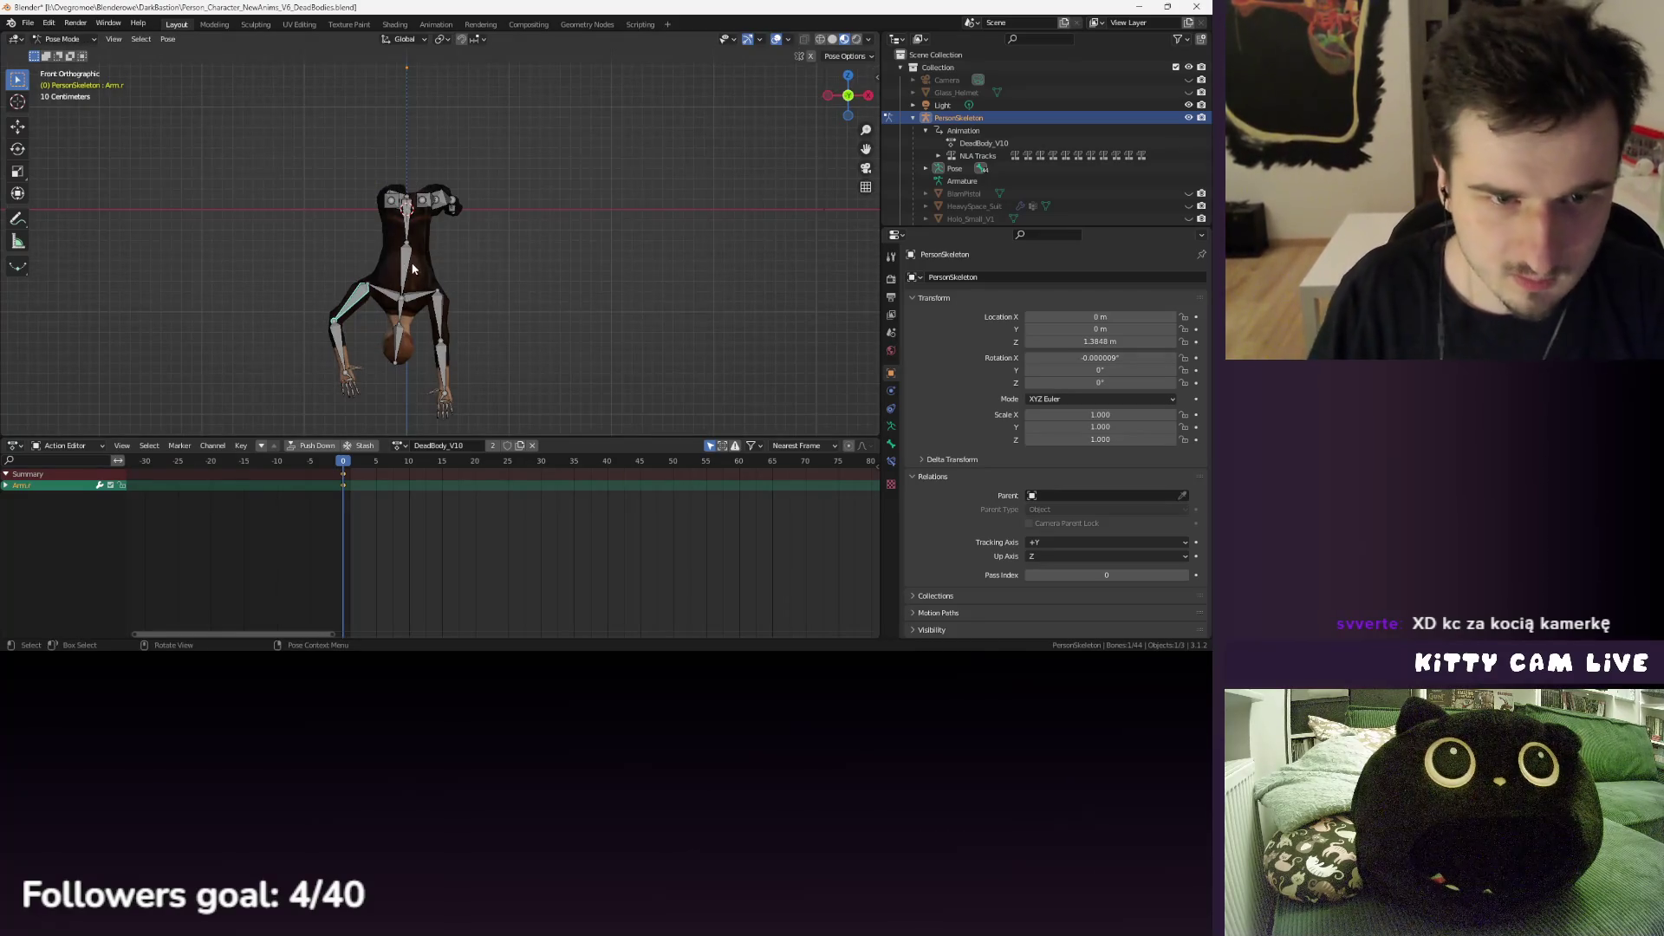
{"action": "key", "text": "r"}
{"action": "key", "text": "y"}
{"action": "left_click", "coordinate": [449, 316]}
- Let the right upper arm and right forearm hang by rotating each around Y
{"action": "left_click", "coordinate": [368, 305]}
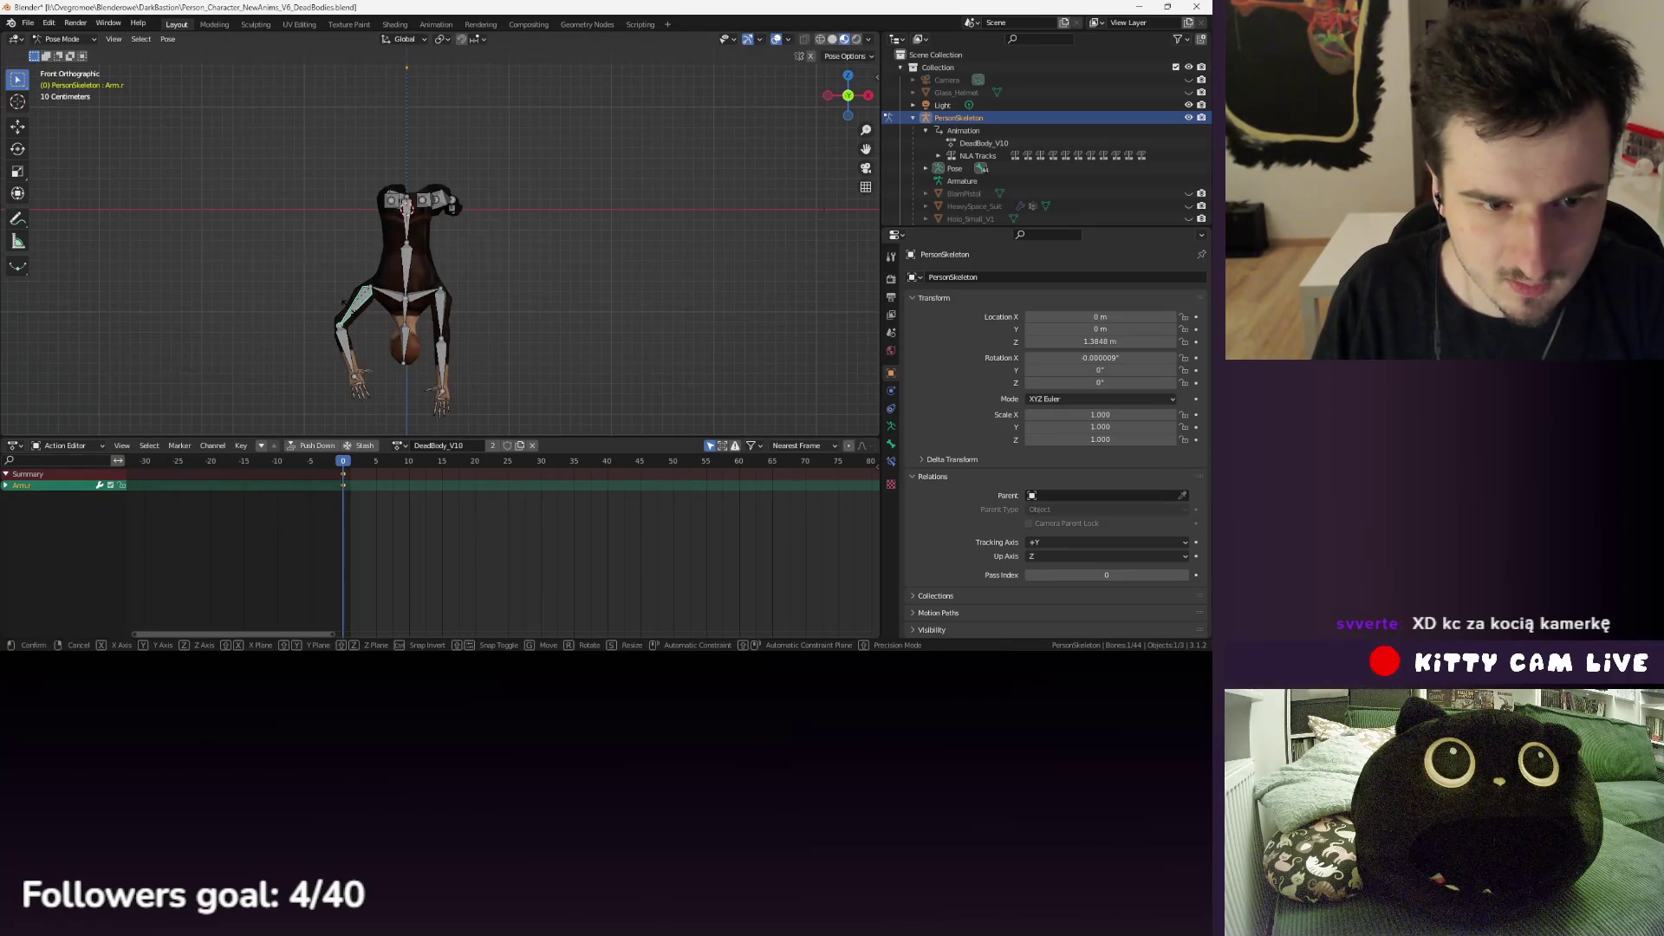
{"action": "key", "text": "r"}
{"action": "key", "text": "y"}
{"action": "left_click", "coordinate": [358, 314]}
{"action": "left_click", "coordinate": [381, 351]}
{"action": "key", "text": "r"}
{"action": "key", "text": "y"}
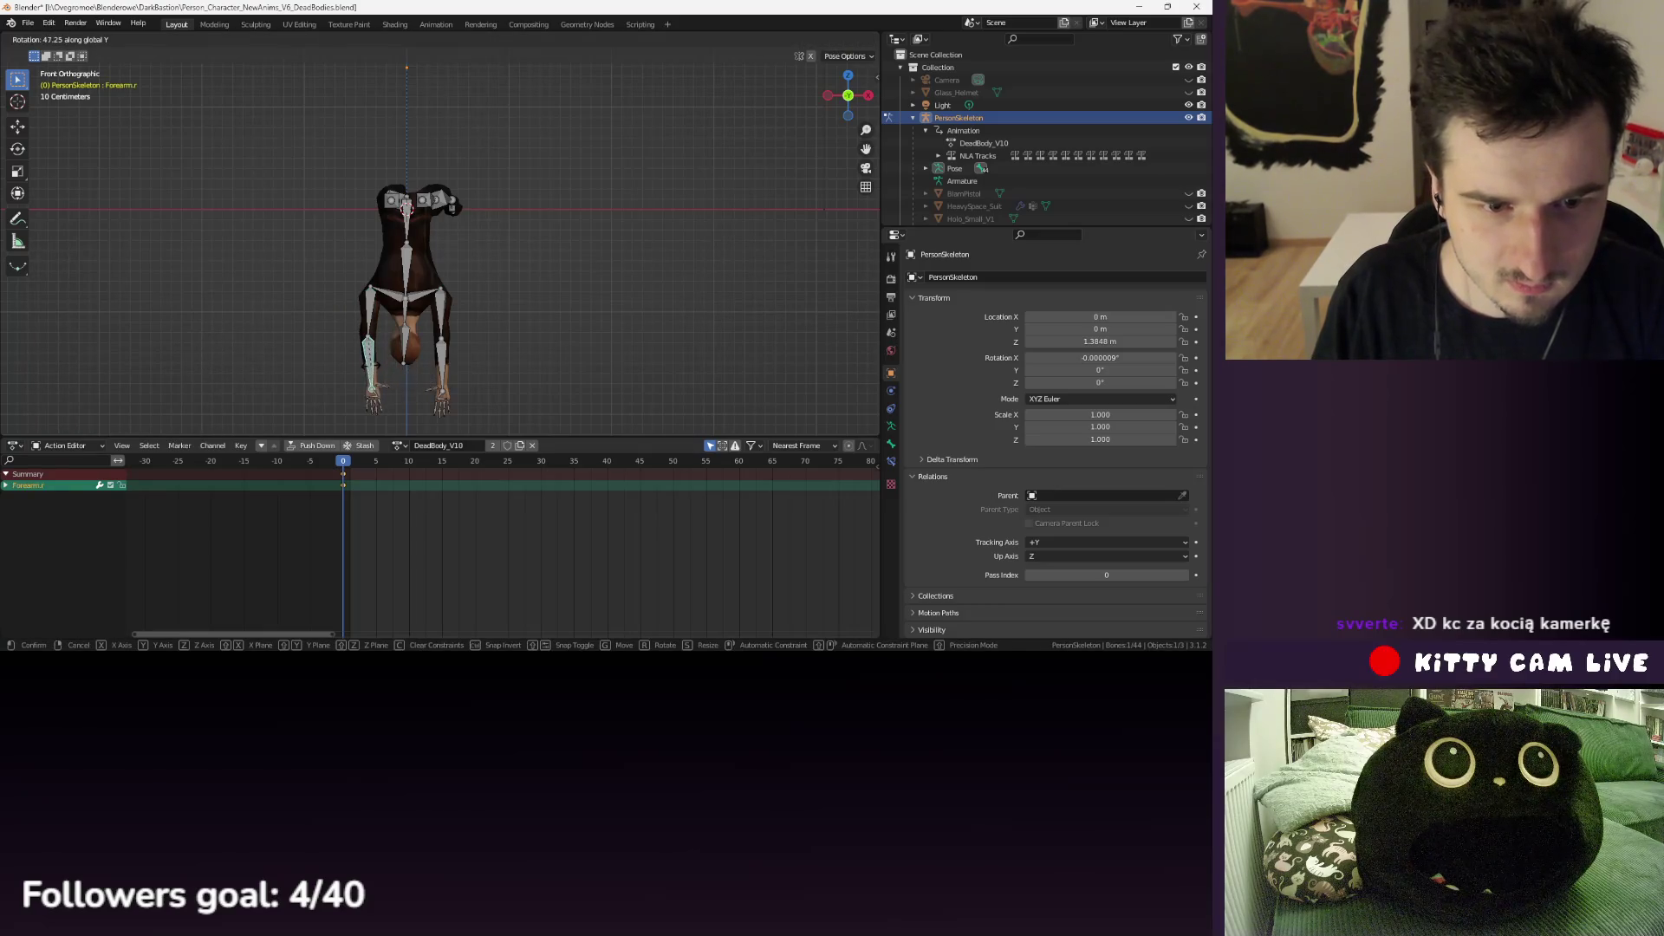
{"action": "left_click", "coordinate": [425, 260]}
{"action": "mouse_move", "coordinate": [424, 255]}
{"action": "left_mouse_down"}
{"action": "mouse_move", "coordinate": [486, 245]}
{"action": "mouse_move", "coordinate": [639, 268]}
{"action": "mouse_move", "coordinate": [372, 260]}
{"action": "left_mouse_up"}
{"action": "left_click", "coordinate": [455, 264]}
- Tilt the Head bone around X, then turn it around the vertical axis
{"action": "key", "text": "r"}
{"action": "key", "text": "x"}
{"action": "left_click", "coordinate": [455, 260]}
{"action": "key", "text": "r"}
{"action": "key", "text": "z"}
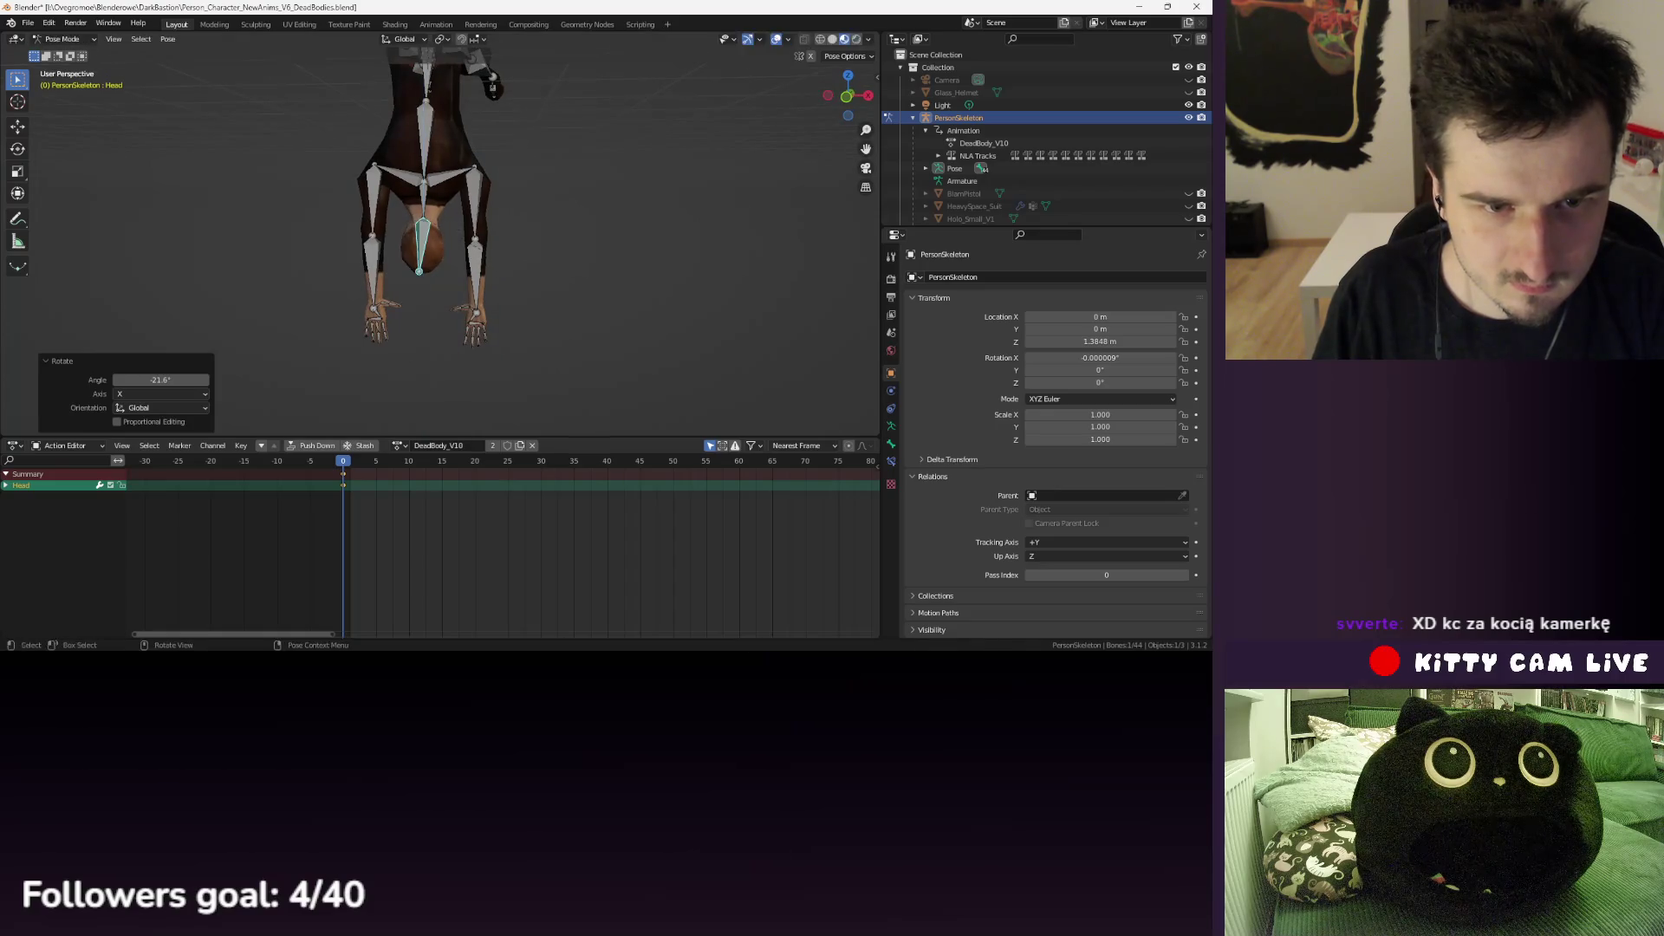
{"action": "key", "text": "x"}
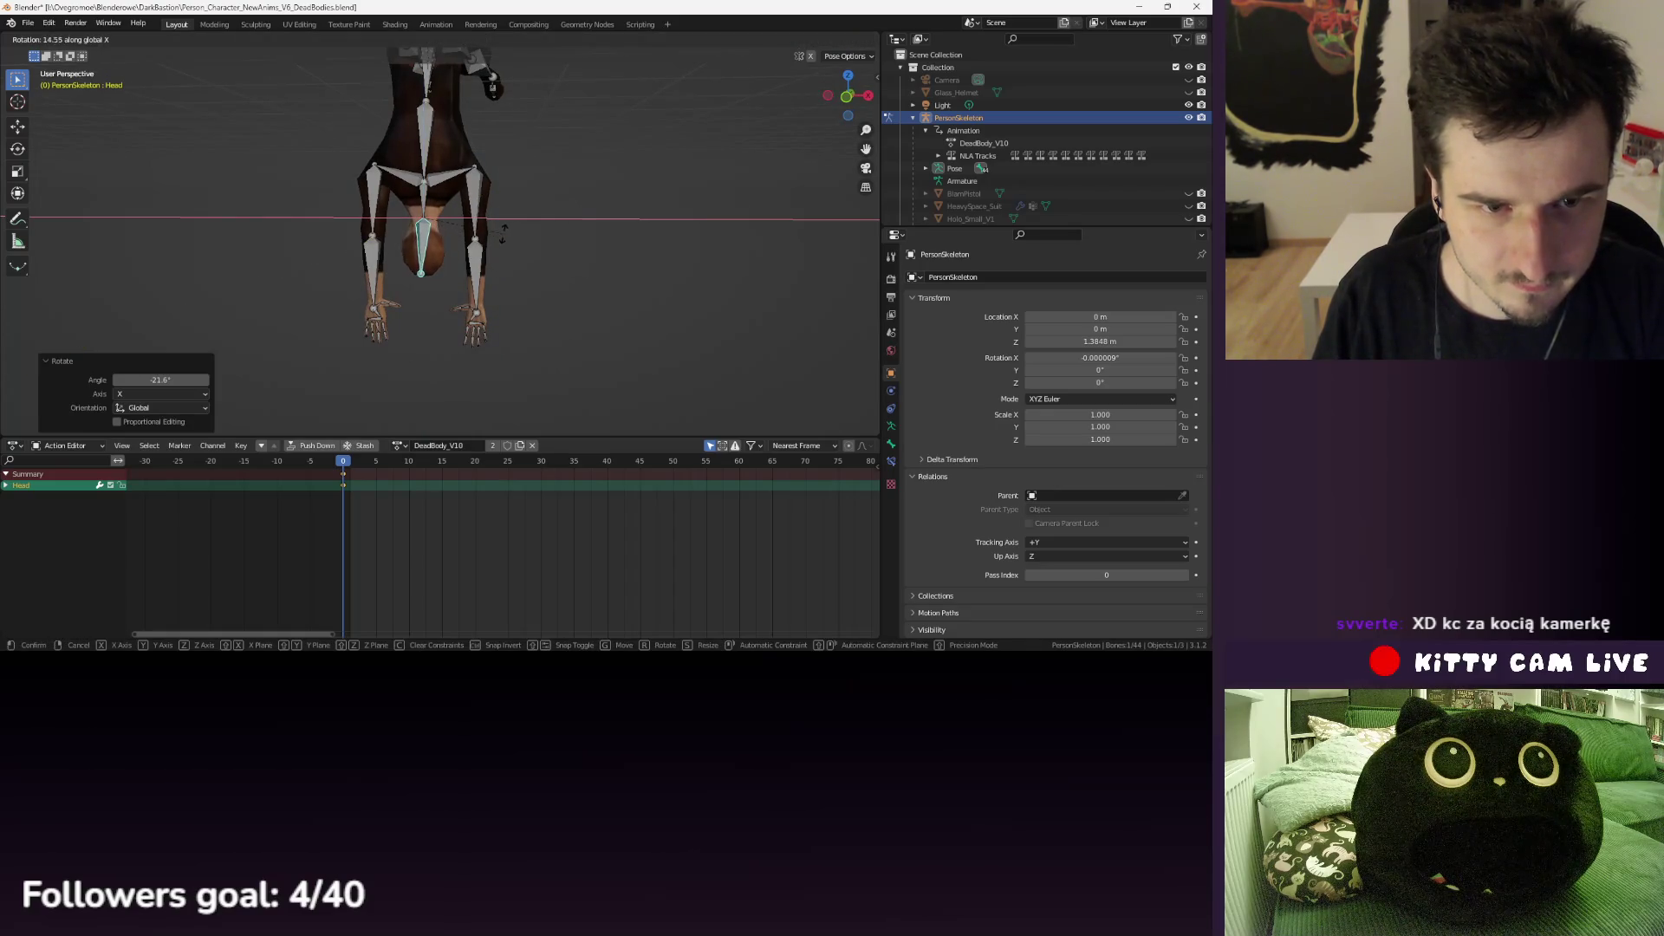
{"action": "key", "text": "y"}
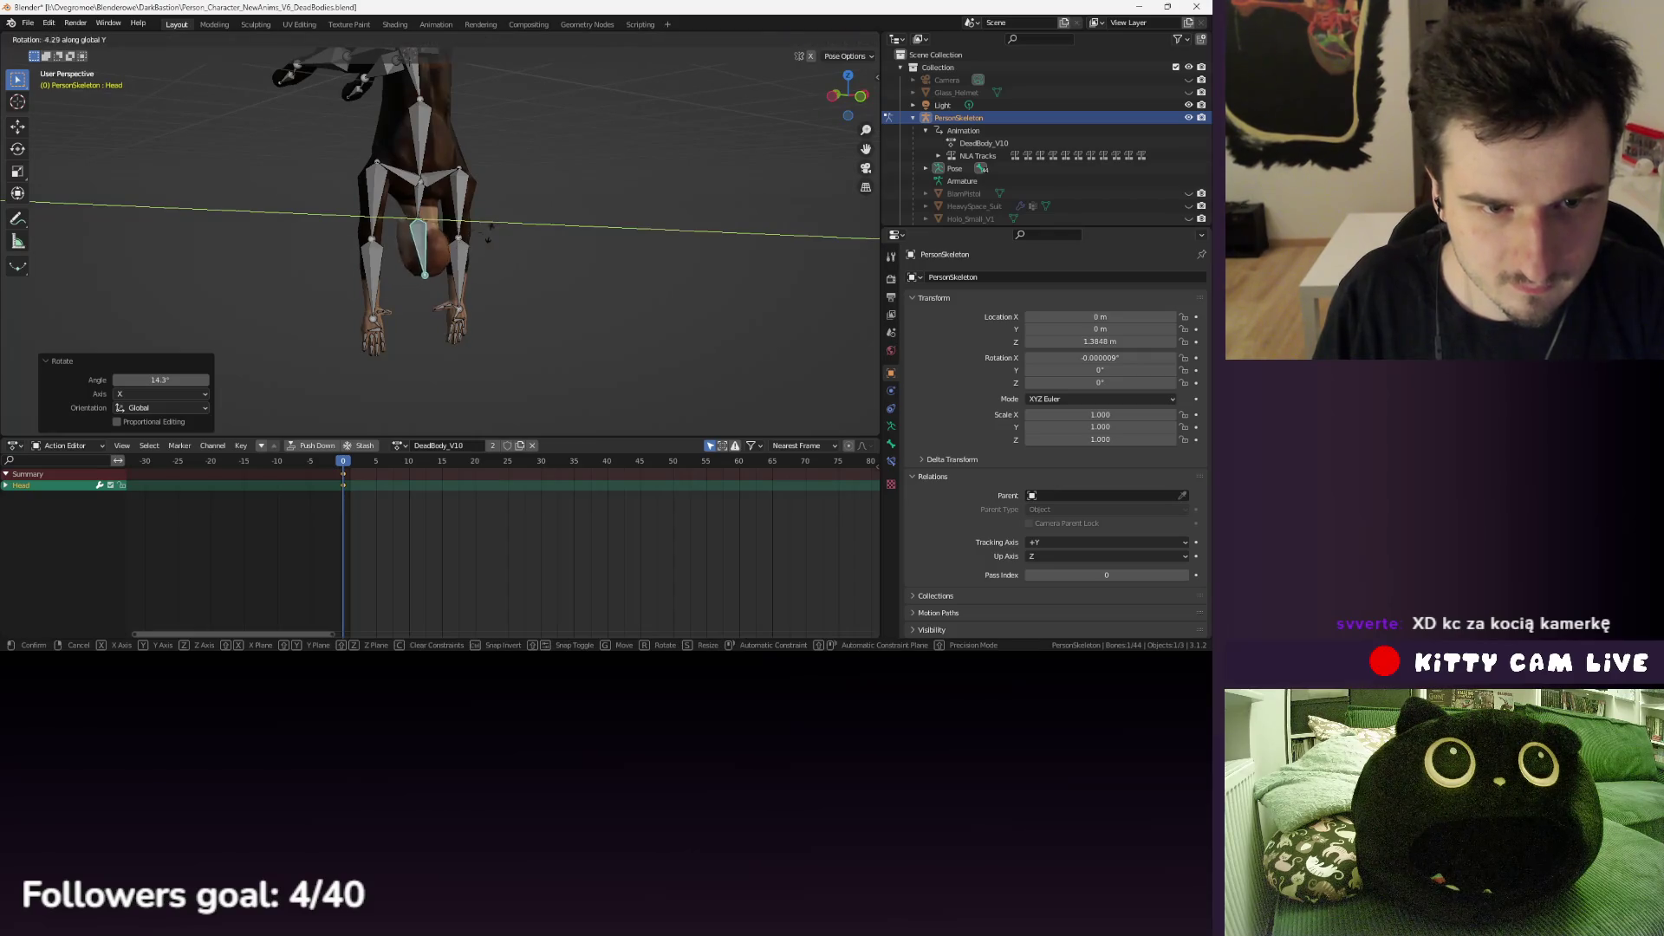
{"action": "key", "text": "z"}
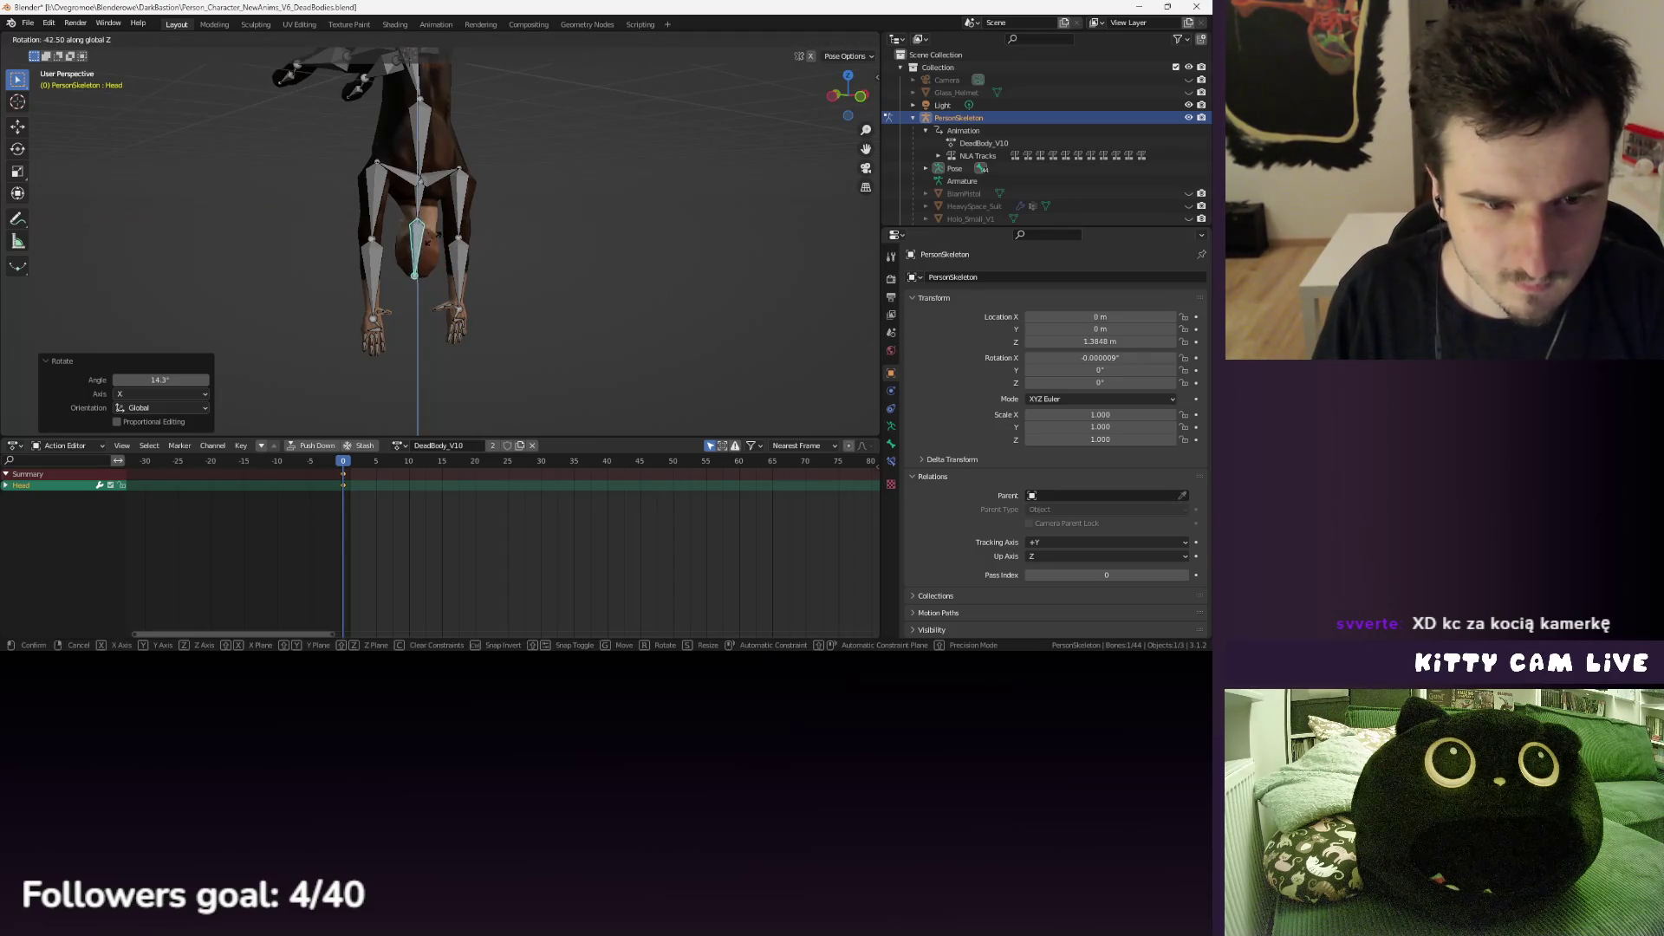
{"action": "left_click", "coordinate": [469, 268]}
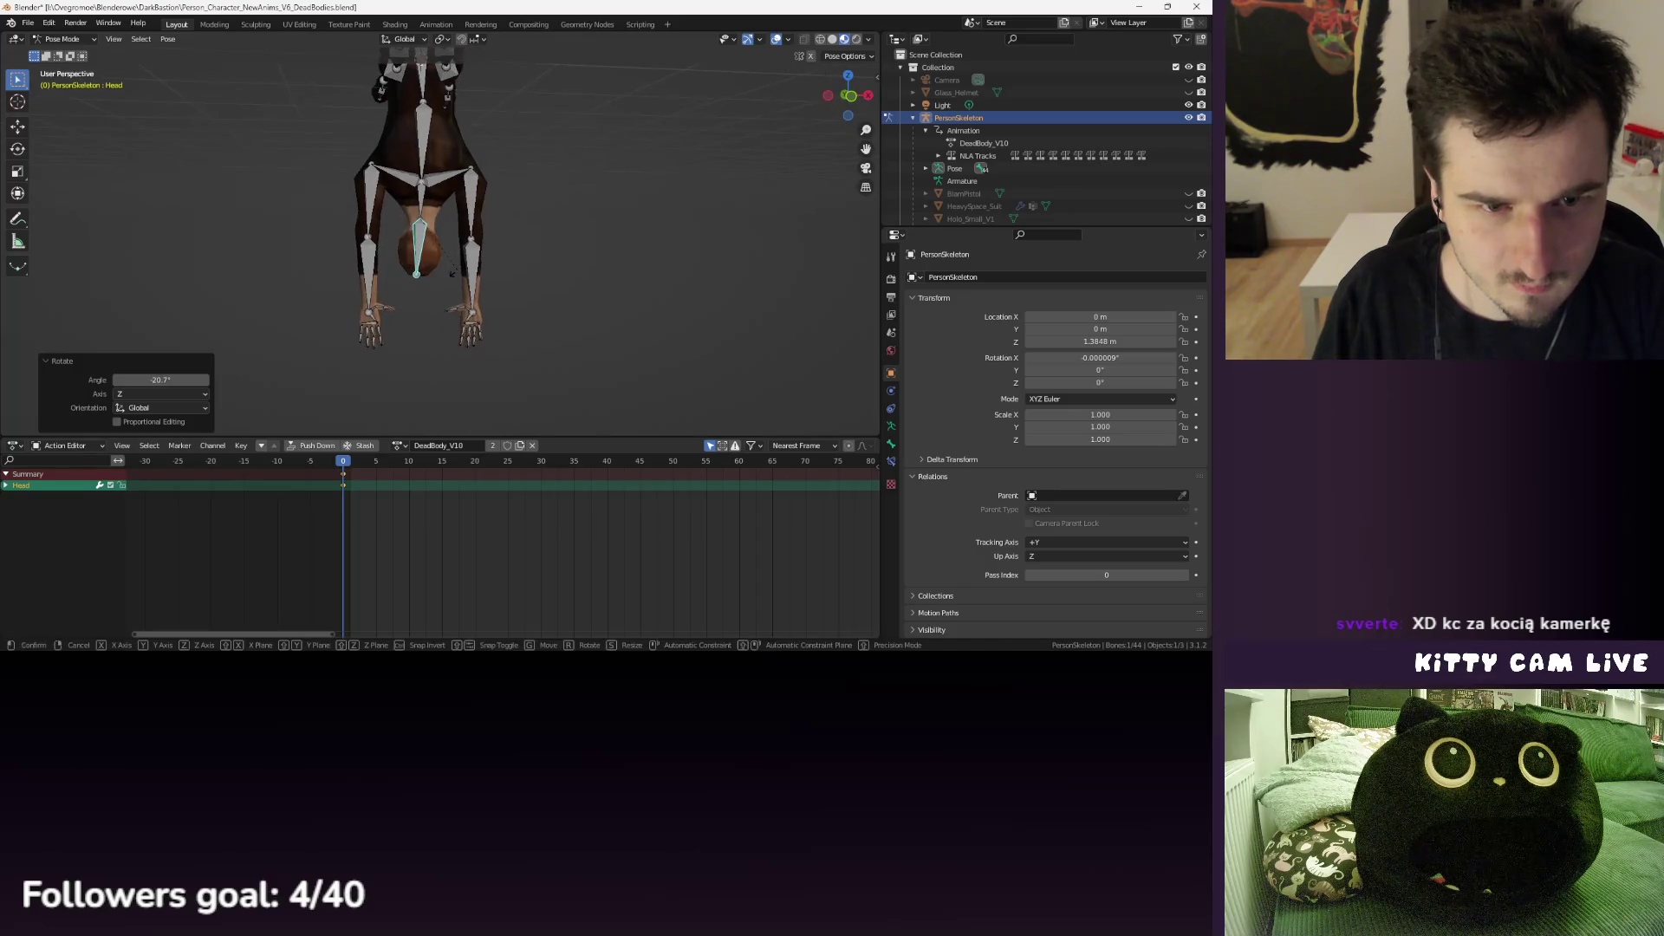
{"action": "key", "text": "r"}
{"action": "key", "text": "y"}
{"action": "key", "text": "Escape"}
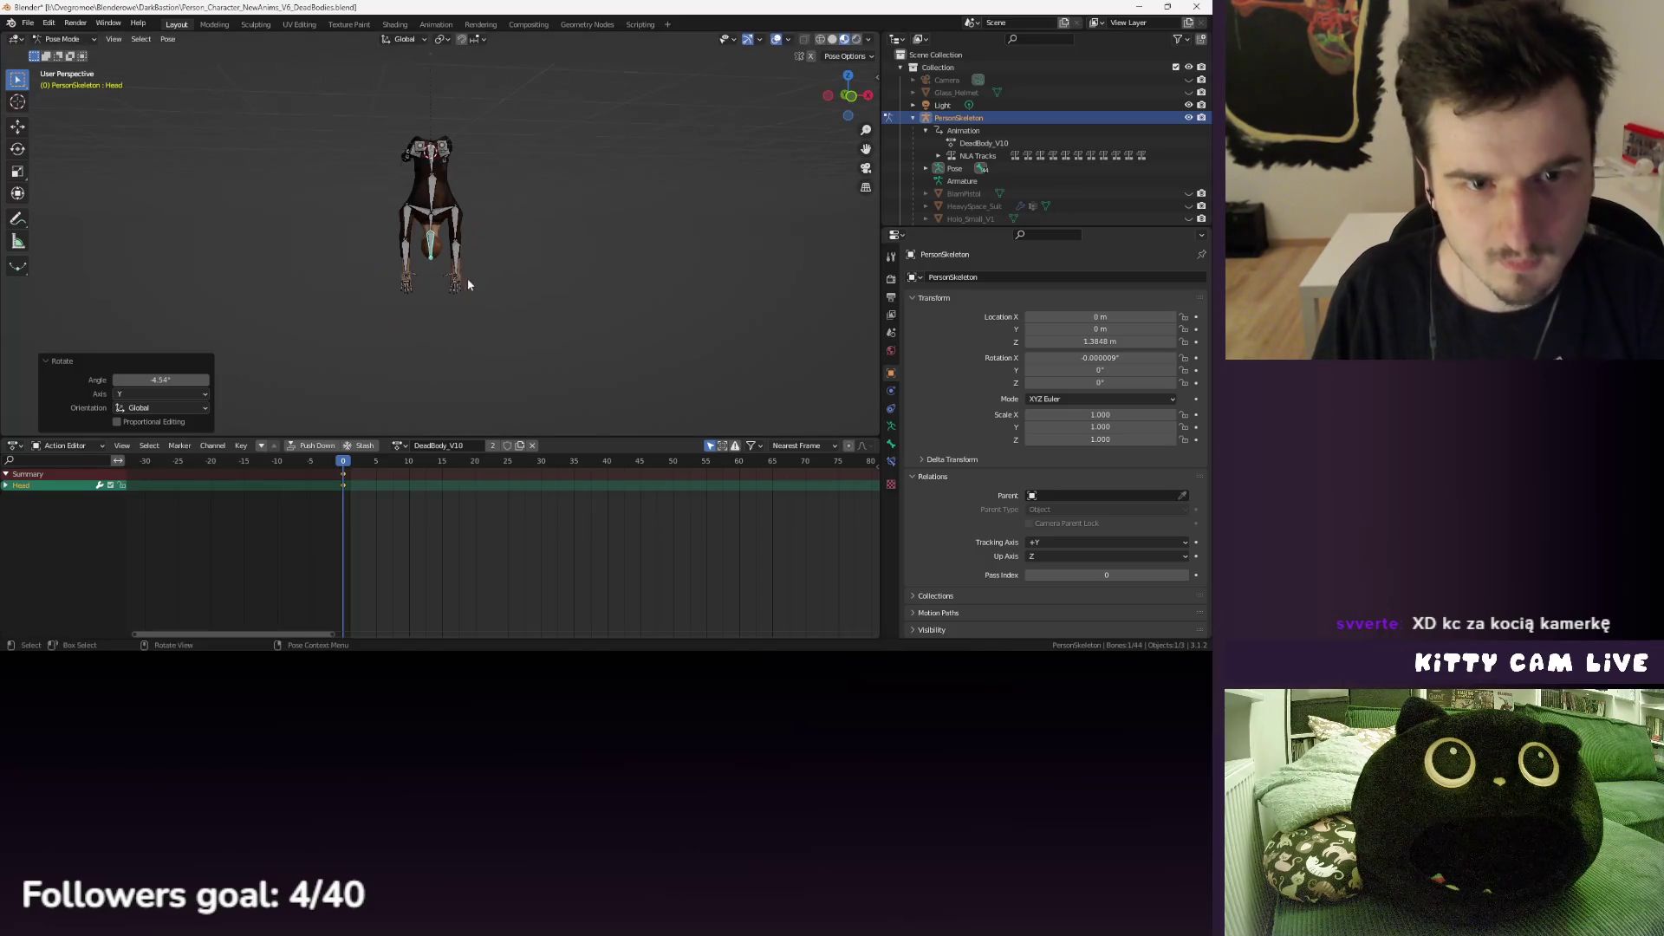
- Rotate the right and left shoulder bones around Y
{"action": "left_click", "coordinate": [421, 201]}
{"action": "key", "text": "r"}
{"action": "key", "text": "z"}
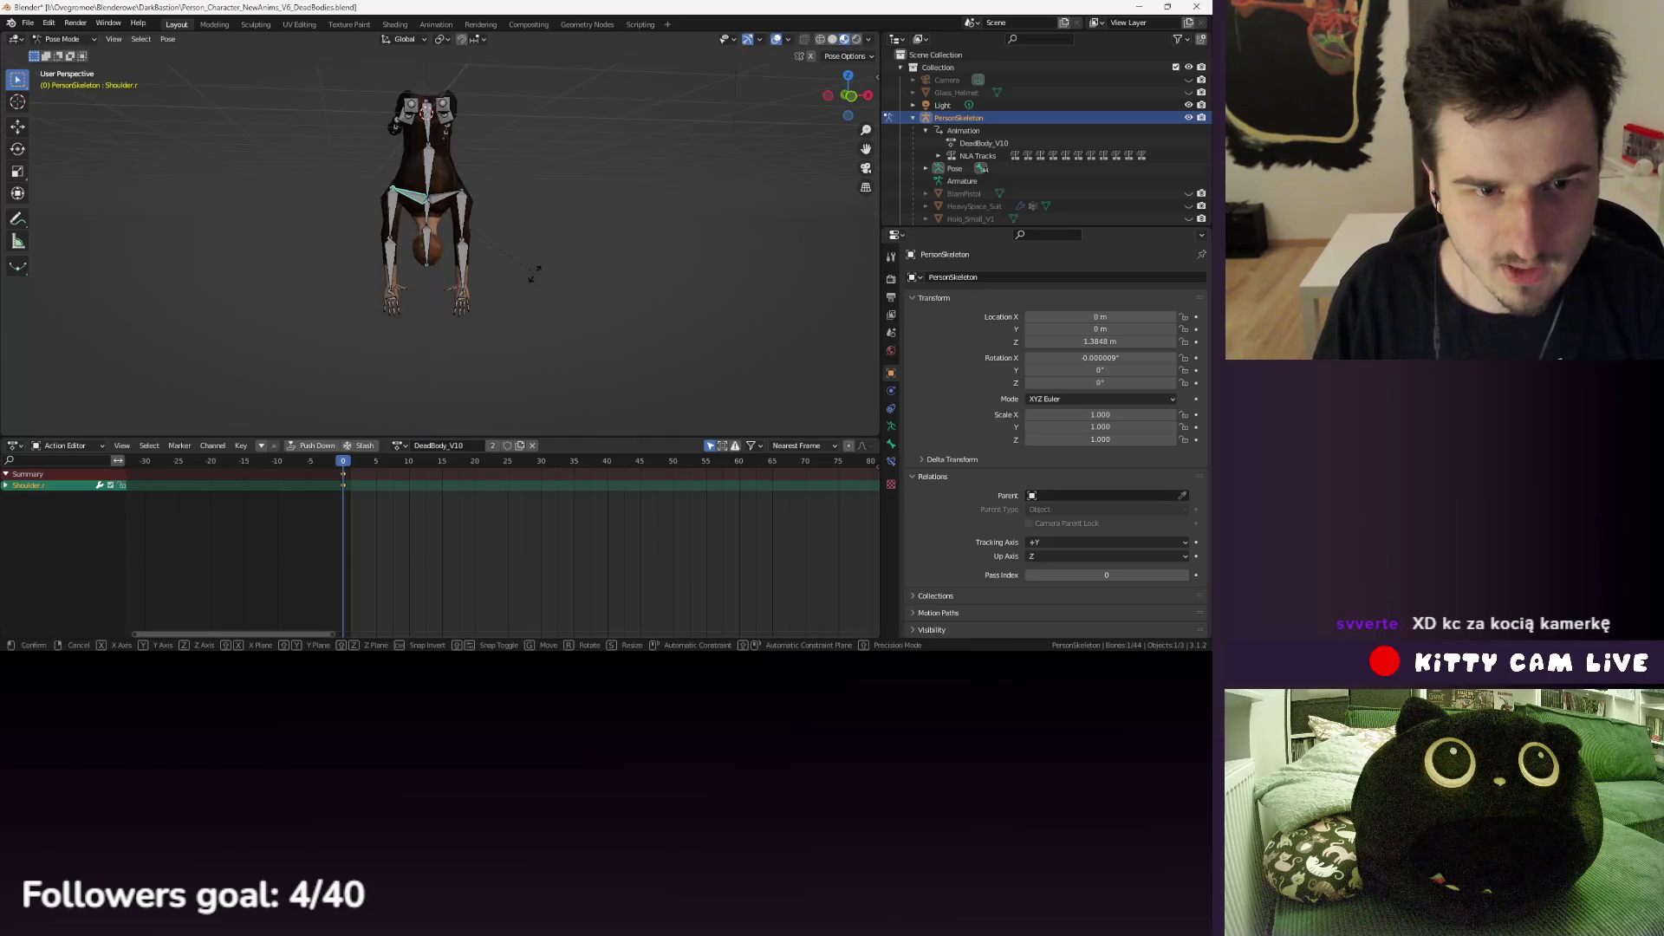
{"action": "key", "text": "y"}
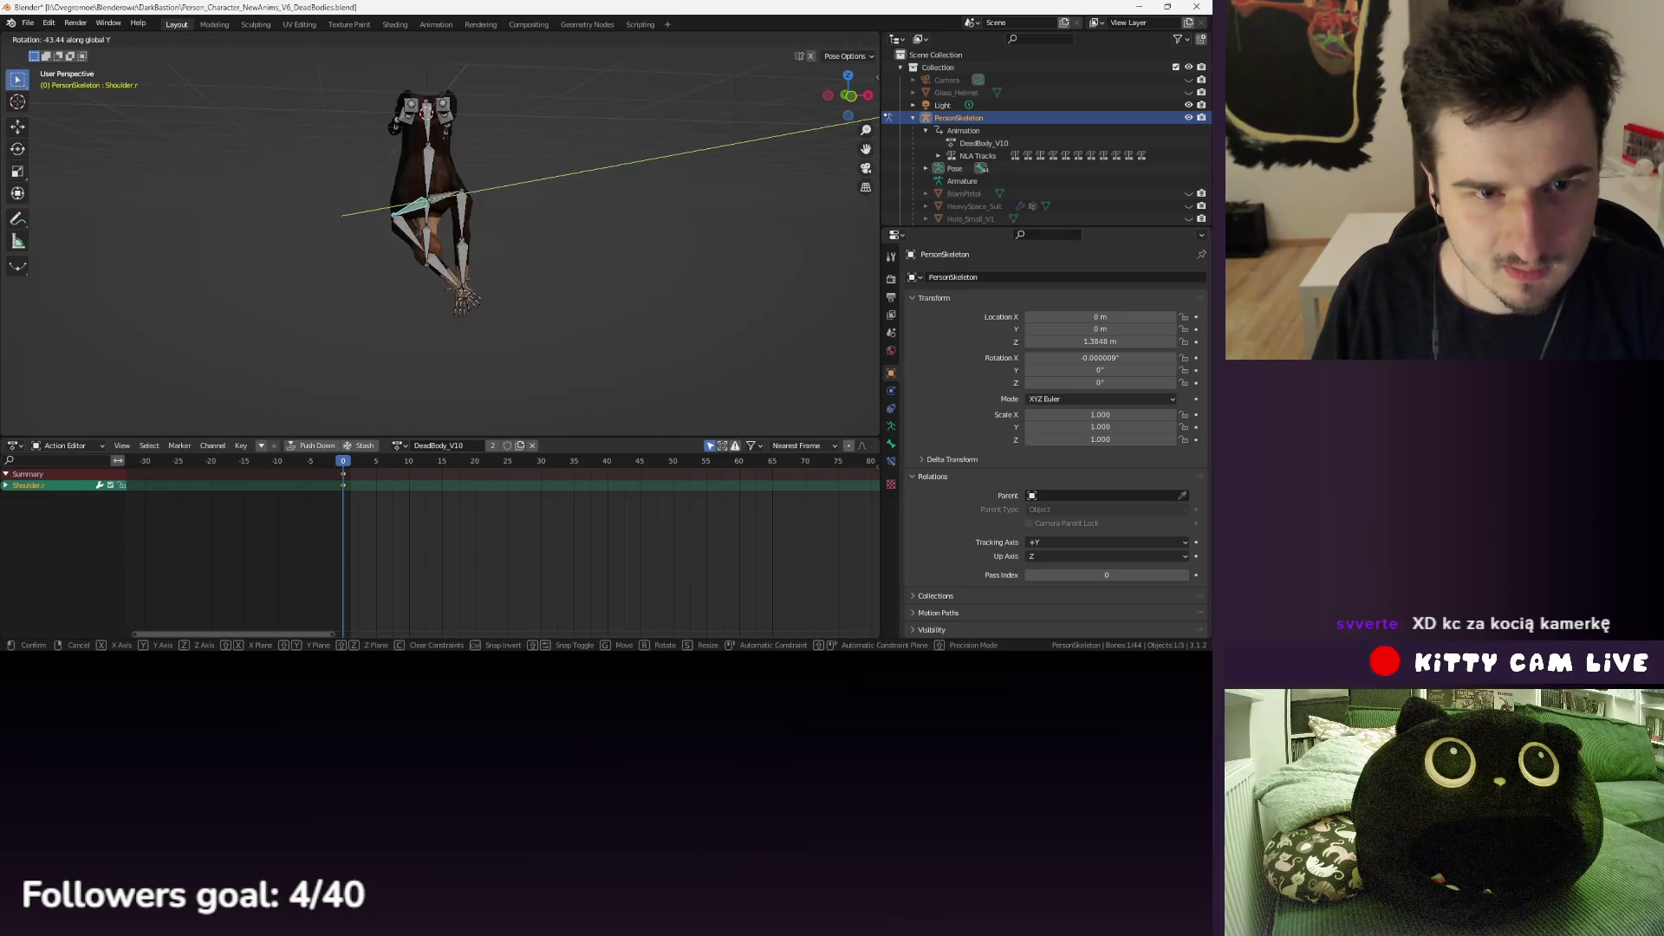
{"action": "key", "text": "Return"}
{"action": "left_click", "coordinate": [441, 206]}
{"action": "key", "text": "r"}
{"action": "key", "text": "y"}
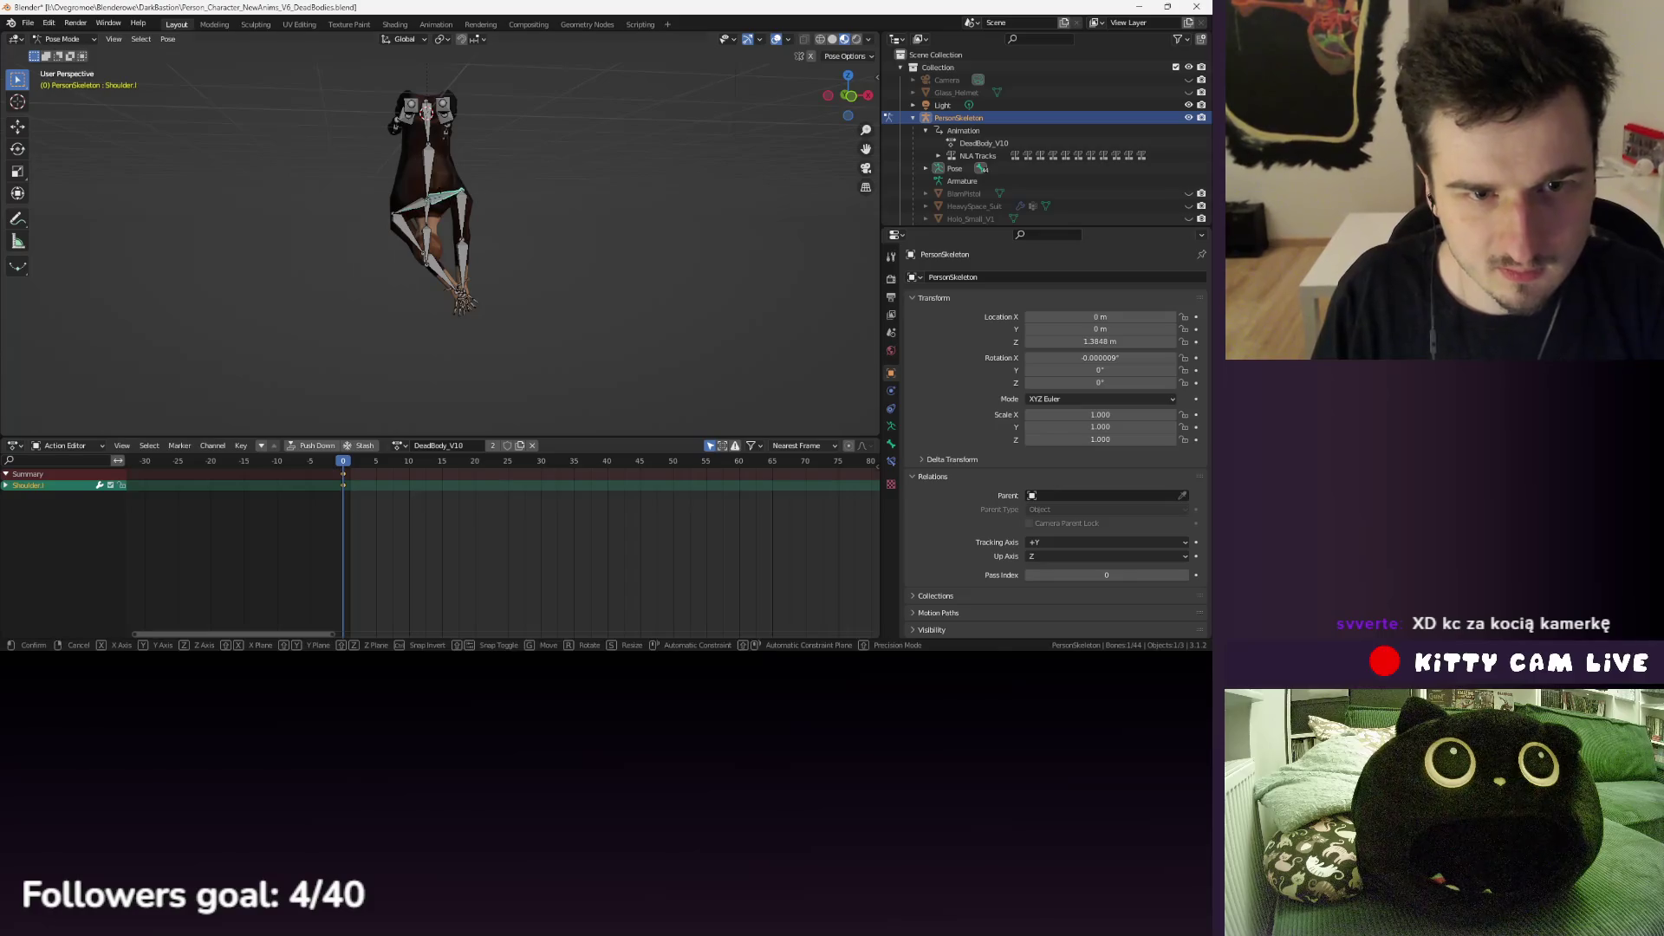
{"action": "key", "text": "Return"}
- Rotate the left and right upper arm bones around Y
{"action": "left_click", "coordinate": [442, 232]}
{"action": "key", "text": "r"}
{"action": "key", "text": "y"}
{"action": "key", "text": "Return"}
{"action": "left_click", "coordinate": [420, 243]}
{"action": "key", "text": "r"}
{"action": "key", "text": "y"}
{"action": "key", "text": "Return"}
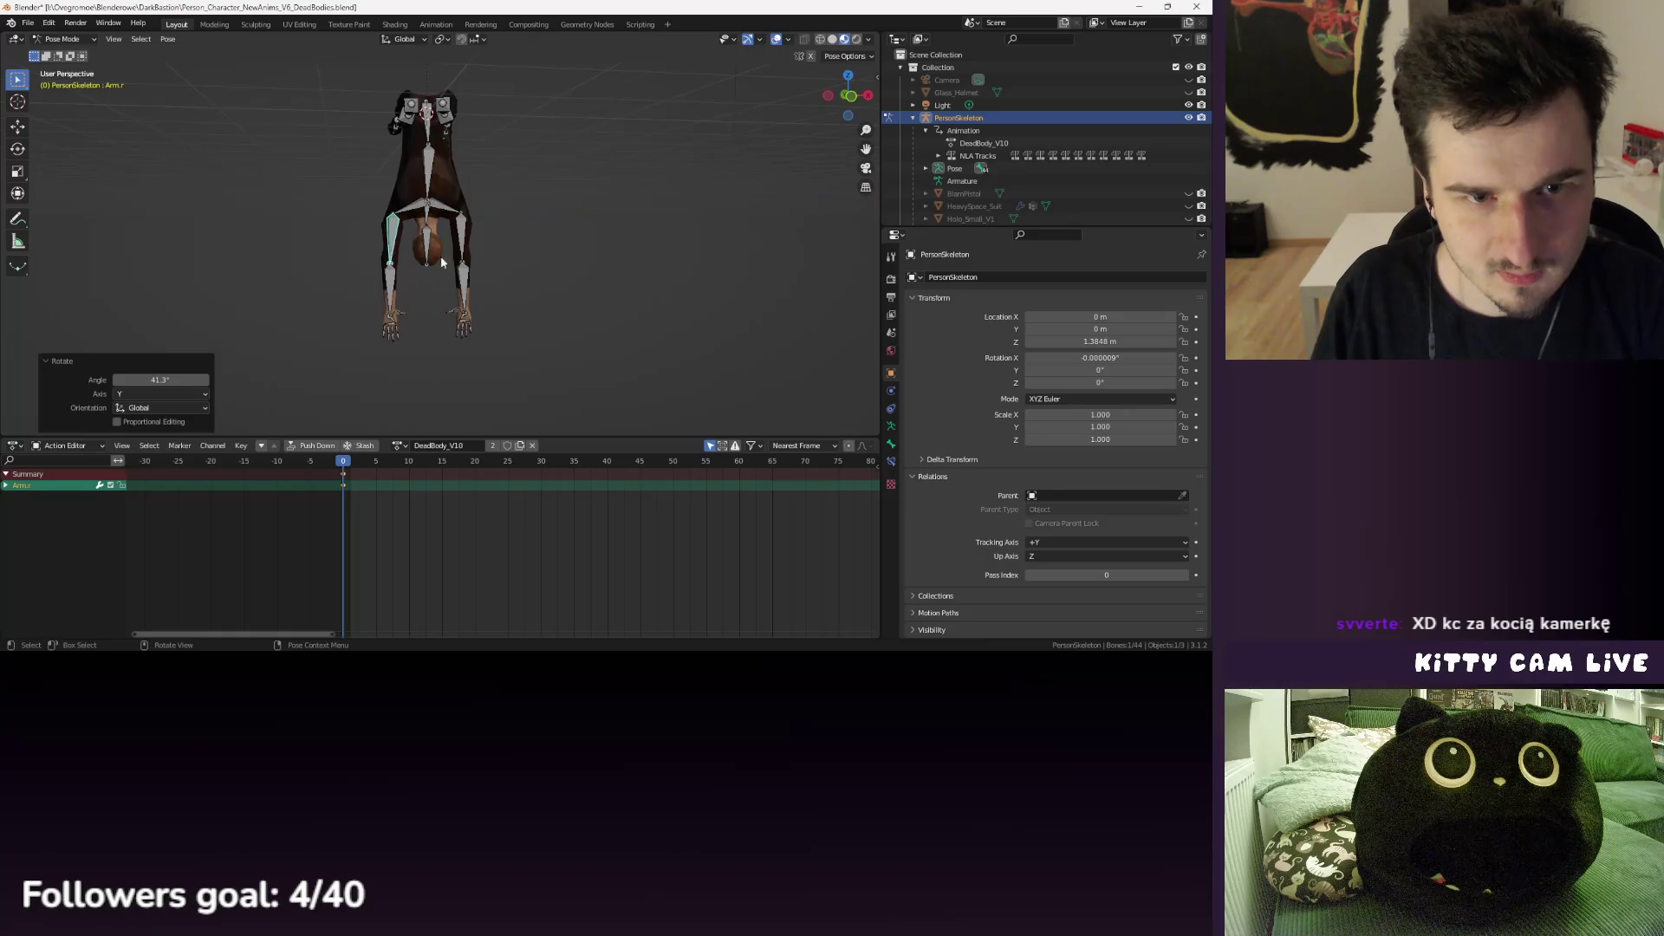
- Undo the arm rotations and redo both shoulder rotations around Y
{"action": "mouse_move", "coordinate": [472, 302]}
{"action": "left_mouse_down"}
{"action": "mouse_move", "coordinate": [237, 291]}
{"action": "mouse_move", "coordinate": [464, 286]}
{"action": "mouse_move", "coordinate": [430, 286]}
{"action": "left_mouse_up"}
{"action": "key", "text": "ctrl+z"}
{"action": "key", "text": "ctrl+z"}
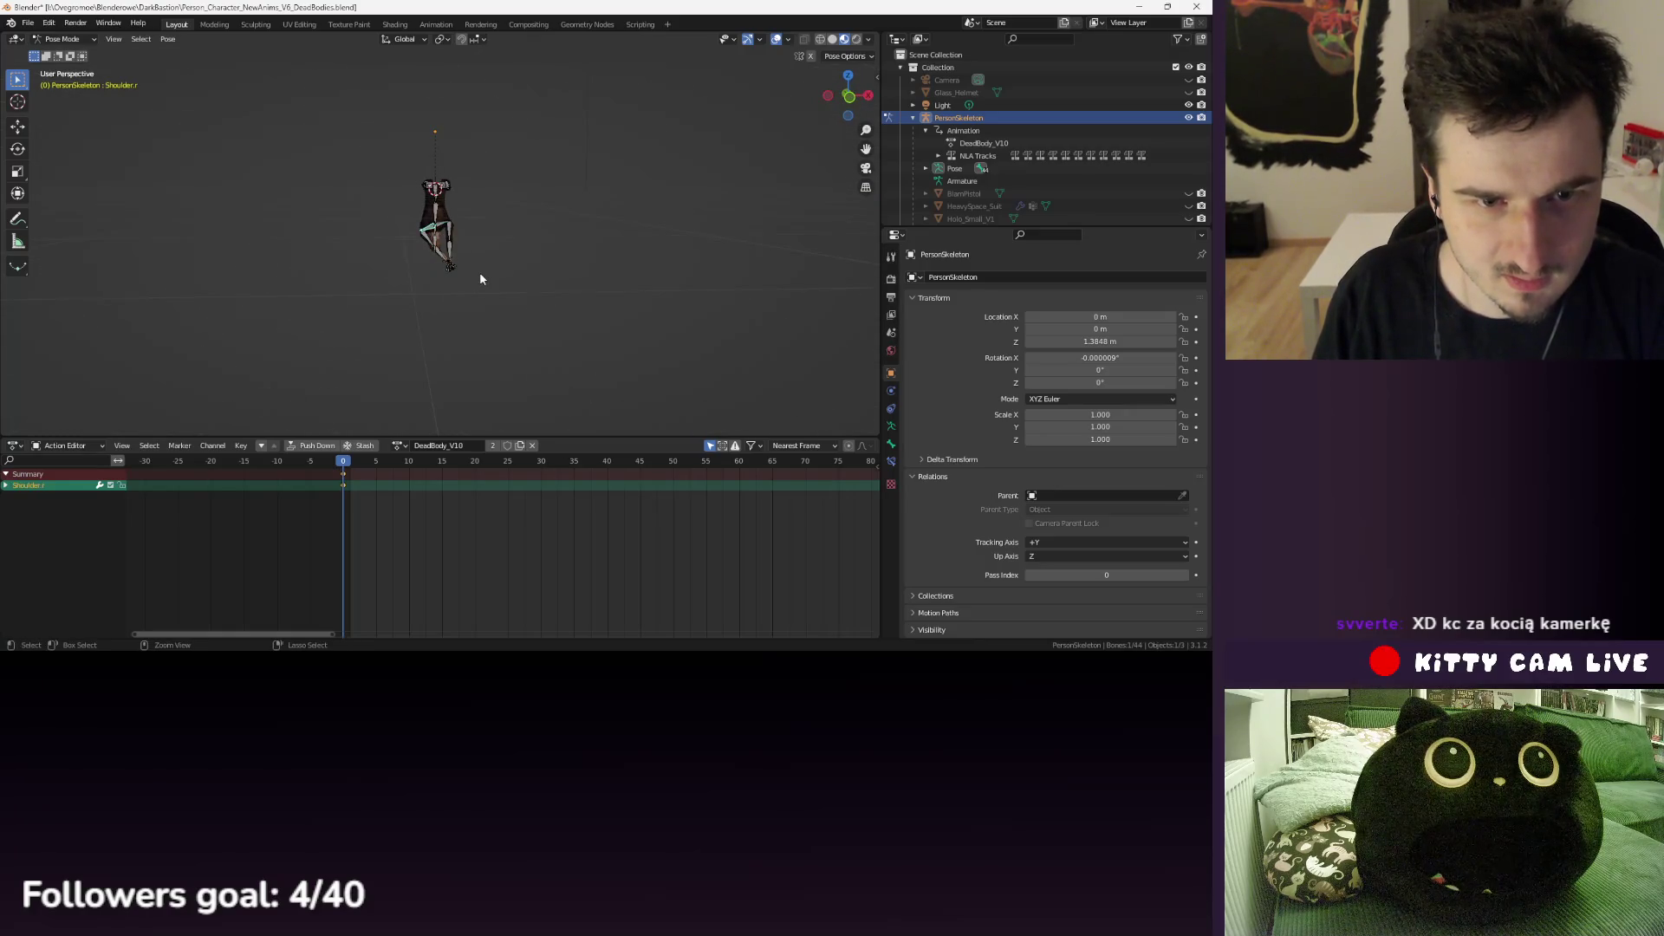
{"action": "scroll", "coordinate": [459, 260], "scroll_direction": "up", "scroll_amount": 5}
{"action": "key", "text": "r"}
{"action": "key", "text": "y"}
{"action": "left_click", "coordinate": [481, 229]}
{"action": "left_click", "coordinate": [450, 205]}
{"action": "key", "text": "r"}
{"action": "key", "text": "y"}
{"action": "left_click", "coordinate": [763, 433]}
- Re-angle both upper arms around Y so they hang down, then deselect all bones
{"action": "left_click", "coordinate": [459, 226]}
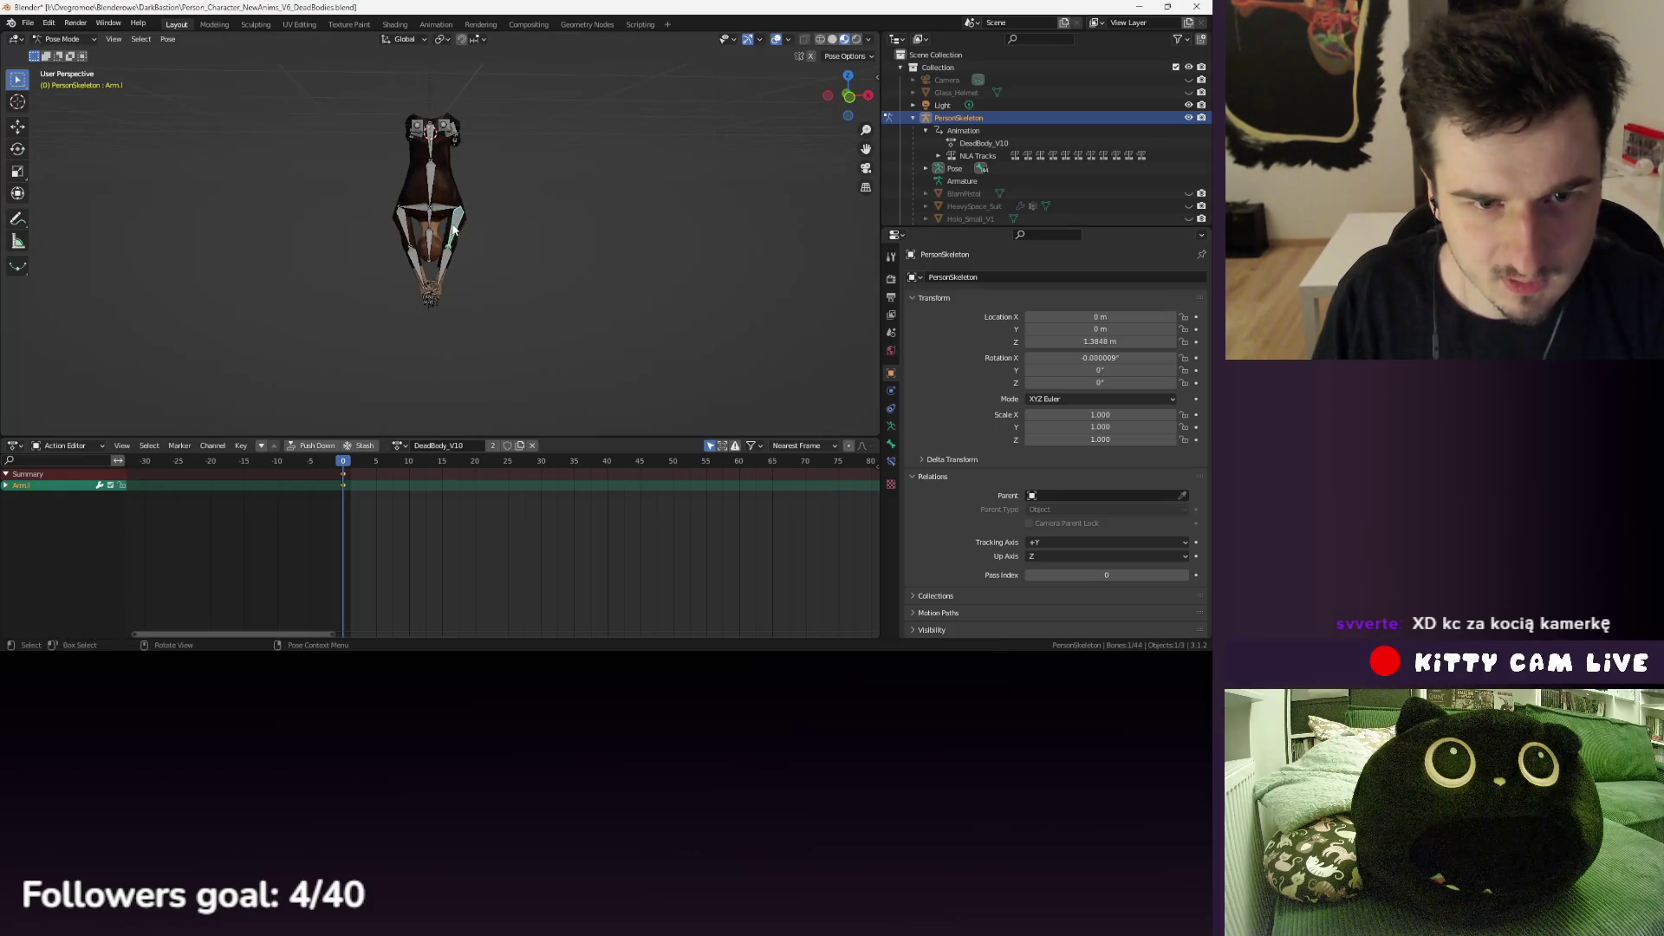
{"action": "key", "text": "r"}
{"action": "key", "text": "y"}
{"action": "left_click", "coordinate": [880, 364]}
{"action": "left_click", "coordinate": [401, 221]}
{"action": "key", "text": "r"}
{"action": "key", "text": "y"}
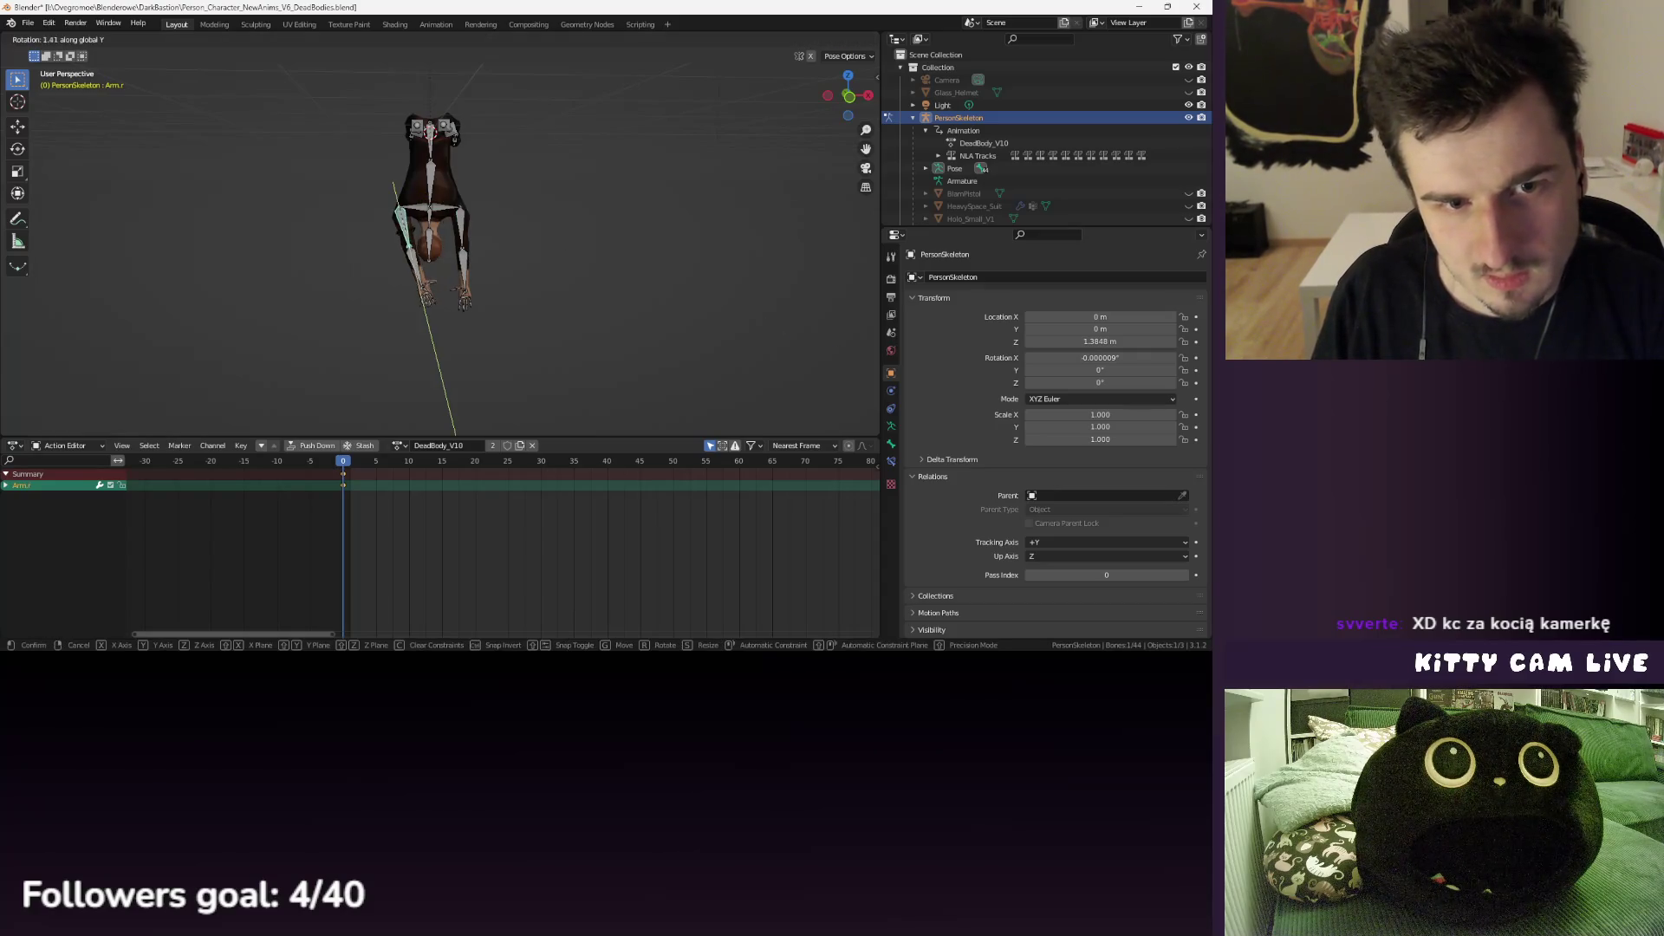
{"action": "left_click", "coordinate": [450, 427]}
{"action": "left_click", "coordinate": [576, 252]}
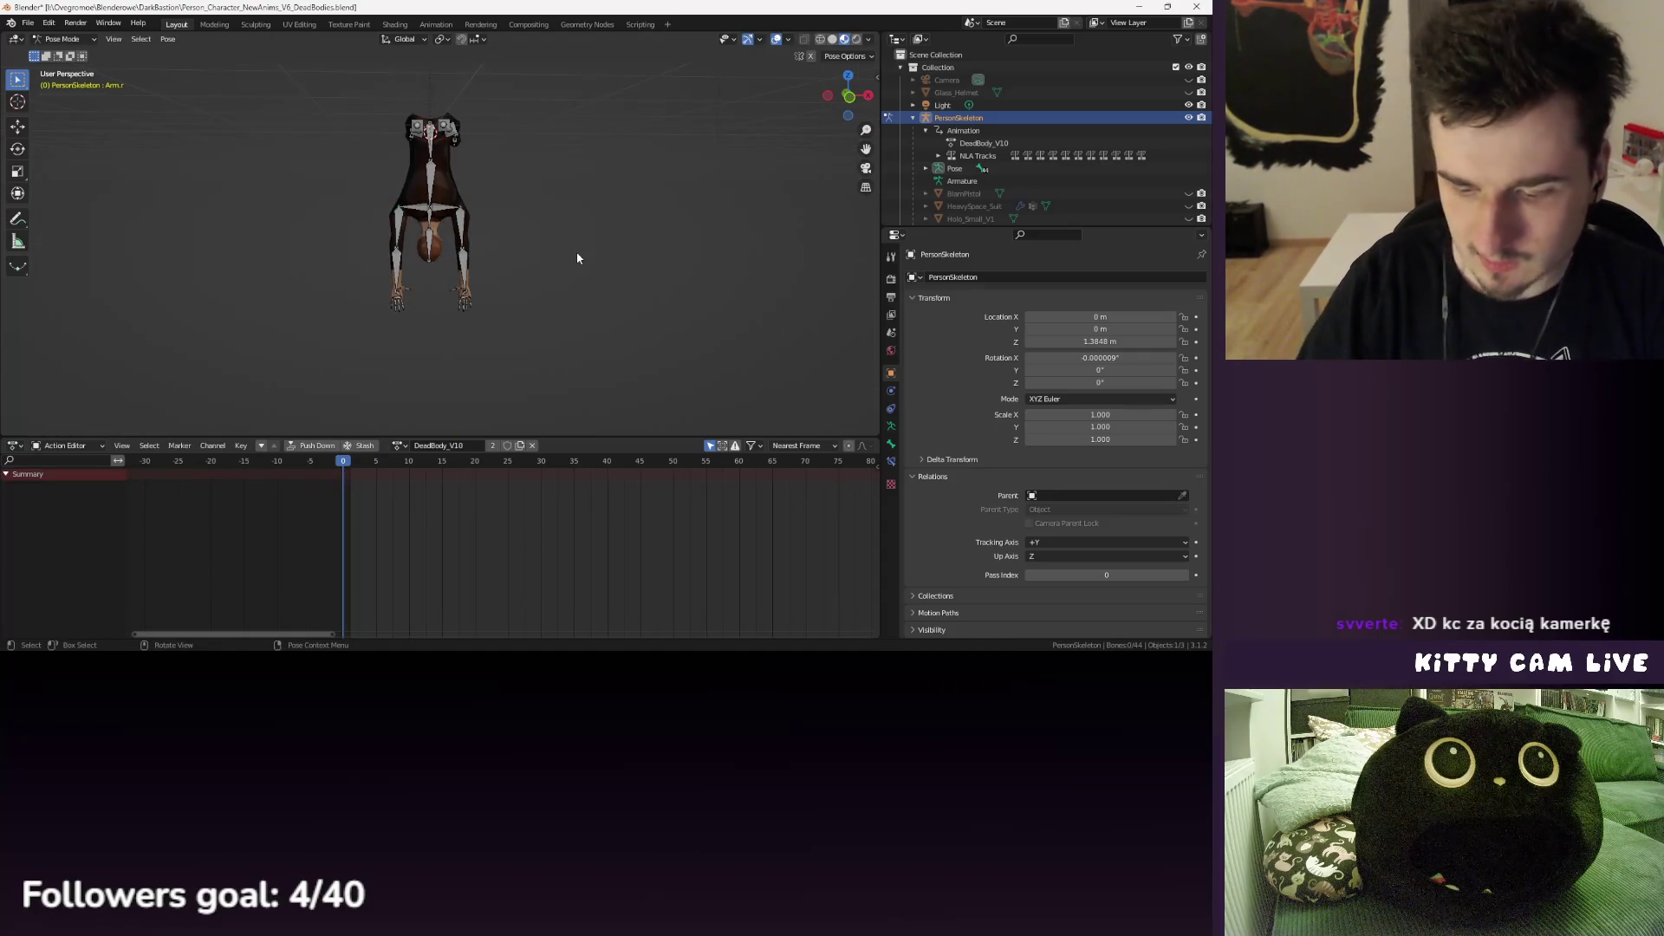
{"action": "key", "text": "KP_1"}
{"action": "scroll", "coordinate": [494, 373], "scroll_direction": "up", "scroll_amount": 3}
- Curl the left thumb base and the right middle thumb bone around Y
{"action": "left_click", "coordinate": [496, 371]}
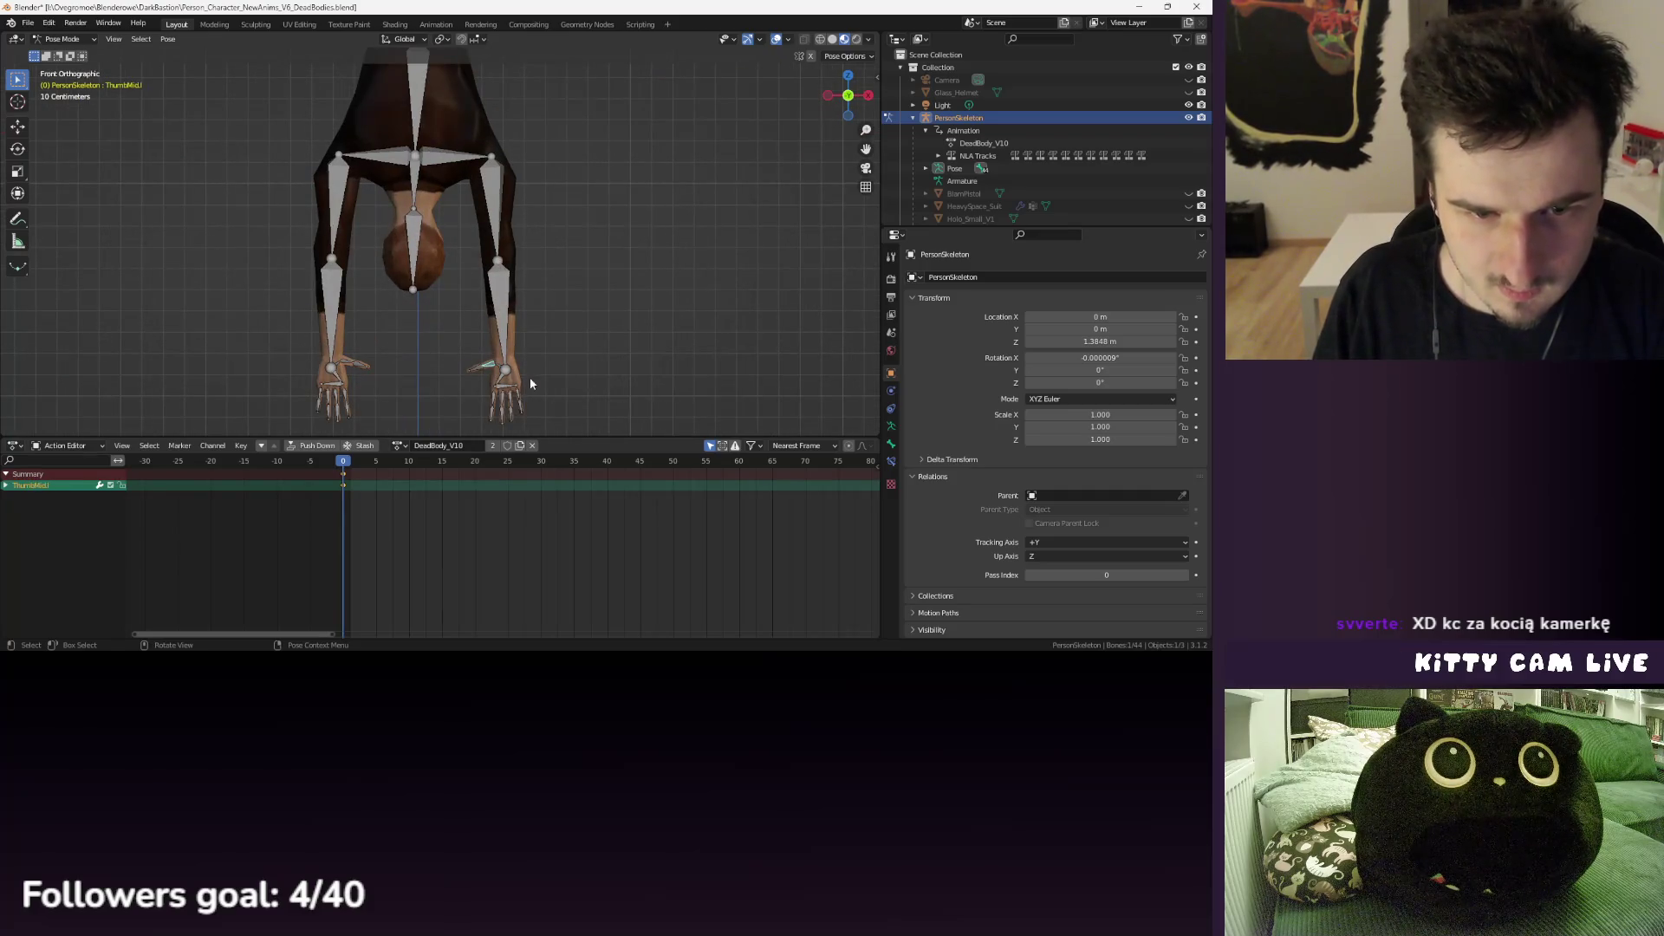
{"action": "key", "text": "r"}
{"action": "key", "text": "y"}
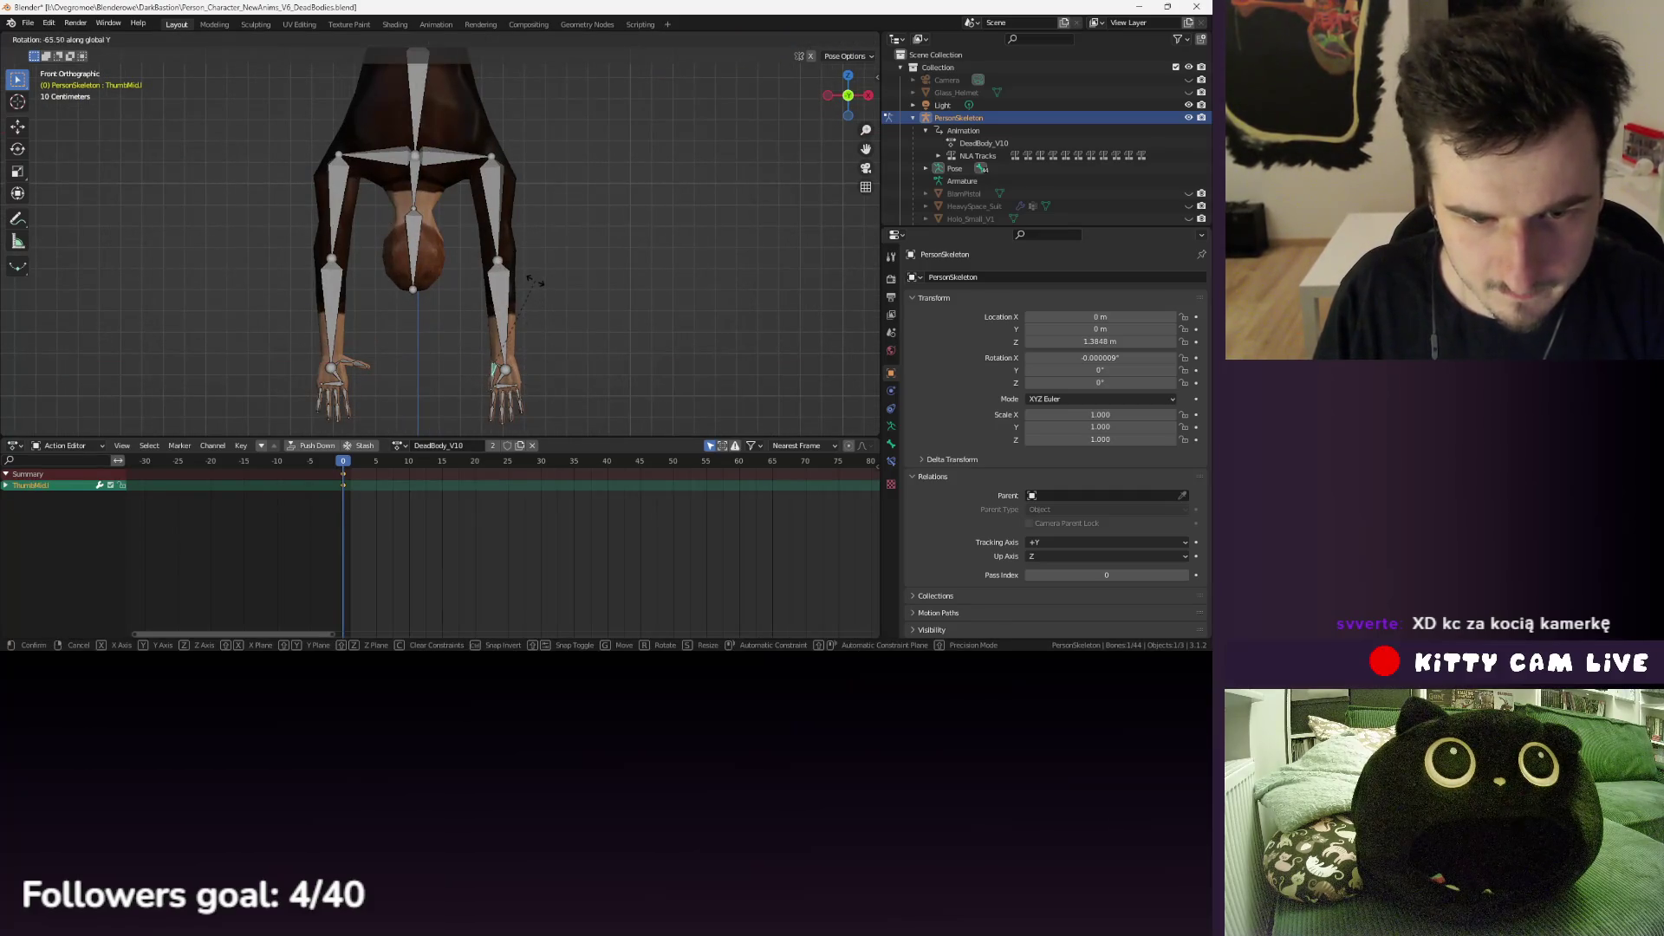
{"action": "left_click", "coordinate": [516, 343]}
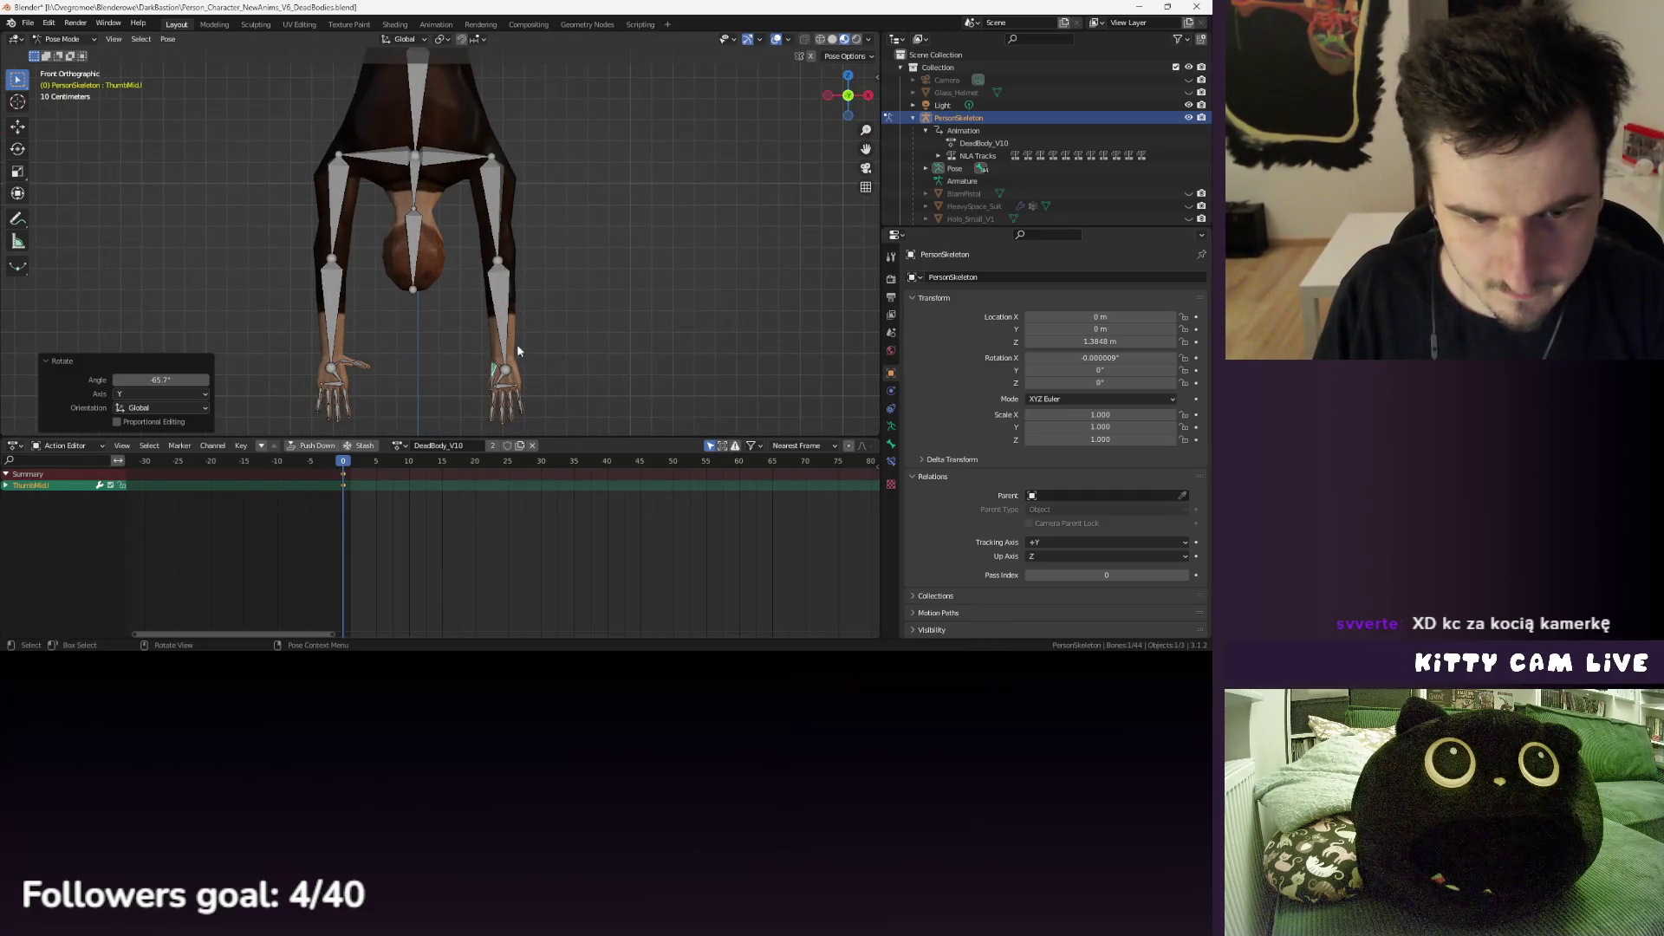
{"action": "left_click", "coordinate": [343, 366]}
{"action": "key", "text": "r"}
{"action": "key", "text": "y"}
{"action": "left_click", "coordinate": [351, 365]}
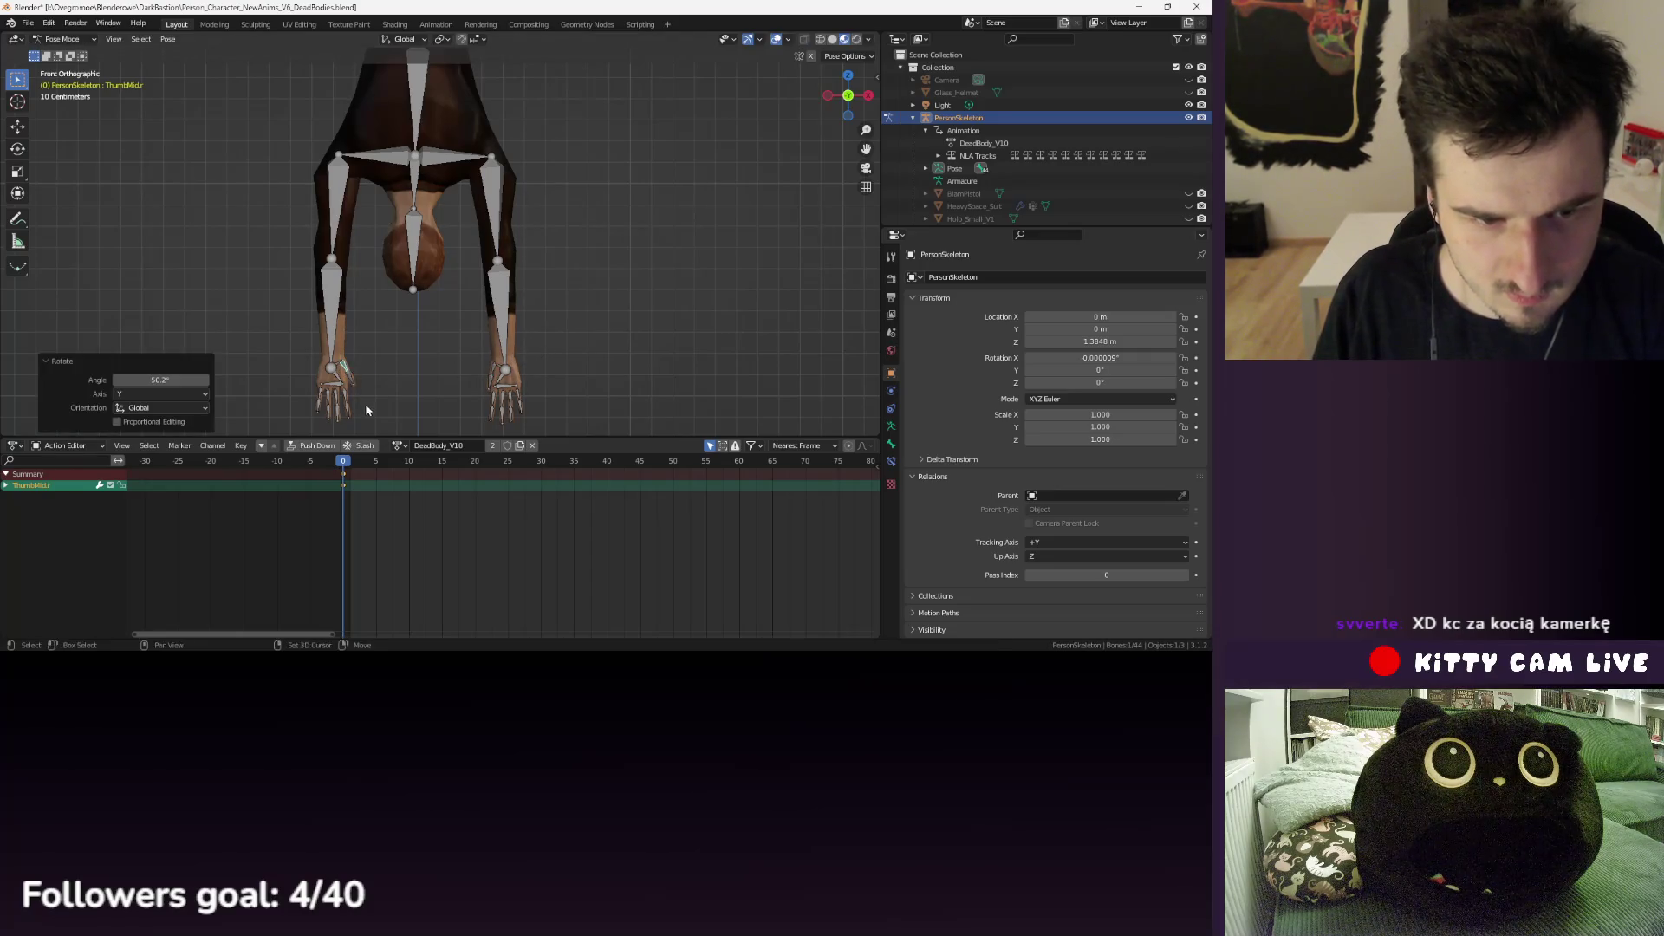
- Rotate the right index, middle and little finger base bones around Y
{"action": "left_click", "coordinate": [365, 347]}
{"action": "key", "text": "r"}
{"action": "key", "text": "y"}
{"action": "left_click", "coordinate": [414, 357]}
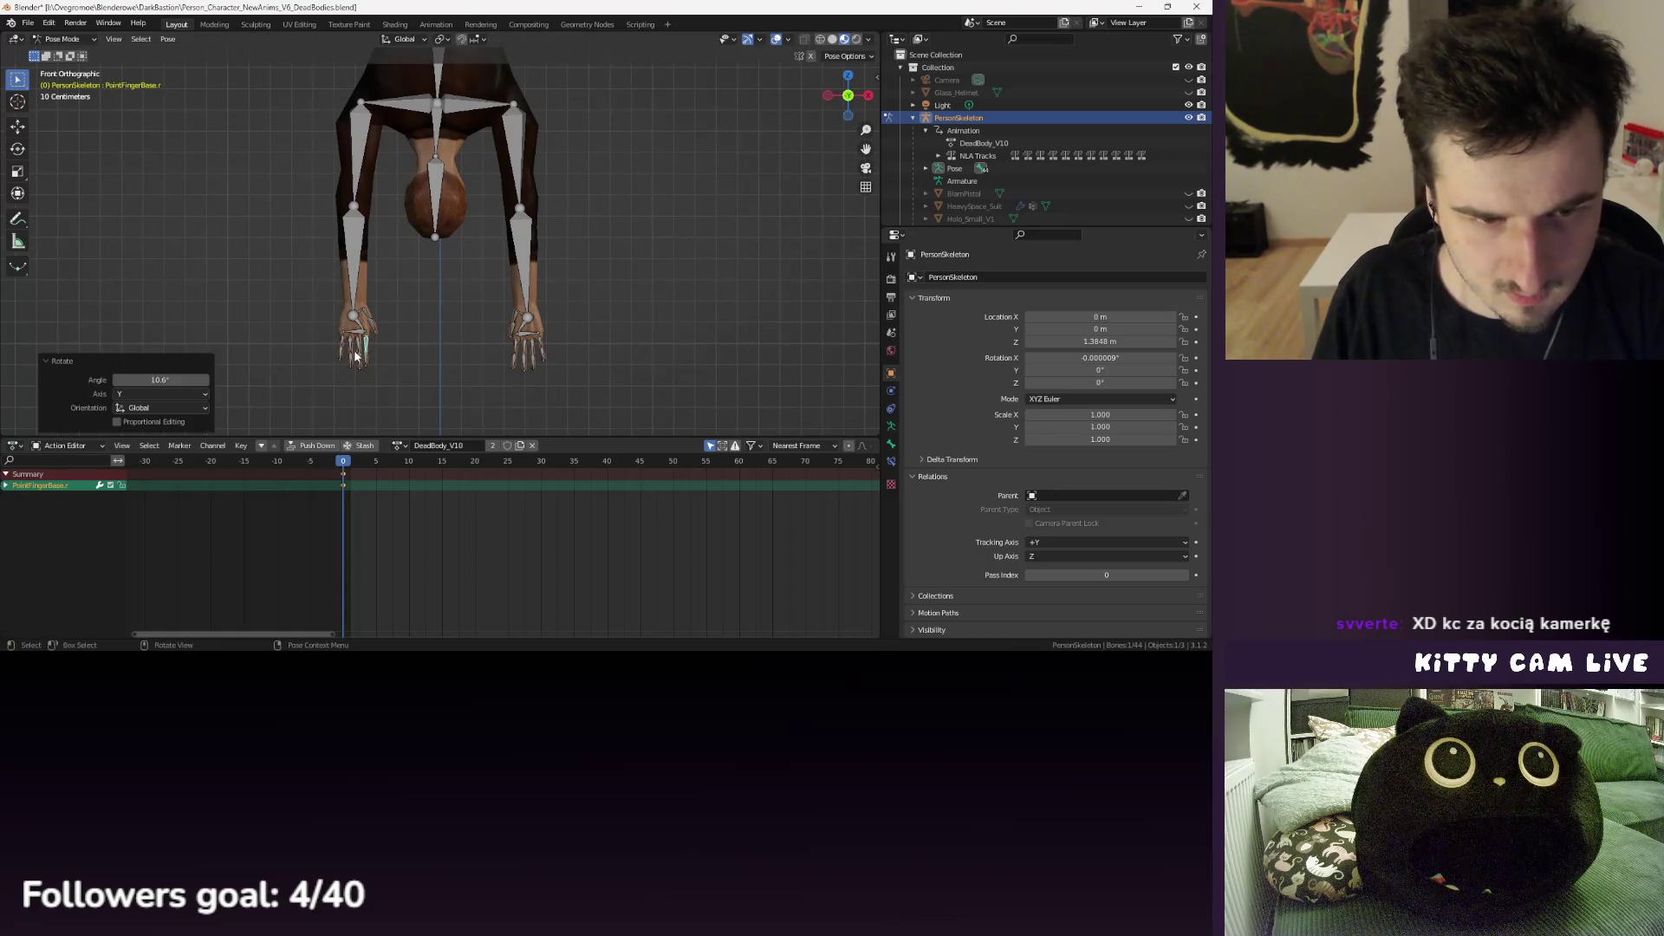
{"action": "left_click", "coordinate": [360, 346]}
{"action": "key", "text": "r"}
{"action": "key", "text": "y"}
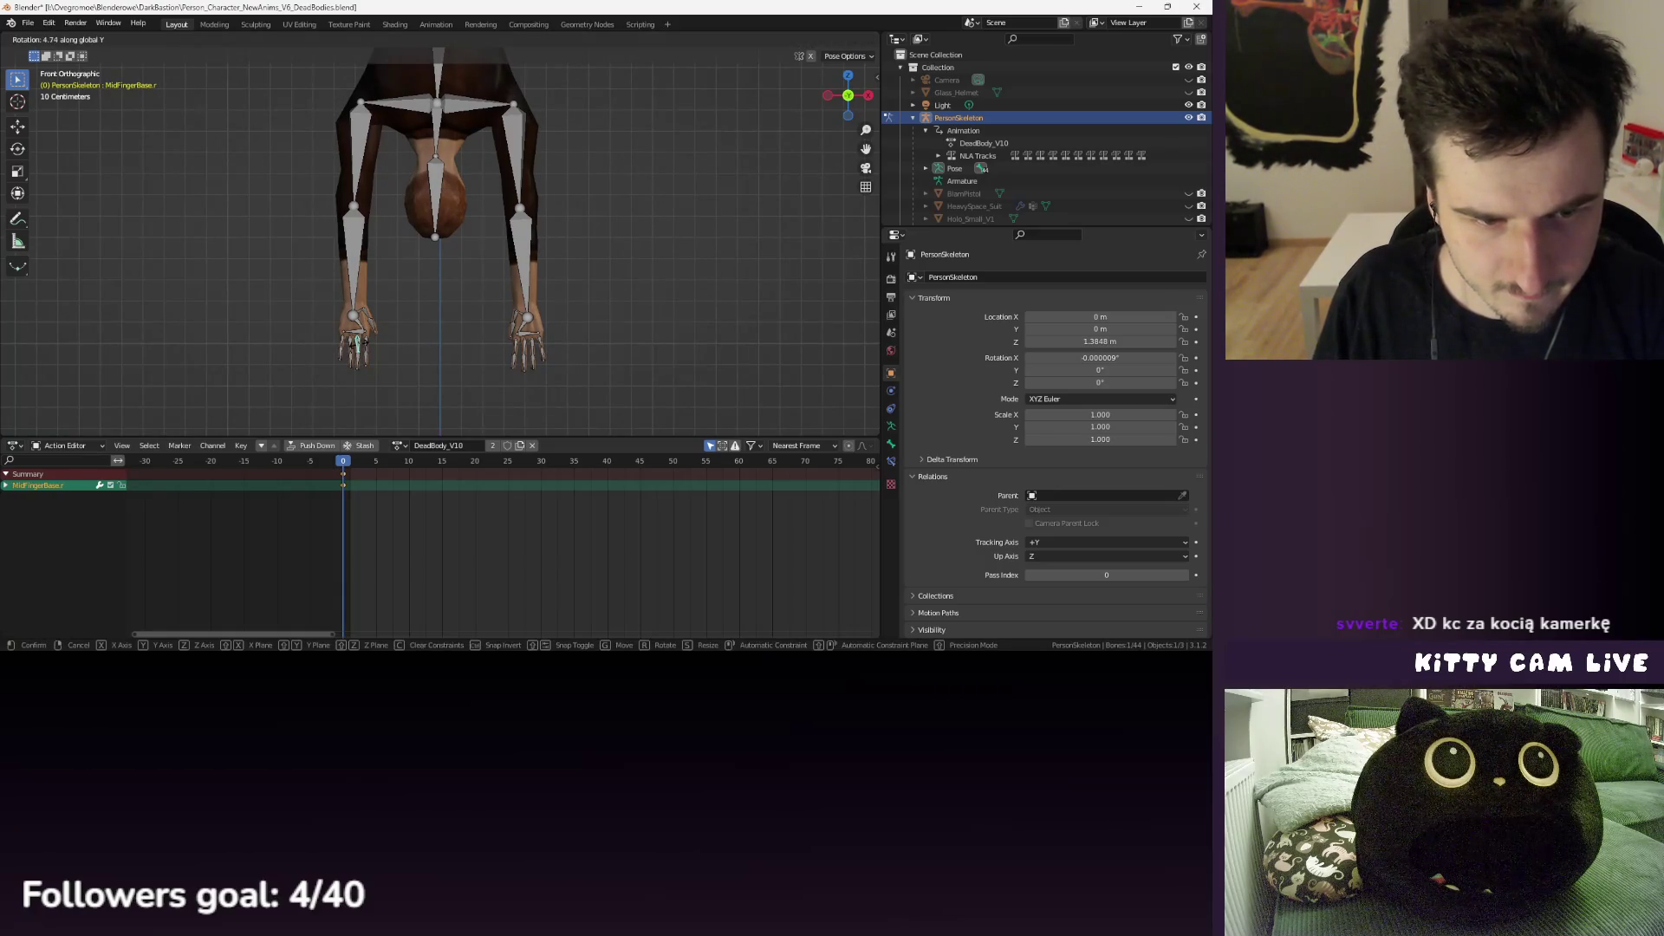
{"action": "left_click", "coordinate": [356, 344]}
{"action": "left_click", "coordinate": [341, 341]}
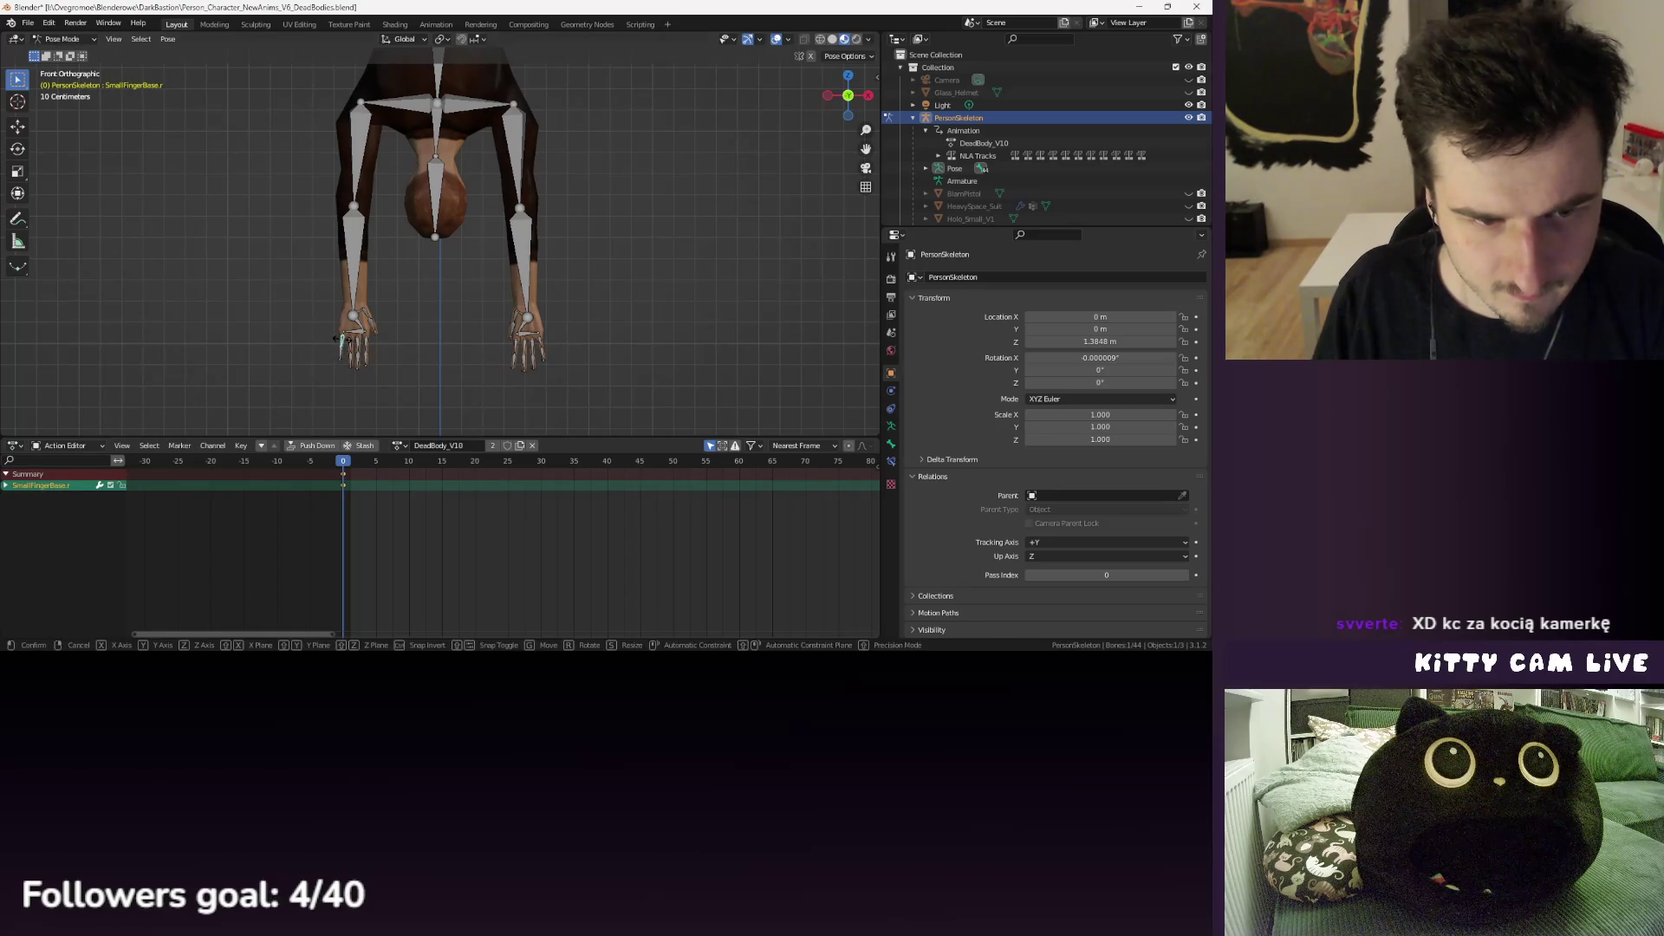
{"action": "key", "text": "r"}
{"action": "key", "text": "y"}
{"action": "left_click", "coordinate": [339, 339]}
- Turn the right thumb tip and the MidFingerBase.l bone around Y
{"action": "left_click", "coordinate": [370, 326]}
{"action": "key", "text": "r"}
{"action": "key", "text": "y"}
{"action": "left_click", "coordinate": [482, 349]}
{"action": "left_click", "coordinate": [524, 351]}
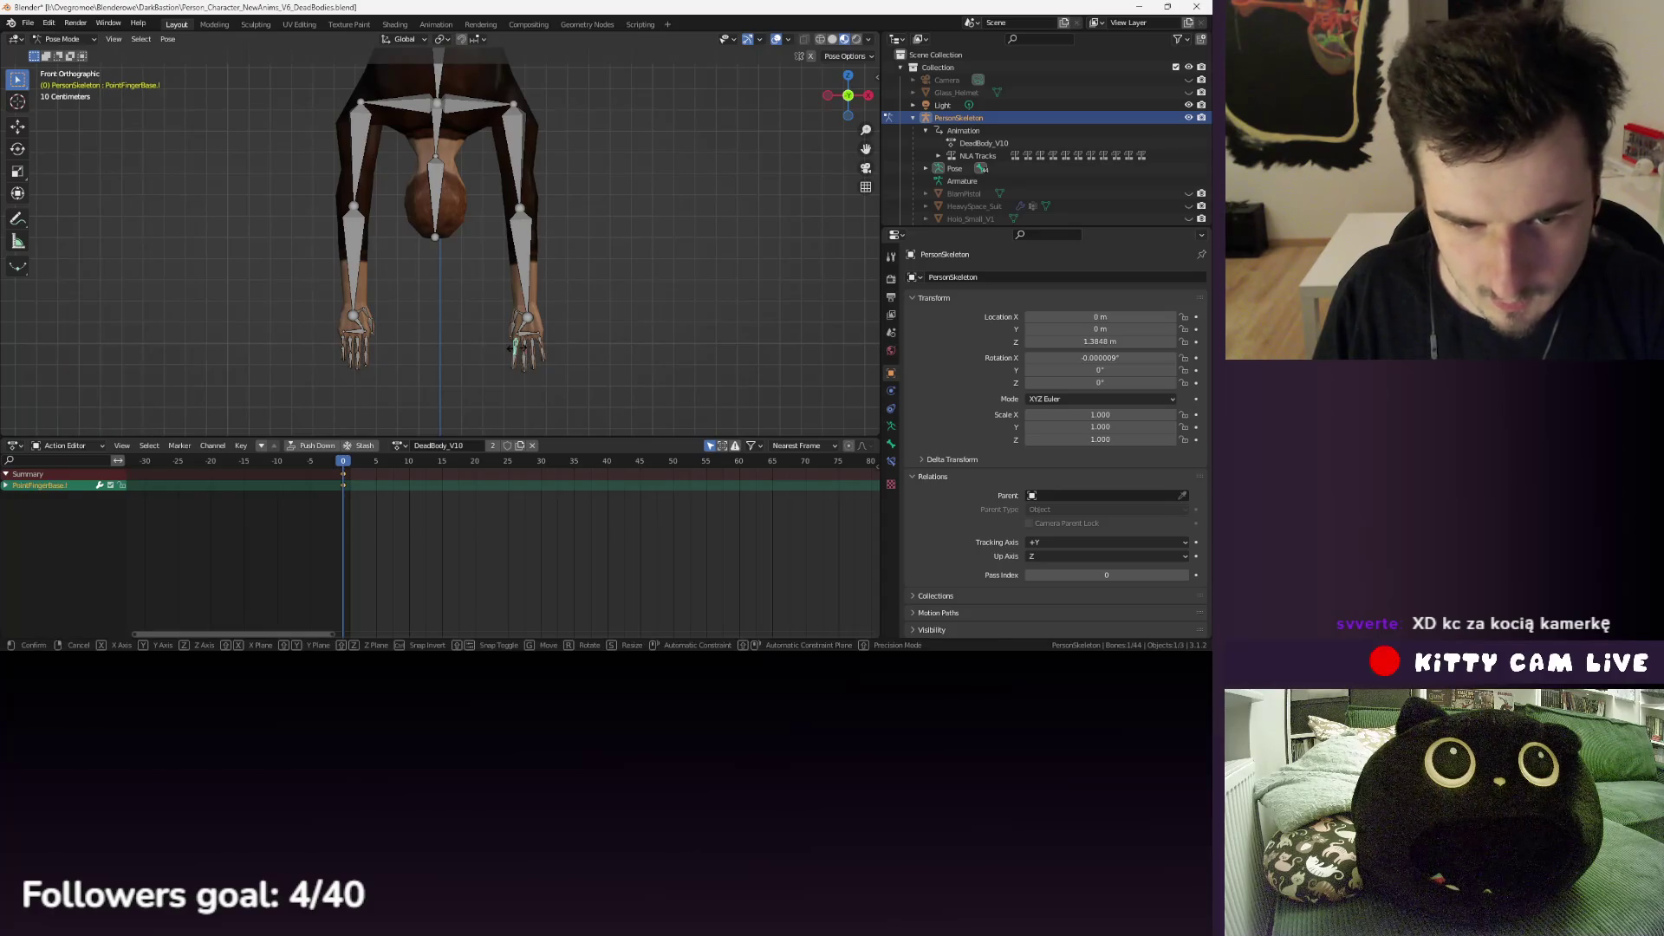
{"action": "key", "text": "r"}
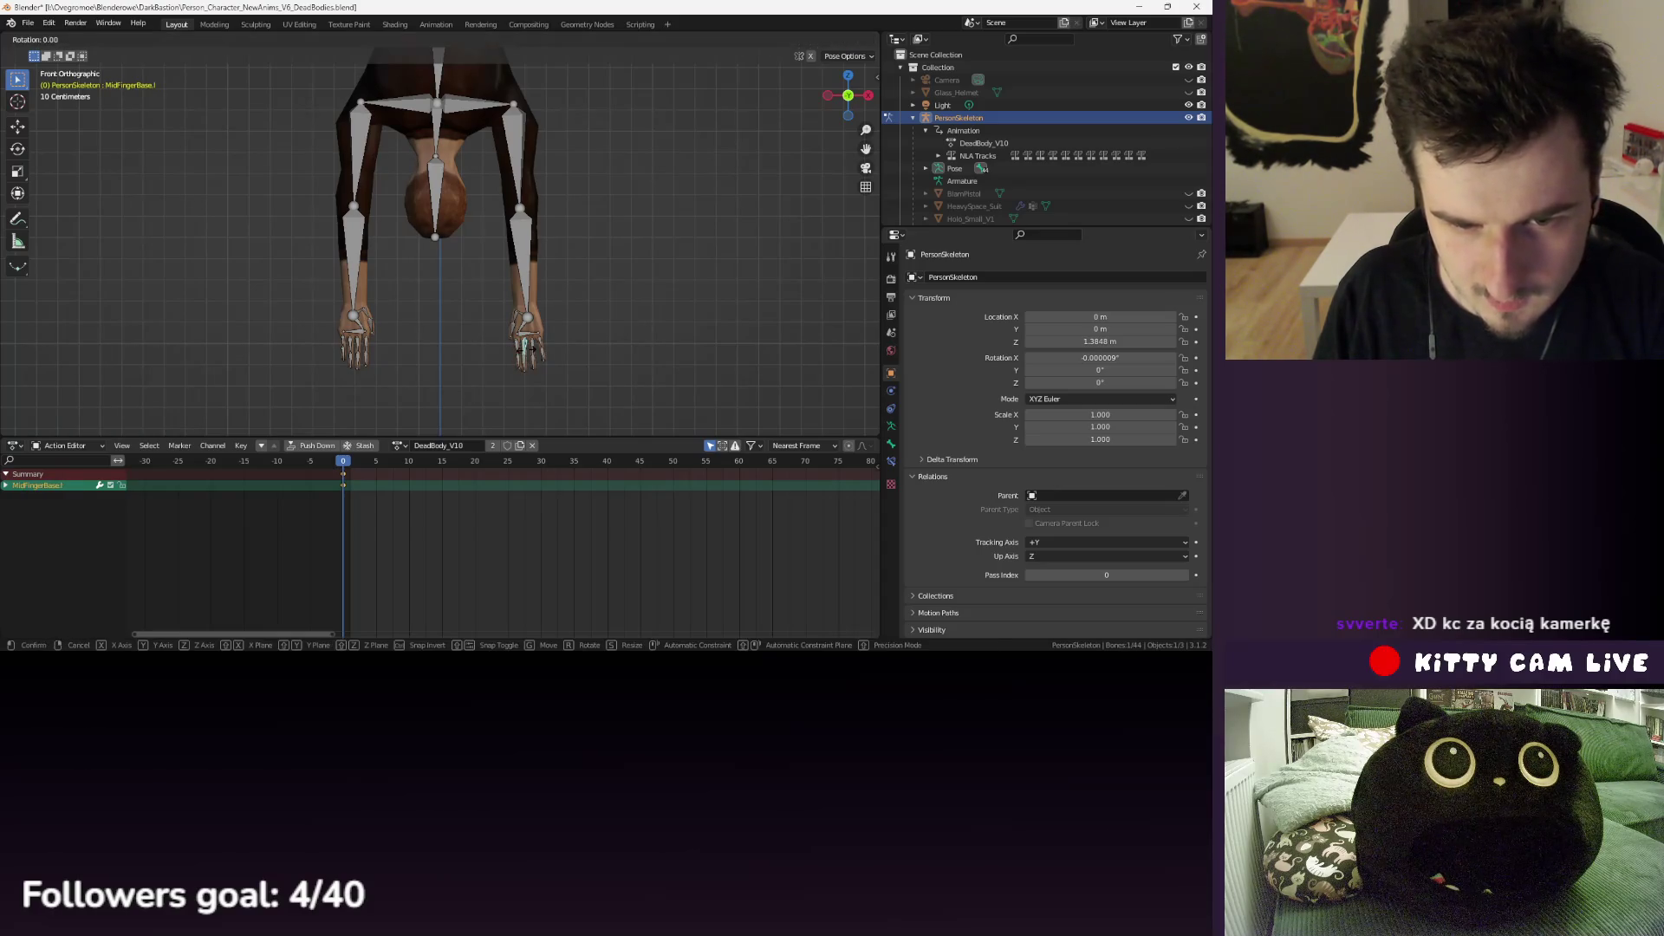
{"action": "key", "text": "y"}
{"action": "left_click", "coordinate": [527, 354]}
- Rotate SmallFingerBase.l 11.6° around Y and view the pose in perspective
{"action": "left_click", "coordinate": [543, 344]}
{"action": "key", "text": "r"}
{"action": "key", "text": "y"}
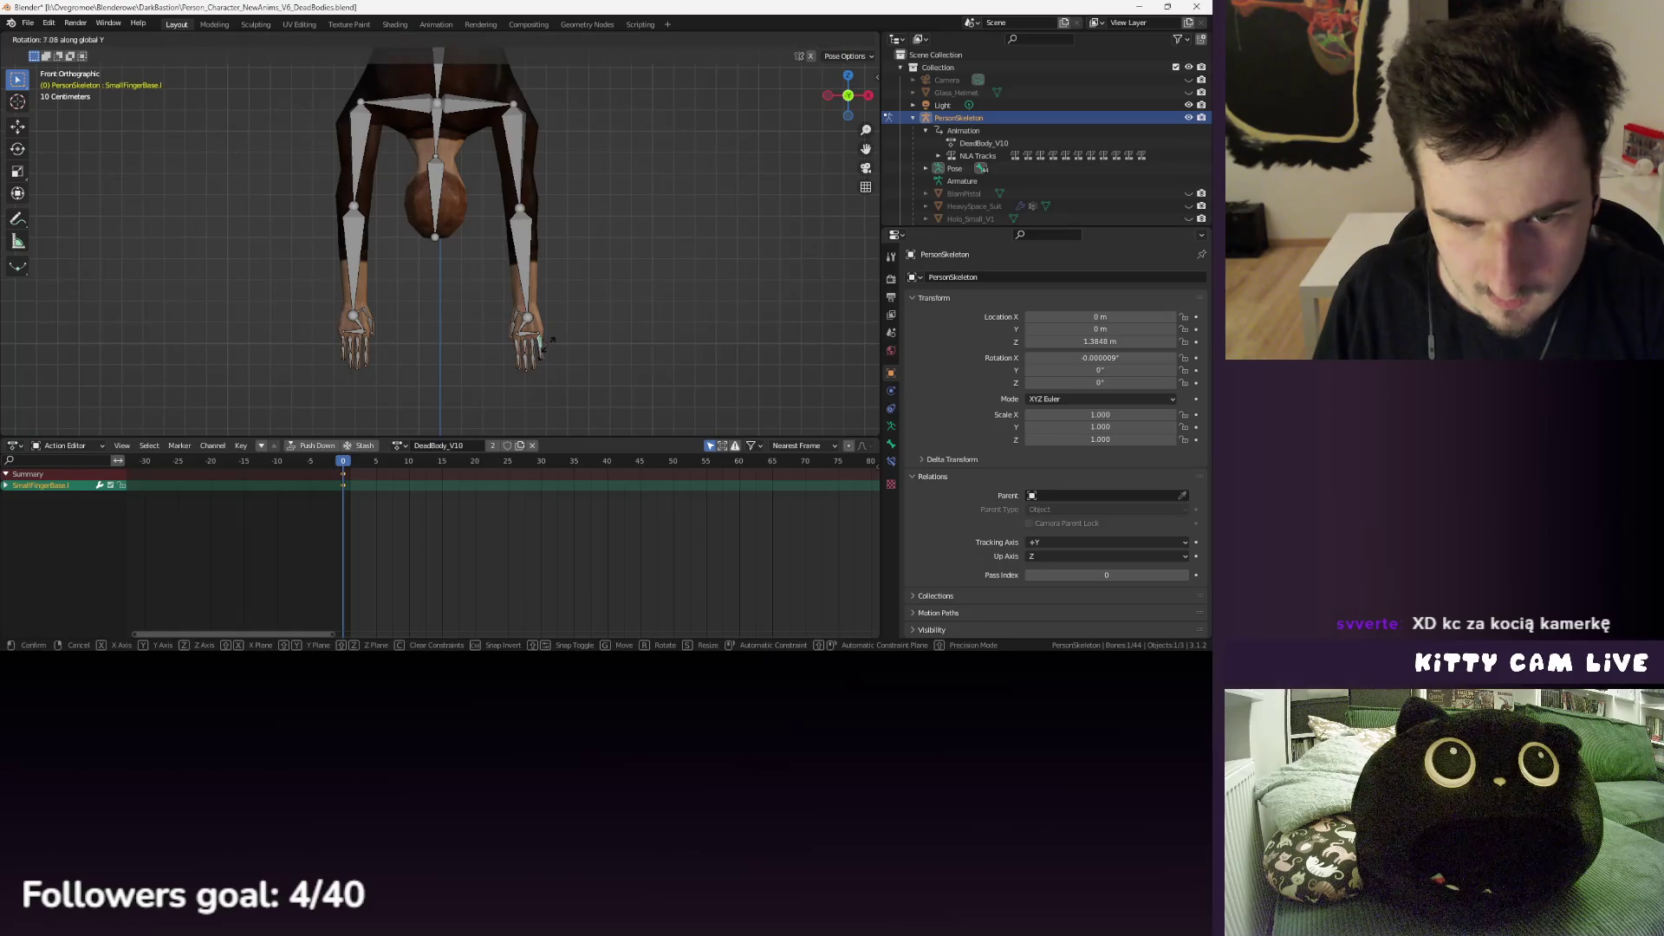
{"action": "left_click", "coordinate": [546, 342]}
{"action": "scroll", "coordinate": [532, 263], "scroll_direction": "down", "scroll_amount": 2}
{"action": "mouse_move", "coordinate": [528, 248]}
{"action": "left_mouse_down"}
{"action": "mouse_move", "coordinate": [613, 212]}
{"action": "mouse_move", "coordinate": [532, 226]}
{"action": "left_mouse_up"}
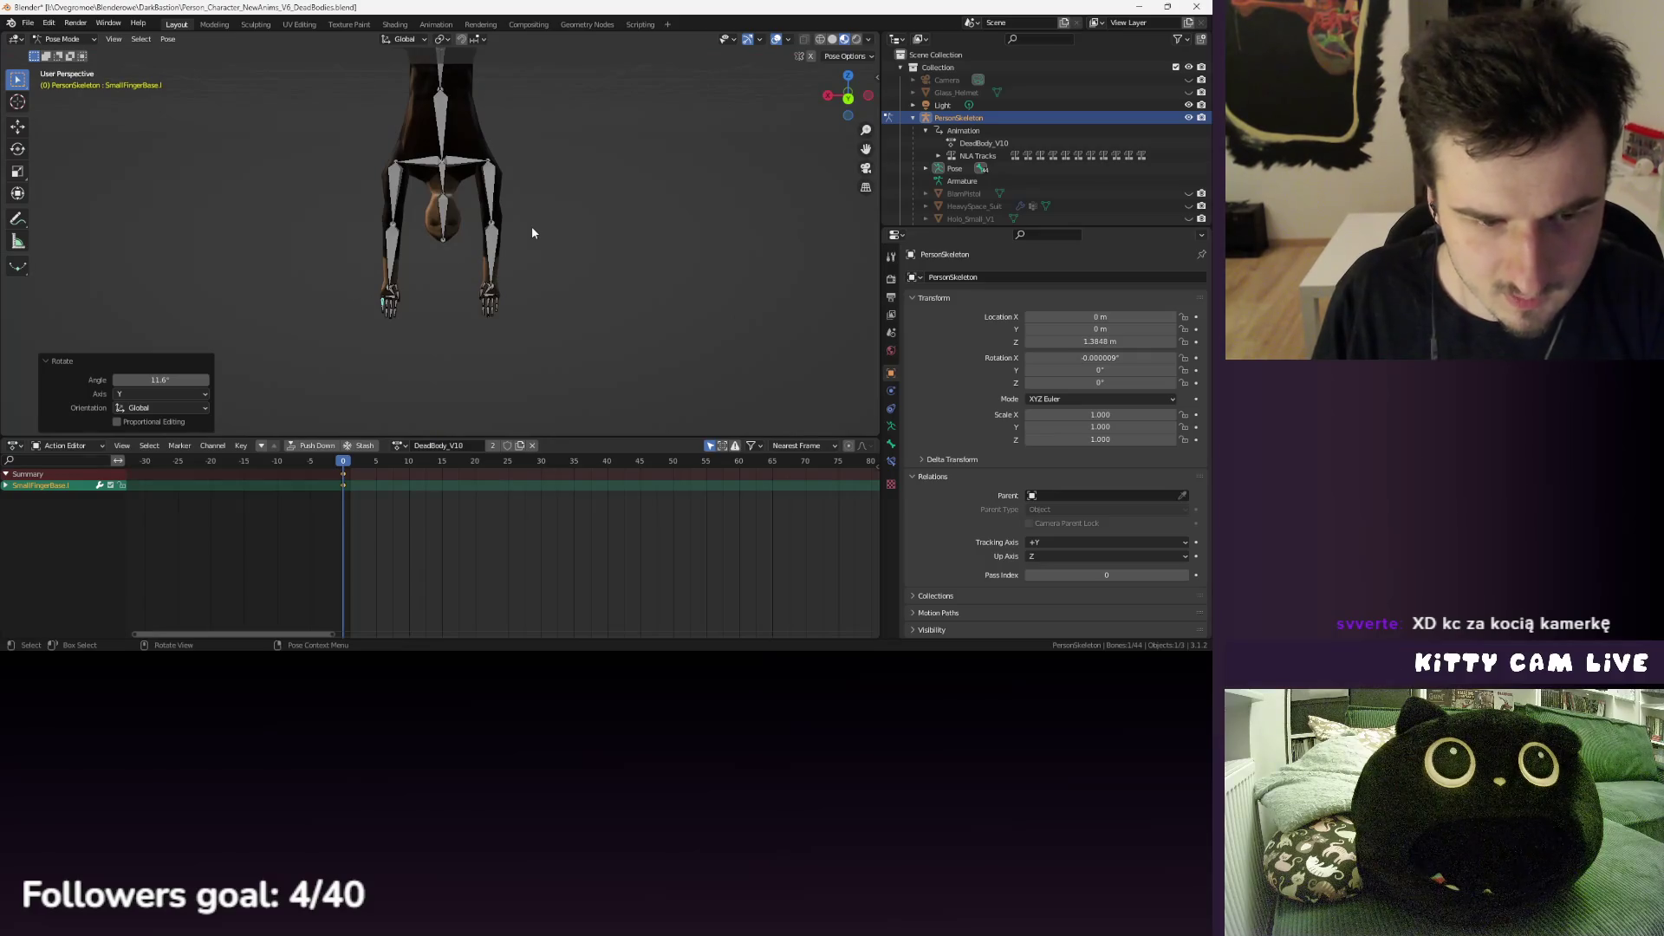
- Rotate the right and left thumb middle bones about Z, the right one by 50.9°
{"action": "scroll", "coordinate": [527, 237], "scroll_direction": "up", "scroll_amount": 3}
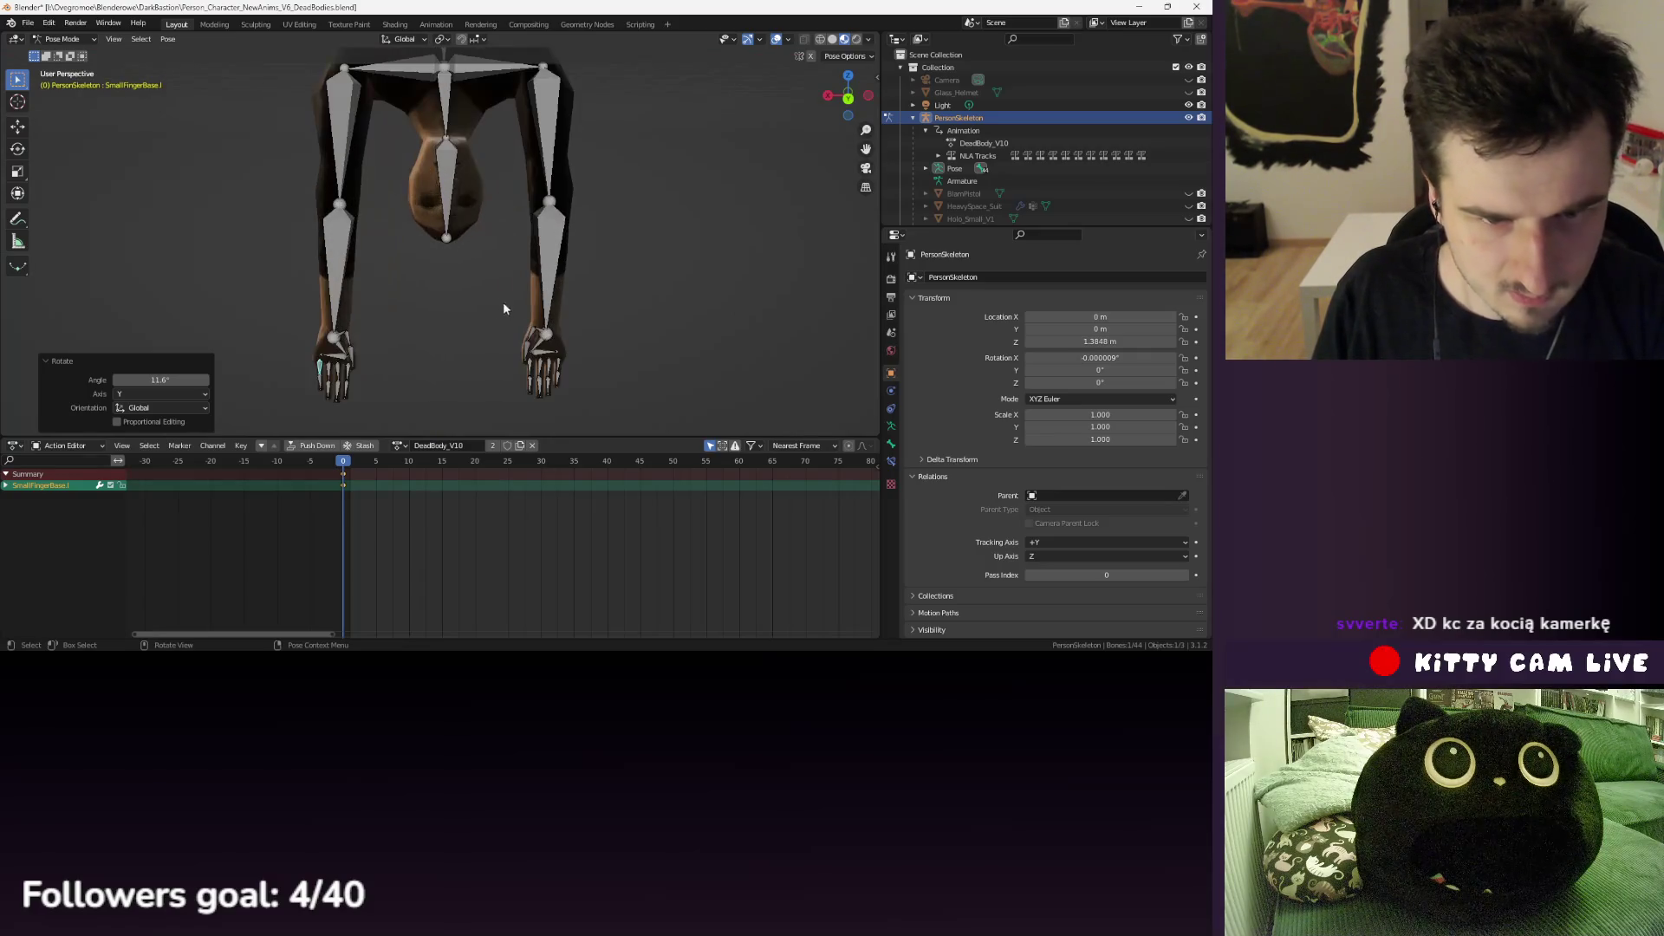
{"action": "left_click", "coordinate": [539, 336]}
{"action": "key", "text": "r"}
{"action": "key", "text": "z"}
{"action": "left_click", "coordinate": [563, 327]}
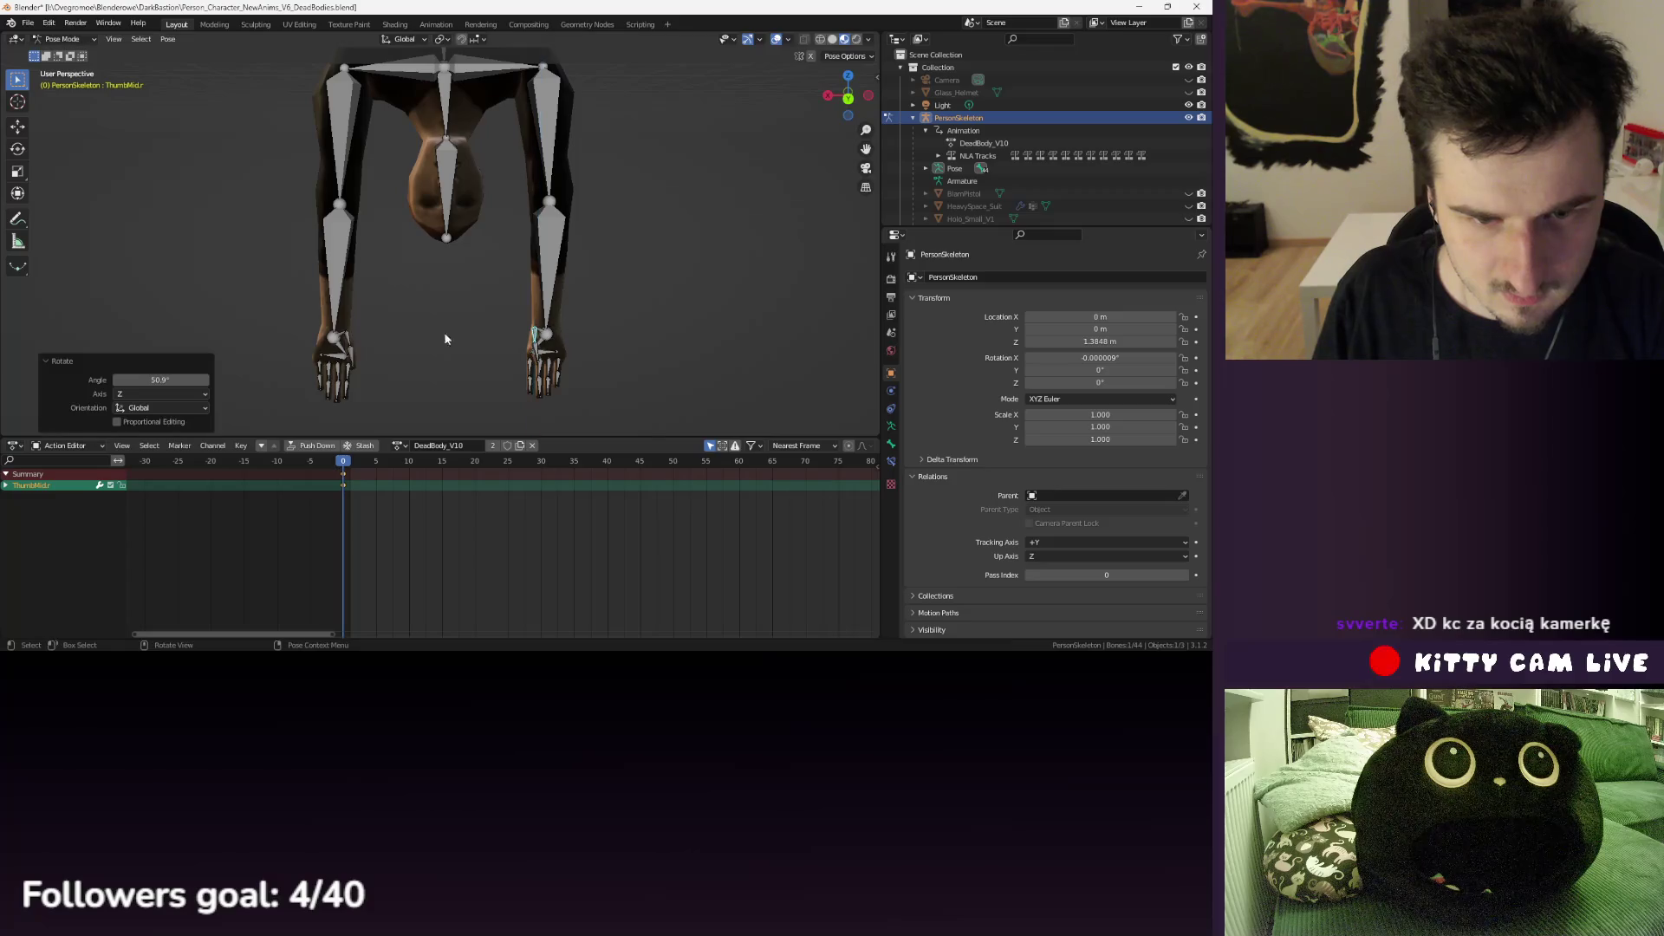
{"action": "left_click", "coordinate": [348, 344], "text": "shift"}
{"action": "key", "text": "r"}
{"action": "key", "text": "z"}
{"action": "left_click", "coordinate": [399, 326]}
- Rotate the left upper arm bone about global Y by 1.57°
{"action": "mouse_move", "coordinate": [398, 326]}
{"action": "left_mouse_down"}
{"action": "mouse_move", "coordinate": [408, 284]}
{"action": "mouse_move", "coordinate": [456, 274]}
{"action": "left_mouse_up"}
{"action": "left_click", "coordinate": [516, 156]}
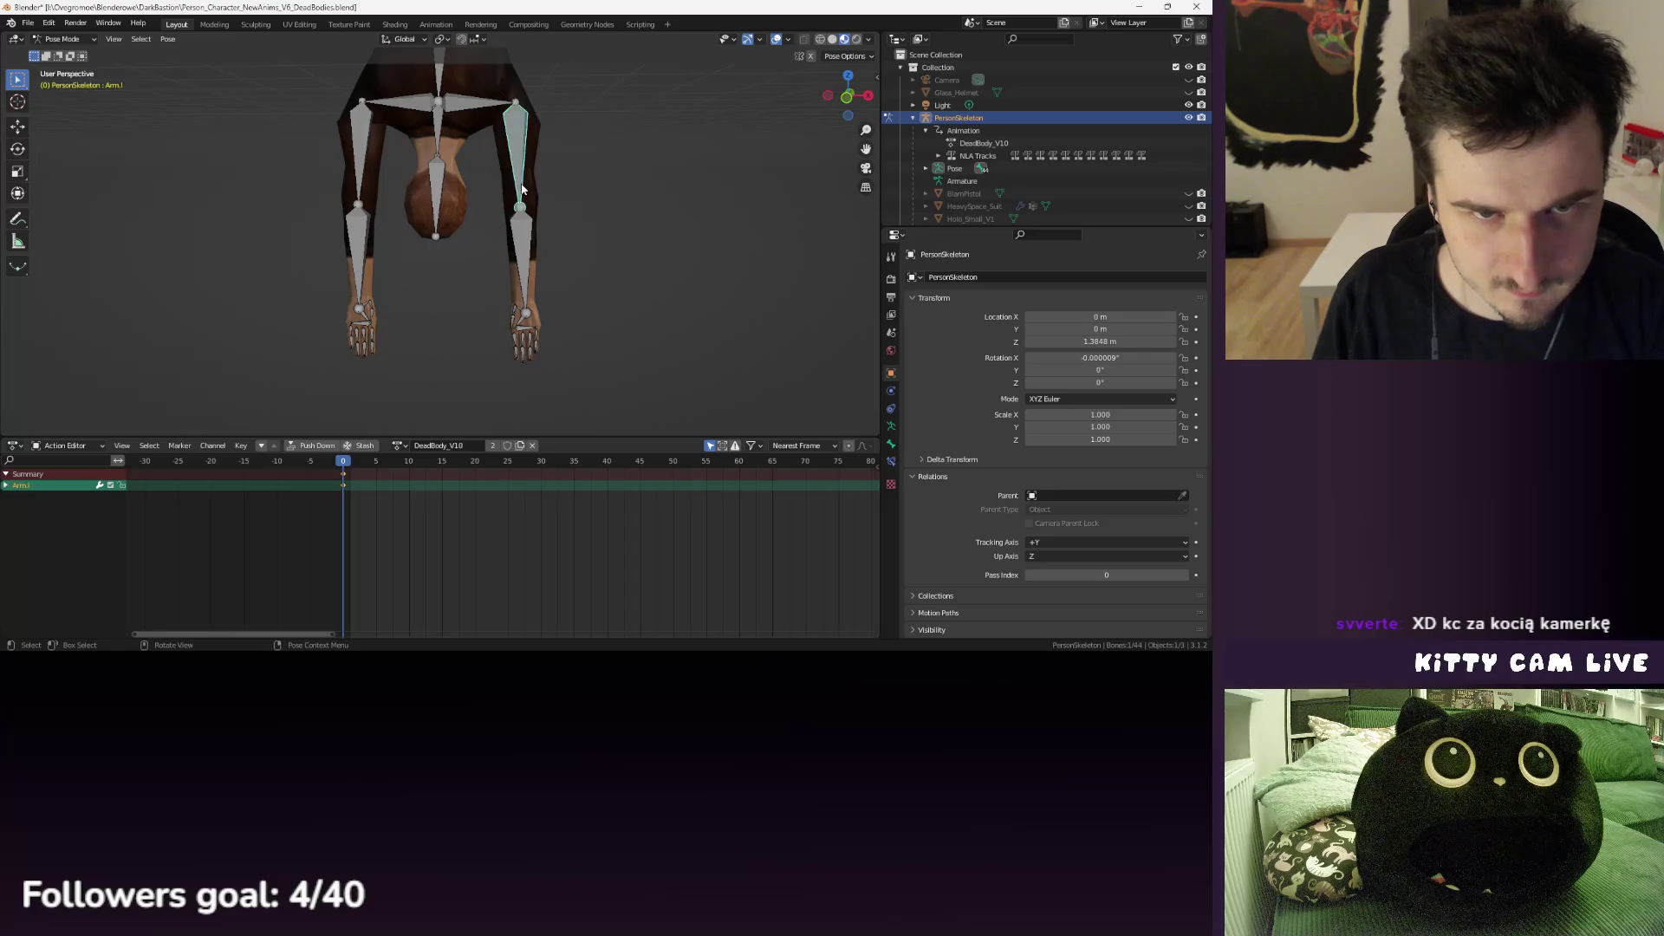
{"action": "key", "text": "r"}
{"action": "key", "text": "z"}
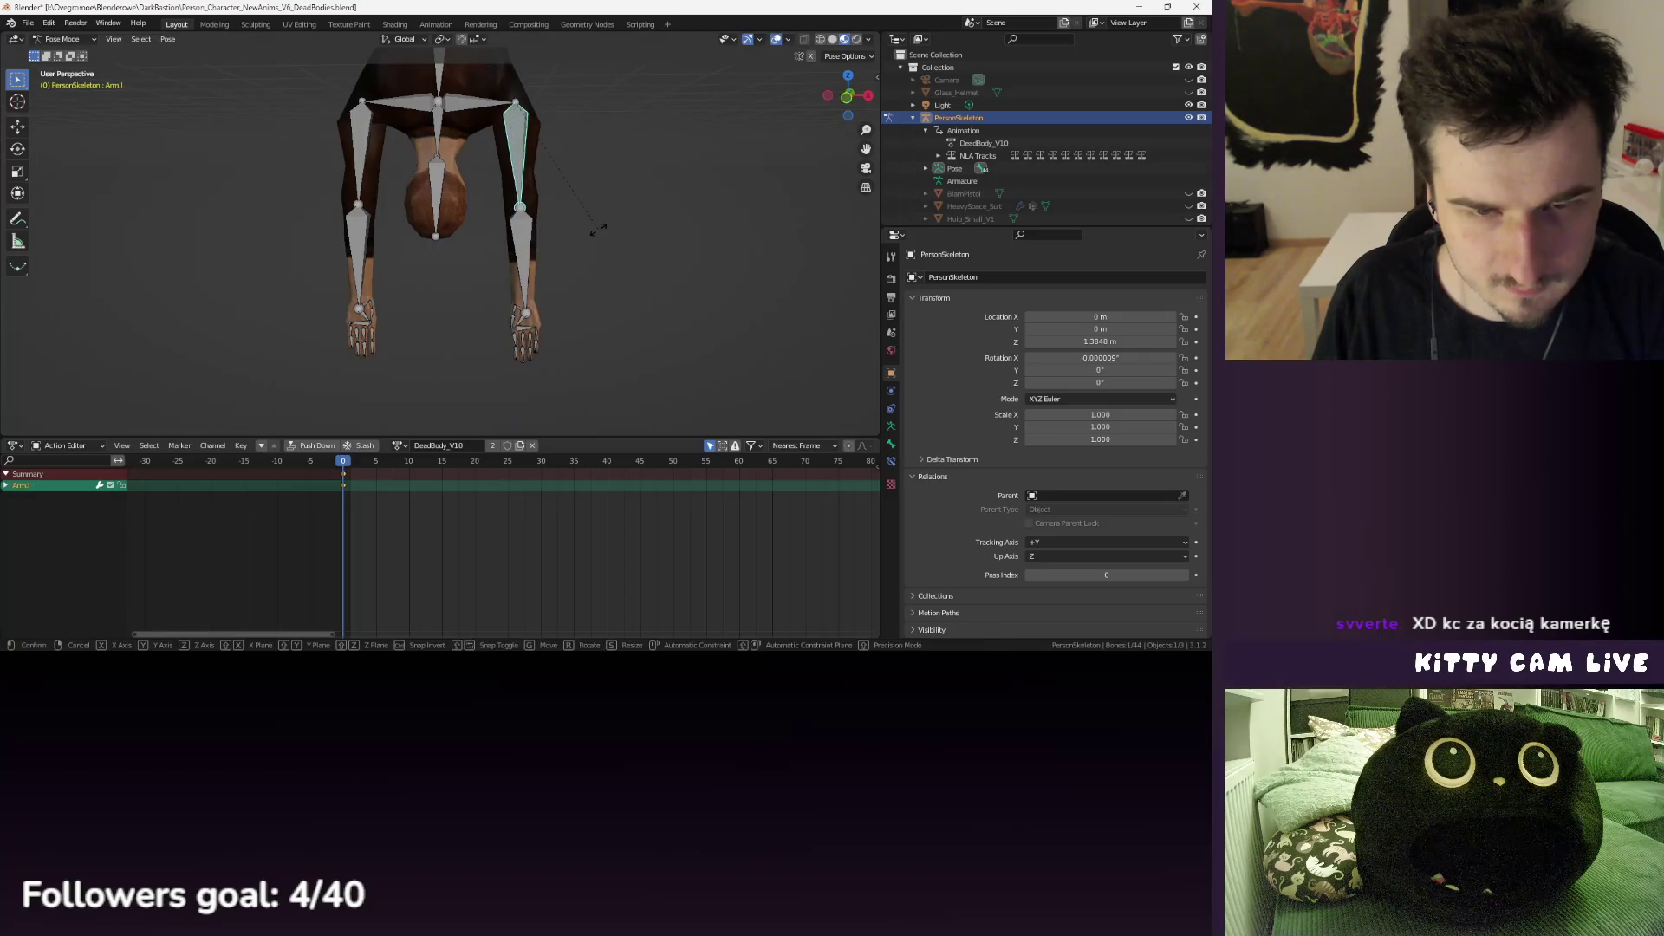
{"action": "key", "text": "y"}
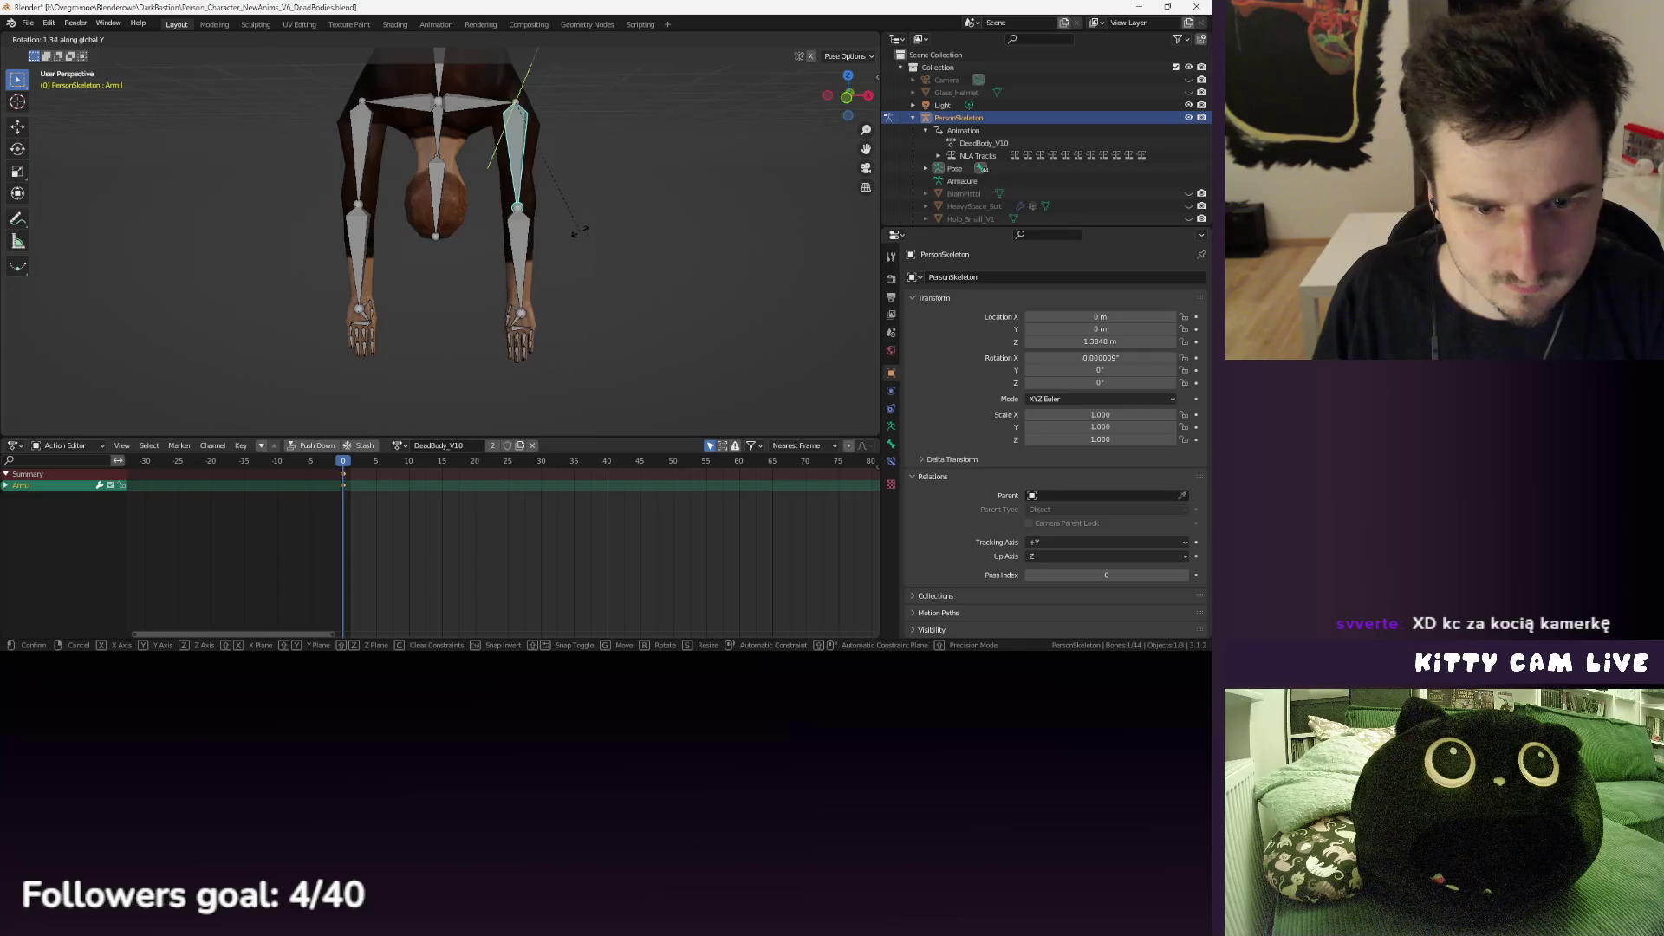
{"action": "left_click", "coordinate": [580, 230]}
- Turn both leg bones 10.1° about global Z
{"action": "key", "text": "KP_1"}
{"action": "mouse_move", "coordinate": [584, 234]}
{"action": "left_mouse_down"}
{"action": "mouse_move", "coordinate": [557, 221]}
{"action": "mouse_move", "coordinate": [572, 246]}
{"action": "mouse_move", "coordinate": [528, 291]}
{"action": "mouse_move", "coordinate": [486, 237]}
{"action": "mouse_move", "coordinate": [511, 230]}
{"action": "left_mouse_up"}
{"action": "mouse_move", "coordinate": [416, 169]}
{"action": "left_mouse_down"}
{"action": "mouse_move", "coordinate": [520, 233]}
{"action": "mouse_move", "coordinate": [498, 237]}
{"action": "mouse_move", "coordinate": [565, 108]}
{"action": "left_mouse_up"}
{"action": "key", "text": "r"}
{"action": "key", "text": "z"}
{"action": "left_click", "coordinate": [524, 214]}
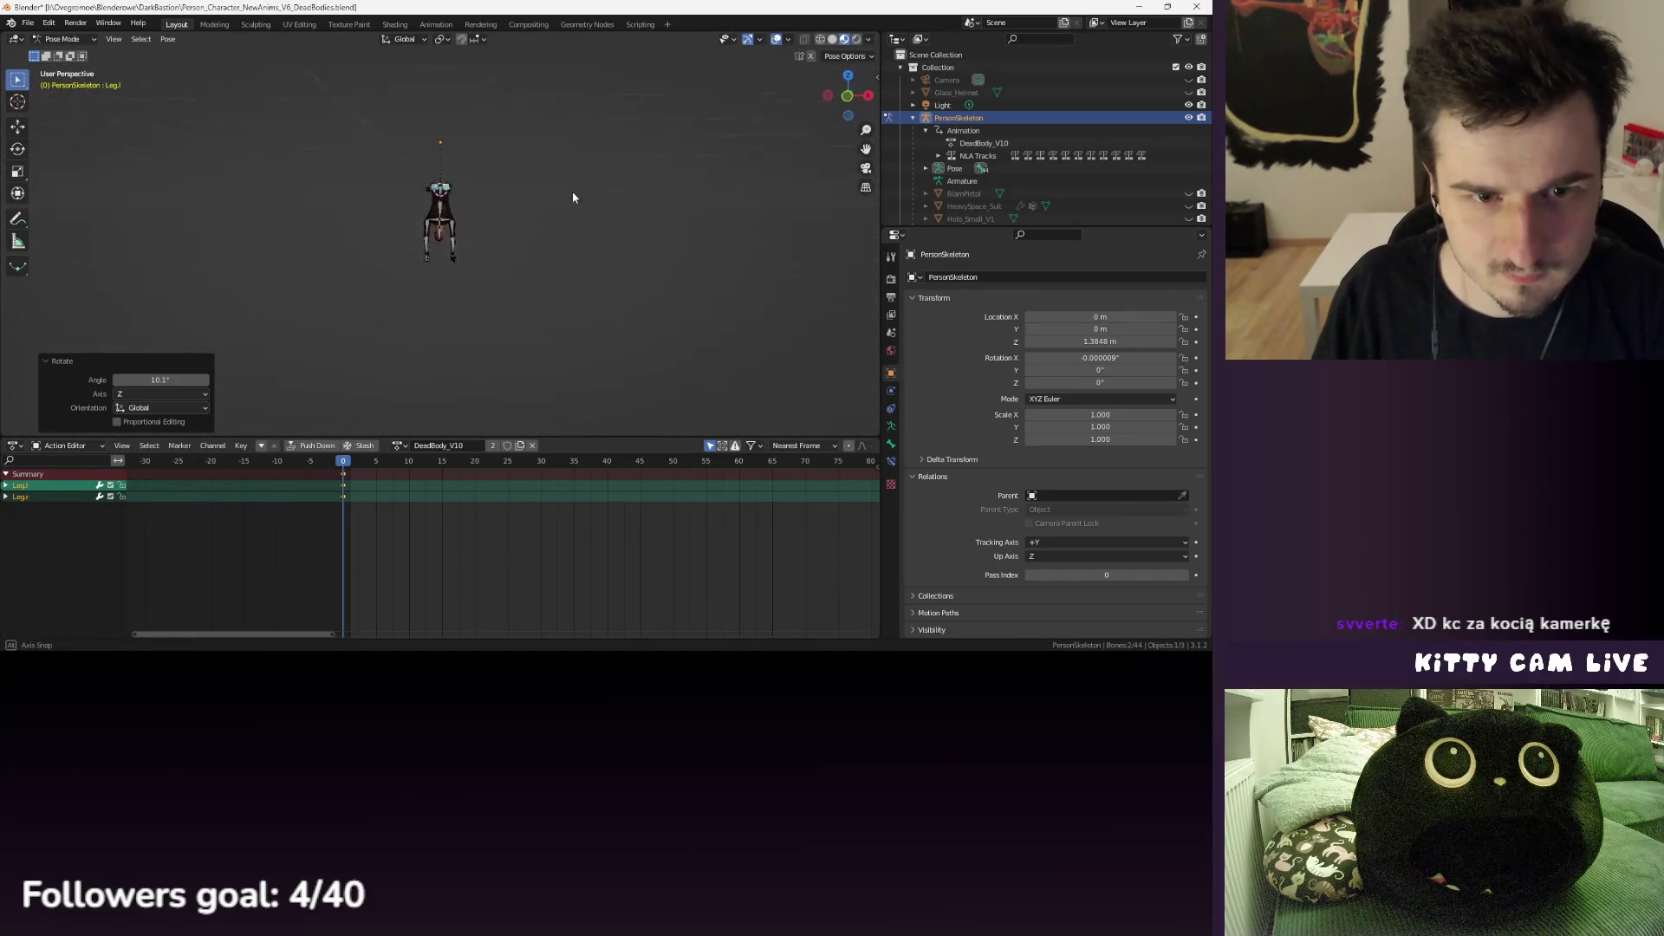
- Key Location & Rotation on all bones and create the new DeadBody_V11 action
{"action": "key", "text": "a"}
{"action": "key", "text": "i"}
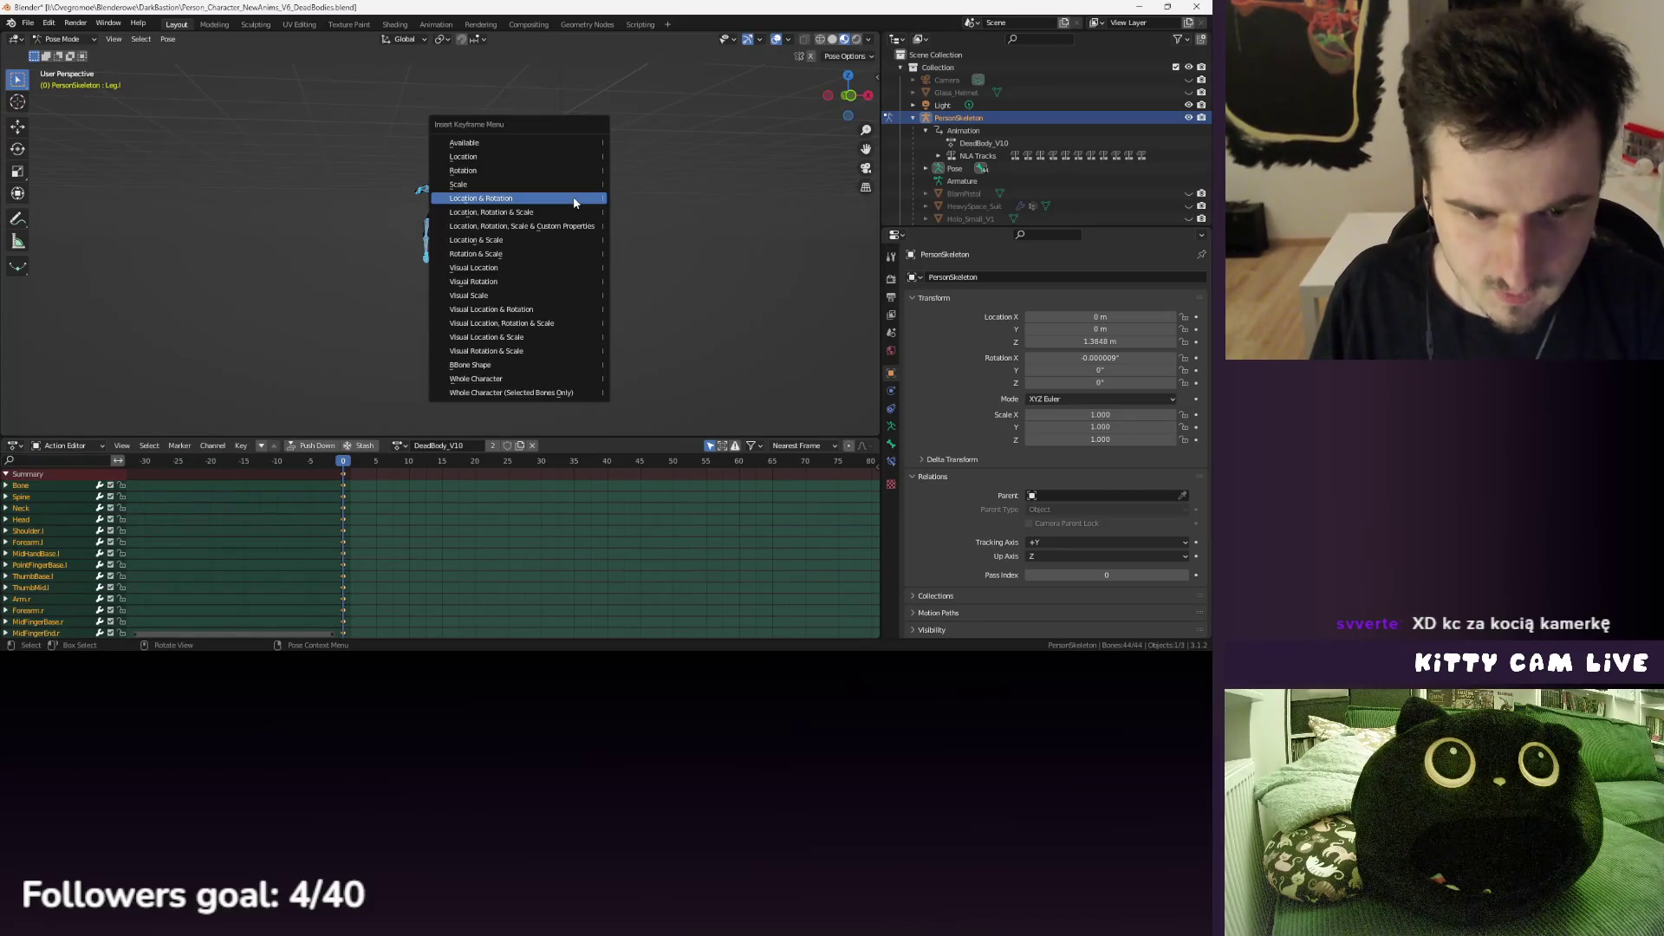
{"action": "left_click", "coordinate": [574, 202]}
{"action": "left_click_drag", "start_coordinate": [539, 234], "coordinate": [653, 260]}
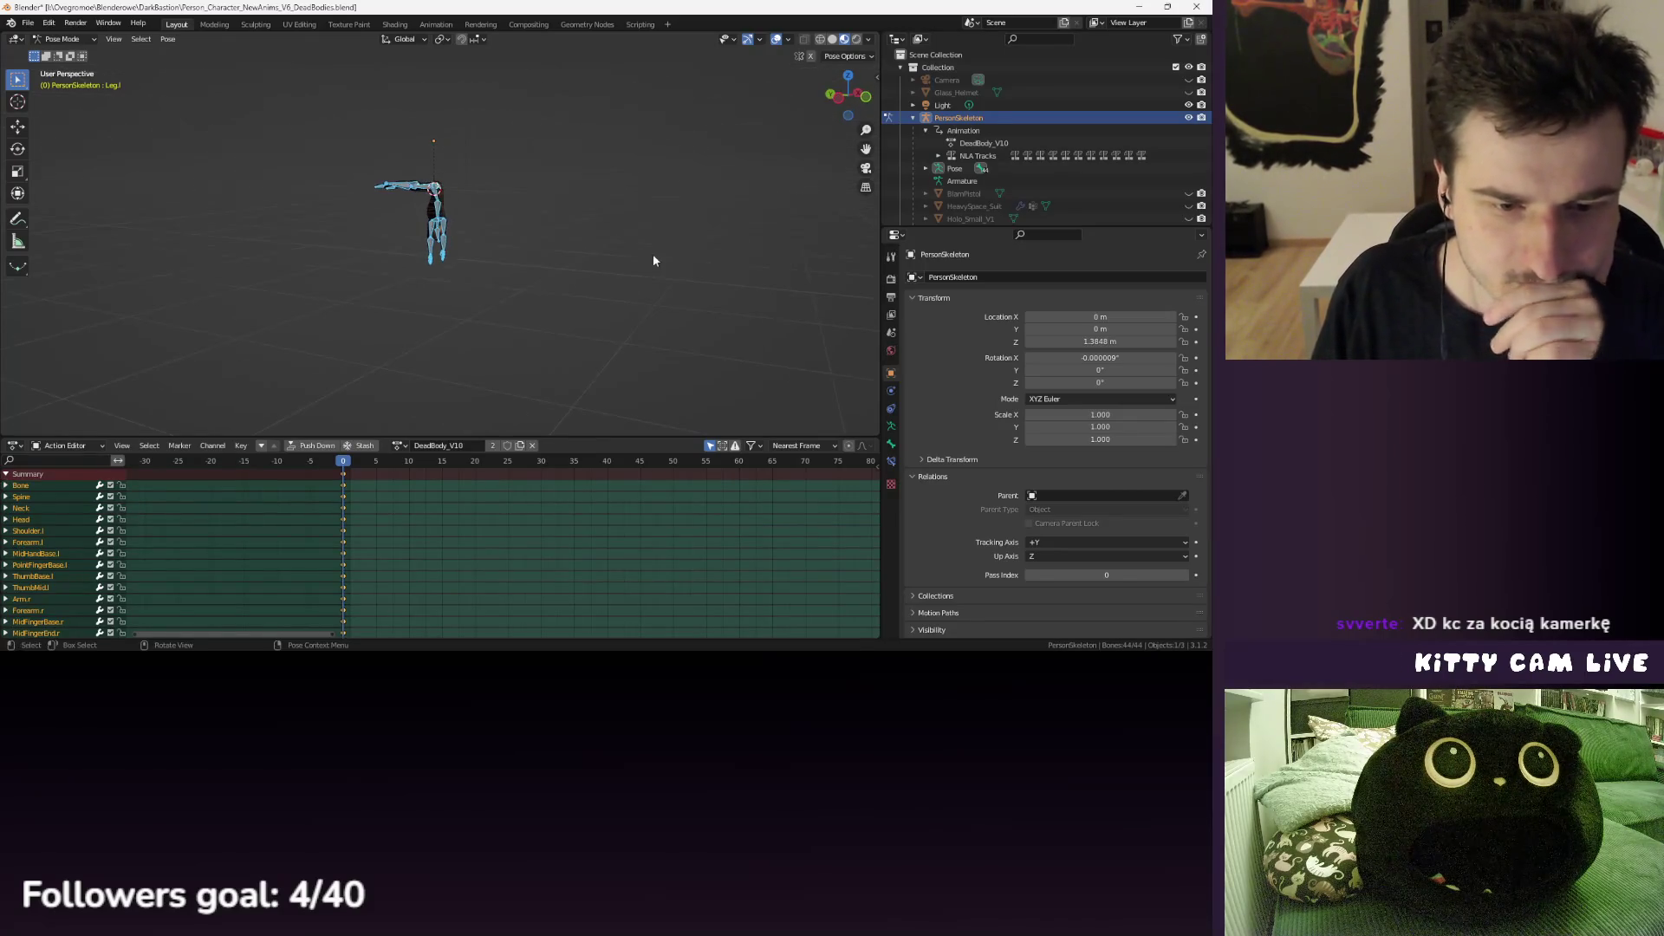
{"action": "left_click", "coordinate": [368, 450]}
- Relink the DeadBody_V11 action and turn the whole pose 180° about Z
{"action": "left_click", "coordinate": [399, 446]}
{"action": "left_click", "coordinate": [442, 498]}
{"action": "type", "text": "rz"}
{"action": "type", "text": "80"}
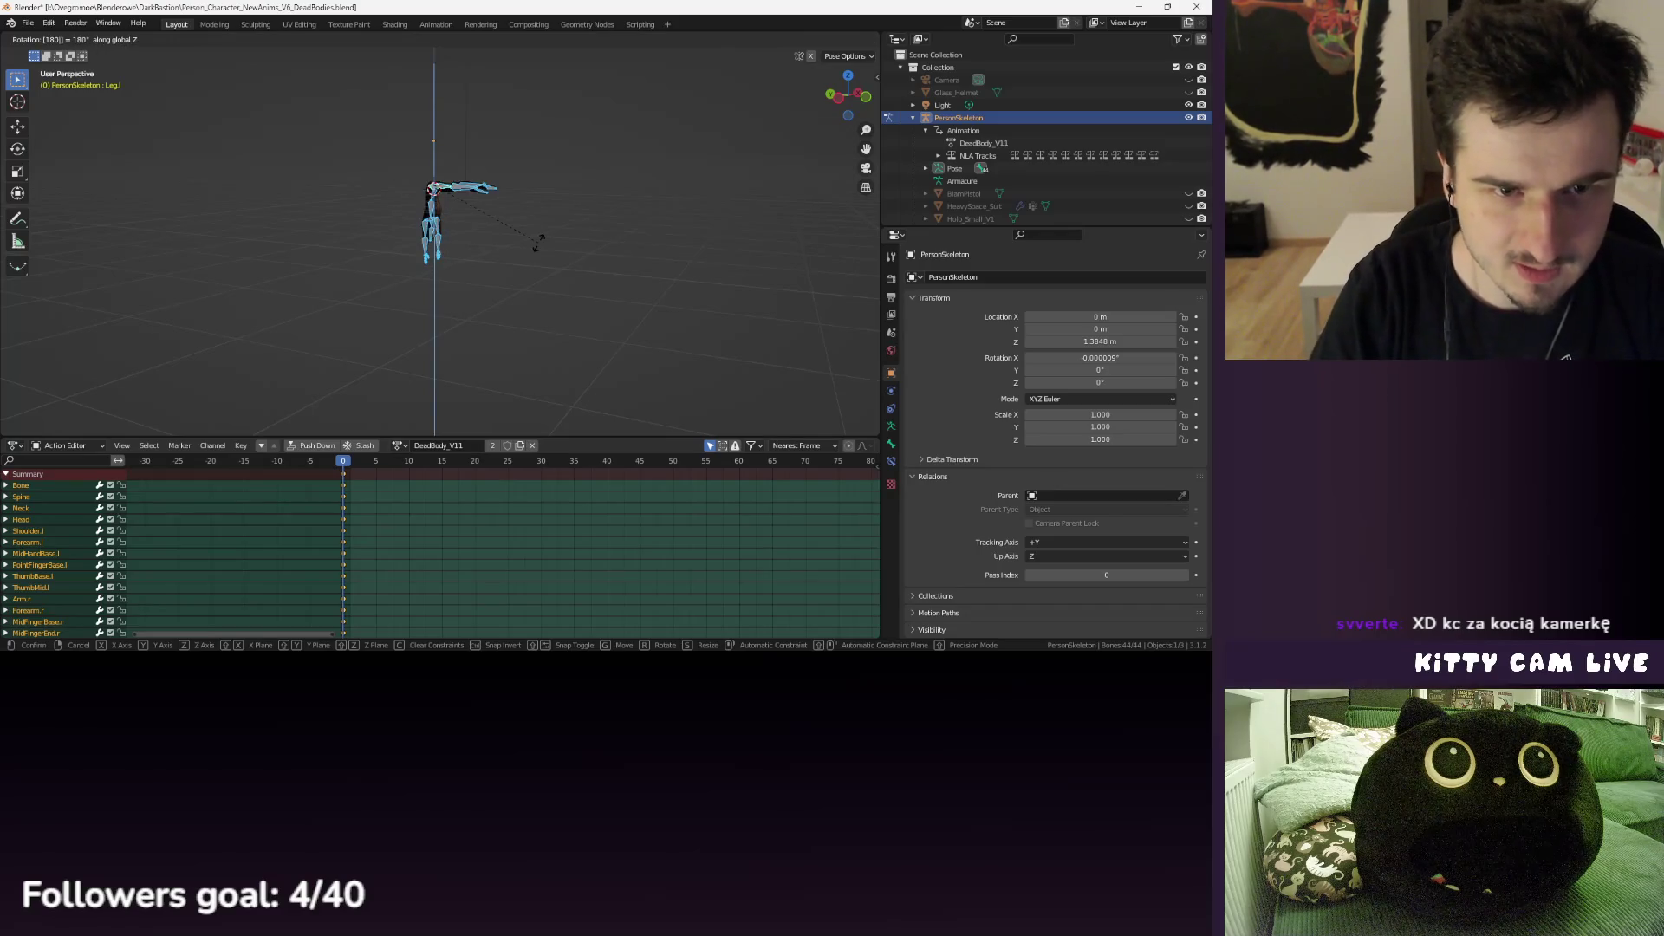
{"action": "key", "text": "Return"}
- Swing both legs about X by -183°, then fine-tune their rotation from the right view
{"action": "scroll", "coordinate": [439, 227], "scroll_direction": "up", "scroll_amount": 3}
{"action": "scroll", "coordinate": [439, 227], "scroll_direction": "up", "scroll_amount": 4}
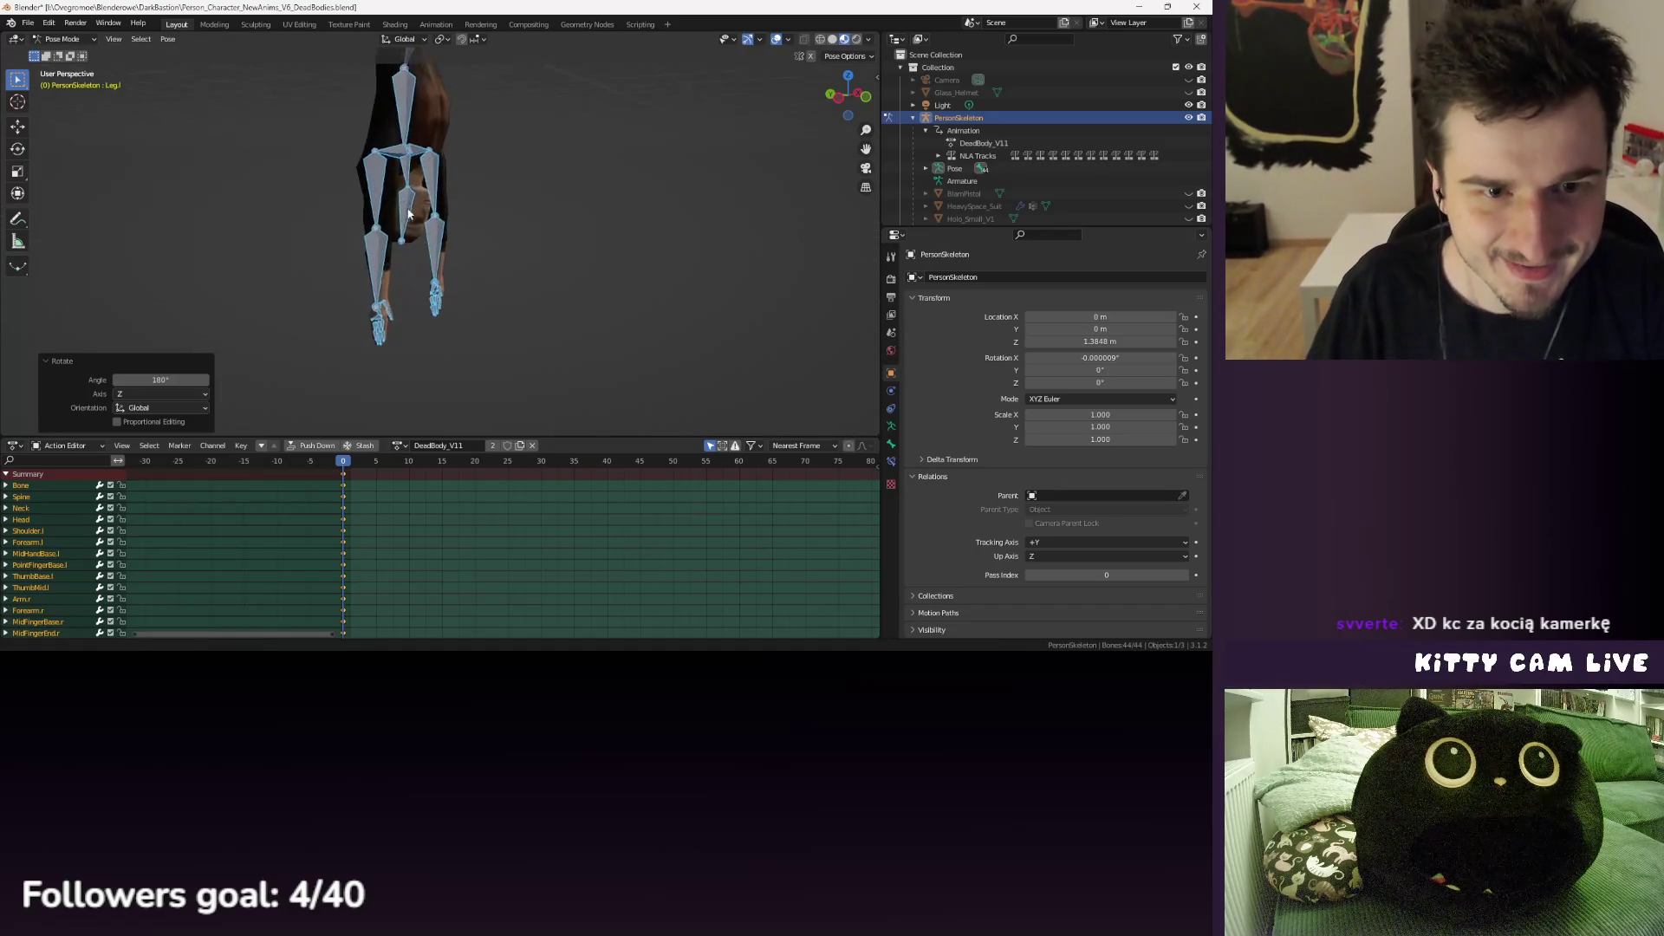
{"action": "left_click", "coordinate": [526, 195]}
{"action": "key", "text": "r"}
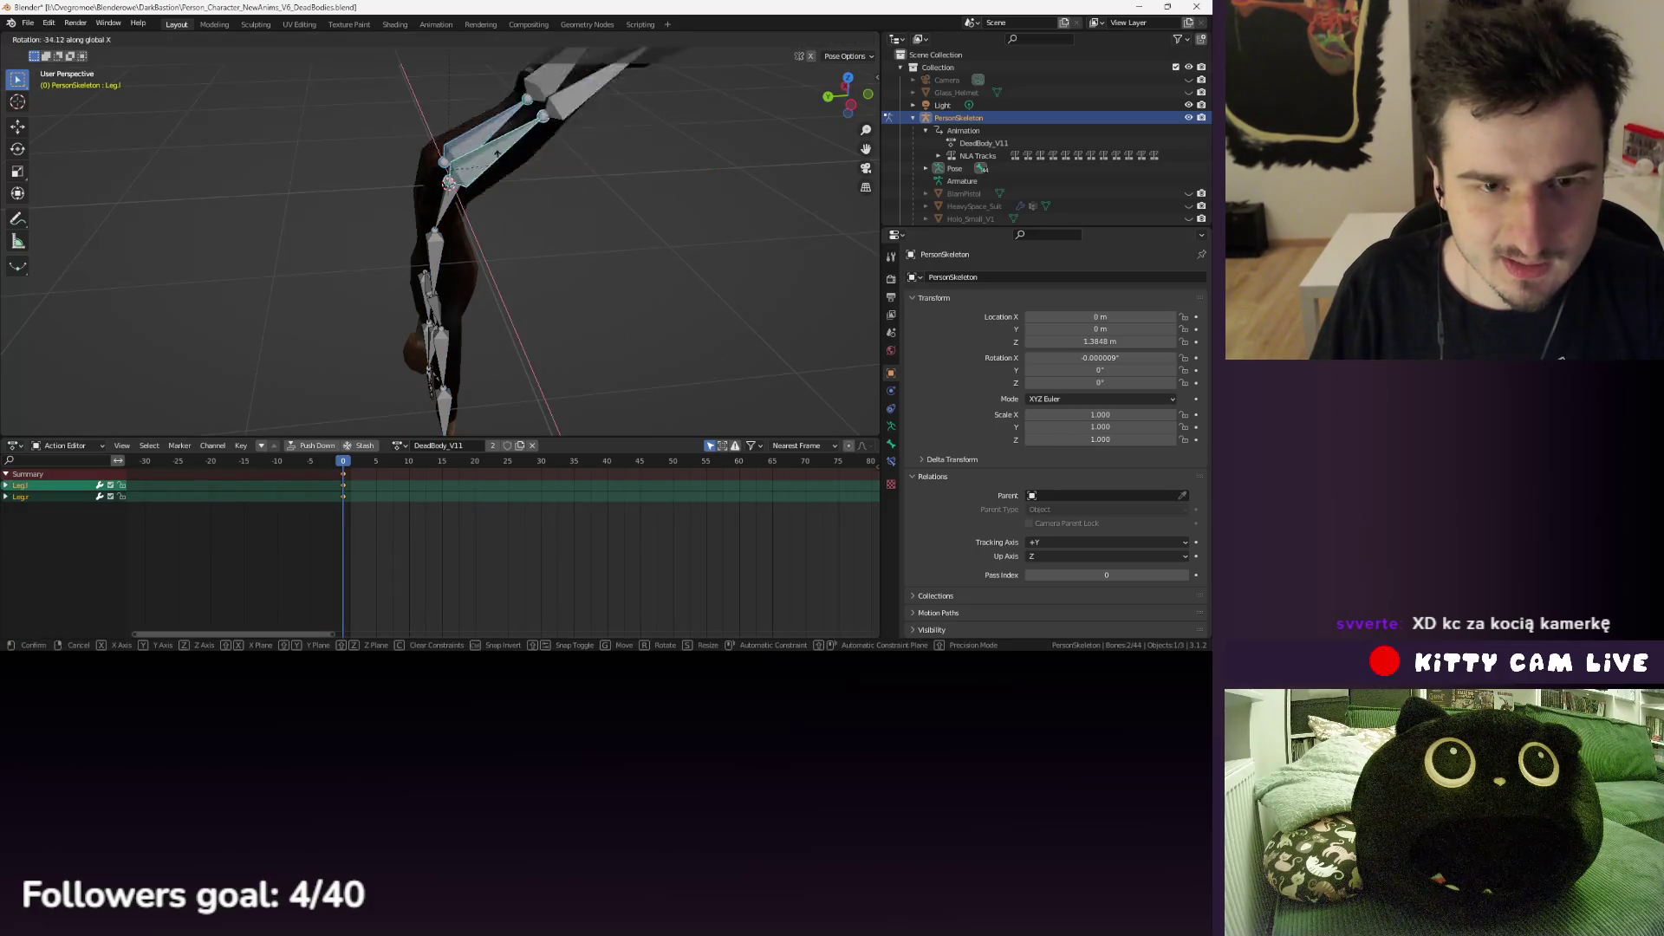
{"action": "key", "text": "x"}
{"action": "left_click", "coordinate": [430, 159]}
{"action": "key", "text": "KP_3"}
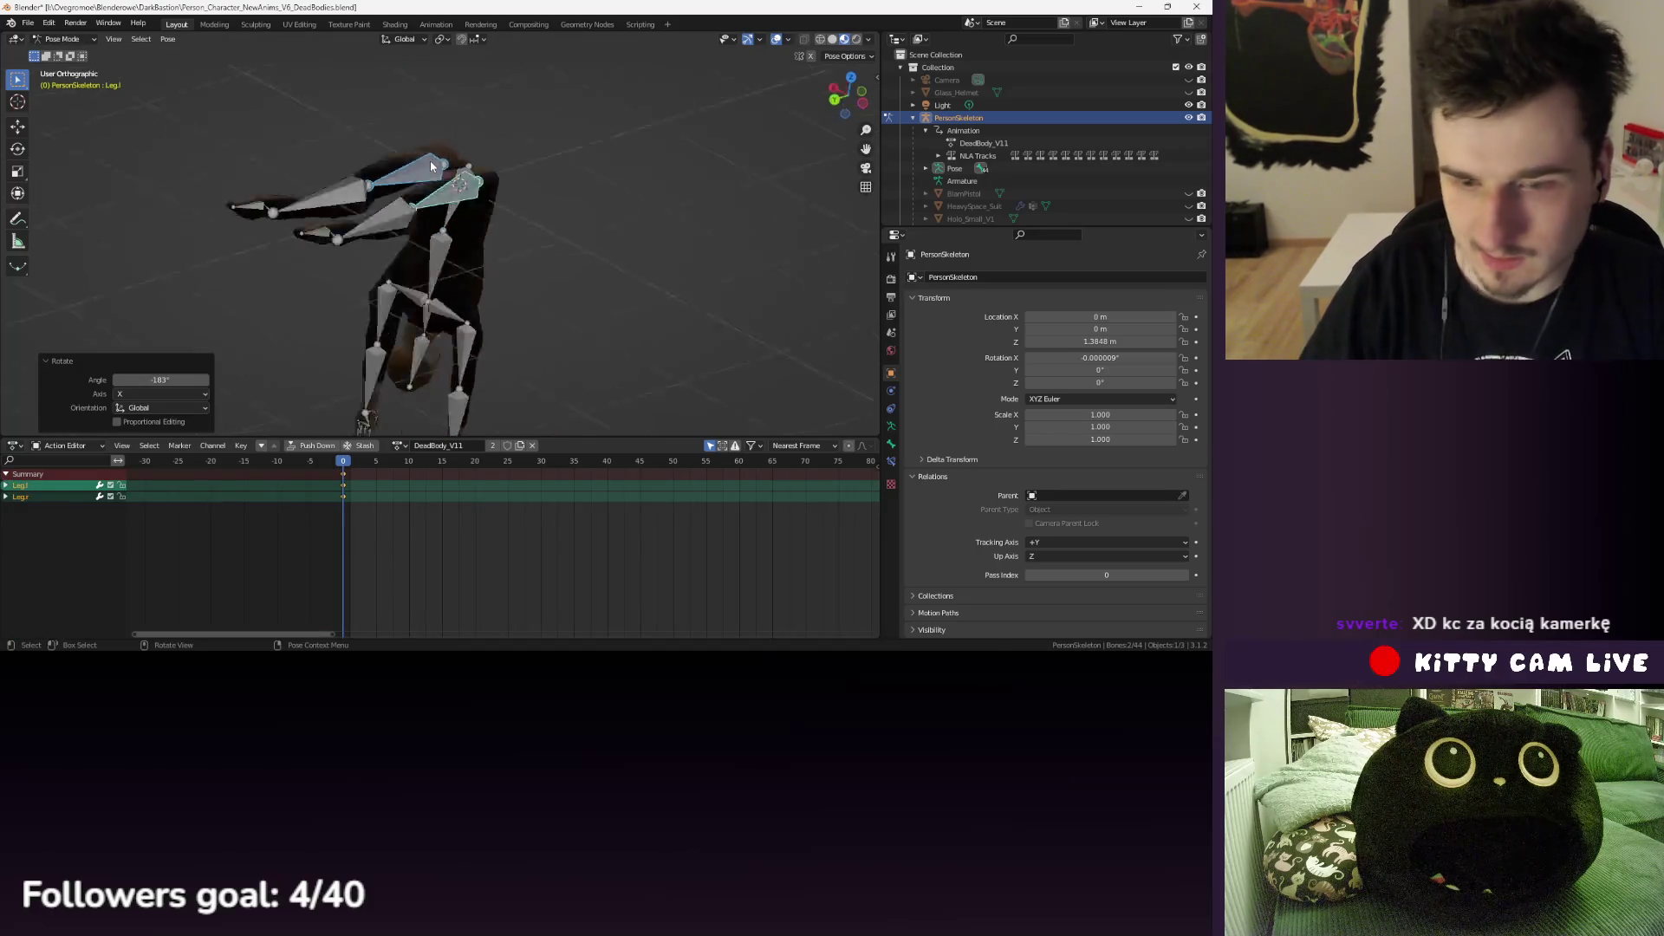
{"action": "key", "text": "r"}
{"action": "left_click", "coordinate": [589, 213]}
{"action": "key", "text": "r"}
{"action": "key", "text": "x"}
{"action": "left_click", "coordinate": [589, 214]}
- Rotate the left leg end -4.22° and bend the Spine bone about X
{"action": "left_click", "coordinate": [594, 164]}
{"action": "key", "text": "r"}
{"action": "key", "text": "x"}
{"action": "key", "text": "Return"}
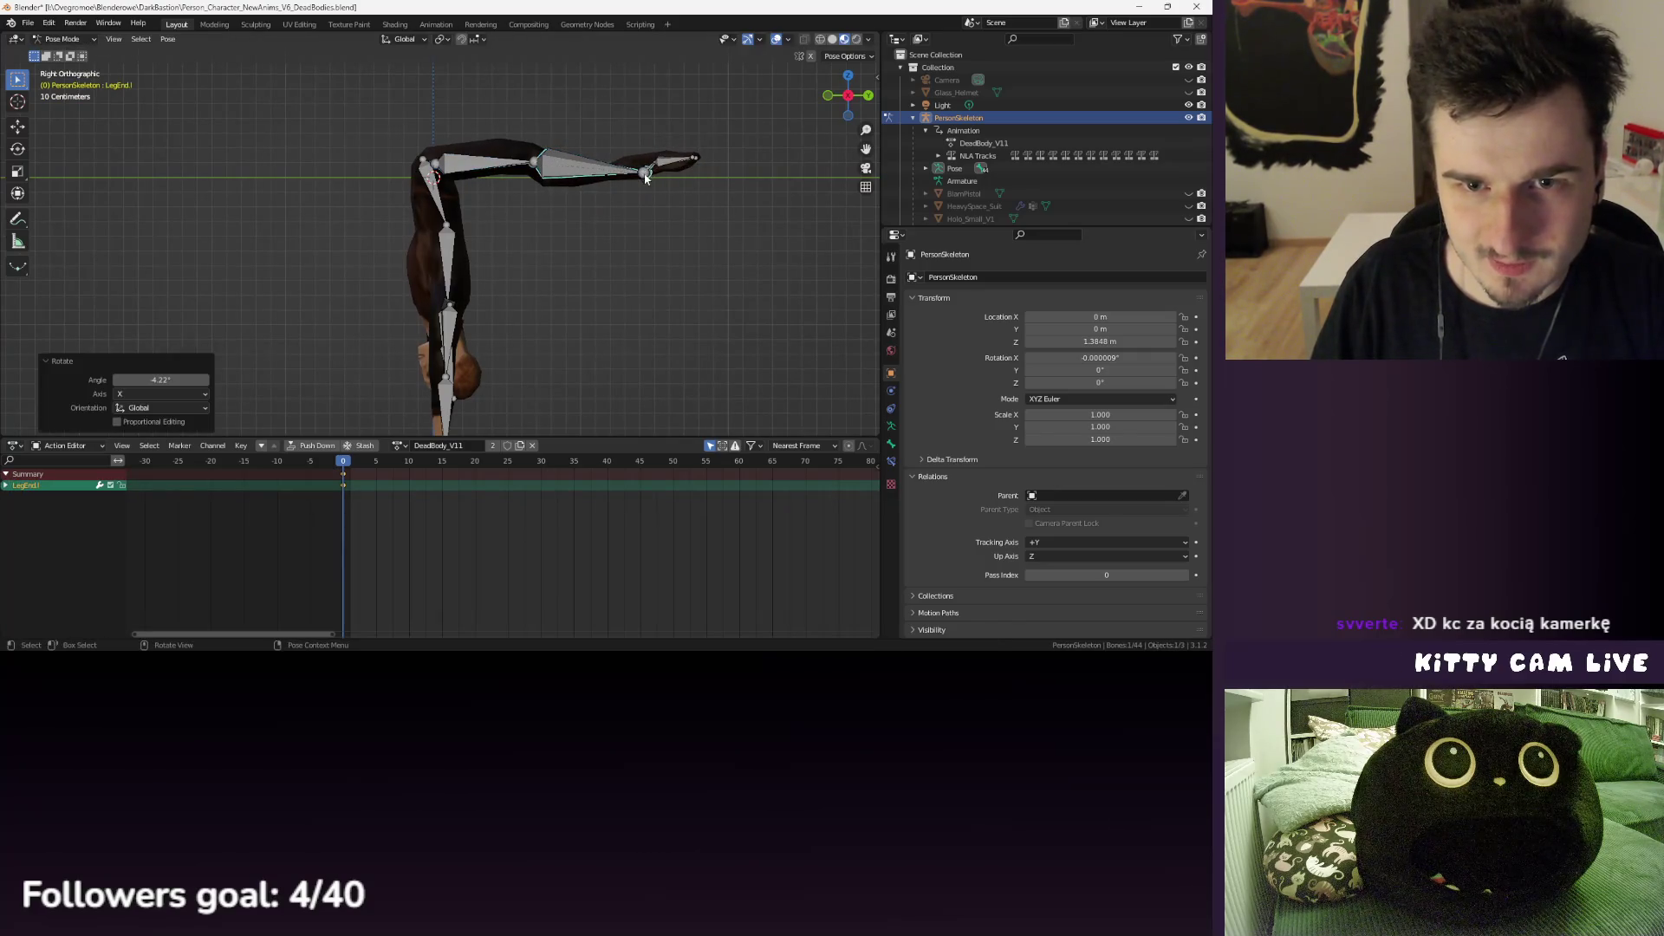
{"action": "left_click", "coordinate": [435, 227]}
{"action": "key", "text": "r"}
{"action": "left_click", "coordinate": [435, 227]}
{"action": "key", "text": "r"}
{"action": "key", "text": "x"}
{"action": "key", "text": "Return"}
- Tilt the root Bone -13.8° on X and raise it 0.14952 m on Z
{"action": "left_click", "coordinate": [440, 160]}
{"action": "key", "text": "r"}
{"action": "key", "text": "x"}
{"action": "left_click", "coordinate": [419, 258]}
{"action": "mouse_move", "coordinate": [419, 258]}
{"action": "left_mouse_down"}
{"action": "mouse_move", "coordinate": [557, 223]}
{"action": "mouse_move", "coordinate": [372, 225]}
{"action": "mouse_move", "coordinate": [482, 212]}
{"action": "left_mouse_up"}
{"action": "key", "text": "g"}
{"action": "key", "text": "z"}
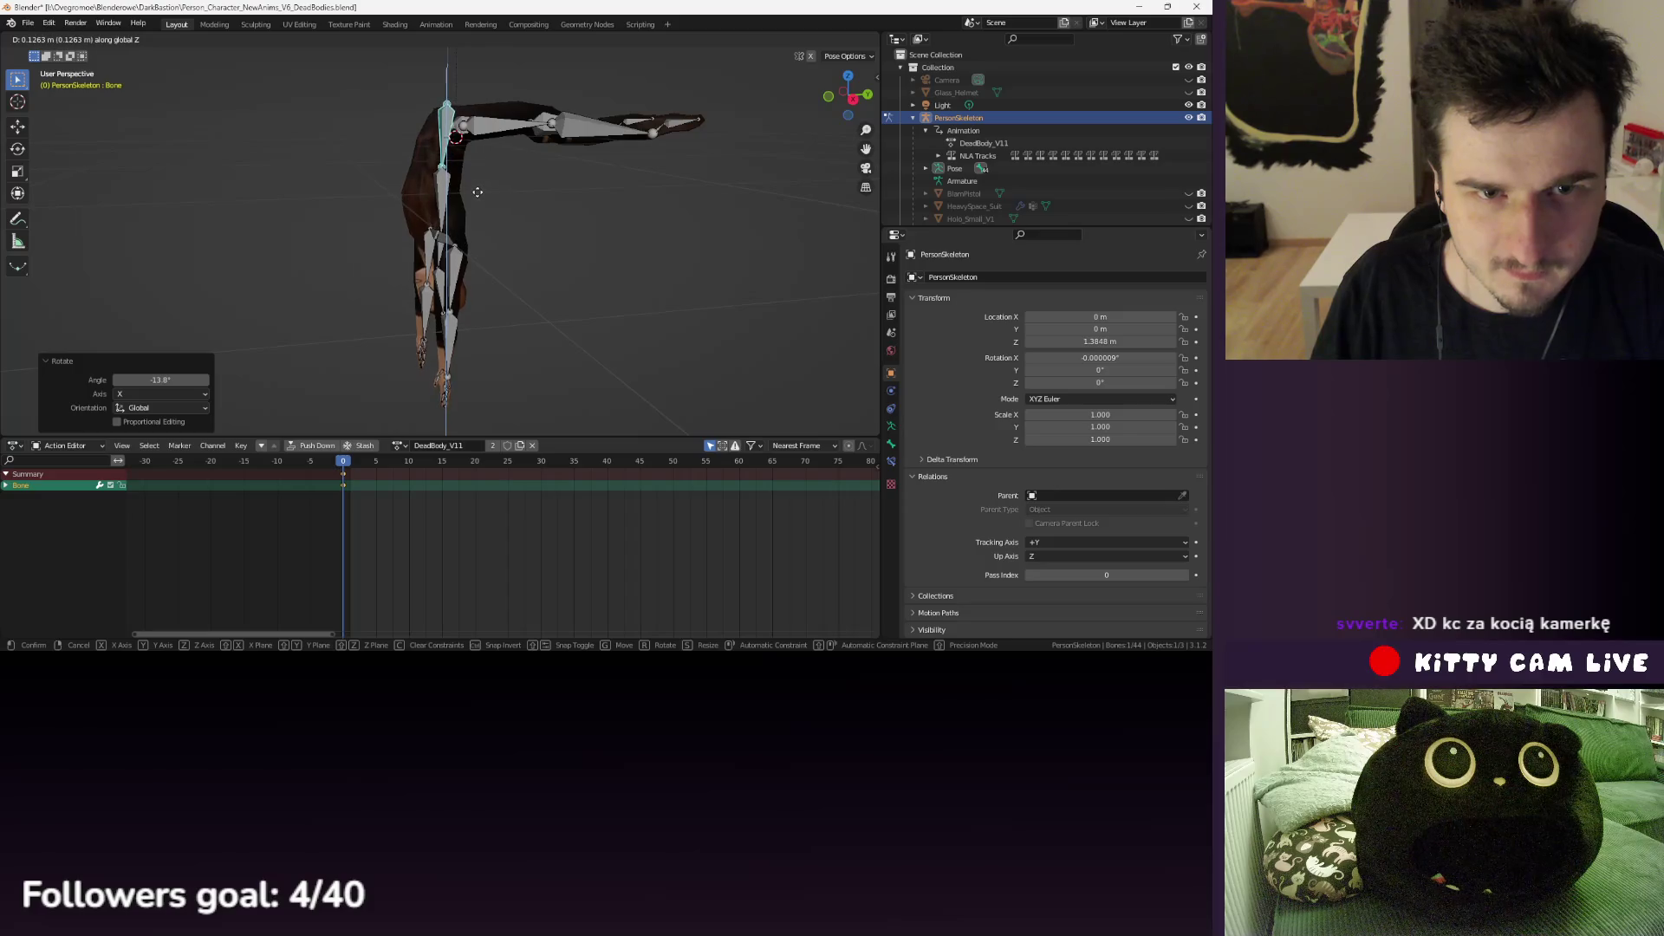
{"action": "left_click", "coordinate": [473, 187]}
- Tilt the Head bone 20.2° on X, then back -10.2°
{"action": "mouse_move", "coordinate": [424, 190]}
{"action": "left_mouse_down"}
{"action": "mouse_move", "coordinate": [563, 201]}
{"action": "mouse_move", "coordinate": [577, 186]}
{"action": "mouse_move", "coordinate": [689, 208]}
{"action": "mouse_move", "coordinate": [564, 185]}
{"action": "mouse_move", "coordinate": [514, 222]}
{"action": "mouse_move", "coordinate": [502, 319]}
{"action": "mouse_move", "coordinate": [513, 284]}
{"action": "mouse_move", "coordinate": [470, 370]}
{"action": "mouse_move", "coordinate": [404, 351]}
{"action": "left_mouse_up"}
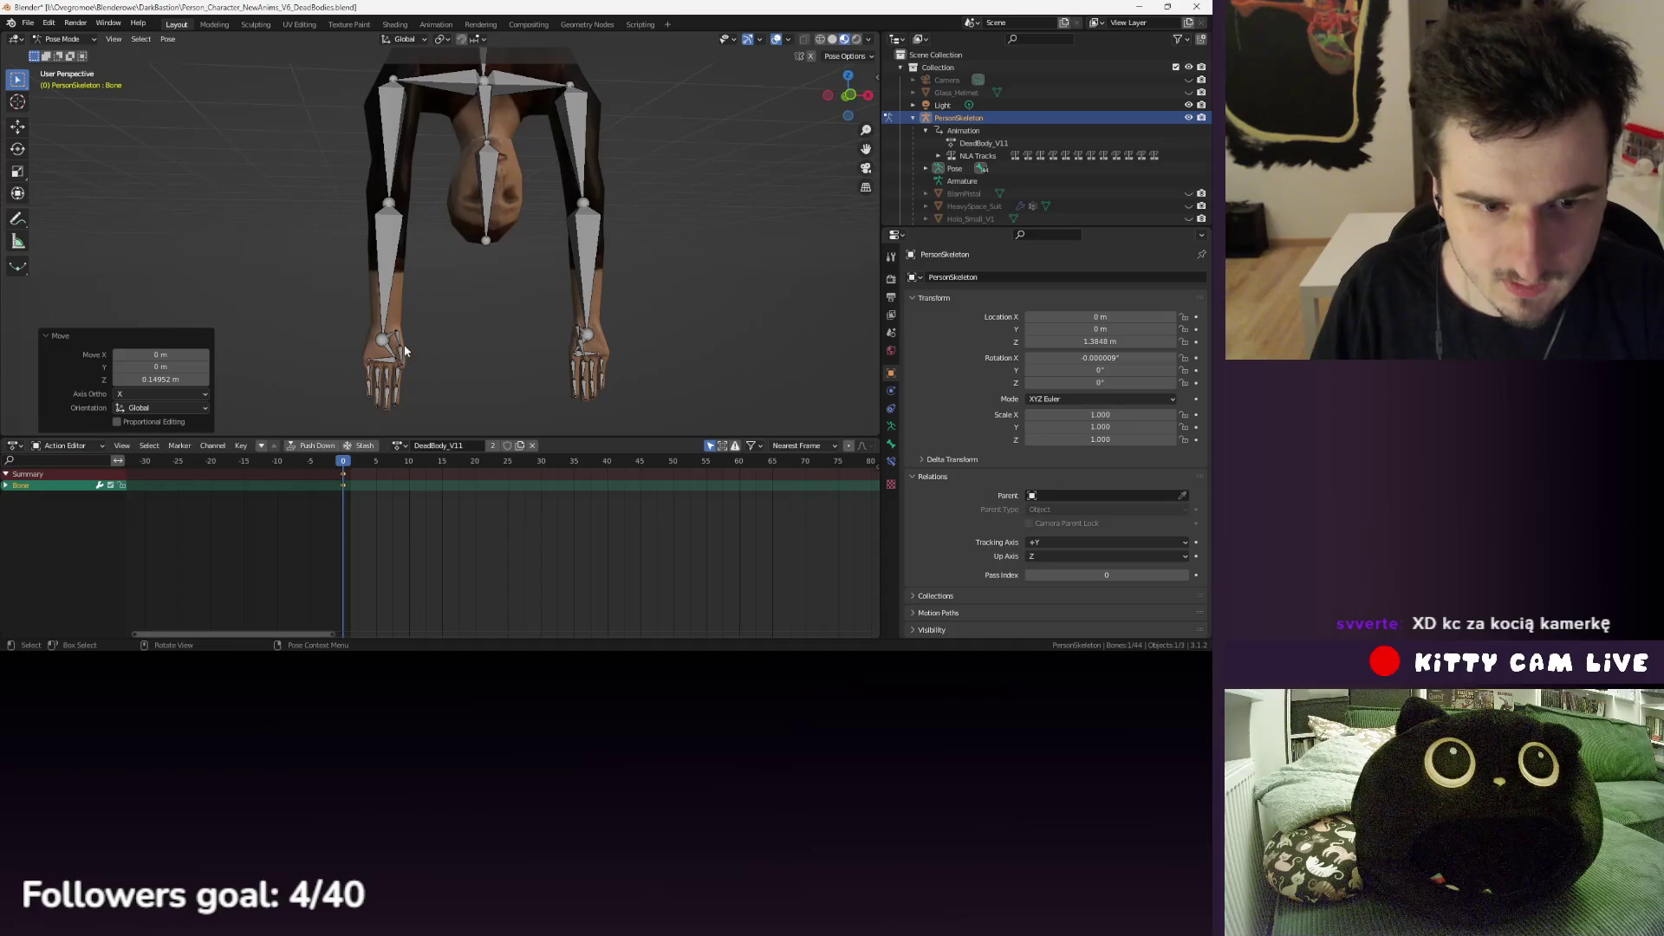
{"action": "left_click", "coordinate": [497, 223]}
{"action": "key", "text": "r"}
{"action": "key", "text": "x"}
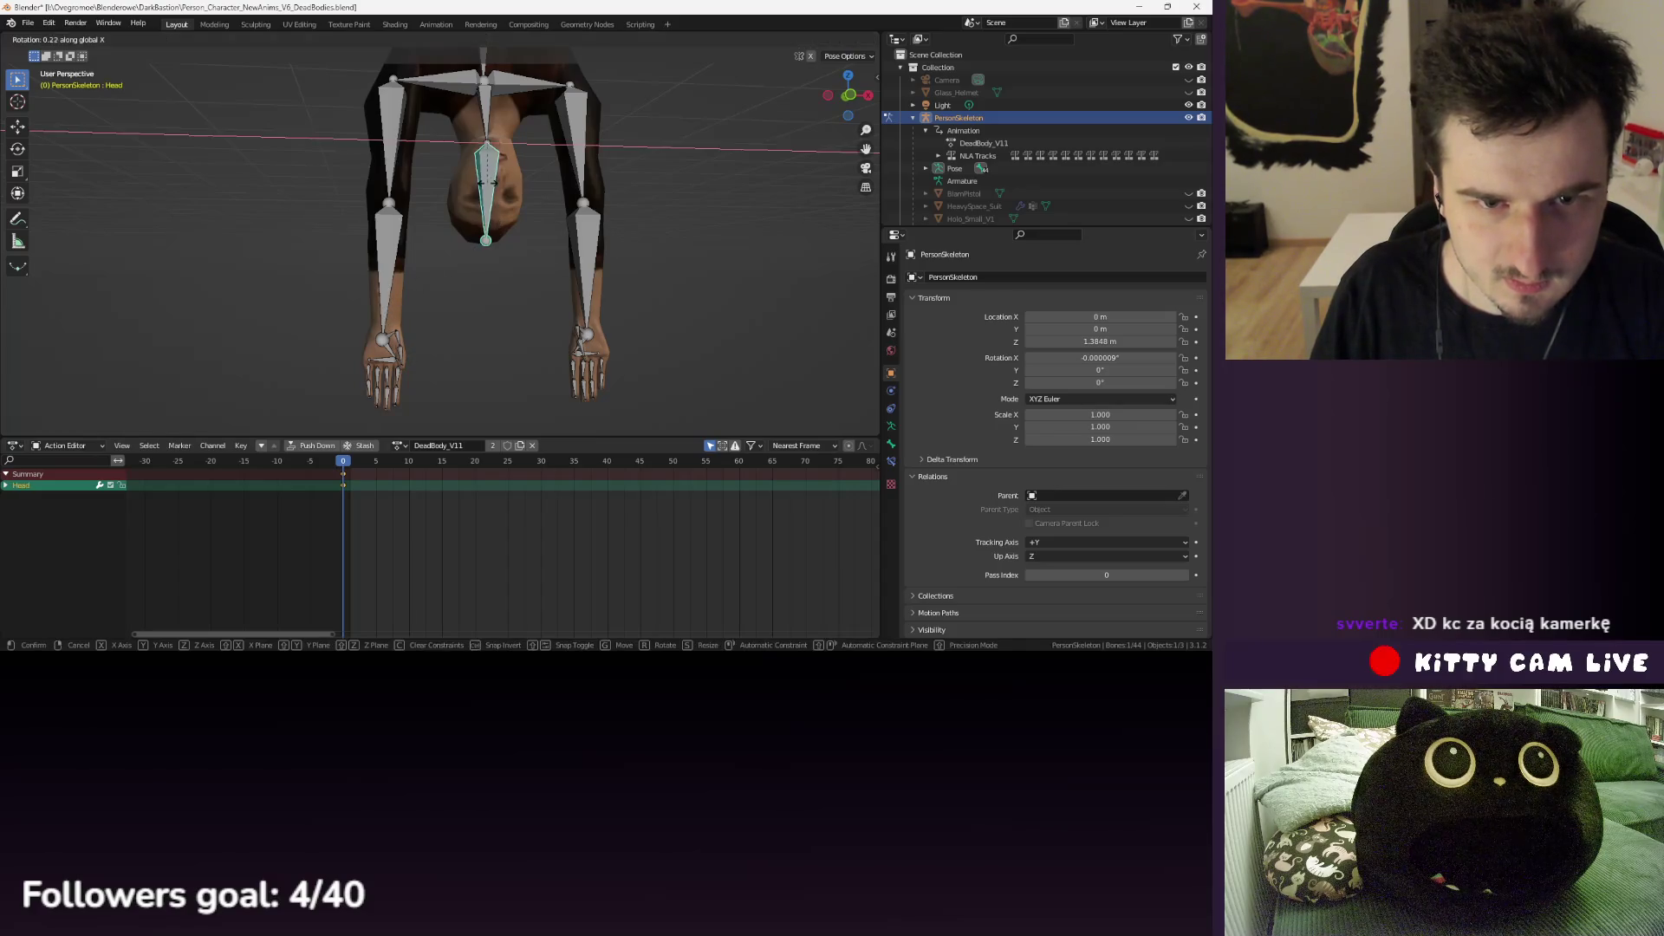
{"action": "left_click", "coordinate": [525, 209]}
{"action": "left_click_drag", "start_coordinate": [524, 246], "coordinate": [525, 130]}
{"action": "key", "text": "r"}
{"action": "key", "text": "x"}
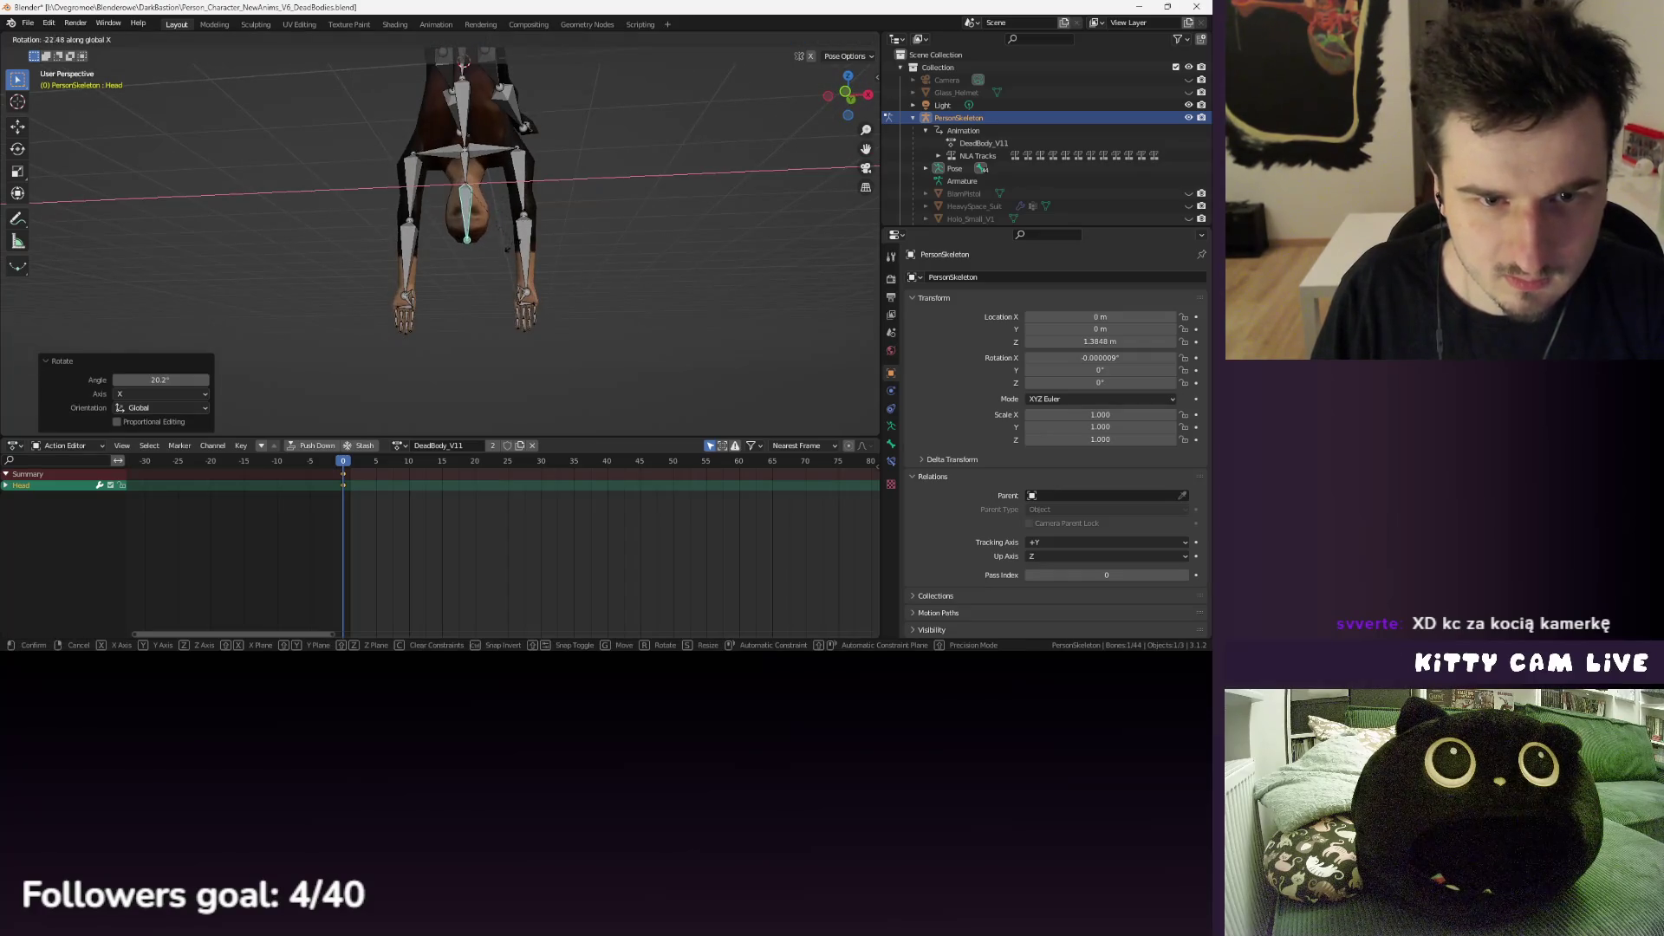
{"action": "left_click", "coordinate": [547, 253]}
- Rotate both arm bones 3.71° about global X
{"action": "mouse_move", "coordinate": [548, 253]}
{"action": "left_mouse_down"}
{"action": "mouse_move", "coordinate": [449, 281]}
{"action": "mouse_move", "coordinate": [490, 253]}
{"action": "mouse_move", "coordinate": [446, 246]}
{"action": "left_mouse_up"}
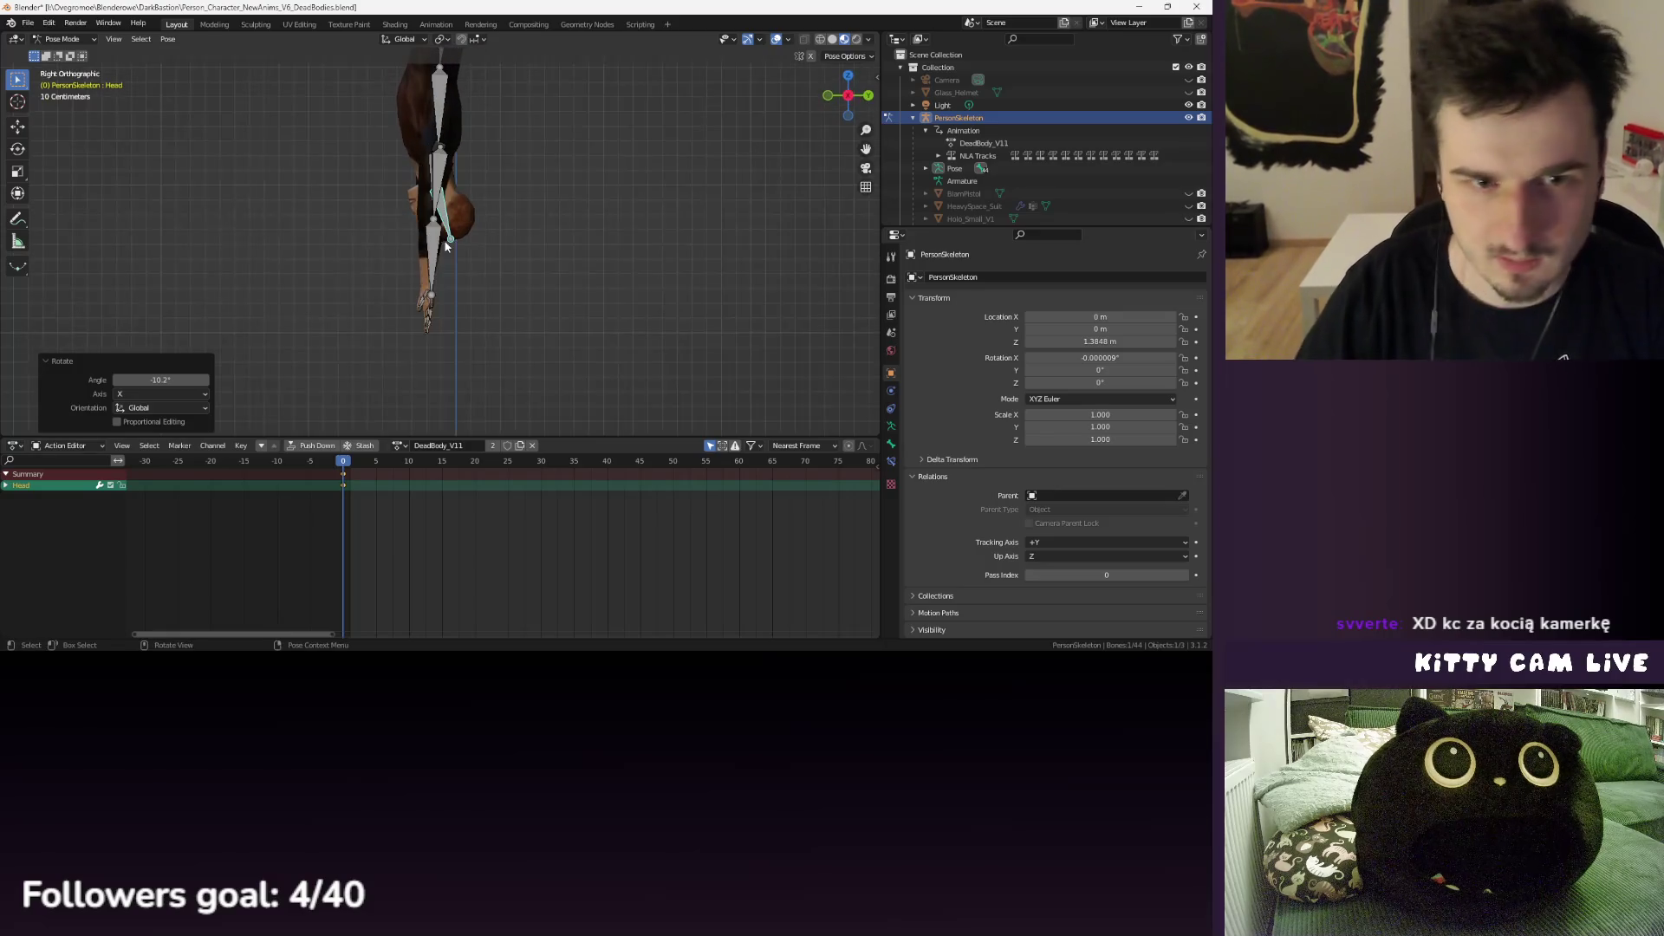
{"action": "left_click", "coordinate": [436, 217]}
{"action": "left_click", "coordinate": [436, 200], "text": "shift"}
{"action": "key", "text": "r"}
{"action": "key", "text": "x"}
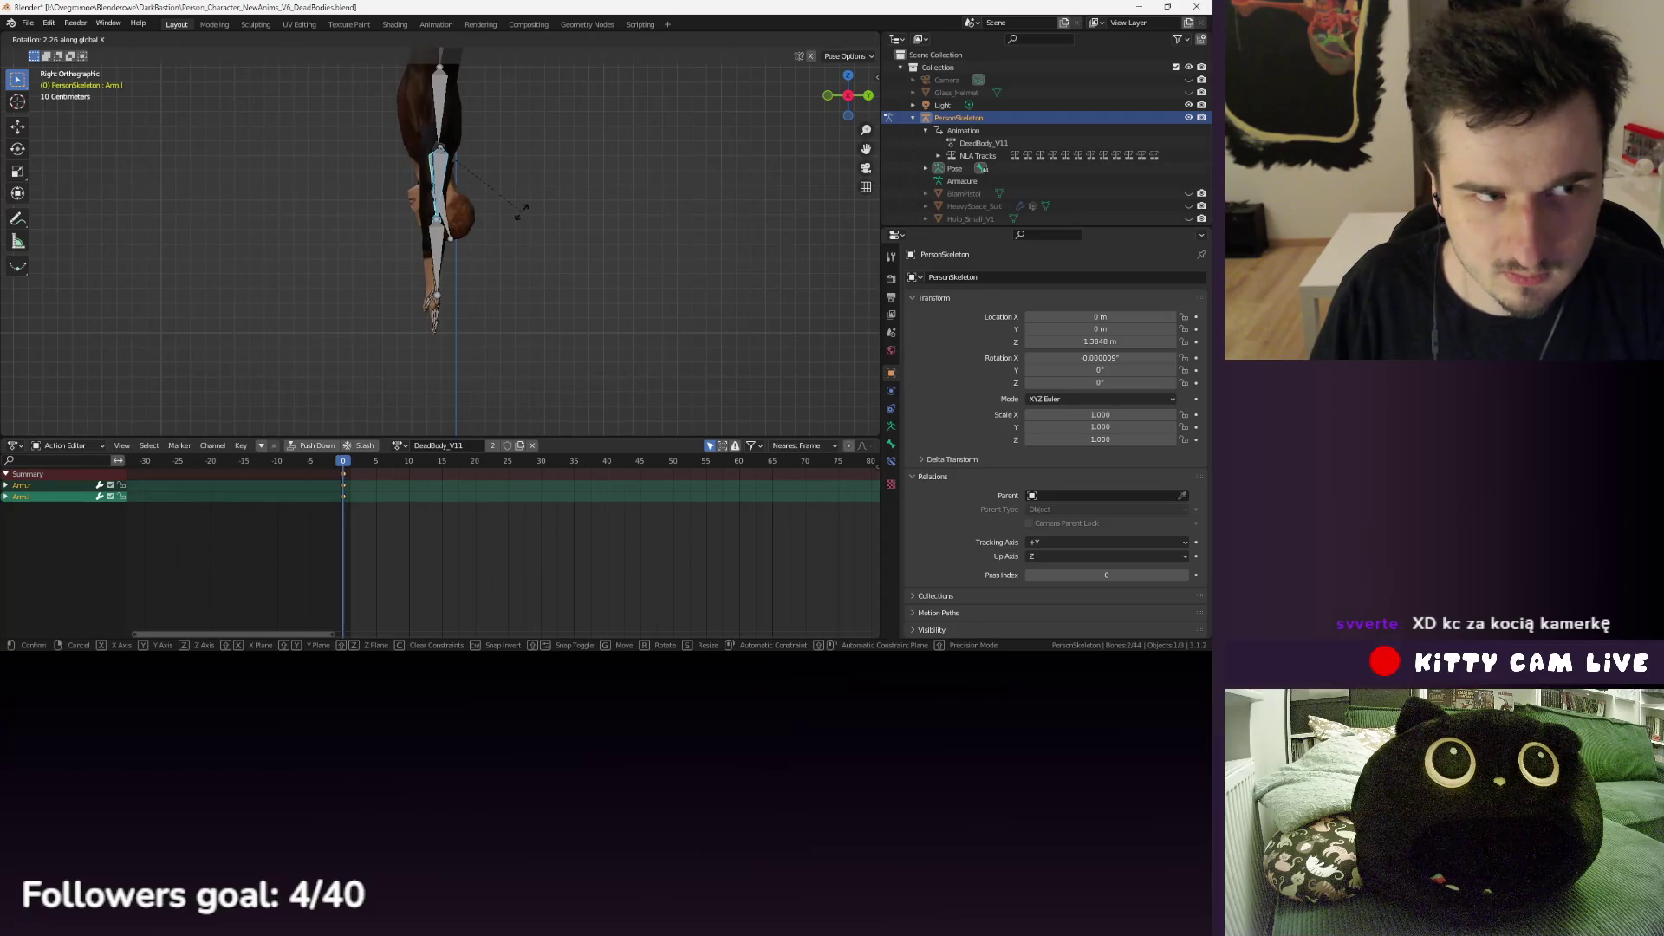
{"action": "left_click", "coordinate": [520, 214]}
- Keyframe every bone of the DeadBody_V11 pose
{"action": "left_click_drag", "start_coordinate": [482, 232], "coordinate": [553, 263]}
{"action": "key", "text": "a"}
{"action": "key", "text": "i"}
{"action": "left_click", "coordinate": [558, 265]}
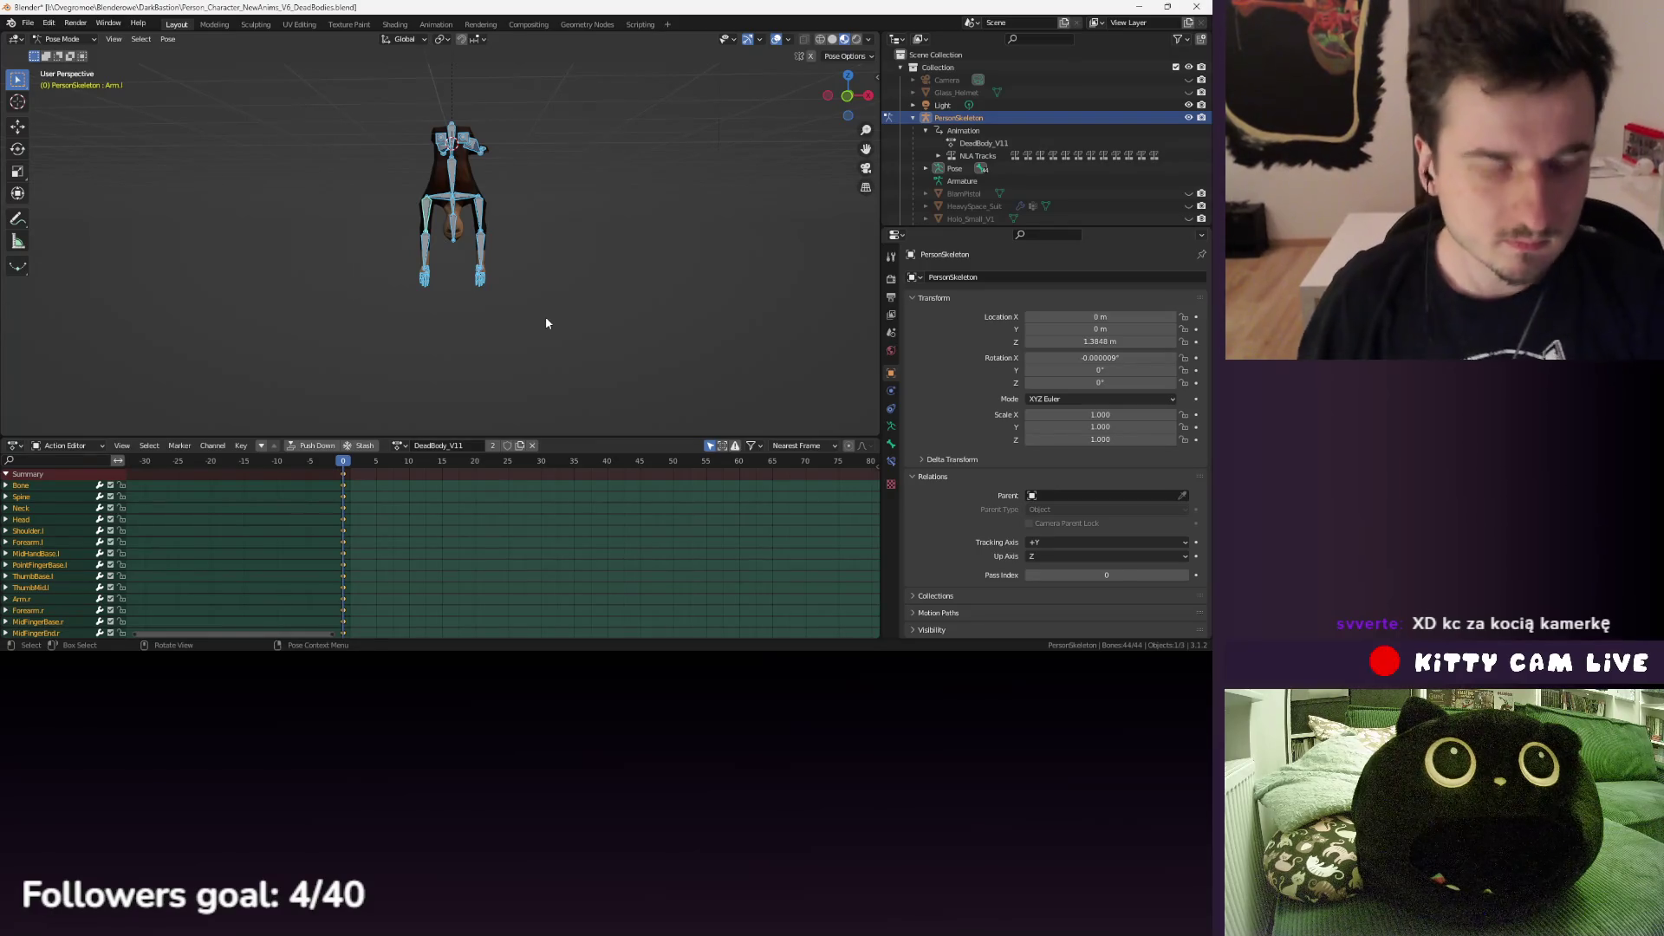
- Save the blend file and switch the skeleton to the DeadBody_V1 action
{"action": "left_click", "coordinate": [29, 25]}
{"action": "left_click", "coordinate": [69, 102]}
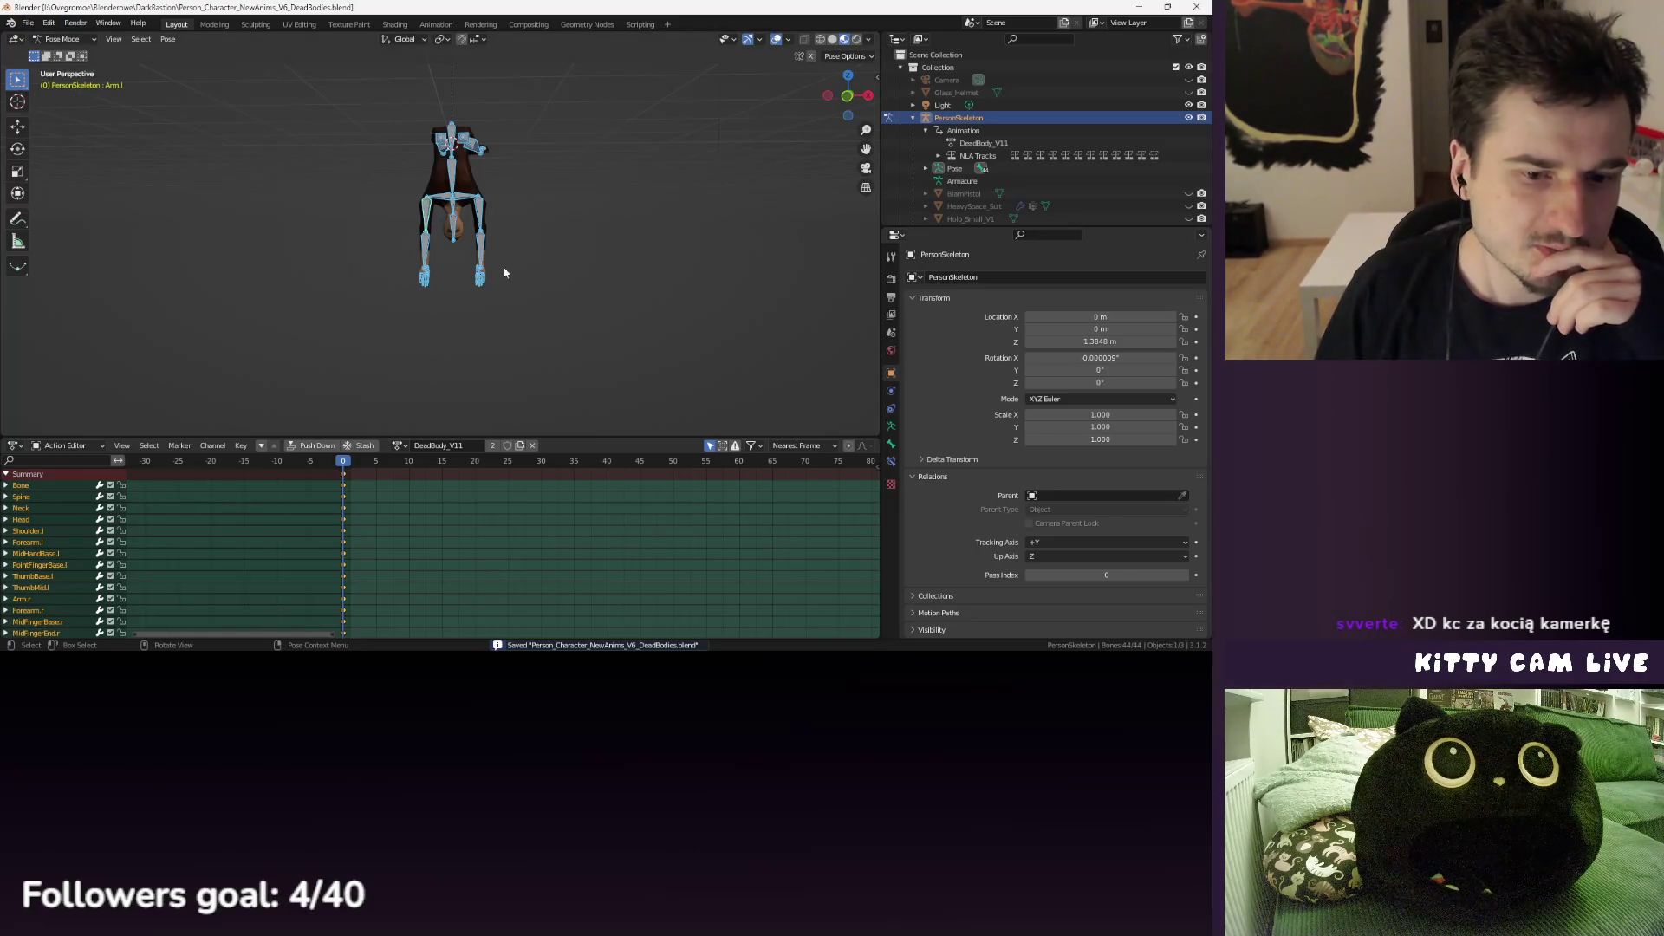
{"action": "left_click", "coordinate": [398, 445]}
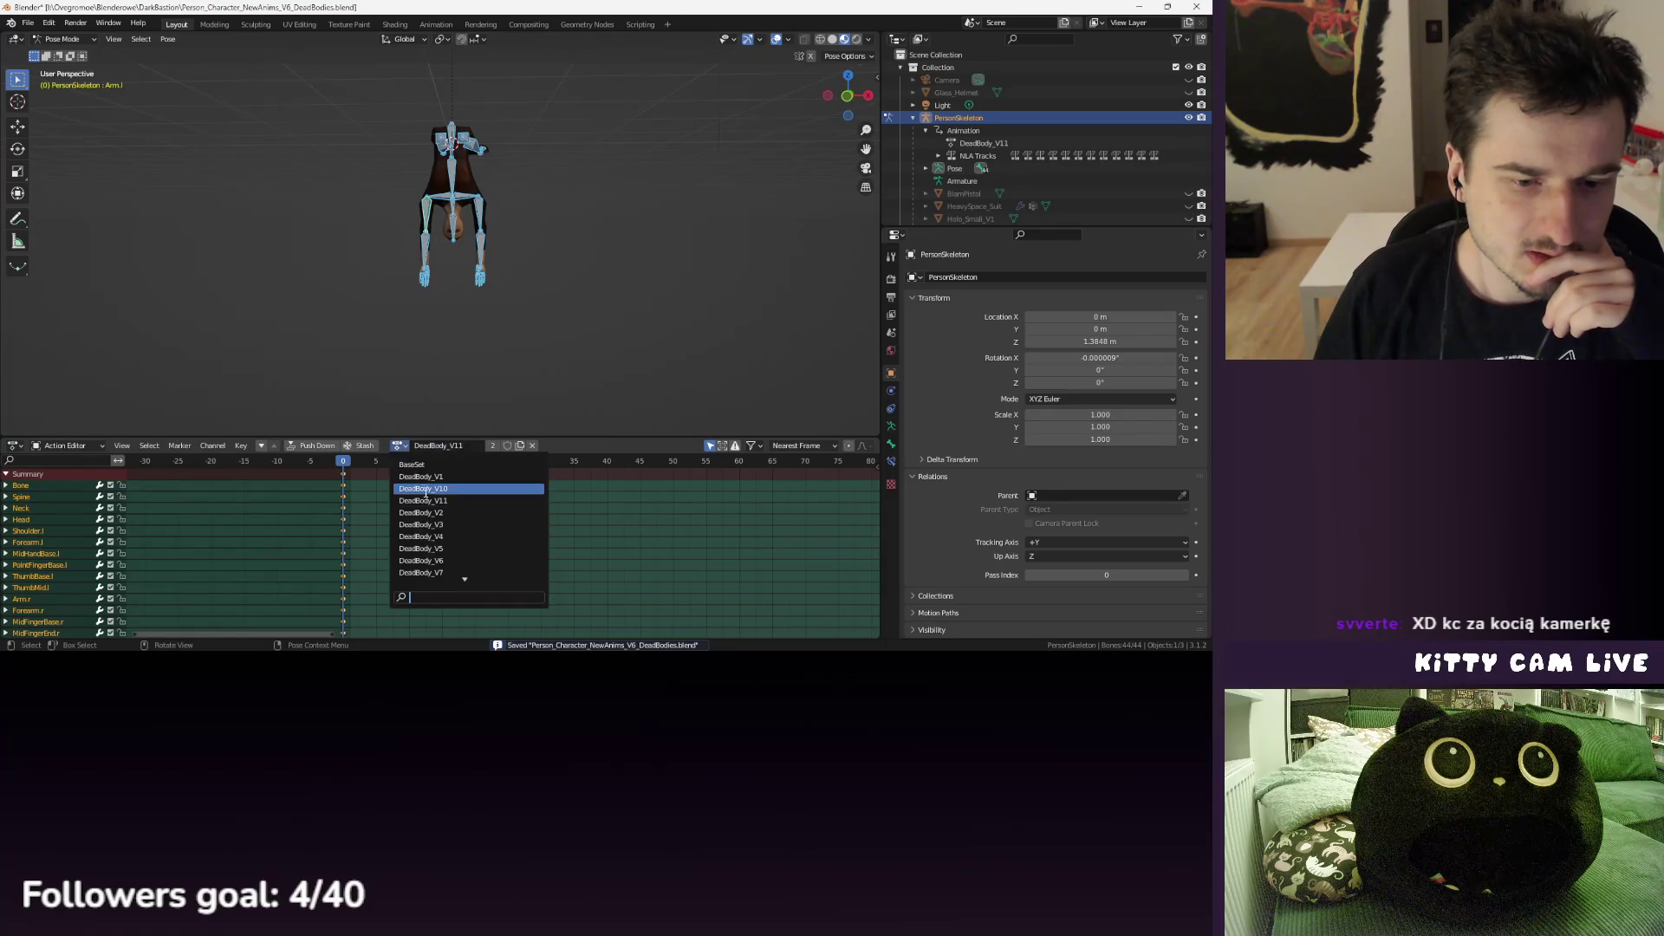
{"action": "left_click", "coordinate": [434, 484]}
- Save Person_Character_NewAnims_V6_DeadBodies.blend again and return PersonSkeleton to Object Mode
{"action": "left_click", "coordinate": [399, 446]}
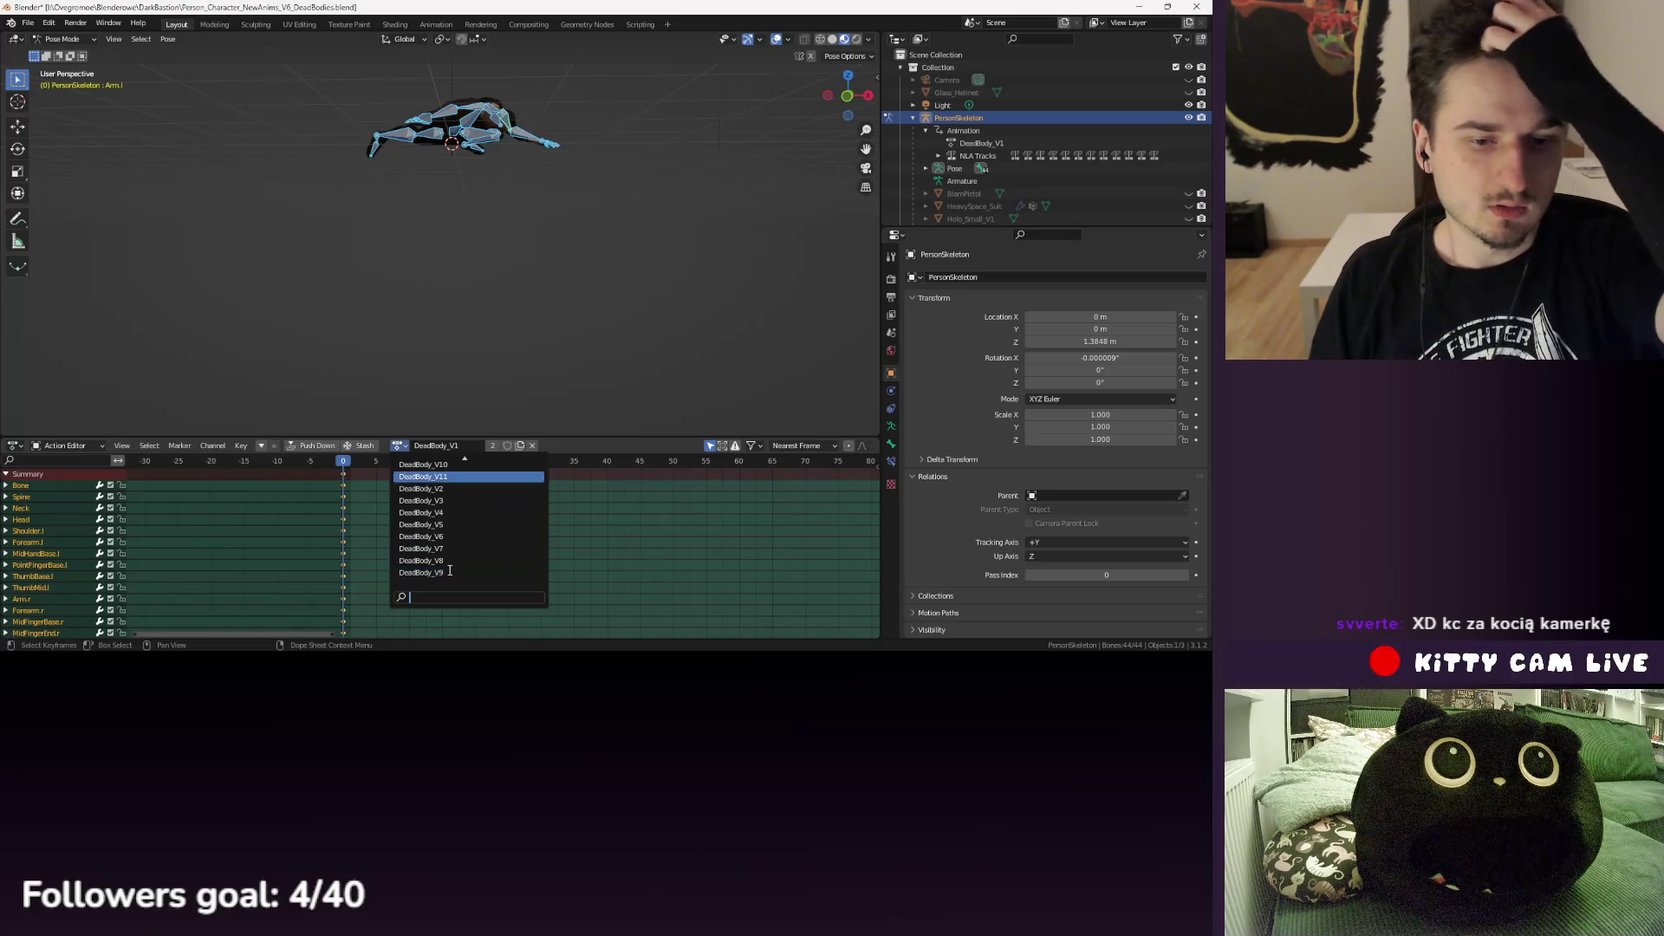
{"action": "left_click_drag", "start_coordinate": [566, 303], "coordinate": [498, 214]}
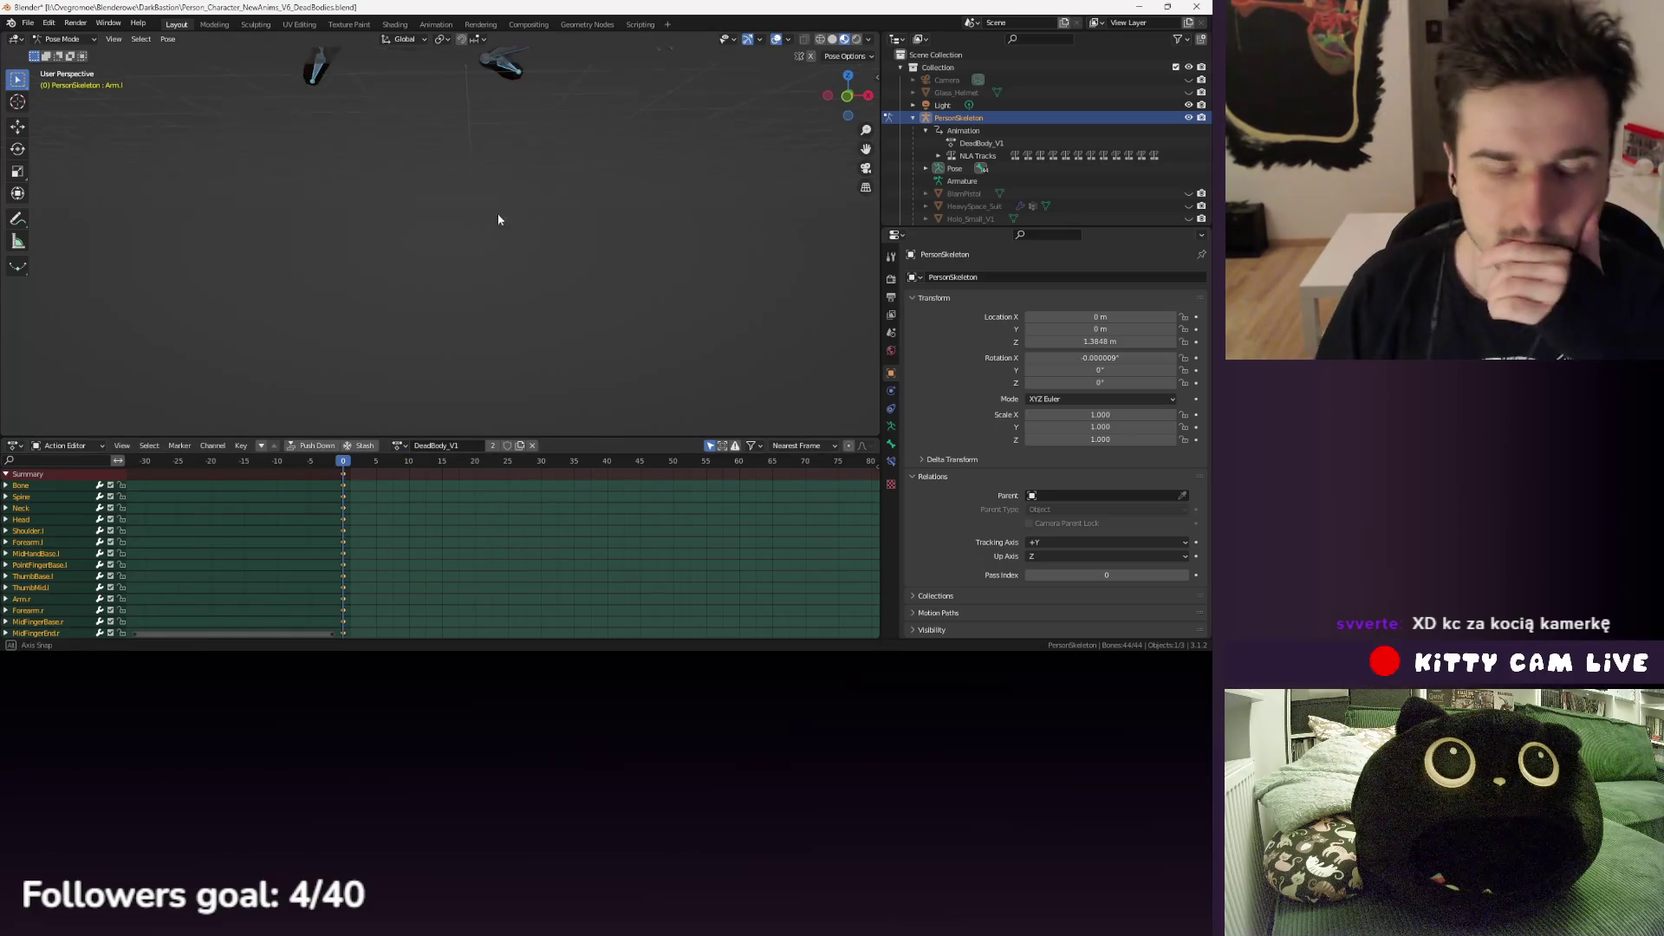
{"action": "left_click", "coordinate": [27, 22]}
{"action": "left_click", "coordinate": [63, 108]}
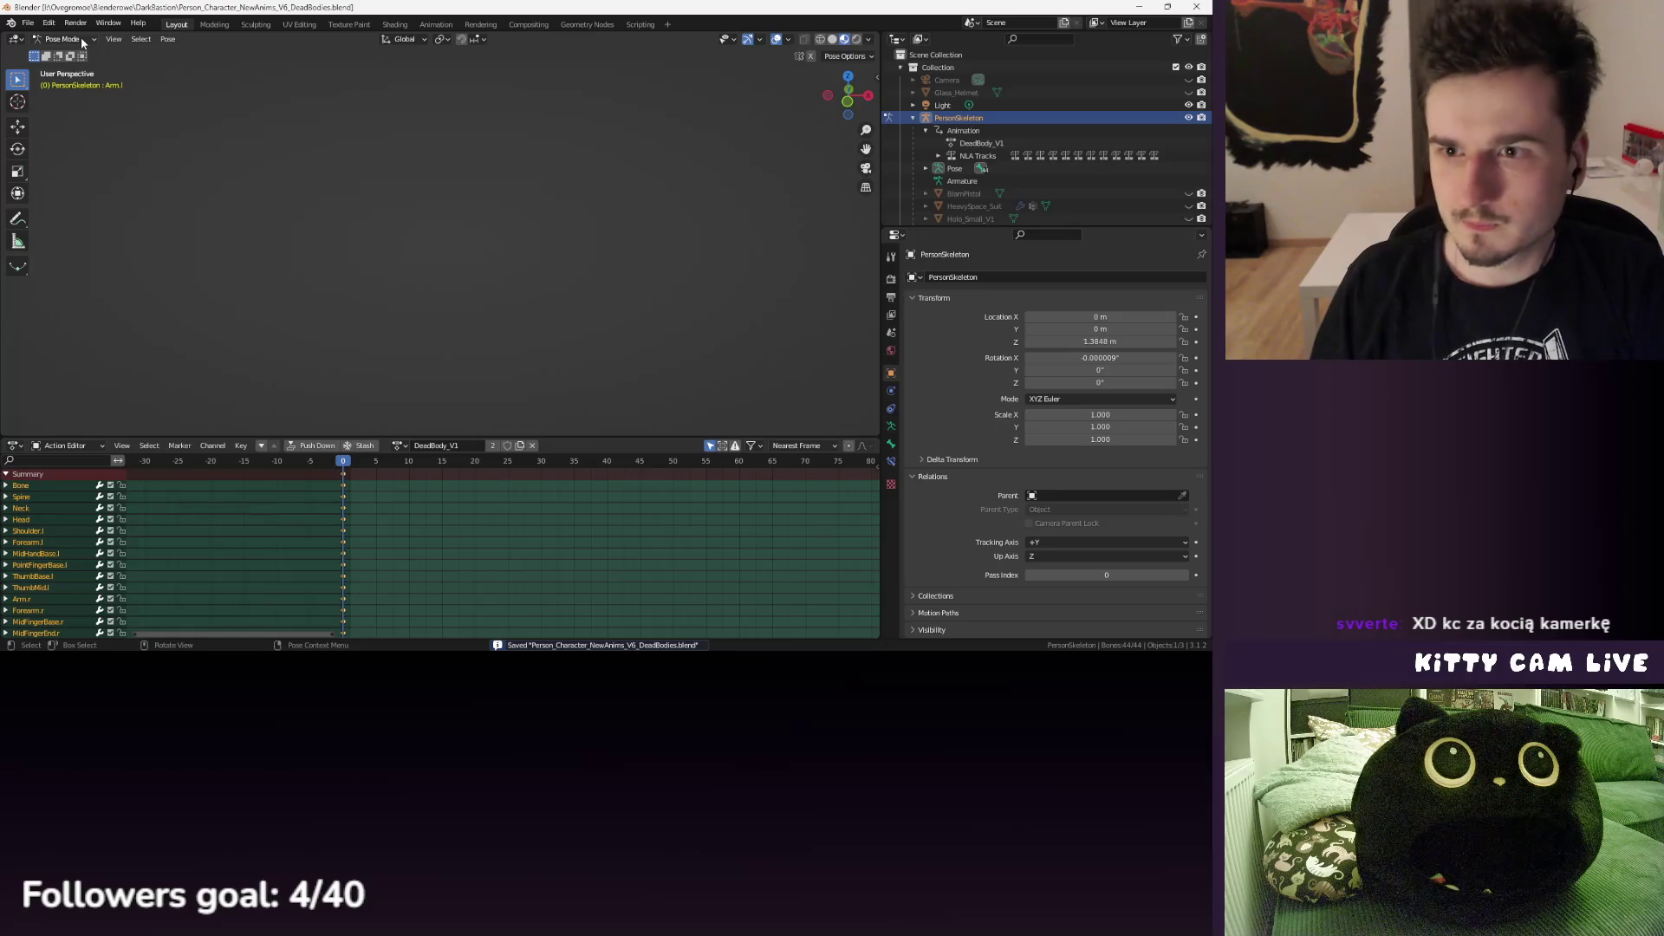
{"action": "left_click", "coordinate": [962, 117]}
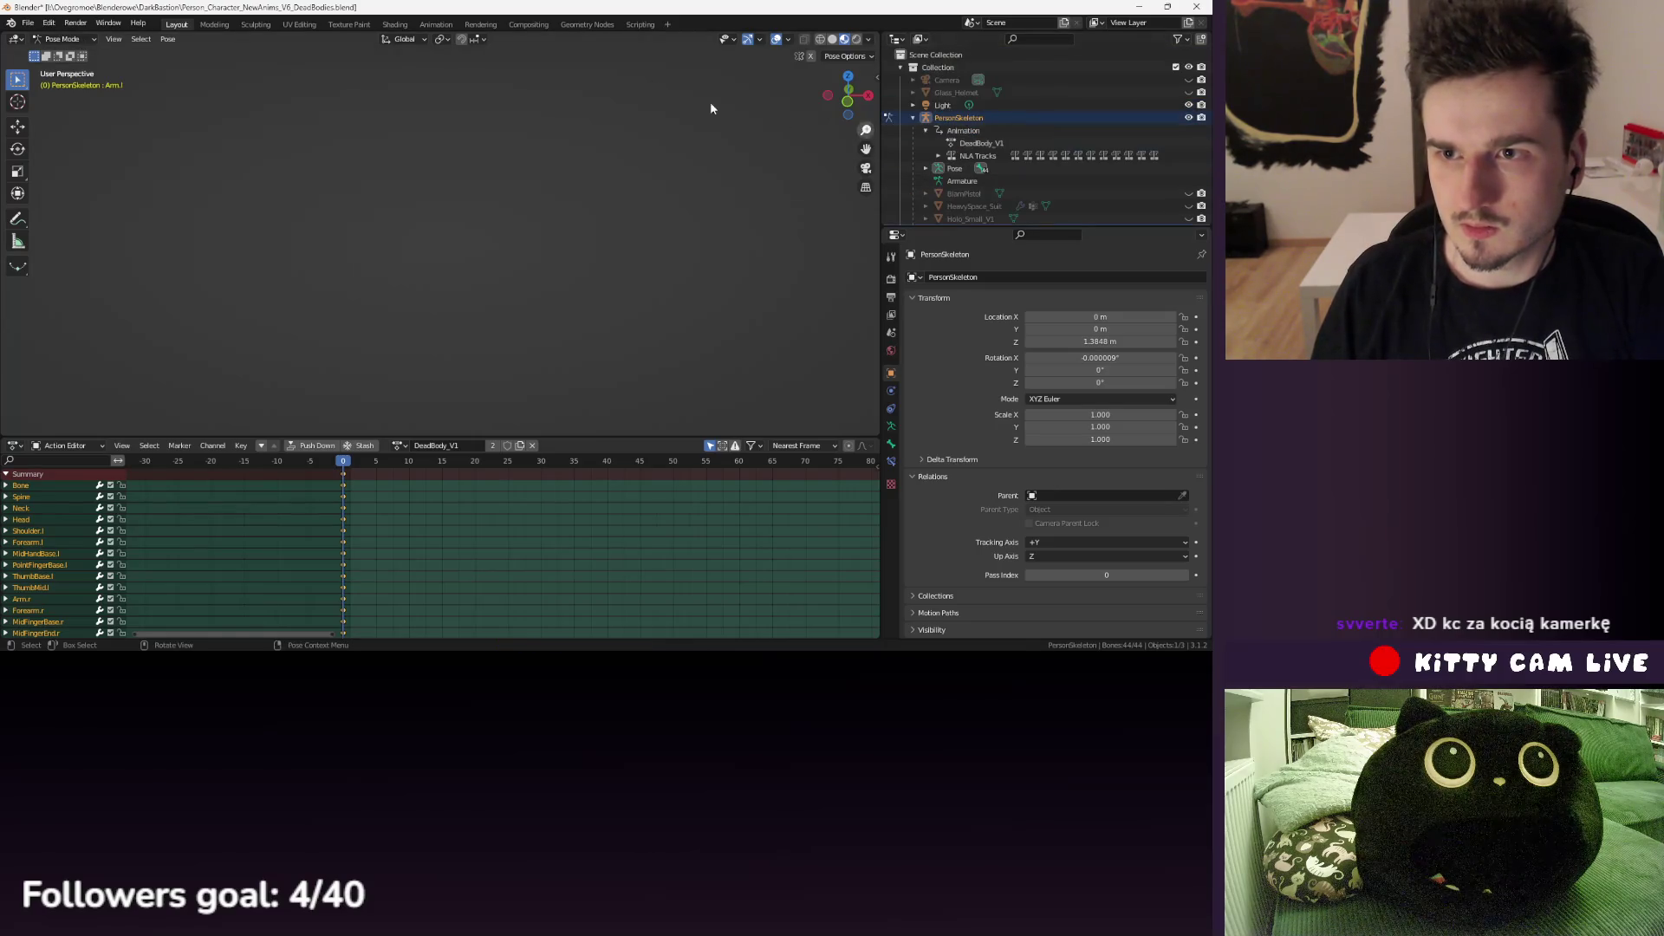
{"action": "key", "text": "ctrl+Tab"}
- Select PersonFlesh and set up an FBX export using the Unity Export preset
{"action": "scroll", "coordinate": [988, 112], "scroll_direction": "down", "scroll_amount": 3}
{"action": "left_click", "coordinate": [975, 157], "text": "ctrl"}
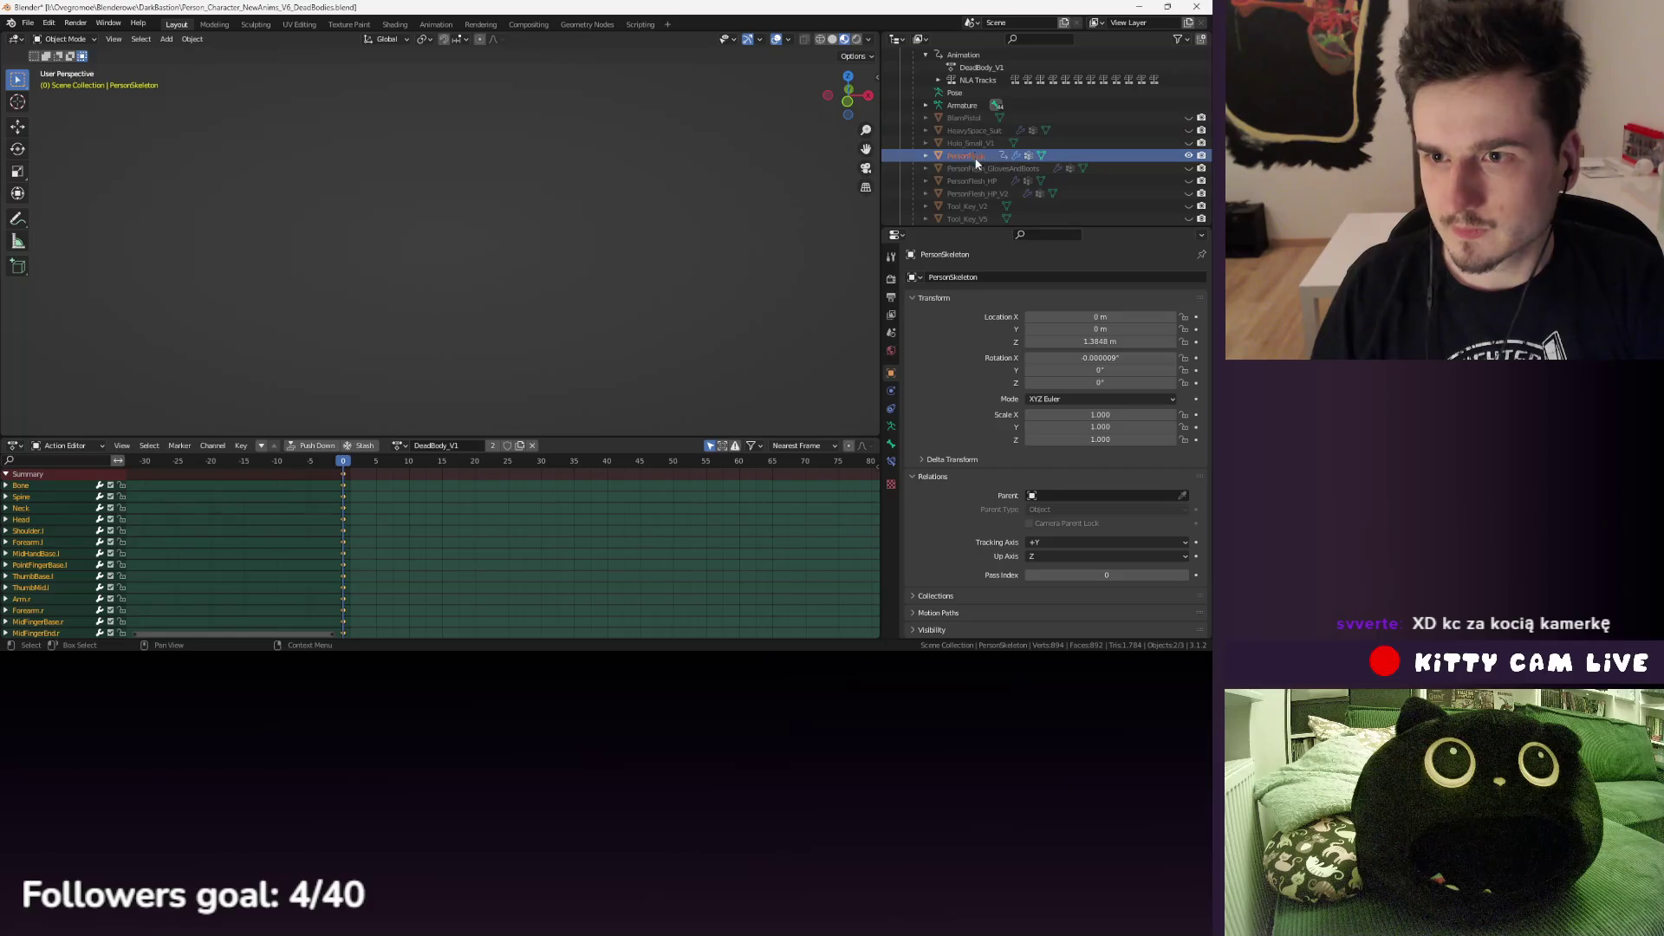
{"action": "scroll", "coordinate": [976, 162], "scroll_direction": "up", "scroll_amount": 3}
{"action": "left_click", "coordinate": [27, 23]}
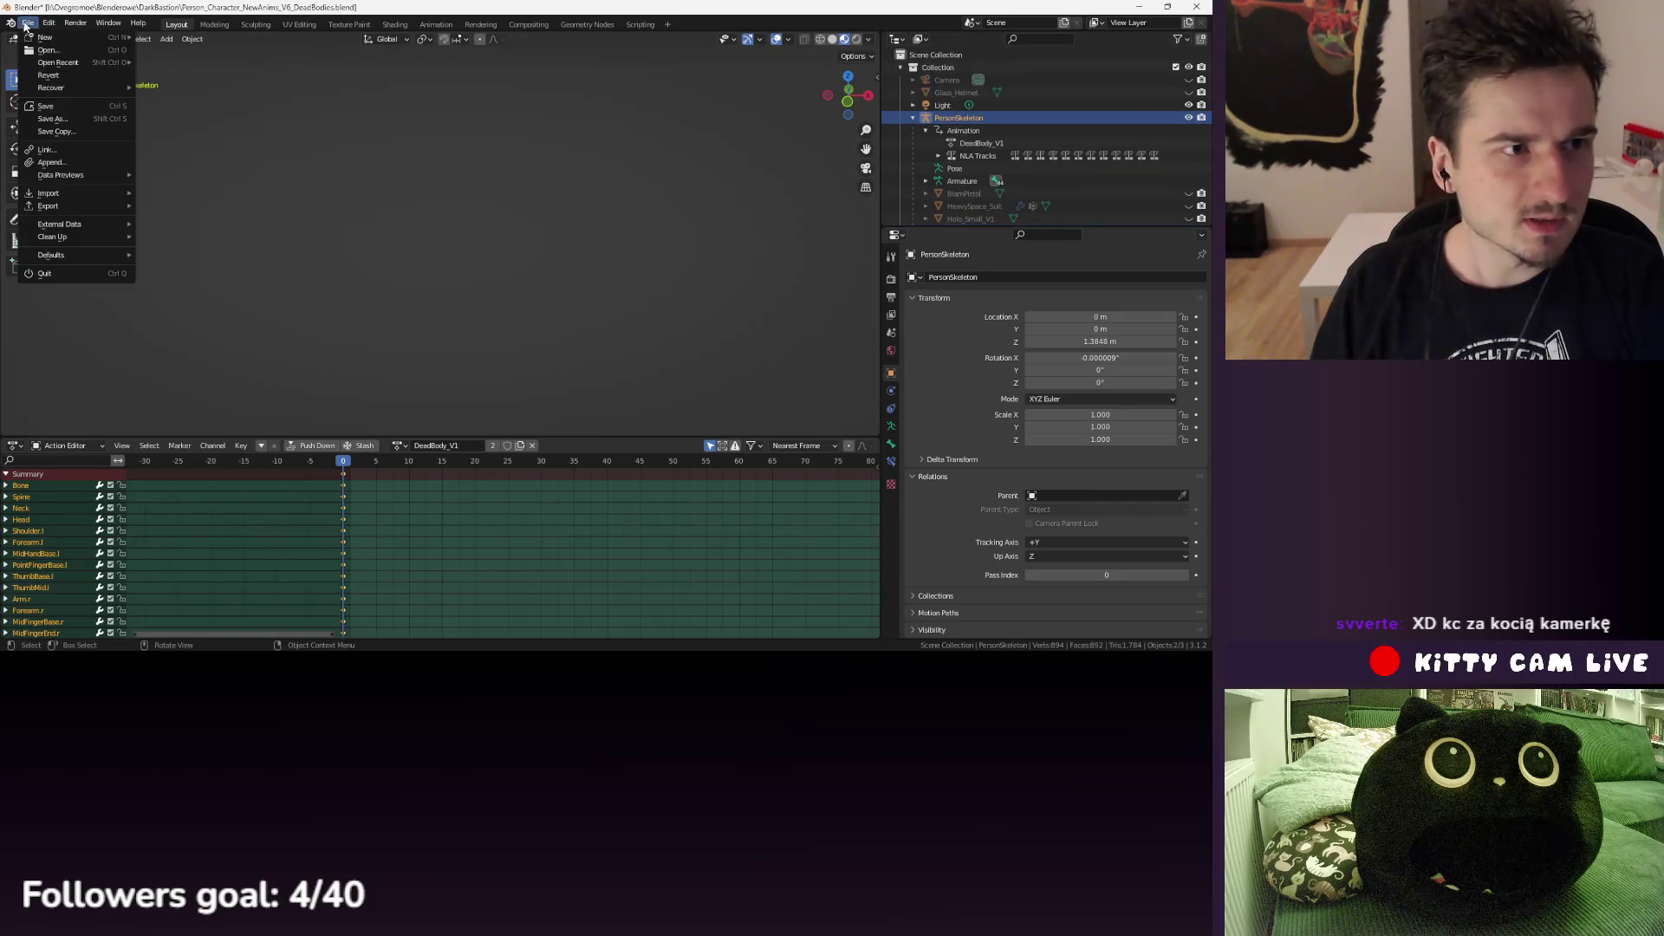
{"action": "mouse_move", "coordinate": [96, 205]}
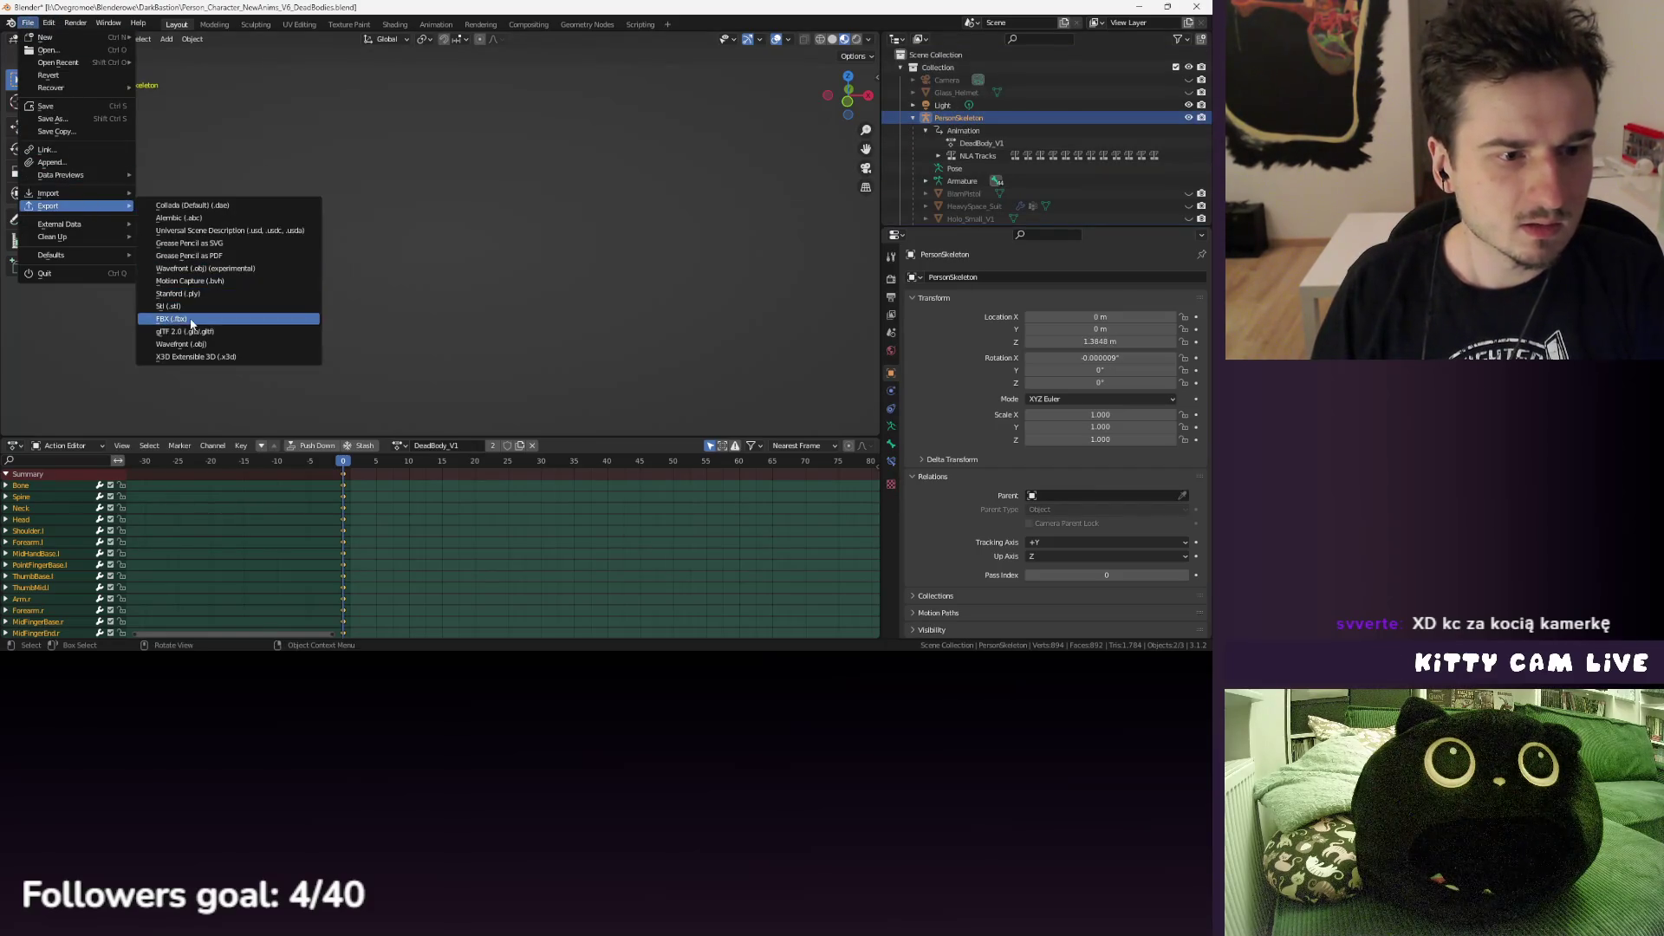
{"action": "left_click", "coordinate": [191, 321]}
{"action": "left_click", "coordinate": [818, 209]}
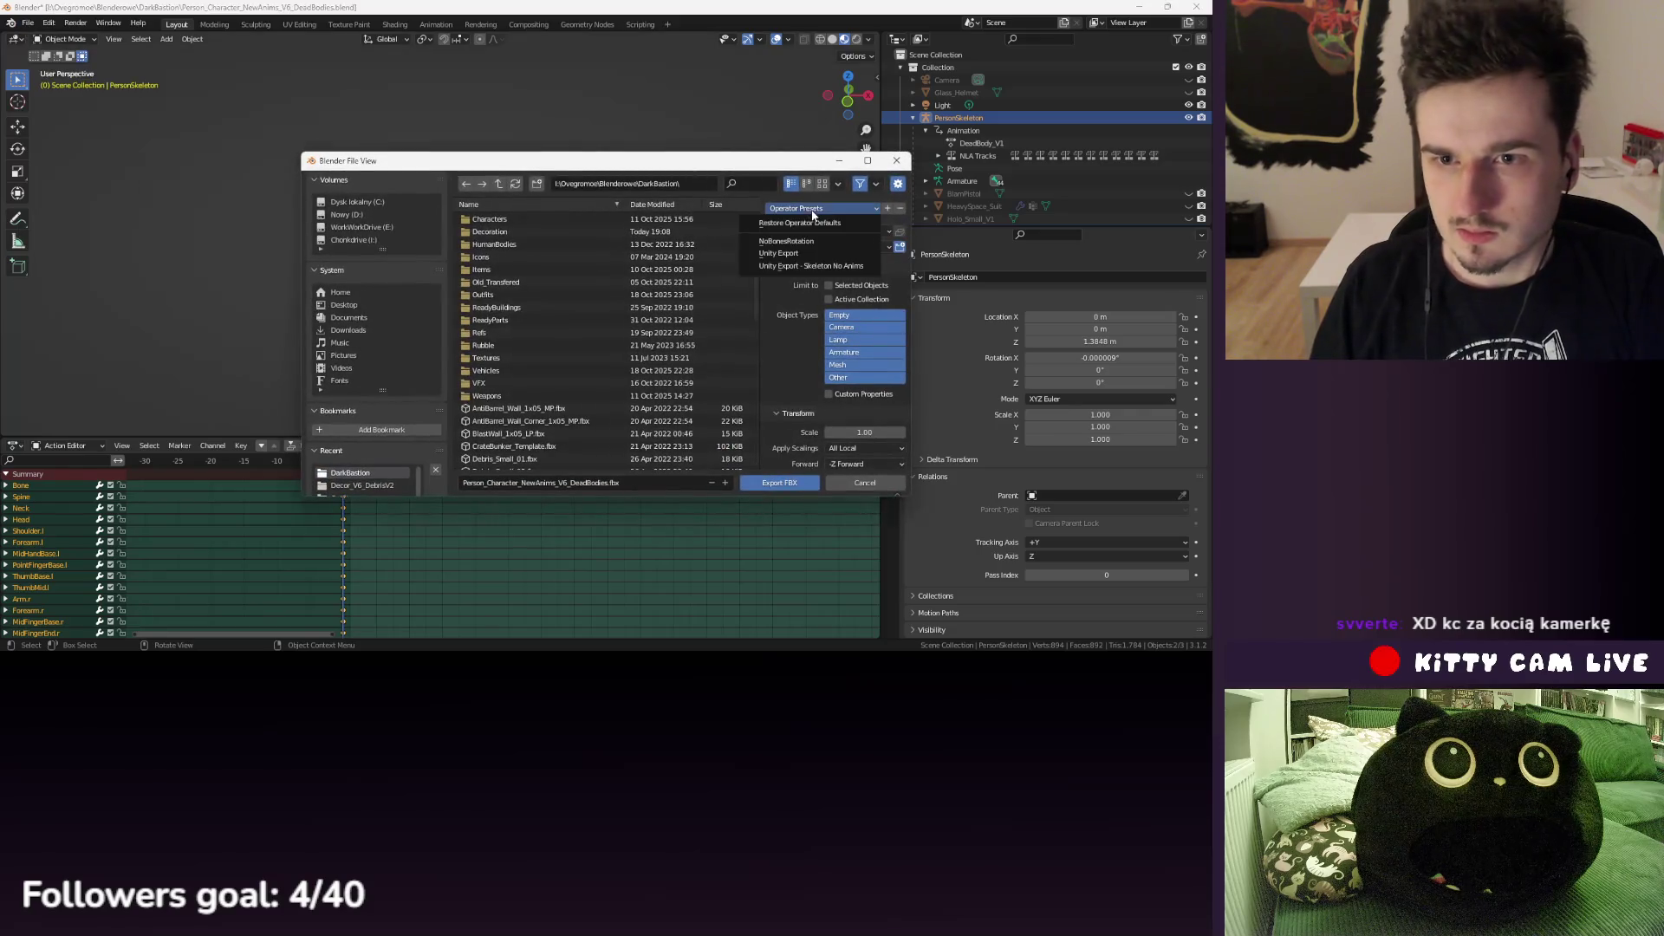
{"action": "left_click", "coordinate": [820, 254]}
- Export the FBX into Decoration/Decor_V6_DebrisV2 with an edited file name, then return to Unity
{"action": "scroll", "coordinate": [860, 352], "scroll_direction": "down", "scroll_amount": 3}
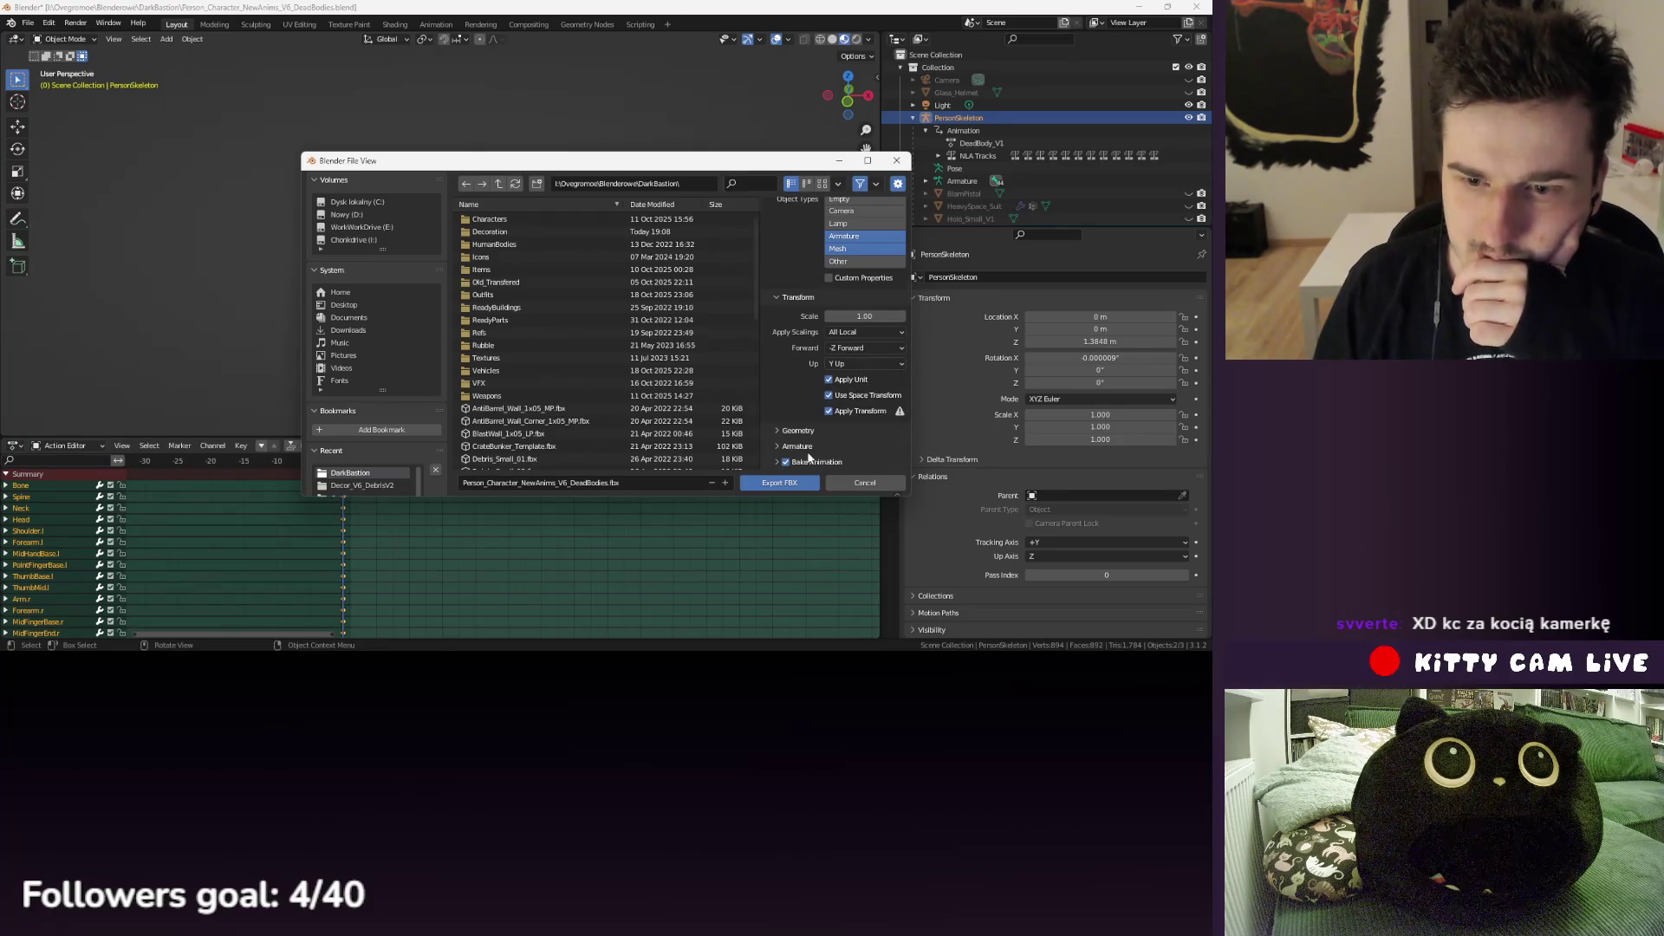
{"action": "scroll", "coordinate": [858, 364], "scroll_direction": "up", "scroll_amount": 5}
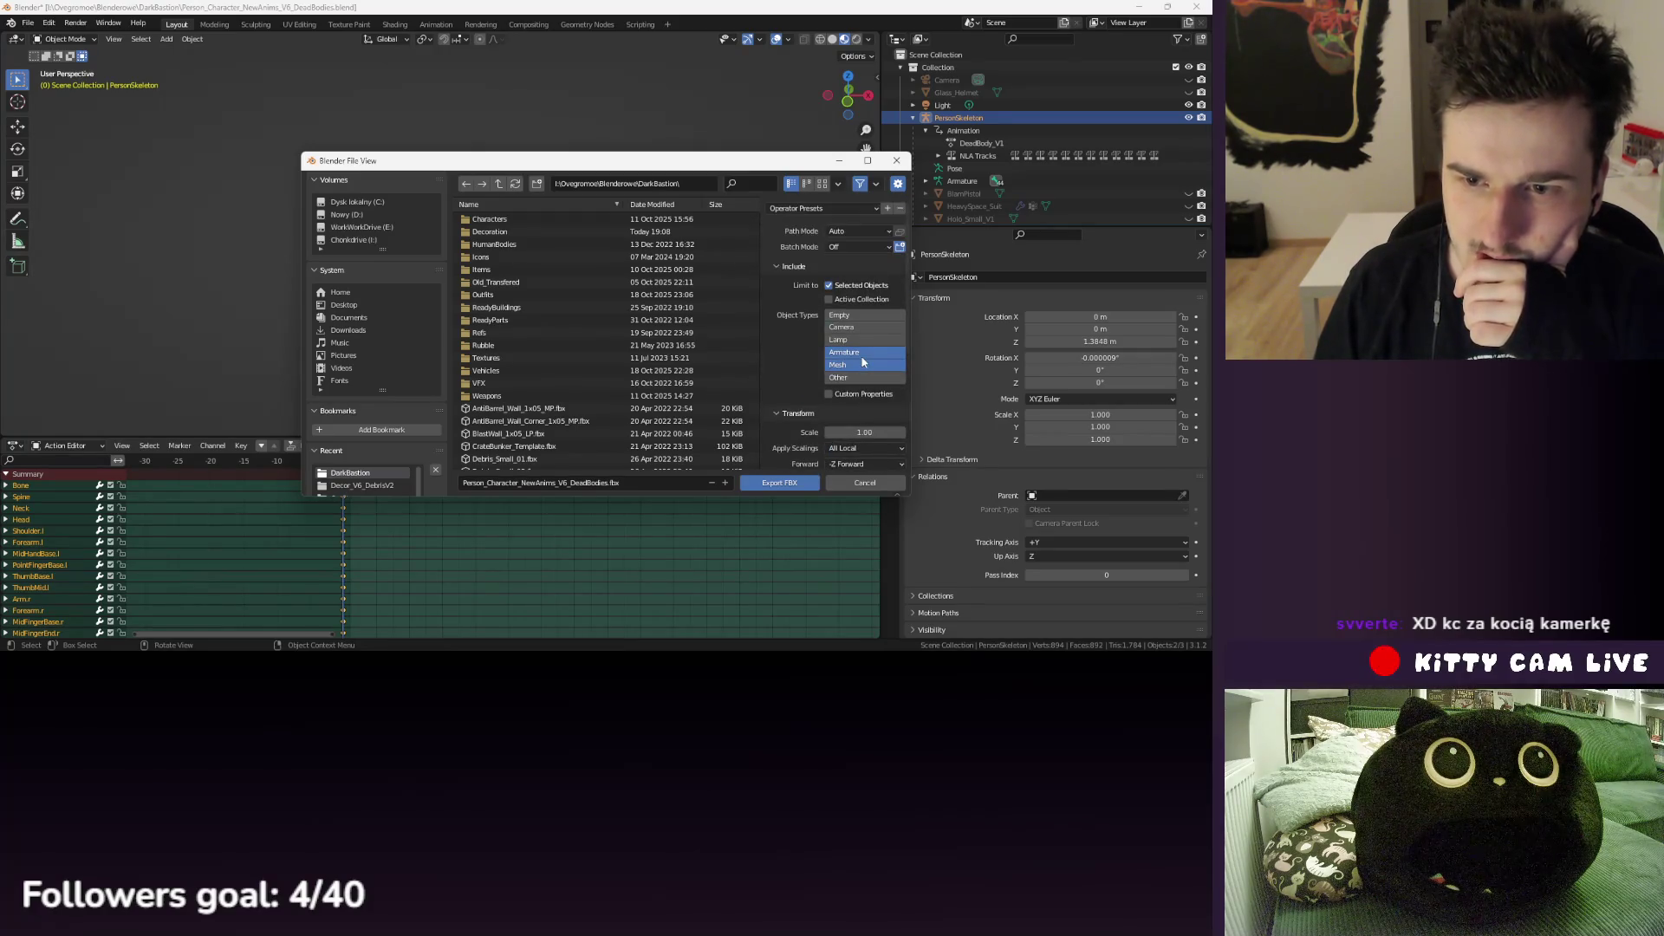
{"action": "left_click", "coordinate": [504, 232]}
{"action": "double_click", "coordinate": [504, 232]}
{"action": "double_click", "coordinate": [520, 296]}
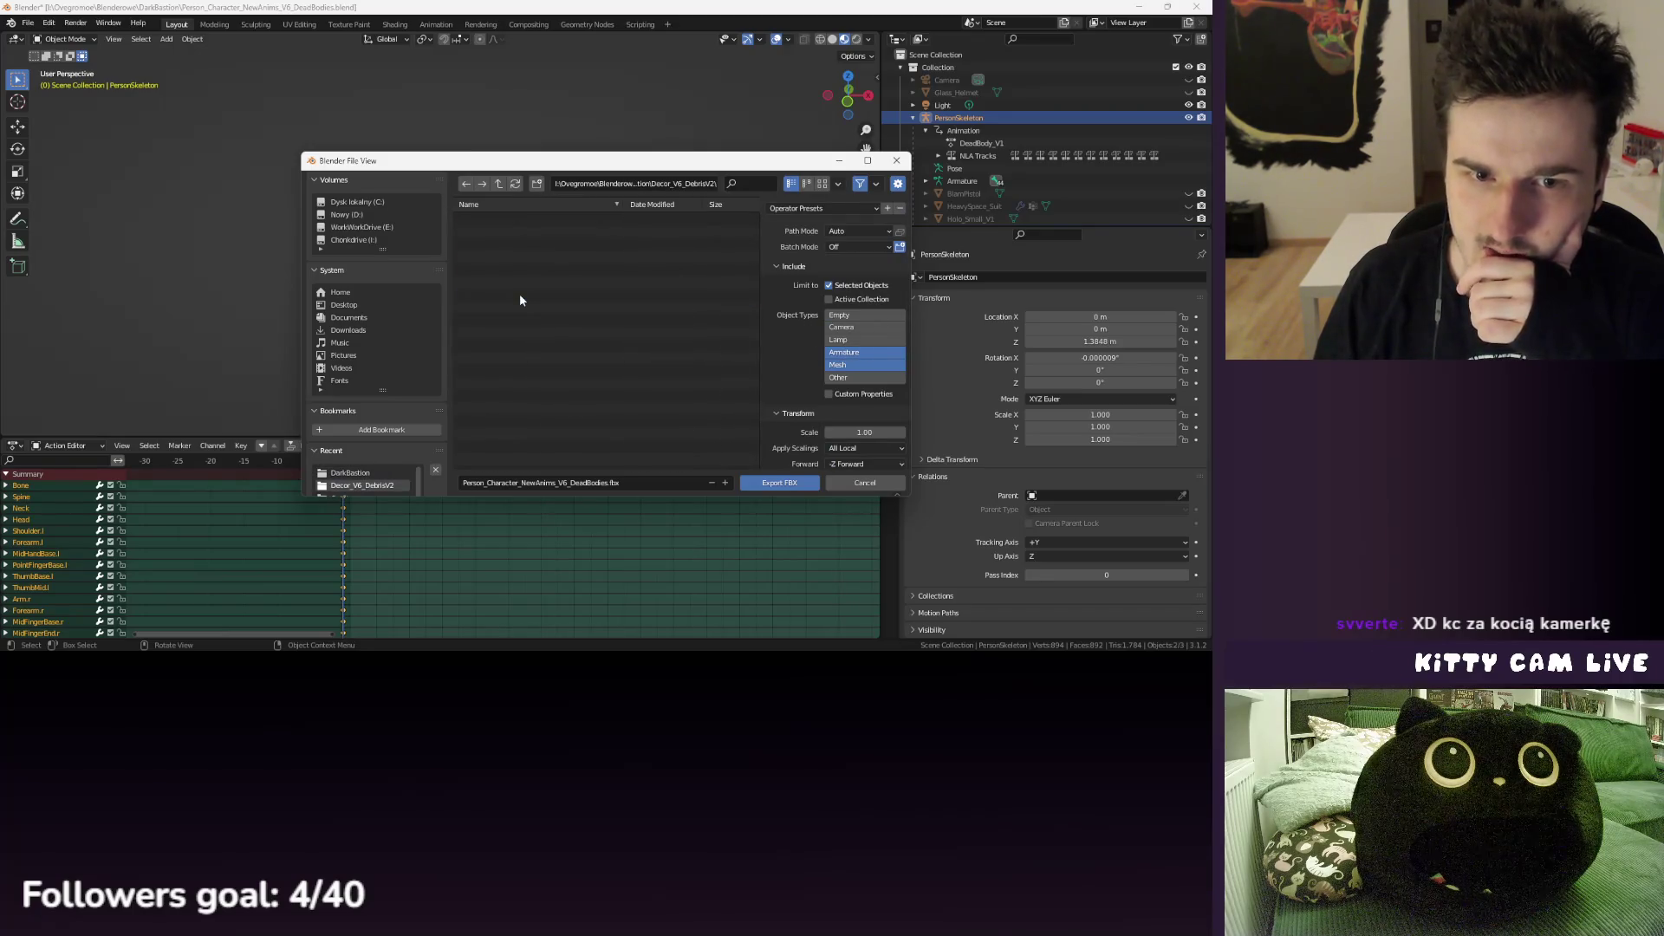
{"action": "left_click", "coordinate": [630, 485]}
{"action": "left_click", "coordinate": [609, 486]}
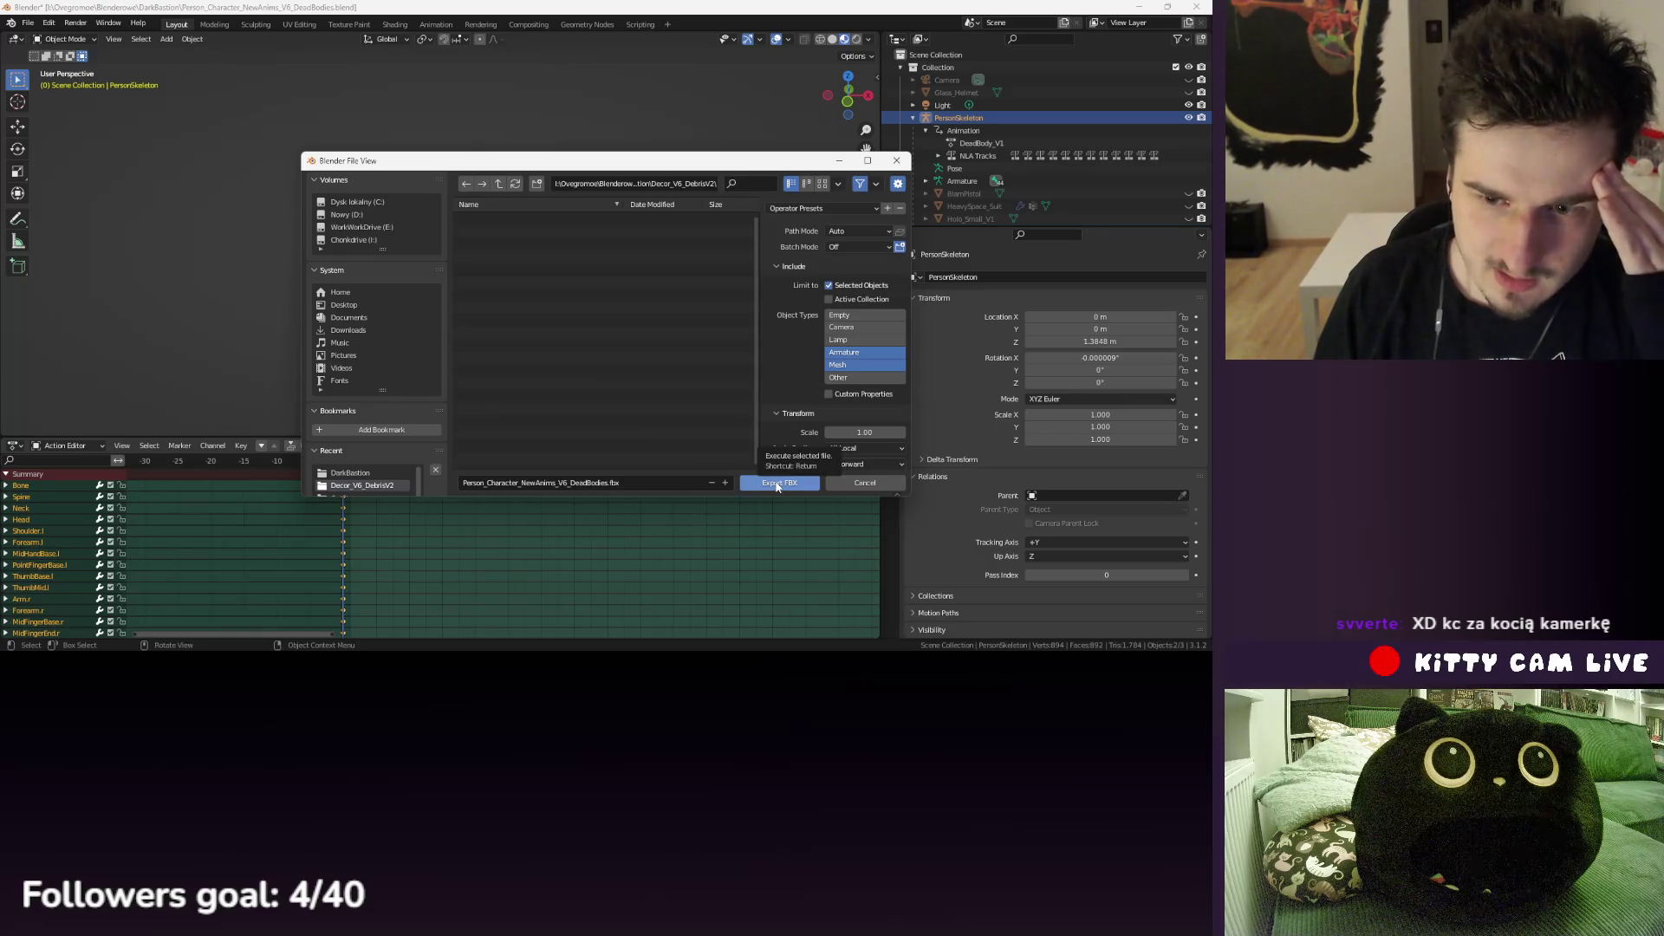
{"action": "scroll", "coordinate": [789, 434], "scroll_direction": "down", "scroll_amount": 5}
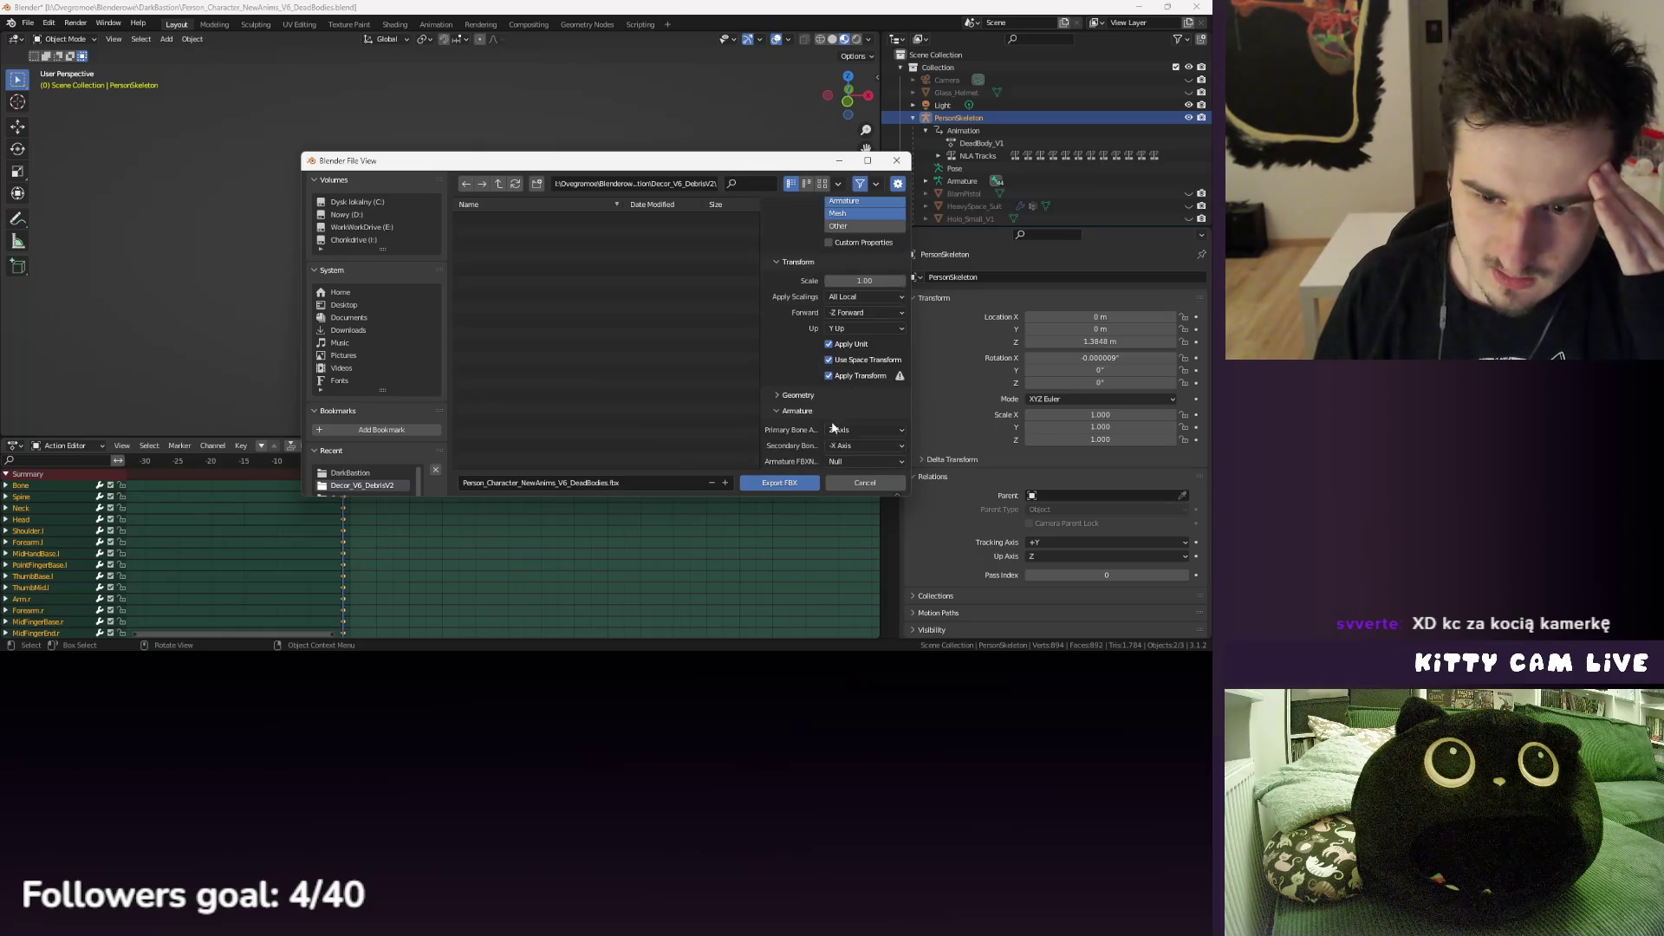
{"action": "left_click", "coordinate": [784, 484]}
{"action": "left_click", "coordinate": [572, 659]}
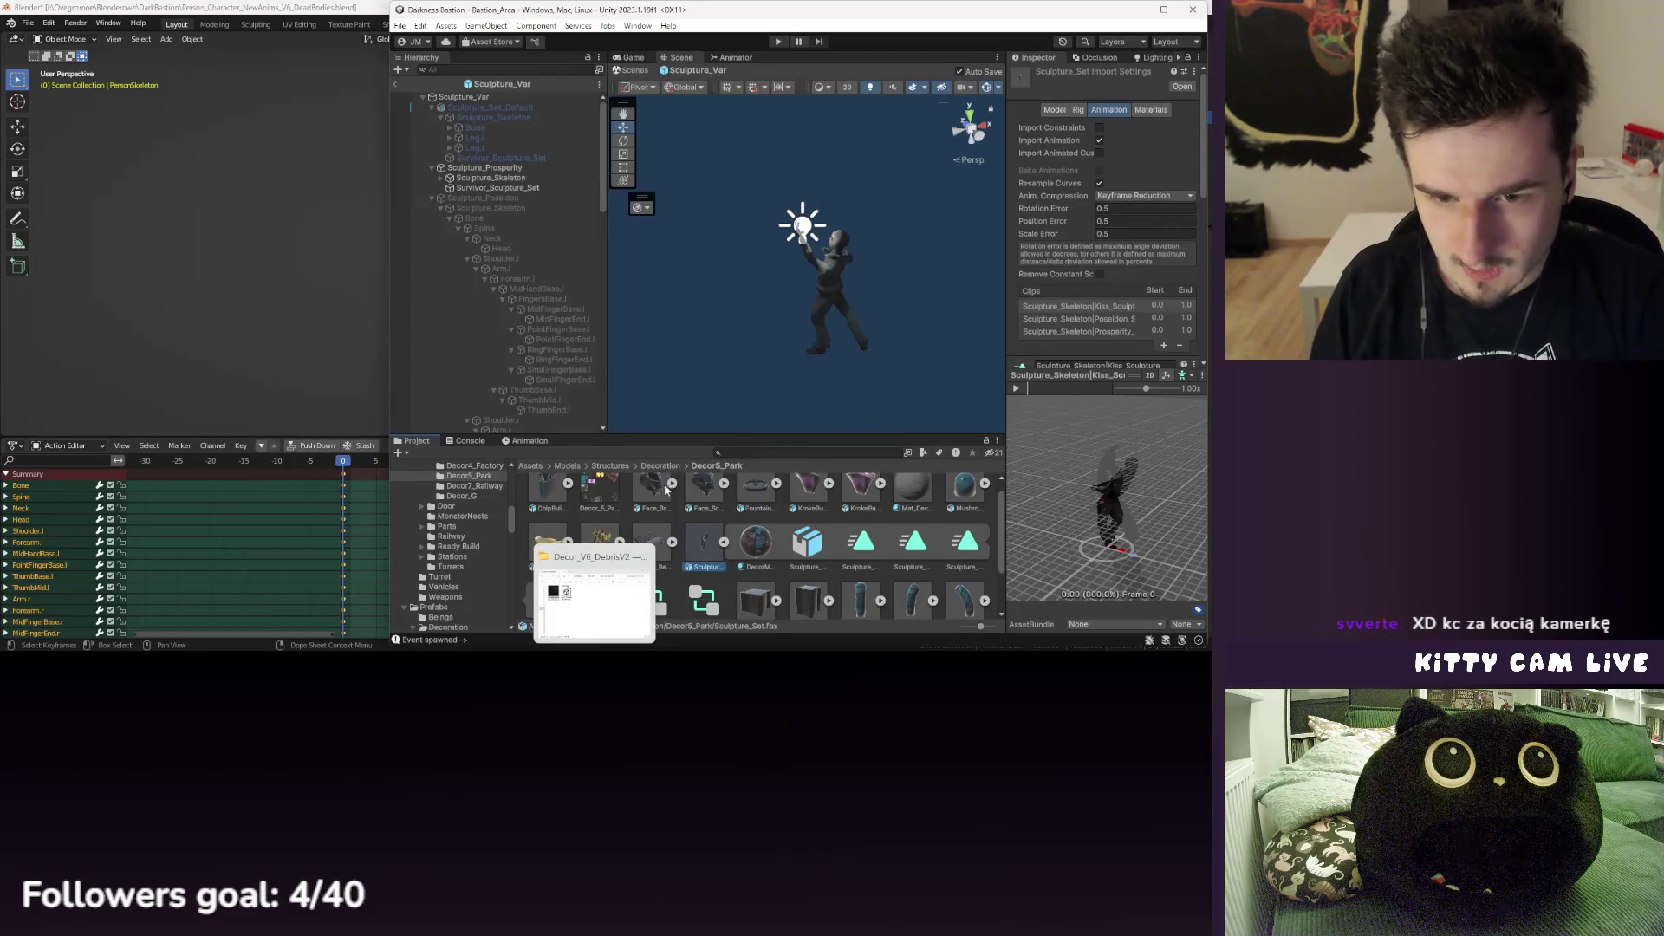
- Locate the Decor_Bodies folder in the Project window and open the Decoration folder
{"action": "left_click", "coordinate": [668, 466]}
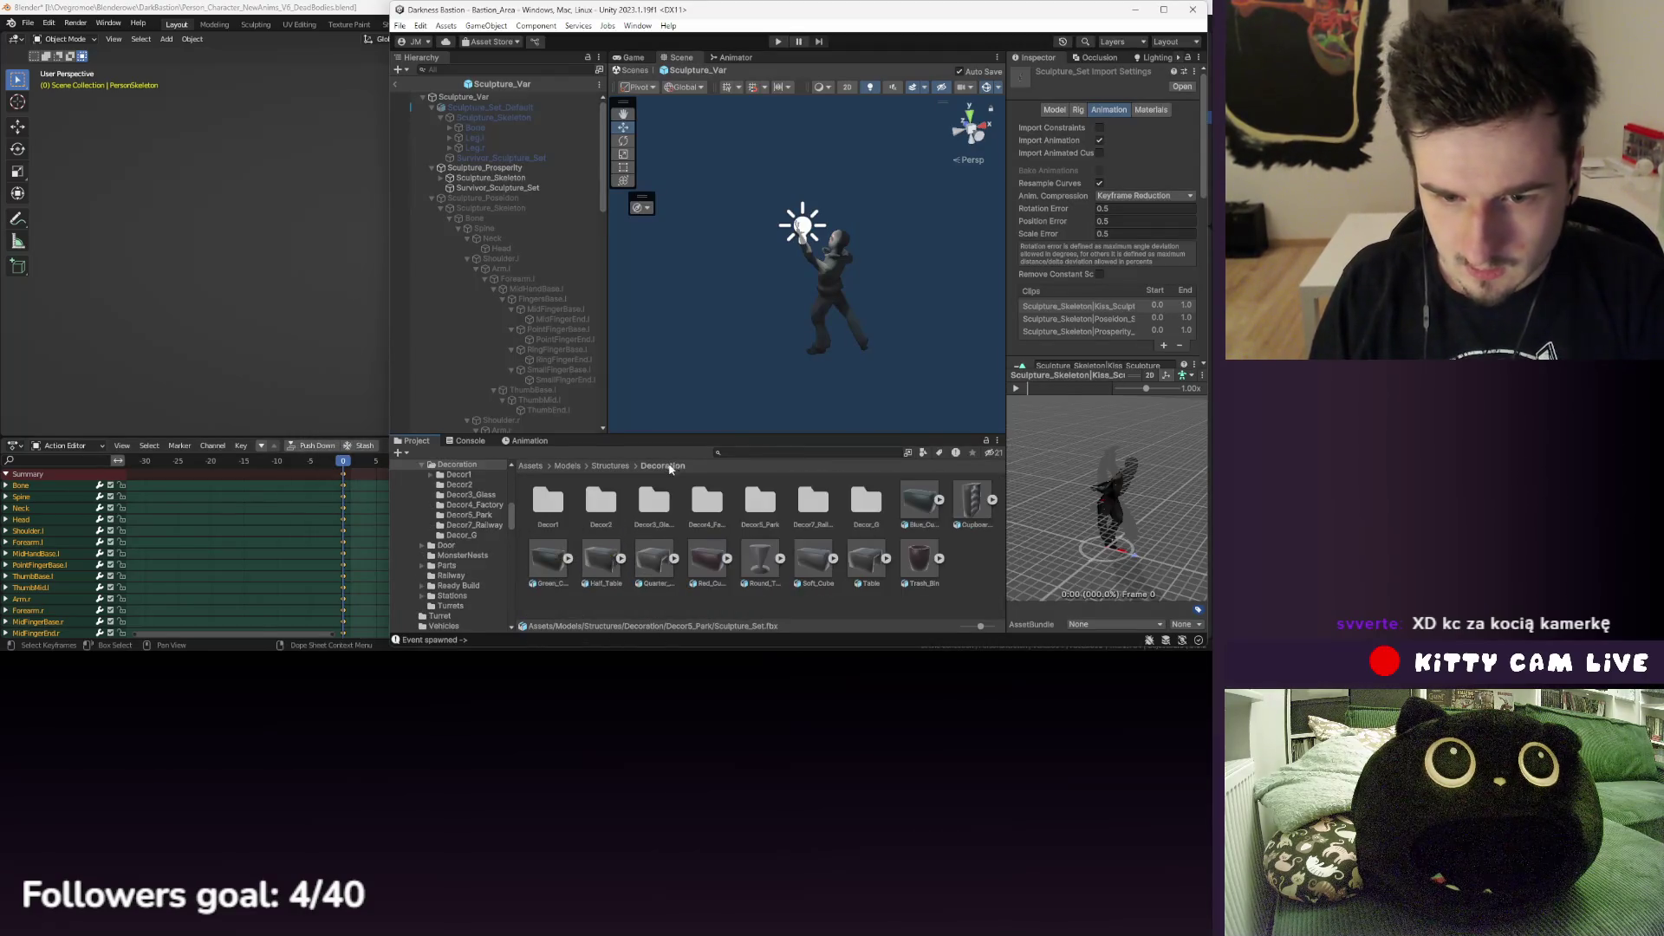
{"action": "left_click", "coordinate": [745, 610]}
{"action": "left_click", "coordinate": [580, 468]}
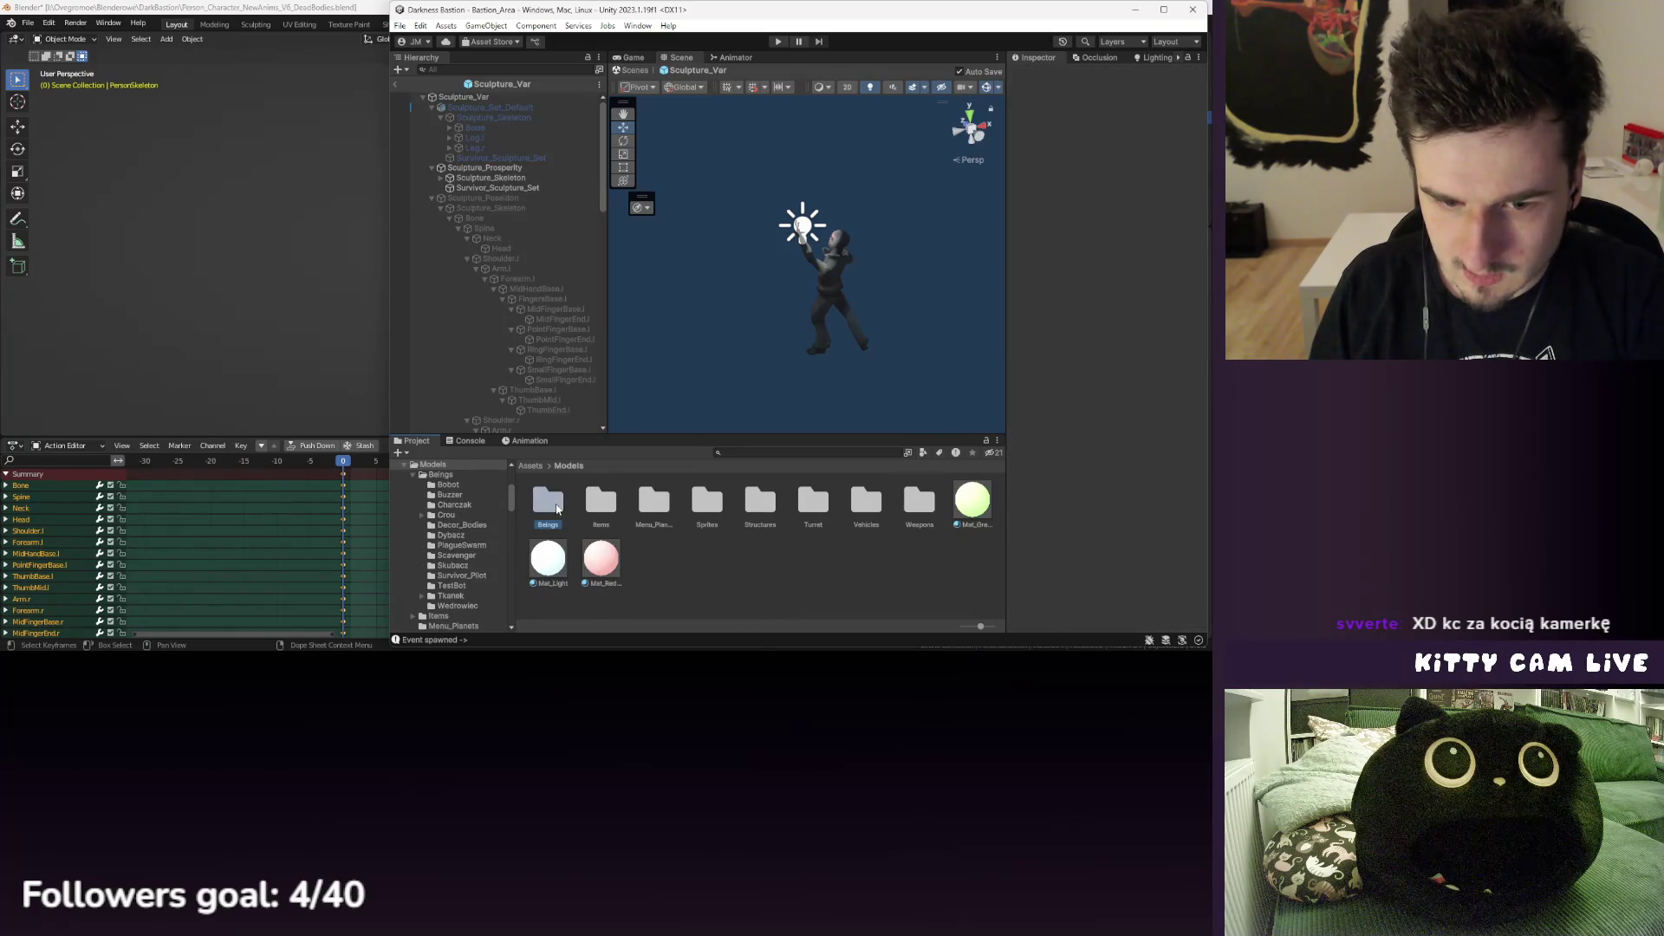
{"action": "double_click", "coordinate": [569, 511]}
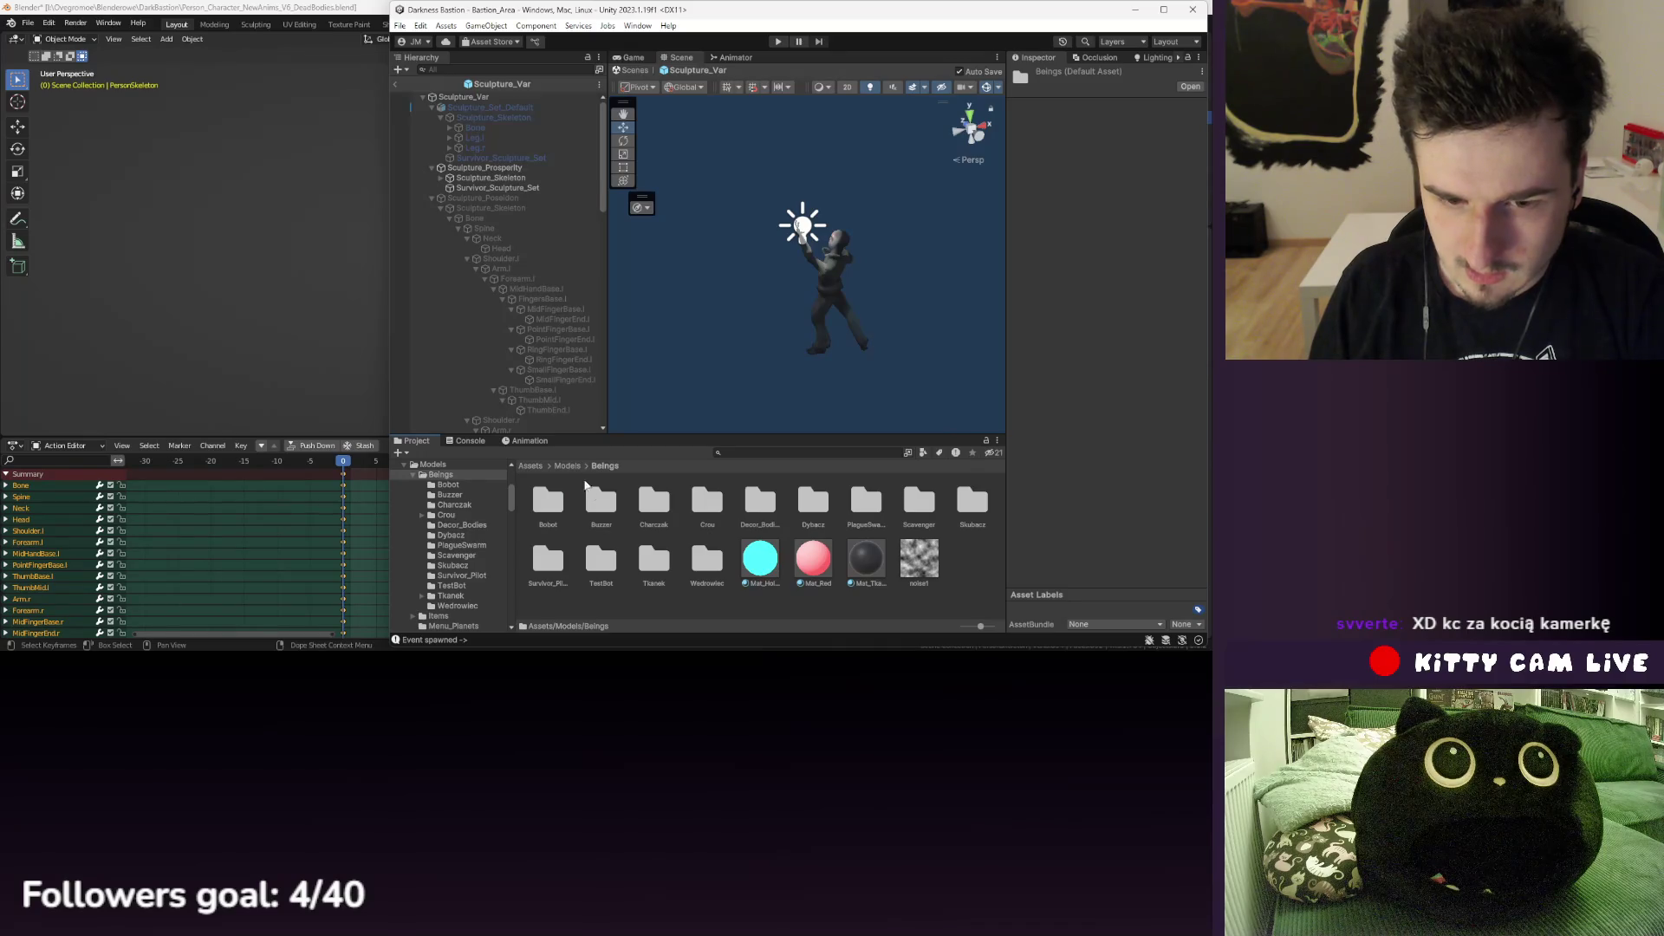
{"action": "left_click", "coordinate": [770, 507]}
{"action": "scroll", "coordinate": [465, 553], "scroll_direction": "down", "scroll_amount": 3}
{"action": "scroll", "coordinate": [466, 553], "scroll_direction": "down", "scroll_amount": 2}
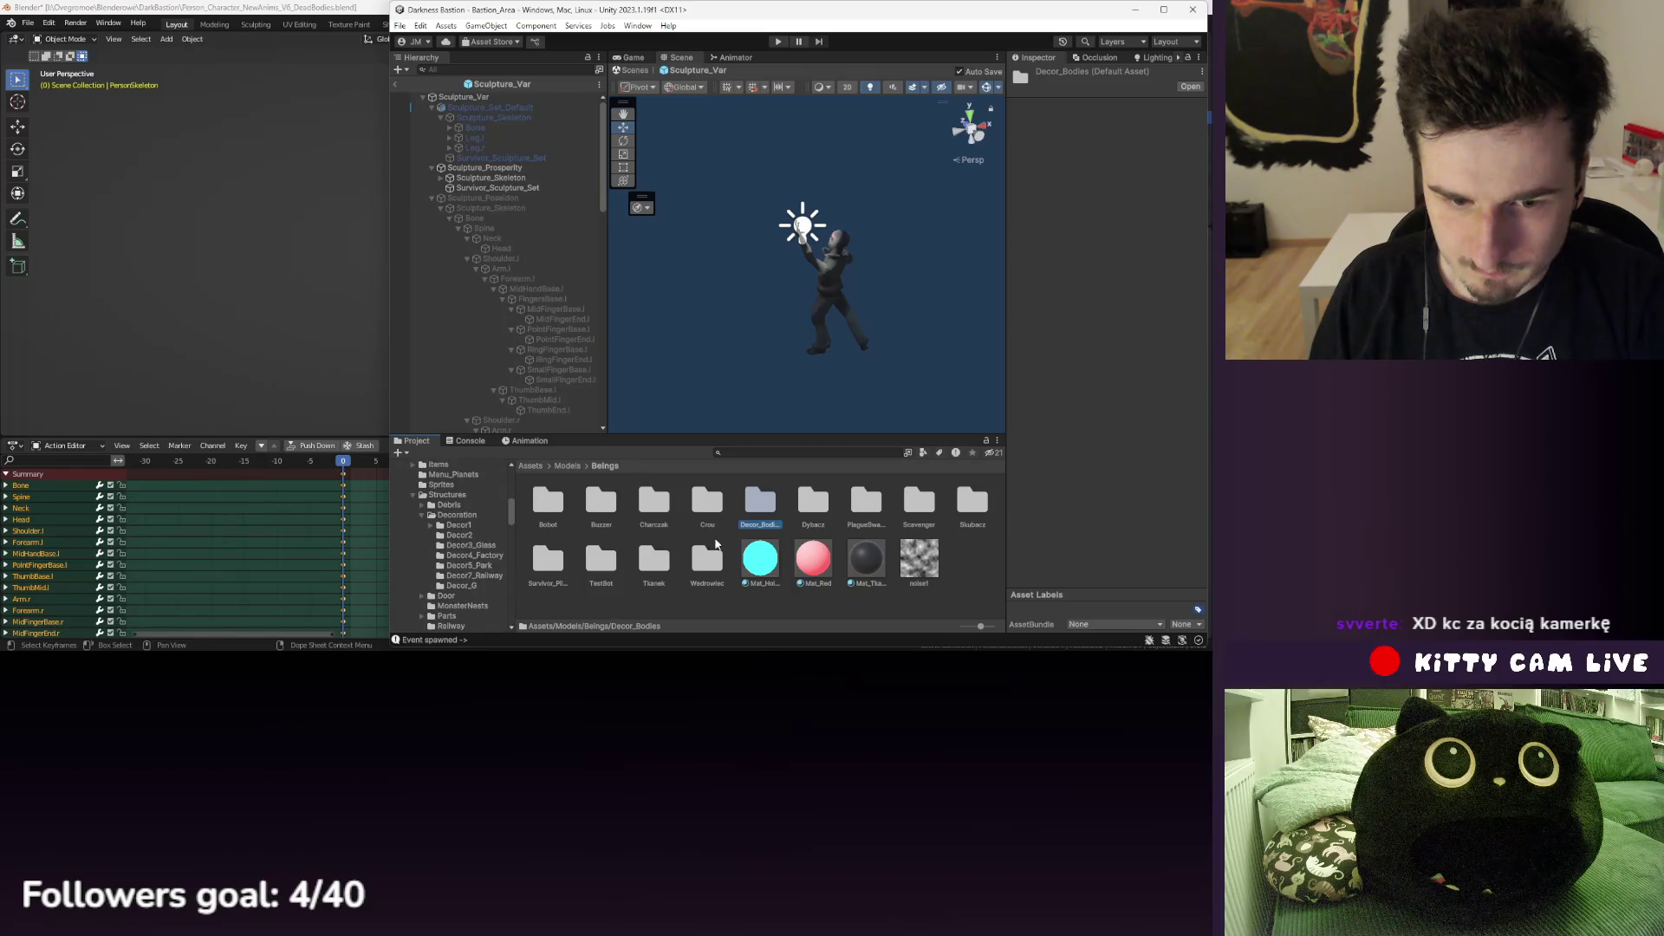
{"action": "left_click_drag", "start_coordinate": [763, 511], "coordinate": [458, 521]}
{"action": "scroll", "coordinate": [469, 520], "scroll_direction": "down", "scroll_amount": 6}
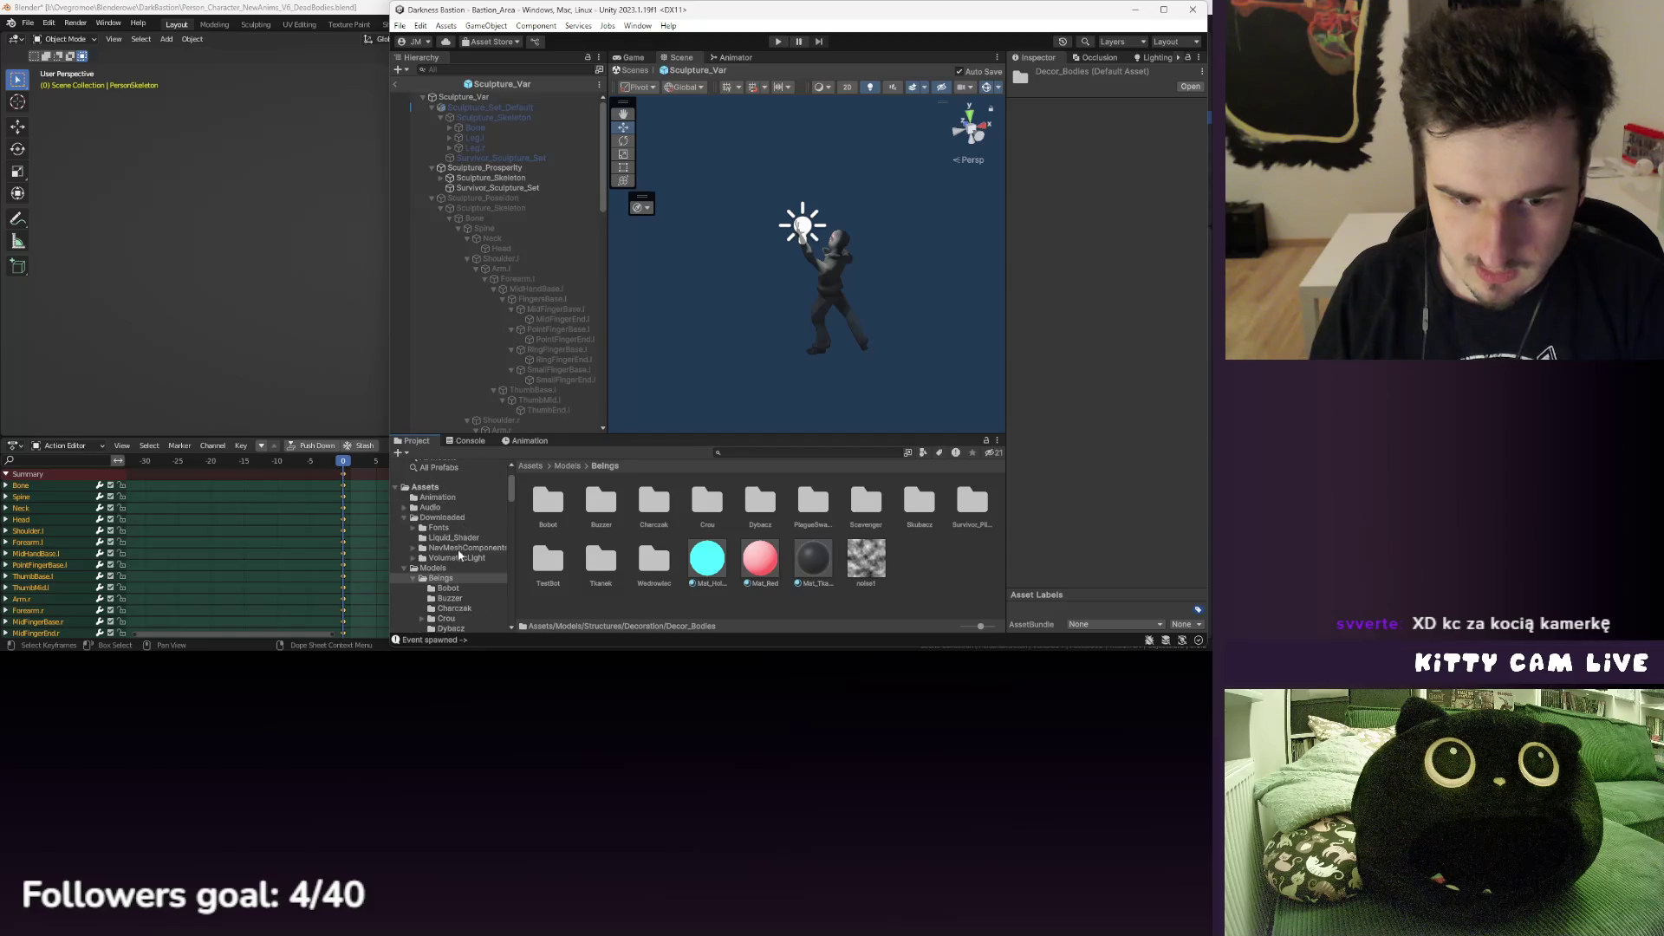
{"action": "left_click", "coordinate": [457, 533]}
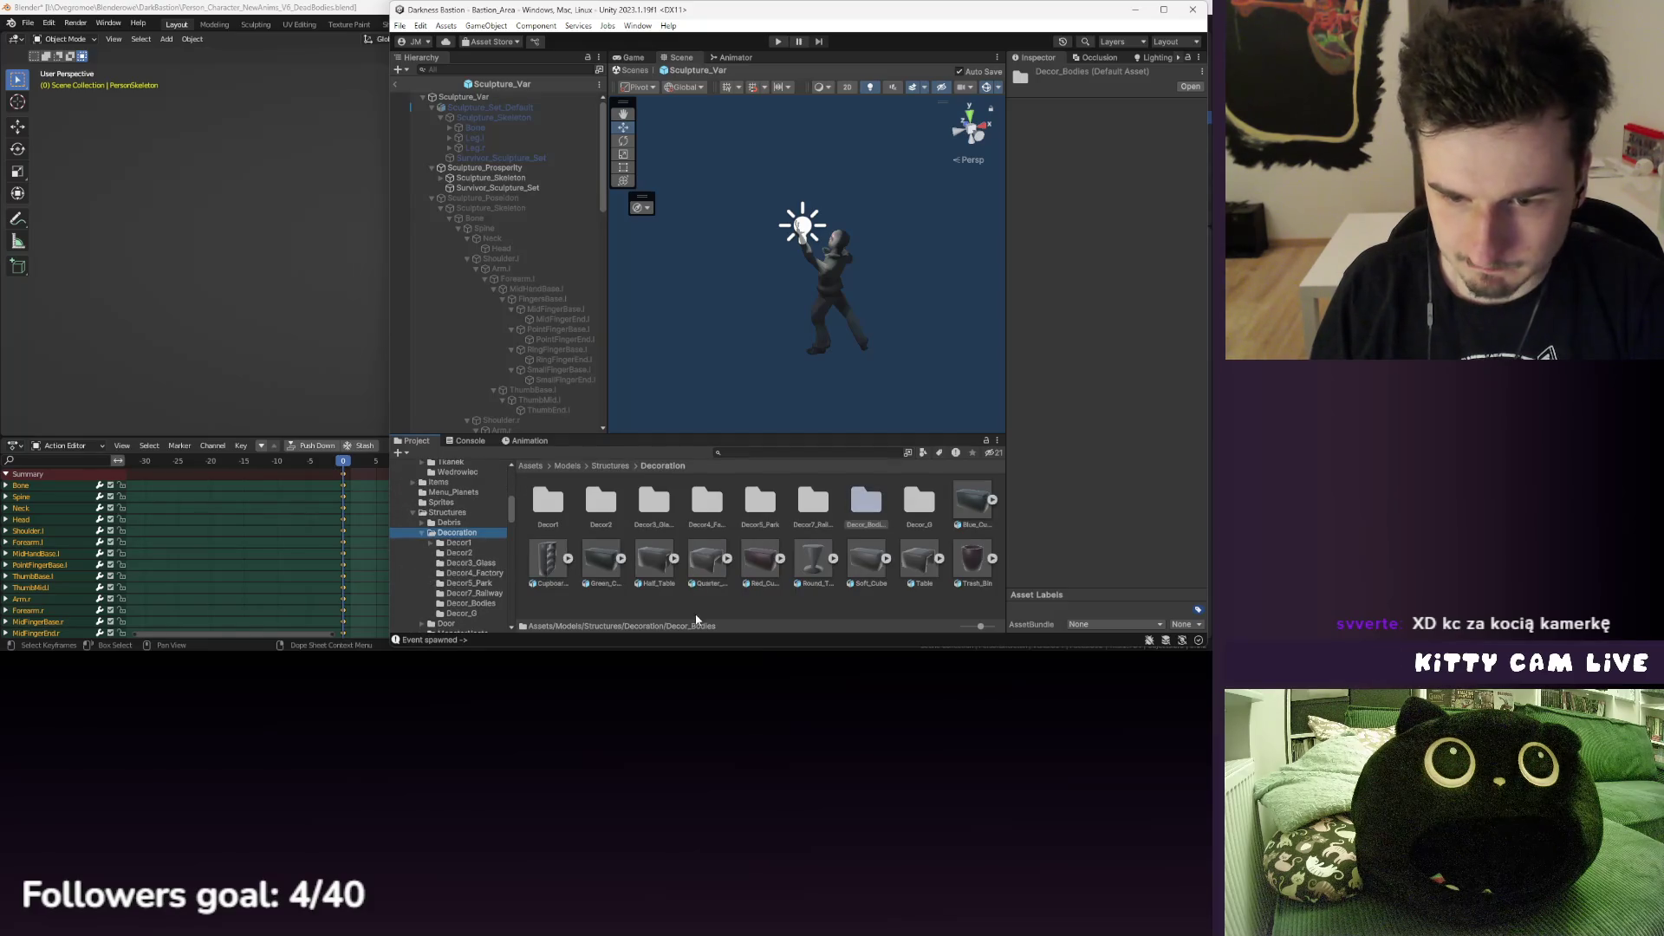
- Create a new folder named Decor6_Debris_V2 inside Decoration
{"action": "right_click", "coordinate": [736, 617]}
{"action": "mouse_move", "coordinate": [786, 268]}
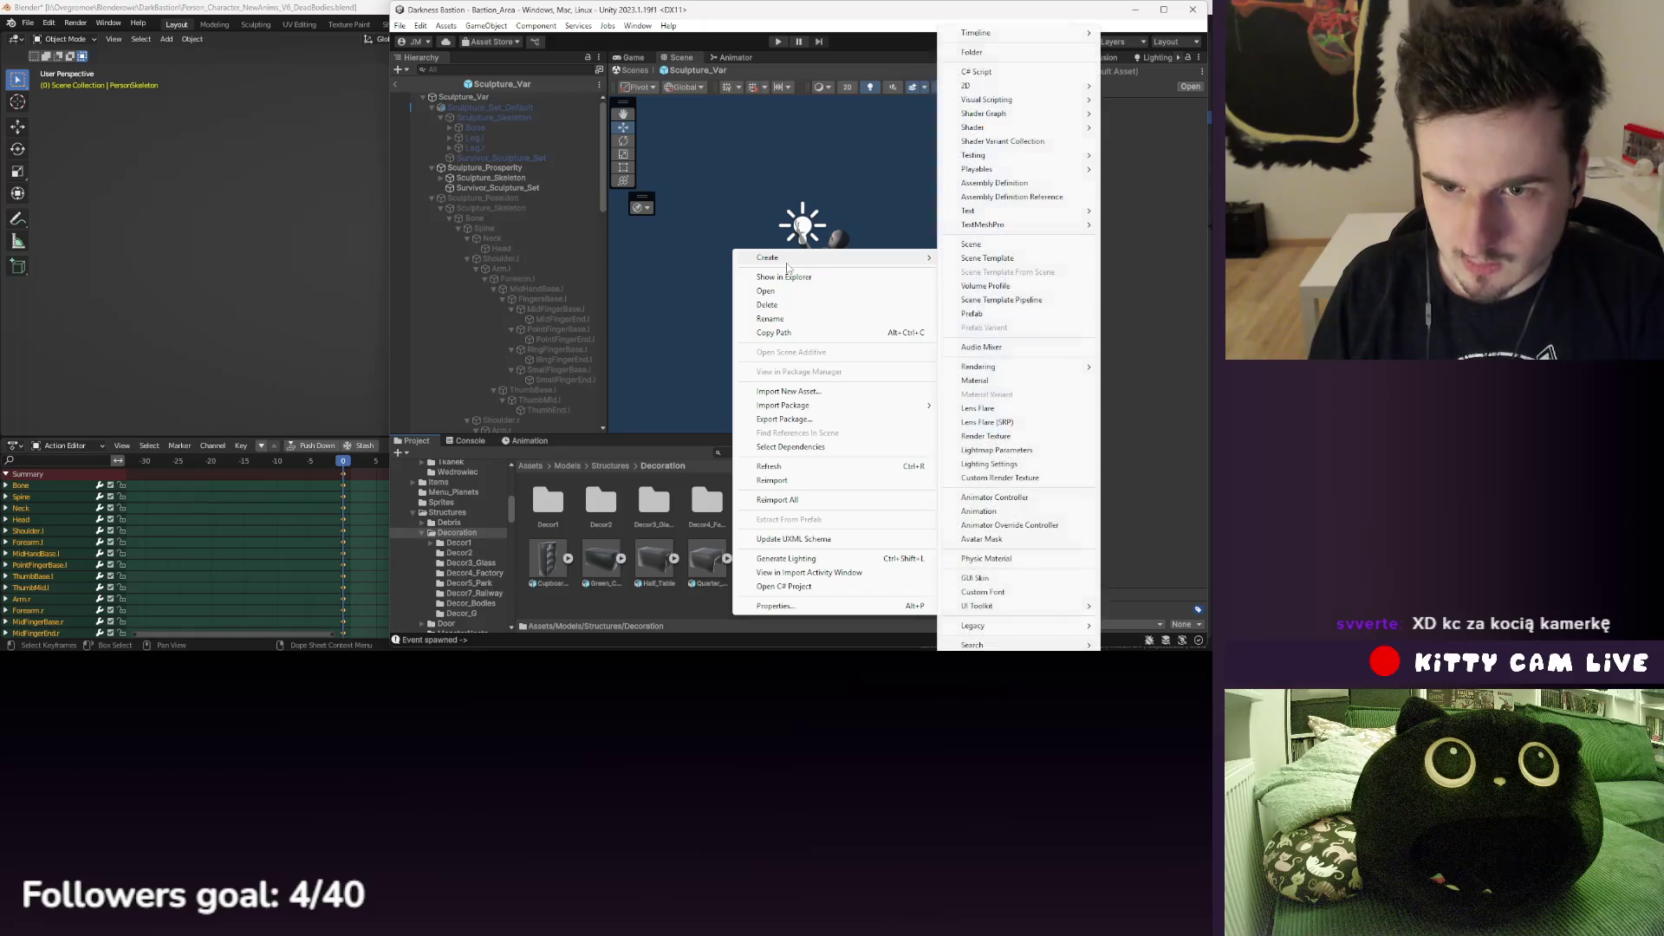
{"action": "left_click", "coordinate": [987, 53]}
{"action": "type", "text": "Dec"}
{"action": "type", "text": "_Debris"}
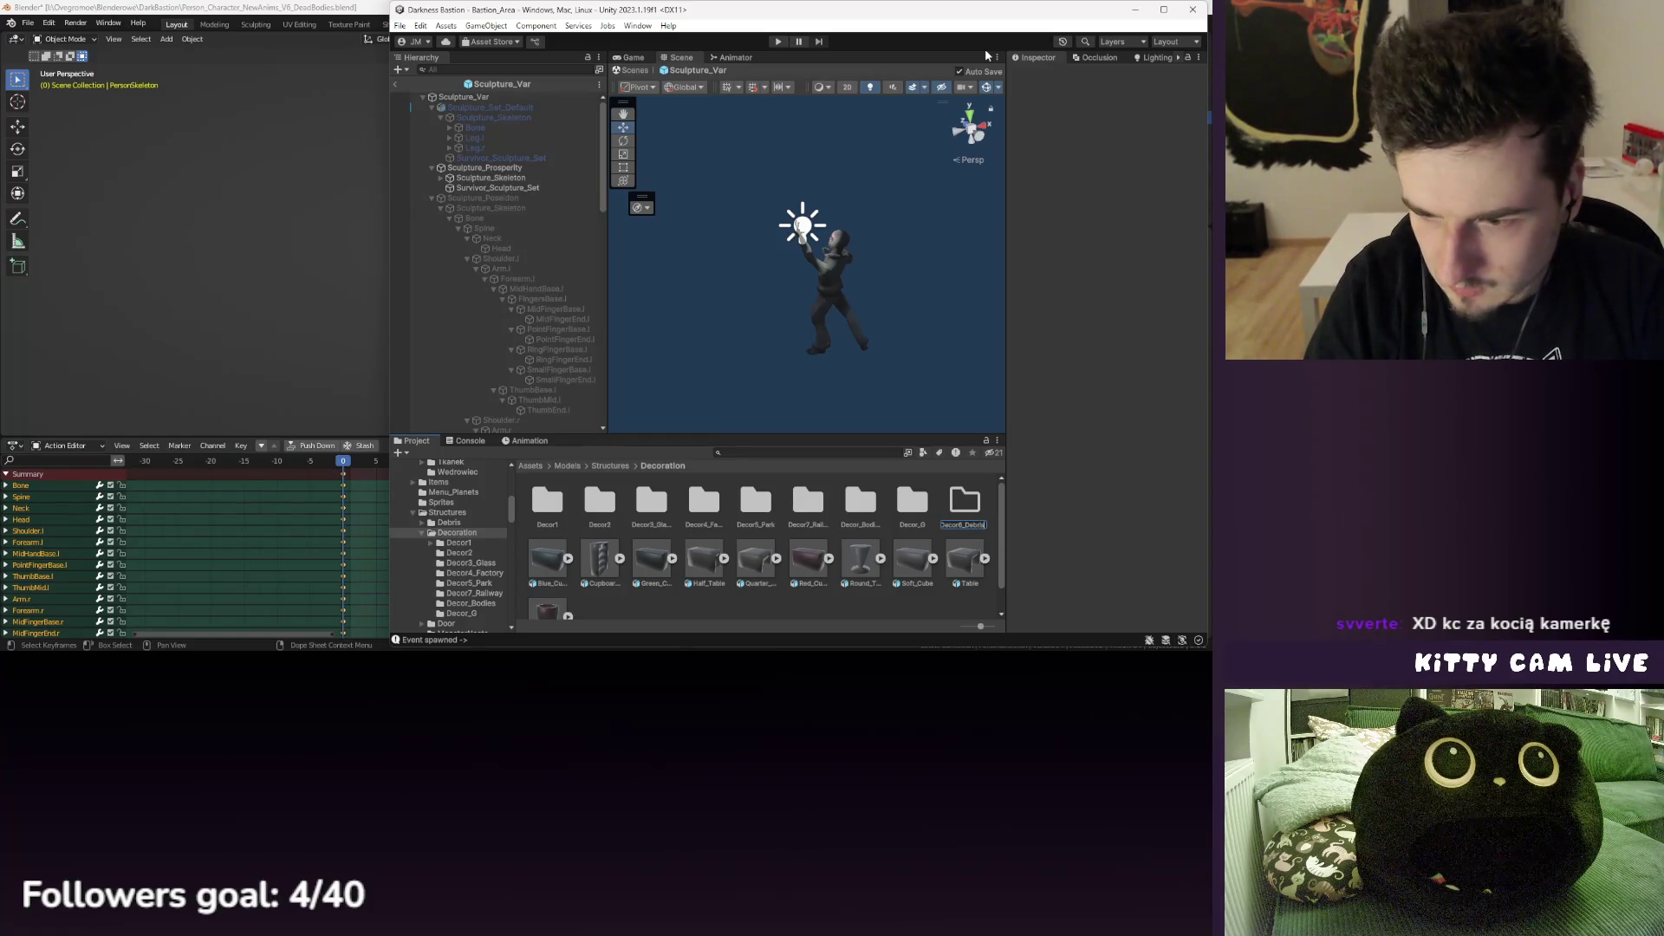
{"action": "type", "text": "V2"}
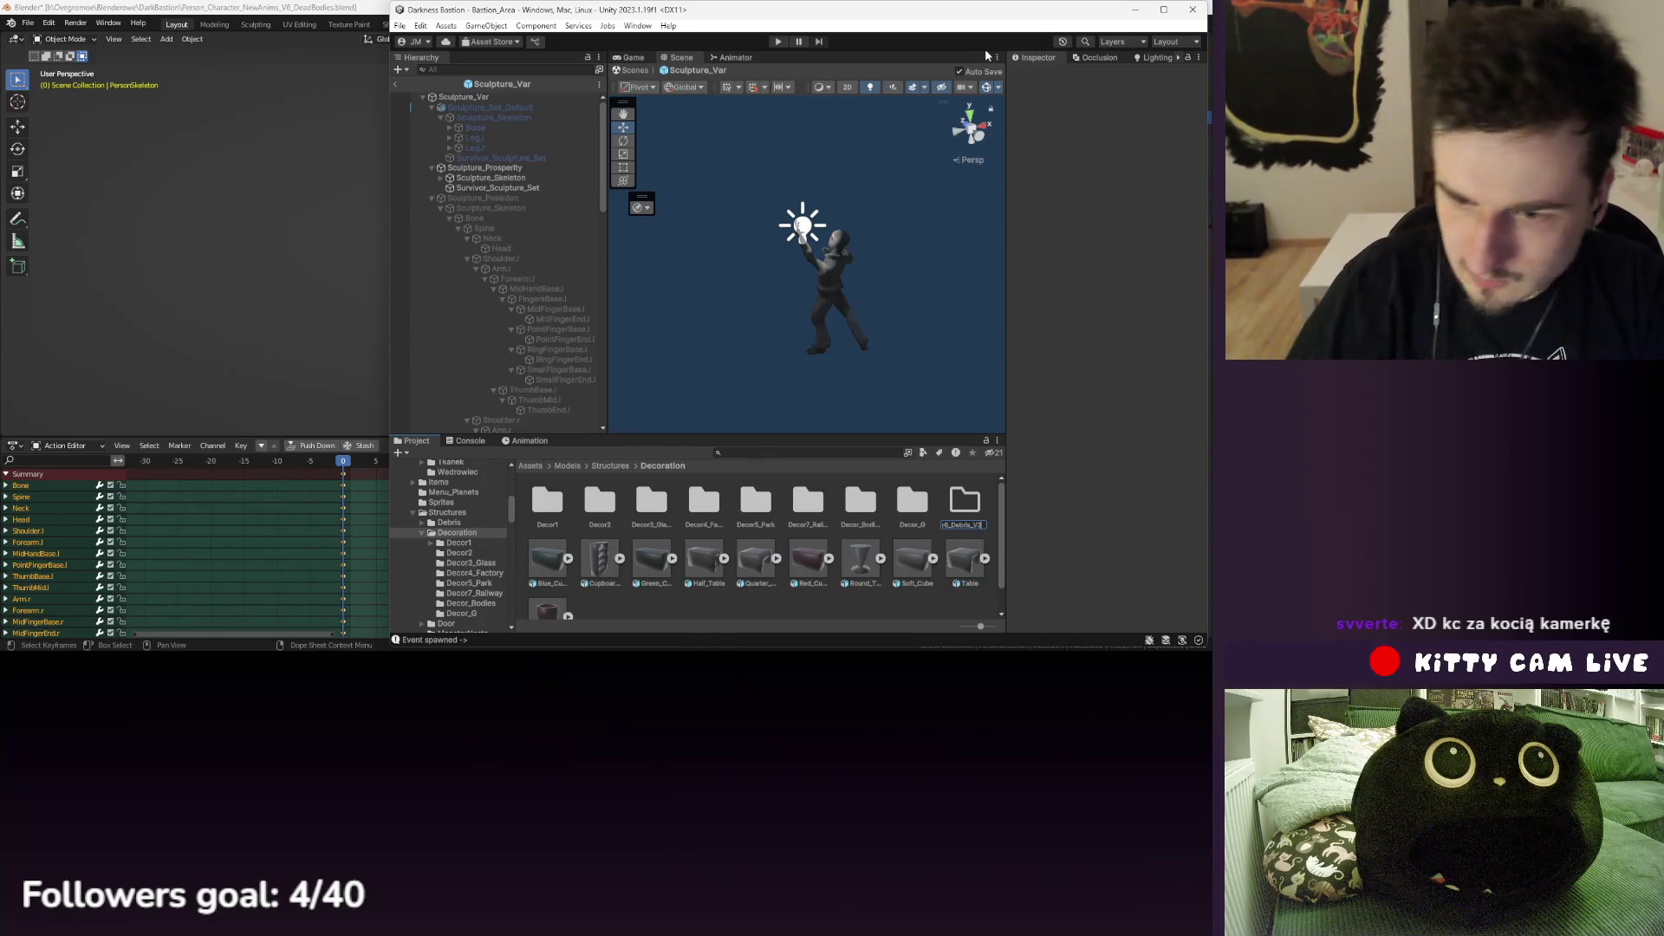
{"action": "key", "text": "Return"}
- Move Decor_Bodies into Decor6_Debris_V2, open it, and select the exported Person_Character file
{"action": "left_click_drag", "start_coordinate": [902, 515], "coordinate": [816, 510]}
{"action": "double_click", "coordinate": [810, 507]}
{"action": "double_click", "coordinate": [554, 502]}
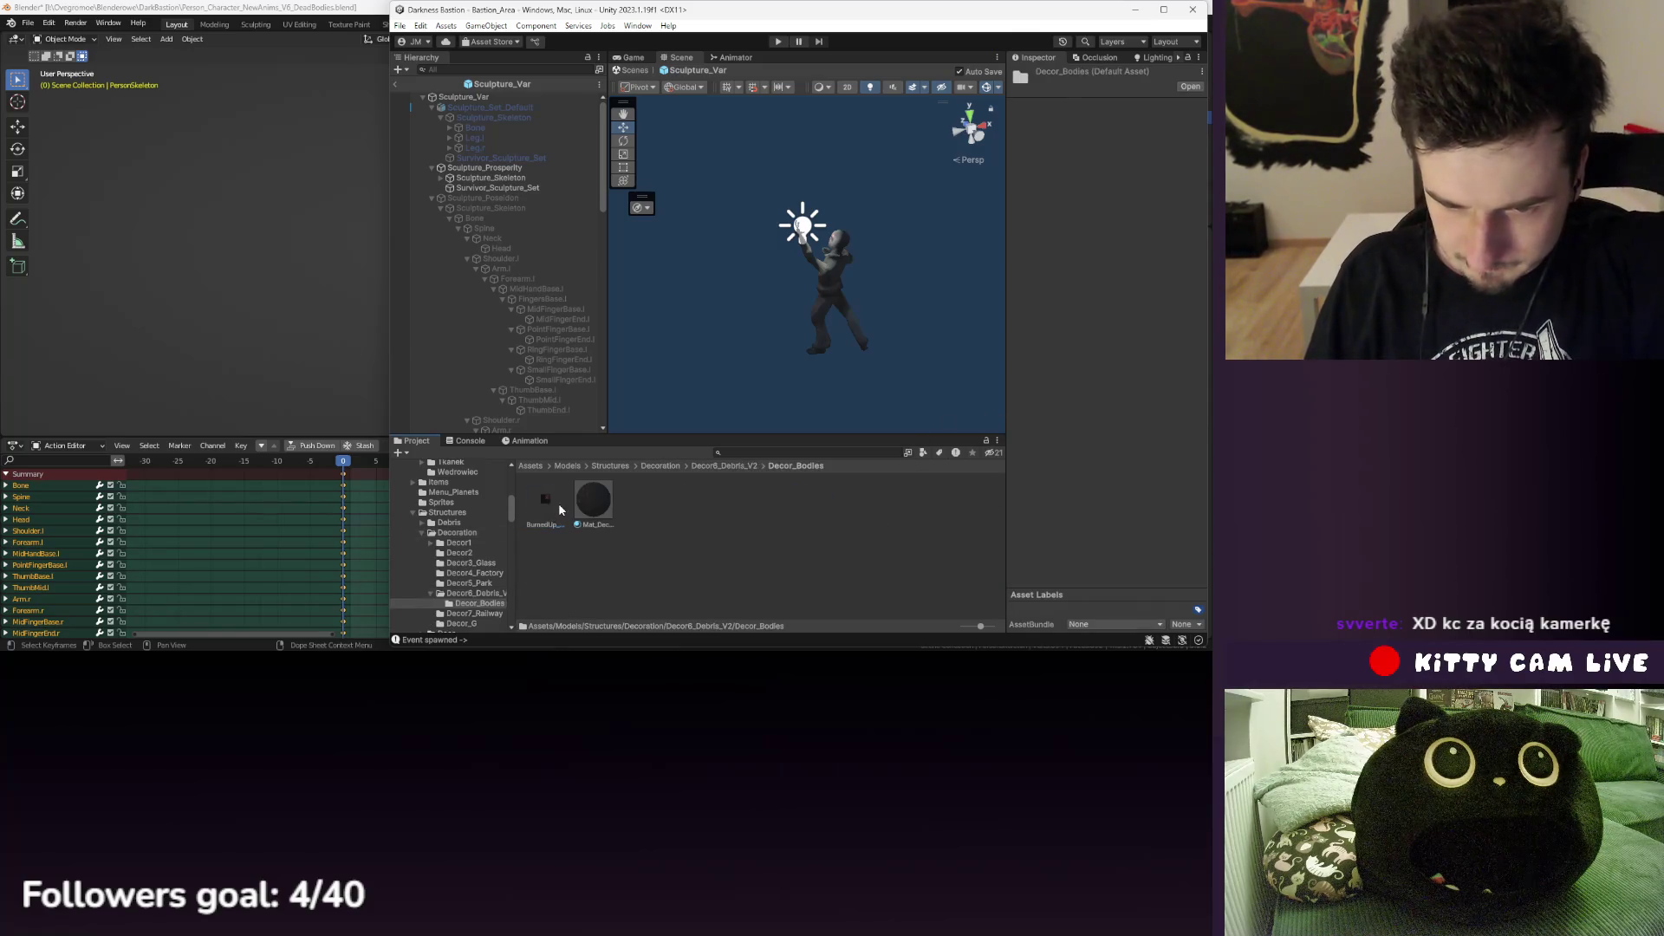
{"action": "key", "text": "alt+Tab"}
{"action": "left_click", "coordinate": [263, 366]}
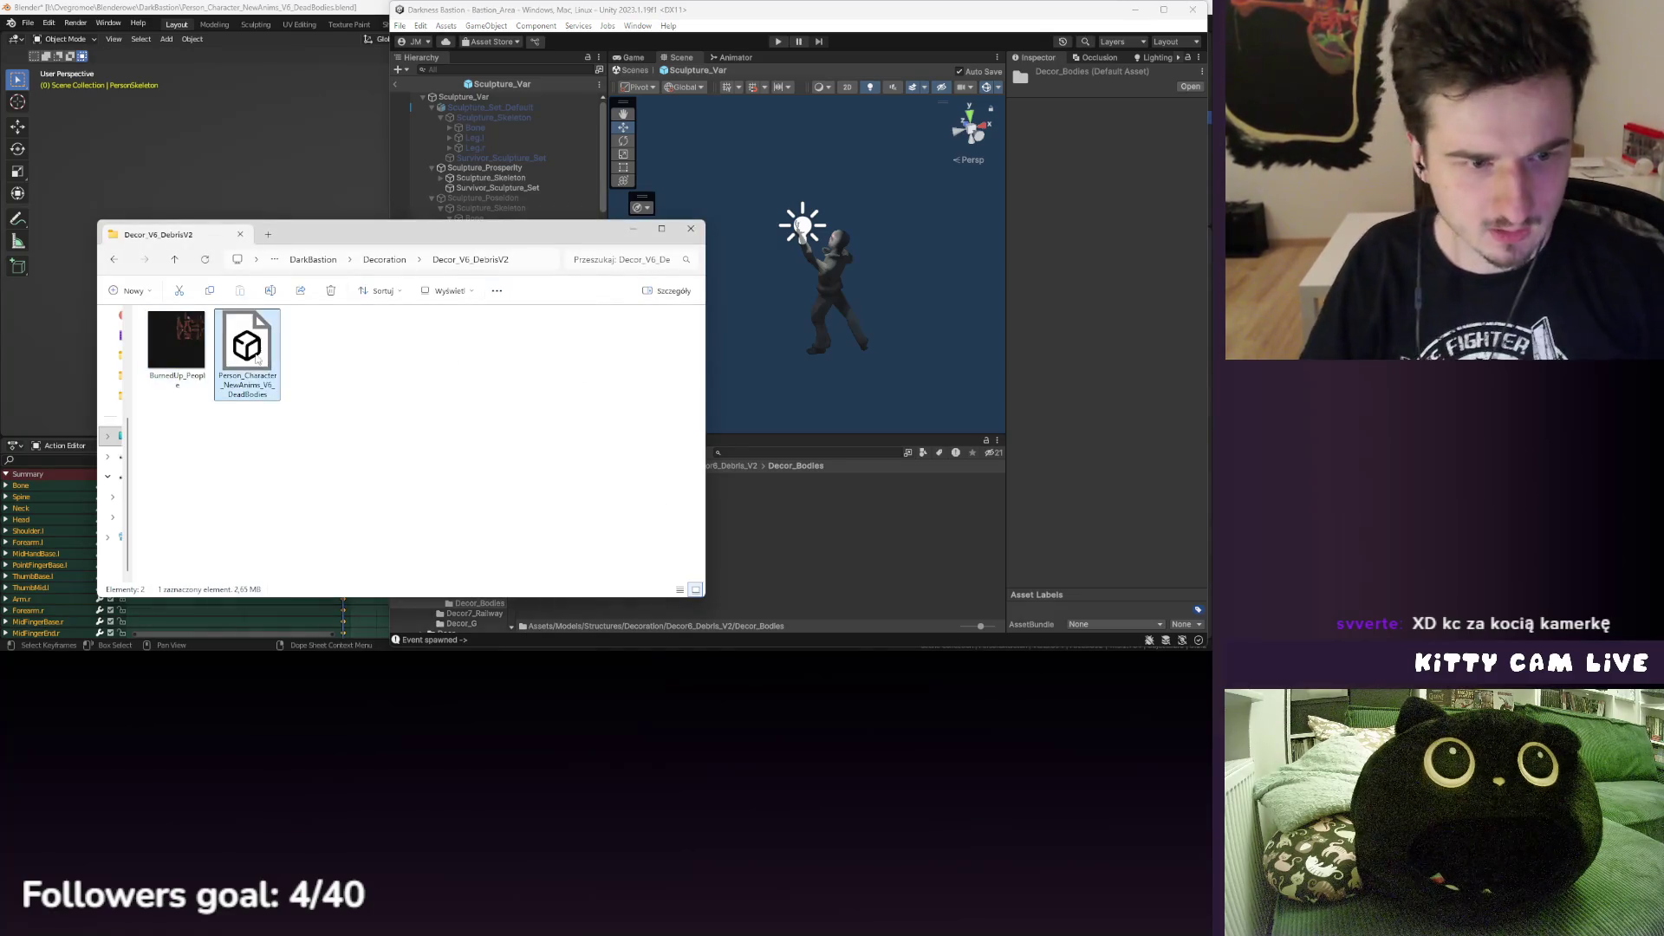
- Import the Person_Character file into Decor_Bodies and review its import settings and sub-assets
{"action": "left_click_drag", "start_coordinate": [263, 367], "coordinate": [795, 546]}
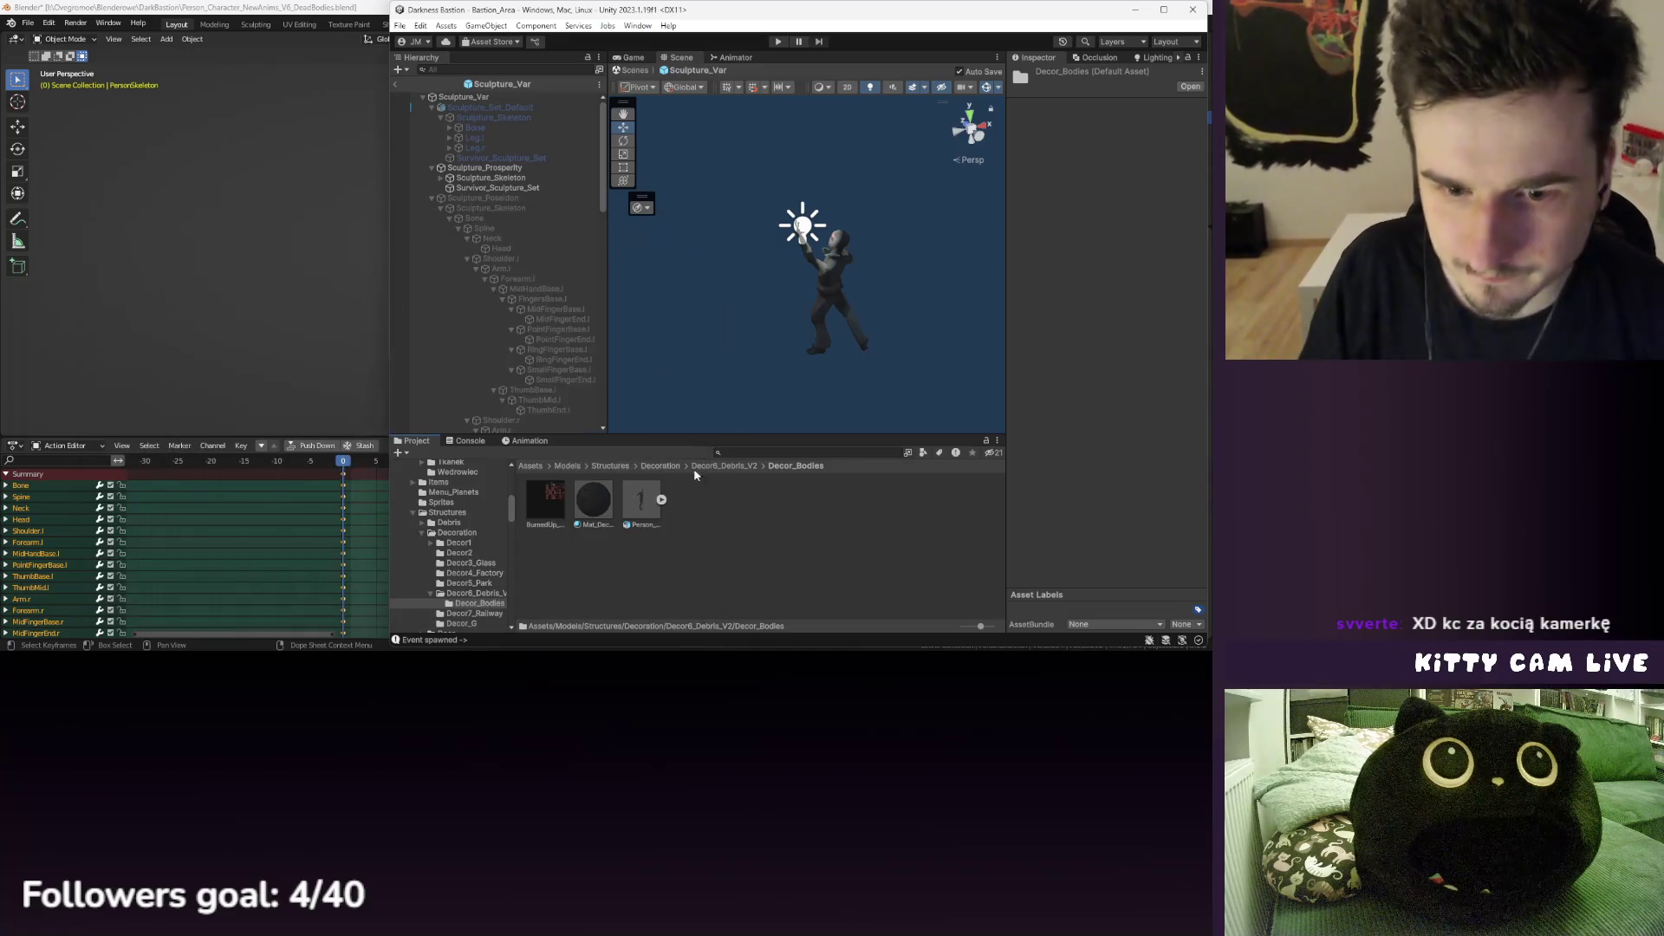
{"action": "left_click", "coordinate": [646, 503]}
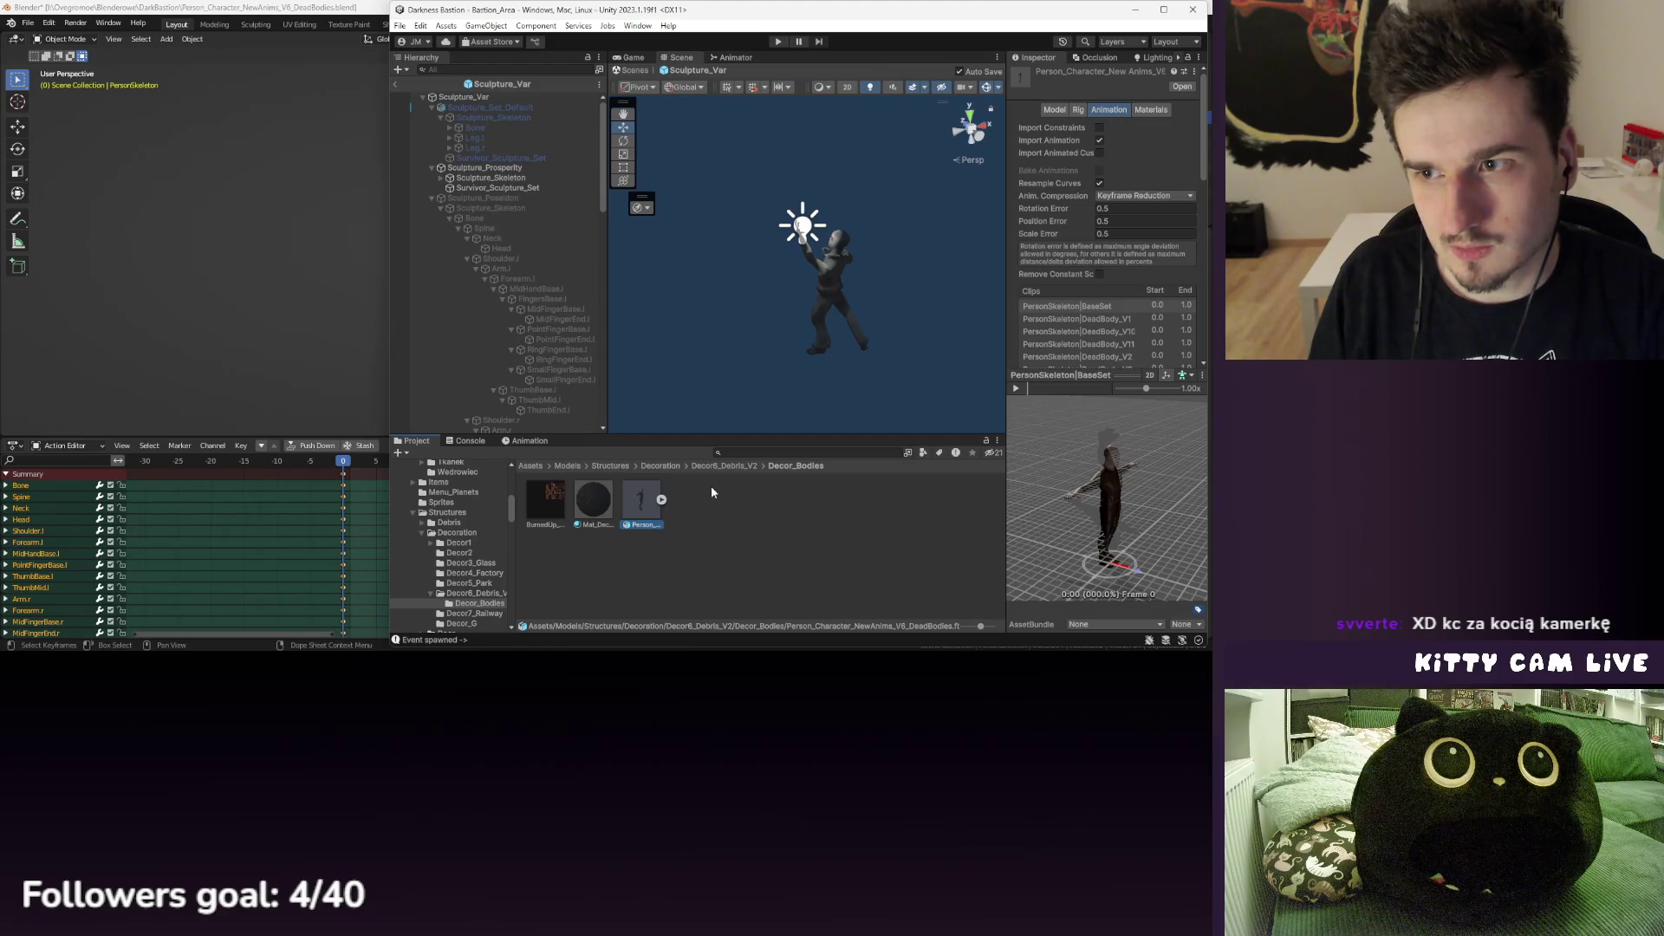
{"action": "left_click", "coordinate": [664, 500]}
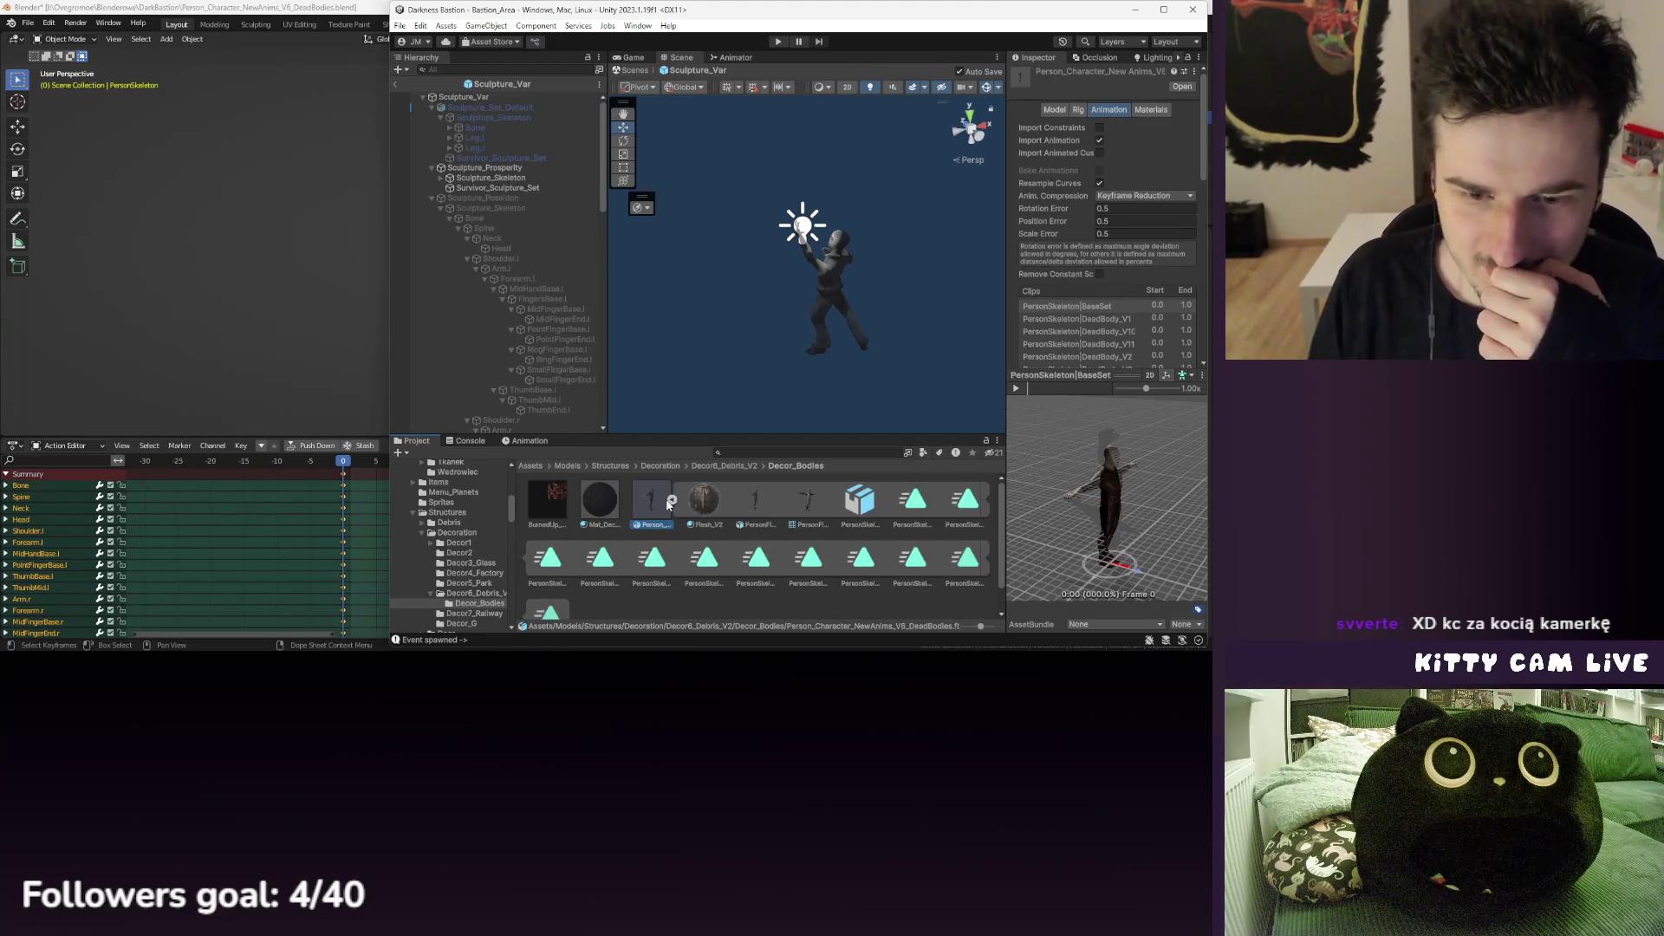
{"action": "left_click", "coordinate": [671, 502]}
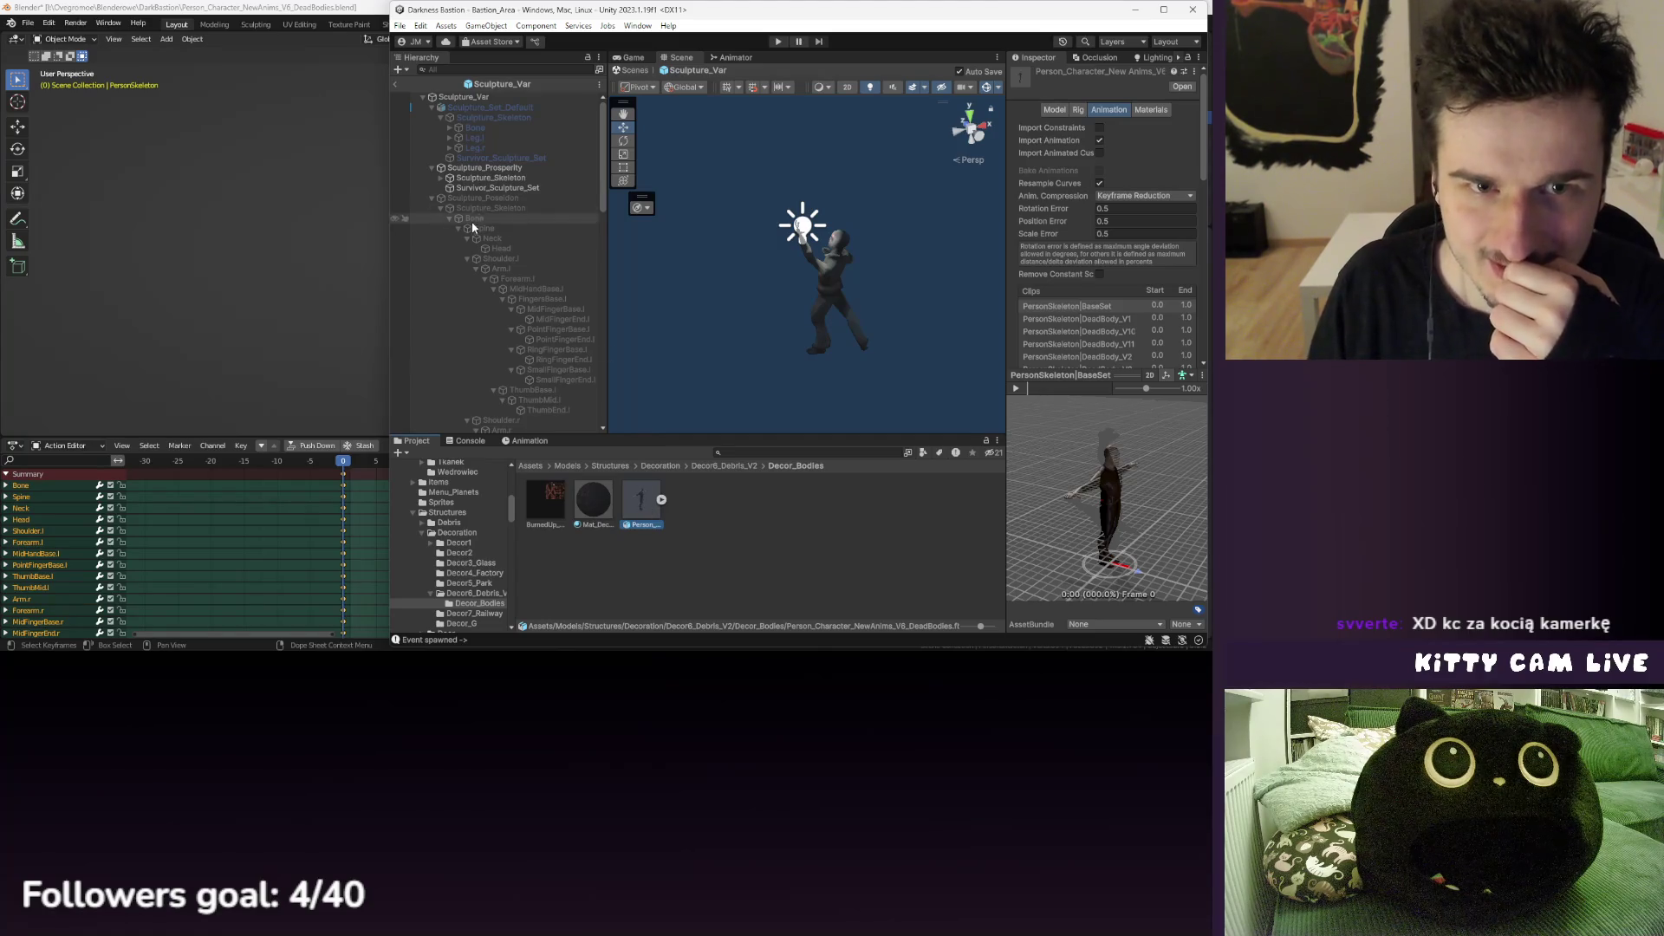
{"action": "left_click", "coordinate": [396, 84]}
- Place the Person_Character model in the level and move it to Z -19.04
{"action": "left_click_drag", "start_coordinate": [645, 514], "coordinate": [556, 268]}
{"action": "left_click", "coordinate": [422, 112]}
{"action": "left_click", "coordinate": [431, 132]}
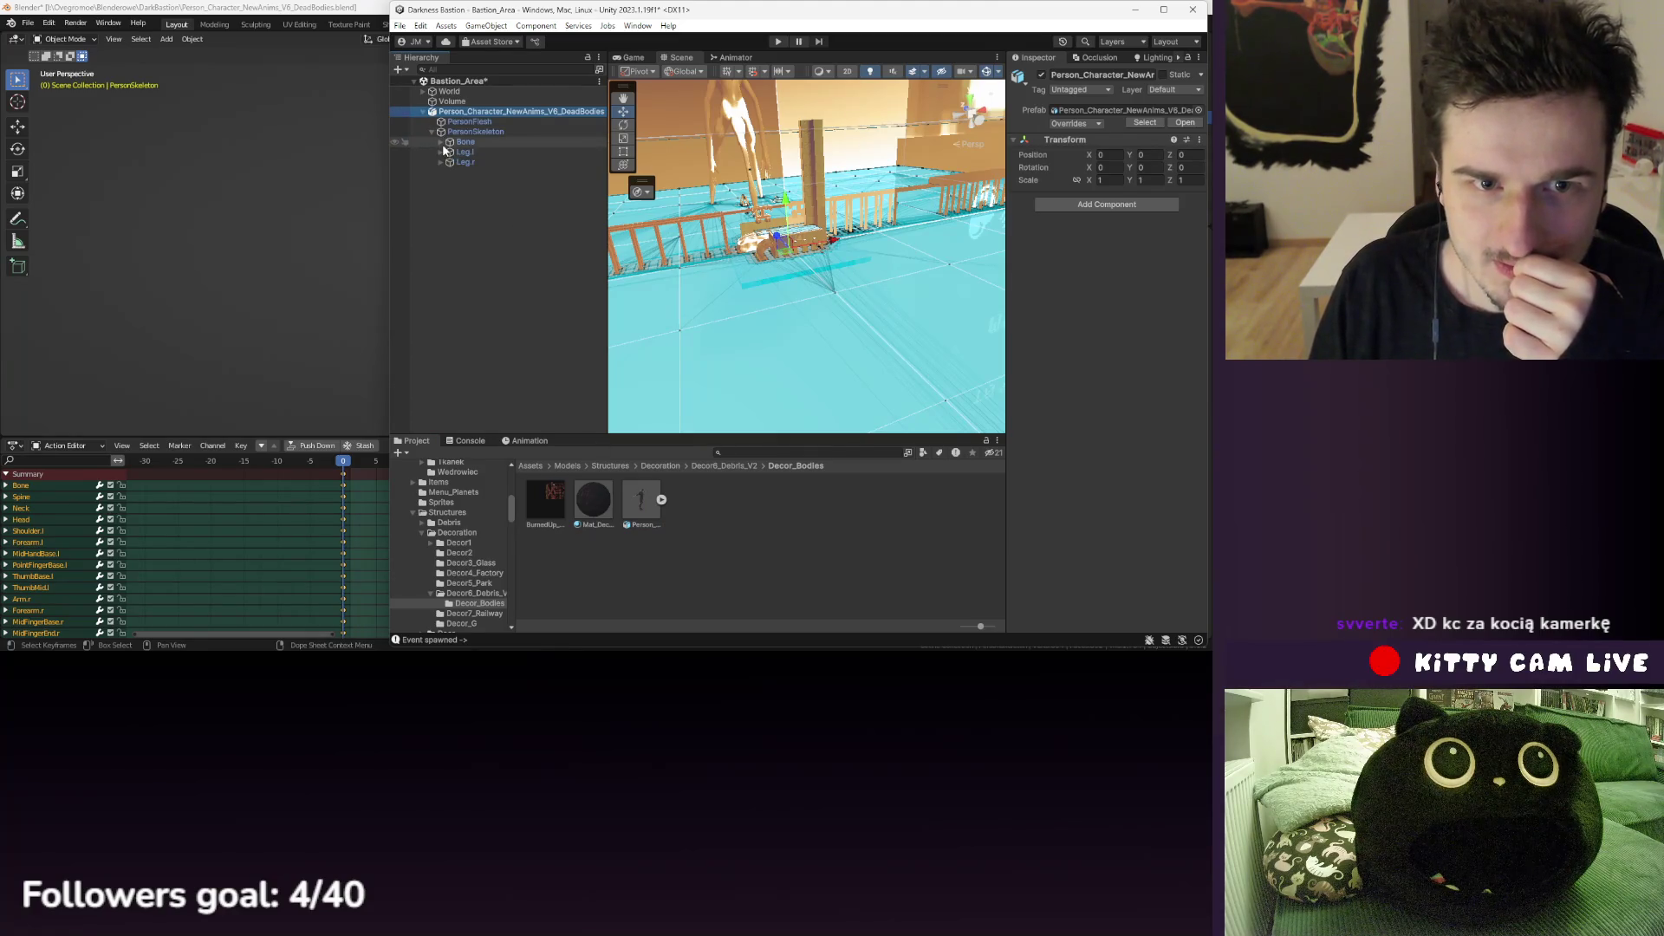
{"action": "double_click", "coordinate": [492, 115]}
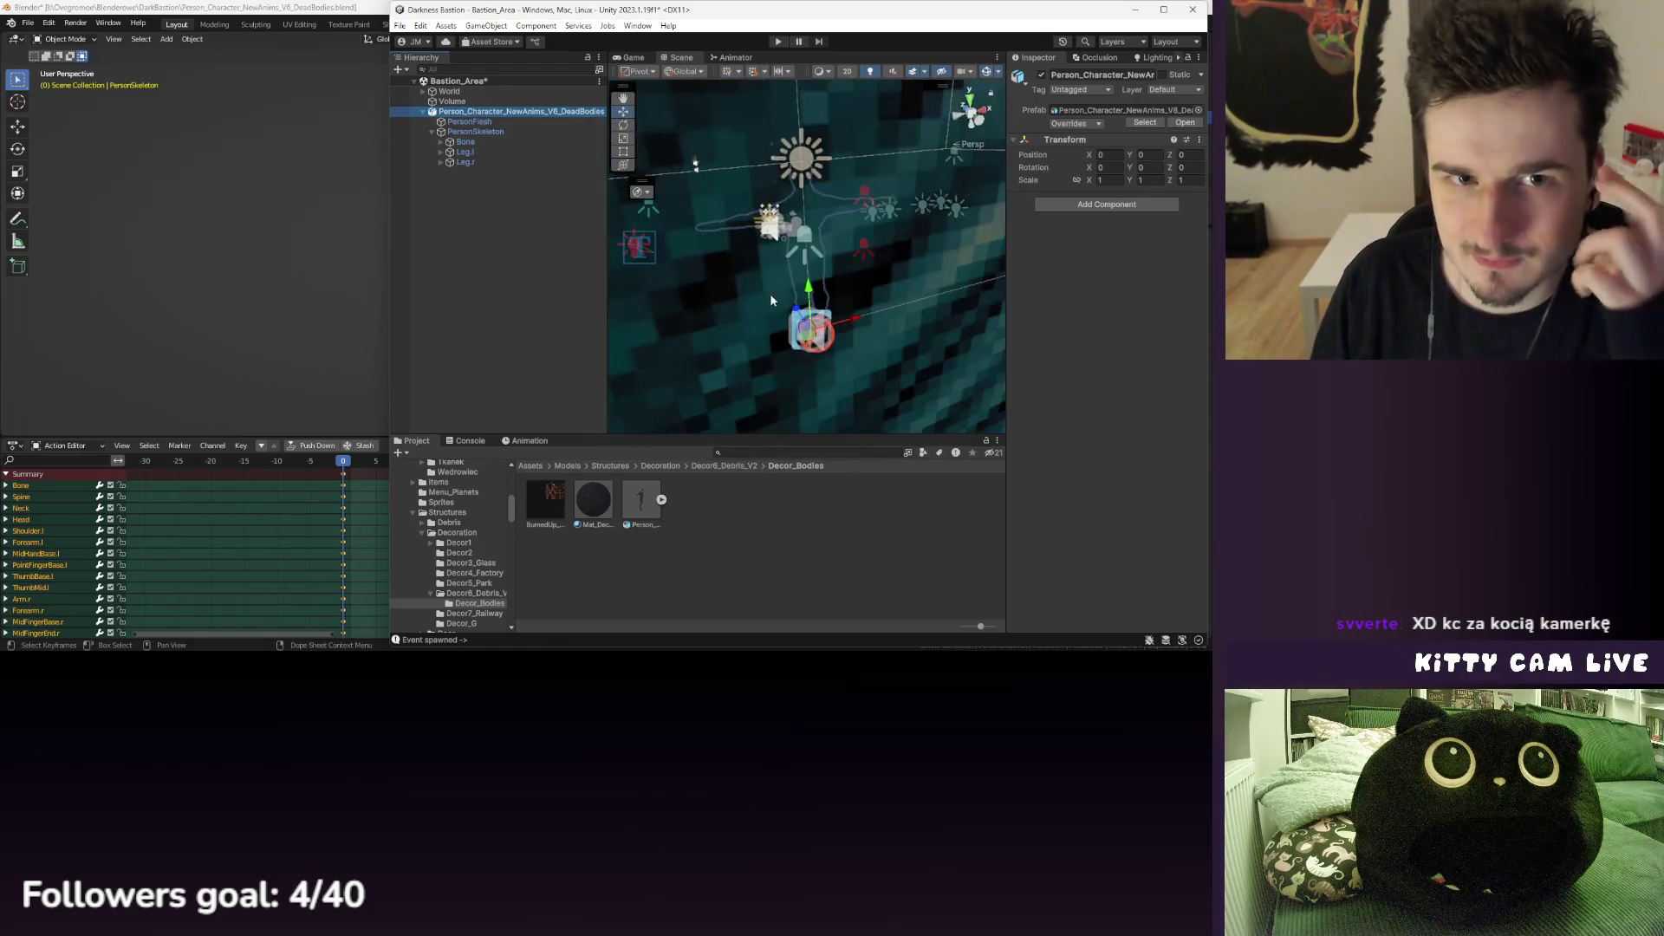
{"action": "left_click_drag", "start_coordinate": [794, 257], "coordinate": [923, 371]}
{"action": "key", "text": "f"}
{"action": "left_click_drag", "start_coordinate": [713, 294], "coordinate": [767, 331]}
- Apply the black material to the character's PersonFlesh mesh
{"action": "mouse_move", "coordinate": [604, 505]}
{"action": "left_mouse_down"}
{"action": "mouse_move", "coordinate": [520, 112]}
{"action": "mouse_move", "coordinate": [485, 122]}
{"action": "left_mouse_up"}
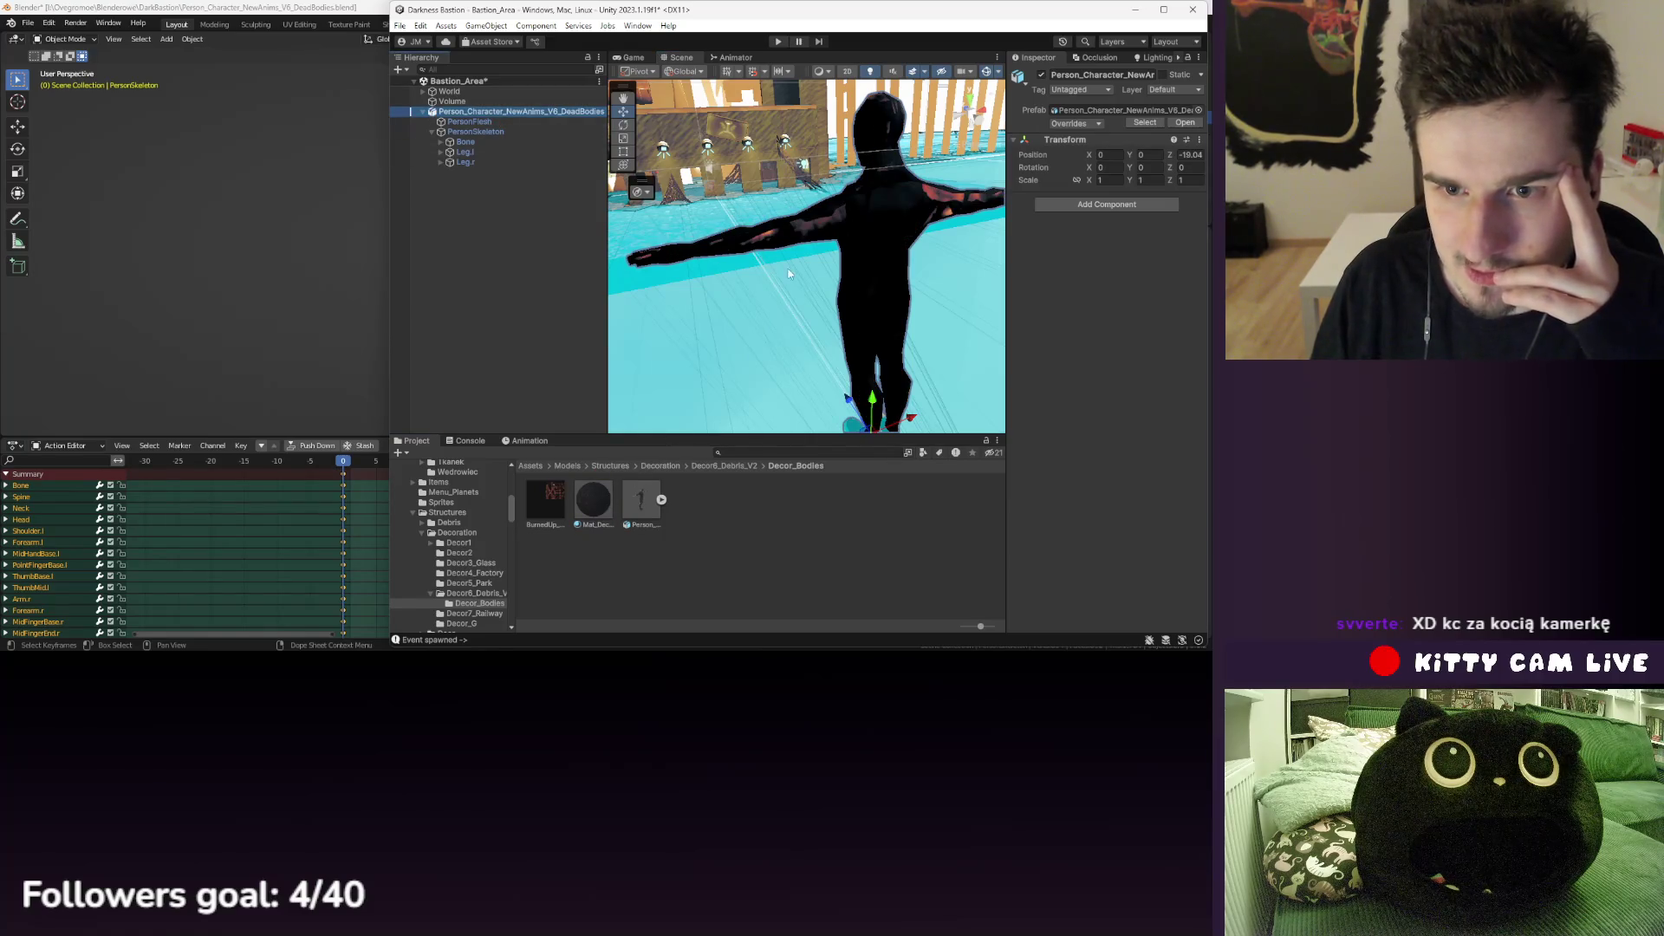
{"action": "scroll", "coordinate": [789, 273], "scroll_direction": "down", "scroll_amount": 10}
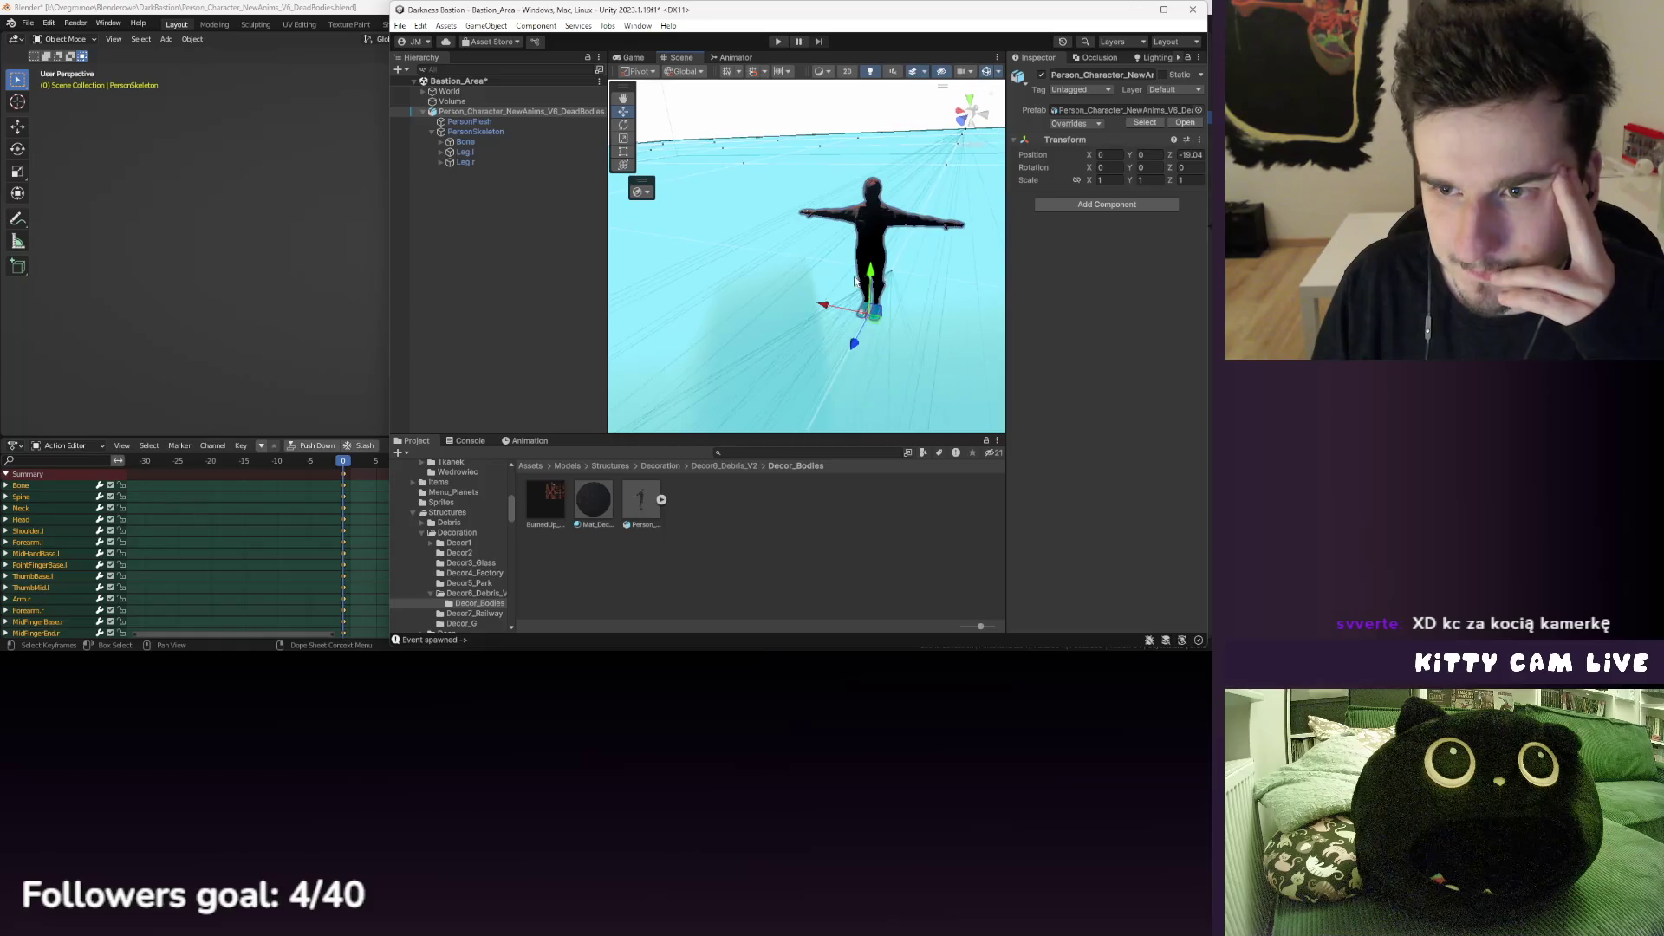
{"action": "scroll", "coordinate": [855, 281], "scroll_direction": "up", "scroll_amount": 10}
{"action": "scroll", "coordinate": [824, 293], "scroll_direction": "down", "scroll_amount": 3}
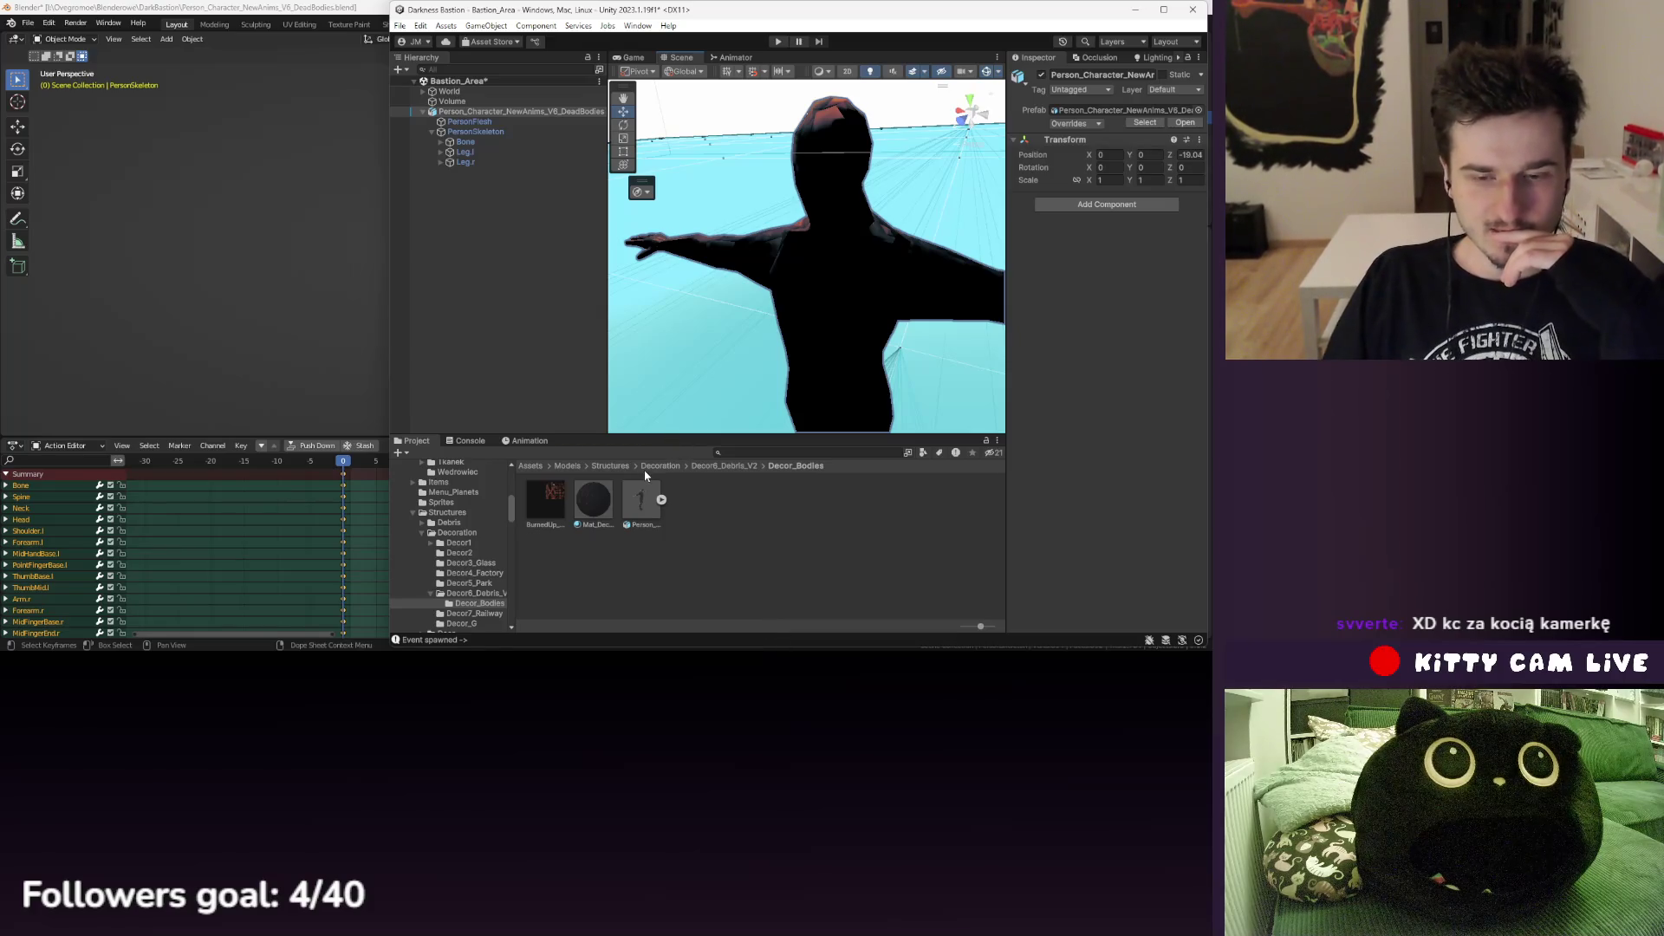
{"action": "left_click", "coordinate": [761, 607]}
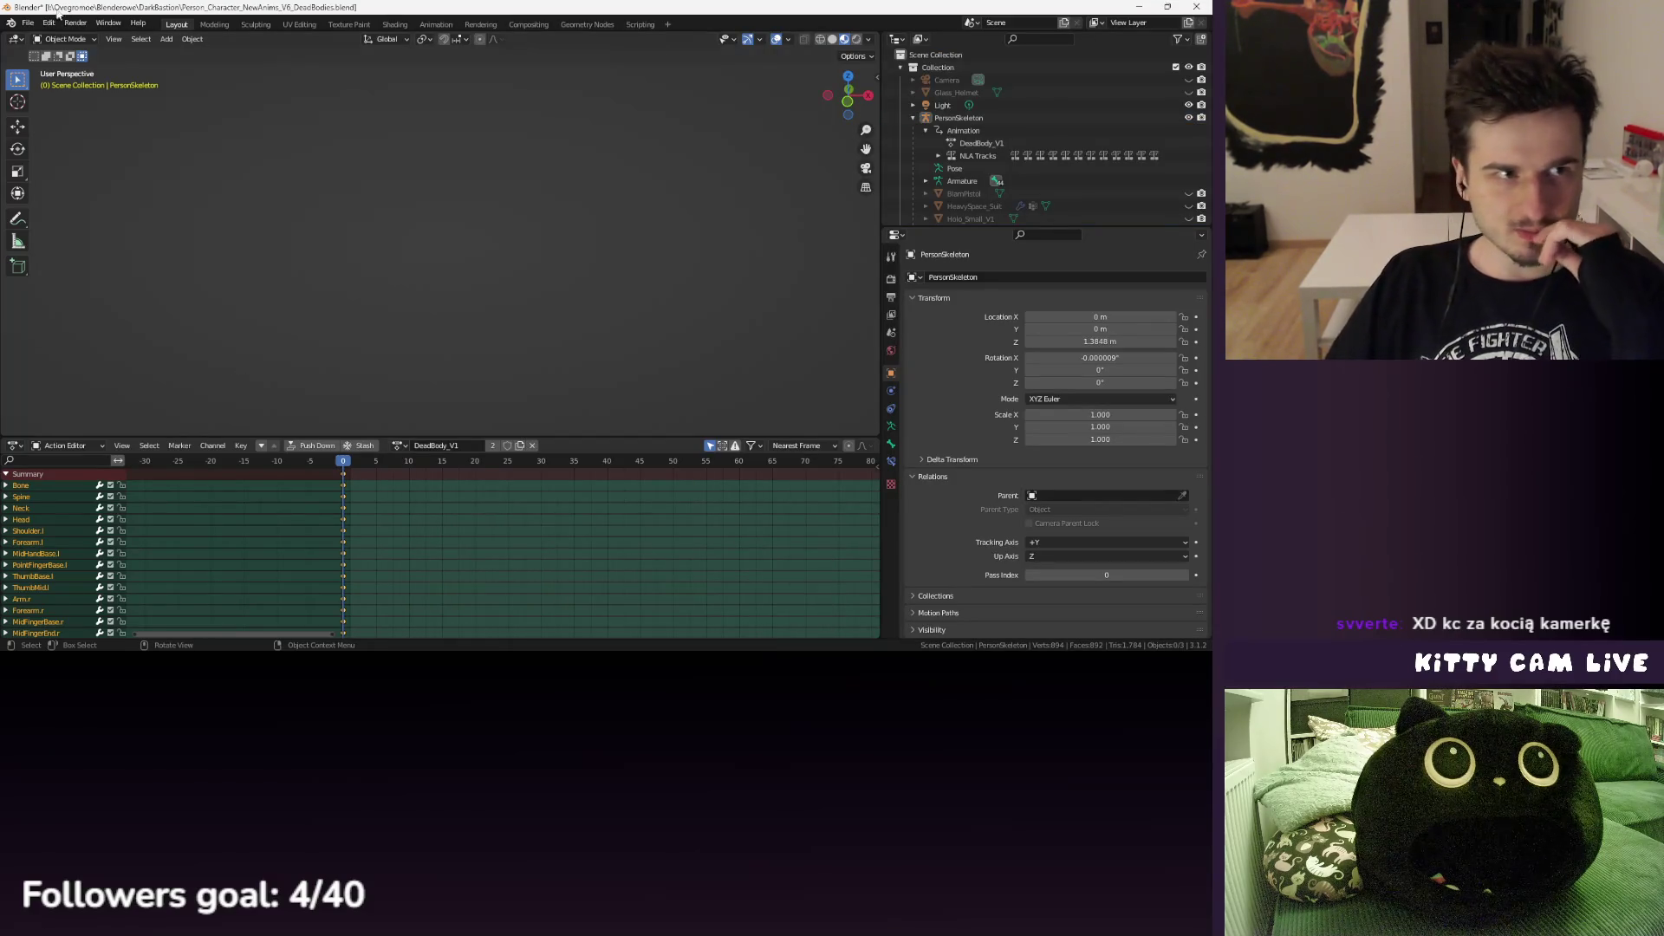
- Save the current blend file and open Person_Character_NewAccessories.blend from the recent files
{"action": "left_click", "coordinate": [28, 24]}
{"action": "left_click", "coordinate": [69, 102]}
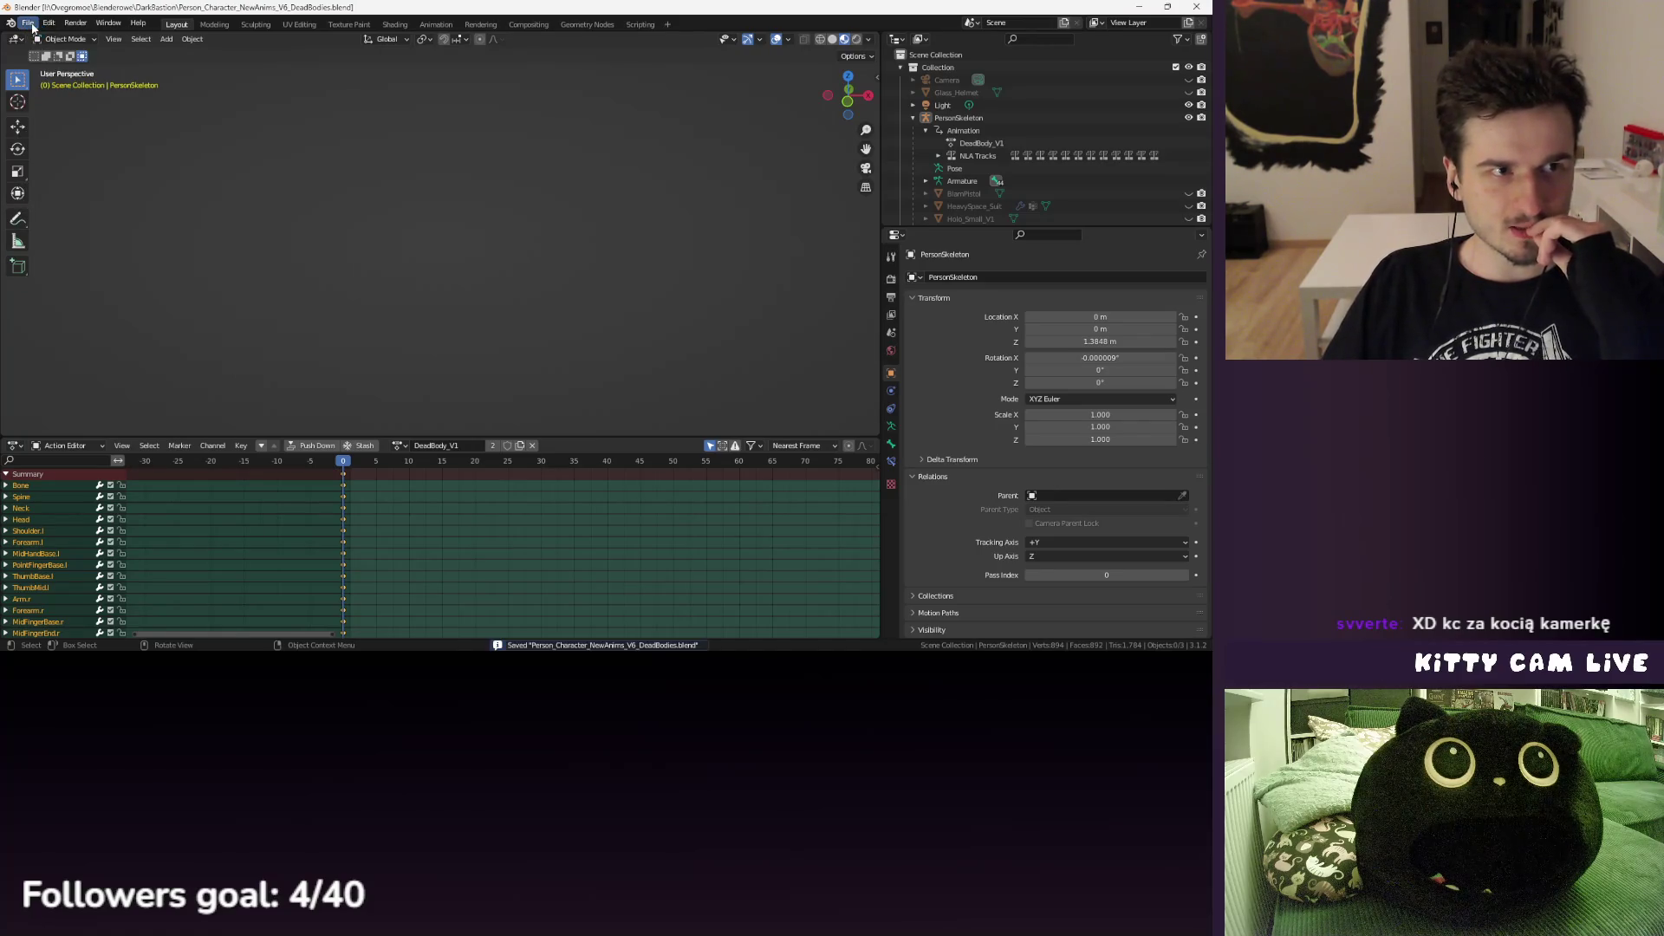
{"action": "left_click", "coordinate": [29, 23]}
{"action": "mouse_move", "coordinate": [61, 63]}
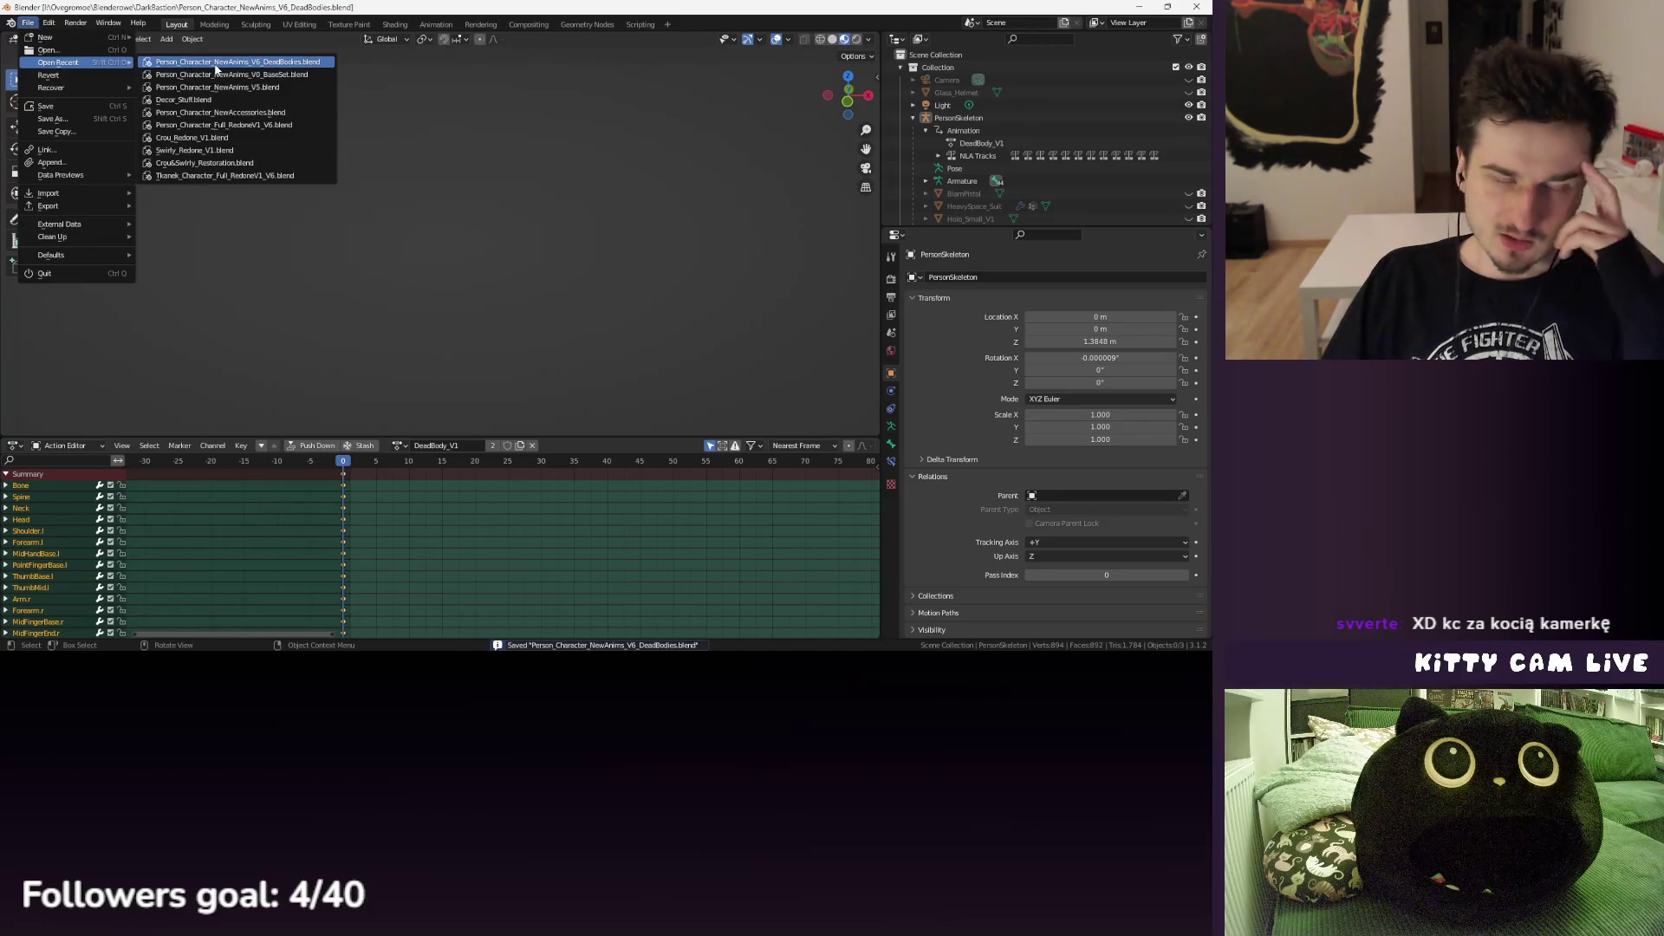
{"action": "left_click", "coordinate": [217, 62]}
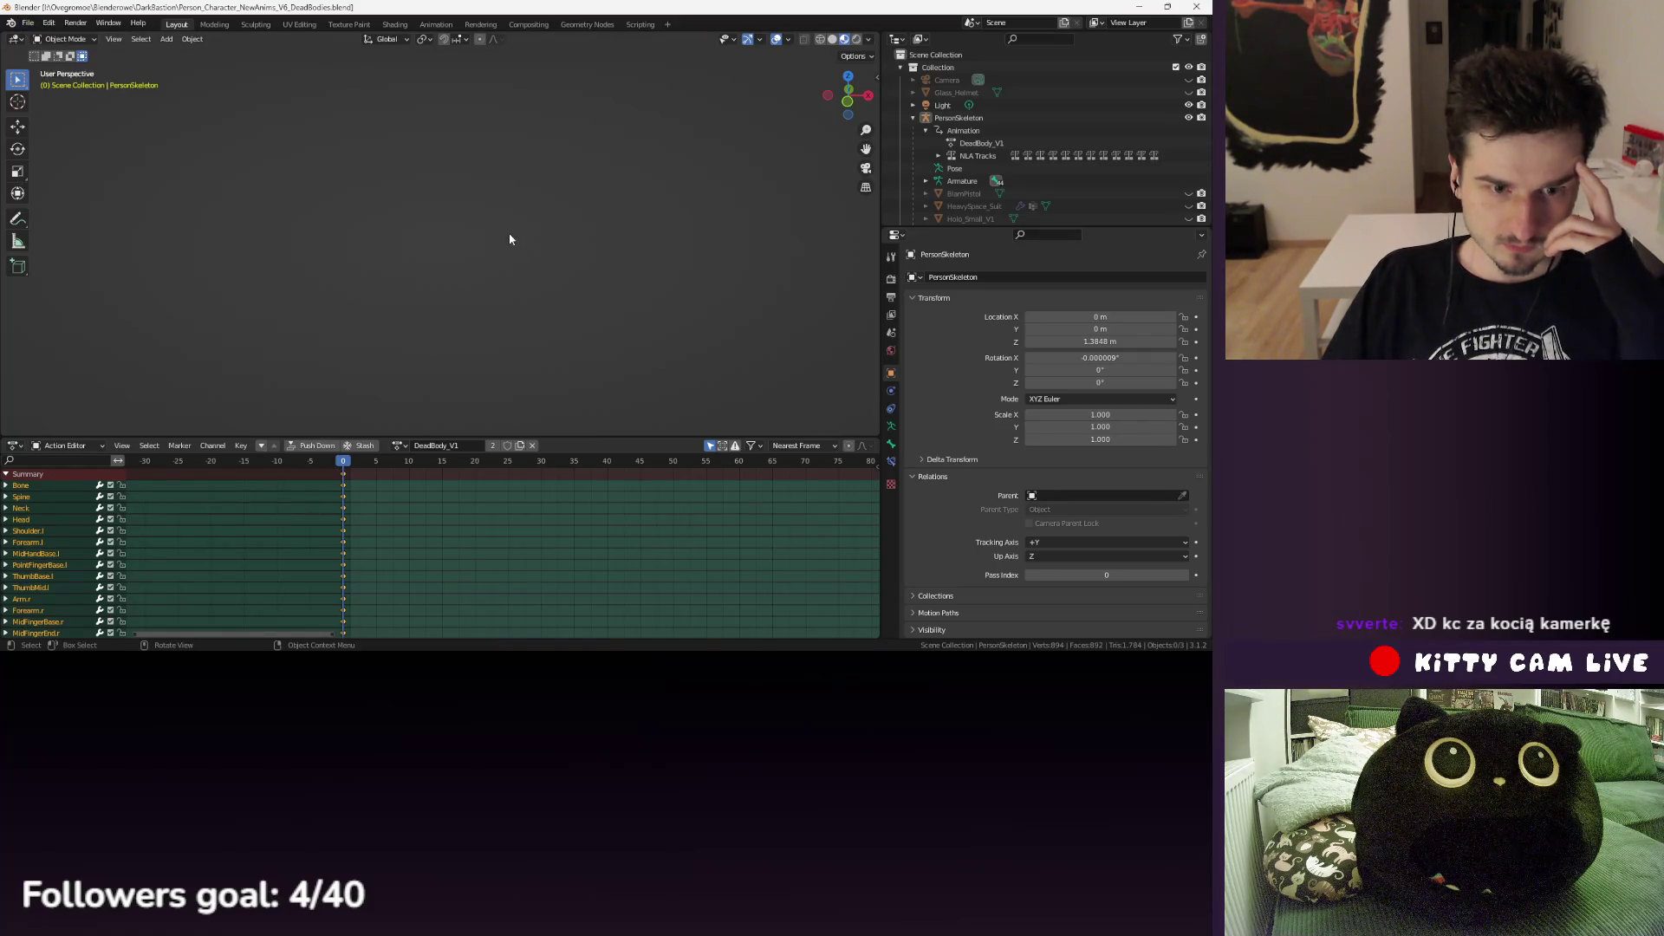
{"action": "left_click", "coordinate": [28, 23]}
{"action": "mouse_move", "coordinate": [87, 64]}
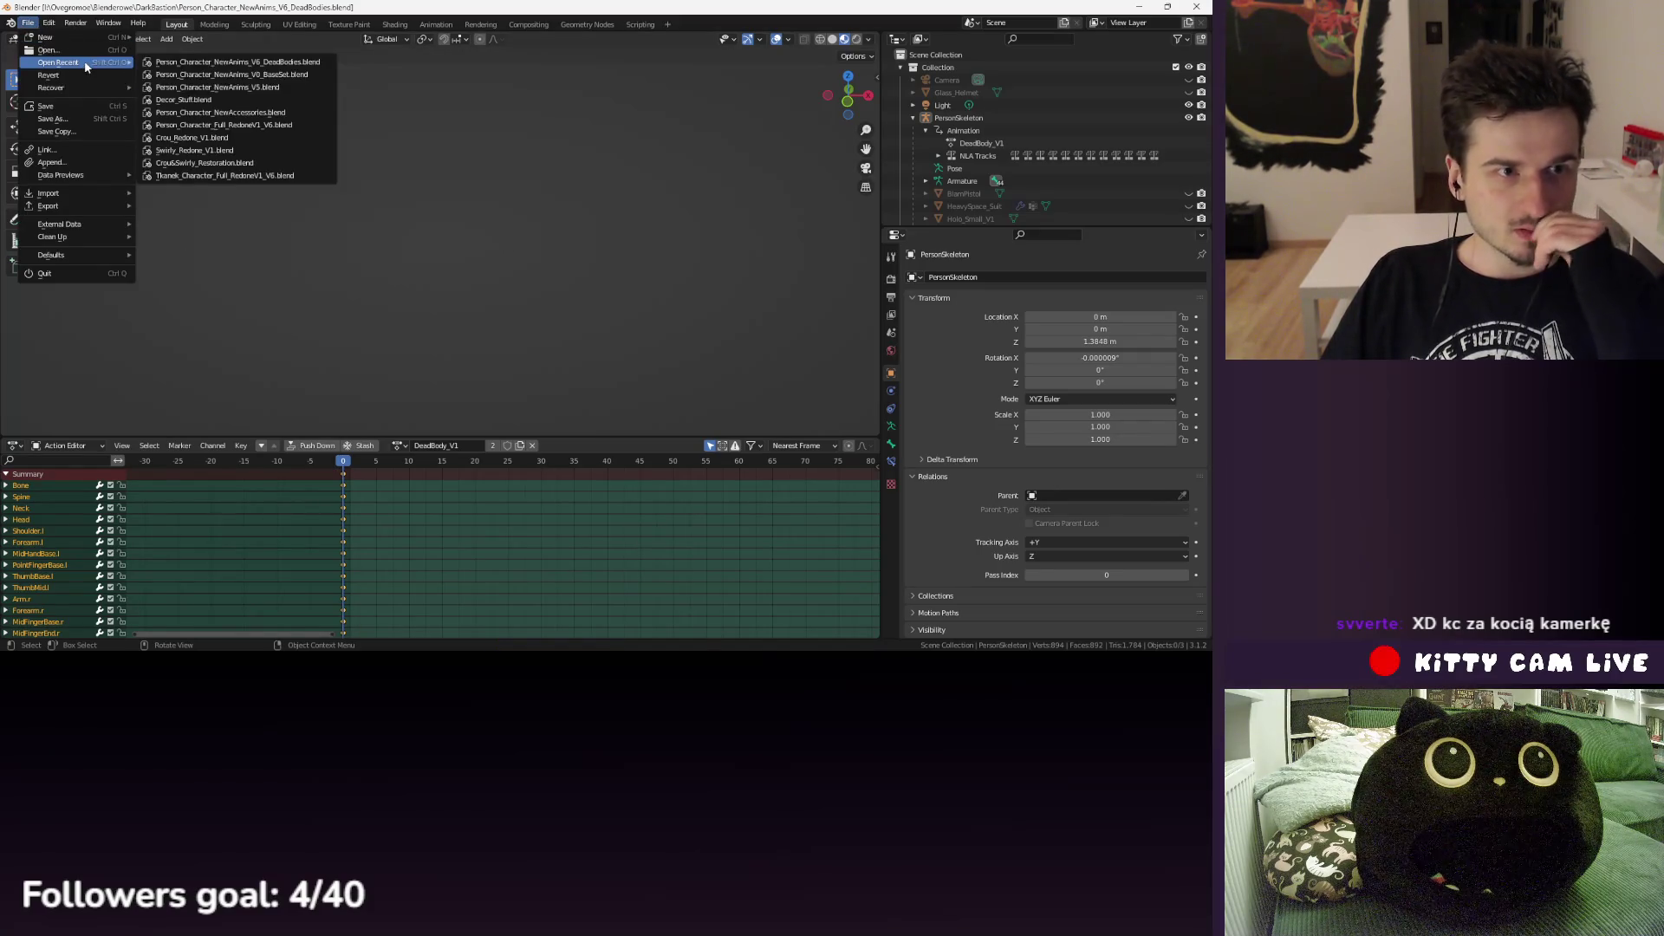
{"action": "left_click", "coordinate": [244, 88]}
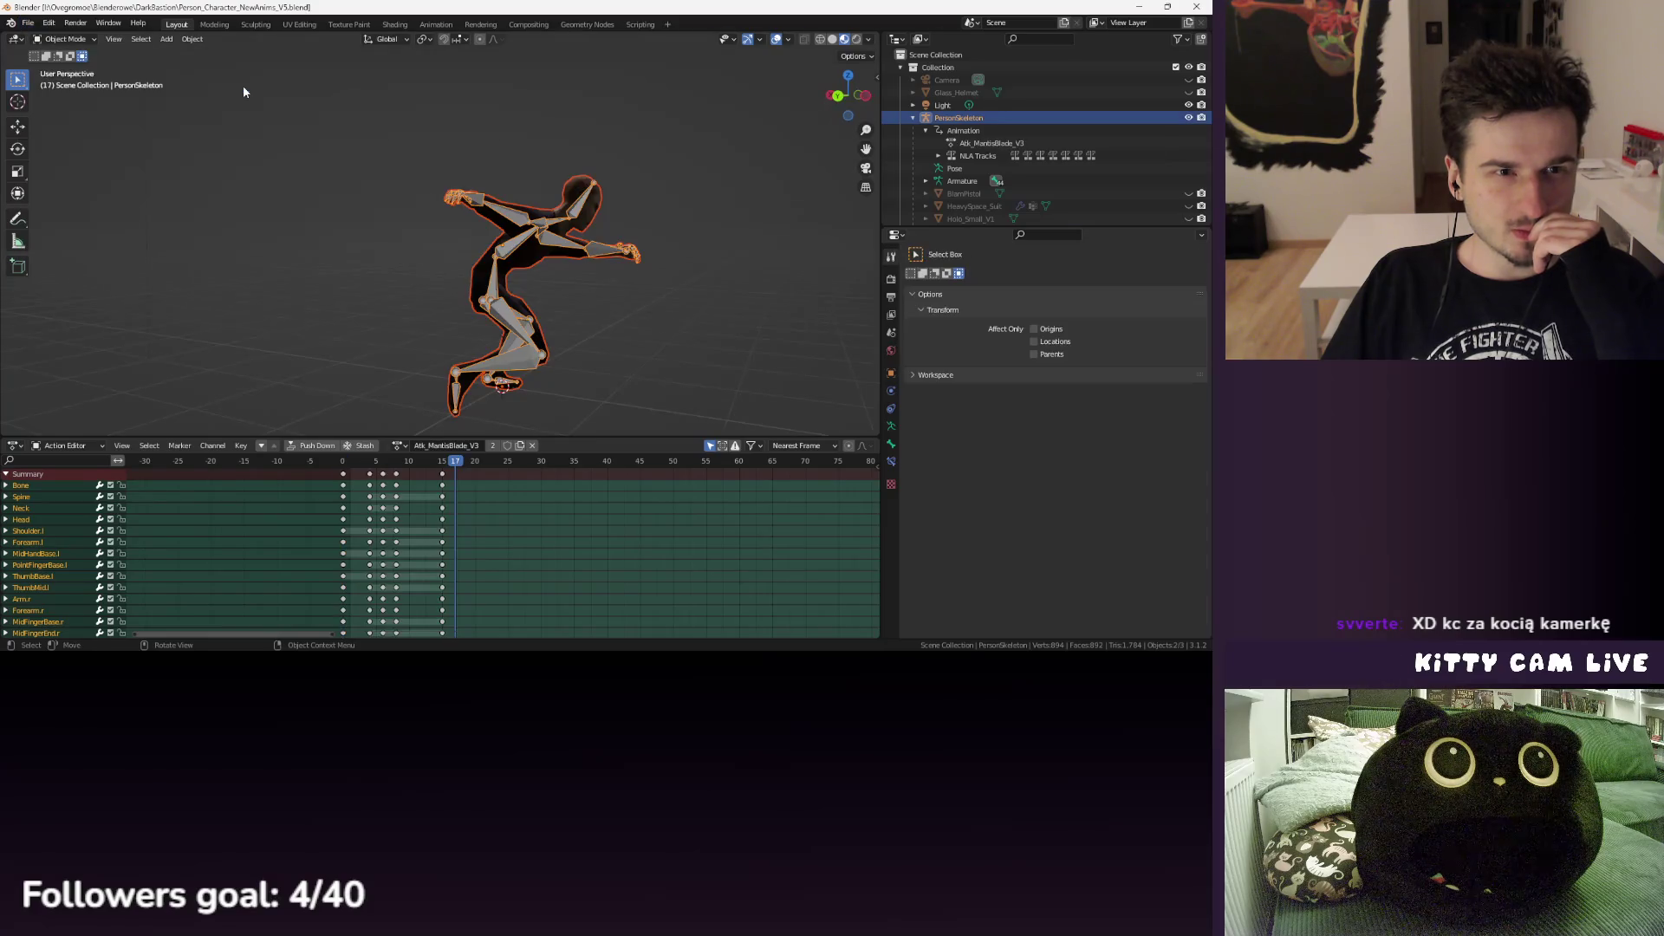
{"action": "left_click", "coordinate": [28, 23]}
{"action": "mouse_move", "coordinate": [82, 62]}
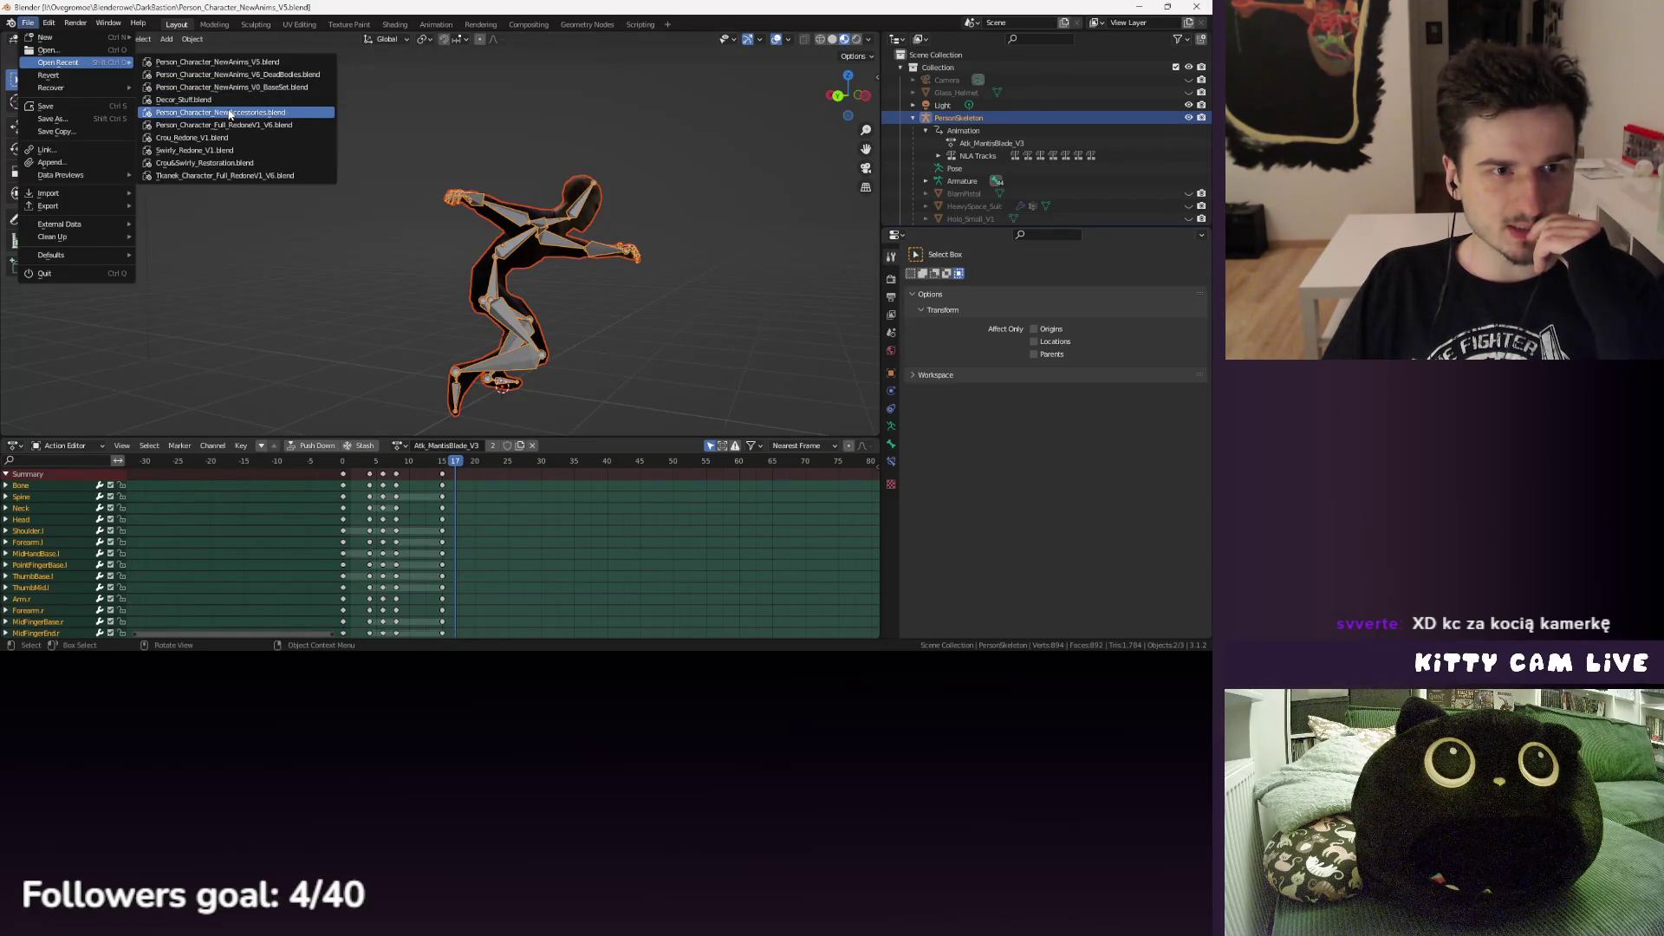
{"action": "left_click", "coordinate": [229, 114]}
- Hide BurnedUp_Person_V4, show the V1 body and PersonSkeleton, and select PersonSkeleton
{"action": "left_click", "coordinate": [440, 219]}
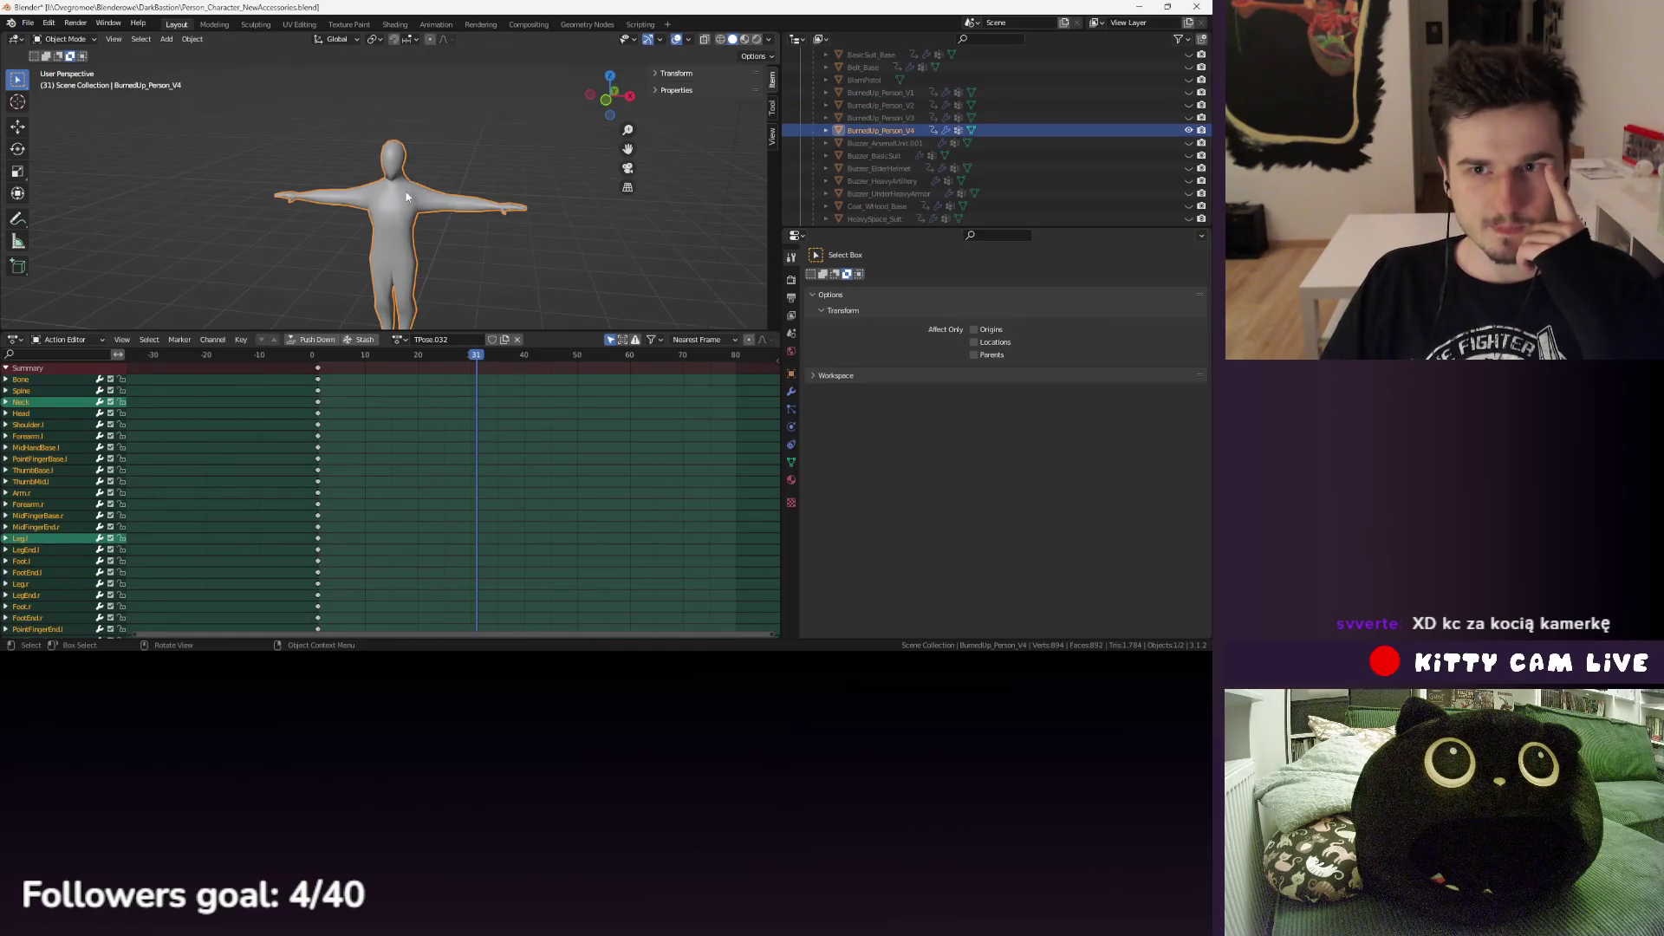
{"action": "left_click", "coordinate": [1188, 130]}
{"action": "left_click", "coordinate": [1161, 92]}
{"action": "left_click", "coordinate": [1189, 91]}
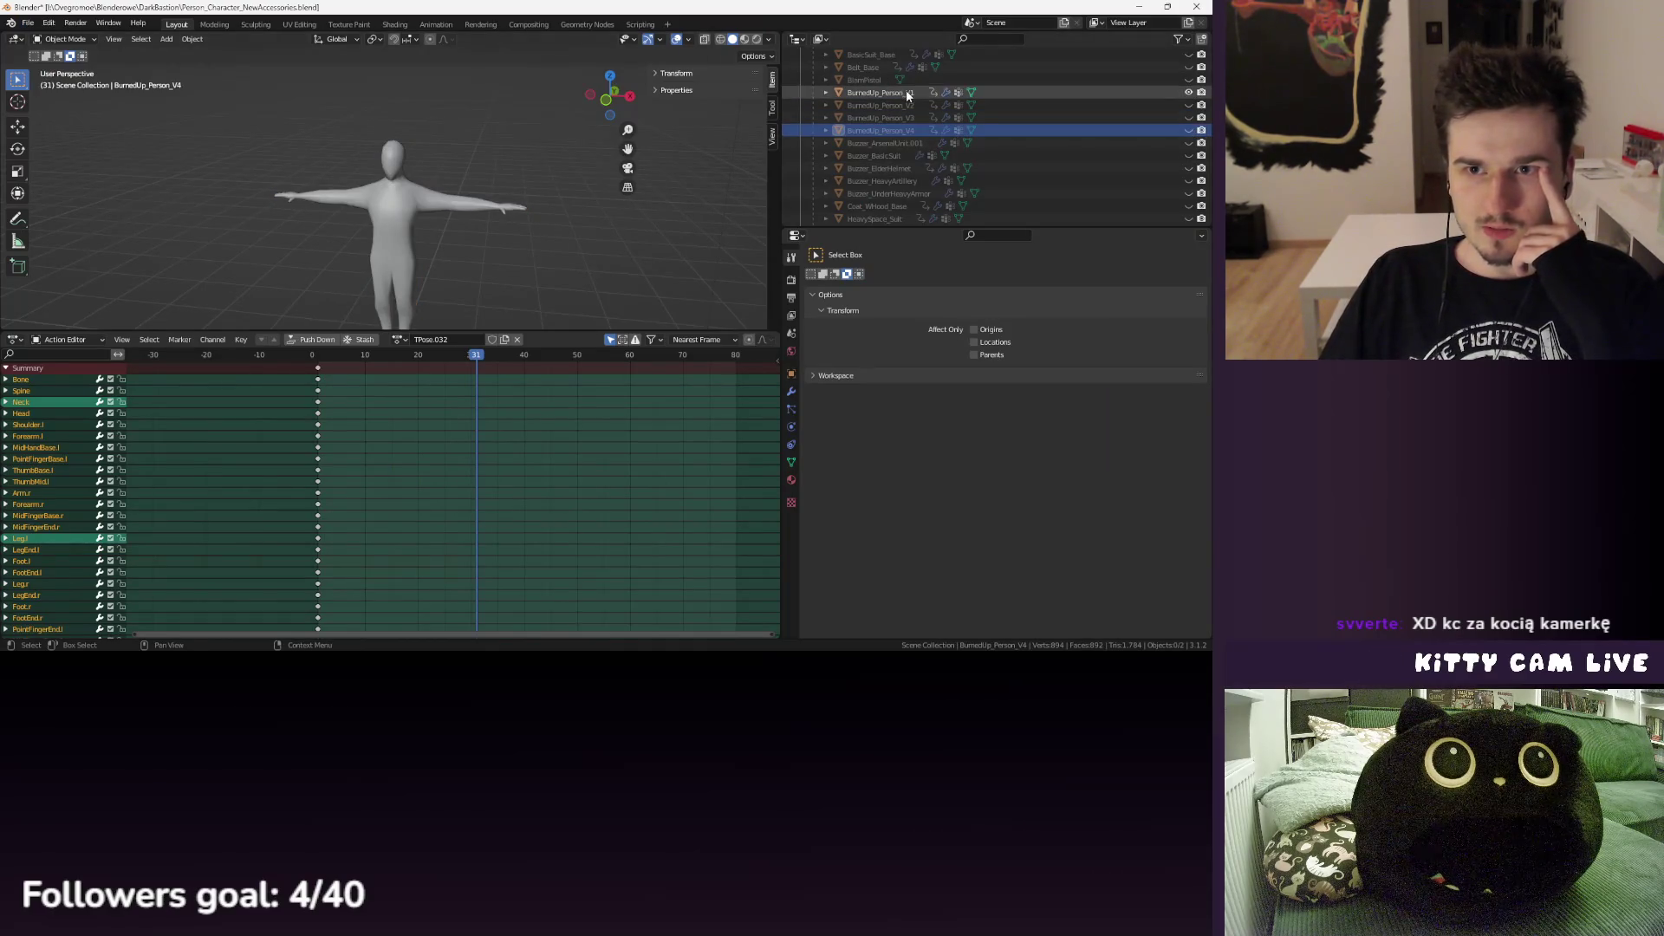
{"action": "left_click", "coordinate": [29, 23]}
{"action": "scroll", "coordinate": [949, 142], "scroll_direction": "up", "scroll_amount": 5}
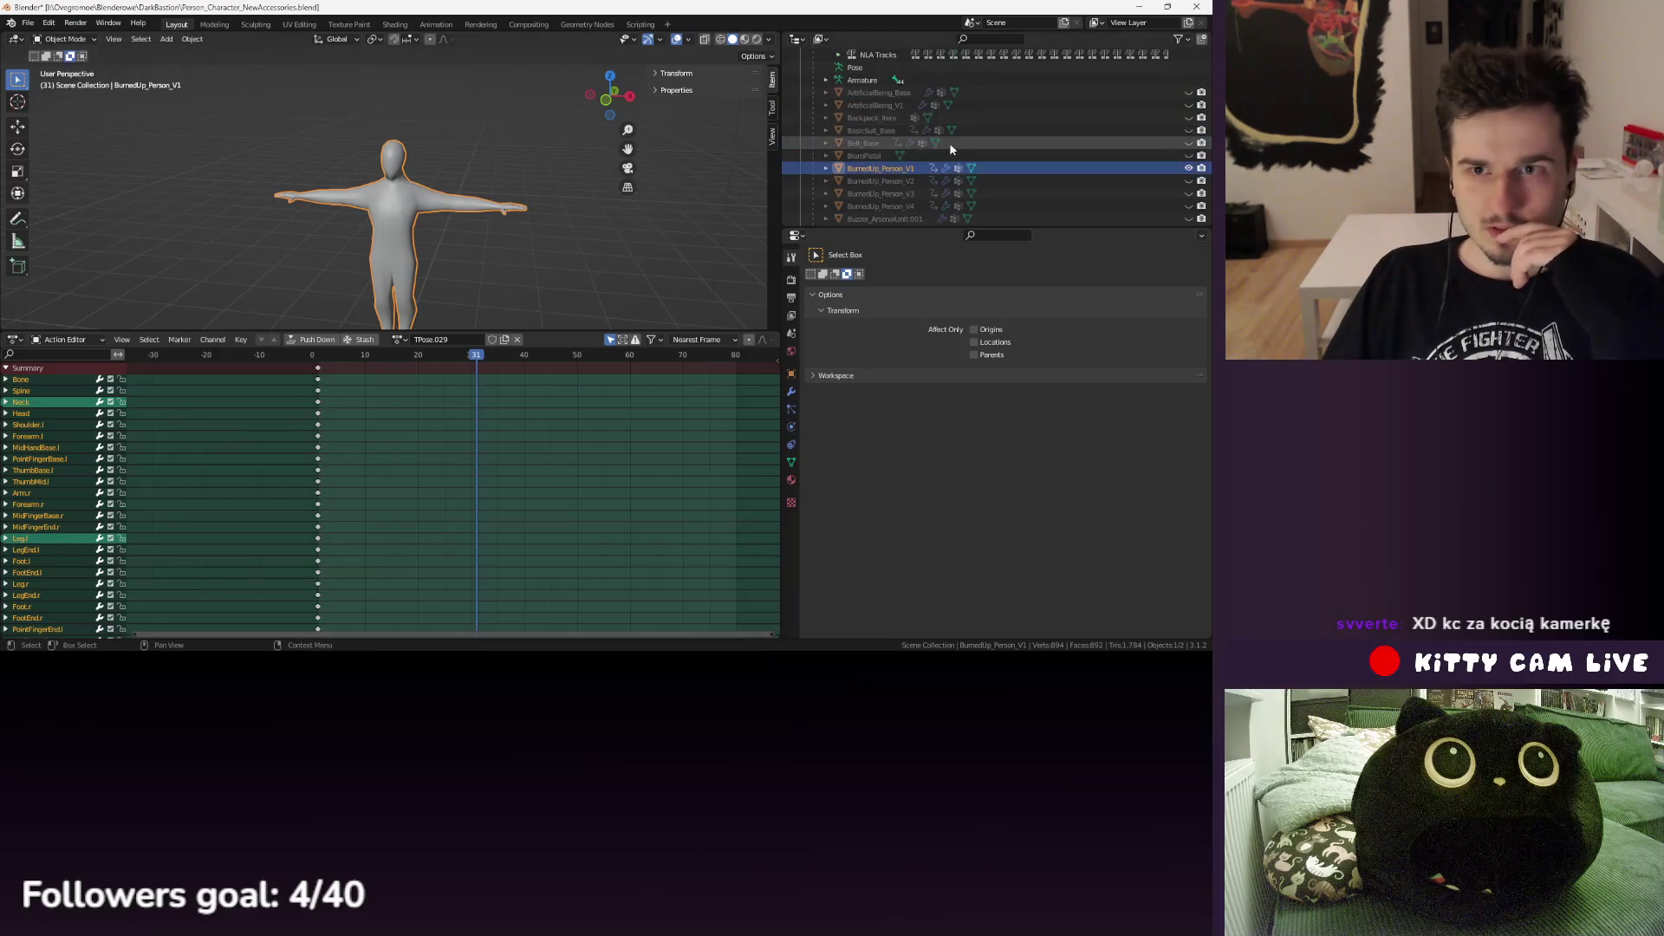
{"action": "scroll", "coordinate": [886, 143], "scroll_direction": "down", "scroll_amount": 2}
{"action": "left_click", "coordinate": [1188, 67]}
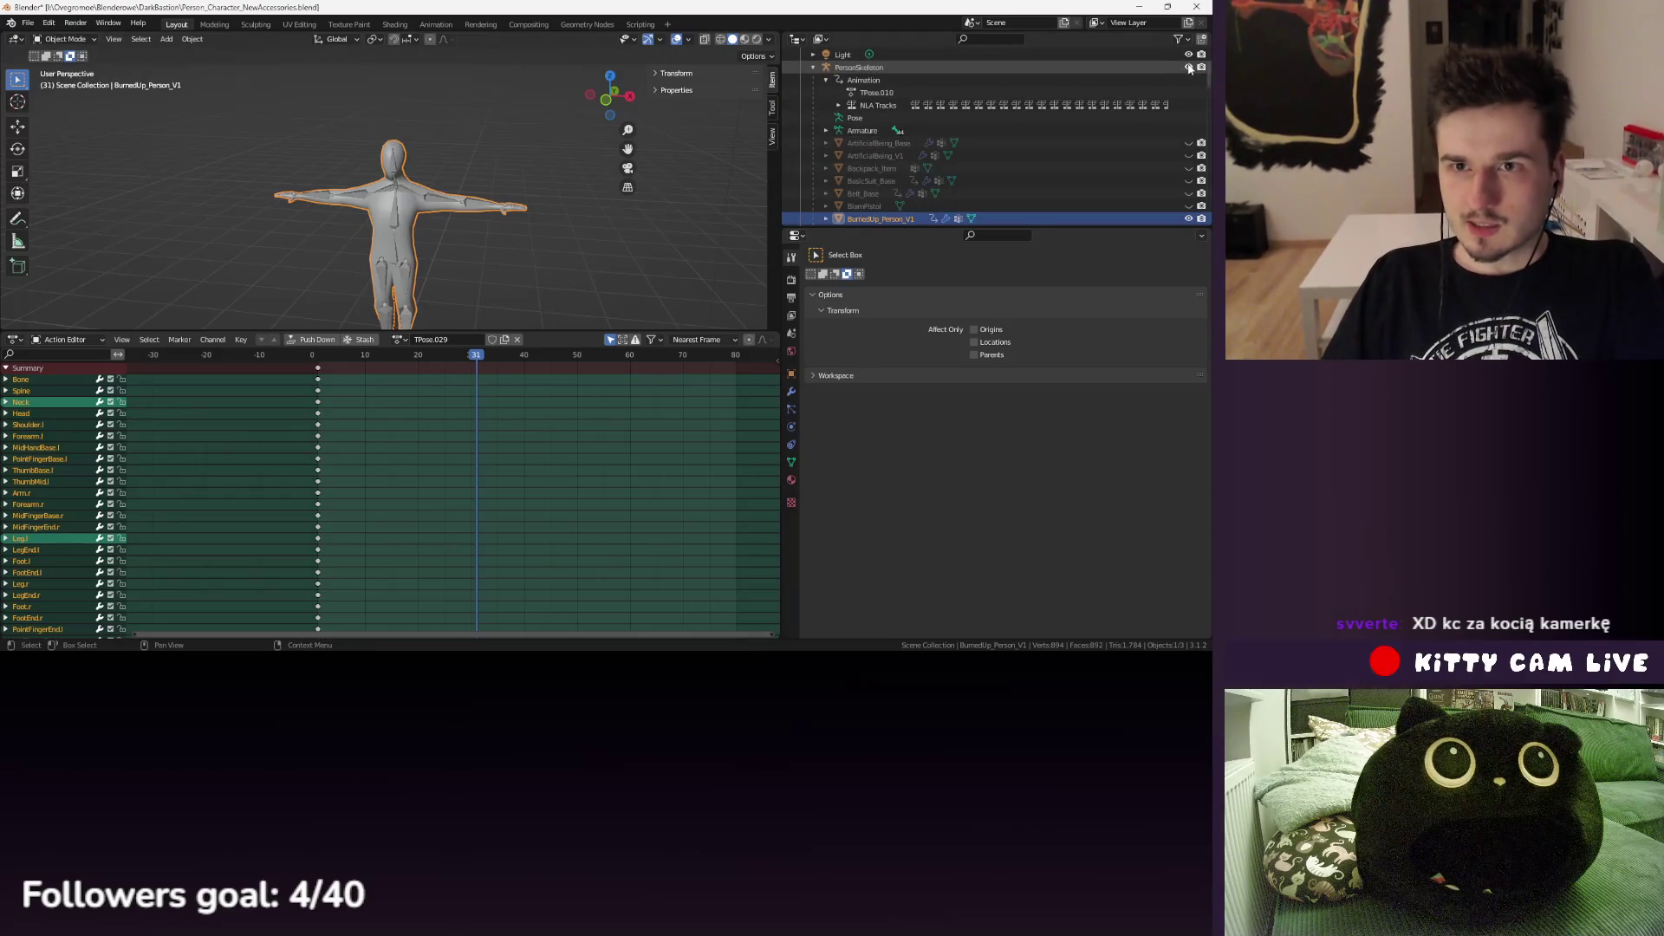
{"action": "left_click", "coordinate": [862, 67]}
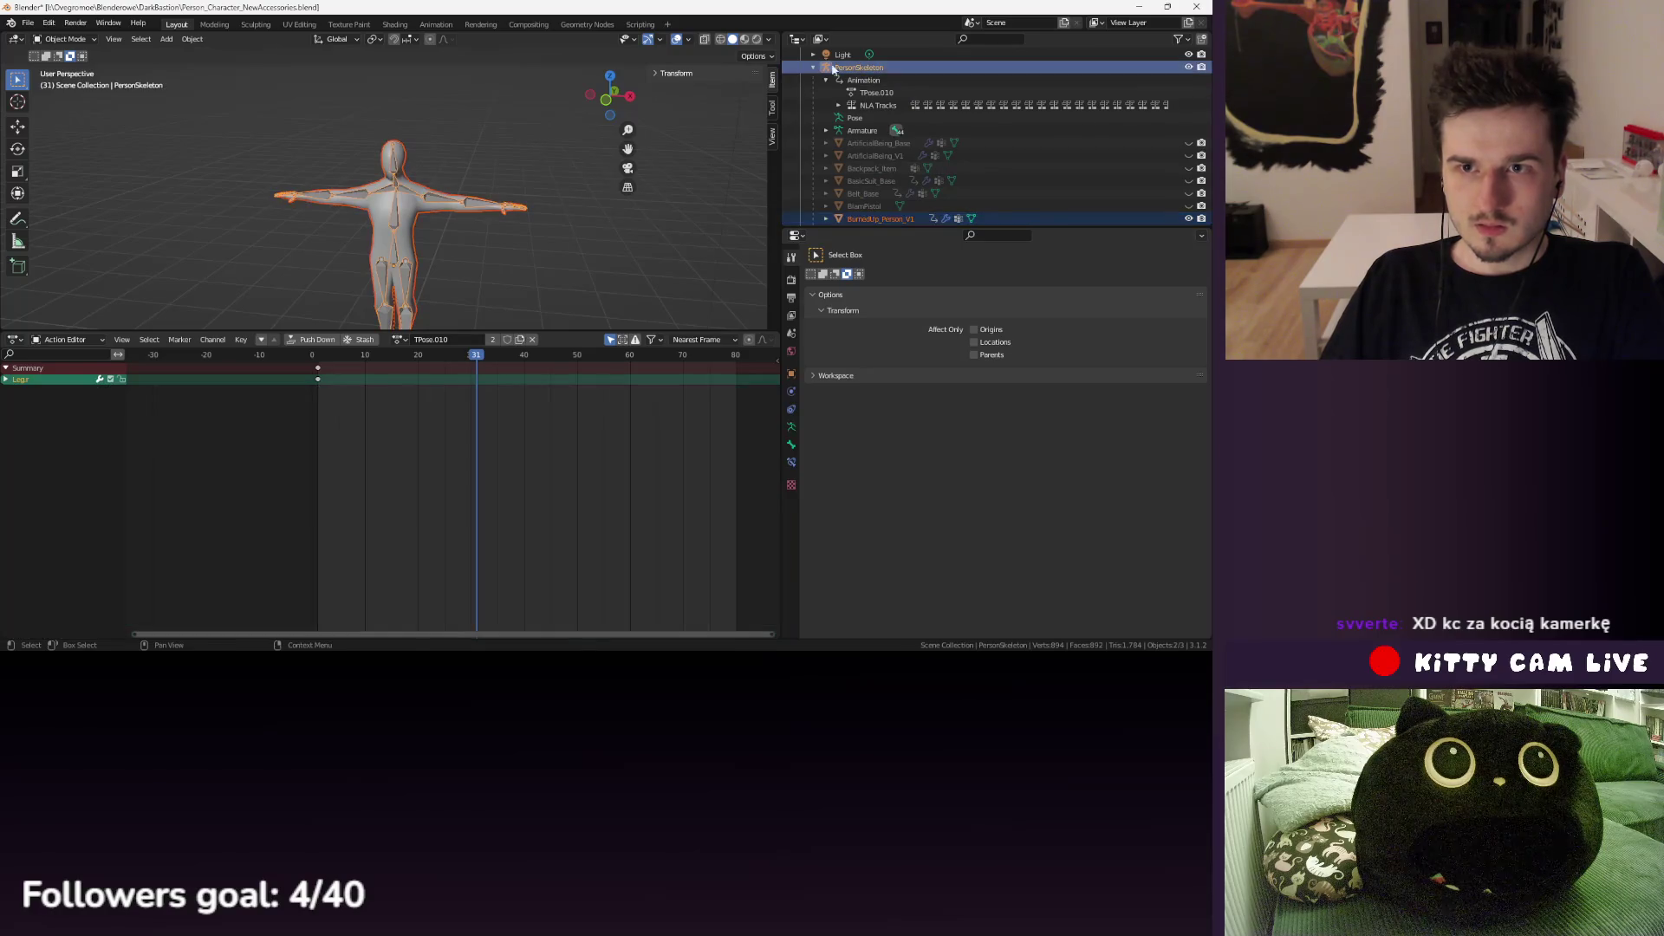
{"action": "left_click", "coordinate": [28, 23]}
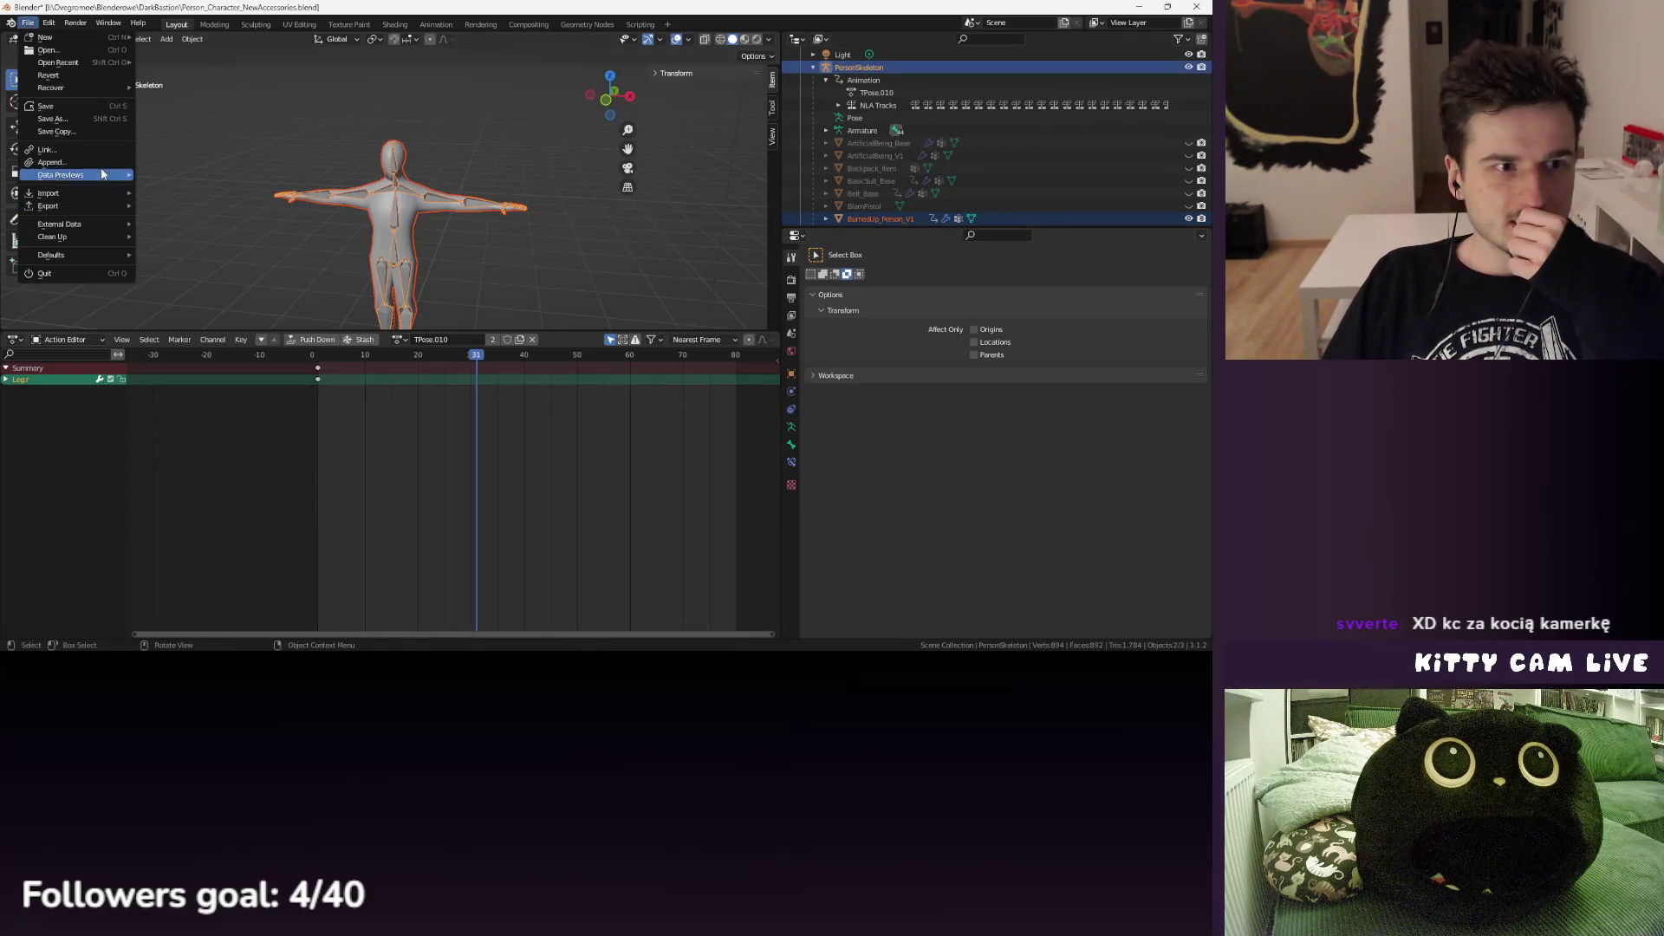
- Start an FBX export with the selected armature-and-mesh preset and Bake Animation off
{"action": "mouse_move", "coordinate": [52, 206]}
{"action": "left_click", "coordinate": [200, 309]}
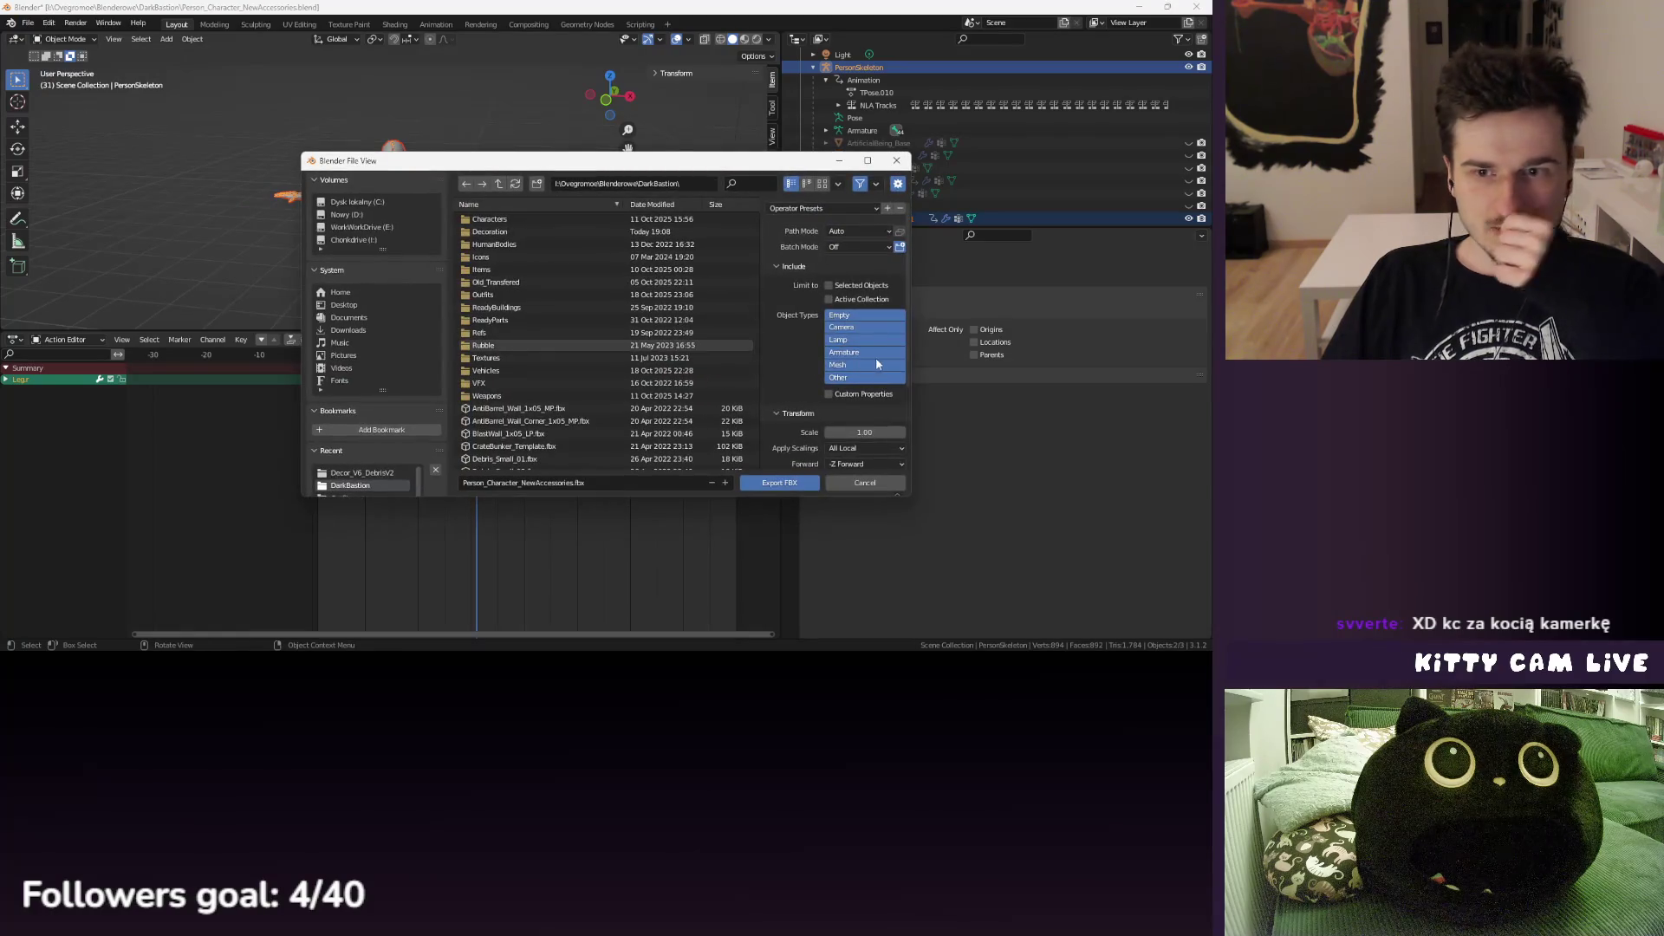
{"action": "left_click", "coordinate": [823, 208]}
{"action": "left_click", "coordinate": [819, 256]}
{"action": "scroll", "coordinate": [858, 372], "scroll_direction": "down", "scroll_amount": 3}
{"action": "left_click", "coordinate": [786, 464]}
- Export the file as BurnedUpBody_V1 into Decoration/Decor_V6_DebrisV2
{"action": "left_click", "coordinate": [489, 231]}
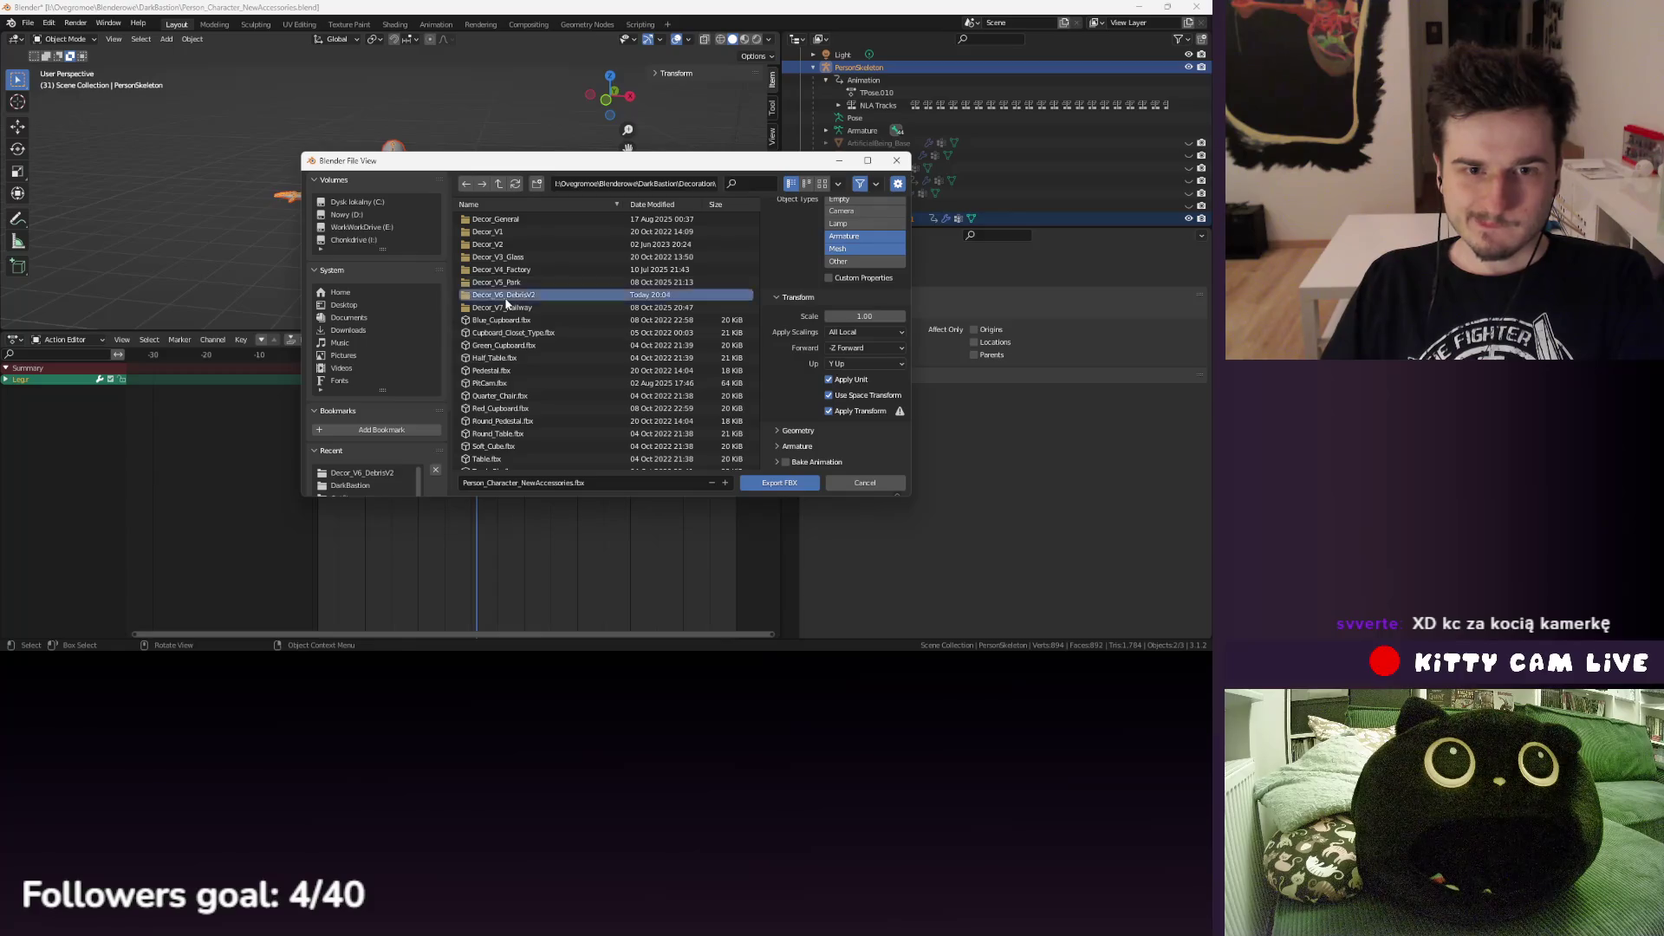
{"action": "double_click", "coordinate": [506, 299]}
{"action": "left_click", "coordinate": [610, 483]}
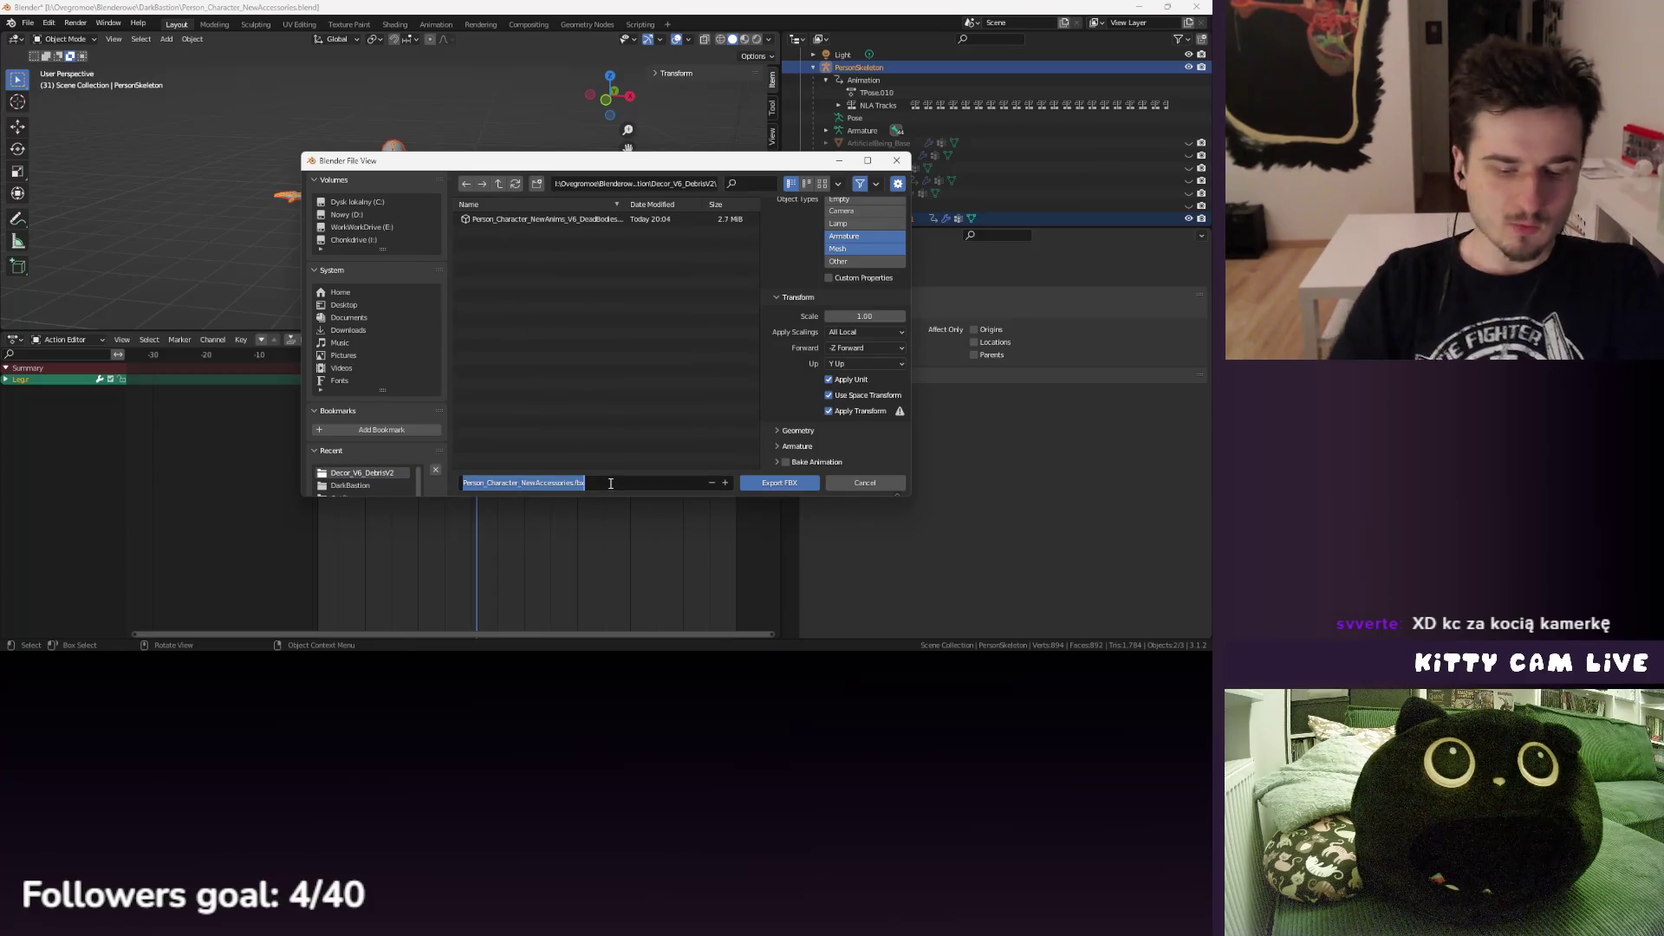
{"action": "type", "text": "BurnedUpBody_V1"}
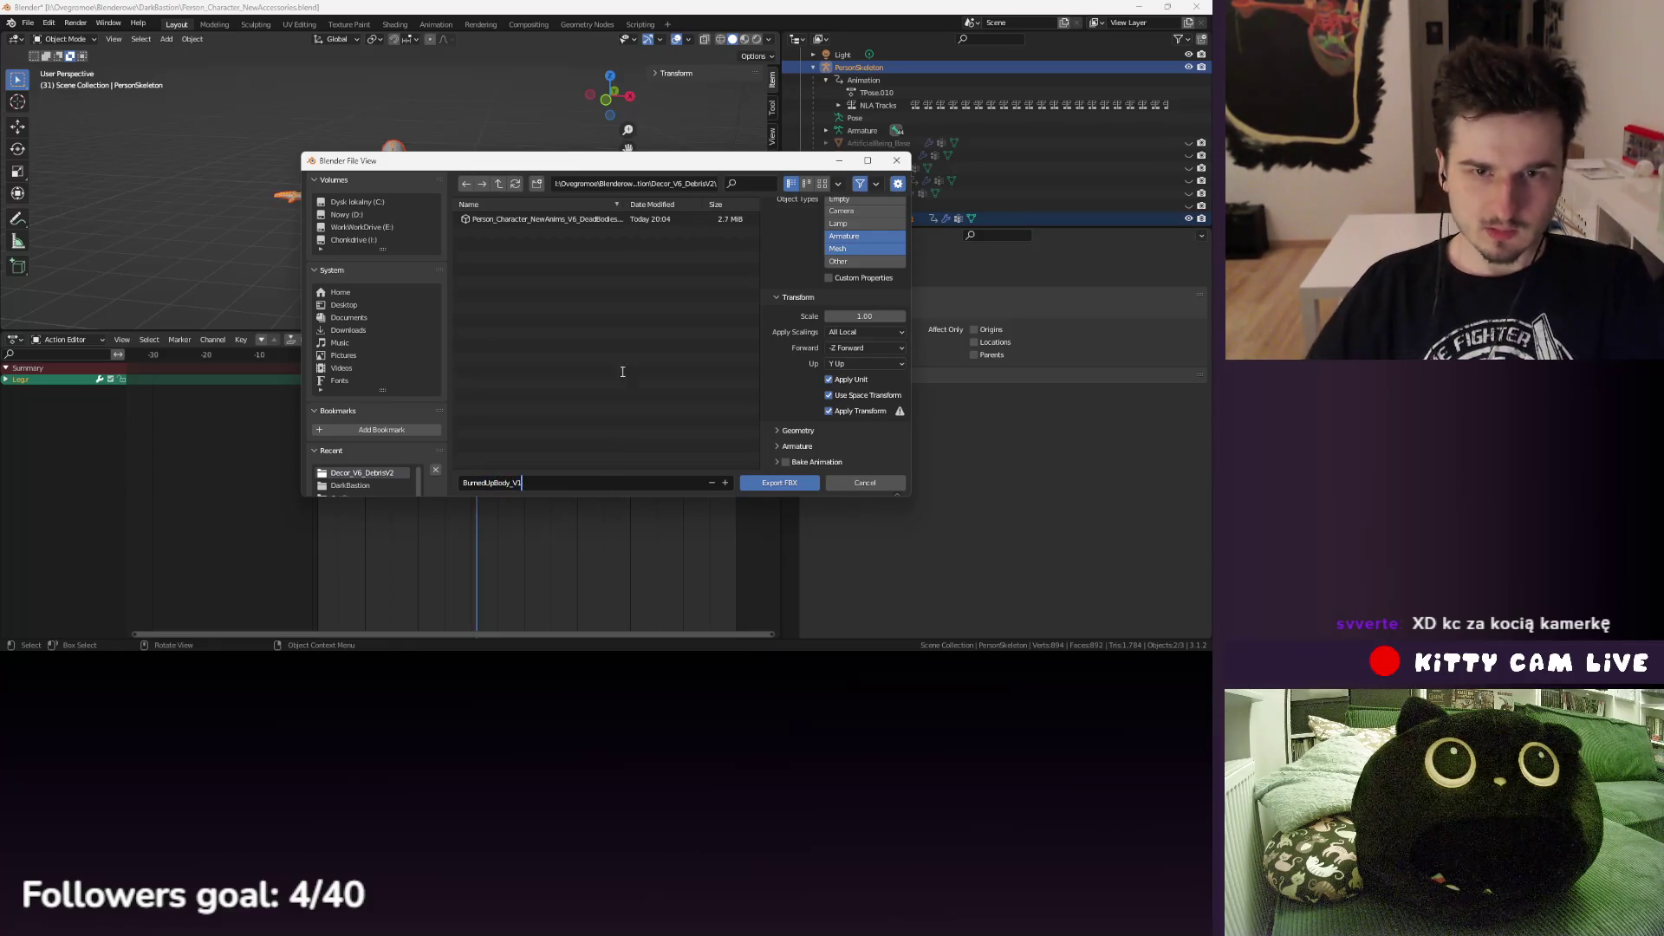
{"action": "left_click", "coordinate": [786, 486]}
{"action": "scroll", "coordinate": [1090, 133], "scroll_direction": "down", "scroll_amount": 5}
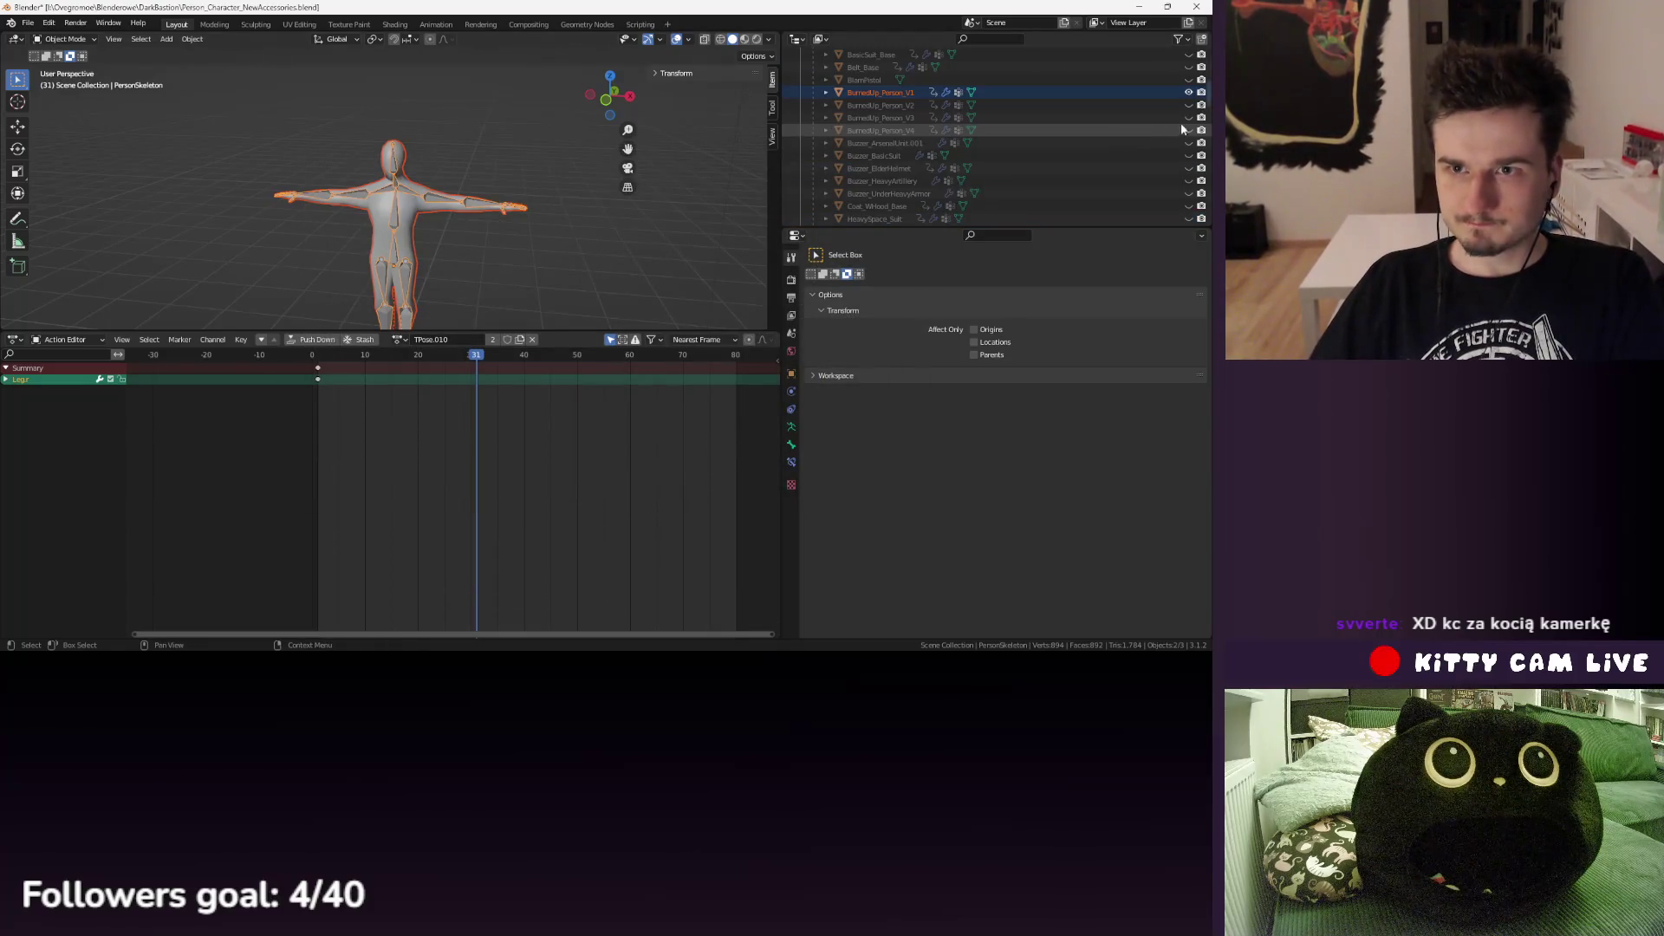
- Export the V2 burned body with PersonSkeleton as the BurnedUpBody_V2 FBX
{"action": "left_click", "coordinate": [948, 104]}
{"action": "scroll", "coordinate": [866, 95], "scroll_direction": "up", "scroll_amount": 5}
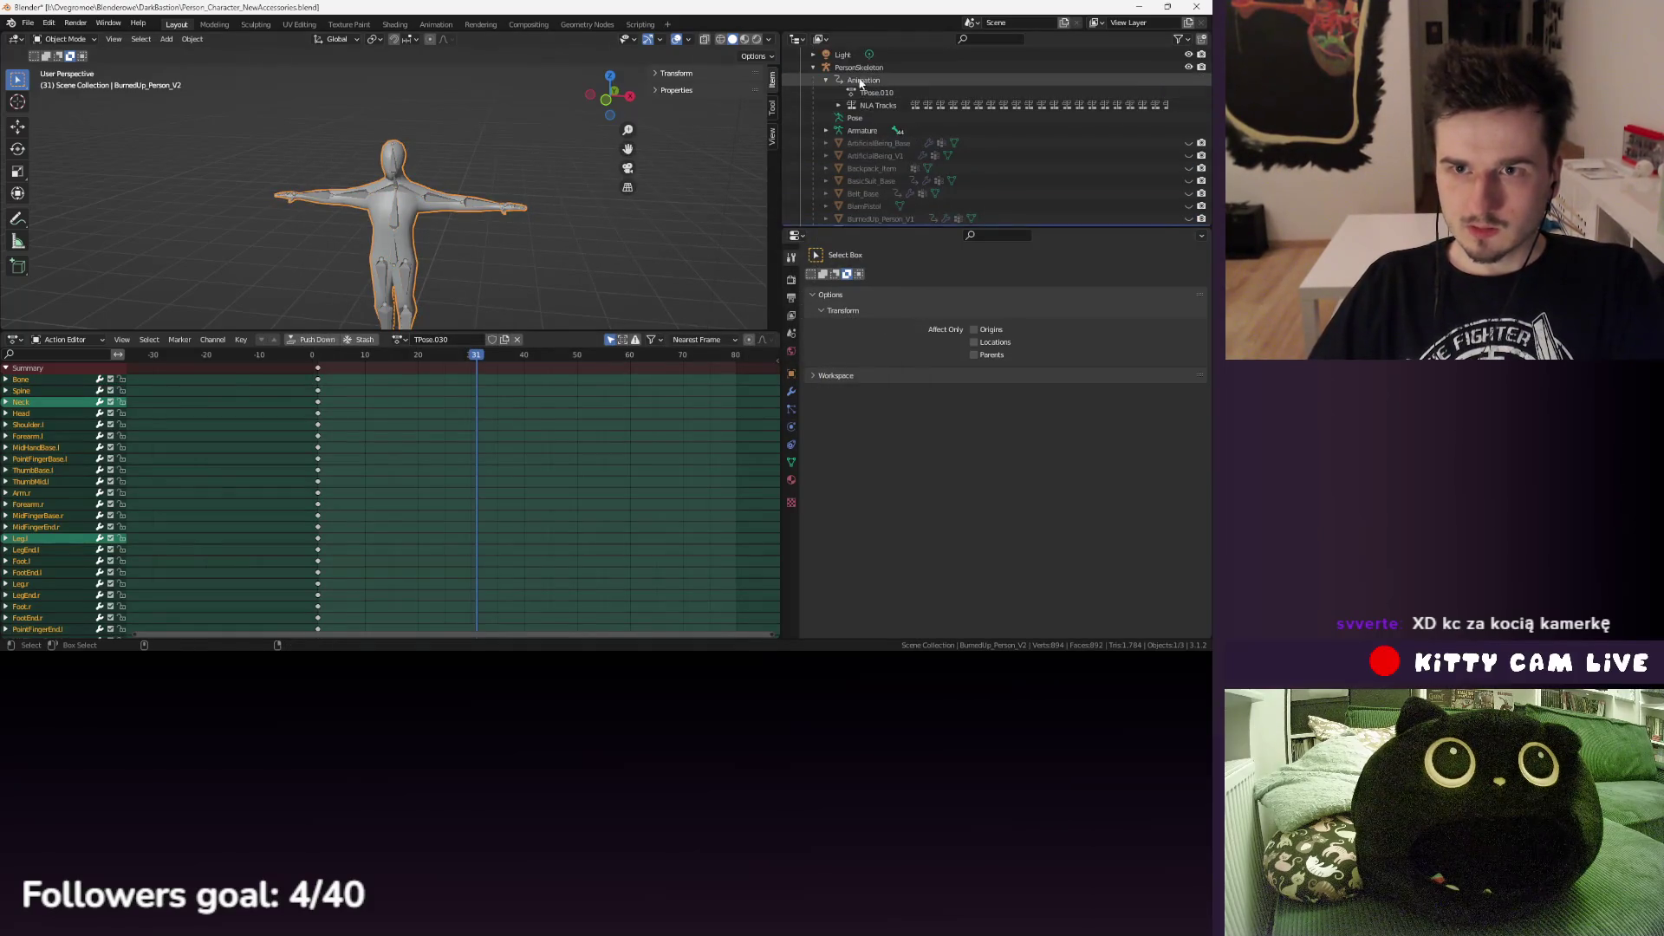
{"action": "left_click", "coordinate": [858, 67]}
{"action": "left_click", "coordinate": [28, 23]}
{"action": "mouse_move", "coordinate": [131, 259]}
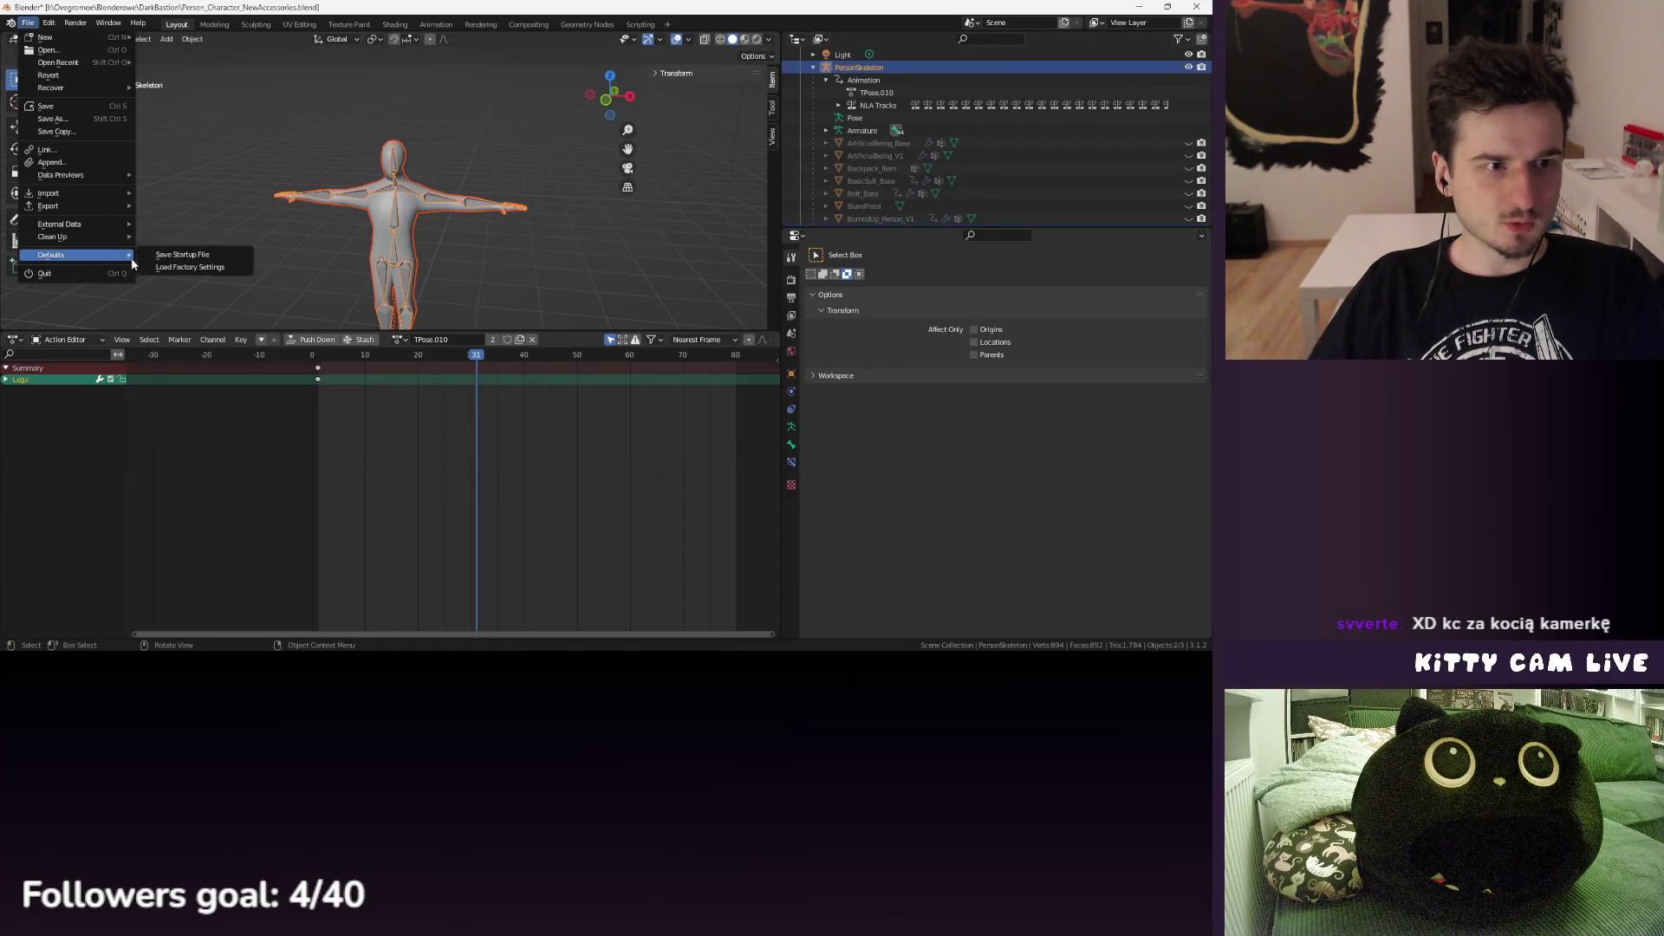
{"action": "mouse_move", "coordinate": [121, 206]}
{"action": "left_click", "coordinate": [208, 322]}
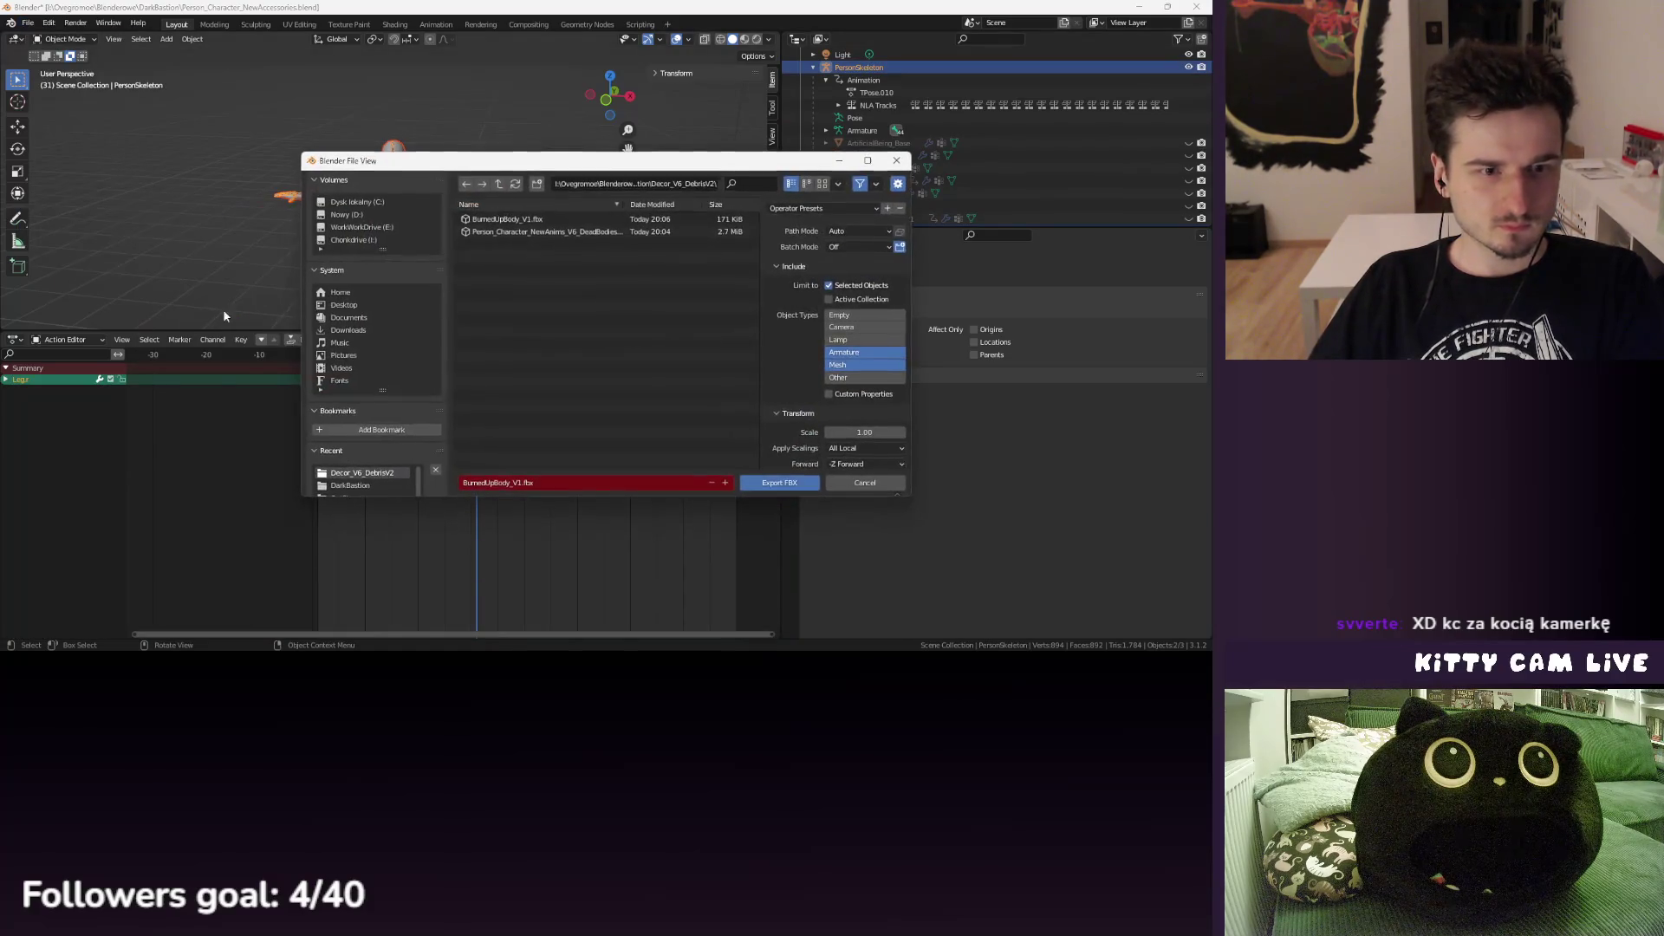
{"action": "left_click", "coordinate": [517, 483]}
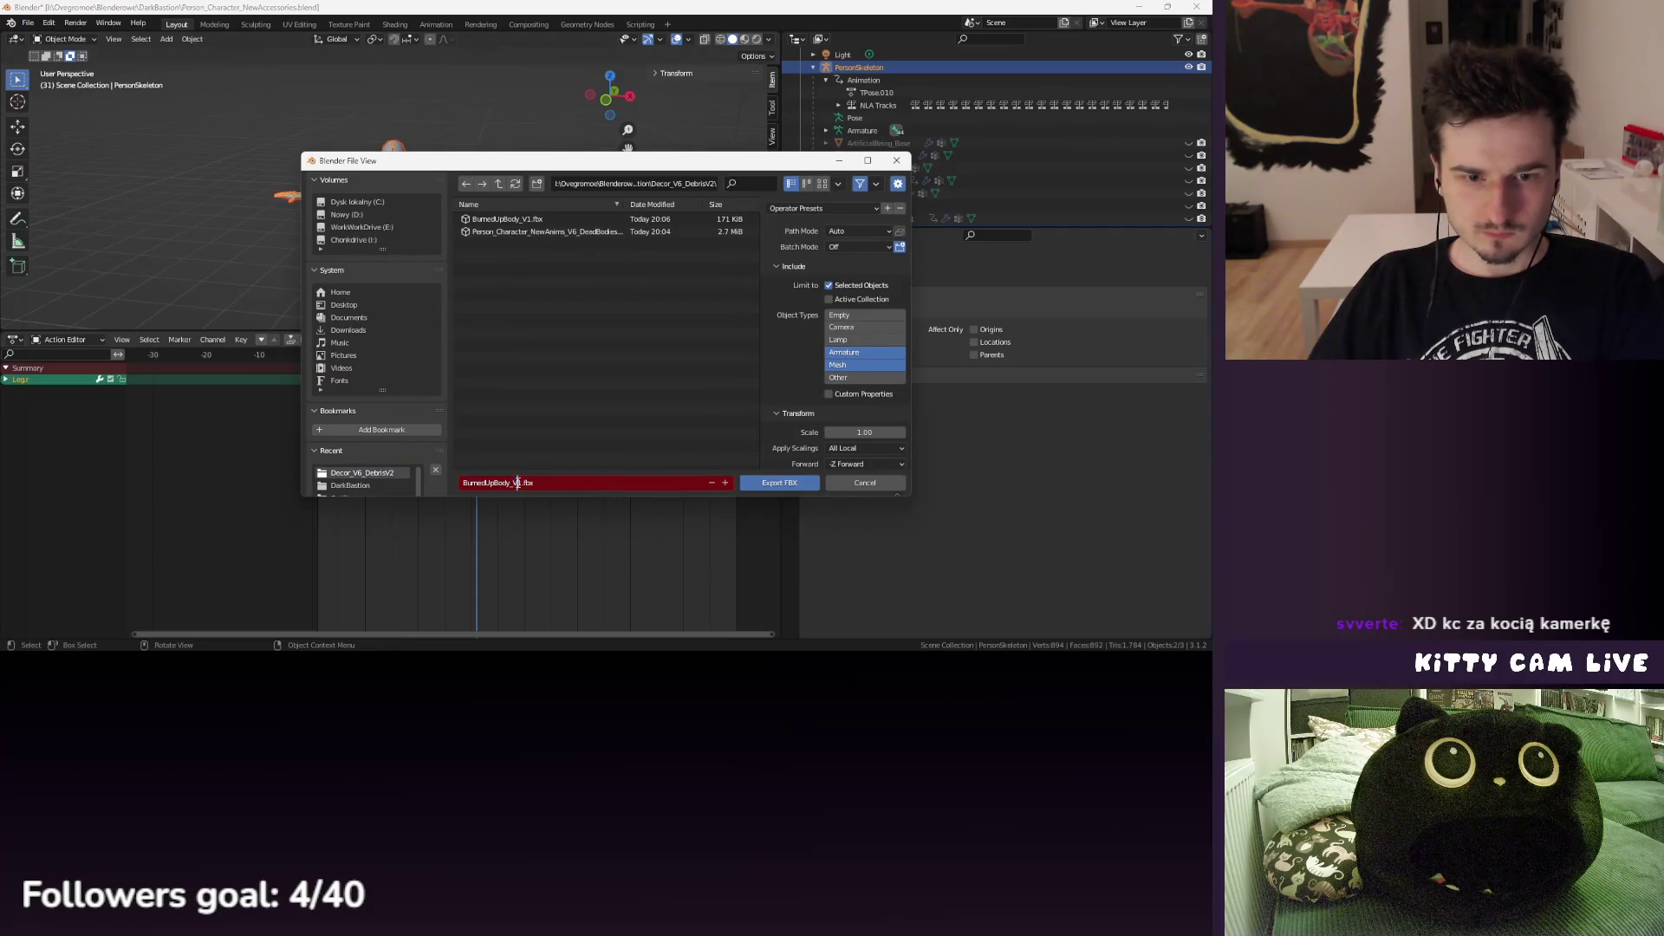
{"action": "left_click", "coordinate": [772, 483]}
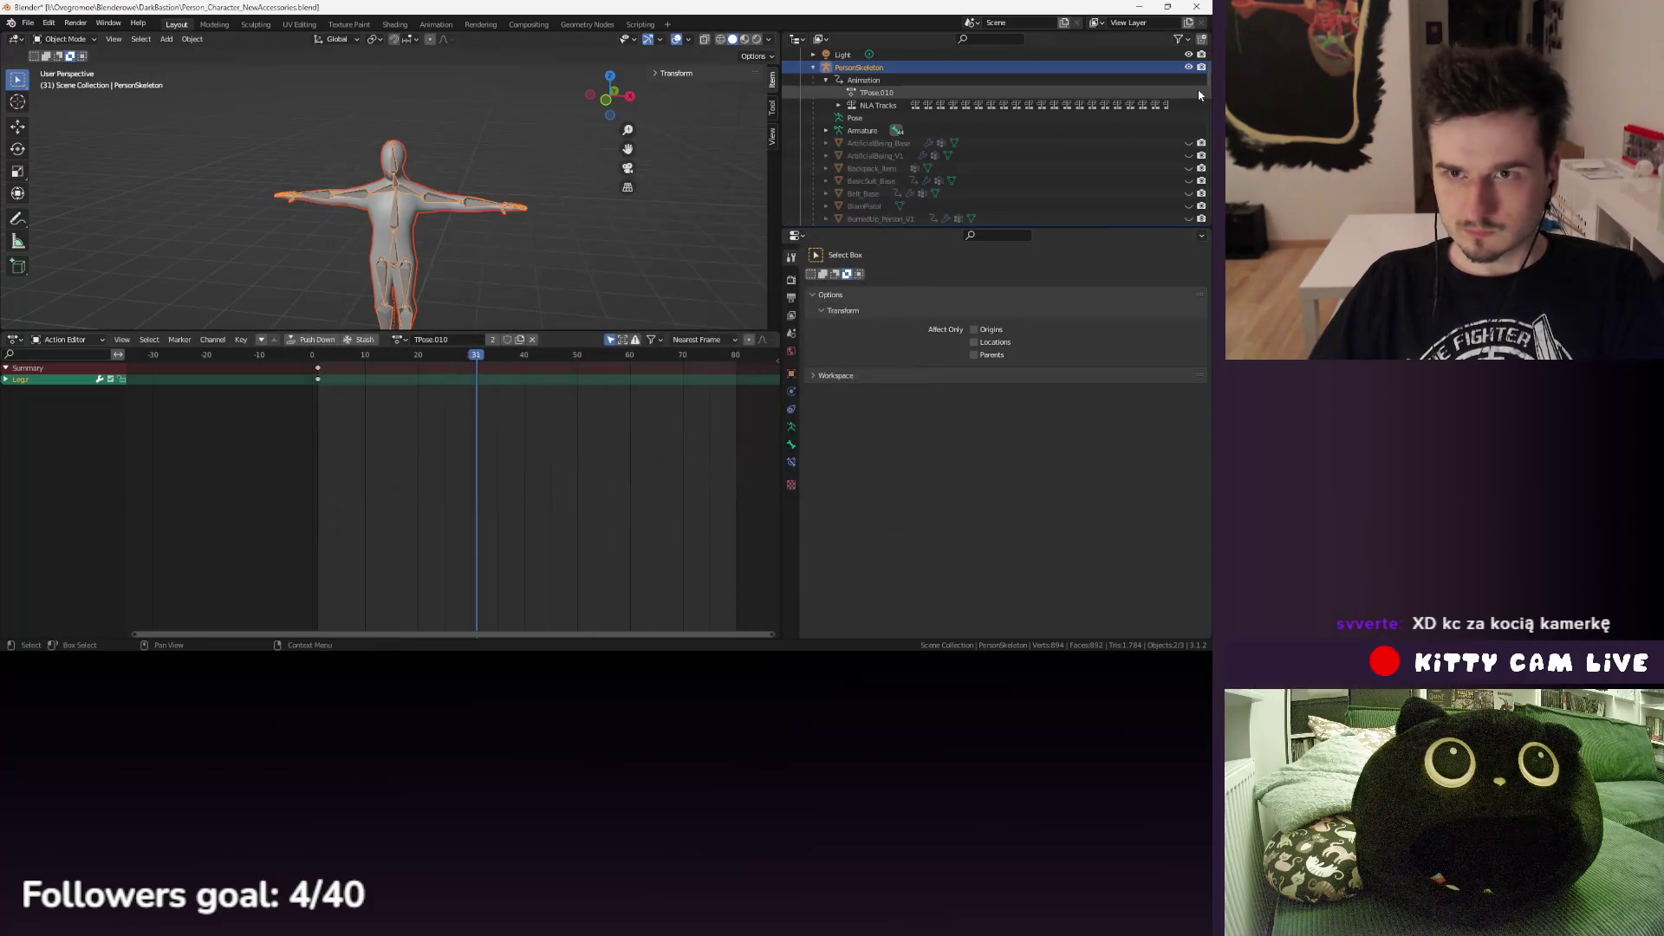
{"action": "scroll", "coordinate": [1143, 177], "scroll_direction": "down", "scroll_amount": 3}
- Export the V3 burned body with PersonSkeleton as the BurnedUpBody_V3 FBX
{"action": "left_click", "coordinate": [919, 168]}
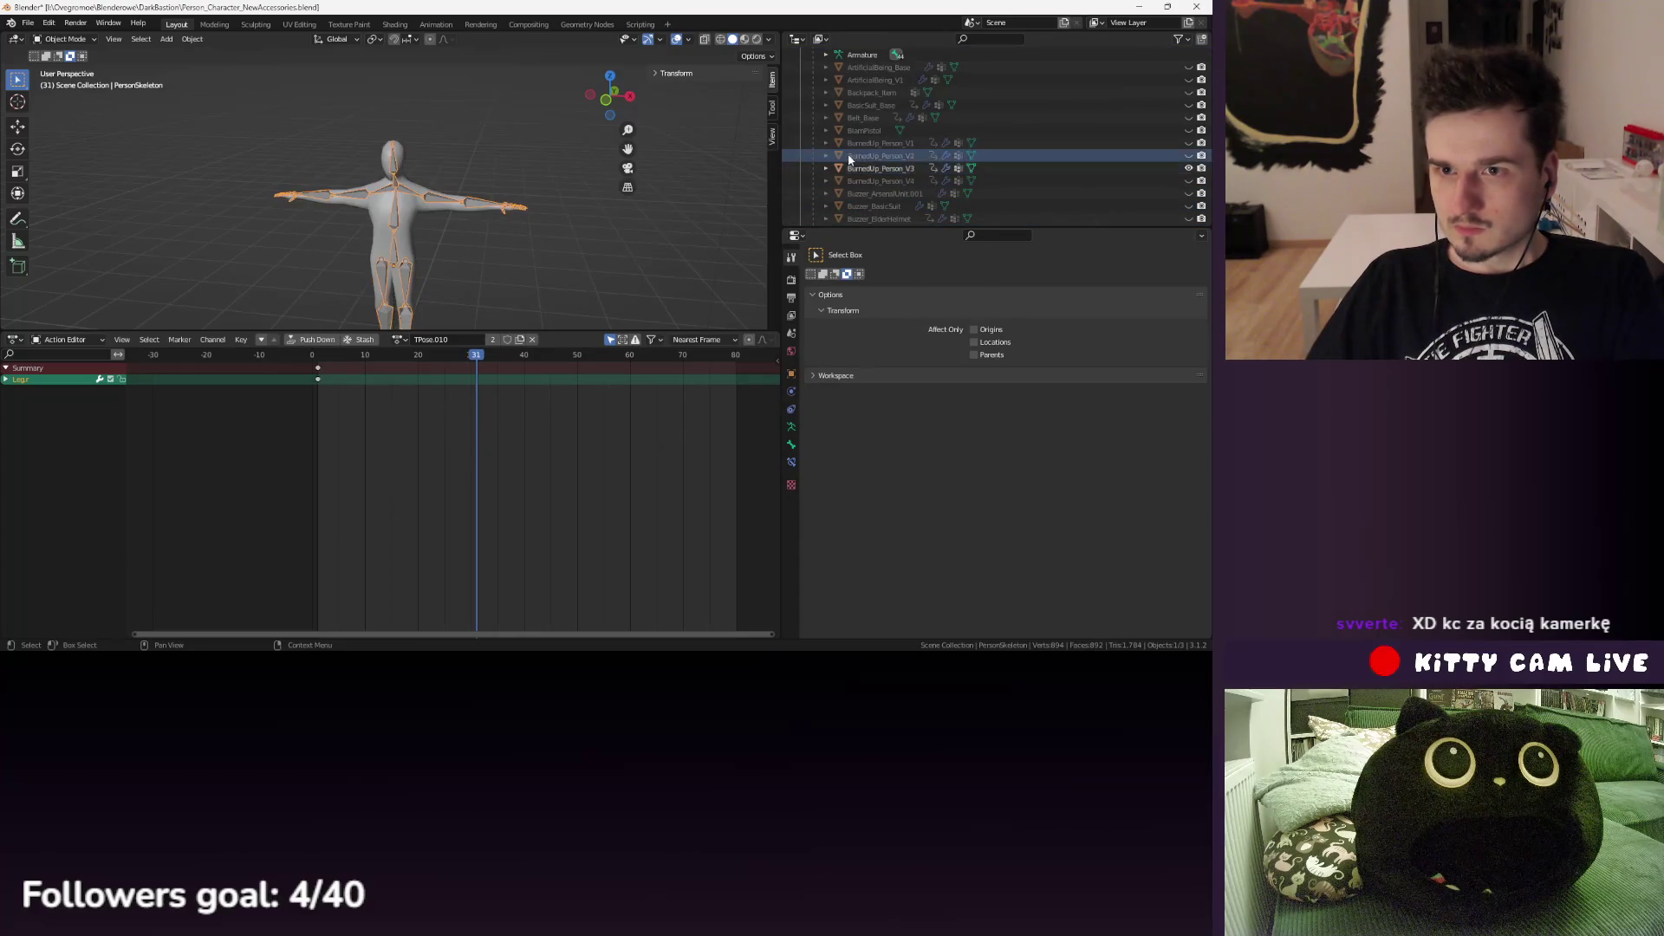
{"action": "scroll", "coordinate": [920, 180], "scroll_direction": "up", "scroll_amount": 3}
{"action": "left_click", "coordinate": [858, 92]}
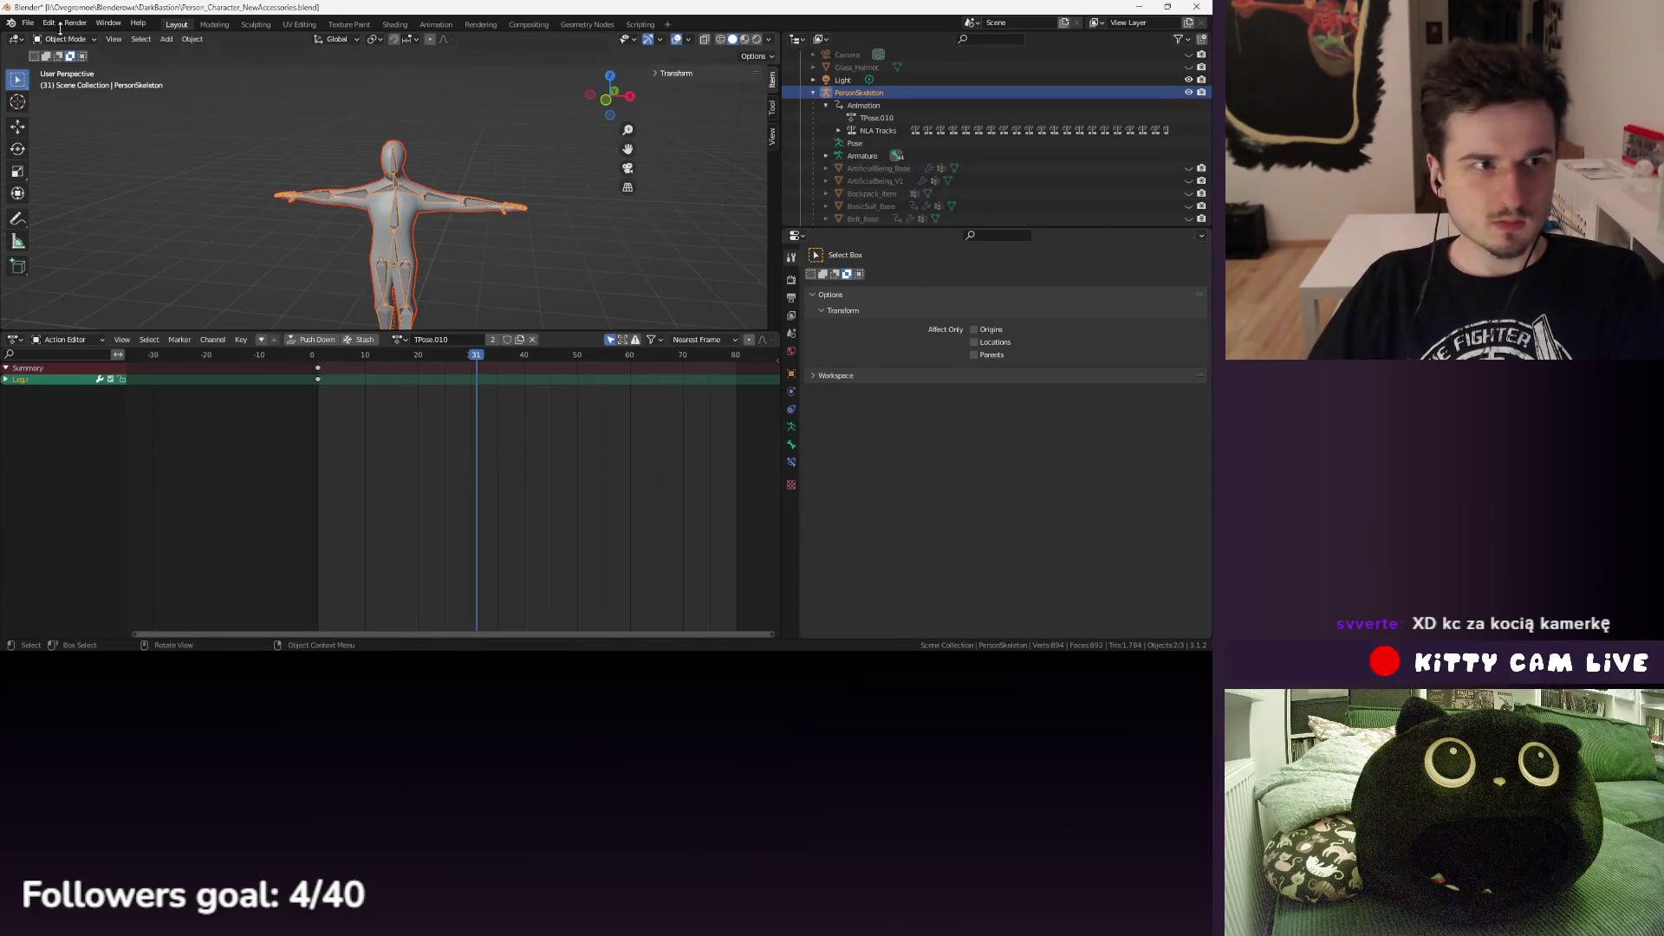
{"action": "left_click", "coordinate": [28, 23]}
{"action": "mouse_move", "coordinate": [85, 209]}
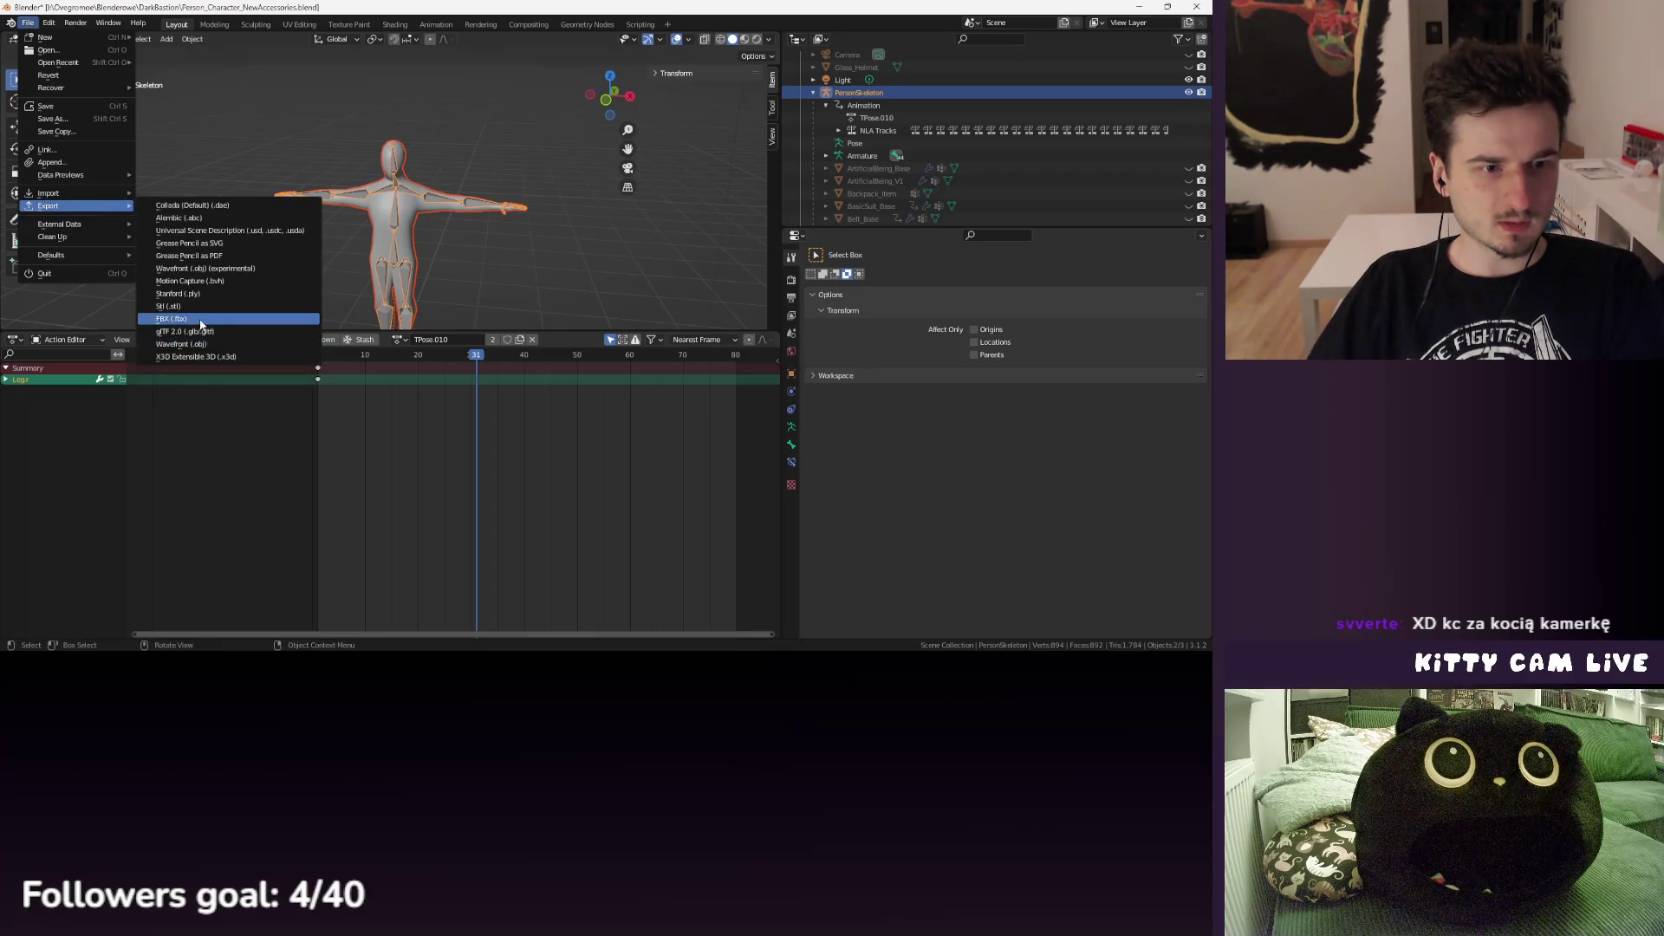
{"action": "left_click", "coordinate": [205, 323]}
{"action": "left_click", "coordinate": [519, 482]}
{"action": "type", "text": "3"}
{"action": "key", "text": "Return"}
{"action": "left_click", "coordinate": [772, 483]}
{"action": "scroll", "coordinate": [1157, 126], "scroll_direction": "down", "scroll_amount": 5}
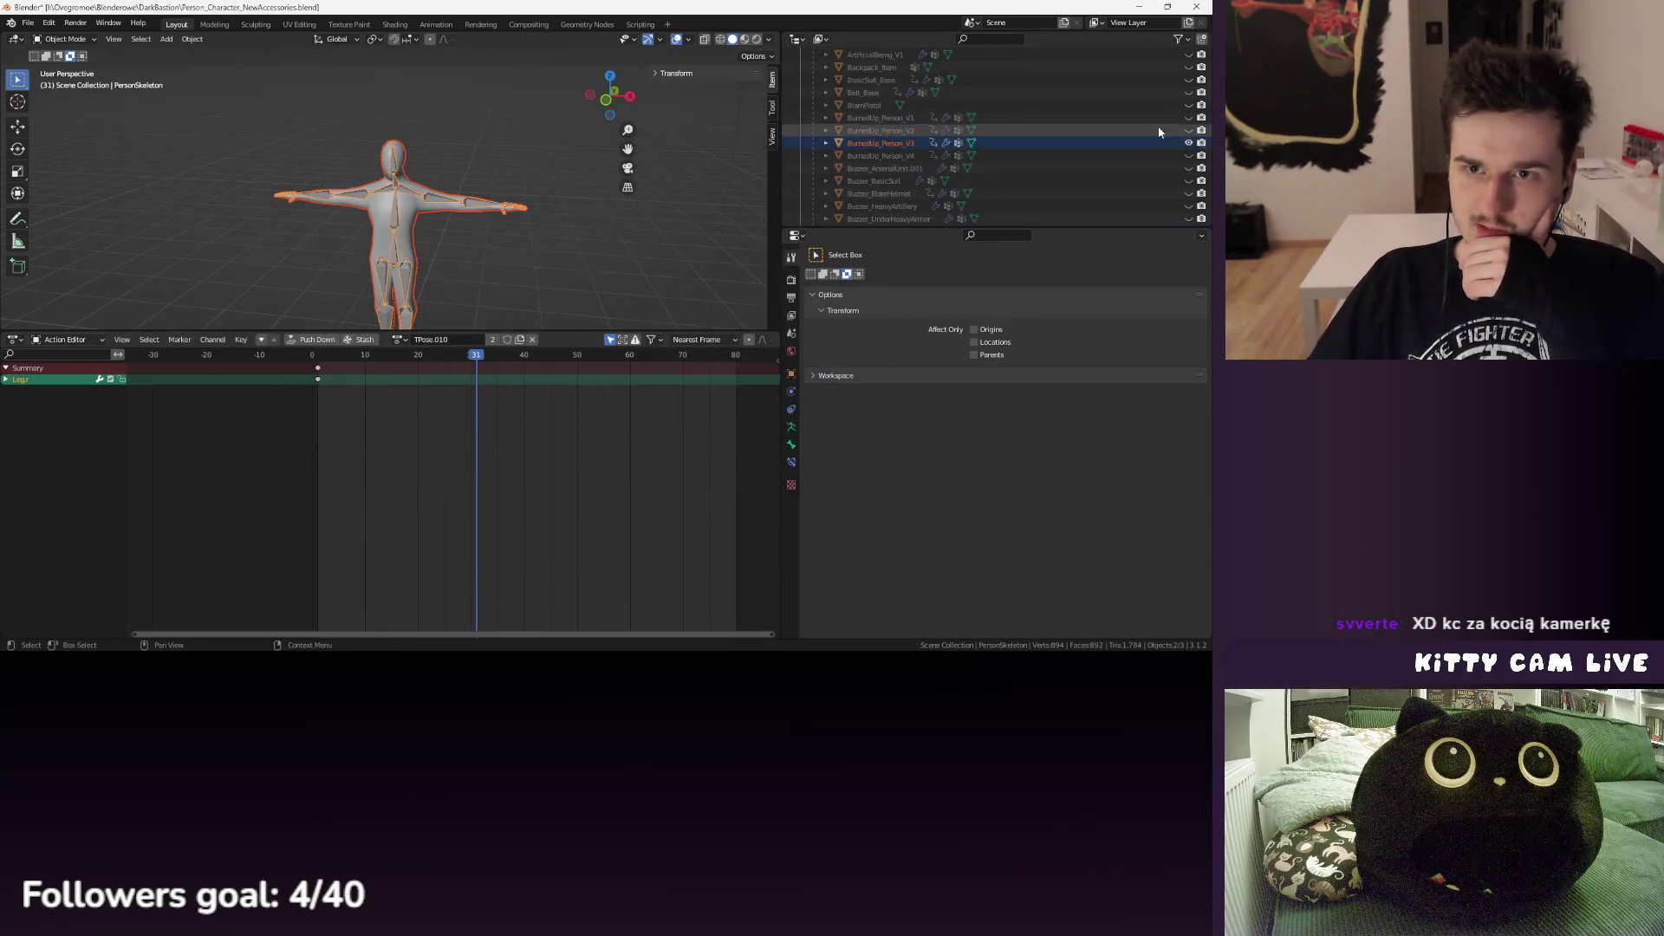
- Export the V4 body with PersonSkeleton as BurnedUpBody_V4 FBX and save the blend file
{"action": "left_click", "coordinate": [915, 157]}
{"action": "scroll", "coordinate": [915, 156], "scroll_direction": "up", "scroll_amount": 5}
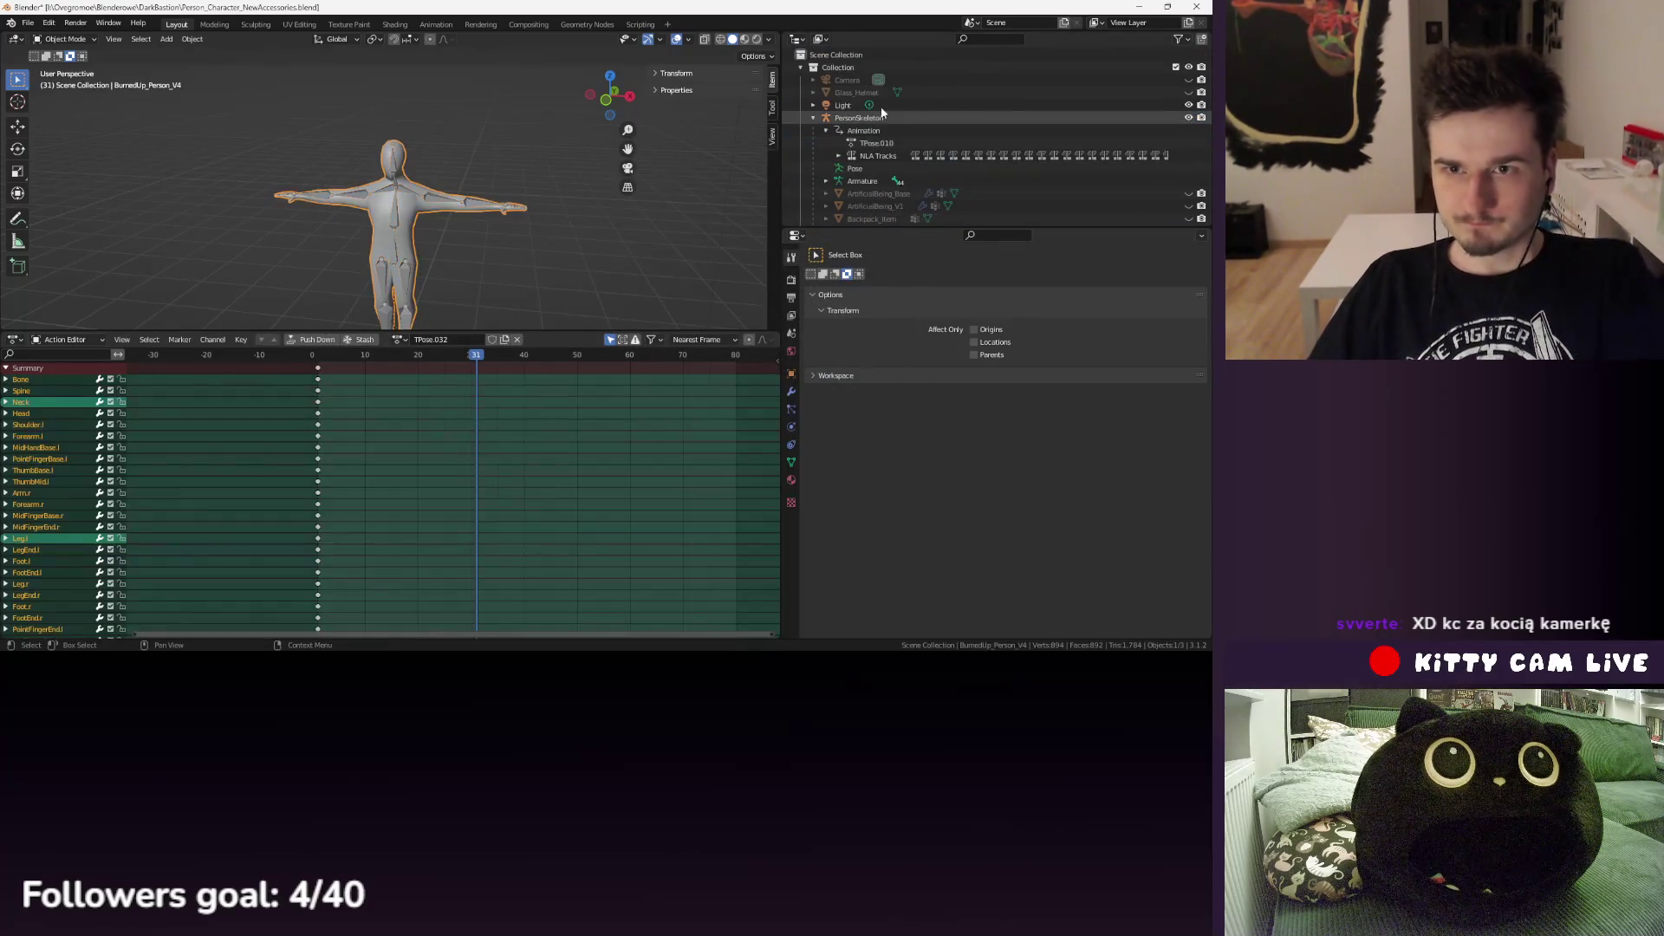
{"action": "left_click", "coordinate": [855, 119], "text": "ctrl"}
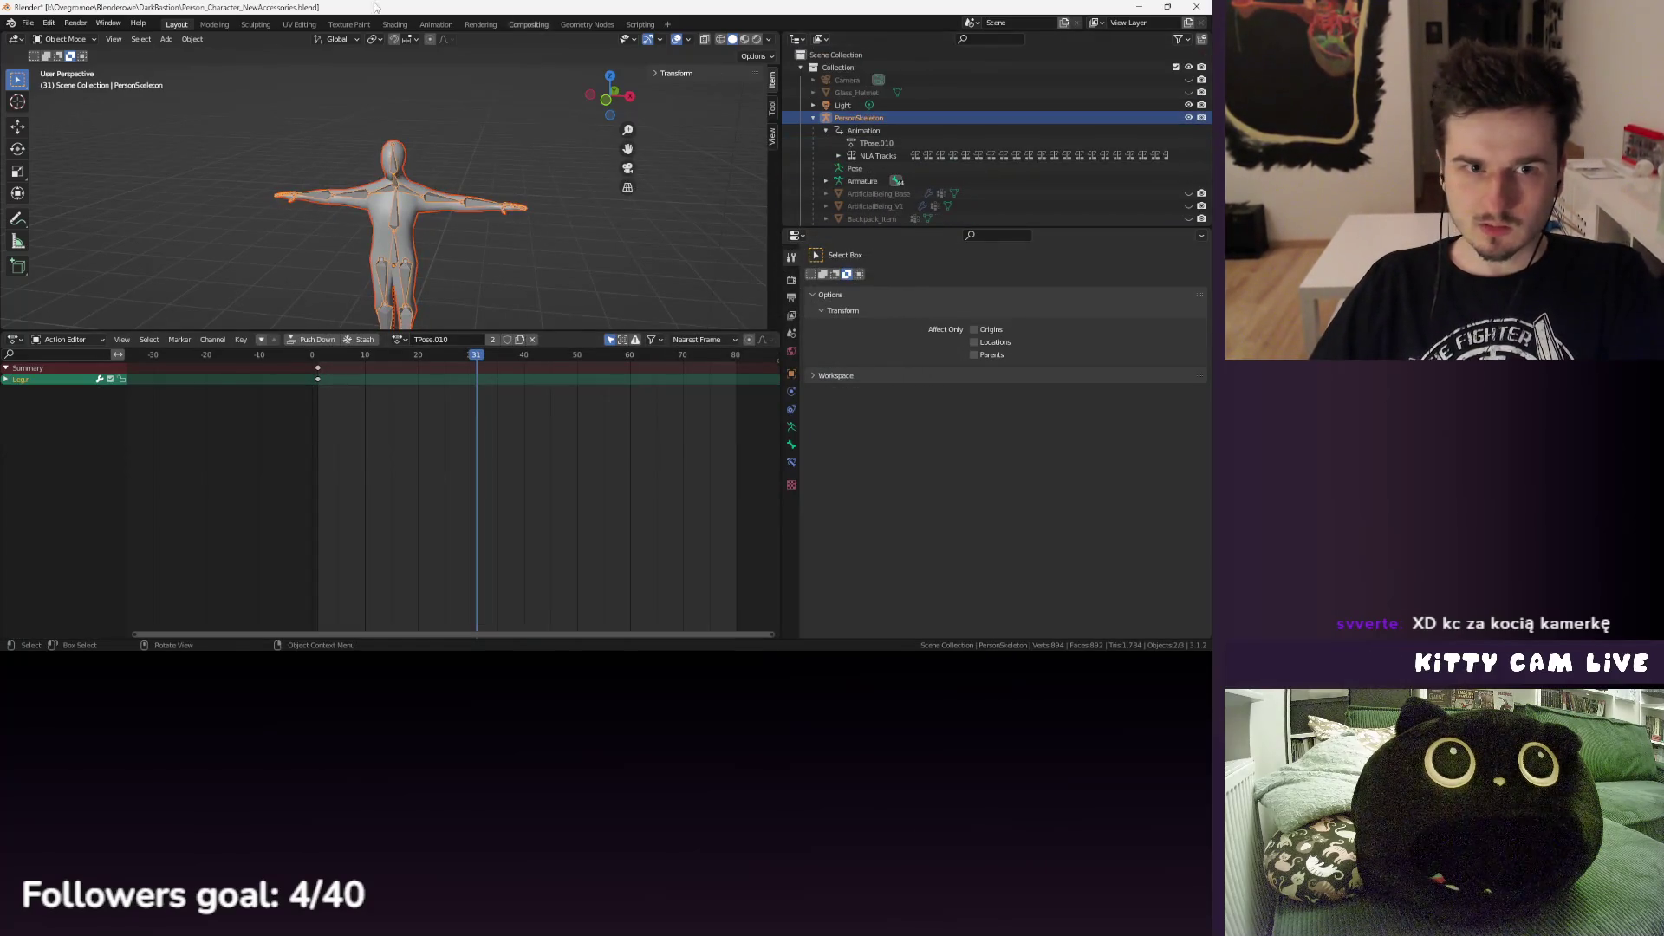
{"action": "left_click", "coordinate": [28, 23]}
{"action": "mouse_move", "coordinate": [107, 209]}
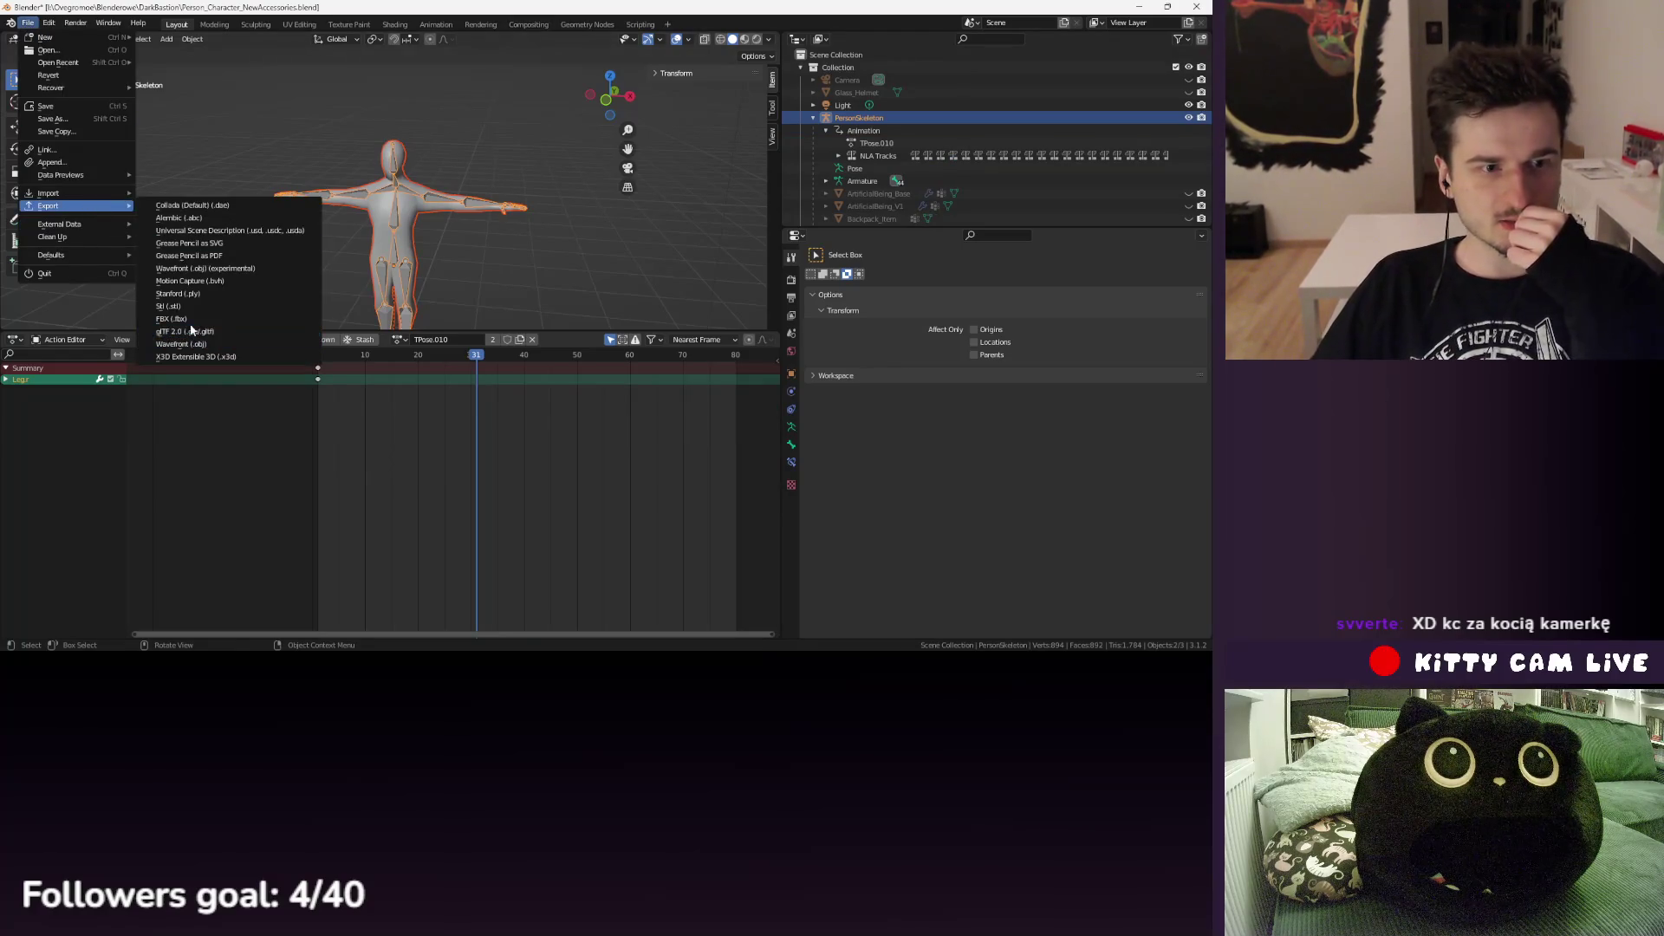
{"action": "left_click", "coordinate": [171, 318]}
{"action": "left_click", "coordinate": [517, 483]}
{"action": "left_click", "coordinate": [518, 483]}
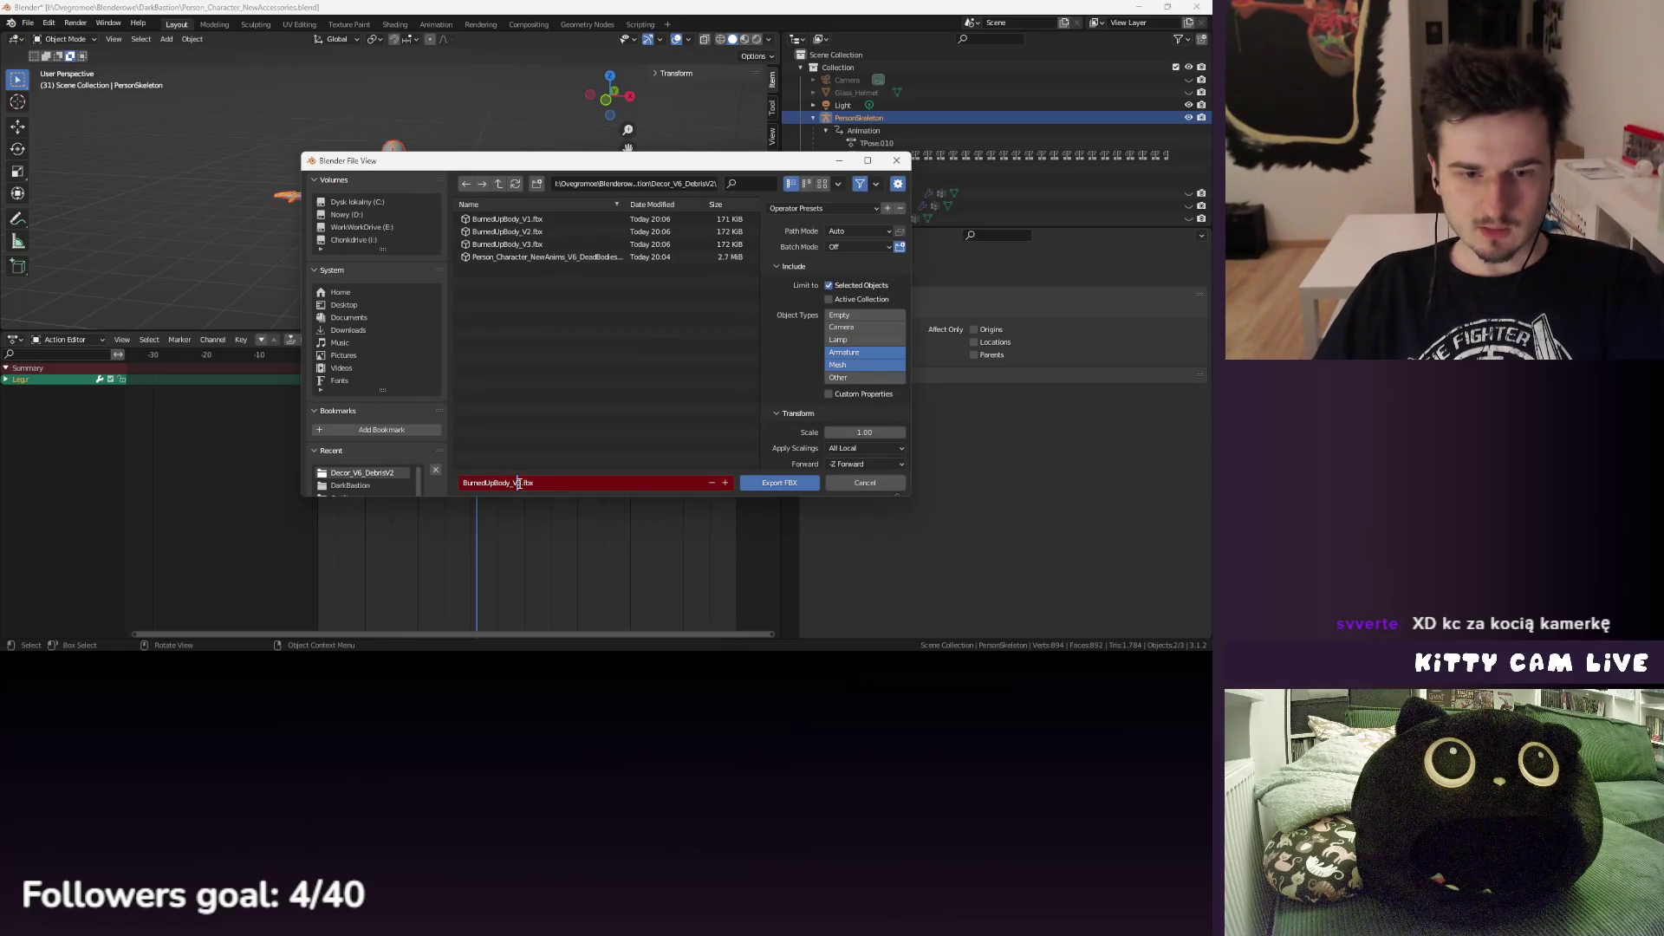
{"action": "left_click", "coordinate": [792, 481]}
{"action": "left_click", "coordinate": [49, 23]}
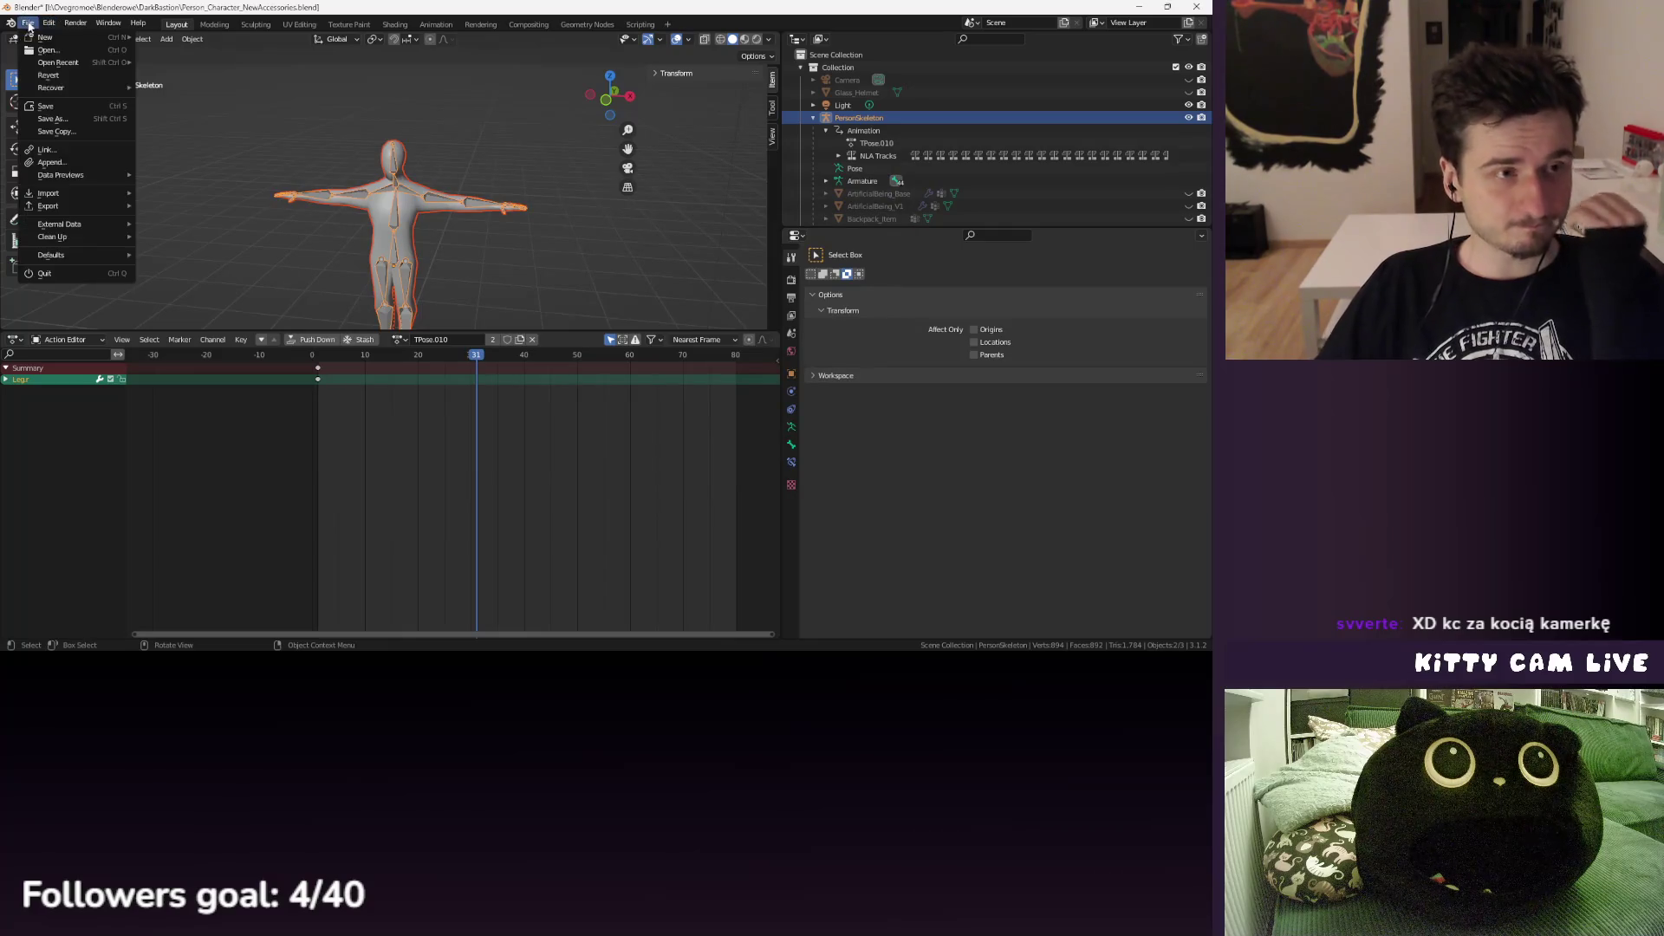
{"action": "key", "text": "ctrl+s"}
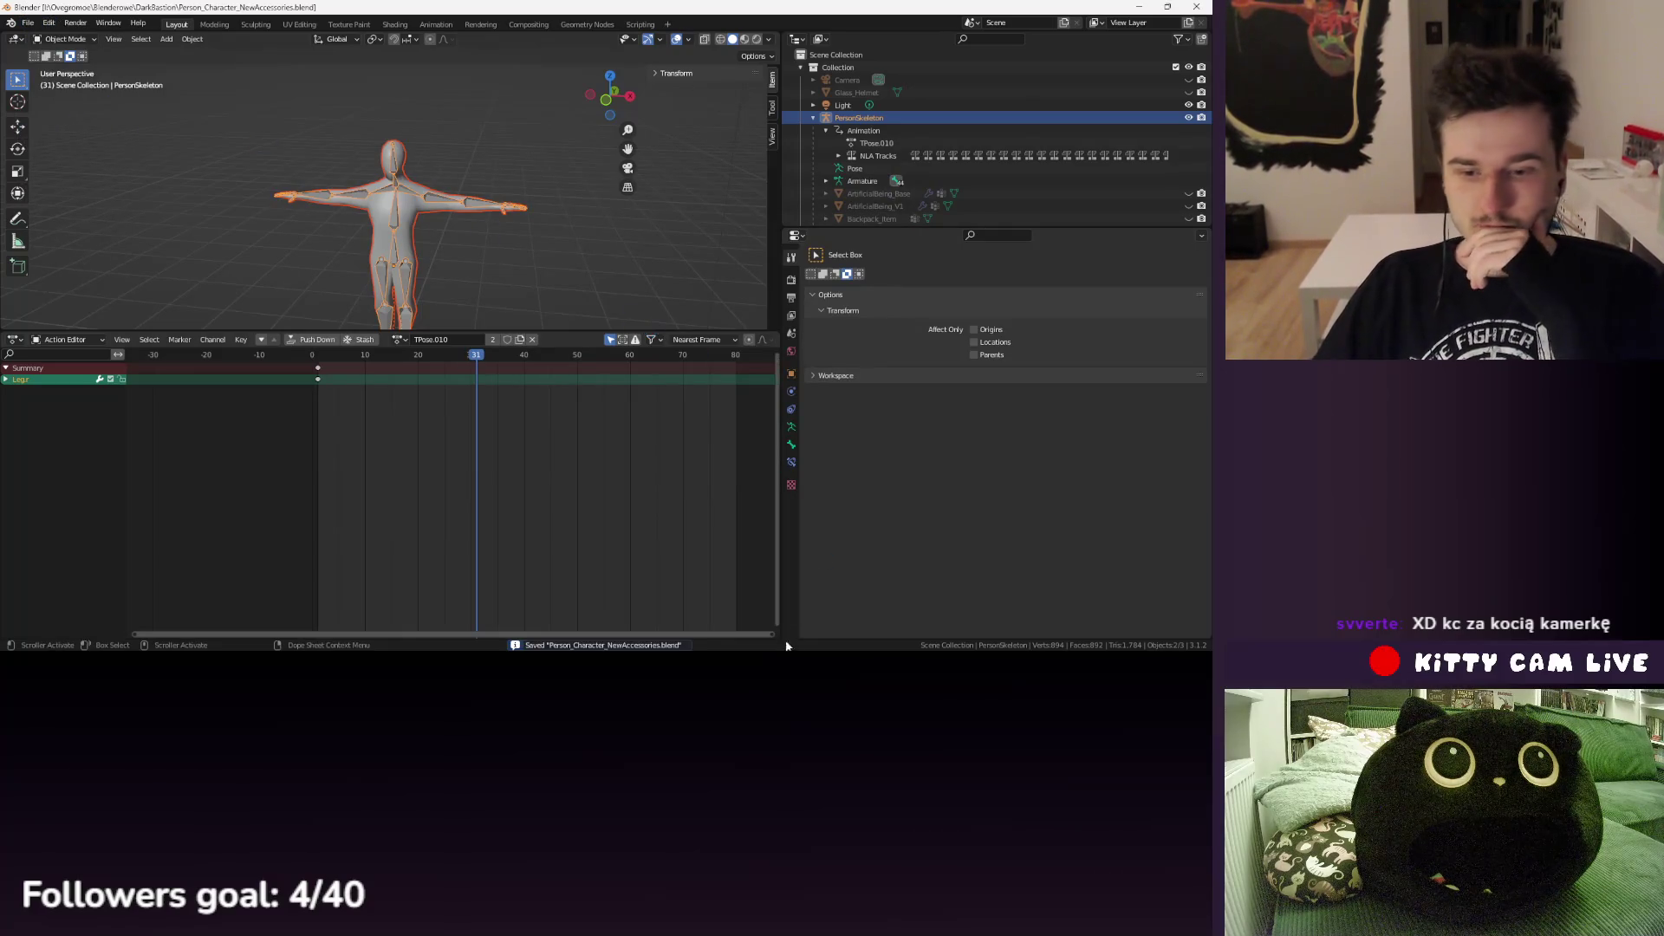
{"action": "key", "text": "alt+Tab"}
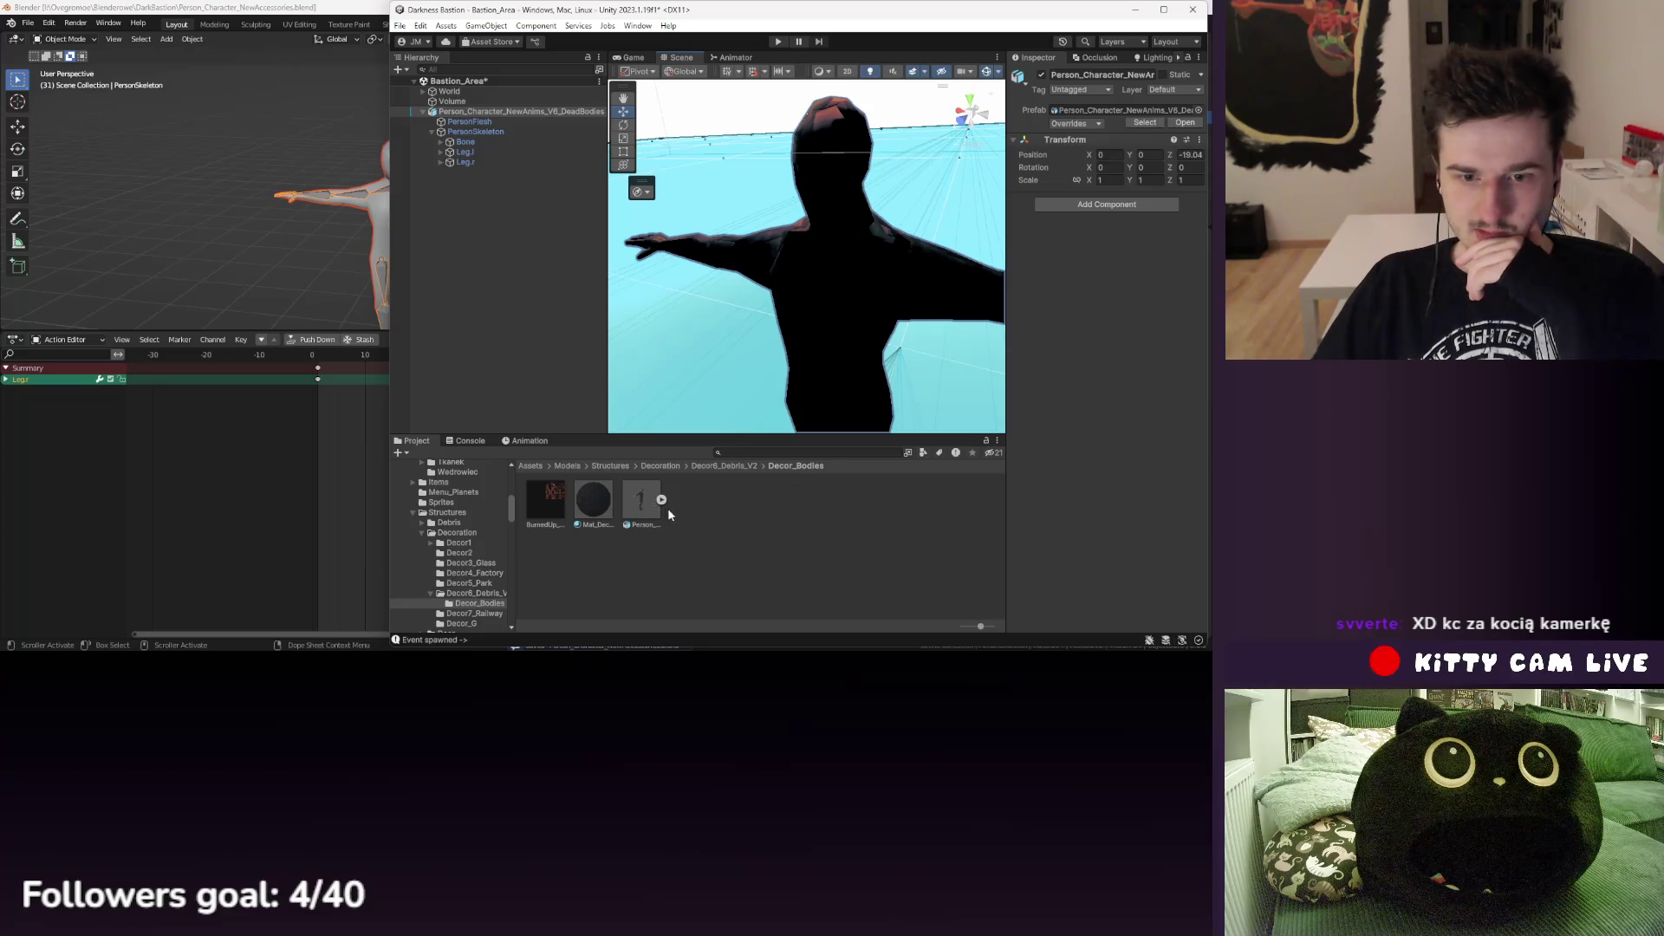
- Reveal the character asset in File Explorer and select the four BurnedUpBody FBX files
{"action": "right_click", "coordinate": [714, 590]}
{"action": "left_click", "coordinate": [754, 610]}
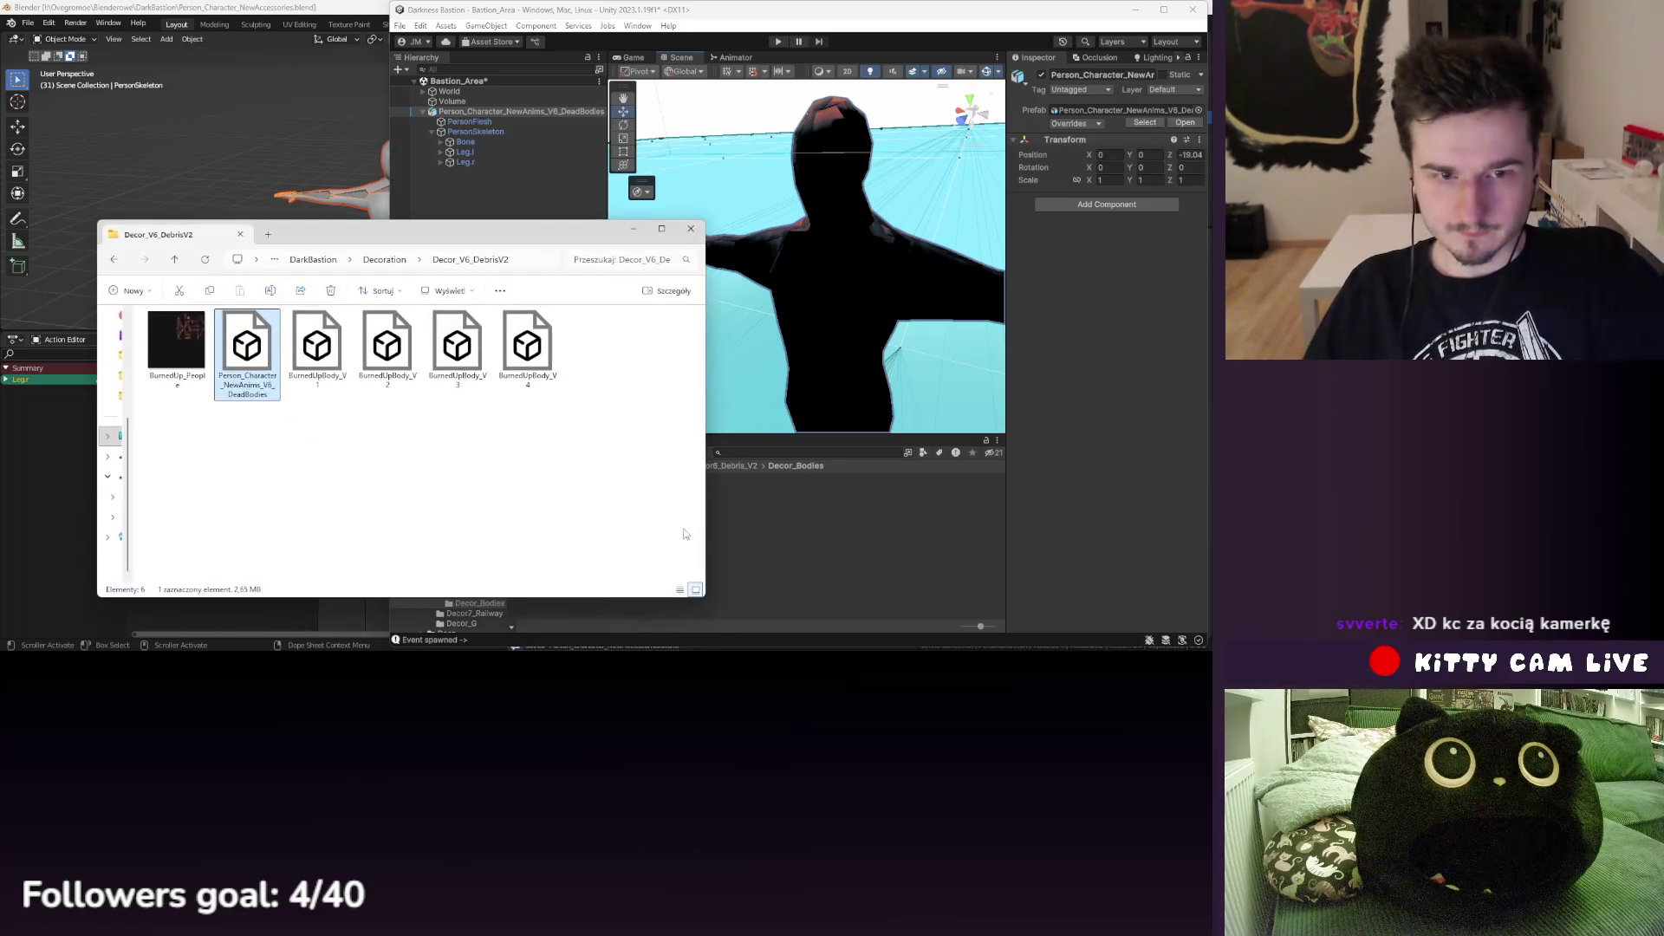
{"action": "mouse_move", "coordinate": [282, 407]}
{"action": "left_mouse_down"}
{"action": "mouse_move", "coordinate": [347, 381]}
{"action": "mouse_move", "coordinate": [516, 363]}
{"action": "left_mouse_up"}
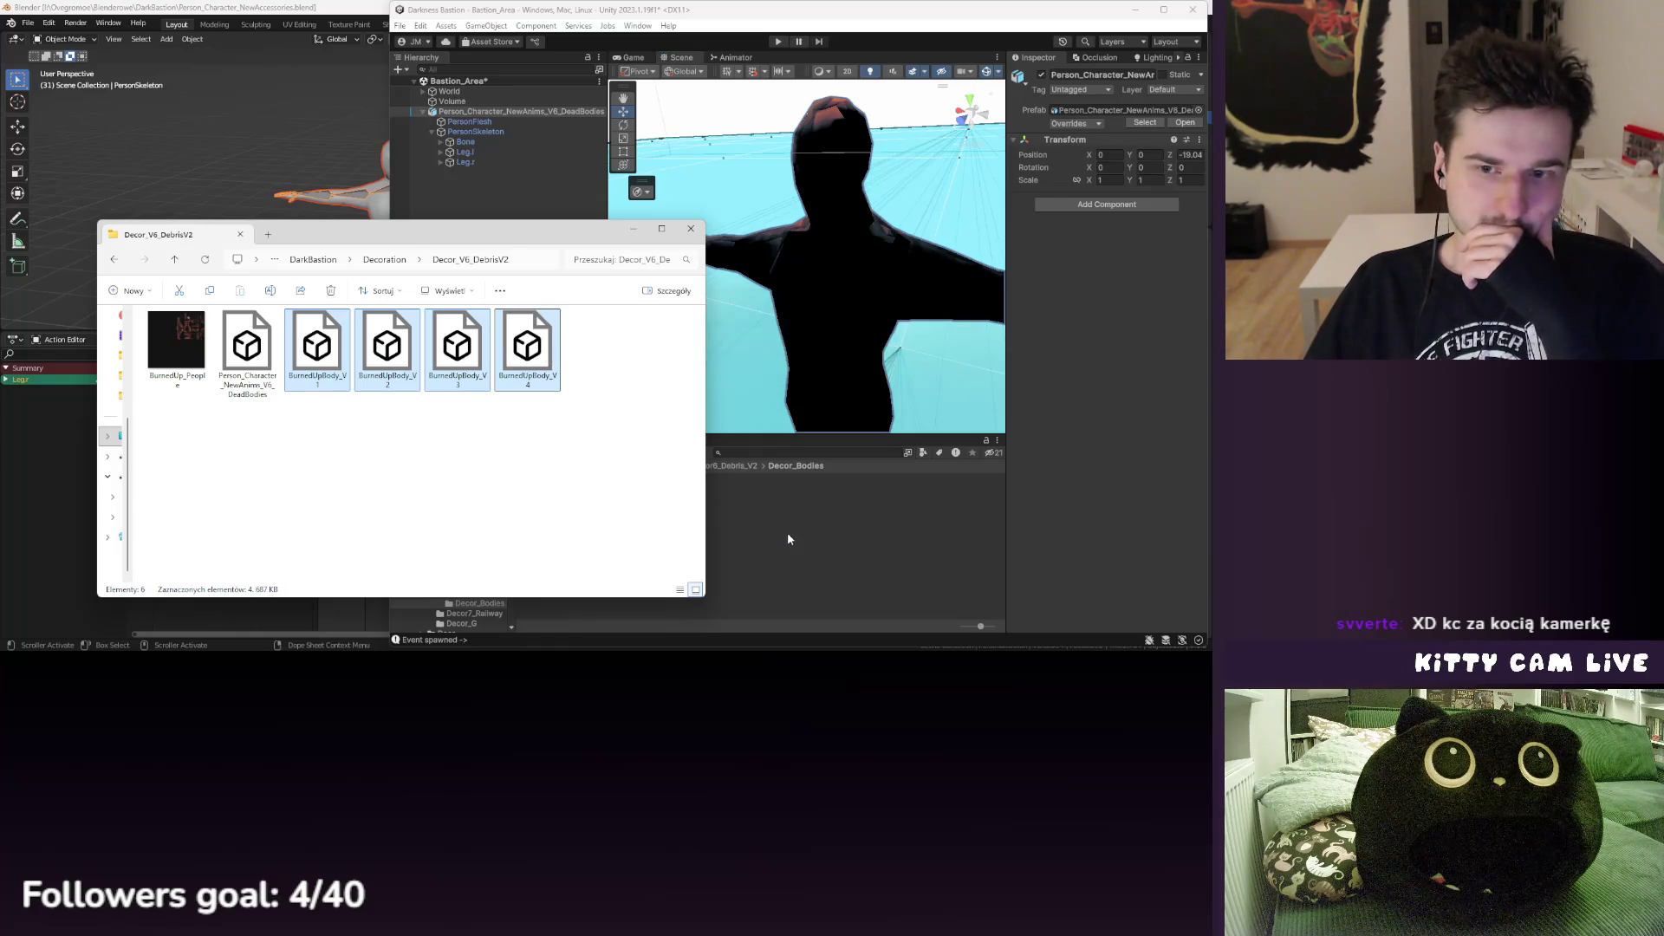
{"action": "left_click", "coordinate": [337, 229]}
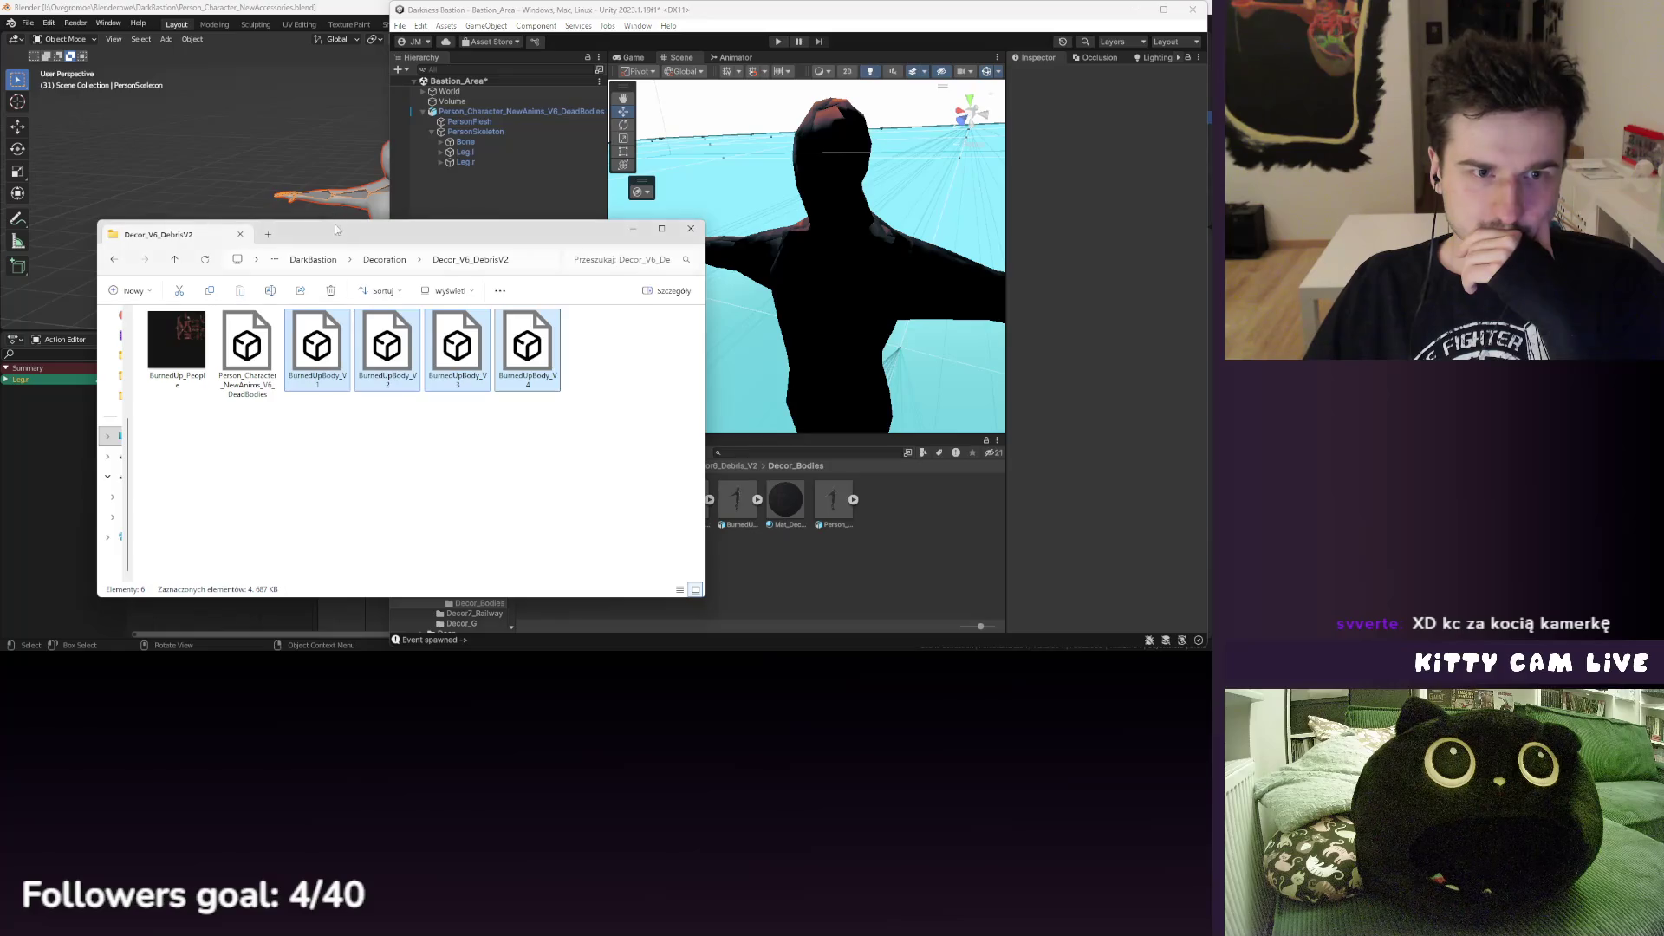
{"action": "left_click", "coordinate": [632, 231]}
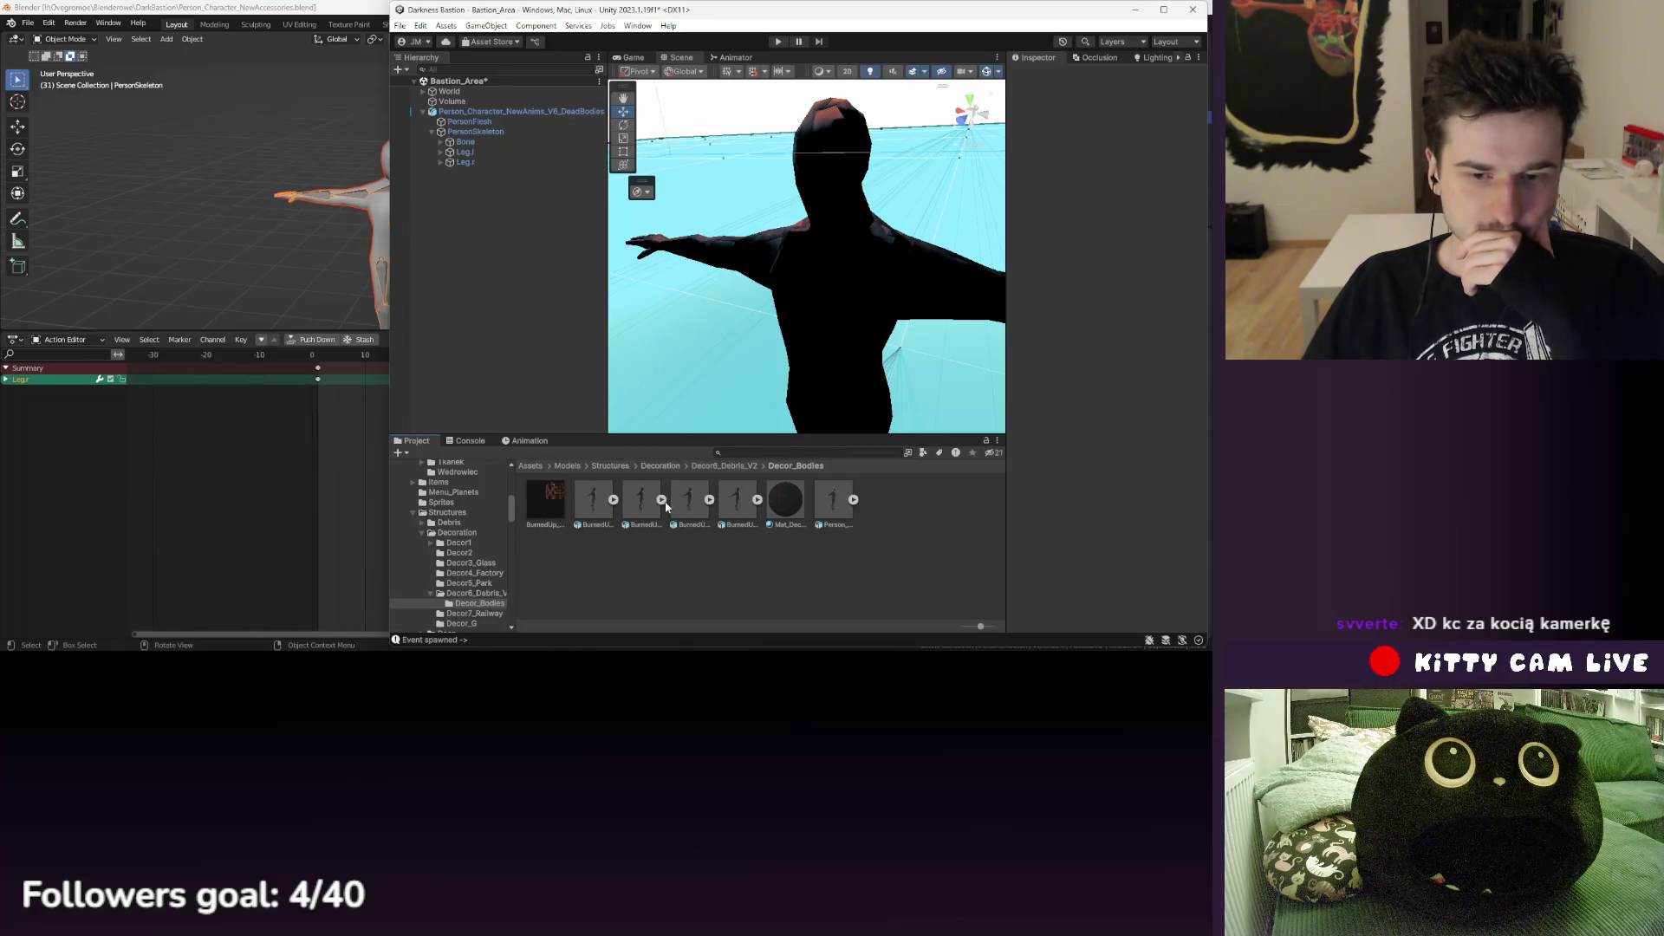
- Duplicate PersonFlesh, then deactivate and delete the original
{"action": "left_click", "coordinate": [501, 122]}
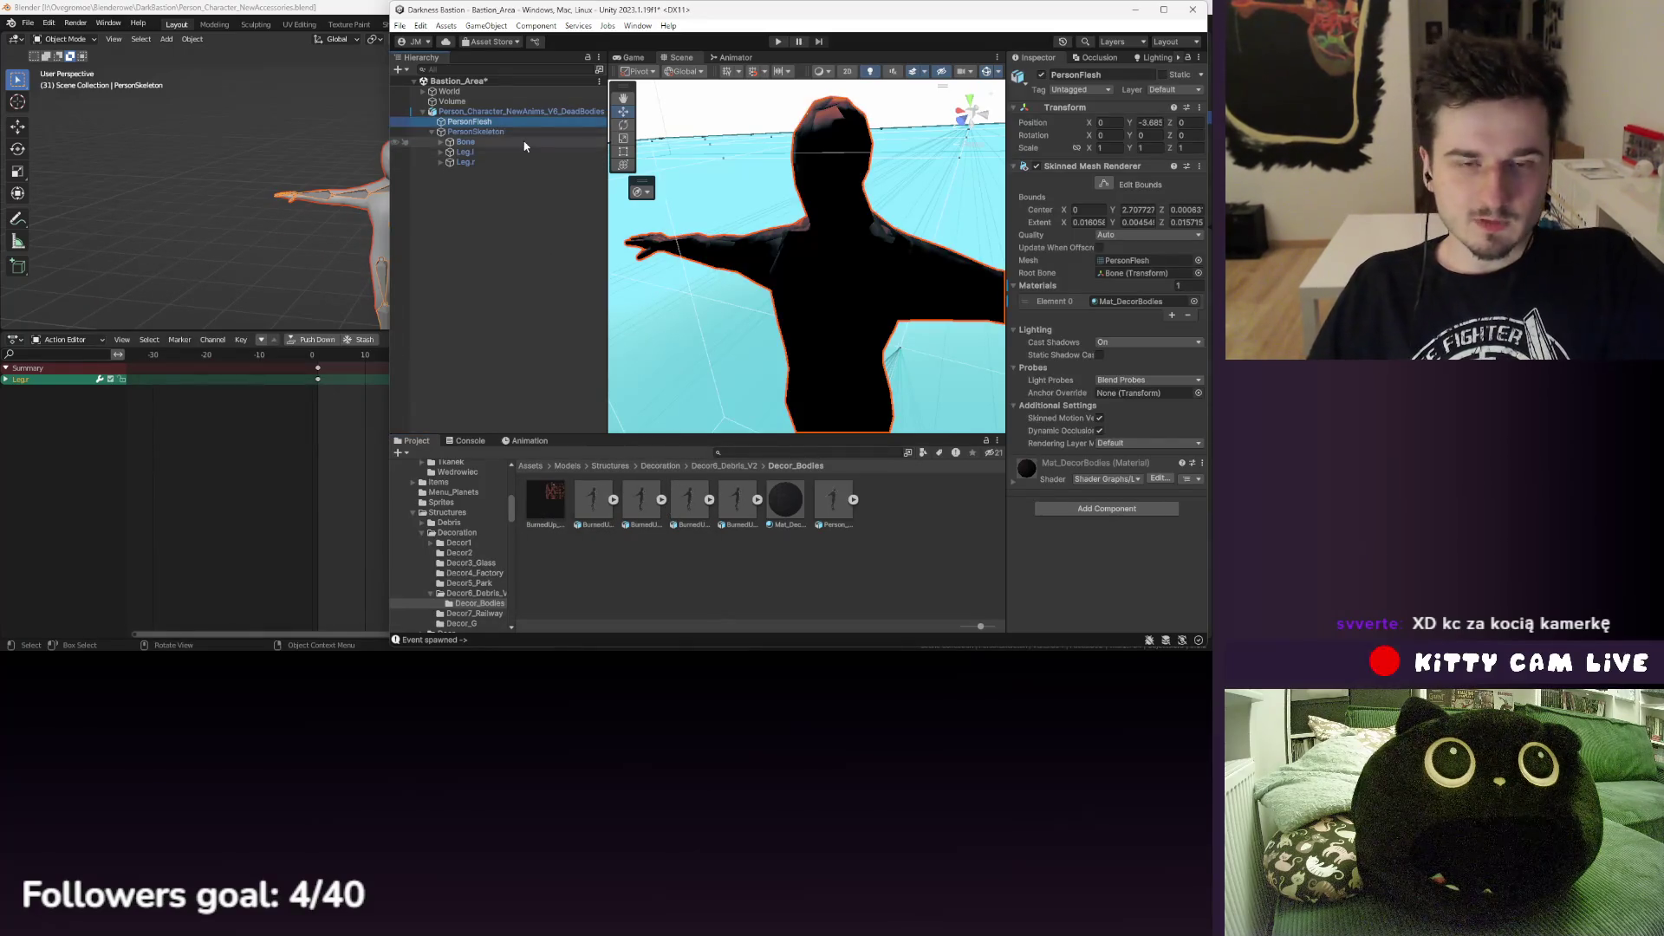
{"action": "key", "text": "ctrl+d"}
{"action": "key", "text": "ctrl+d"}
{"action": "key", "text": "ctrl+d"}
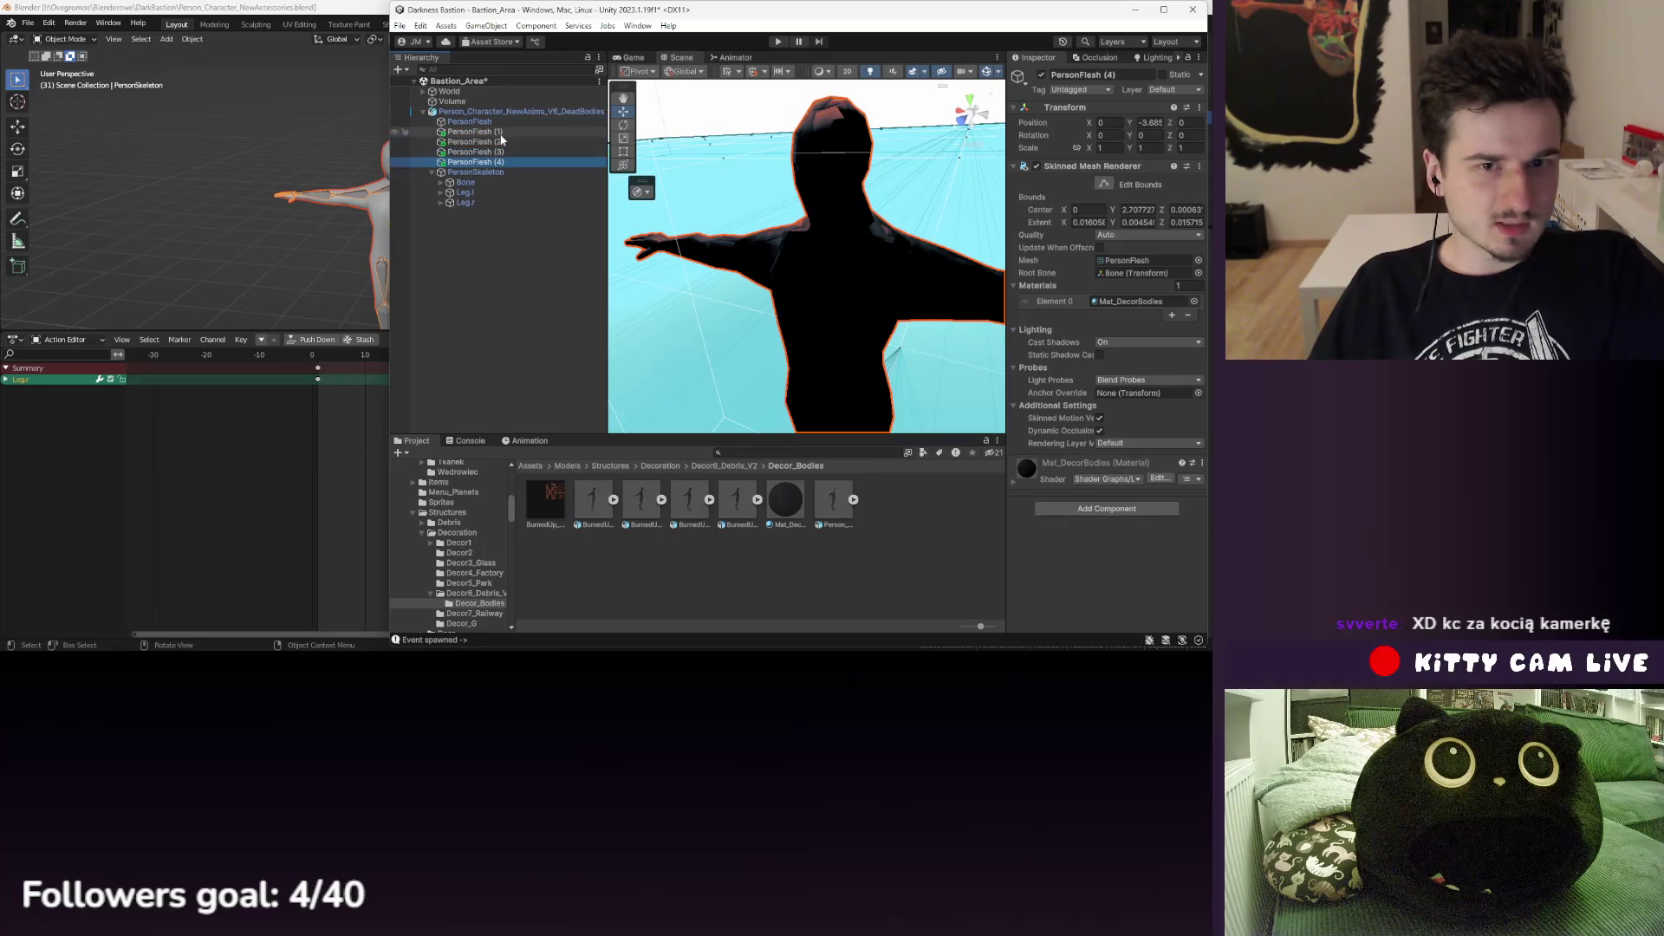
{"action": "left_click", "coordinate": [480, 122]}
{"action": "left_click", "coordinate": [1041, 75]}
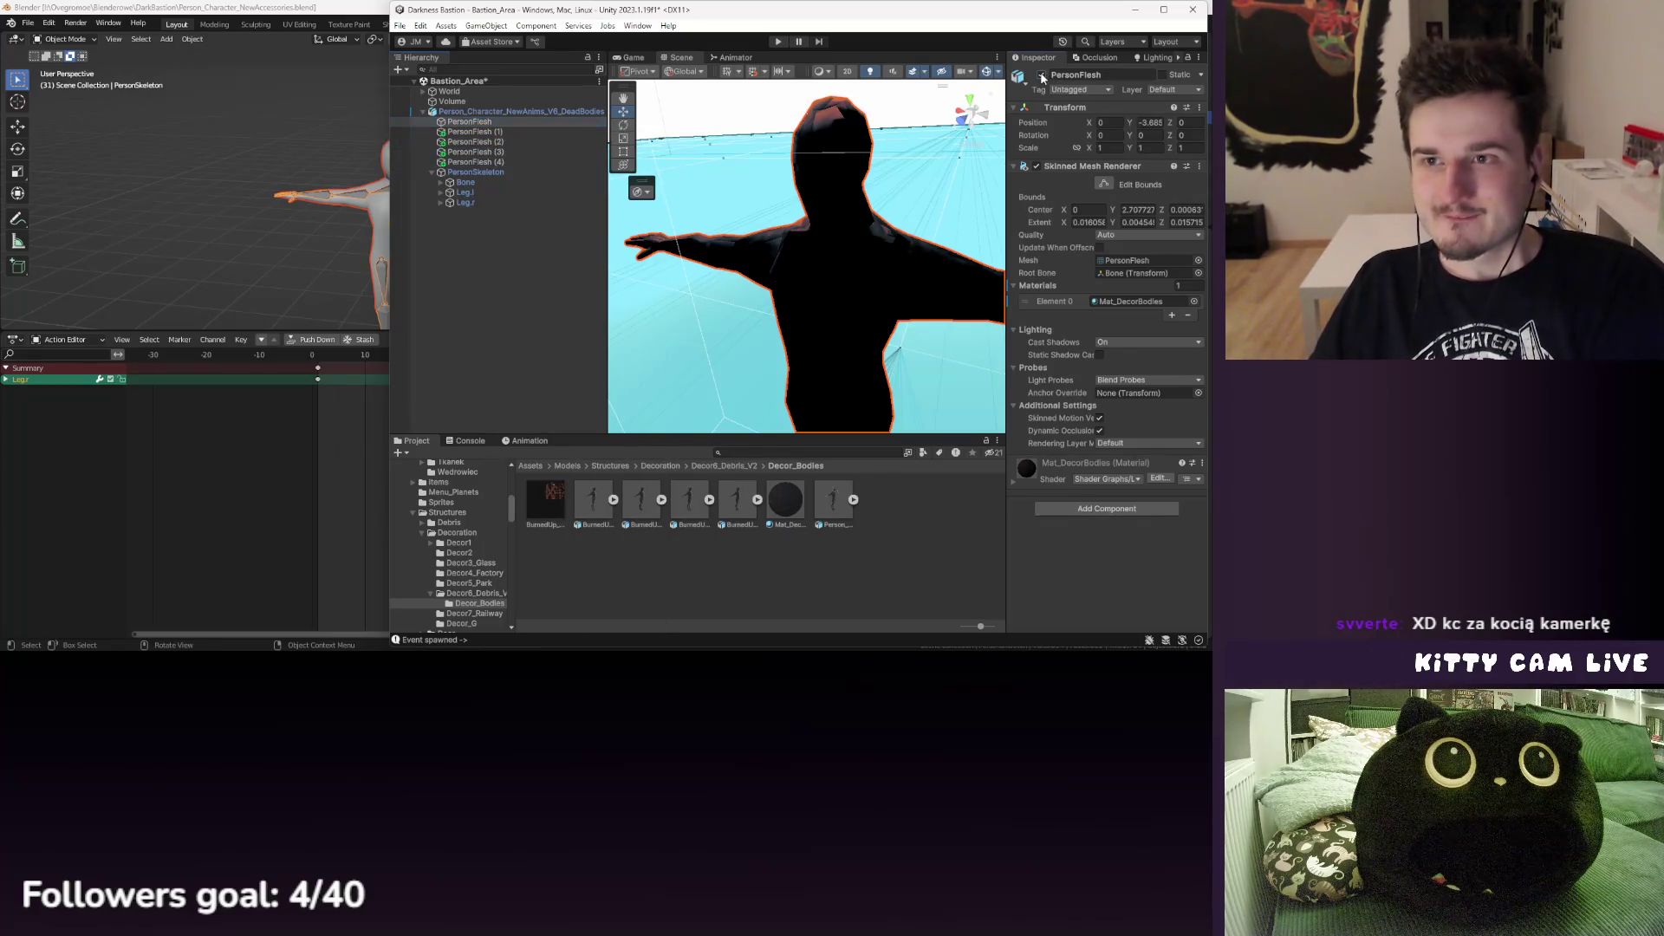
{"action": "right_click", "coordinate": [484, 124]}
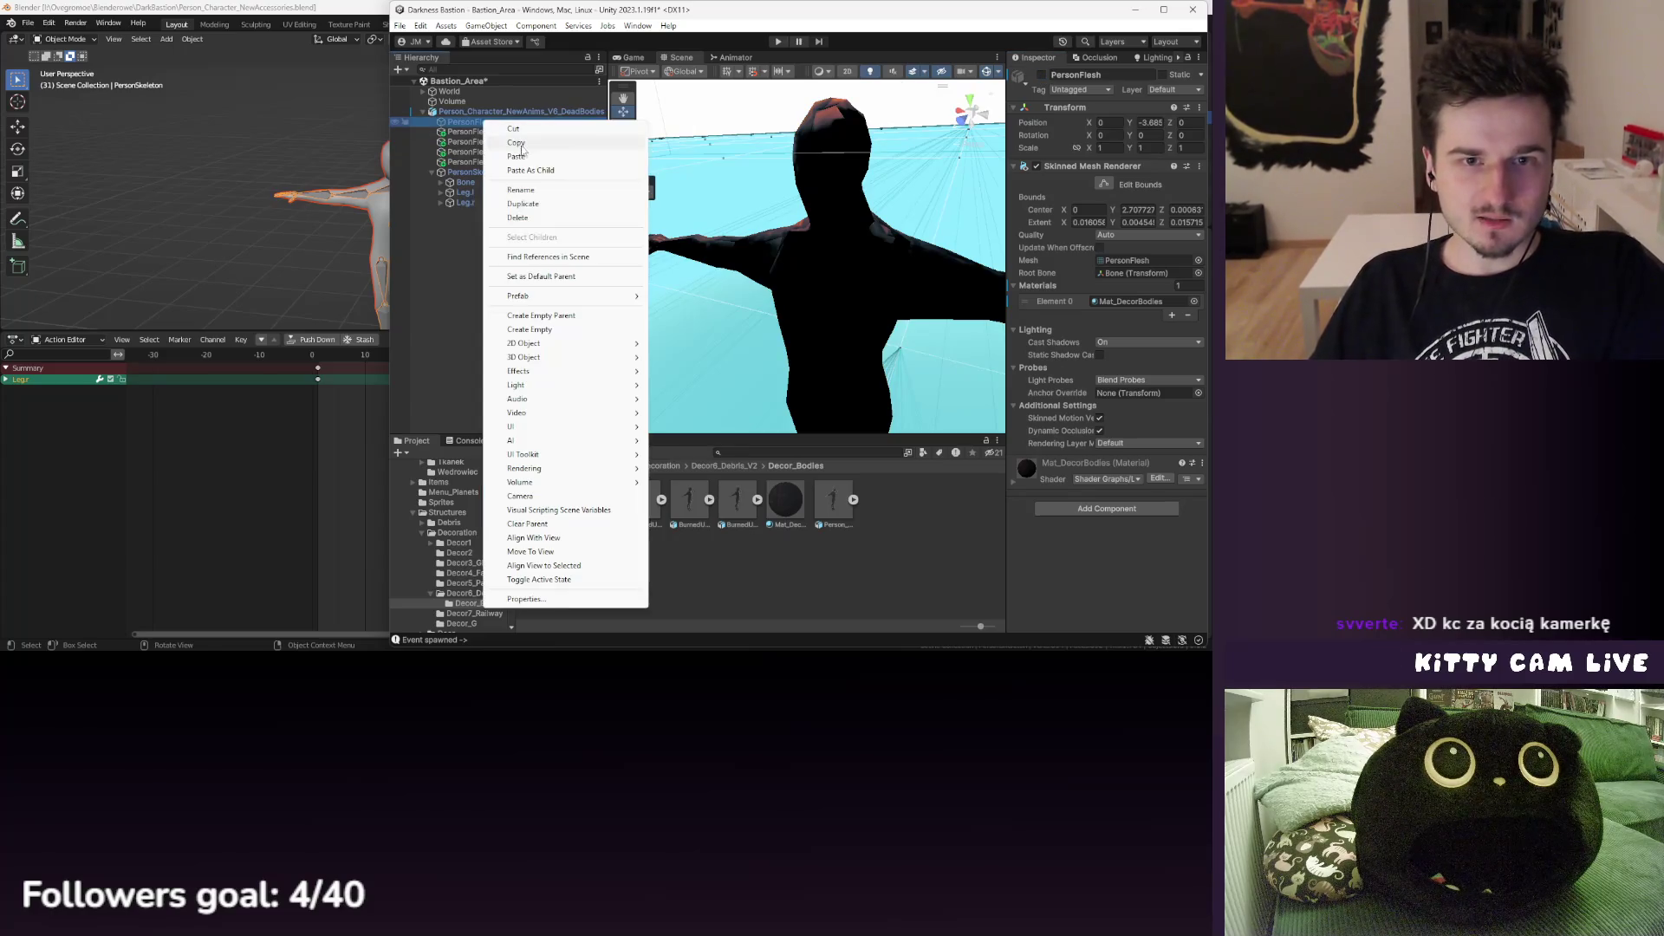
{"action": "left_click", "coordinate": [485, 130]}
{"action": "left_click", "coordinate": [486, 122]}
{"action": "key", "text": "Delete"}
- Rename the PersonFlesh copy to BUpBody_V1 and delete the leftover copies
{"action": "right_click", "coordinate": [484, 123]}
{"action": "left_click", "coordinate": [521, 192]}
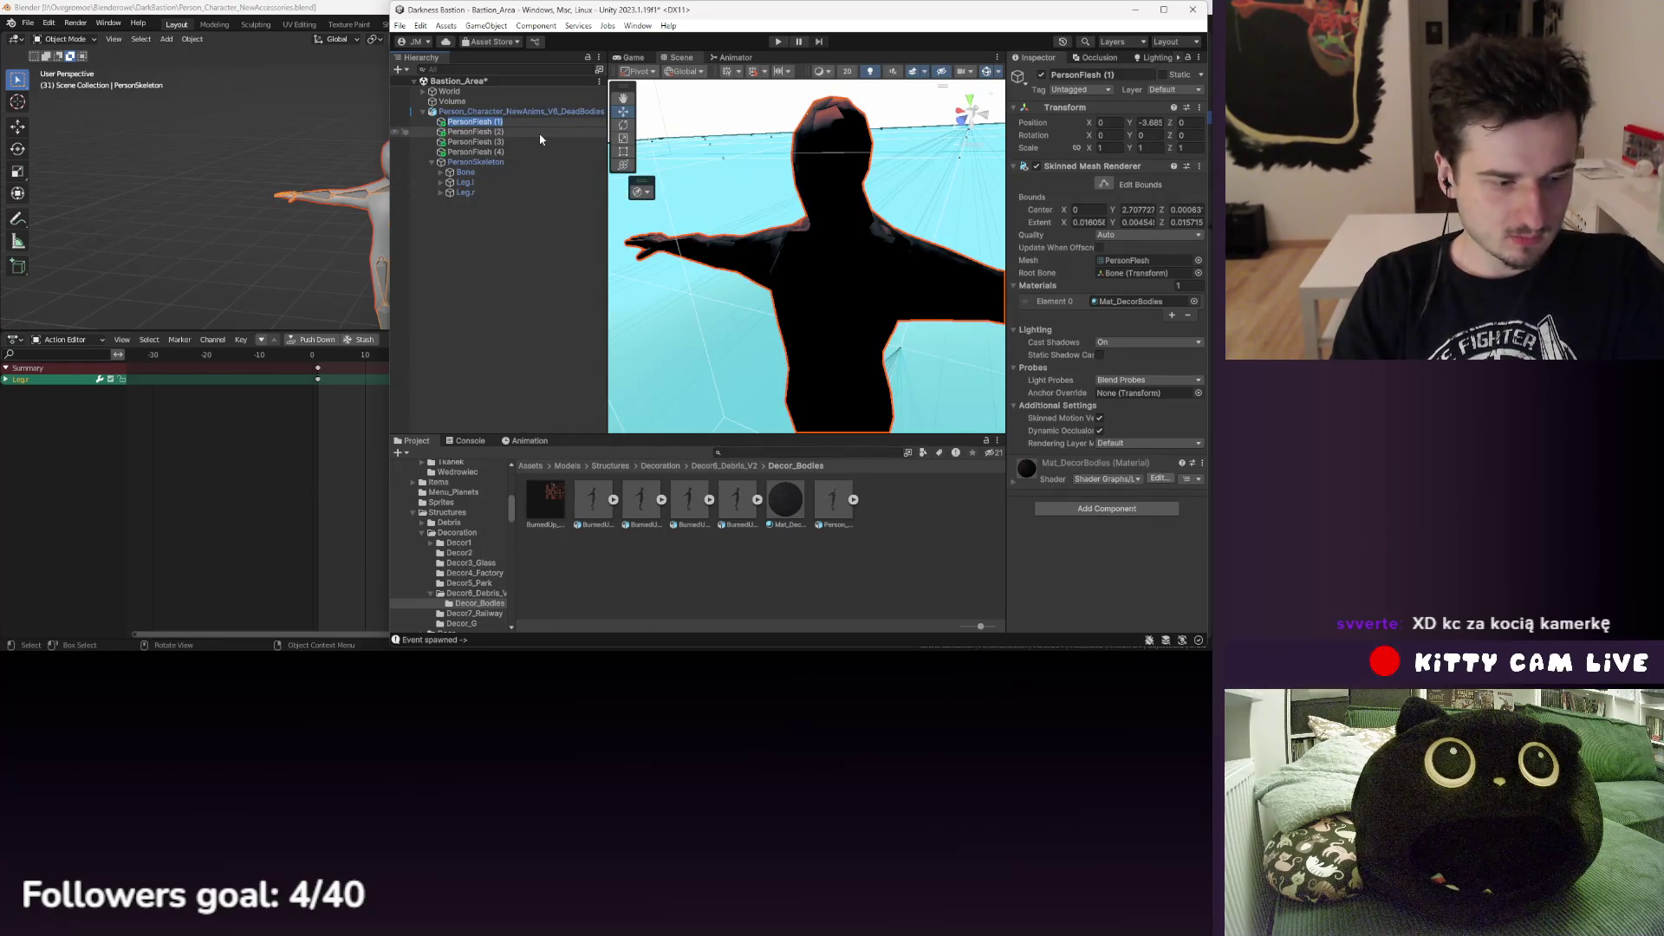
{"action": "type", "text": "BUp"}
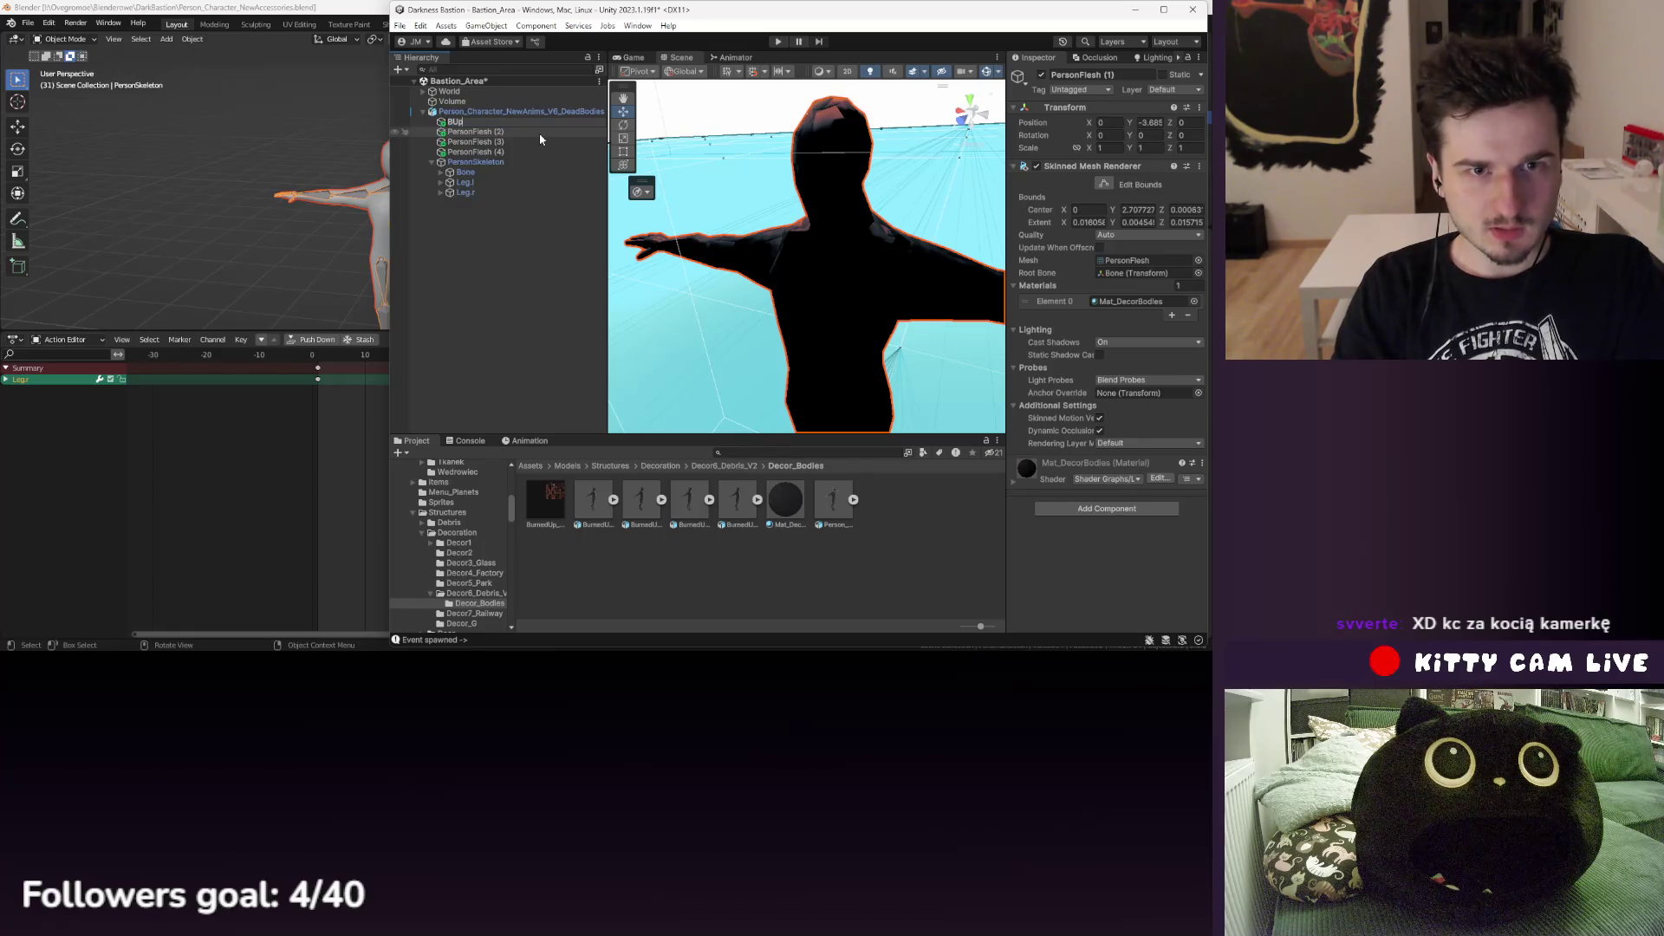
{"action": "type", "text": "1"}
{"action": "key", "text": "Return"}
{"action": "key", "text": "Down"}
{"action": "left_click", "coordinate": [499, 153], "text": "shift"}
{"action": "key", "text": "Delete"}
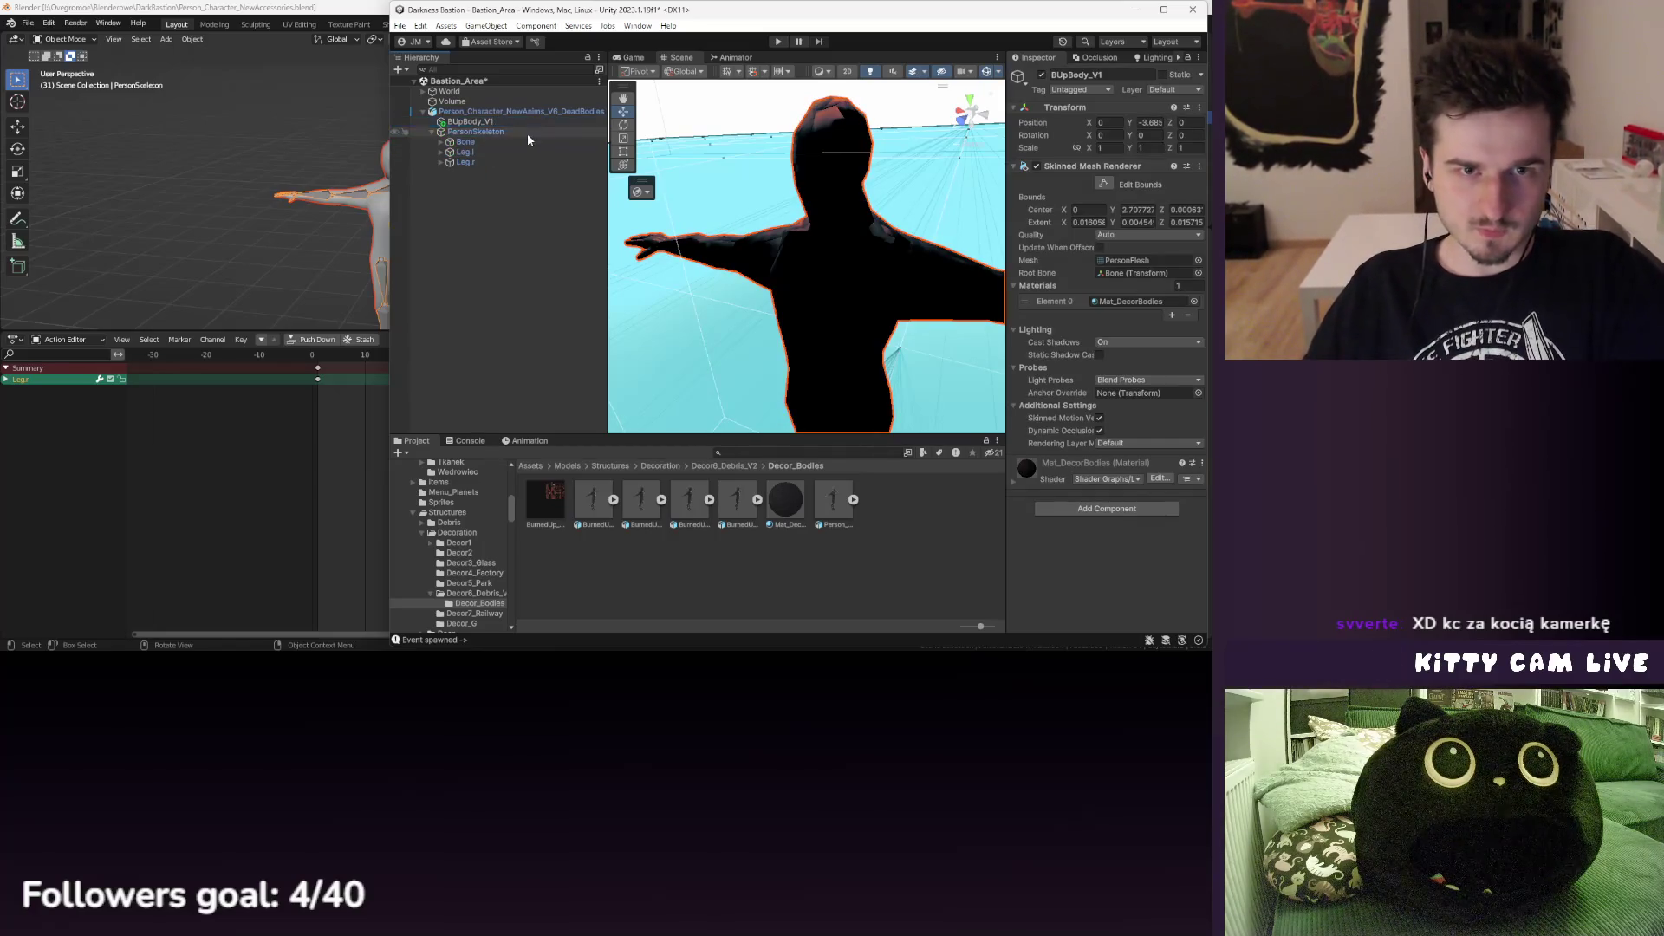
- Duplicate BUpBody_V1 three times and rename the copies BUpBody_V2, BUpBody_V3 and BUpBody_V4
{"action": "key", "text": "ctrl+d"}
{"action": "key", "text": "ctrl+d"}
{"action": "key", "text": "ctrl+d"}
{"action": "right_click", "coordinate": [503, 134]}
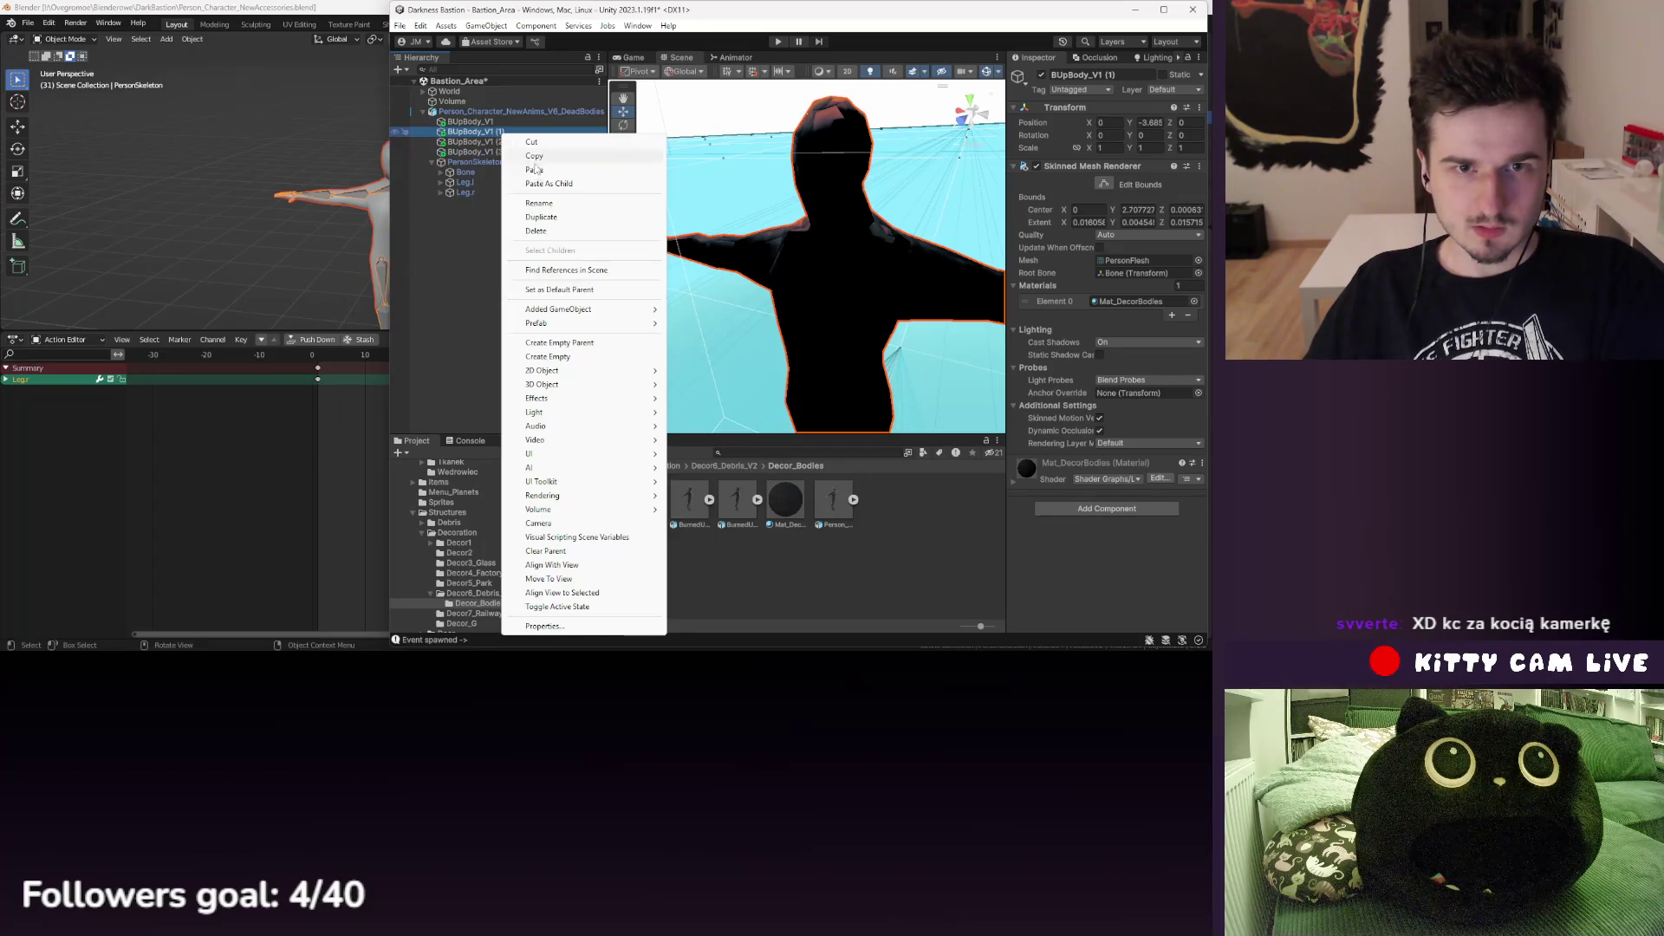
{"action": "left_click", "coordinate": [538, 203]}
{"action": "key", "text": "BackSpace"}
{"action": "key", "text": "BackSpace"}
{"action": "key", "text": "BackSpace"}
{"action": "type", "text": "2"}
{"action": "left_click", "coordinate": [501, 143]}
{"action": "right_click", "coordinate": [502, 145]}
{"action": "left_click", "coordinate": [537, 214]}
{"action": "key", "text": "BackSpace"}
{"action": "key", "text": "BackSpace"}
{"action": "key", "text": "BackSpace"}
{"action": "type", "text": "3"}
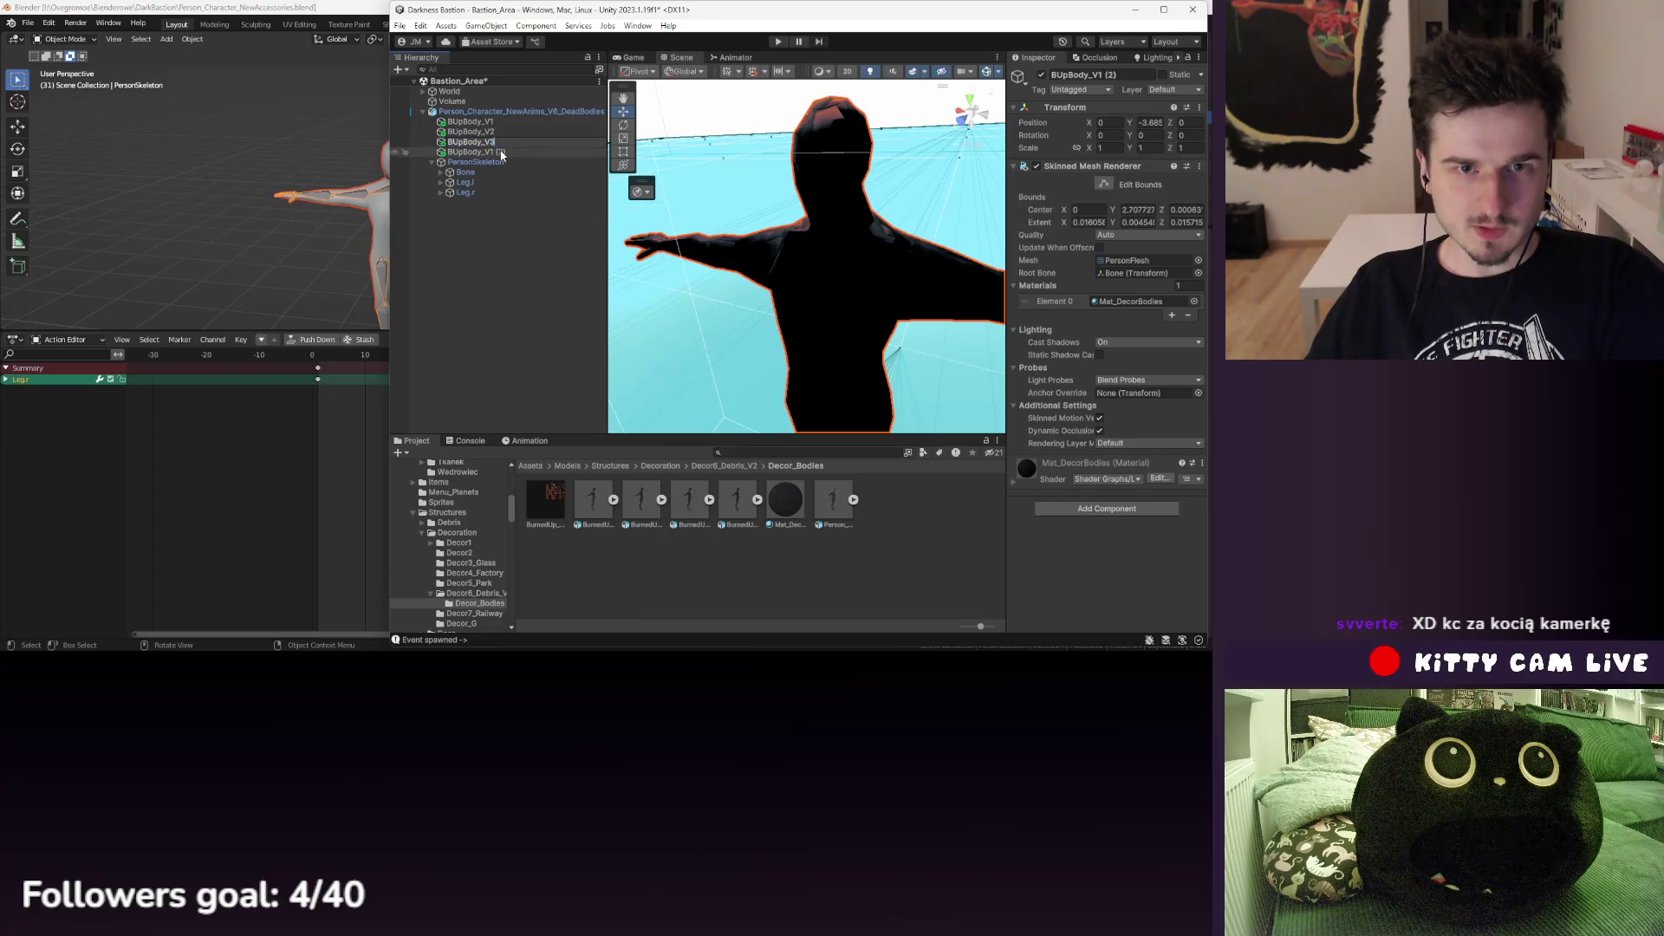
{"action": "right_click", "coordinate": [502, 155]}
{"action": "left_click", "coordinate": [538, 217]}
{"action": "key", "text": "BackSpace"}
{"action": "key", "text": "BackSpace"}
{"action": "key", "text": "BackSpace"}
{"action": "type", "text": "4"}
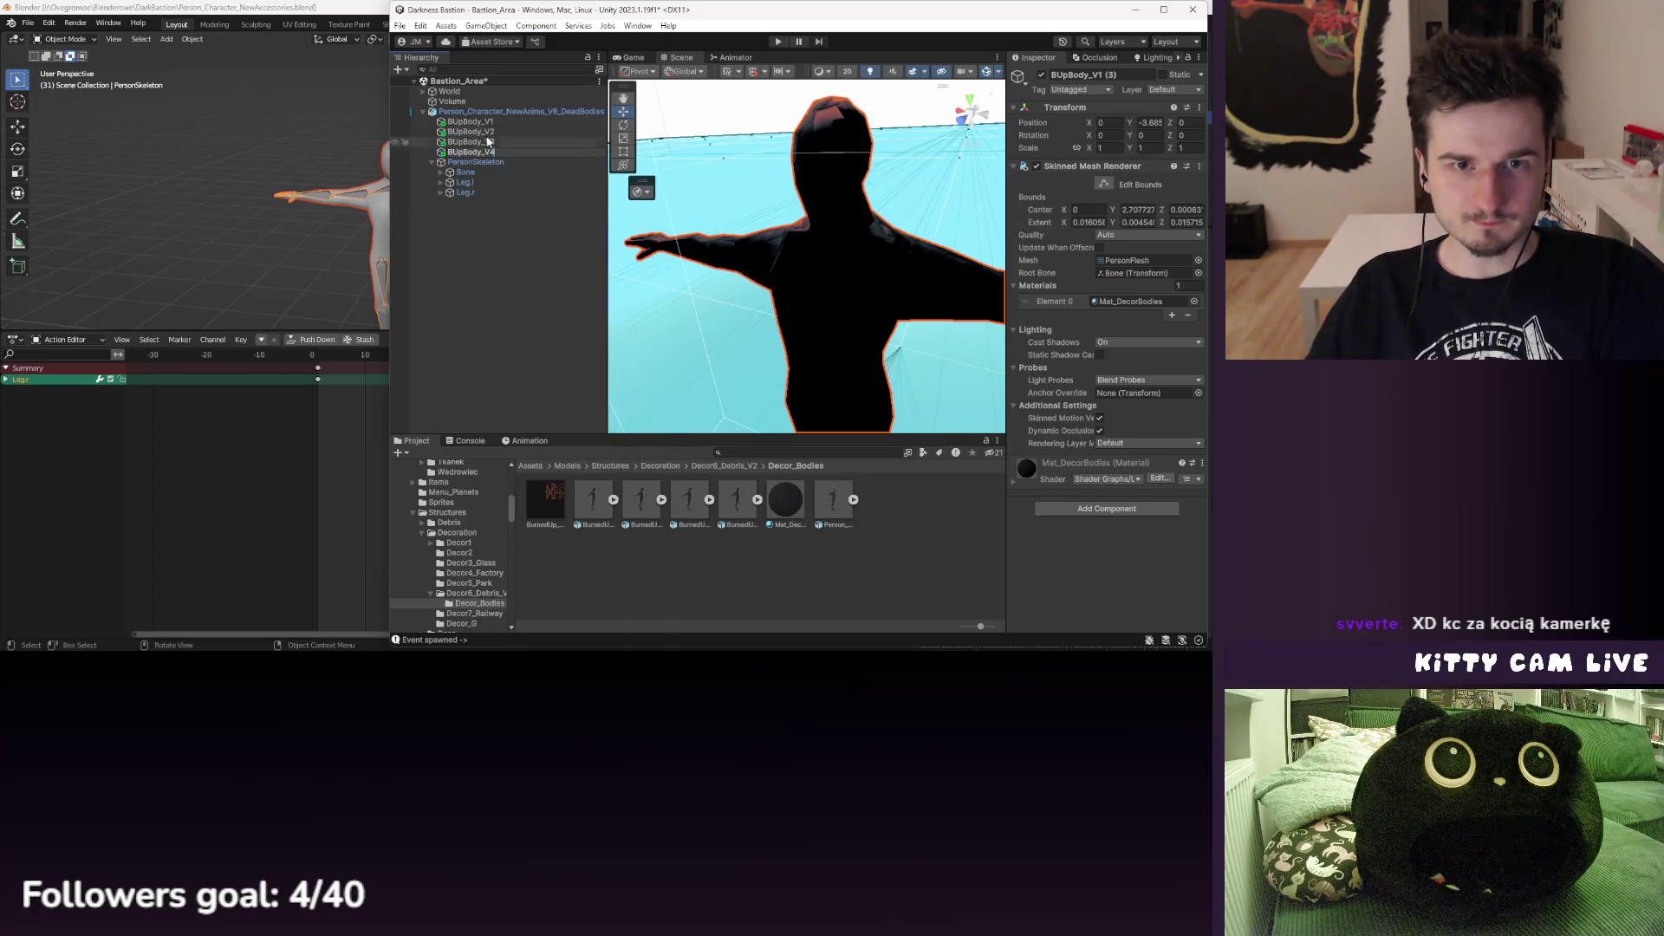
{"action": "key", "text": "Return"}
{"action": "left_click", "coordinate": [472, 121]}
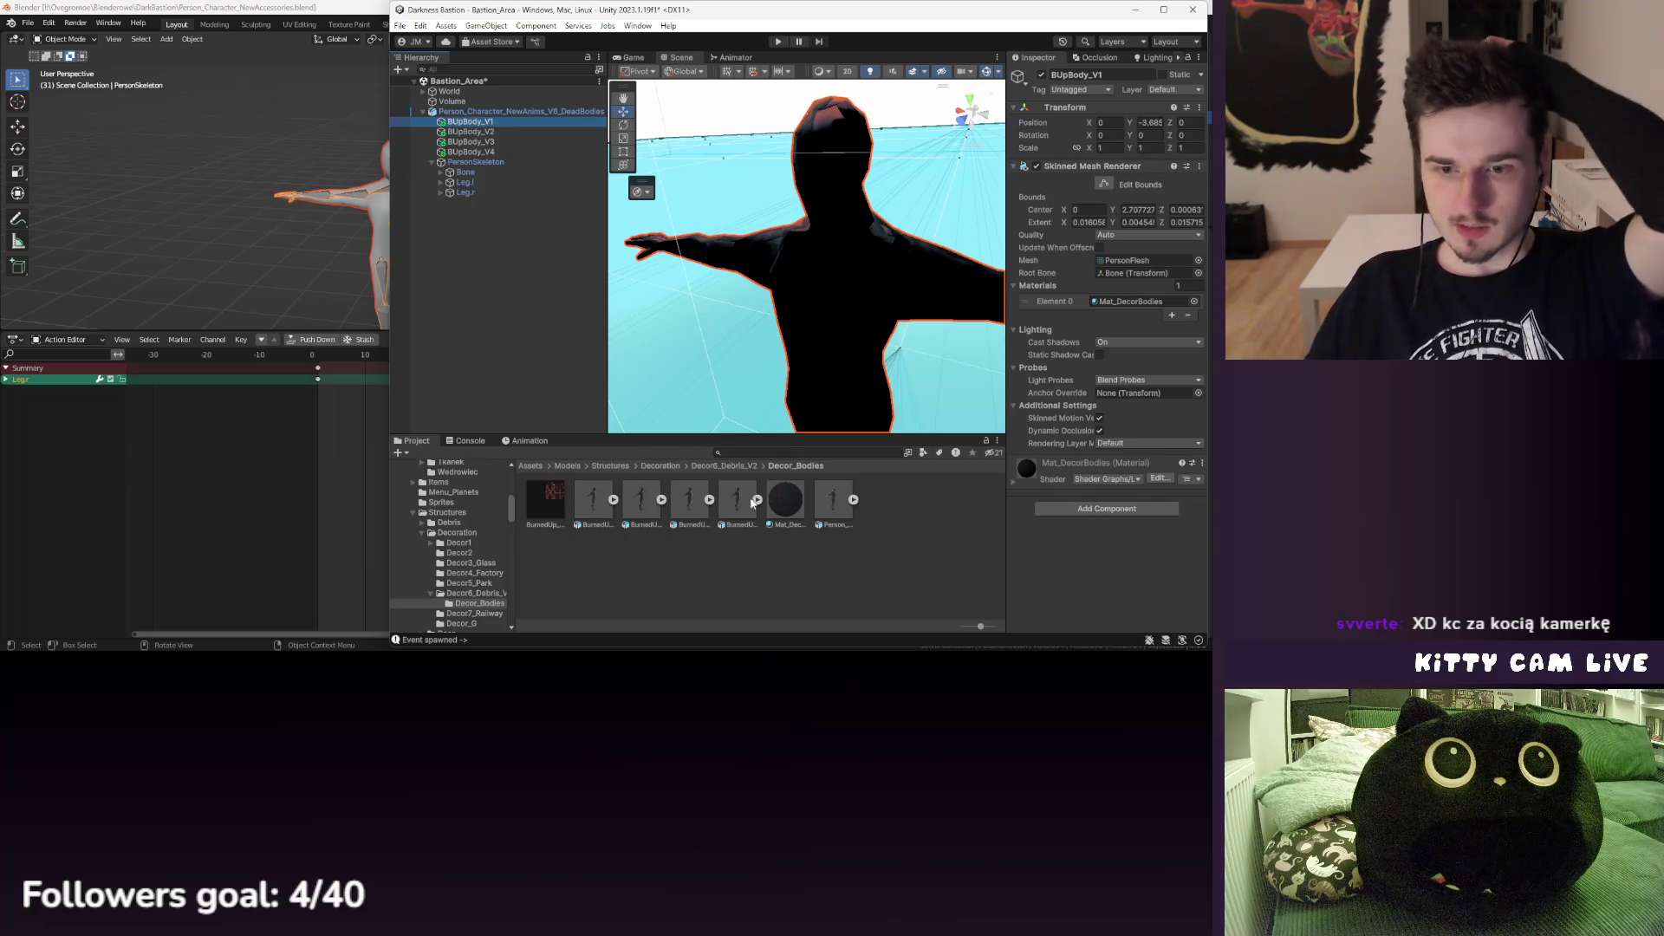
- Assign Mat_DecorBodies to all four BUpBody objects and deactivate BUpBody_V2–V4
{"action": "left_click", "coordinate": [471, 152], "text": "shift"}
{"action": "left_click_drag", "start_coordinate": [782, 504], "coordinate": [1129, 305]}
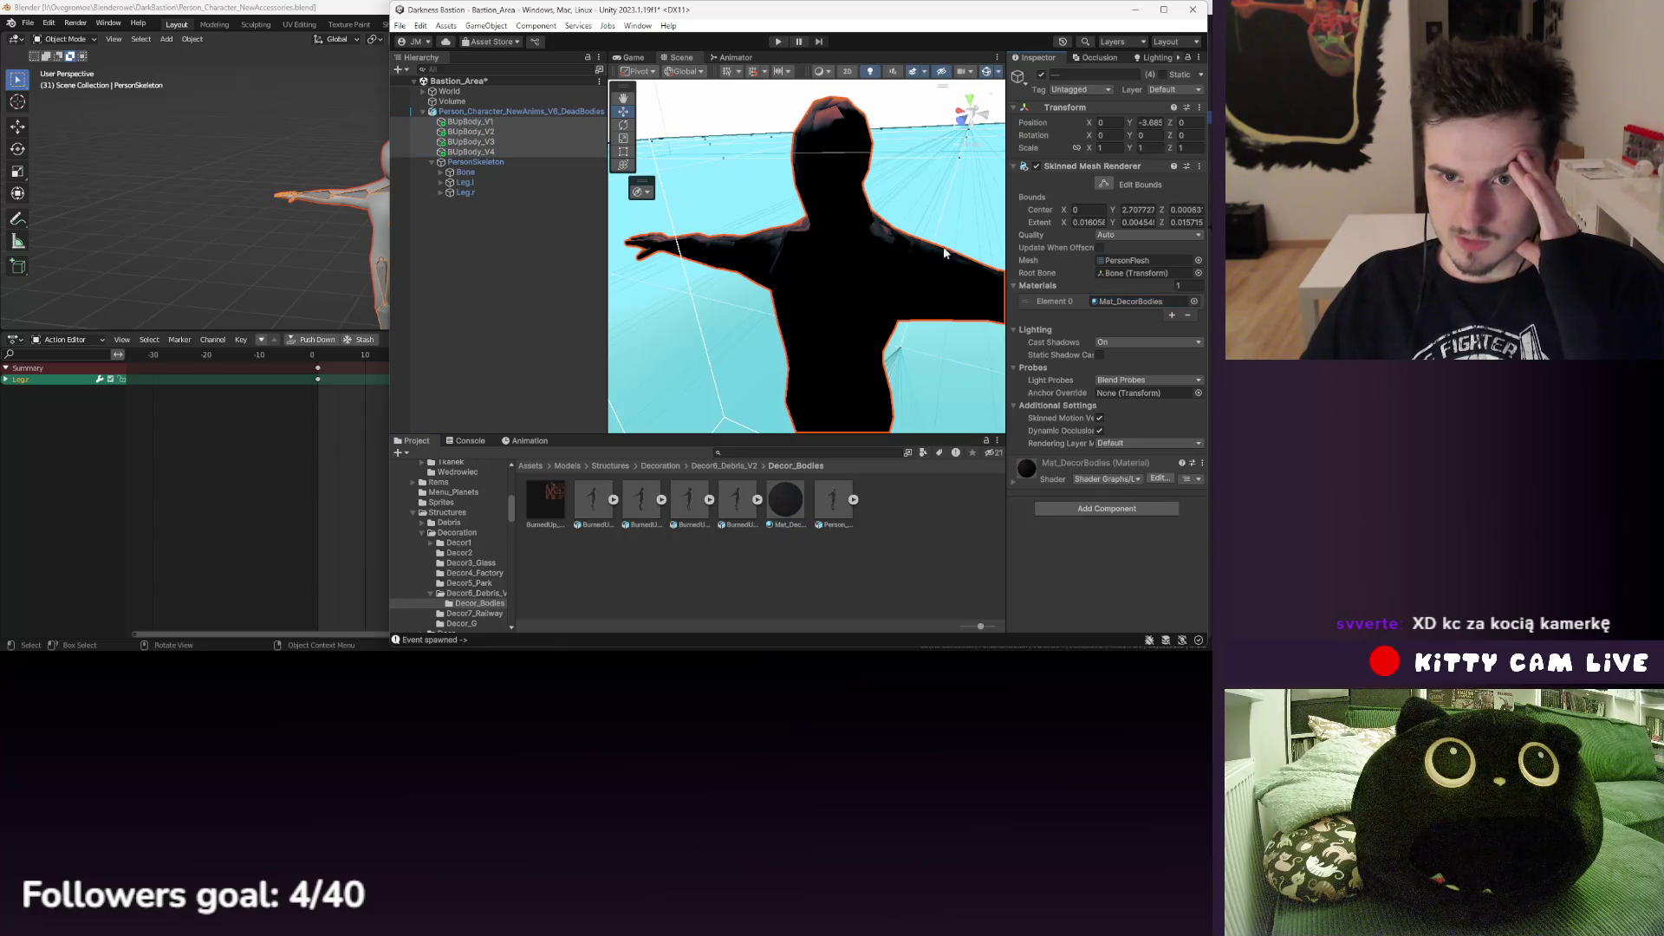
{"action": "mouse_move", "coordinate": [780, 277]}
{"action": "left_mouse_down"}
{"action": "mouse_move", "coordinate": [736, 310]}
{"action": "mouse_move", "coordinate": [746, 286]}
{"action": "left_mouse_up"}
{"action": "key", "text": "f"}
{"action": "left_click", "coordinate": [470, 121], "text": "ctrl"}
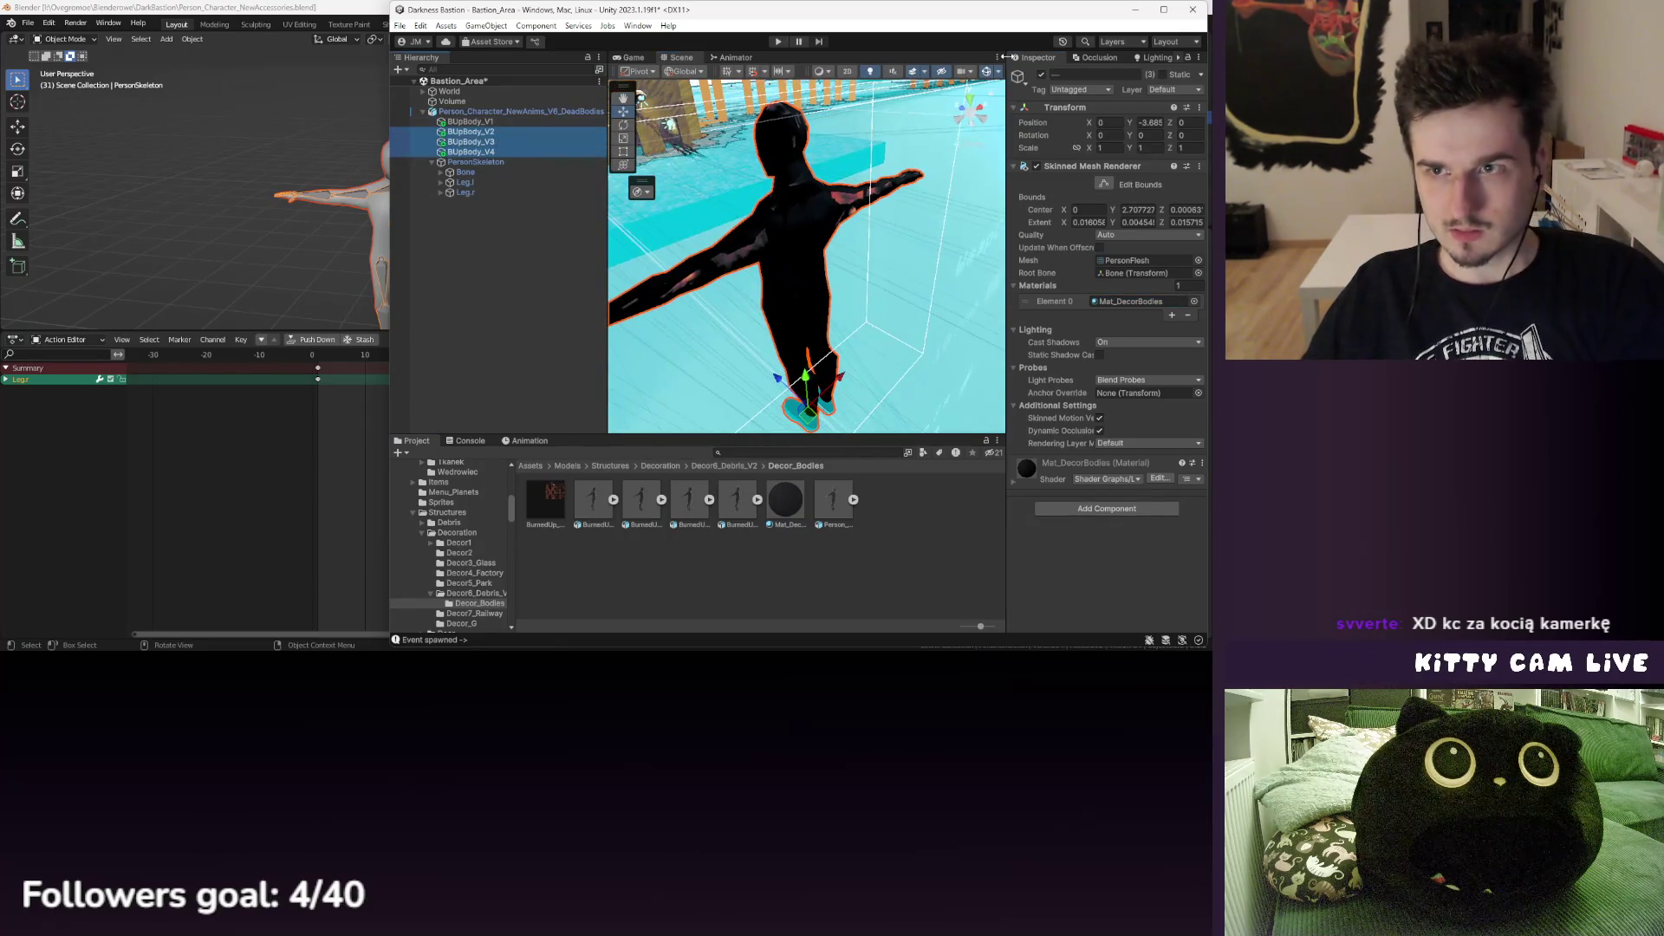
{"action": "left_click", "coordinate": [1041, 74]}
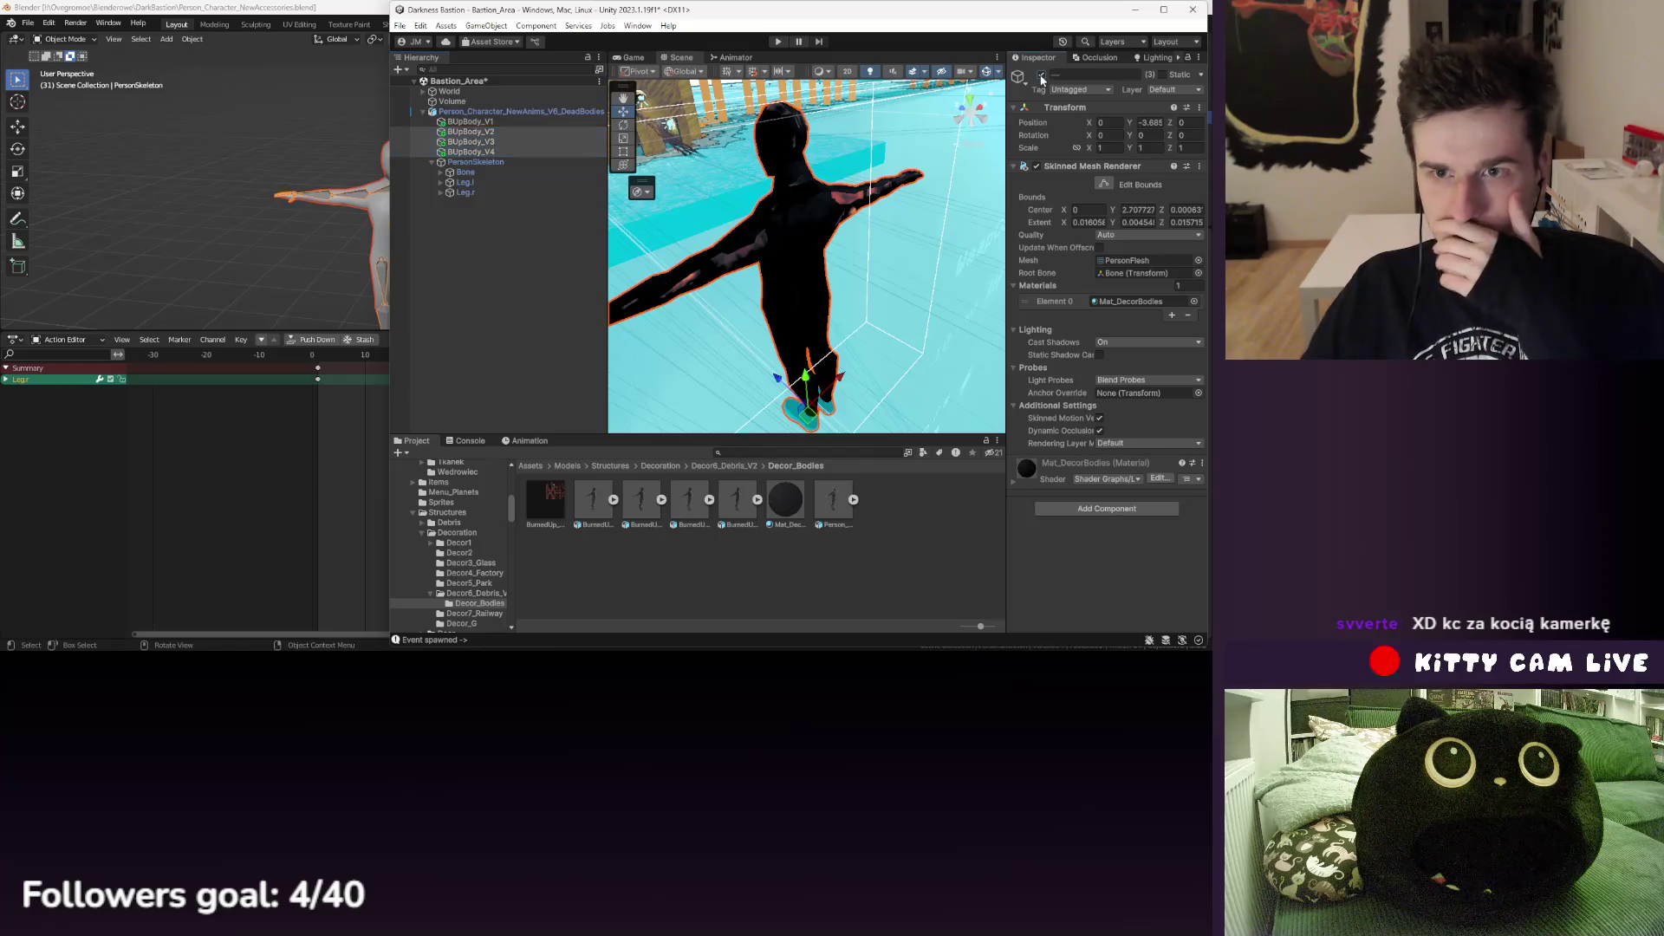
- Set BUpBody_V1's skinned mesh to the BurnedUp_Person_V1 mesh
{"action": "left_click", "coordinate": [504, 121]}
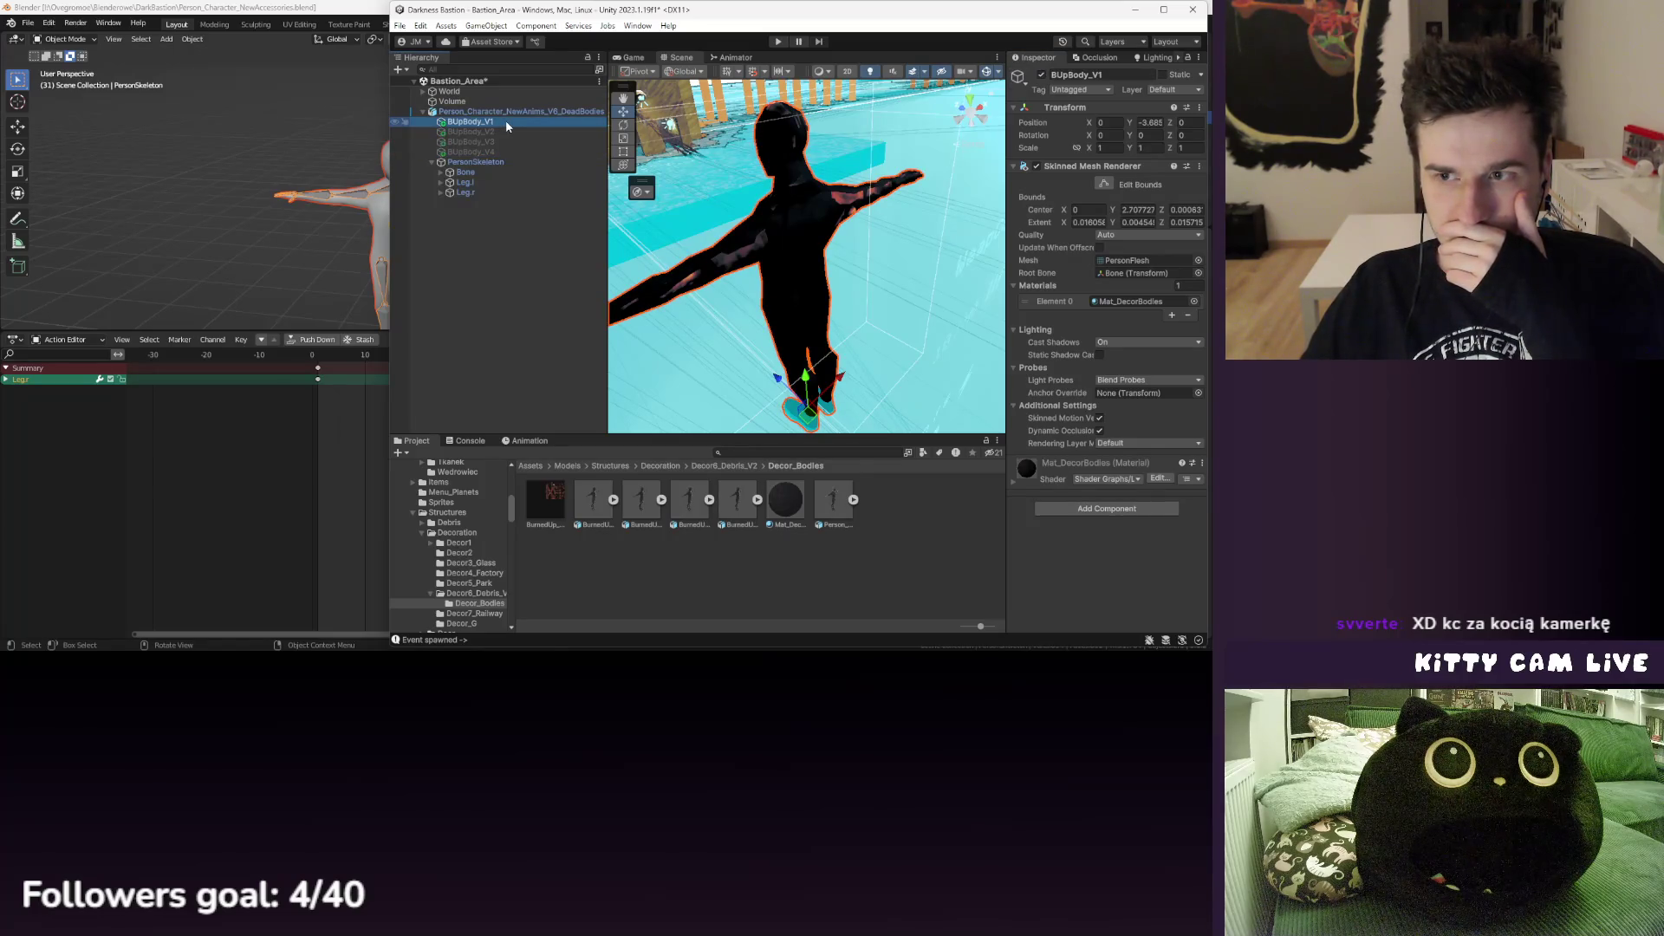
{"action": "left_click", "coordinate": [613, 500]}
{"action": "left_click", "coordinate": [886, 499]}
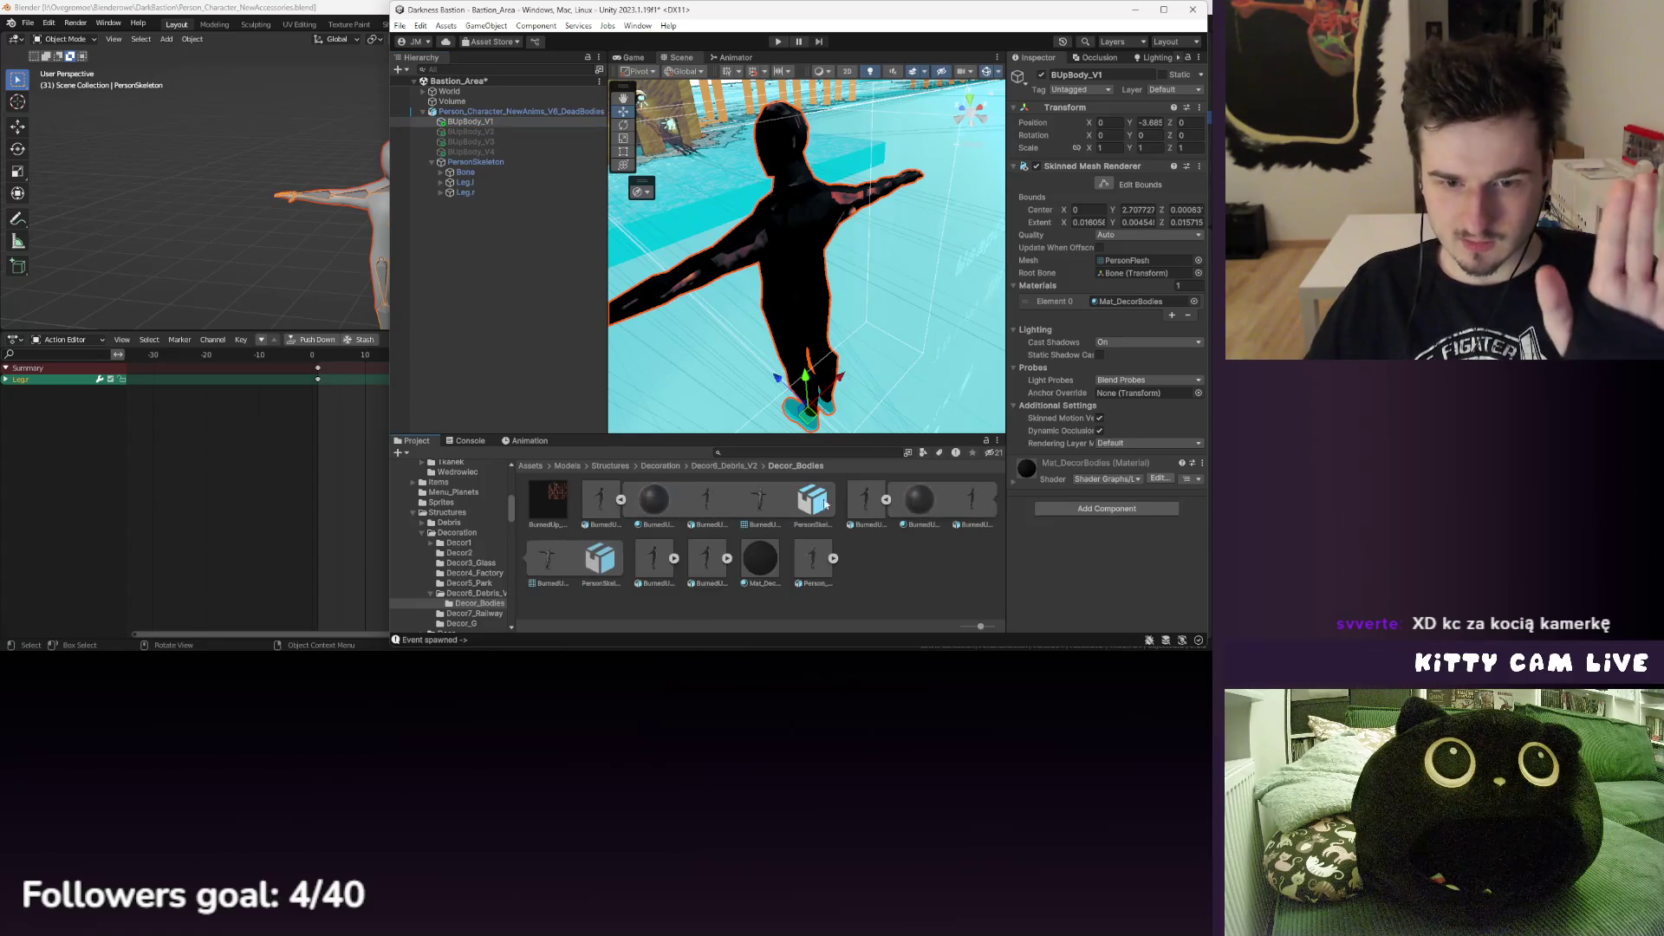
{"action": "left_click", "coordinate": [671, 559]}
{"action": "left_click", "coordinate": [932, 558]}
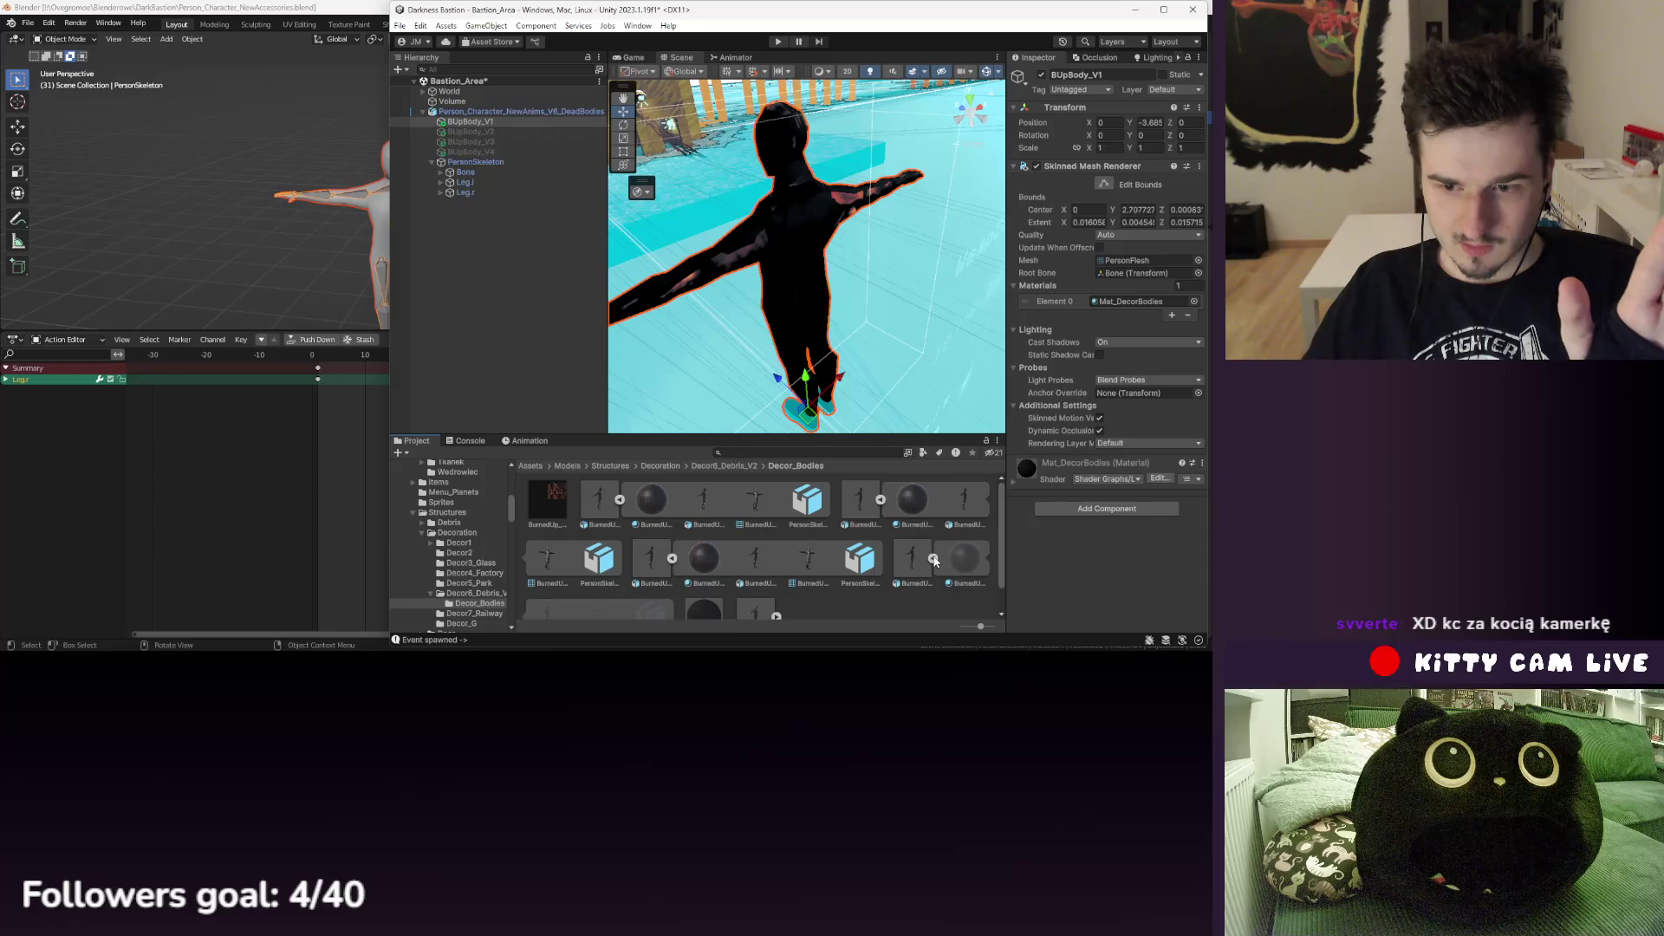
{"action": "scroll", "coordinate": [863, 561], "scroll_direction": "down", "scroll_amount": 1}
{"action": "scroll", "coordinate": [747, 589], "scroll_direction": "up", "scroll_amount": 1}
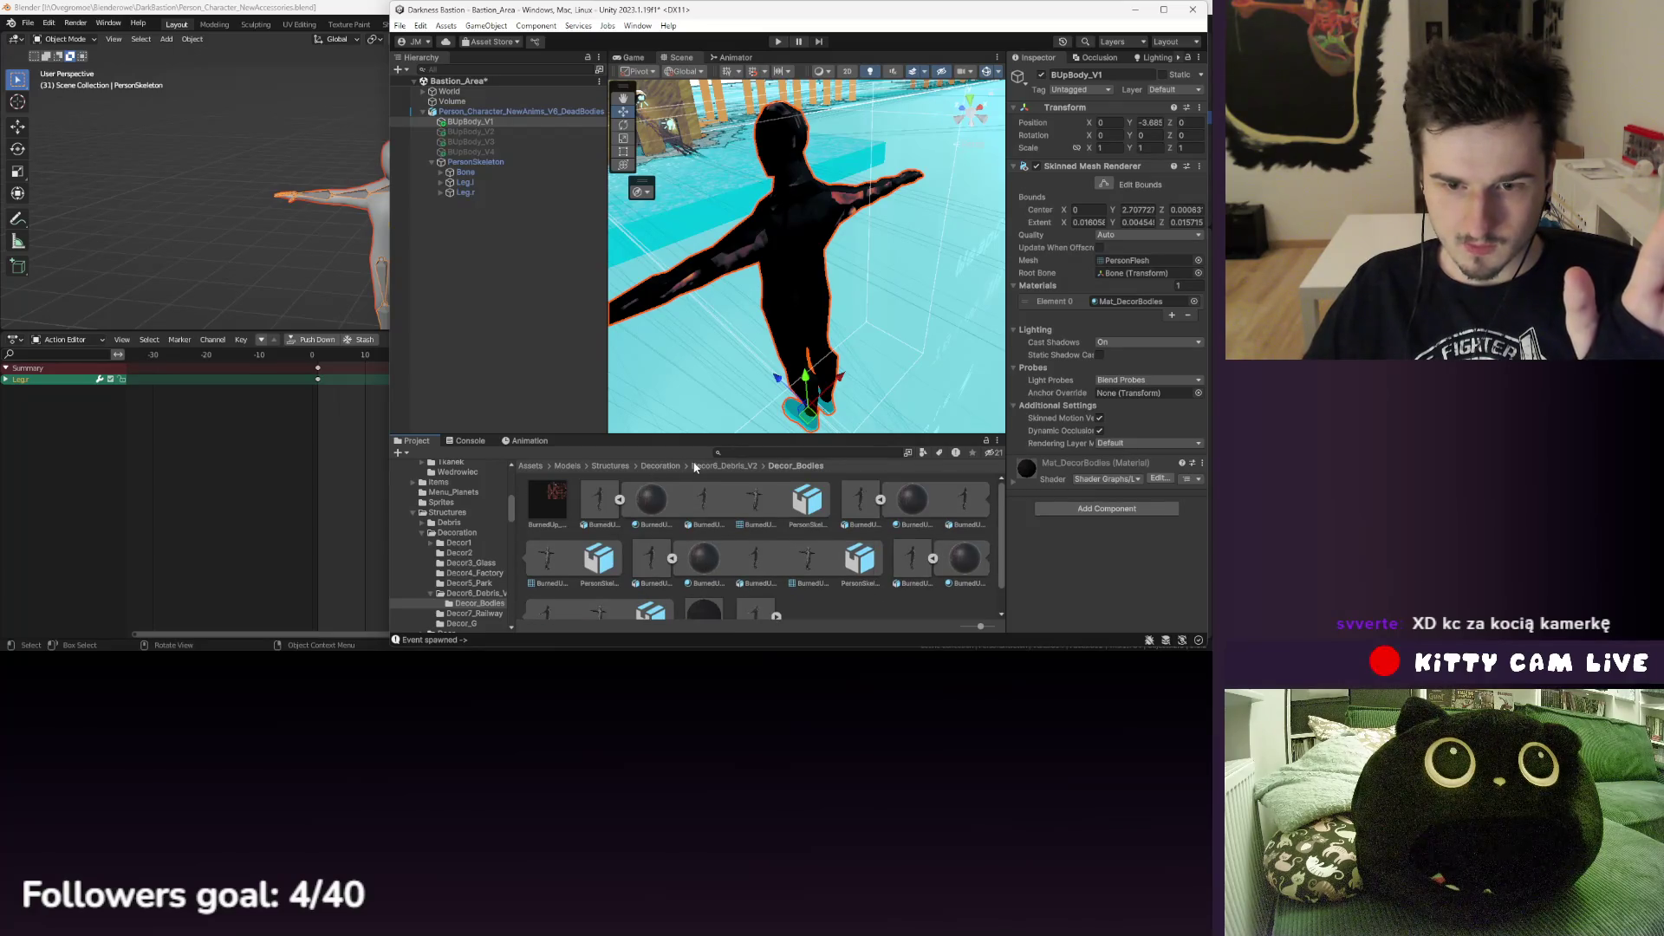
{"action": "mouse_move", "coordinate": [1024, 340]}
{"action": "left_mouse_down"}
{"action": "mouse_move", "coordinate": [1140, 261]}
{"action": "mouse_move", "coordinate": [820, 513]}
{"action": "mouse_move", "coordinate": [1132, 262]}
{"action": "left_mouse_up"}
{"action": "scroll", "coordinate": [741, 260], "scroll_direction": "up", "scroll_amount": 5}
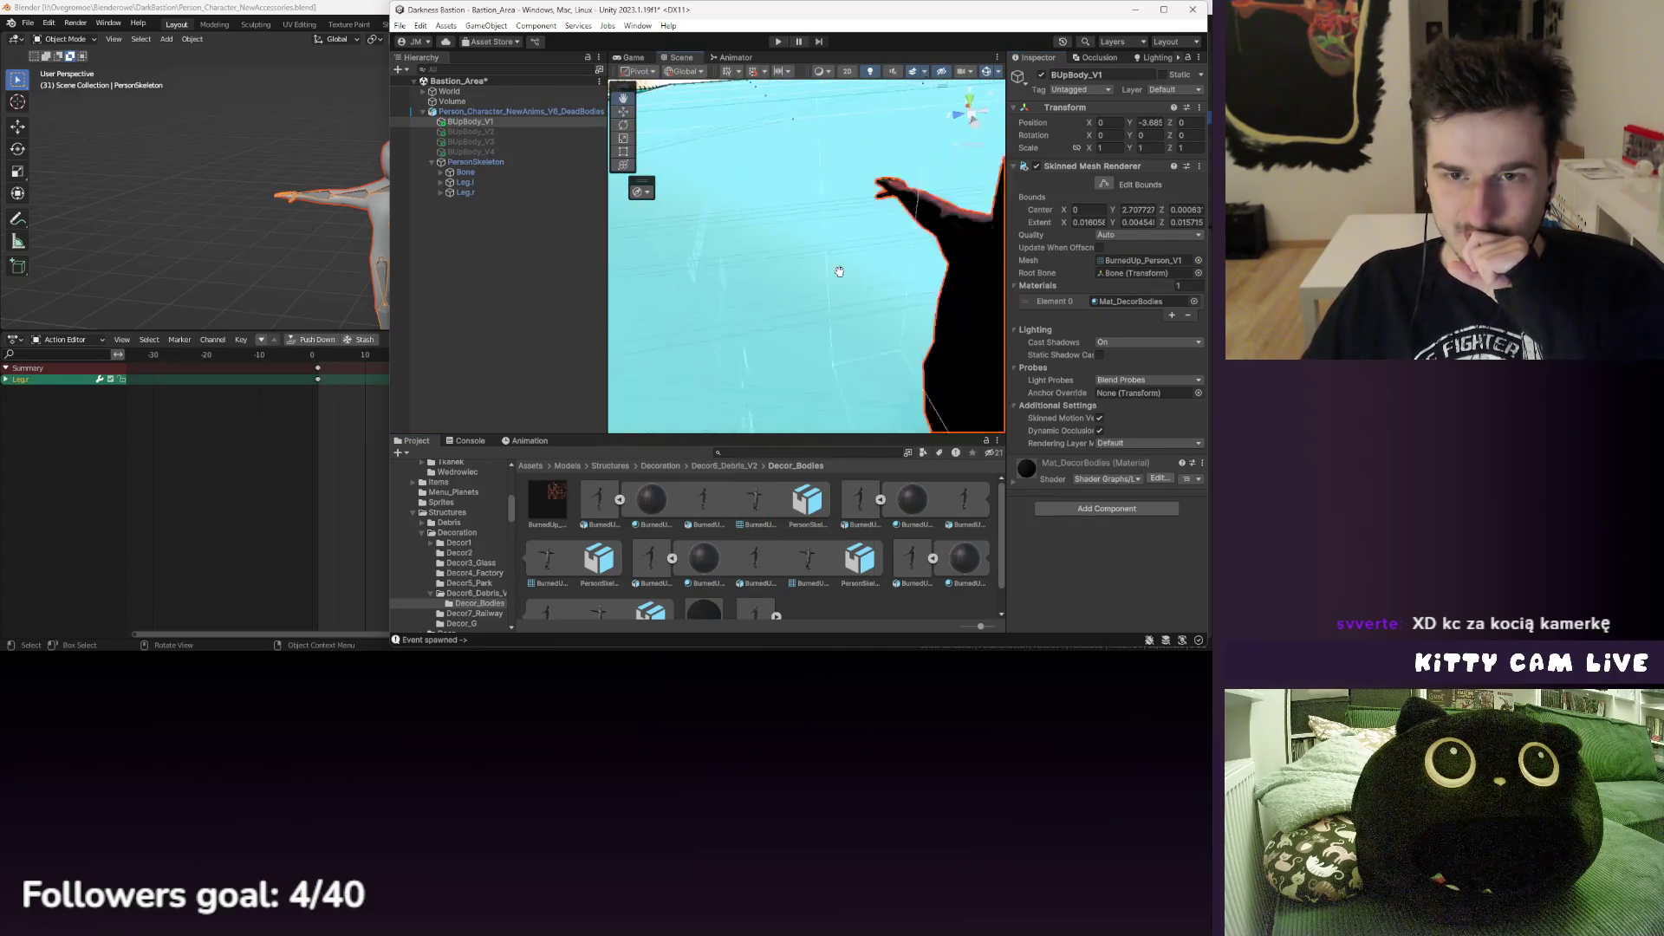
- Assign the BurnedUp_Person_V2 mesh to BUpBody_V2's Skinned Mesh Renderer
{"action": "left_click_drag", "start_coordinate": [903, 249], "coordinate": [747, 287]}
{"action": "scroll", "coordinate": [747, 287], "scroll_direction": "down", "scroll_amount": 3}
{"action": "scroll", "coordinate": [750, 283], "scroll_direction": "up", "scroll_amount": 4}
{"action": "scroll", "coordinate": [752, 279], "scroll_direction": "down", "scroll_amount": 5}
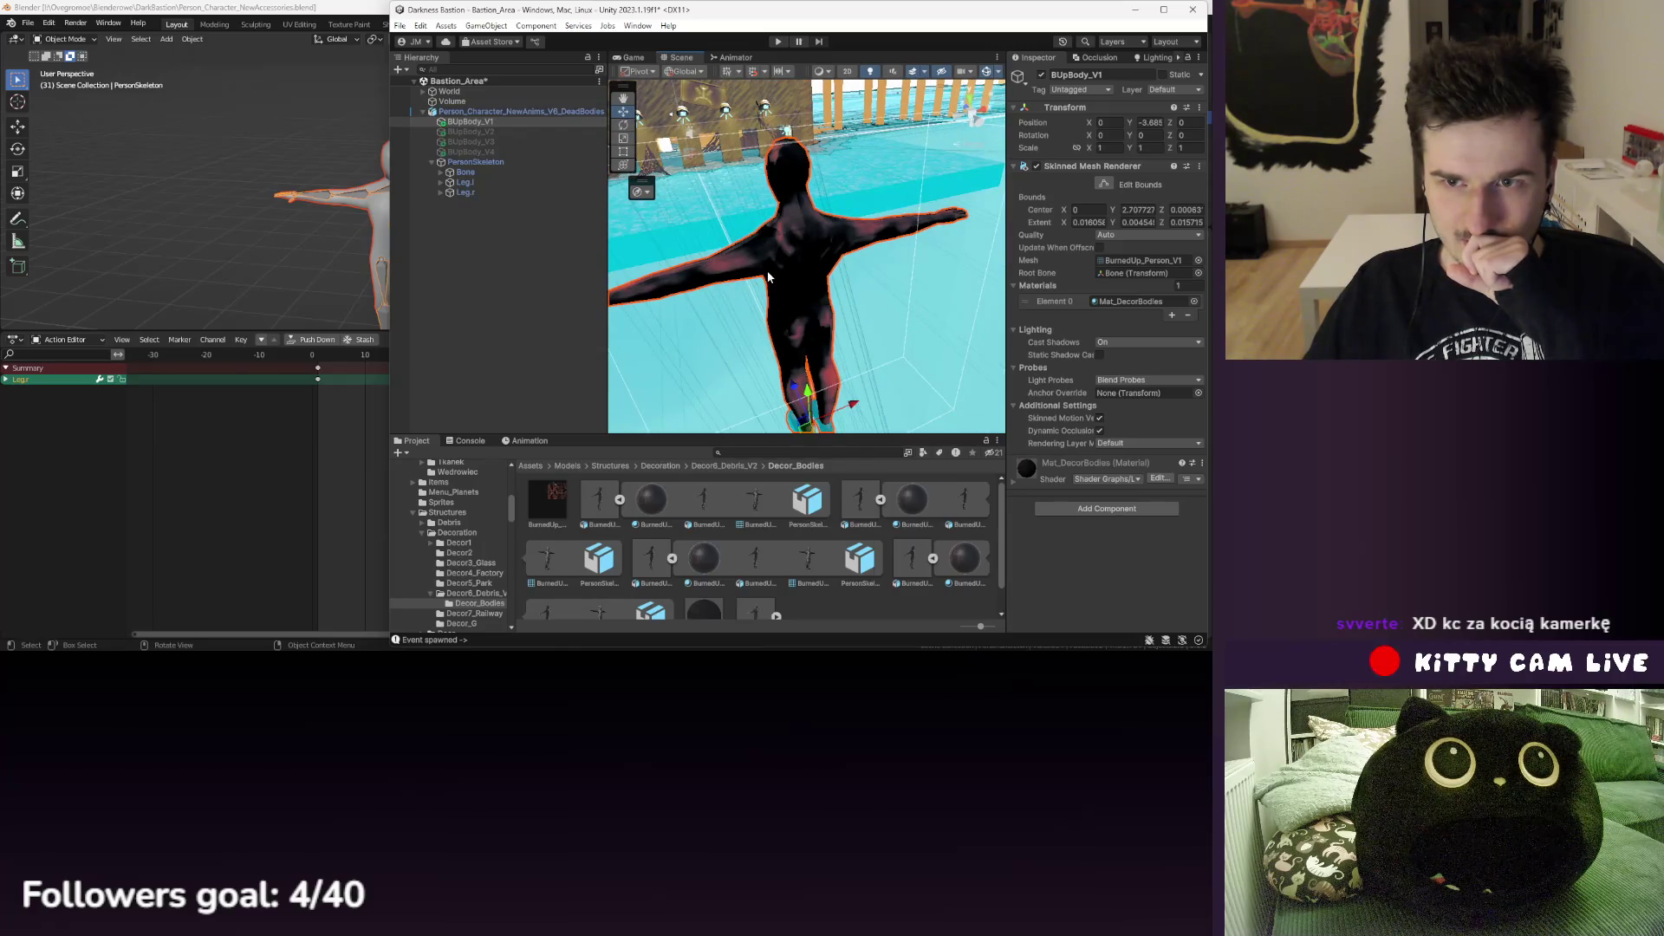
{"action": "left_click", "coordinate": [513, 131]}
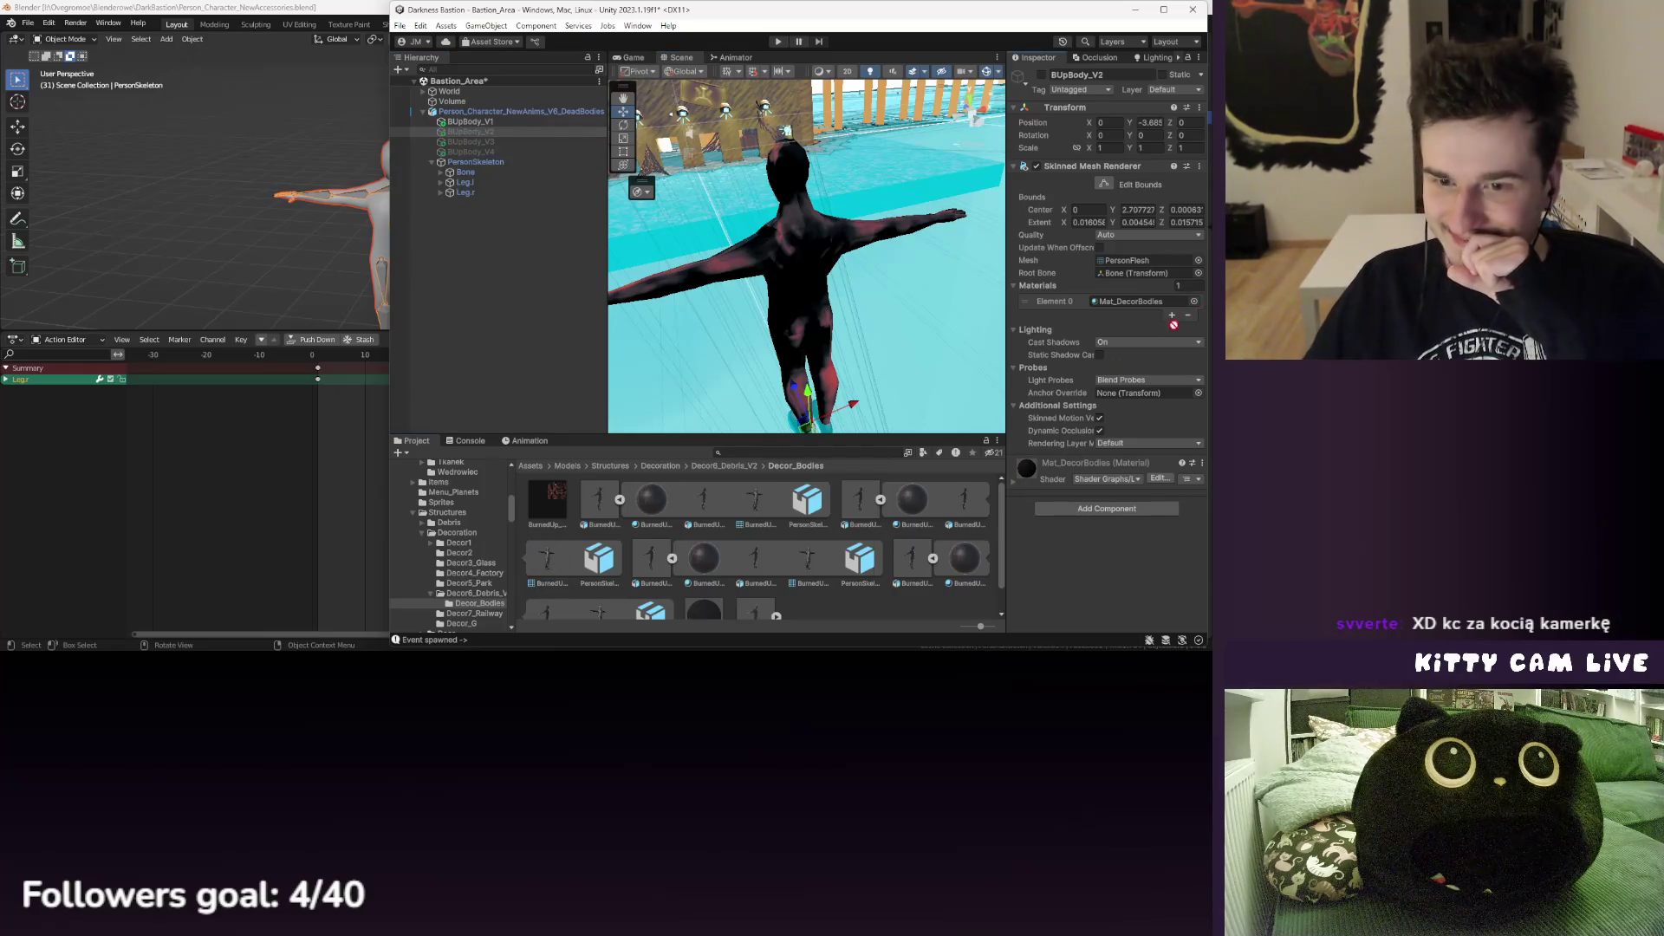
{"action": "left_click_drag", "start_coordinate": [1173, 325], "coordinate": [1145, 267]}
- Give BUpBody_V3 and BUpBody_V4 the BurnedUp_Person_V3 and BurnedUp_Person_V4 meshes
{"action": "left_click", "coordinate": [529, 142]}
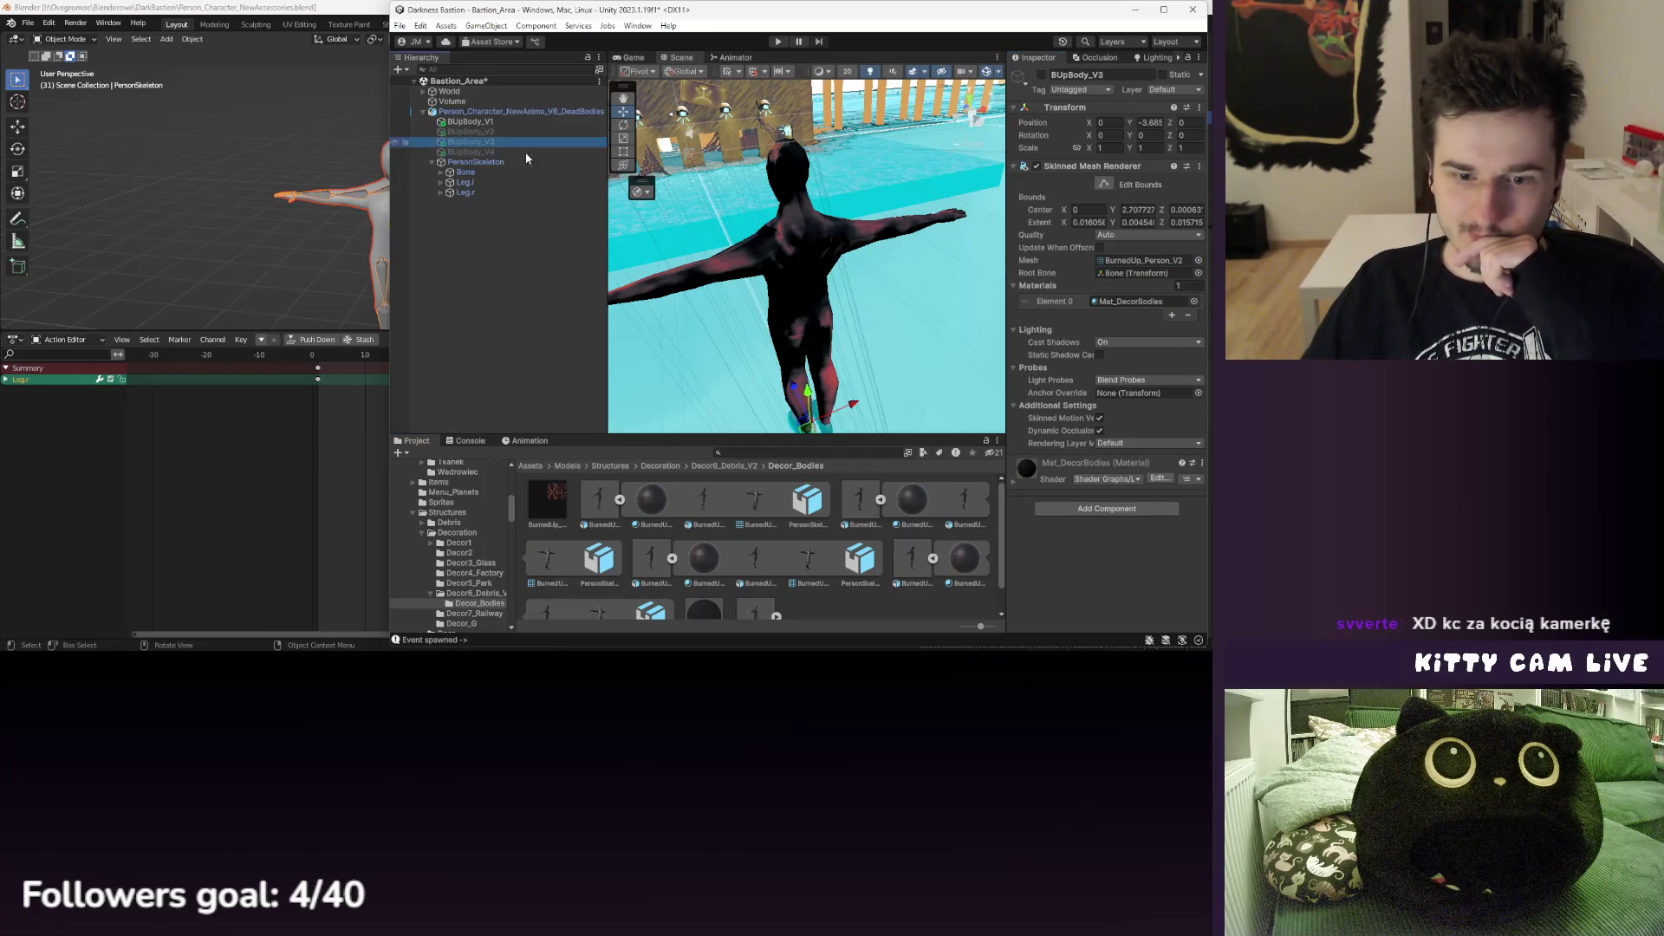
{"action": "left_click_drag", "start_coordinate": [818, 564], "coordinate": [1145, 260]}
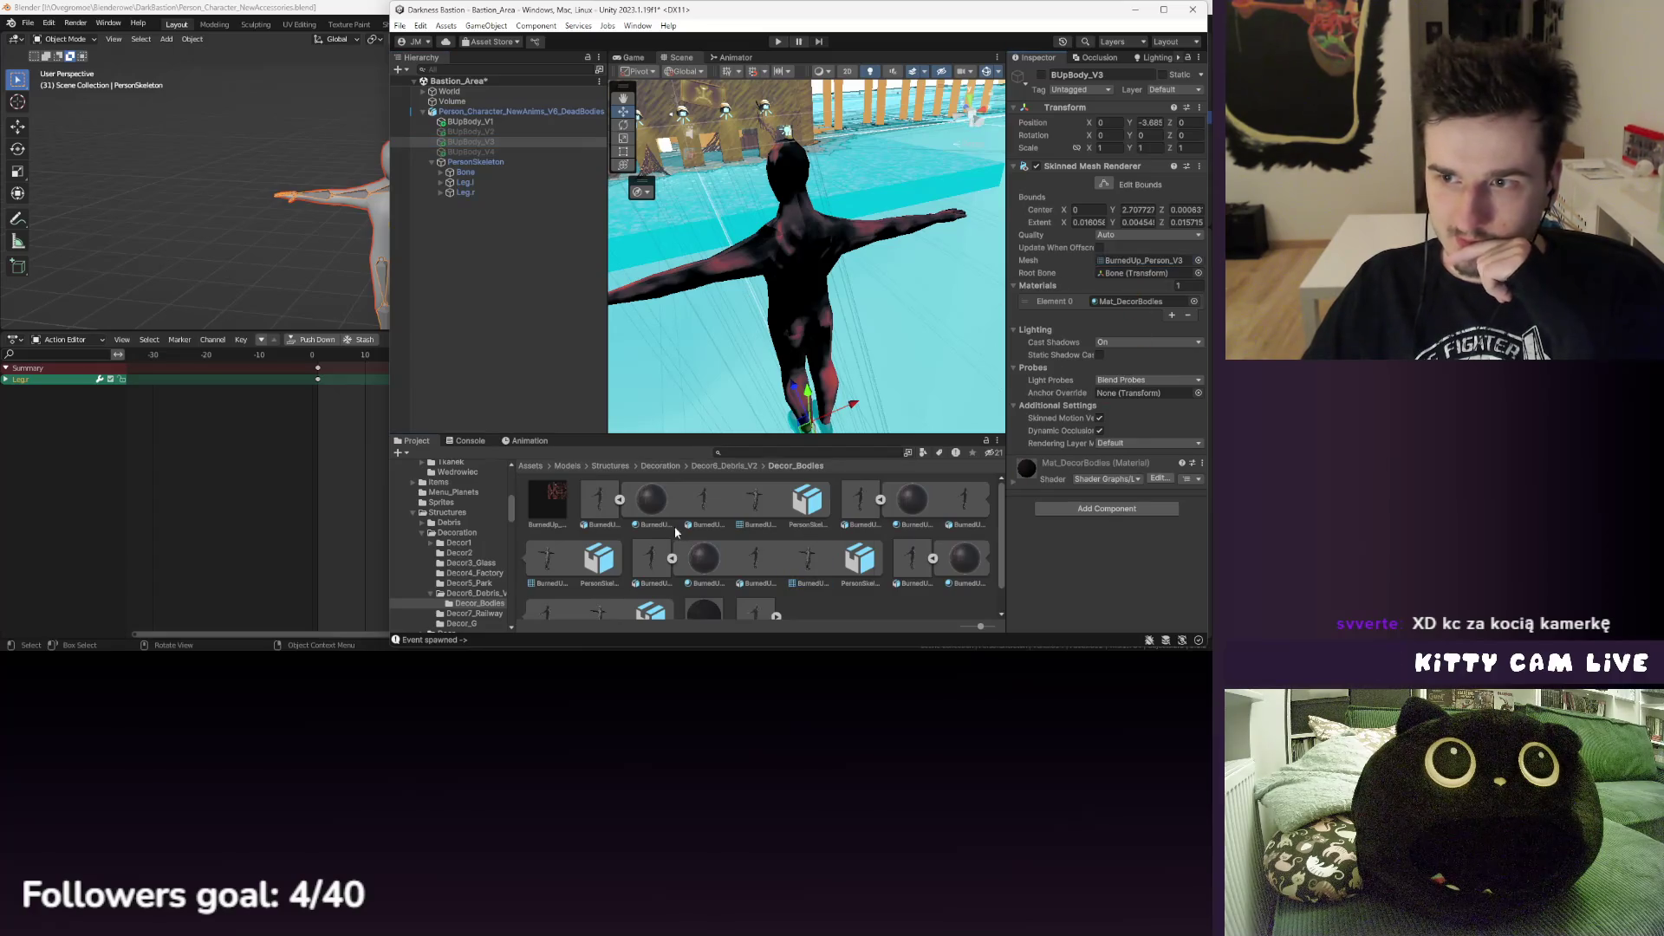
{"action": "scroll", "coordinate": [702, 563], "scroll_direction": "down", "scroll_amount": 1}
{"action": "left_click", "coordinate": [470, 151]}
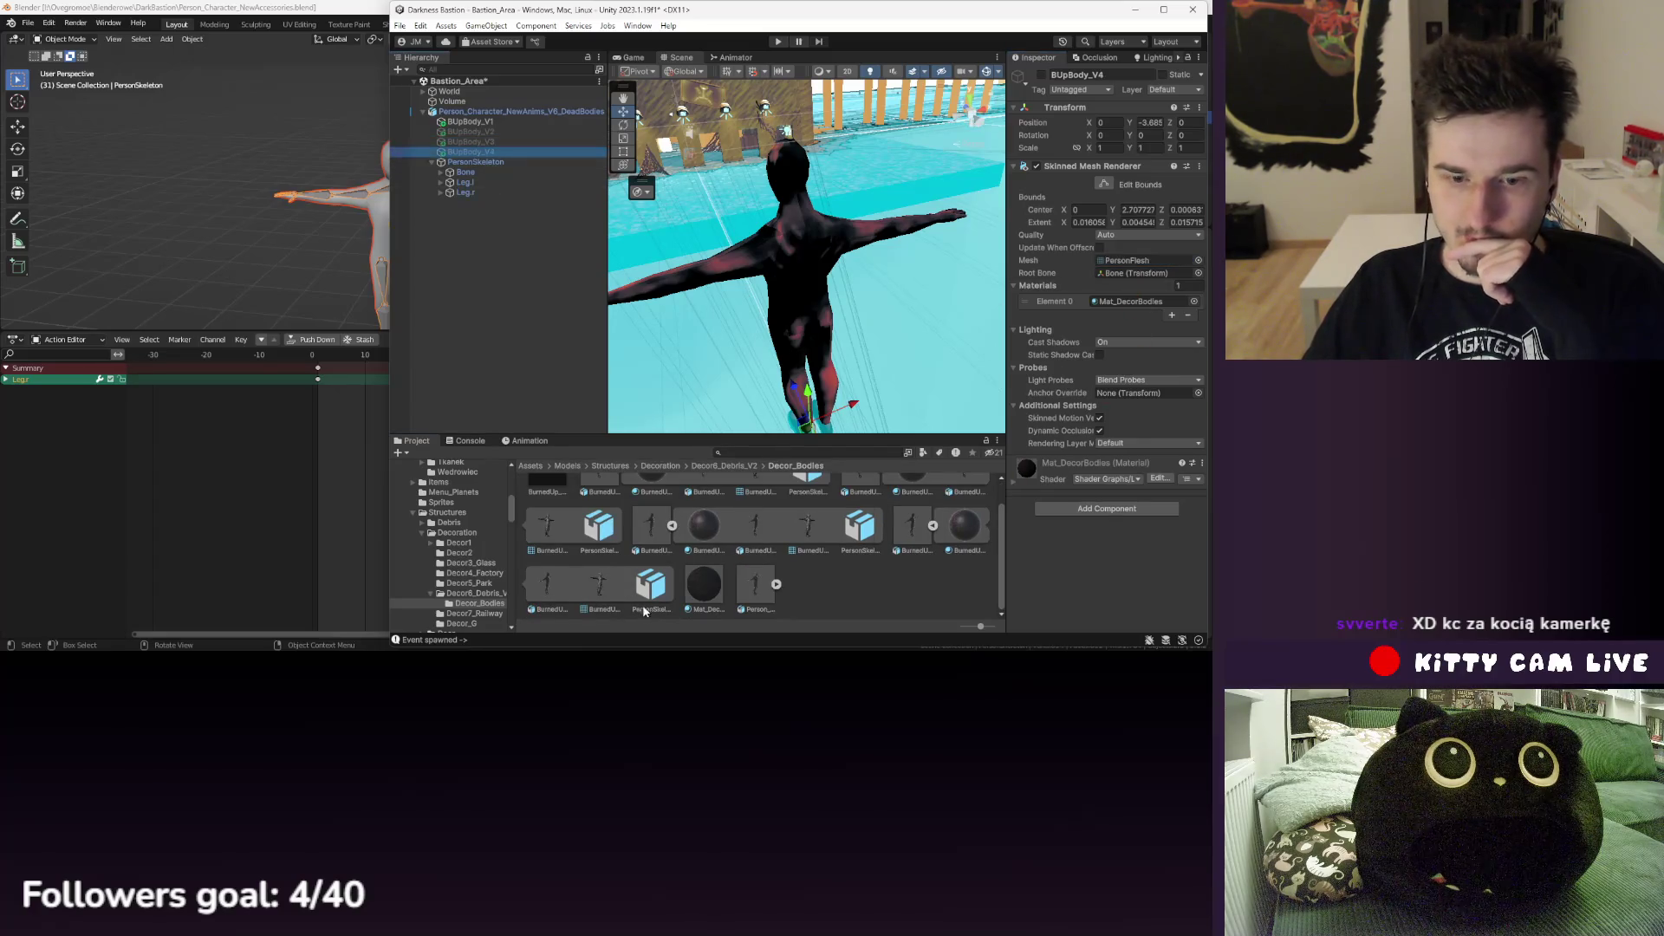
{"action": "scroll", "coordinate": [754, 546], "scroll_direction": "up", "scroll_amount": 1}
{"action": "left_click_drag", "start_coordinate": [808, 536], "coordinate": [1123, 267]}
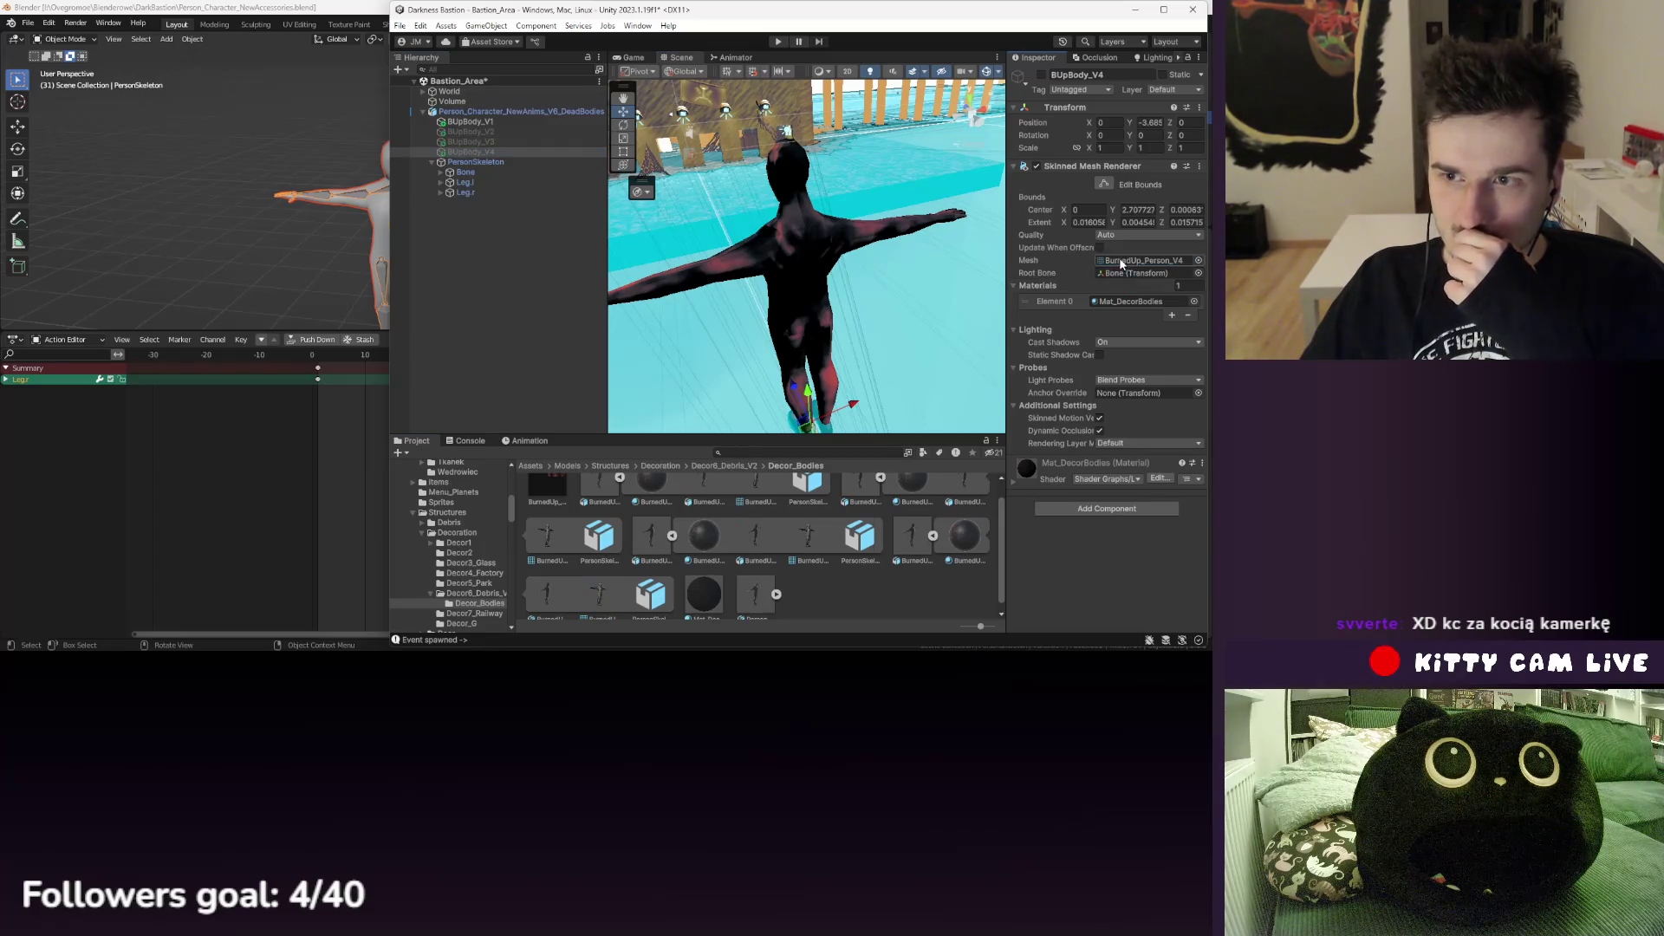
{"action": "left_click", "coordinate": [520, 152]}
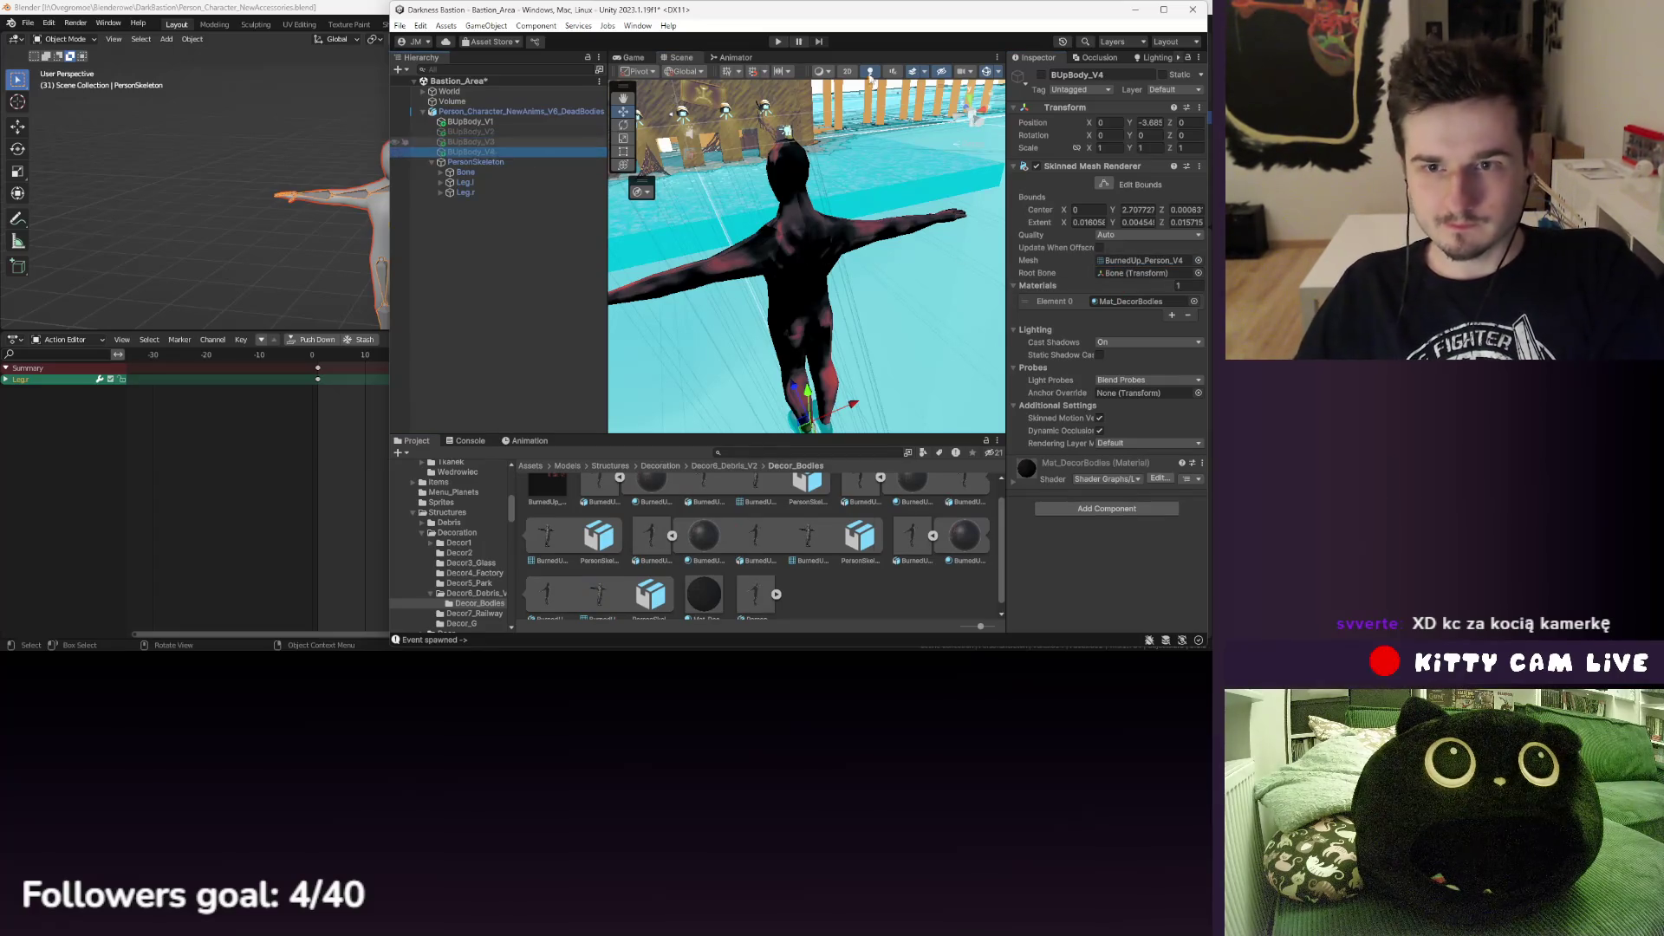
- Compare BUpBody_V1's and BUpBody_V4's meshes, then begin editing the character parent's Y rotation
{"action": "left_click", "coordinate": [526, 122]}
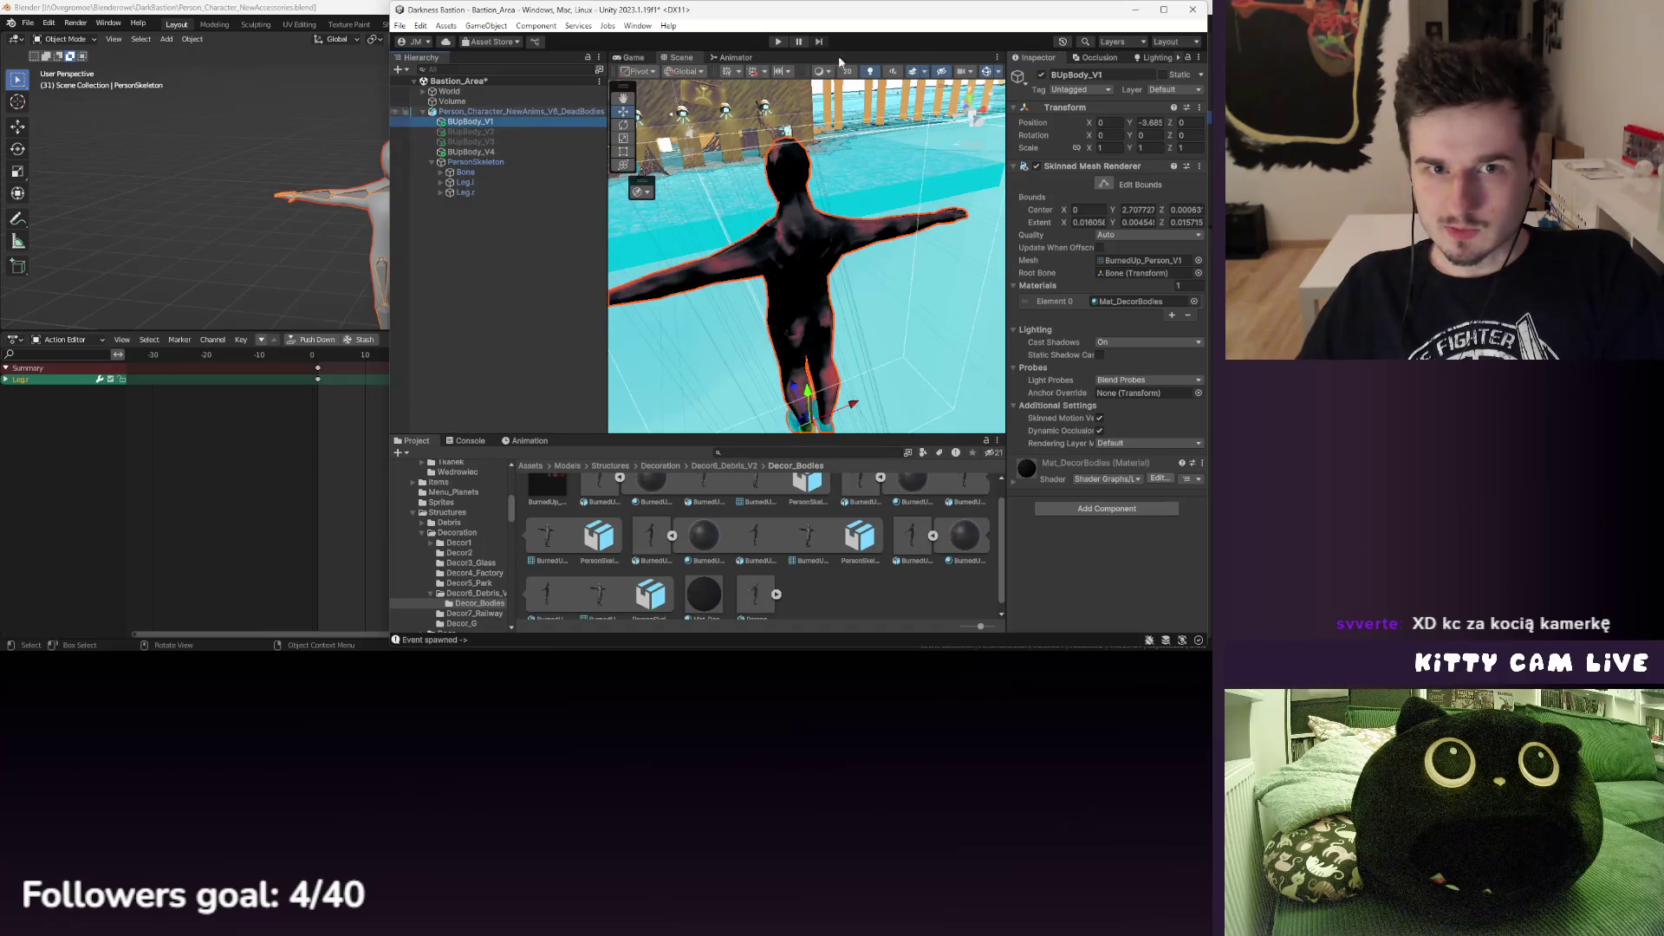
{"action": "left_click", "coordinate": [498, 153]}
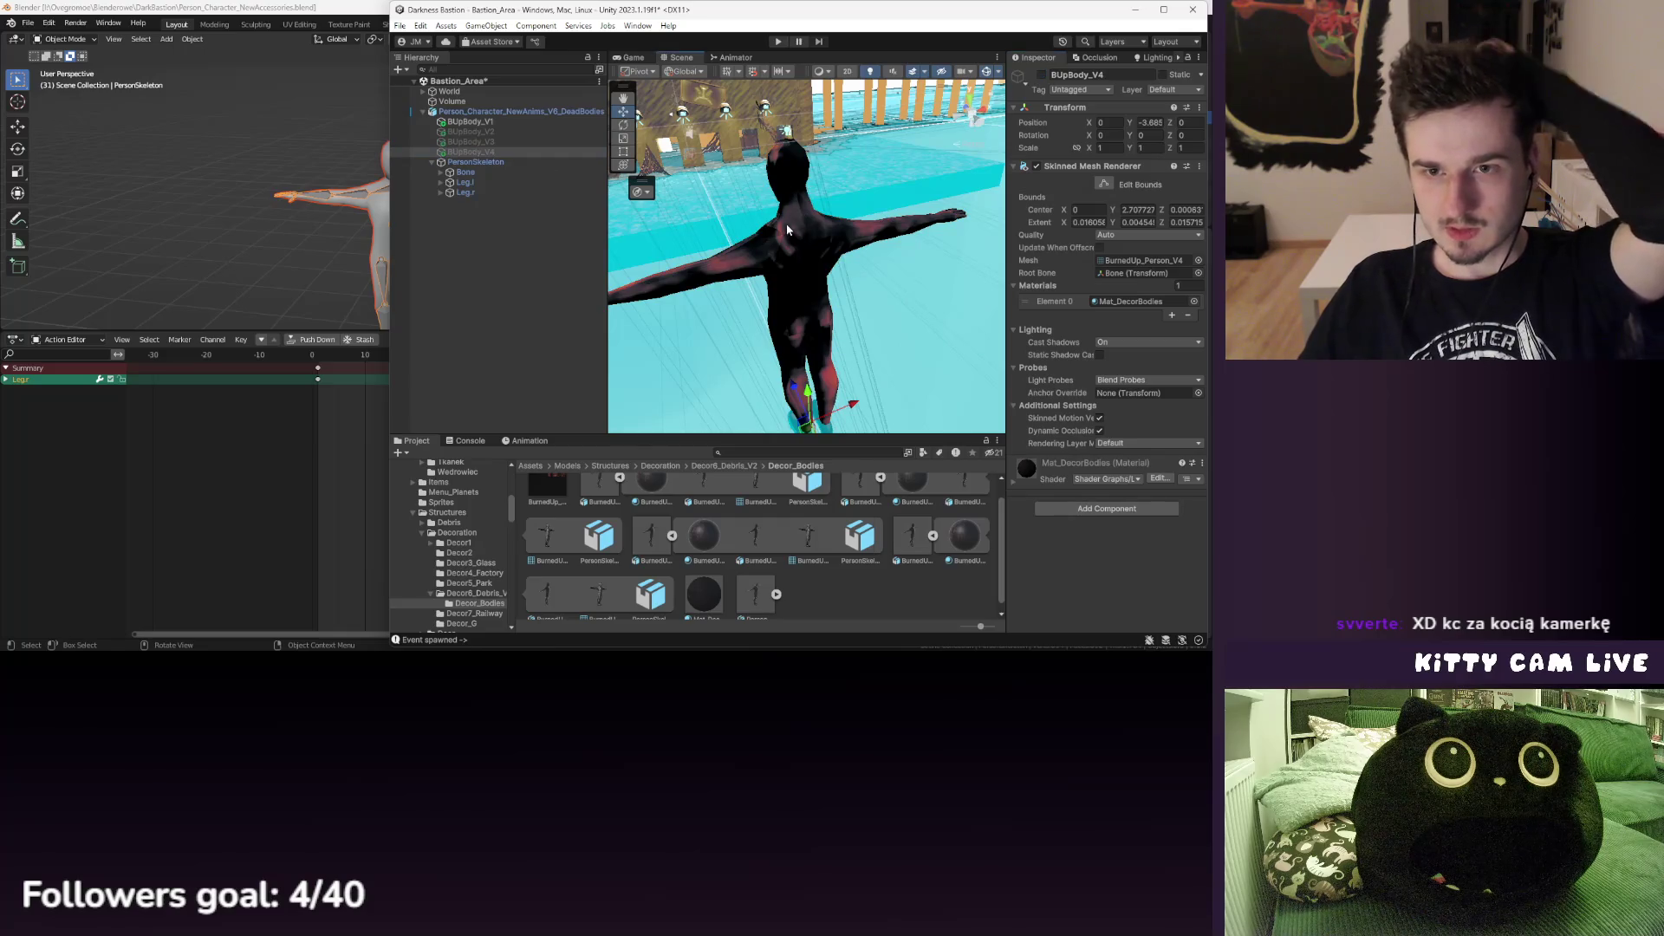
{"action": "left_click", "coordinate": [525, 122]}
{"action": "left_click", "coordinate": [520, 112]}
{"action": "double_click", "coordinate": [1144, 167]}
- Set the dead-bodies character parent's Y rotation to 180
{"action": "type", "text": "18"}
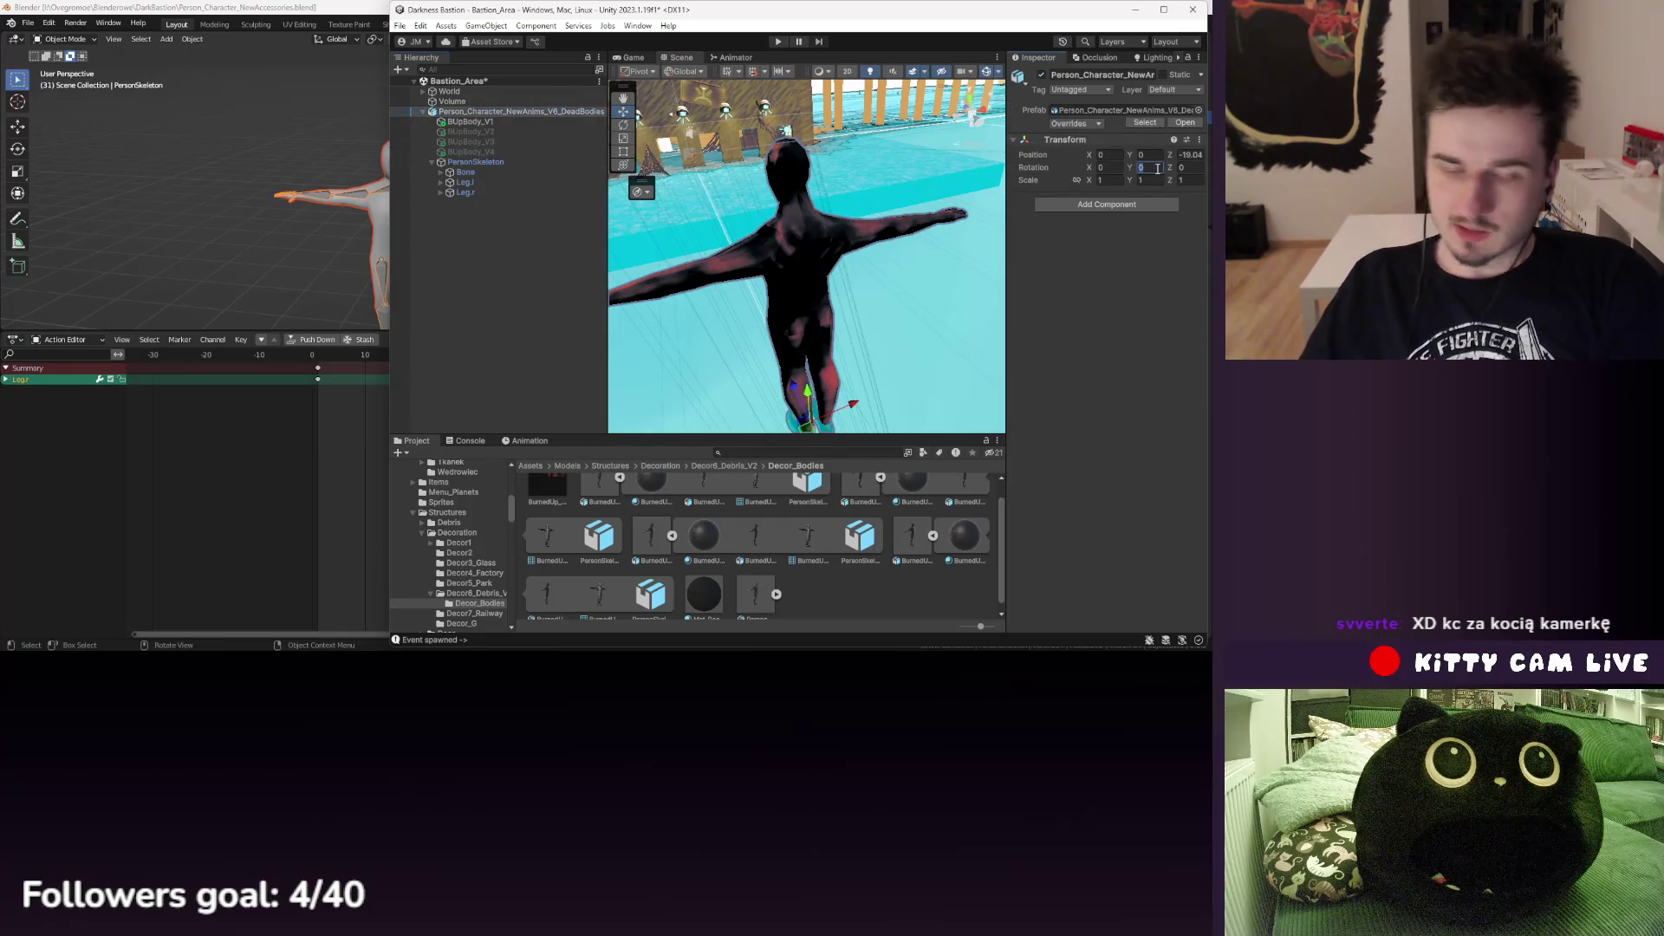
{"action": "type", "text": "0"}
{"action": "key", "text": "Return"}
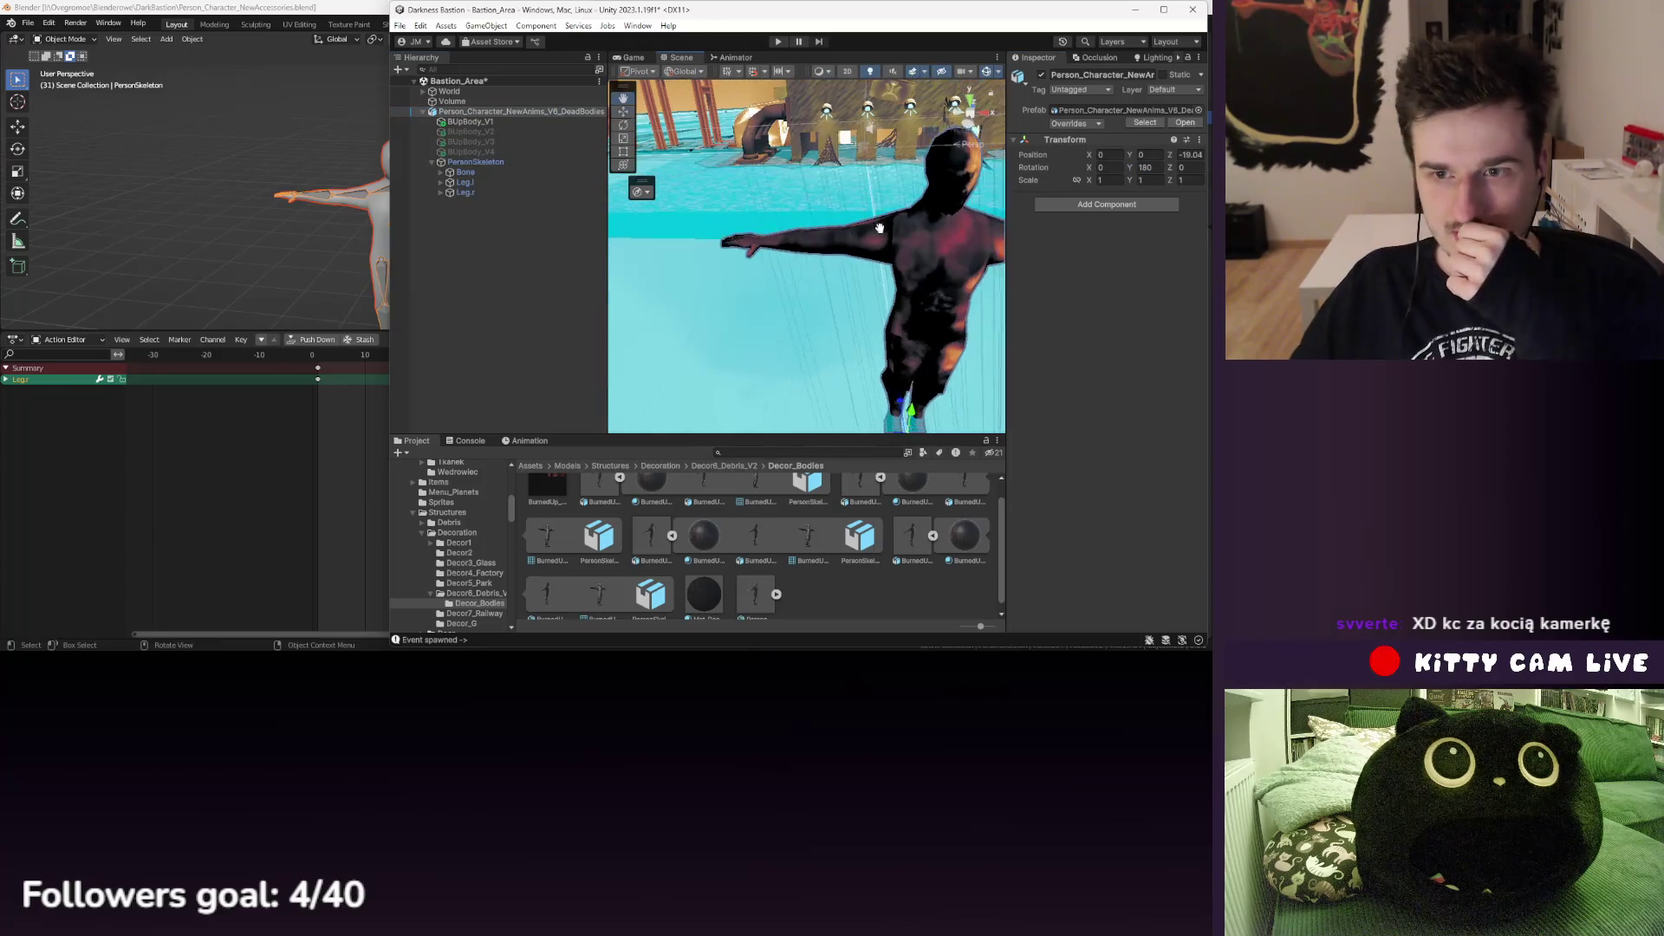
{"action": "mouse_move", "coordinate": [881, 223]}
{"action": "left_mouse_down"}
{"action": "mouse_move", "coordinate": [793, 241]}
{"action": "mouse_move", "coordinate": [788, 277]}
{"action": "left_mouse_up"}
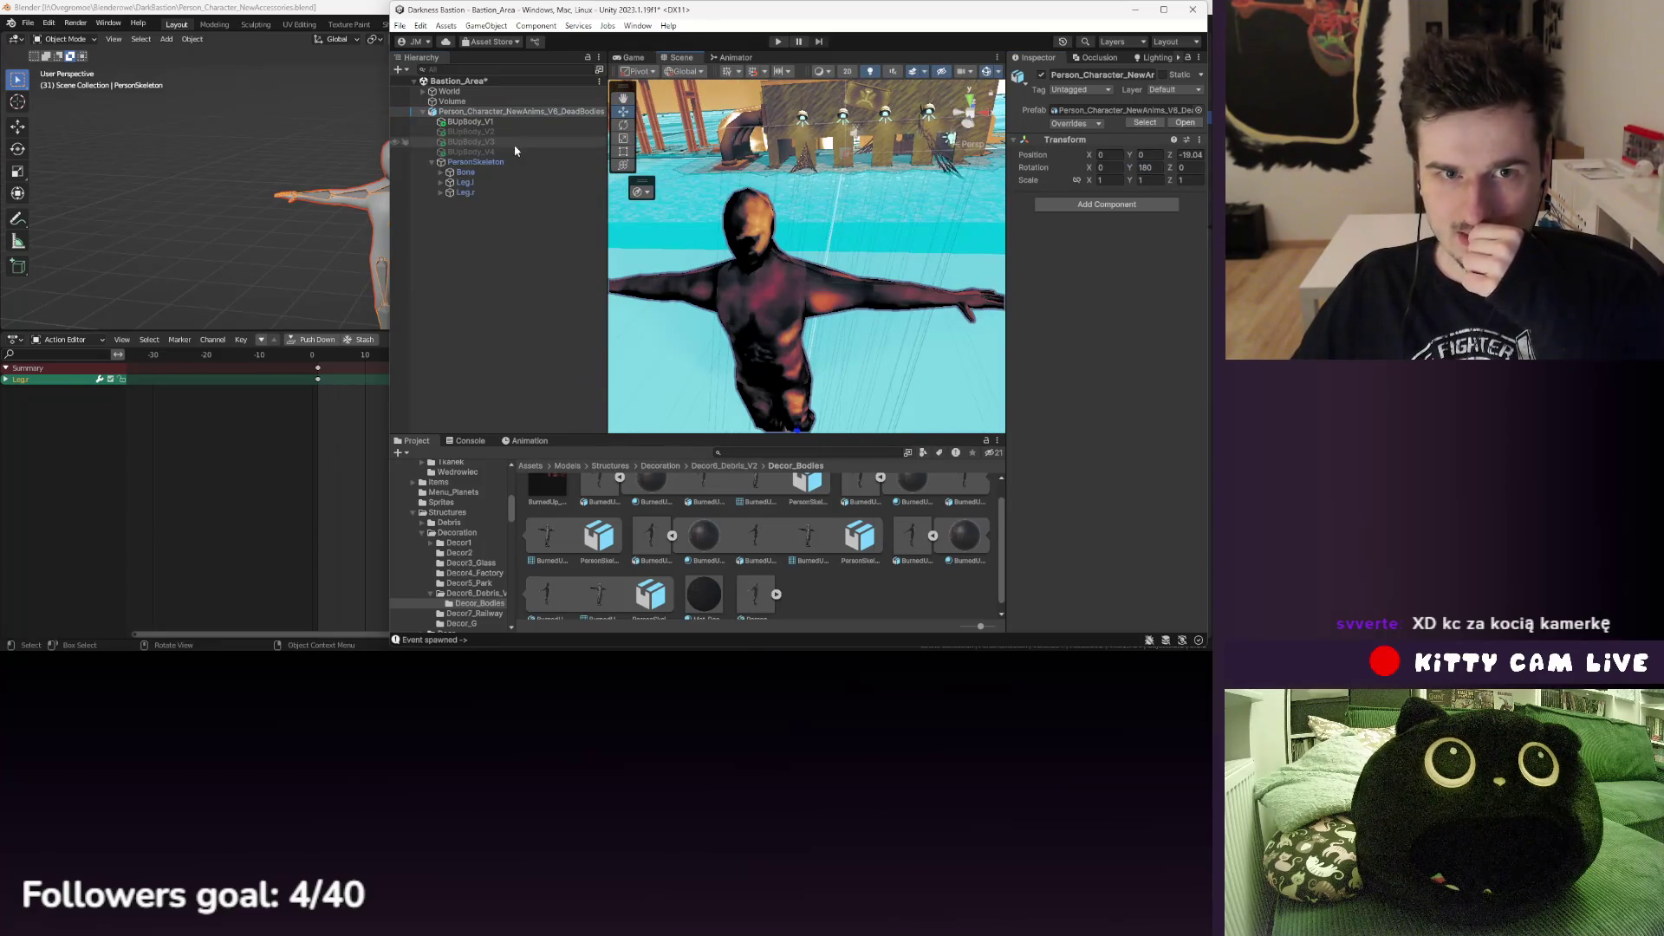
{"action": "scroll", "coordinate": [753, 519], "scroll_direction": "up", "scroll_amount": 1}
- Collapse the expanded Project previews and select the Mat_DecorBodies material
{"action": "left_click", "coordinate": [879, 500]}
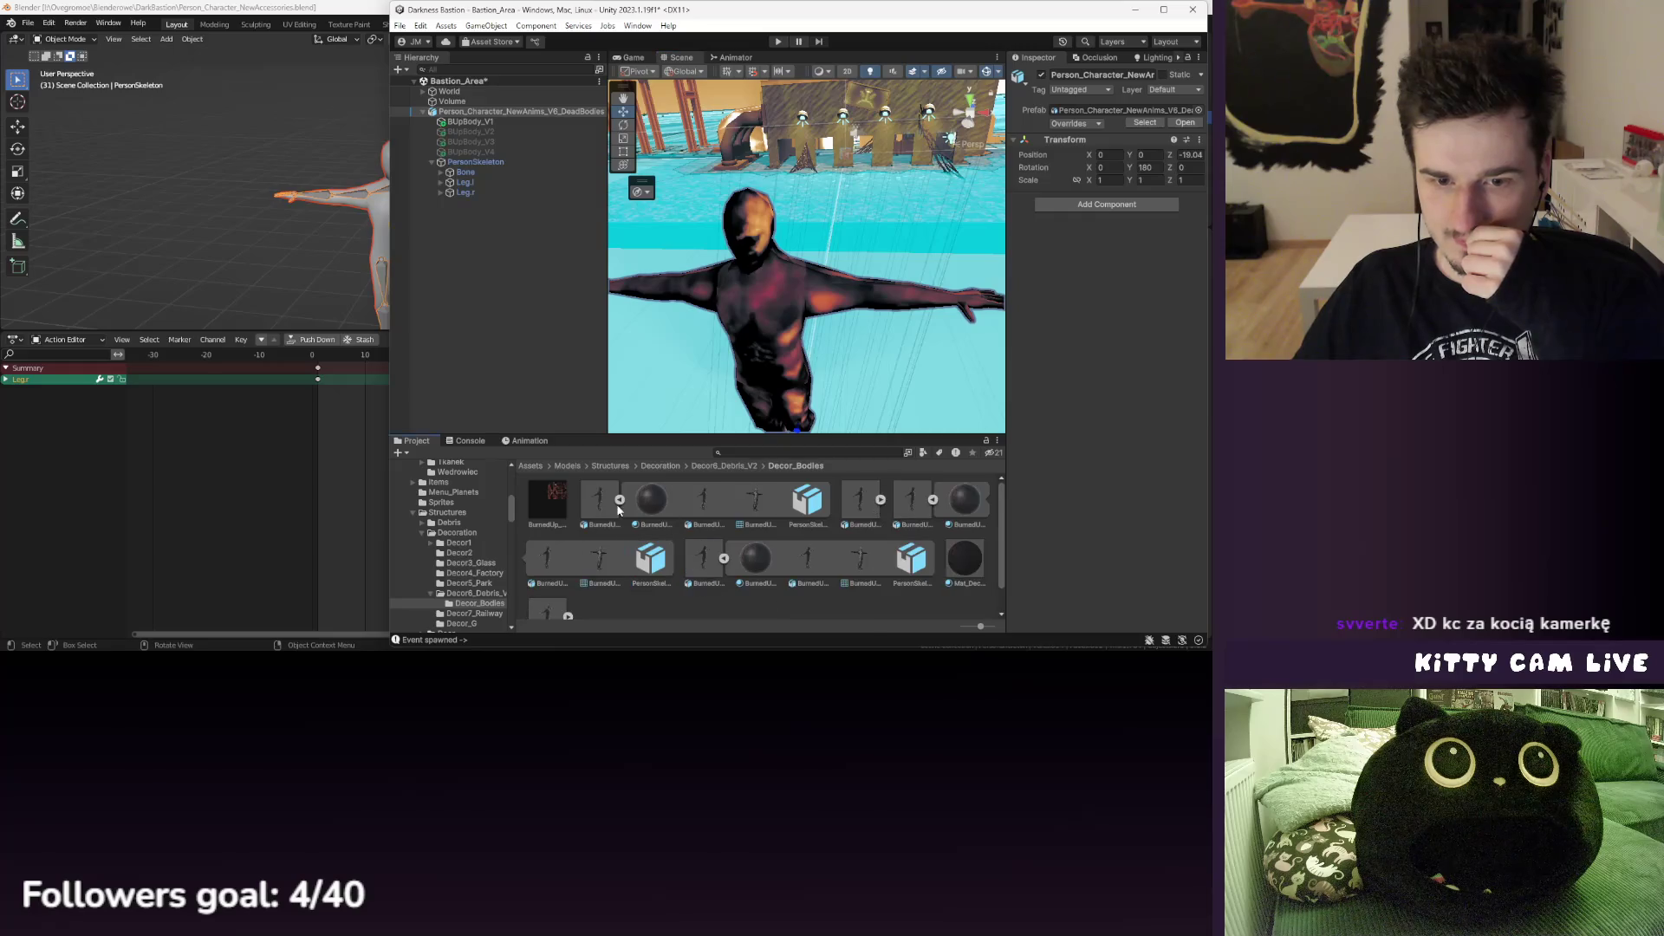
{"action": "left_click", "coordinate": [619, 500]}
{"action": "left_click", "coordinate": [726, 500]}
{"action": "left_click", "coordinate": [709, 500]}
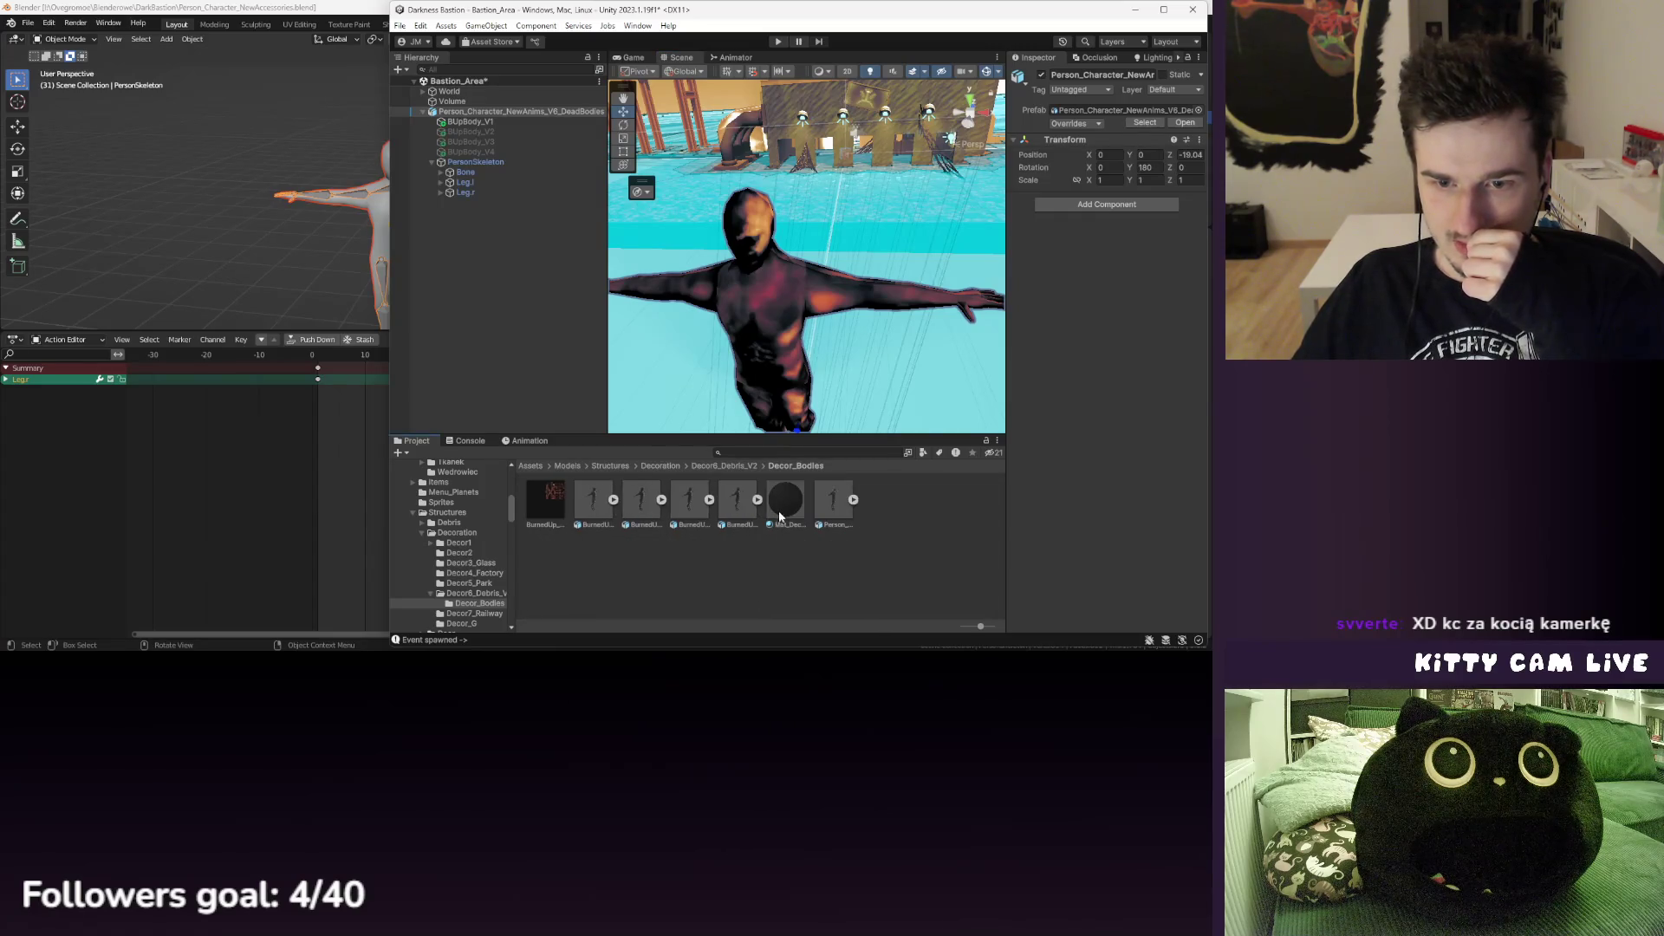
{"action": "left_click", "coordinate": [785, 499]}
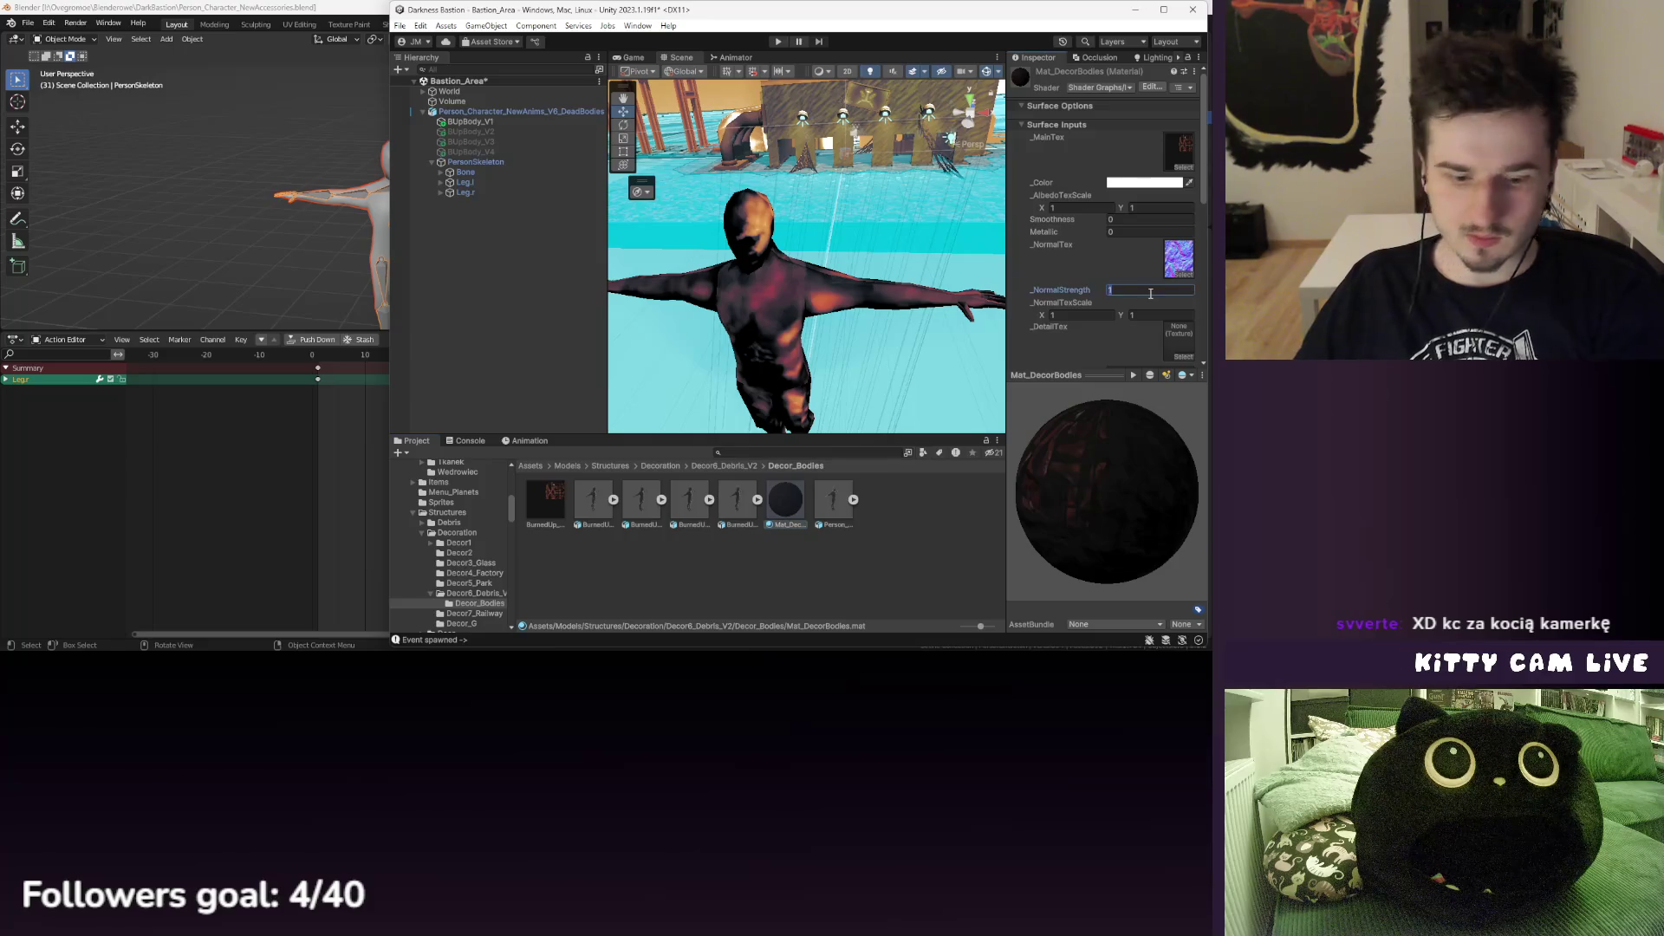
- Set Mat_DecorBodies' normal strength to 1
{"action": "type", "text": "0"}
{"action": "mouse_move", "coordinate": [870, 267]}
{"action": "left_mouse_down"}
{"action": "mouse_move", "coordinate": [876, 214]}
{"action": "mouse_move", "coordinate": [762, 298]}
{"action": "mouse_move", "coordinate": [902, 283]}
{"action": "left_mouse_up"}
{"action": "left_click", "coordinate": [1129, 288]}
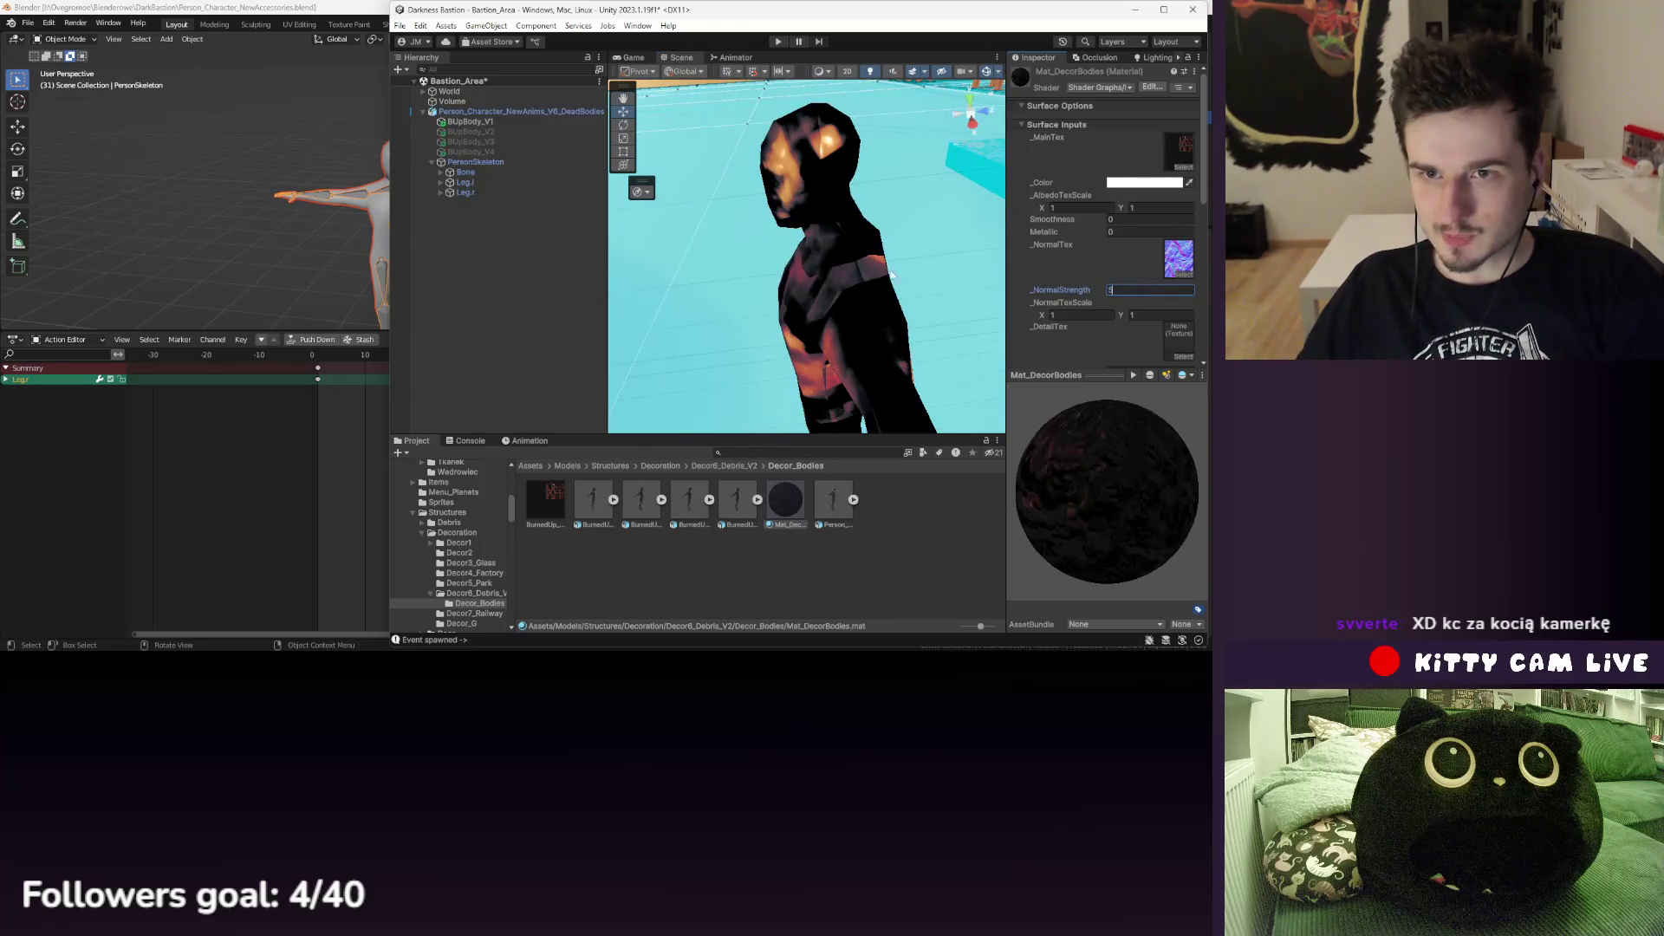
{"action": "scroll", "coordinate": [891, 276], "scroll_direction": "down", "scroll_amount": 3}
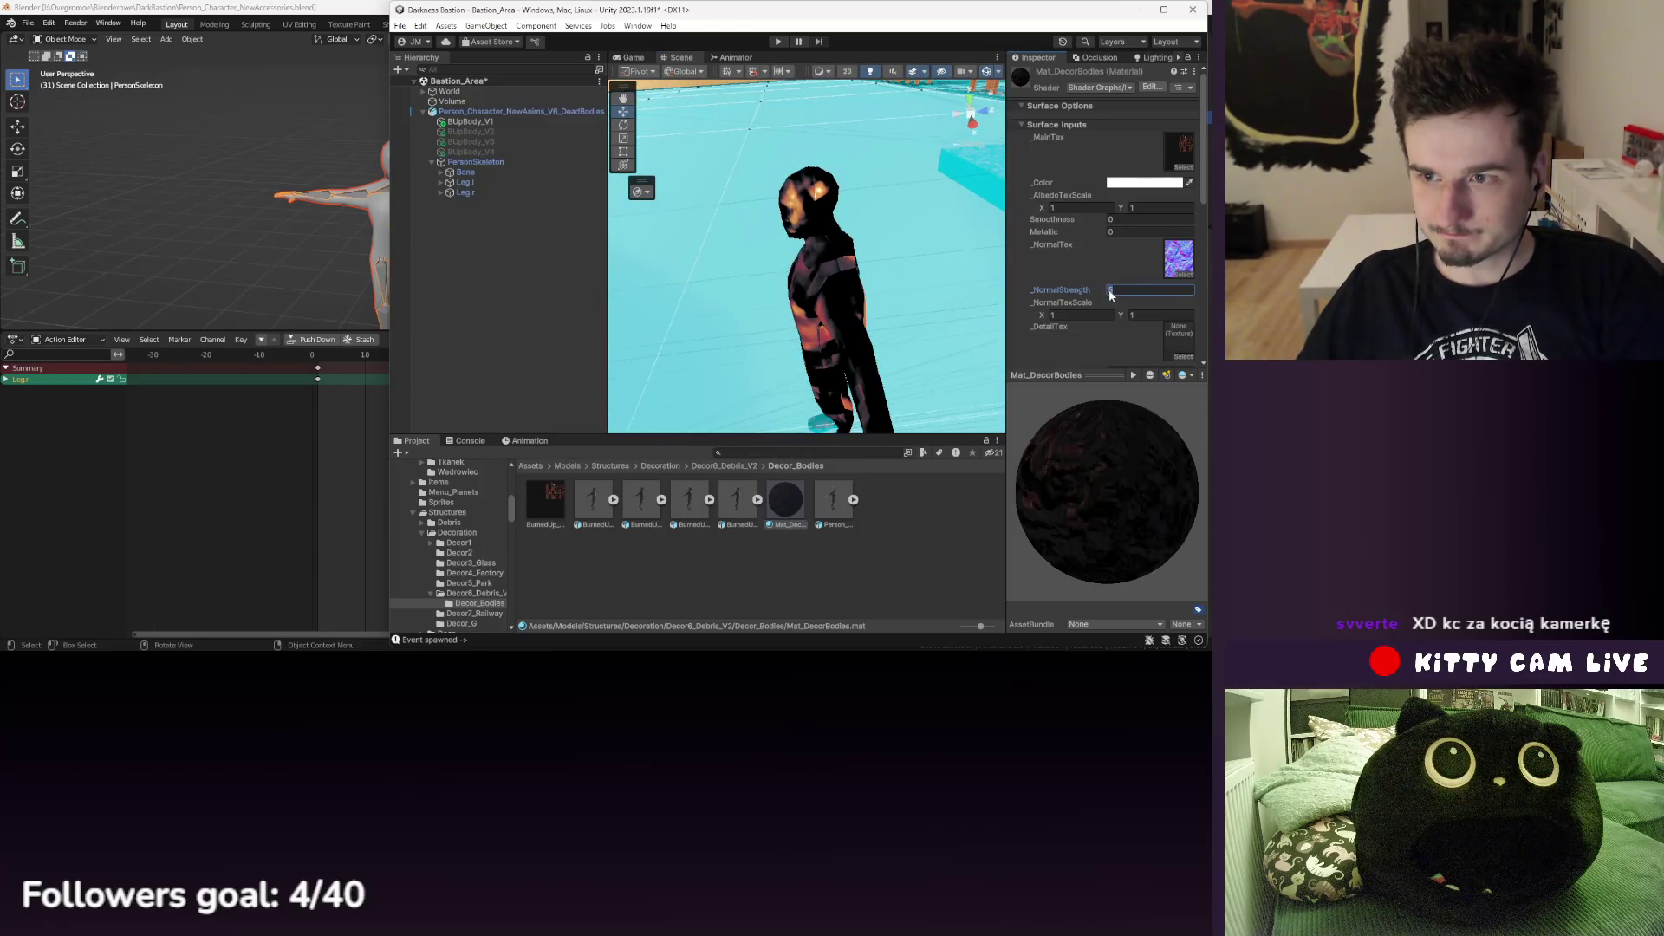
{"action": "key", "text": "Return"}
- Set the normal map tiling X and Y to 3, after briefly trying 5
{"action": "left_click_drag", "start_coordinate": [867, 277], "coordinate": [921, 266]}
{"action": "type", "text": "5"}
{"action": "key", "text": "Tab"}
{"action": "type", "text": "5"}
{"action": "key", "text": "Return"}
{"action": "type", "text": "3"}
{"action": "key", "text": "Tab"}
{"action": "type", "text": "3"}
- Try a normal strength of 2, undo it back to 1, and deselect the material
{"action": "mouse_move", "coordinate": [945, 260]}
{"action": "left_mouse_down"}
{"action": "mouse_move", "coordinate": [971, 268]}
{"action": "mouse_move", "coordinate": [880, 273]}
{"action": "mouse_move", "coordinate": [958, 283]}
{"action": "mouse_move", "coordinate": [886, 234]}
{"action": "mouse_move", "coordinate": [830, 232]}
{"action": "left_mouse_up"}
{"action": "type", "text": "2"}
{"action": "key", "text": "Return"}
{"action": "key", "text": "ctrl+z"}
{"action": "left_click", "coordinate": [891, 561]}
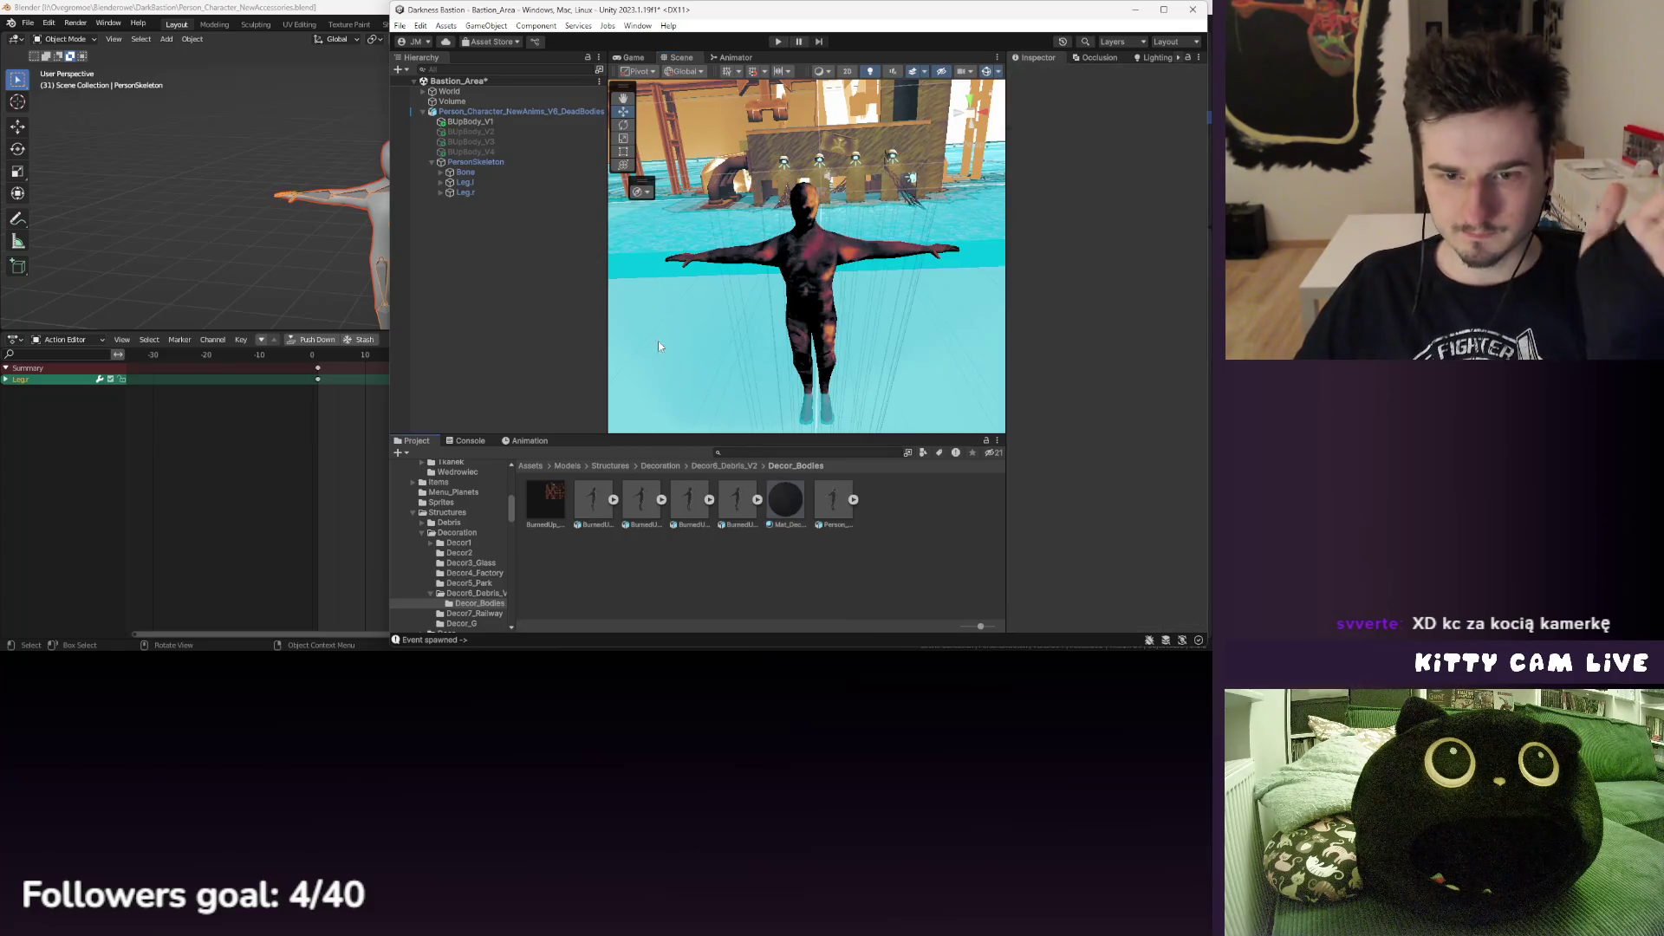
- Save the scene and reselect the dead-bodies character object
{"action": "left_click", "coordinate": [399, 26]}
{"action": "left_click", "coordinate": [444, 90]}
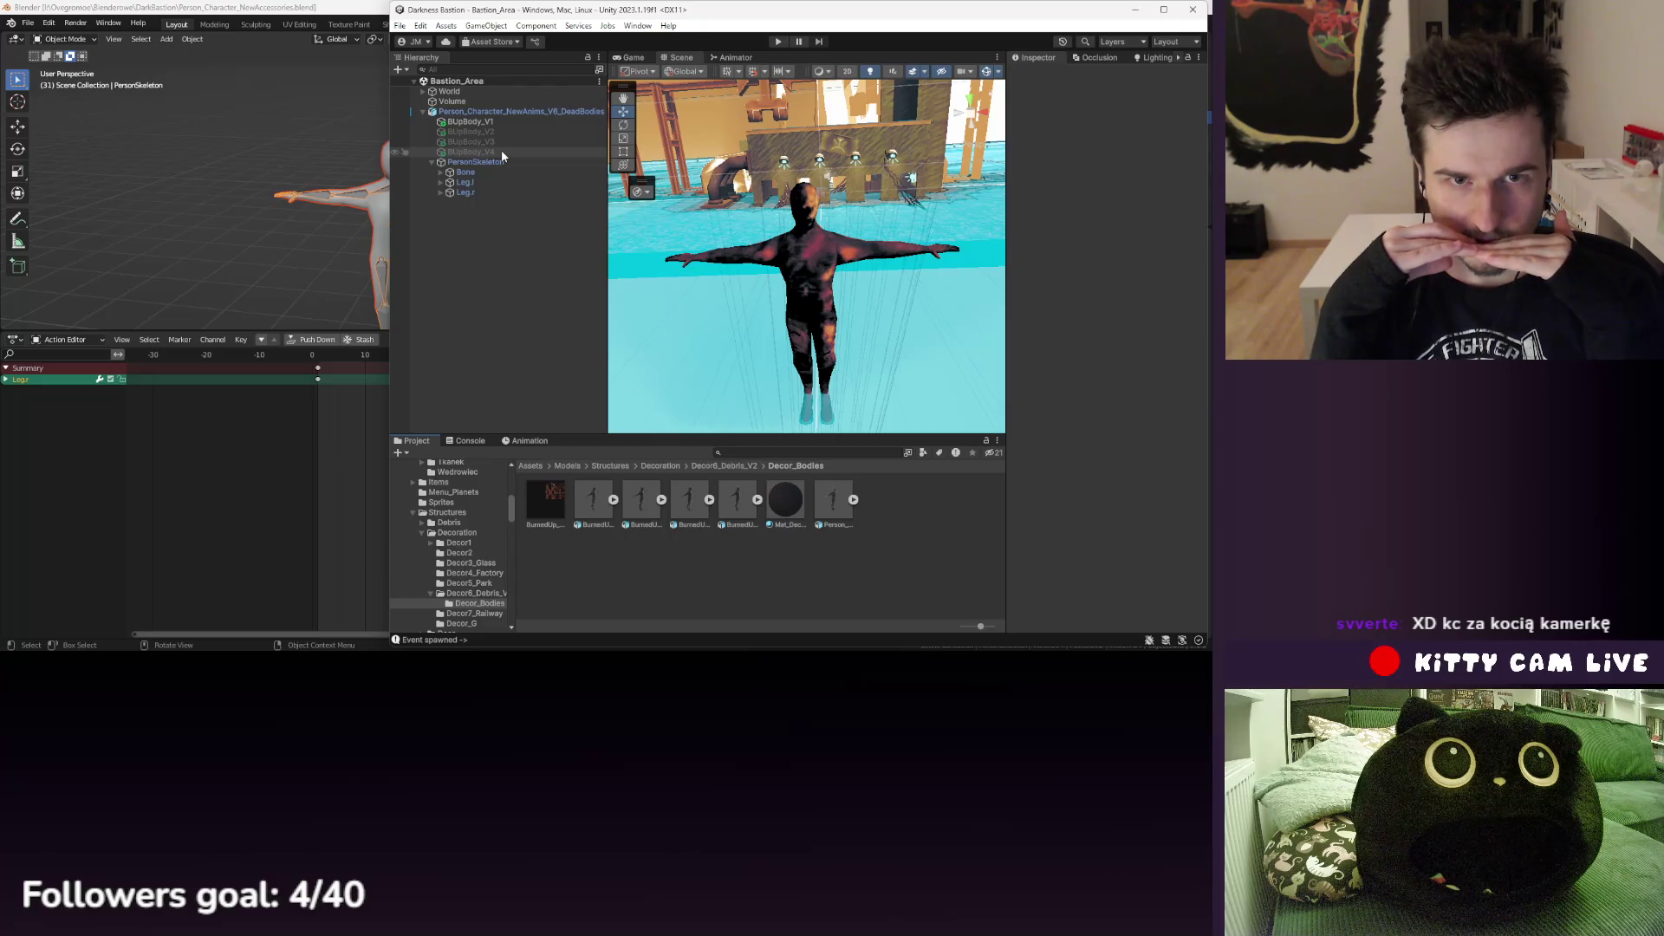
{"action": "left_click", "coordinate": [503, 111]}
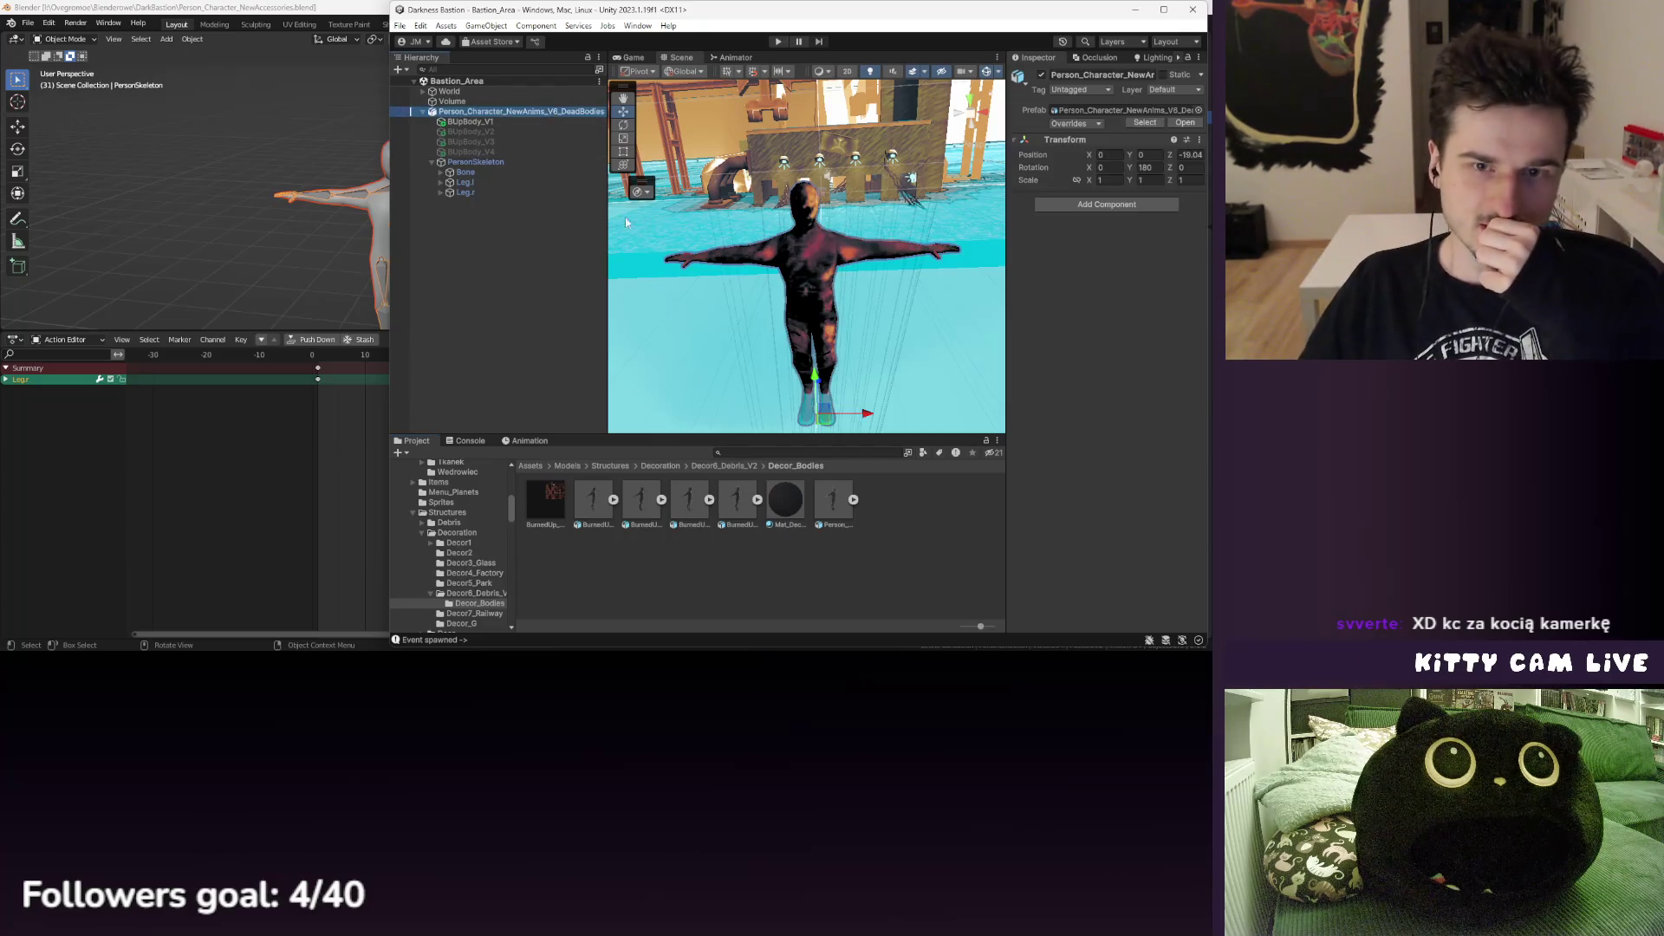
- Create a Decor6 folder in Assets > Prefabs > Decoration, then open the Decor5 folder
{"action": "left_click", "coordinate": [544, 467]}
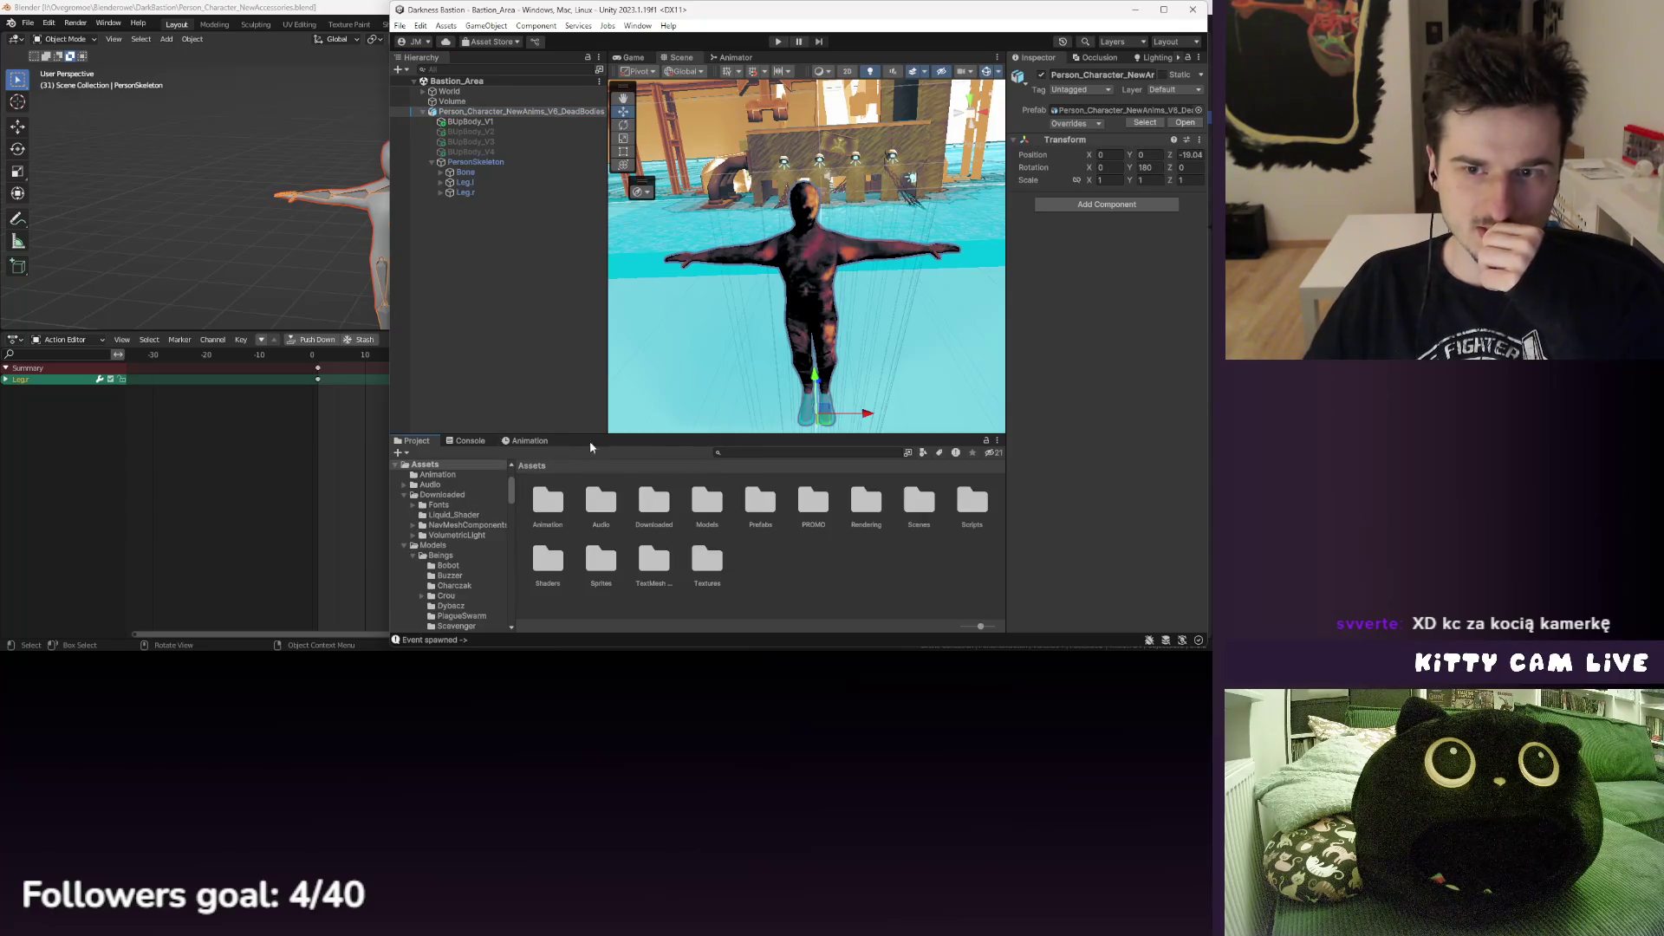
{"action": "double_click", "coordinate": [762, 503]}
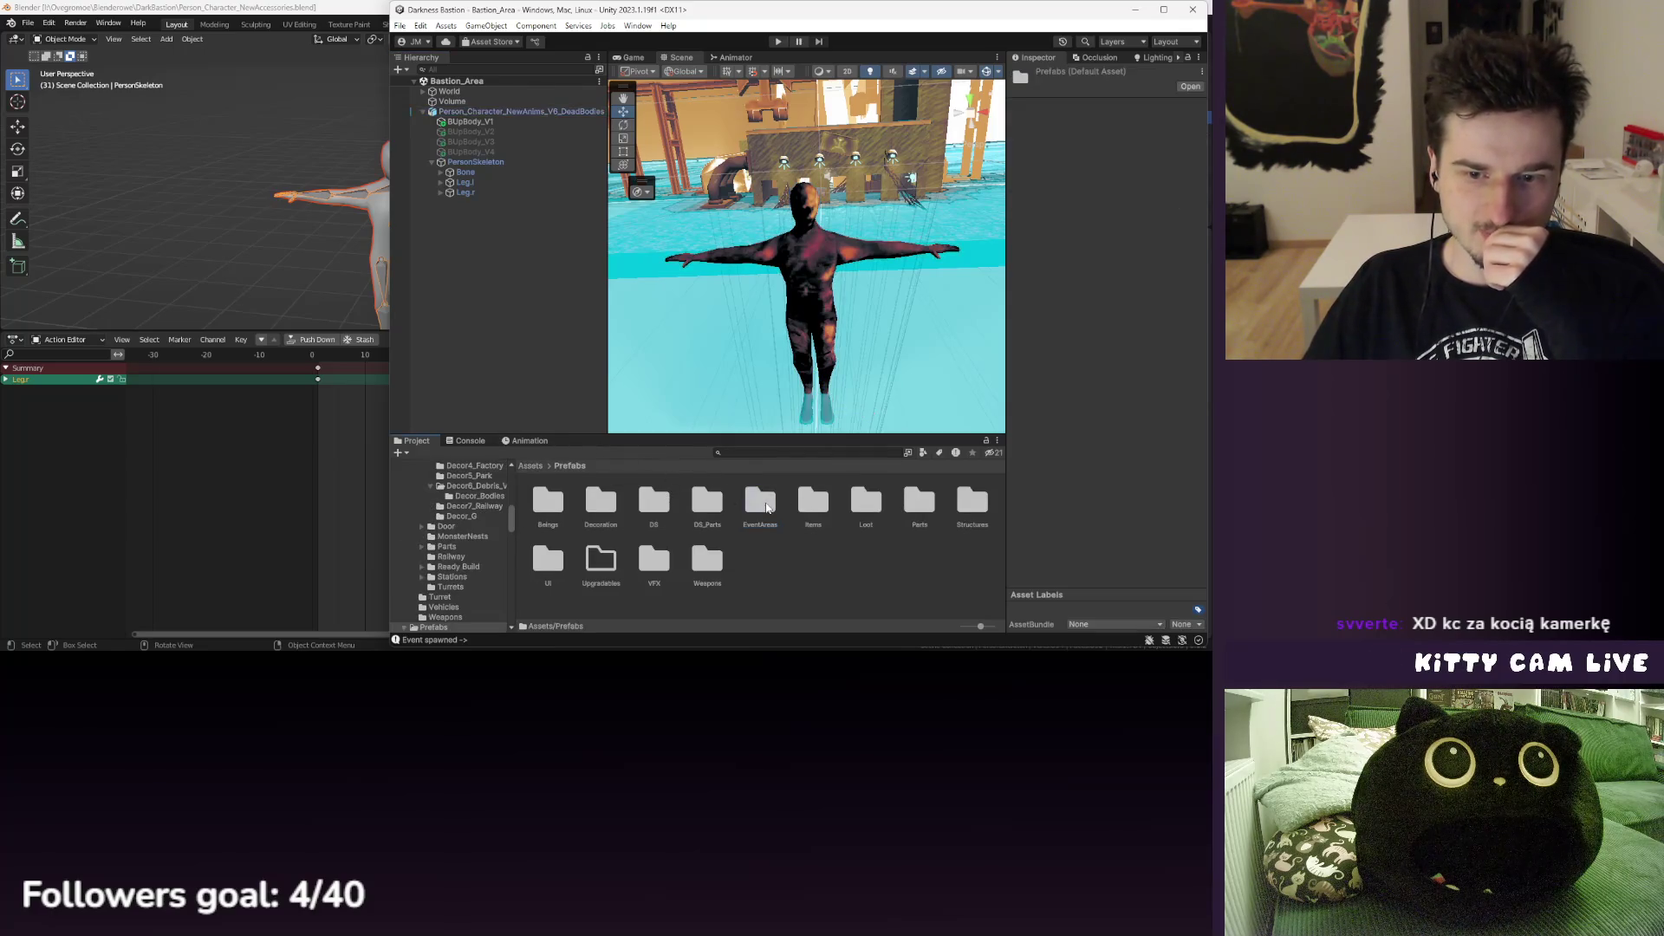
{"action": "double_click", "coordinate": [602, 503]}
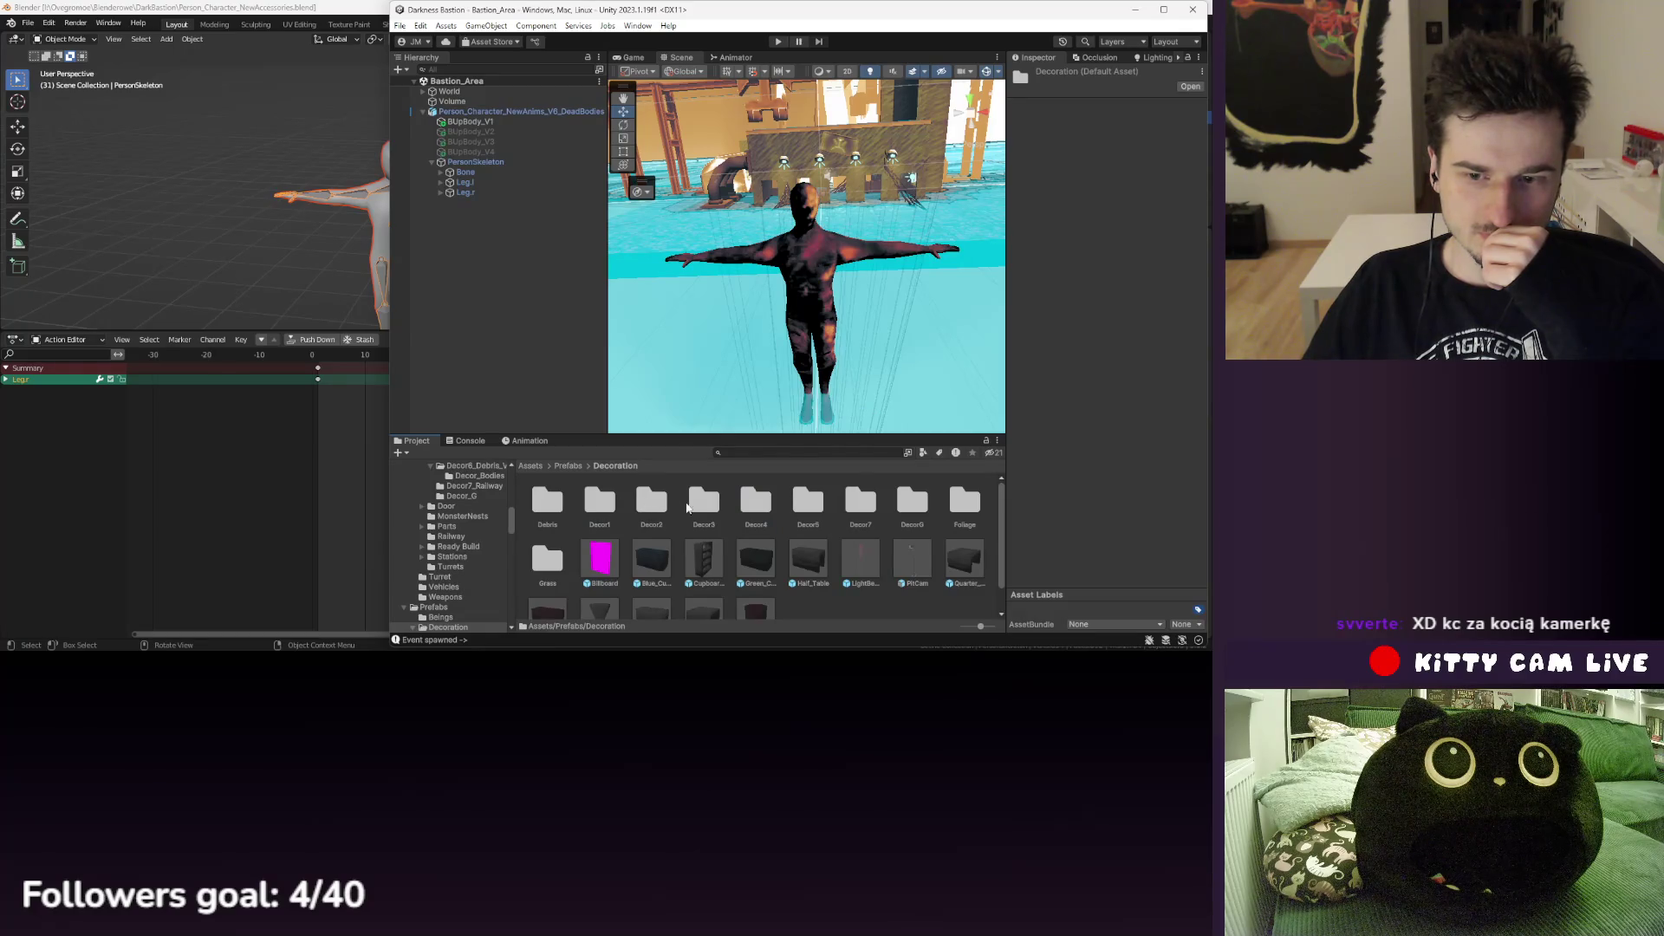
{"action": "right_click", "coordinate": [831, 614]}
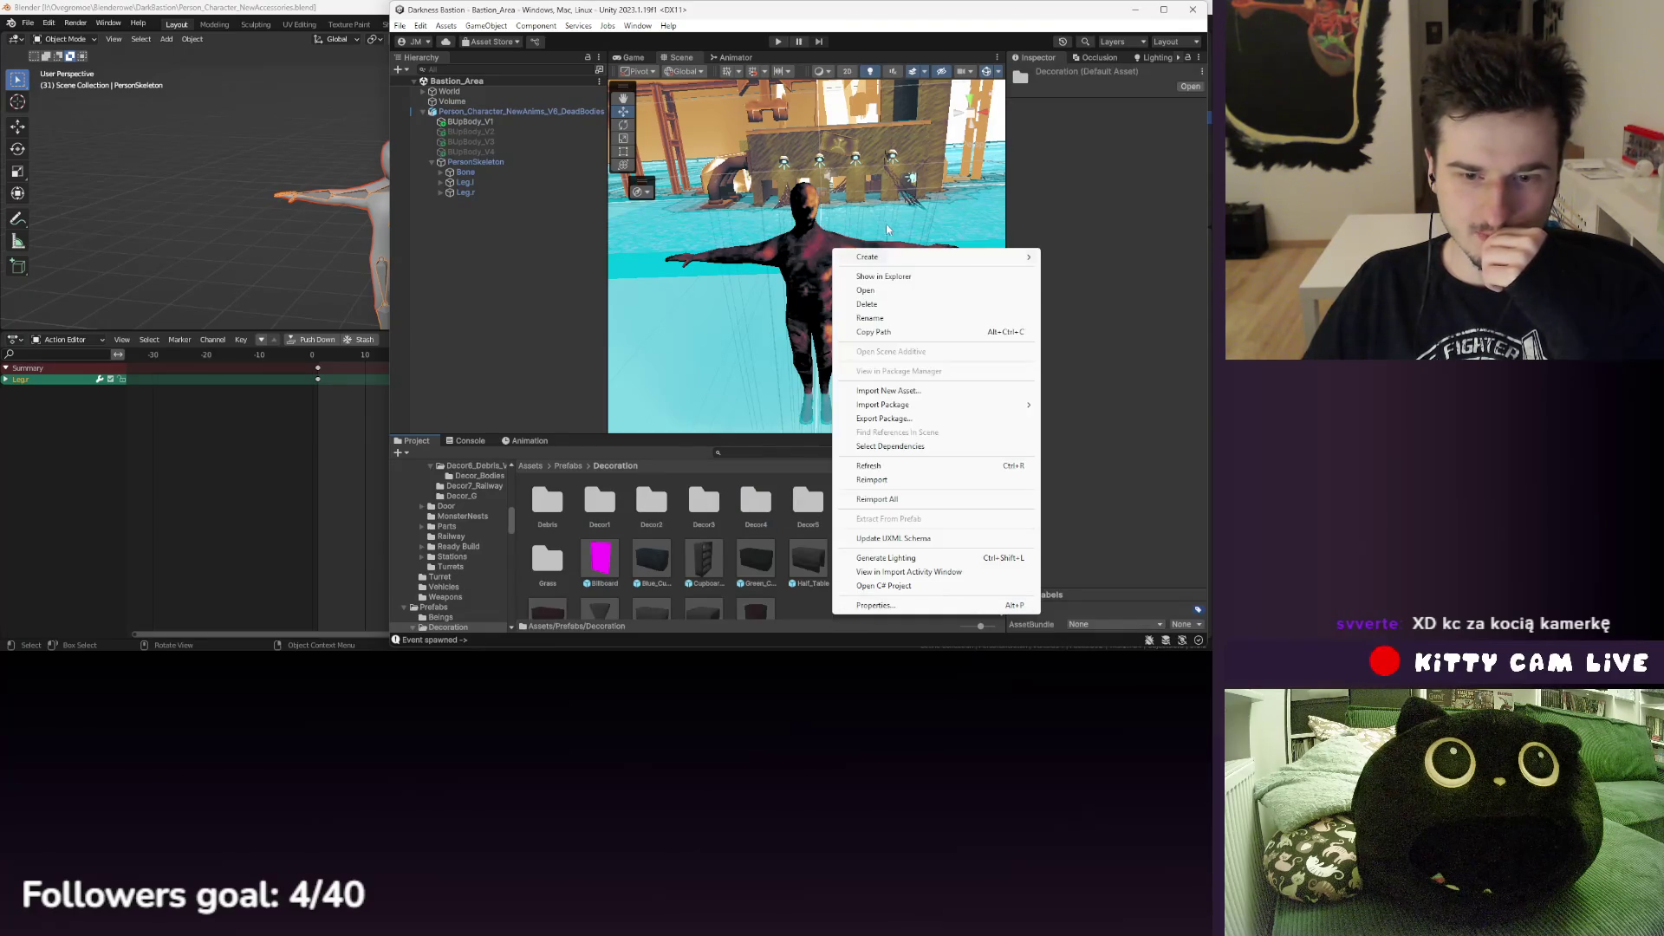
{"action": "mouse_move", "coordinate": [872, 258]}
{"action": "left_click", "coordinate": [1071, 52]}
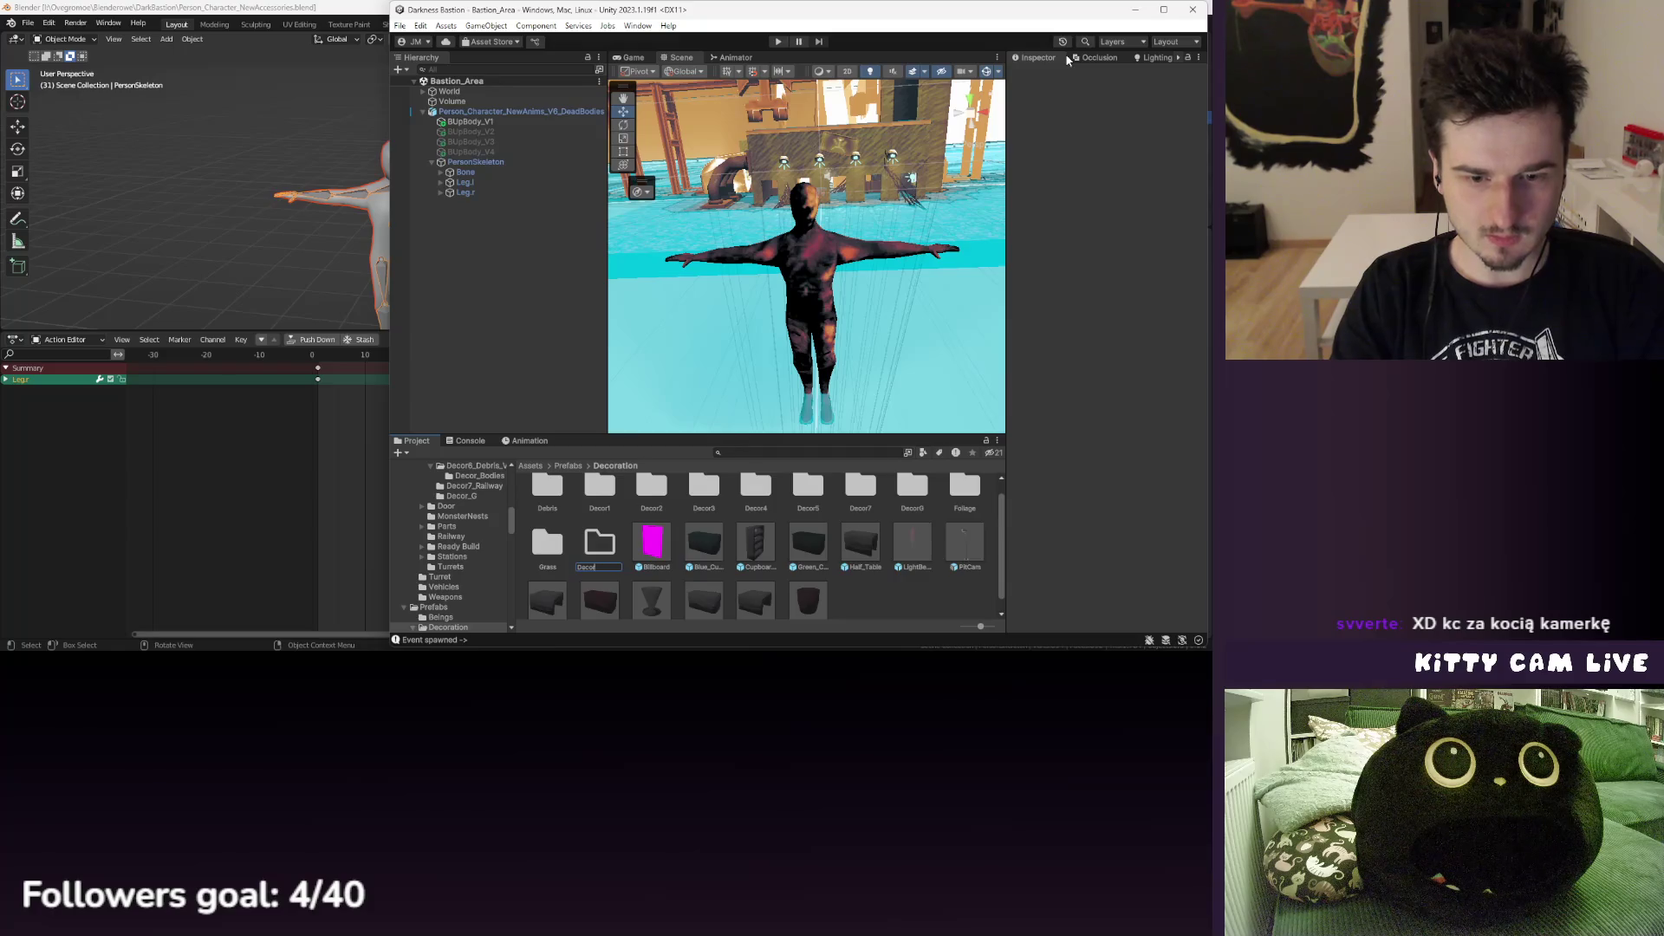
{"action": "key", "text": "Return"}
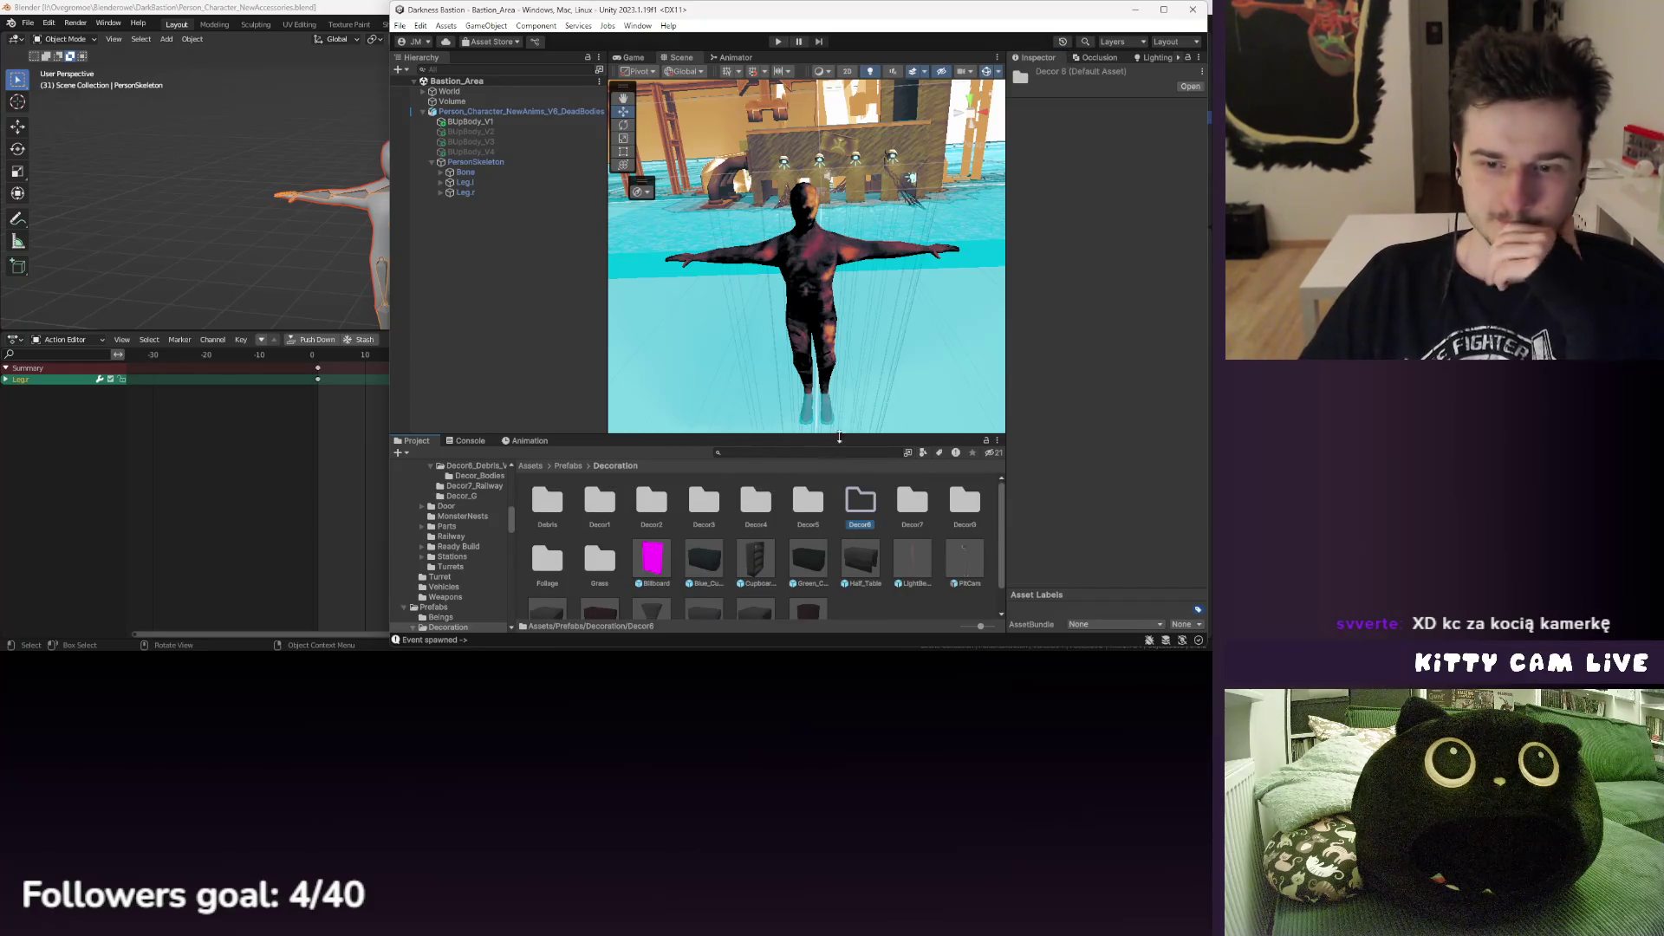
{"action": "double_click", "coordinate": [808, 494]}
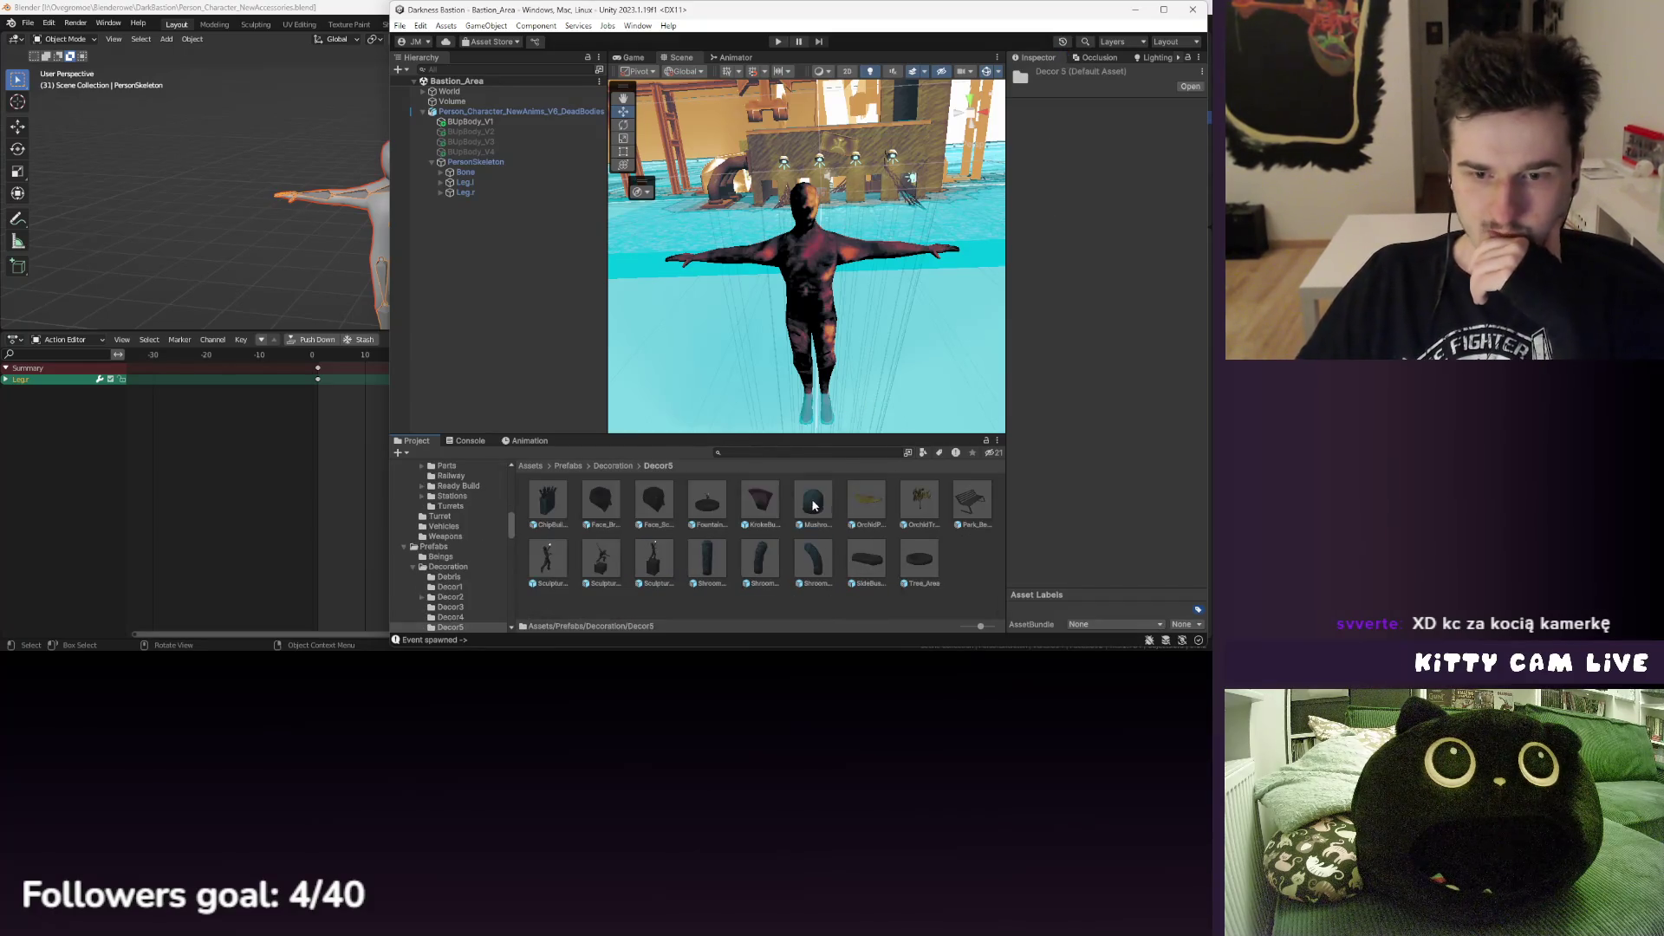
- Inspect the SculptureCube_Tall prefab's Sculpture_Var setup, then return to the scene
{"action": "double_click", "coordinate": [667, 558]}
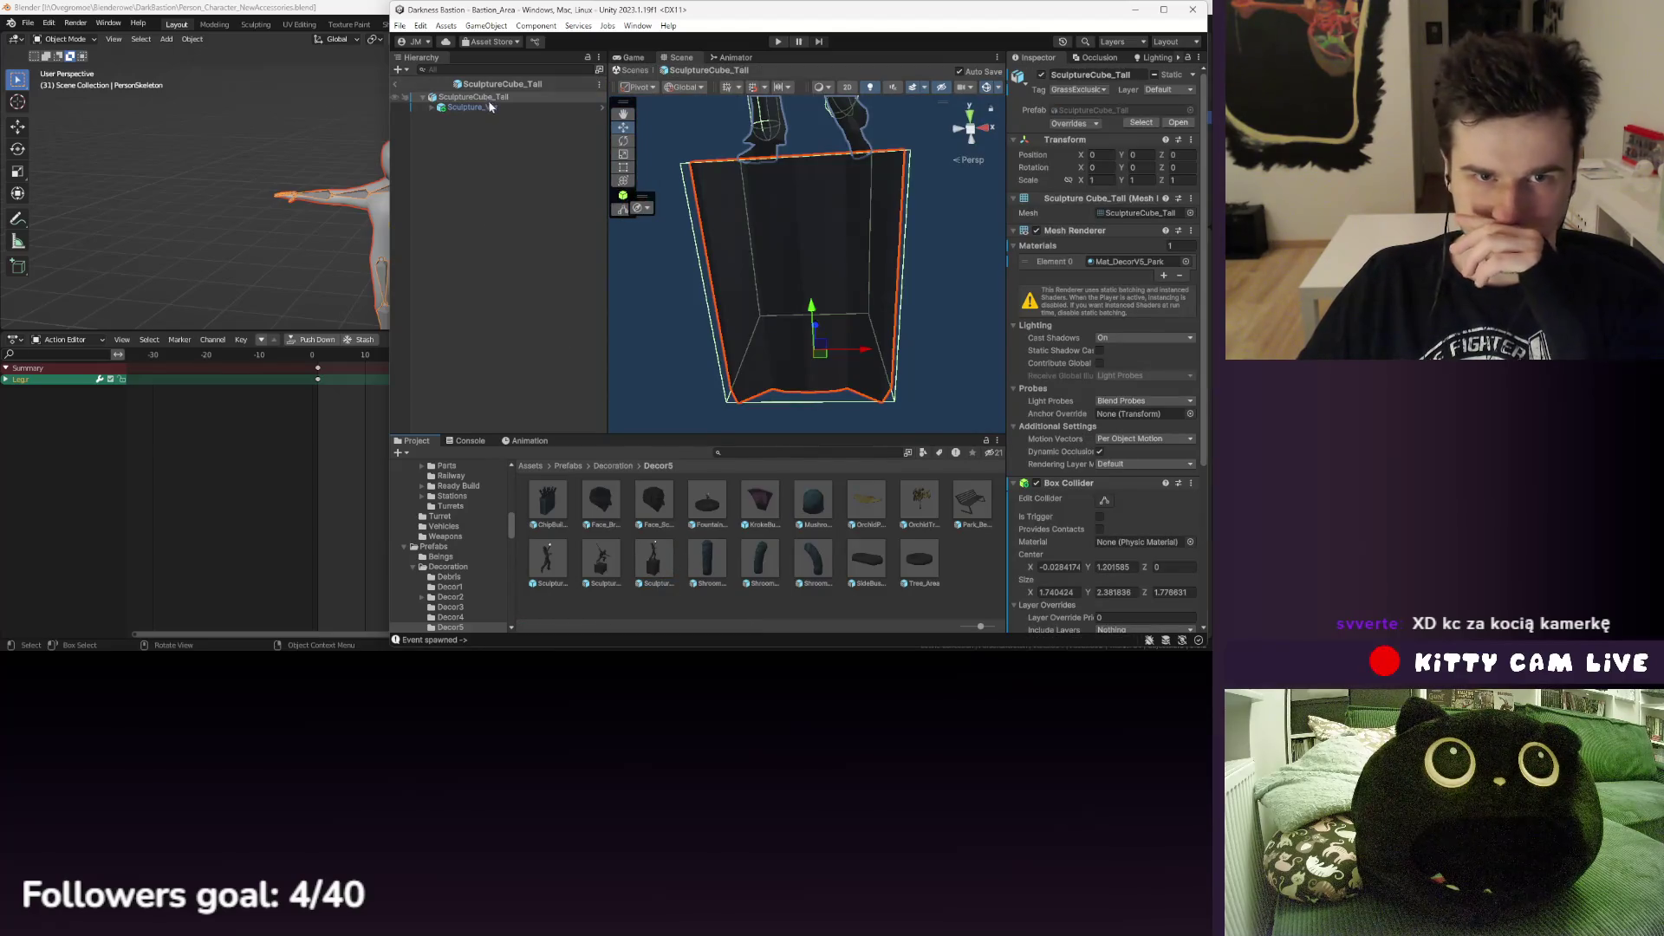
{"action": "left_click", "coordinate": [492, 107]}
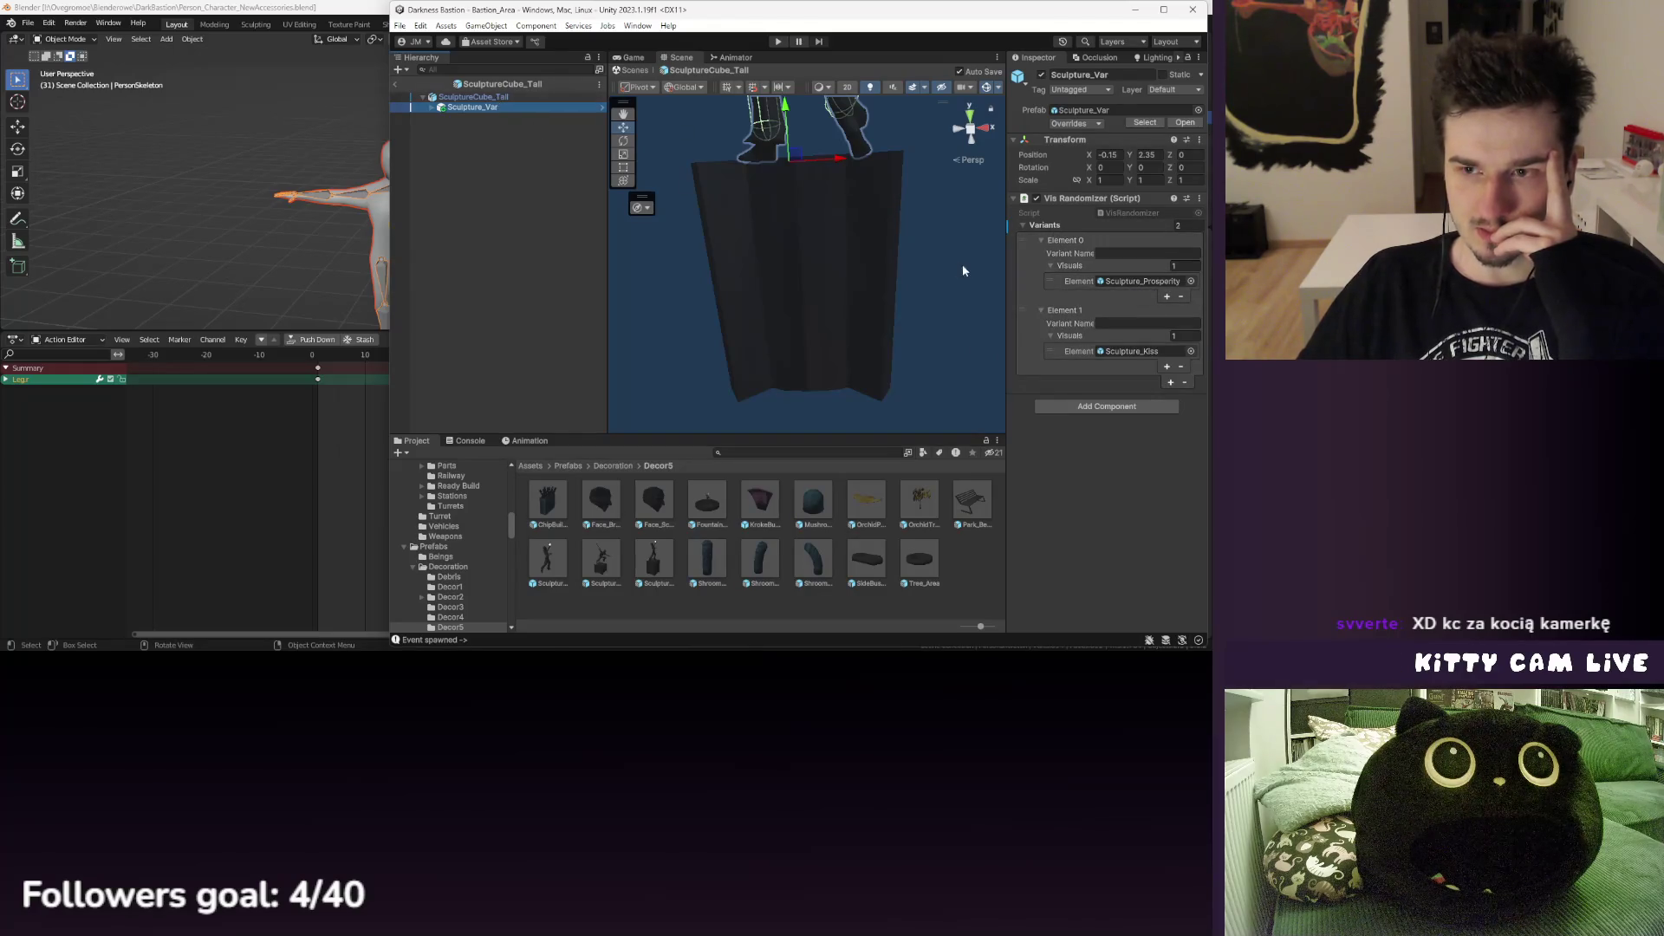
{"action": "left_click", "coordinate": [397, 86]}
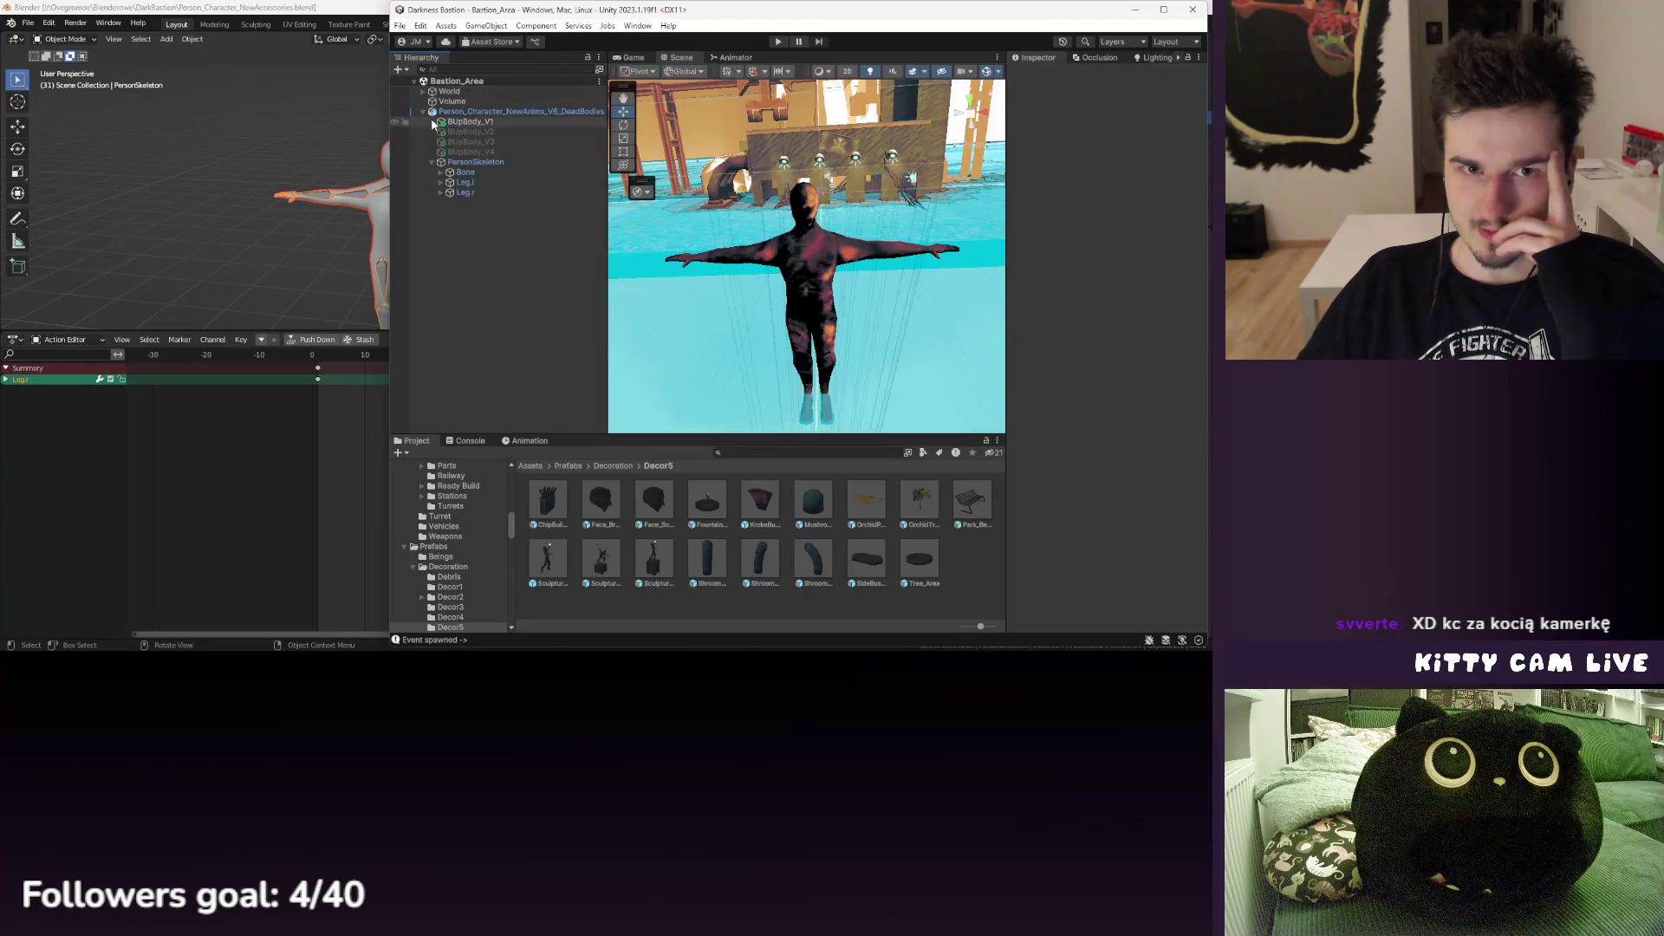
- Create an empty object from Volume and move it to the scene's top level
{"action": "left_click", "coordinate": [469, 102]}
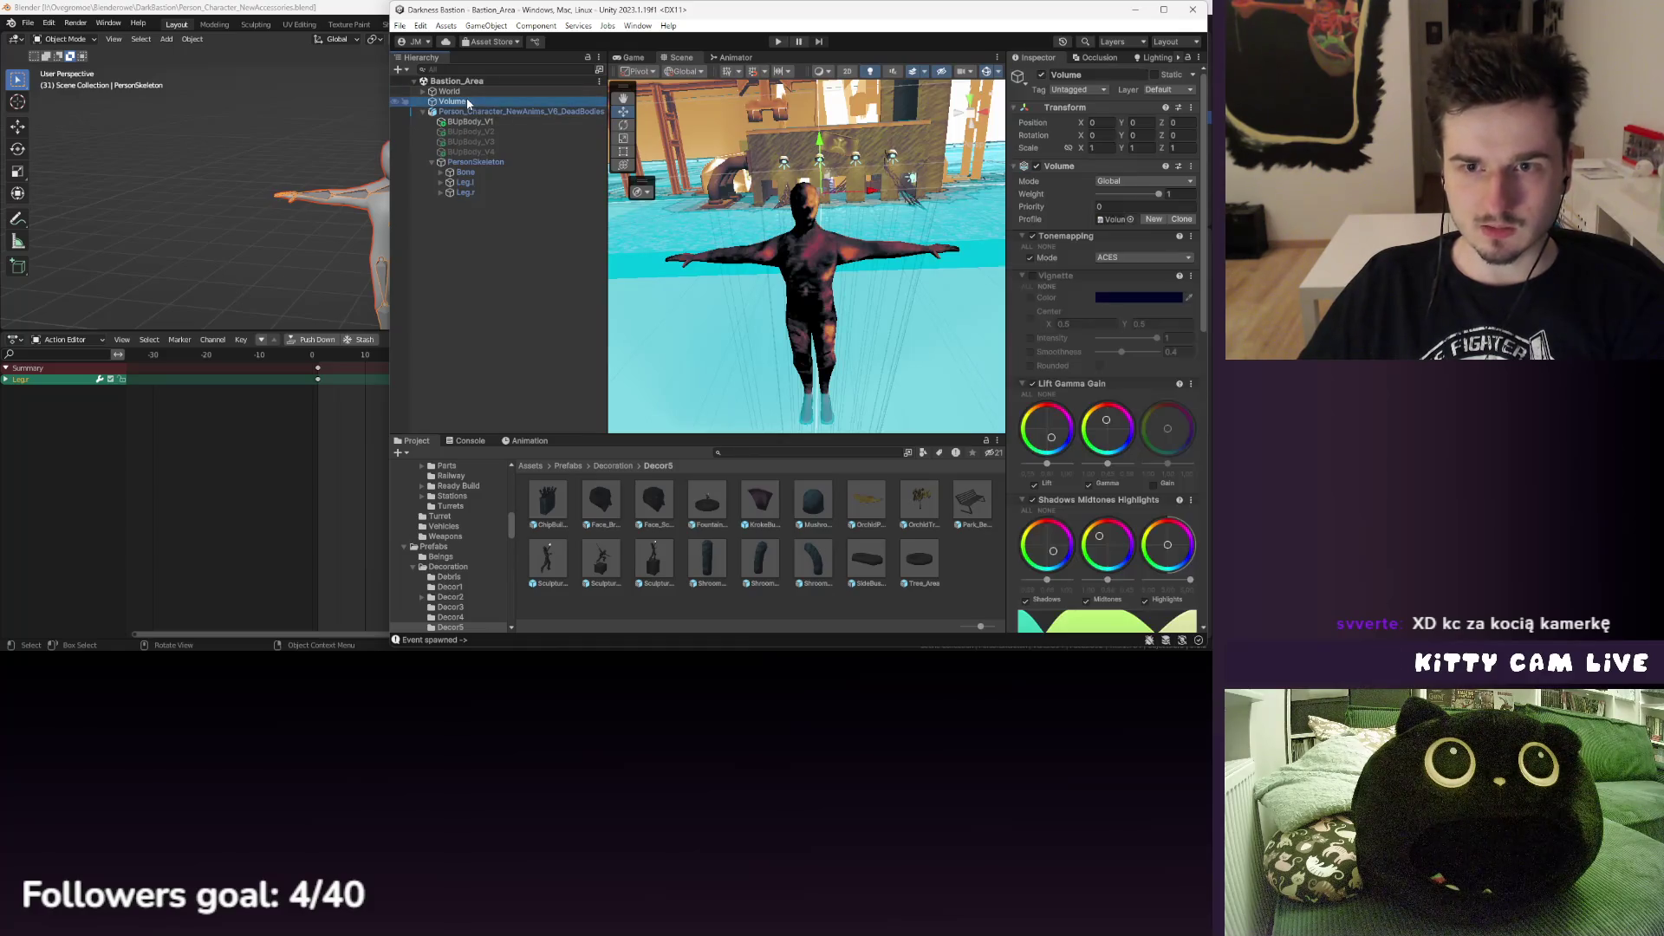
{"action": "right_click", "coordinate": [468, 102]}
{"action": "left_click", "coordinate": [513, 308]}
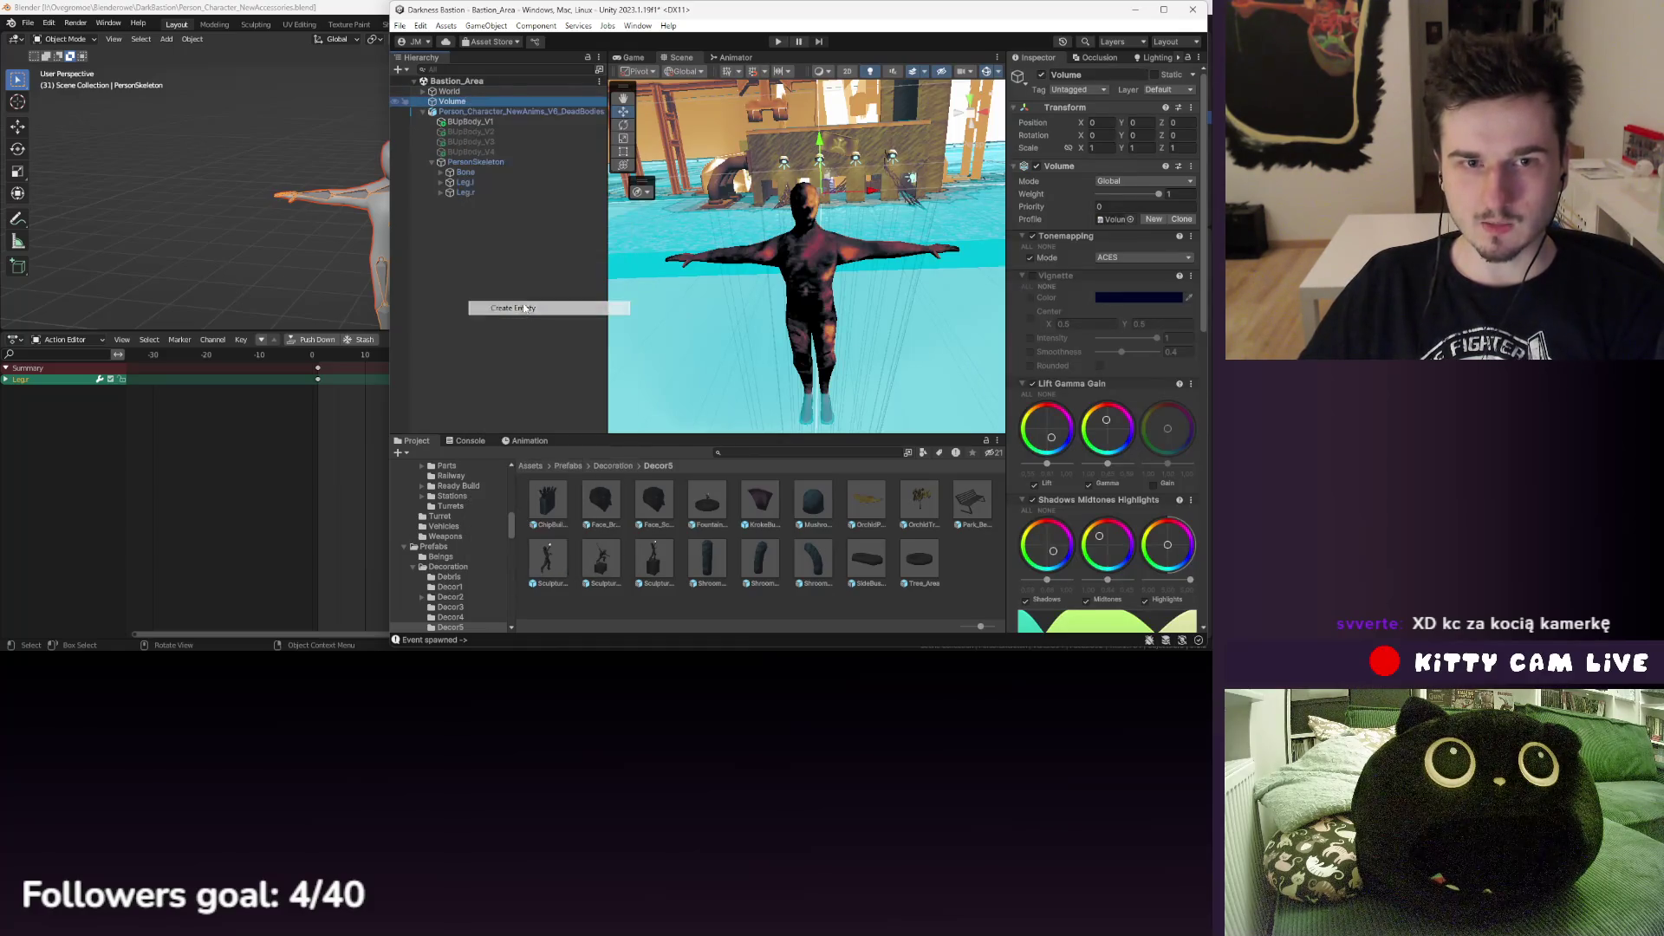
{"action": "left_click", "coordinate": [438, 116]}
{"action": "left_click_drag", "start_coordinate": [450, 108], "coordinate": [451, 97]}
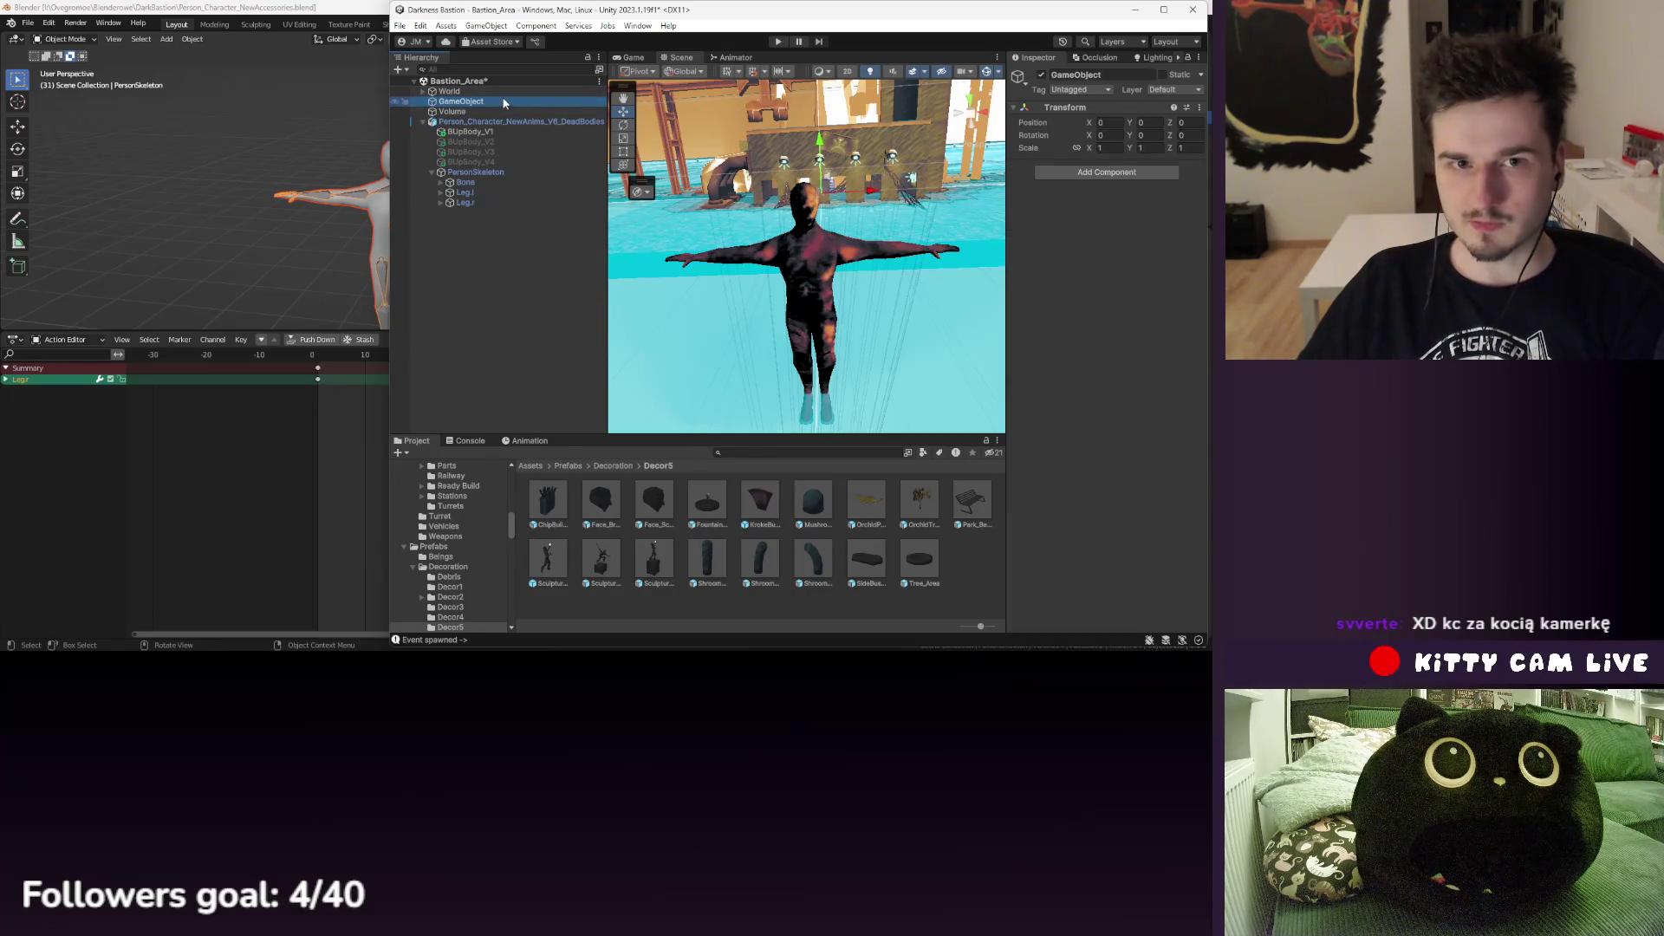
- Rename the new empty object BurnedUpBody_Rot
{"action": "right_click", "coordinate": [499, 101]}
{"action": "left_click", "coordinate": [561, 167]}
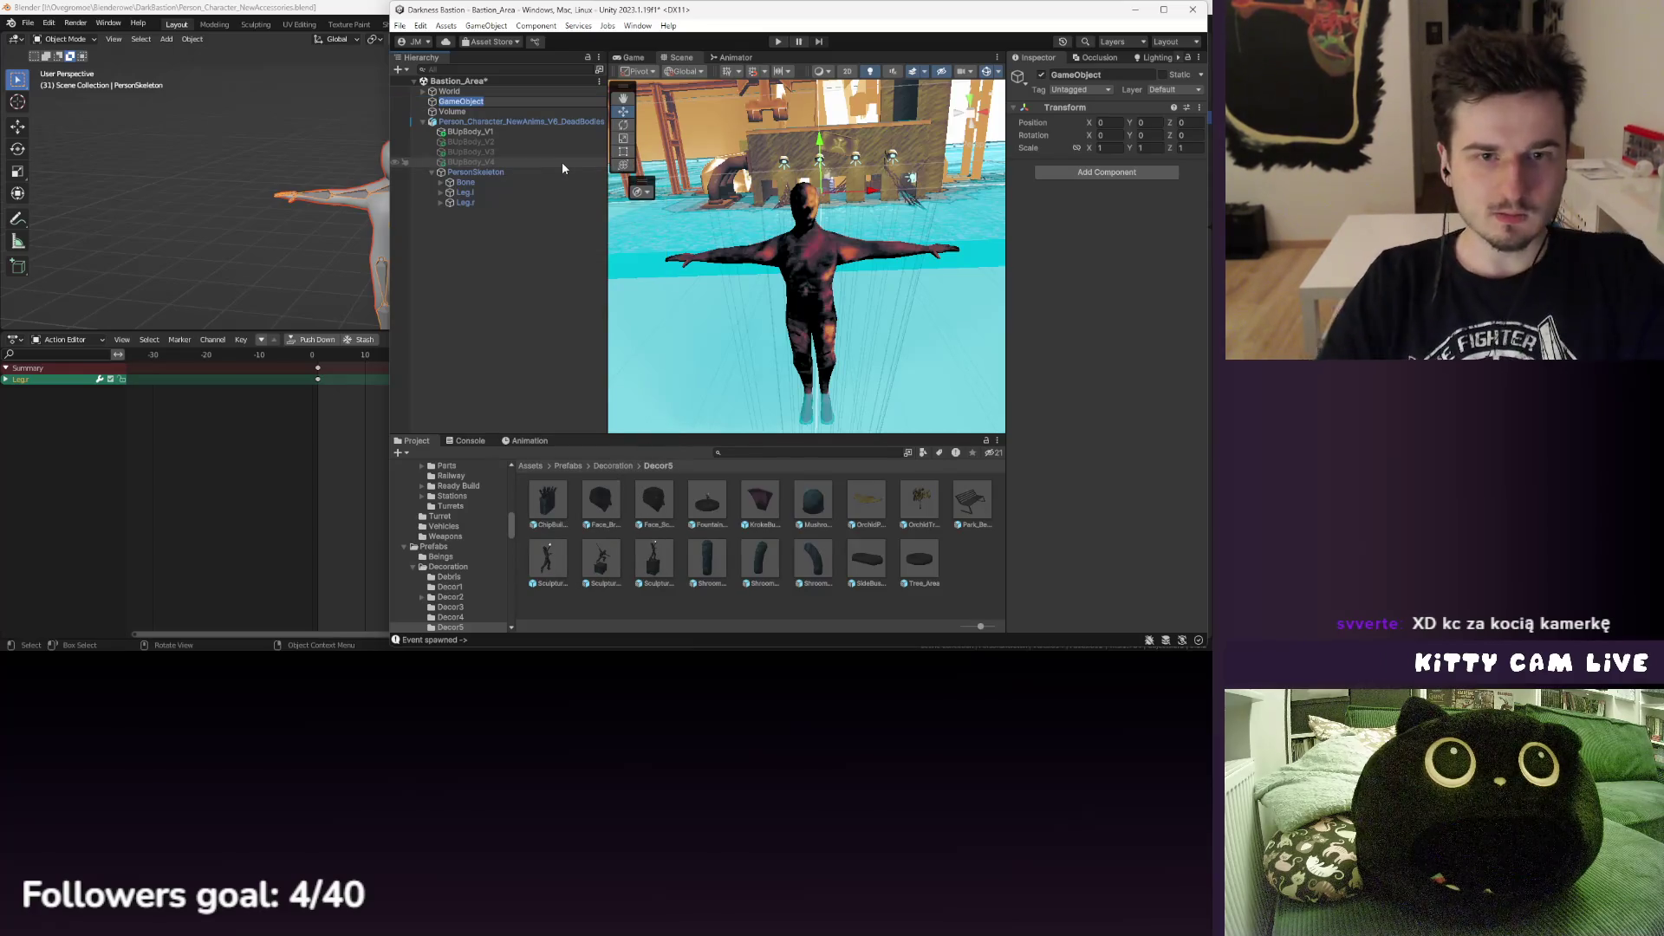
{"action": "key", "text": "BackSpace"}
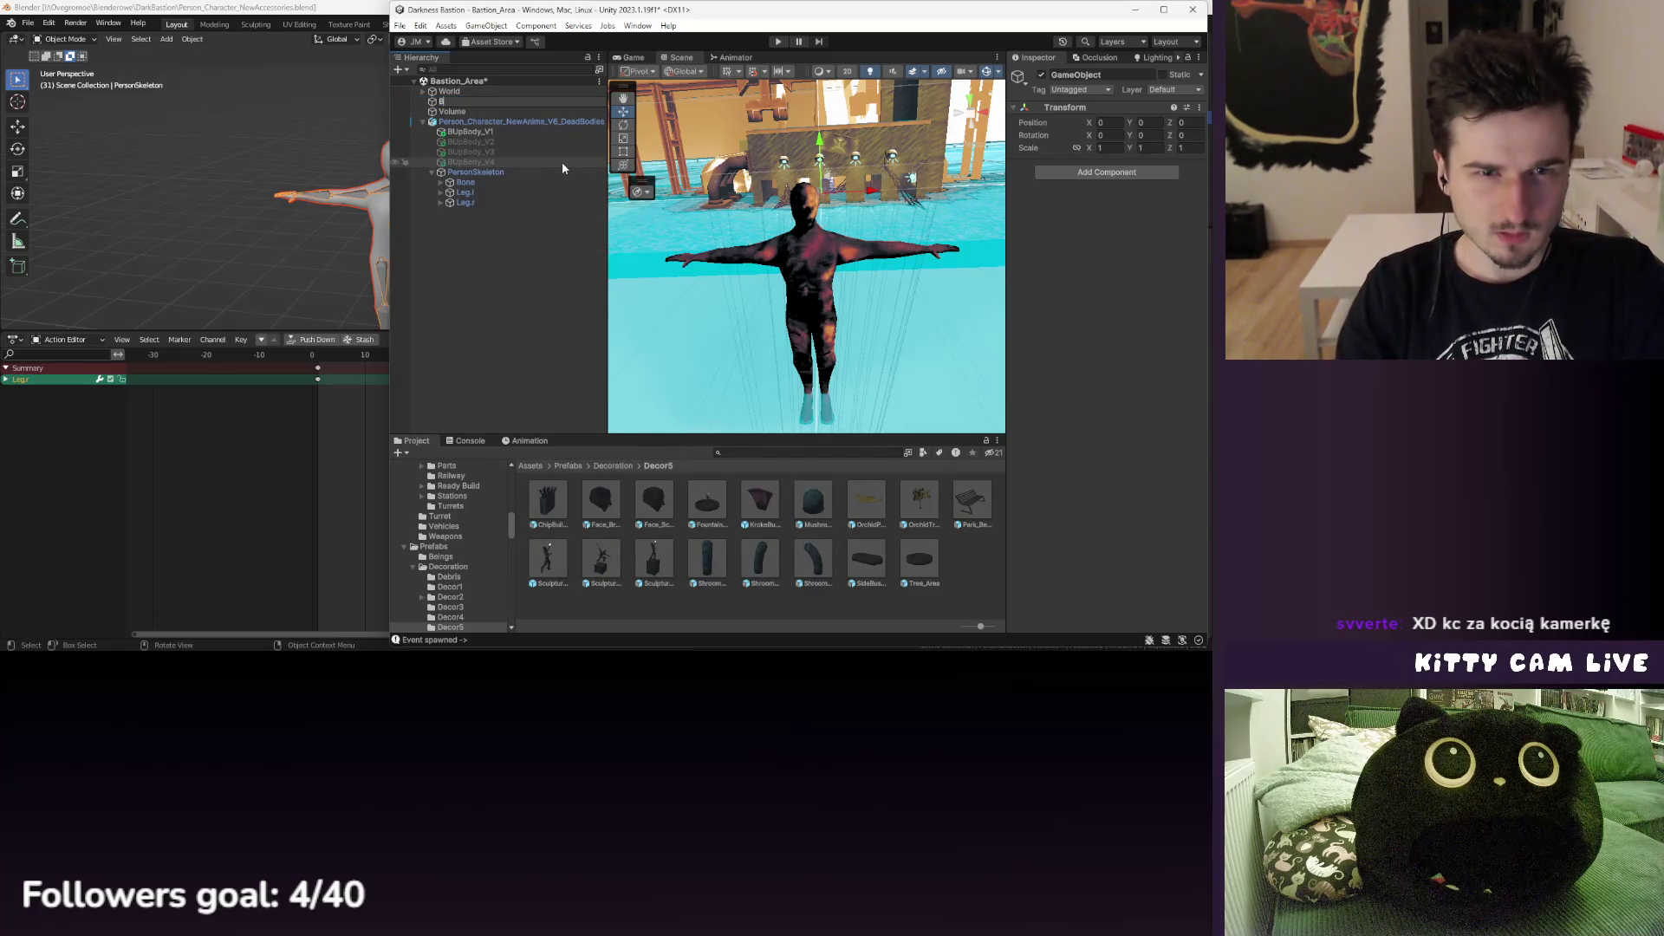
{"action": "type", "text": "Burned"}
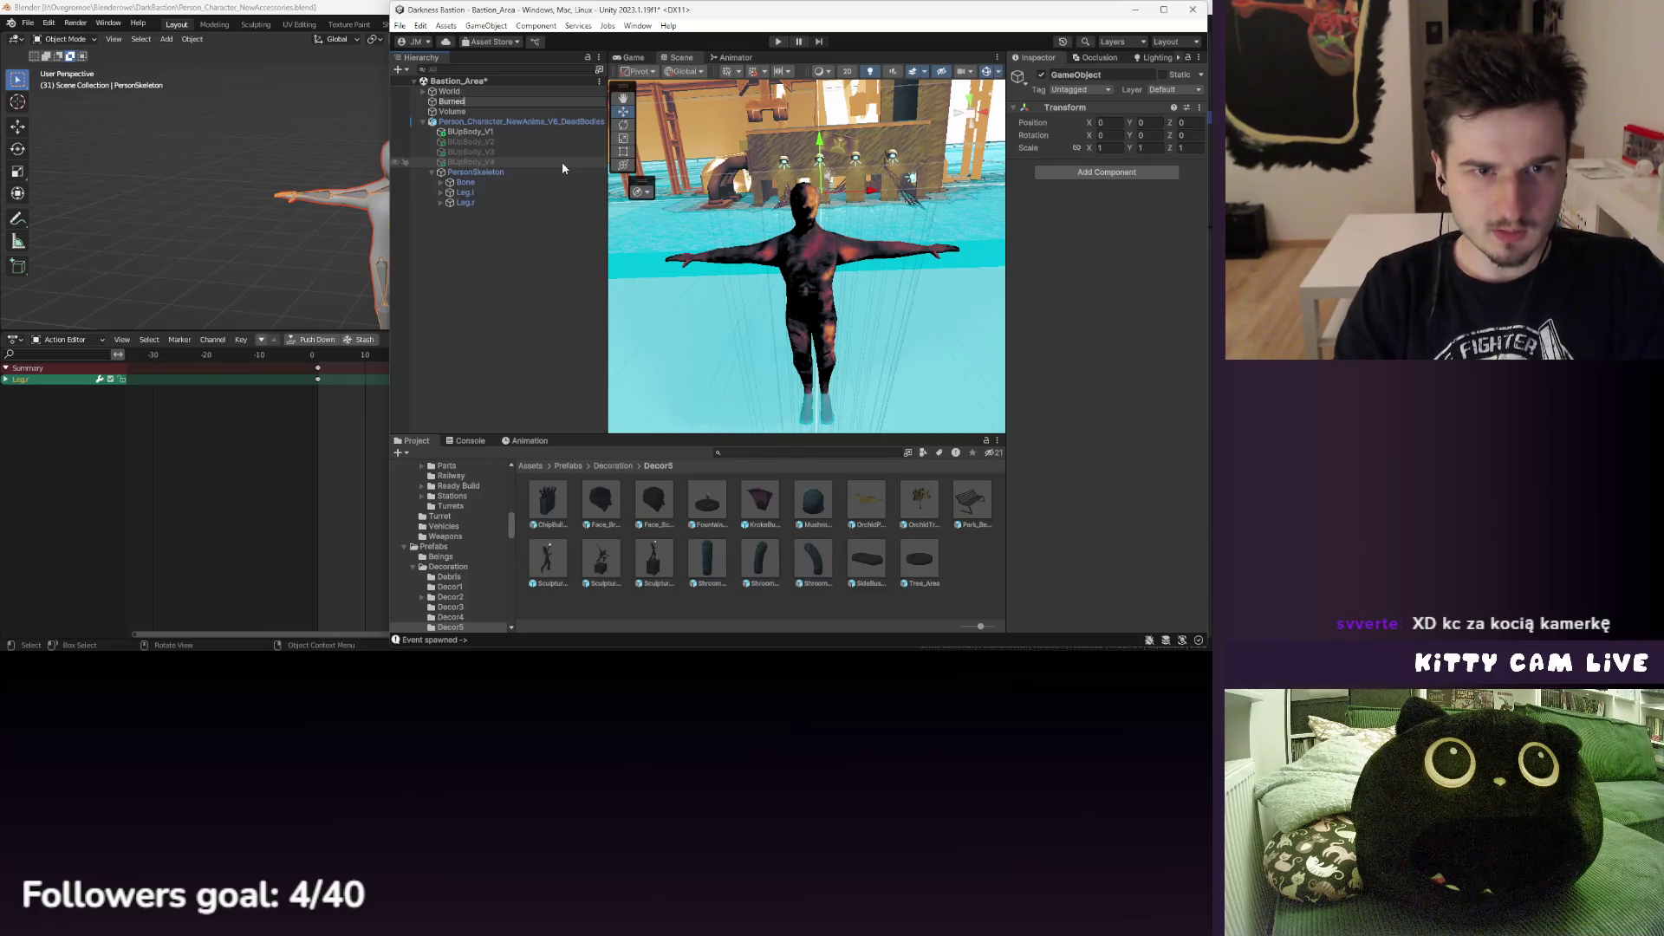
{"action": "type", "text": "UpBody_"}
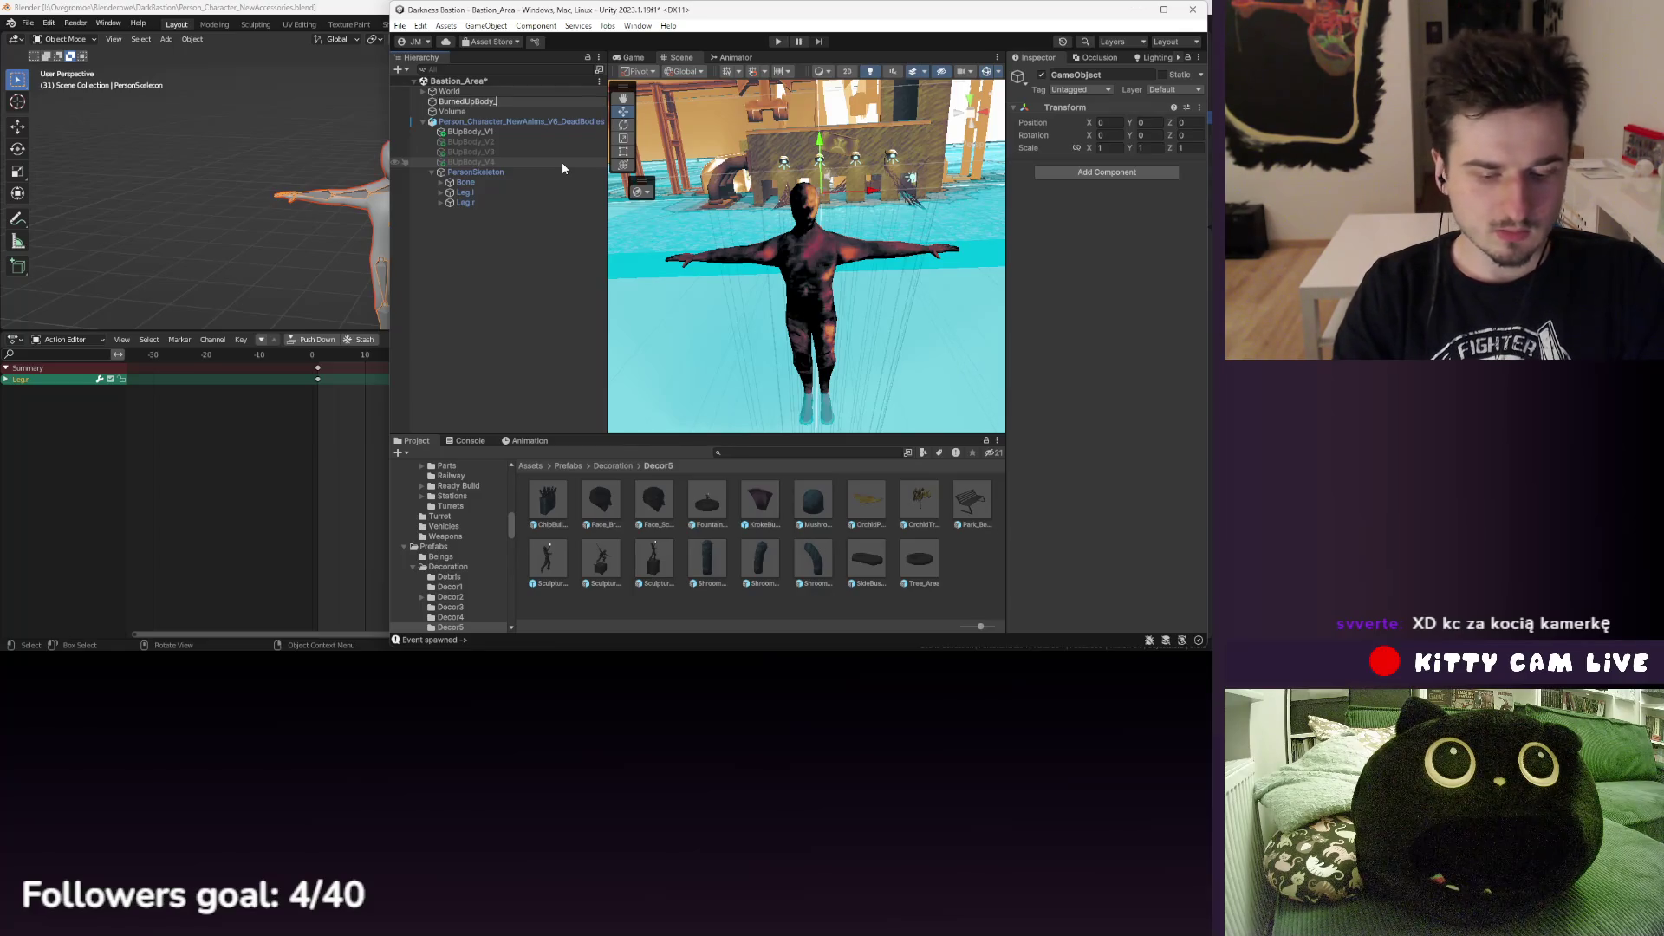
{"action": "type", "text": "Rot"}
{"action": "key", "text": "Return"}
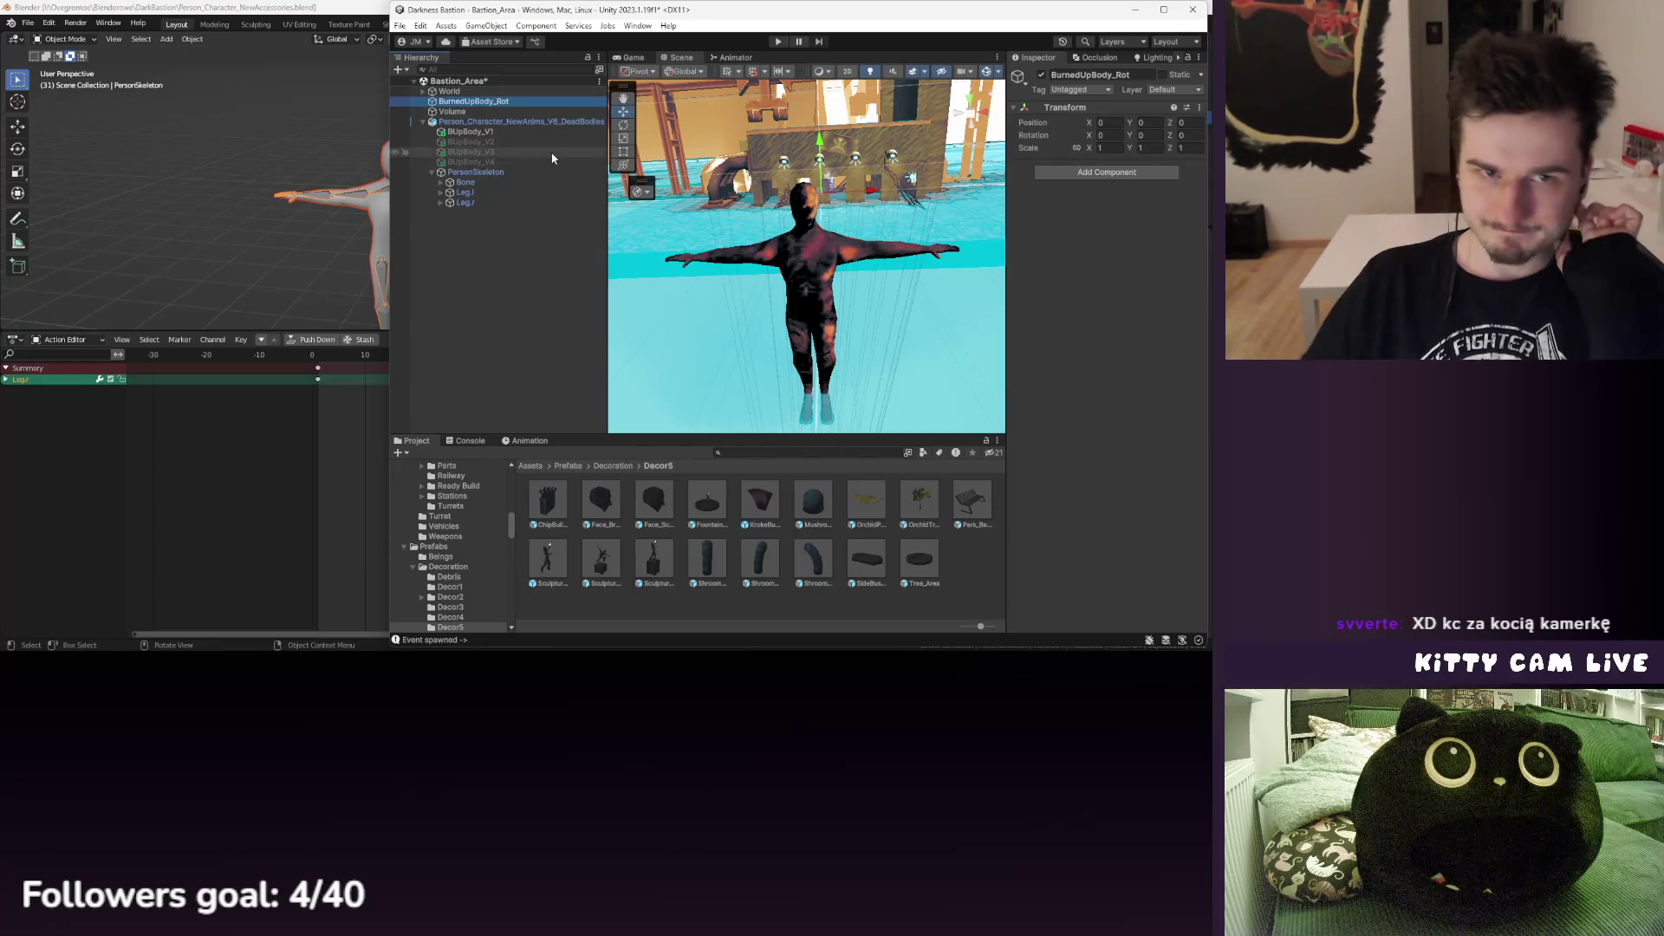
- Parent the dead-bodies character under BurnedUpBody_Rot, zero its X and Z position, and frame it
{"action": "left_click_drag", "start_coordinate": [518, 121], "coordinate": [475, 101]}
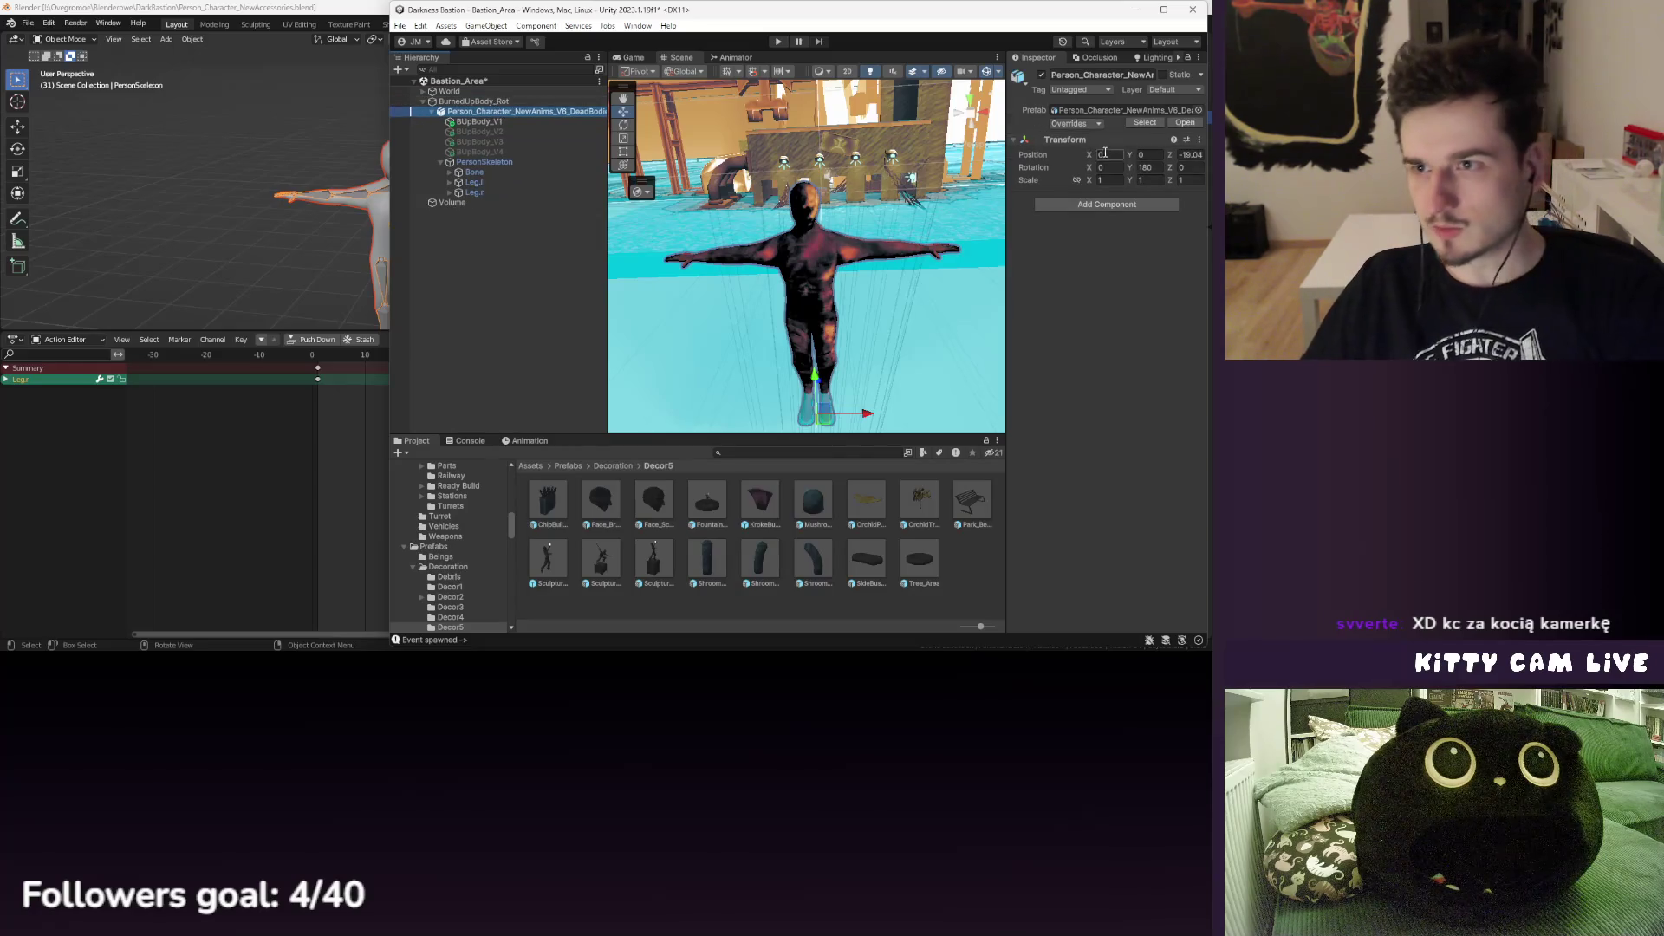
{"action": "left_click", "coordinate": [1189, 154]}
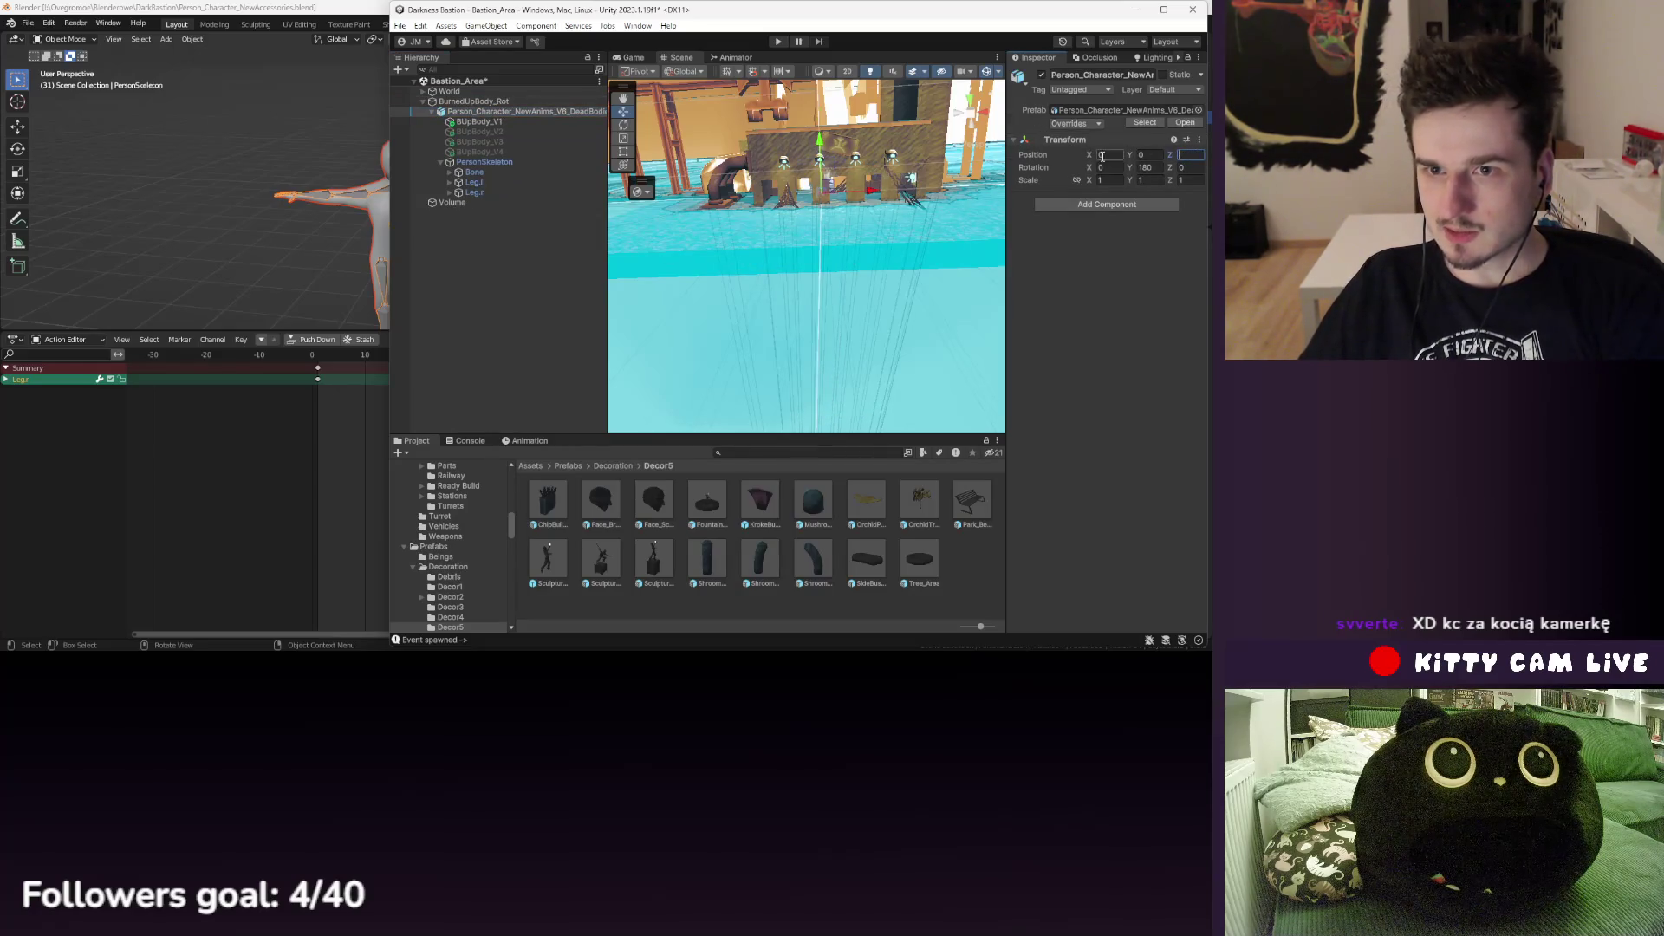
{"action": "type", "text": "0"}
{"action": "double_click", "coordinate": [511, 116]}
{"action": "mouse_move", "coordinate": [748, 232]}
{"action": "left_mouse_down"}
{"action": "mouse_move", "coordinate": [767, 273]}
{"action": "mouse_move", "coordinate": [881, 162]}
{"action": "left_mouse_up"}
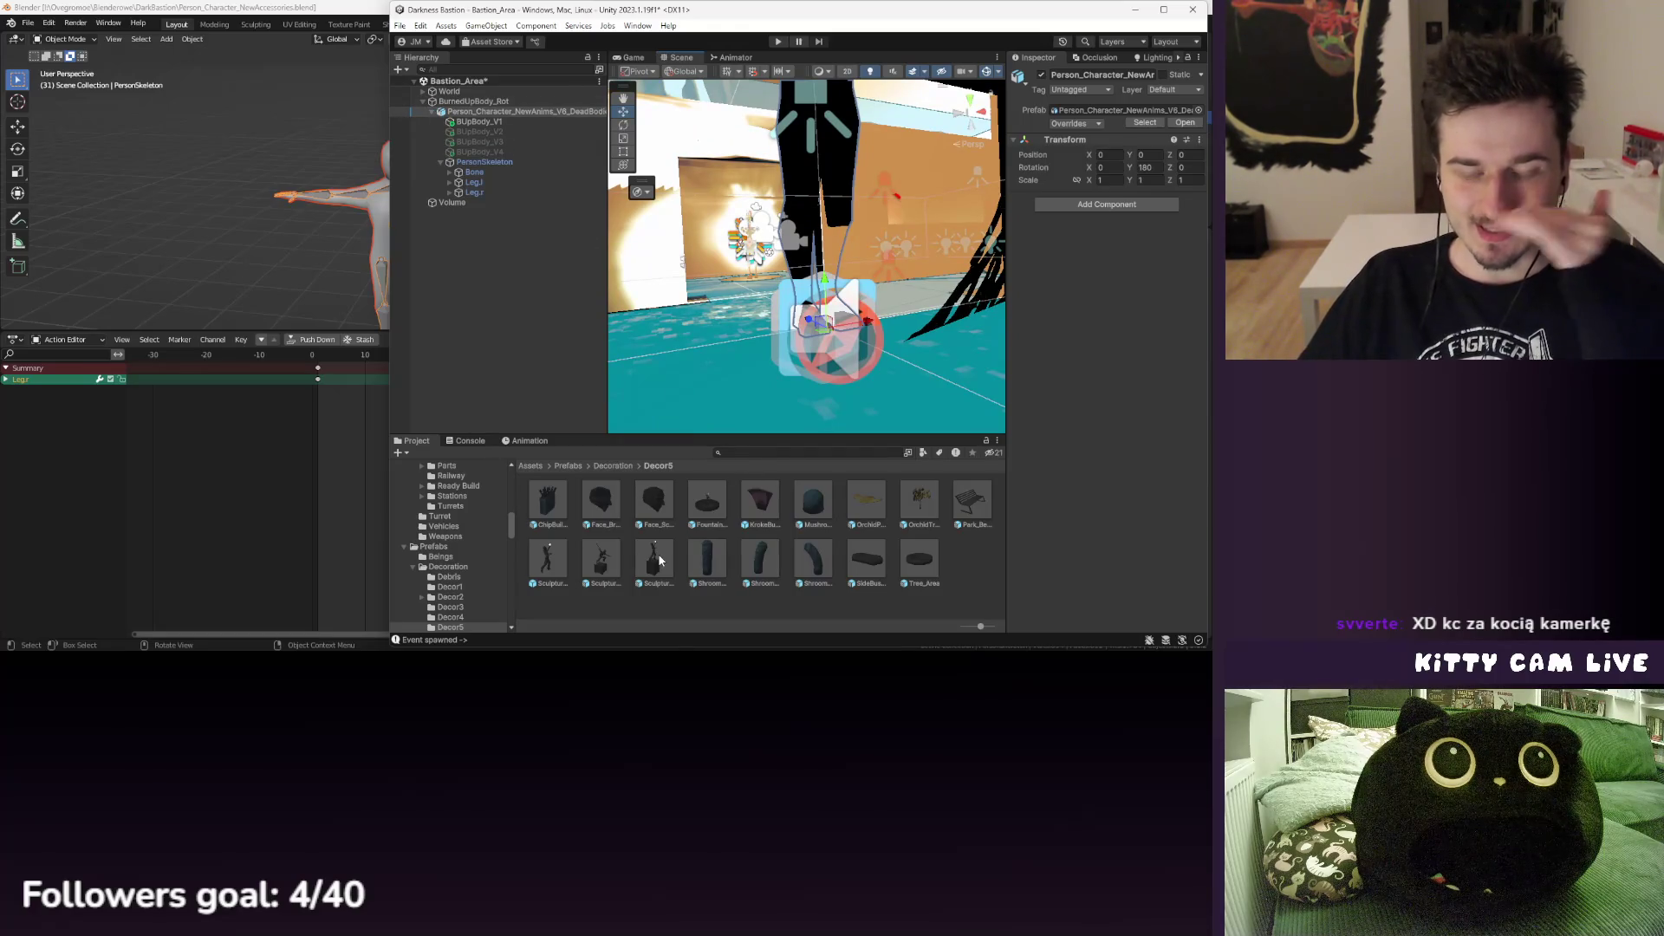
- Browse the Beings prefabs Bobot_AI and Survivor_Player, inspecting their Person_Character_Rotatable object
{"action": "left_click", "coordinate": [568, 466]}
{"action": "double_click", "coordinate": [555, 505]}
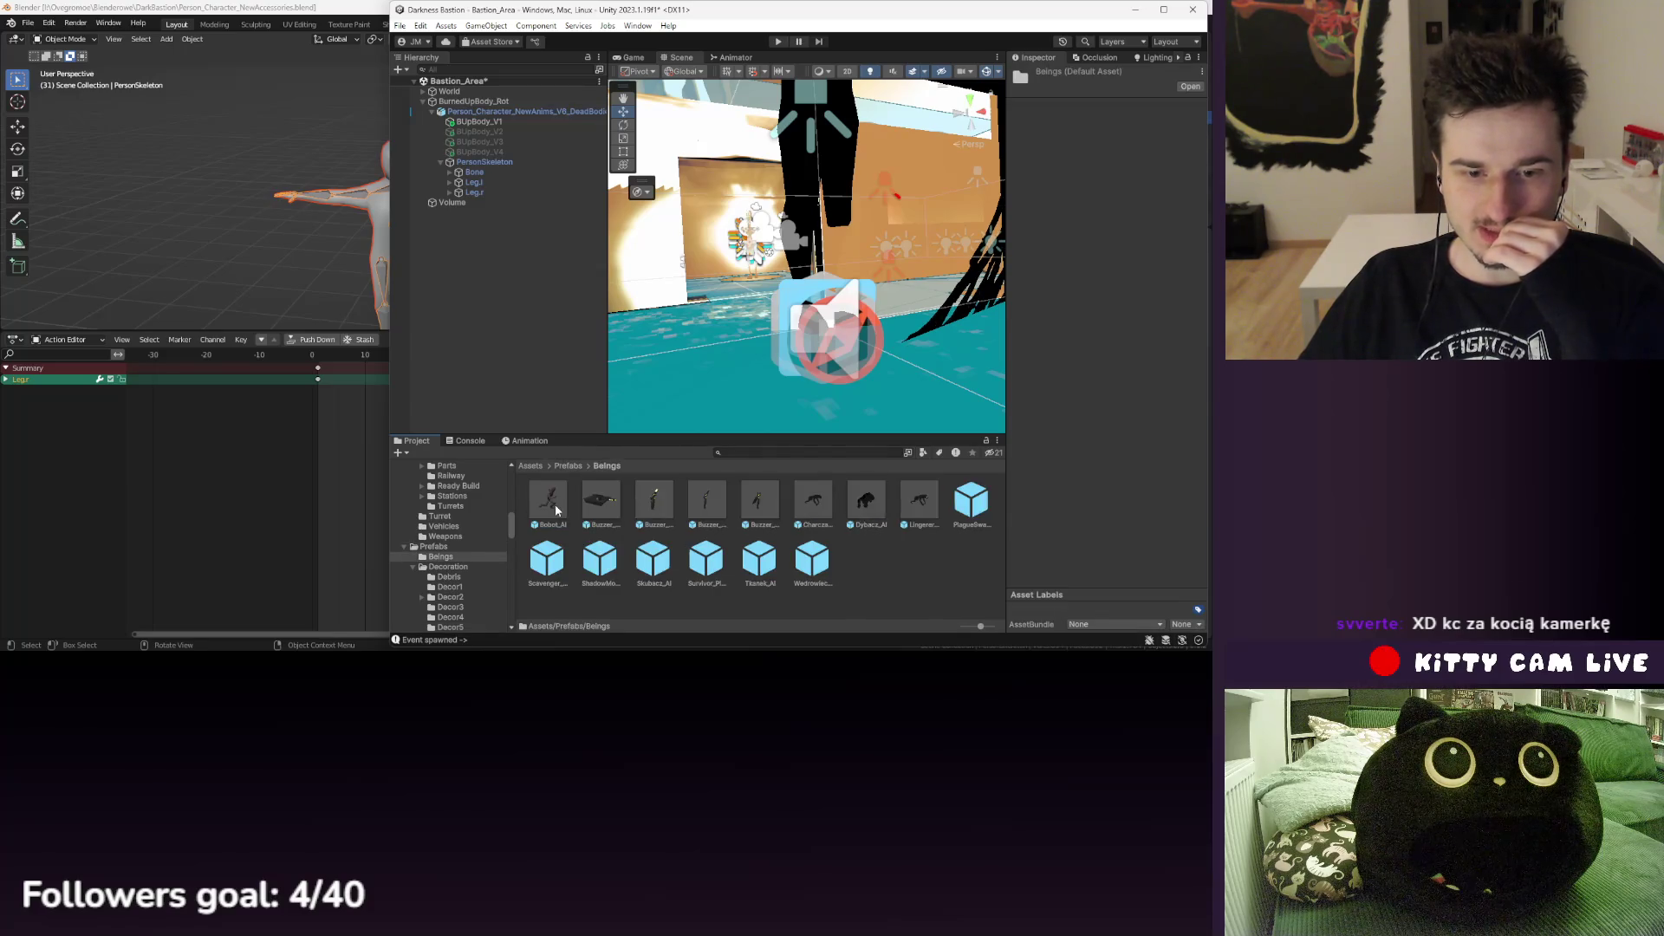
{"action": "double_click", "coordinate": [562, 511]}
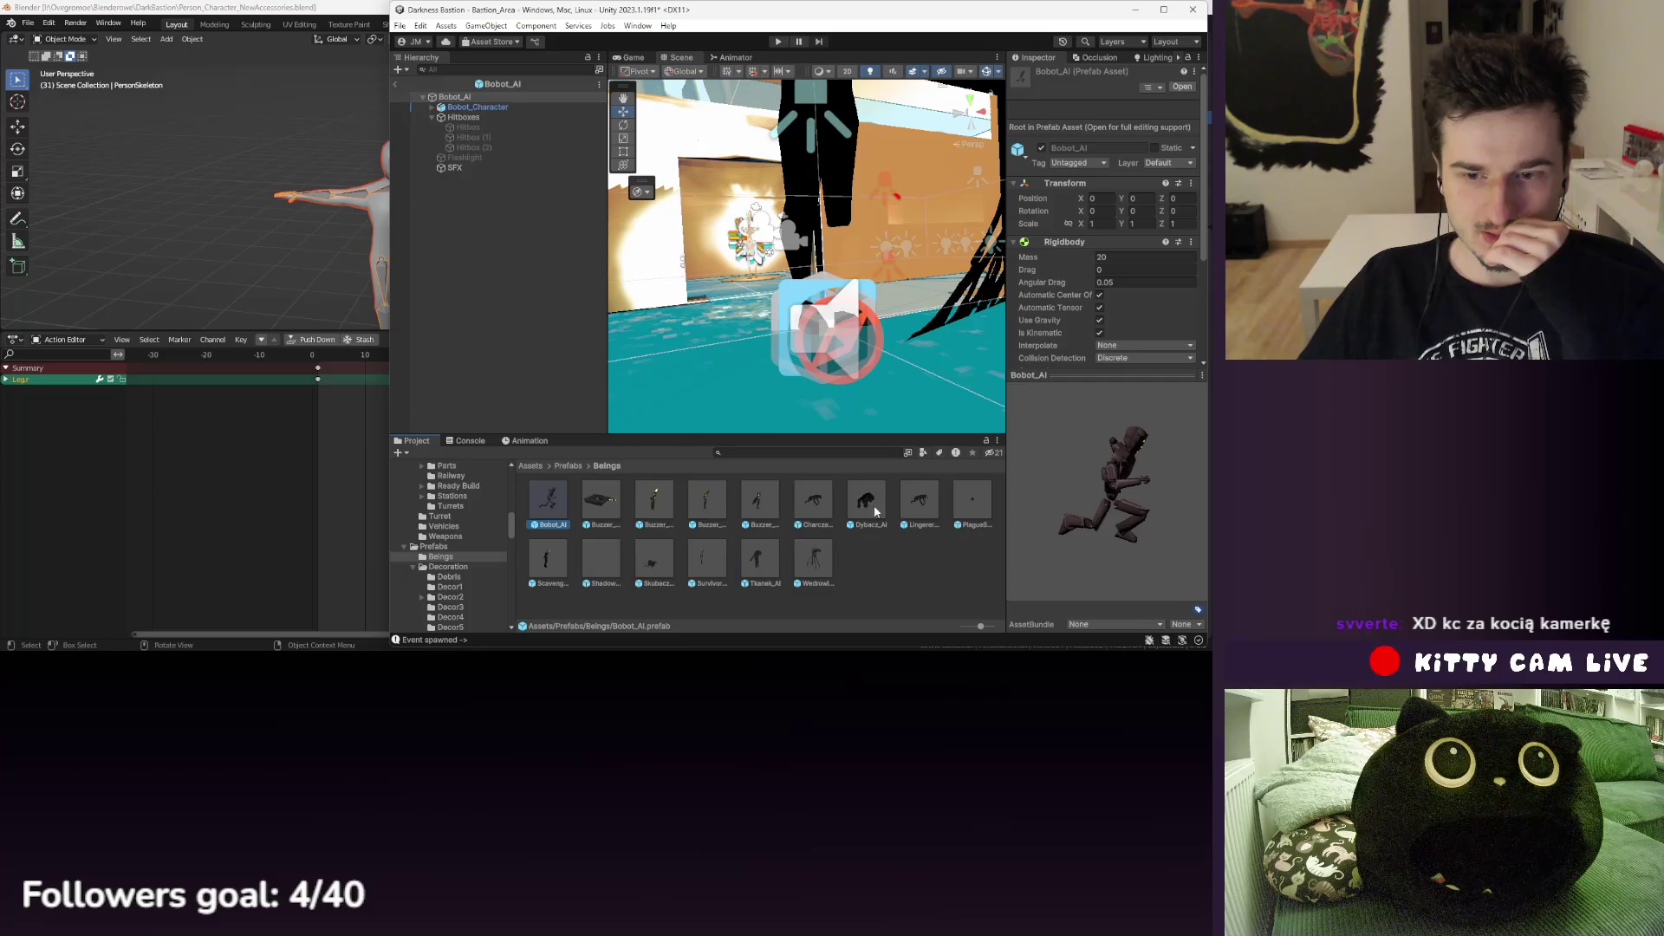
{"action": "double_click", "coordinate": [718, 556]}
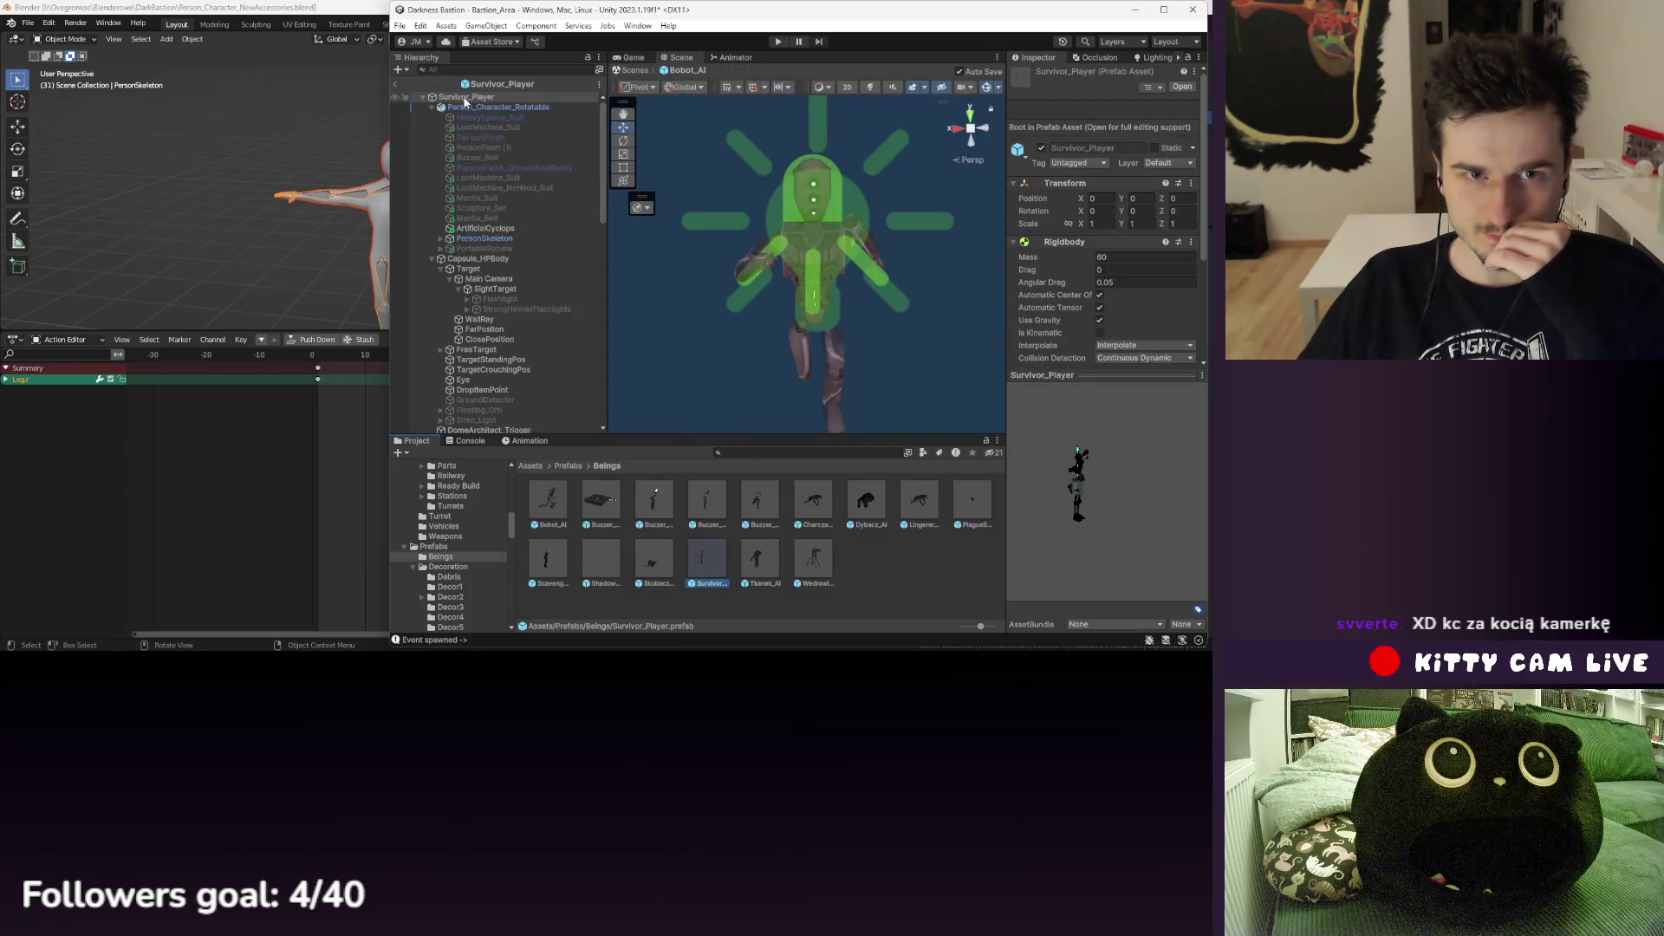
{"action": "left_click", "coordinate": [472, 109]}
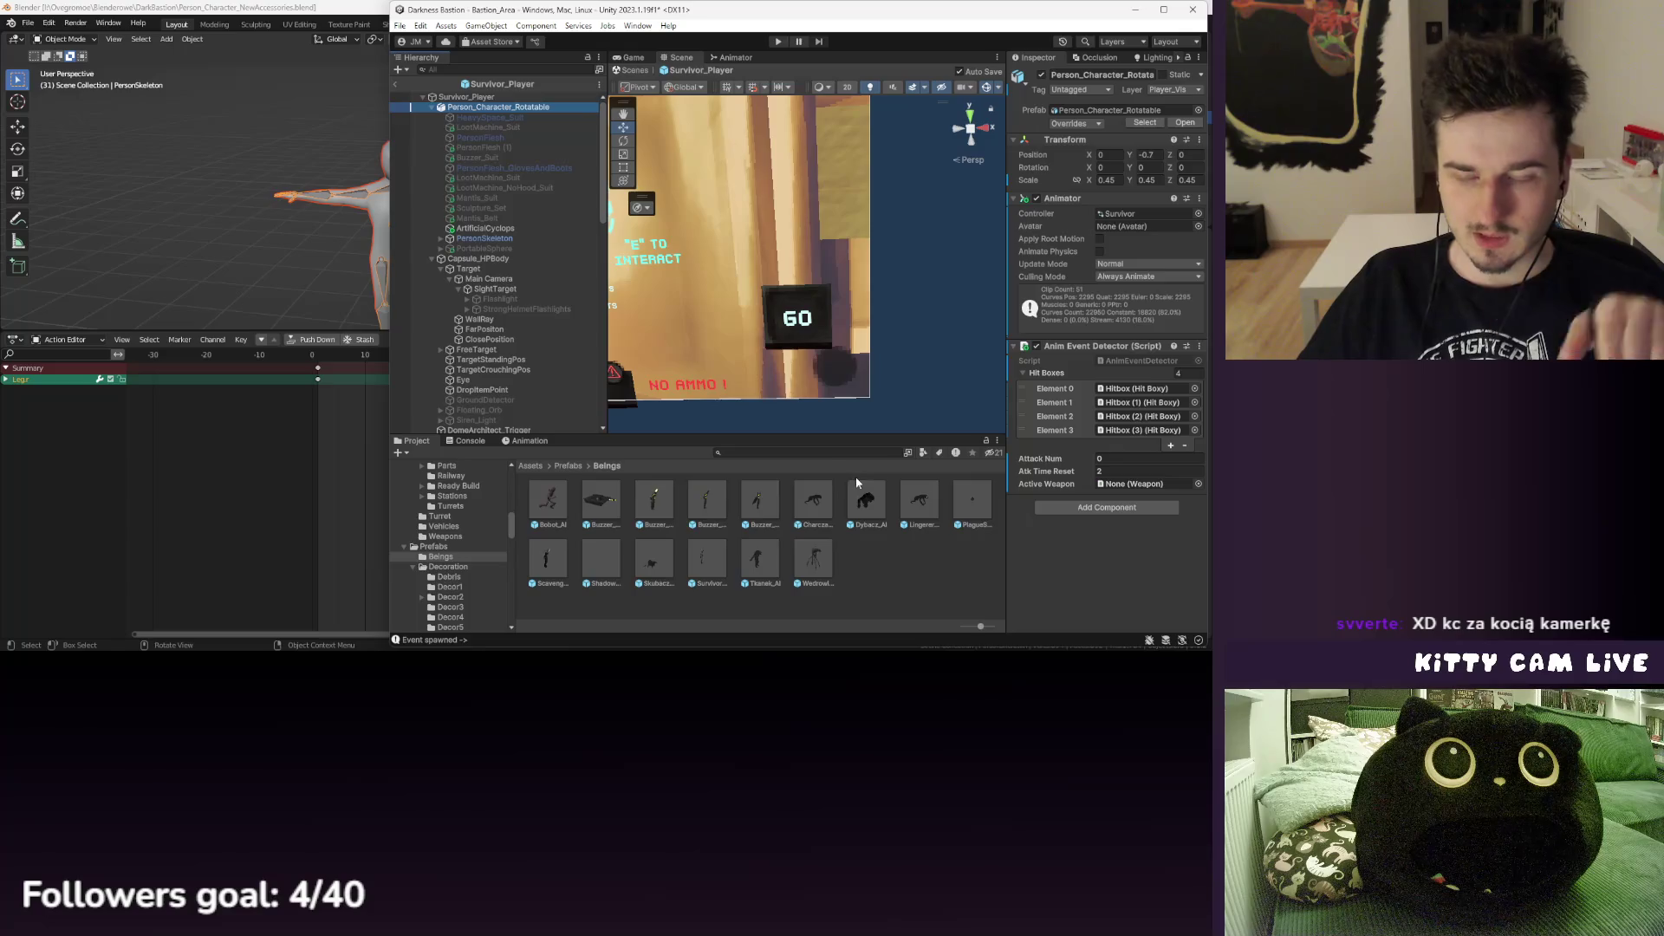
- Inspect the rotatable character in Buzzer_VBasic_AI and Scavenger_AI, then exit prefab mode
{"action": "left_click", "coordinate": [712, 511]}
{"action": "double_click", "coordinate": [712, 511]}
{"action": "left_click", "coordinate": [497, 119]}
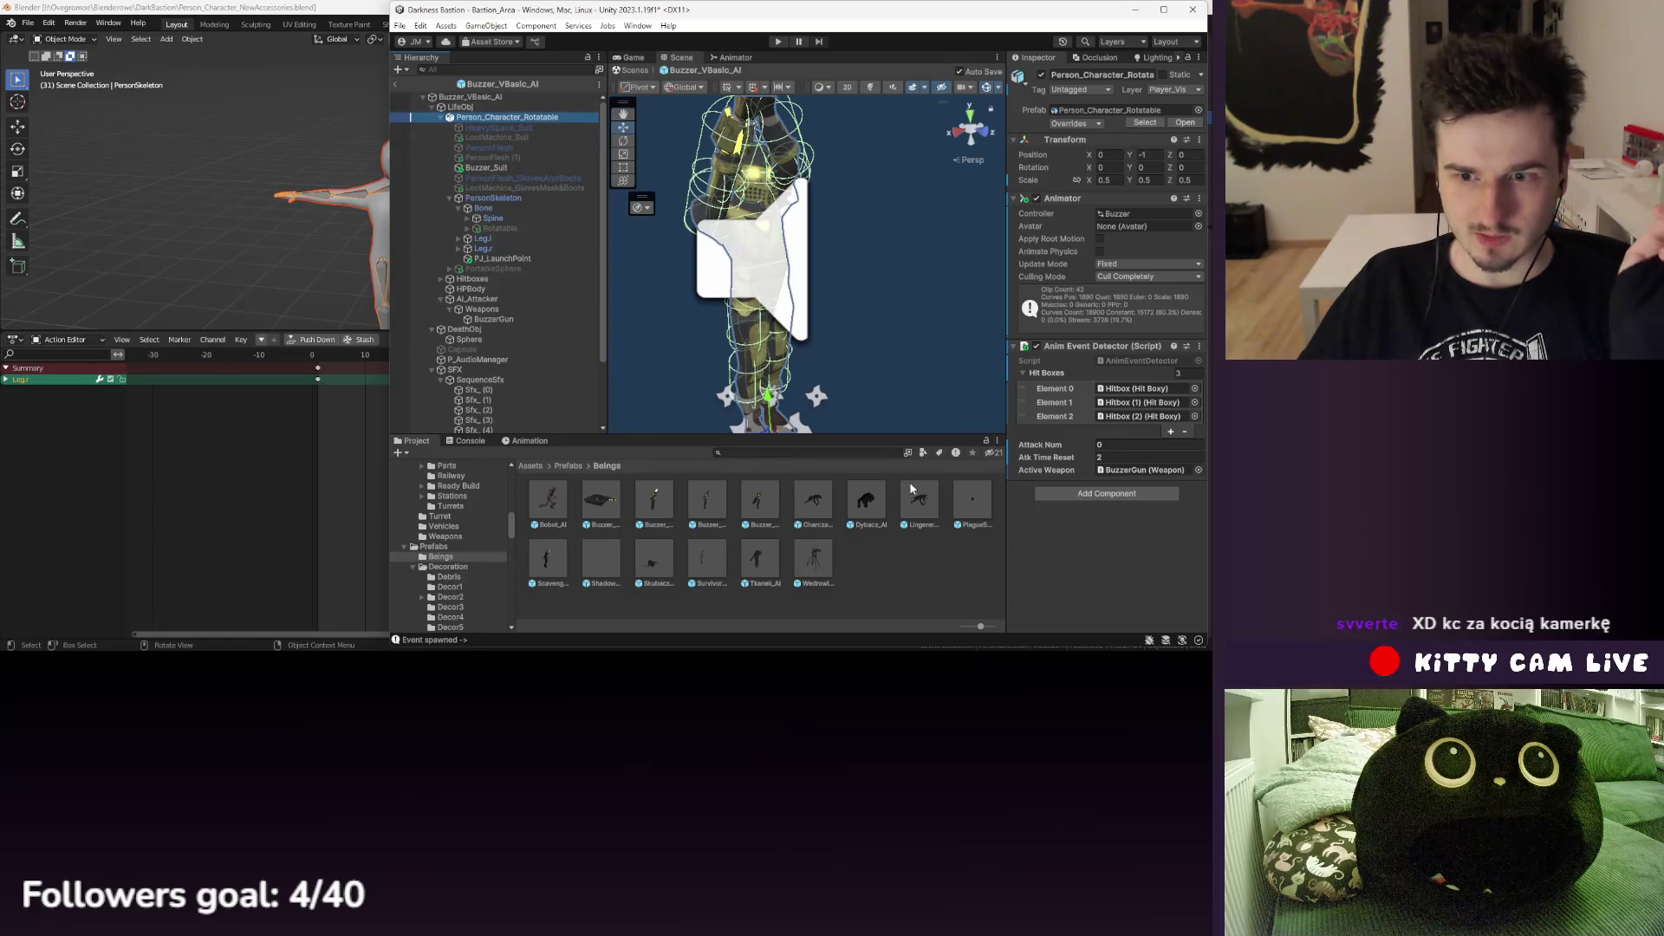
{"action": "double_click", "coordinate": [546, 559]}
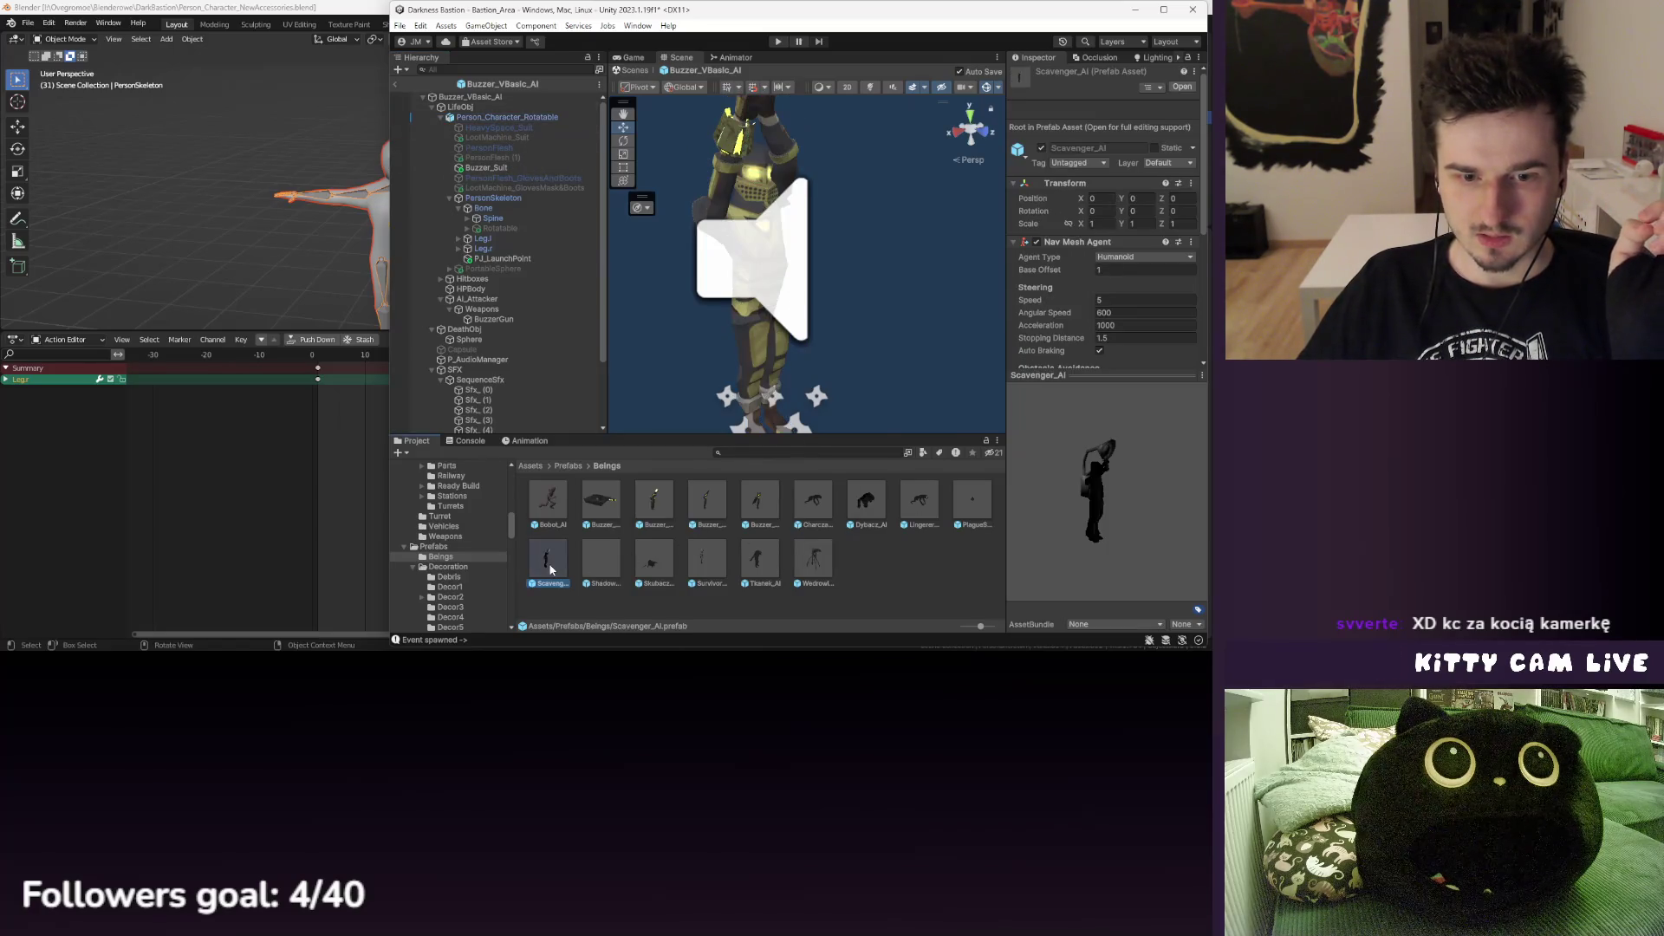
{"action": "left_click", "coordinate": [490, 122]}
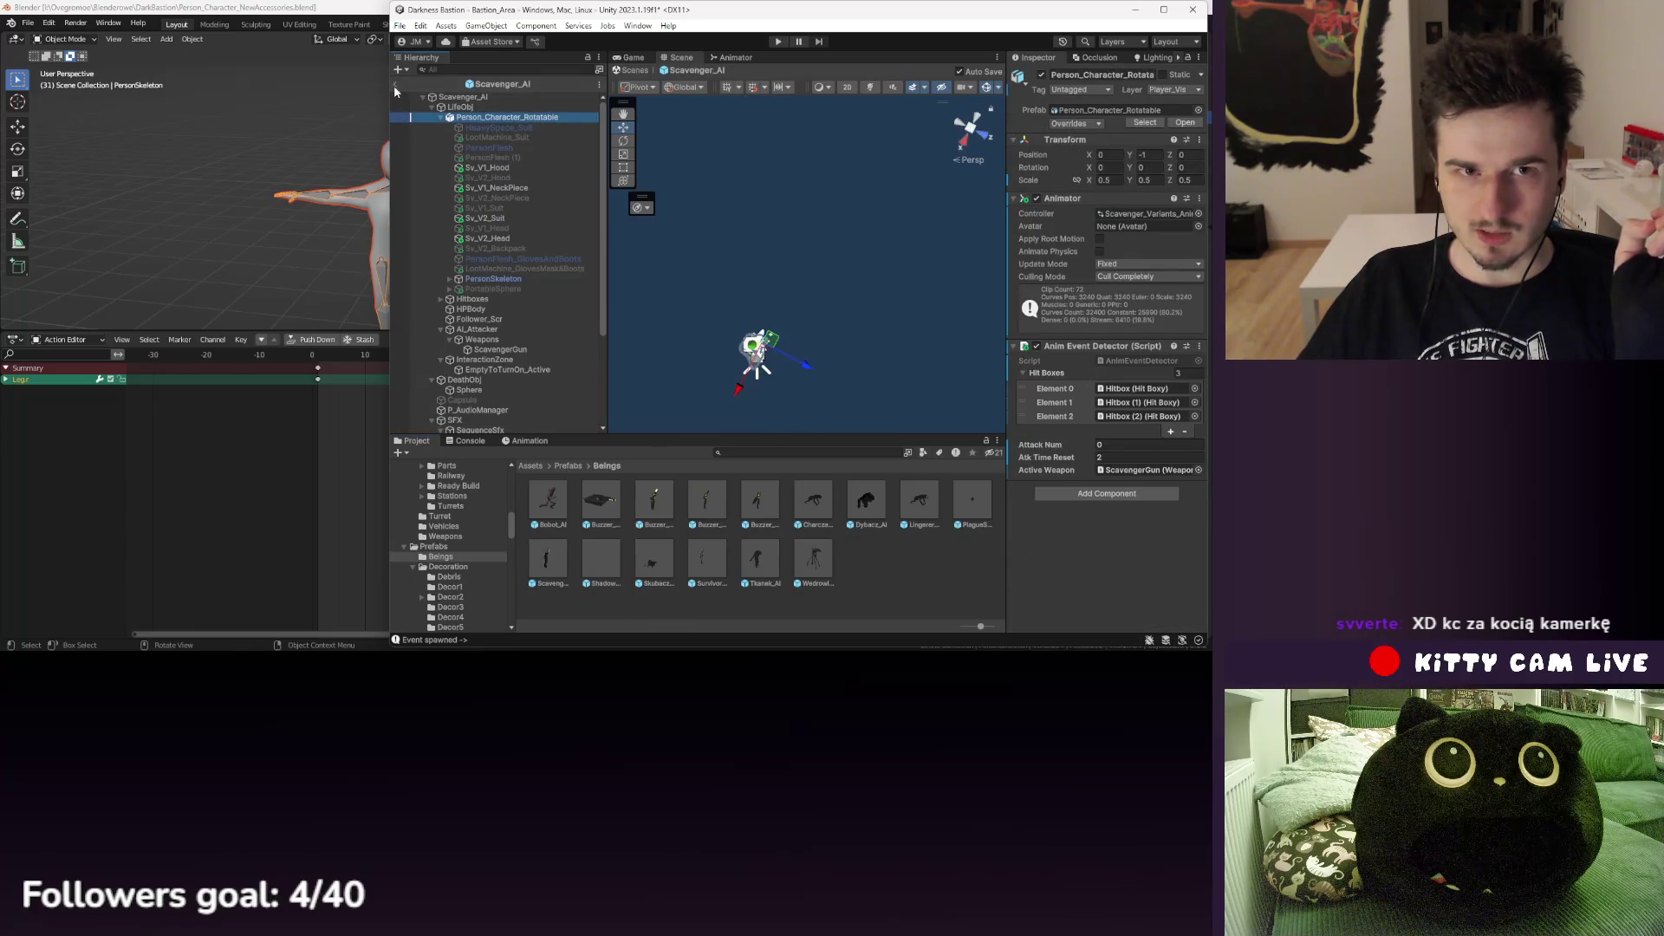
{"action": "left_click", "coordinate": [395, 85]}
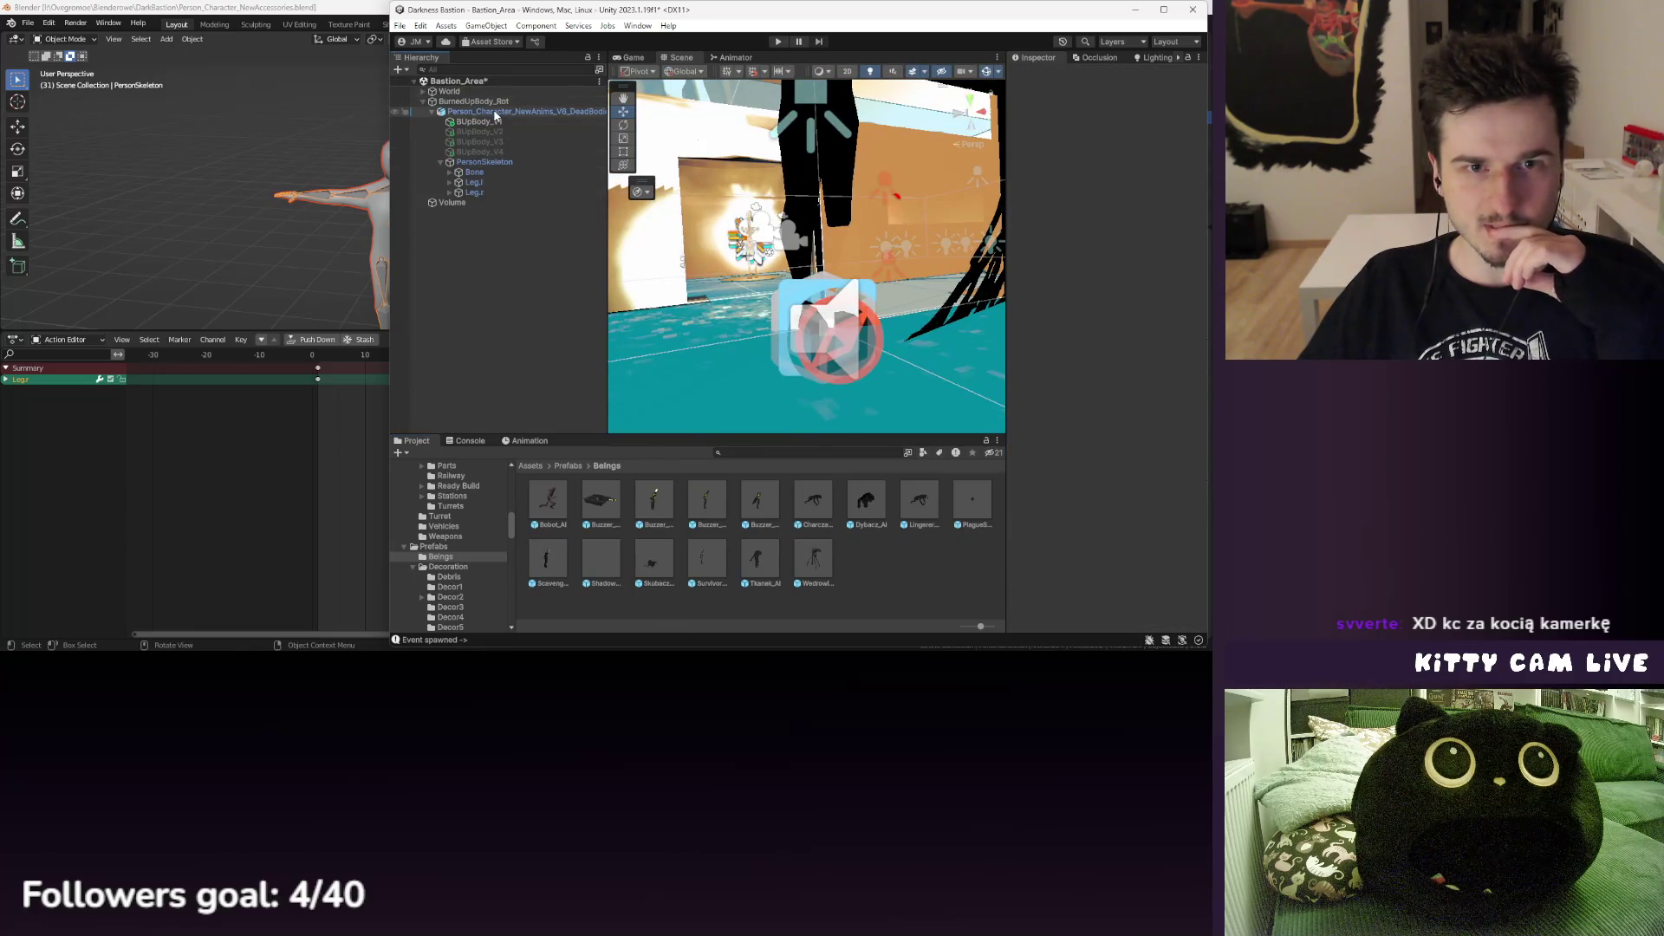
- Set the dead-body character's scale to 0.5 on X, Y and Z
{"action": "left_click", "coordinate": [498, 111]}
{"action": "left_click", "coordinate": [1110, 179]}
{"action": "type", "text": "0.5"}
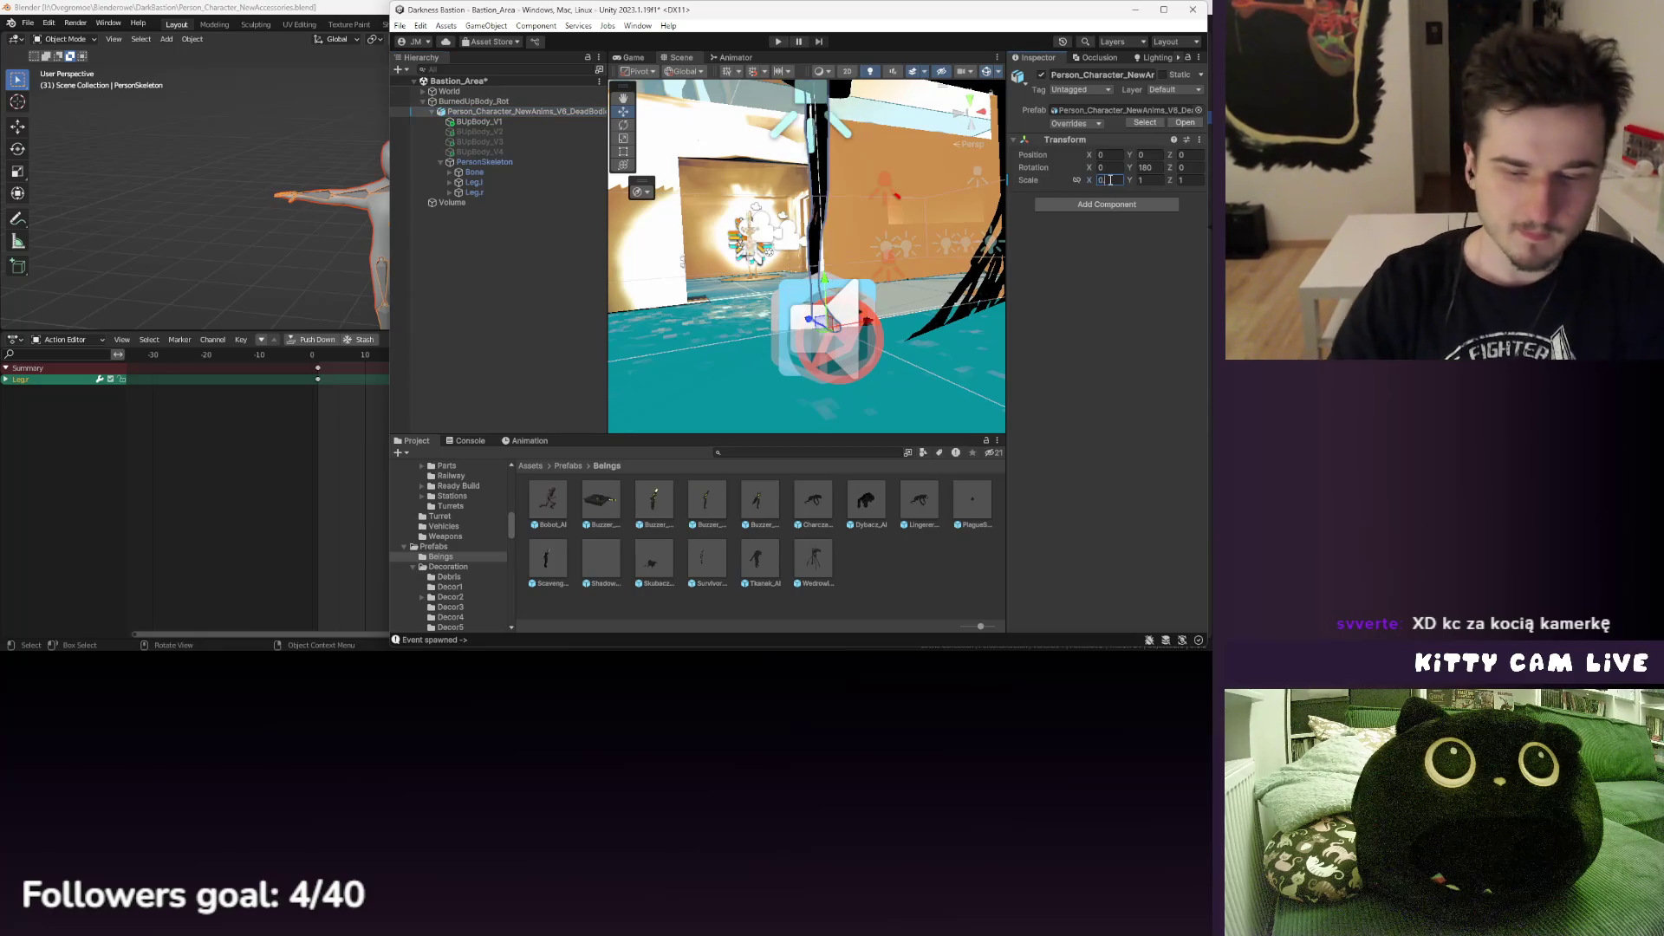
{"action": "key", "text": "Tab"}
{"action": "type", "text": "0.5"}
{"action": "key", "text": "Tab"}
{"action": "type", "text": "0.5"}
{"action": "key", "text": "Return"}
{"action": "scroll", "coordinate": [854, 189], "scroll_direction": "up", "scroll_amount": 2}
{"action": "scroll", "coordinate": [854, 190], "scroll_direction": "up", "scroll_amount": 2}
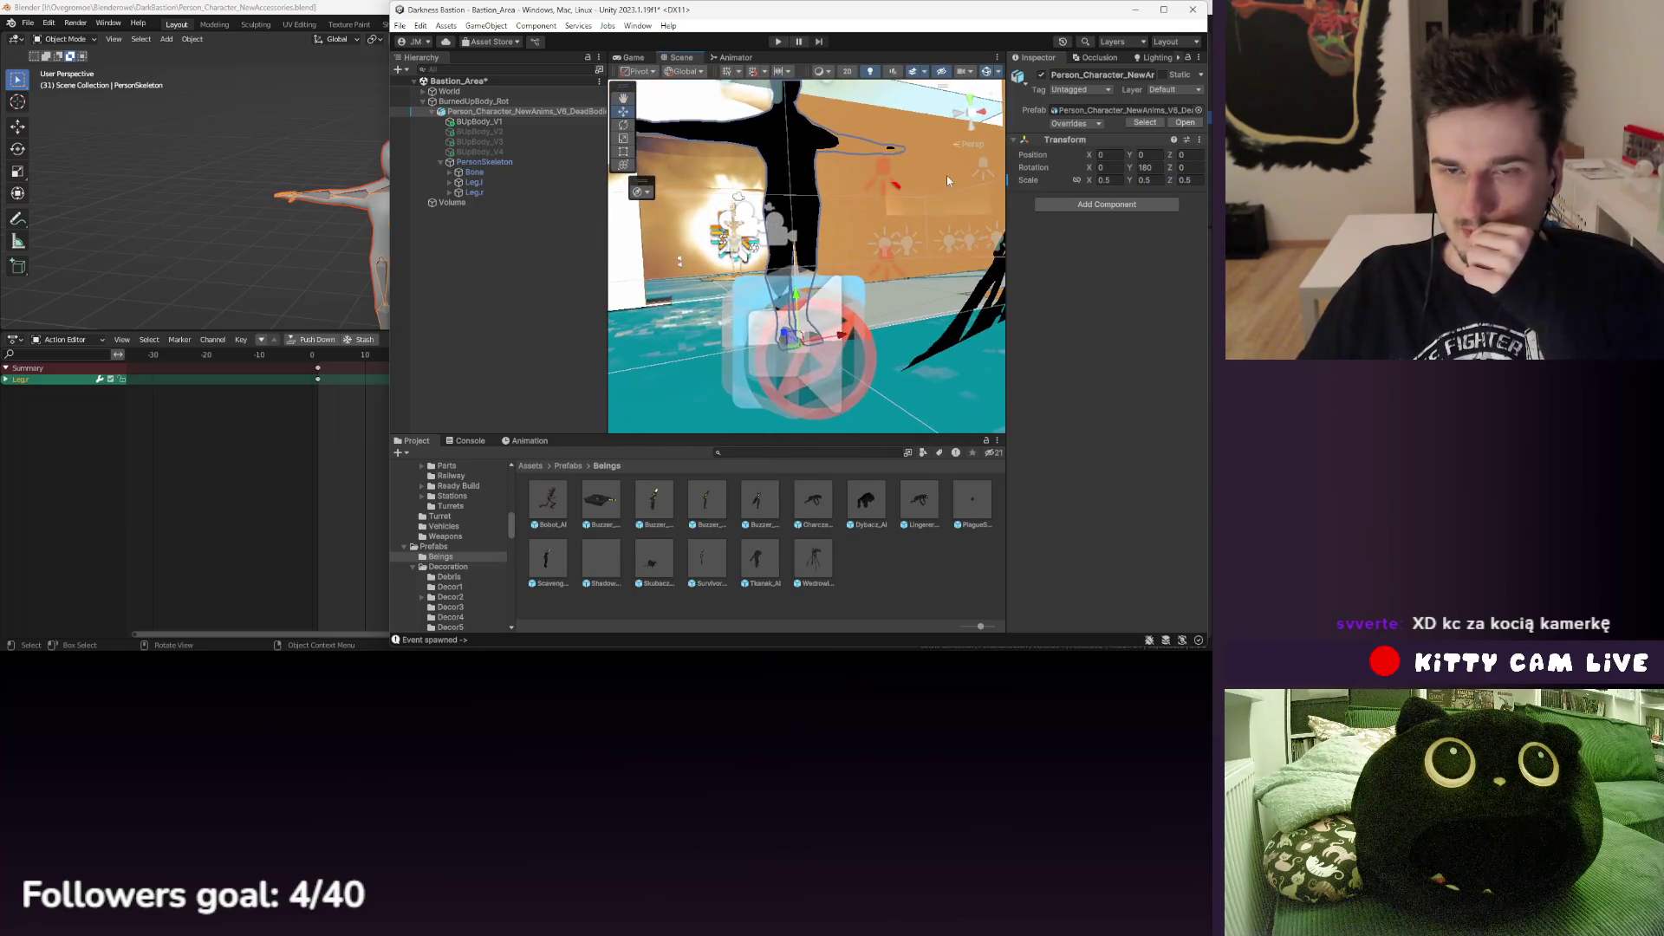
- Bring up the Animation timeline and create an empty child under BurnedUpBody_Rot
{"action": "left_click", "coordinate": [527, 441]}
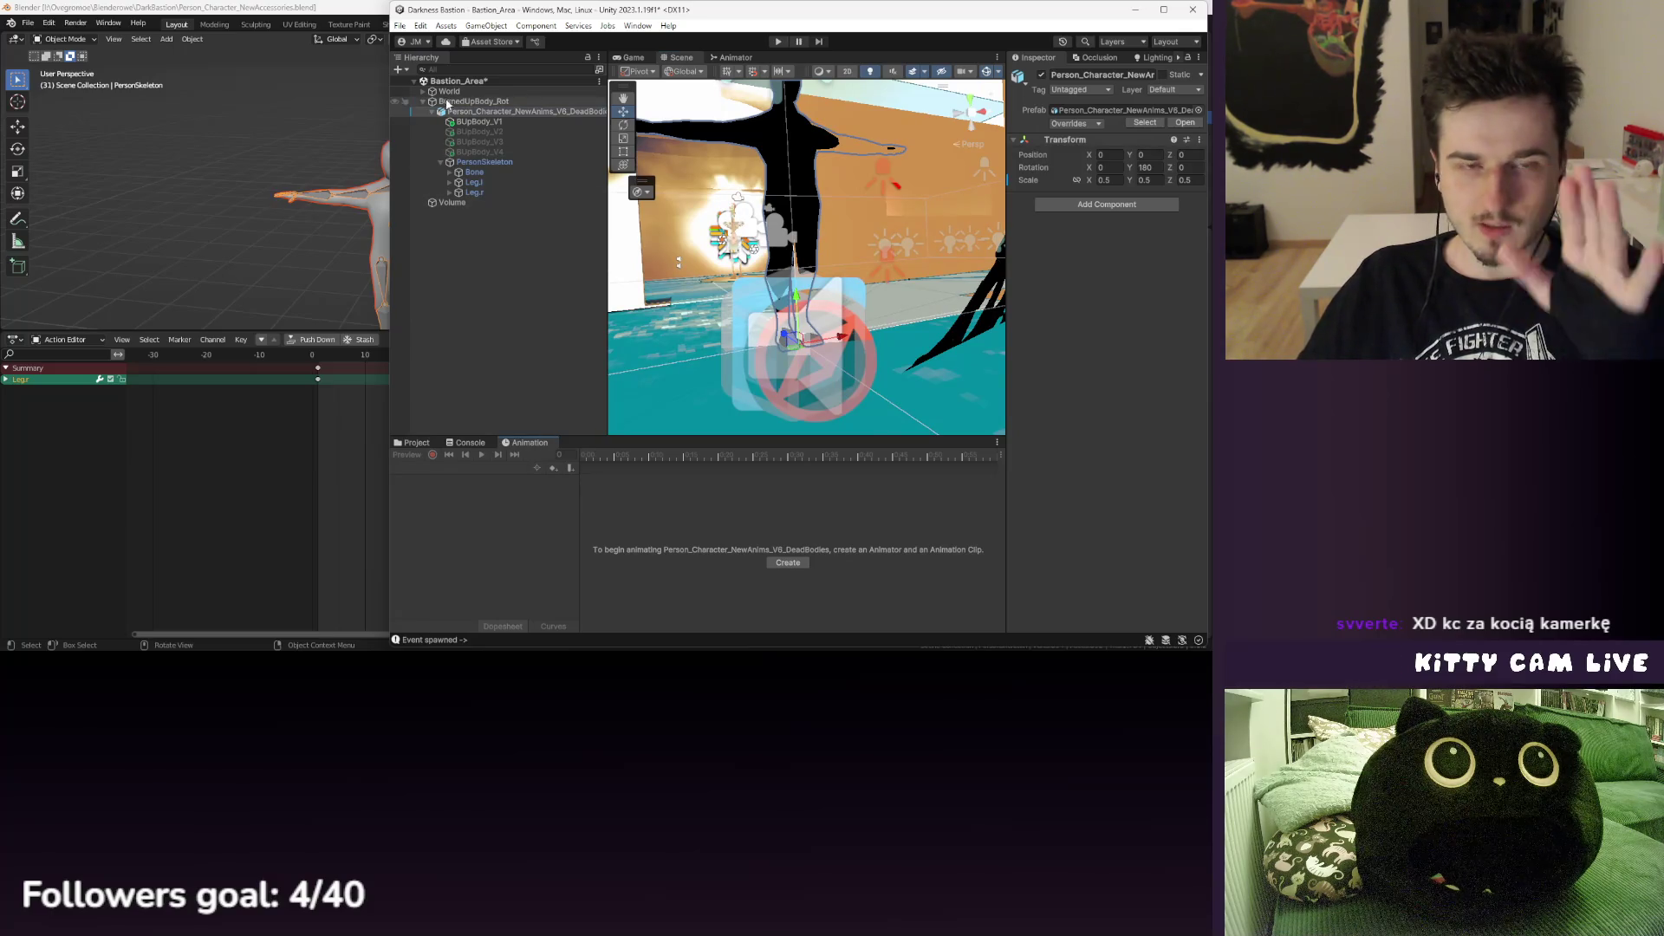
{"action": "left_click", "coordinate": [432, 111]}
{"action": "left_click", "coordinate": [456, 101]}
{"action": "right_click", "coordinate": [457, 101]}
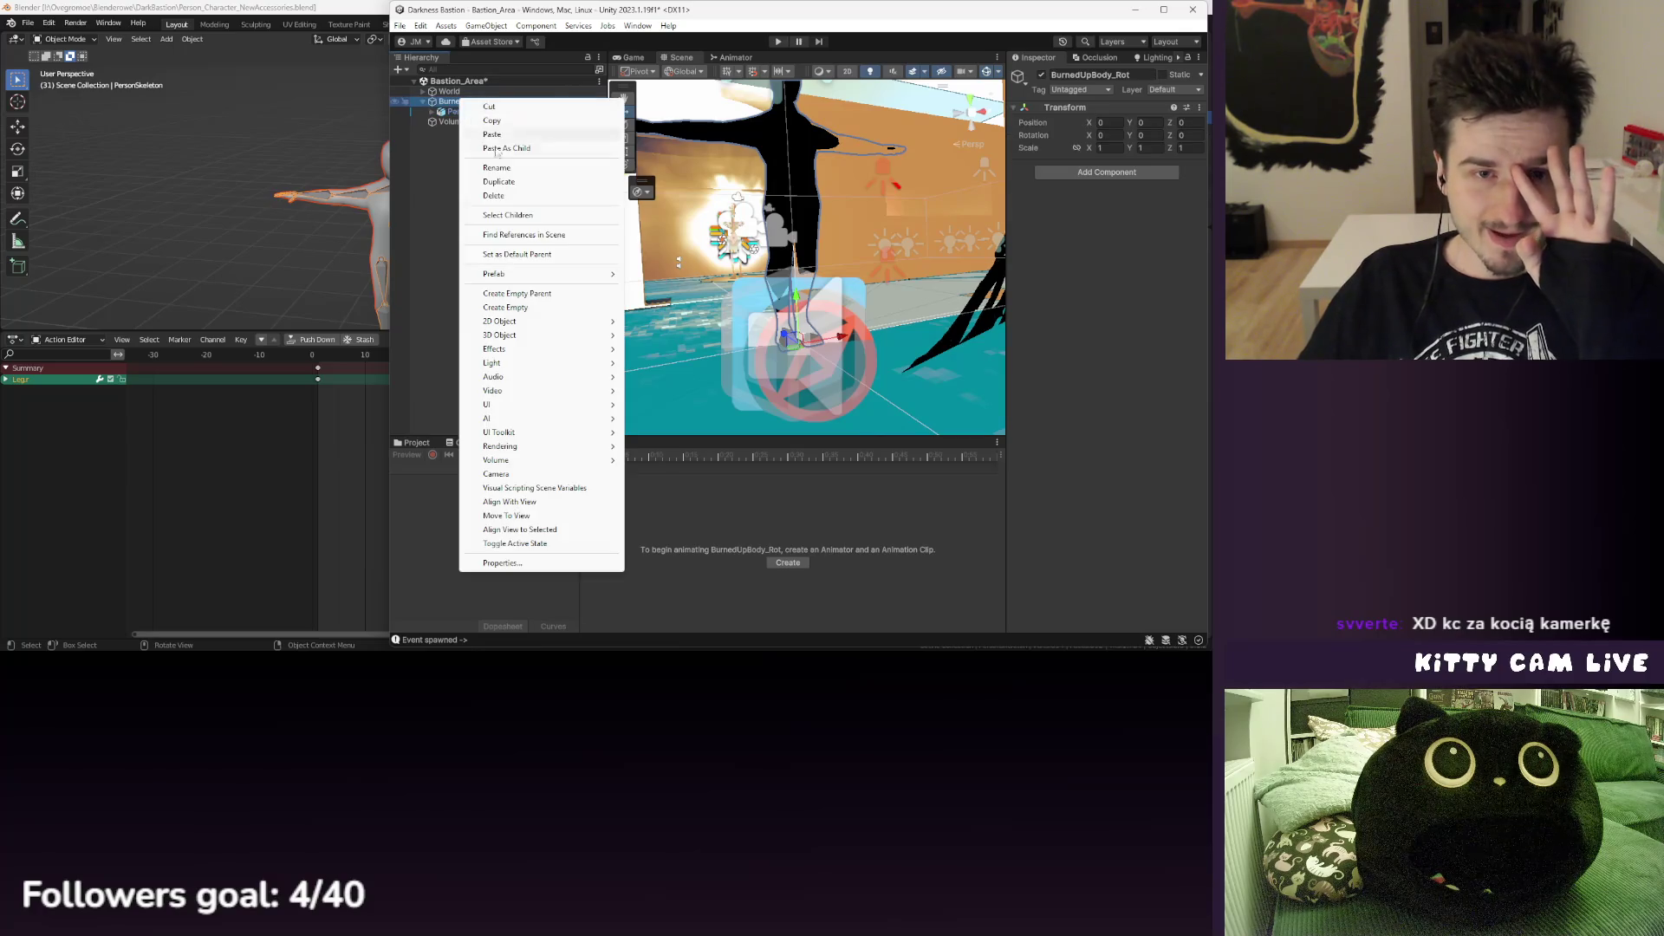
{"action": "left_click", "coordinate": [511, 307]}
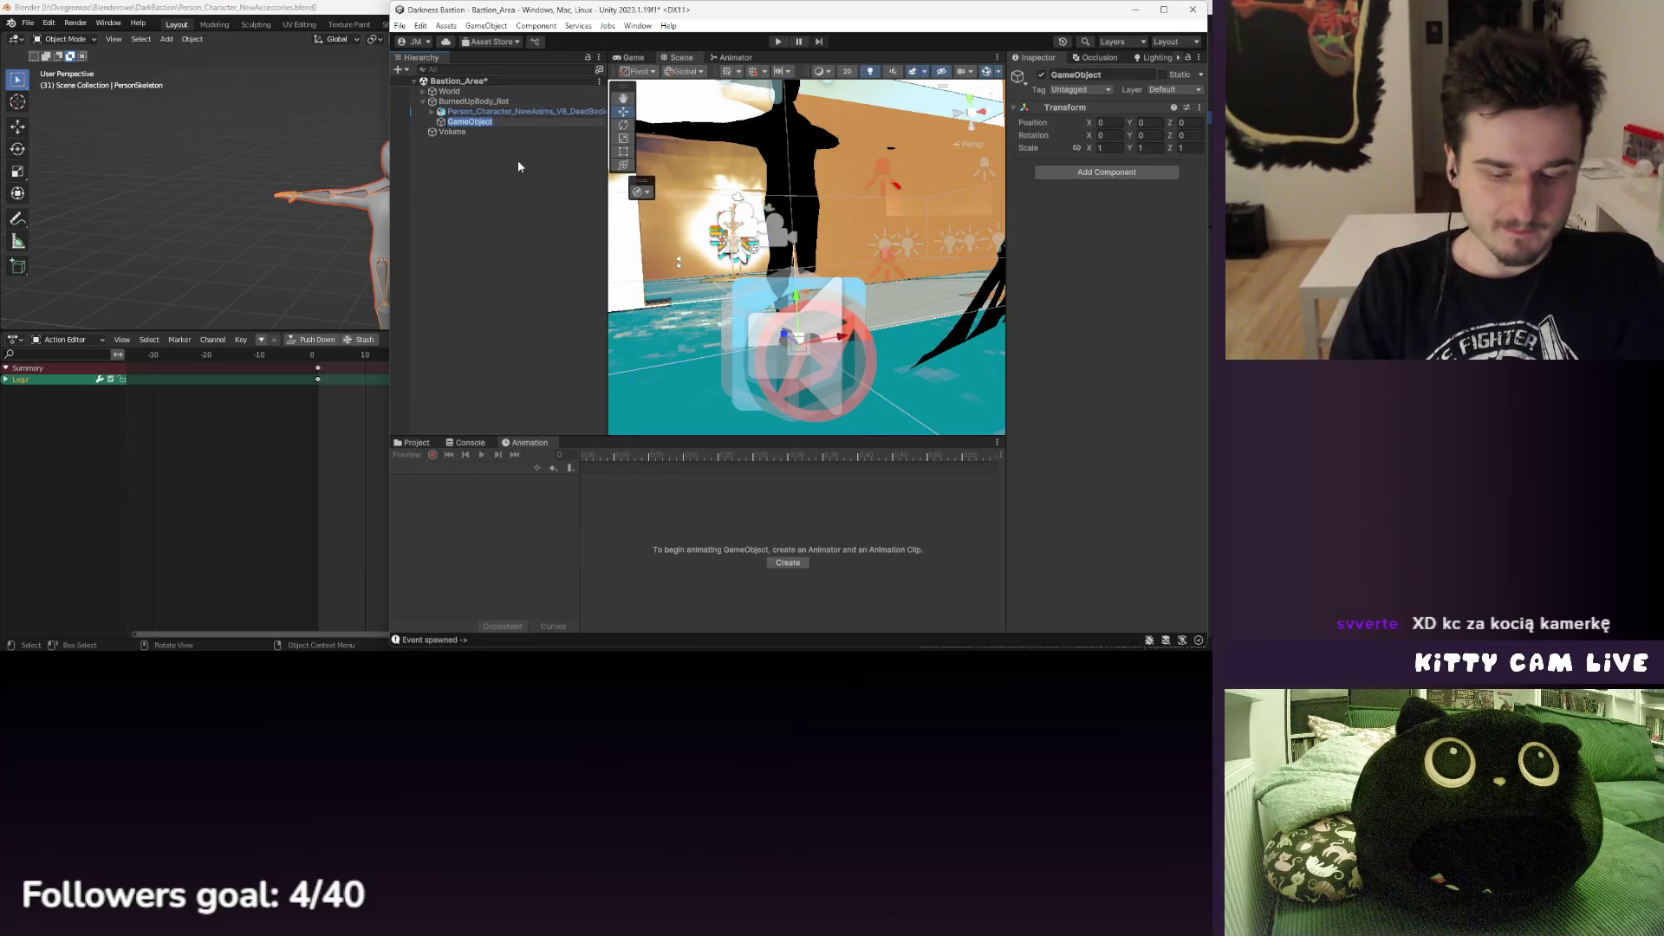
- Name the new object Rotation_VisRand and move the dead-body character into it
{"action": "type", "text": "B"}
{"action": "key", "text": "BackSpace"}
{"action": "type", "text": "Rotation_"}
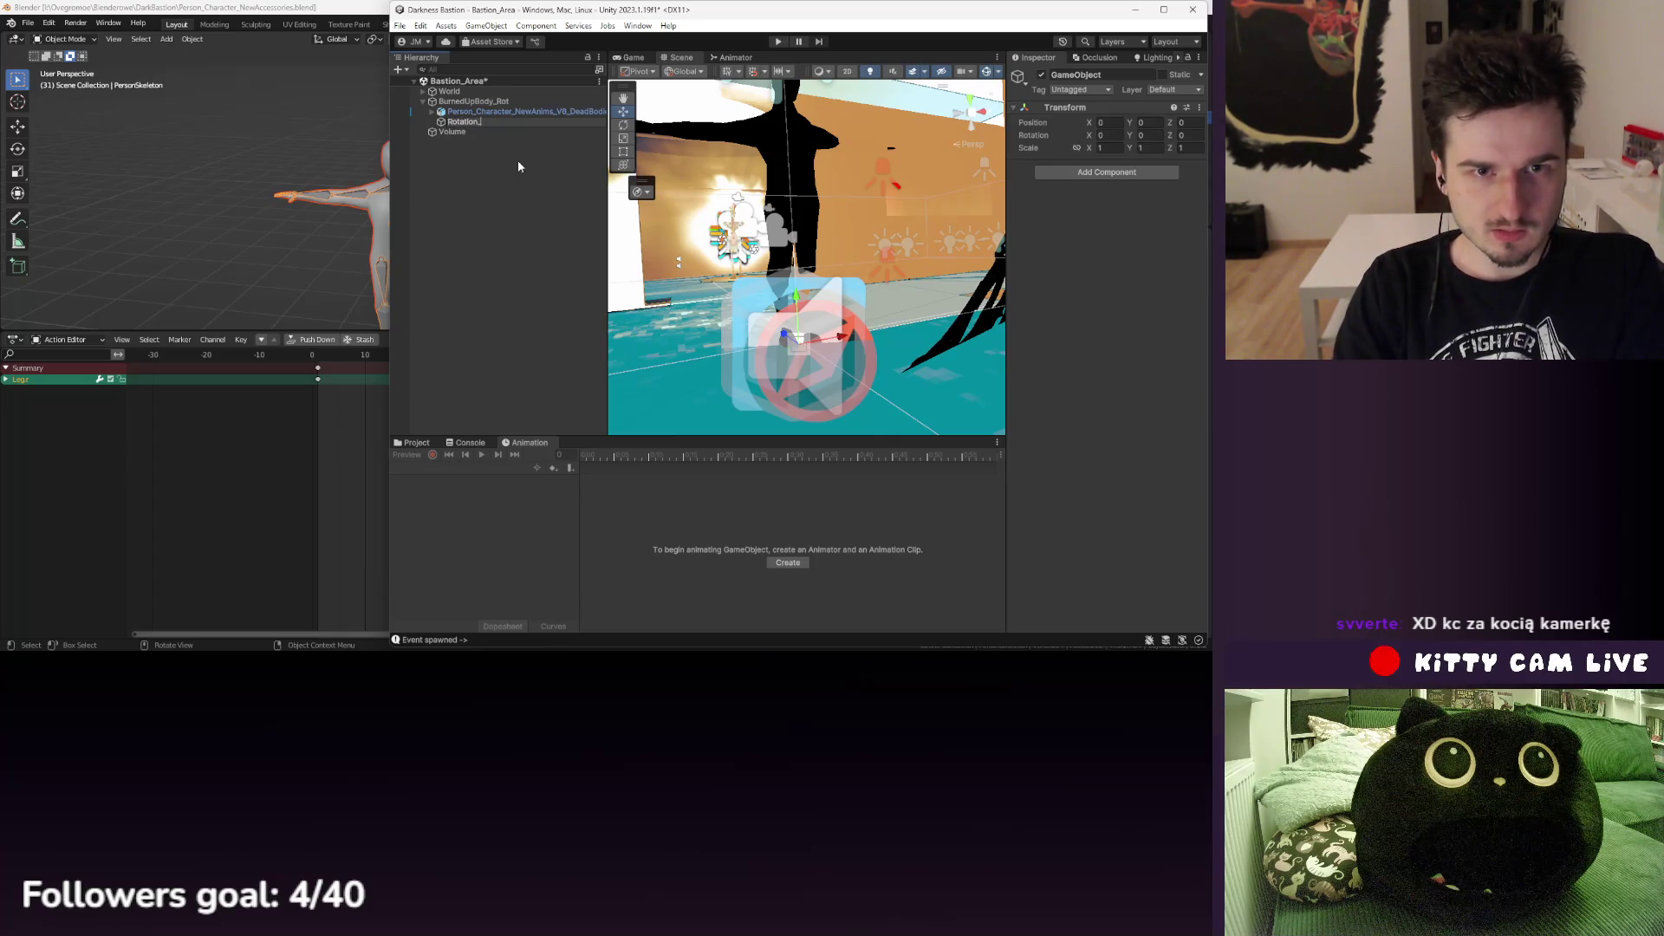
{"action": "type", "text": "VisRand"}
{"action": "key", "text": "Return"}
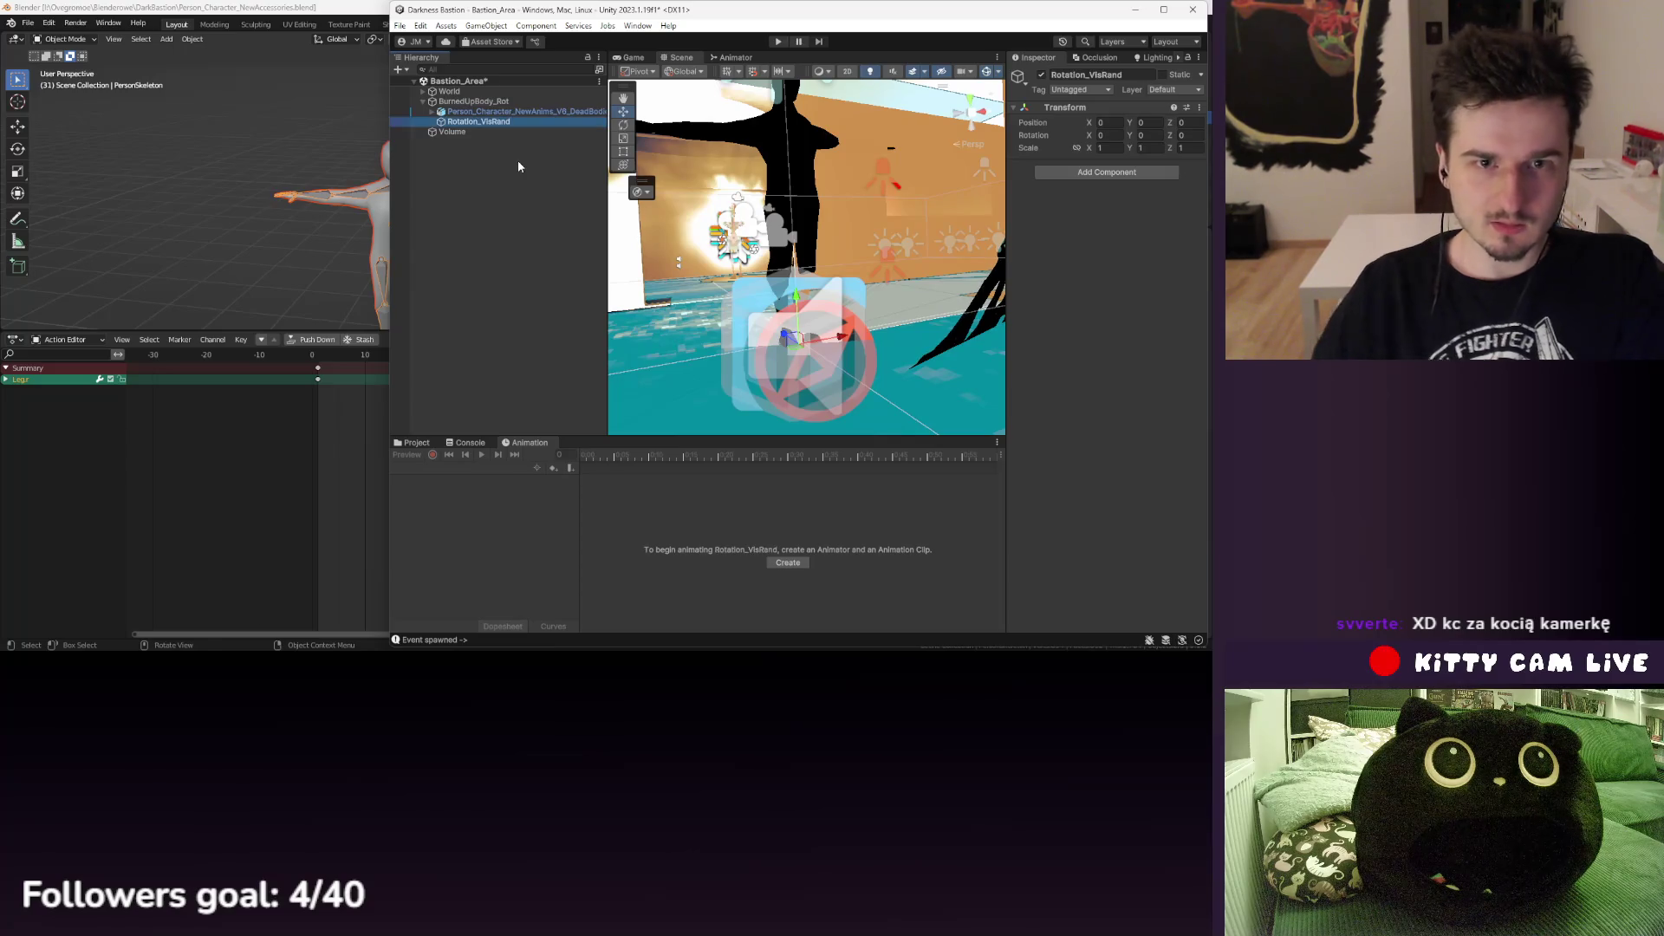
{"action": "mouse_move", "coordinate": [478, 111]}
{"action": "left_mouse_down"}
{"action": "mouse_move", "coordinate": [478, 127]}
{"action": "mouse_move", "coordinate": [481, 113]}
{"action": "left_mouse_up"}
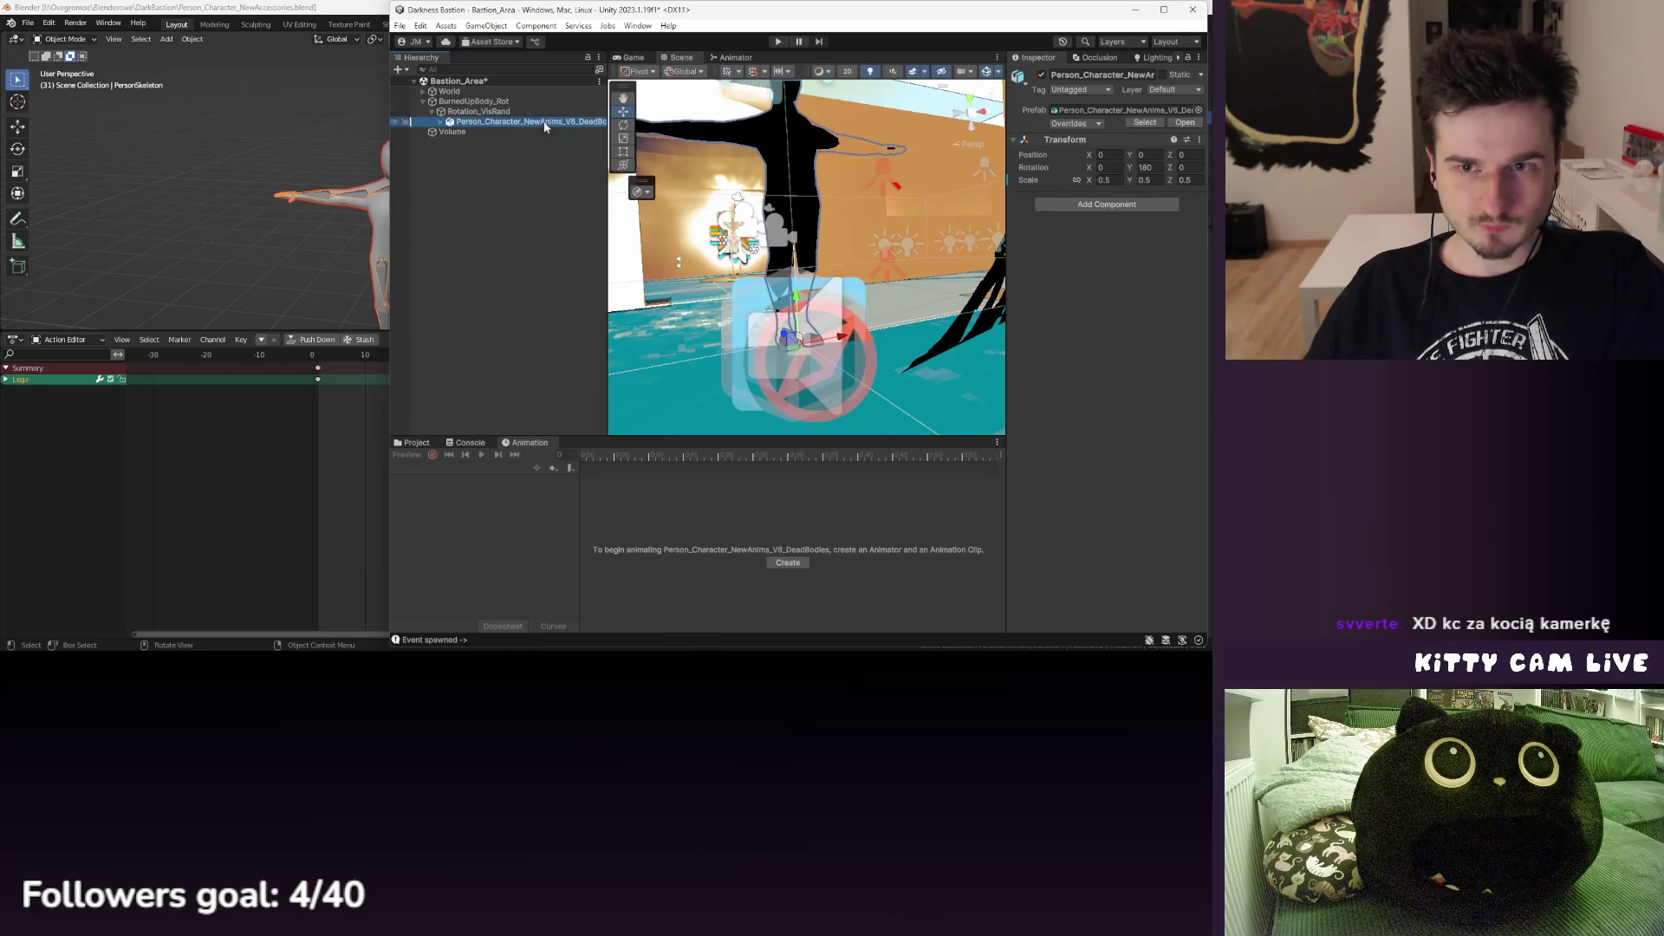
{"action": "left_click", "coordinate": [1090, 208]}
- Add a Vis Randomizer to the dead-body character with four variant entries
{"action": "type", "text": "vis"}
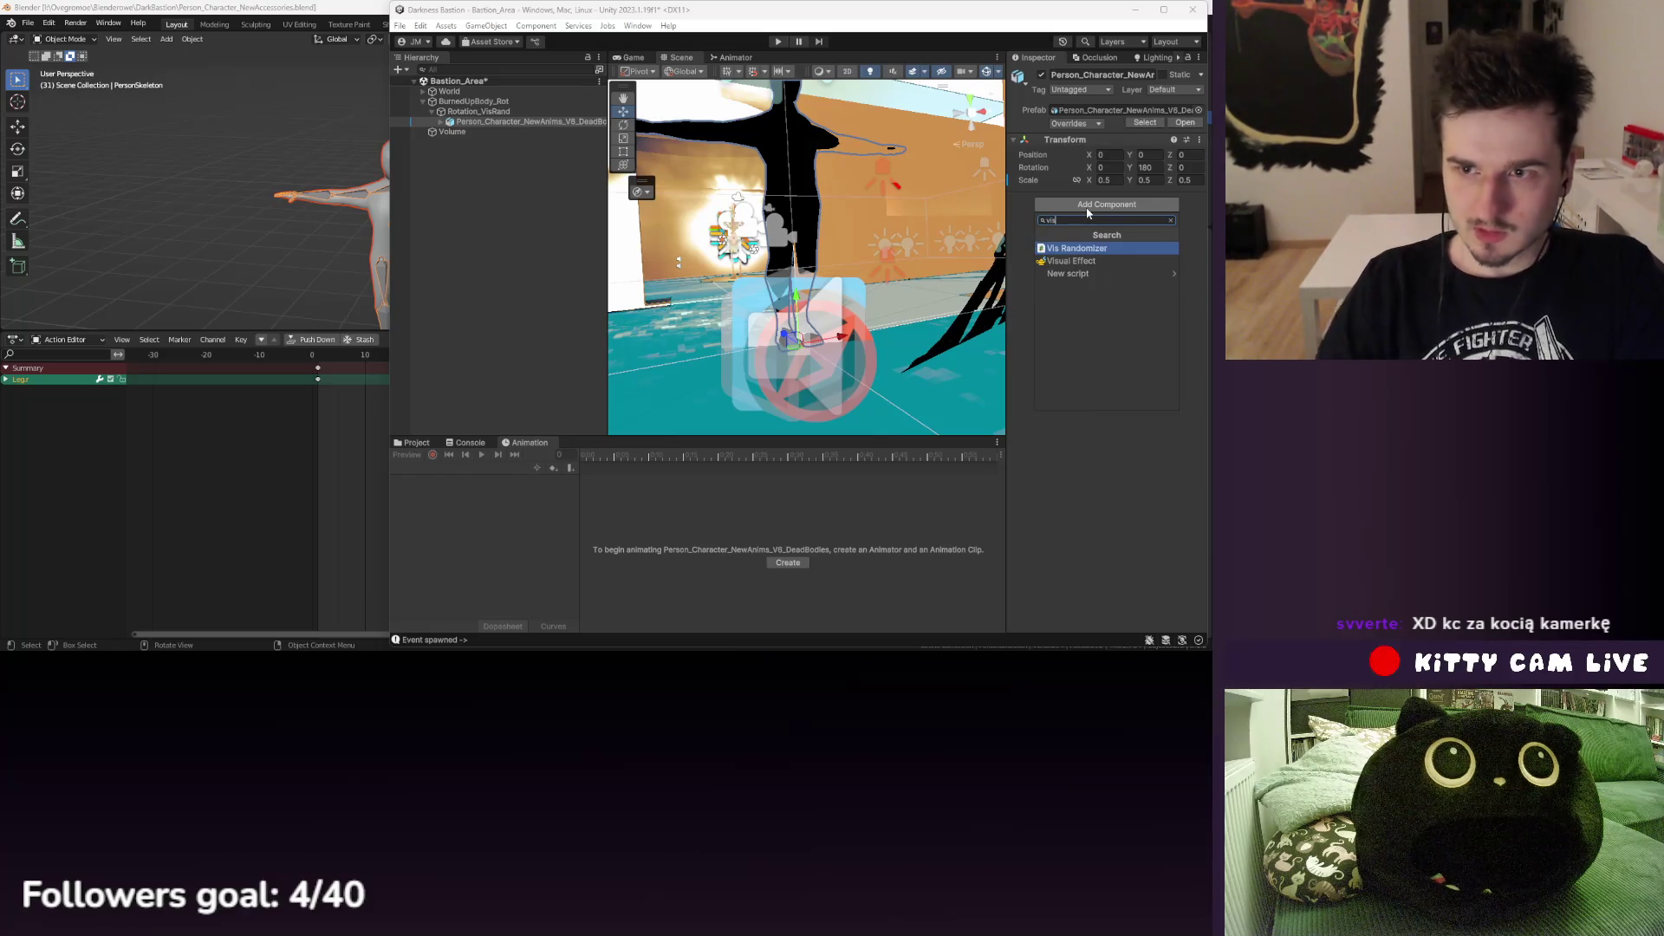
{"action": "left_click", "coordinate": [1096, 247]}
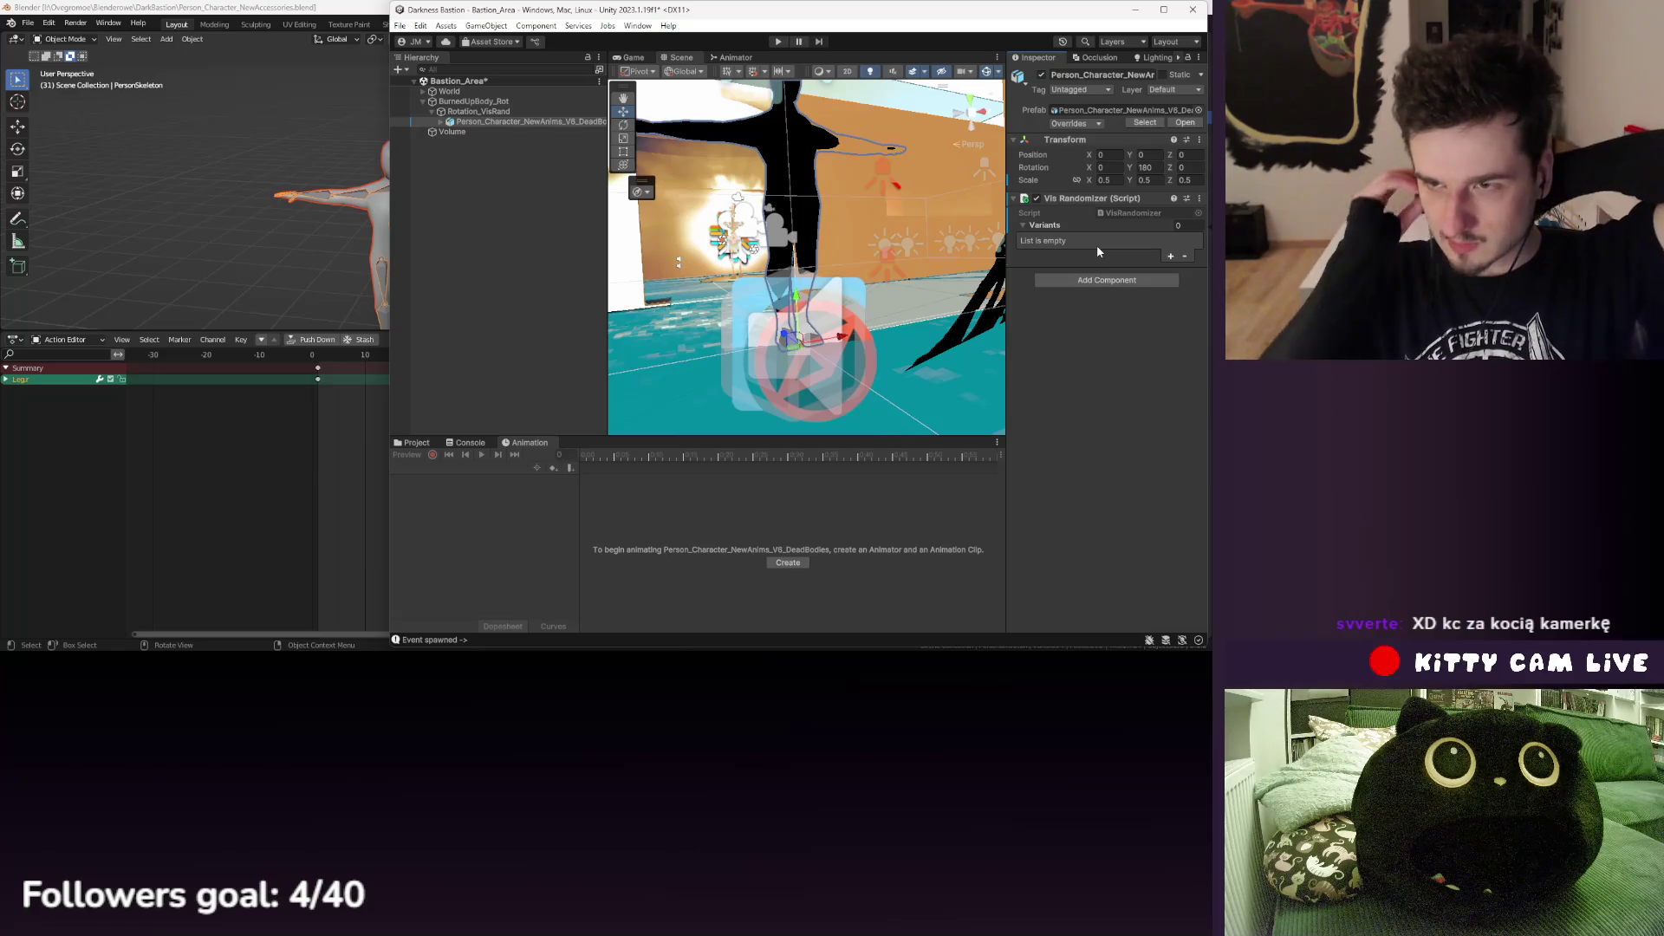
{"action": "left_click", "coordinate": [440, 122]}
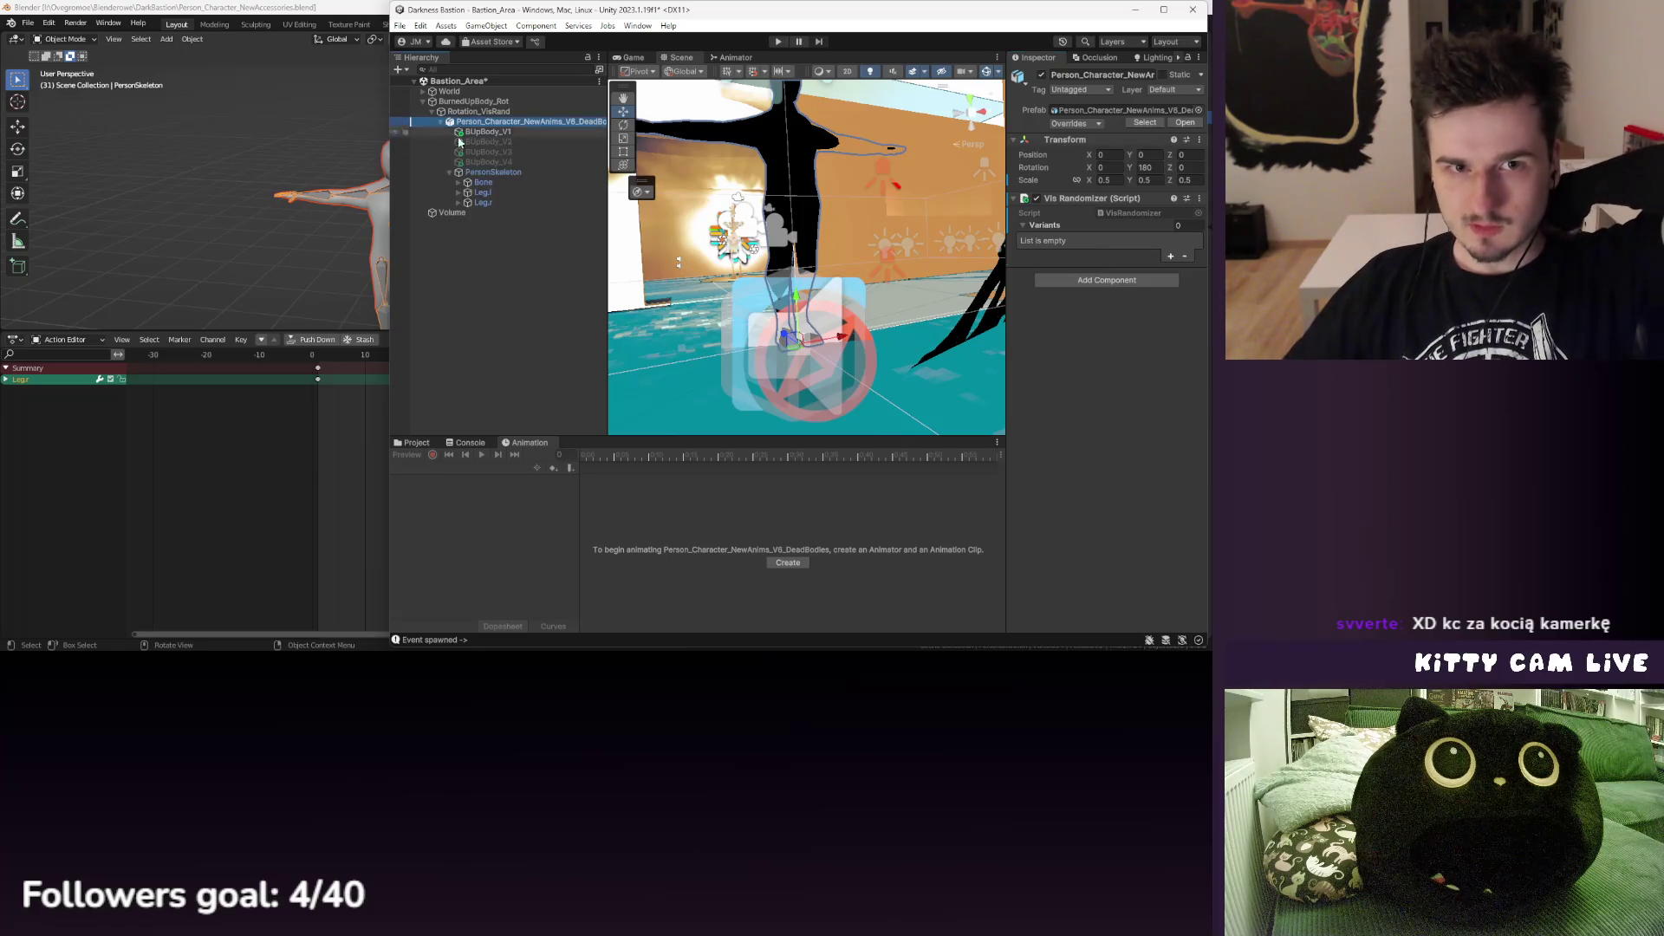
{"action": "left_click", "coordinate": [1119, 247]}
{"action": "left_click", "coordinate": [1170, 257]}
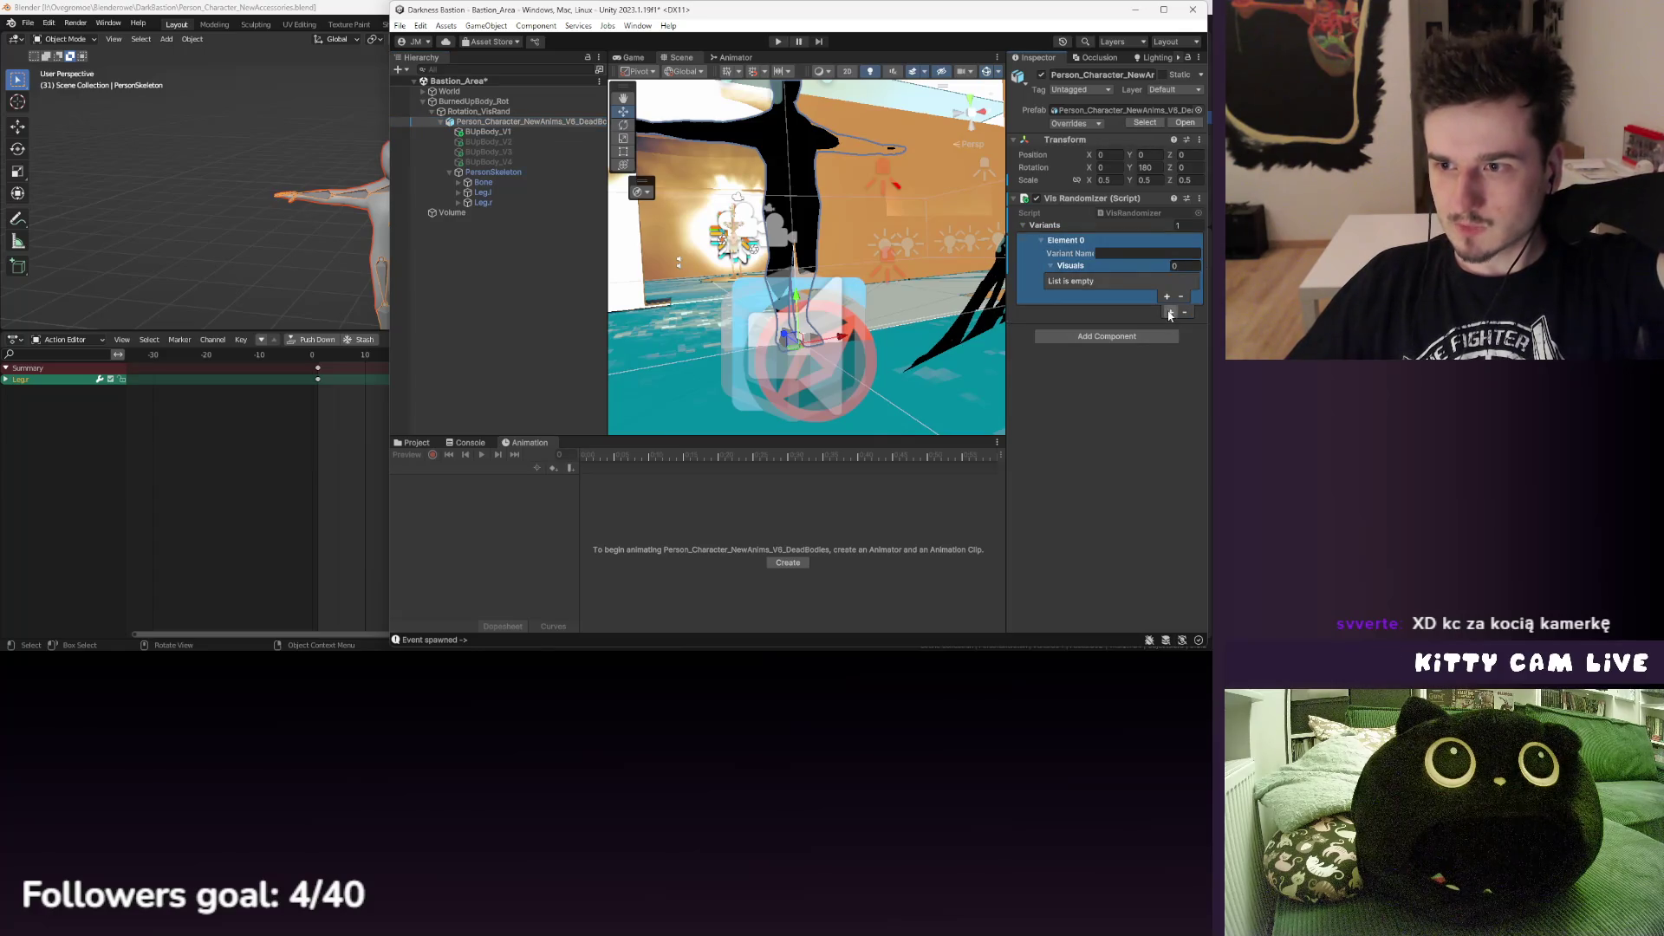
{"action": "left_click", "coordinate": [1170, 312]}
{"action": "left_click", "coordinate": [1170, 382]}
{"action": "left_click", "coordinate": [1170, 453]}
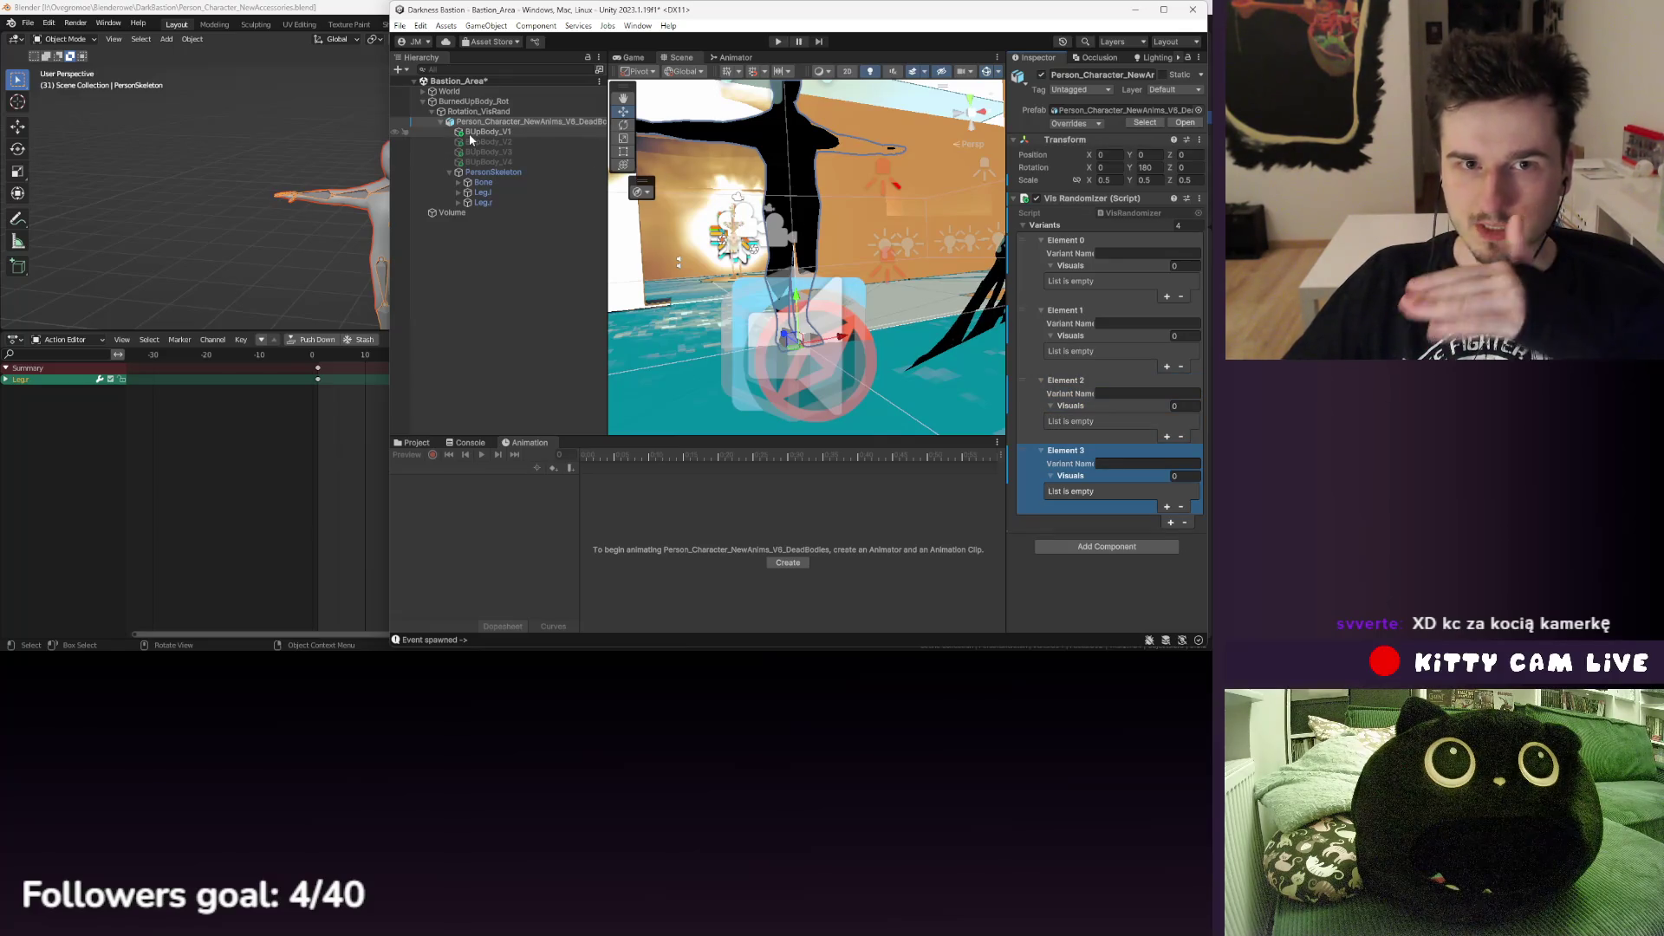
- Fill the four variants with BUpBody_V1–V4 and name them 1, 2, 3 and 4
{"action": "left_click_drag", "start_coordinate": [1070, 274], "coordinate": [1071, 276]}
{"action": "left_click_drag", "start_coordinate": [1070, 345], "coordinate": [1072, 348]}
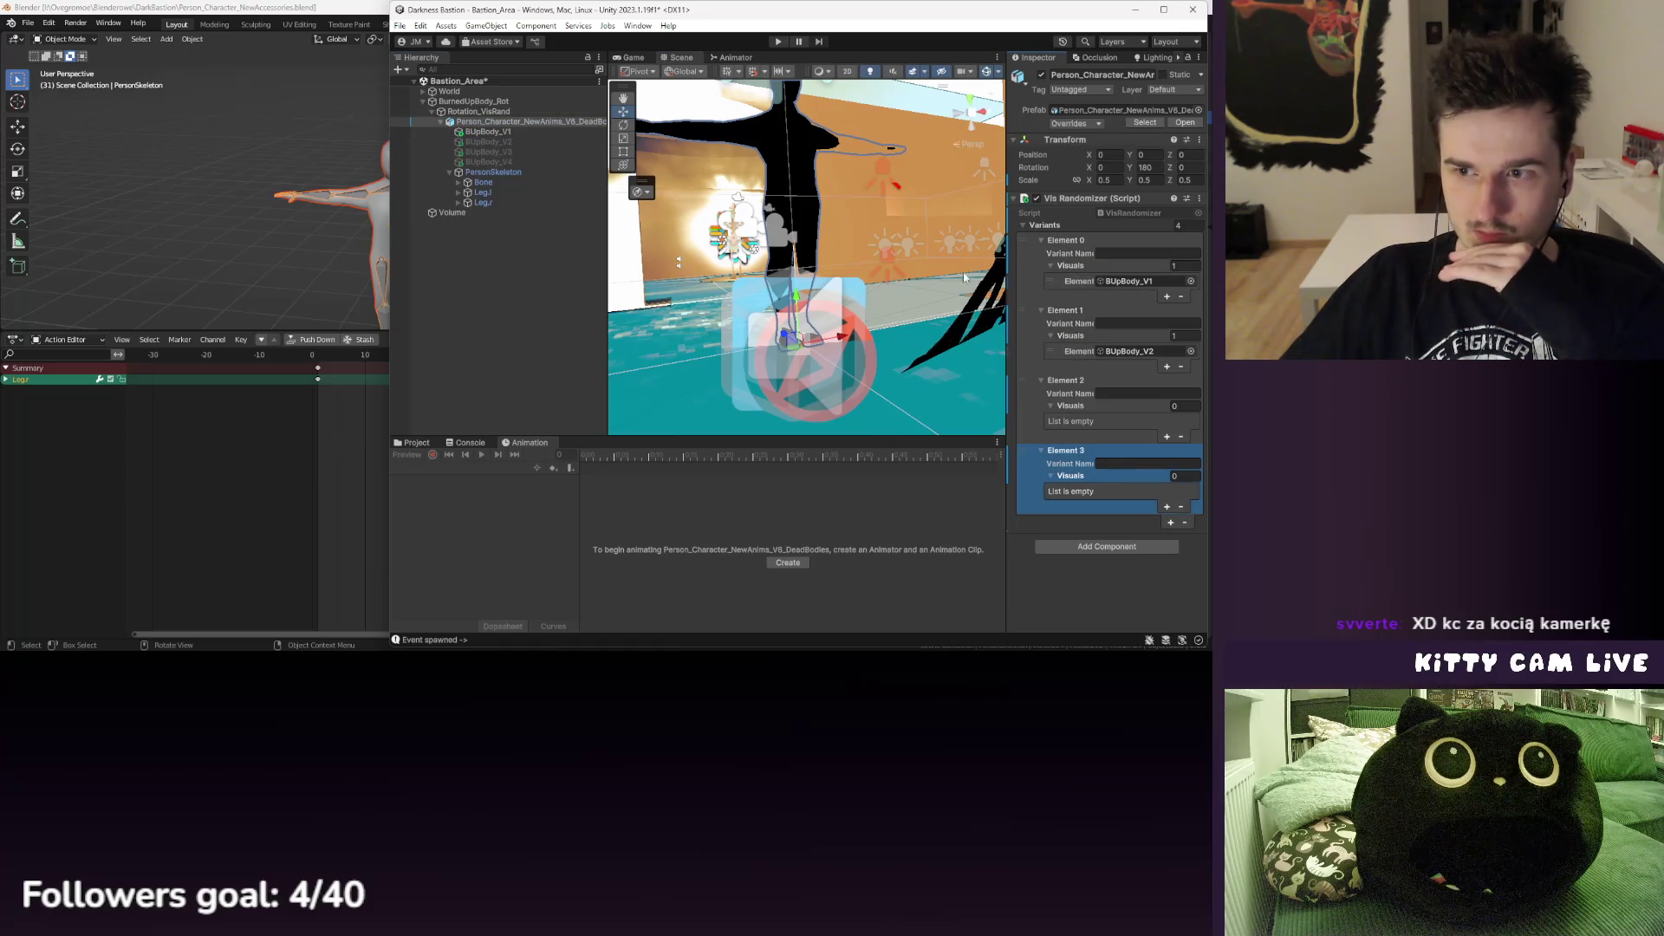
{"action": "mouse_move", "coordinate": [513, 166]}
{"action": "left_mouse_down"}
{"action": "mouse_move", "coordinate": [1074, 486]}
{"action": "mouse_move", "coordinate": [1073, 421]}
{"action": "left_mouse_up"}
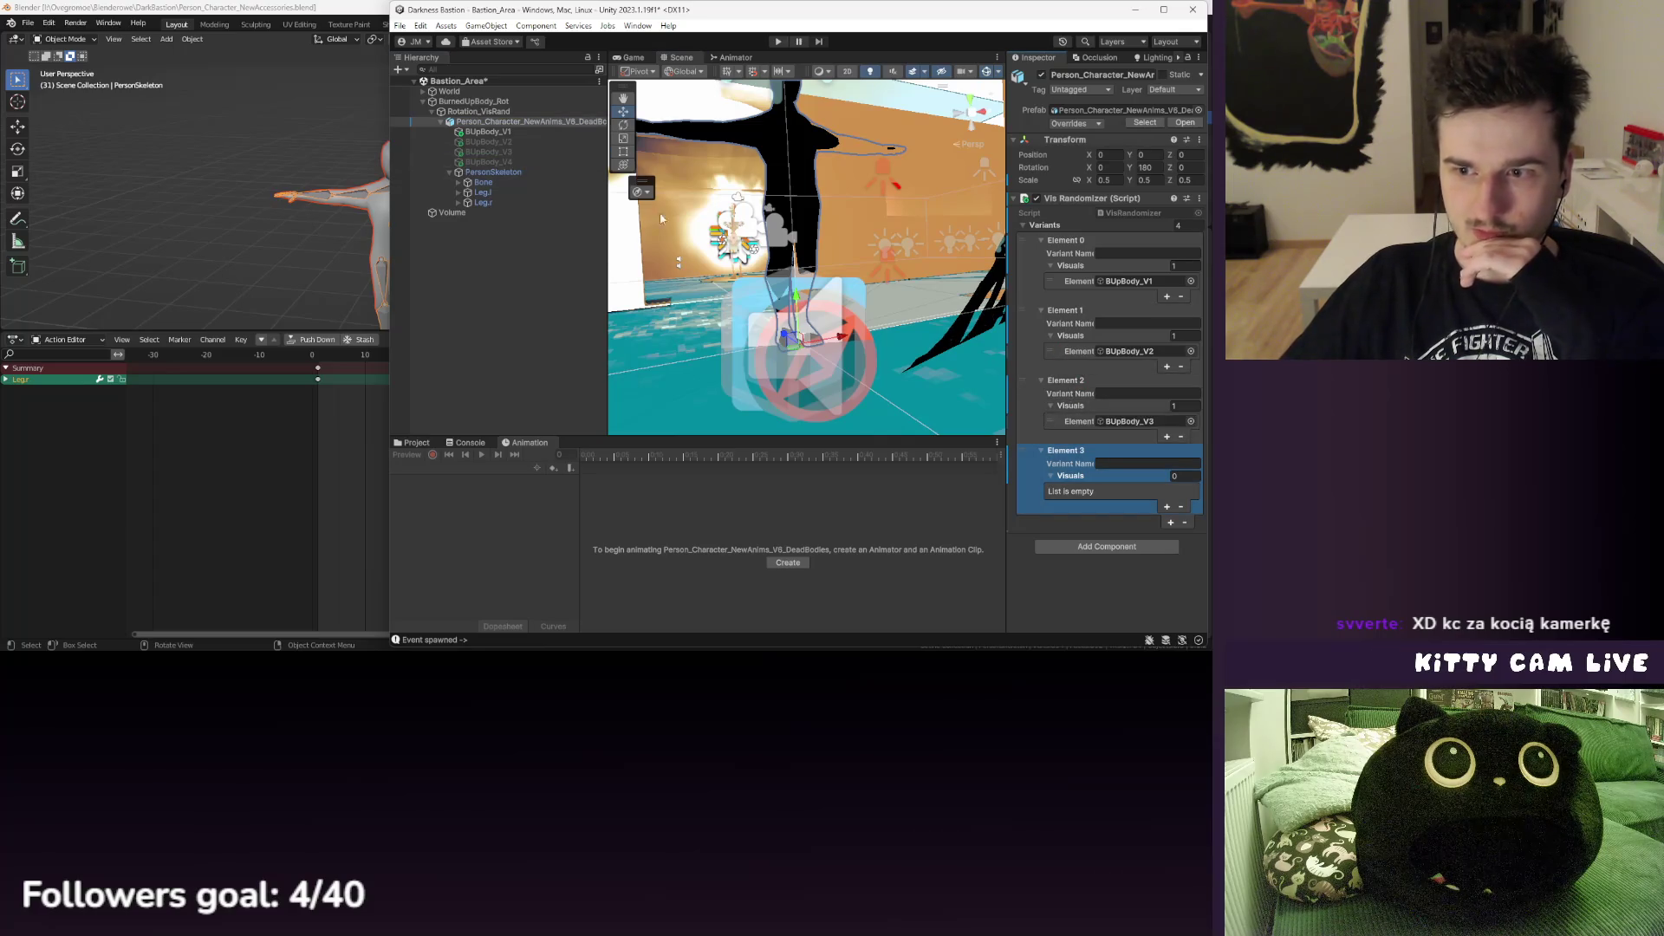
{"action": "left_click_drag", "start_coordinate": [493, 162], "coordinate": [1074, 482]}
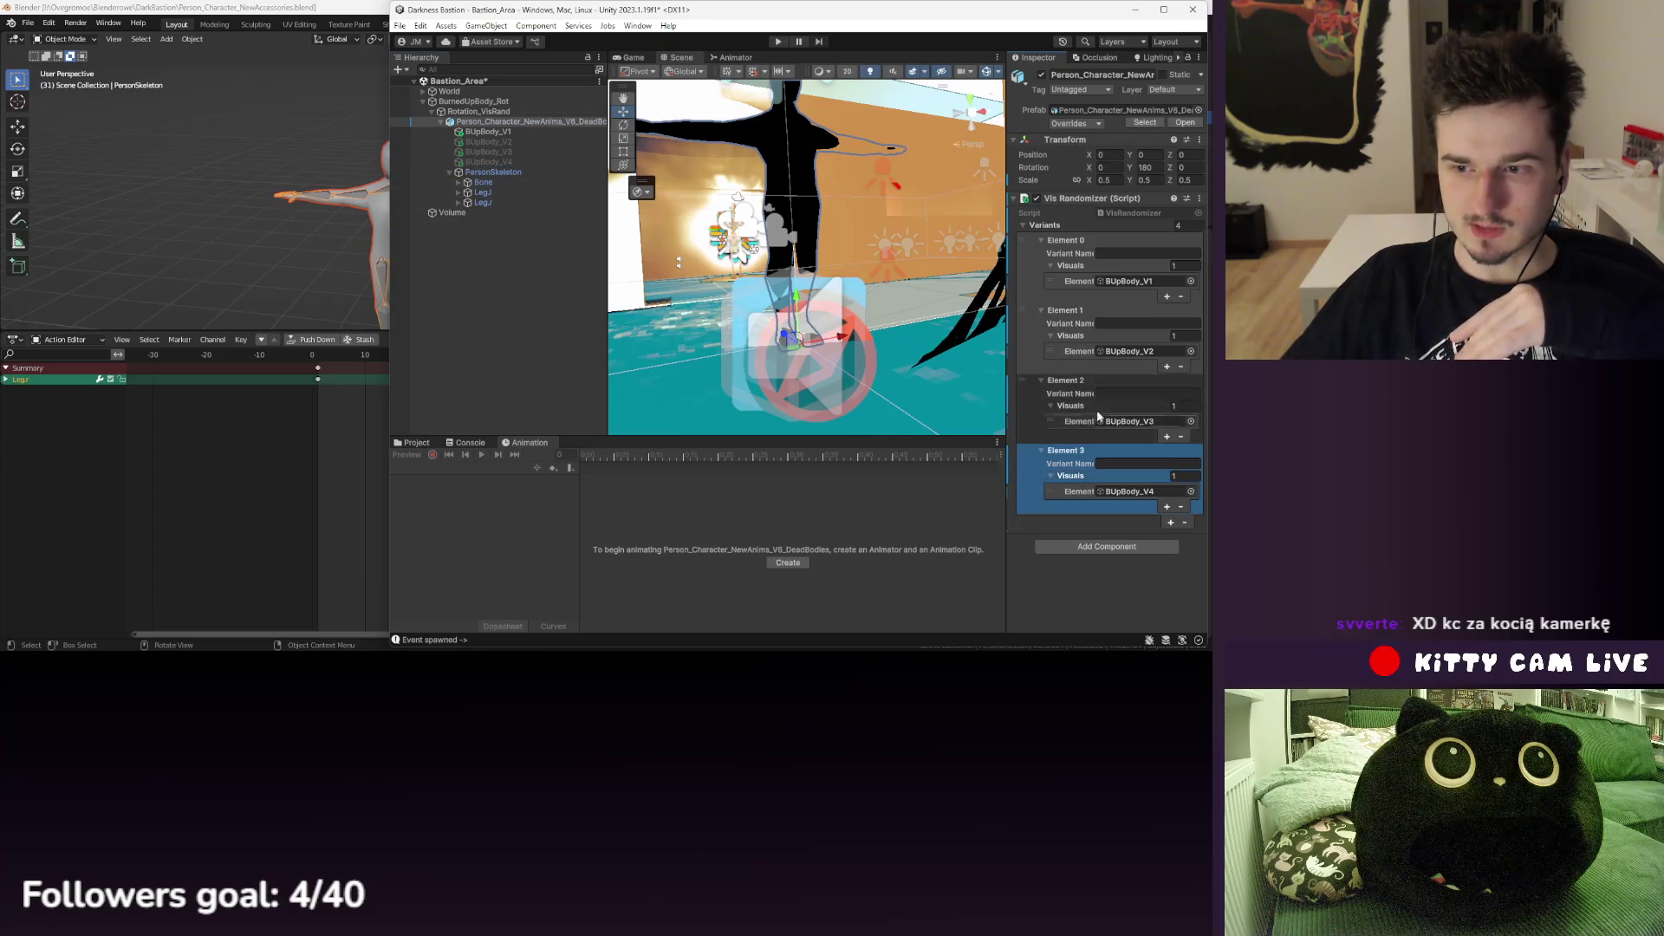
{"action": "left_click", "coordinate": [1116, 258]}
{"action": "type", "text": "1"}
{"action": "left_click", "coordinate": [1109, 324]}
{"action": "type", "text": "2"}
{"action": "left_click", "coordinate": [1111, 393]}
{"action": "type", "text": "3"}
{"action": "left_click", "coordinate": [1117, 465]}
{"action": "type", "text": "4"}
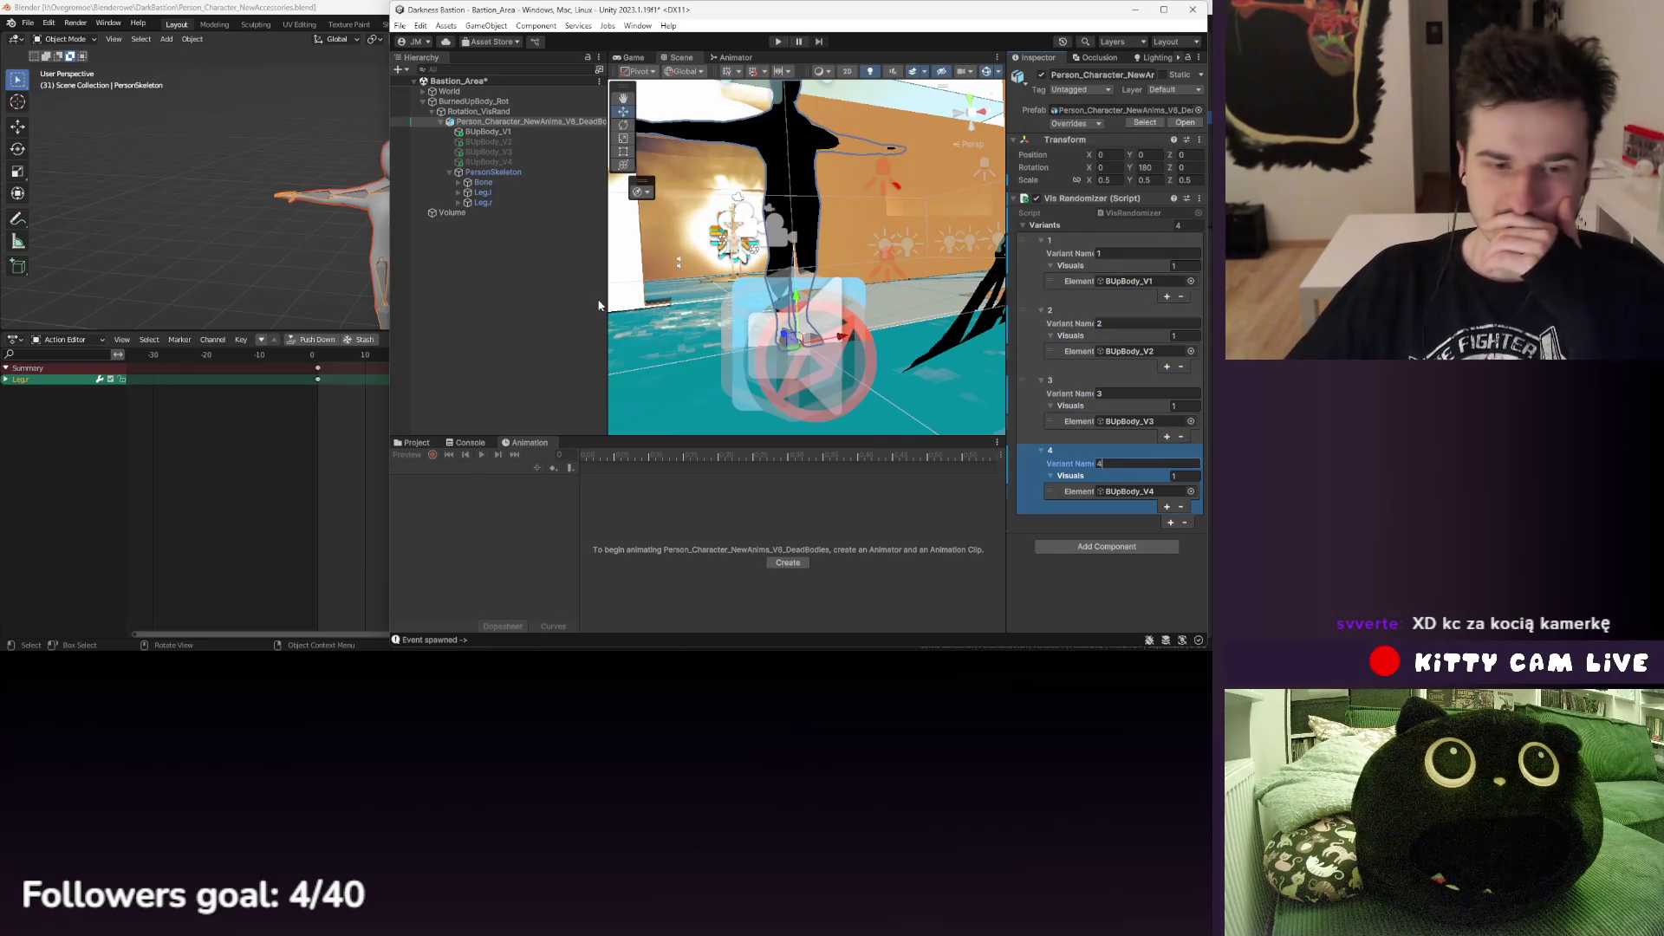
- Add a Vis Randomizer component to Rotation_VisRand
{"action": "left_click", "coordinate": [497, 234]}
{"action": "left_click", "coordinate": [488, 110]}
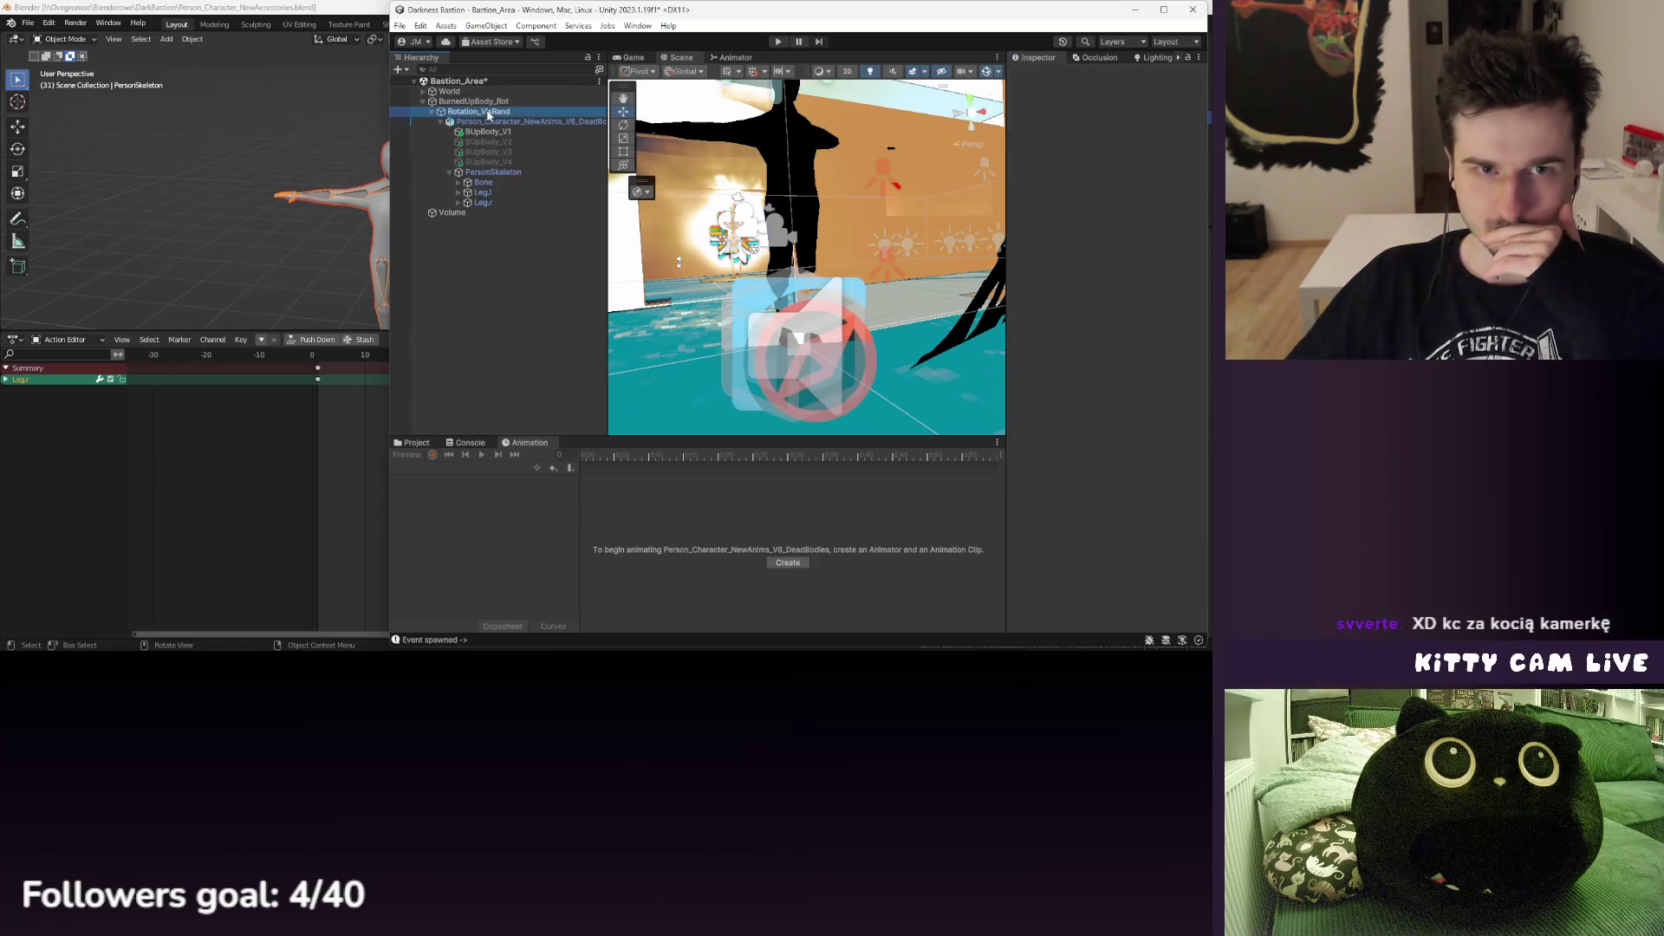
{"action": "left_click", "coordinate": [1107, 171]}
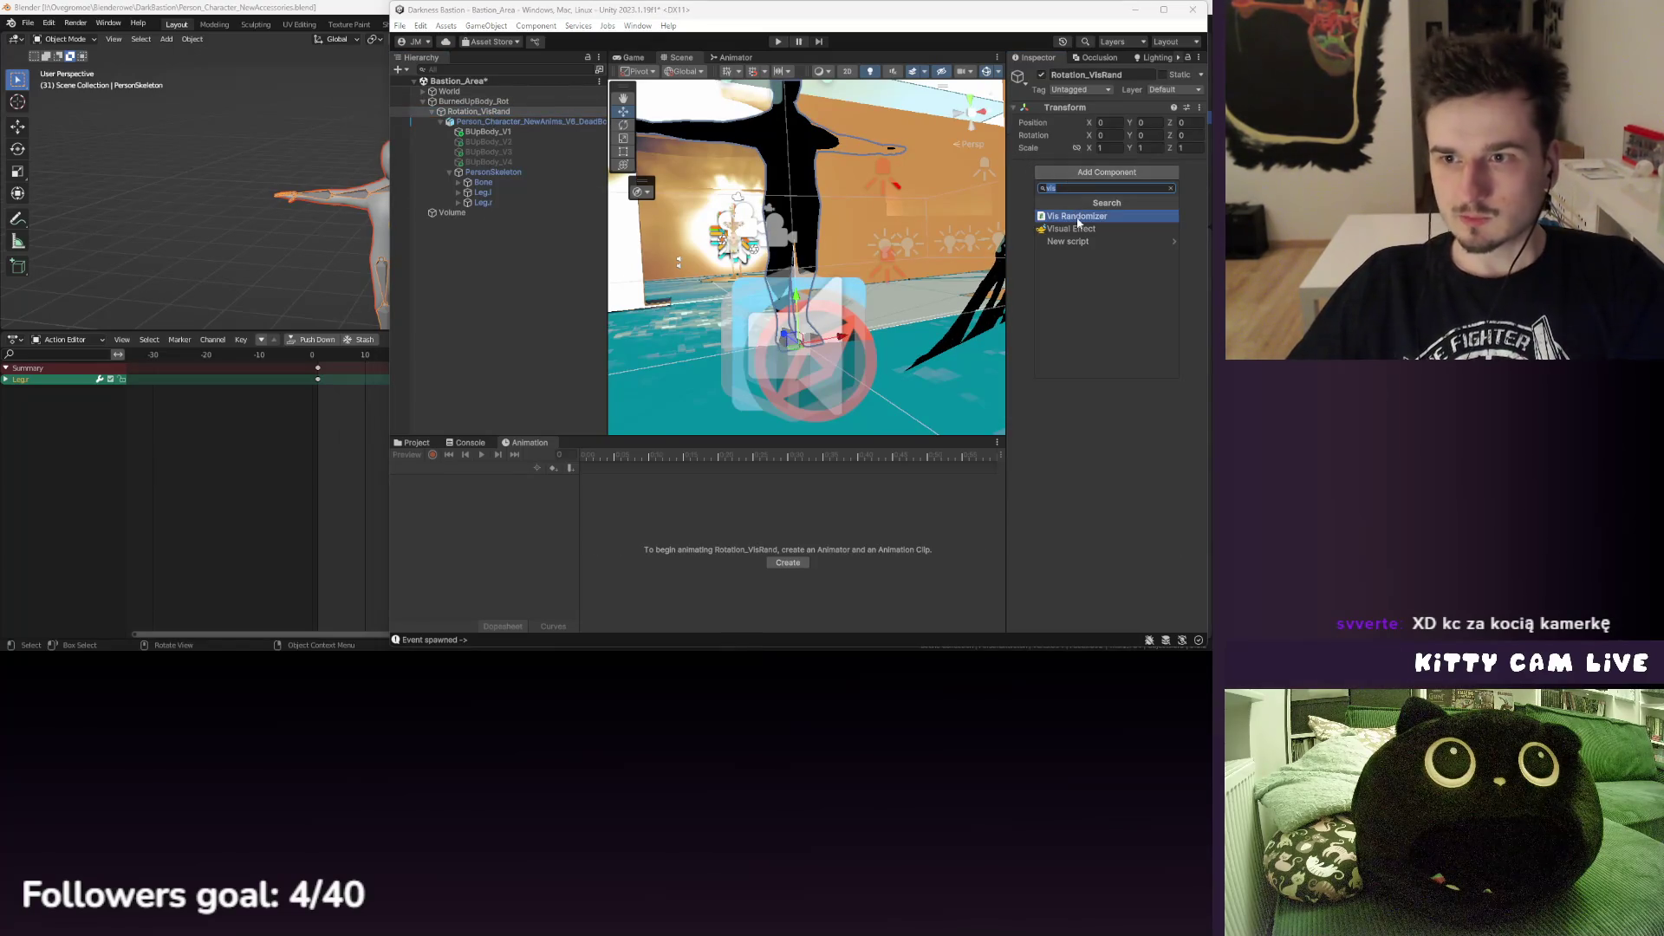
{"action": "left_click", "coordinate": [1104, 210]}
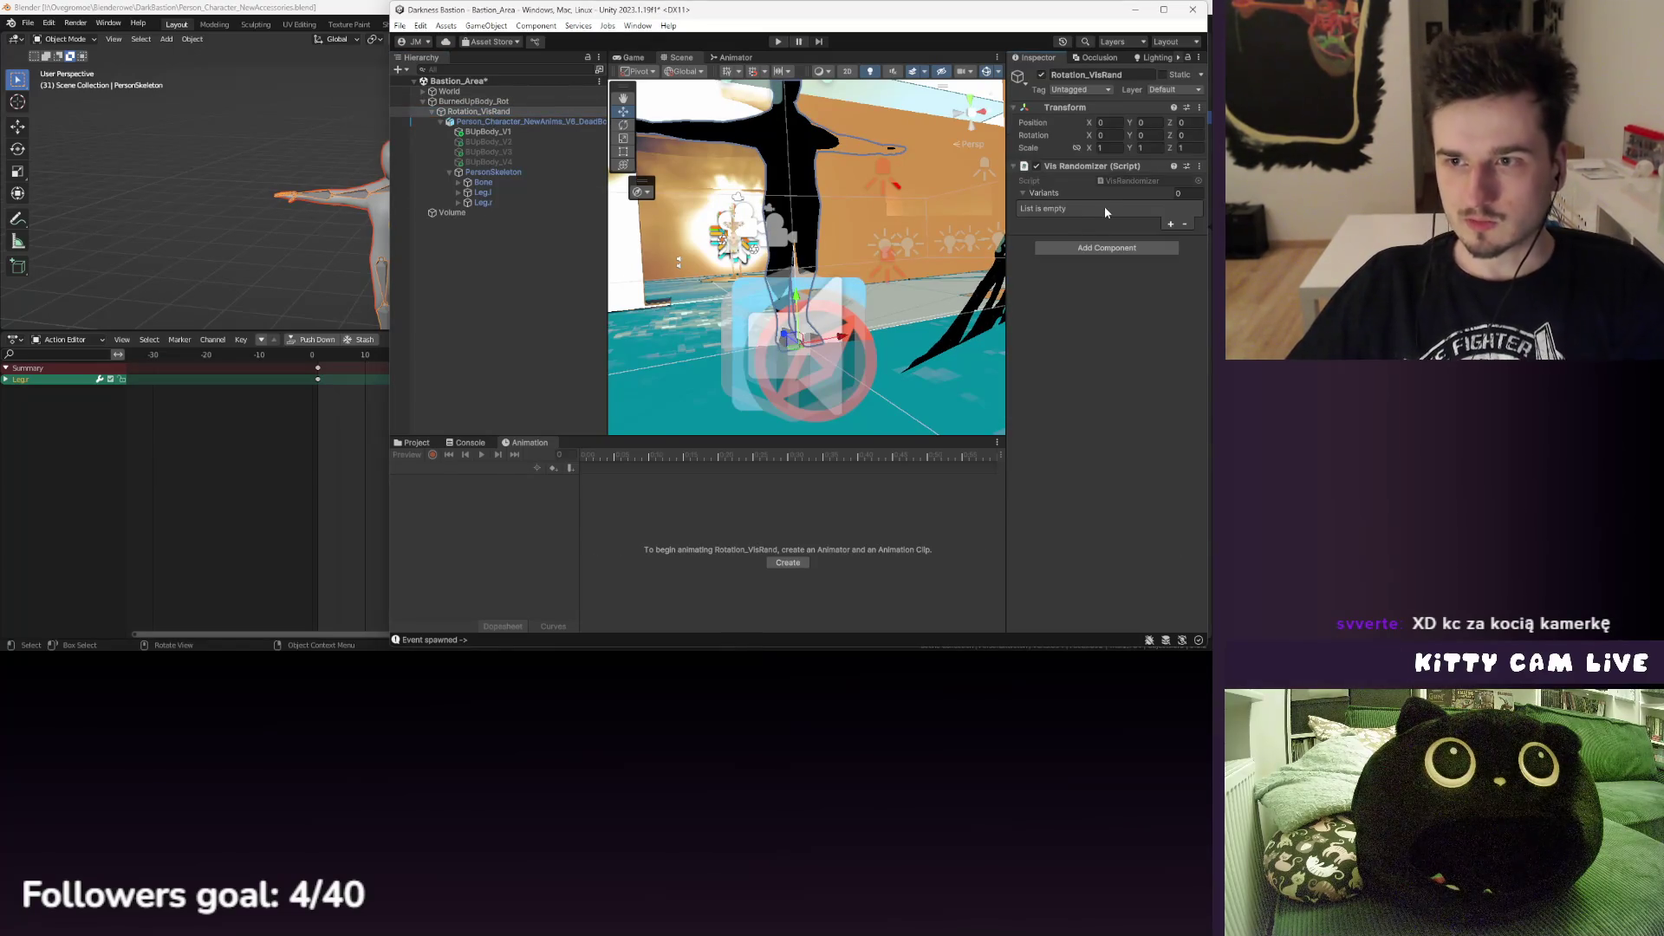
- Collapse the dead-body character's children, select it and begin renaming it
{"action": "left_click", "coordinate": [440, 121]}
{"action": "left_click", "coordinate": [474, 122]}
{"action": "right_click", "coordinate": [475, 121]}
{"action": "left_click", "coordinate": [538, 192]}
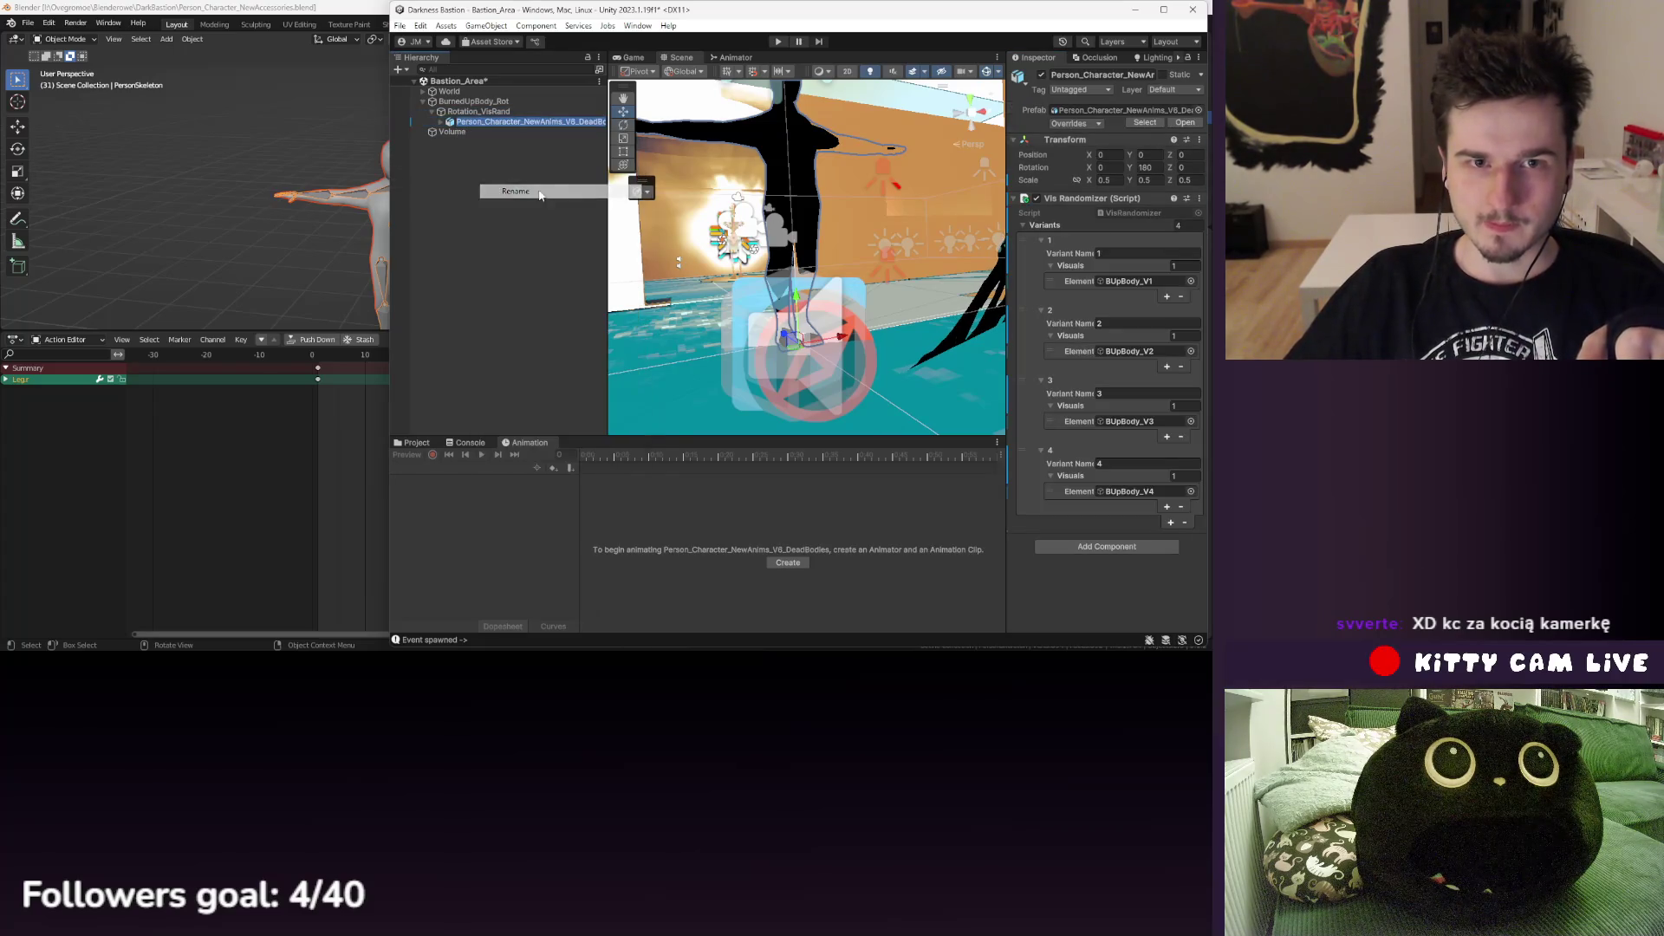
- Name the dead-body character Body_V1 and duplicate it repeatedly with Ctrl+D
{"action": "type", "text": "Body_V"}
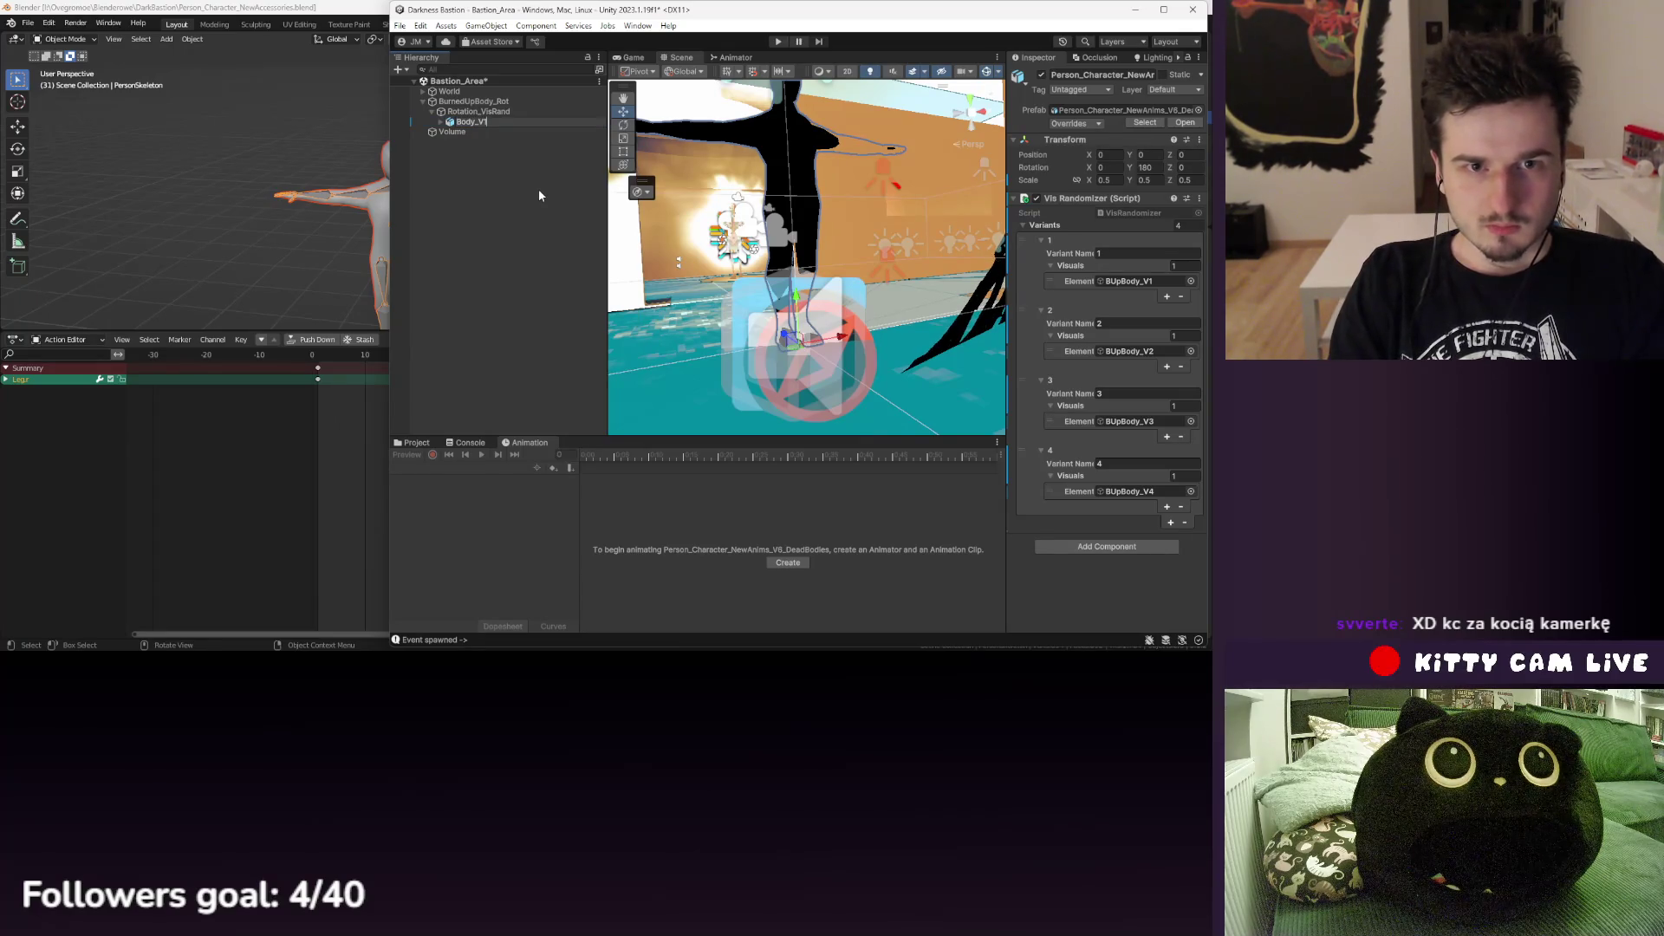
{"action": "type", "text": "1"}
{"action": "key", "text": "Return"}
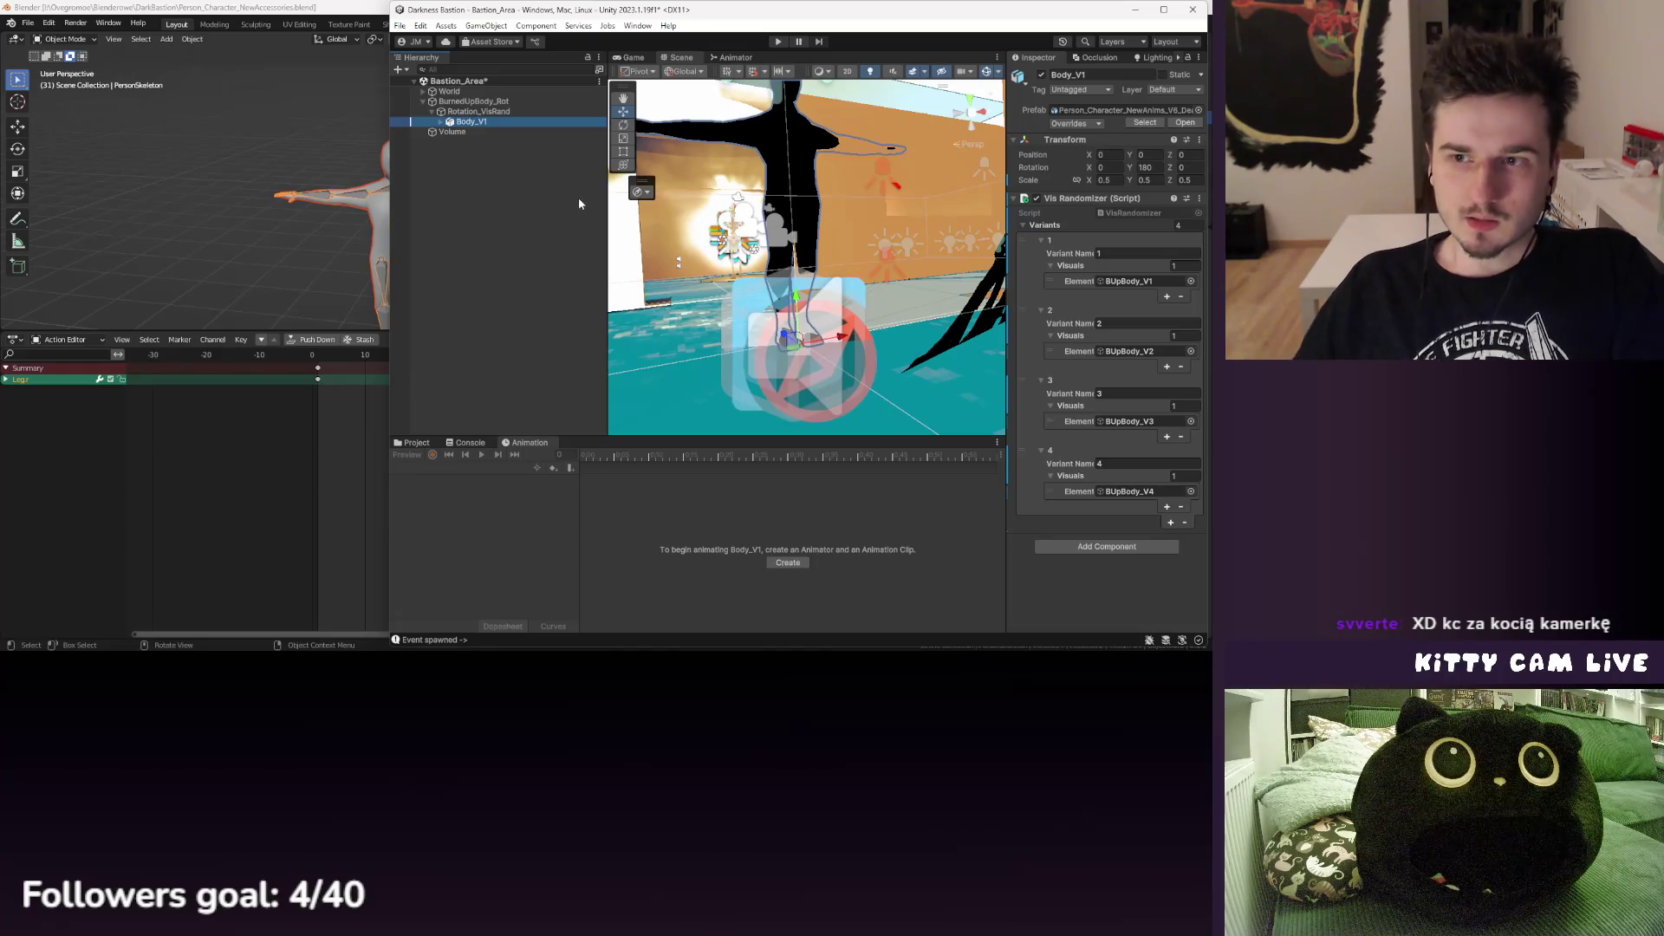
{"action": "left_click", "coordinate": [478, 111]}
{"action": "left_click", "coordinate": [472, 123]}
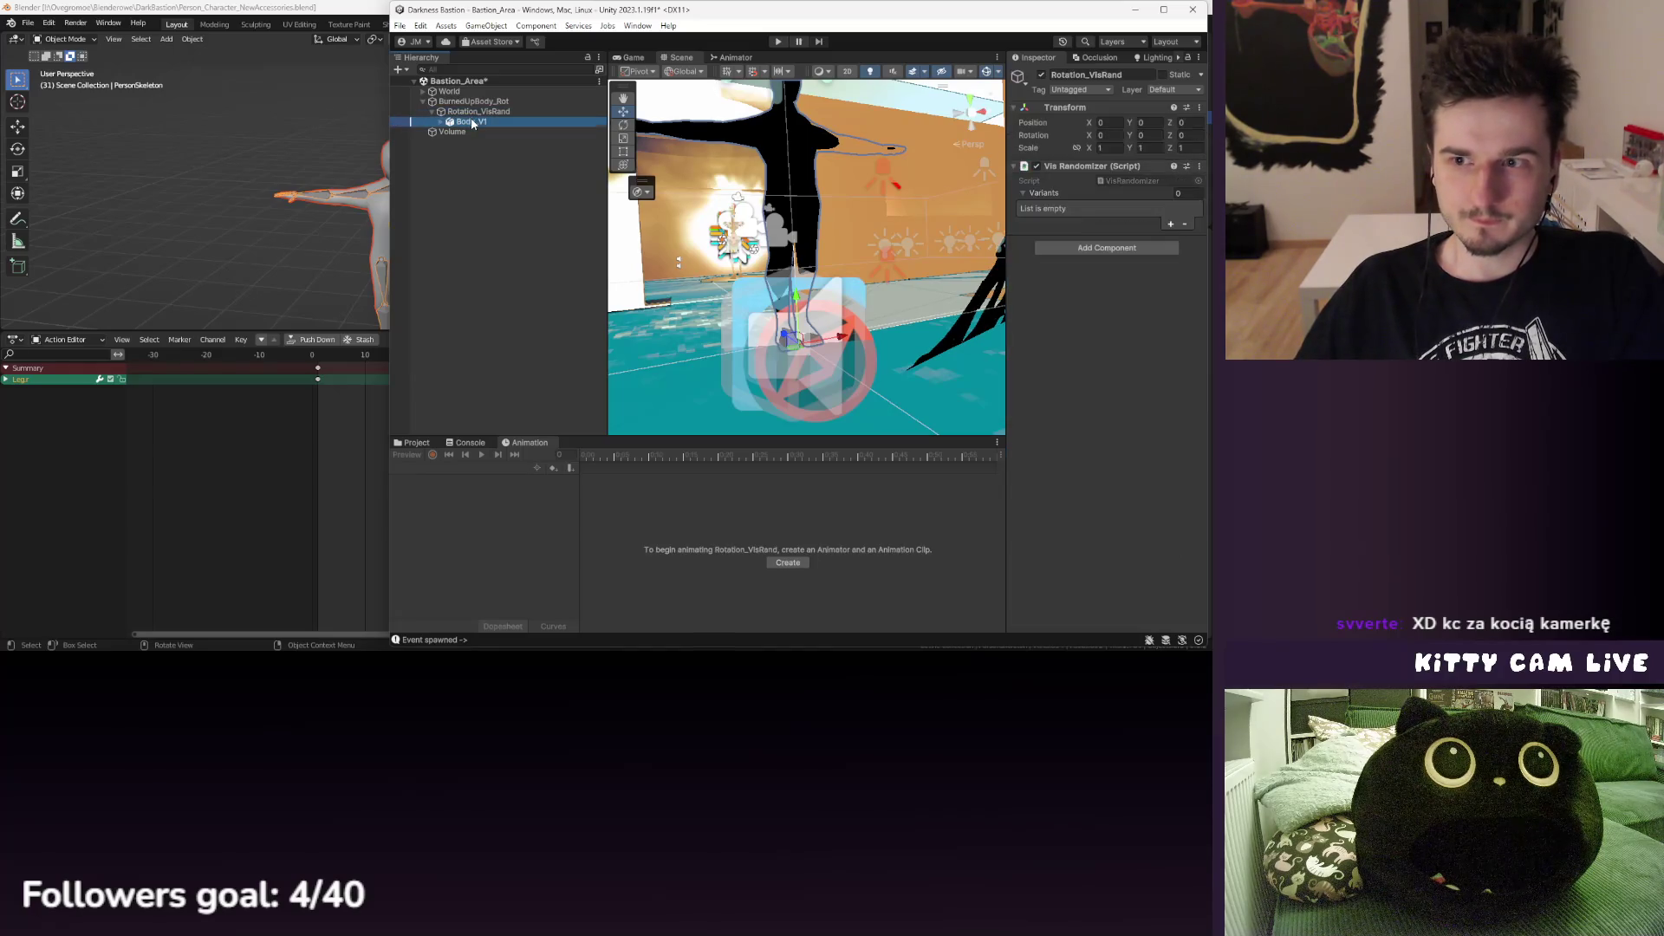
{"action": "key", "text": "ctrl+d"}
{"action": "key", "text": "ctrl+d"}
{"action": "key", "text": "ctrl+d"}
{"action": "key", "text": "ctrl+d"}
{"action": "right_click", "coordinate": [487, 132]}
- Rename the Body_V1 copies to Body_V2, Body_V3, Body_V4 and Body_V5
{"action": "left_click", "coordinate": [477, 137]}
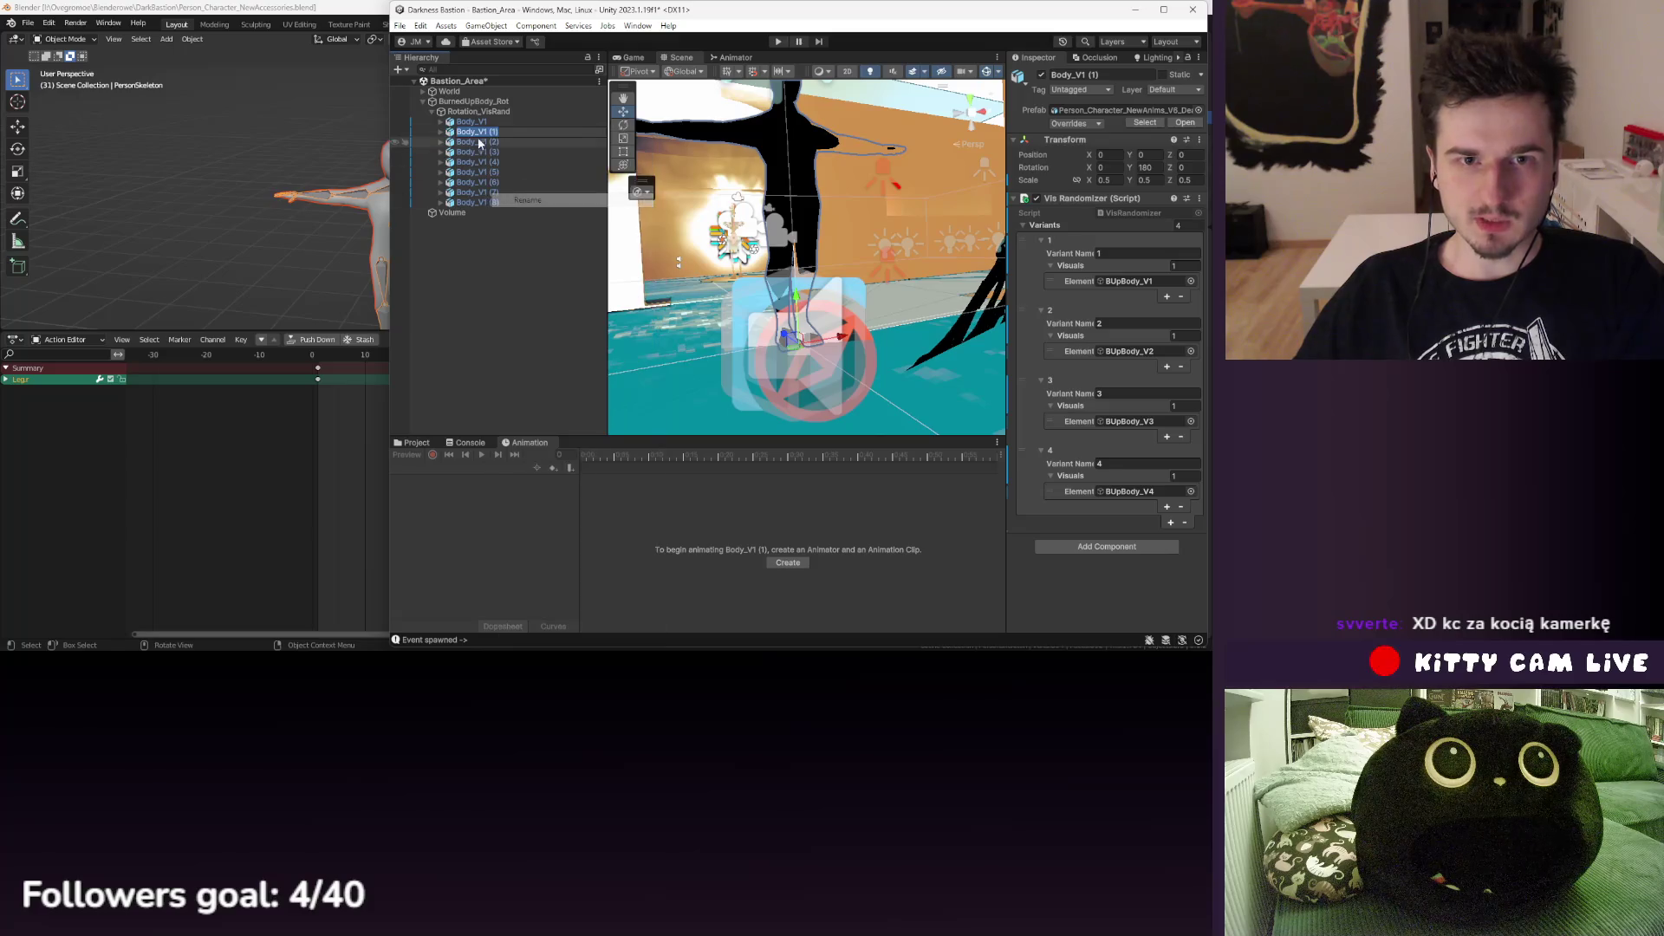
{"action": "key", "text": "Delete"}
{"action": "key", "text": "Delete"}
{"action": "key", "text": "Delete"}
{"action": "type", "text": "2"}
{"action": "left_click", "coordinate": [486, 142]}
{"action": "right_click", "coordinate": [488, 141]}
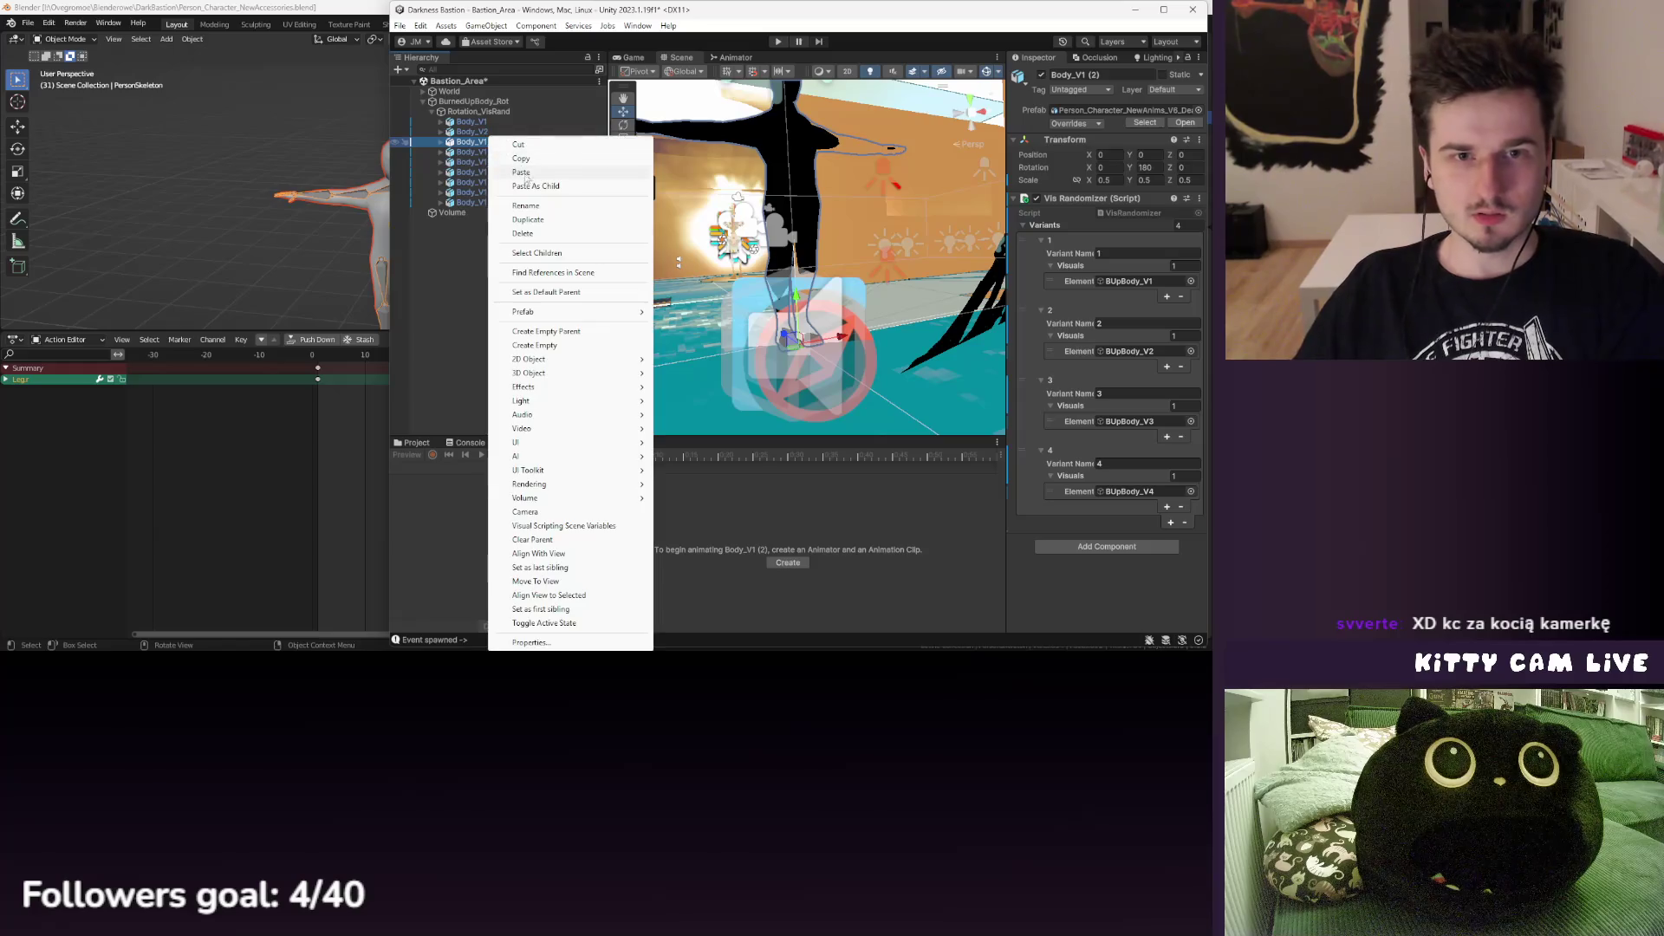
{"action": "left_click", "coordinate": [545, 196]}
{"action": "type", "text": "3"}
{"action": "right_click", "coordinate": [490, 153]}
{"action": "left_click", "coordinate": [531, 208]}
{"action": "type", "text": "4"}
{"action": "left_click", "coordinate": [485, 162]}
{"action": "right_click", "coordinate": [490, 163]}
{"action": "left_click", "coordinate": [536, 208]}
{"action": "type", "text": "5"}
{"action": "left_click", "coordinate": [485, 172]}
- Rename the remaining copies to Body_V6, Body_V7, Body_V8 and Body_V9
{"action": "right_click", "coordinate": [488, 171]}
{"action": "left_click", "coordinate": [533, 208]}
{"action": "type", "text": "6"}
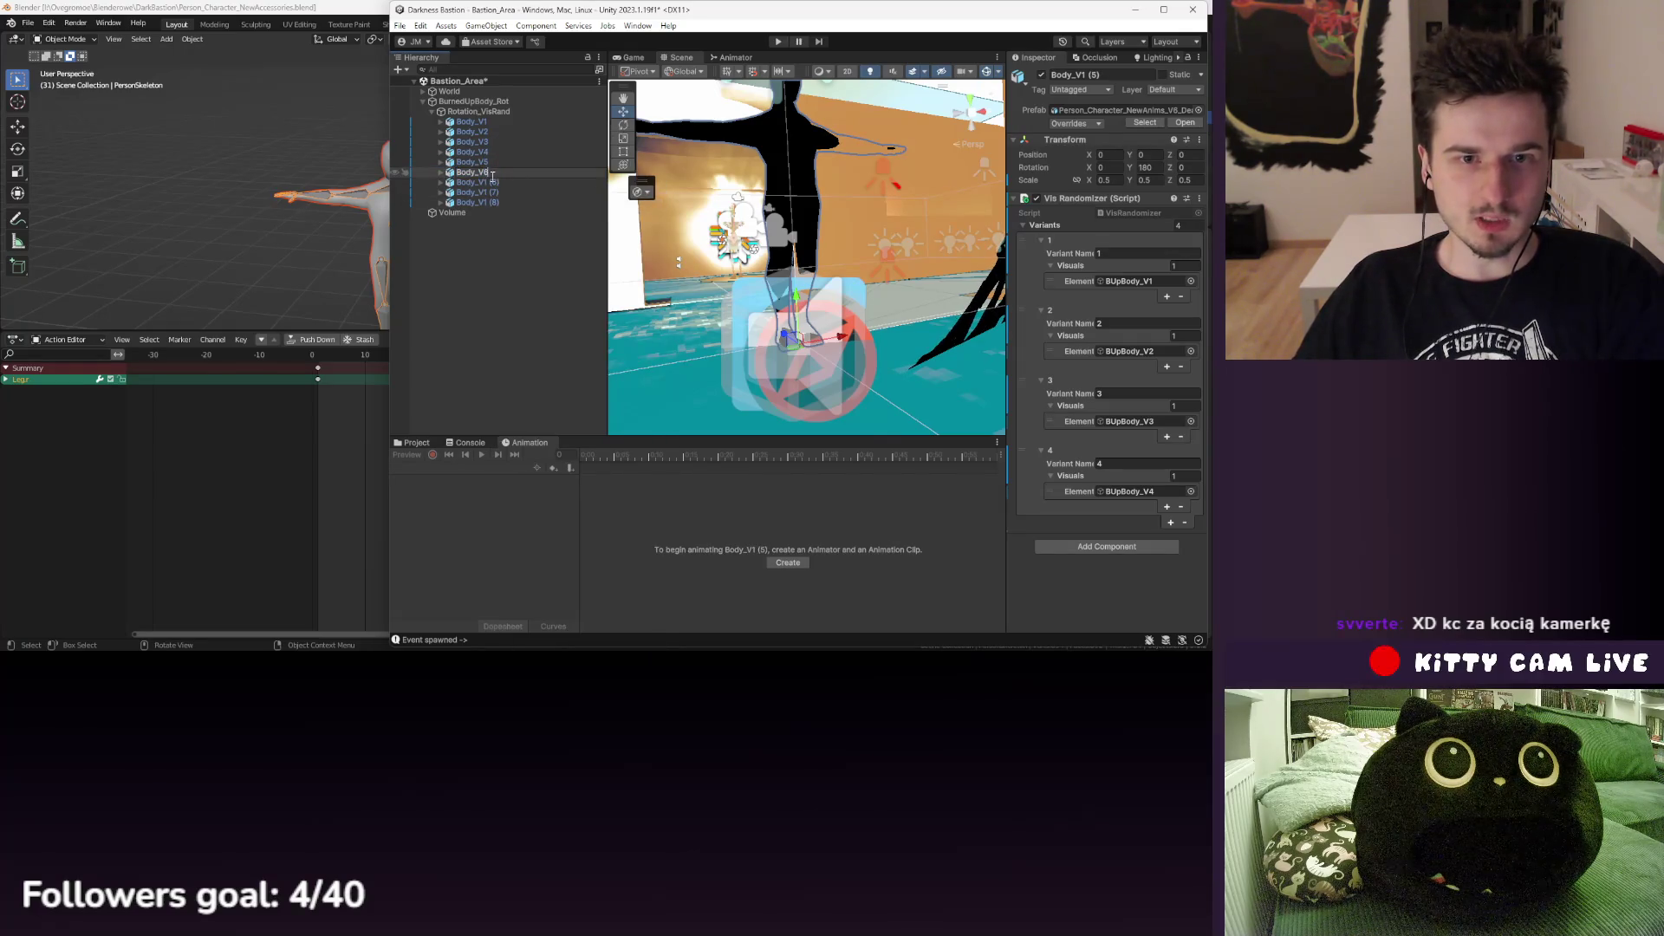
{"action": "left_click", "coordinate": [485, 182]}
{"action": "right_click", "coordinate": [487, 182]}
{"action": "left_click", "coordinate": [533, 208]}
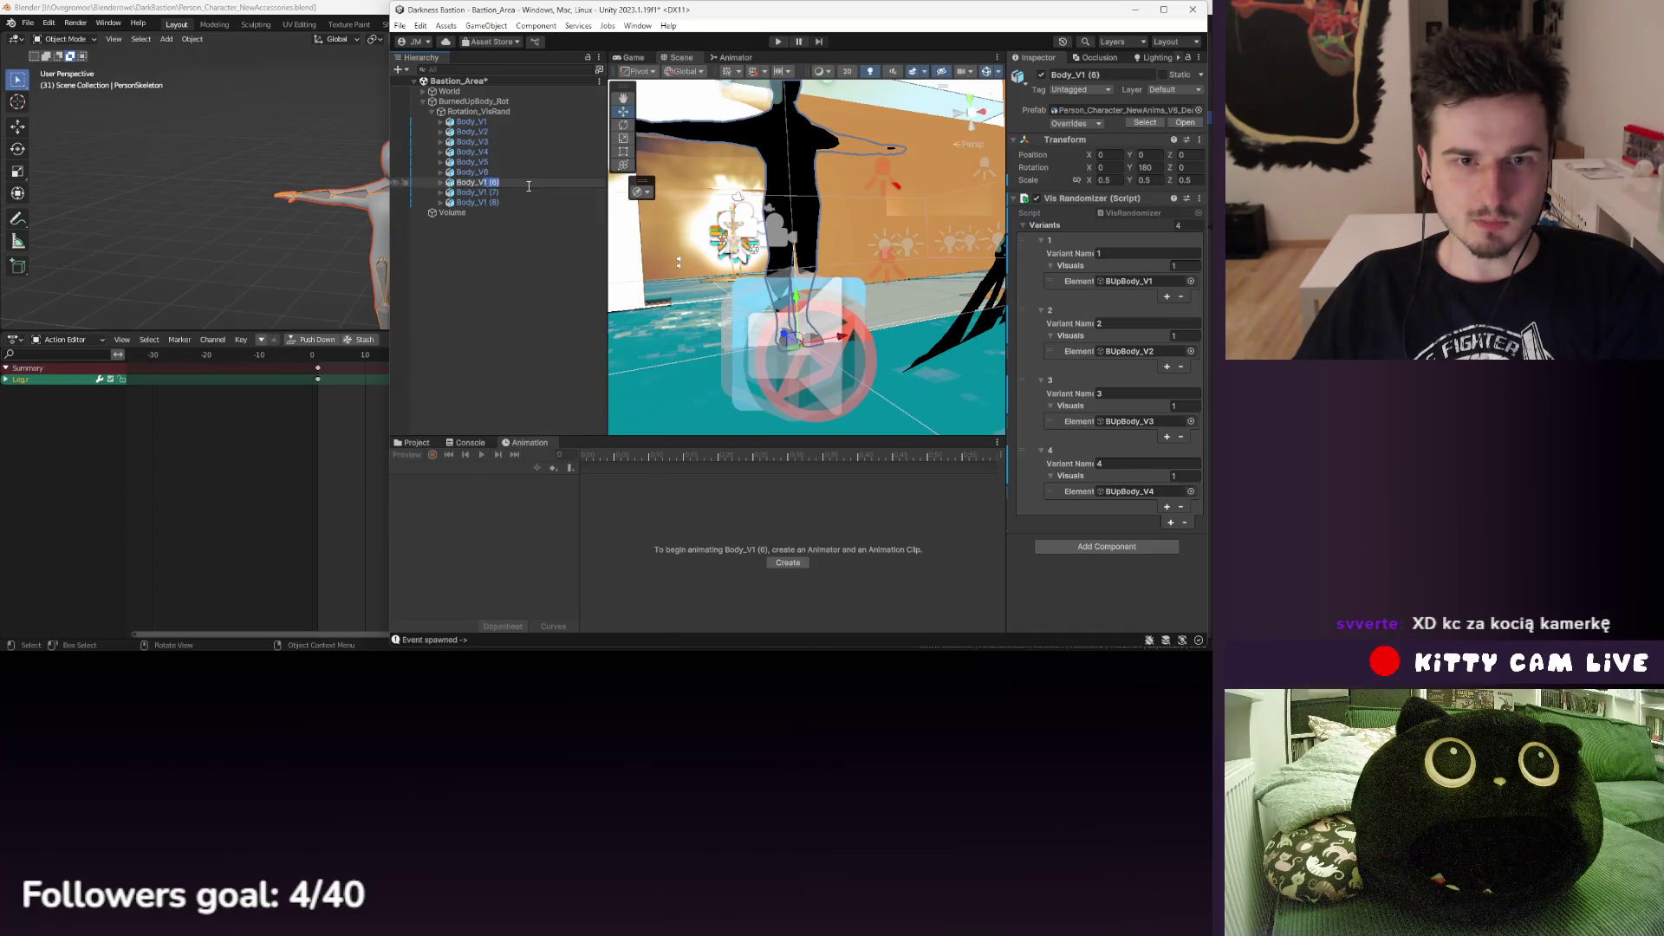
{"action": "type", "text": "7"}
{"action": "left_click", "coordinate": [485, 191]}
{"action": "right_click", "coordinate": [488, 192]}
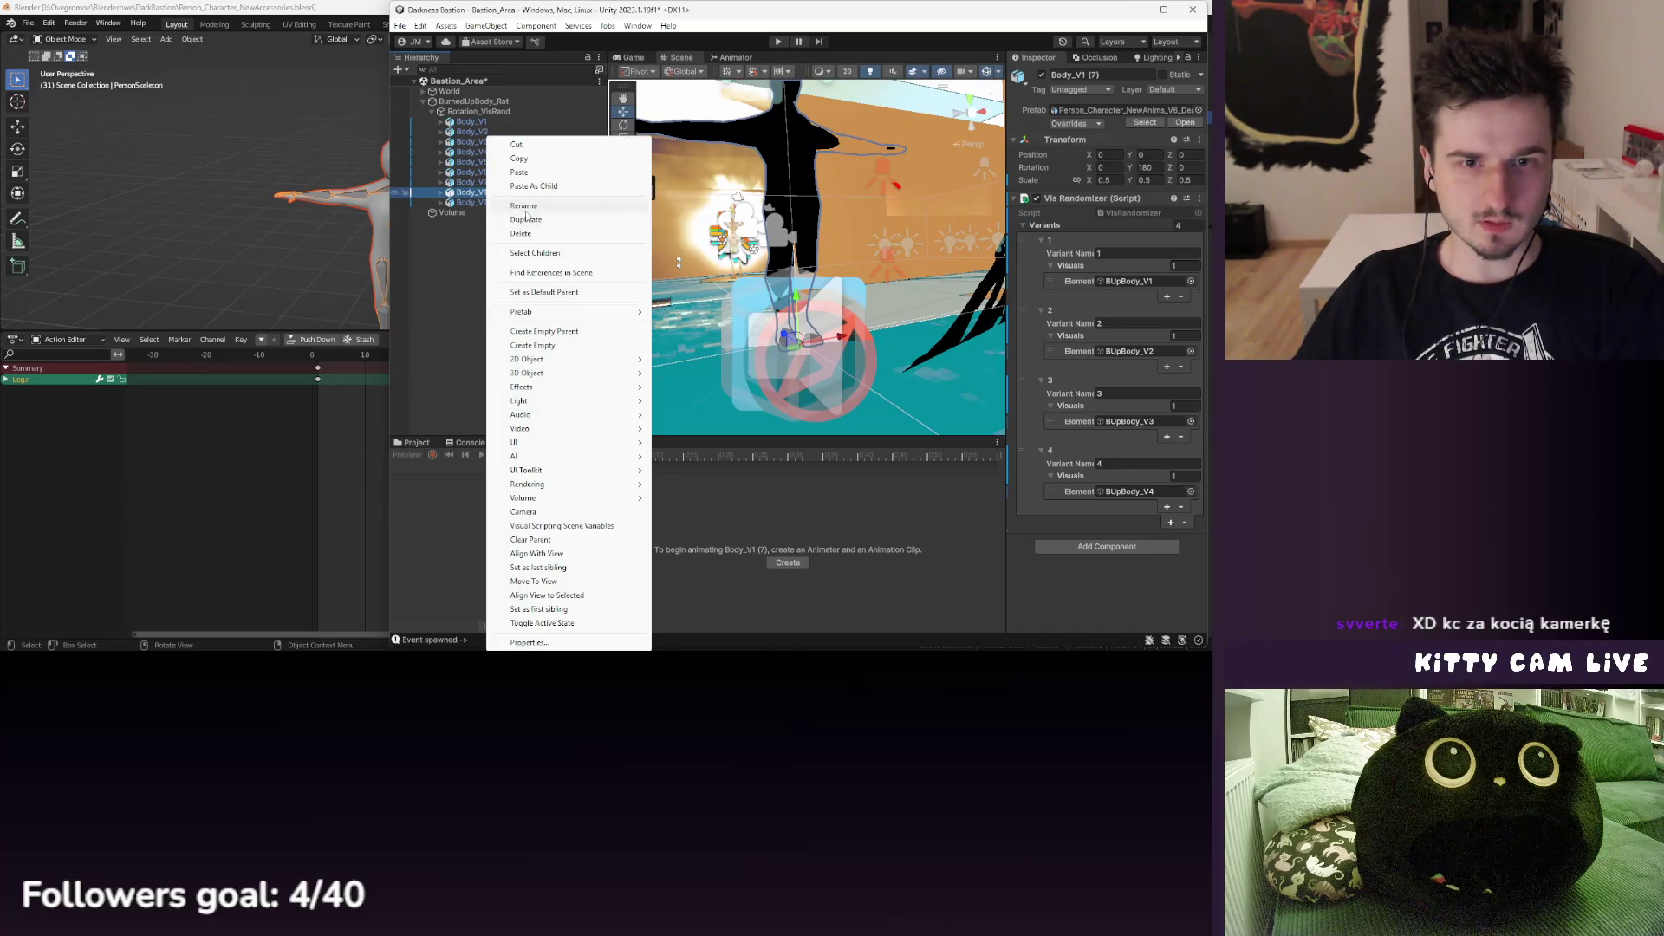
{"action": "left_click", "coordinate": [533, 208]}
{"action": "type", "text": "8"}
{"action": "left_click", "coordinate": [485, 202]}
{"action": "right_click", "coordinate": [488, 202]}
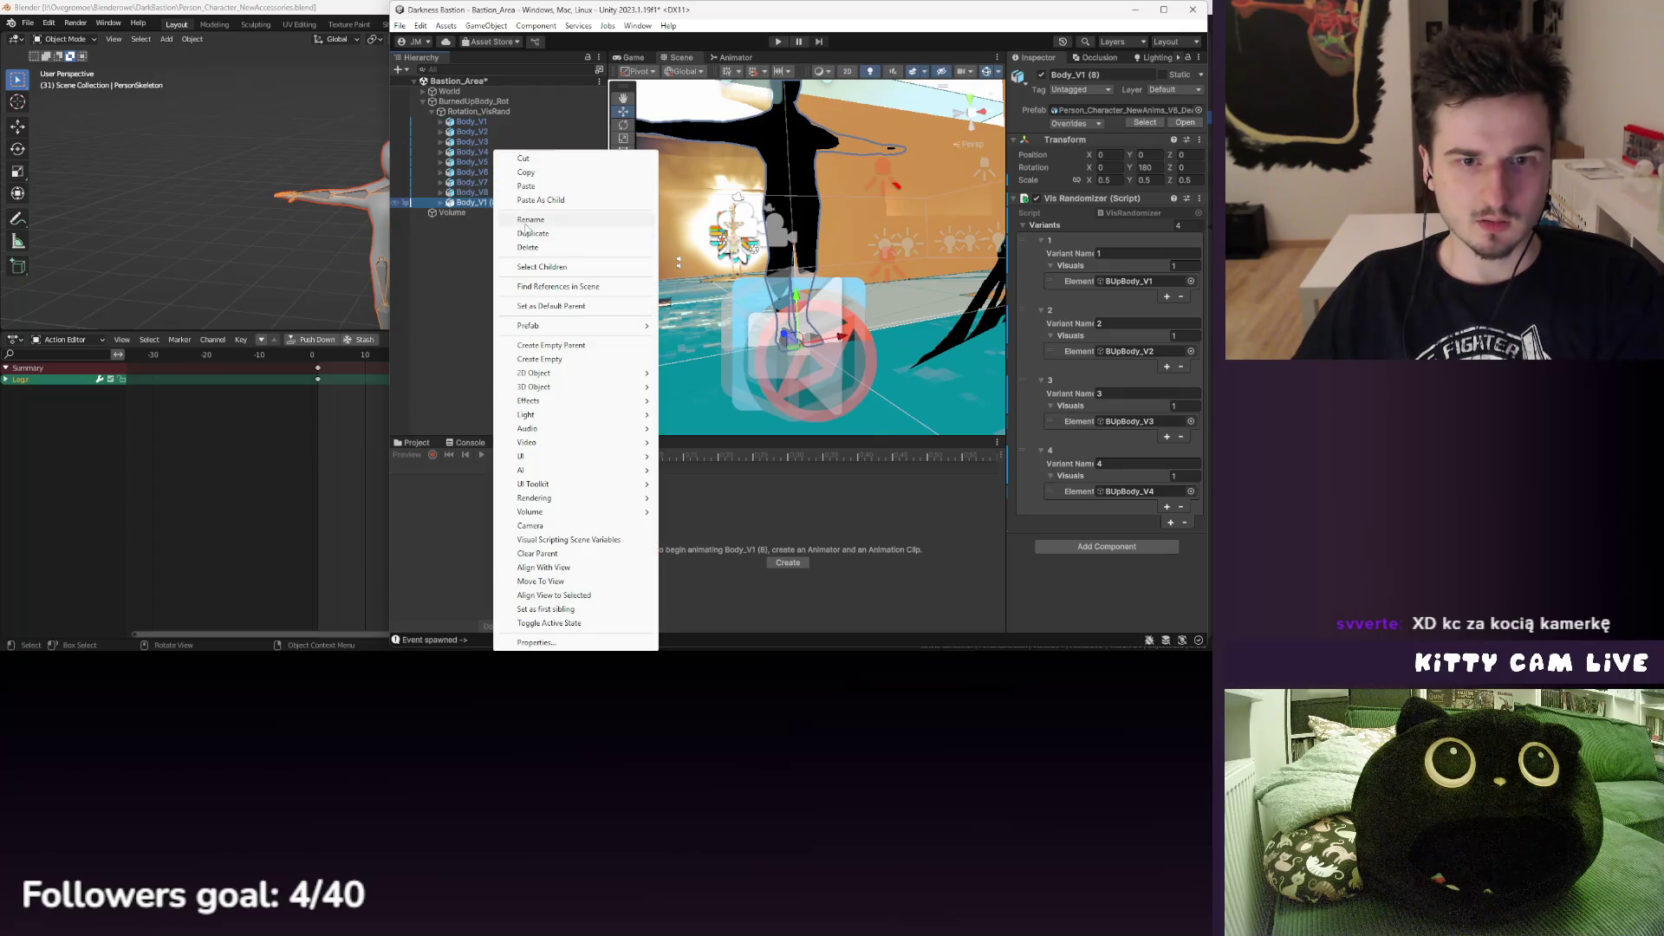
{"action": "left_click", "coordinate": [533, 208]}
{"action": "type", "text": "9"}
{"action": "left_click", "coordinate": [473, 172]}
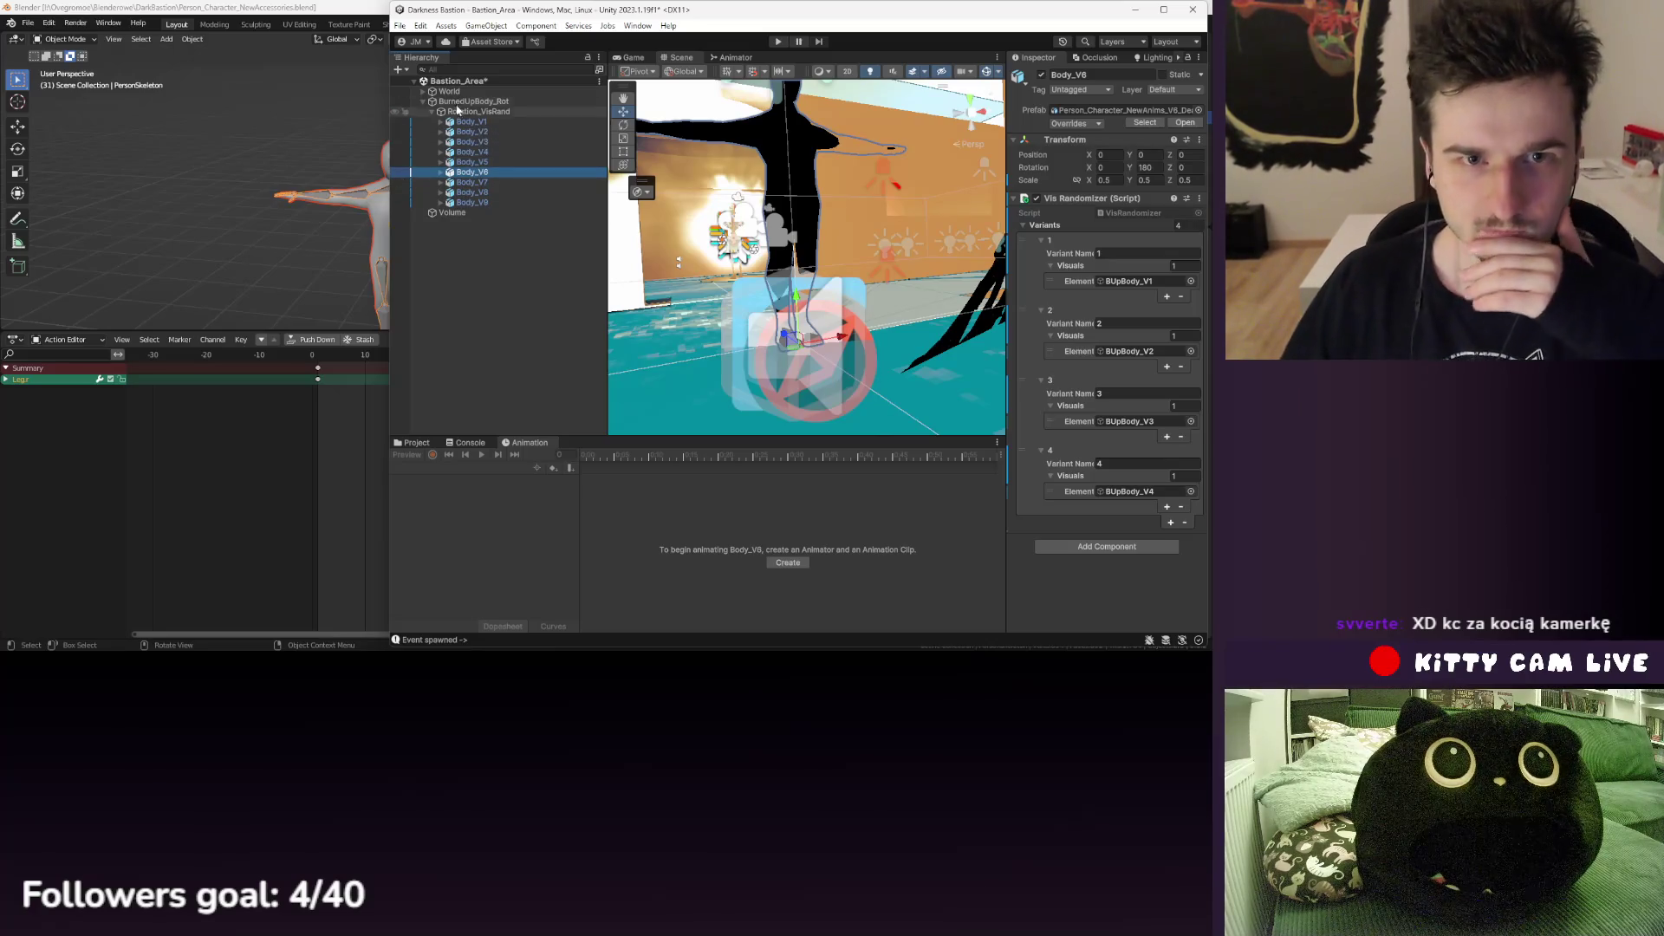
- Save the scene through the File menu and reselect Body_V1
{"action": "left_click", "coordinate": [399, 25]}
{"action": "left_click", "coordinate": [422, 87]}
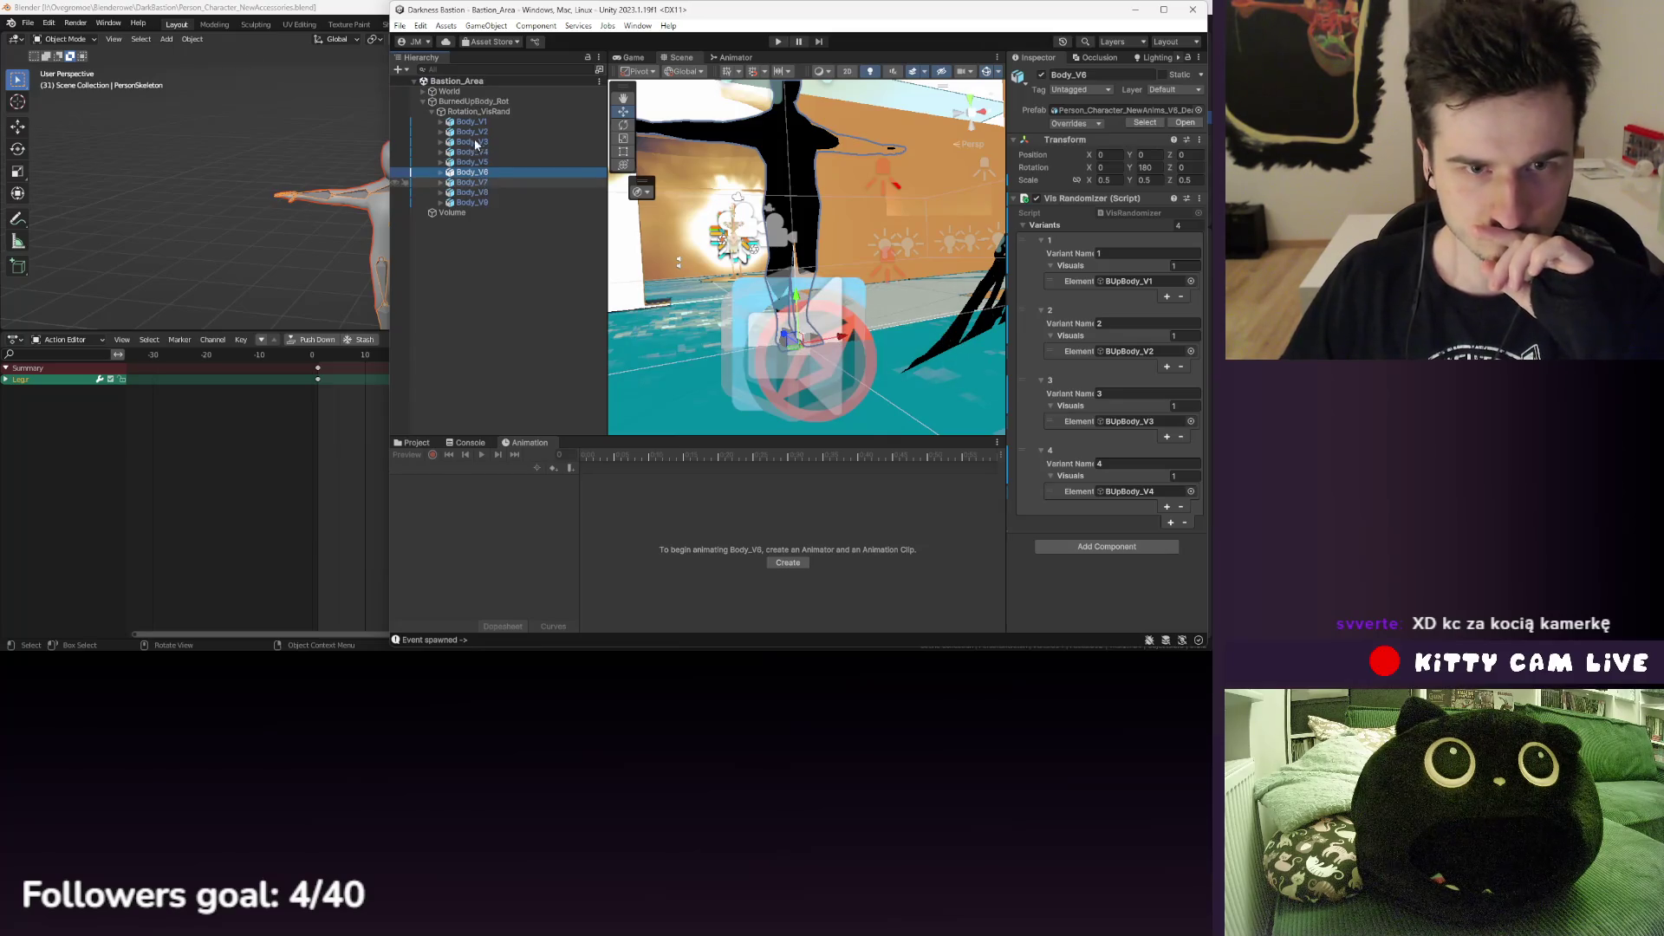
{"action": "left_click", "coordinate": [468, 123]}
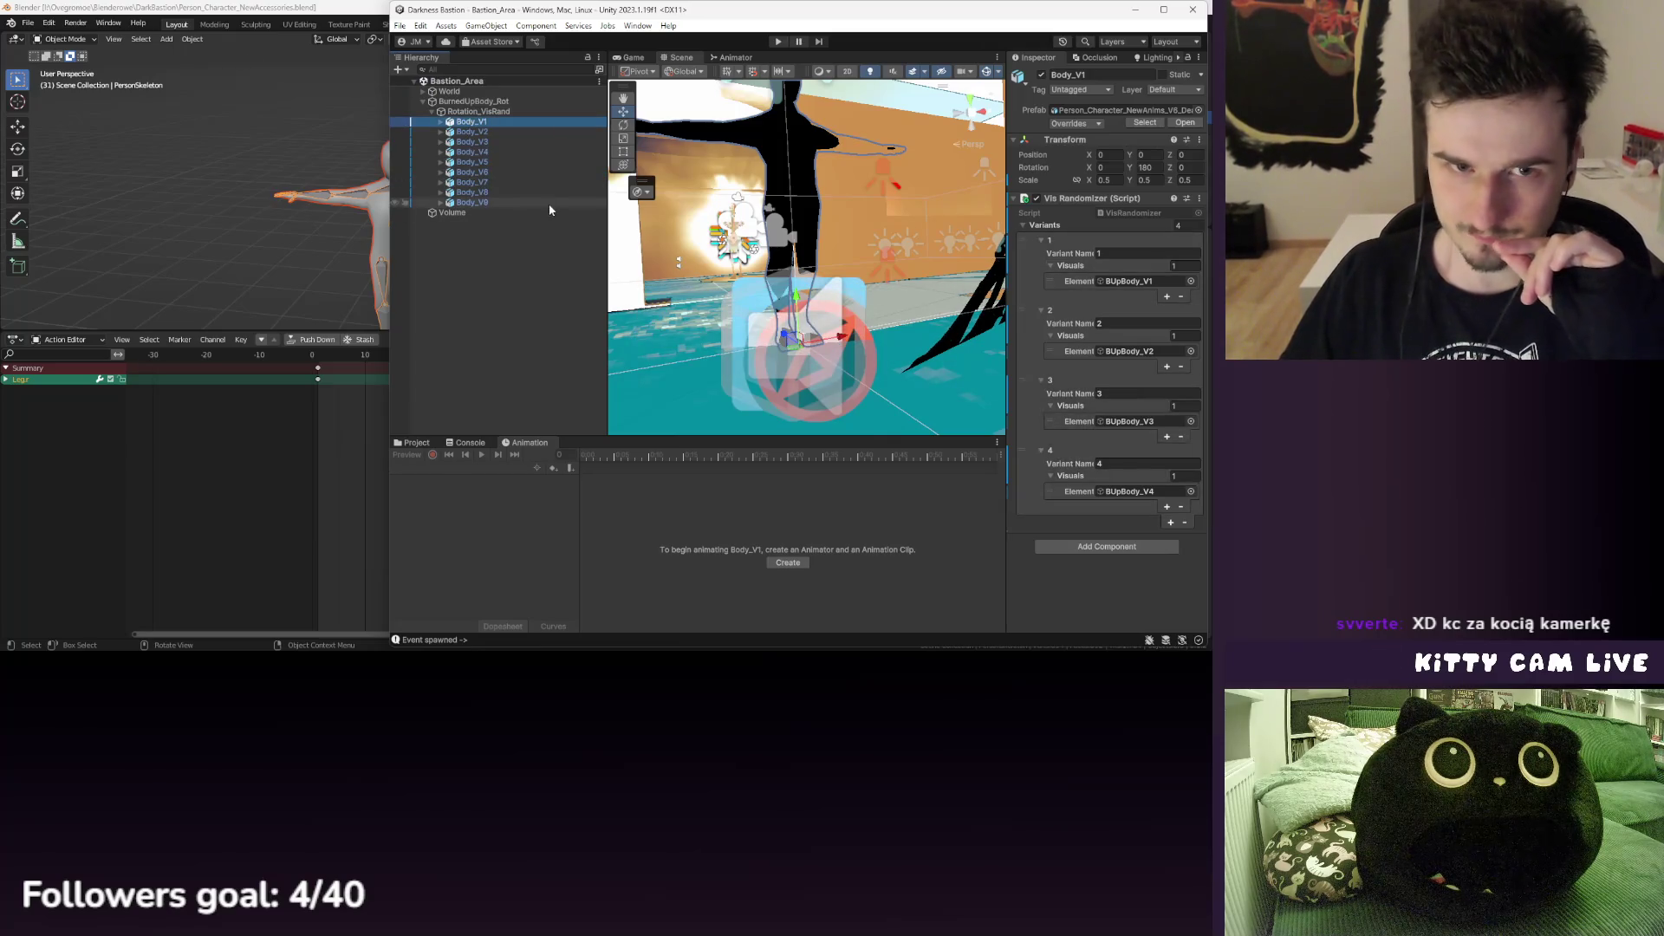
- Add an Animator component to Body_V1, leaving its controller unassigned
{"action": "left_click", "coordinate": [1136, 544]}
{"action": "type", "text": "anim"}
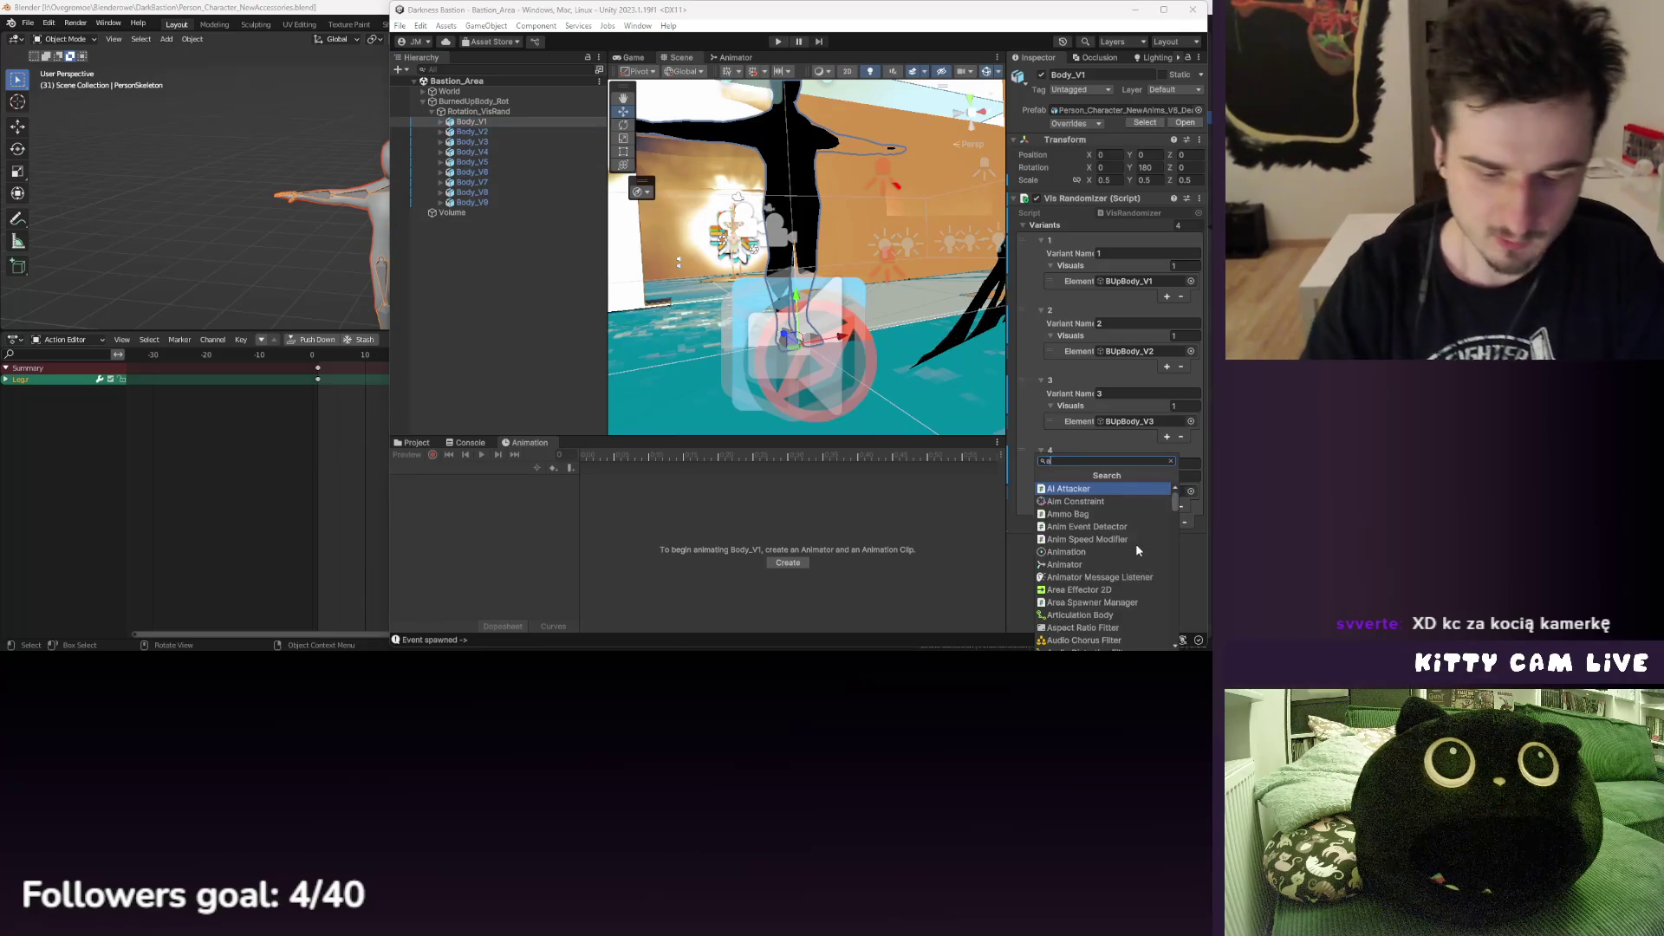
{"action": "left_click", "coordinate": [1139, 526]}
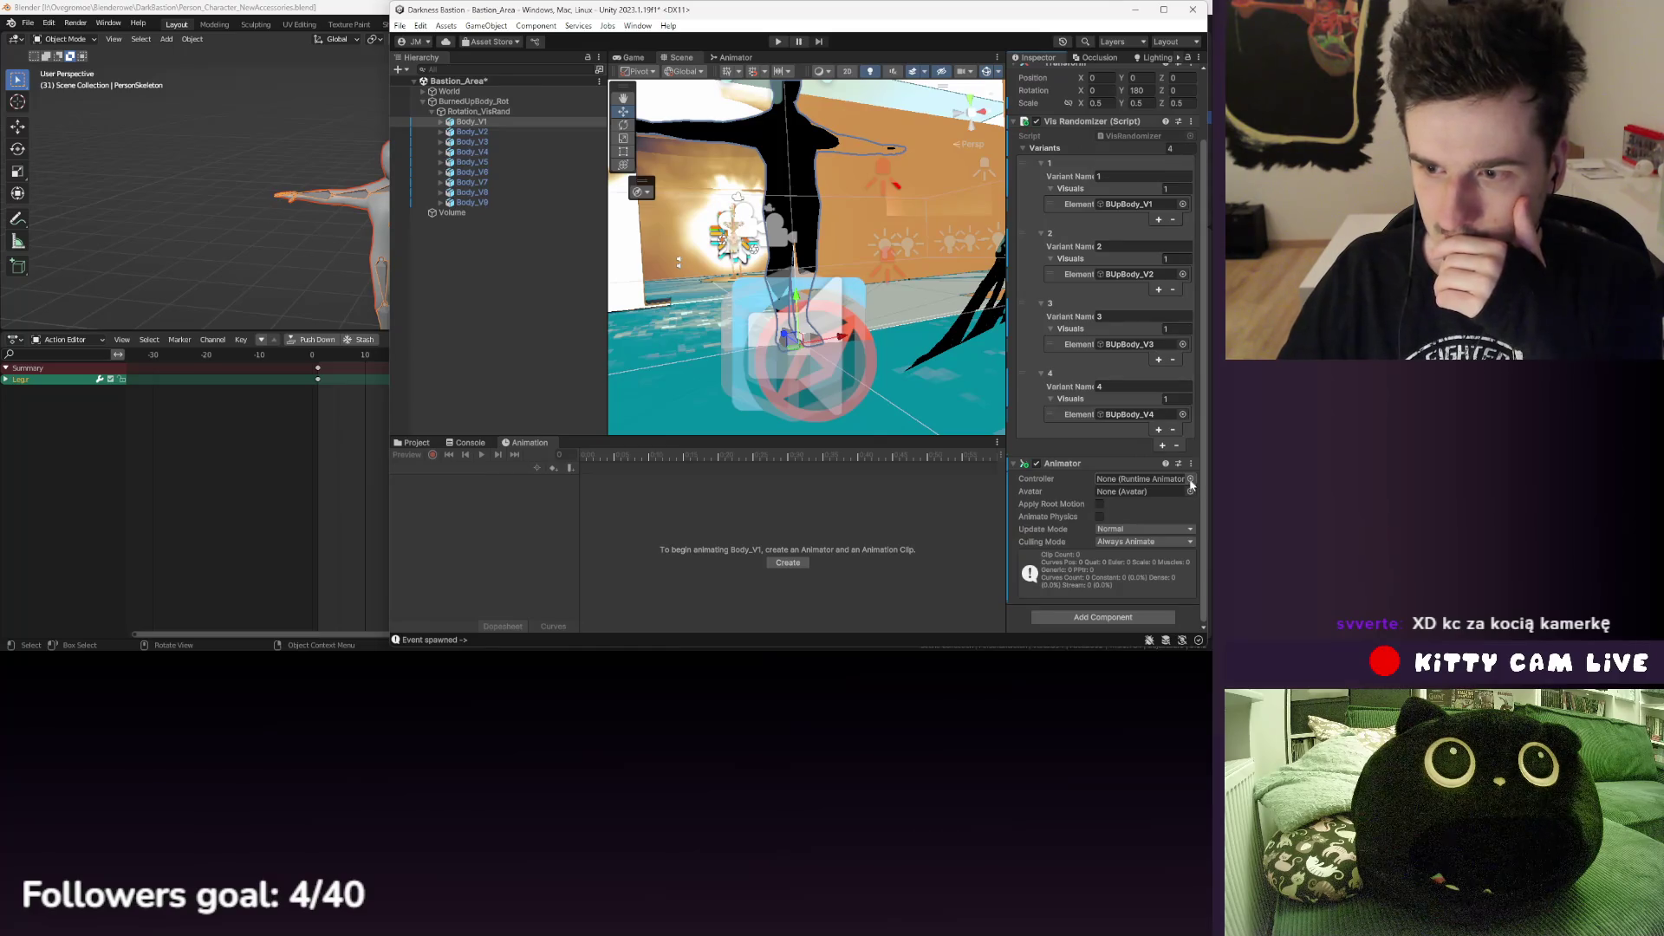
{"action": "left_click", "coordinate": [1190, 480]}
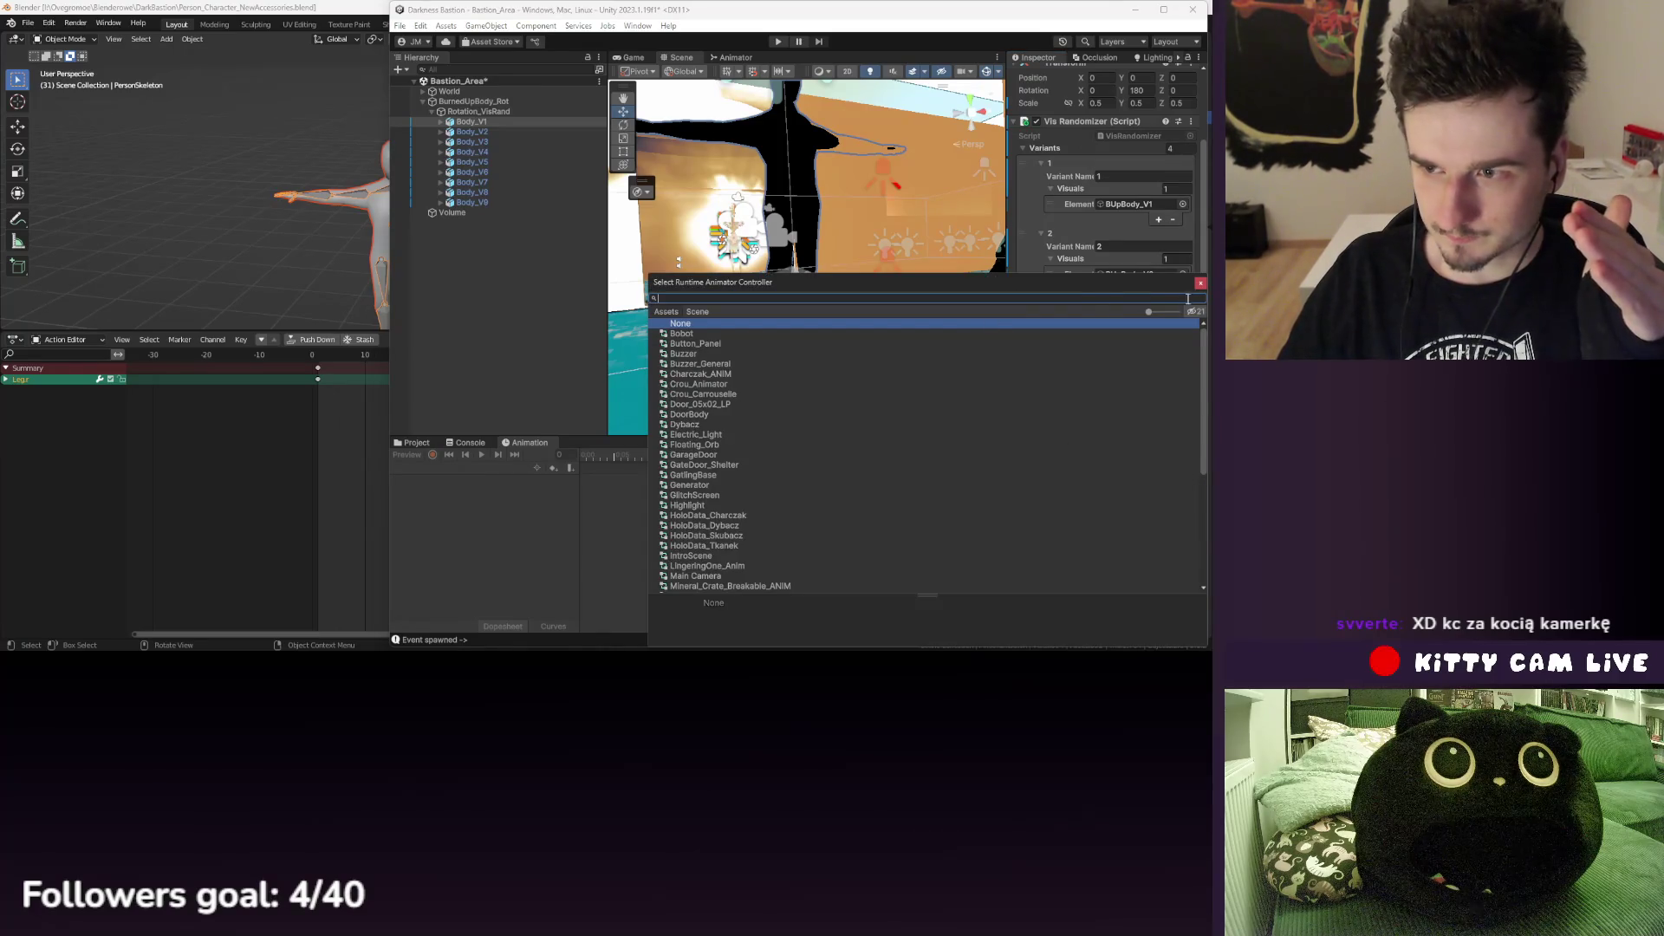
{"action": "left_click", "coordinate": [1201, 284]}
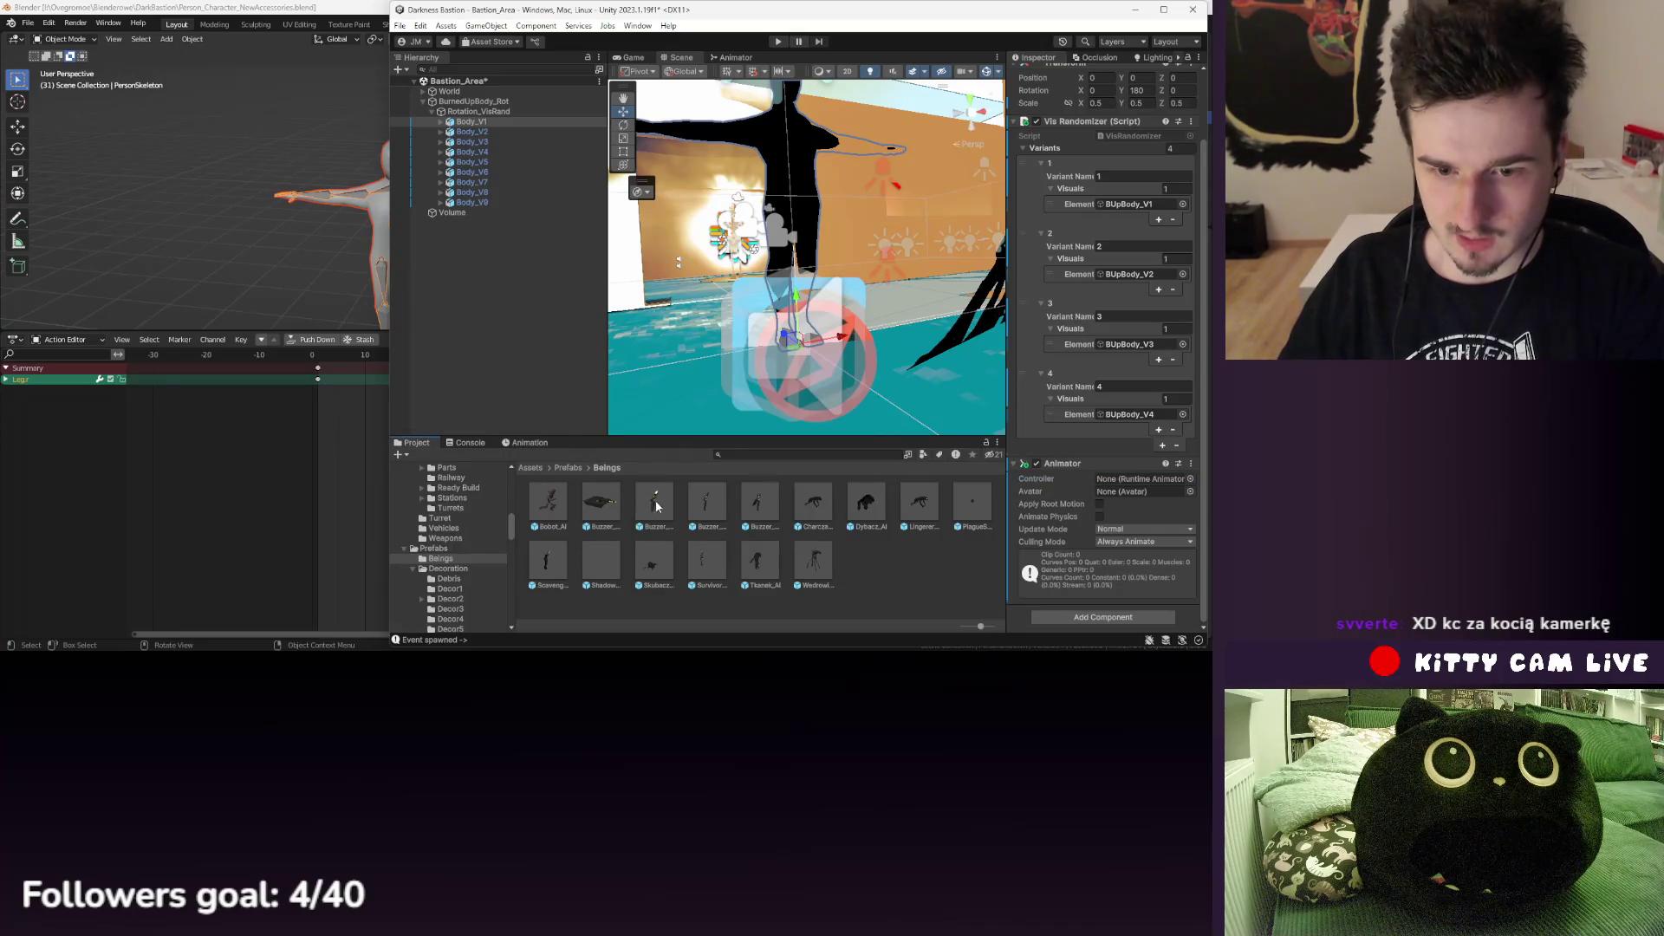
- Browse the project assets down to Assets/Models/Structures/Decoration
{"action": "left_click", "coordinate": [529, 467]}
{"action": "double_click", "coordinate": [707, 504]}
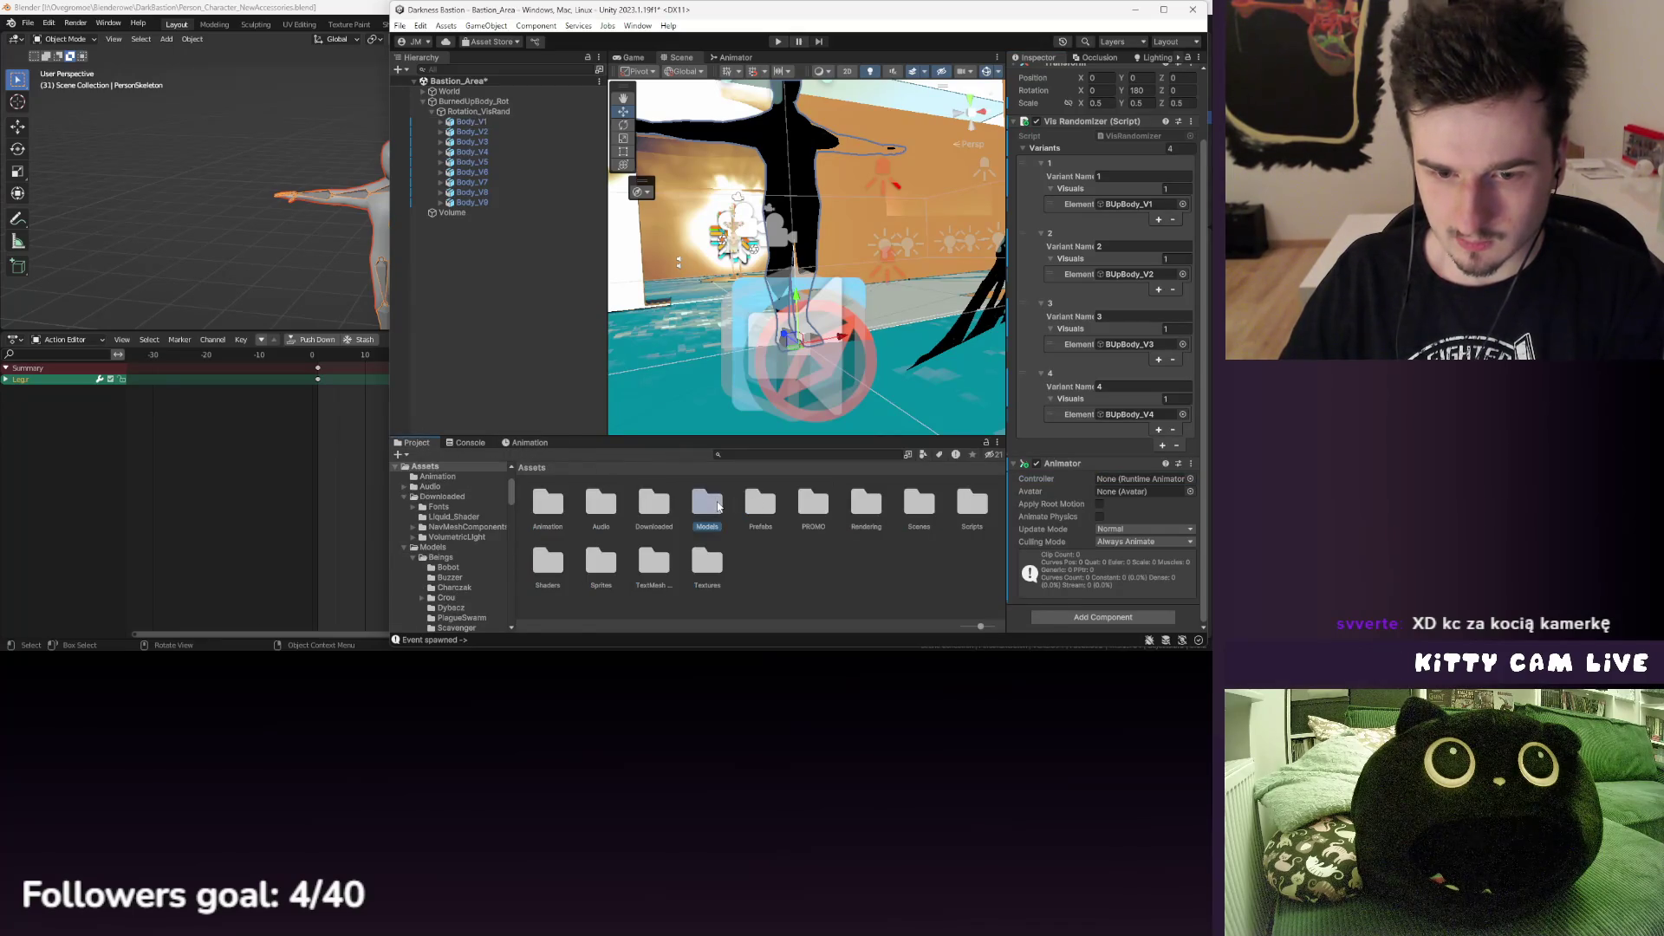
{"action": "double_click", "coordinate": [743, 511]}
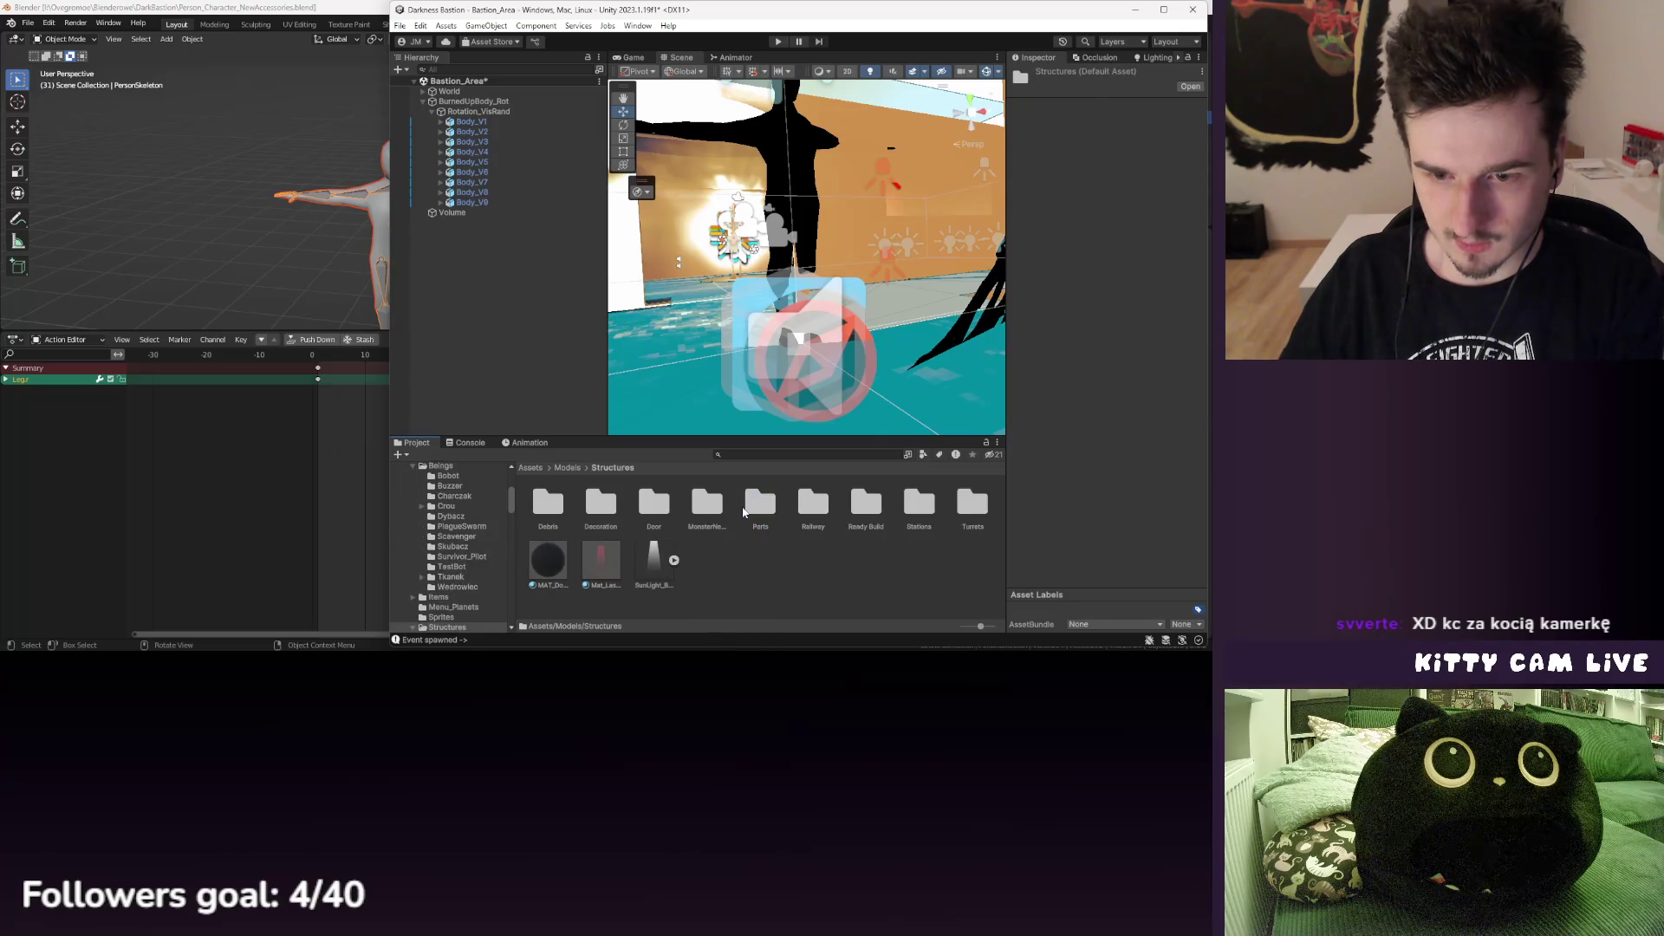
{"action": "double_click", "coordinate": [593, 507]}
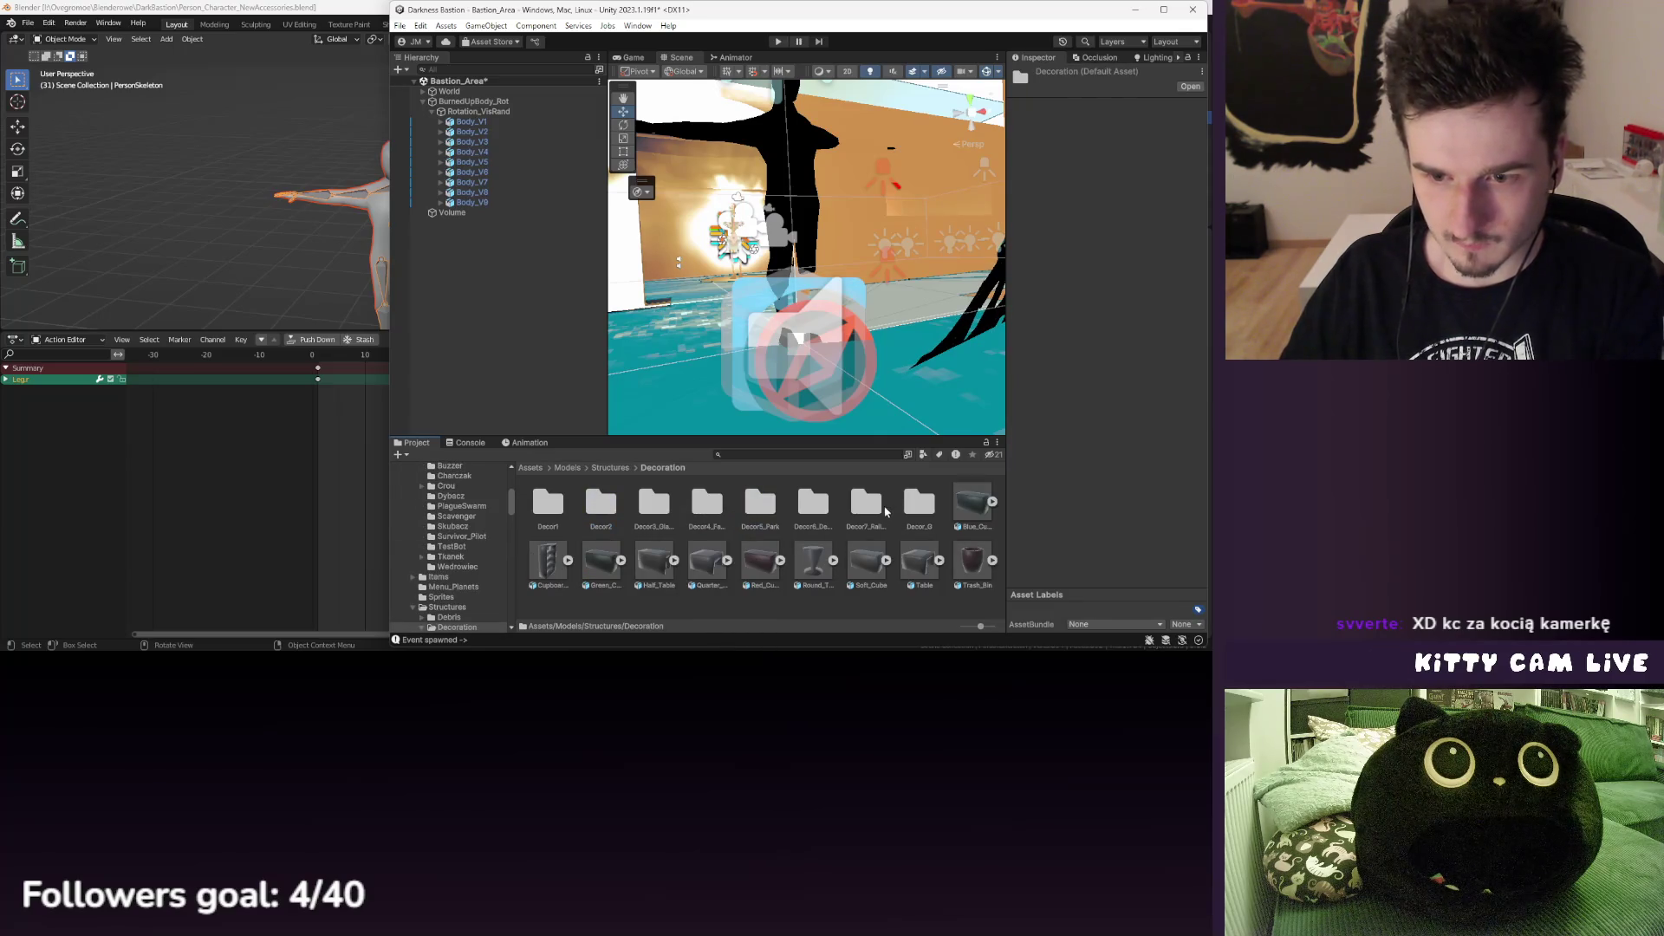
{"action": "double_click", "coordinate": [866, 504]}
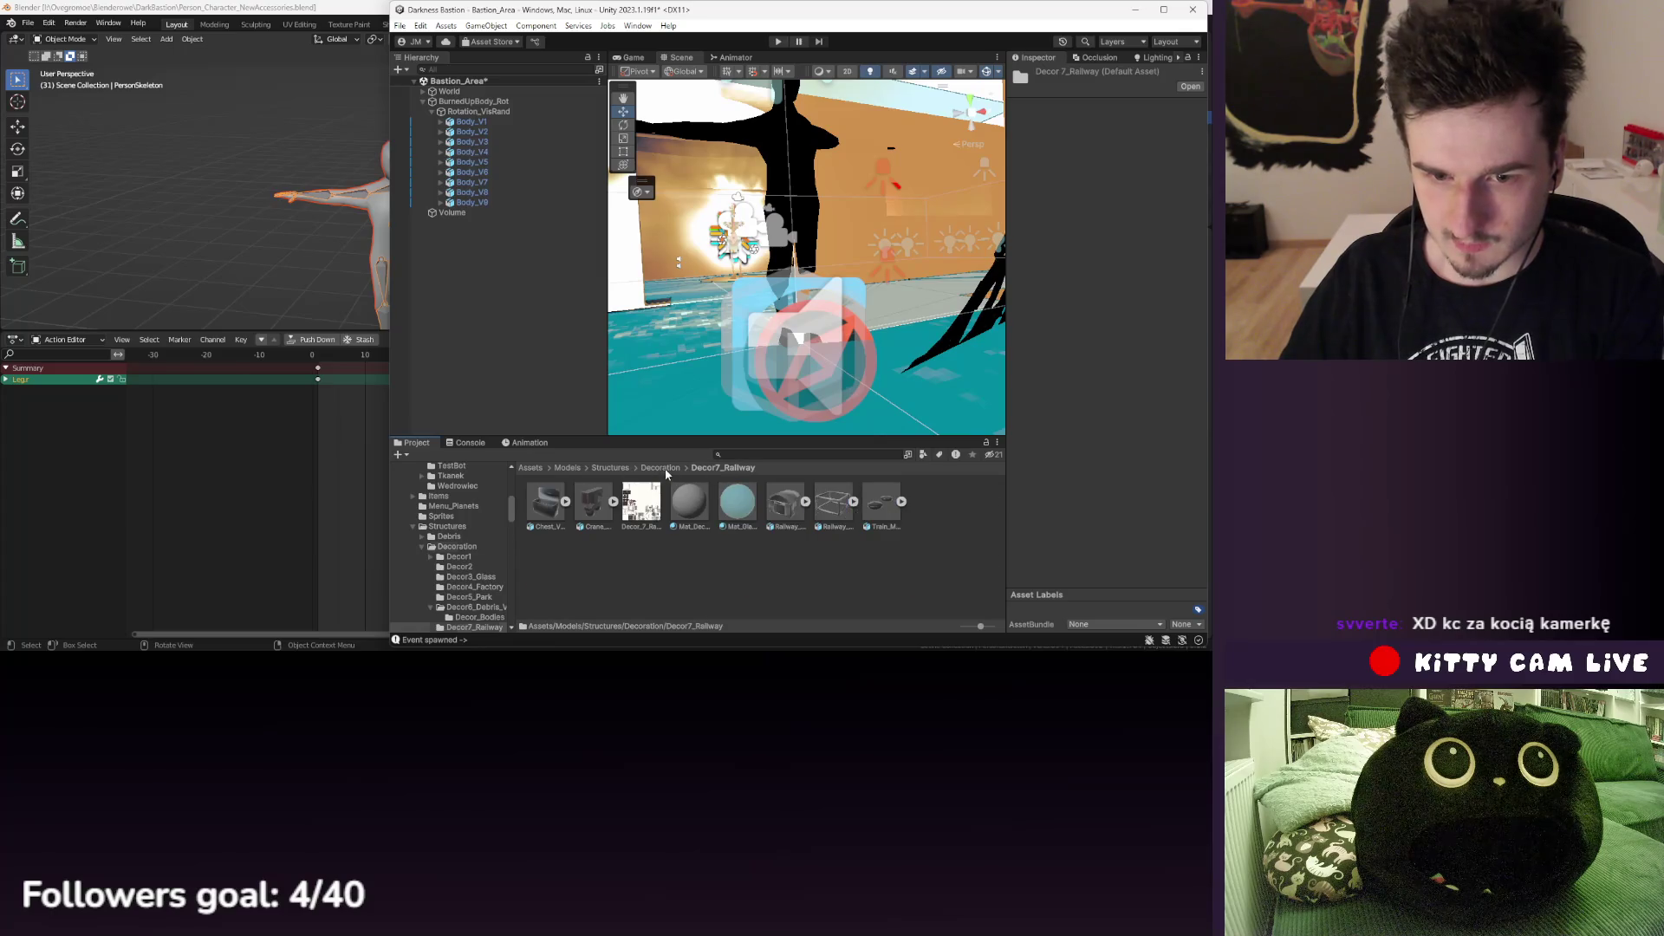
{"action": "left_click", "coordinate": [664, 468]}
- Inspect the Sculpture animation and Sculpture_Set controllers in Decor5_Park as a reference
{"action": "double_click", "coordinate": [760, 503]}
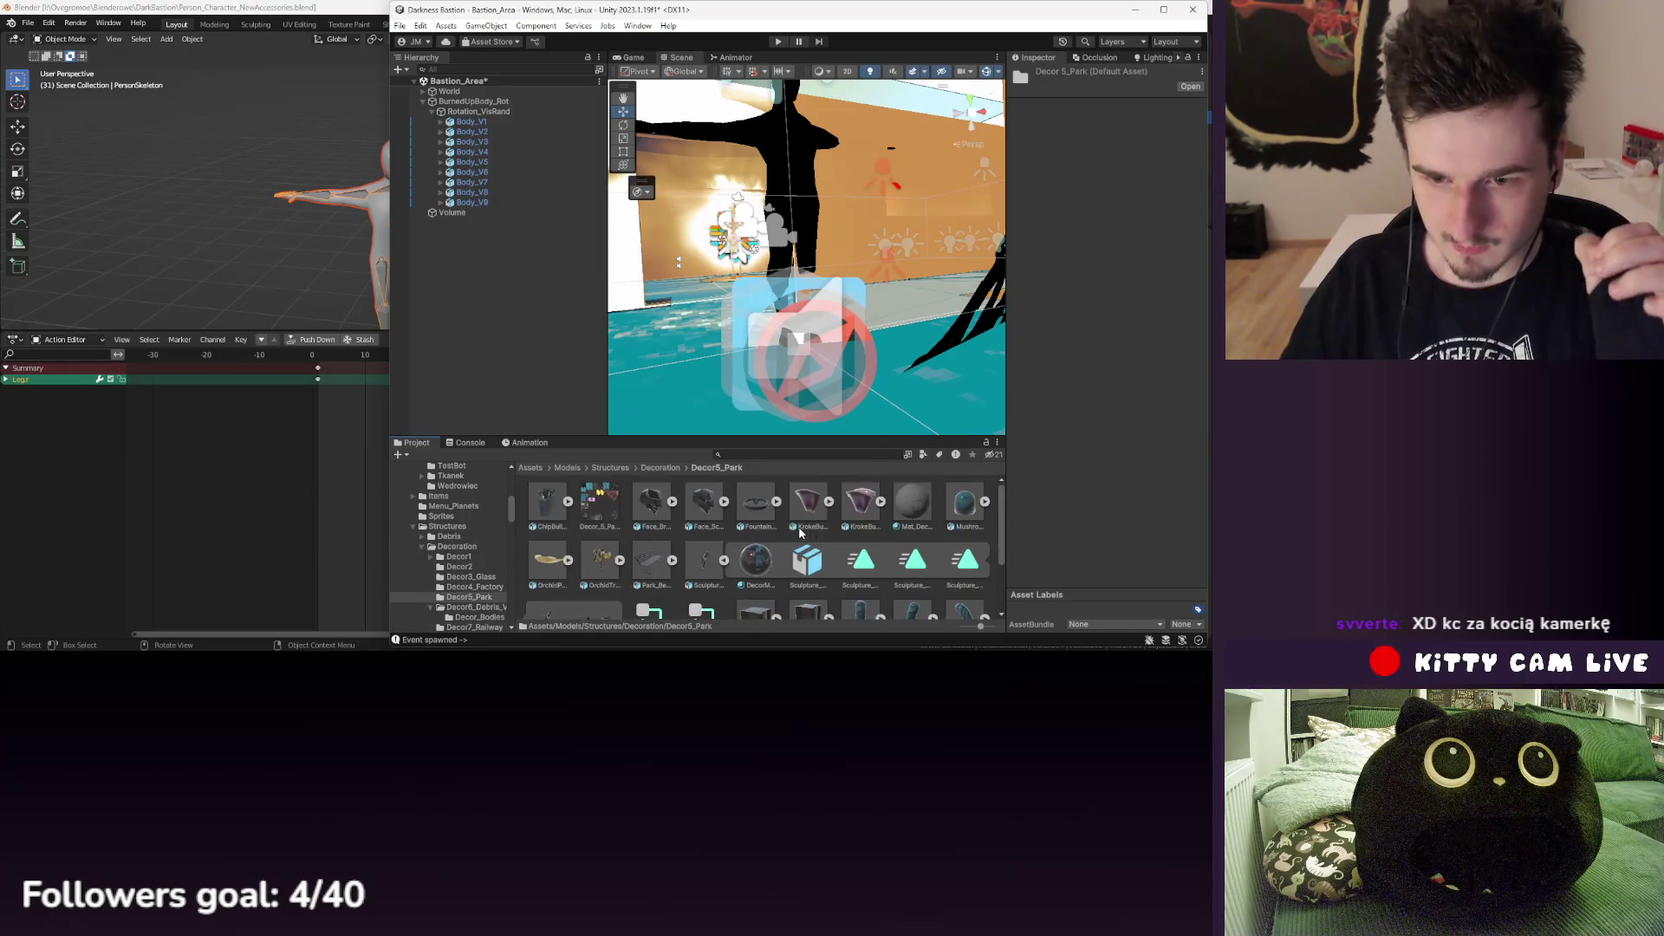
{"action": "left_click", "coordinate": [859, 562]}
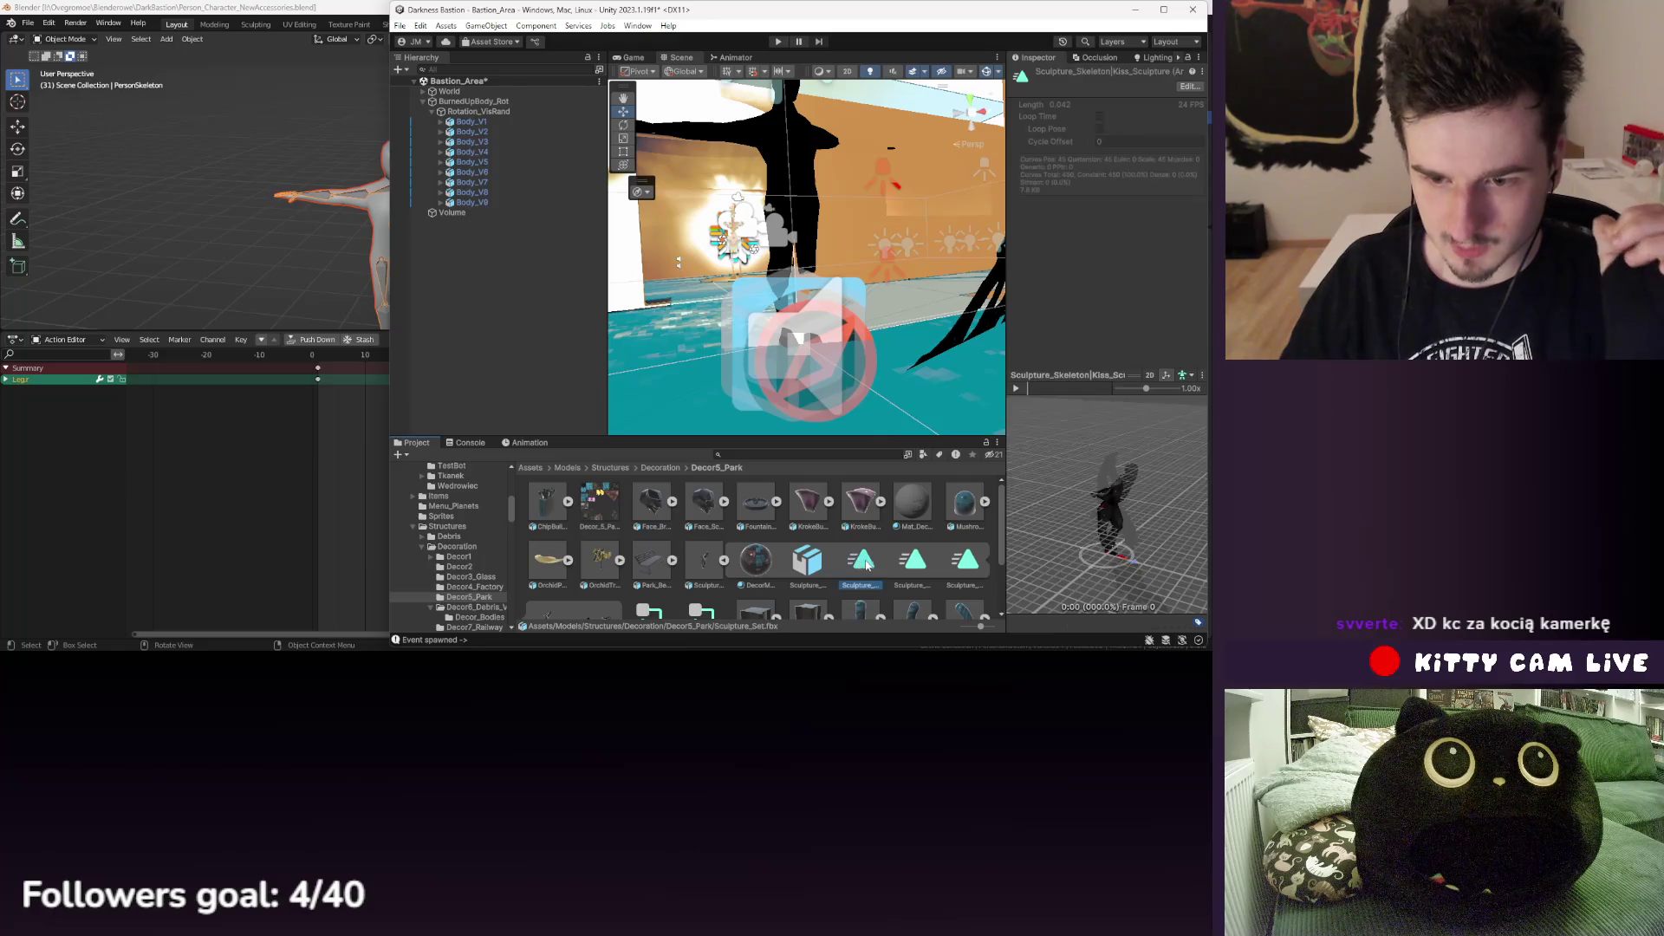
{"action": "scroll", "coordinate": [867, 565], "scroll_direction": "down", "scroll_amount": 2}
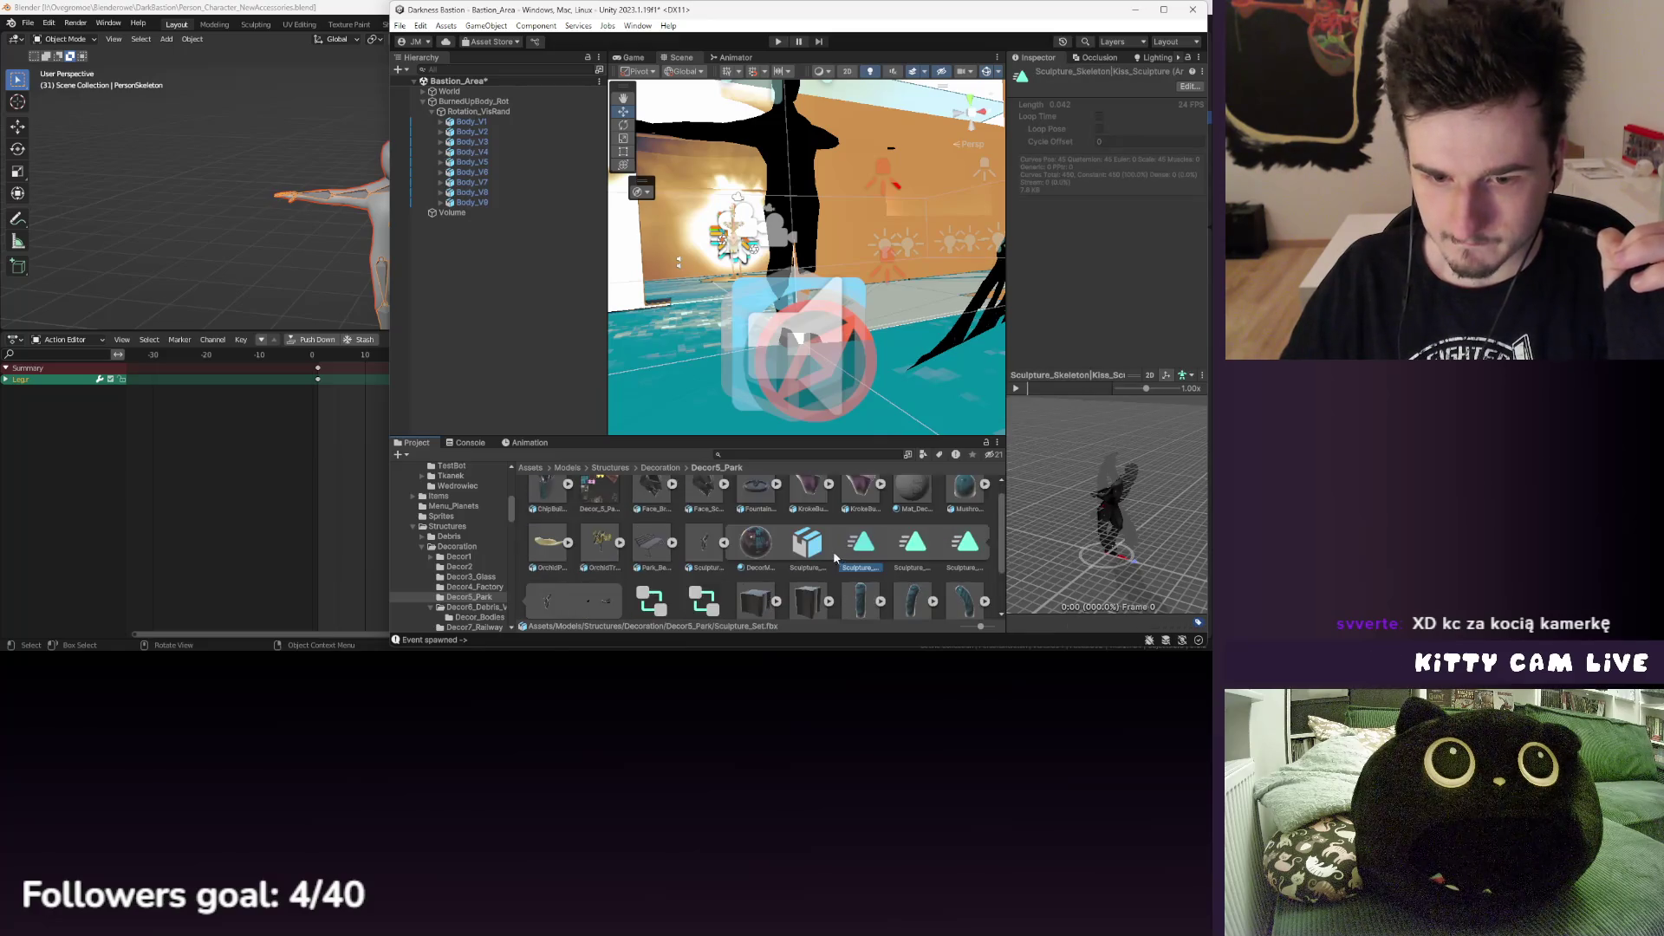
{"action": "left_click", "coordinate": [655, 528]}
{"action": "left_click", "coordinate": [699, 536]}
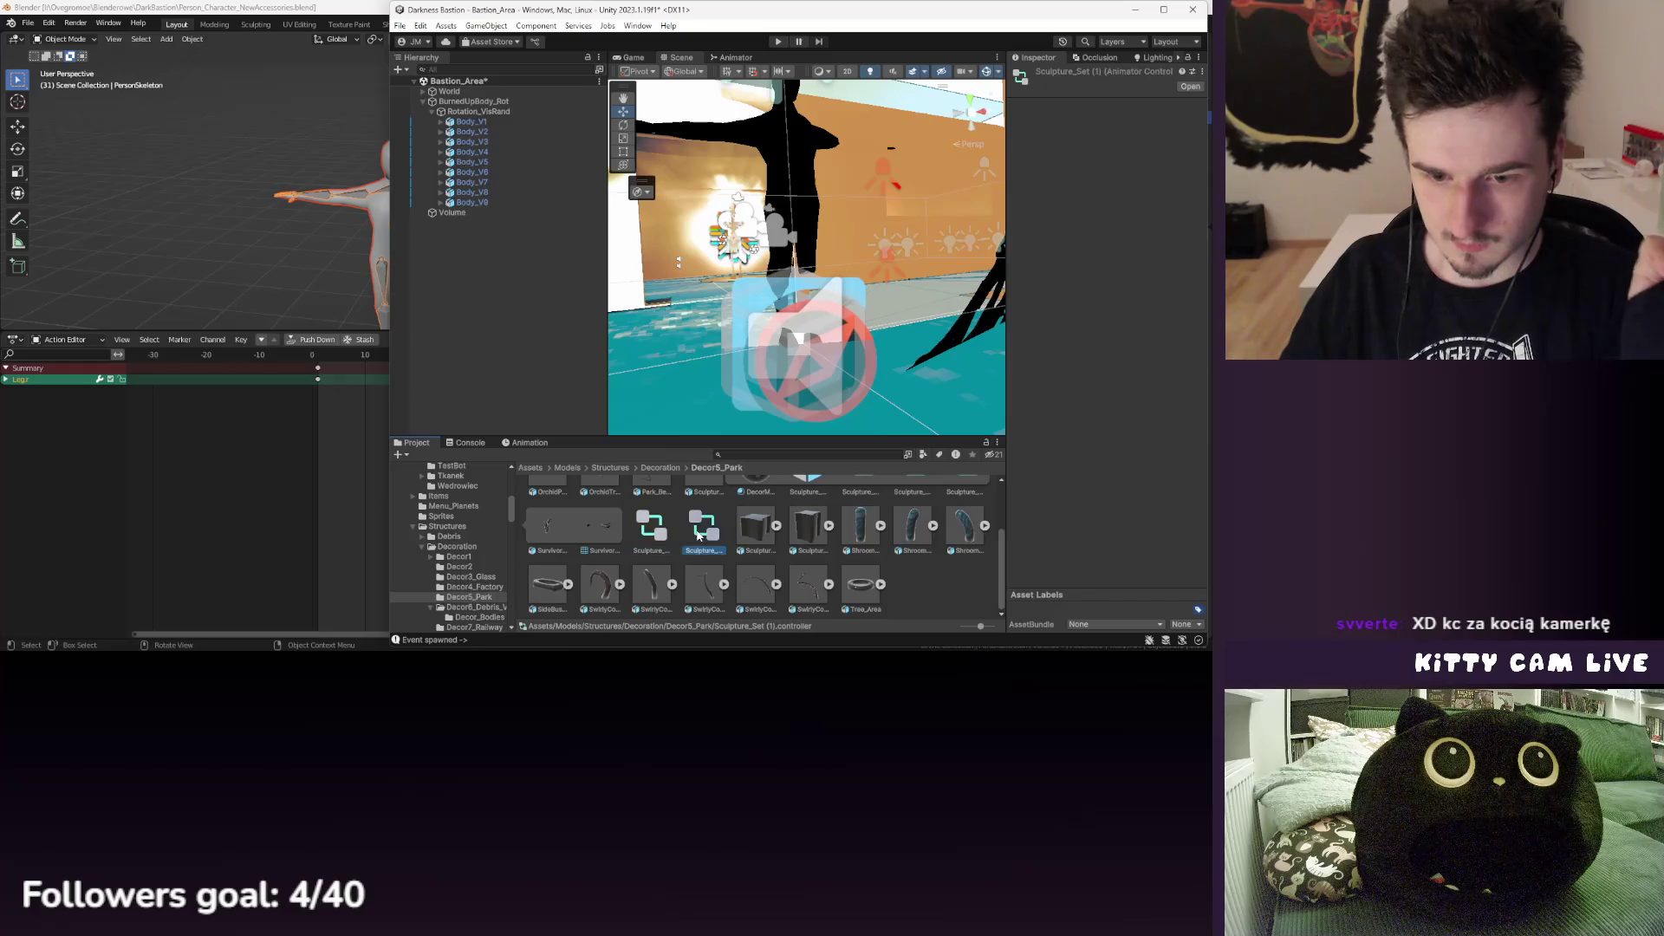
{"action": "scroll", "coordinate": [727, 533], "scroll_direction": "up", "scroll_amount": 2}
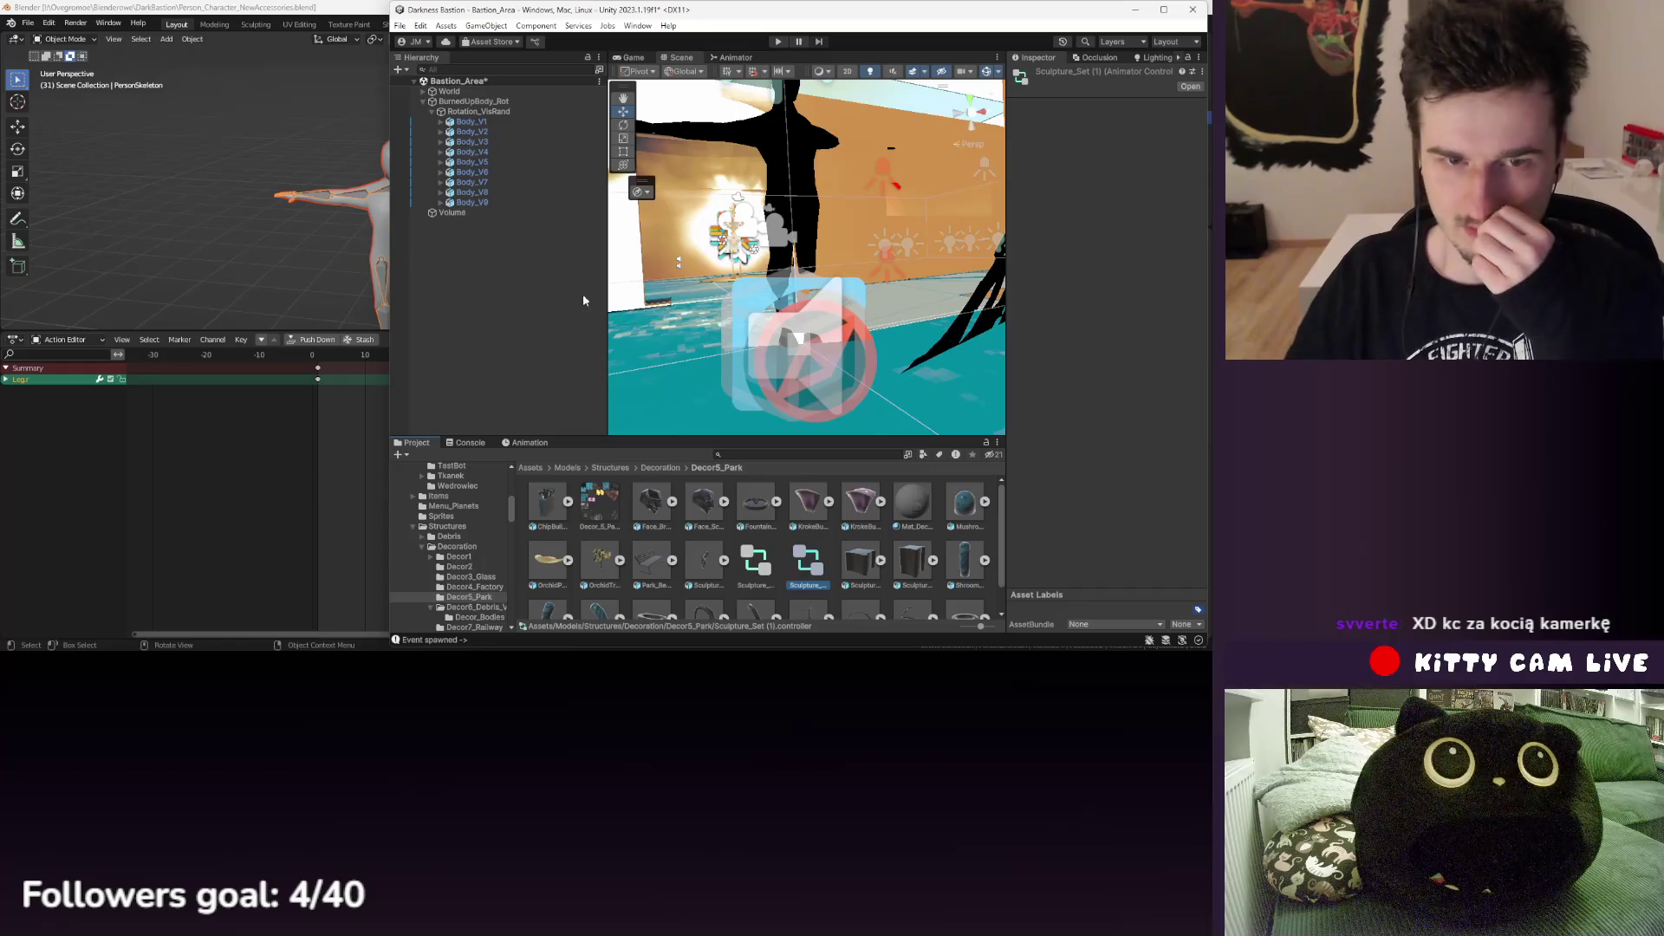
{"action": "left_click", "coordinate": [663, 468]}
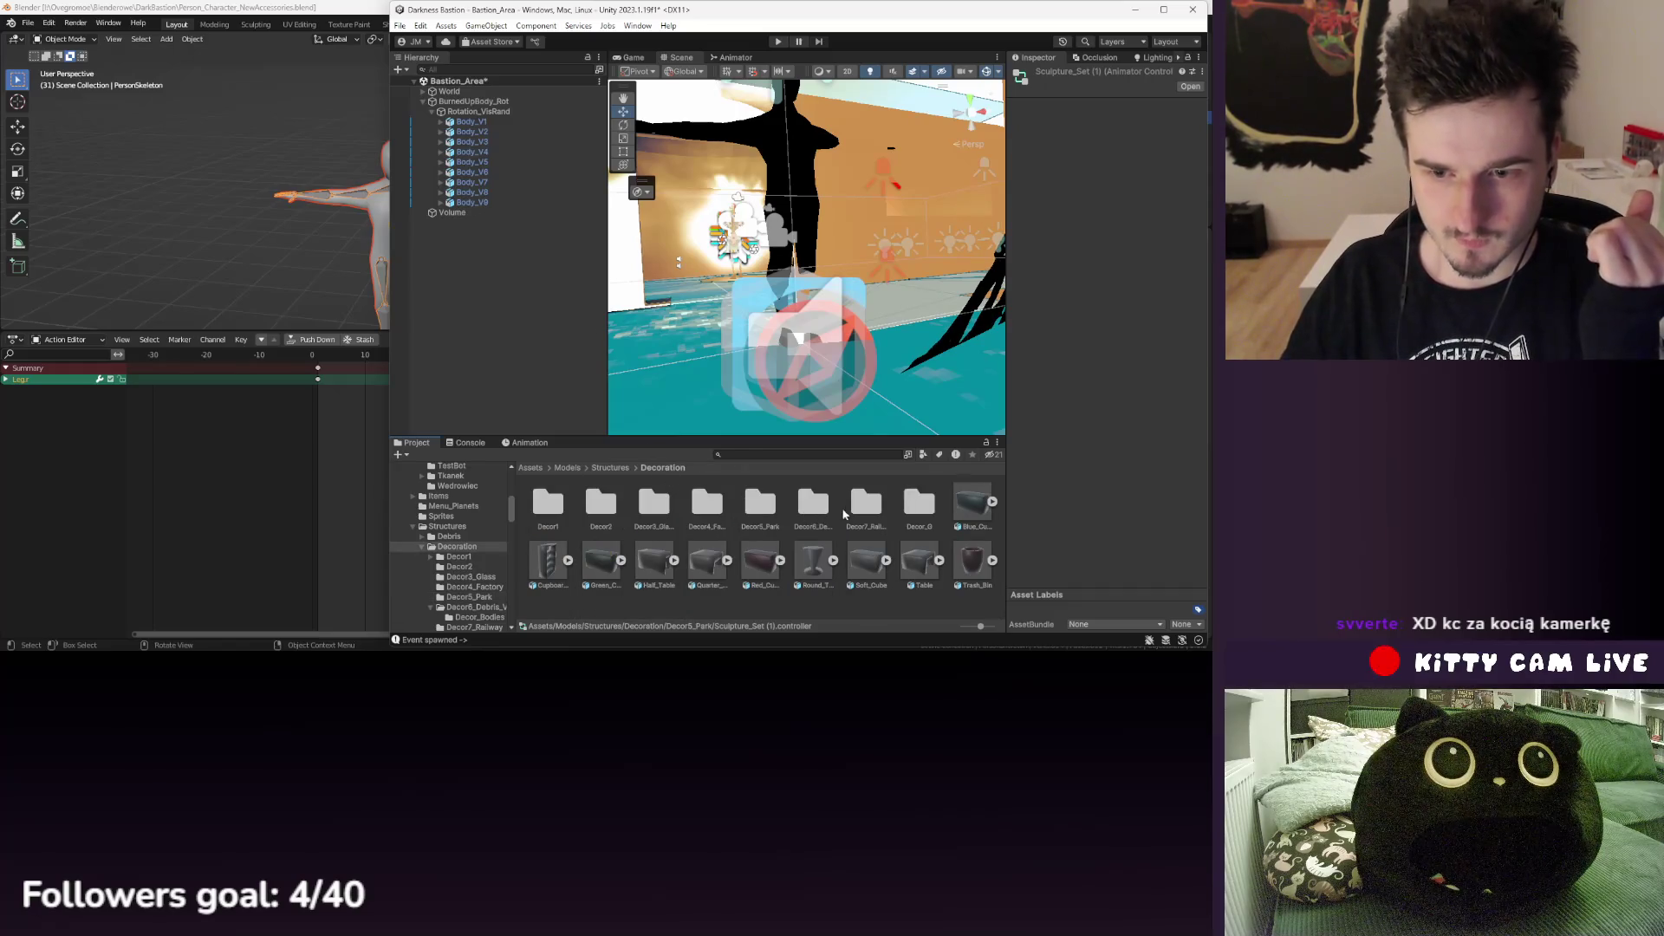
- Open the Decor6_Debris_V2/Decor_Bodies folder and reselect Body_V1
{"action": "double_click", "coordinate": [815, 507]}
{"action": "double_click", "coordinate": [557, 513]}
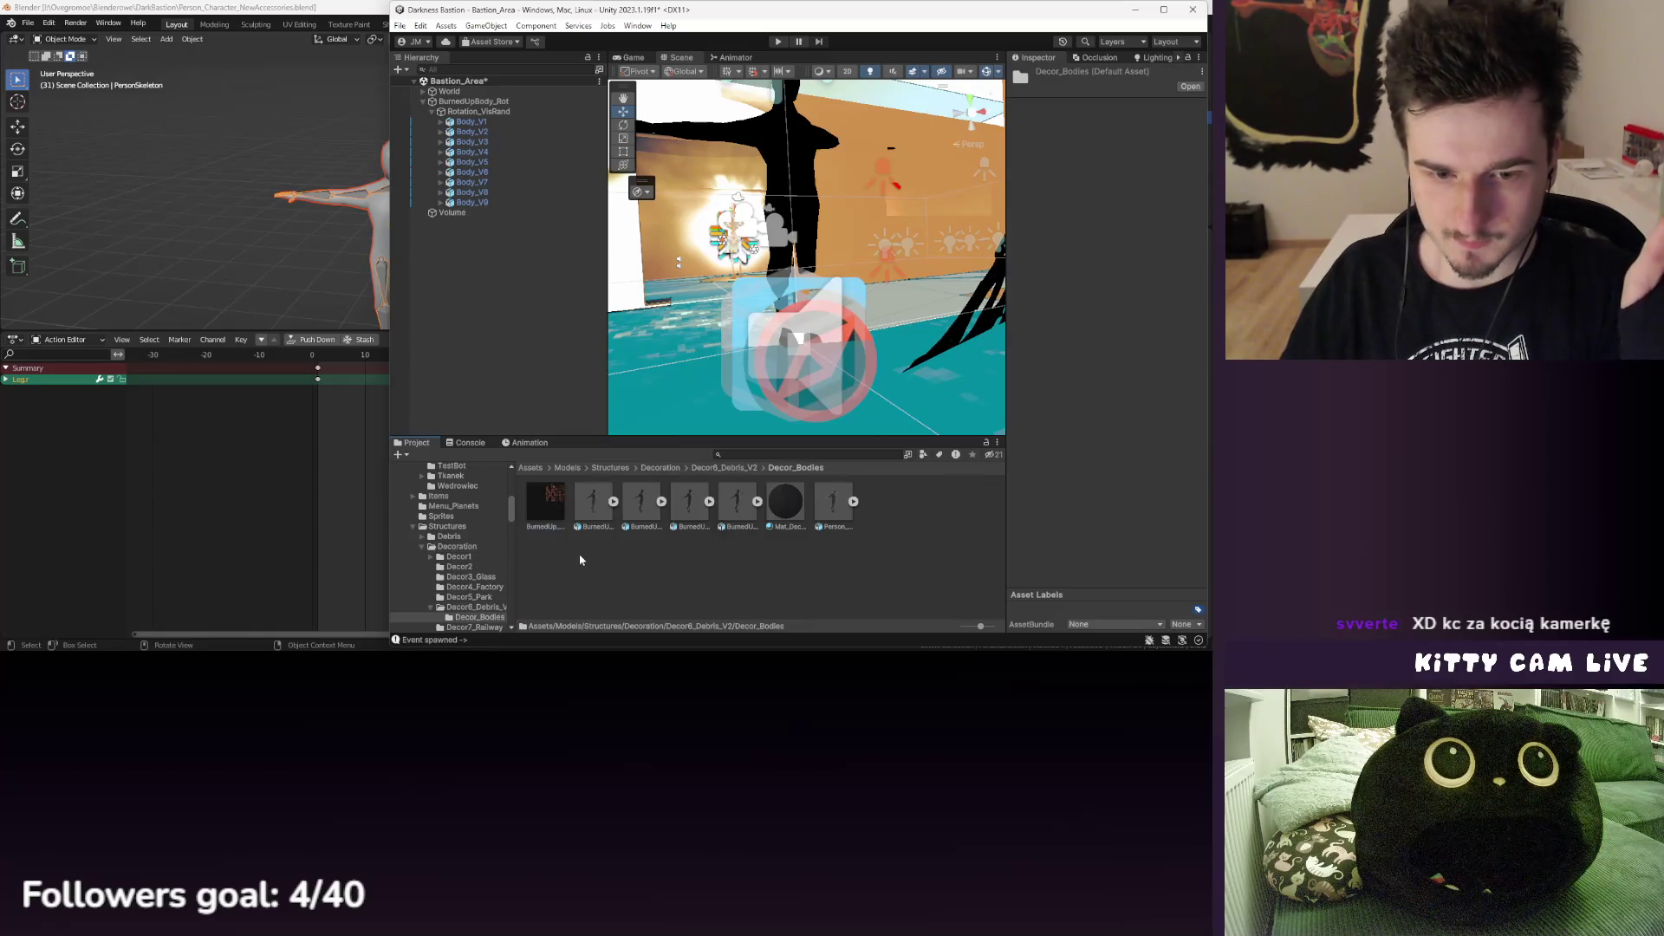
{"action": "left_click", "coordinate": [492, 123]}
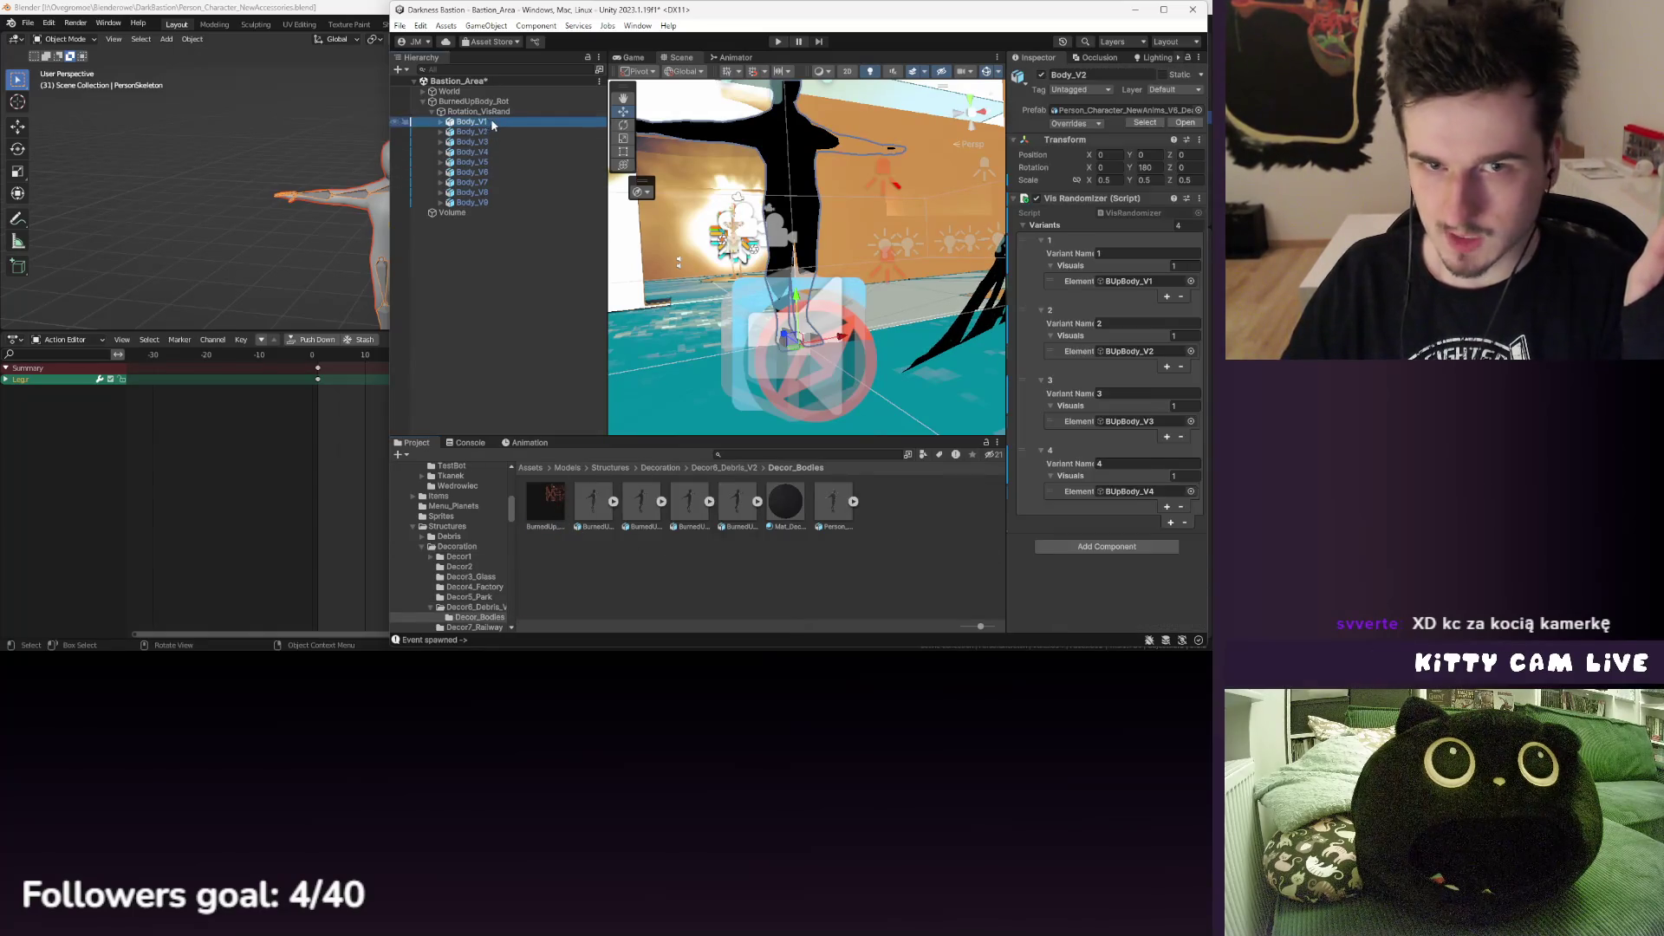
- Search the Animator's controller picker for Body_Setup, close it unassigned, and switch to the Animation window
{"action": "left_click", "coordinate": [1190, 478]}
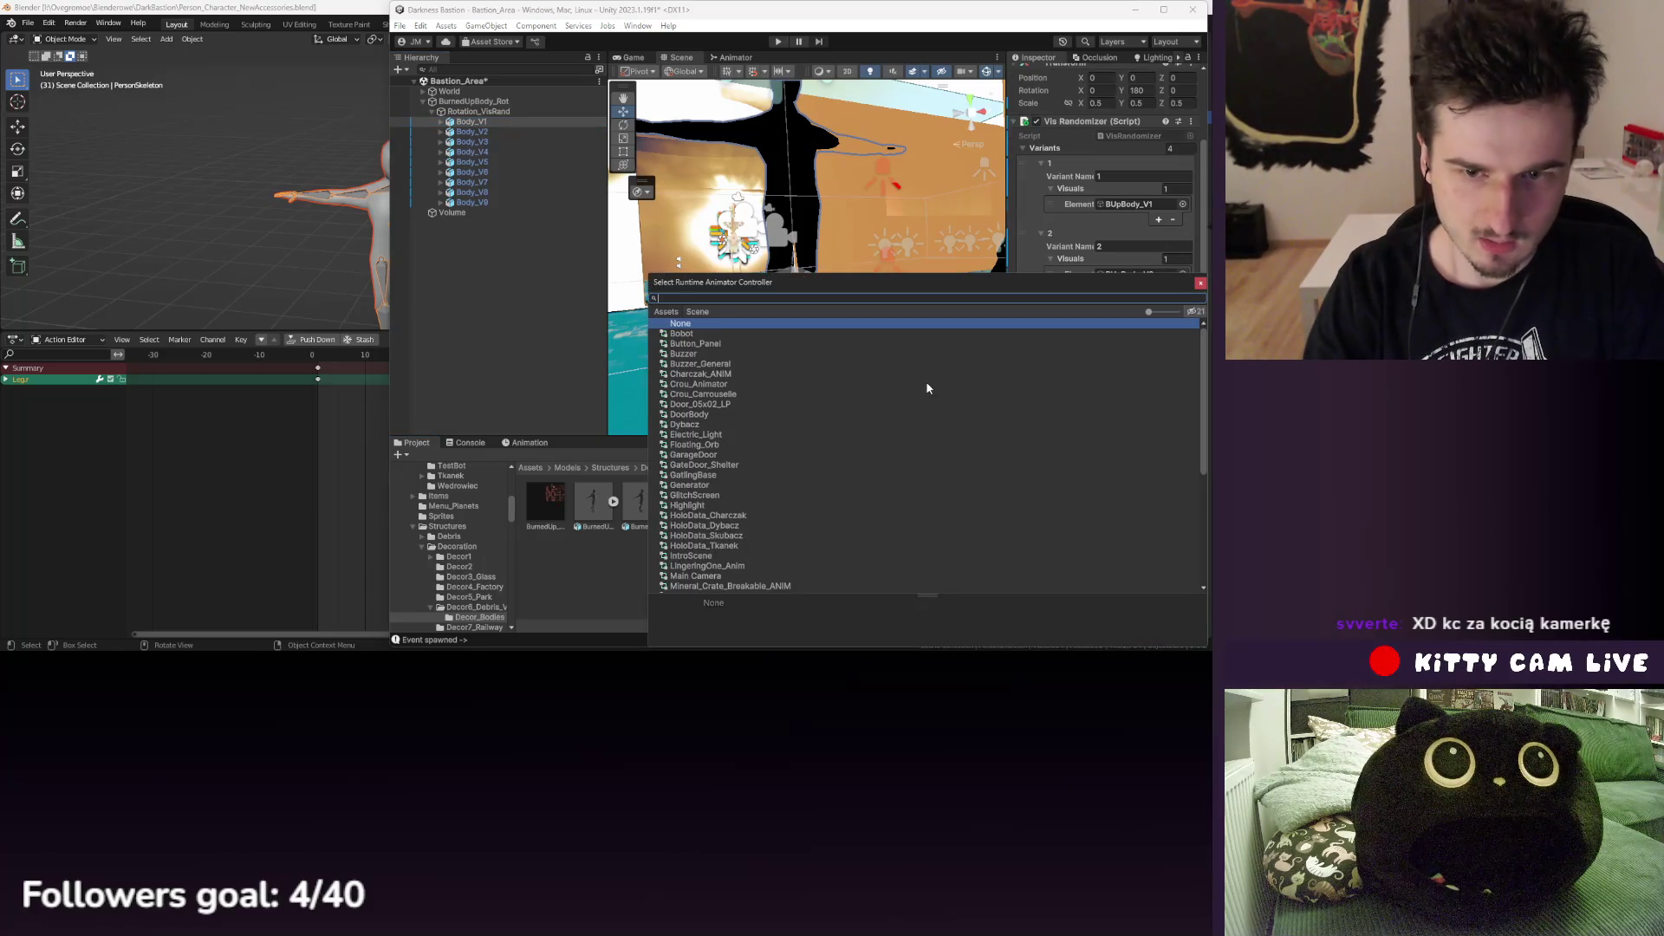
{"action": "type", "text": "Bod"}
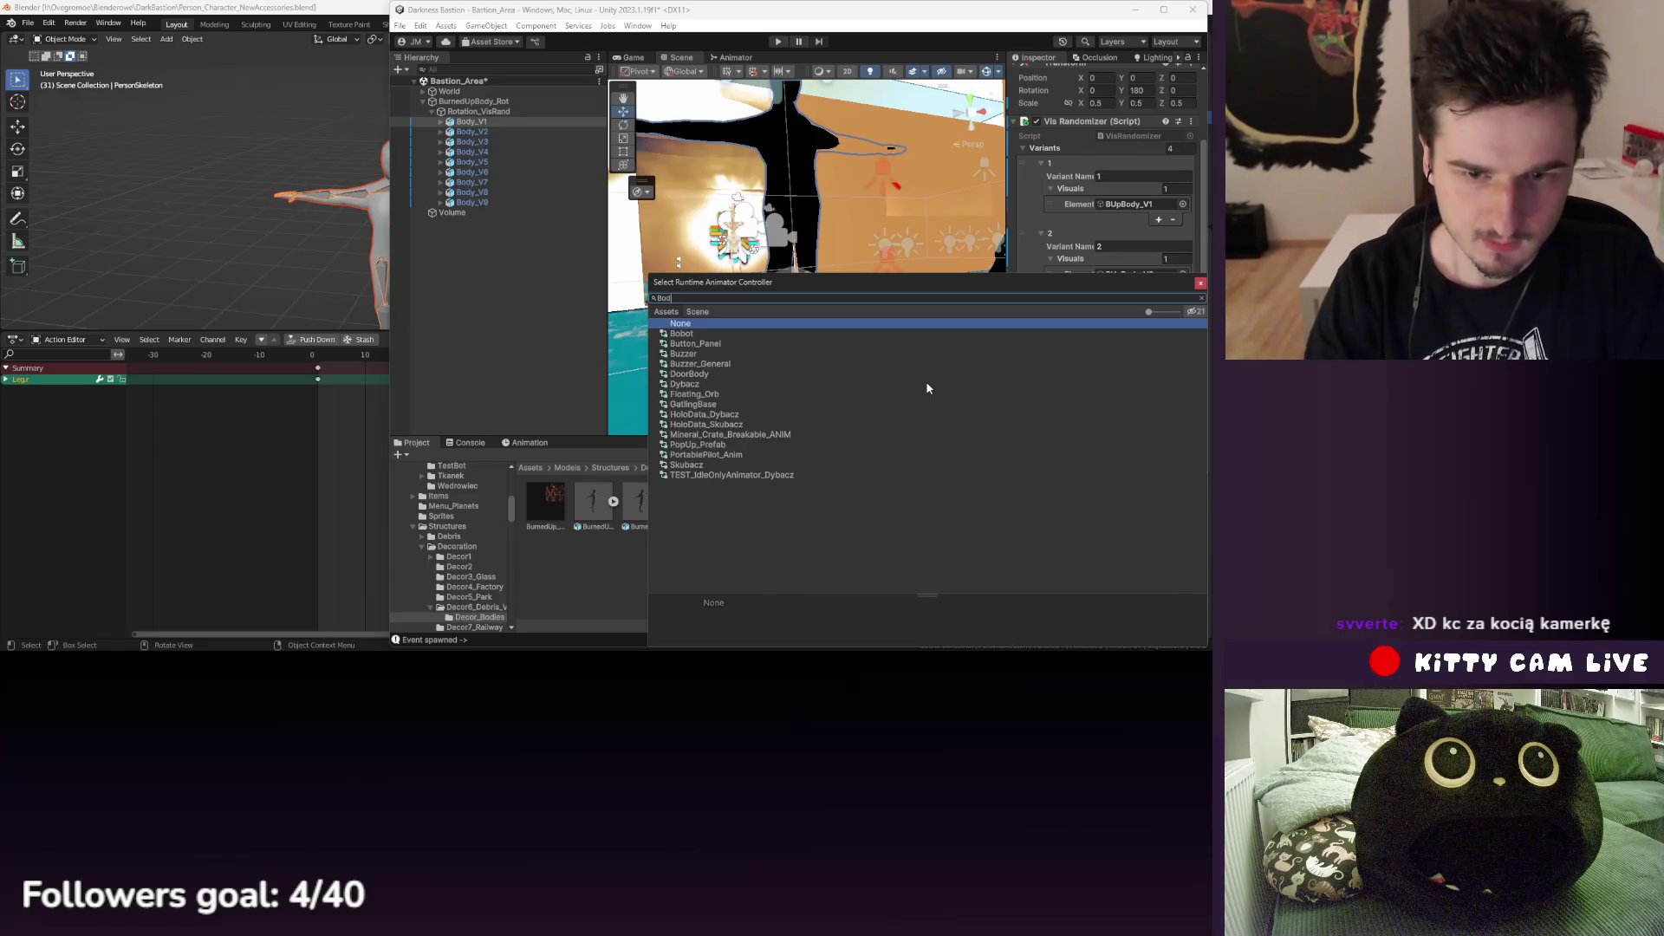
{"action": "type", "text": "y_"}
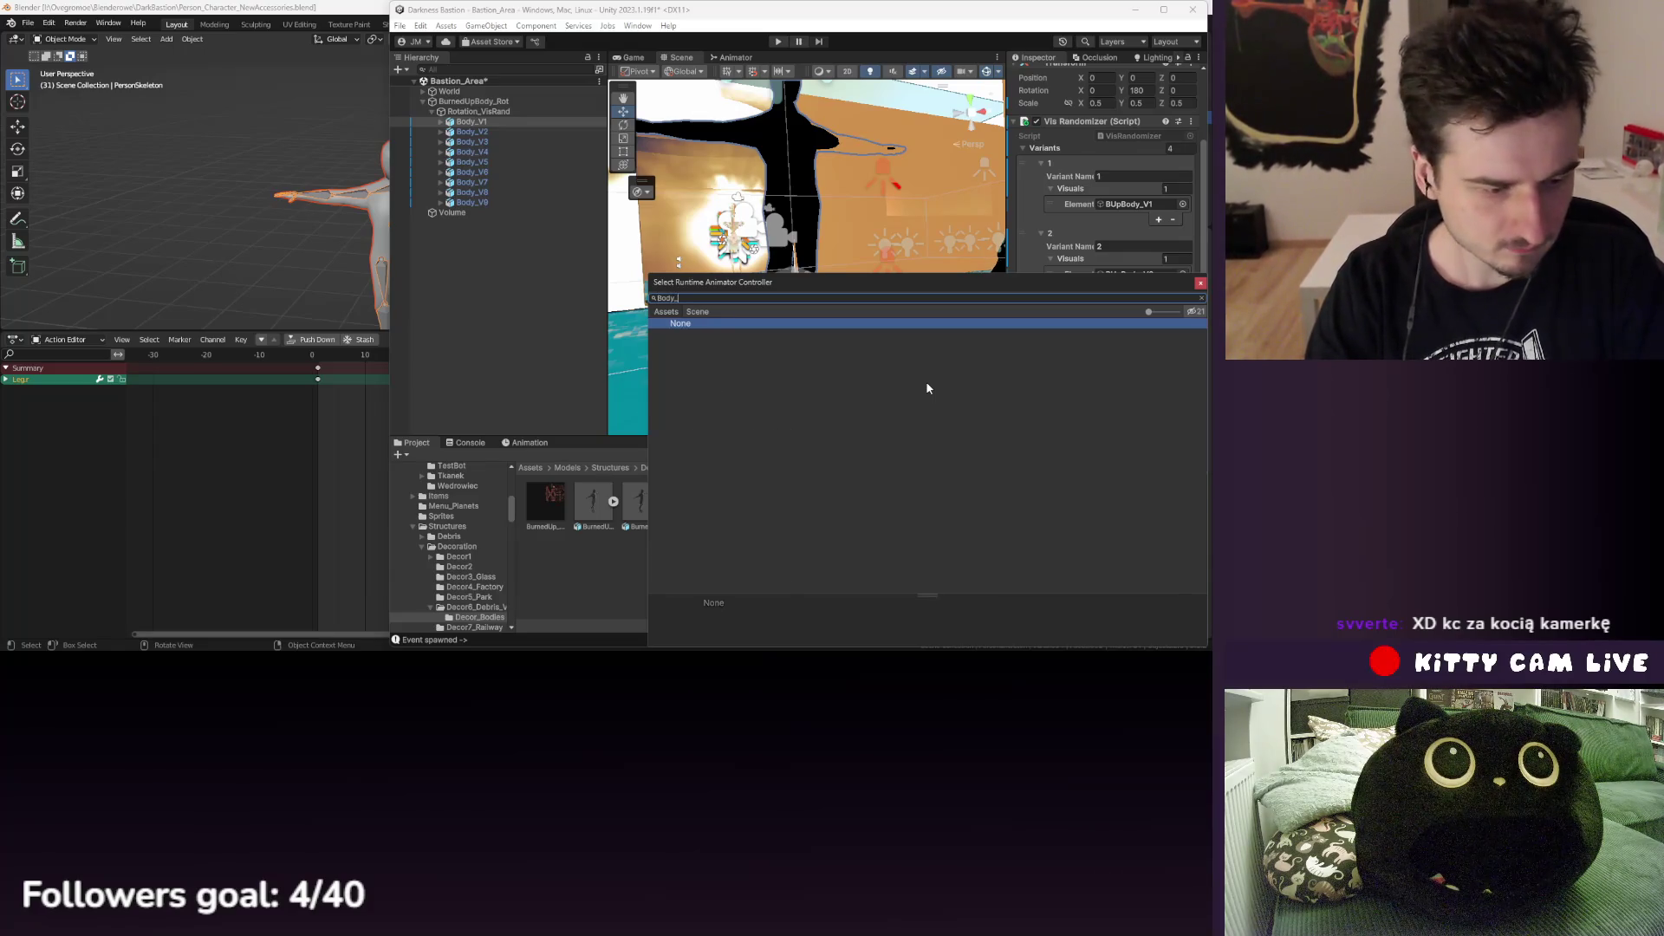
{"action": "type", "text": "Setup"}
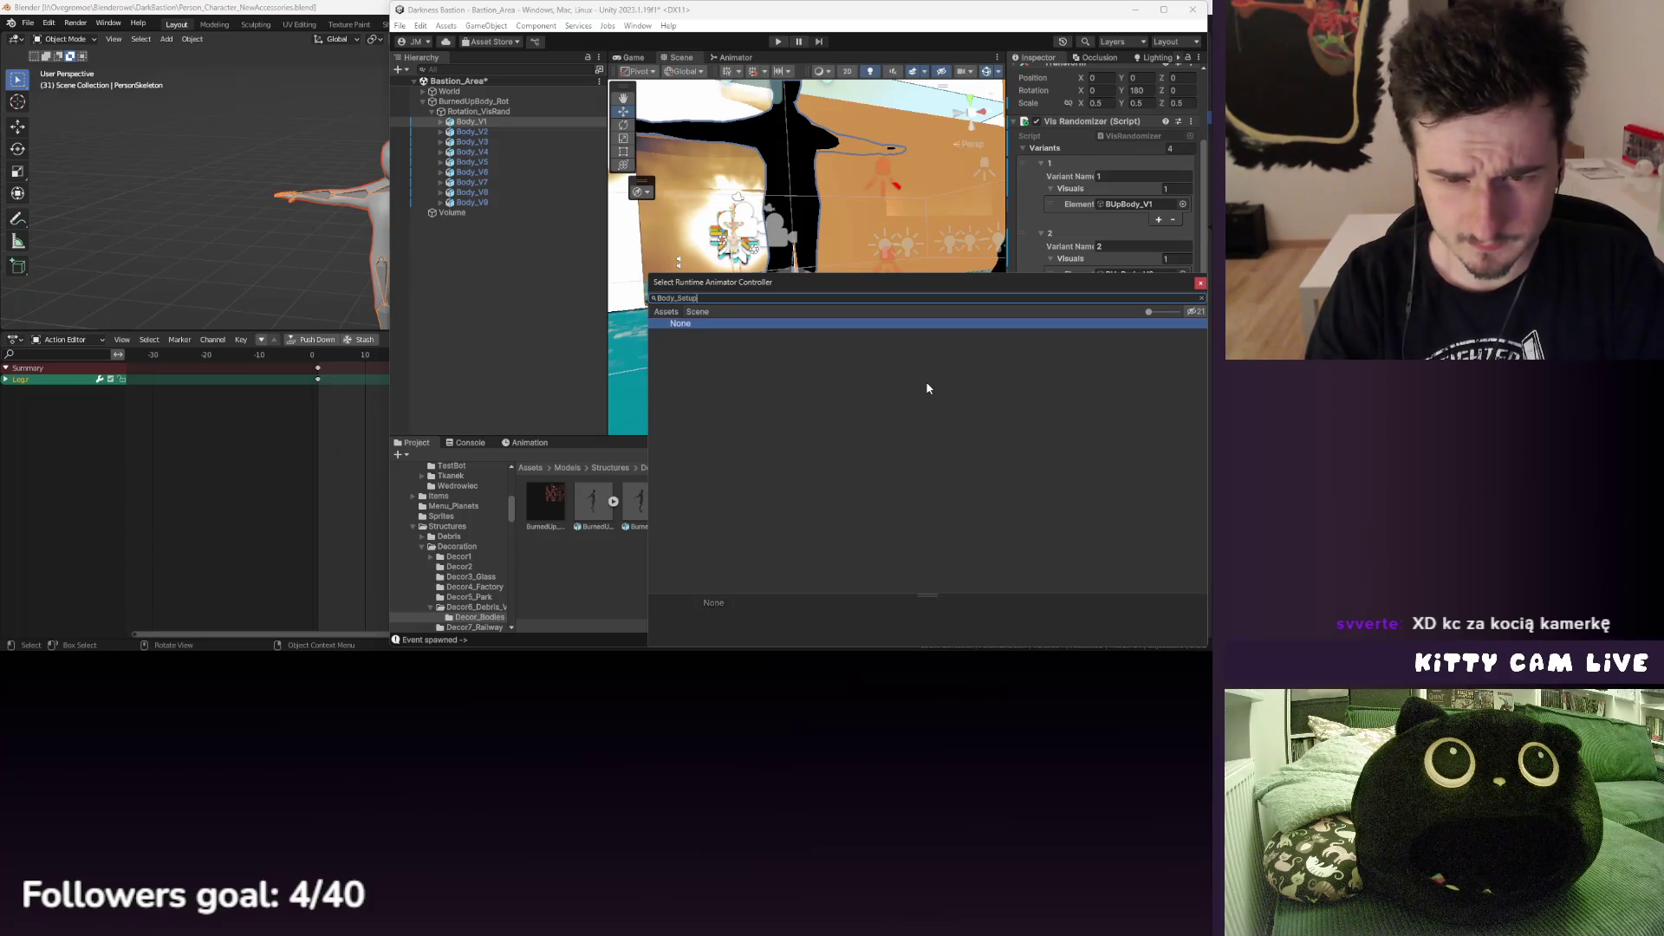
{"action": "key", "text": "Escape"}
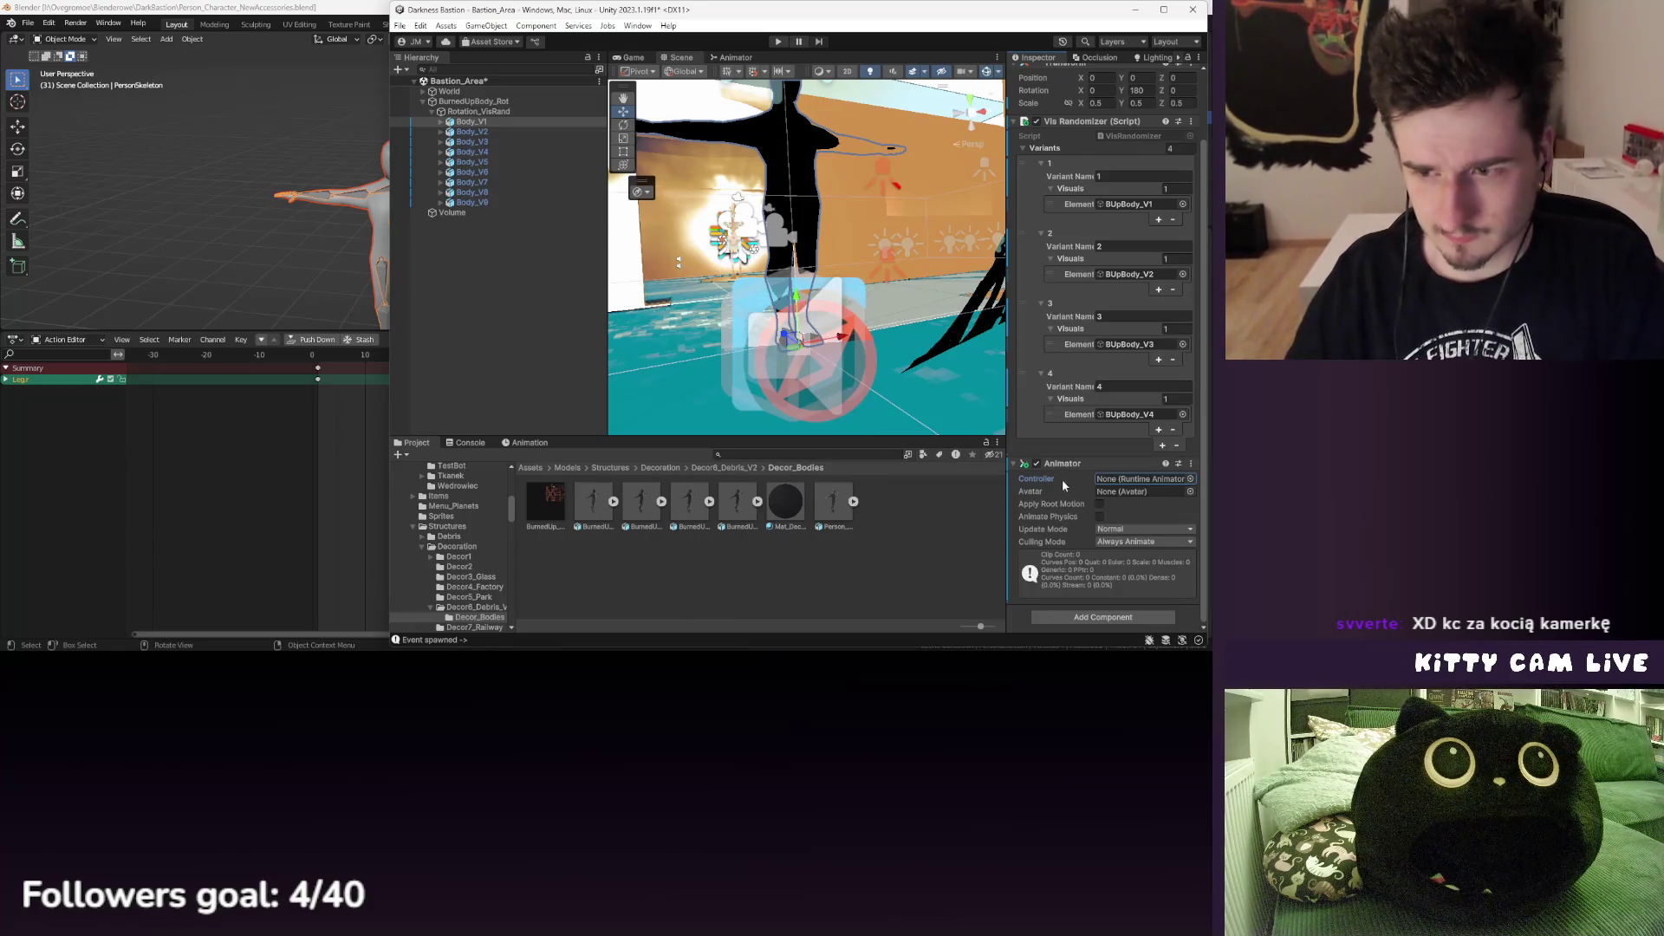
{"action": "left_click", "coordinate": [1190, 479]}
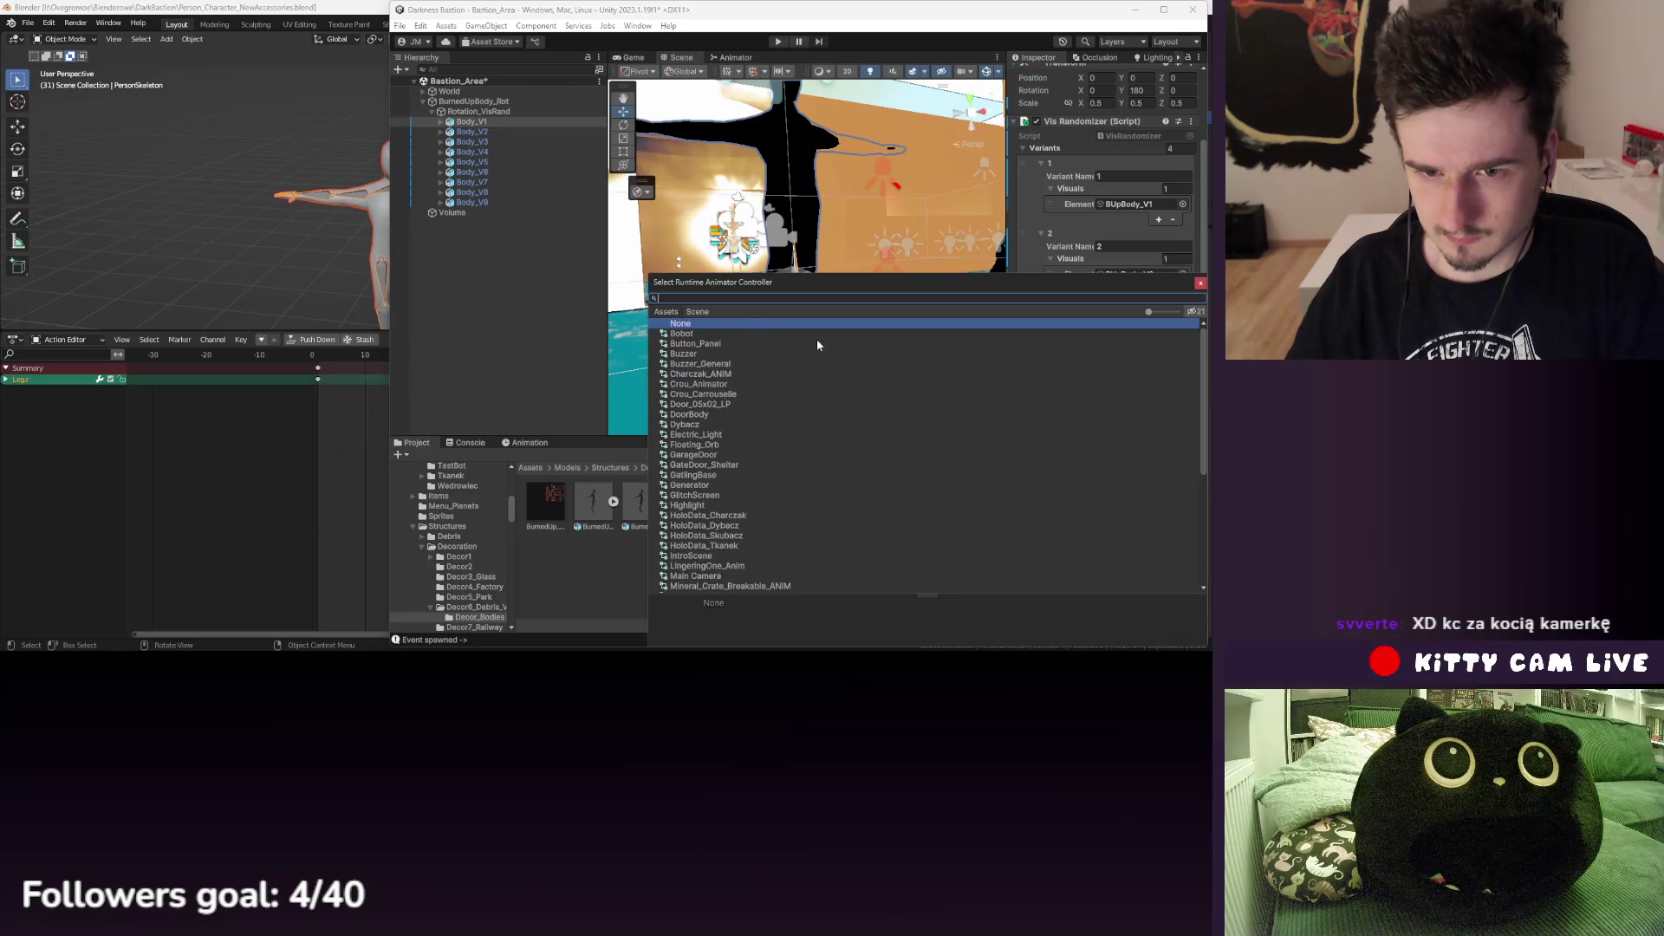
{"action": "left_click", "coordinate": [1200, 284]}
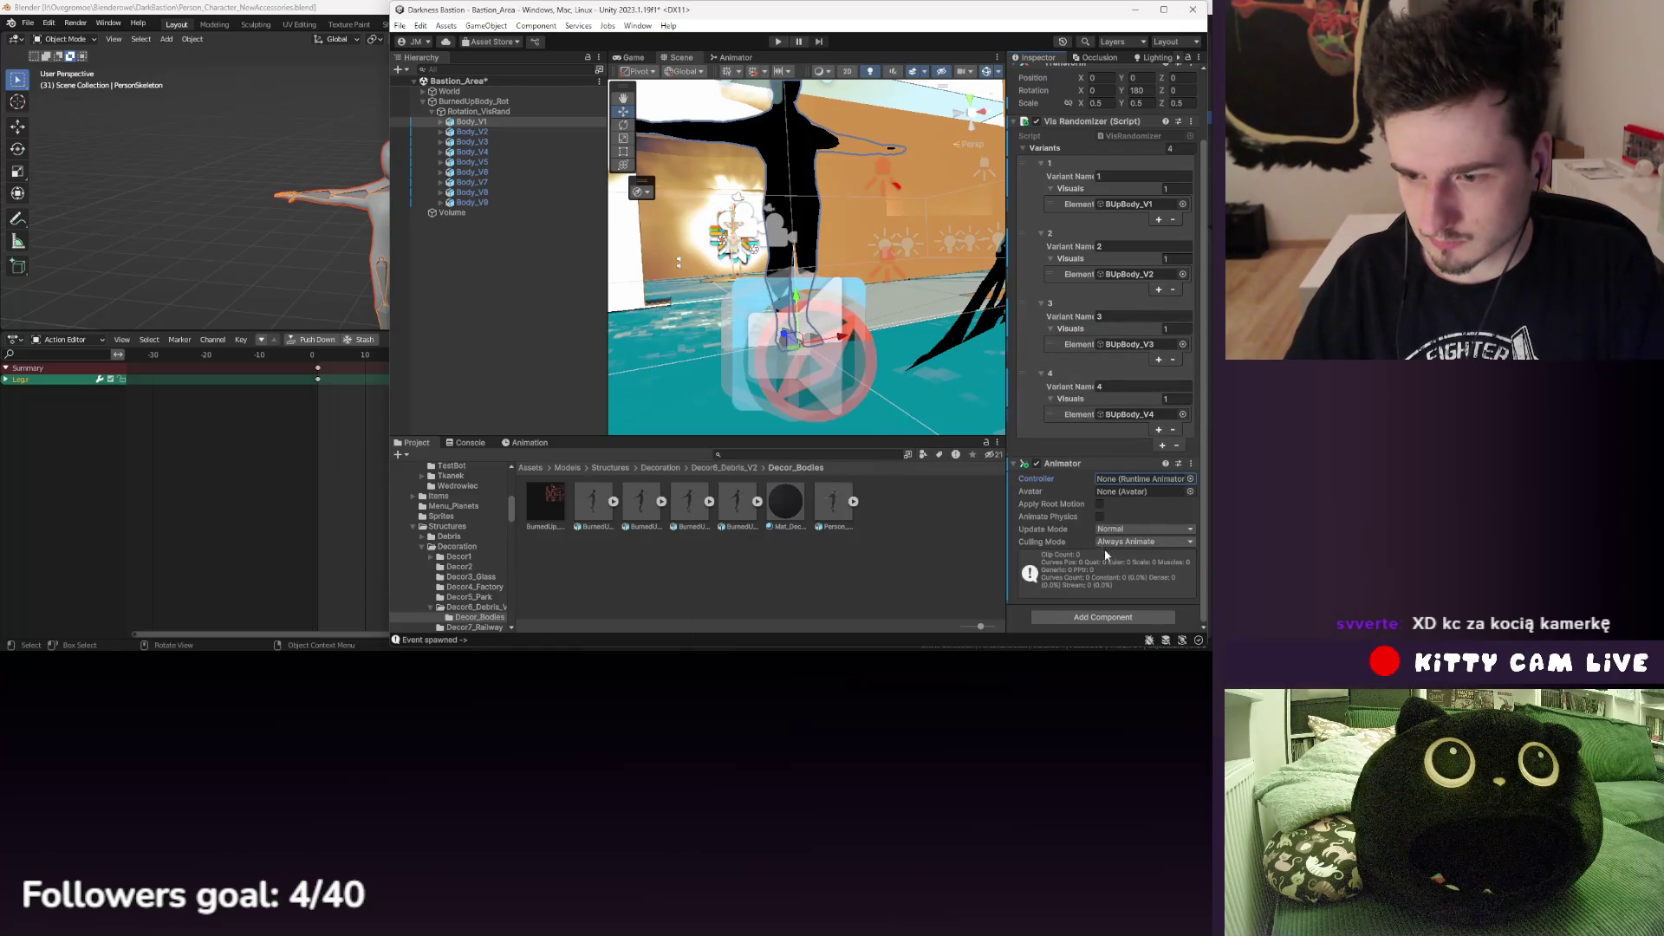
{"action": "left_click", "coordinate": [525, 443]}
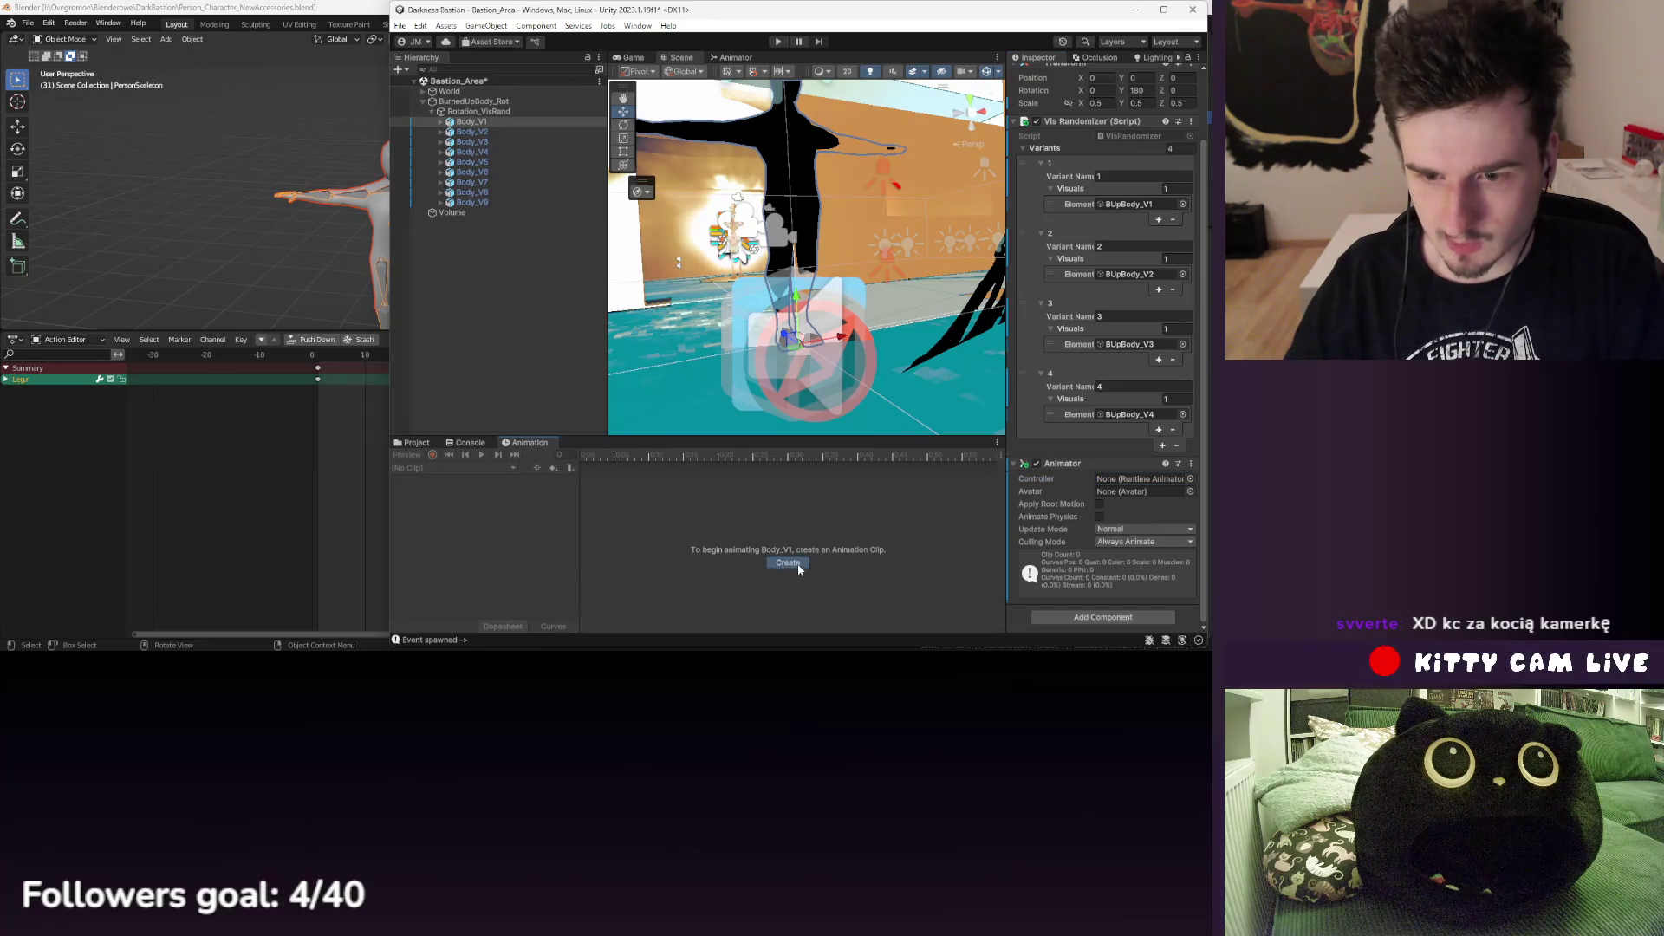
- Create and save a BodySetup animation clip for Body_V1, then select it in Decor_Bodies
{"action": "left_click", "coordinate": [787, 564]}
{"action": "type", "text": "BodySetup"}
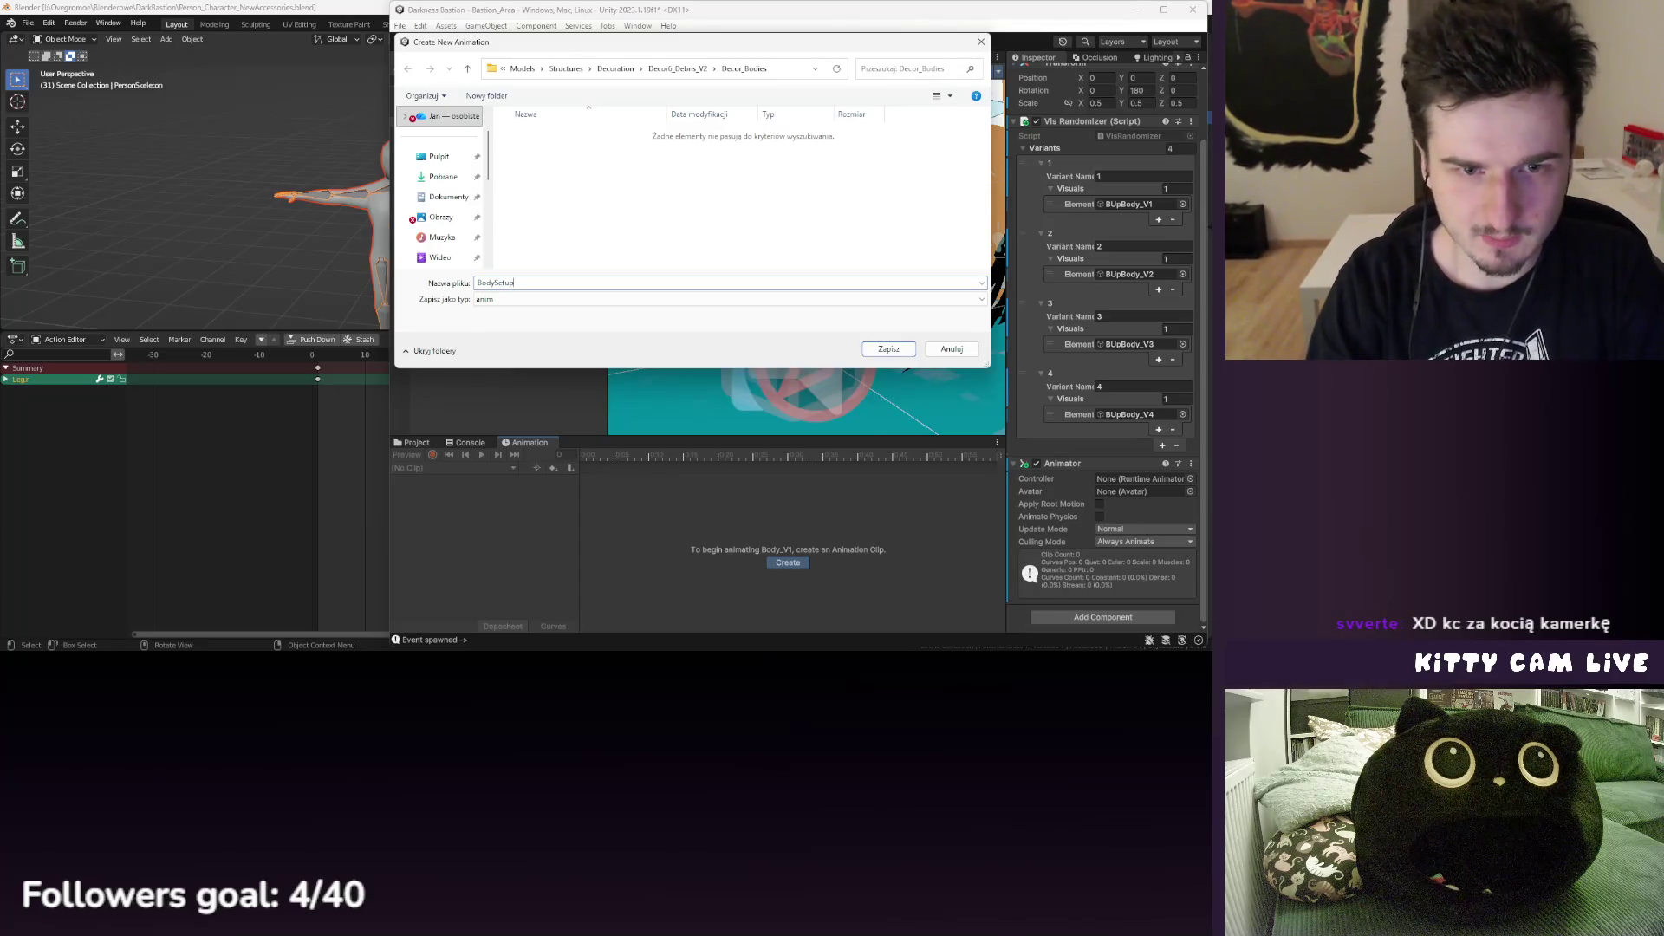
{"action": "key", "text": "Return"}
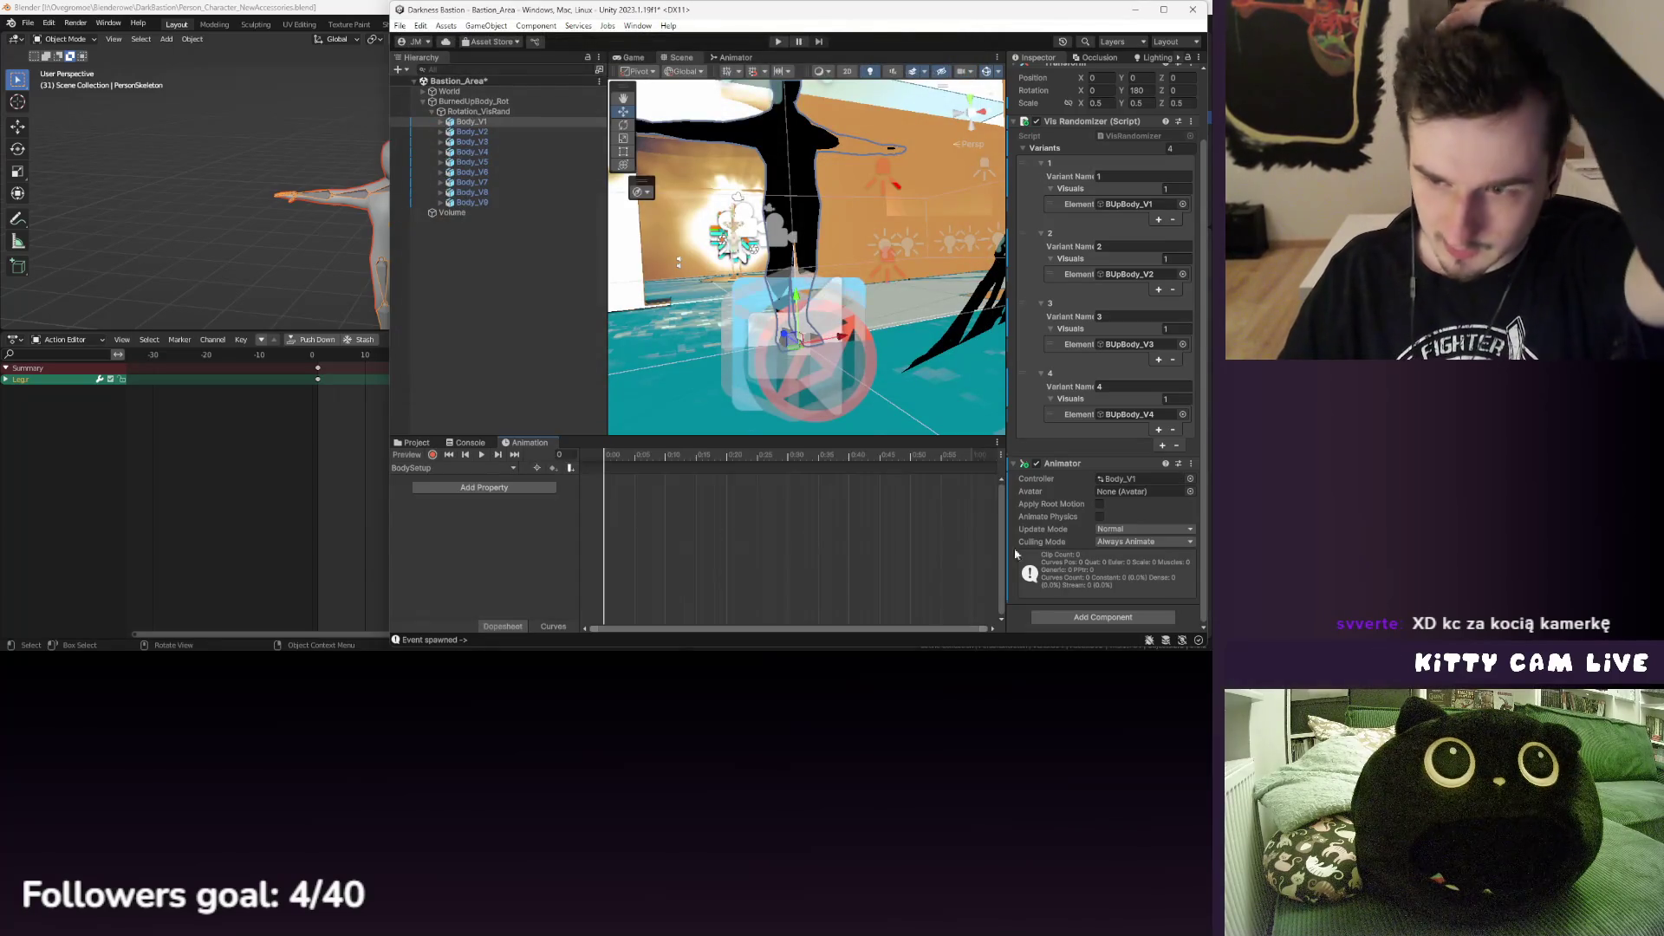
{"action": "left_click", "coordinate": [415, 443]}
{"action": "left_click", "coordinate": [596, 503]}
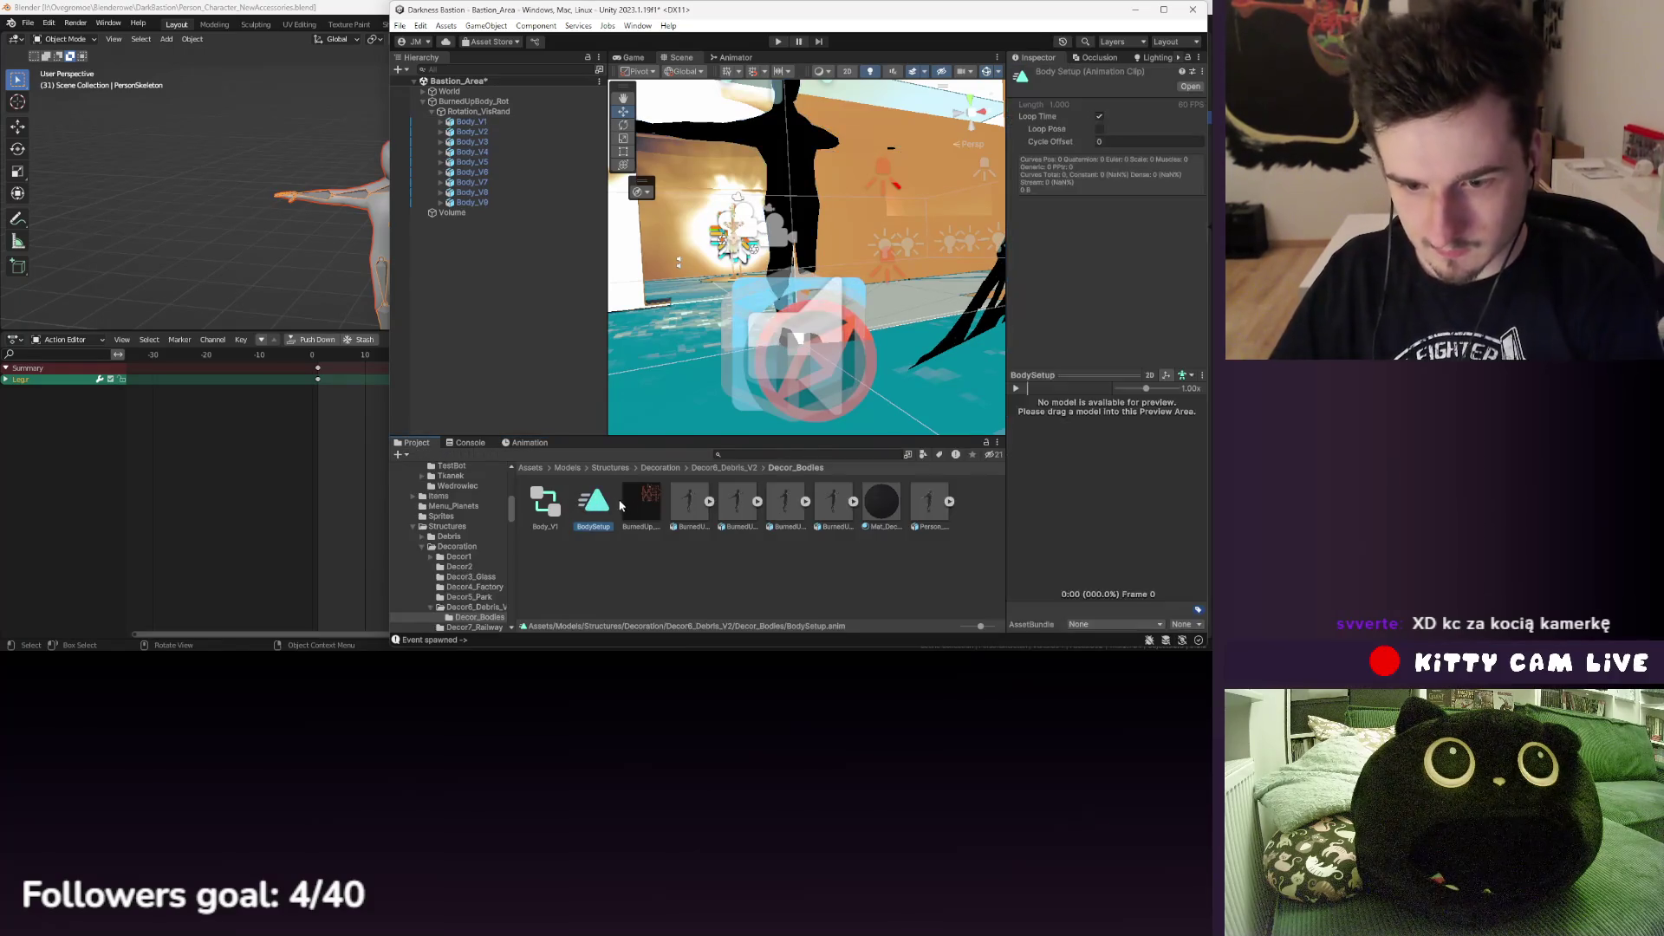
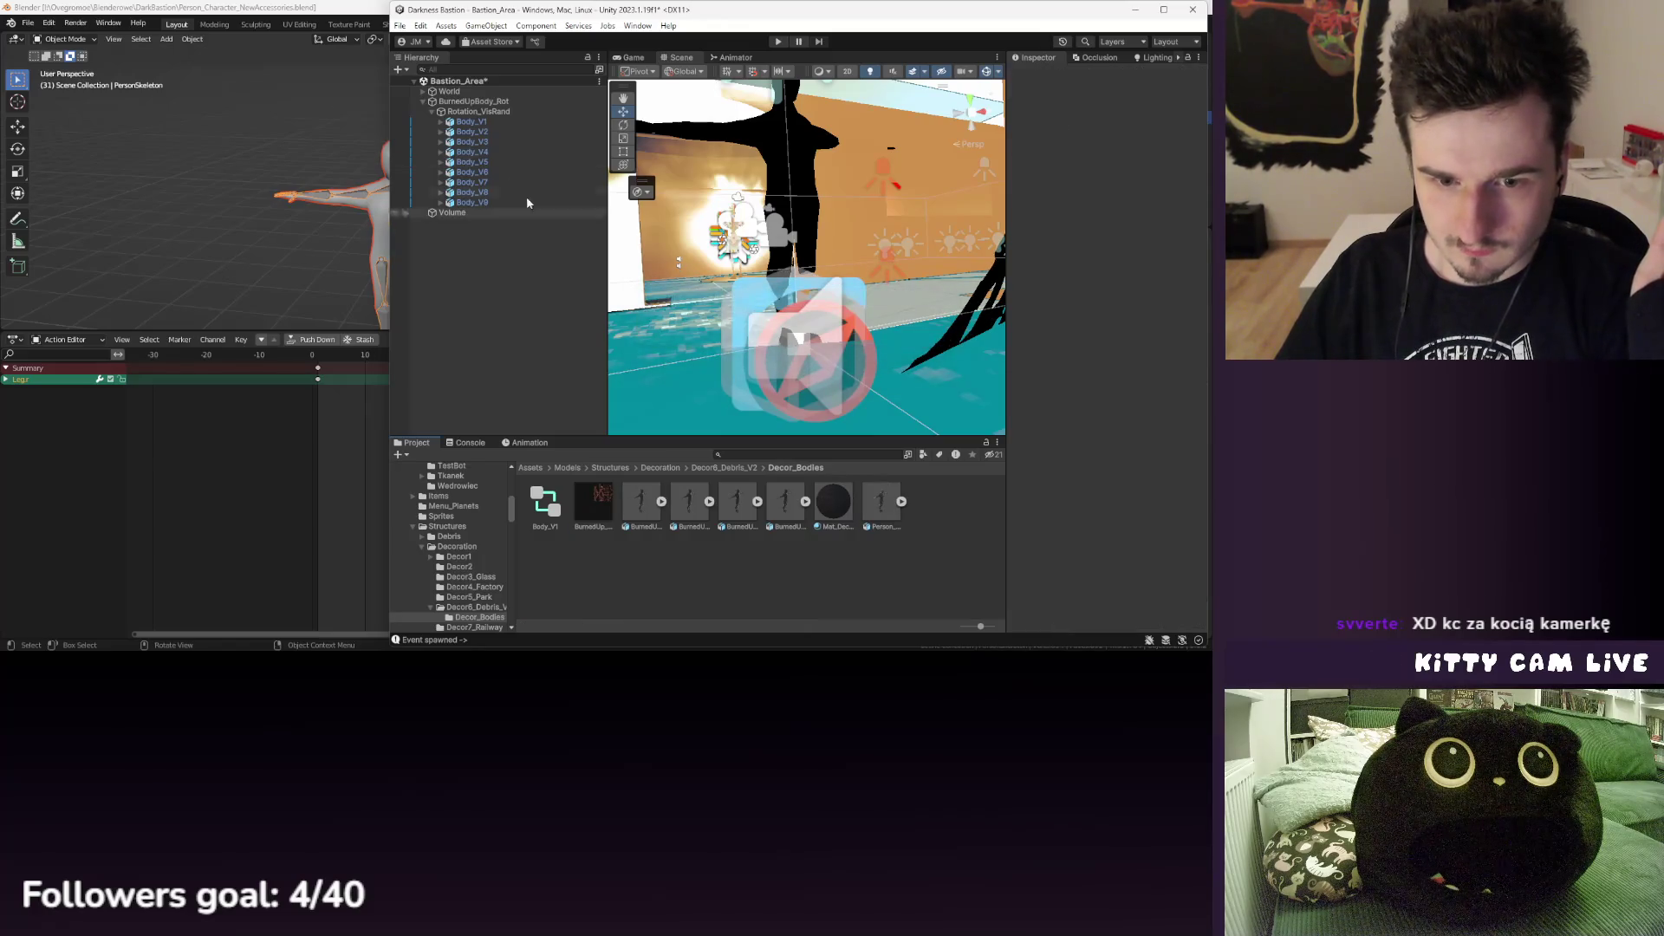
- Remove the existing Animator component from Body_V1
{"action": "left_click", "coordinate": [471, 123]}
{"action": "left_click", "coordinate": [481, 203], "text": "shift"}
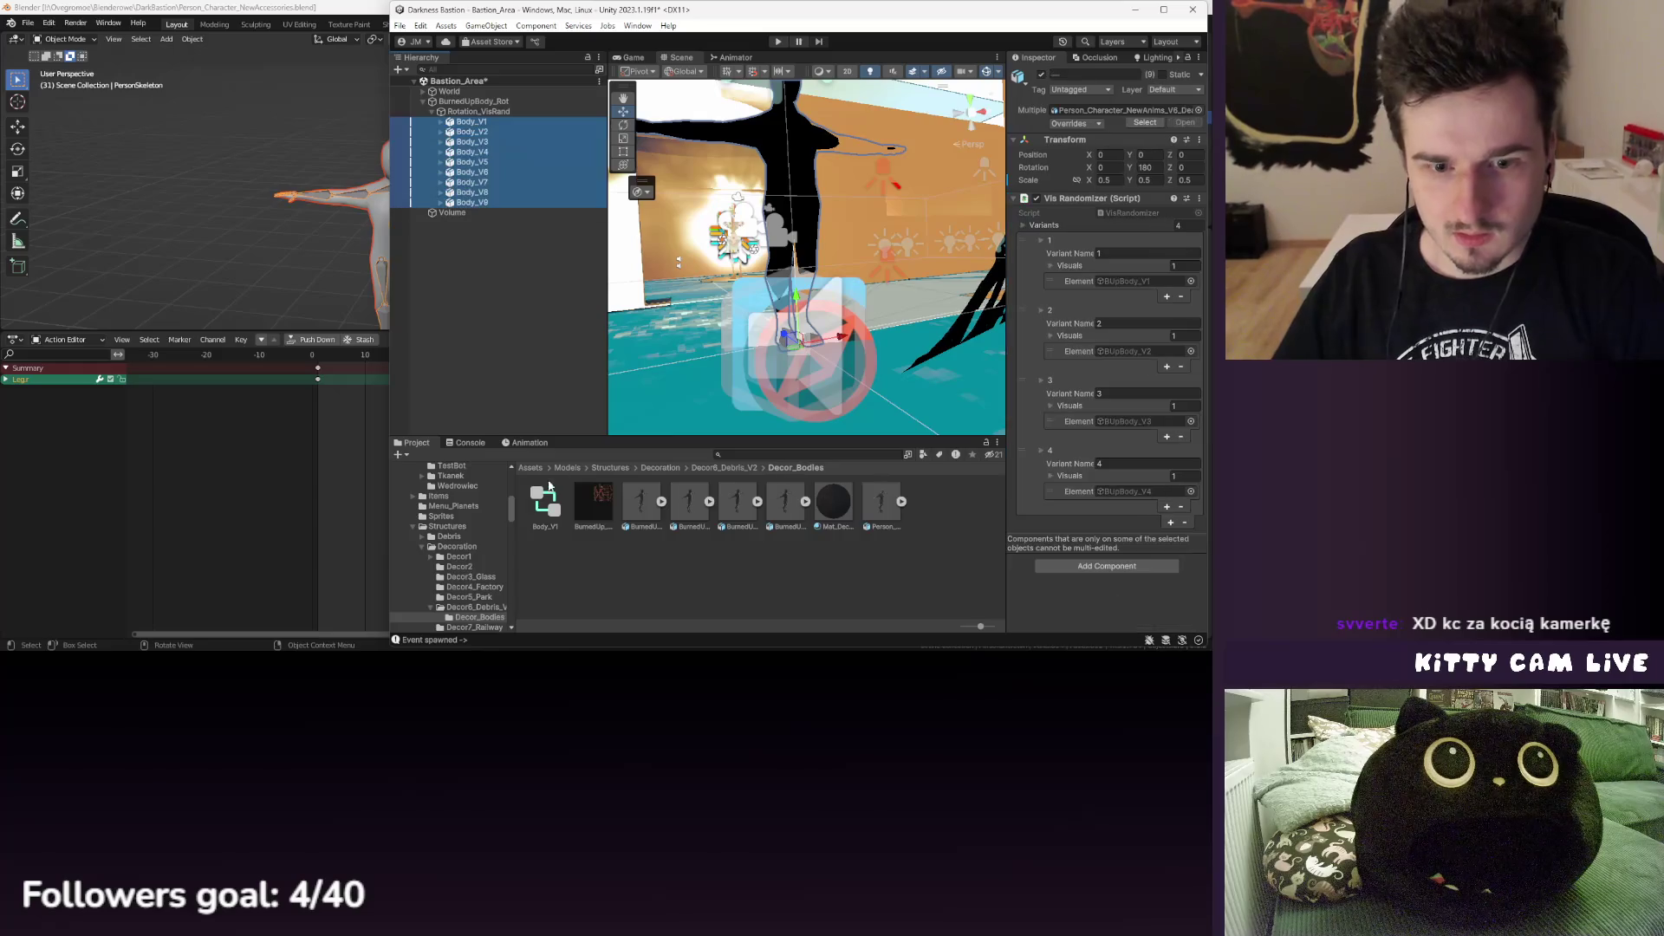
{"action": "left_click_drag", "start_coordinate": [546, 516], "coordinate": [1153, 547]}
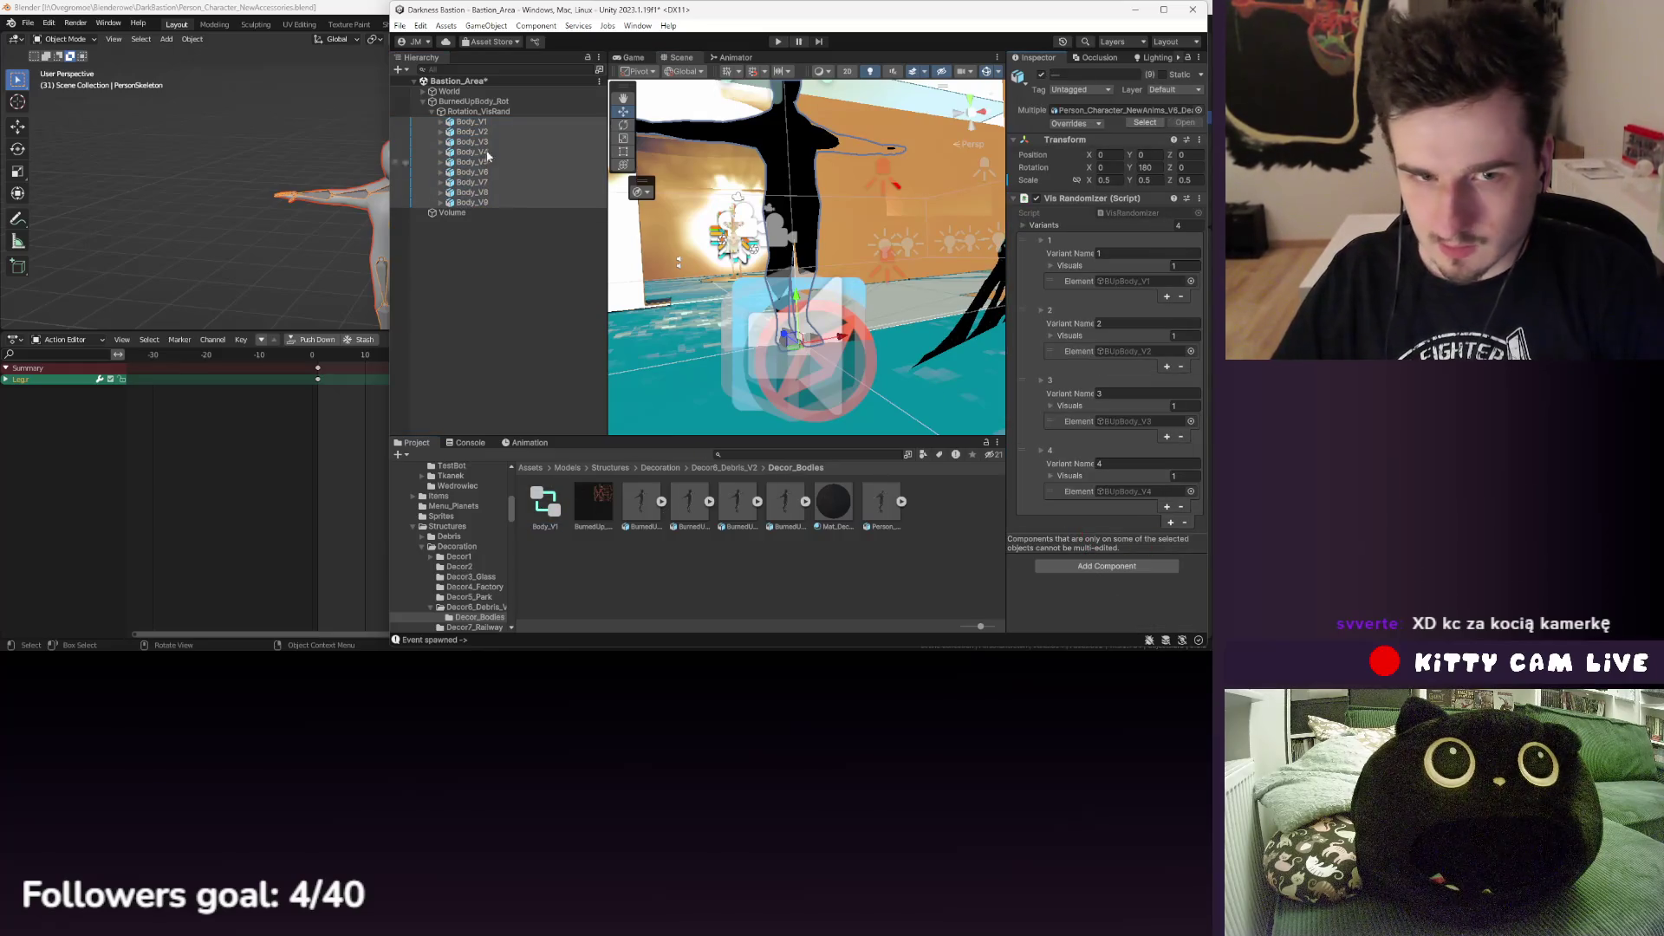
{"action": "left_click", "coordinate": [471, 122]}
{"action": "scroll", "coordinate": [1109, 390], "scroll_direction": "down", "scroll_amount": 2}
{"action": "right_click", "coordinate": [1052, 465]}
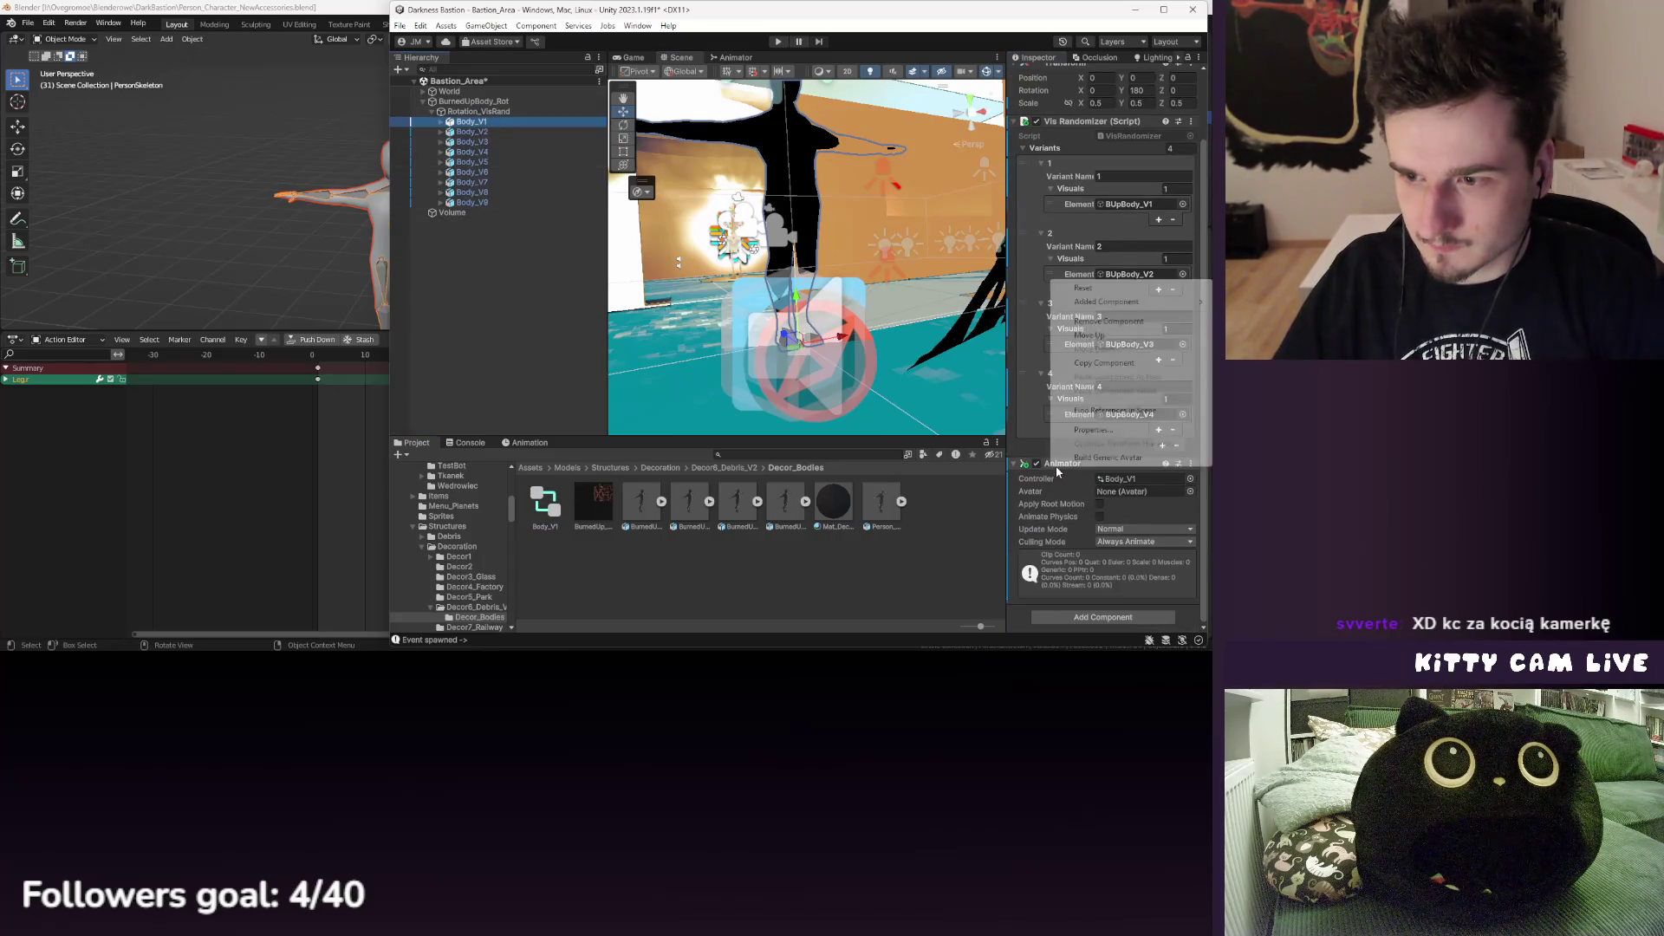
{"action": "left_click", "coordinate": [1103, 321]}
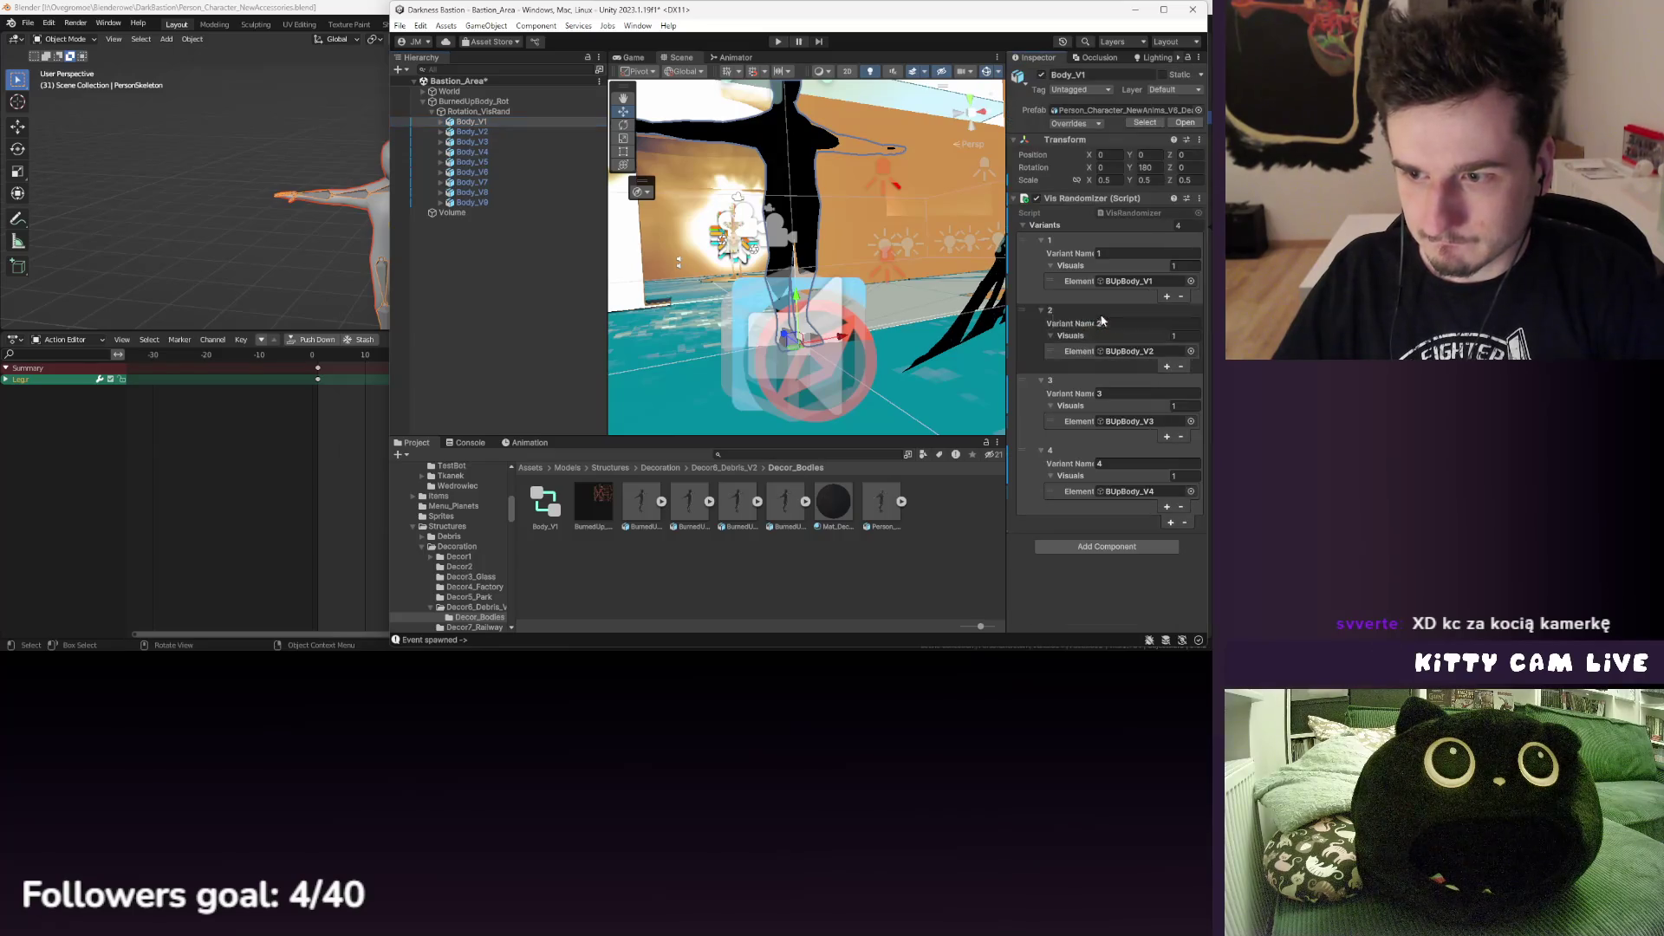
- Add an Animator with the Body_V1 controller to all nine bodies and open its graph
{"action": "left_click", "coordinate": [477, 203], "text": "shift"}
{"action": "left_click_drag", "start_coordinate": [564, 490], "coordinate": [1106, 538]}
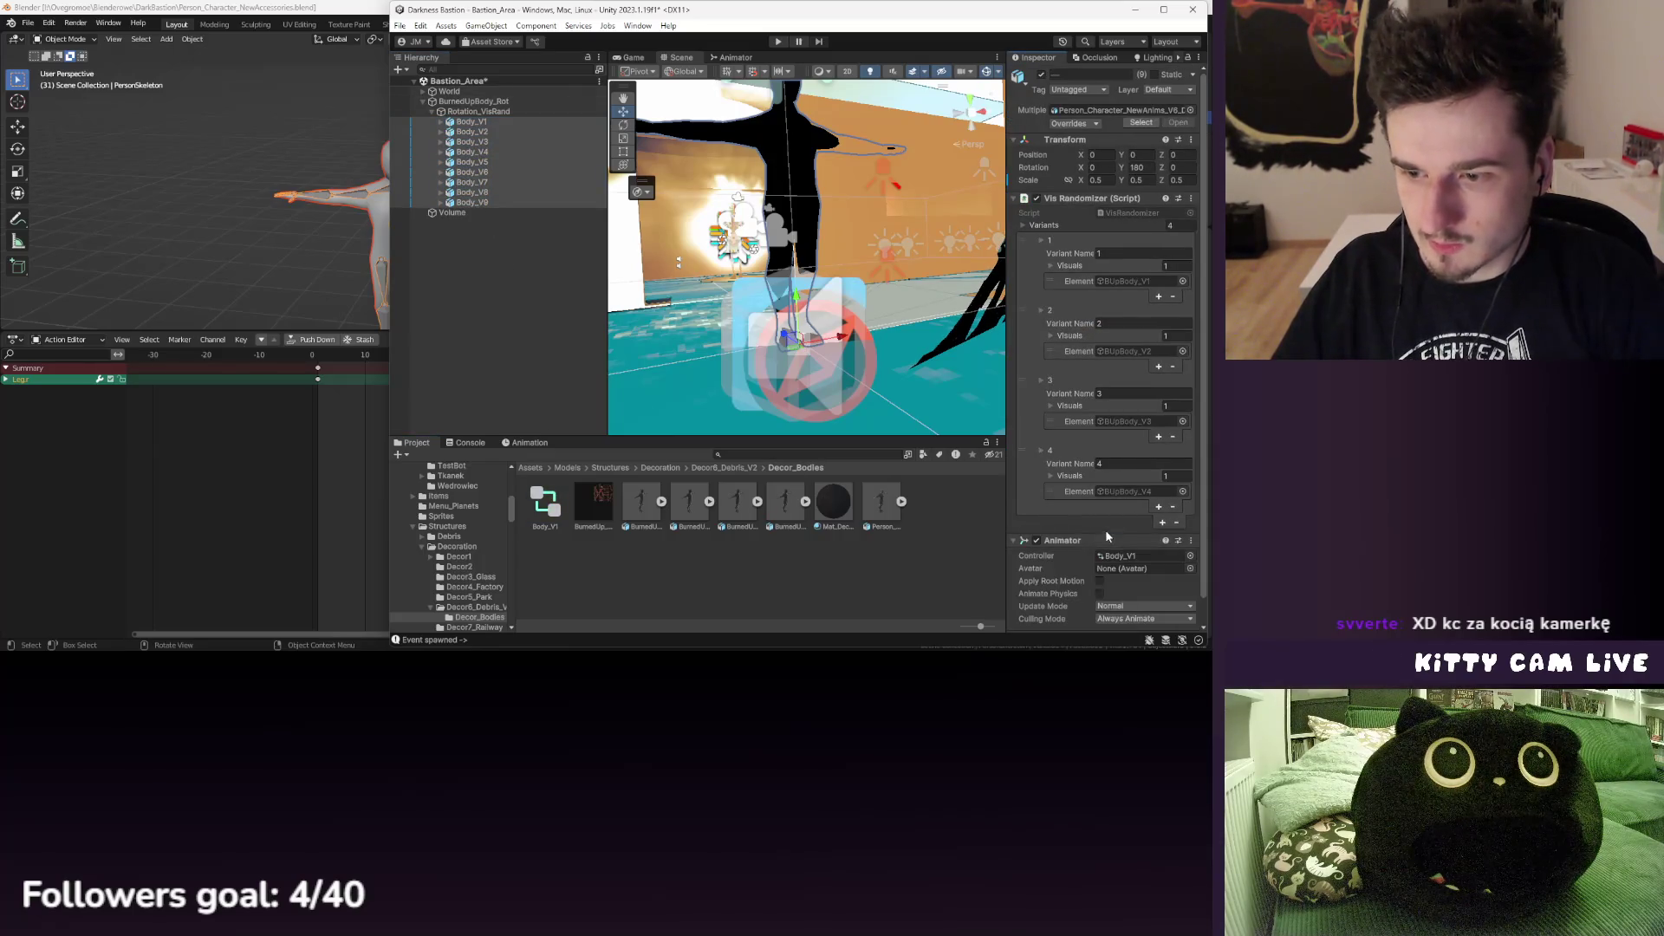
{"action": "double_click", "coordinate": [546, 503]}
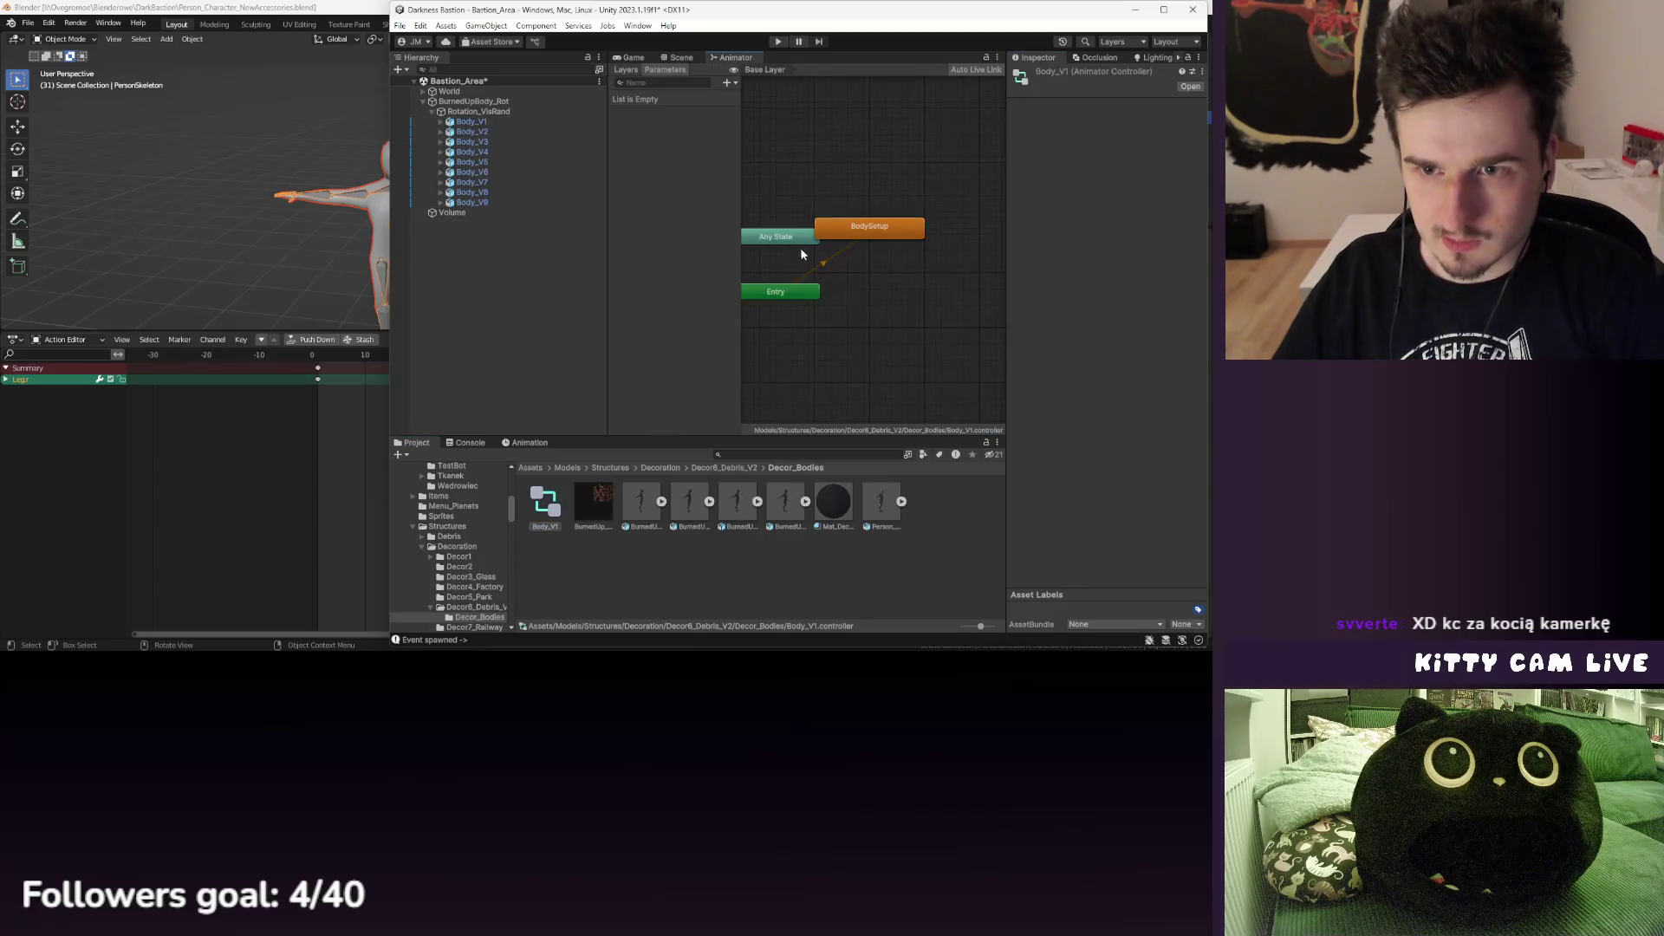
- Preview Body_V1's BodySetup animation in the Animation window
{"action": "left_click", "coordinate": [847, 235]}
{"action": "left_click", "coordinate": [530, 442]}
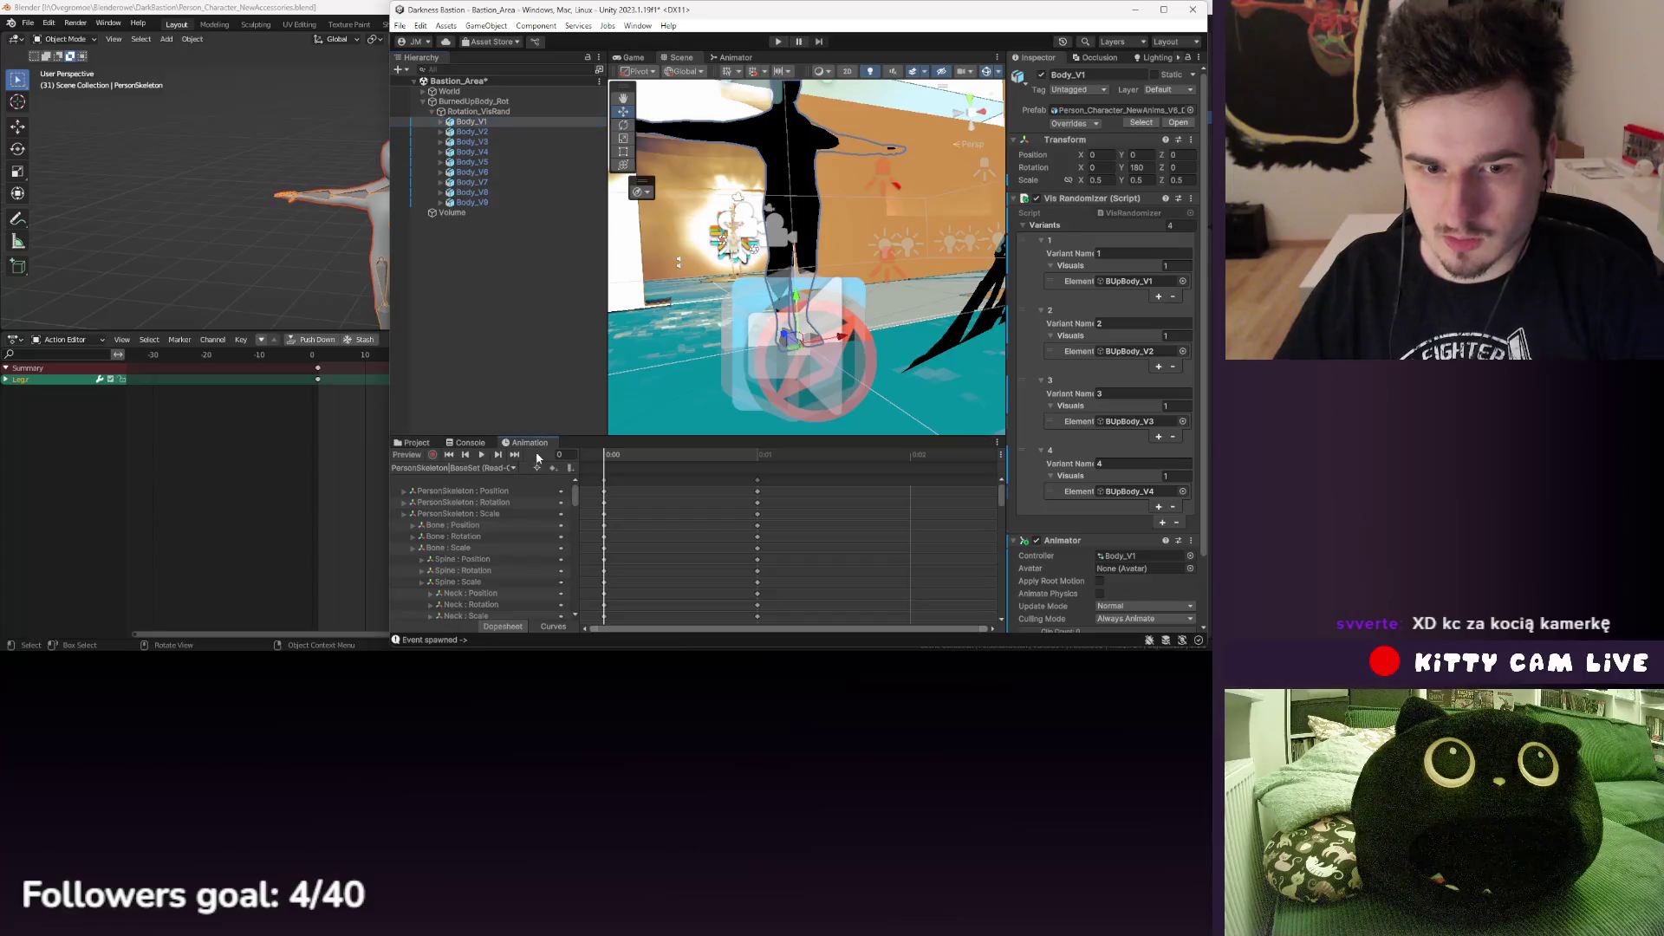
{"action": "left_click", "coordinate": [482, 455]}
{"action": "scroll", "coordinate": [631, 495], "scroll_direction": "down", "scroll_amount": 2}
{"action": "scroll", "coordinate": [1081, 451], "scroll_direction": "down", "scroll_amount": 3}
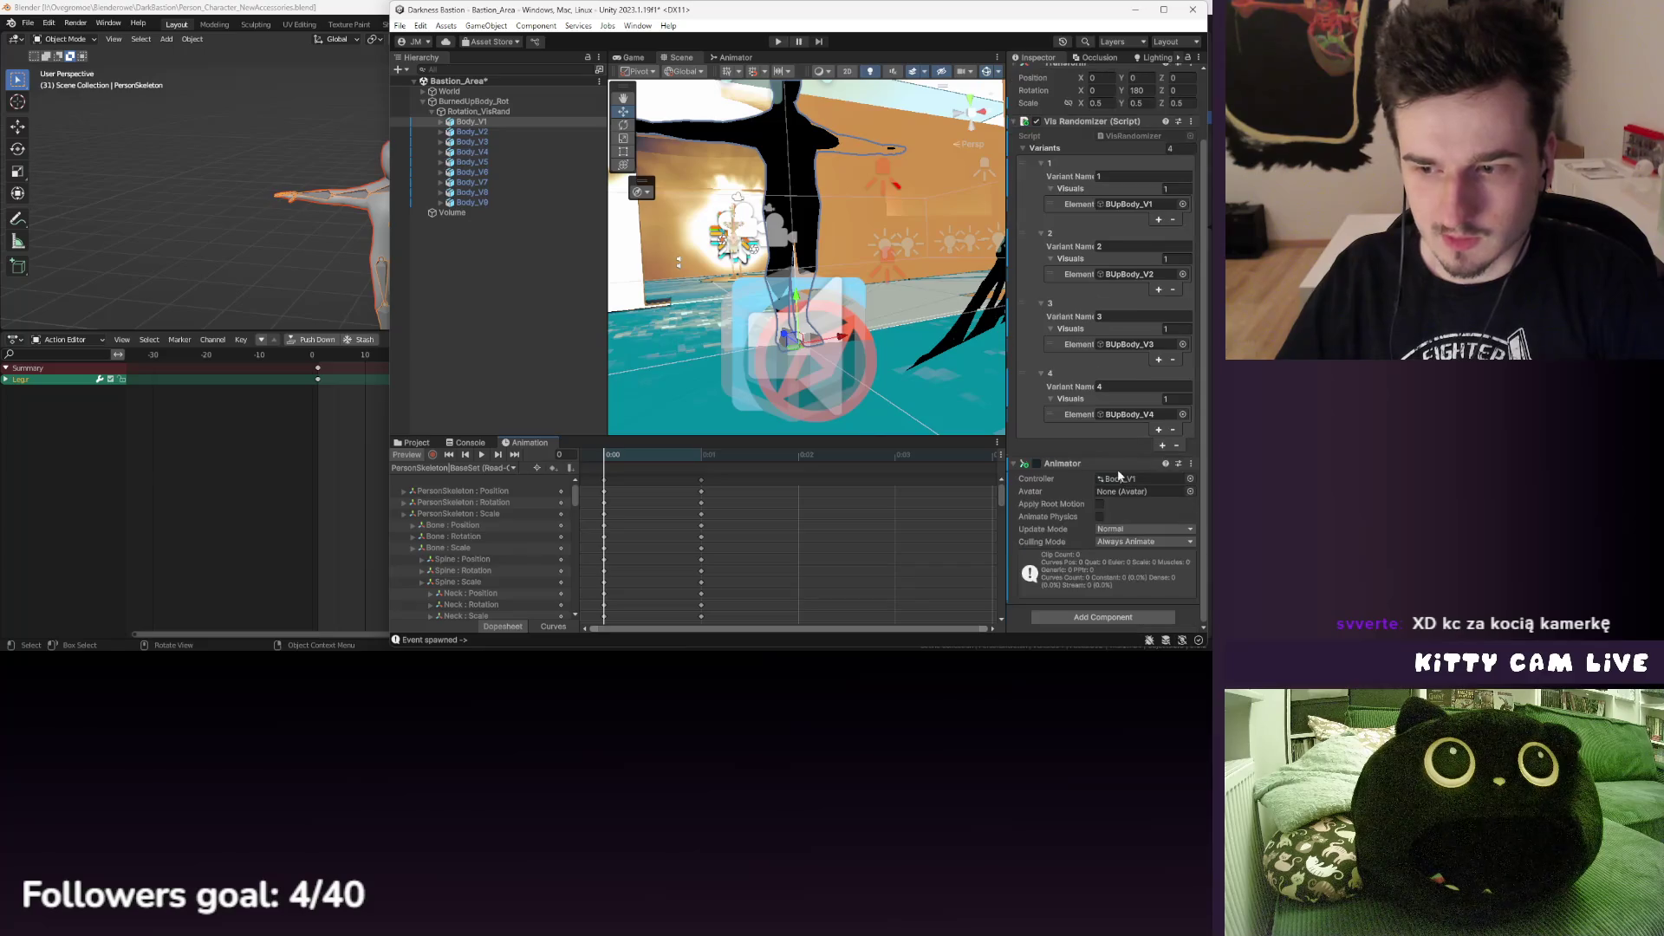
{"action": "left_click", "coordinate": [404, 443]}
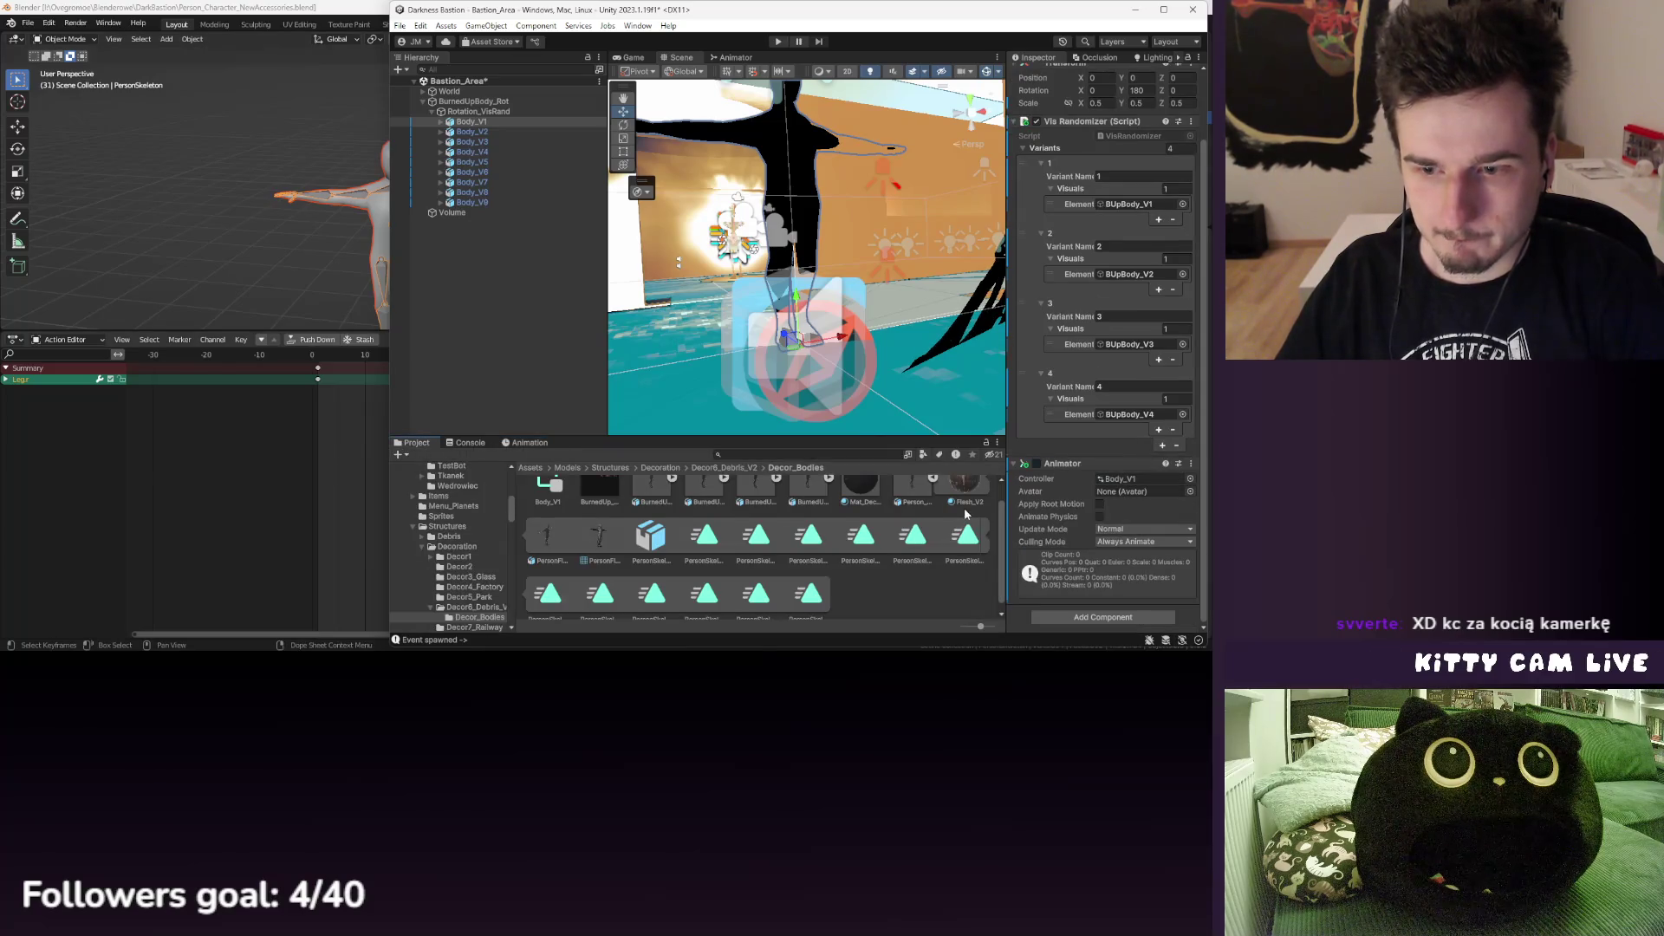
{"action": "scroll", "coordinate": [964, 514], "scroll_direction": "up", "scroll_amount": 1}
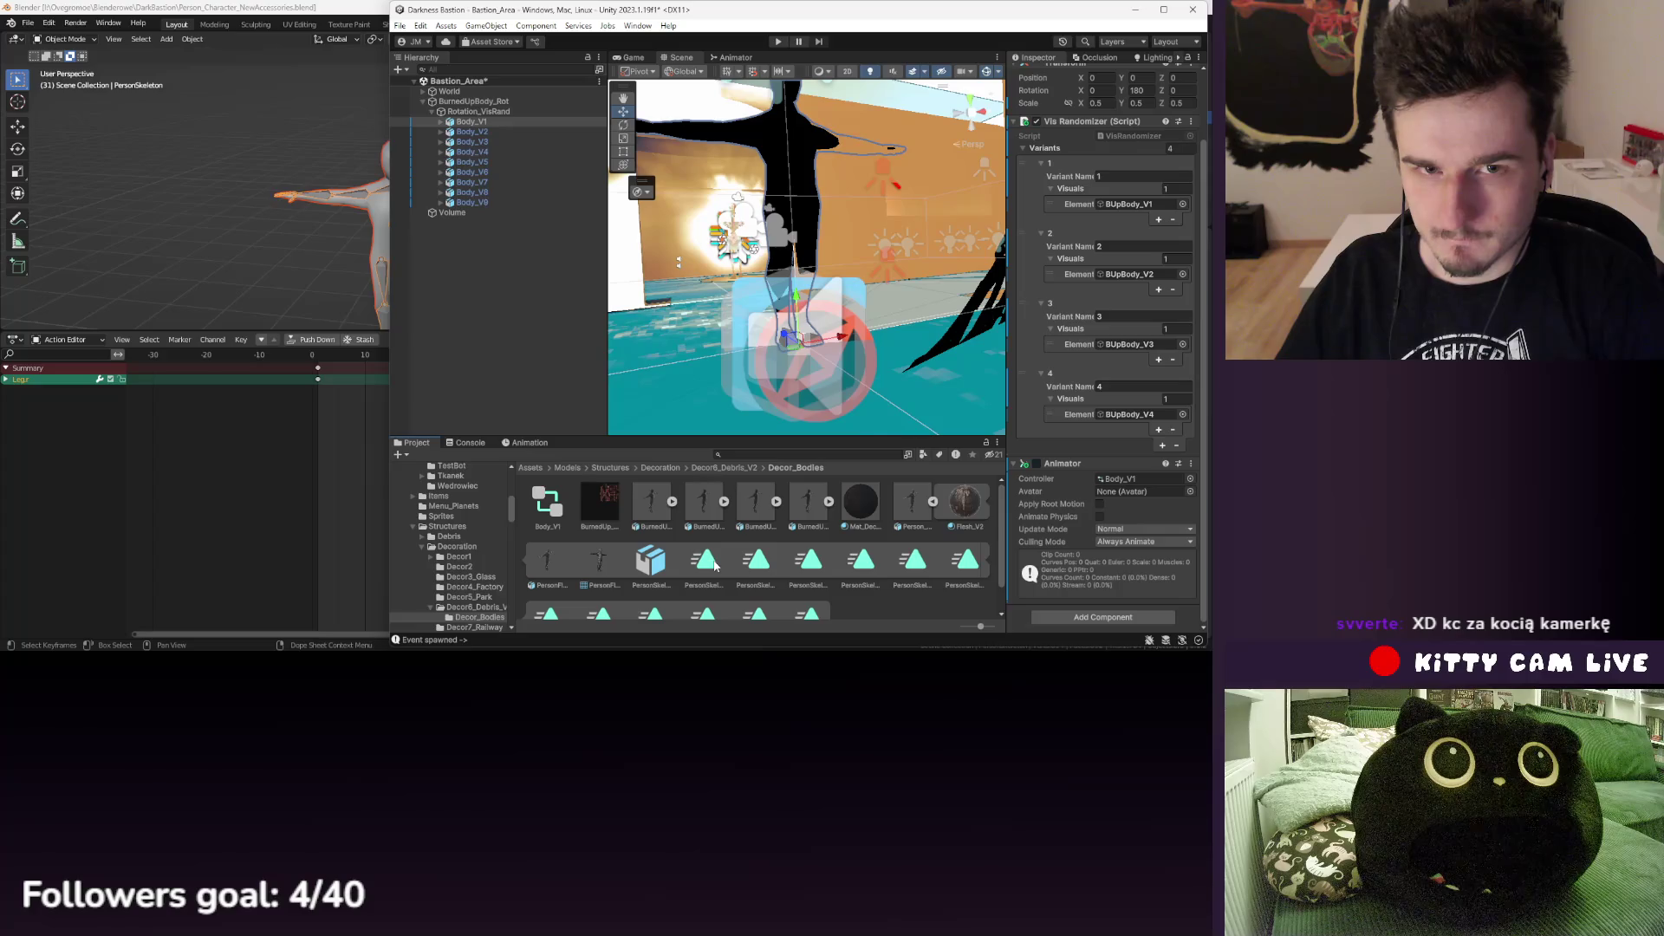
{"action": "left_click", "coordinate": [494, 123]}
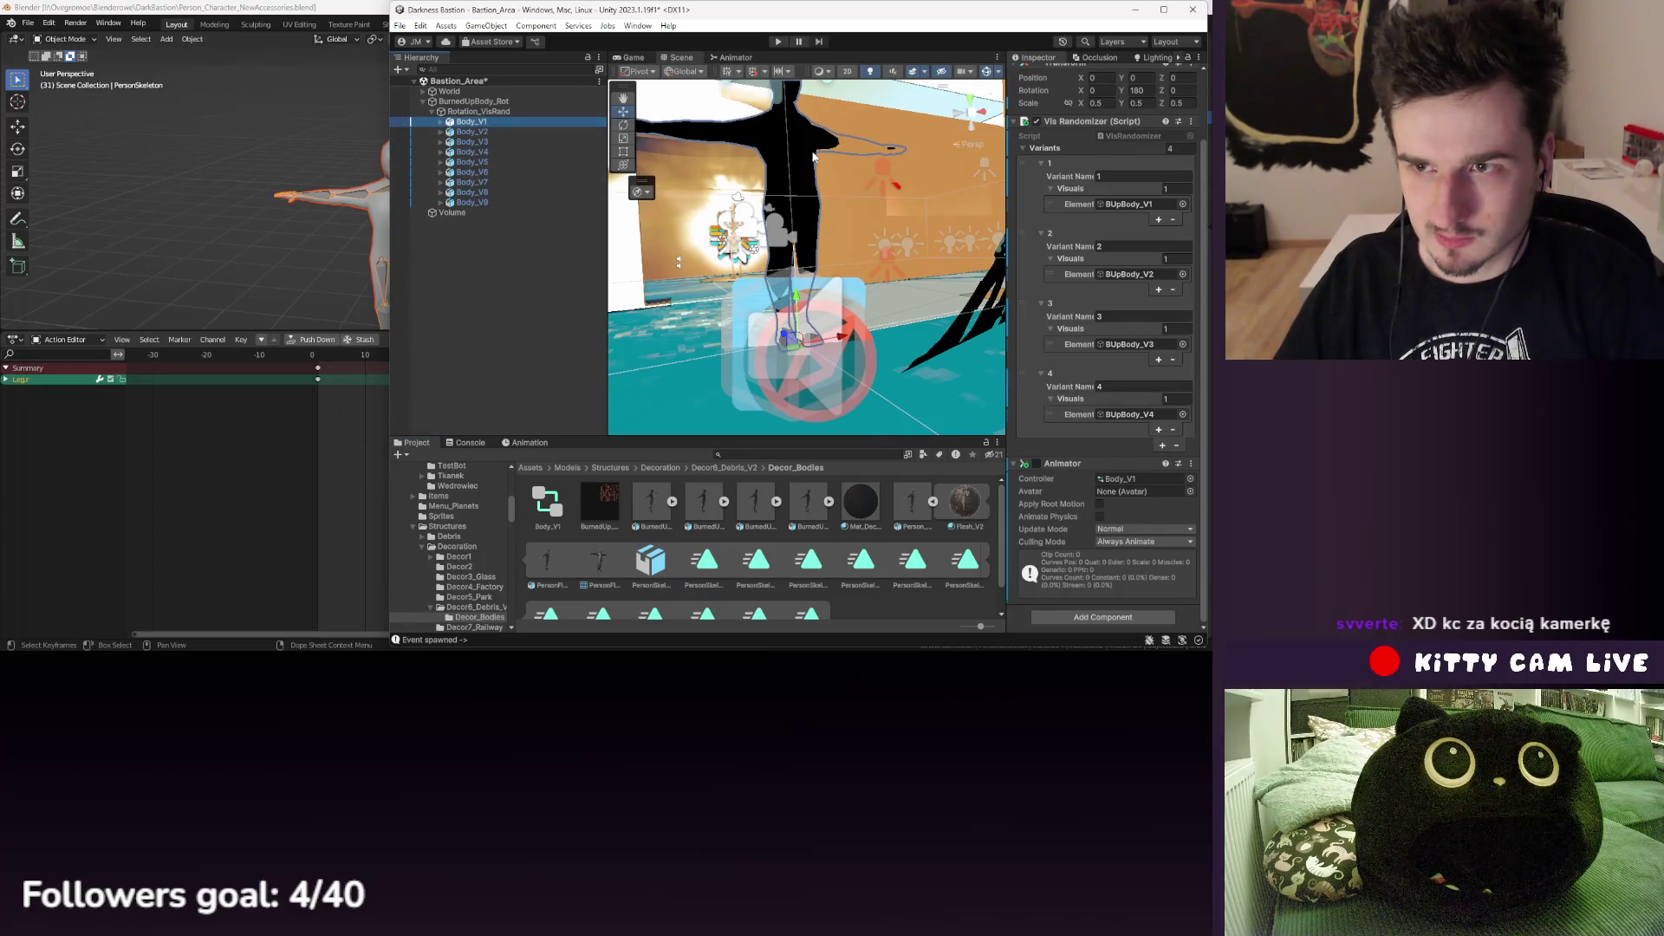
- Delete the stray PersonSkeleton|BaseSet state so only BodySetup remains in the Body_V1 controller
{"action": "left_click", "coordinate": [730, 57]}
{"action": "left_click", "coordinate": [882, 265]}
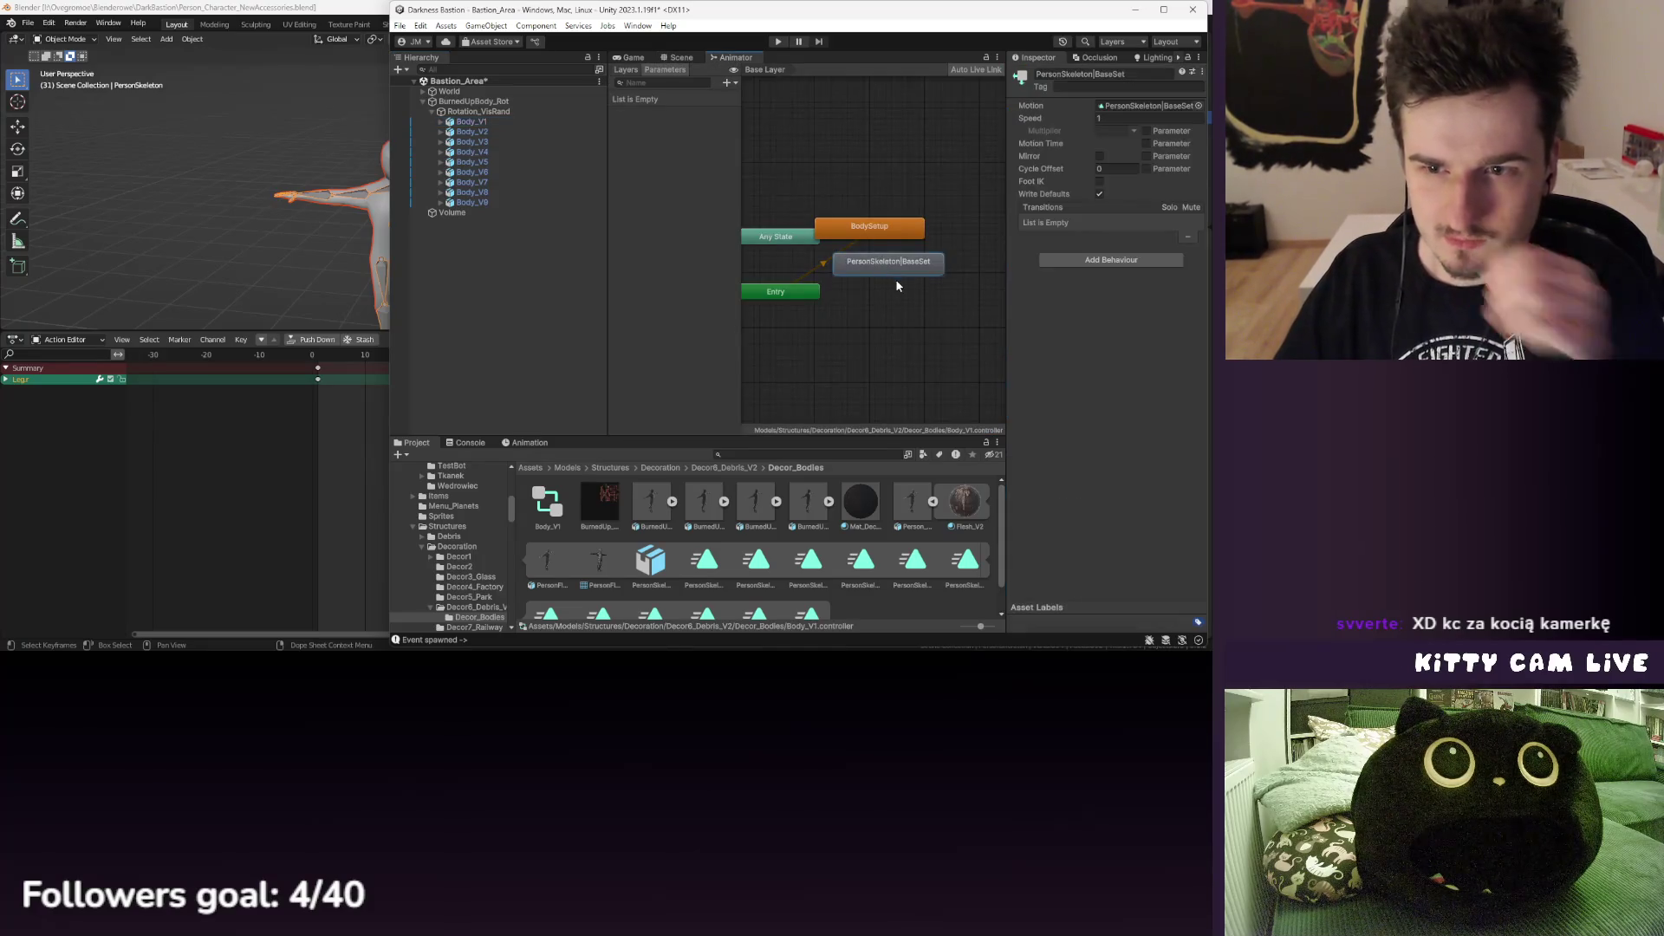
{"action": "key", "text": "Delete"}
{"action": "left_click", "coordinate": [504, 121]}
{"action": "left_click", "coordinate": [875, 227]}
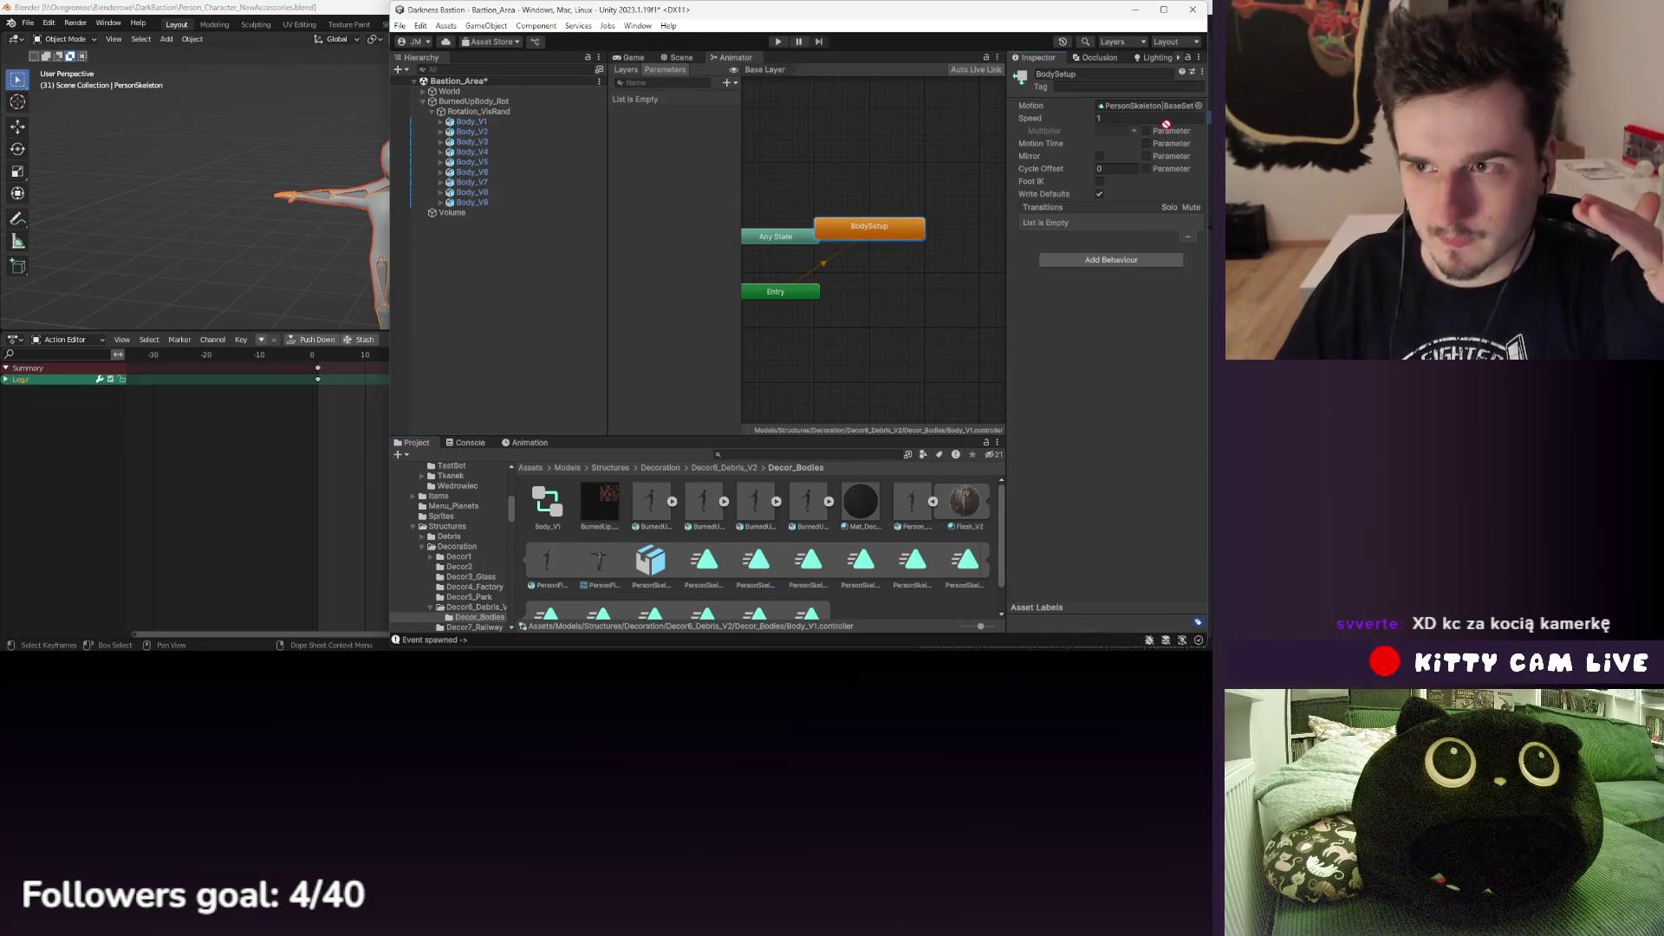
{"action": "left_click", "coordinate": [679, 57]}
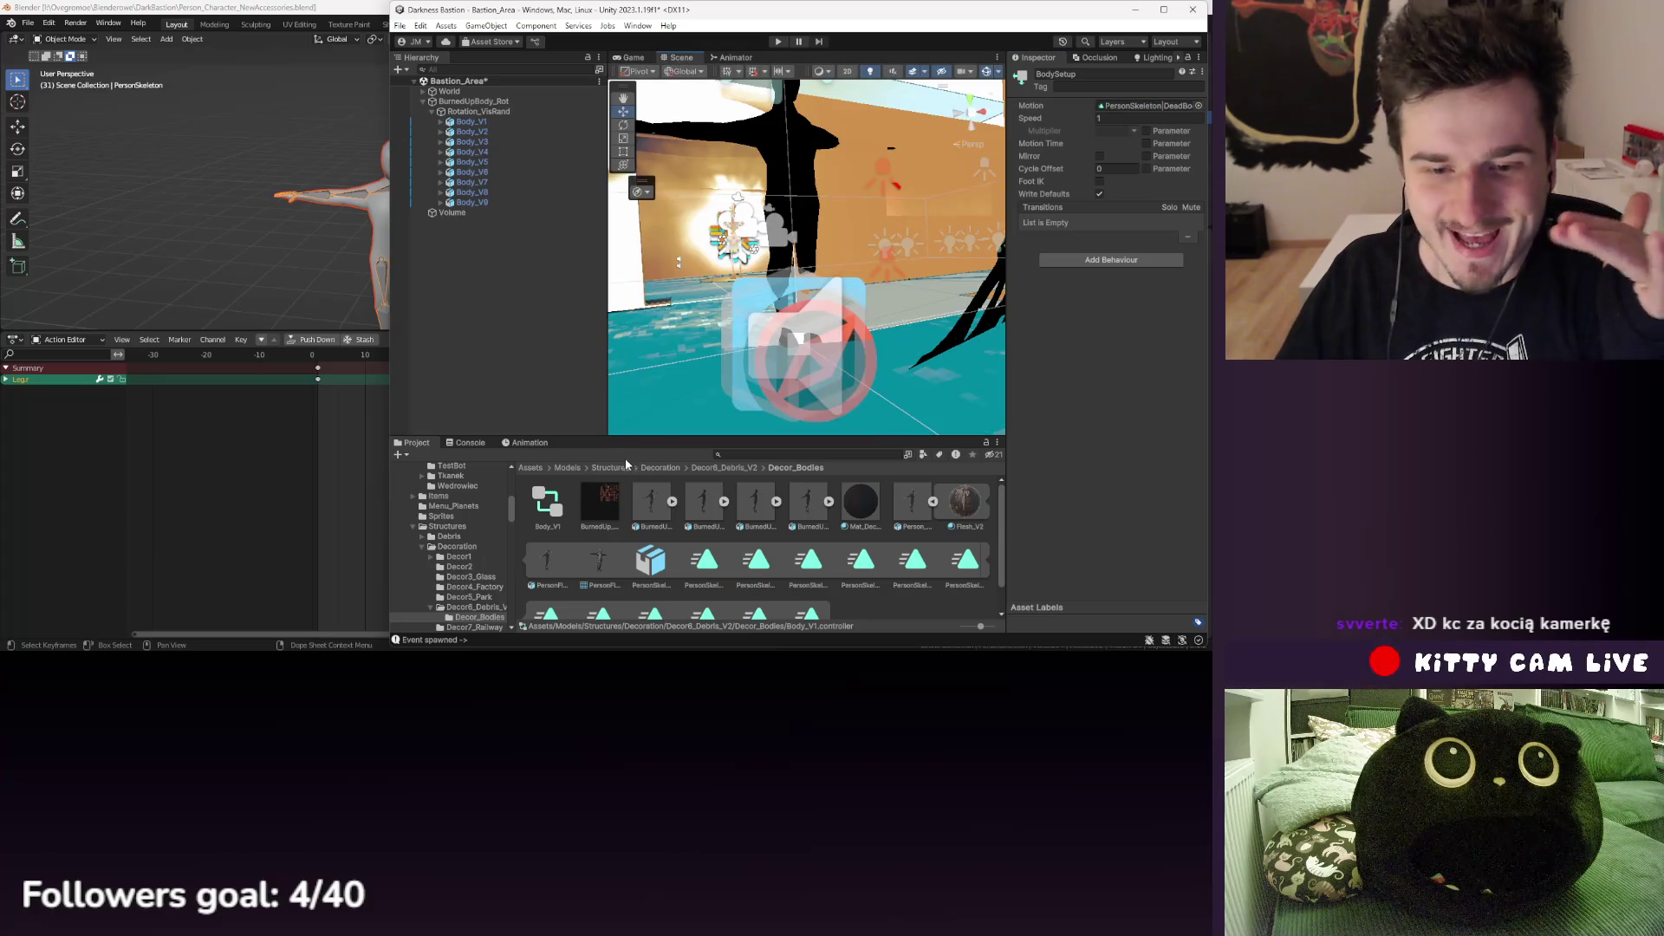
- Play Body_V1's animation preview and inspect a PersonSkeleton DeadBody pose clip
{"action": "left_click", "coordinate": [515, 444]}
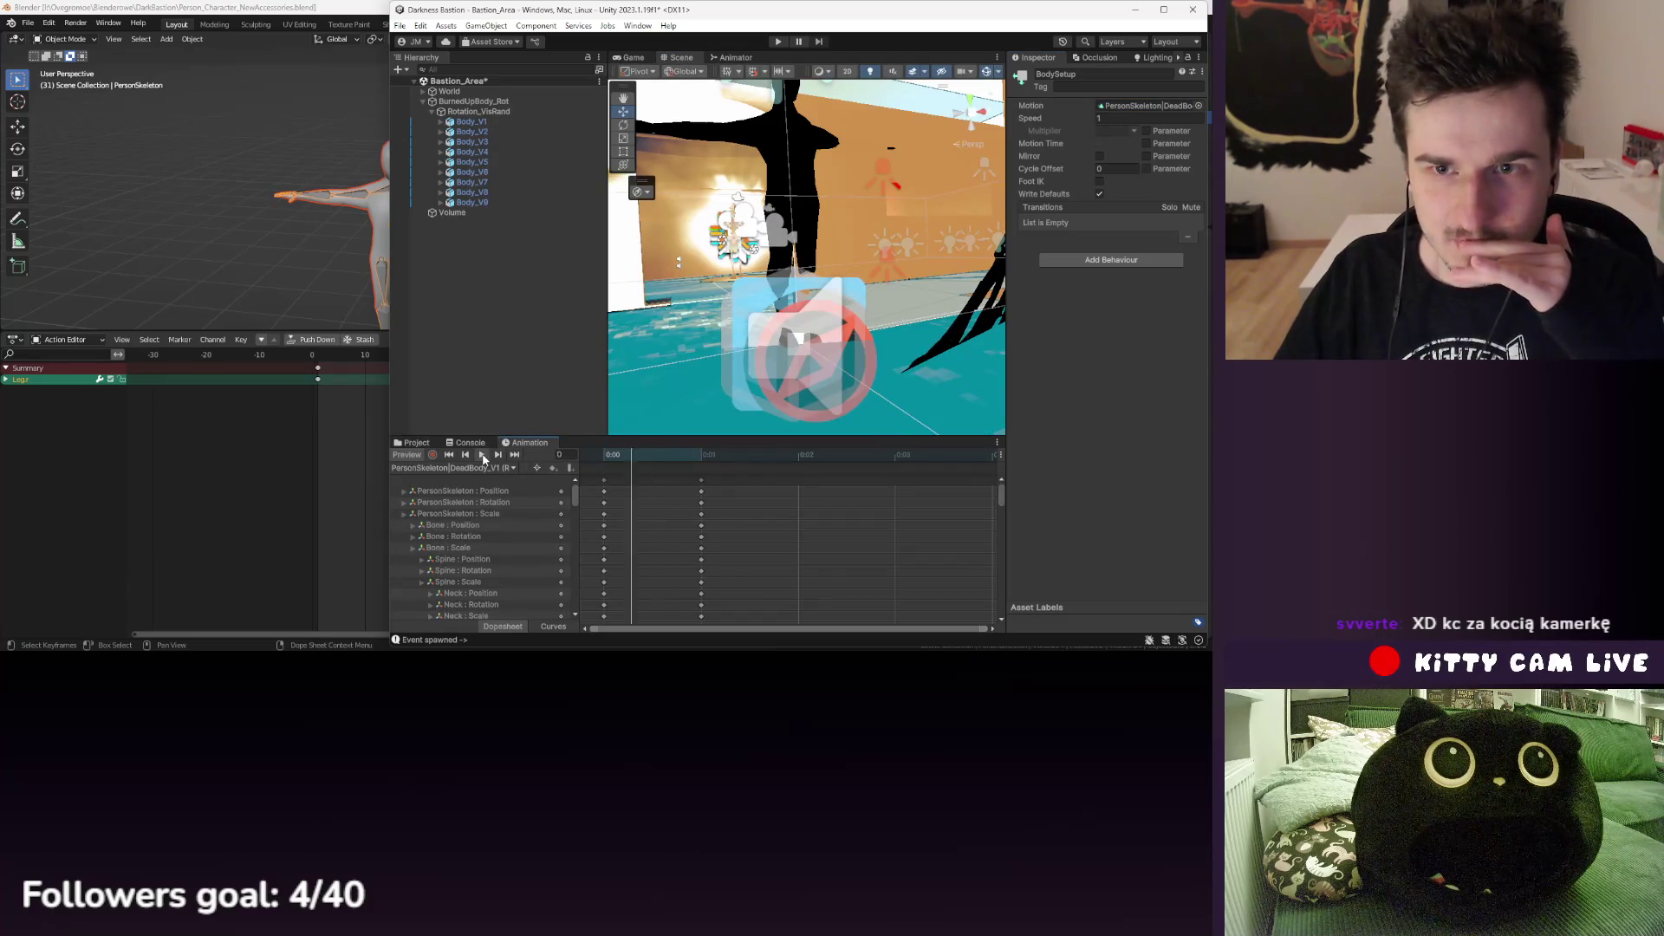
{"action": "left_click", "coordinate": [482, 122]}
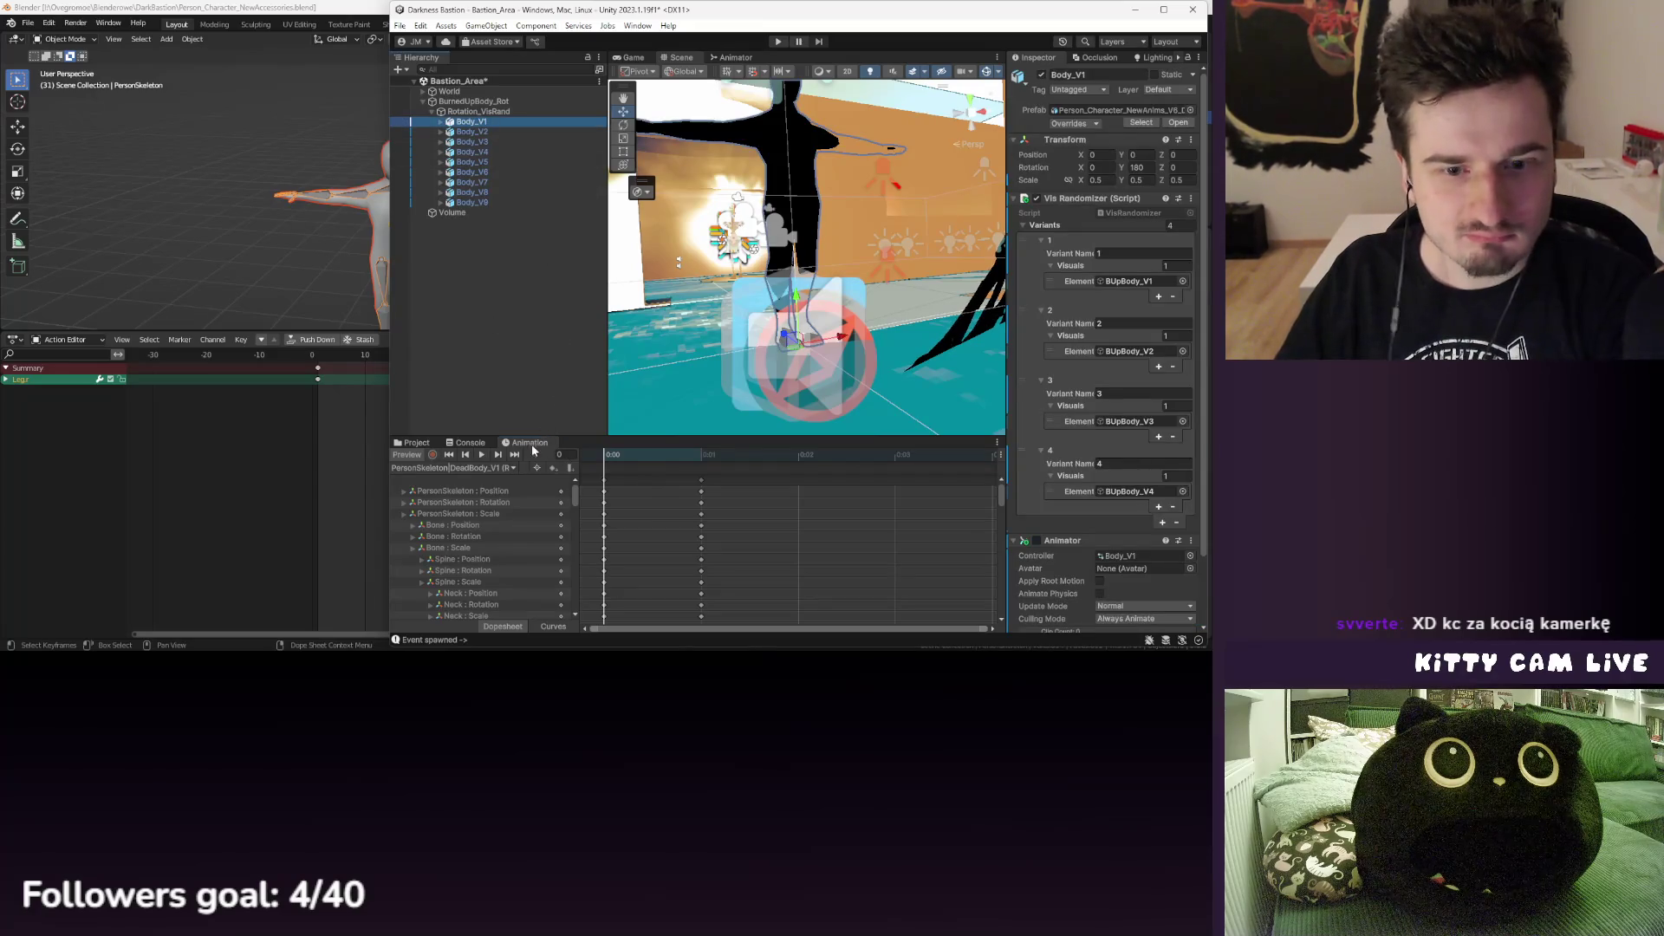
{"action": "left_click", "coordinate": [482, 455]}
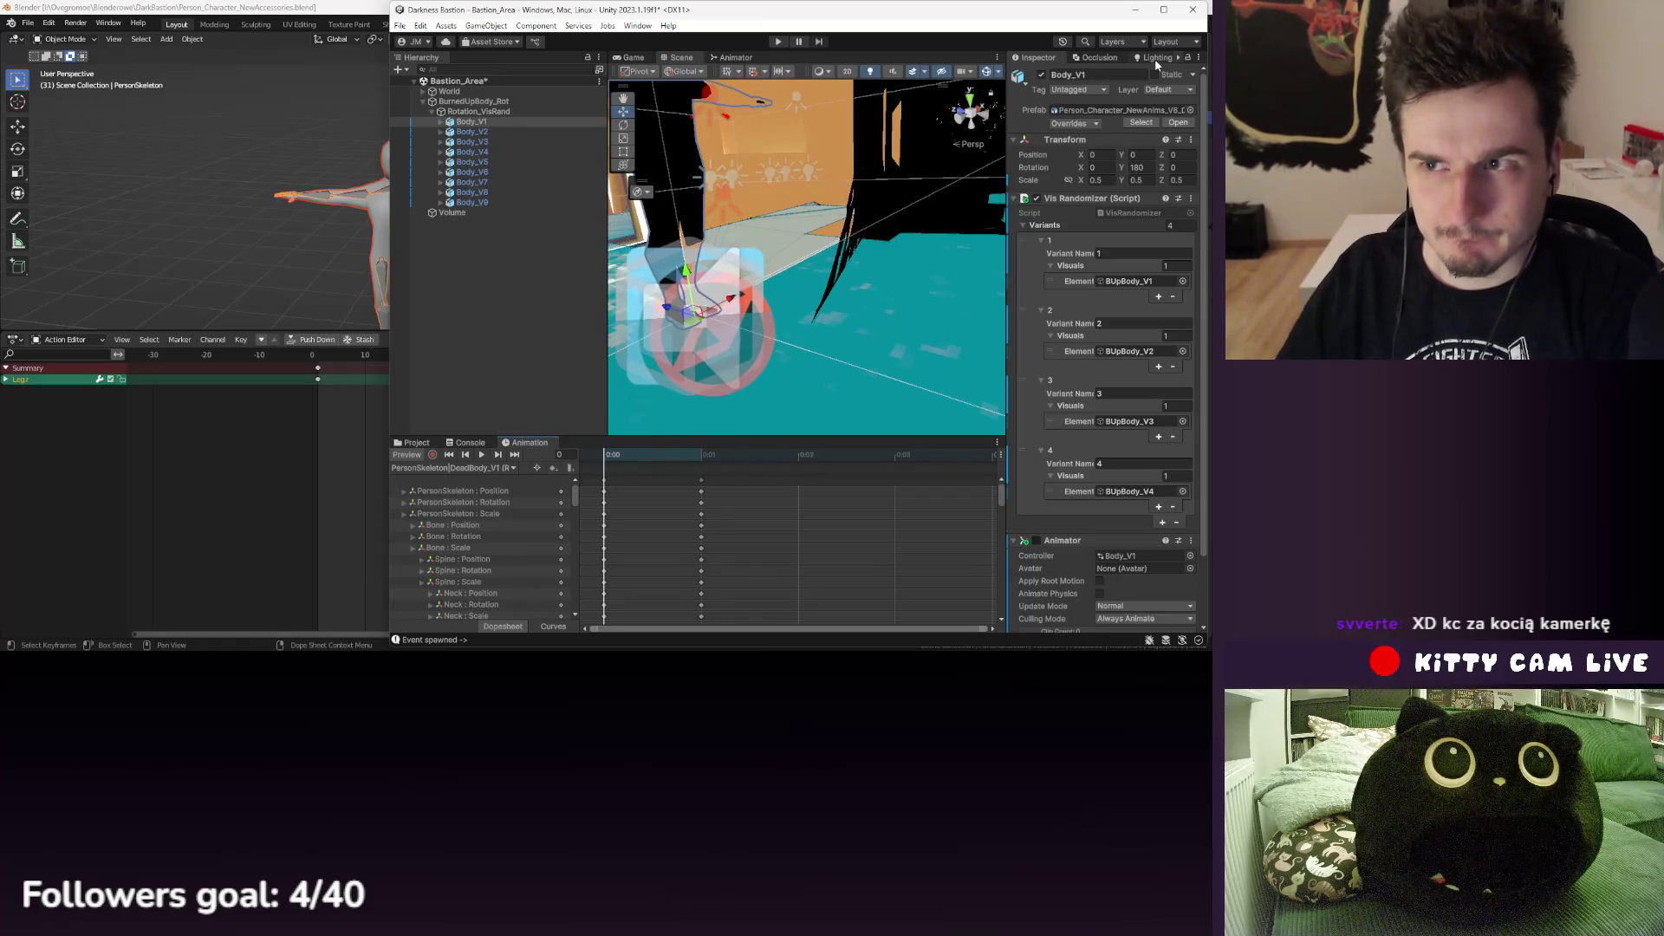
{"action": "scroll", "coordinate": [1108, 416], "scroll_direction": "down", "scroll_amount": 3}
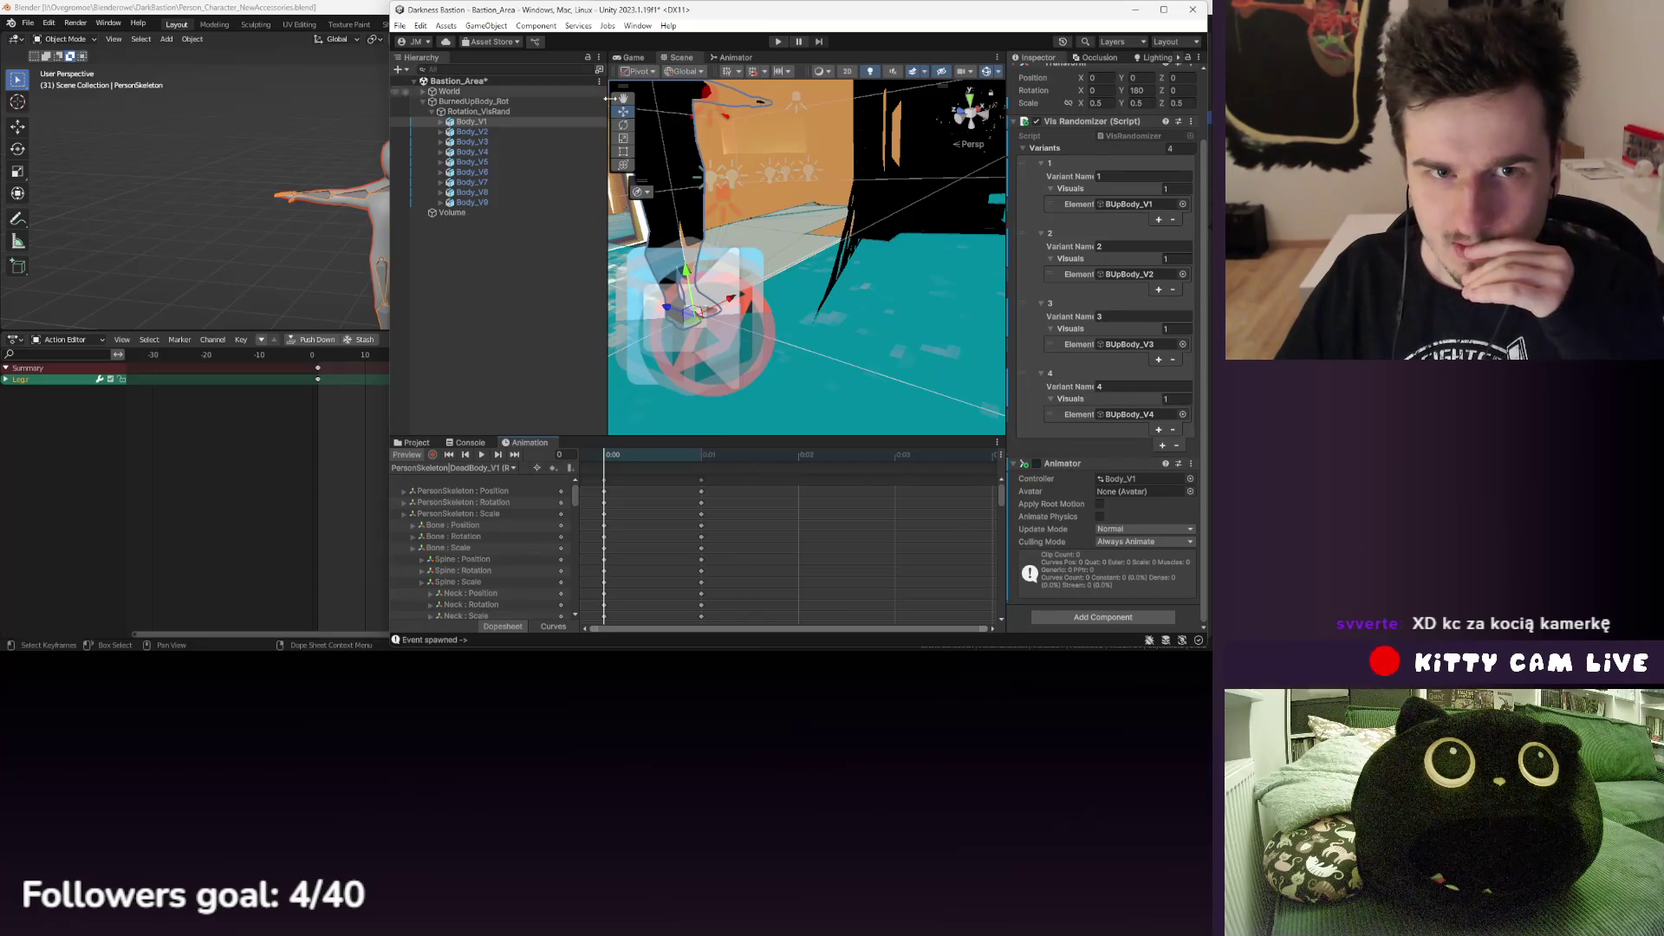
{"action": "left_click", "coordinate": [415, 443]}
{"action": "left_click", "coordinate": [756, 564]}
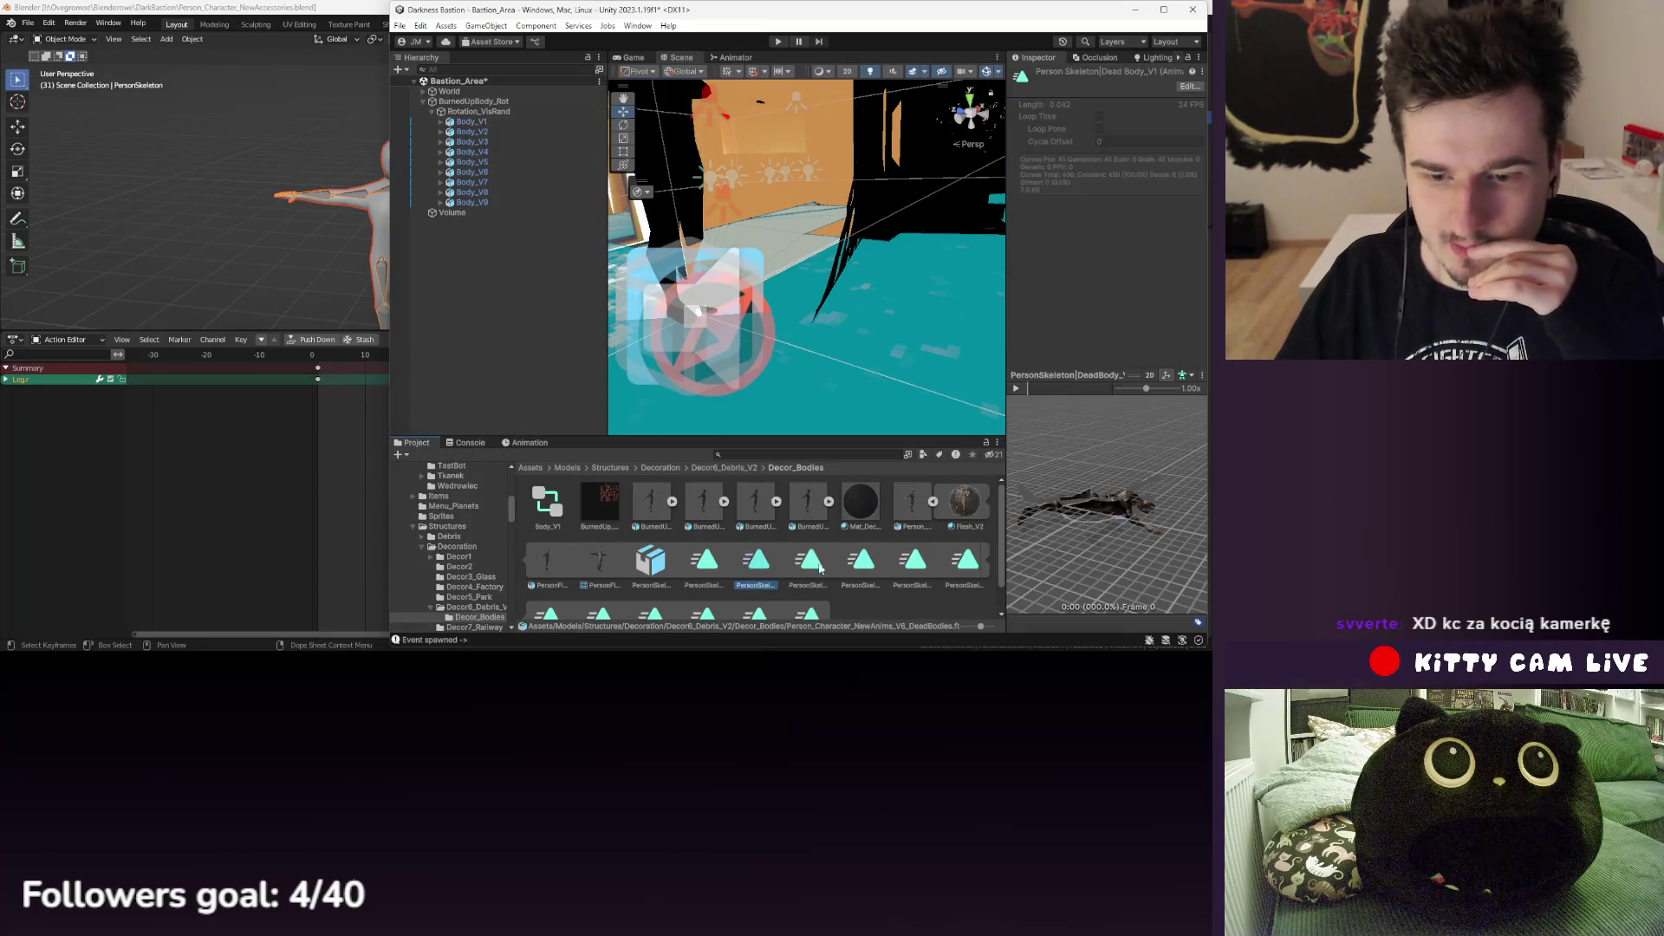
{"action": "mouse_move", "coordinate": [1061, 479]}
{"action": "left_mouse_down"}
{"action": "mouse_move", "coordinate": [1106, 532]}
{"action": "mouse_move", "coordinate": [1079, 439]}
{"action": "left_mouse_up"}
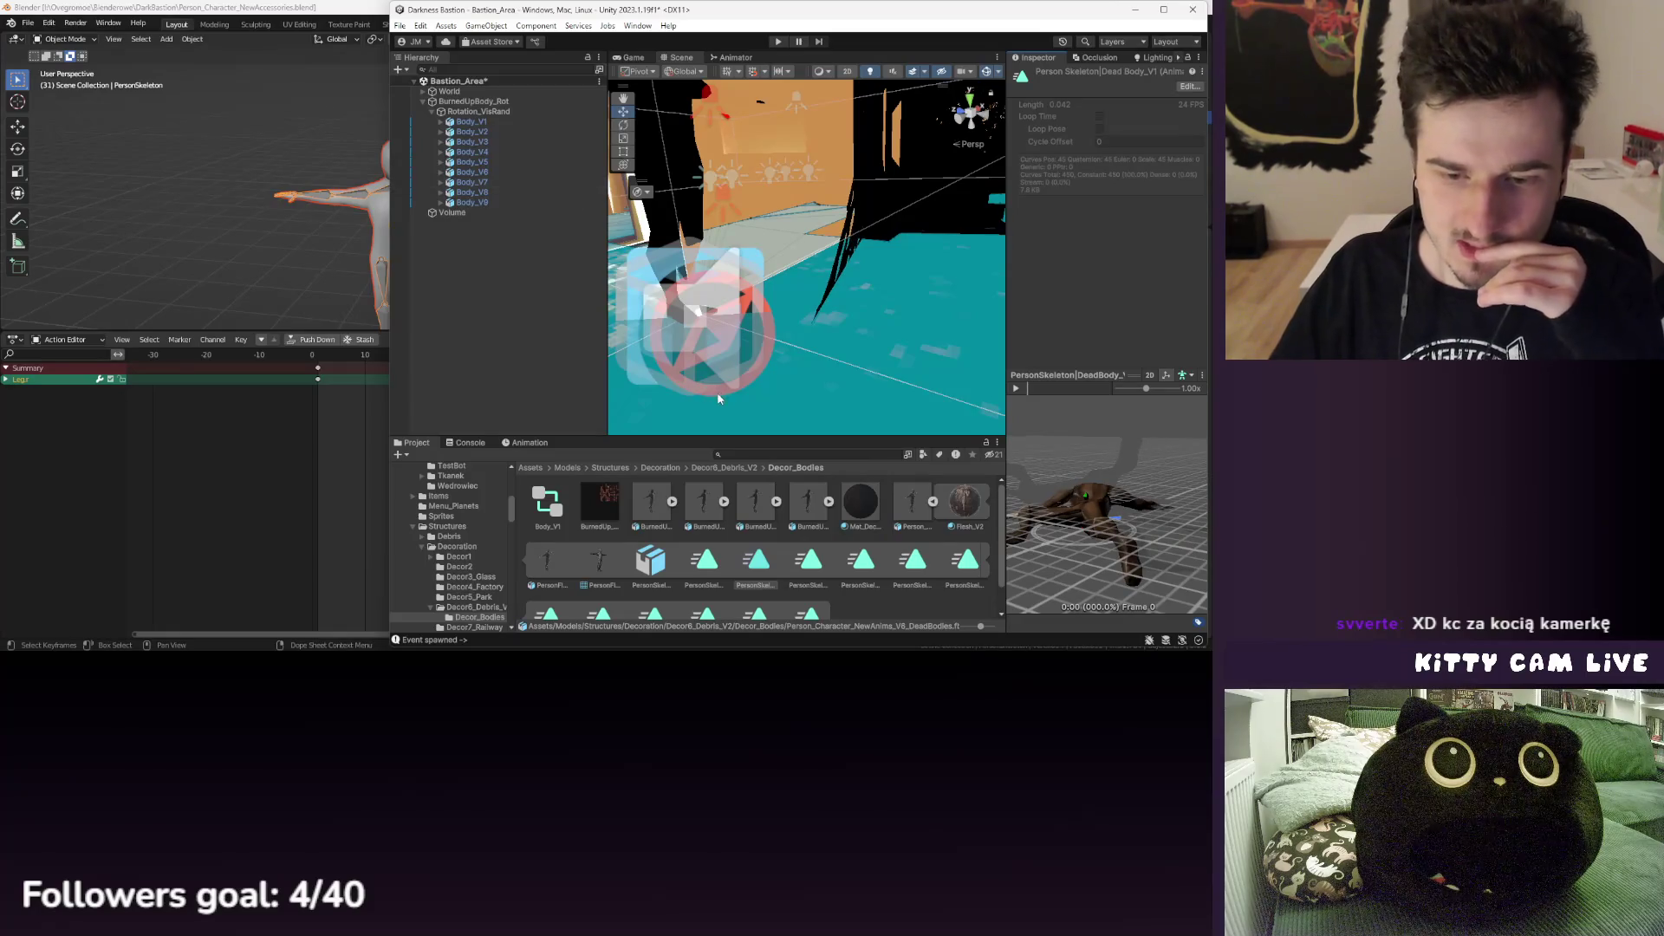
- Move the BodySetup state in the controller graph and locate its assigned motion clip
{"action": "left_click", "coordinate": [736, 57]}
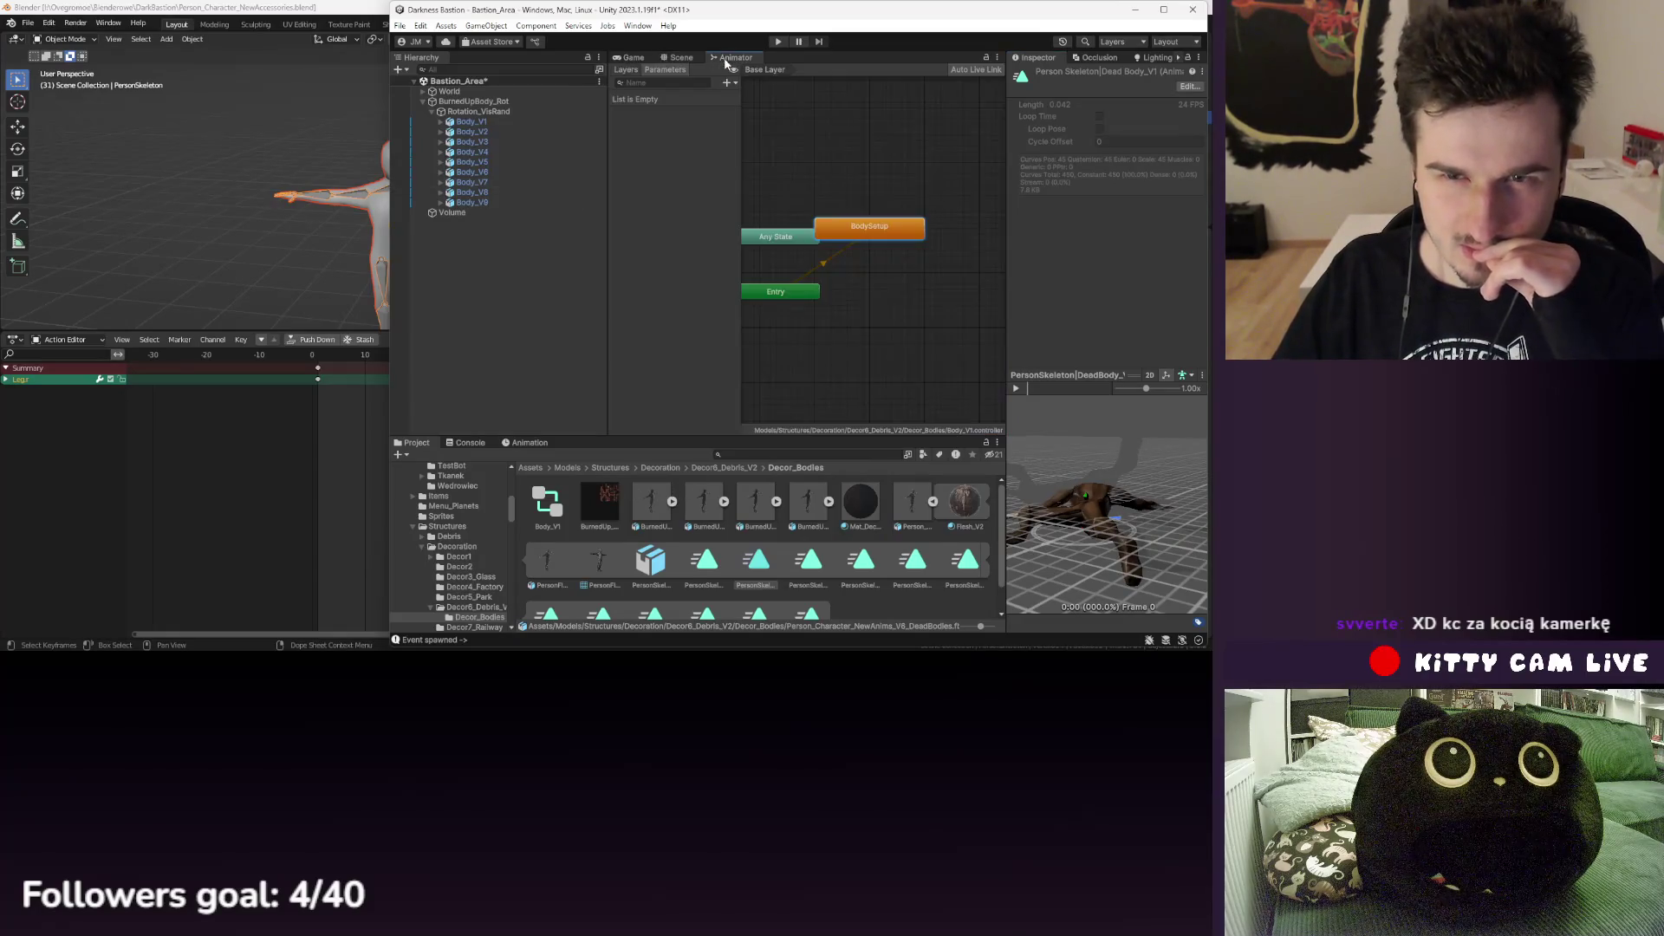
{"action": "left_click_drag", "start_coordinate": [862, 234], "coordinate": [909, 273]}
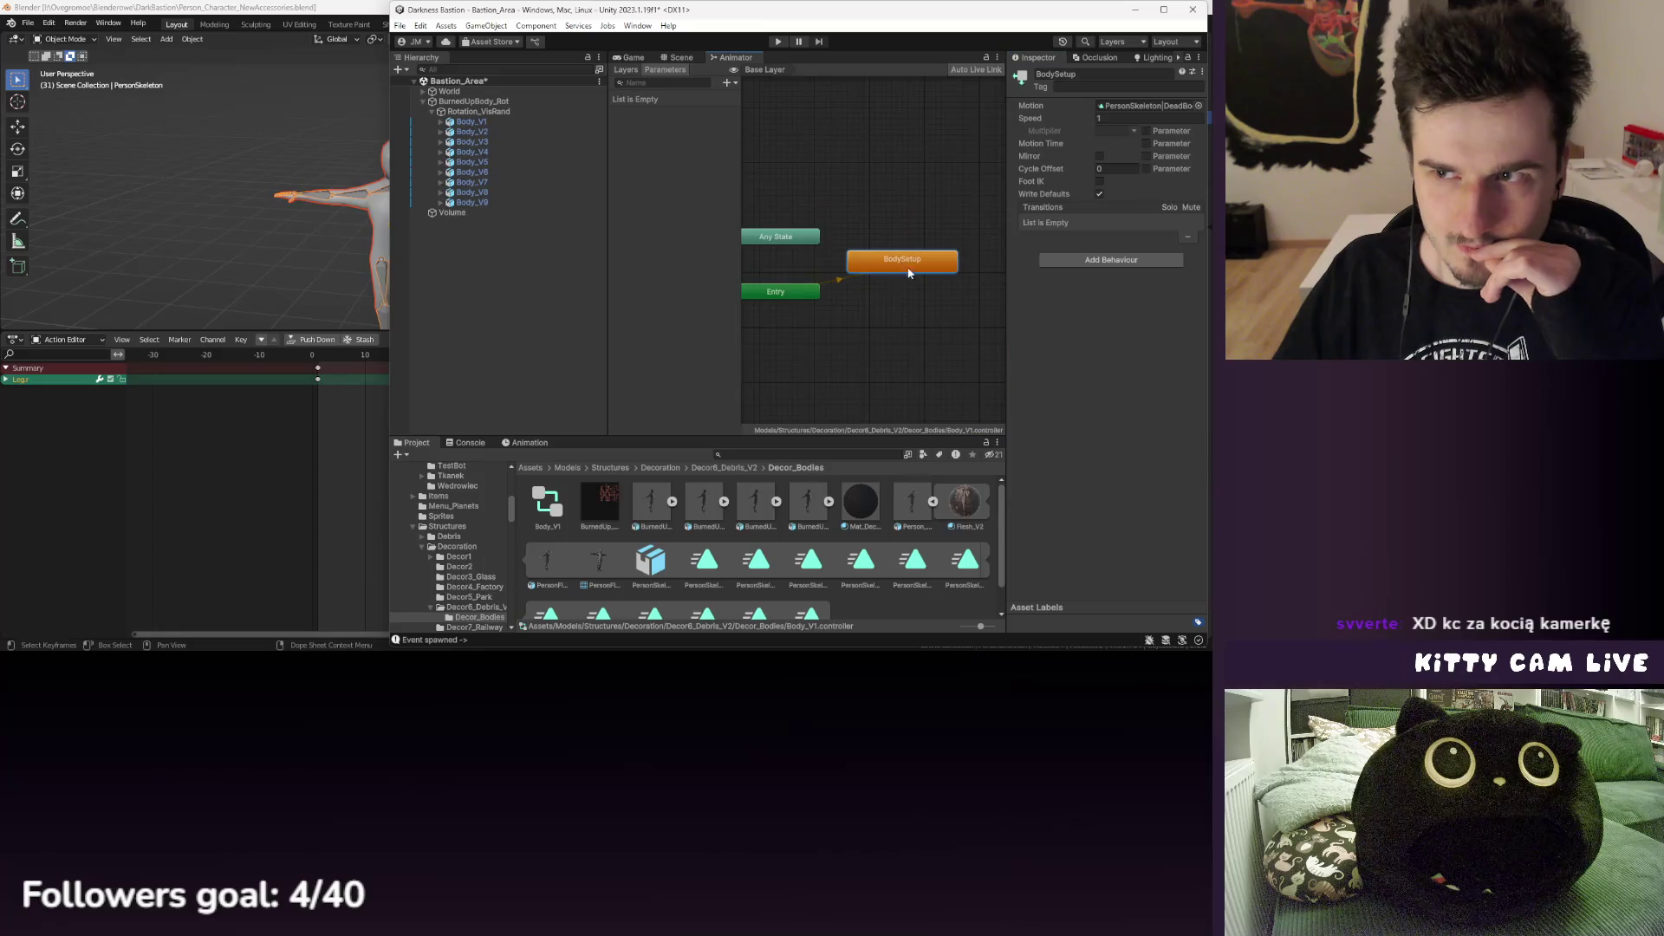
{"action": "double_click", "coordinate": [1130, 106]}
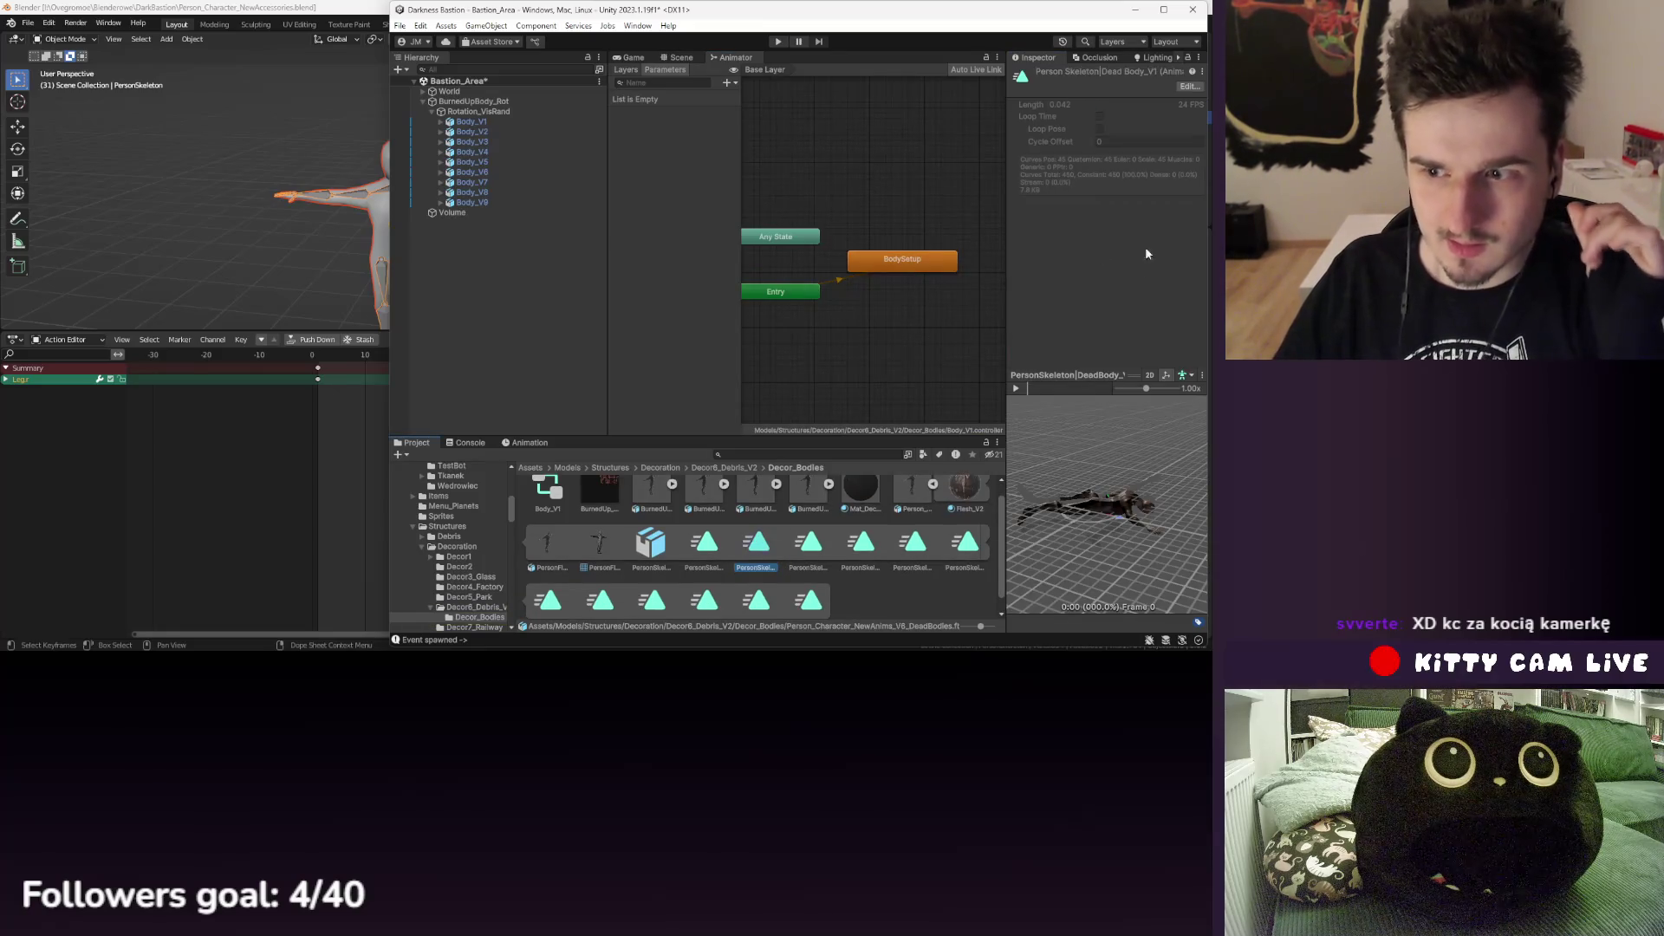
- Expand Body_V1 and locate the BUpBody_V1 mesh's root bone
{"action": "left_click", "coordinate": [466, 122]}
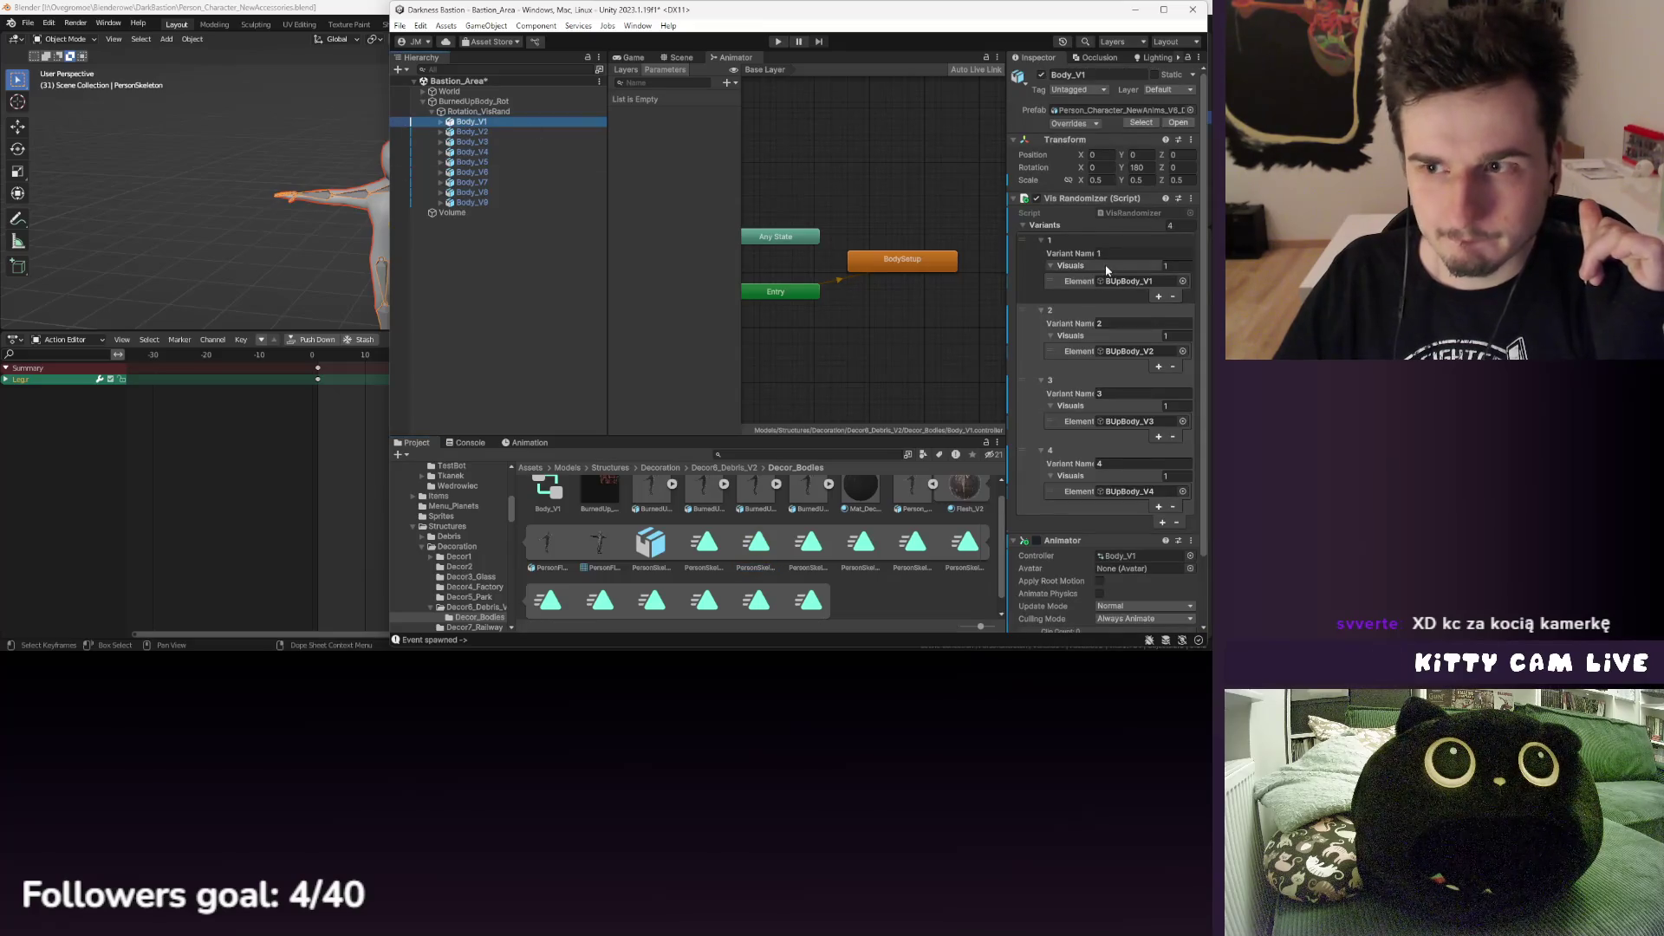
{"action": "left_click", "coordinate": [446, 121]}
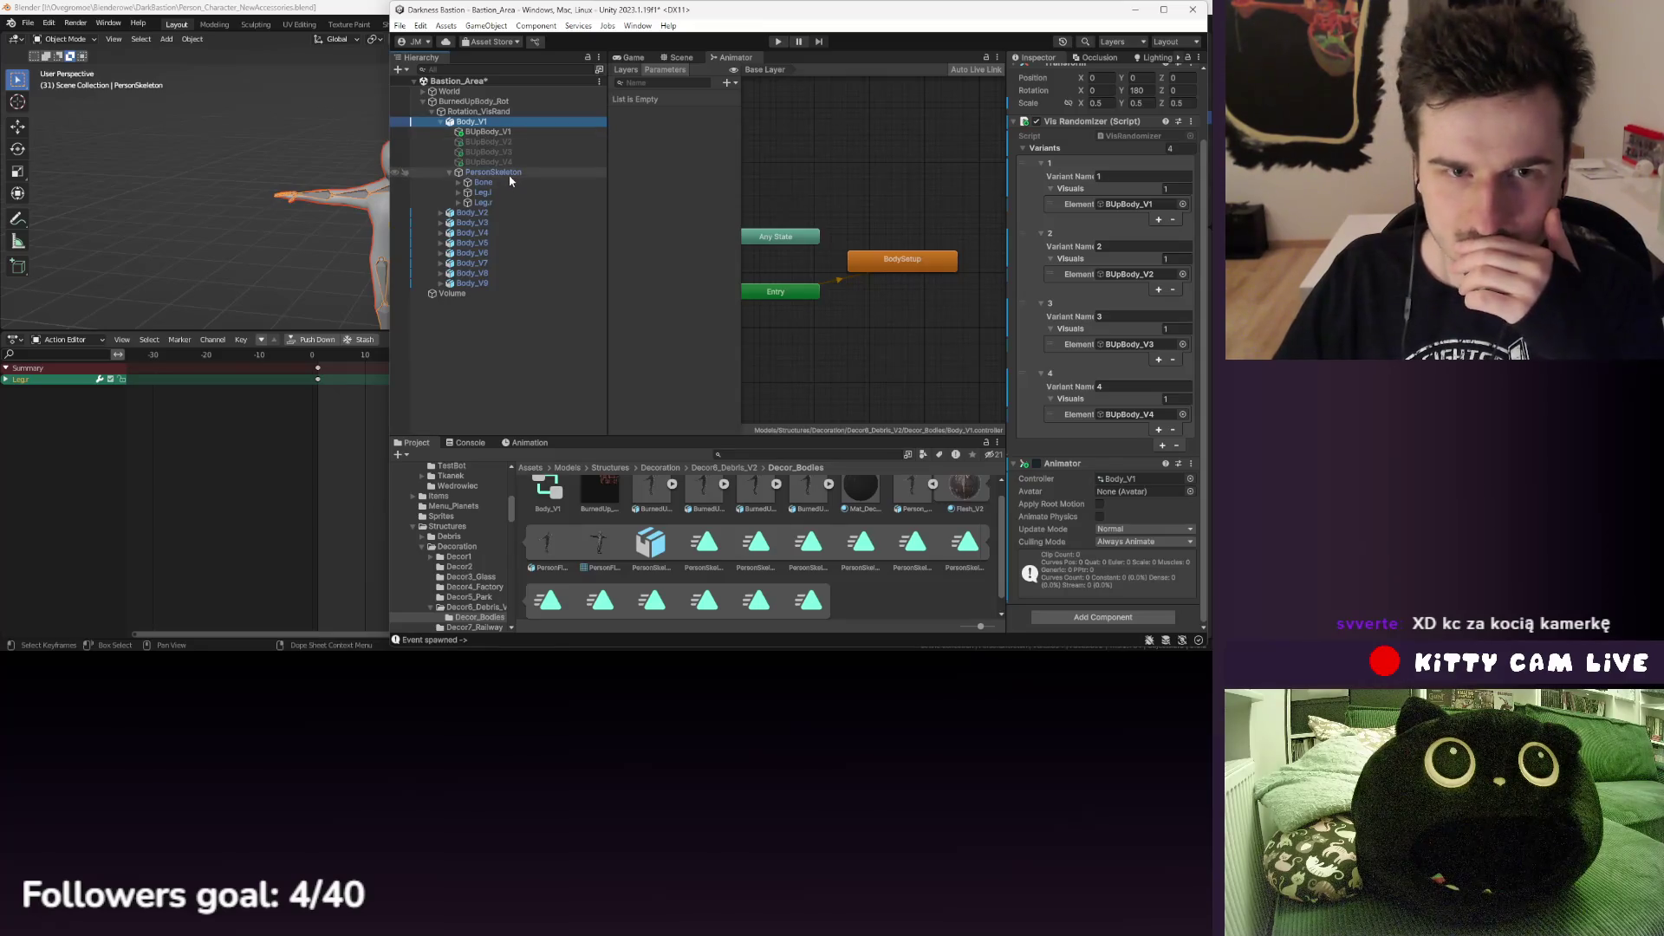
{"action": "left_click", "coordinate": [487, 132]}
{"action": "left_click", "coordinate": [1136, 278]}
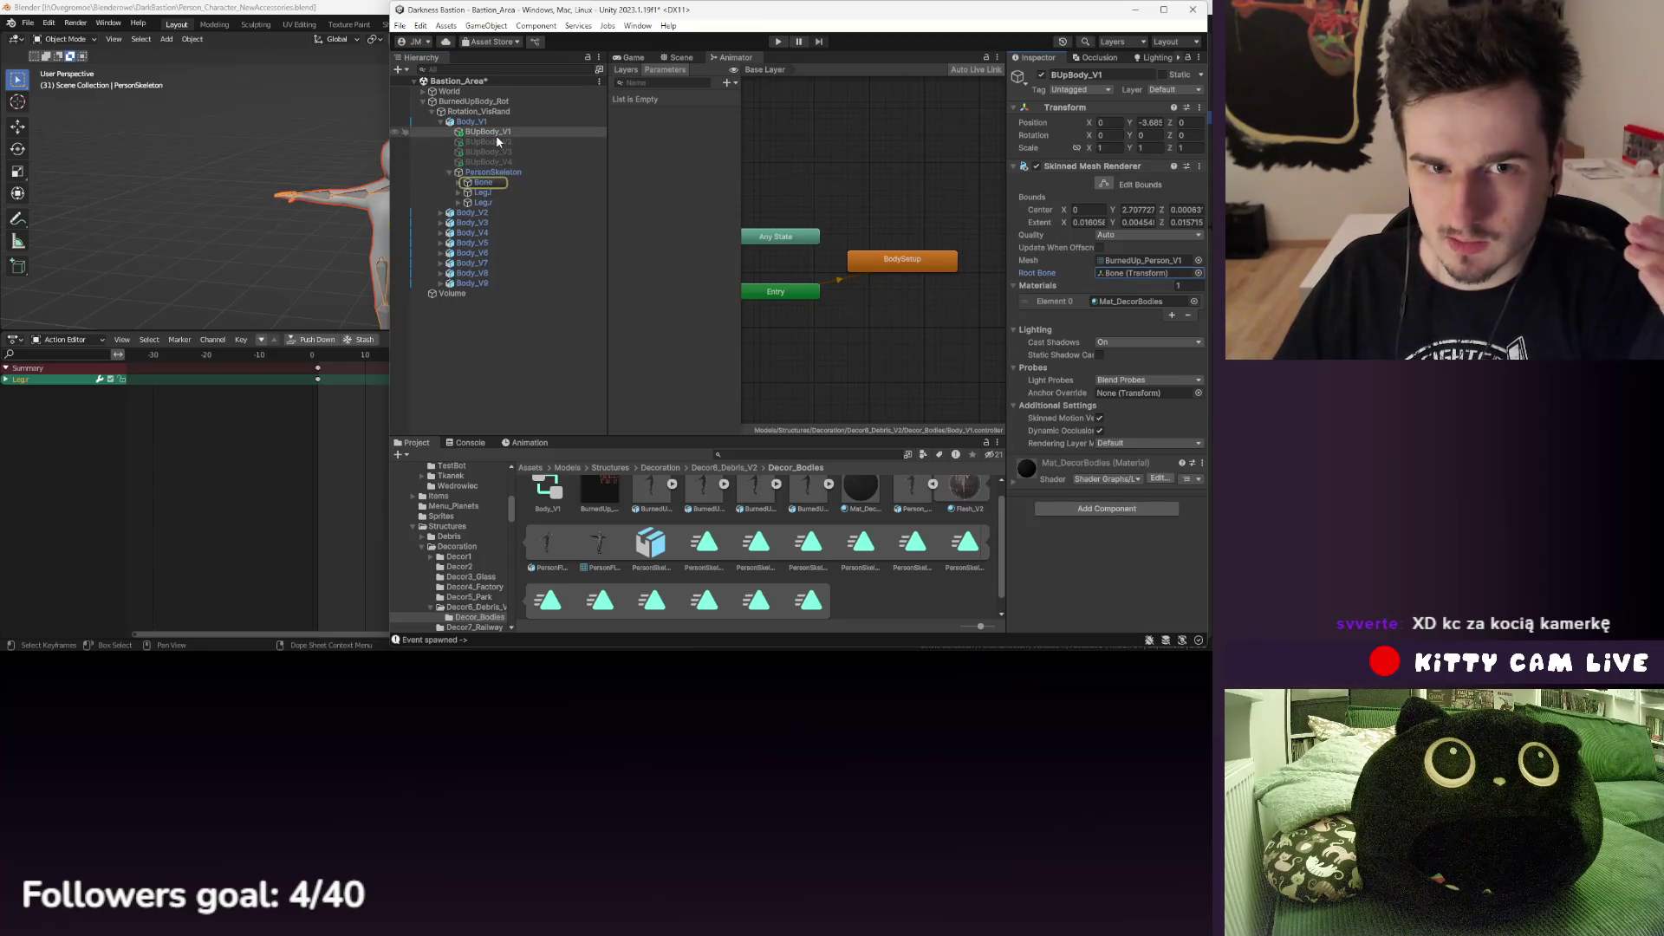
- Bring up the animator controller picker for Body_V1's Animator
{"action": "left_click", "coordinate": [472, 122]}
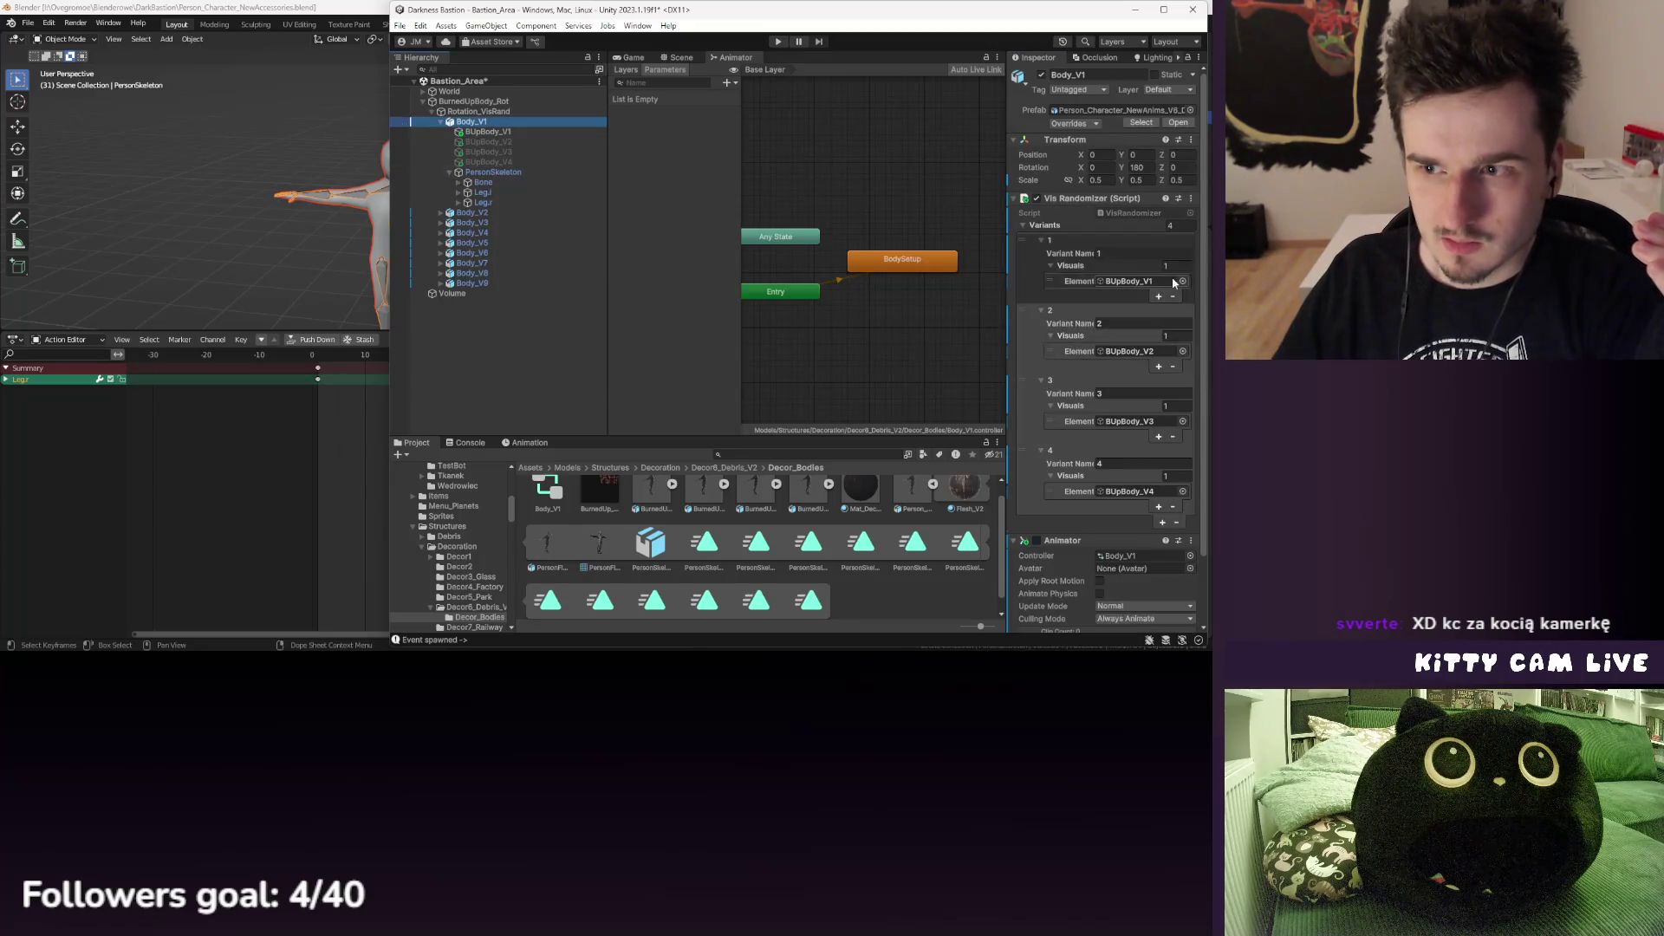
{"action": "scroll", "coordinate": [1126, 390], "scroll_direction": "down", "scroll_amount": 2}
{"action": "left_click", "coordinate": [1189, 481]}
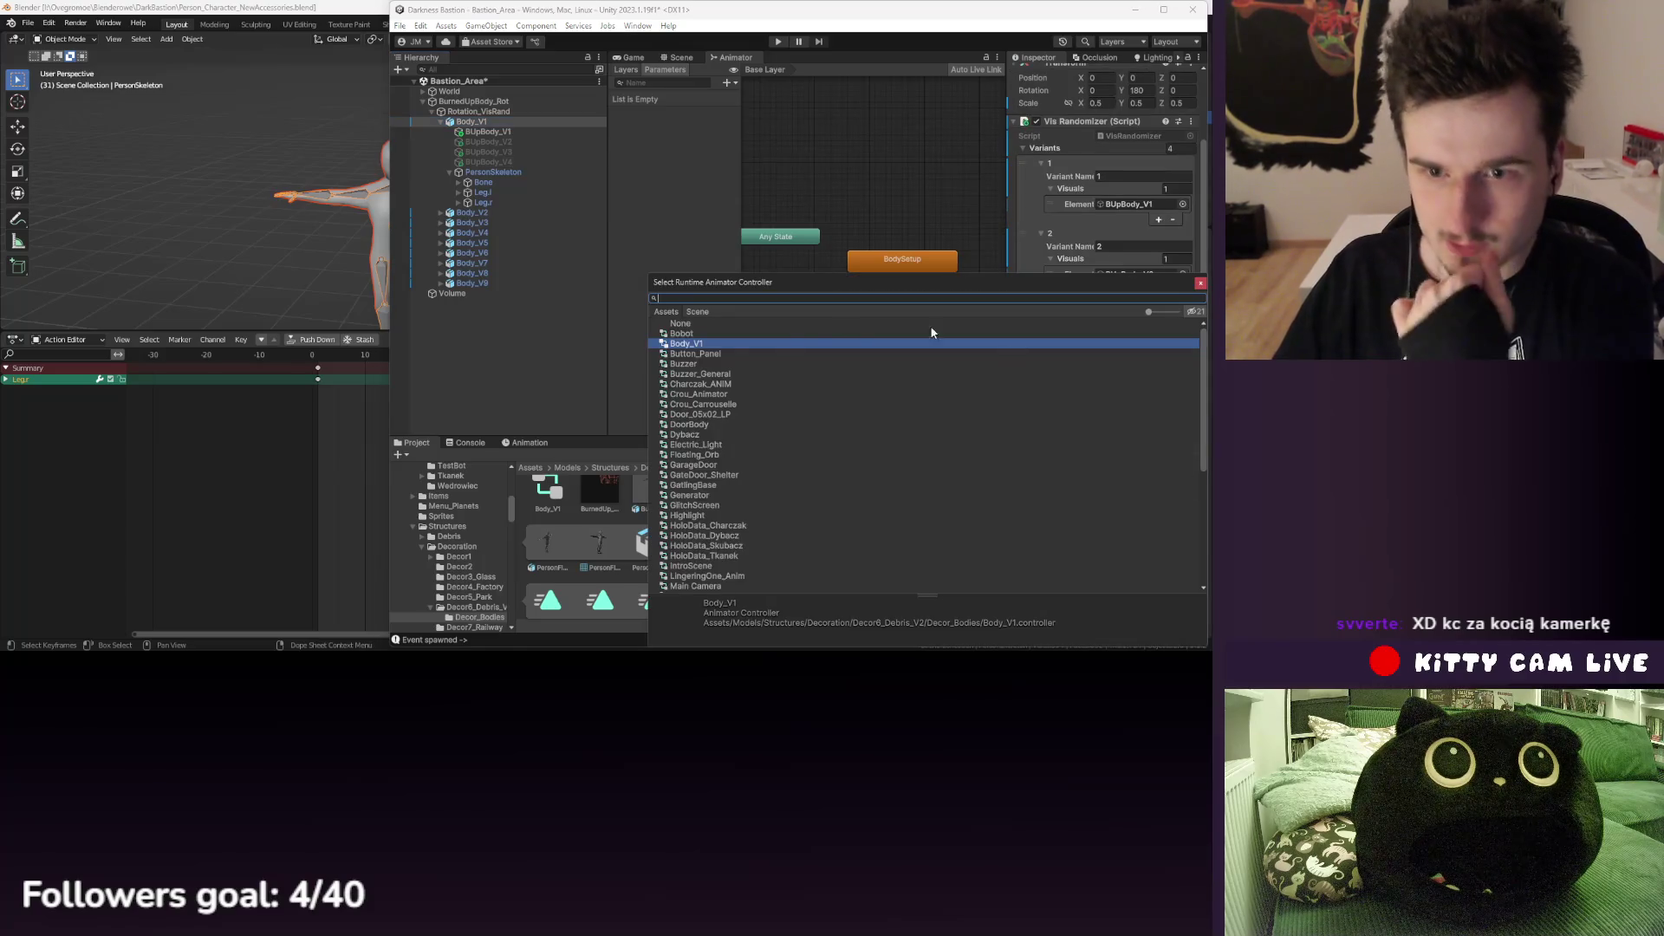
- Assign Buzzer_General as the body's Animator controller
{"action": "left_click", "coordinate": [703, 374]}
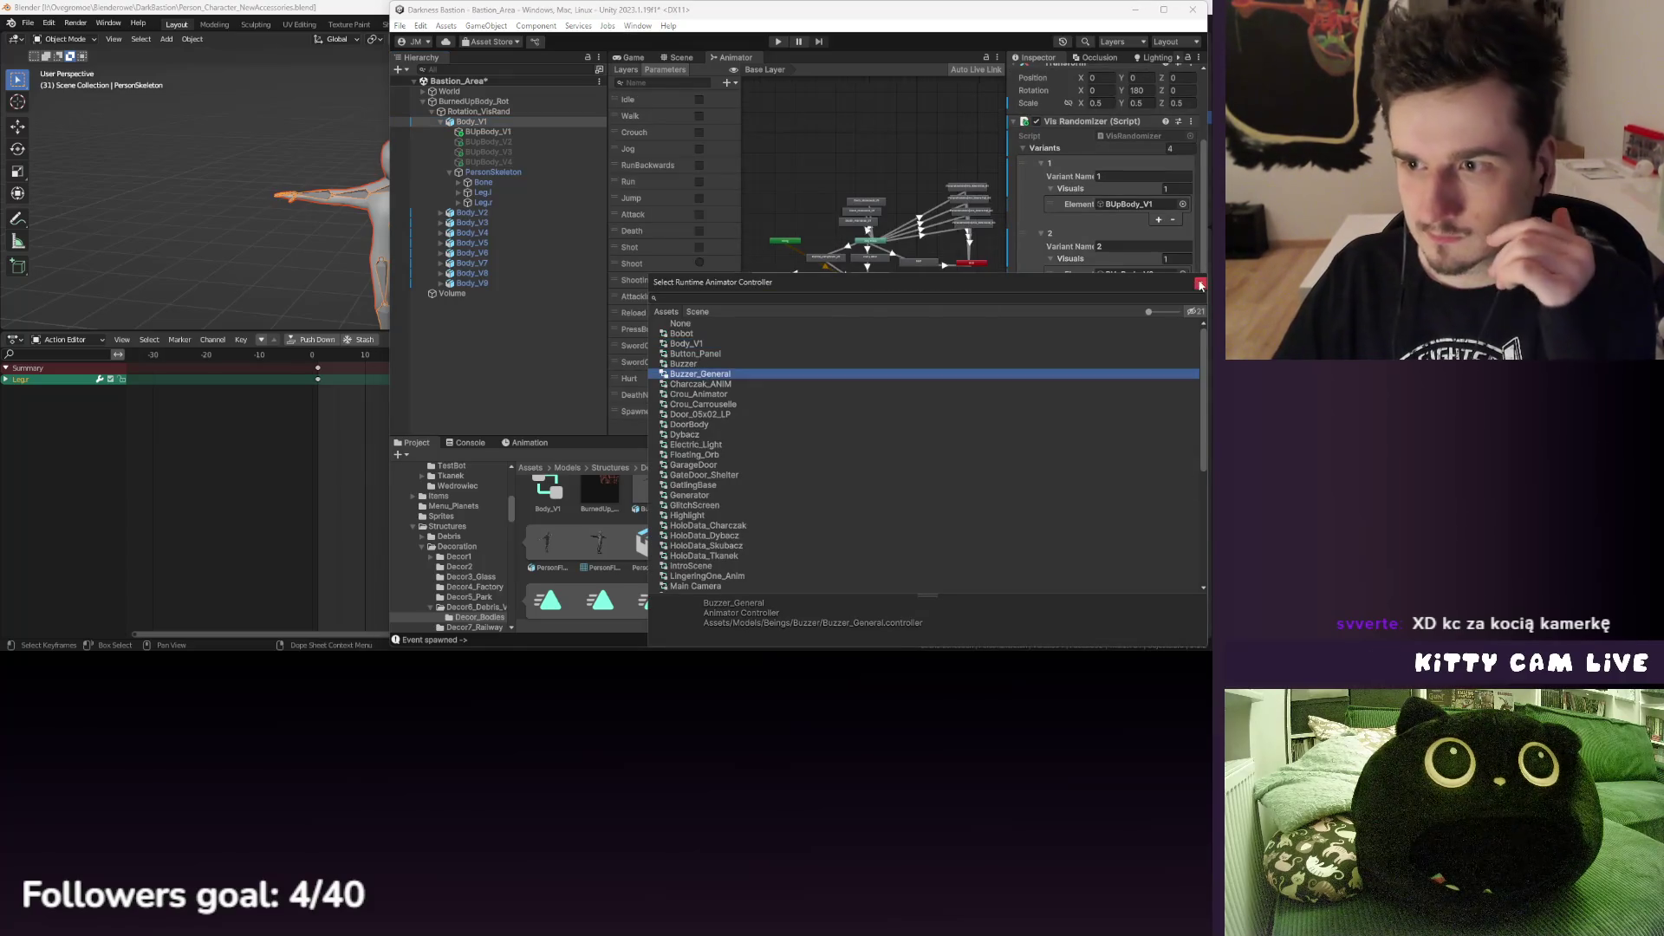
{"action": "left_click", "coordinate": [1200, 284]}
{"action": "left_click", "coordinate": [679, 58]}
- Scrub through the Tactical_Idle and Walk_V1_Casual clips in the Animation preview
{"action": "left_click", "coordinate": [530, 444]}
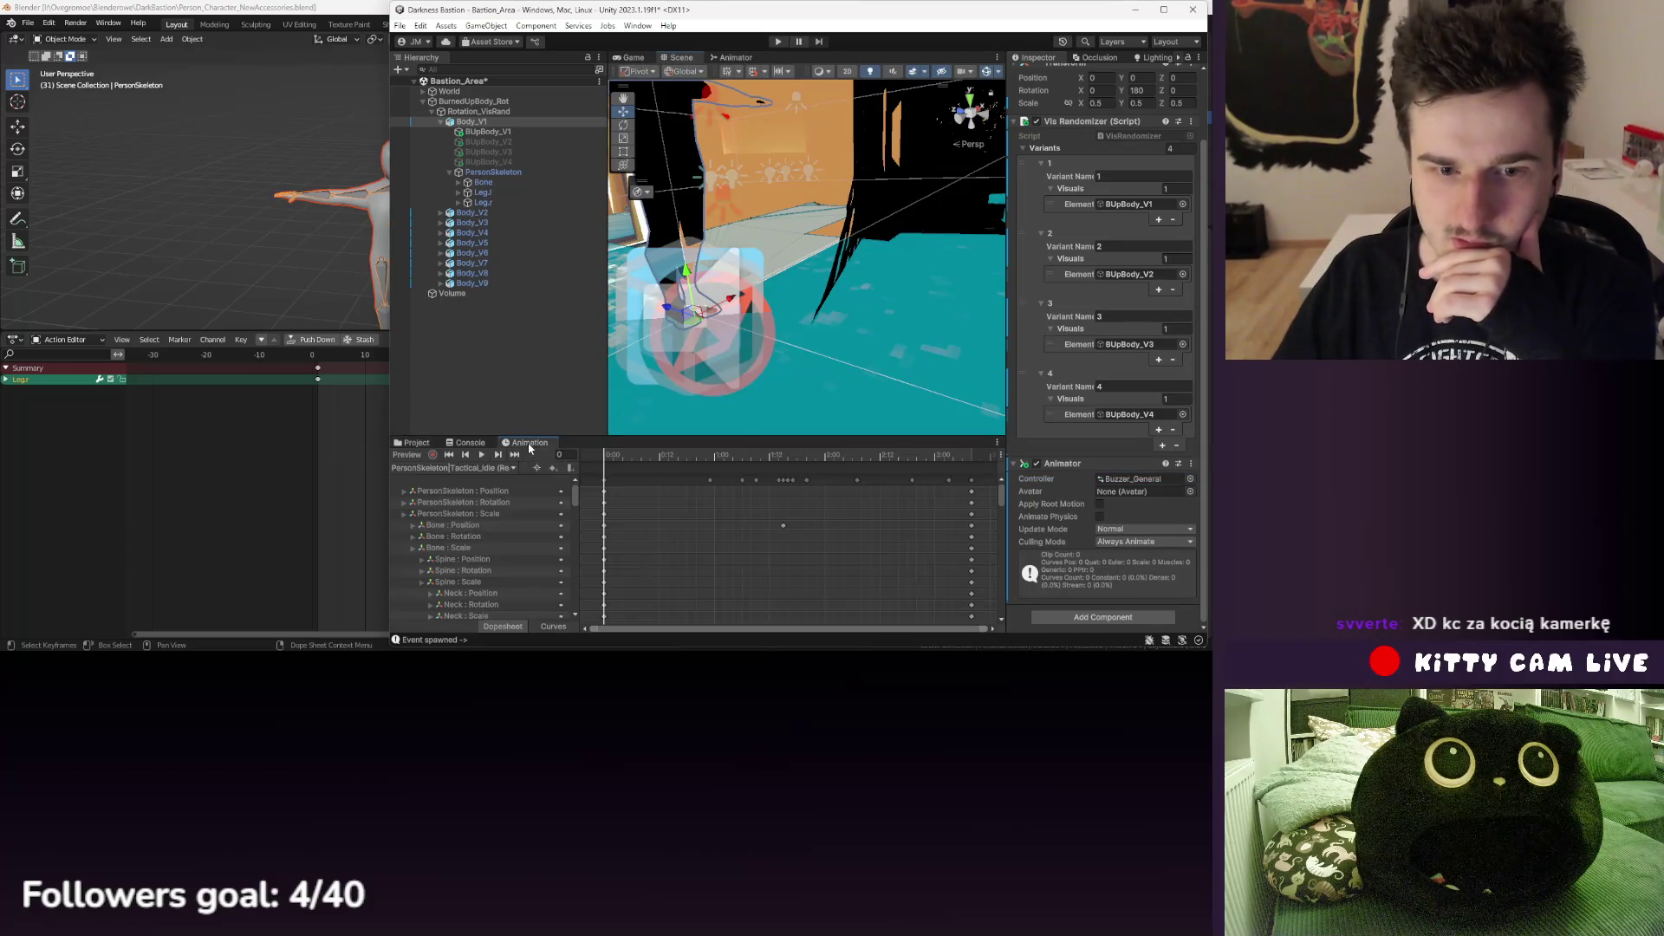
{"action": "mouse_move", "coordinate": [604, 456]}
{"action": "left_mouse_down"}
{"action": "mouse_move", "coordinate": [863, 458]}
{"action": "mouse_move", "coordinate": [593, 452]}
{"action": "left_mouse_up"}
{"action": "mouse_move", "coordinate": [747, 356]}
{"action": "left_mouse_down"}
{"action": "mouse_move", "coordinate": [856, 347]}
{"action": "mouse_move", "coordinate": [823, 312]}
{"action": "mouse_move", "coordinate": [830, 290]}
{"action": "mouse_move", "coordinate": [782, 340]}
{"action": "left_mouse_up"}
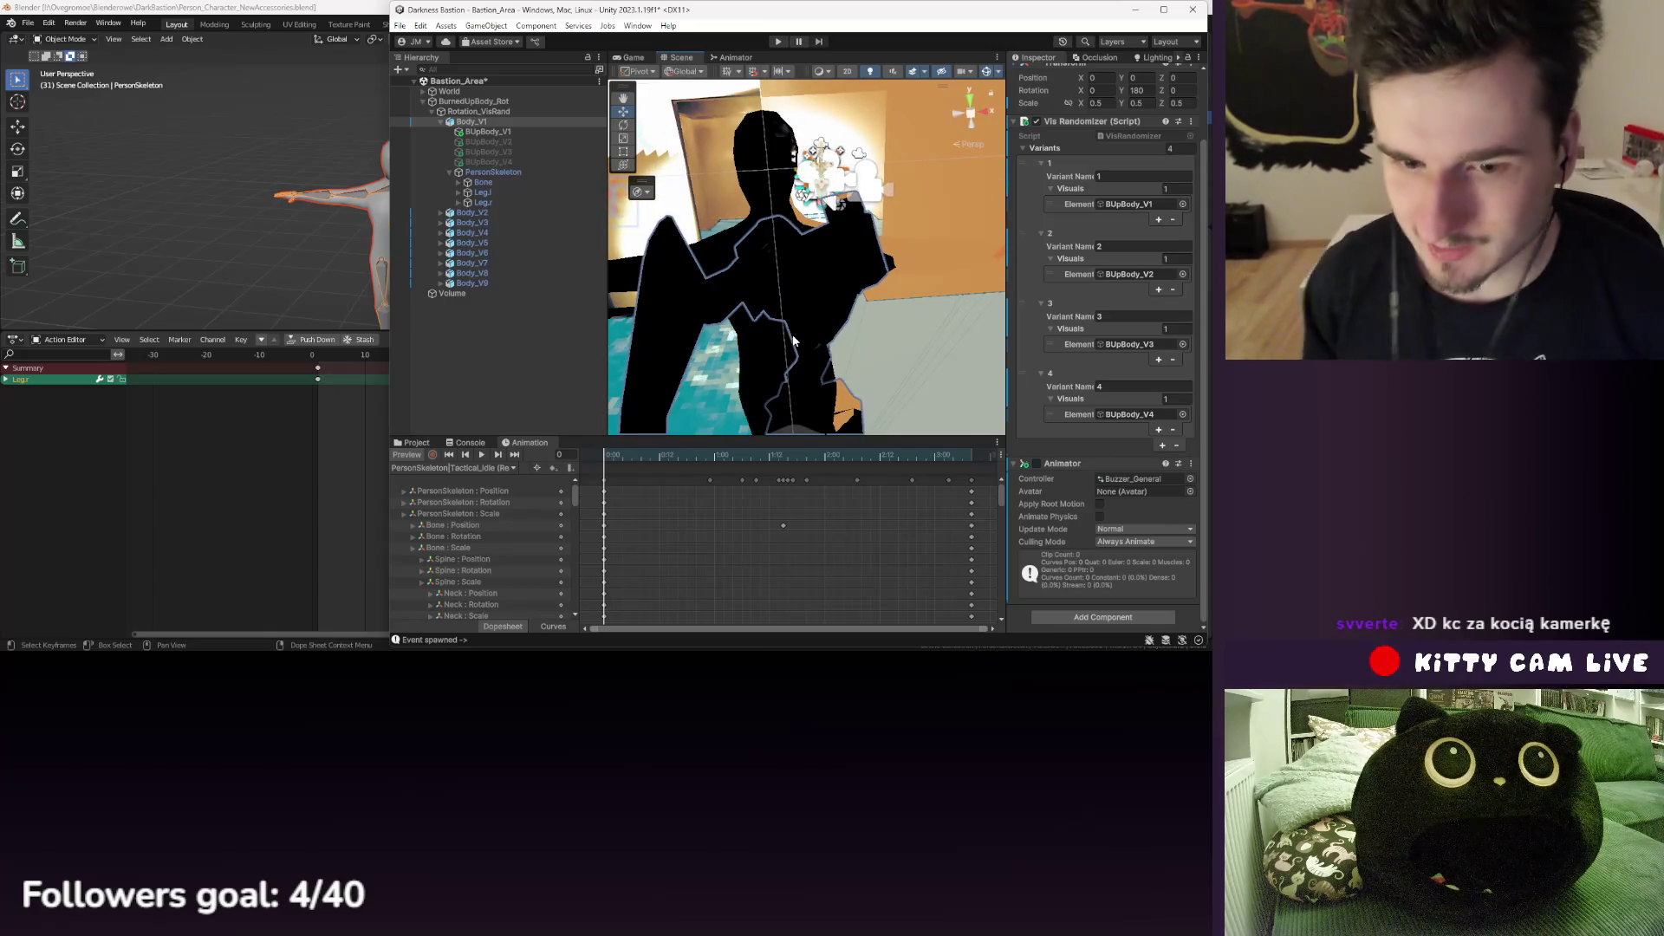
{"action": "left_click", "coordinate": [770, 456]}
{"action": "mouse_move", "coordinate": [787, 456]}
{"action": "left_mouse_down"}
{"action": "mouse_move", "coordinate": [909, 459]}
{"action": "mouse_move", "coordinate": [582, 475]}
{"action": "mouse_move", "coordinate": [695, 451]}
{"action": "mouse_move", "coordinate": [816, 455]}
{"action": "left_mouse_up"}
{"action": "left_click", "coordinate": [467, 467]}
{"action": "left_click", "coordinate": [485, 430]}
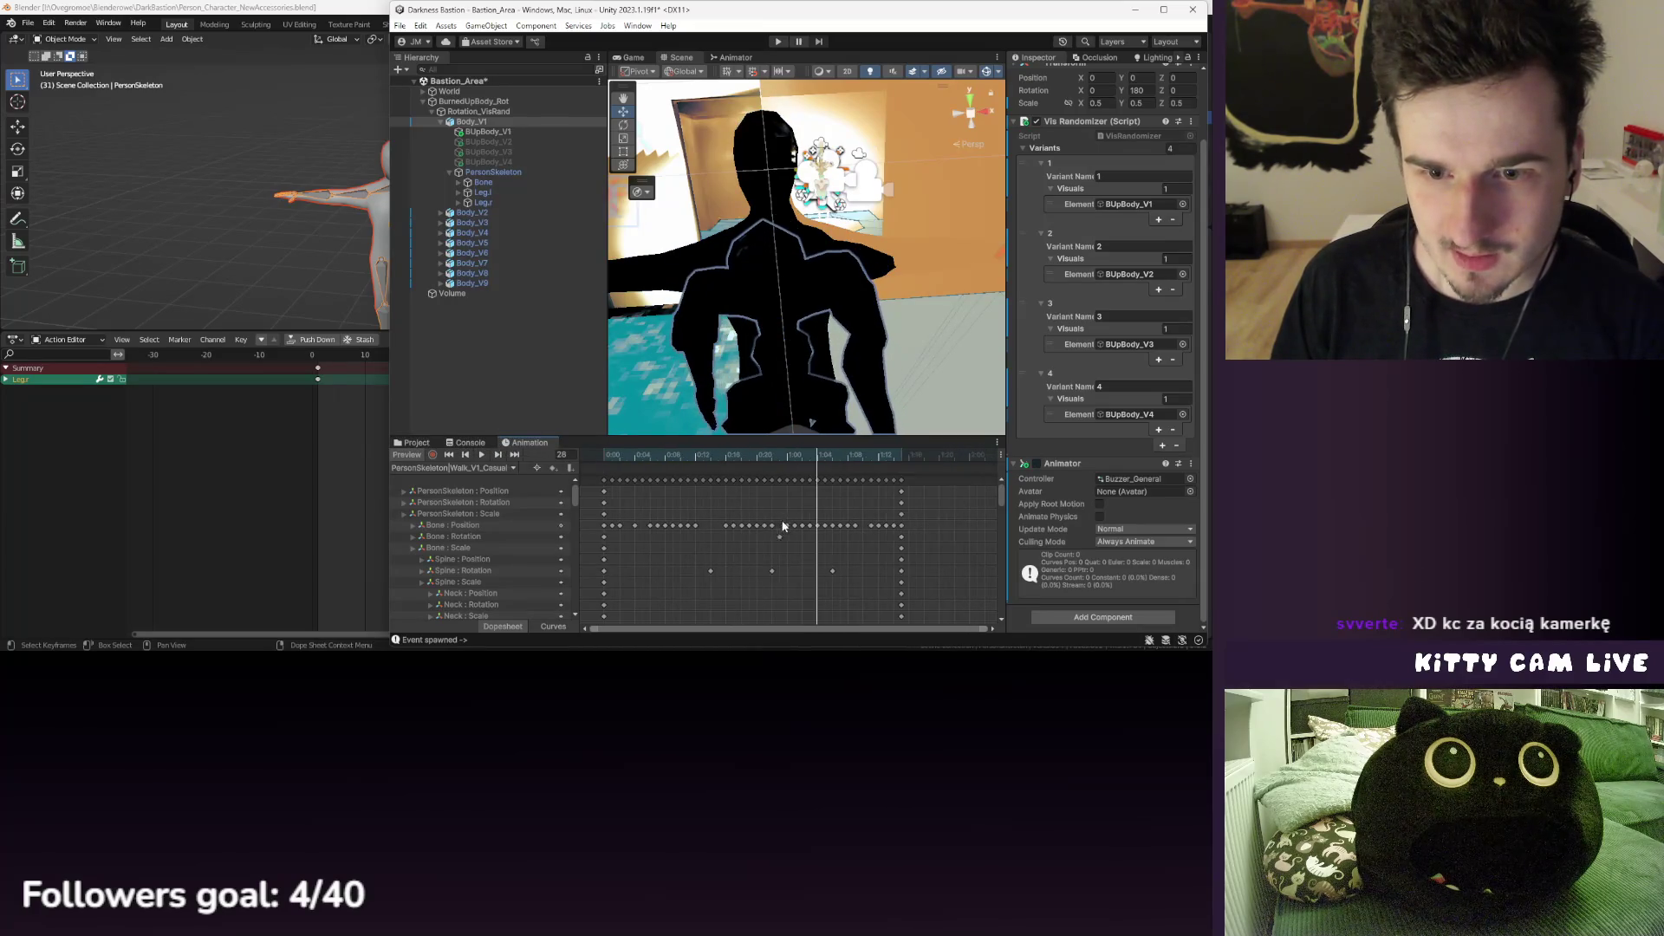
{"action": "left_click_drag", "start_coordinate": [738, 373], "coordinate": [849, 303]}
- Collapse Body_V1 in the hierarchy, clear the Console, and save the scene
{"action": "left_click", "coordinate": [417, 443]}
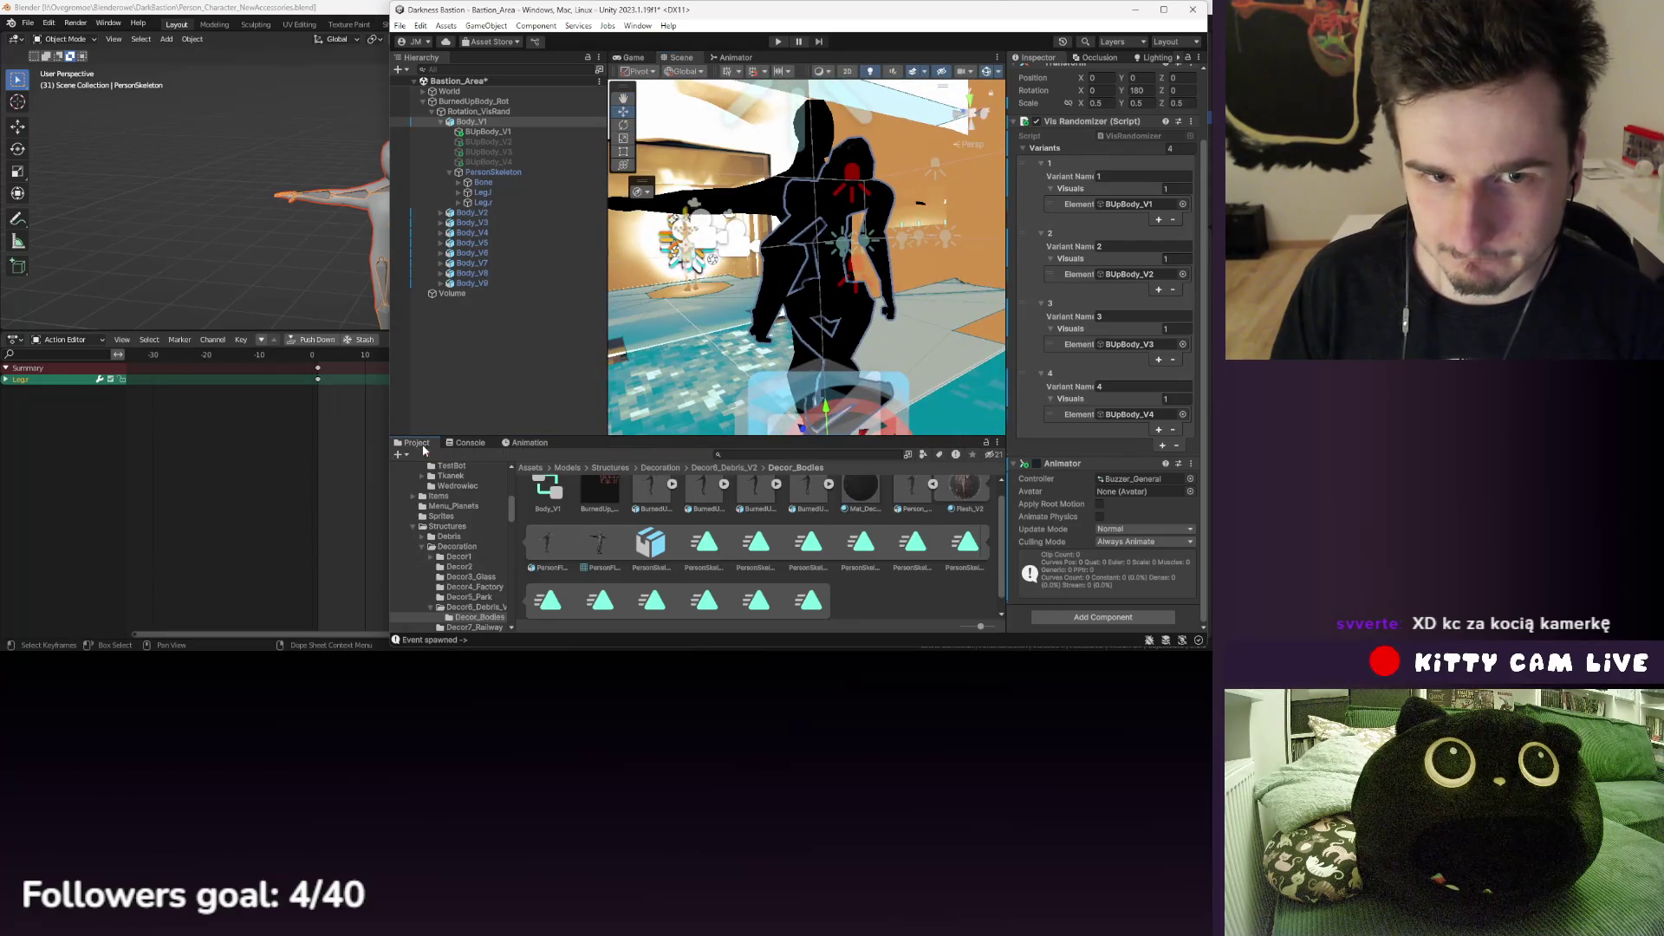
{"action": "left_click", "coordinate": [459, 123]}
{"action": "key", "text": "Left"}
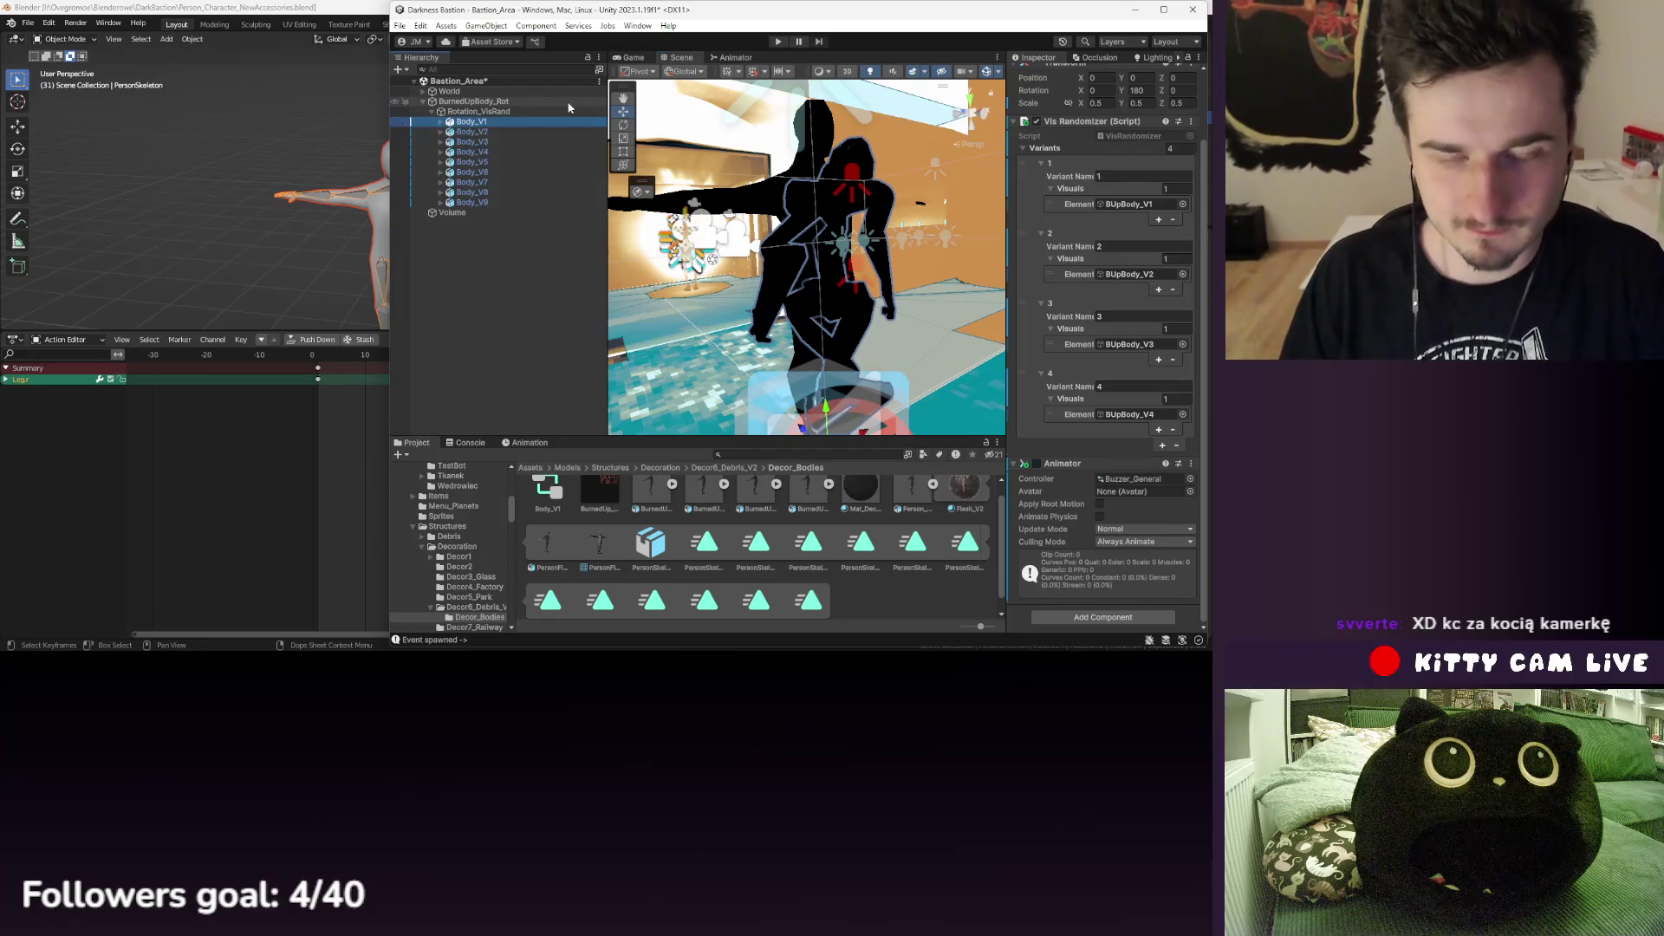
{"action": "left_click", "coordinate": [511, 444]}
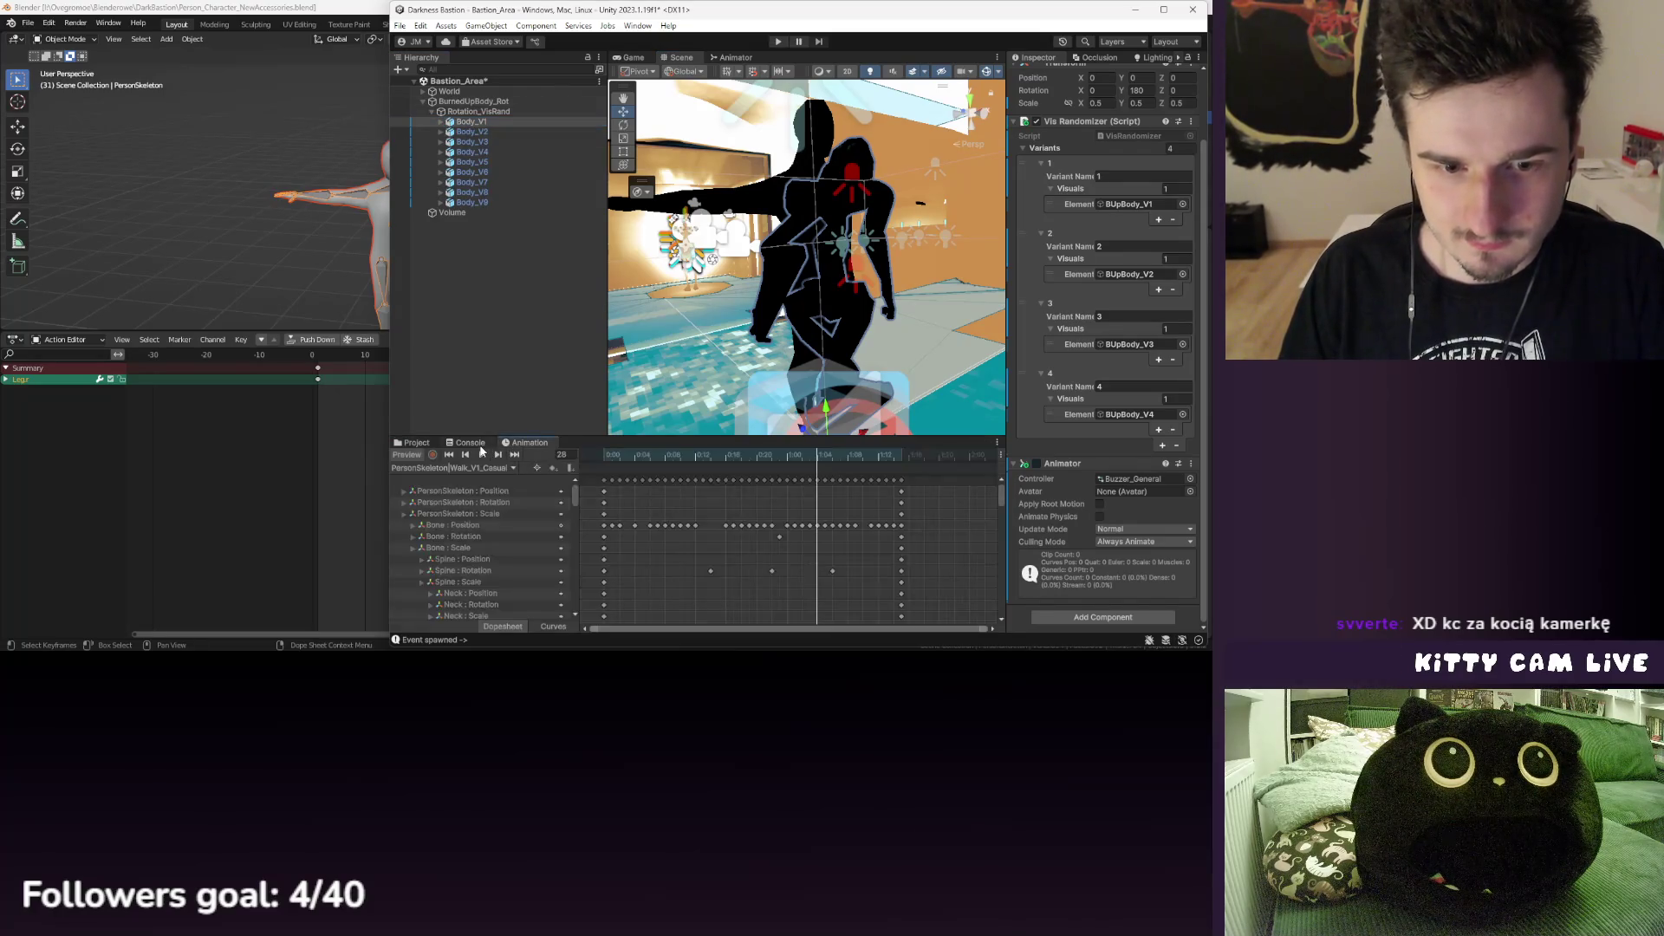
{"action": "left_click", "coordinate": [466, 443]}
{"action": "left_click", "coordinate": [412, 454]}
{"action": "left_click", "coordinate": [399, 26]}
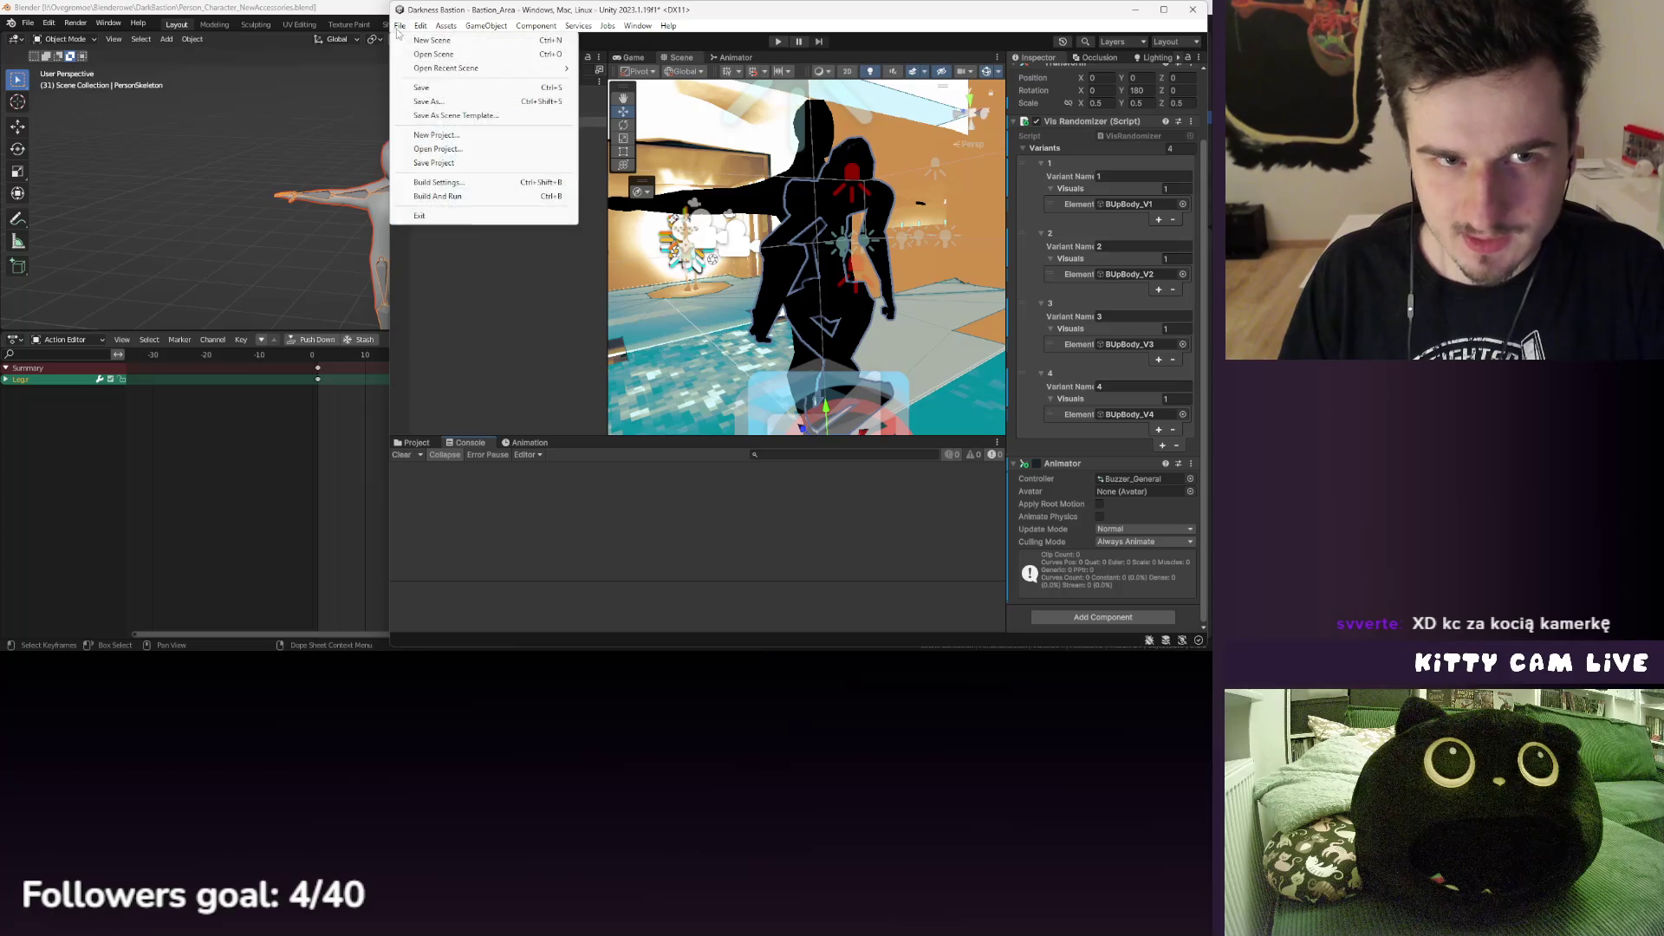
{"action": "left_click", "coordinate": [423, 87]}
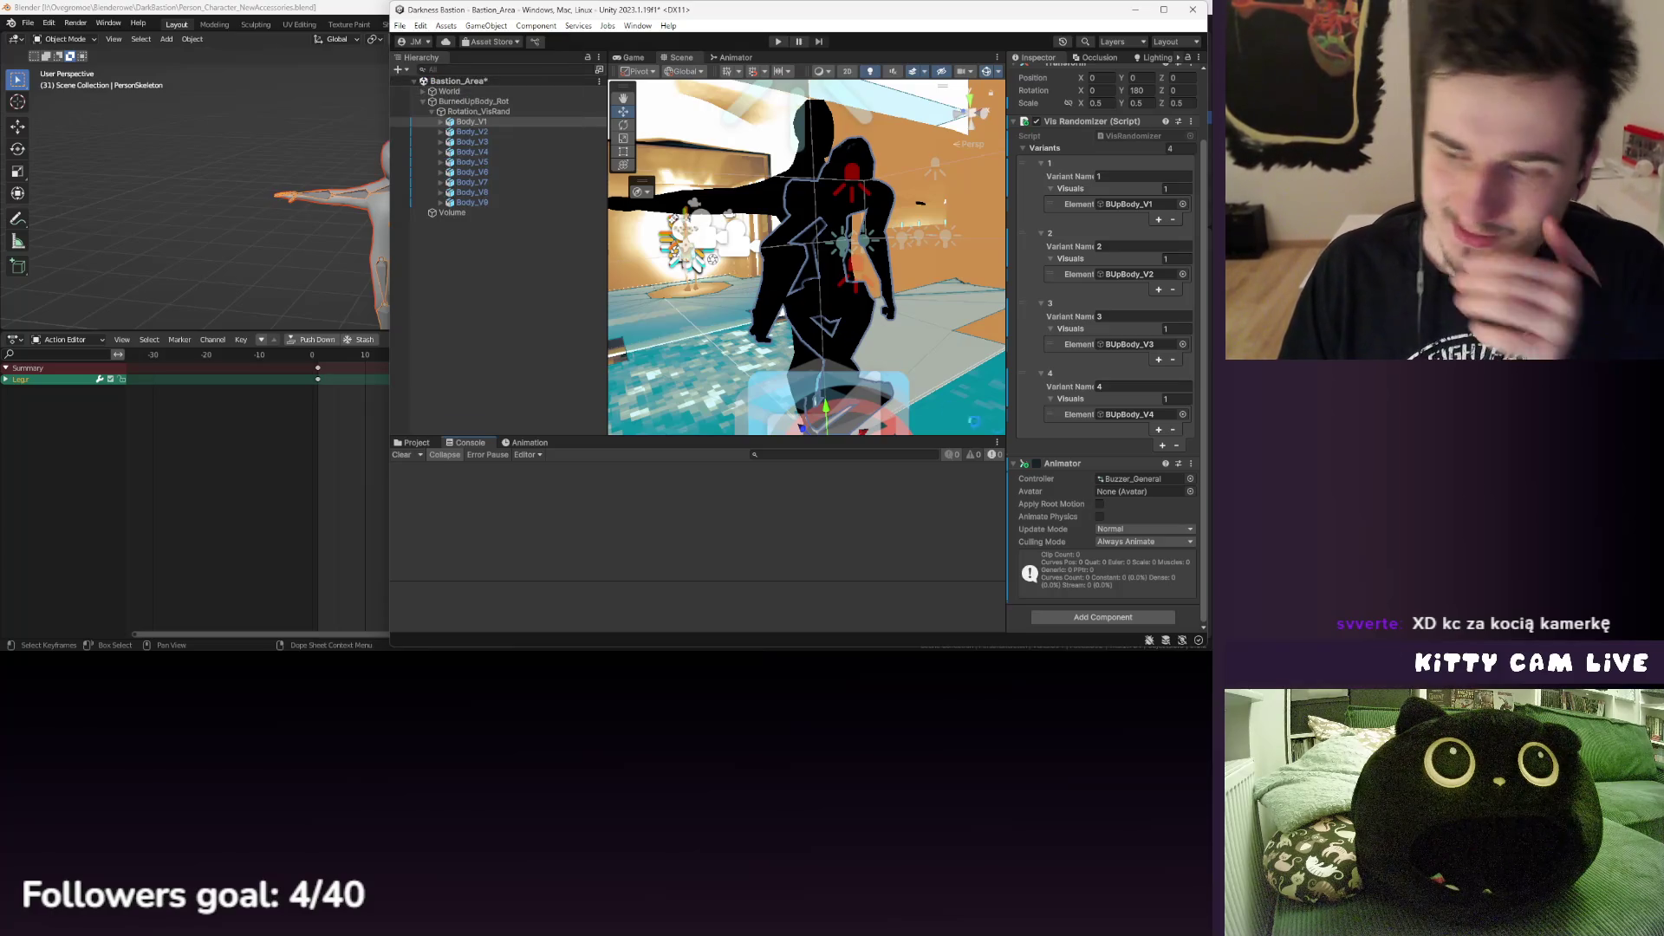
{"action": "left_click", "coordinate": [498, 151]}
- In Blender, start an FBX export using the Unity Export - Skeleton No Anims preset
{"action": "key", "text": "alt+Tab"}
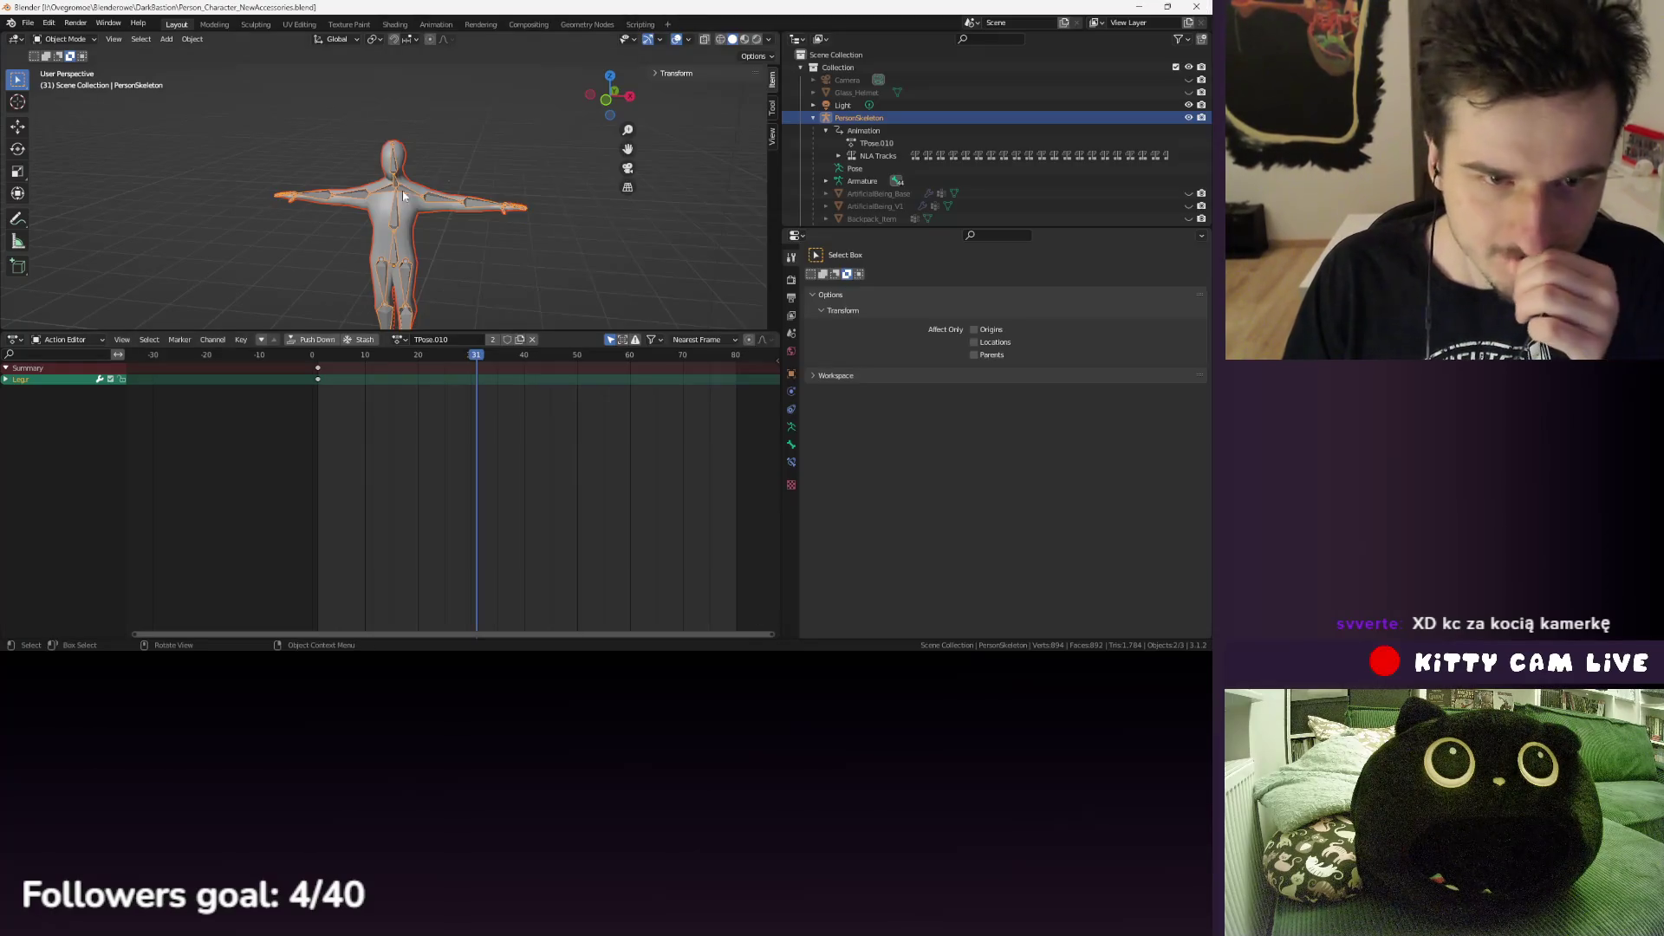
{"action": "scroll", "coordinate": [914, 153], "scroll_direction": "down", "scroll_amount": 5}
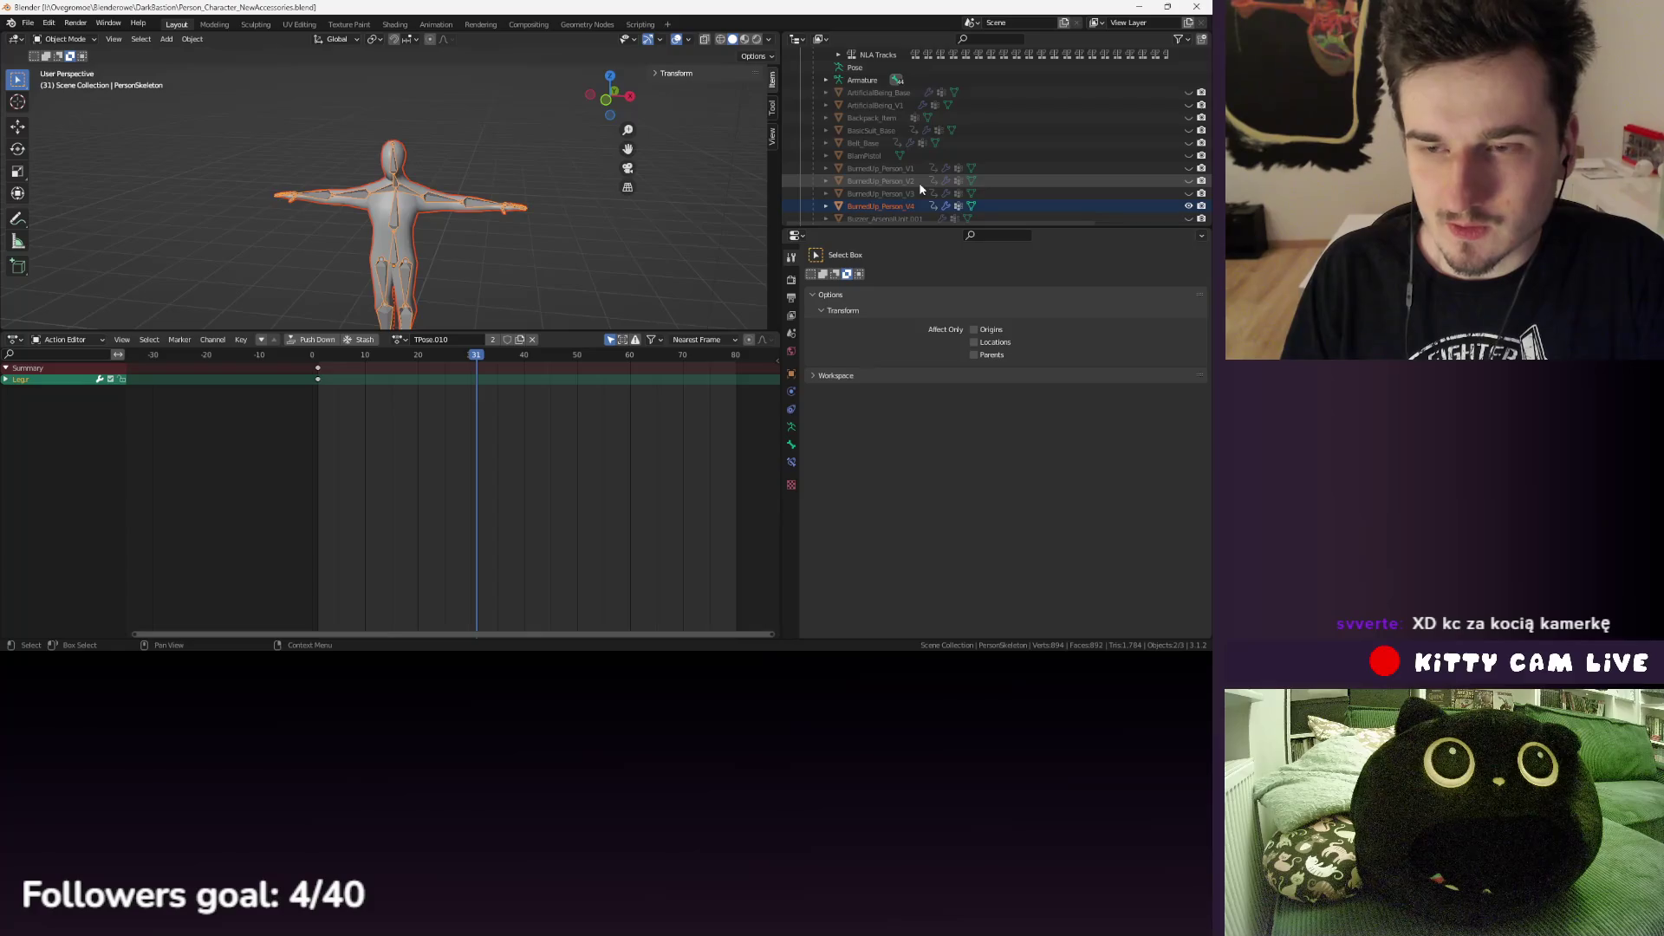
{"action": "left_click", "coordinate": [28, 22]}
{"action": "mouse_move", "coordinate": [99, 211]}
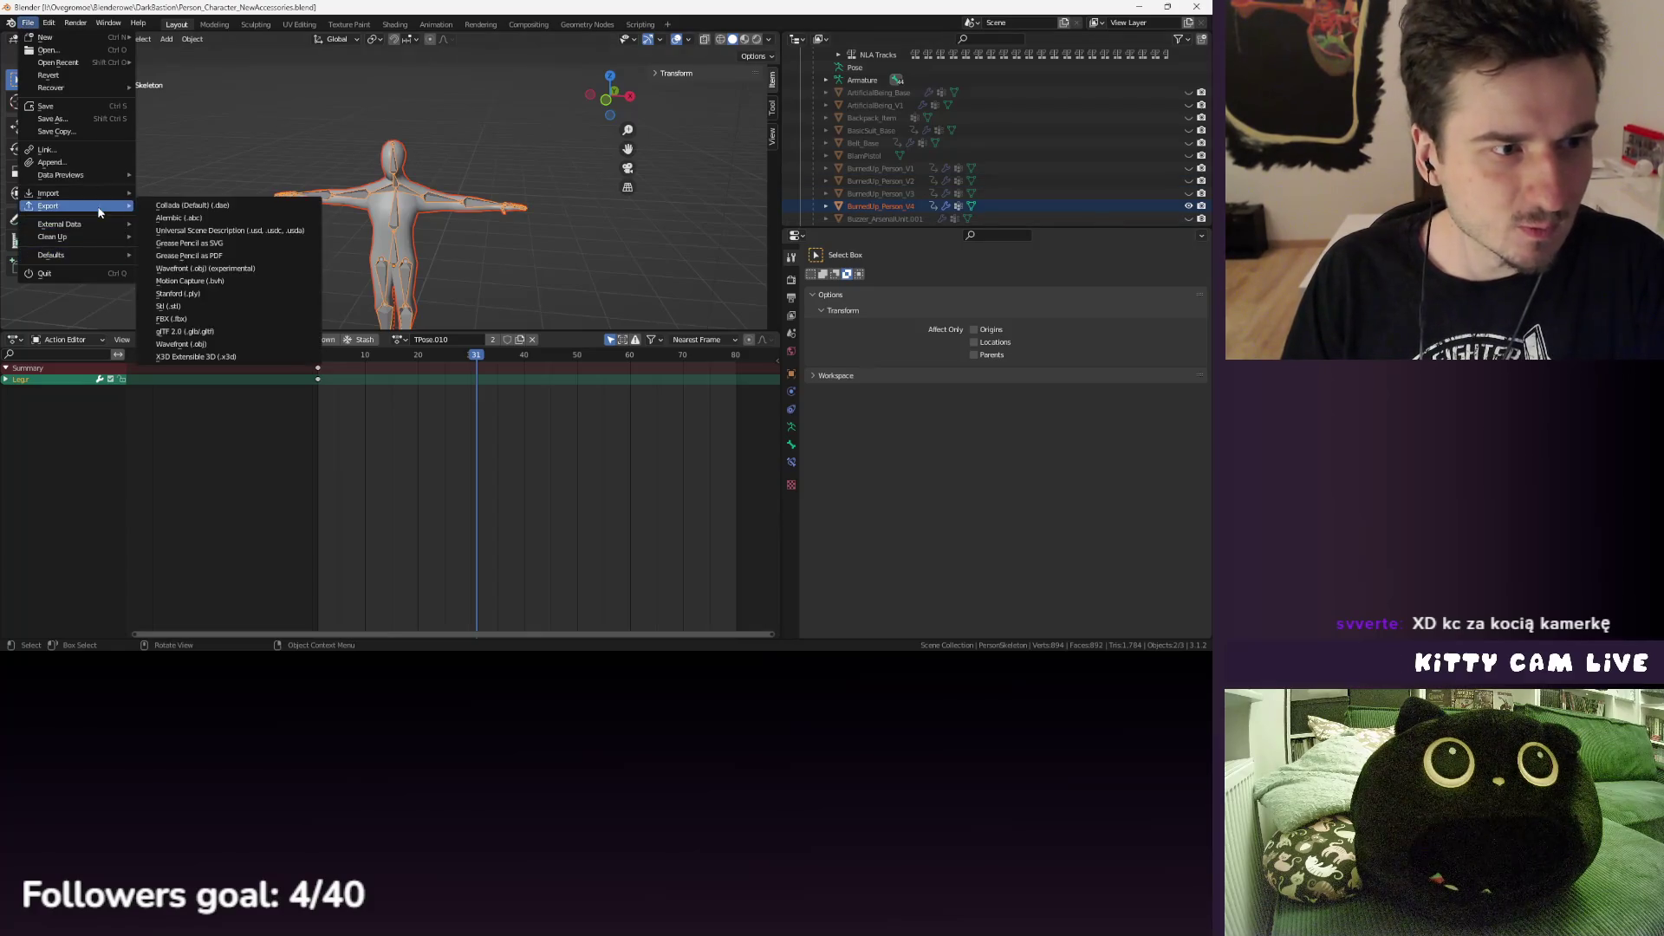
{"action": "left_click", "coordinate": [208, 319]}
{"action": "left_click", "coordinate": [864, 208]}
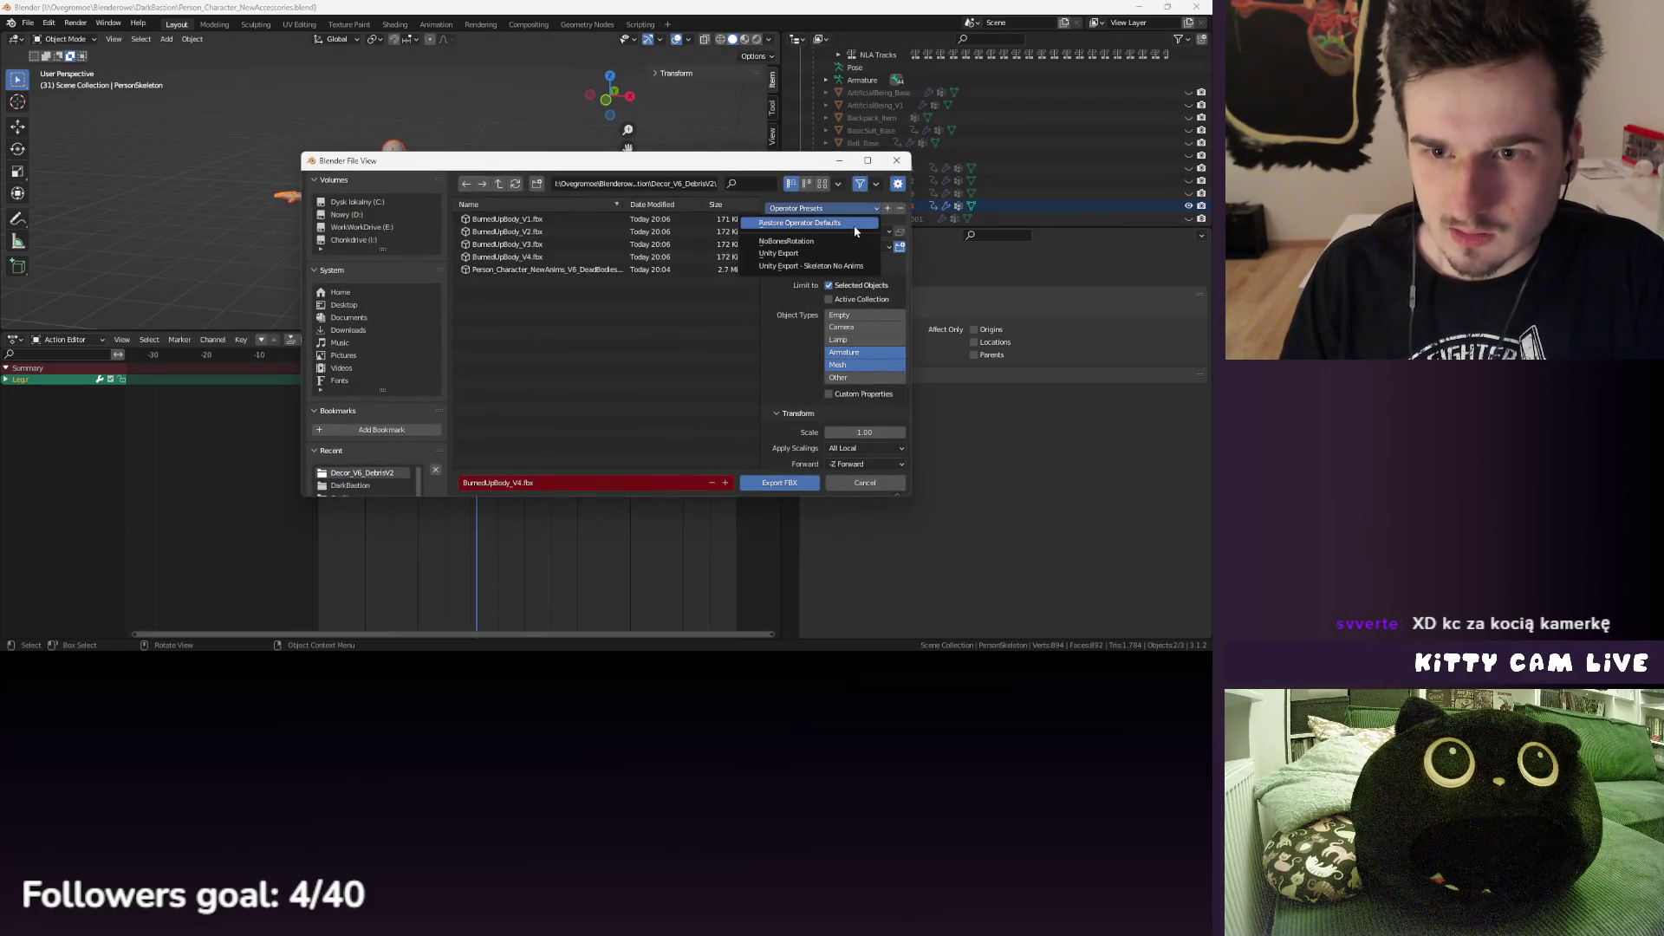
{"action": "left_click", "coordinate": [834, 266]}
{"action": "scroll", "coordinate": [813, 347], "scroll_direction": "down", "scroll_amount": 3}
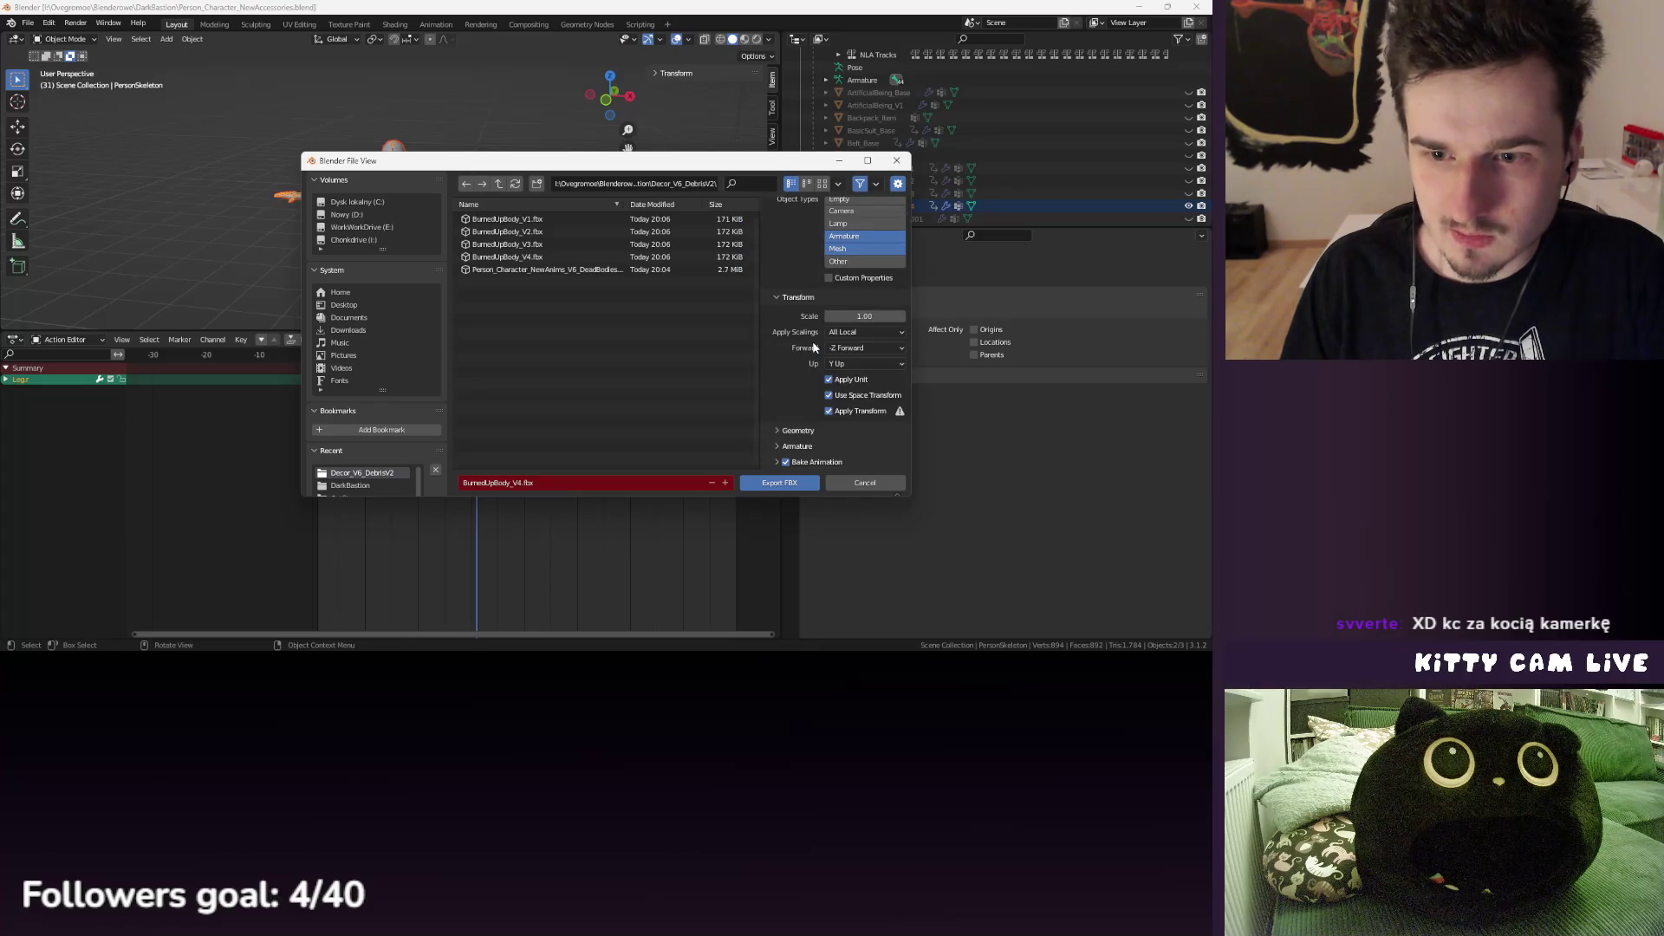
{"action": "scroll", "coordinate": [815, 338], "scroll_direction": "up", "scroll_amount": 3}
- Switch to the NoBonesRotation preset and export BurnedUpBody_V4.fbx
{"action": "left_click", "coordinate": [864, 208]}
{"action": "left_click", "coordinate": [814, 258]}
{"action": "scroll", "coordinate": [844, 364], "scroll_direction": "down", "scroll_amount": 3}
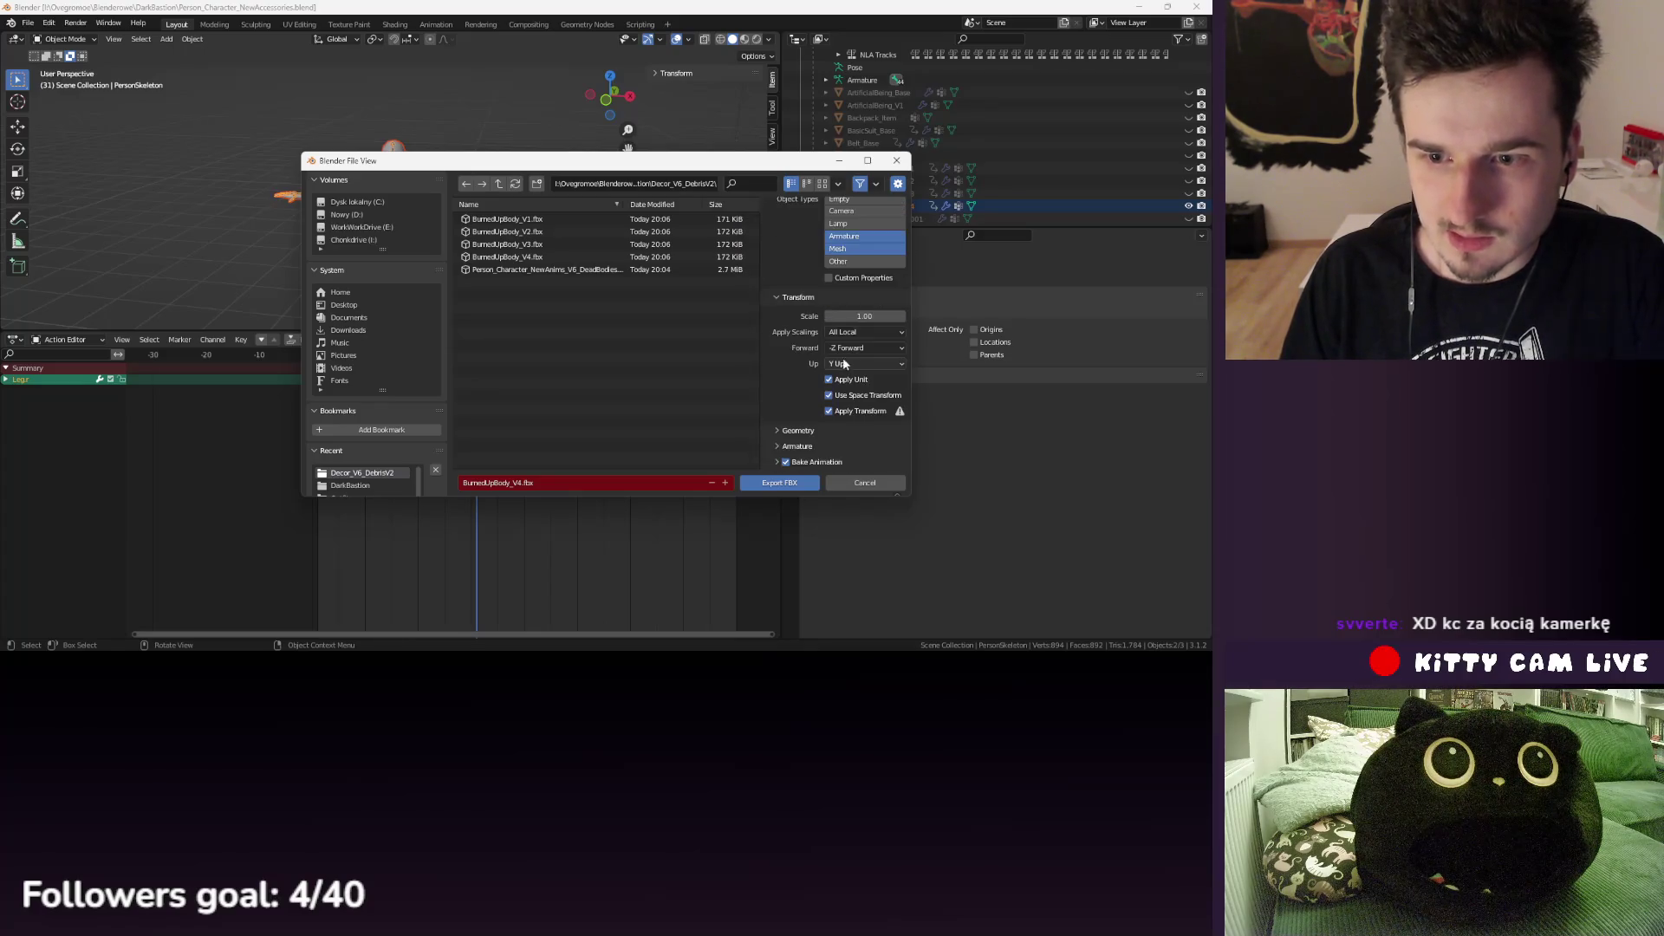
{"action": "scroll", "coordinate": [863, 381], "scroll_direction": "up", "scroll_amount": 3}
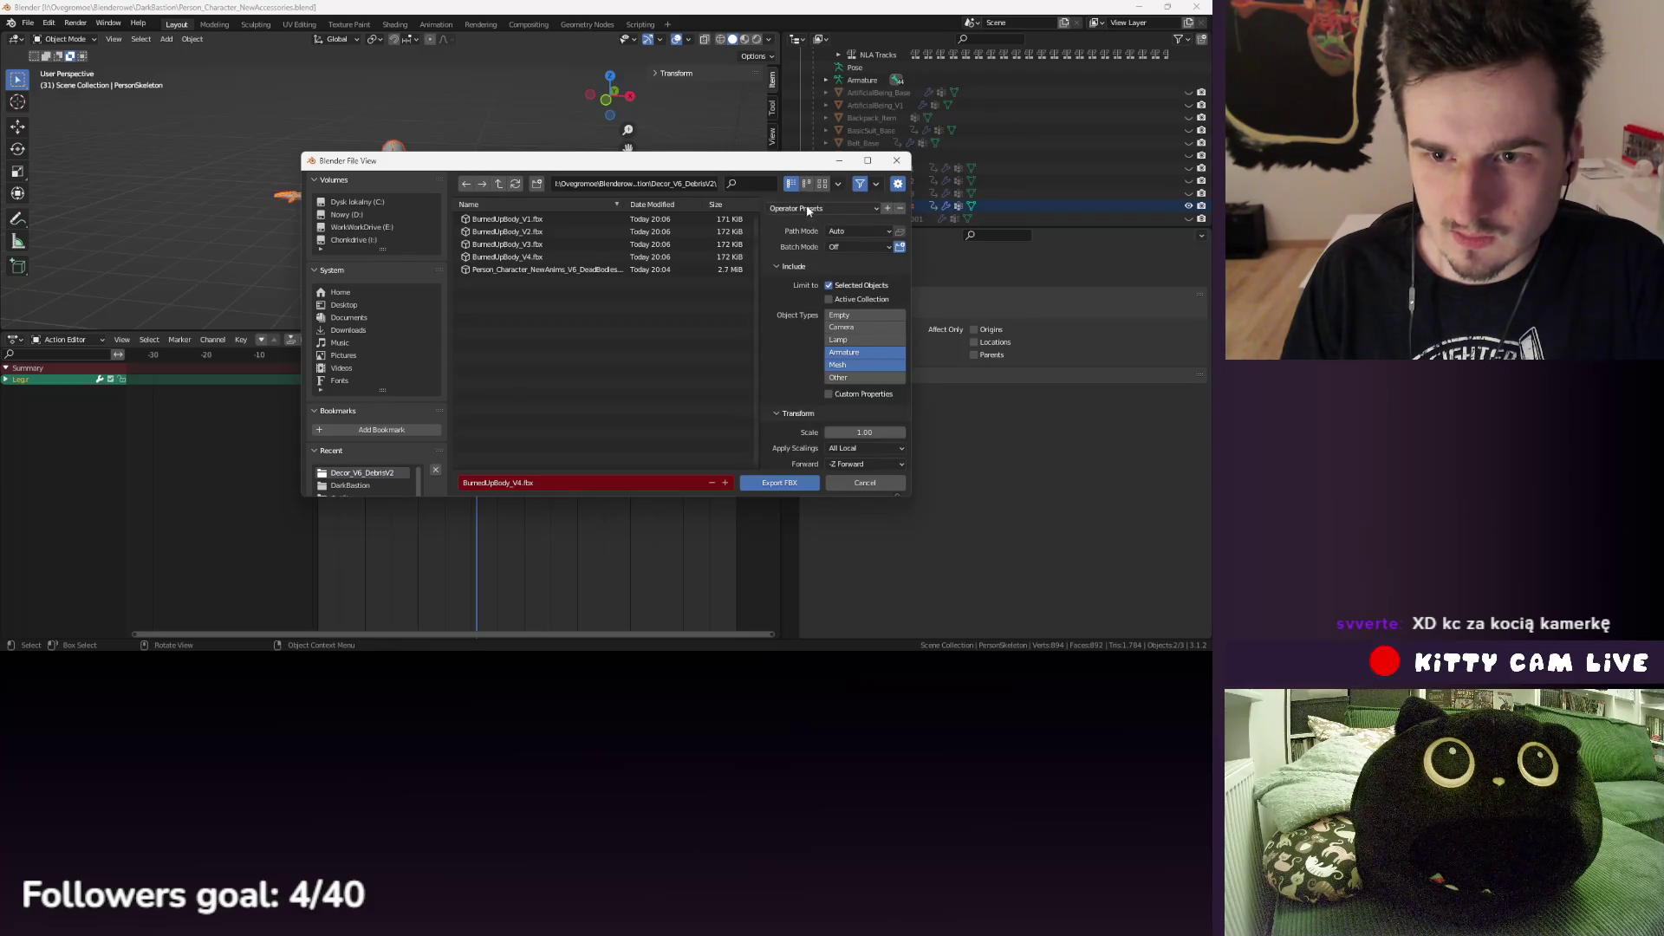
{"action": "left_click", "coordinate": [828, 208]}
{"action": "left_click", "coordinate": [823, 267]}
{"action": "scroll", "coordinate": [813, 355], "scroll_direction": "down", "scroll_amount": 3}
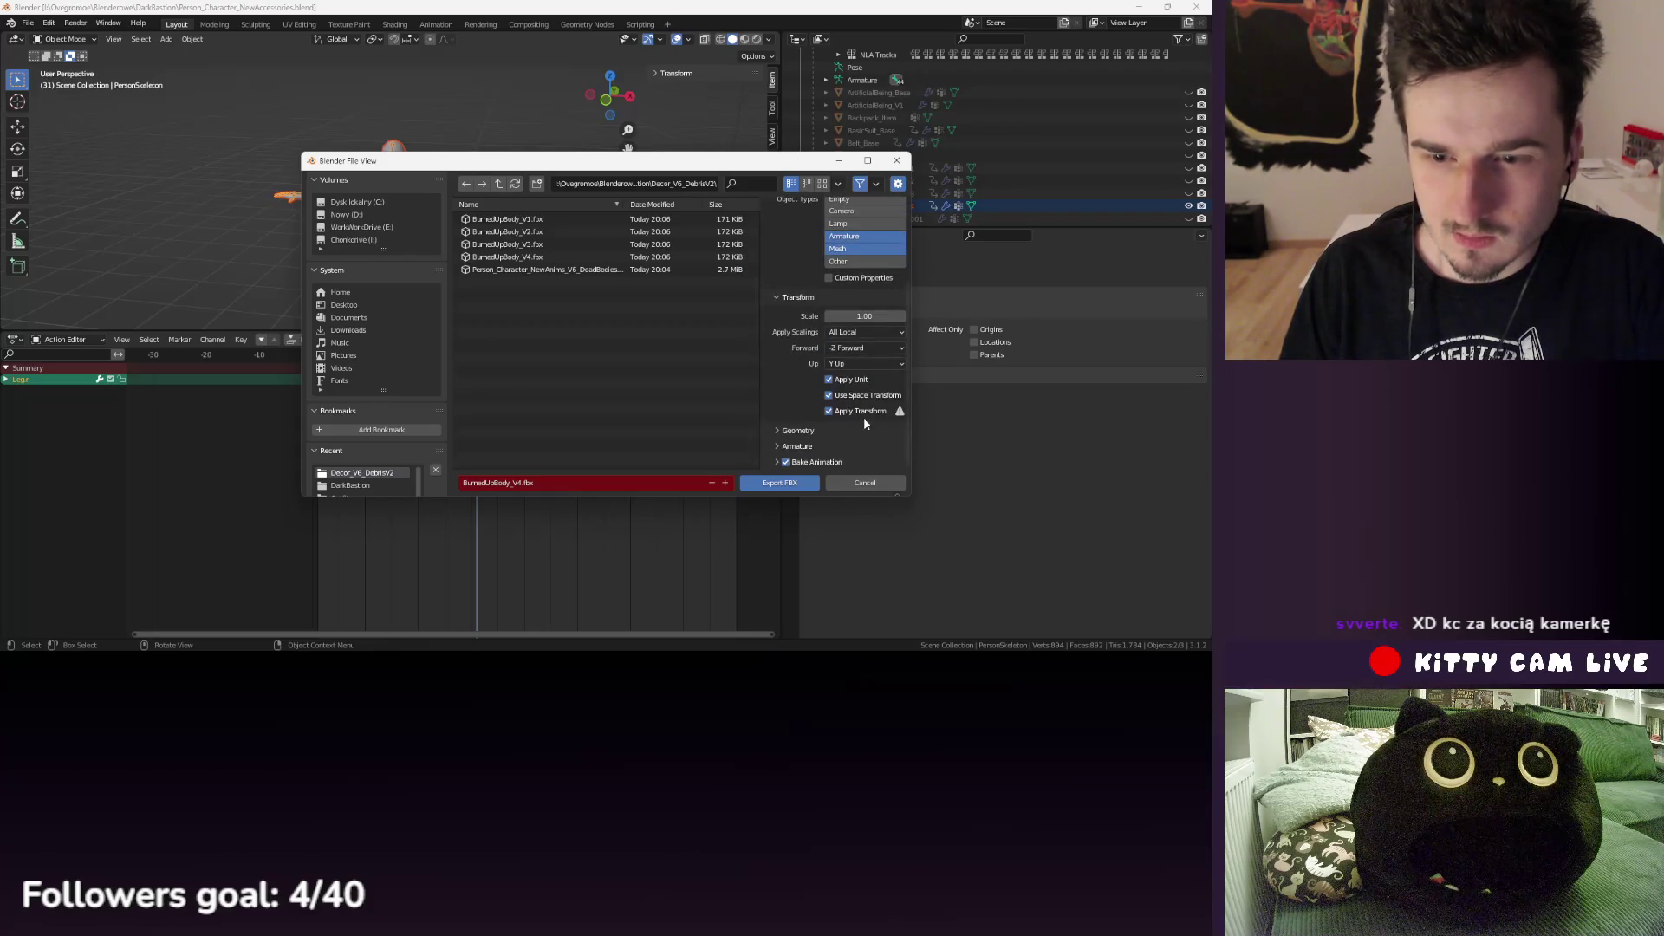
{"action": "scroll", "coordinate": [806, 390], "scroll_direction": "up", "scroll_amount": 5}
{"action": "left_click", "coordinate": [823, 208]}
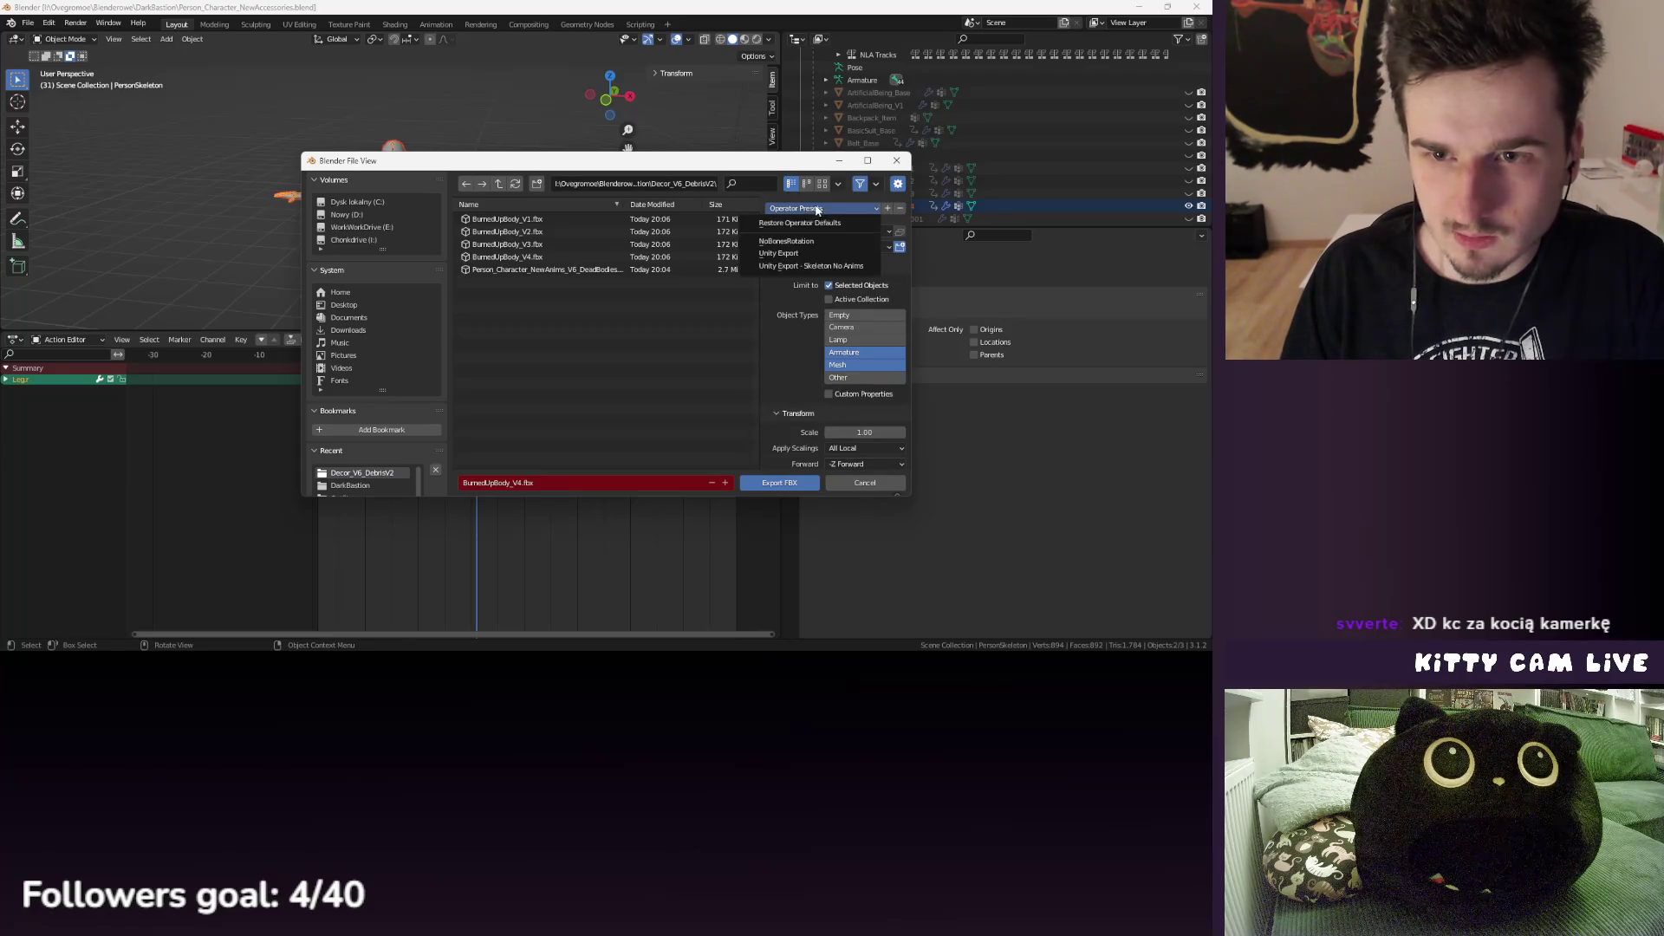
{"action": "left_click", "coordinate": [813, 253]}
{"action": "scroll", "coordinate": [818, 362], "scroll_direction": "down", "scroll_amount": 5}
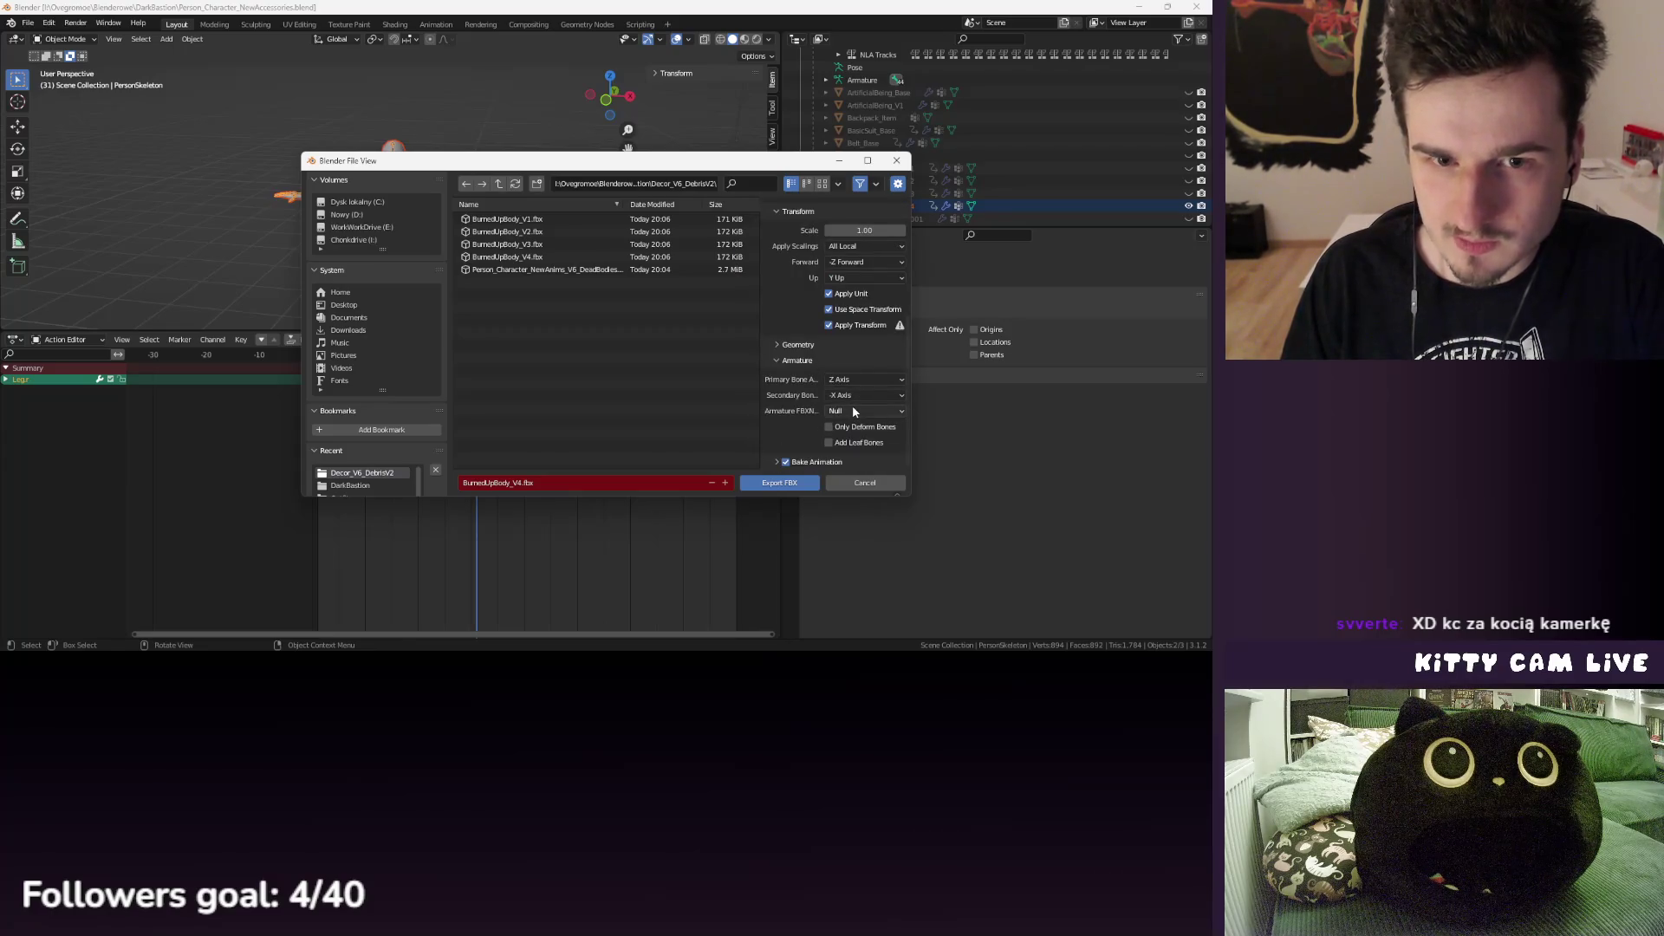
{"action": "scroll", "coordinate": [851, 404], "scroll_direction": "up", "scroll_amount": 5}
{"action": "left_click", "coordinate": [815, 208]}
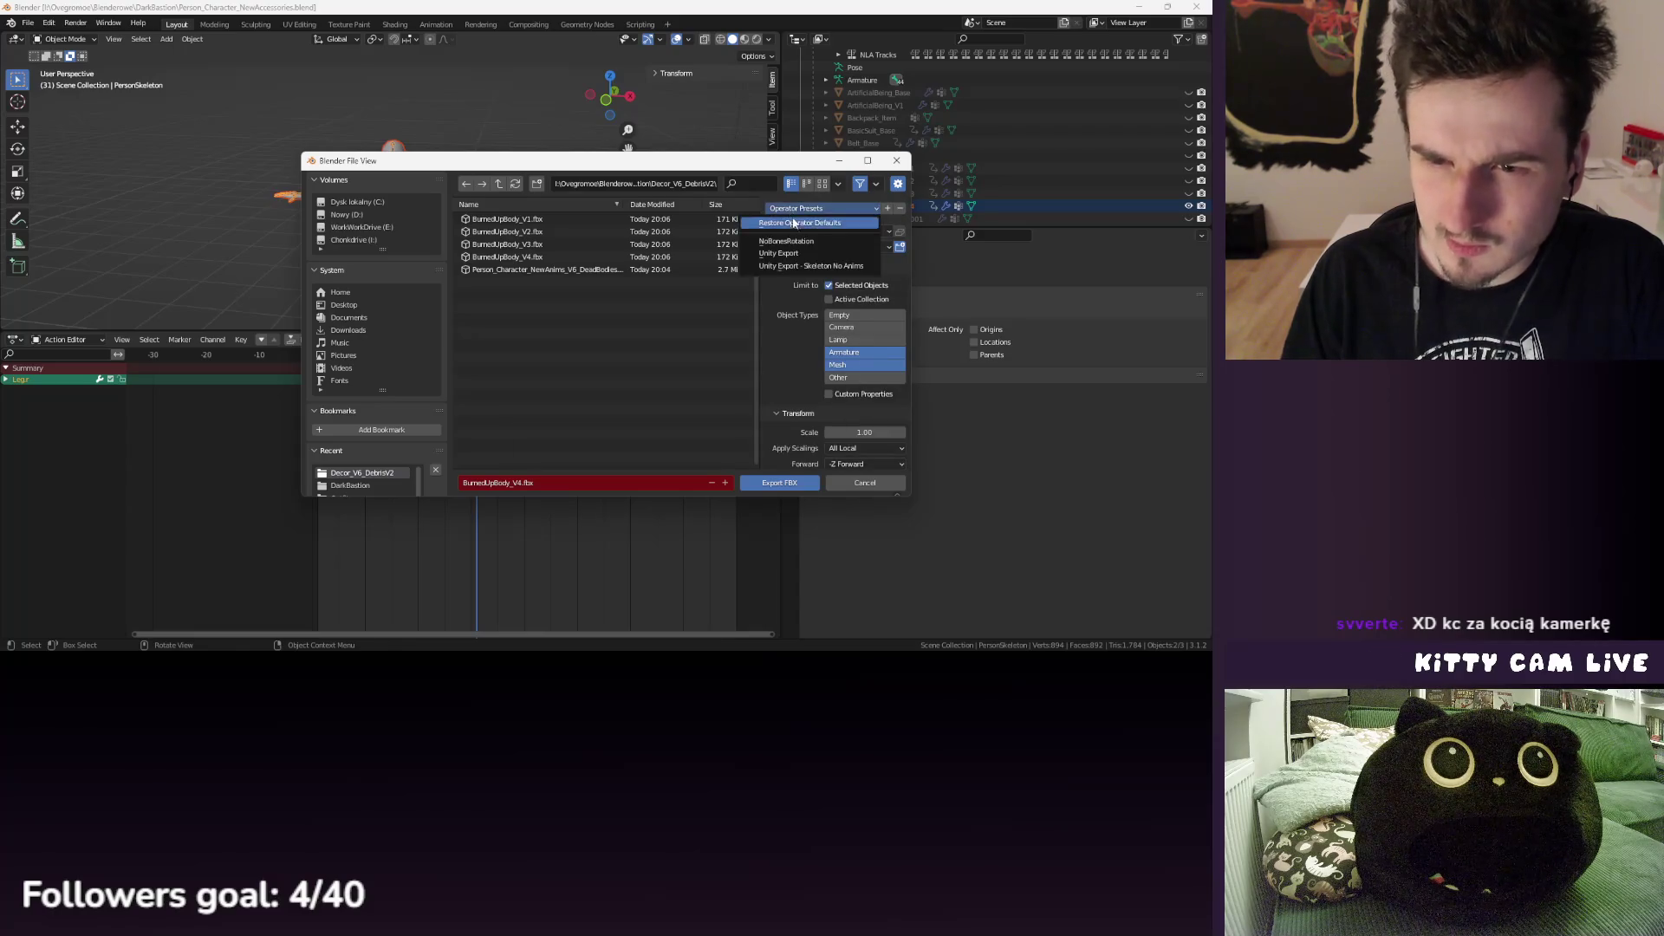
{"action": "left_click", "coordinate": [795, 241]}
{"action": "scroll", "coordinate": [858, 364], "scroll_direction": "down", "scroll_amount": 5}
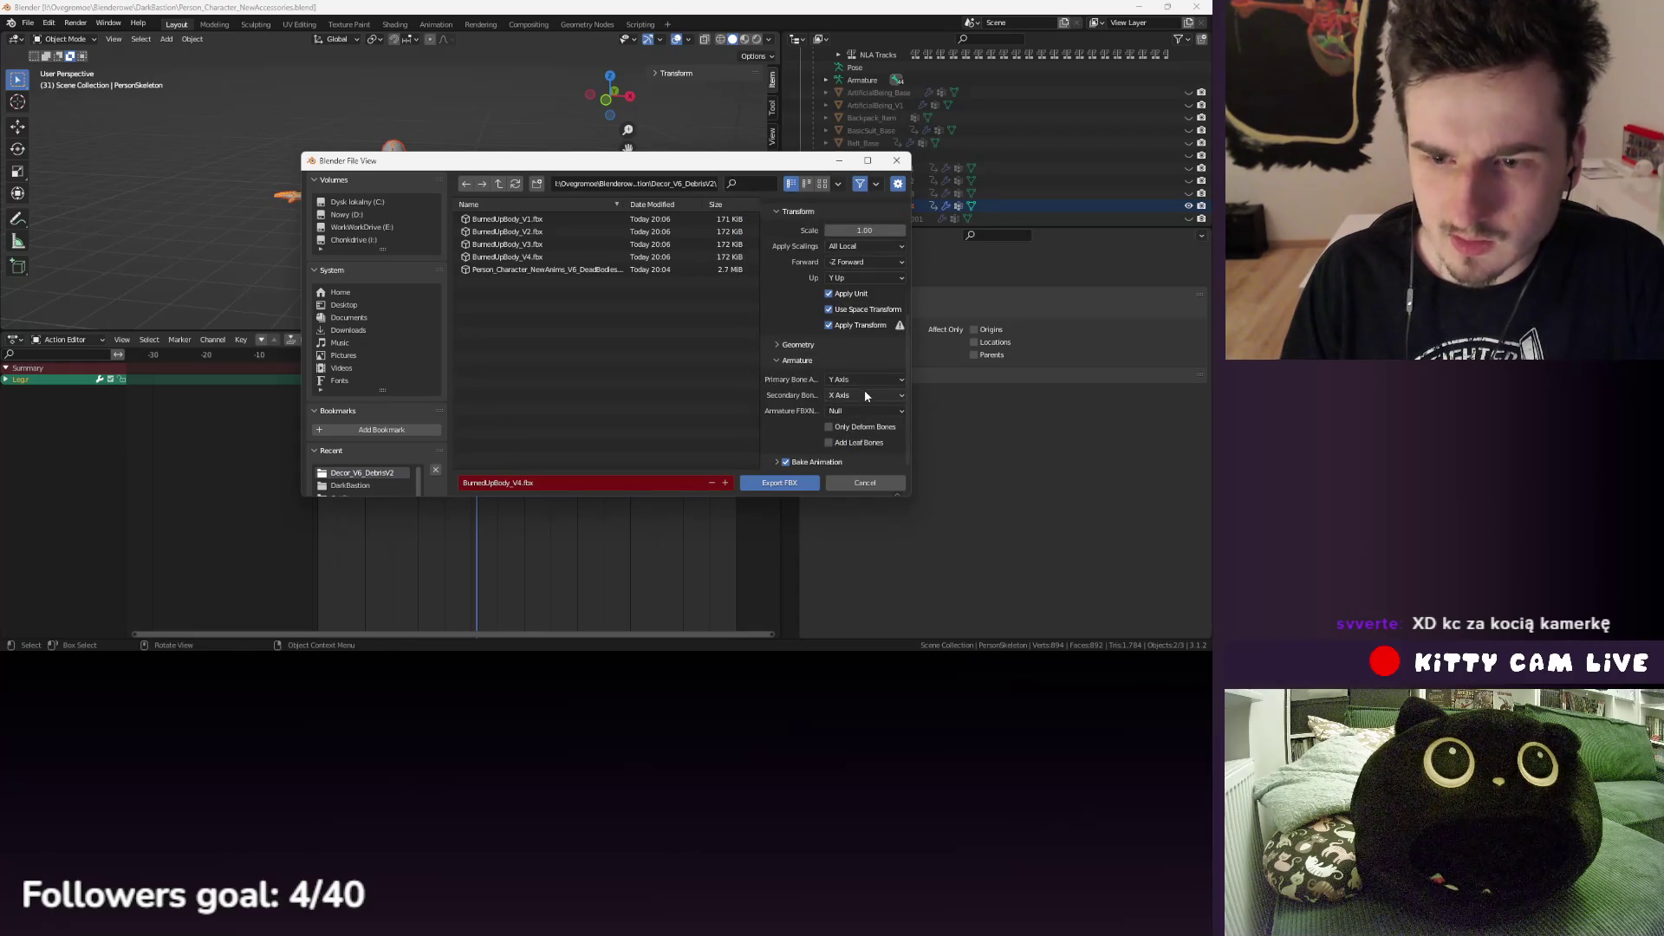
{"action": "left_click", "coordinate": [779, 483]}
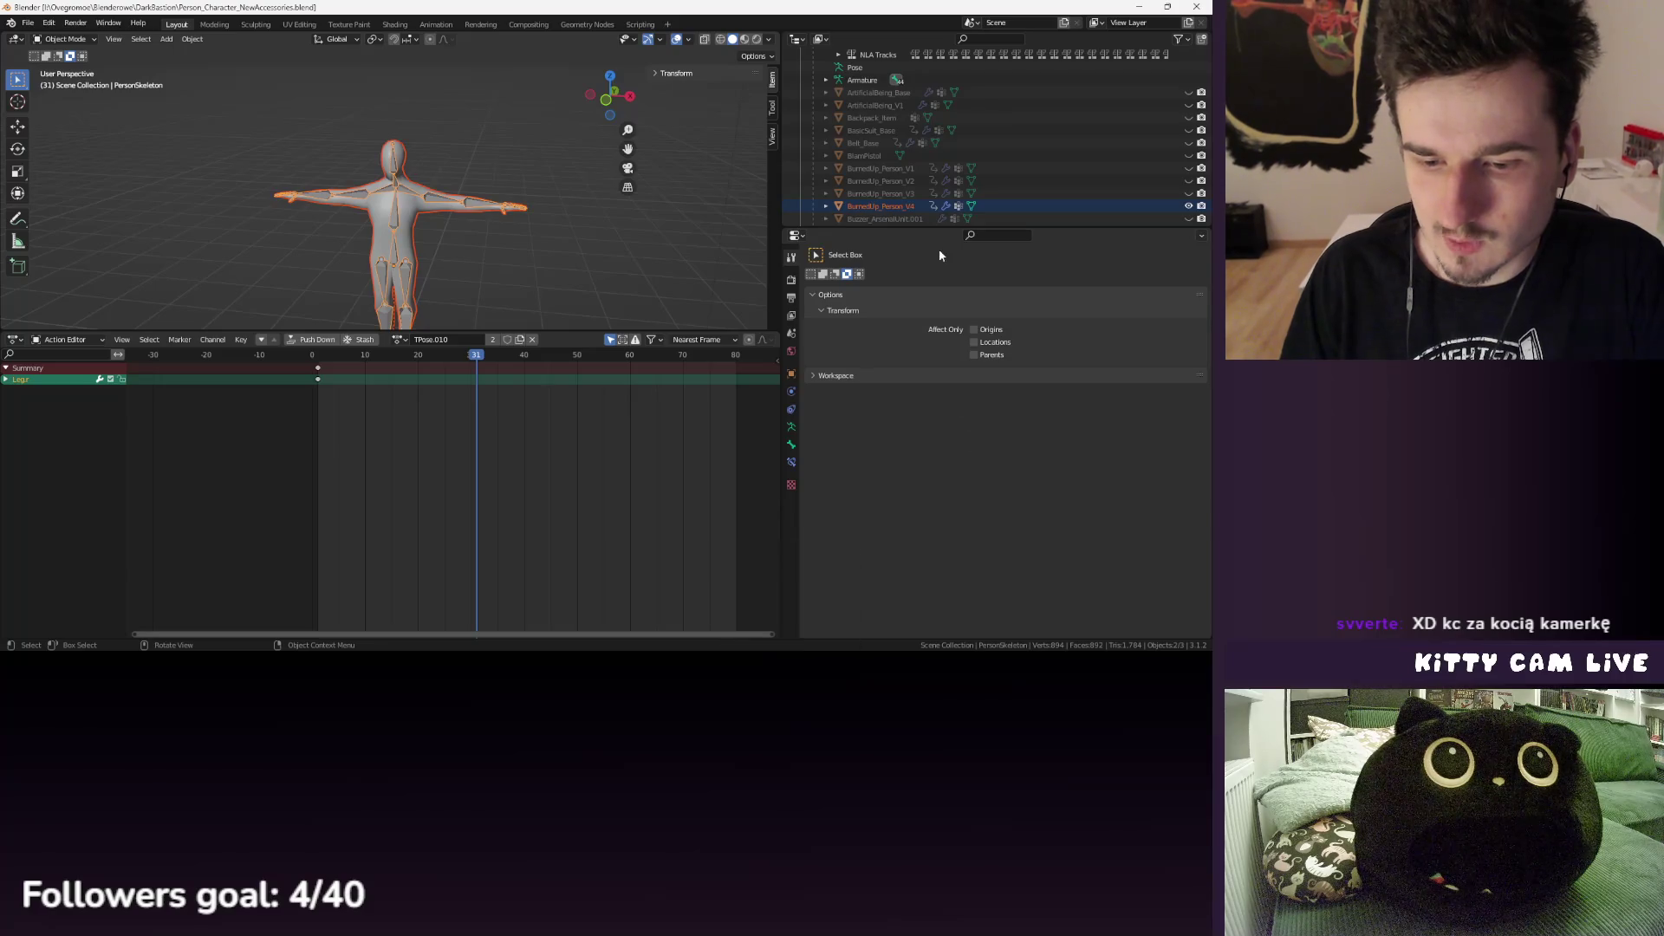
- Select the PersonSkeleton rig in the Outliner
{"action": "double_click", "coordinate": [918, 182]}
{"action": "scroll", "coordinate": [920, 182], "scroll_direction": "down", "scroll_amount": 2}
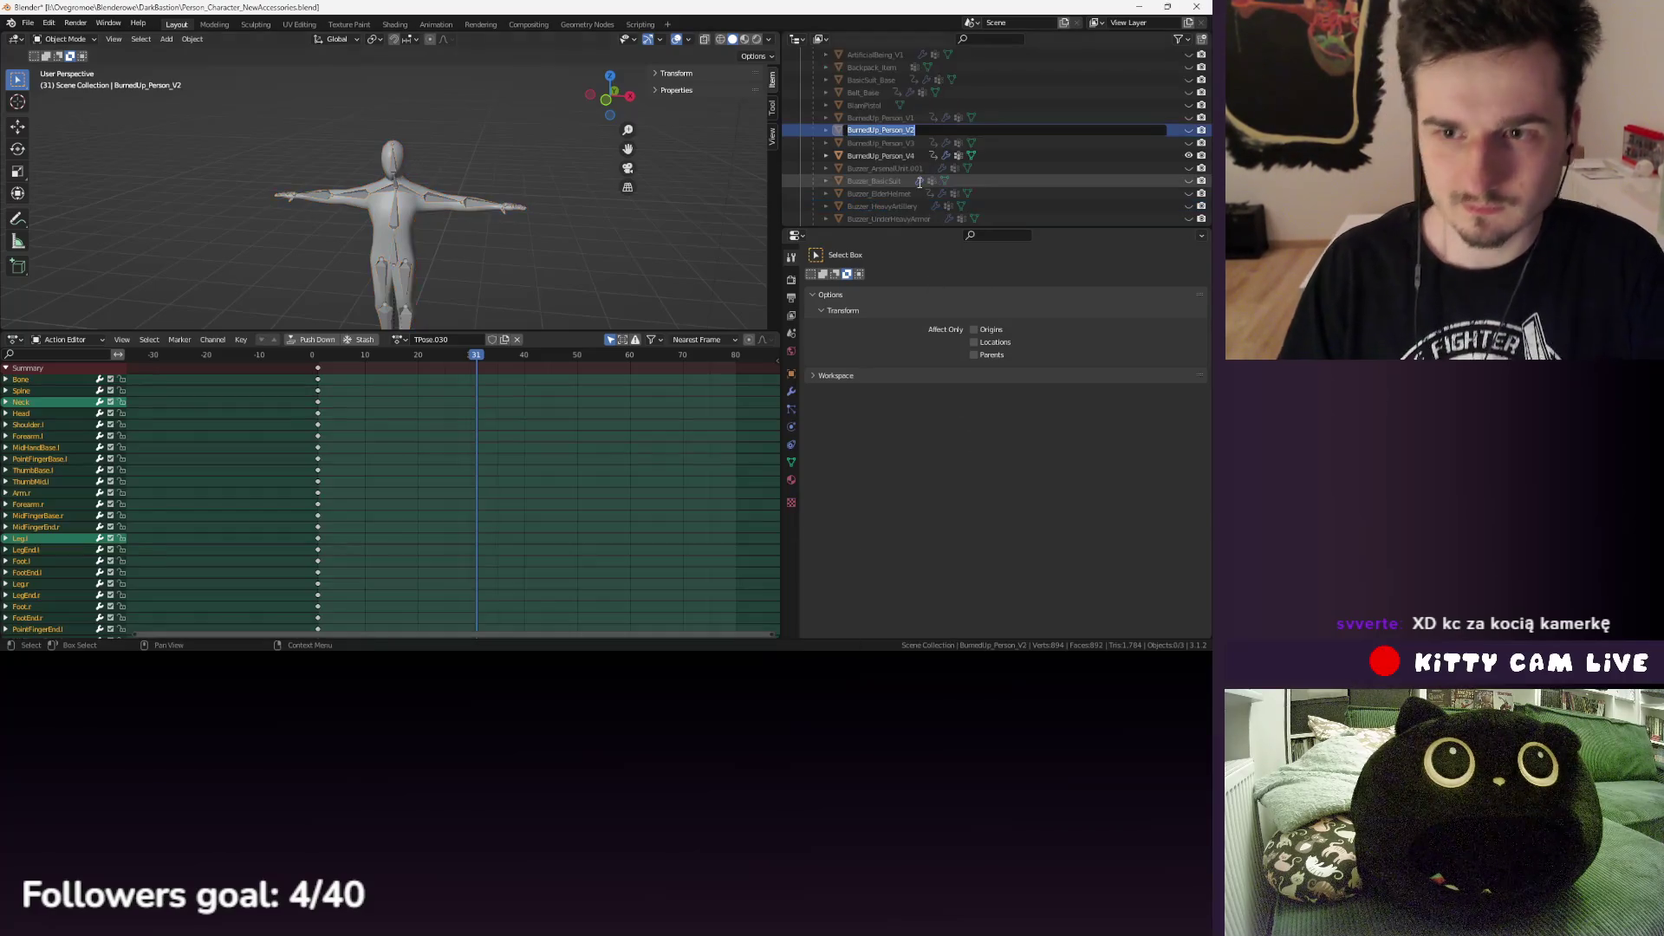
{"action": "left_click", "coordinate": [913, 144]}
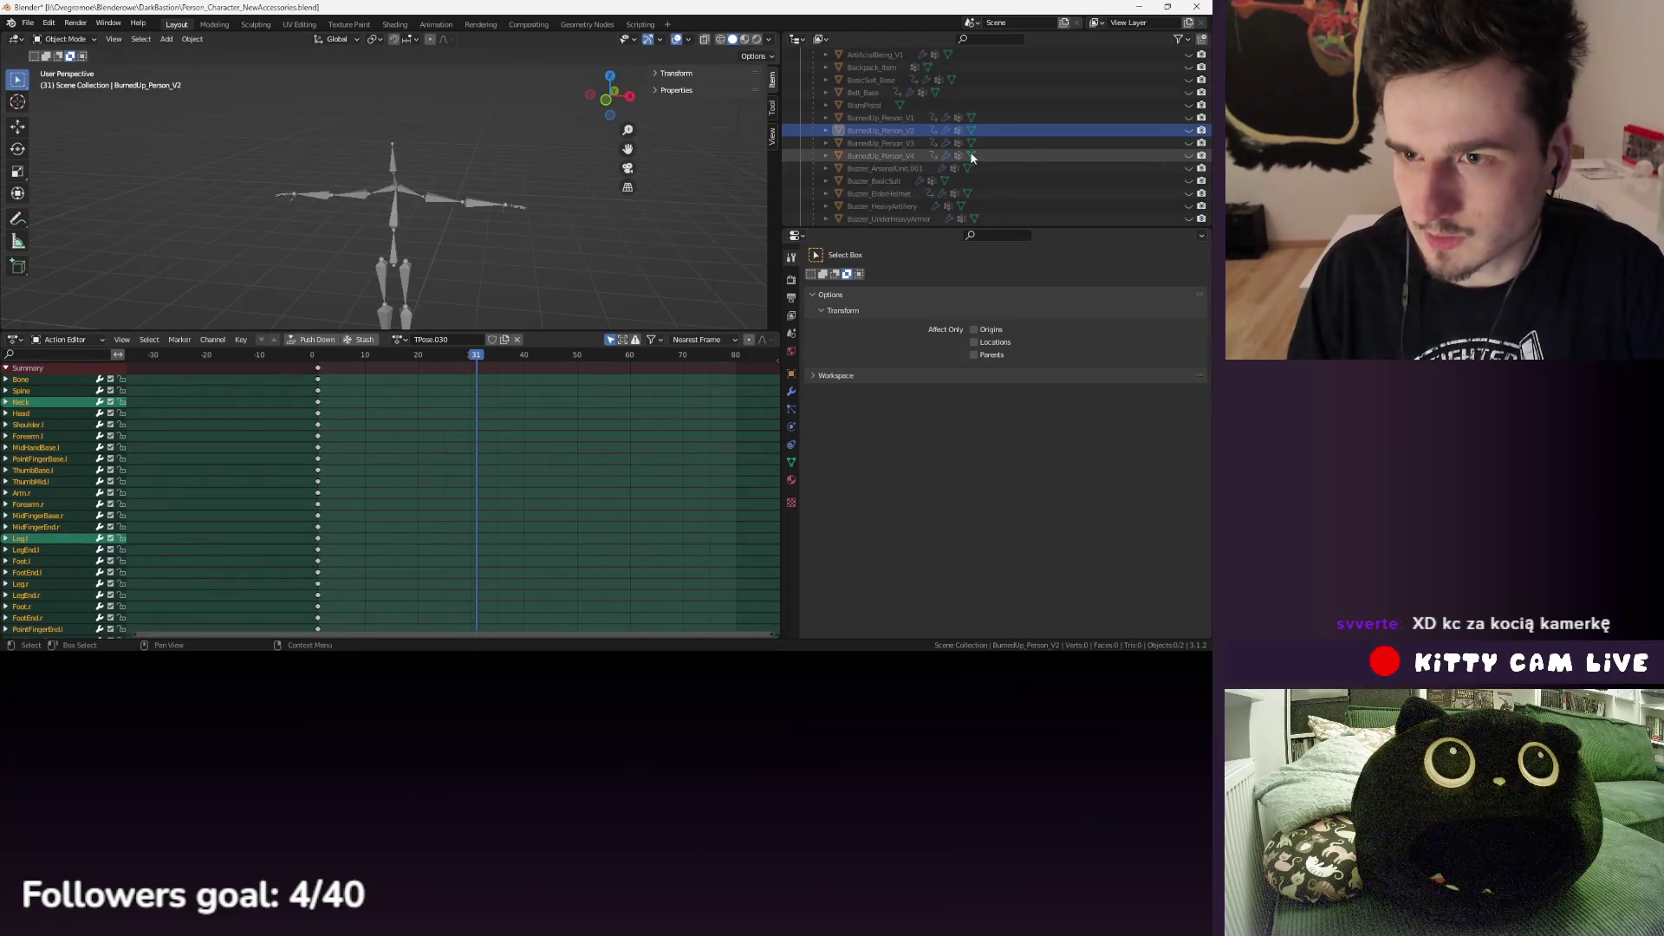
{"action": "left_click", "coordinate": [1188, 142]}
{"action": "scroll", "coordinate": [901, 153], "scroll_direction": "up", "scroll_amount": 5}
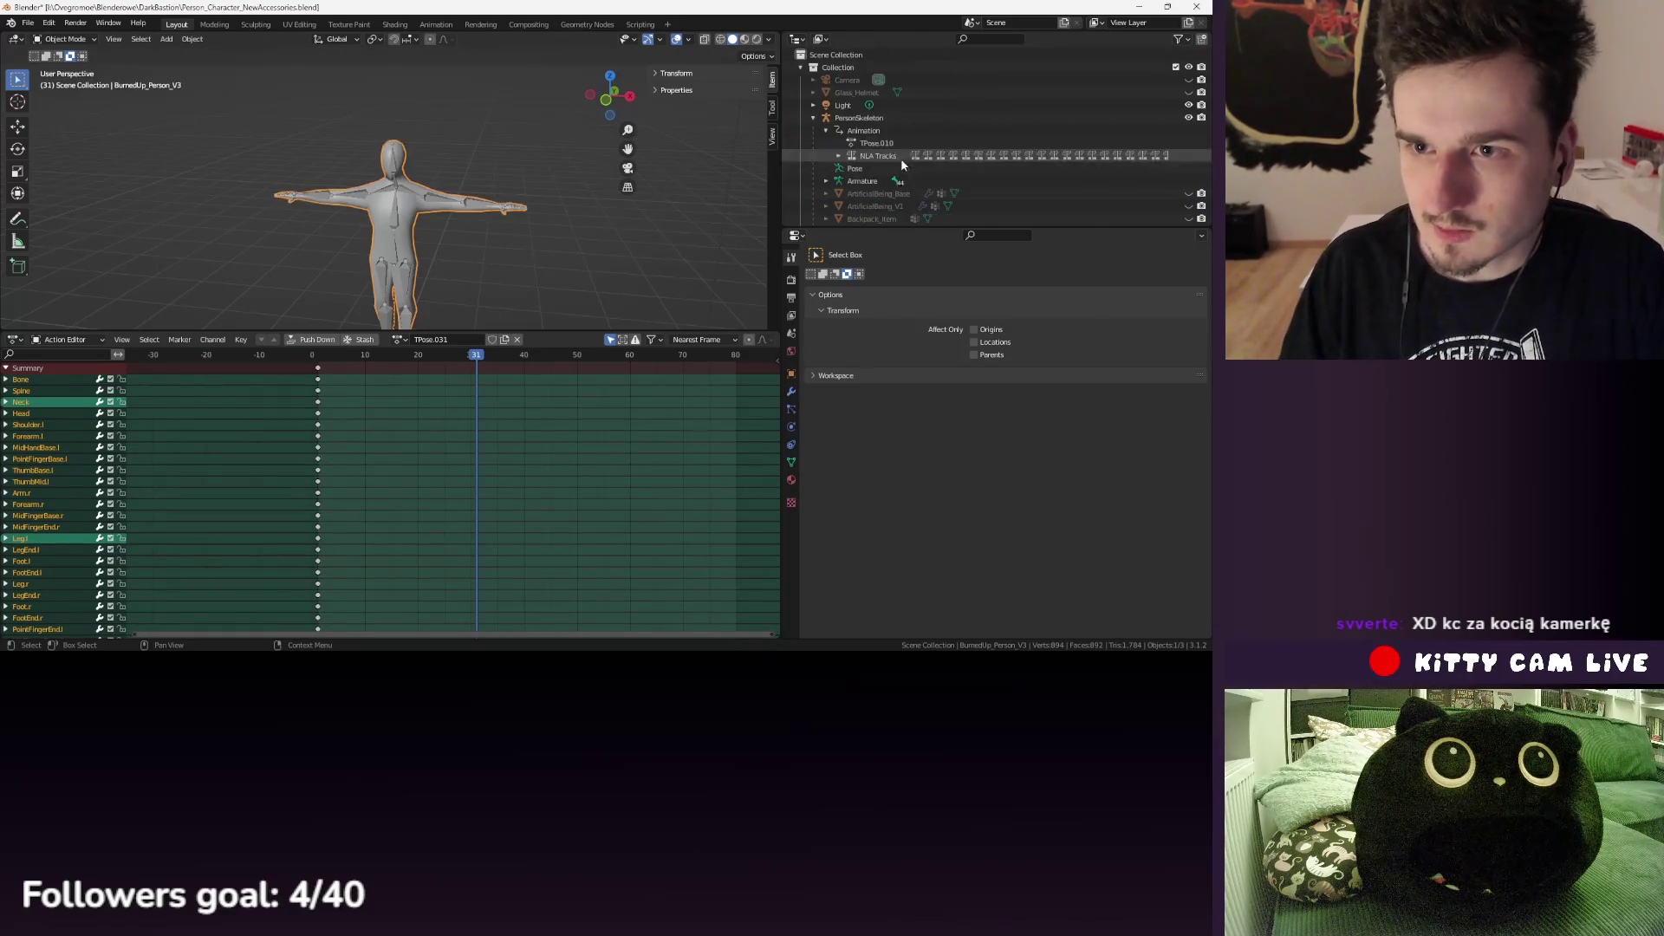
{"action": "left_click", "coordinate": [906, 117]}
- Export the skeleton as FBX, overwriting BurnedUpBody_V3.fbx
{"action": "left_click", "coordinate": [28, 23]}
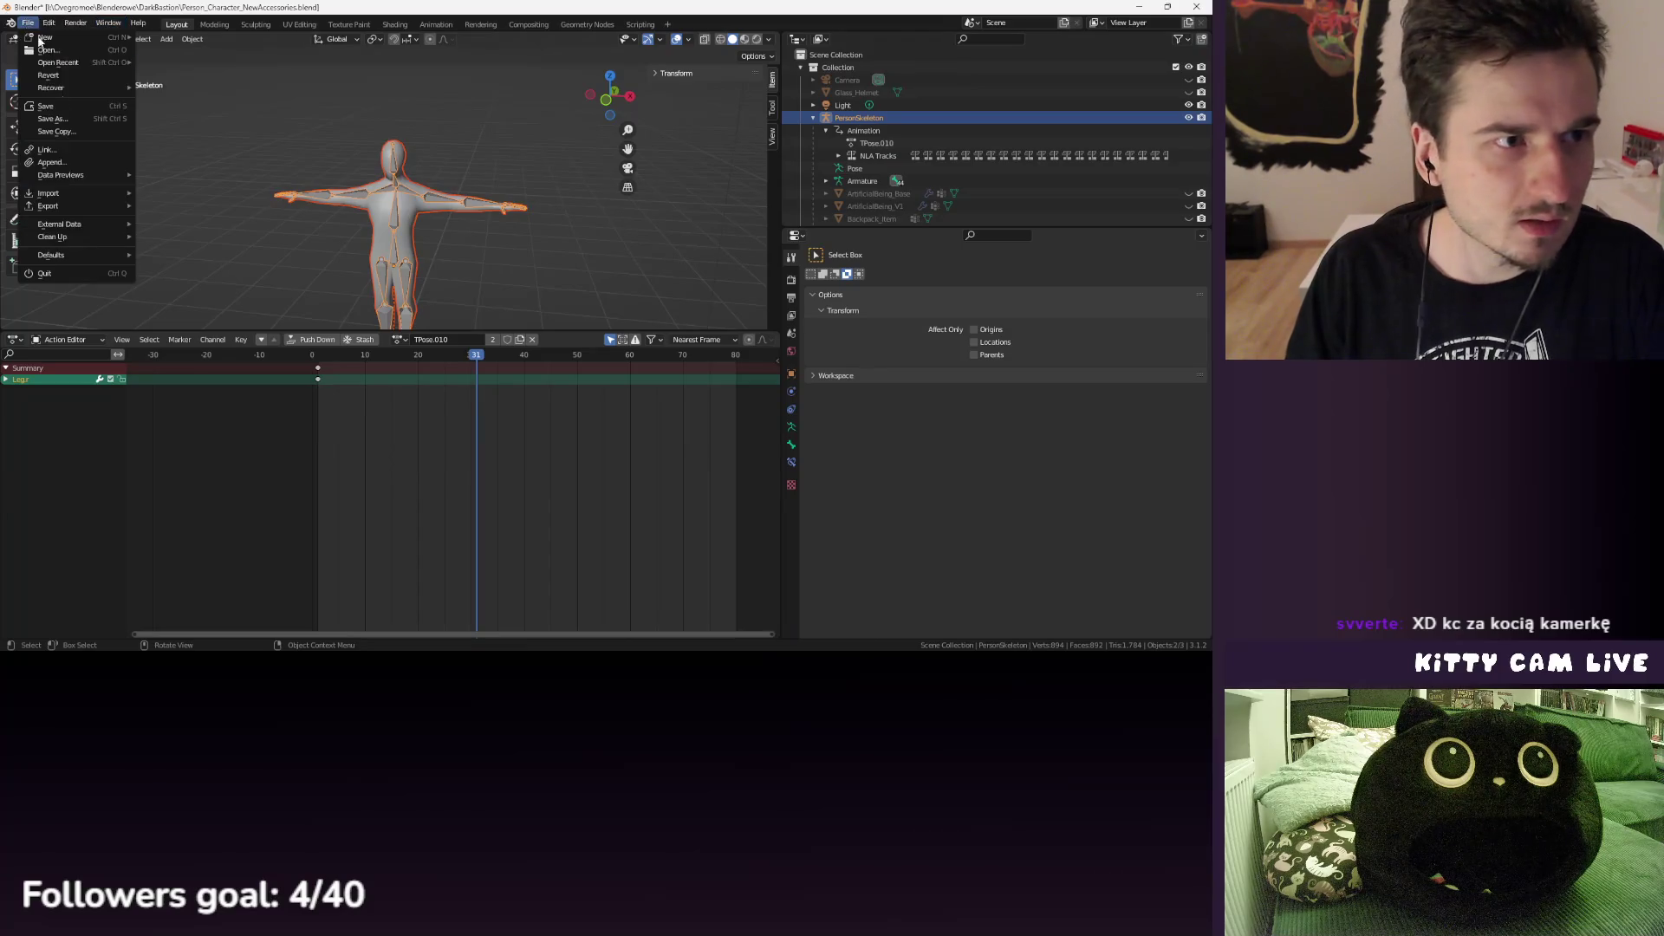
{"action": "mouse_move", "coordinate": [104, 206]}
{"action": "left_click", "coordinate": [181, 320]}
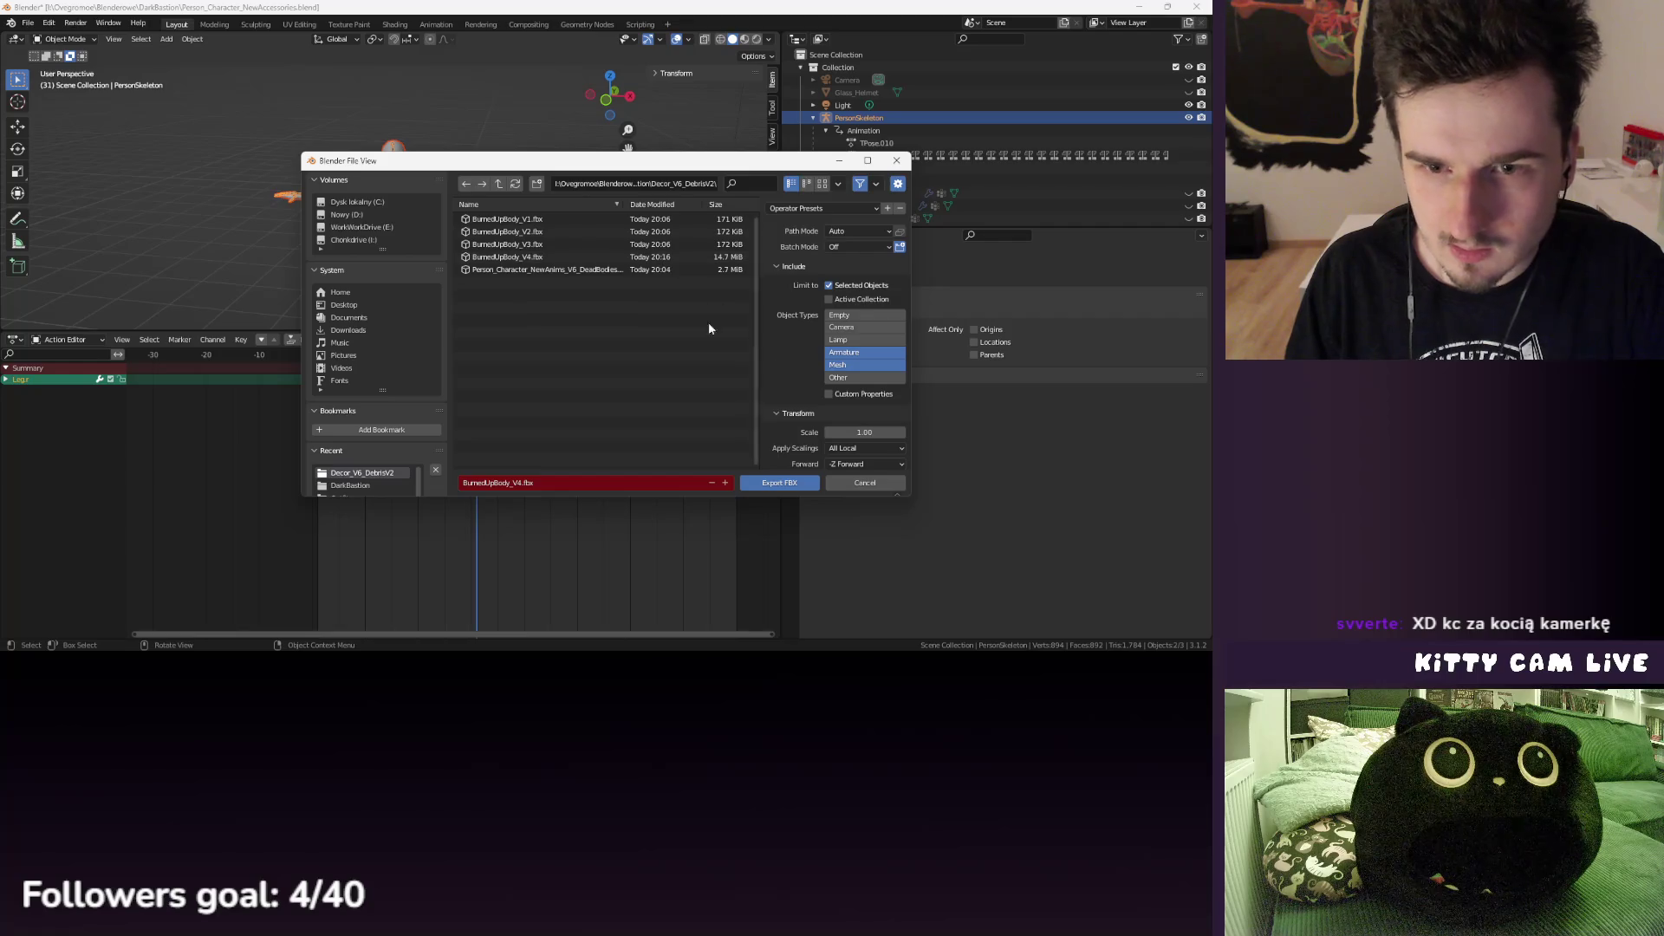
{"action": "left_click", "coordinate": [513, 244]}
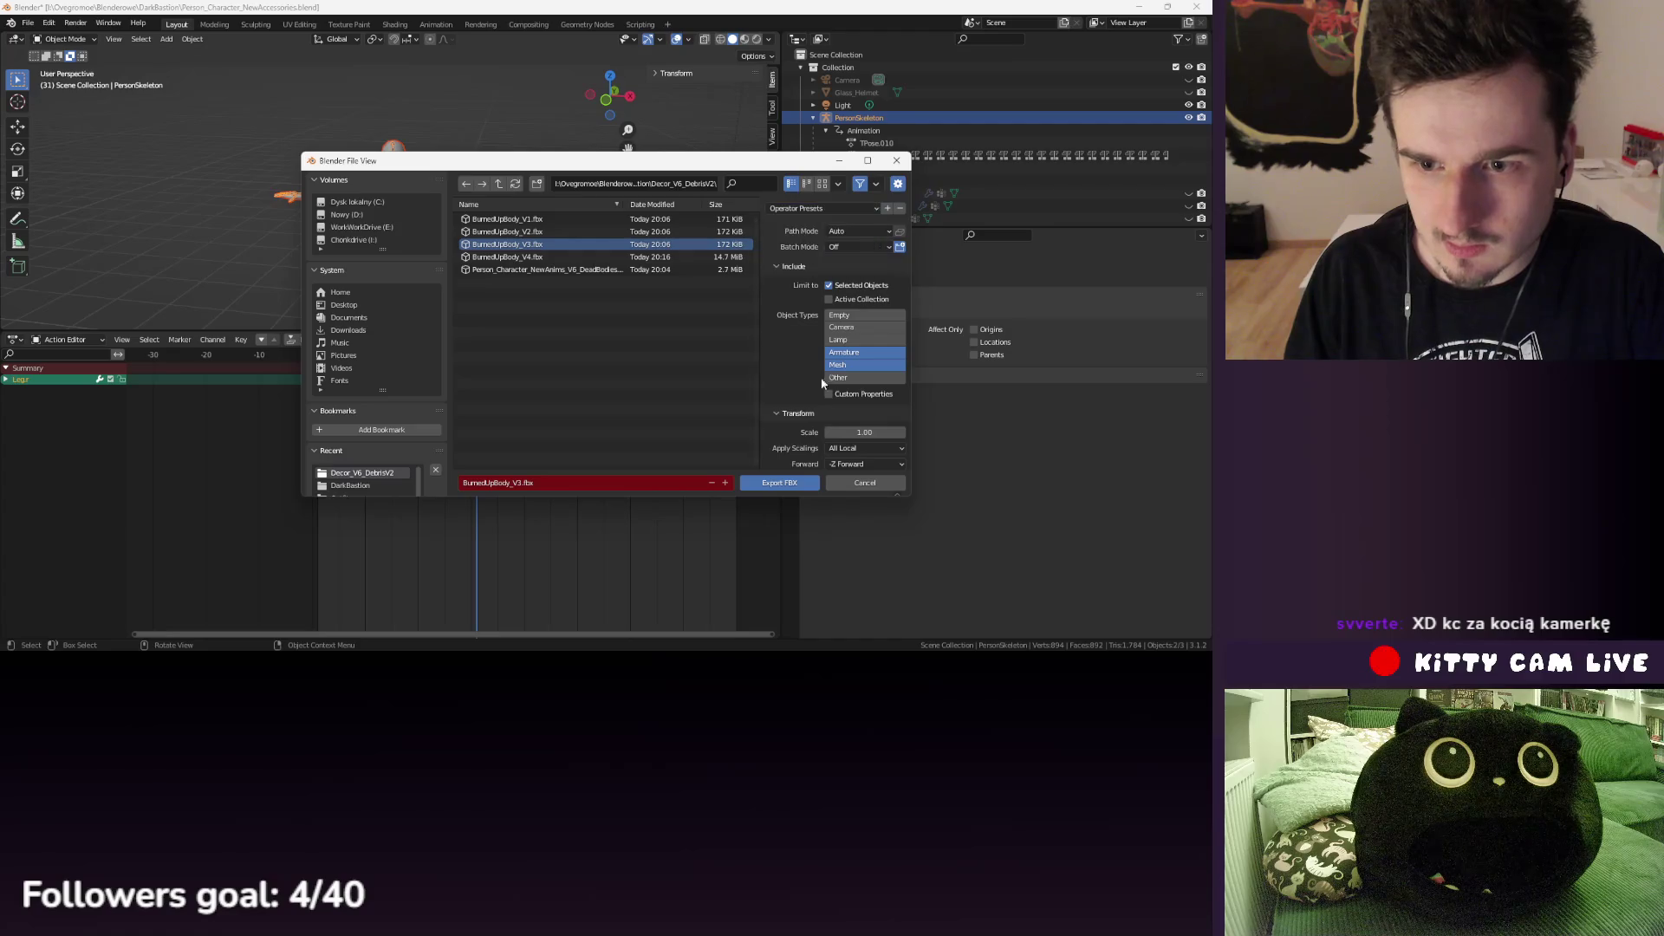
{"action": "scroll", "coordinate": [842, 423], "scroll_direction": "down", "scroll_amount": 3}
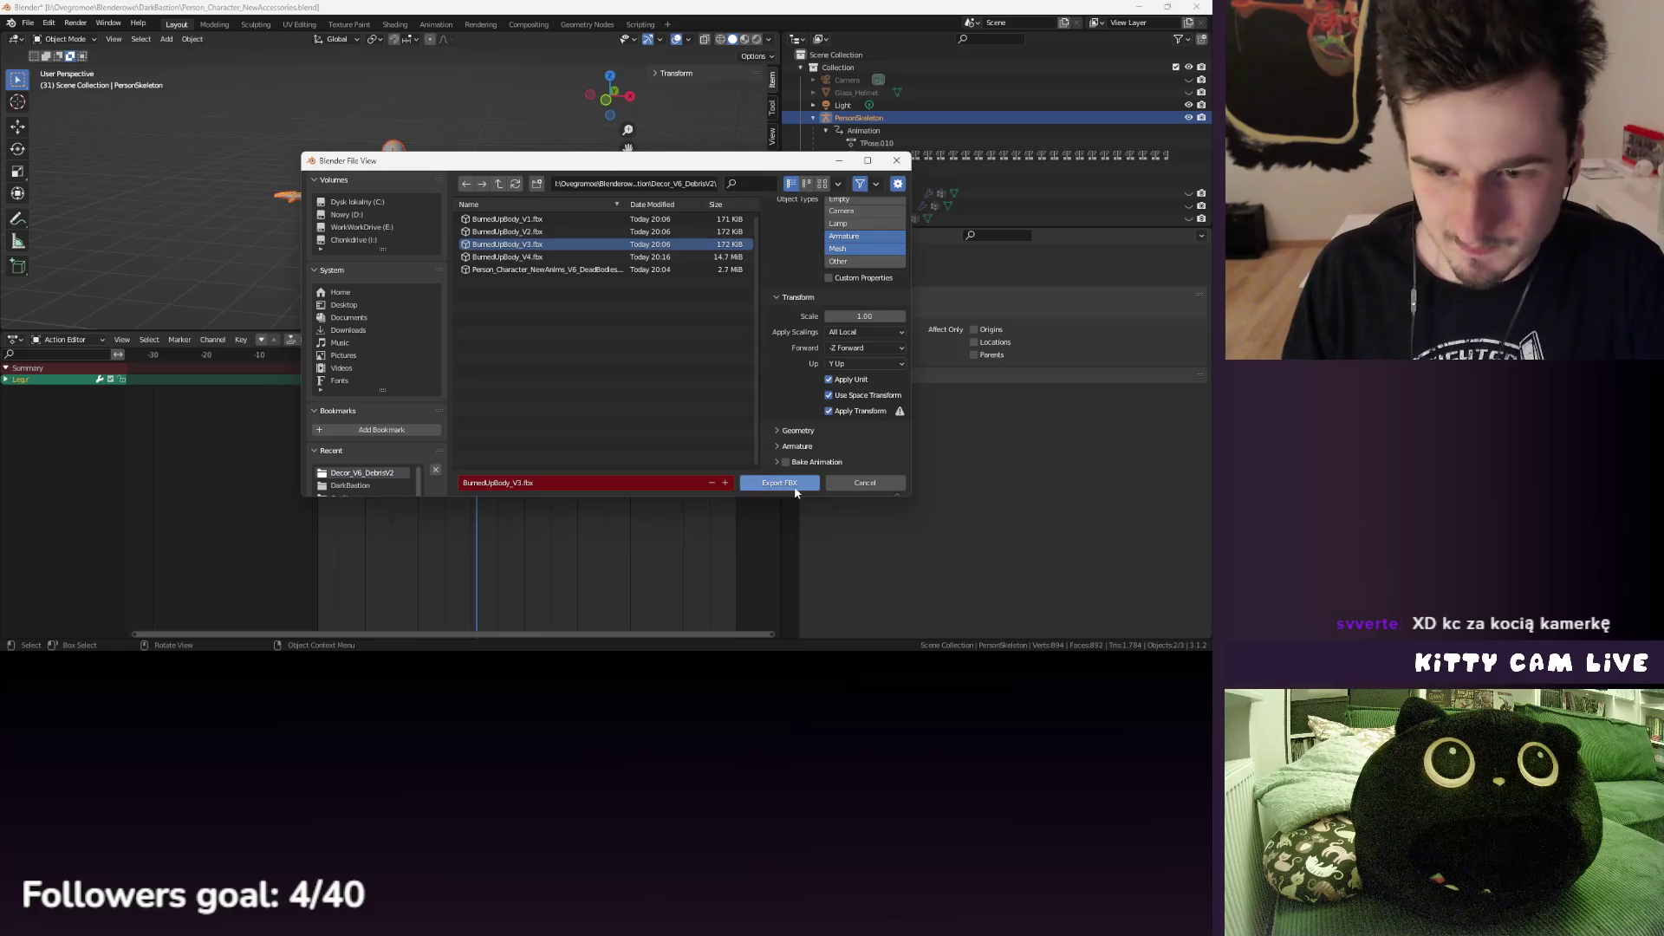
{"action": "left_click", "coordinate": [794, 486]}
{"action": "scroll", "coordinate": [1127, 173], "scroll_direction": "down", "scroll_amount": 4}
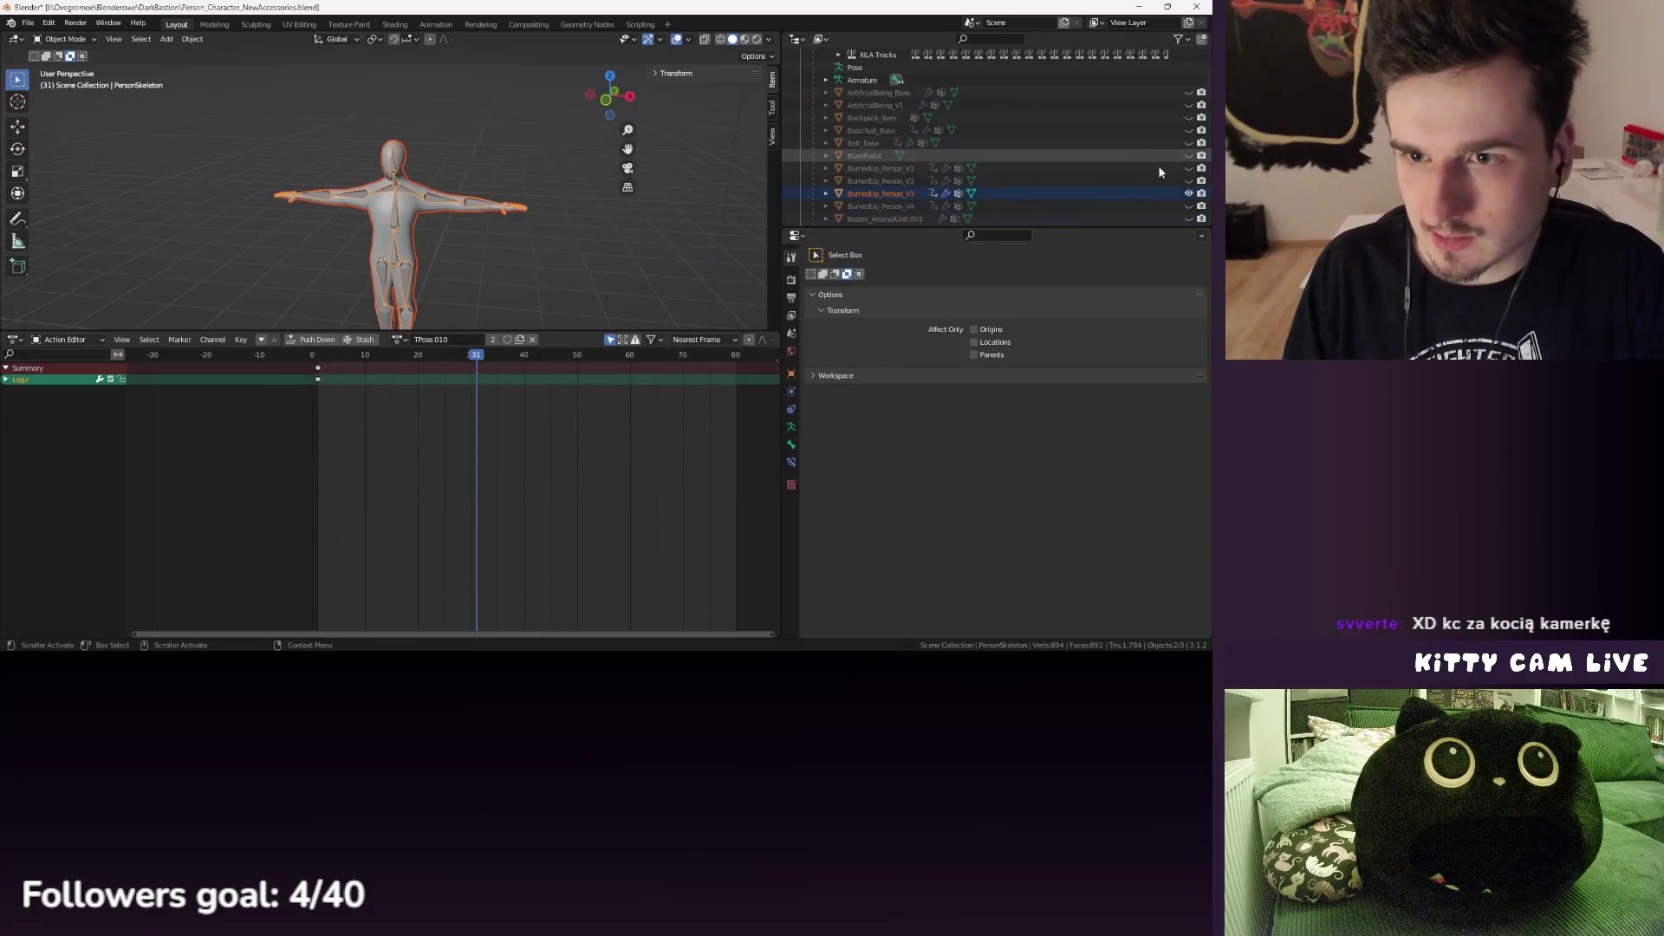
- Show only the BurnedUp_Person_V4 body and export the skeleton over BurnedUpBody_V4.fbx
{"action": "left_click", "coordinate": [1189, 193]}
{"action": "left_click", "coordinate": [1189, 206]}
{"action": "left_click", "coordinate": [931, 208]}
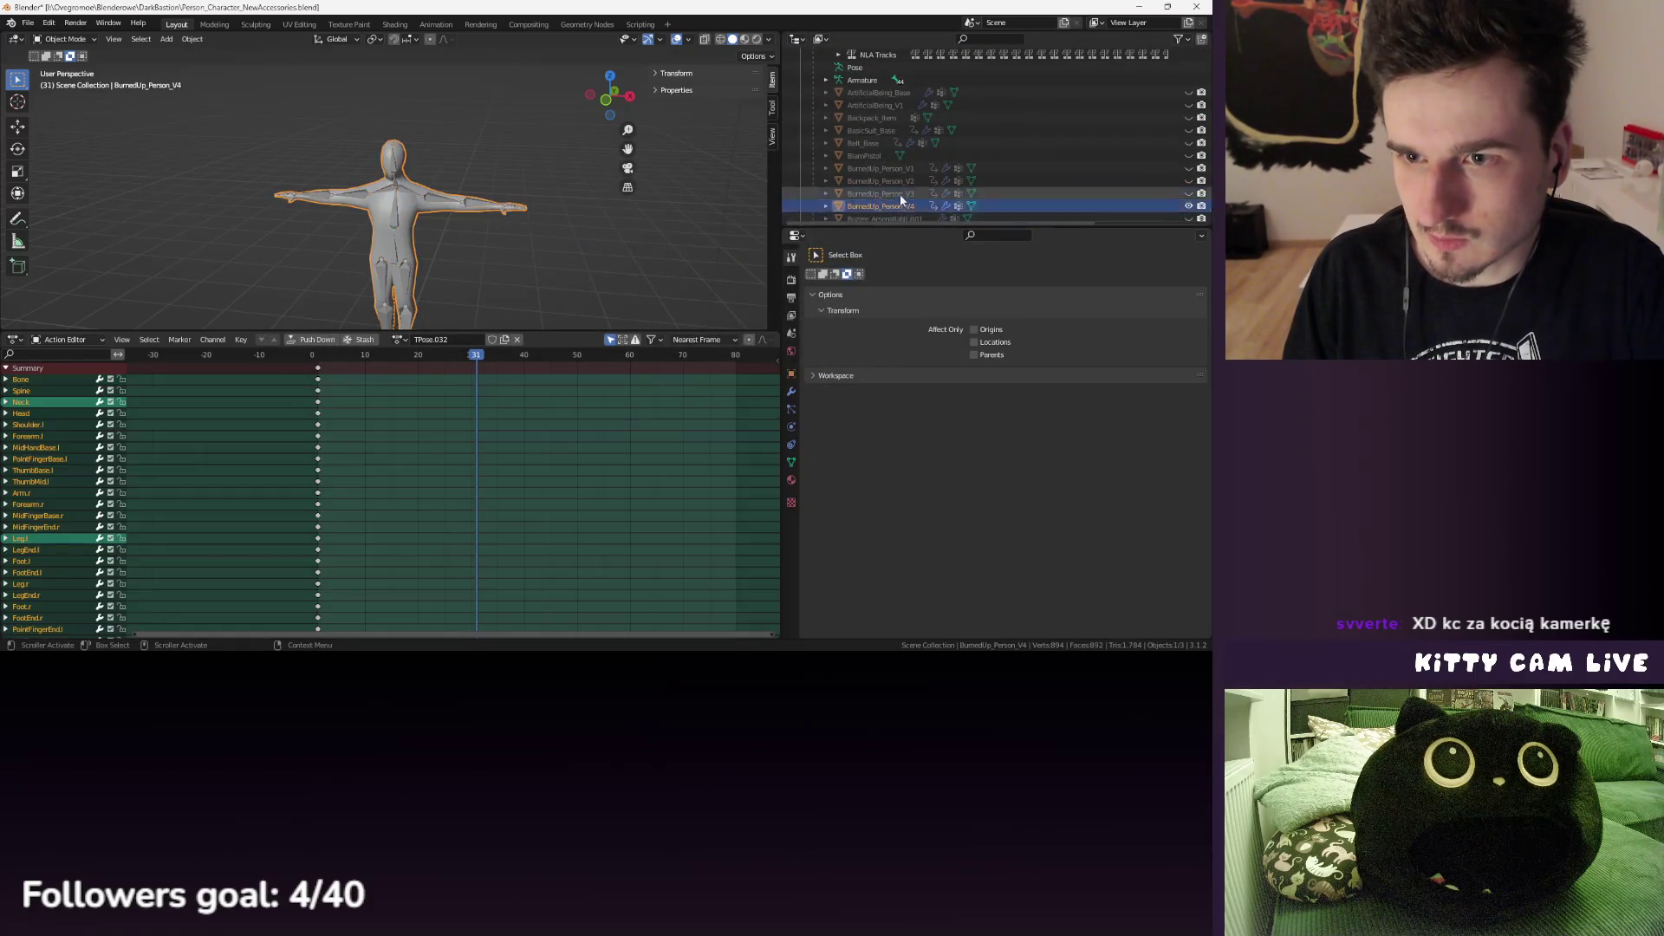
{"action": "scroll", "coordinate": [861, 113], "scroll_direction": "up", "scroll_amount": 5}
{"action": "left_click", "coordinate": [861, 117]}
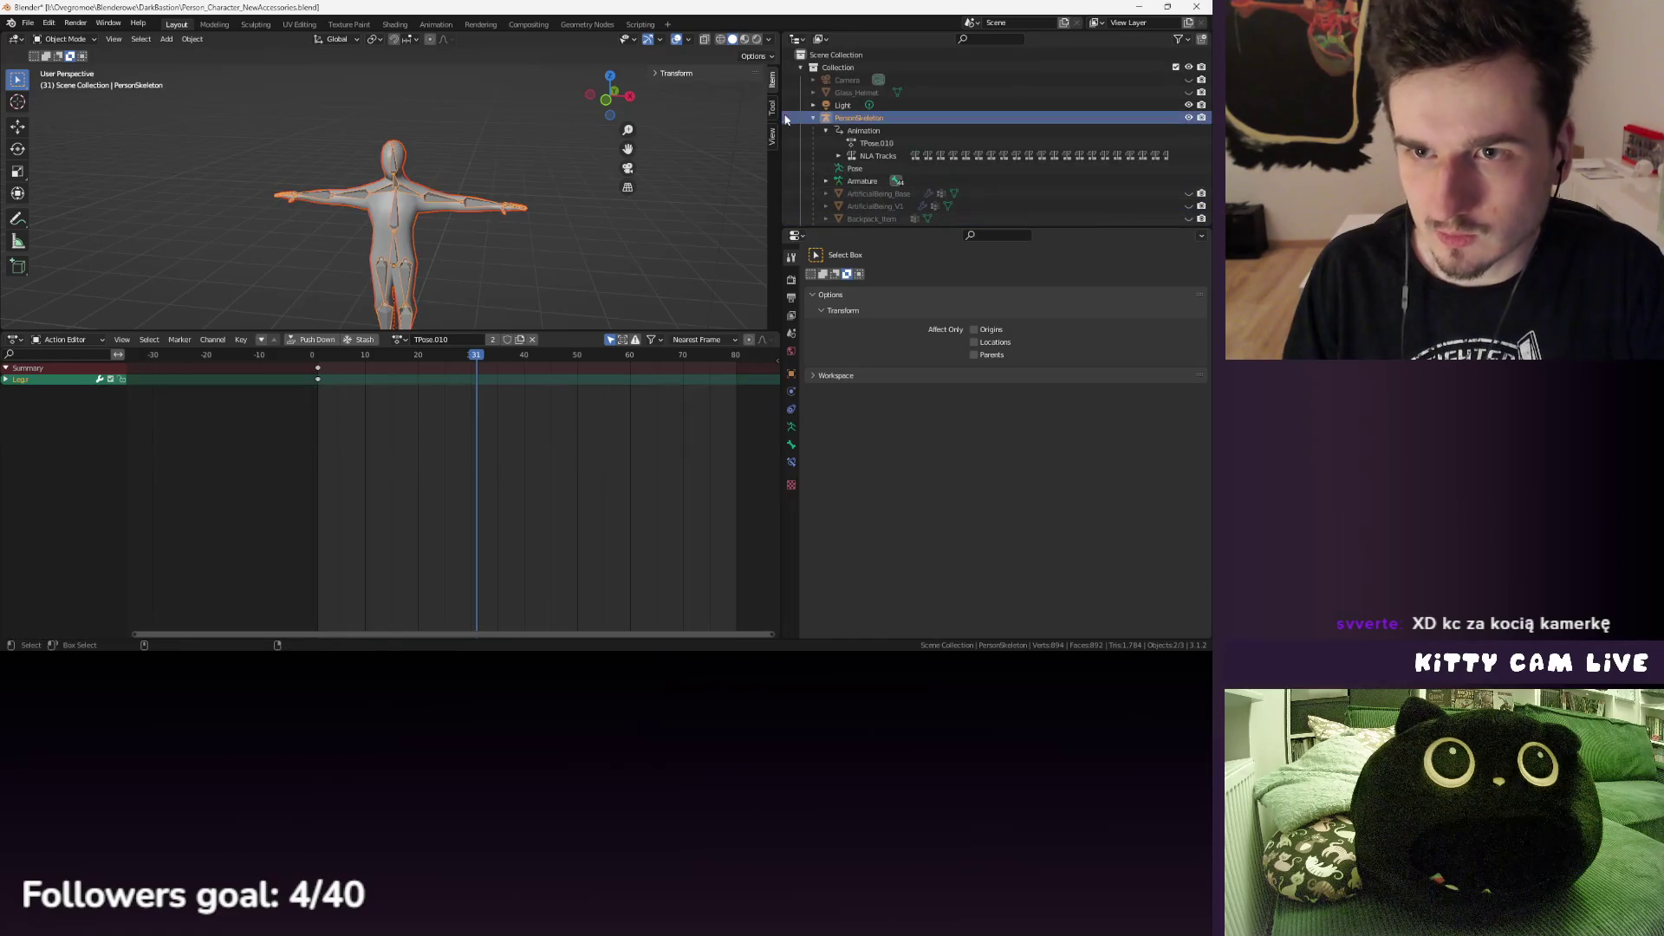
{"action": "left_click", "coordinate": [27, 22]}
{"action": "mouse_move", "coordinate": [94, 205]}
{"action": "left_click", "coordinate": [174, 323]}
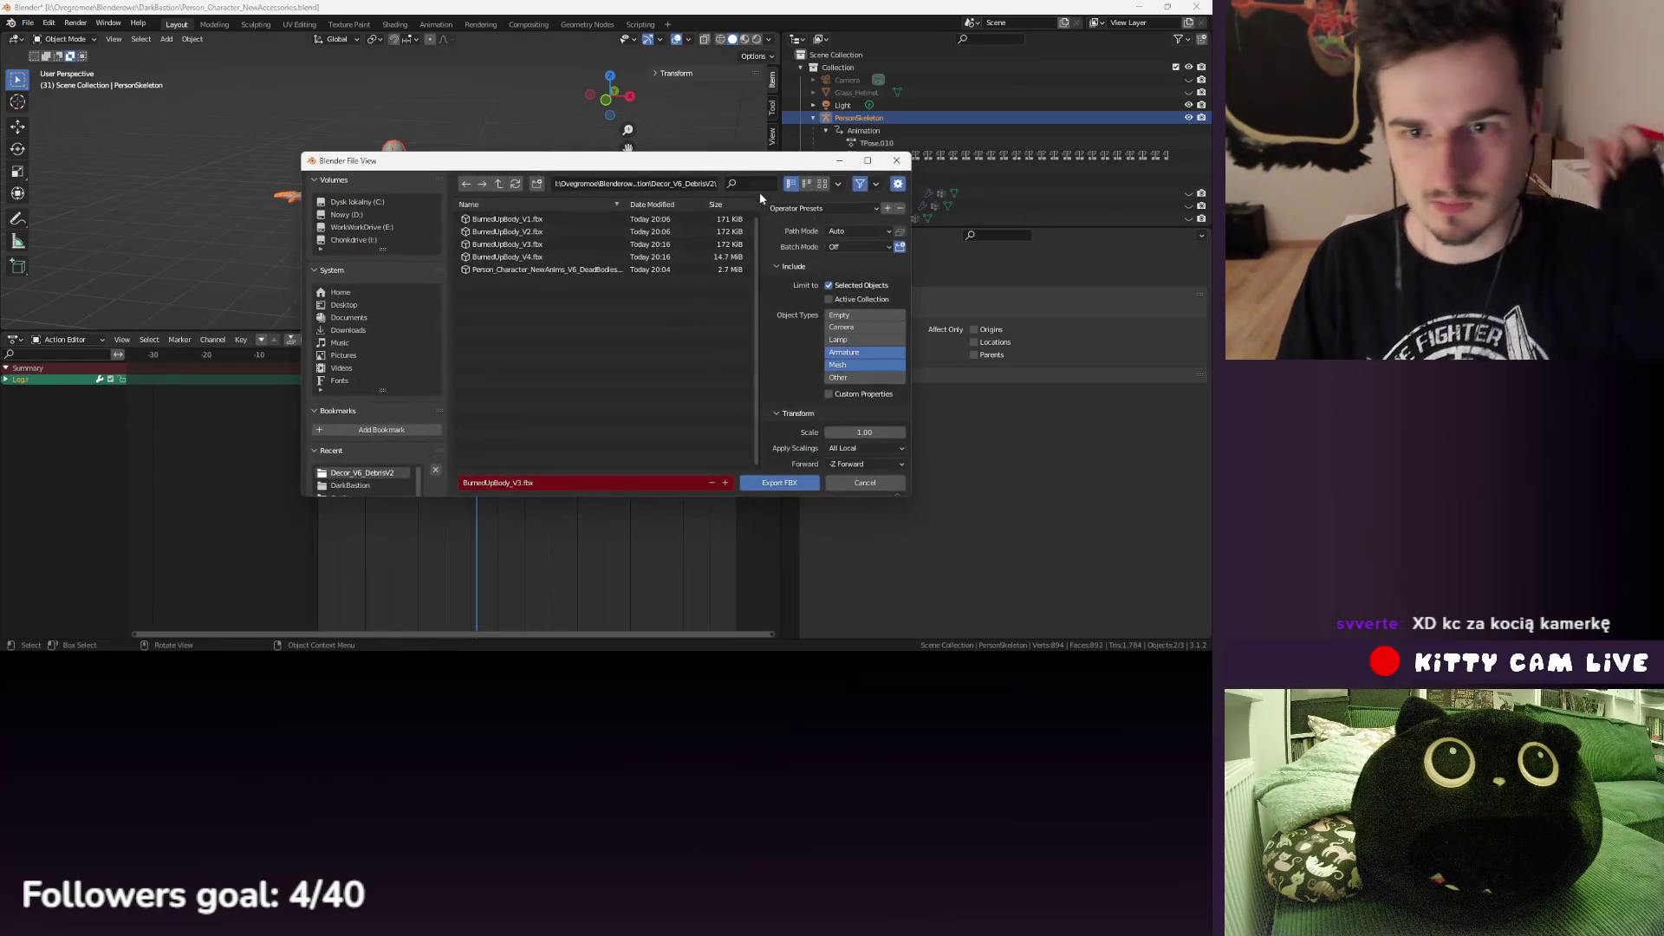
{"action": "left_click", "coordinate": [796, 208]}
{"action": "scroll", "coordinate": [816, 362], "scroll_direction": "down", "scroll_amount": 4}
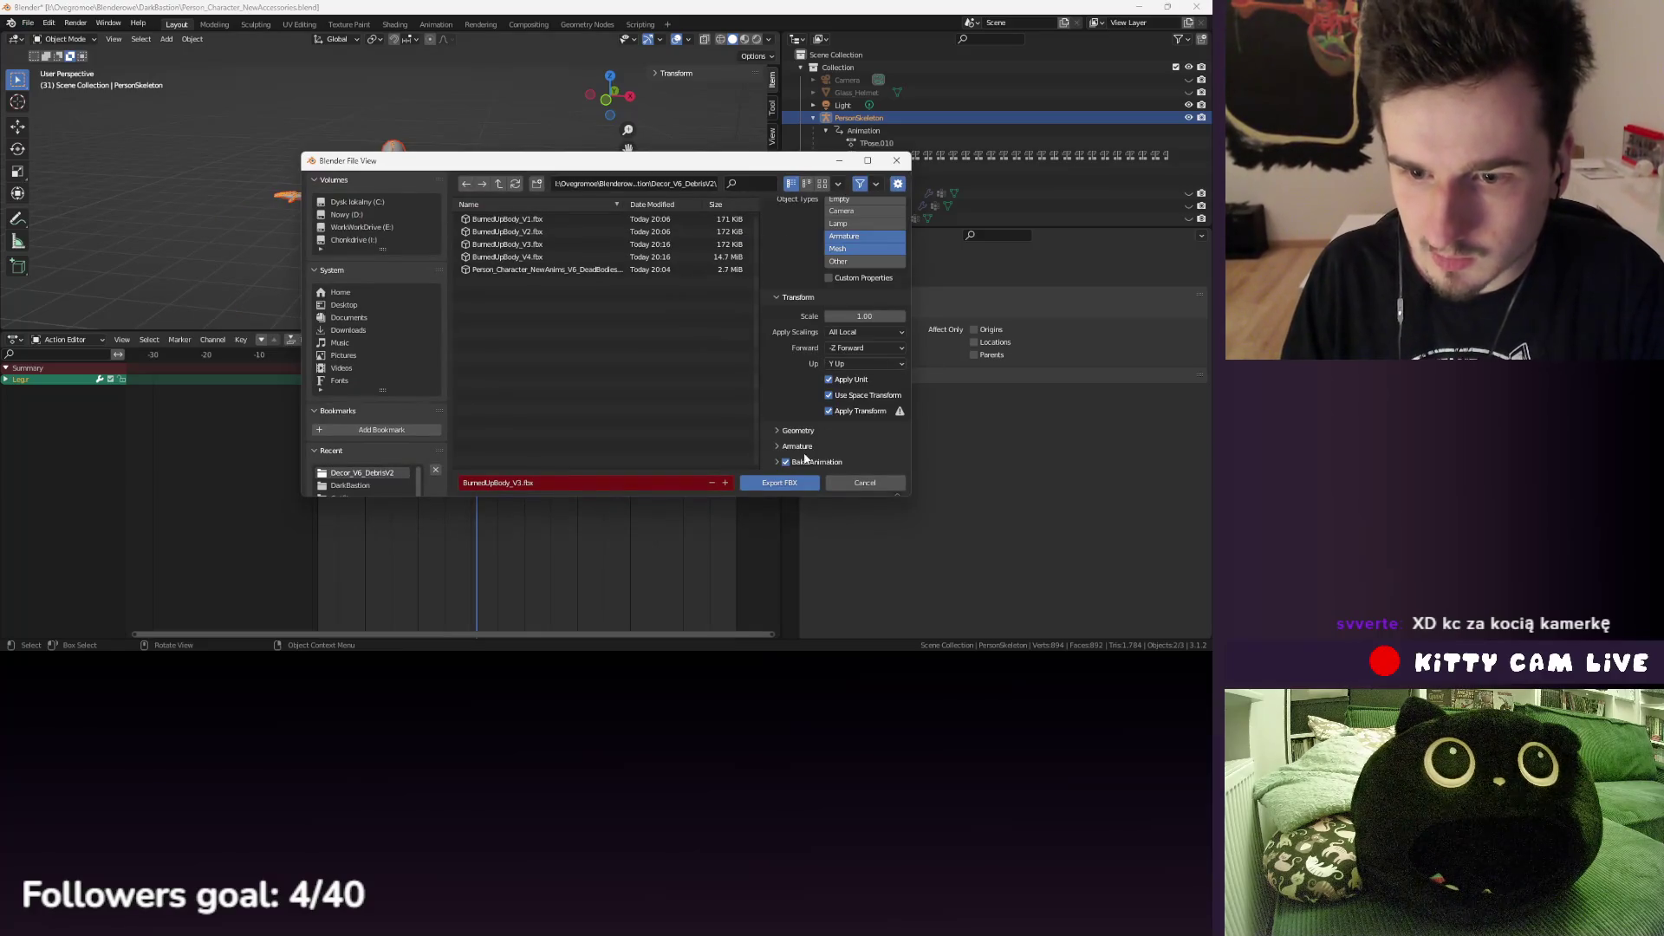
{"action": "left_click", "coordinate": [520, 256]}
{"action": "left_click", "coordinate": [788, 487]}
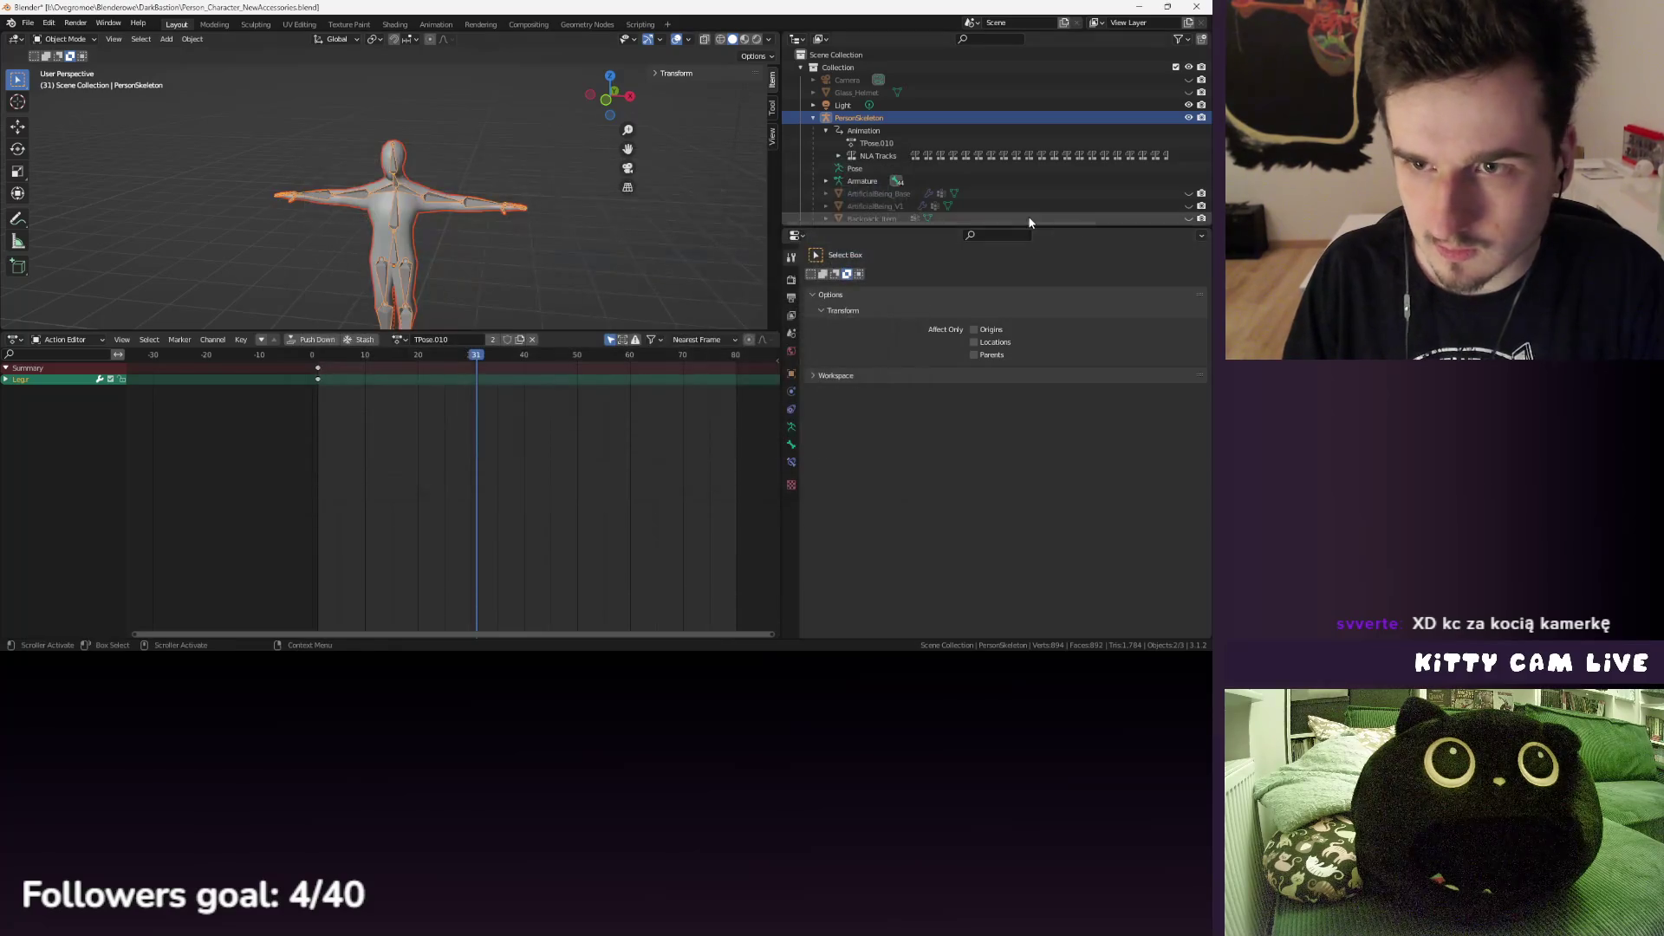
{"action": "scroll", "coordinate": [1089, 153], "scroll_direction": "down", "scroll_amount": 5}
- Show only the V2 body and export over BurnedUpBody_V2.fbx with Bake Animation off
{"action": "left_click", "coordinate": [1191, 181]}
{"action": "left_click", "coordinate": [1186, 156]}
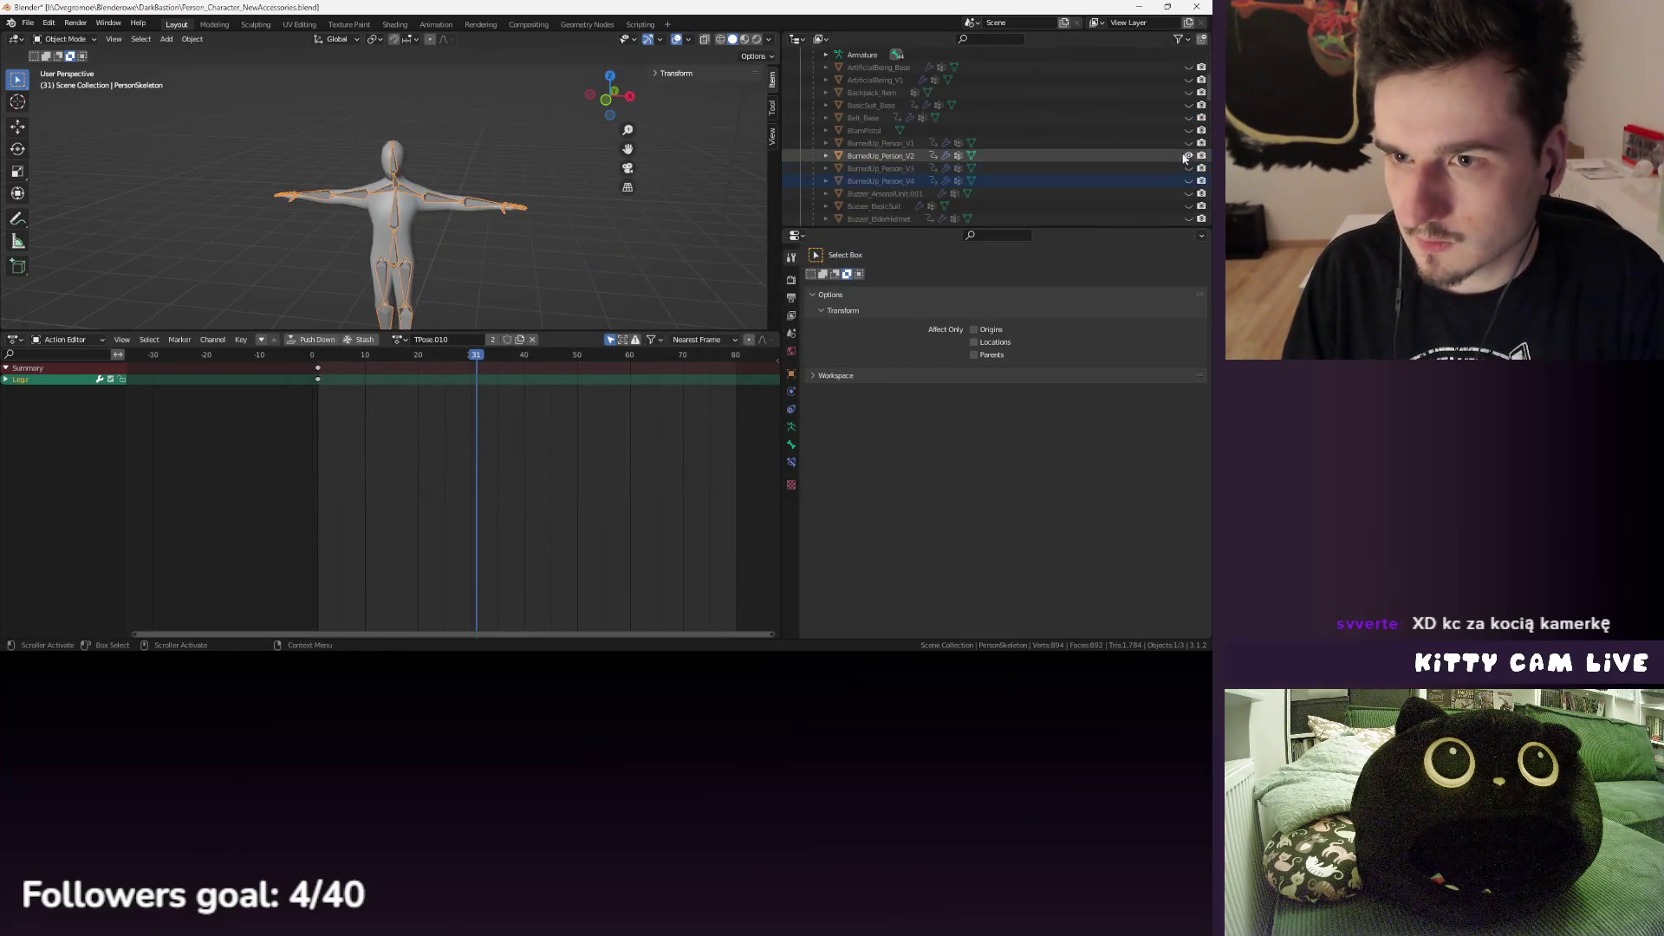
{"action": "scroll", "coordinate": [893, 139], "scroll_direction": "up", "scroll_amount": 5}
{"action": "left_click", "coordinate": [887, 122]}
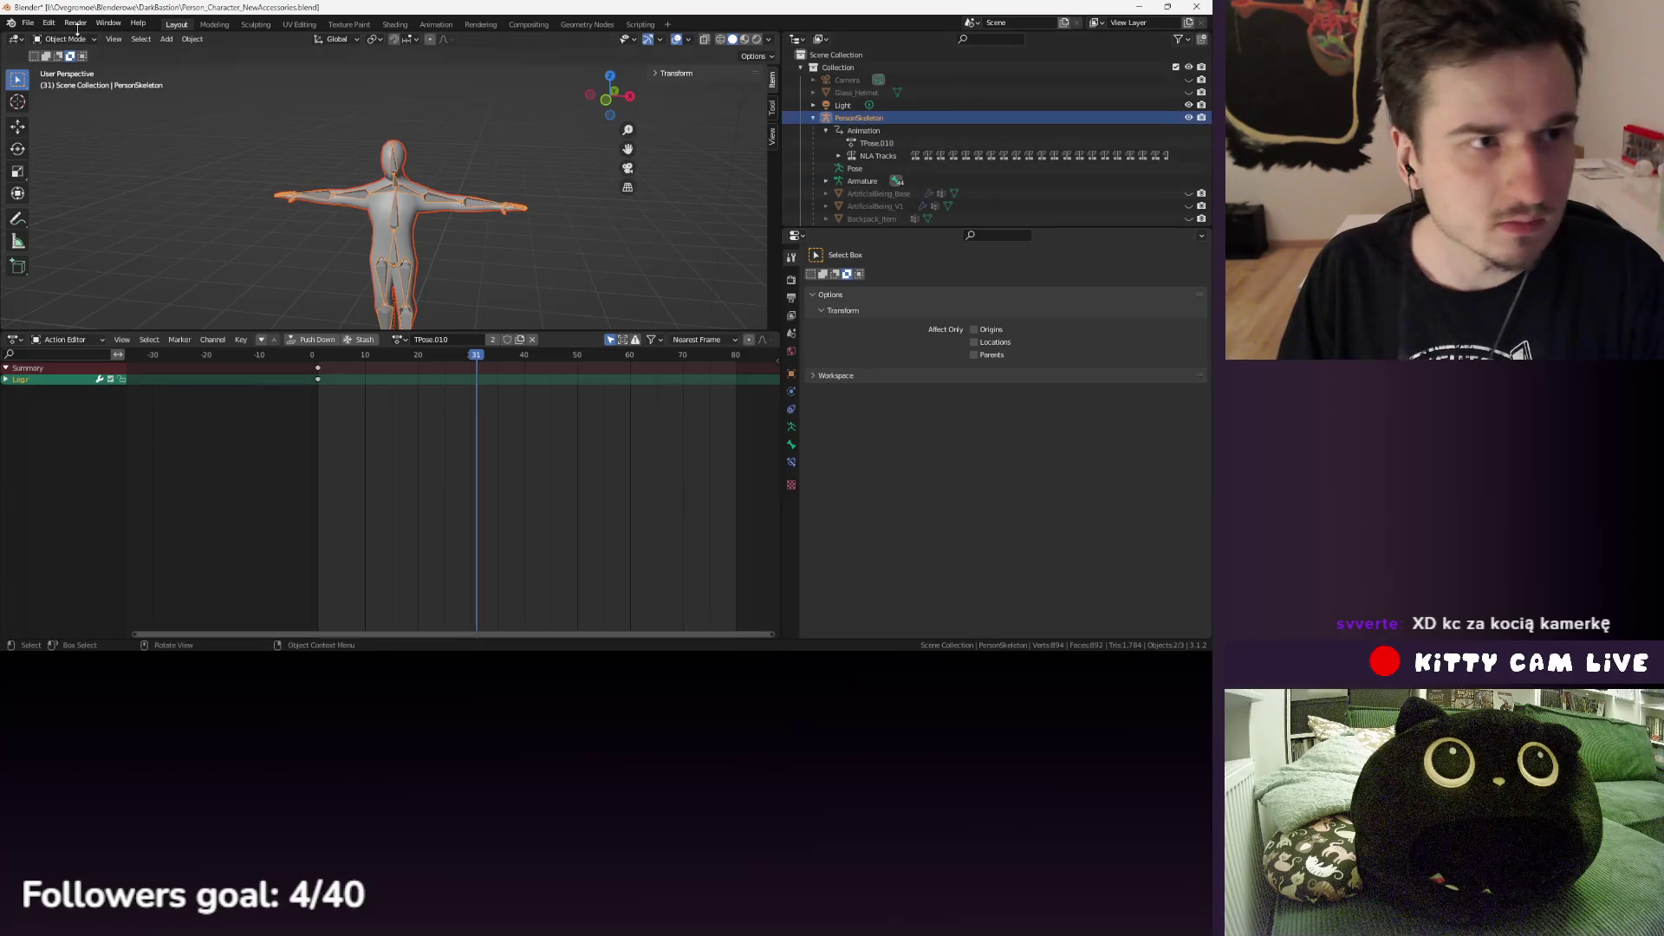
{"action": "left_click", "coordinate": [28, 23]}
{"action": "mouse_move", "coordinate": [47, 205]}
{"action": "left_click", "coordinate": [206, 305]}
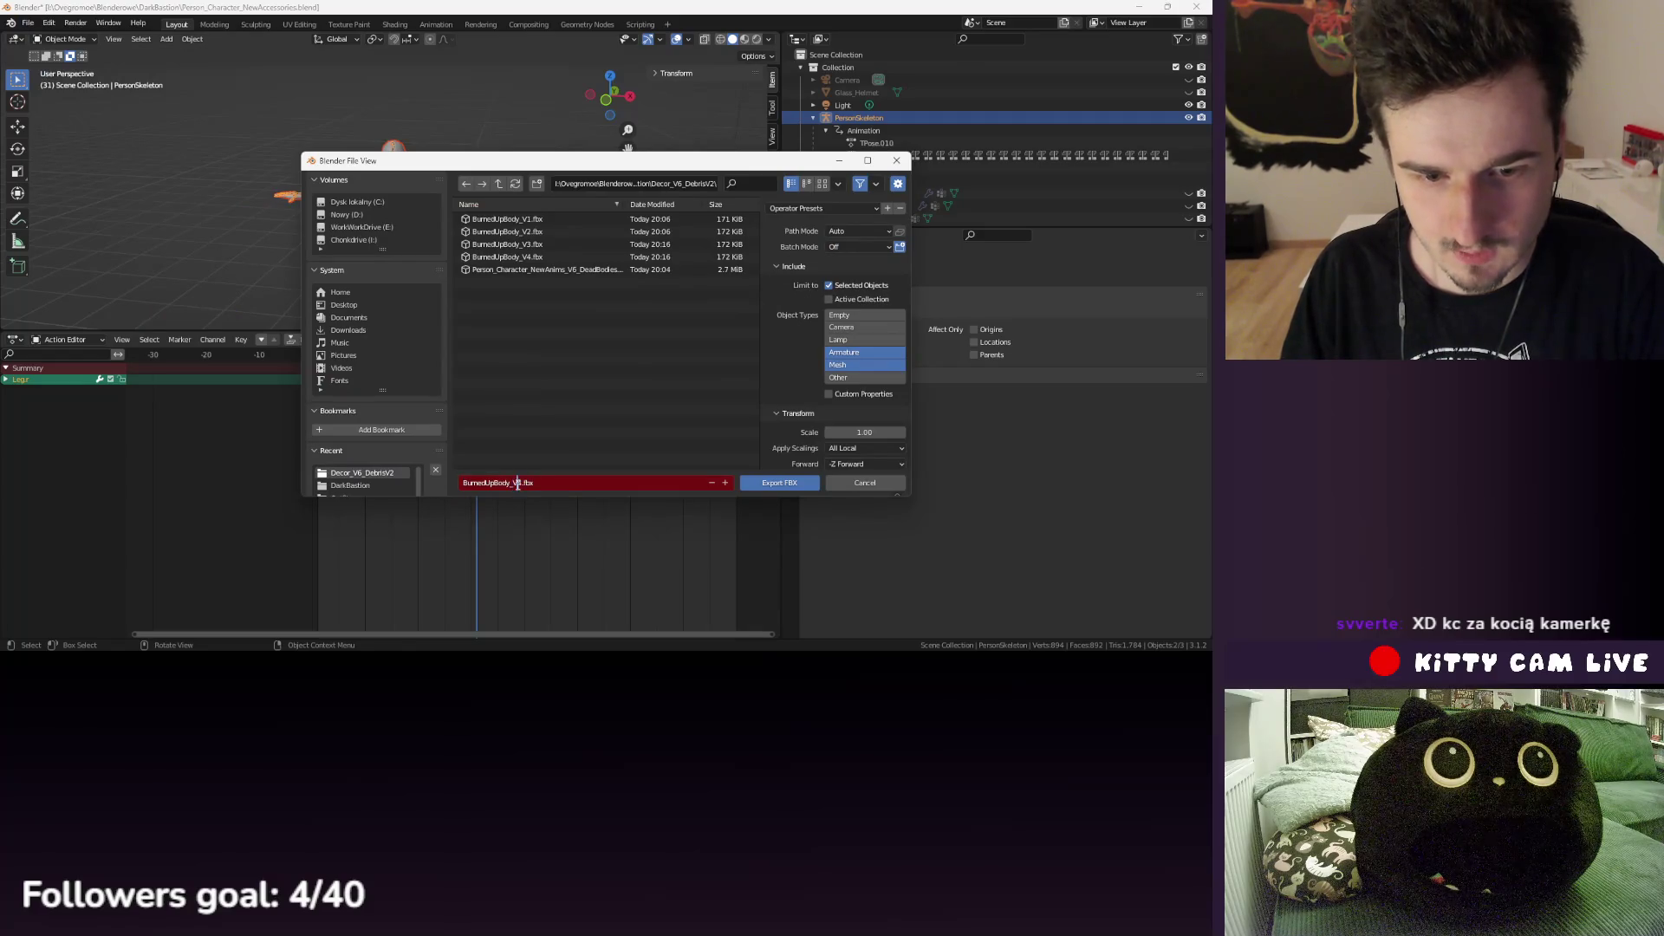
{"action": "left_click", "coordinate": [572, 410]}
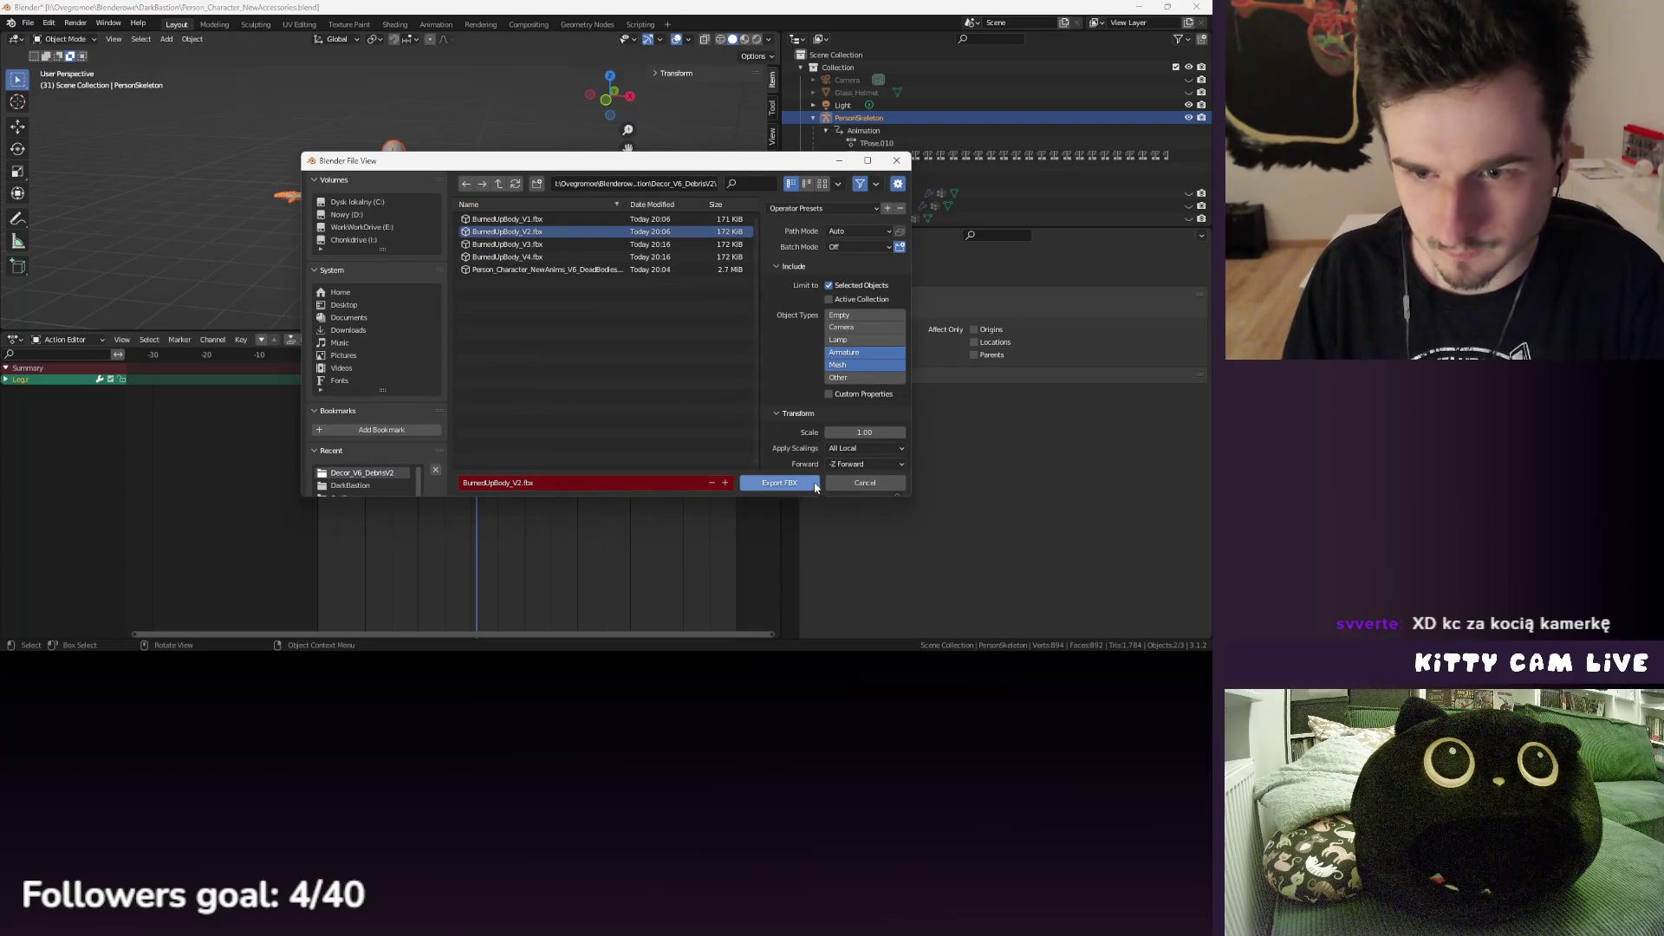
{"action": "scroll", "coordinate": [837, 416], "scroll_direction": "down", "scroll_amount": 4}
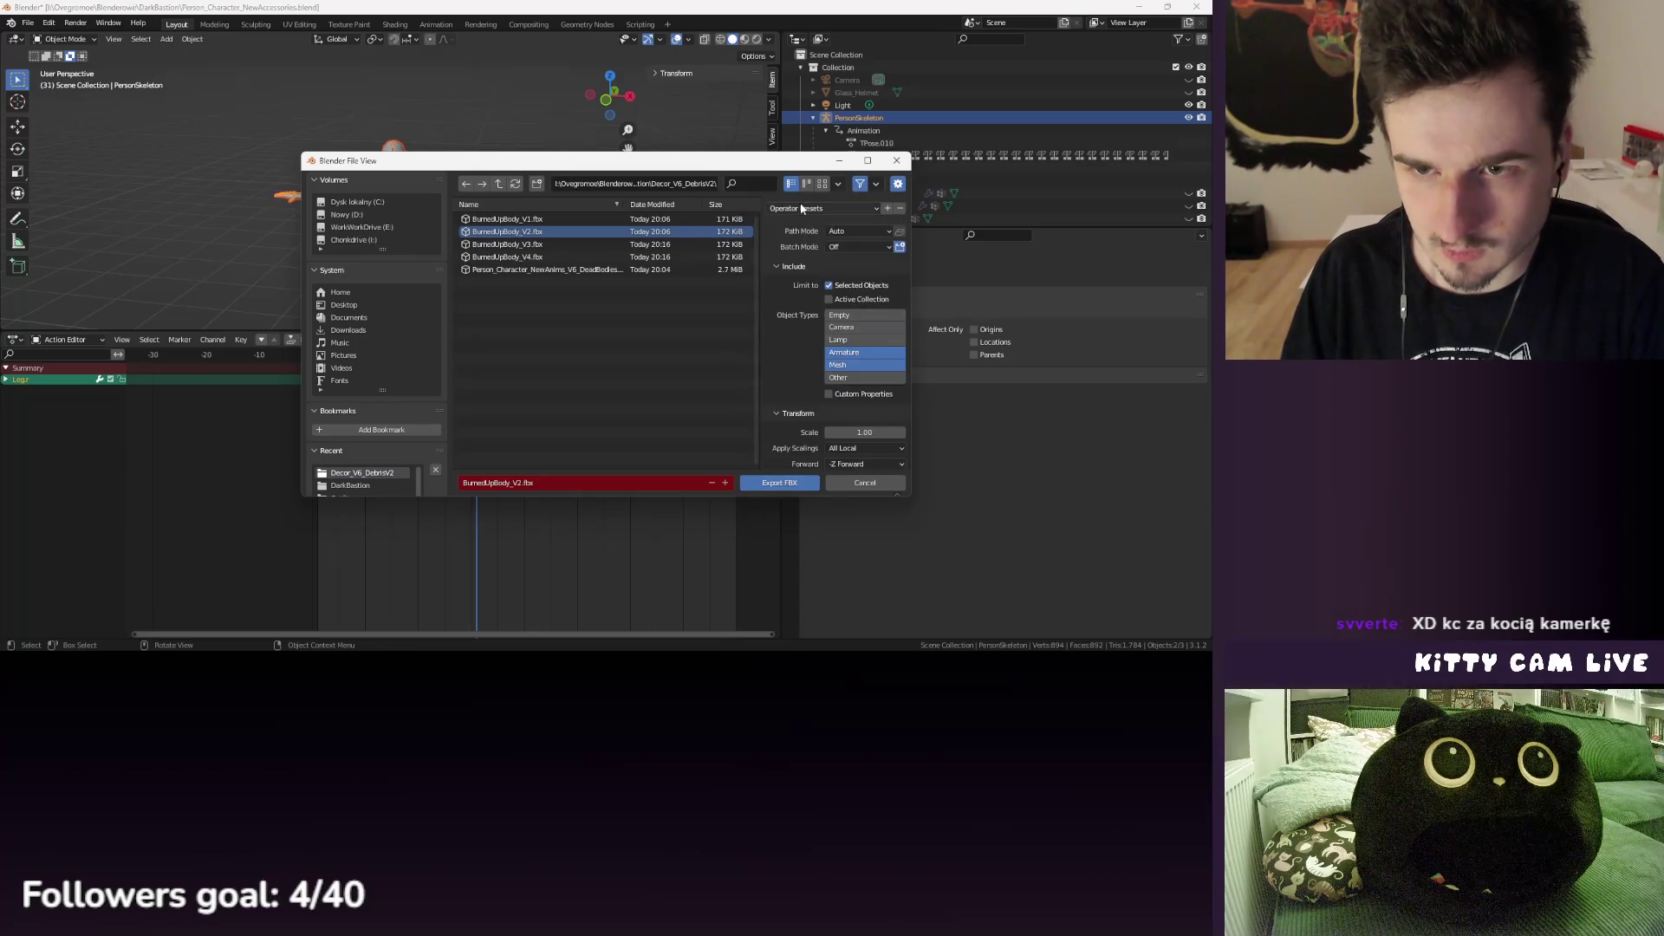
{"action": "left_click", "coordinate": [798, 463]}
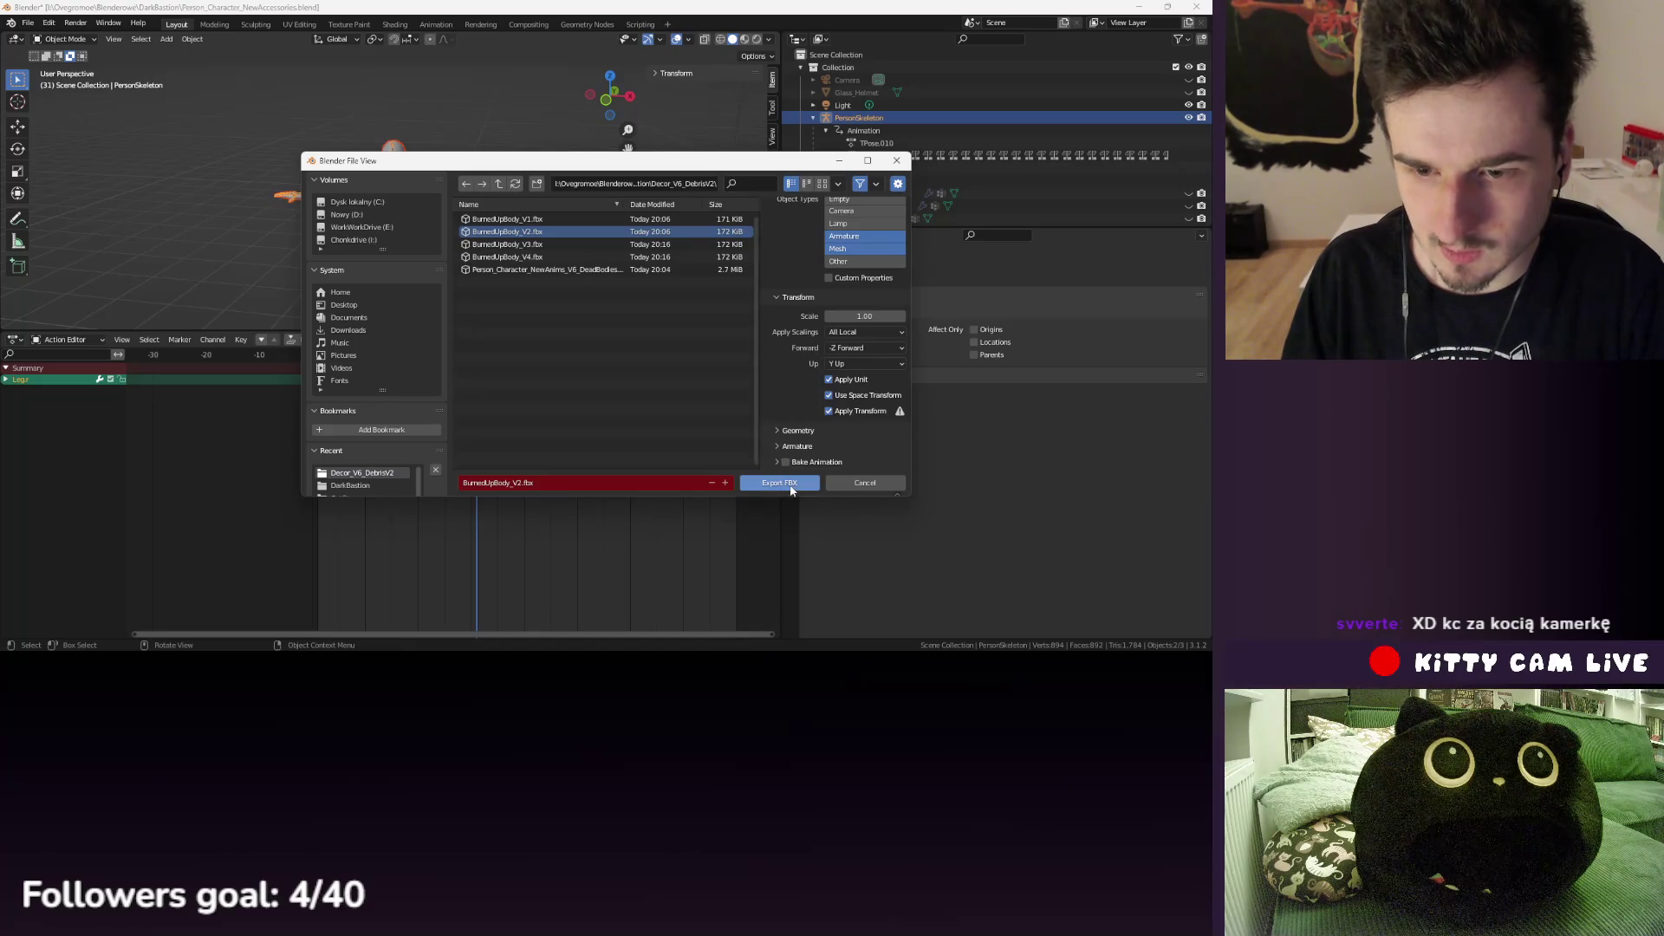
{"action": "left_click", "coordinate": [791, 484]}
{"action": "scroll", "coordinate": [1068, 158], "scroll_direction": "down", "scroll_amount": 5}
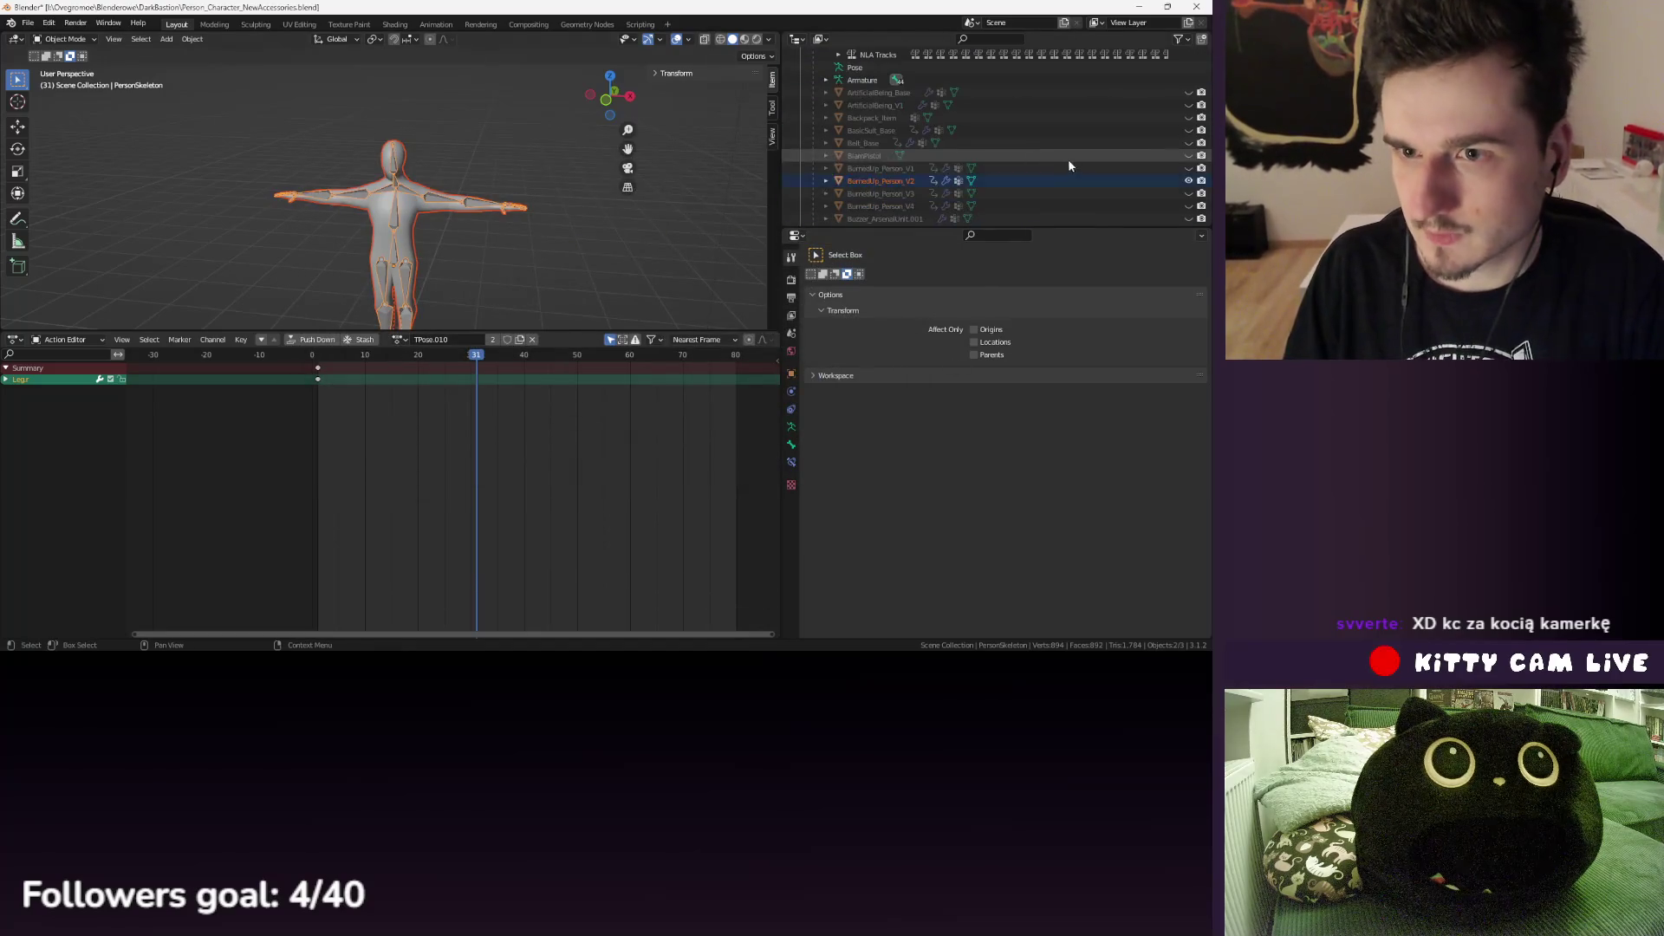
- Hide the V2 body, show BurnedUp_Person_V1, and select the PersonSkeleton rig
{"action": "left_click", "coordinate": [1188, 181]}
{"action": "left_click", "coordinate": [1188, 168]}
{"action": "left_click", "coordinate": [880, 168]}
{"action": "scroll", "coordinate": [858, 139], "scroll_direction": "up", "scroll_amount": 5}
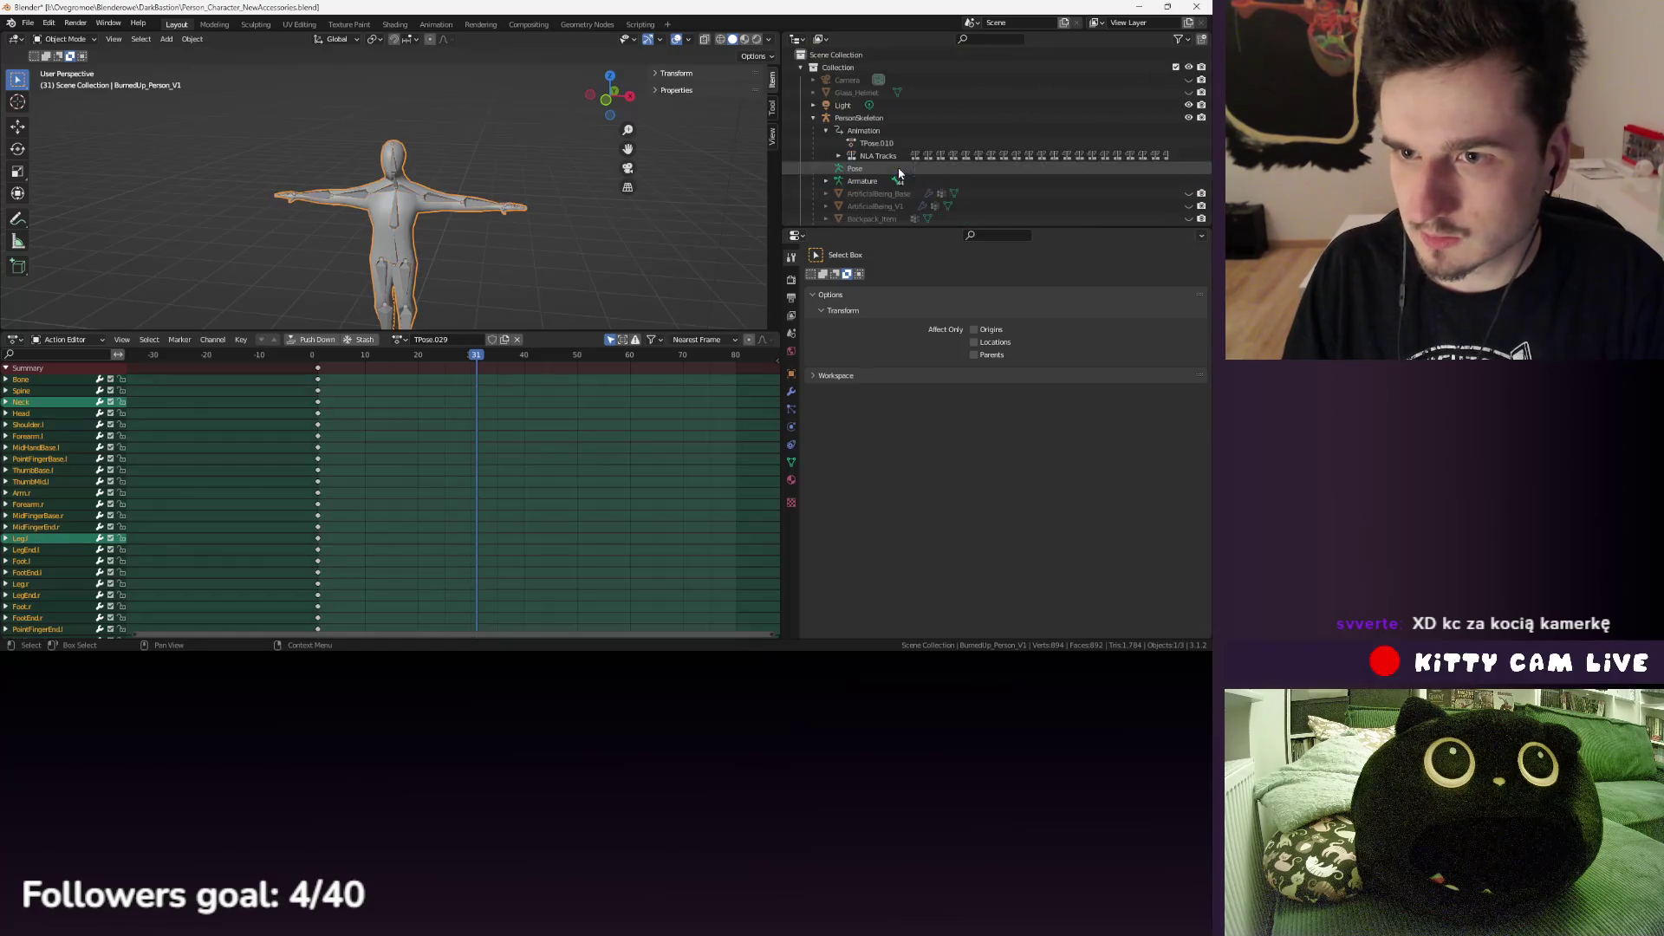
{"action": "left_click", "coordinate": [861, 138]}
{"action": "scroll", "coordinate": [866, 139], "scroll_direction": "down", "scroll_amount": 8}
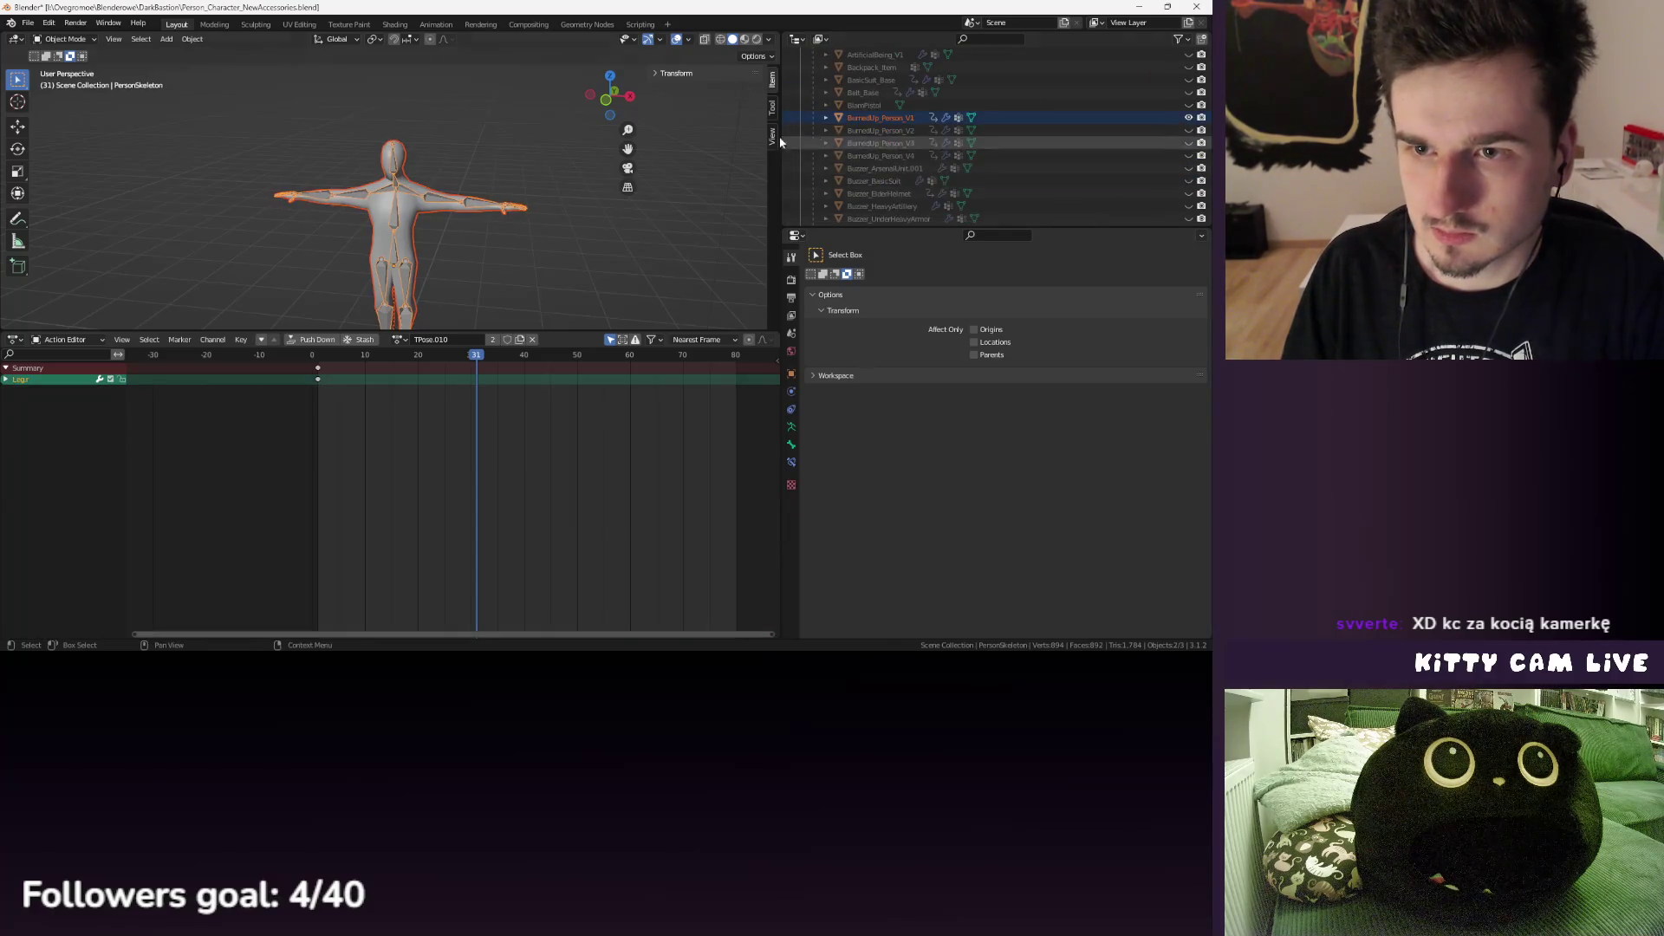
- Export the skeleton as FBX with the file name BurnedUpBody_V1.fbx
{"action": "left_click", "coordinate": [27, 22]}
{"action": "mouse_move", "coordinate": [69, 205]}
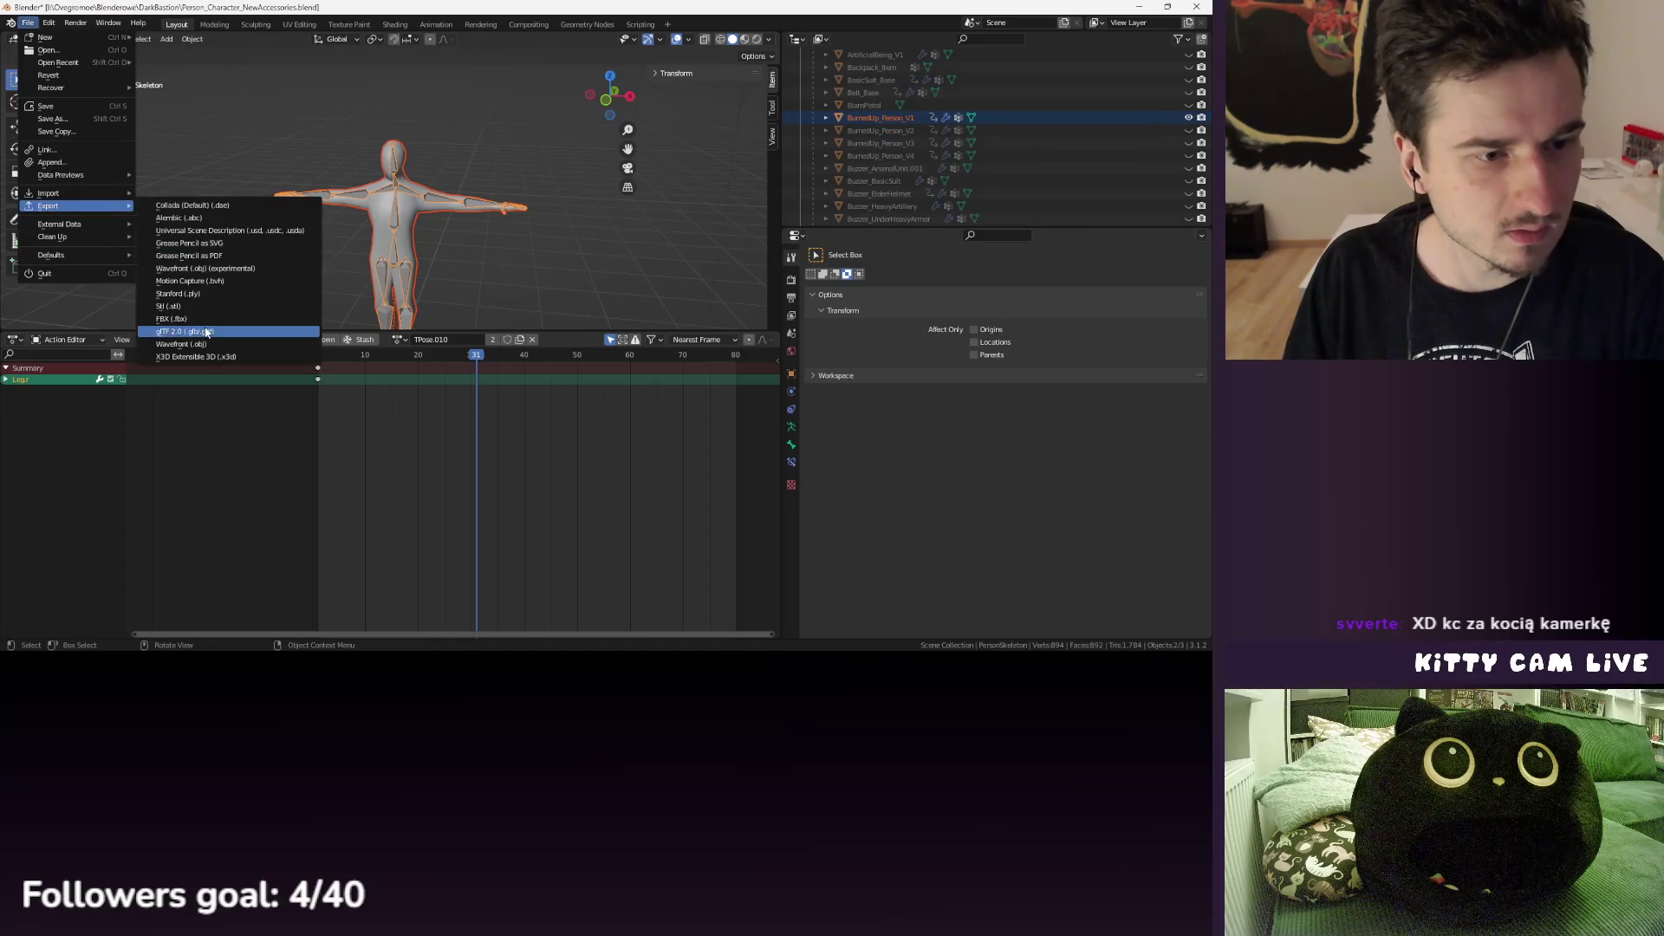
{"action": "left_click", "coordinate": [210, 324]}
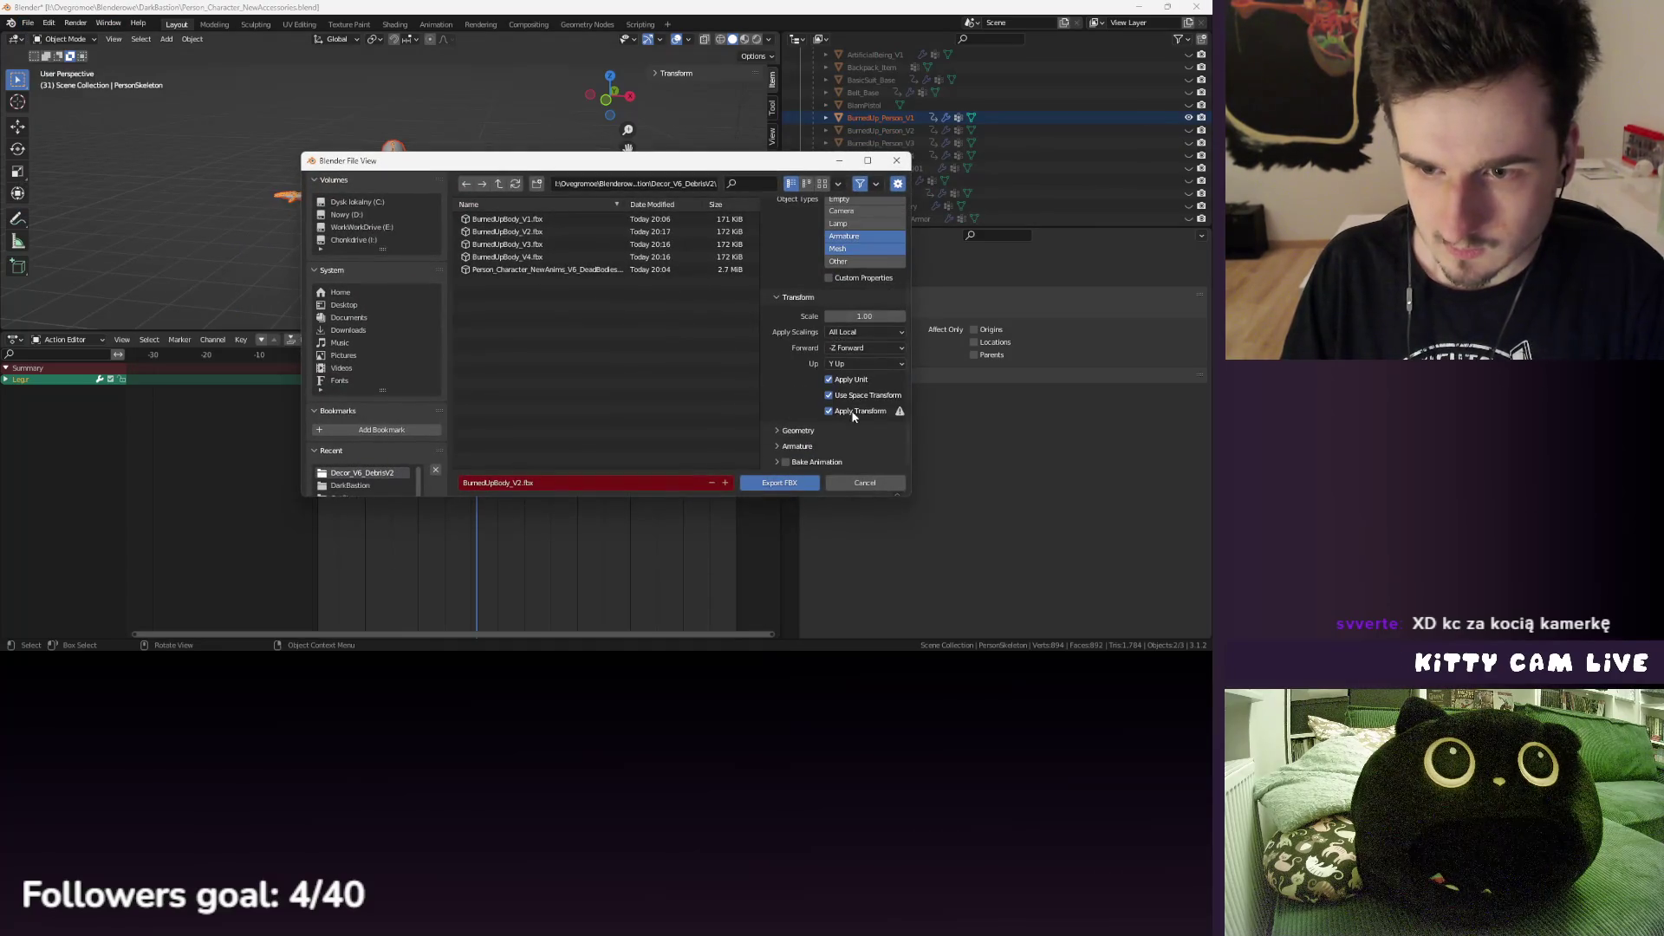
{"action": "scroll", "coordinate": [821, 445], "scroll_direction": "down", "scroll_amount": 3}
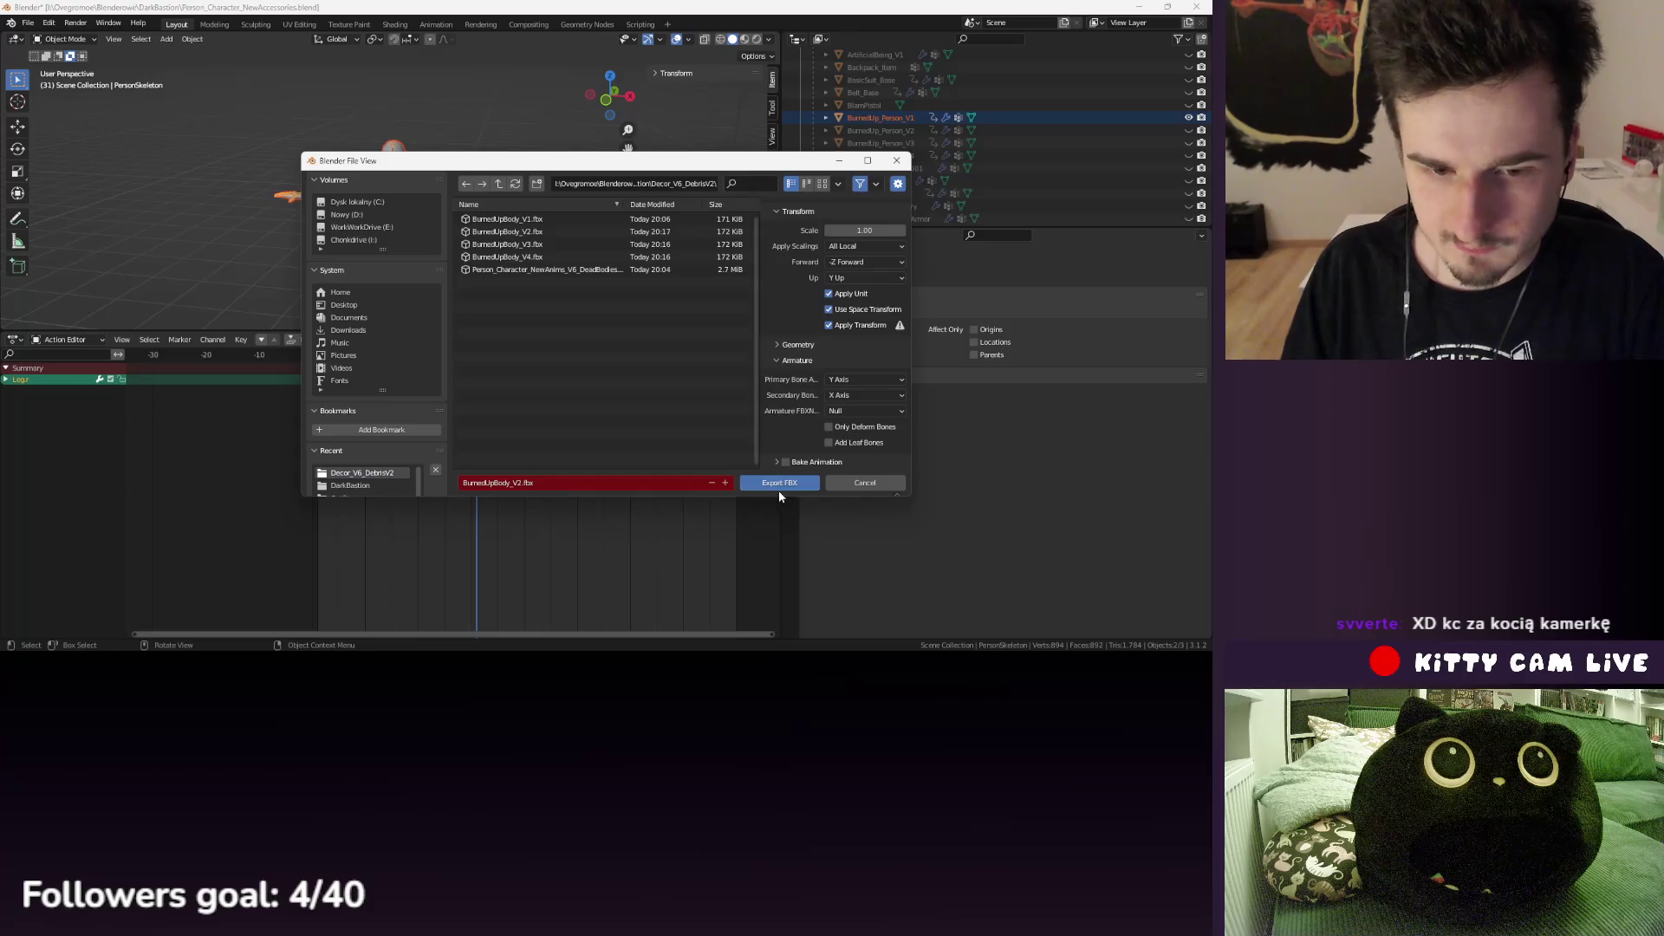
{"action": "left_click", "coordinate": [519, 482]}
{"action": "left_click", "coordinate": [520, 483]}
{"action": "type", "text": "1"}
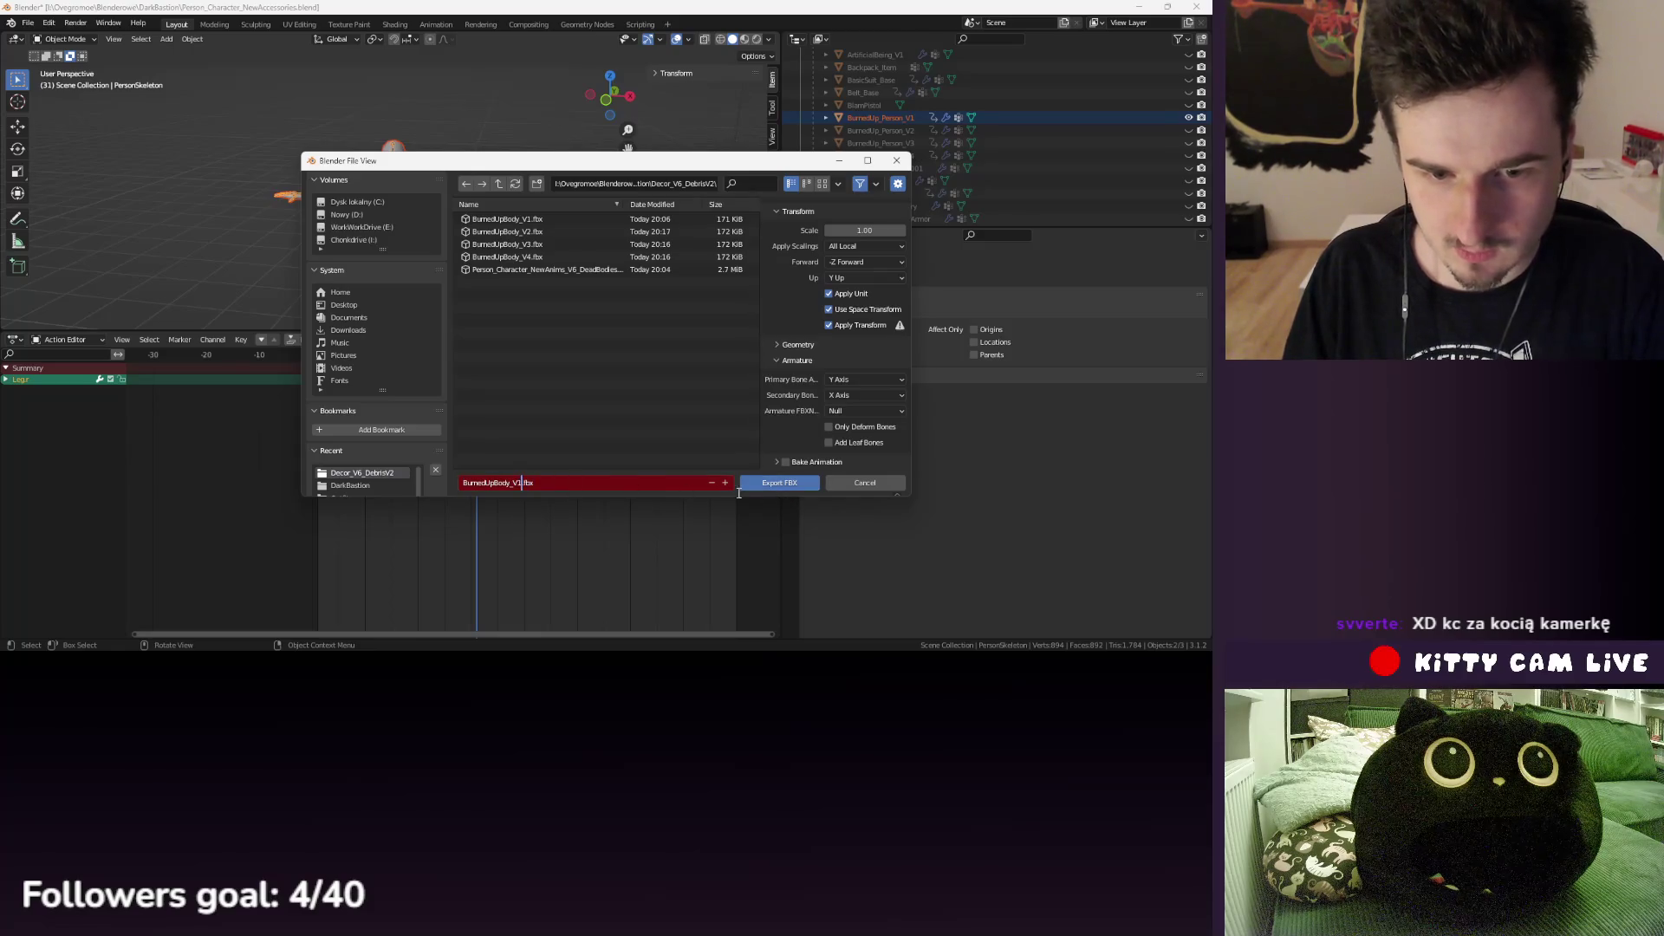
{"action": "left_click", "coordinate": [779, 483]}
{"action": "left_click", "coordinate": [28, 24]}
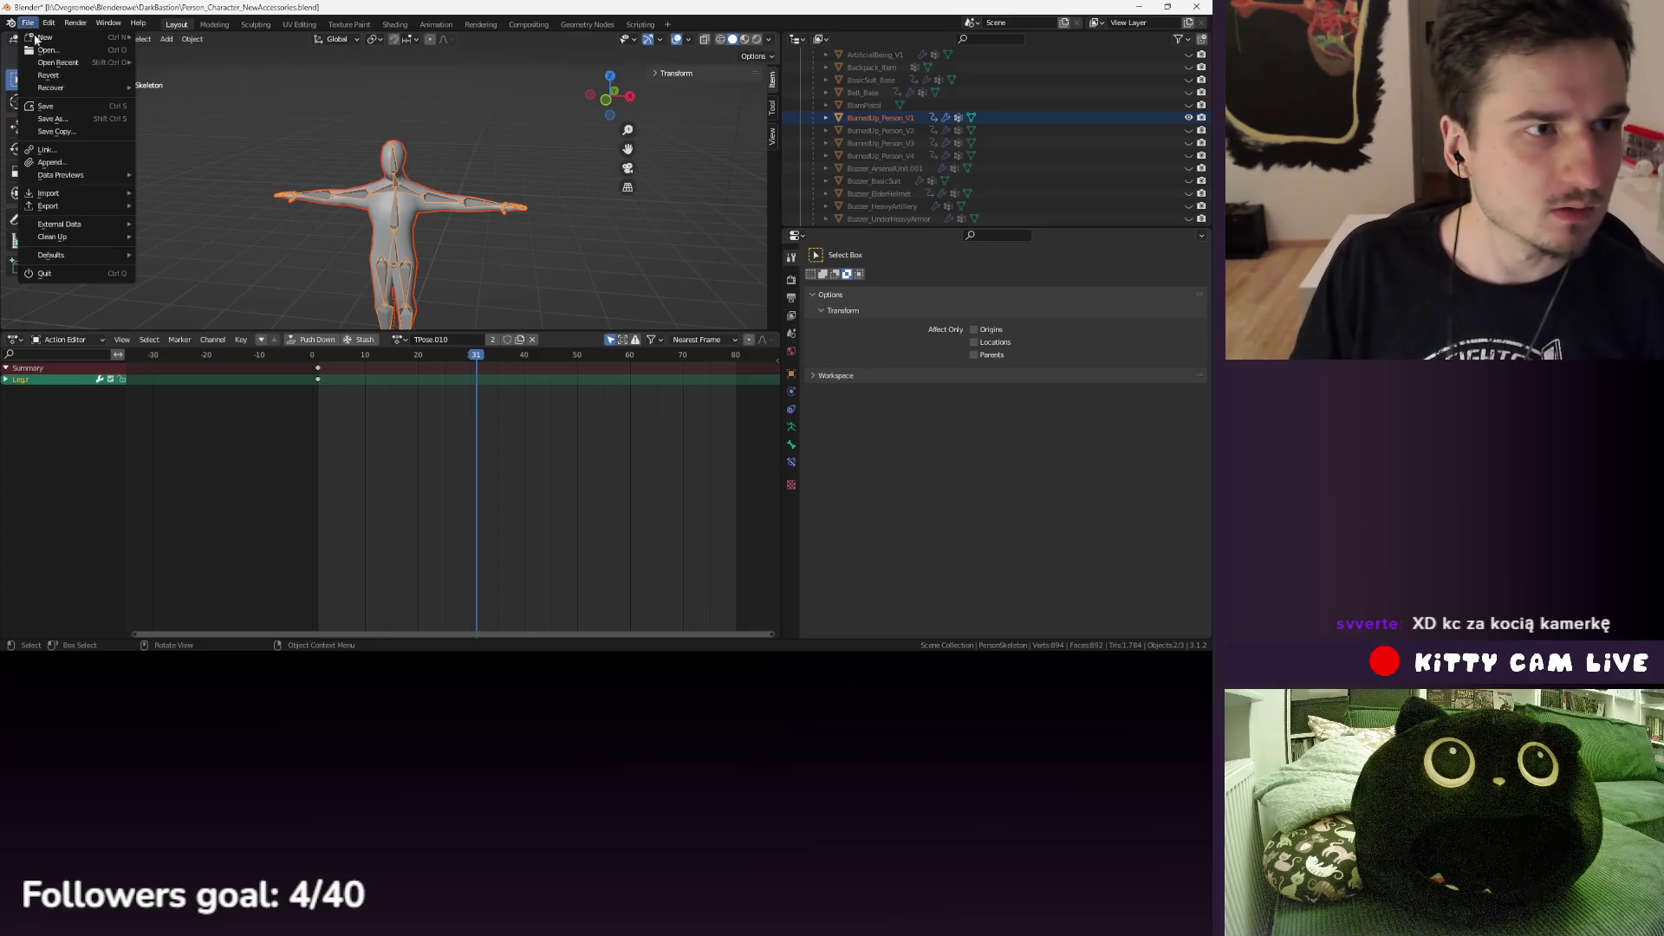
- Save the blend file and reopen Person_Character_NewAnims_V6_DeadBodies.blend from recent files
{"action": "left_click", "coordinate": [45, 106]}
{"action": "left_click", "coordinate": [29, 23]}
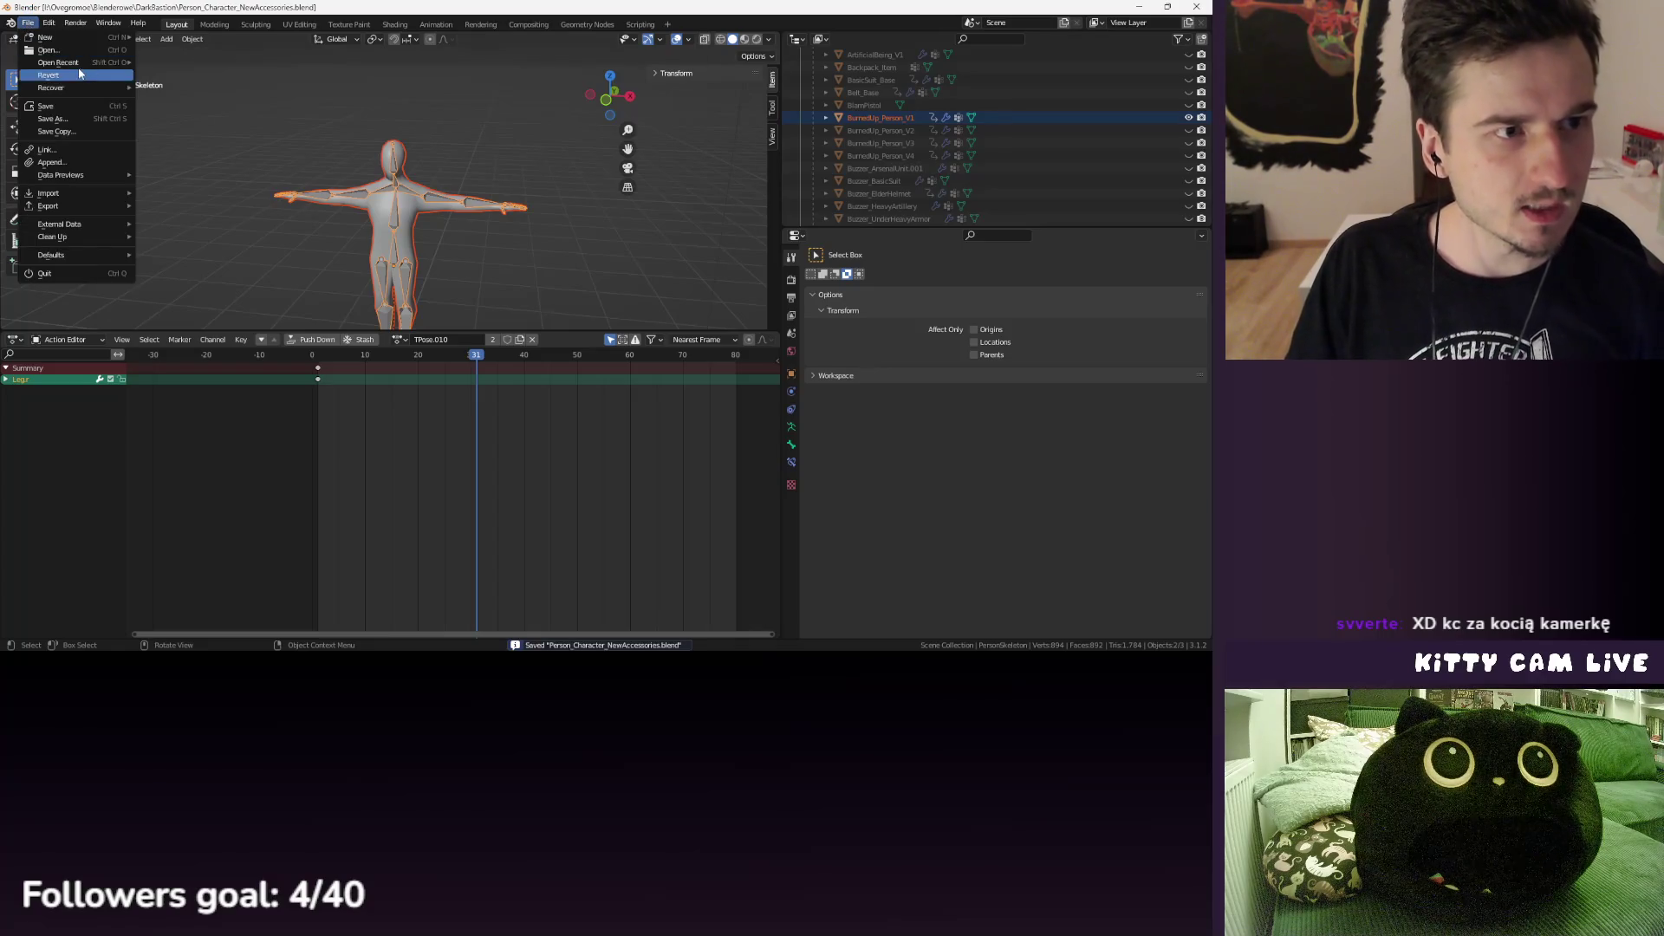
{"action": "mouse_move", "coordinate": [78, 63]}
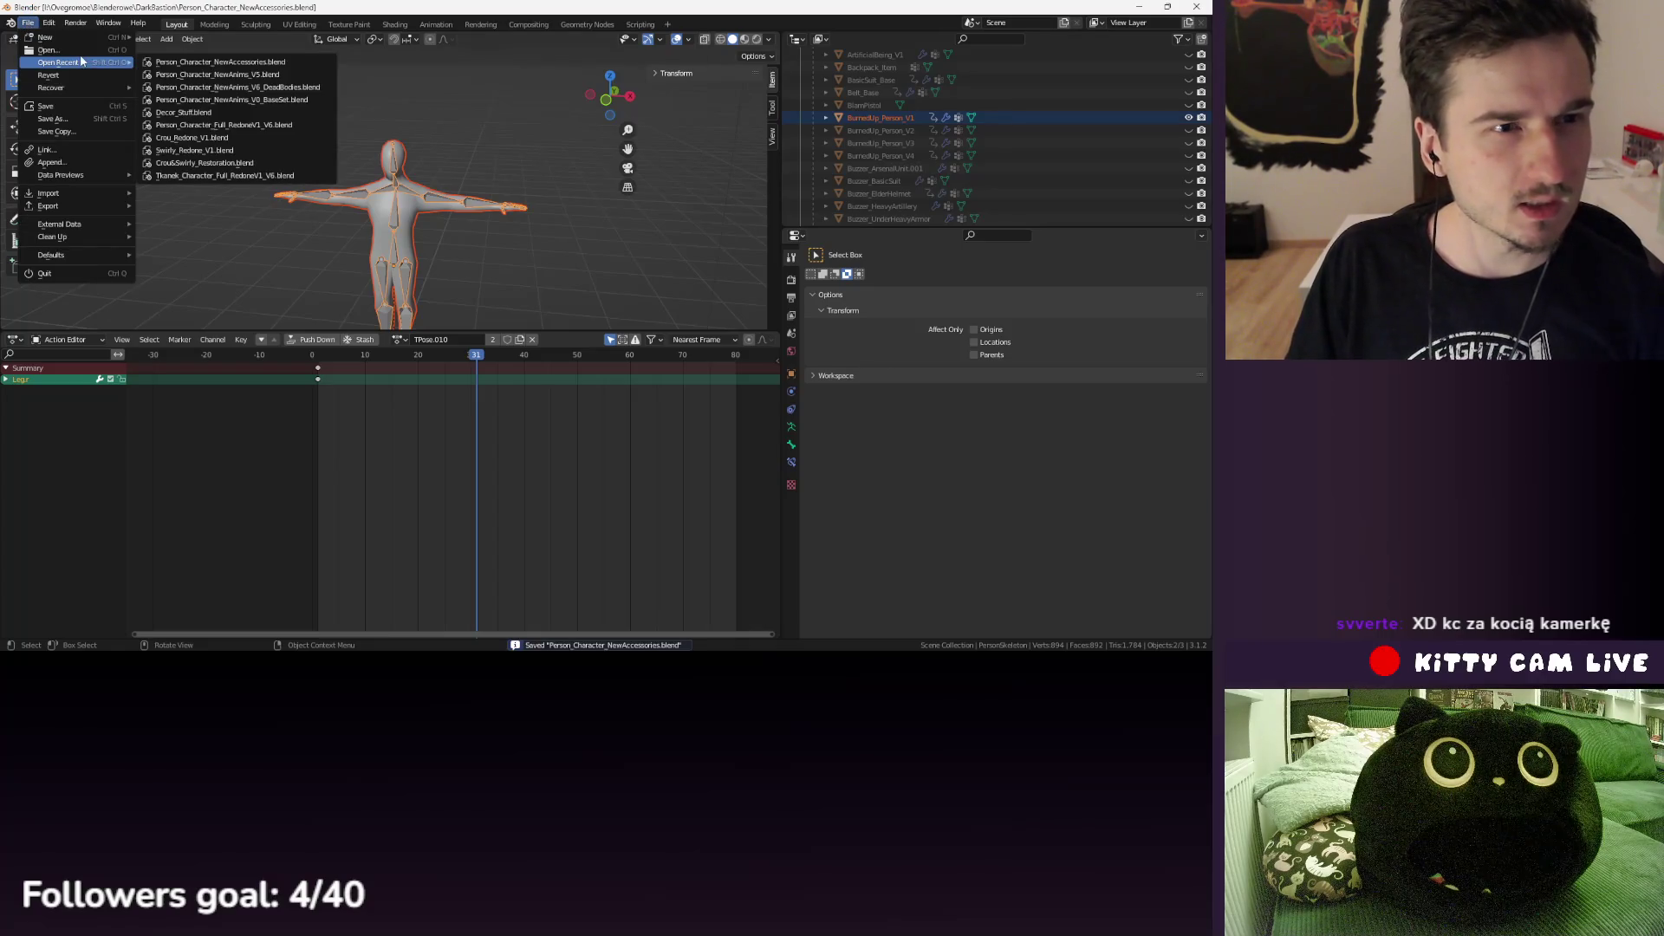
{"action": "left_click", "coordinate": [246, 89]}
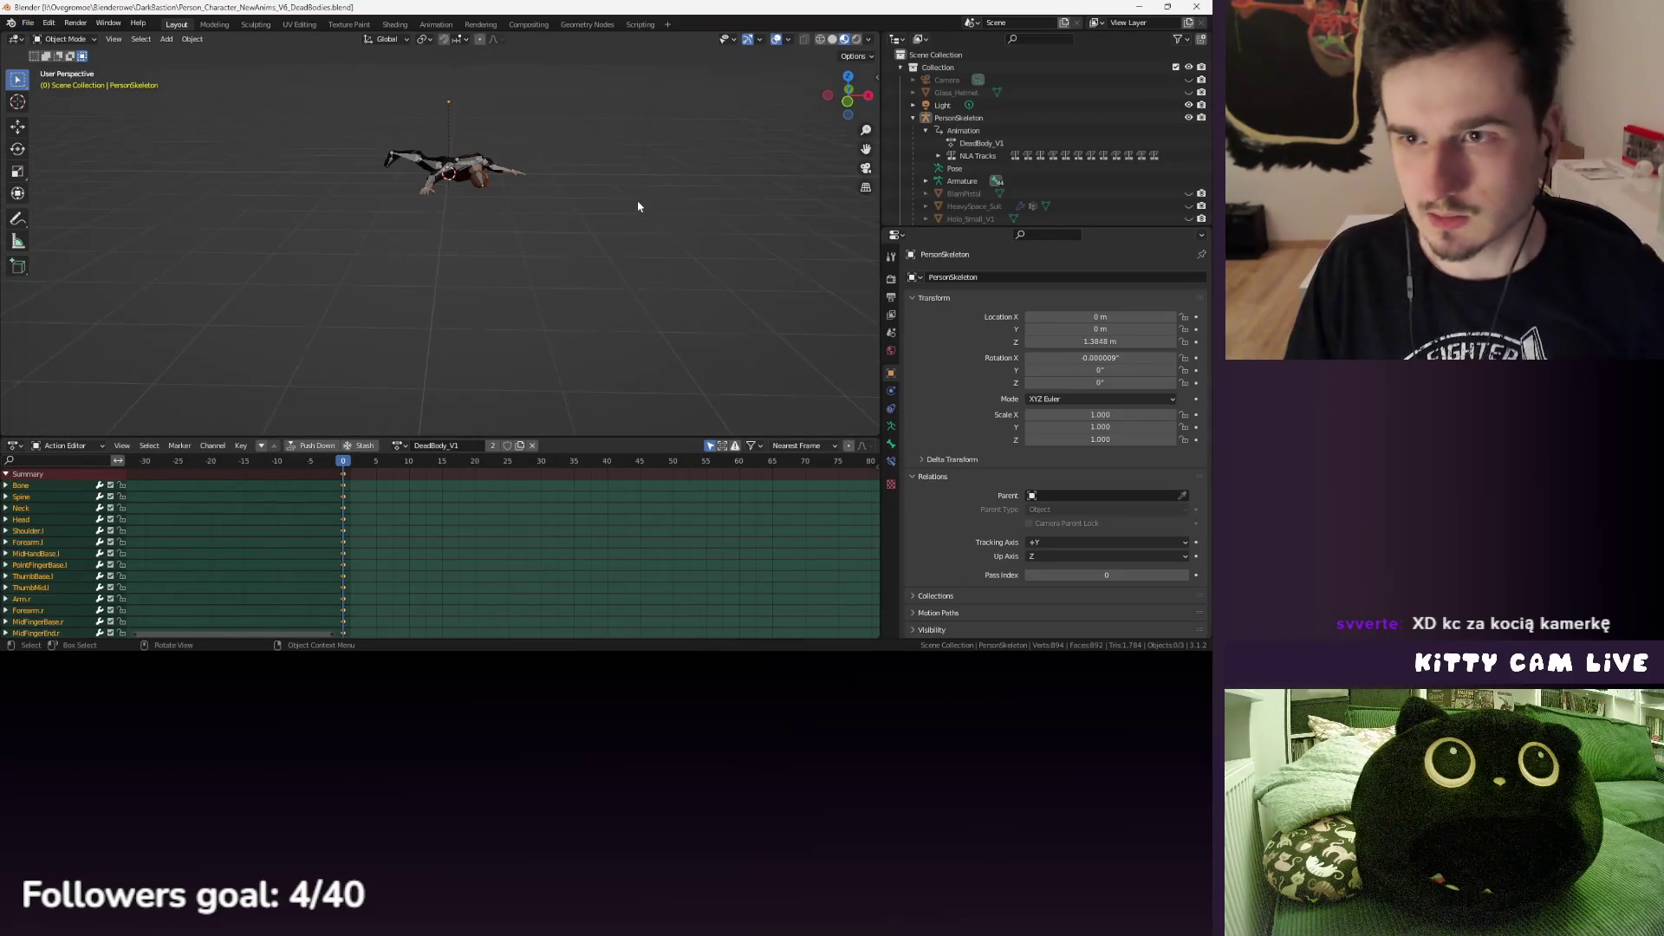
{"action": "scroll", "coordinate": [620, 181], "scroll_direction": "up", "scroll_amount": 3}
{"action": "scroll", "coordinate": [966, 157], "scroll_direction": "down", "scroll_amount": 3}
- Select the PersonFlesh mesh together with the PersonSkeleton armature
{"action": "left_click", "coordinate": [966, 157]}
{"action": "scroll", "coordinate": [967, 157], "scroll_direction": "up", "scroll_amount": 3}
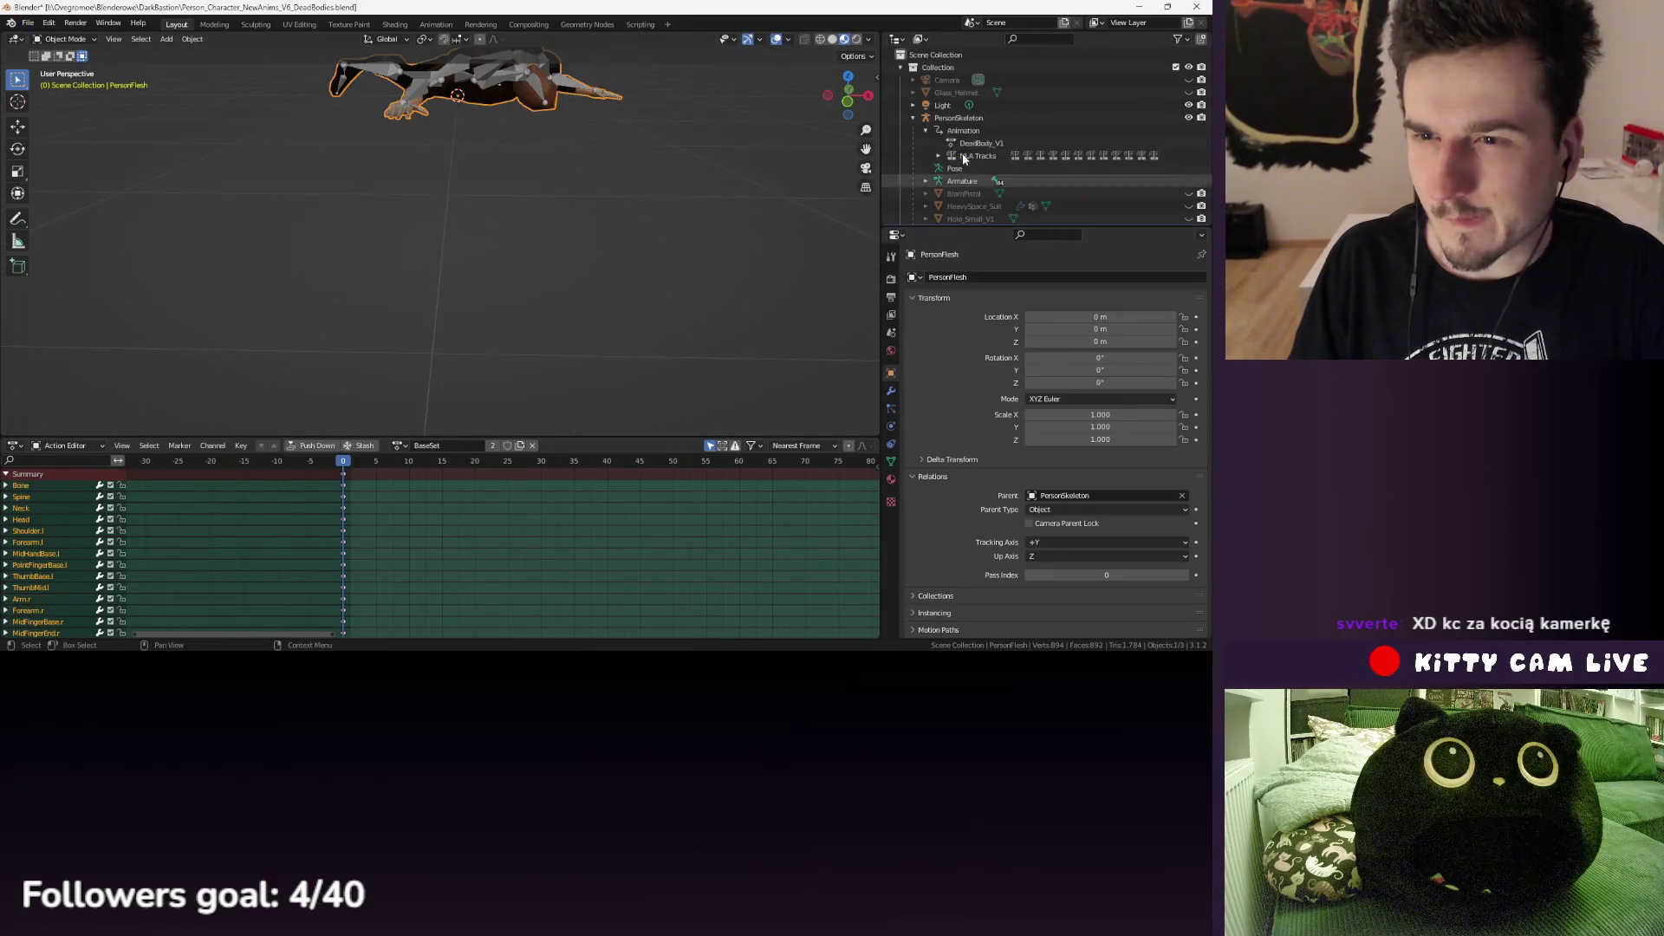
{"action": "left_click", "coordinate": [959, 117], "text": "ctrl"}
- Export the selection as FBX with the armature-and-mesh preset into Decoration/Decor_V6_DebrisV2
{"action": "left_click", "coordinate": [28, 22]}
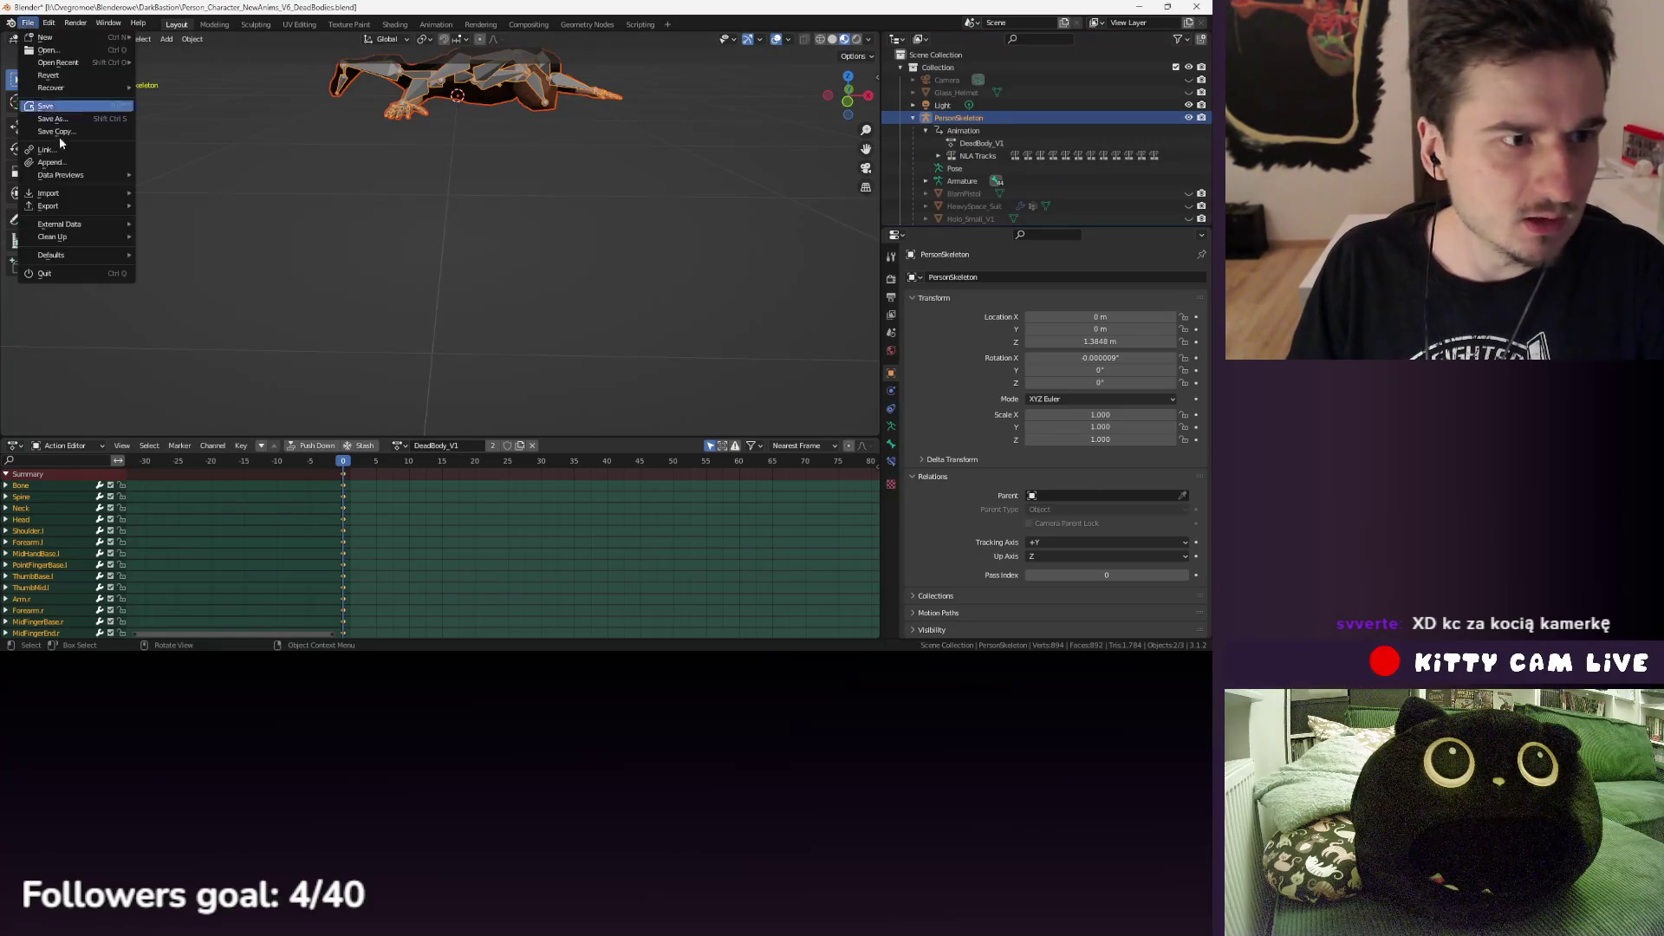
{"action": "mouse_move", "coordinate": [70, 206]}
{"action": "left_click", "coordinate": [185, 320]}
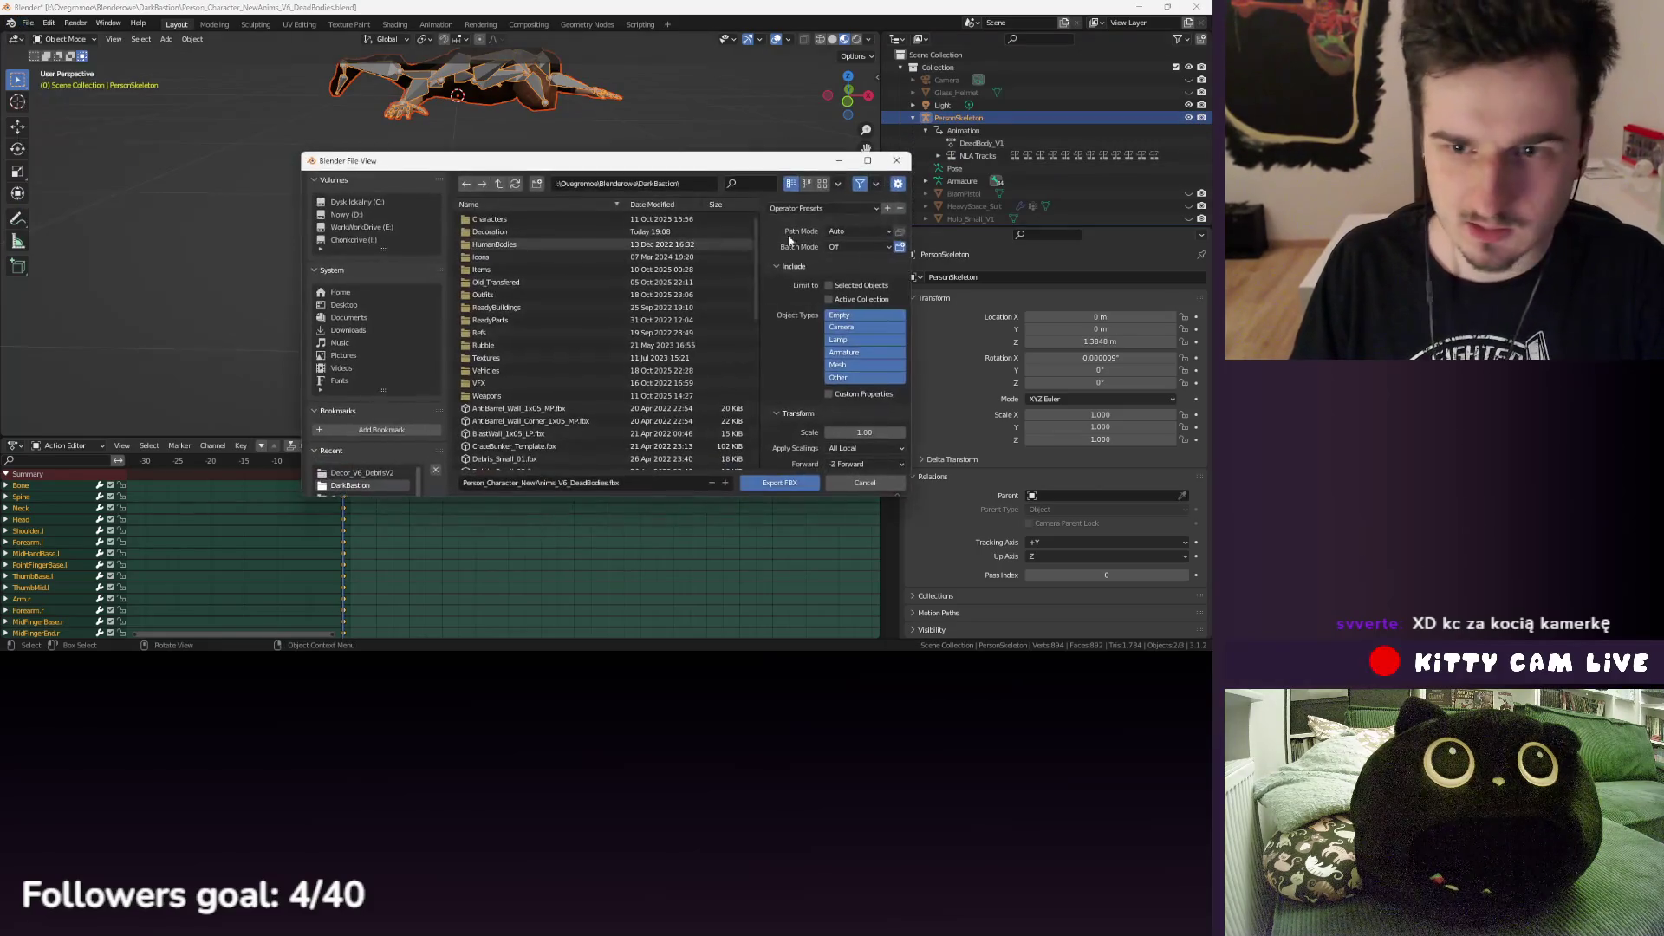
{"action": "left_click", "coordinate": [823, 208]}
{"action": "left_click", "coordinate": [790, 243]}
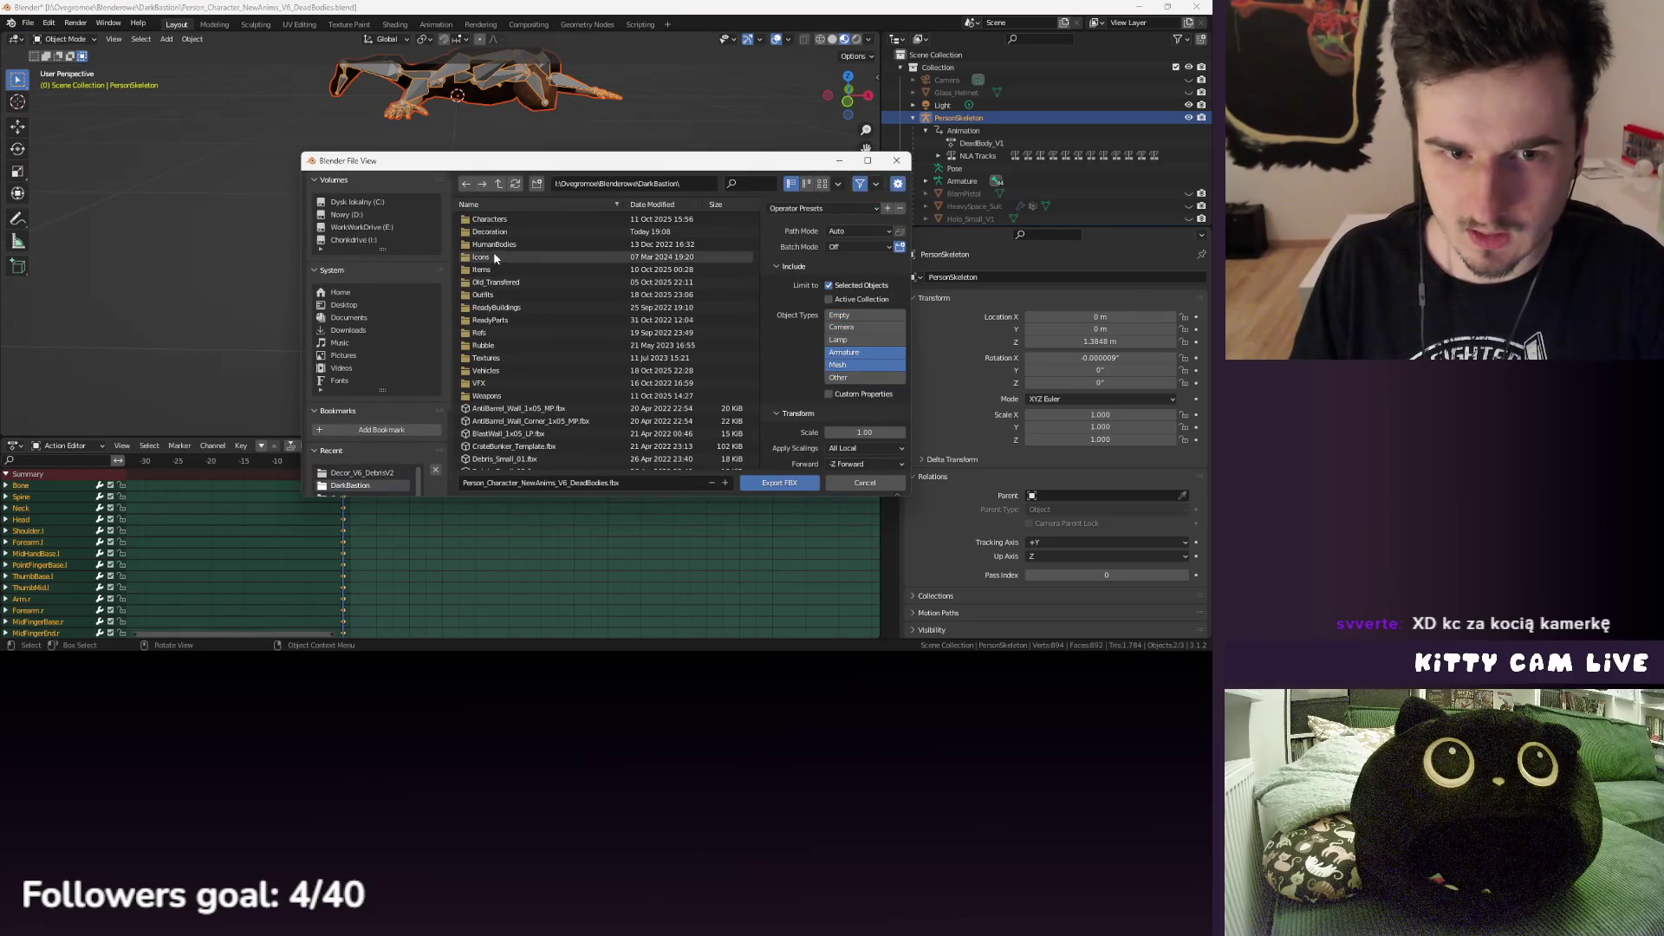
{"action": "double_click", "coordinate": [485, 231]}
{"action": "double_click", "coordinate": [516, 297]}
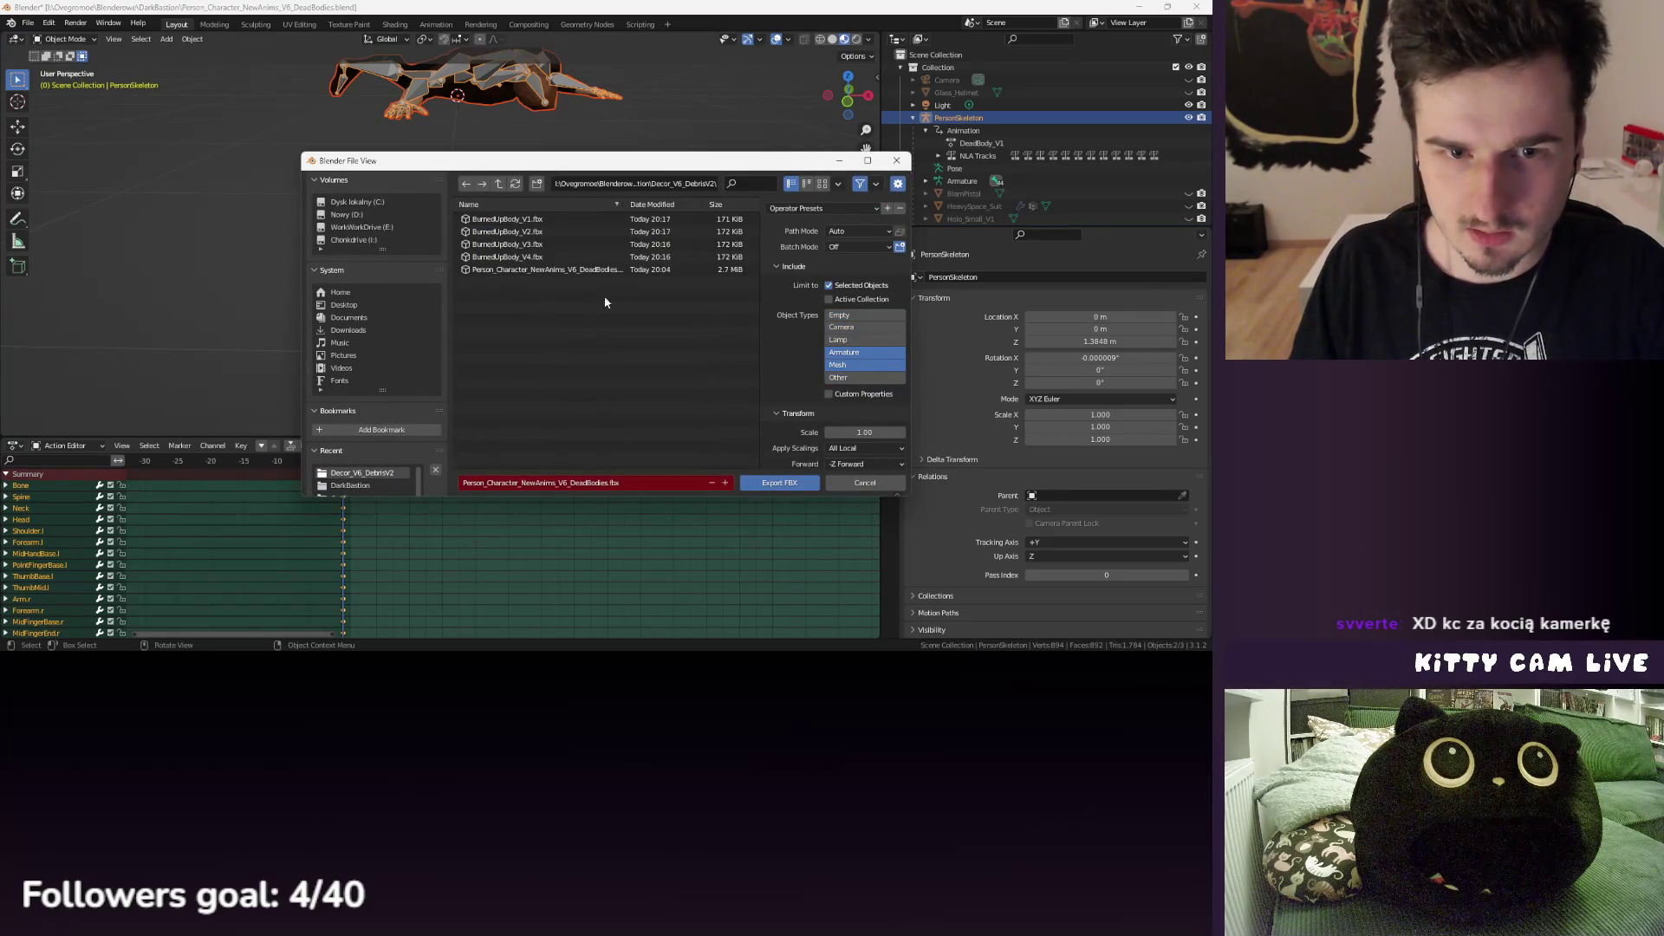
{"action": "scroll", "coordinate": [853, 407], "scroll_direction": "down", "scroll_amount": 3}
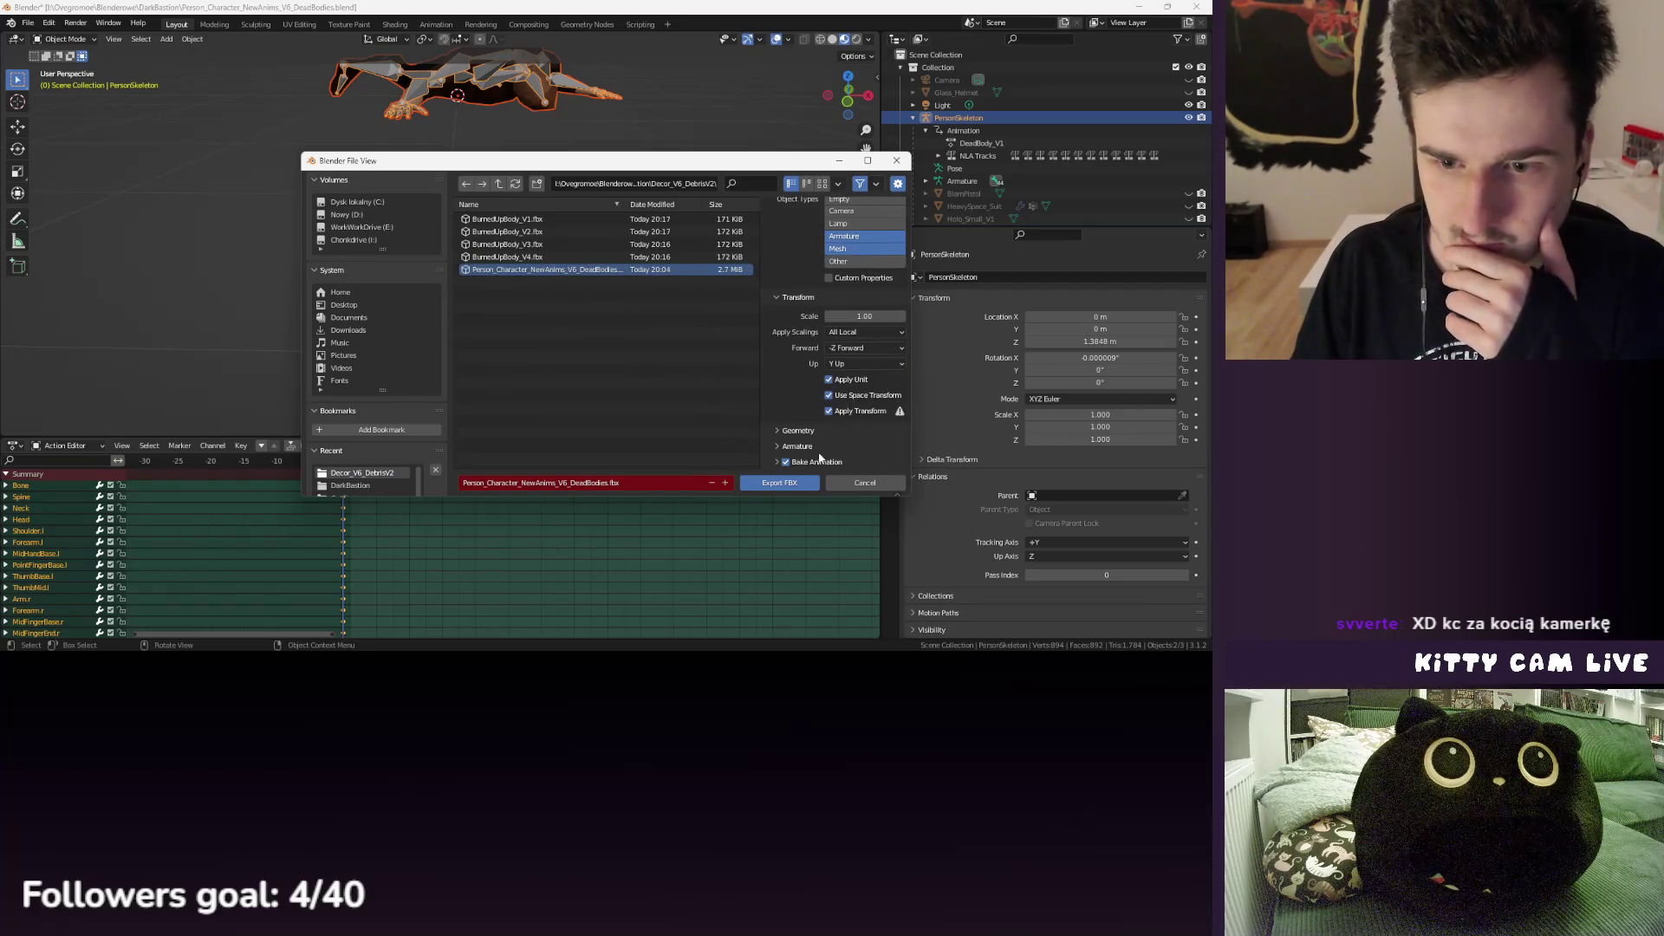
{"action": "scroll", "coordinate": [793, 445], "scroll_direction": "down", "scroll_amount": 3}
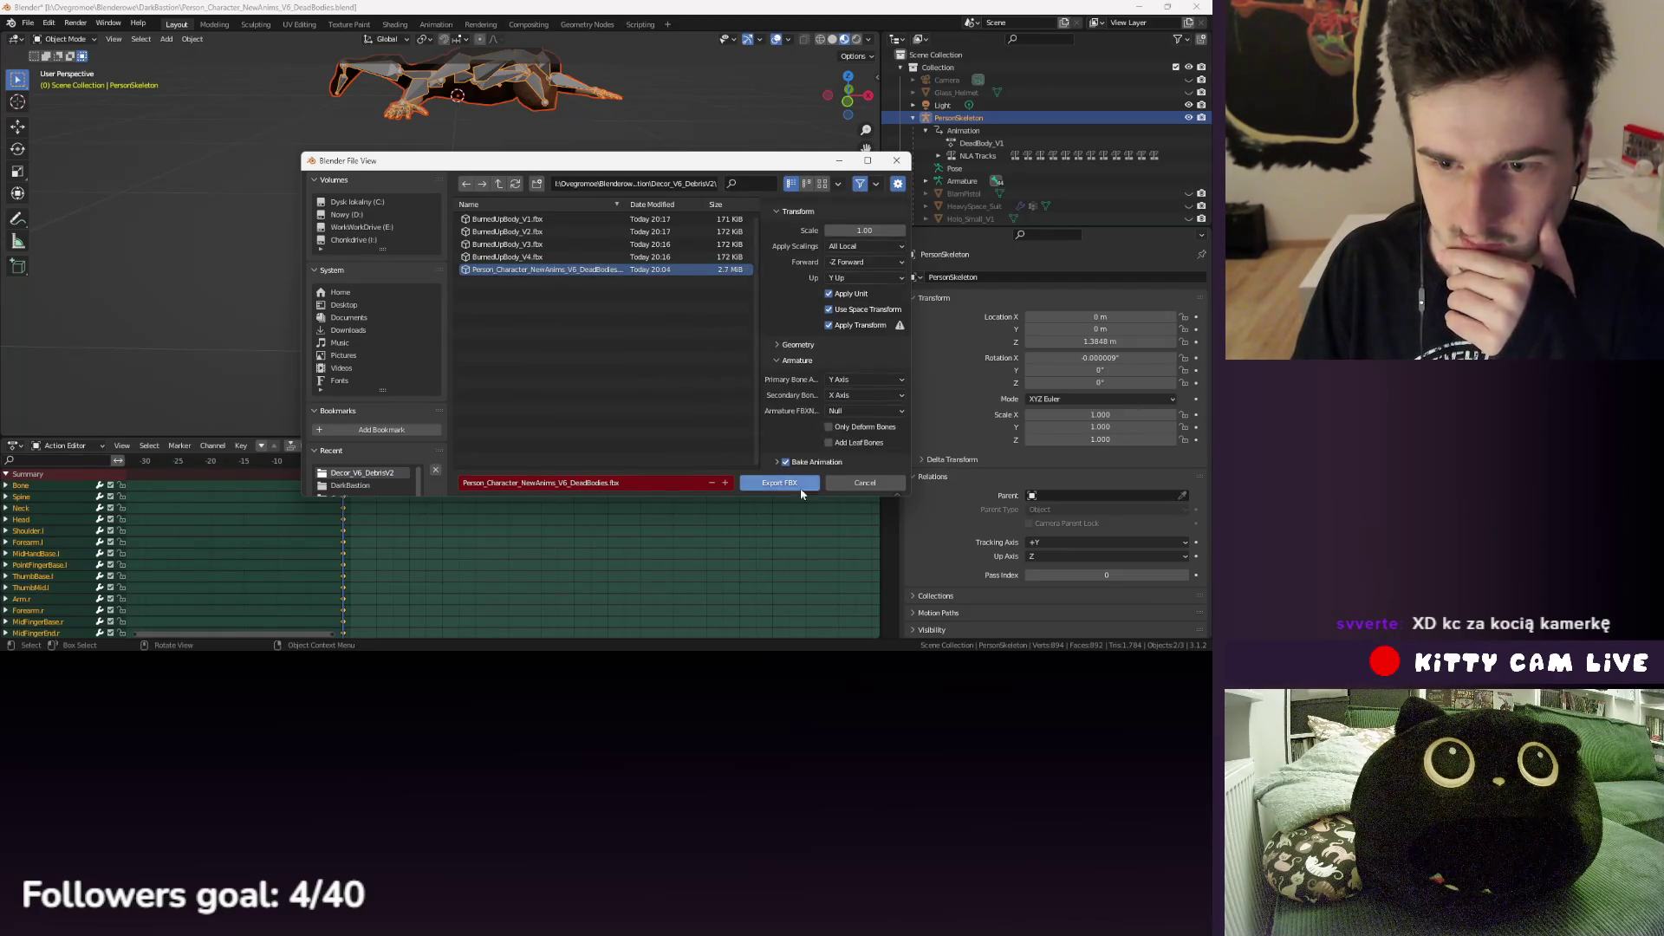
{"action": "left_click", "coordinate": [766, 492]}
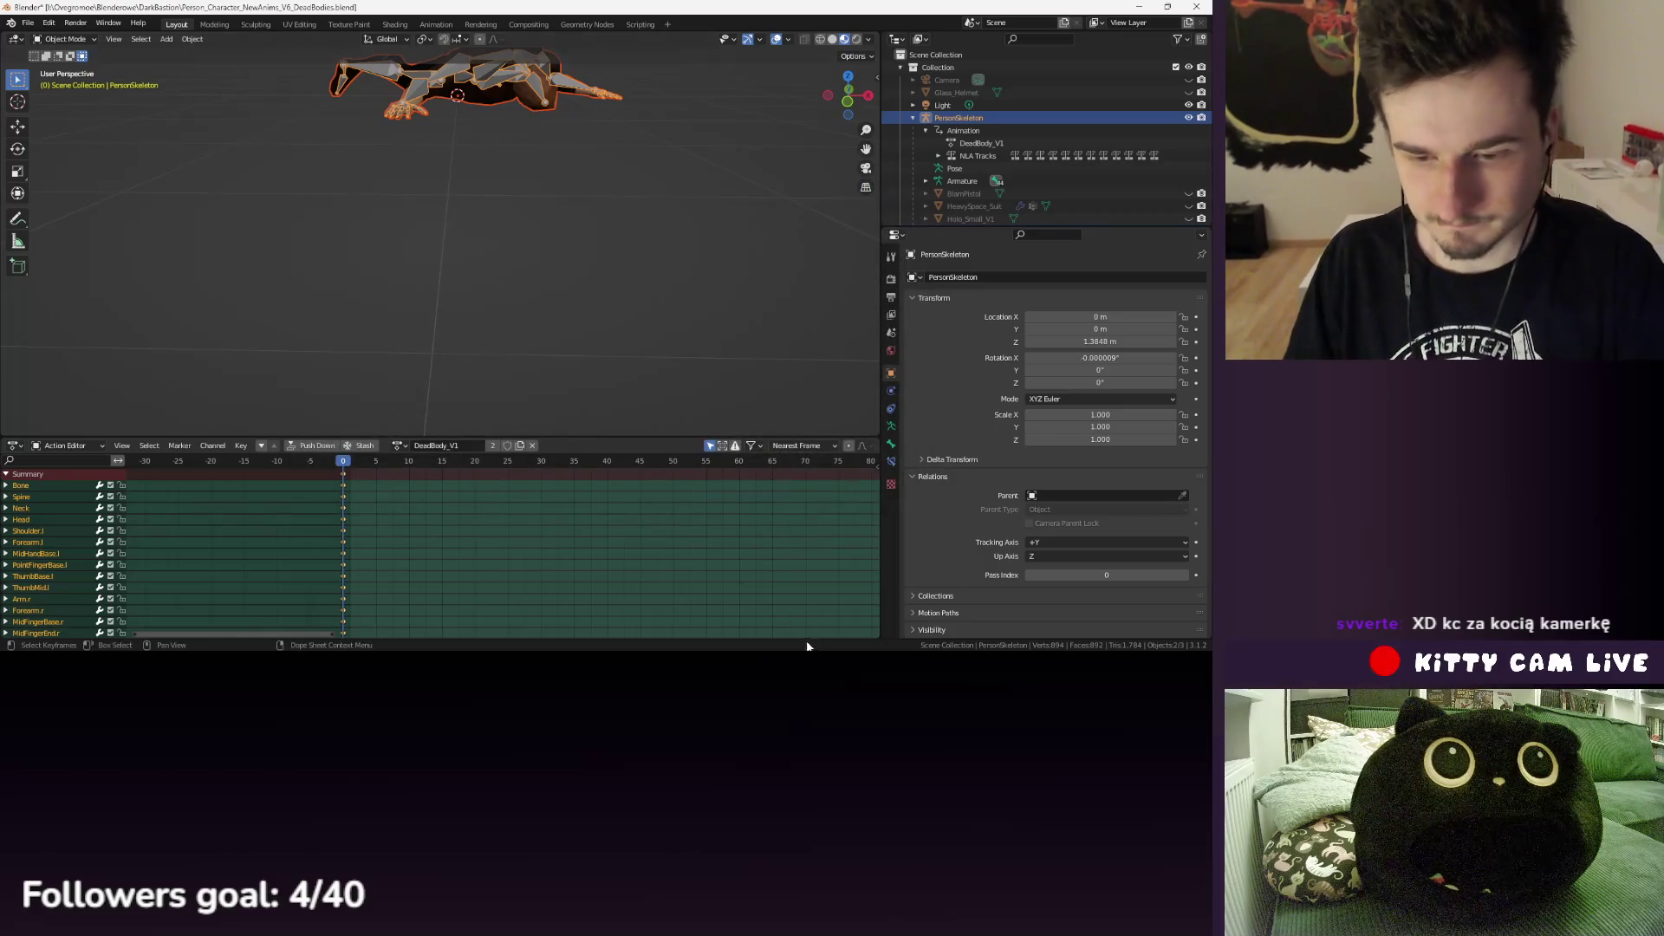
- In Unity's Decor_Bodies folder, select the old Person and body model assets for replacement
{"action": "key", "text": "alt+Tab"}
{"action": "left_click", "coordinate": [415, 443]}
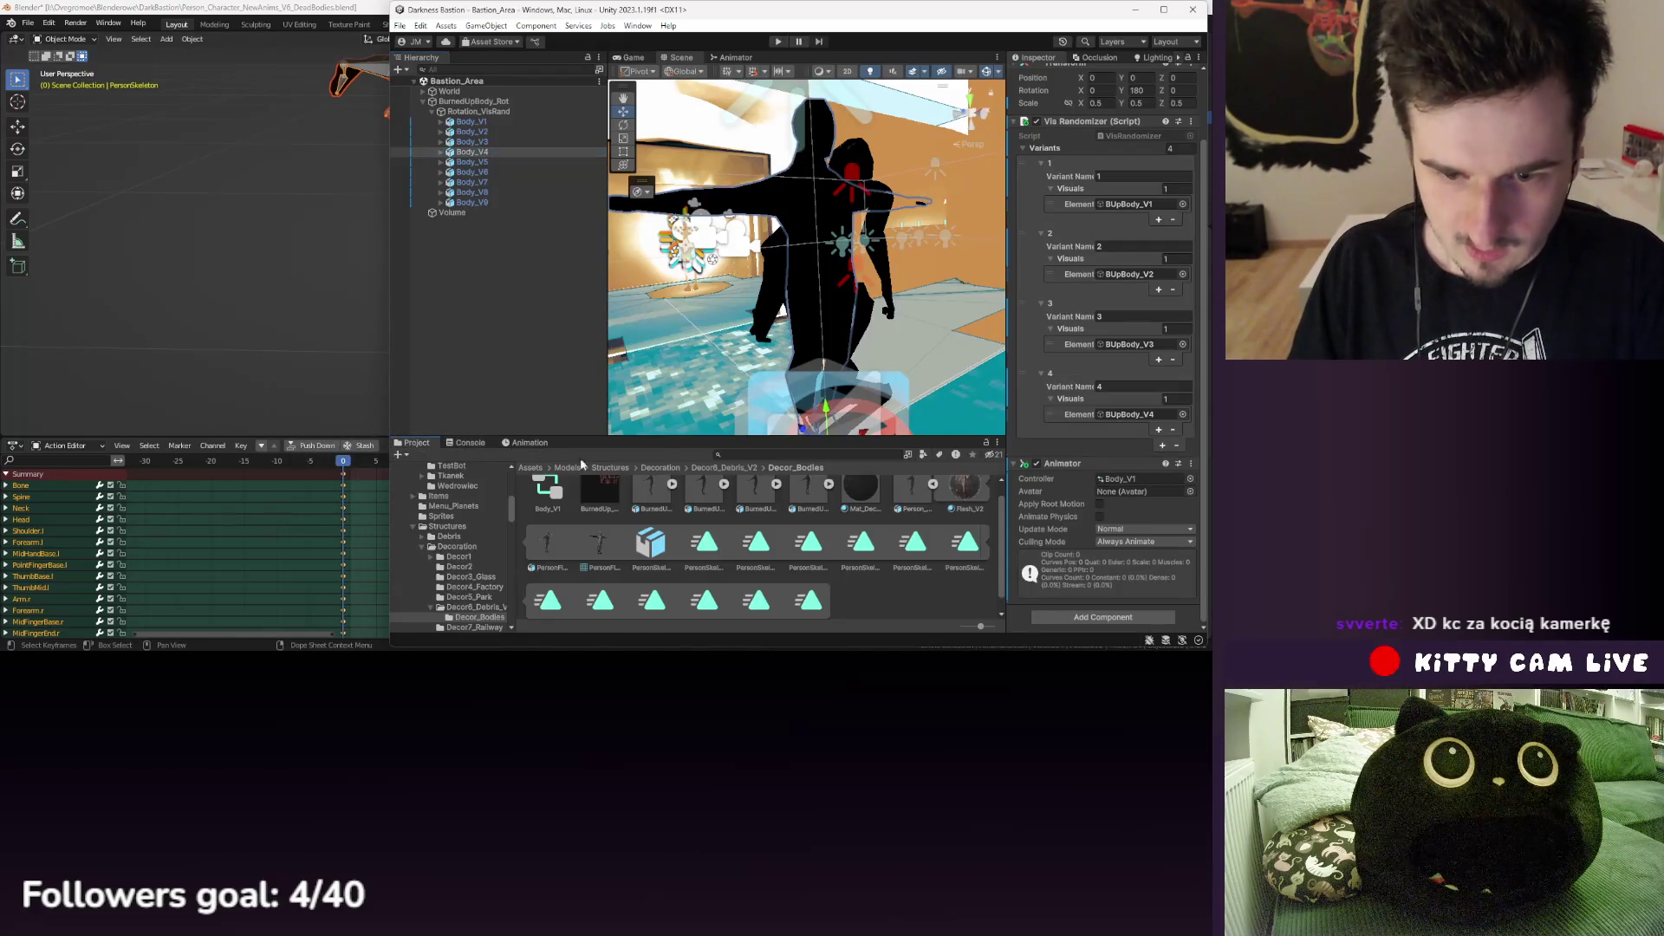
{"action": "left_click", "coordinate": [933, 501]}
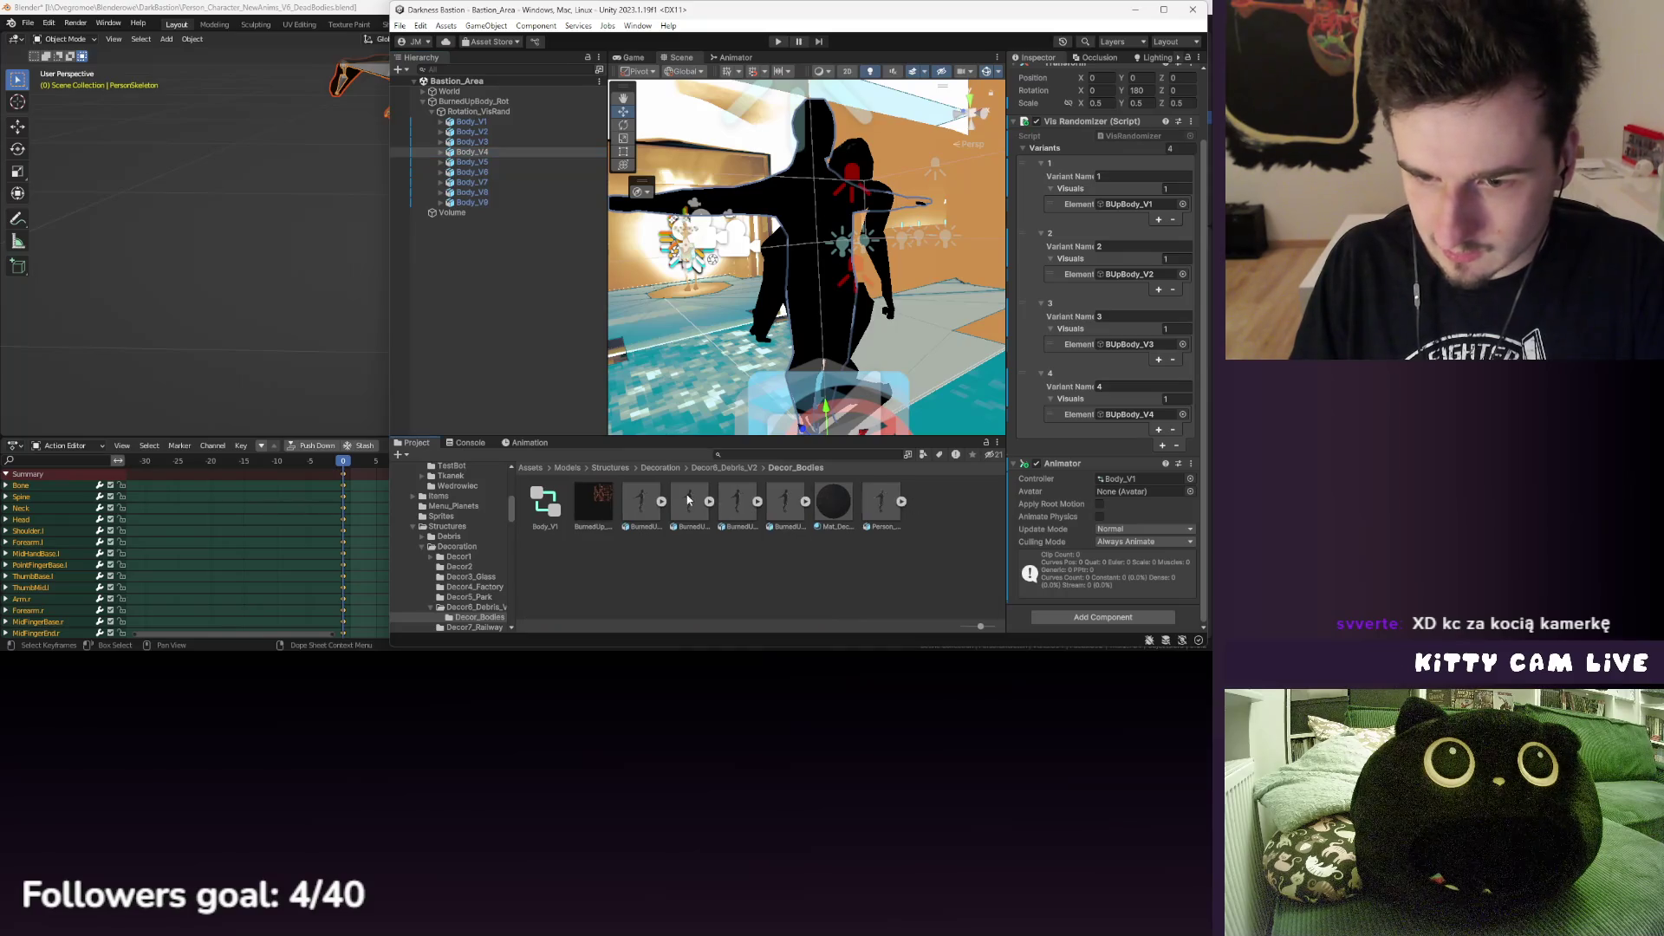
{"action": "left_click", "coordinate": [642, 502]}
{"action": "left_click", "coordinate": [787, 503], "text": "shift"}
{"action": "left_click", "coordinate": [871, 508], "text": "ctrl"}
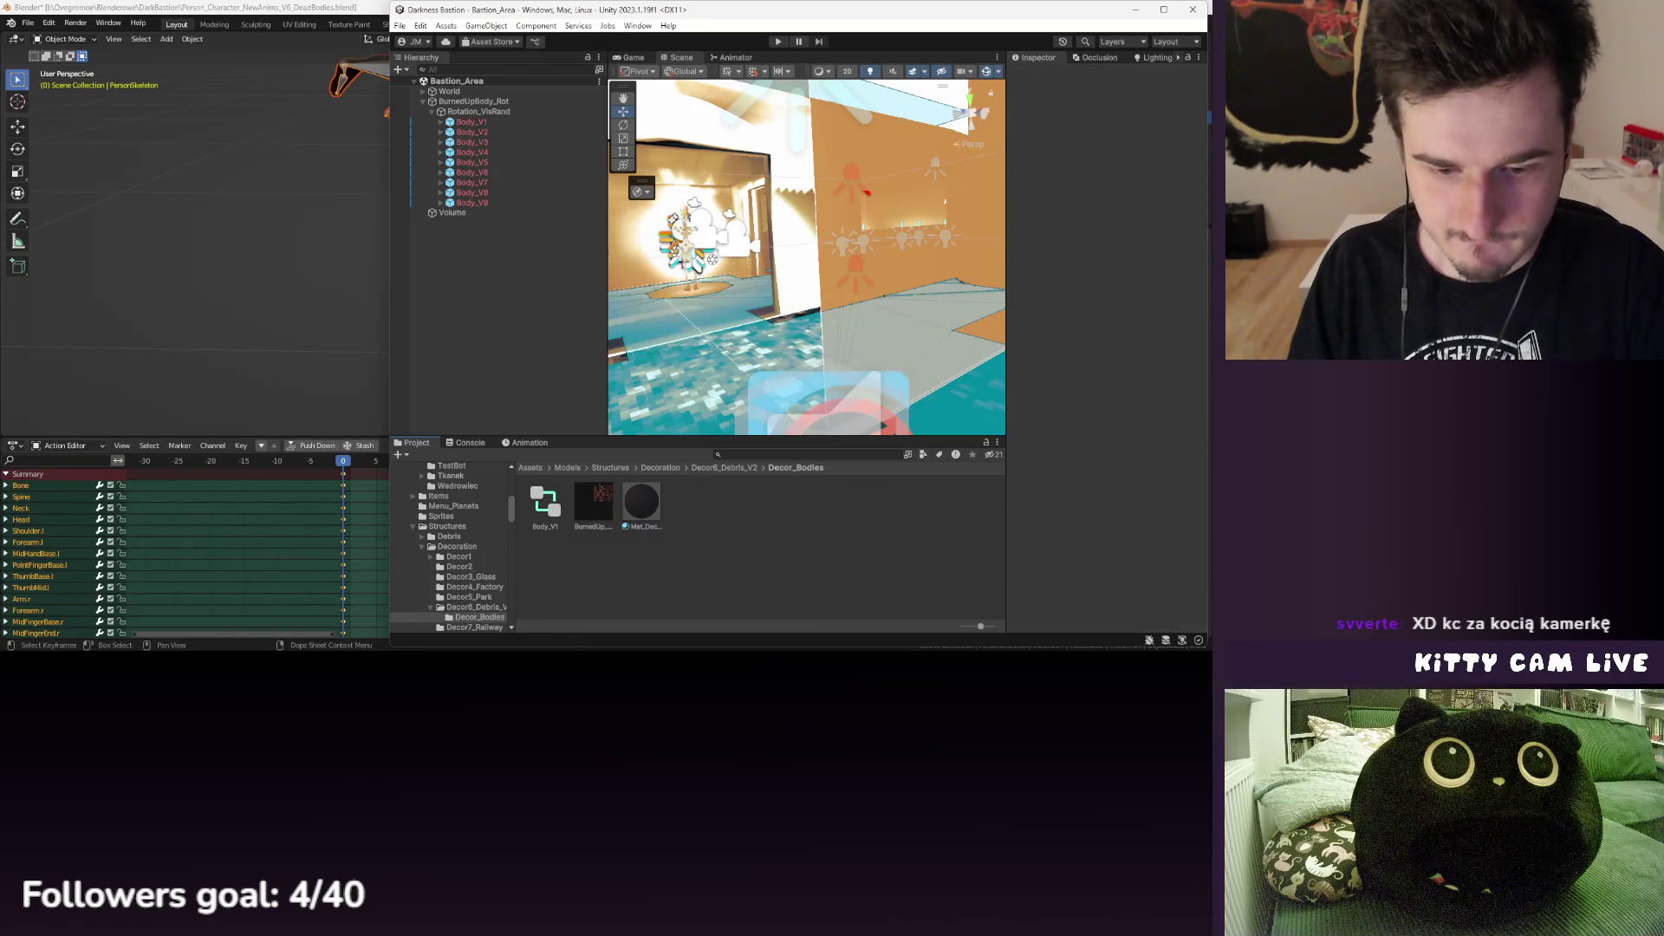
- Drag the five exported files, including the Person_Character FBX, from Explorer into Decor_Bodies
{"action": "key", "text": "alt+Tab"}
{"action": "left_click", "coordinate": [251, 356], "text": "ctrl"}
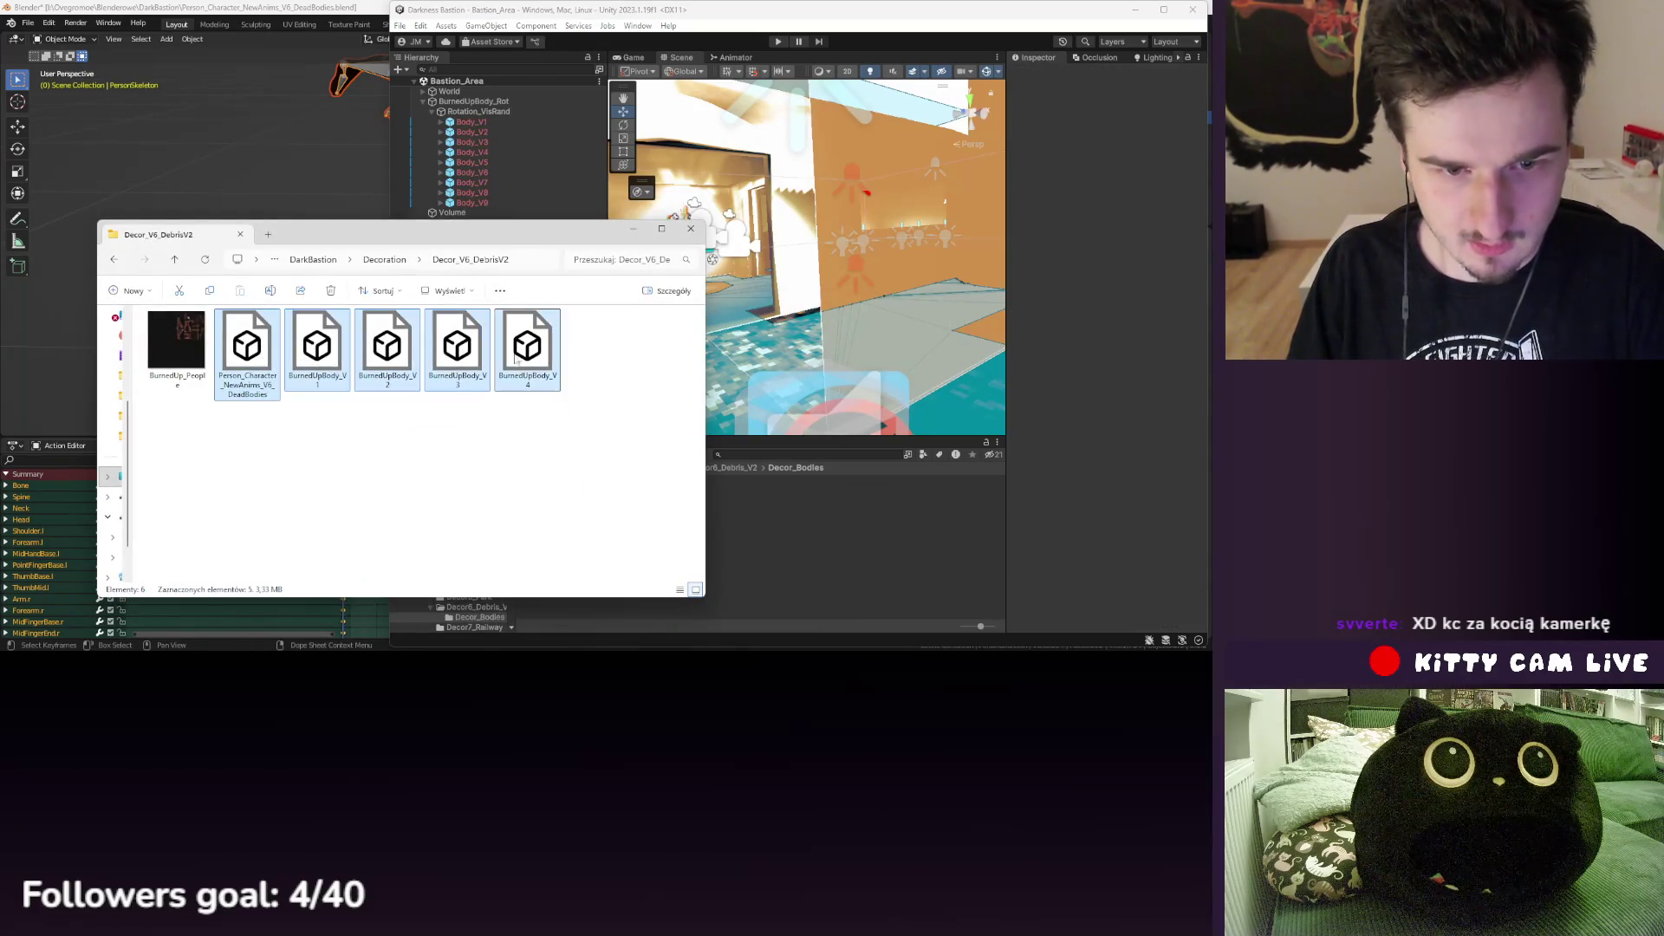
{"action": "left_click_drag", "start_coordinate": [836, 542], "coordinate": [836, 543]}
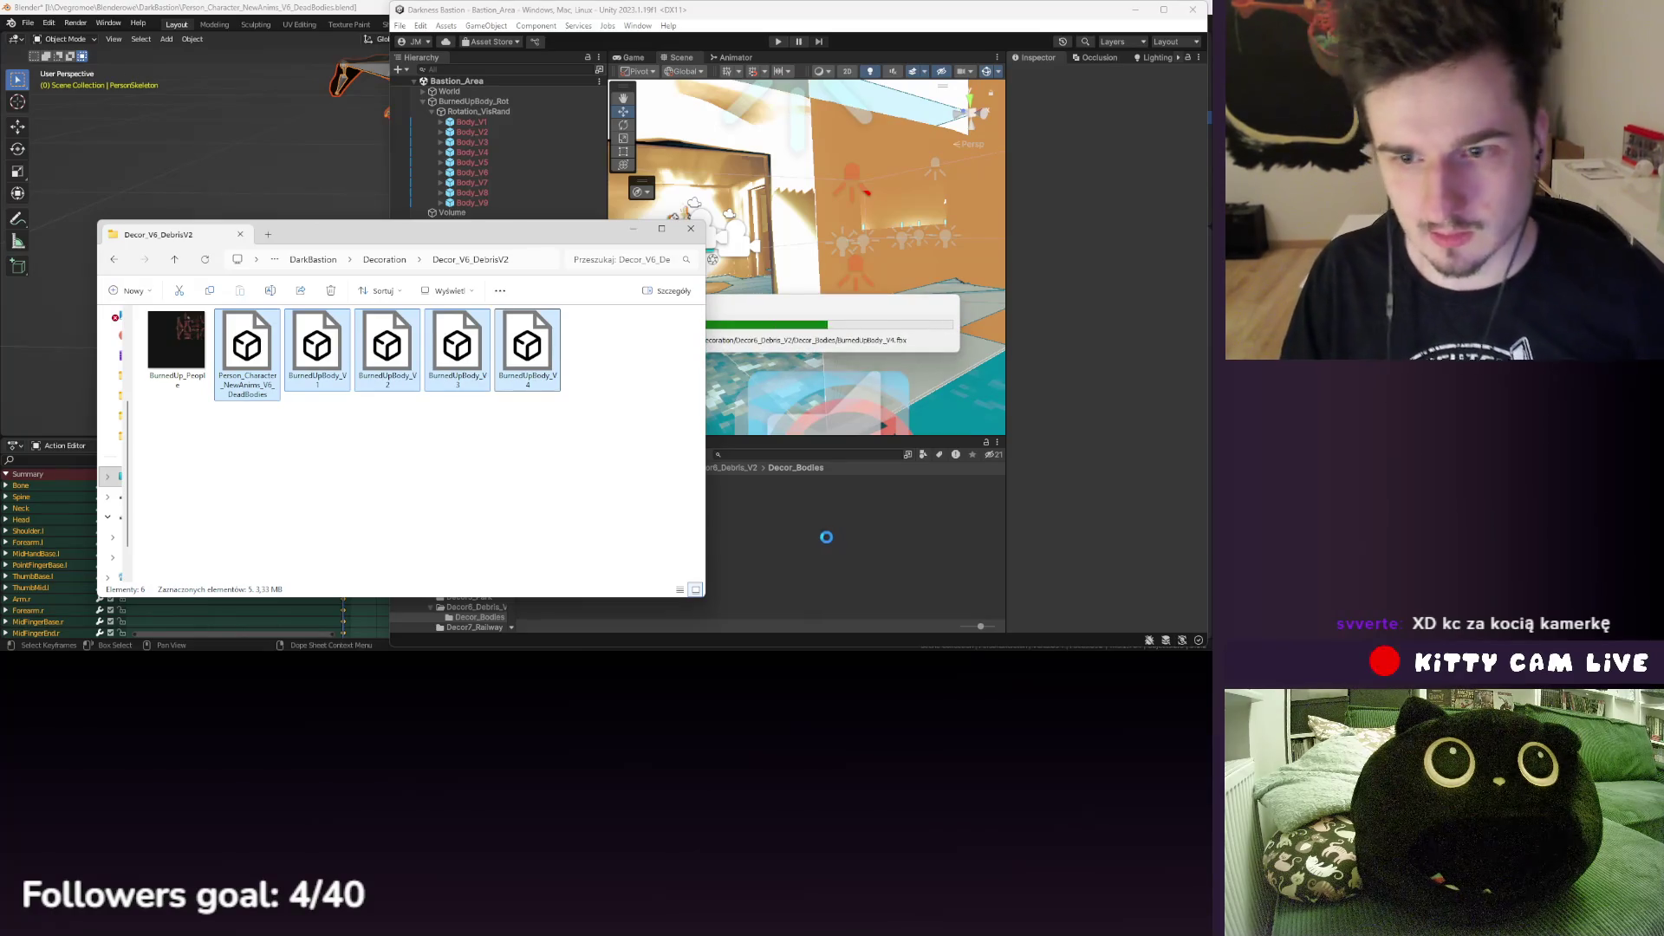
{"action": "left_click", "coordinate": [634, 230]}
{"action": "left_click", "coordinate": [477, 123]}
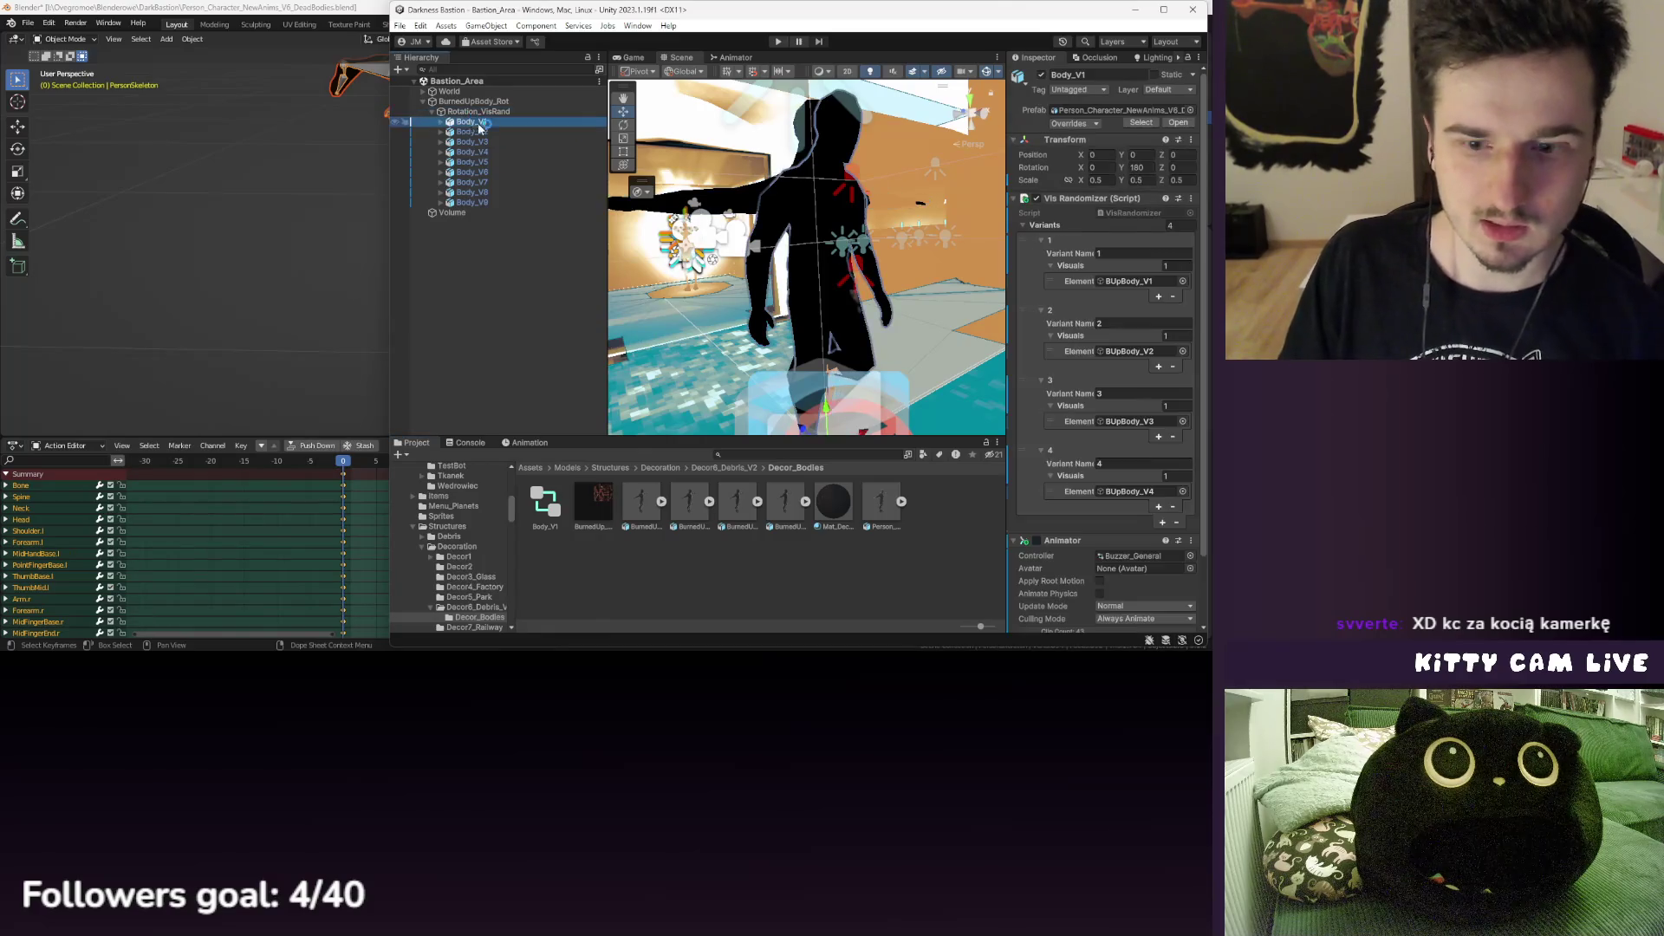
- Assign the Body_V1 controller to Body_V1's Animator and open its state graph
{"action": "scroll", "coordinate": [1023, 356], "scroll_direction": "down", "scroll_amount": 3}
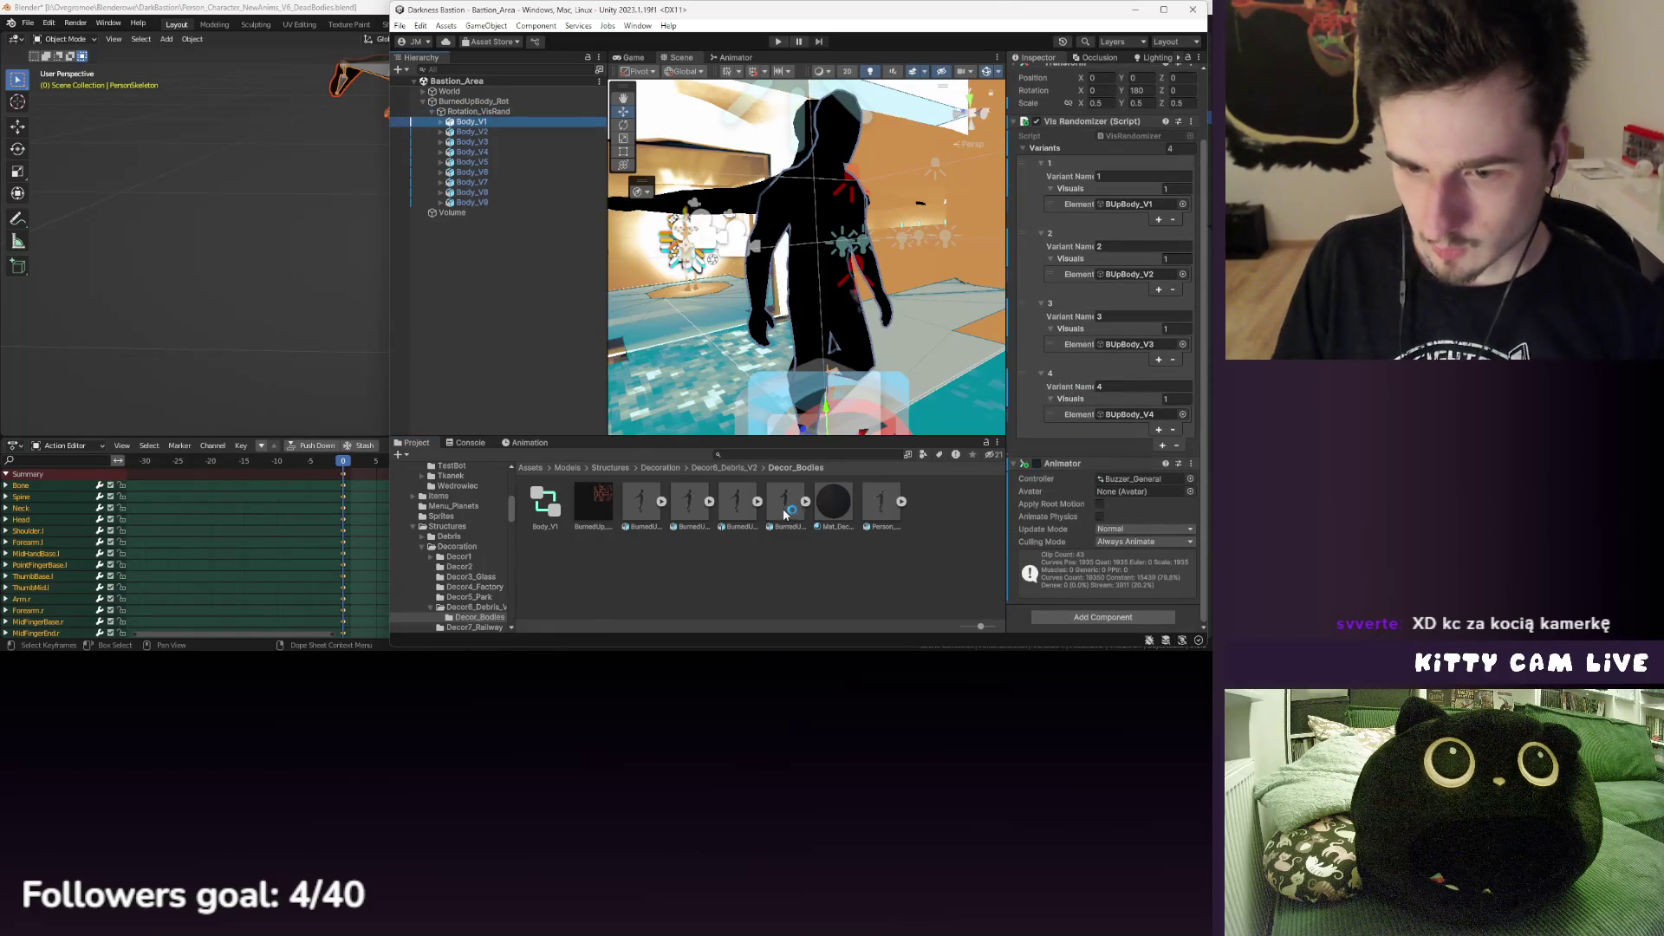
{"action": "left_click", "coordinate": [555, 507]}
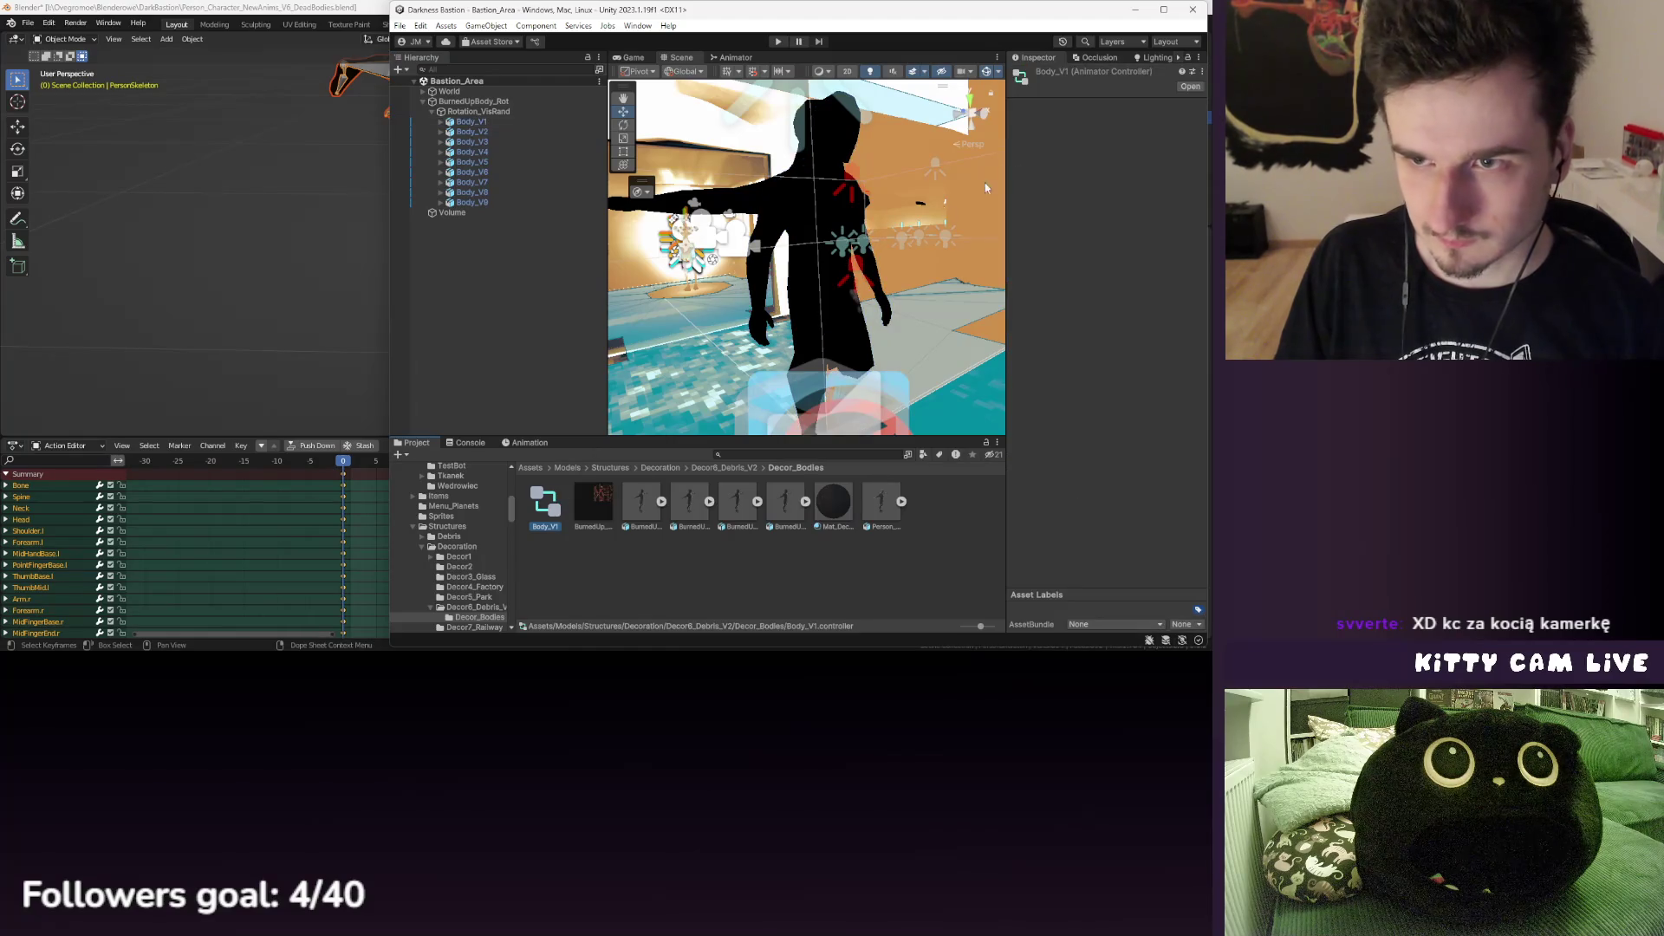
{"action": "left_click", "coordinate": [472, 123]}
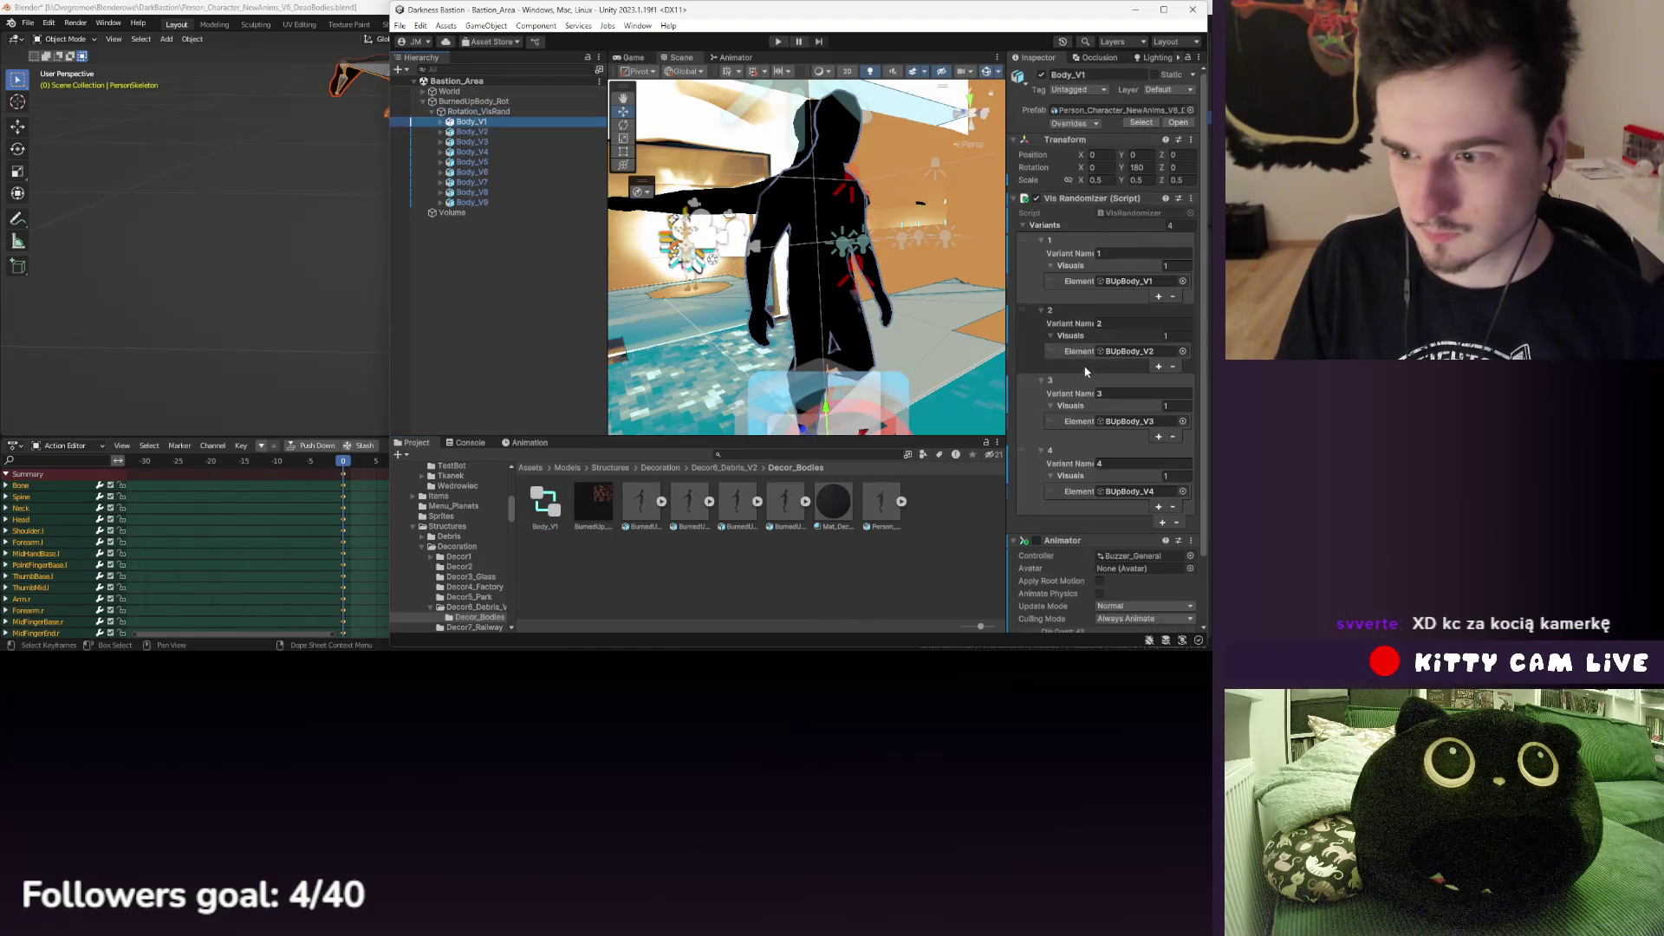
{"action": "left_click_drag", "start_coordinate": [545, 502], "coordinate": [1118, 481]}
{"action": "double_click", "coordinate": [1120, 480]}
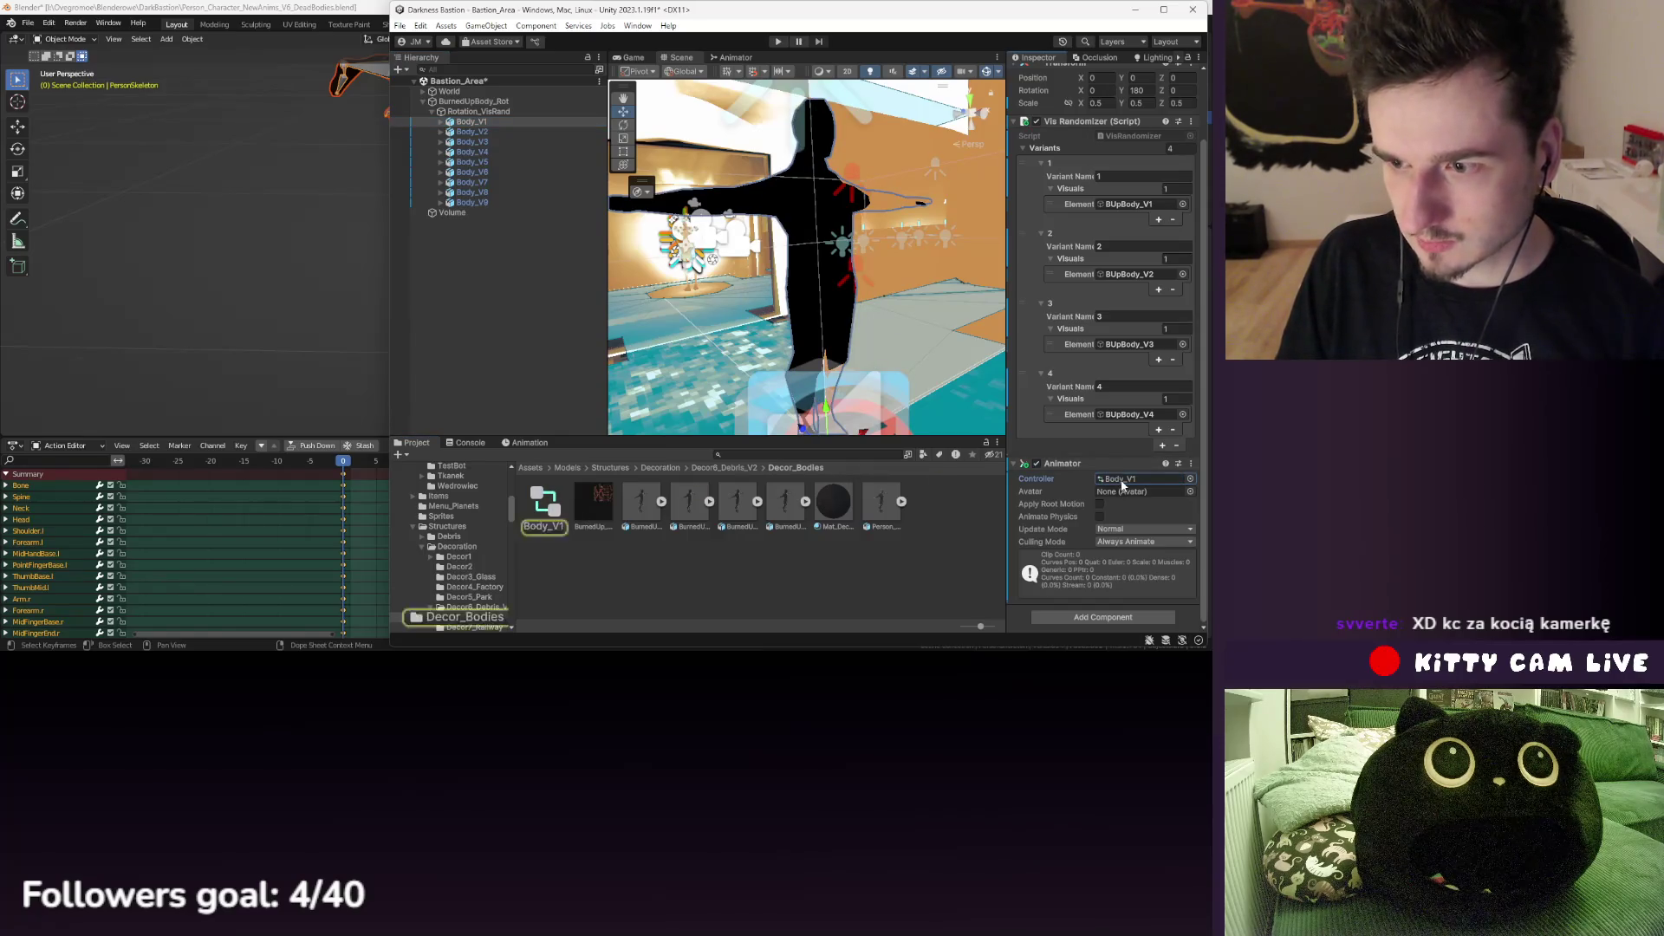
- Add the PersonSkeleton|DeadBody_V1 clip as a state and set it as the layer default
{"action": "left_click", "coordinate": [841, 249]}
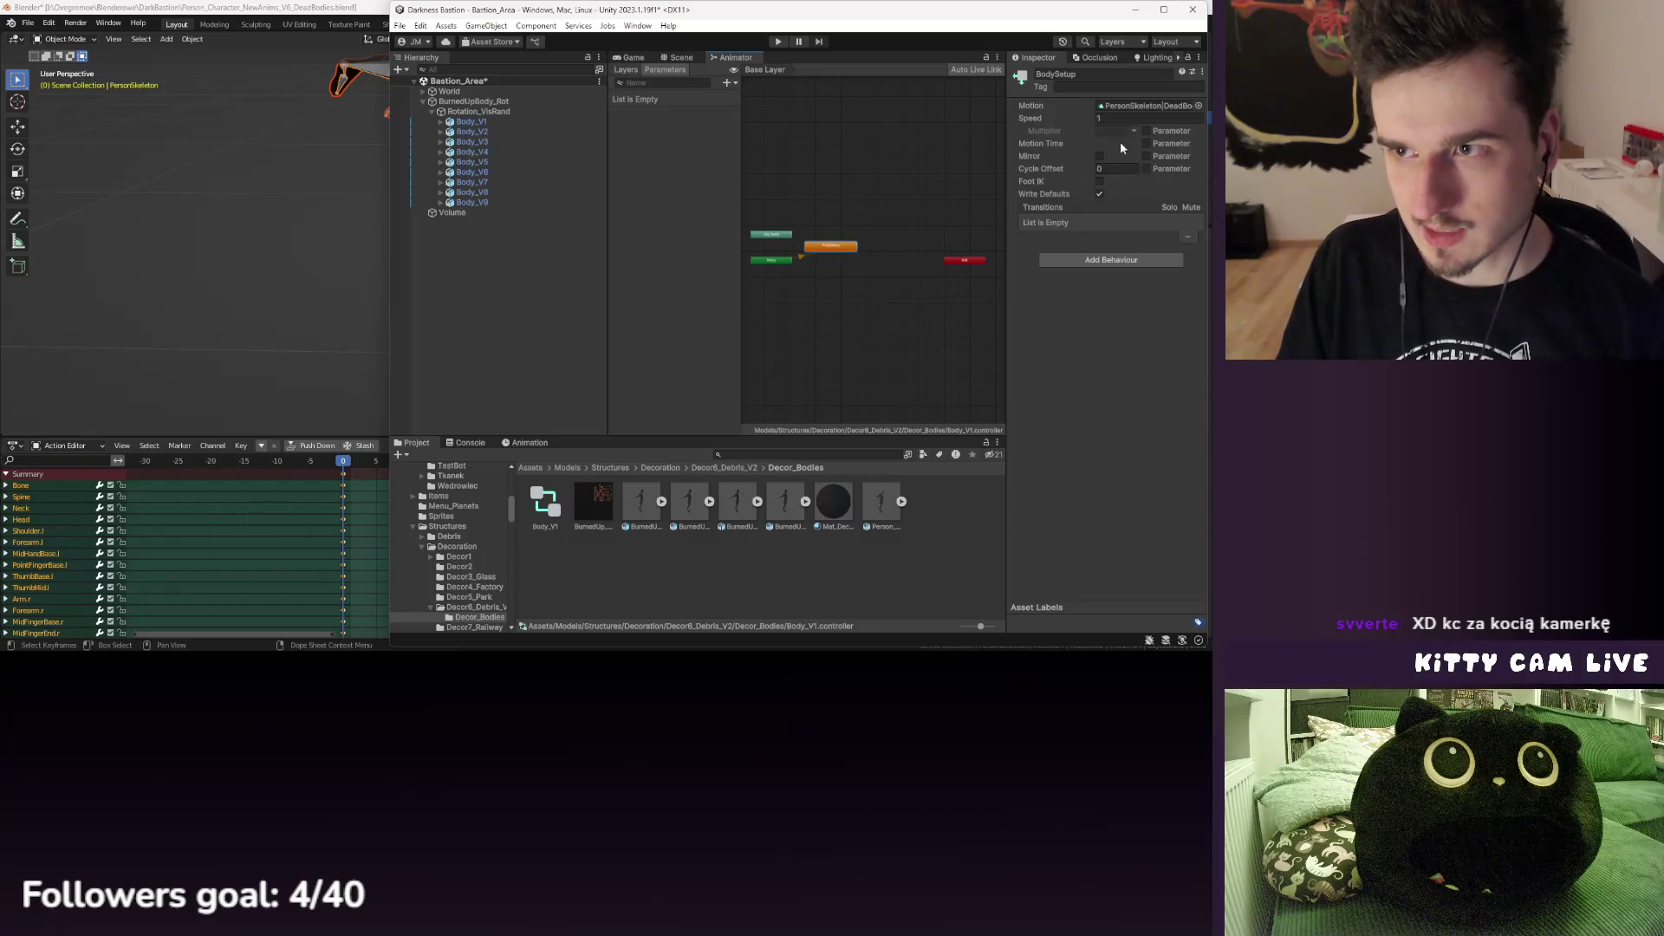
{"action": "left_click", "coordinate": [902, 501]}
{"action": "left_click", "coordinate": [757, 543]}
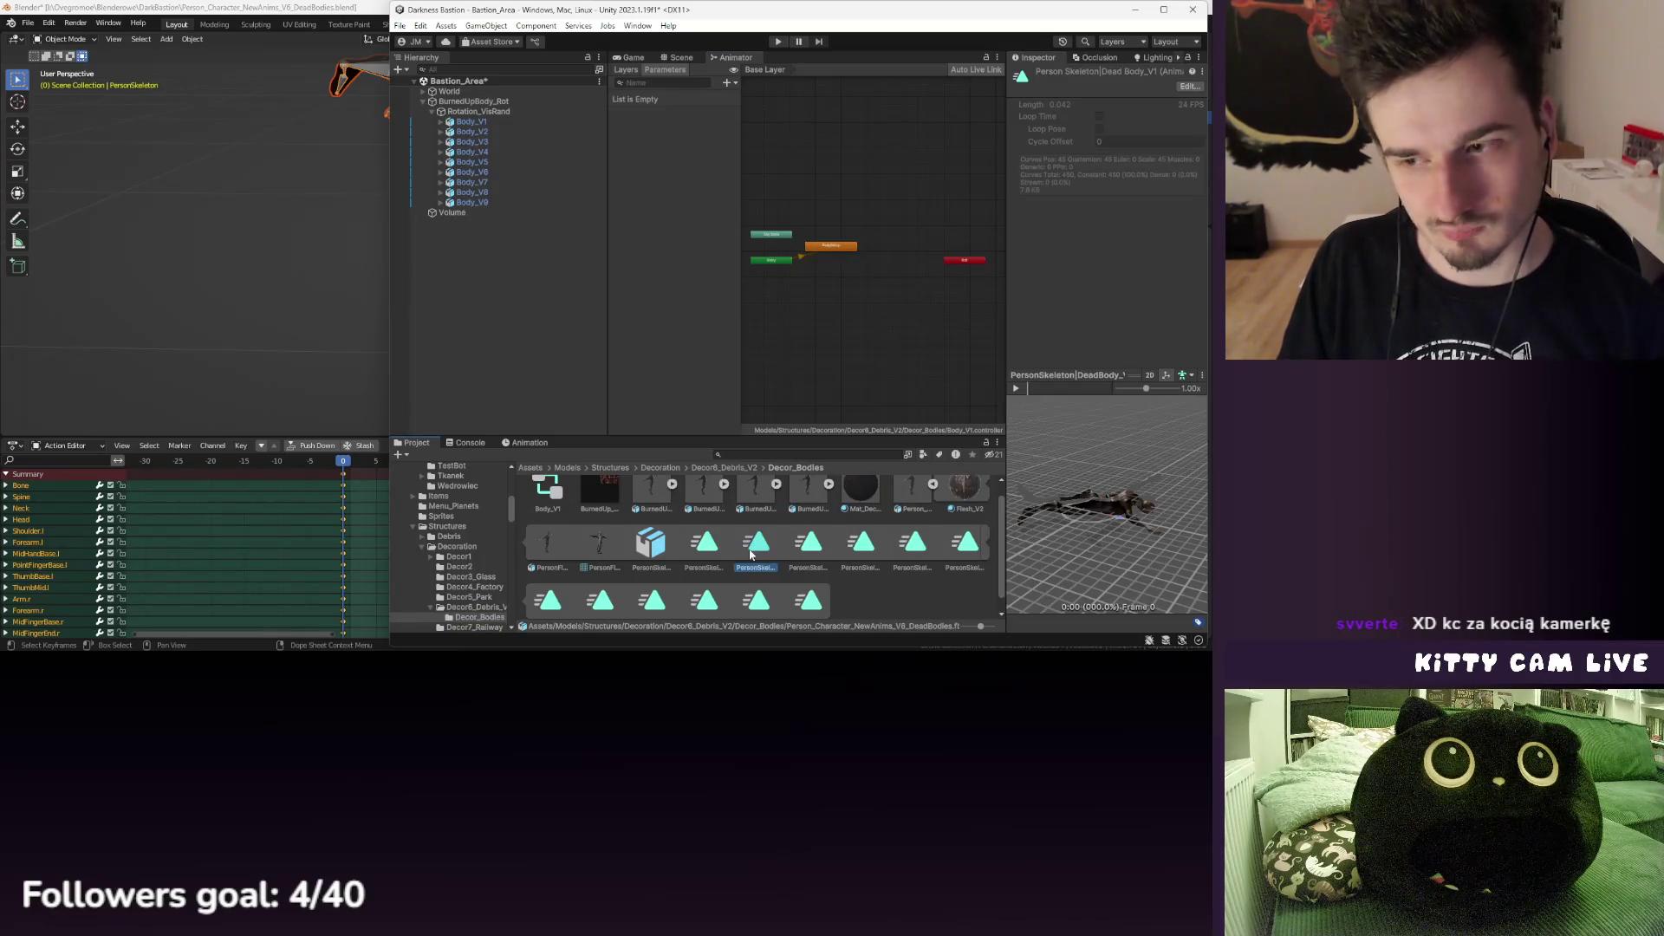
{"action": "scroll", "coordinate": [751, 555], "scroll_direction": "up", "scroll_amount": 1}
{"action": "left_click_drag", "start_coordinate": [756, 559], "coordinate": [715, 553]}
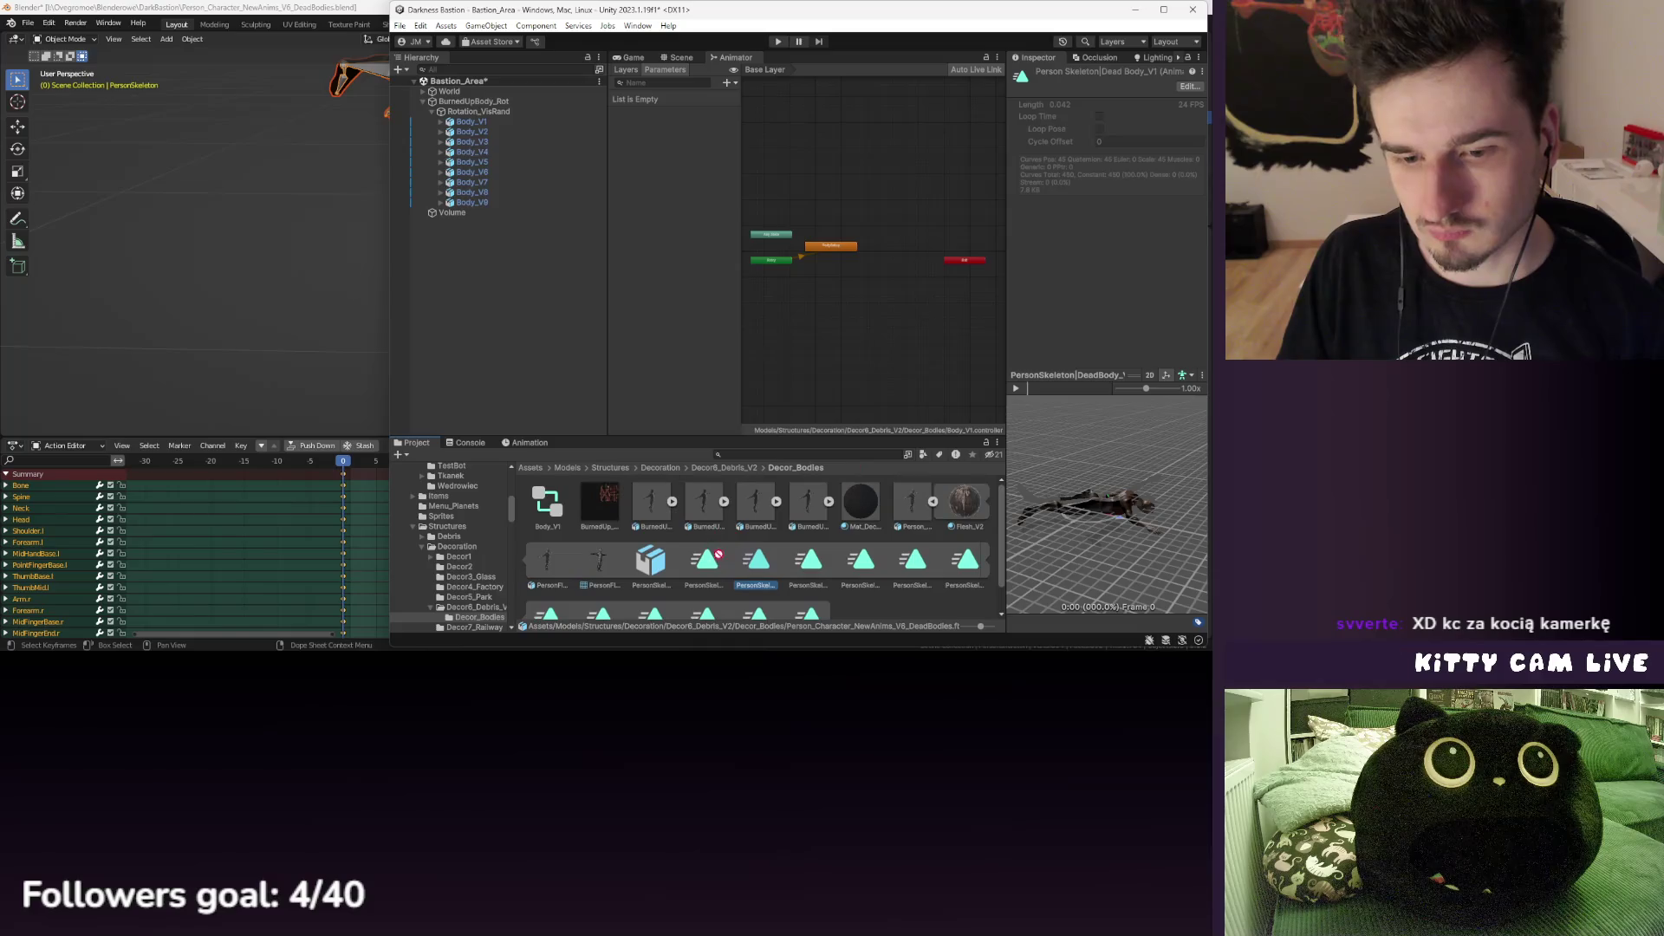
{"action": "left_click_drag", "start_coordinate": [827, 303], "coordinate": [835, 302]}
{"action": "scroll", "coordinate": [834, 302], "scroll_direction": "up", "scroll_amount": 2}
{"action": "right_click", "coordinate": [864, 301]}
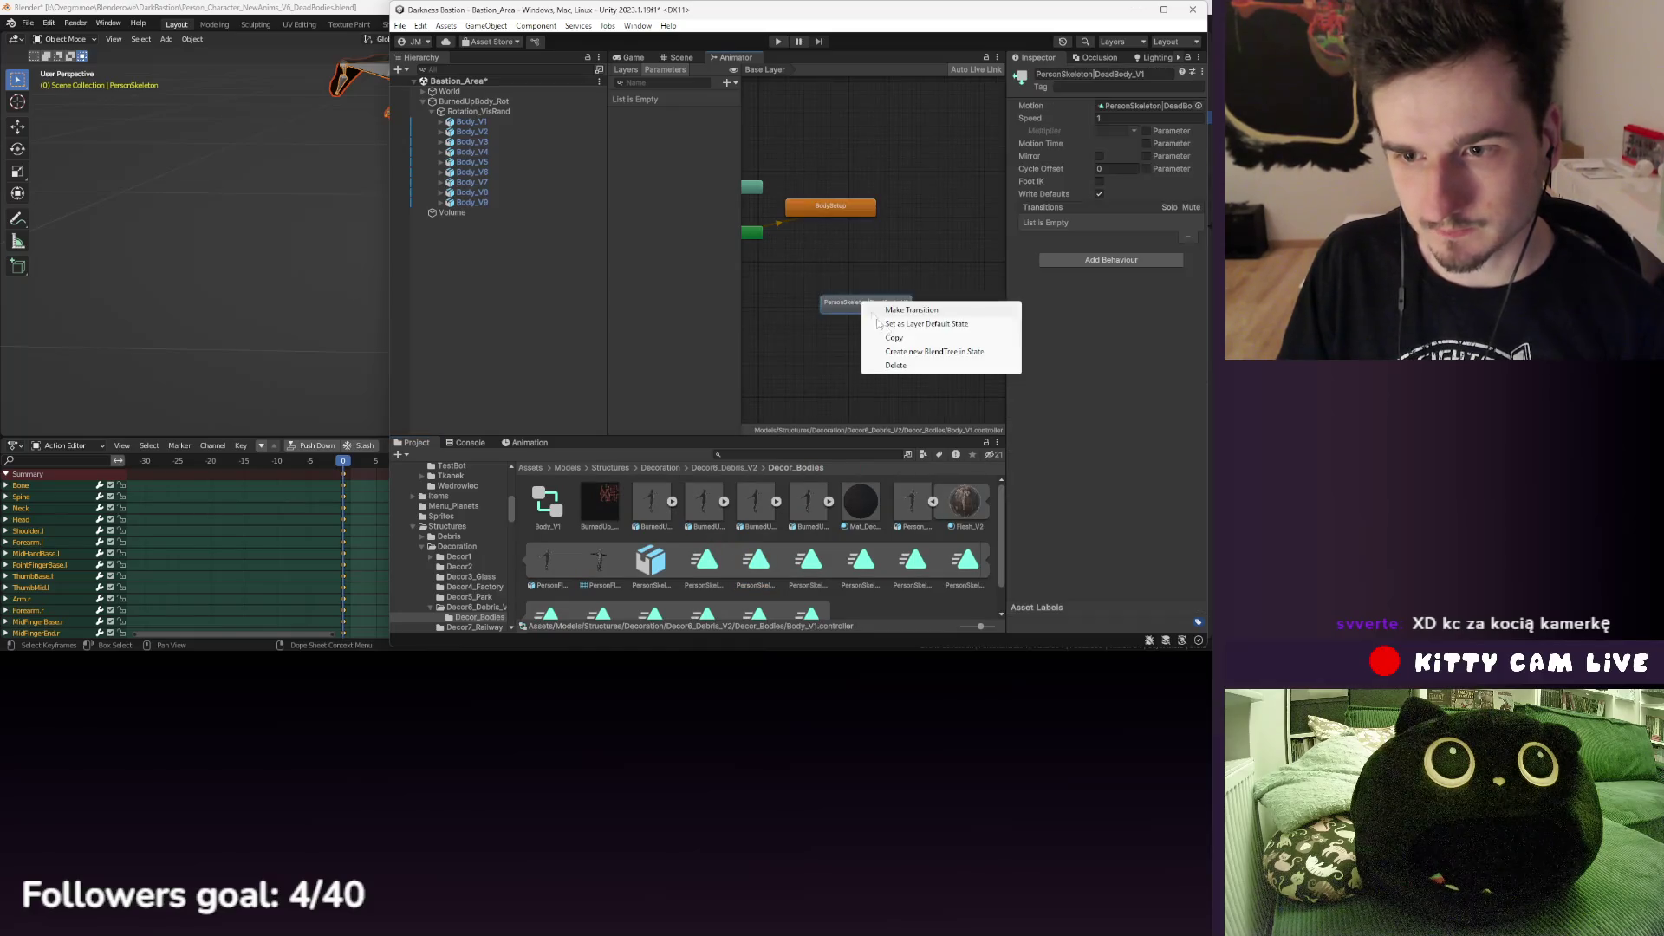
{"action": "left_click", "coordinate": [901, 318]}
- Check Body_V1's children in the Hierarchy and show its animation timeline
{"action": "left_click", "coordinate": [681, 57]}
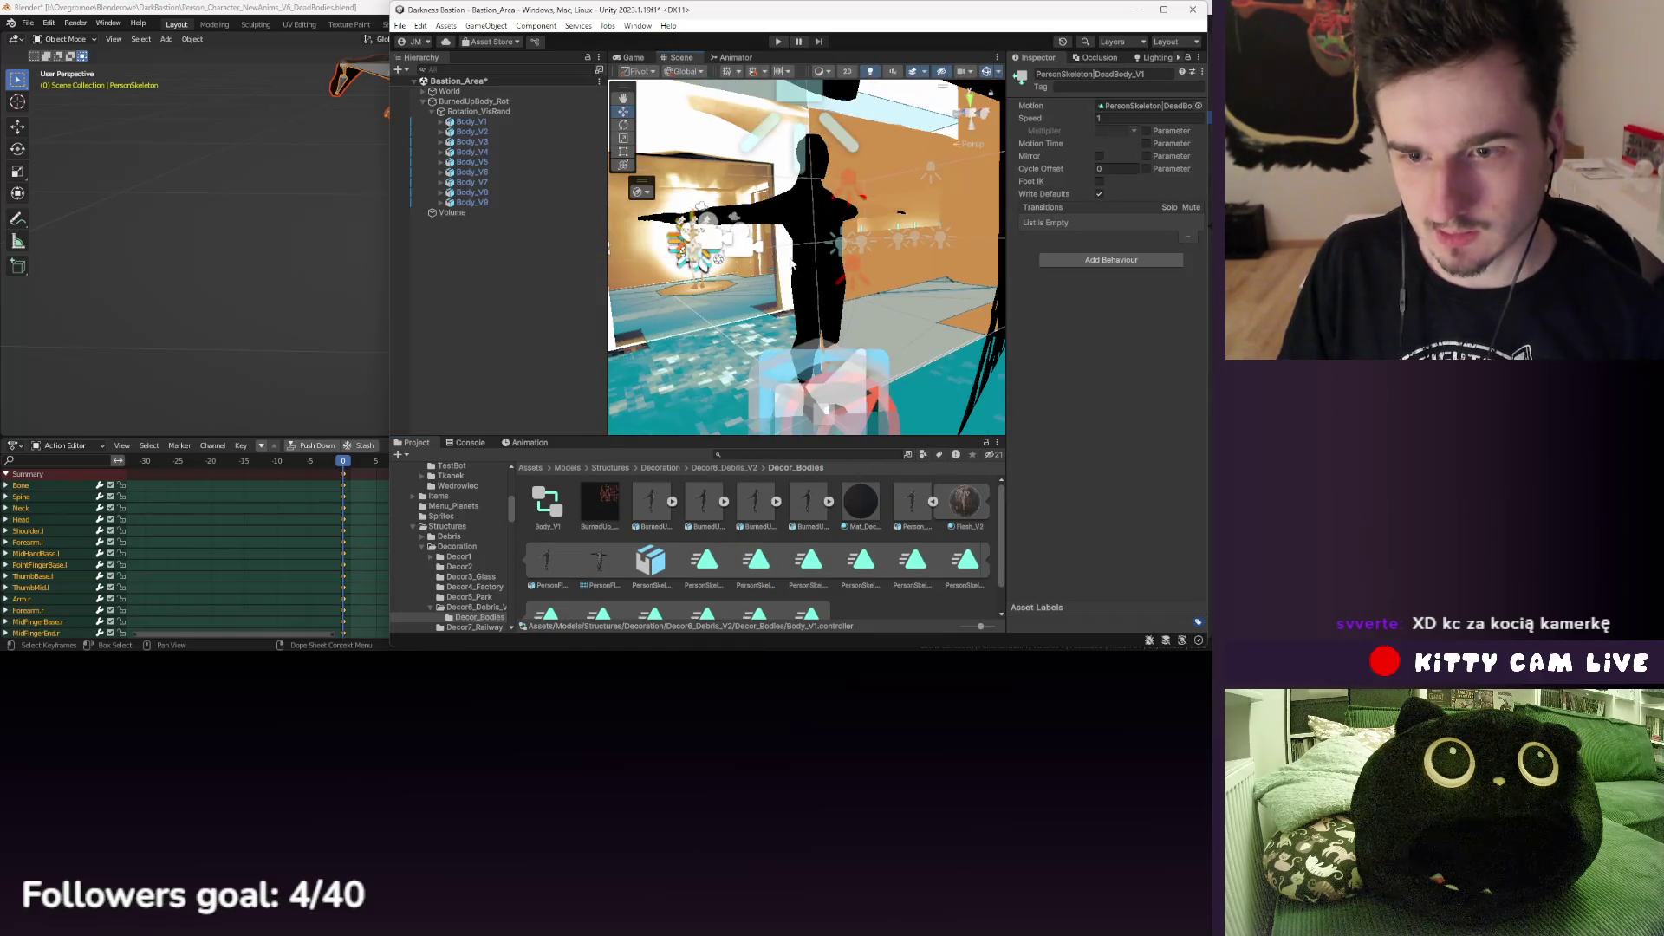
{"action": "left_click", "coordinate": [440, 162]}
{"action": "left_click", "coordinate": [469, 121]}
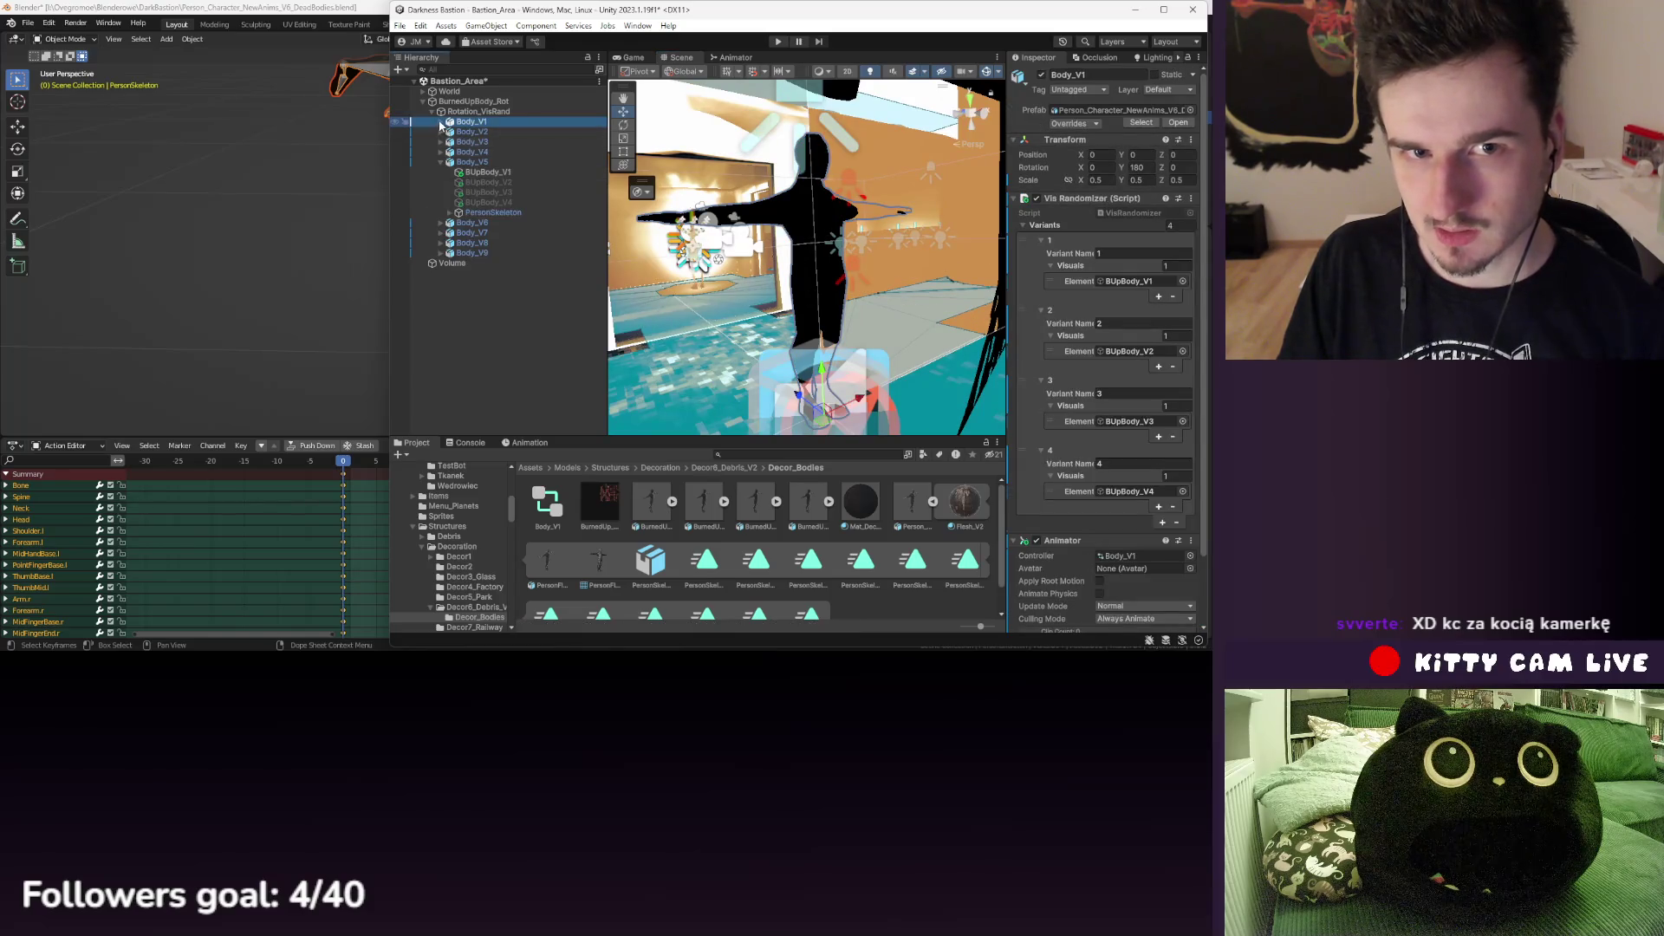
{"action": "left_click", "coordinate": [440, 121]}
{"action": "left_click", "coordinate": [488, 131]}
{"action": "left_click", "coordinate": [472, 121]}
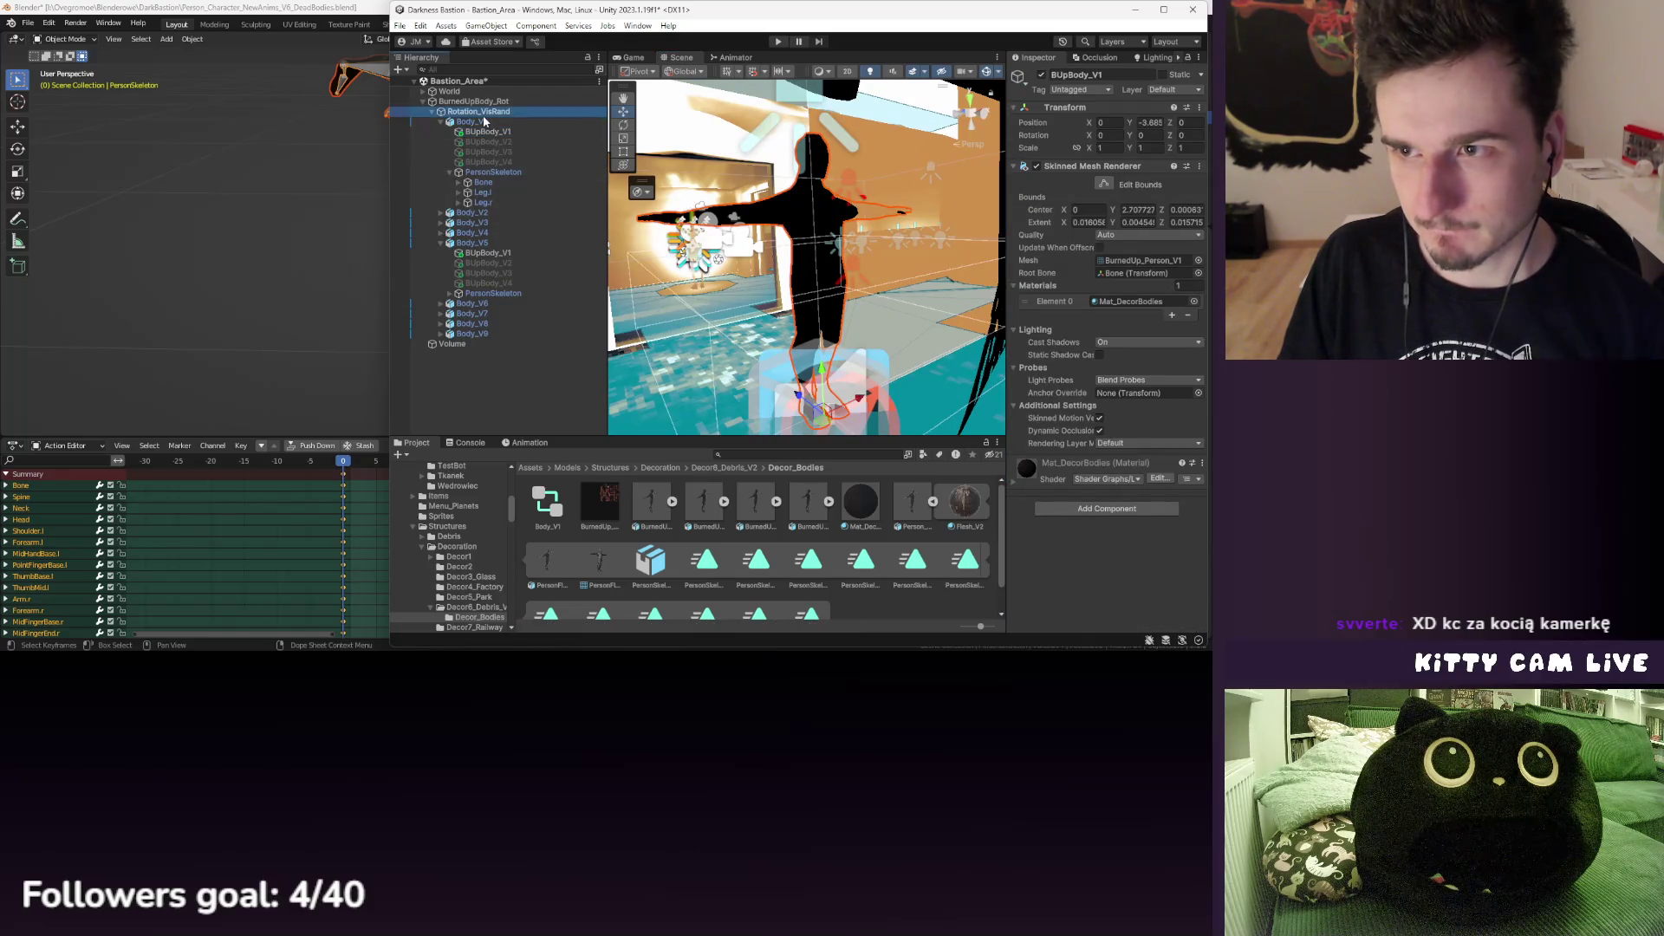
{"action": "scroll", "coordinate": [1103, 272], "scroll_direction": "down", "scroll_amount": 3}
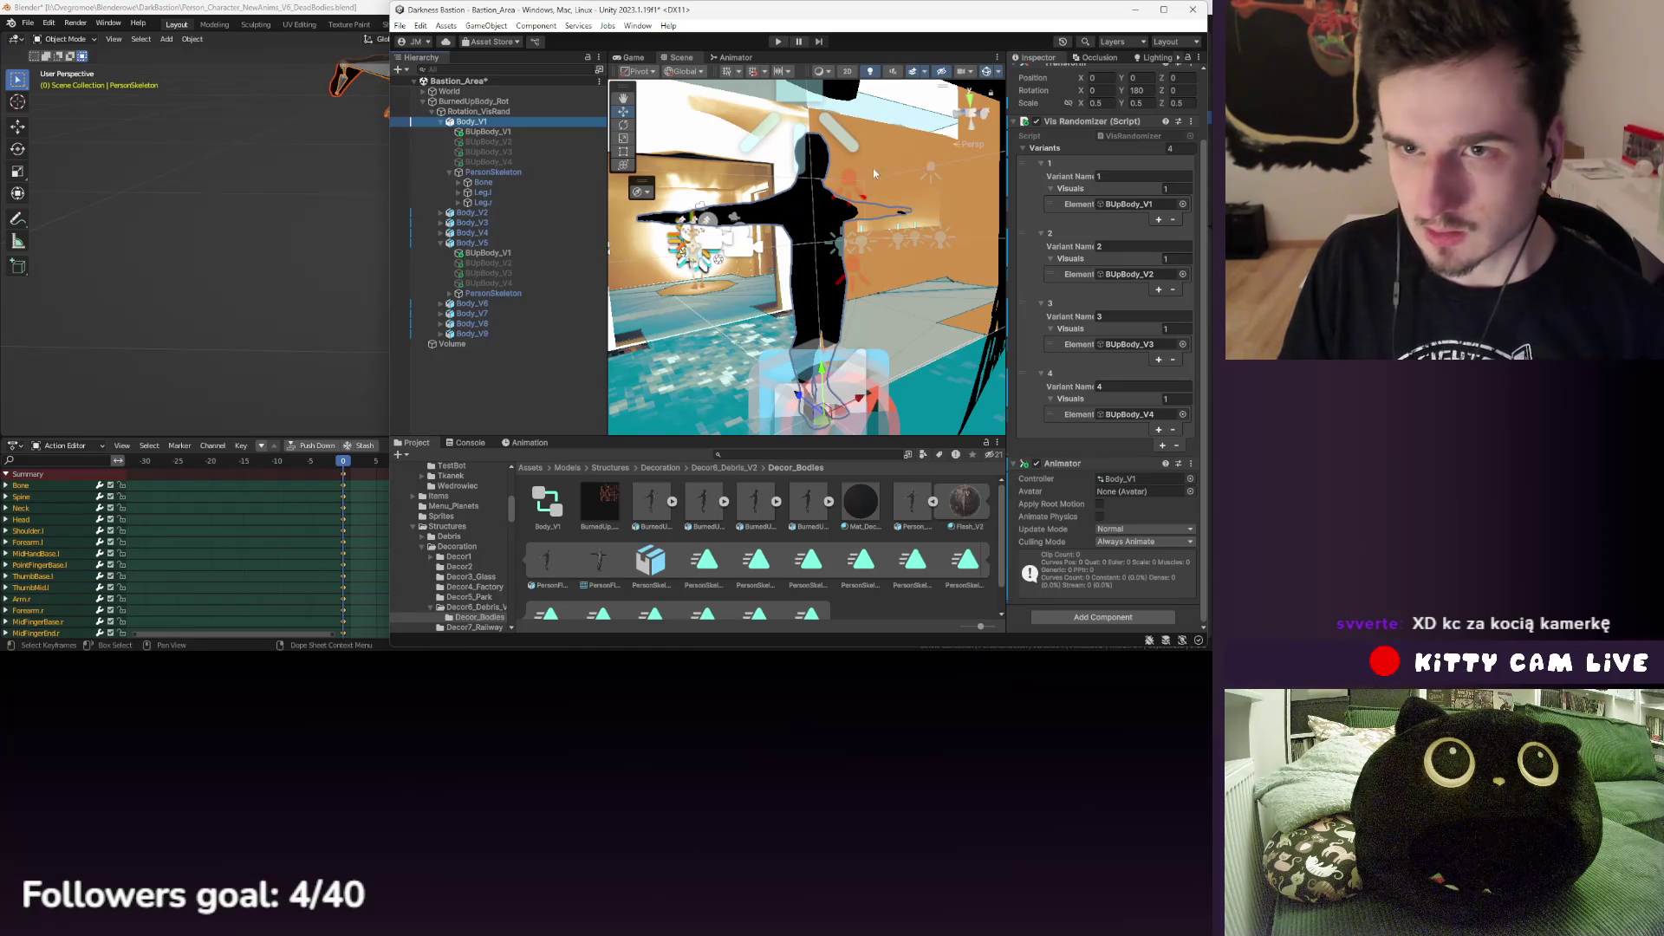
{"action": "left_click", "coordinate": [524, 443]}
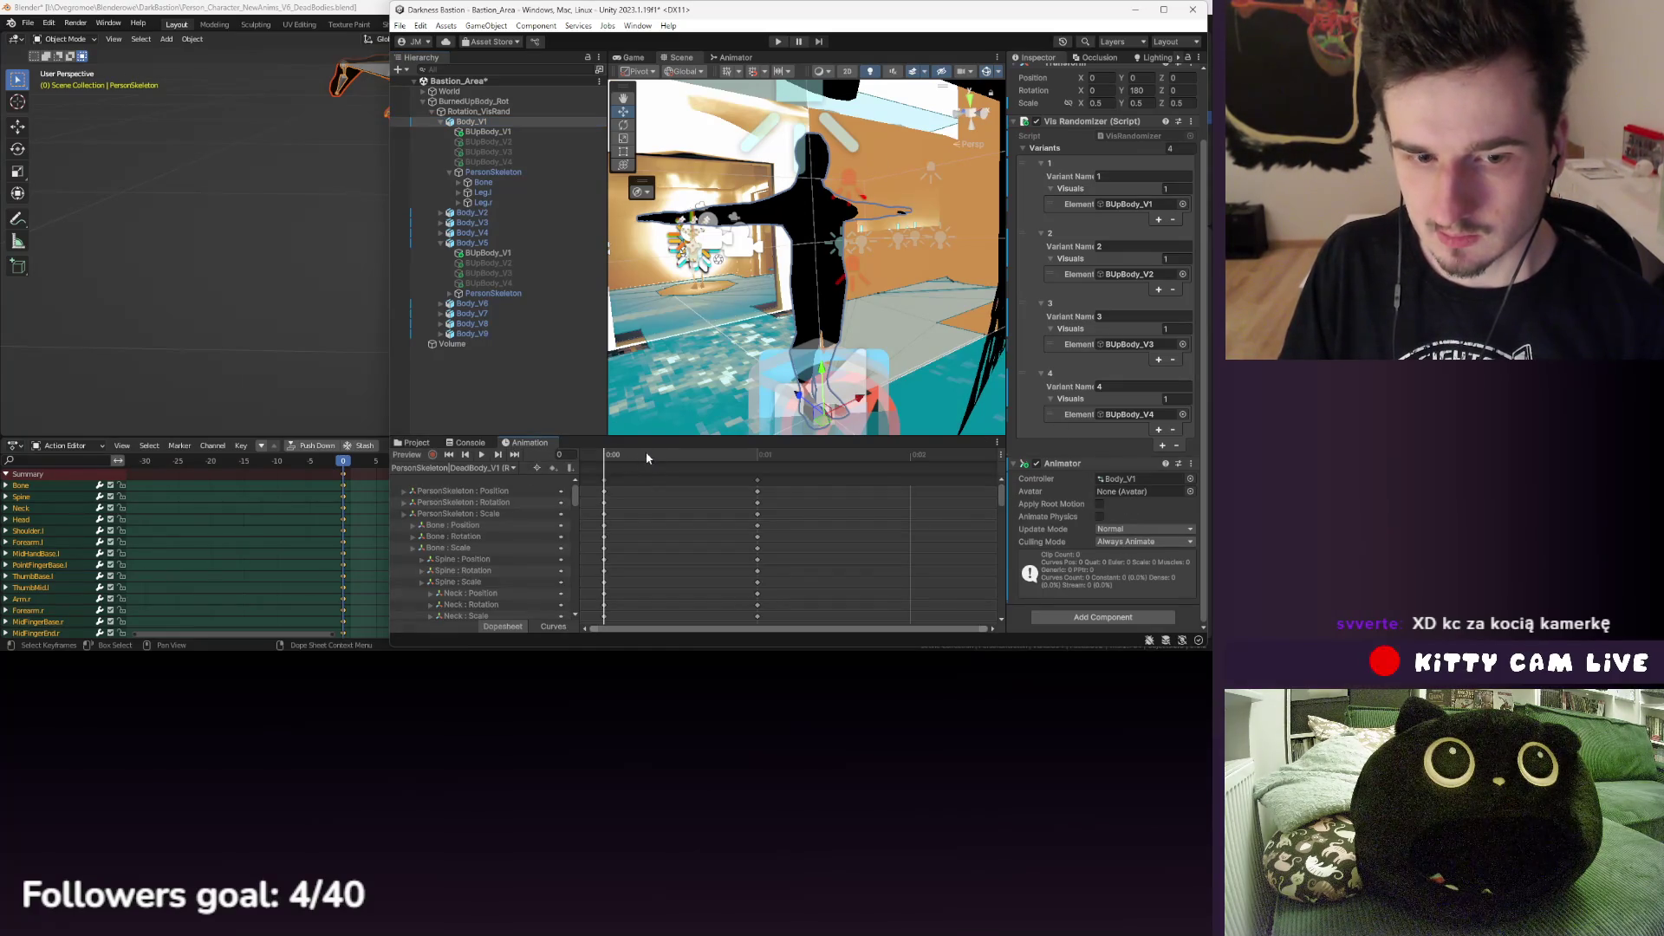
- Preview the body's lying pose, then remove the Animator component from Body_V1
{"action": "left_click", "coordinate": [750, 464]}
{"action": "left_click_drag", "start_coordinate": [771, 372], "coordinate": [815, 260]}
{"action": "right_click", "coordinate": [1068, 464]}
{"action": "left_click", "coordinate": [1096, 487]}
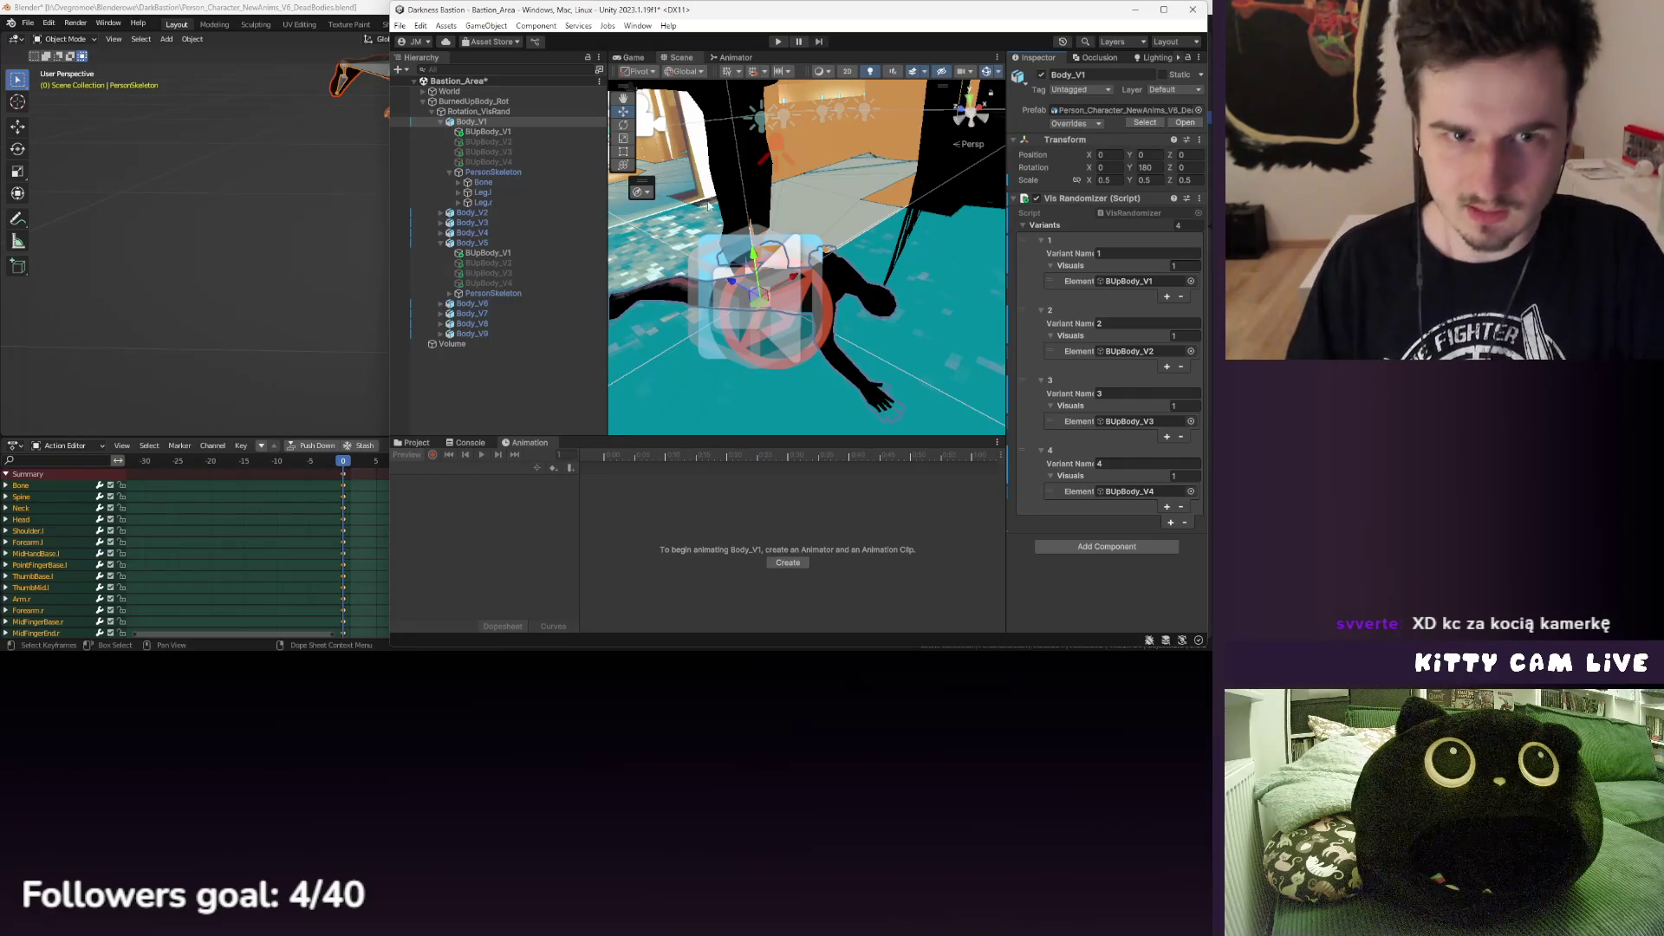
- Detach the controller's state graph into its own floating window on the left
{"action": "left_click", "coordinate": [440, 123]}
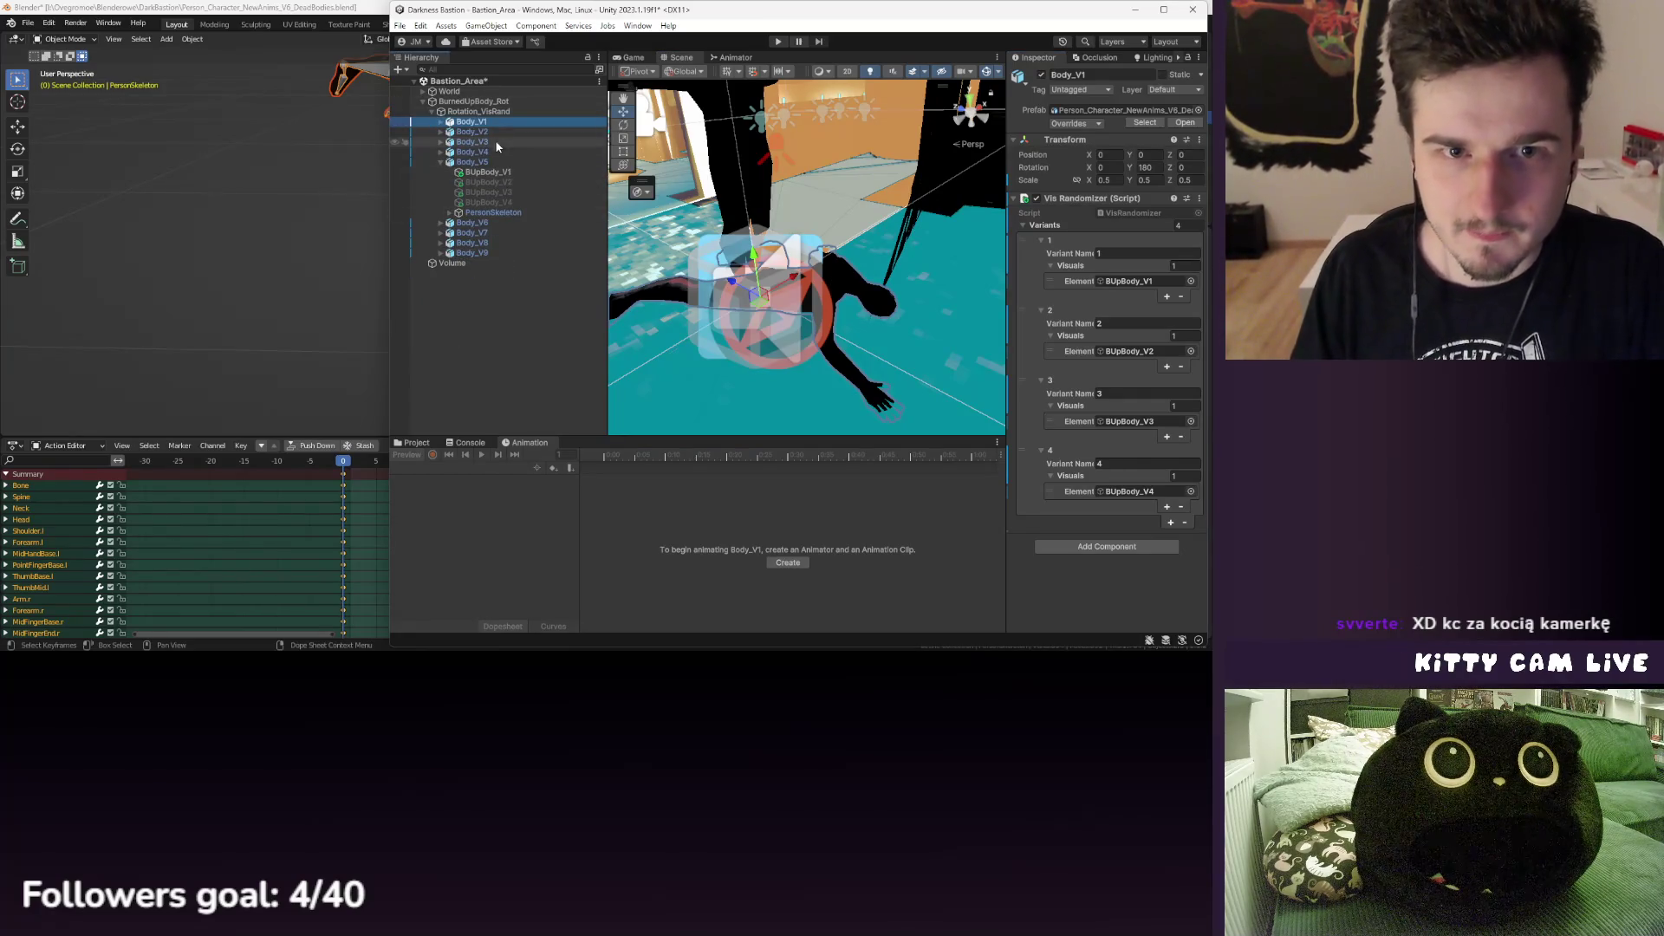
{"action": "left_click", "coordinate": [489, 133]}
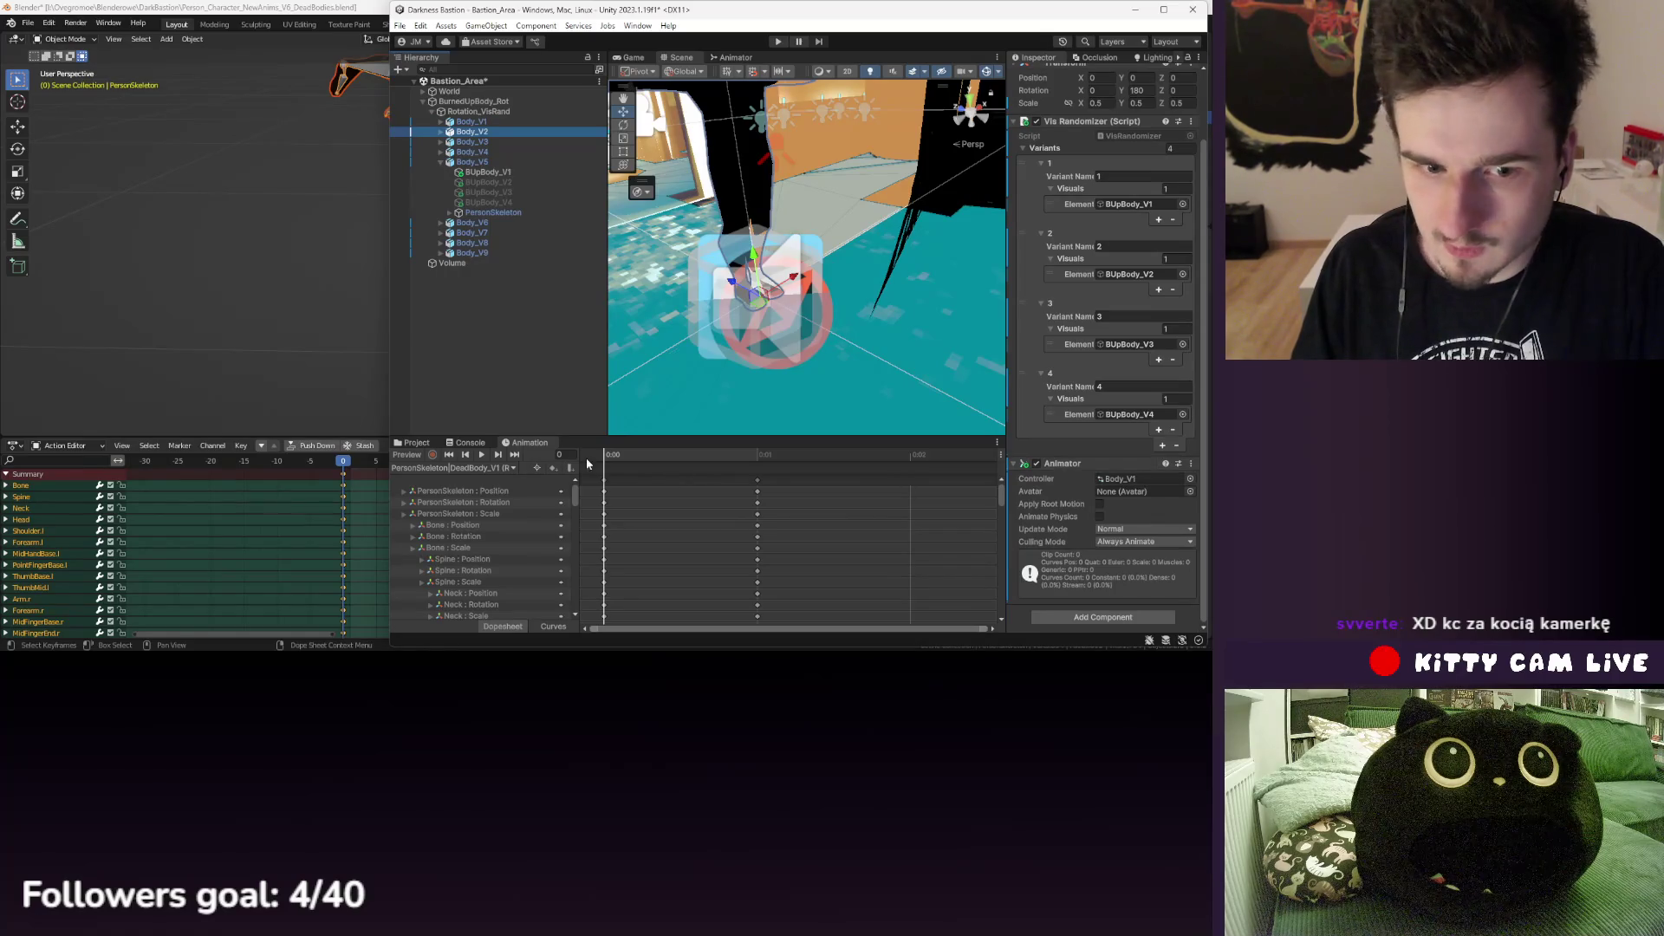
{"action": "left_click", "coordinate": [417, 444]}
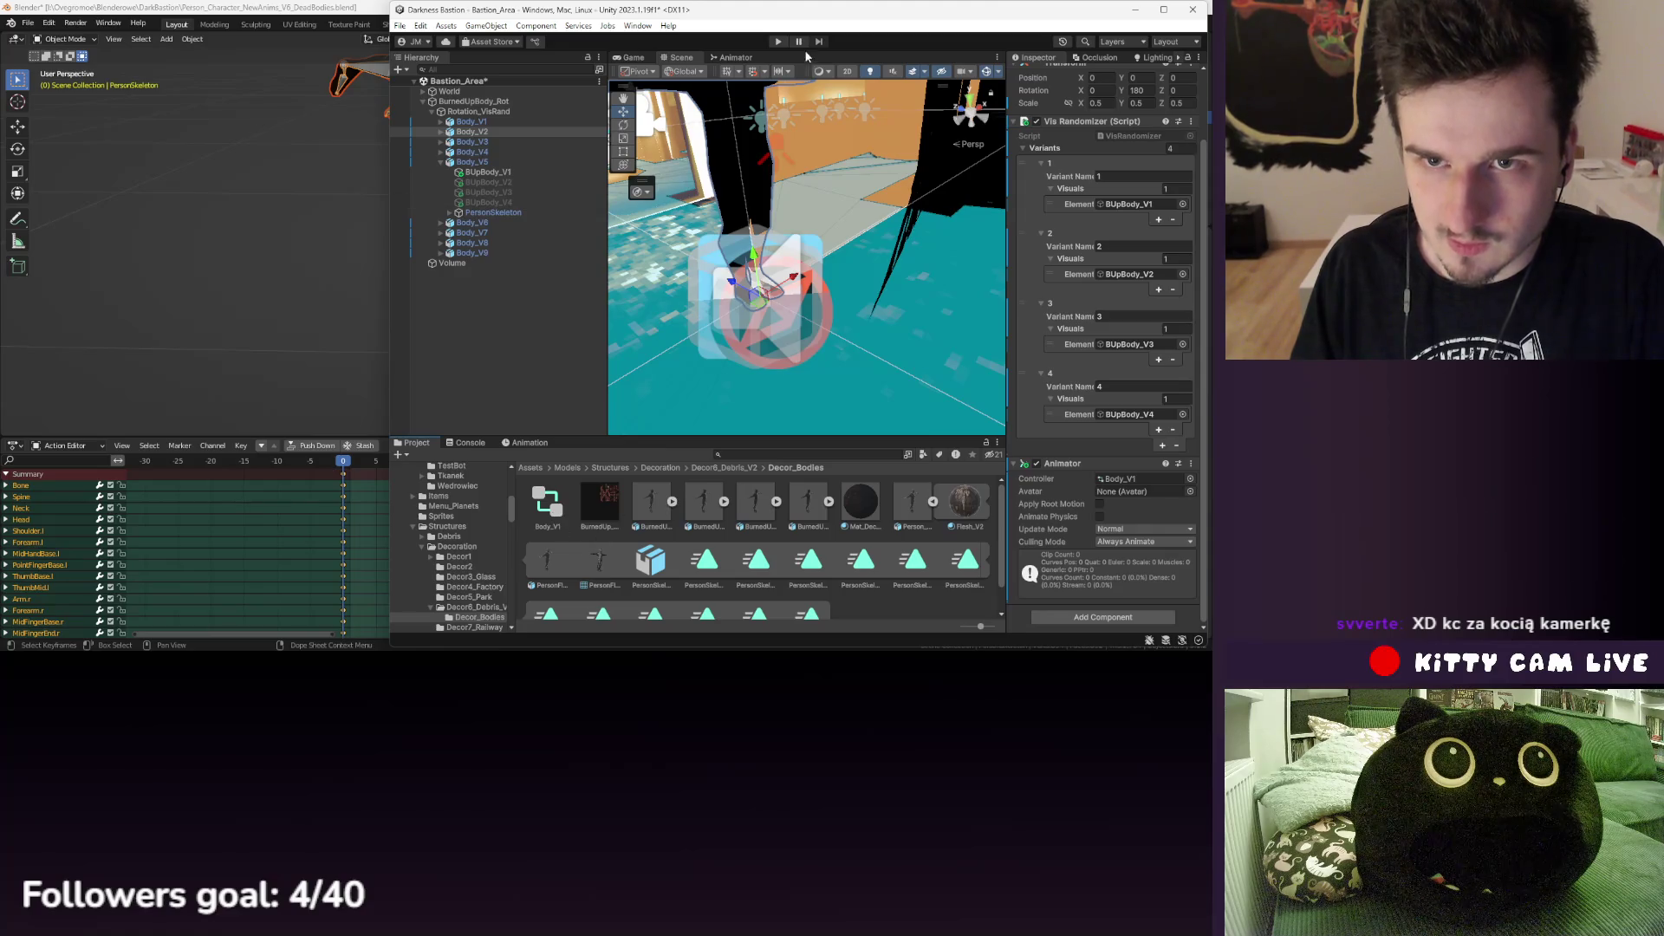
{"action": "left_click", "coordinate": [732, 58]}
{"action": "mouse_move", "coordinate": [735, 61]}
{"action": "left_mouse_down"}
{"action": "mouse_move", "coordinate": [1066, 75]}
{"action": "mouse_move", "coordinate": [792, 297]}
{"action": "mouse_move", "coordinate": [617, 361]}
{"action": "mouse_move", "coordinate": [260, 323]}
{"action": "mouse_move", "coordinate": [445, 269]}
{"action": "left_mouse_up"}
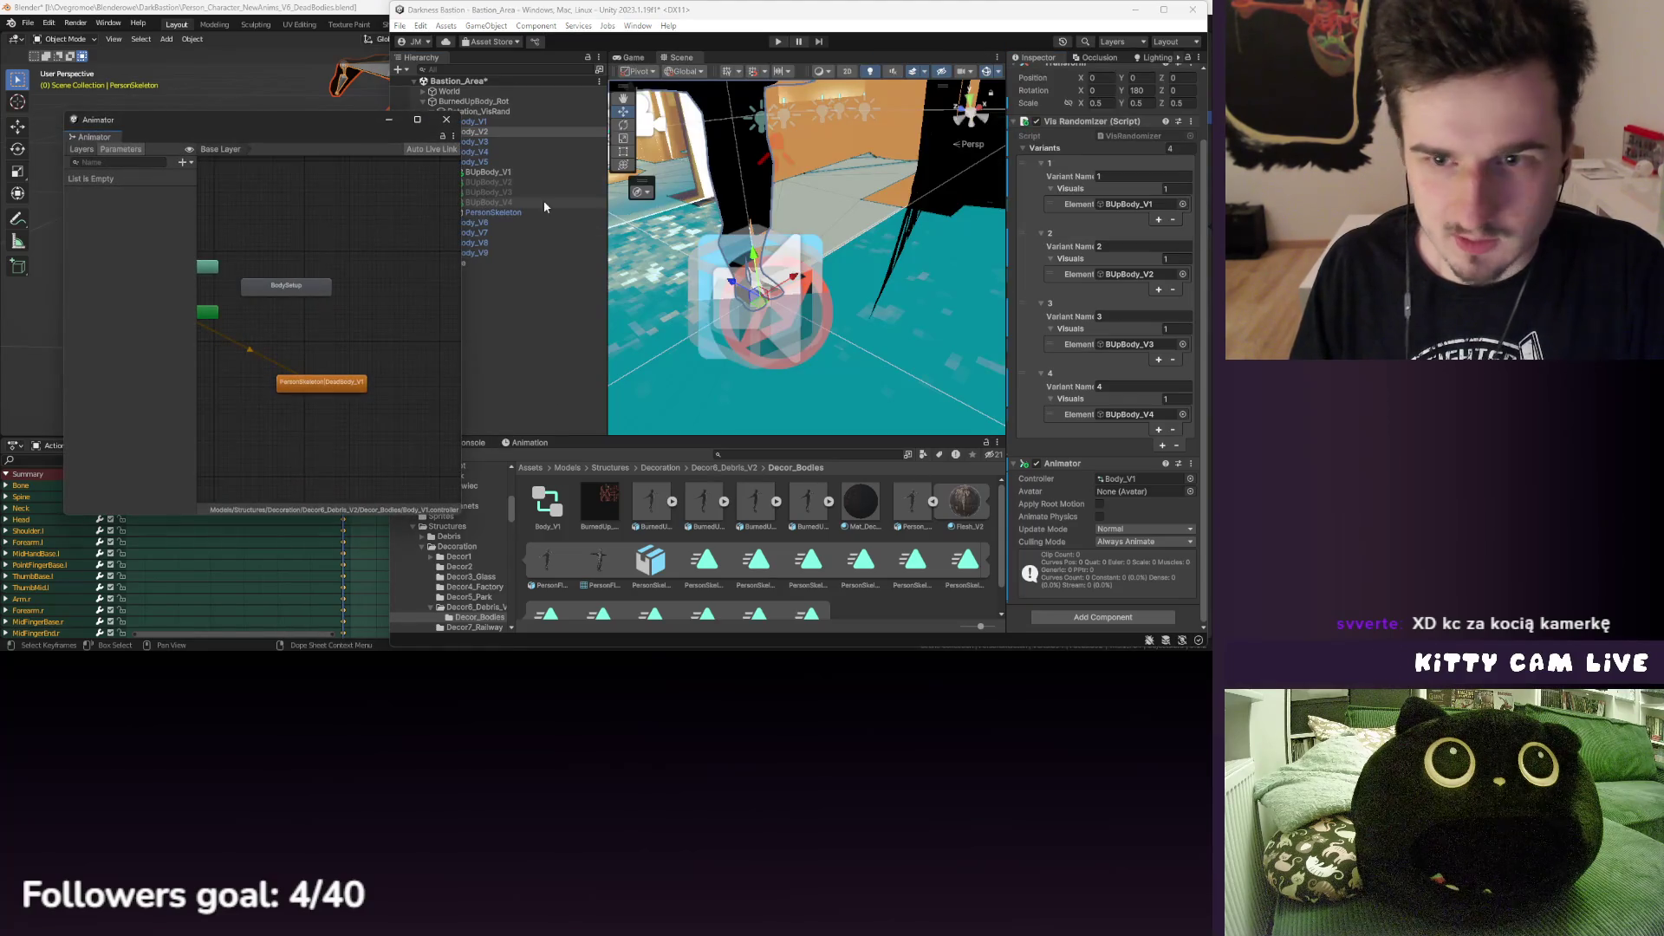
{"action": "left_click_drag", "start_coordinate": [368, 120], "coordinate": [287, 124]}
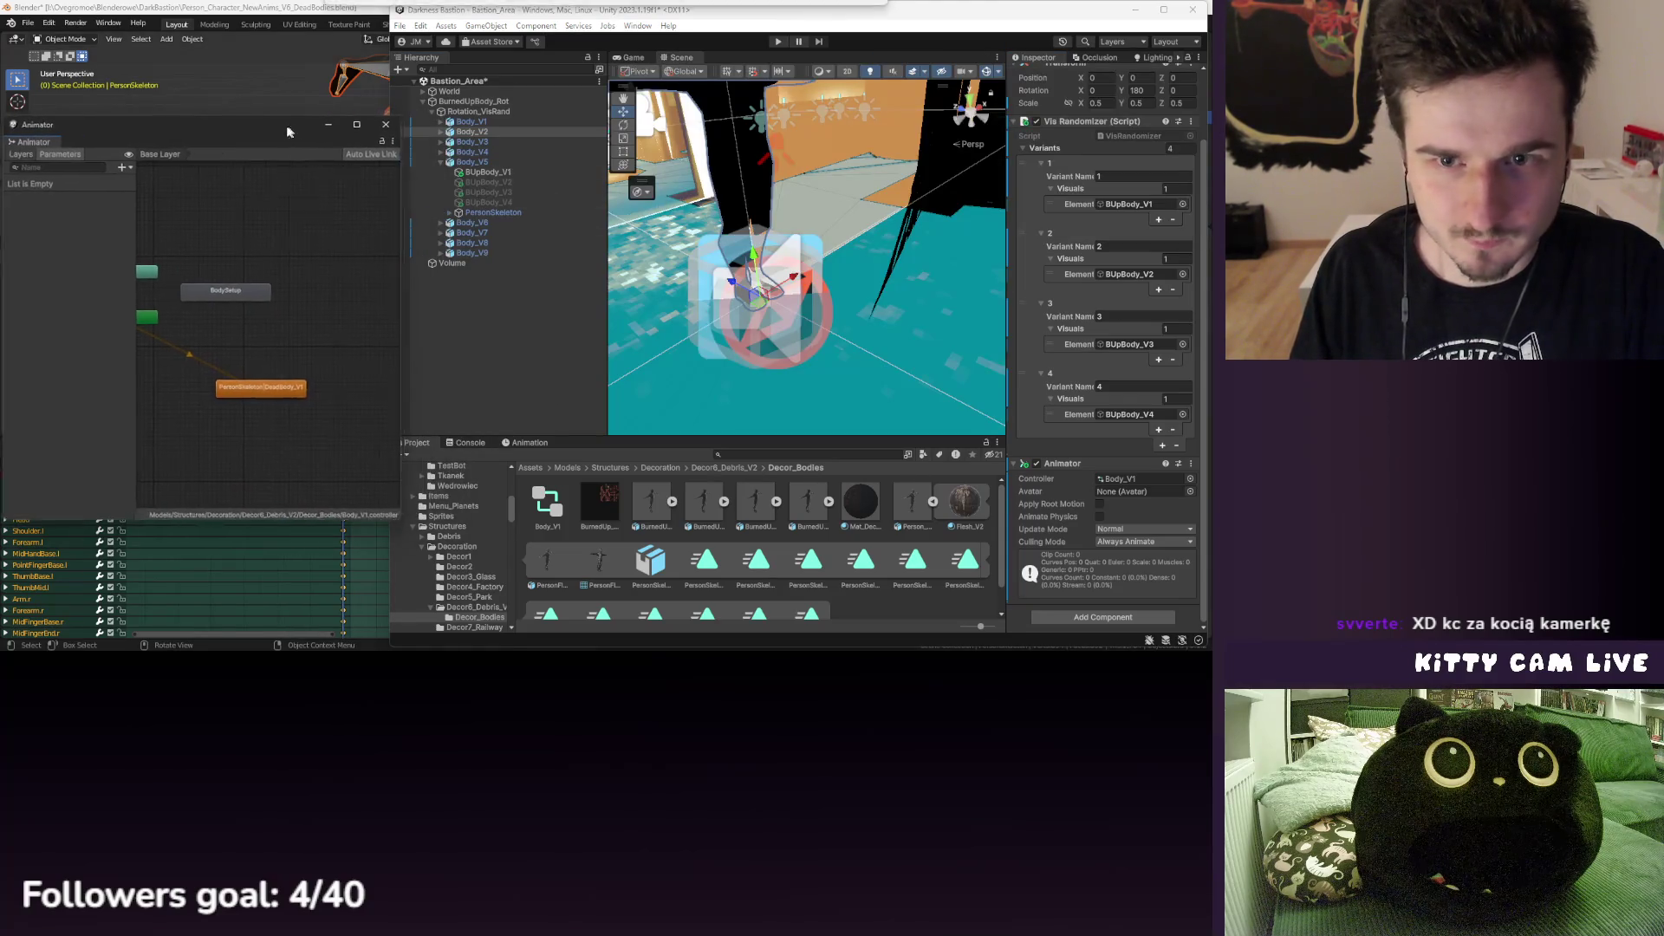
- Preview the DeadBody_V1 state's pose on Body_V1 from the animation timeline
{"action": "left_click", "coordinate": [486, 123]}
{"action": "mouse_move", "coordinate": [780, 260]}
{"action": "left_mouse_down"}
{"action": "mouse_move", "coordinate": [966, 295]}
{"action": "mouse_move", "coordinate": [814, 310]}
{"action": "left_mouse_up"}
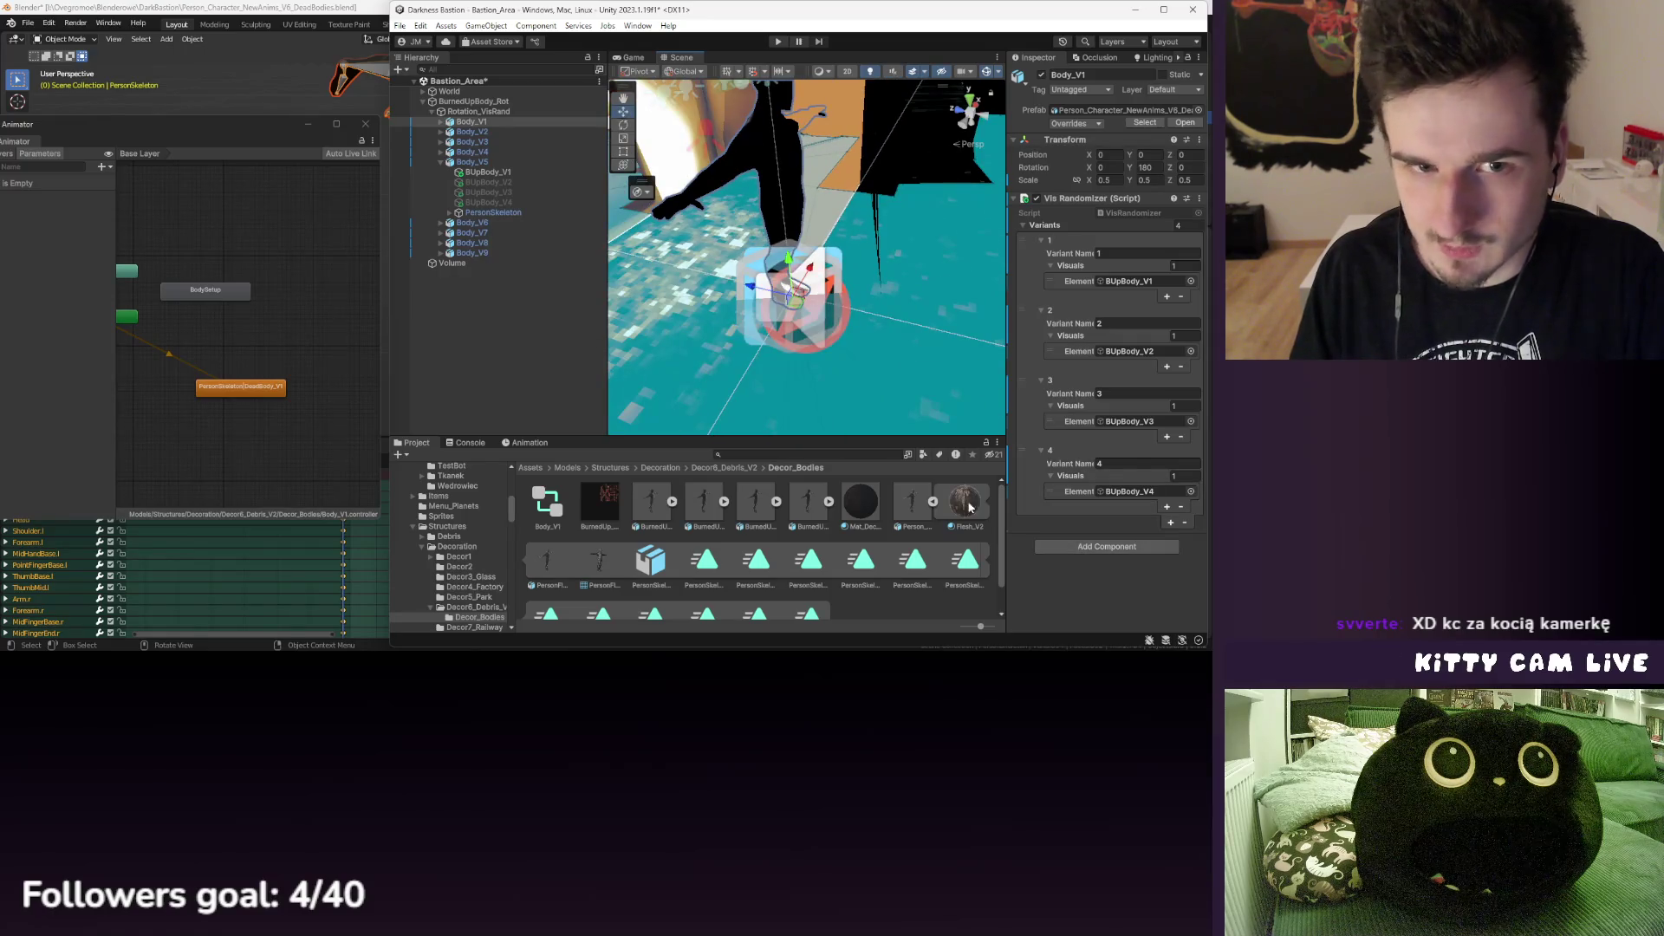
{"action": "left_click", "coordinate": [269, 390]}
{"action": "left_click", "coordinate": [533, 442]}
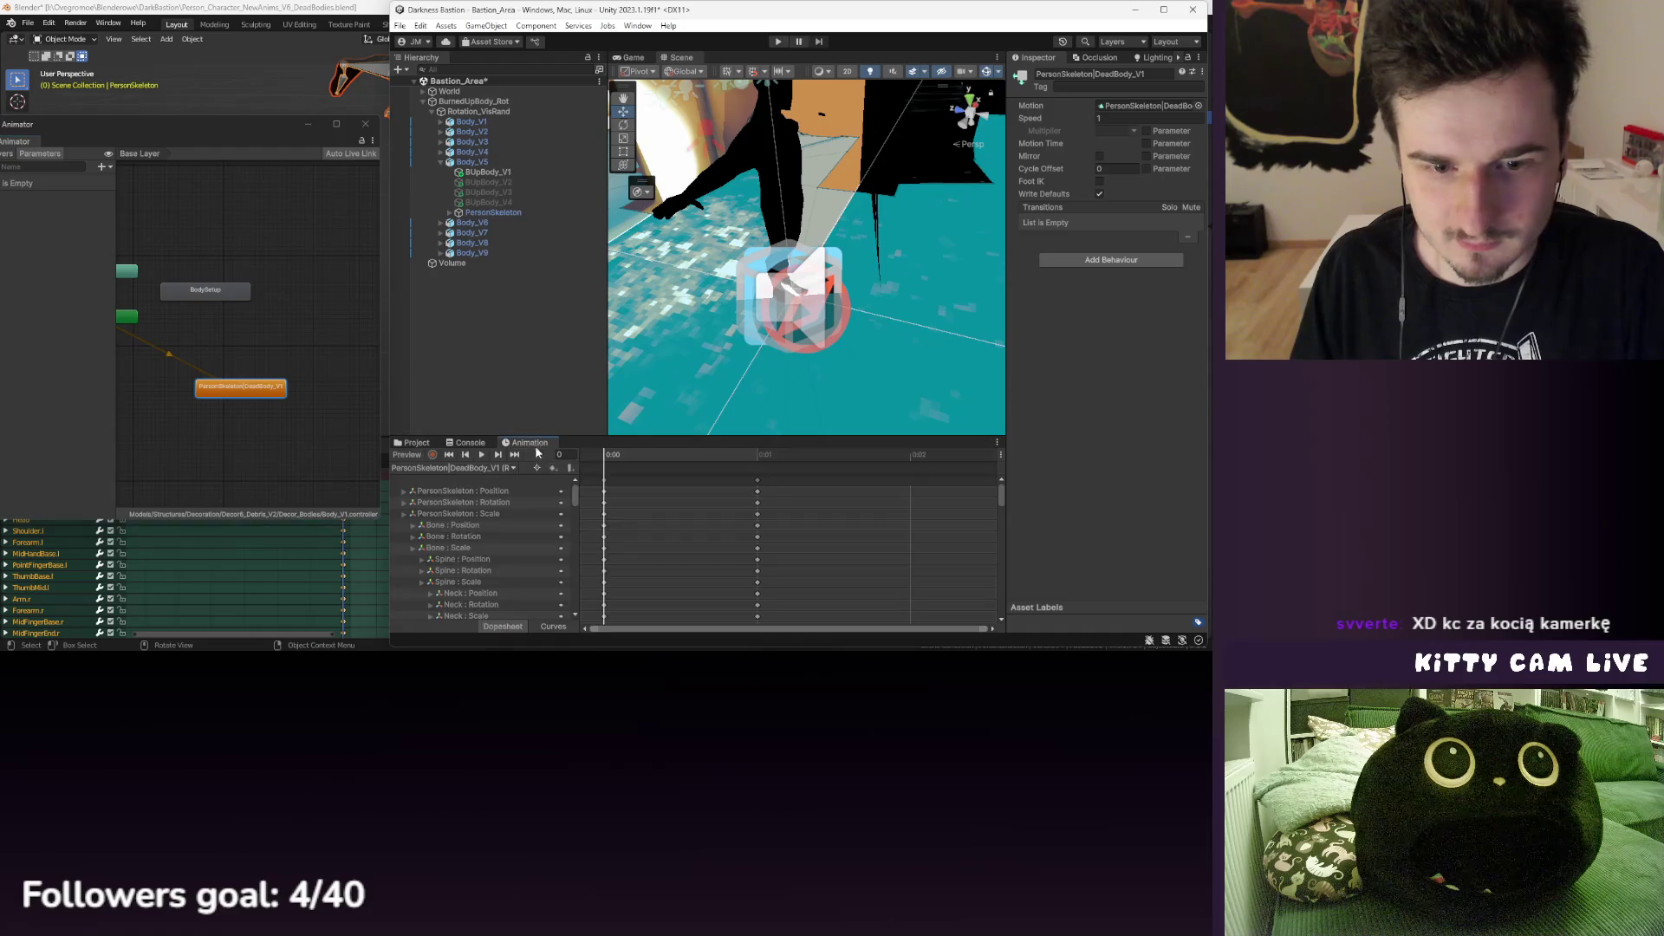
{"action": "left_click", "coordinate": [747, 460]}
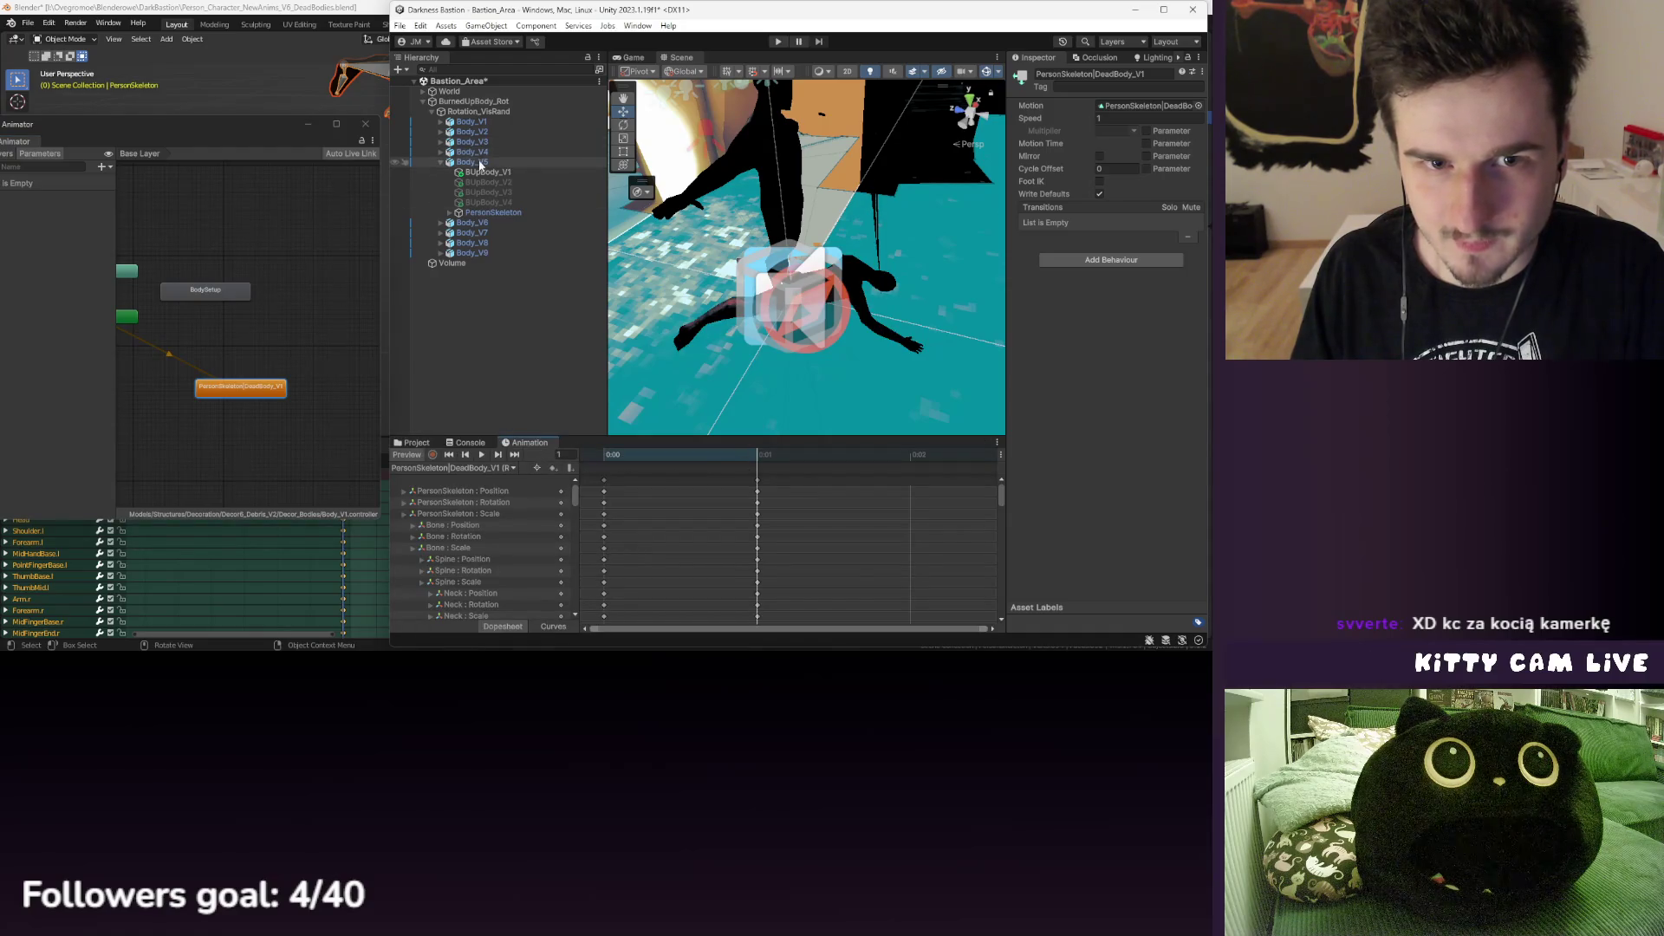
- Select Body_V1 and browse the project assets up to the Decoration models folder
{"action": "left_click", "coordinate": [482, 123]}
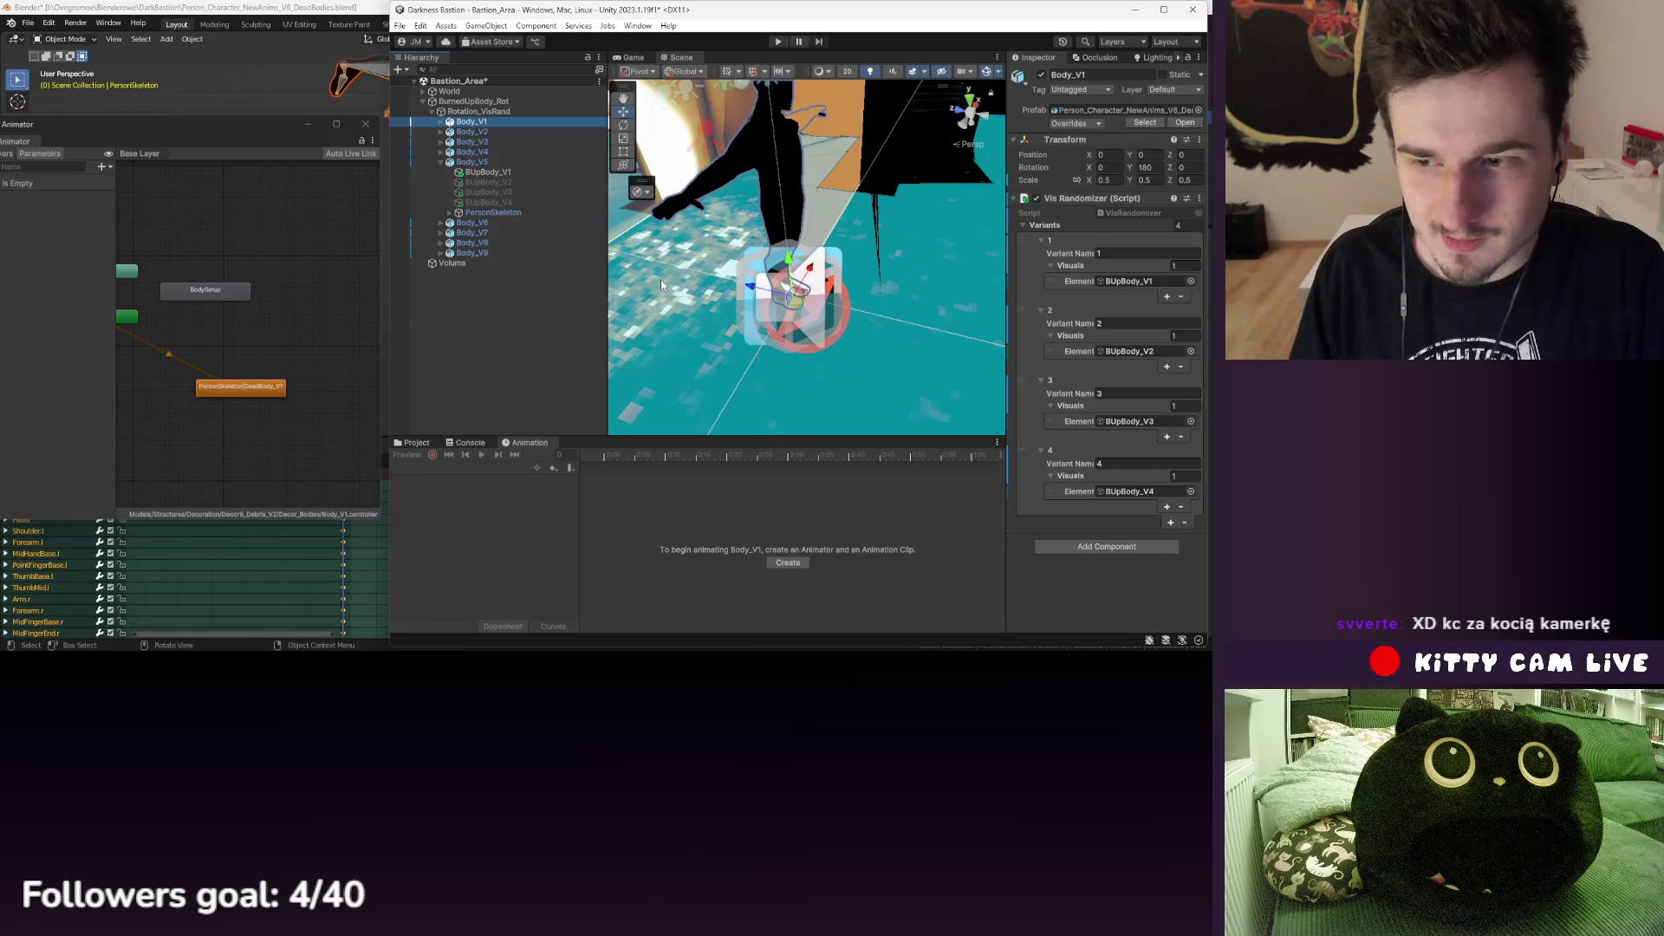
{"action": "left_click", "coordinate": [416, 445]}
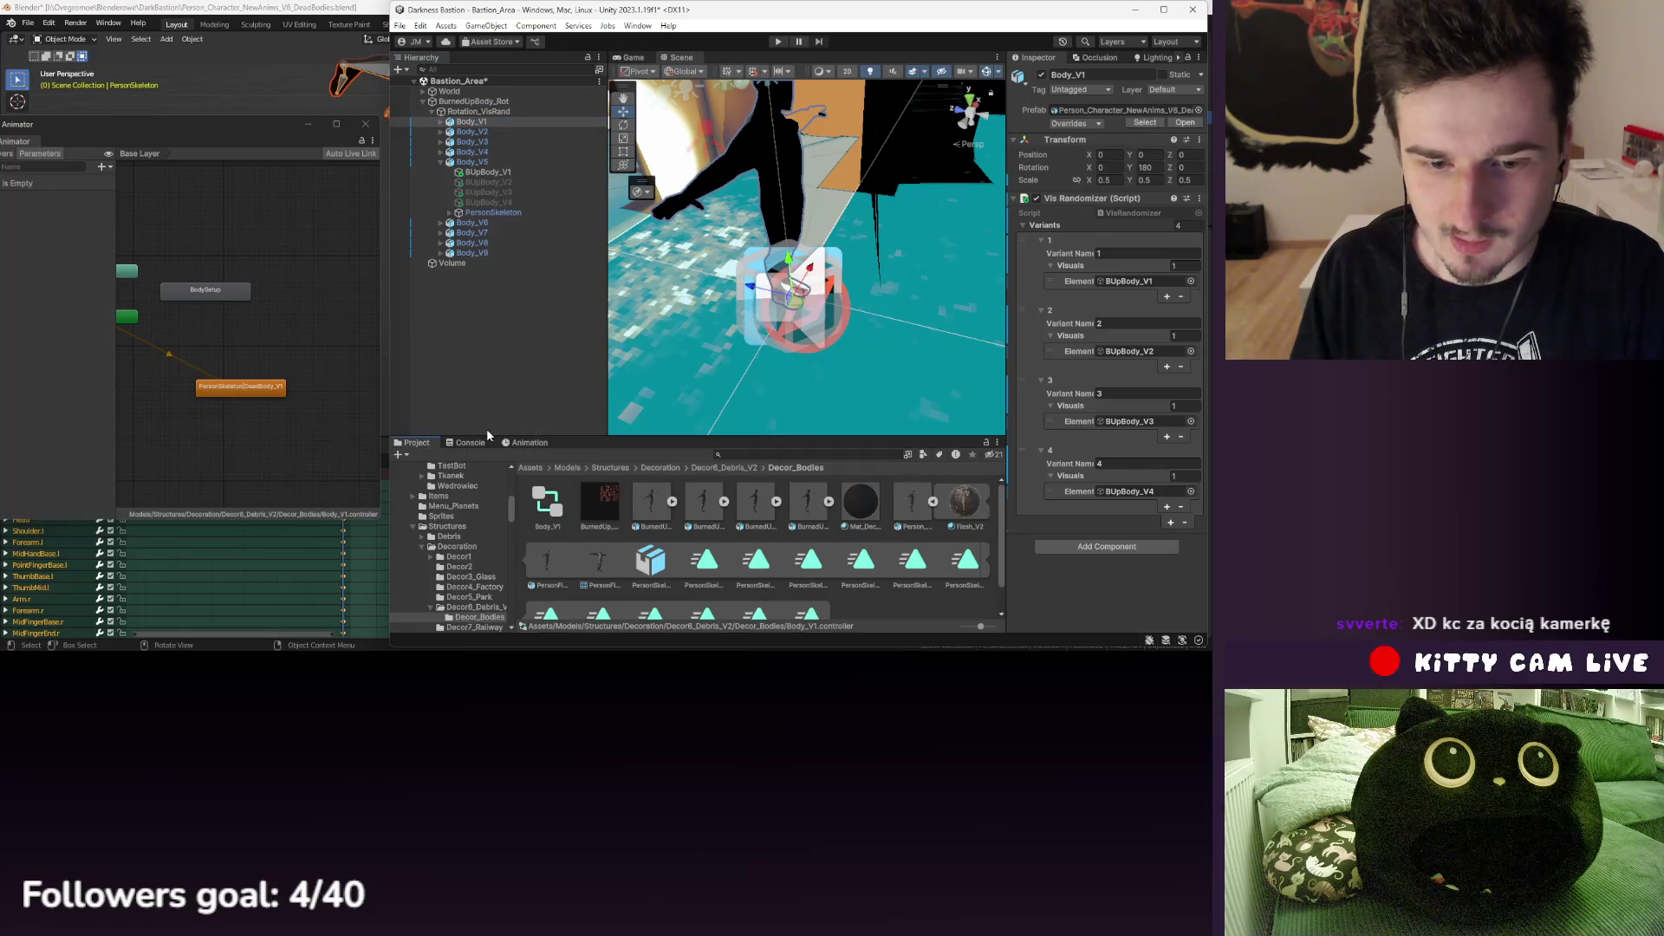
{"action": "left_click", "coordinate": [674, 468]}
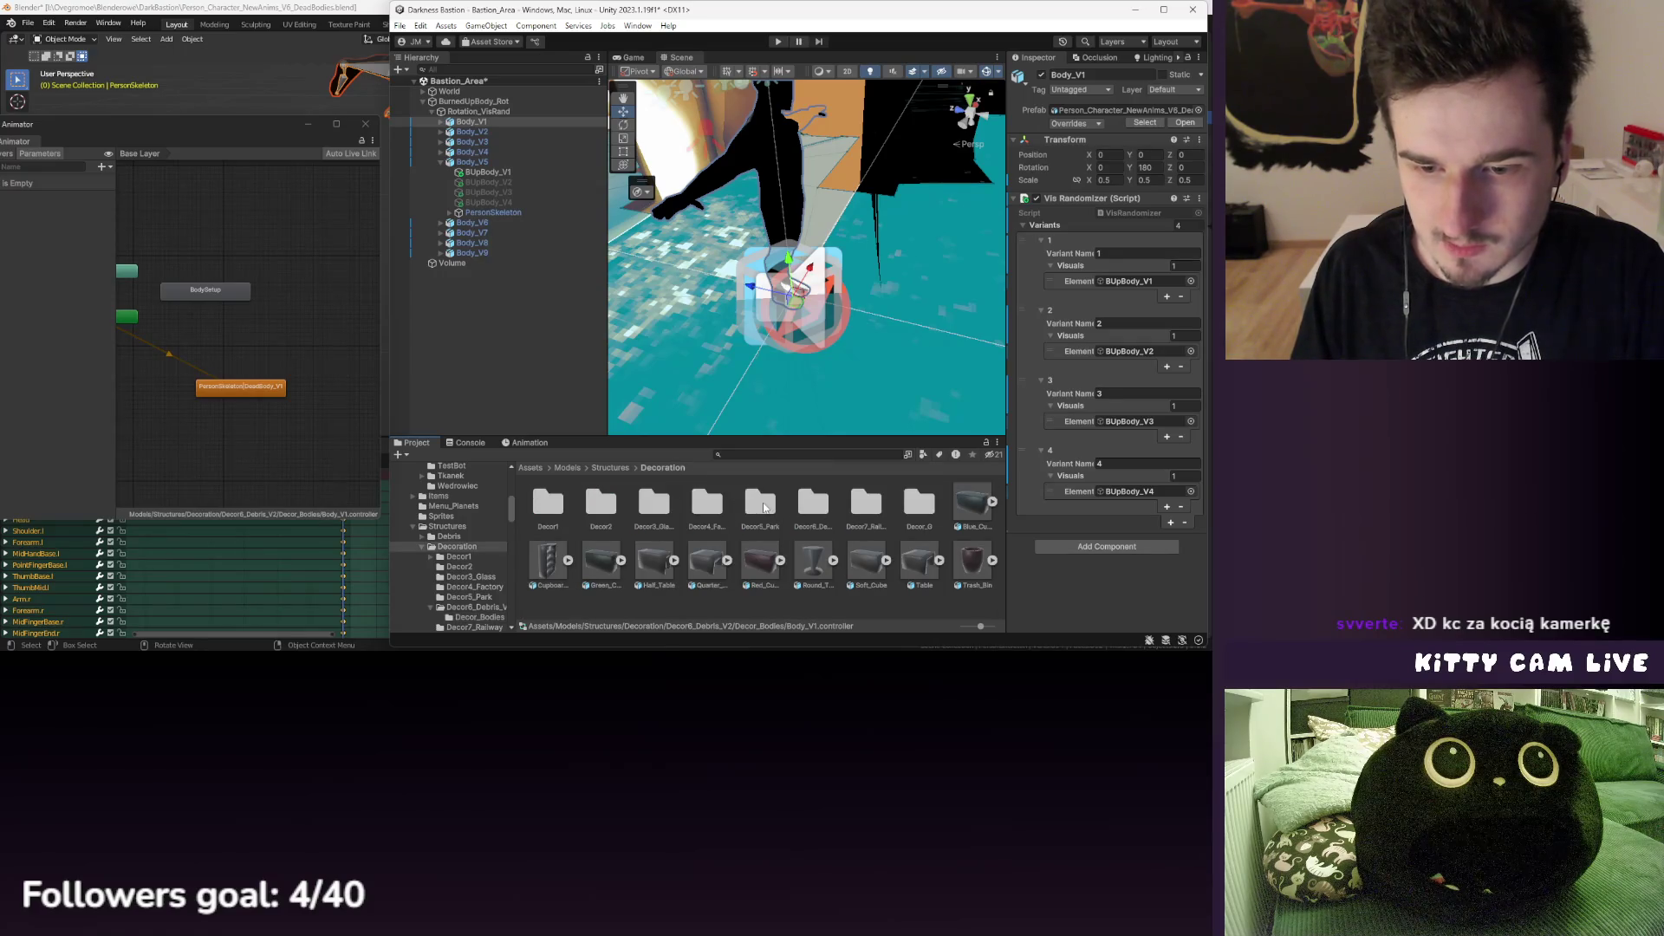
- Open Decor5_Park and examine the Sculpture_Set controller graph, then close that window
{"action": "double_click", "coordinate": [761, 504]}
{"action": "scroll", "coordinate": [741, 544], "scroll_direction": "down", "scroll_amount": 1}
{"action": "left_click", "coordinate": [774, 529]}
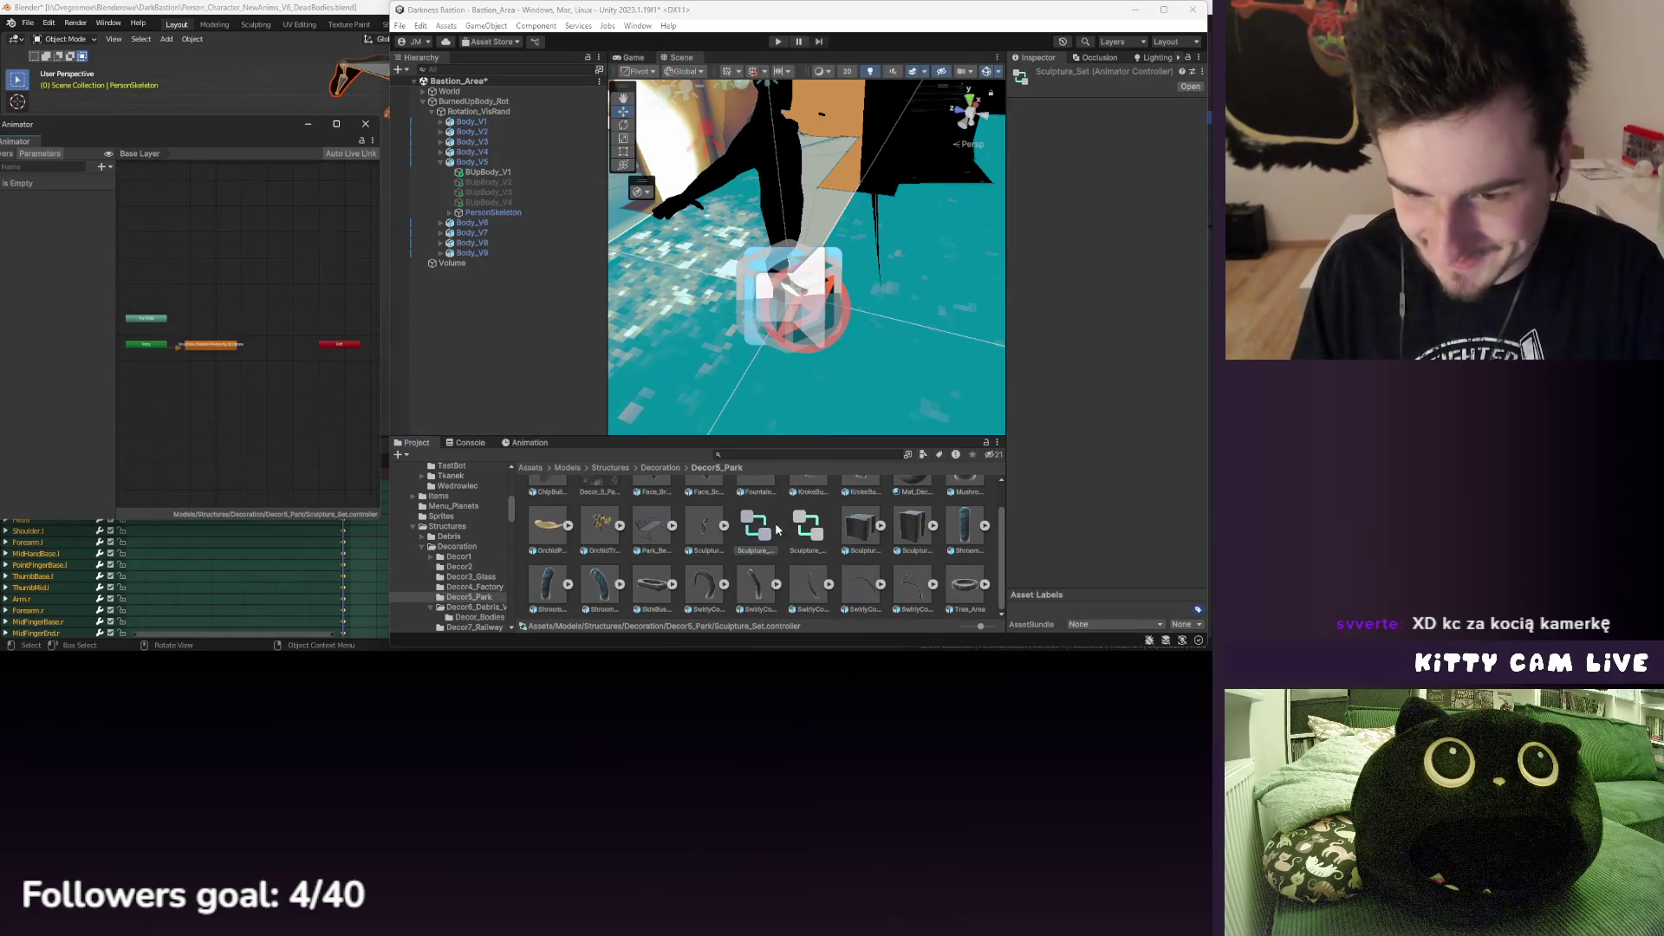
{"action": "left_click_drag", "start_coordinate": [208, 124], "coordinate": [299, 128]}
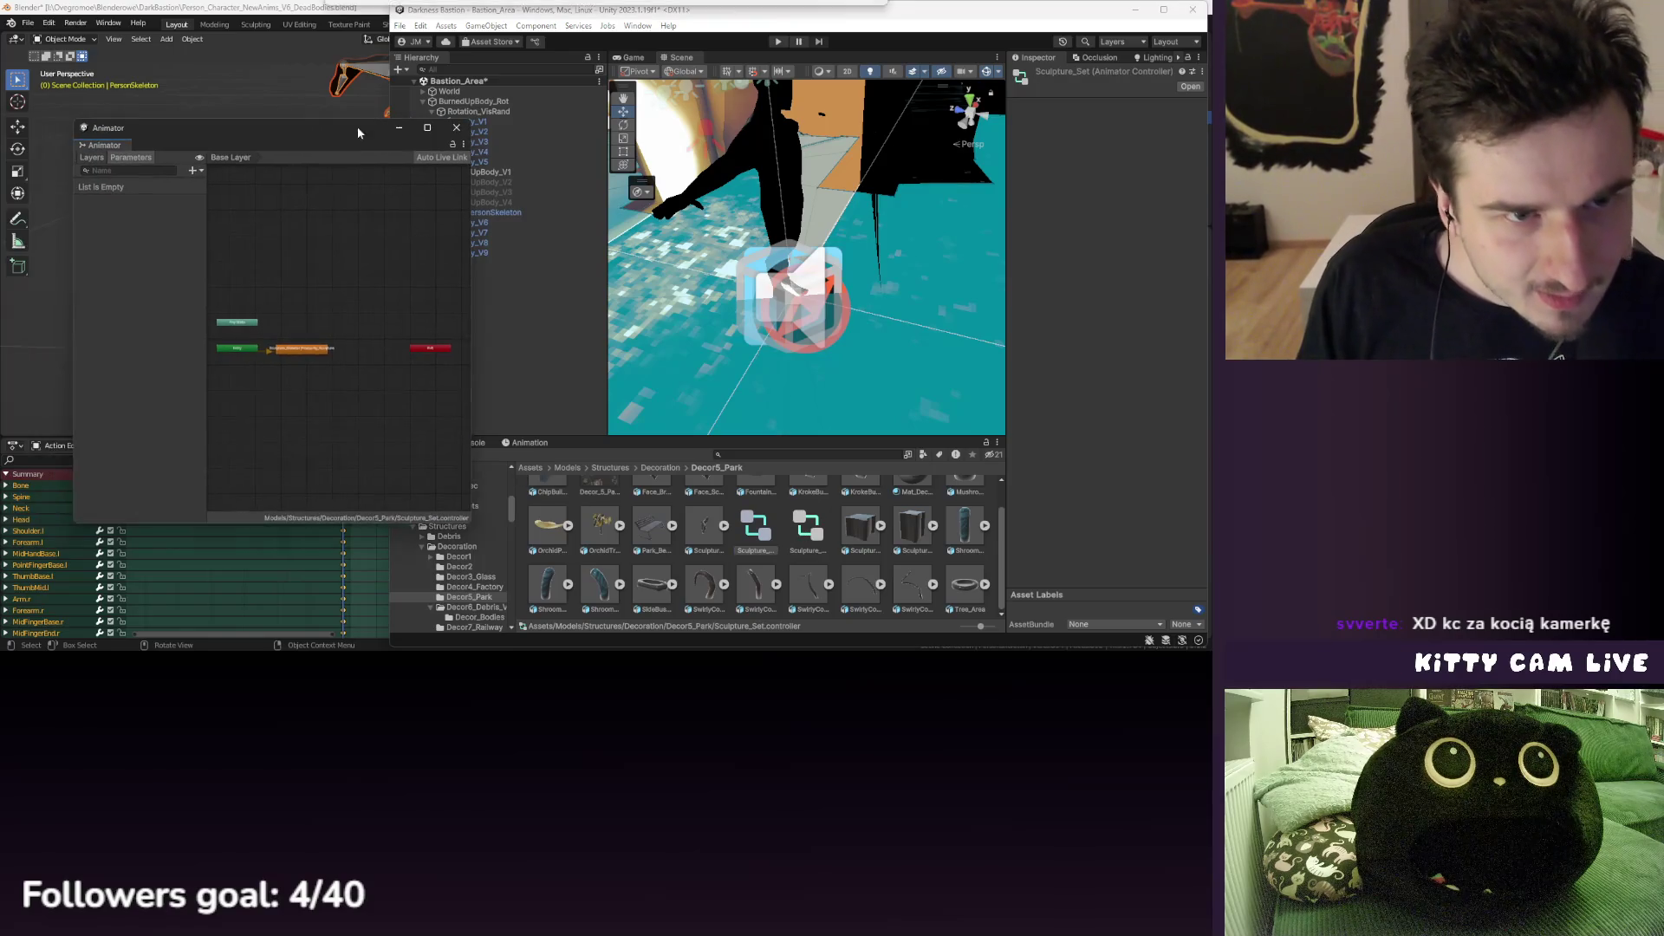
{"action": "left_click_drag", "start_coordinate": [474, 186], "coordinate": [685, 188]}
{"action": "scroll", "coordinate": [378, 331], "scroll_direction": "up", "scroll_amount": 5}
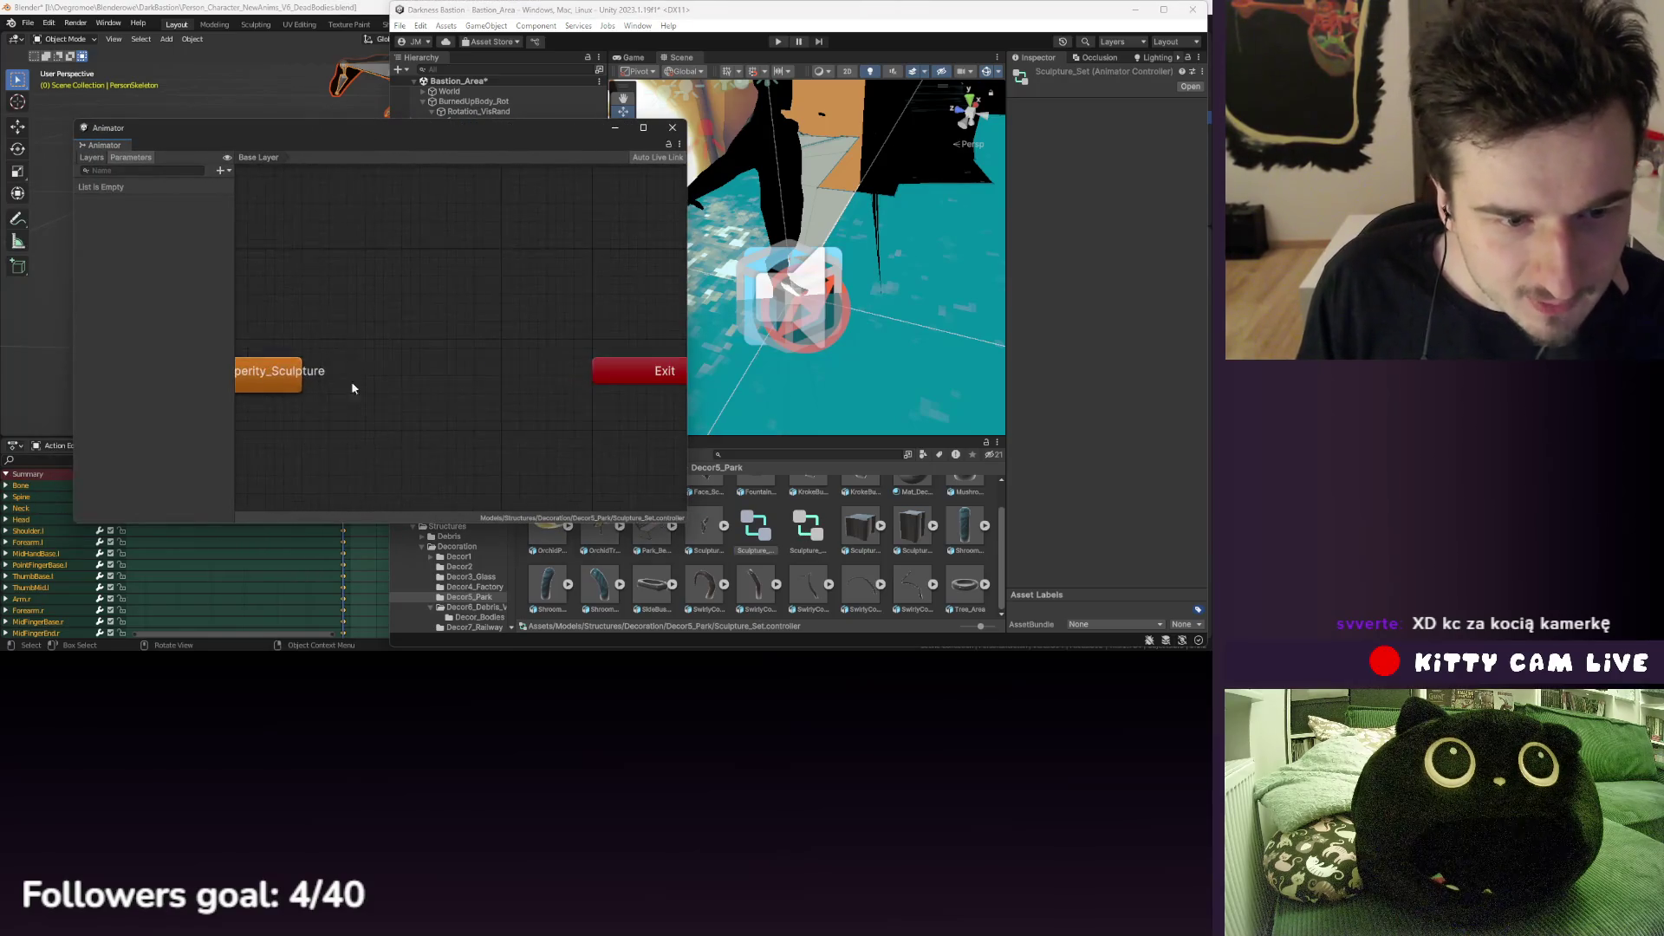
{"action": "scroll", "coordinate": [492, 383], "scroll_direction": "down", "scroll_amount": 3}
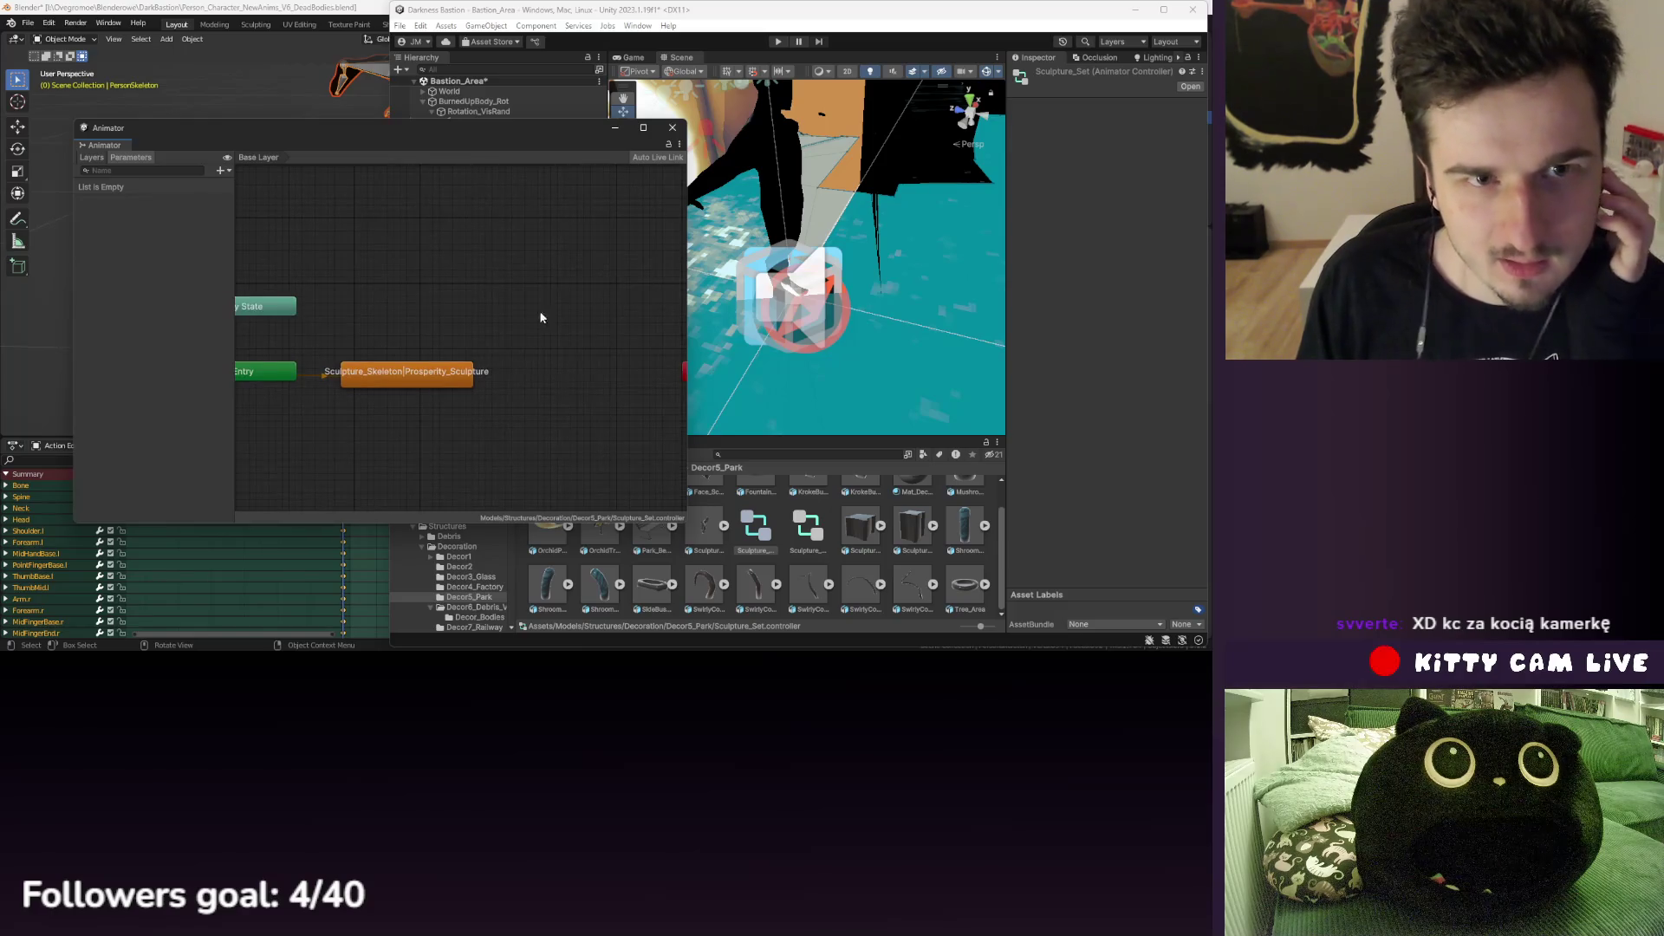
{"action": "left_click", "coordinate": [672, 127]}
- Browse to Assets > Prefabs > Decoration > Decor5 and open the SculptureCube_Tall prefab
{"action": "left_click", "coordinate": [659, 468]}
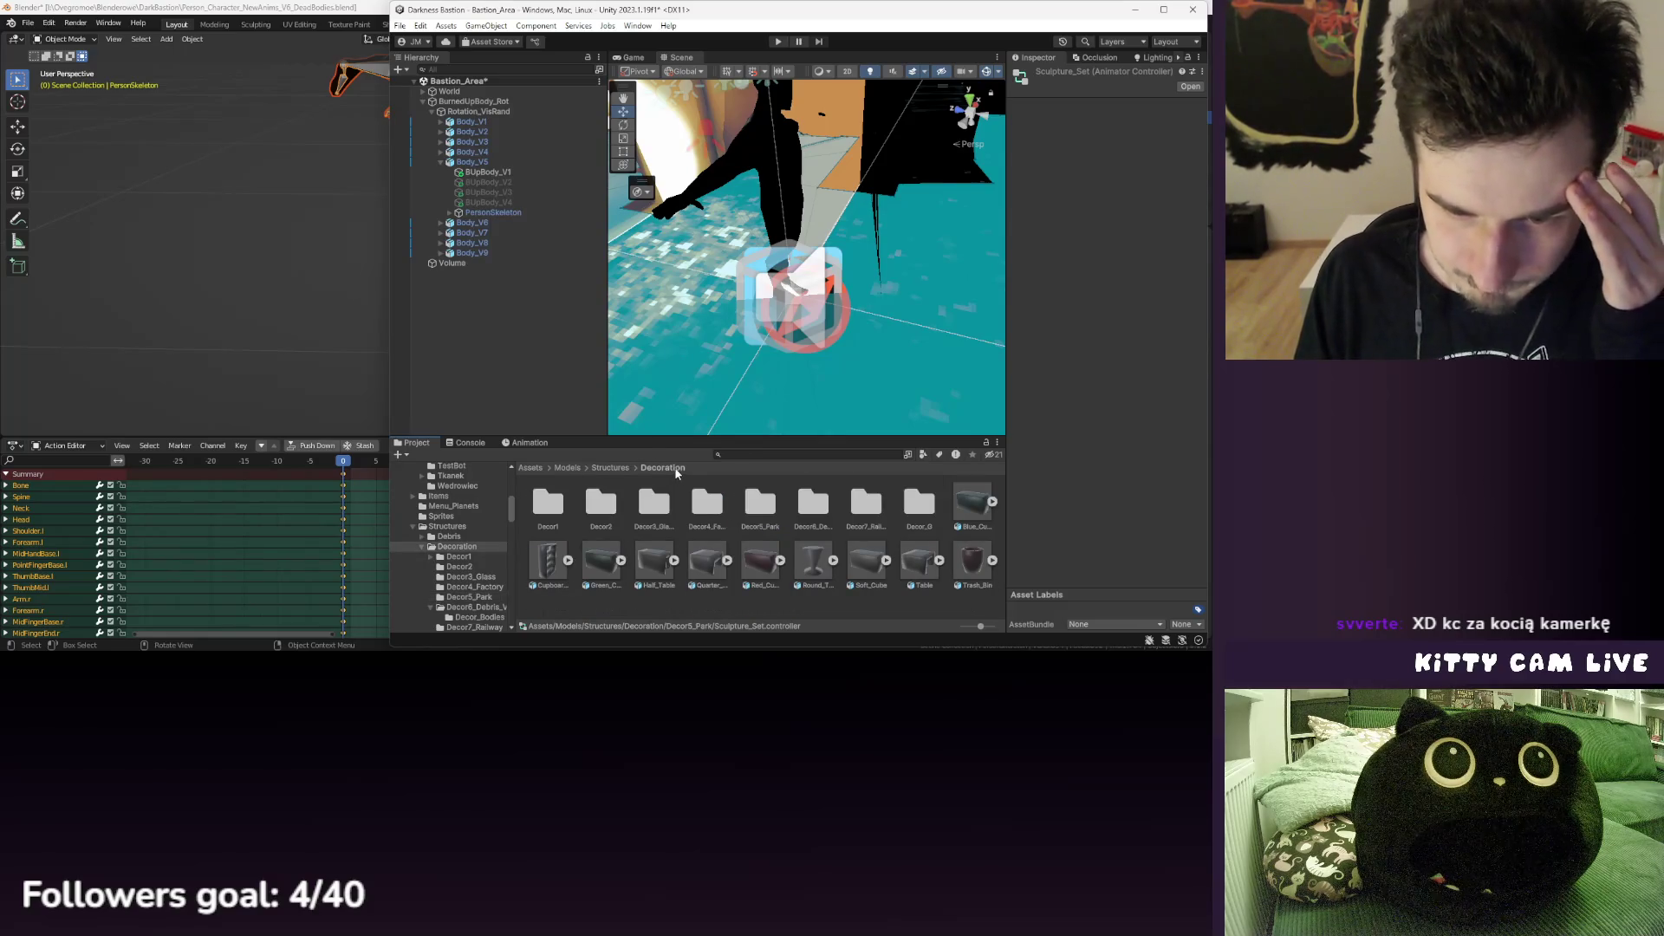
{"action": "left_click", "coordinate": [529, 468]}
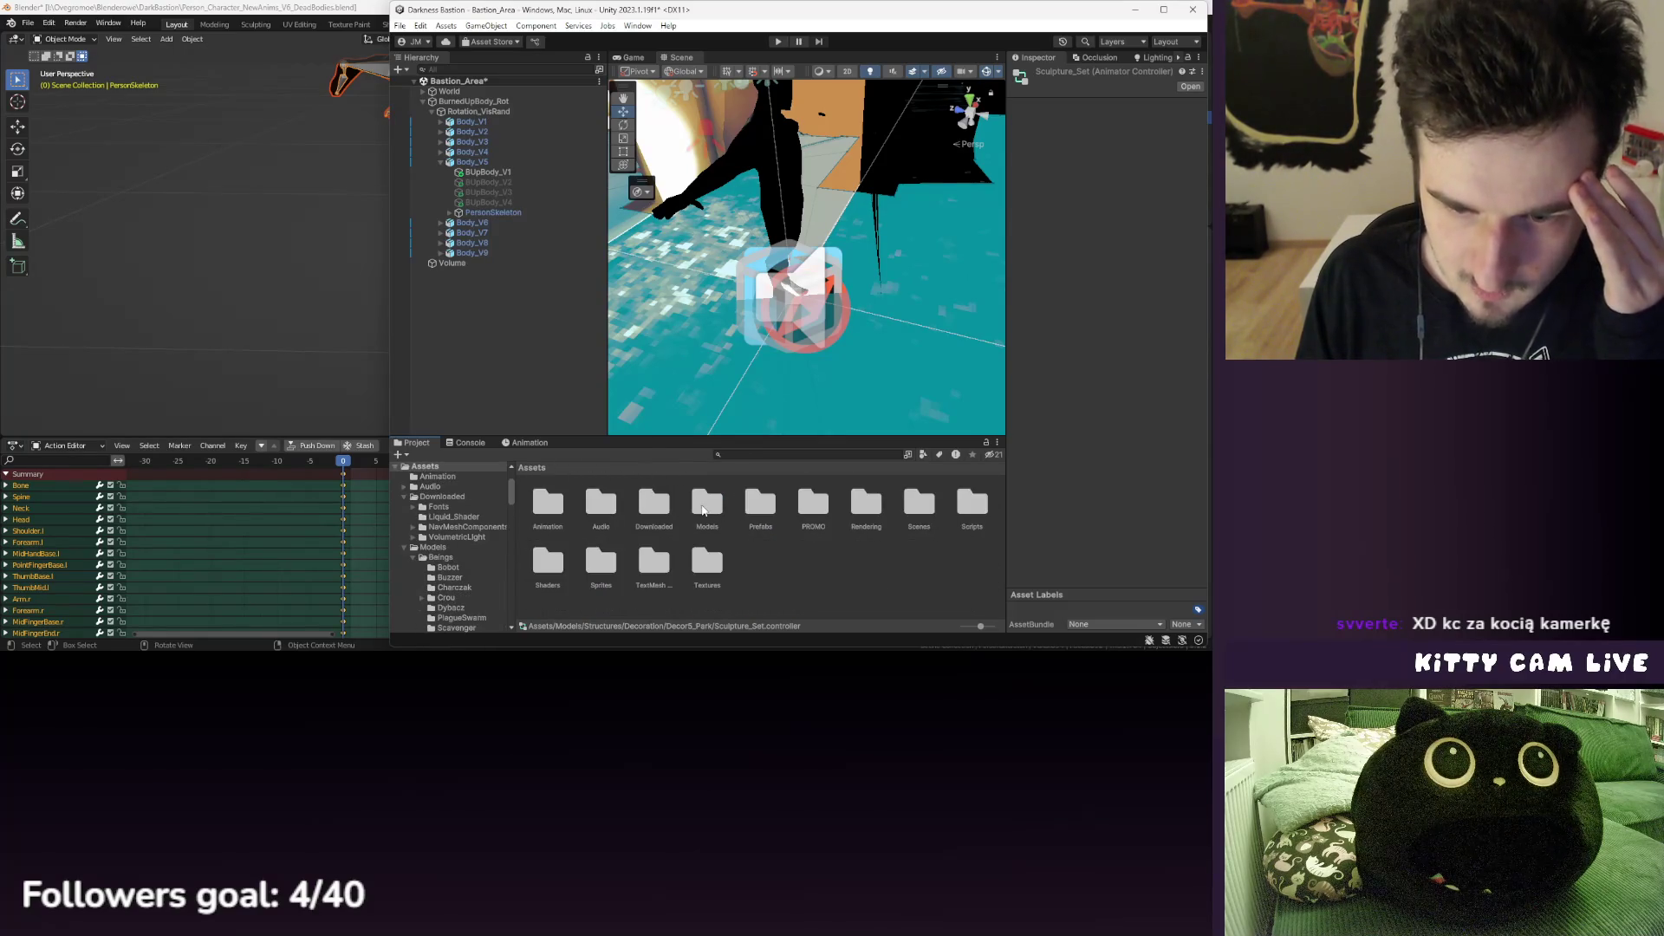
{"action": "double_click", "coordinate": [766, 505]}
{"action": "double_click", "coordinate": [601, 504]}
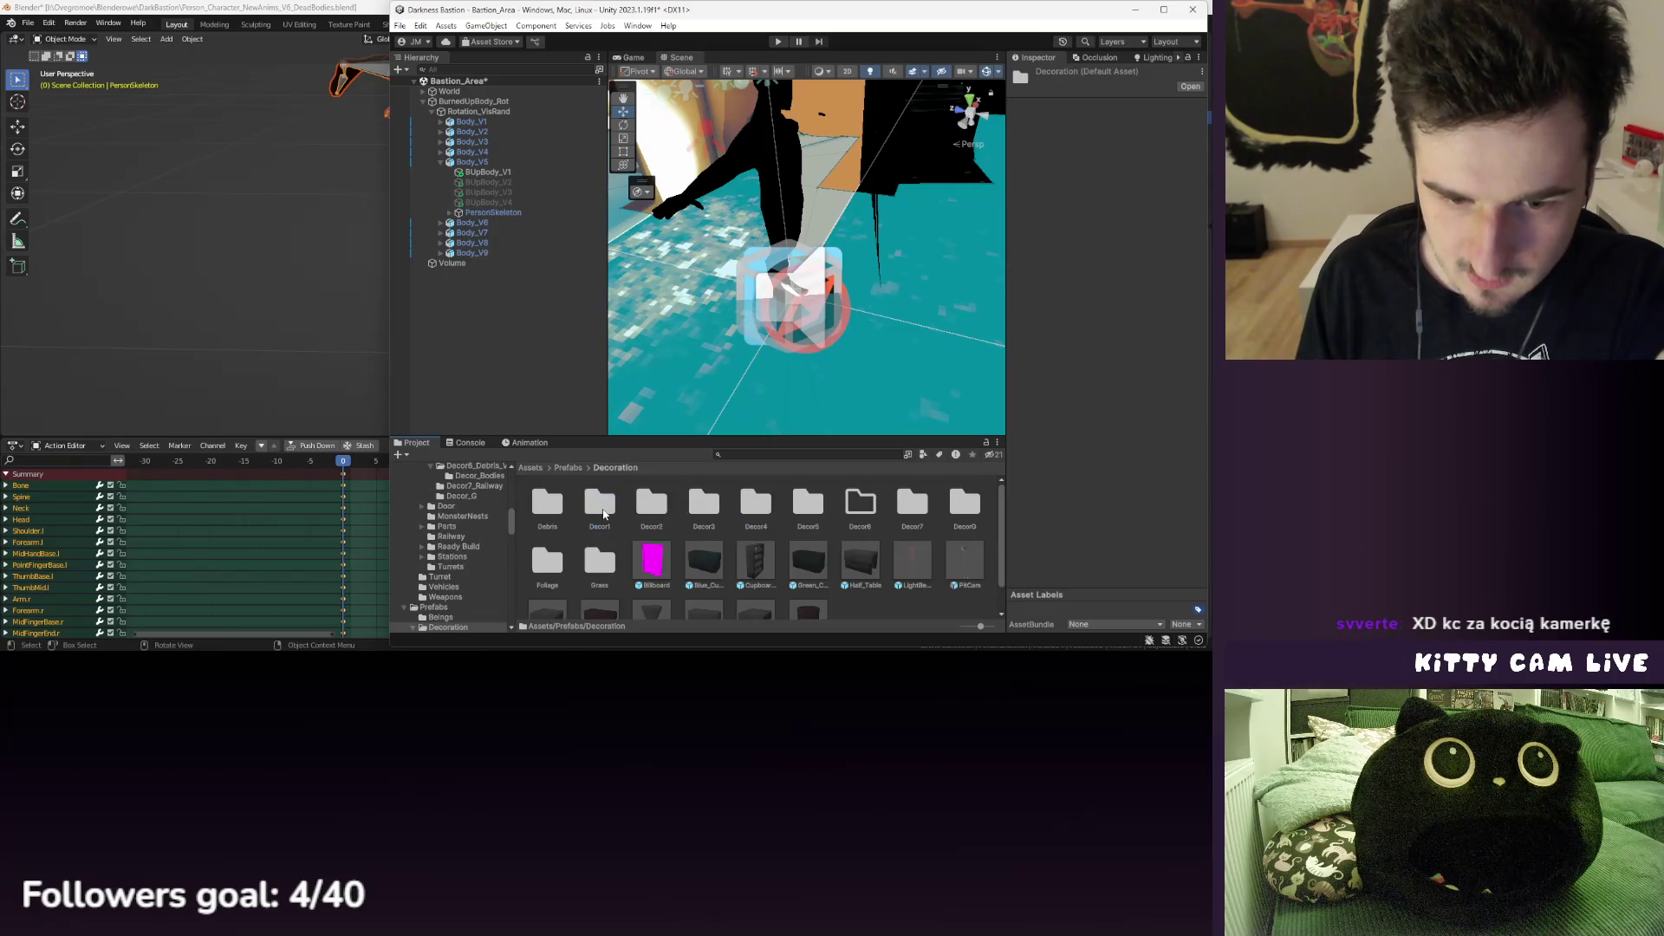
{"action": "double_click", "coordinate": [798, 505]}
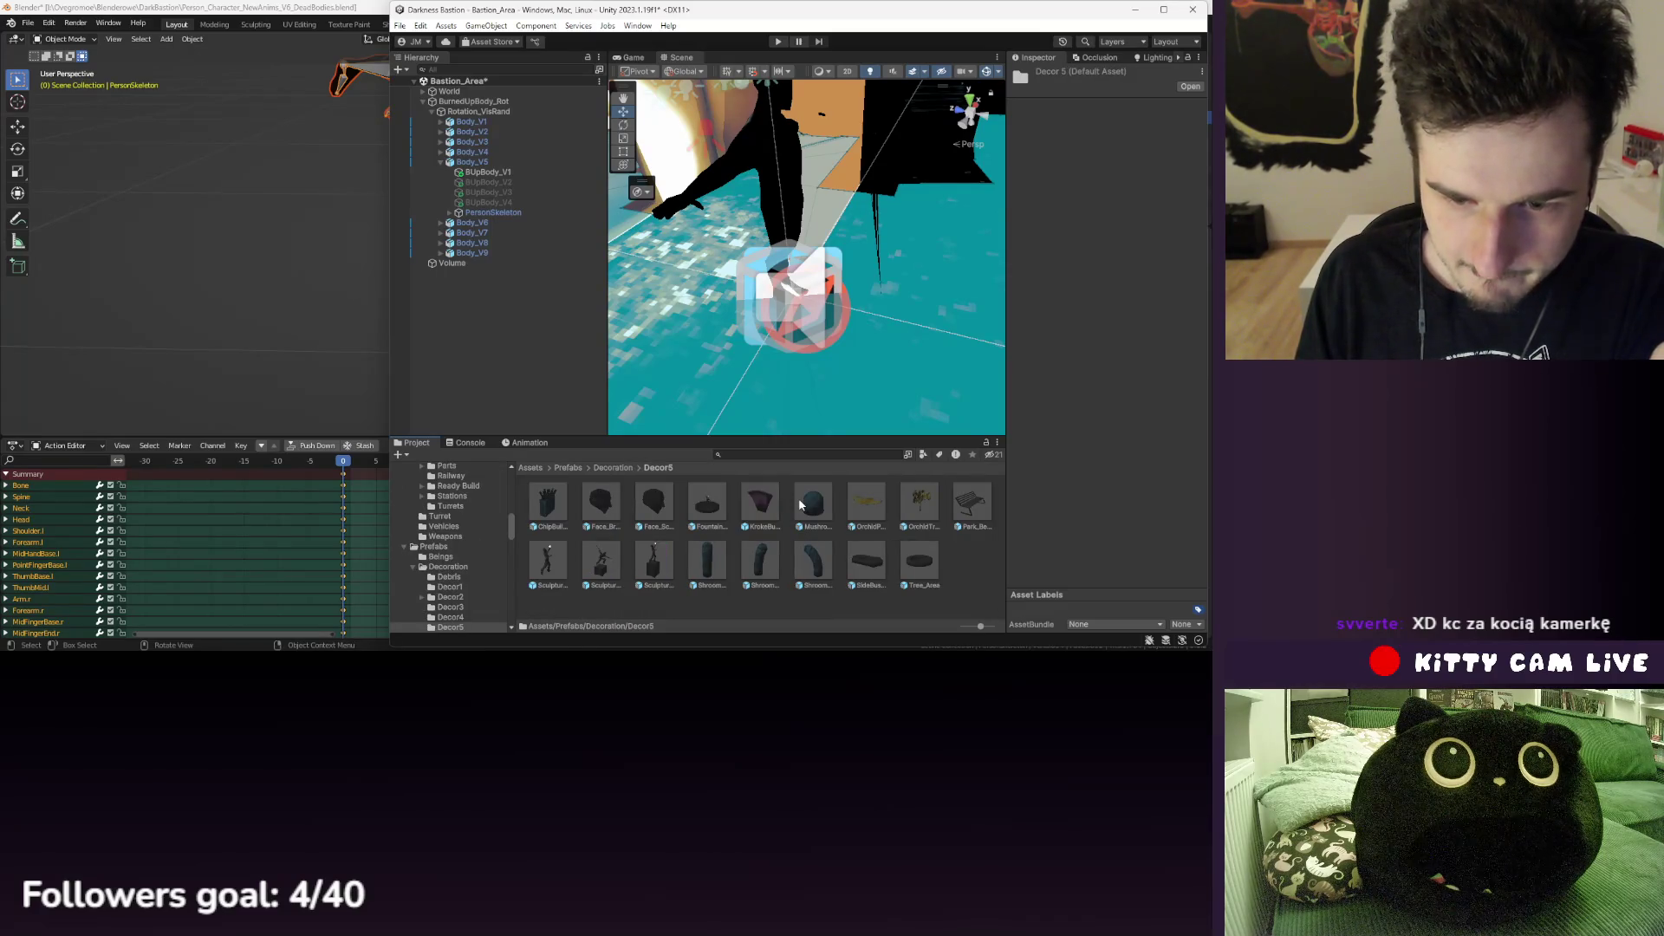
{"action": "double_click", "coordinate": [655, 562]}
- Expand Sculpture_Var and Sculpture_Prosperity and inspect Sculpture_Var's Vis Randomizer variants
{"action": "left_click", "coordinate": [432, 106]}
{"action": "left_click", "coordinate": [485, 126]}
{"action": "left_click", "coordinate": [441, 128]}
{"action": "left_click", "coordinate": [489, 108]}
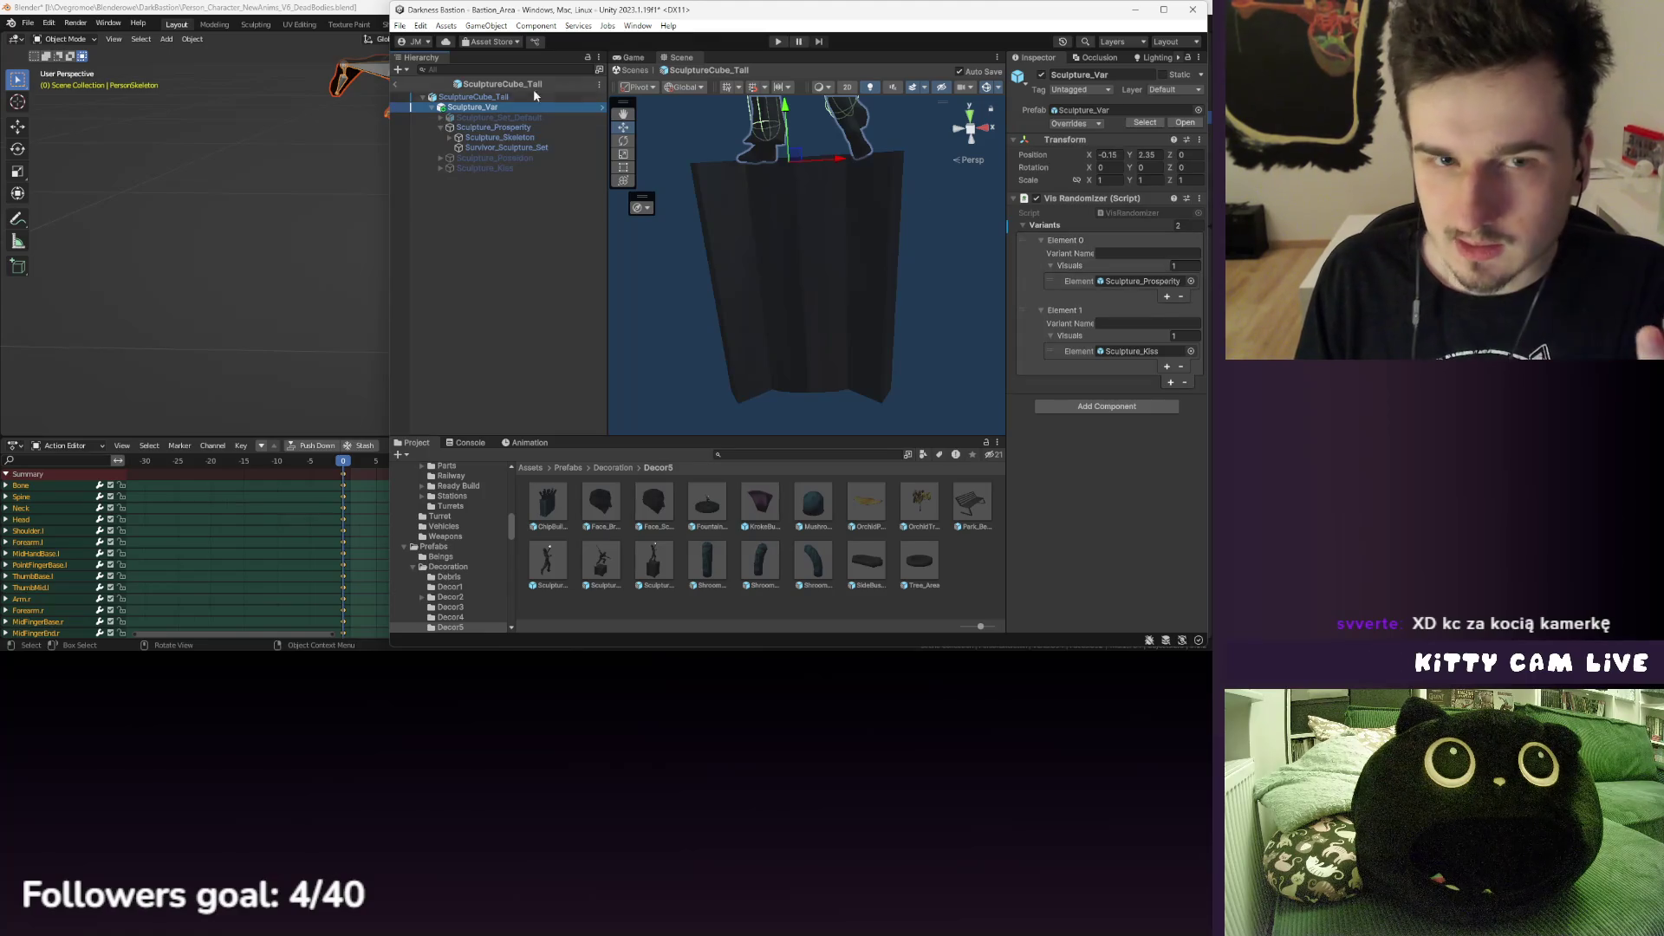
- Inspect Sculpture_Prosperity and Sculpture_Var, and frame the whole sculpture in view
{"action": "left_click", "coordinate": [498, 117]}
{"action": "left_click", "coordinate": [512, 127]}
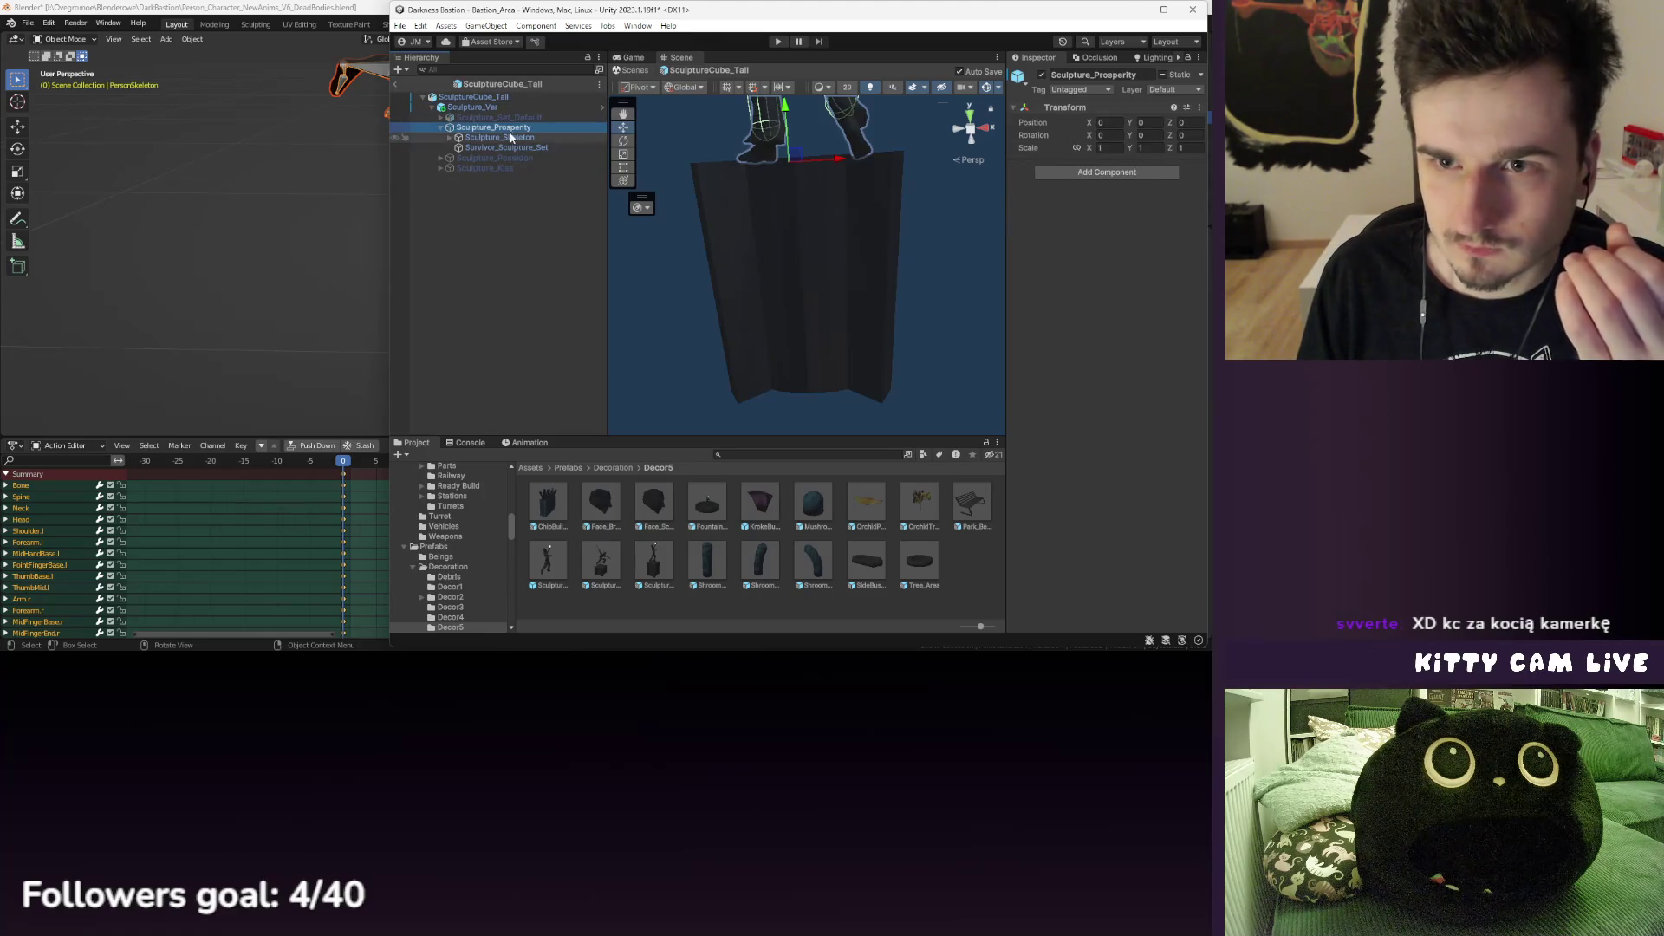
{"action": "left_click", "coordinate": [555, 106]}
{"action": "key", "text": "f"}
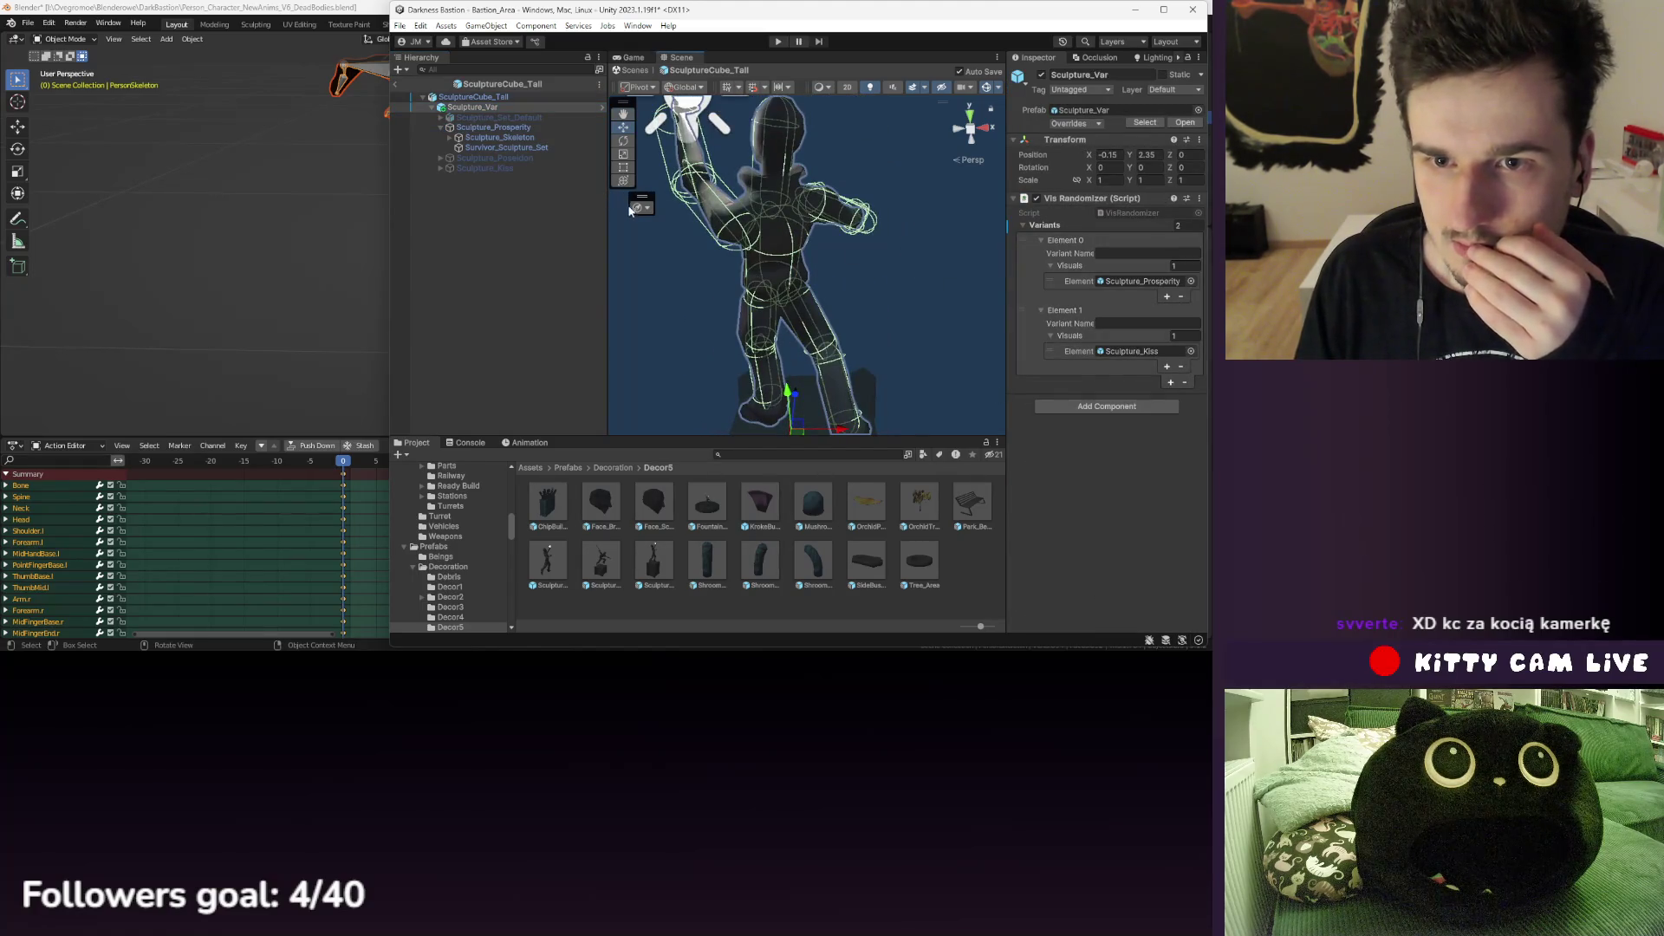
- Check Sculpture_Skeleton and the Survivor_Sculpture_Set mesh, then return to the Bastion_Area scene
{"action": "left_click", "coordinate": [494, 127]}
{"action": "left_click", "coordinate": [501, 138]}
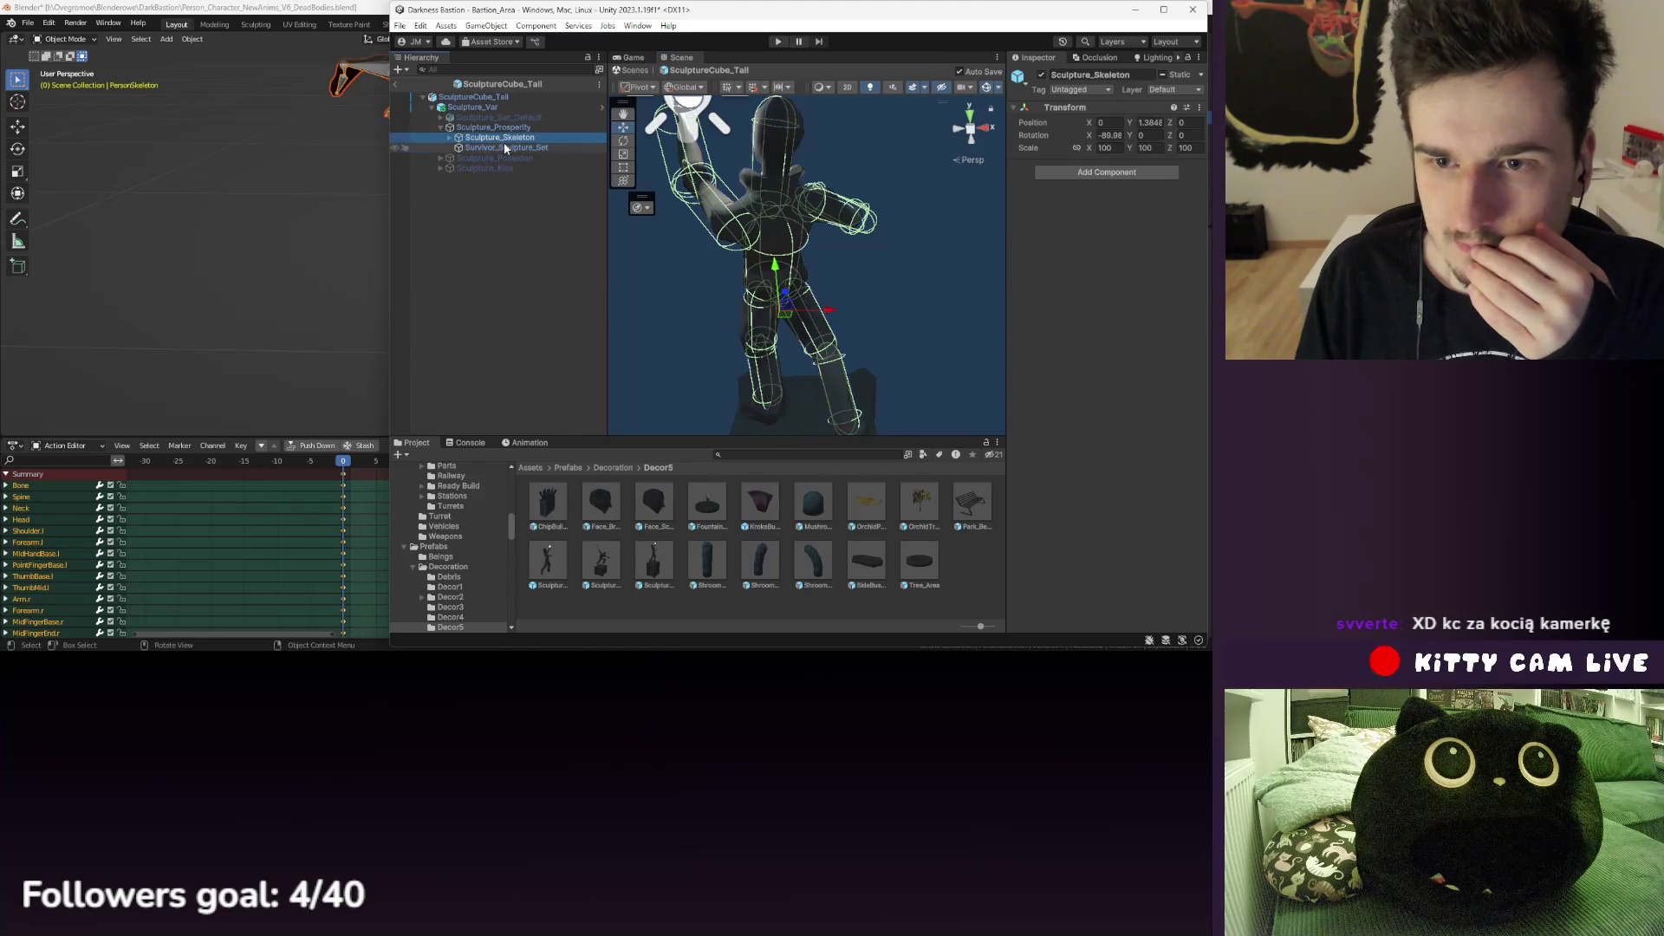
{"action": "left_click", "coordinate": [505, 148]}
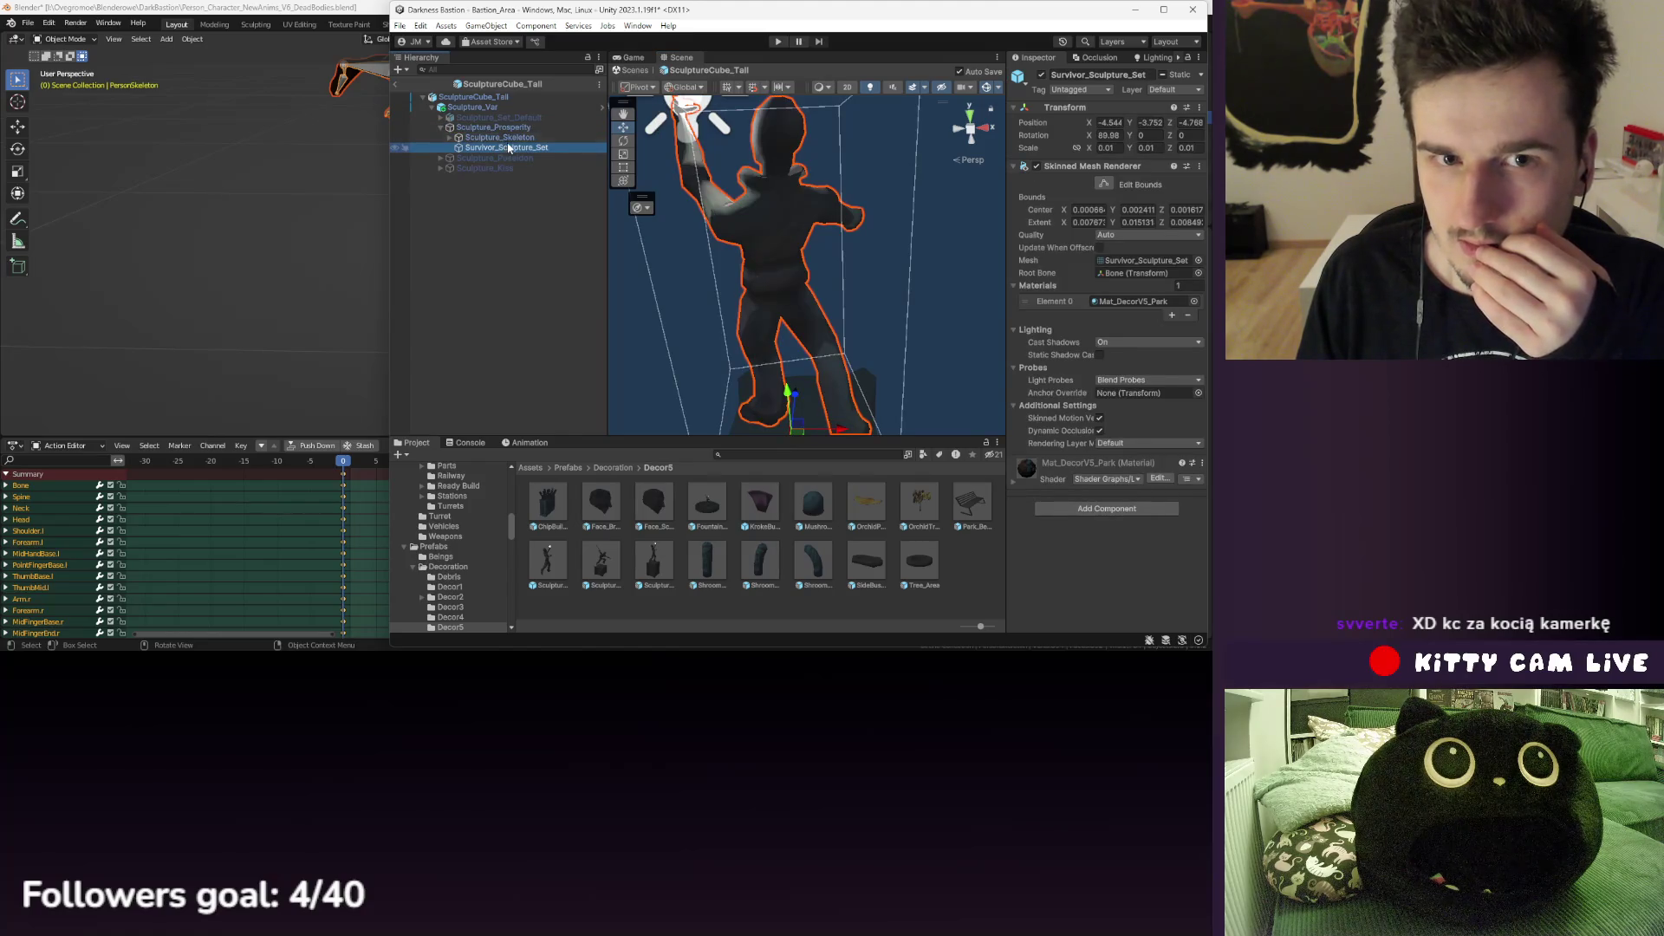
{"action": "left_click", "coordinate": [501, 137]}
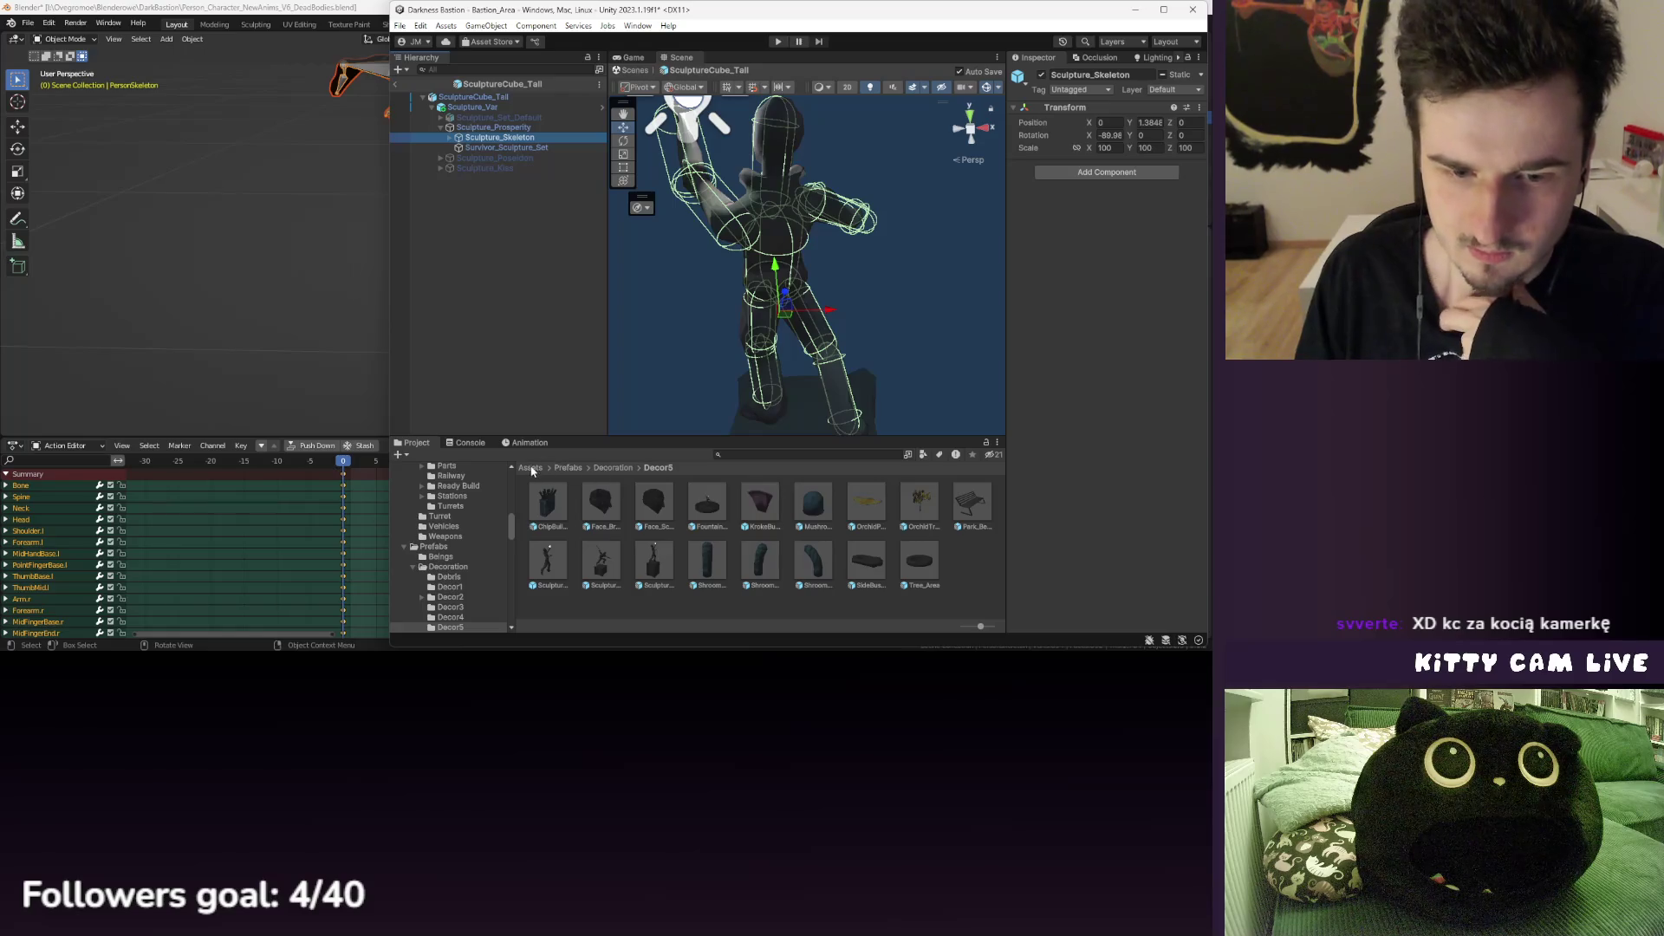
{"action": "left_click", "coordinate": [397, 85]}
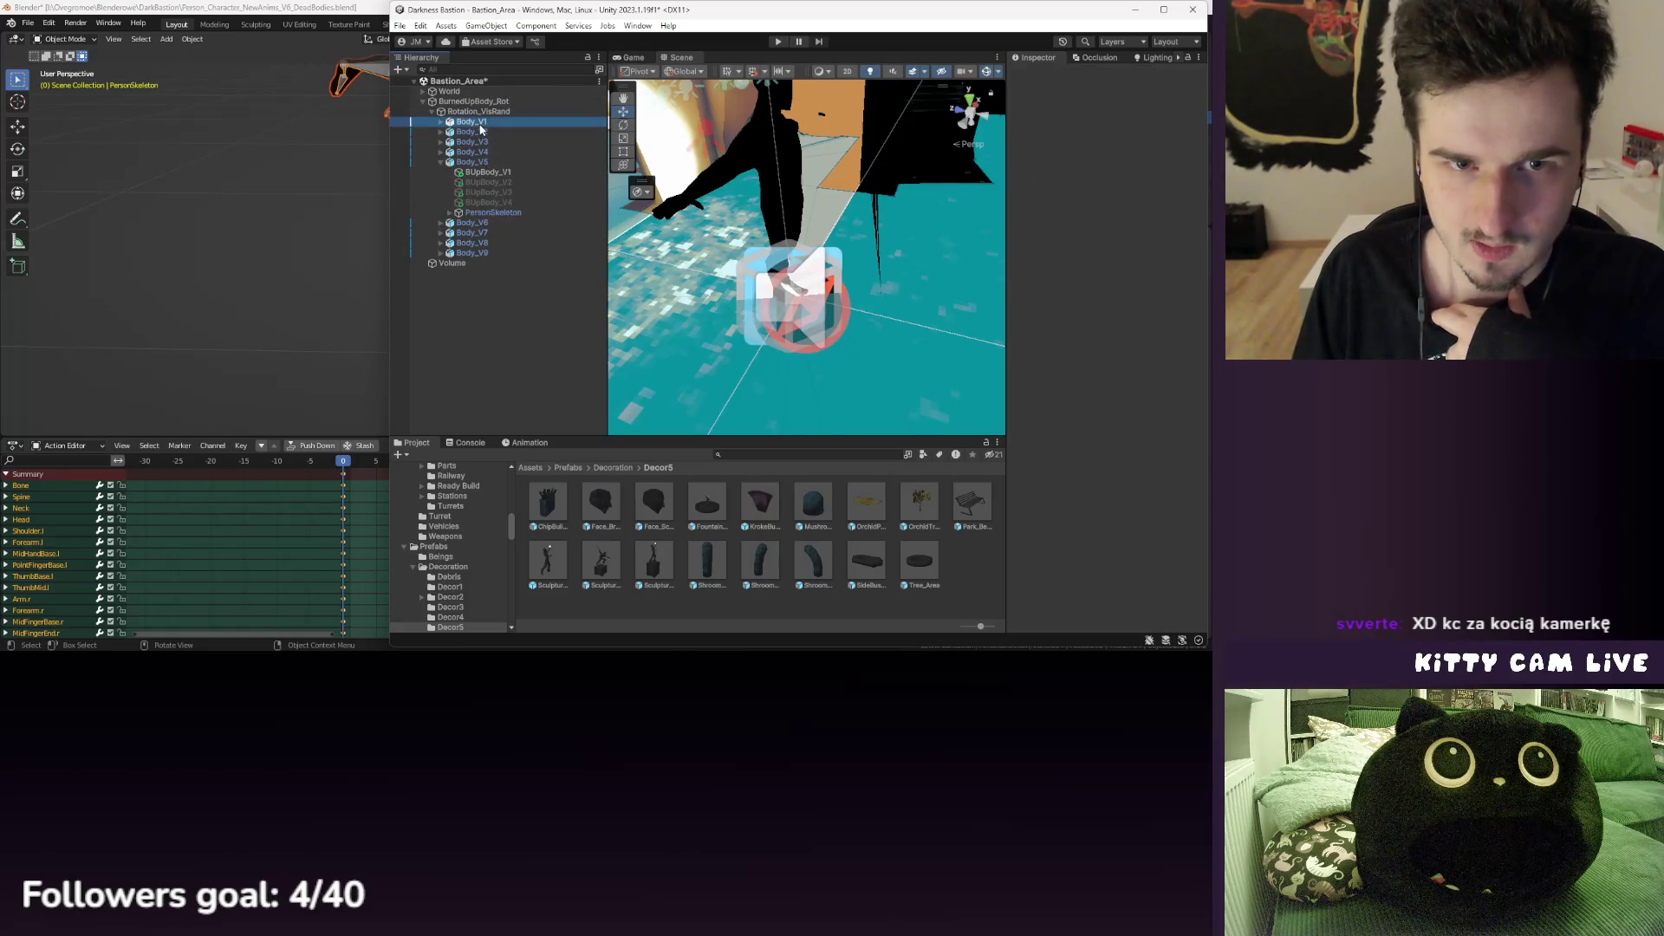
- Add an Animator to Body_V1 using the Body_V1 controller, found by searching "body"
{"action": "left_click", "coordinate": [530, 442]}
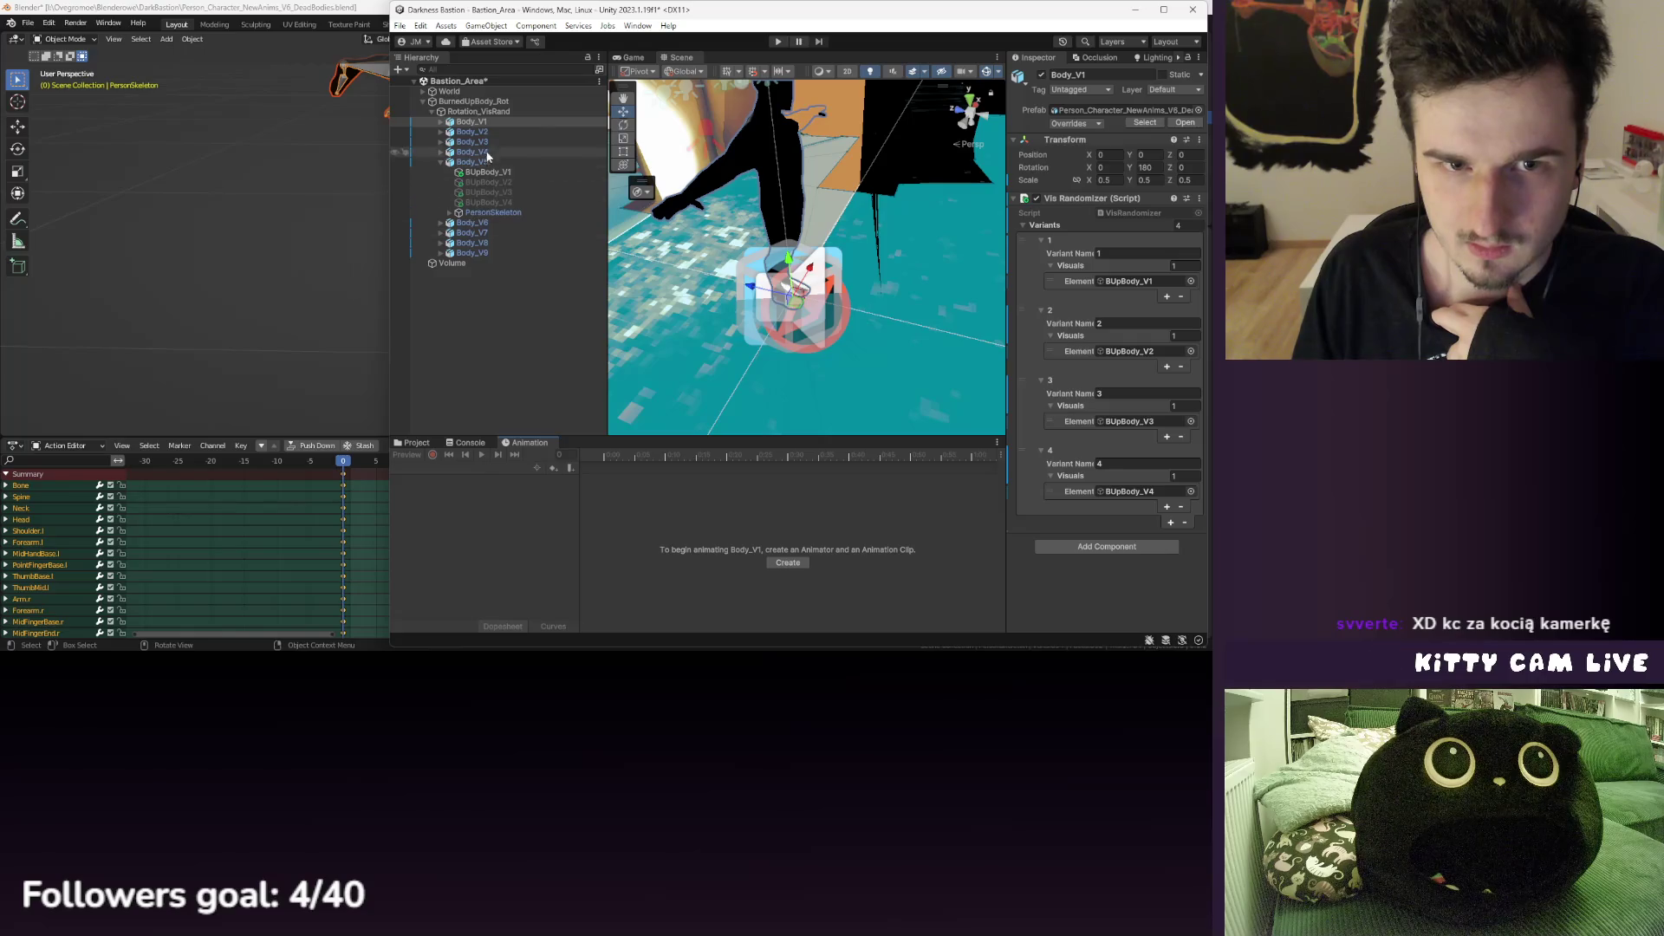
{"action": "left_click", "coordinate": [1158, 546]}
{"action": "left_click", "coordinate": [1079, 526]}
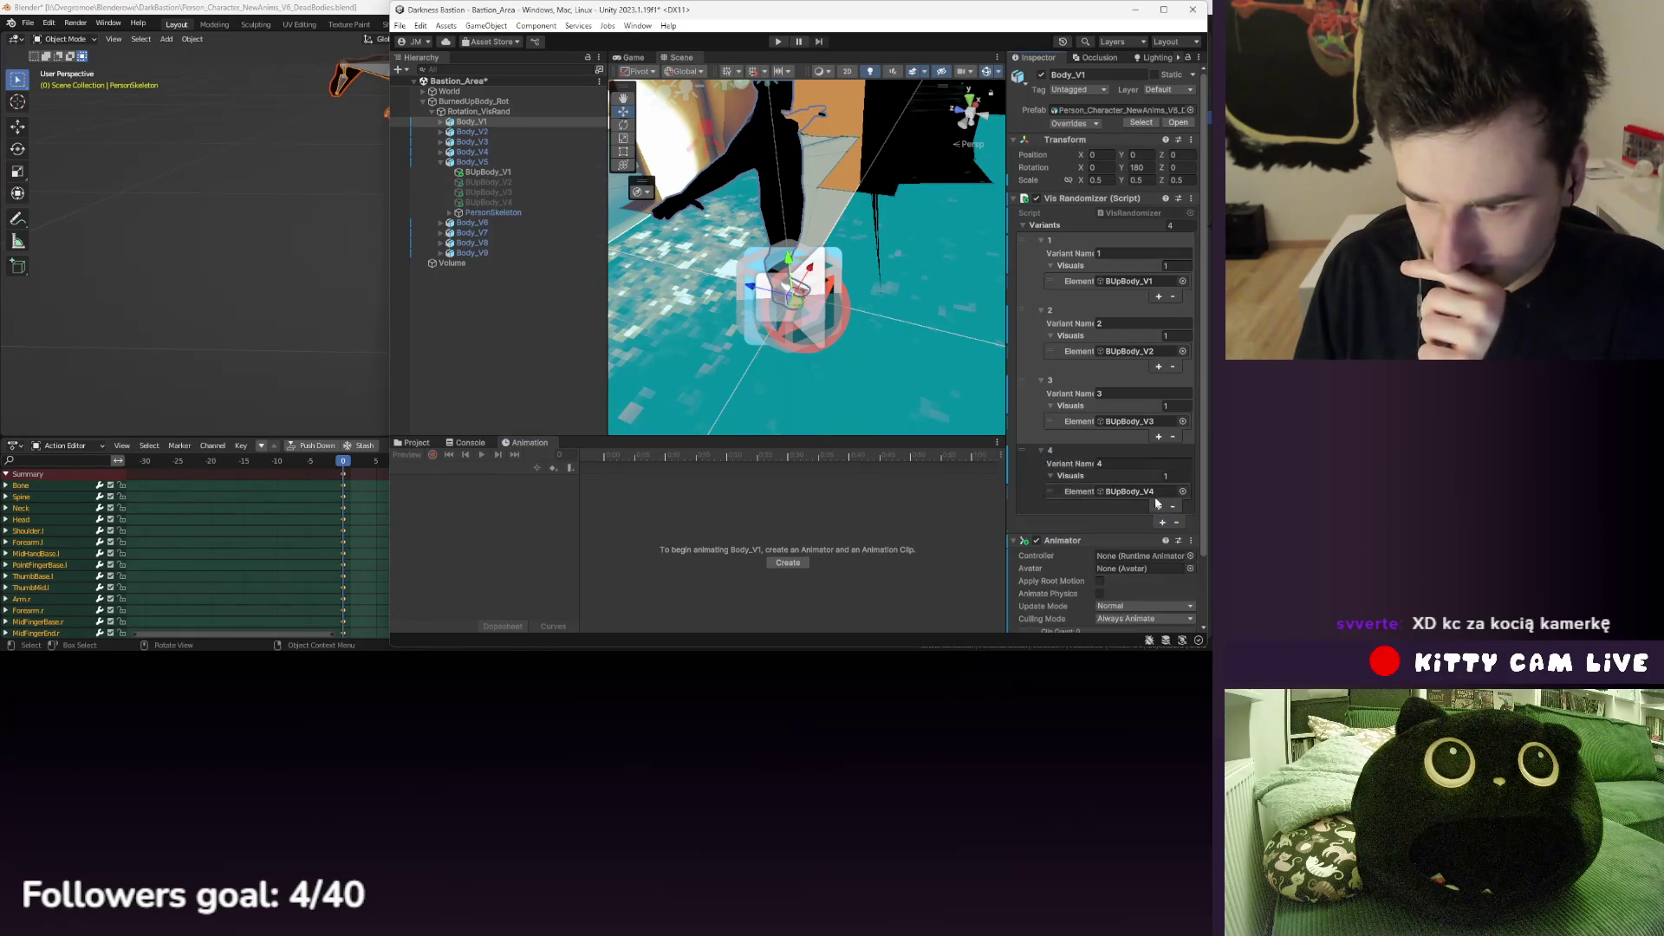
{"action": "left_click", "coordinate": [1194, 559]}
{"action": "type", "text": "body"}
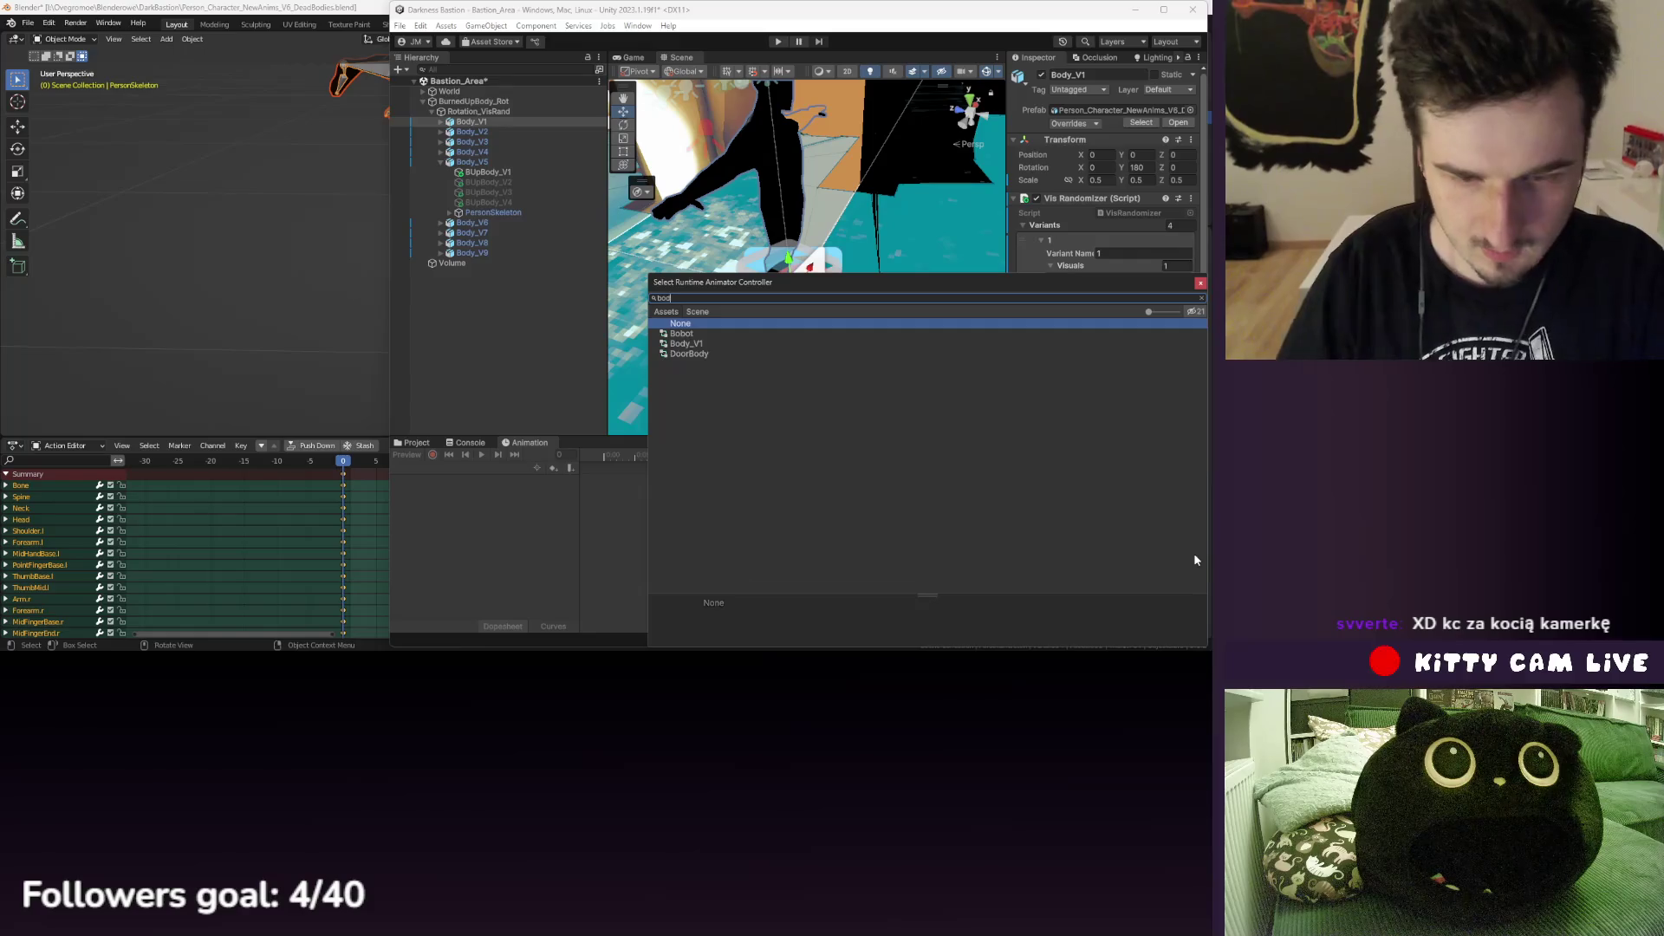
{"action": "left_click", "coordinate": [692, 334]}
{"action": "left_click", "coordinate": [1200, 284]}
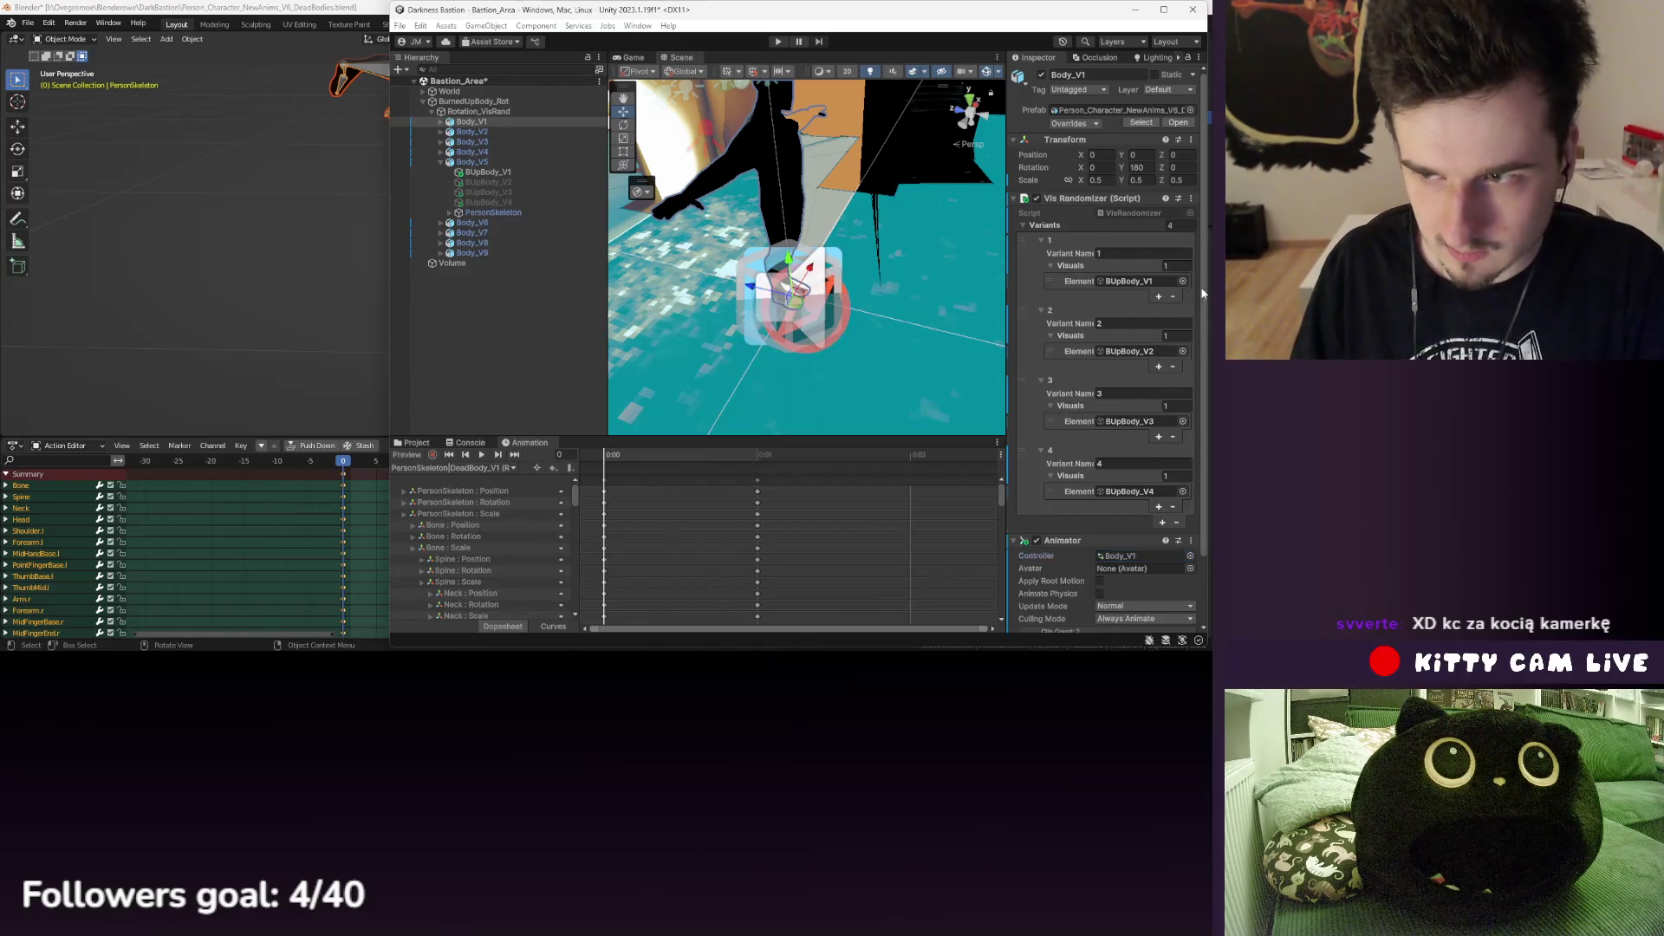
- Expand Body_V1 and select its BUpBody_V1 through BUpBody_V4 meshes
{"action": "scroll", "coordinate": [1126, 520], "scroll_direction": "down", "scroll_amount": 2}
{"action": "left_click", "coordinate": [472, 121]}
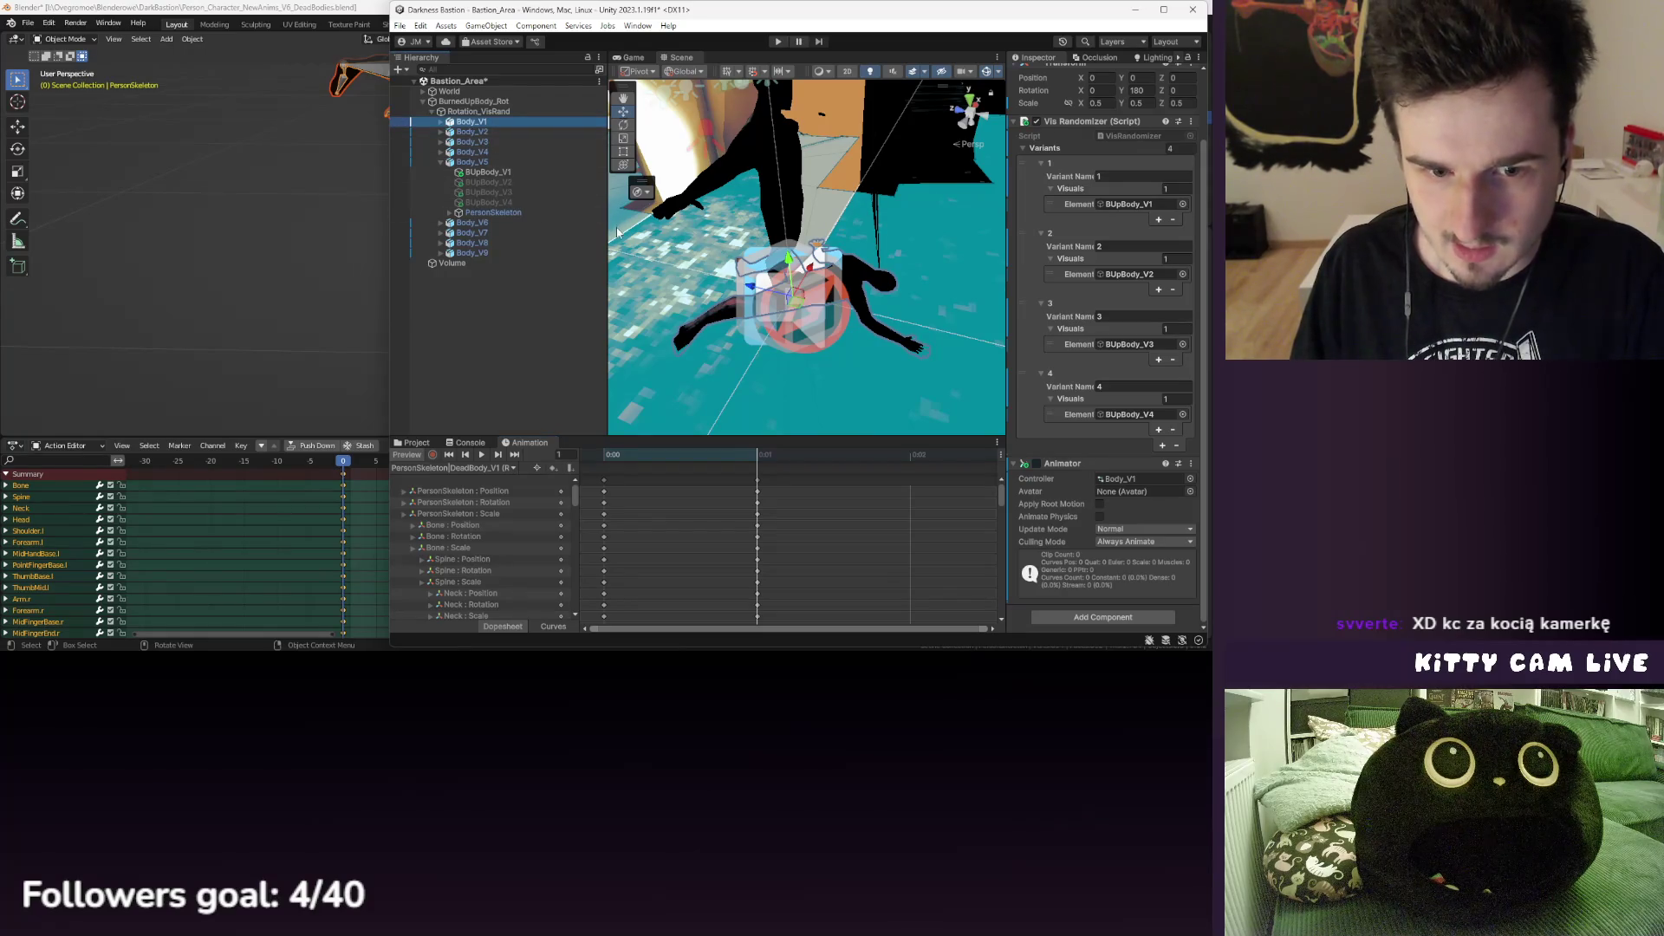
{"action": "left_click", "coordinate": [440, 122]}
{"action": "left_click", "coordinate": [485, 131]}
{"action": "left_click", "coordinate": [502, 161], "text": "shift"}
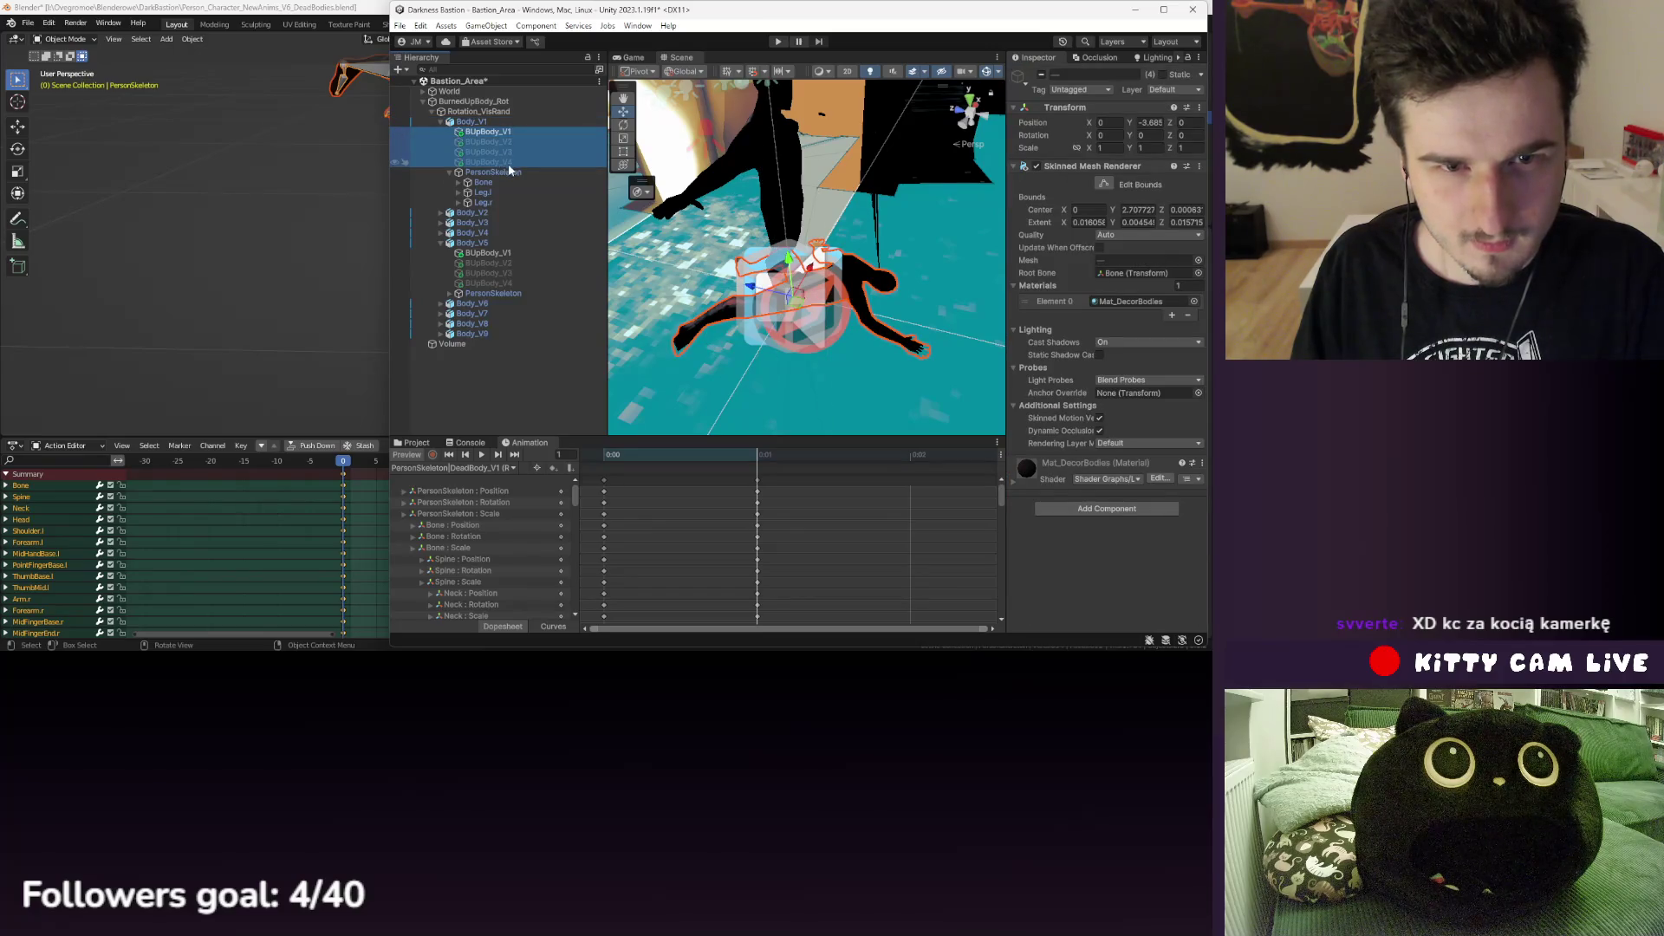
- Scrub the pose animation to its start, then remove the Animator component from Body_V1
{"action": "left_click", "coordinate": [500, 174]}
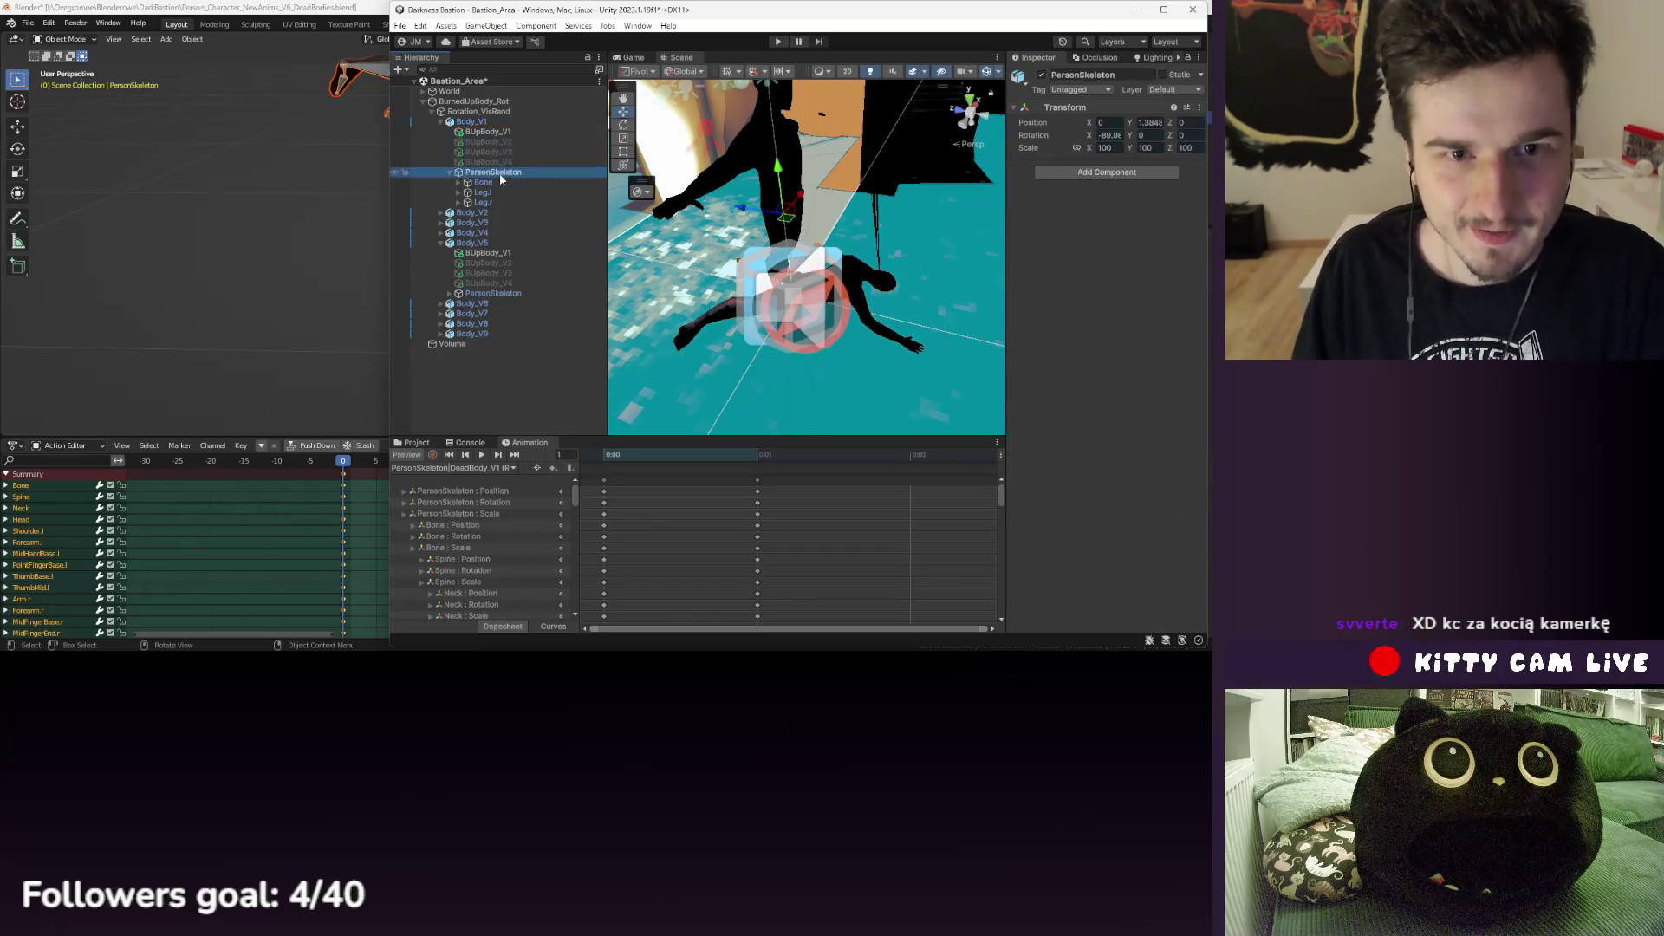
{"action": "left_click", "coordinate": [473, 122]}
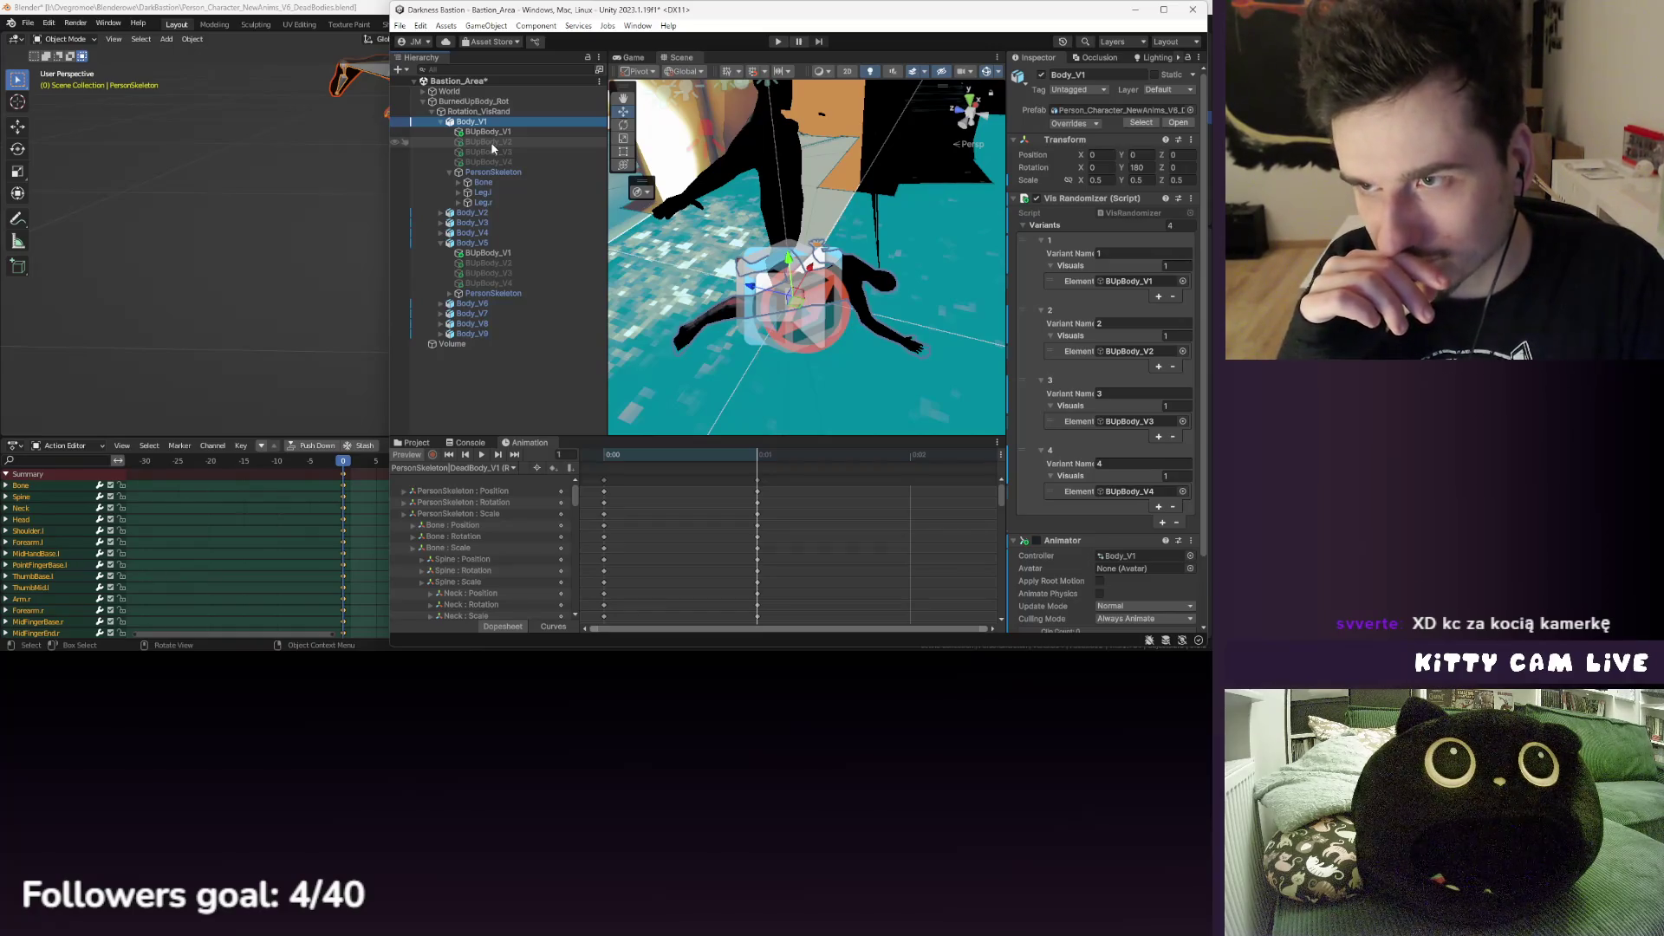
{"action": "left_click_drag", "start_coordinate": [602, 456], "coordinate": [728, 461]}
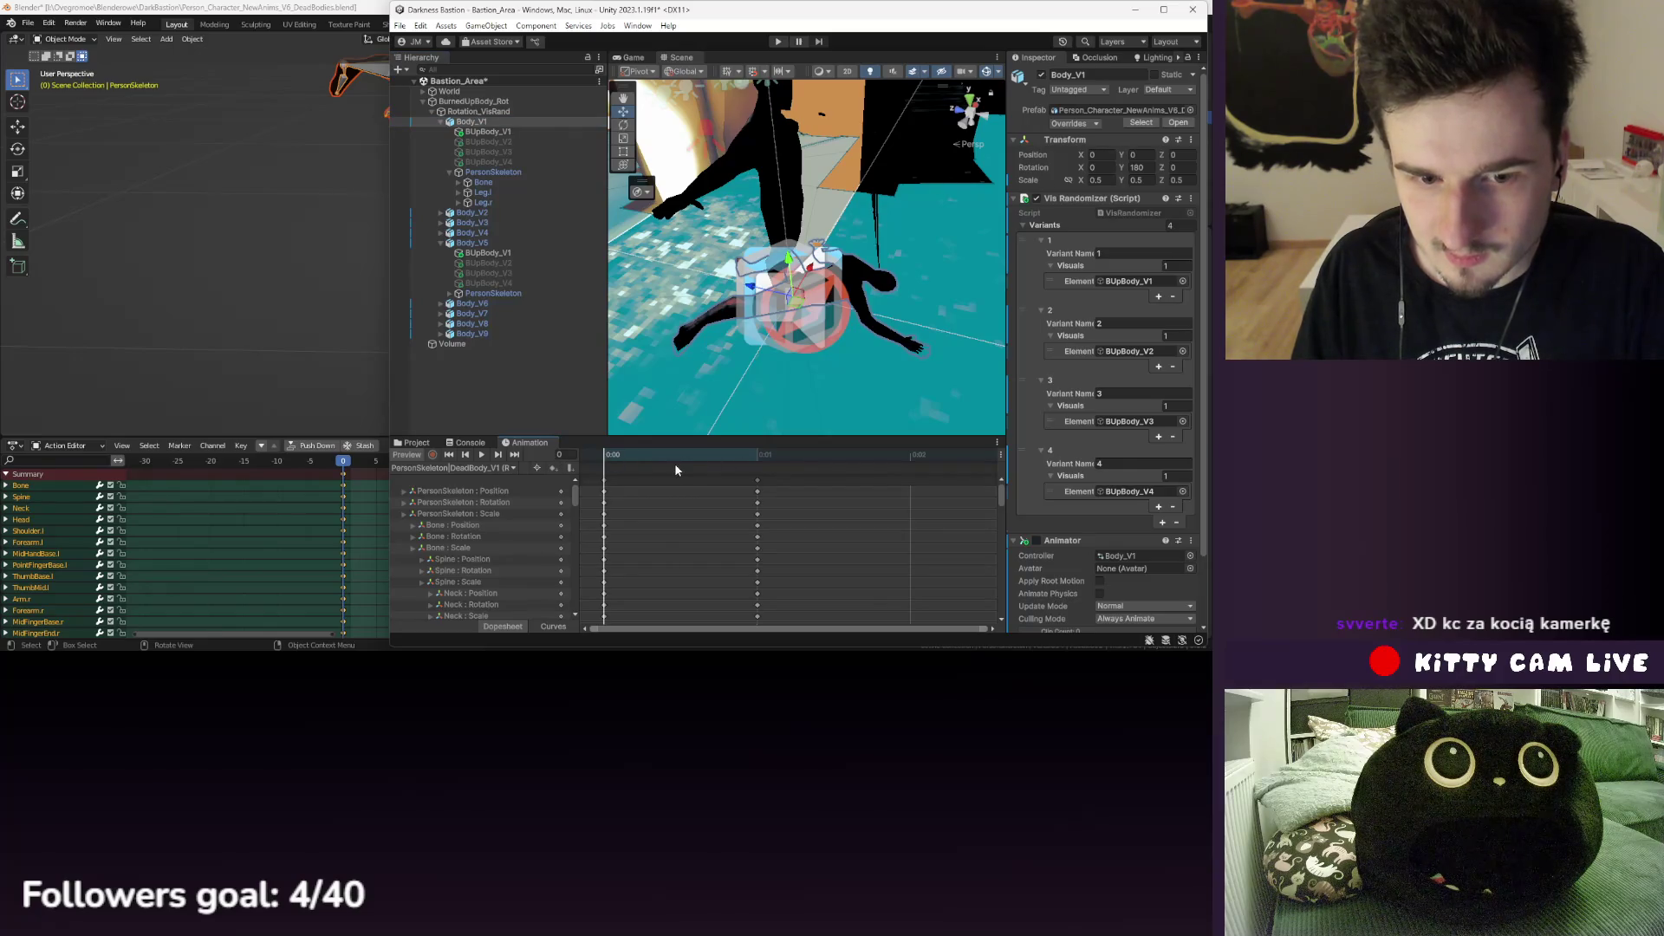
{"action": "right_click", "coordinate": [1082, 540]}
{"action": "left_click", "coordinate": [1058, 391]}
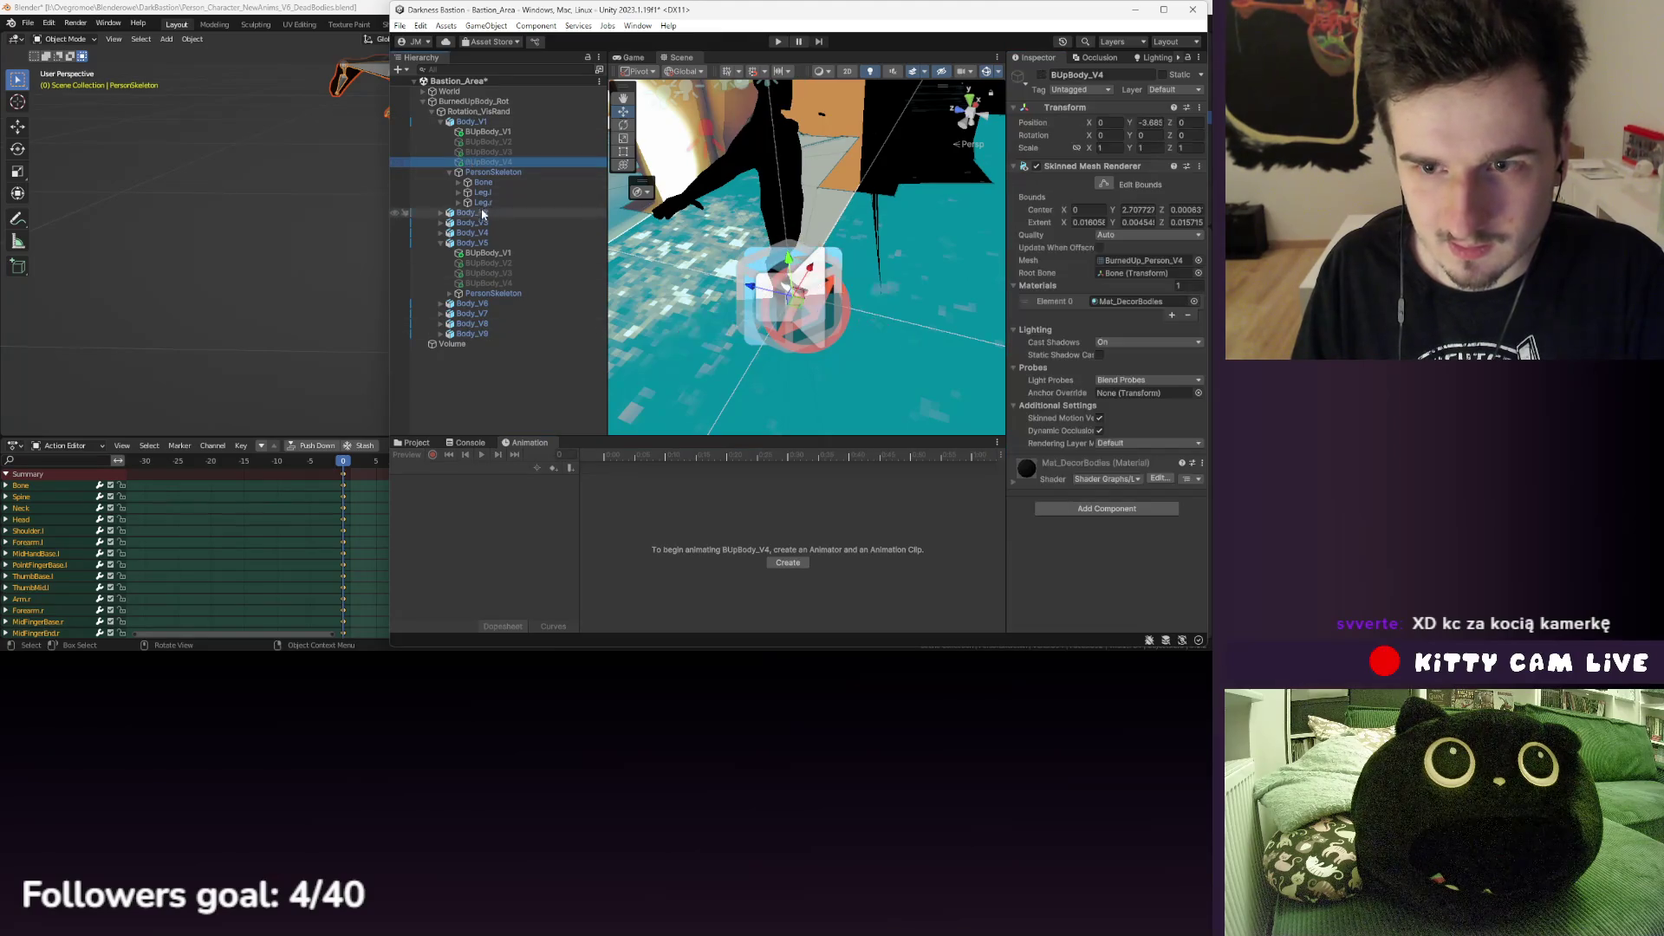
- Inspect BUpBody_V1, PersonSkeleton and its Bone transform, then show the Decor5 prefab assets
{"action": "key", "text": "Left"}
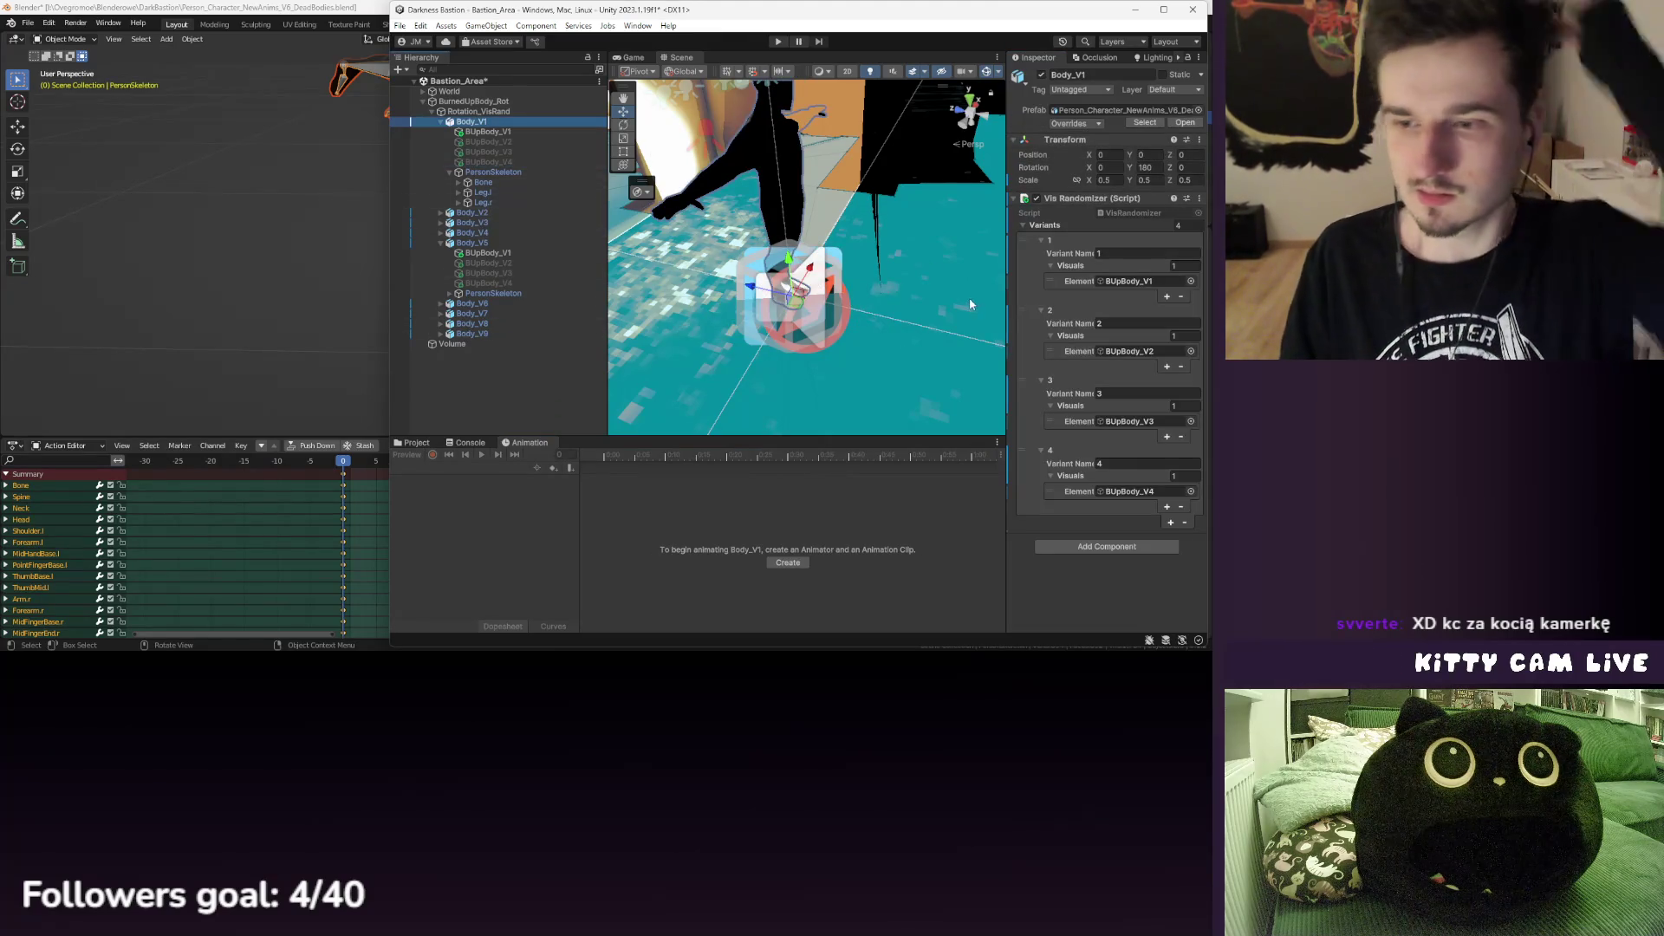
{"action": "left_click", "coordinate": [491, 134]}
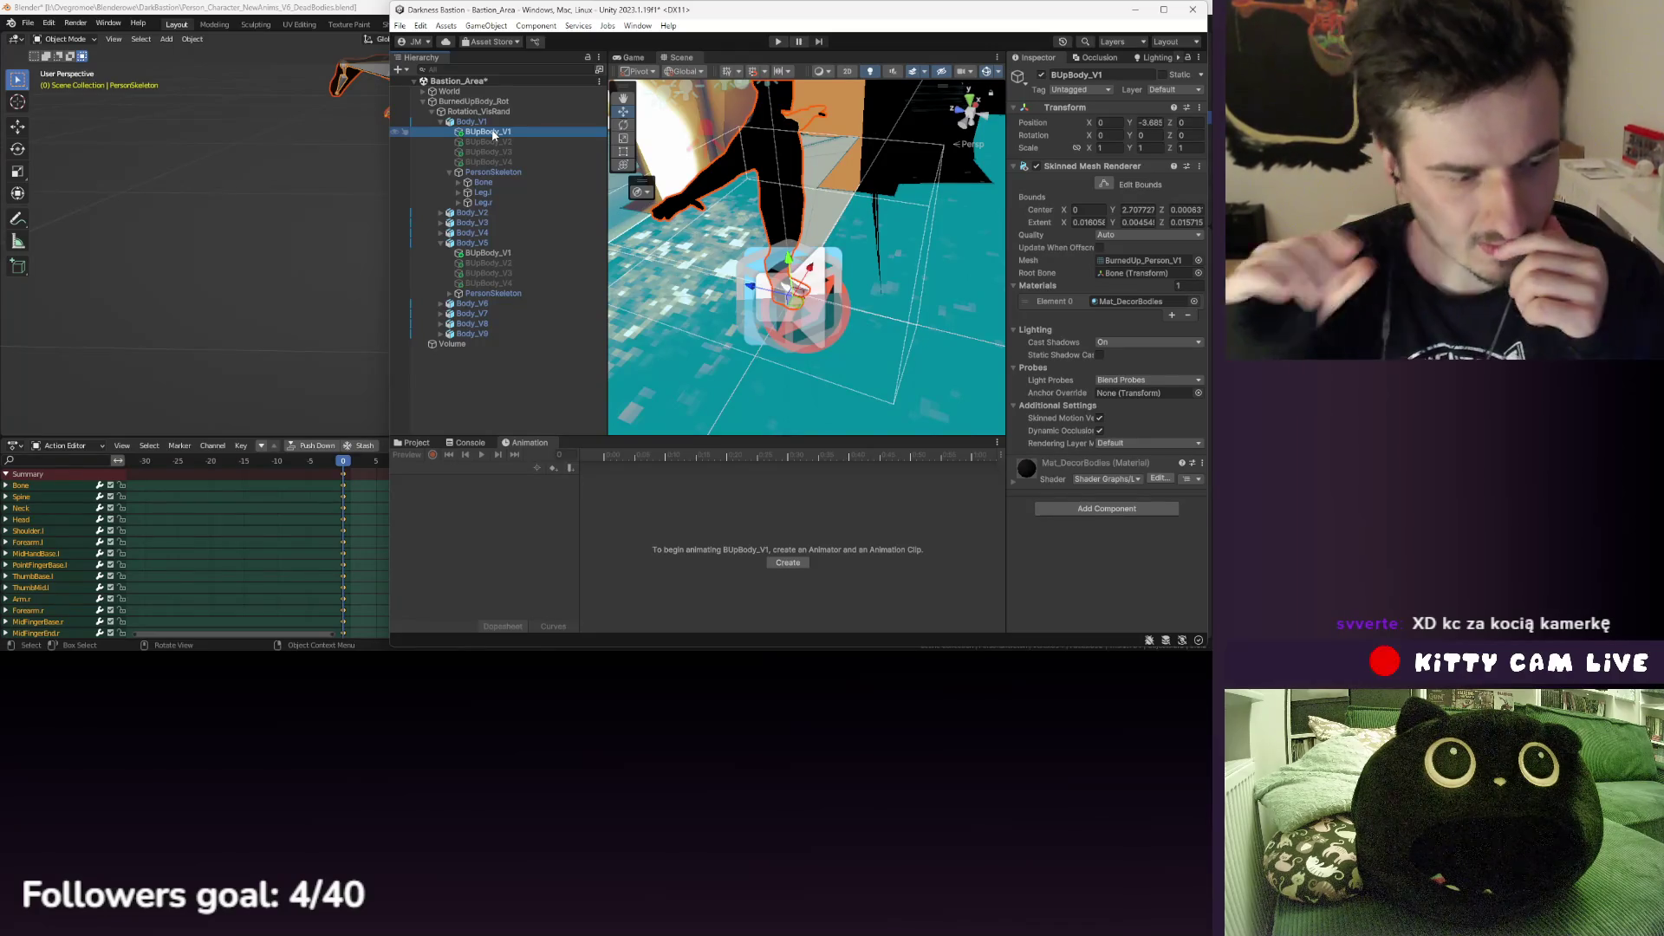
{"action": "left_click", "coordinate": [501, 174]}
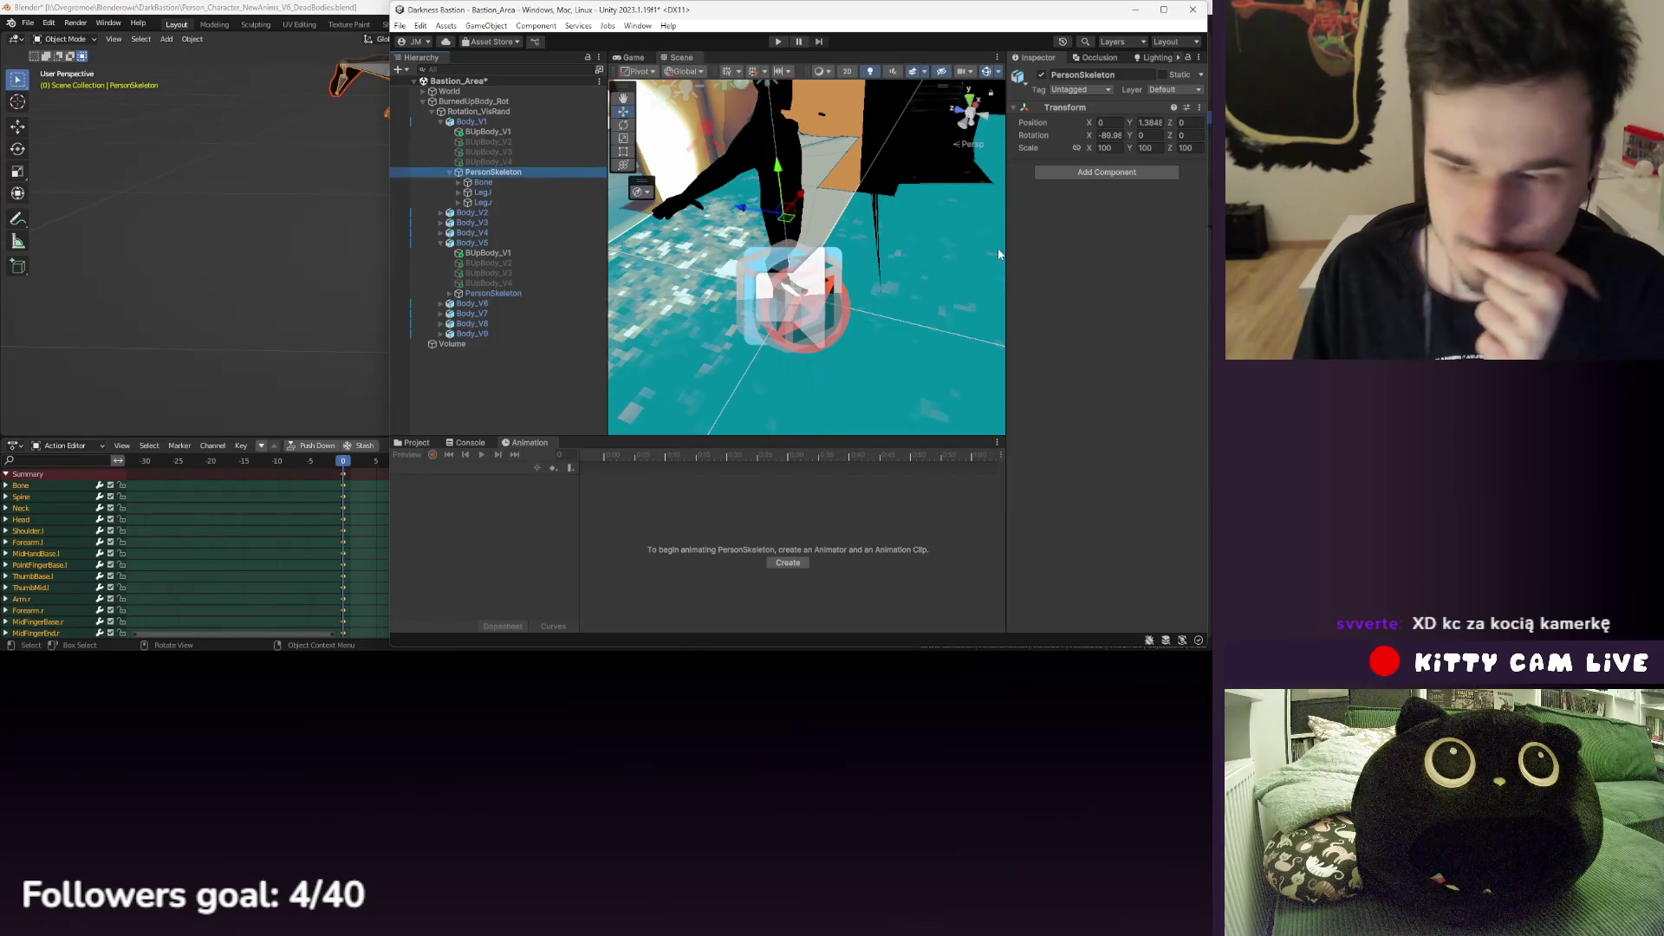
{"action": "key", "text": "Up"}
{"action": "key", "text": "Up"}
{"action": "key", "text": "Up"}
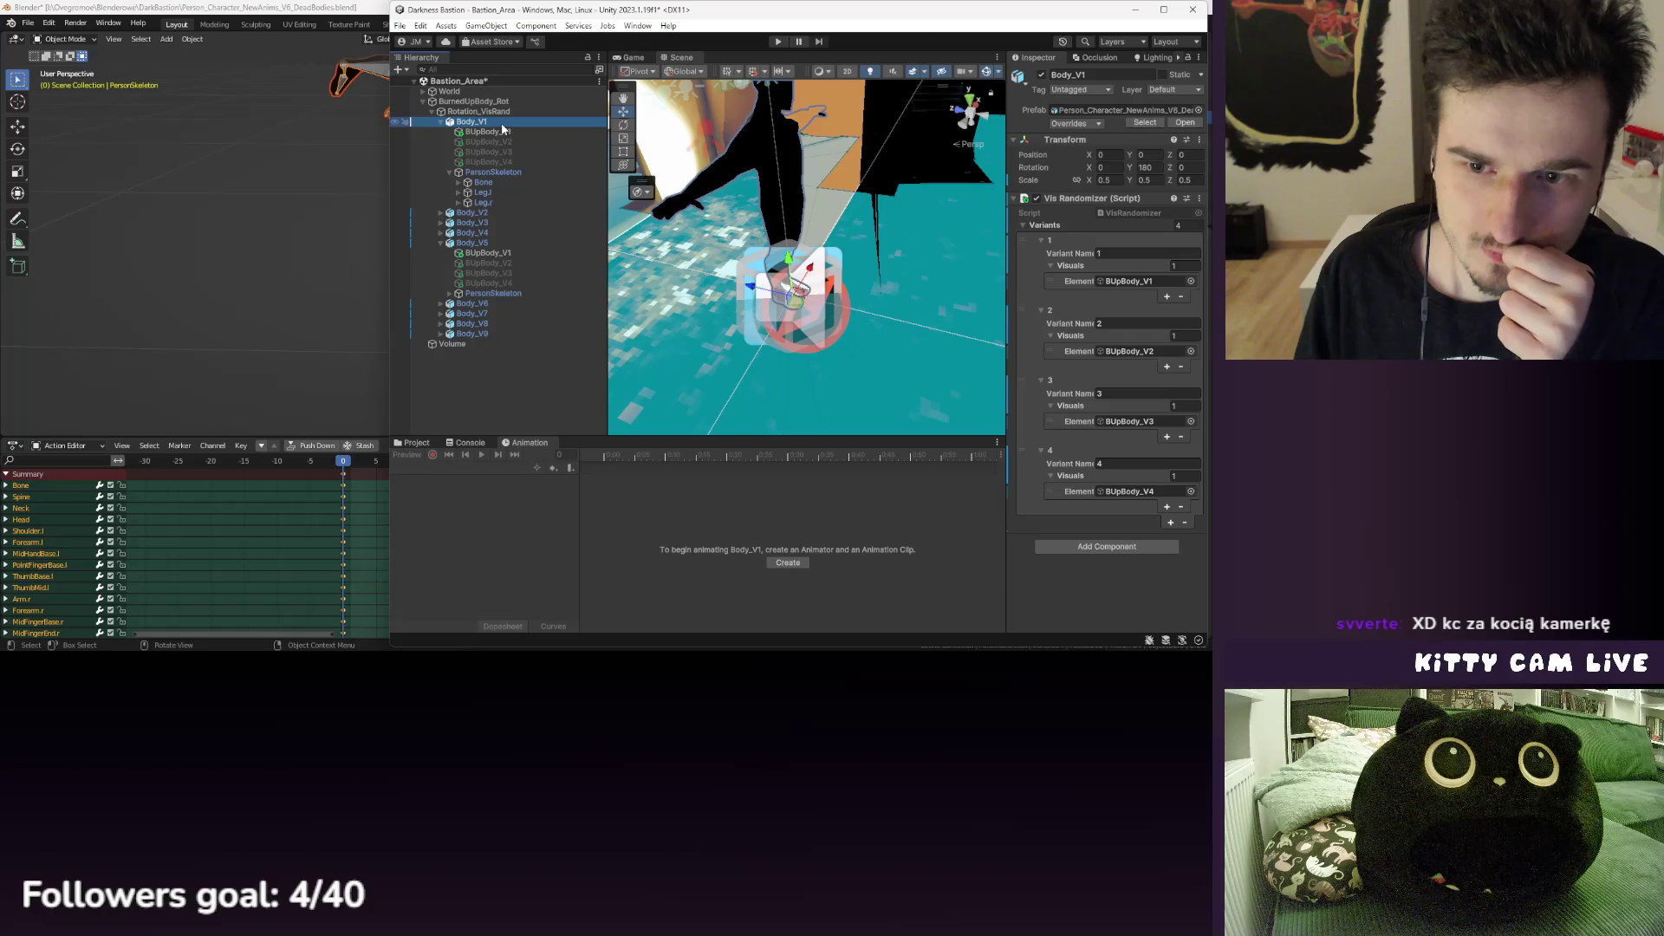
{"action": "left_click", "coordinate": [490, 182]}
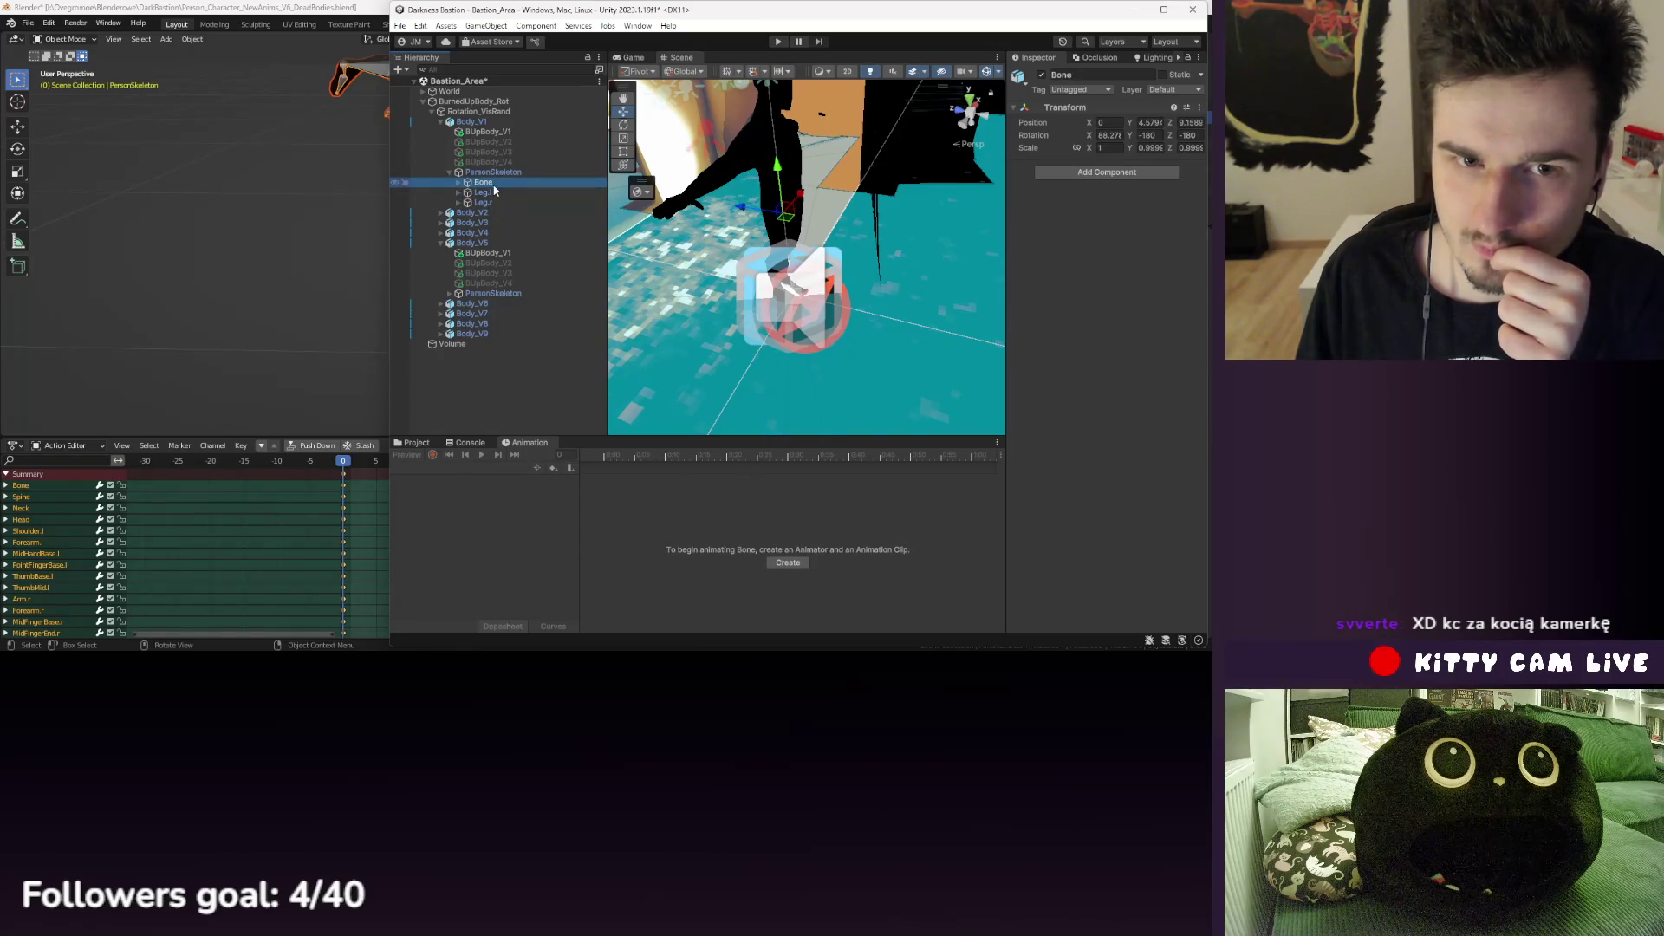
{"action": "left_click", "coordinate": [495, 176]}
{"action": "left_click", "coordinate": [420, 442]}
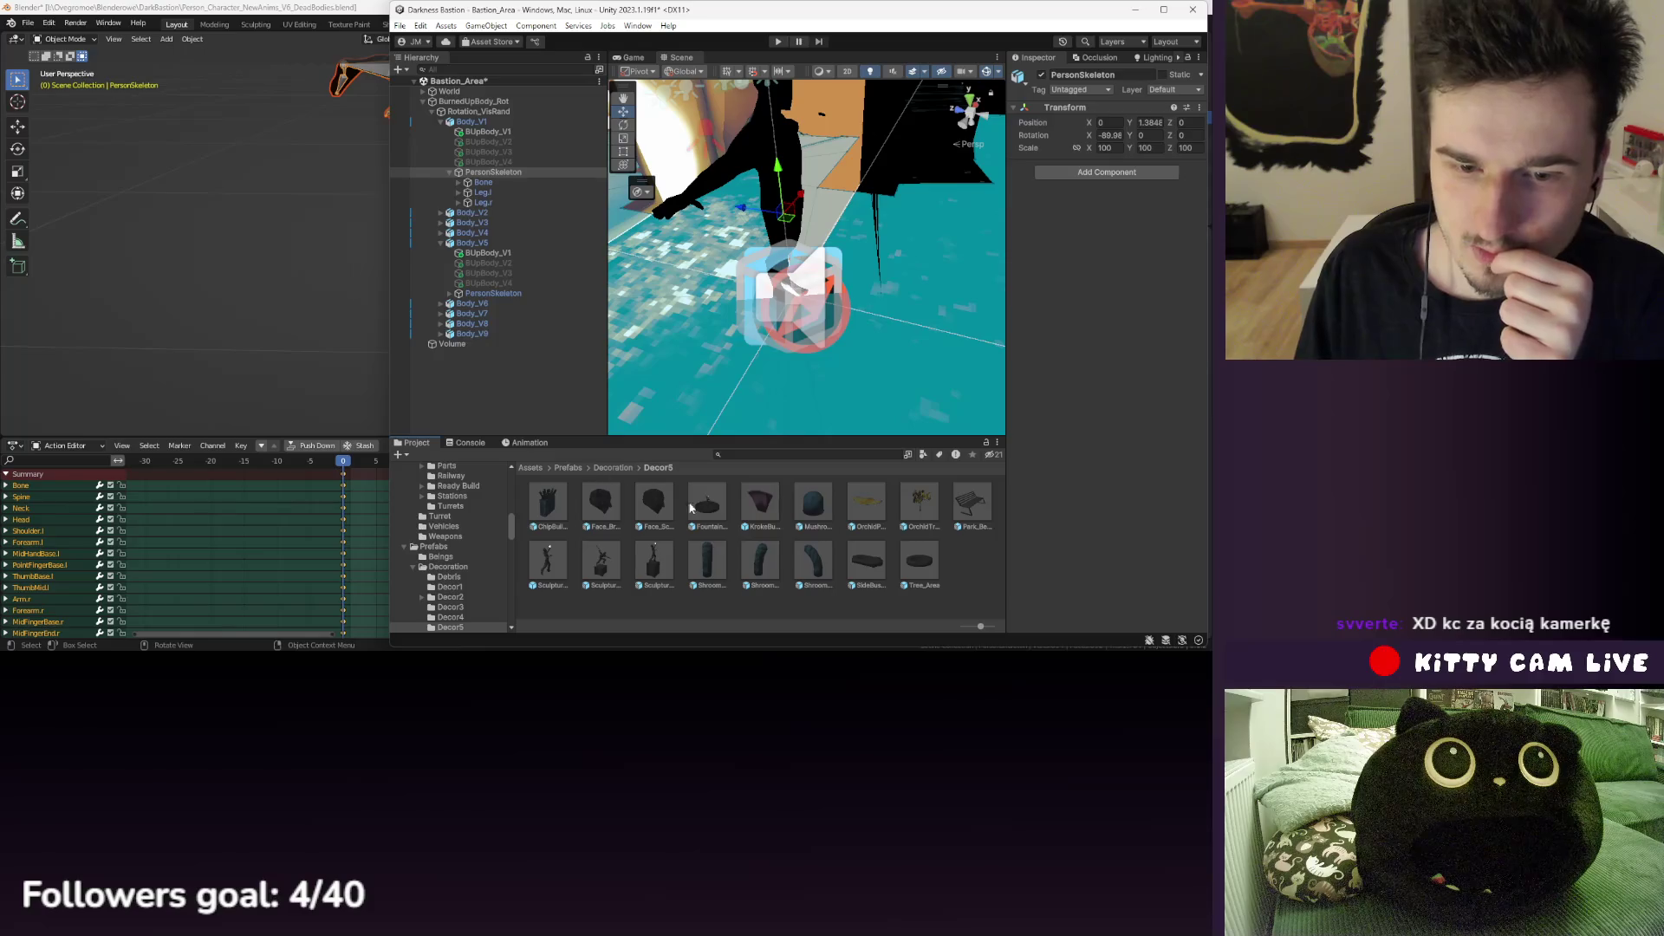
- Open SculptureCube_Short and expand the Poseidon and Kiss skeletons to inspect their Leg.l bones
{"action": "double_click", "coordinate": [598, 564]}
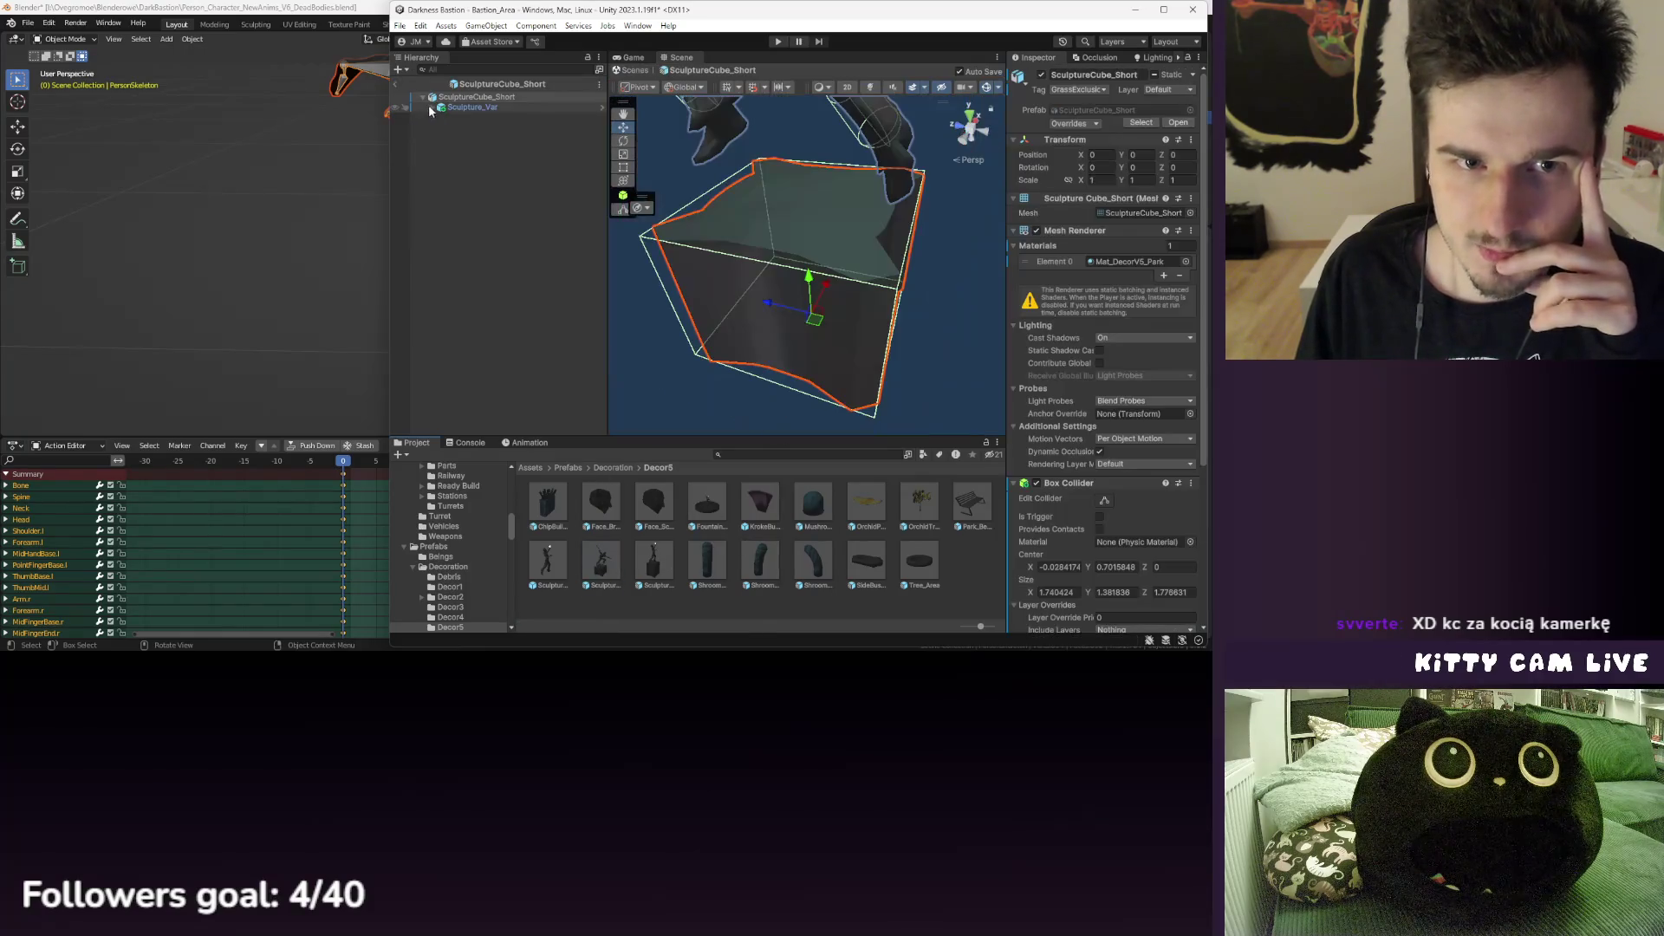
{"action": "left_click", "coordinate": [440, 137]}
{"action": "left_click", "coordinate": [441, 168]}
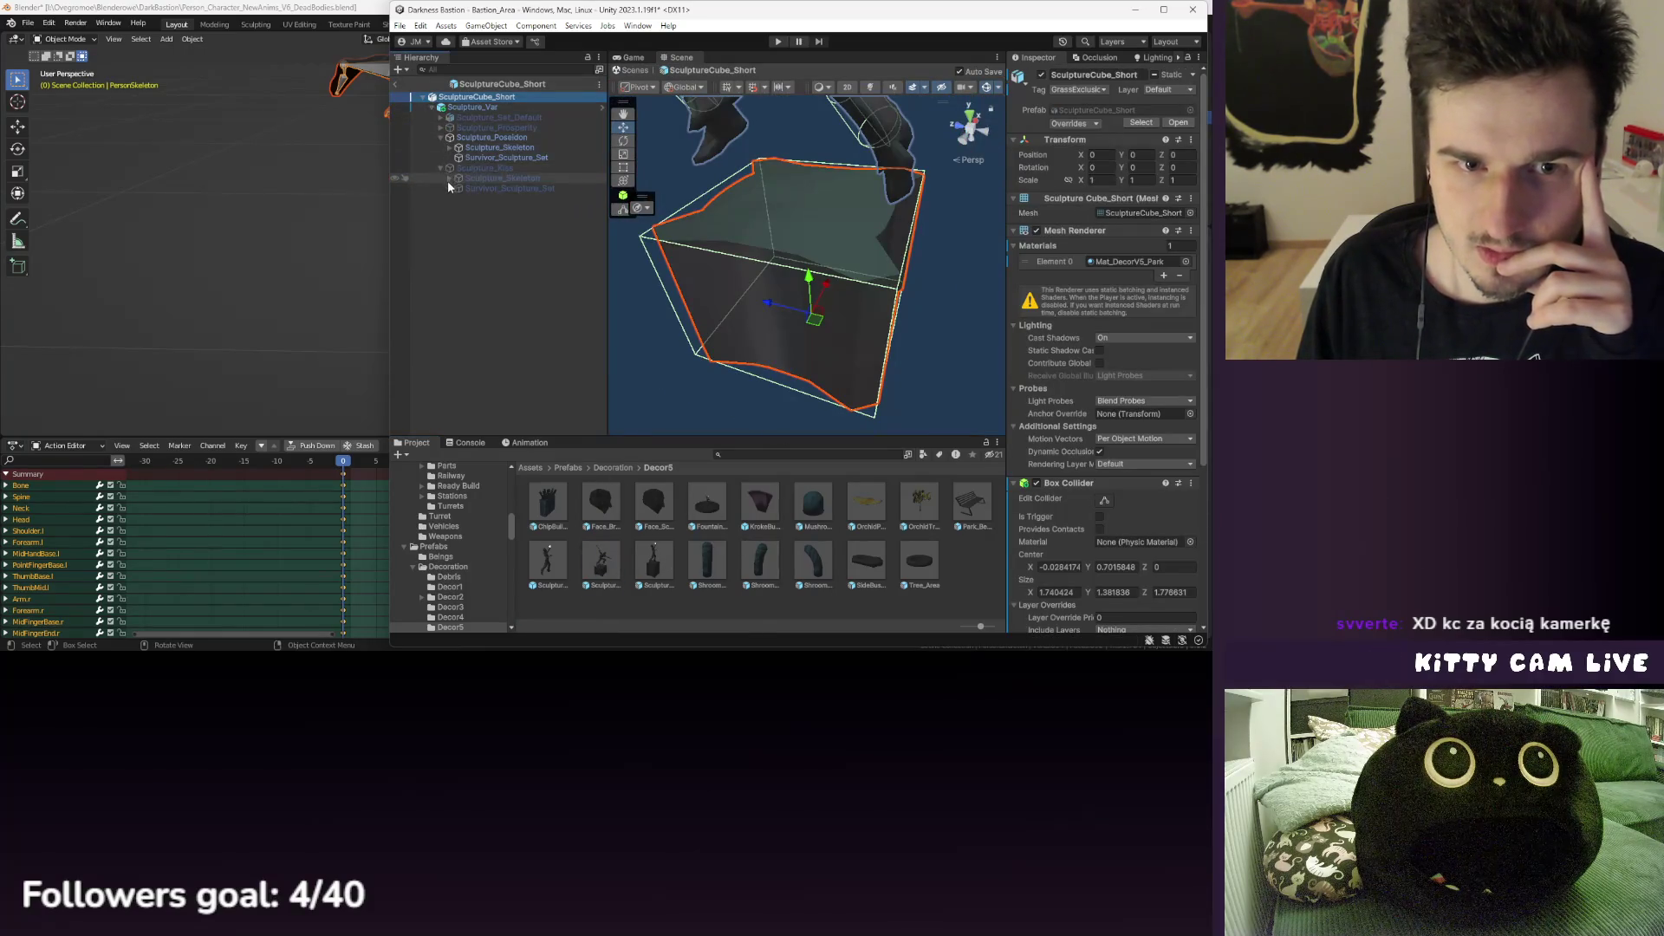
{"action": "left_click", "coordinate": [450, 148]}
{"action": "left_click", "coordinate": [448, 208]}
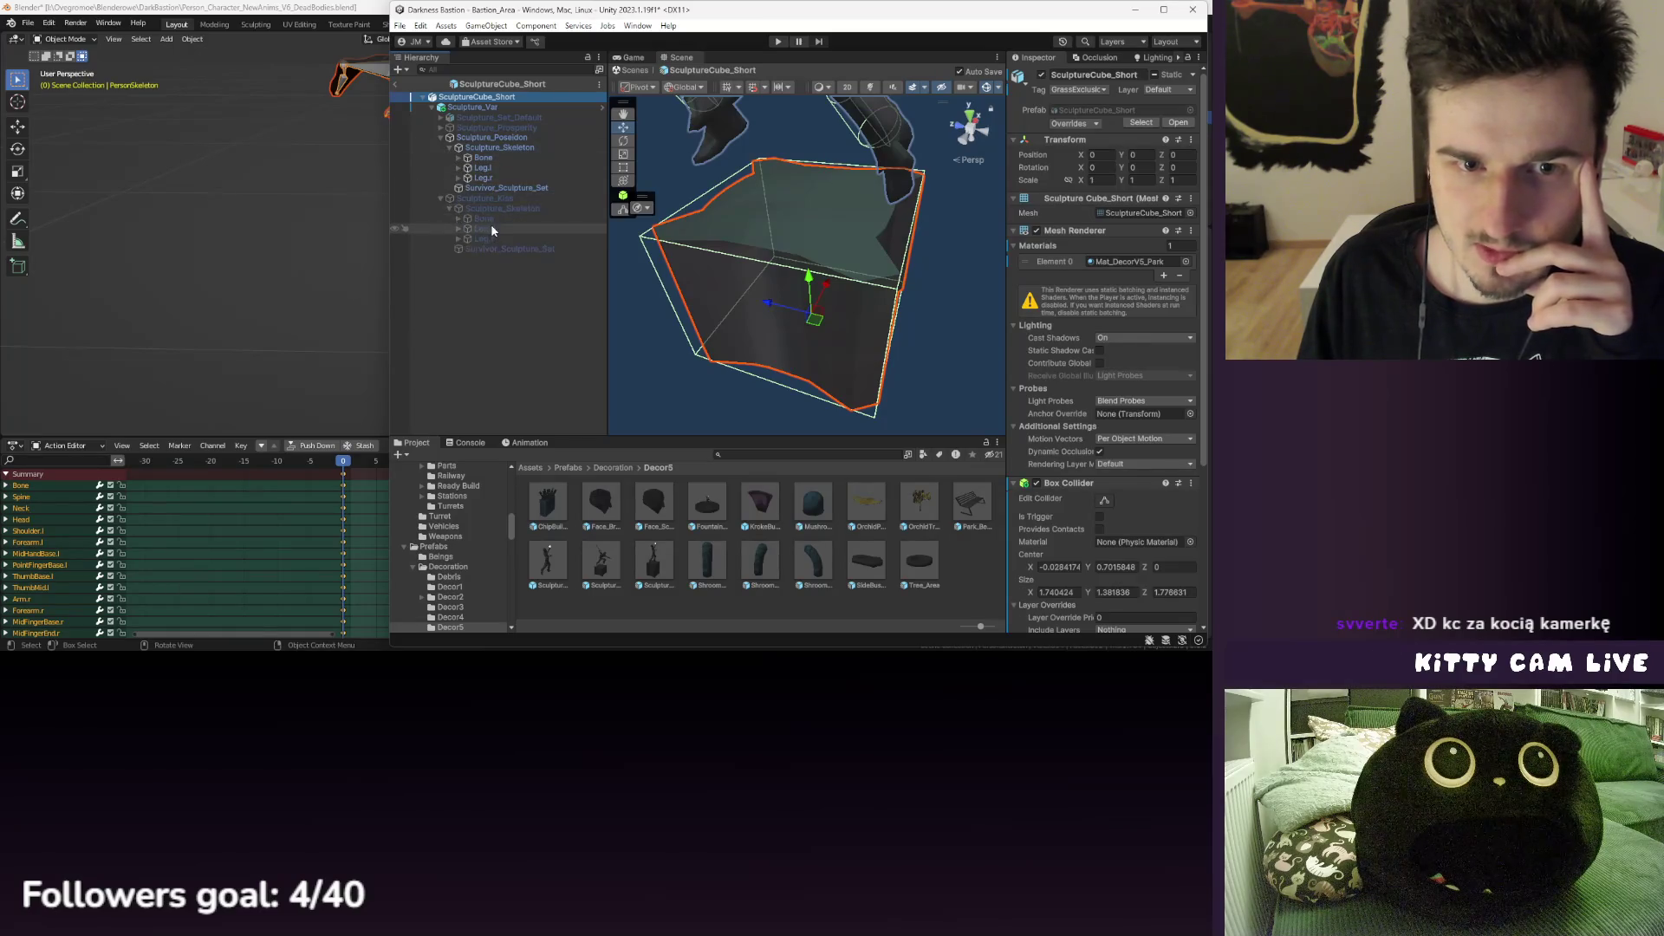
{"action": "left_click", "coordinate": [490, 227]}
{"action": "left_click", "coordinate": [494, 170]}
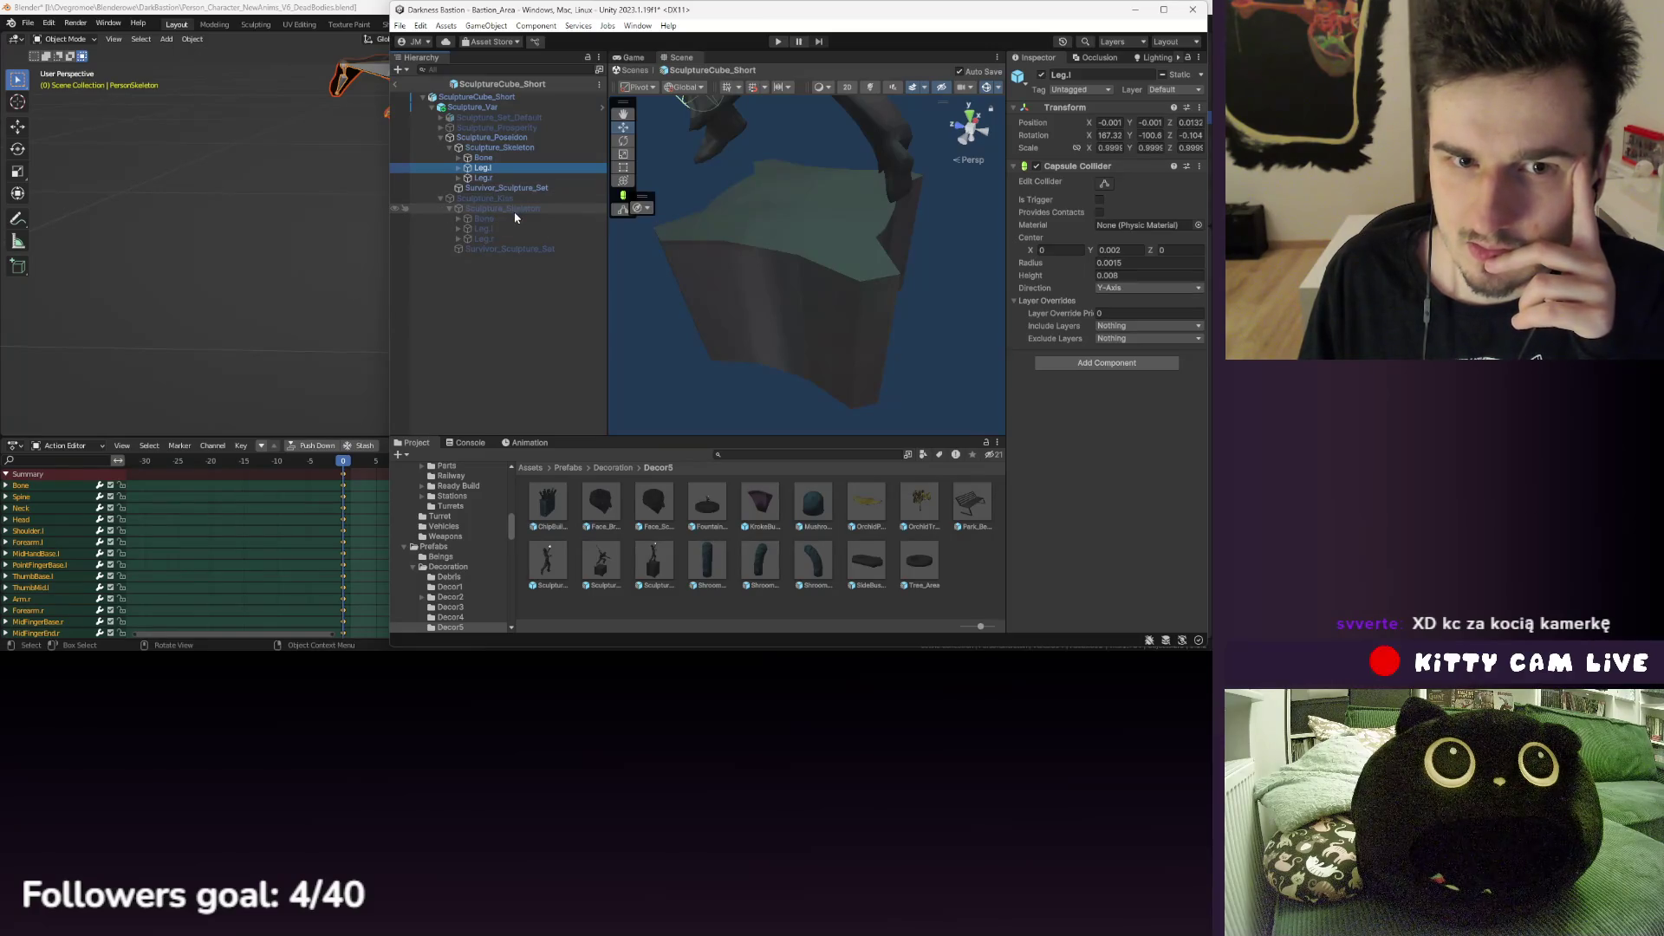
- Select Sculpture_Kiss, orbit around the sculpture, then switch back to Blender
{"action": "left_click", "coordinate": [506, 198]}
{"action": "mouse_move", "coordinate": [741, 198]}
{"action": "left_mouse_down"}
{"action": "mouse_move", "coordinate": [757, 307]}
{"action": "mouse_move", "coordinate": [808, 198]}
{"action": "mouse_move", "coordinate": [964, 207]}
{"action": "mouse_move", "coordinate": [761, 200]}
{"action": "mouse_move", "coordinate": [801, 241]}
{"action": "mouse_move", "coordinate": [837, 225]}
{"action": "mouse_move", "coordinate": [840, 199]}
{"action": "mouse_move", "coordinate": [803, 307]}
{"action": "mouse_move", "coordinate": [798, 264]}
{"action": "mouse_move", "coordinate": [833, 250]}
{"action": "mouse_move", "coordinate": [844, 263]}
{"action": "mouse_move", "coordinate": [811, 179]}
{"action": "mouse_move", "coordinate": [839, 195]}
{"action": "mouse_move", "coordinate": [798, 171]}
{"action": "left_mouse_up"}
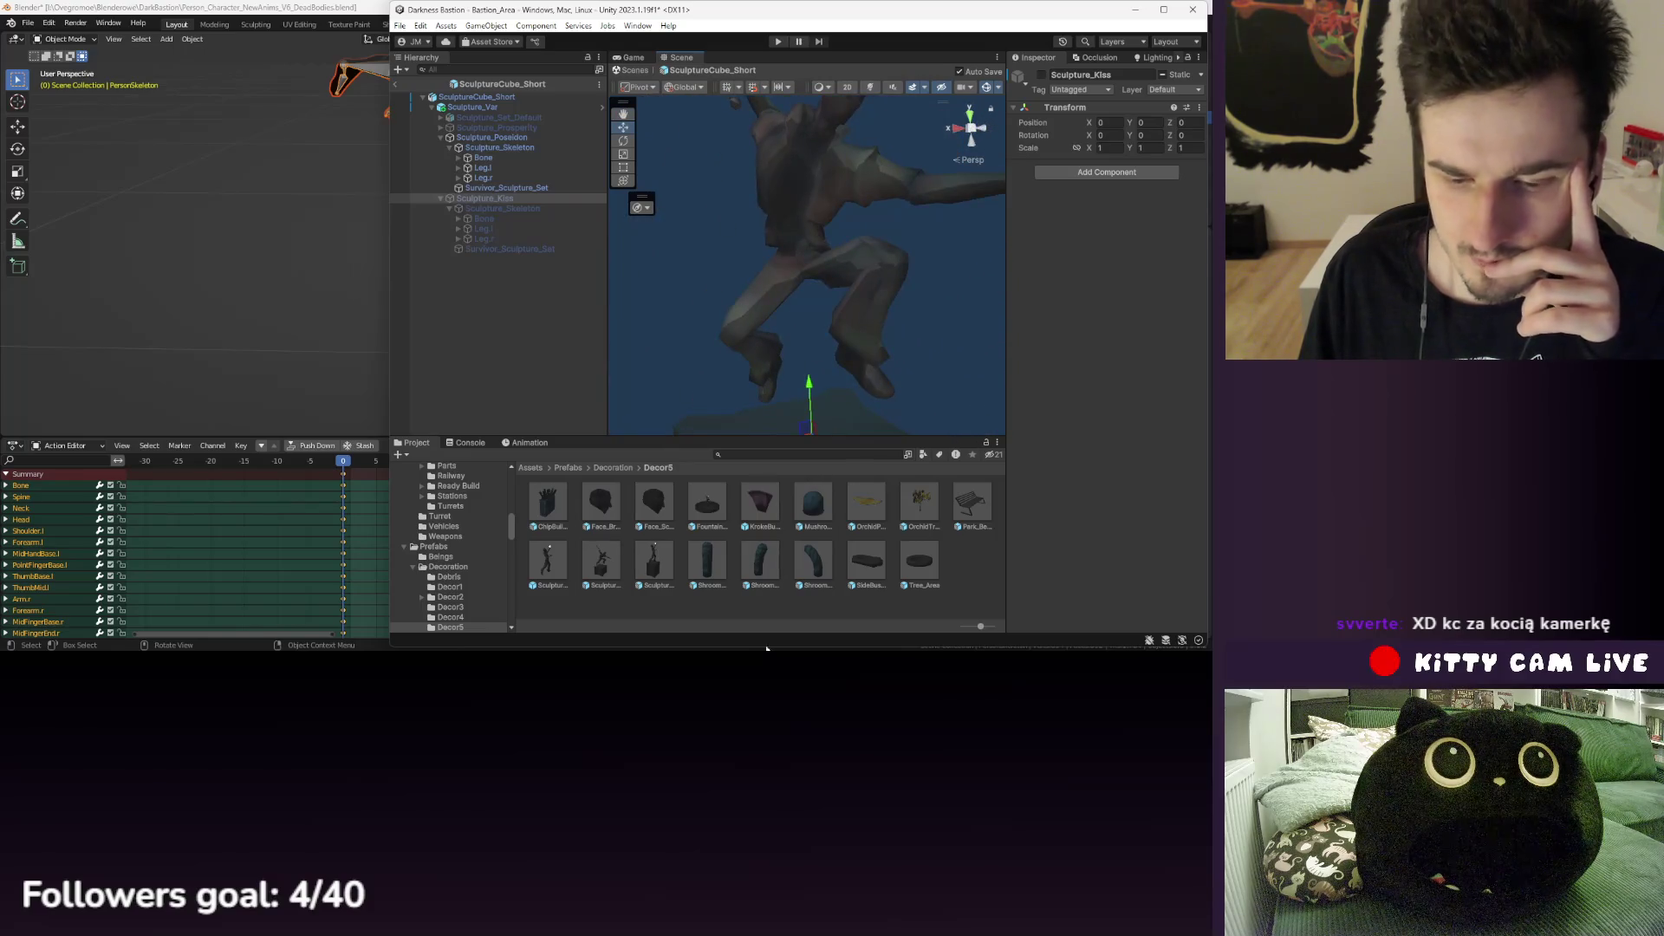
{"action": "key", "text": "alt+Tab"}
- Save the dead-bodies blend file and open Decor_Stuff.blend from recent files
{"action": "left_click", "coordinate": [28, 22]}
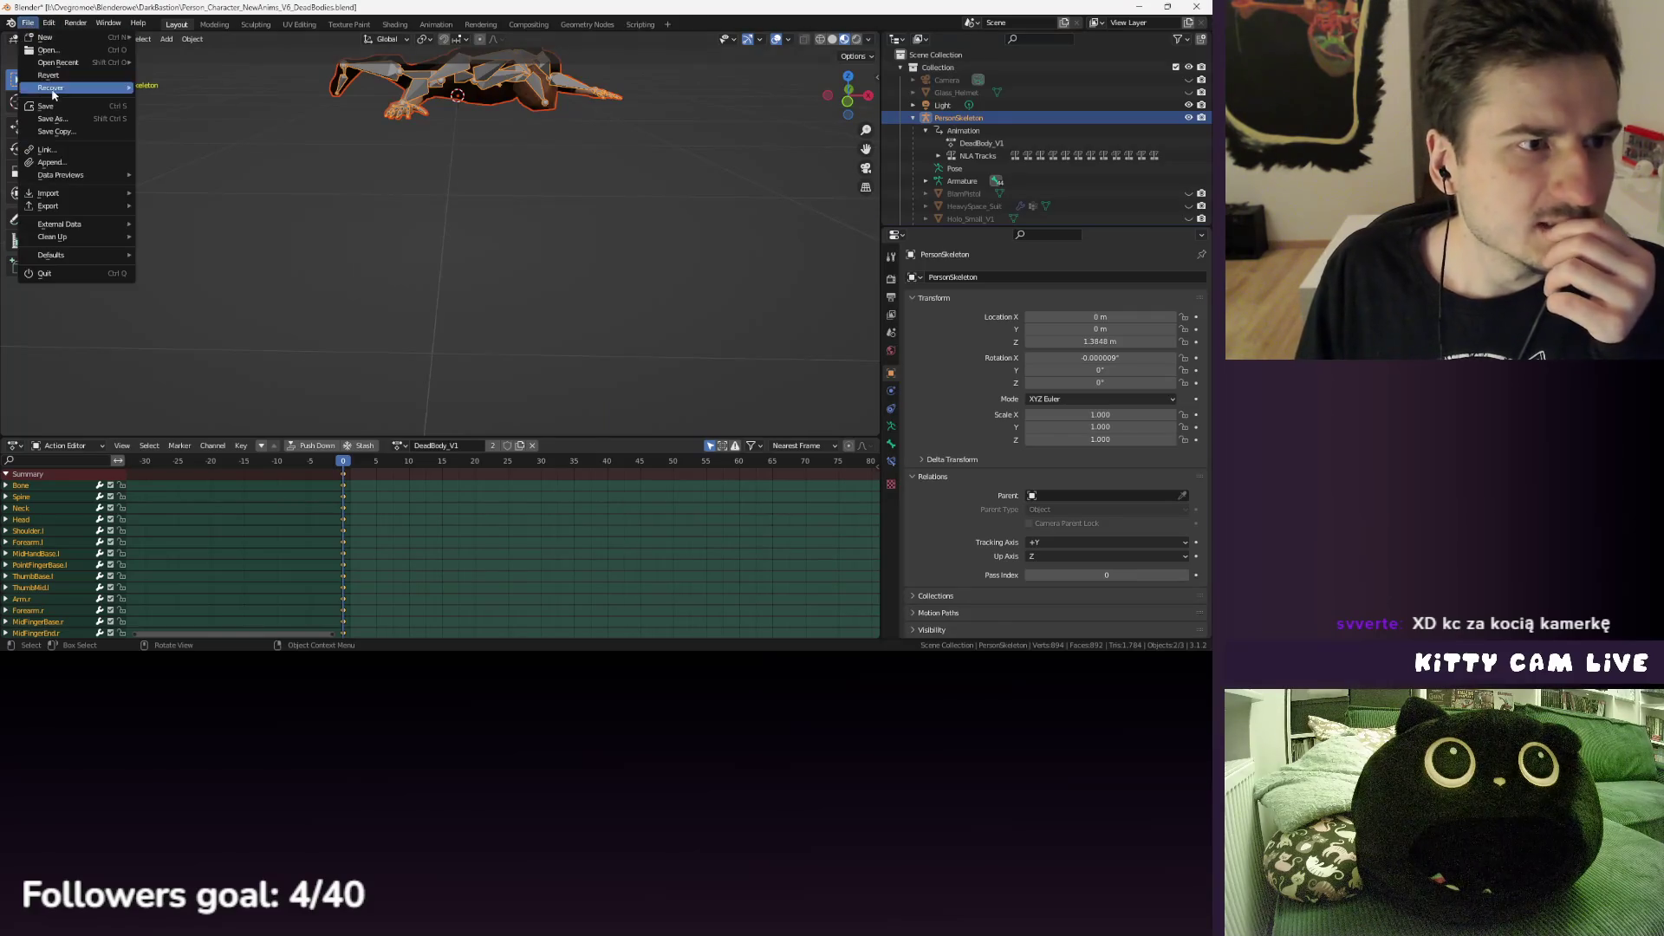
{"action": "left_click", "coordinate": [45, 106]}
{"action": "left_click", "coordinate": [29, 26]}
{"action": "mouse_move", "coordinate": [58, 62]}
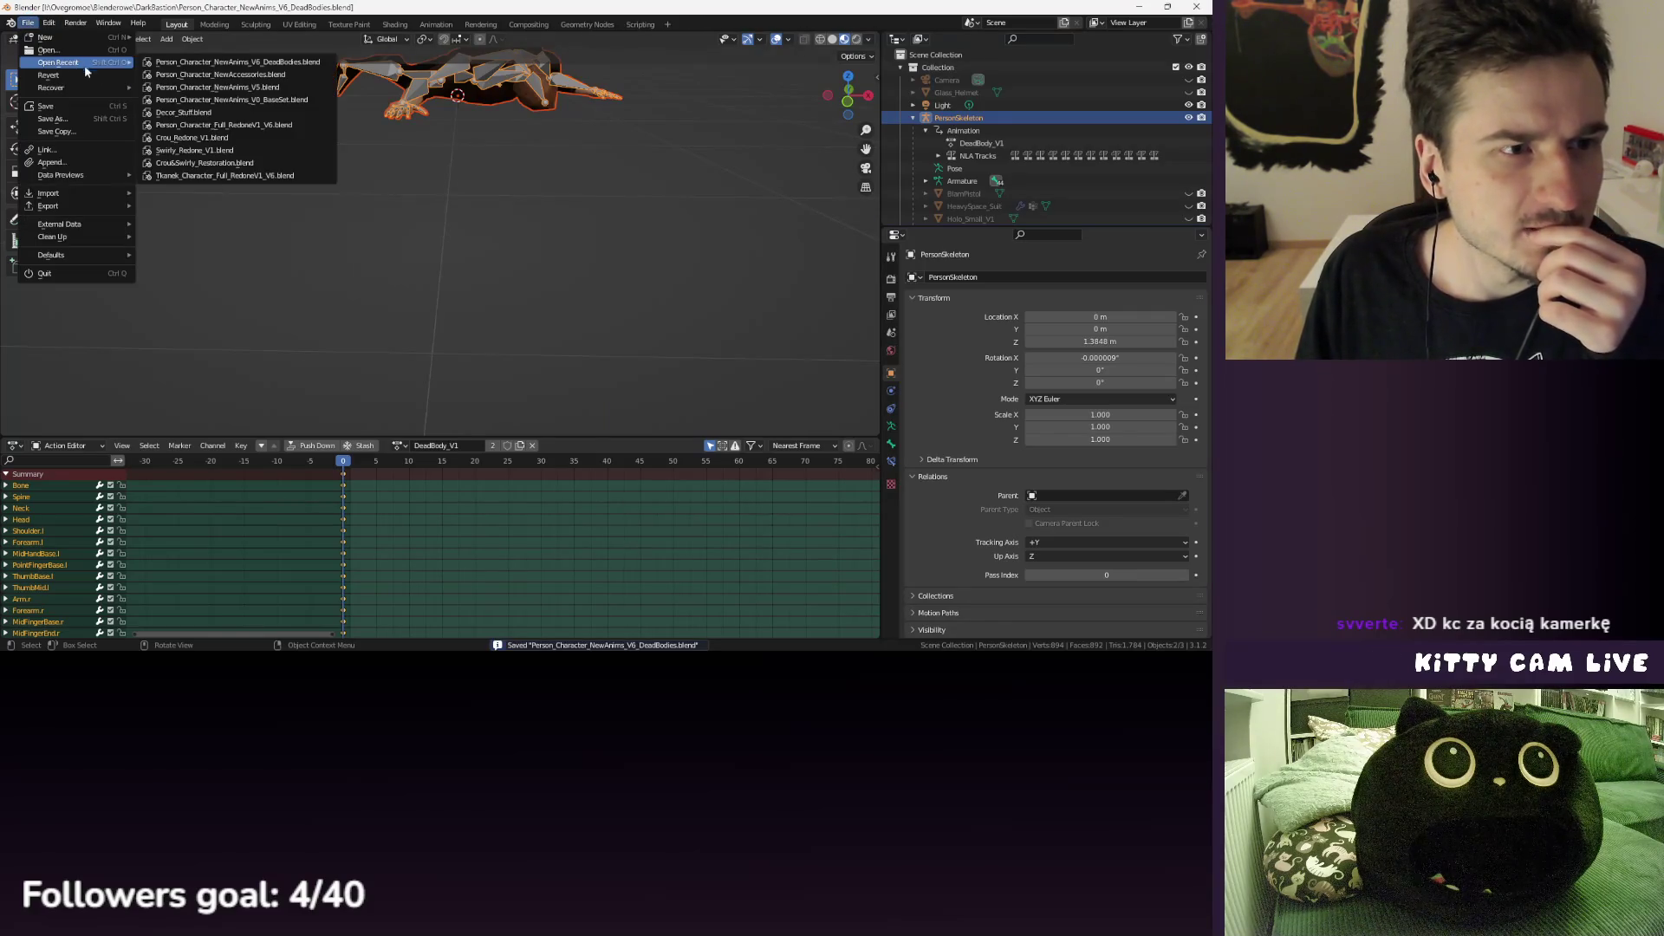
{"action": "left_click", "coordinate": [245, 112]}
- Select the Sculpture_Skeleton rig in the Outliner and expand its contents
{"action": "scroll", "coordinate": [1075, 182], "scroll_direction": "down", "scroll_amount": 2}
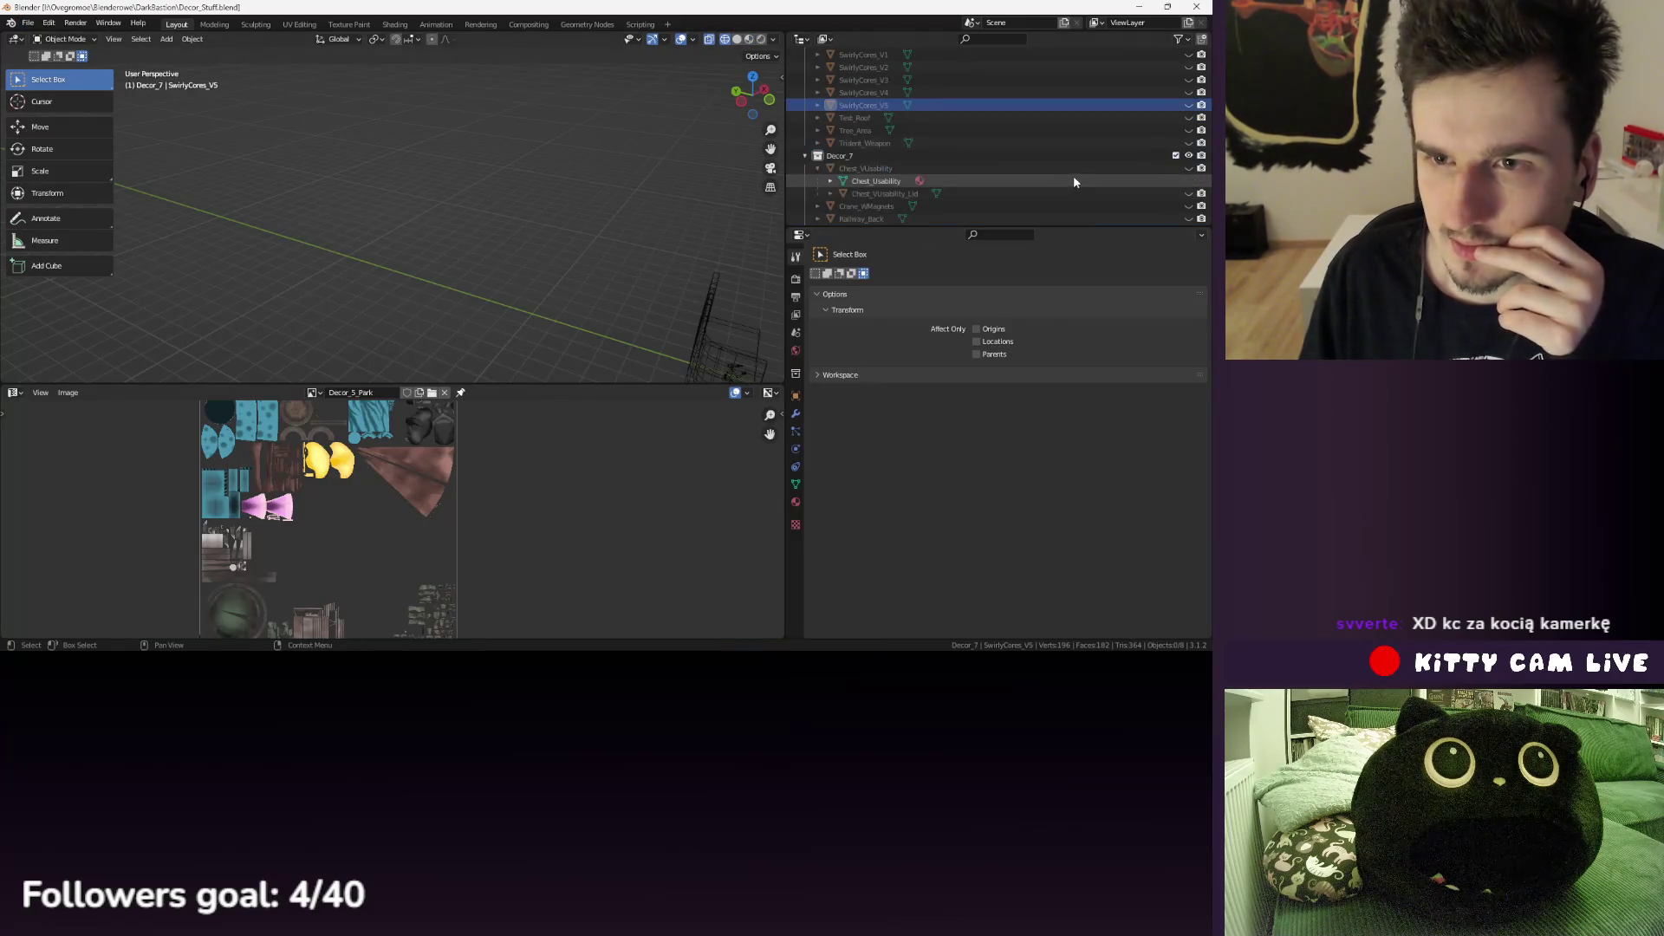
{"action": "scroll", "coordinate": [1136, 153], "scroll_direction": "down", "scroll_amount": 3}
{"action": "scroll", "coordinate": [1132, 156], "scroll_direction": "up", "scroll_amount": 4}
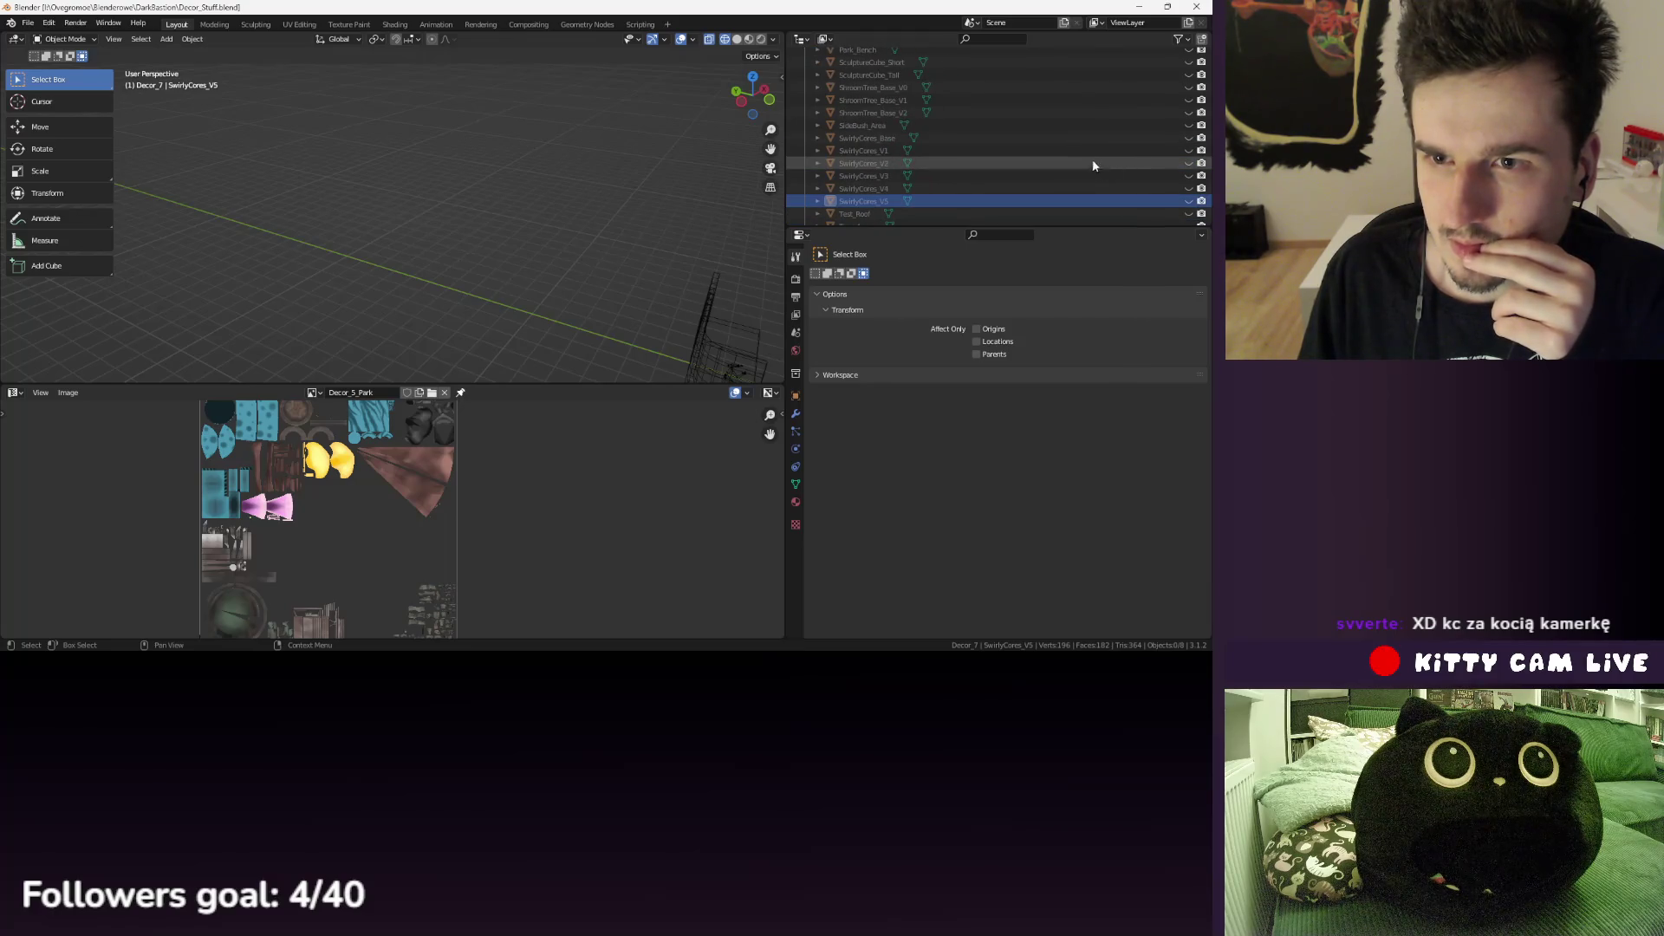
{"action": "scroll", "coordinate": [1083, 164], "scroll_direction": "up", "scroll_amount": 6}
{"action": "scroll", "coordinate": [1031, 161], "scroll_direction": "up", "scroll_amount": 4}
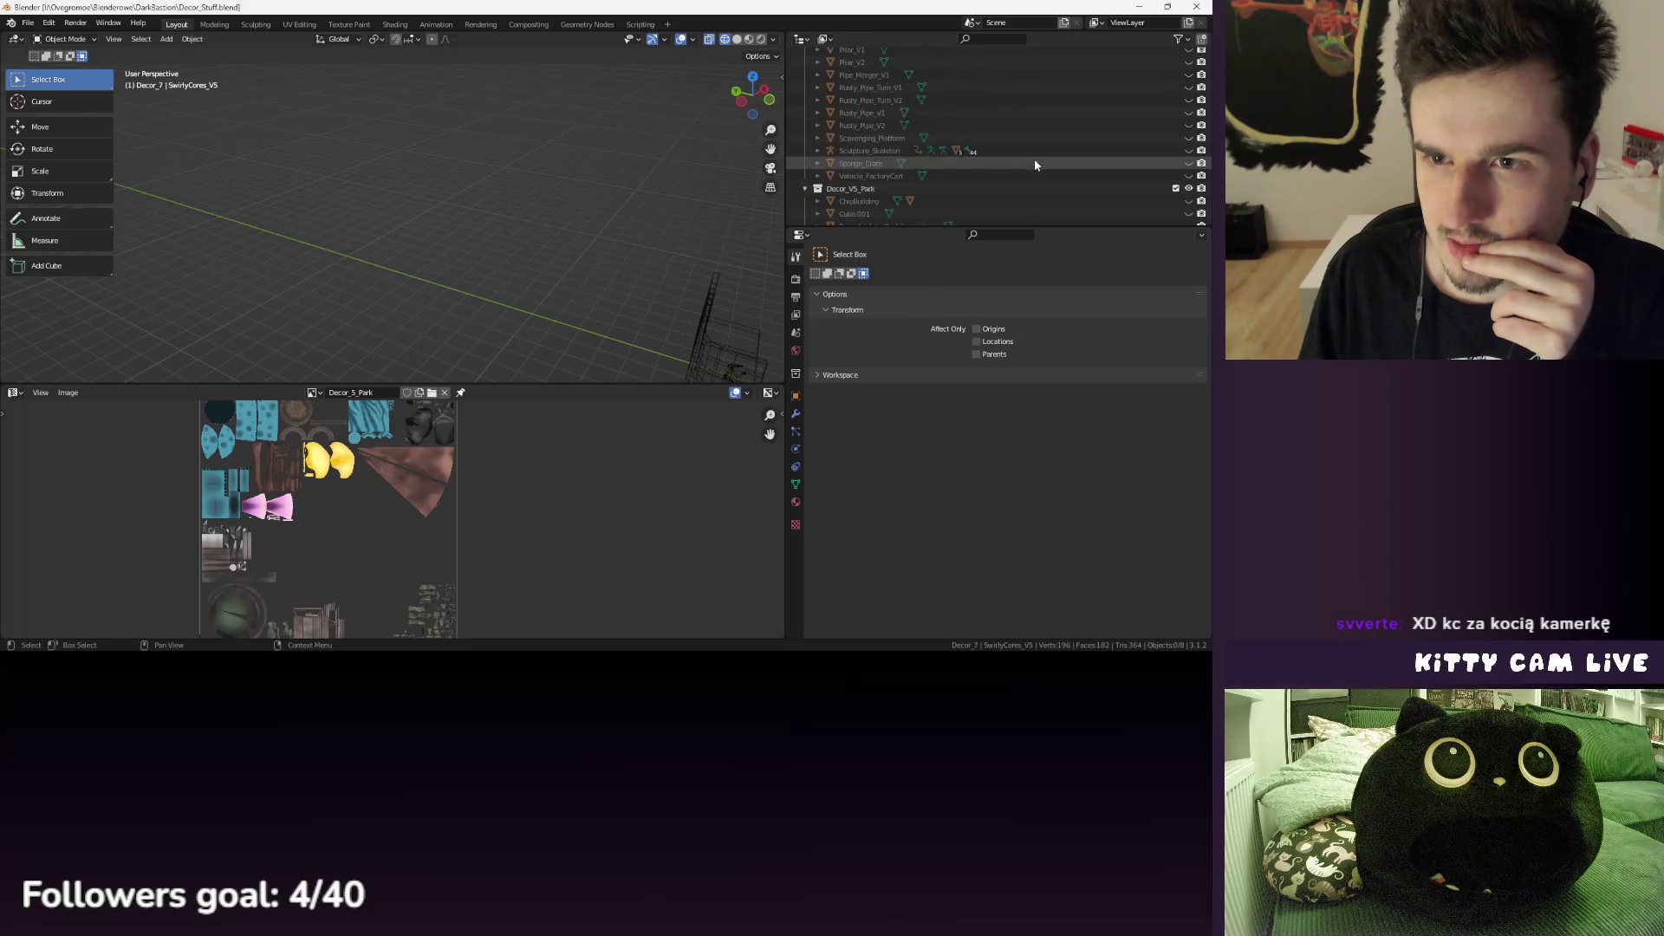
{"action": "left_click", "coordinate": [1187, 156]}
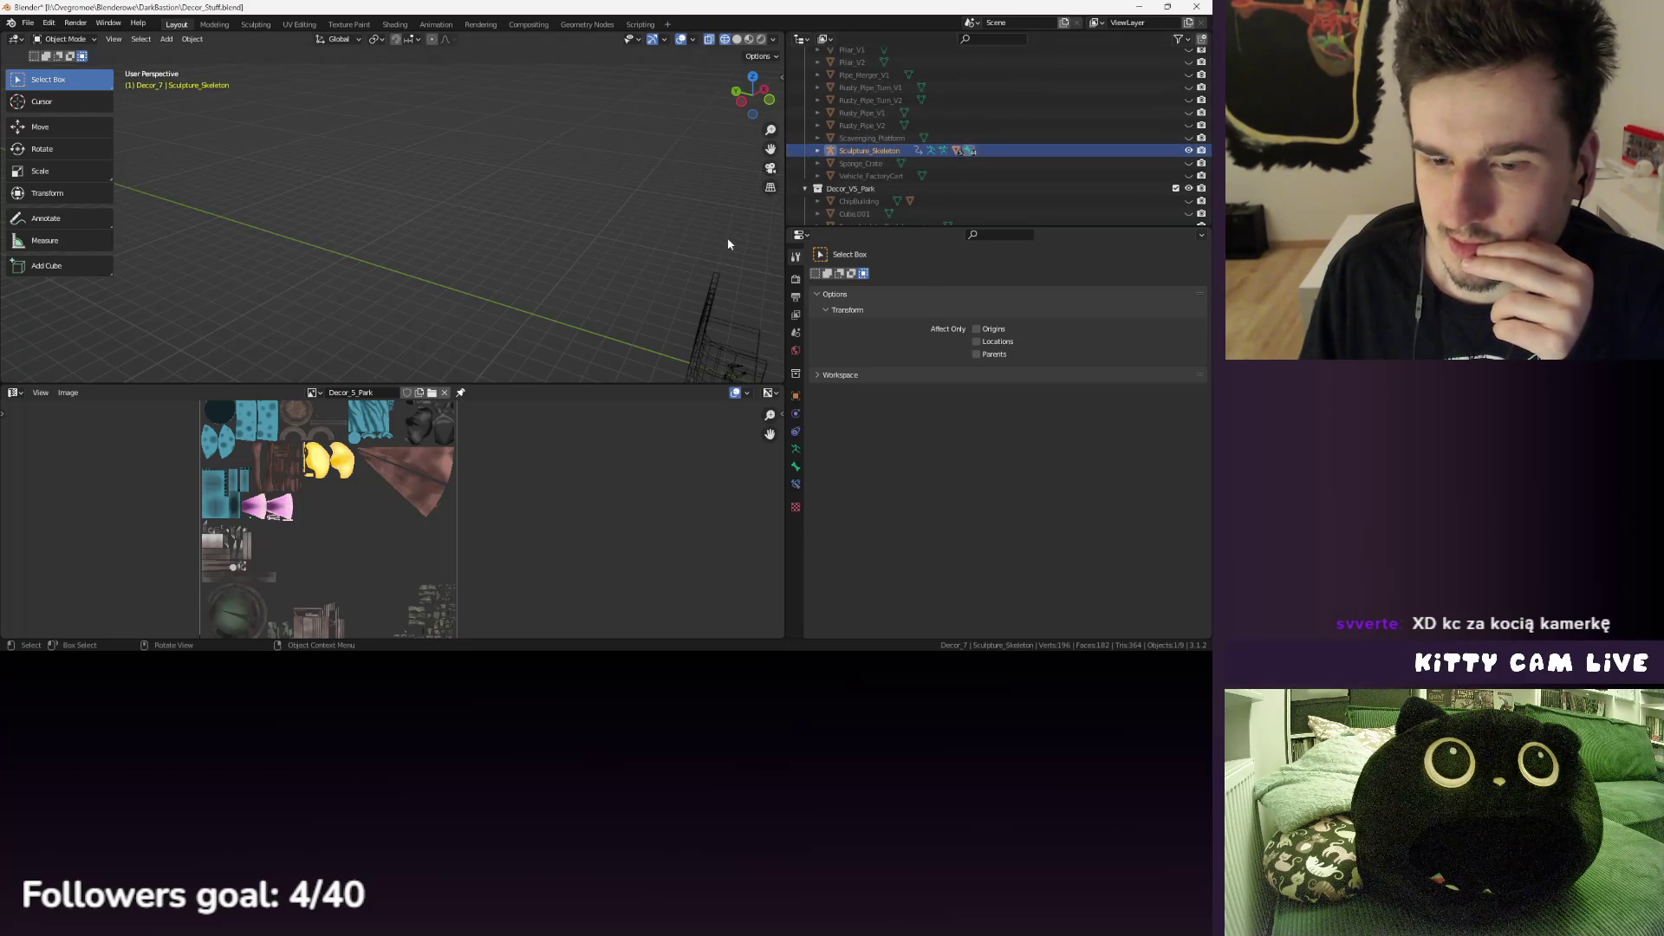
{"action": "left_click", "coordinate": [817, 151]}
- Select the Survivor_Ragged_V1_Hood piece and the Survivor_Sculpture_Set mesh
{"action": "scroll", "coordinate": [903, 173], "scroll_direction": "down", "scroll_amount": 5}
{"action": "left_click", "coordinate": [908, 145]}
{"action": "scroll", "coordinate": [908, 145], "scroll_direction": "down", "scroll_amount": 3}
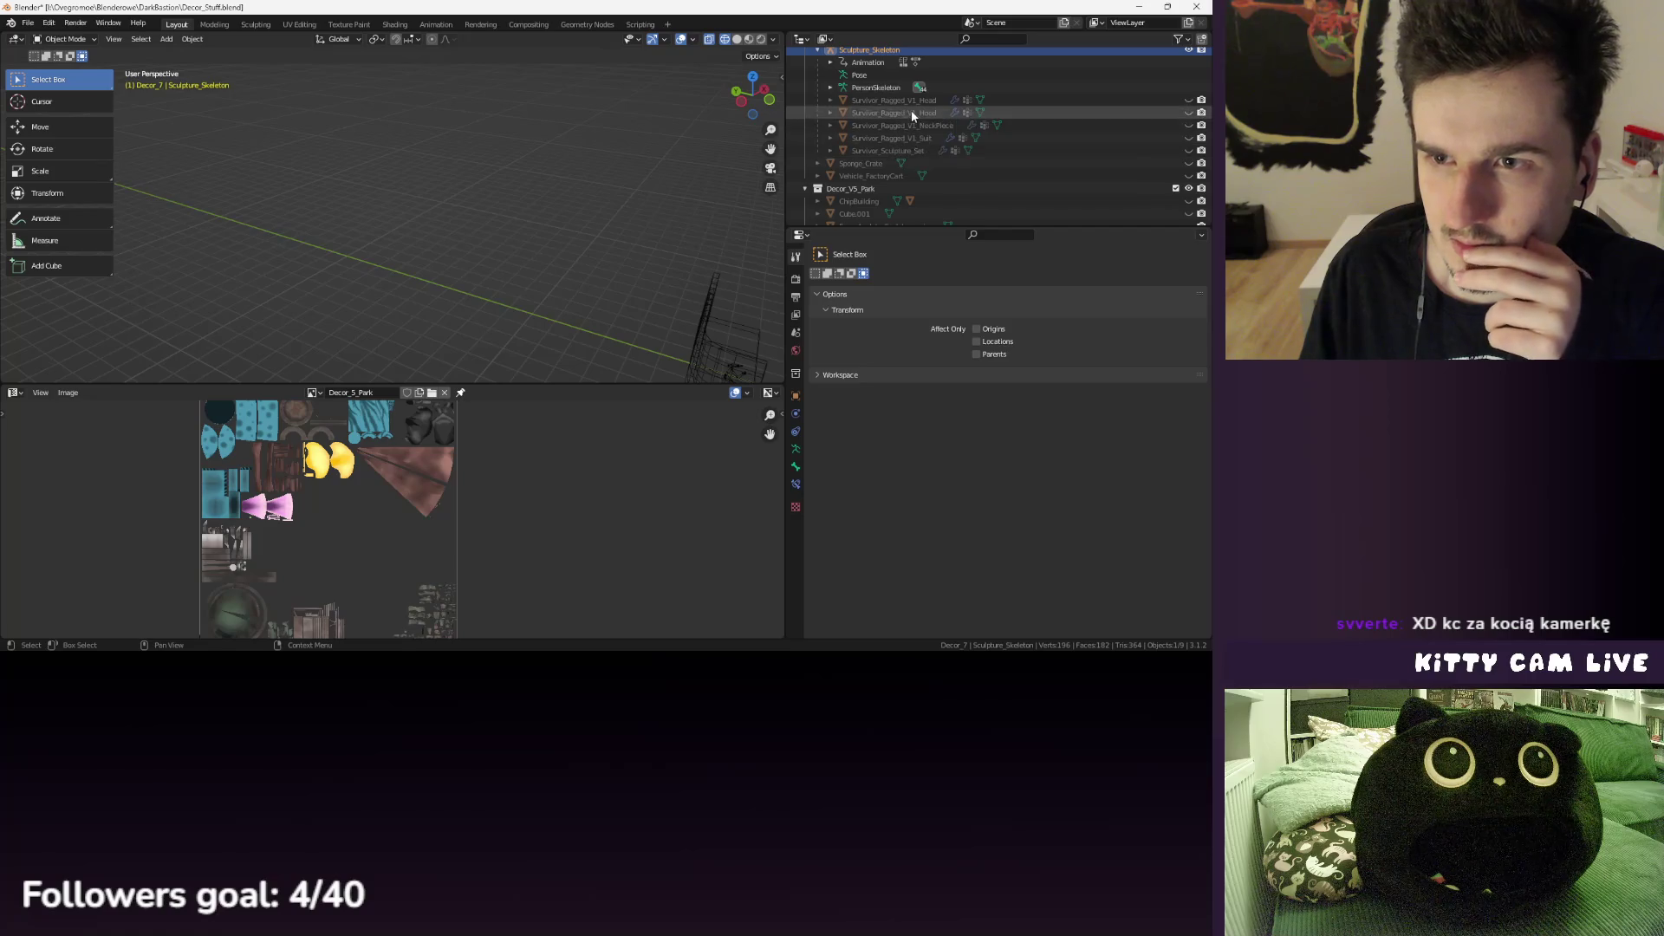
{"action": "left_click_drag", "start_coordinate": [701, 204], "coordinate": [754, 177]}
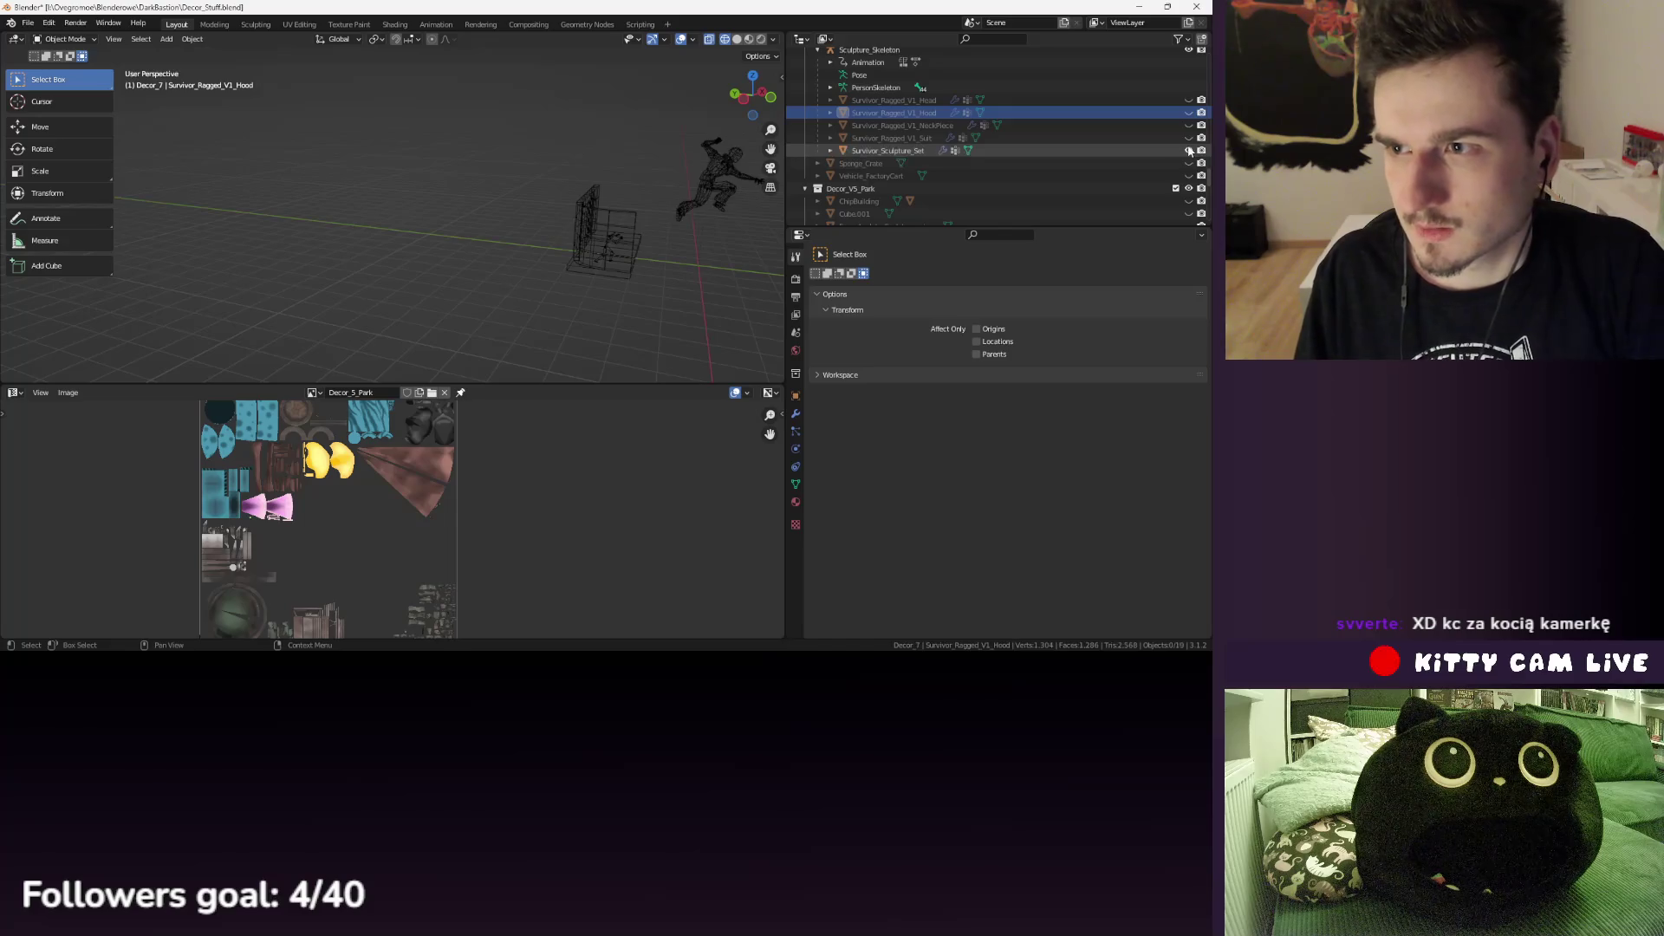
{"action": "left_click", "coordinate": [880, 151]}
{"action": "left_click", "coordinate": [15, 392]}
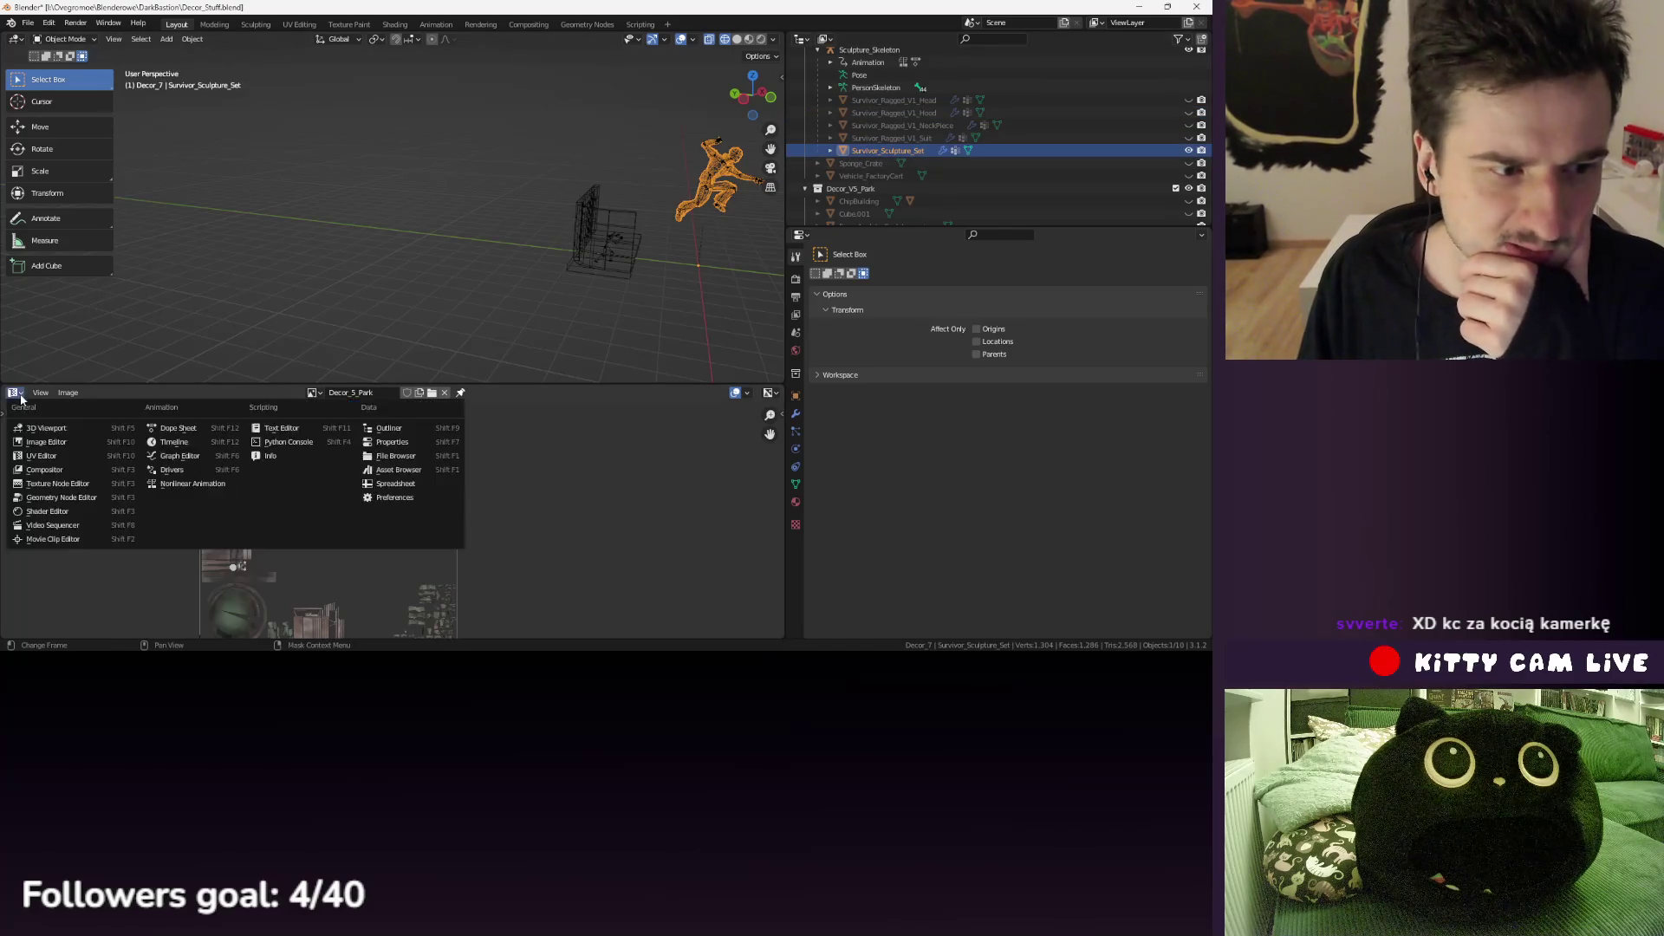
- Turn the lower area into an Action Editor and expand Sculpture_Skeleton's NLA tracks
{"action": "left_click", "coordinate": [14, 393]}
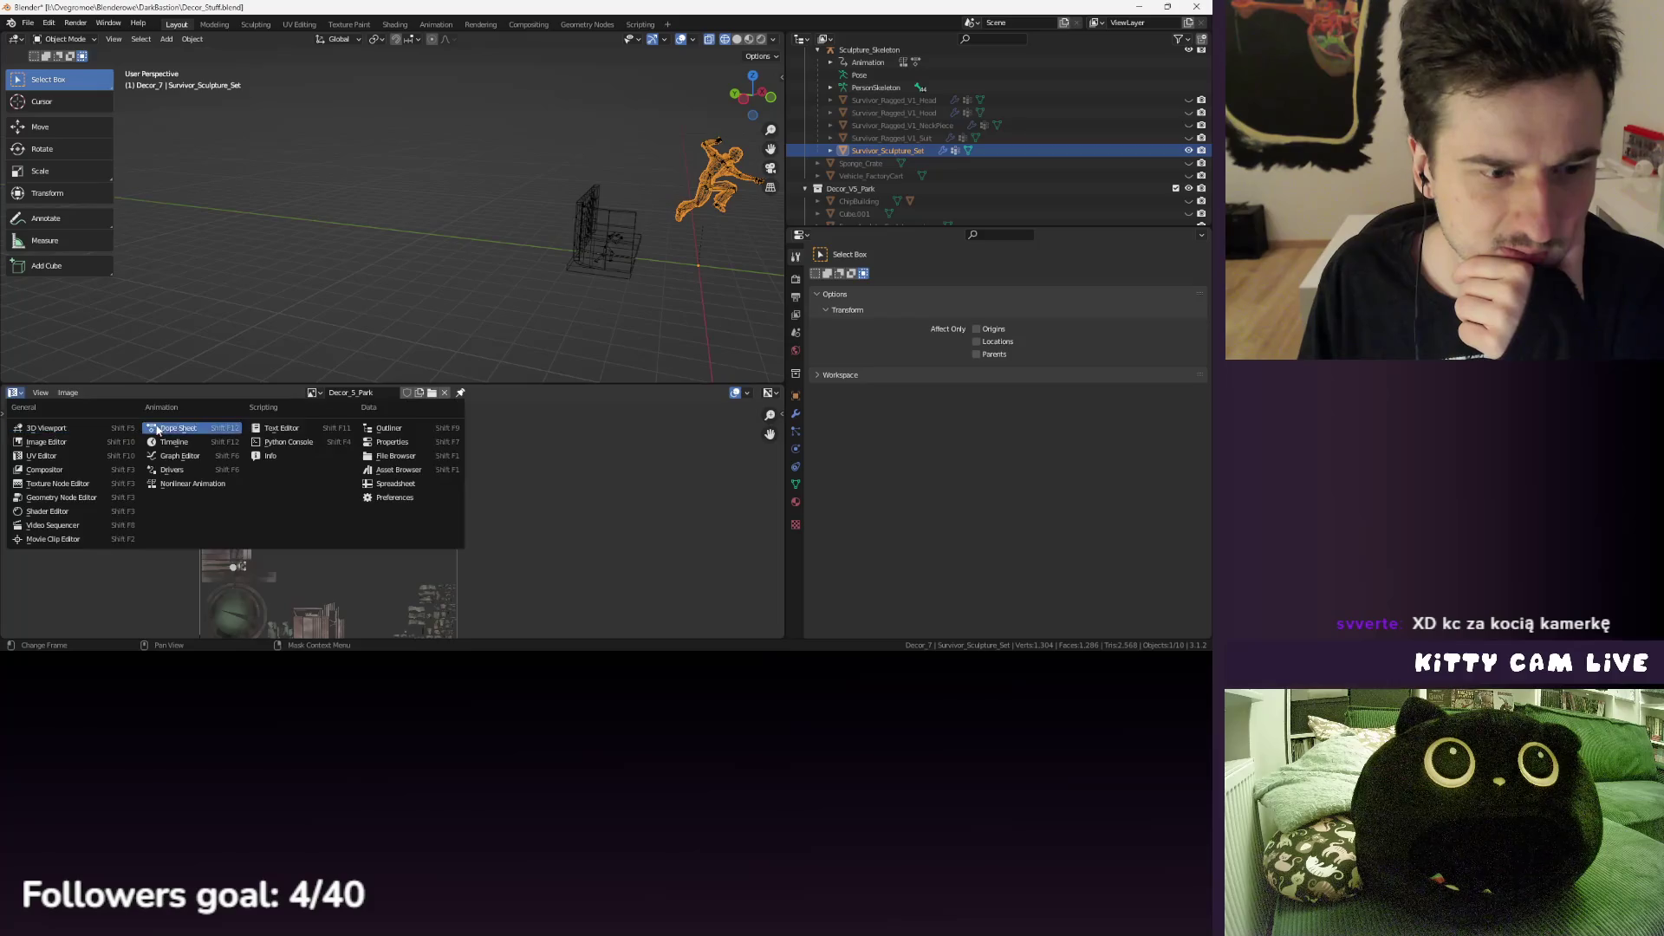
{"action": "left_click", "coordinate": [191, 426]}
{"action": "left_click", "coordinate": [382, 396]}
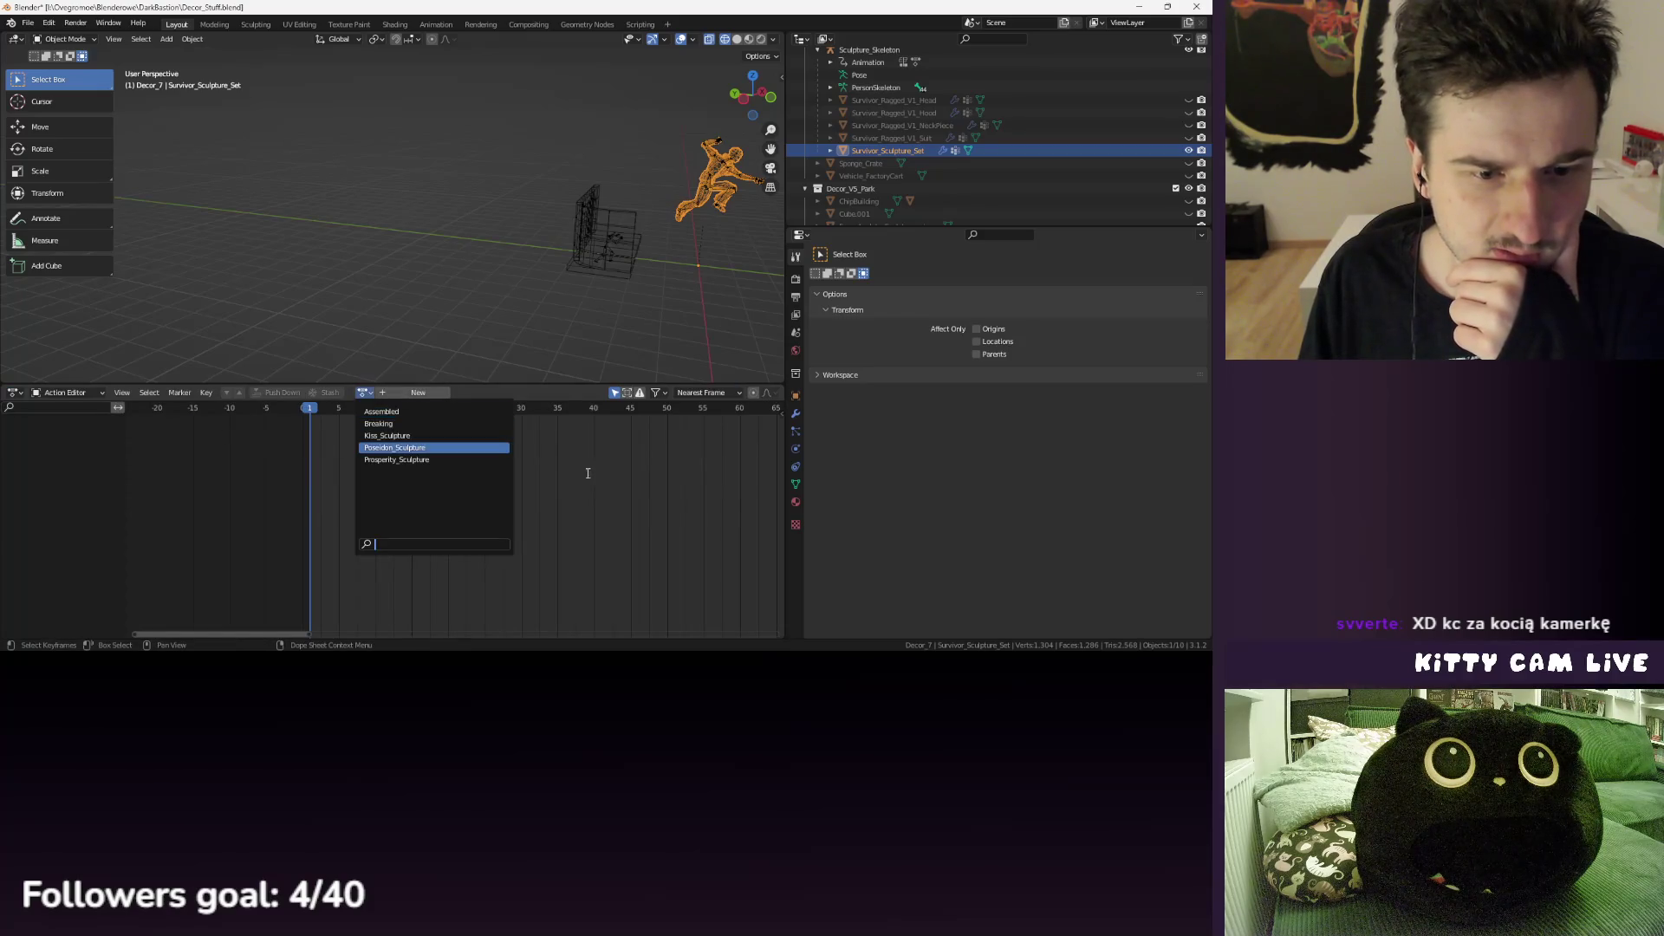
{"action": "scroll", "coordinate": [735, 266], "scroll_direction": "up", "scroll_amount": 3}
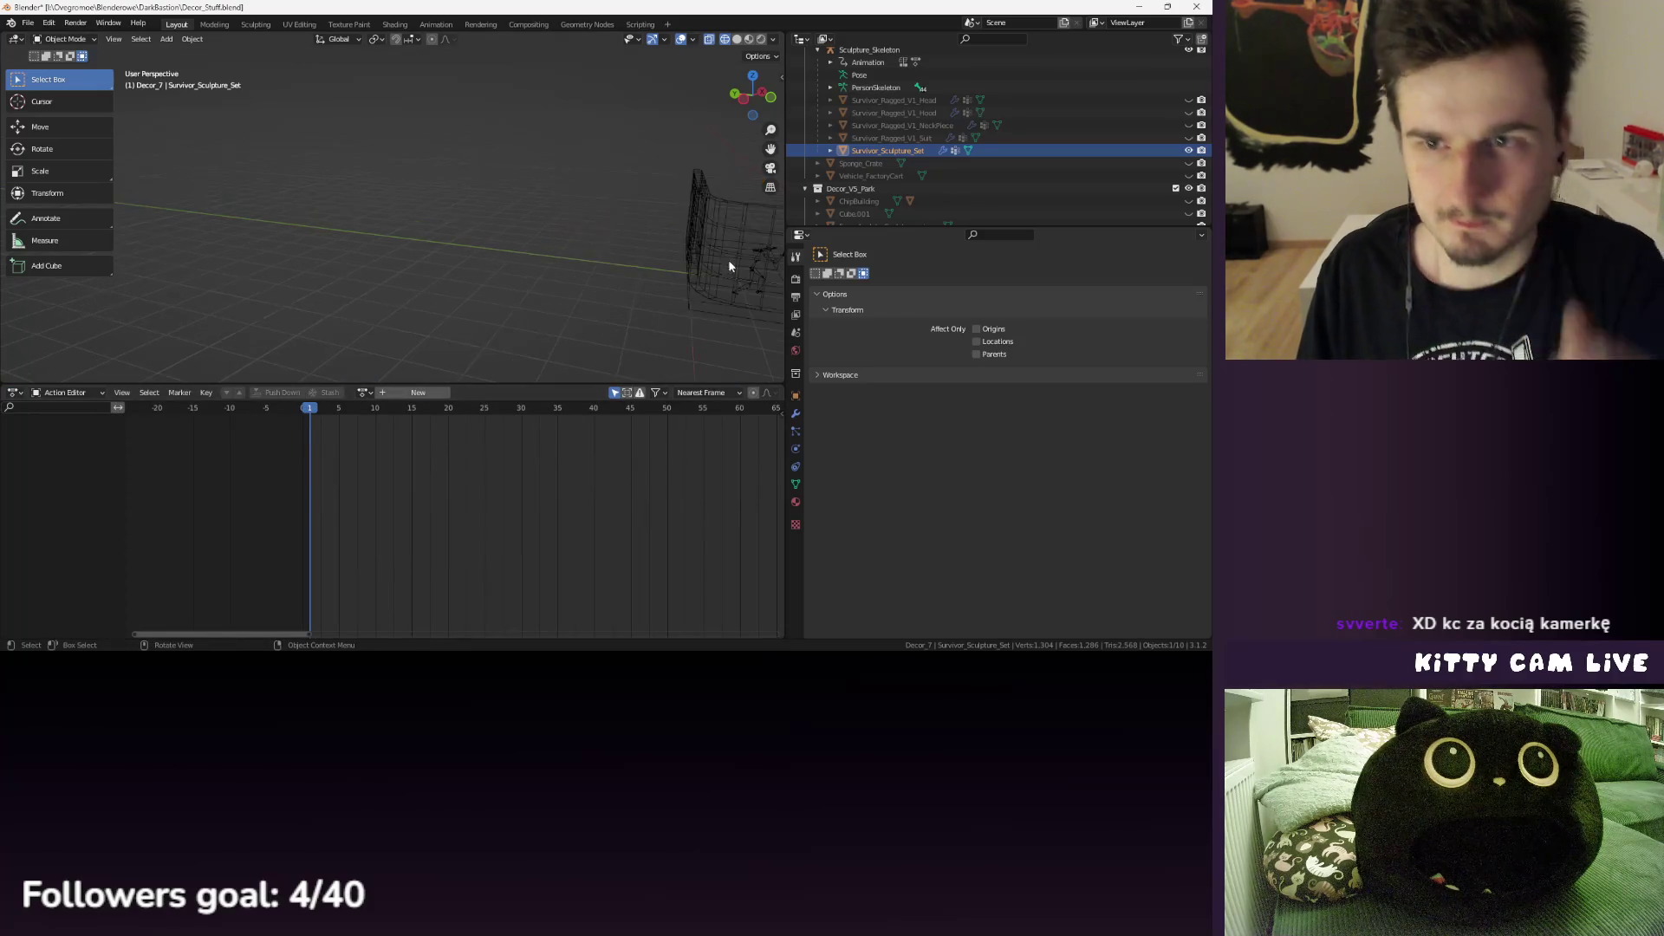
{"action": "scroll", "coordinate": [726, 251], "scroll_direction": "down", "scroll_amount": 3}
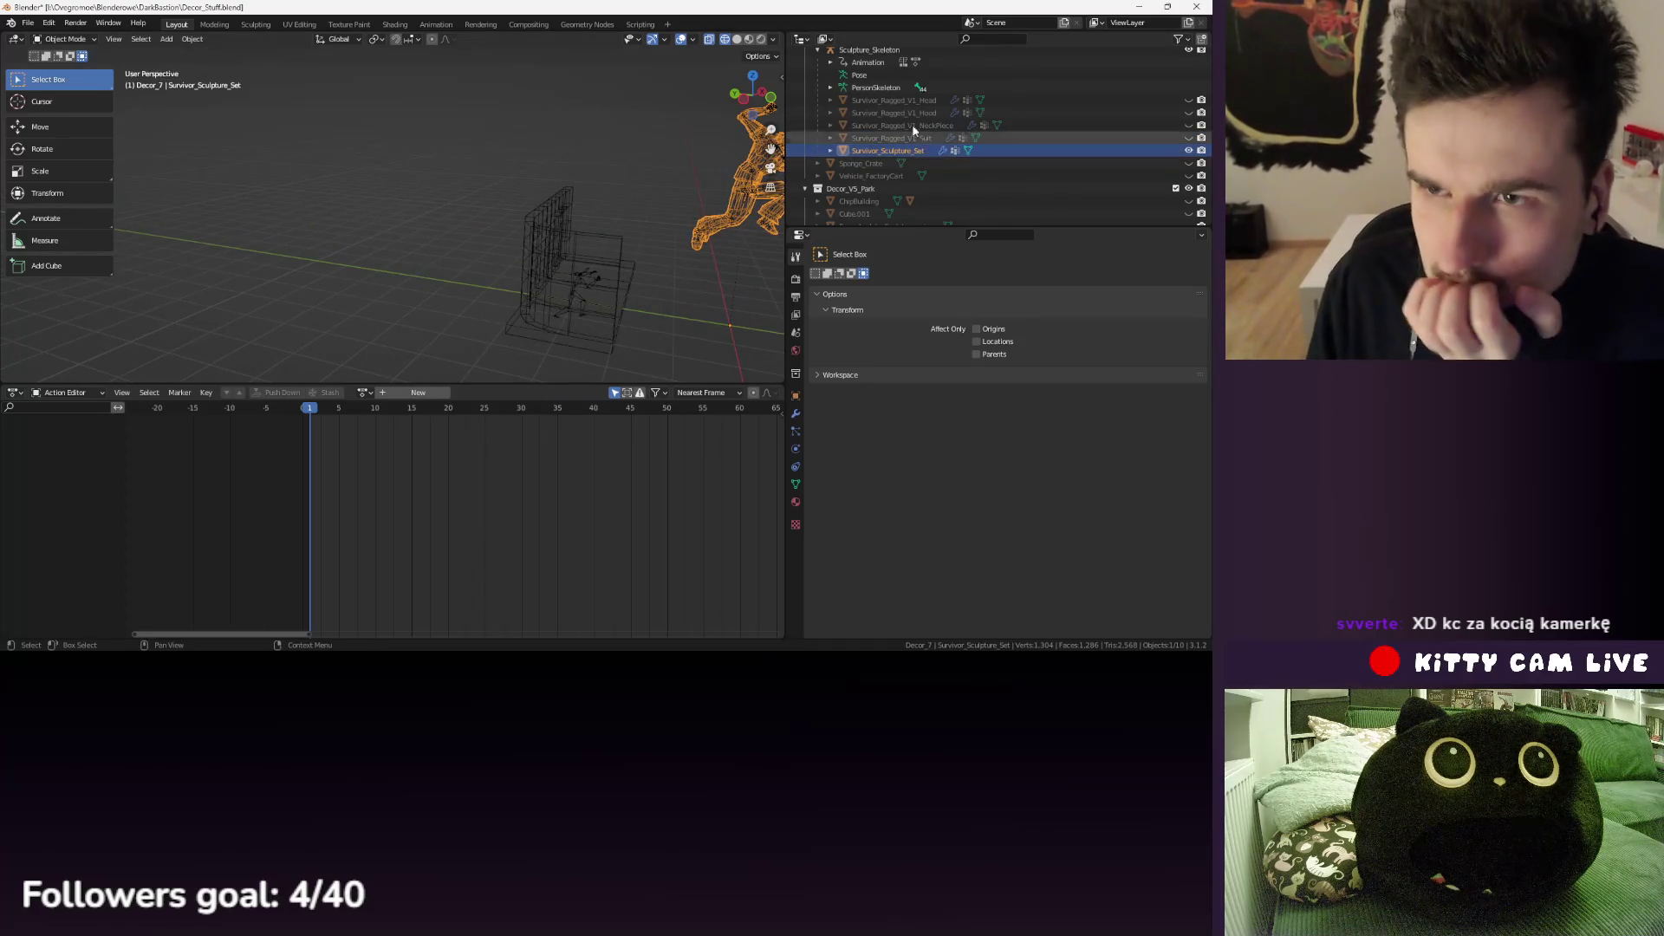
{"action": "left_click", "coordinate": [882, 53]}
{"action": "left_click", "coordinate": [830, 63]}
{"action": "left_click", "coordinate": [843, 88]}
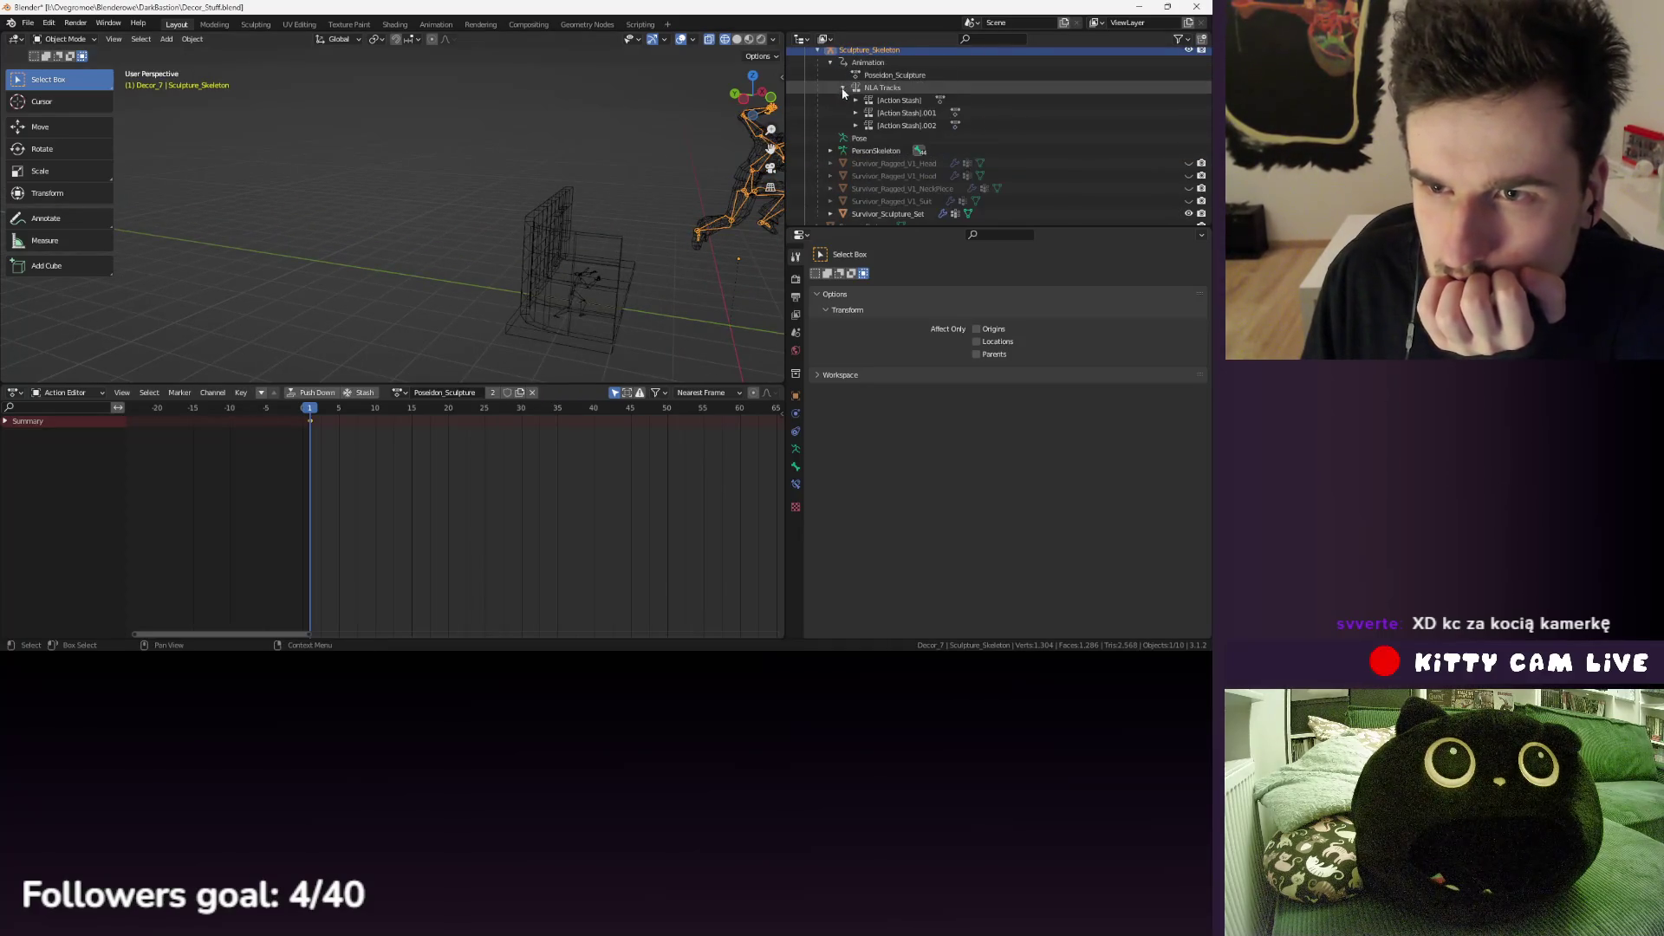
- Hide the NeckPiece, the Survivor_Sculpture_Set mesh and the Sculpture_Skeleton rig
{"action": "left_click", "coordinate": [902, 188]}
{"action": "left_click_drag", "start_coordinate": [1188, 188], "coordinate": [1188, 176]}
{"action": "left_click", "coordinate": [1189, 188]}
{"action": "scroll", "coordinate": [668, 173], "scroll_direction": "up", "scroll_amount": 3}
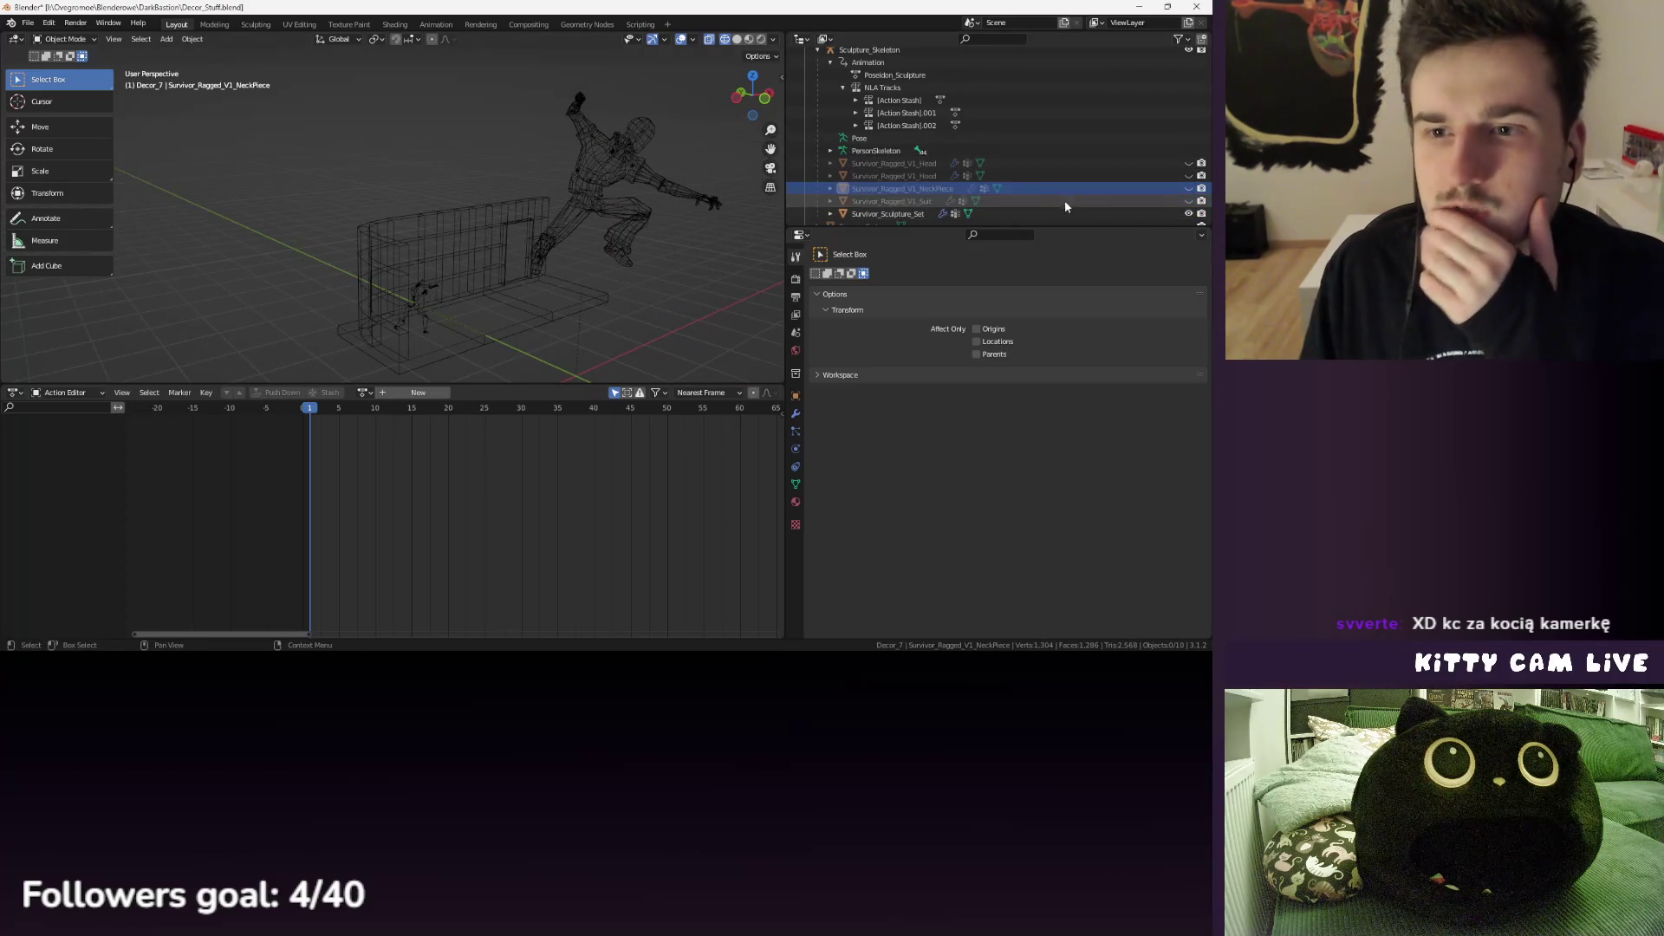
{"action": "left_click", "coordinate": [1188, 213]}
{"action": "scroll", "coordinate": [1178, 173], "scroll_direction": "up", "scroll_amount": 2}
{"action": "left_click", "coordinate": [1188, 75]}
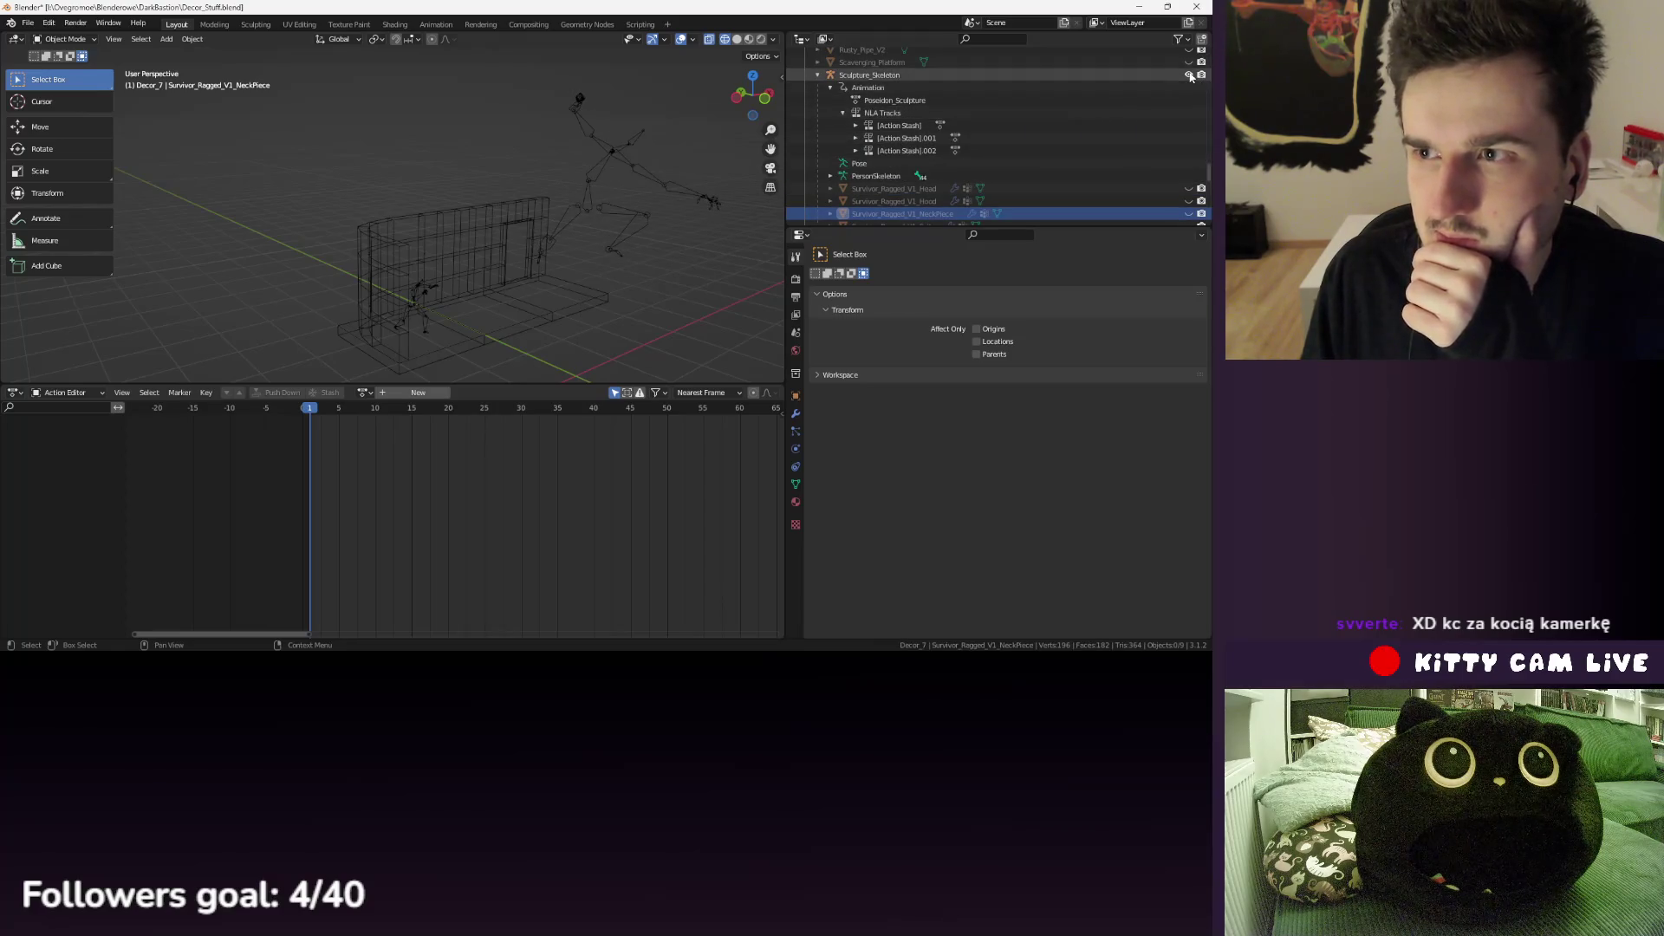
{"action": "left_click", "coordinate": [27, 24]}
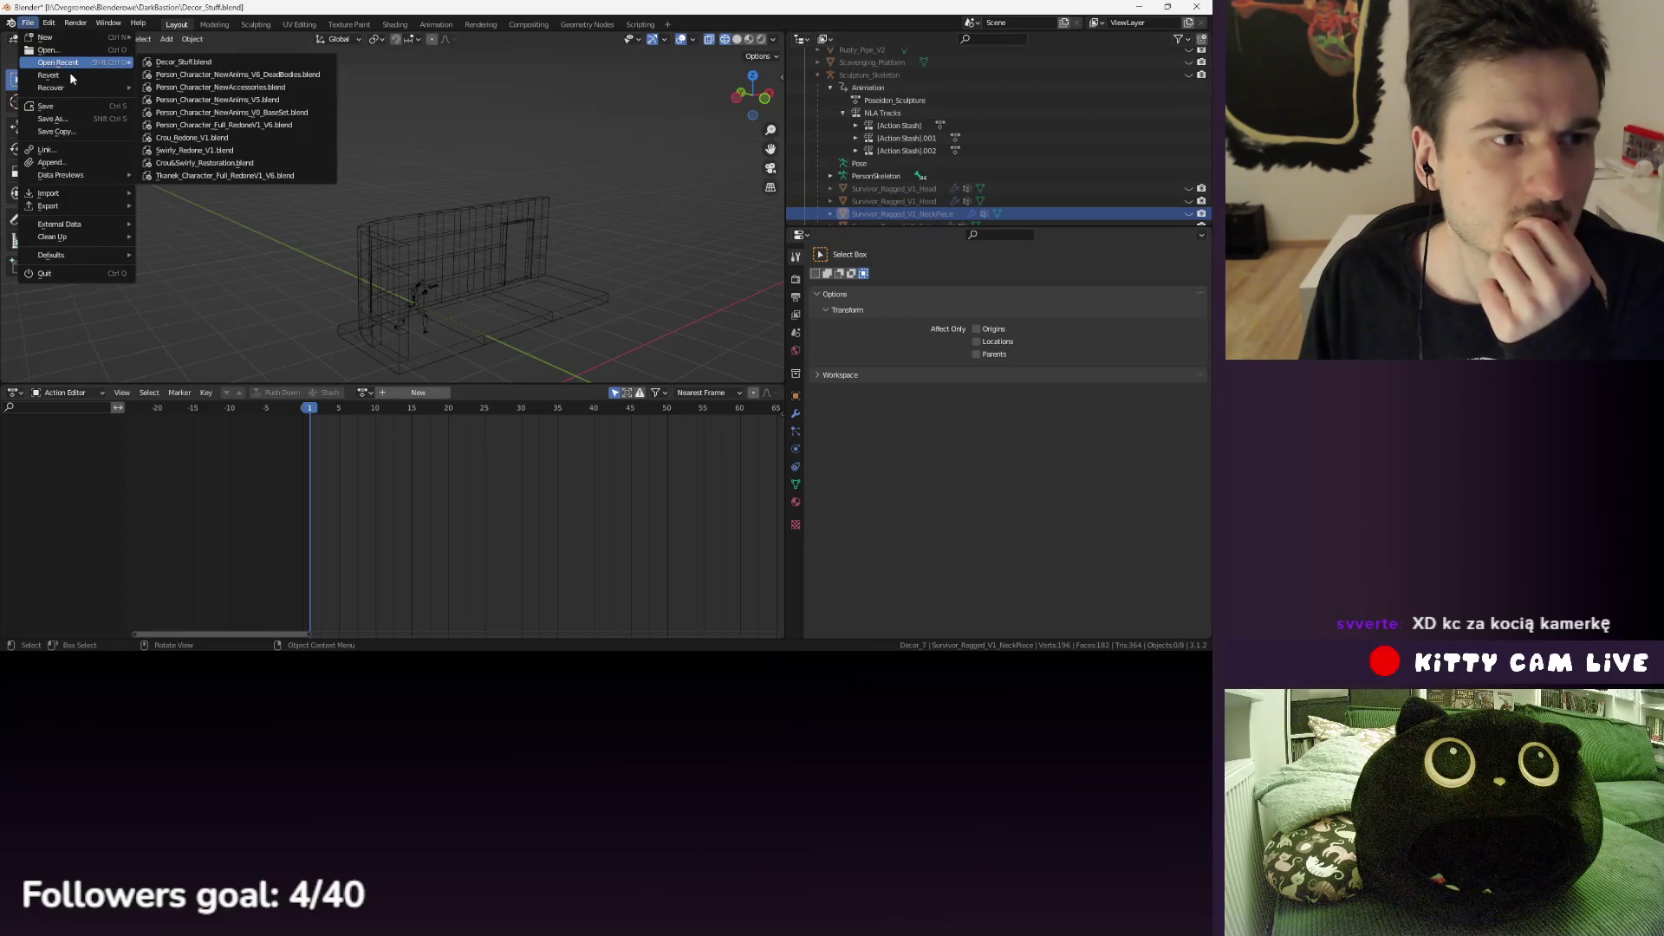
- Open Person_Character_NewAccessories.blend without saving the current file, then save it
{"action": "left_click", "coordinate": [27, 26]}
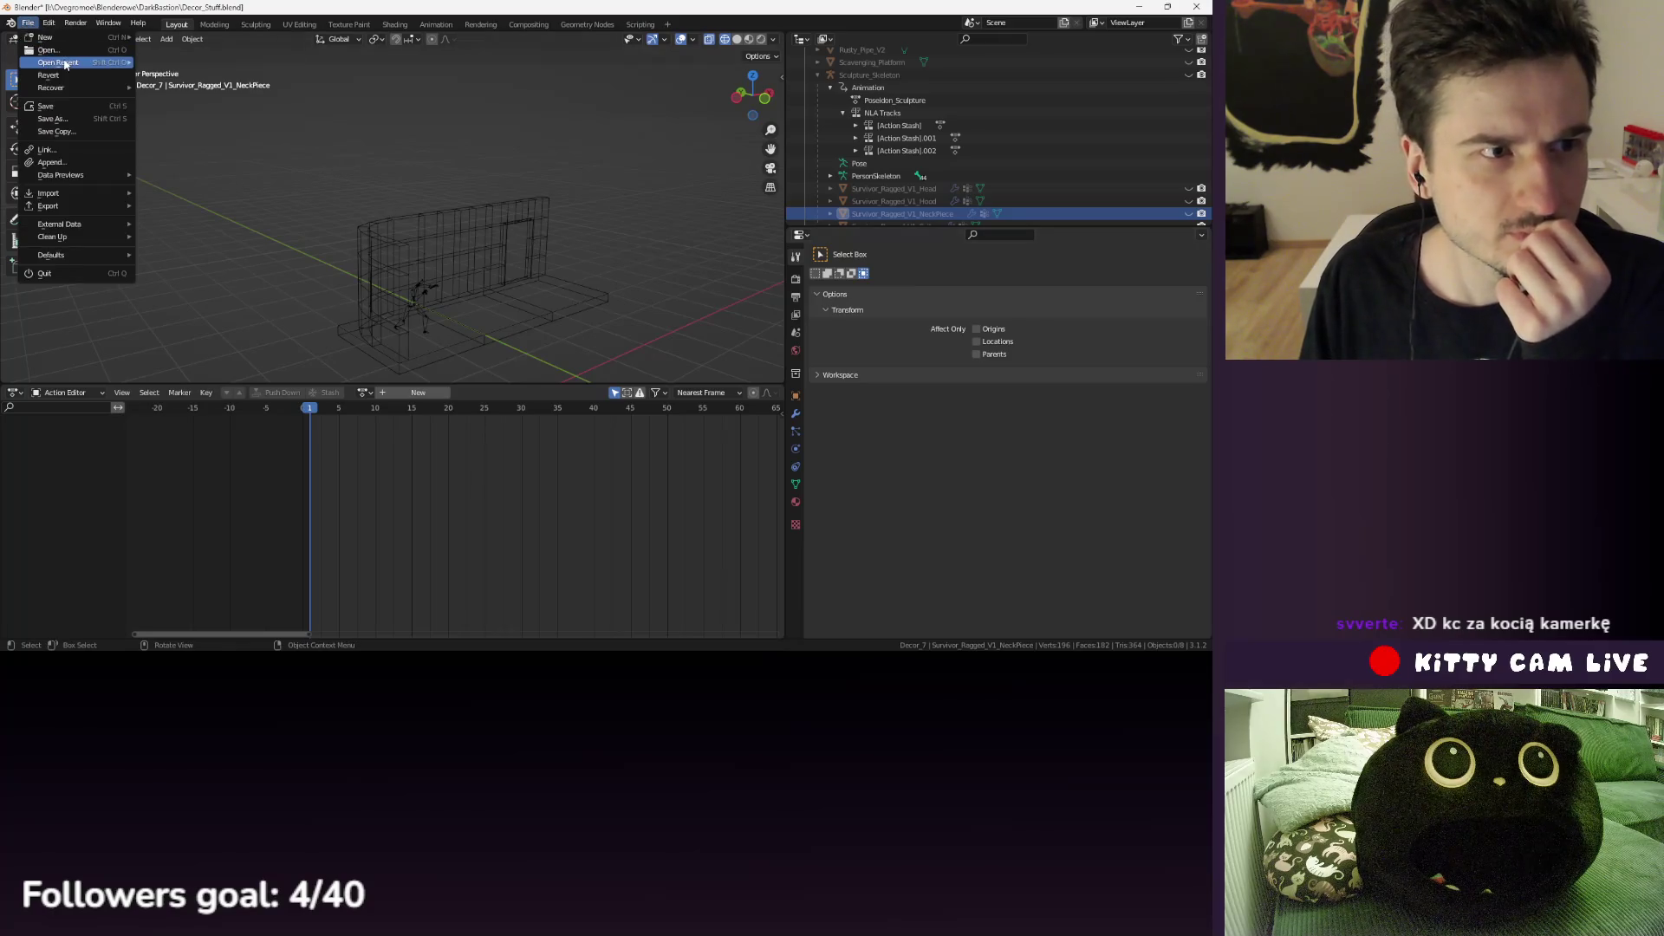
{"action": "mouse_move", "coordinate": [70, 63]}
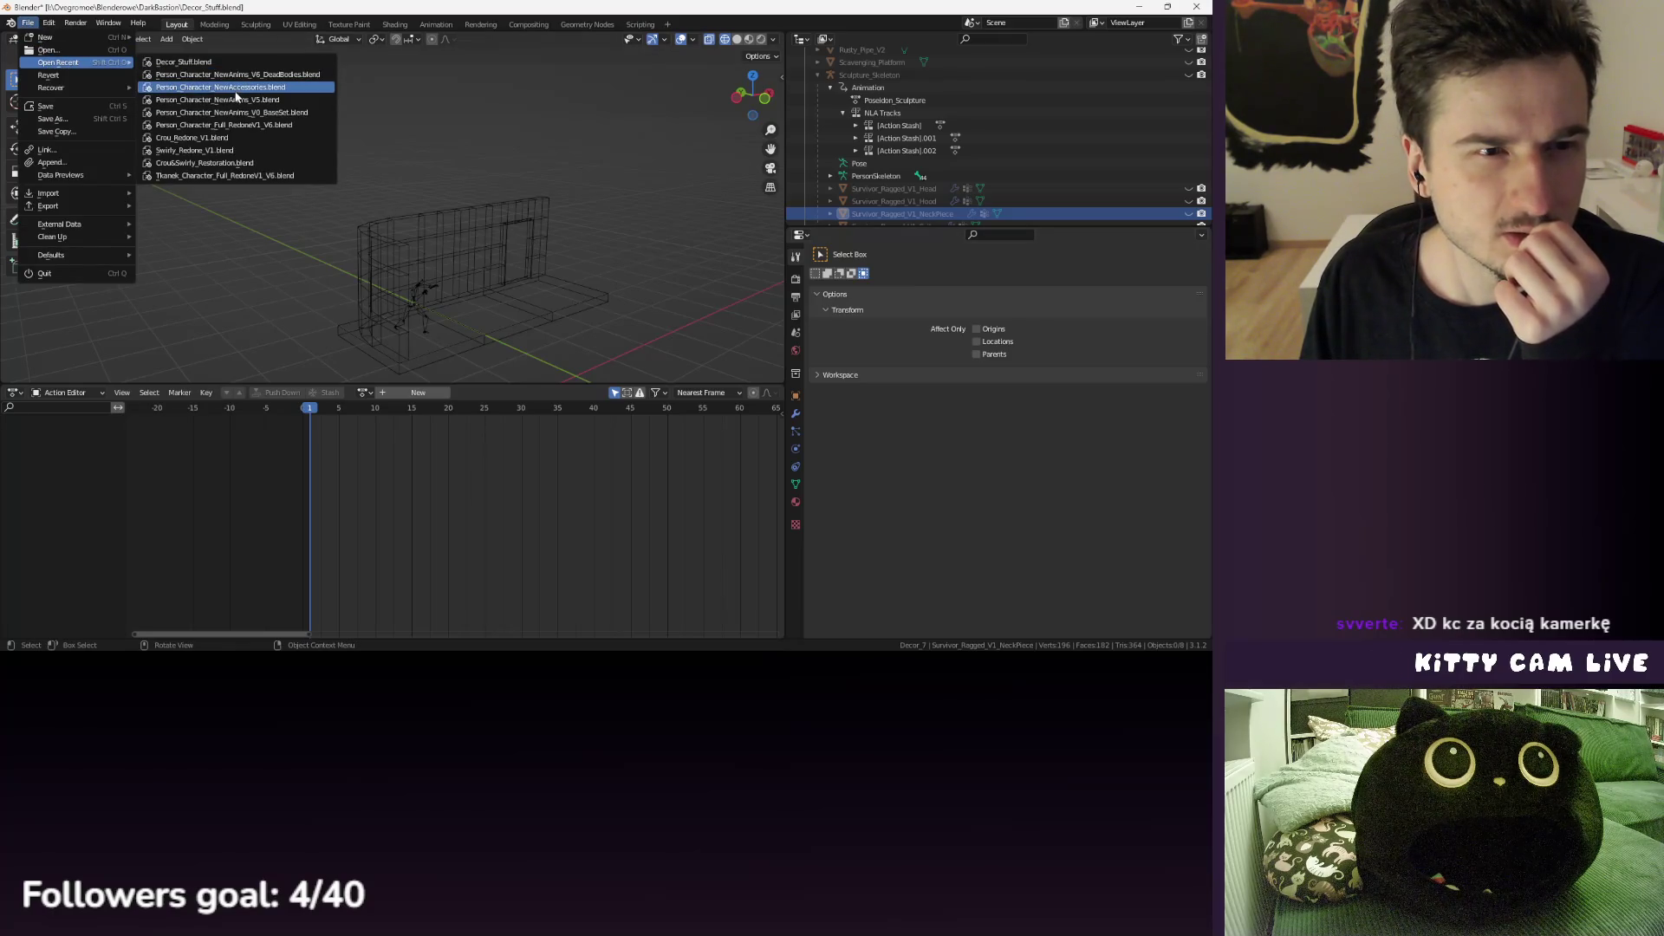
{"action": "left_click", "coordinate": [236, 89]}
{"action": "left_click", "coordinate": [639, 356]}
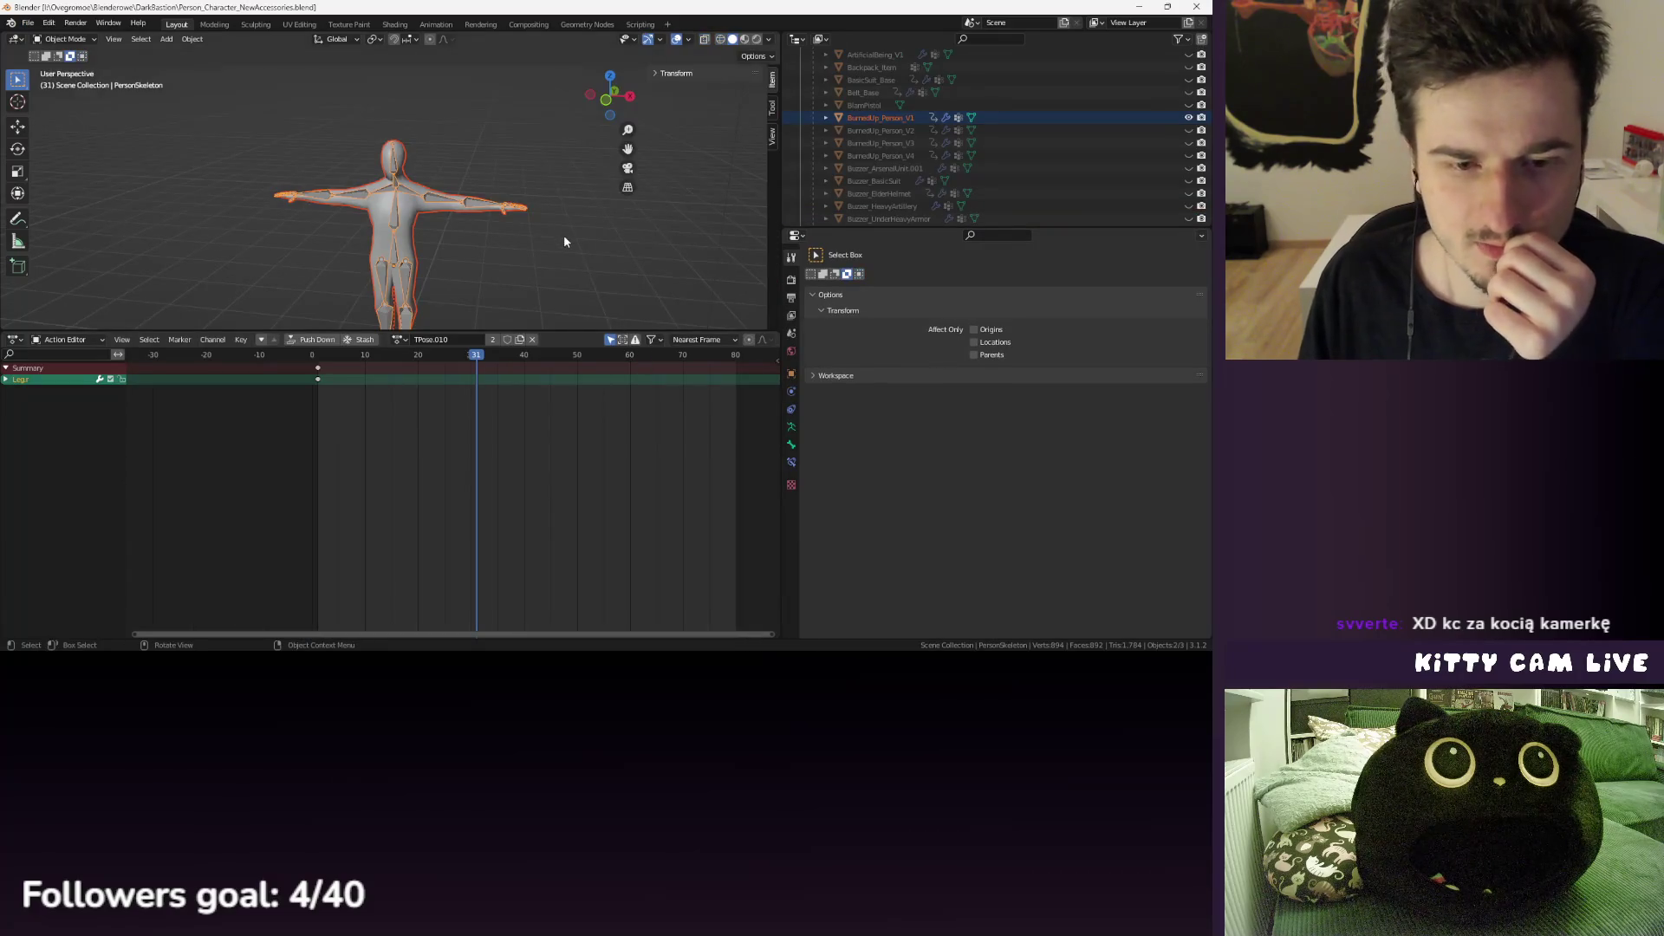
{"action": "left_click", "coordinate": [27, 25]}
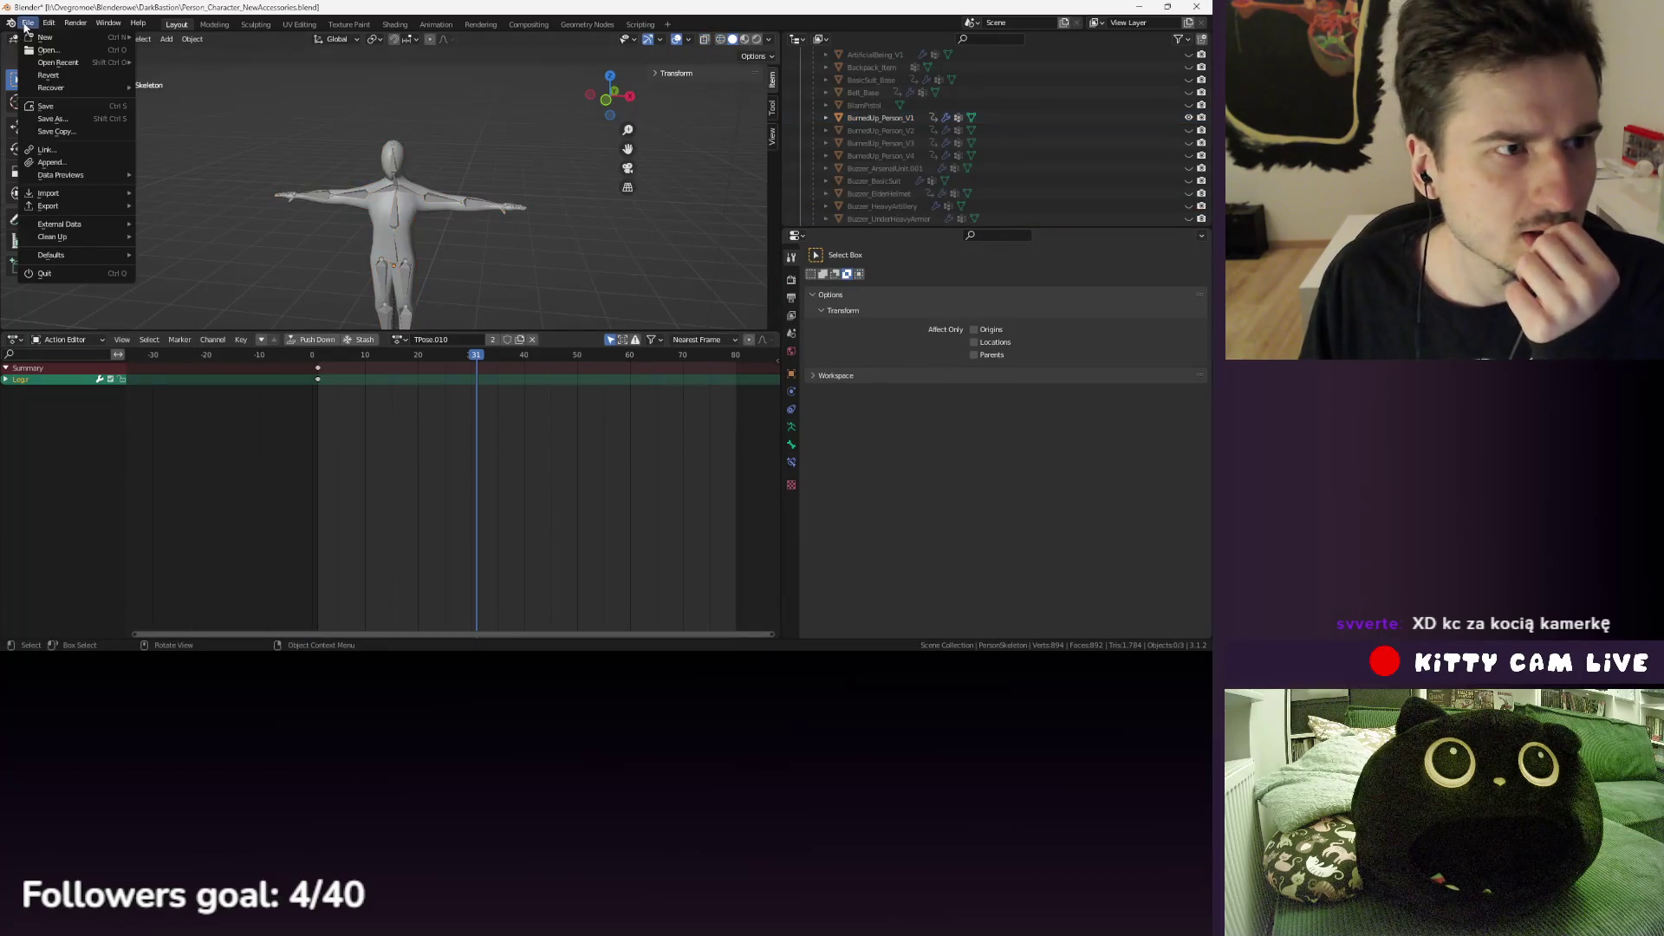
{"action": "left_click", "coordinate": [53, 108]}
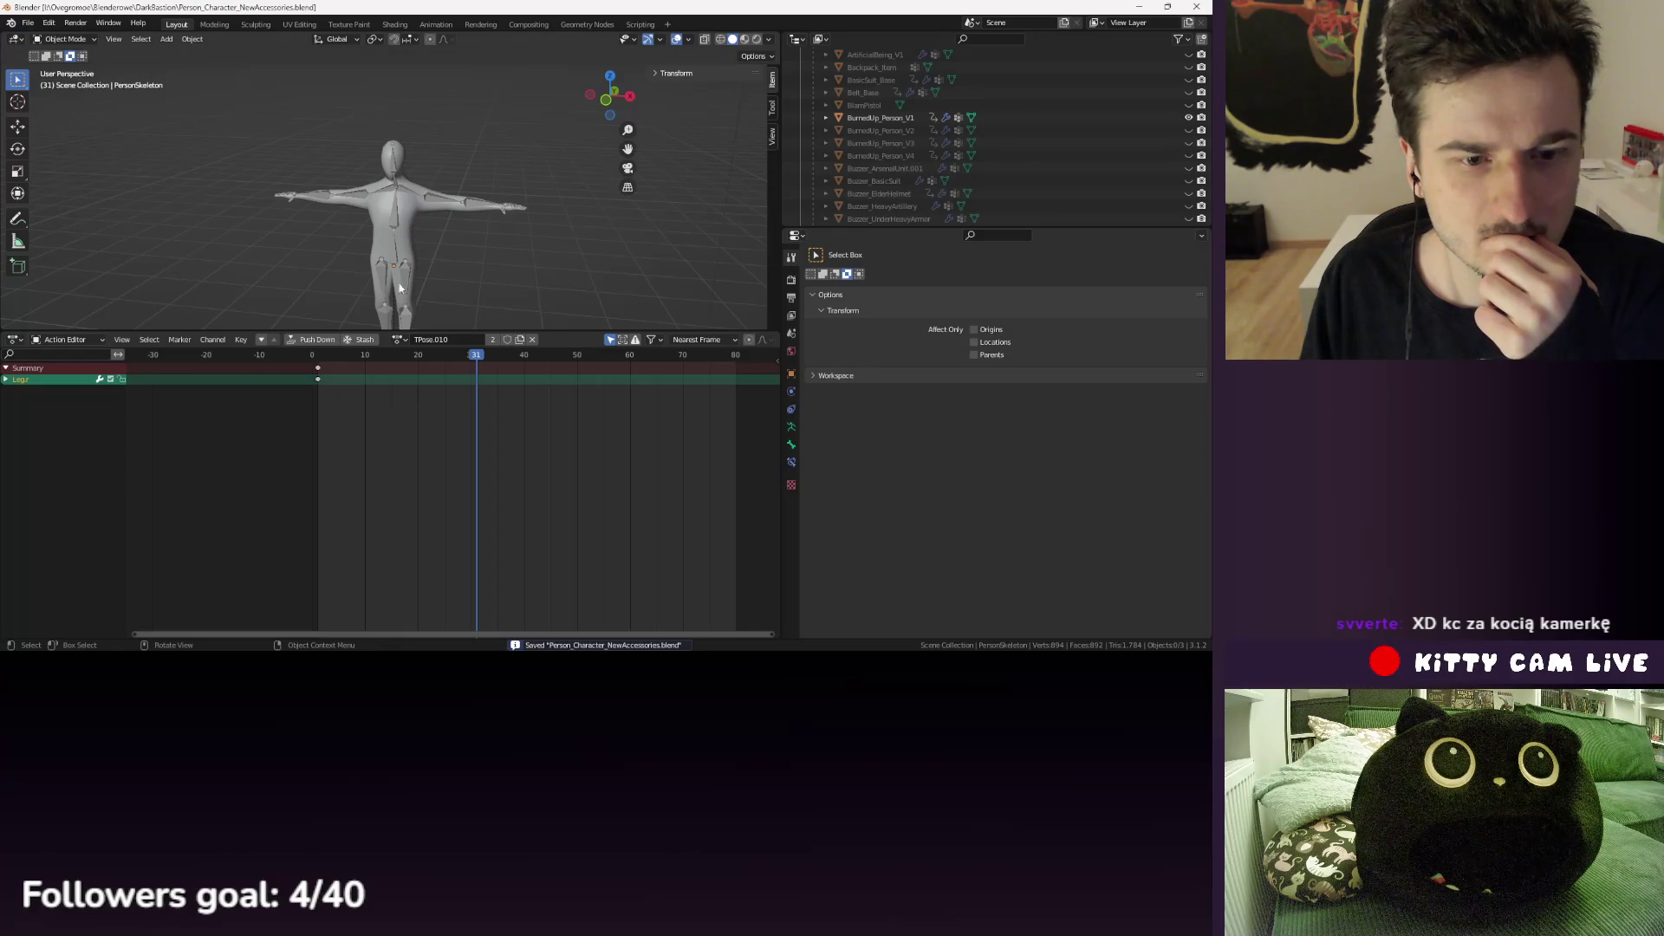
- Try Texture Paint on a BurnedUp body, then return to Object mode
{"action": "left_click", "coordinate": [768, 57]}
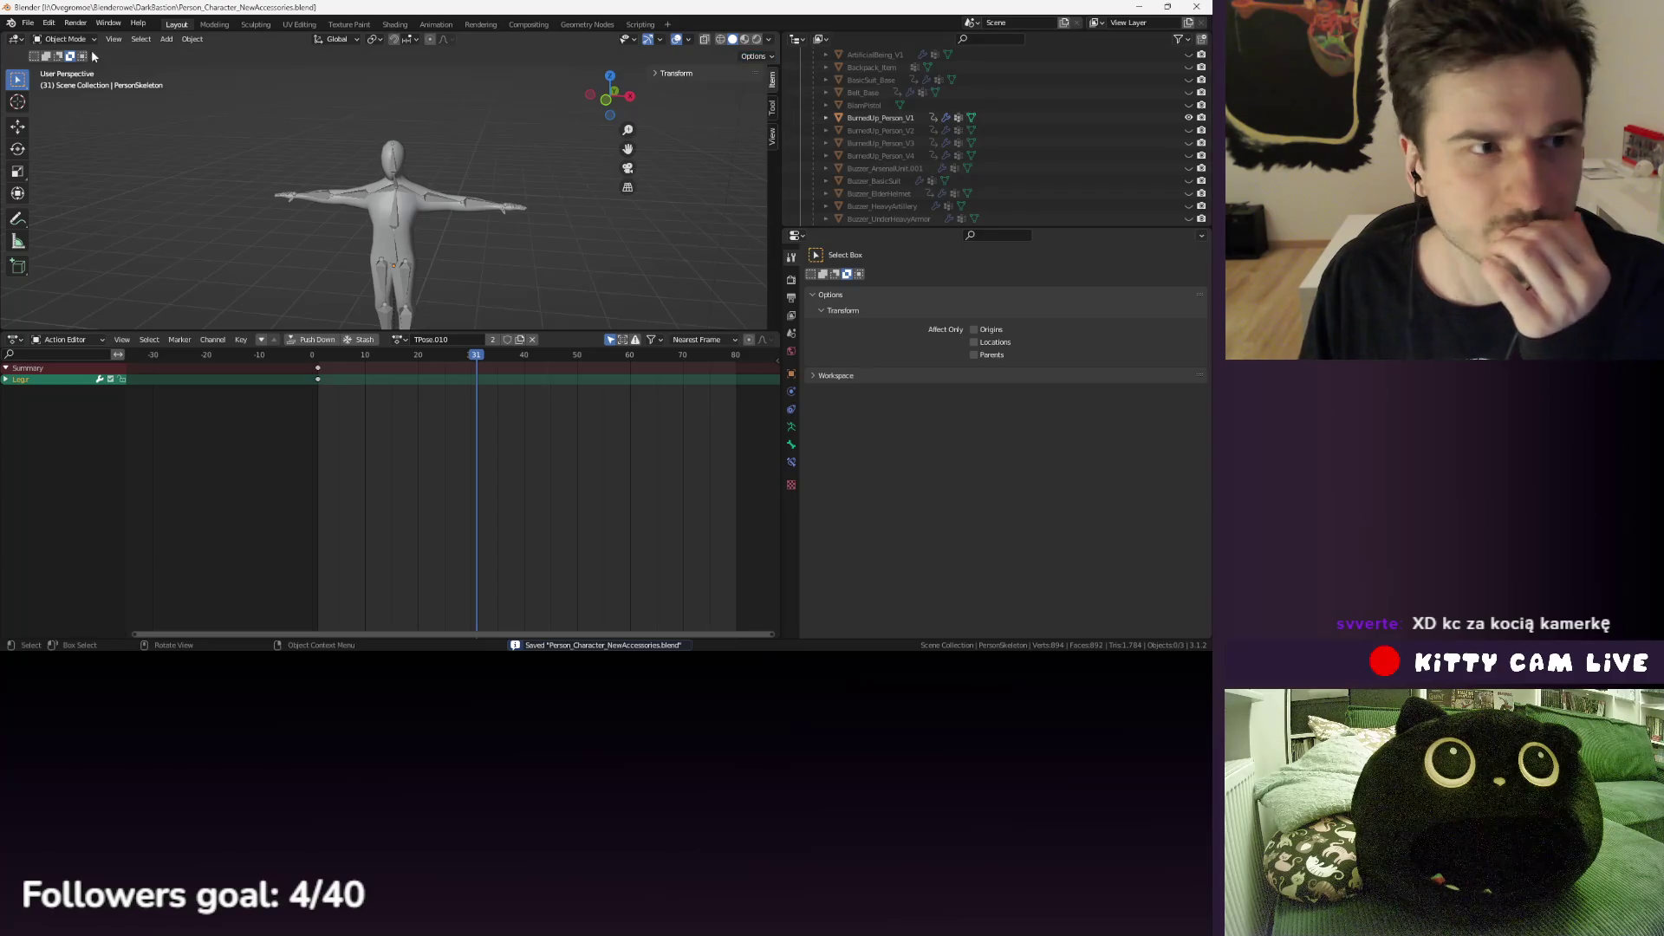
{"action": "left_click", "coordinate": [414, 213]}
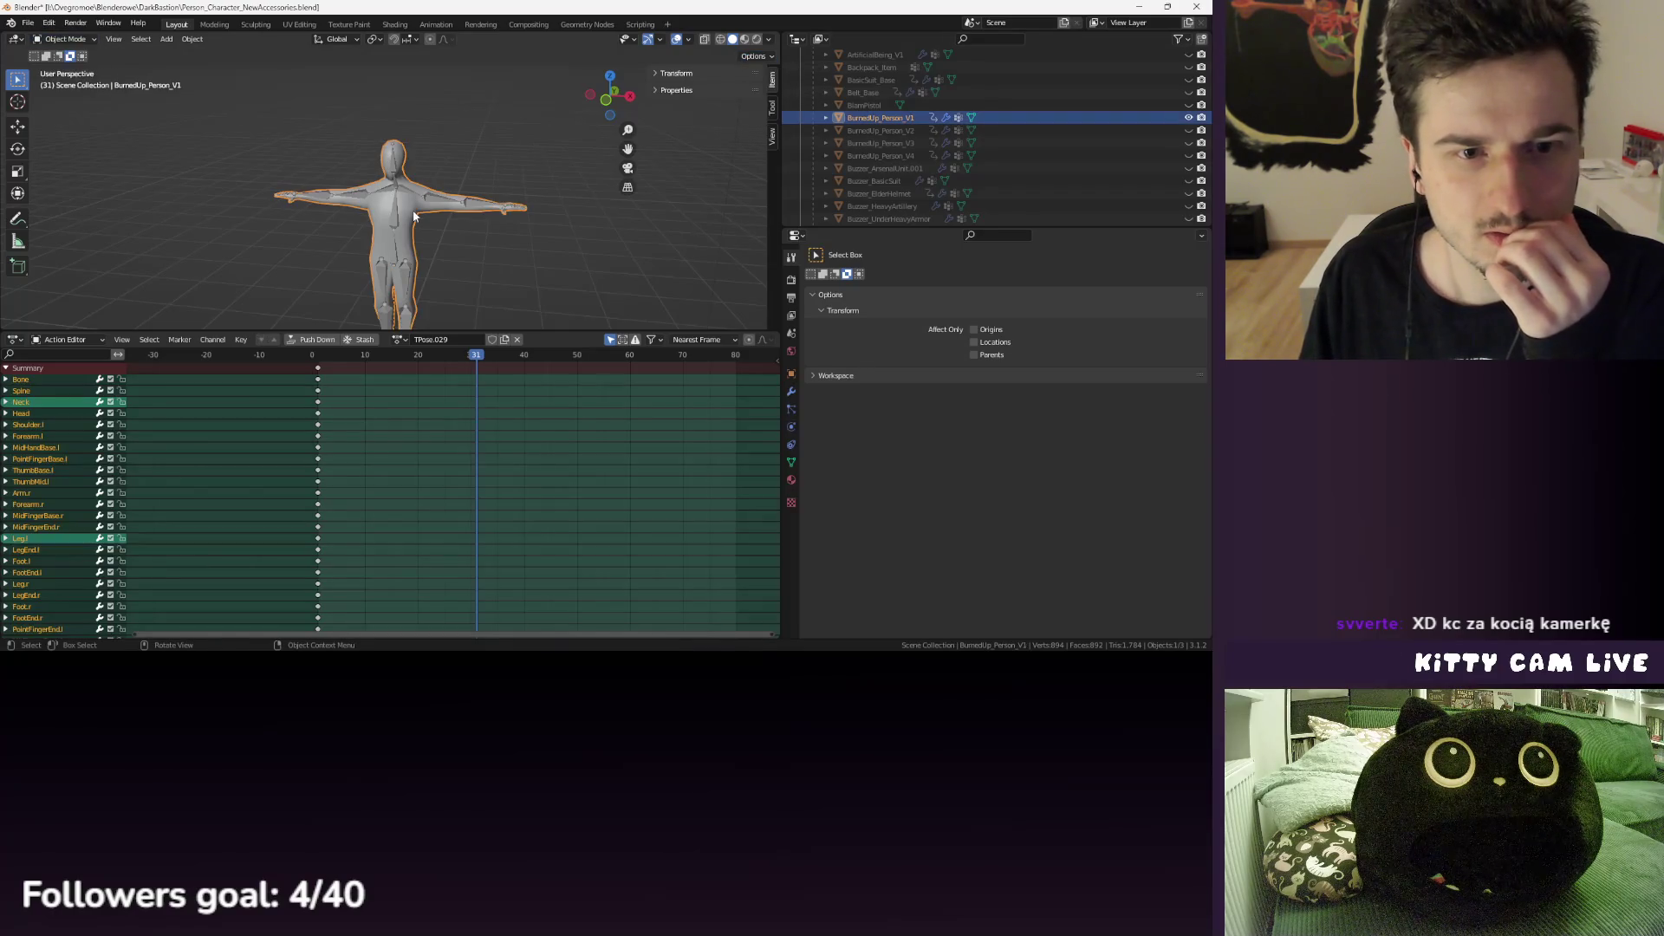
{"action": "left_click", "coordinate": [65, 39]}
{"action": "left_click", "coordinate": [65, 121]}
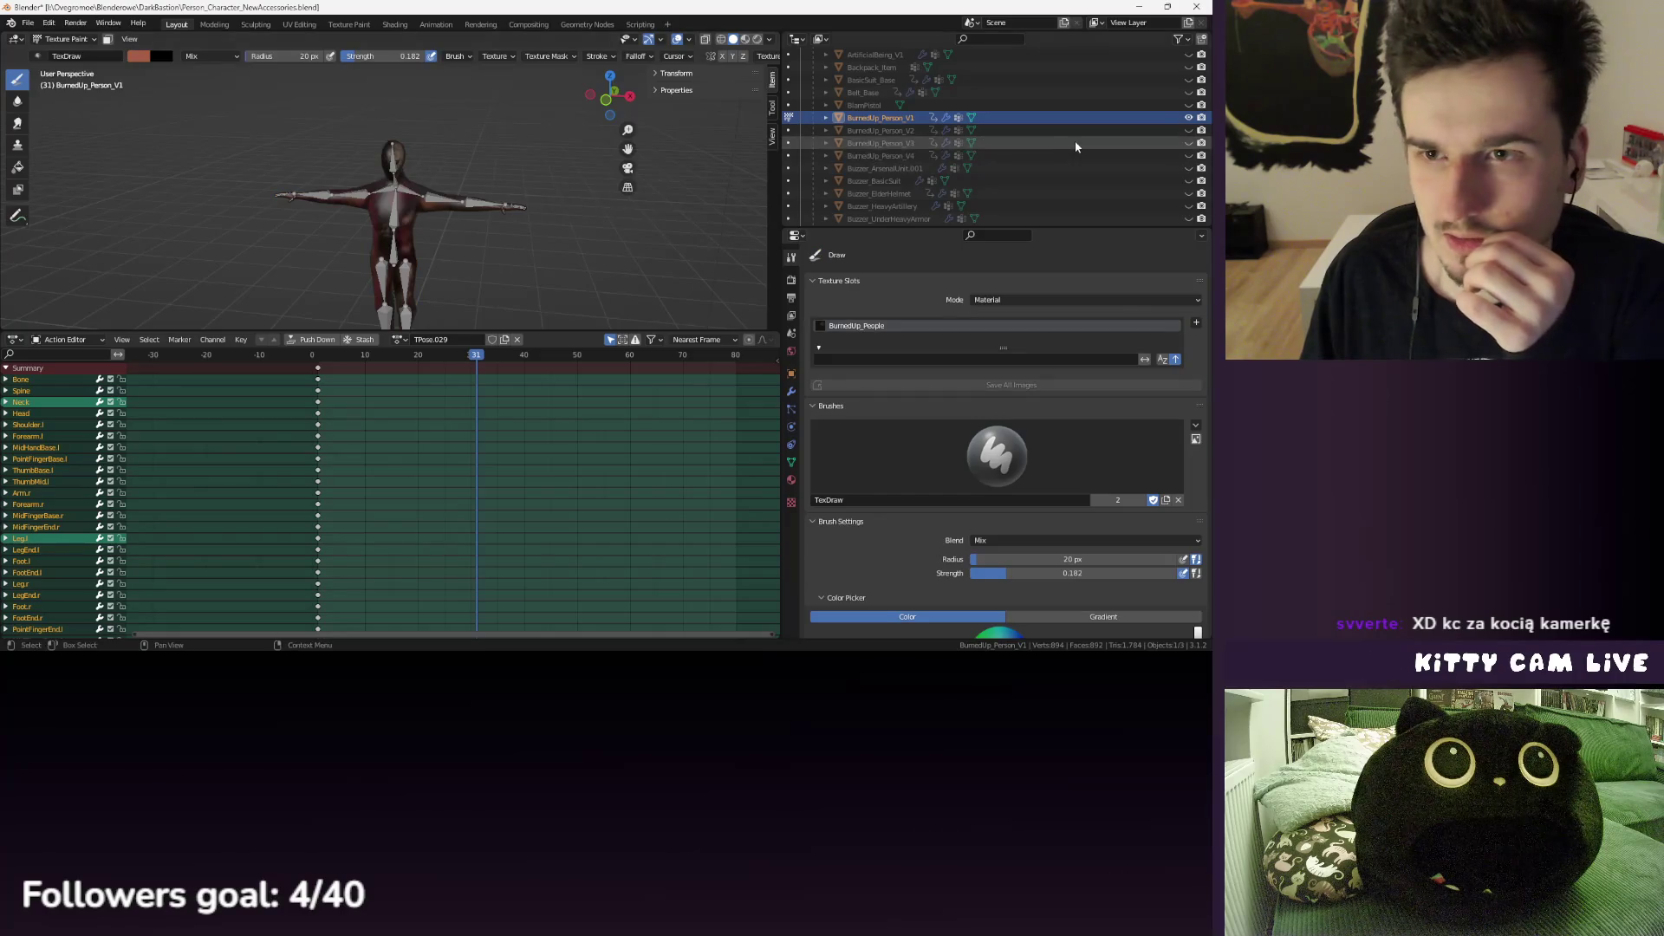
{"action": "left_click", "coordinate": [898, 131]}
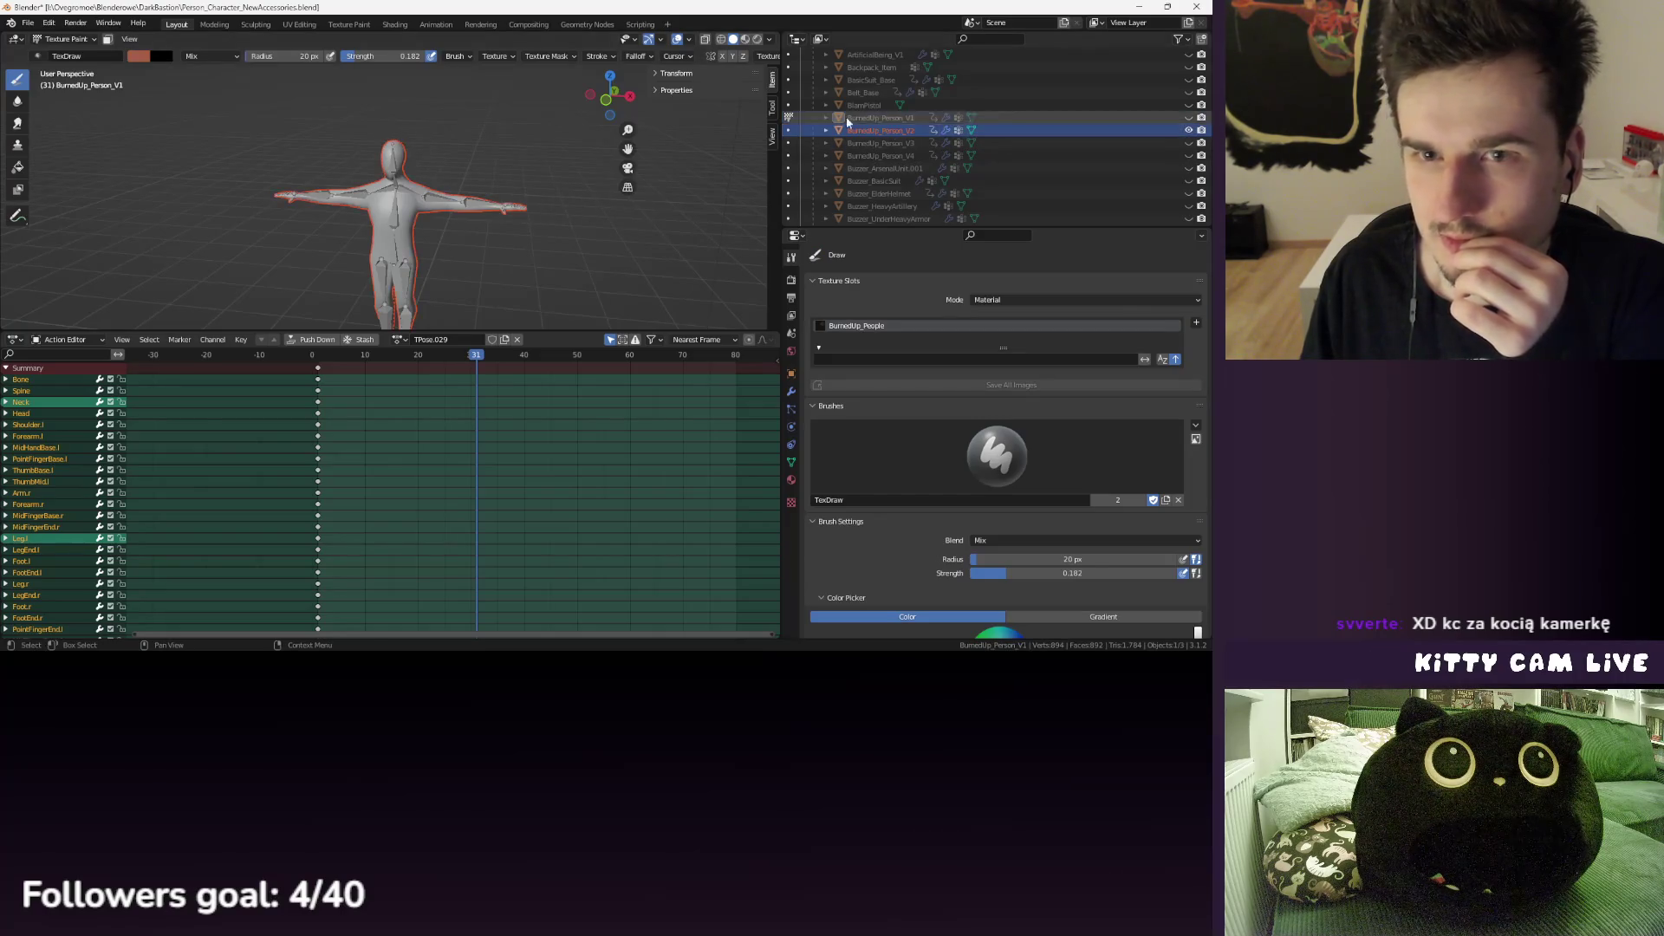
{"action": "left_click", "coordinate": [65, 39]}
{"action": "left_click", "coordinate": [65, 54]}
- Put BurnedUp_Person_V2 into Texture Paint mode
{"action": "left_click", "coordinate": [885, 130]}
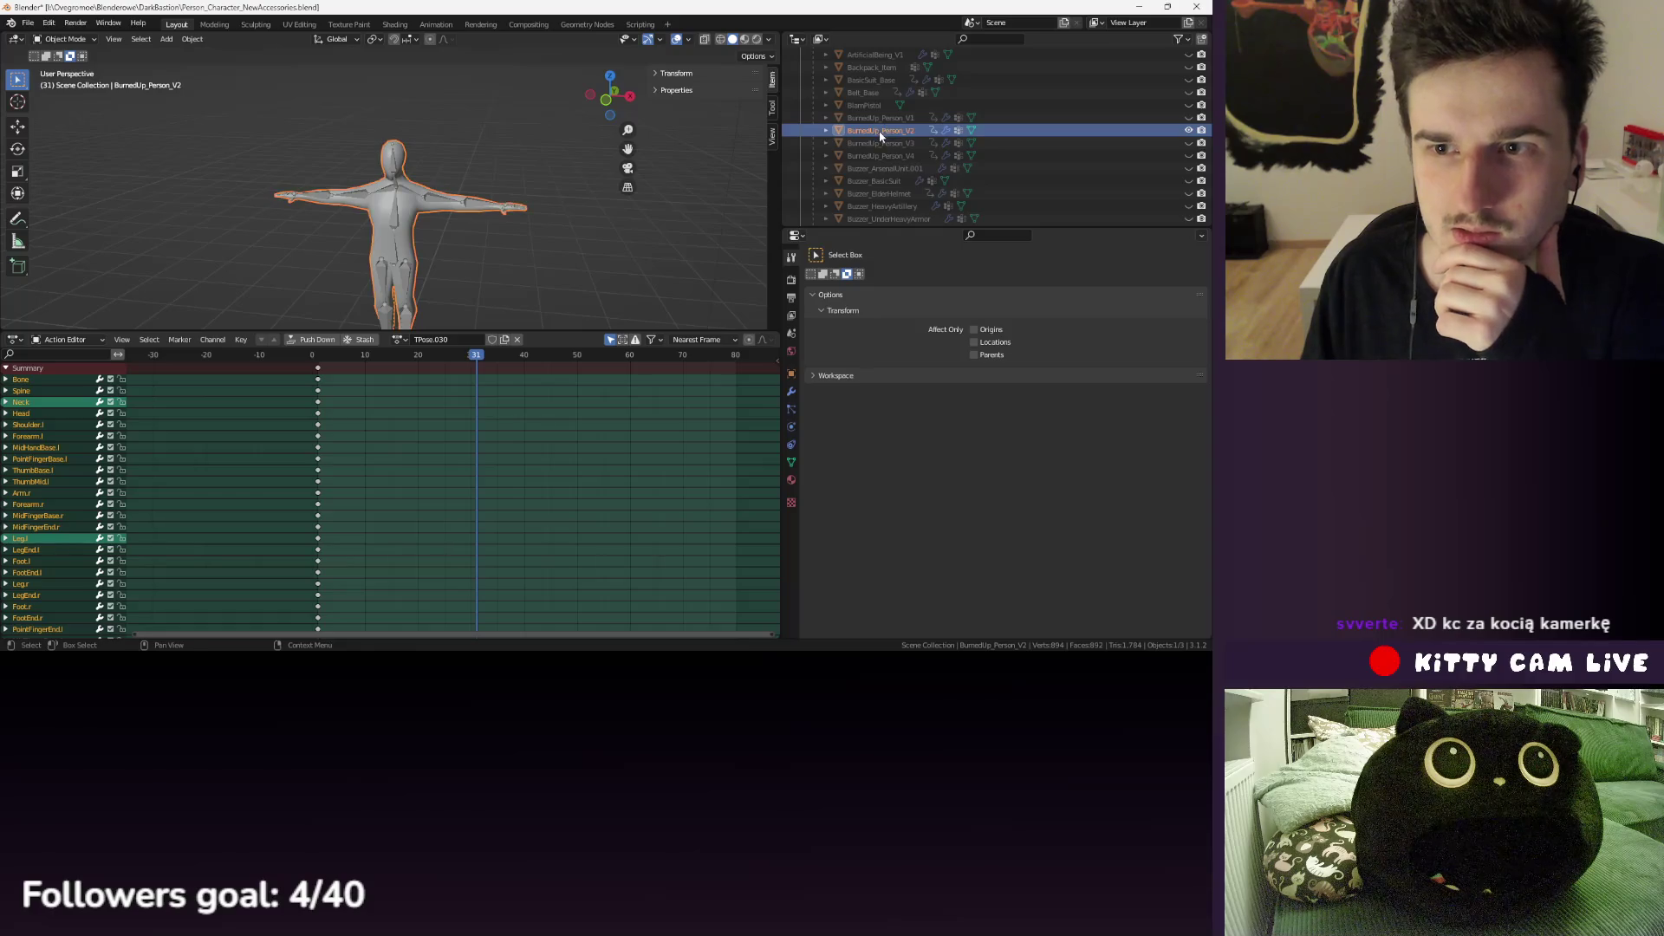
{"action": "left_click", "coordinate": [90, 39]}
{"action": "left_click", "coordinate": [65, 126]}
{"action": "scroll", "coordinate": [413, 165], "scroll_direction": "up", "scroll_amount": 4}
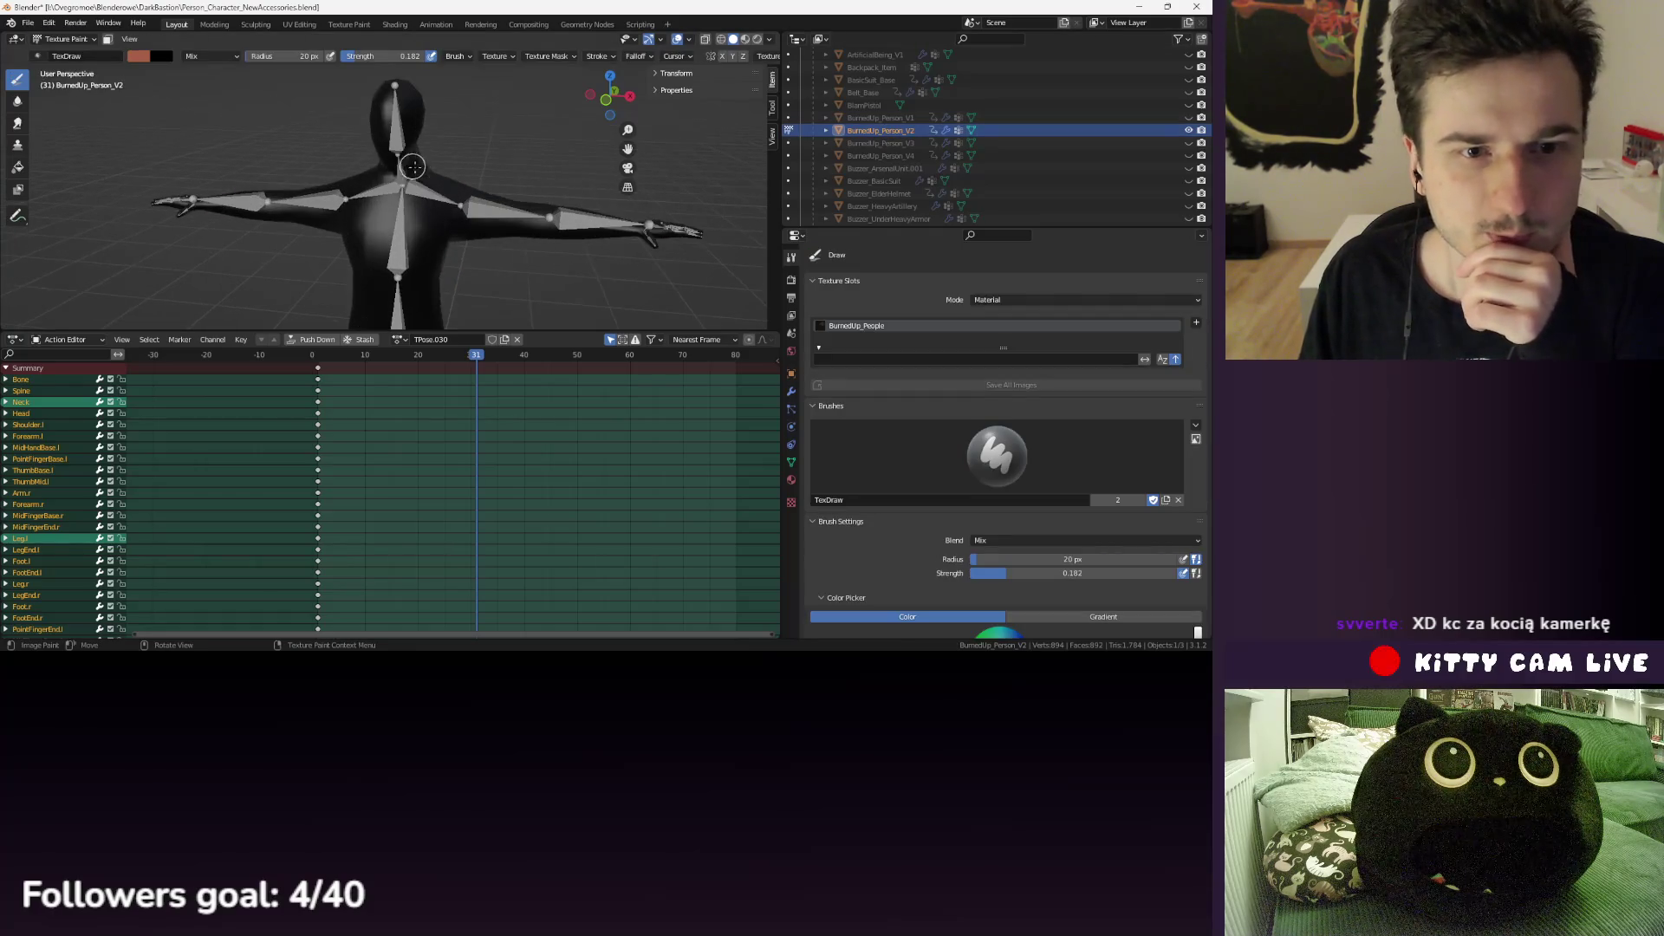
{"action": "scroll", "coordinate": [1112, 174], "scroll_direction": "up", "scroll_amount": 5}
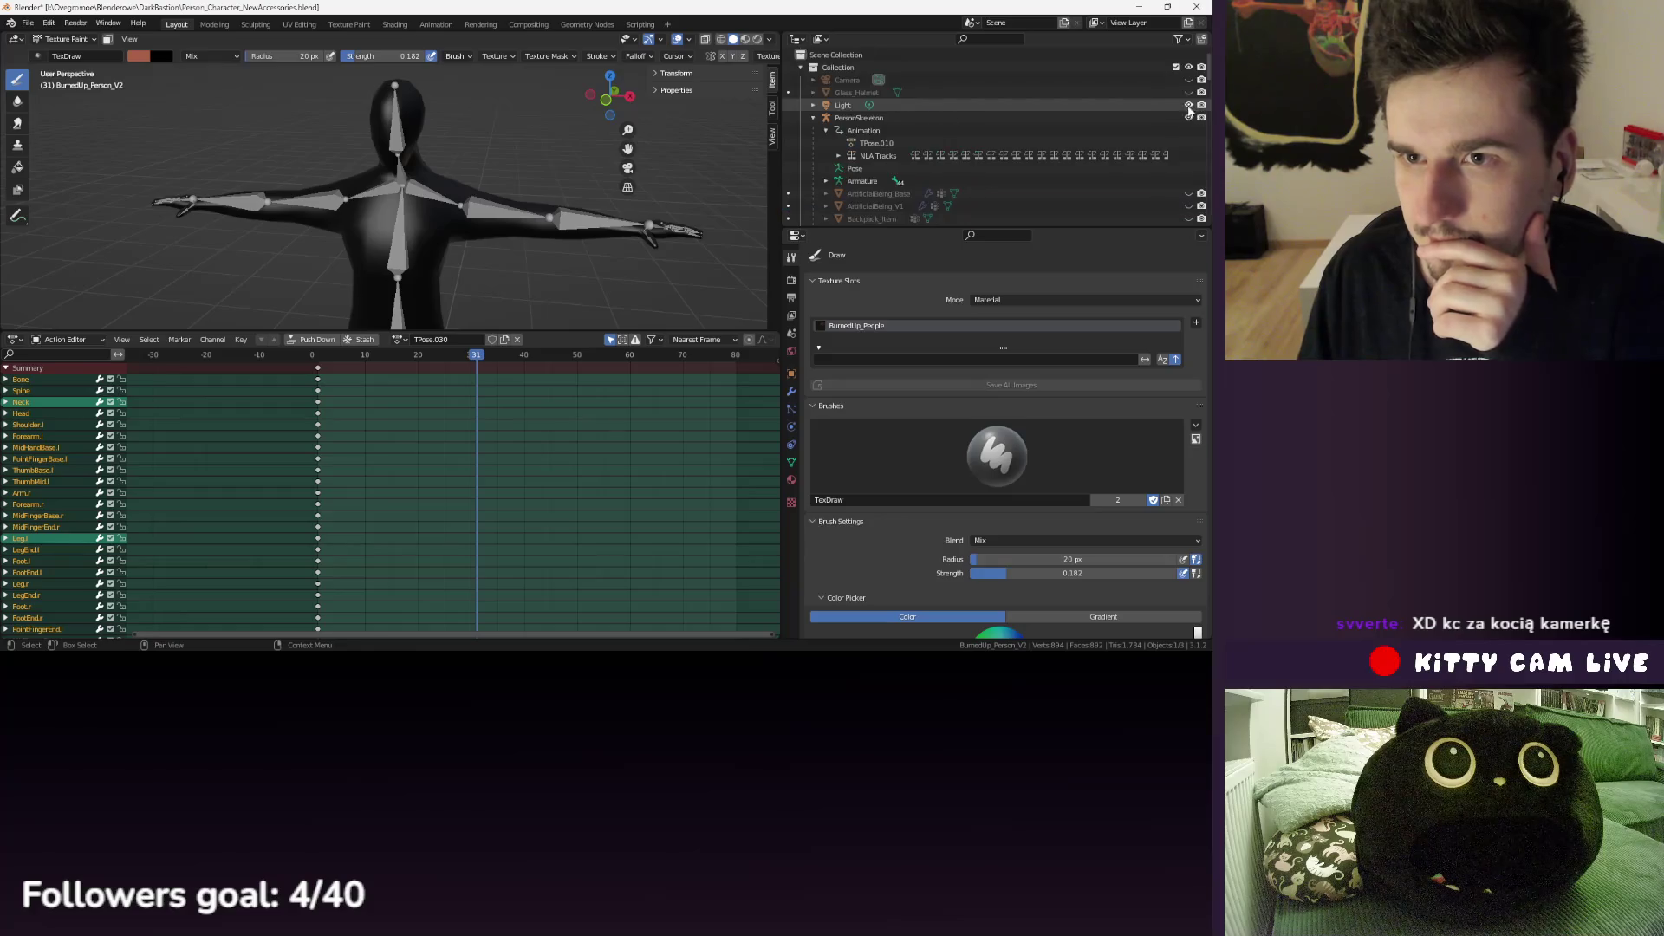
{"action": "left_click", "coordinate": [1139, 7]}
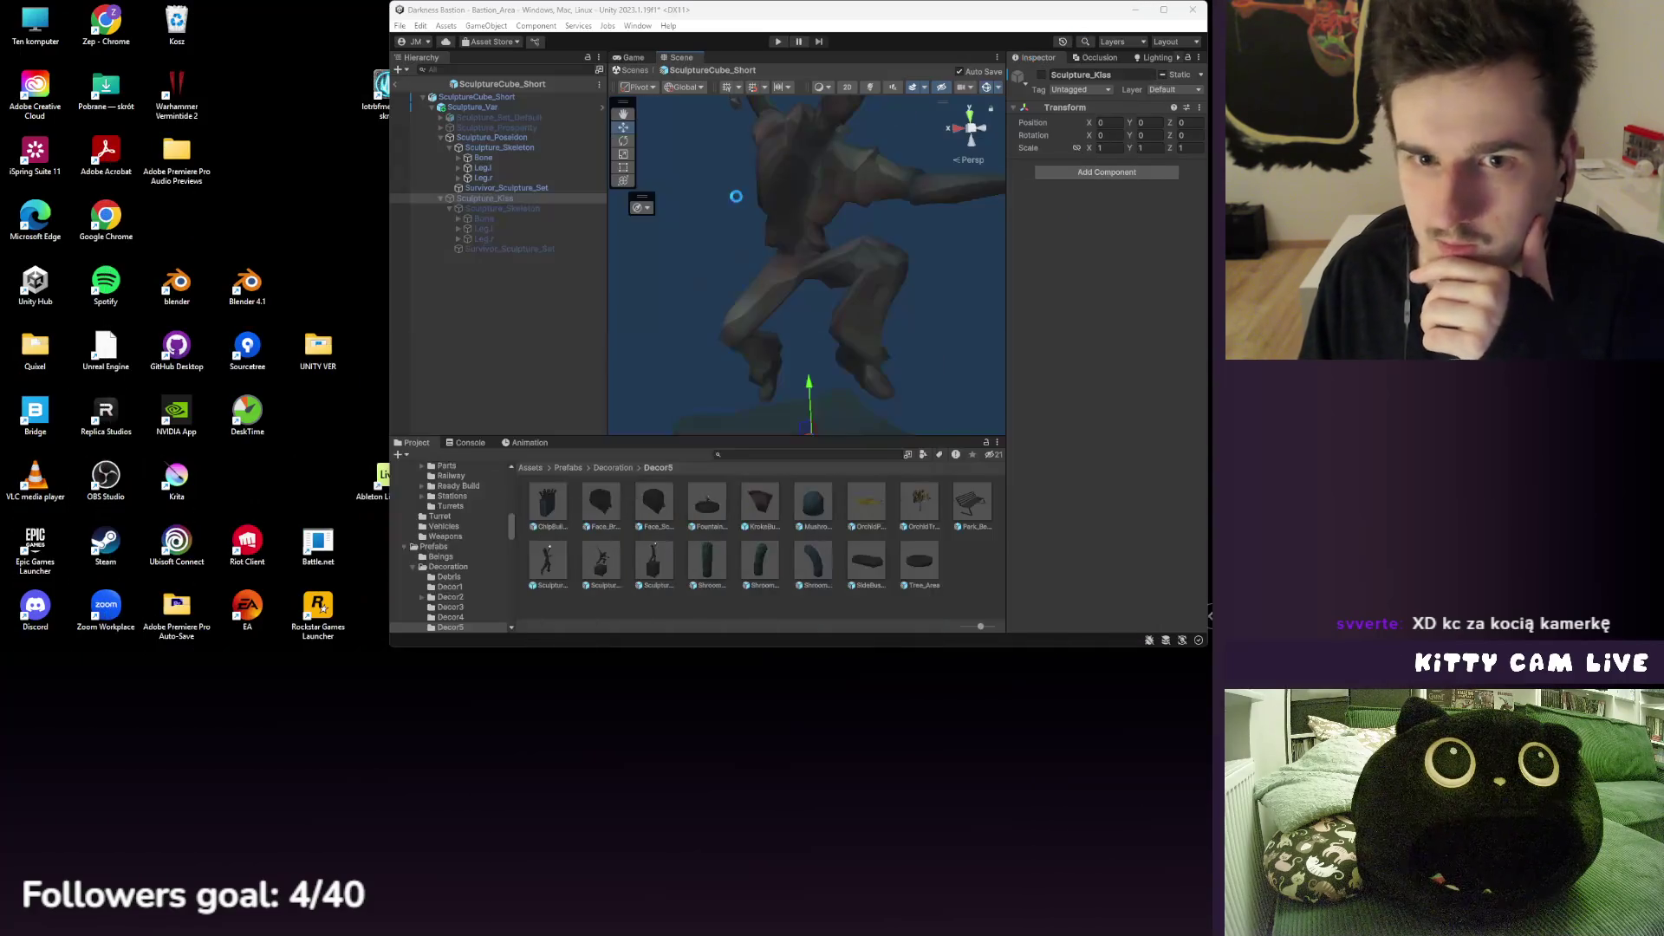
- Inspect Sculpture_Var and Sculpture_Skeleton in the prefab, then return to Bastion_Area
{"action": "left_click", "coordinate": [1159, 12]}
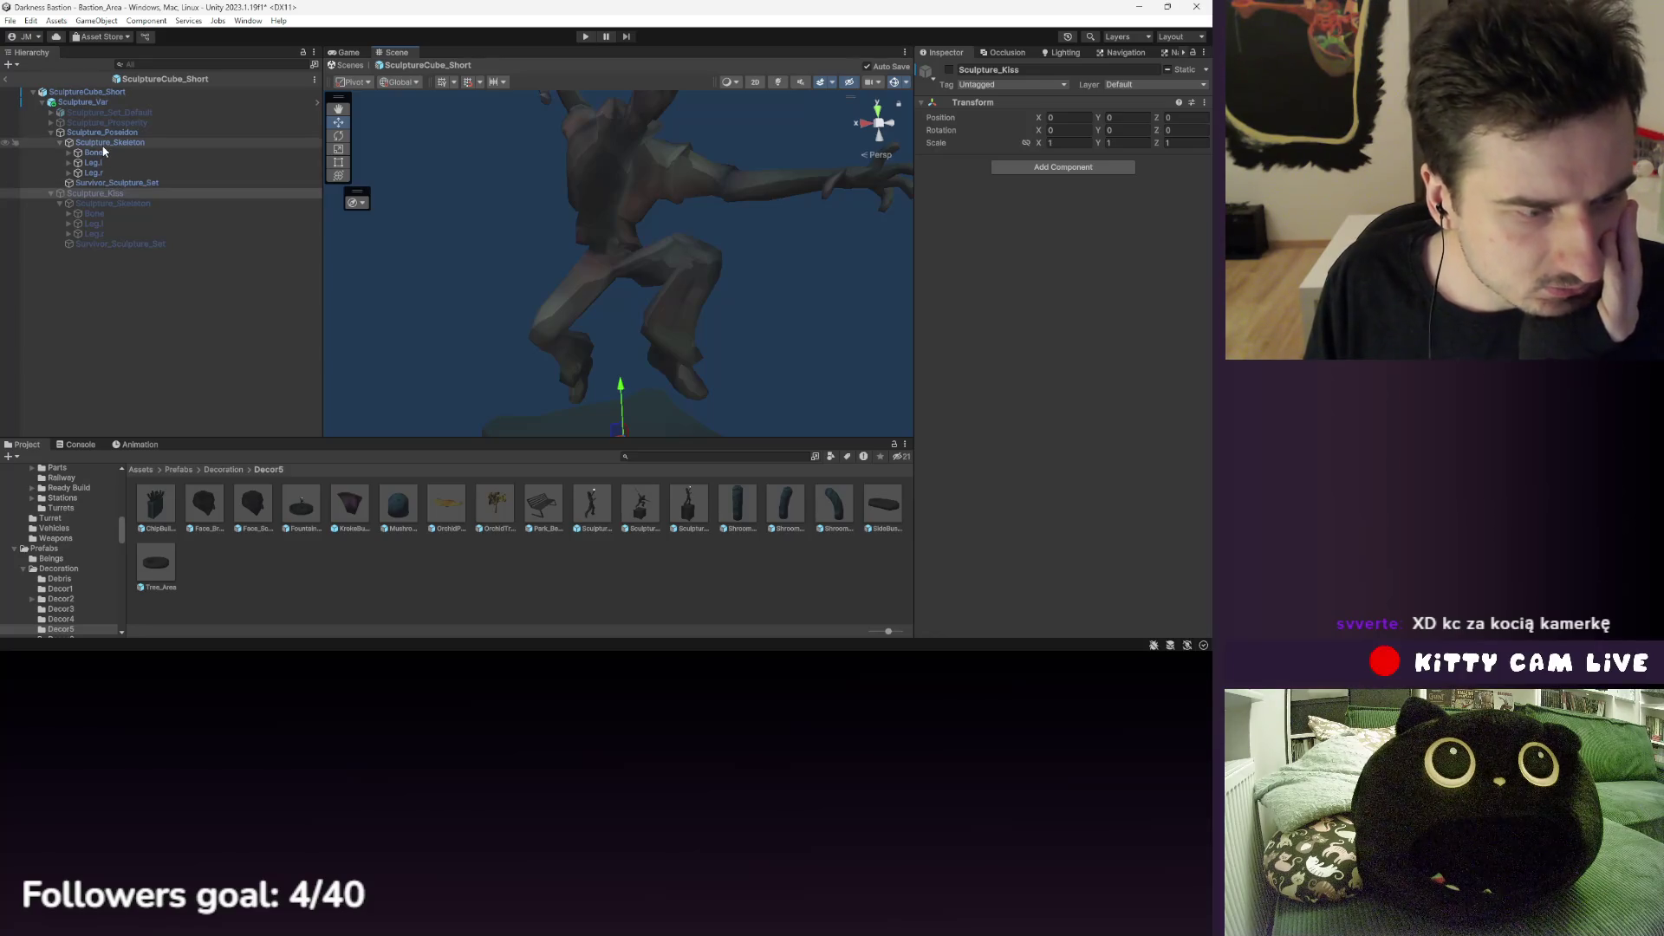
{"action": "left_click", "coordinate": [82, 102]}
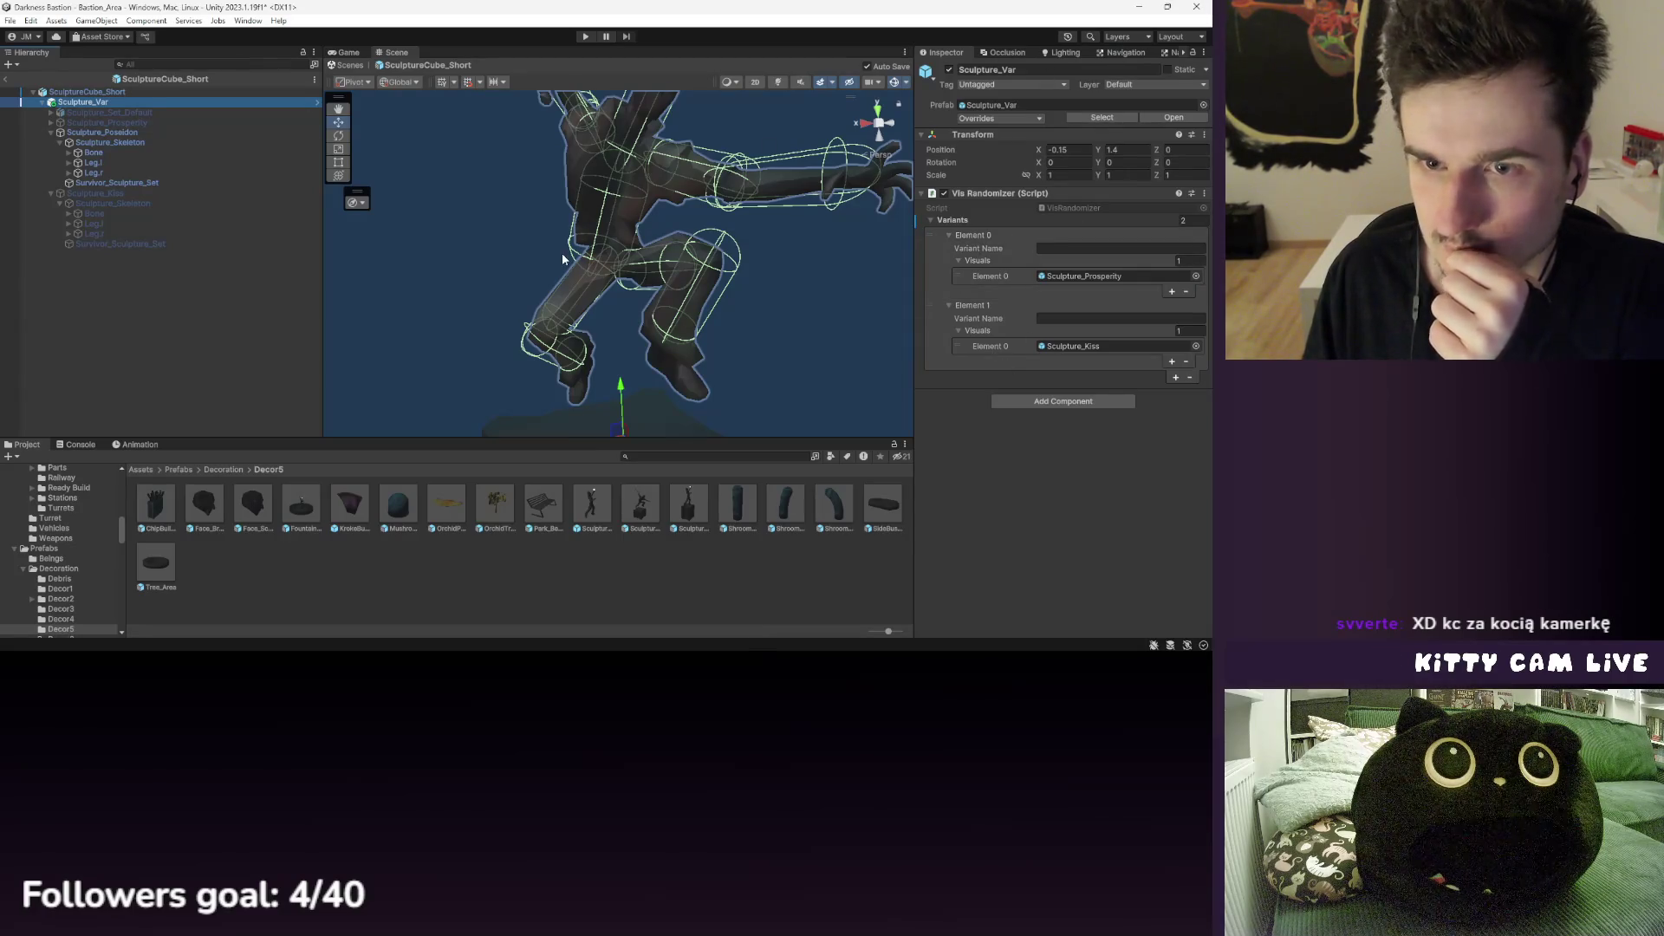
{"action": "scroll", "coordinate": [680, 247], "scroll_direction": "down", "scroll_amount": 5}
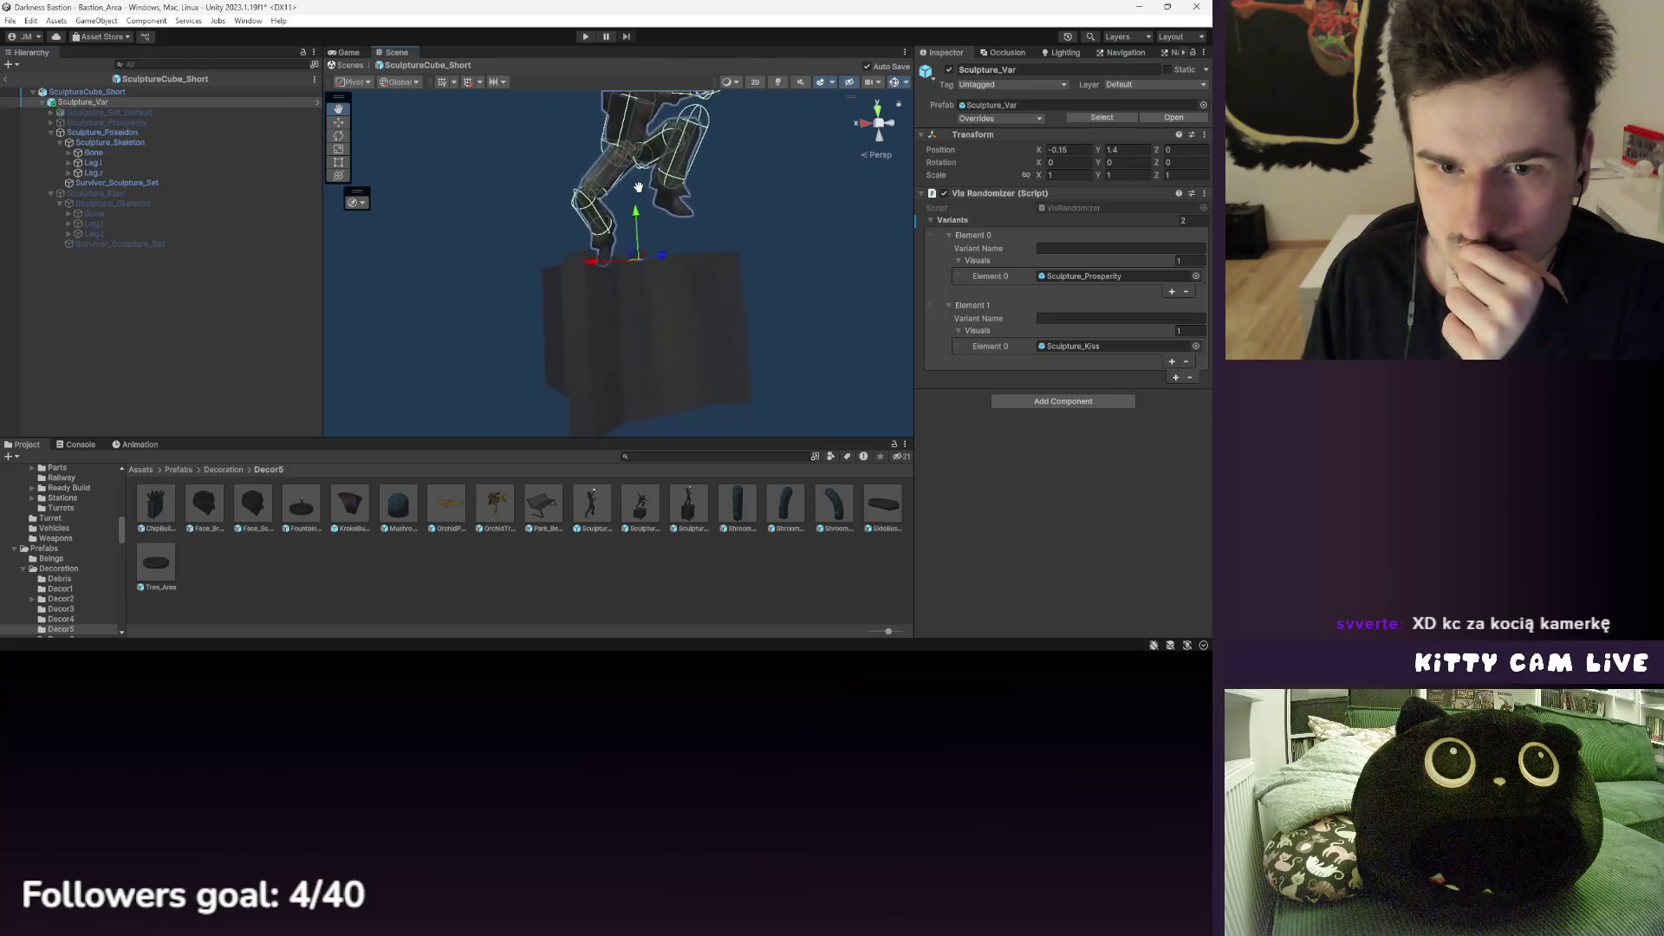
{"action": "left_click", "coordinate": [135, 143]}
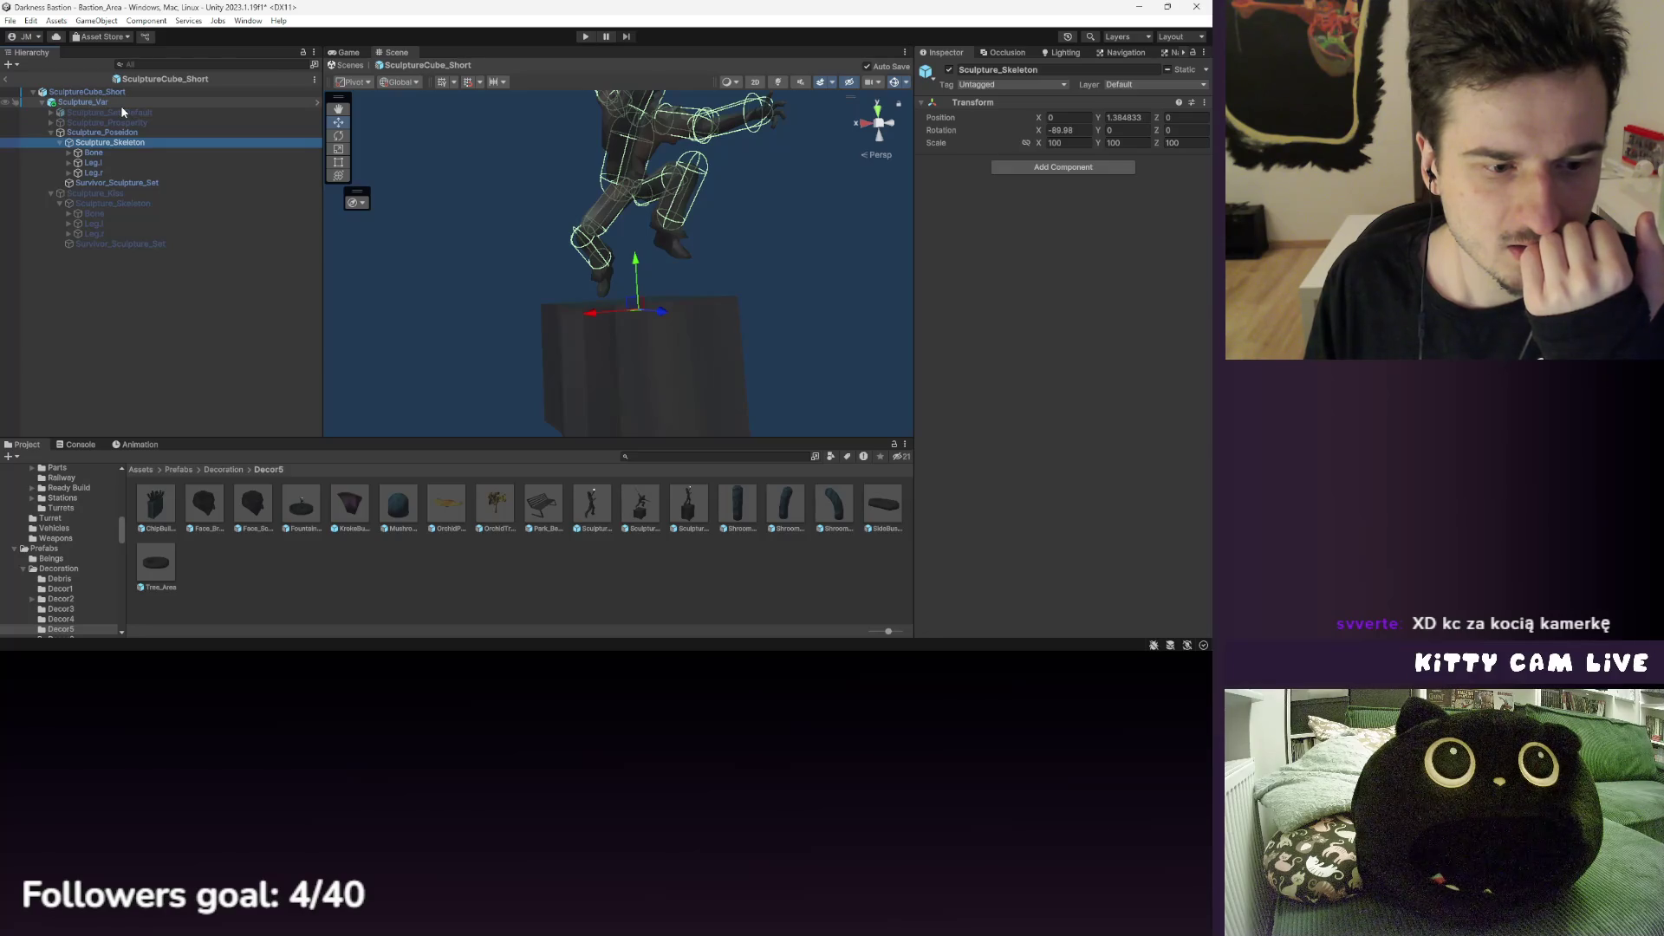
{"action": "left_click", "coordinate": [5, 79]}
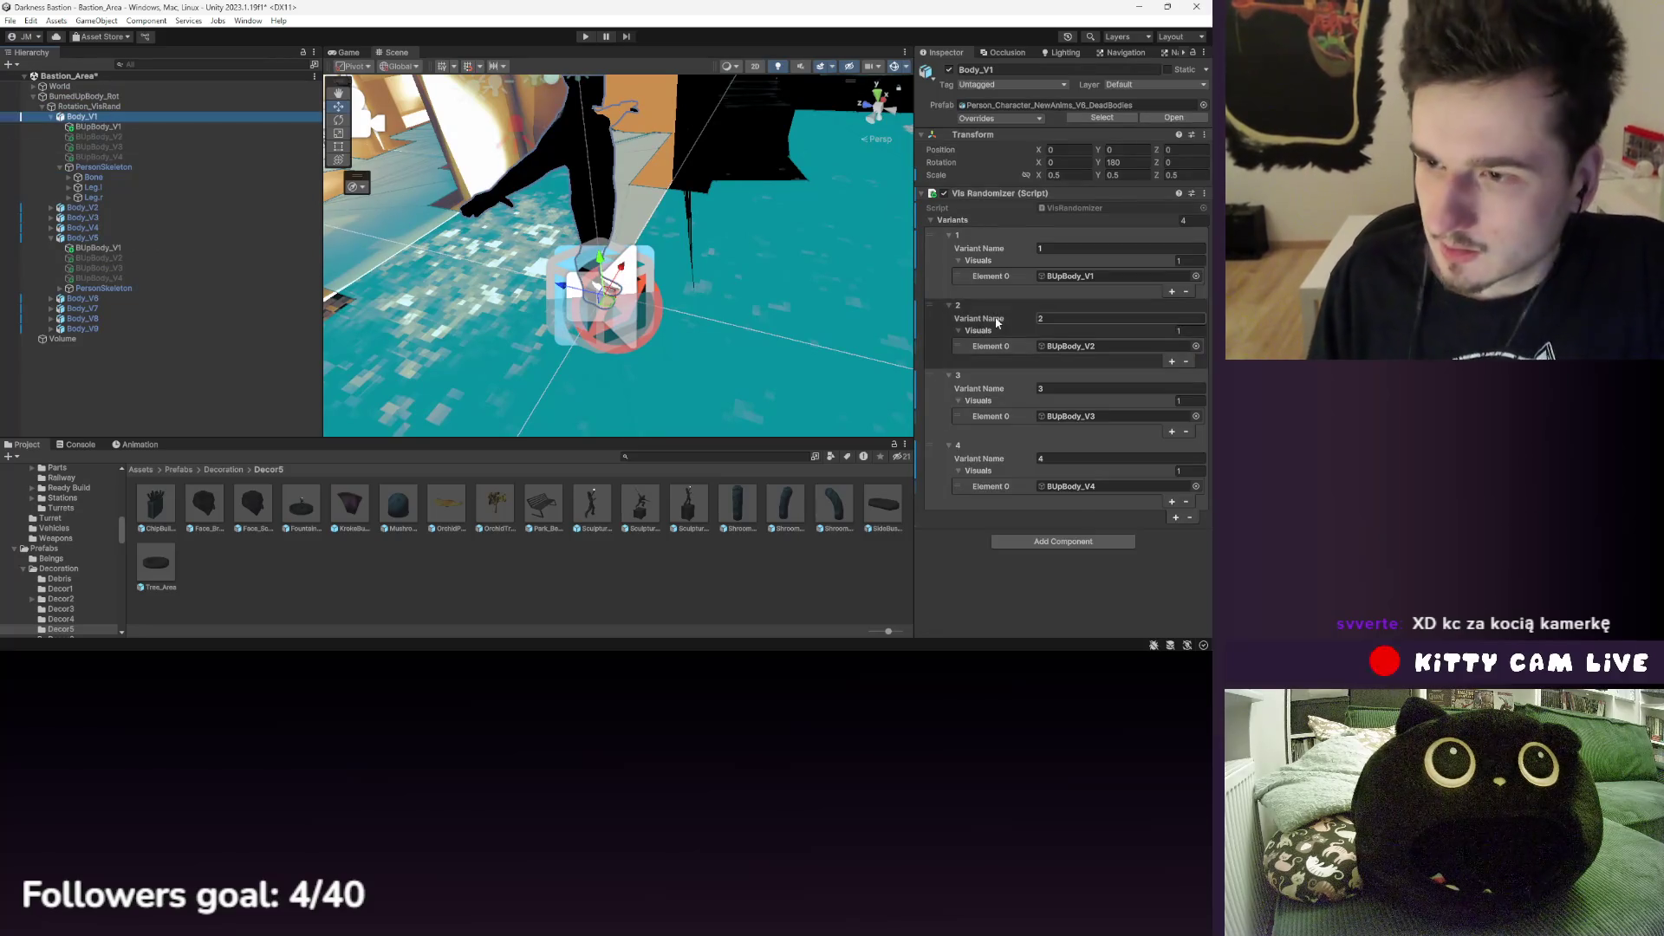
- Add an Animator to Body_V1 using the Body_V1 controller
{"action": "left_click", "coordinate": [1040, 542]}
{"action": "left_click", "coordinate": [1059, 524]}
{"action": "scroll", "coordinate": [1063, 525], "scroll_direction": "down", "scroll_amount": 2}
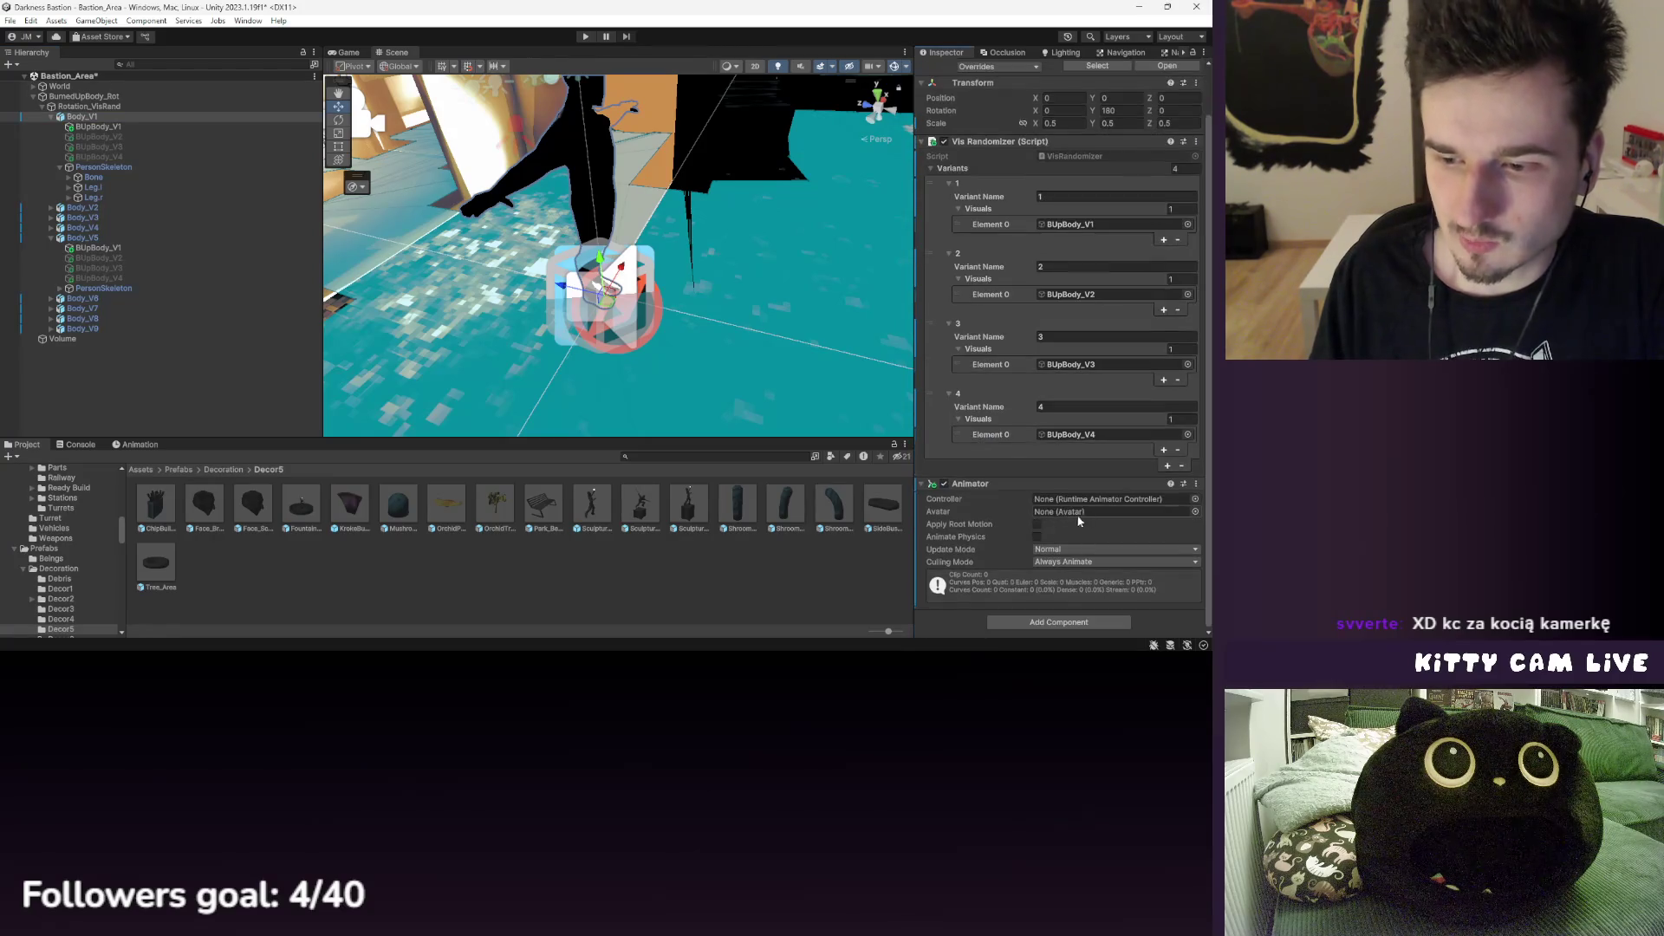
{"action": "left_click", "coordinate": [1195, 499]}
{"action": "type", "text": "body"}
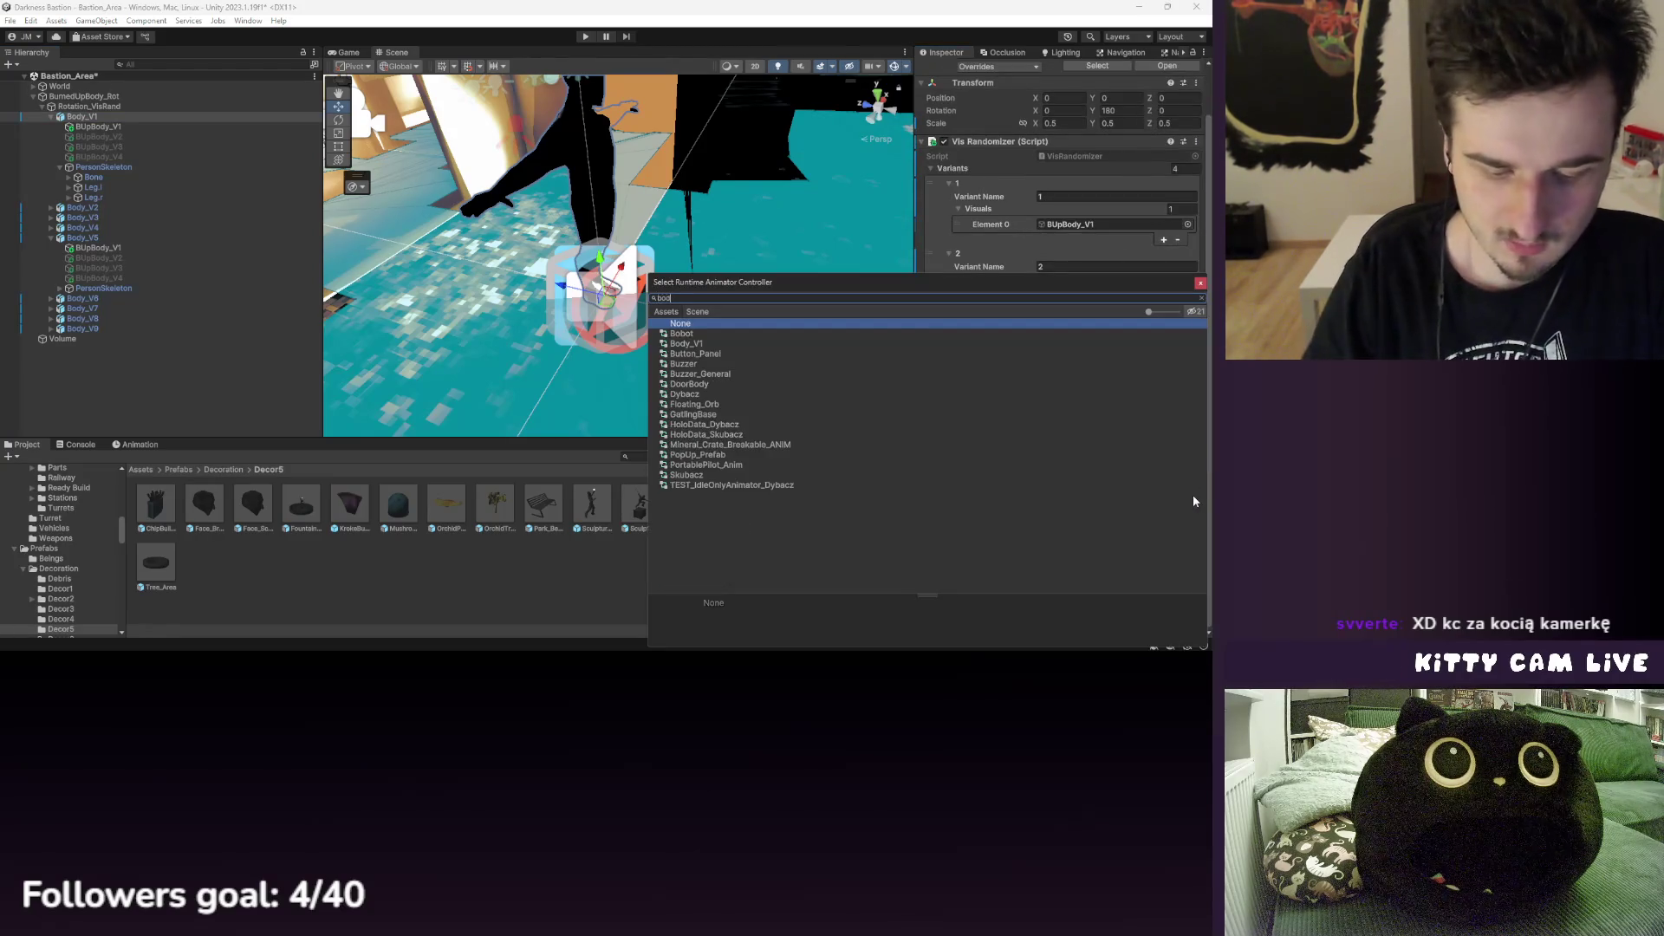
{"action": "double_click", "coordinate": [681, 334]}
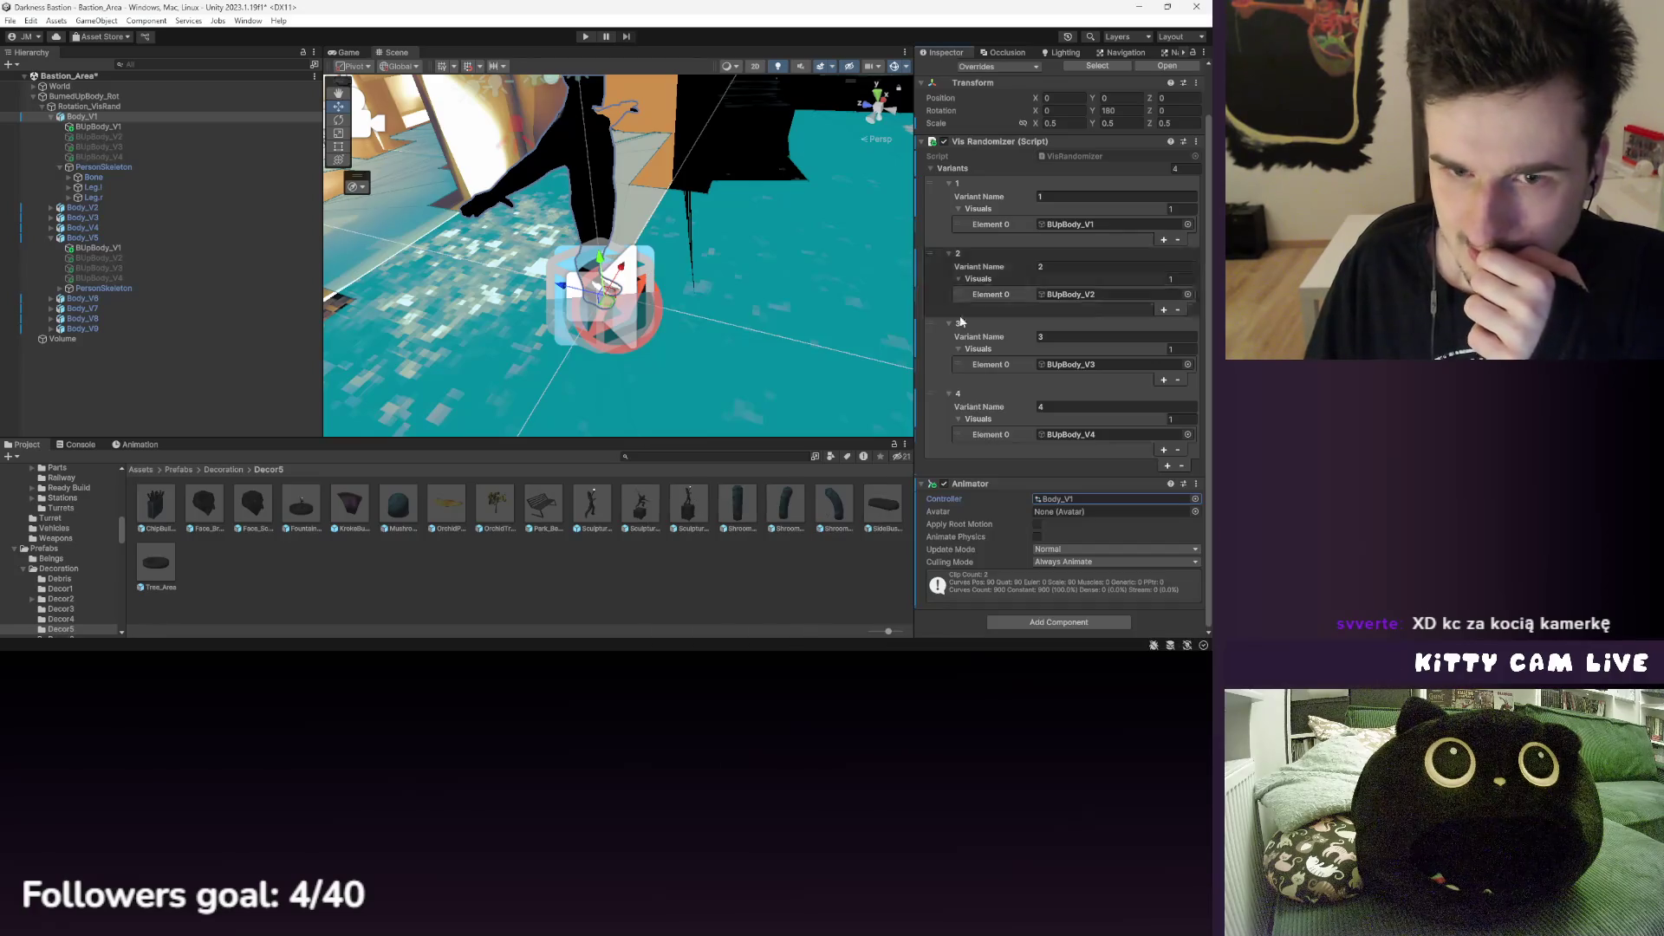
- Preview Body_V1's animation at frame 1 and select BUpBody_V1 through PersonSkeleton
{"action": "left_click", "coordinate": [148, 445]}
{"action": "left_click", "coordinate": [397, 459]}
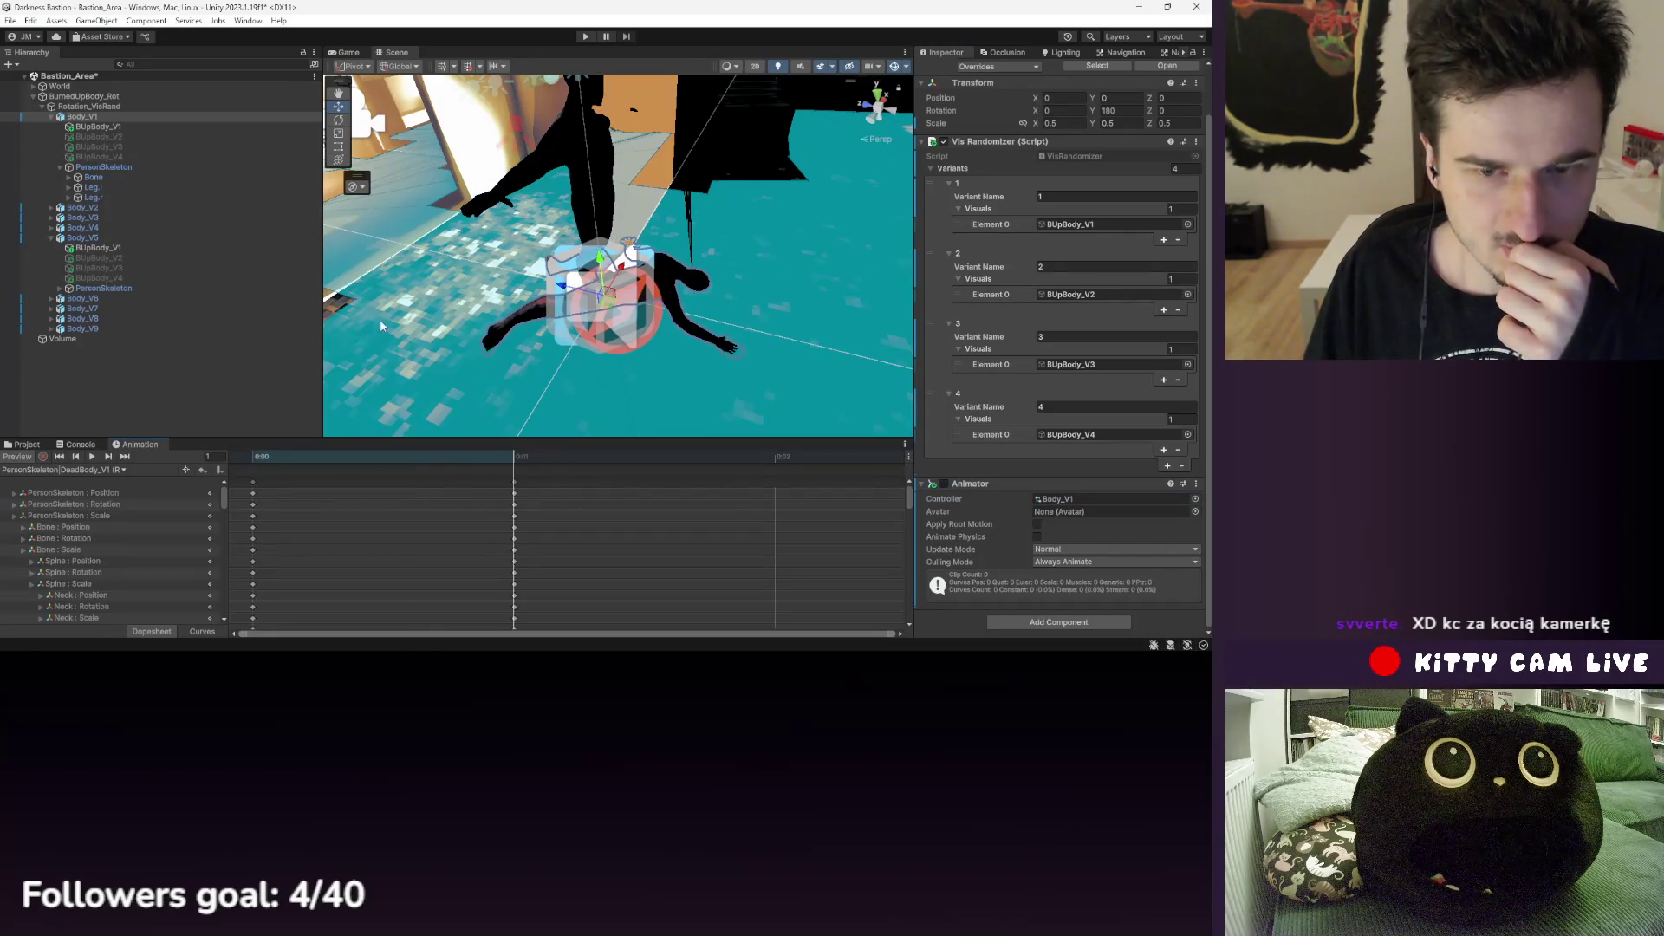
{"action": "left_click", "coordinate": [173, 116]}
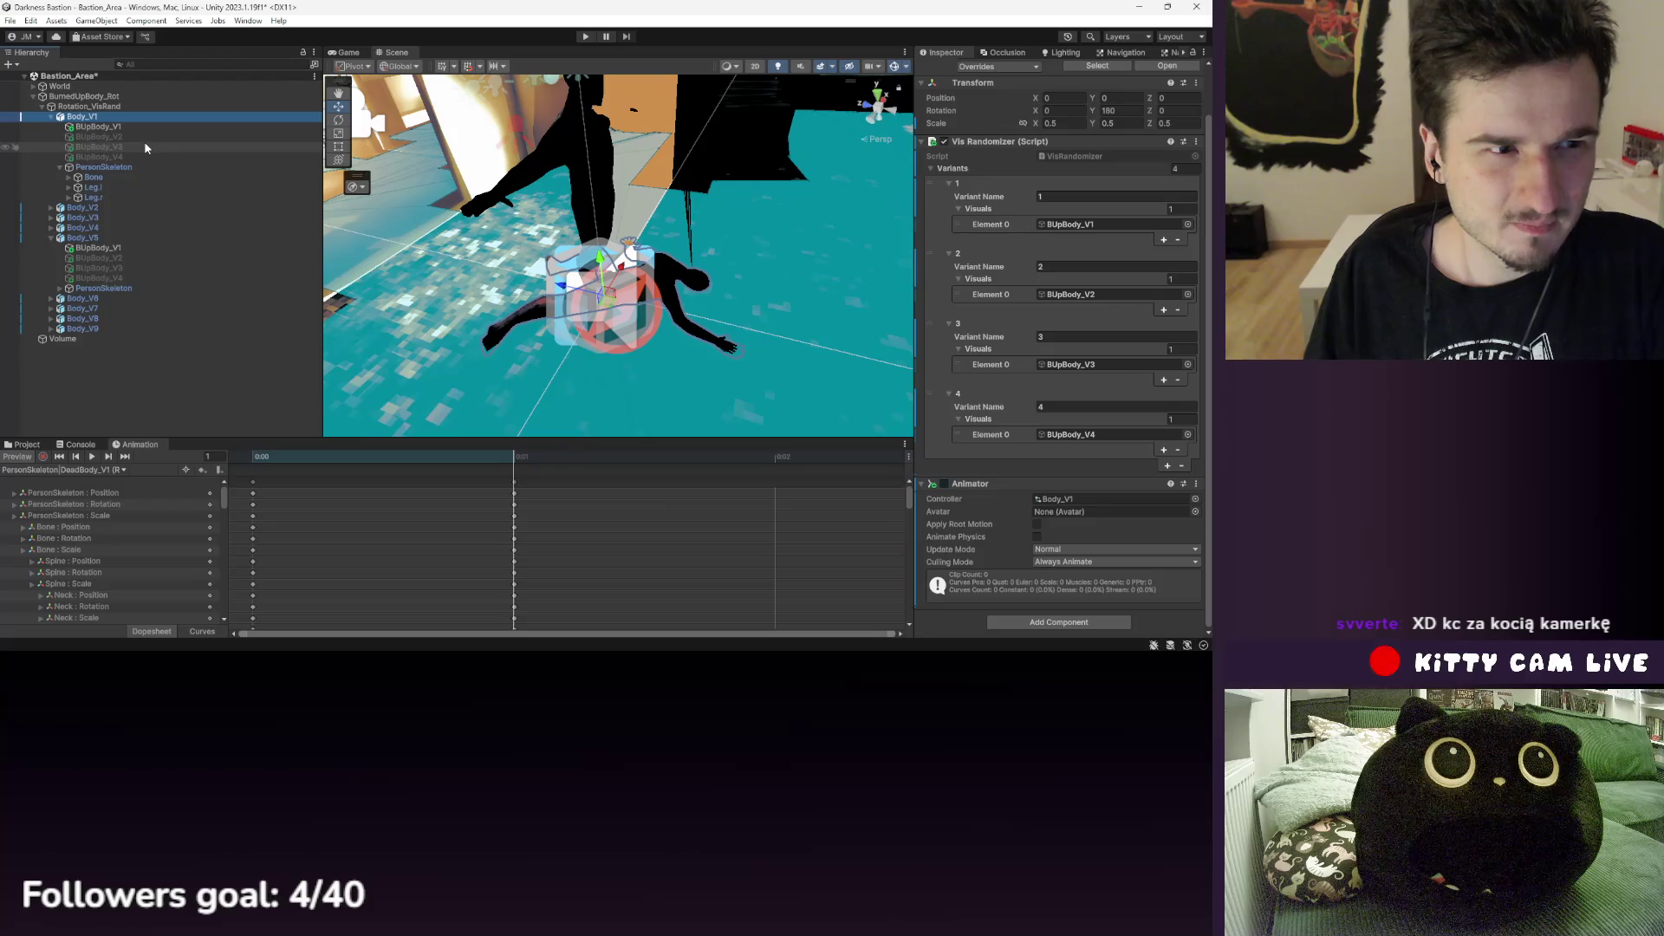
{"action": "left_click", "coordinate": [108, 130]}
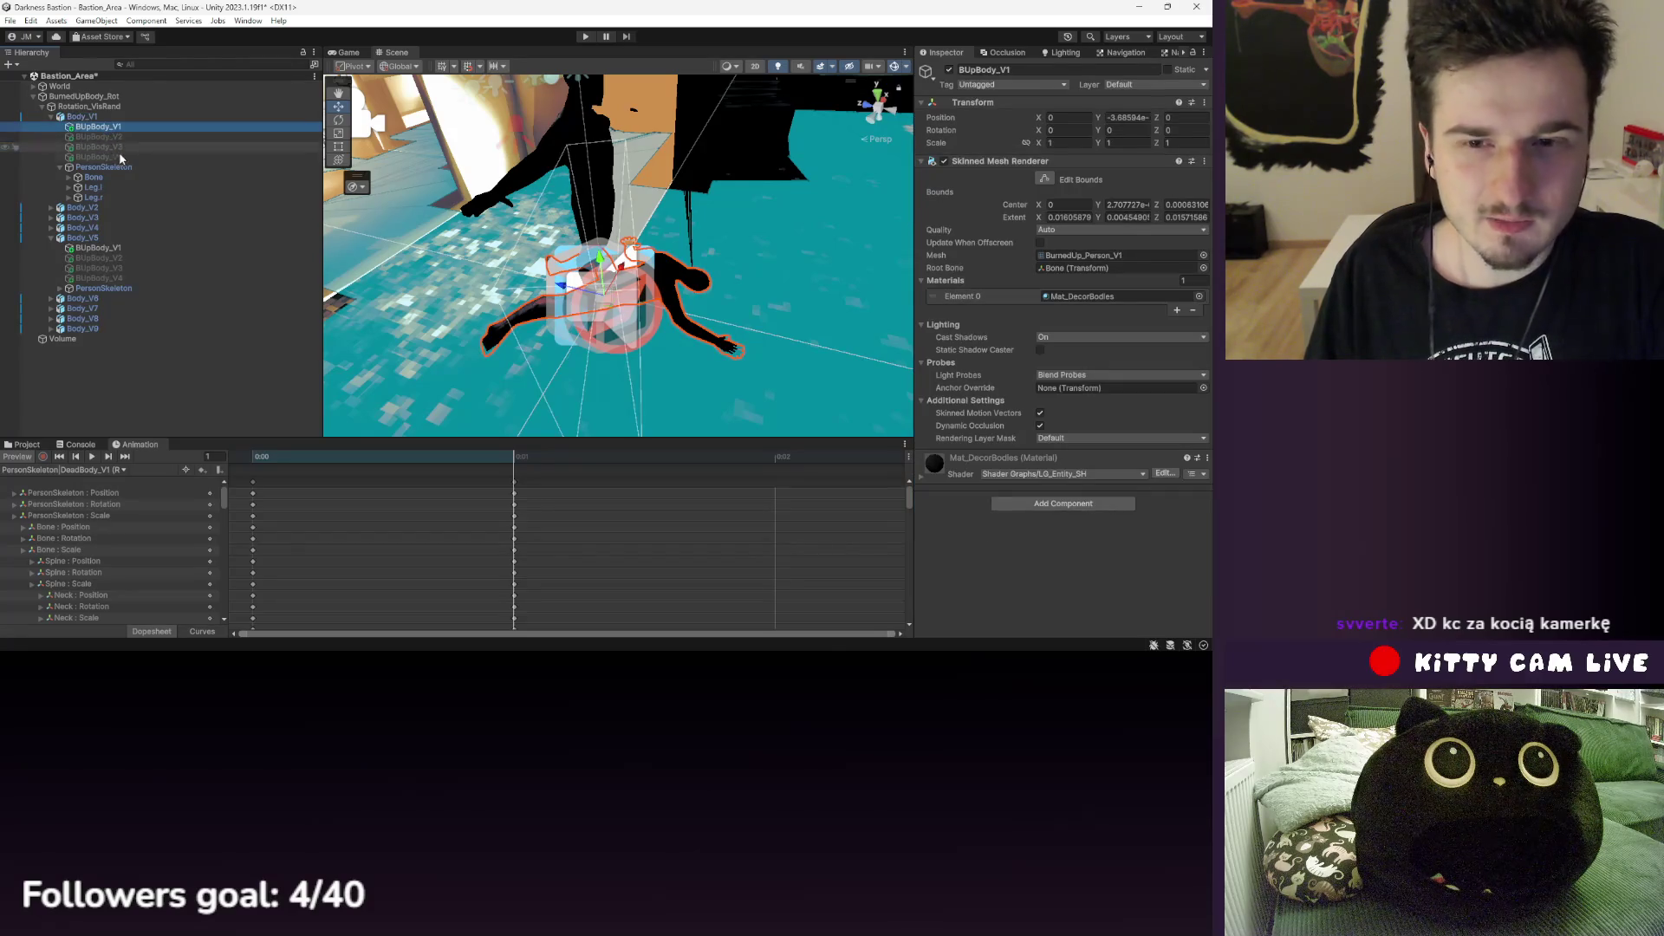
{"action": "left_click", "coordinate": [123, 168], "text": "shift"}
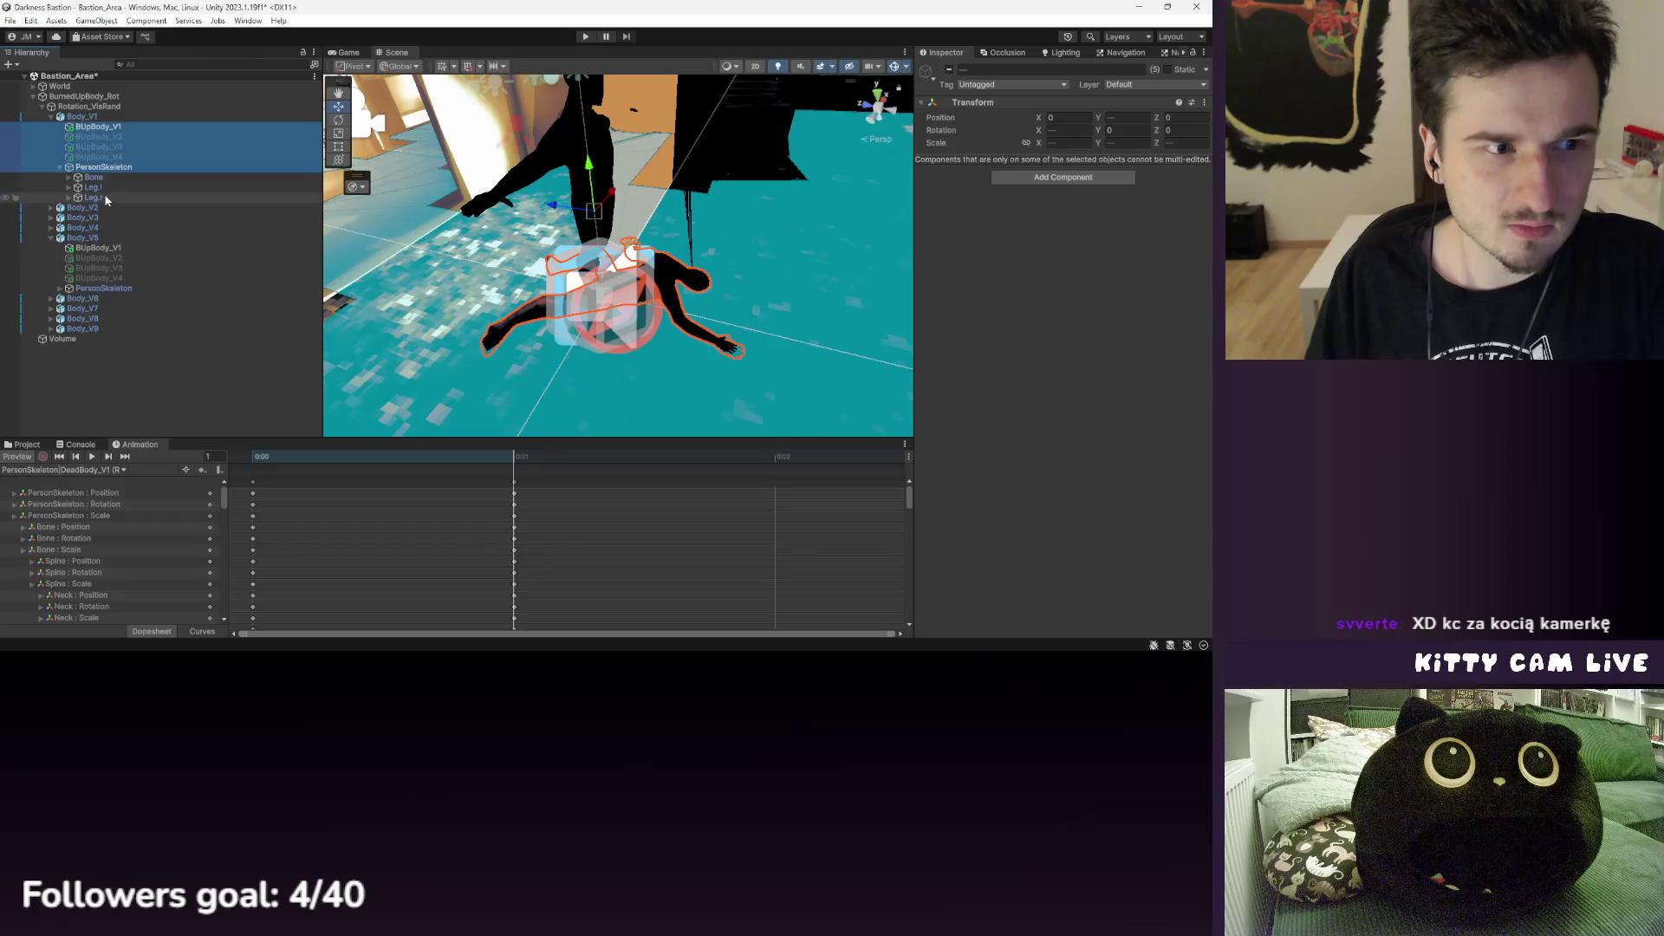
- Paste the body parts under Rotation_VisRand and duplicate Body_V1, undoing both
{"action": "left_click", "coordinate": [92, 106]}
{"action": "key", "text": "ctrl+v"}
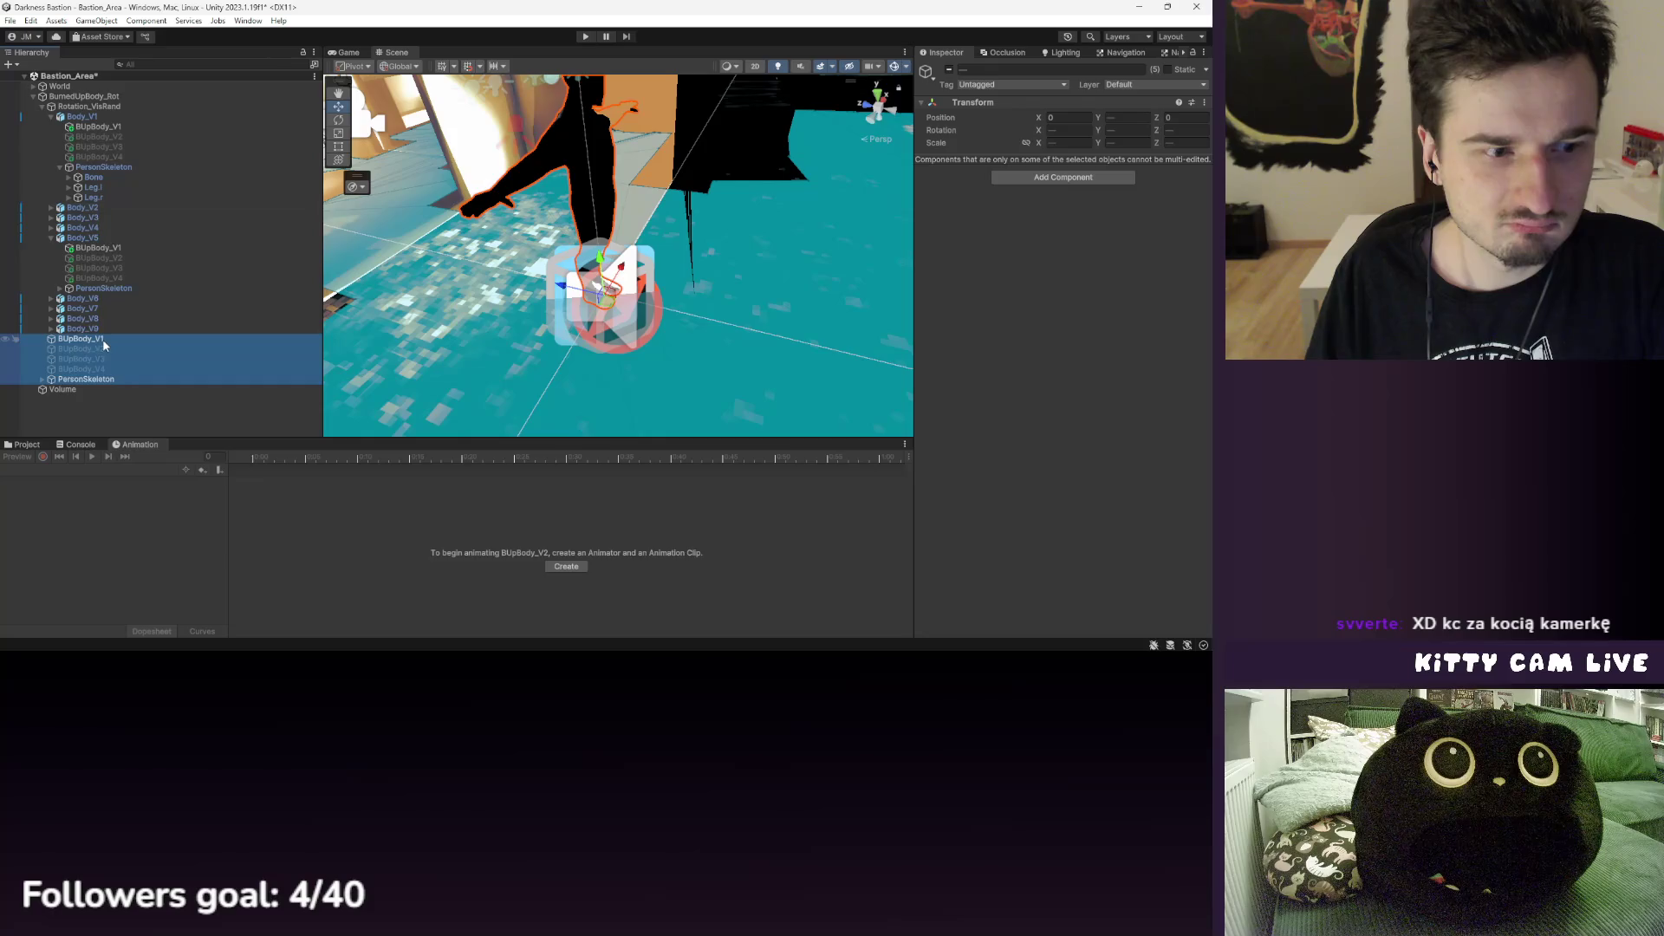
{"action": "key", "text": "ctrl+z"}
{"action": "left_click", "coordinate": [91, 116]}
{"action": "left_click", "coordinate": [409, 456]}
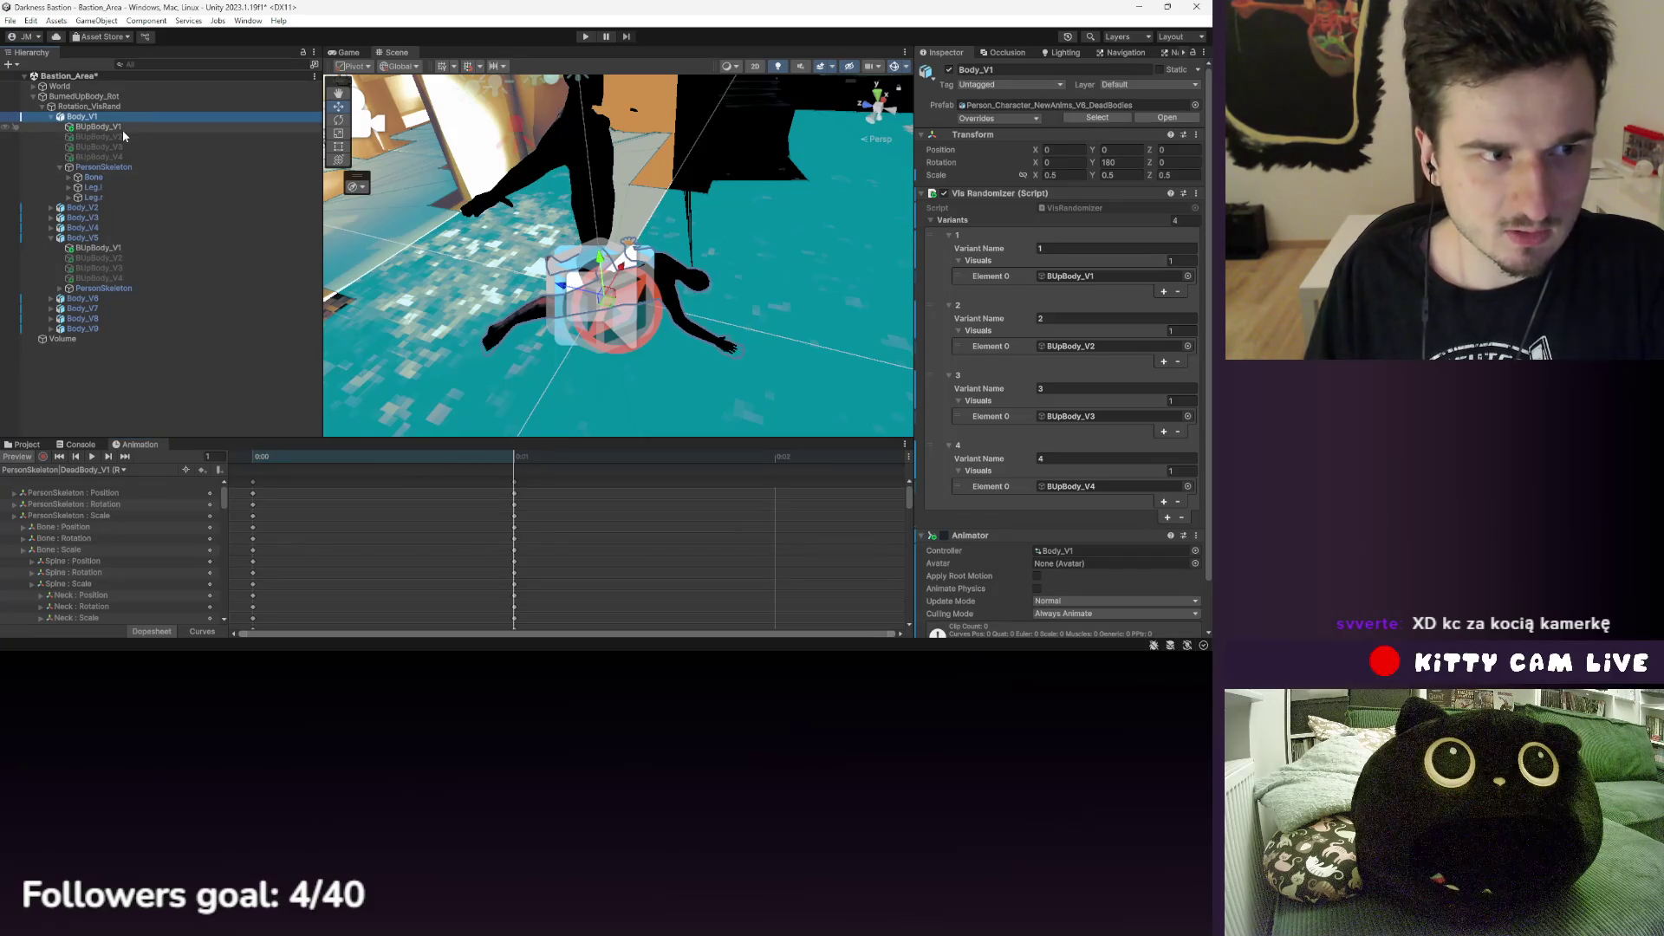
{"action": "key", "text": "ctrl+d"}
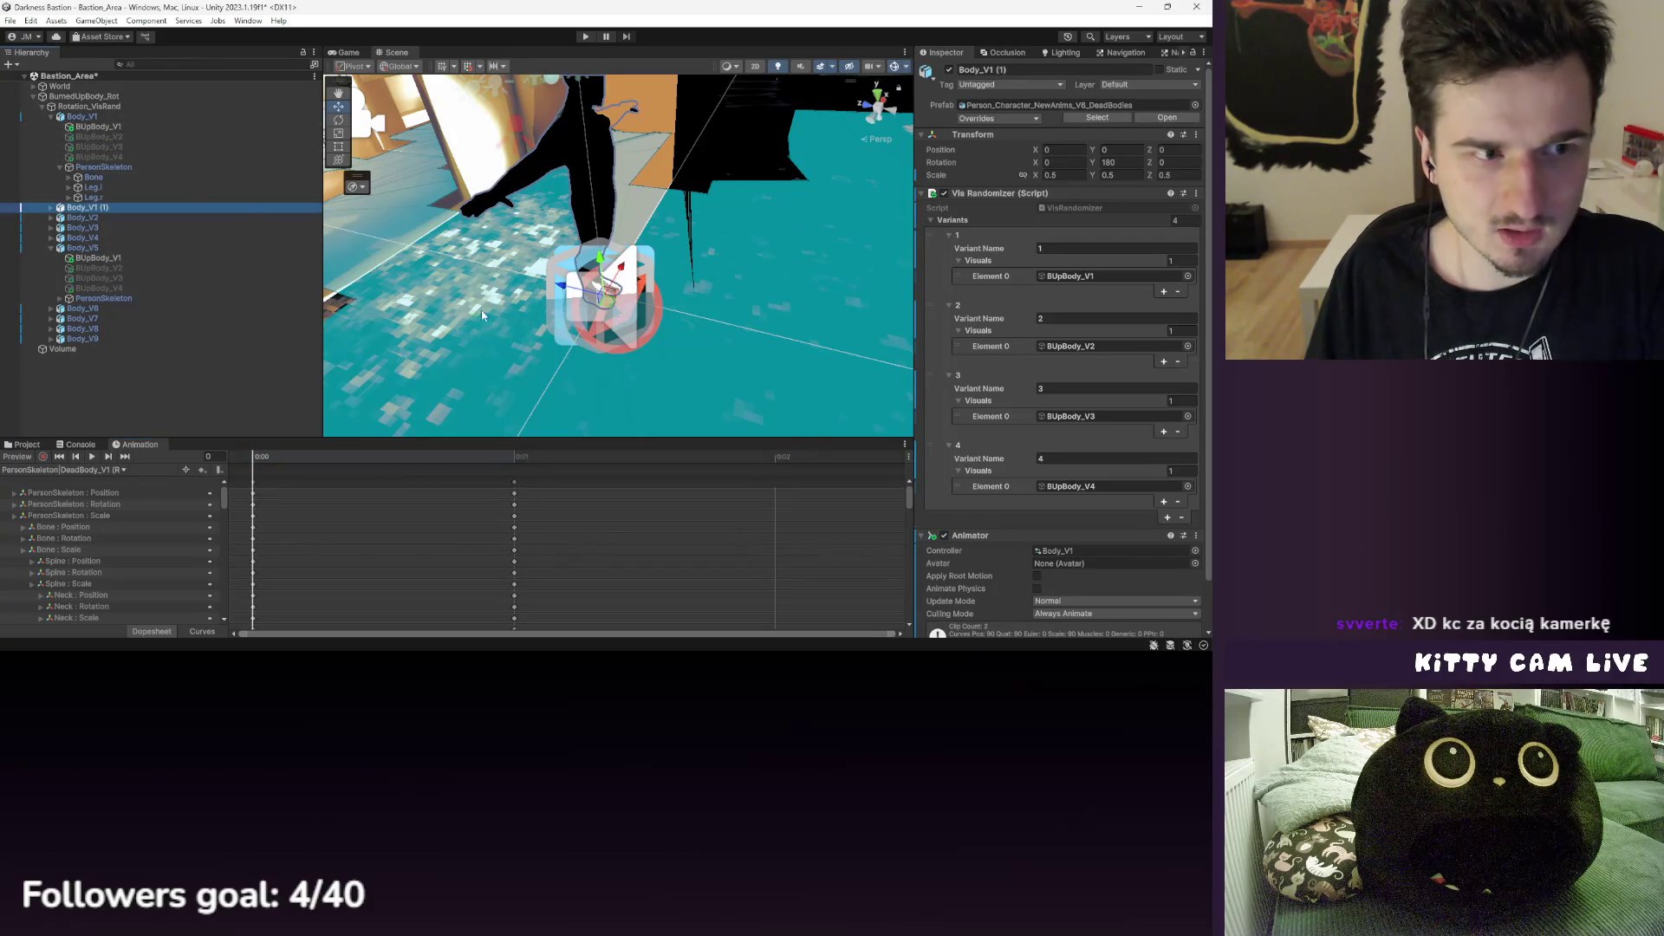
{"action": "key", "text": "ctrl+z"}
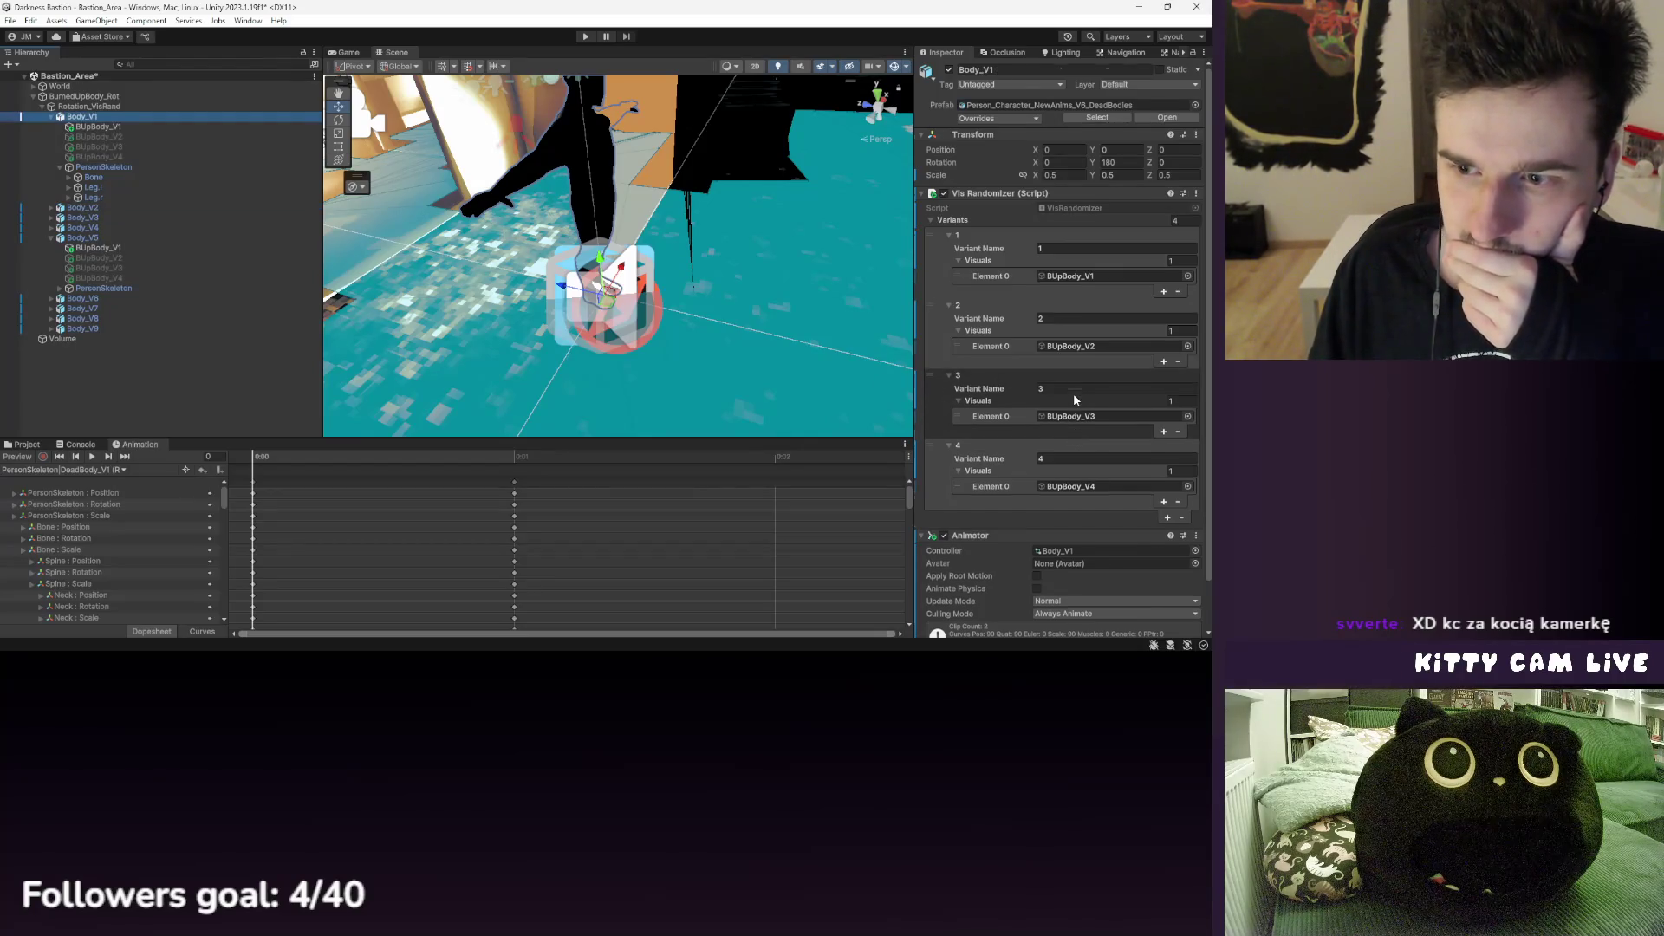
- Preview Body_V1's PersonSkeleton in its lying pose at the first frame
{"action": "scroll", "coordinate": [1073, 392], "scroll_direction": "down", "scroll_amount": 2}
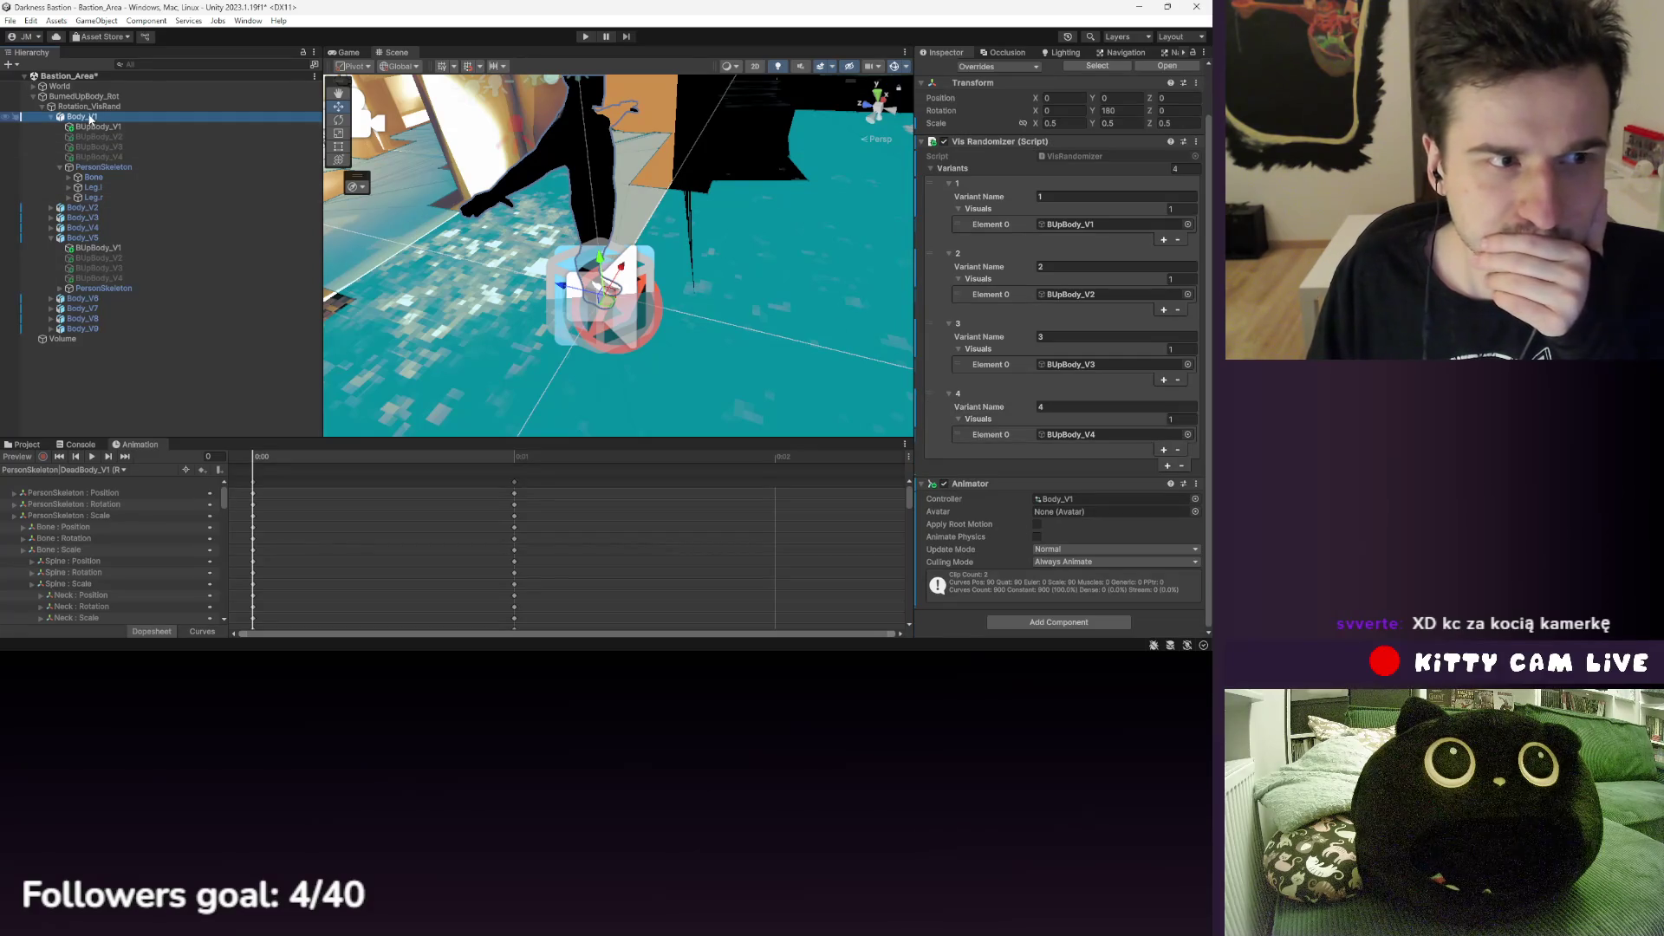
{"action": "left_click", "coordinate": [105, 169]}
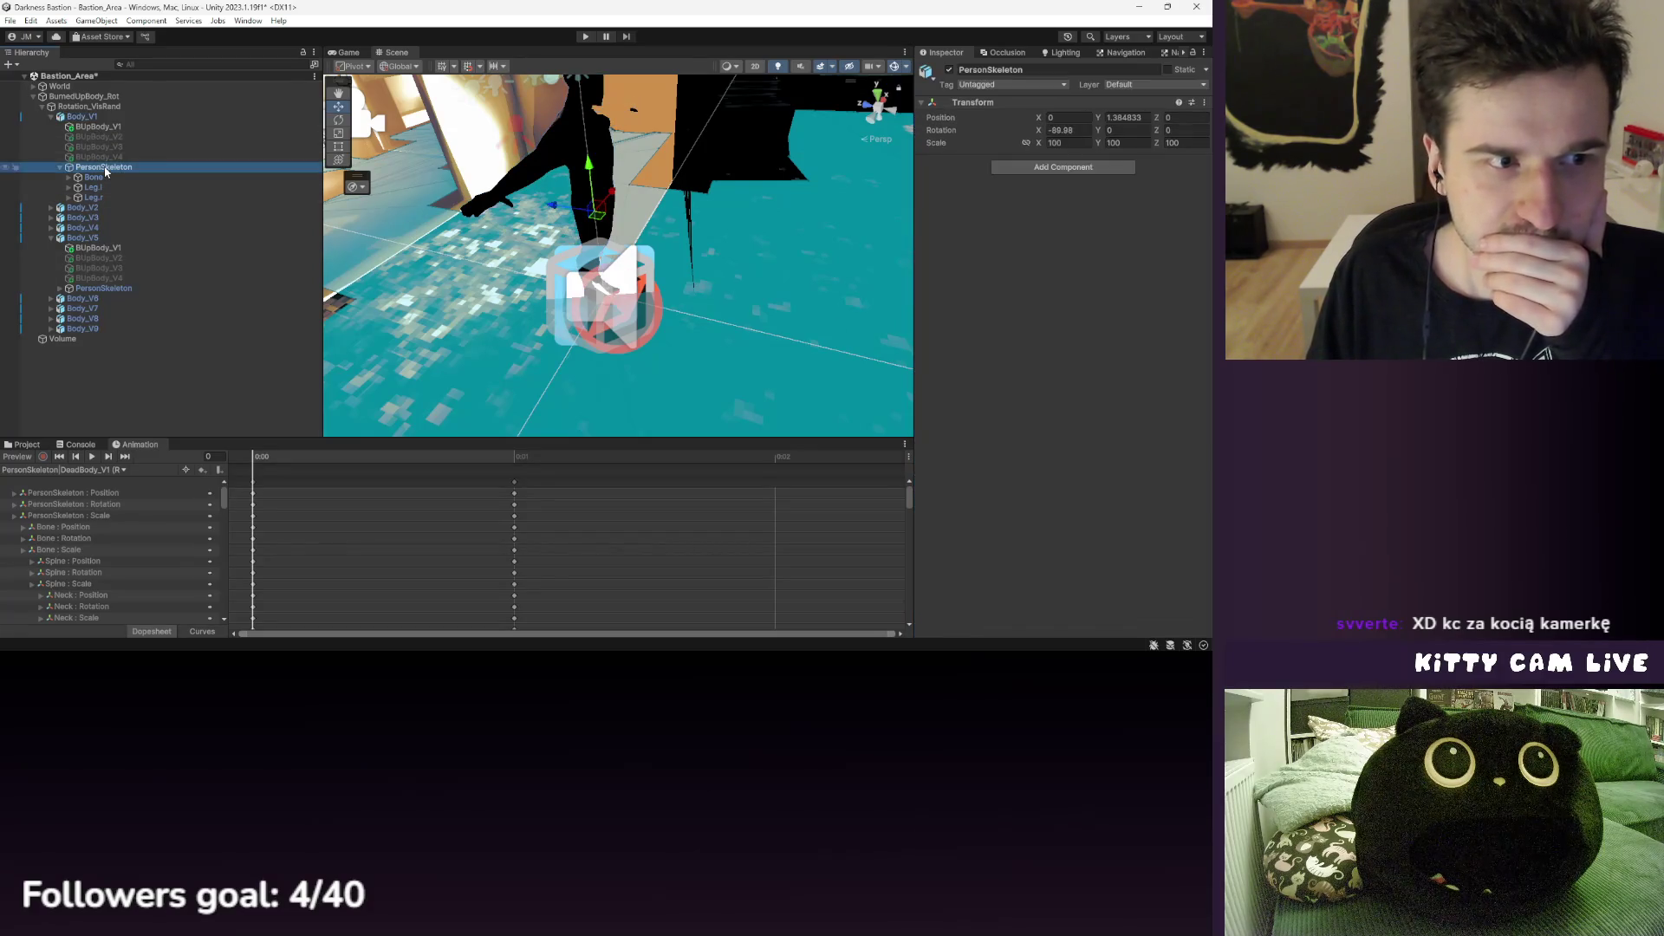
{"action": "left_click", "coordinate": [492, 456]}
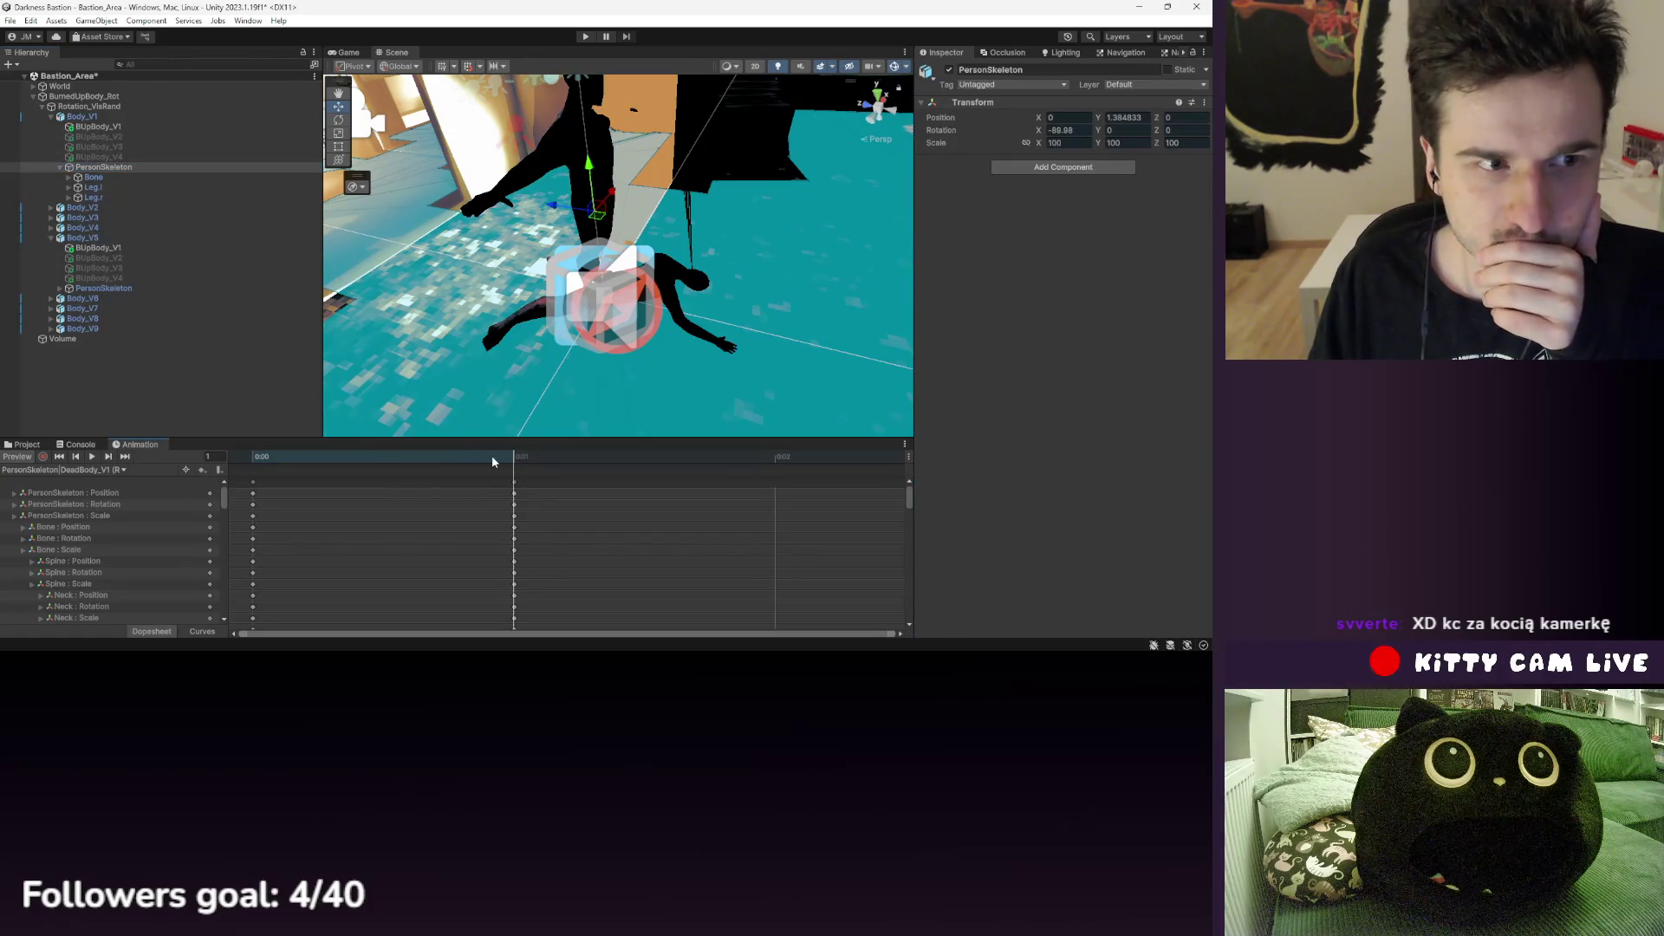
{"action": "right_click", "coordinate": [112, 174]}
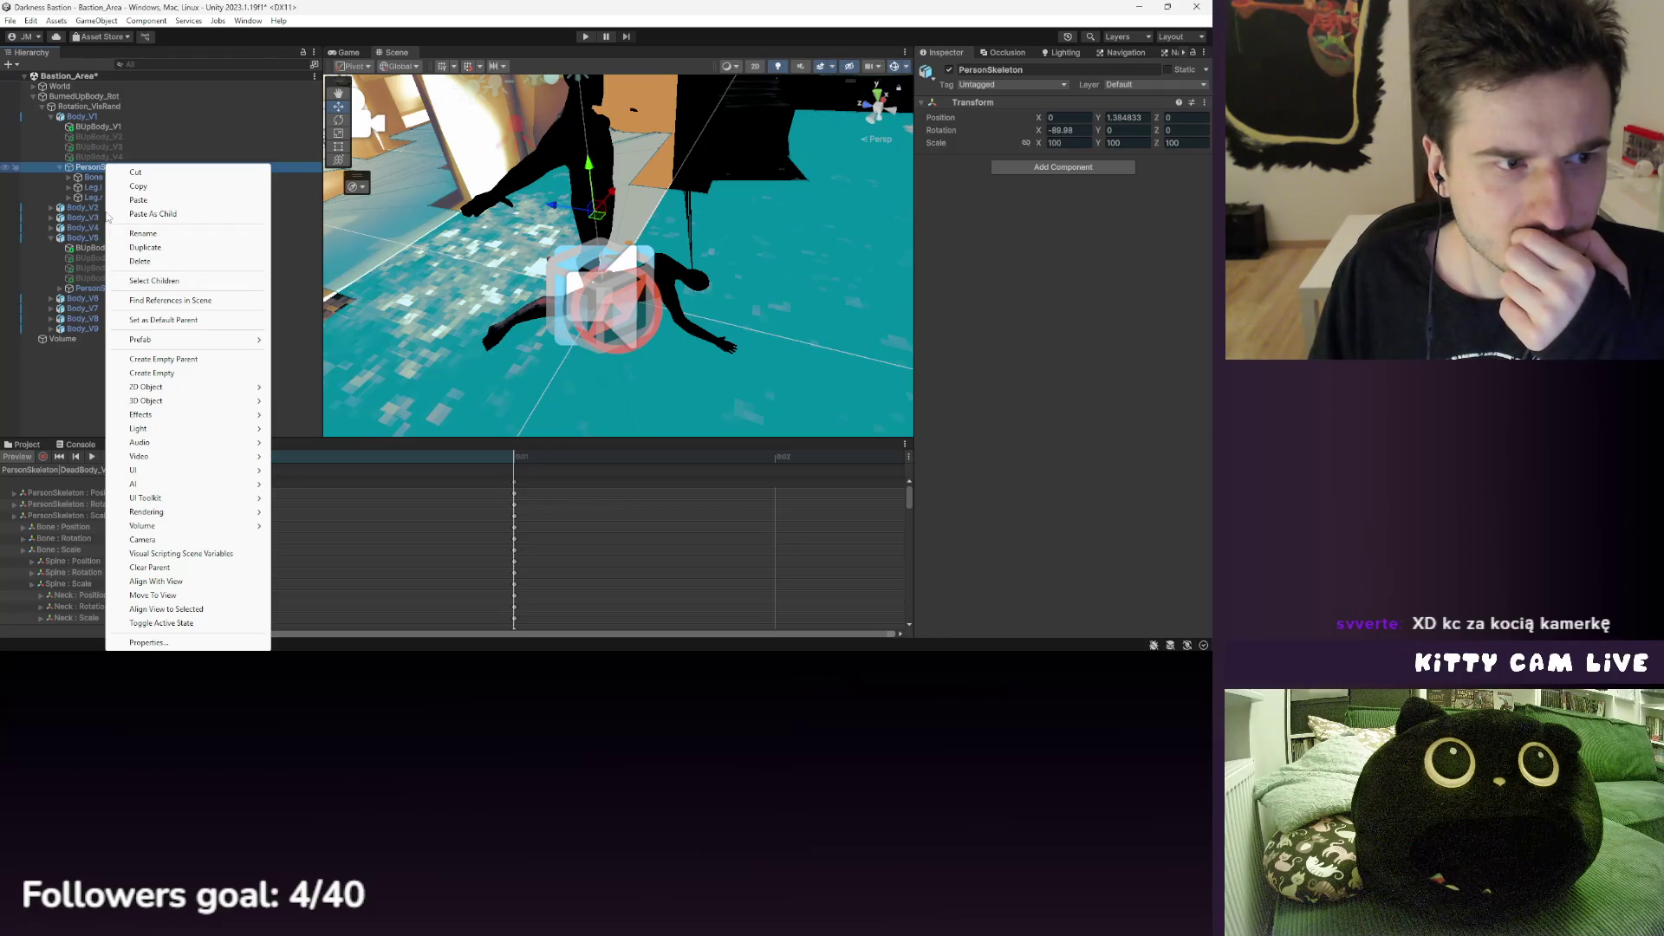
{"action": "left_click", "coordinate": [87, 175]}
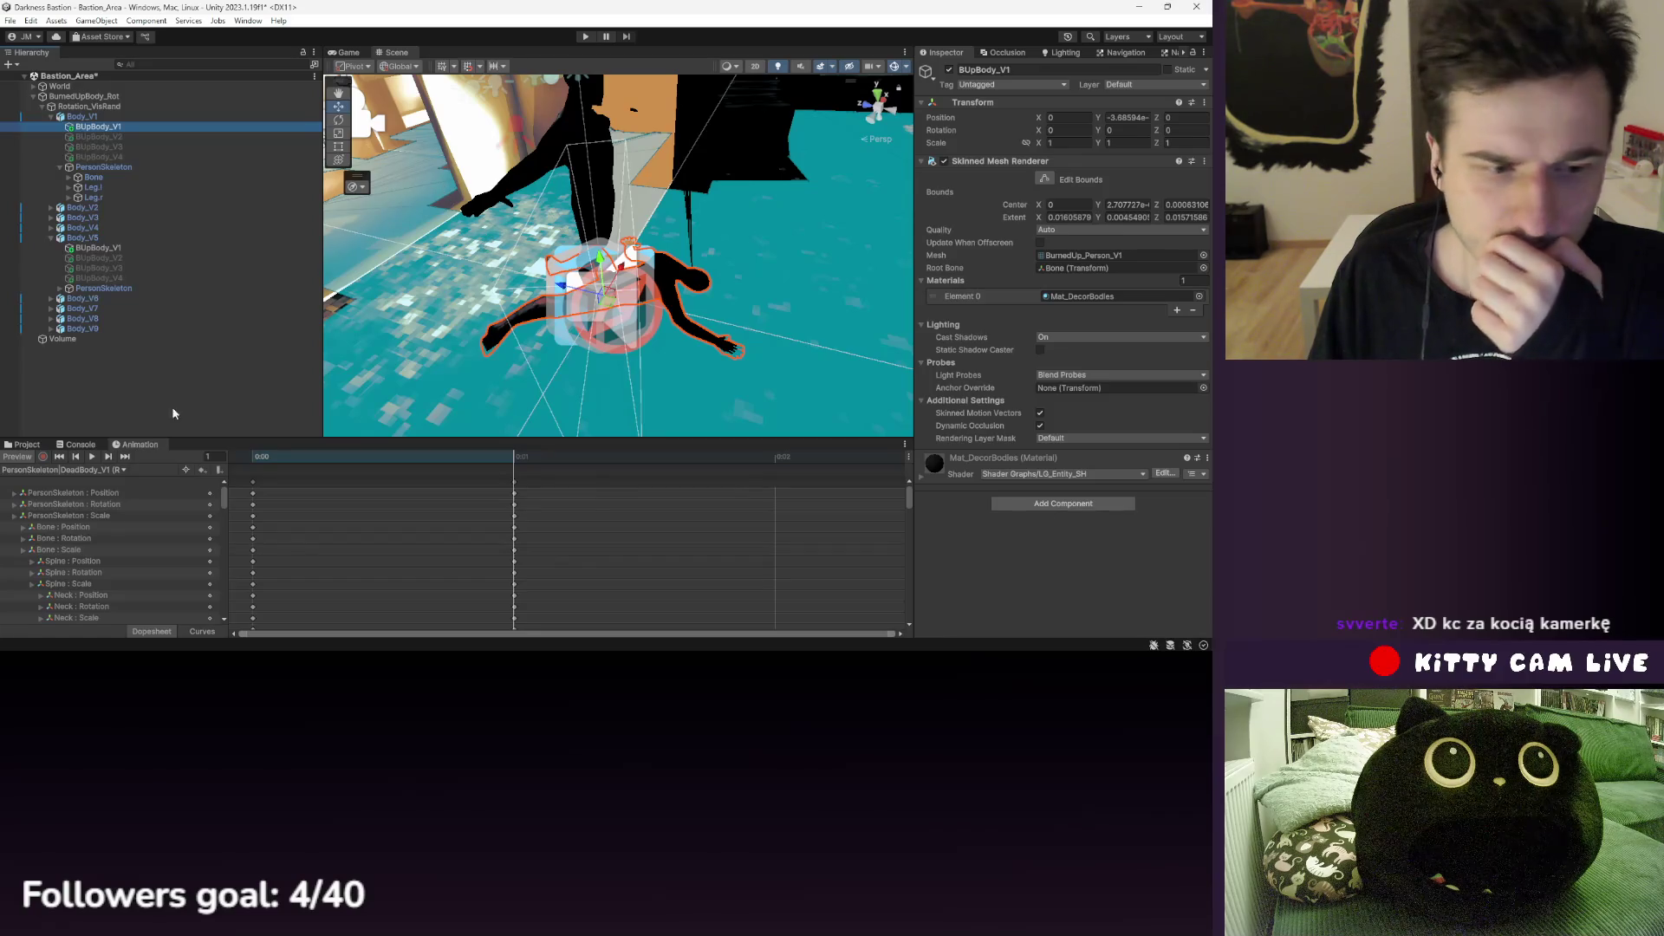
{"action": "left_click", "coordinate": [27, 443]}
{"action": "double_click", "coordinate": [592, 506]}
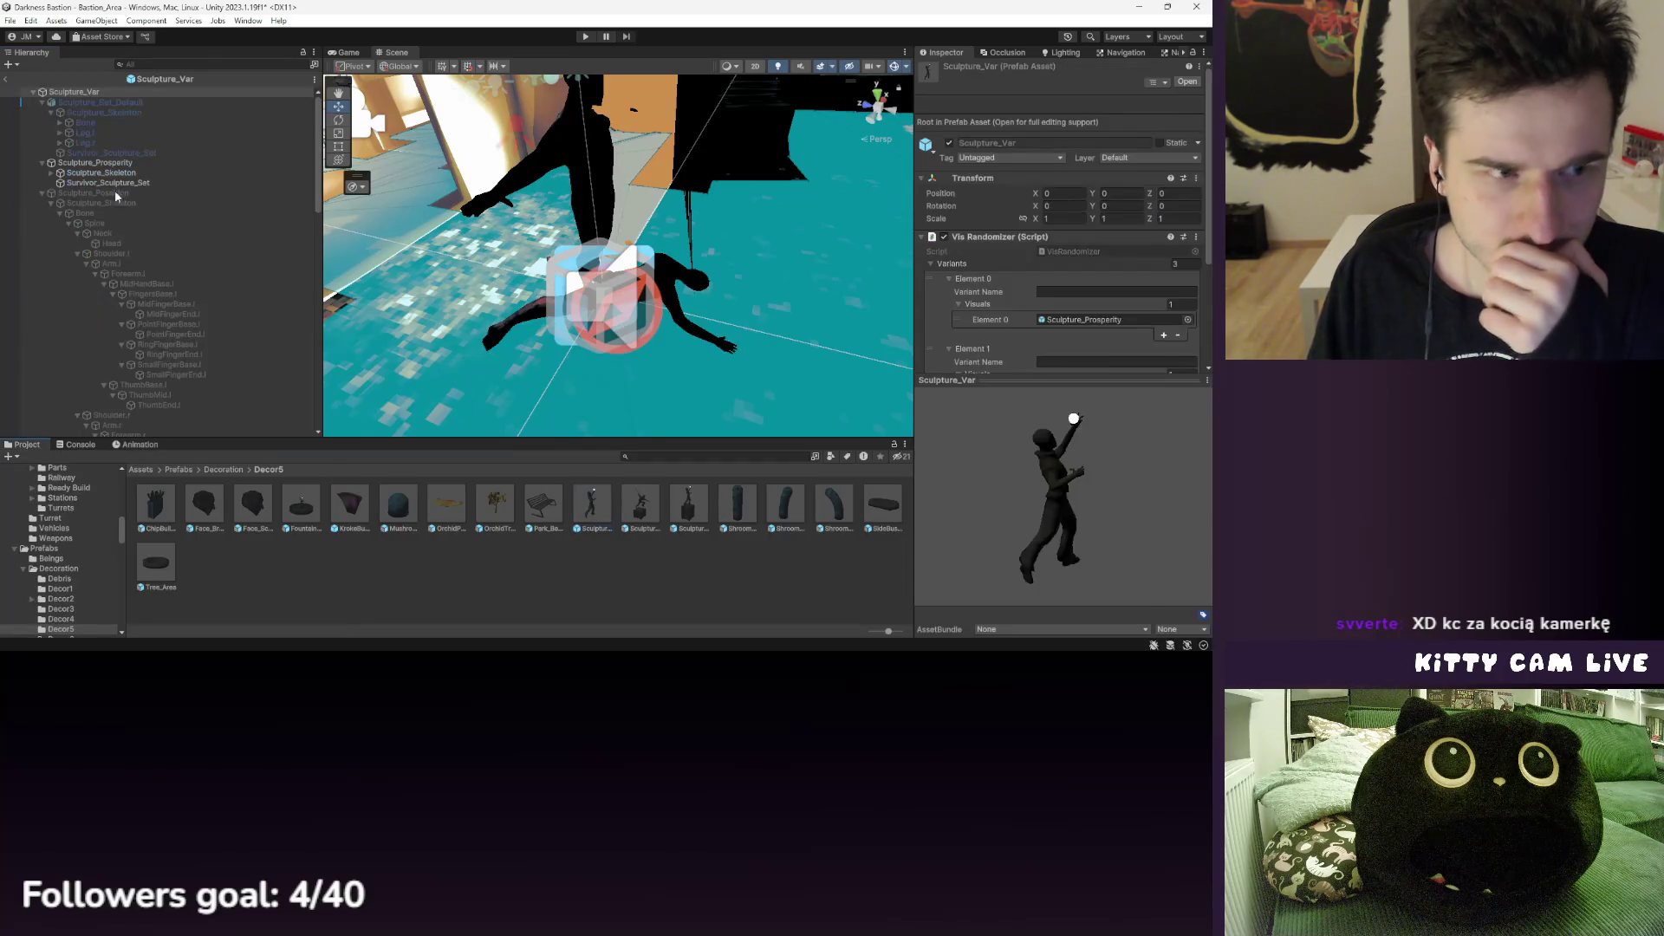
{"action": "left_click", "coordinate": [97, 130]}
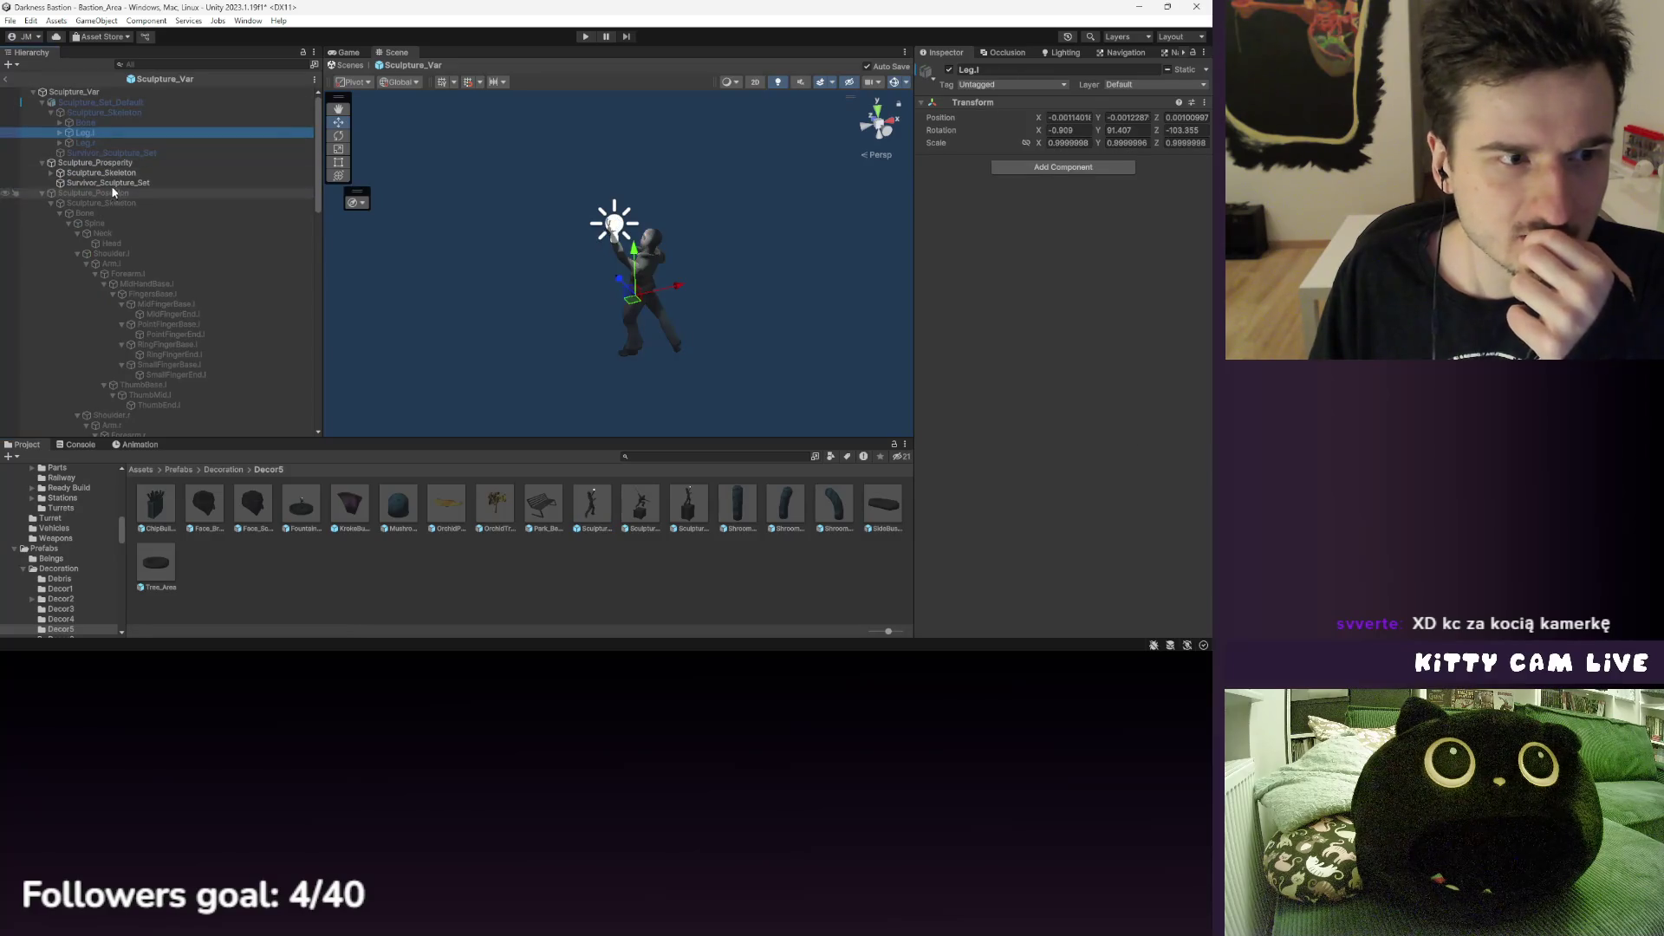
{"action": "left_click", "coordinate": [110, 176]}
{"action": "left_click", "coordinate": [95, 163]}
{"action": "left_click", "coordinate": [98, 95]}
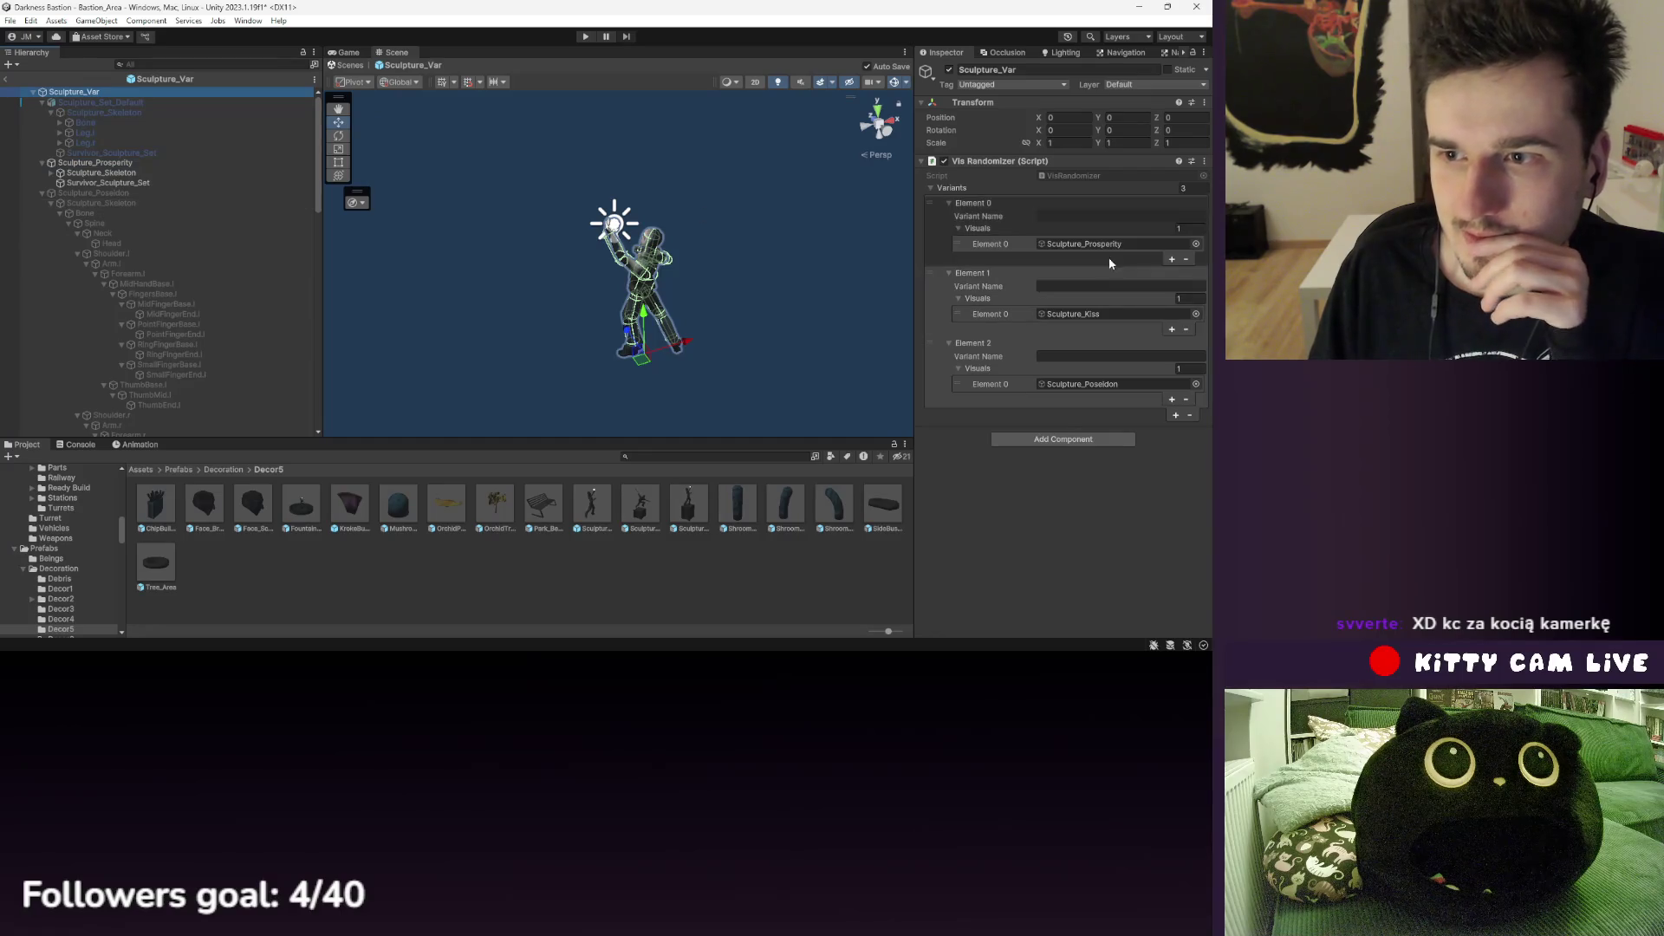
{"action": "left_click", "coordinate": [97, 183]}
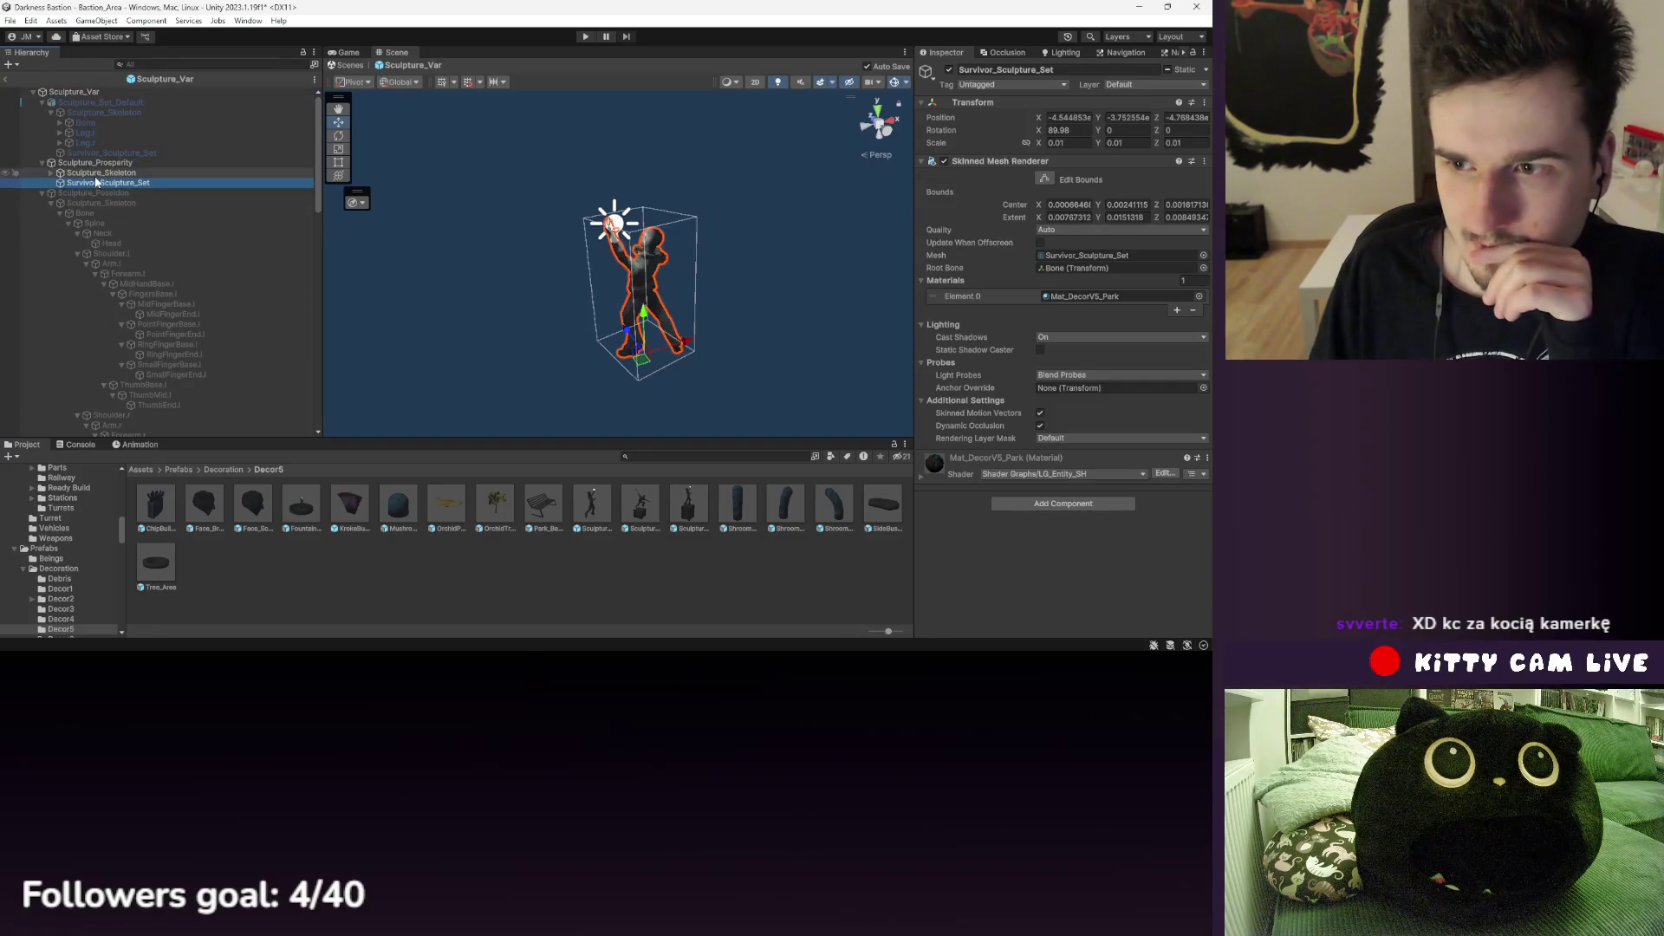
{"action": "left_click", "coordinate": [1090, 267]}
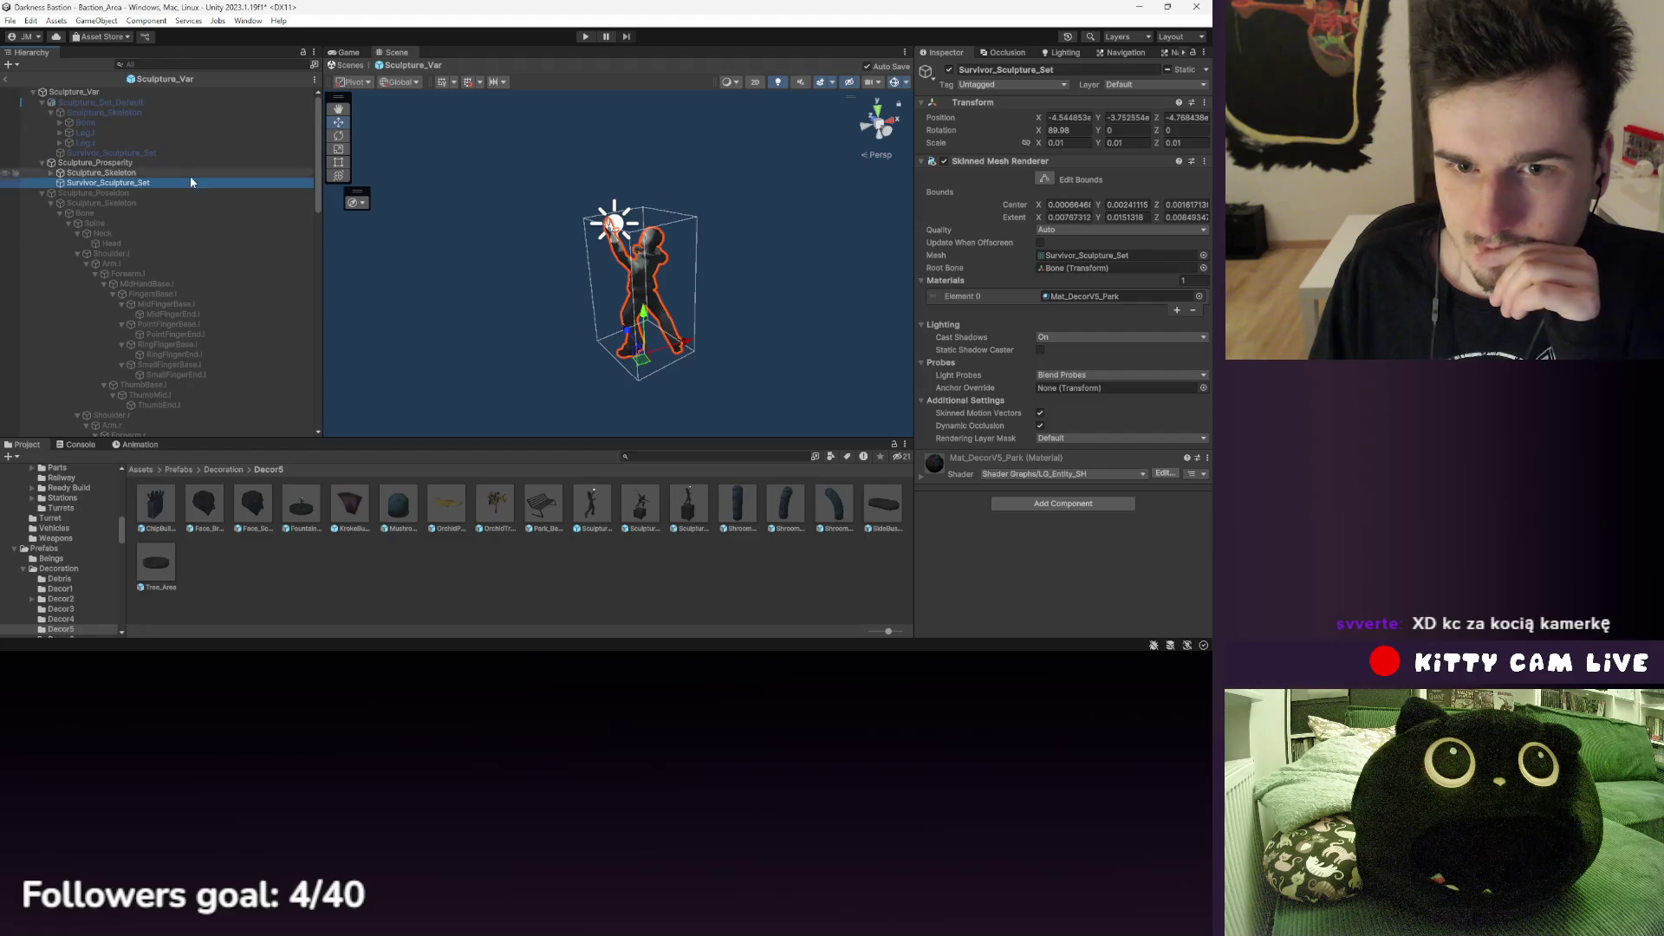
{"action": "left_click", "coordinate": [85, 182]}
{"action": "left_click", "coordinate": [104, 212]}
{"action": "left_click", "coordinate": [85, 183]}
{"action": "left_click", "coordinate": [102, 174]}
{"action": "left_click", "coordinate": [118, 201]}
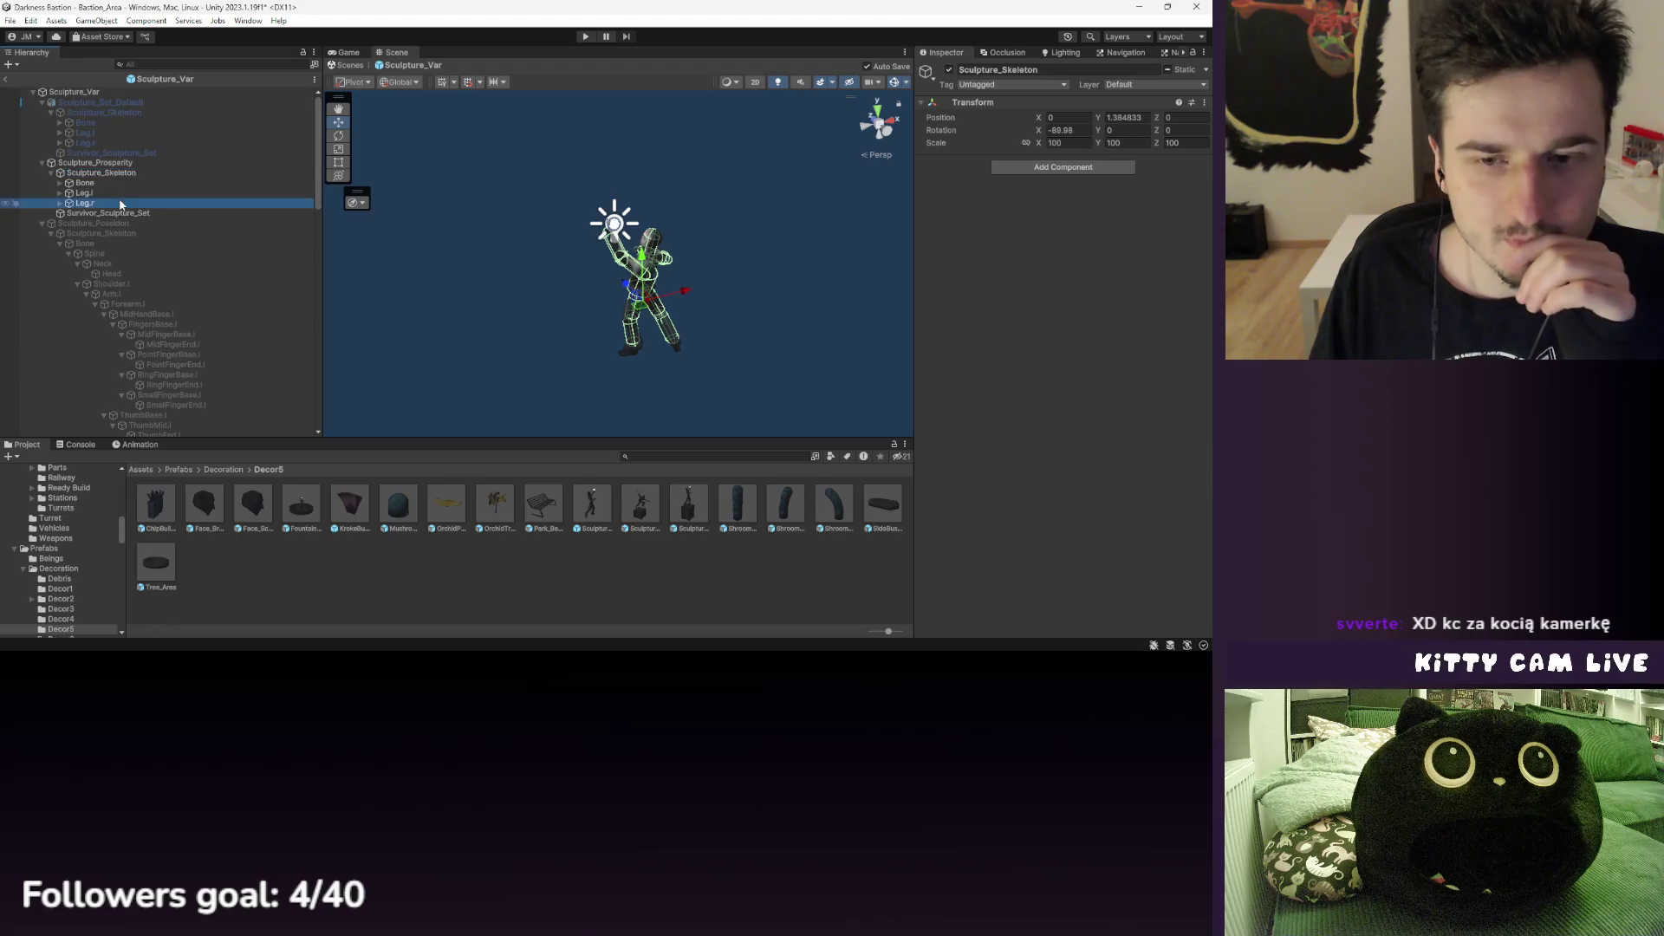
{"action": "left_click", "coordinate": [5, 80]}
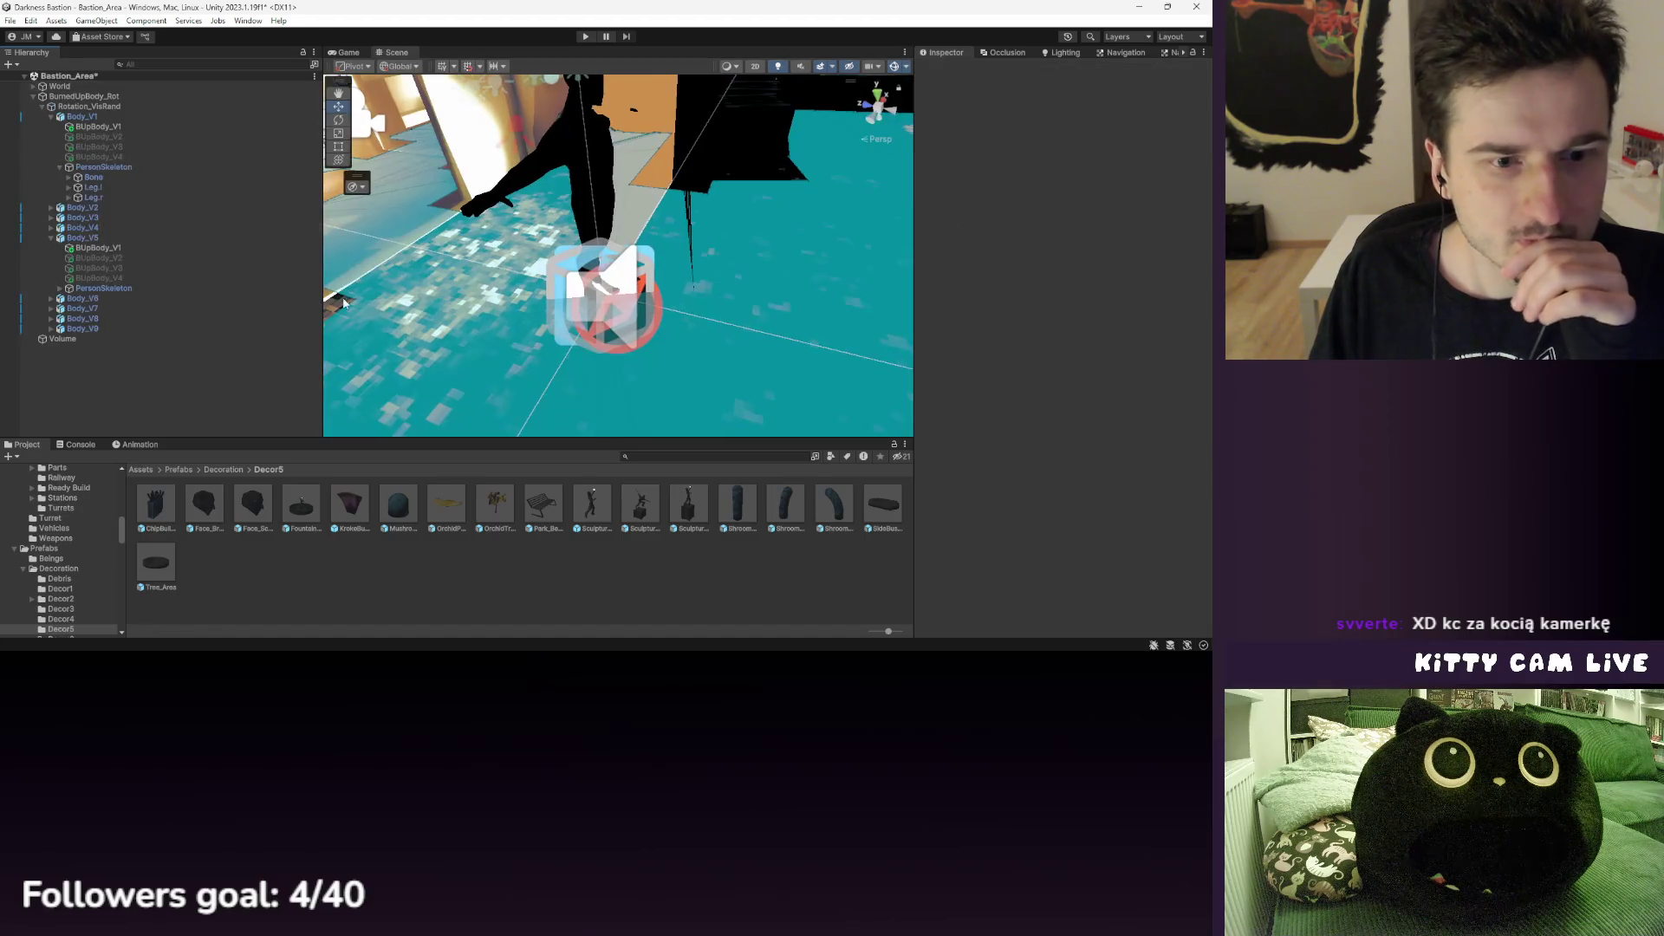
- Drag a dead-body pose clip onto the Rotation_VisRand object
{"action": "left_click", "coordinate": [179, 469]}
{"action": "left_click", "coordinate": [140, 469]}
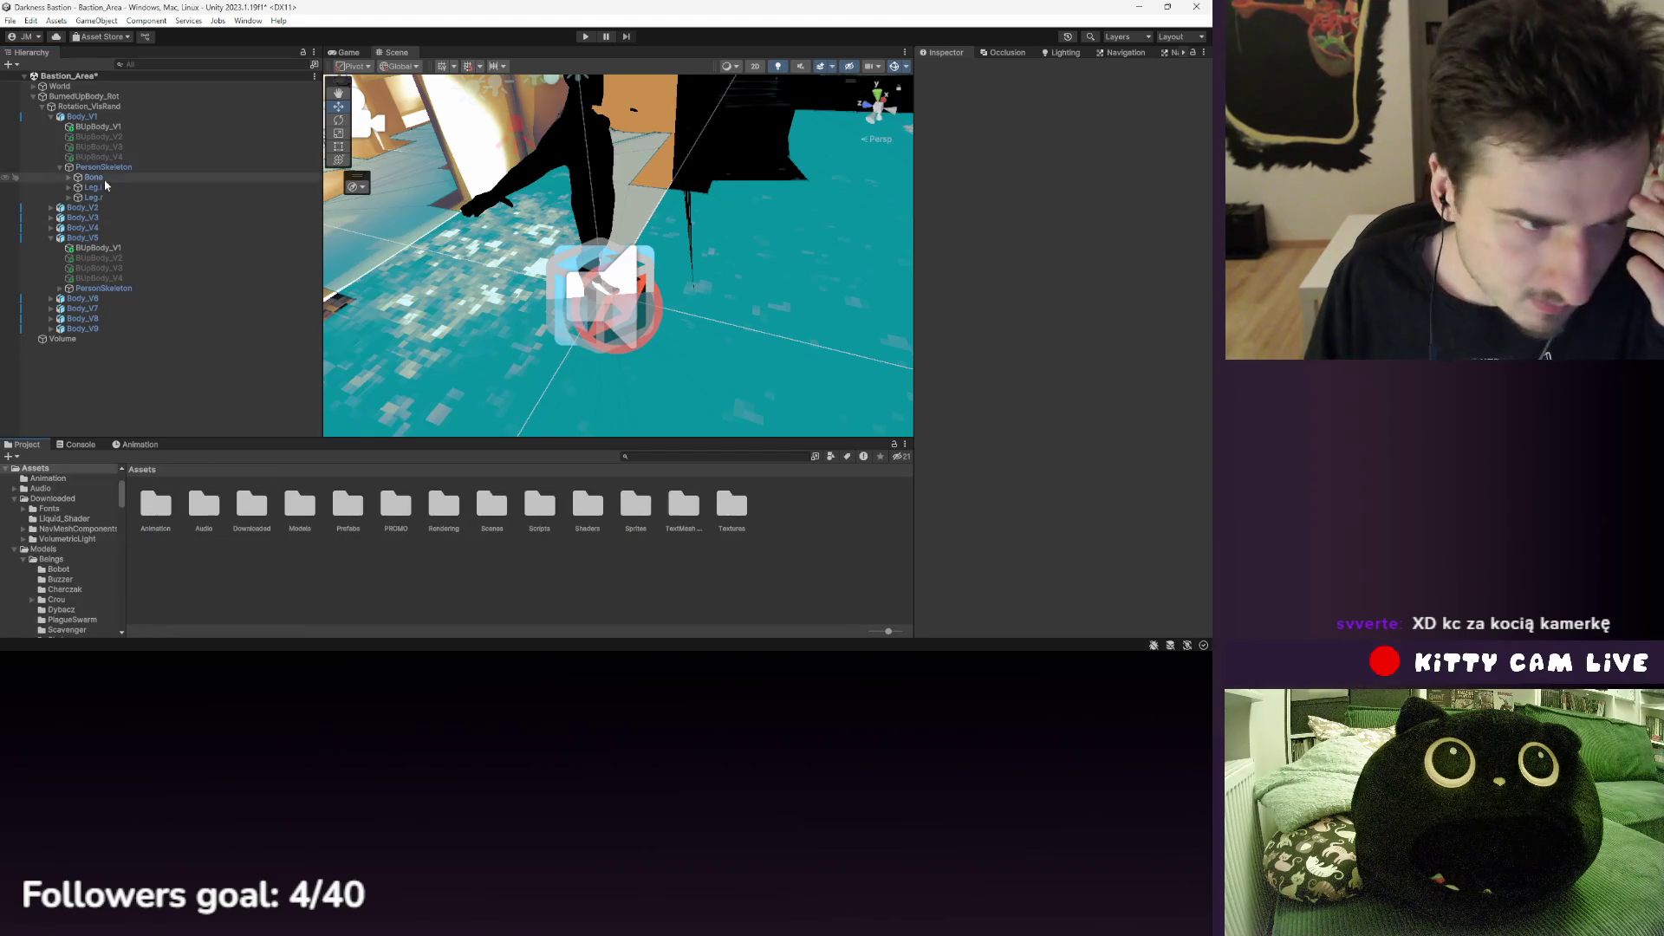
{"action": "left_click", "coordinate": [82, 238]}
{"action": "left_click", "coordinate": [1097, 116]}
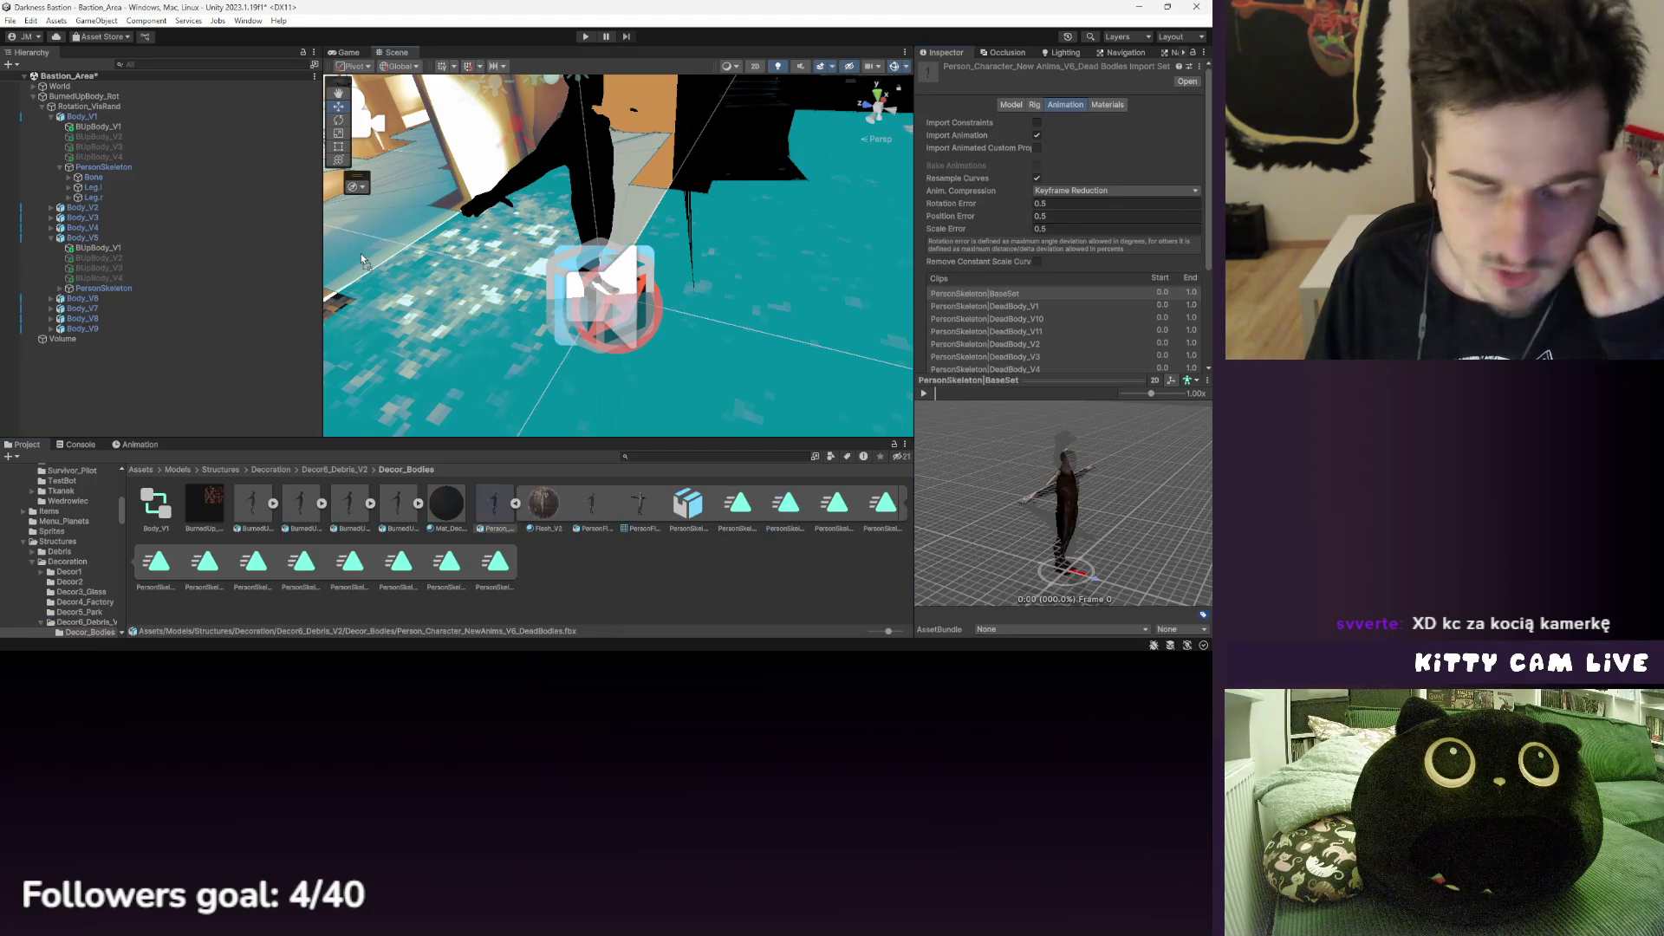
{"action": "mouse_move", "coordinate": [102, 122]}
{"action": "left_mouse_down"}
{"action": "mouse_move", "coordinate": [126, 110]}
{"action": "mouse_move", "coordinate": [620, 503]}
{"action": "left_mouse_up"}
{"action": "mouse_move", "coordinate": [783, 543]}
{"action": "left_mouse_down"}
{"action": "mouse_move", "coordinate": [95, 174]}
{"action": "mouse_move", "coordinate": [85, 113]}
{"action": "mouse_move", "coordinate": [107, 114]}
{"action": "left_mouse_up"}
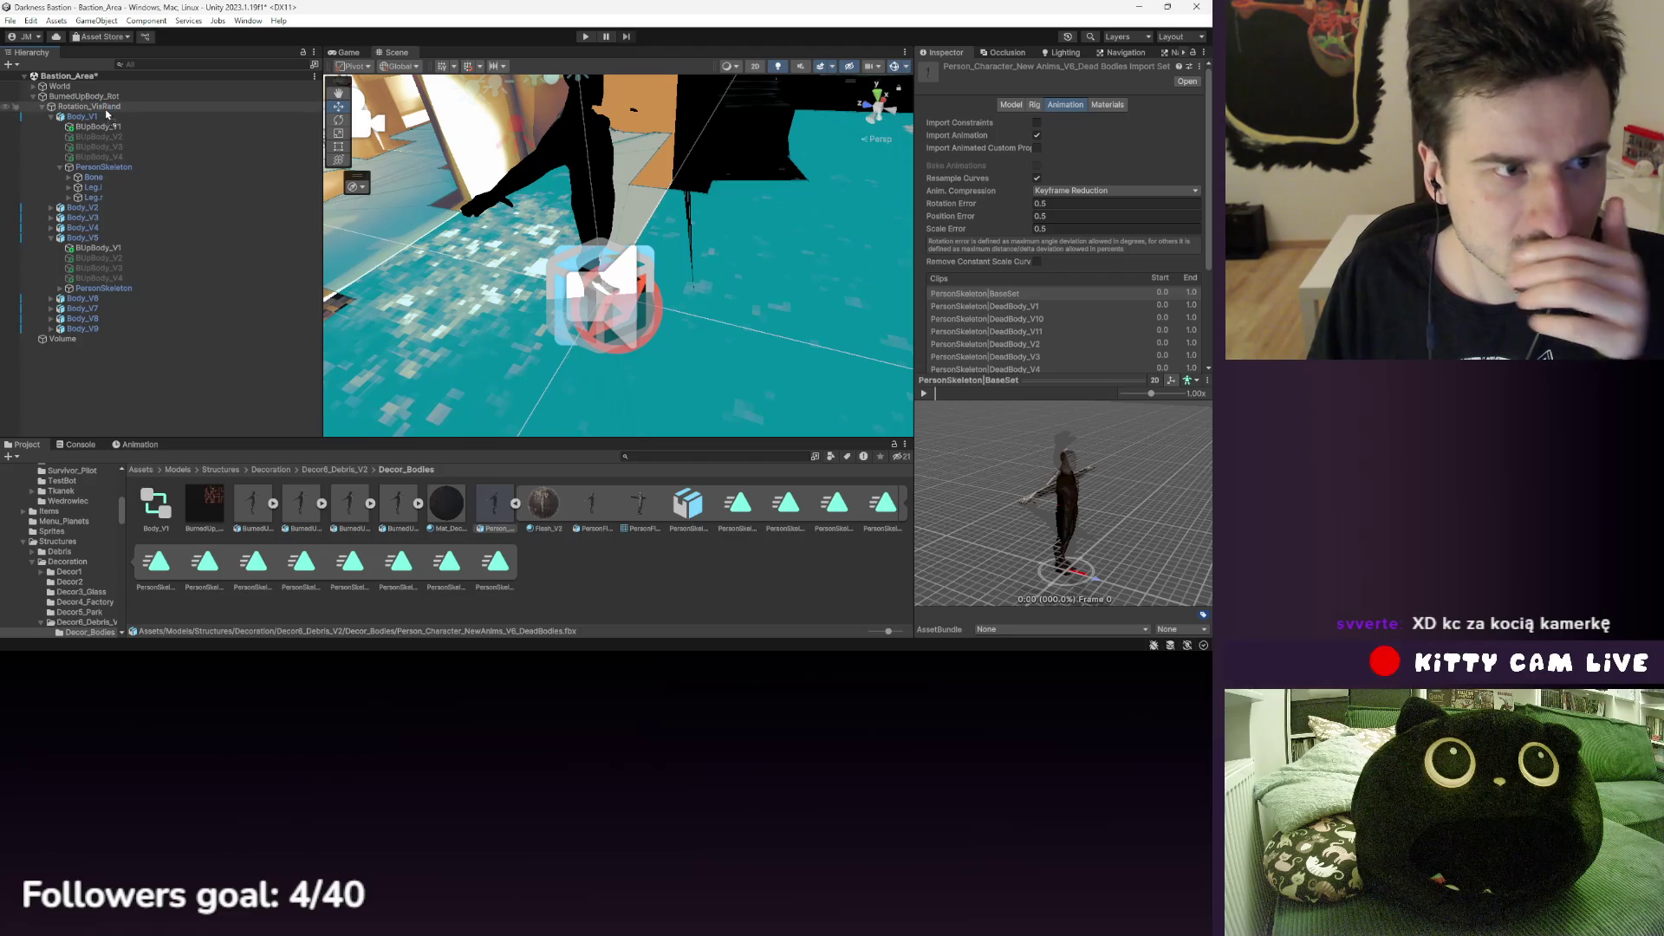
- Remove Body_V1's Animator component and select the new Rotation_VisRand controller
{"action": "left_click", "coordinate": [122, 112]}
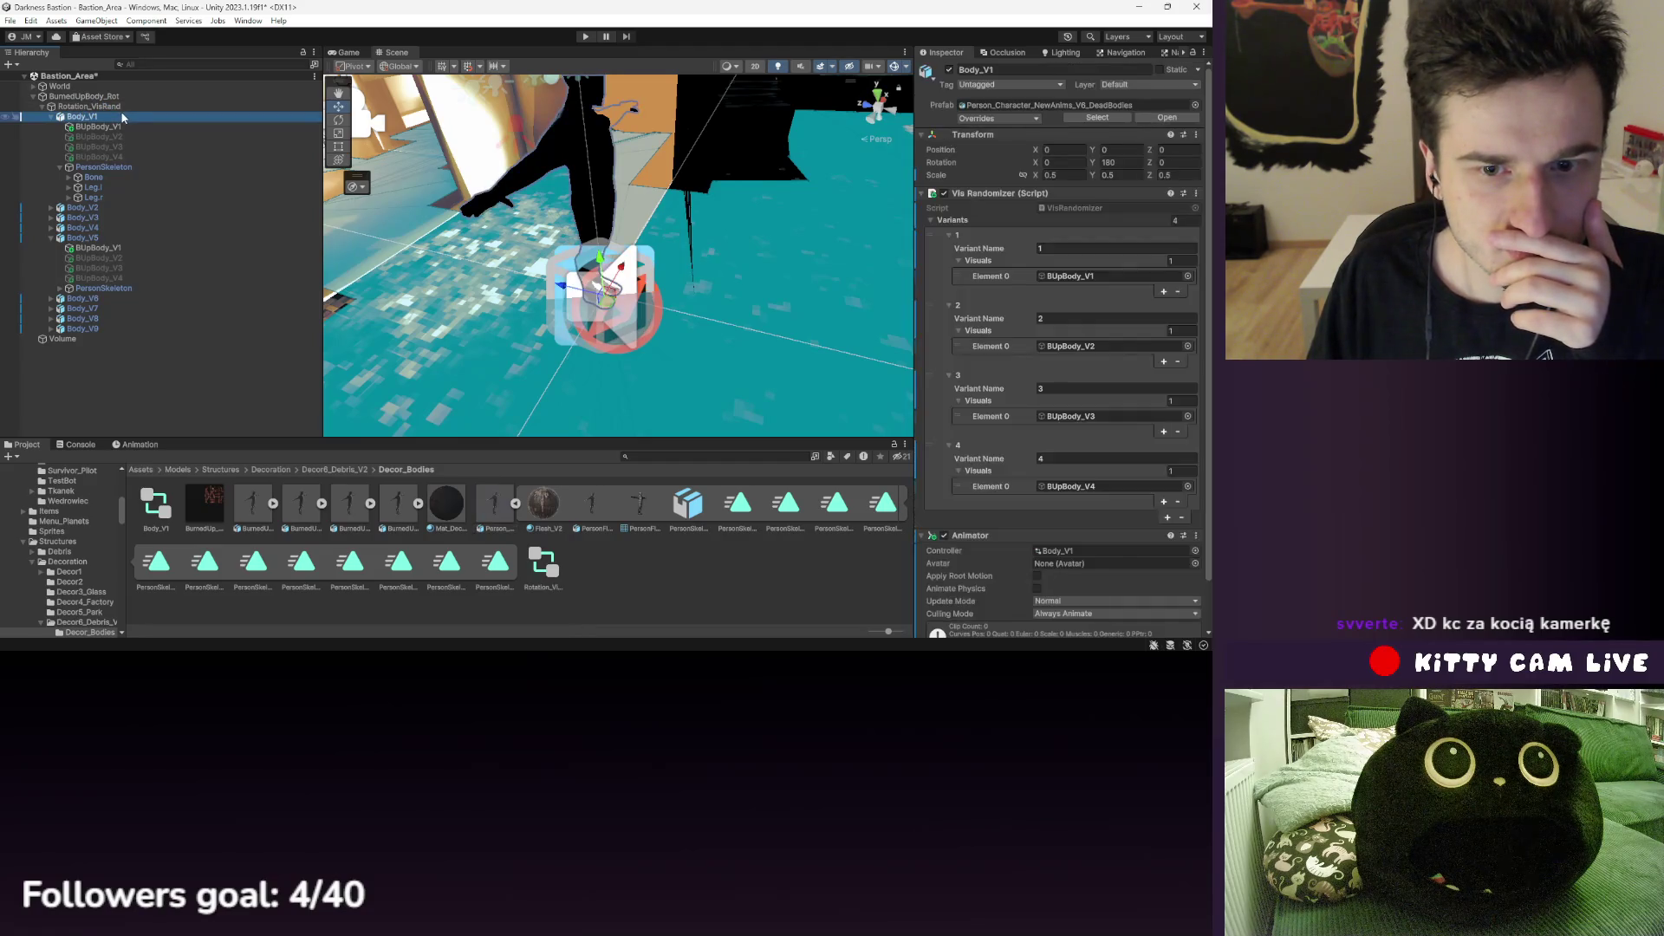
{"action": "right_click", "coordinate": [974, 492]}
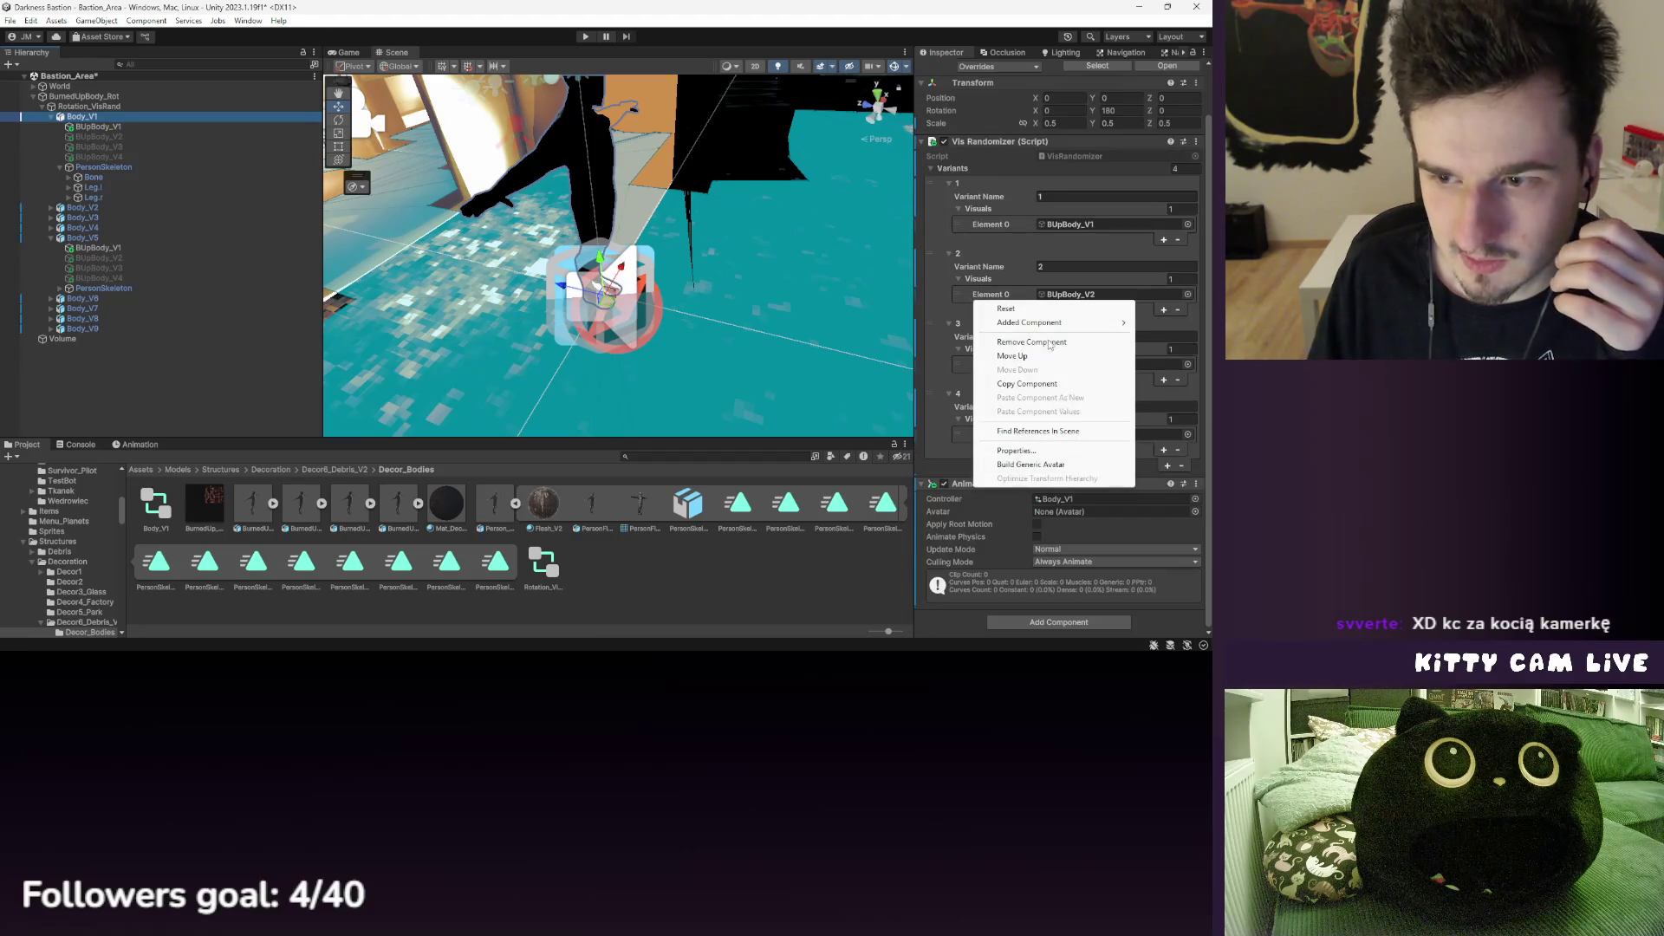
{"action": "left_click", "coordinate": [1035, 345]}
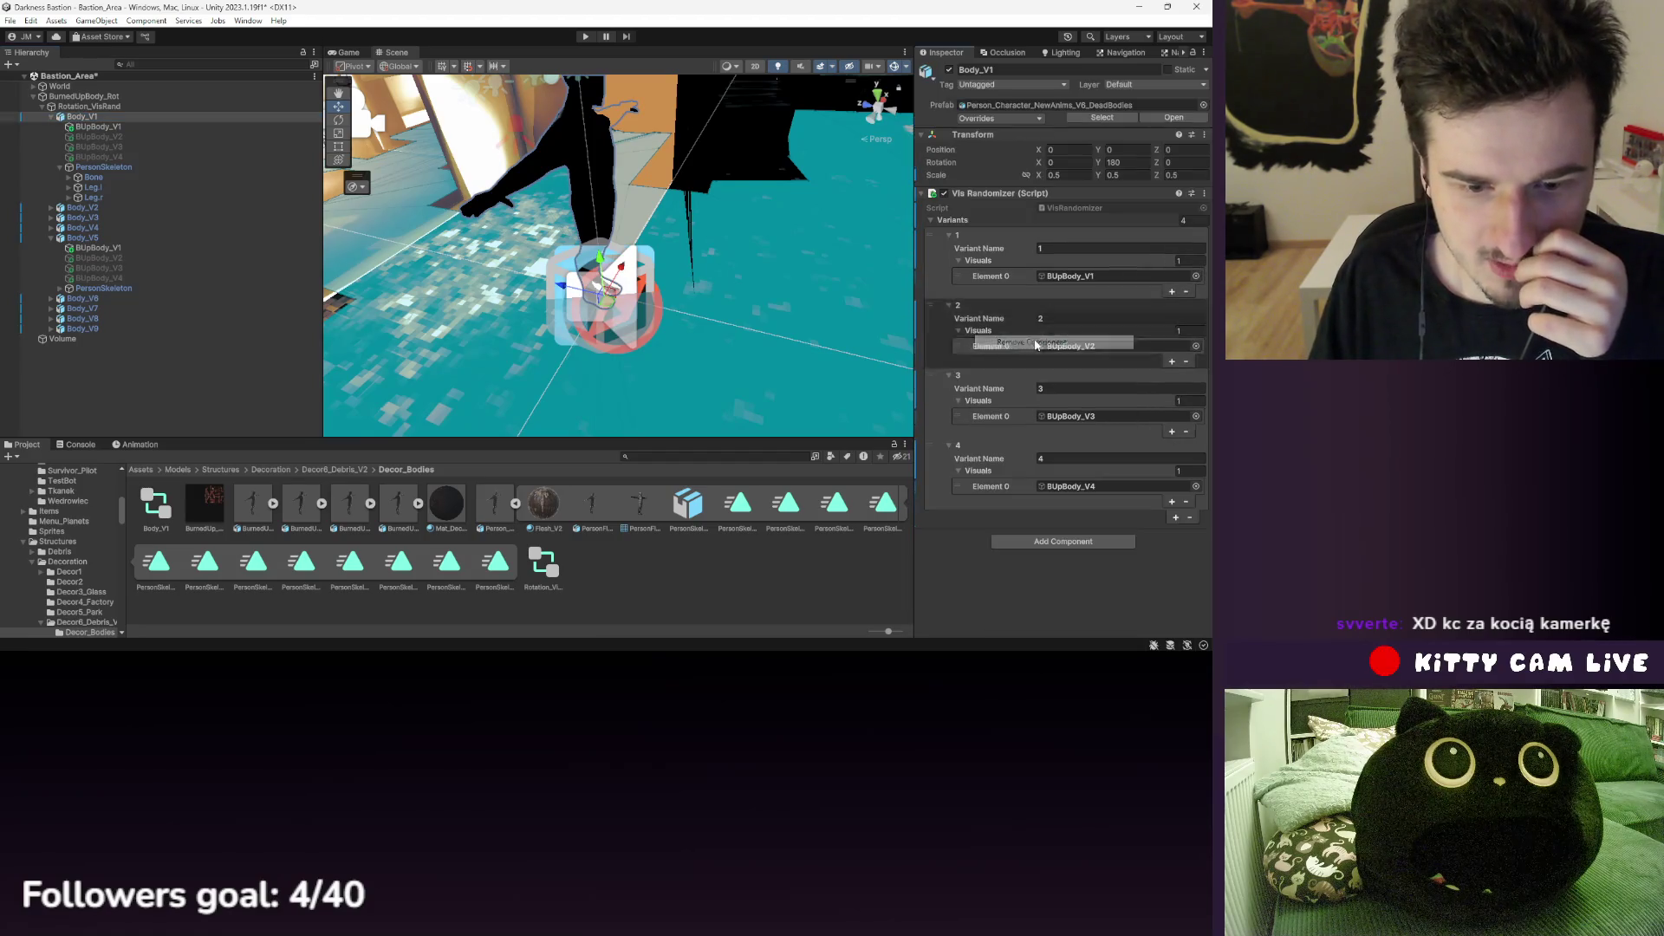
{"action": "left_click", "coordinate": [561, 568]}
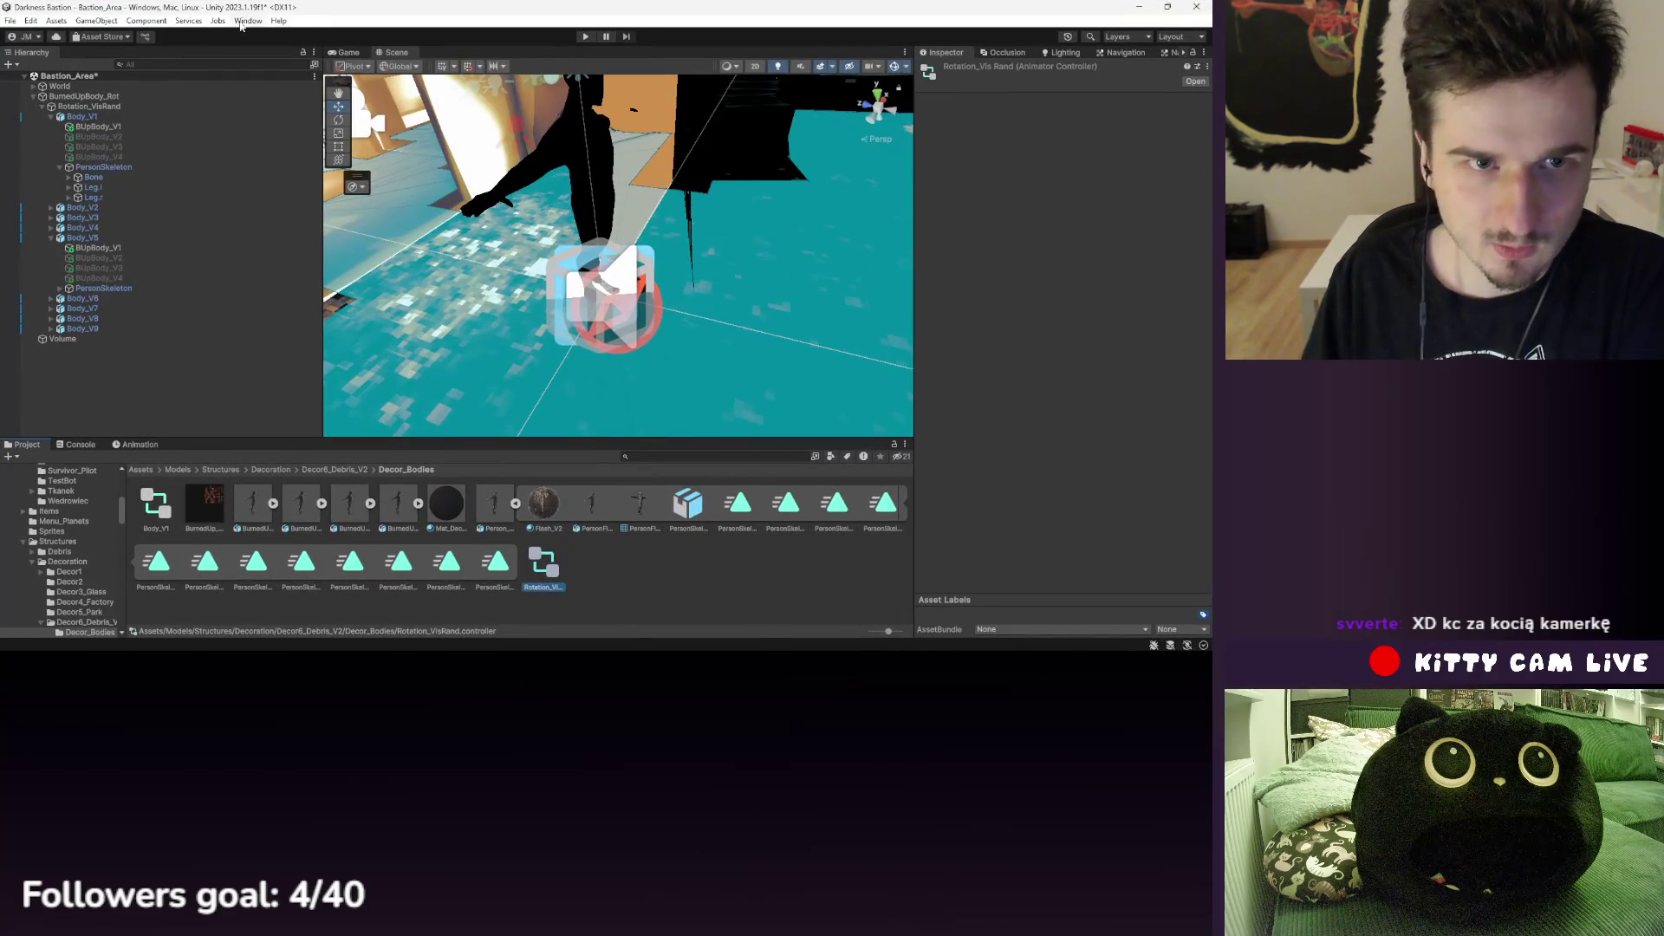
- Delete the DeadBody_V1 state in the Animator, then delete the Rotation_VisRand controller asset
{"action": "left_click", "coordinate": [248, 20]}
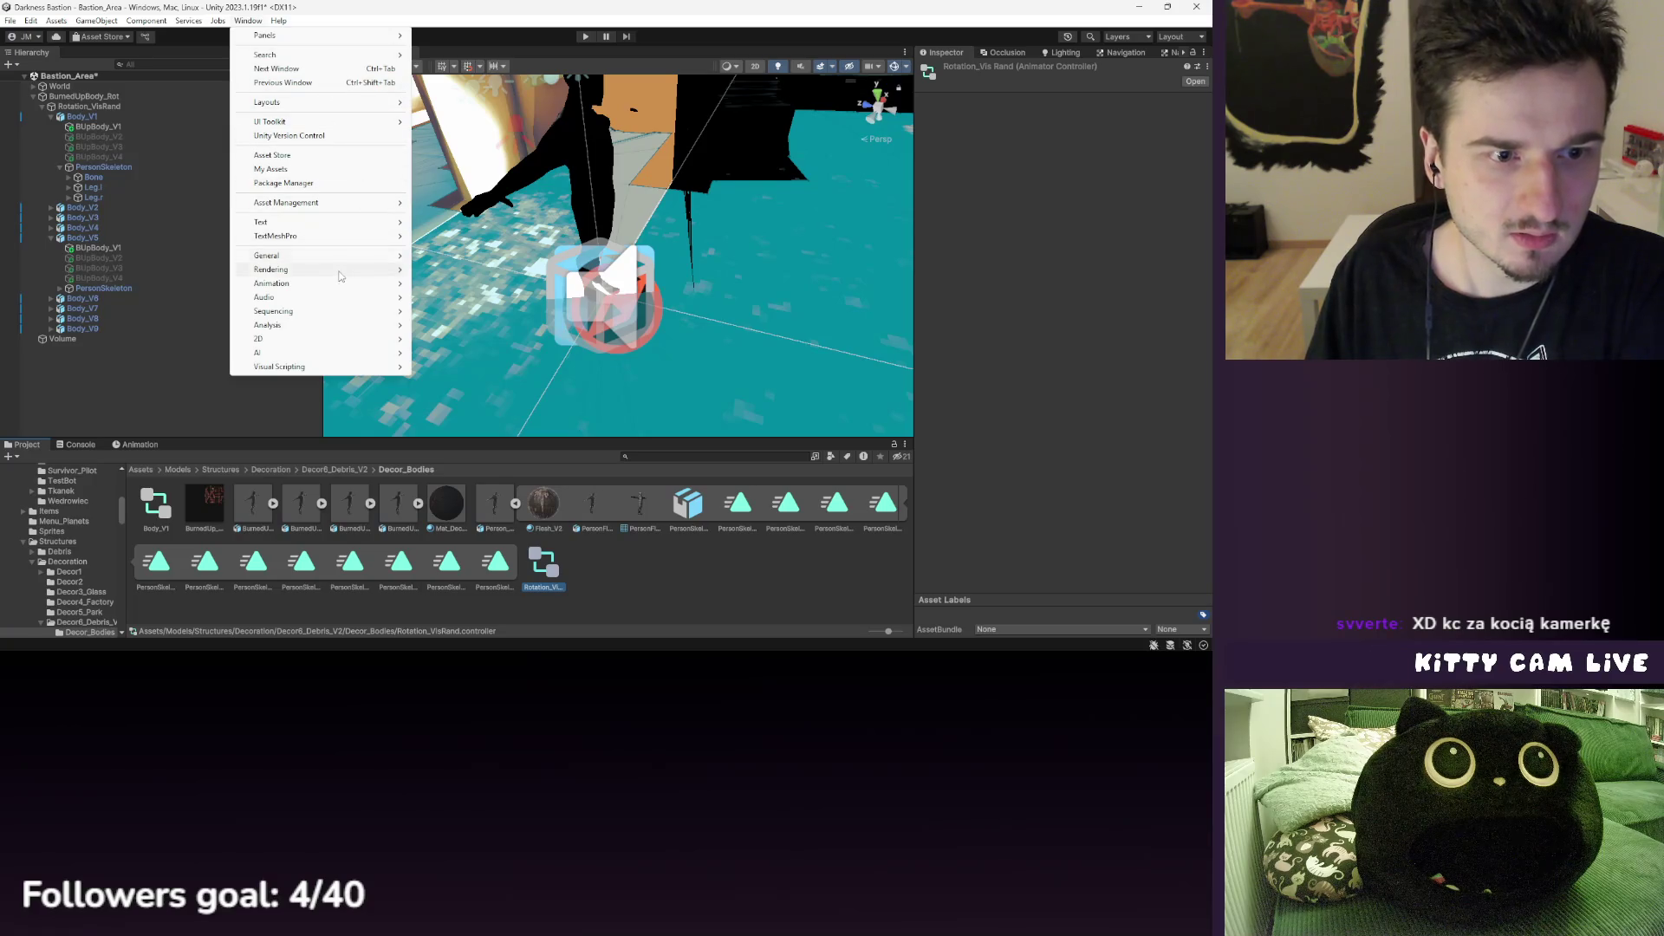
{"action": "mouse_move", "coordinate": [363, 284]}
{"action": "left_click", "coordinate": [448, 298]}
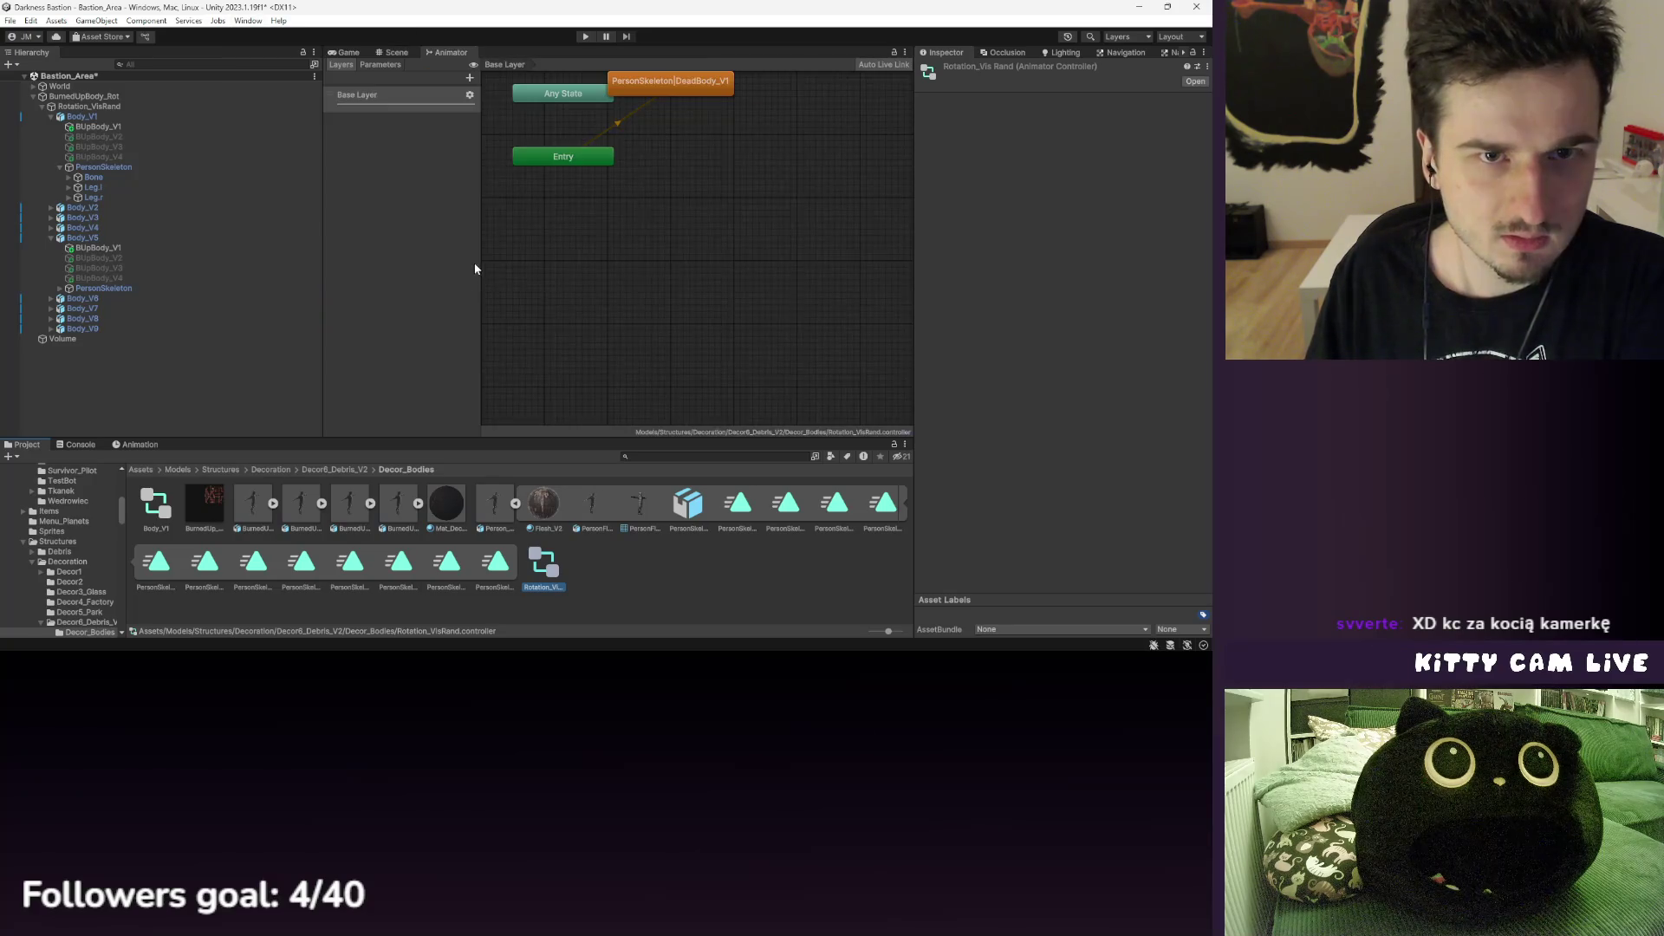
{"action": "left_click", "coordinate": [669, 90]}
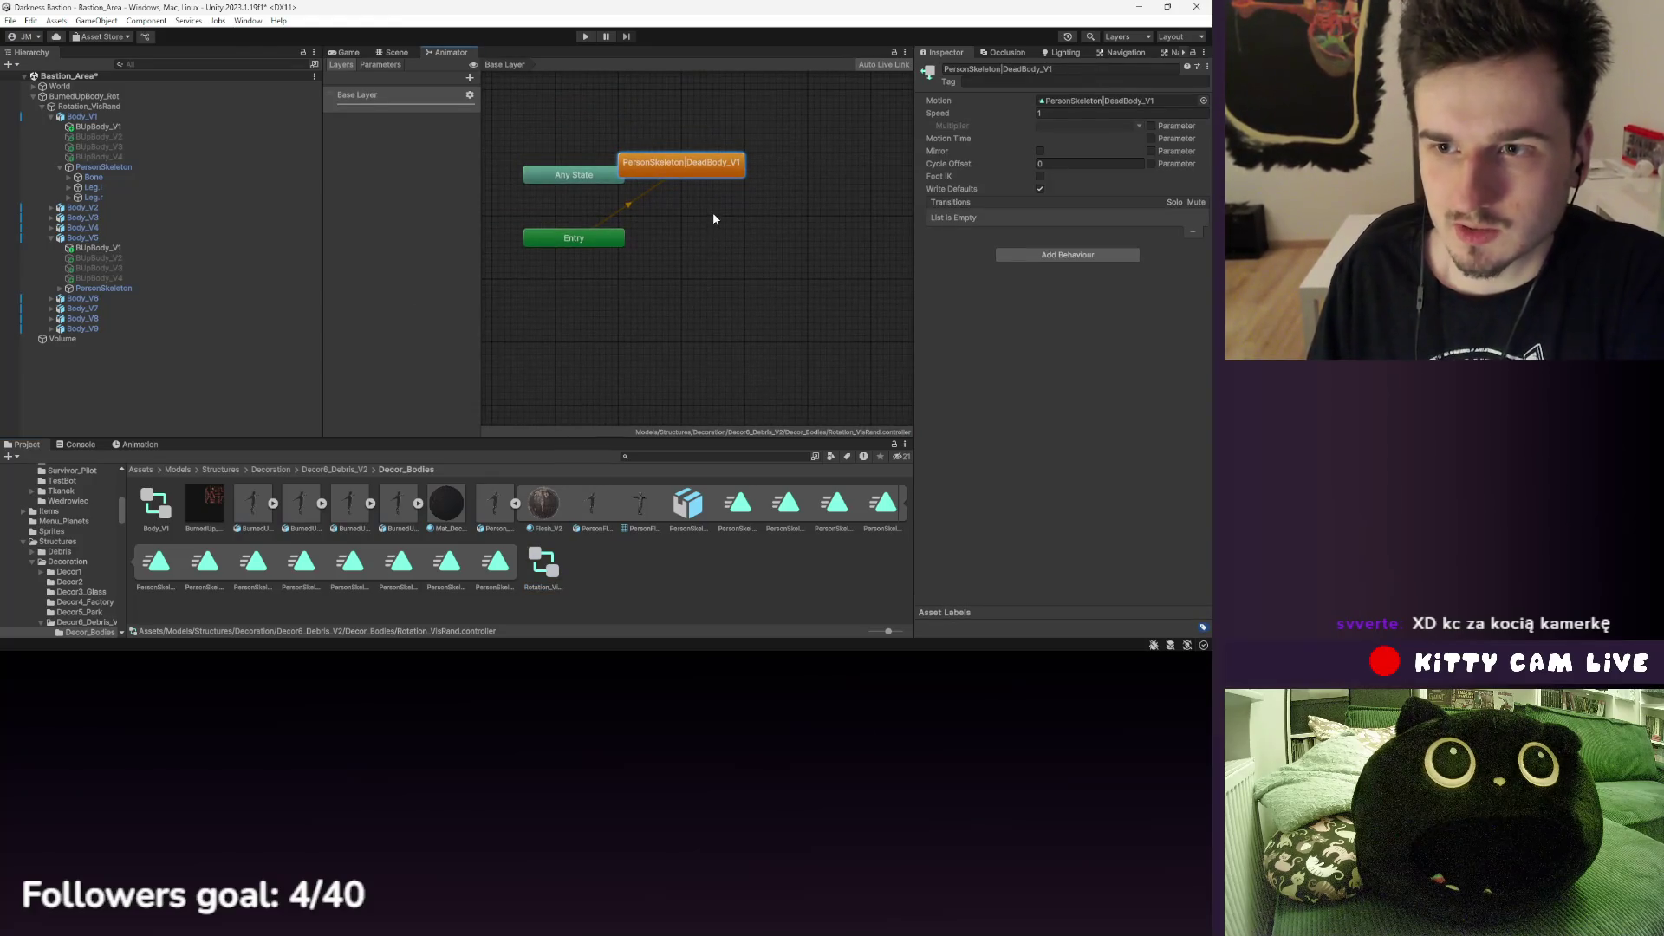
{"action": "key", "text": "Delete"}
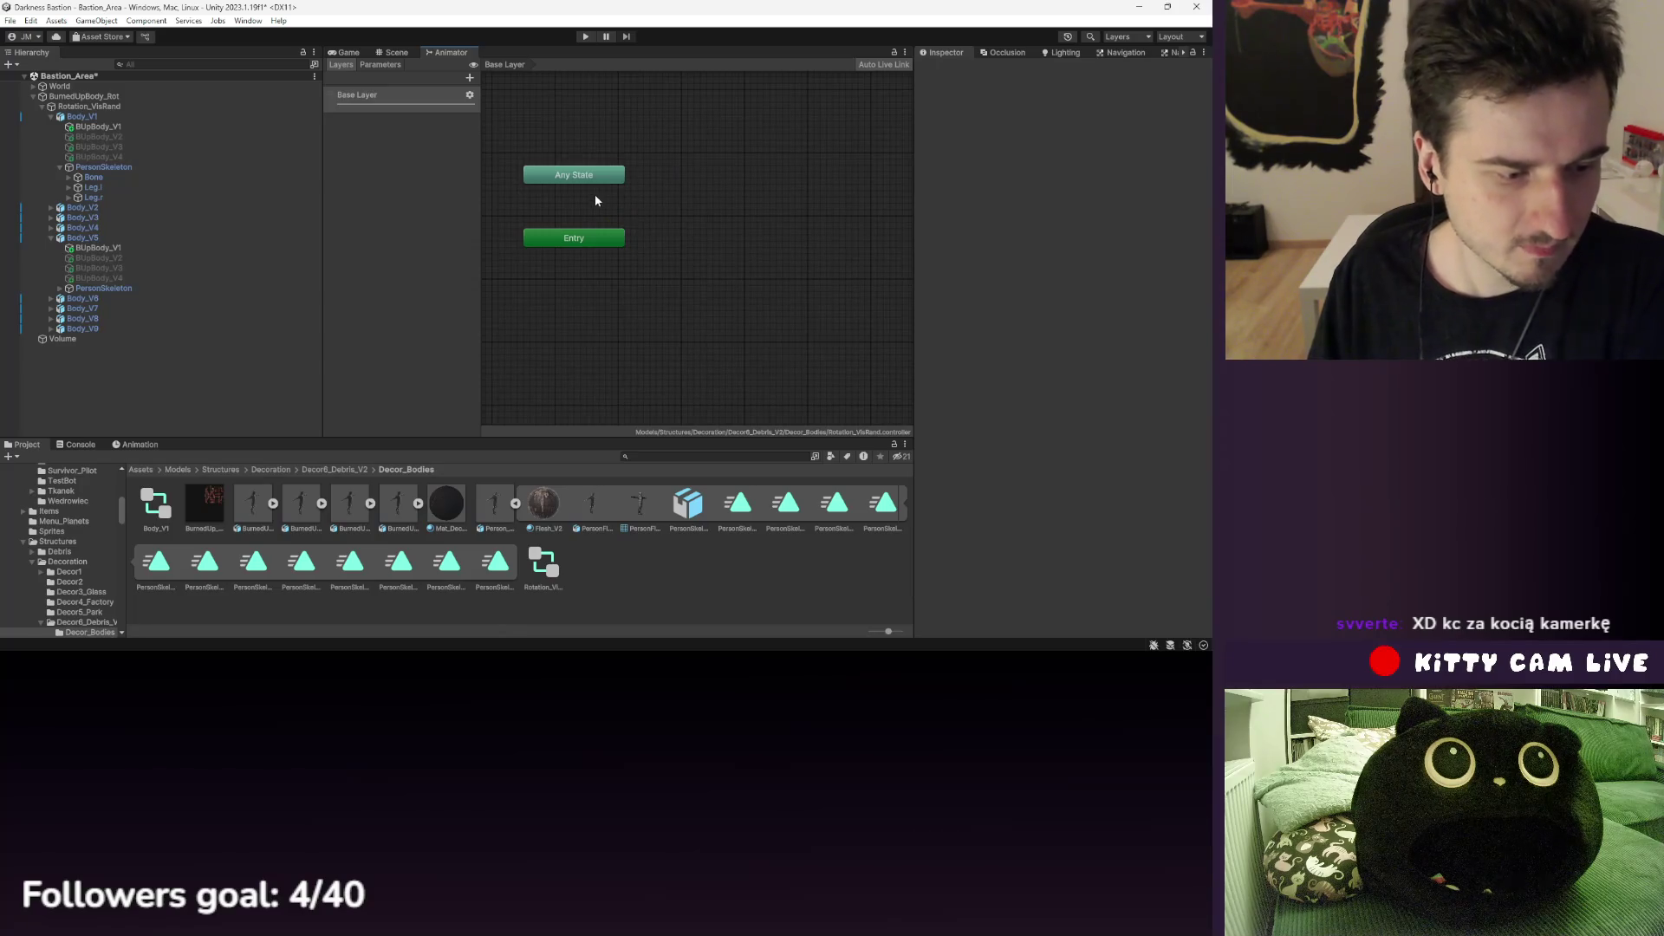
{"action": "left_click", "coordinate": [556, 579]}
{"action": "left_click", "coordinate": [698, 355]}
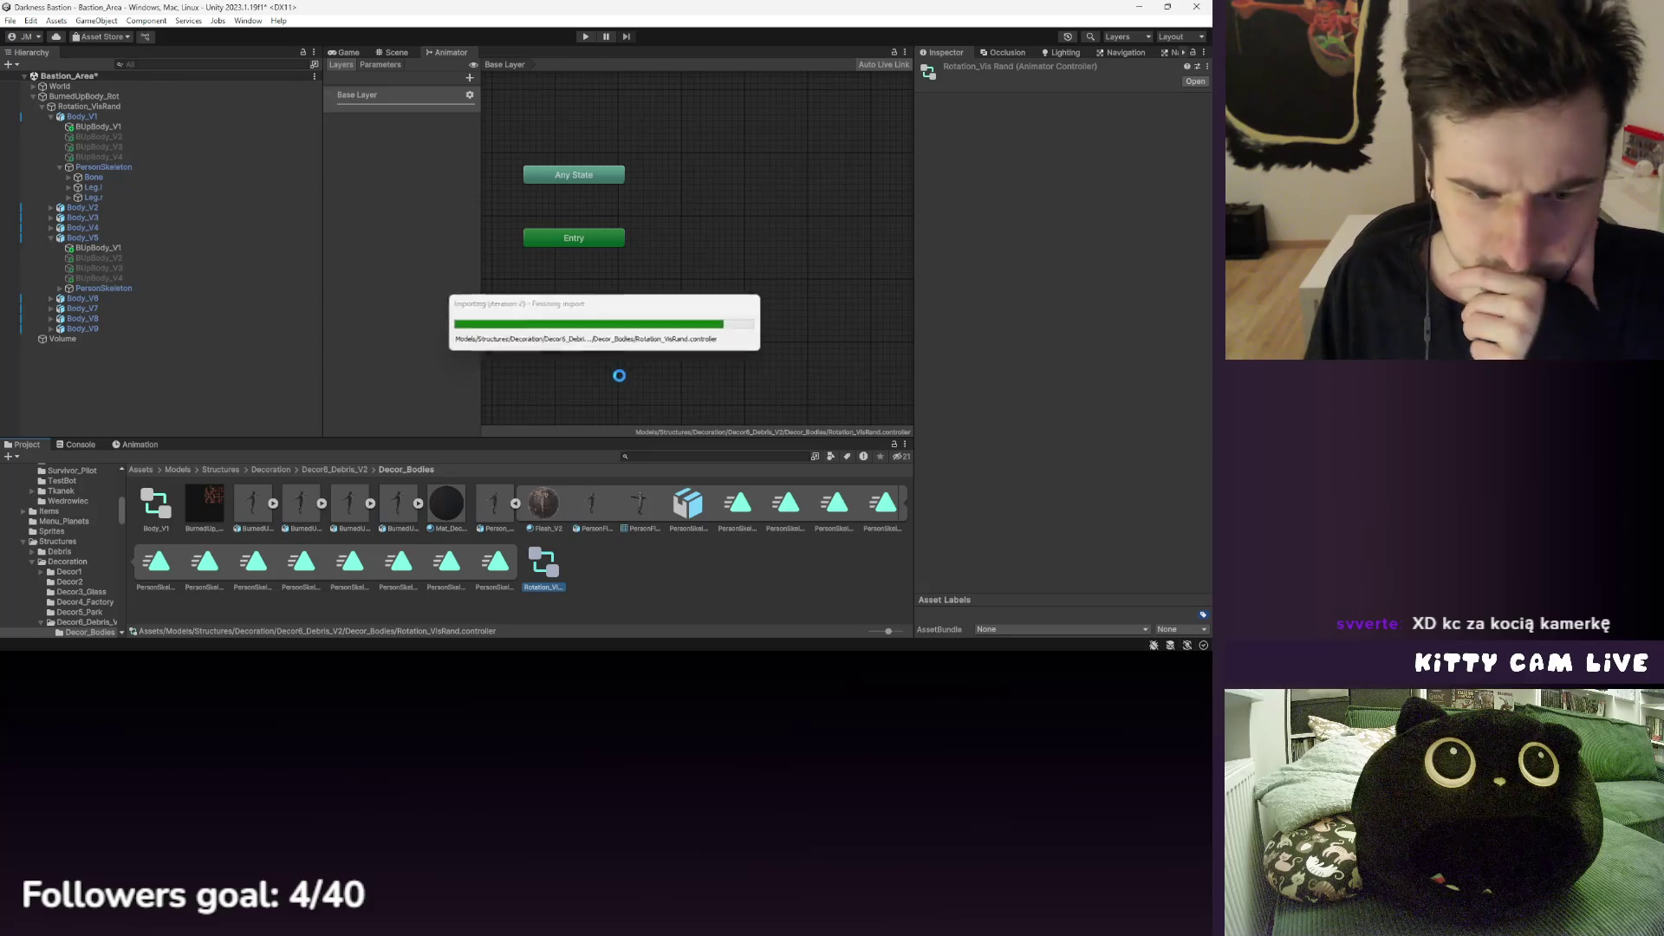
{"action": "left_click", "coordinate": [391, 52]}
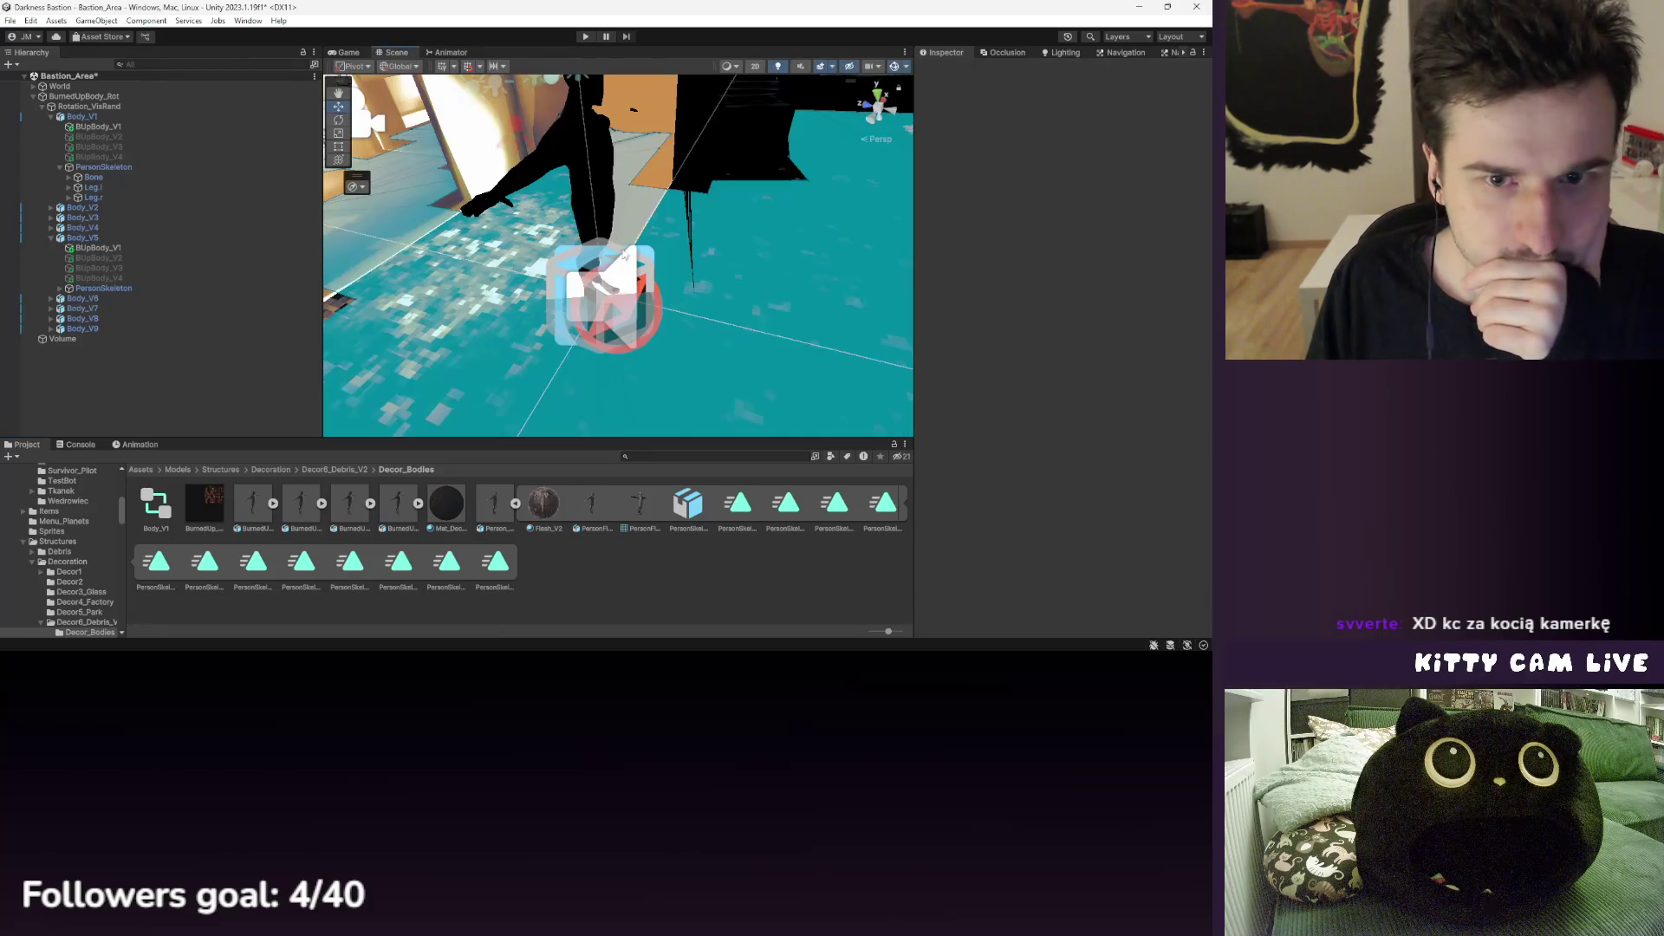
- Add an Animator to Body_V1 and assign the Body_V1 controller asset to it
{"action": "left_click", "coordinate": [82, 116]}
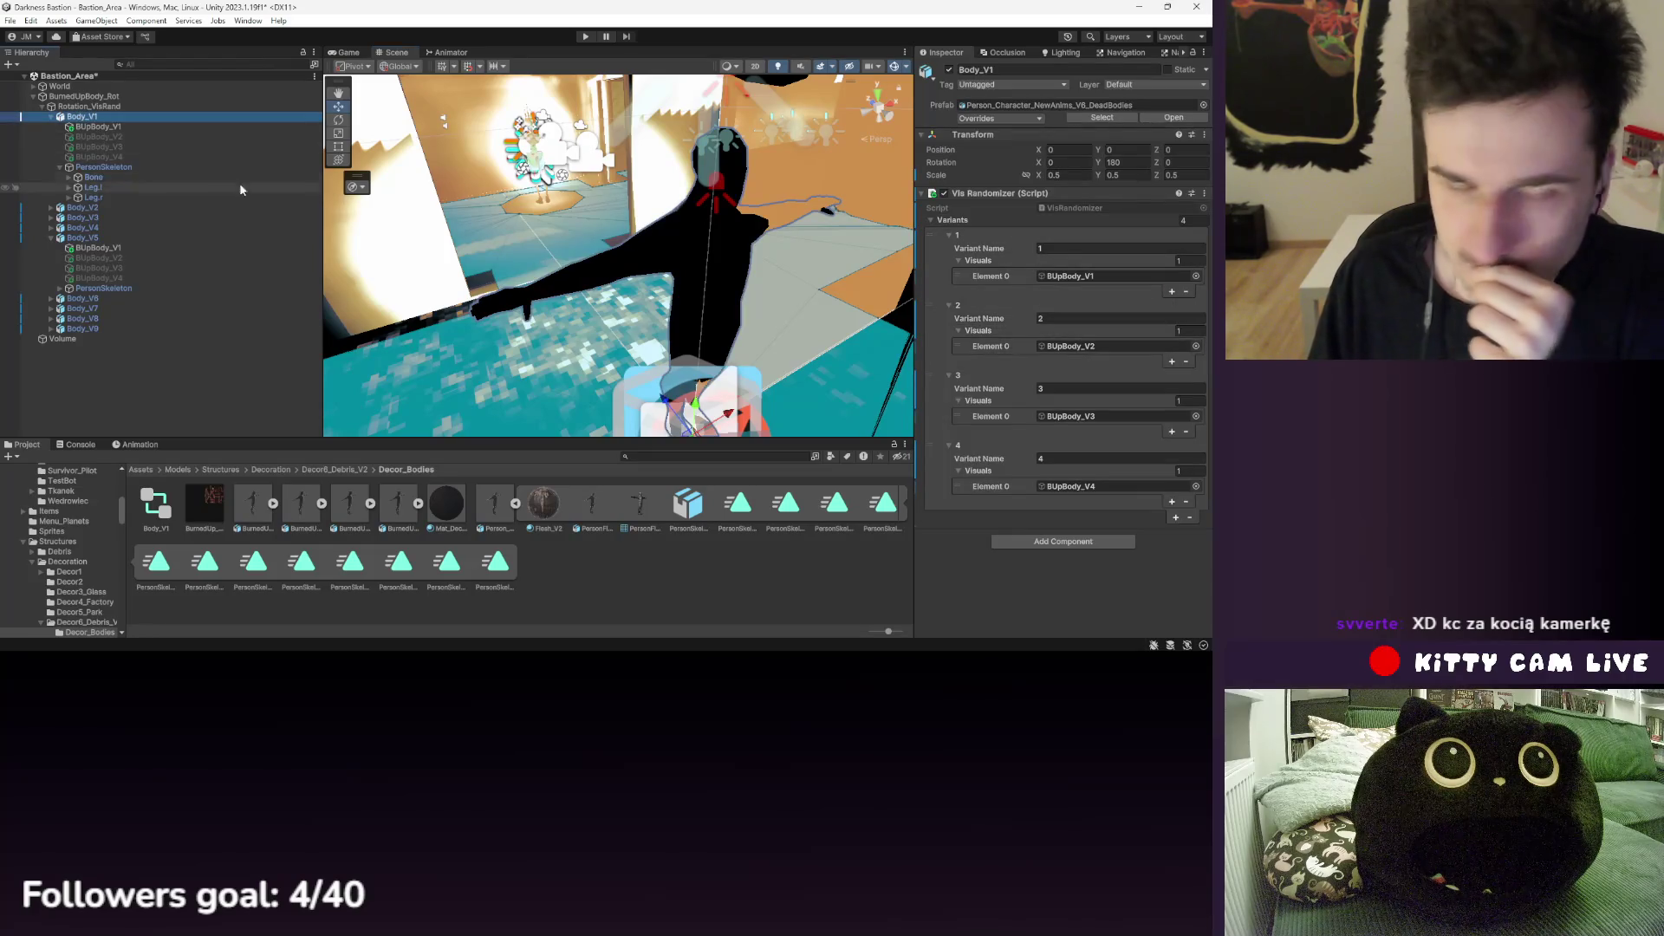
{"action": "left_click", "coordinate": [122, 167]}
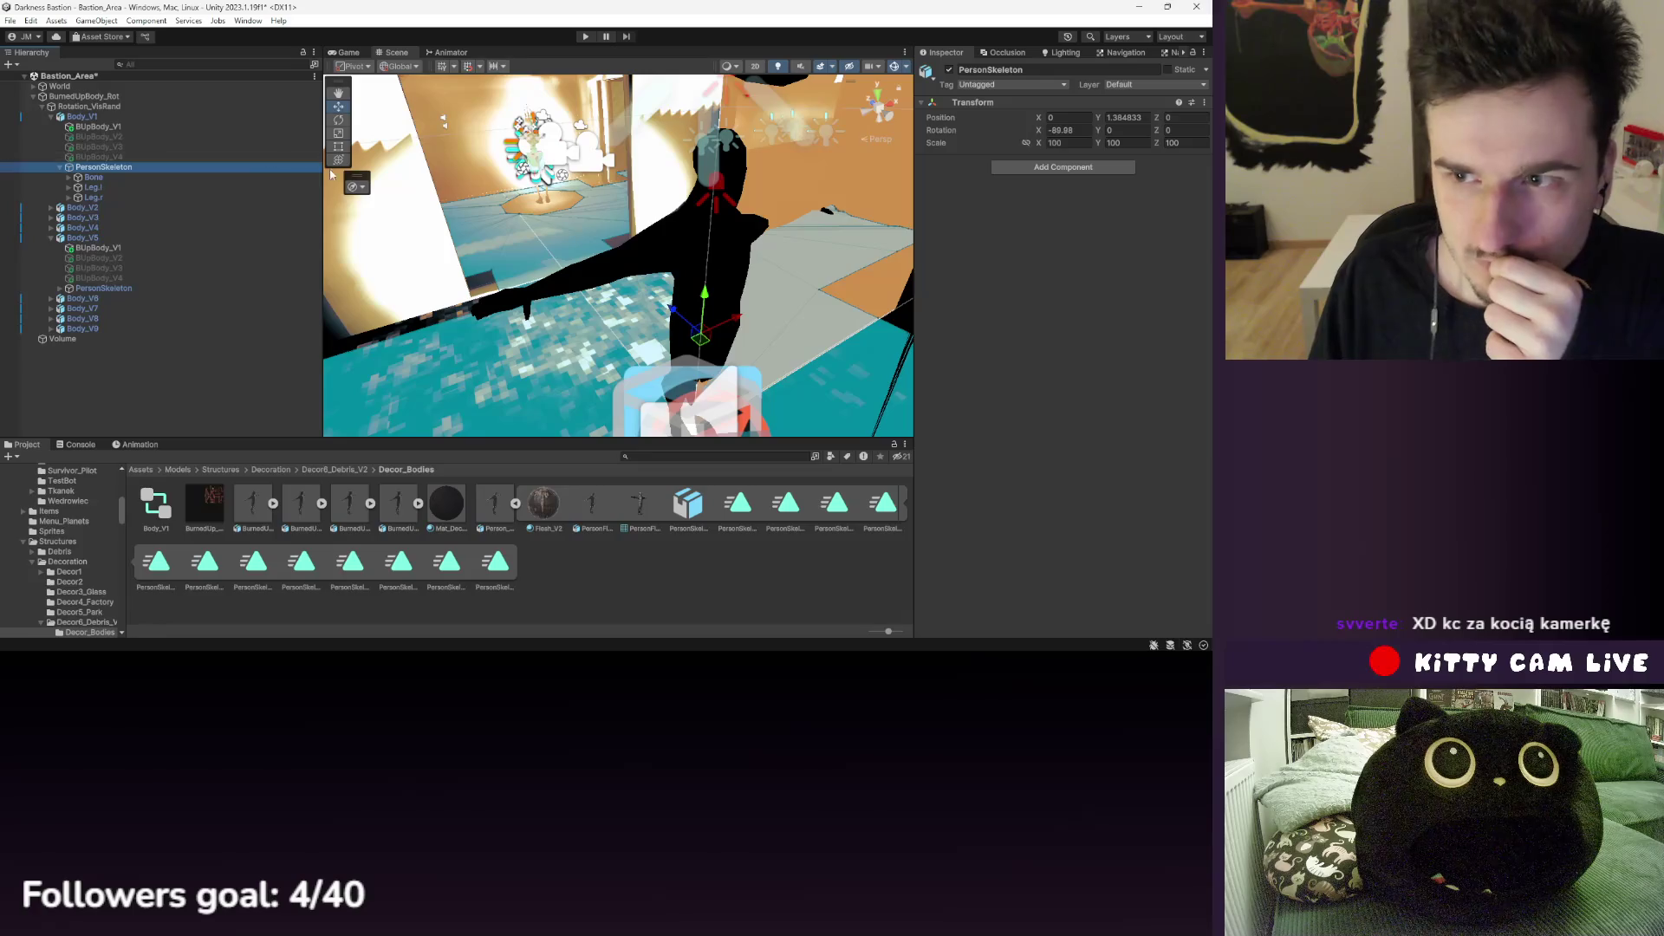
{"action": "left_click", "coordinate": [82, 116]}
{"action": "left_click", "coordinate": [1063, 541]}
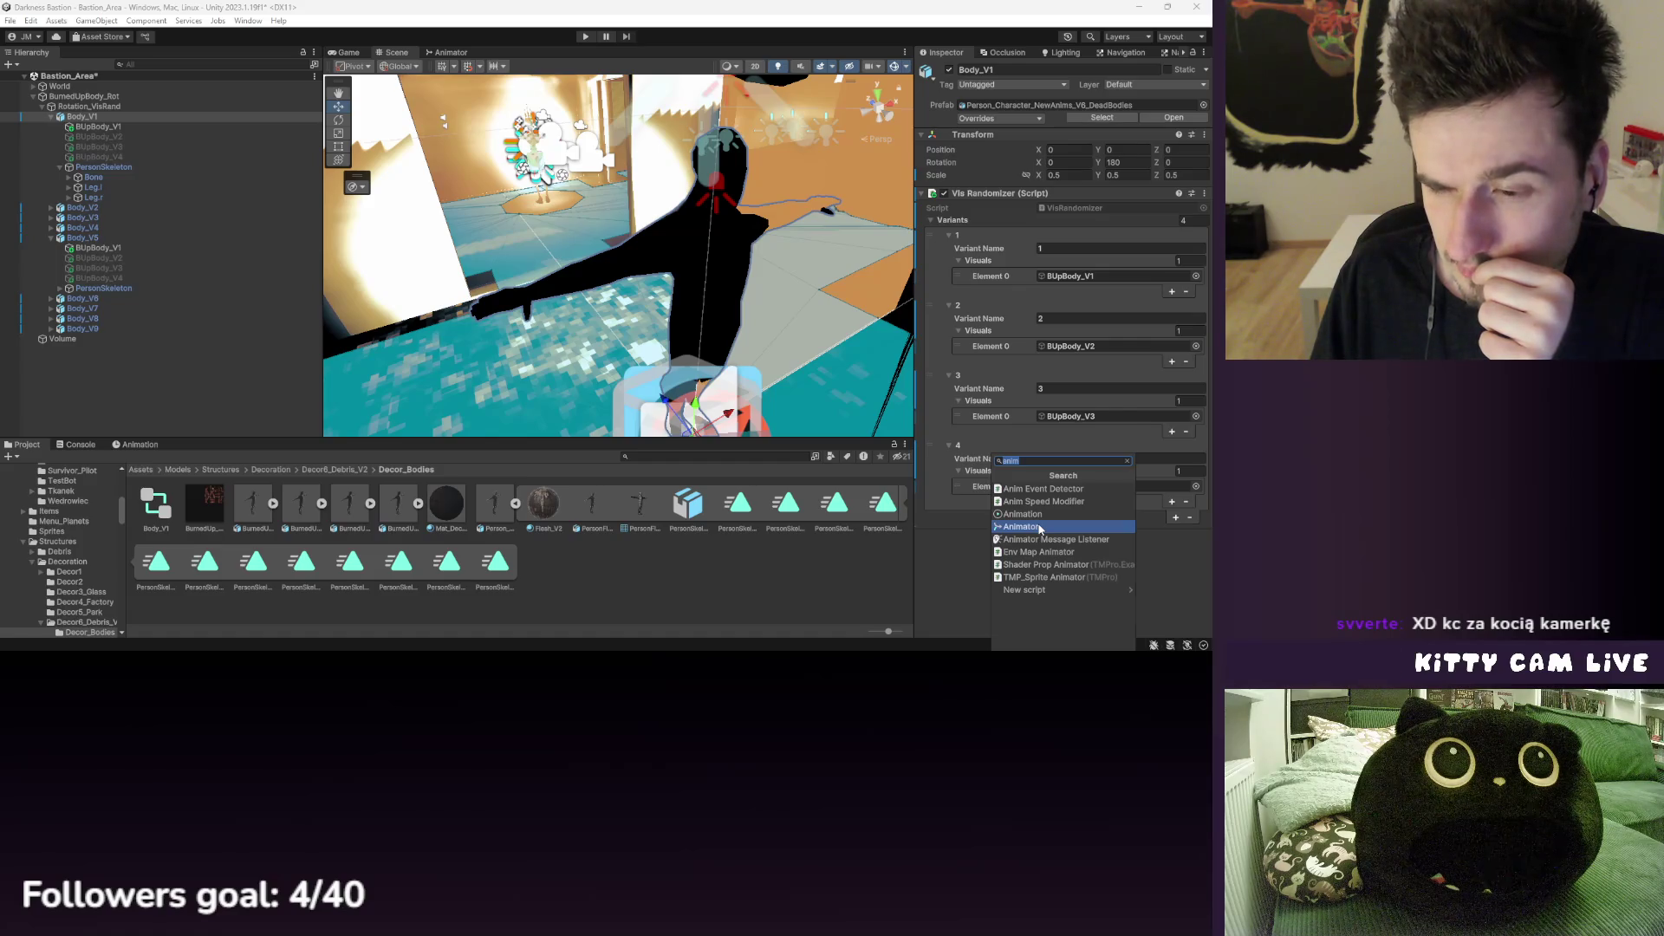
{"action": "left_click", "coordinate": [1040, 527]}
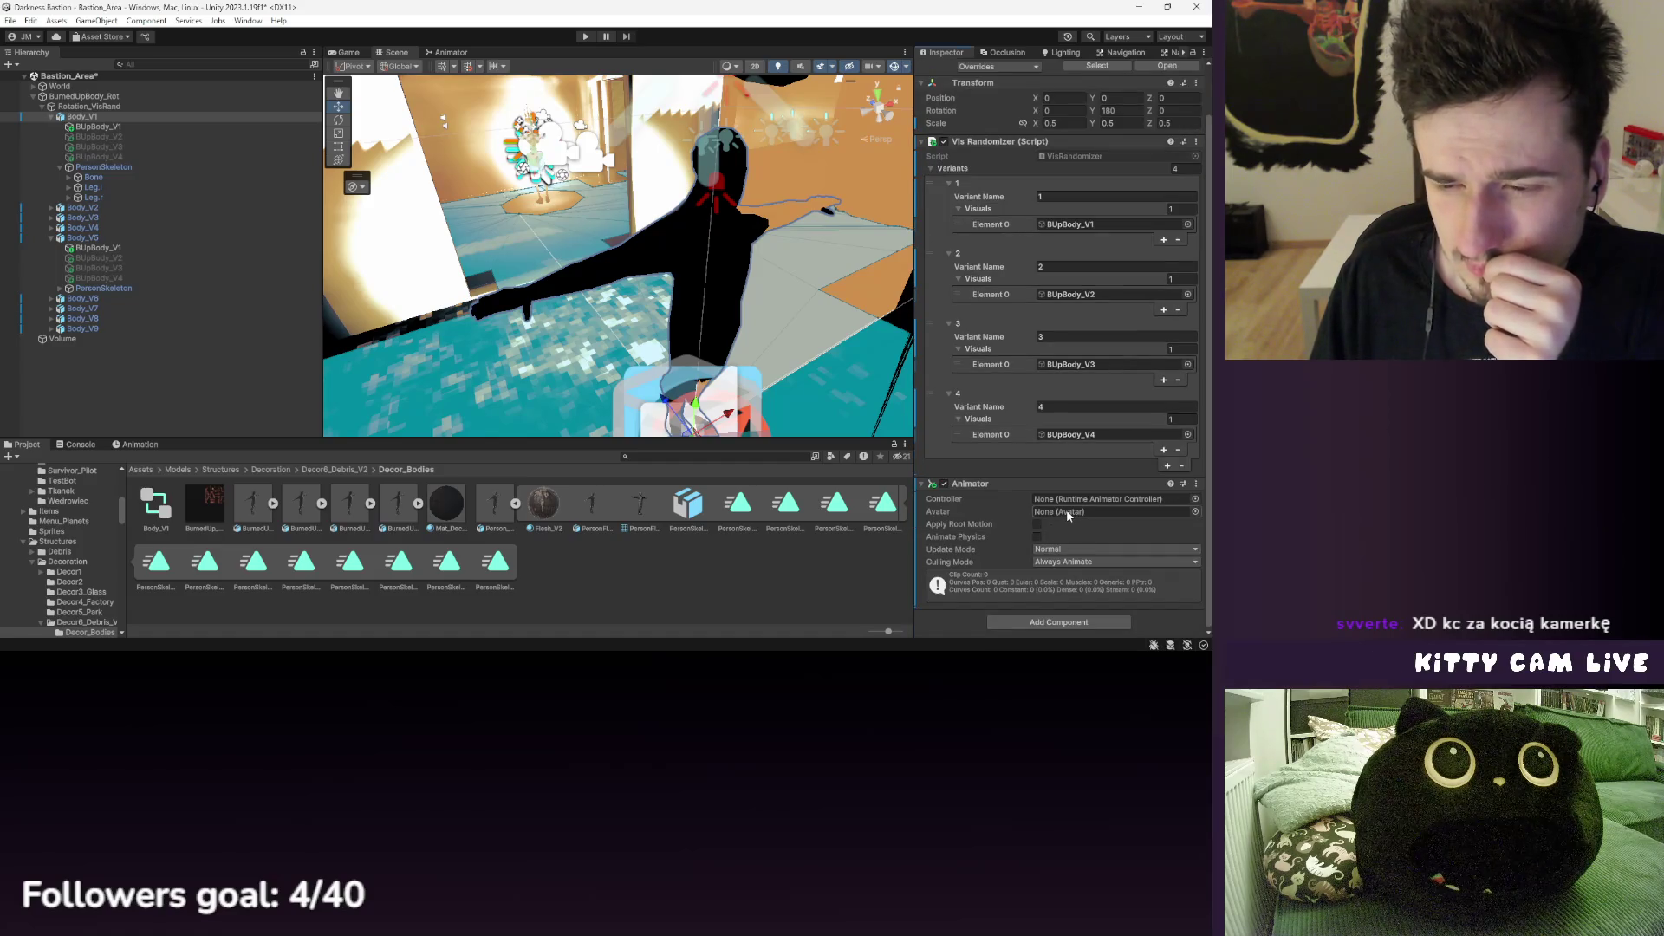
{"action": "left_click_drag", "start_coordinate": [158, 507], "coordinate": [1075, 503]}
{"action": "left_click", "coordinate": [1074, 506]}
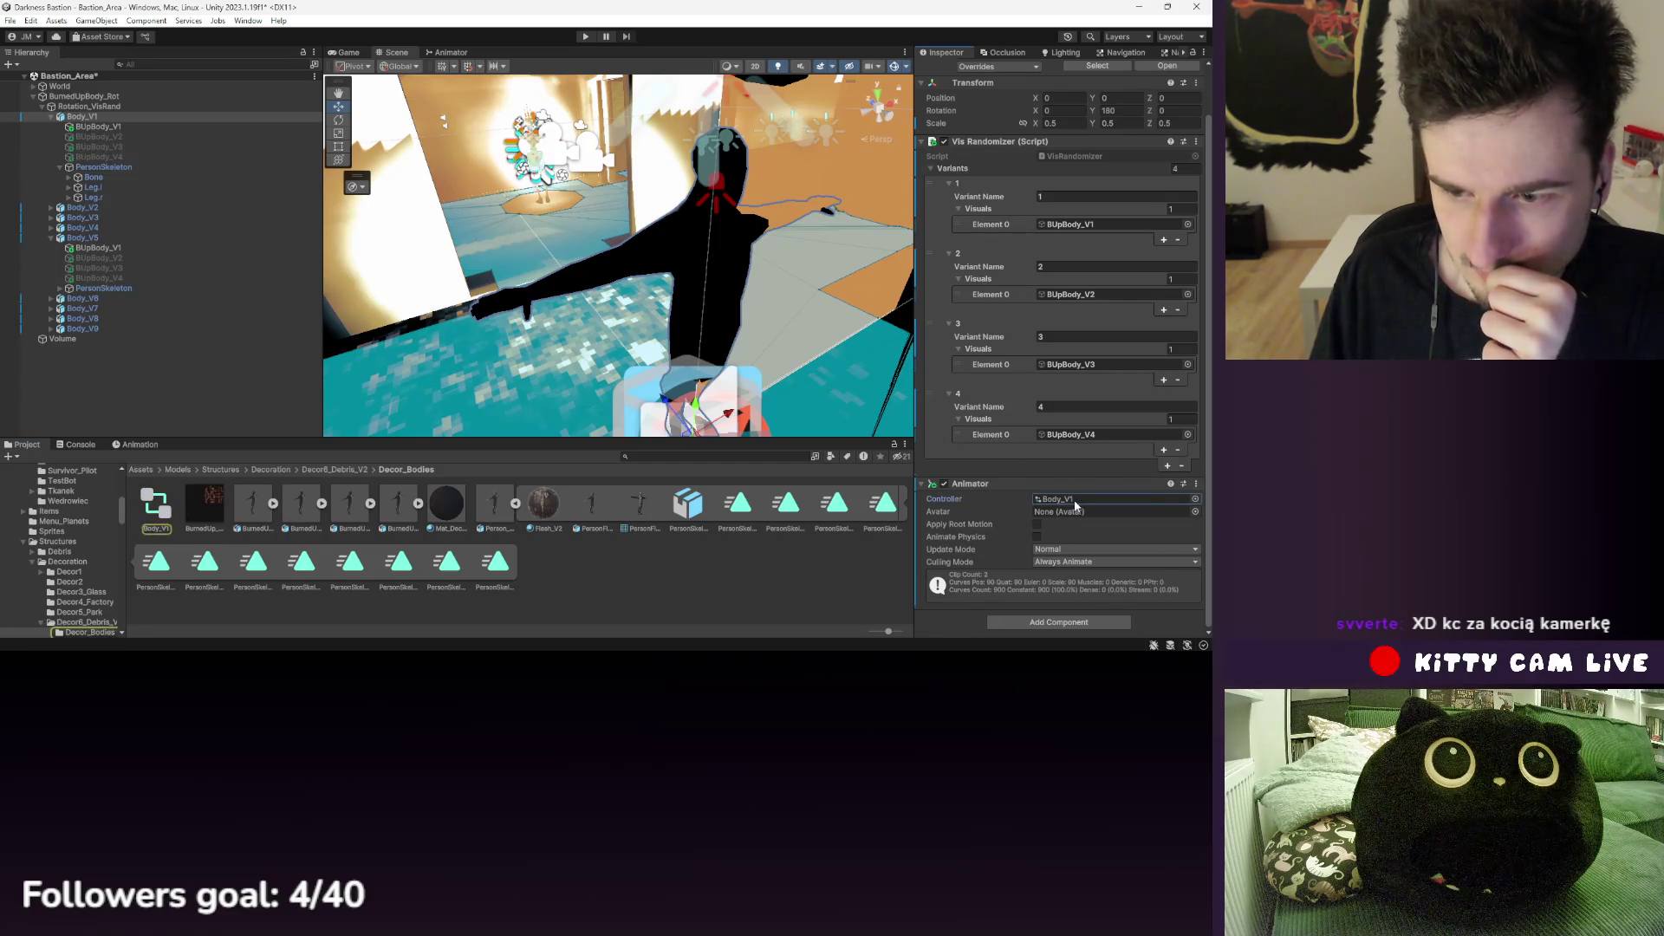
{"action": "left_click", "coordinate": [232, 473]}
{"action": "left_click", "coordinate": [349, 505]}
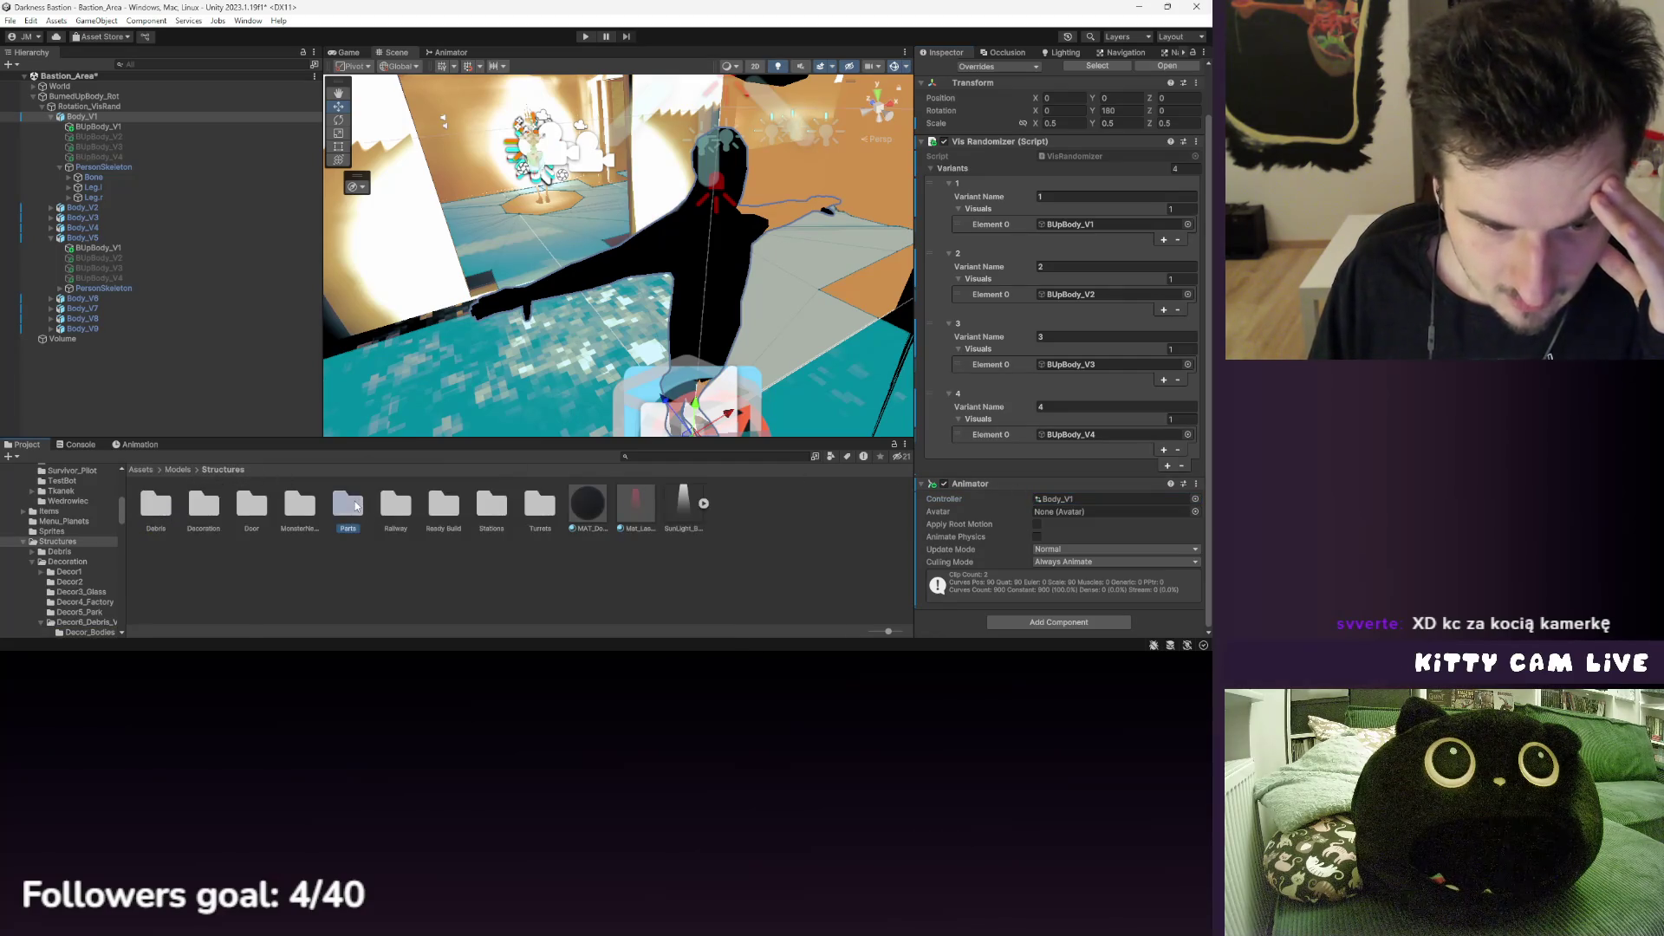
- Inspect the states of both Sculpture_Set controllers in Decoration/Decor5_Park
{"action": "double_click", "coordinate": [201, 500]}
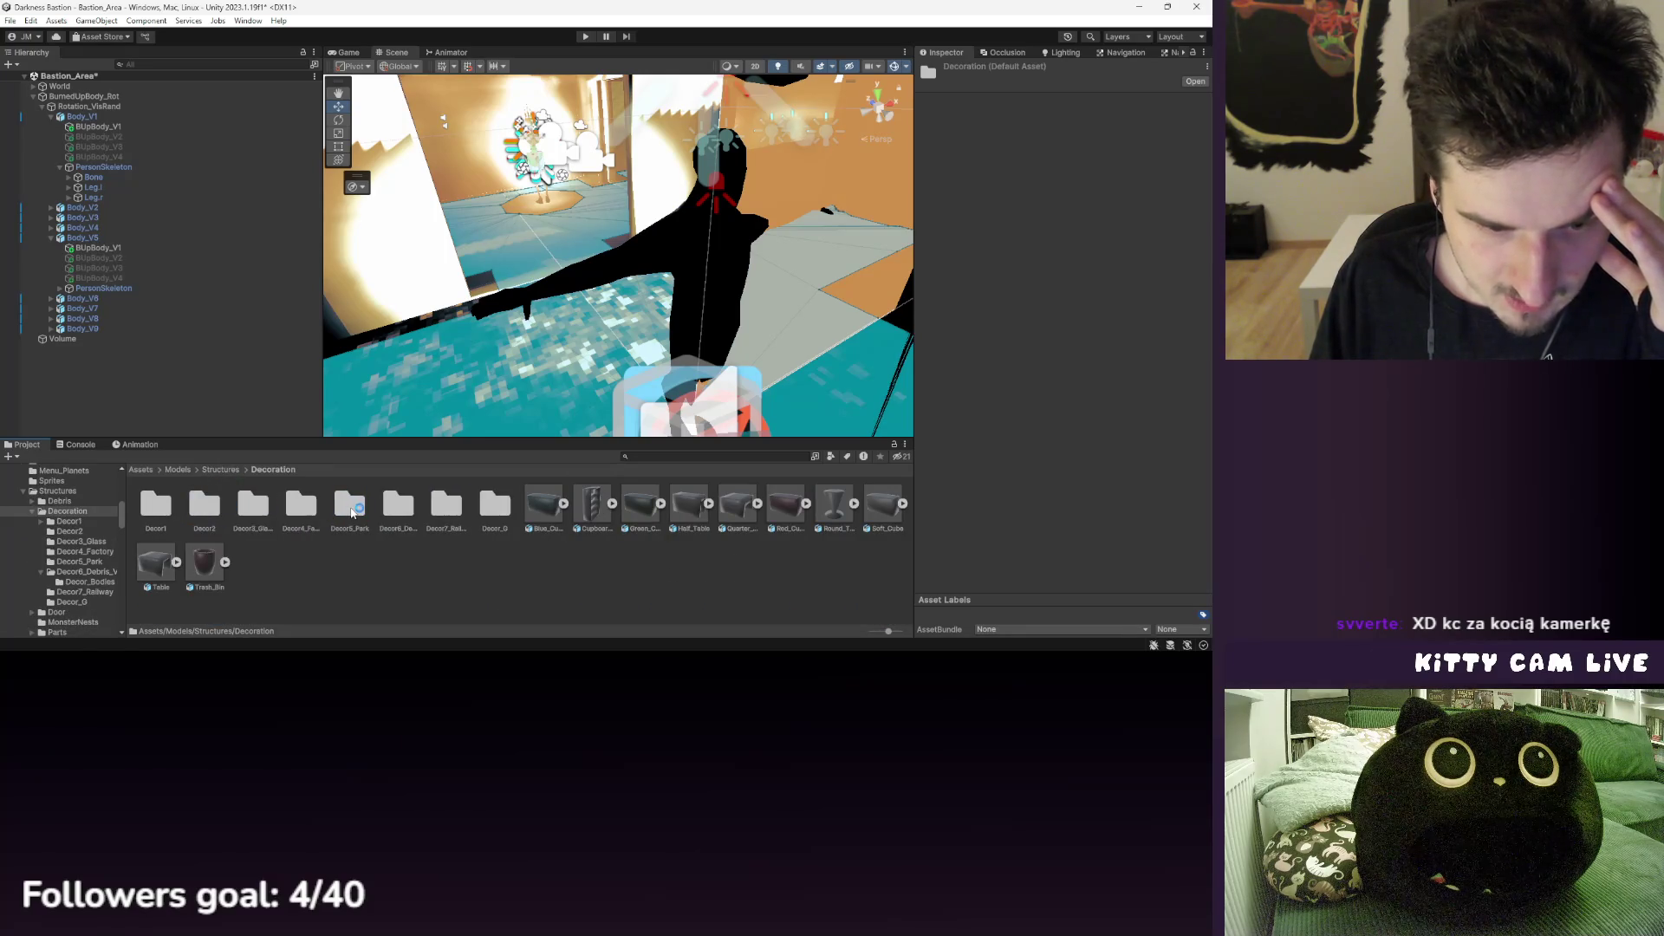
{"action": "double_click", "coordinate": [347, 510]}
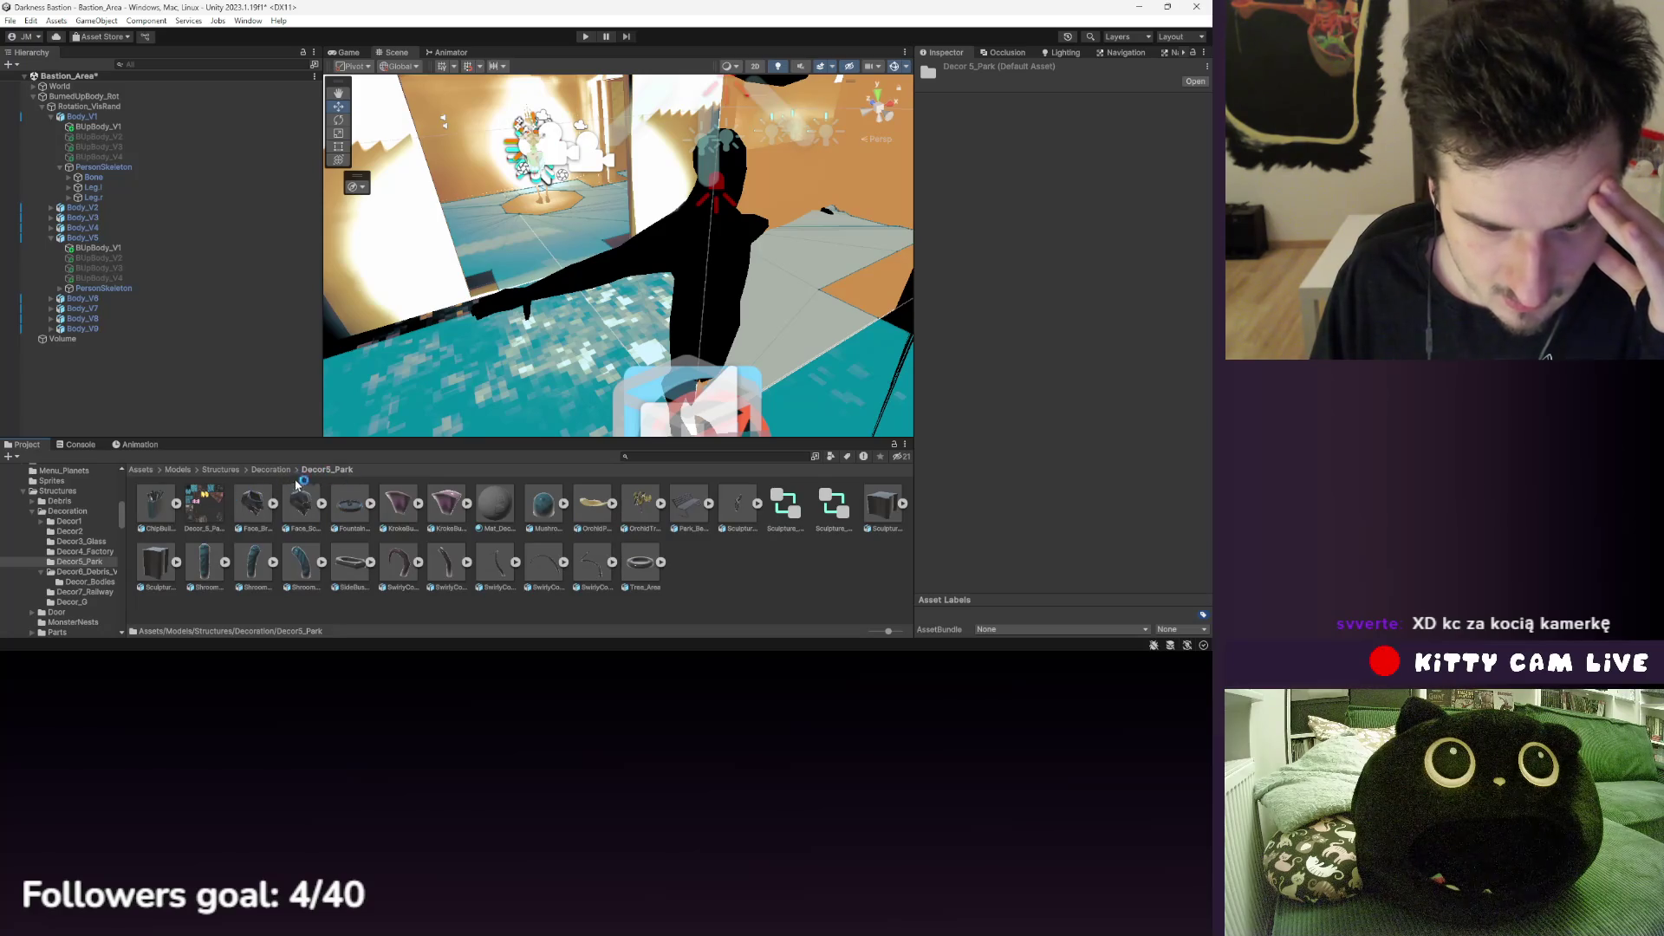
{"action": "double_click", "coordinate": [789, 509]}
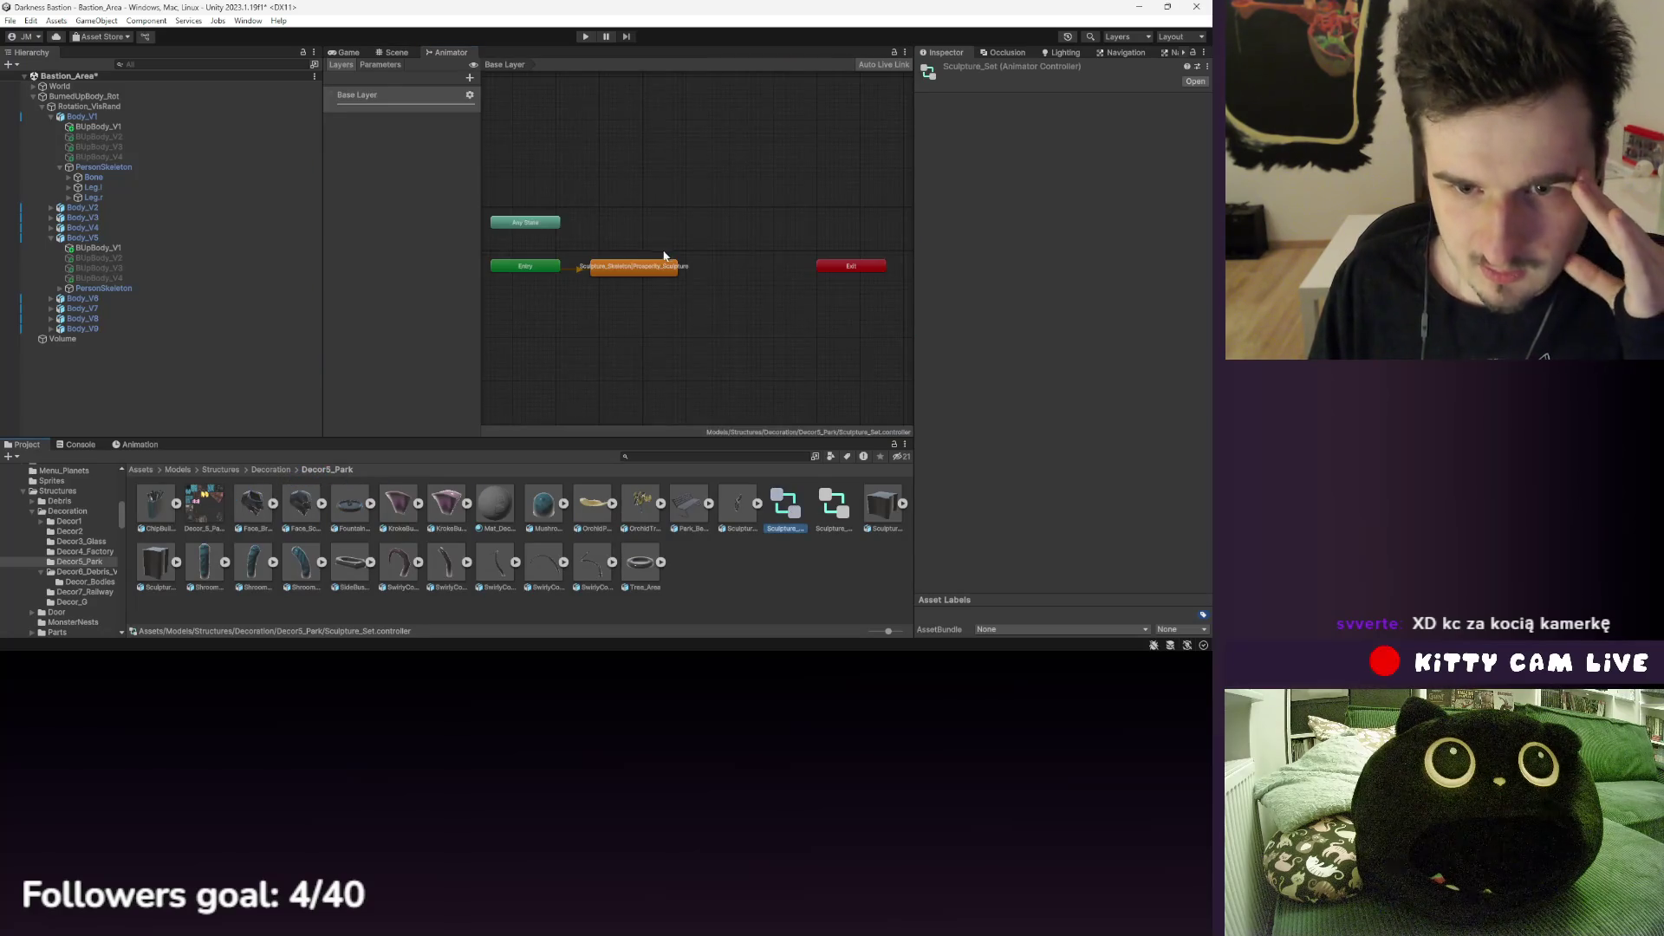
{"action": "left_click", "coordinate": [664, 268]}
{"action": "left_click", "coordinate": [843, 501]}
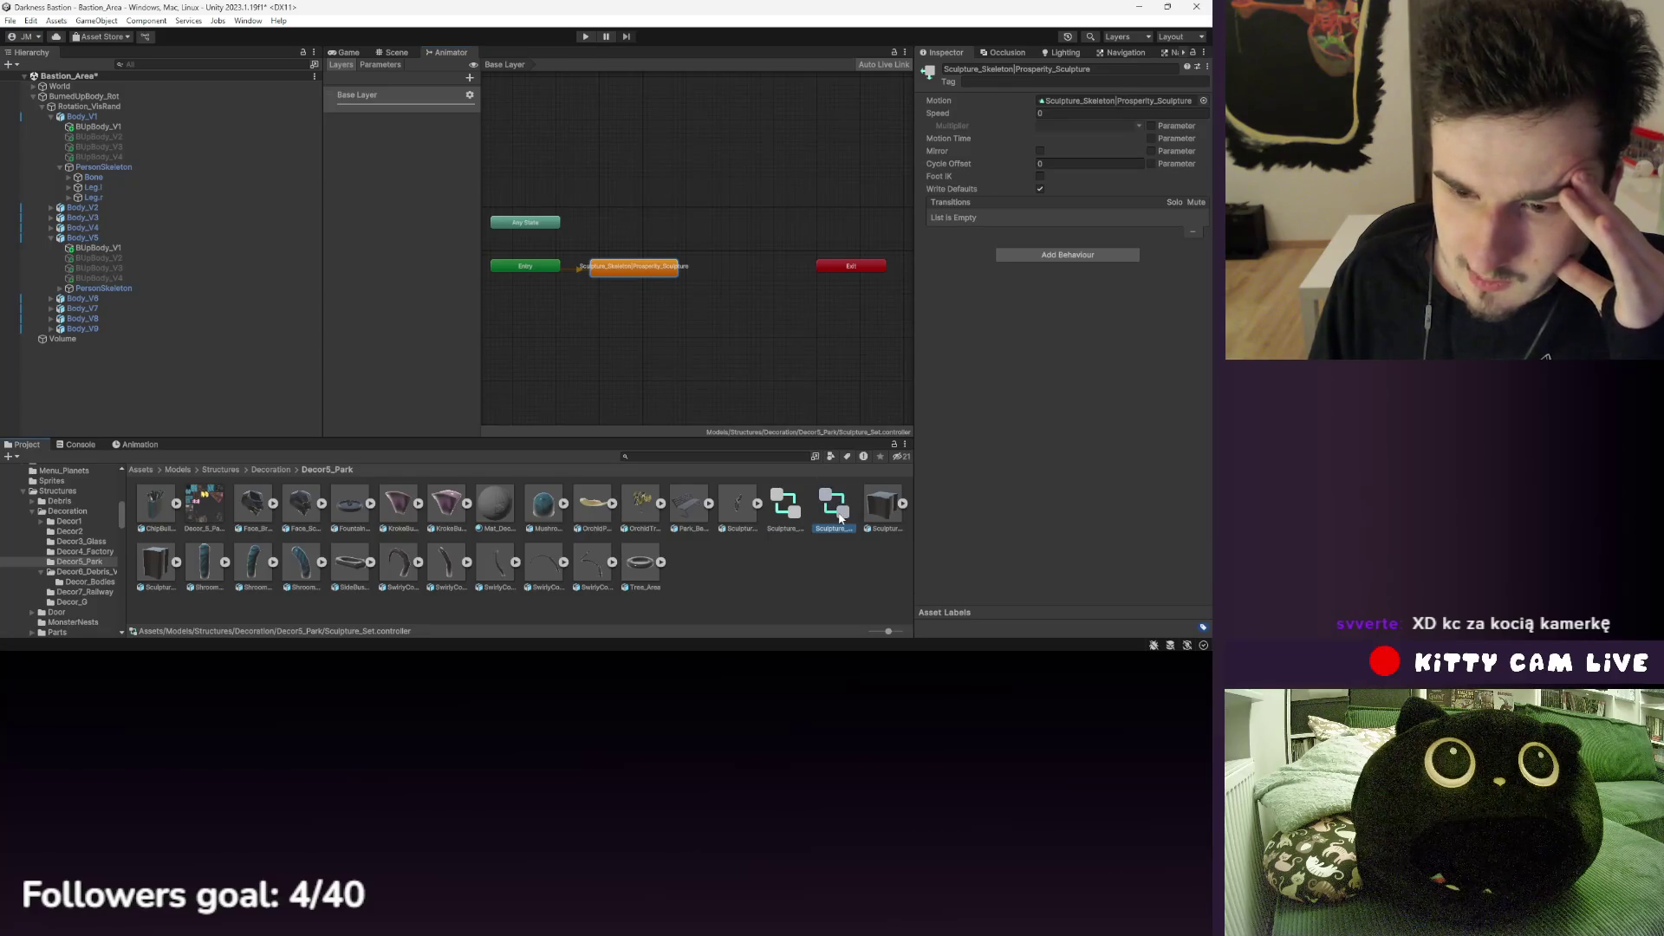
{"action": "left_click", "coordinate": [629, 227]}
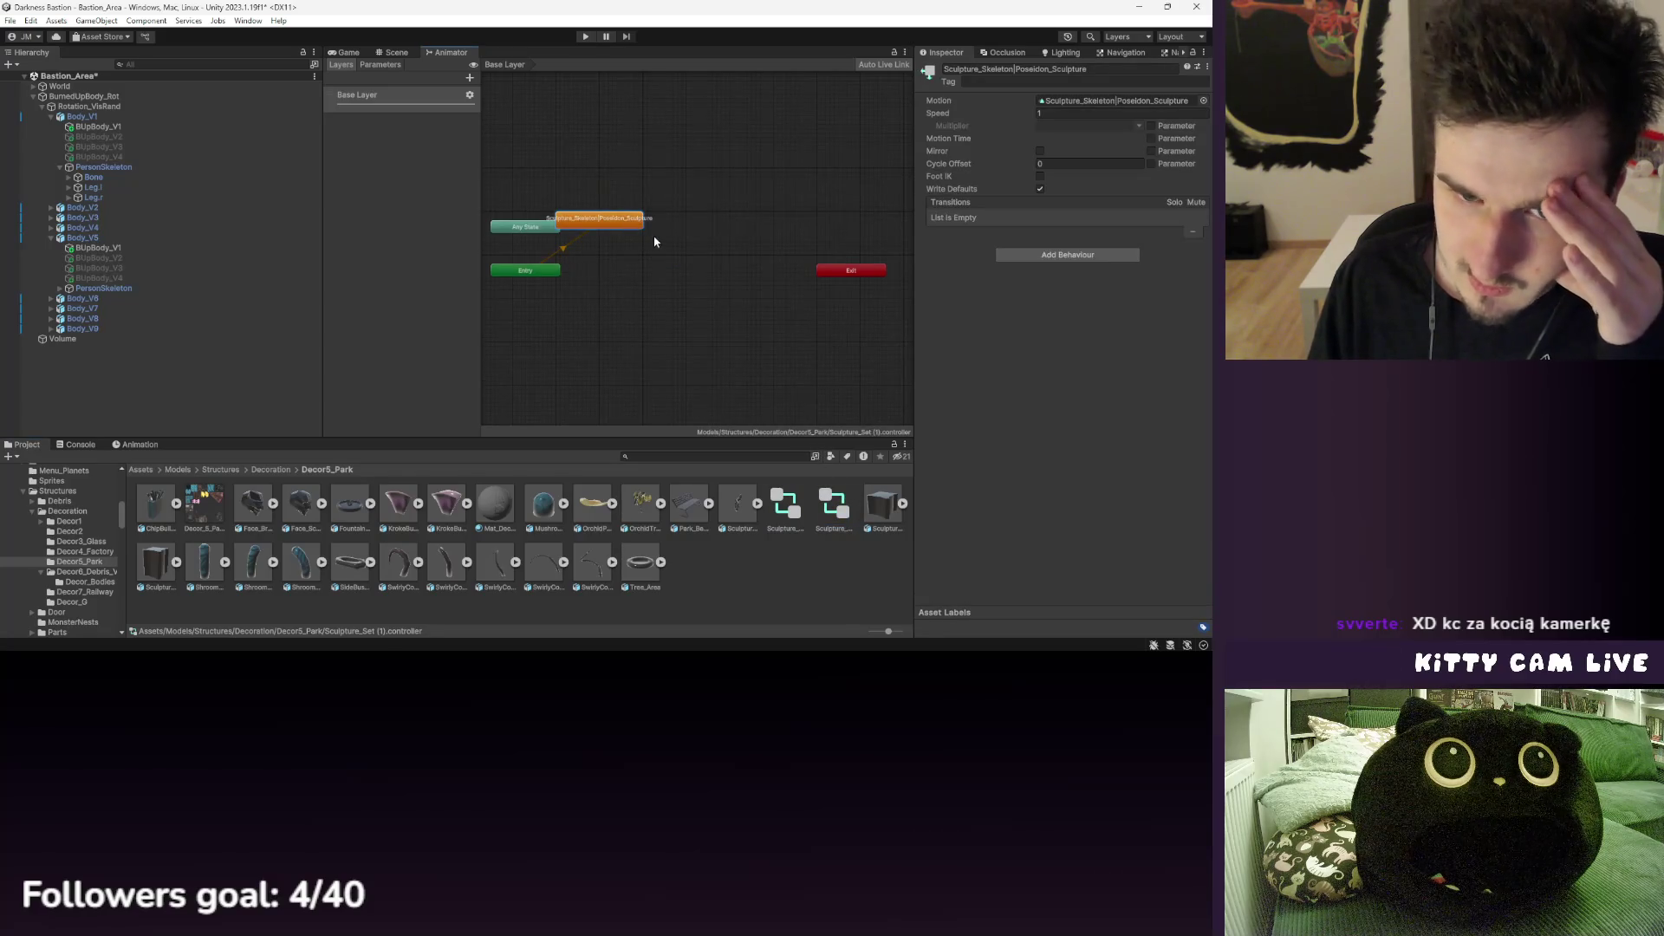
- Preview the Prosperity_Sculpture clip, then select Body_V1 to view its animator graph
{"action": "scroll", "coordinate": [659, 238], "scroll_direction": "up", "scroll_amount": 2}
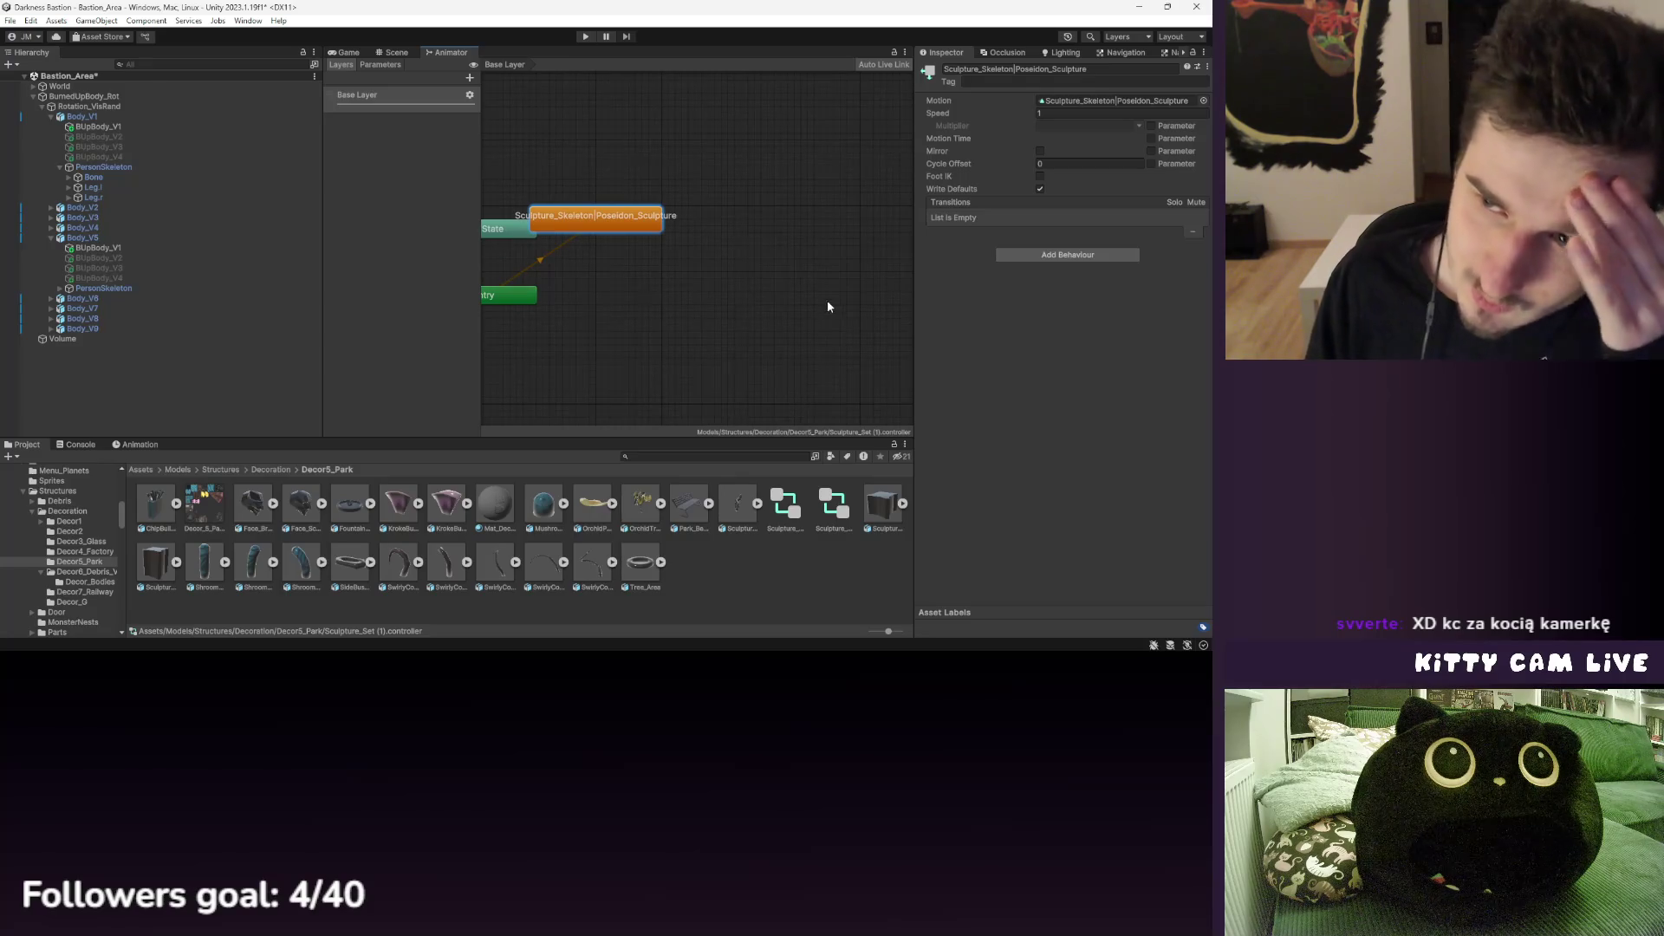
{"action": "left_click", "coordinate": [1118, 102]}
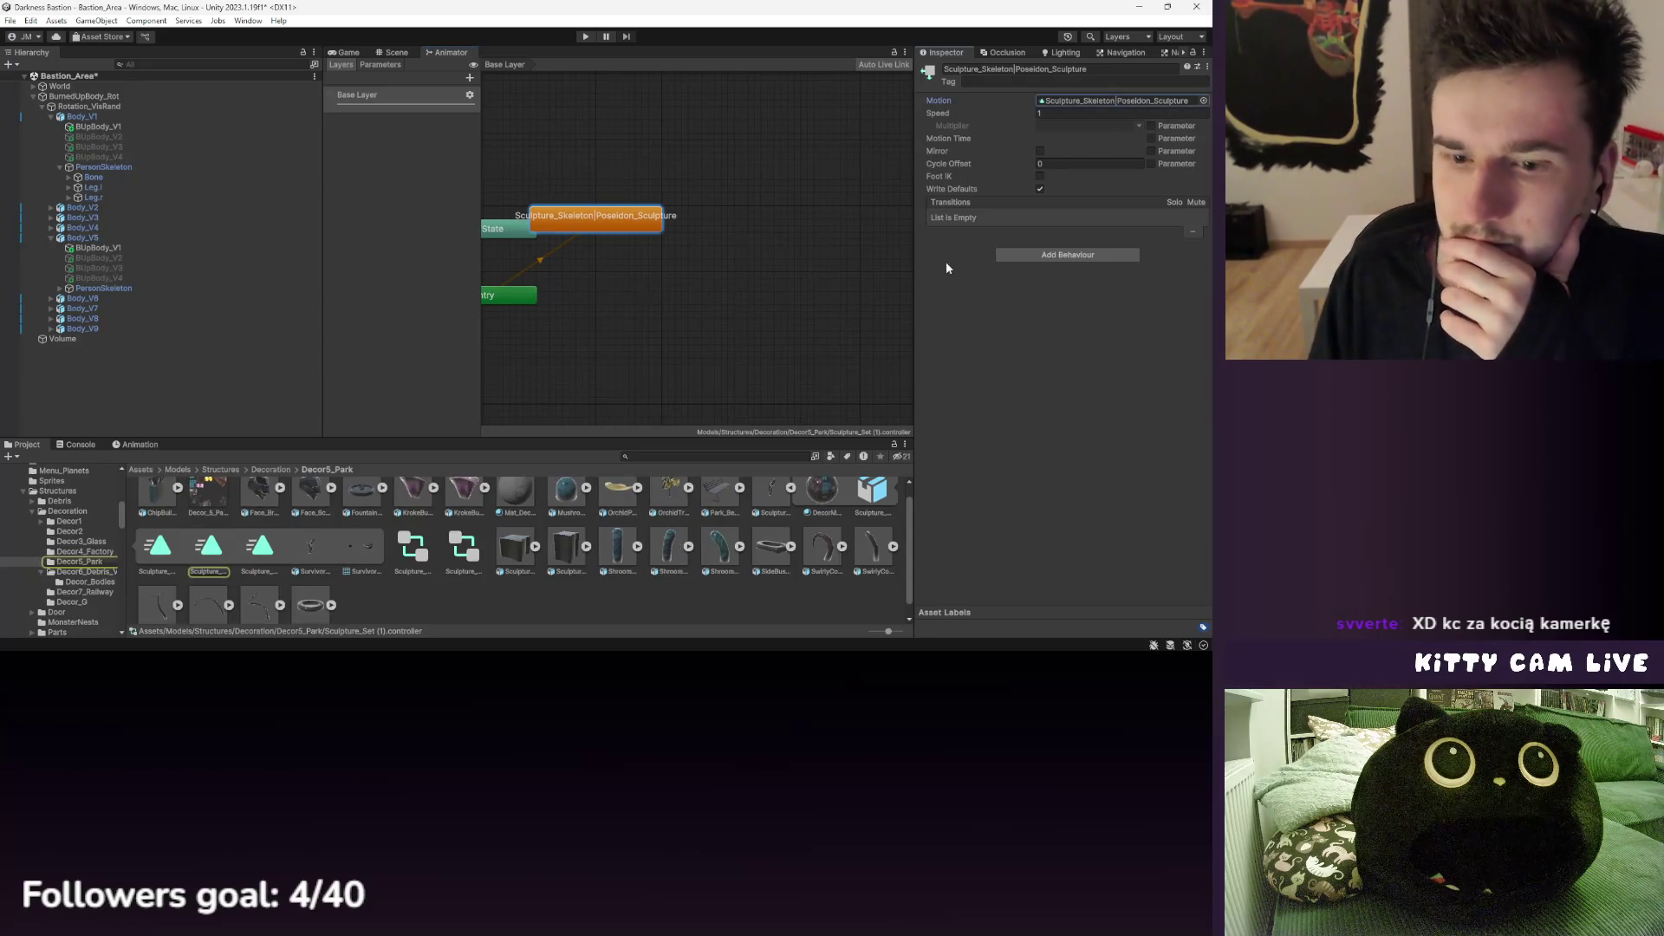
{"action": "left_click", "coordinate": [206, 555]}
{"action": "left_click", "coordinate": [260, 548]}
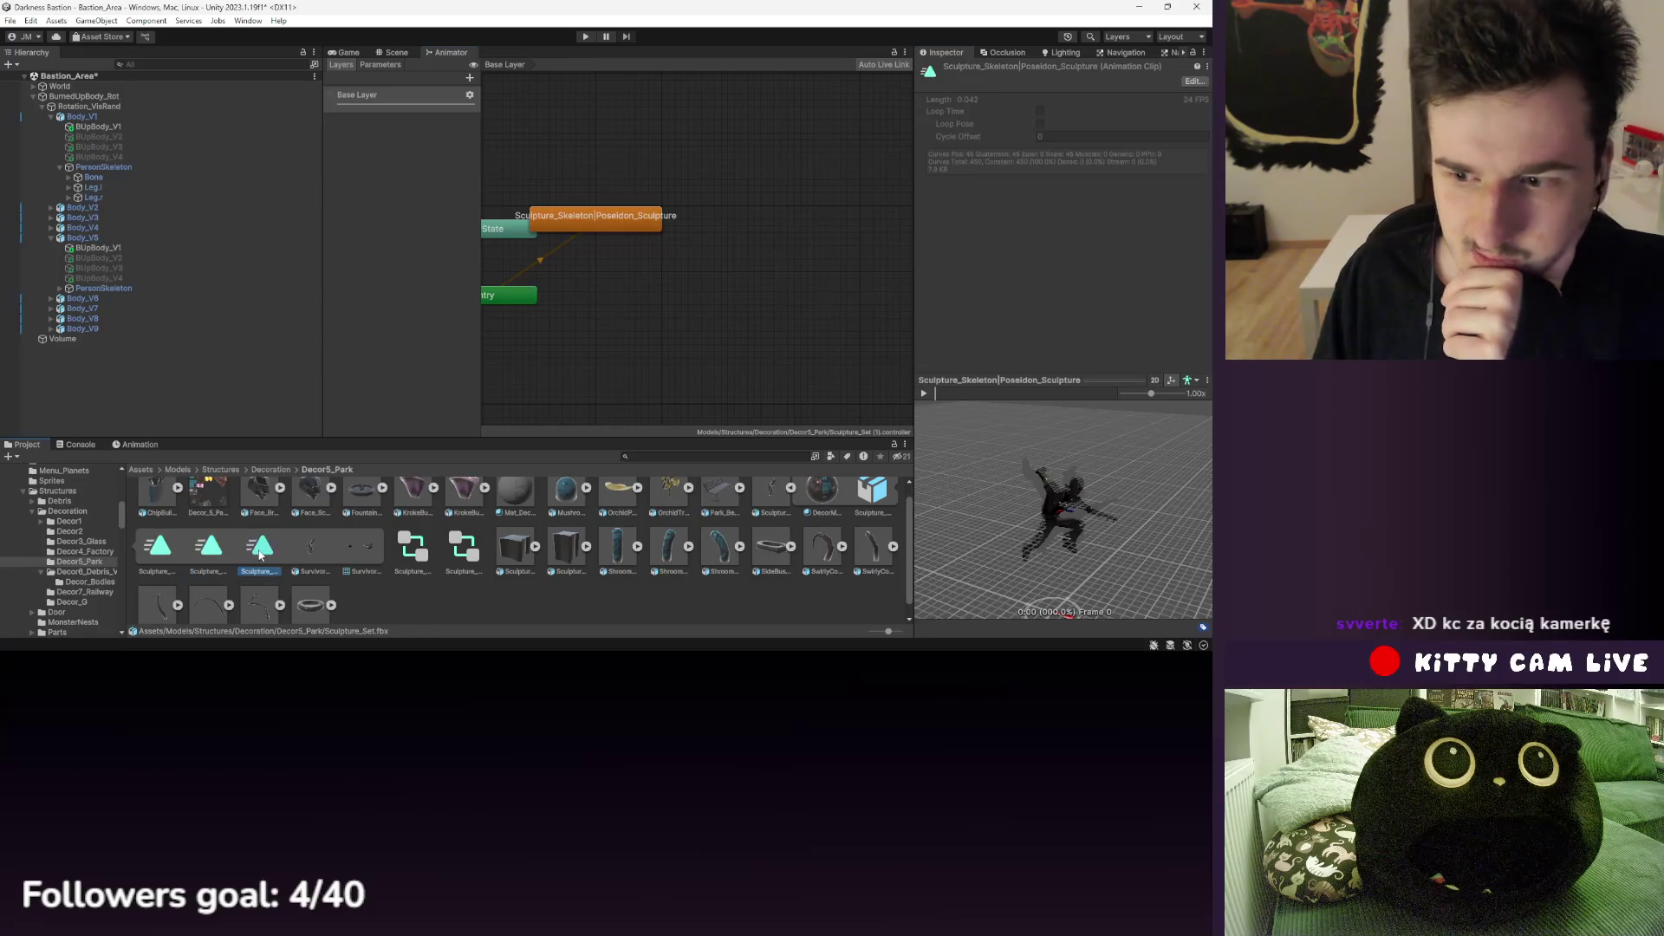
{"action": "left_click", "coordinate": [934, 388]}
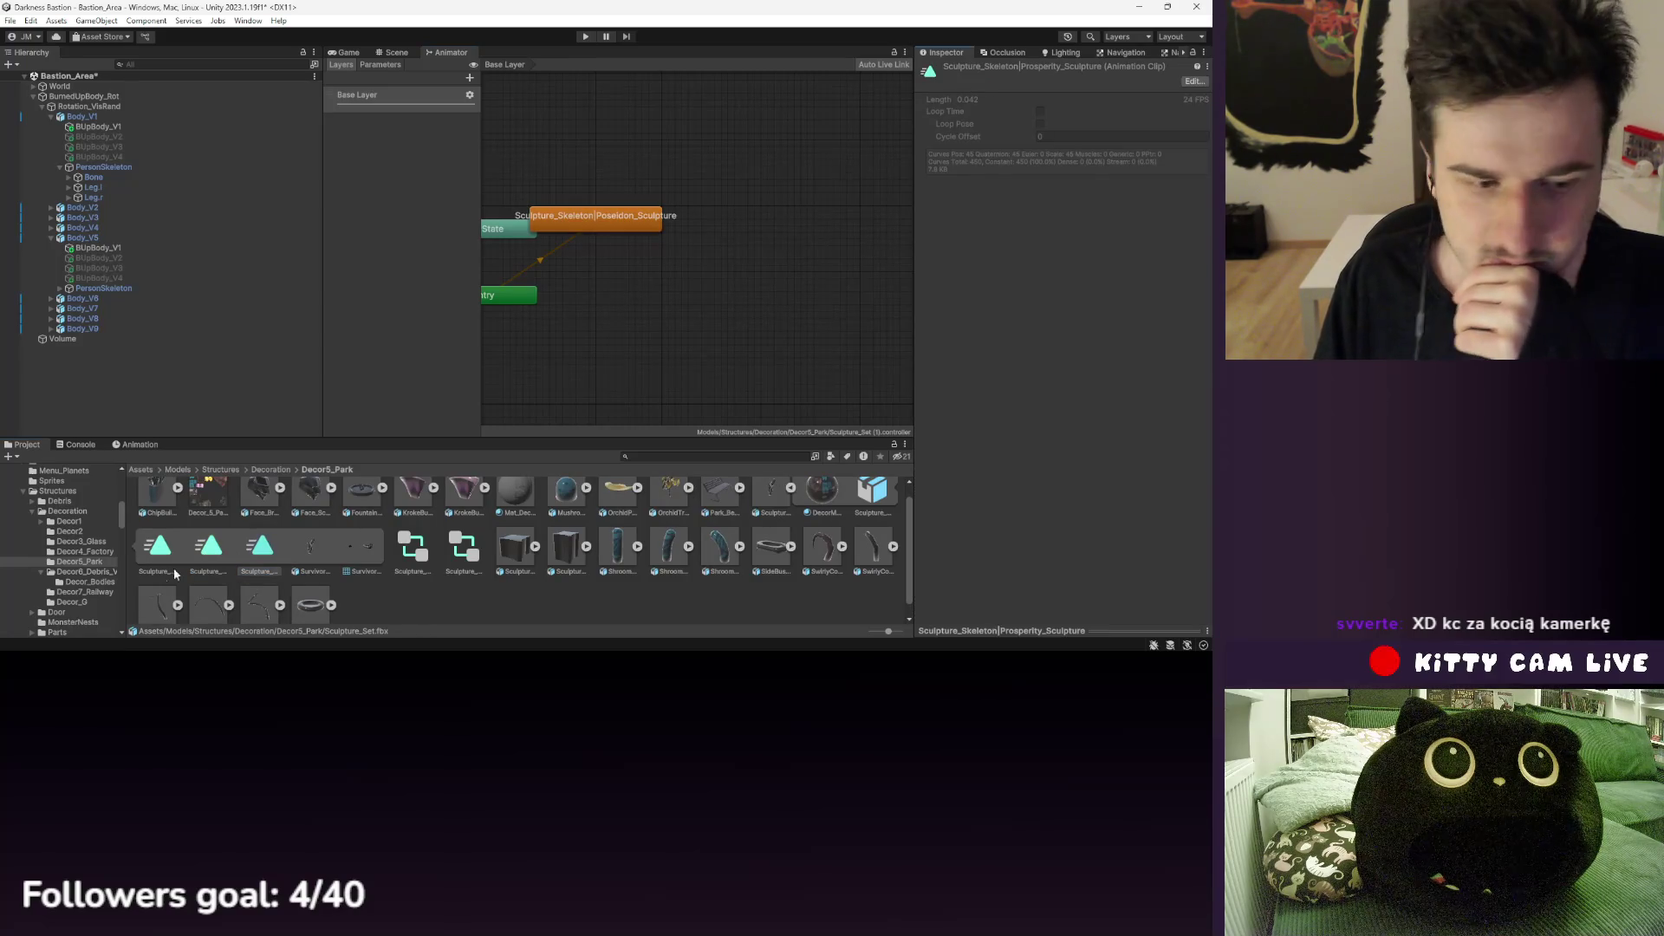
{"action": "left_click", "coordinate": [972, 630]}
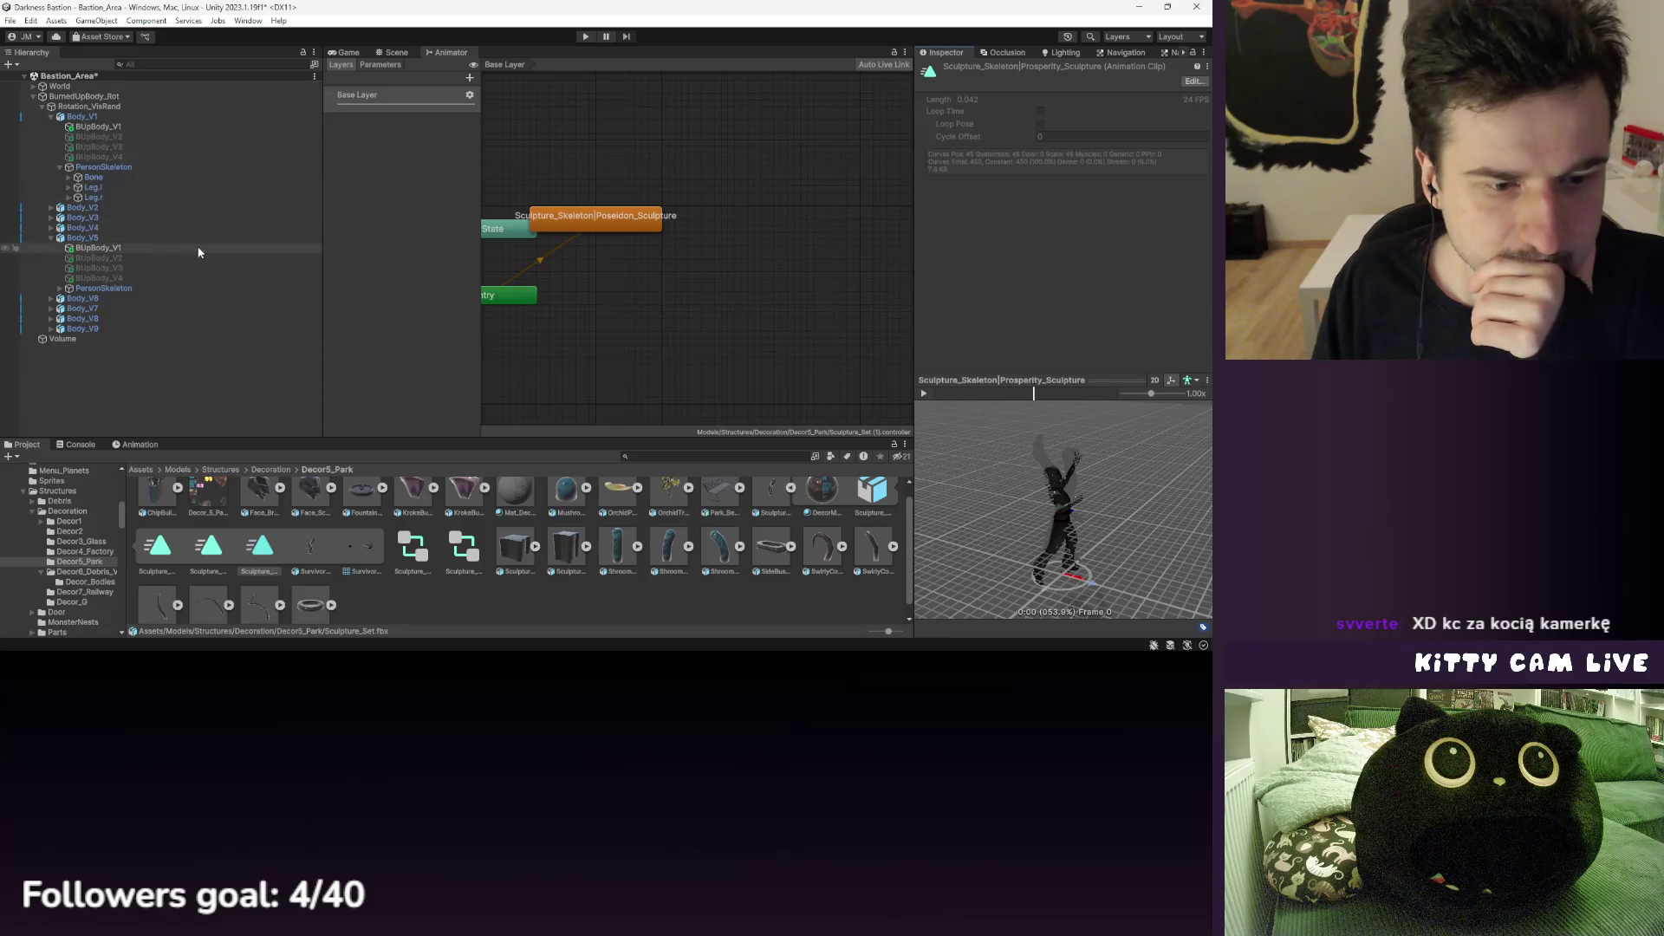
{"action": "left_click", "coordinate": [106, 120]}
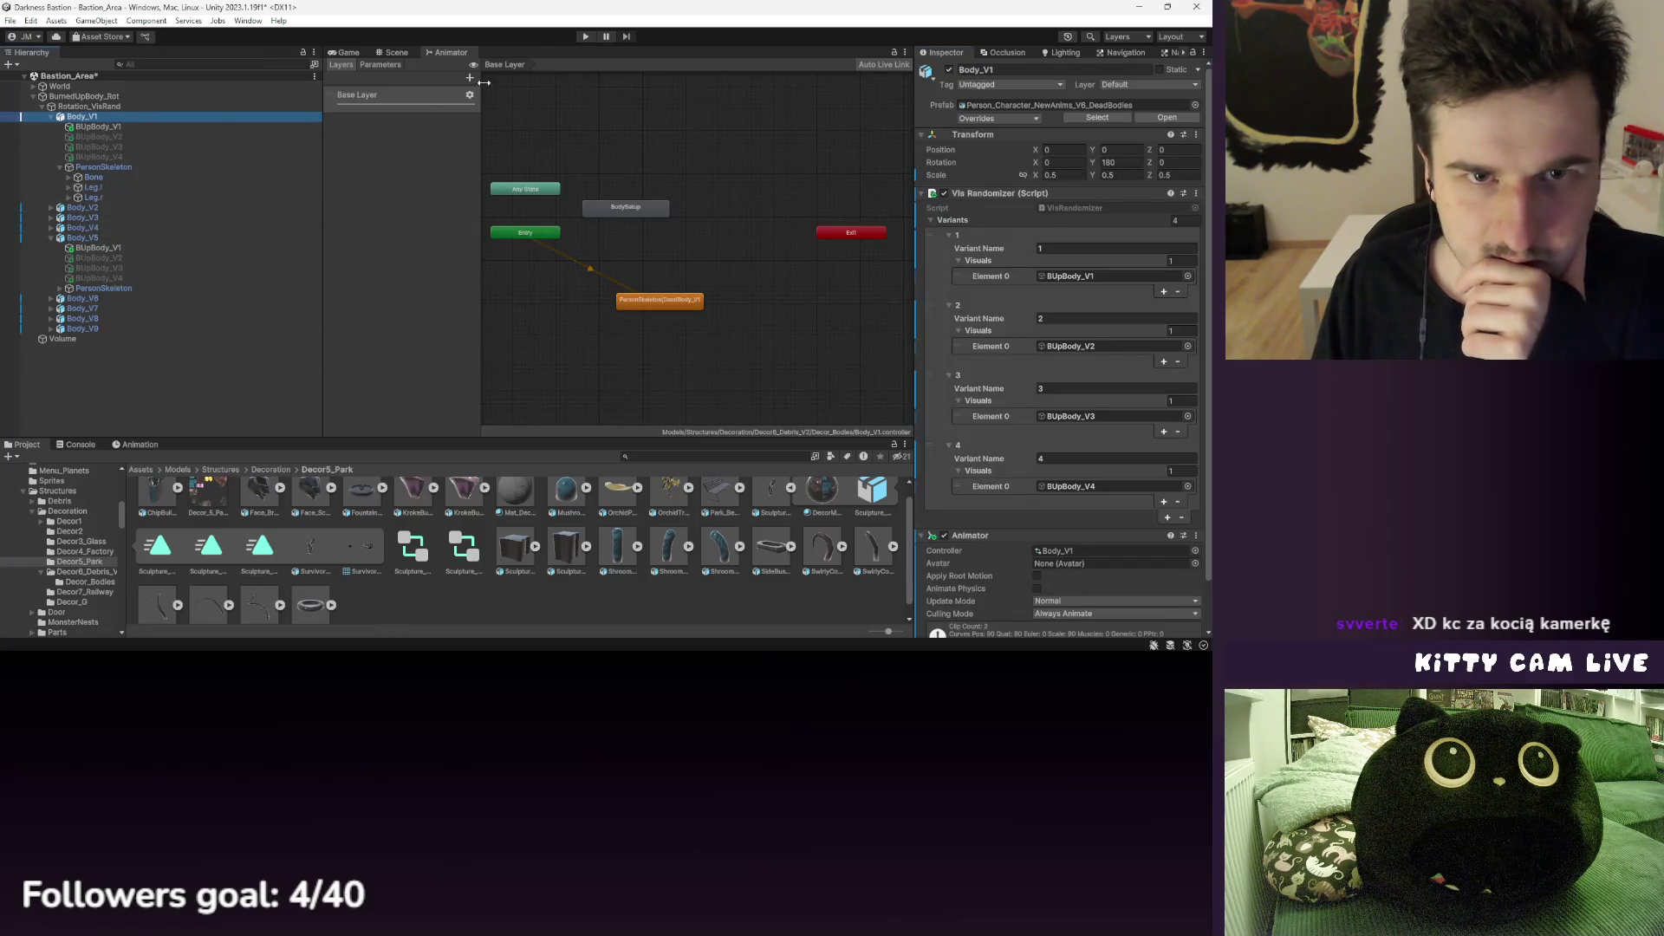
- Assign the Prosperity_Sculpture clip as the PersonSkeleton|DeadBody_V1 state's Motion in Body_V1's controller
{"action": "left_click", "coordinate": [390, 53]}
{"action": "left_click", "coordinate": [448, 54]}
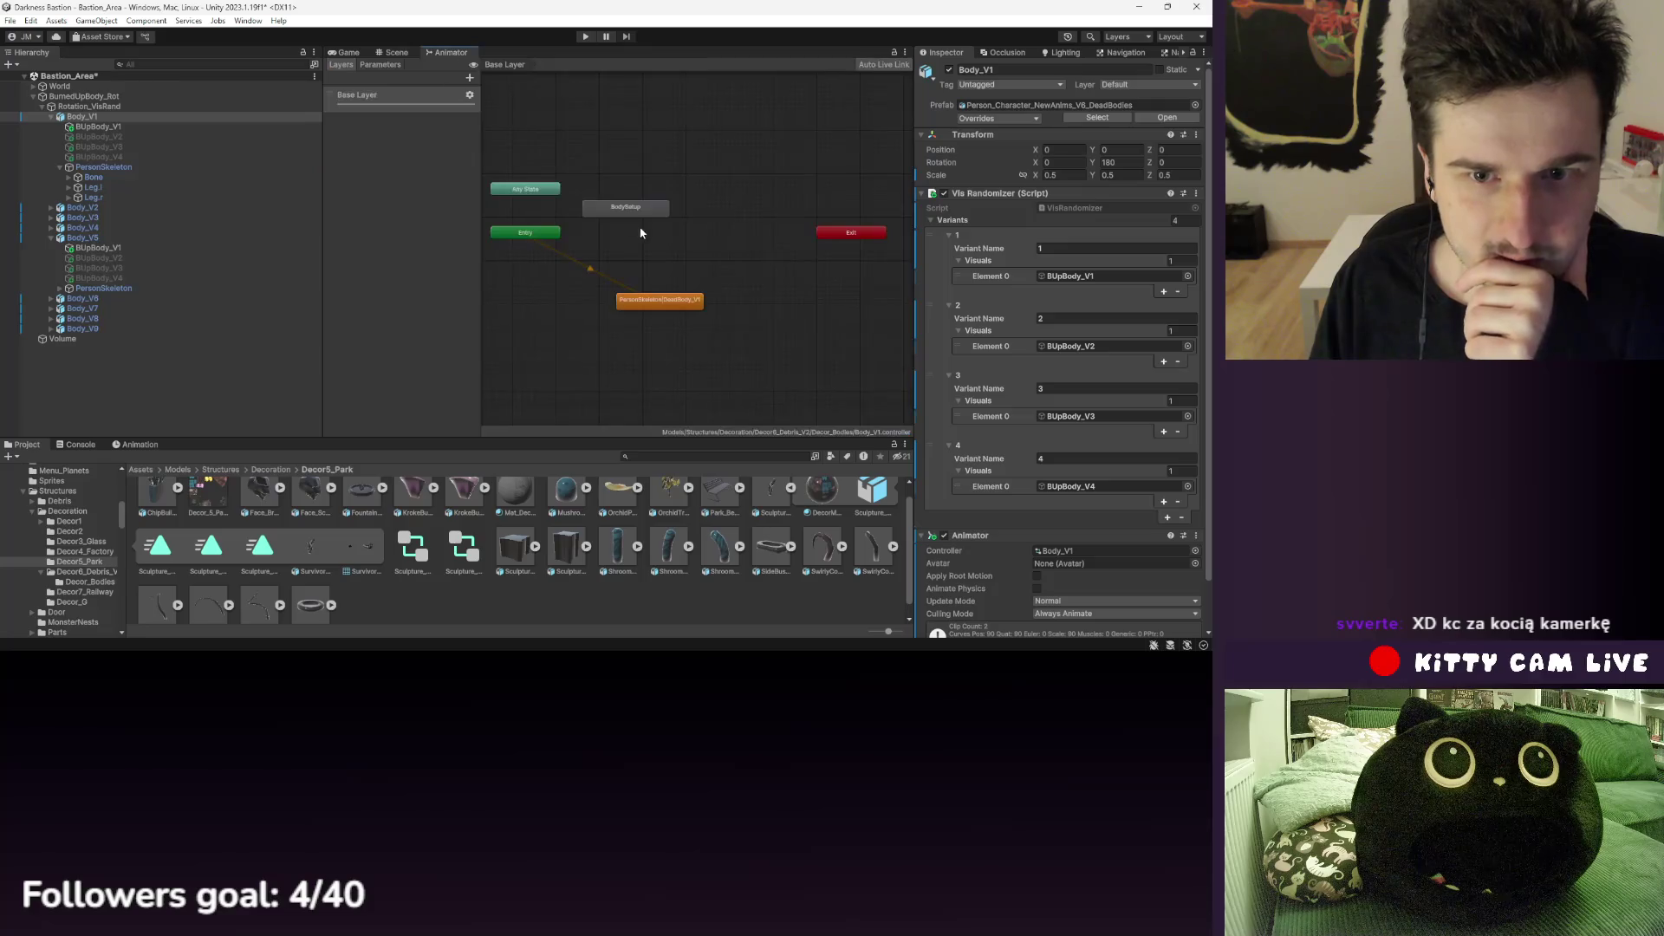
{"action": "left_click", "coordinate": [659, 300]}
{"action": "left_click", "coordinate": [260, 552]}
{"action": "left_click_drag", "start_coordinate": [260, 553], "coordinate": [1101, 102]}
- Preview Body_V1's pose in the Animation timeline, scrubbing between frames 0 and 1
{"action": "left_click", "coordinate": [391, 53]}
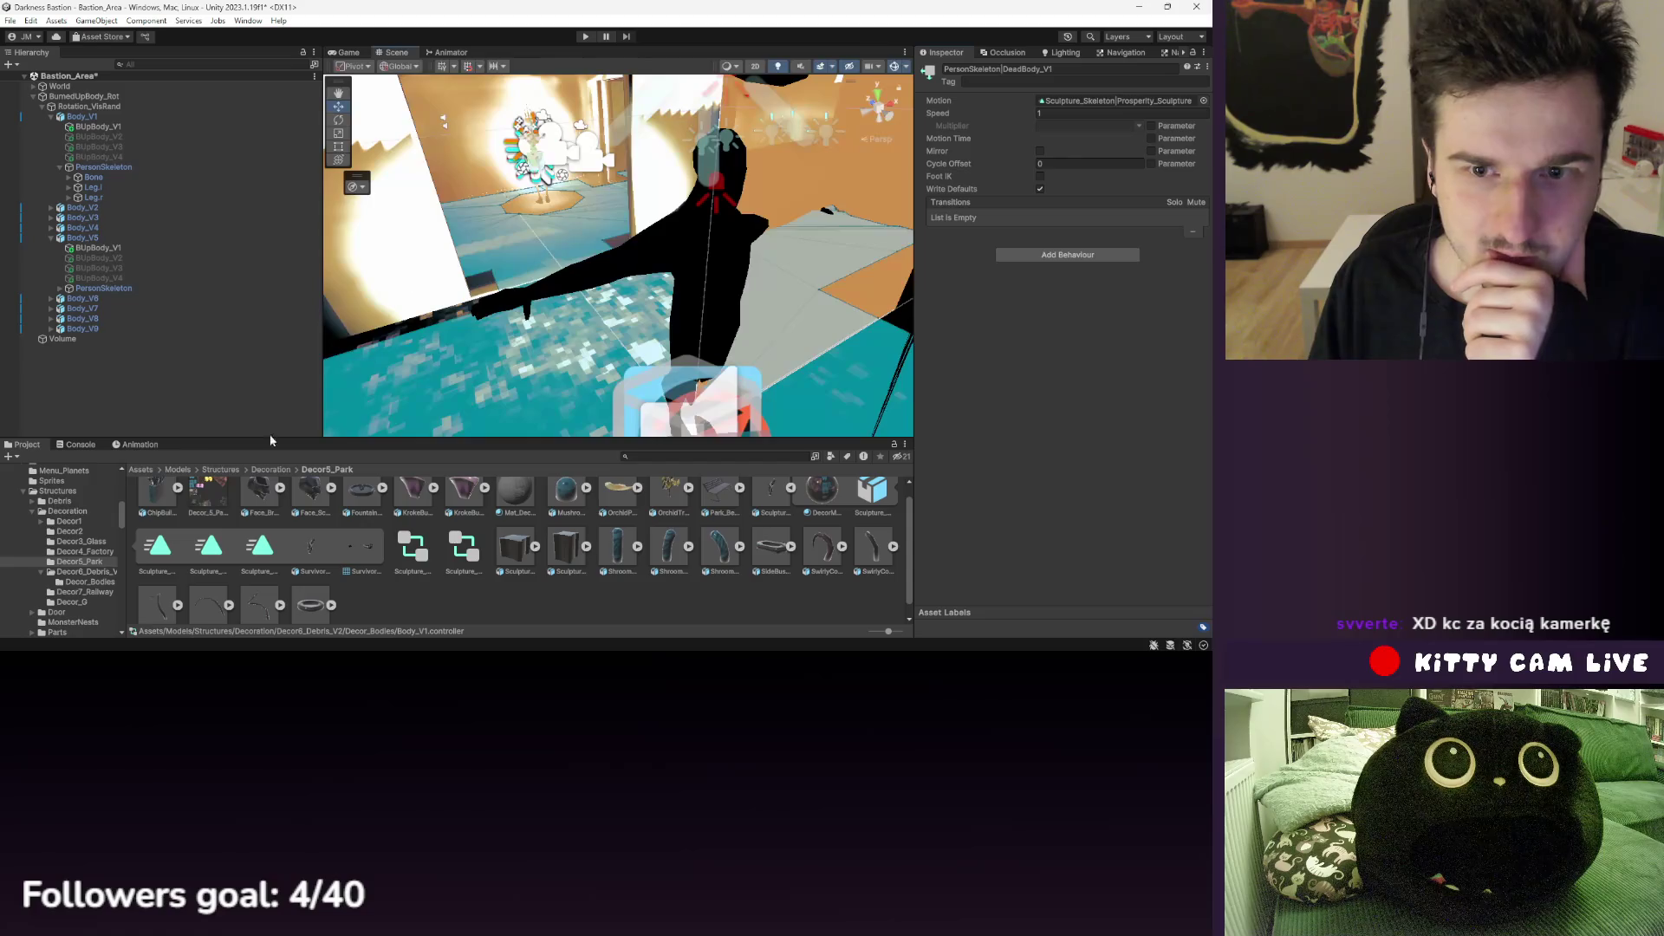
{"action": "left_click", "coordinate": [139, 445]}
{"action": "mouse_move", "coordinate": [252, 456]}
{"action": "left_mouse_down"}
{"action": "mouse_move", "coordinate": [598, 465]}
{"action": "mouse_move", "coordinate": [482, 465]}
{"action": "left_mouse_up"}
{"action": "left_click", "coordinate": [354, 457]}
{"action": "left_click", "coordinate": [513, 461]}
{"action": "left_click", "coordinate": [82, 116]}
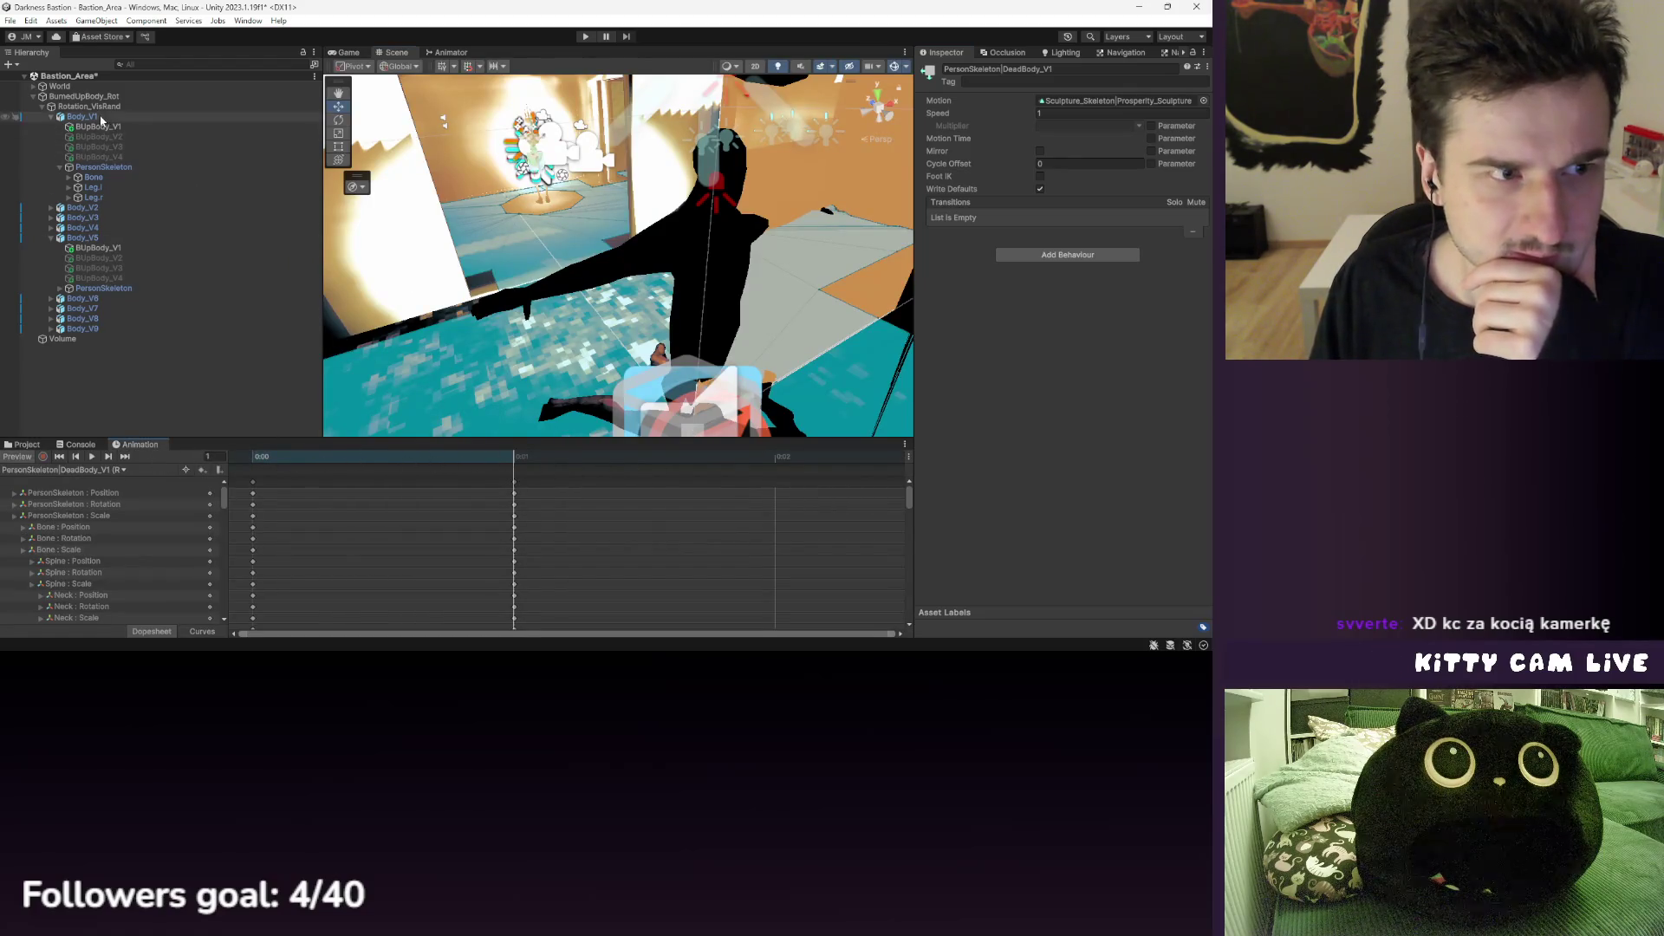
{"action": "mouse_move", "coordinate": [347, 458]}
{"action": "left_mouse_down"}
{"action": "mouse_move", "coordinate": [586, 466]}
{"action": "mouse_move", "coordinate": [365, 449]}
{"action": "mouse_move", "coordinate": [514, 458]}
{"action": "left_mouse_up"}
- Confirm the DeadBody_V1 state now plays Sculpture_Skeleton|Prosperity_Sculpture
{"action": "left_click", "coordinate": [1054, 550]}
{"action": "left_click", "coordinate": [449, 51]}
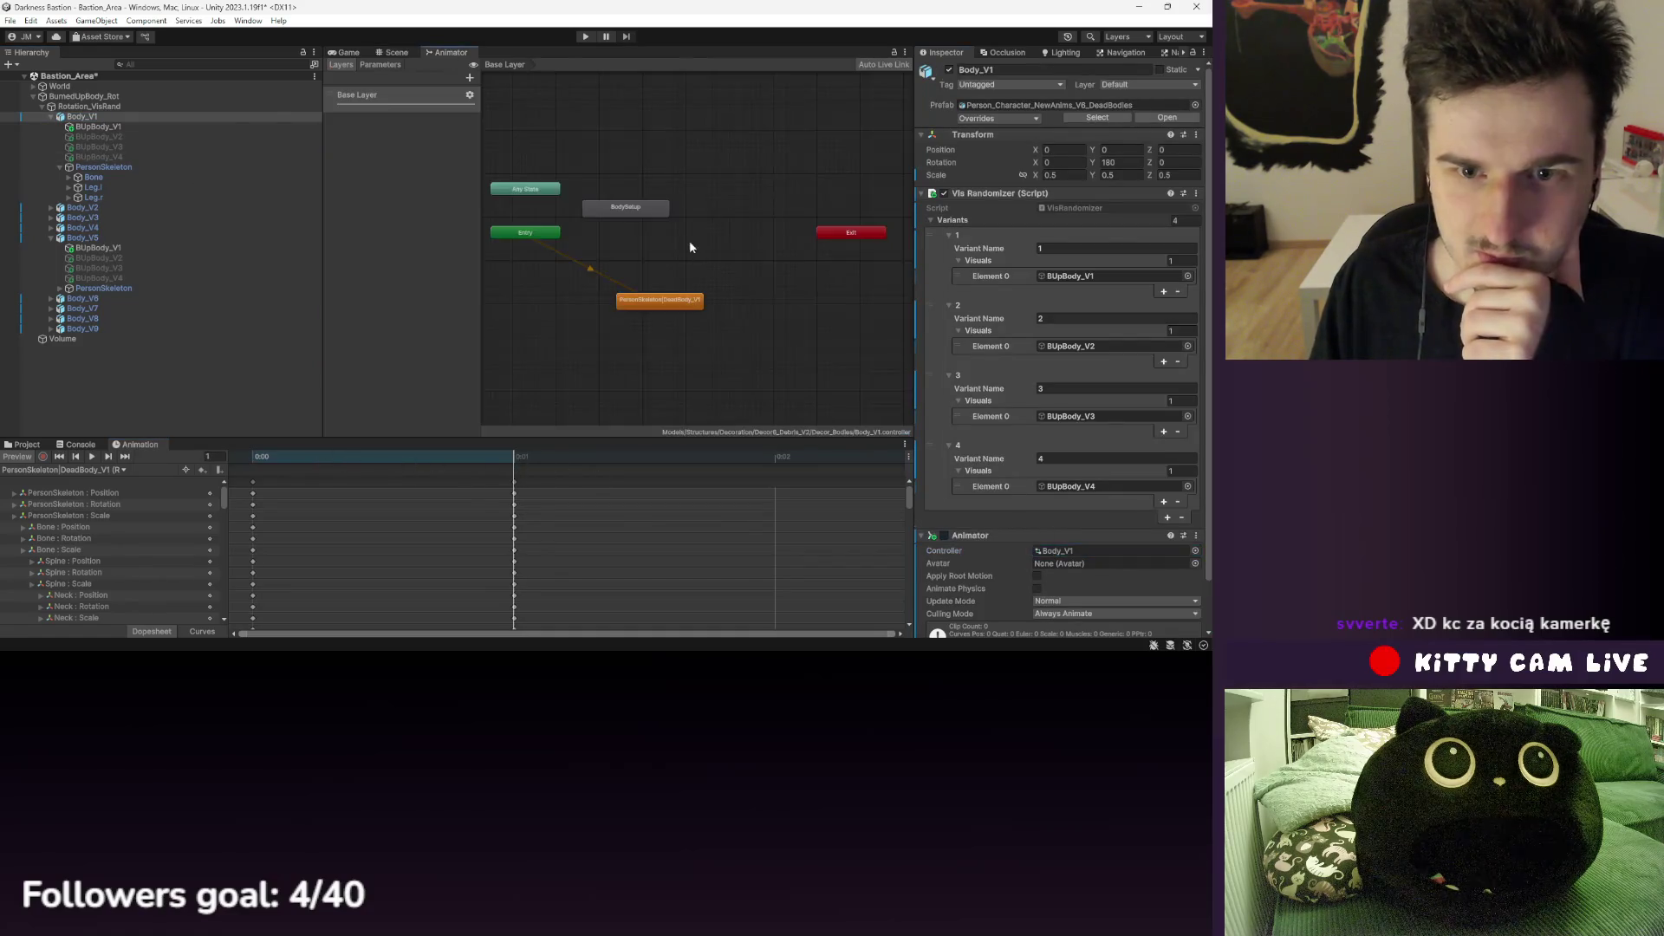
{"action": "left_click", "coordinate": [664, 304]}
{"action": "left_click", "coordinate": [1142, 96]}
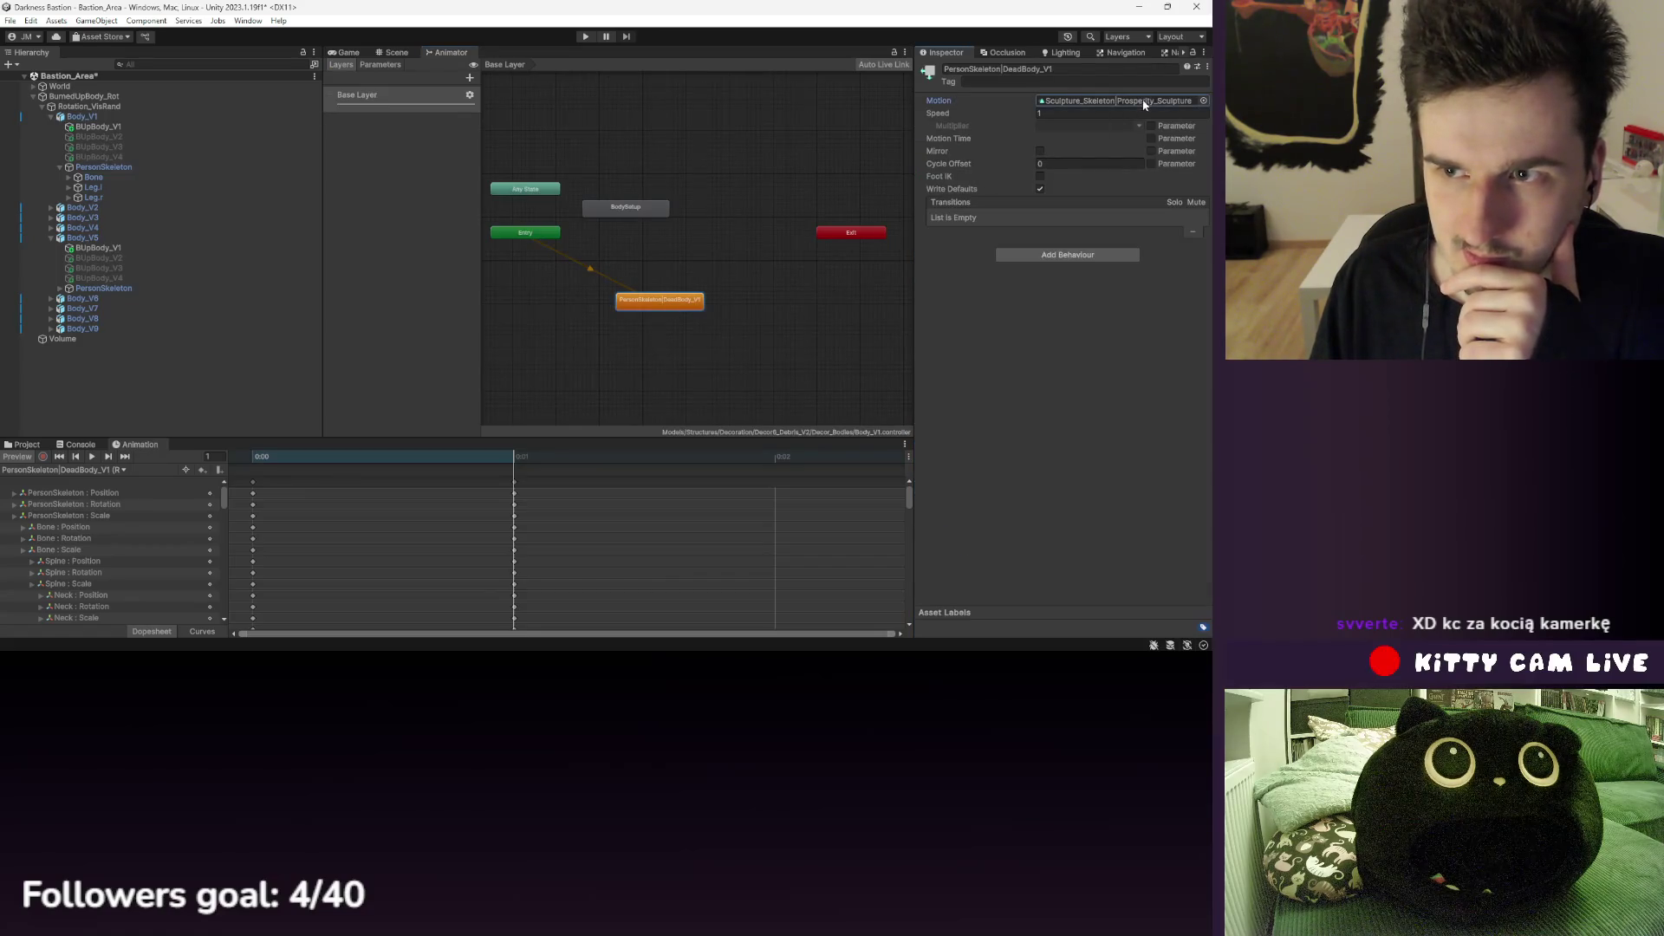
{"action": "scroll", "coordinate": [373, 486], "scroll_direction": "down", "scroll_amount": 3}
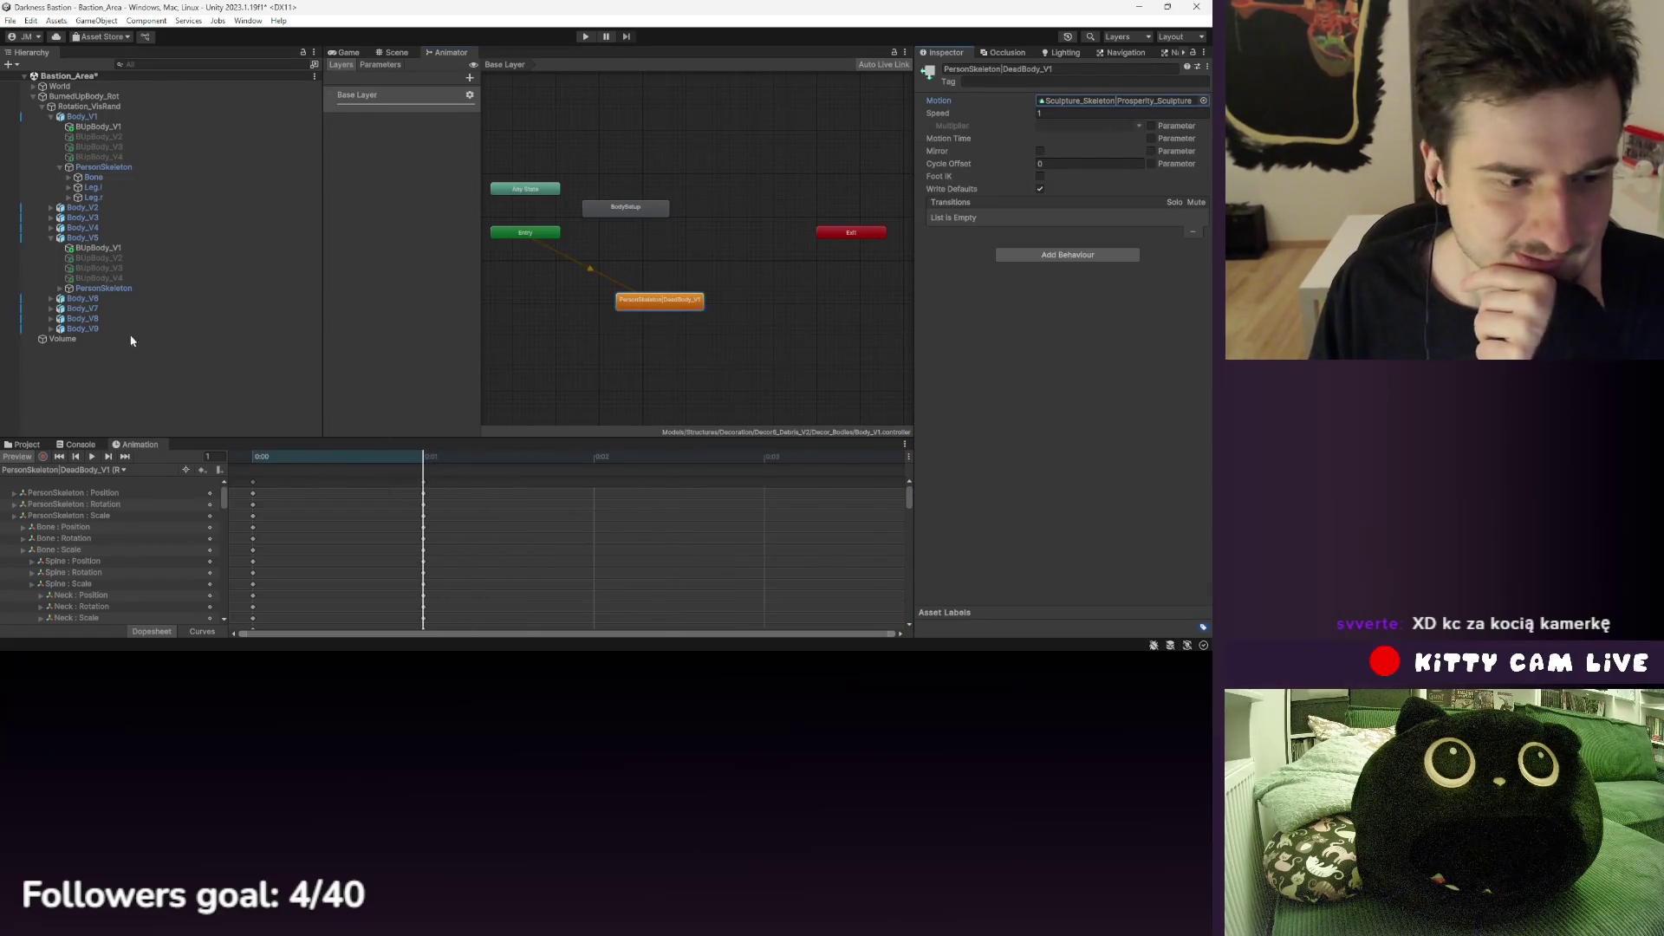
- Select Body_V5, preview its pose at frame 1, and frame it in the scene view
{"action": "left_click", "coordinate": [395, 52]}
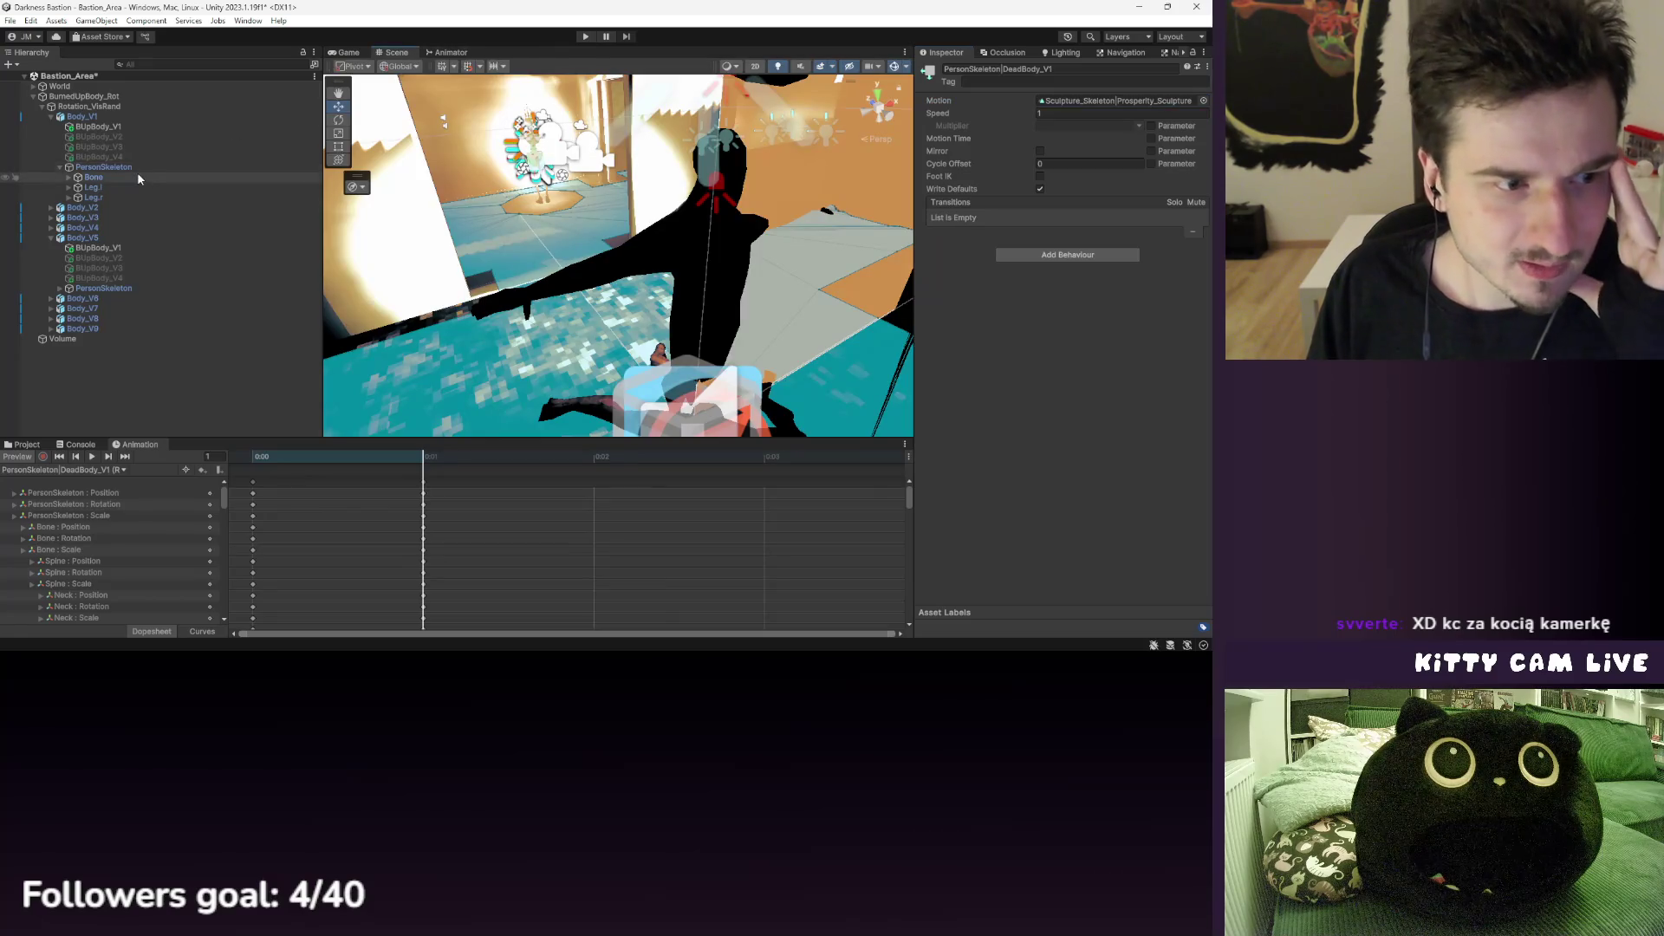
{"action": "left_click", "coordinate": [105, 238]}
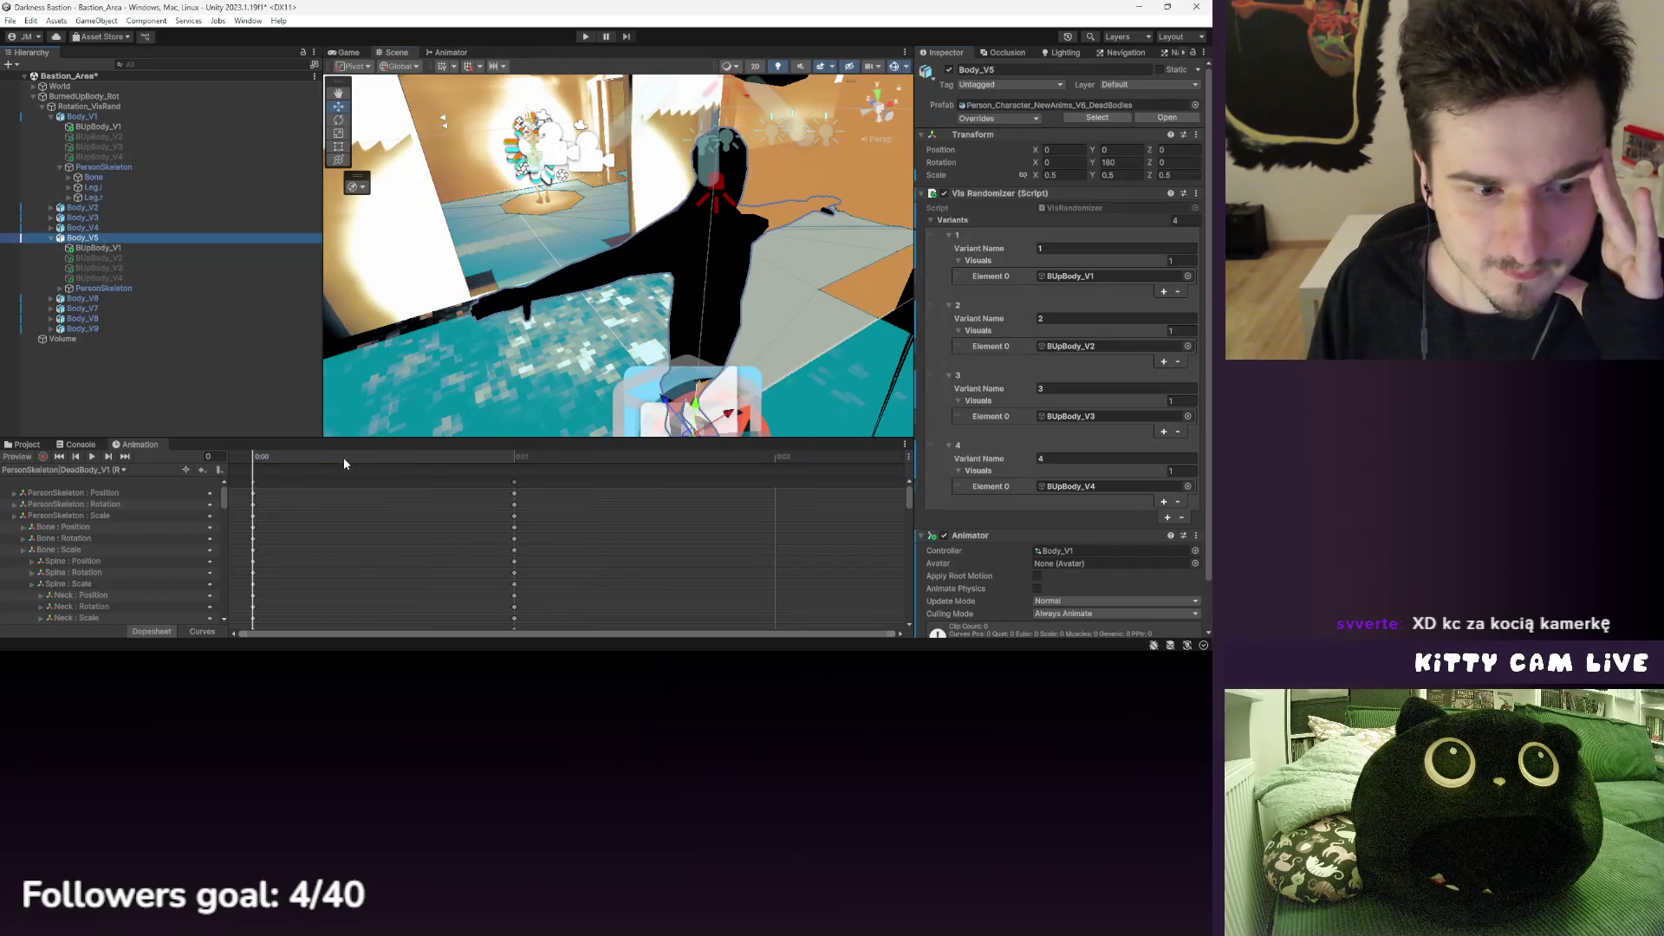
{"action": "left_click_drag", "start_coordinate": [295, 464], "coordinate": [464, 475]}
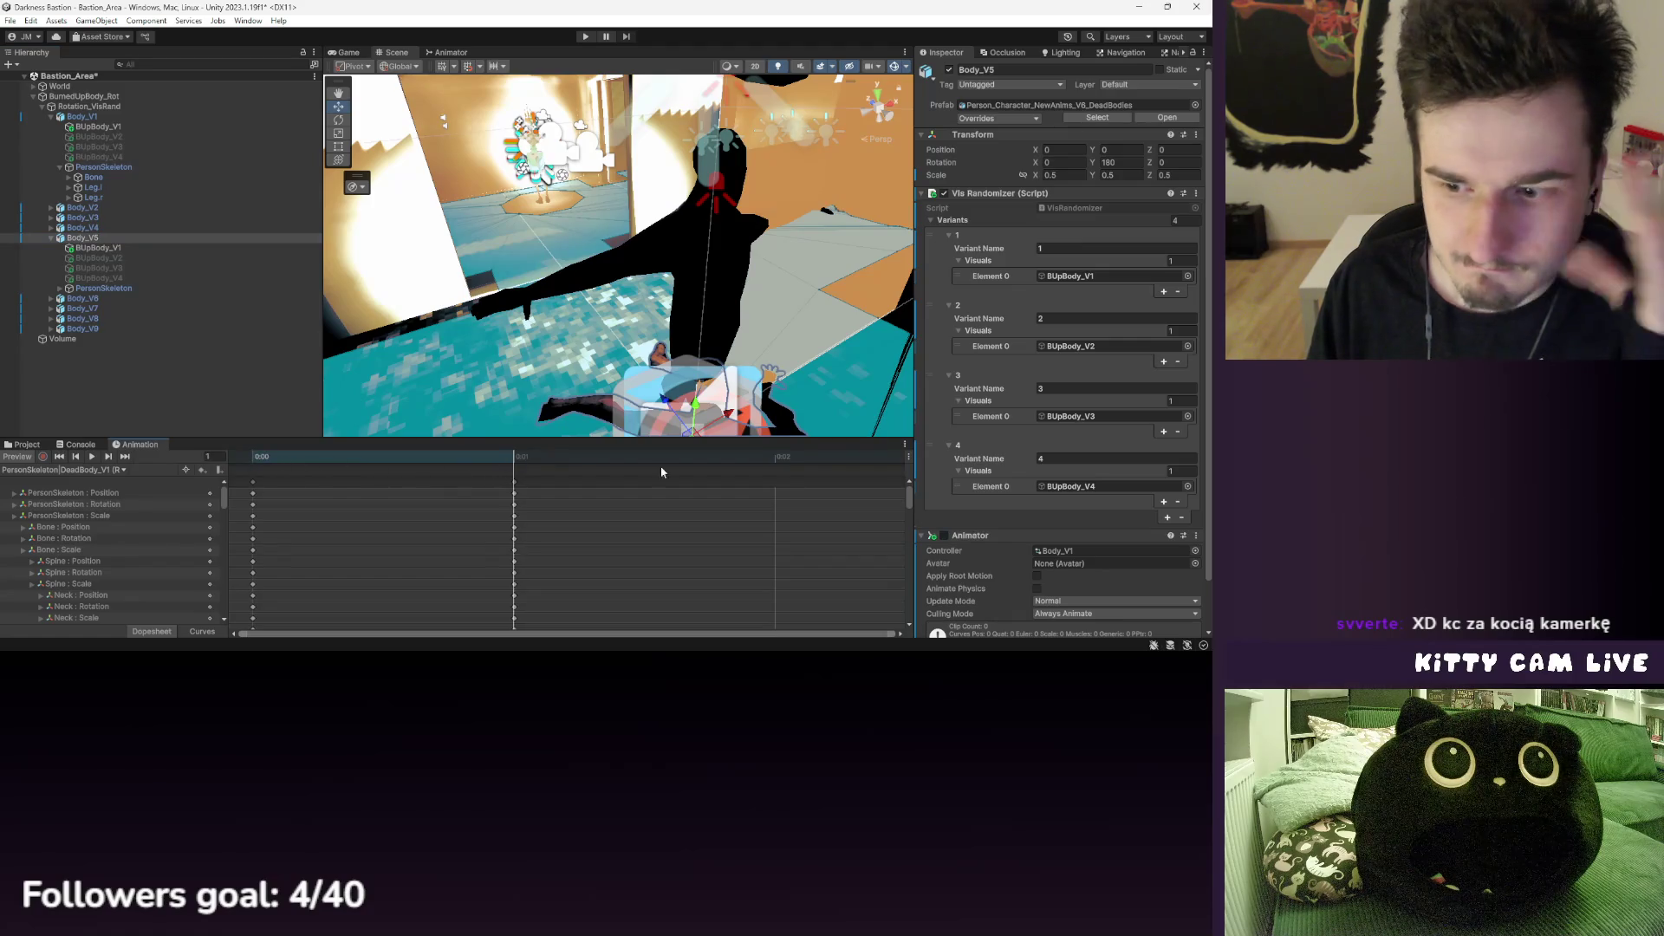
{"action": "scroll", "coordinate": [1016, 551], "scroll_direction": "down", "scroll_amount": 2}
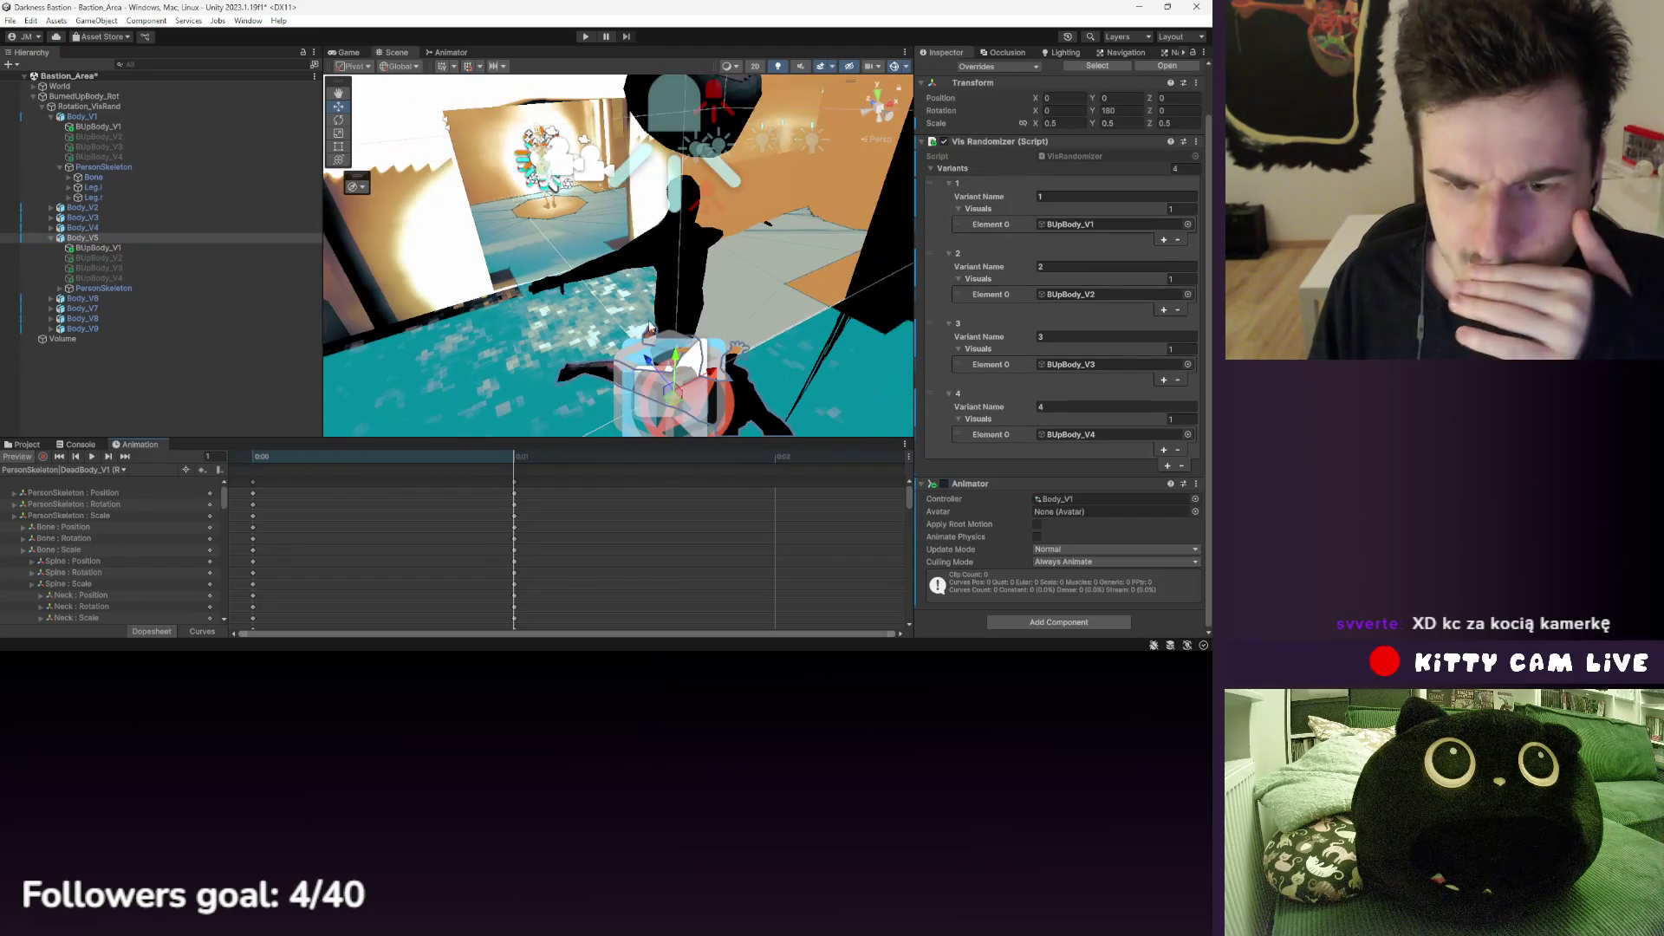
{"action": "key", "text": "f"}
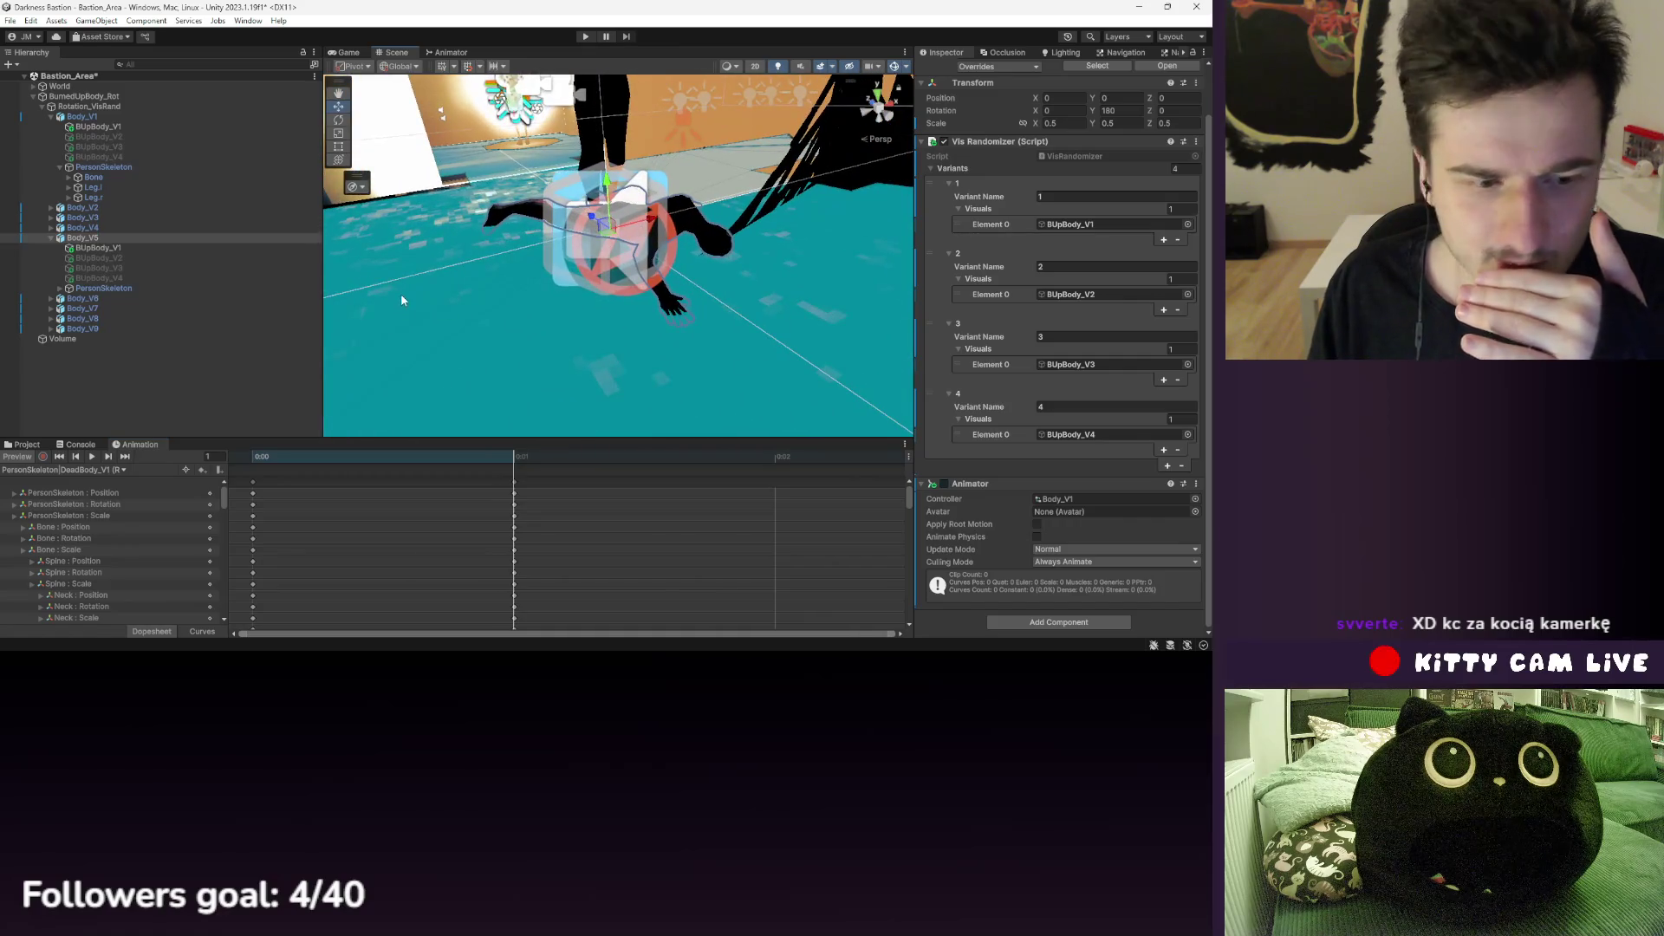
- Inspect the BodySetup and DeadBody_V1 states in the shared Body_V1 animator controller
{"action": "left_click", "coordinate": [1075, 502]}
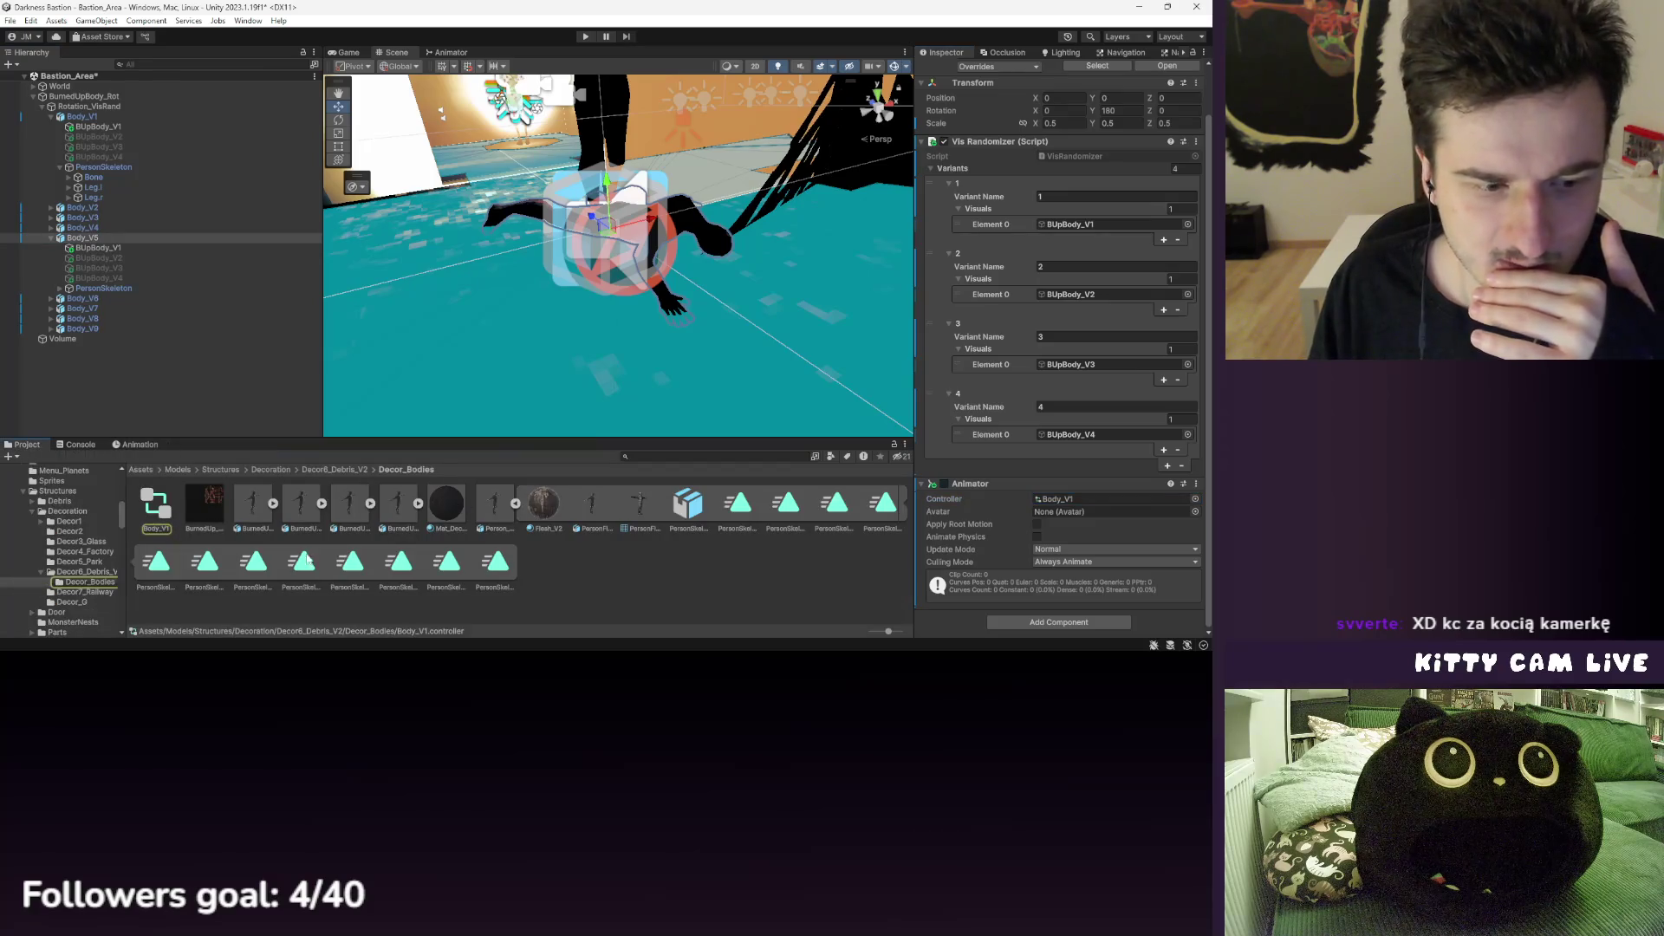
{"action": "double_click", "coordinate": [165, 518]}
{"action": "left_click", "coordinate": [642, 207]}
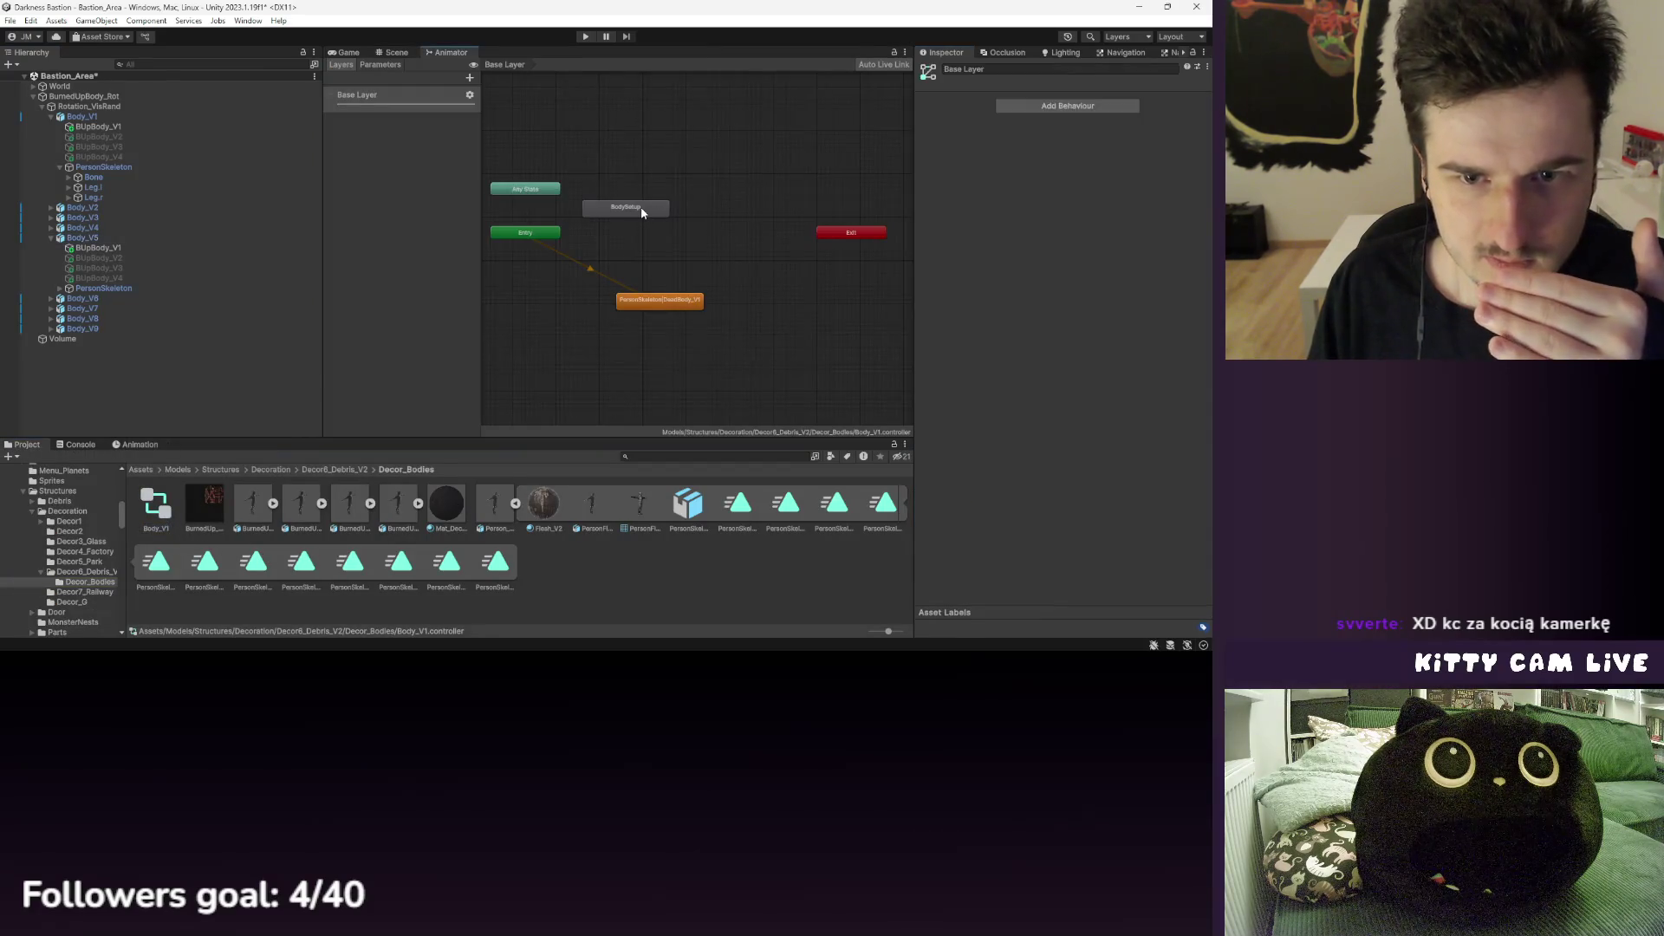
{"action": "left_click", "coordinate": [677, 304]}
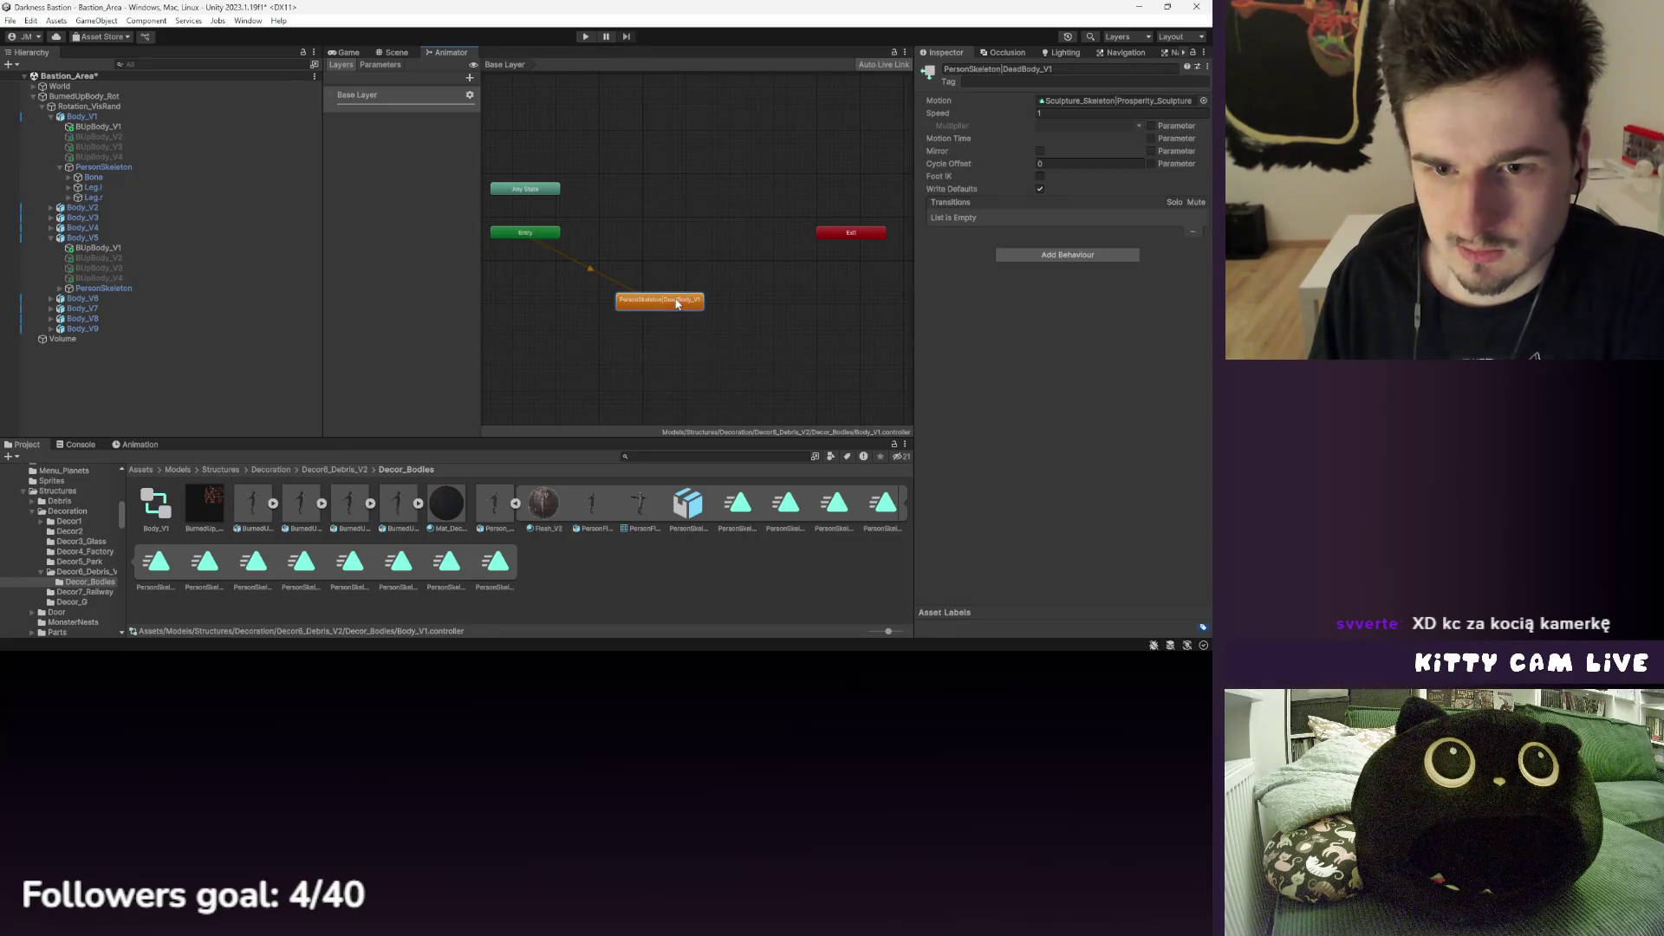
- Return the Animation timeline preview to frame 0
{"action": "left_click", "coordinate": [389, 53]}
{"action": "left_click", "coordinate": [137, 445]}
{"action": "left_click", "coordinate": [250, 461]}
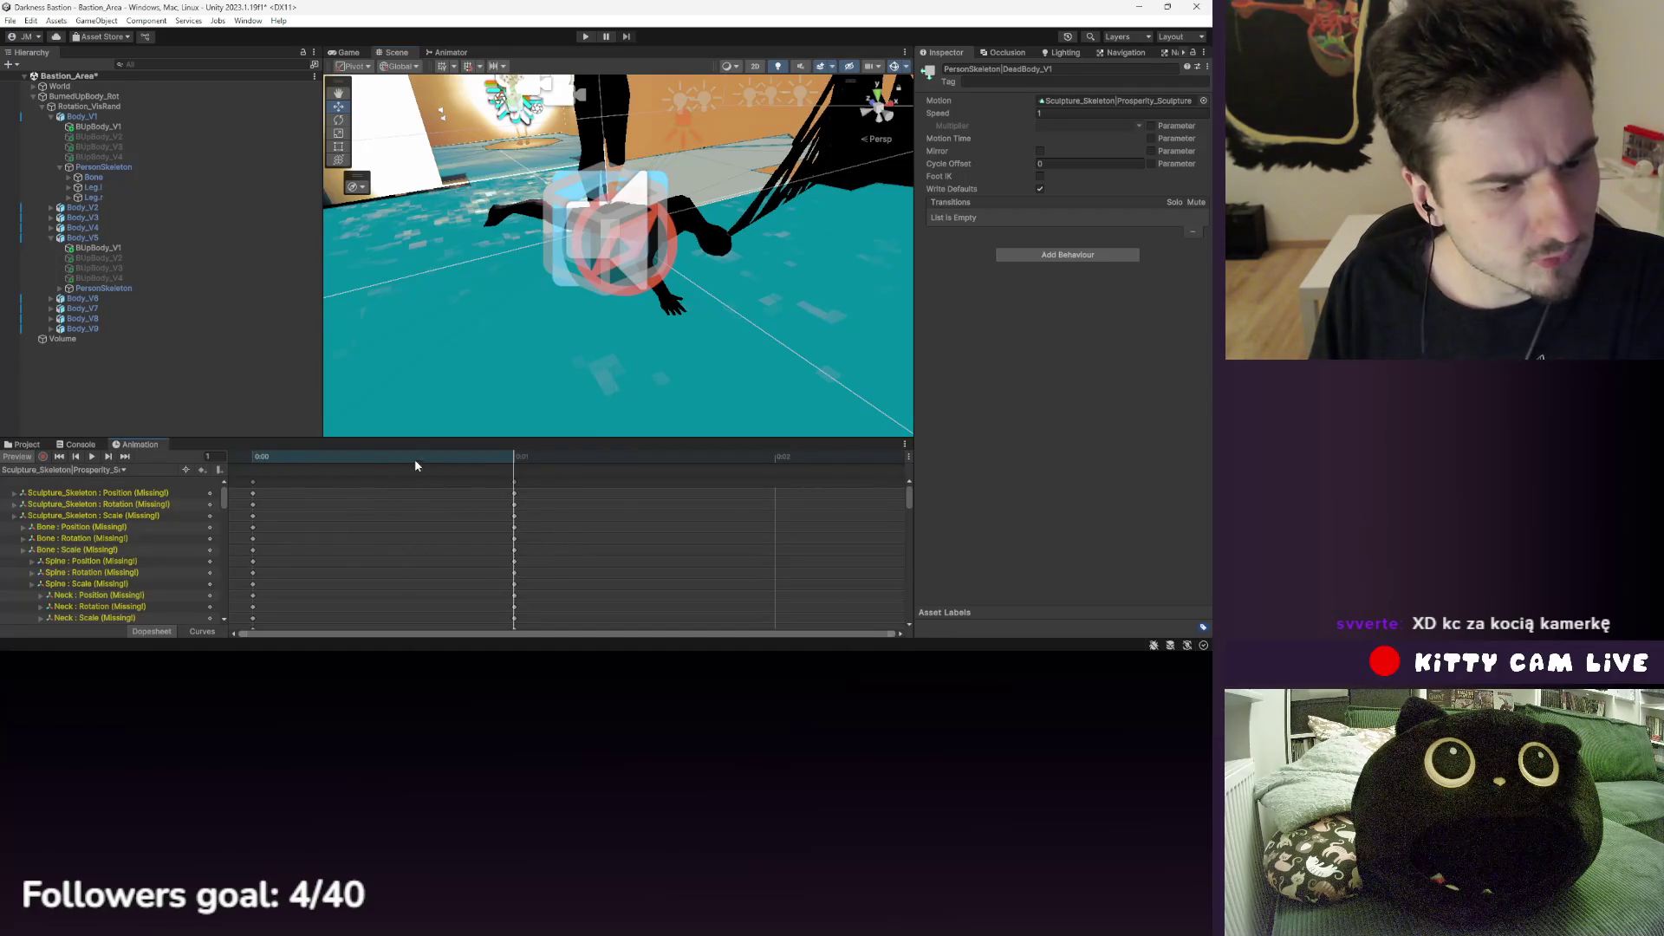
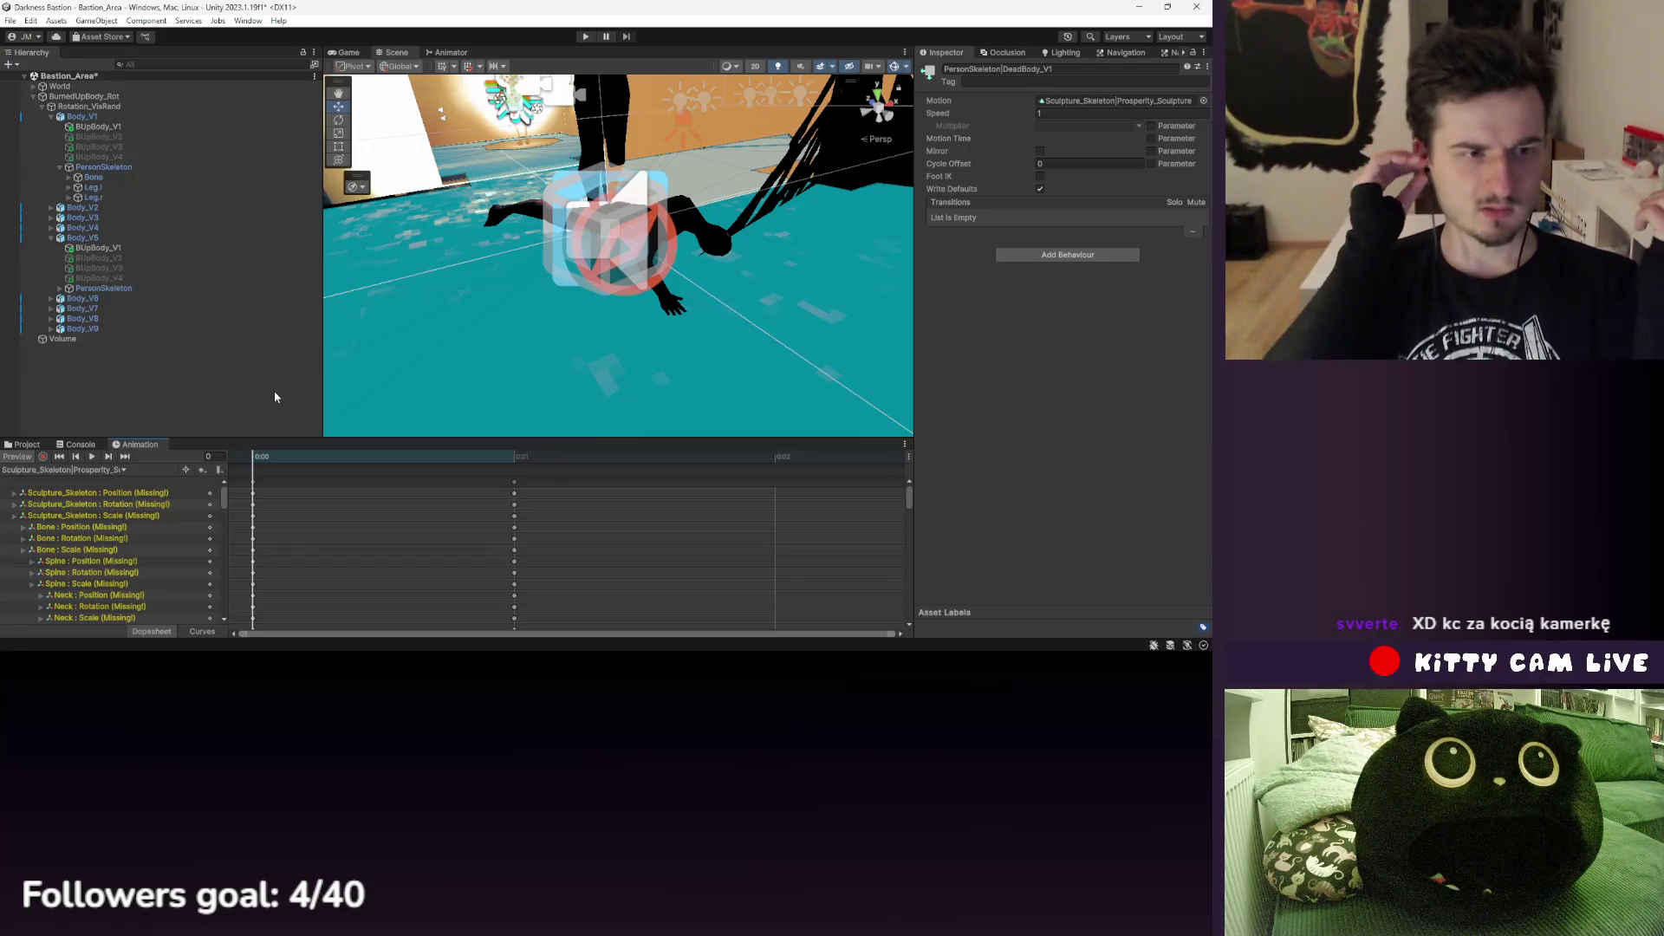
- In the Body_V1 controller graph, give the DeadBody_V1 state the PersonSkeleton|DeadBody_V1 motion
{"action": "scroll", "coordinate": [136, 549], "scroll_direction": "down", "scroll_amount": 5}
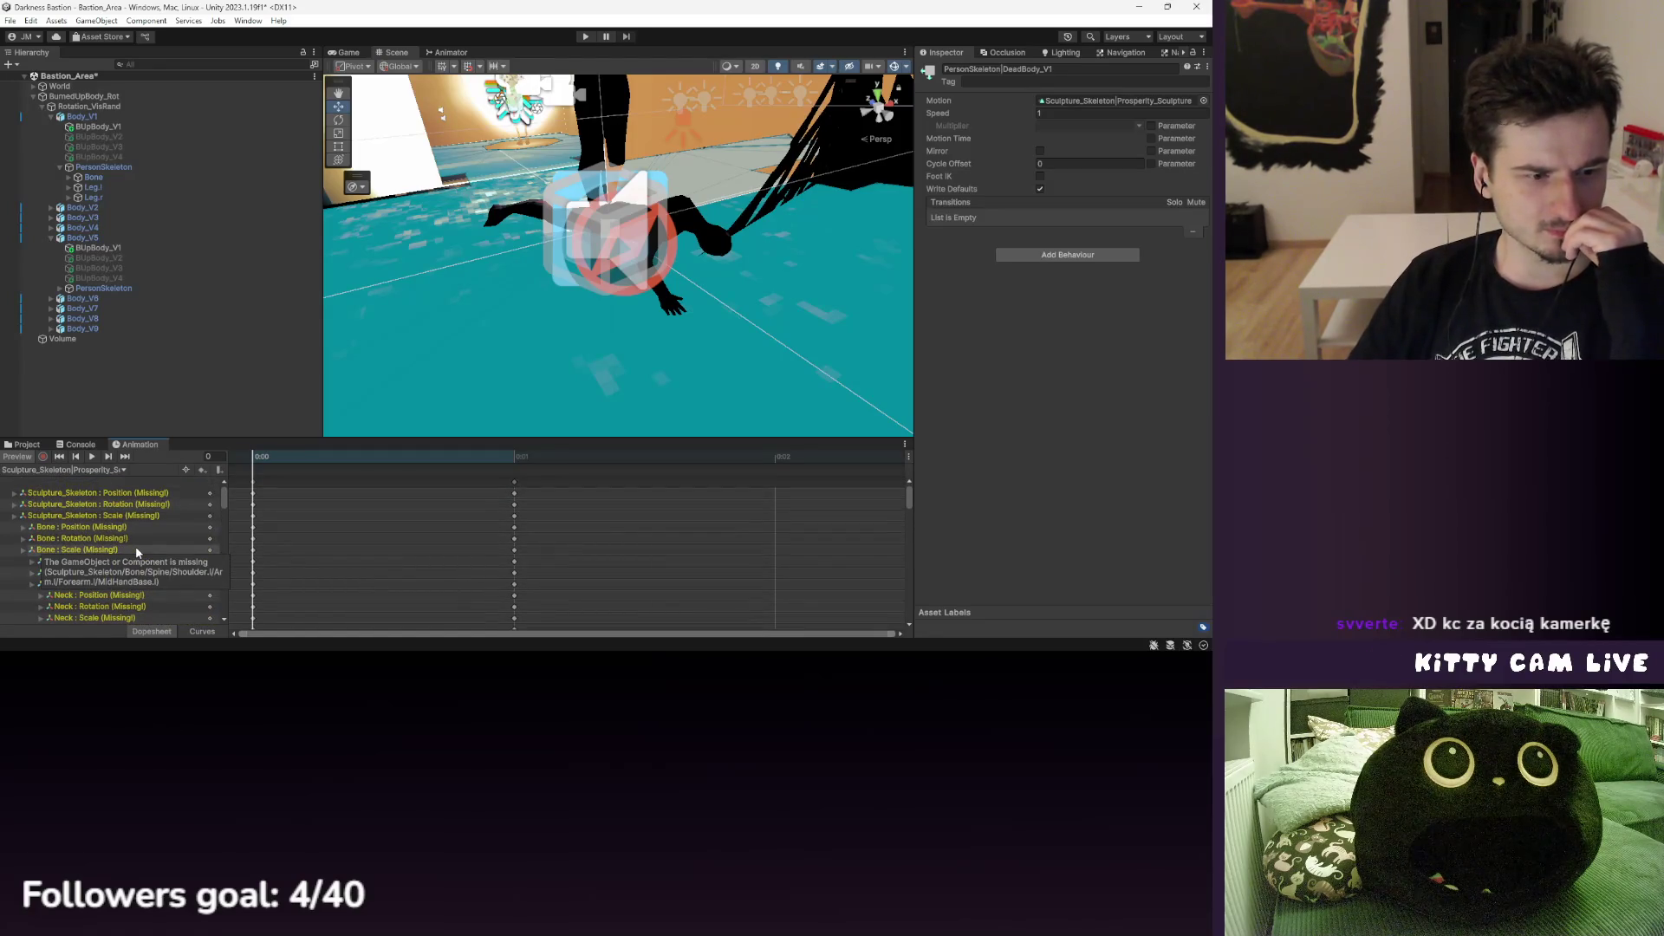
{"action": "scroll", "coordinate": [135, 546], "scroll_direction": "up", "scroll_amount": 5}
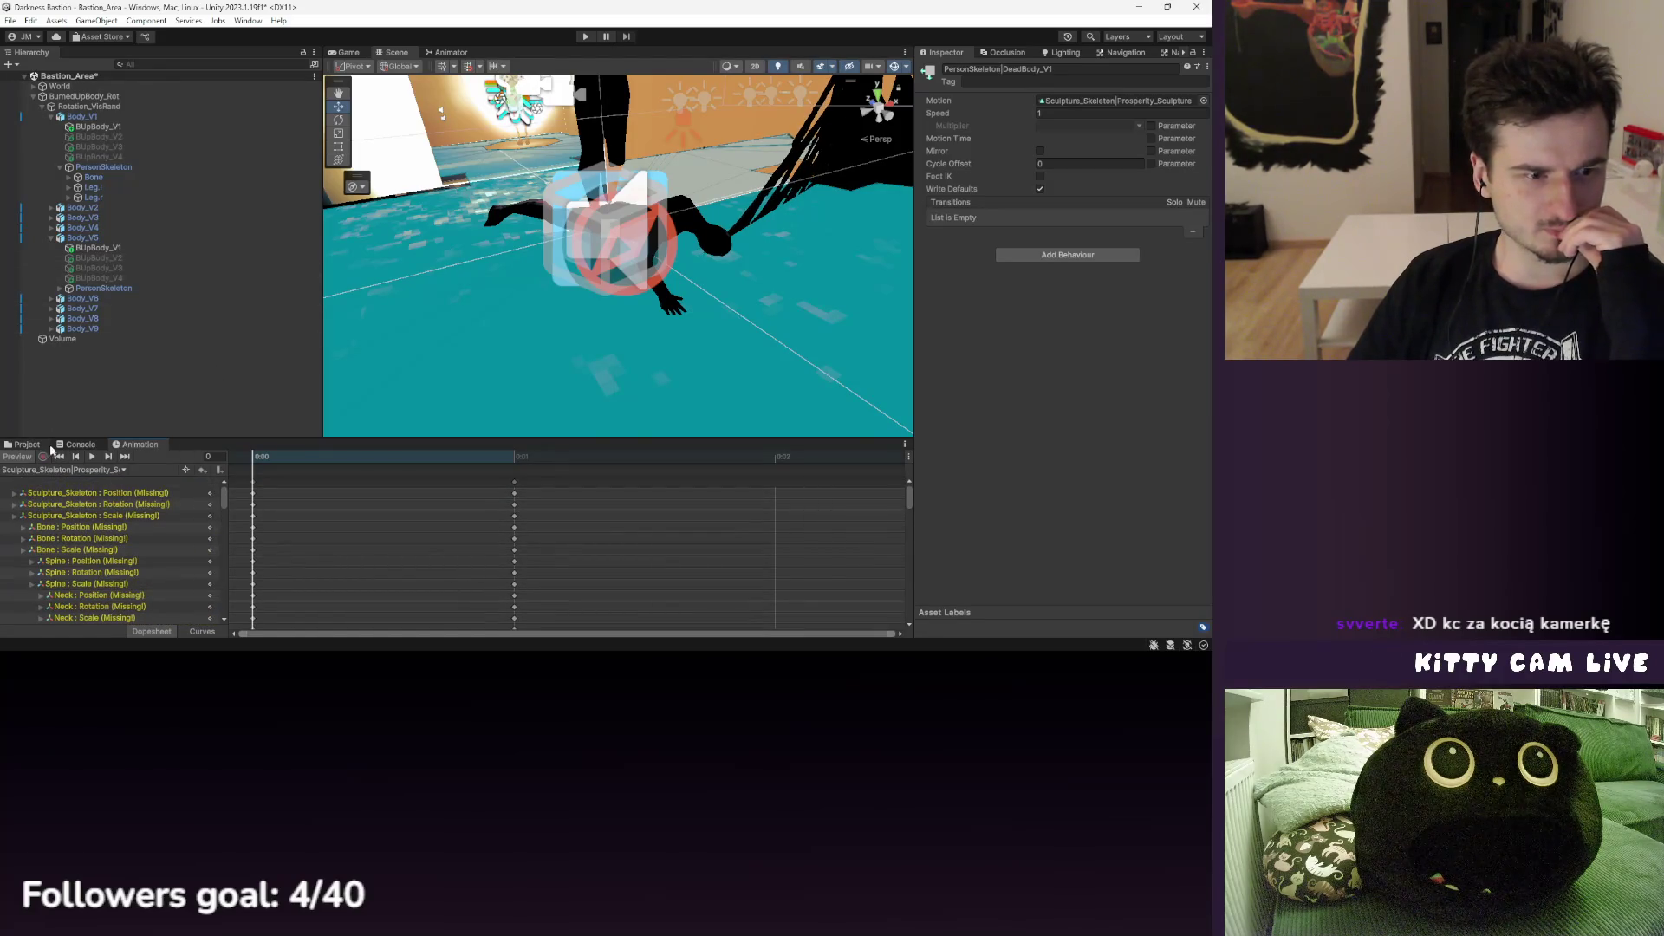
{"action": "key", "text": "ctrl+5"}
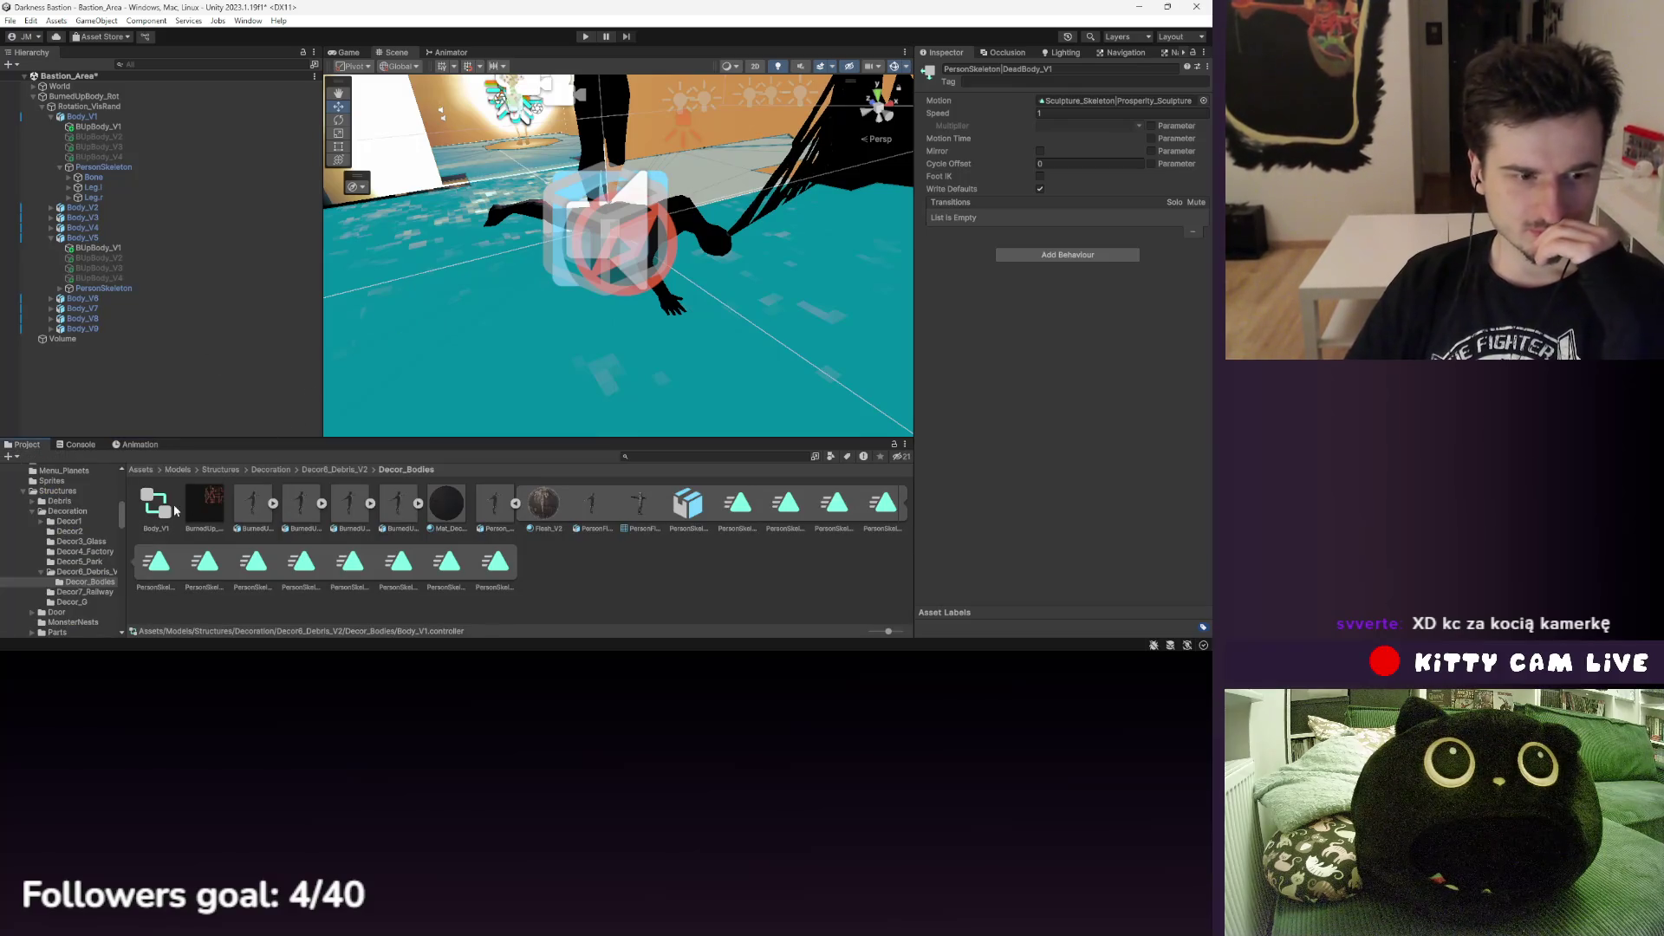
{"action": "left_click", "coordinate": [156, 504]}
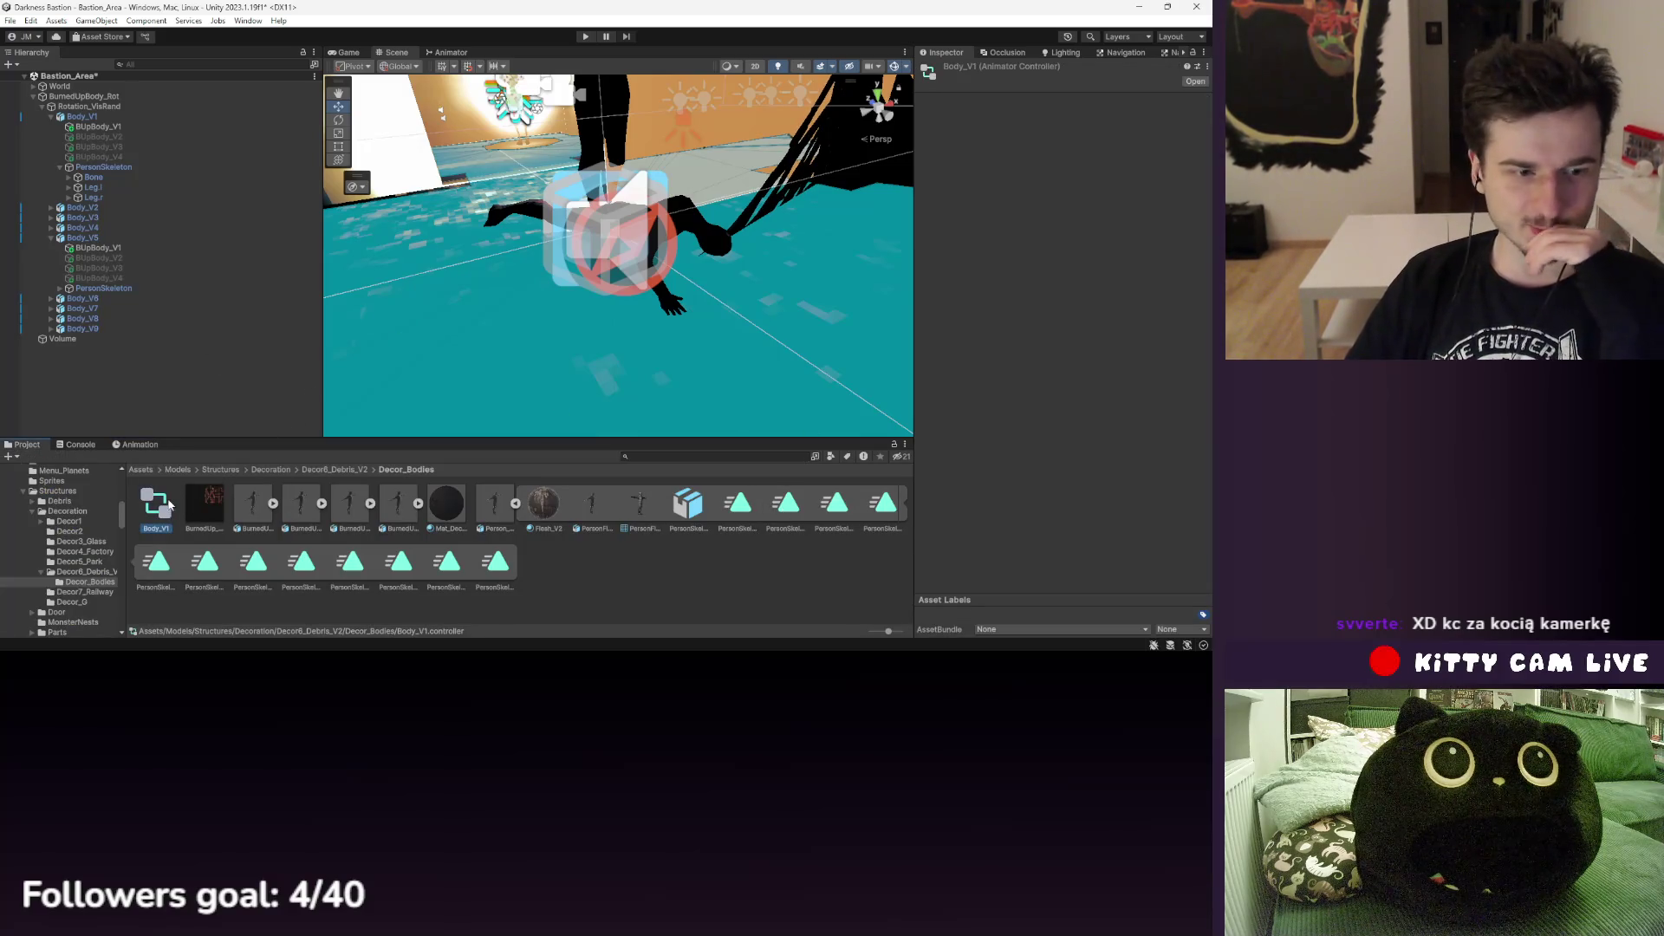
{"action": "double_click", "coordinate": [170, 505]}
{"action": "left_click", "coordinate": [673, 308]}
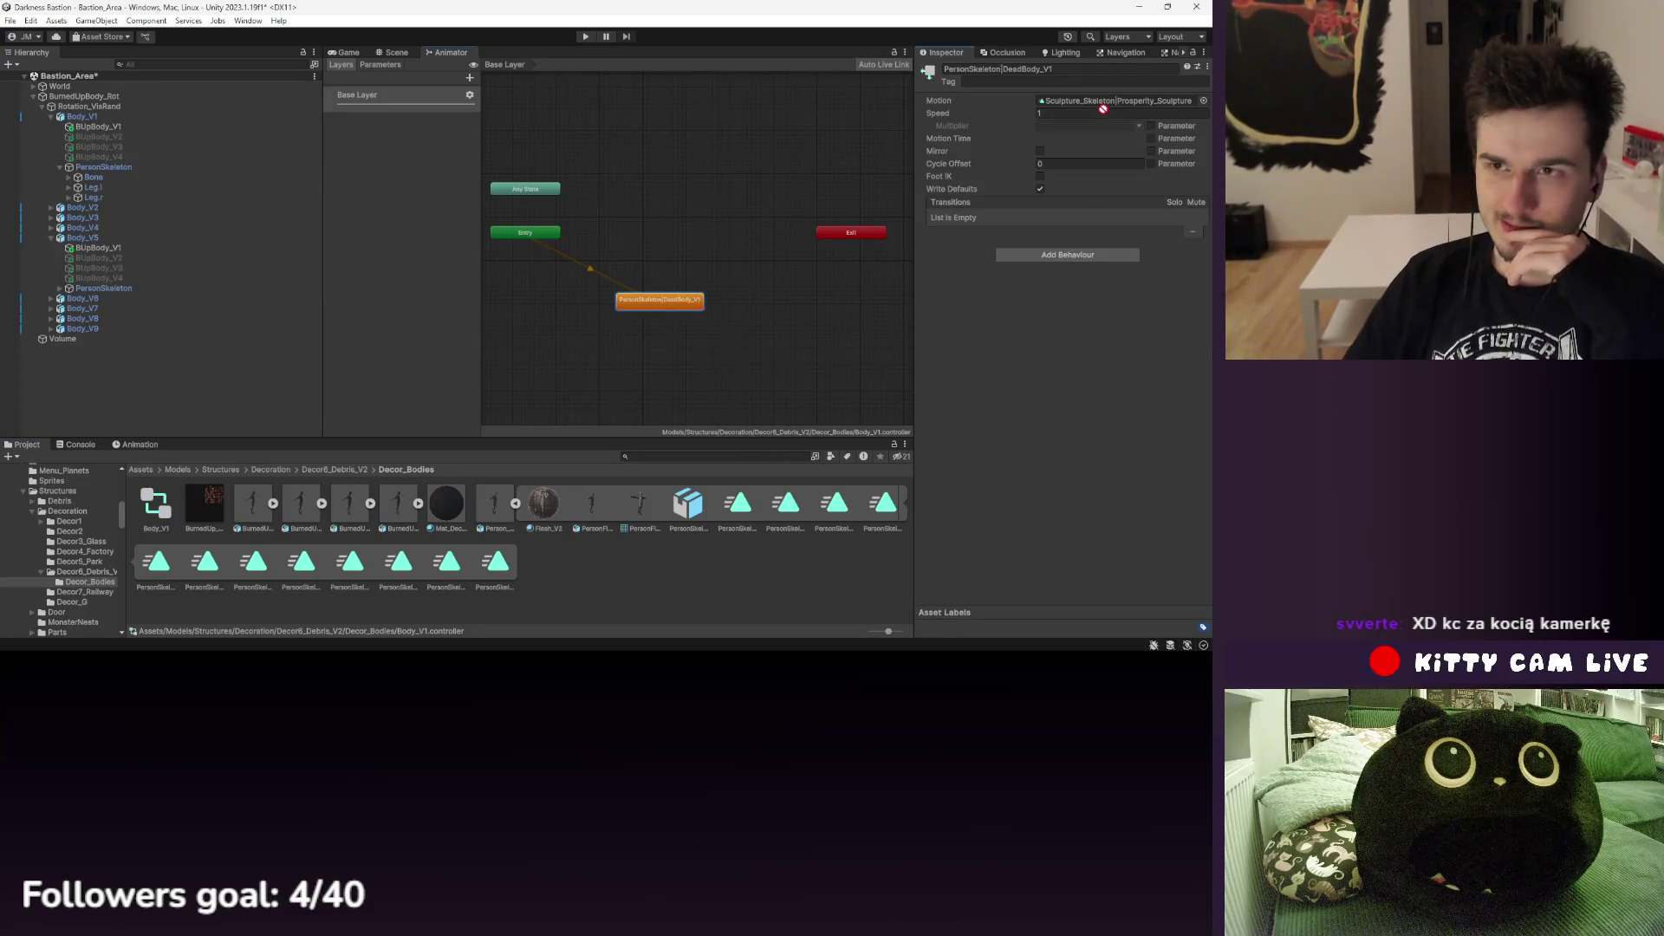
{"action": "mouse_move", "coordinate": [629, 308]}
{"action": "left_mouse_down"}
{"action": "mouse_move", "coordinate": [629, 213]}
{"action": "mouse_move", "coordinate": [629, 235]}
{"action": "left_mouse_up"}
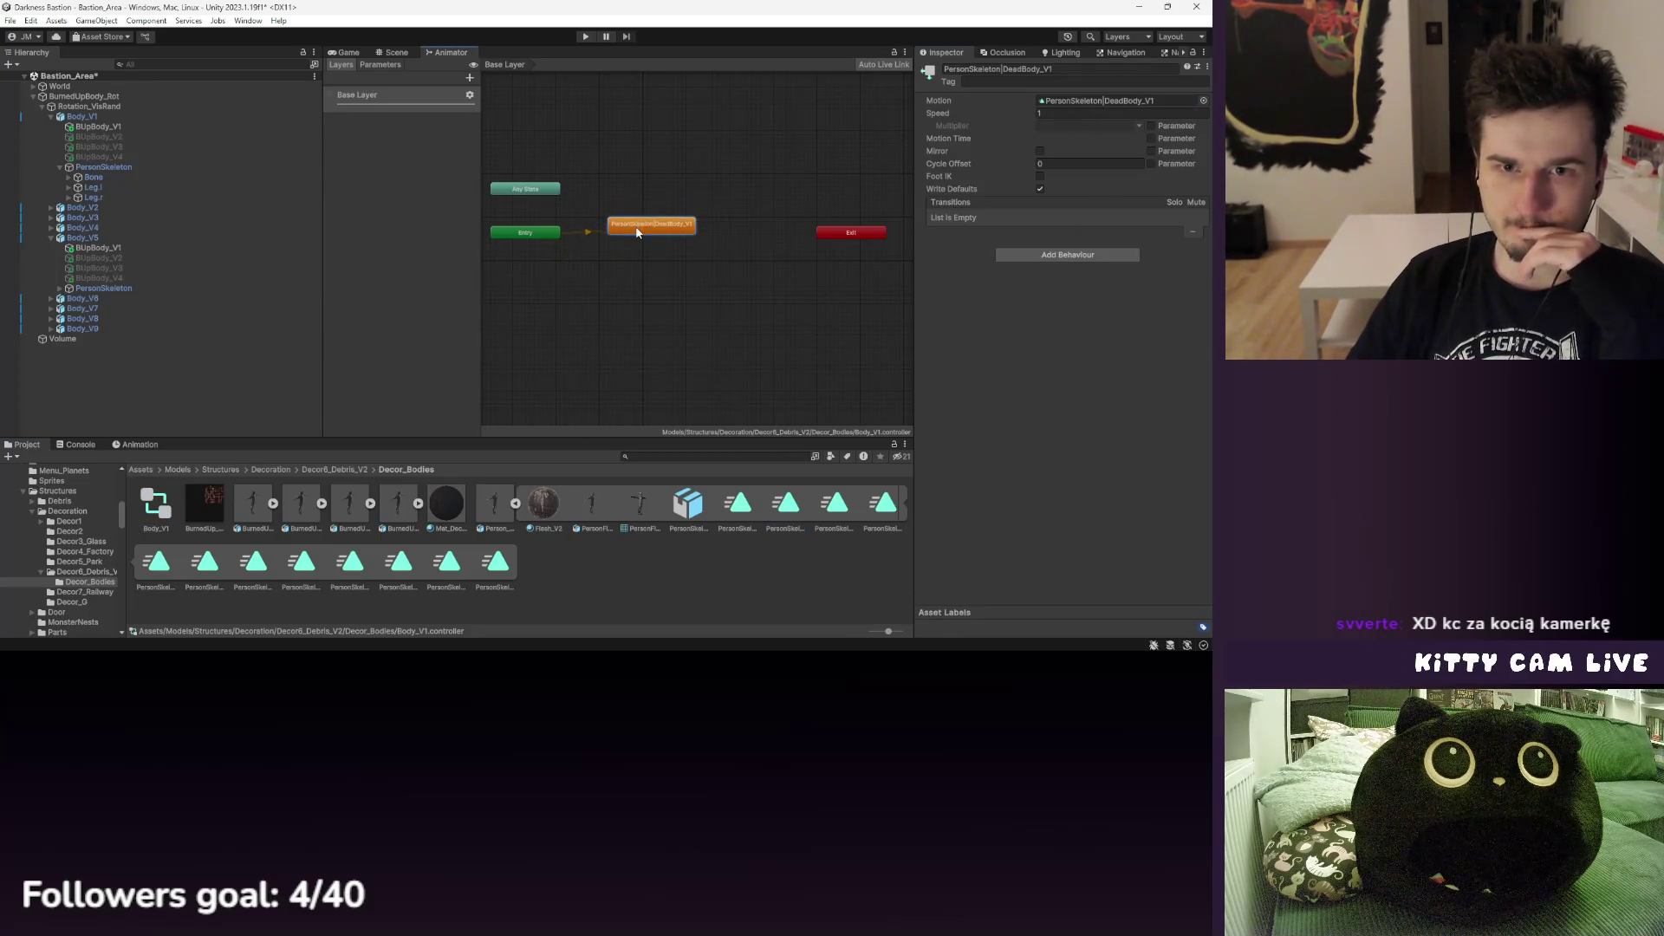
{"action": "left_click", "coordinate": [396, 52]}
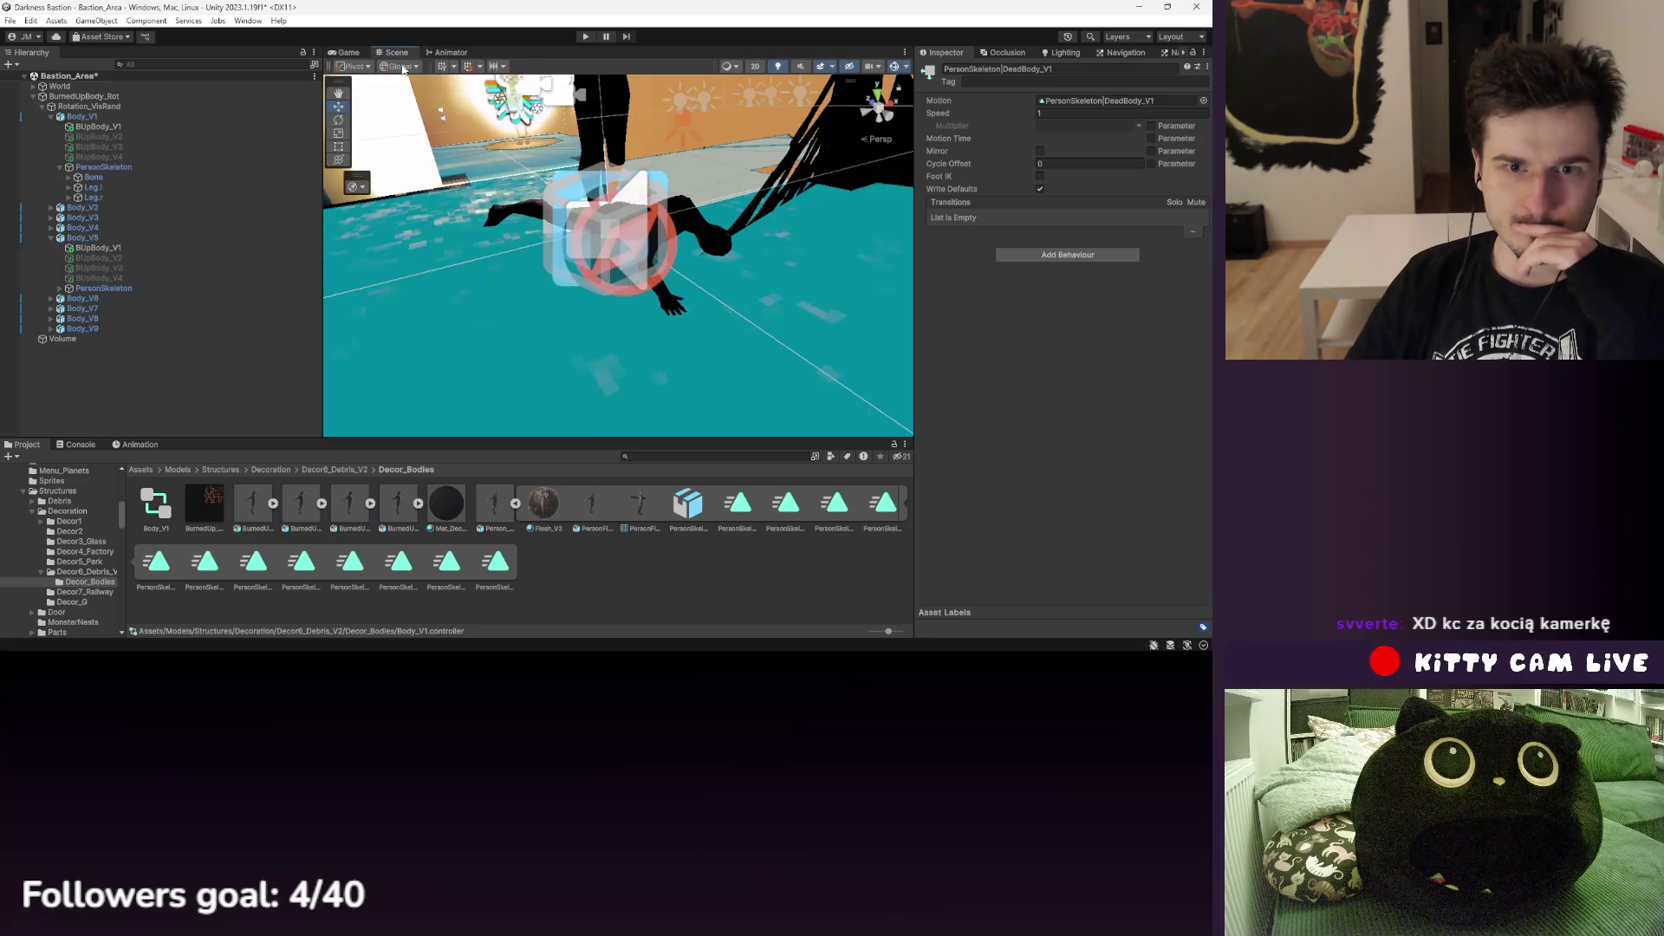
- Remove the Animator component from Body_V1
{"action": "left_click", "coordinate": [103, 166]}
{"action": "left_click", "coordinate": [100, 117]}
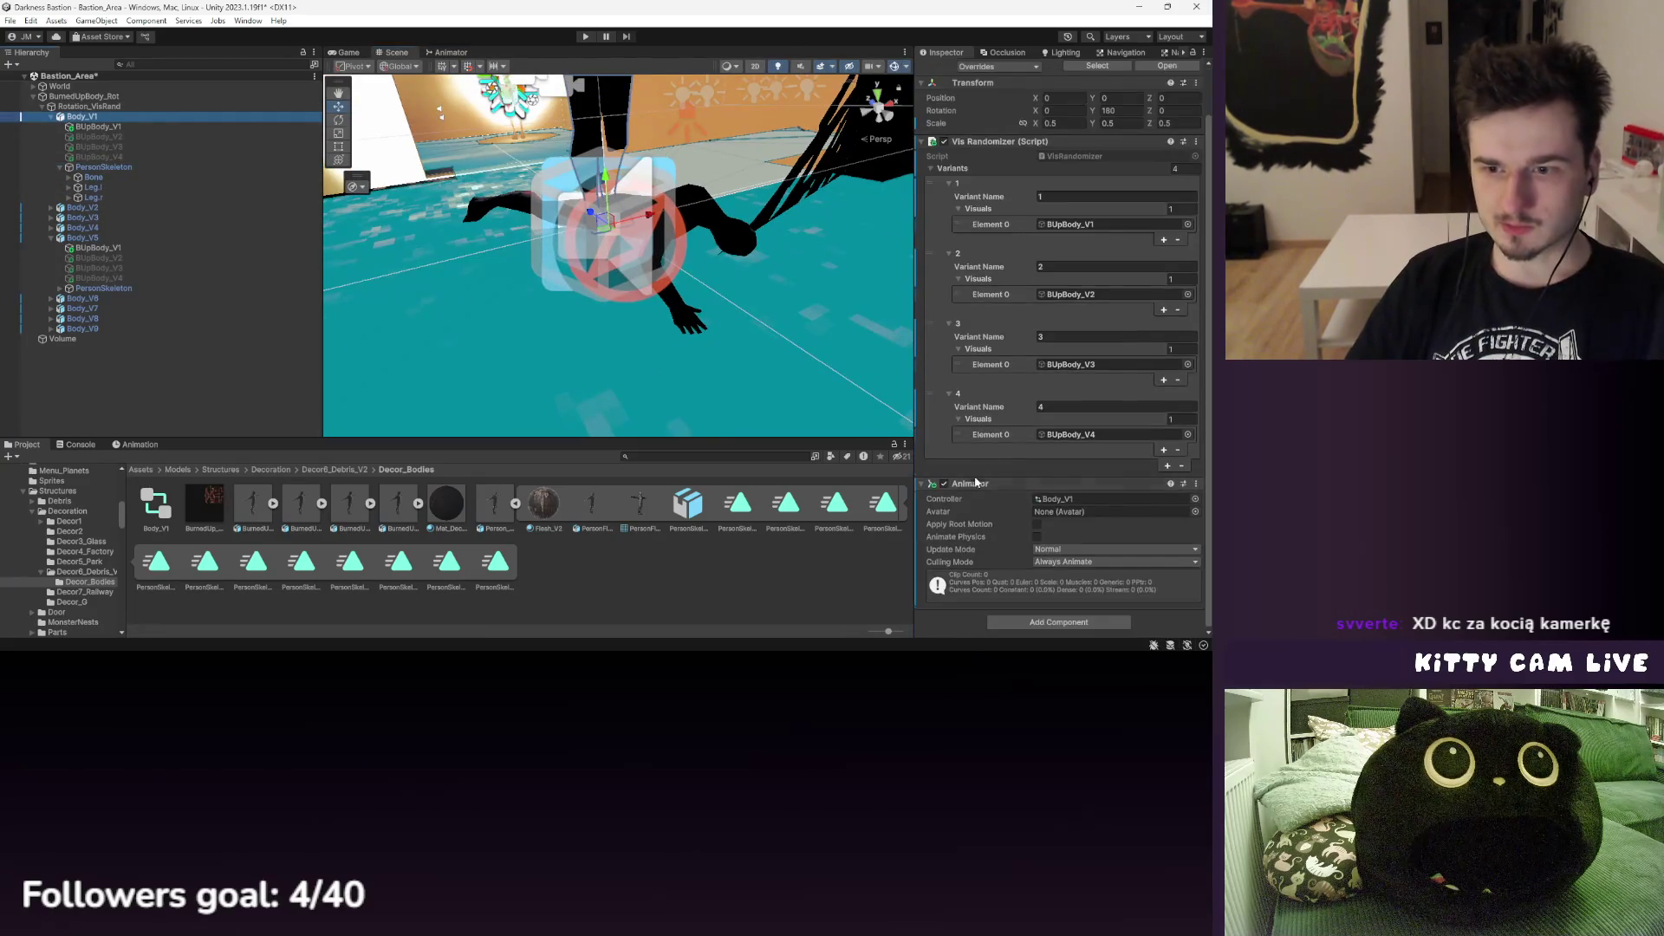
{"action": "right_click", "coordinate": [964, 483]}
{"action": "left_click", "coordinate": [1019, 342]}
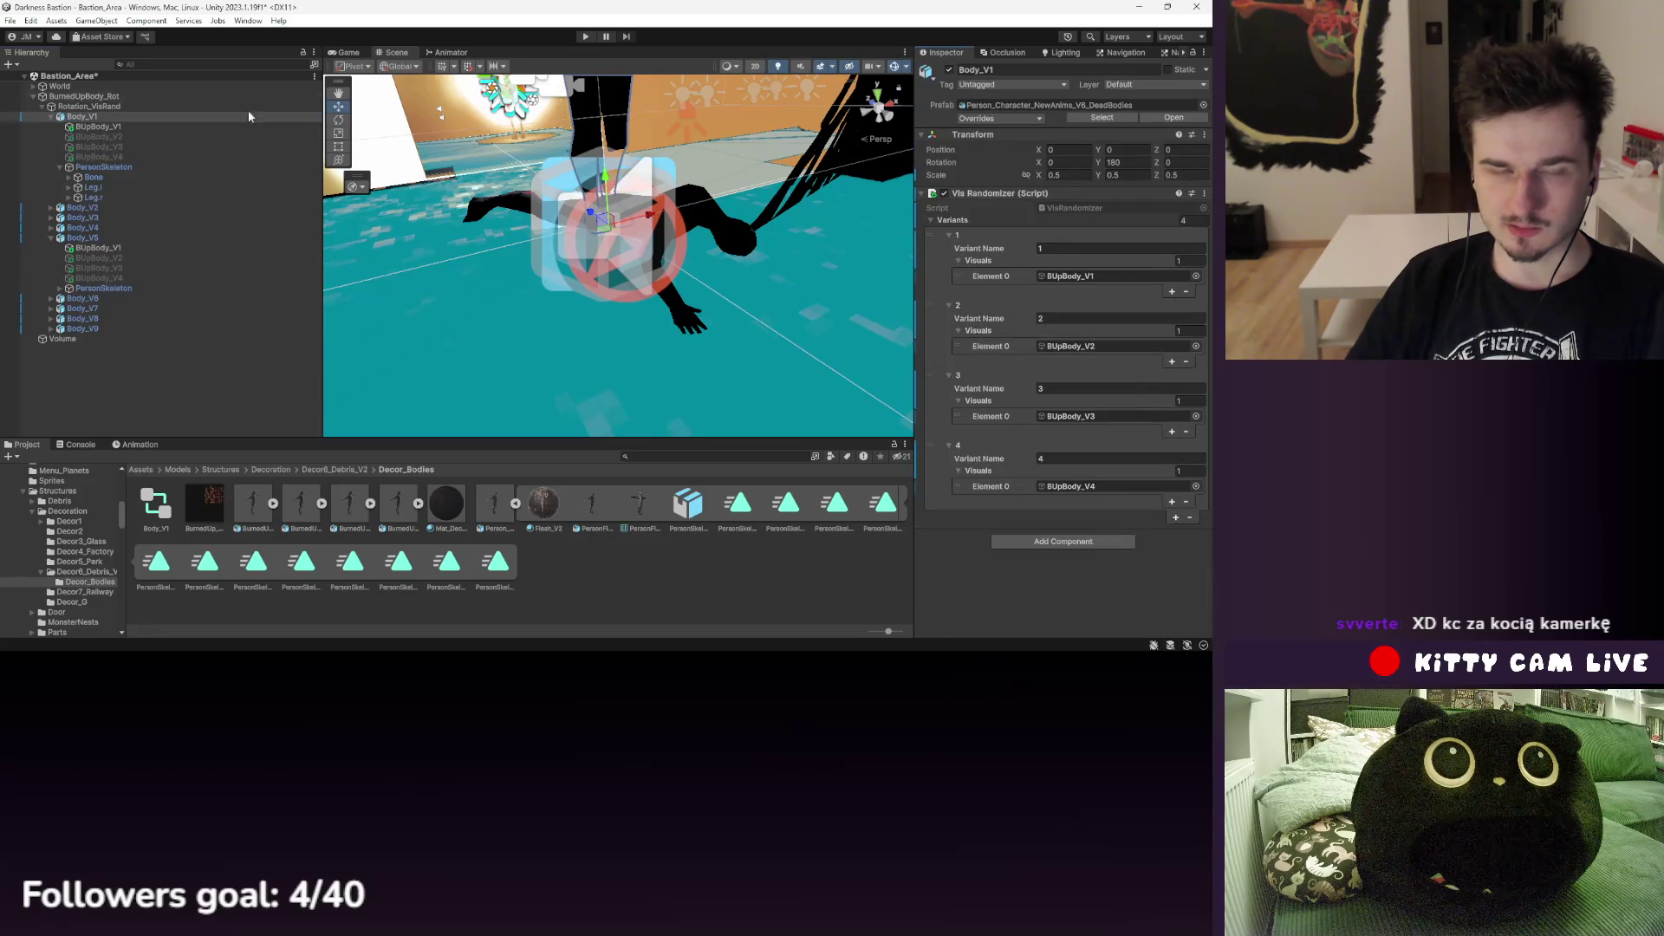
{"action": "left_click", "coordinate": [121, 118]}
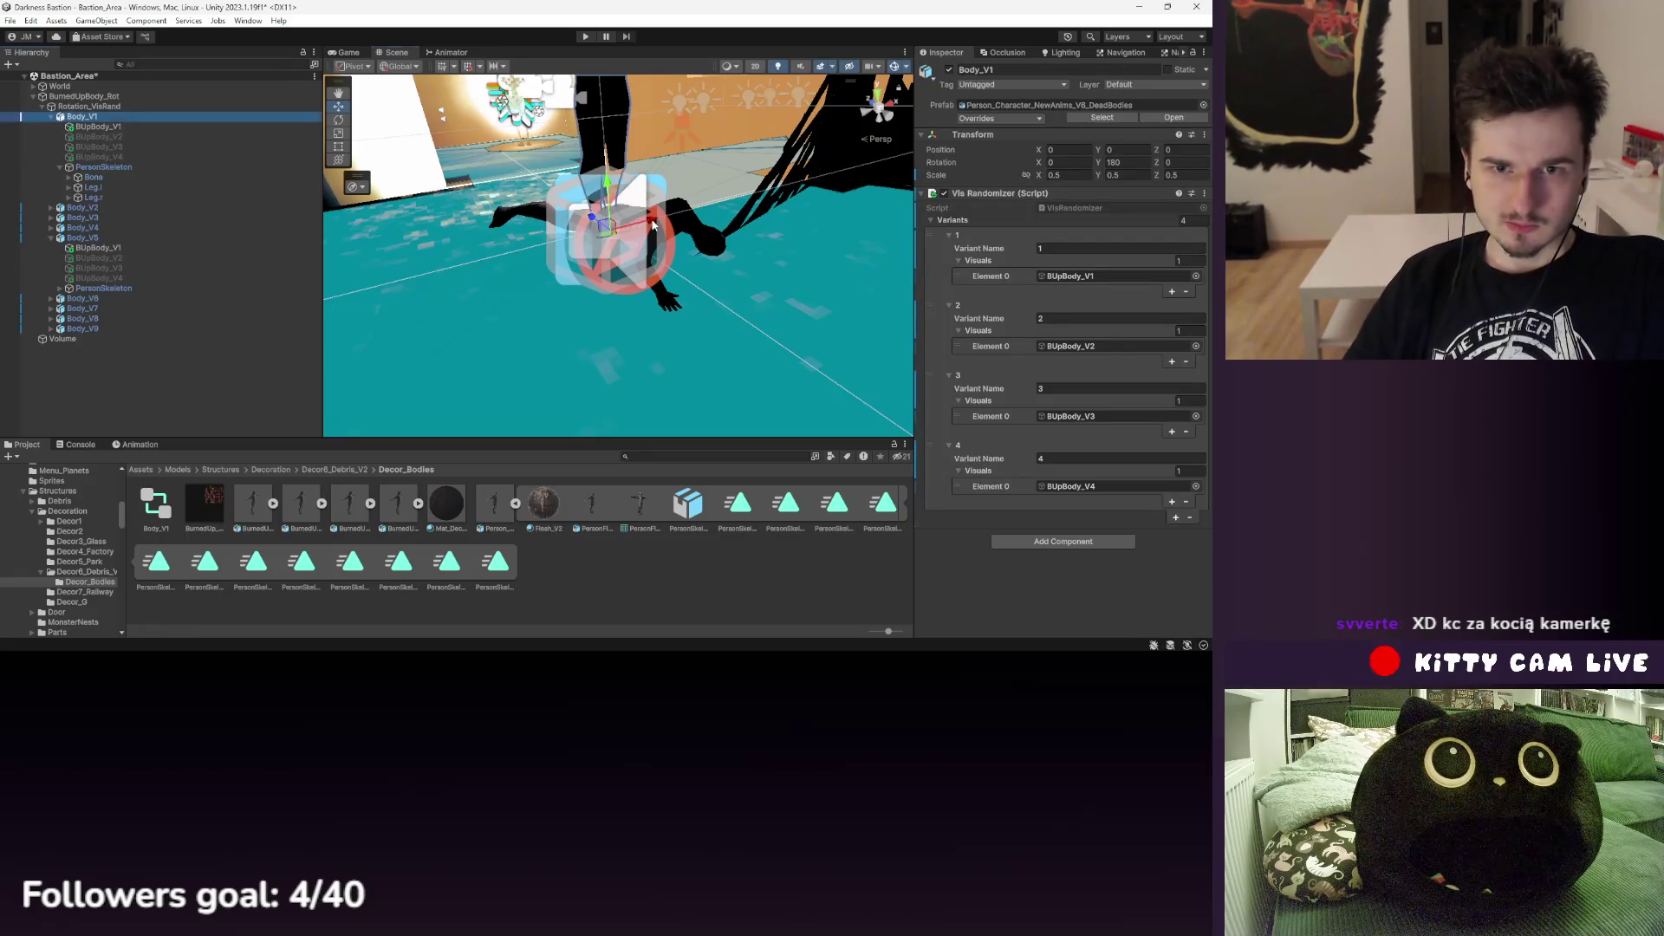
- Remove the Animator component from Body_V5
{"action": "left_click", "coordinate": [221, 238]}
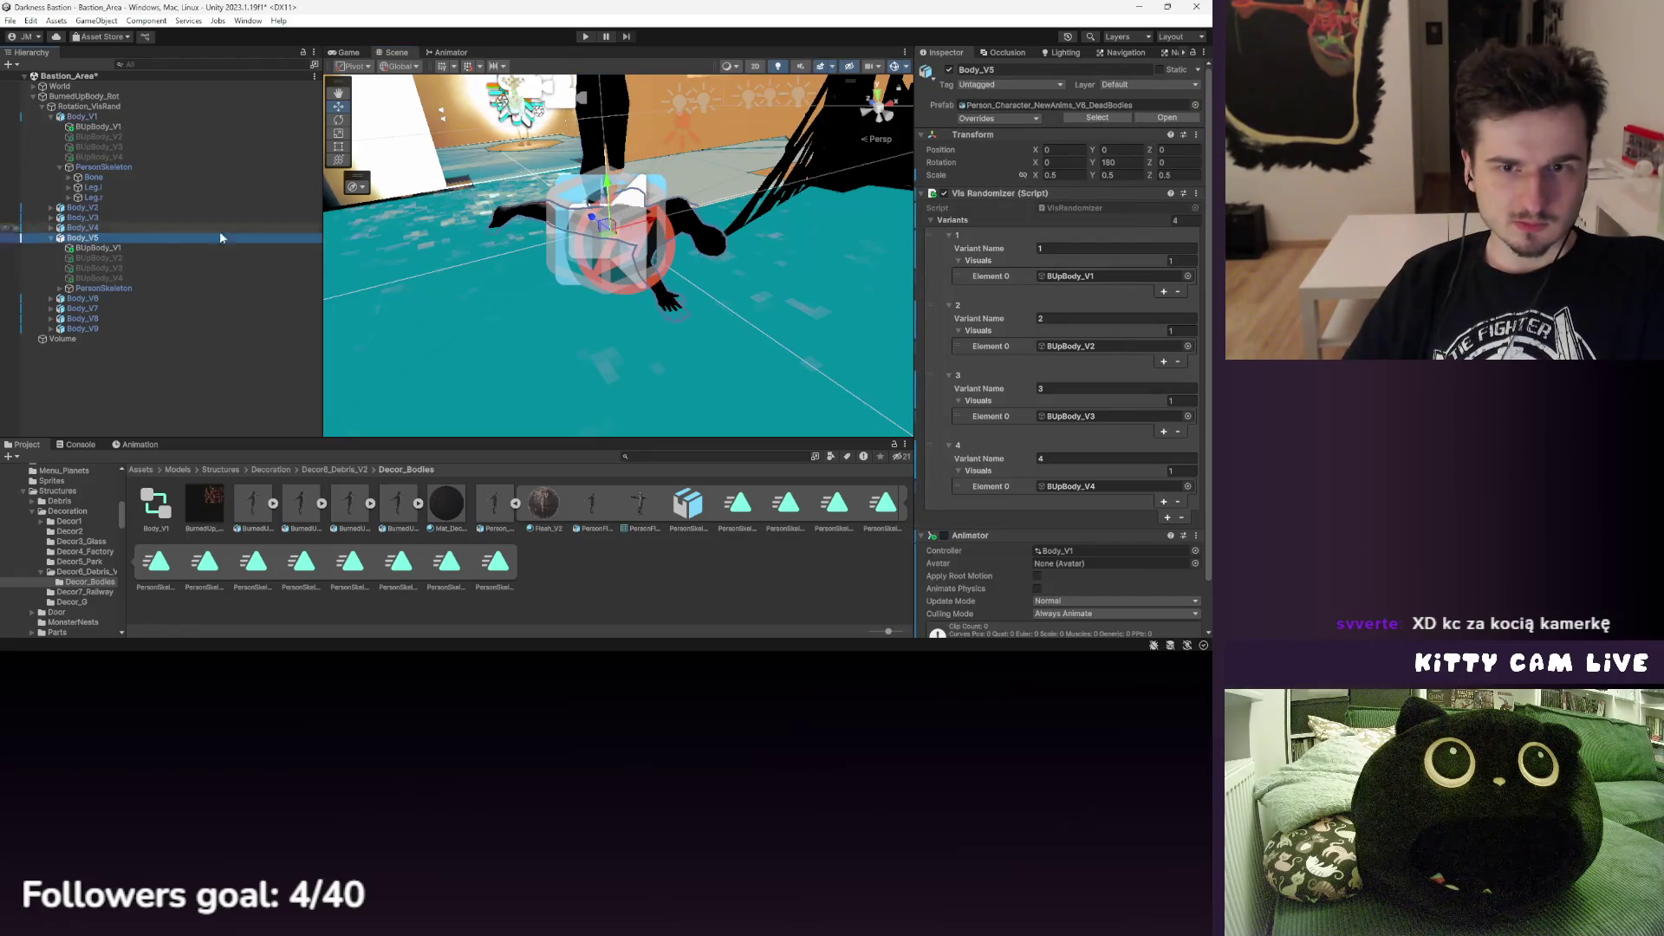
{"action": "scroll", "coordinate": [982, 494], "scroll_direction": "down", "scroll_amount": 2}
{"action": "right_click", "coordinate": [963, 488]}
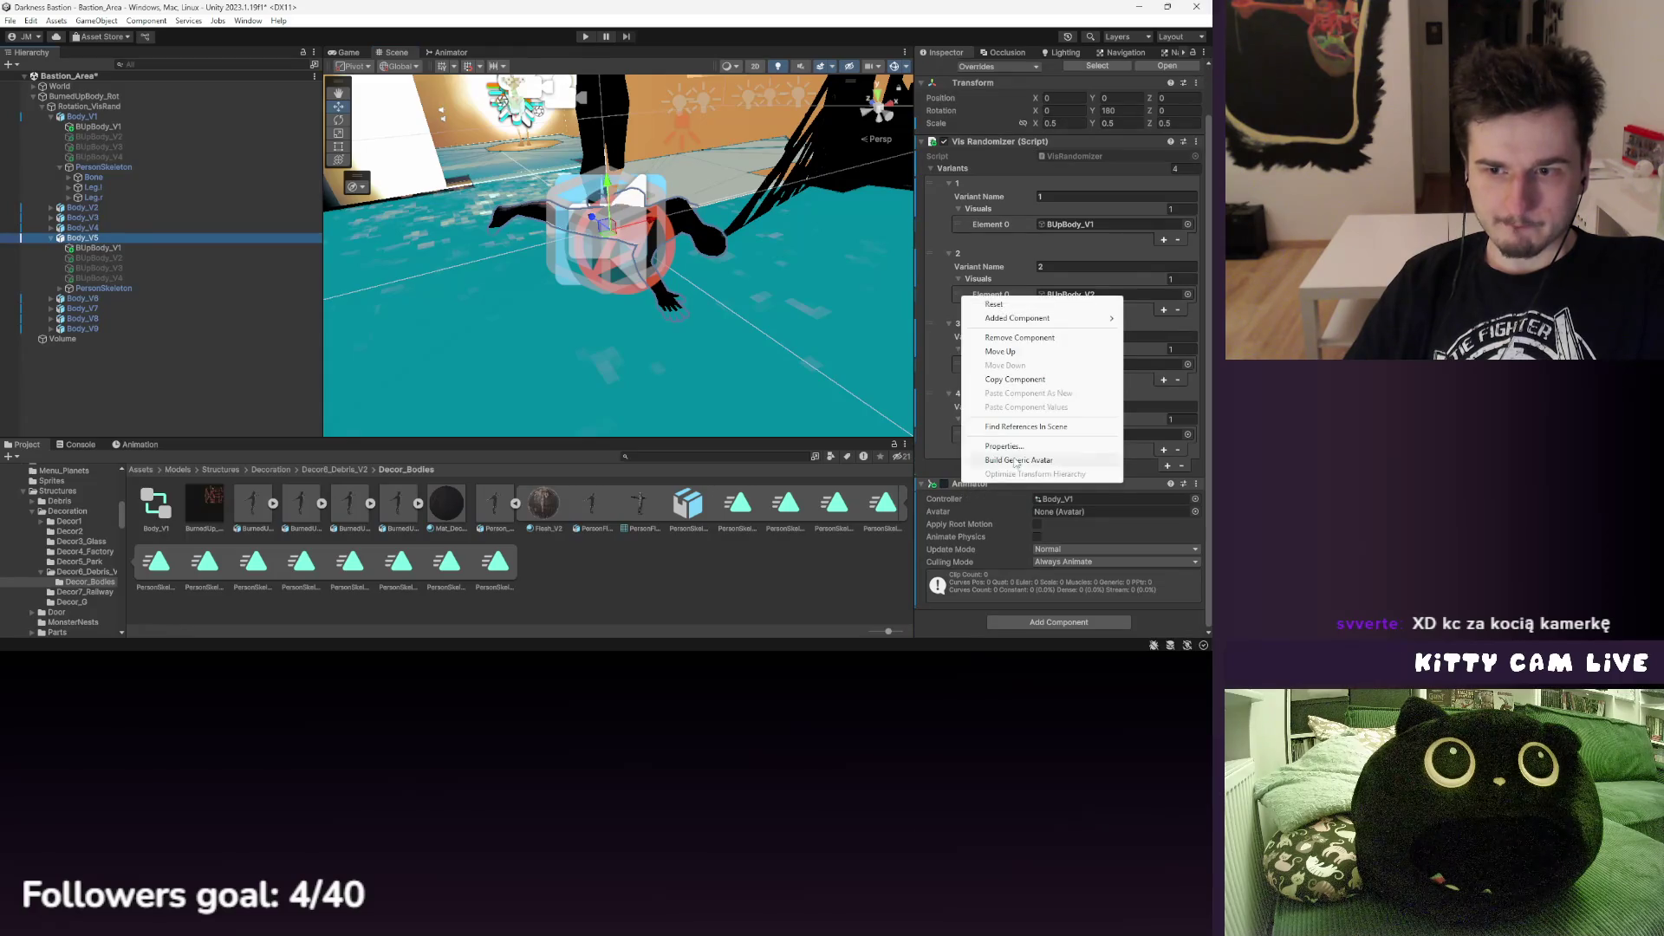
{"action": "mouse_move", "coordinate": [1018, 318]}
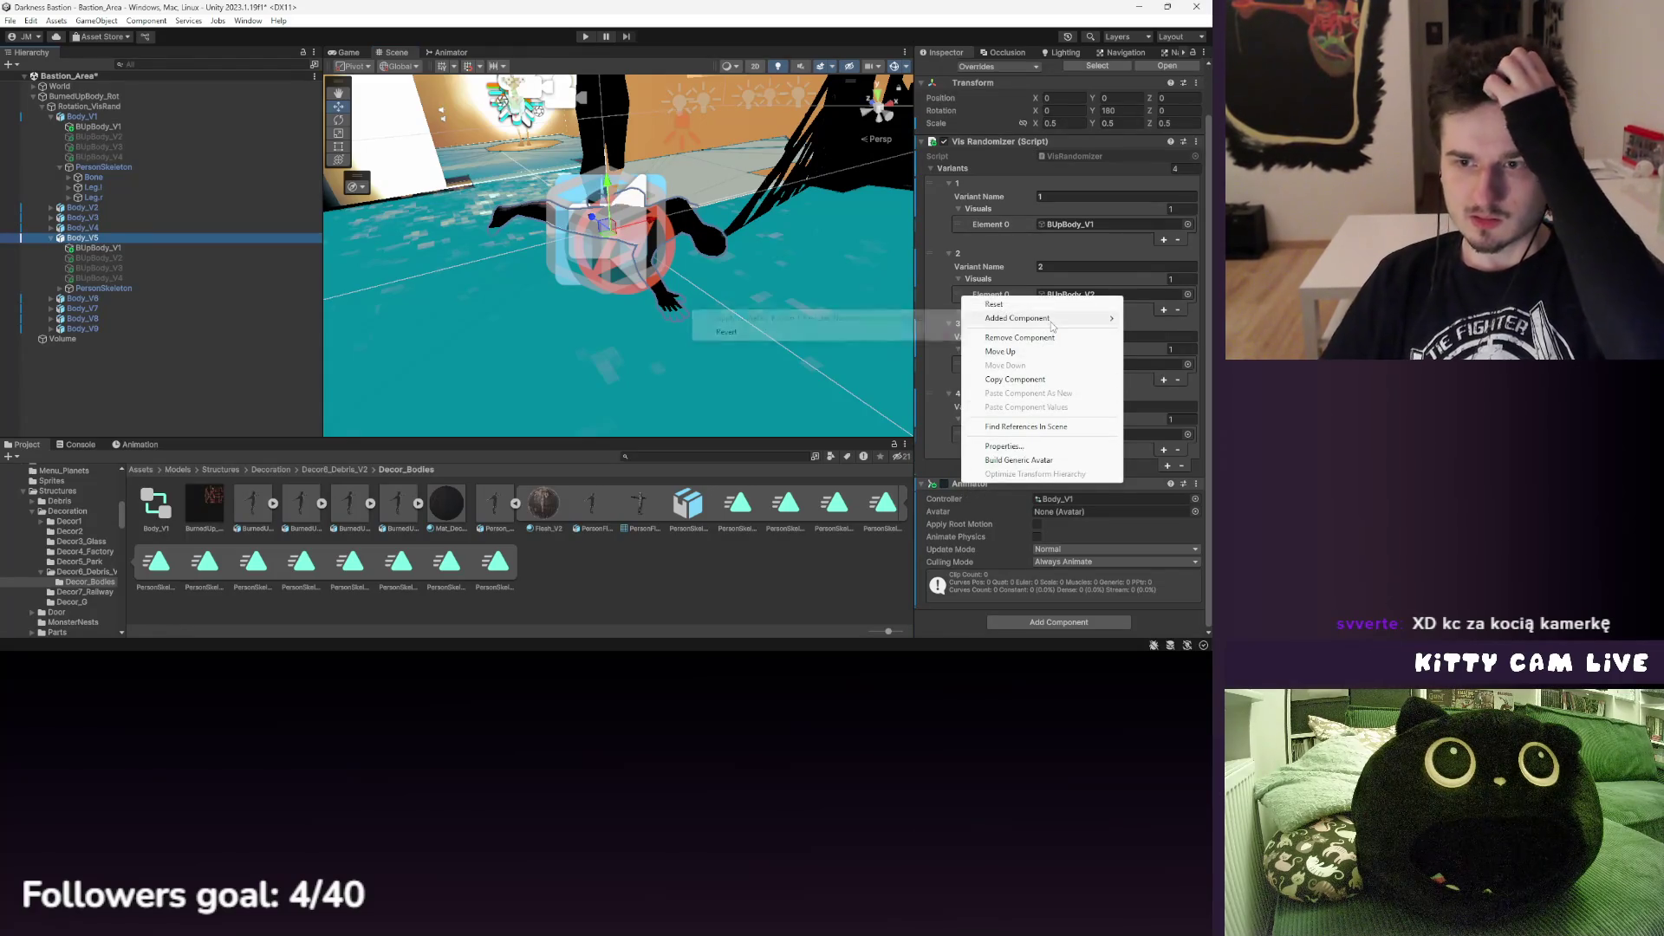
{"action": "left_click", "coordinate": [992, 530]}
{"action": "right_click", "coordinate": [975, 491]}
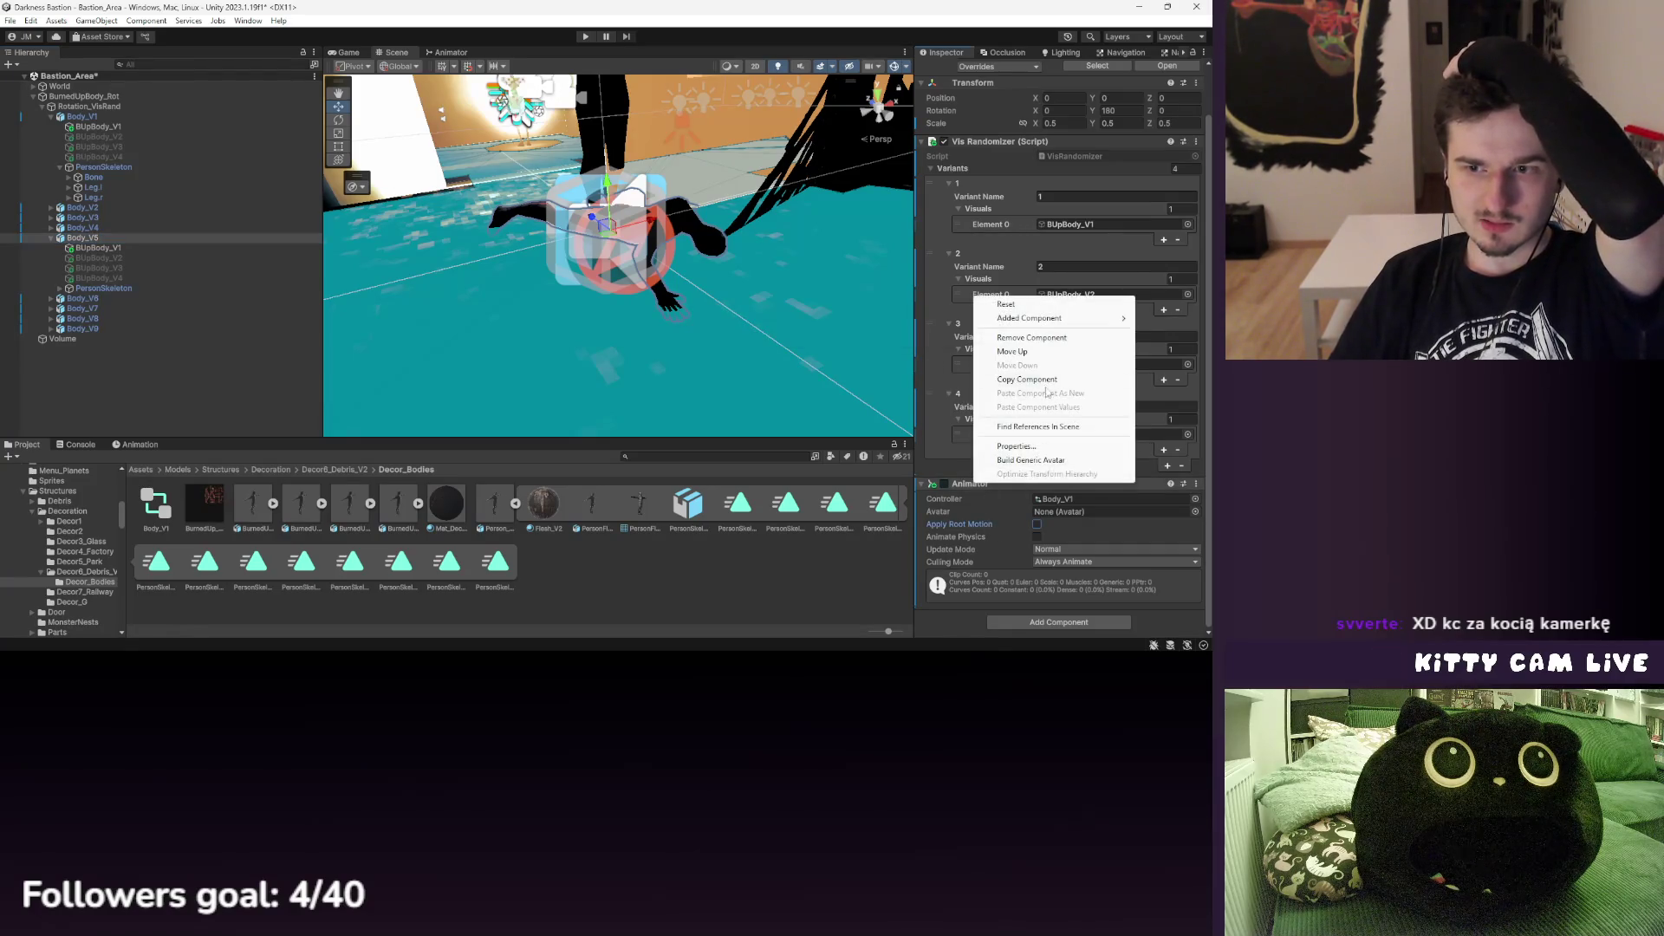
{"action": "left_click", "coordinate": [1022, 337]}
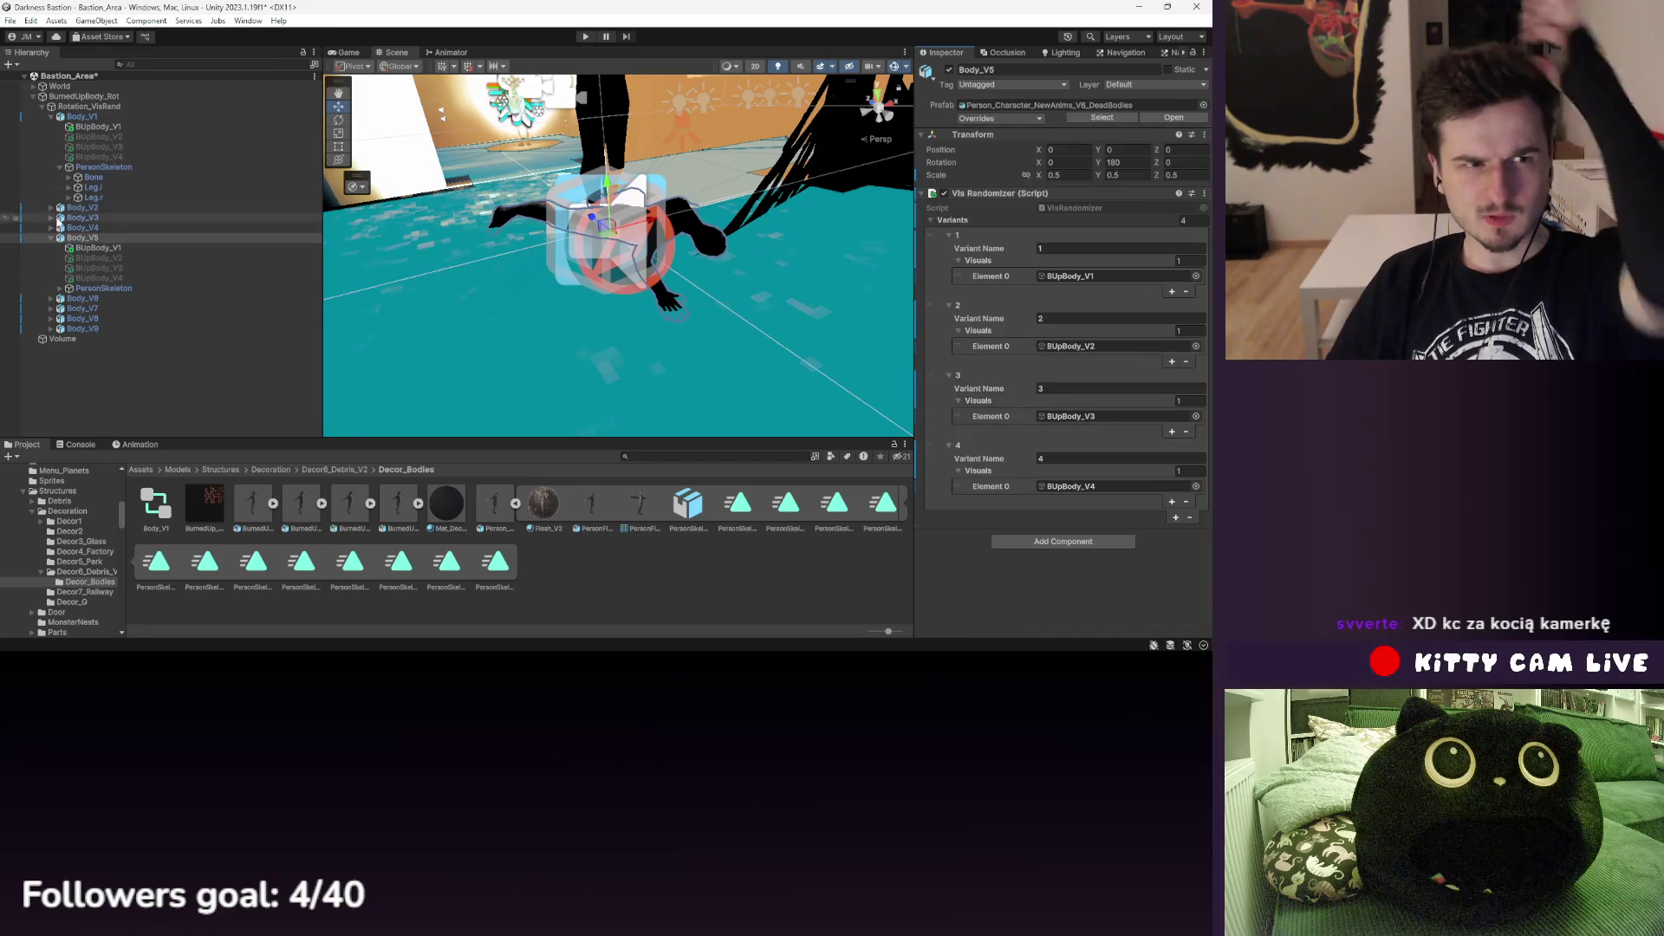
- Drag Body_V5 along the X axis to position -0.841
{"action": "left_click", "coordinate": [98, 247]}
{"action": "left_click", "coordinate": [82, 238]}
{"action": "mouse_move", "coordinate": [654, 213]}
{"action": "left_mouse_down"}
{"action": "mouse_move", "coordinate": [743, 203]}
{"action": "mouse_move", "coordinate": [475, 254]}
{"action": "left_mouse_up"}
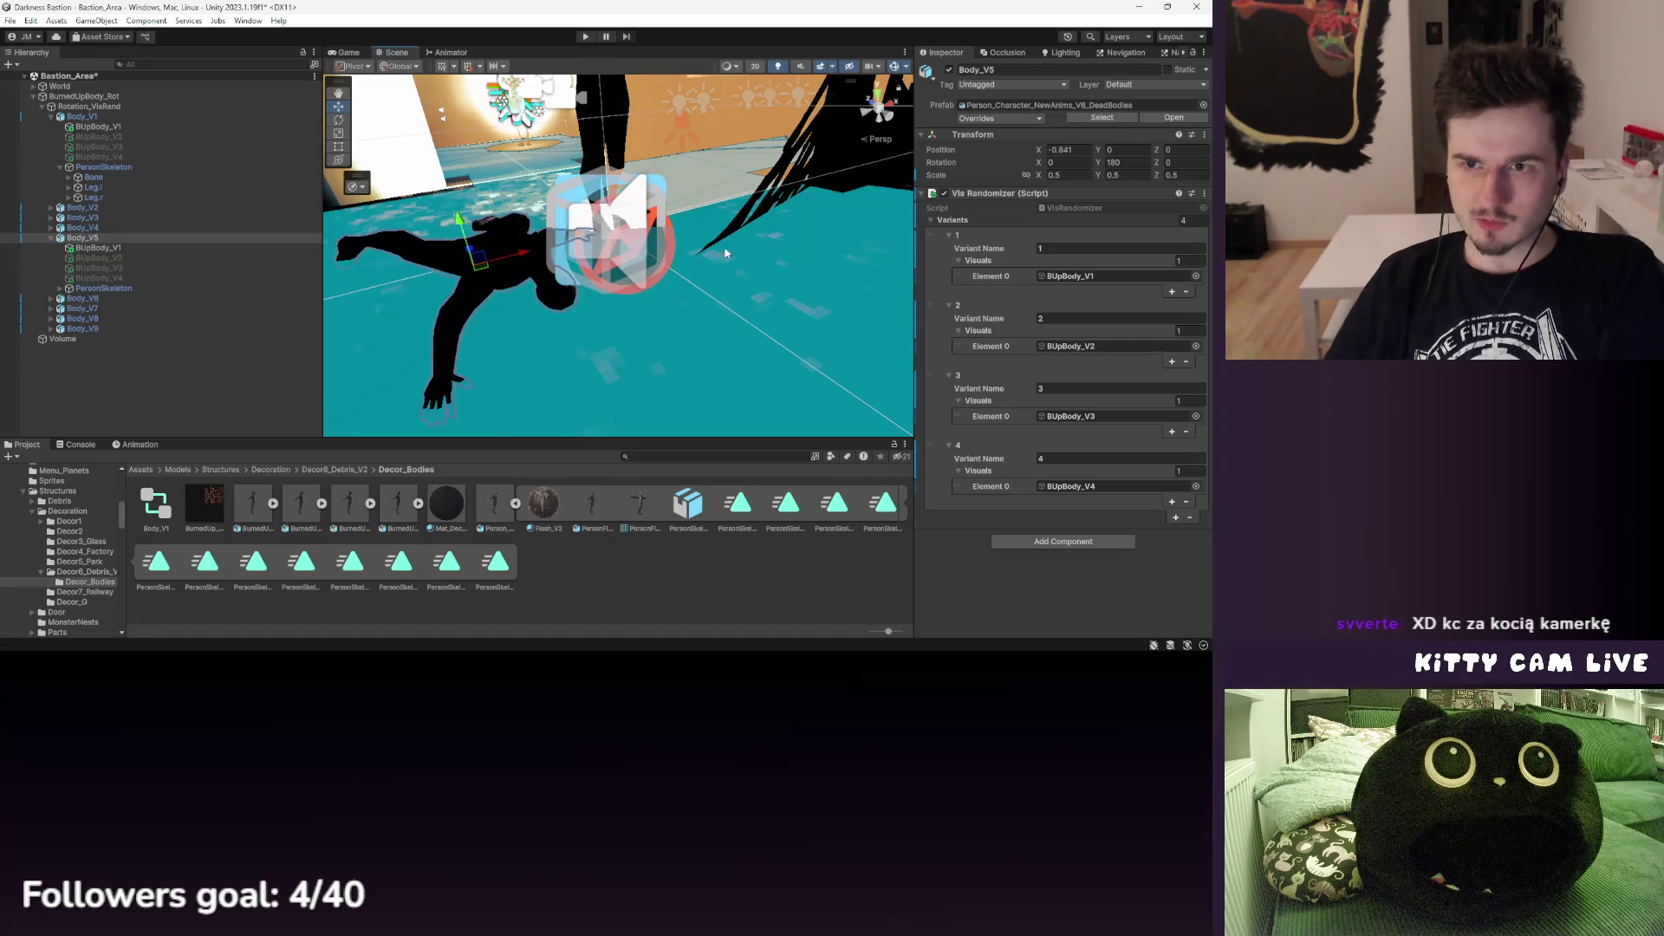
- Undo the sideways move so Body_V5 is back at 0, 0, 0
{"action": "key", "text": "ctrl+z"}
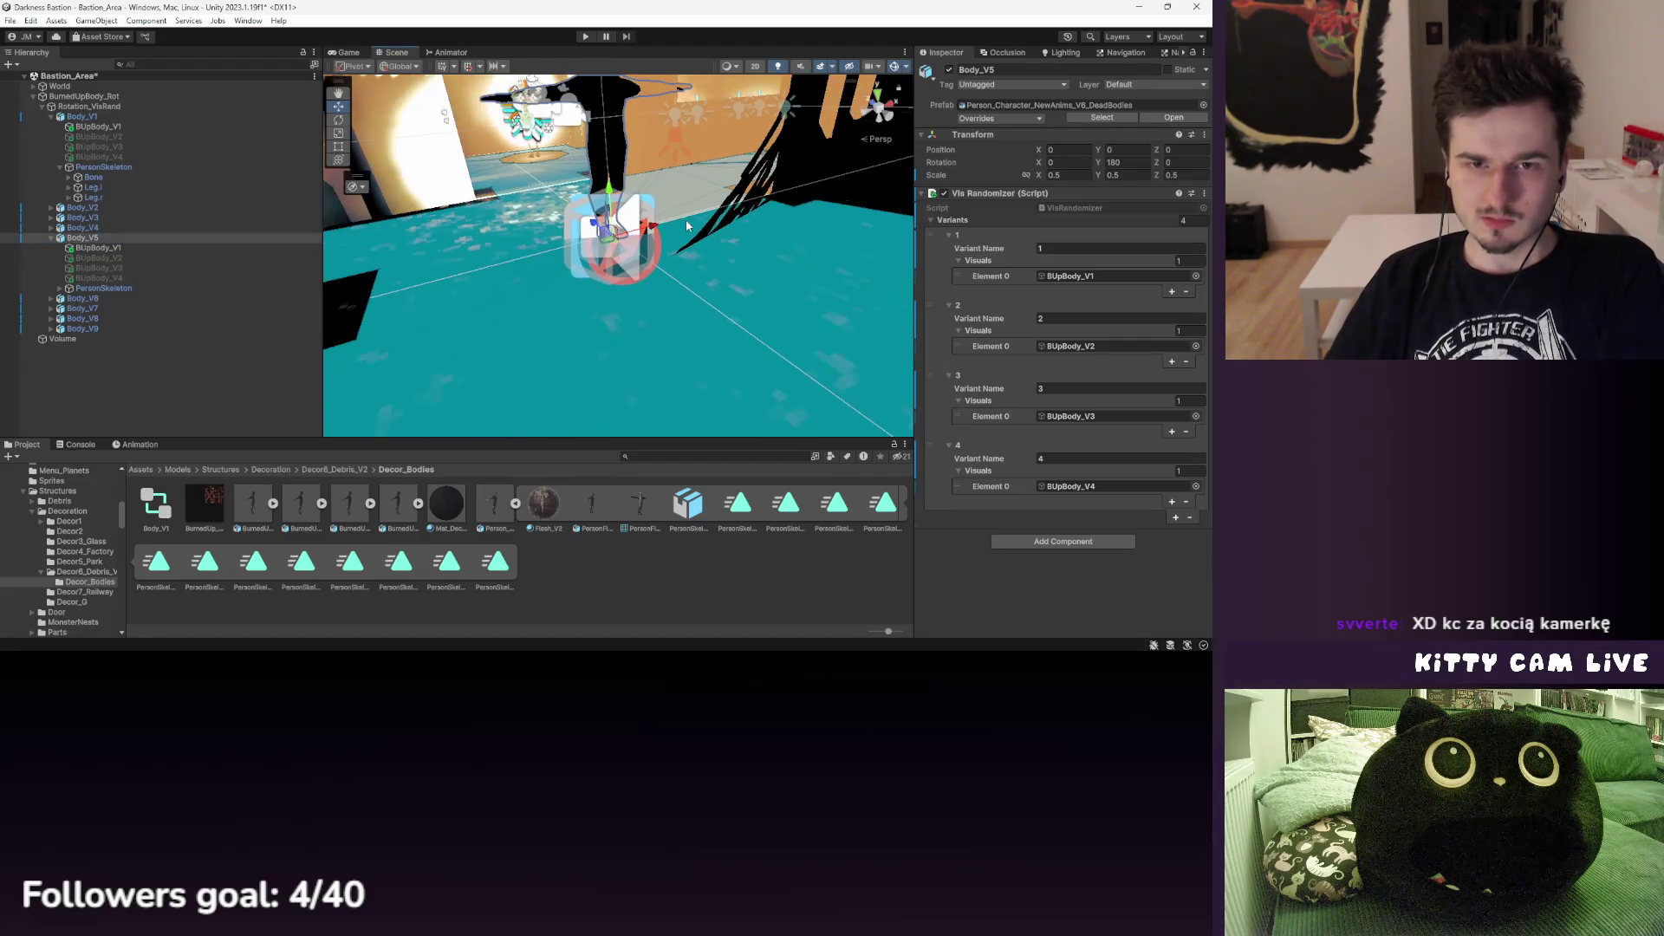
{"action": "key", "text": "ctrl+y"}
{"action": "key", "text": "ctrl+z"}
{"action": "key", "text": "ctrl+z"}
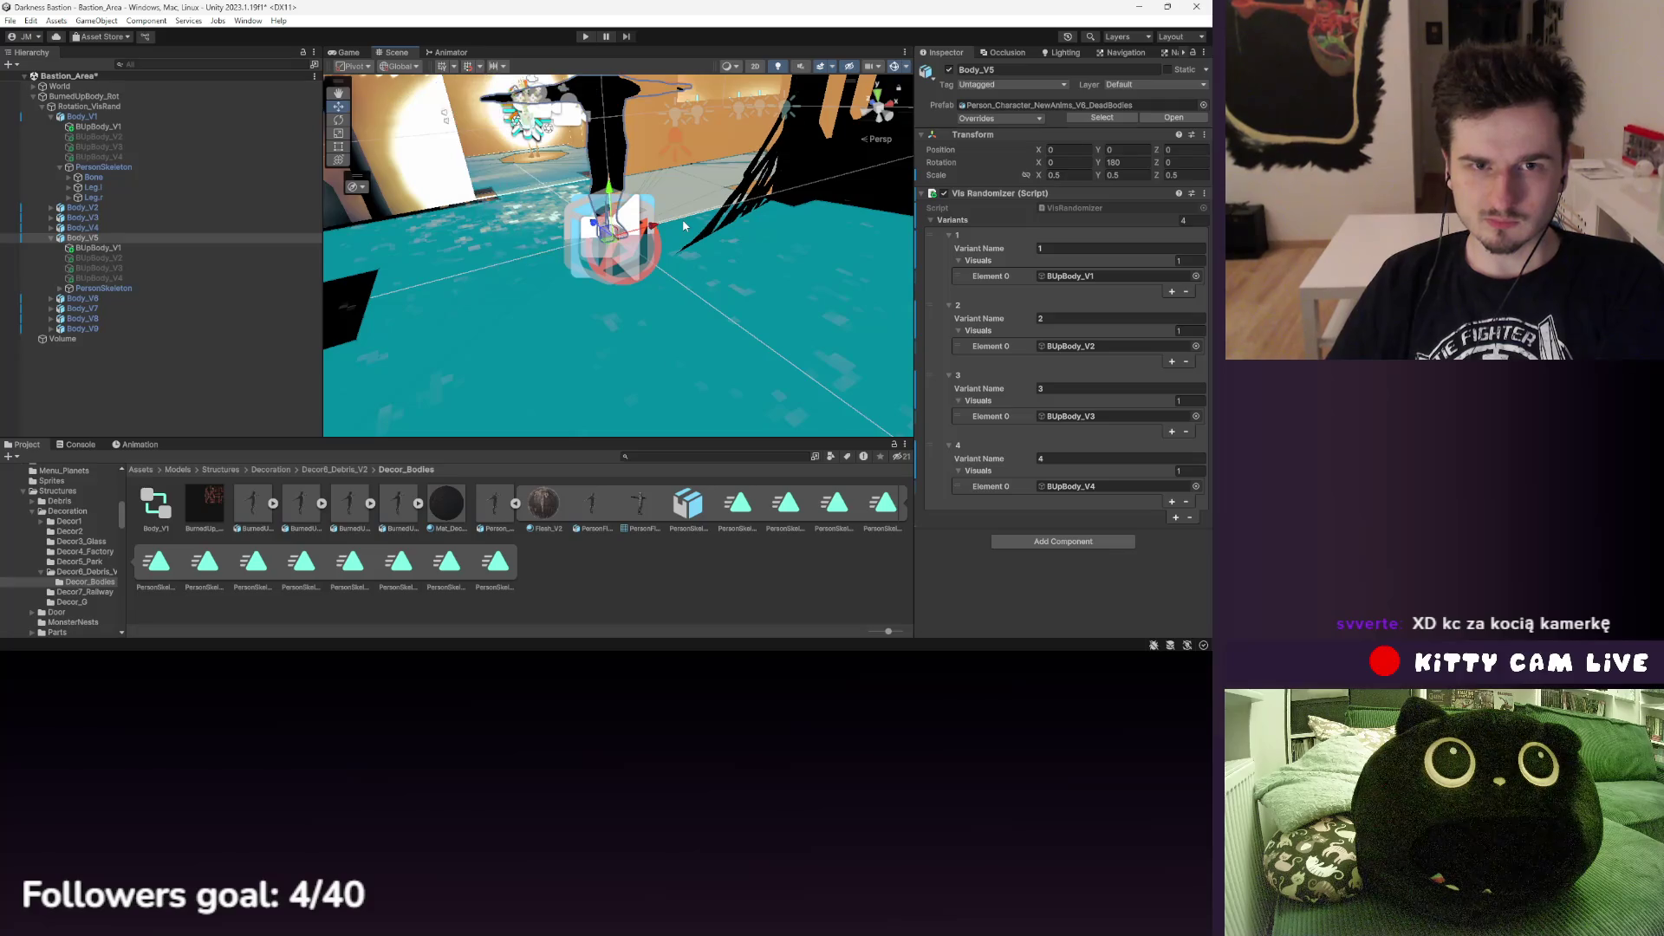
- Add an Animator to Body_V5 using the Body_V1 controller
{"action": "left_click", "coordinate": [128, 240]}
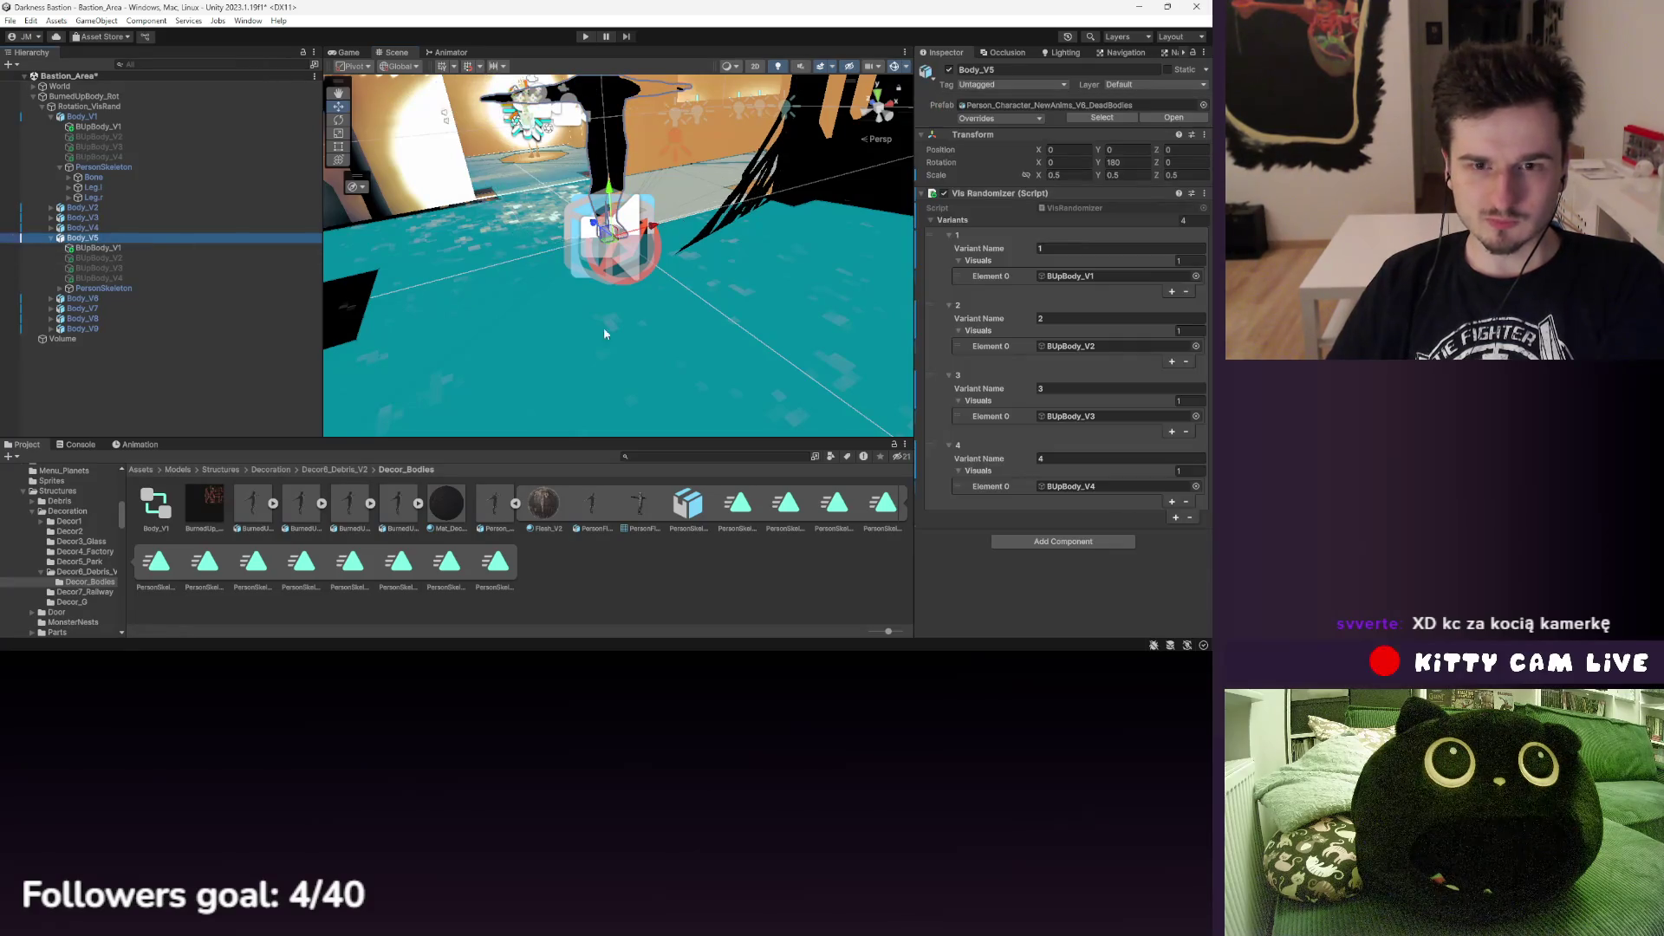
{"action": "left_click", "coordinate": [1036, 544]}
{"action": "left_click", "coordinate": [1022, 526]}
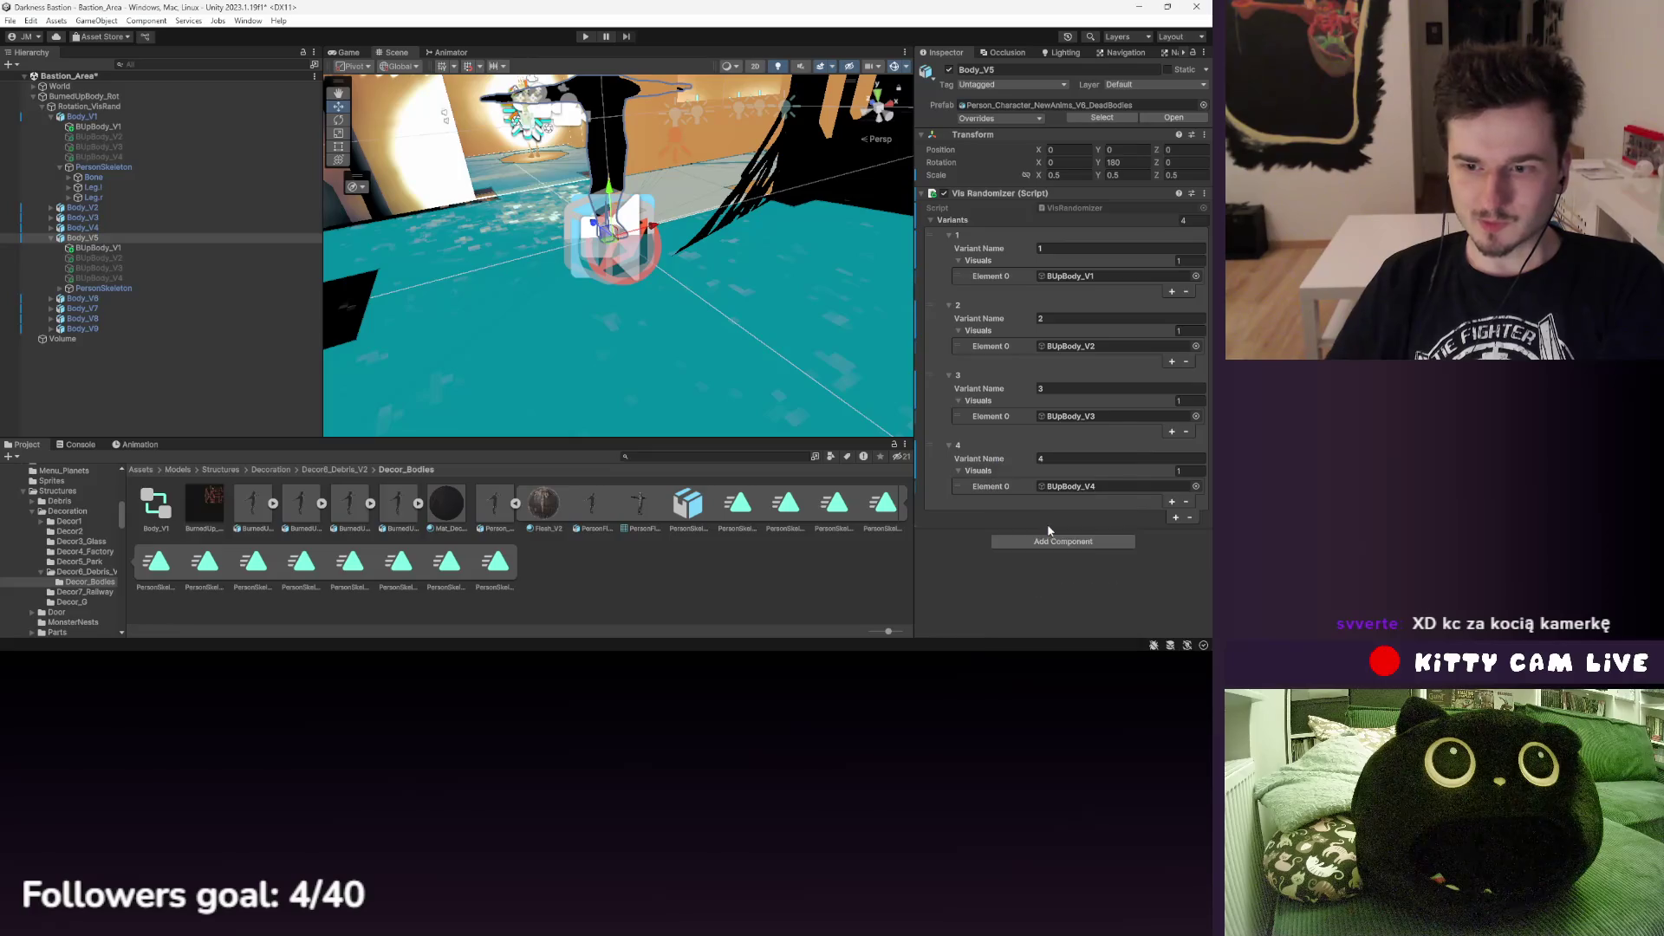
{"action": "left_click", "coordinate": [1195, 499]}
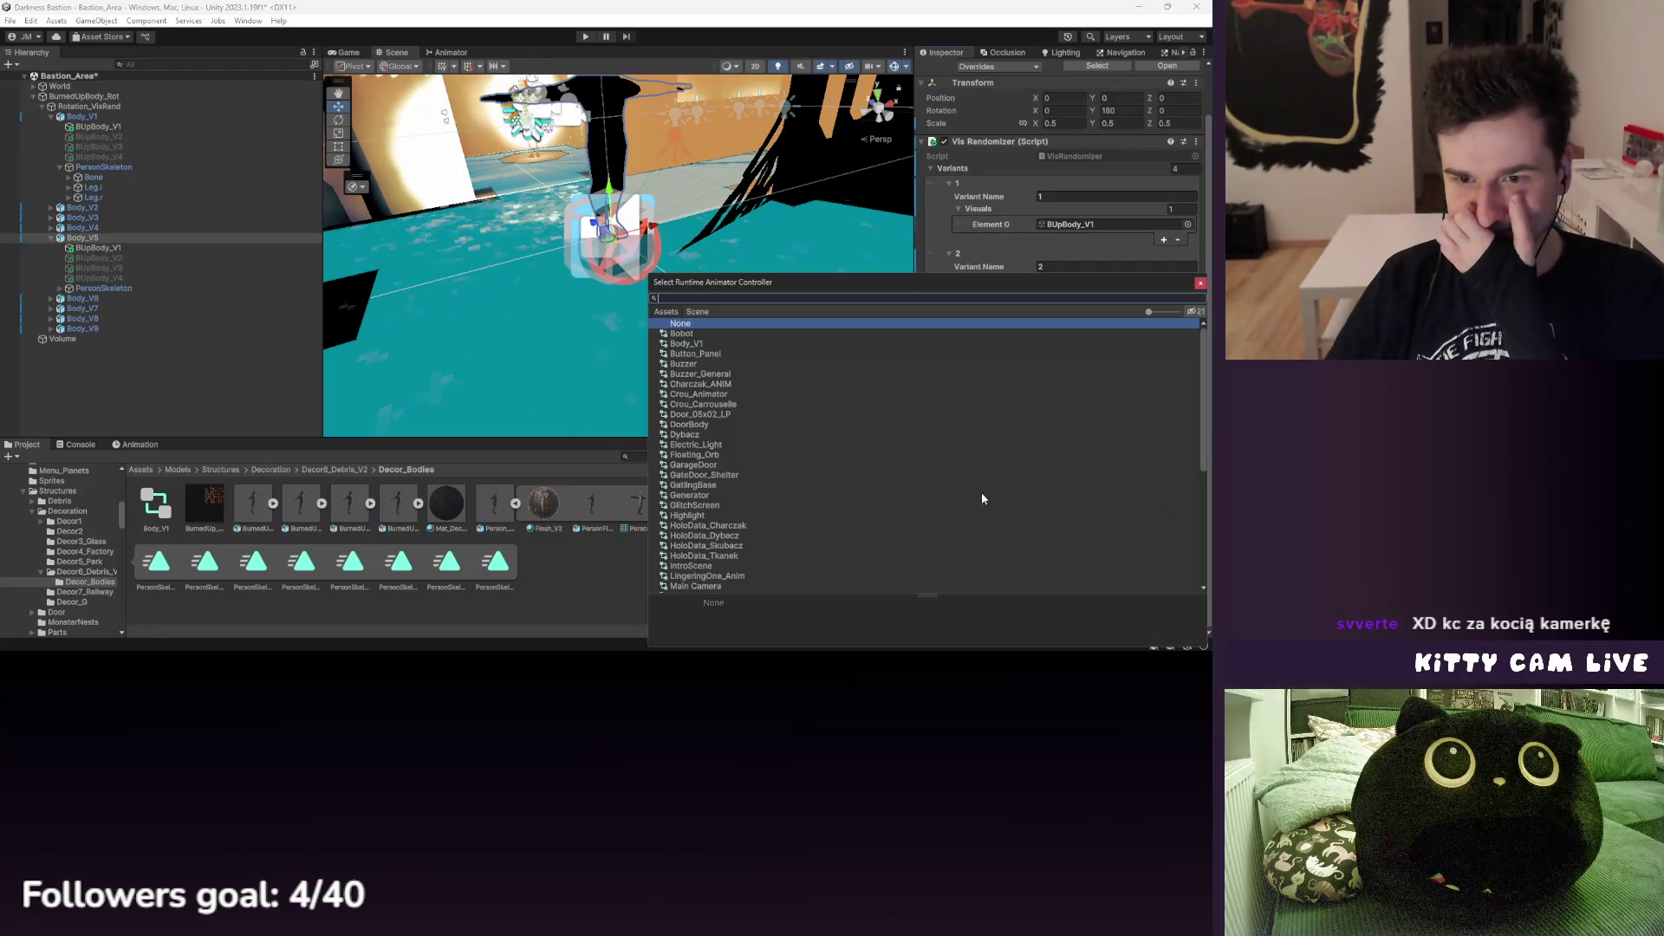
{"action": "left_click", "coordinate": [1200, 285]}
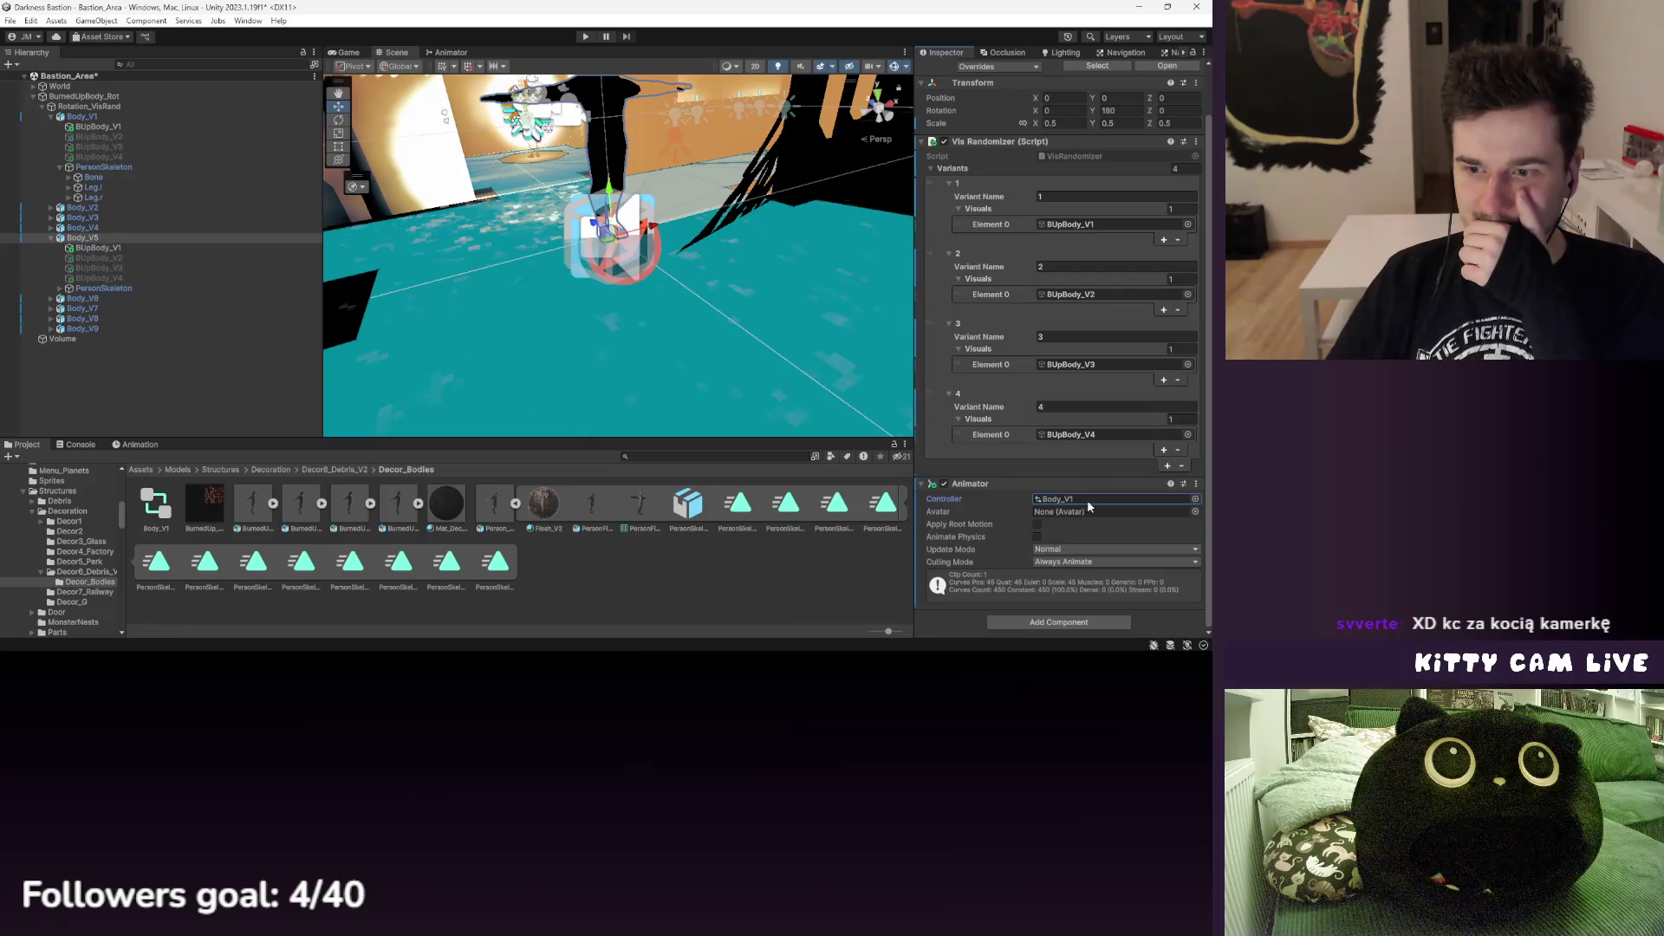
- Scrub the Animation timeline to frame 1 to preview Body_V5's dead-body pose
{"action": "left_click", "coordinate": [143, 445]}
{"action": "left_click_drag", "start_coordinate": [261, 456], "coordinate": [522, 457]}
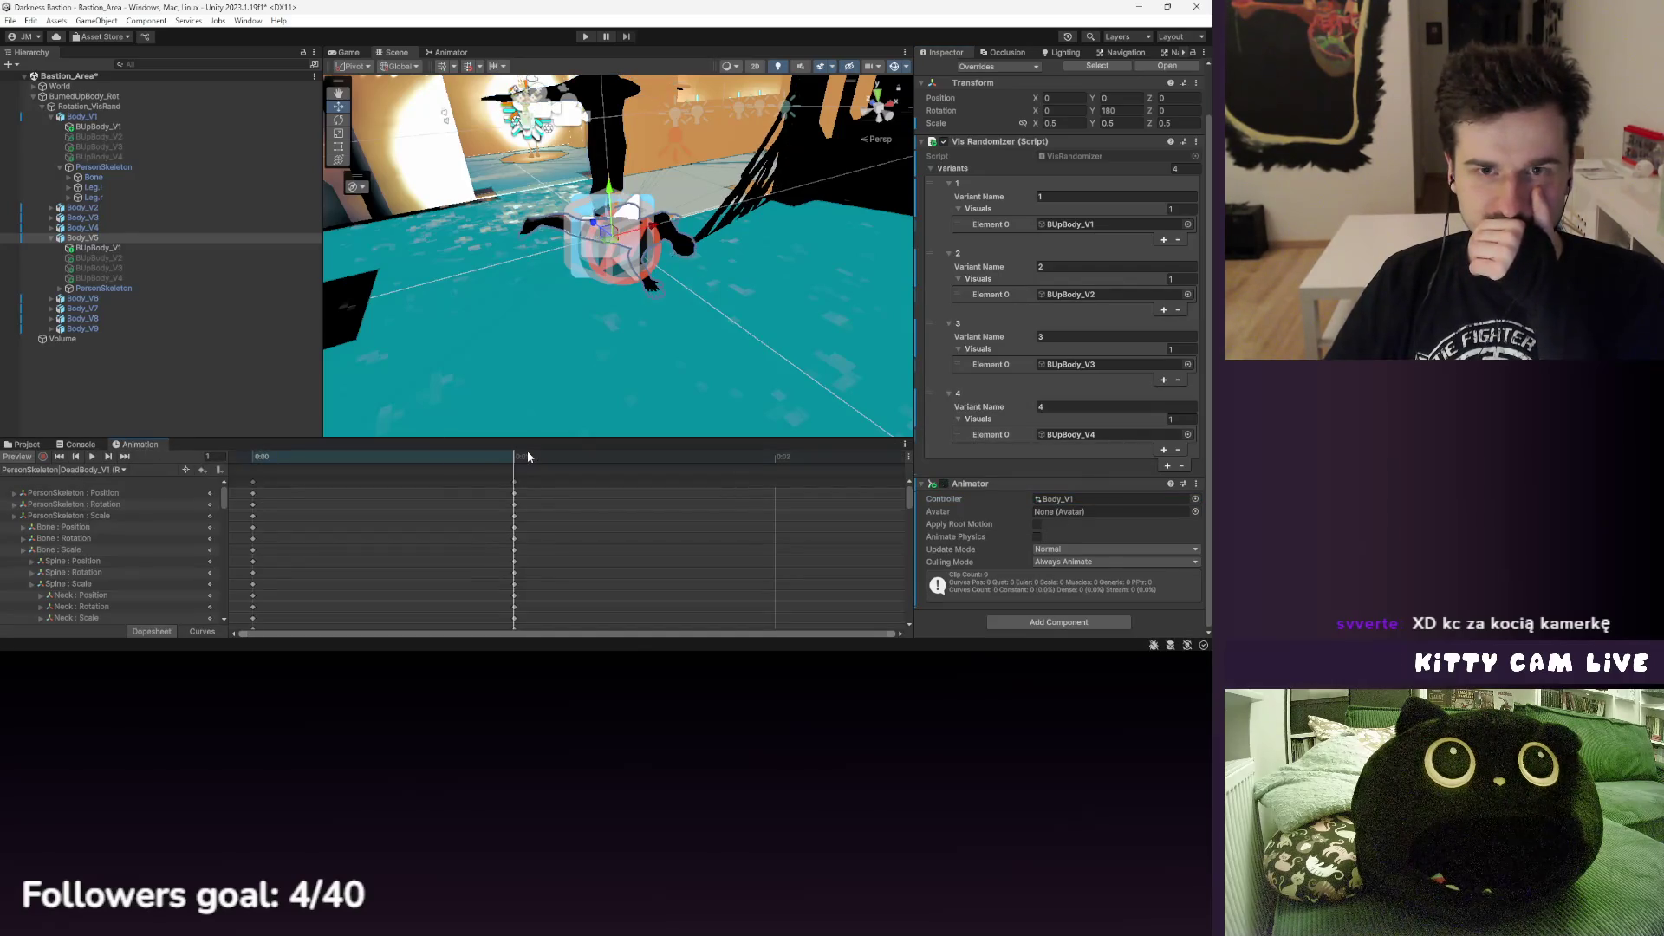
{"action": "right_click", "coordinate": [947, 486]}
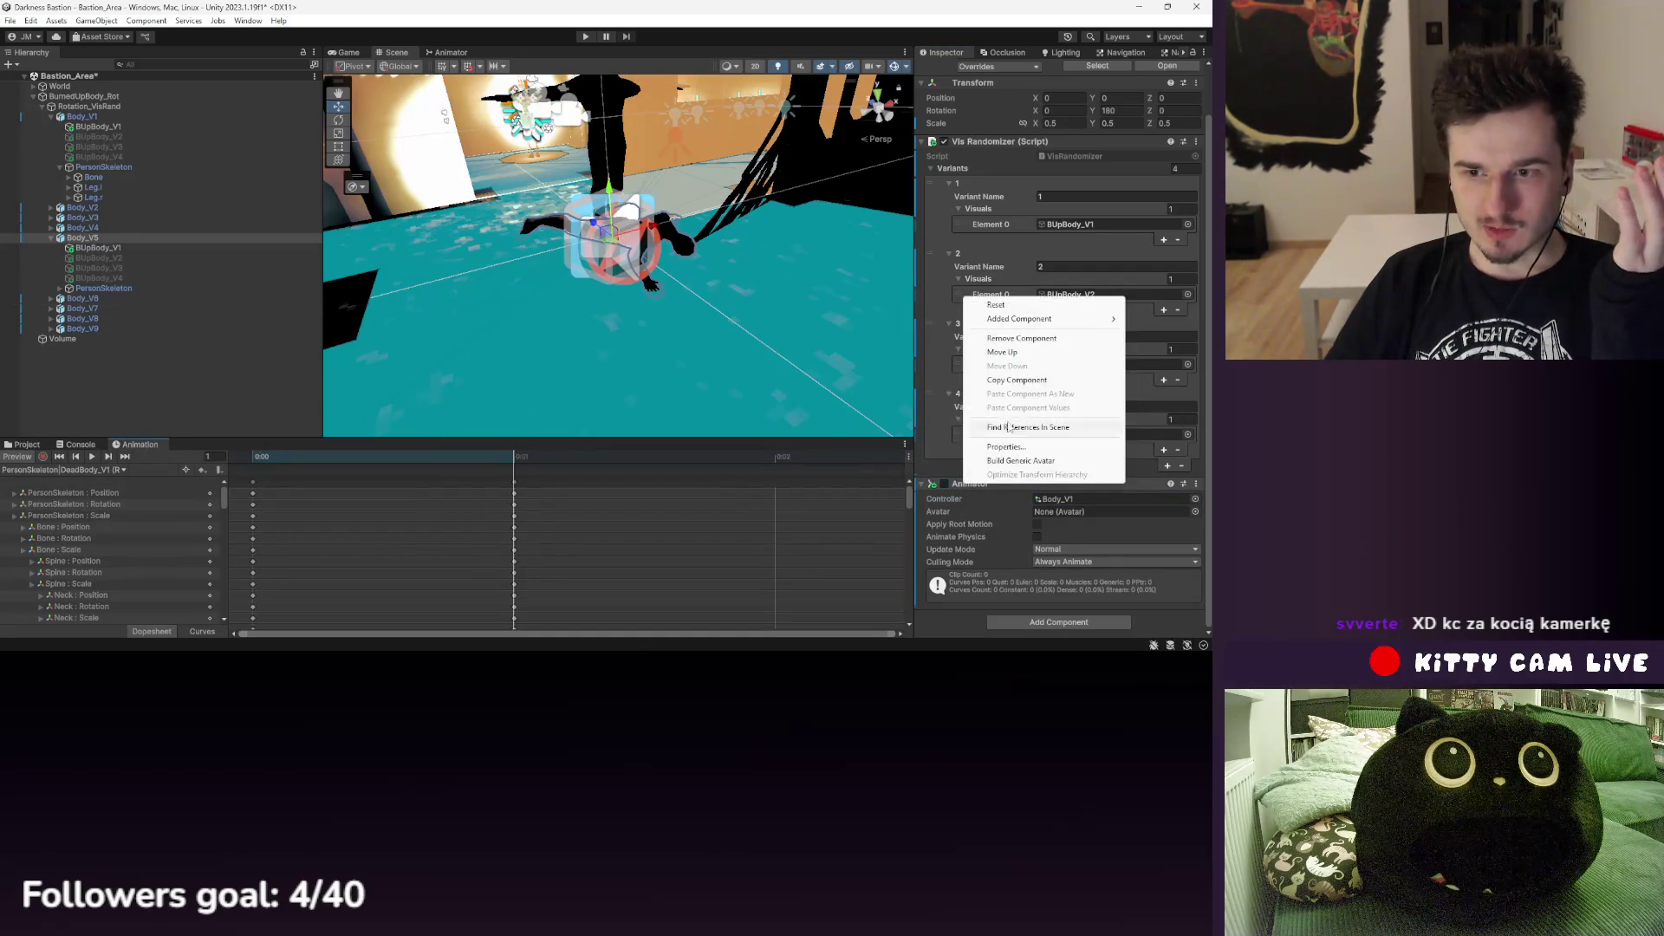
- Remove Body_V5's Animator again and collapse its children in the Hierarchy
{"action": "left_click", "coordinate": [1031, 351]}
{"action": "left_click", "coordinate": [91, 239]}
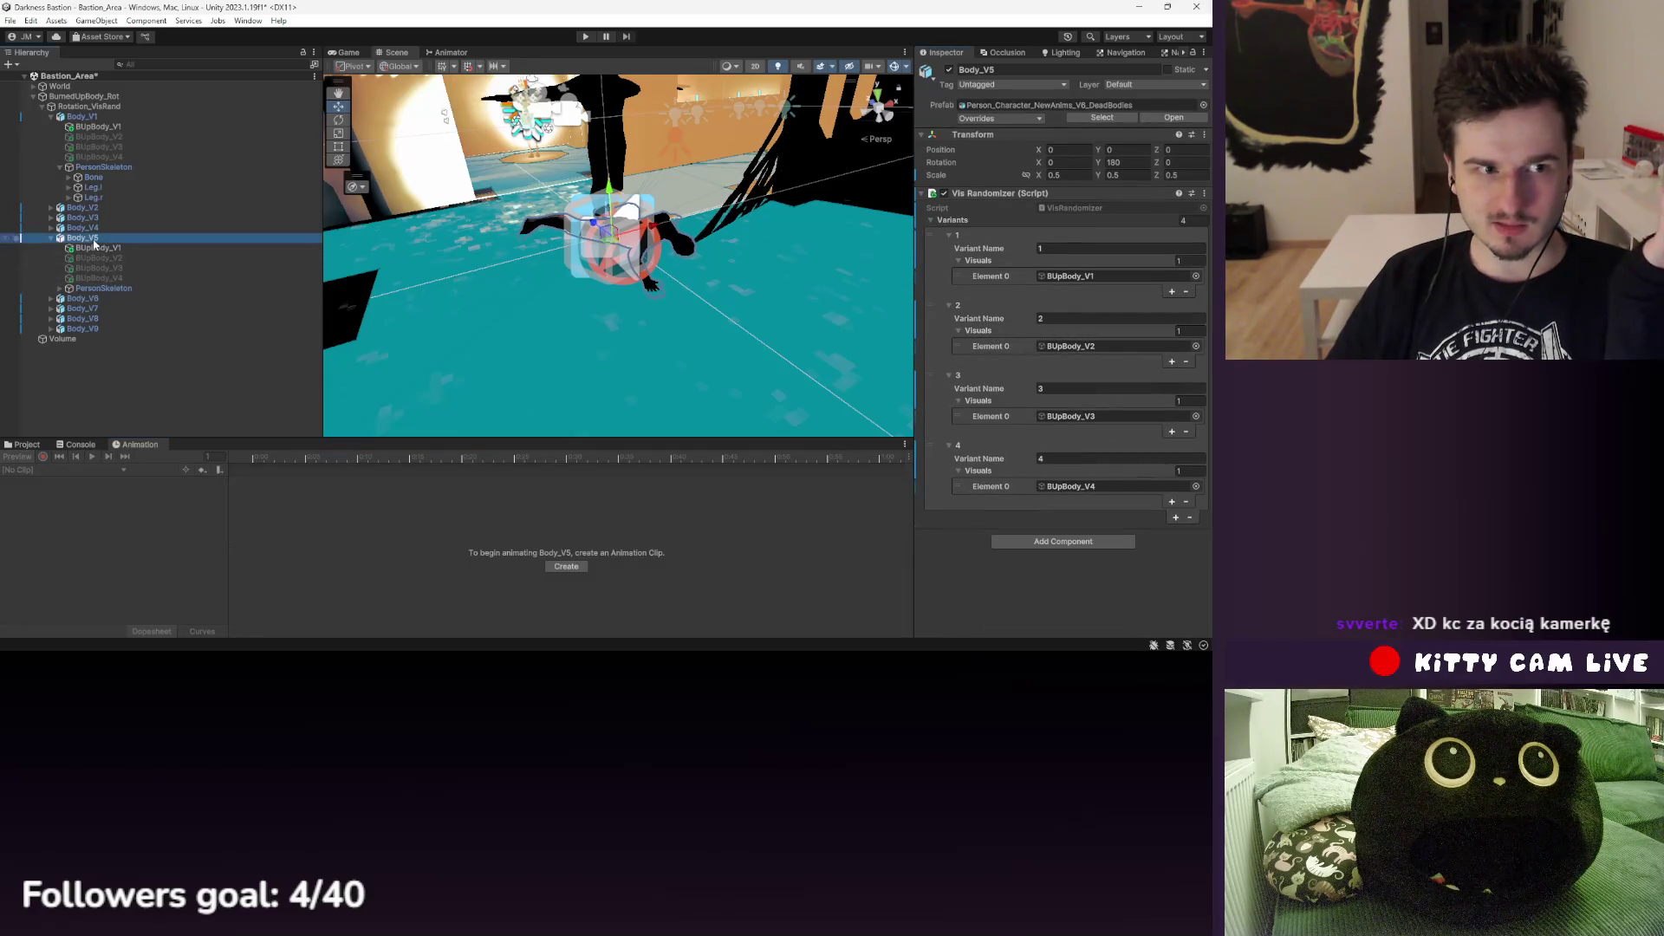
{"action": "left_click", "coordinate": [50, 238]}
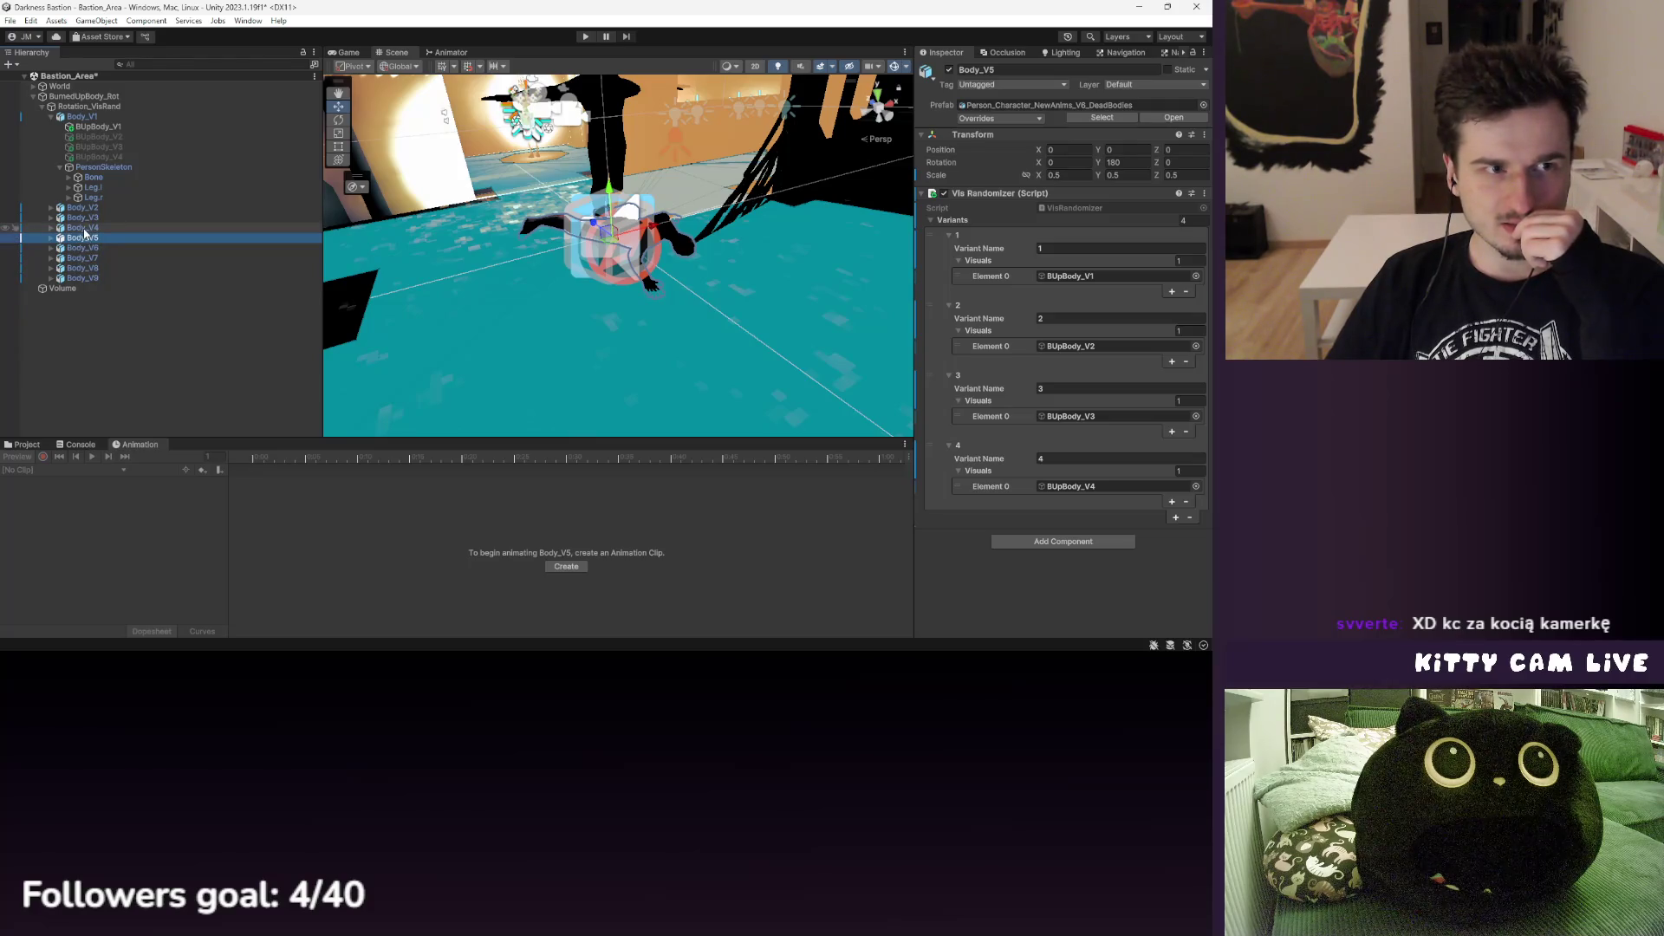
- Check Body_V4's animator and preview its dead-body pose at frame 1
{"action": "left_click", "coordinate": [87, 117]}
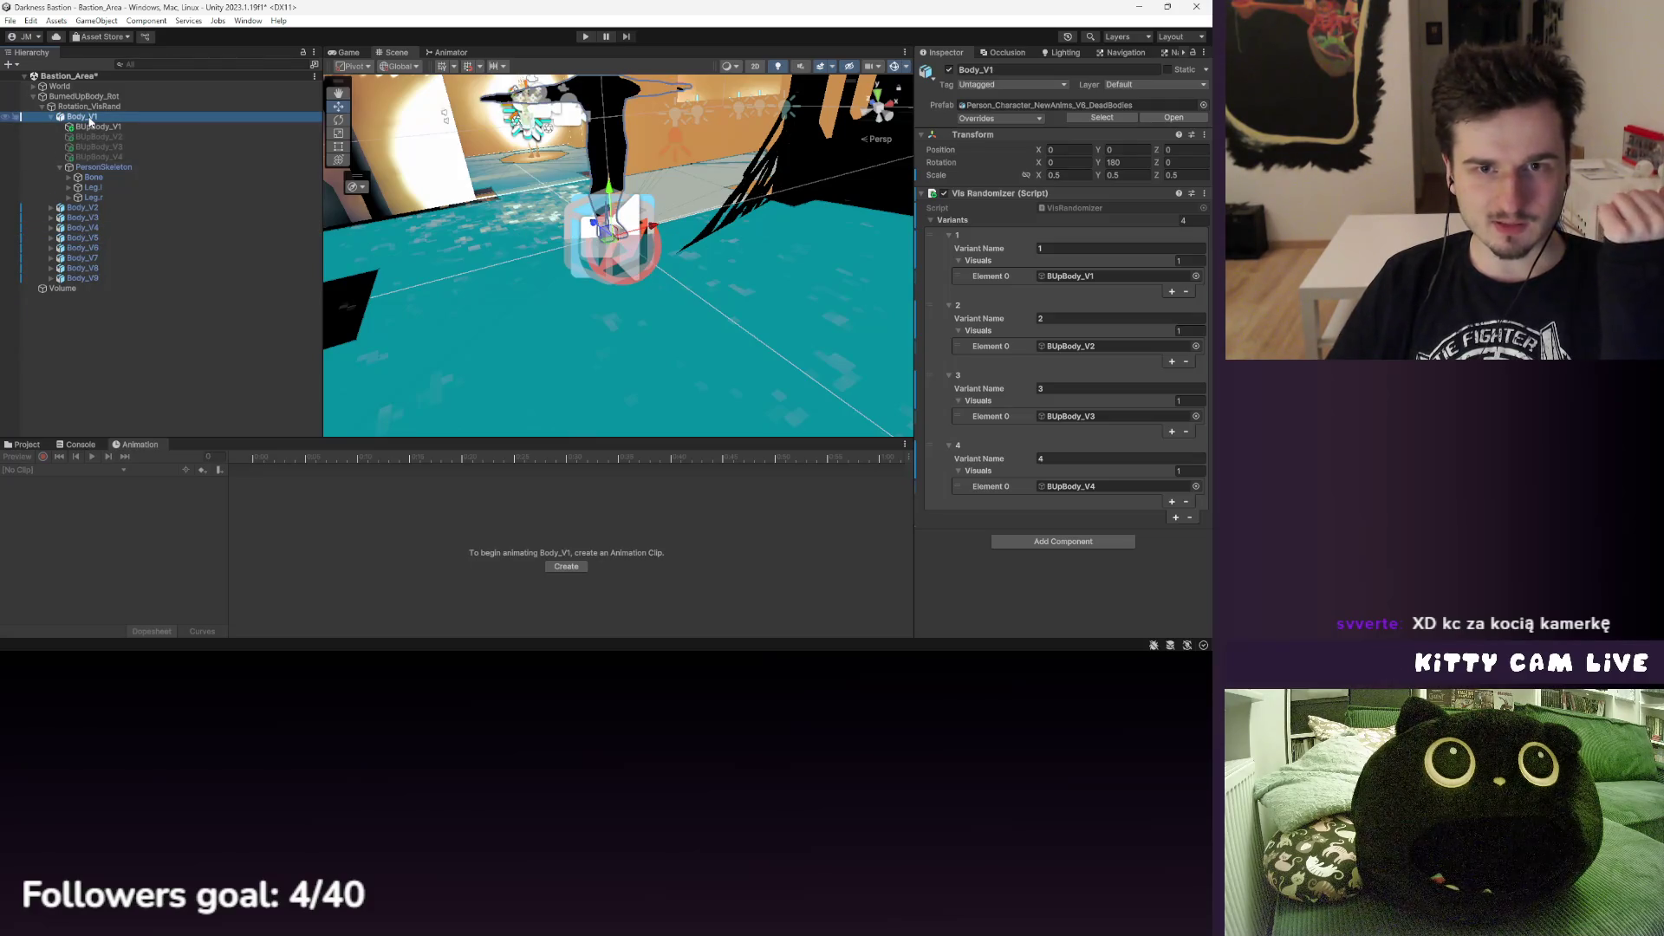
{"action": "left_click", "coordinate": [82, 208]}
{"action": "left_click", "coordinate": [83, 227]}
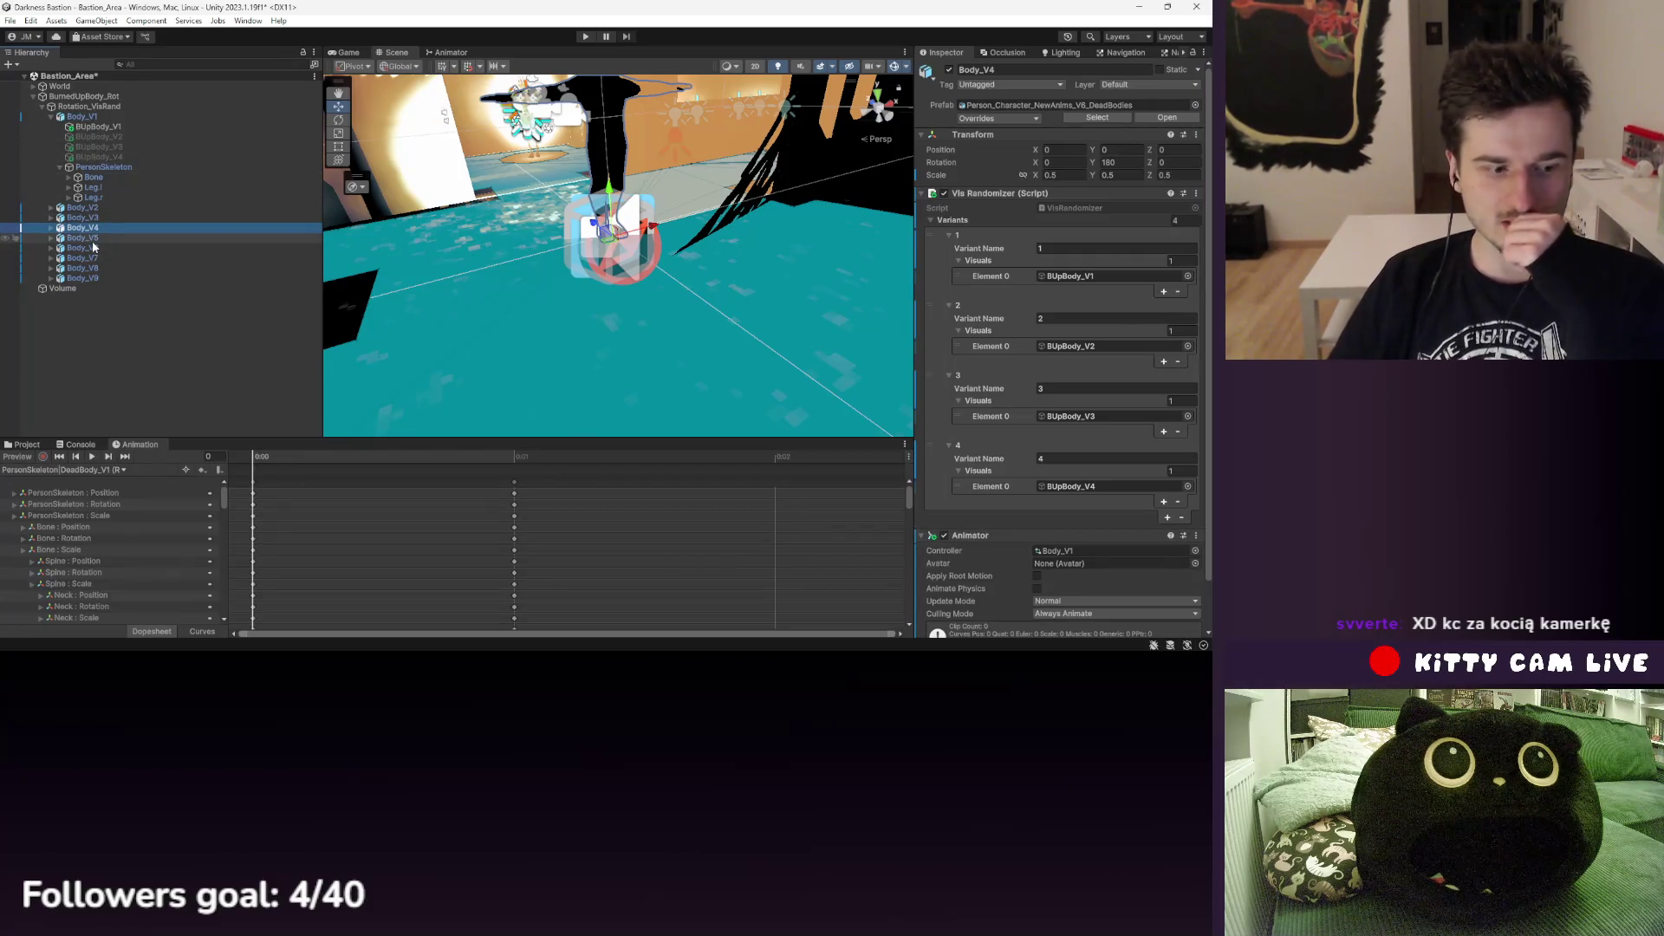
{"action": "scroll", "coordinate": [1051, 546], "scroll_direction": "down", "scroll_amount": 3}
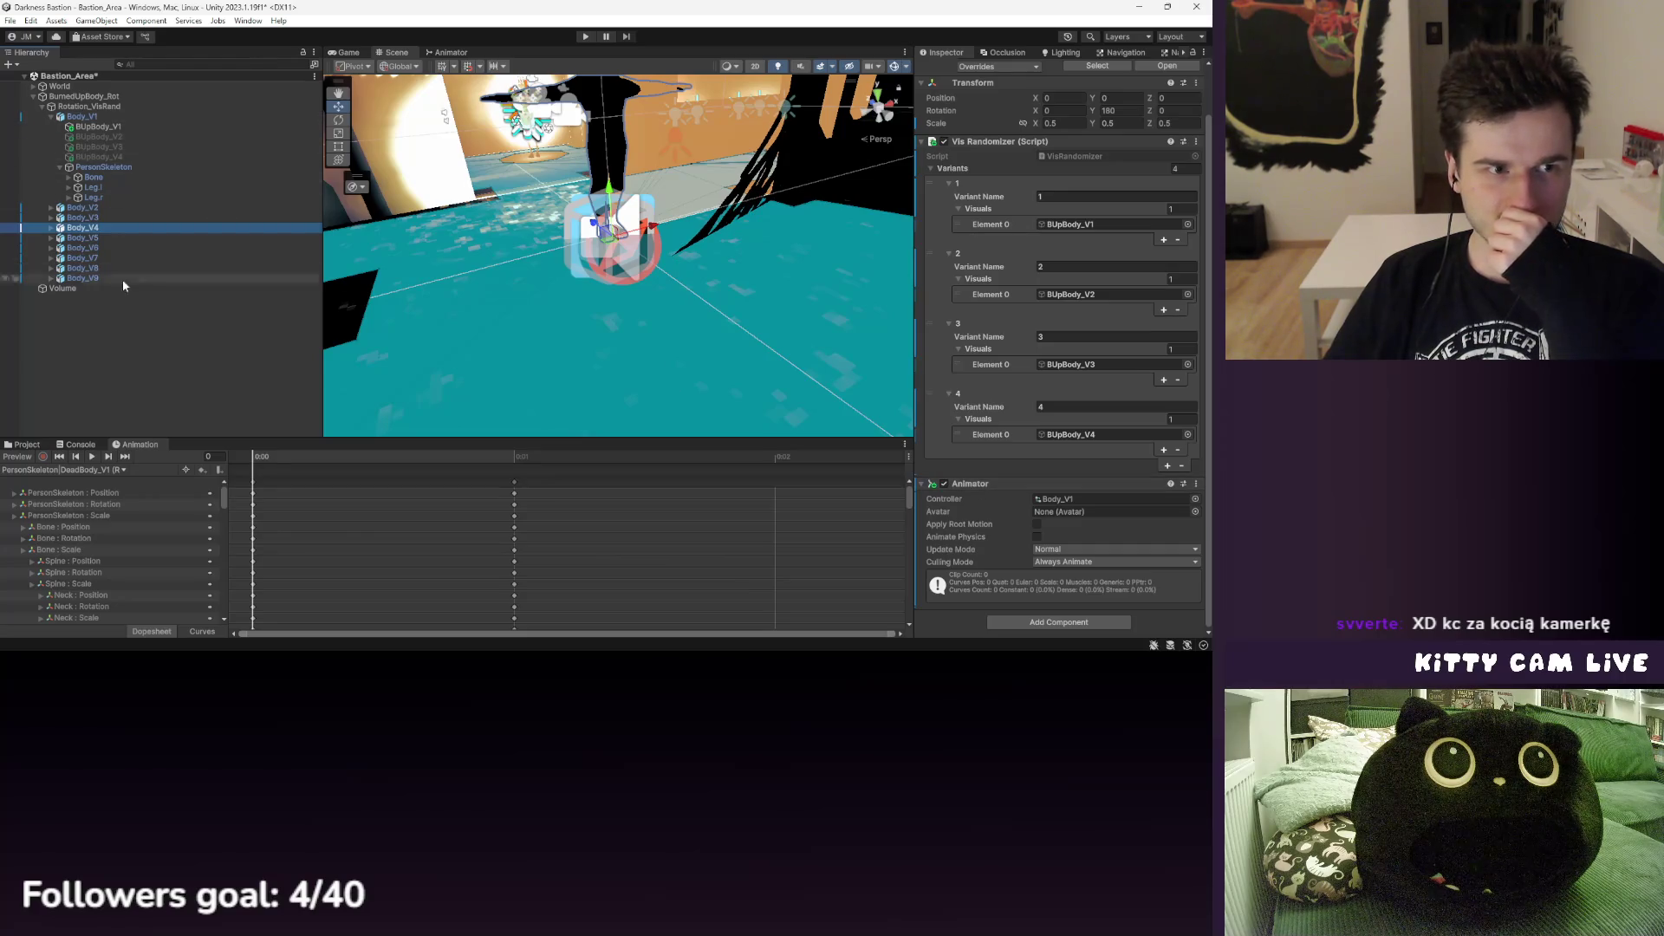
{"action": "left_click", "coordinate": [549, 464]}
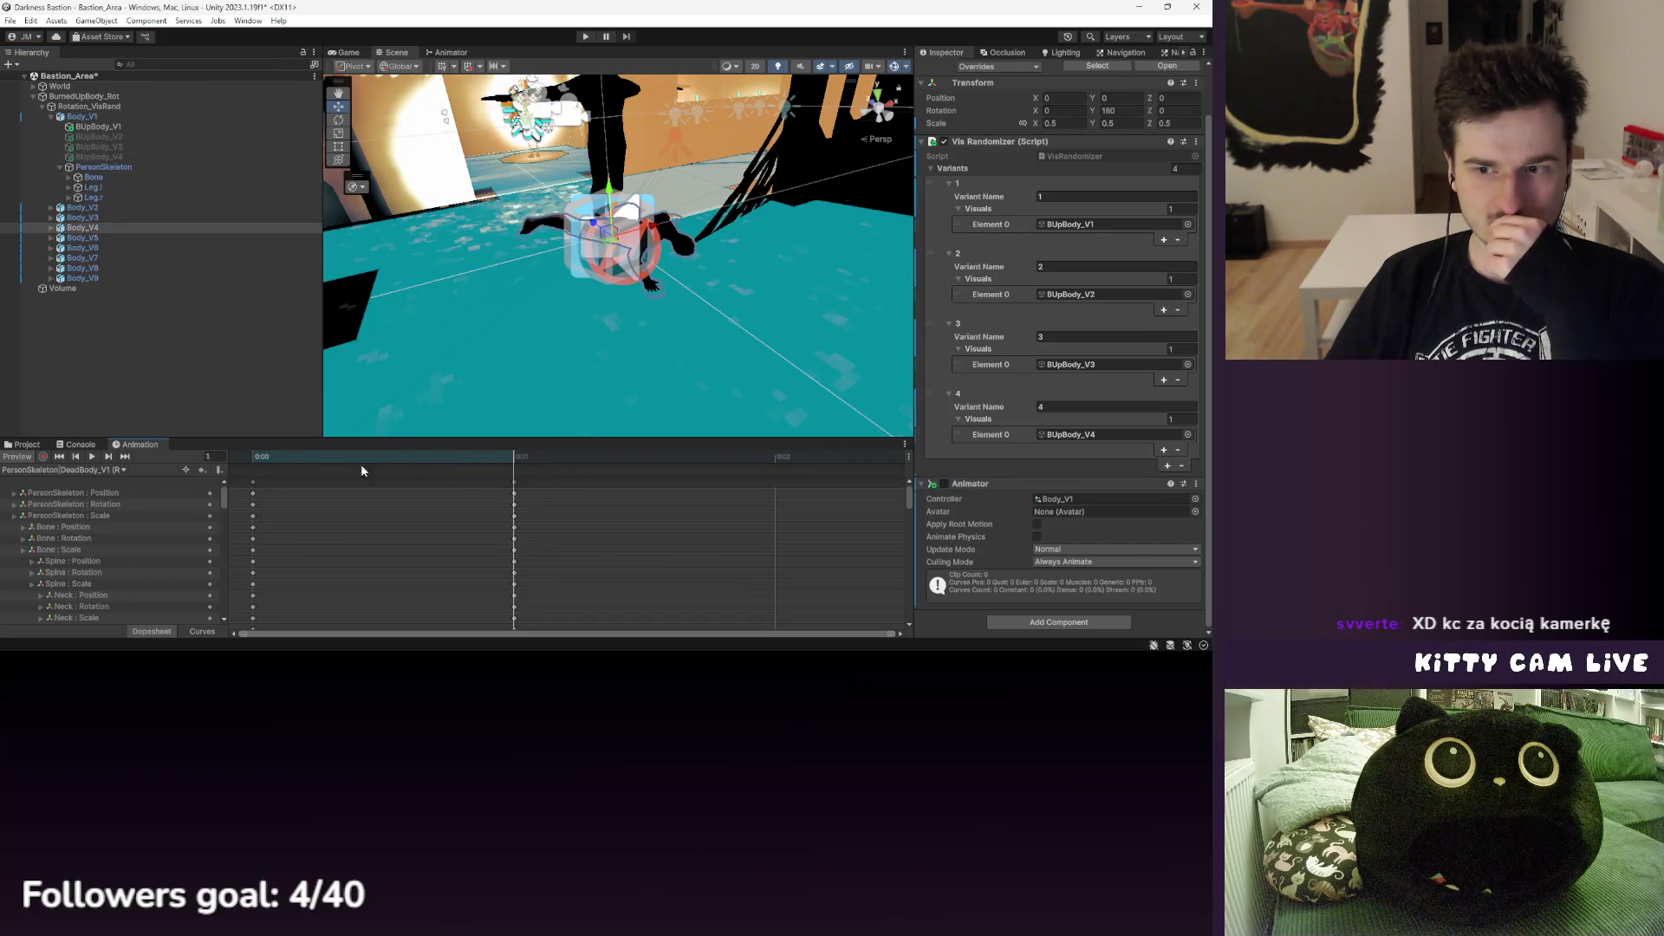
{"action": "left_click_drag", "start_coordinate": [260, 469], "coordinate": [520, 468]}
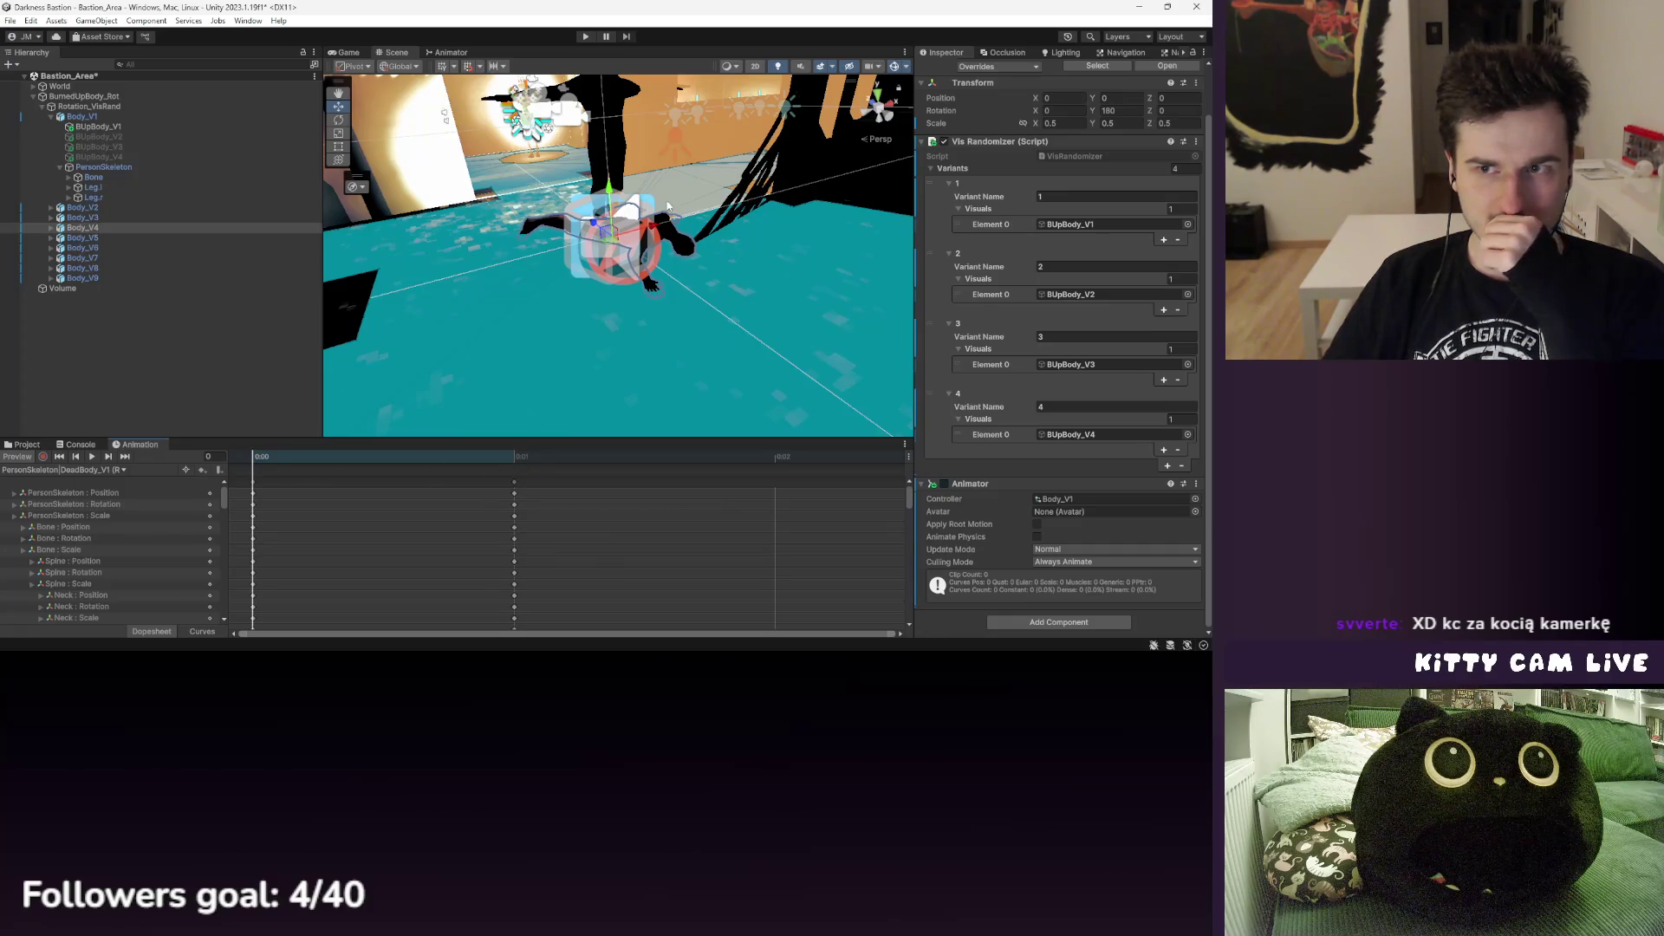
{"action": "left_click", "coordinate": [91, 167]}
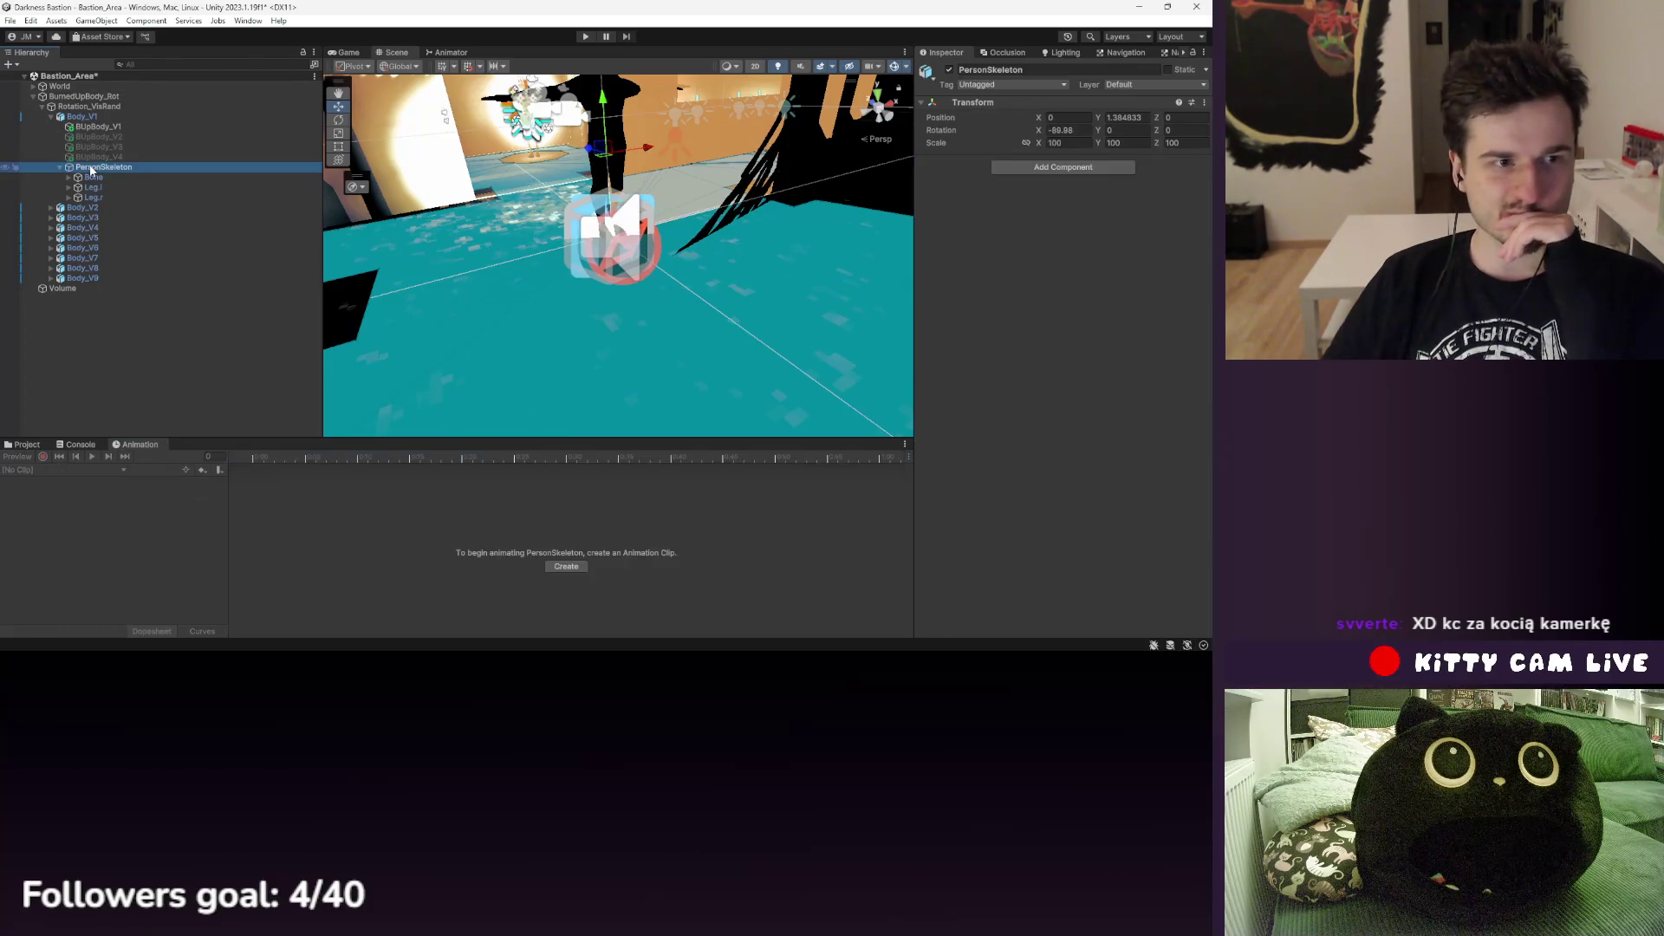
- Inspect Body_V1's PersonSkeleton, its BUpBody_V1 mesh and the Body_V1 prefab
{"action": "right_click", "coordinate": [91, 170]}
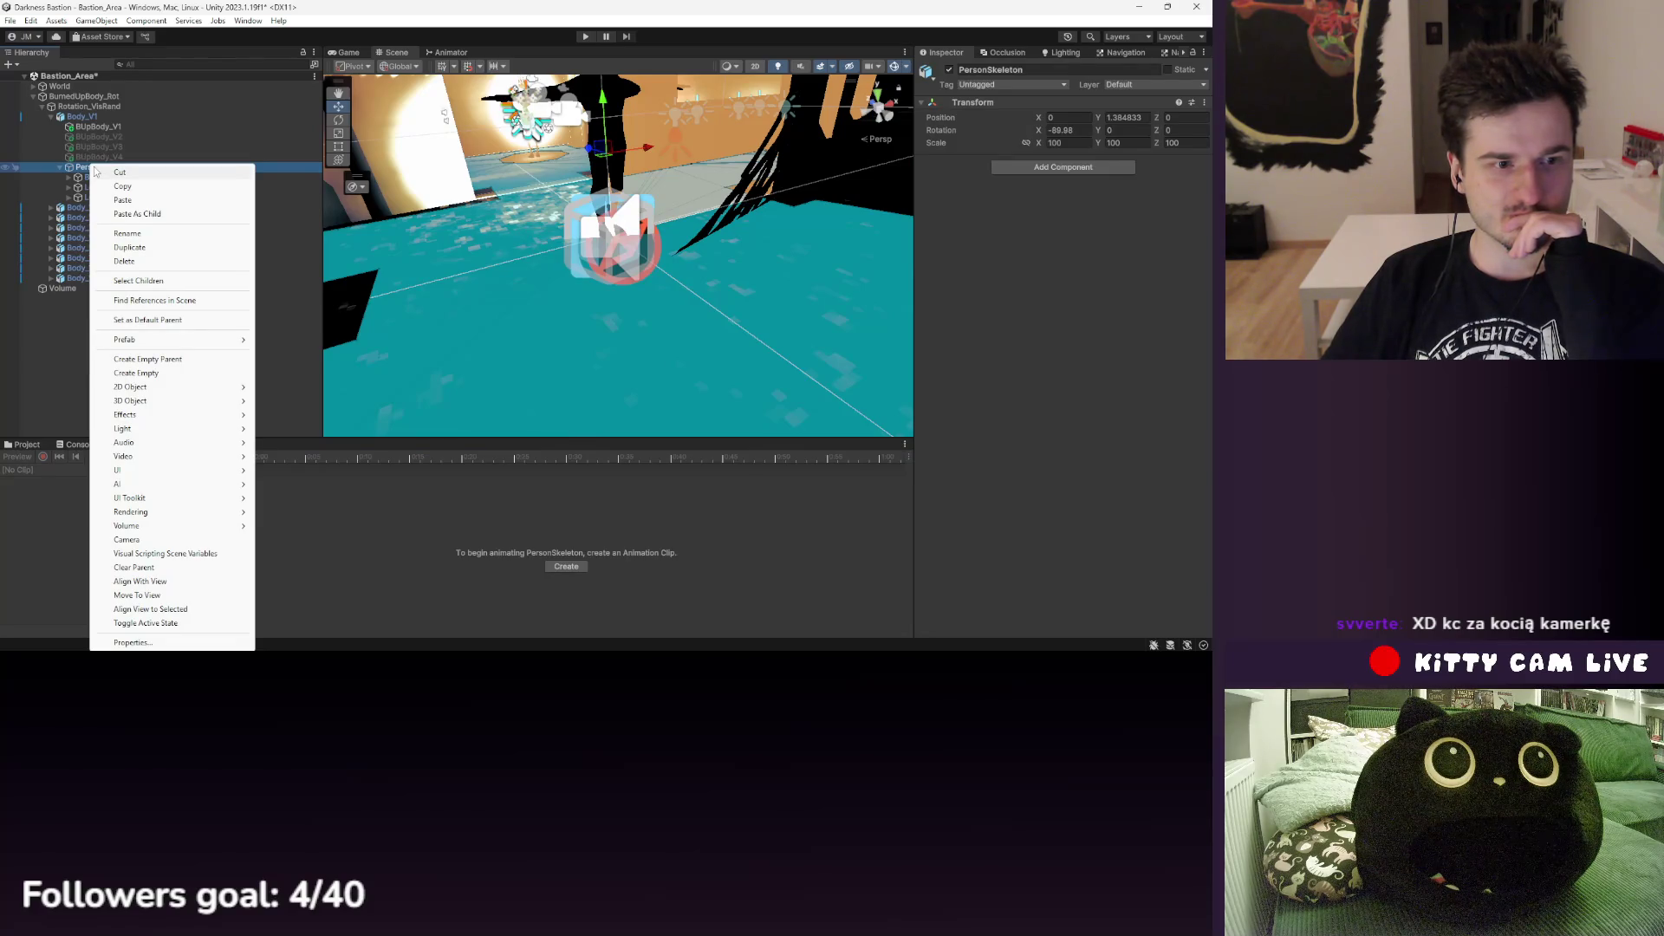
{"action": "left_click", "coordinate": [89, 169]}
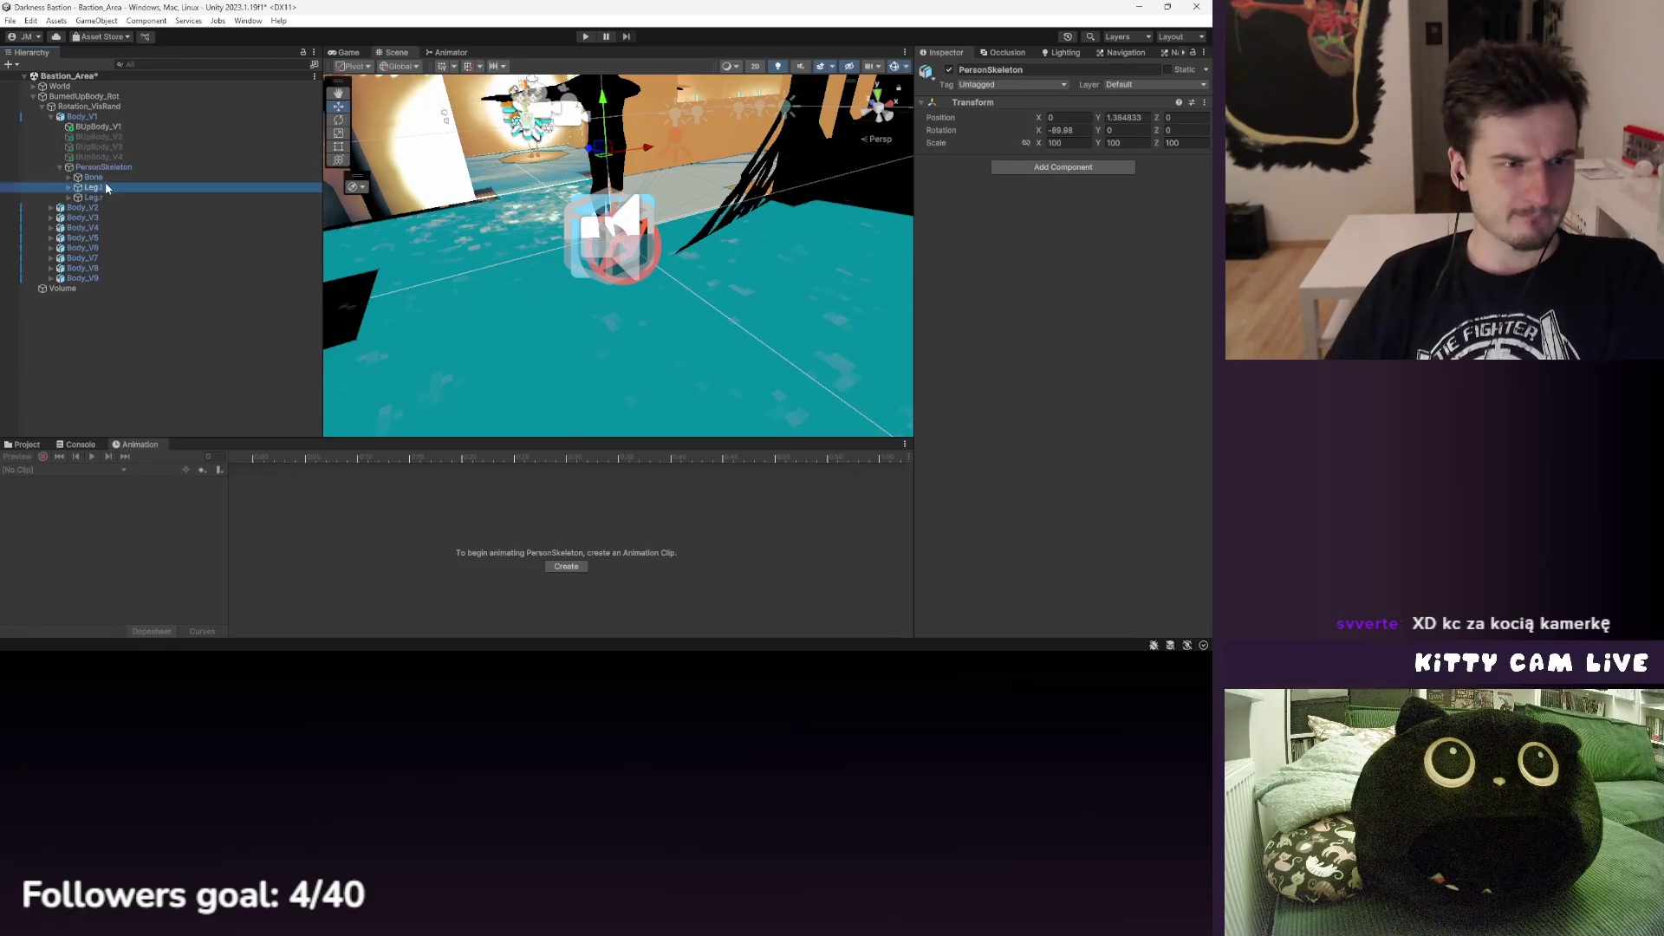
{"action": "left_click", "coordinate": [100, 127]}
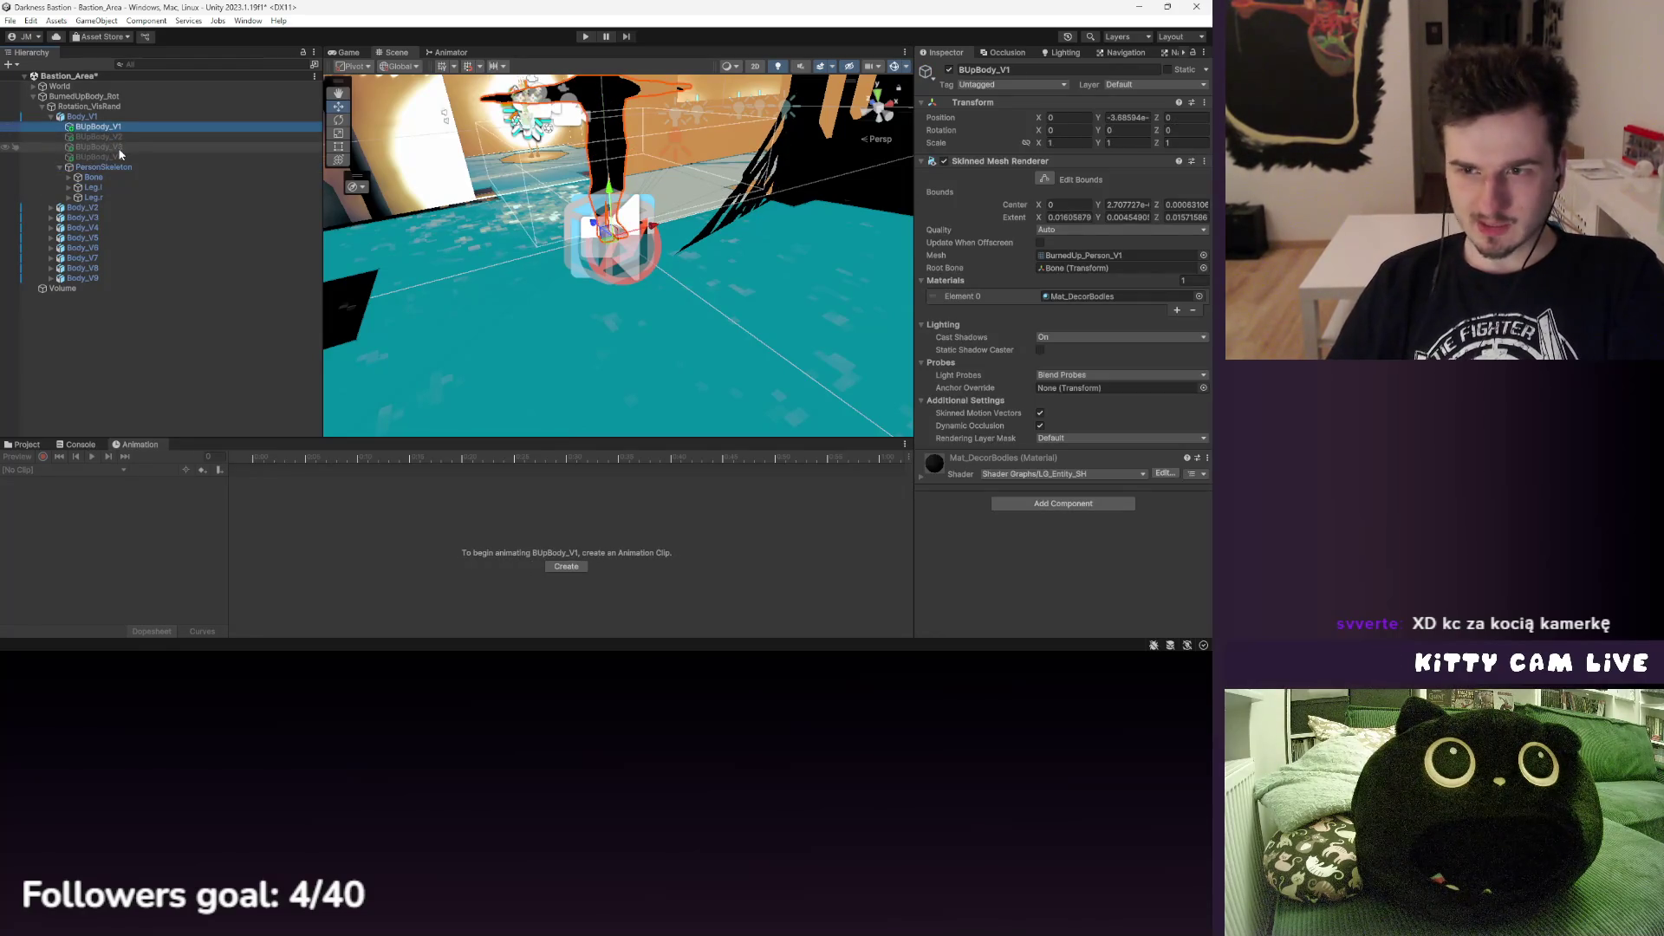
{"action": "left_click", "coordinate": [126, 166]}
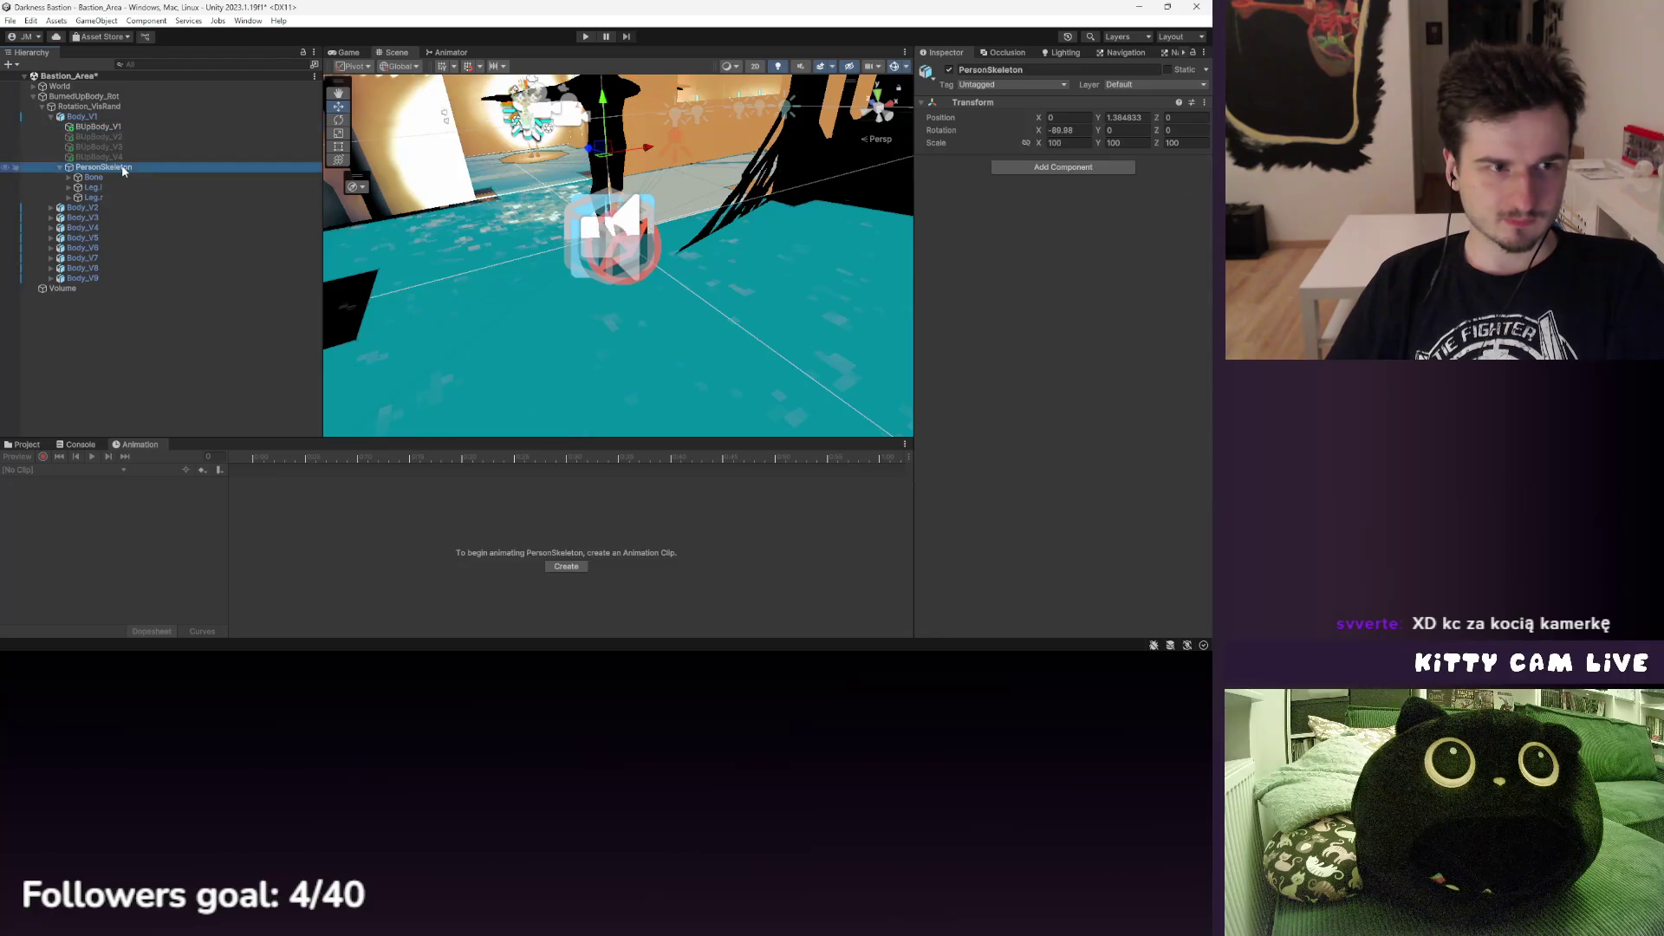
{"action": "left_click", "coordinate": [26, 444]}
{"action": "left_click", "coordinate": [135, 445]}
{"action": "left_click", "coordinate": [110, 117]}
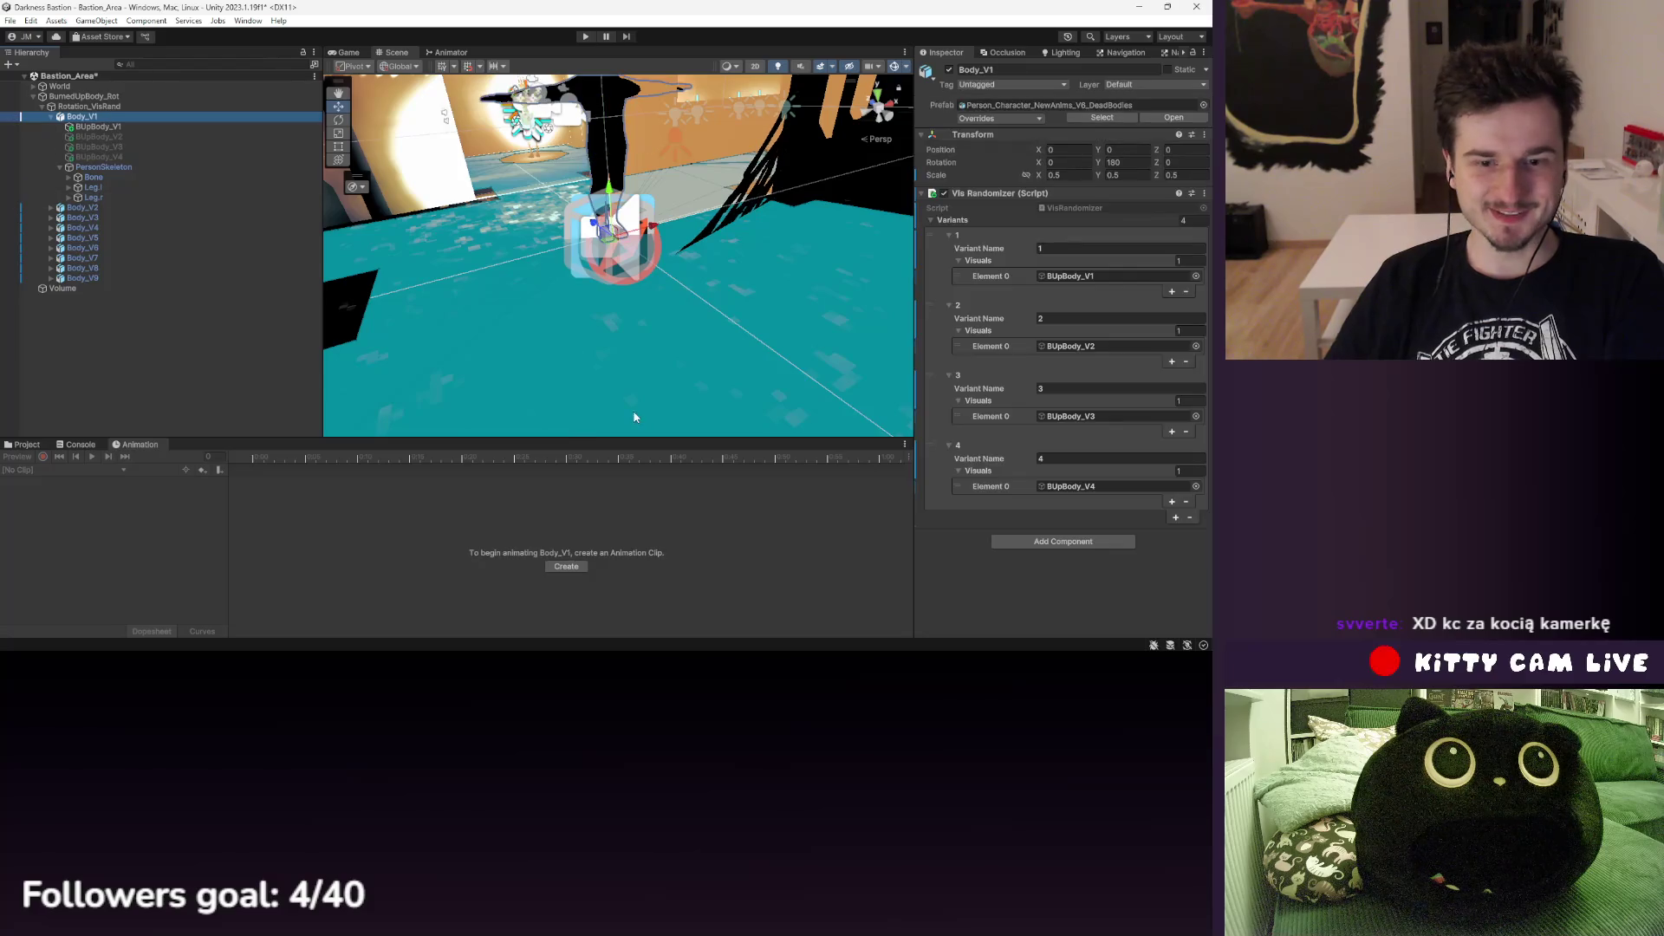
- Preview Body_V2 at frame 1 and duplicate PersonSkeleton under Body_V2
{"action": "left_click", "coordinate": [100, 238]}
{"action": "left_click", "coordinate": [96, 207]}
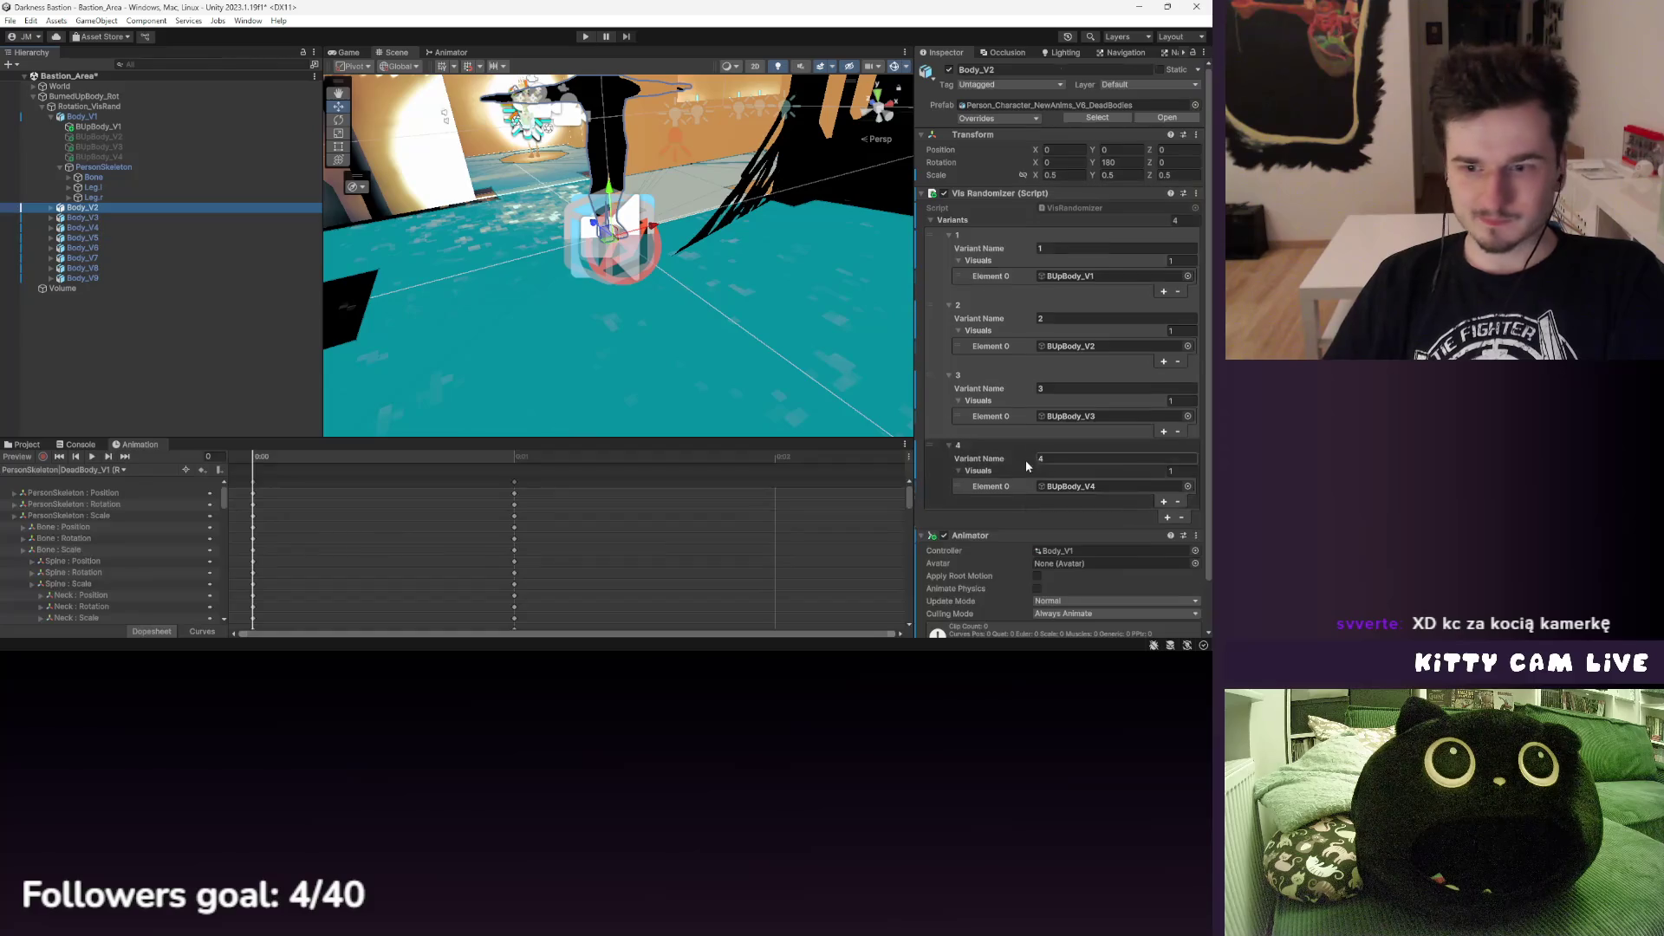
{"action": "left_click", "coordinate": [397, 457]}
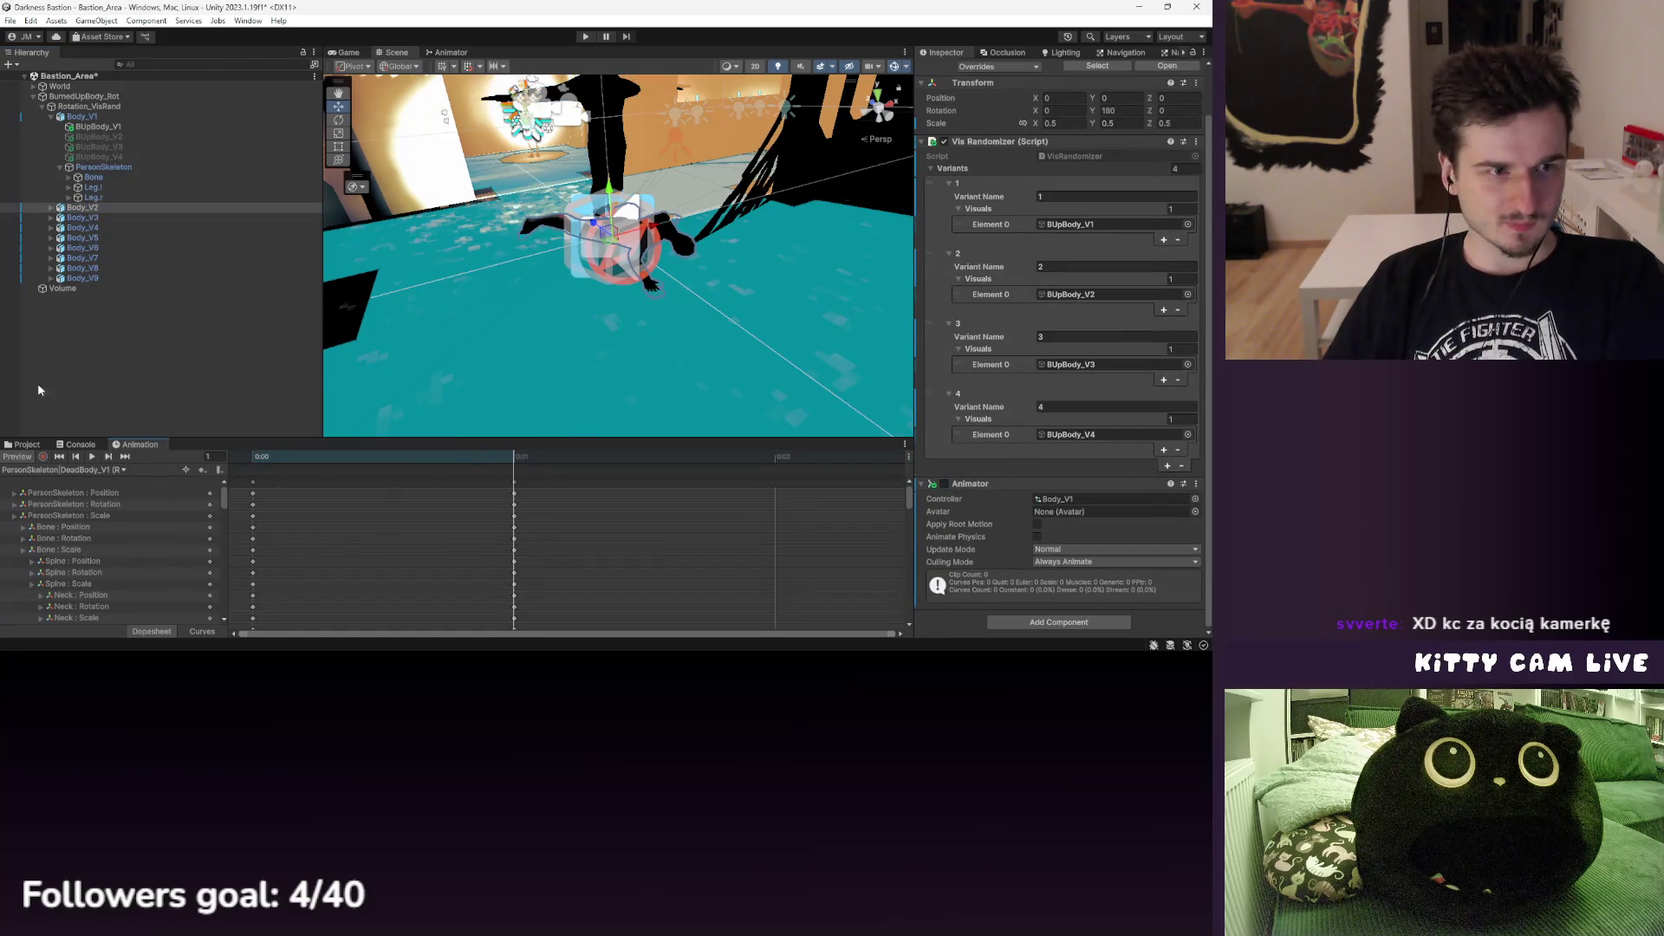
{"action": "left_click", "coordinate": [50, 207]}
{"action": "left_click", "coordinate": [112, 258]}
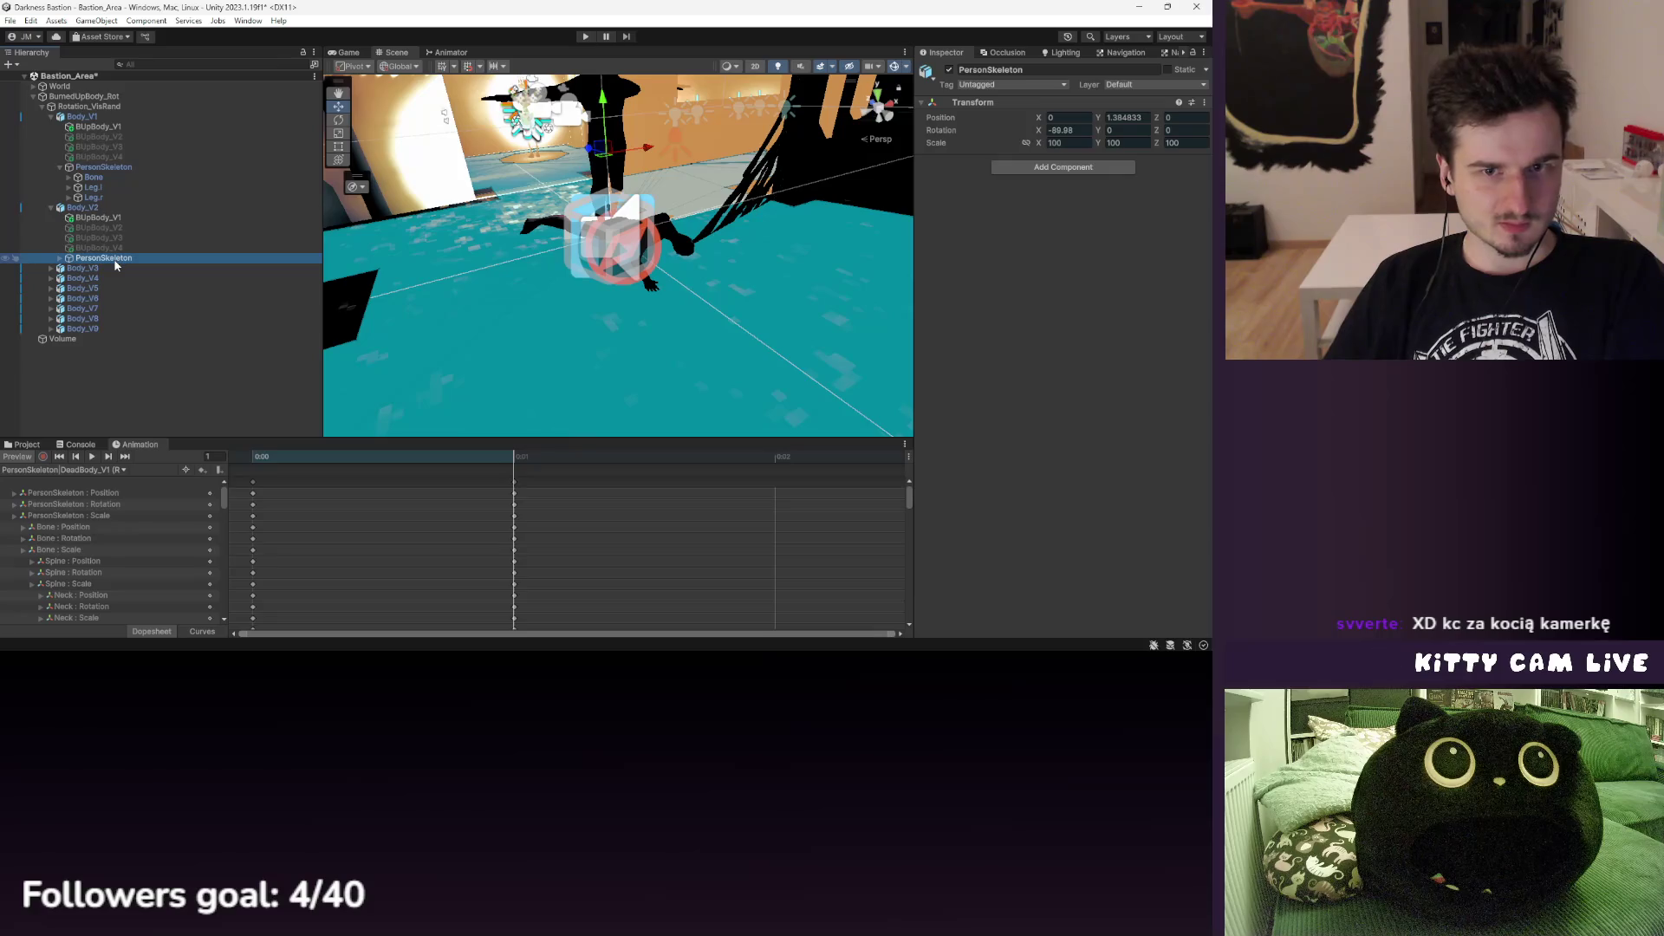
{"action": "left_click", "coordinate": [103, 247]}
{"action": "left_click", "coordinate": [103, 258]}
{"action": "key", "text": "ctrl+d"}
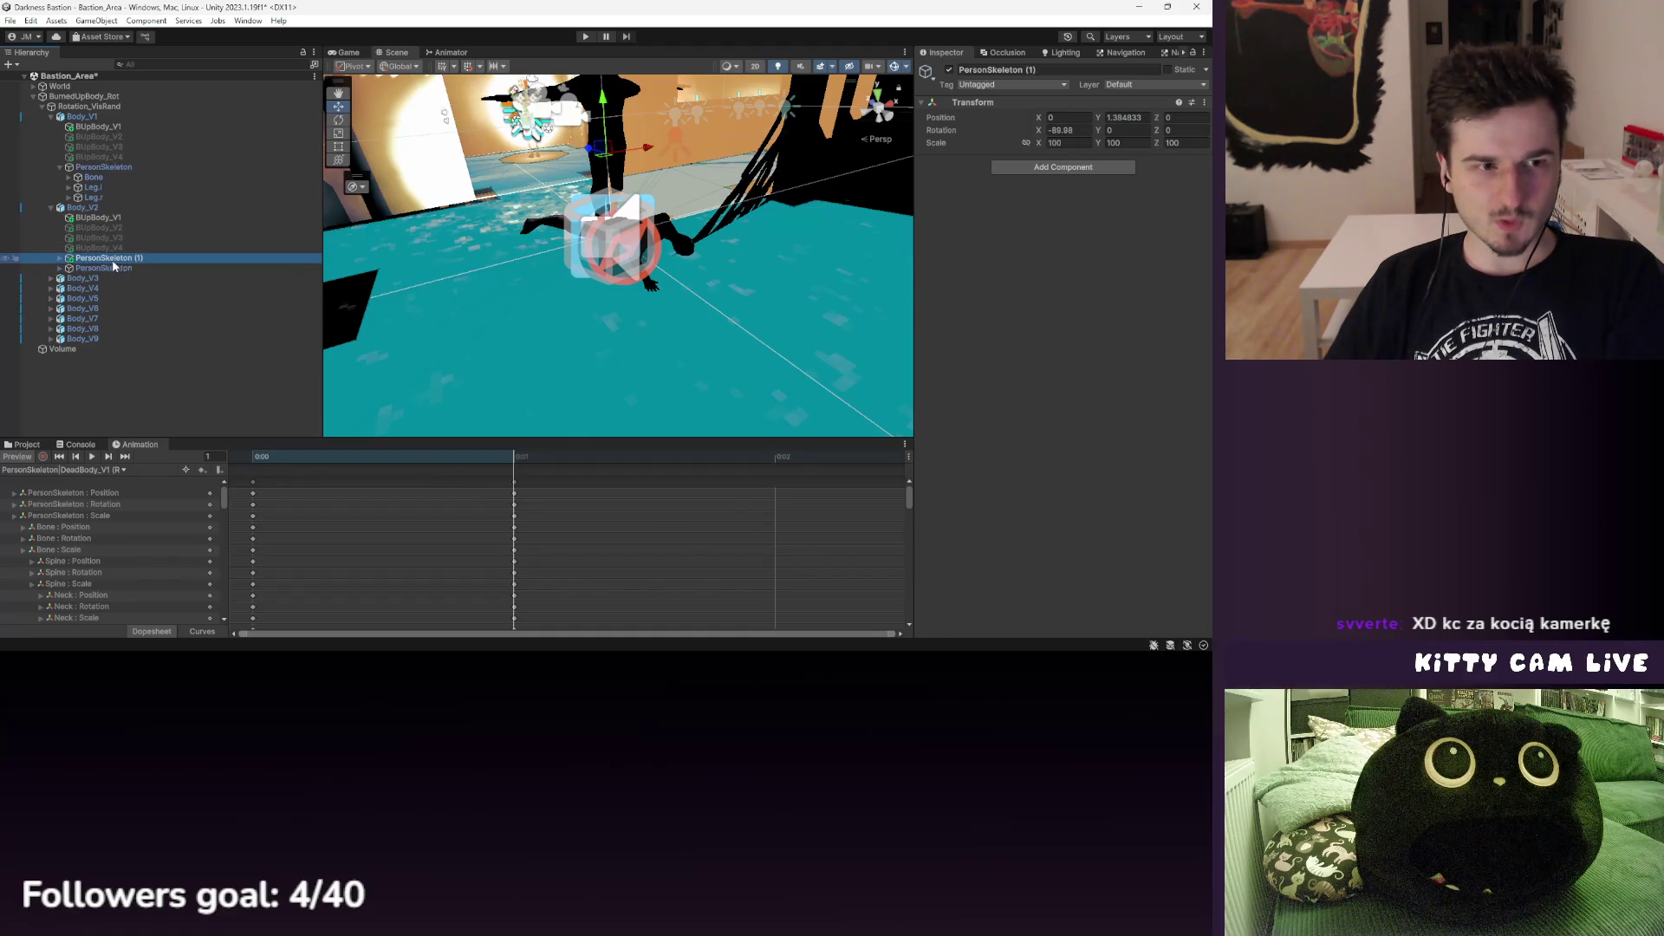
- Rename the copied skeleton, then delete the extra PersonSkeleton
{"action": "right_click", "coordinate": [113, 257]}
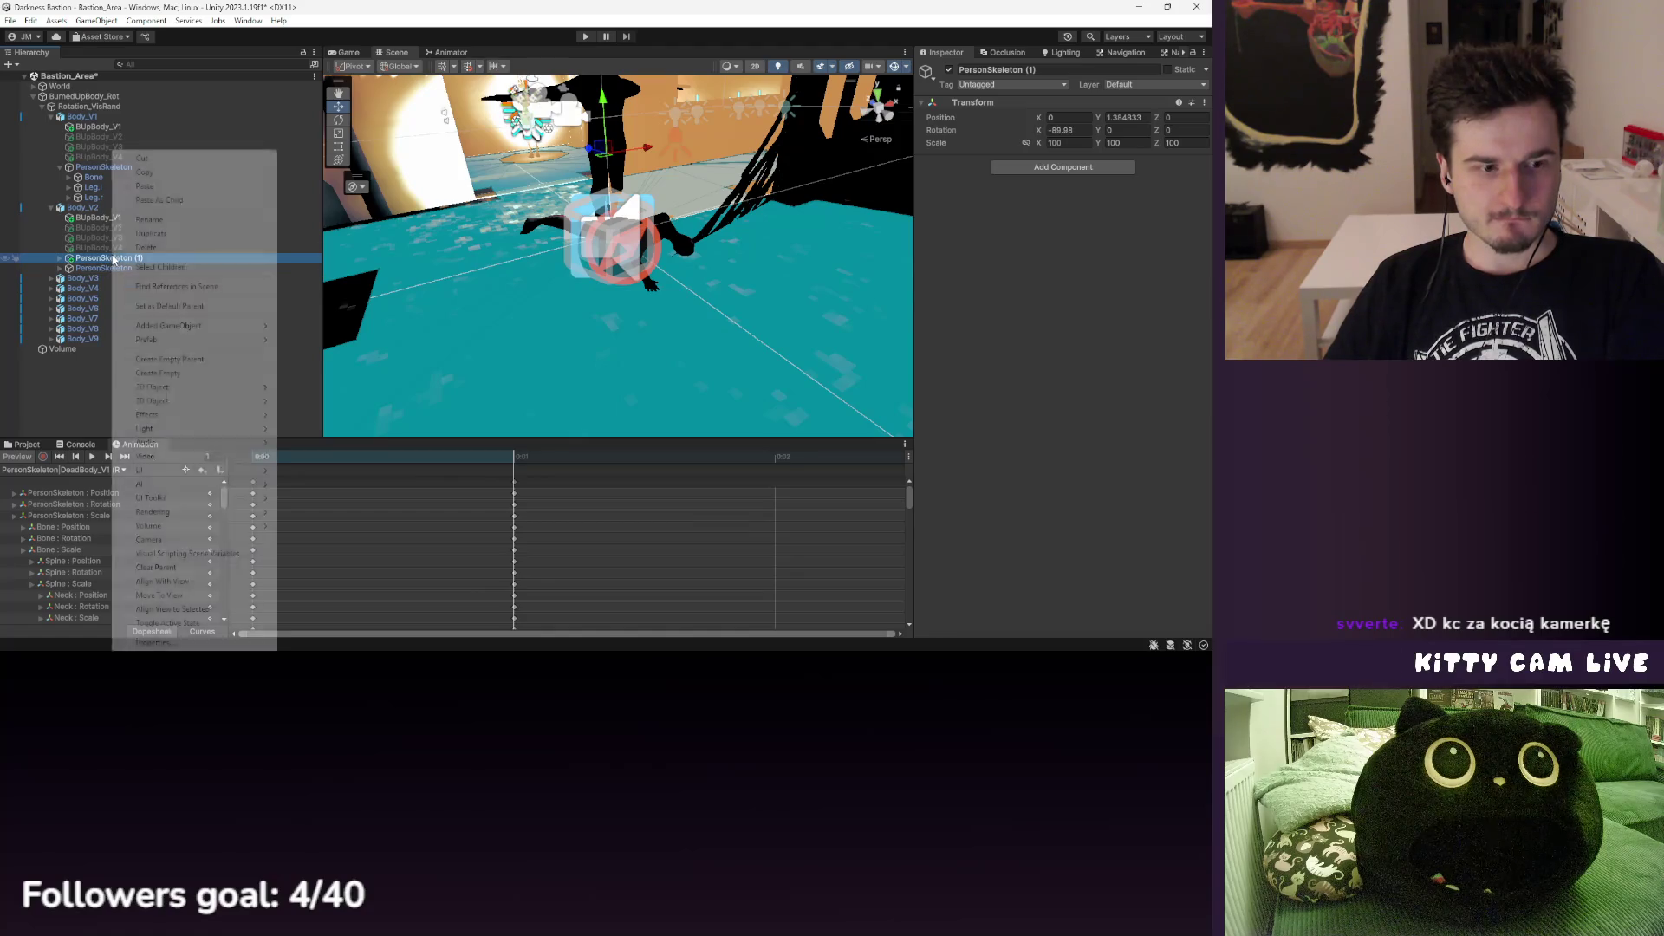
{"action": "left_click", "coordinate": [148, 220]}
{"action": "key", "text": "BackSpace"}
{"action": "key", "text": "BackSpace"}
{"action": "key", "text": "BackSpace"}
{"action": "key", "text": "Return"}
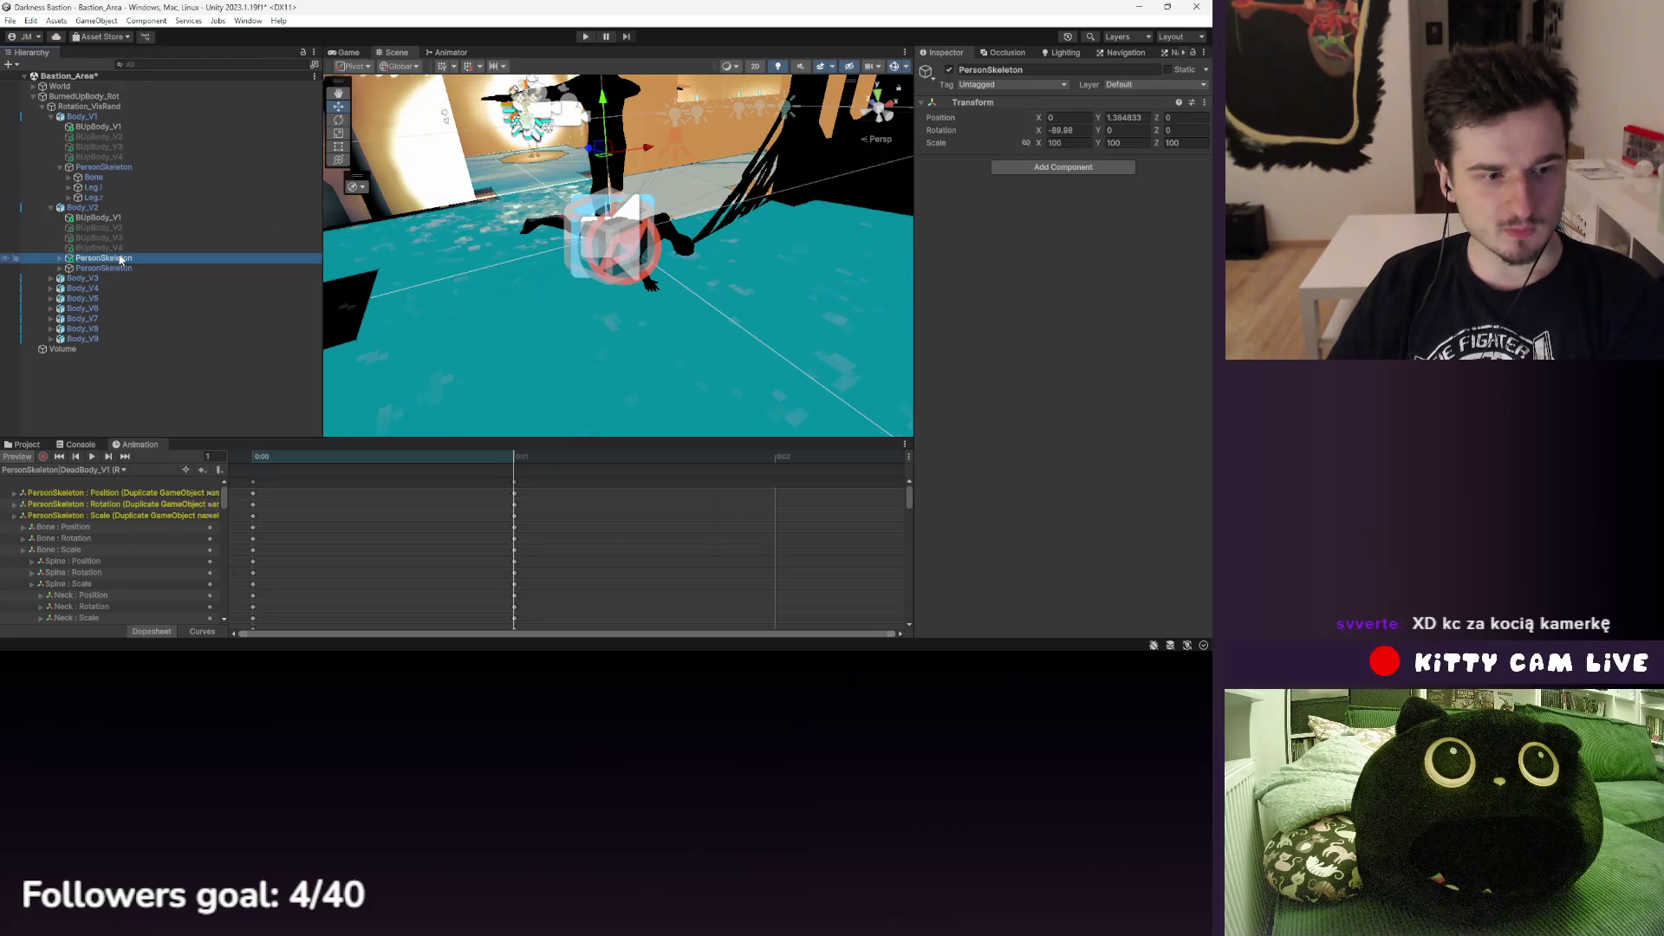
{"action": "key", "text": "Delete"}
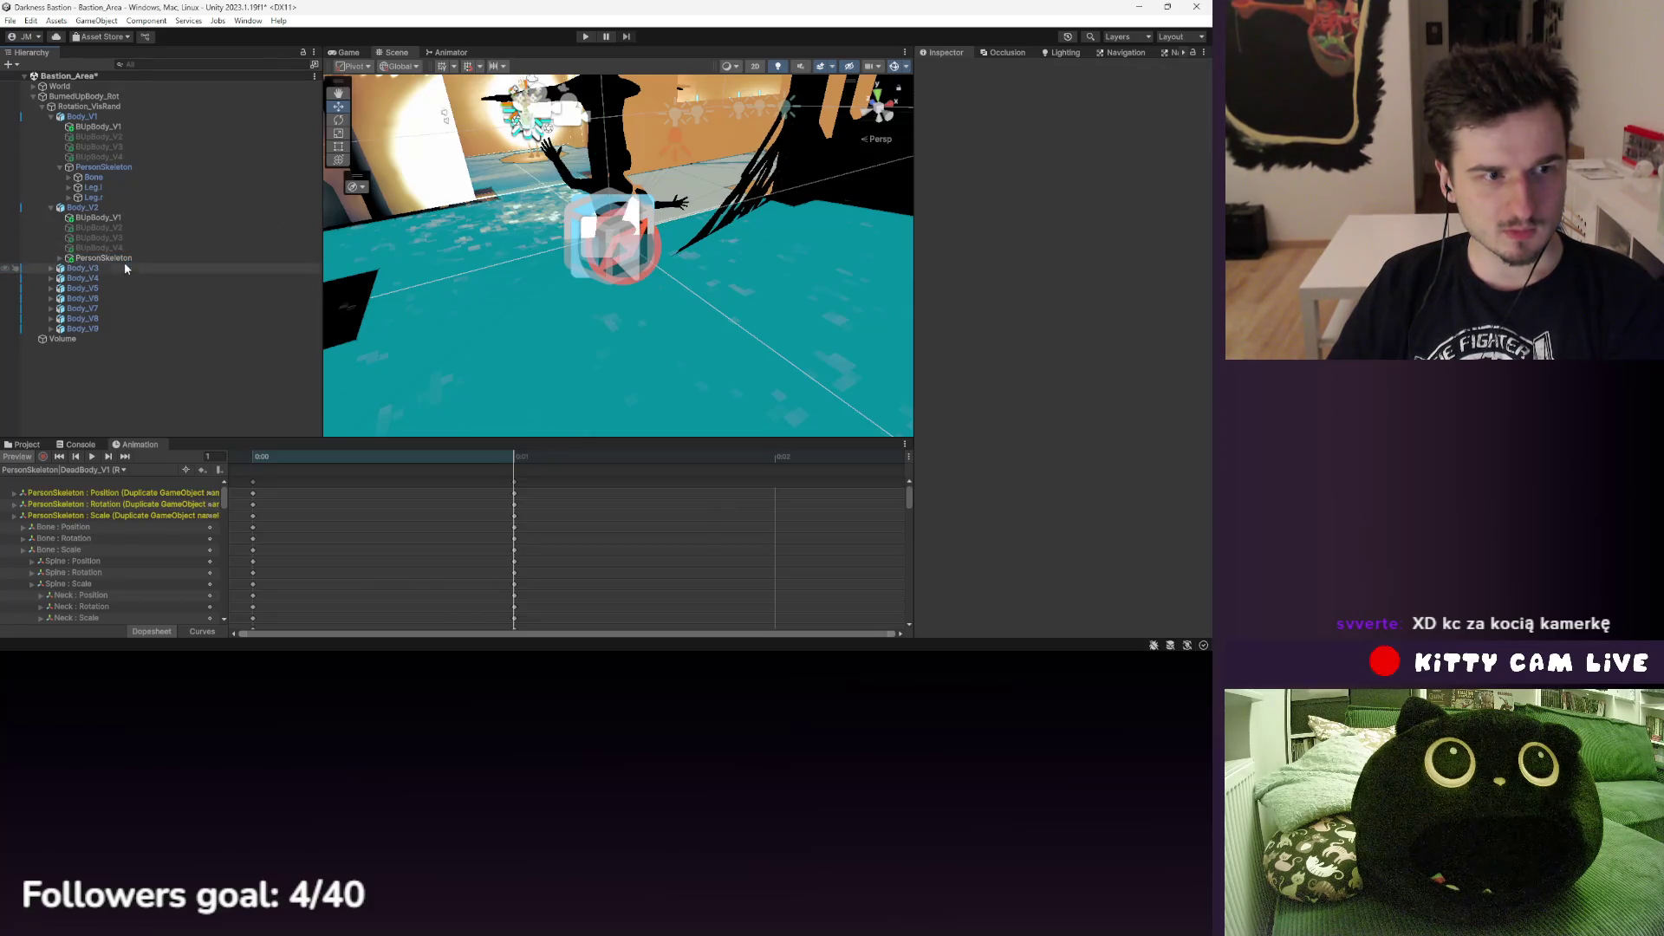
- Clear the X rotation of Body_V2's PersonSkeleton
{"action": "left_click", "coordinate": [121, 248]}
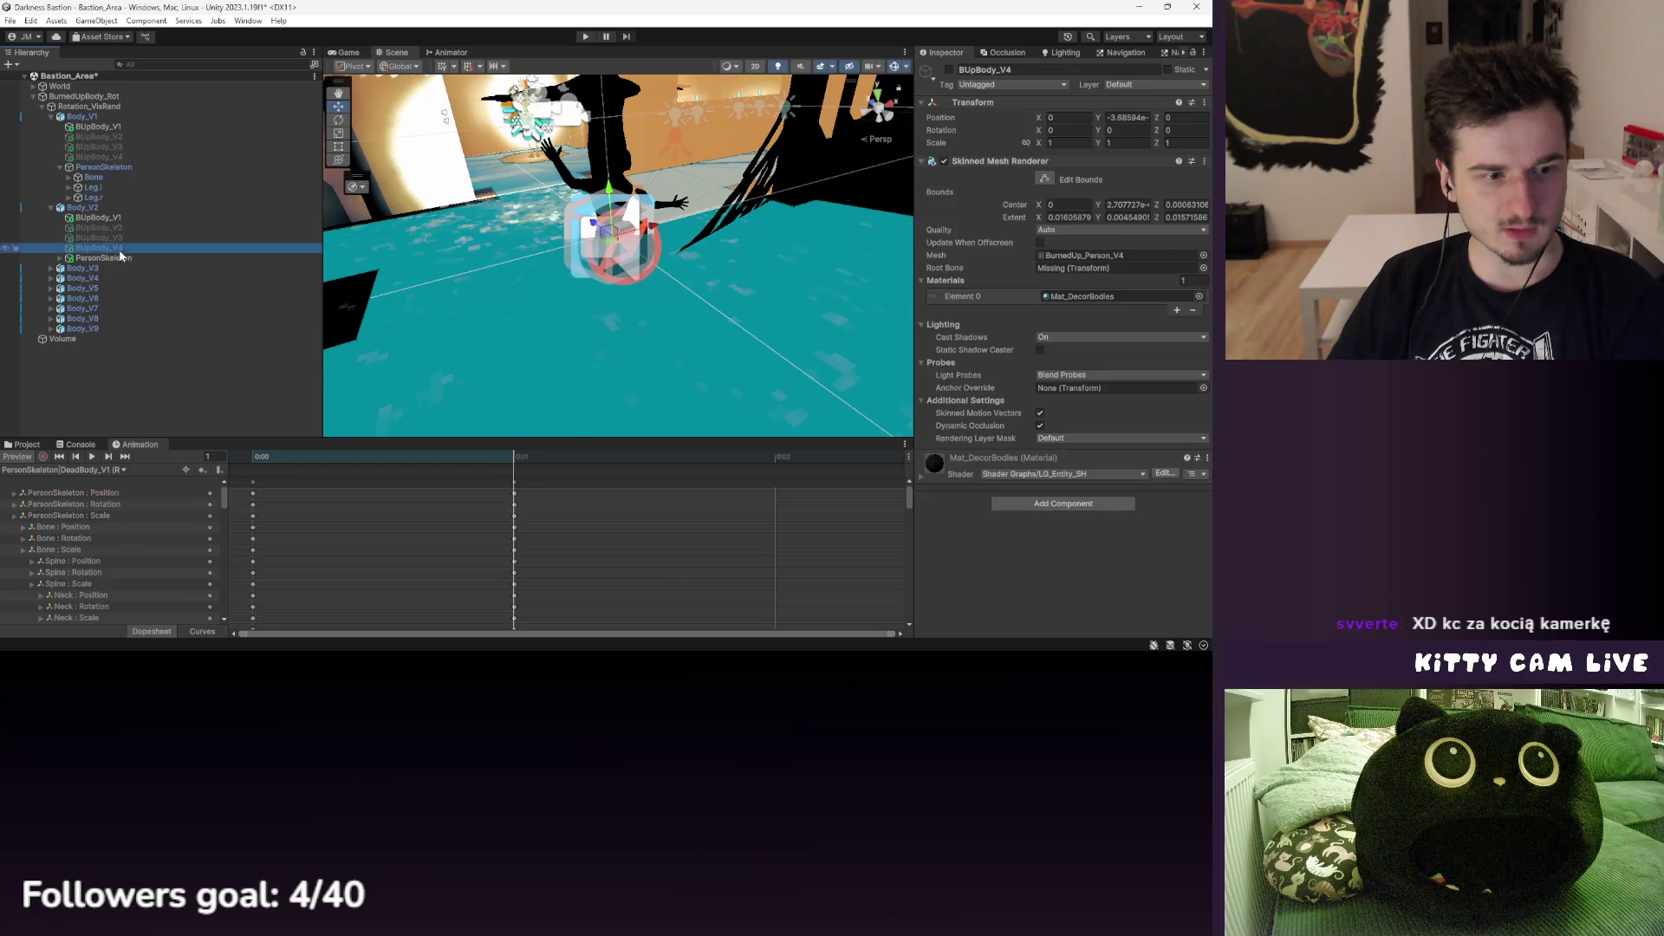
{"action": "left_click", "coordinate": [99, 209]}
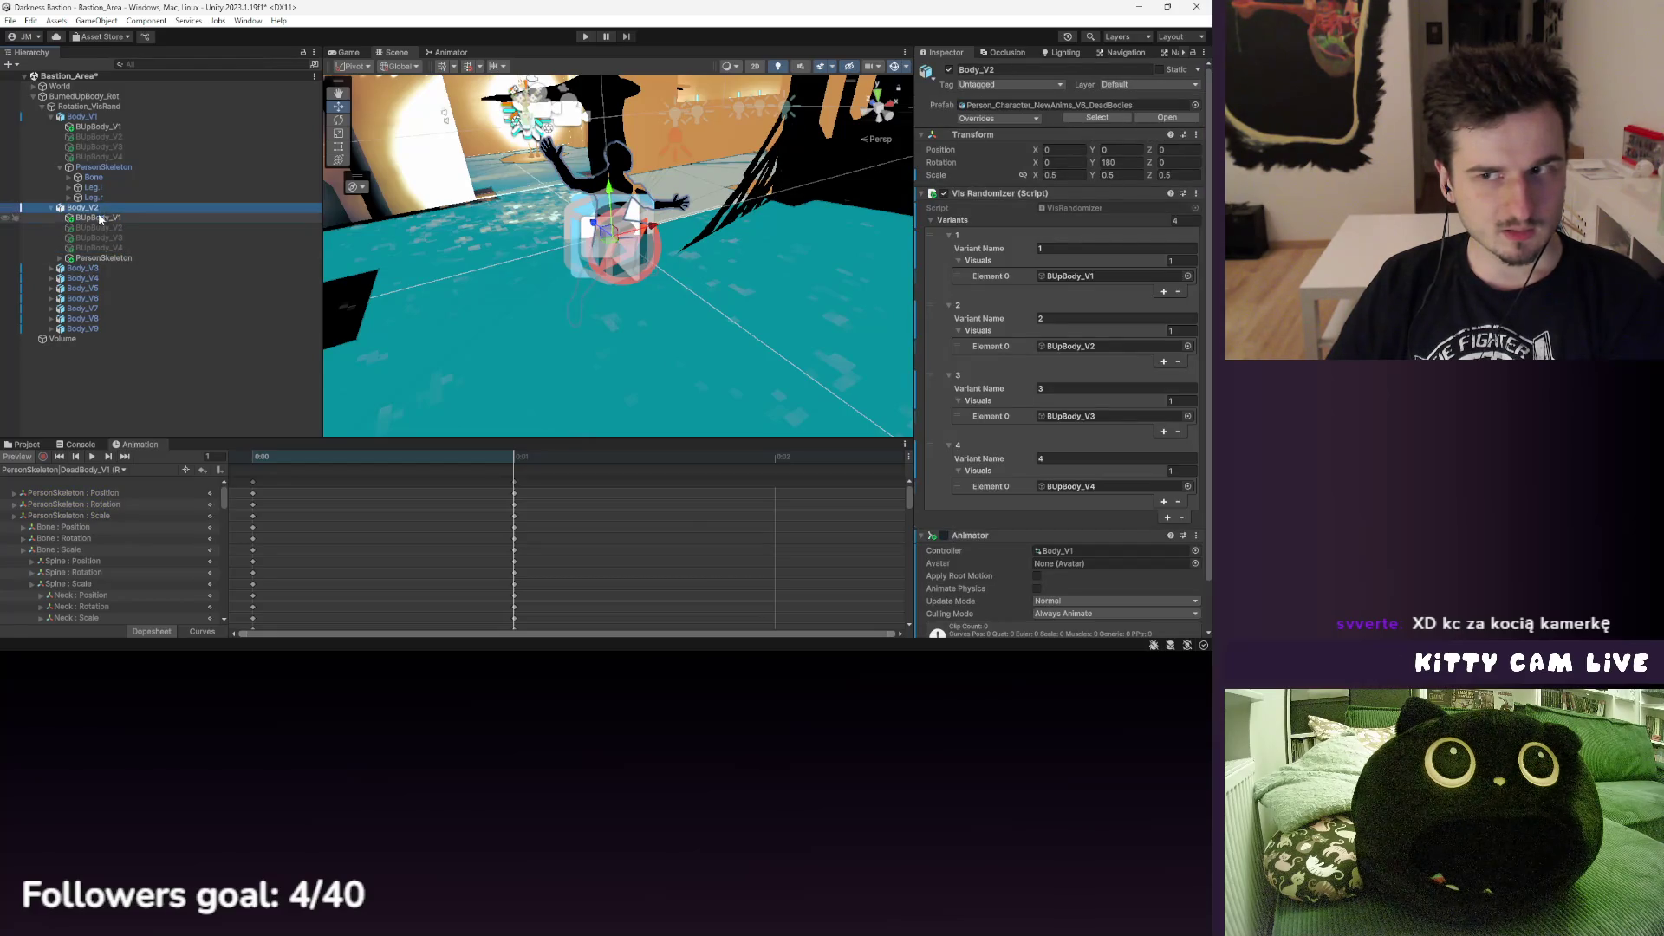
{"action": "left_click", "coordinate": [102, 257]}
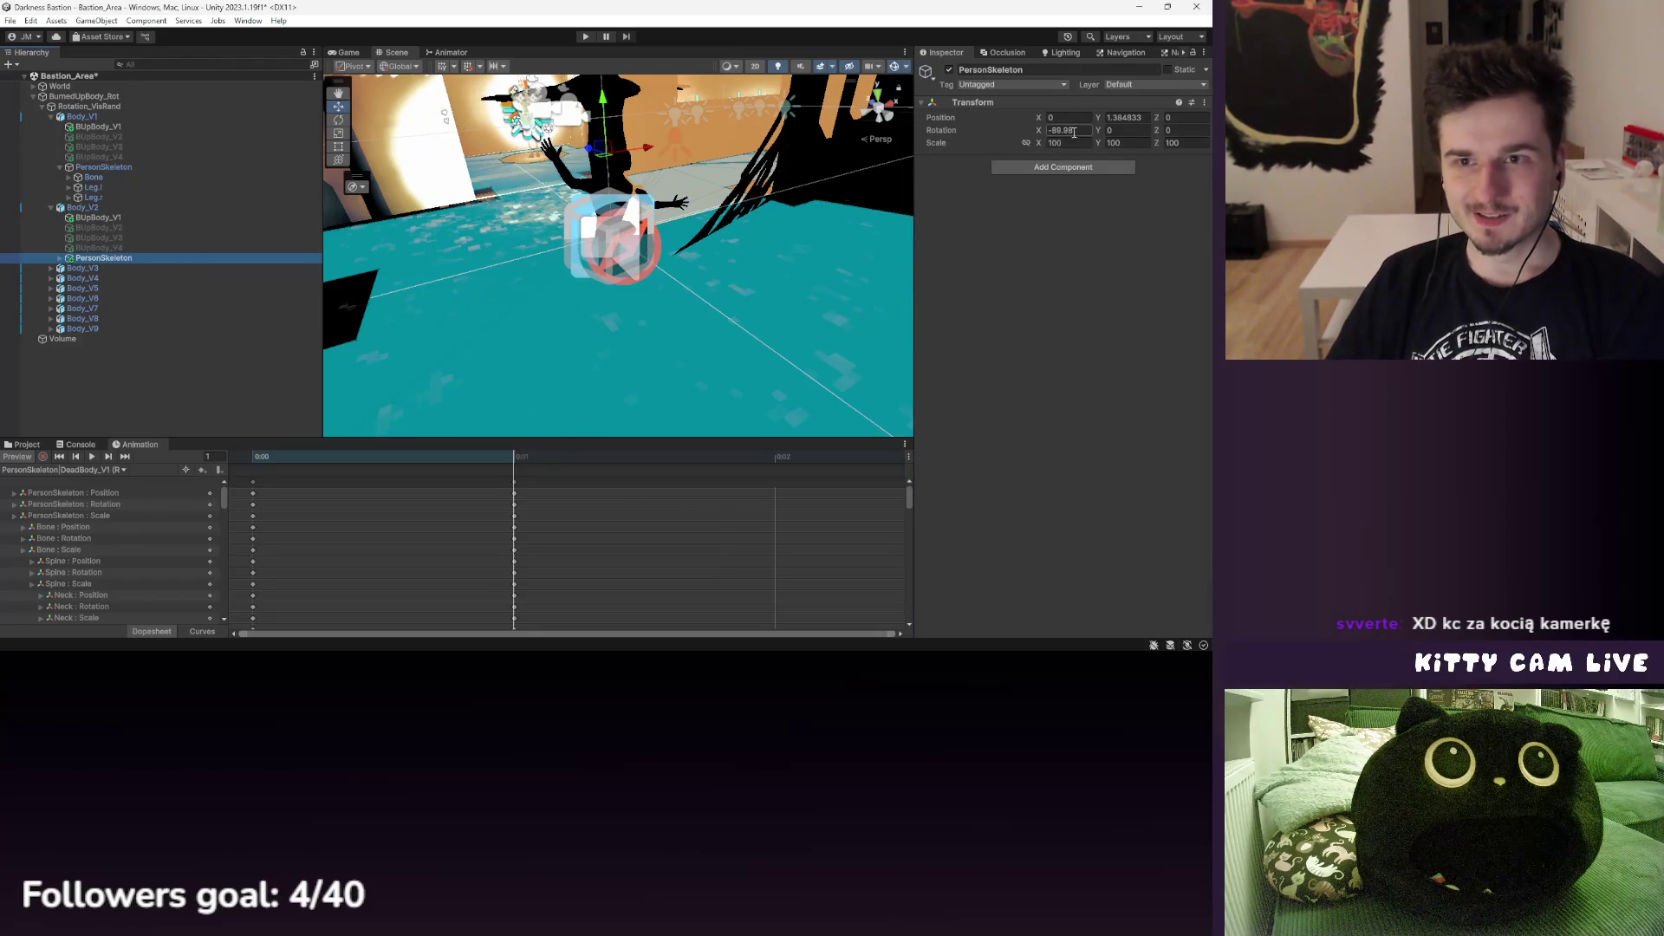
{"action": "left_click", "coordinate": [1074, 132]}
{"action": "key", "text": "BackSpace"}
- Remove the Animator component from Body_V2
{"action": "left_click", "coordinate": [165, 264]}
{"action": "left_click", "coordinate": [122, 210]}
{"action": "right_click", "coordinate": [997, 535]}
{"action": "left_click", "coordinate": [1037, 389]}
- Review Body_V2's body mesh variants and drag-adjust its skeleton's X rotation
{"action": "left_click", "coordinate": [103, 257]}
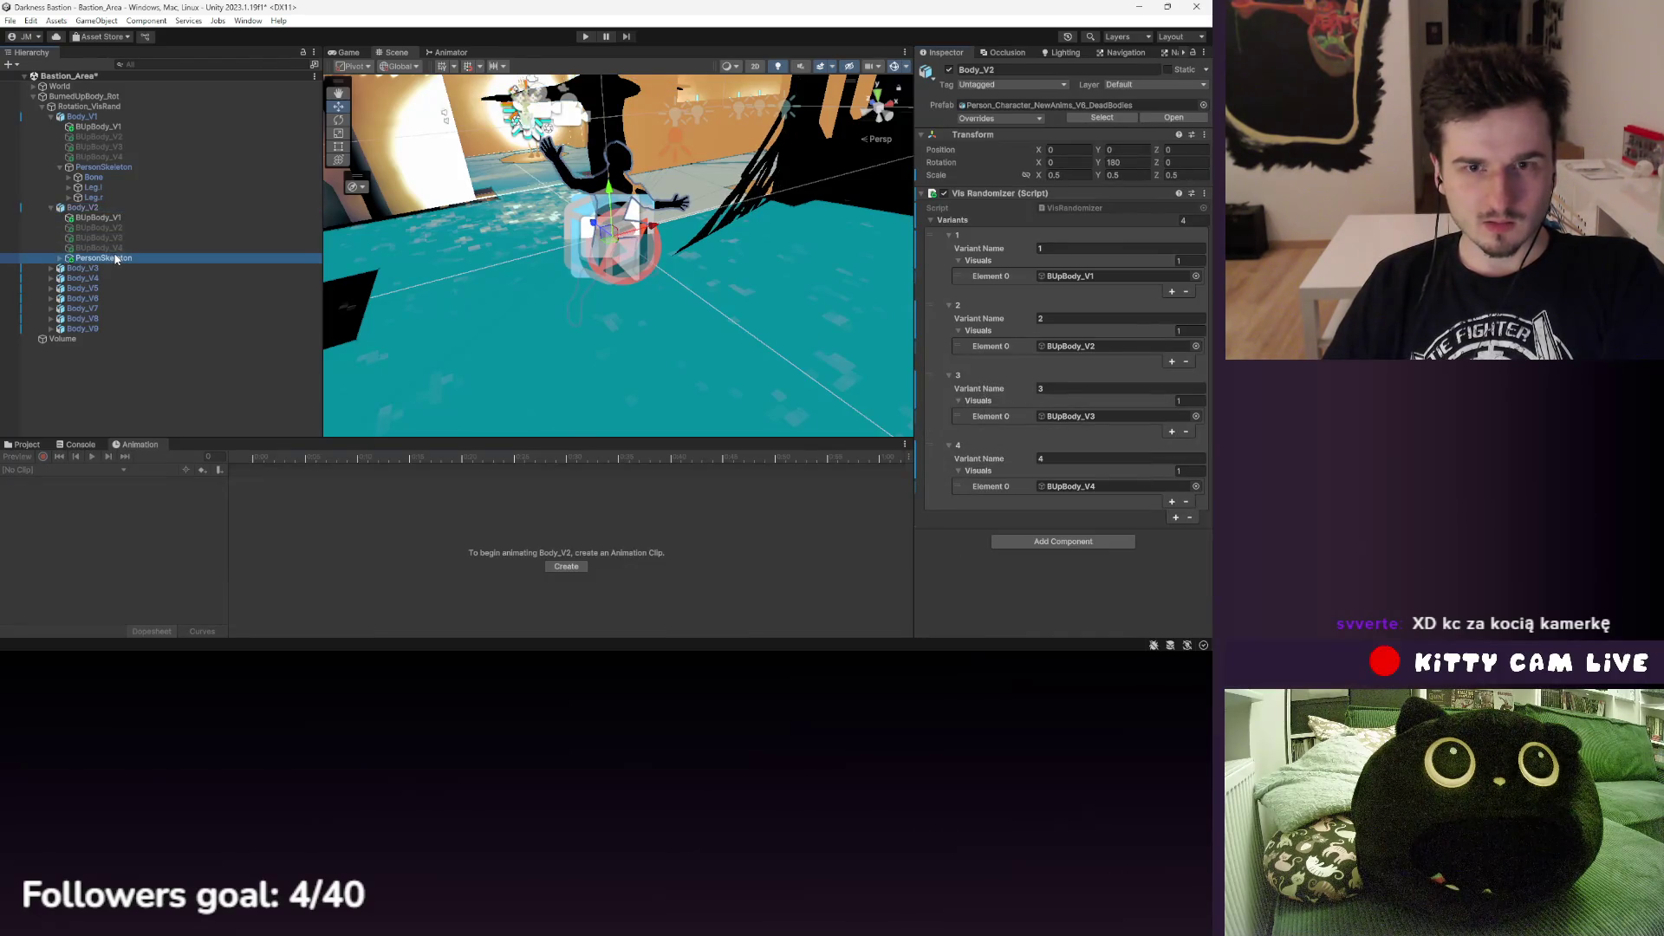
{"action": "left_click", "coordinate": [1074, 131]}
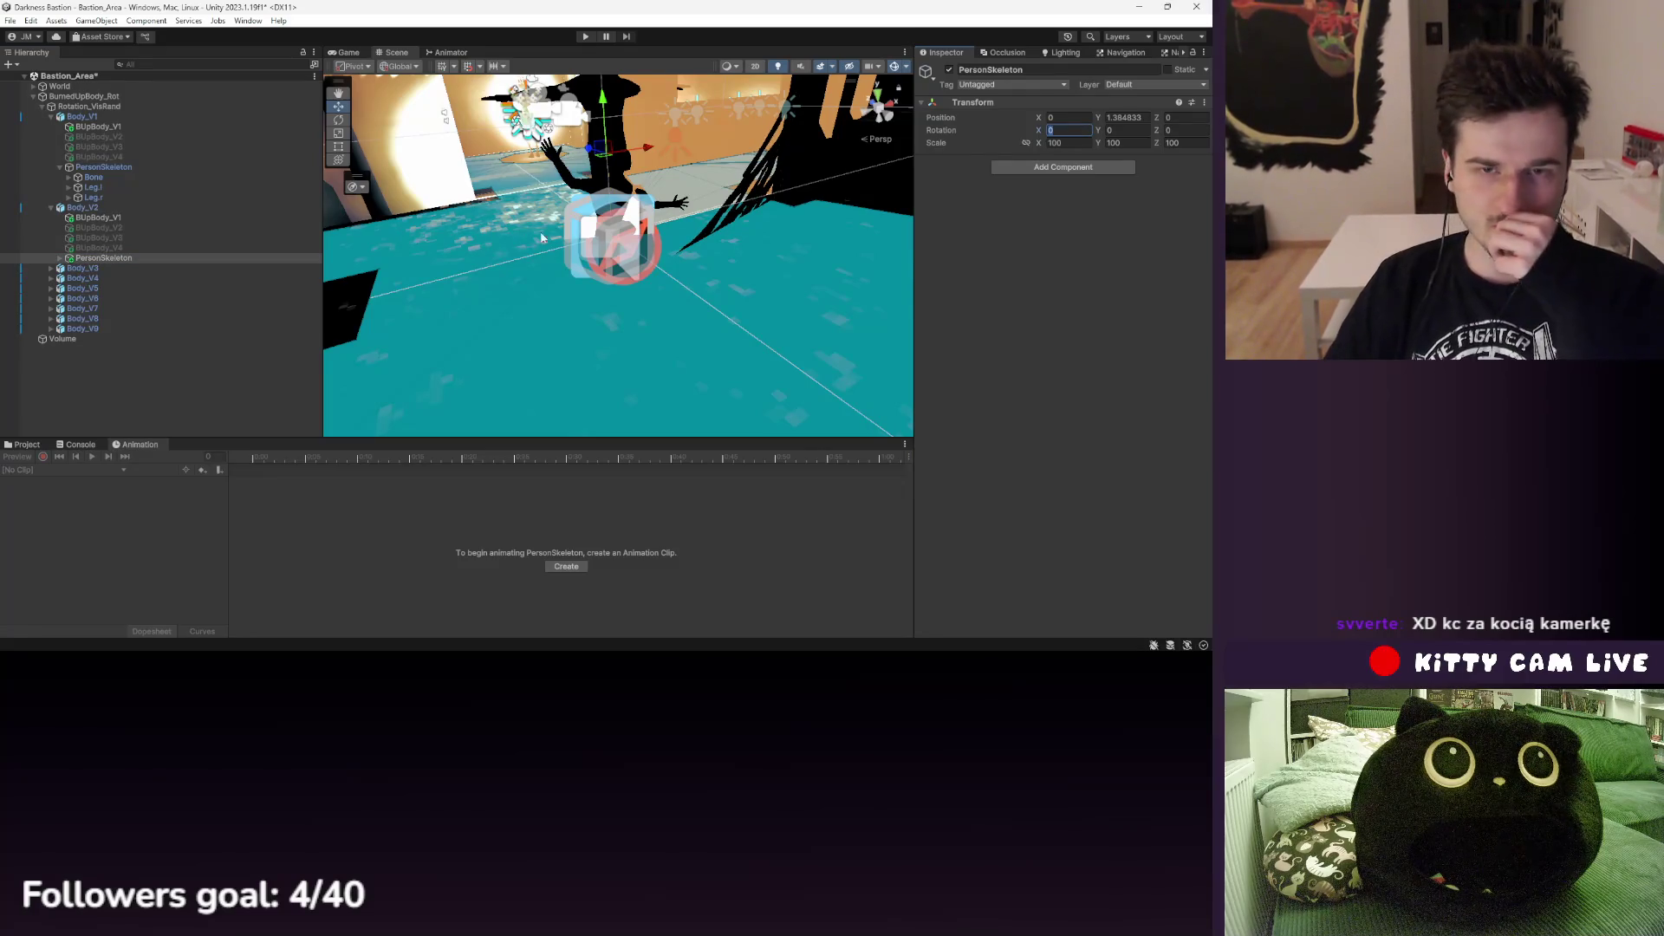
{"action": "left_click", "coordinate": [98, 218]}
{"action": "left_click", "coordinate": [116, 229]}
{"action": "left_click", "coordinate": [133, 237]}
{"action": "left_click", "coordinate": [134, 247]}
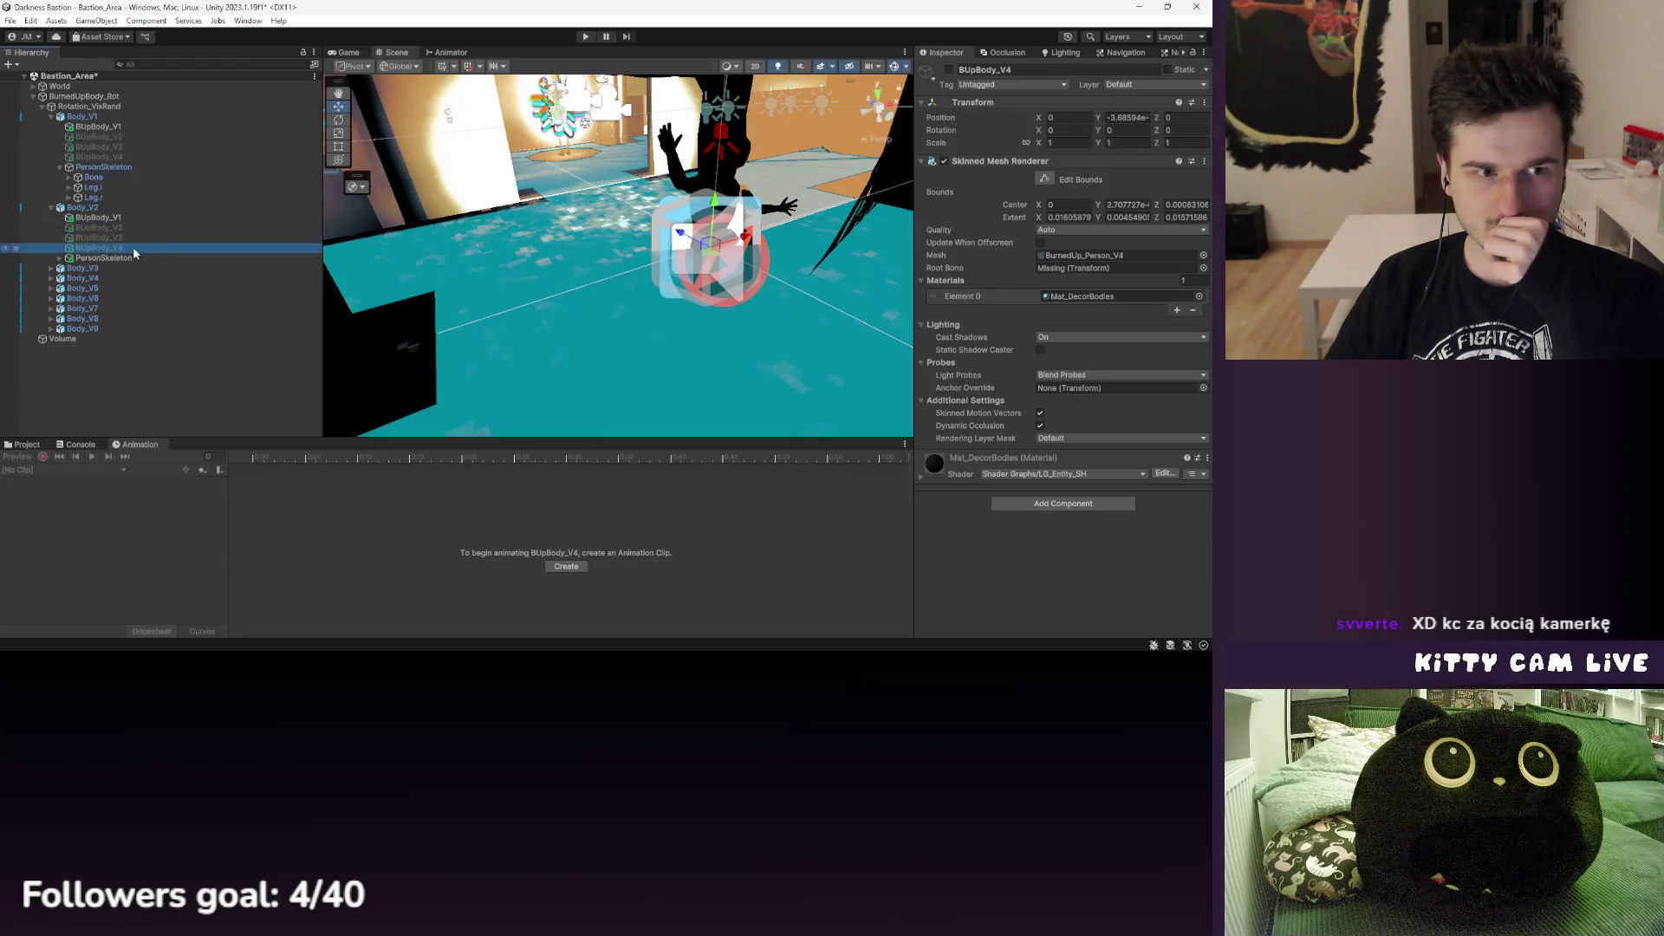
{"action": "left_click", "coordinate": [135, 257]}
{"action": "left_click_drag", "start_coordinate": [1041, 130], "coordinate": [971, 133]}
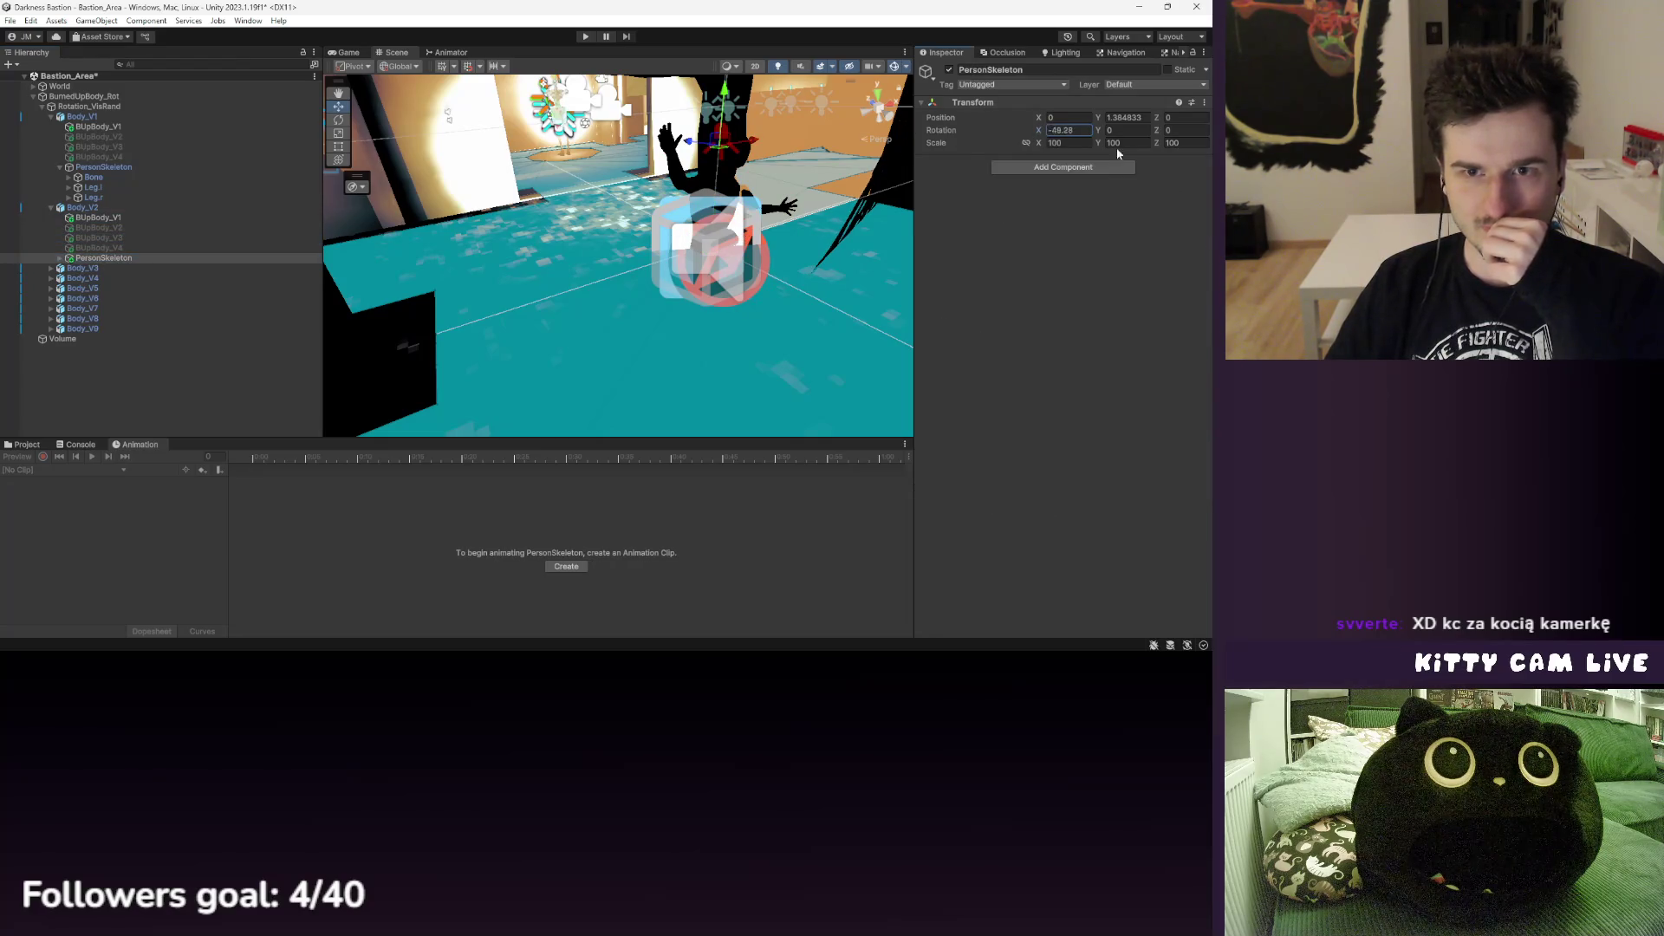
- Assign the skeleton's Bone as root bone of Body_V2's BUpBody_V1 mesh and frame it
{"action": "left_click", "coordinate": [98, 218]}
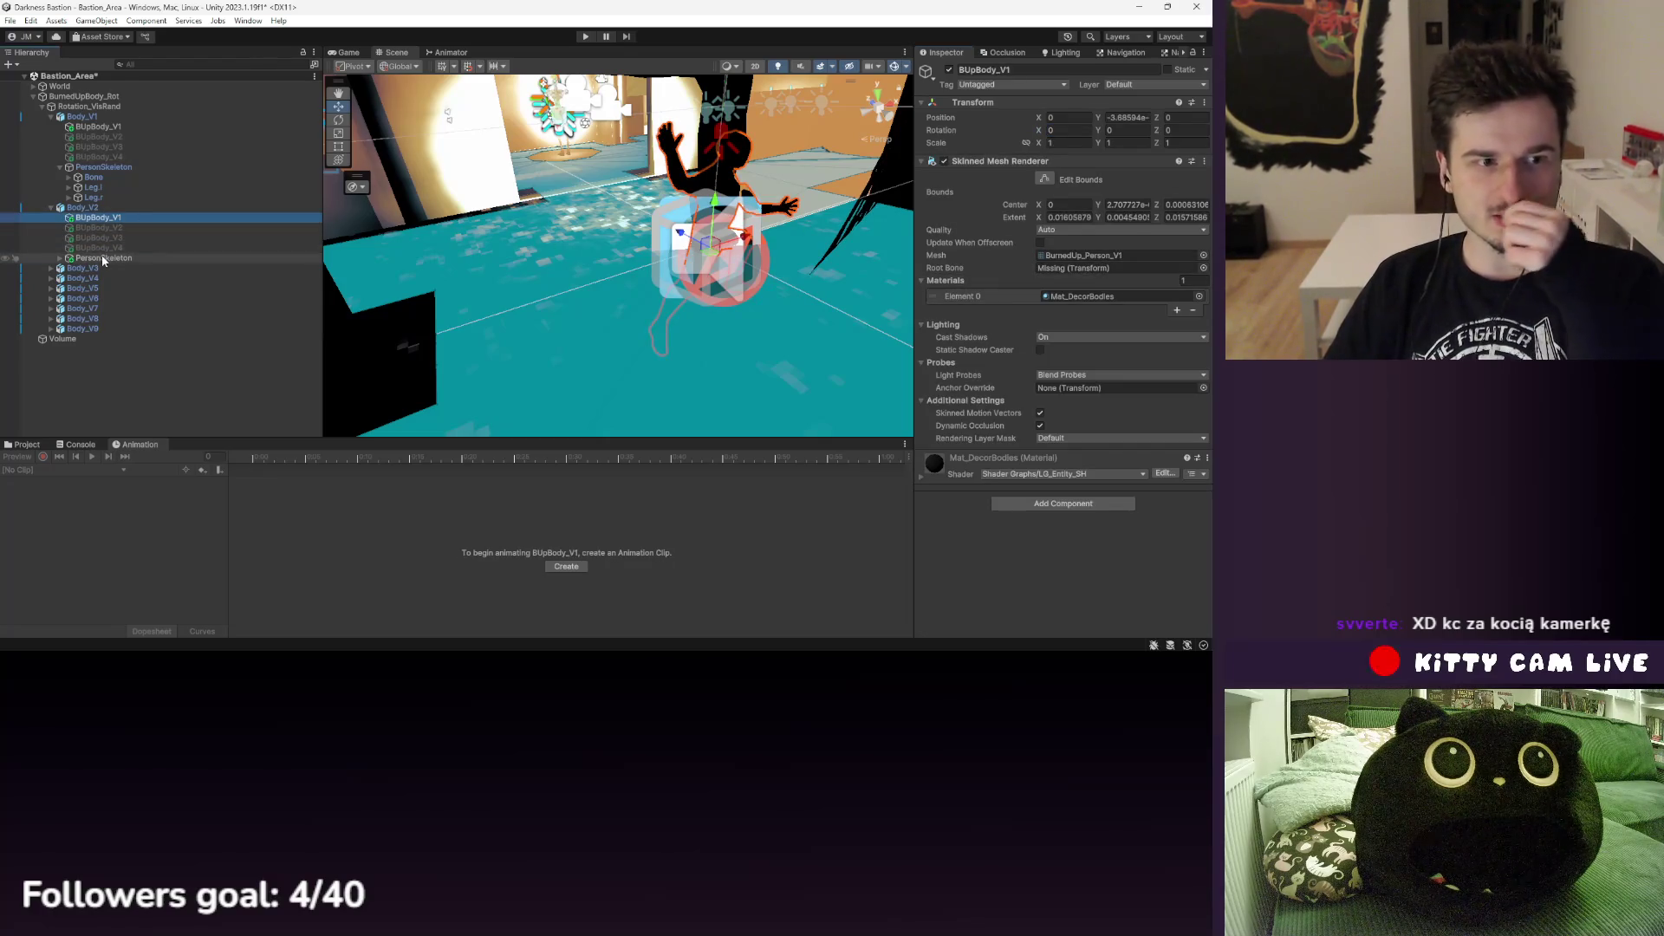
{"action": "left_click", "coordinate": [60, 258]}
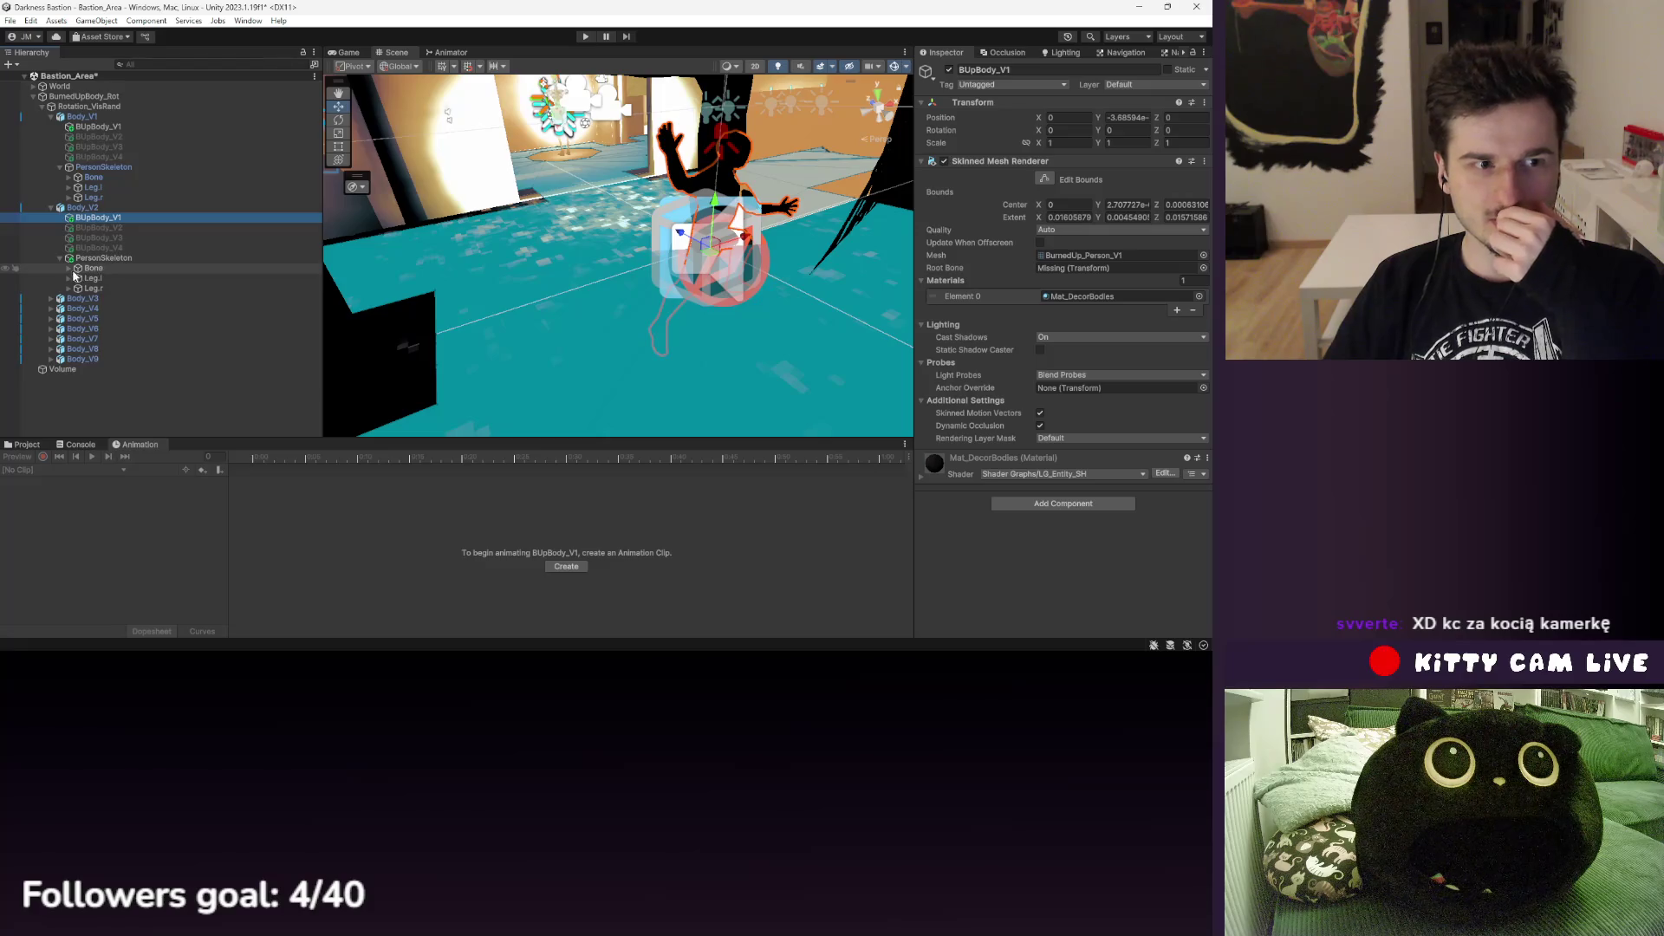
{"action": "left_click", "coordinate": [69, 269]}
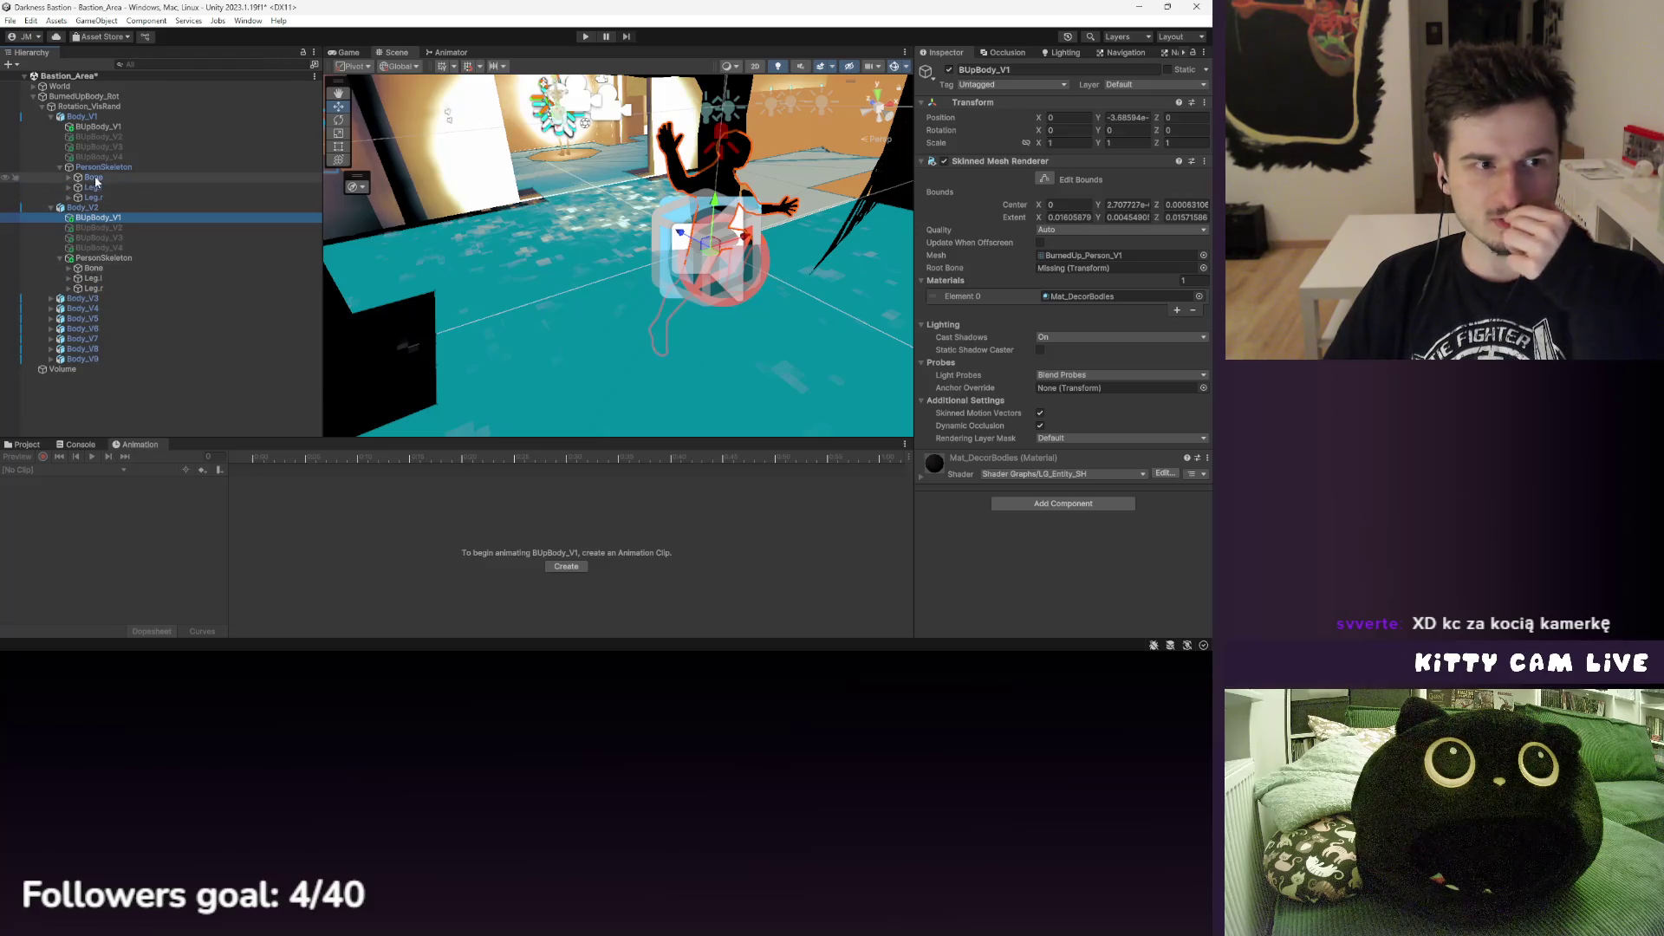
{"action": "left_click", "coordinate": [101, 147]}
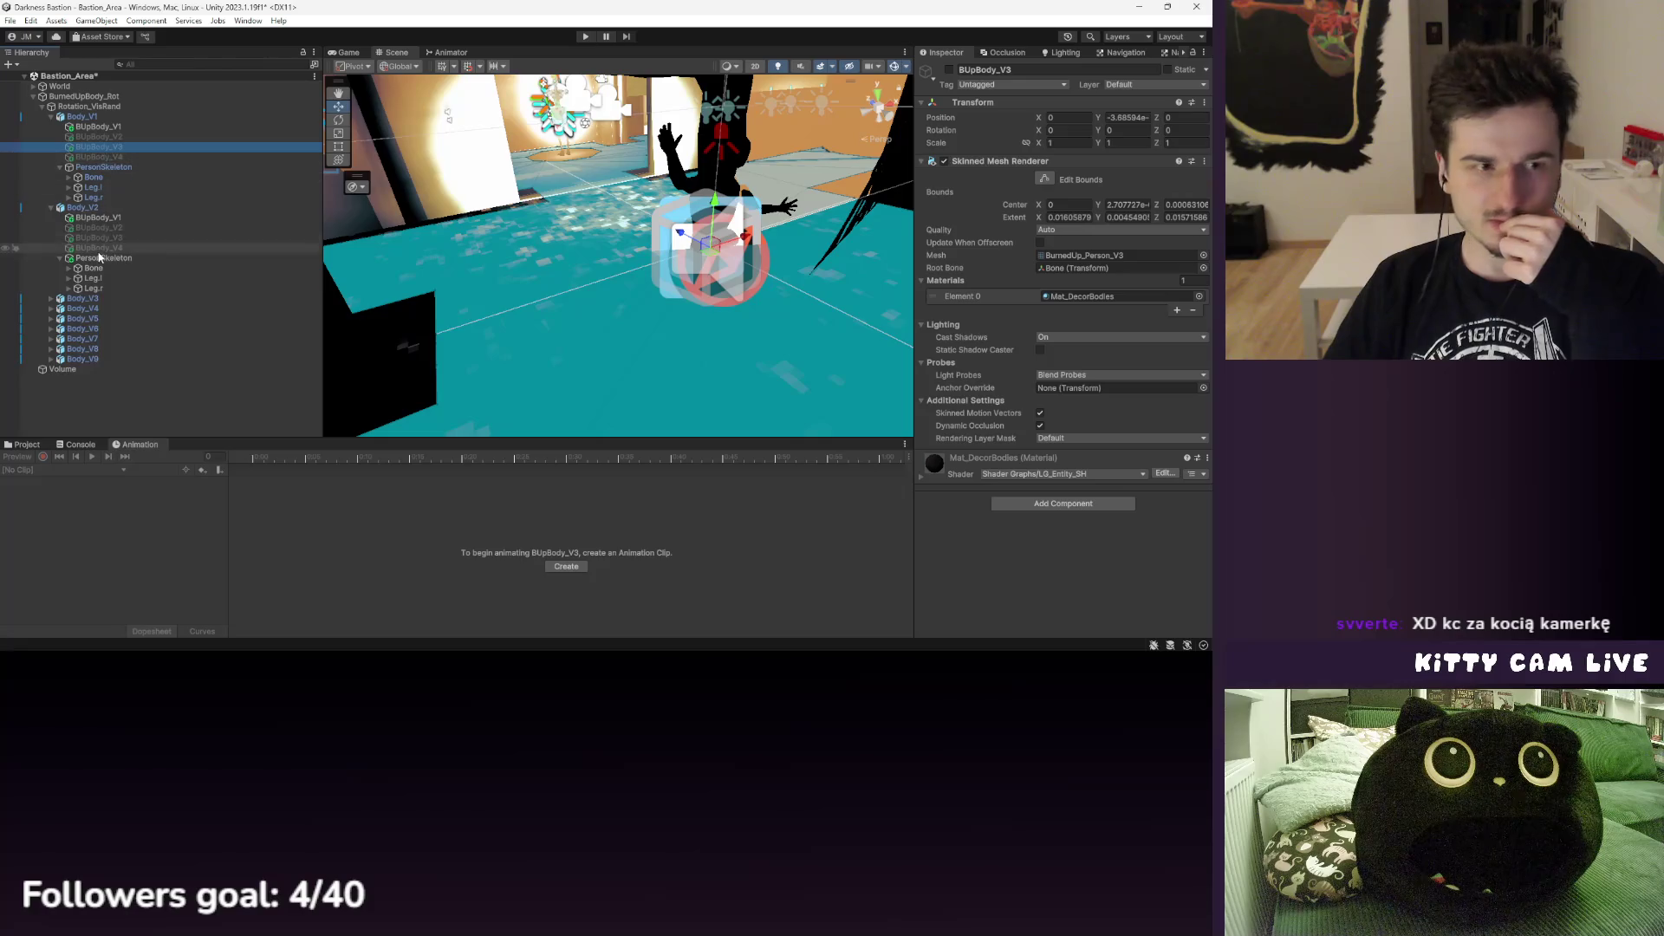
{"action": "left_click", "coordinate": [97, 218]}
{"action": "left_click_drag", "start_coordinate": [956, 267], "coordinate": [1087, 270]}
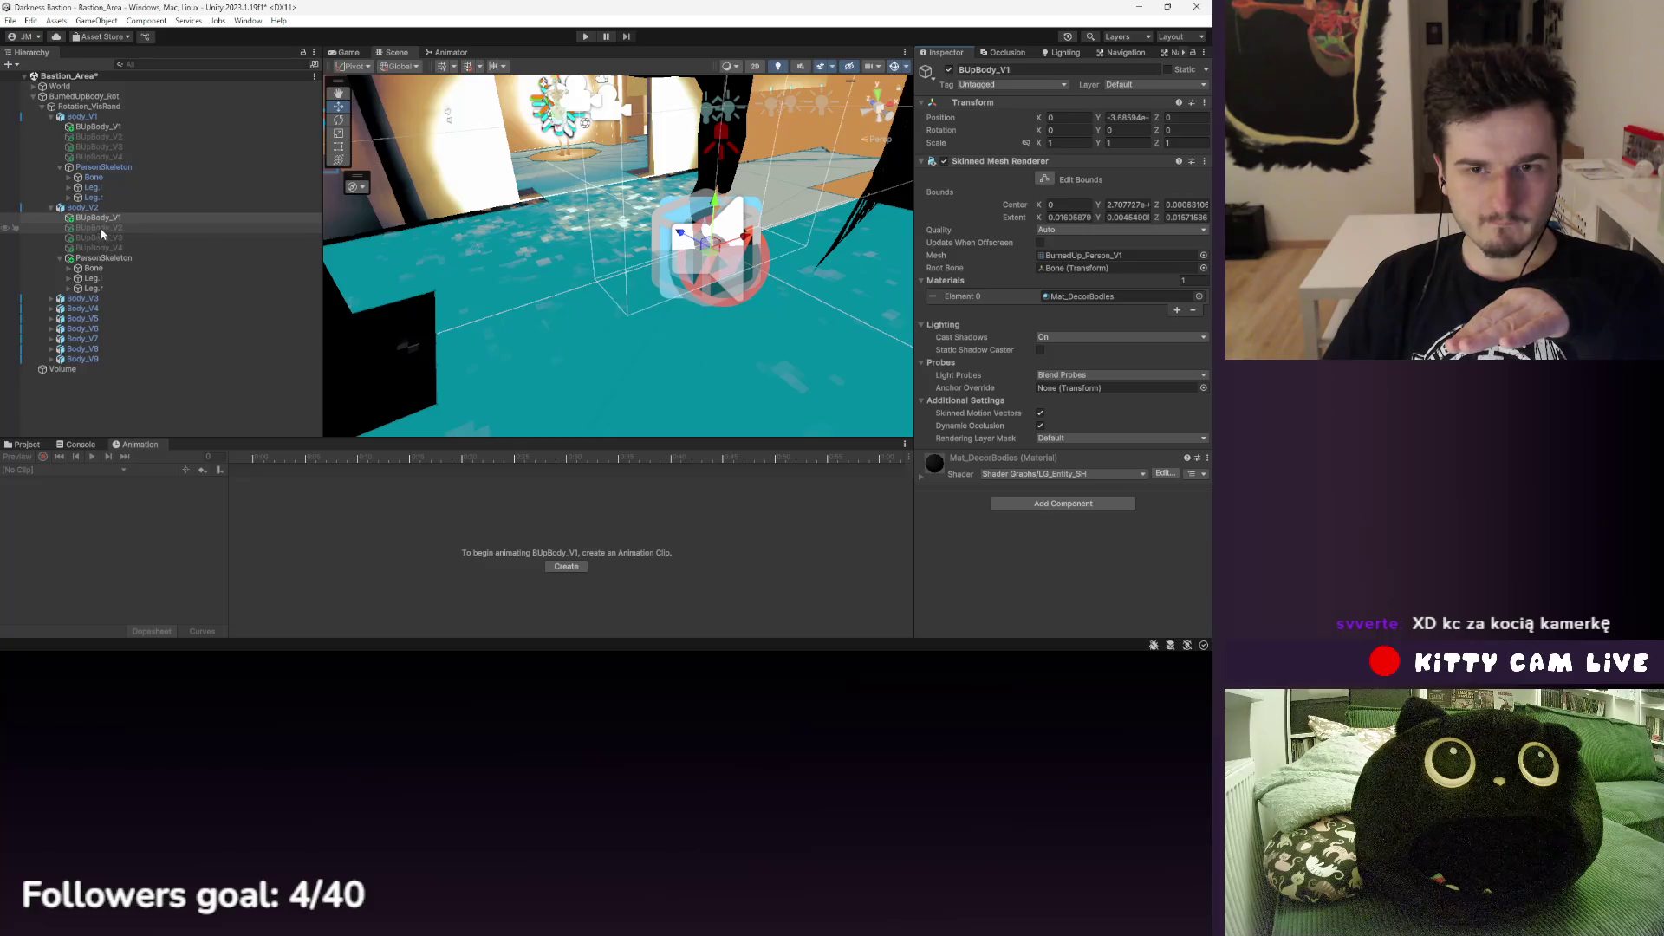
{"action": "key", "text": "f"}
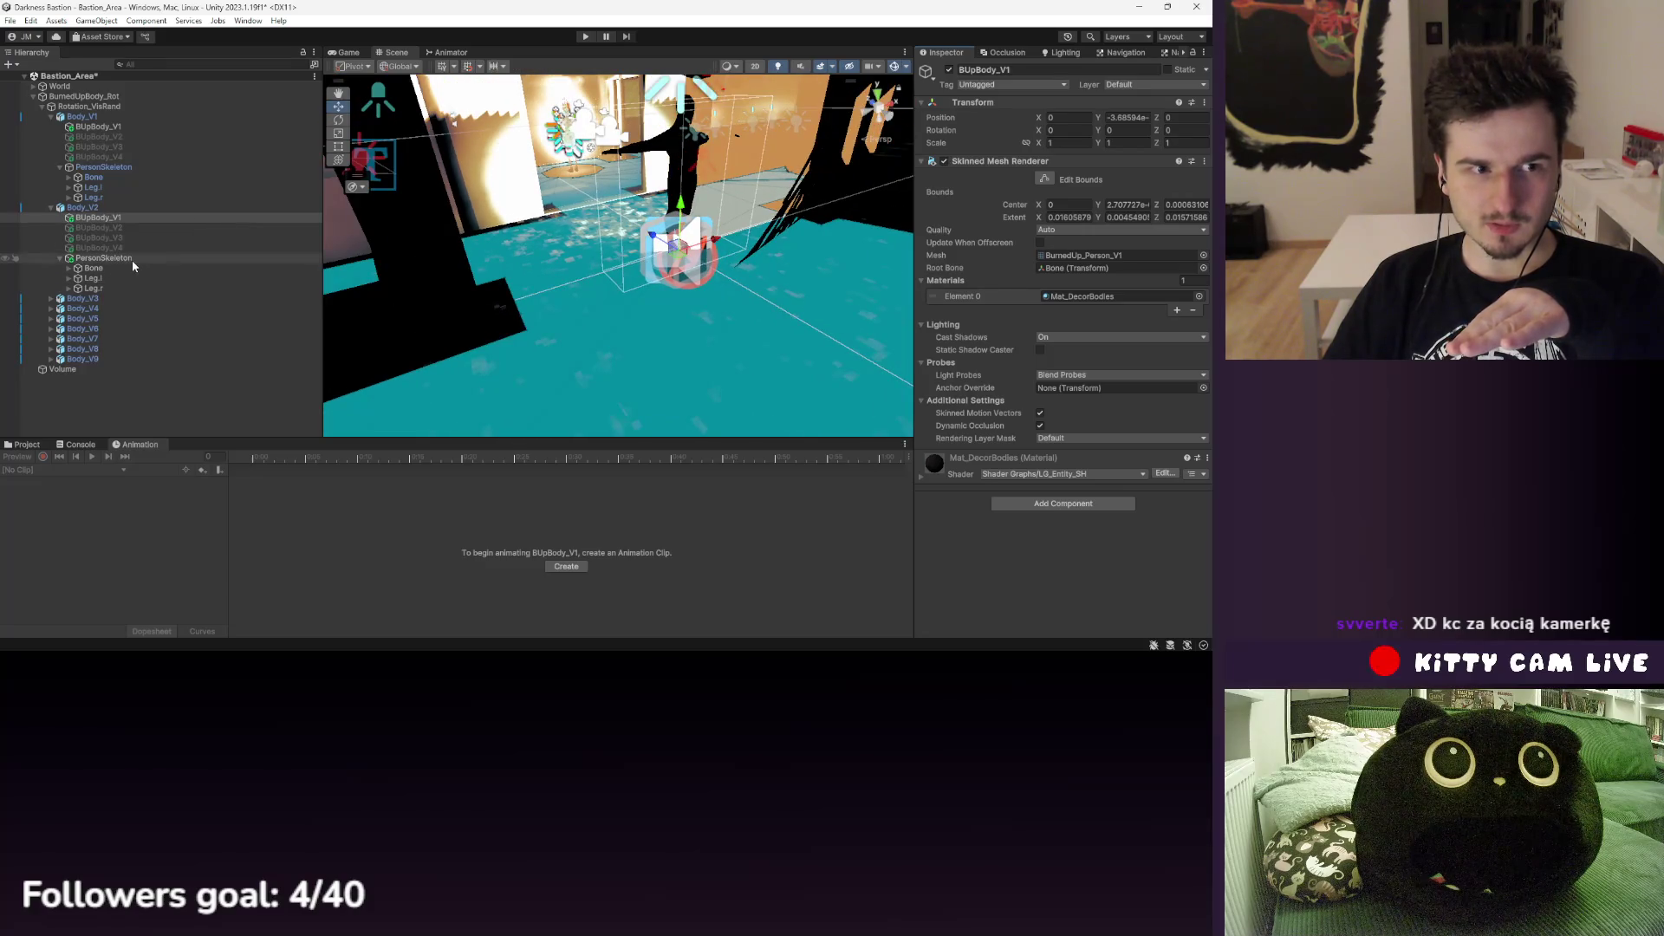
- Set Body_V2's PersonSkeleton X rotation to -90, matching Body_V1's skeleton
{"action": "left_click", "coordinate": [131, 258]}
{"action": "left_click", "coordinate": [1072, 129]}
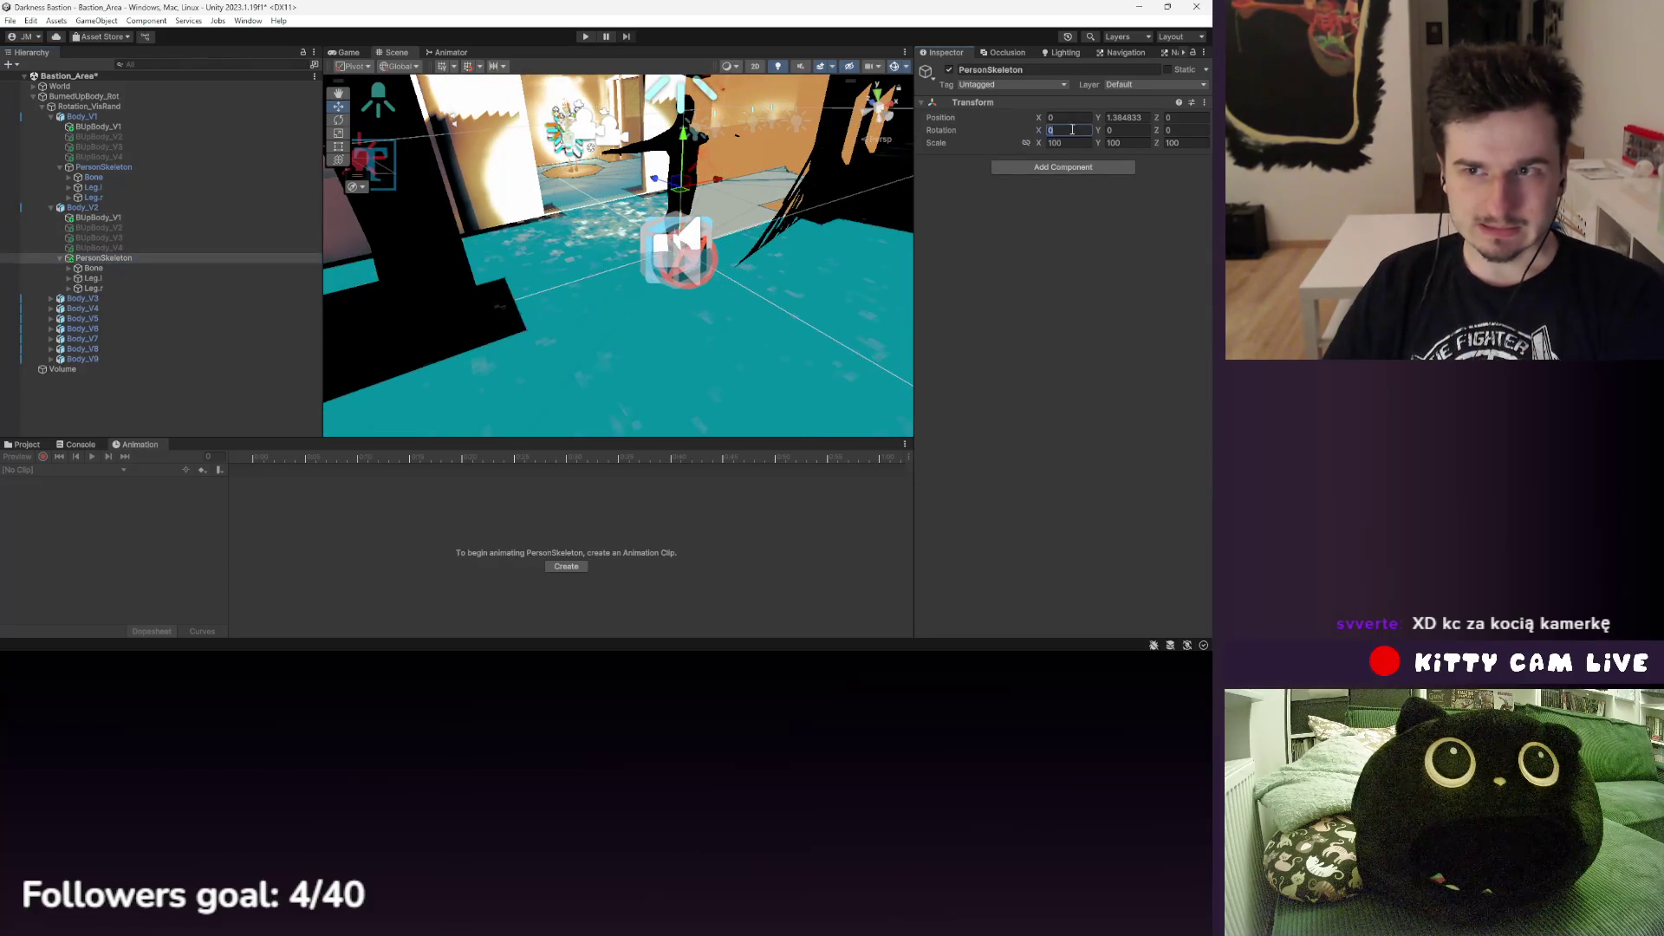
{"action": "type", "text": "90"}
{"action": "scroll", "coordinate": [728, 268], "scroll_direction": "down", "scroll_amount": 5}
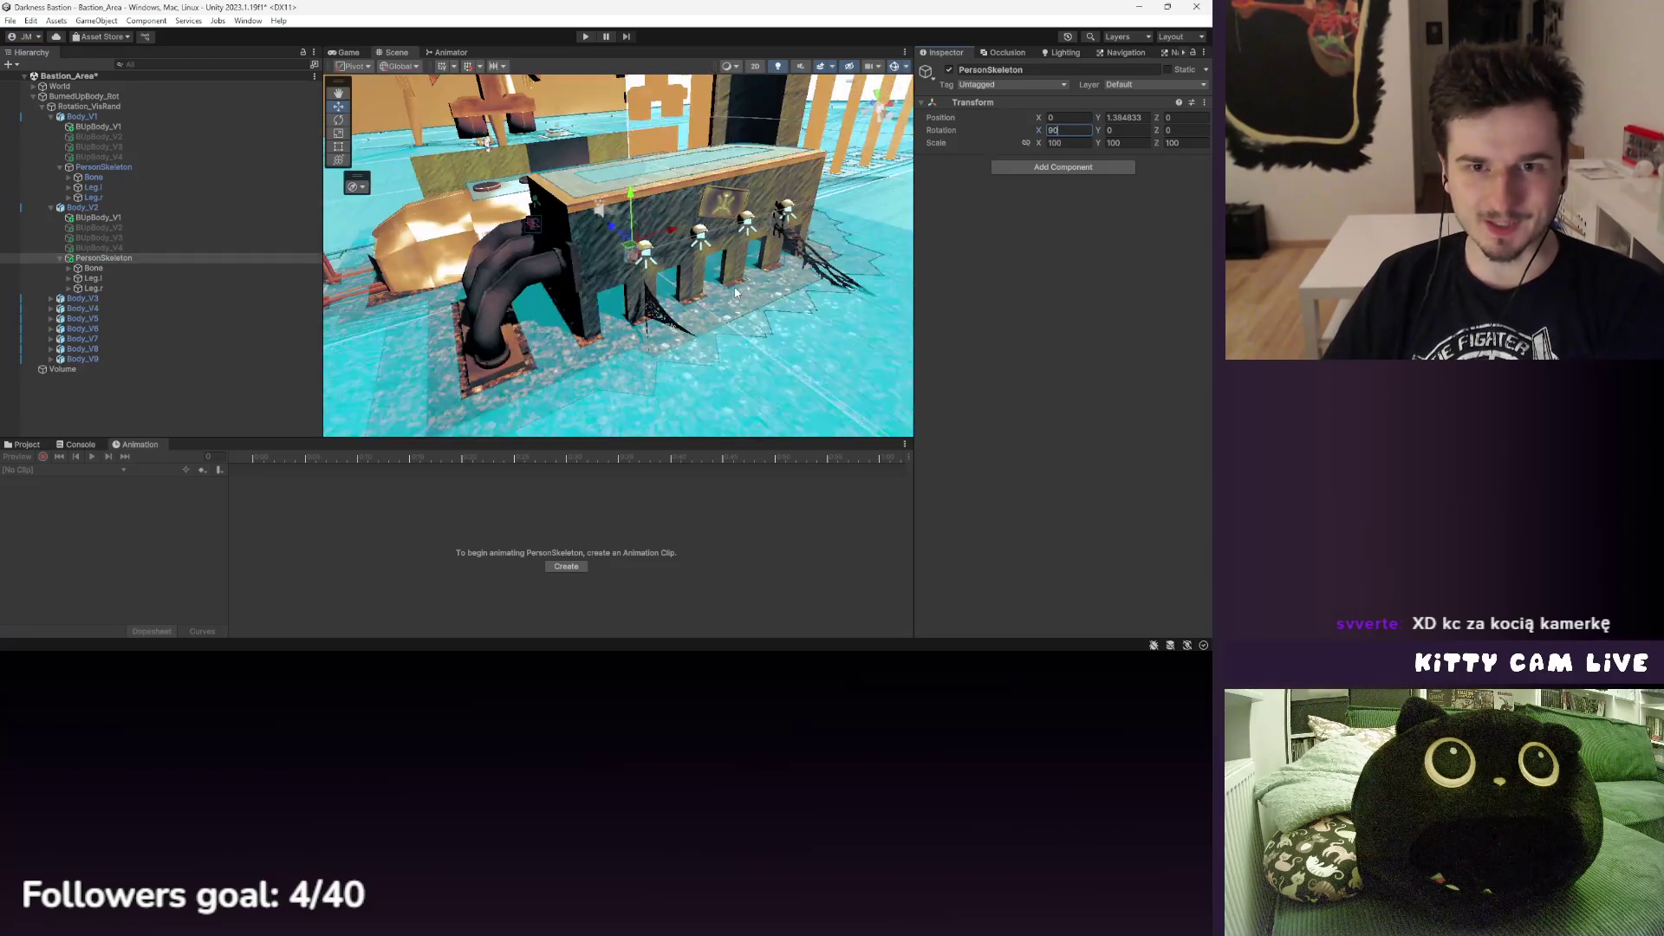
{"action": "scroll", "coordinate": [736, 293], "scroll_direction": "down", "scroll_amount": 5}
{"action": "scroll", "coordinate": [747, 294], "scroll_direction": "up", "scroll_amount": 4}
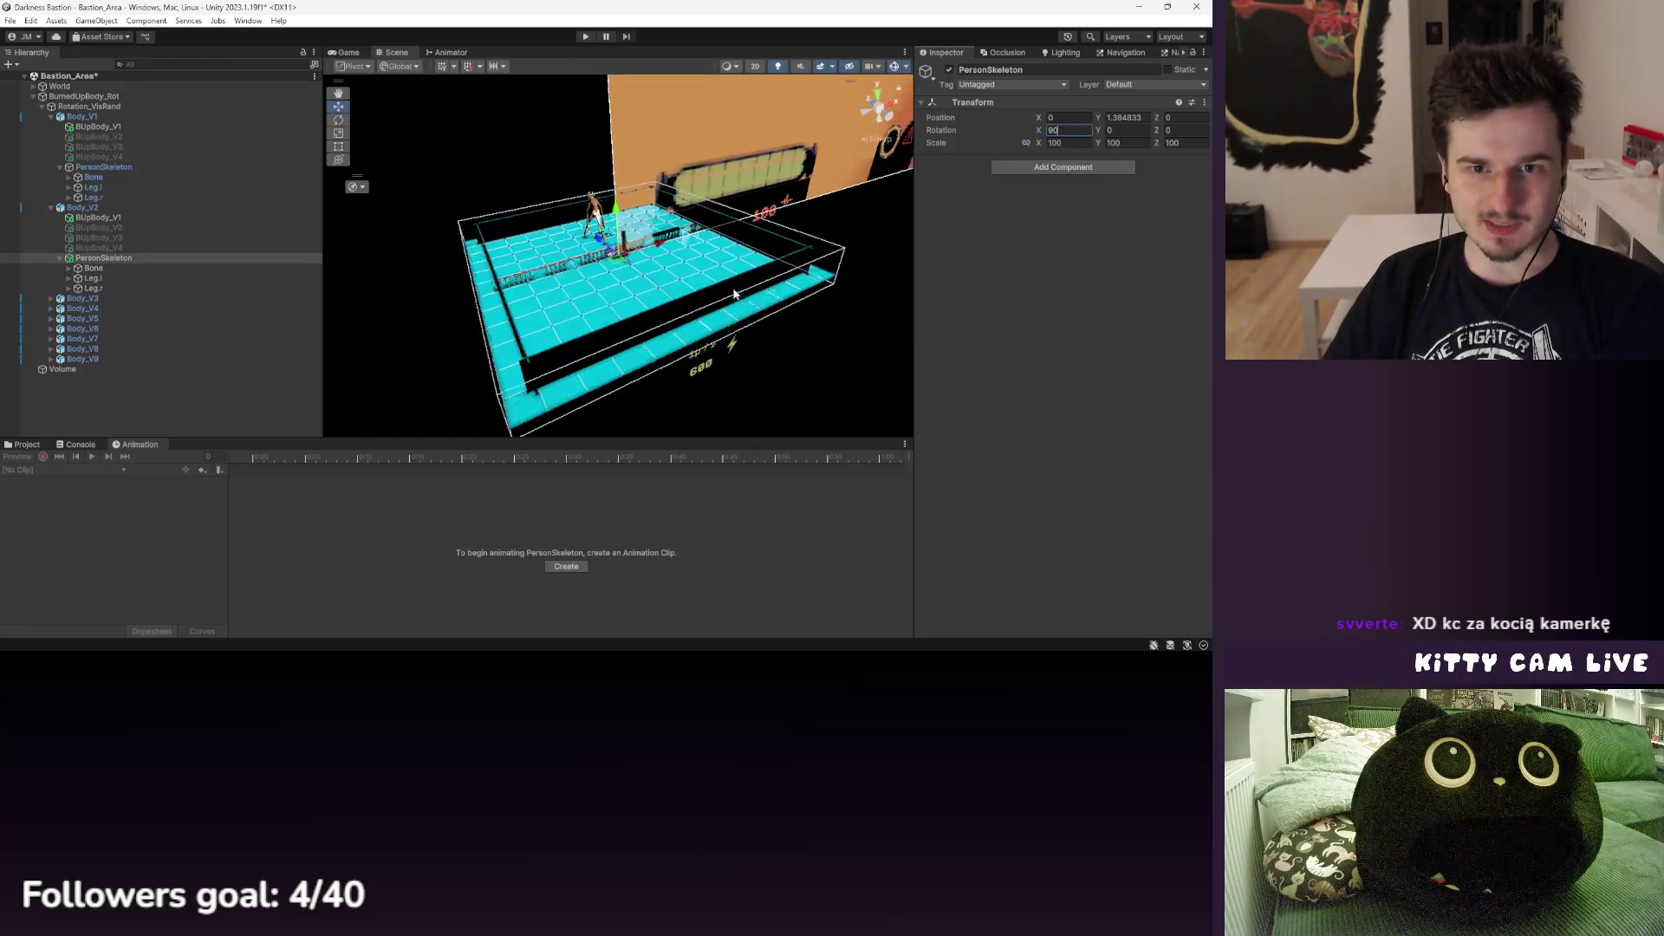
{"action": "scroll", "coordinate": [761, 298], "scroll_direction": "up", "scroll_amount": 8}
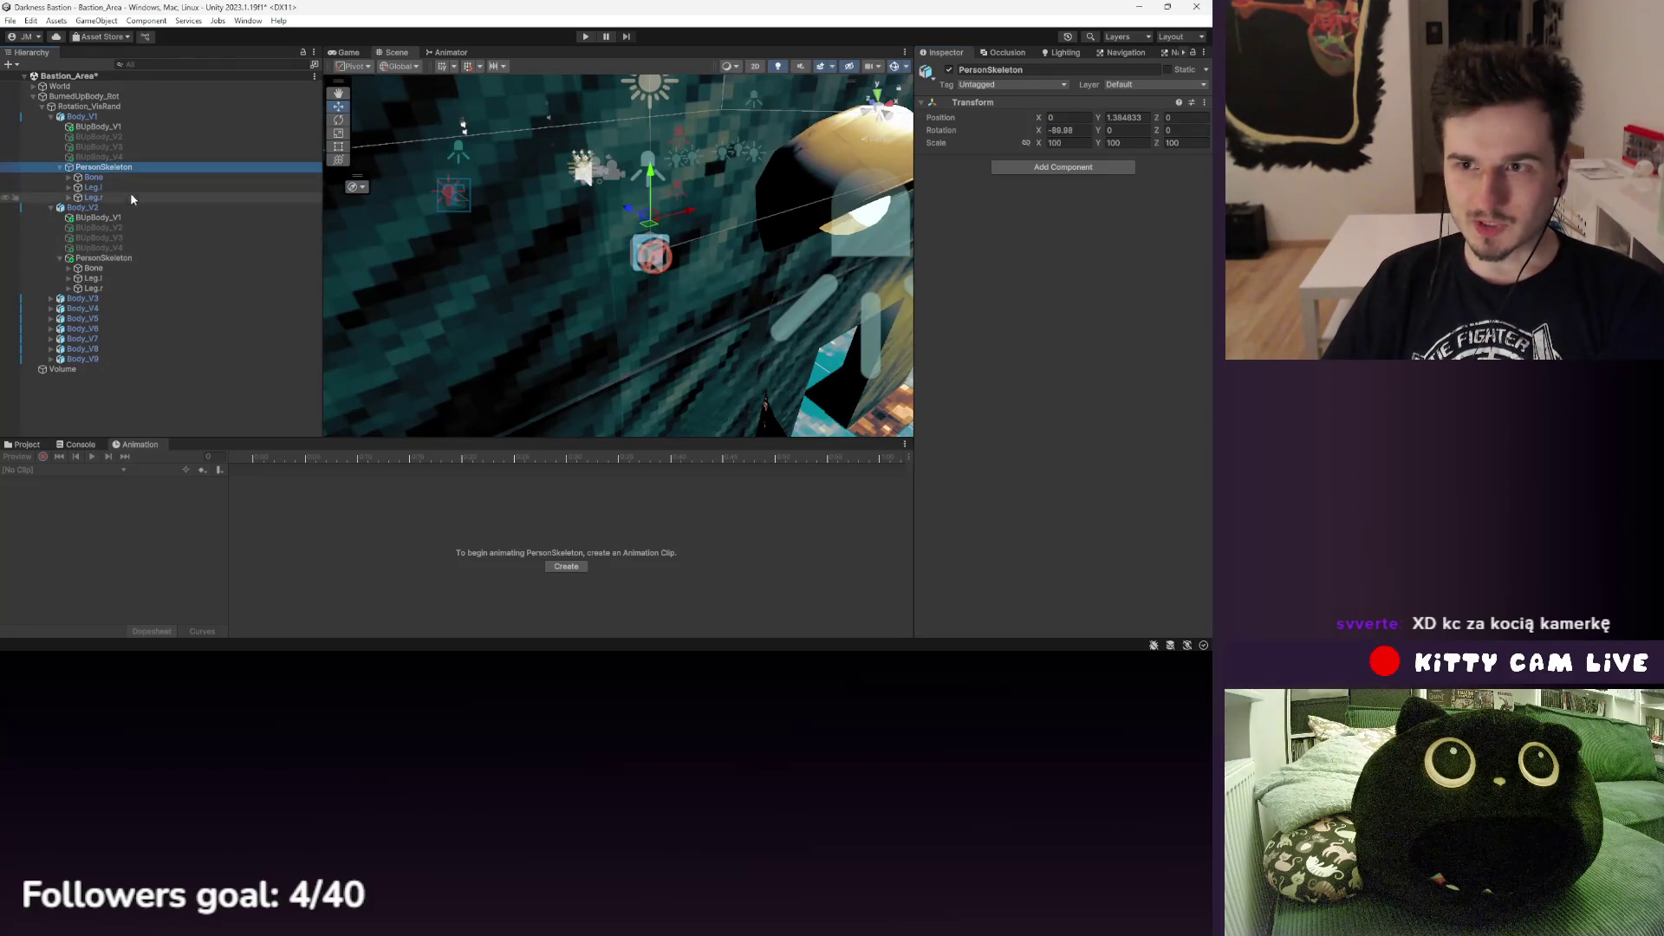
{"action": "left_click", "coordinate": [110, 259]}
{"action": "left_click", "coordinate": [1069, 132]}
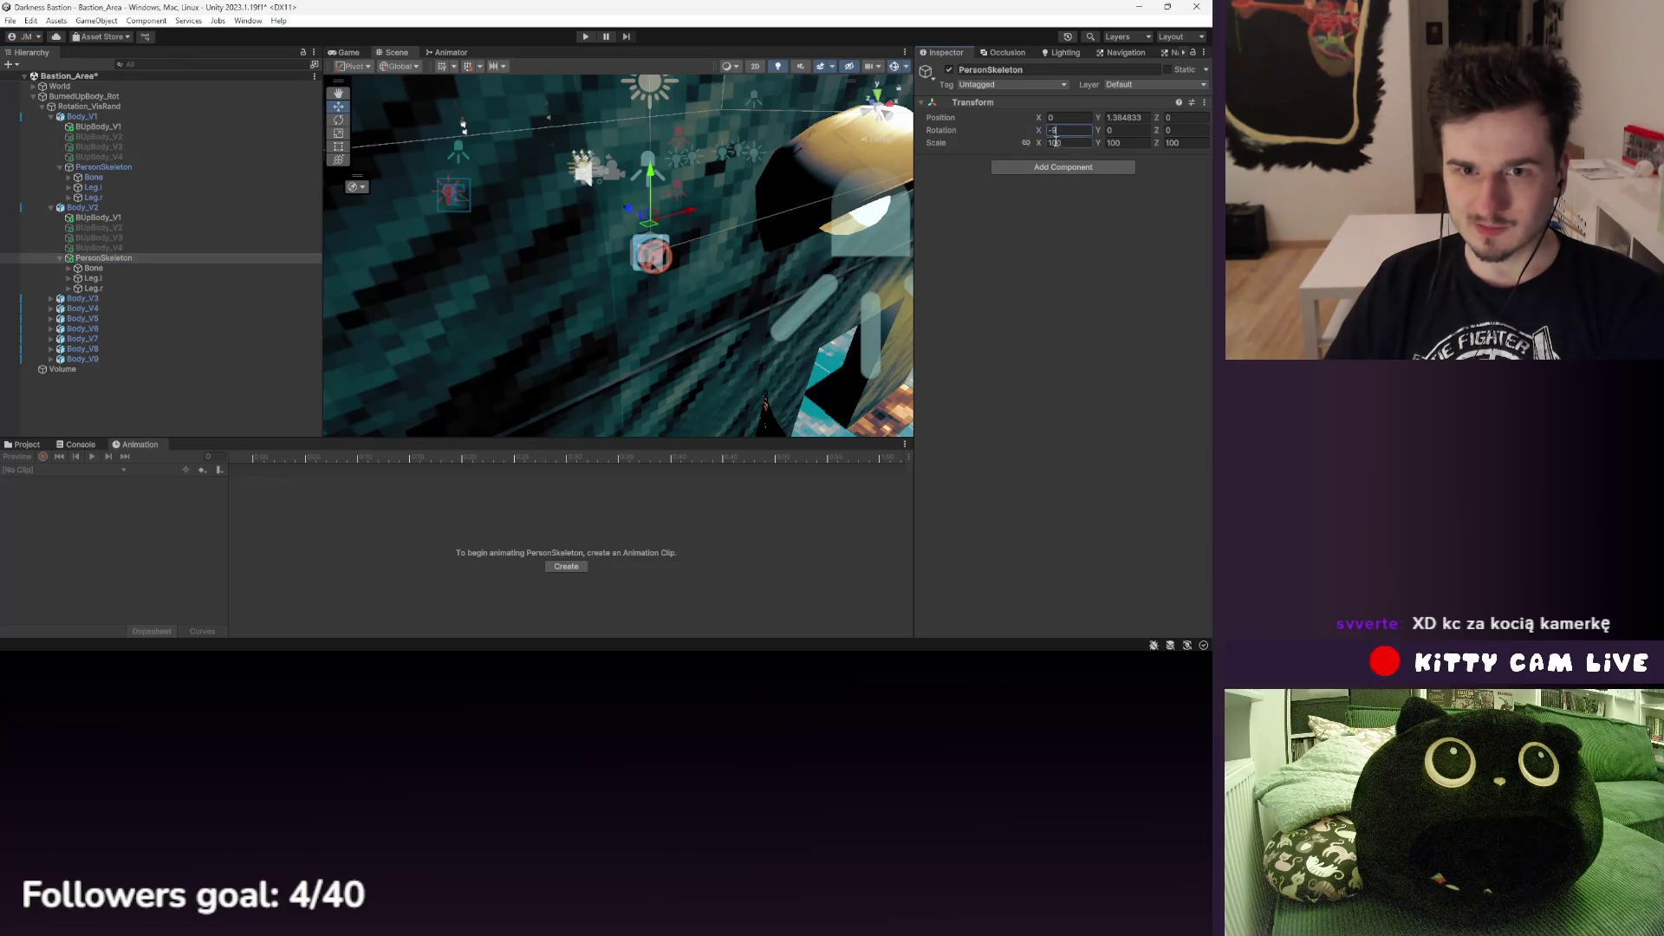
{"action": "type", "text": "0"}
{"action": "key", "text": "Return"}
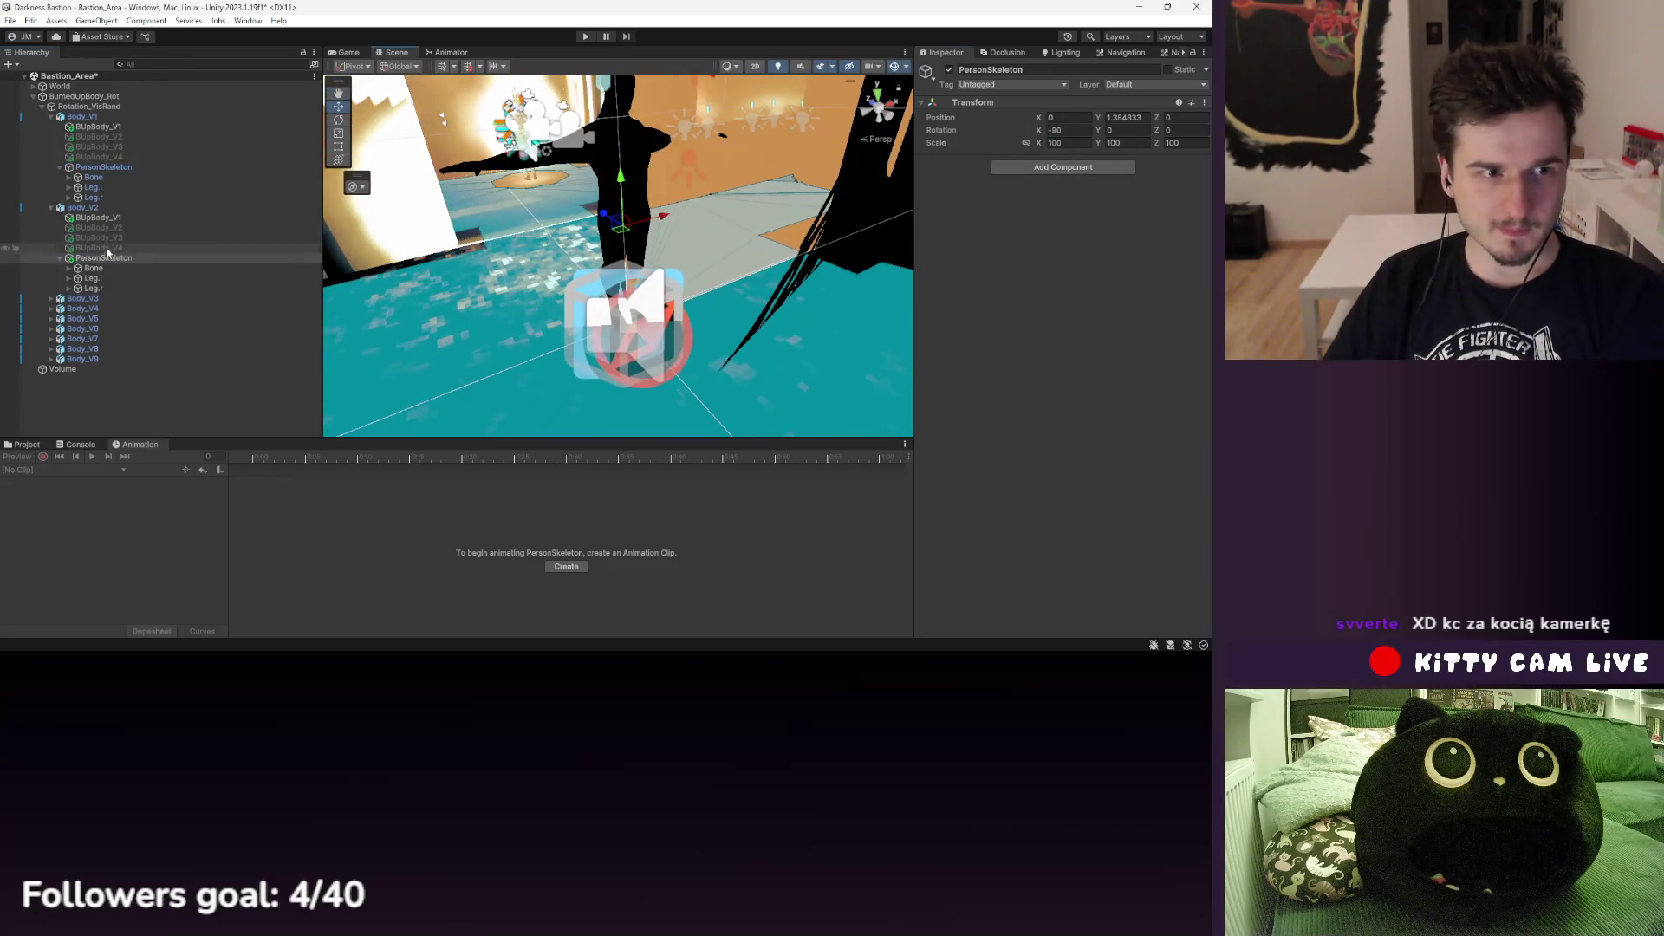
- Set Body_V2's X position to 0 and inspect its BUpBody_V2 and BUpBody_V3 meshes
{"action": "left_click", "coordinate": [83, 208]}
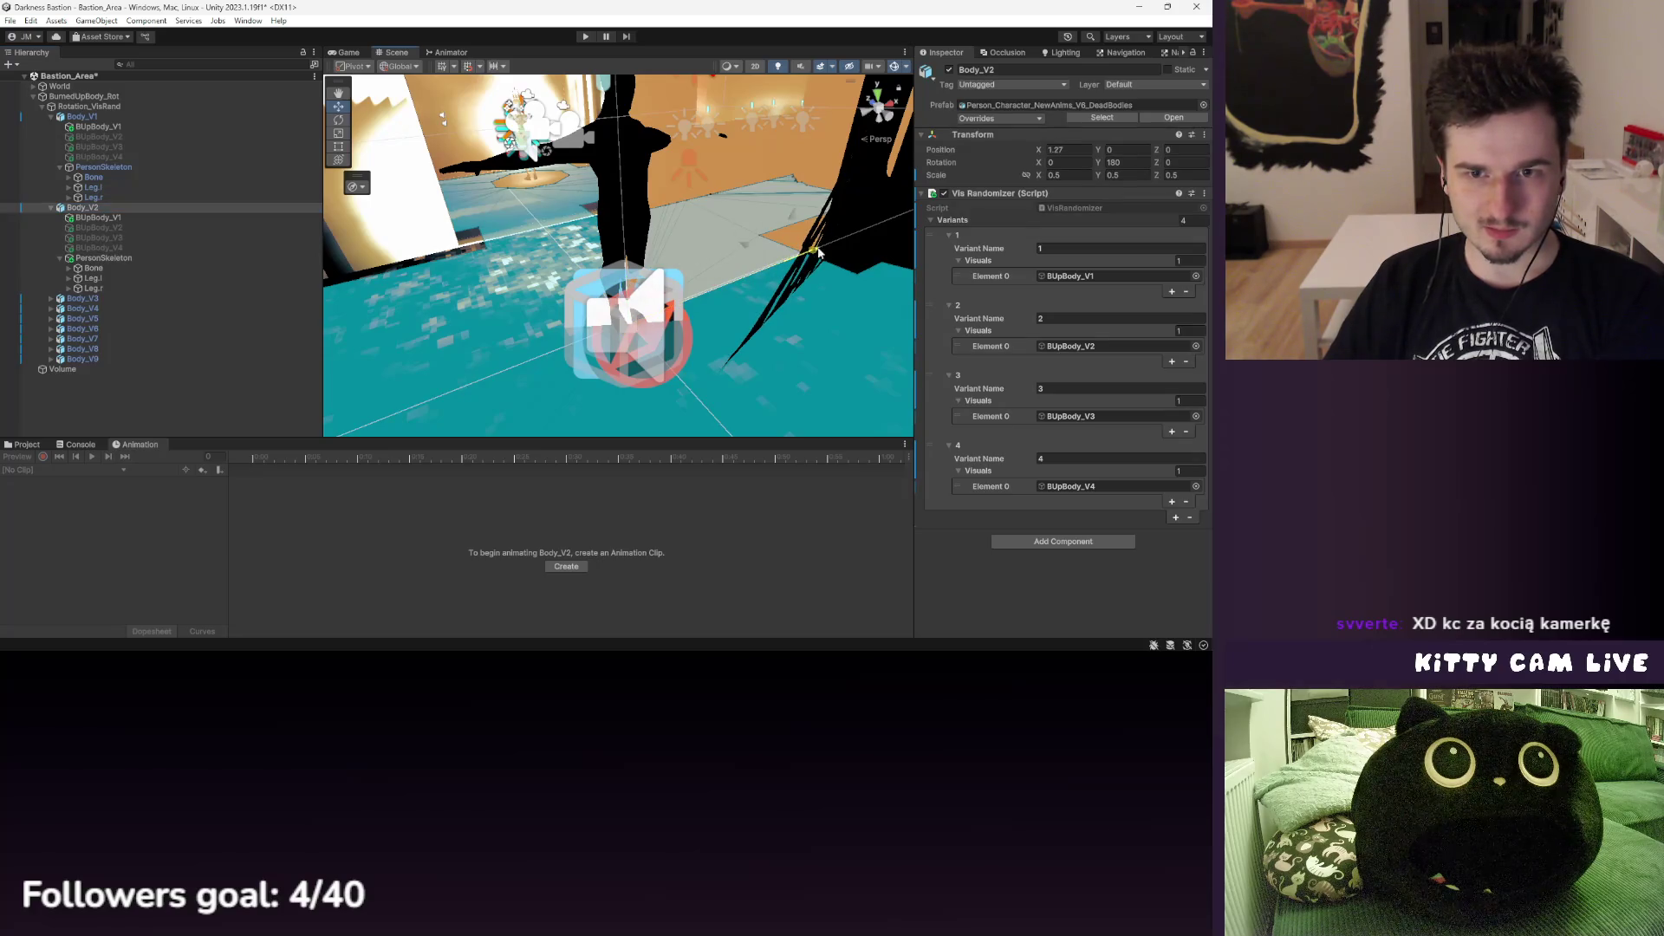
{"action": "left_click_drag", "start_coordinate": [819, 251], "coordinate": [624, 303]}
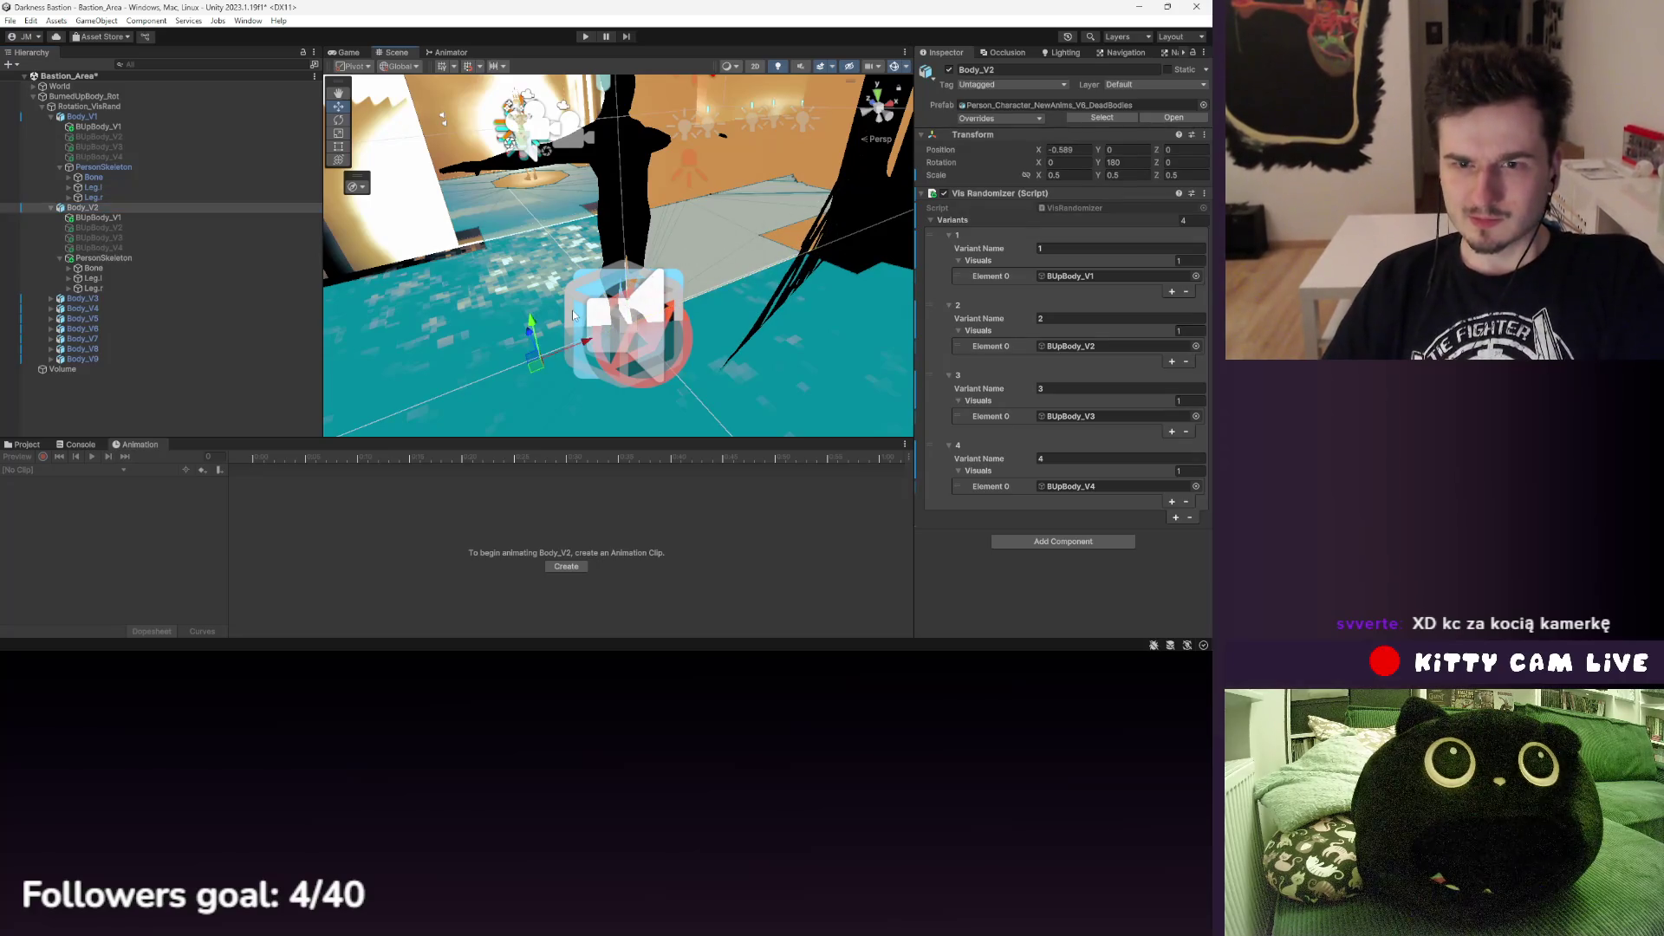
{"action": "left_click", "coordinate": [146, 228]}
{"action": "left_click", "coordinate": [177, 238]}
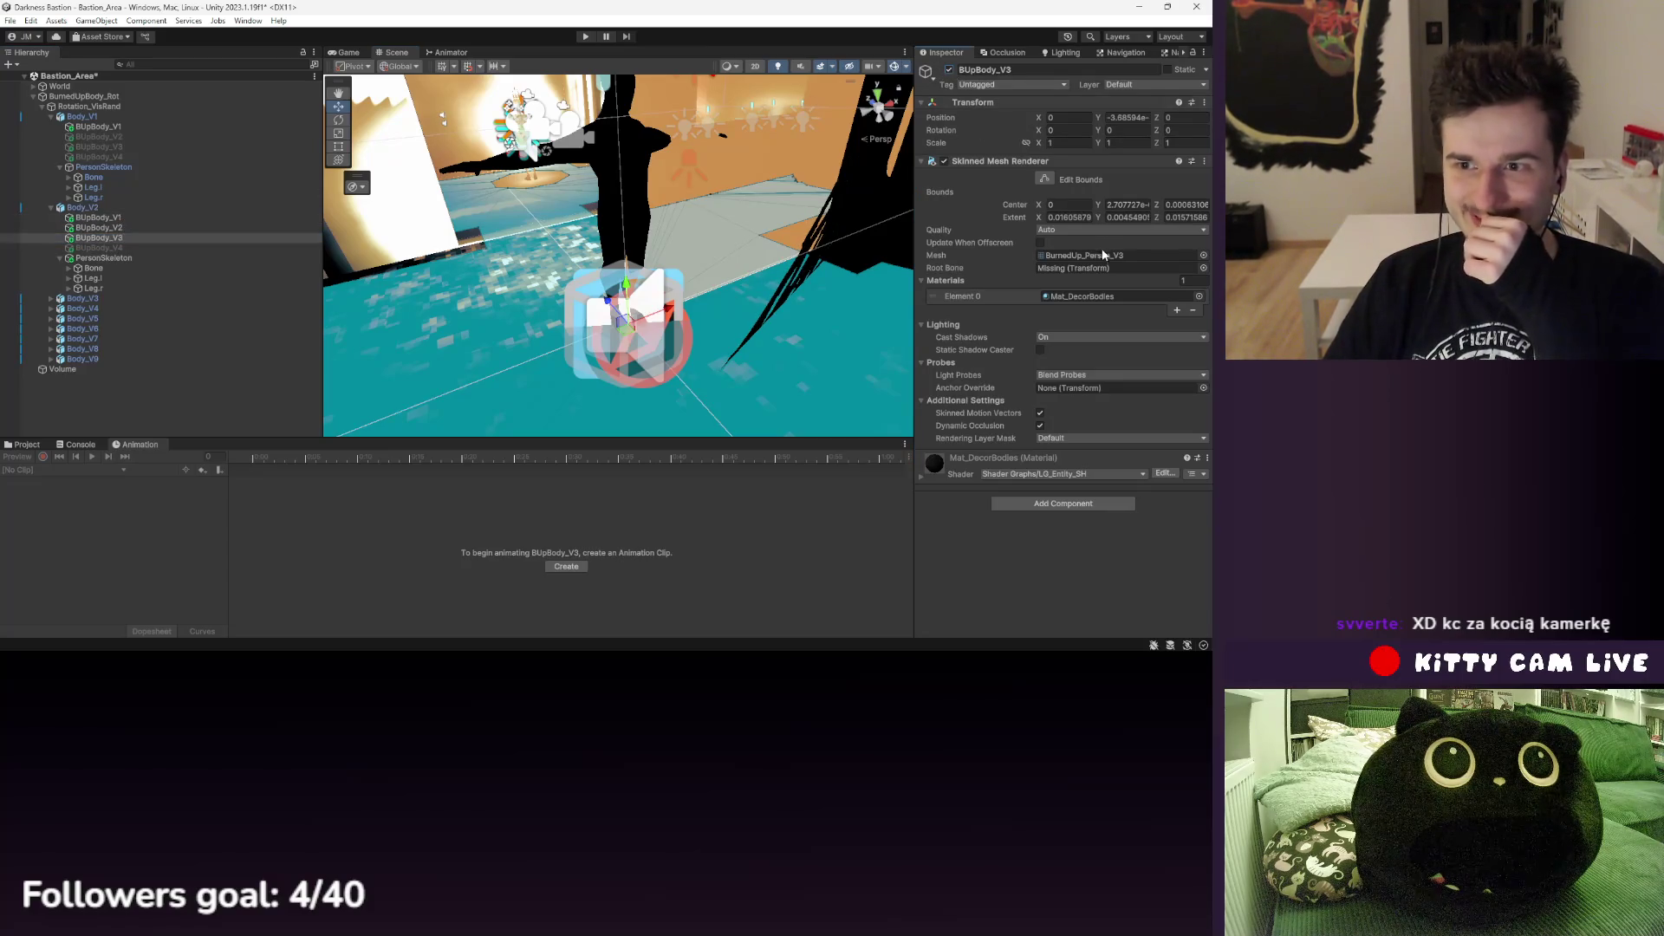
- Link BUpBody_V2's Root Bone to the skeleton's Bone, using BUpBody_V1 as reference
{"action": "left_click", "coordinate": [107, 219]}
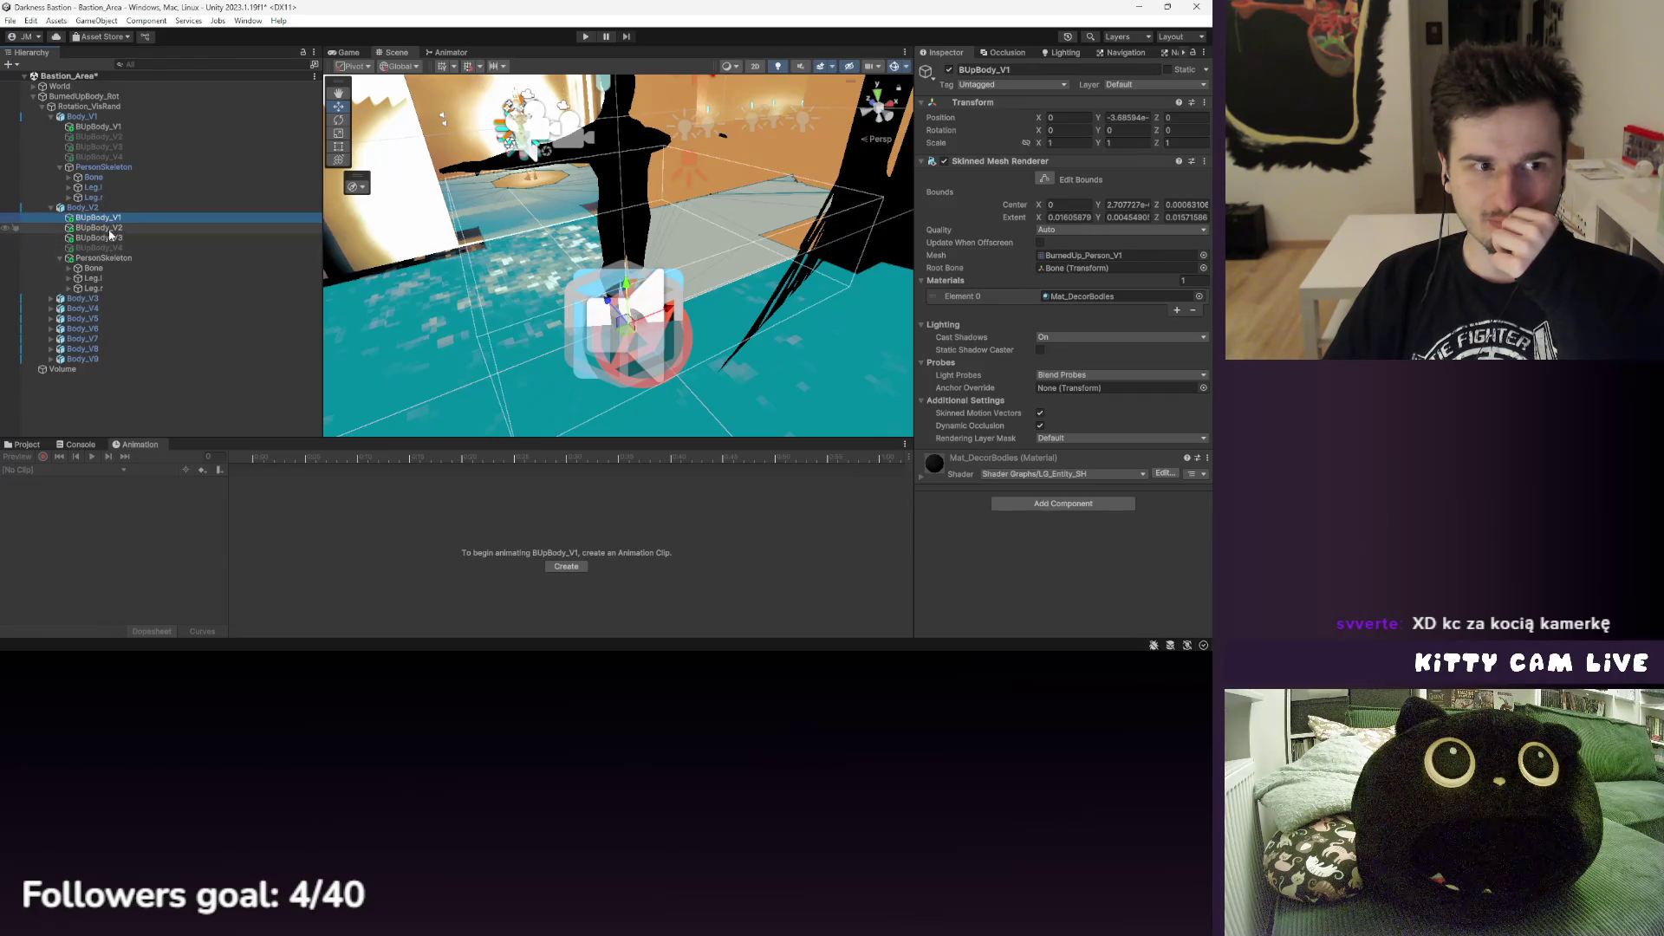
{"action": "left_click", "coordinate": [98, 227]}
{"action": "left_click_drag", "start_coordinate": [861, 296], "coordinate": [1057, 269]}
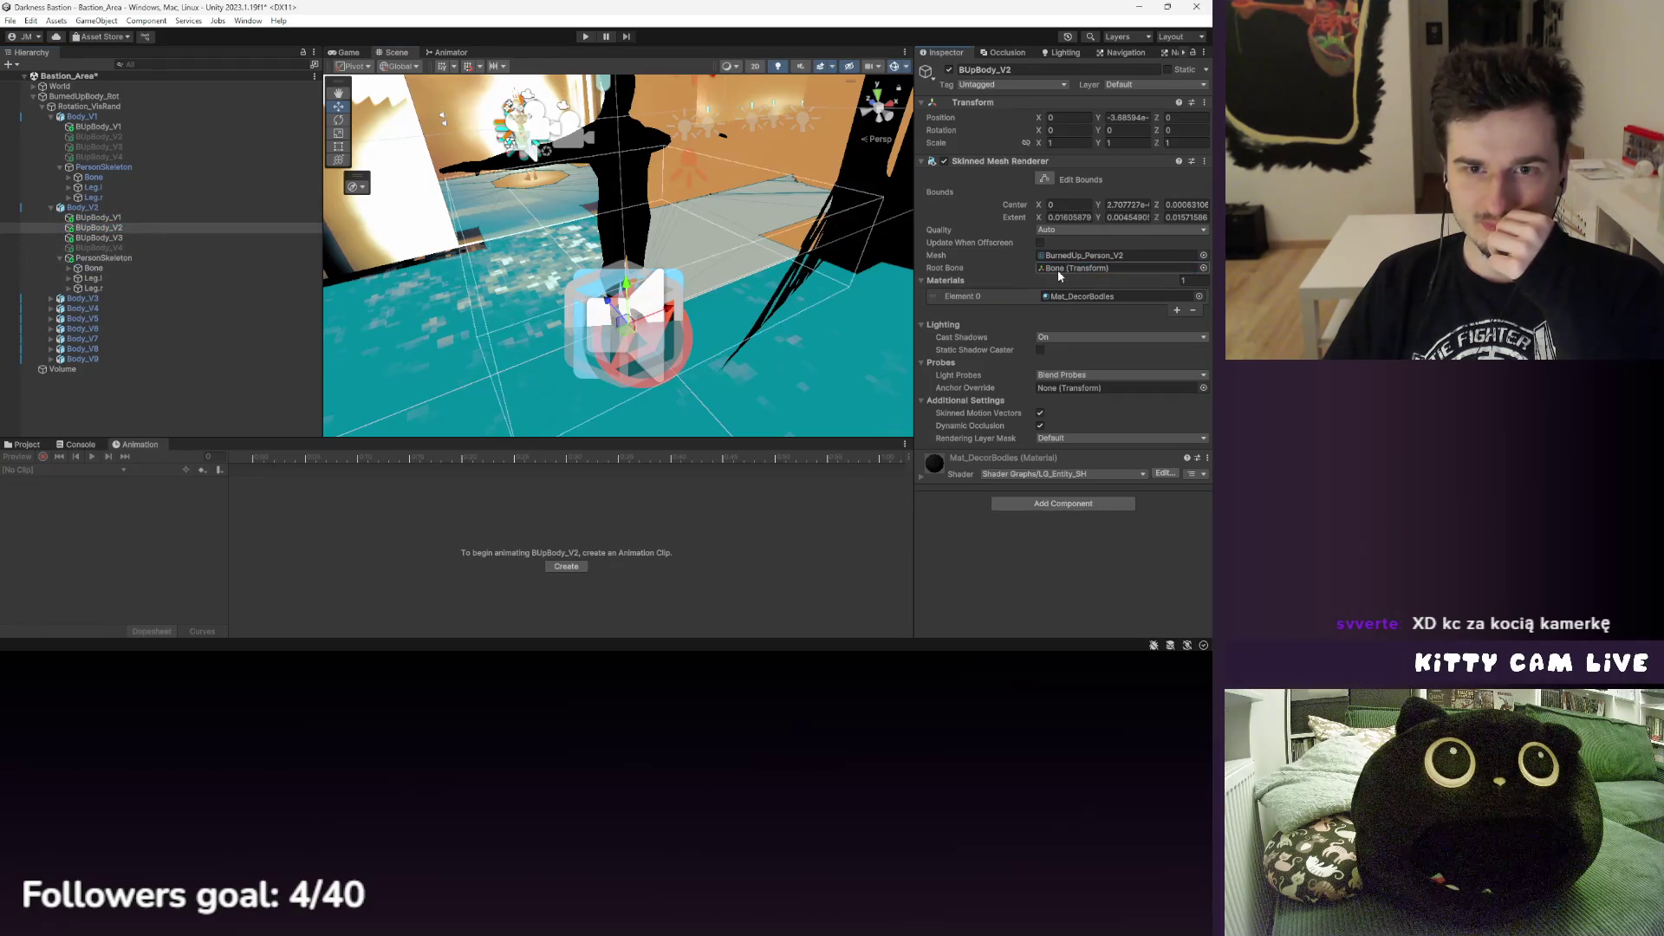
{"action": "mouse_move", "coordinate": [624, 154]}
{"action": "left_mouse_down"}
{"action": "mouse_move", "coordinate": [712, 228]}
{"action": "mouse_move", "coordinate": [681, 251]}
{"action": "left_mouse_up"}
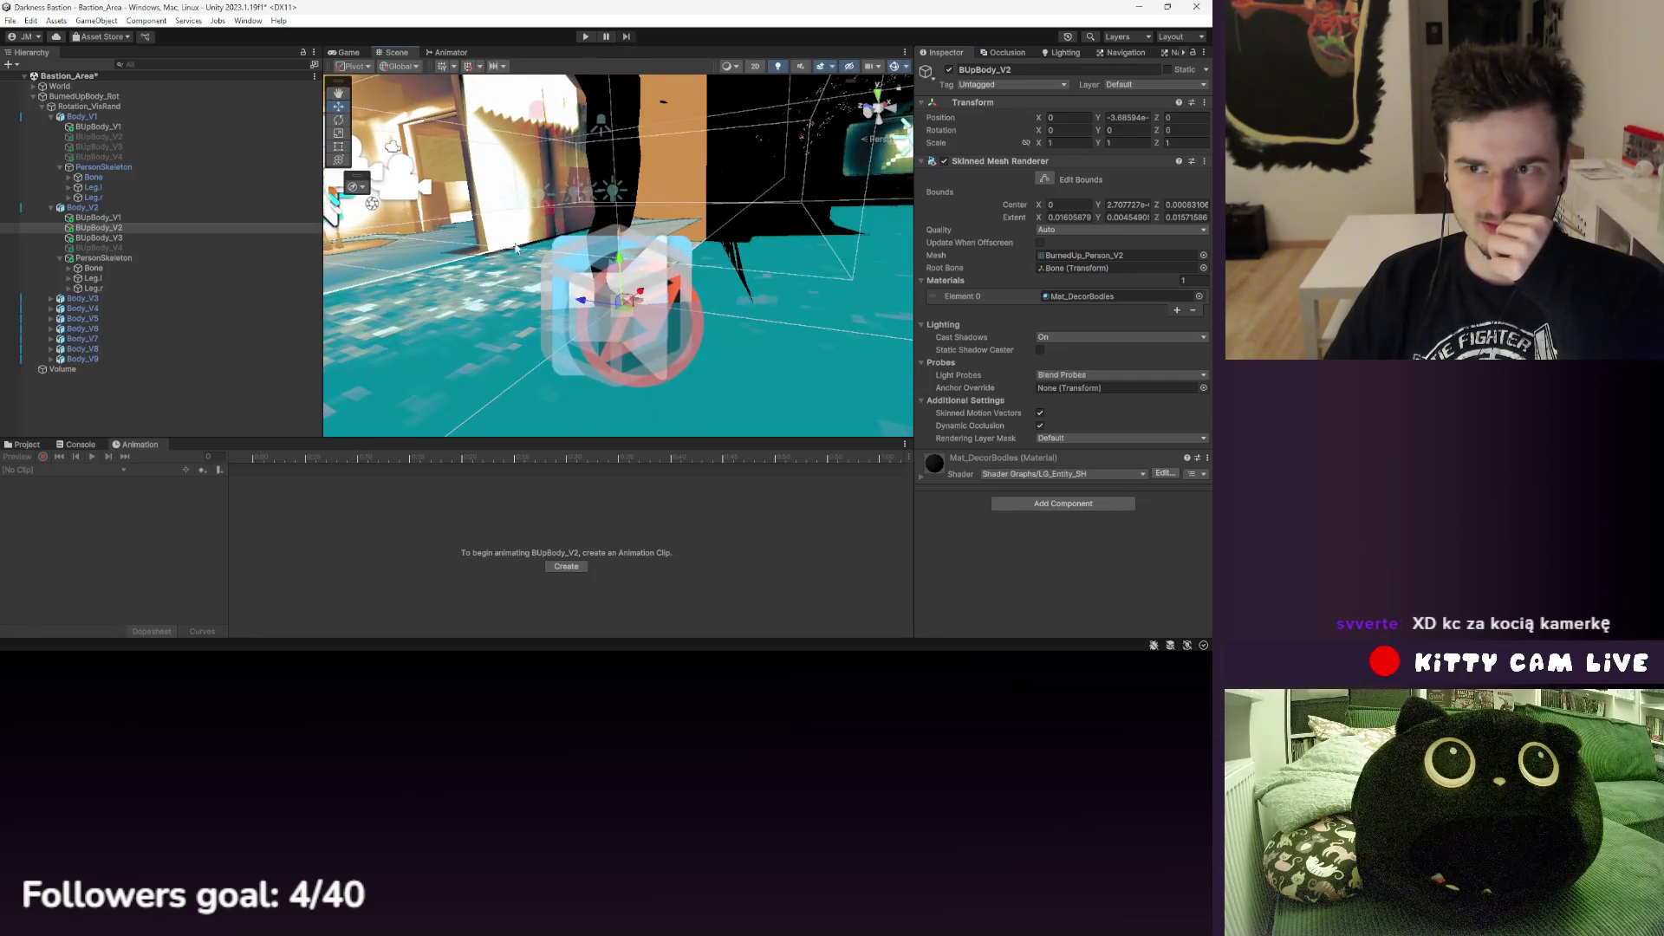
- Frame Body_V2's skeleton and its Bone in the scene view
{"action": "left_click", "coordinate": [112, 259]}
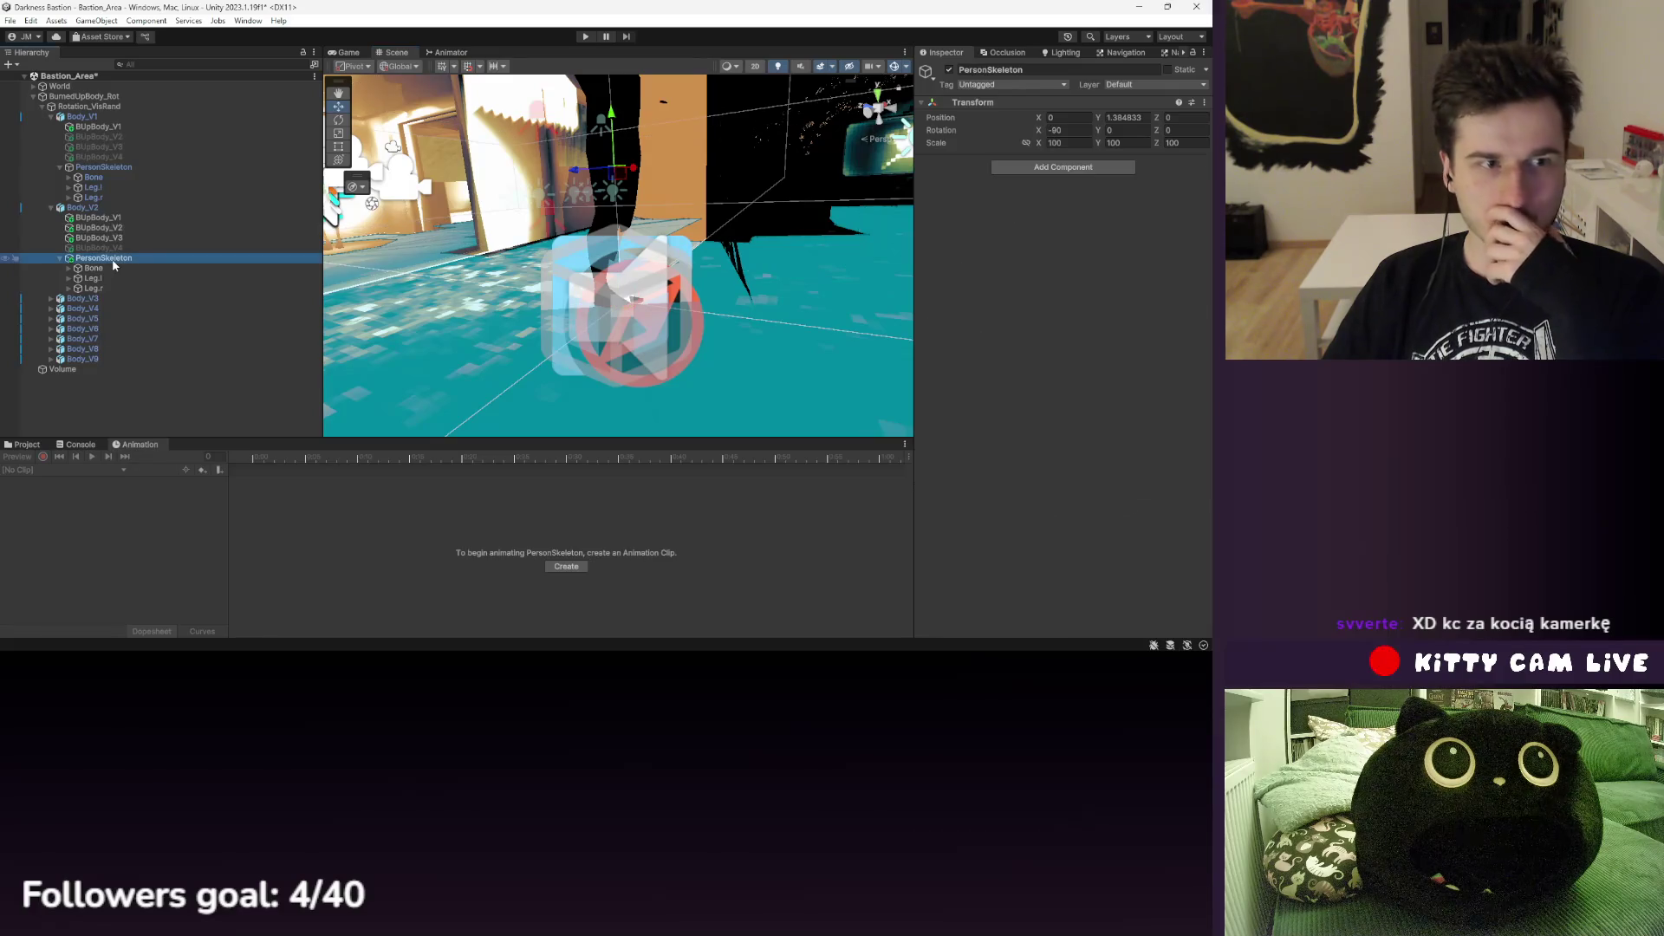
{"action": "left_click", "coordinate": [116, 268]}
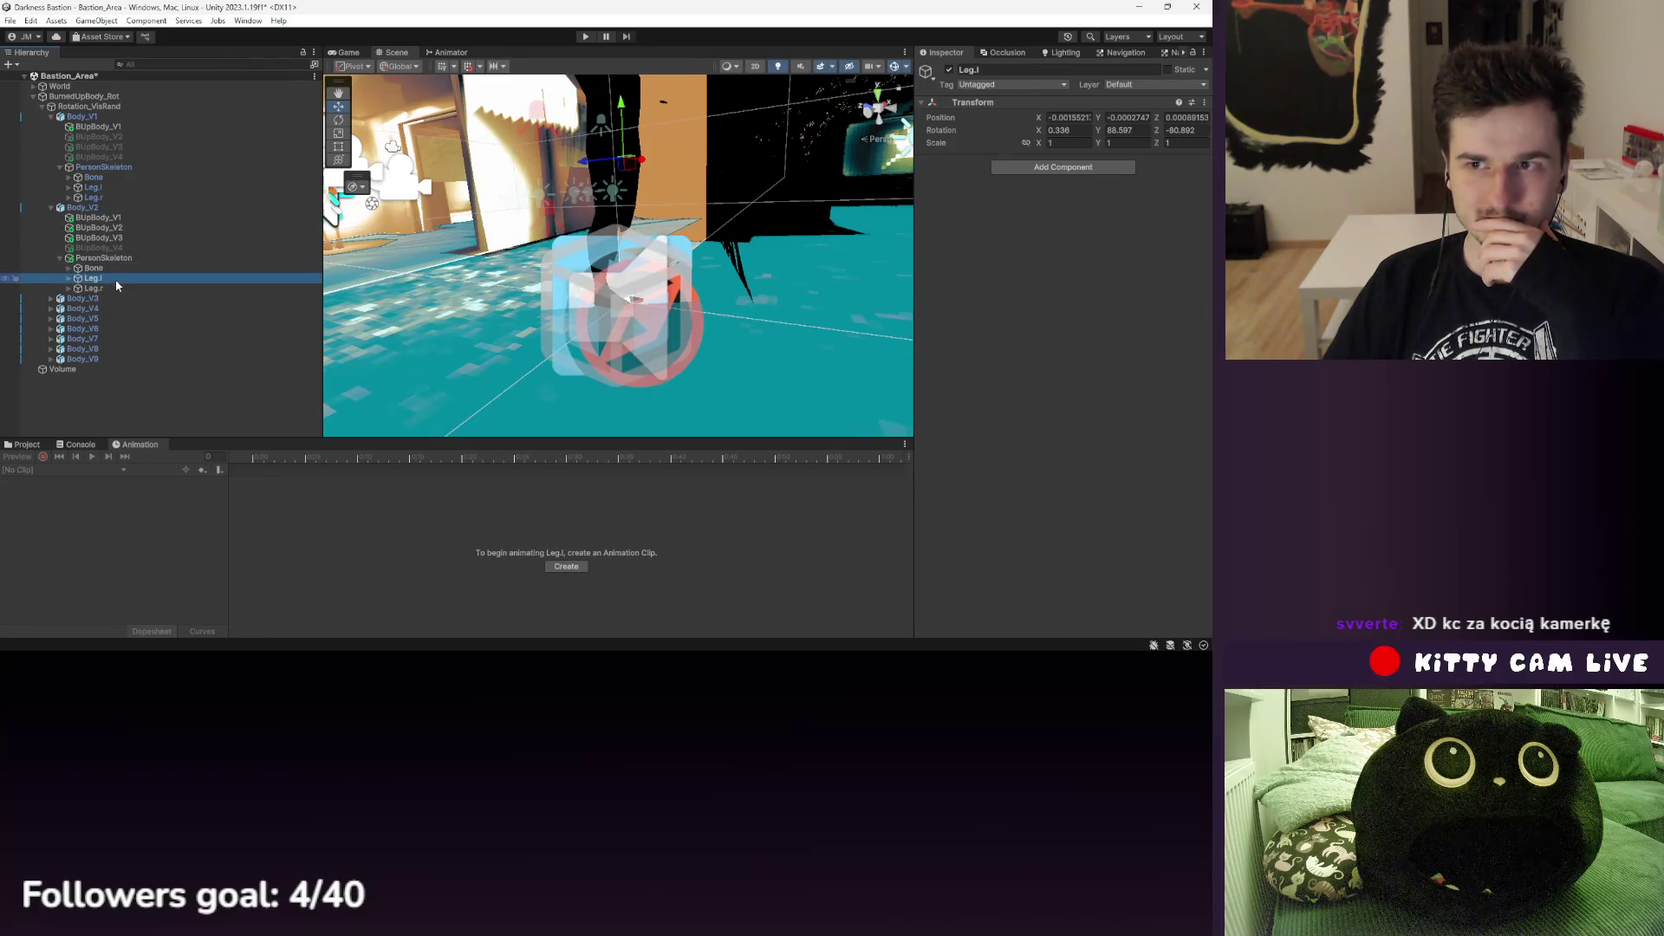
{"action": "double_click", "coordinate": [114, 258]}
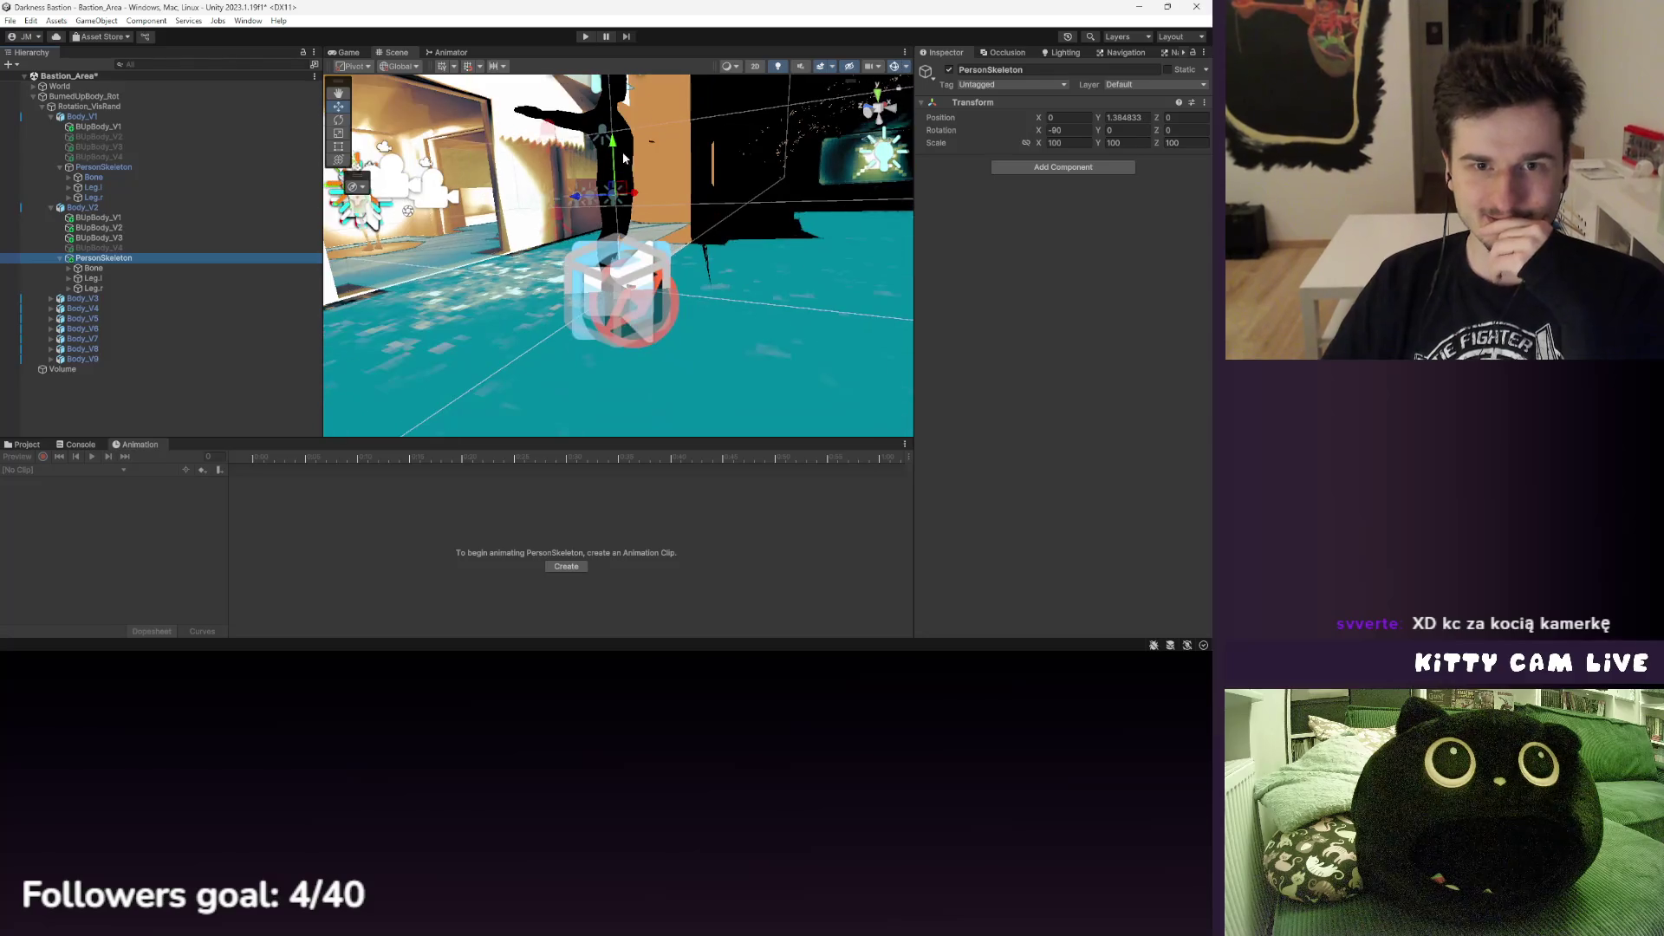
{"action": "left_click", "coordinate": [103, 209]}
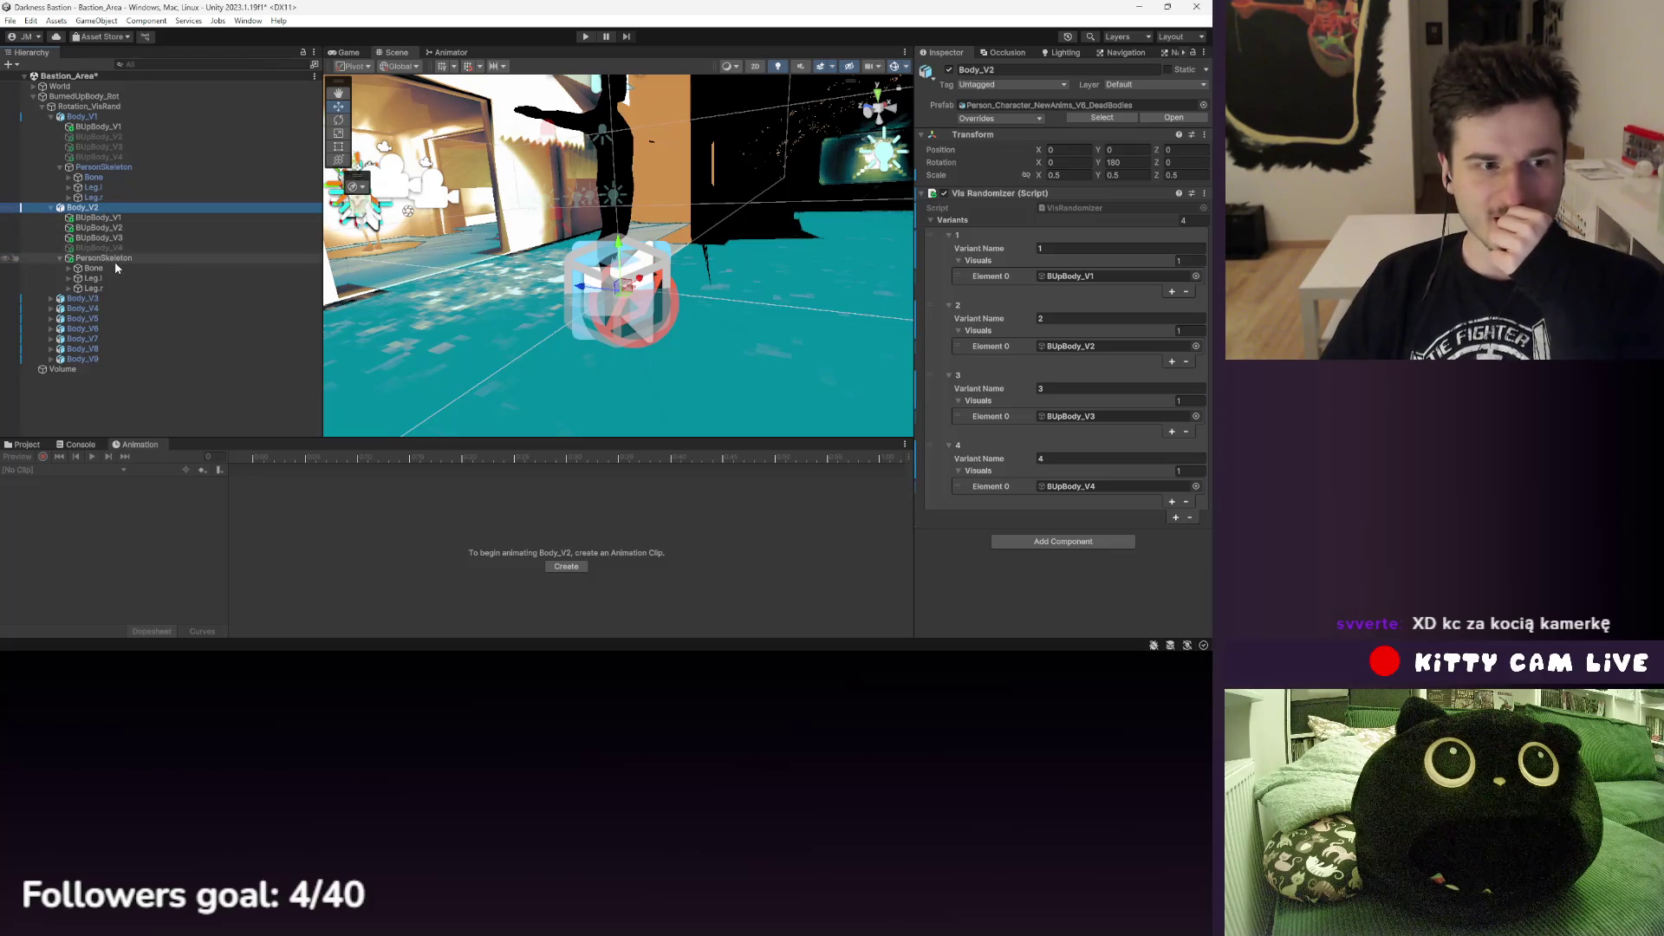
- Try BUpBody_V3's Skinned Mesh Renderer options, leaving skin quality at Auto
{"action": "left_click", "coordinate": [116, 238]}
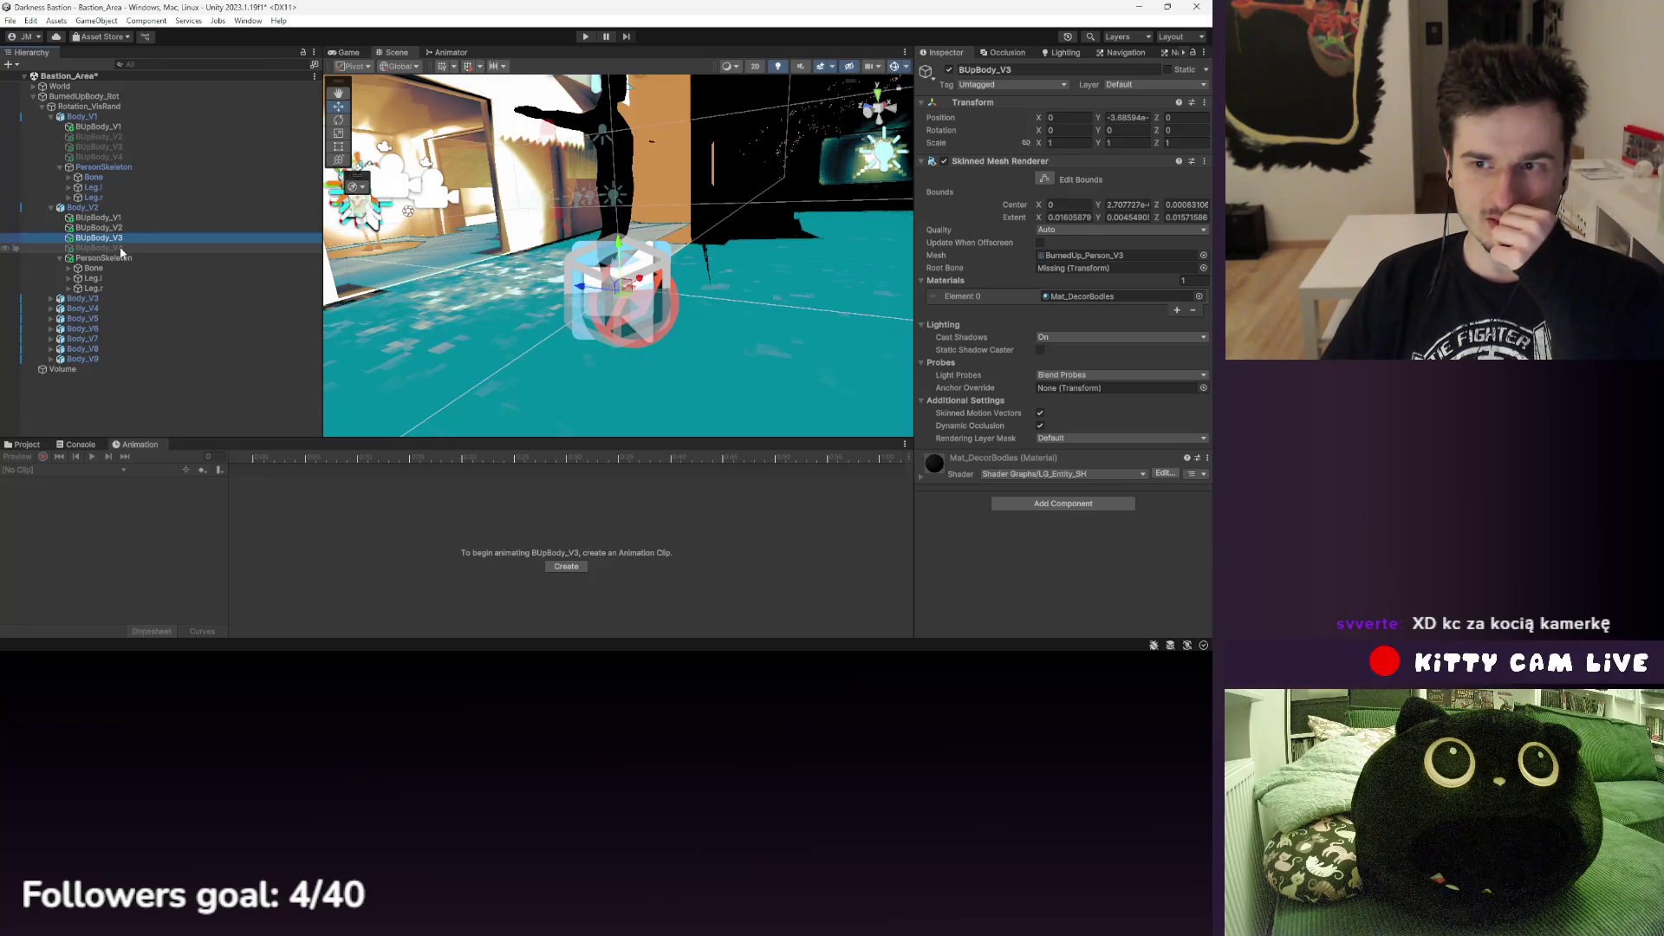
{"action": "left_click", "coordinate": [1041, 243]}
{"action": "left_click", "coordinate": [1053, 229]}
{"action": "left_click", "coordinate": [1072, 258]}
{"action": "left_click", "coordinate": [1058, 230]}
{"action": "left_click", "coordinate": [1066, 244]}
{"action": "mouse_move", "coordinate": [676, 260]}
{"action": "left_mouse_down"}
{"action": "mouse_move", "coordinate": [699, 249]}
{"action": "mouse_move", "coordinate": [619, 301]}
{"action": "mouse_move", "coordinate": [637, 201]}
{"action": "mouse_move", "coordinate": [611, 277]}
{"action": "left_mouse_up"}
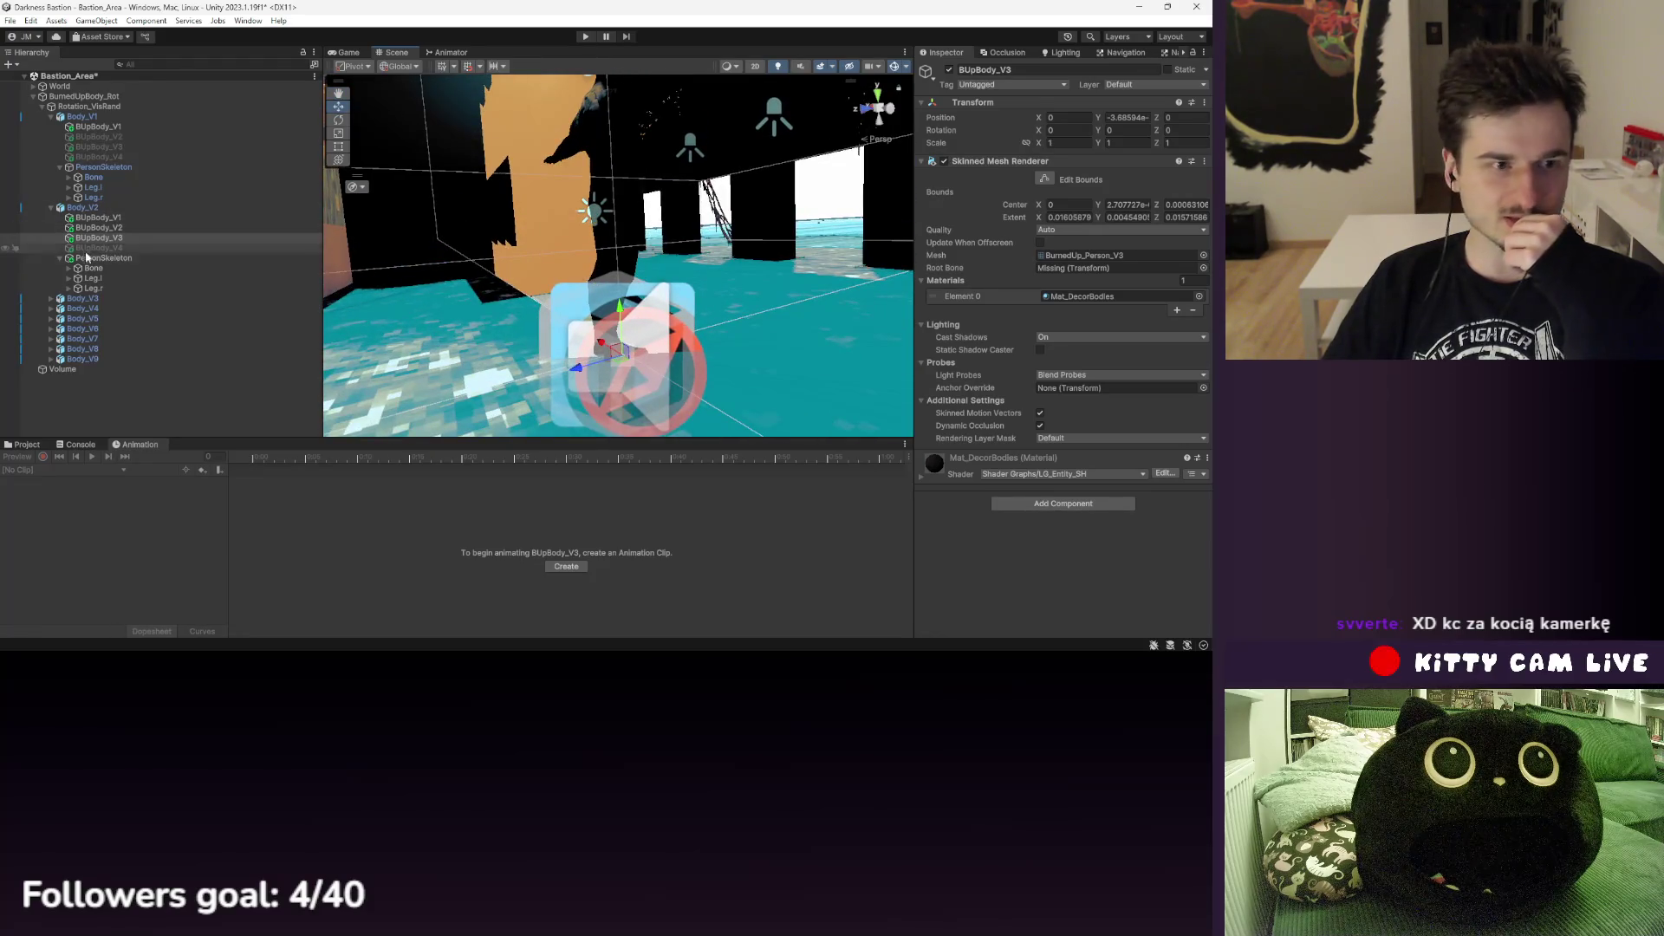
- Inspect BUpBody_V1 under Body_V2 and bring up the Decor_Bodies project folder
{"action": "left_click", "coordinate": [97, 218]}
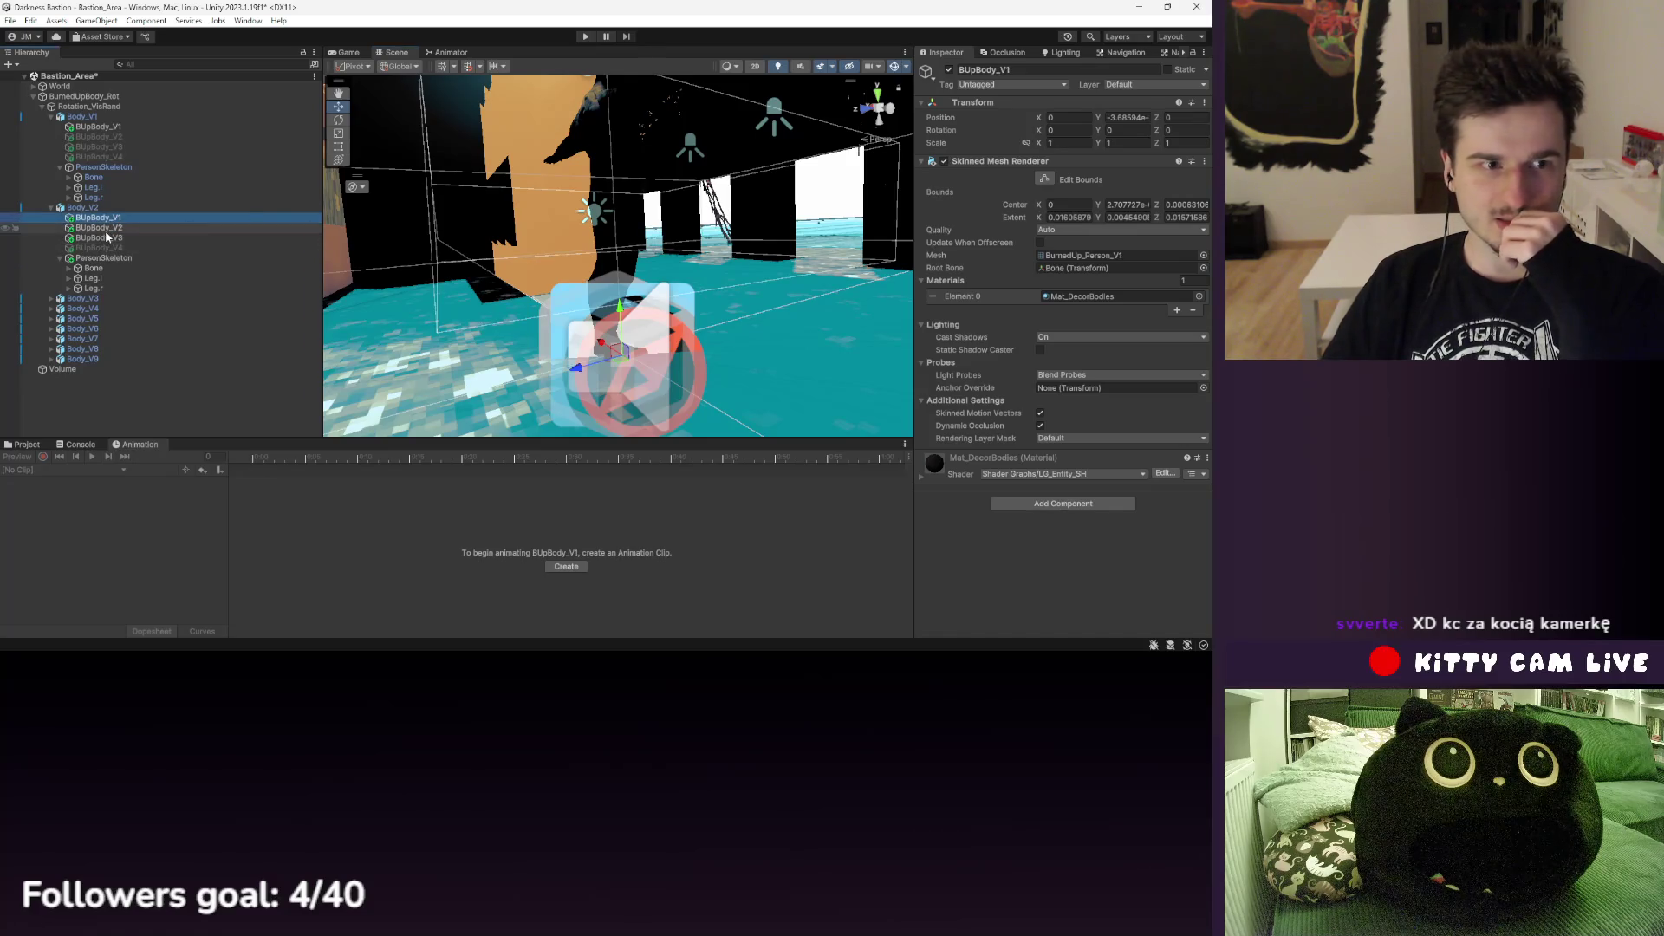
{"action": "left_click_drag", "start_coordinate": [450, 233], "coordinate": [450, 299]}
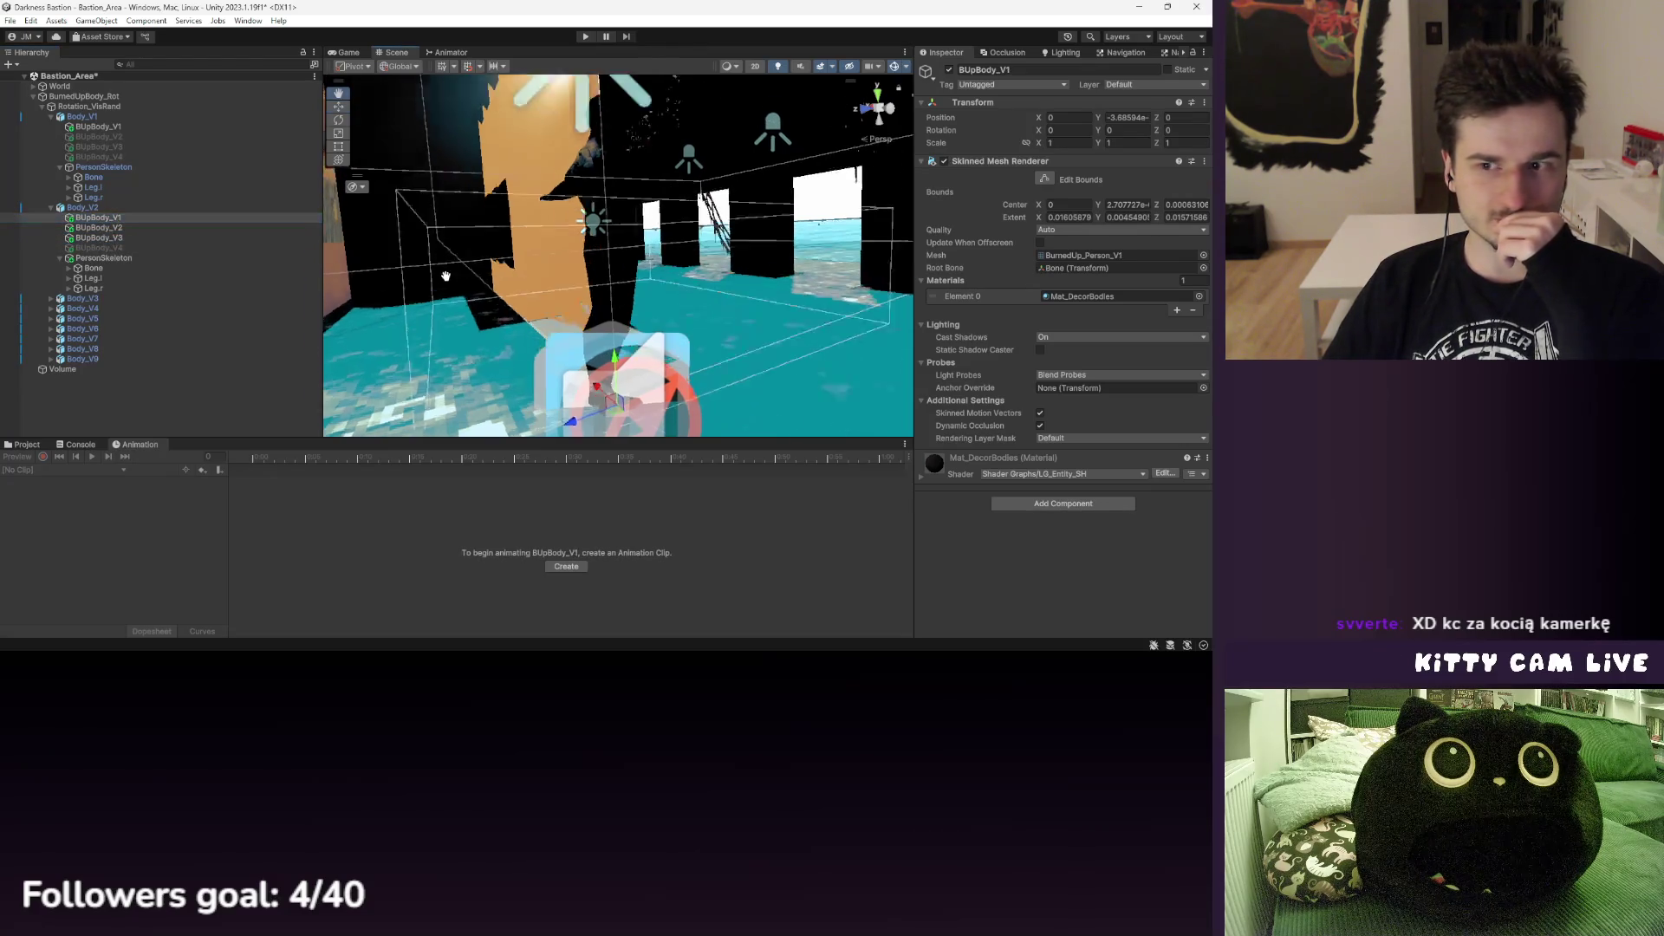
{"action": "left_click", "coordinate": [22, 444]}
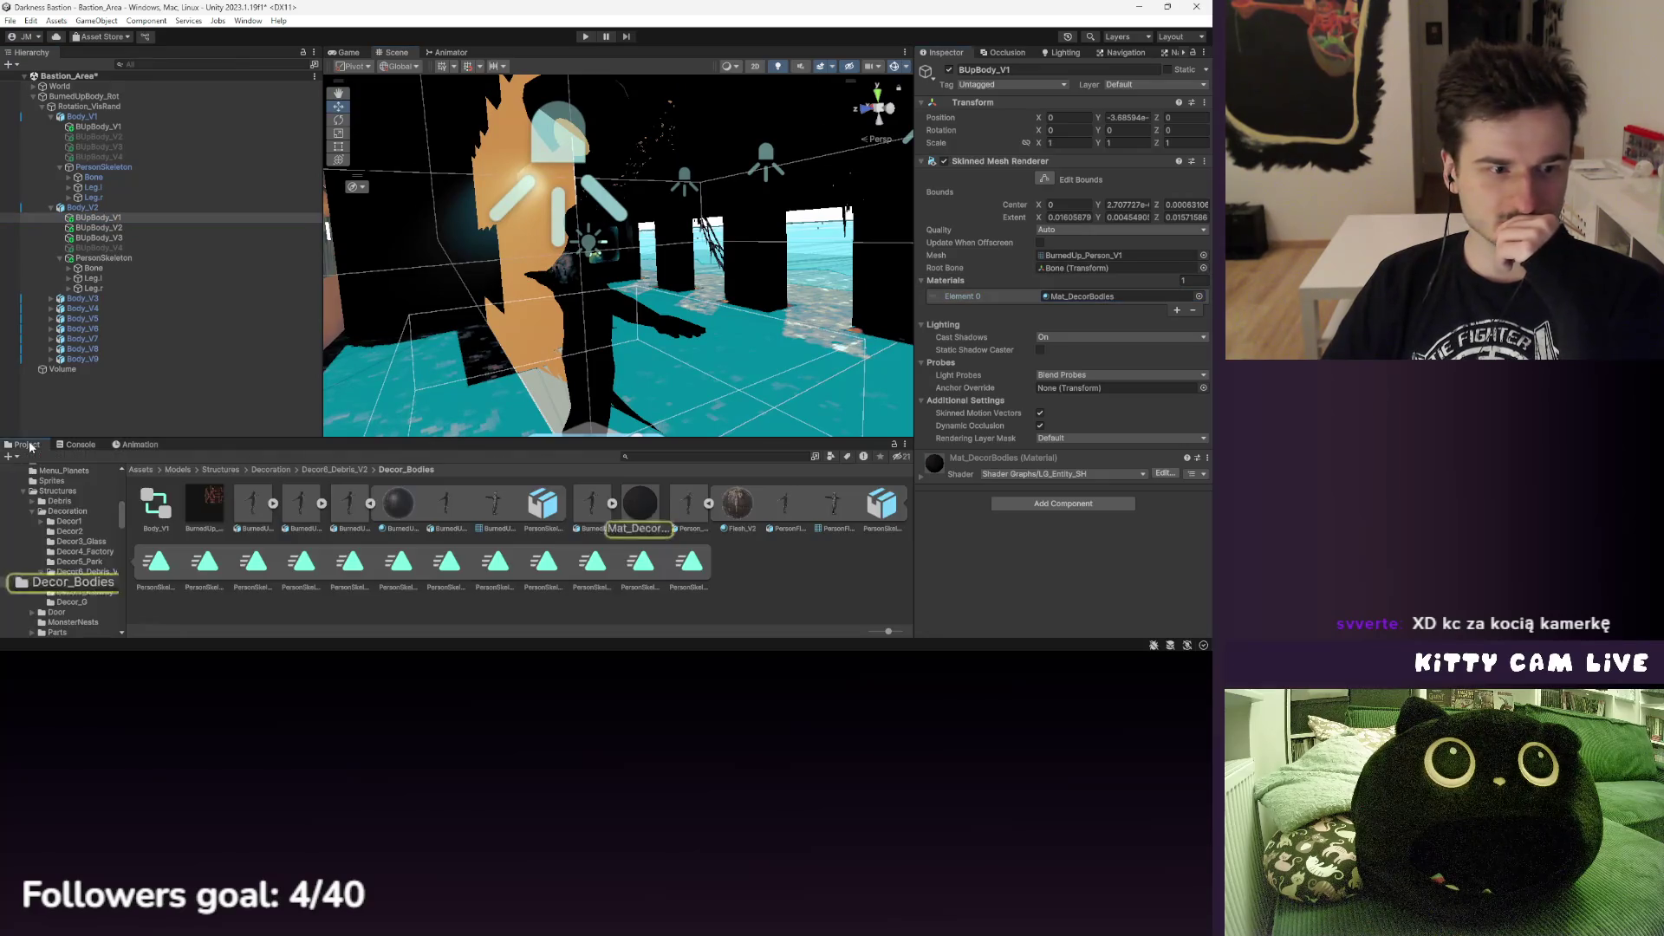
- Delete the old Body_V2 and duplicate Body_V1
{"action": "mouse_move", "coordinate": [709, 306]}
{"action": "left_mouse_down"}
{"action": "mouse_move", "coordinate": [659, 286]}
{"action": "mouse_move", "coordinate": [728, 312]}
{"action": "left_mouse_up"}
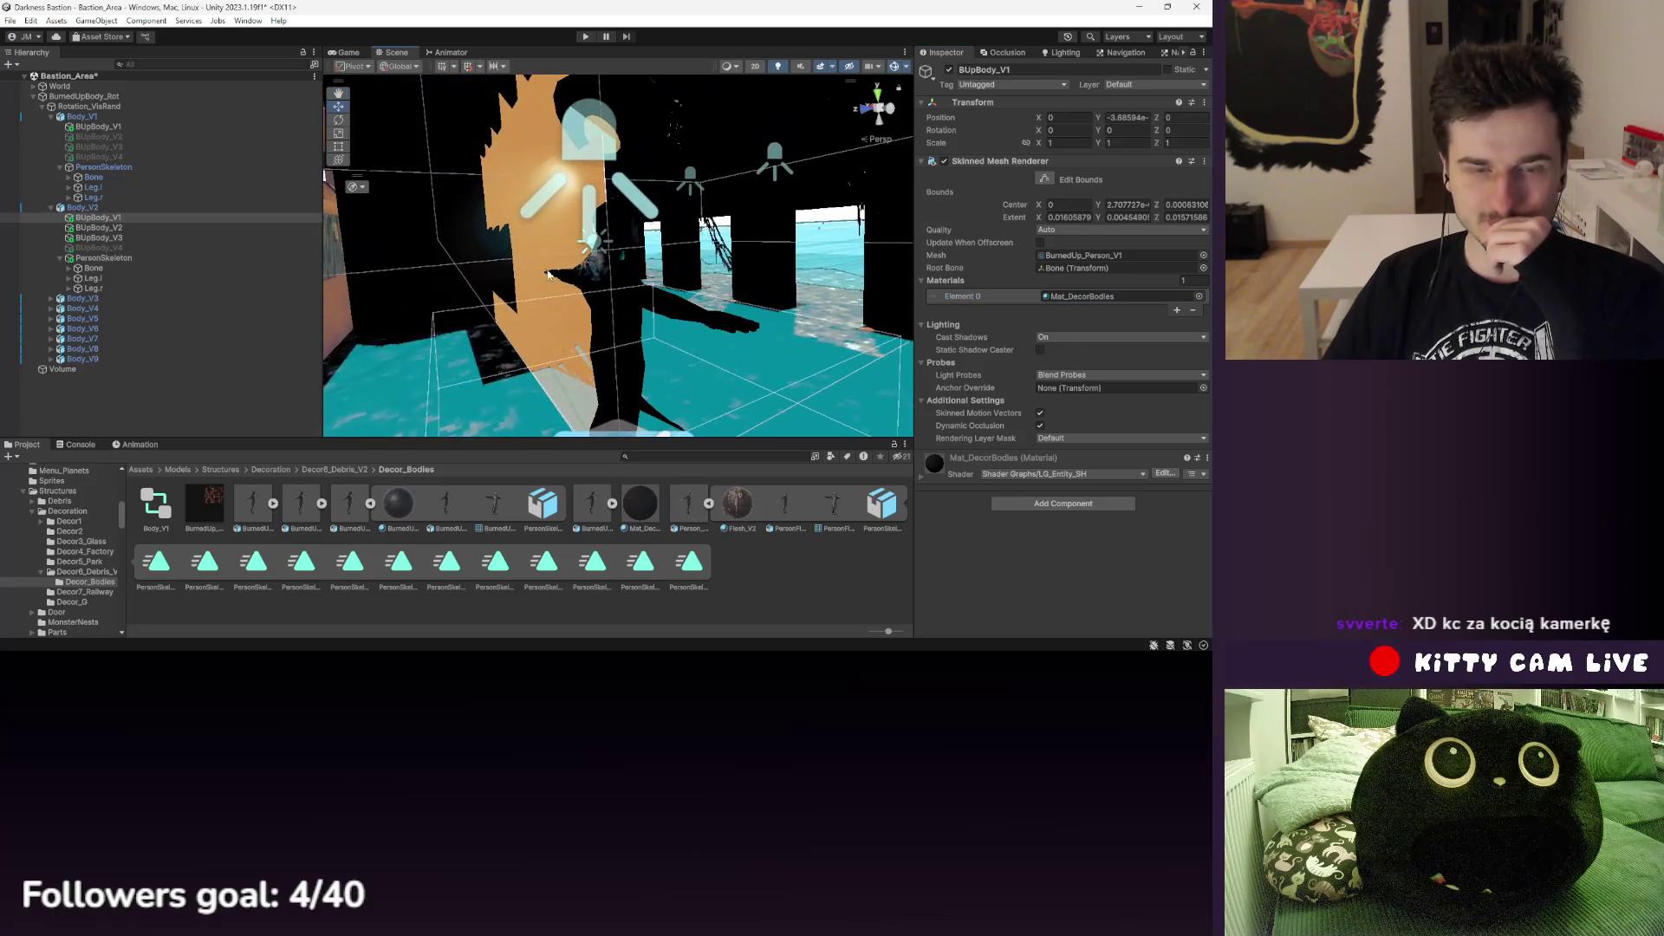
{"action": "left_click", "coordinate": [83, 208]}
{"action": "key", "text": "Delete"}
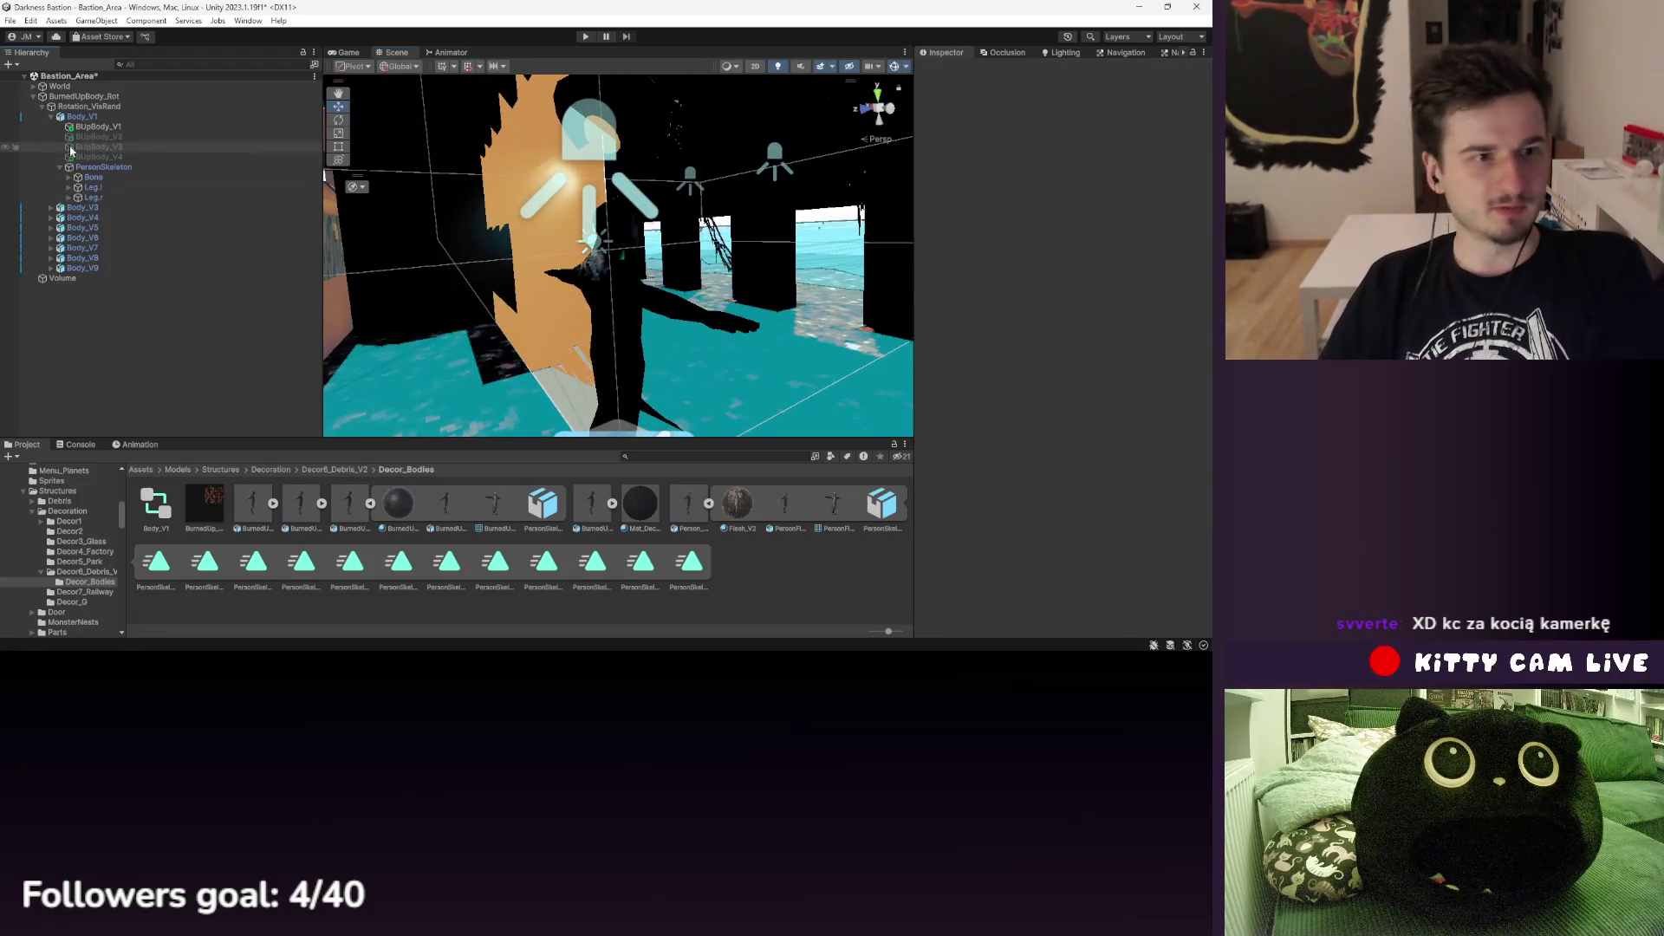
{"action": "left_click", "coordinate": [78, 118]}
{"action": "key", "text": "ctrl+d"}
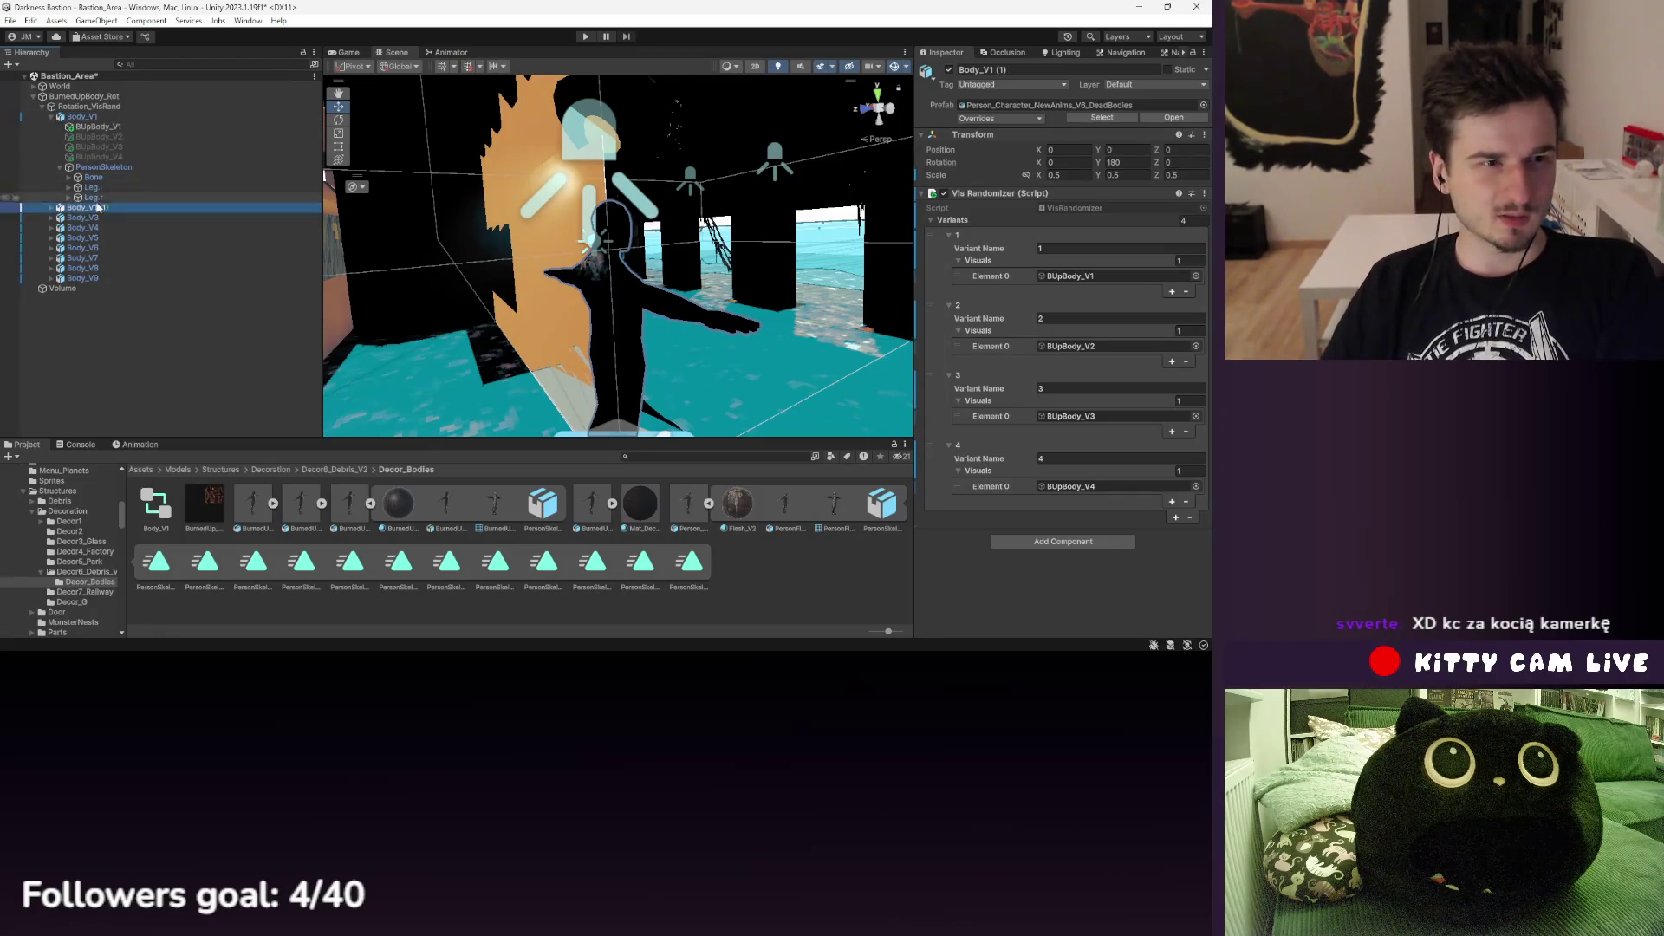
- Rename the duplicate to Body_V2
{"action": "right_click", "coordinate": [98, 211]}
{"action": "key", "text": "Escape"}
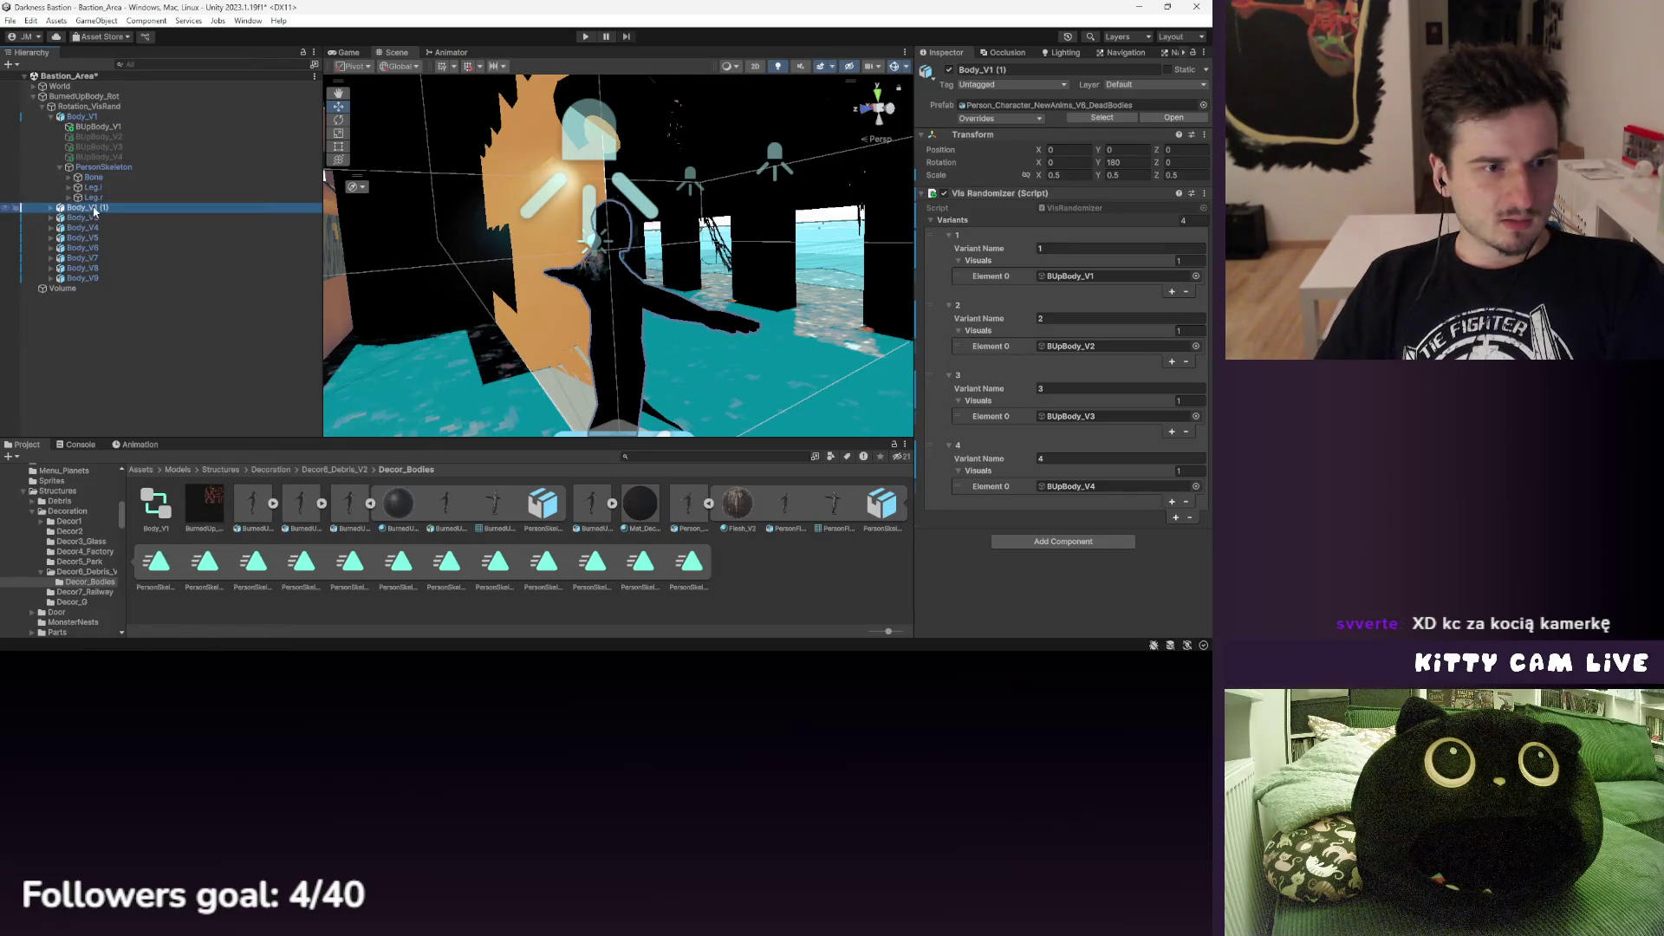
{"action": "right_click", "coordinate": [98, 211]}
{"action": "left_click", "coordinate": [97, 198]}
{"action": "type", "text": "Body_V2"}
{"action": "key", "text": "Return"}
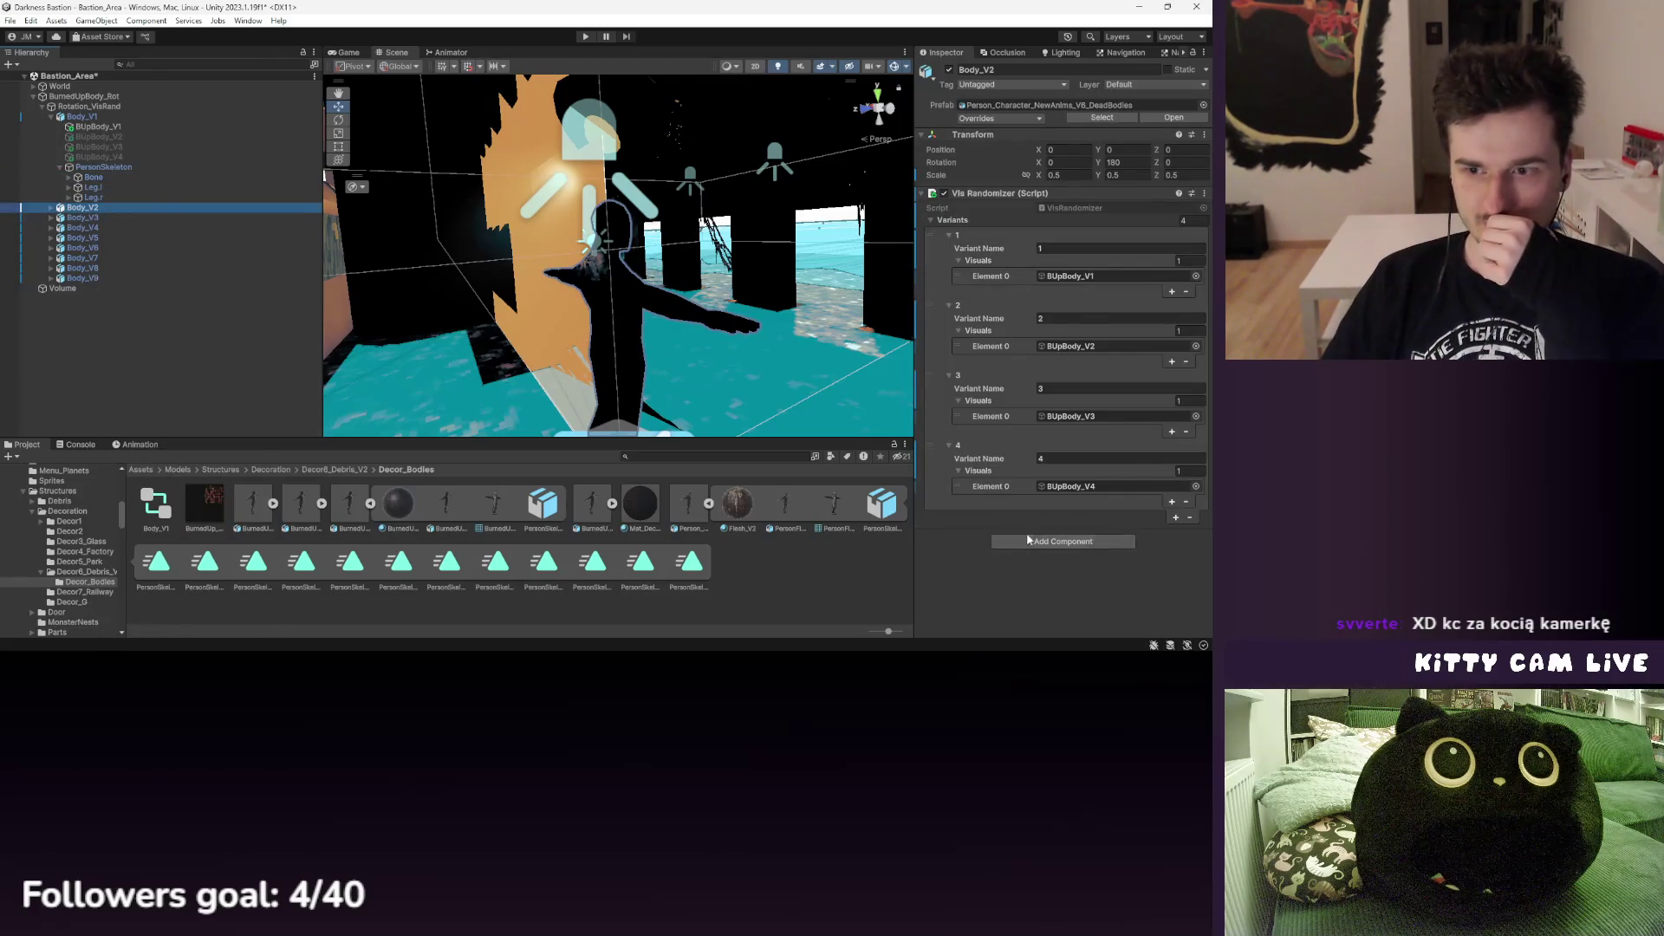
- Add an Animator with the Body_V1 controller, then browse to the Decor5_Park folder
{"action": "left_click", "coordinate": [1029, 540]}
{"action": "left_click", "coordinate": [1036, 526]}
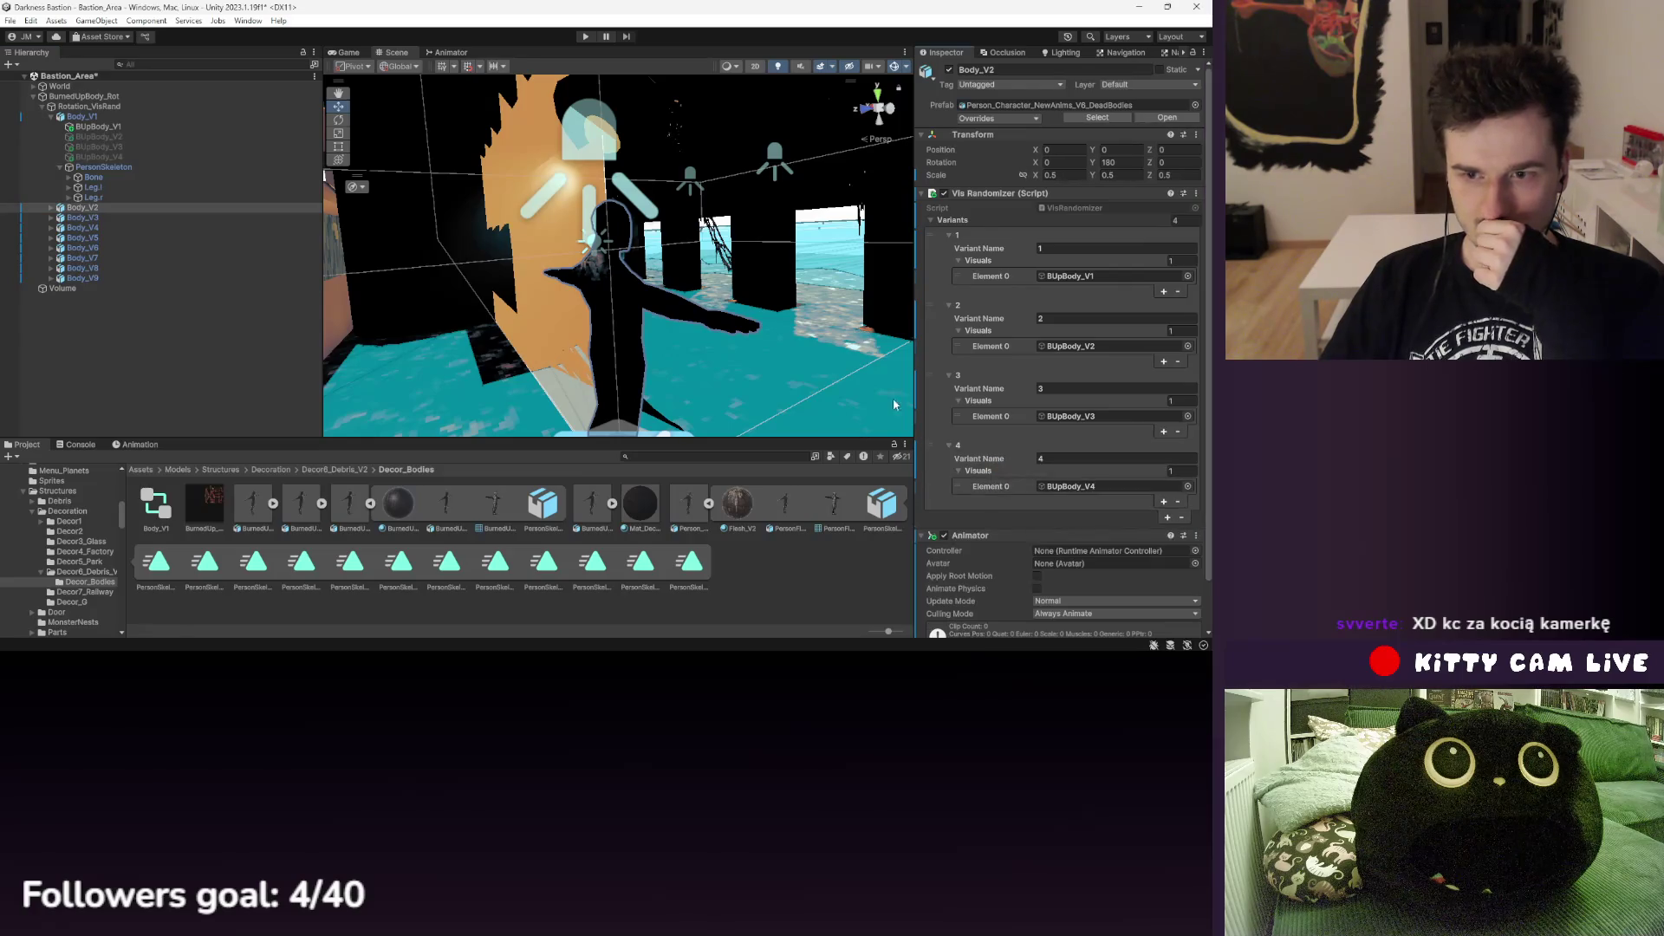
{"action": "left_click_drag", "start_coordinate": [170, 515], "coordinate": [1127, 497]}
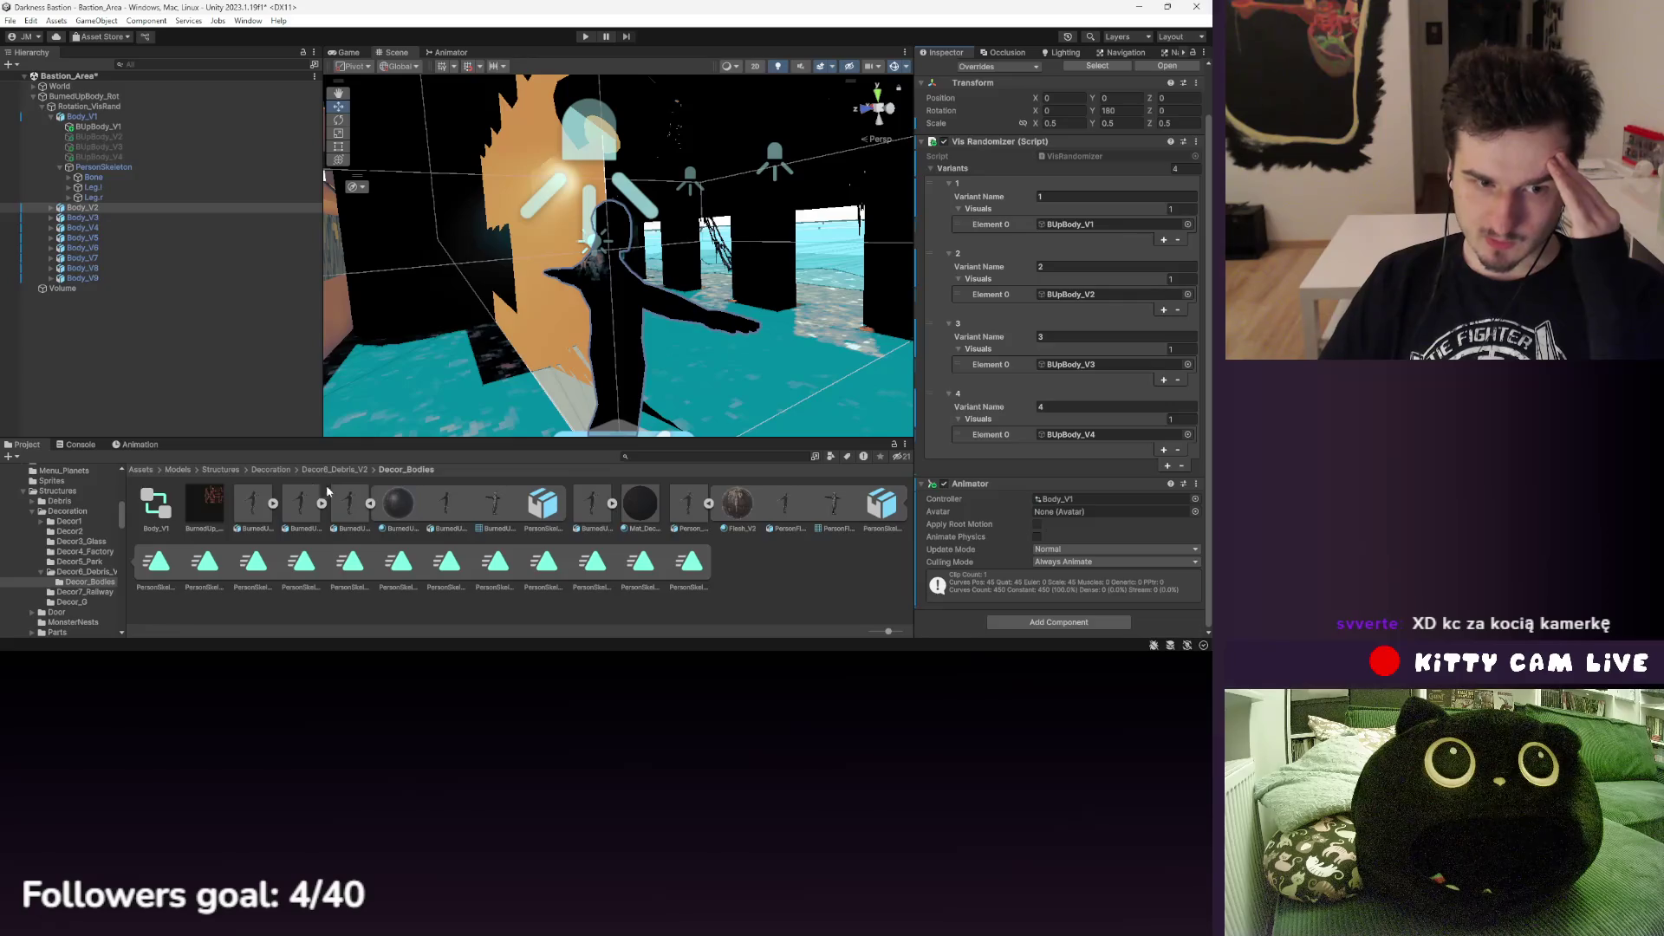
{"action": "key", "text": "BackSpace"}
{"action": "double_click", "coordinate": [334, 512]}
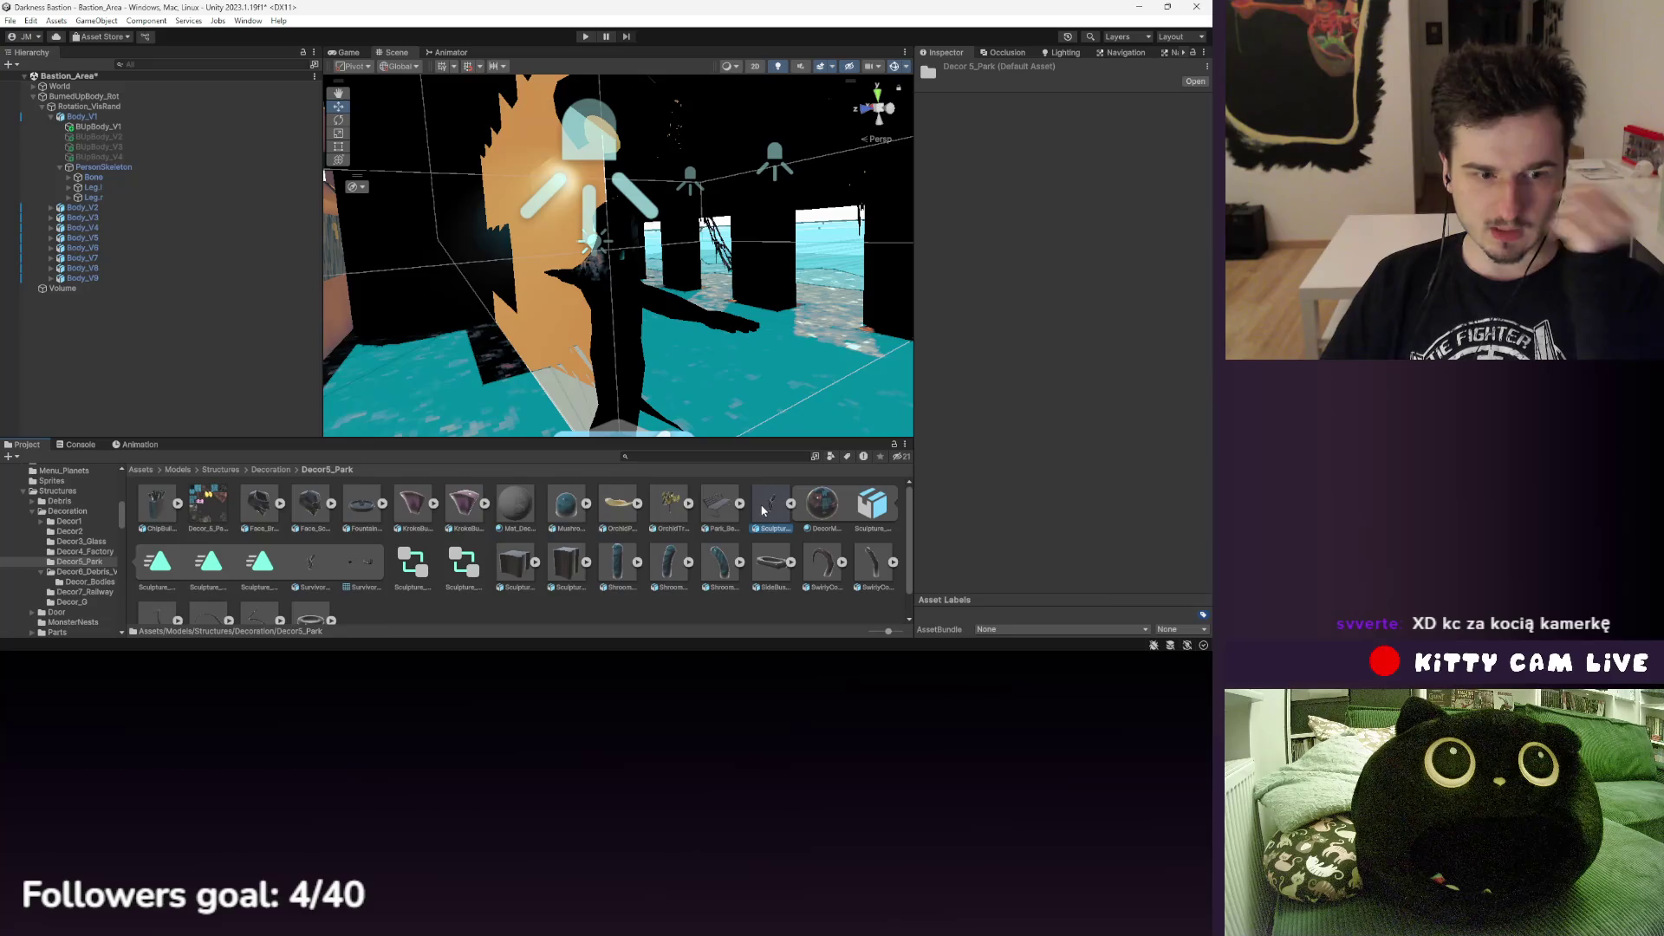
- Inspect the Survivor_Sculpture_Set model asset's meshes and drag it into the scene
{"action": "left_click", "coordinate": [310, 564]}
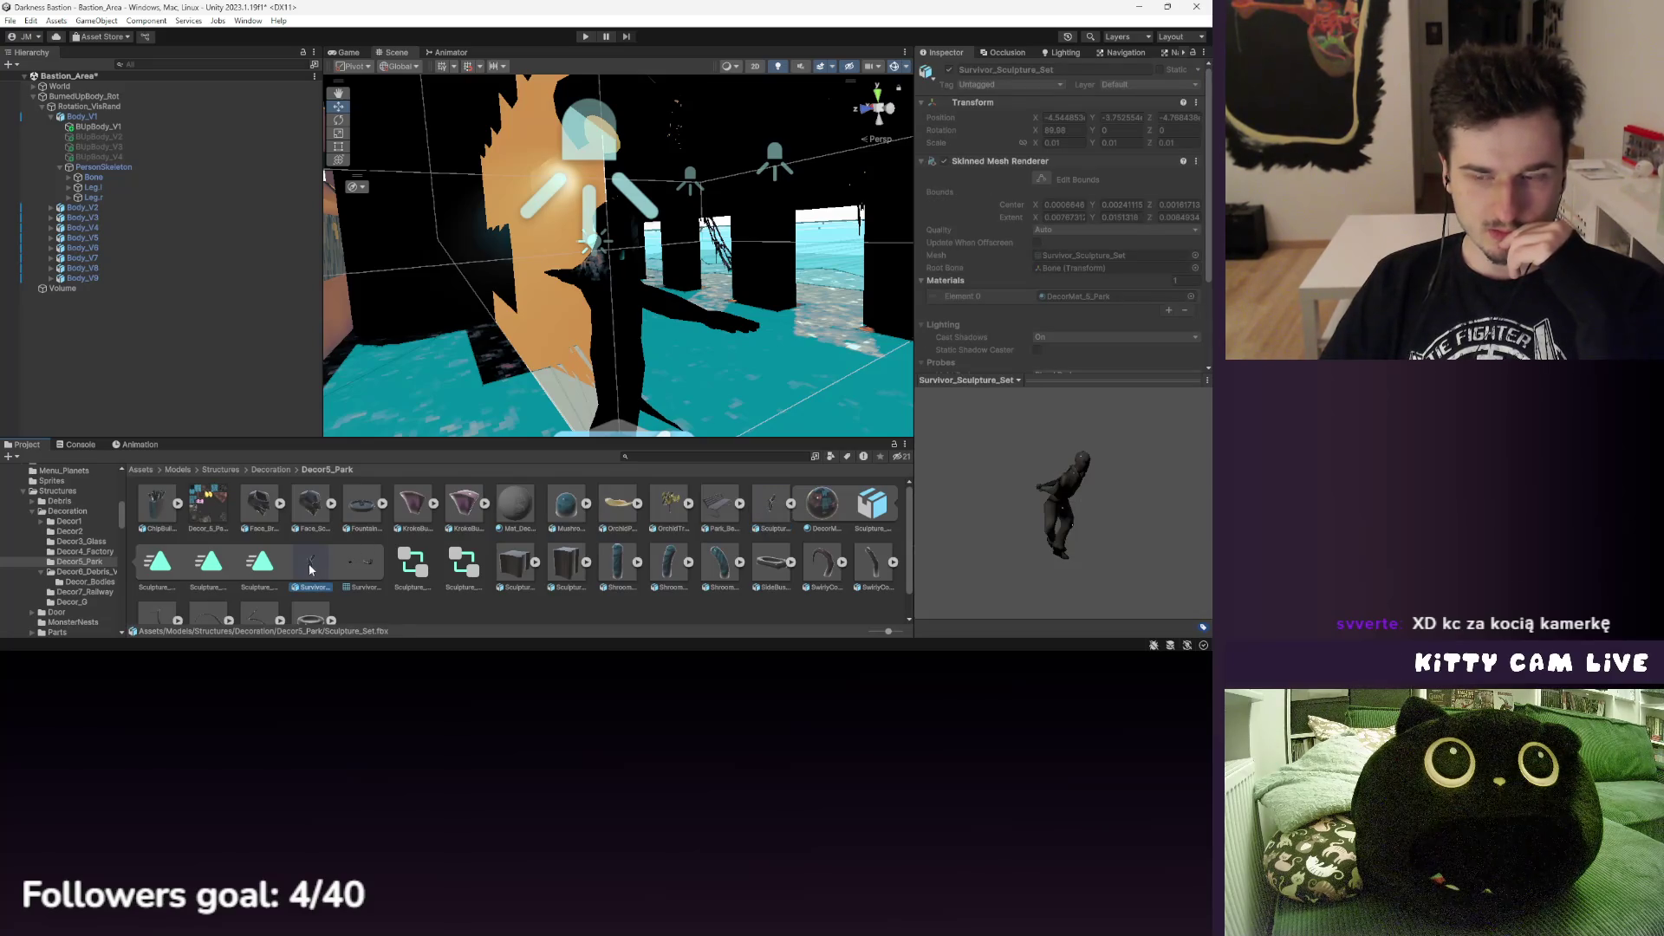
{"action": "left_click", "coordinate": [346, 560]}
{"action": "left_click", "coordinate": [335, 560]}
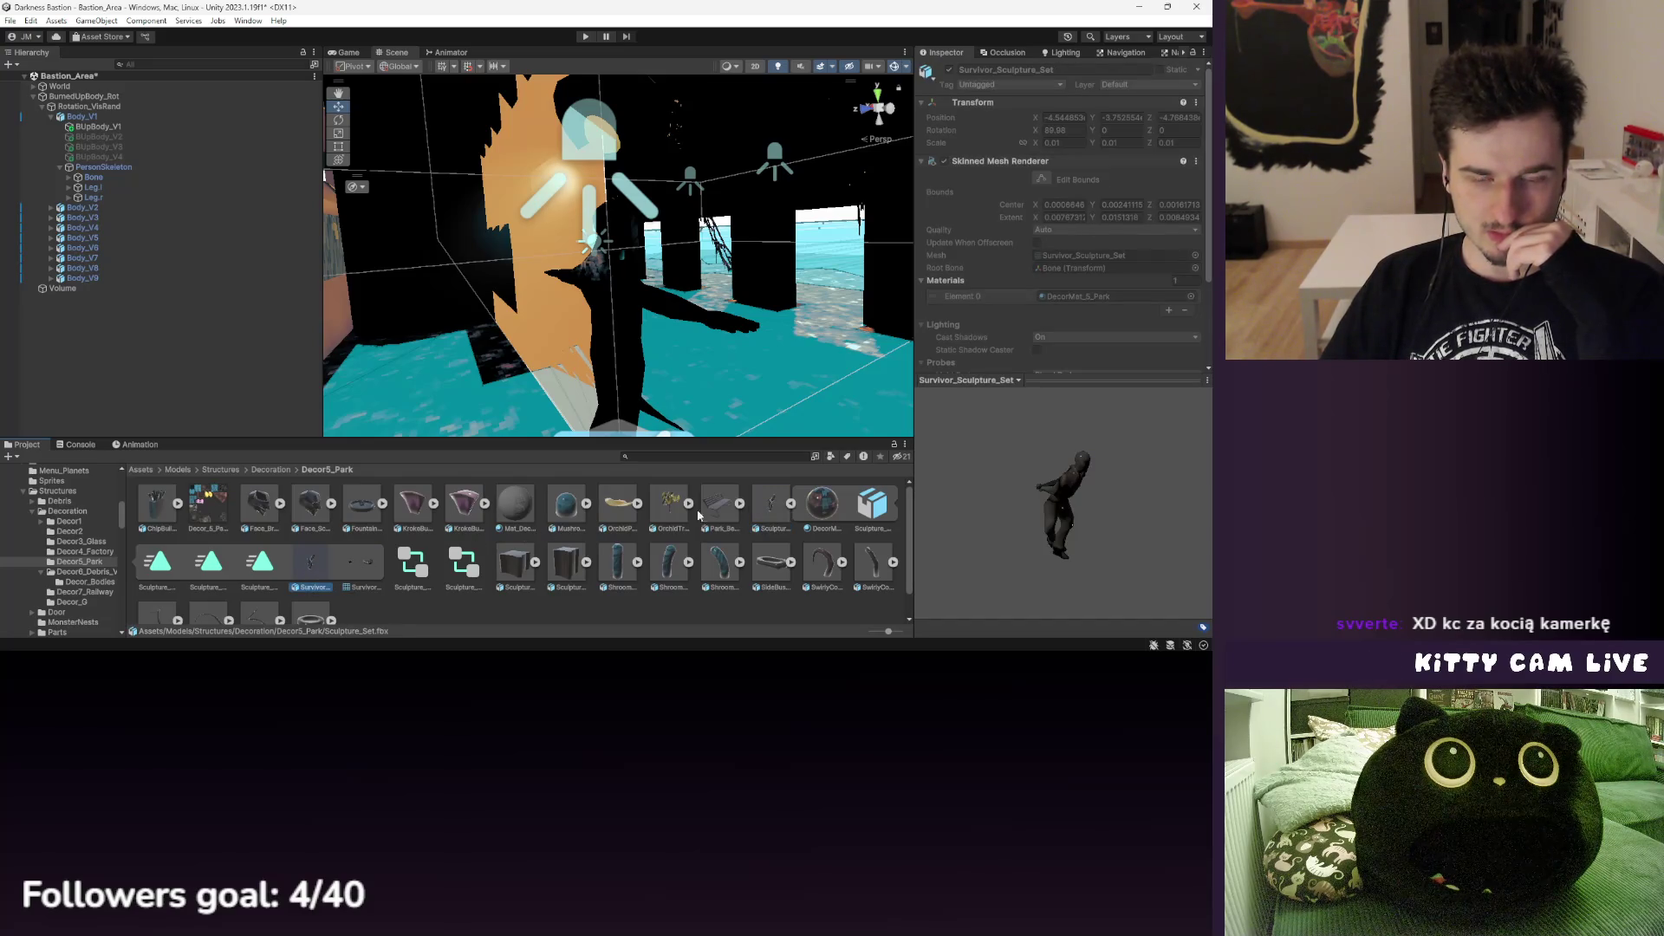
{"action": "mouse_move", "coordinate": [776, 507]}
{"action": "left_mouse_down"}
{"action": "mouse_move", "coordinate": [390, 364]}
{"action": "mouse_move", "coordinate": [143, 331]}
{"action": "left_mouse_up"}
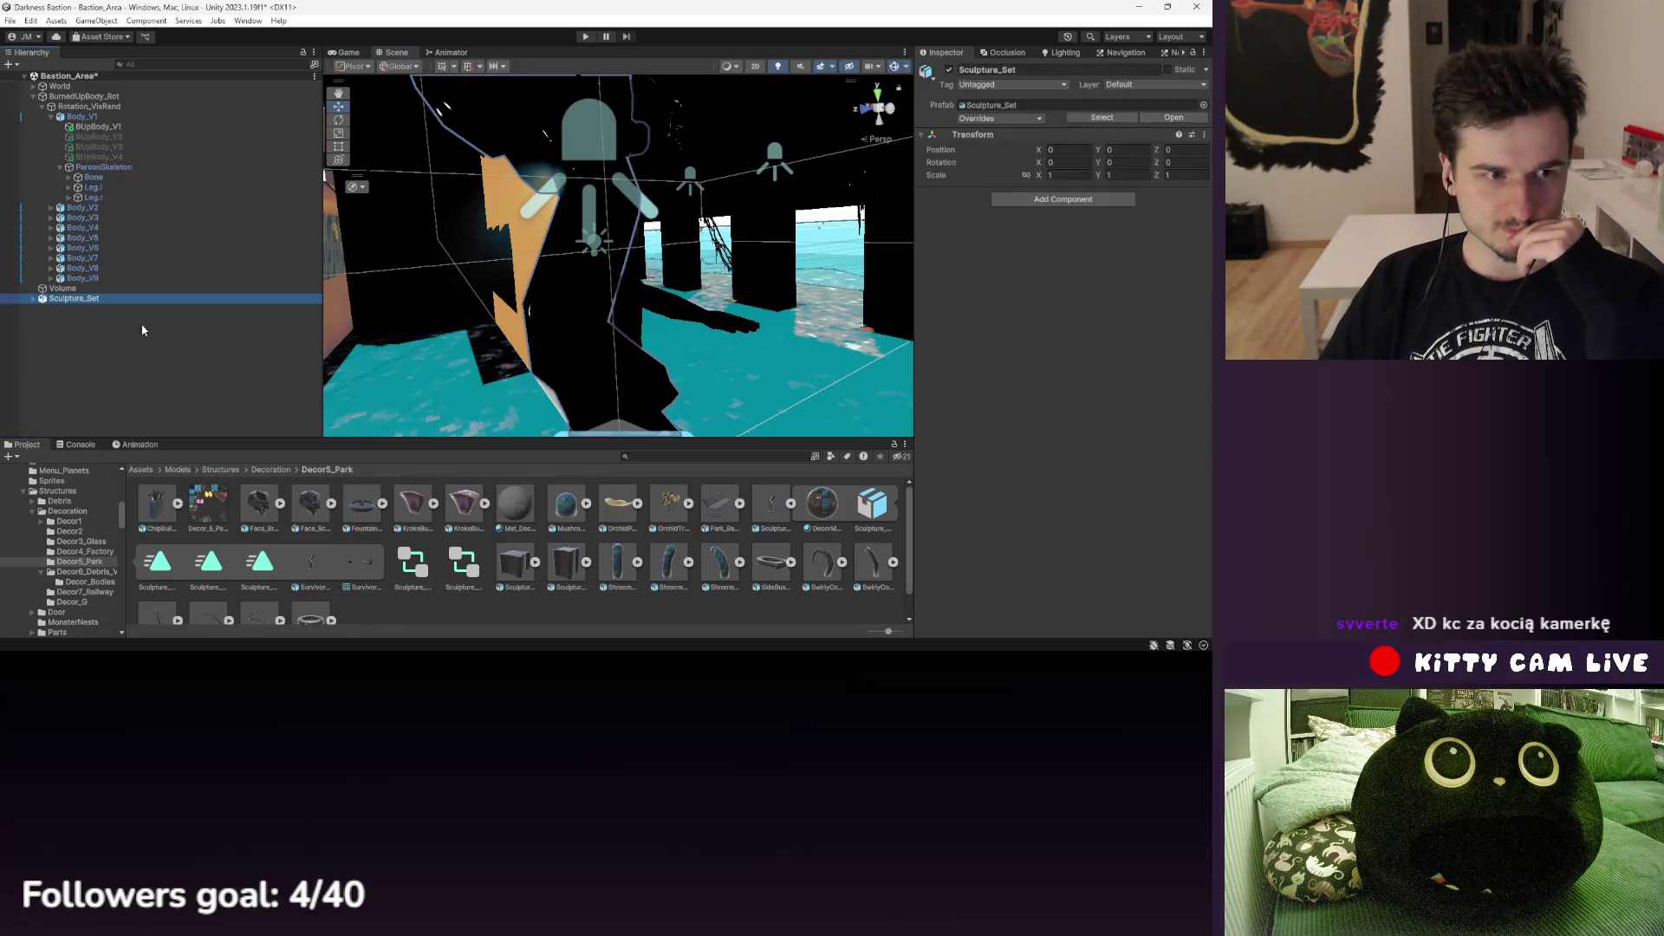
- Frame Sculpture_Set and expand it and Sculpture_Skeleton to reveal the bones and survivor mesh
{"action": "double_click", "coordinate": [86, 298]}
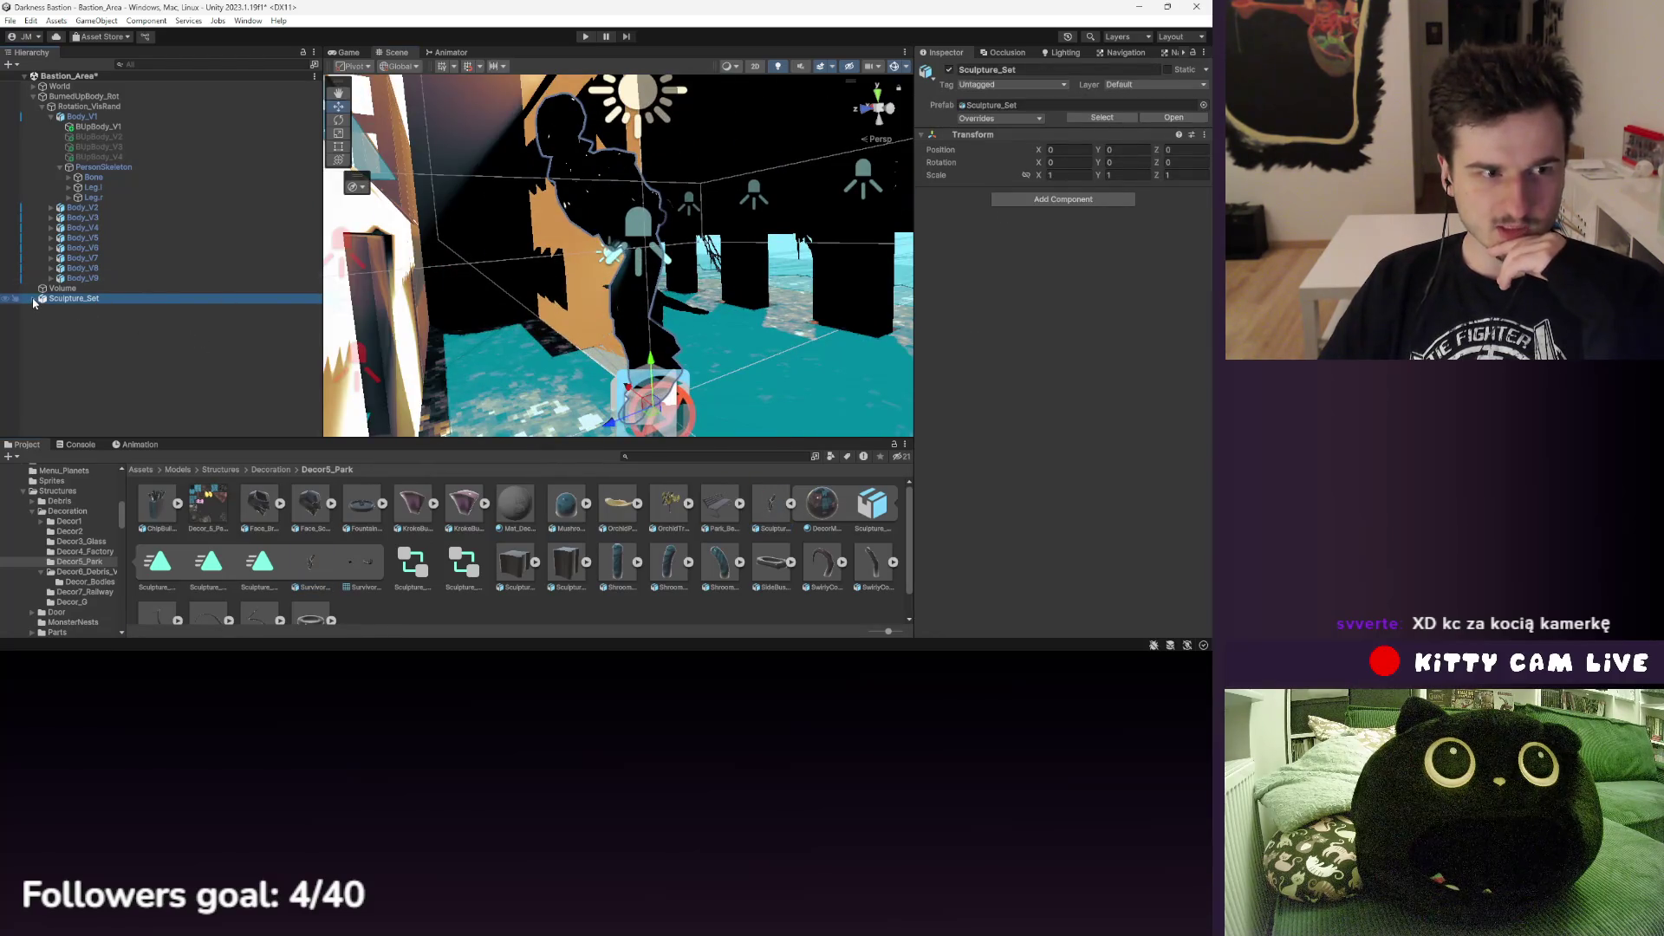
{"action": "left_click", "coordinate": [33, 299]}
{"action": "left_click", "coordinate": [42, 308]}
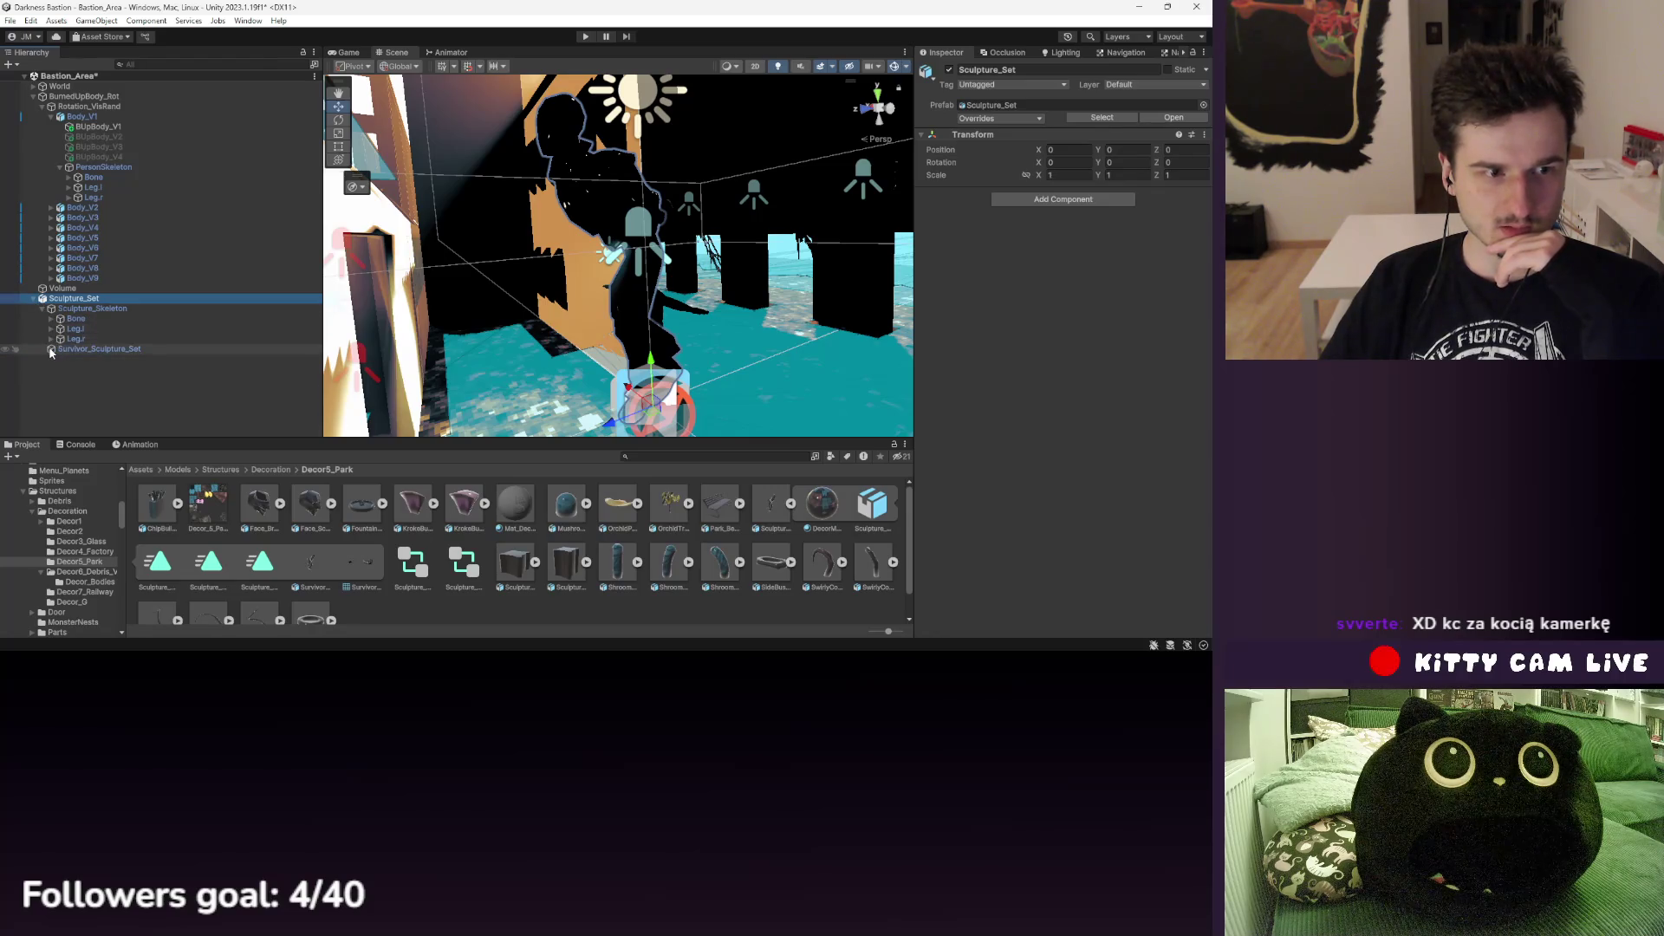
{"action": "left_click", "coordinate": [99, 349]}
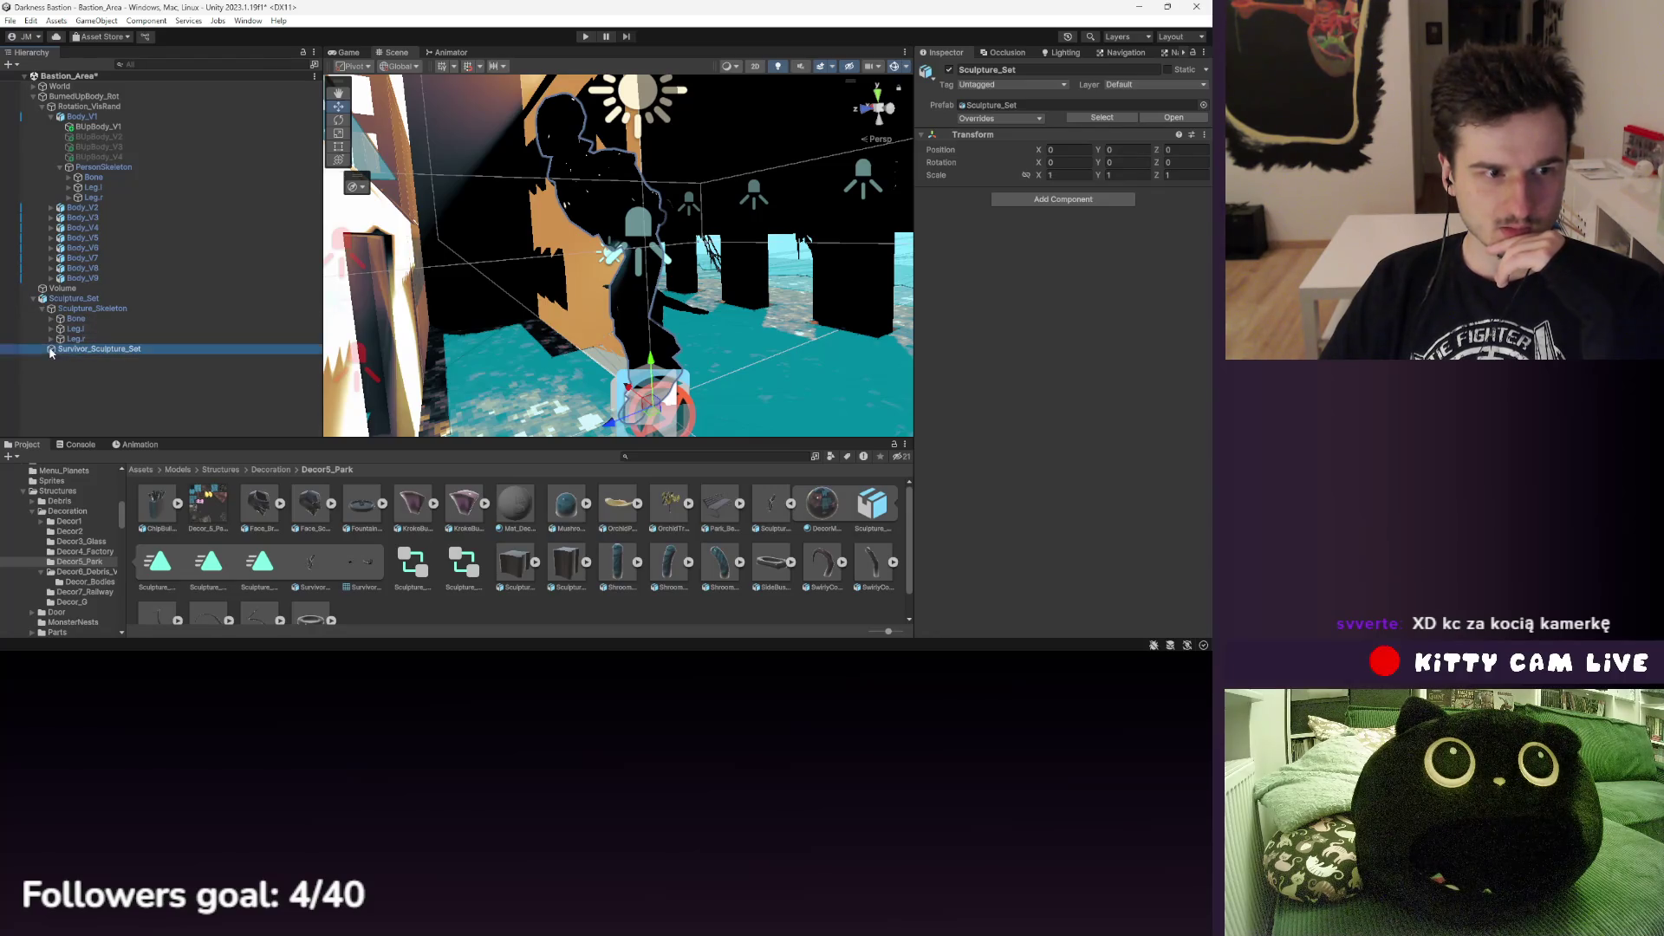
{"action": "left_click_drag", "start_coordinate": [607, 260], "coordinate": [741, 279]}
- Inspect Leg.r, Survivor_Sculpture_Set, Sculpture_Skeleton and Sculpture_Set's Animator in the Inspector
{"action": "left_click", "coordinate": [103, 309]}
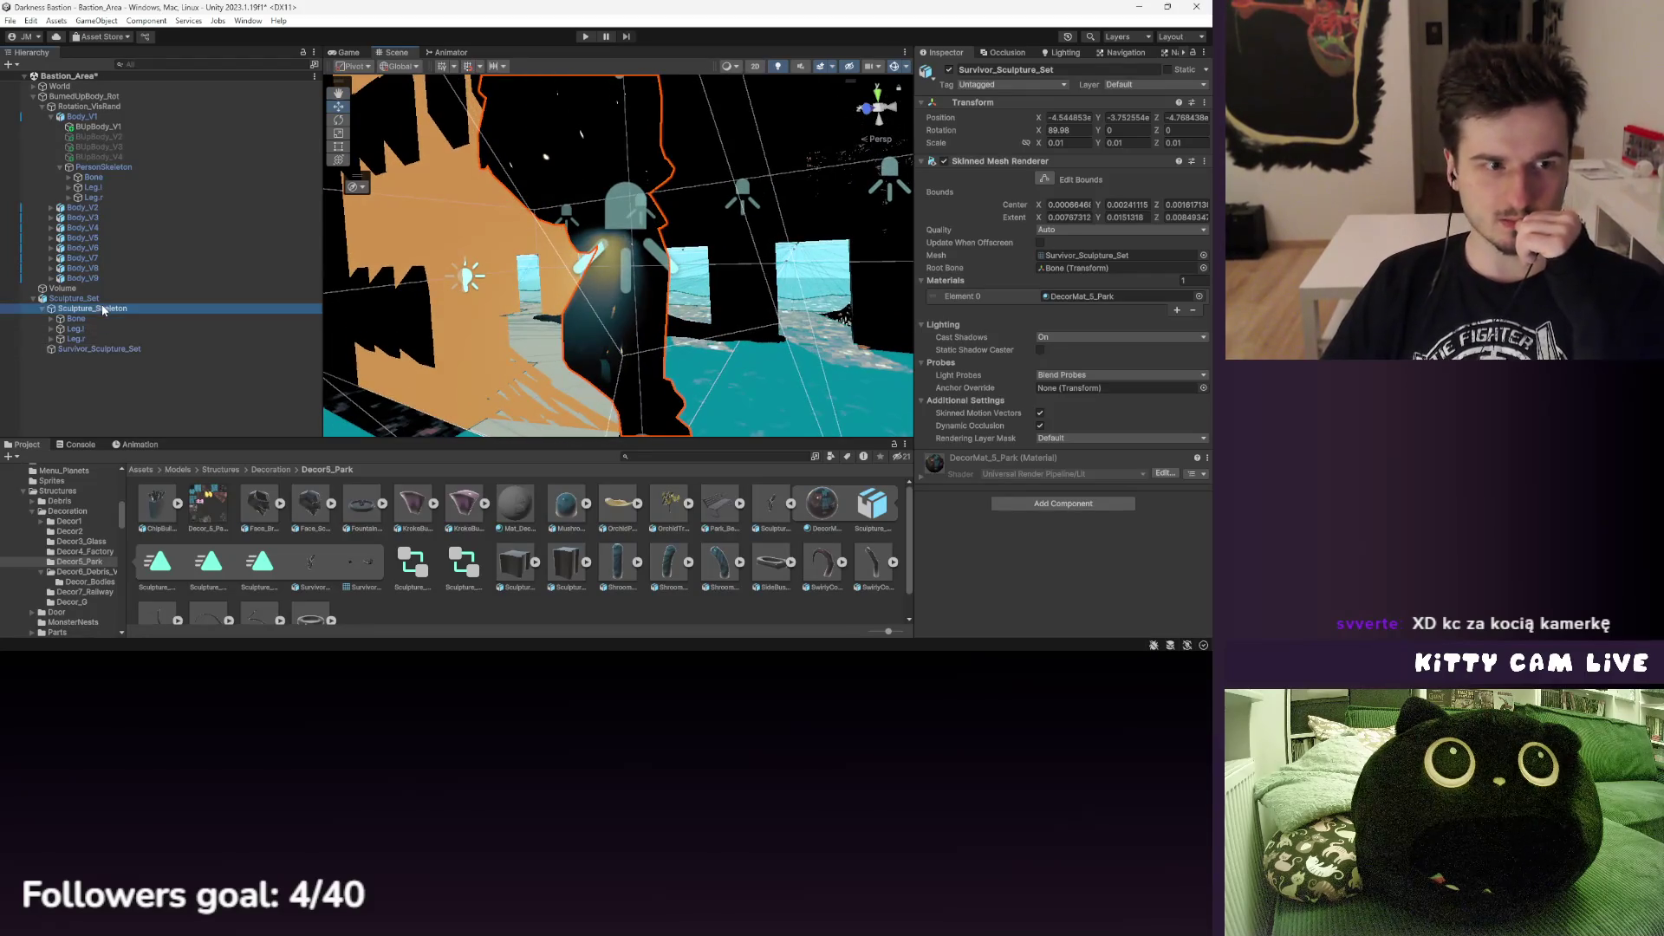
{"action": "left_click", "coordinate": [134, 337]}
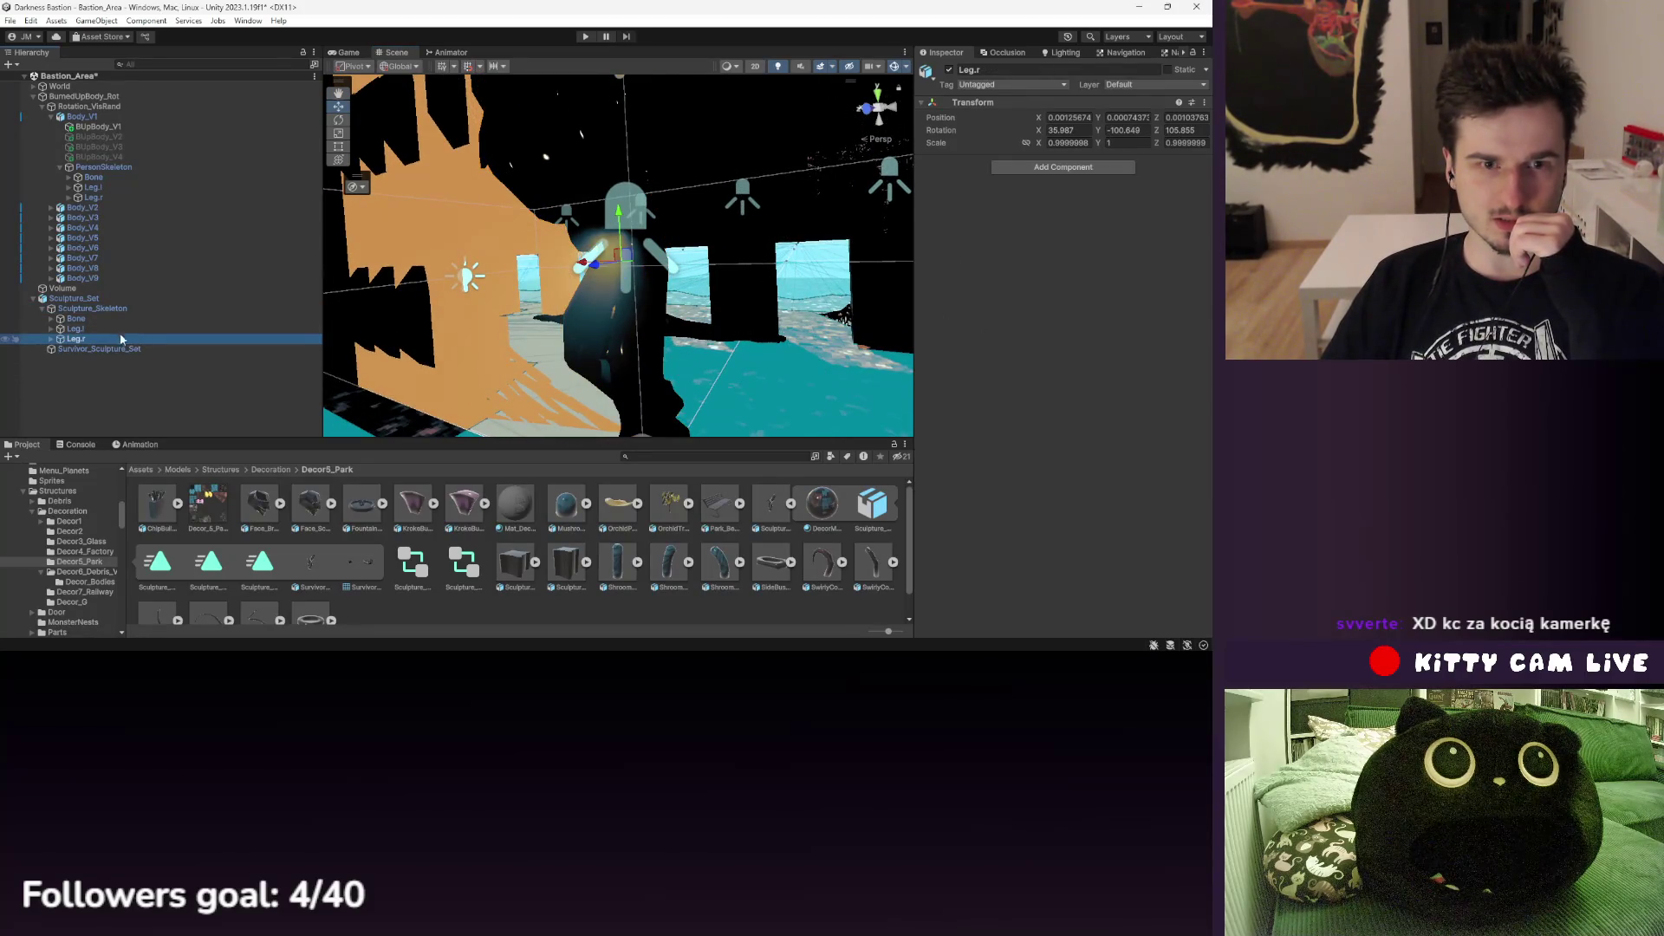
{"action": "left_click", "coordinate": [121, 349]}
{"action": "left_click", "coordinate": [94, 310]}
{"action": "left_click", "coordinate": [73, 298]}
{"action": "left_click", "coordinate": [1074, 208]}
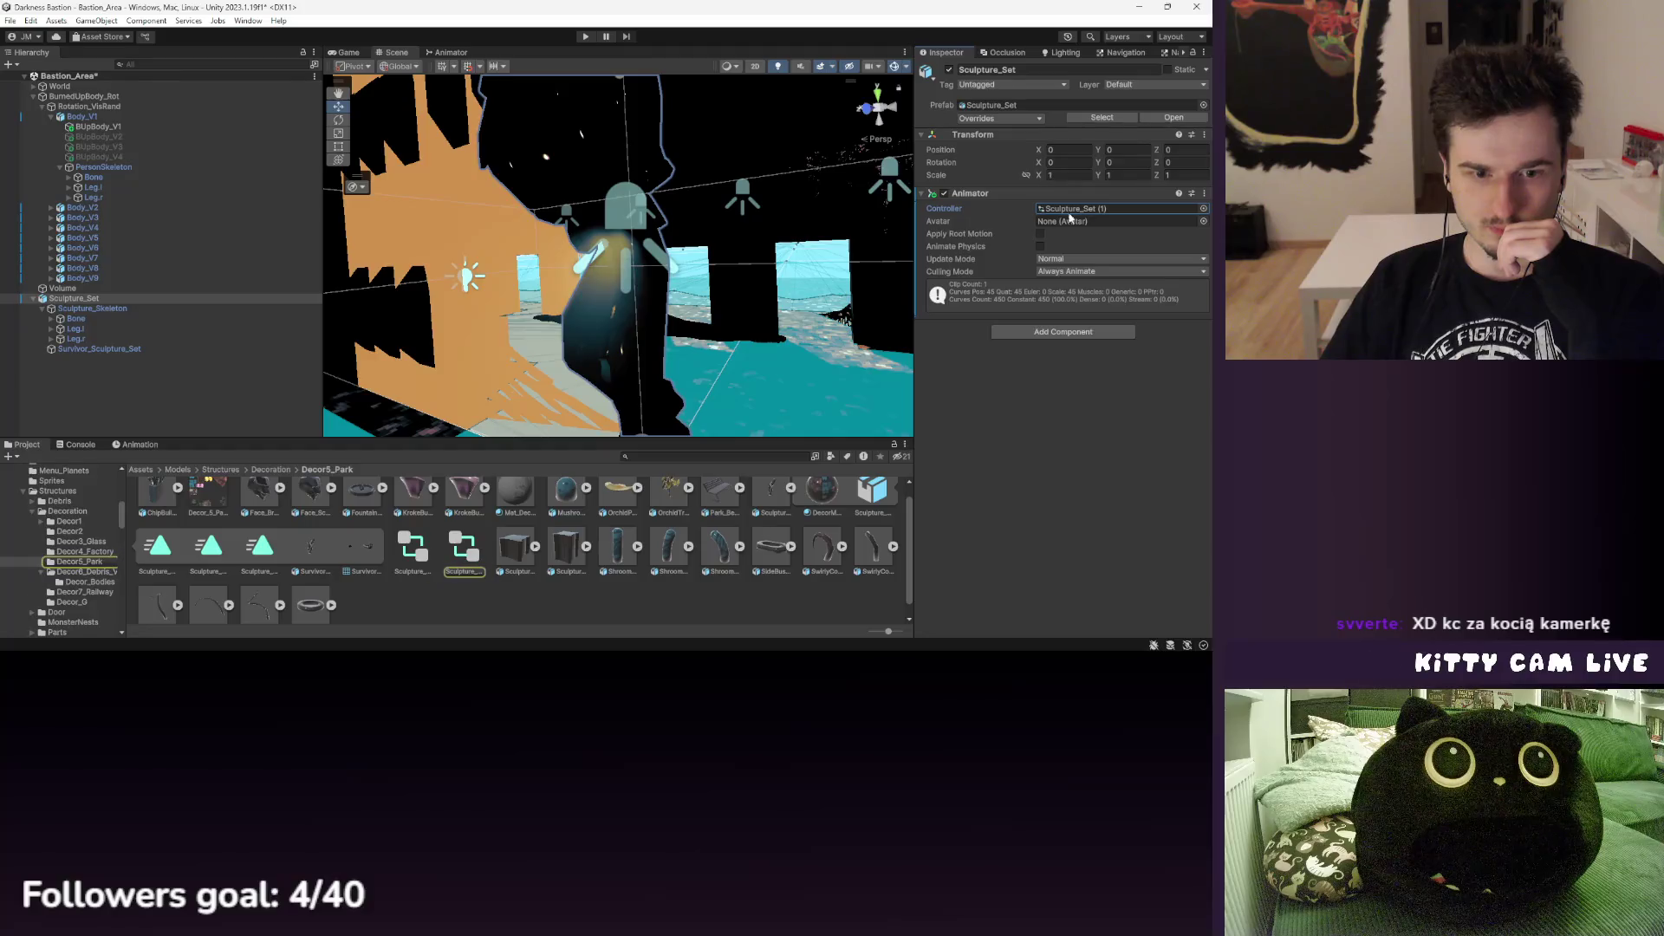
- Remove the existing Animator component from Sculpture_Set
{"action": "left_click", "coordinate": [156, 445]}
{"action": "left_click_drag", "start_coordinate": [533, 431], "coordinate": [648, 380]}
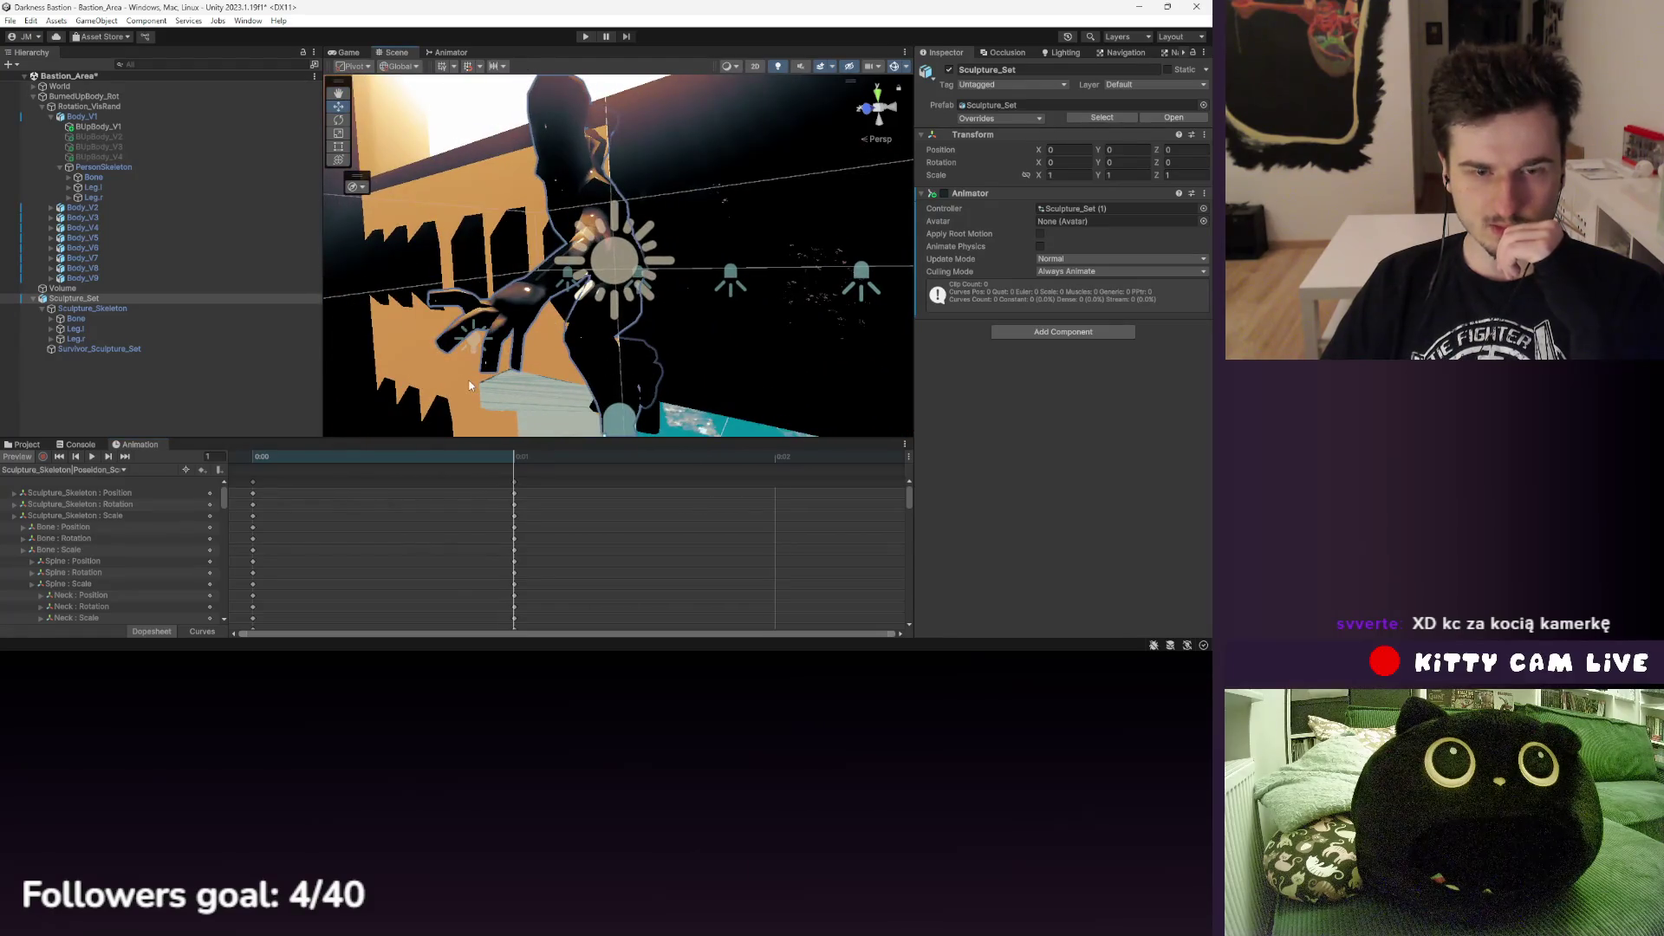
{"action": "right_click", "coordinate": [990, 195]}
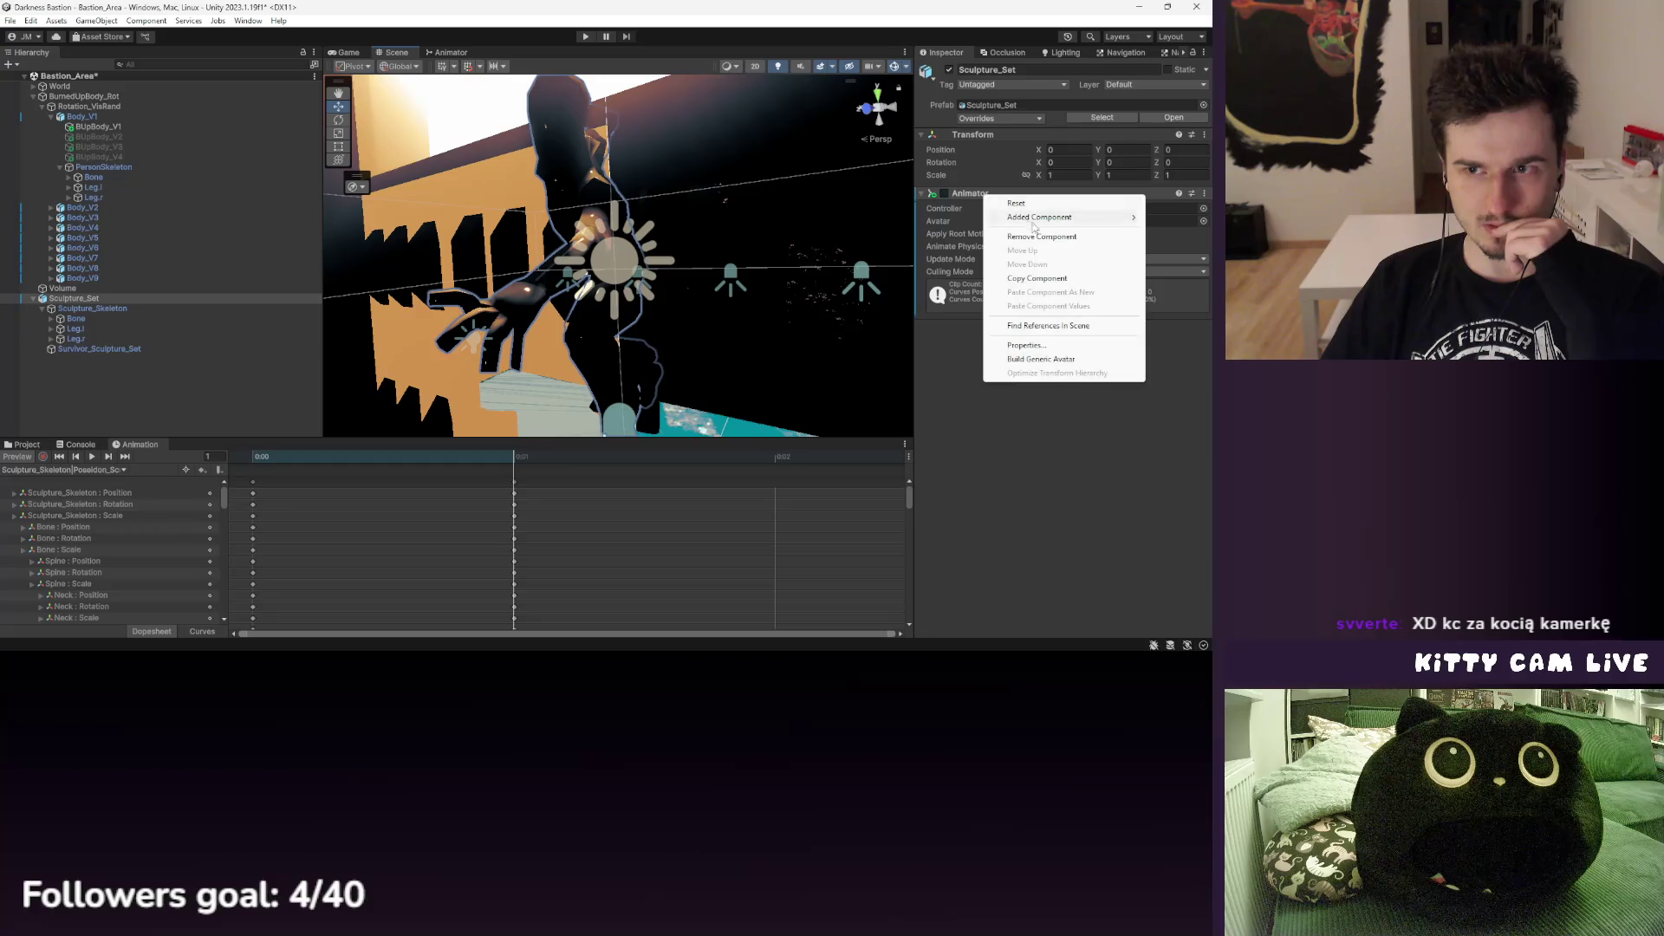
{"action": "left_click", "coordinate": [1040, 236]}
- Attach the Sculpture_Set (1) controller to Sculpture_Set, comparing against Body_V8's setup
{"action": "left_click", "coordinate": [137, 268]}
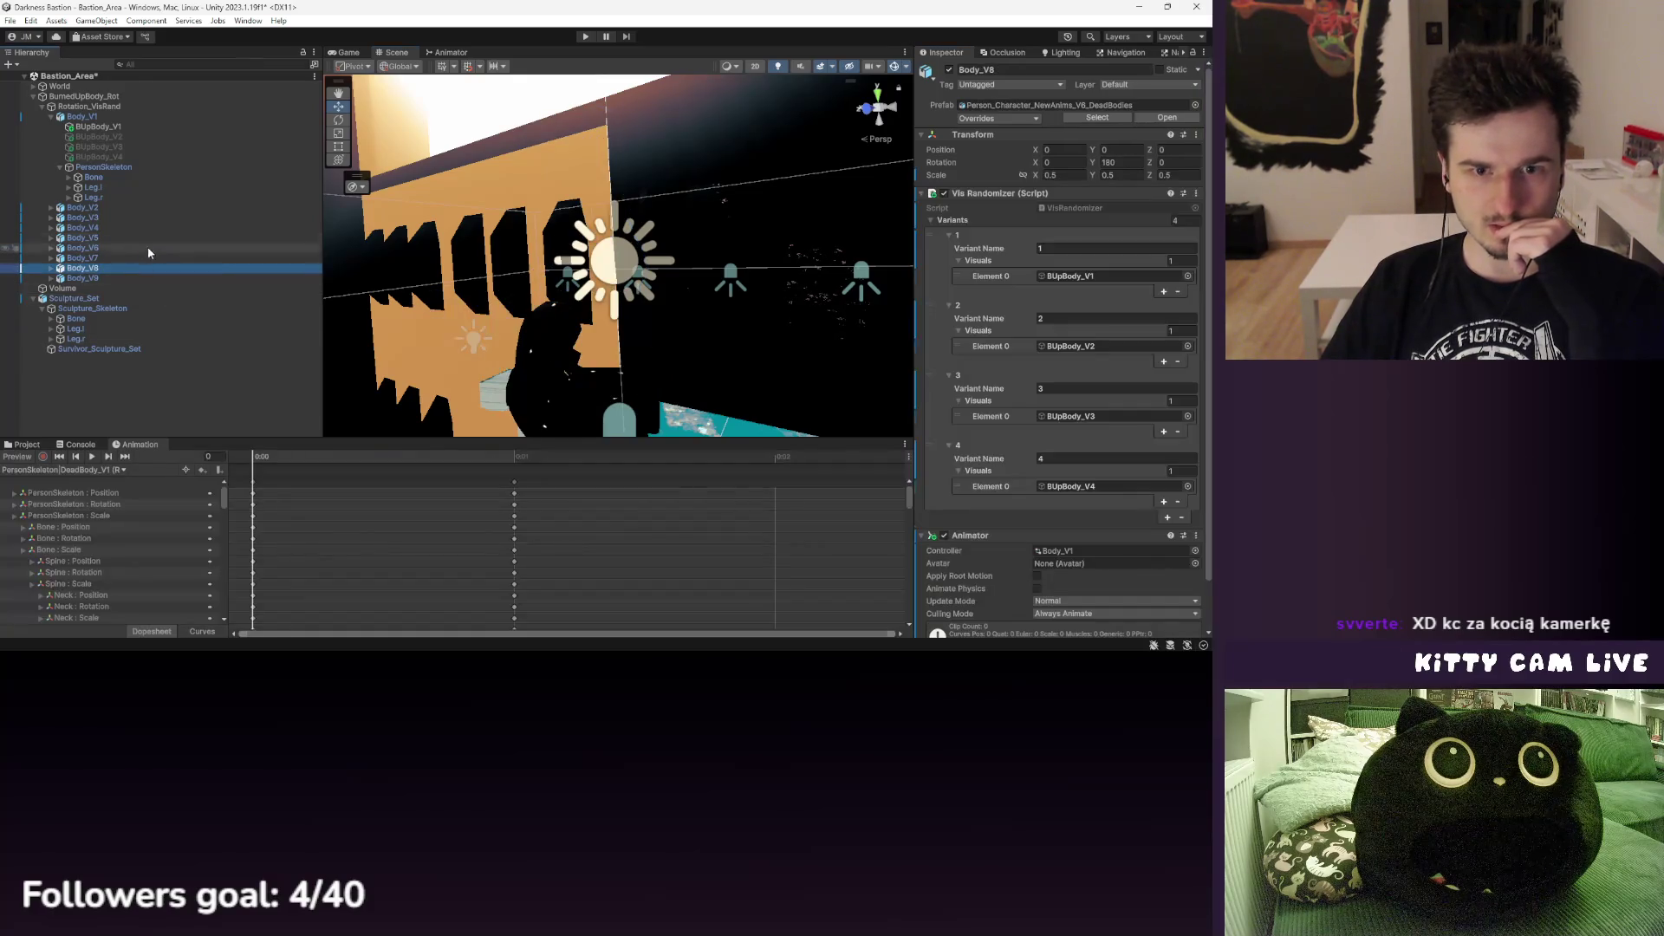
{"action": "left_click", "coordinate": [121, 309]}
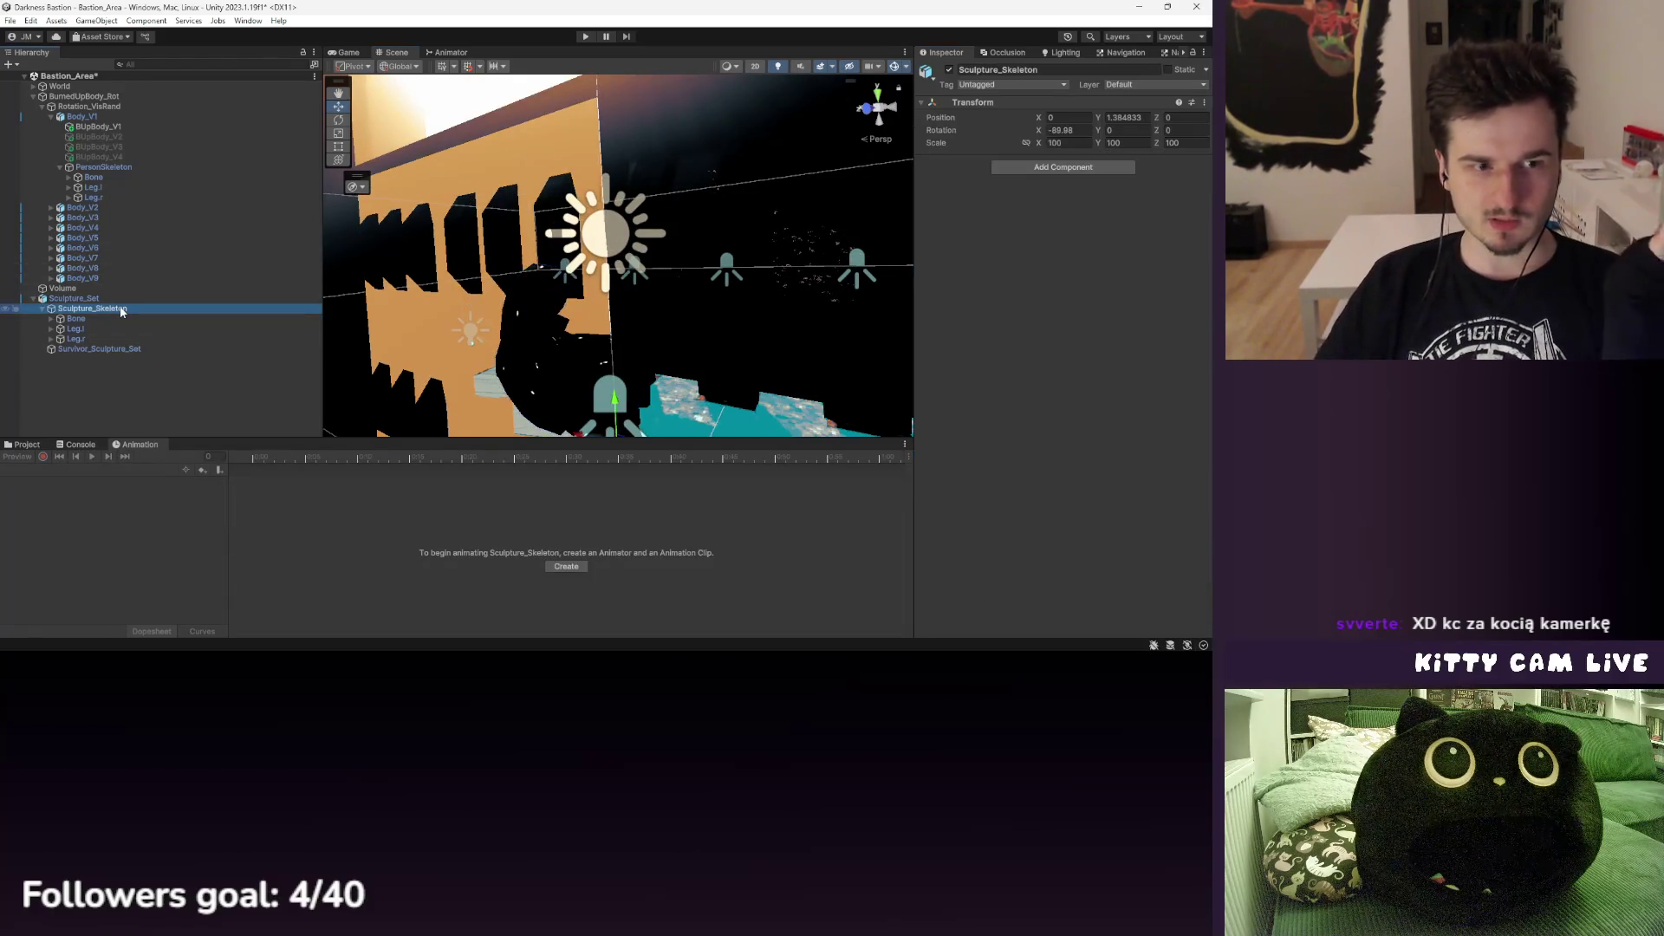
{"action": "key", "text": "ctrl+5"}
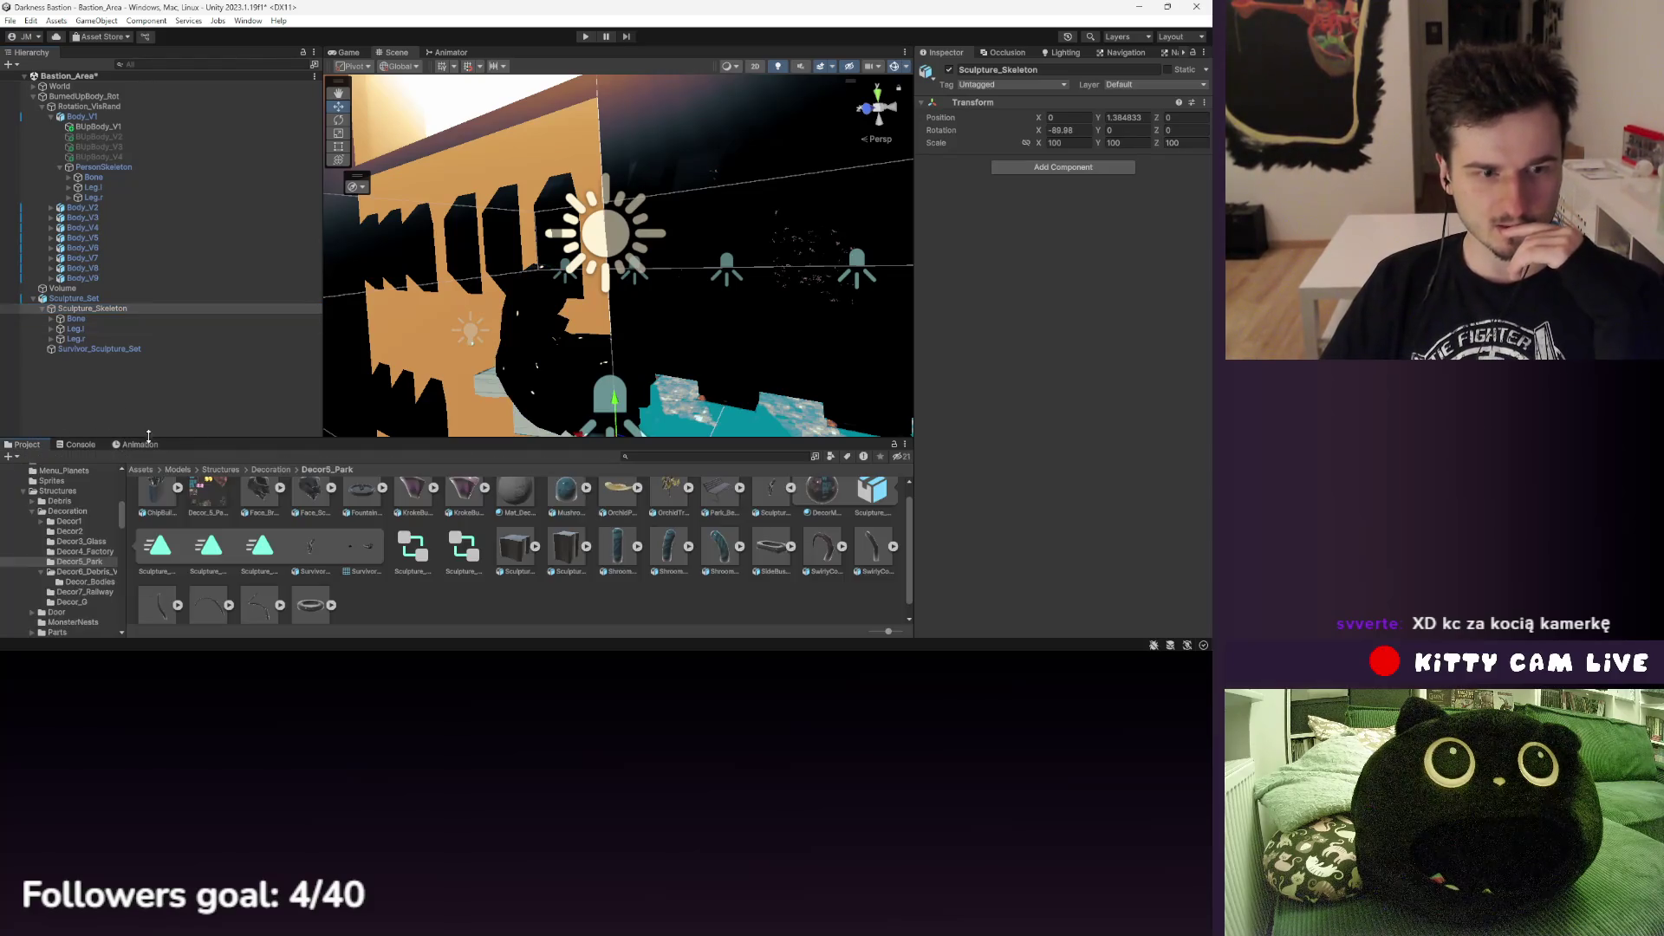
{"action": "left_click", "coordinate": [78, 298]}
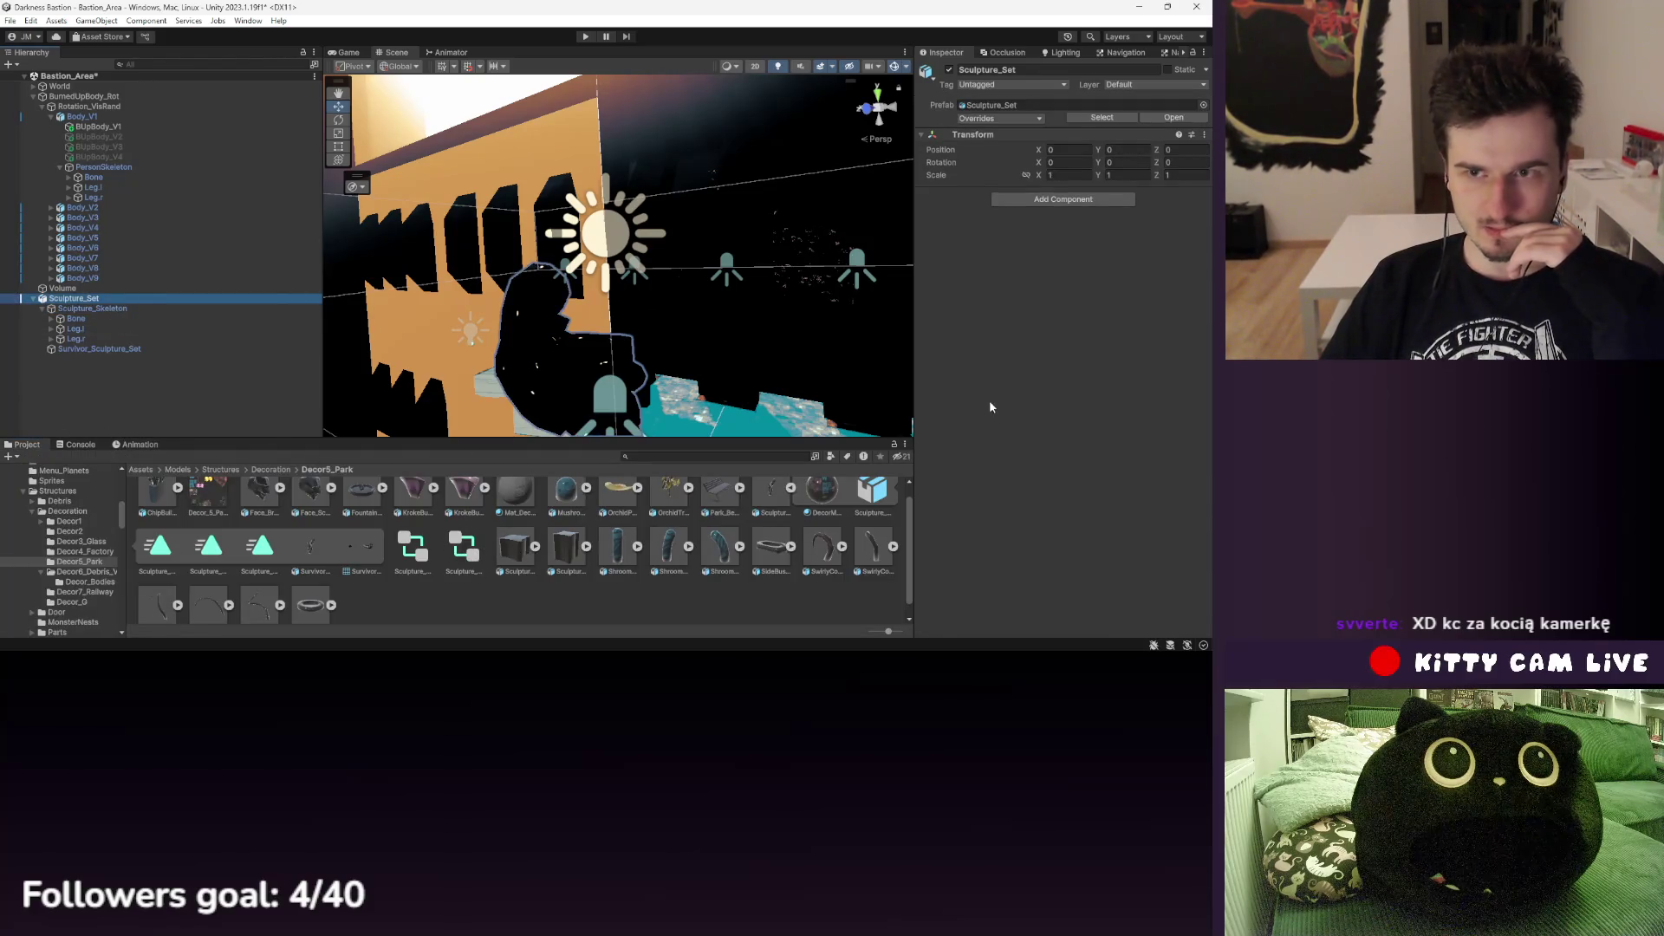
{"action": "left_click", "coordinate": [113, 309]}
{"action": "left_click", "coordinate": [104, 298]}
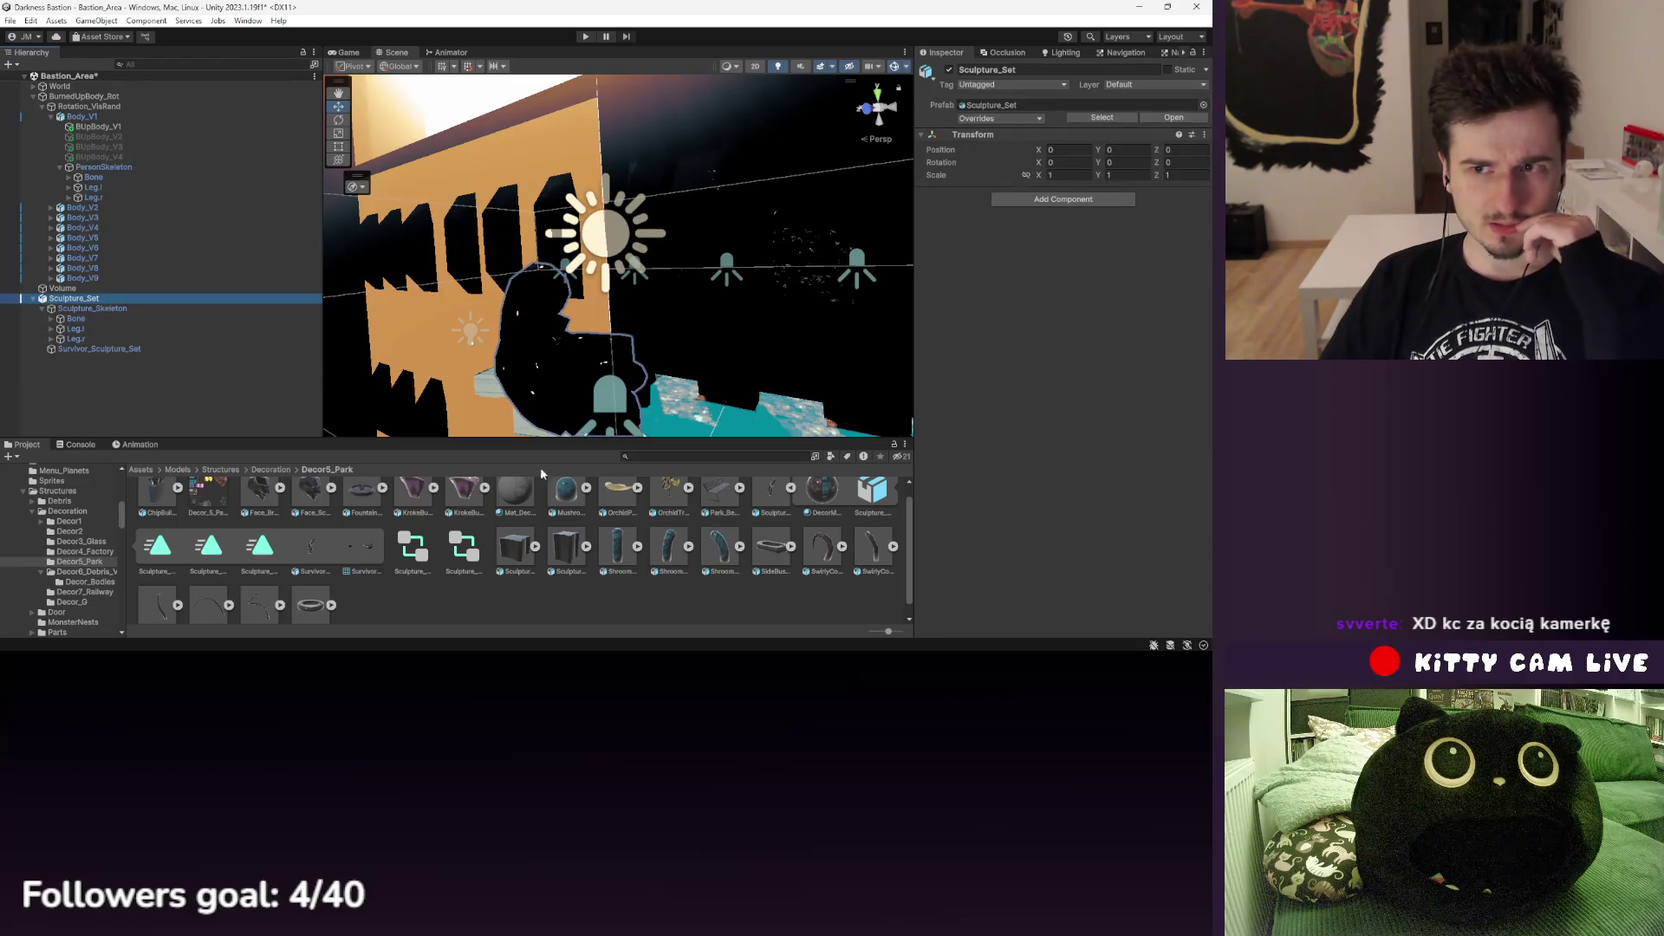
{"action": "left_click_drag", "start_coordinate": [464, 550], "coordinate": [1040, 208]}
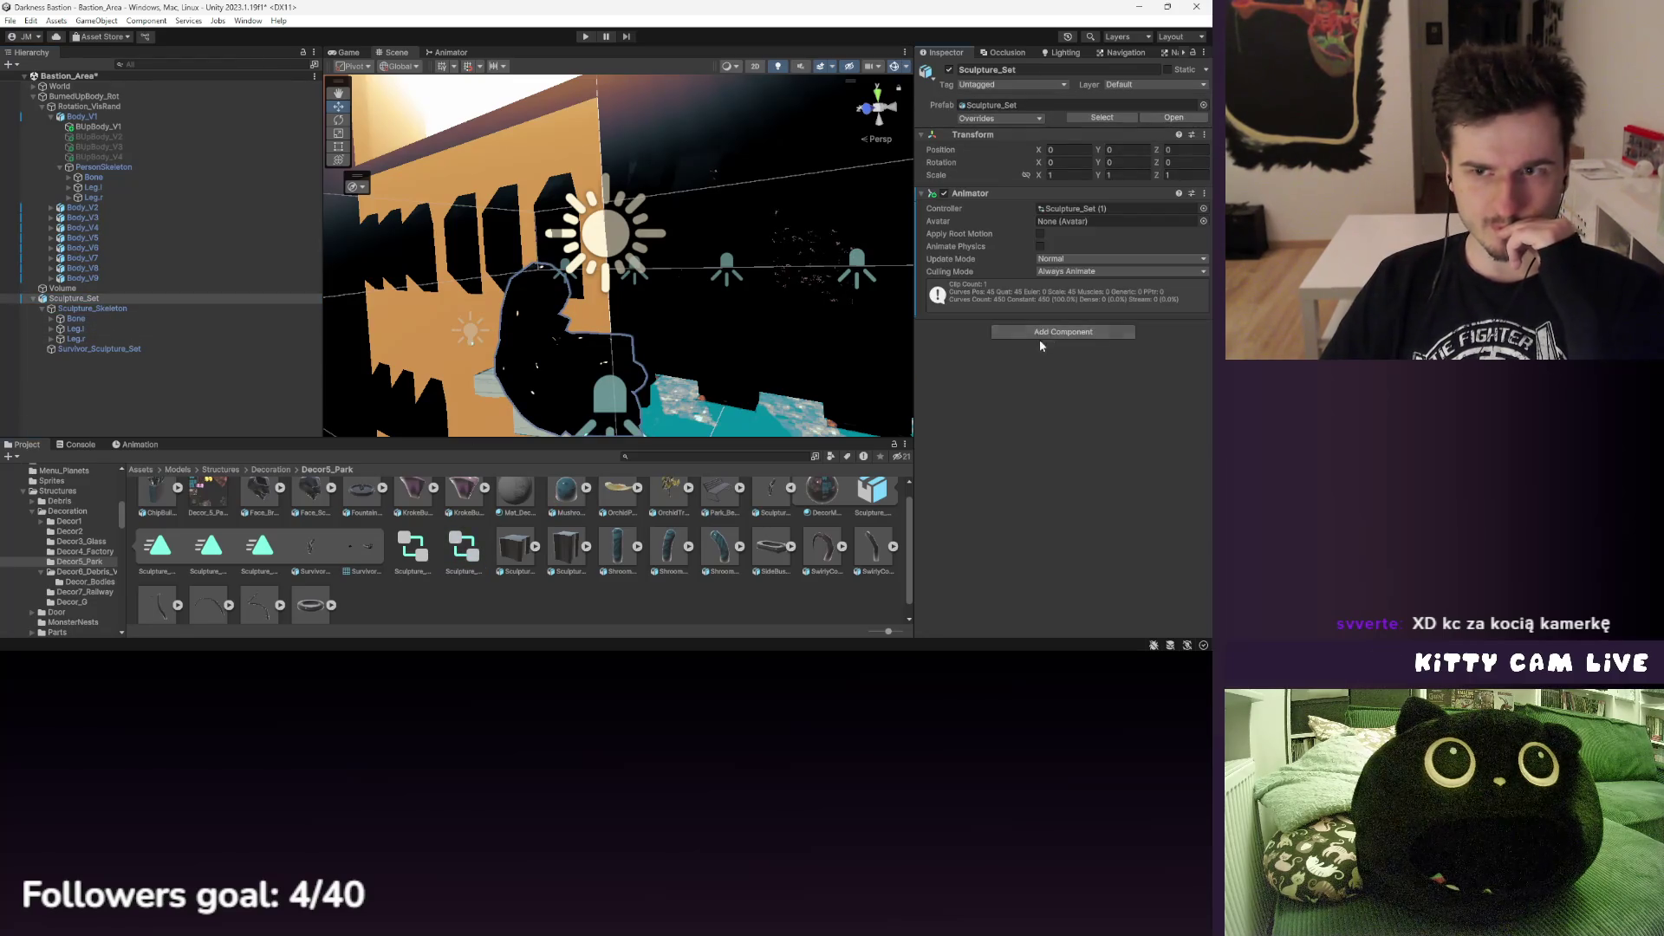
{"action": "left_click", "coordinate": [1097, 210]}
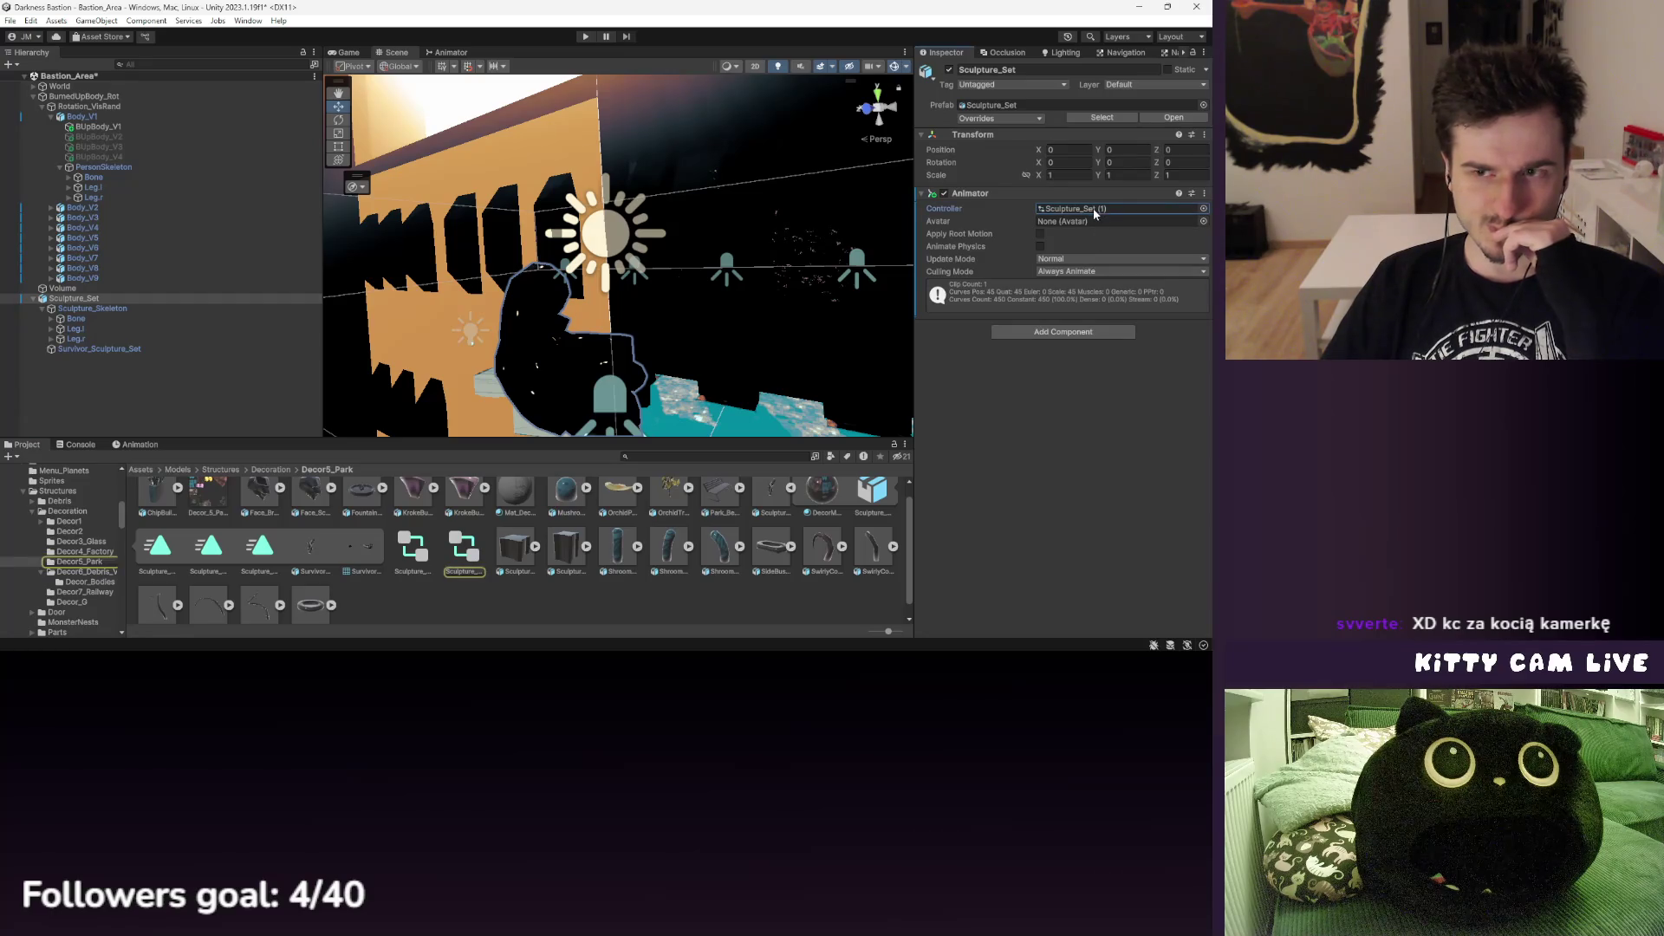
- Preview the Sculpture_Skeleton clip at frame 1 and inspect the Bone and survivor mesh
{"action": "left_click", "coordinate": [151, 446]}
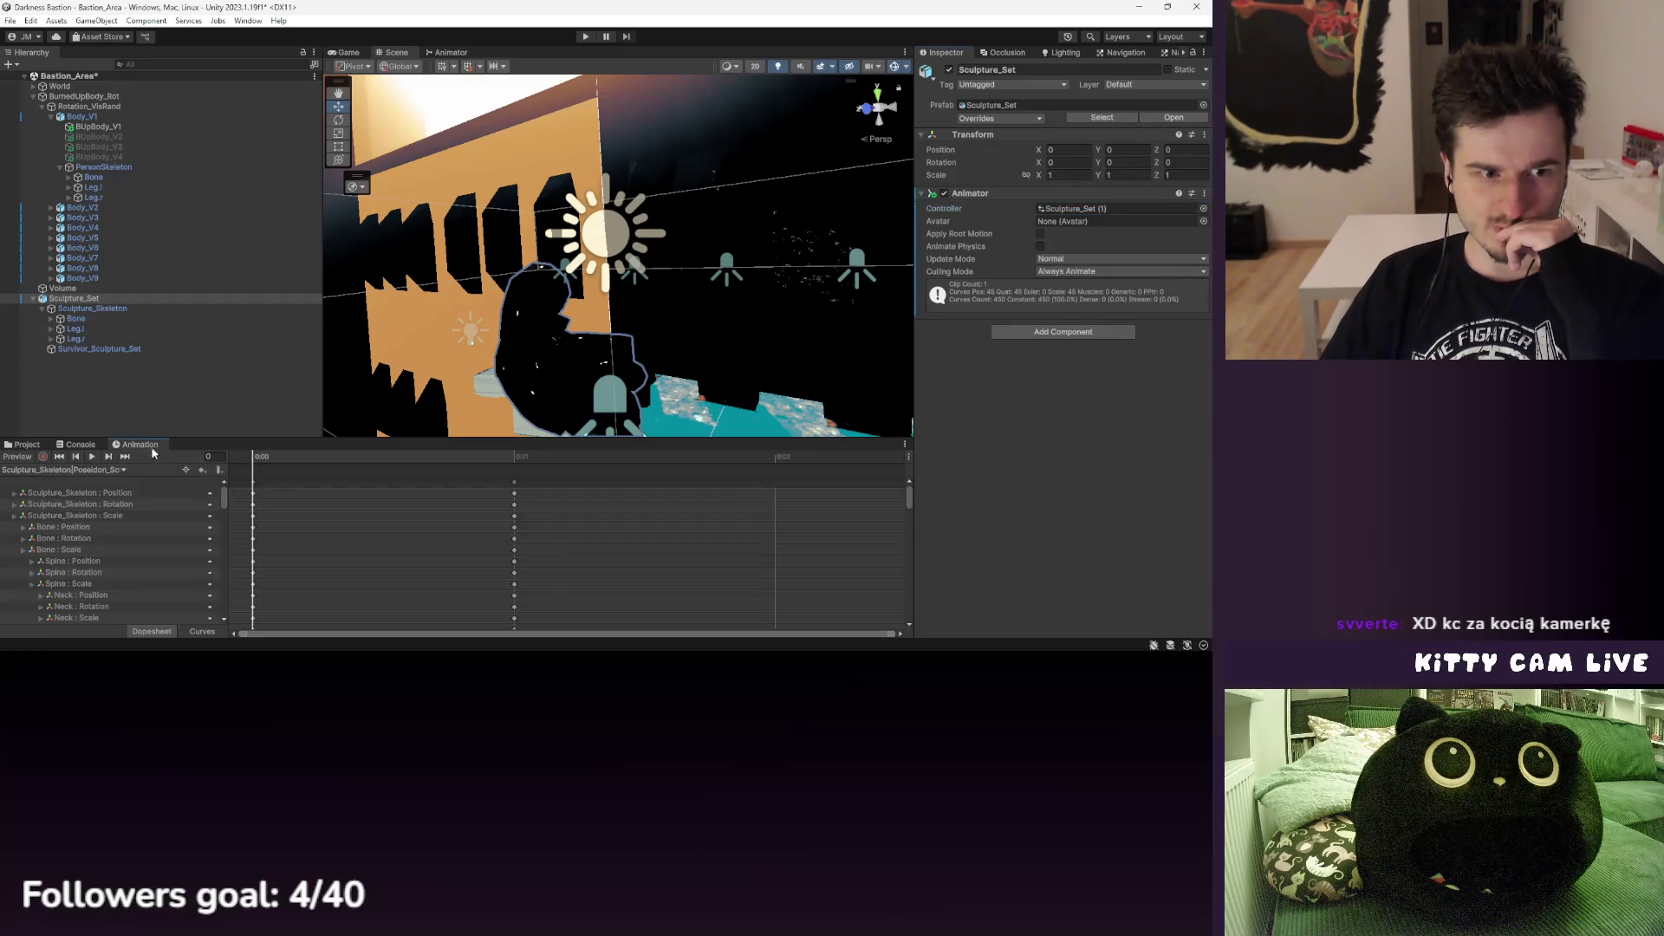
{"action": "left_click", "coordinate": [394, 456]}
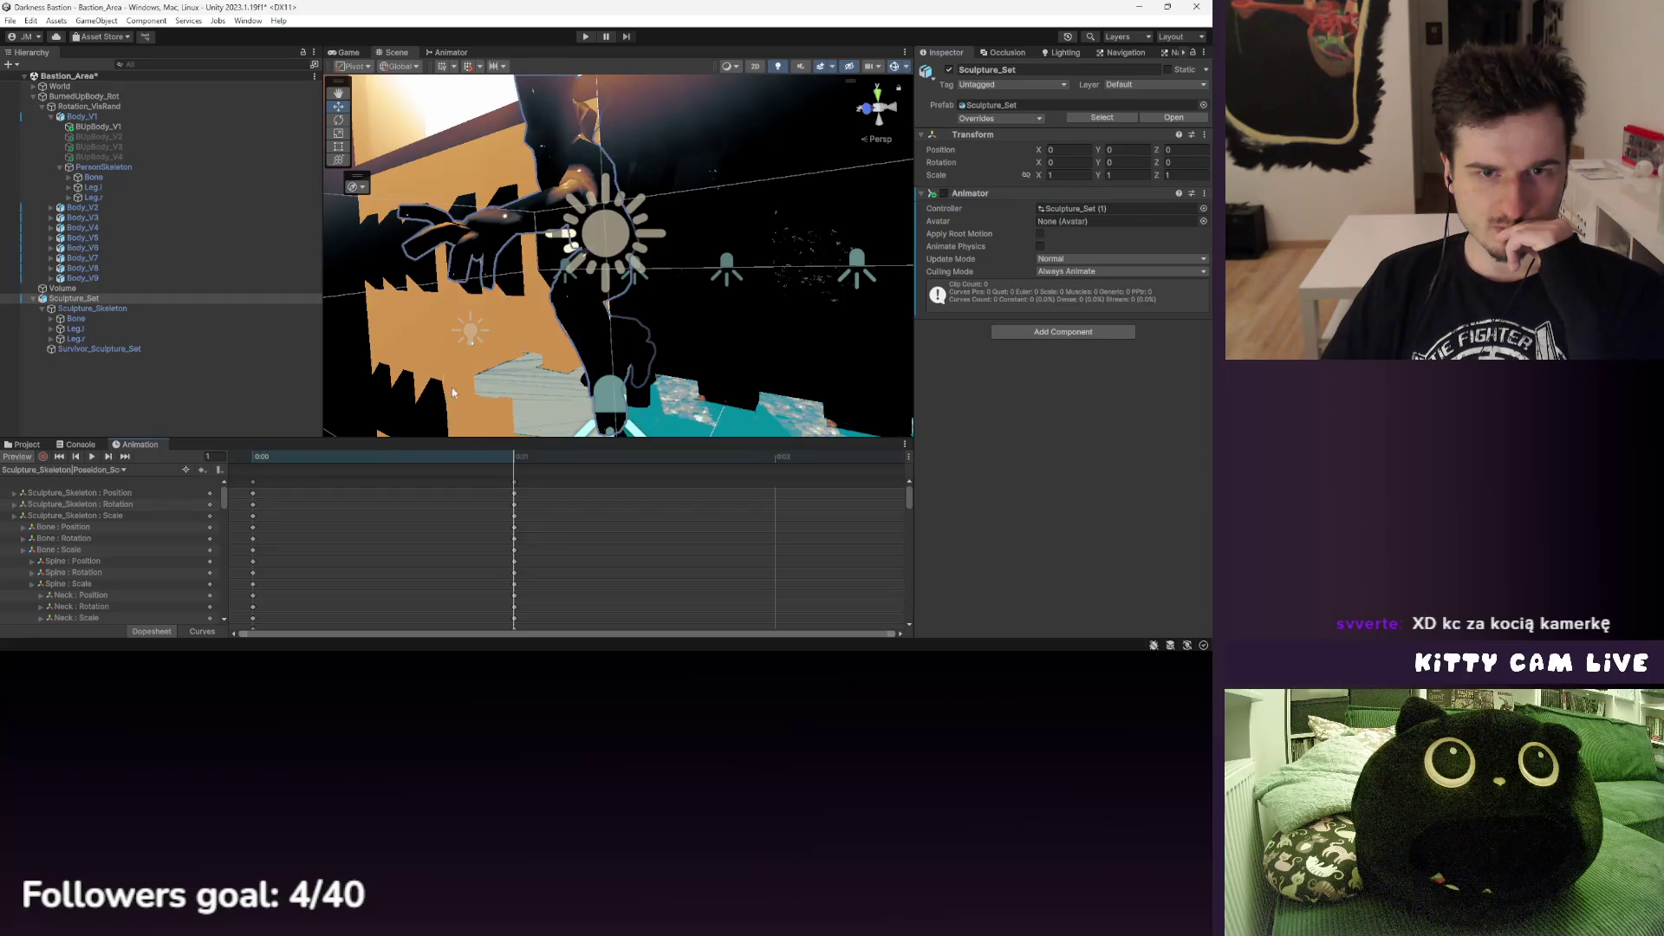
{"action": "left_click", "coordinate": [103, 308]}
{"action": "left_click", "coordinate": [112, 327]}
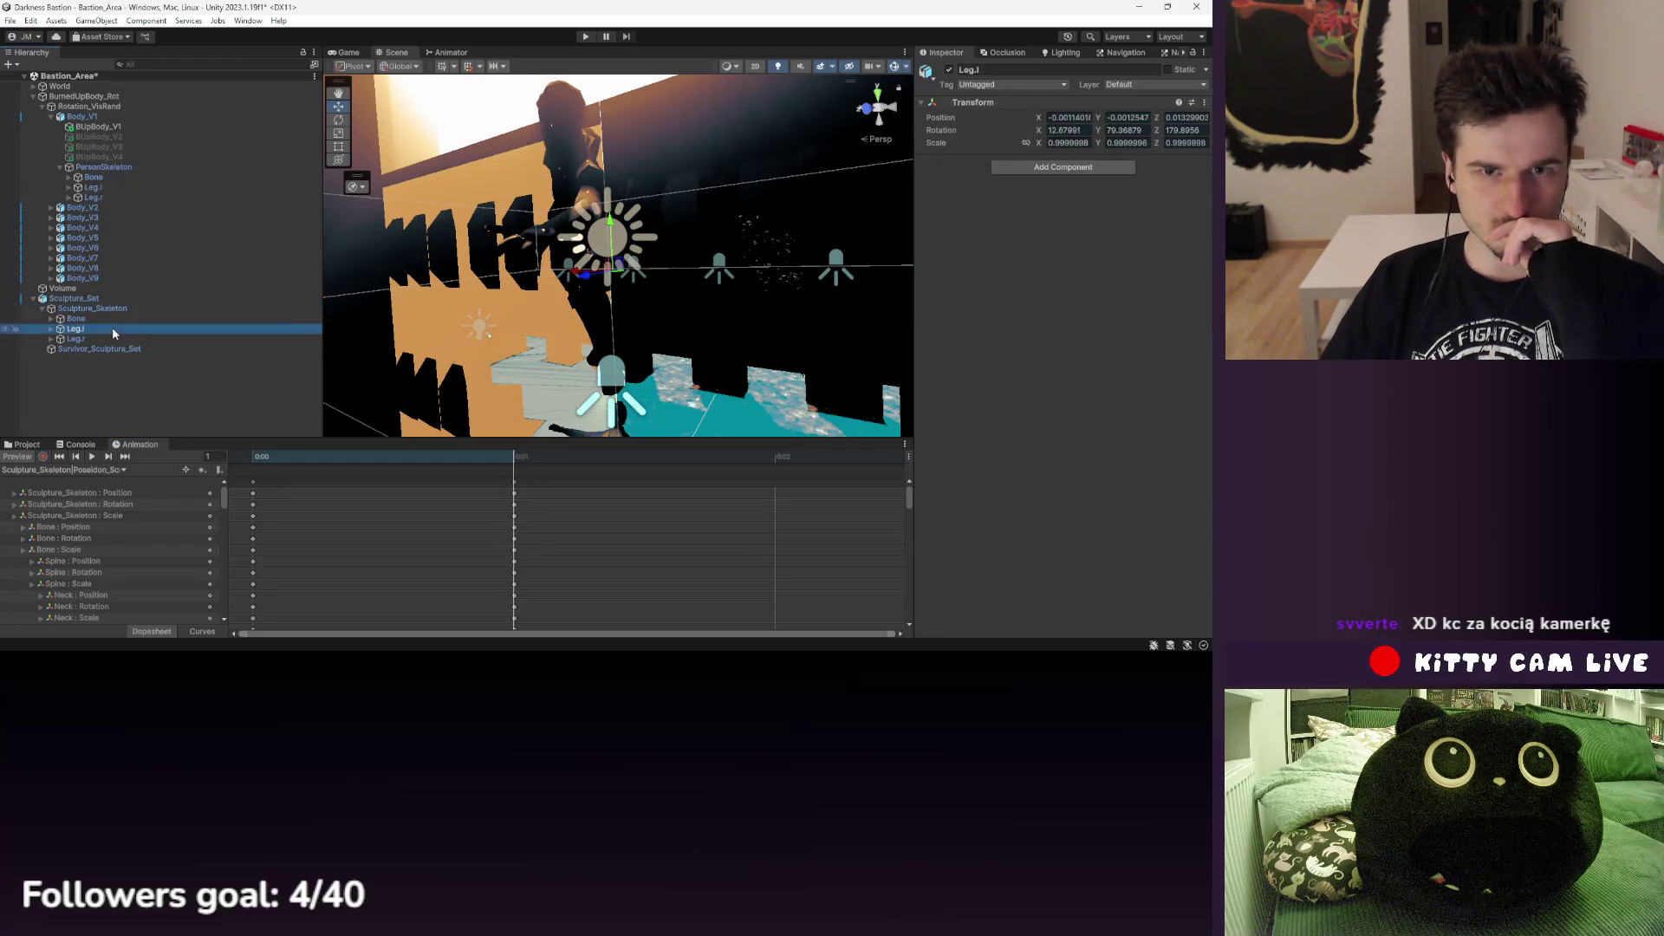
{"action": "left_click", "coordinate": [110, 349]}
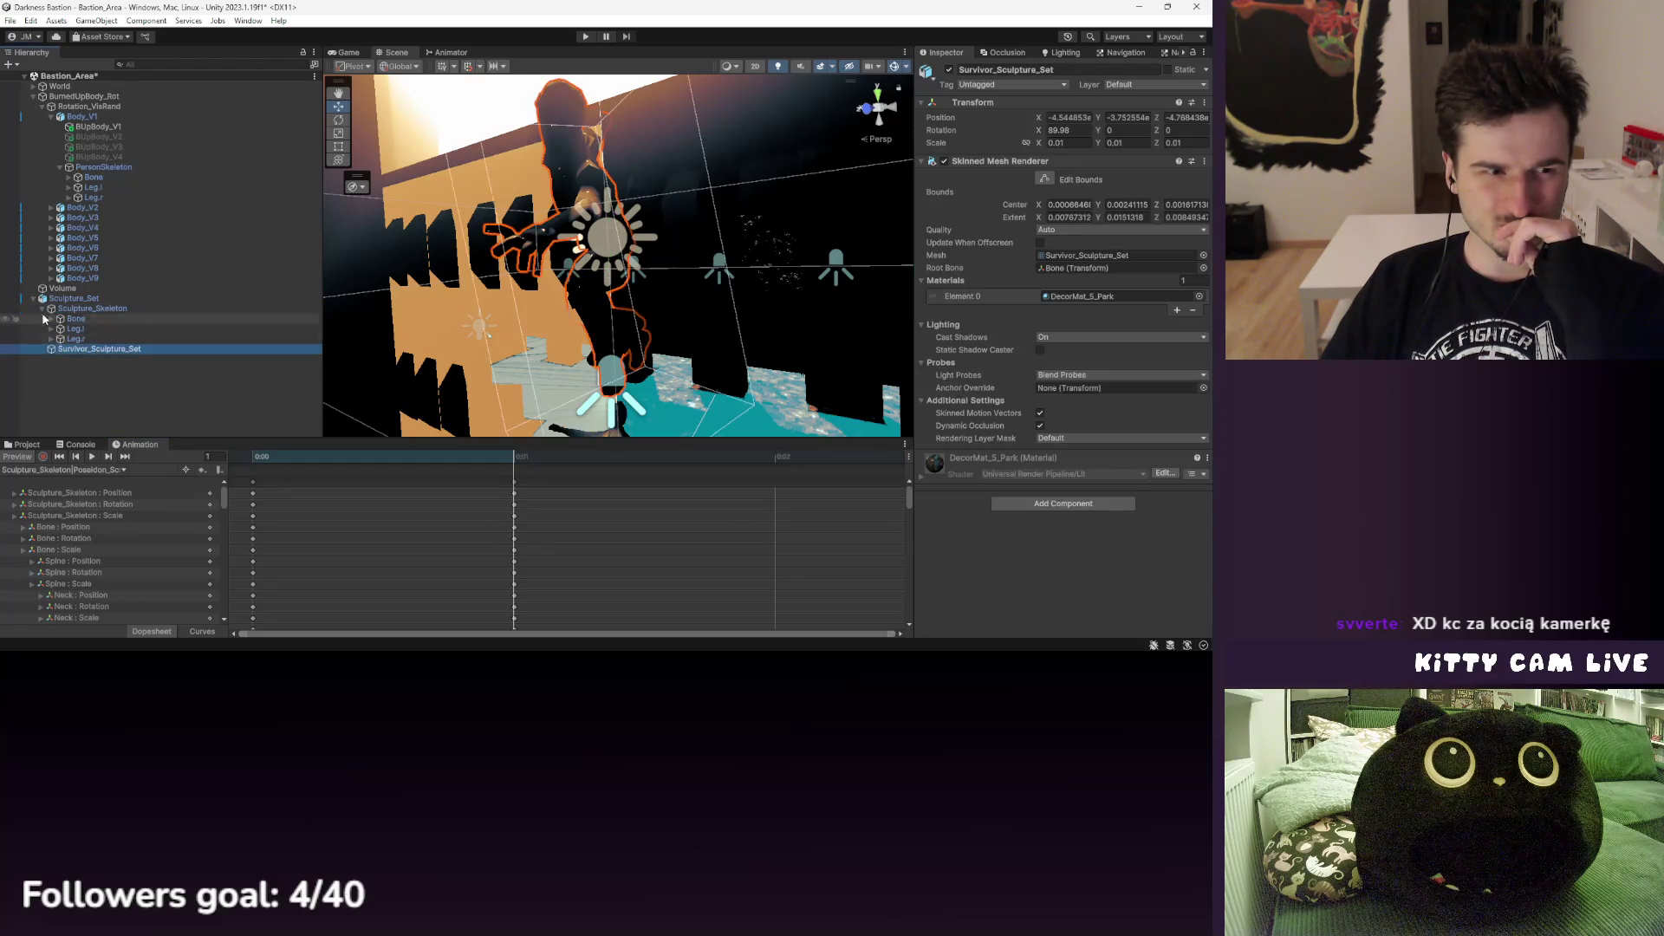
- Compare Sculpture_Skeleton's scale 100 with Survivor_Sculpture_Set's scale 0.01
{"action": "left_click", "coordinate": [41, 309]}
{"action": "left_click", "coordinate": [101, 309]}
{"action": "left_click", "coordinate": [108, 319]}
{"action": "left_click", "coordinate": [102, 308]}
{"action": "left_click", "coordinate": [111, 319]}
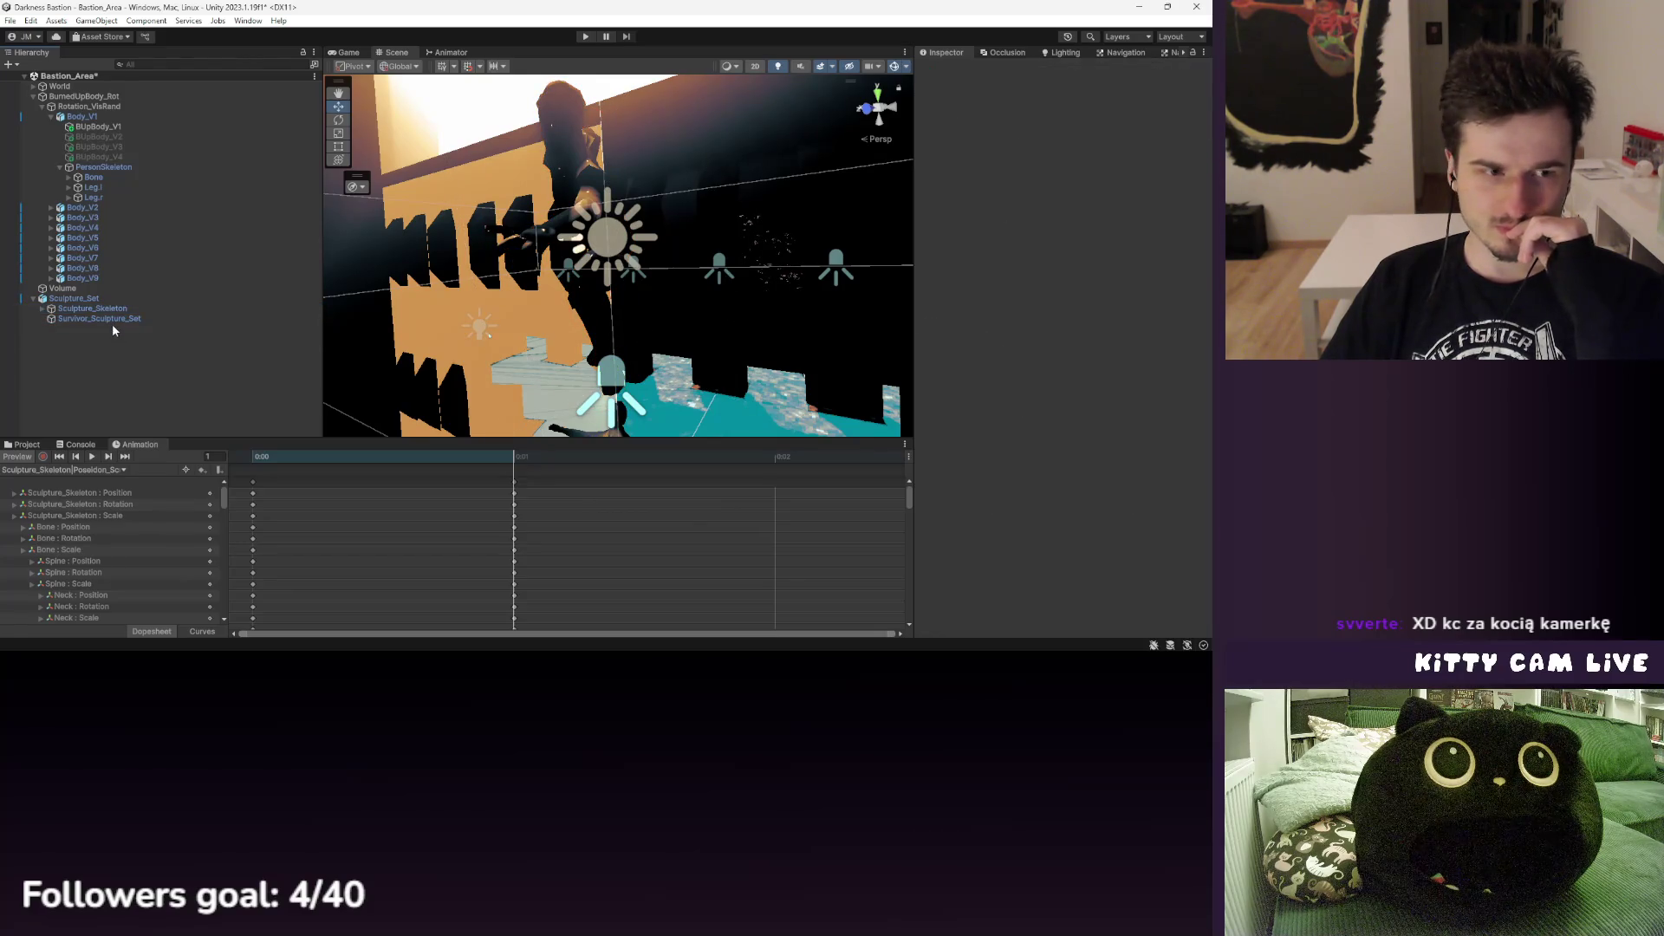
{"action": "left_click", "coordinate": [112, 322]}
{"action": "left_click", "coordinate": [109, 311]}
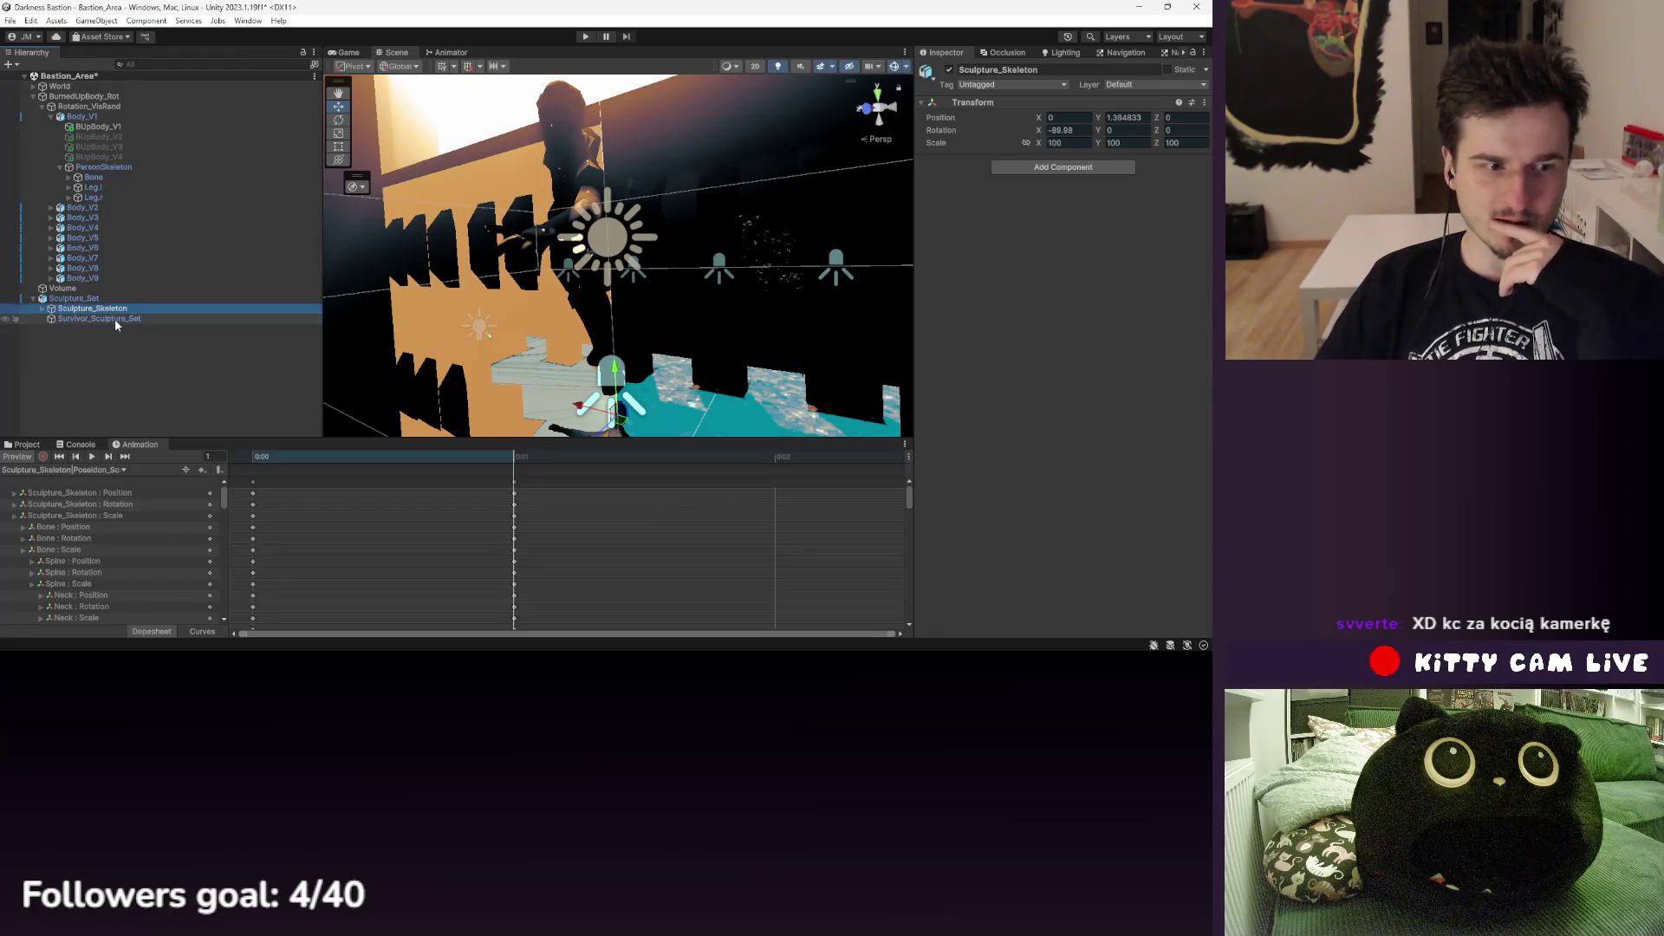
{"action": "left_click", "coordinate": [114, 319]}
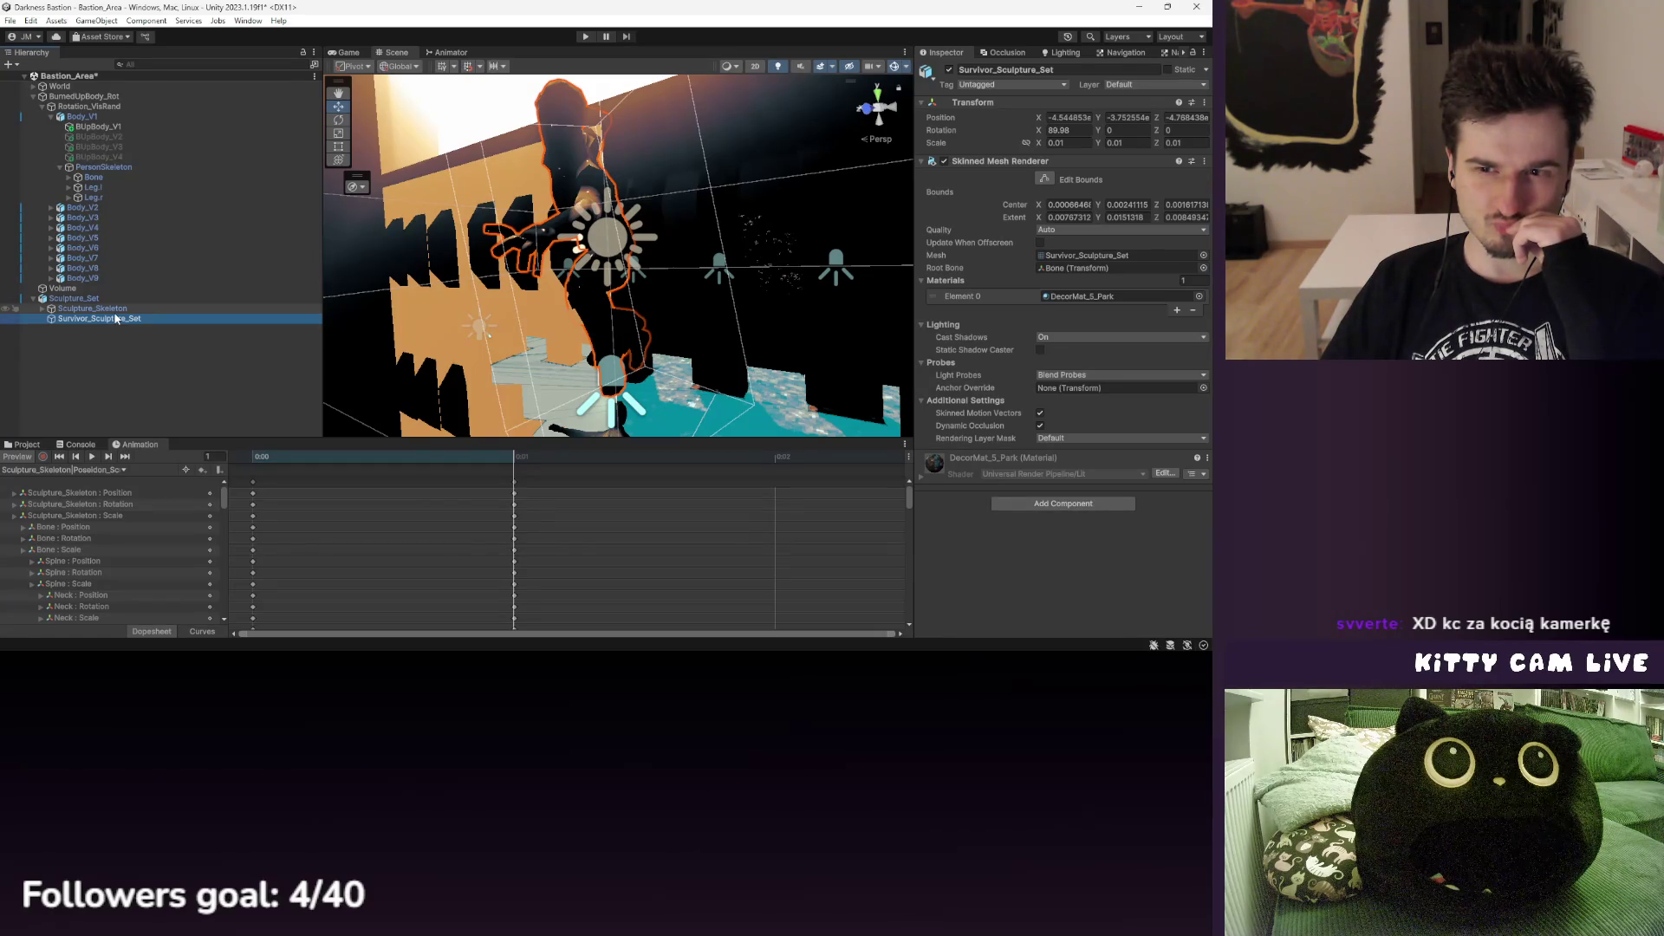
{"action": "left_click", "coordinate": [109, 310]}
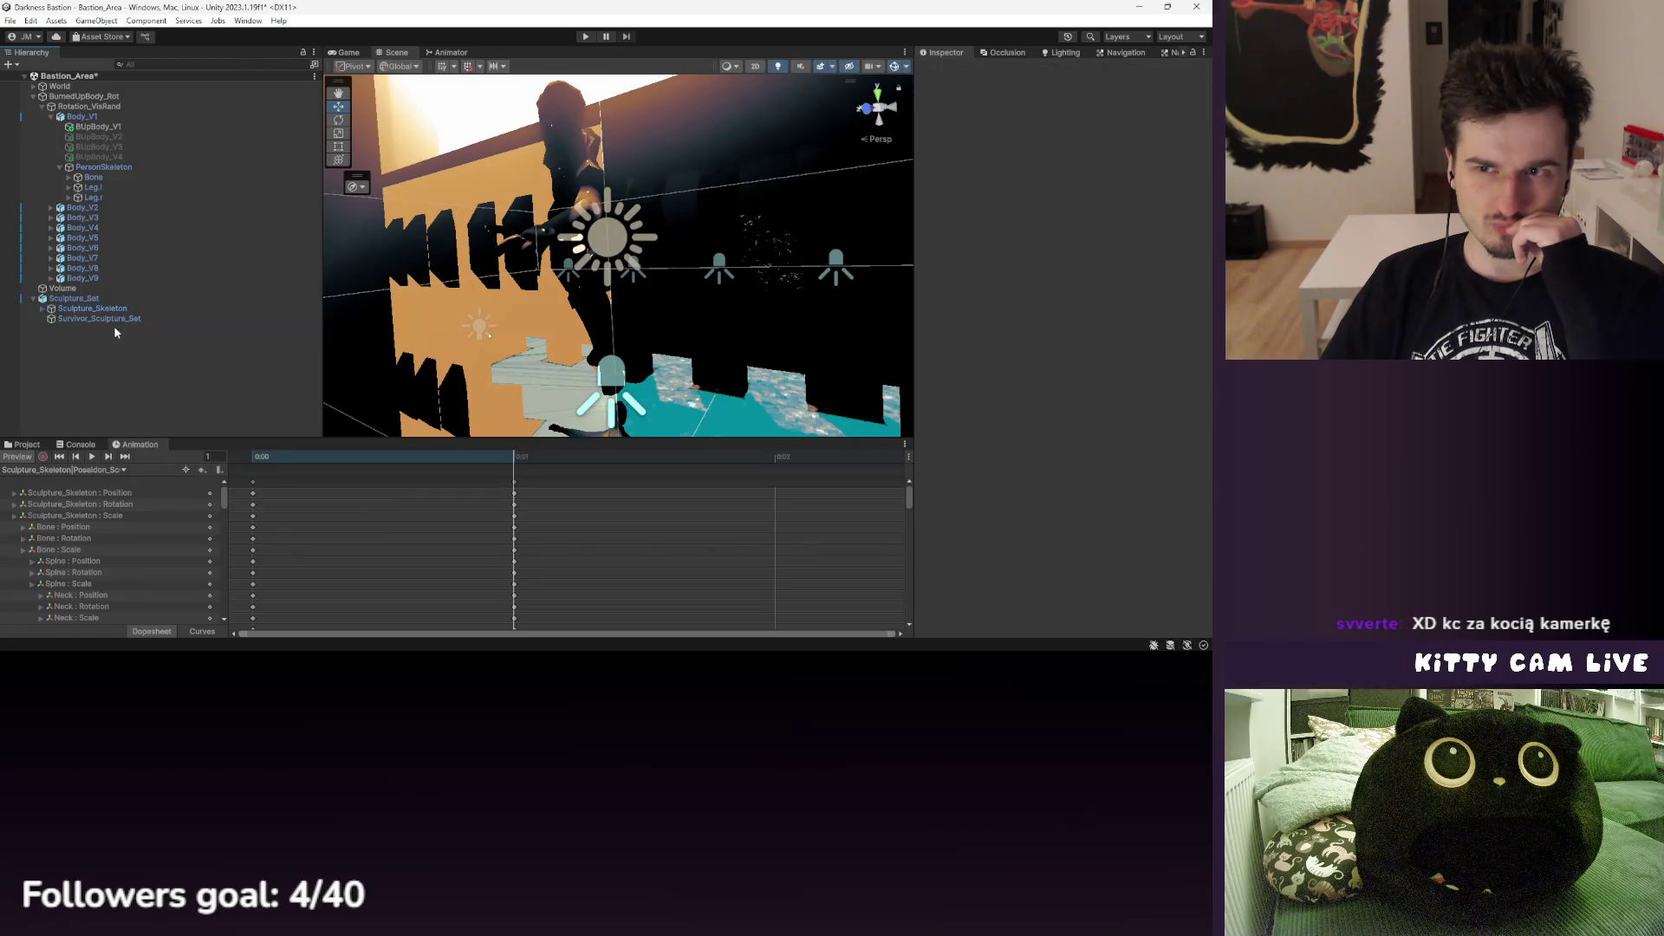
{"action": "left_click", "coordinate": [114, 321]}
{"action": "left_click", "coordinate": [115, 313]}
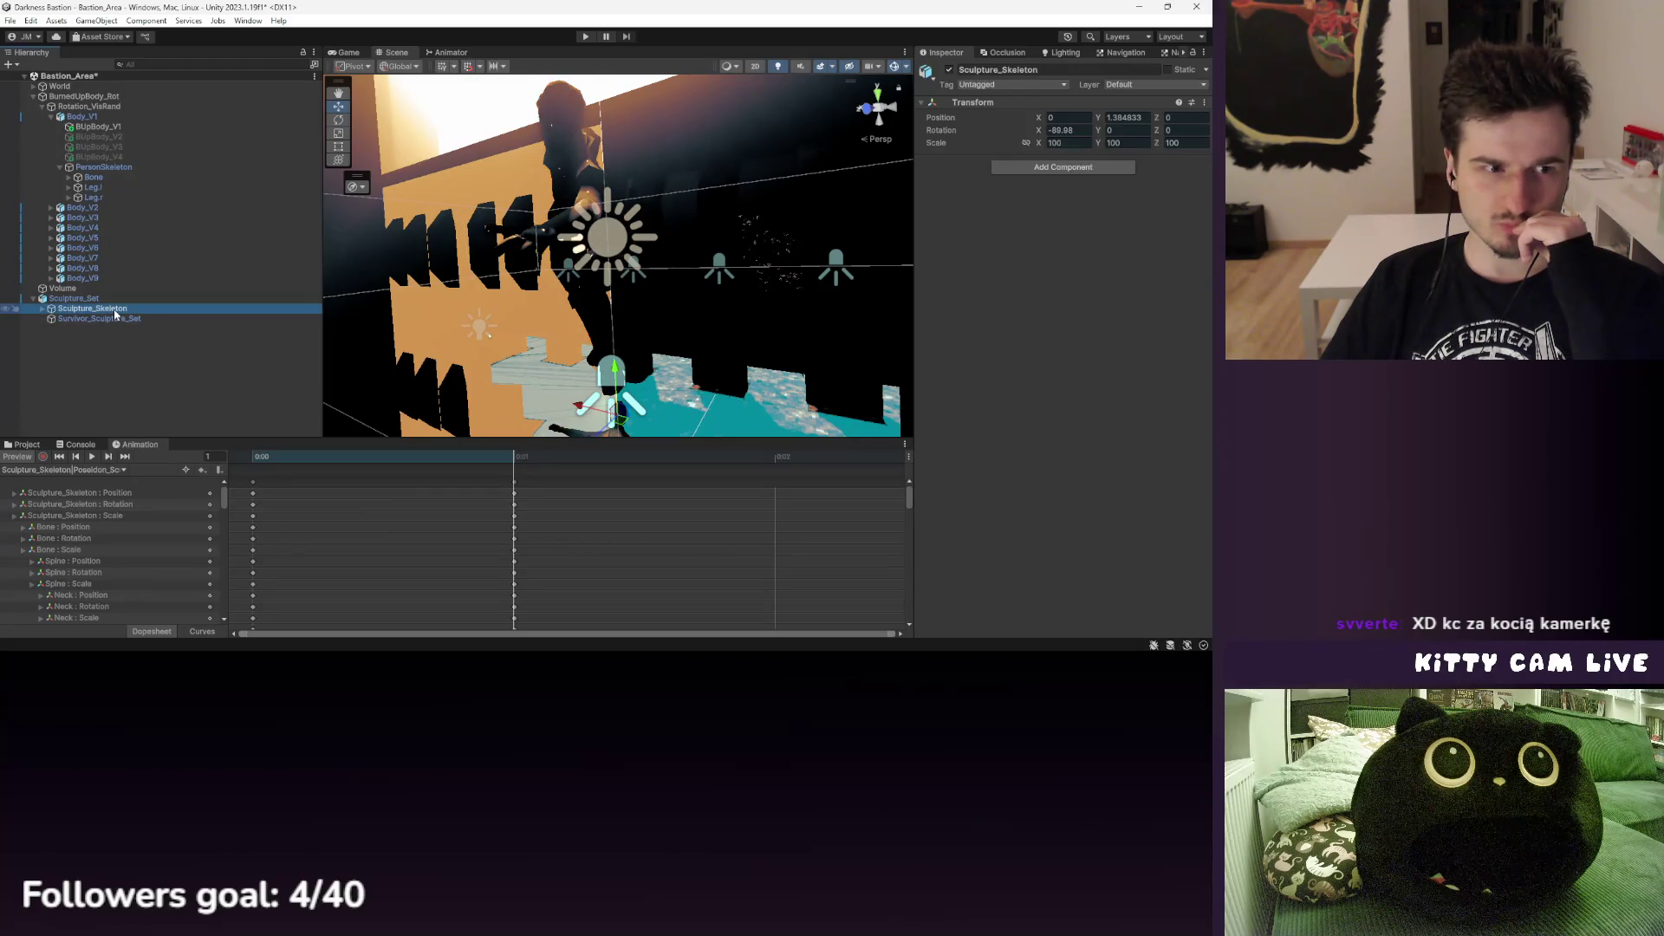
- Try resetting the Sculpture_Skeleton transform, then undo the reset
{"action": "right_click", "coordinate": [969, 103]}
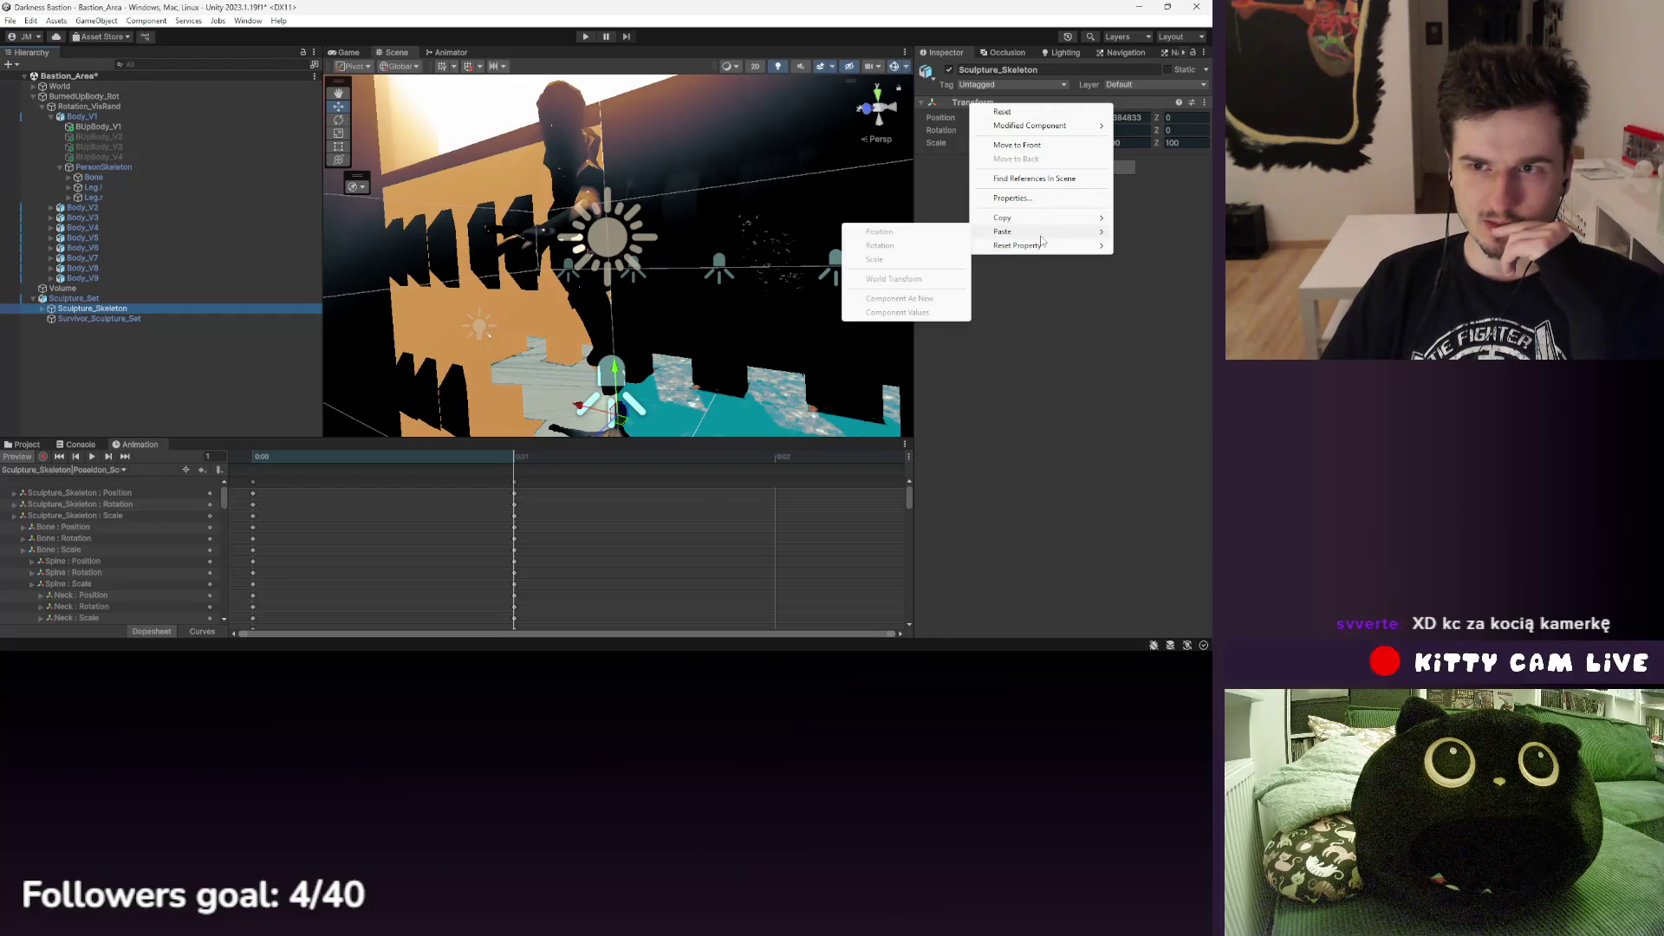
{"action": "mouse_move", "coordinate": [1050, 131]}
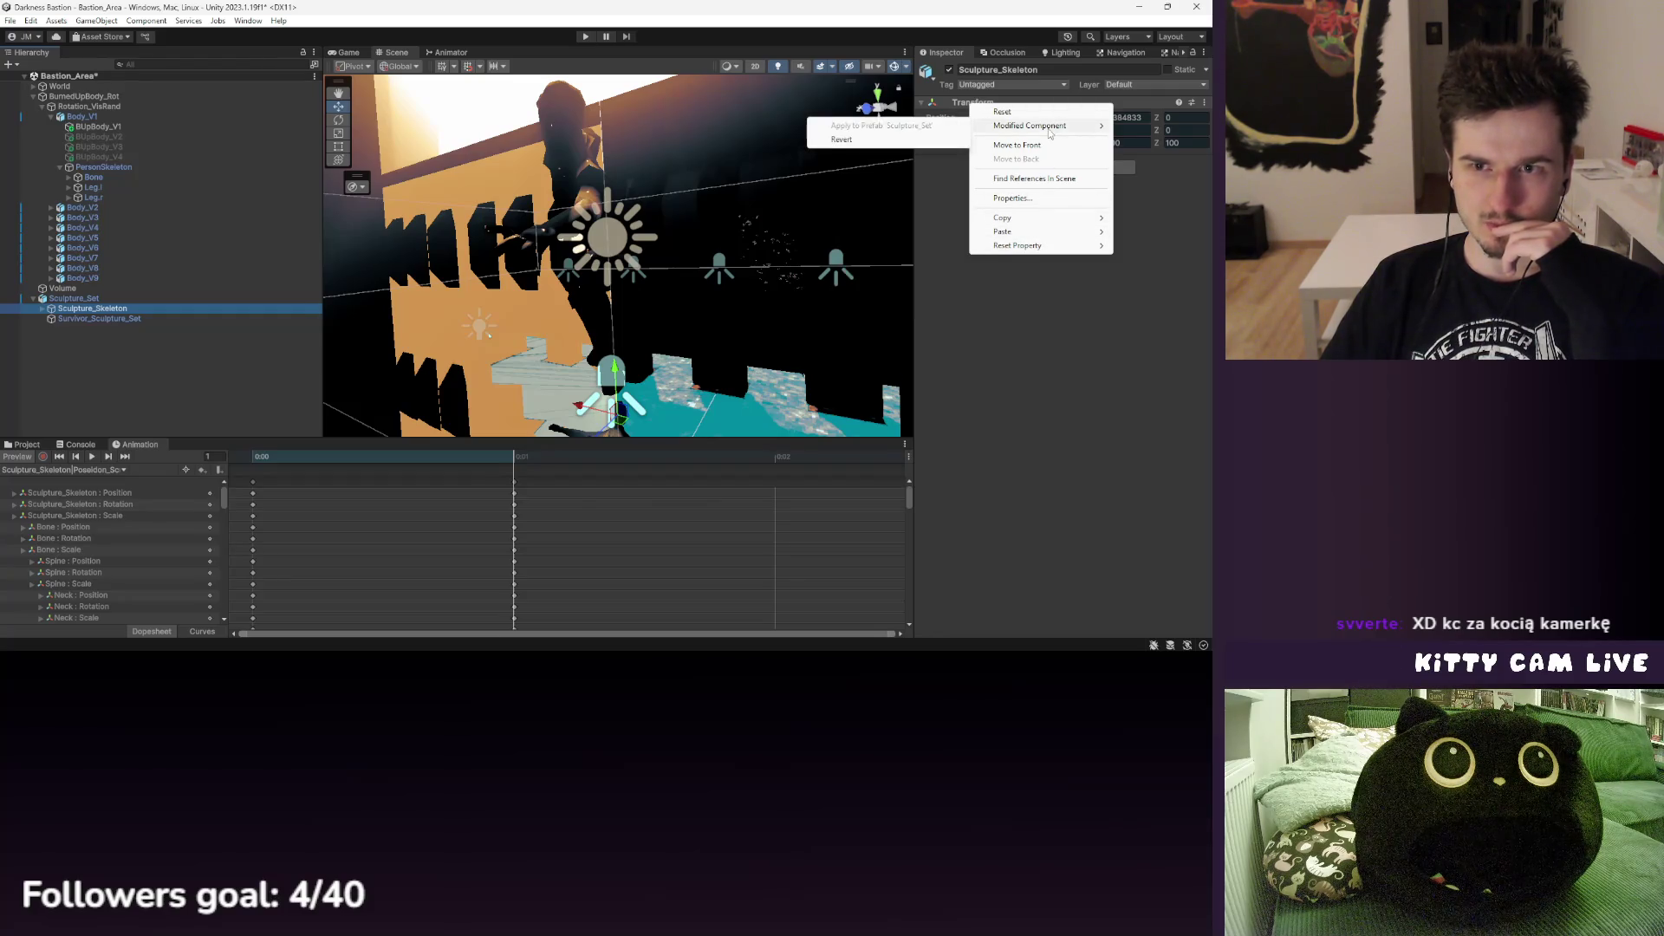
{"action": "left_click", "coordinate": [1002, 111]}
{"action": "left_click_drag", "start_coordinate": [750, 260], "coordinate": [737, 122]}
{"action": "key", "text": "ctrl+z"}
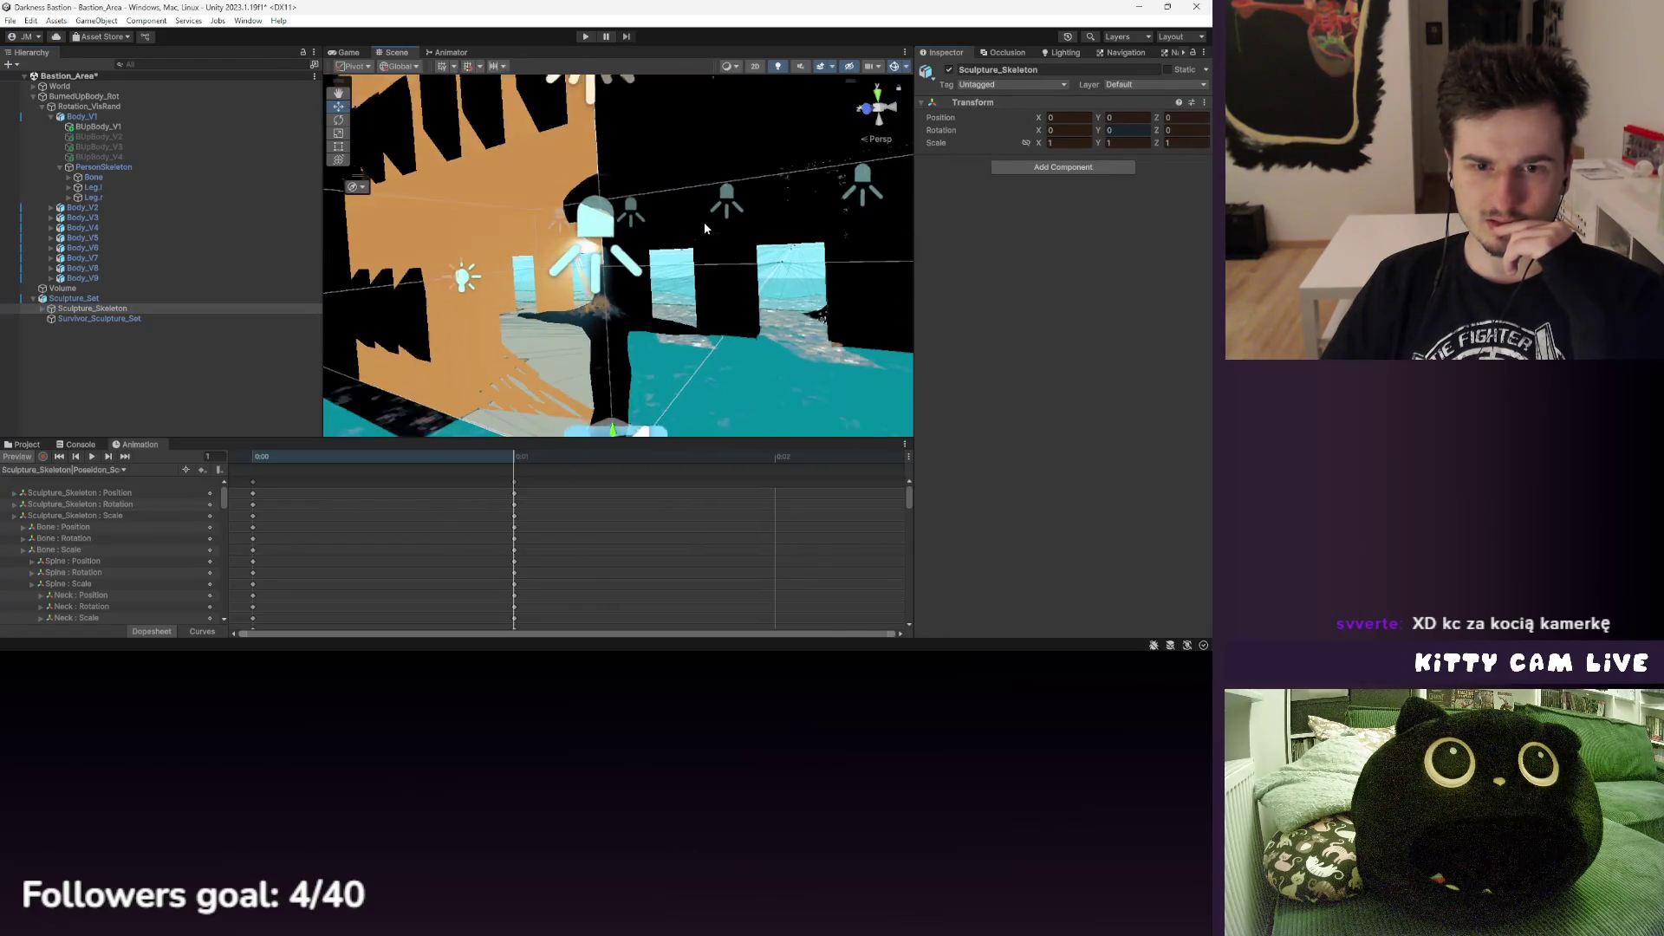
{"action": "mouse_move", "coordinate": [694, 260]}
{"action": "left_mouse_down"}
{"action": "mouse_move", "coordinate": [669, 319]}
{"action": "mouse_move", "coordinate": [674, 412]}
{"action": "mouse_move", "coordinate": [664, 245]}
{"action": "left_mouse_up"}
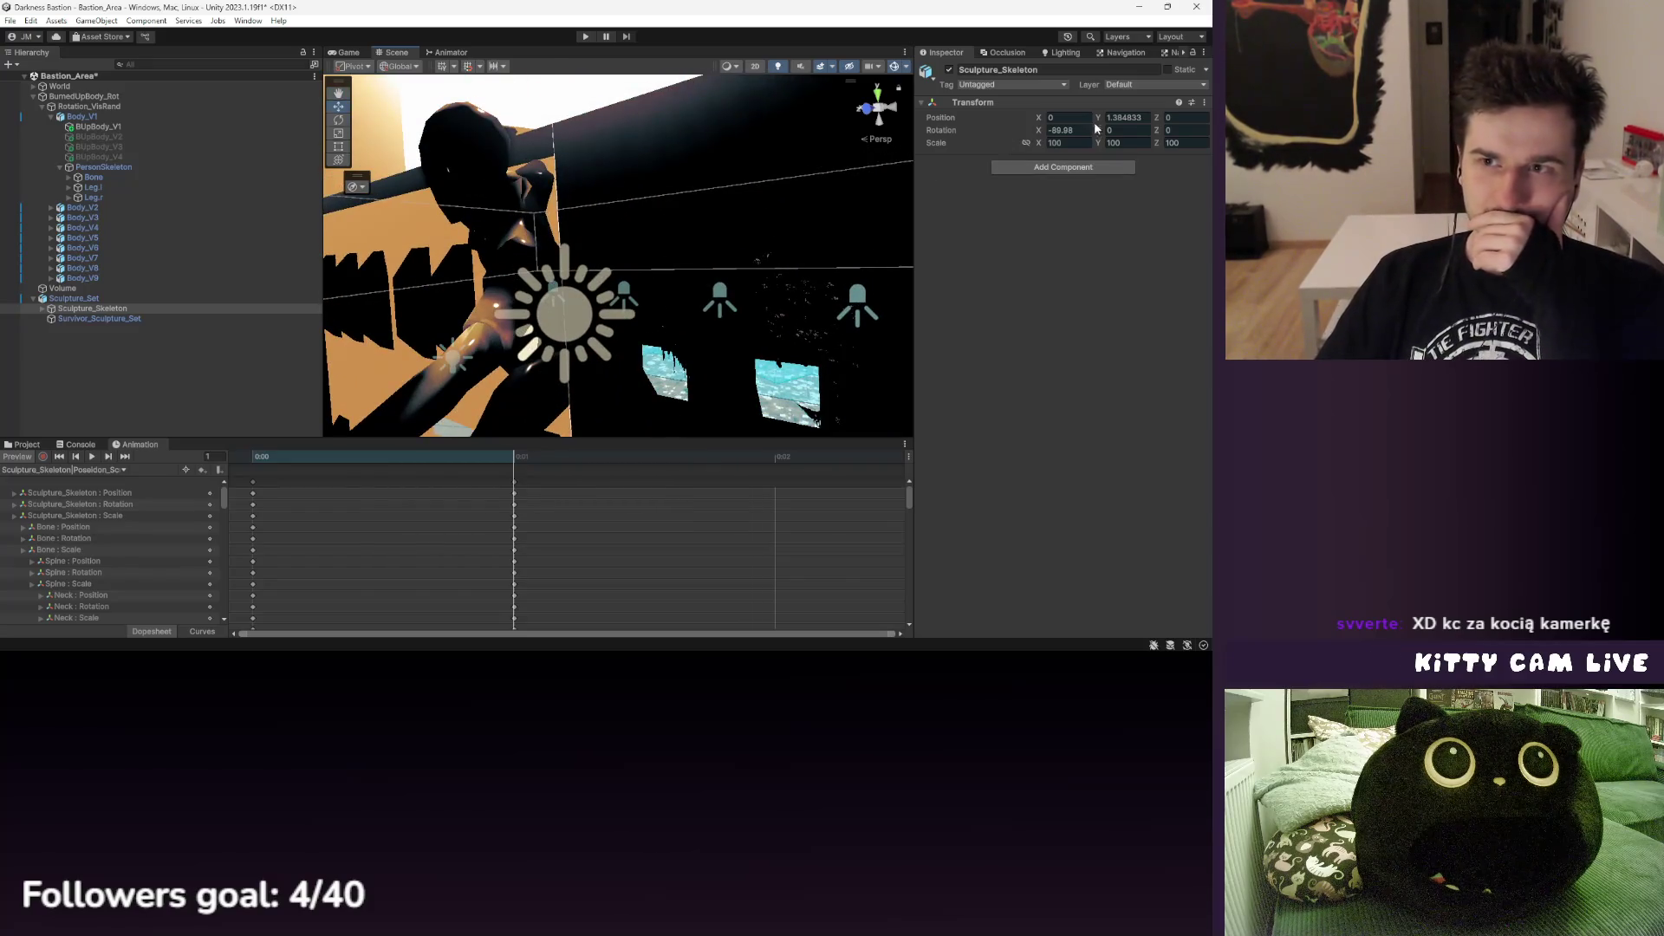
- Select all animated property keyframes at frame 1 and open their options
{"action": "left_click", "coordinate": [513, 484]}
{"action": "key", "text": "ctrl+a"}
{"action": "right_click", "coordinate": [92, 499]}
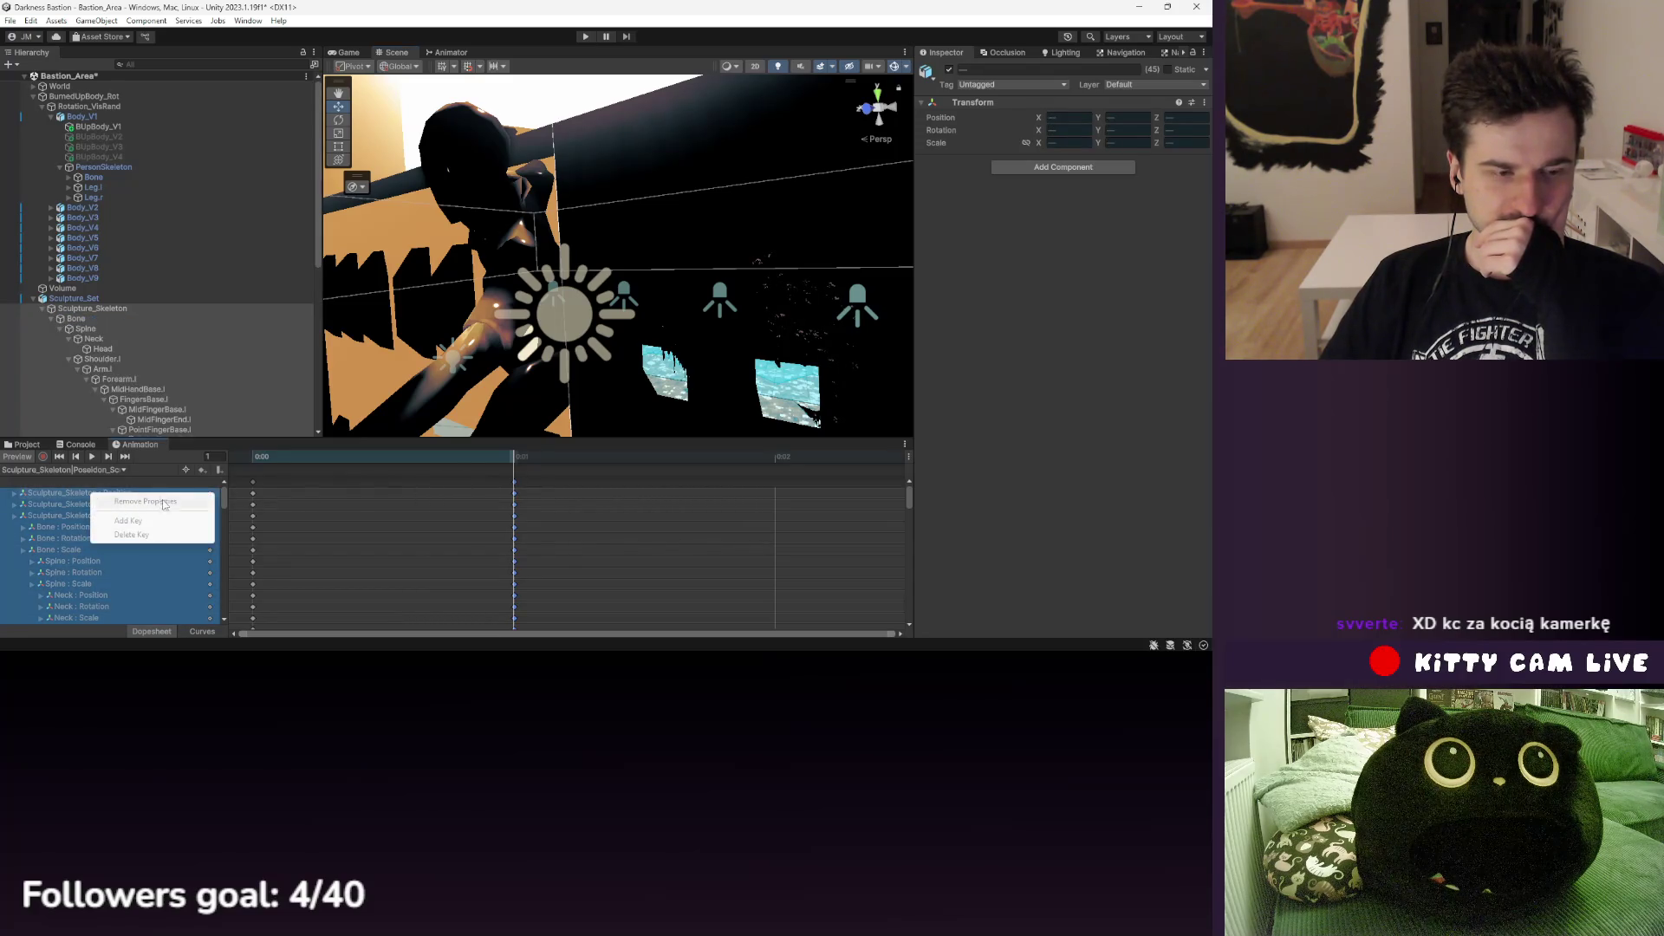
- Paste the copied Body_V1 as a child of the Sculpture_Skeleton rows
{"action": "right_click", "coordinate": [108, 312]}
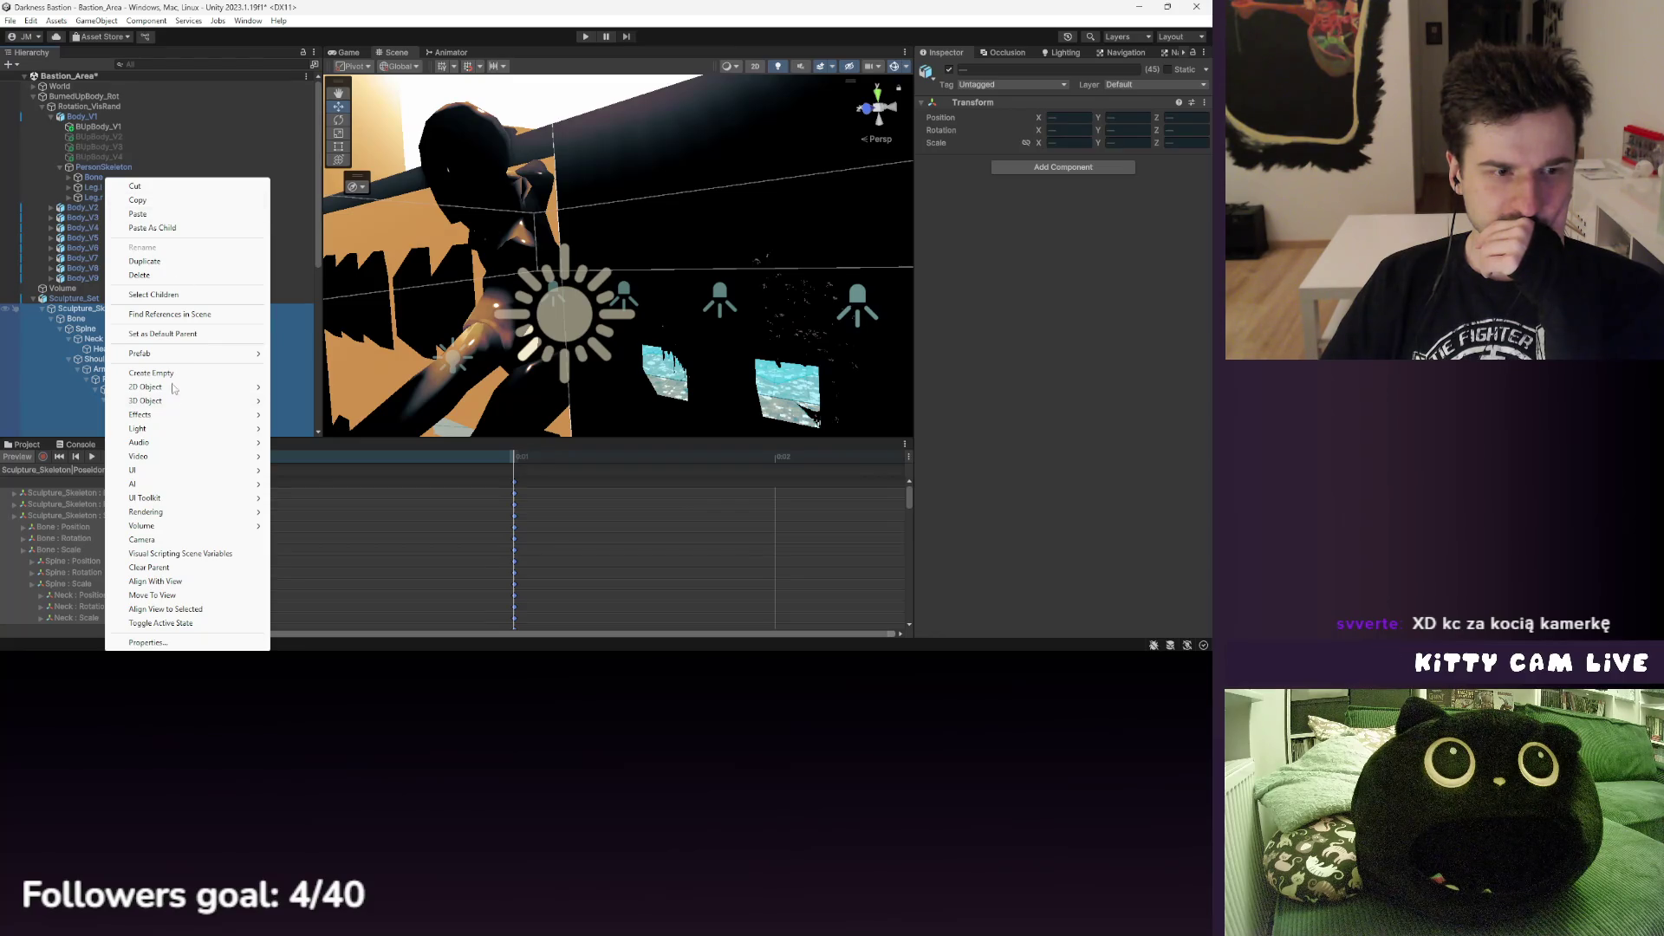
{"action": "mouse_move", "coordinate": [182, 357]}
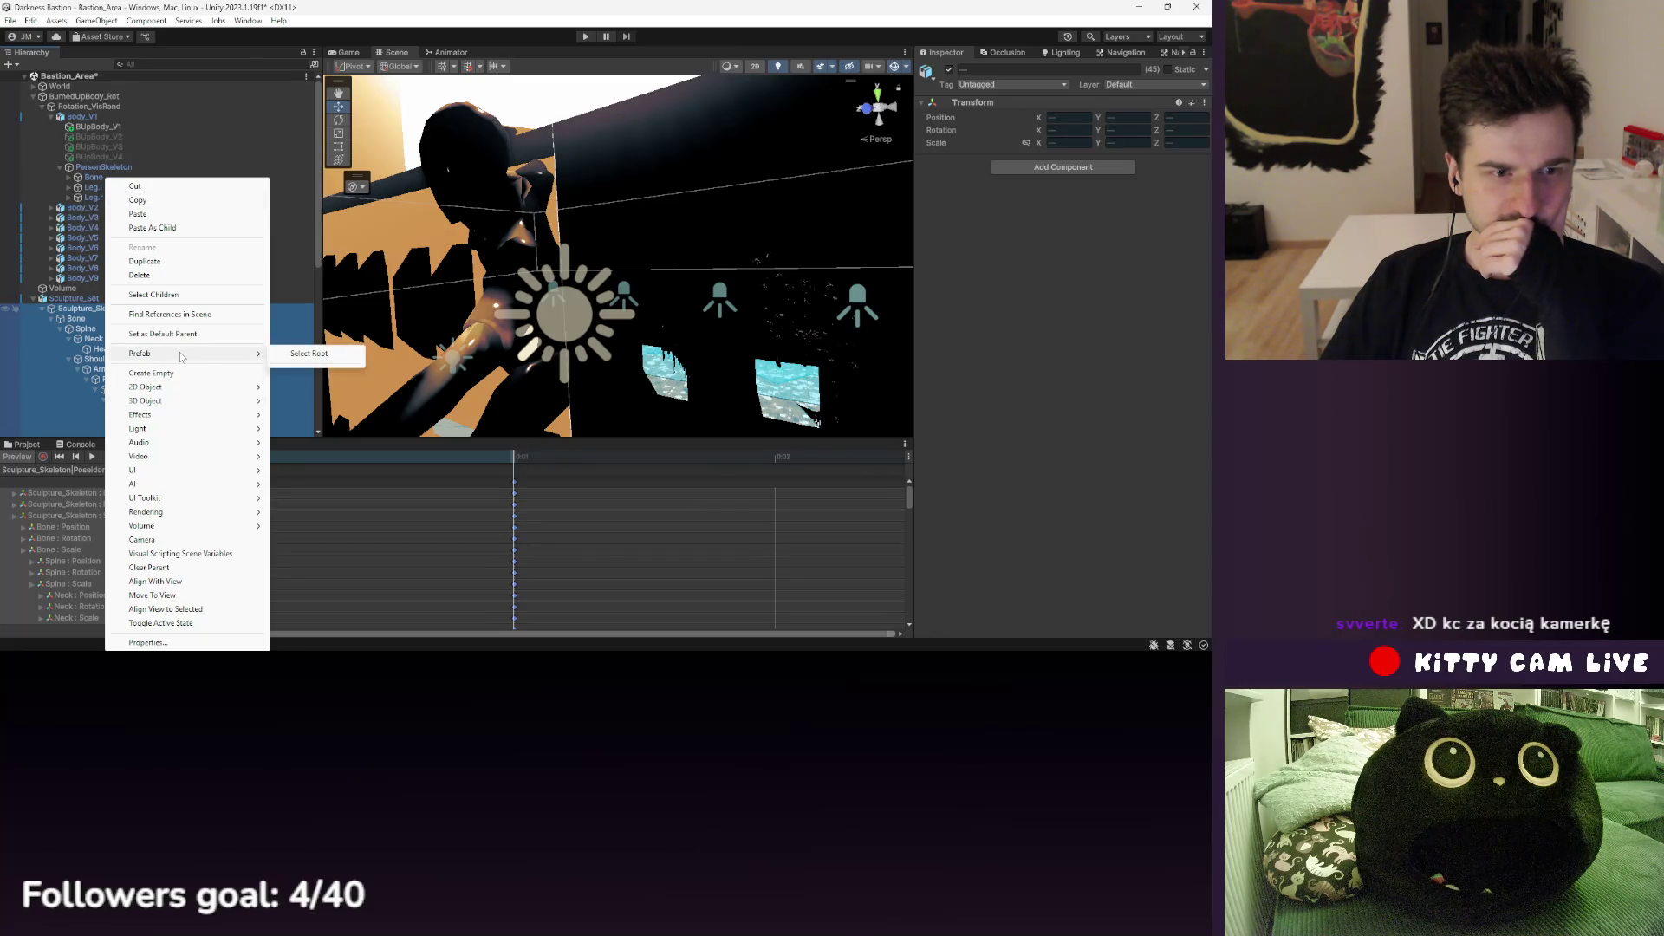
{"action": "mouse_move", "coordinate": [173, 498]}
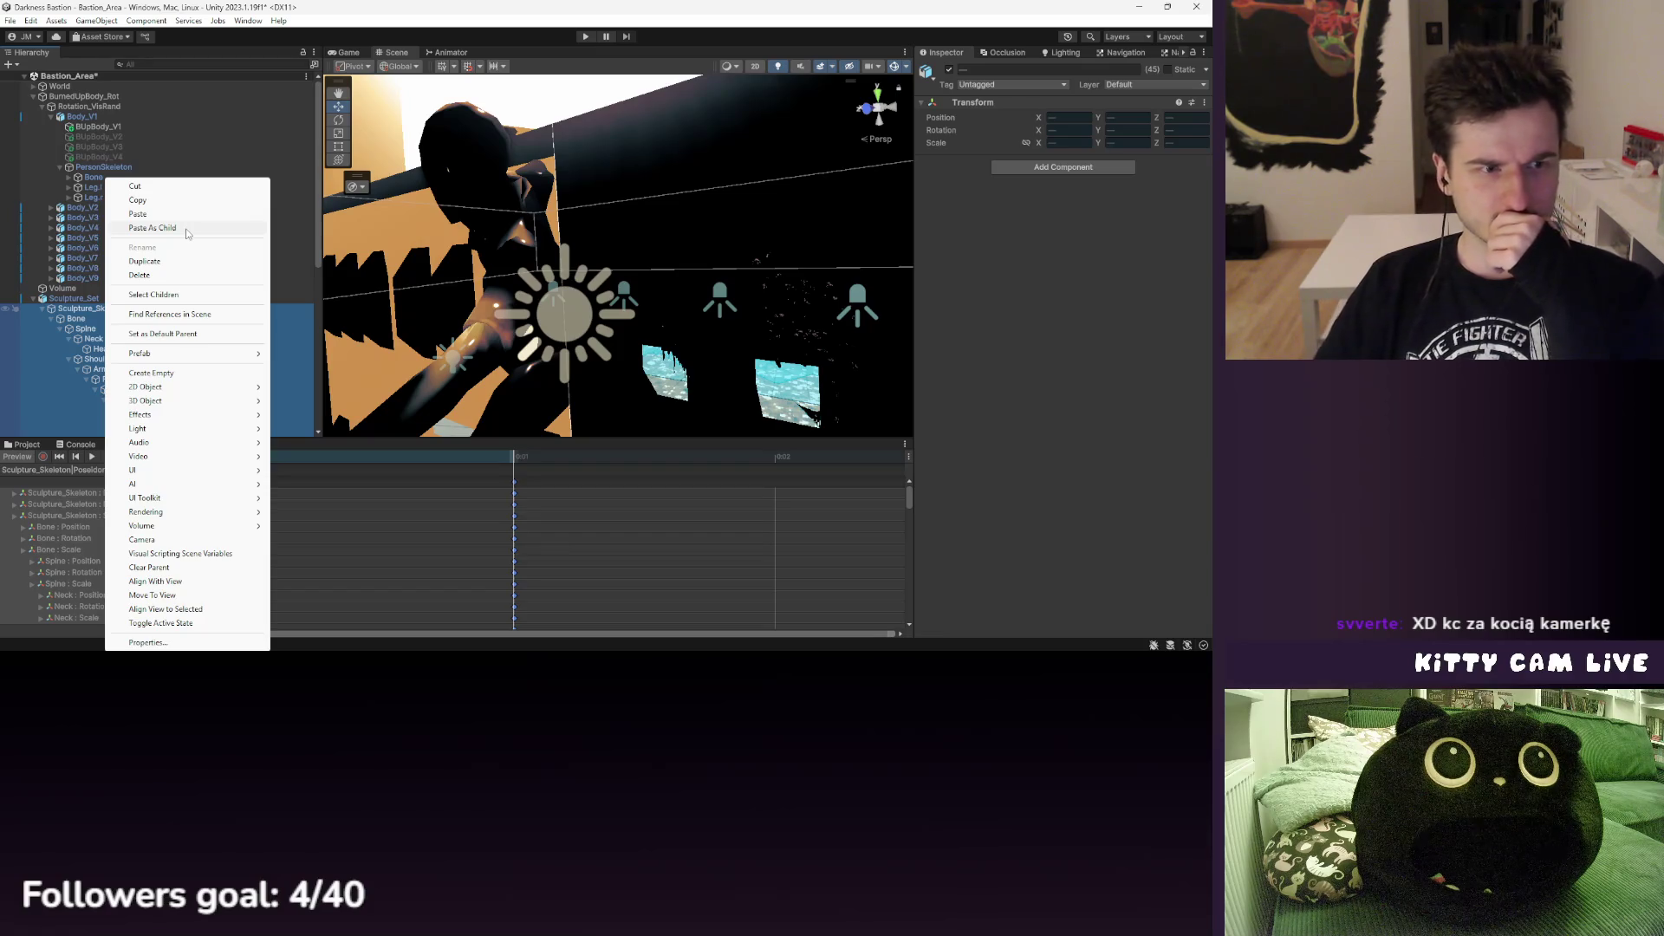
{"action": "left_click", "coordinate": [152, 227]}
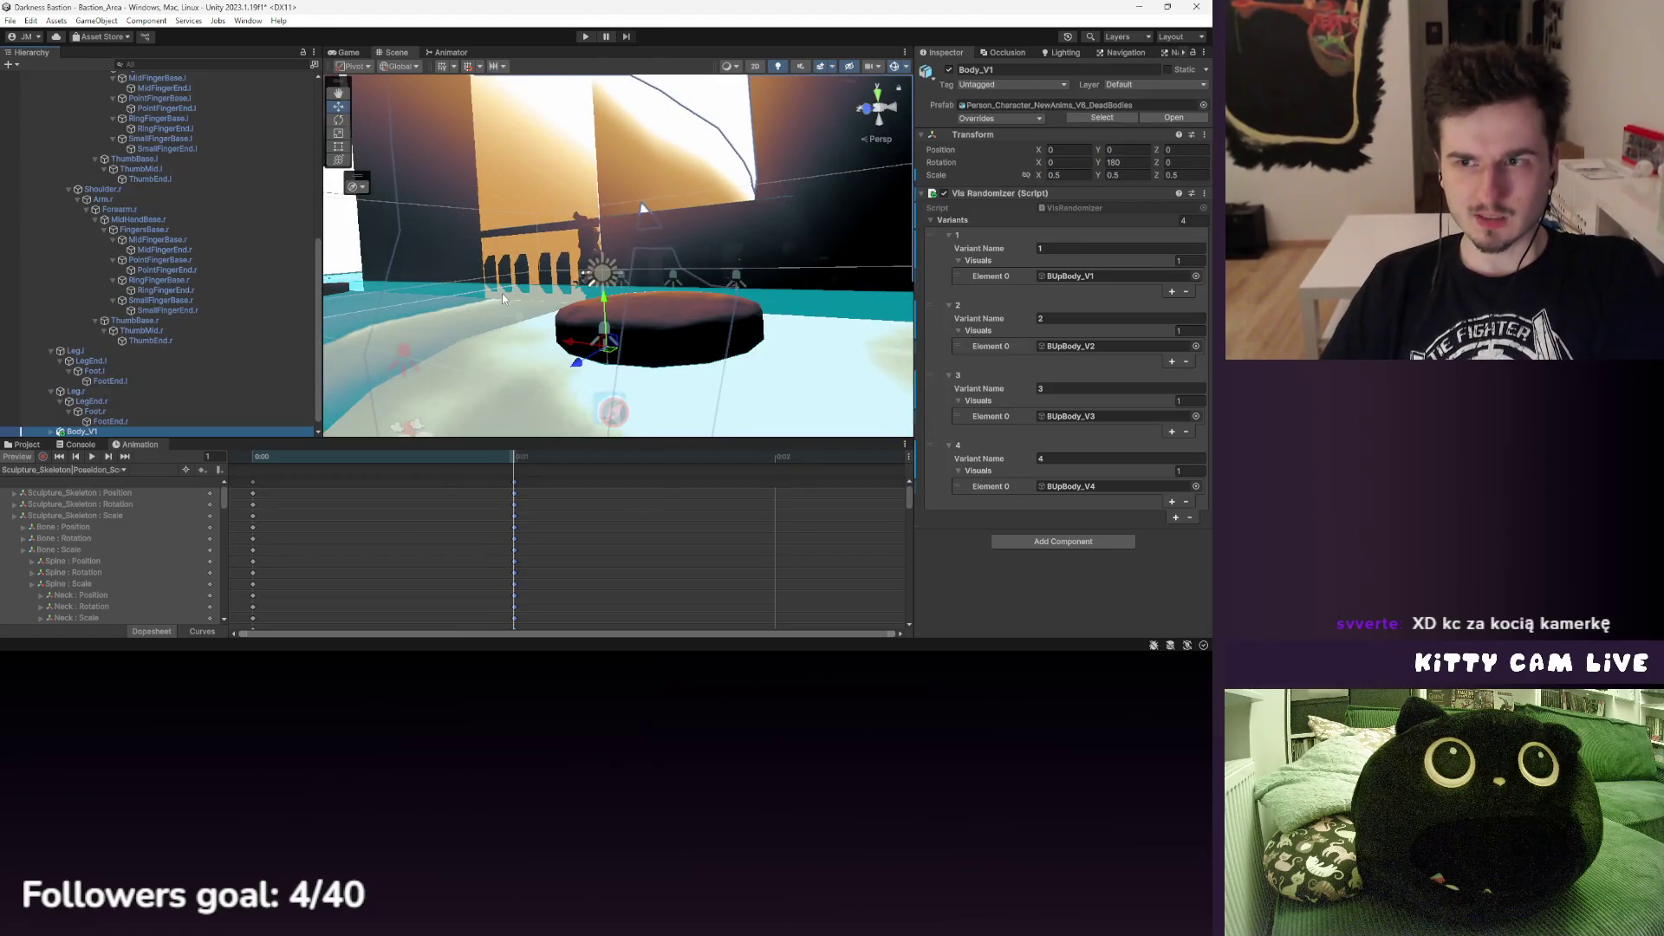
{"action": "key", "text": "ctrl+a"}
{"action": "scroll", "coordinate": [231, 322], "scroll_direction": "up", "scroll_amount": 10}
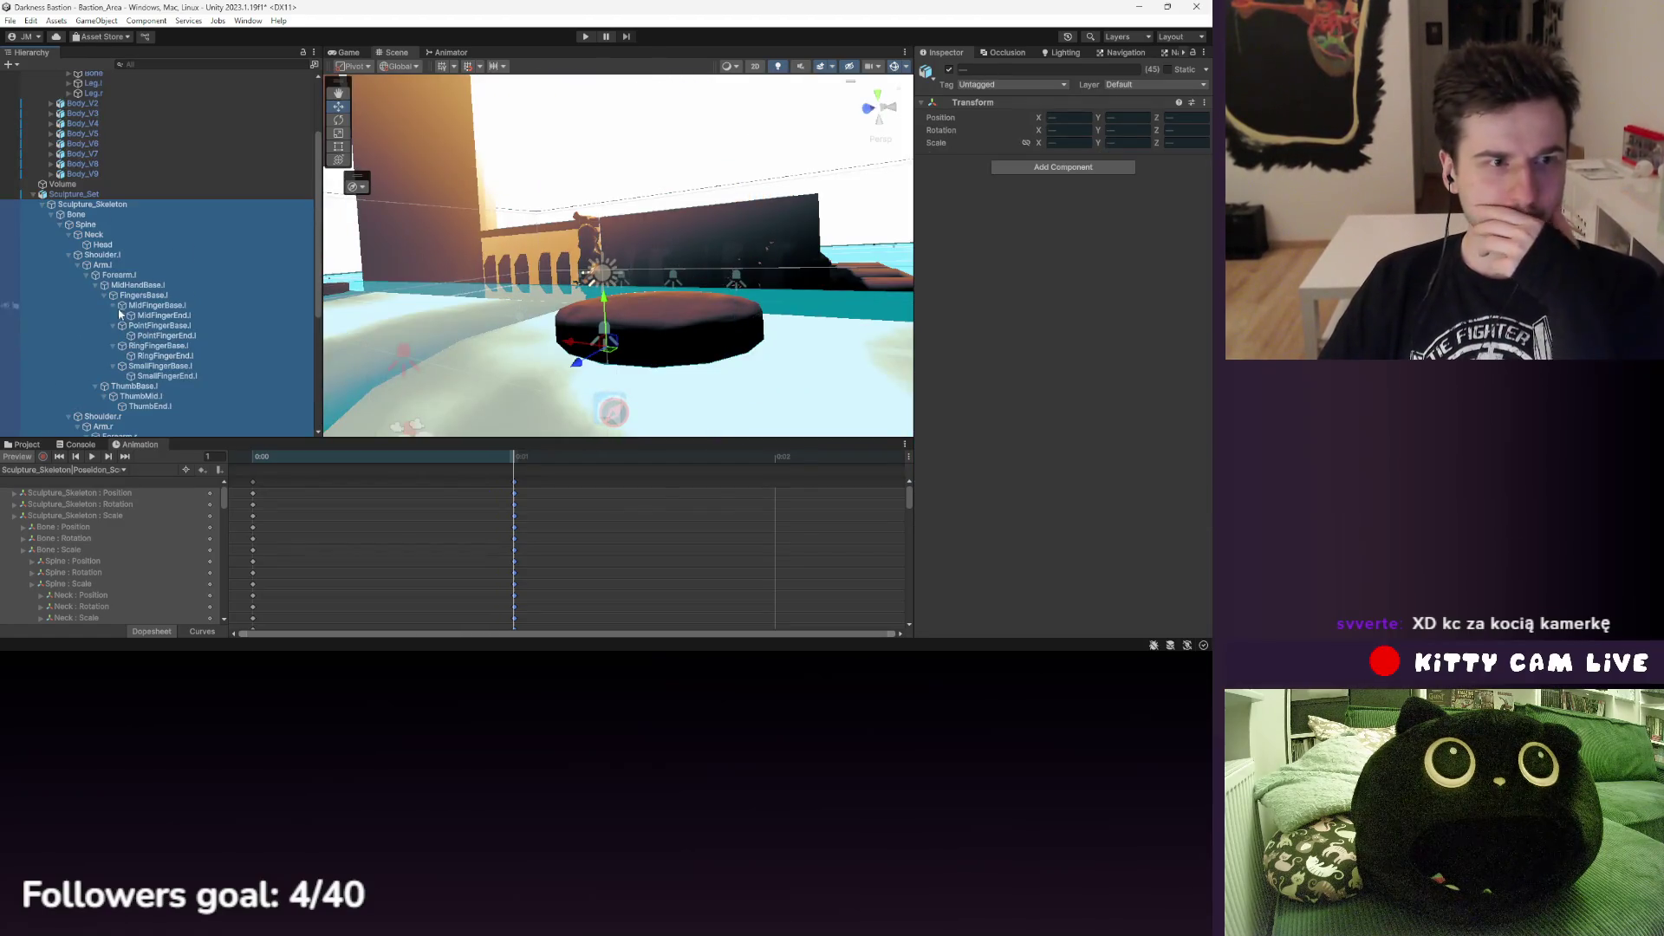
{"action": "right_click", "coordinate": [114, 212]}
{"action": "key", "text": "Escape"}
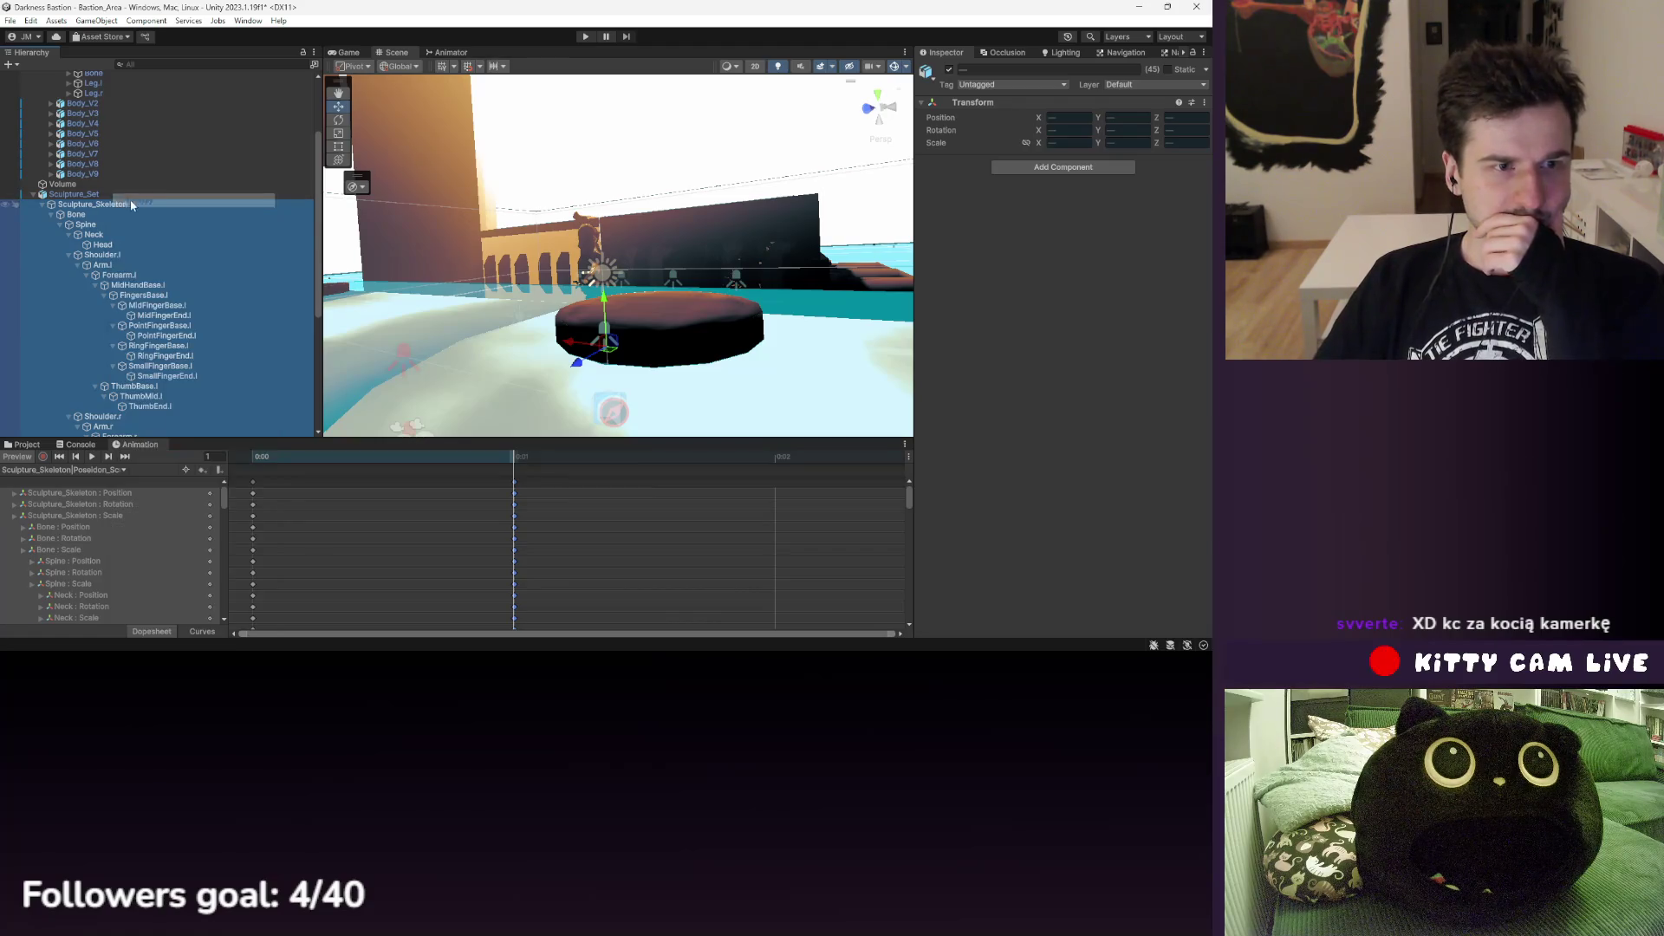
{"action": "left_click", "coordinate": [42, 205]}
{"action": "left_click", "coordinate": [73, 298]}
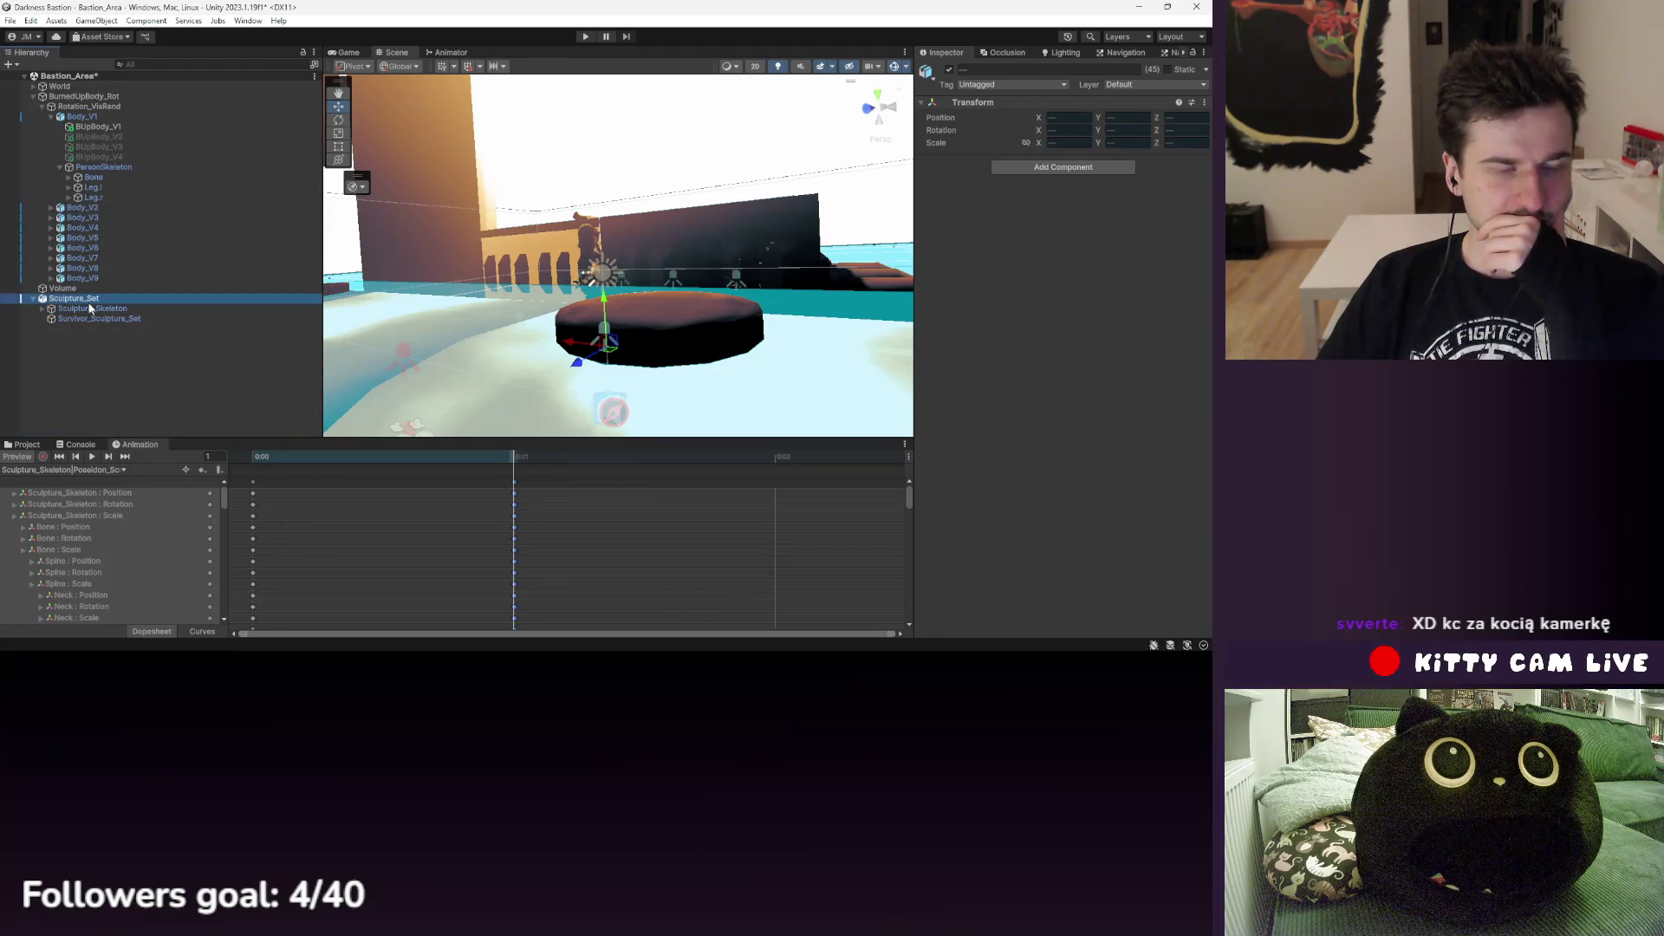
{"action": "right_click", "coordinate": [87, 302]}
{"action": "left_click", "coordinate": [121, 213]}
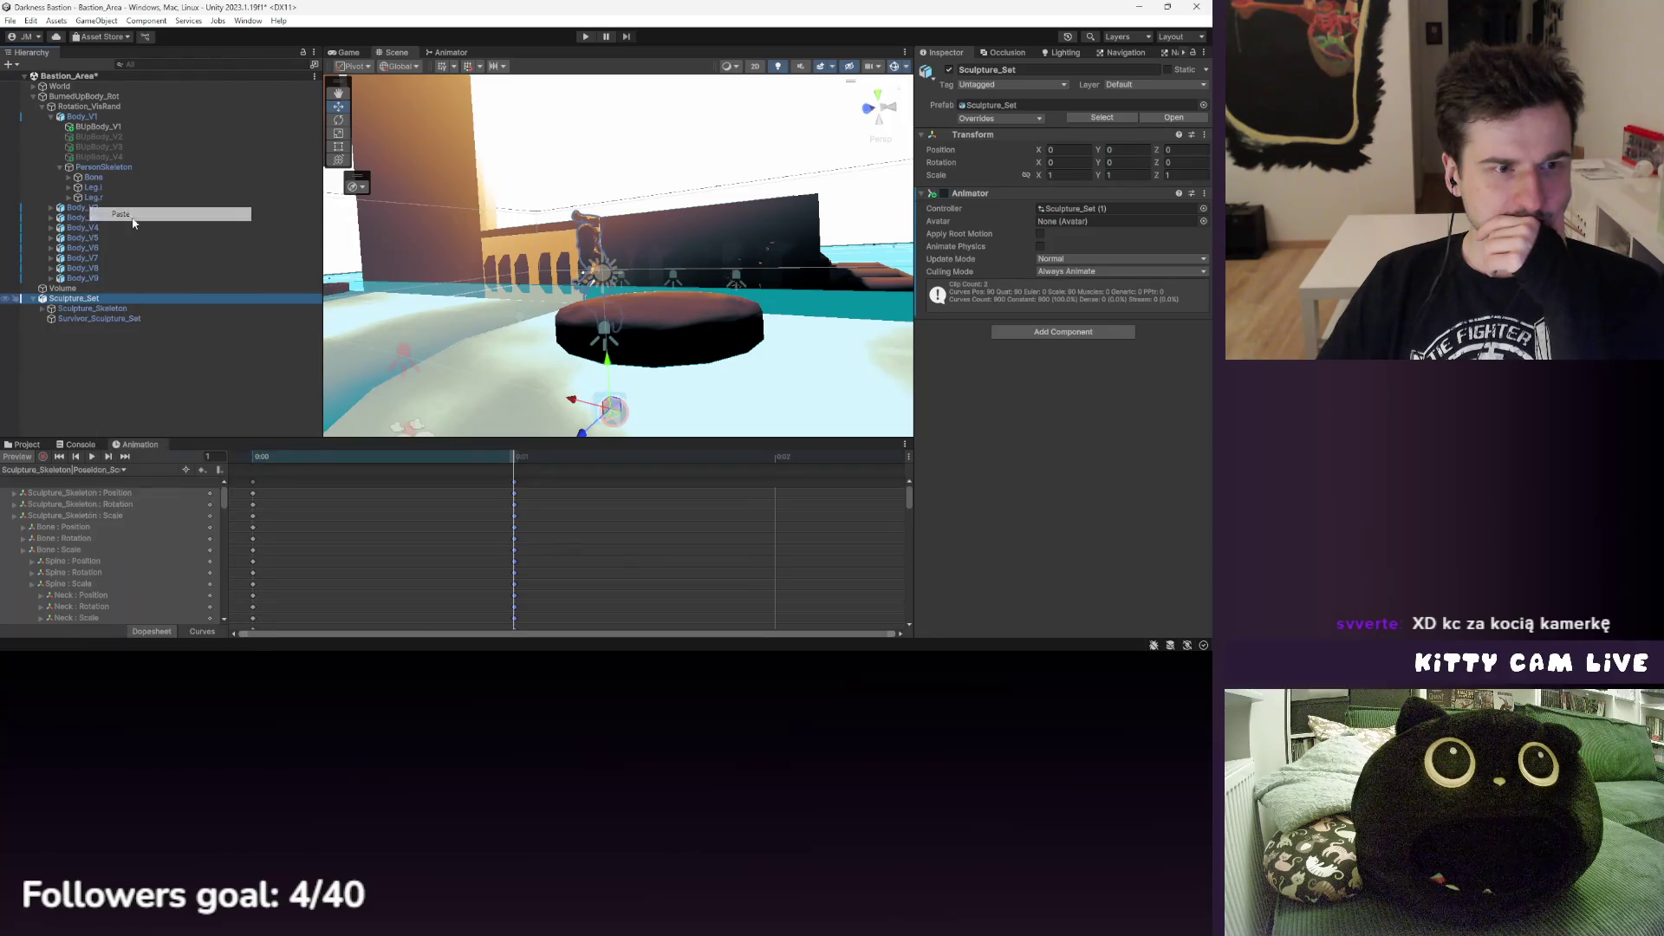
{"action": "key", "text": "ctrl+z"}
{"action": "left_click", "coordinate": [93, 319], "text": "ctrl"}
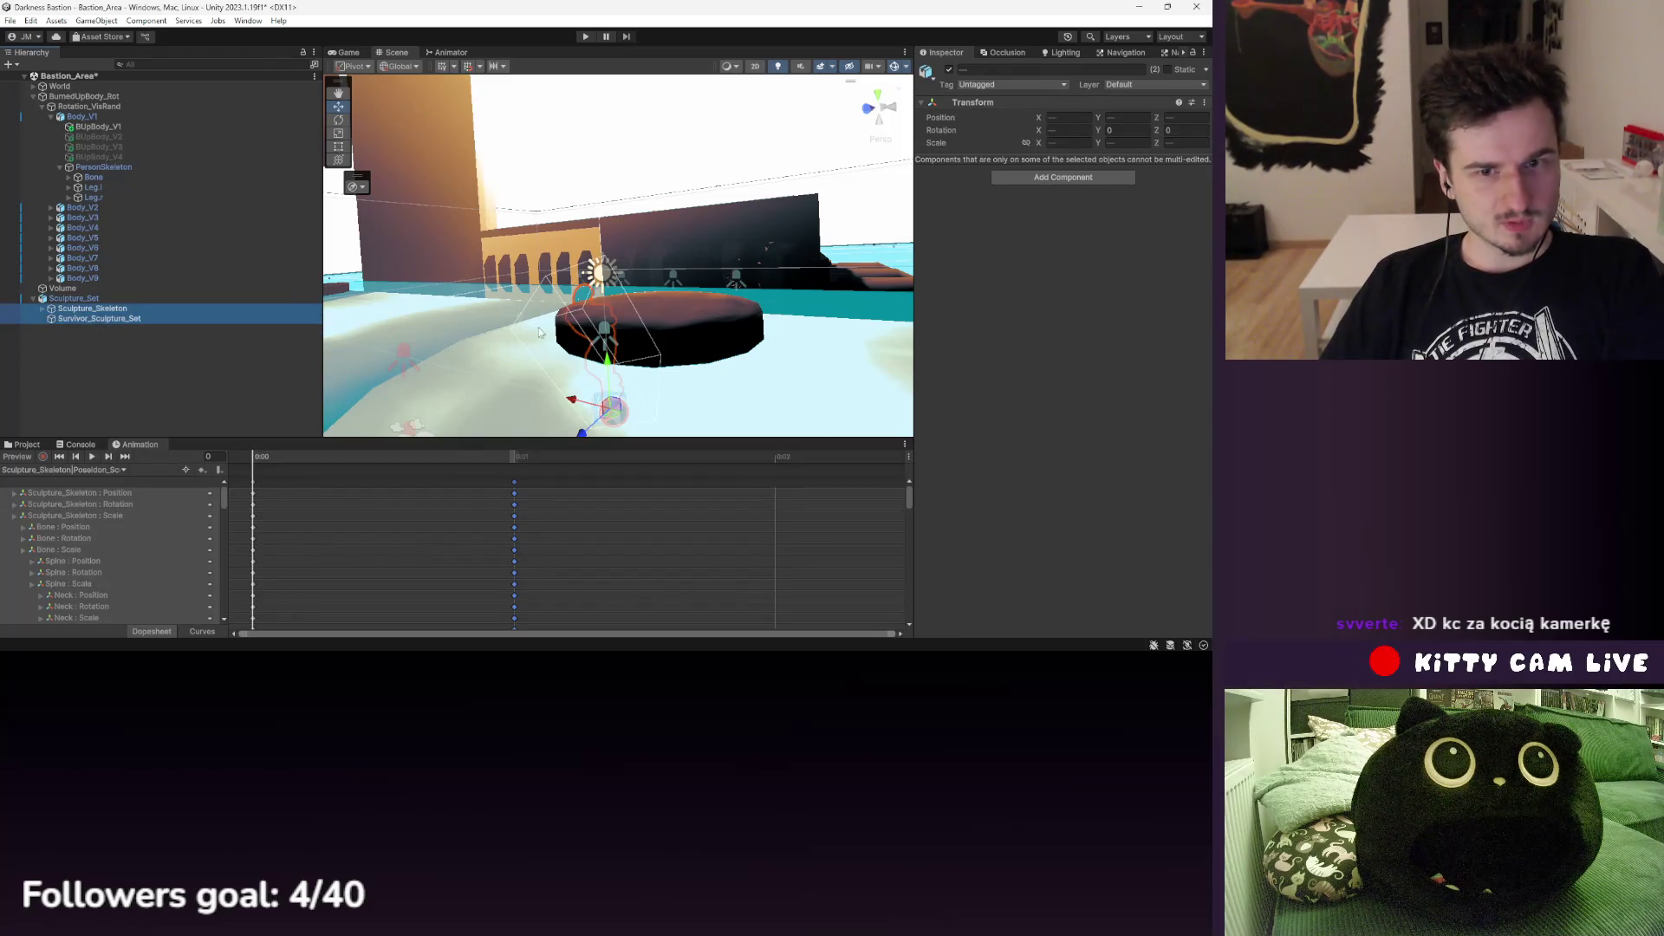
{"action": "key", "text": "ctrl+d"}
{"action": "key", "text": "Delete"}
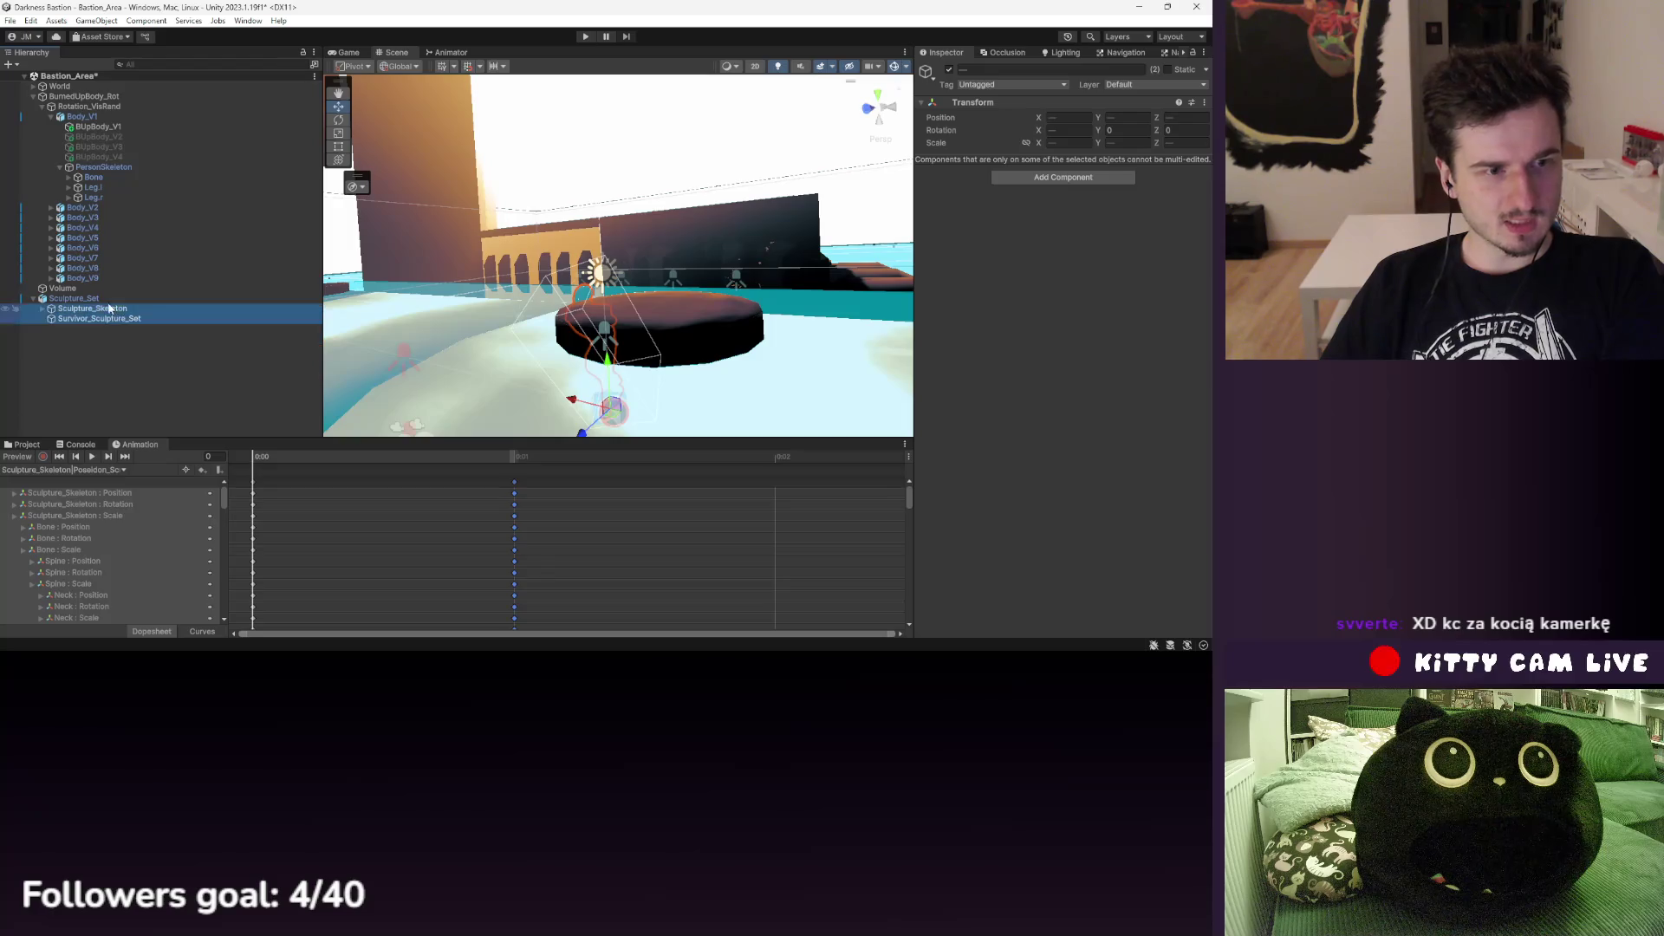
- Duplicate Sculpture_Skeleton and Survivor_Sculpture_Set together at animation frame 1
{"action": "left_click", "coordinate": [513, 455]}
{"action": "left_click", "coordinate": [91, 308]}
{"action": "left_click", "coordinate": [113, 320], "text": "ctrl"}
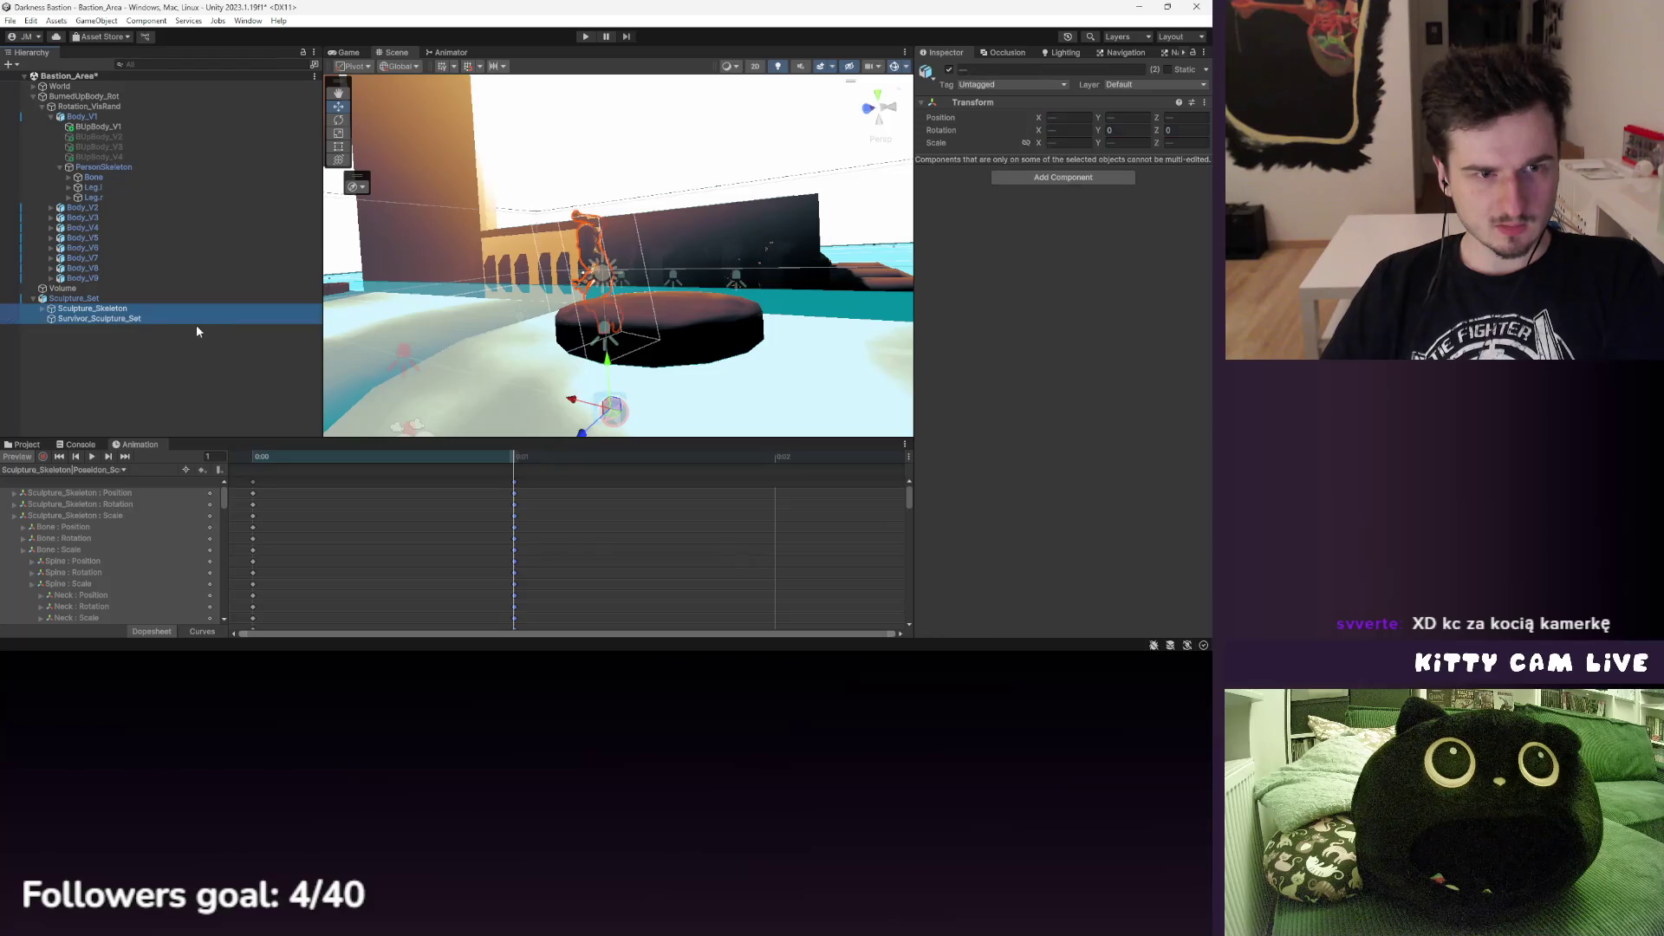
{"action": "key", "text": "ctrl+d"}
- Select only the duplicated Survivor_Sculpture_Set (1) mesh
{"action": "left_click", "coordinate": [139, 338], "text": "ctrl"}
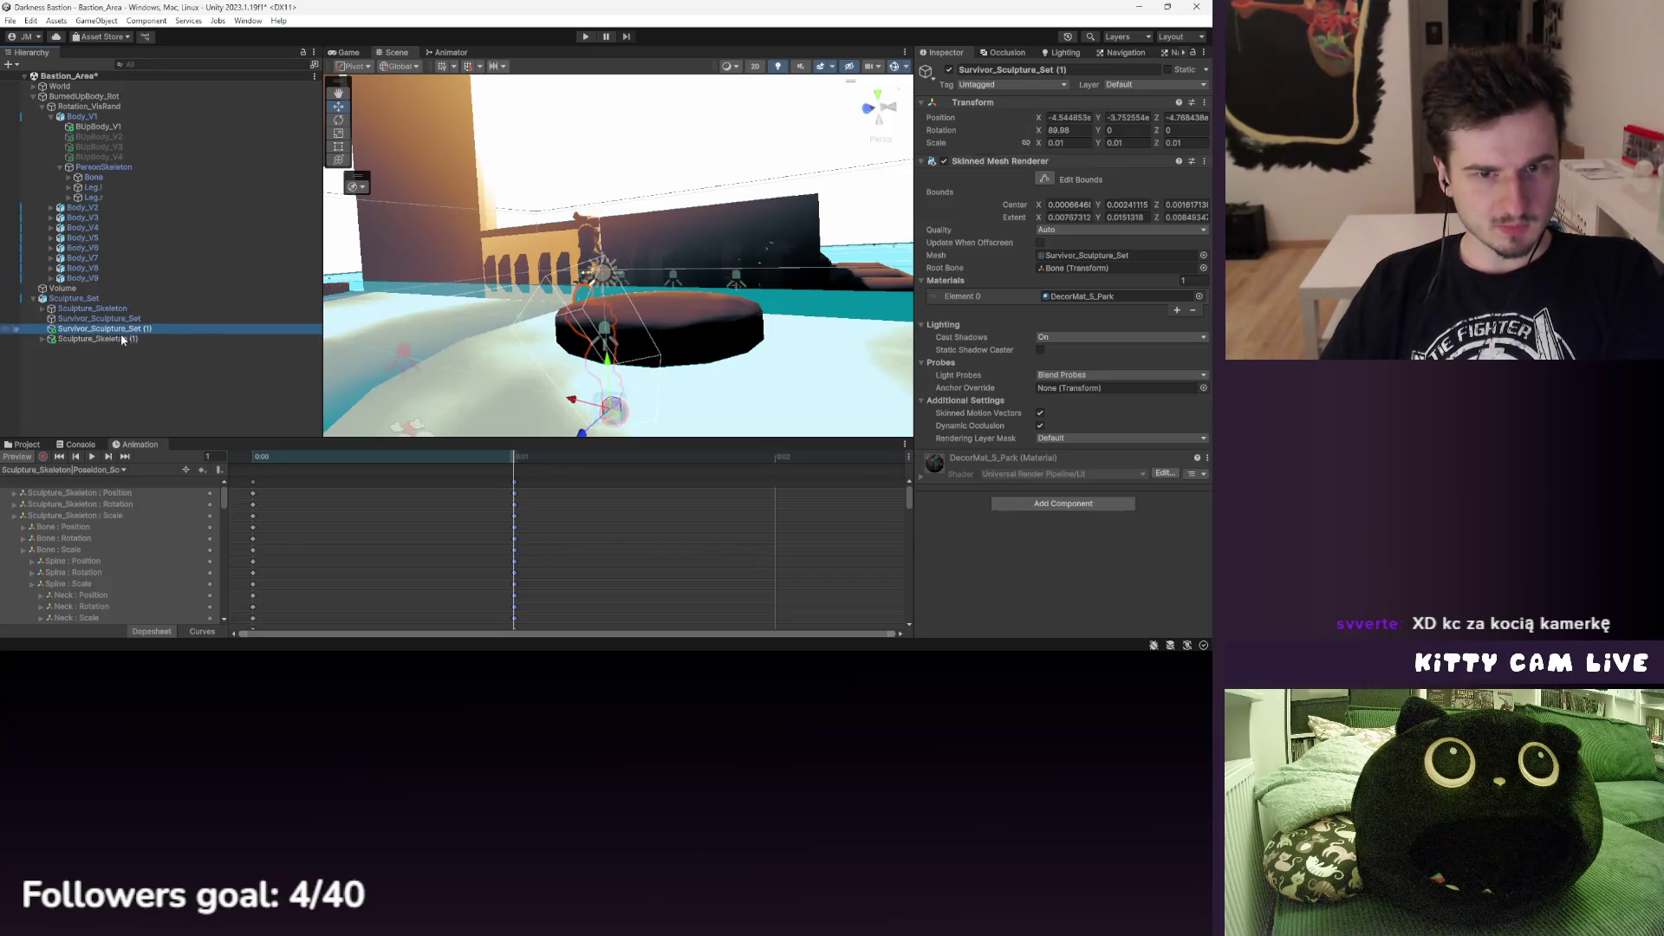
{"action": "left_click", "coordinate": [126, 339], "text": "ctrl"}
{"action": "left_click", "coordinate": [112, 339], "text": "ctrl"}
{"action": "left_click", "coordinate": [111, 342], "text": "ctrl"}
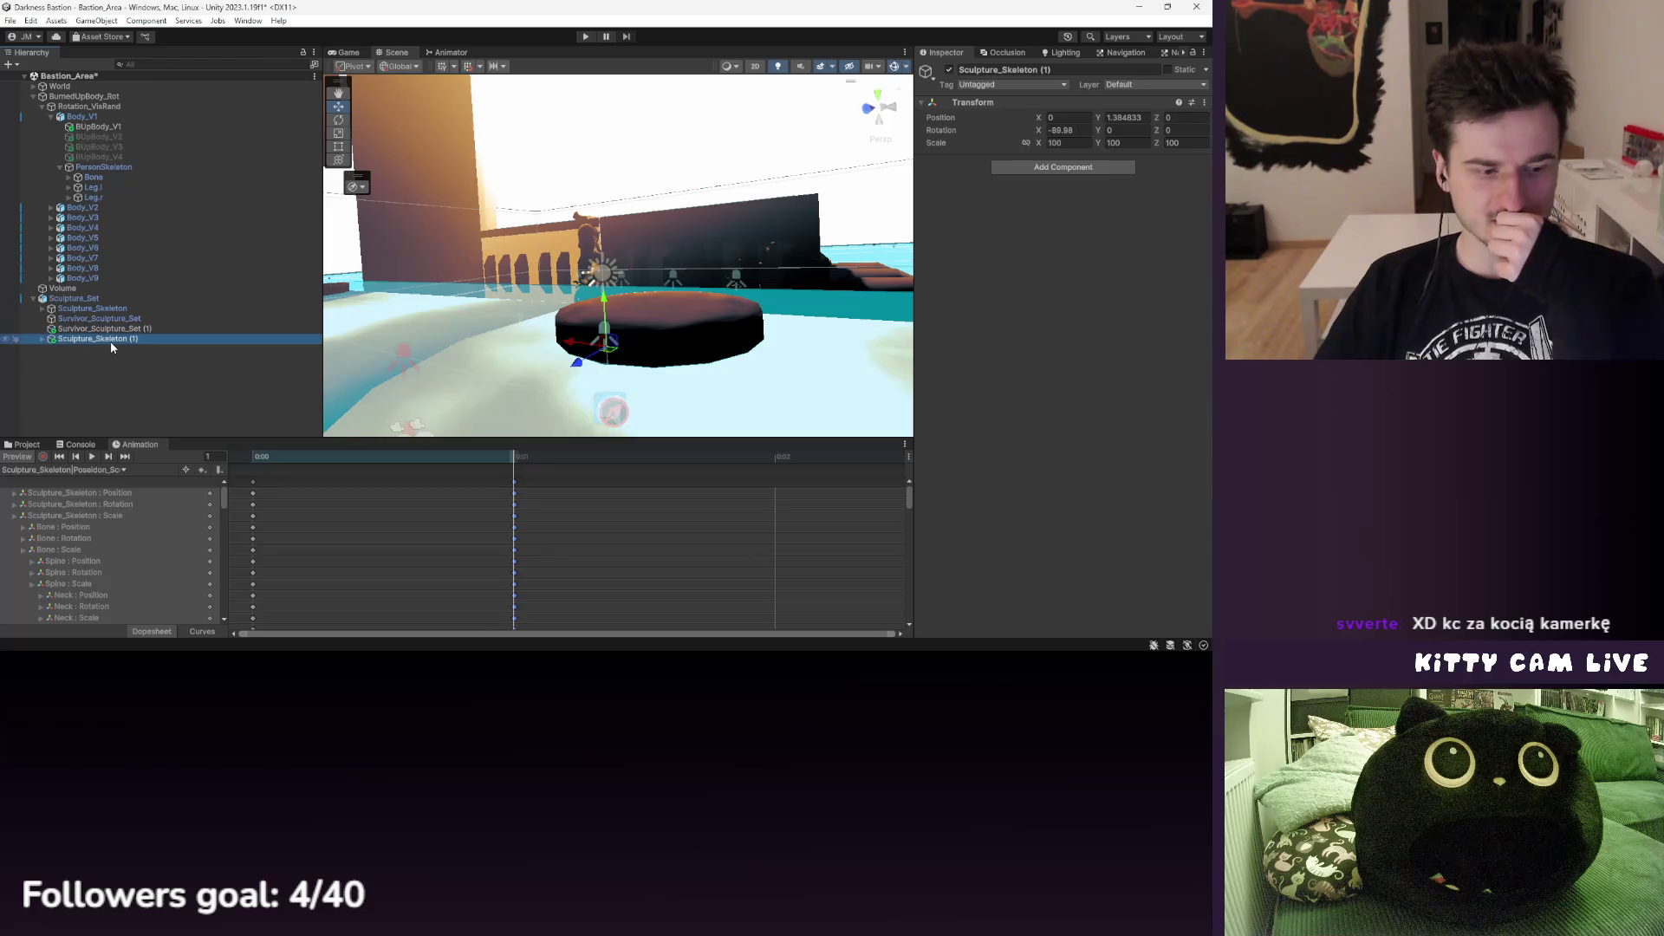
{"action": "left_click", "coordinate": [112, 342], "text": "ctrl"}
{"action": "left_click", "coordinate": [122, 341], "text": "ctrl"}
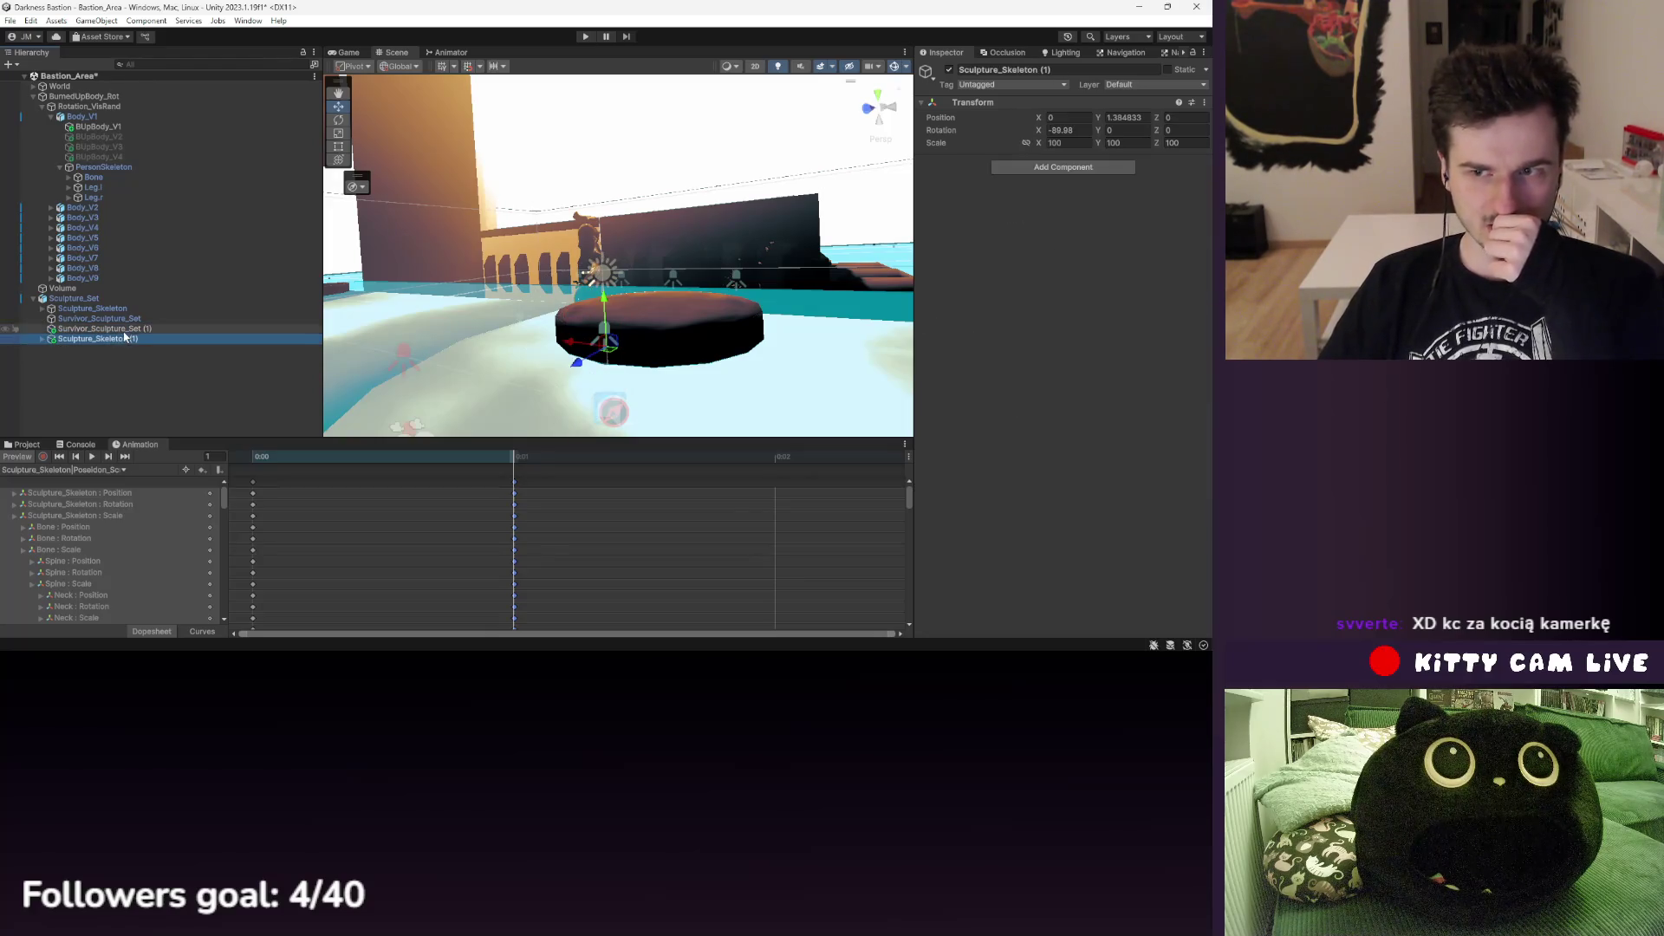
{"action": "left_click", "coordinate": [124, 338], "text": "ctrl"}
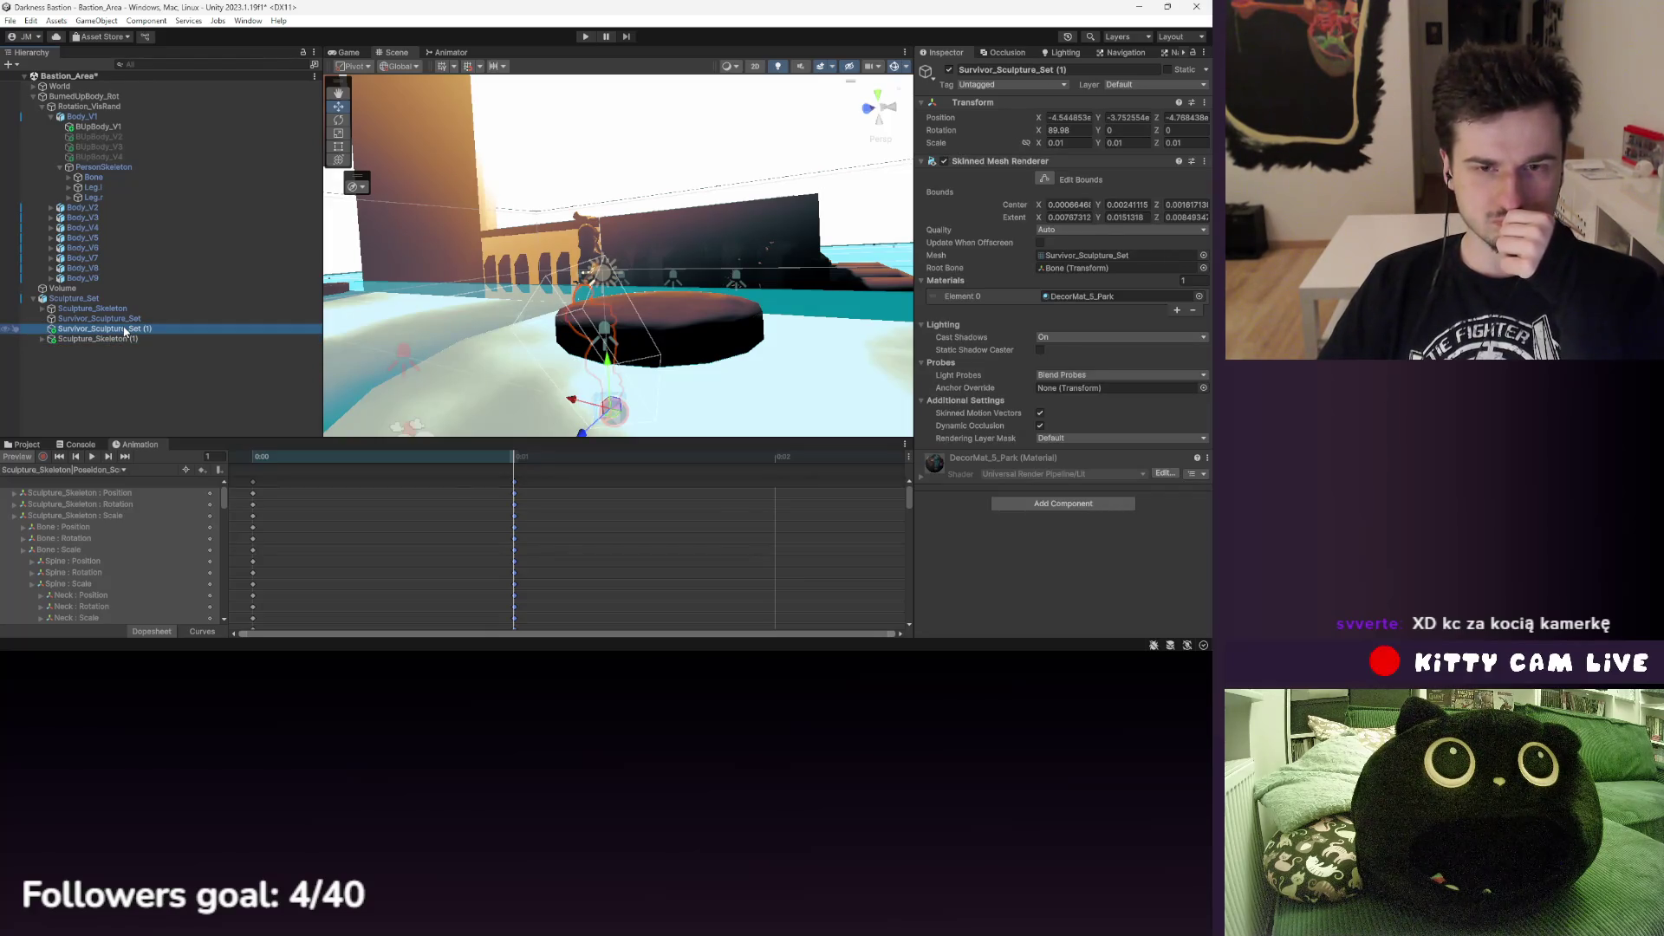
- Expand Sculpture_Skeleton (1) to show its leg, spine, neck, head and arm bones
{"action": "left_click", "coordinate": [42, 339]}
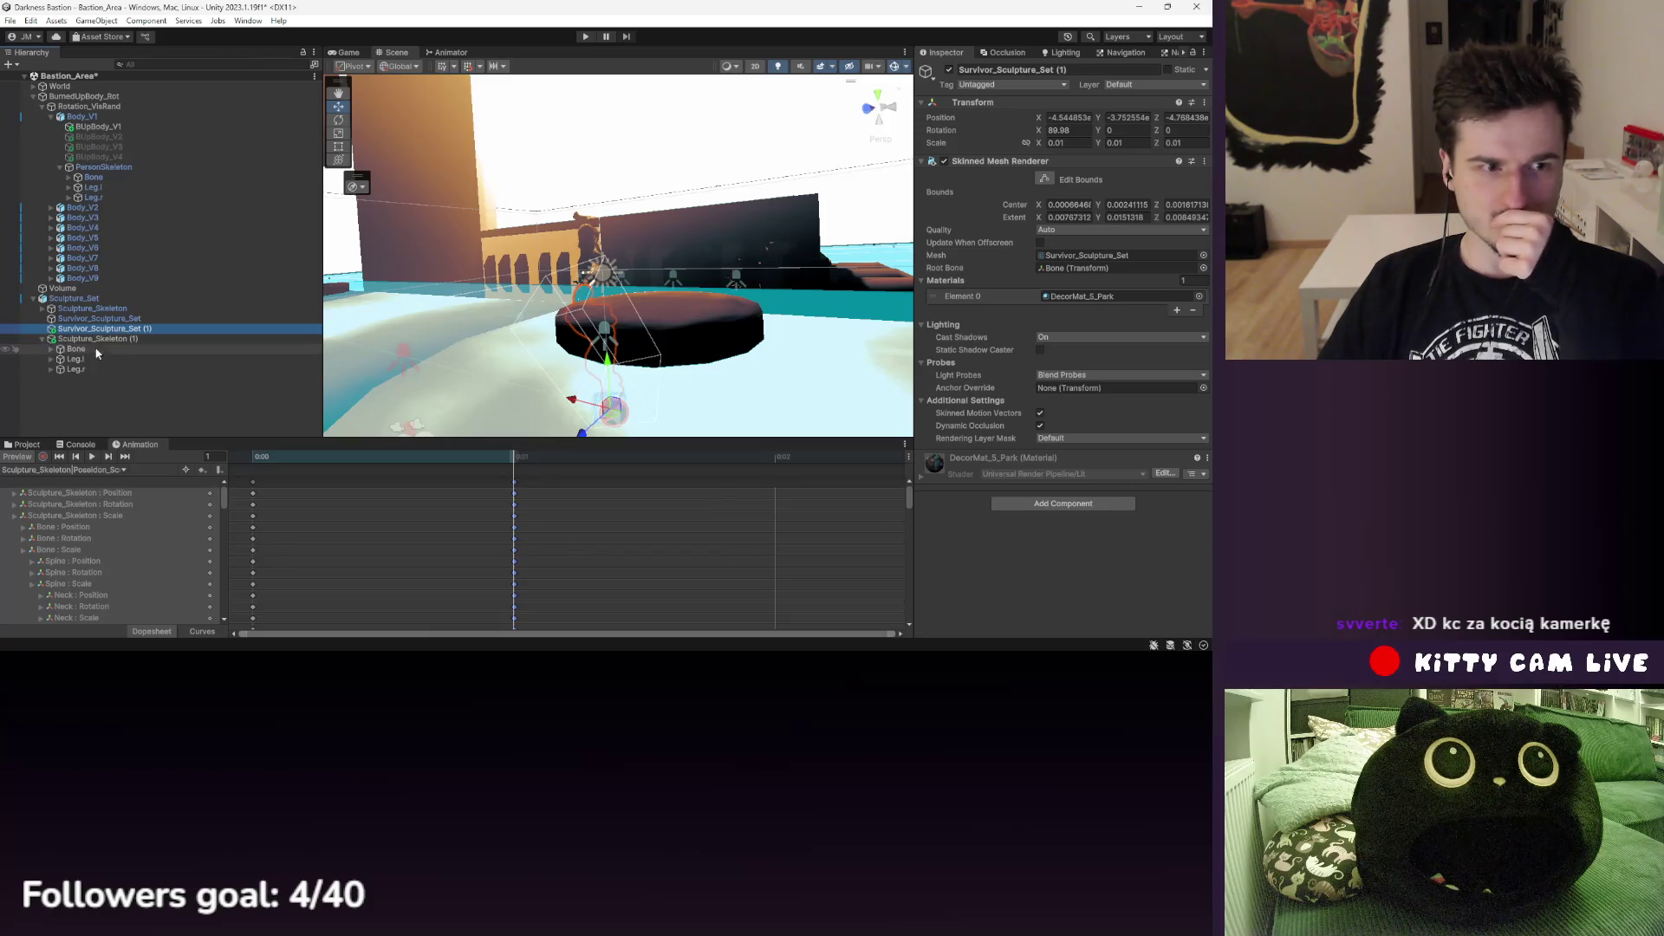
{"action": "left_click", "coordinate": [51, 369]}
{"action": "left_click", "coordinate": [51, 358]}
{"action": "left_click", "coordinate": [50, 348]}
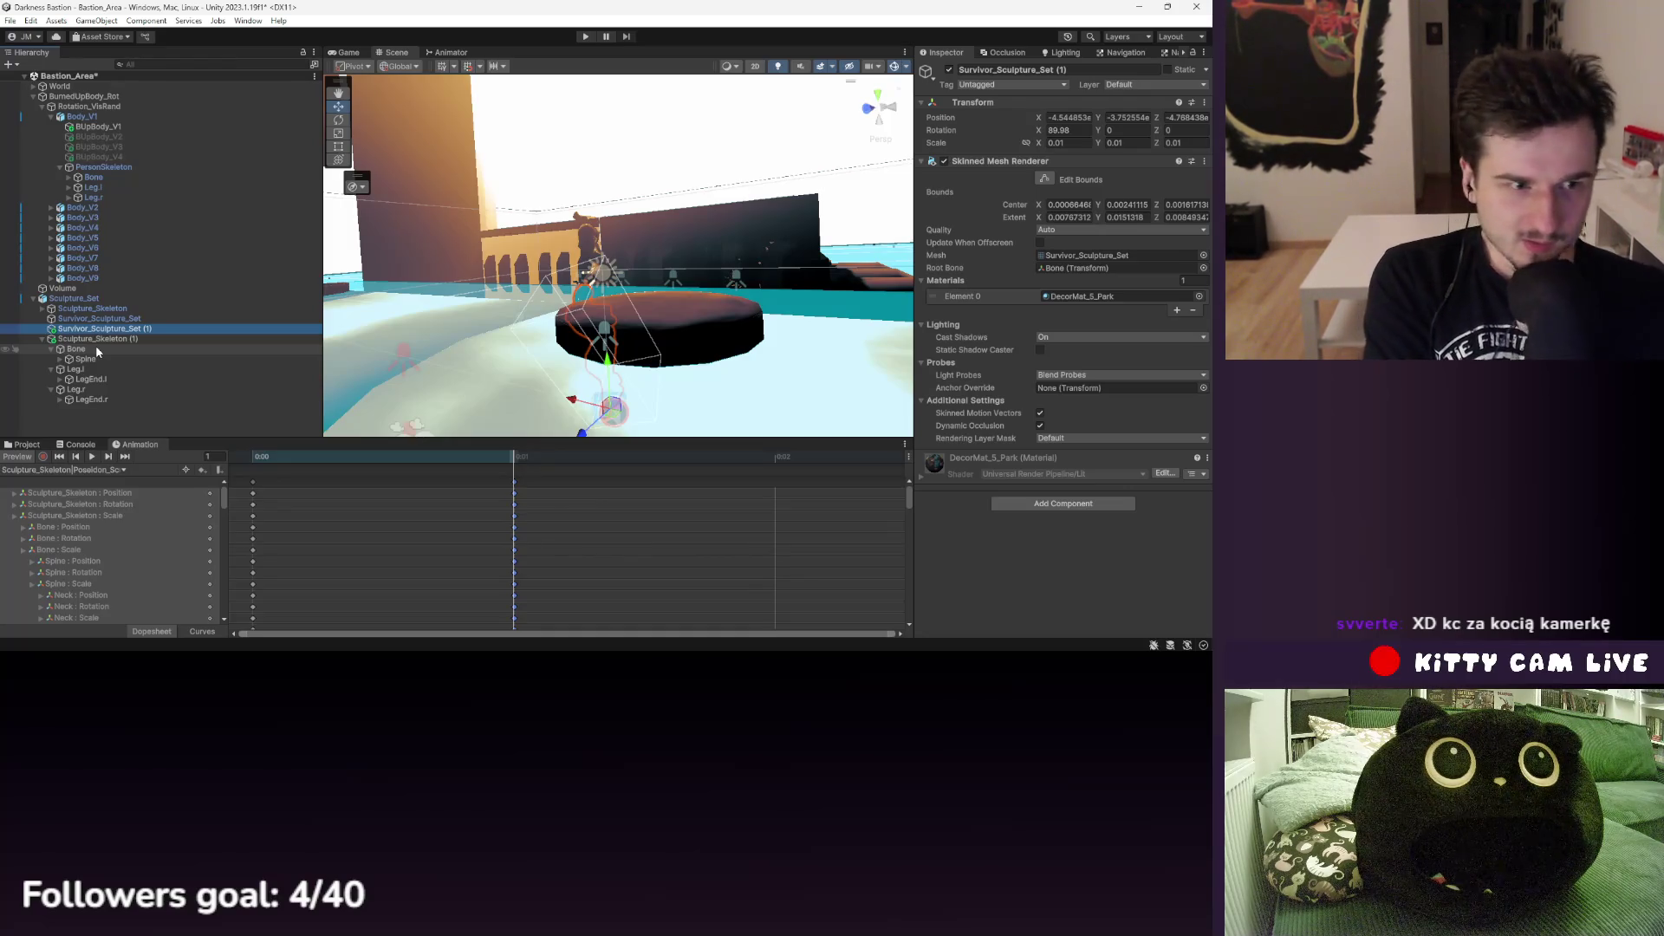
{"action": "left_click", "coordinate": [60, 359]}
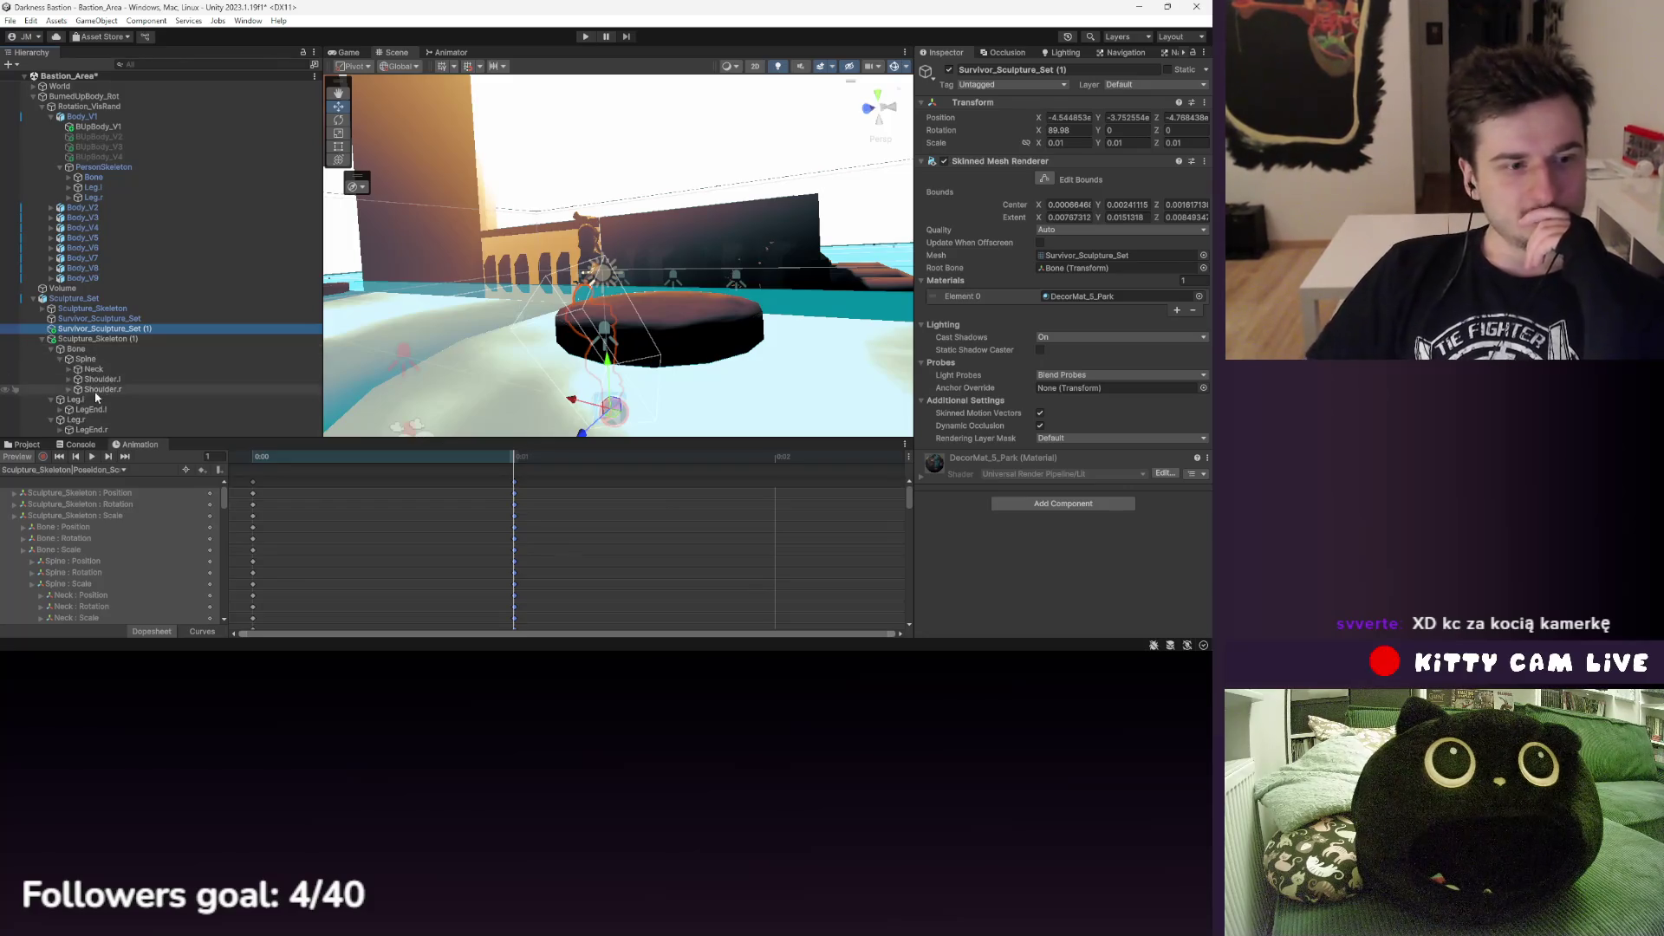
{"action": "left_click", "coordinate": [69, 370]}
{"action": "scroll", "coordinate": [69, 373], "scroll_direction": "down", "scroll_amount": 1}
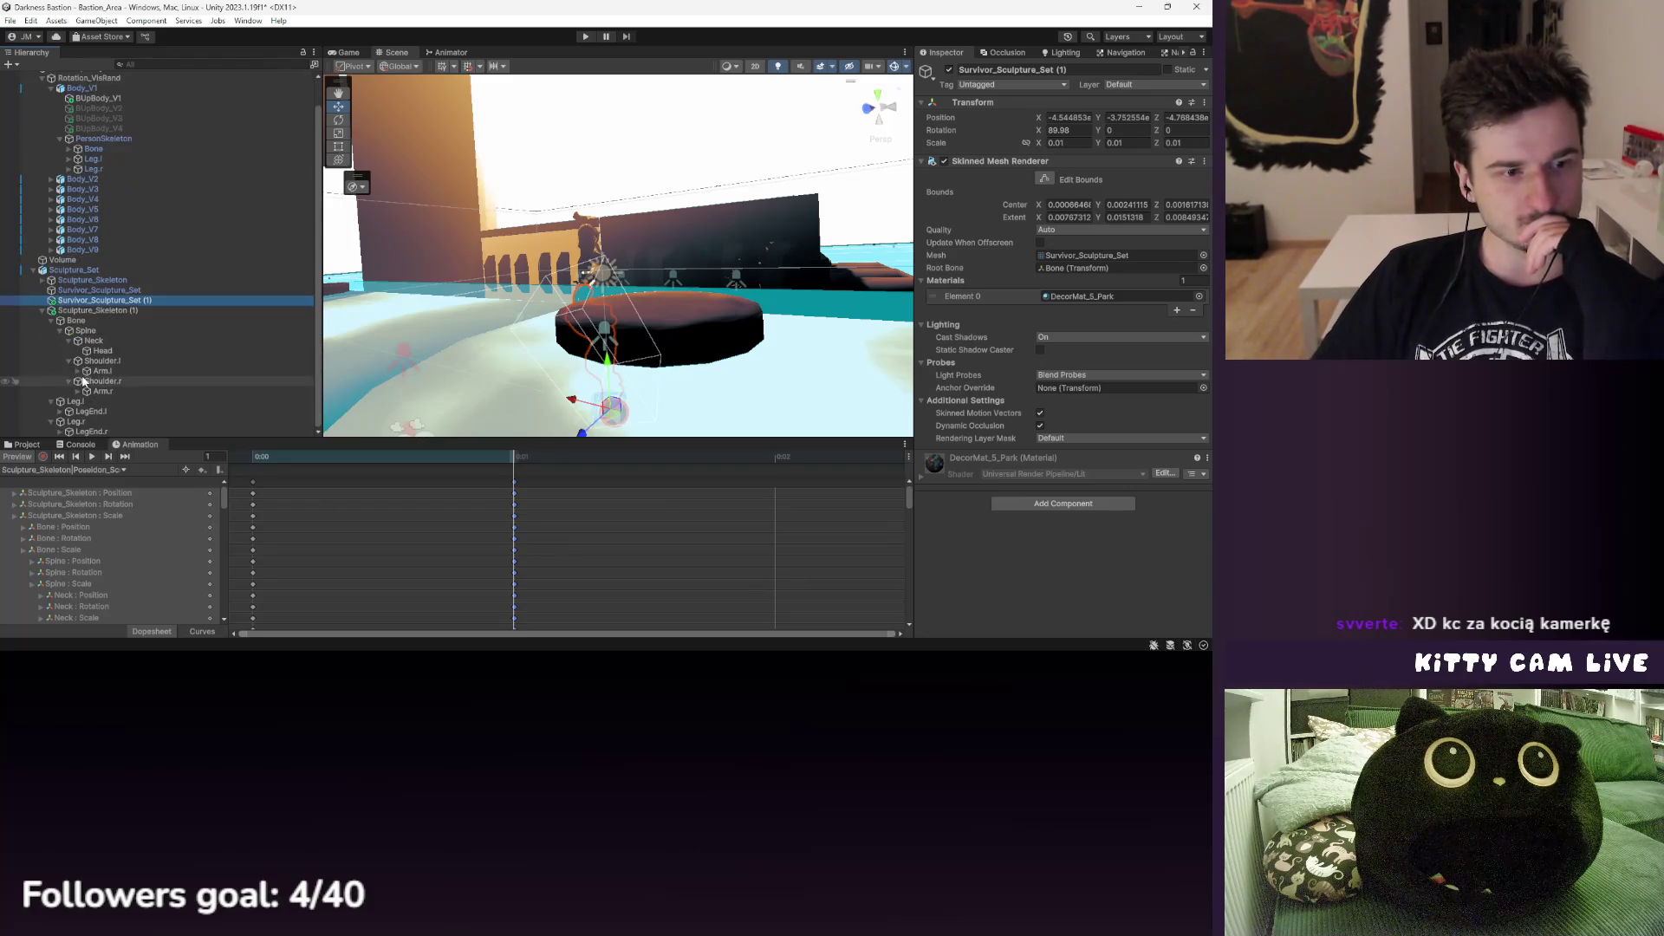
{"action": "left_click", "coordinate": [78, 371]}
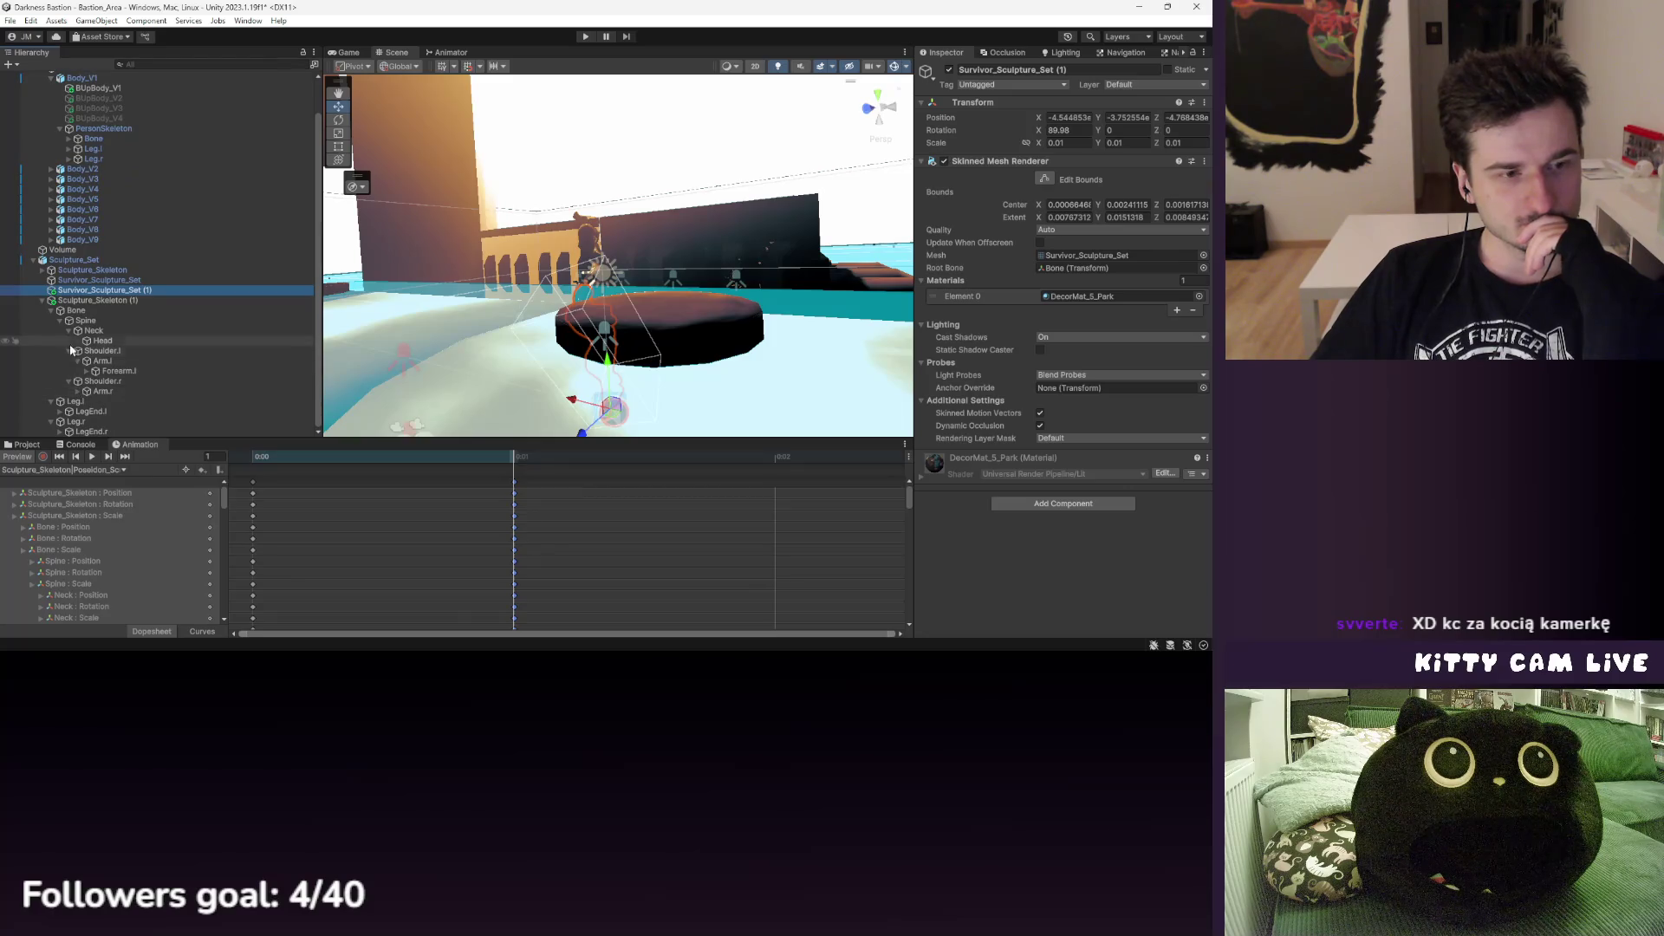
- Check the positions of the duplicate skeleton's Bone, Leg.r and Leg.l
{"action": "left_click", "coordinate": [52, 310]}
{"action": "left_click", "coordinate": [51, 361]}
{"action": "left_click", "coordinate": [83, 339]}
{"action": "left_click", "coordinate": [78, 349]}
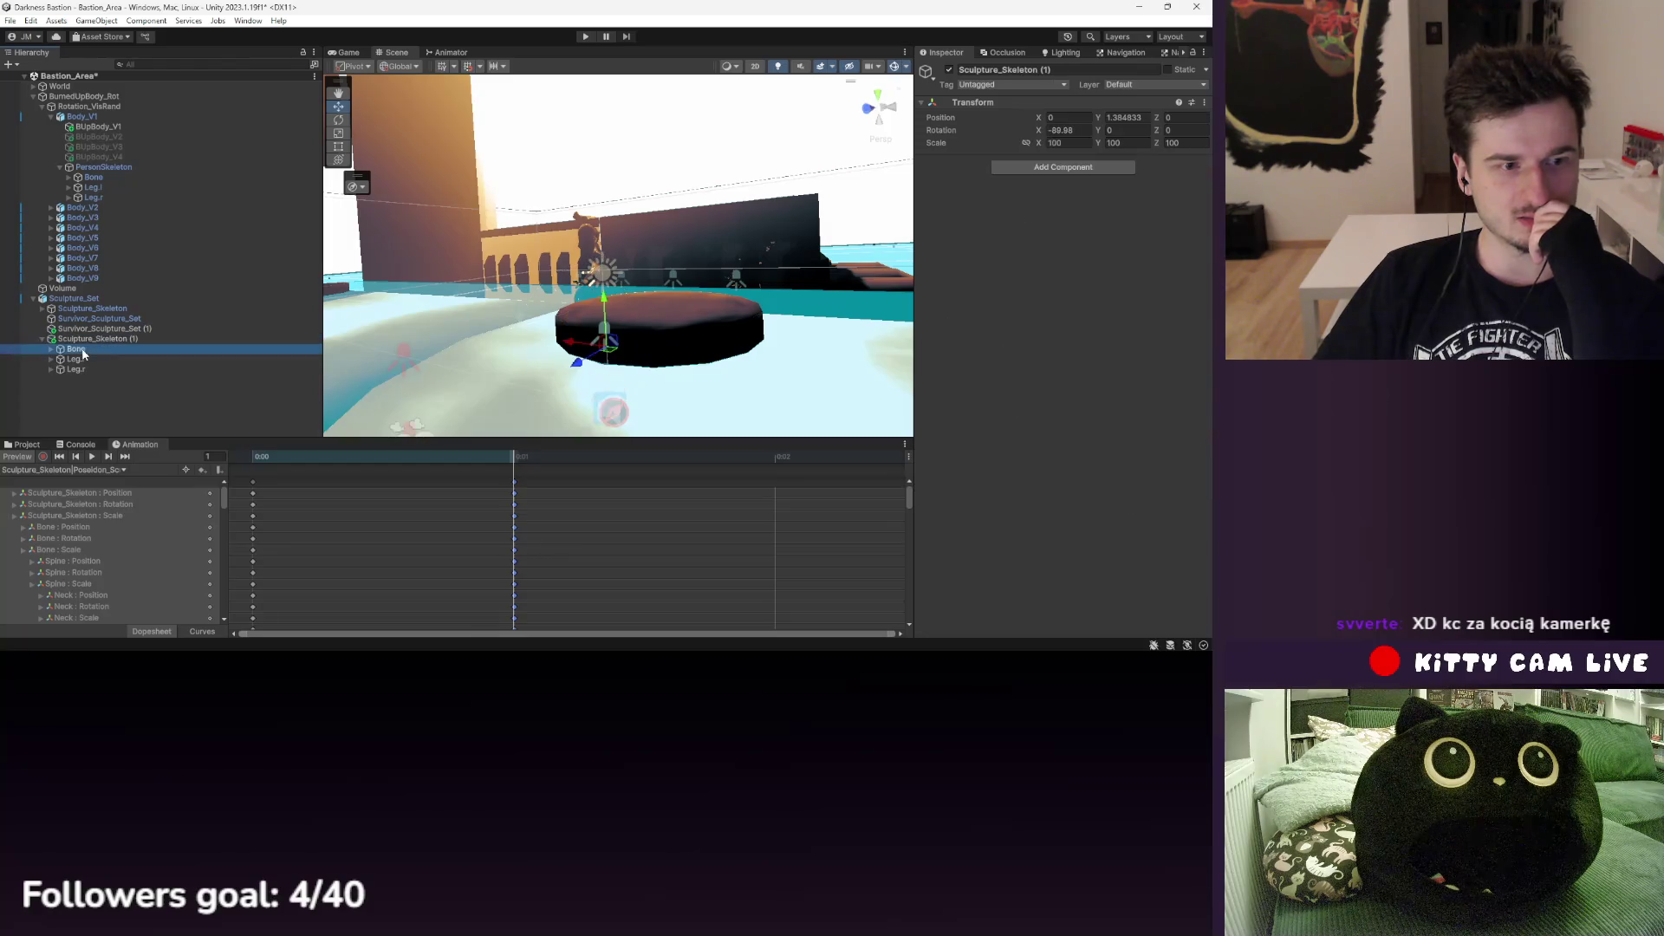
{"action": "left_click", "coordinate": [85, 370]}
{"action": "left_click", "coordinate": [86, 360]}
{"action": "left_click", "coordinate": [87, 349]}
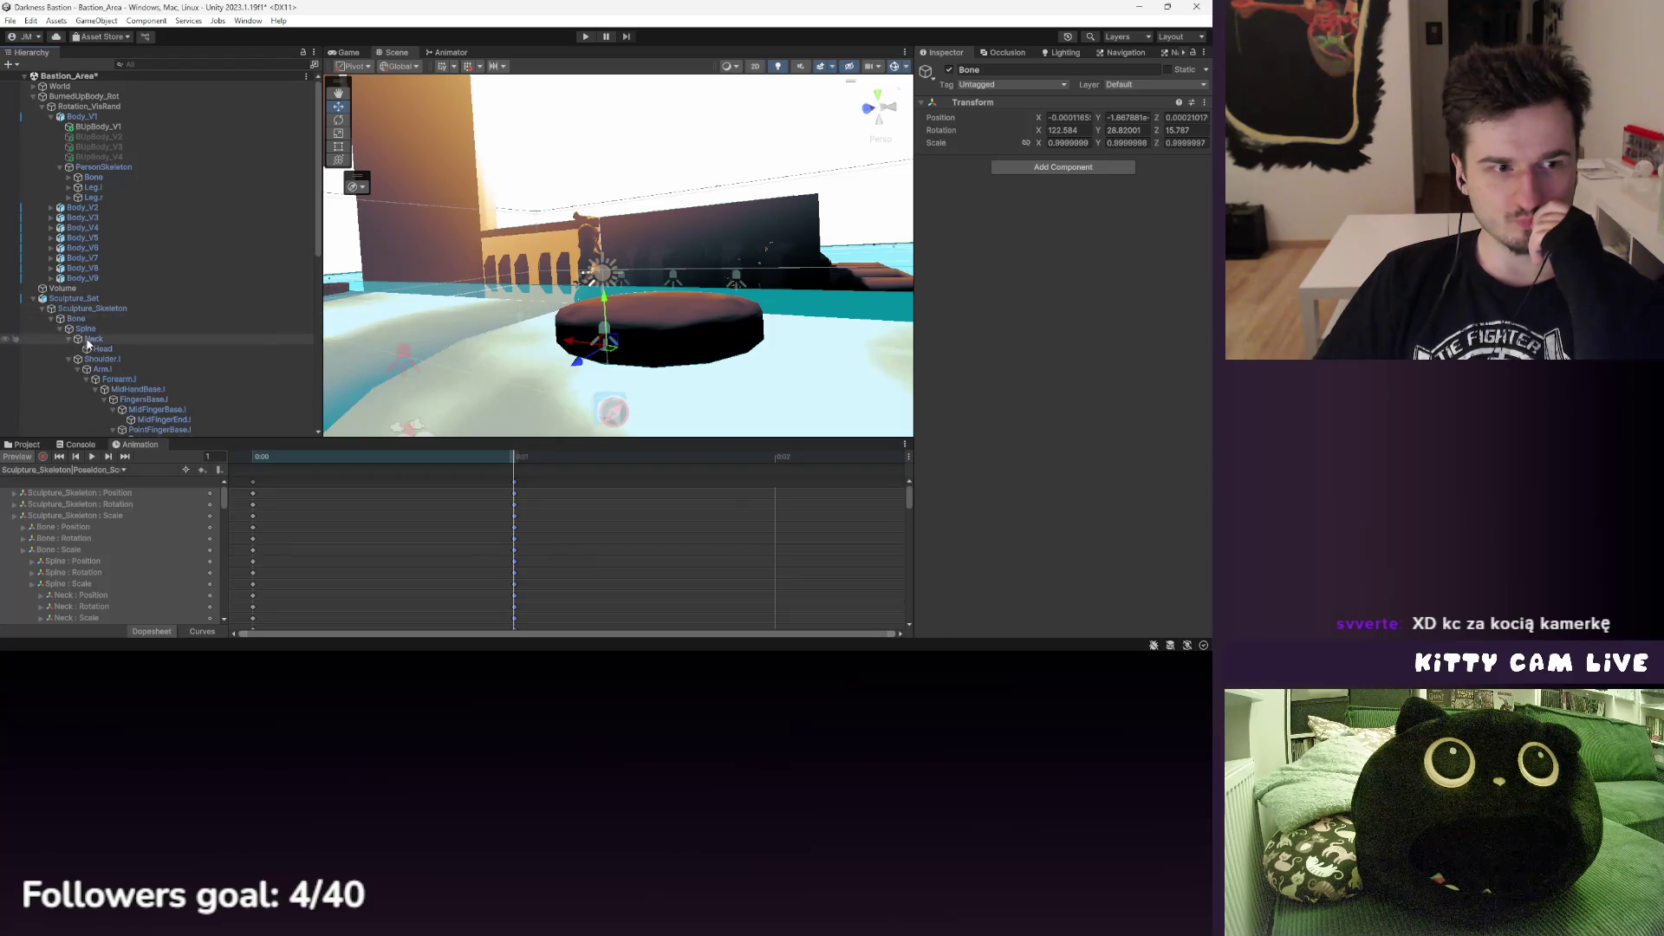
- Collapse the original Sculpture_Skeleton's Bone, Leg.l and Leg.r and select its Bone
{"action": "left_click", "coordinate": [50, 318]}
{"action": "scroll", "coordinate": [68, 247], "scroll_direction": "down", "scroll_amount": 1}
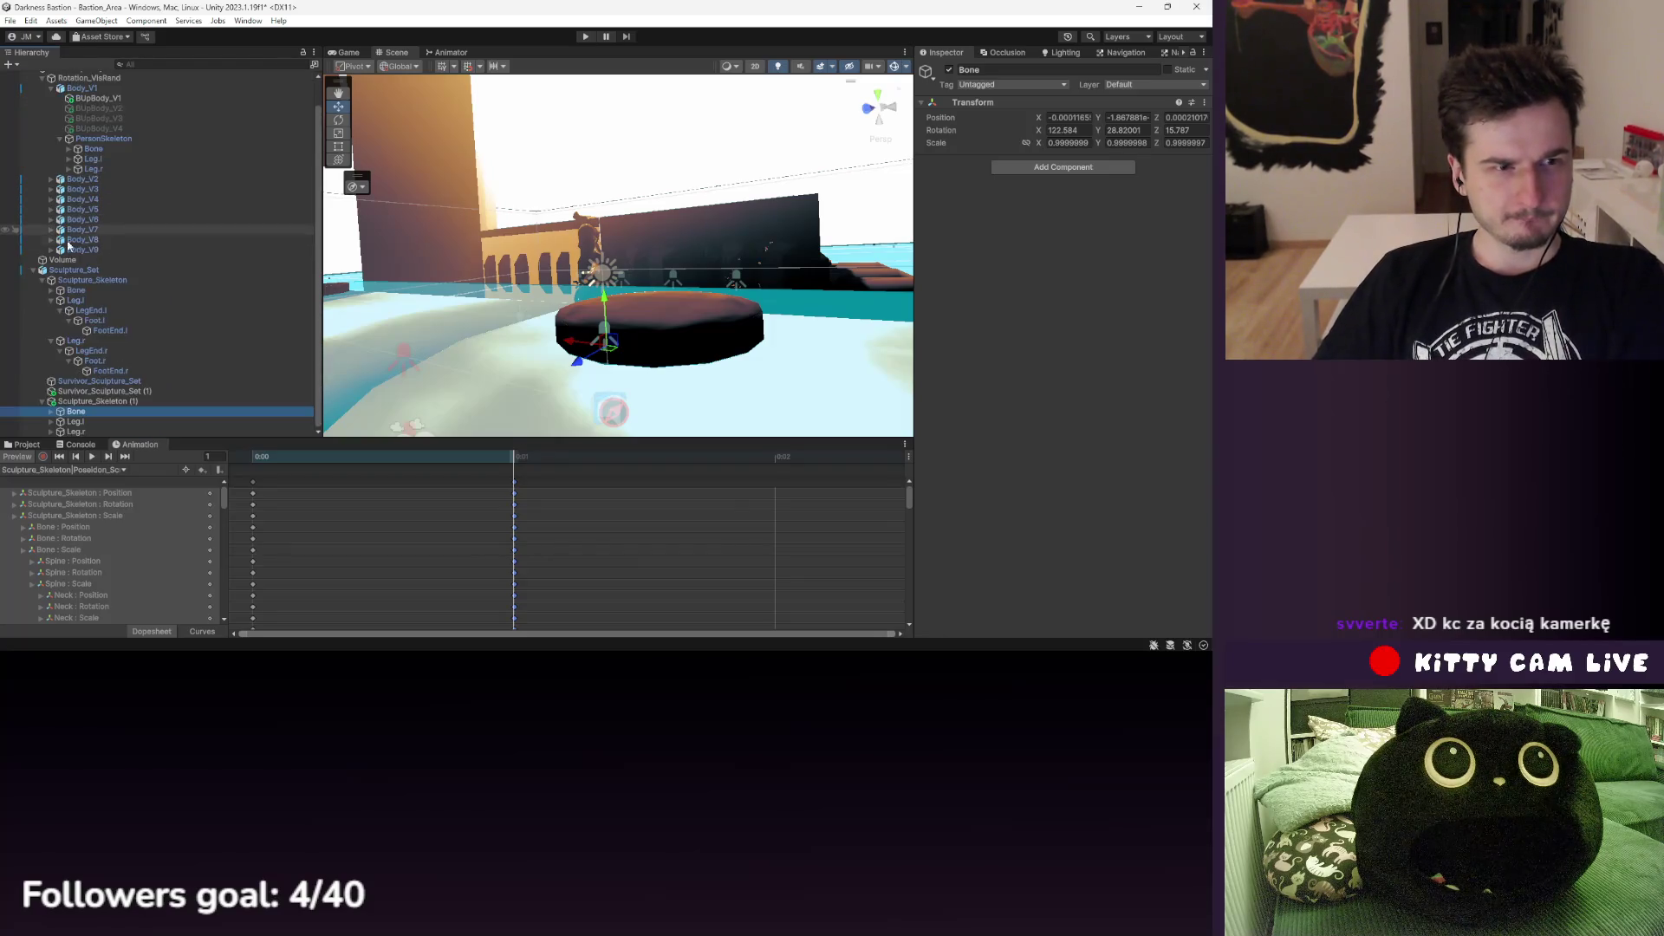
{"action": "left_click", "coordinate": [50, 300]}
{"action": "left_click", "coordinate": [50, 339]}
{"action": "left_click", "coordinate": [76, 318]}
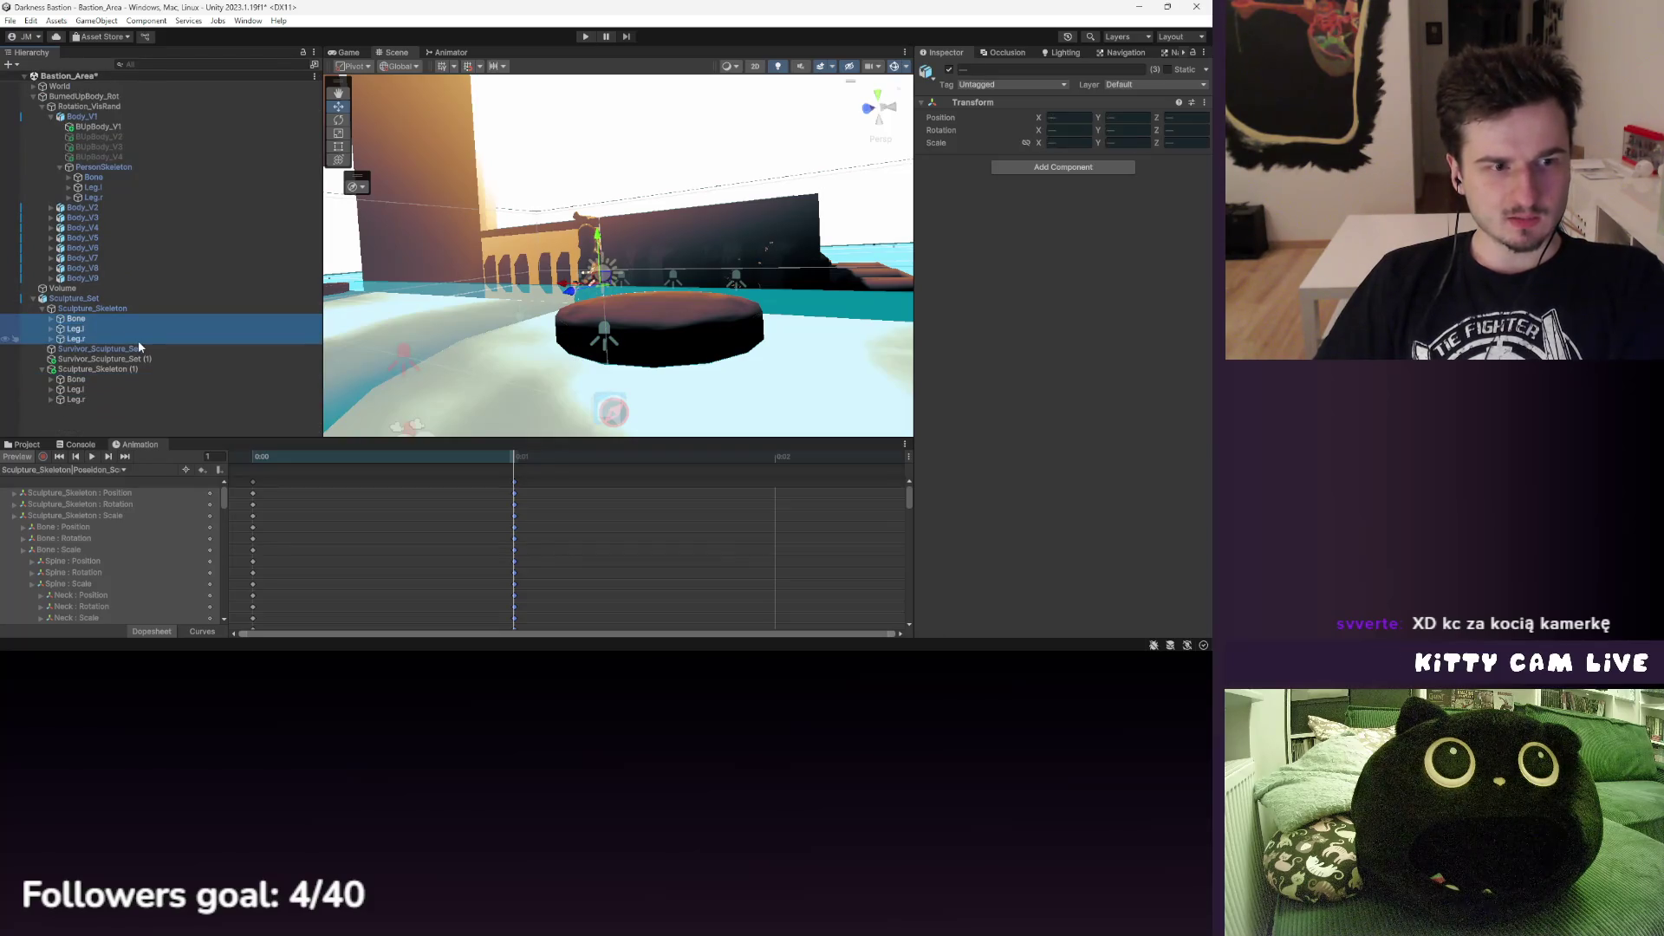
- Cut Bone, Leg.l and Leg.r from the duplicate skeleton and re-paste them around Sculpture_Skeleton (1)
{"action": "left_click", "coordinate": [78, 379]}
{"action": "left_click", "coordinate": [86, 398], "text": "shift"}
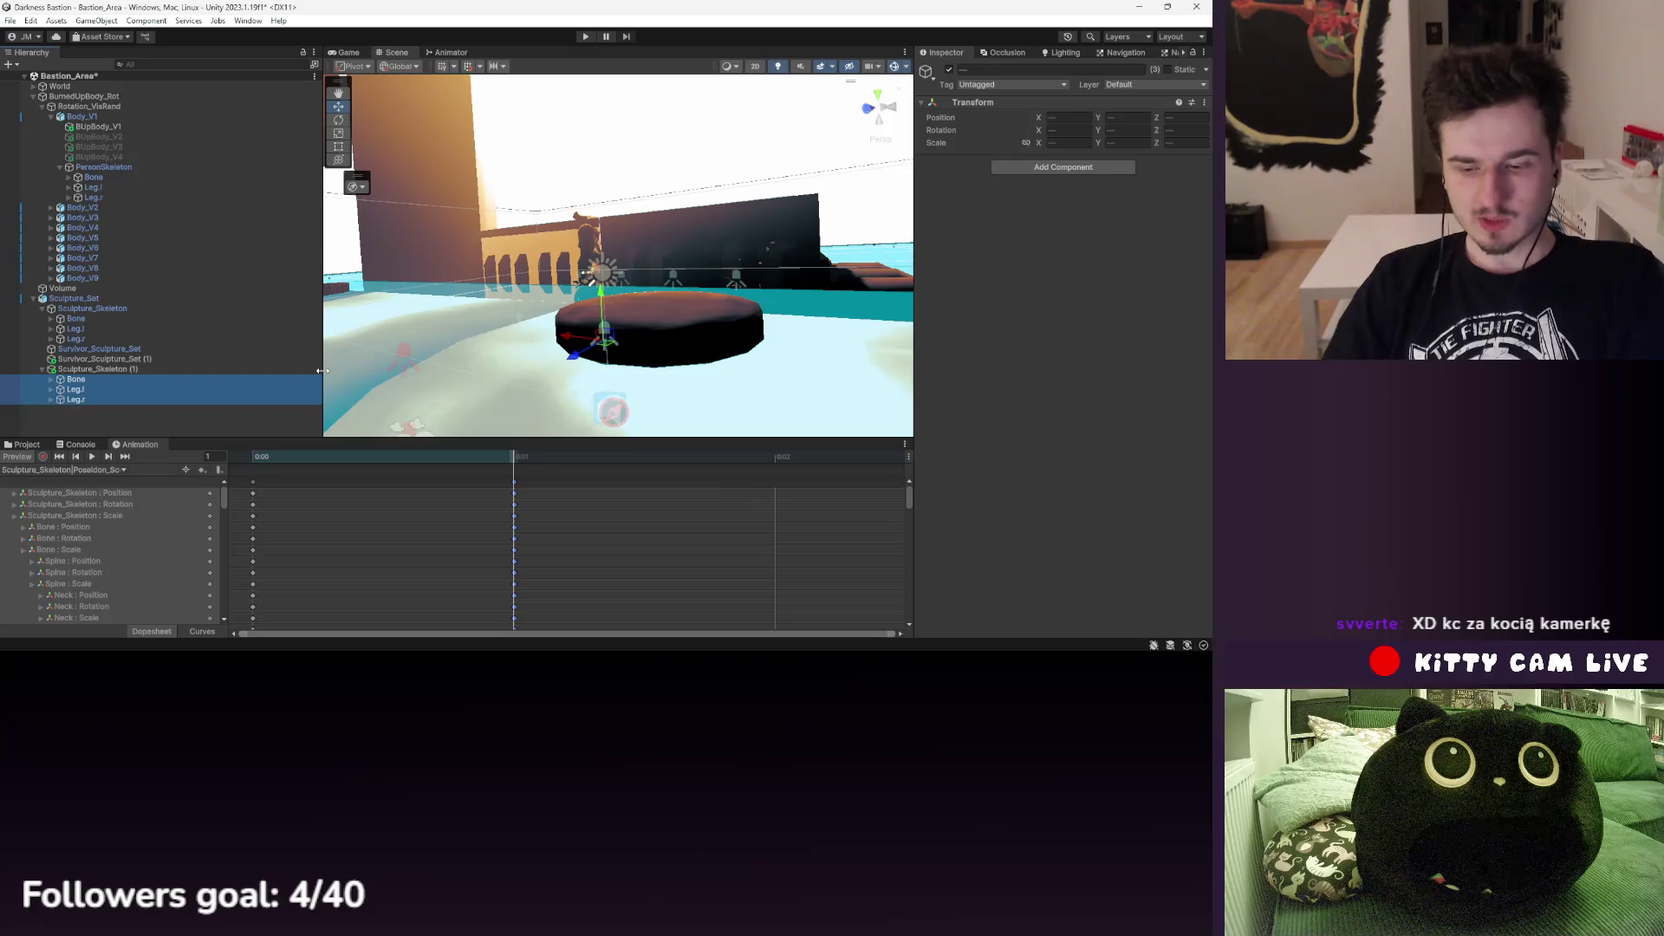
{"action": "key", "text": "Delete"}
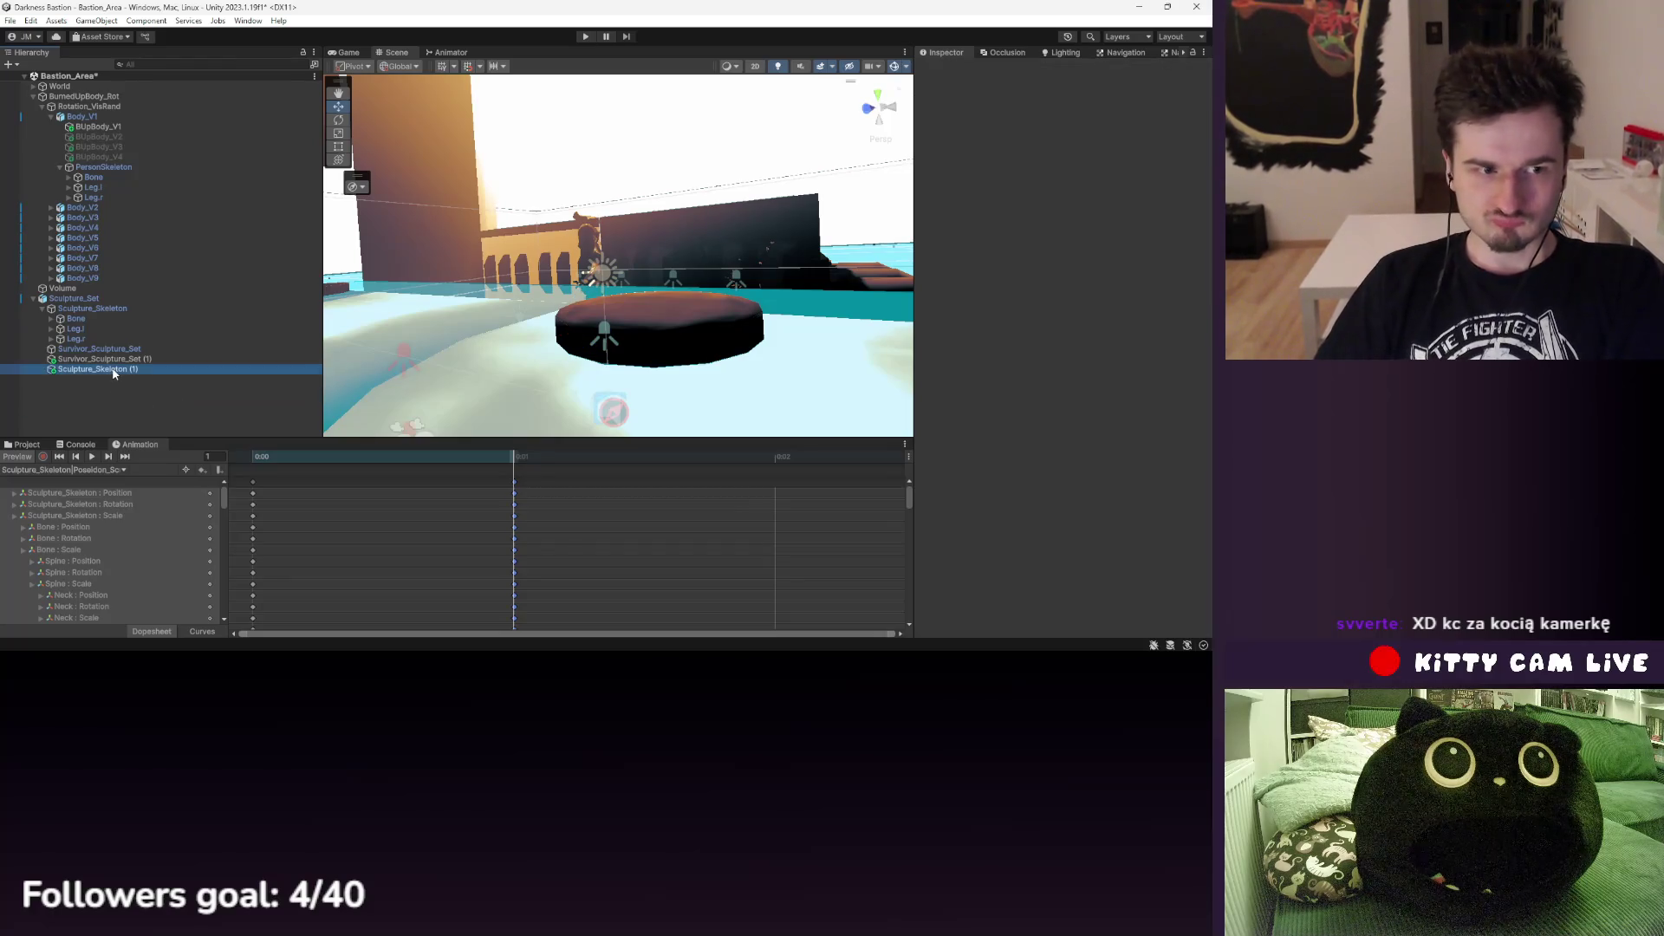
{"action": "key", "text": "ctrl+v"}
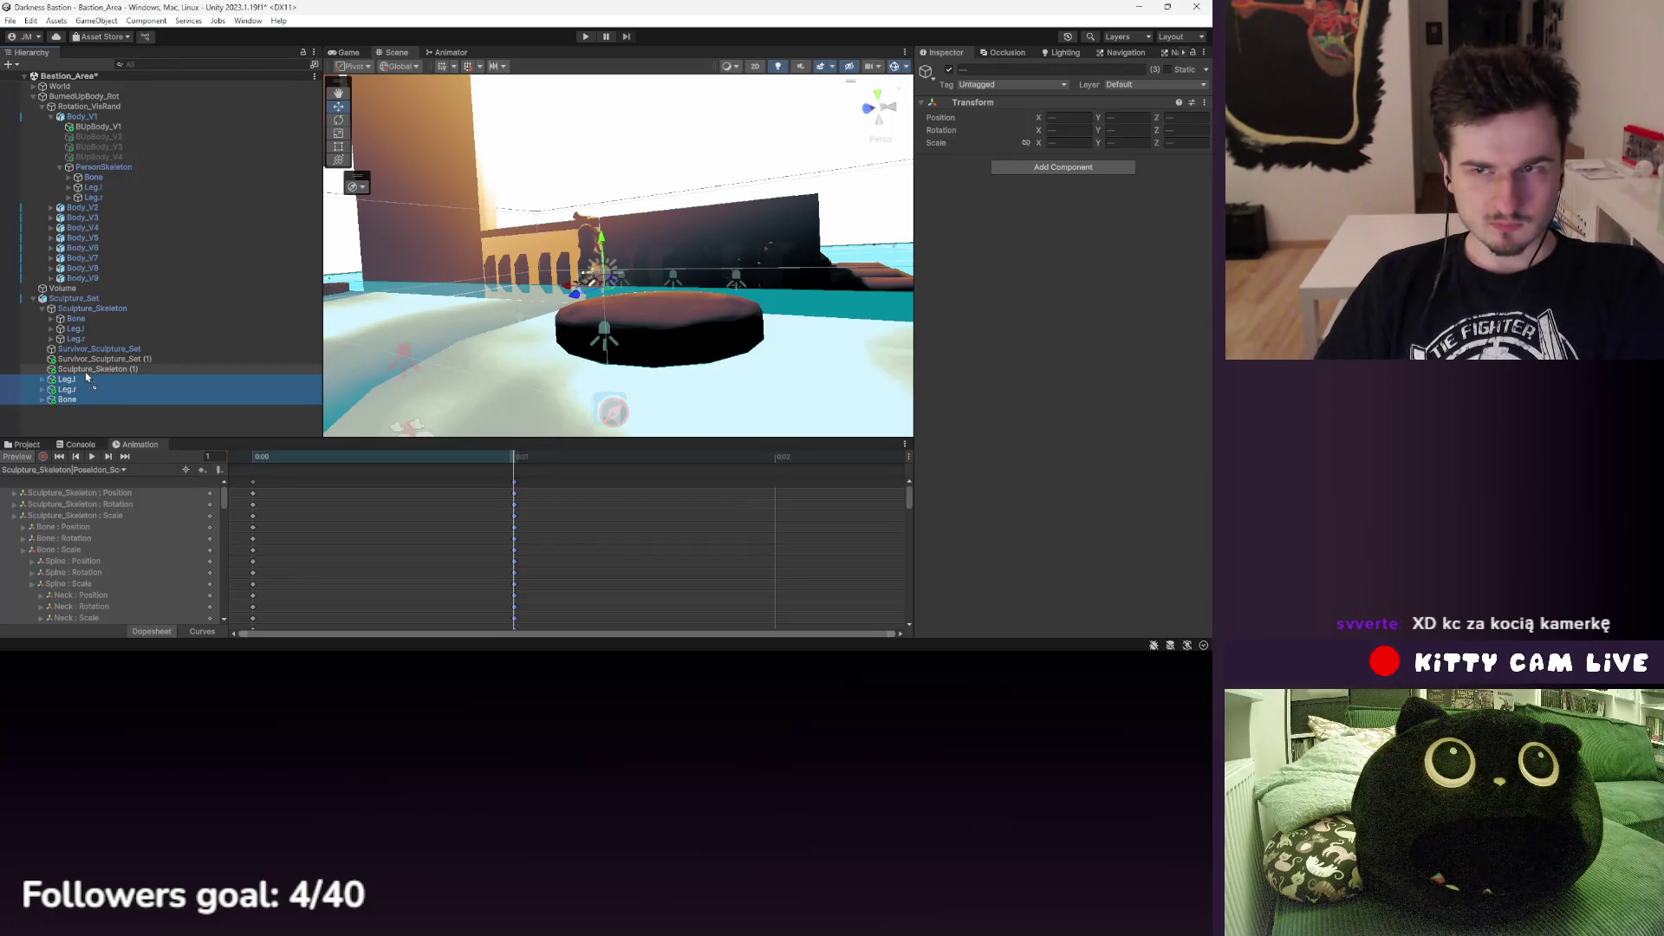
{"action": "left_click", "coordinate": [93, 370]}
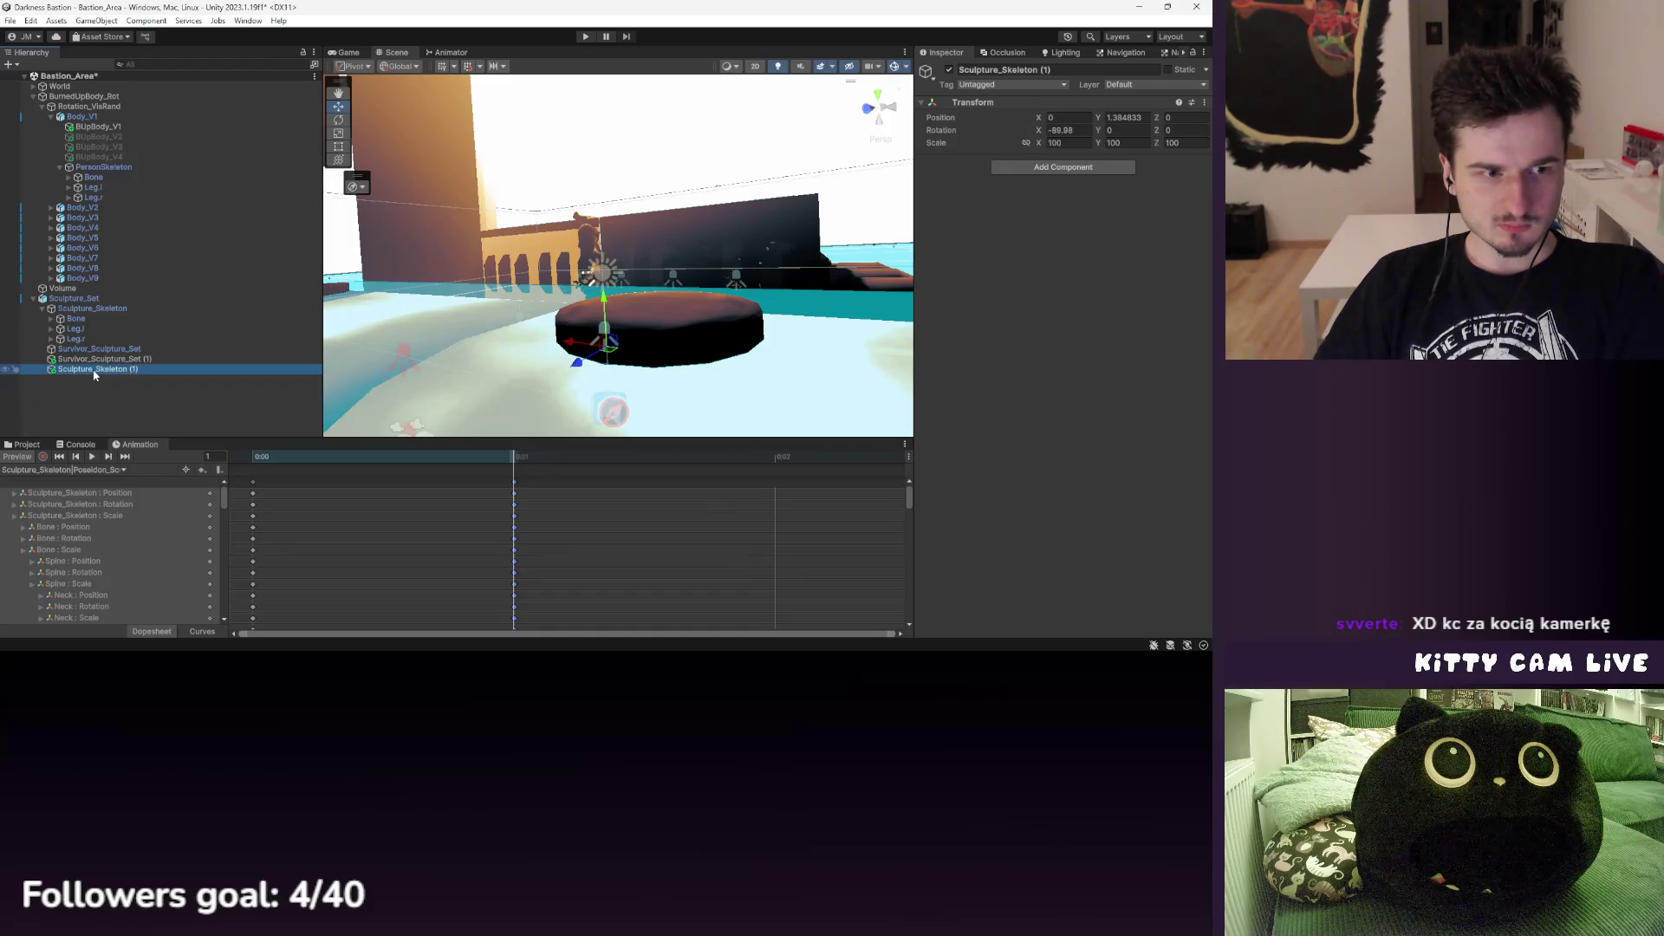
{"action": "right_click", "coordinate": [94, 369]}
{"action": "left_click", "coordinate": [141, 200]}
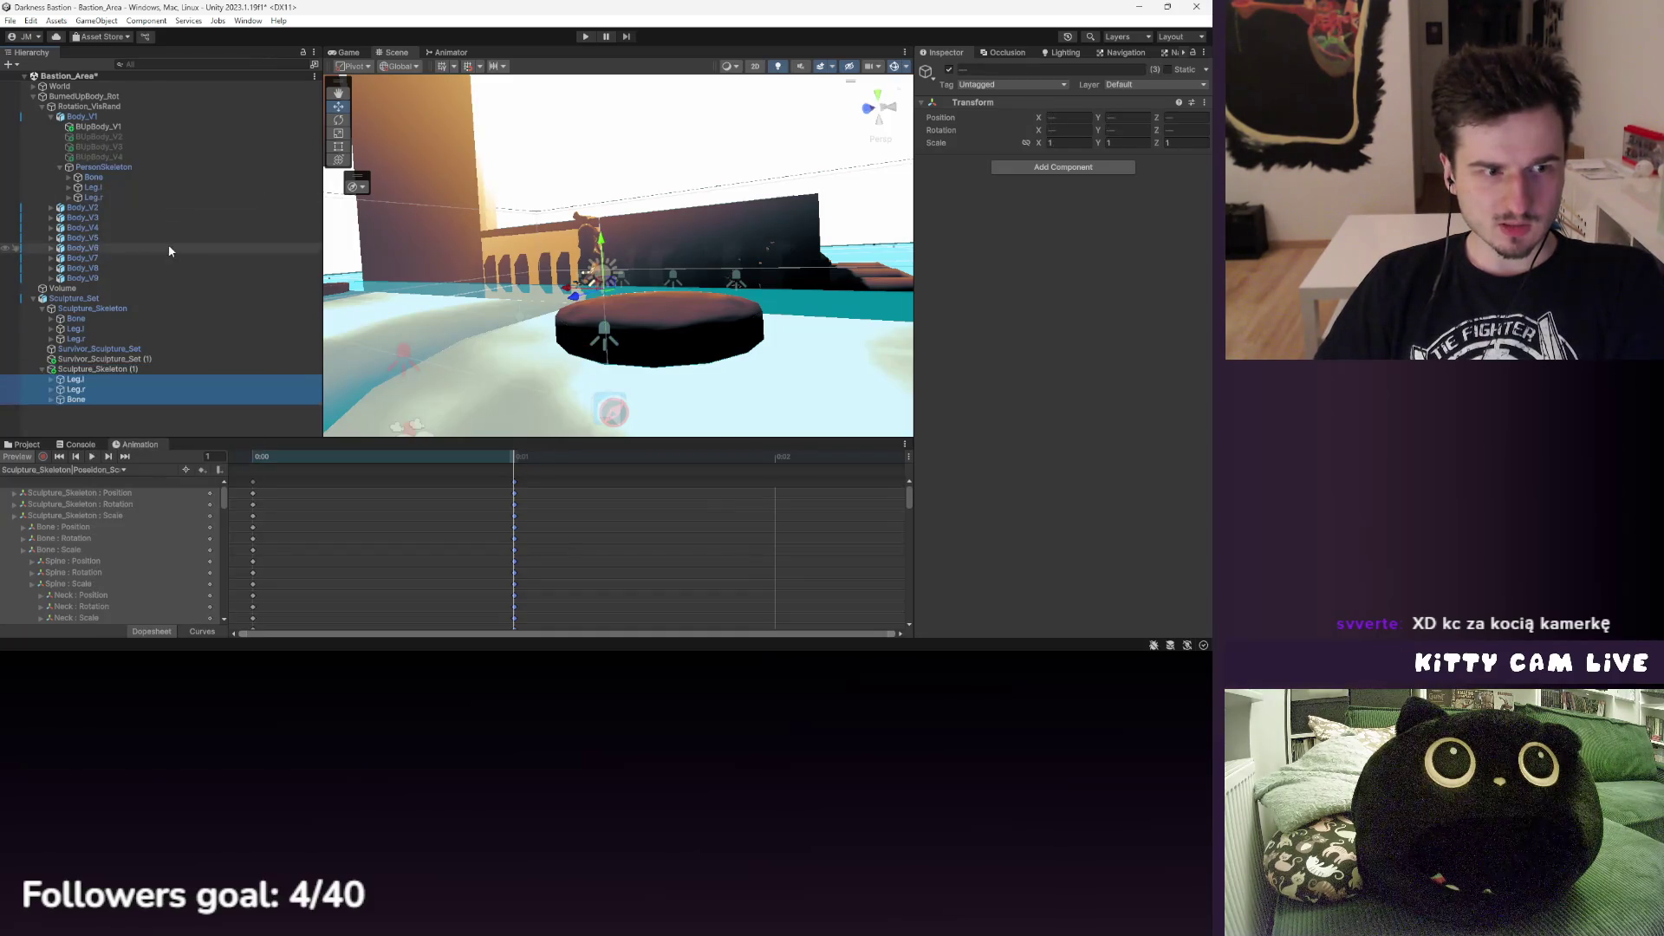
- Set the copied skeleton's Bone as Survivor_Sculpture_Set (1)'s Skinned Mesh Renderer Root Bone
{"action": "double_click", "coordinate": [99, 359]}
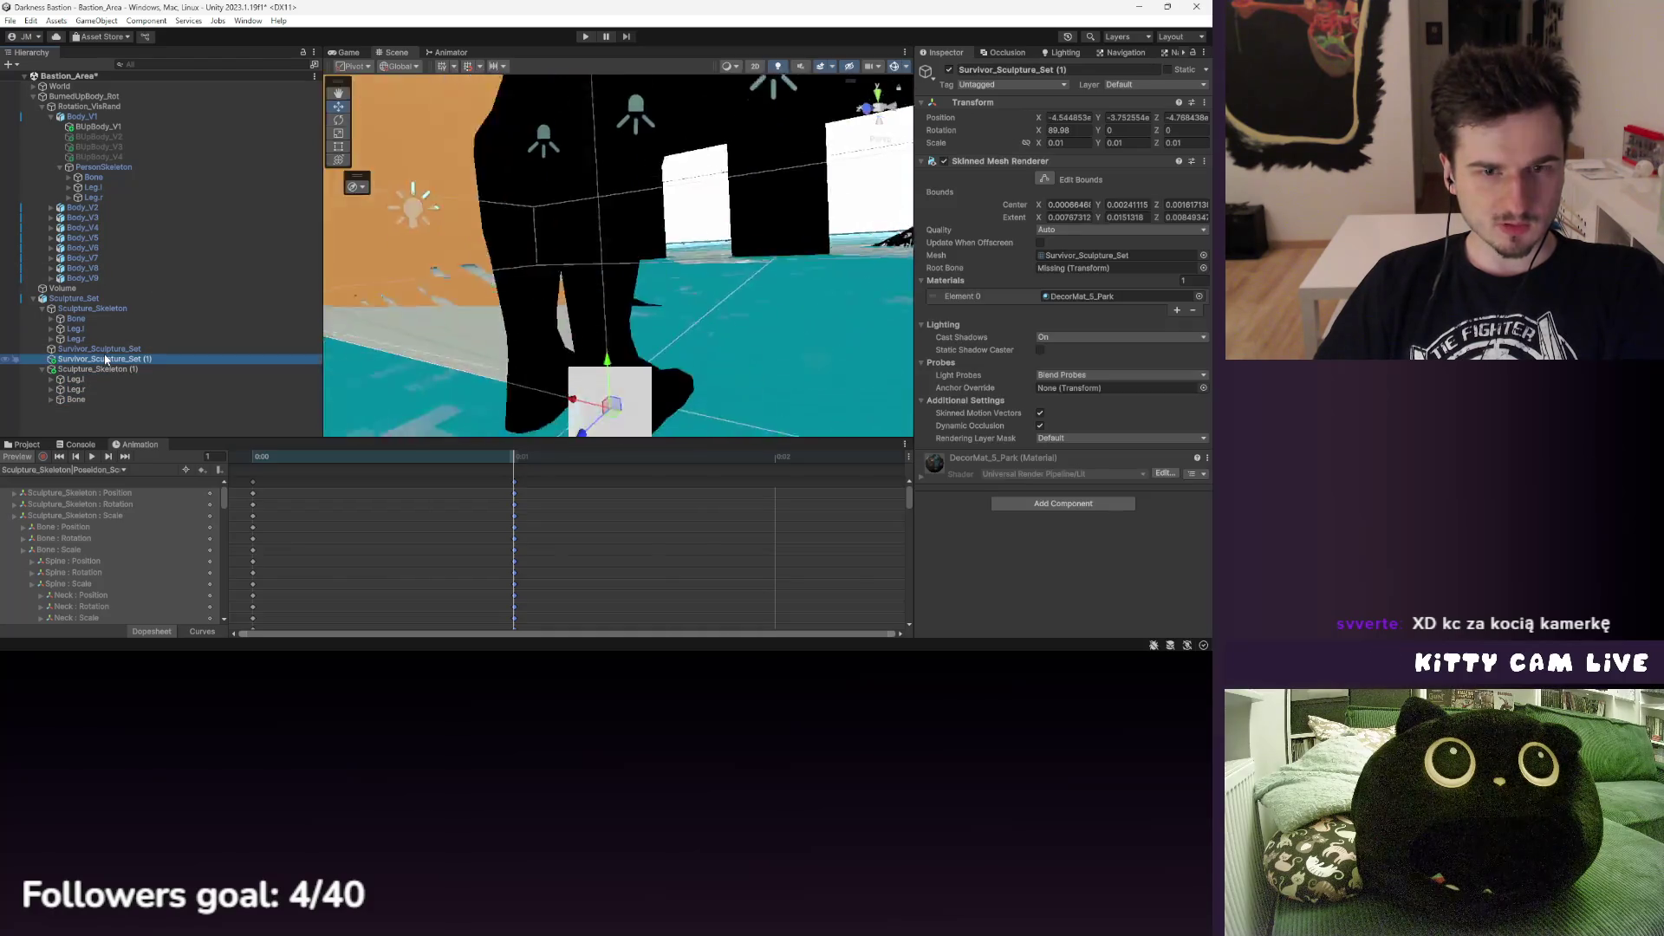
{"action": "mouse_move", "coordinate": [555, 311]}
{"action": "left_mouse_down"}
{"action": "mouse_move", "coordinate": [598, 316]}
{"action": "mouse_move", "coordinate": [574, 264]}
{"action": "mouse_move", "coordinate": [567, 329]}
{"action": "left_mouse_up"}
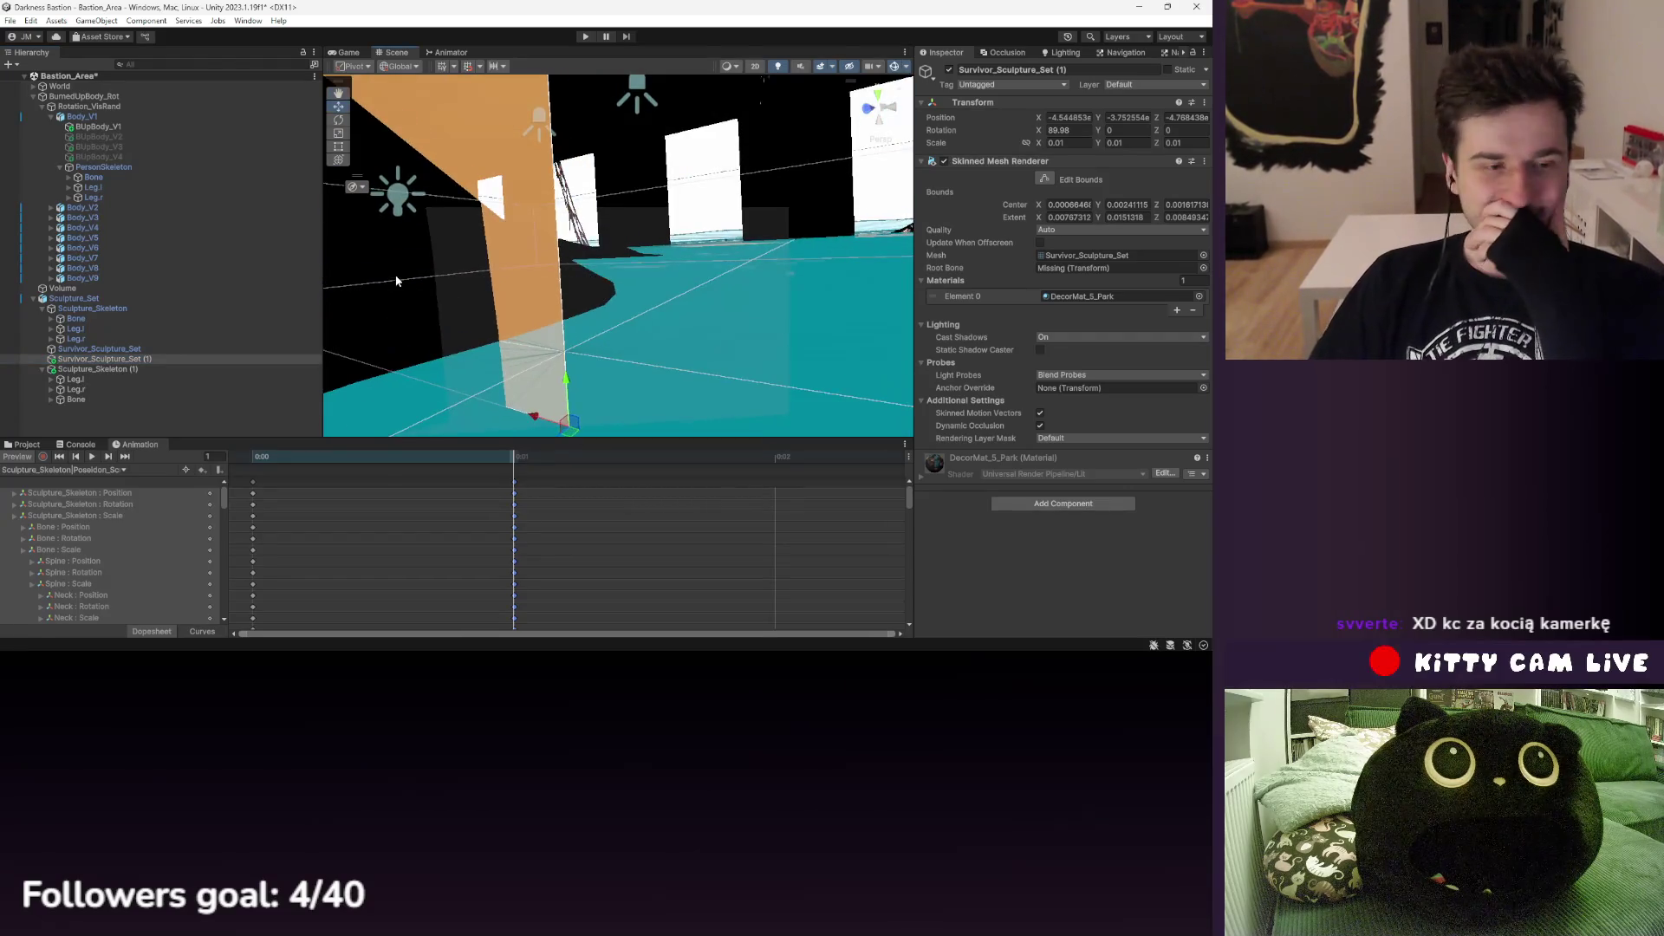
{"action": "left_click_drag", "start_coordinate": [87, 400], "coordinate": [1074, 272]}
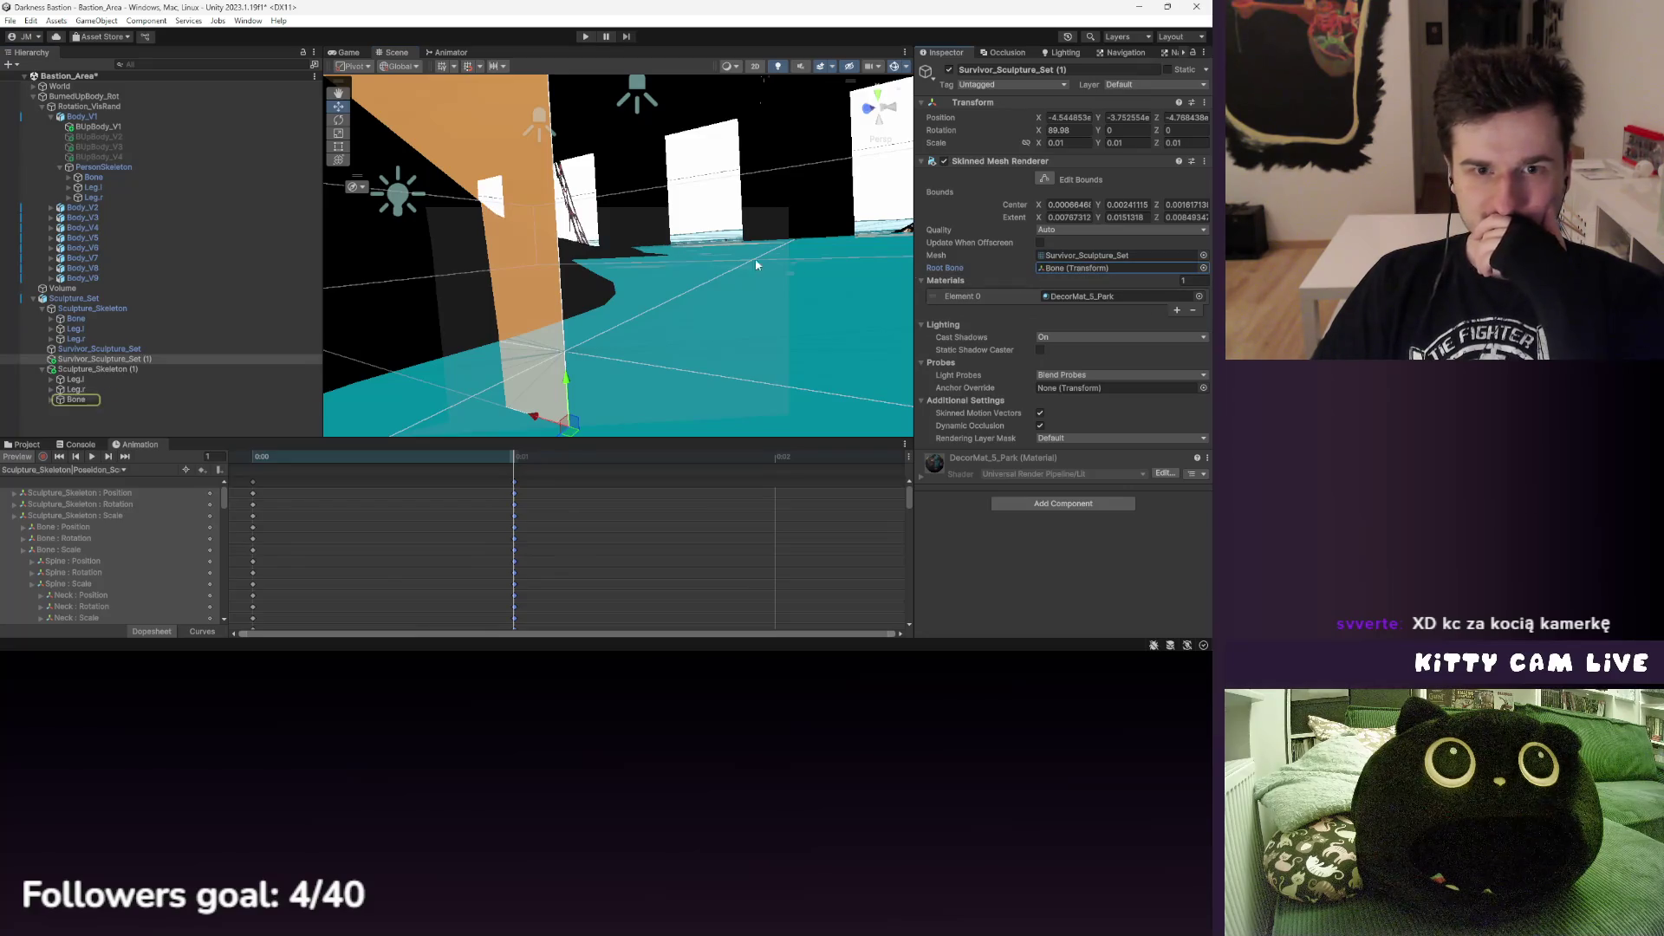
{"action": "key", "text": "f"}
{"action": "scroll", "coordinate": [610, 324], "scroll_direction": "down", "scroll_amount": 3}
{"action": "mouse_move", "coordinate": [618, 210]}
{"action": "left_mouse_down"}
{"action": "mouse_move", "coordinate": [504, 292]}
{"action": "mouse_move", "coordinate": [544, 206]}
{"action": "mouse_move", "coordinate": [520, 260]}
{"action": "left_mouse_up"}
{"action": "left_click", "coordinate": [216, 309]}
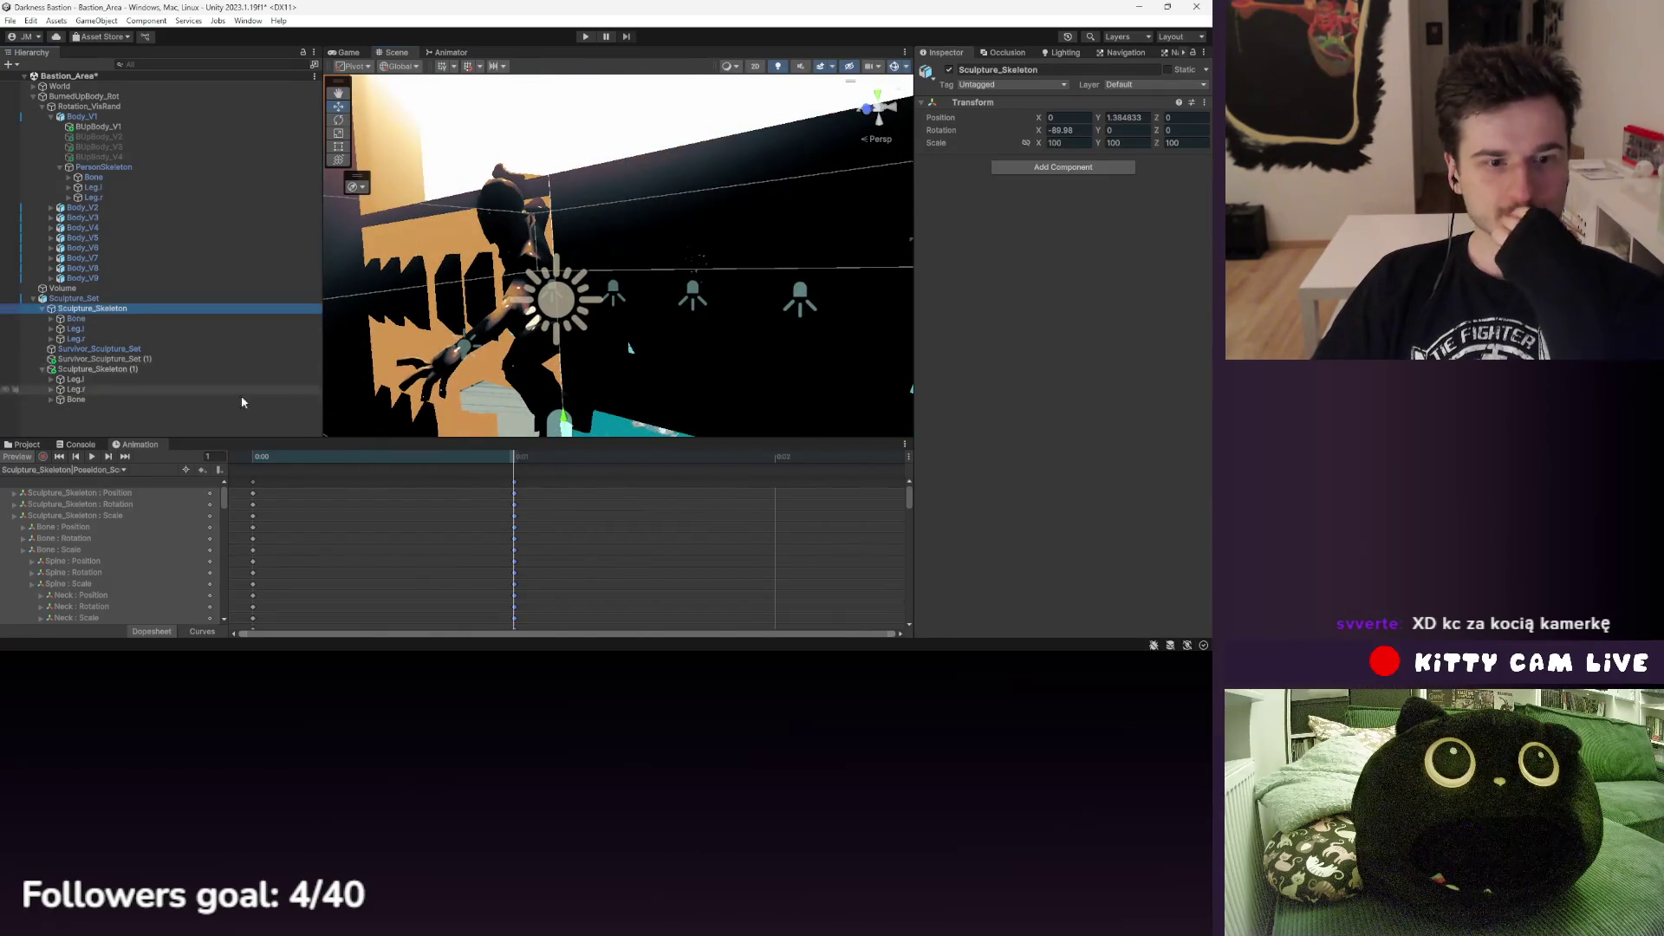
- Remove the Animator component from Sculpture_Set
{"action": "left_click", "coordinate": [255, 457]}
{"action": "left_click", "coordinate": [90, 300]}
{"action": "right_click", "coordinate": [1001, 192]}
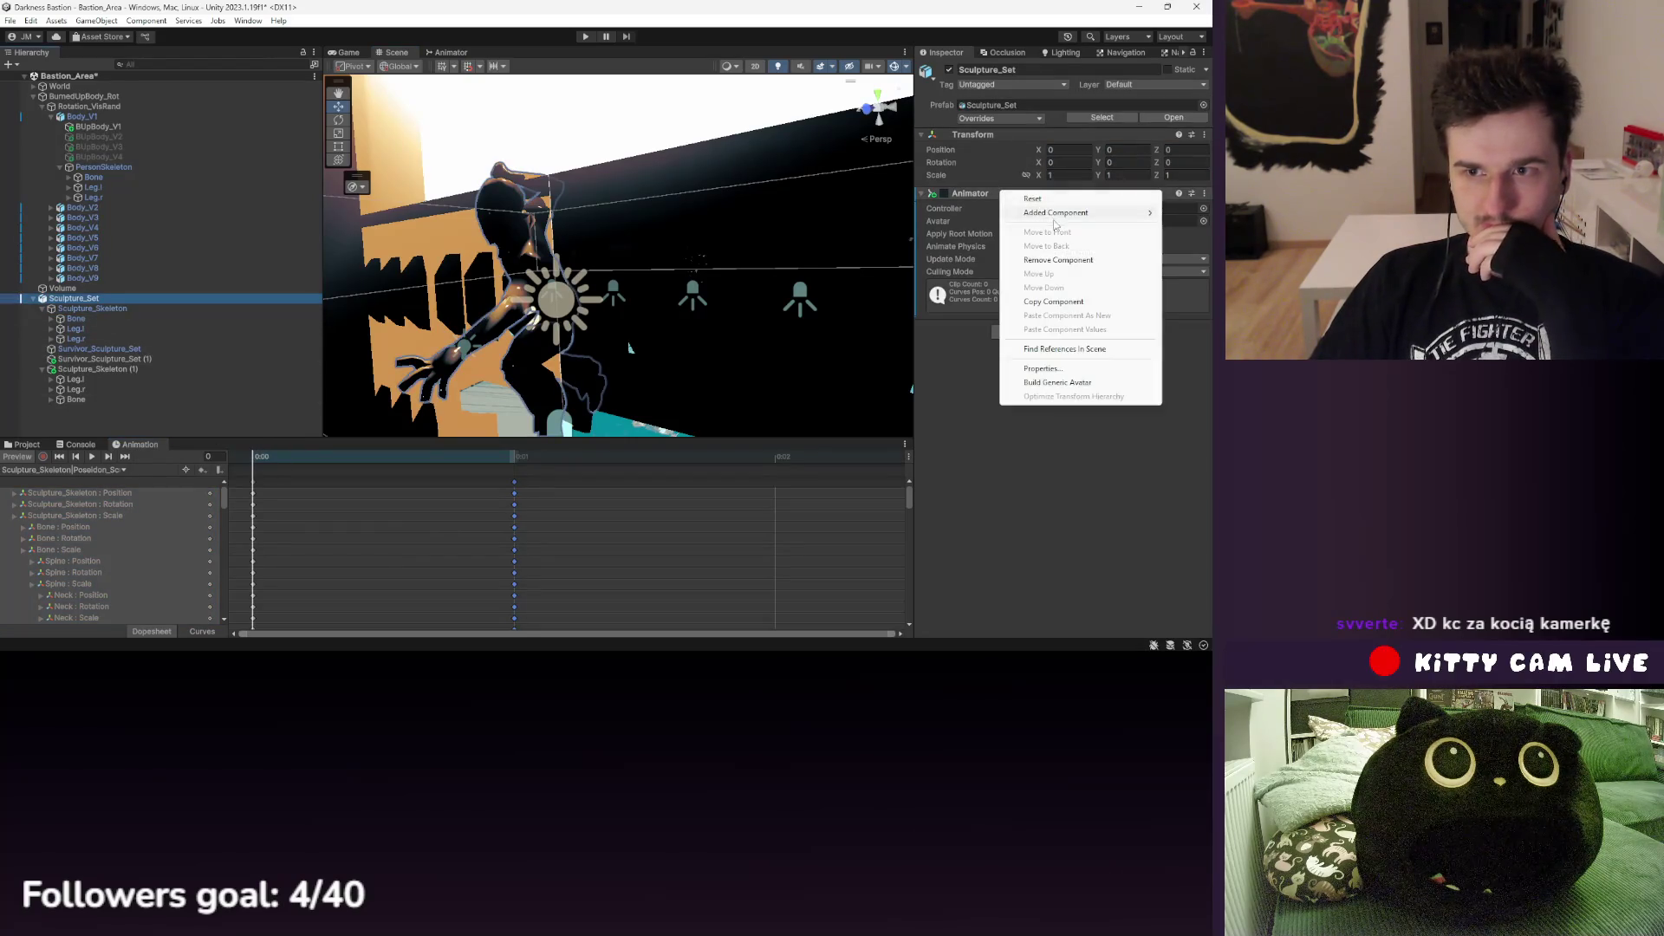
{"action": "left_click", "coordinate": [1064, 260]}
- Frame Body_V2, Survivor_Sculpture_Set (1) and Sculpture_Set in the view to compare them
{"action": "left_click", "coordinate": [82, 208]}
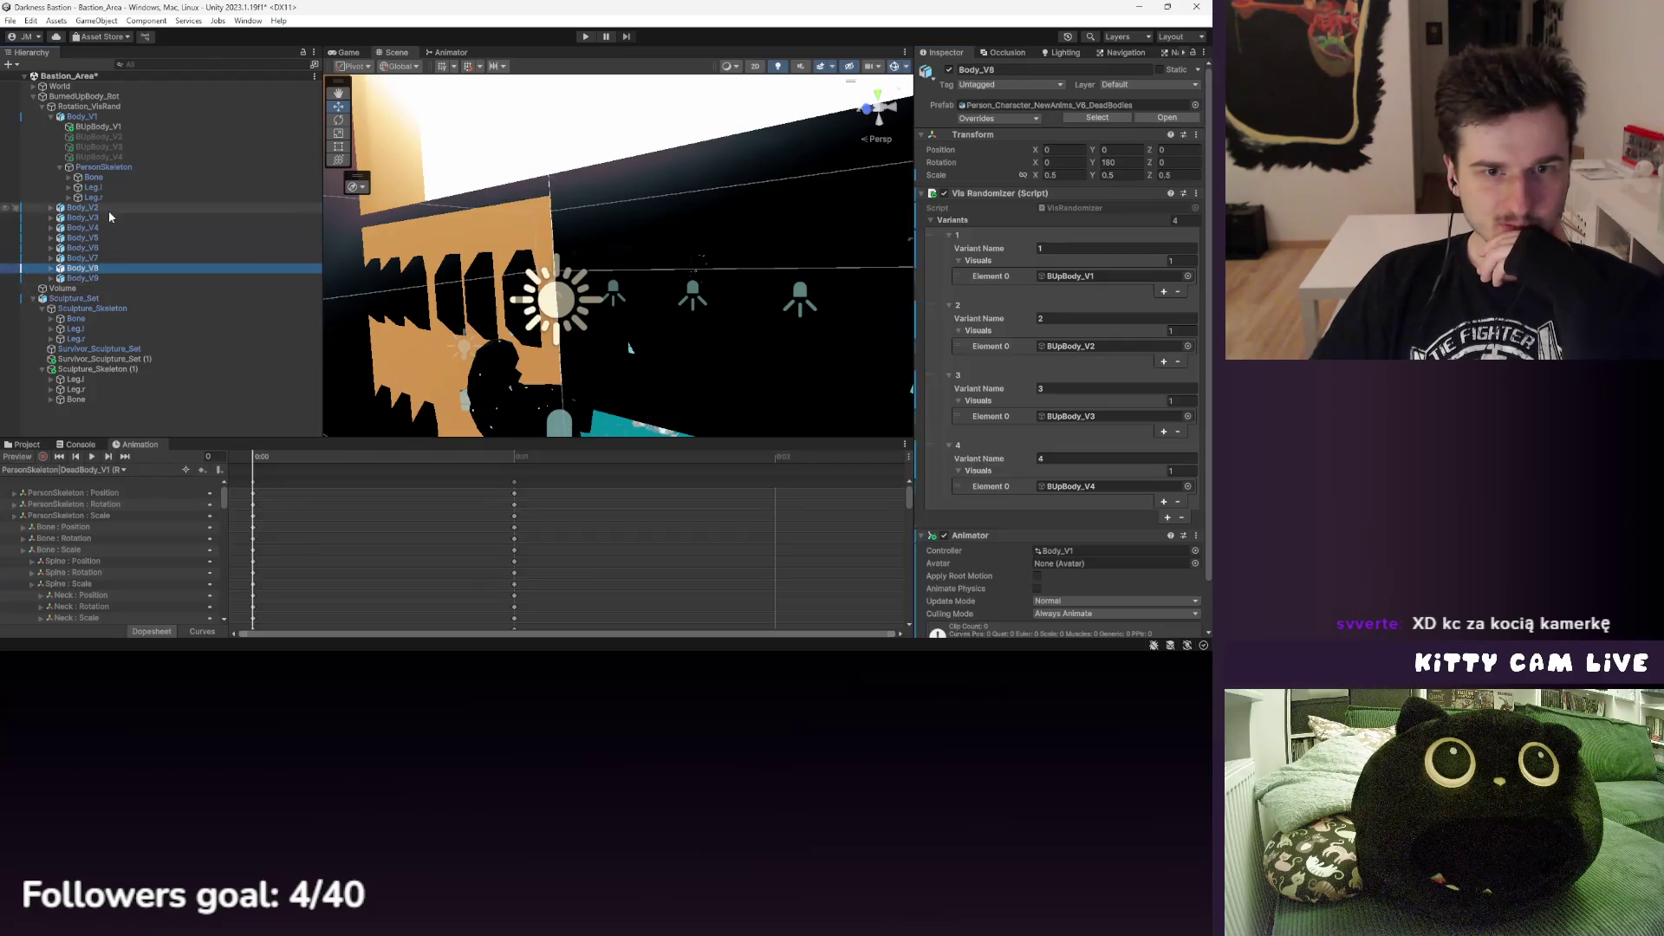
{"action": "key", "text": "f"}
{"action": "mouse_move", "coordinate": [373, 286]}
{"action": "left_mouse_down"}
{"action": "mouse_move", "coordinate": [435, 295]}
{"action": "mouse_move", "coordinate": [407, 303]}
{"action": "left_mouse_up"}
{"action": "left_click", "coordinate": [102, 359]}
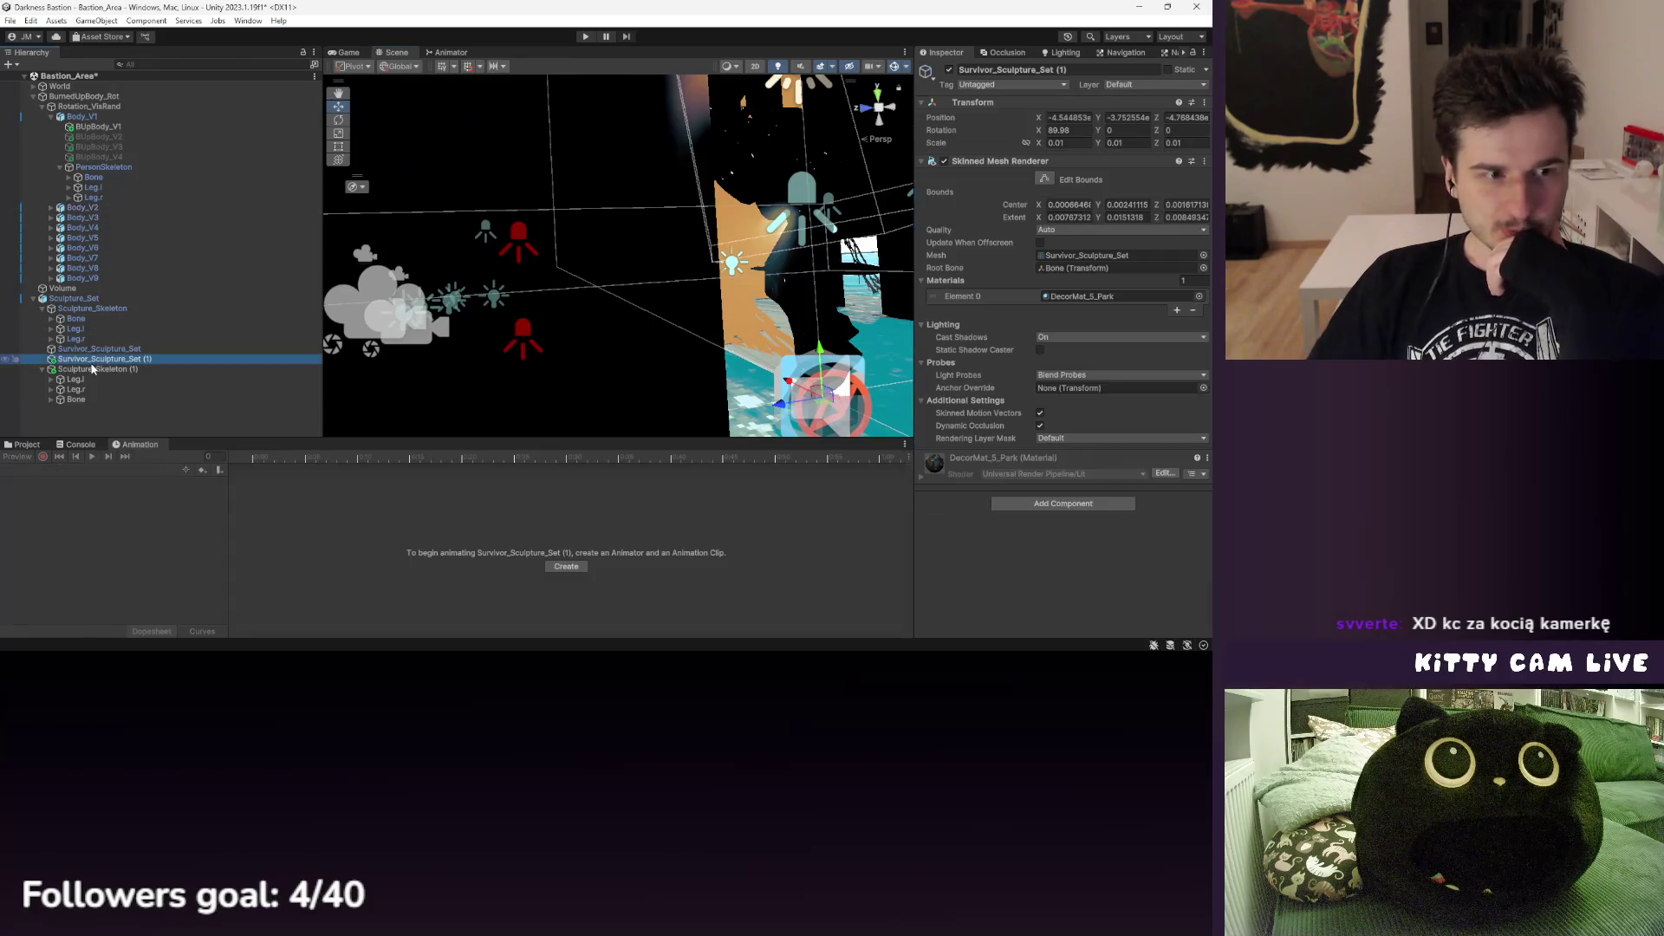
{"action": "key", "text": "f"}
{"action": "left_click_drag", "start_coordinate": [485, 356], "coordinate": [498, 364]}
{"action": "left_click", "coordinate": [74, 298]}
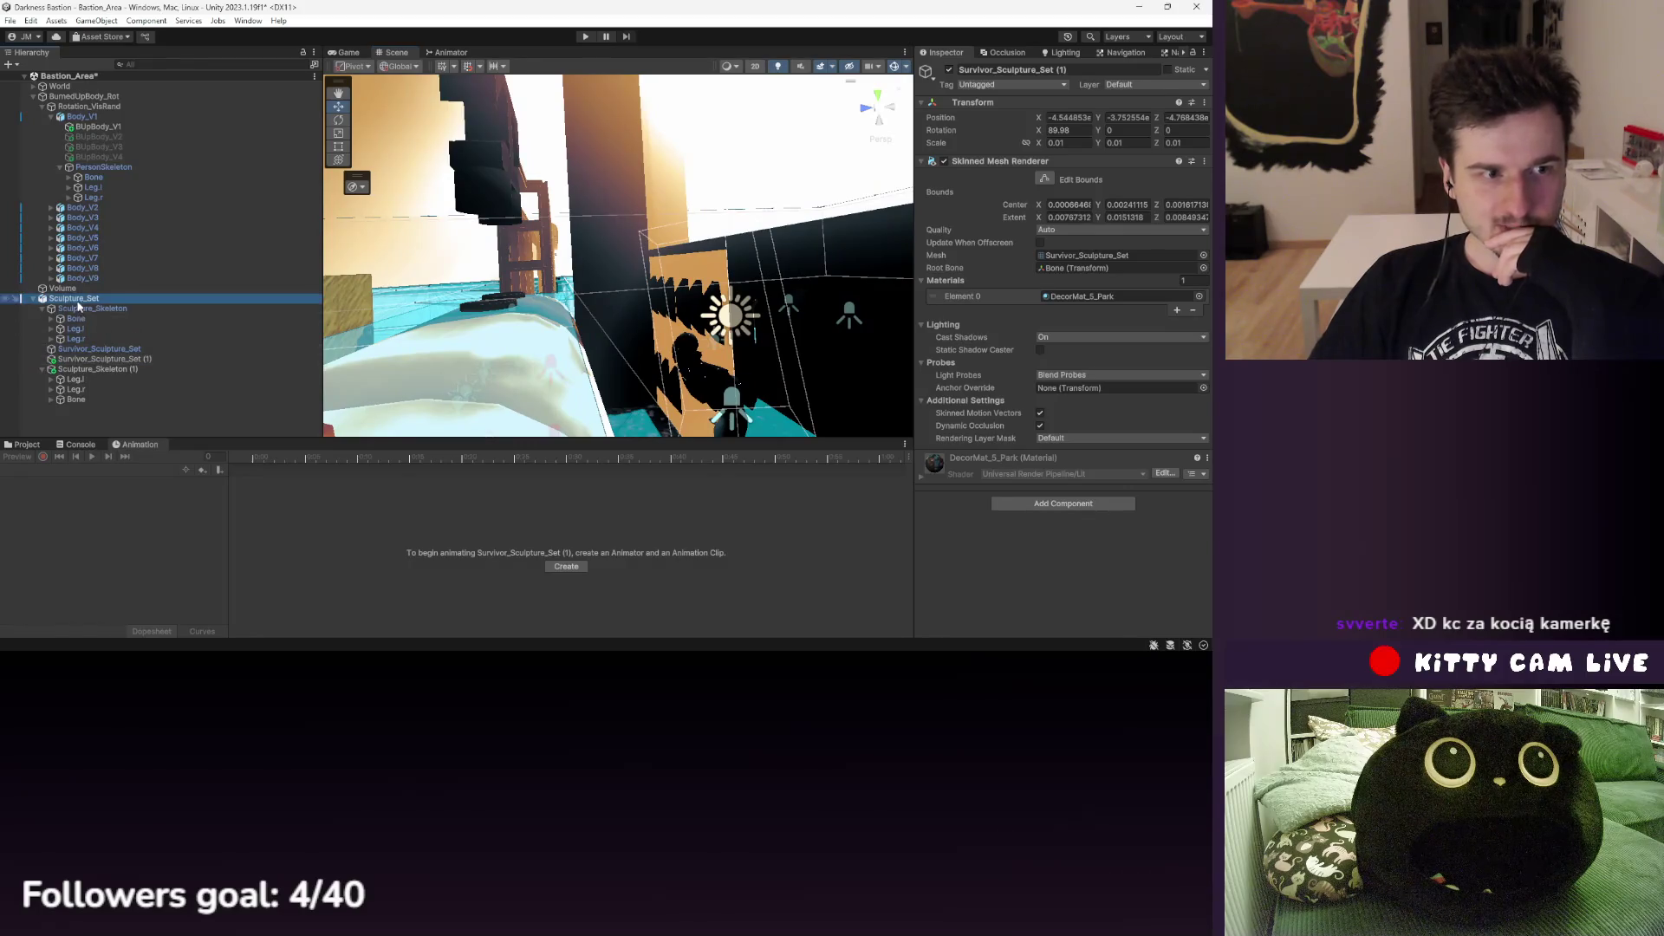
{"action": "key", "text": "f"}
{"action": "mouse_move", "coordinate": [551, 316]}
{"action": "left_mouse_down"}
{"action": "mouse_move", "coordinate": [668, 364]}
{"action": "mouse_move", "coordinate": [737, 340]}
{"action": "mouse_move", "coordinate": [364, 355]}
{"action": "left_mouse_up"}
- Delete Sculpture_Skeleton (1), Survivor_Sculpture_Set (1) and then the whole Sculpture_Set
{"action": "left_click", "coordinate": [95, 358]}
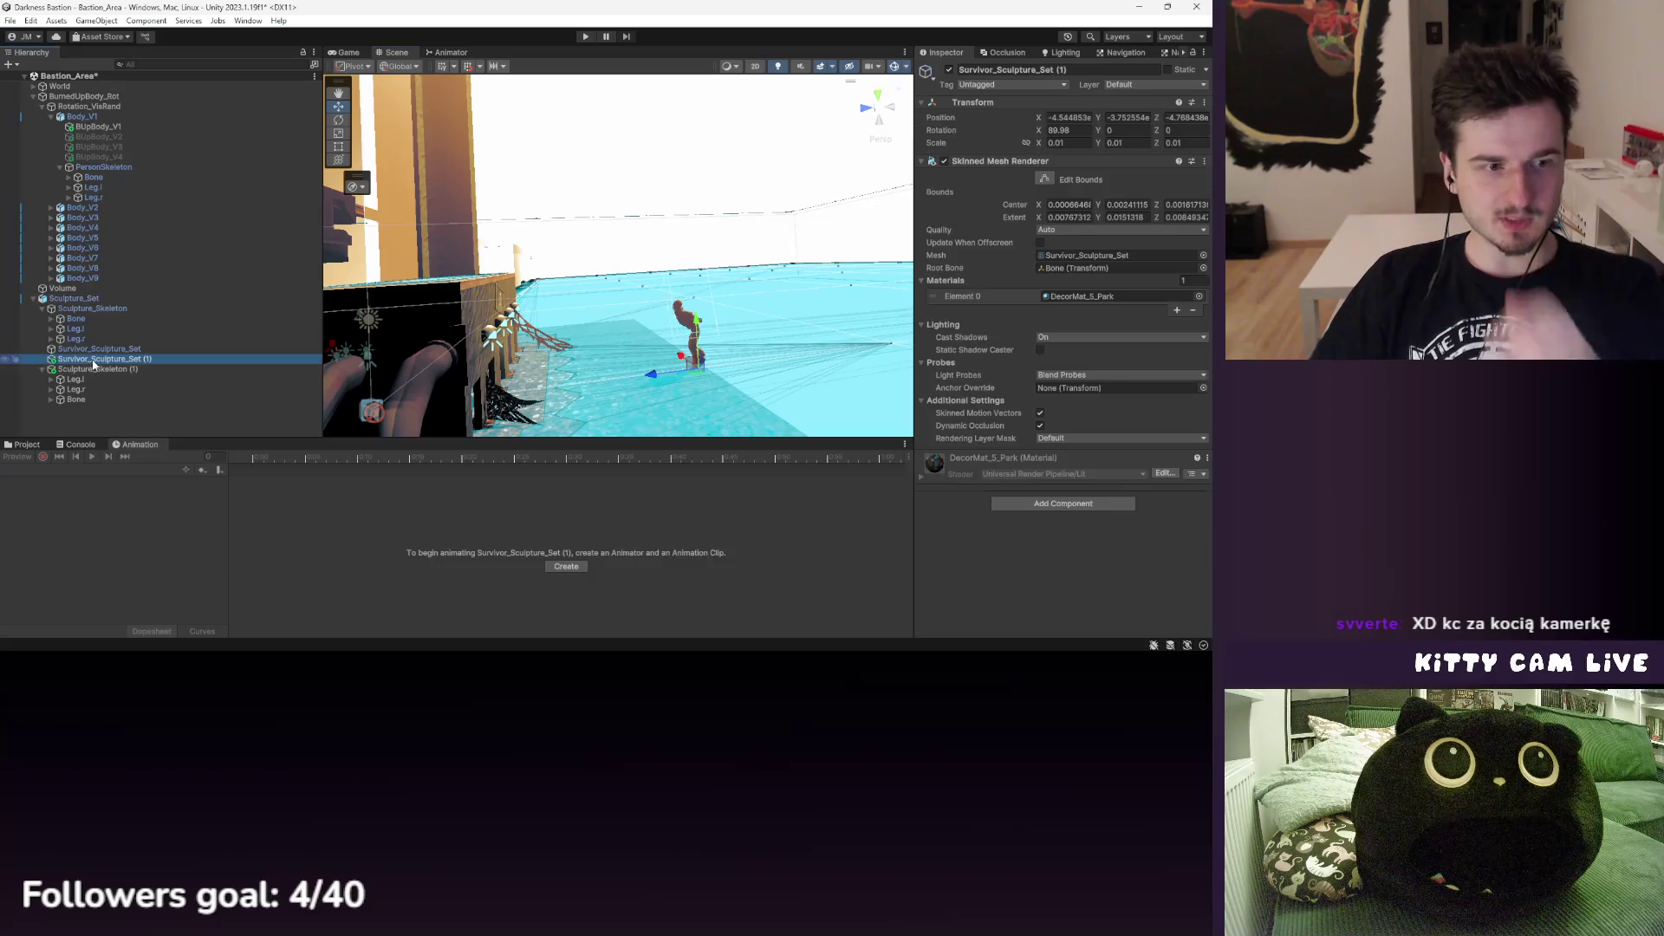
{"action": "left_click", "coordinate": [97, 370]}
{"action": "key", "text": "Delete"}
{"action": "left_click", "coordinate": [100, 359]}
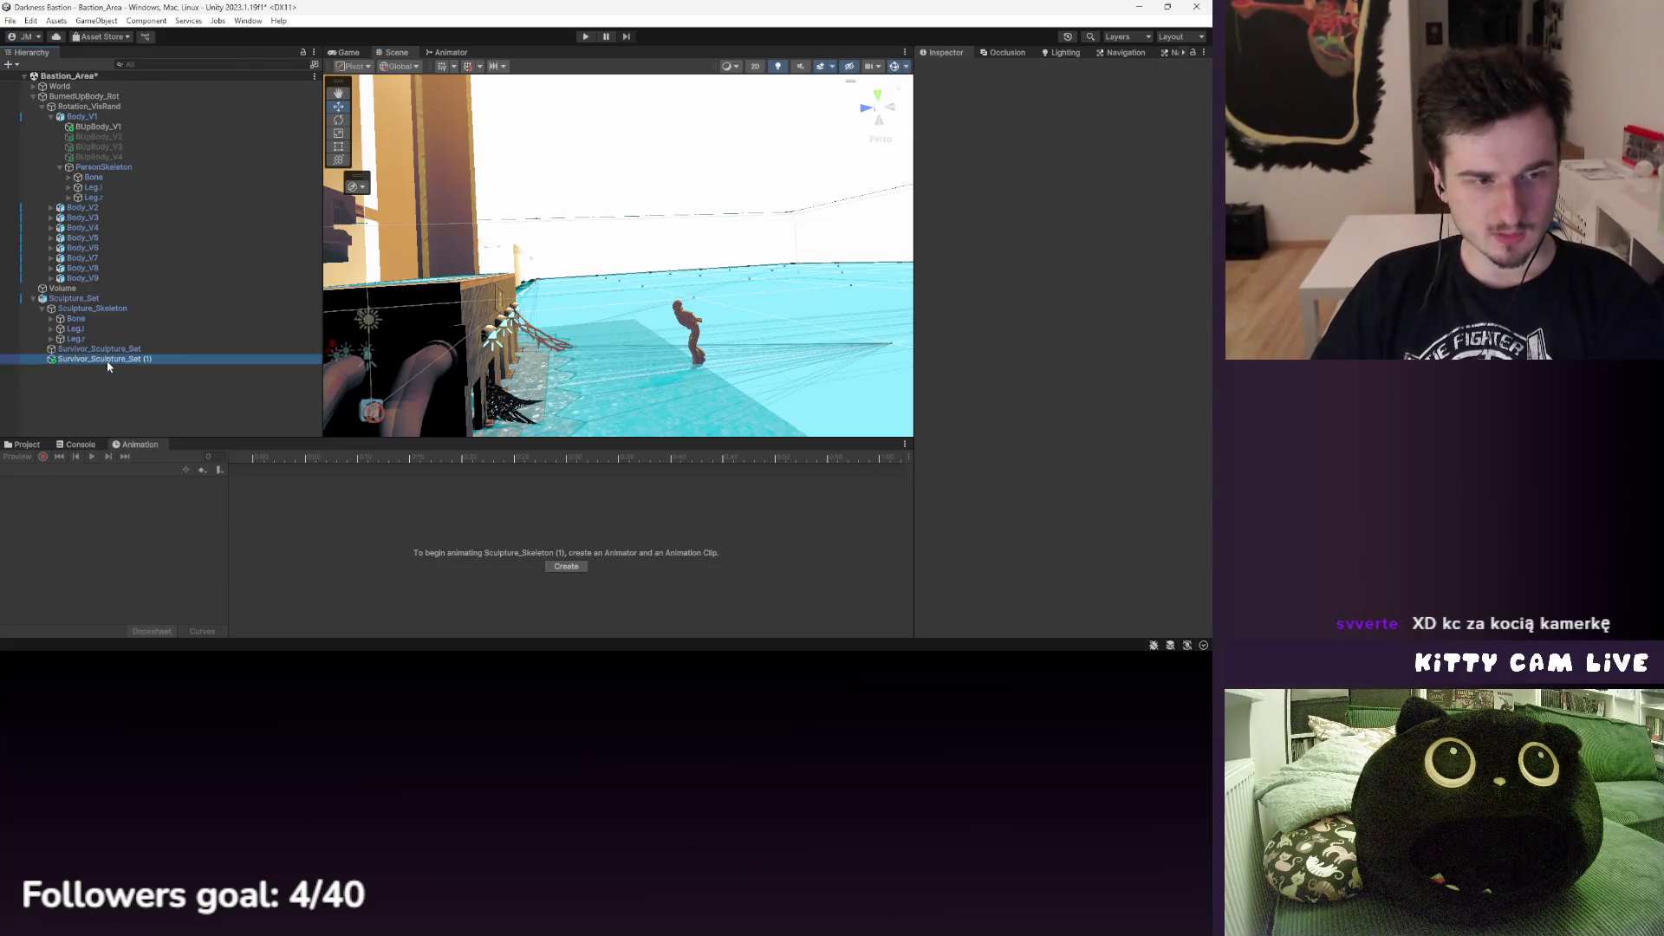
{"action": "key", "text": "Delete"}
{"action": "left_click", "coordinate": [102, 349]}
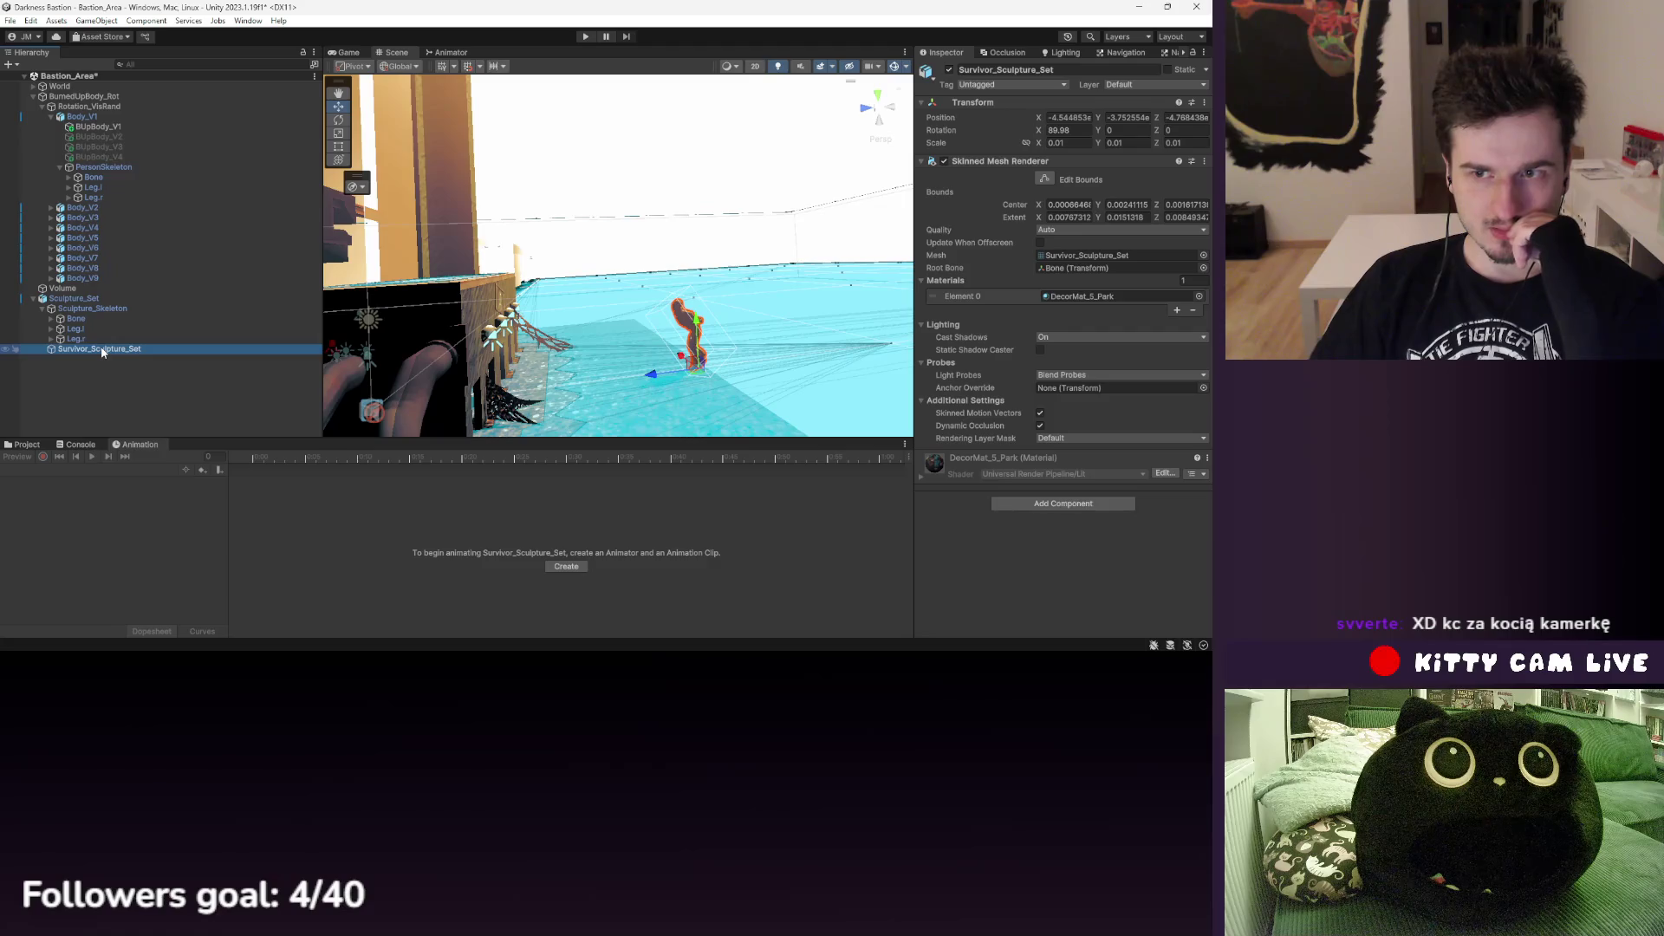
{"action": "left_click", "coordinate": [74, 298]}
{"action": "key", "text": "Delete"}
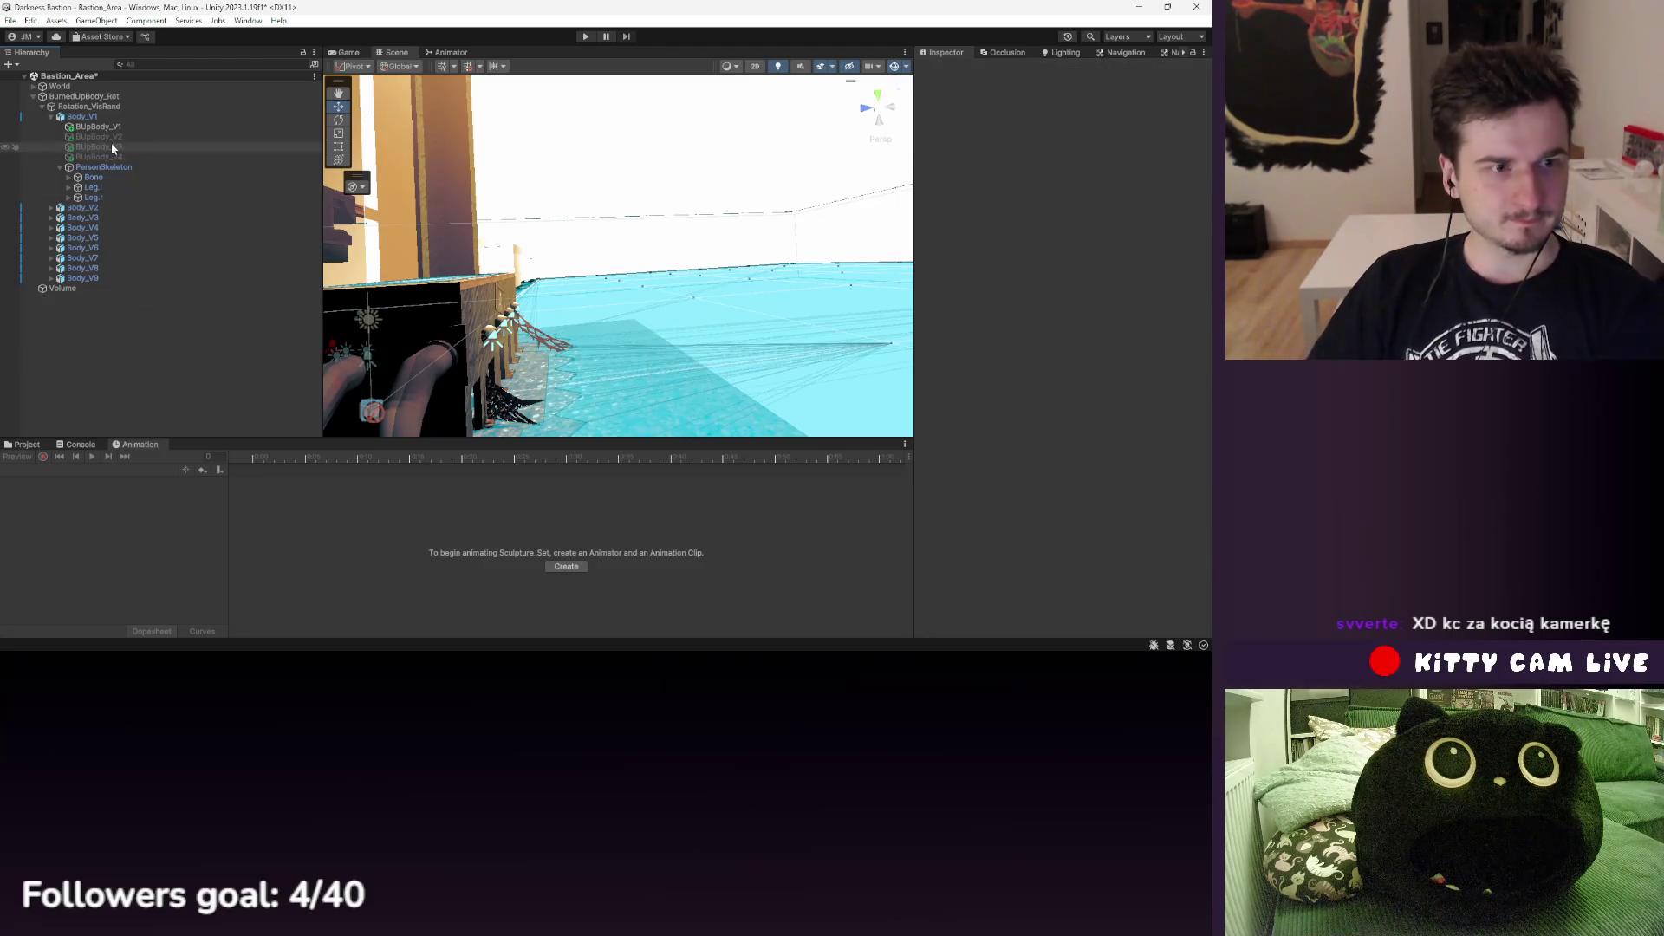
- Add an Animator to Body_V1 with the Body_V1 controller assigned
{"action": "left_click", "coordinate": [97, 118]}
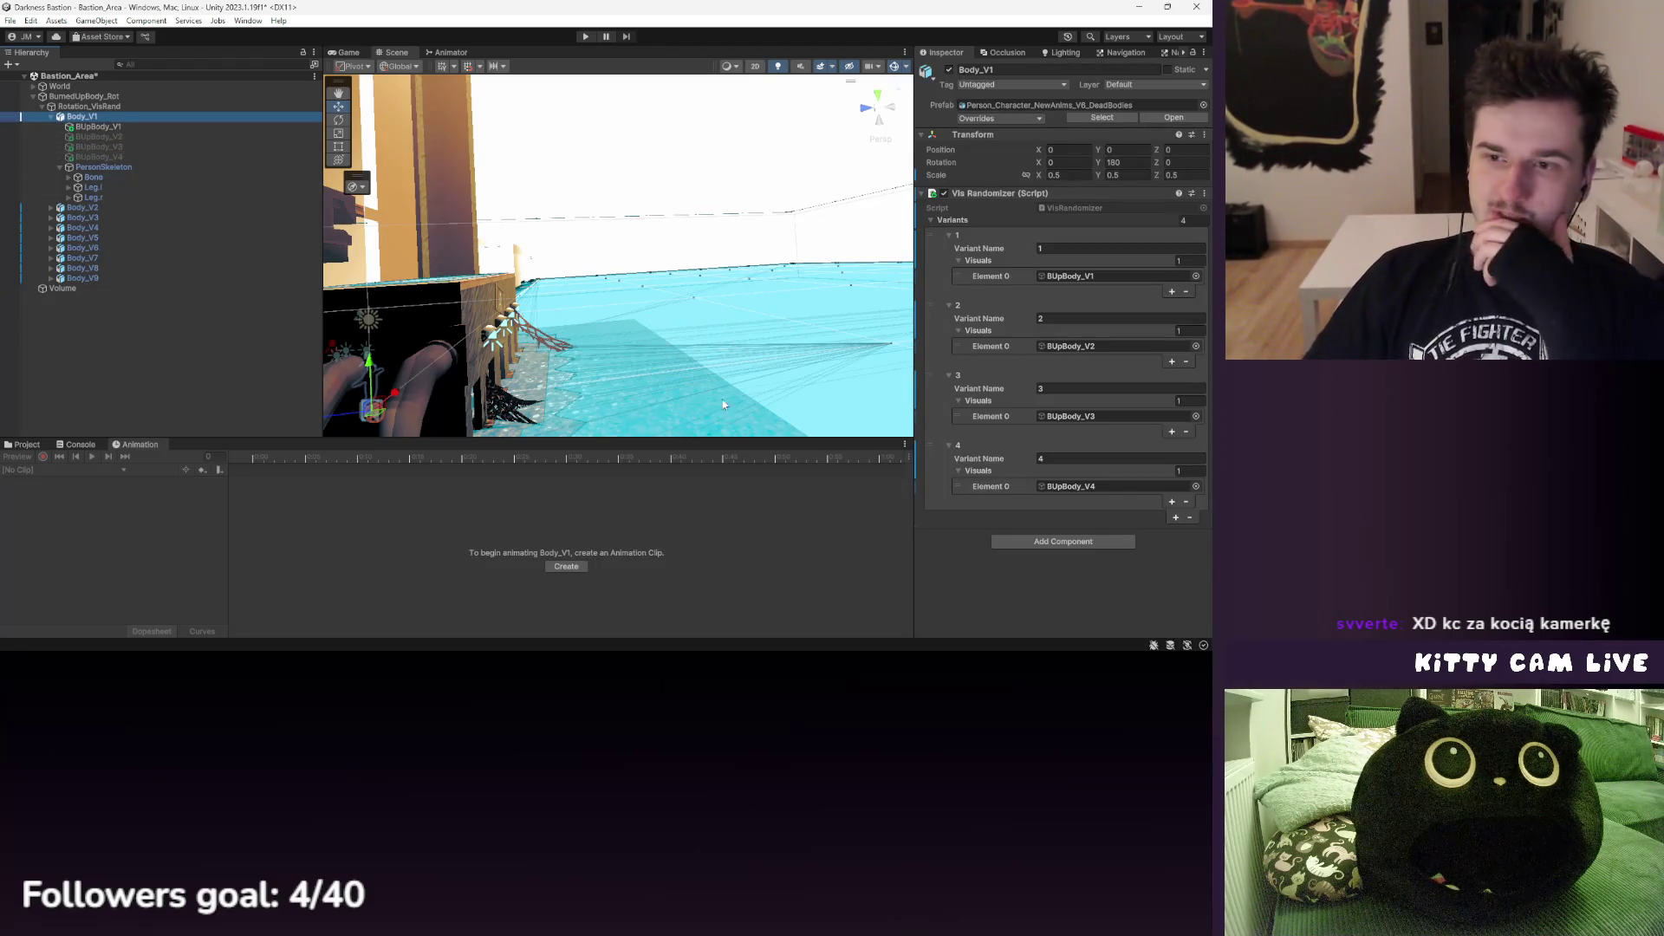
{"action": "left_click", "coordinate": [103, 166]}
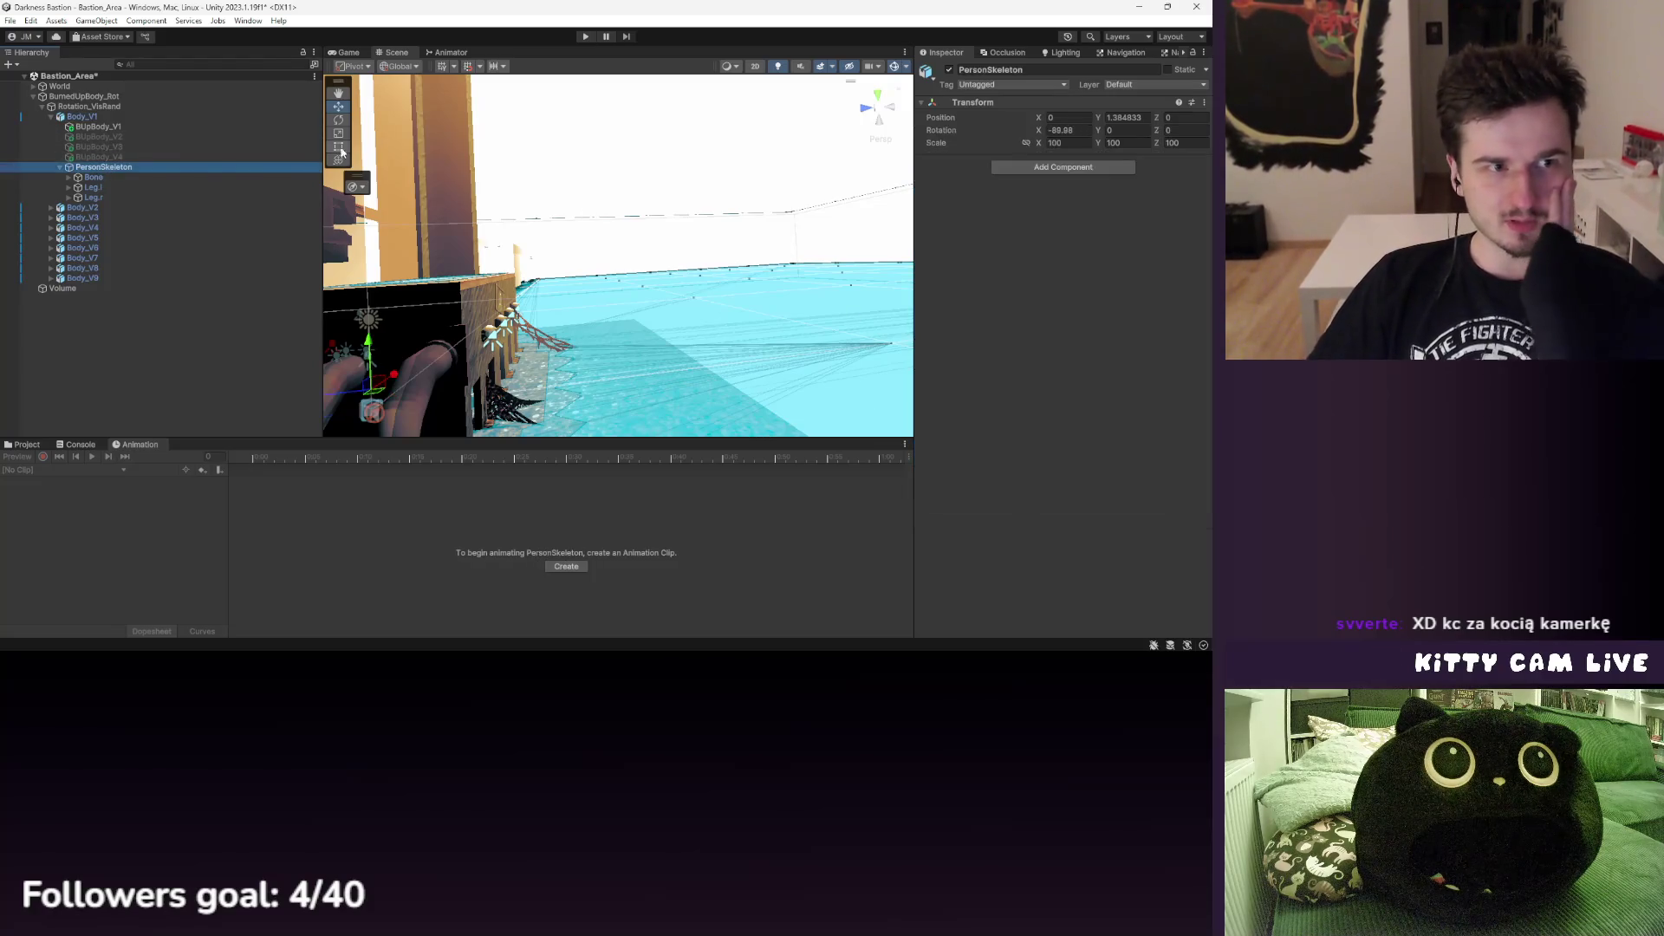
{"action": "left_click", "coordinate": [90, 128]}
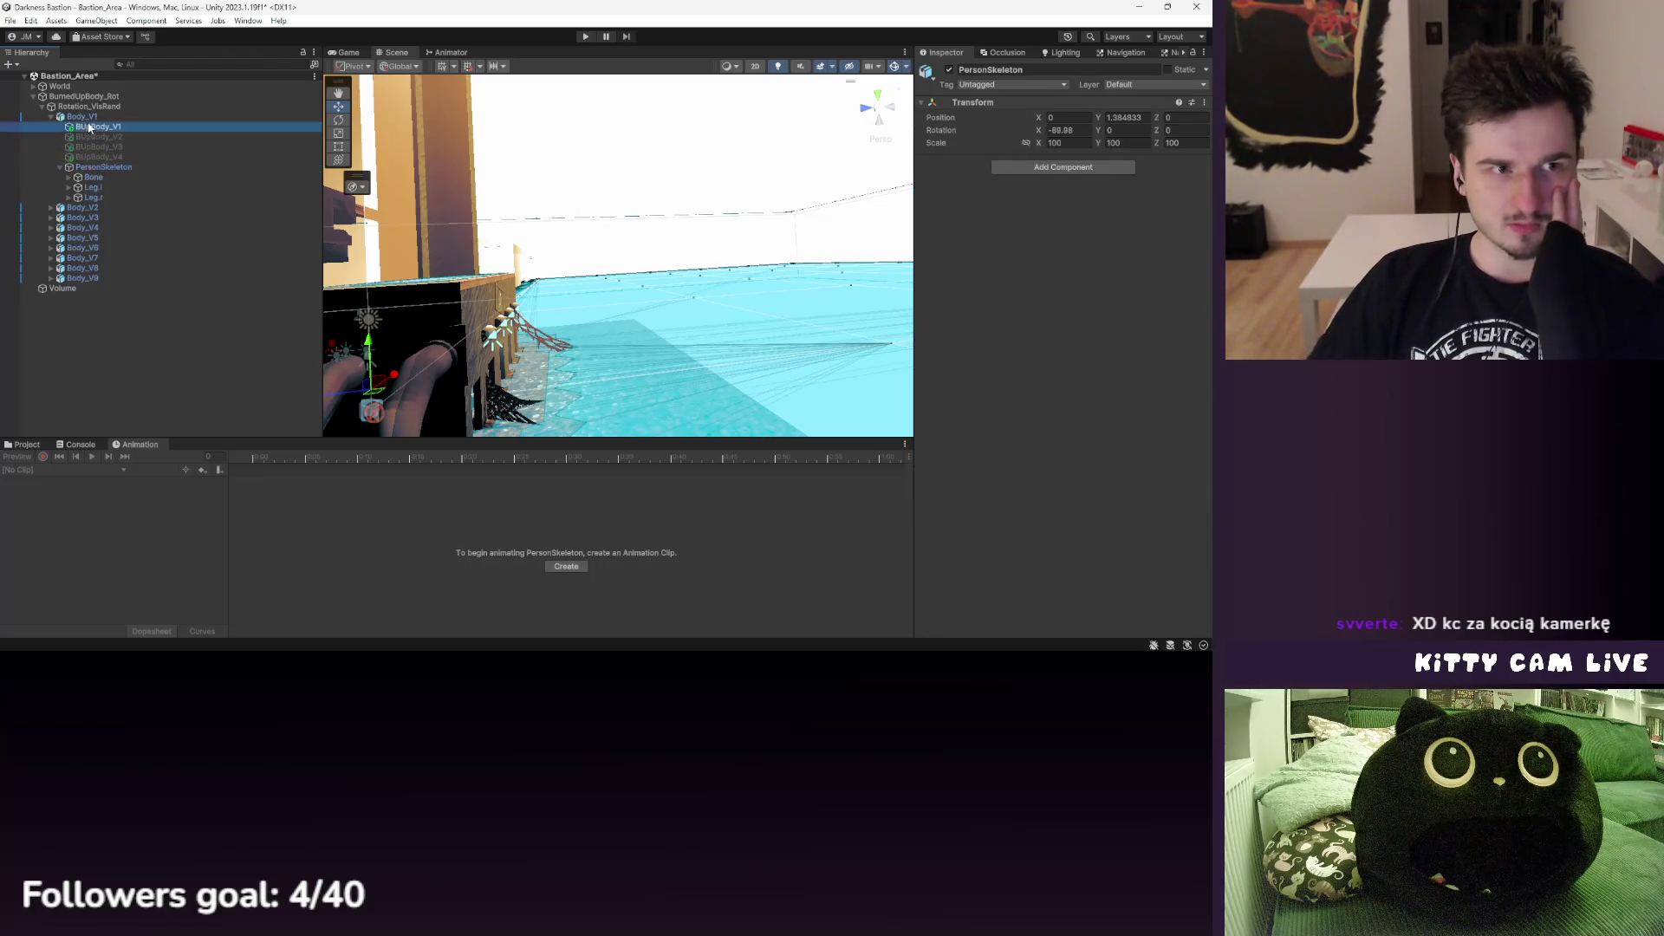
{"action": "left_click", "coordinate": [62, 117]}
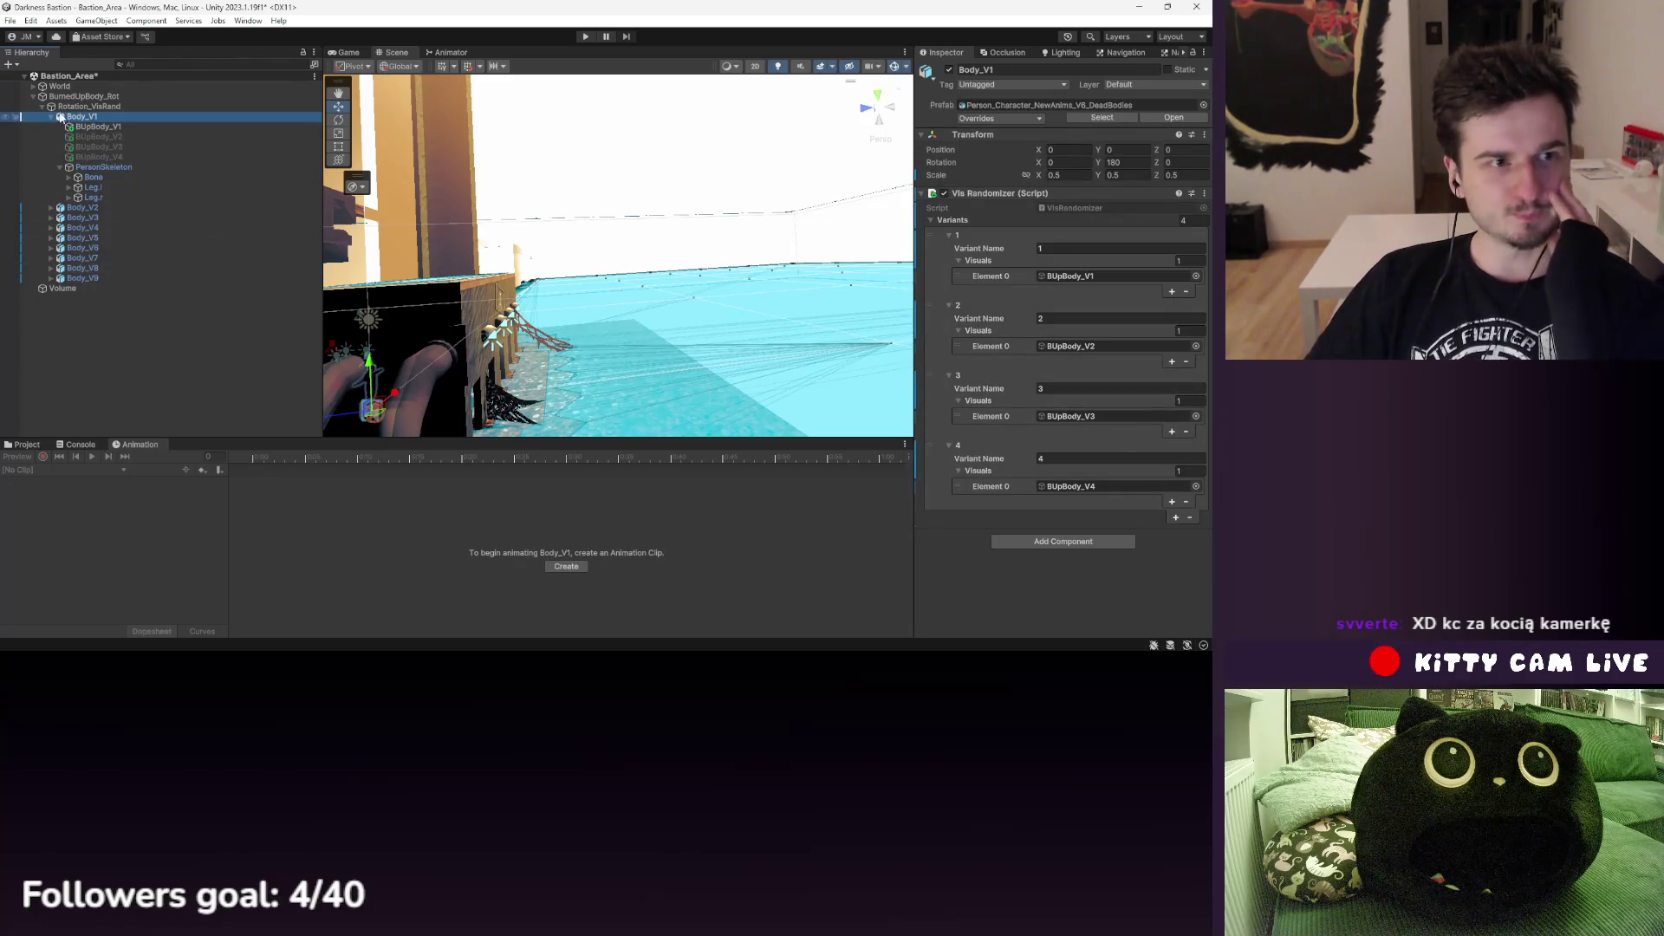
{"action": "left_click", "coordinate": [1032, 541]}
{"action": "left_click", "coordinate": [1032, 519]}
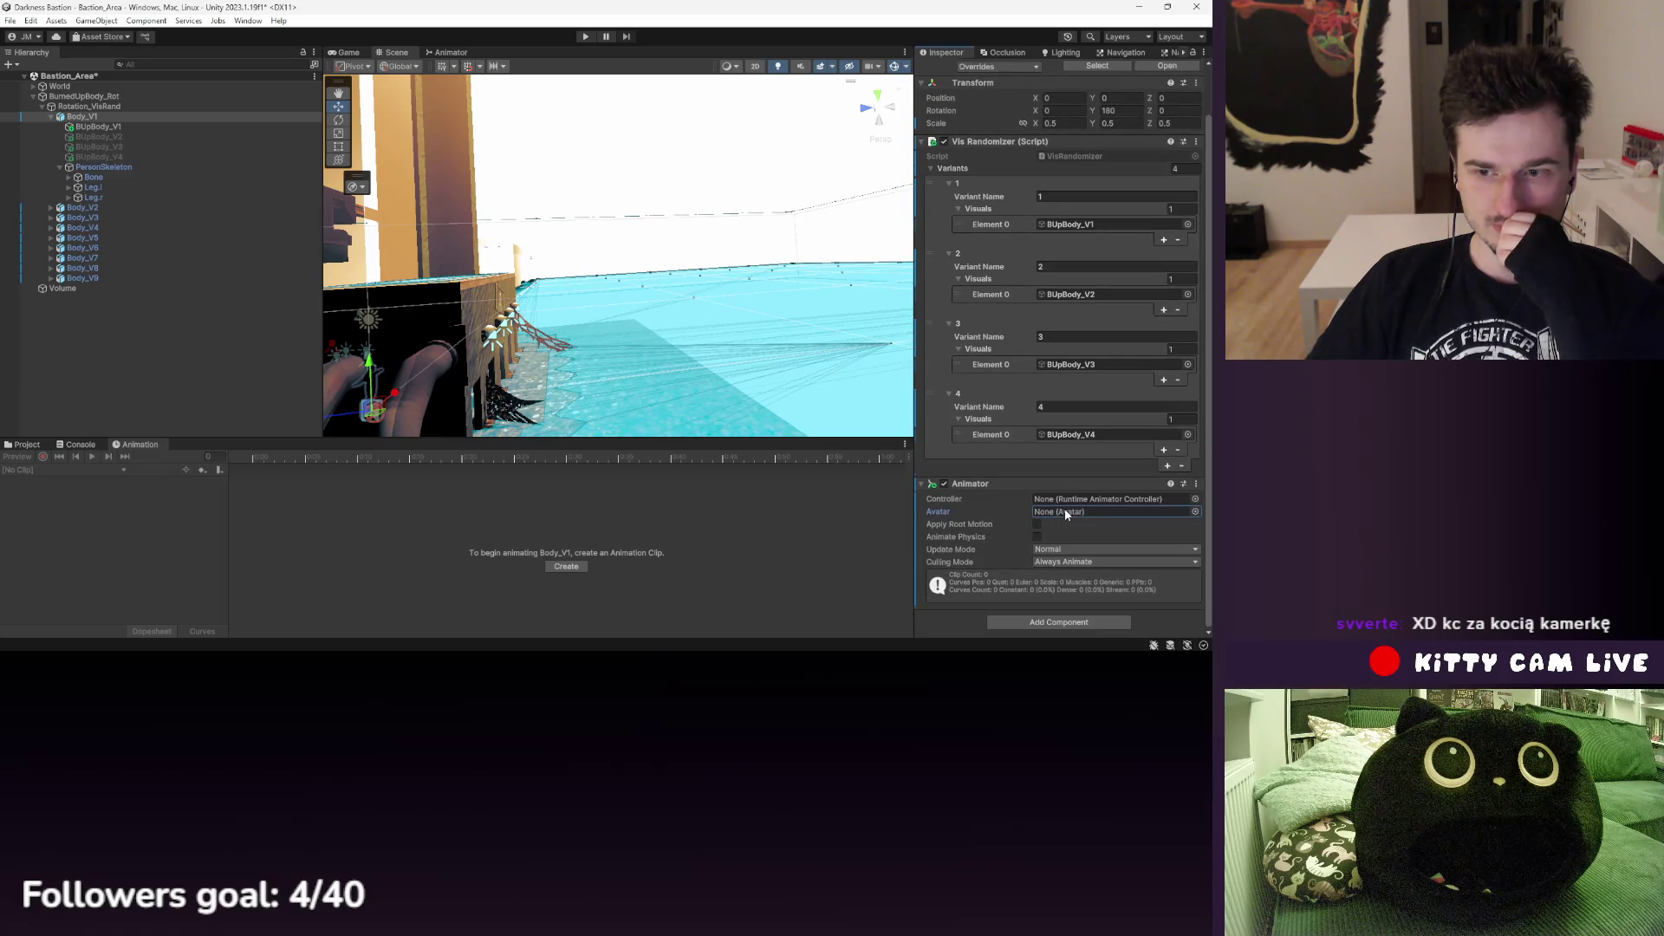
{"action": "left_click", "coordinate": [1194, 499]}
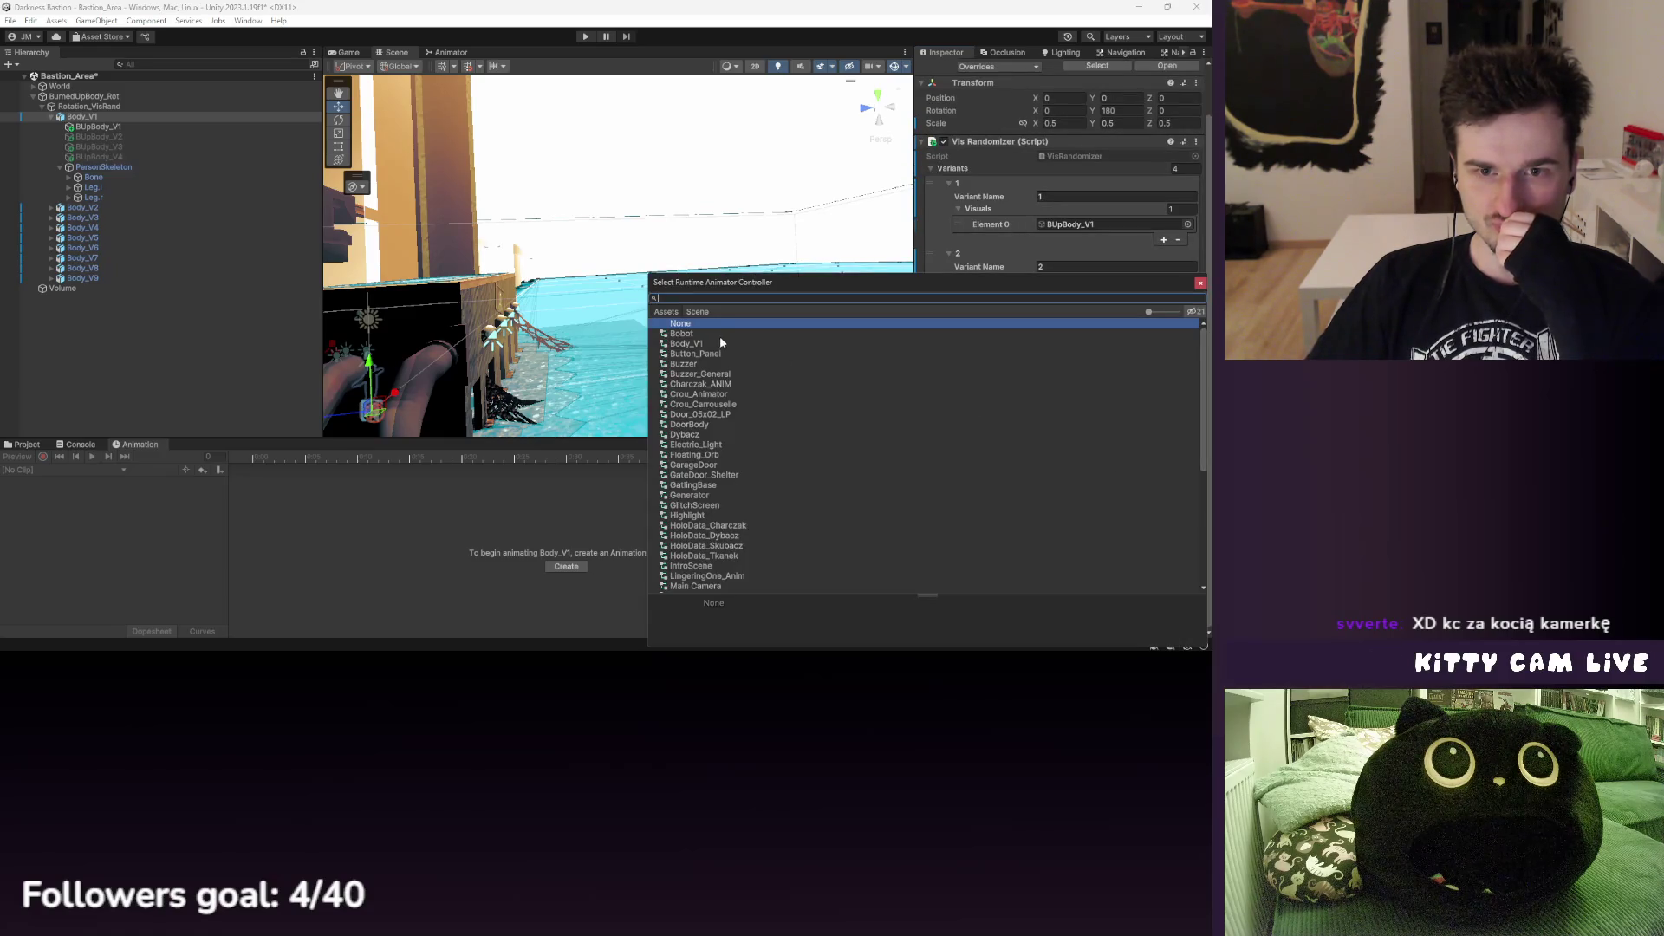
{"action": "left_click", "coordinate": [685, 343]}
{"action": "left_click", "coordinate": [1200, 284]}
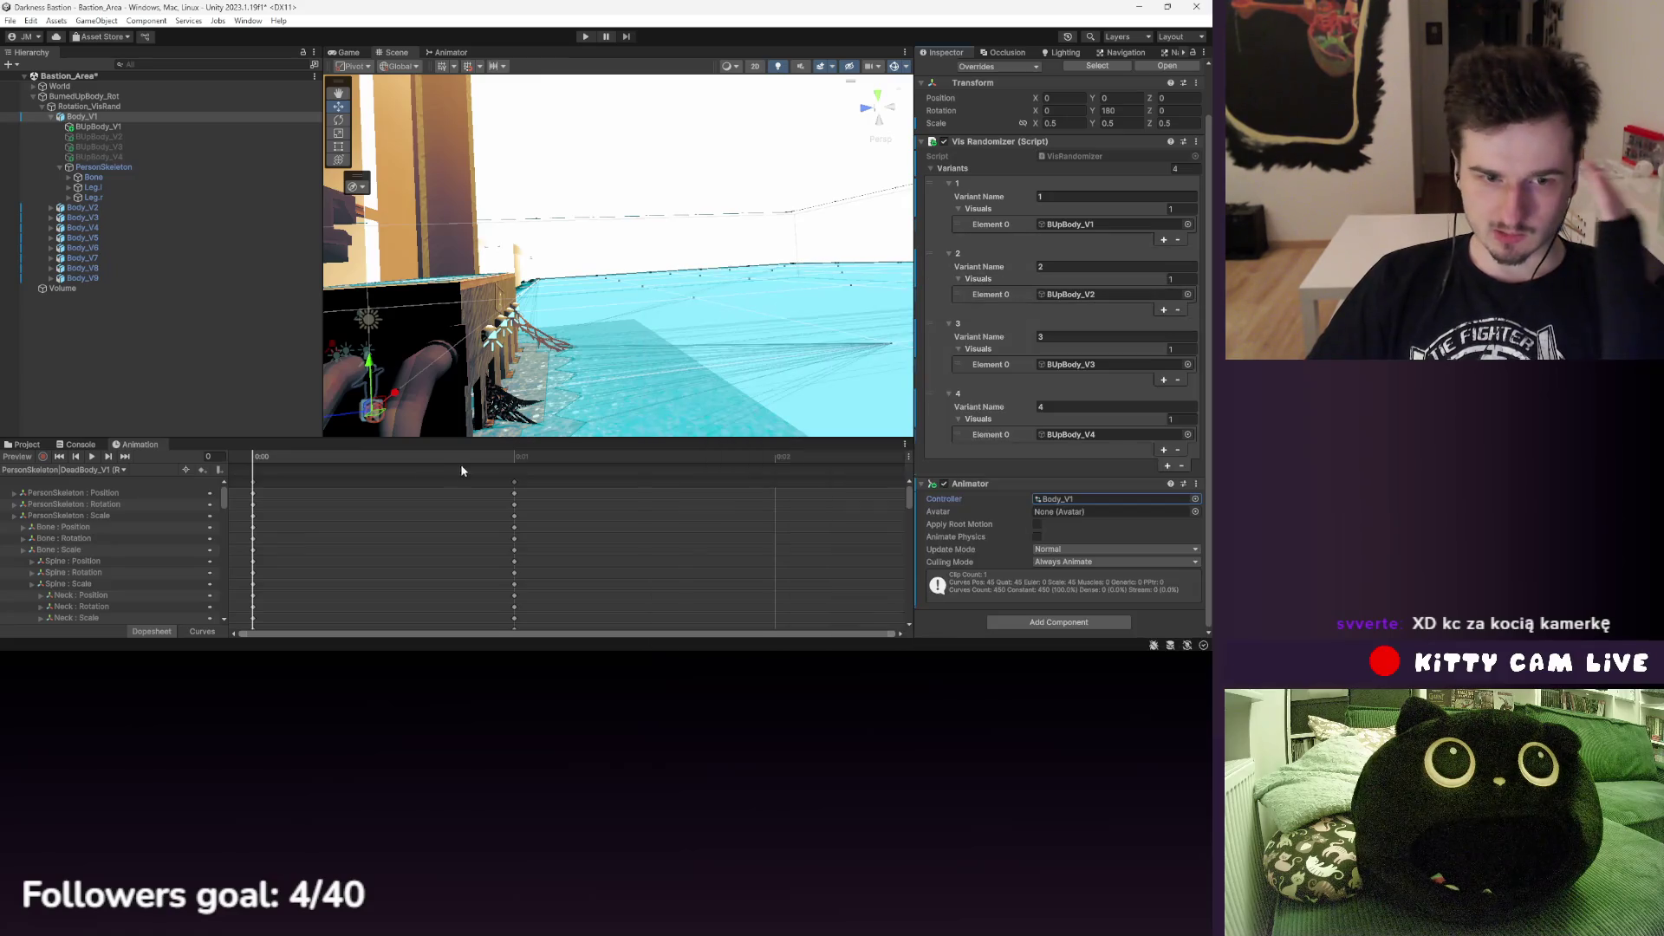
- Preview the PersonSkeleton|DeadBody_V1 pose at frame 1 and inspect its skeleton tracks
{"action": "left_click", "coordinate": [517, 457]}
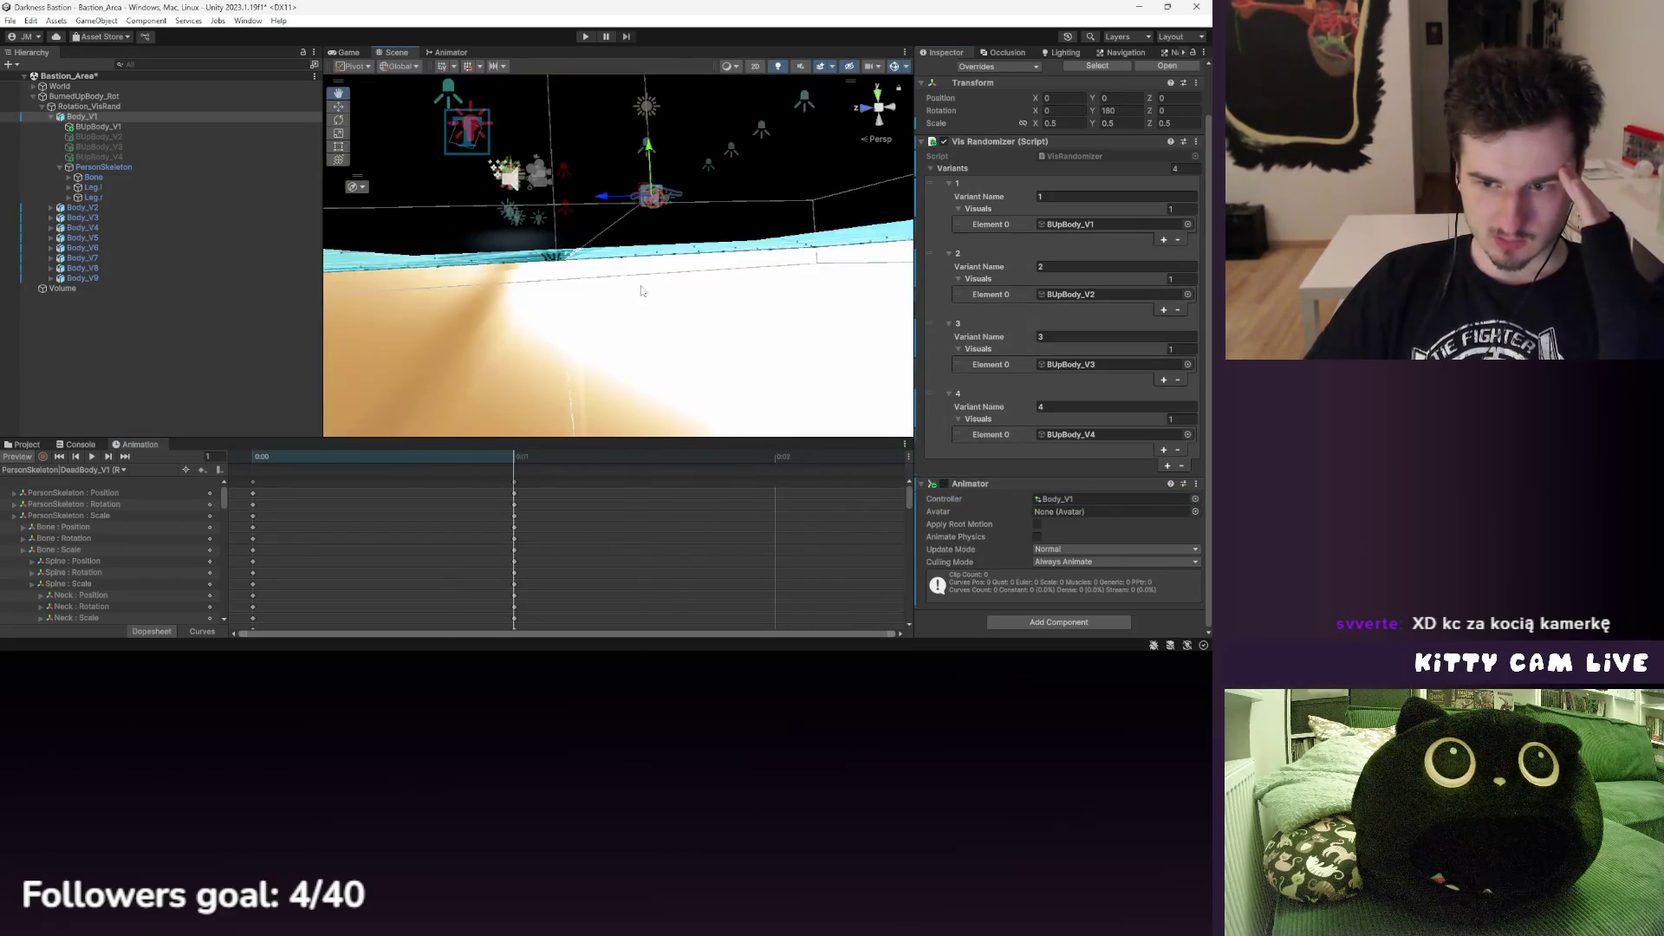
{"action": "left_click_drag", "start_coordinate": [635, 290], "coordinate": [524, 357]}
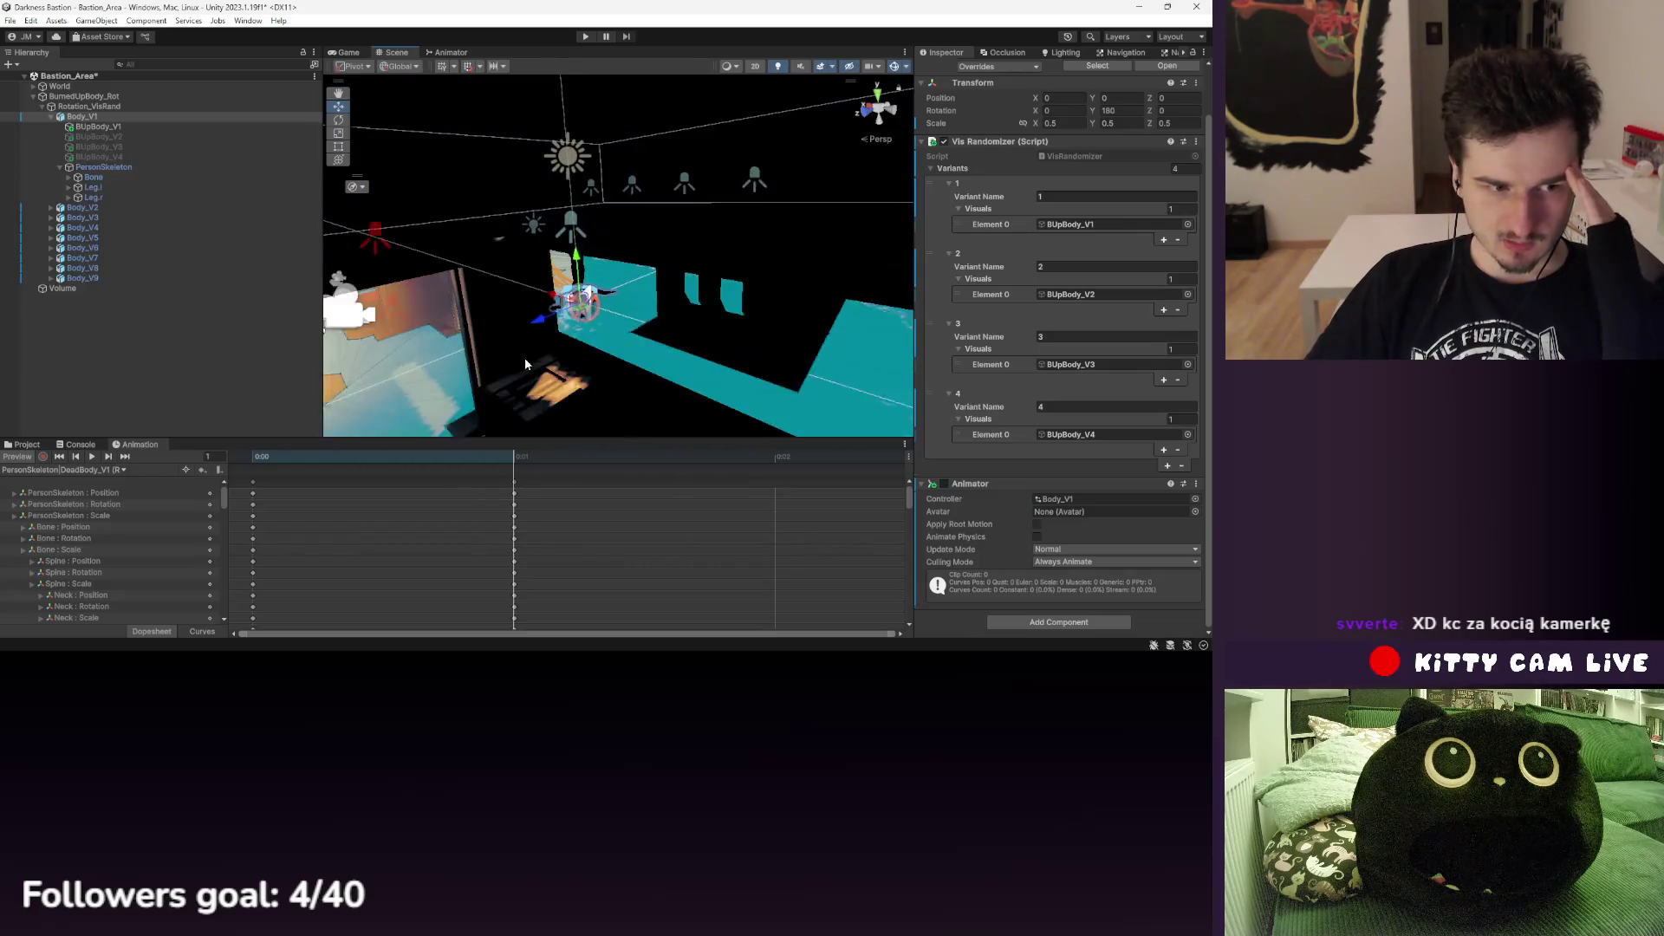
{"action": "left_click", "coordinate": [95, 493]}
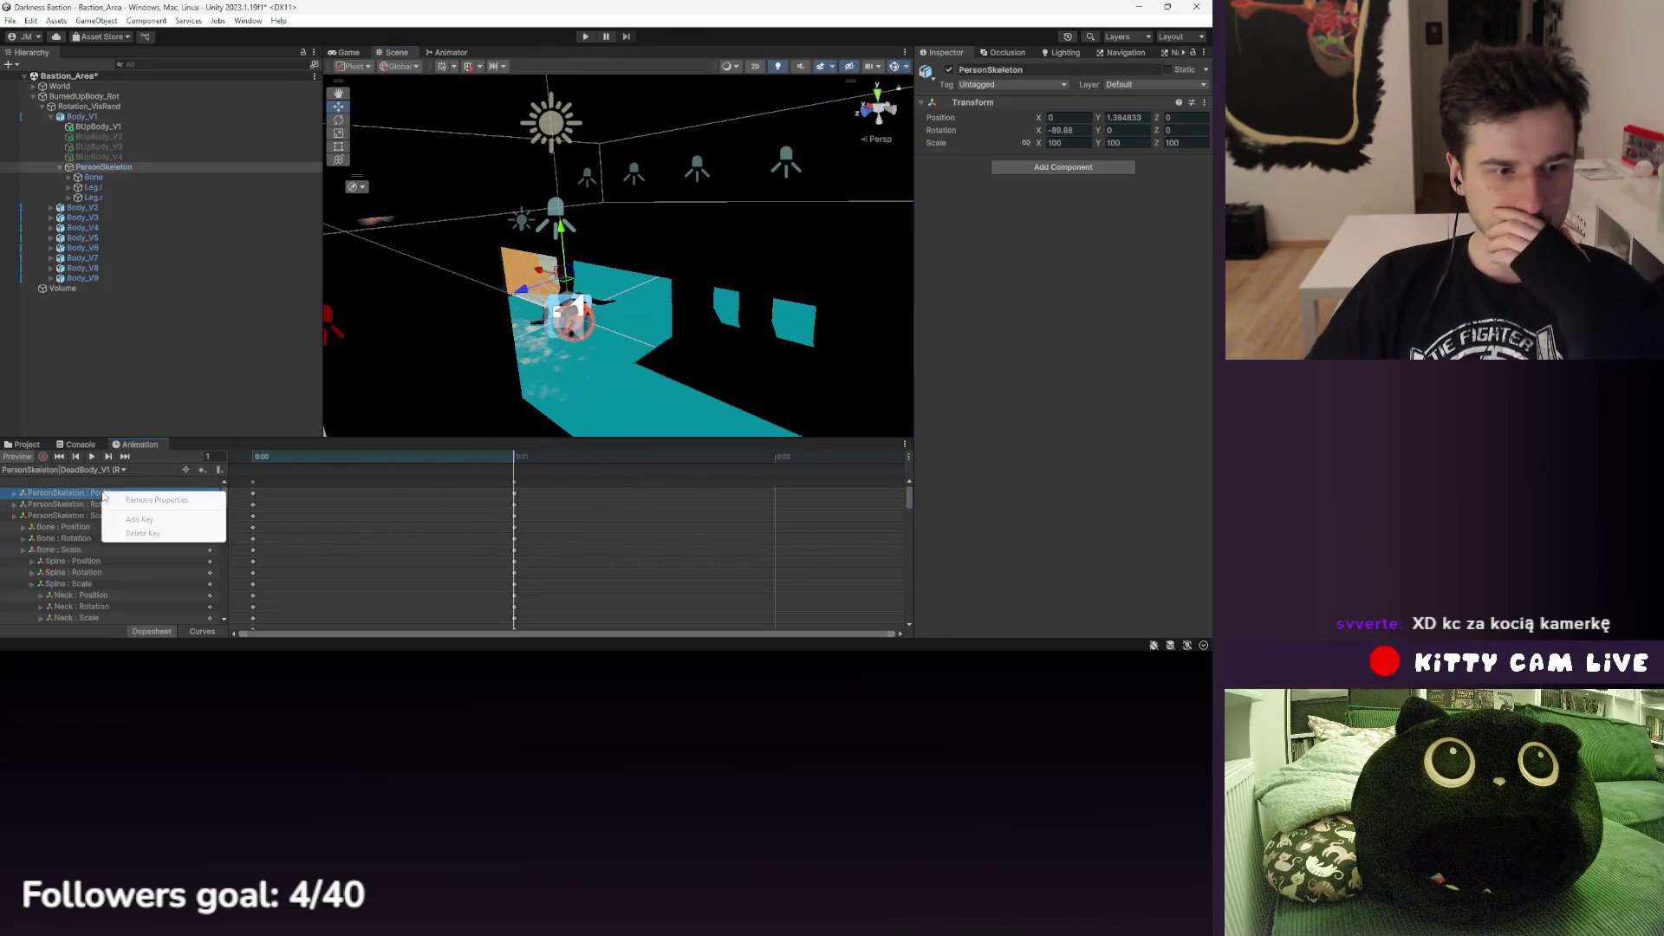
{"action": "left_click", "coordinate": [111, 168]}
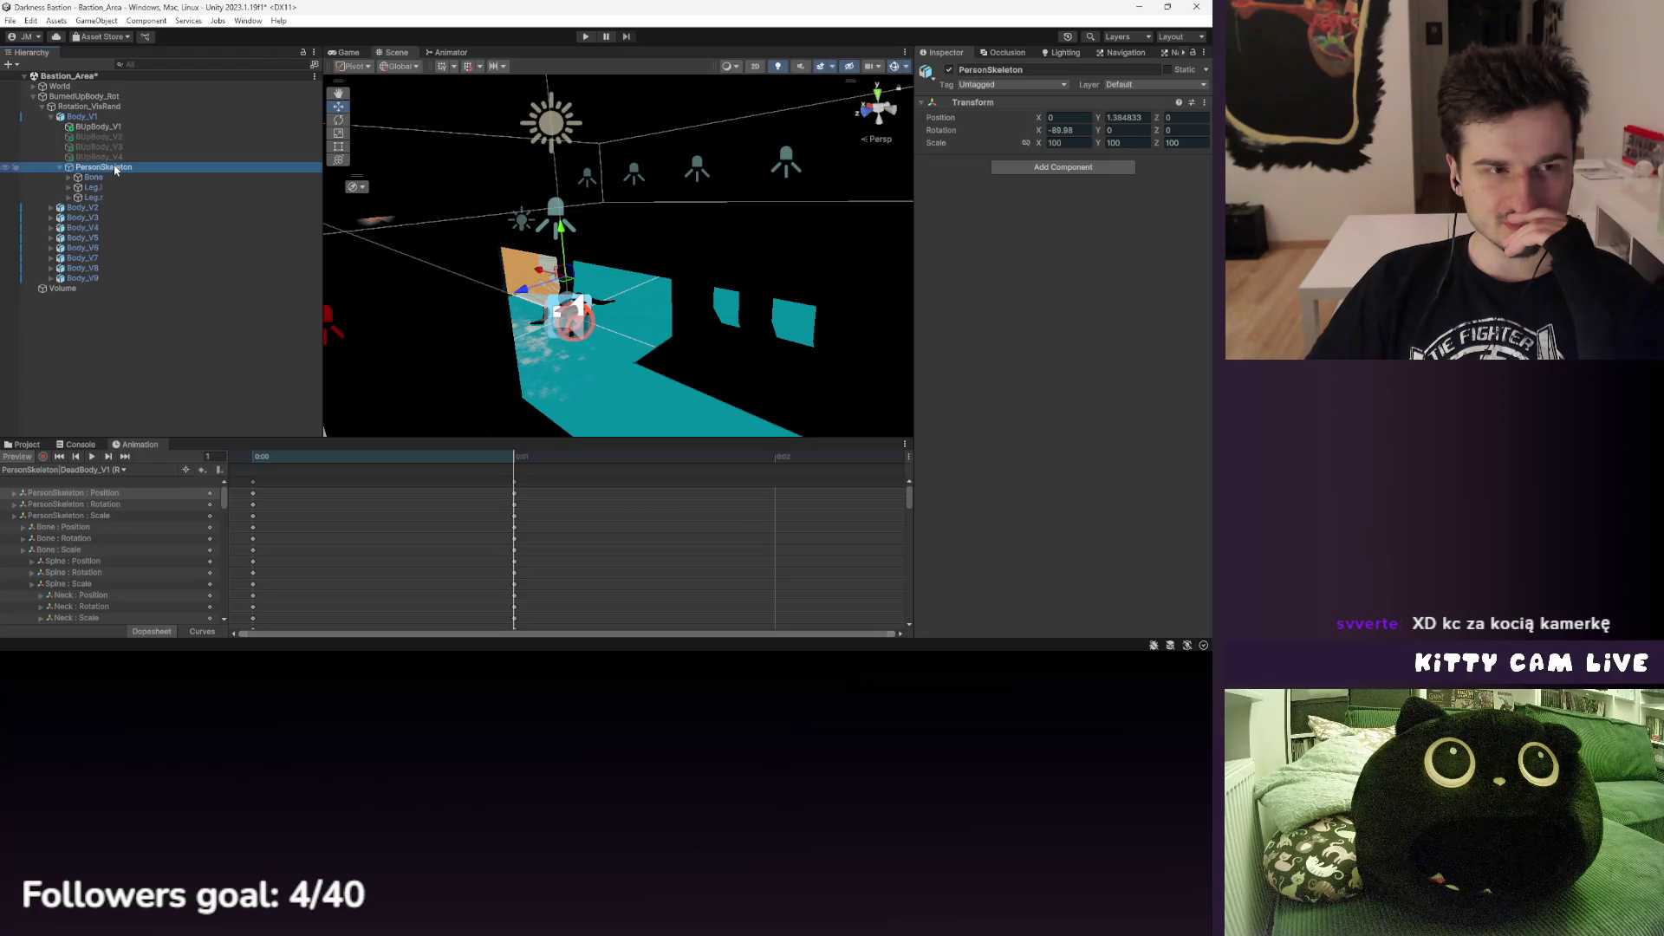
- Open PersonSkeleton's Transform properties in a floating window, then close it
{"action": "scroll", "coordinate": [421, 264], "scroll_direction": "up", "scroll_amount": 5}
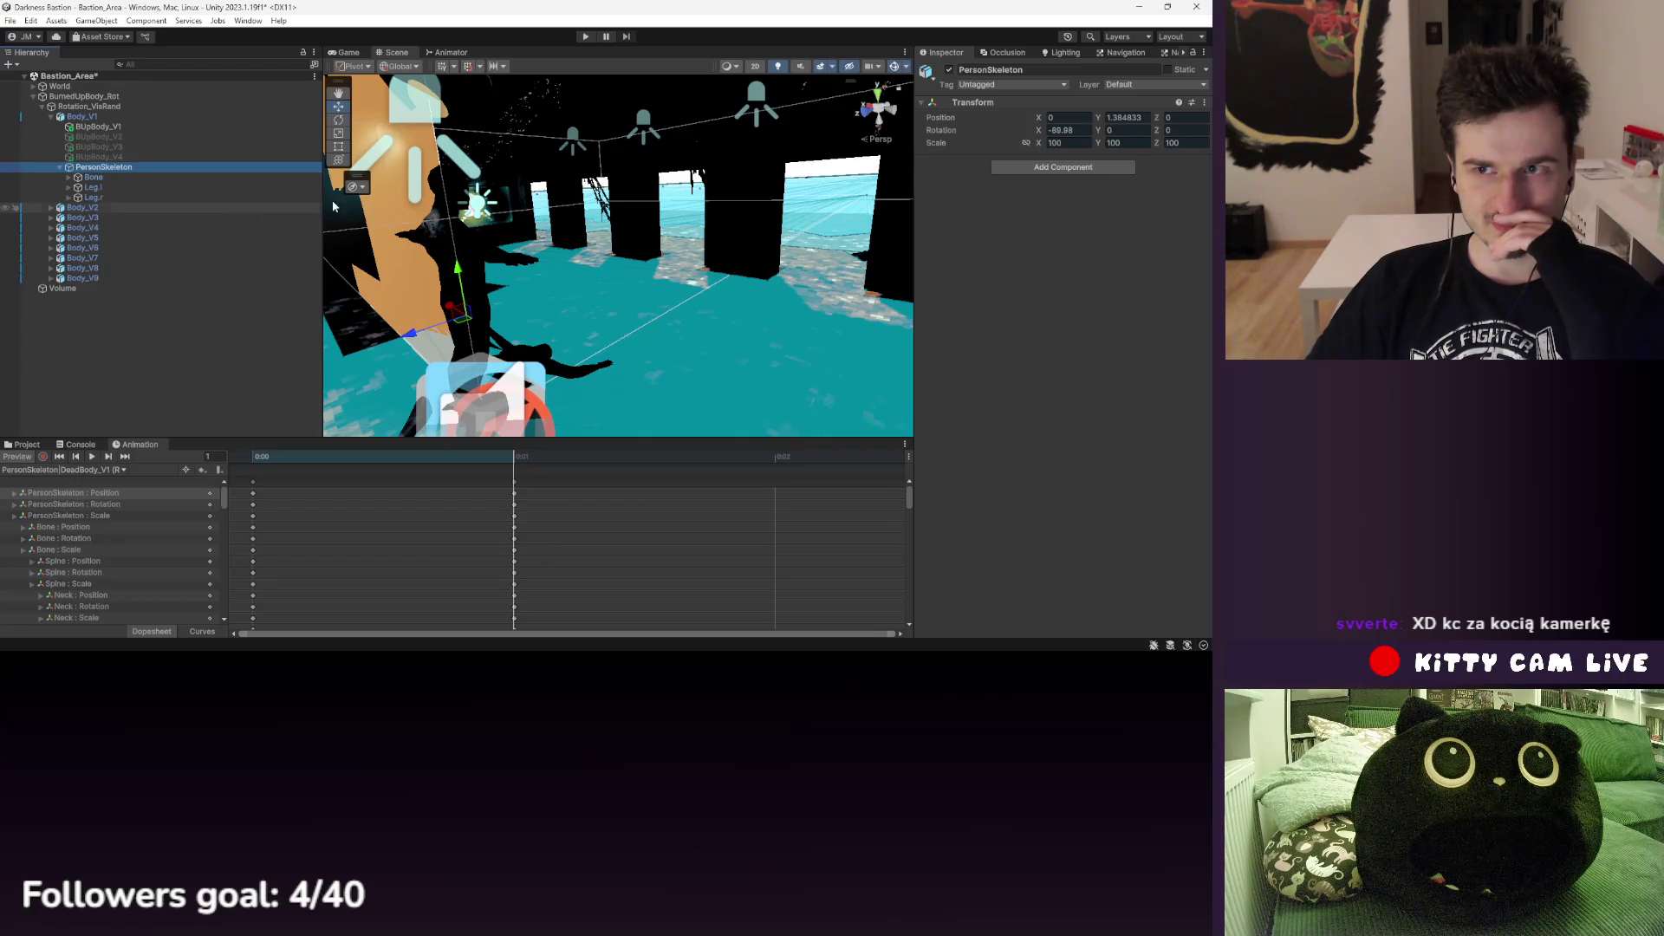
{"action": "right_click", "coordinate": [985, 104]}
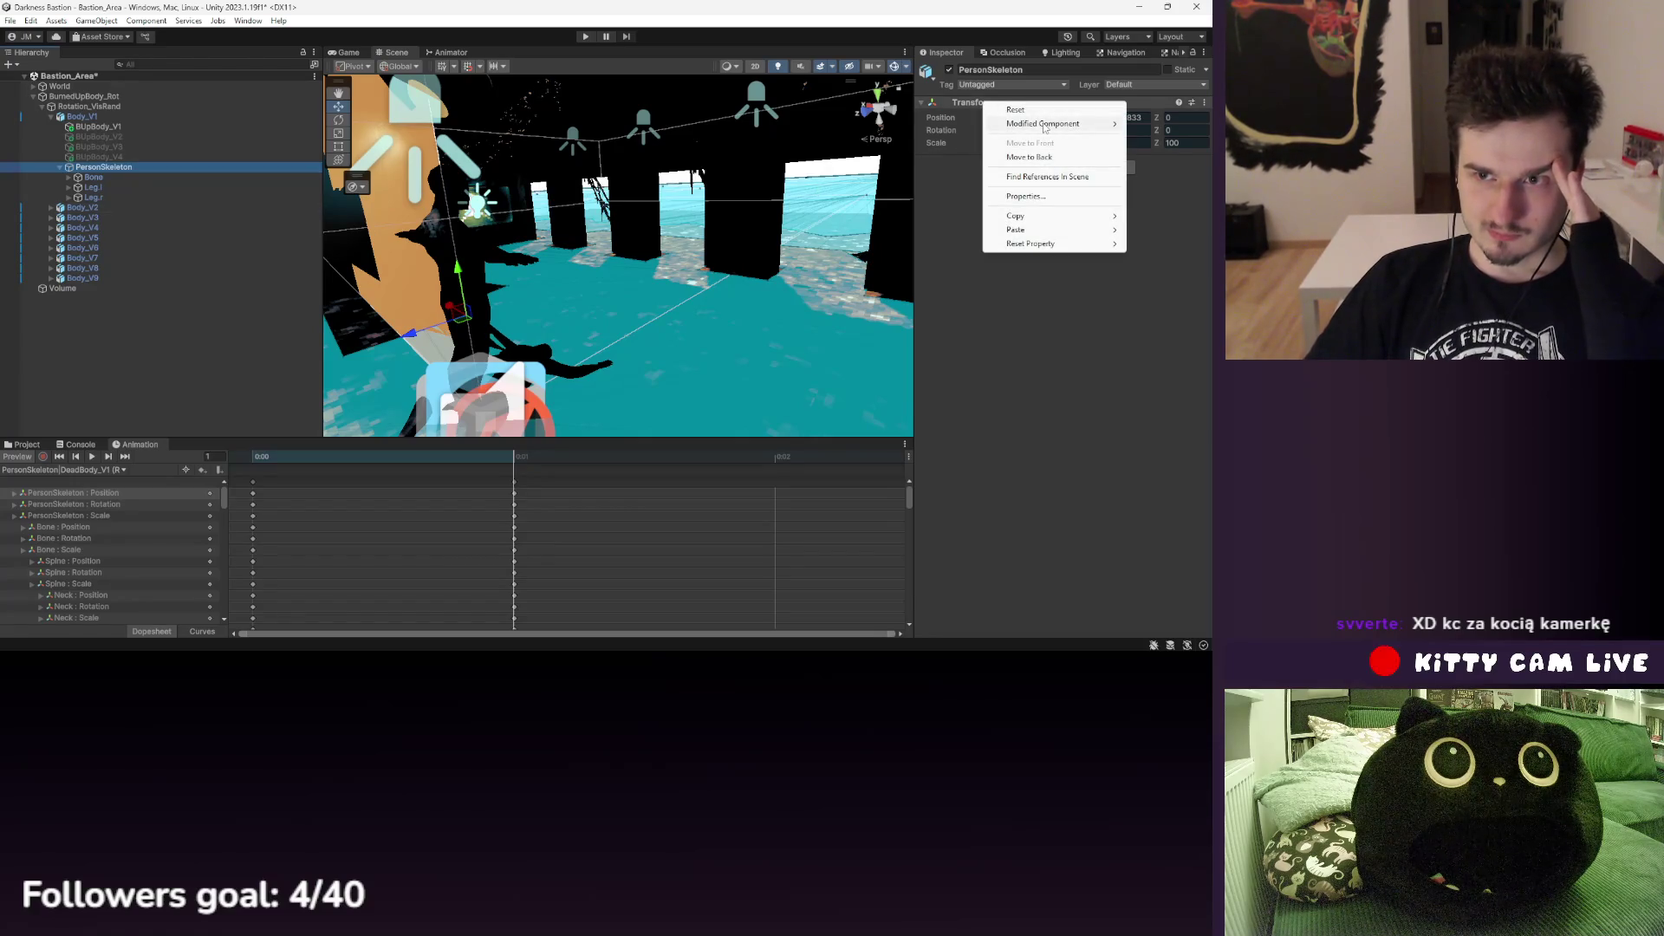
{"action": "left_click", "coordinate": [1058, 197]}
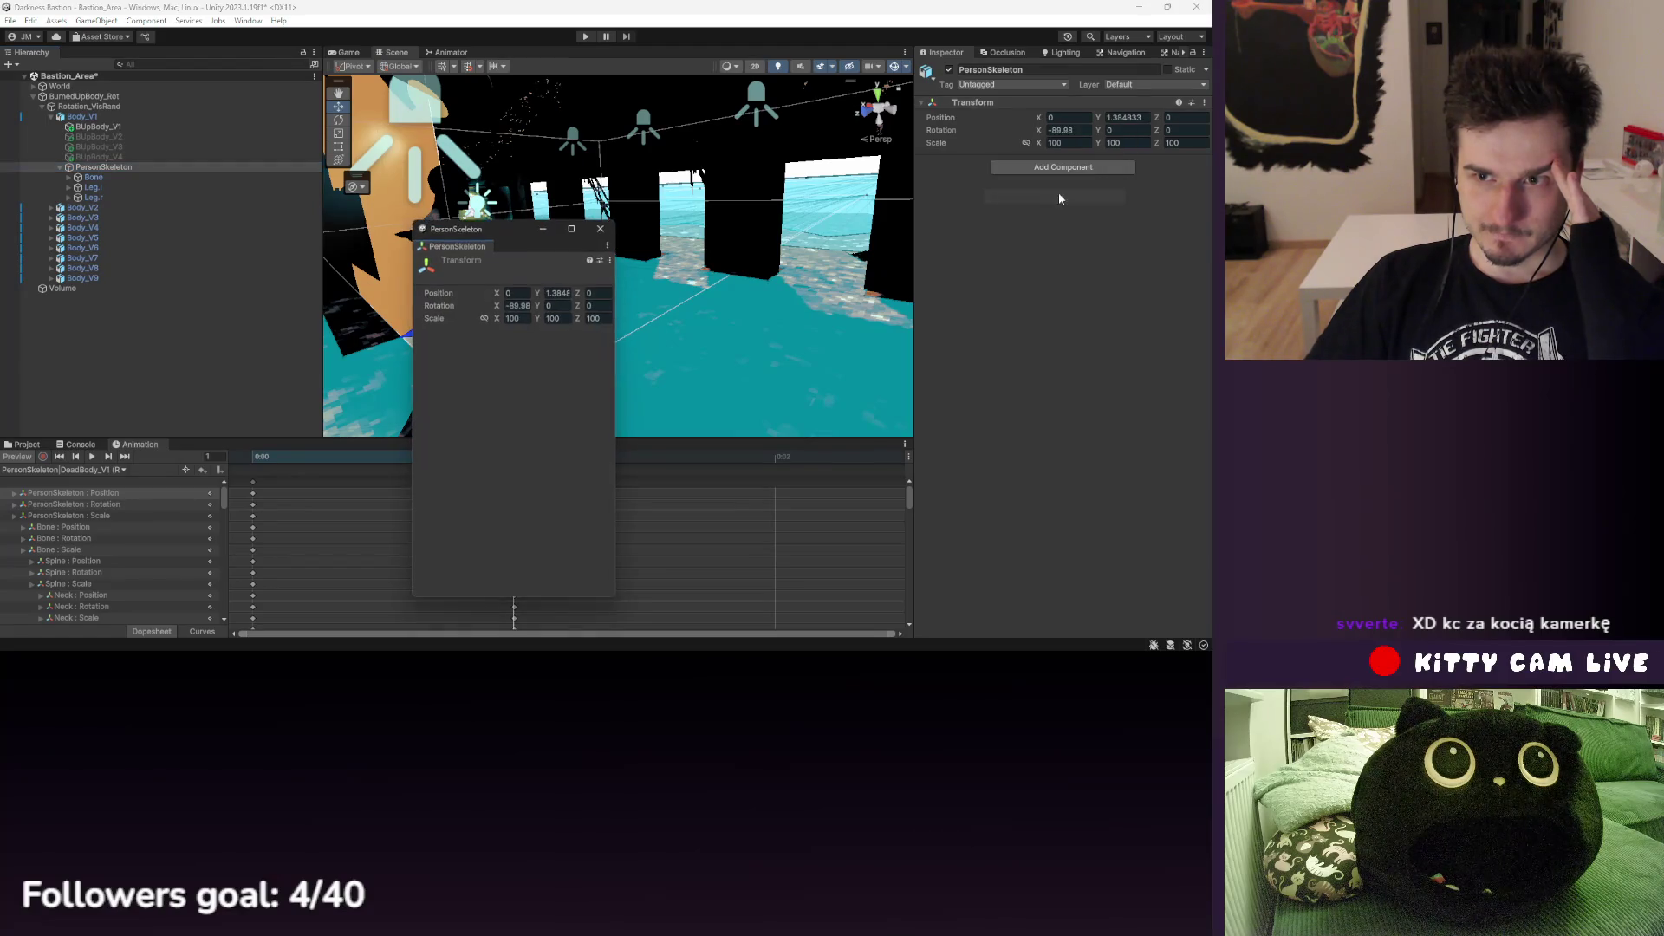
{"action": "left_click", "coordinate": [599, 231]}
- Check PersonSkeleton's tag list and Transform override options without changes, then return to project assets
{"action": "right_click", "coordinate": [971, 105]}
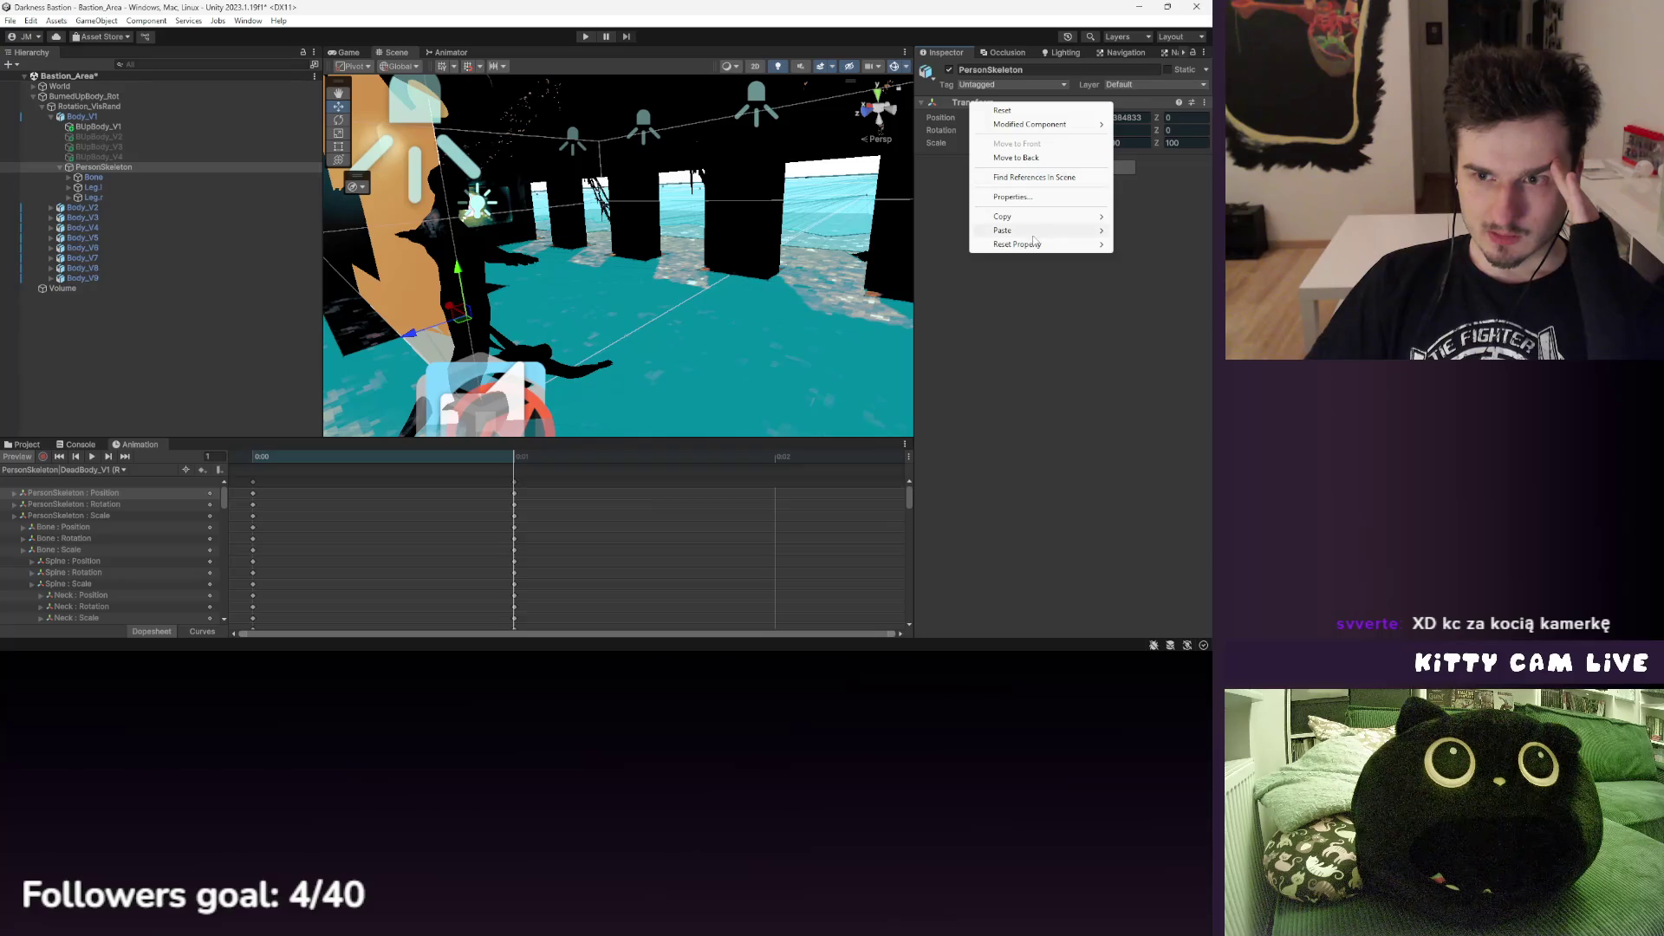
{"action": "mouse_move", "coordinate": [1033, 248]}
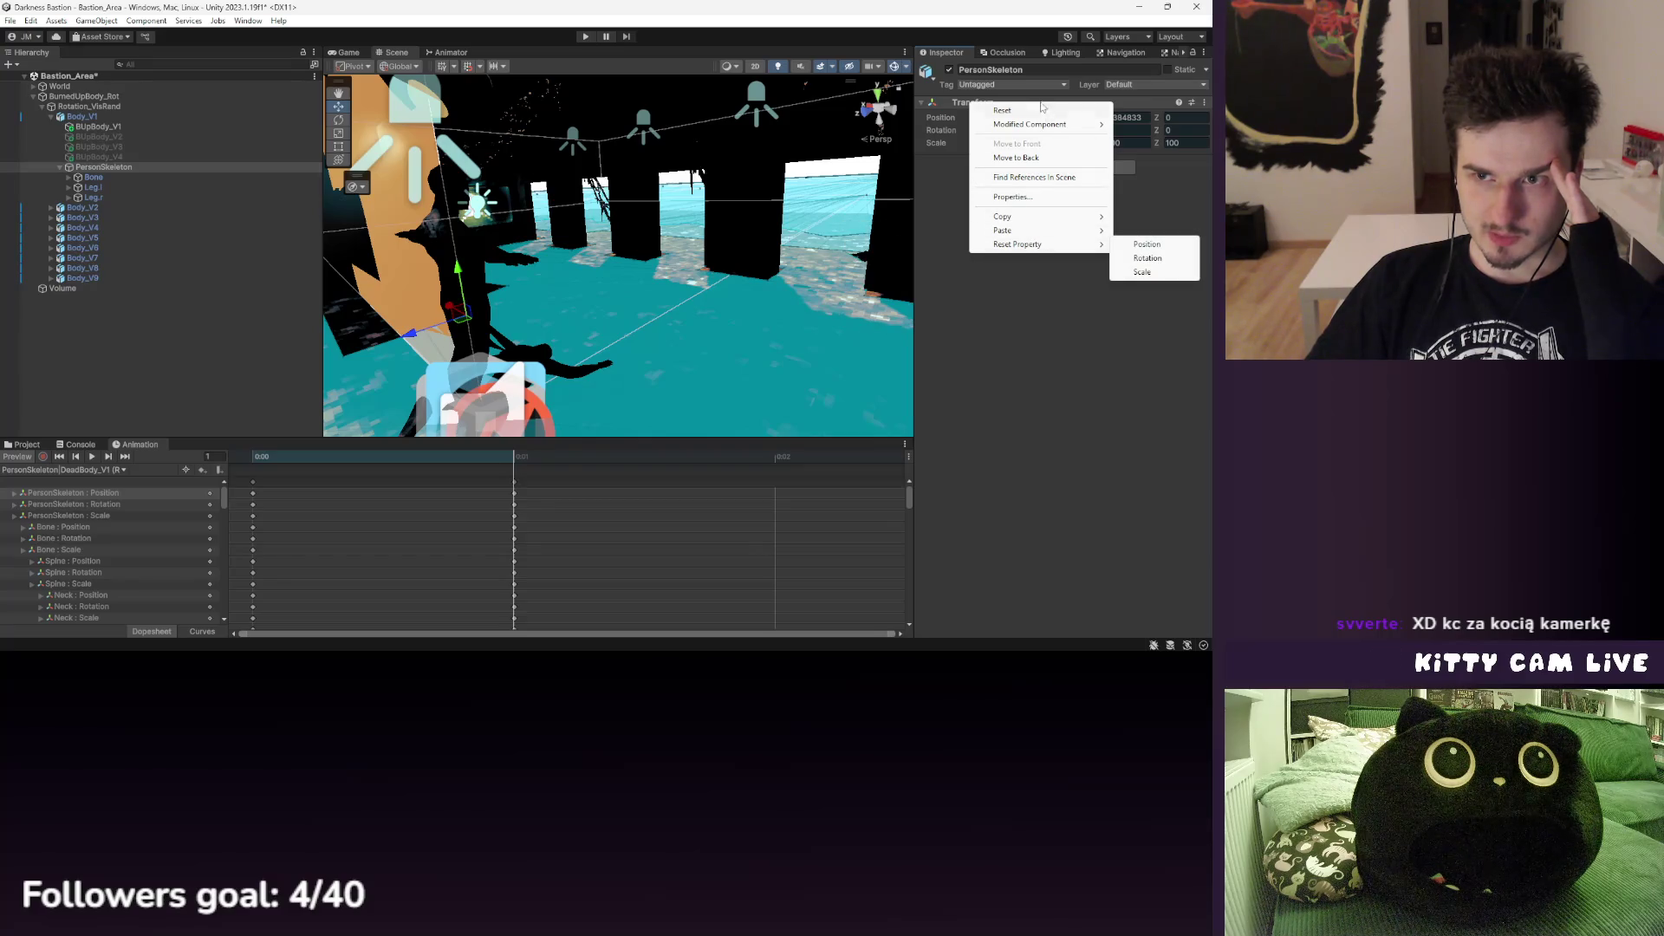
{"action": "left_click", "coordinate": [1007, 86]}
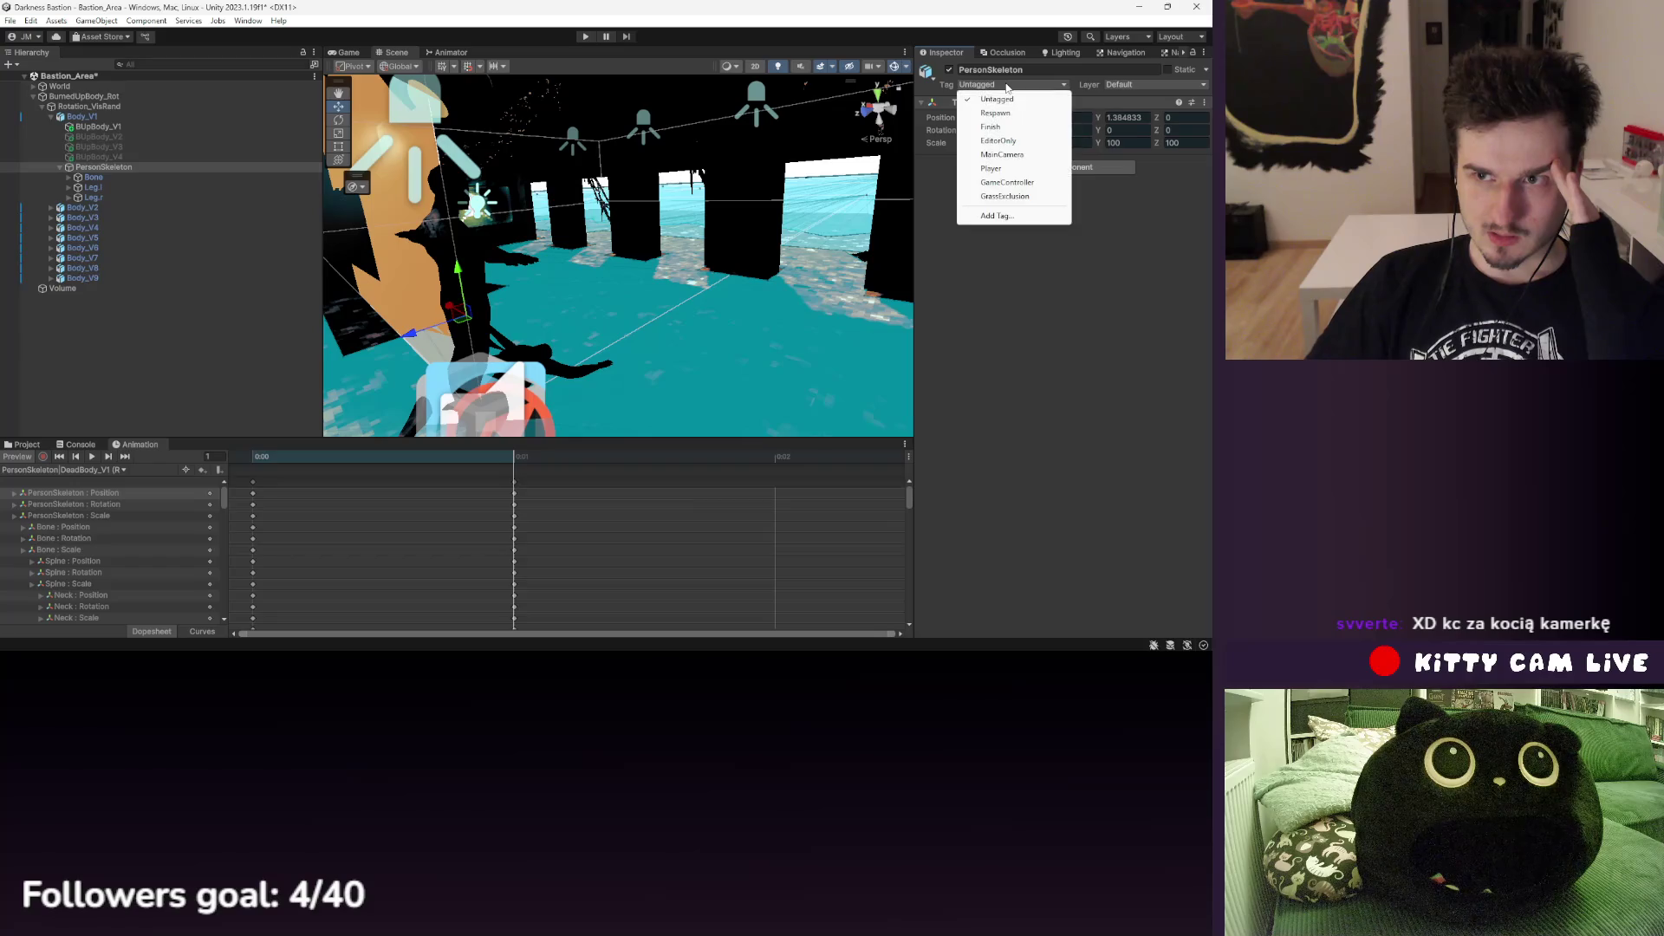
{"action": "left_click", "coordinate": [934, 269]}
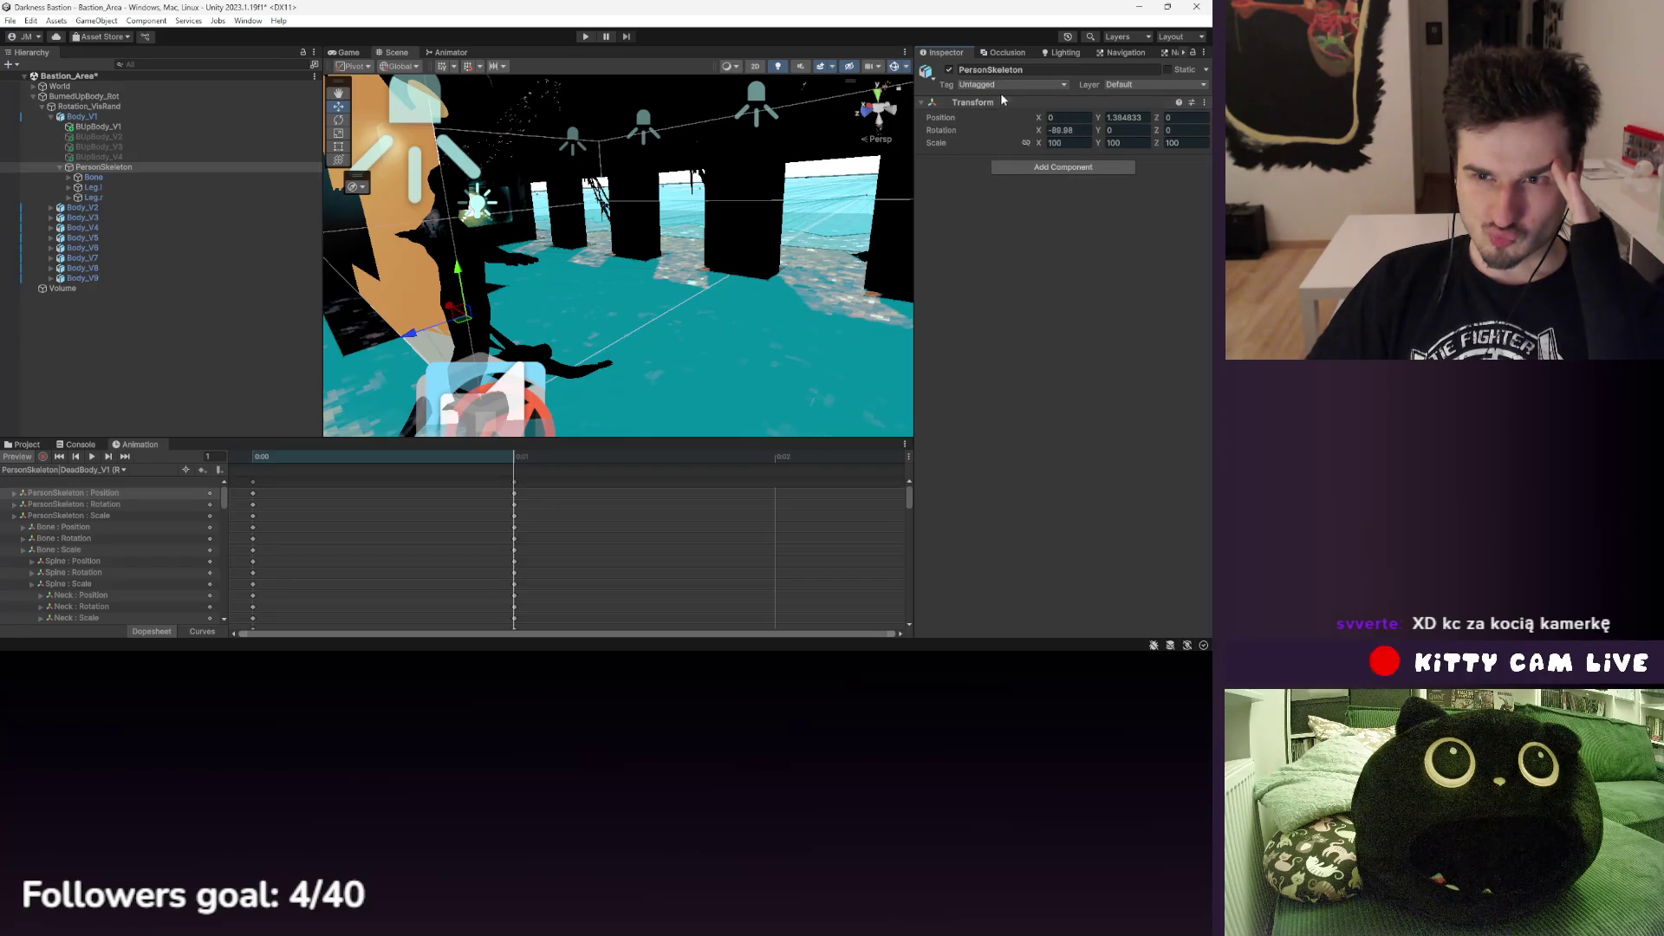
{"action": "right_click", "coordinate": [995, 104]}
{"action": "mouse_move", "coordinate": [1041, 131]}
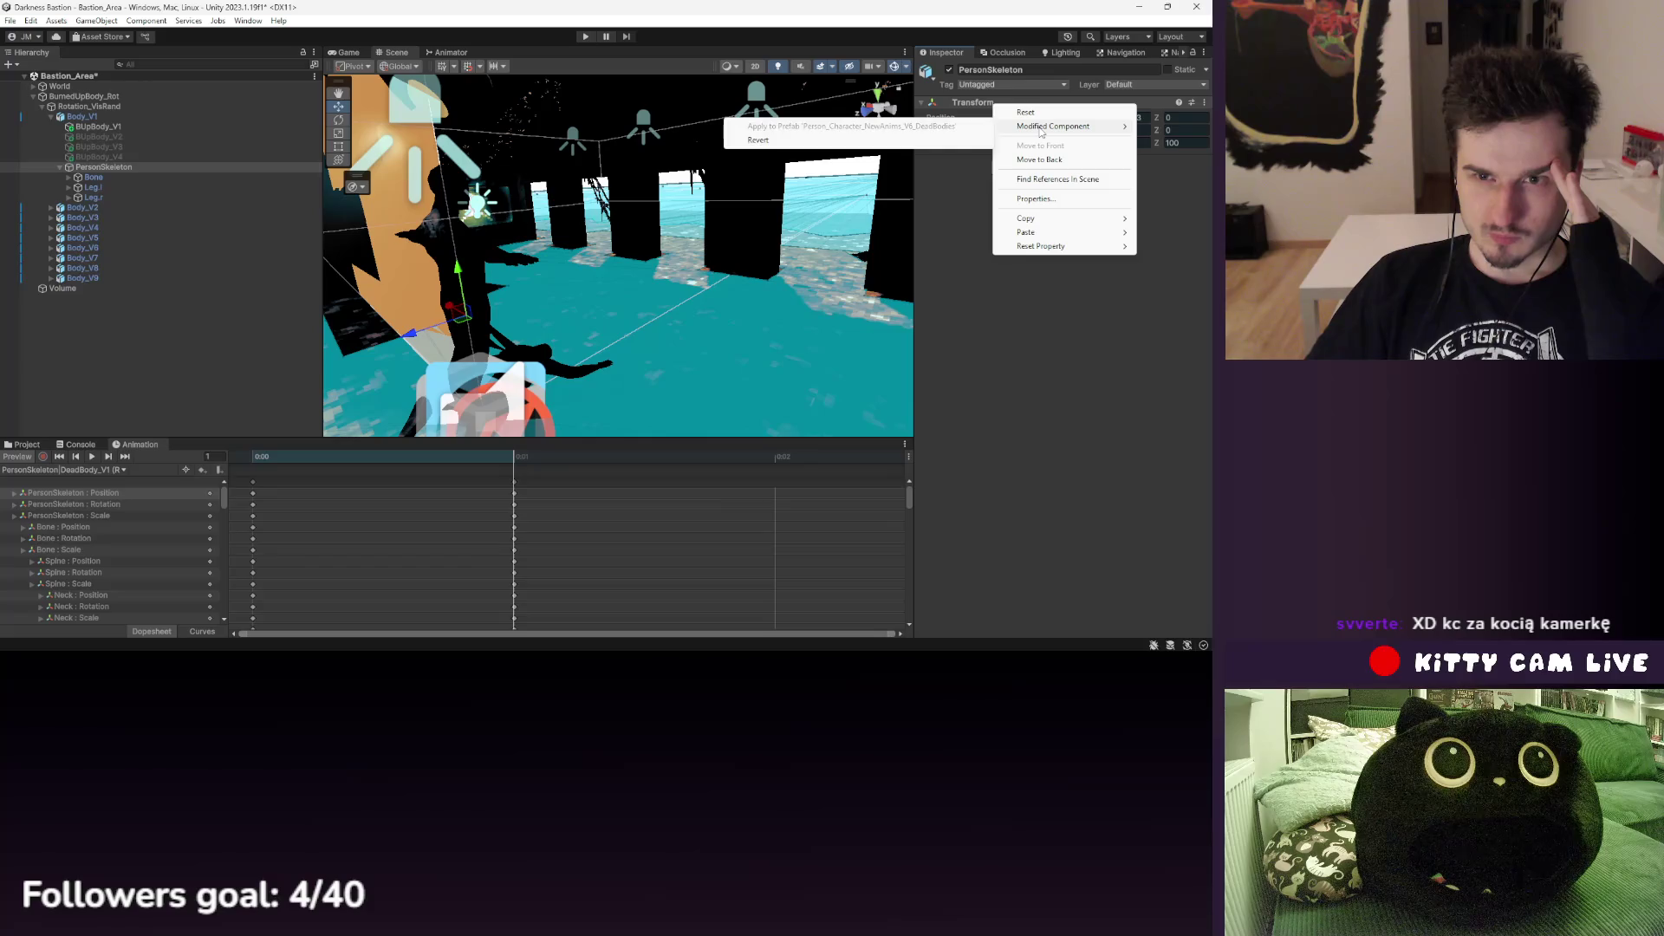
{"action": "left_click", "coordinate": [1025, 382]}
{"action": "left_click", "coordinate": [23, 443]}
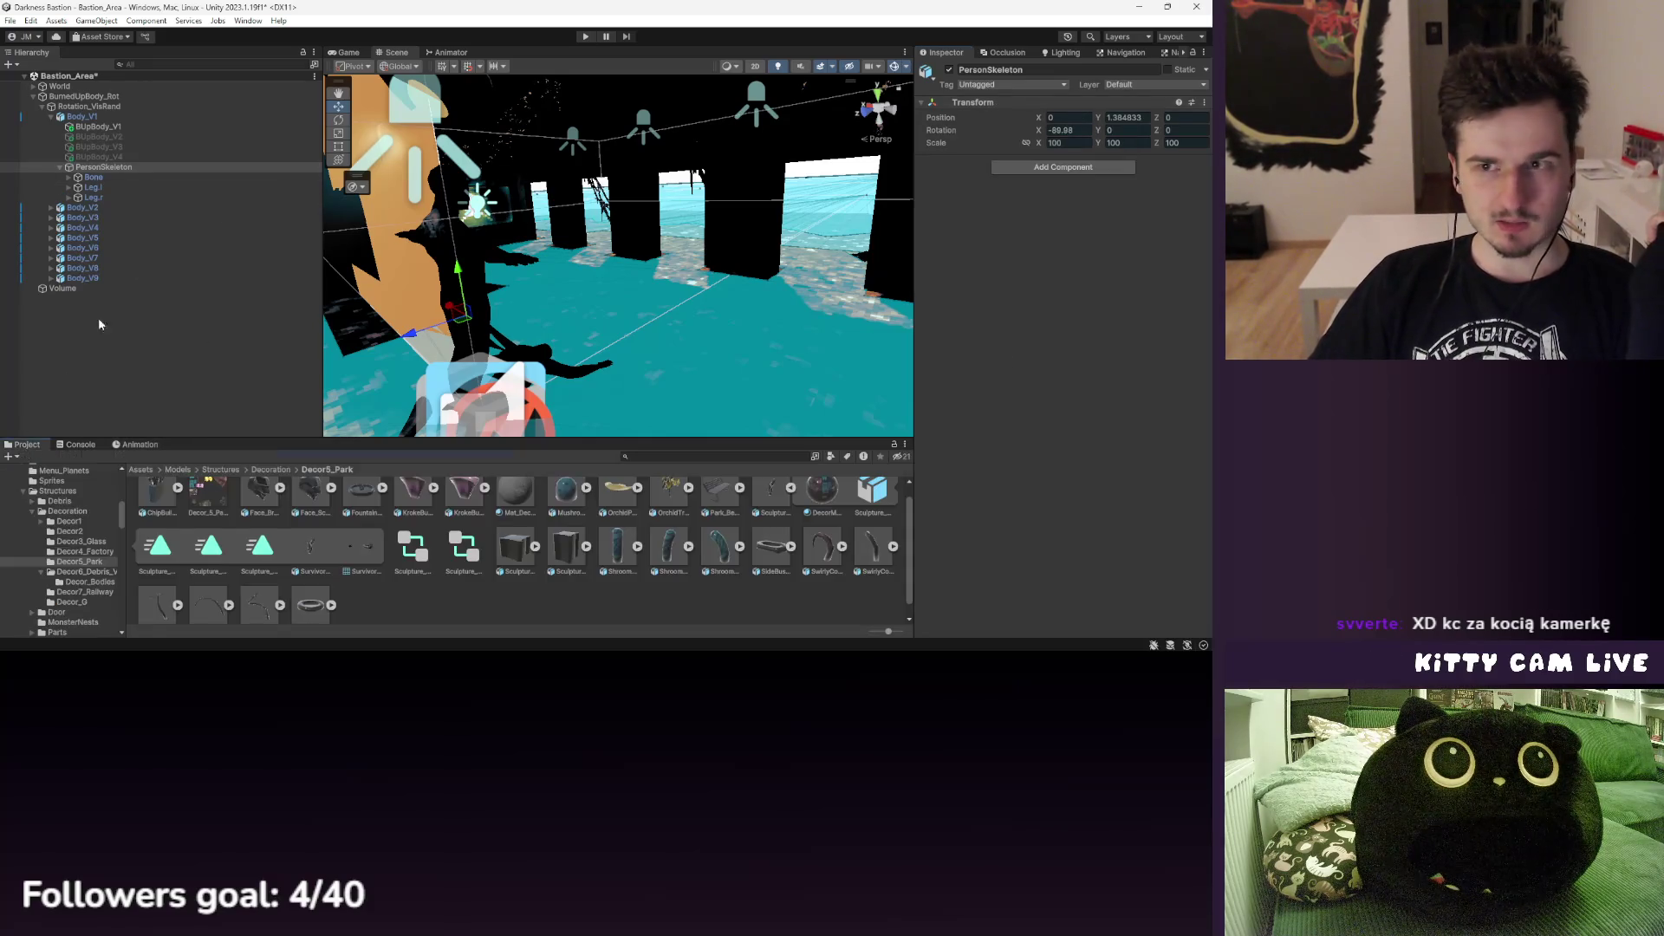
- Remove the Animator component from Body_V1
{"action": "left_click", "coordinate": [155, 137]}
{"action": "left_click", "coordinate": [86, 228]}
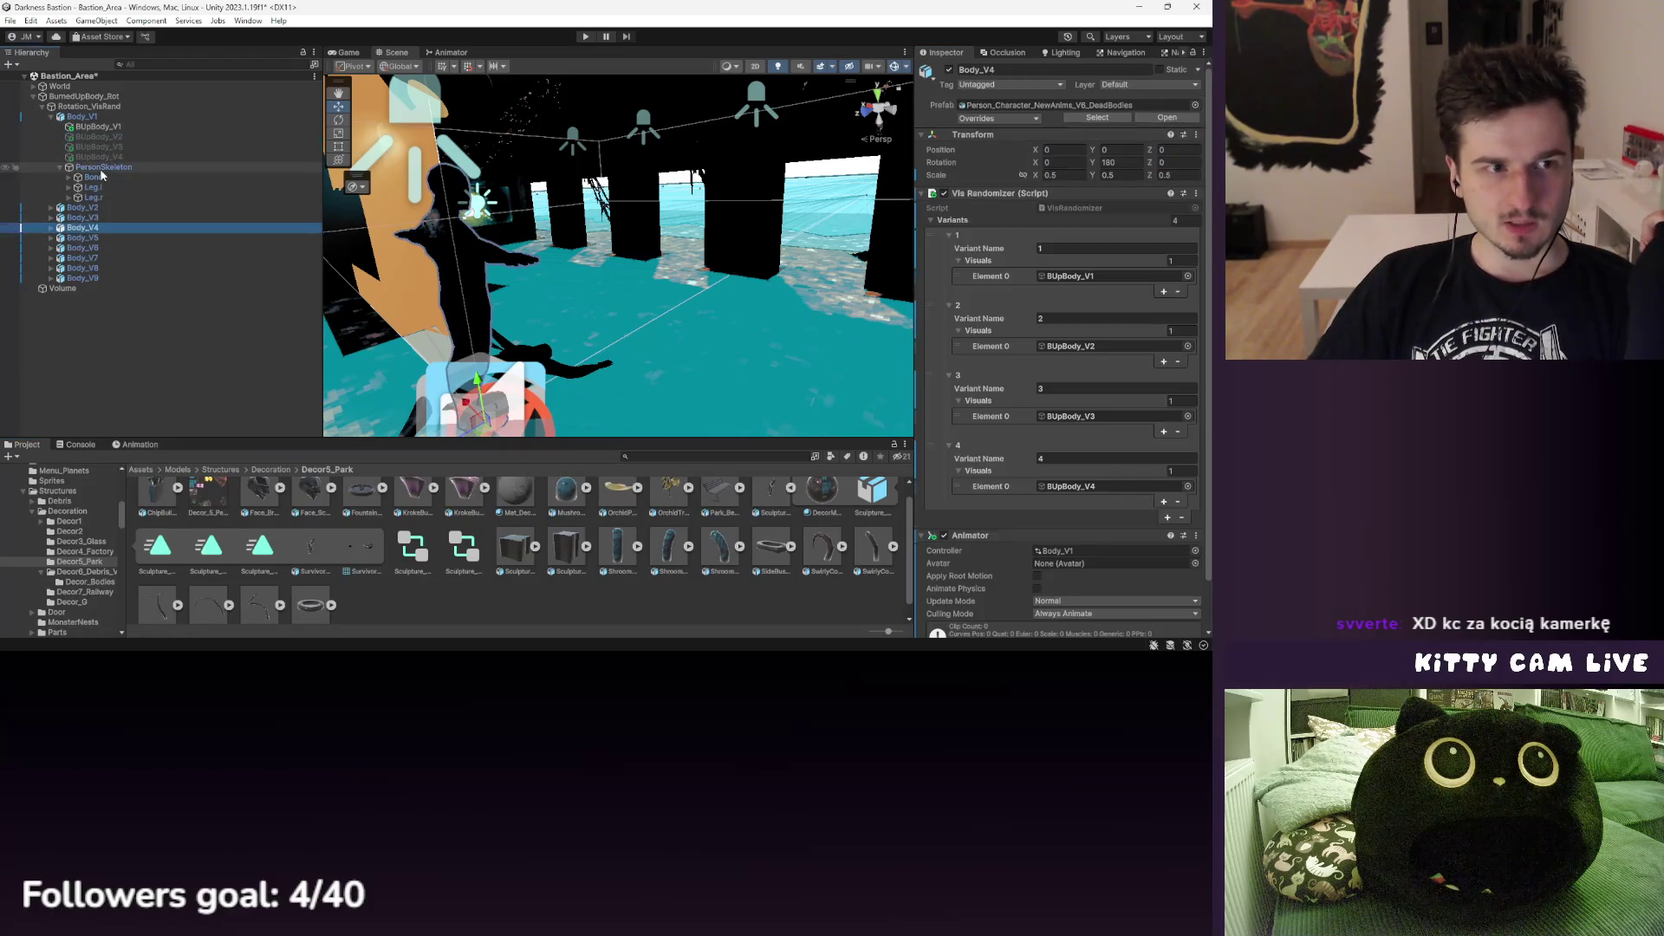
{"action": "left_click", "coordinate": [101, 168]}
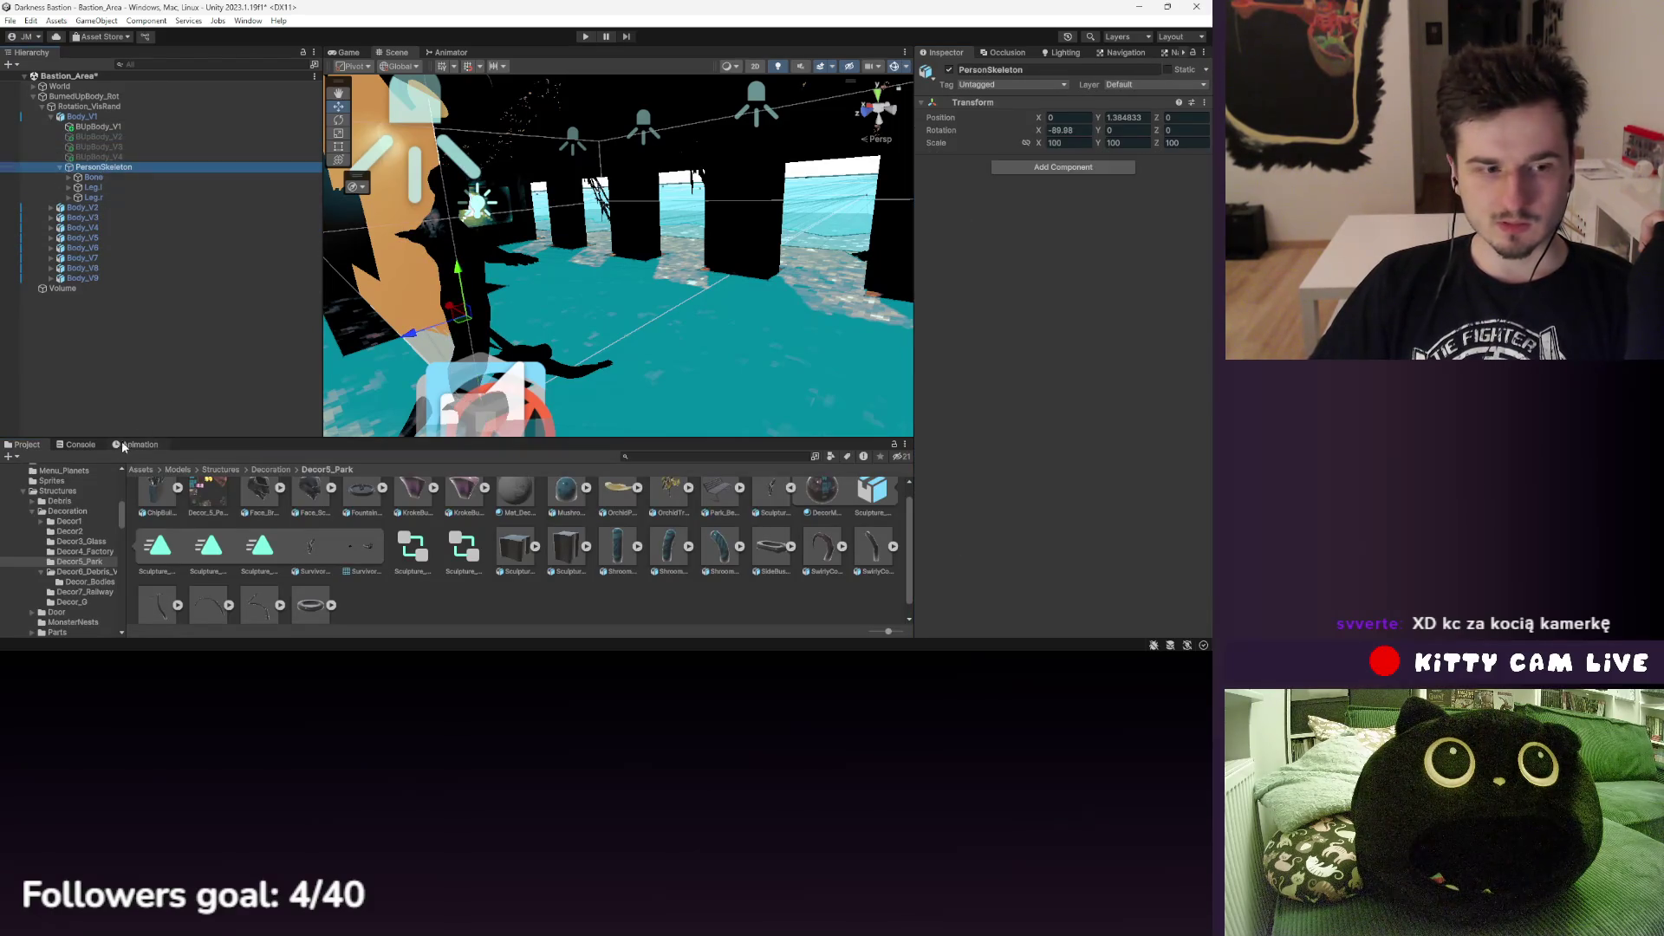
{"action": "left_click", "coordinate": [82, 116]}
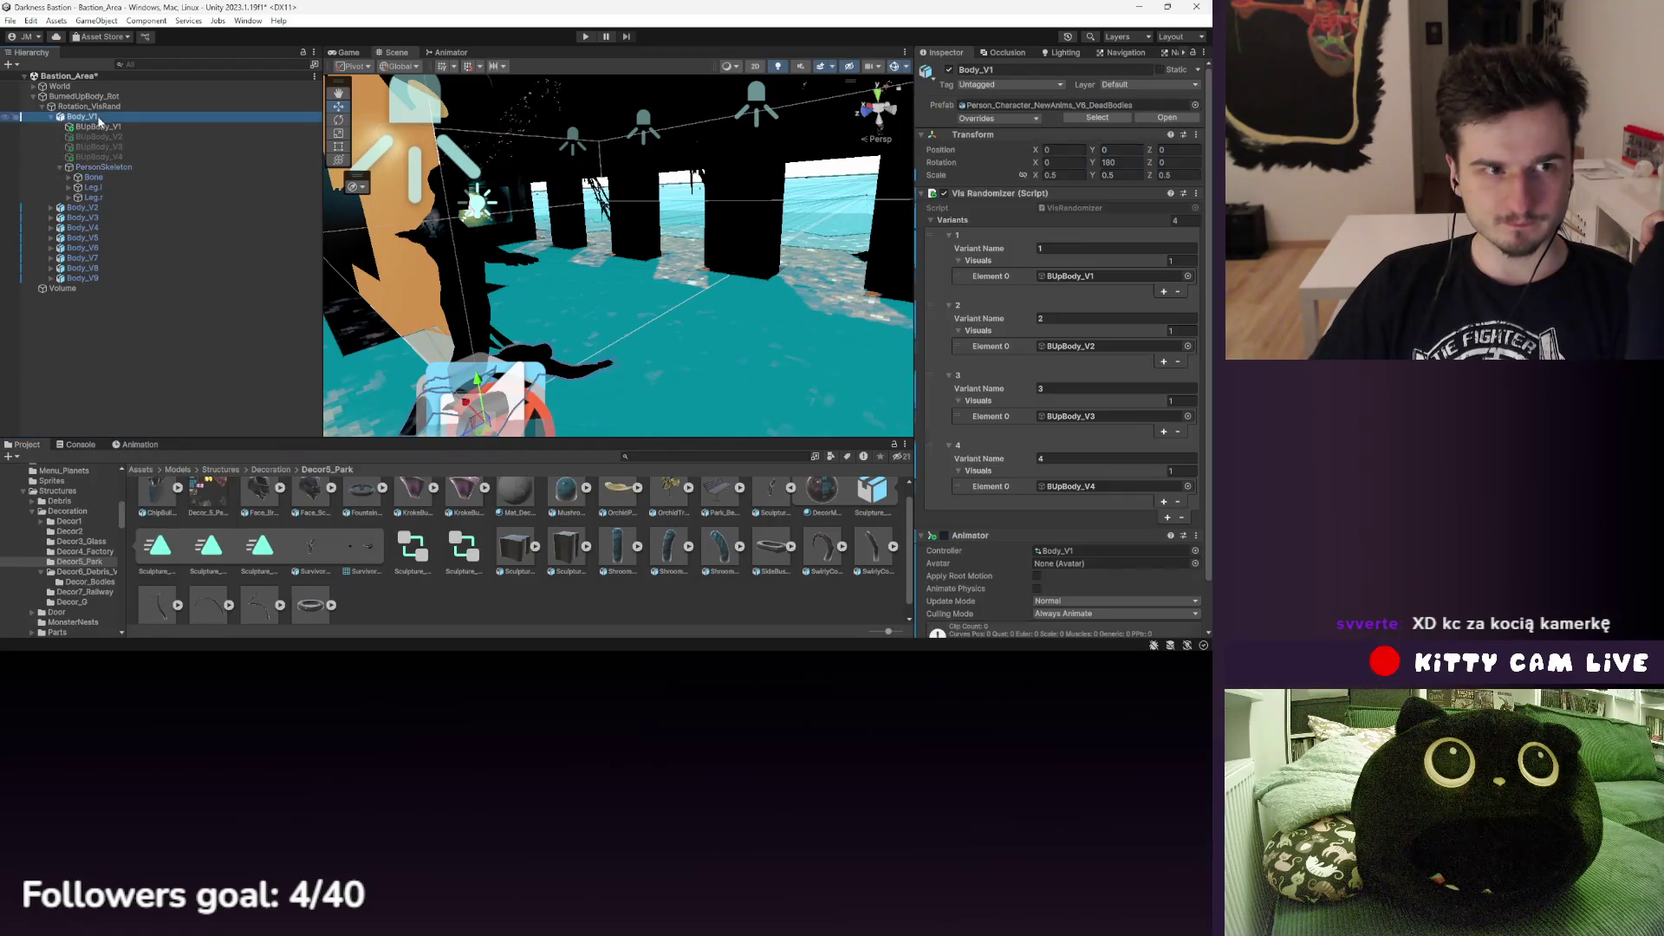
{"action": "right_click", "coordinate": [987, 325]}
{"action": "key", "text": "Escape"}
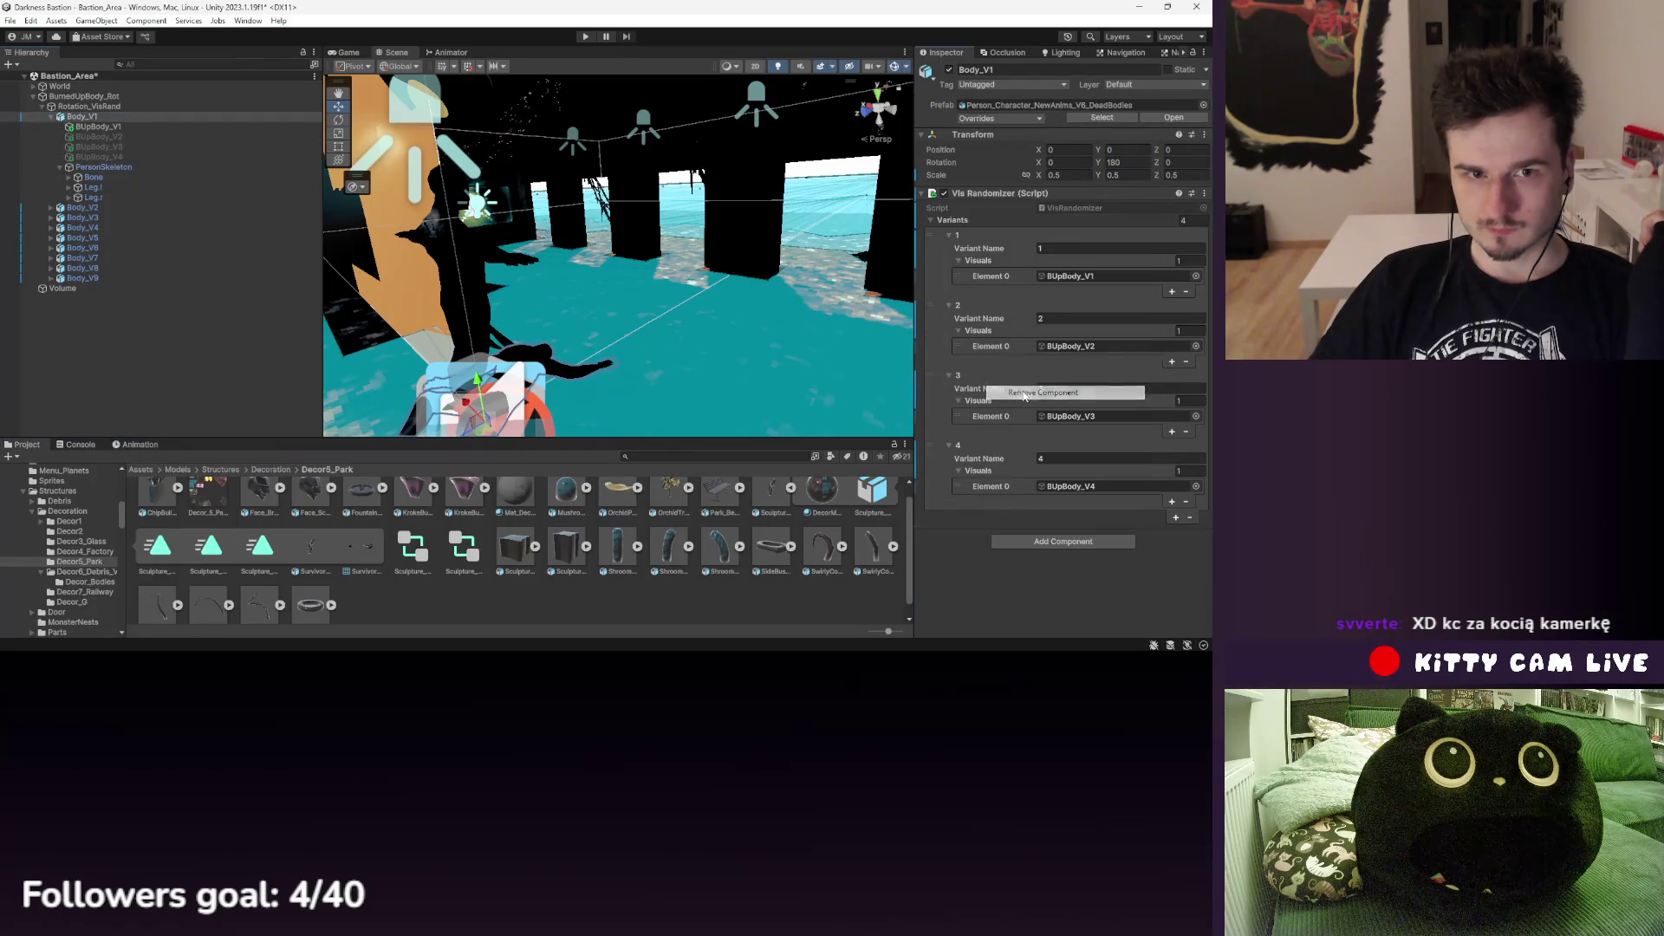
- Keep PersonSkeleton under Body_V1 and place Body_V1 back above Body_V2, discarding an accidental duplicate
{"action": "mouse_move", "coordinate": [101, 166]}
{"action": "left_mouse_down"}
{"action": "mouse_move", "coordinate": [92, 247]}
{"action": "mouse_move", "coordinate": [90, 120]}
{"action": "left_mouse_up"}
{"action": "left_click", "coordinate": [94, 288]}
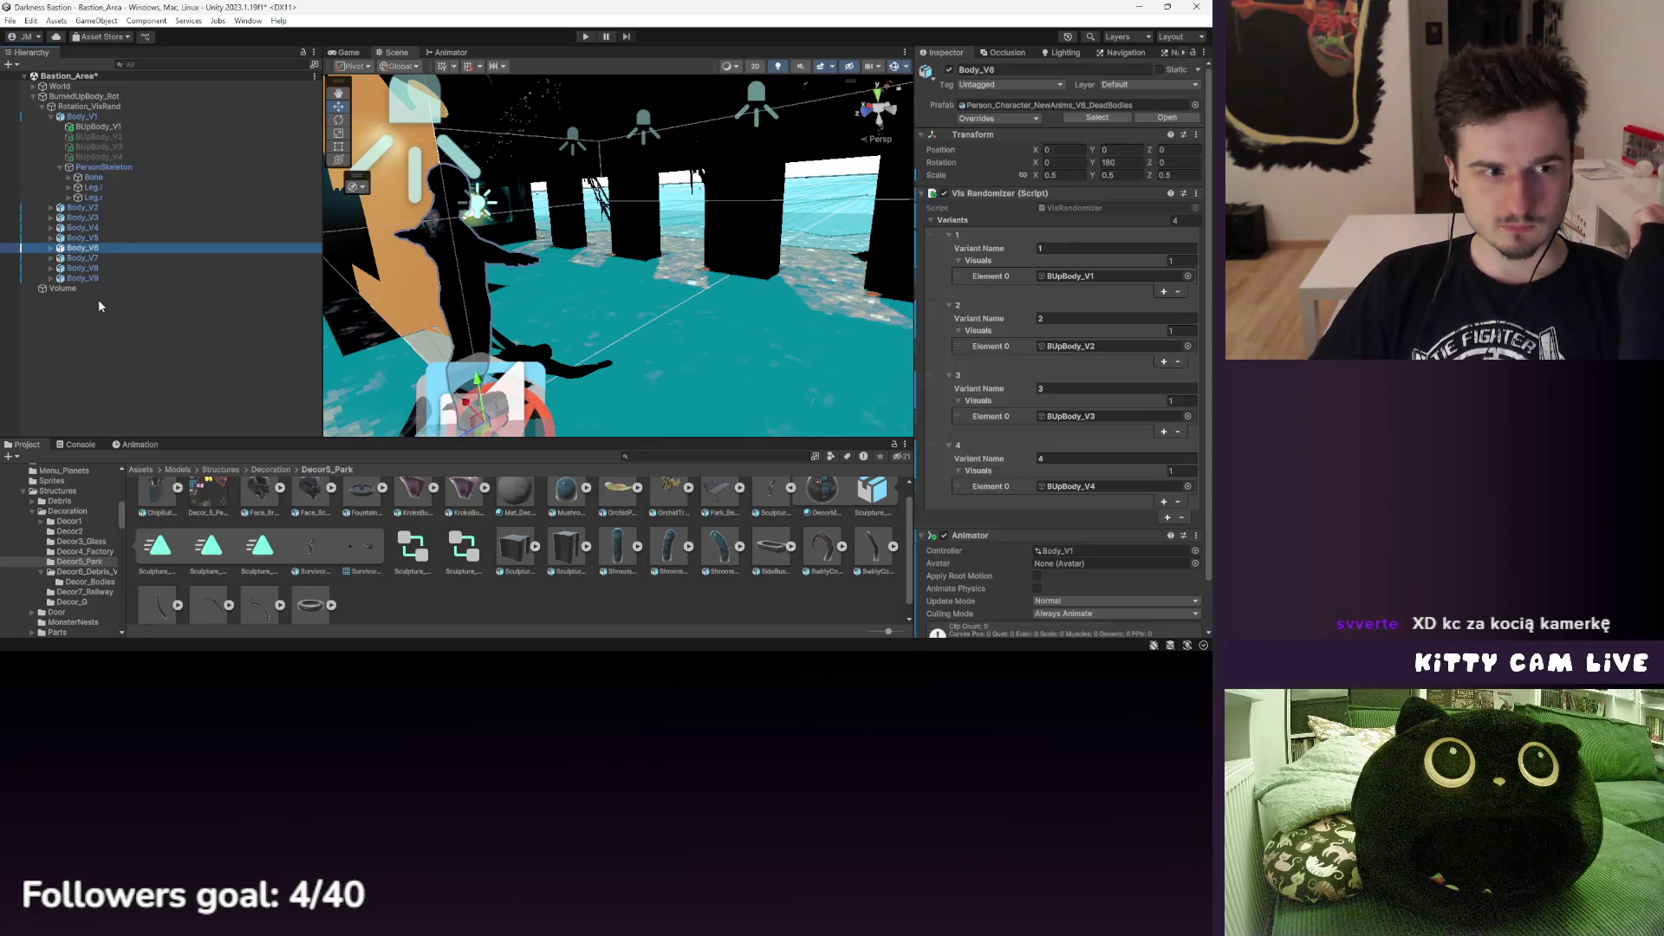
{"action": "left_click", "coordinate": [105, 236]}
{"action": "left_click", "coordinate": [105, 168]}
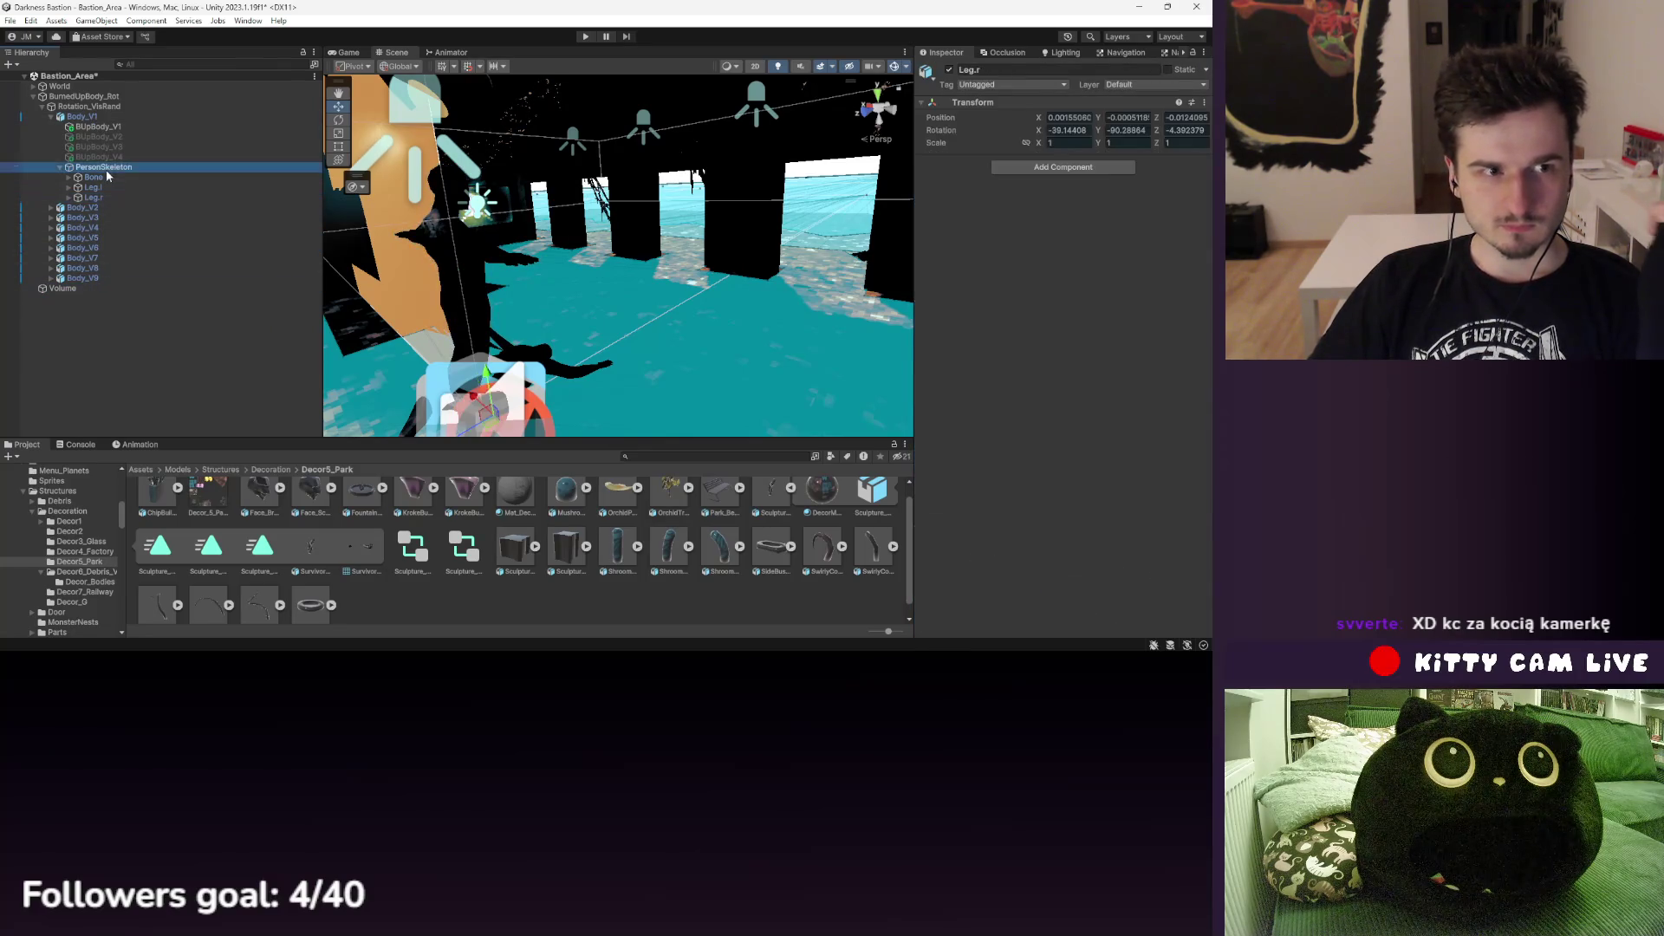
{"action": "left_click", "coordinate": [55, 117]}
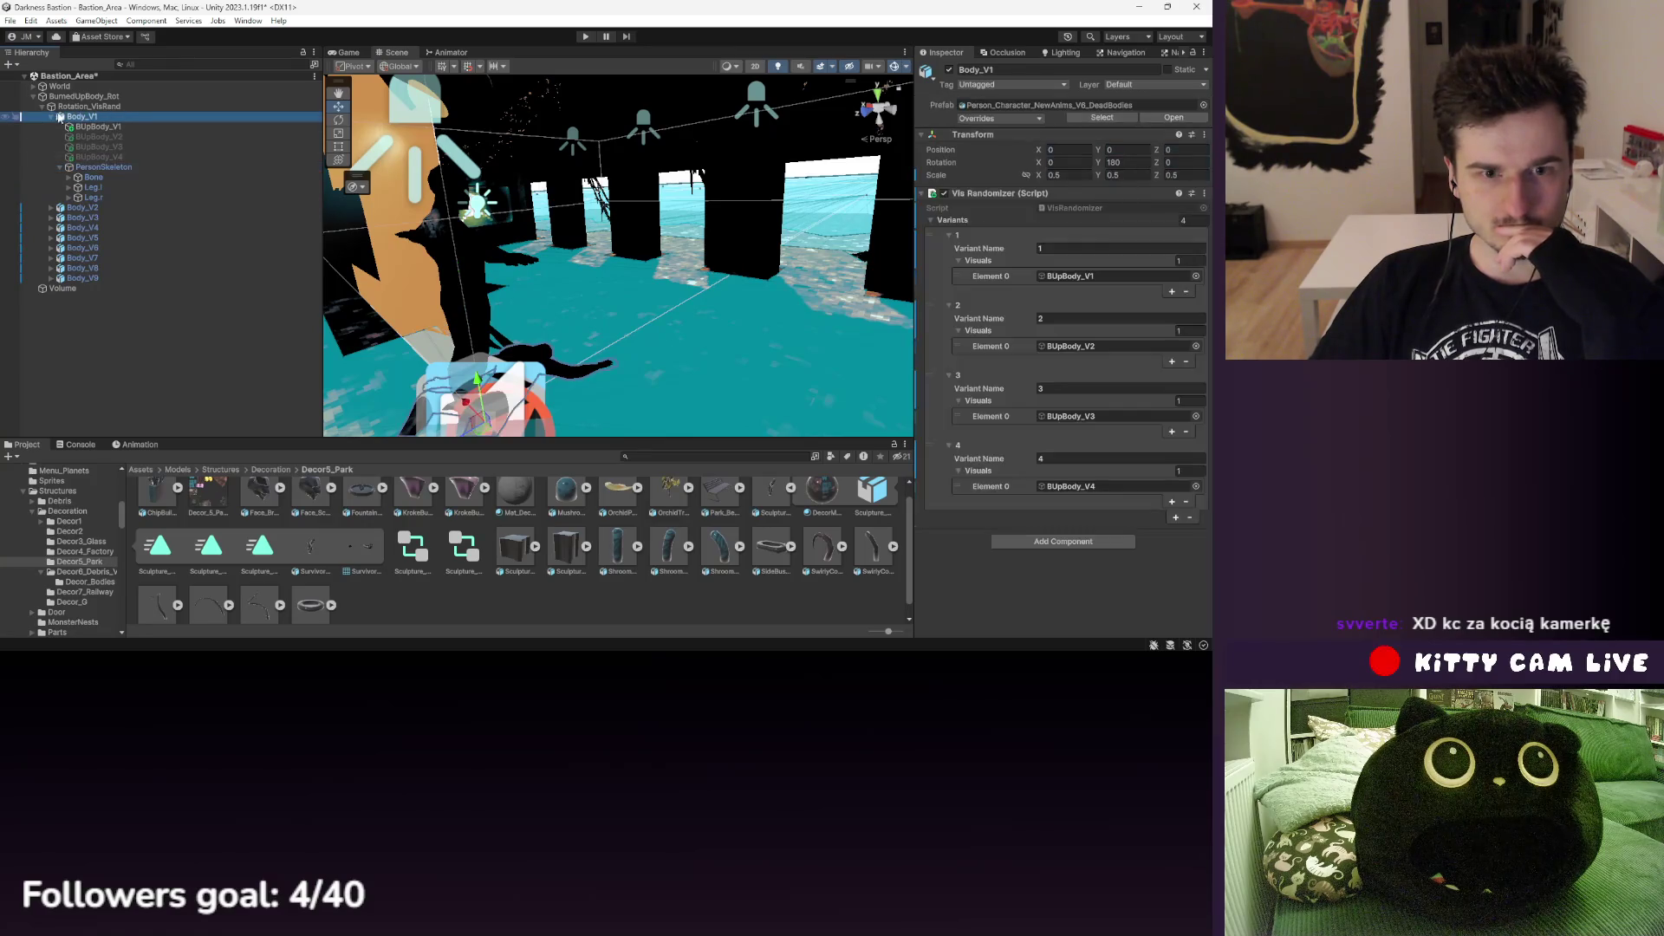
{"action": "left_click", "coordinate": [50, 117]}
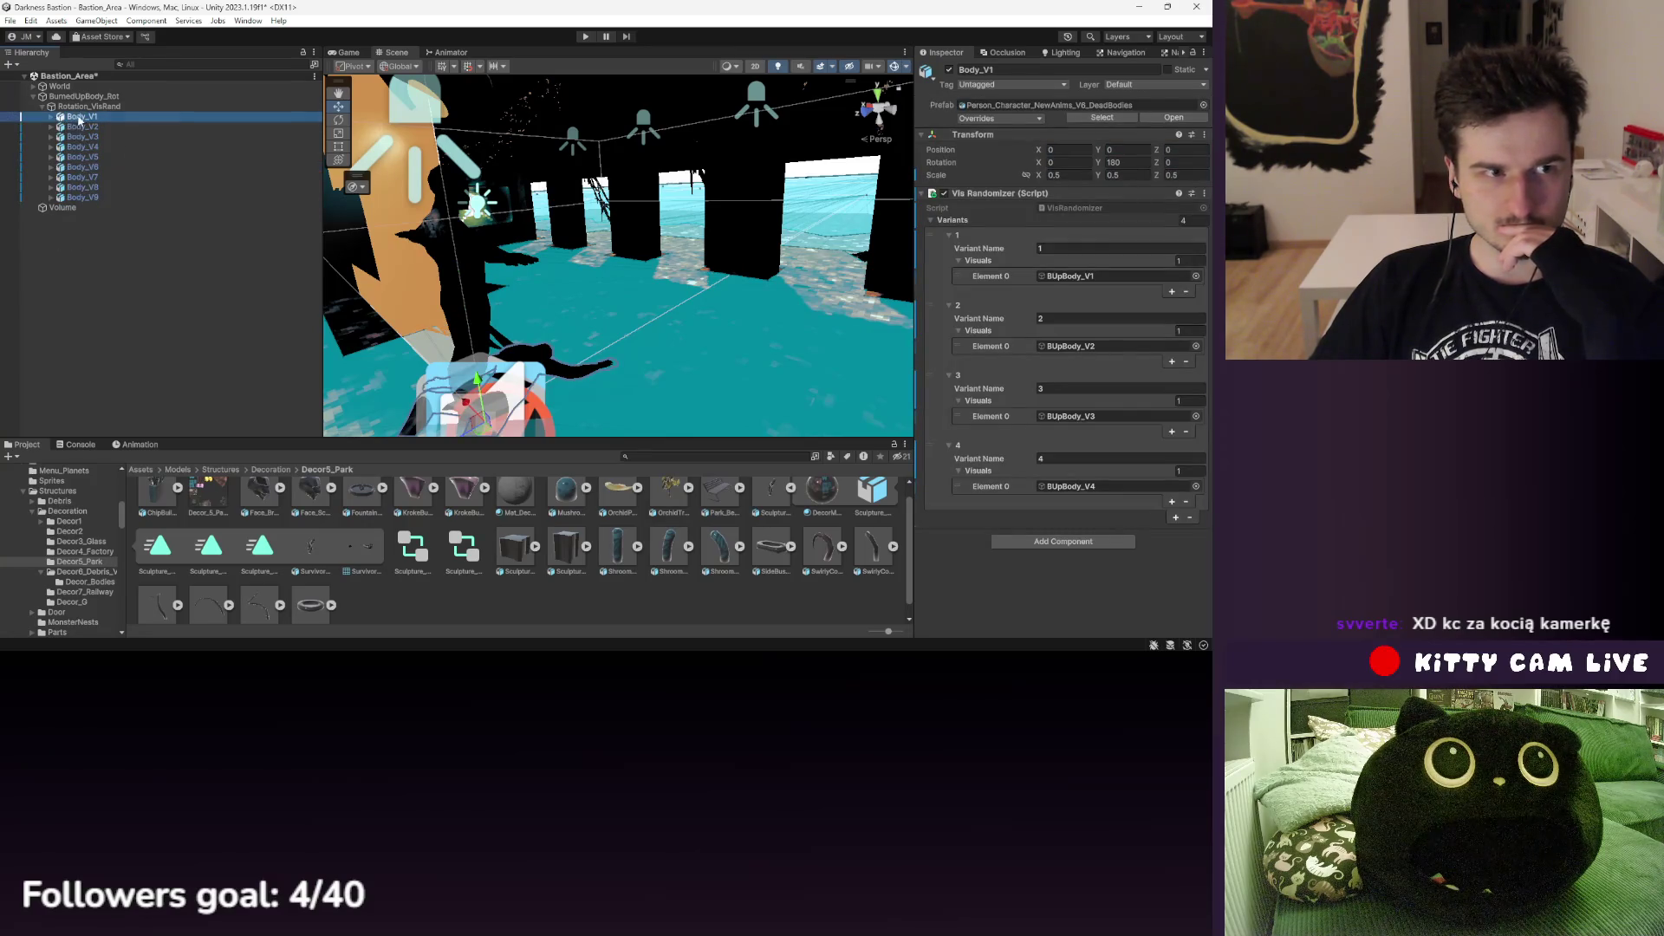
{"action": "left_click_drag", "start_coordinate": [93, 136], "coordinate": [87, 117]}
{"action": "key", "text": "ctrl+d"}
{"action": "key", "text": "Delete"}
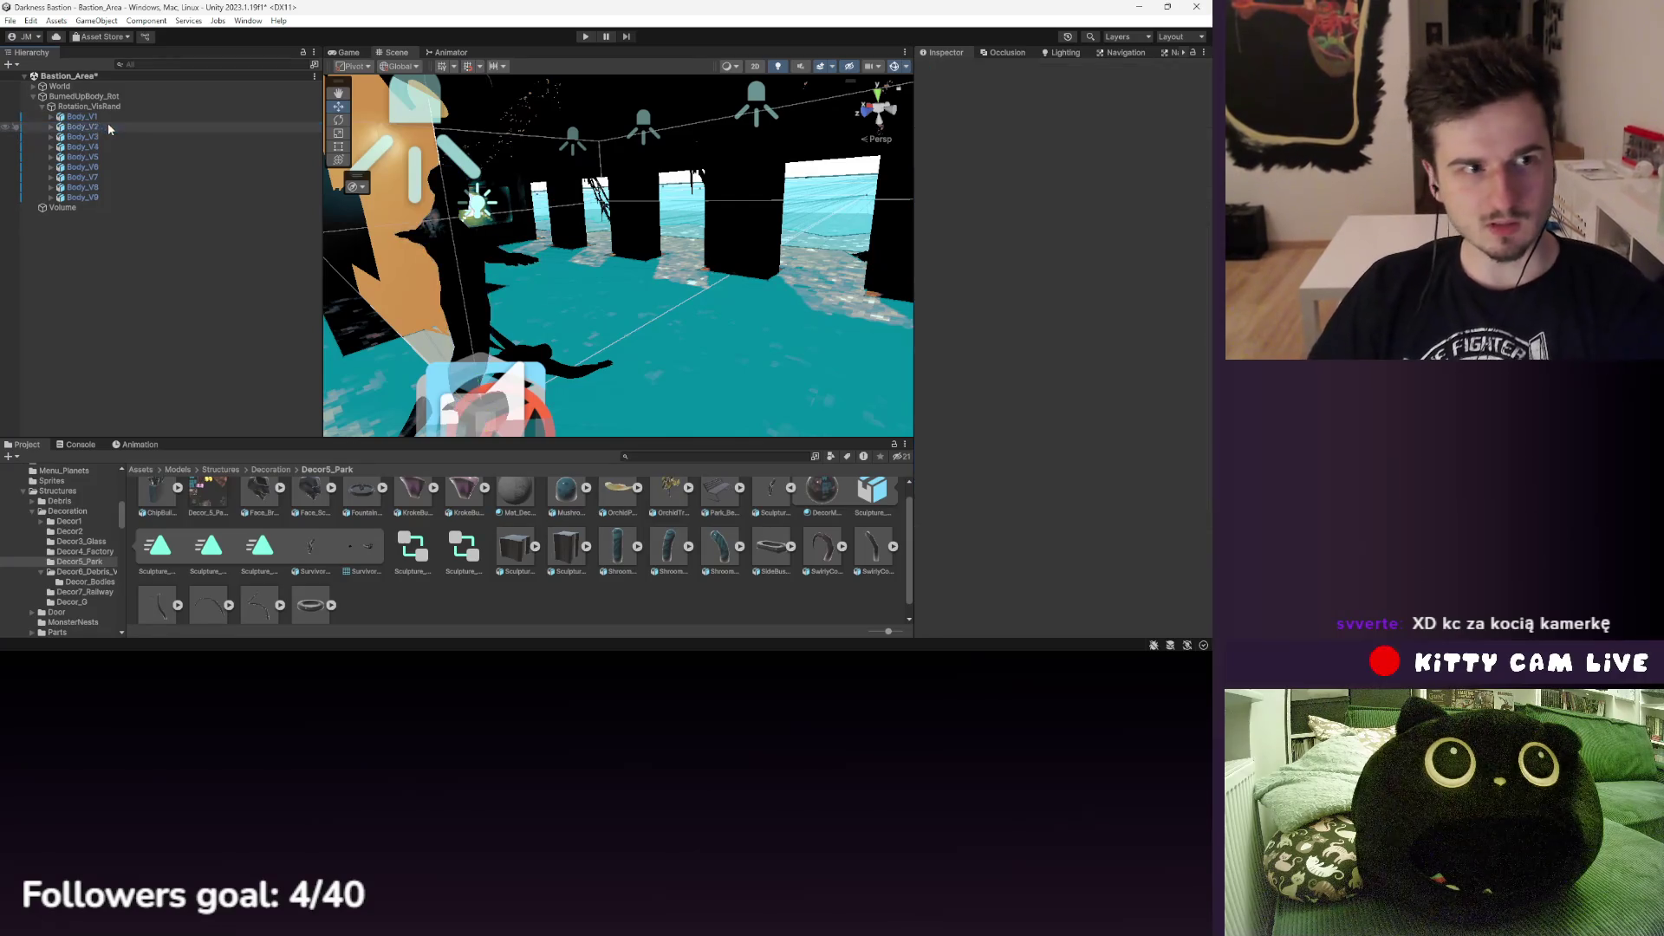
- Expand Body_V1 and Body_V2 and bring up the DeadBody_V1 animation timeline
{"action": "left_click", "coordinate": [102, 127]}
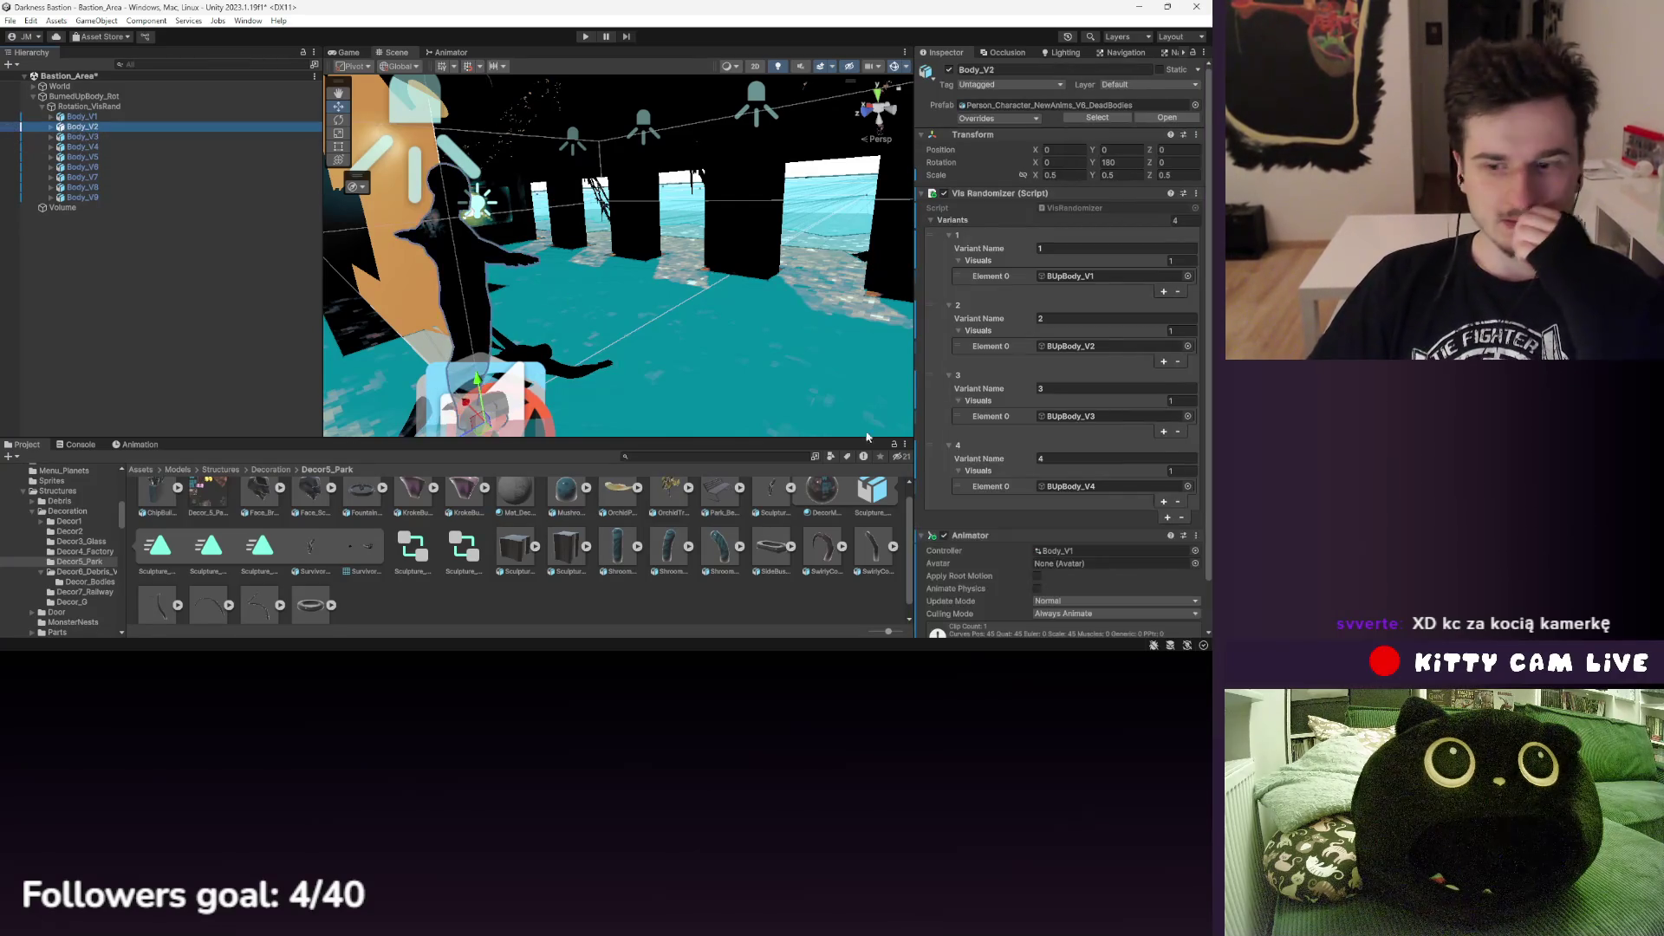
{"action": "scroll", "coordinate": [1047, 518], "scroll_direction": "down", "scroll_amount": 3}
{"action": "left_click", "coordinate": [141, 444]}
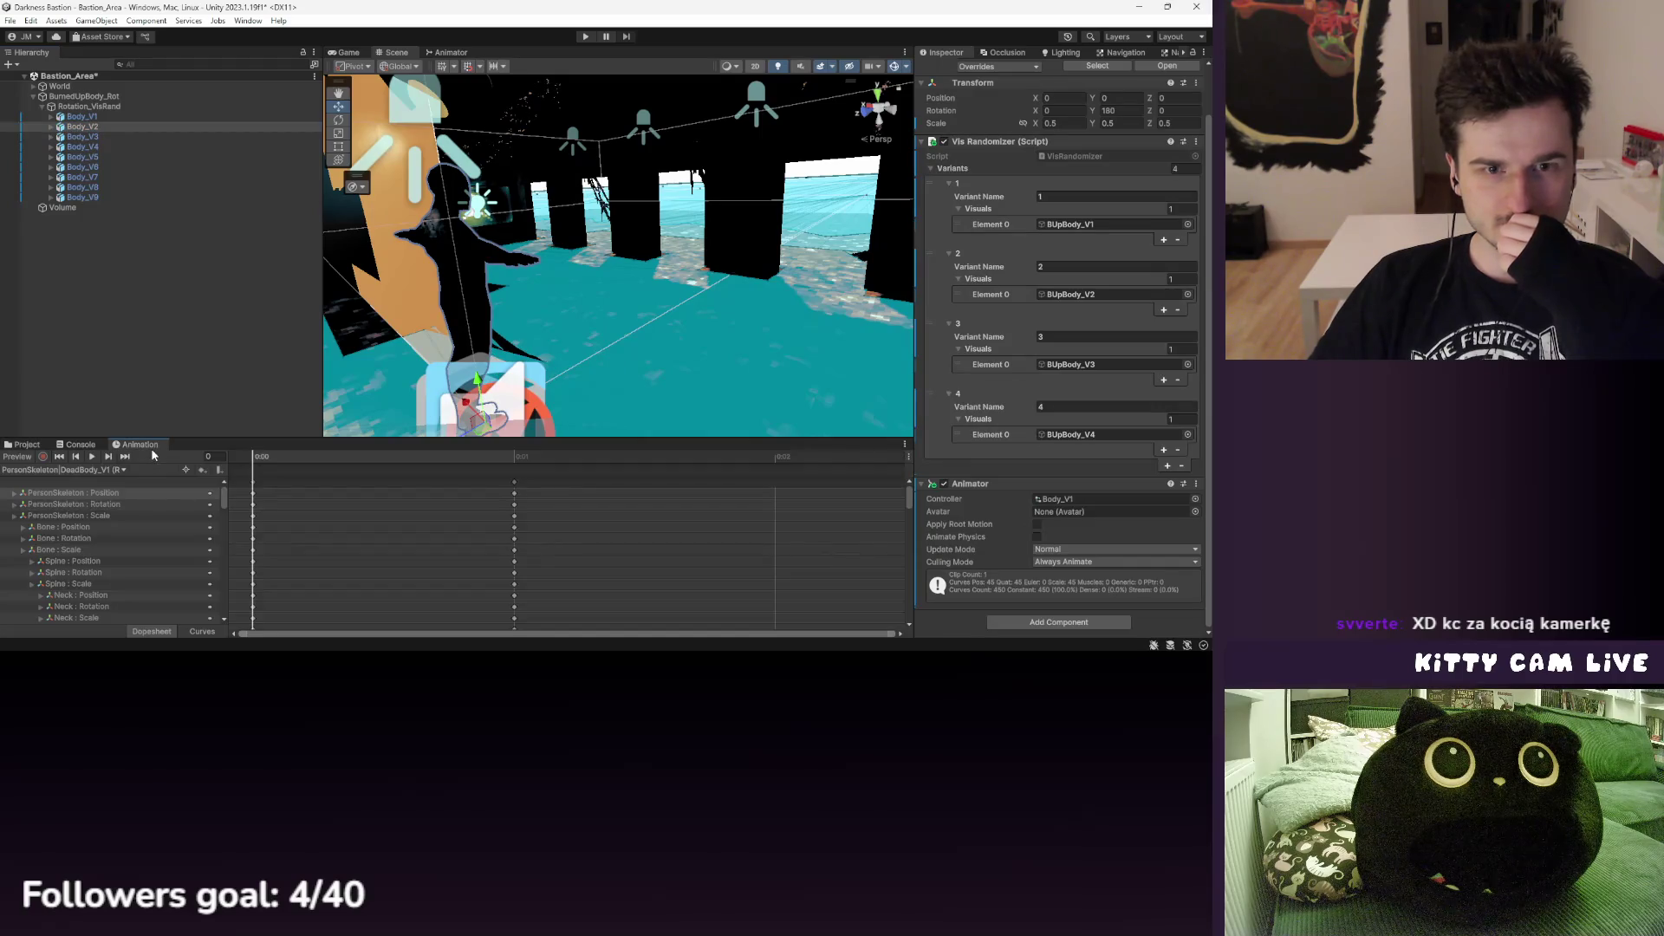
{"action": "left_click", "coordinate": [26, 444]}
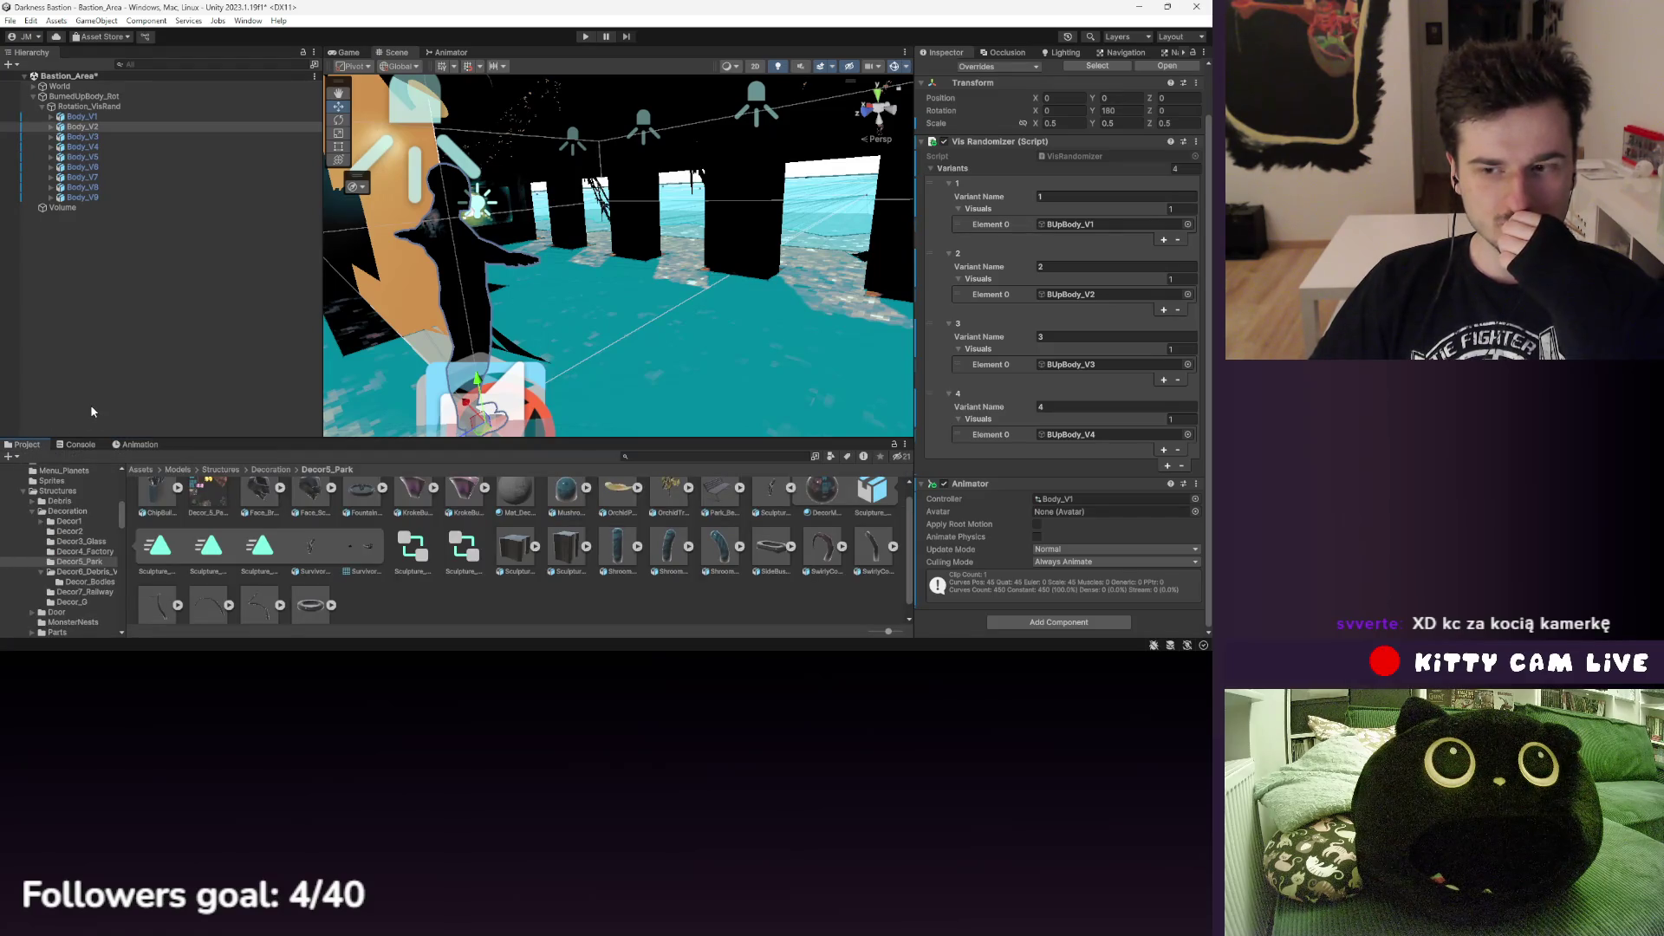
{"action": "left_click", "coordinate": [51, 116]}
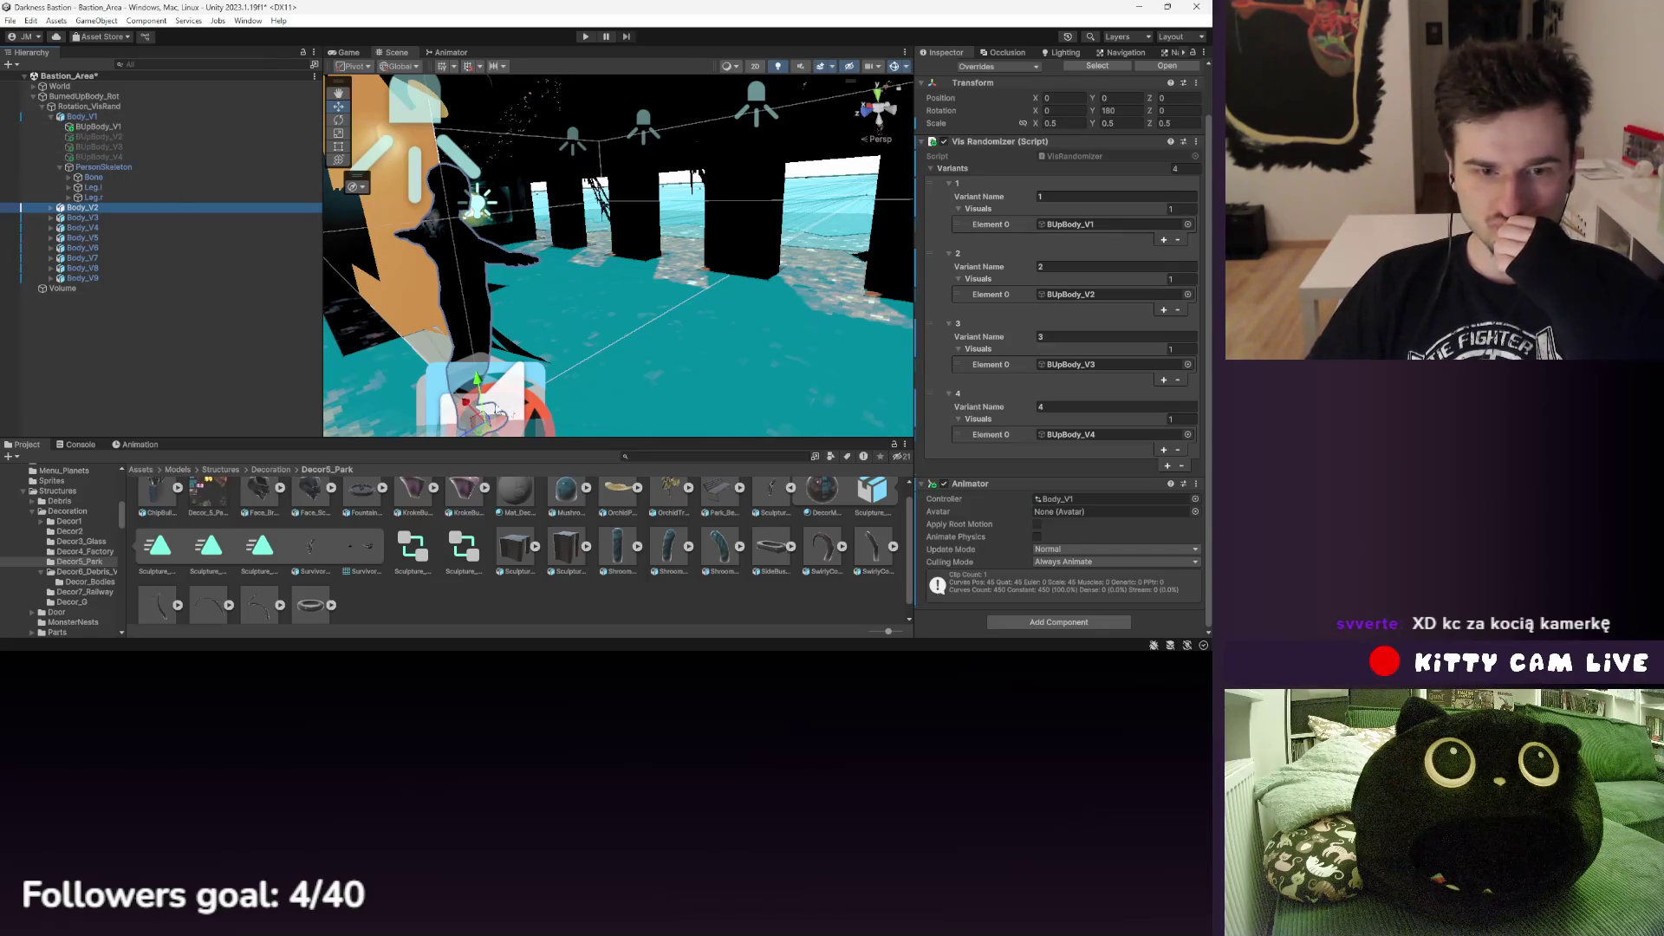
{"action": "left_click", "coordinate": [141, 445]}
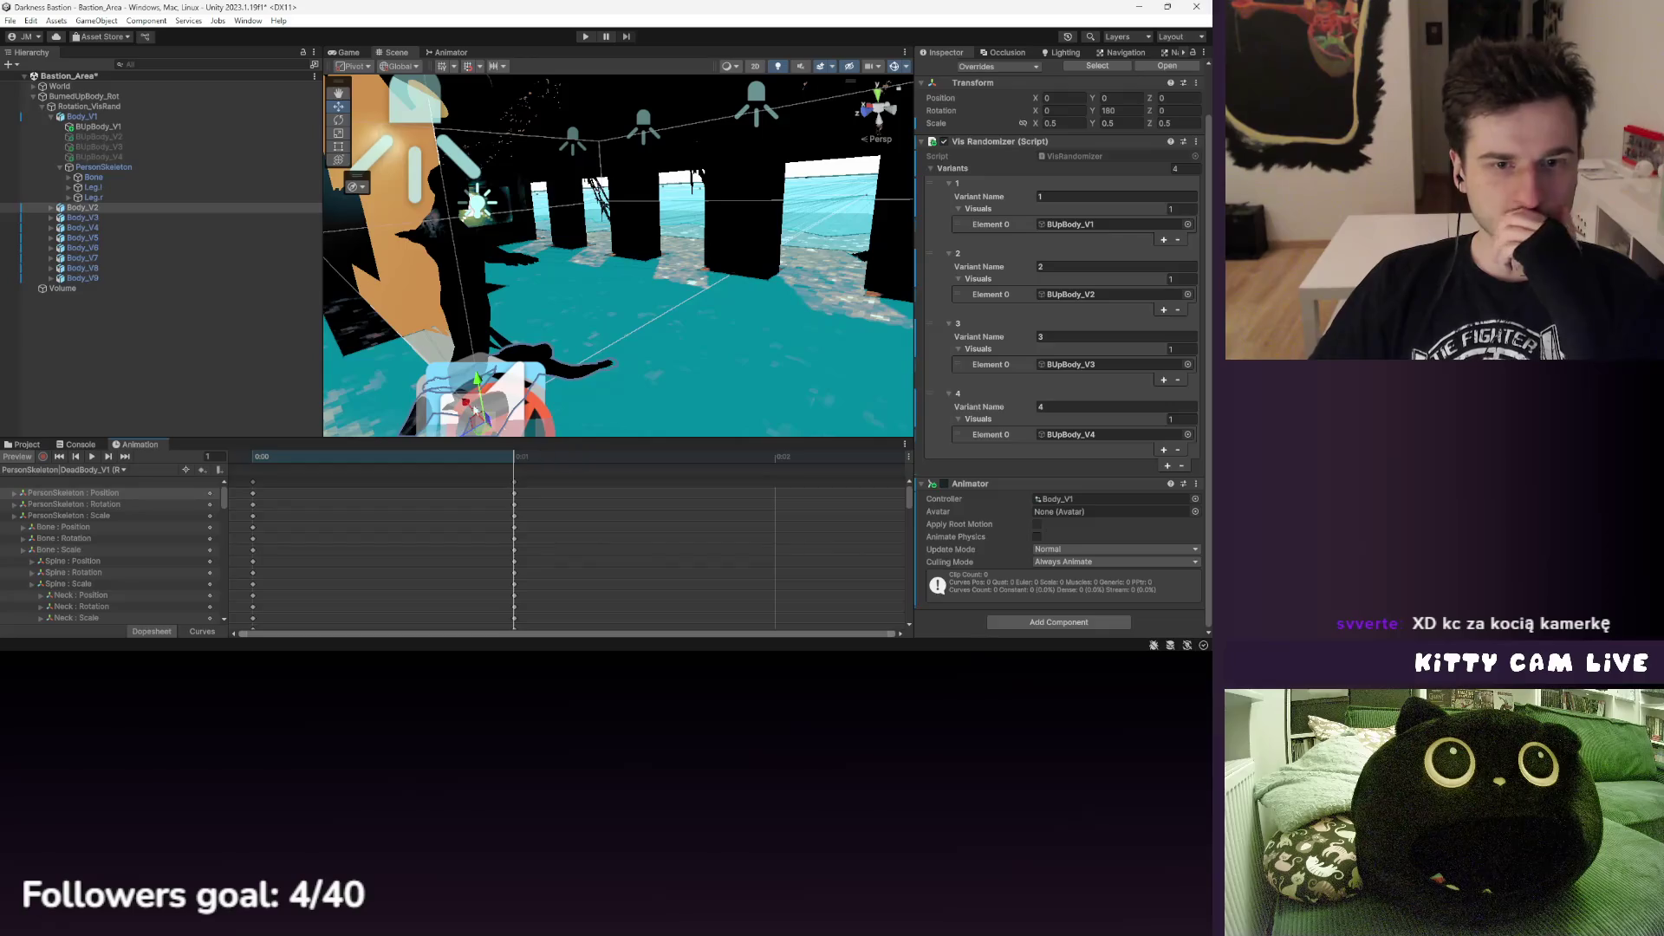
{"action": "left_click", "coordinate": [52, 208]}
- Duplicate Body_V2's five child objects and check which Bone BUpBody_V1 (1) uses as root
{"action": "left_click", "coordinate": [100, 219]}
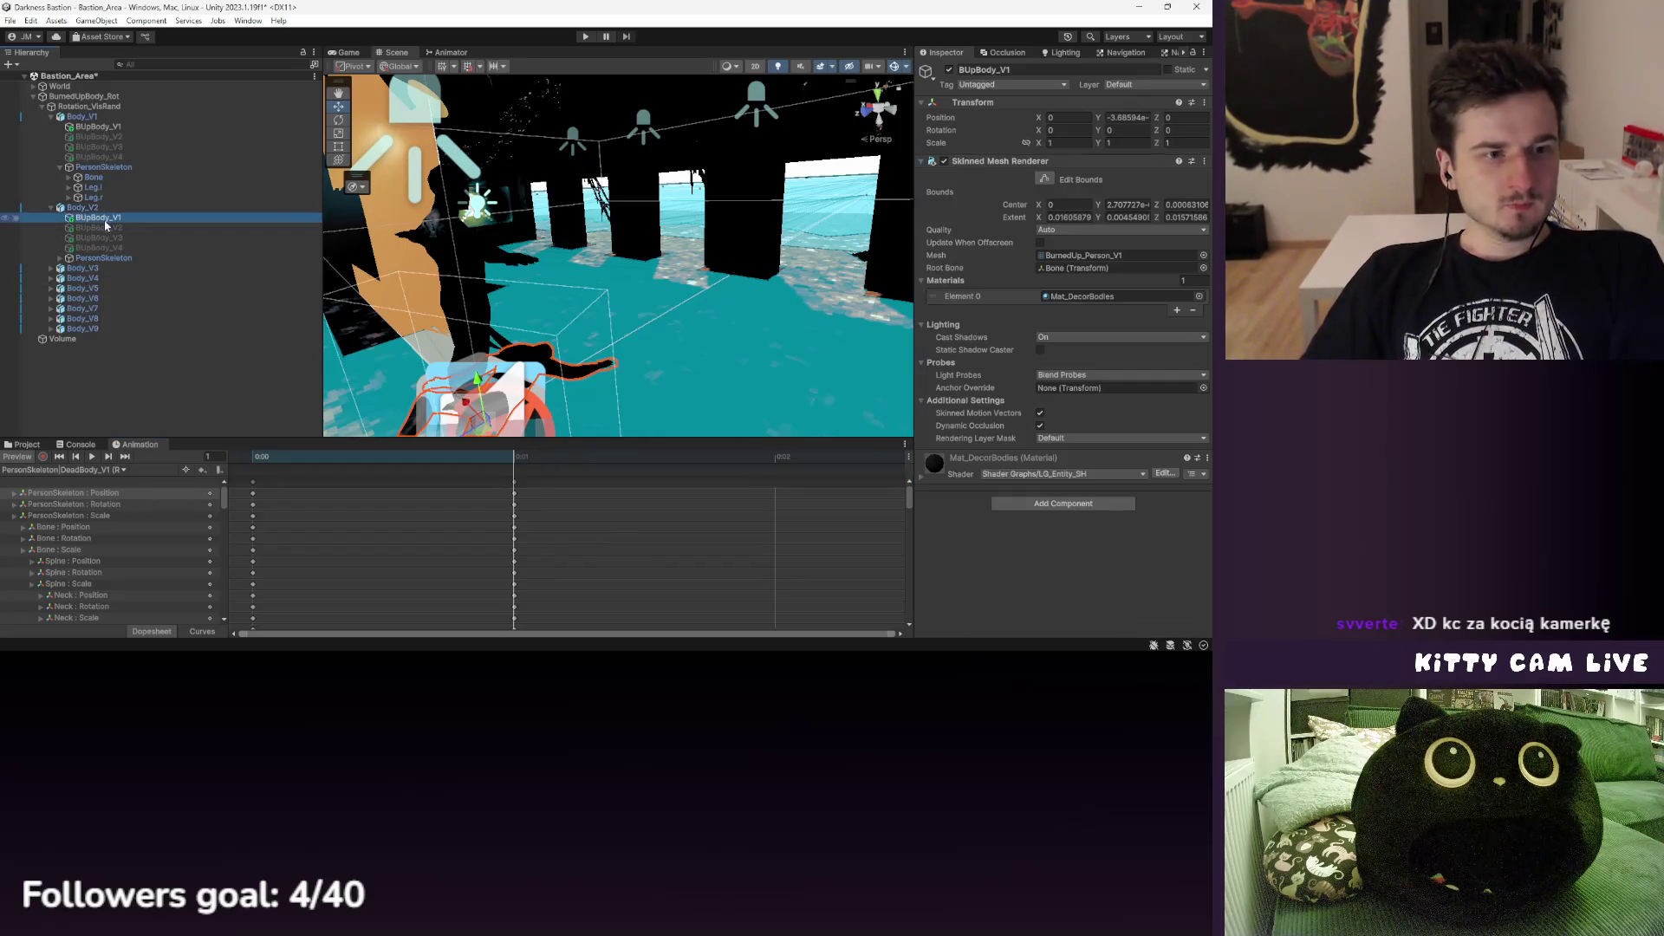
{"action": "left_click", "coordinate": [124, 259], "text": "shift"}
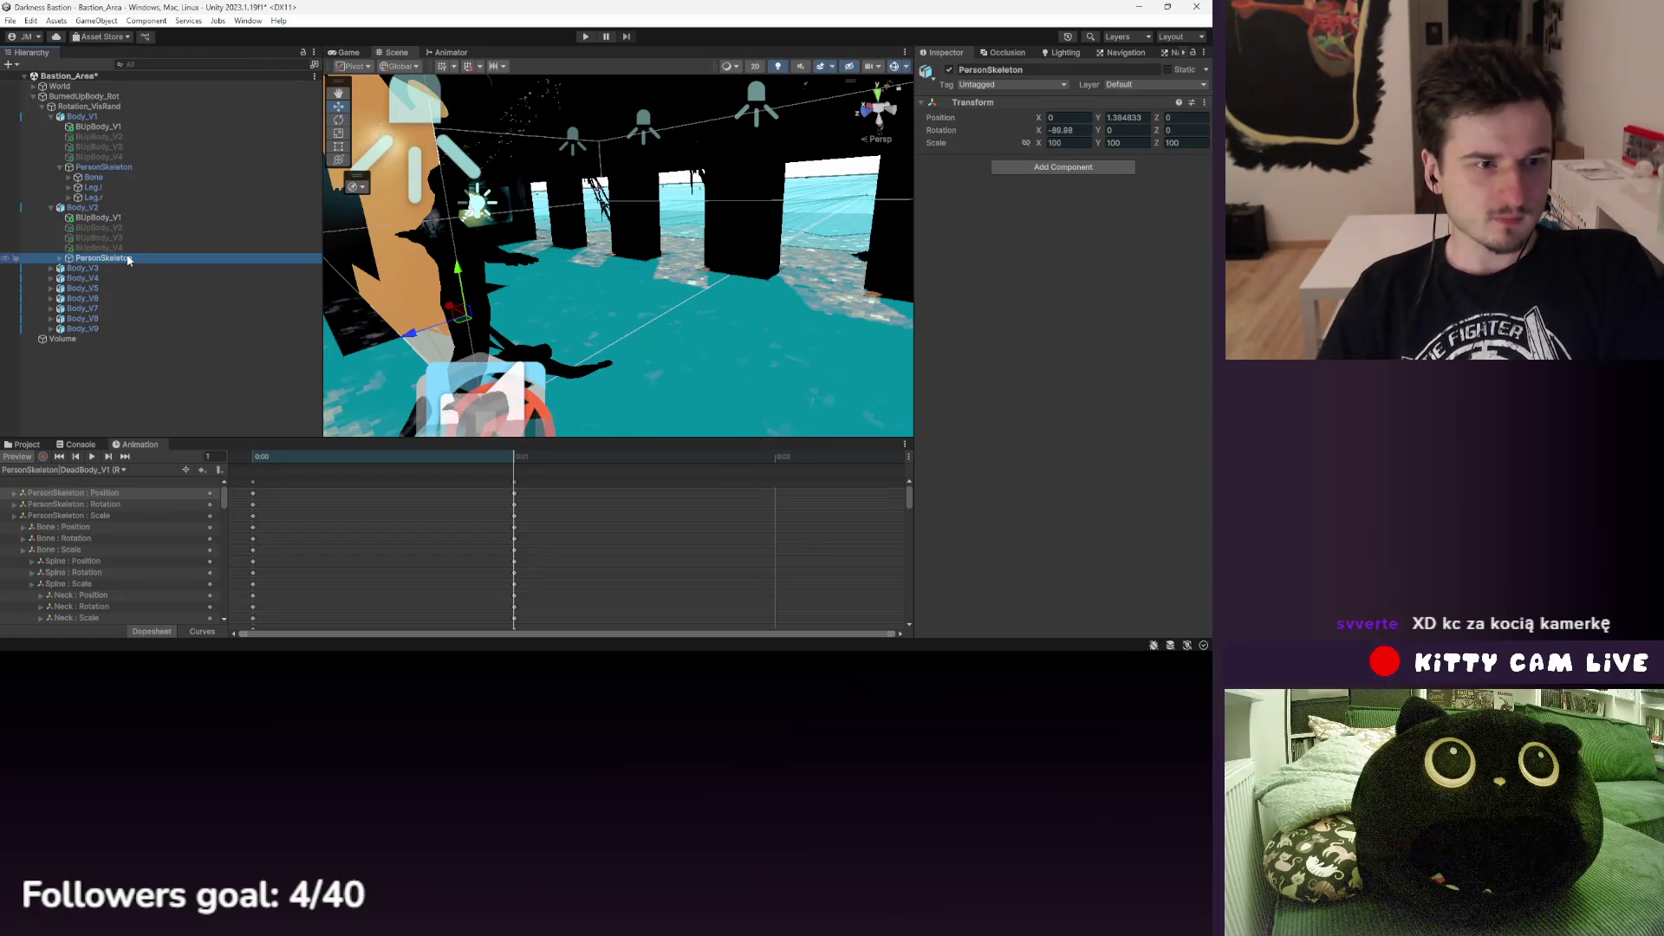
{"action": "key", "text": "ctrl+d"}
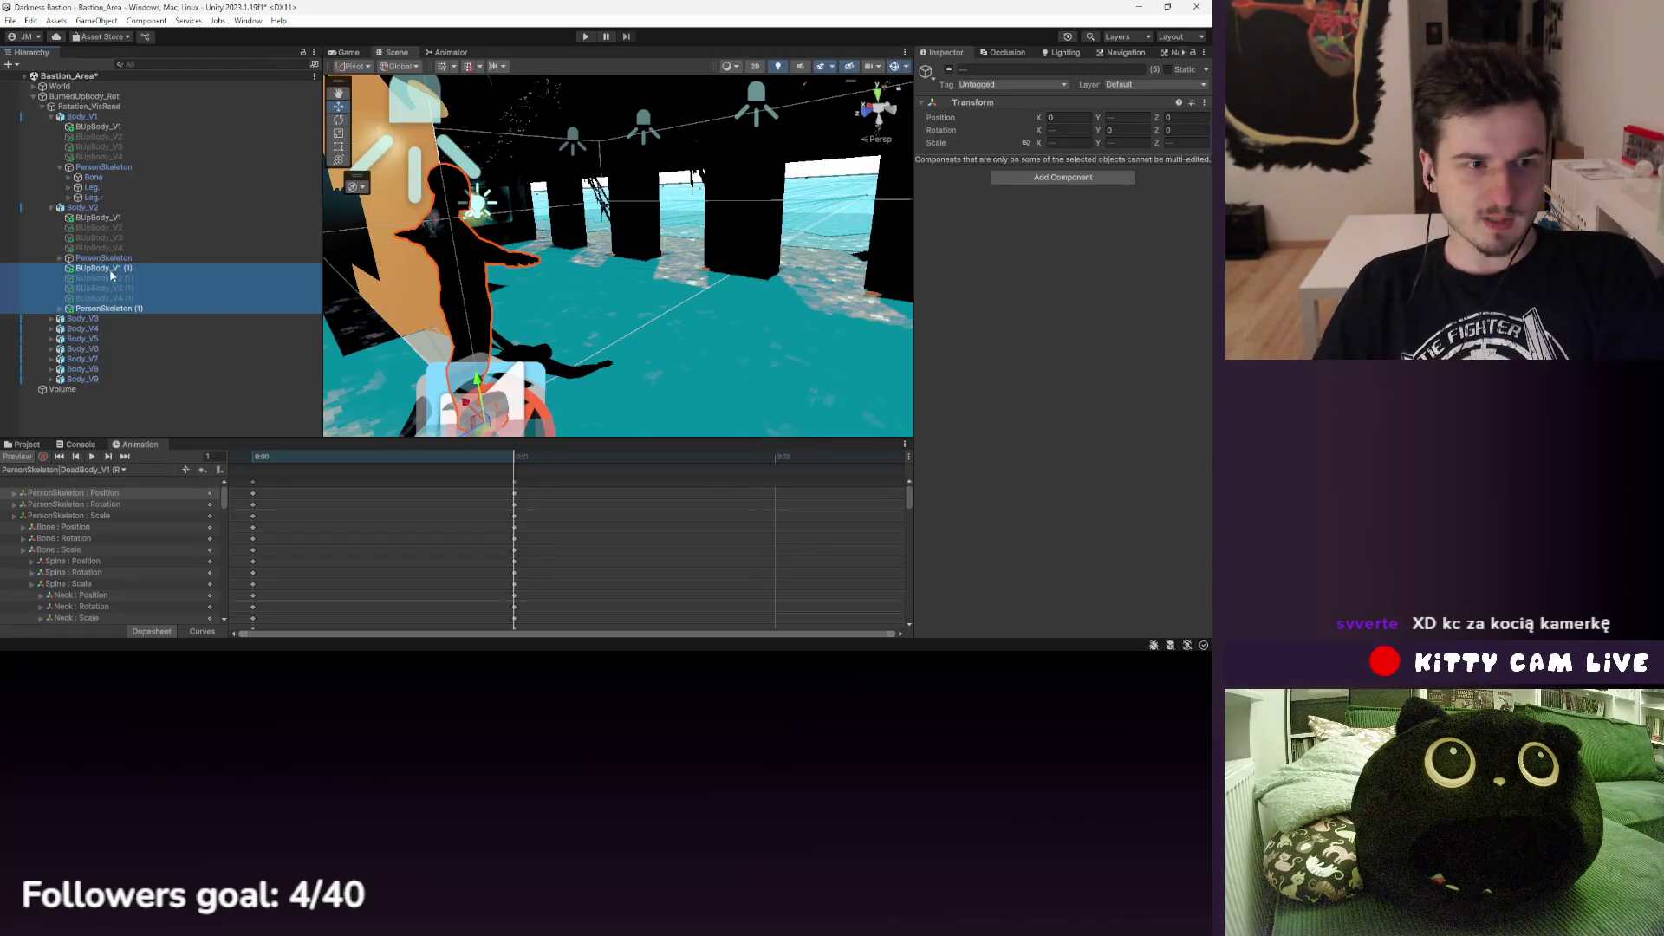
{"action": "left_click", "coordinate": [121, 298]}
{"action": "left_click", "coordinate": [136, 309]}
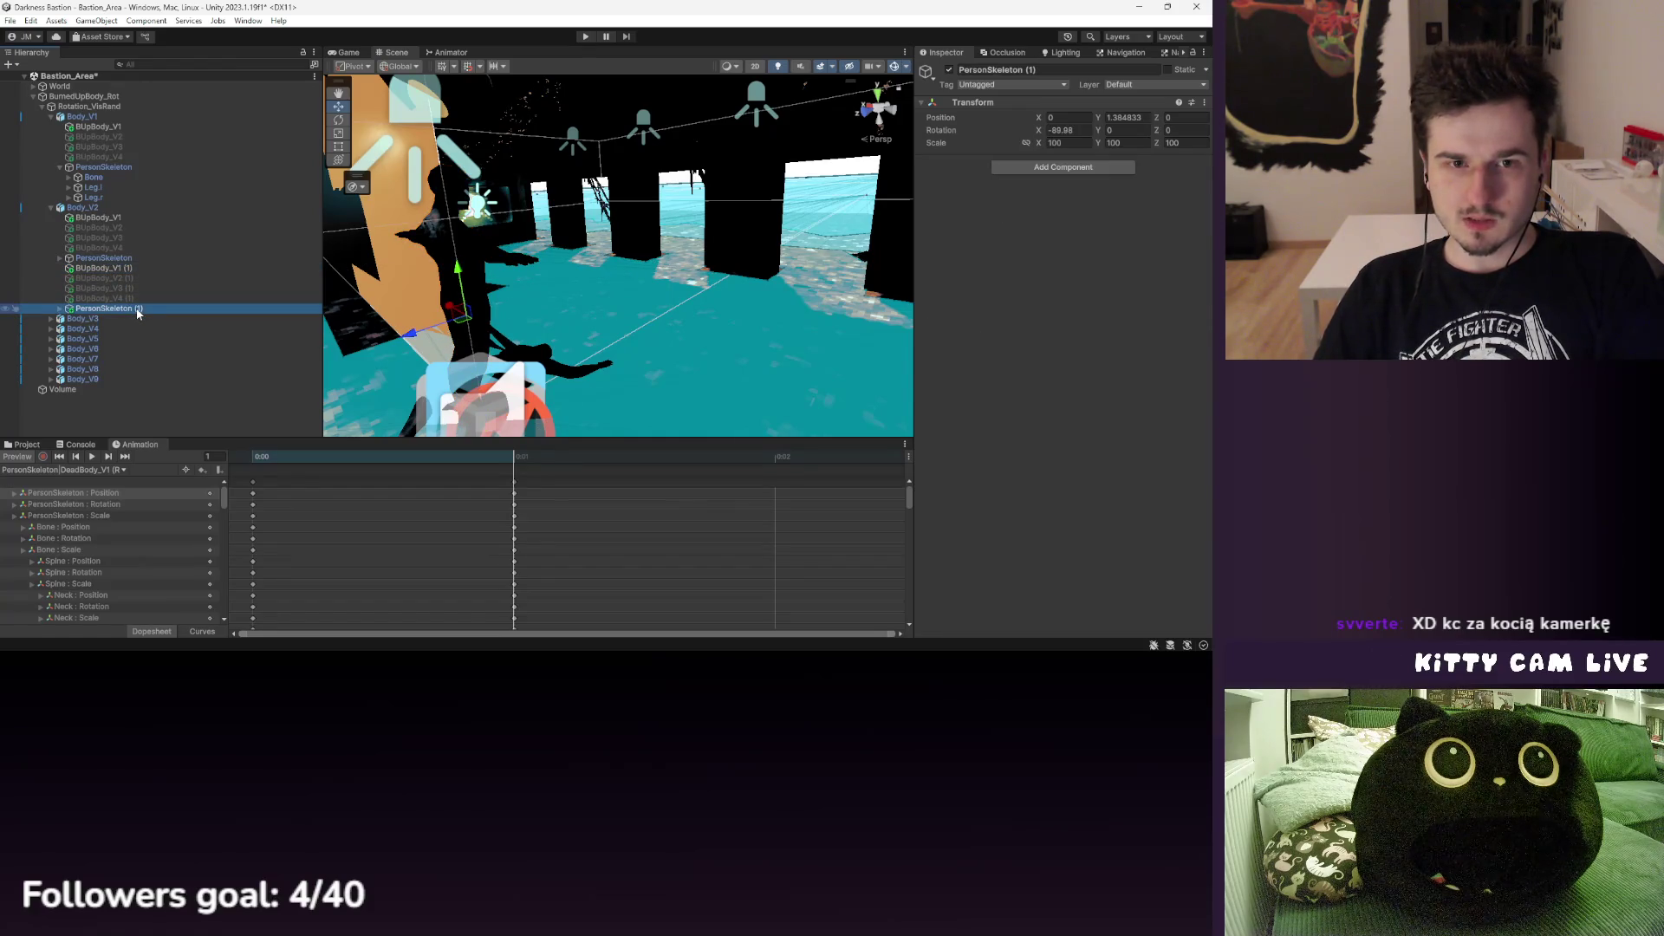
{"action": "left_click", "coordinate": [119, 269]}
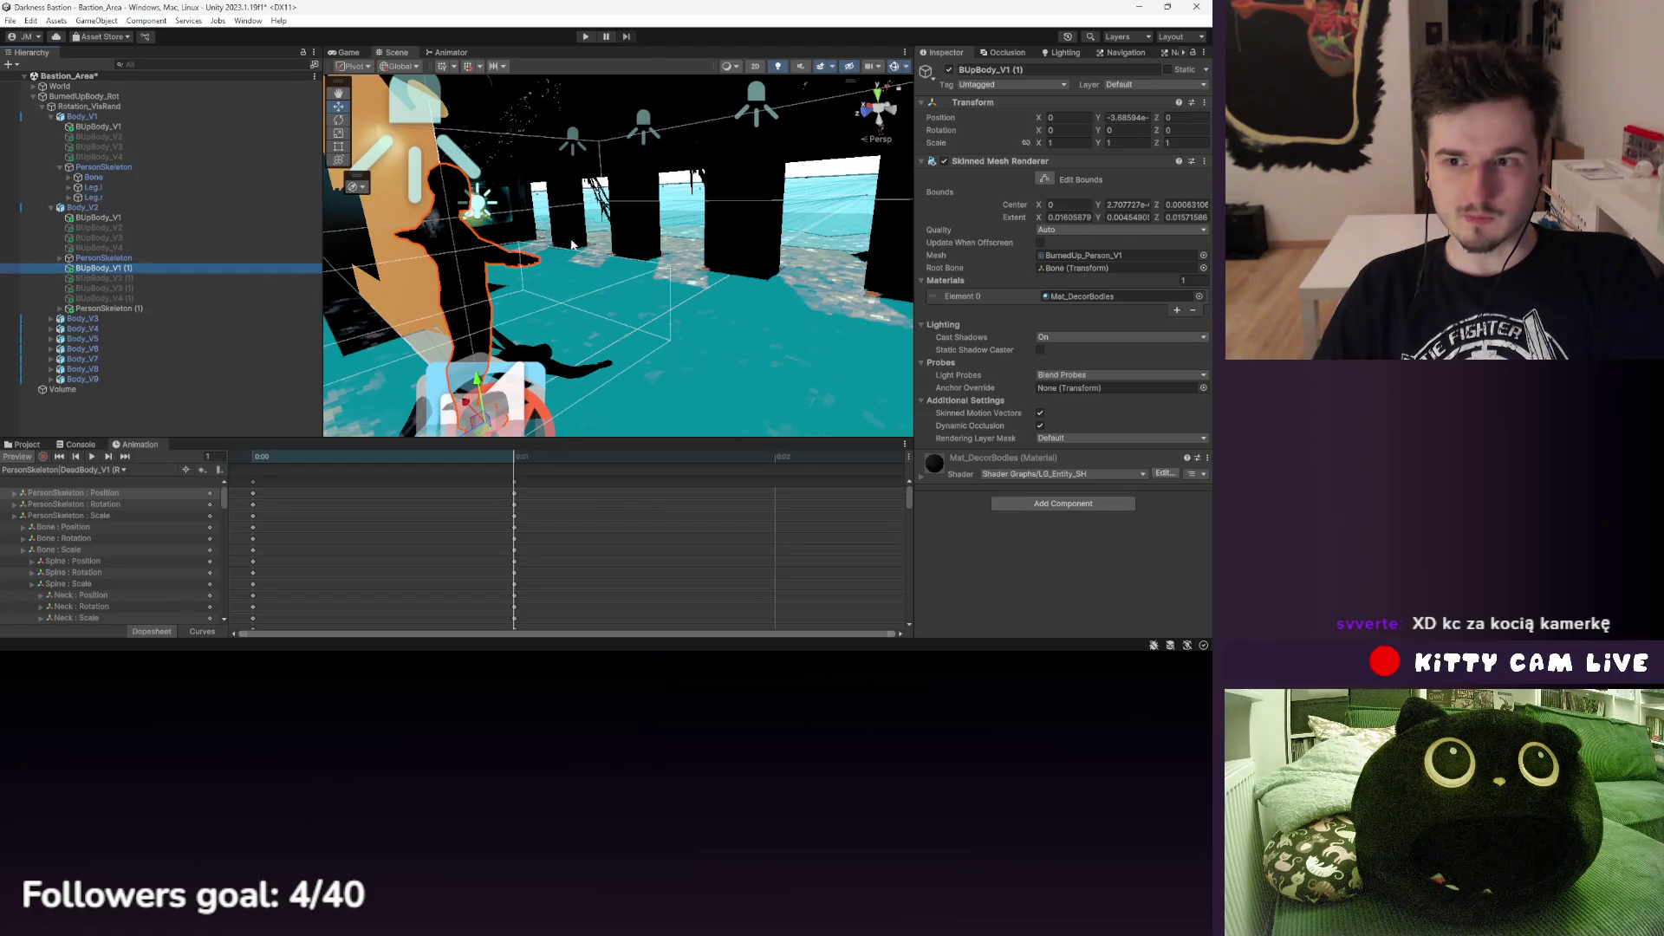
{"action": "left_click", "coordinate": [1082, 269]}
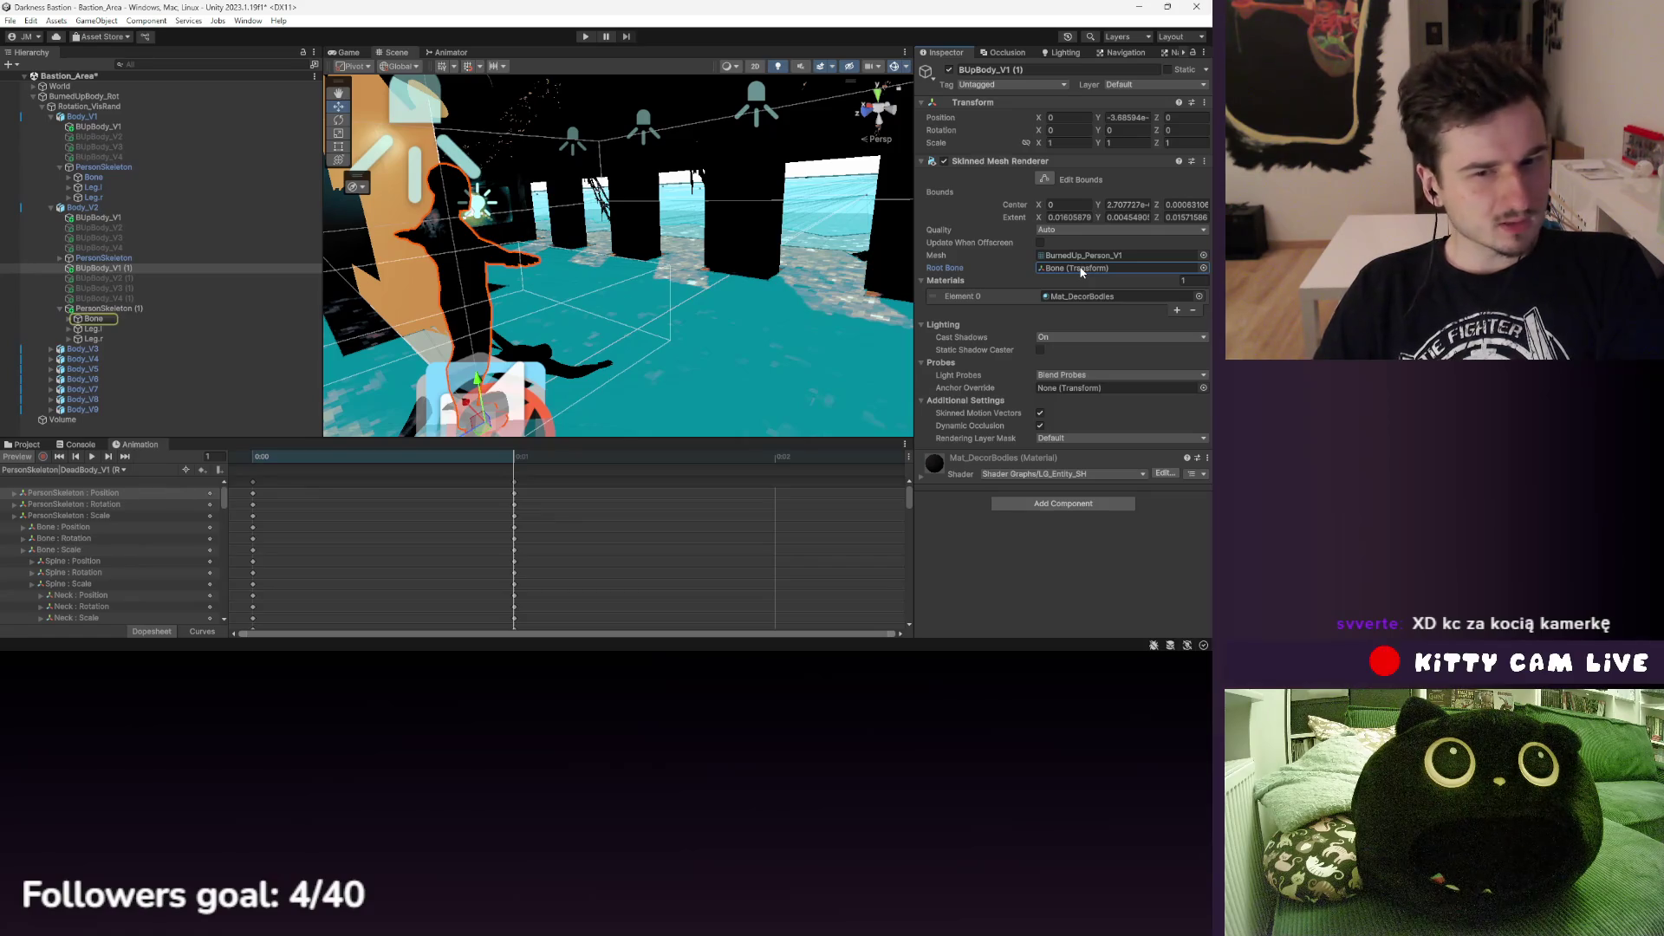
{"action": "left_click", "coordinate": [108, 309]}
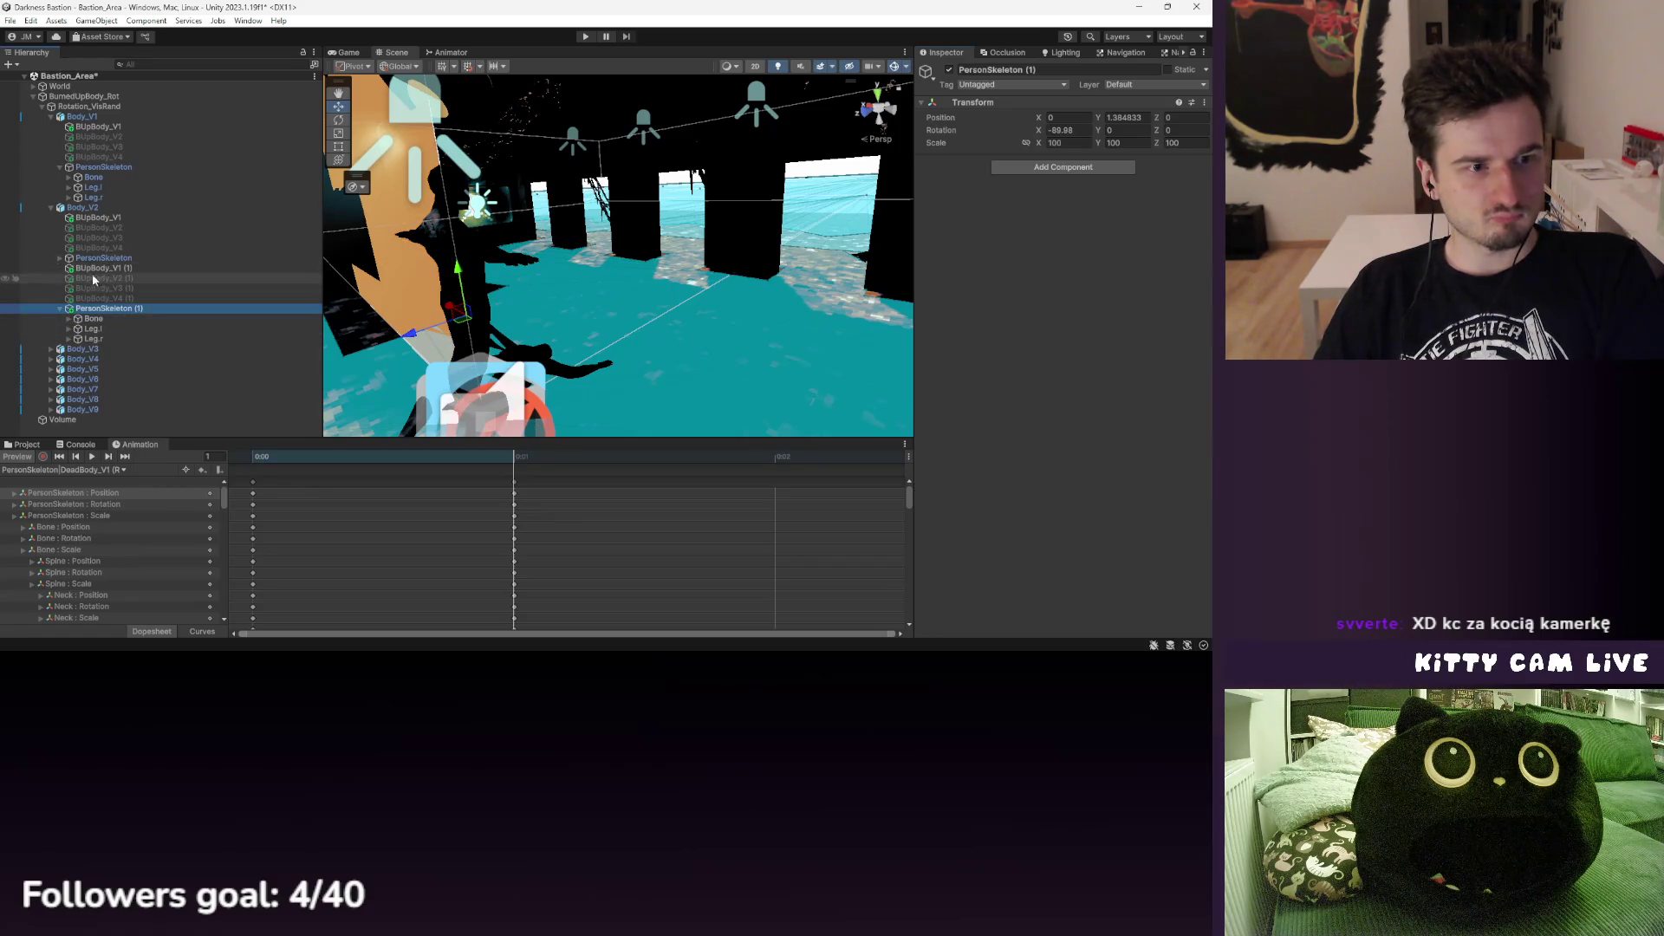
- Compare the original and copied skeleton Bones and inspect PersonSkeleton's Transform and Scale overrides
{"action": "left_click", "coordinate": [60, 259]}
{"action": "left_click", "coordinate": [94, 268]}
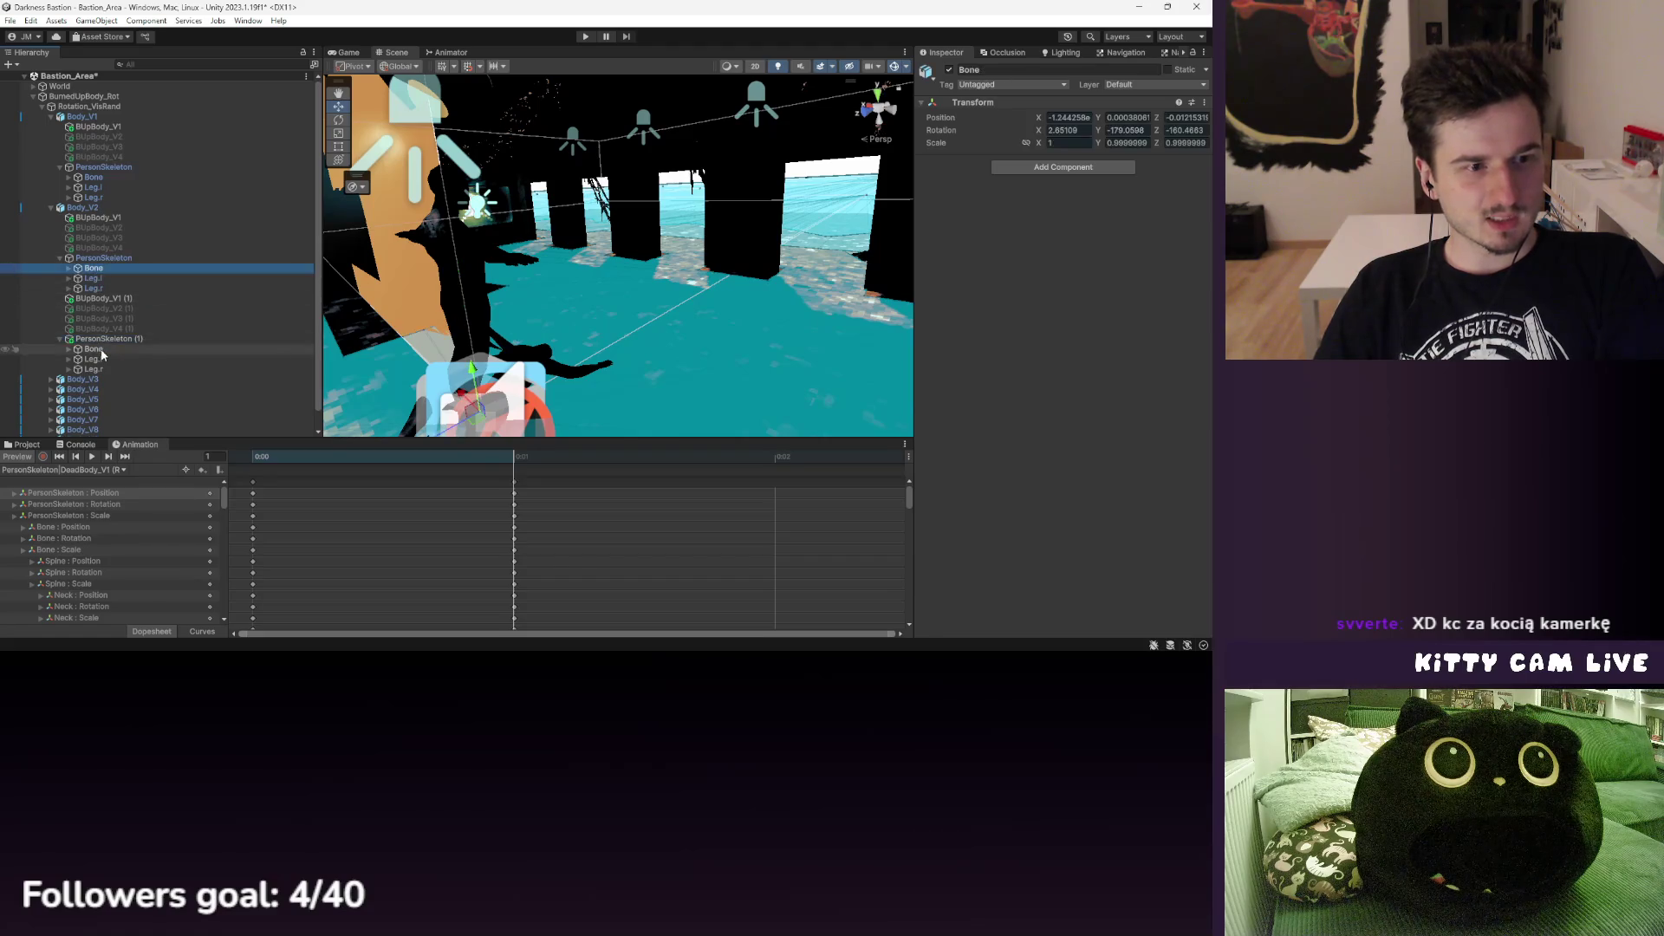
{"action": "left_click", "coordinate": [94, 349]}
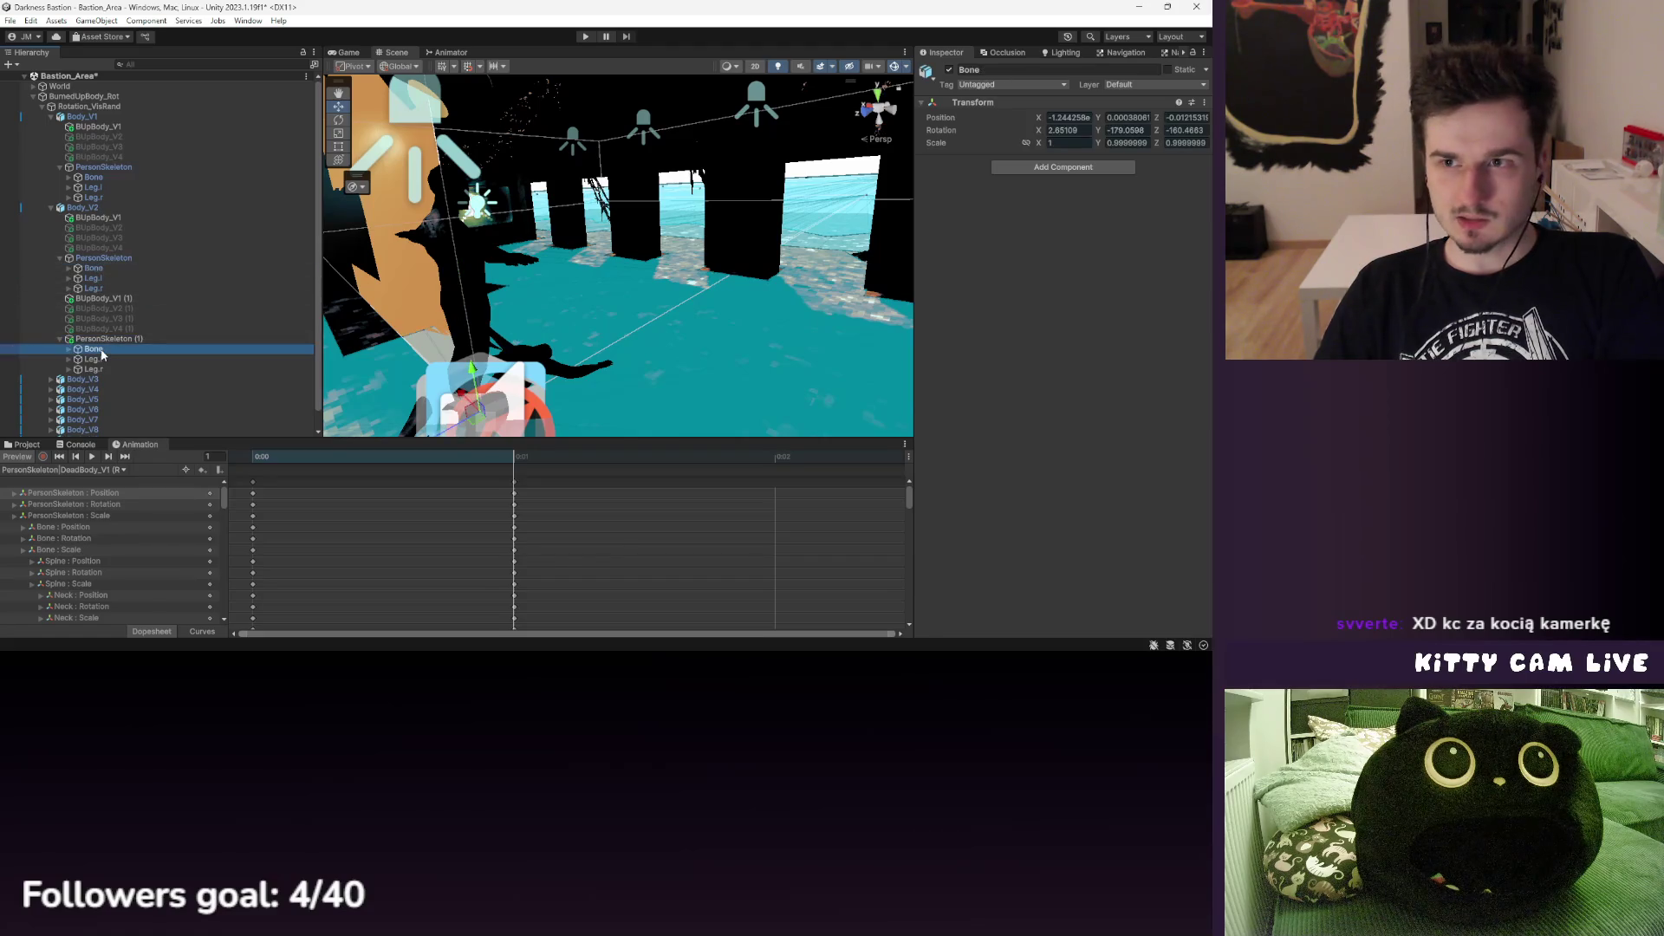
{"action": "left_click", "coordinate": [107, 267]}
{"action": "left_click", "coordinate": [111, 248]}
{"action": "left_click", "coordinate": [113, 259]}
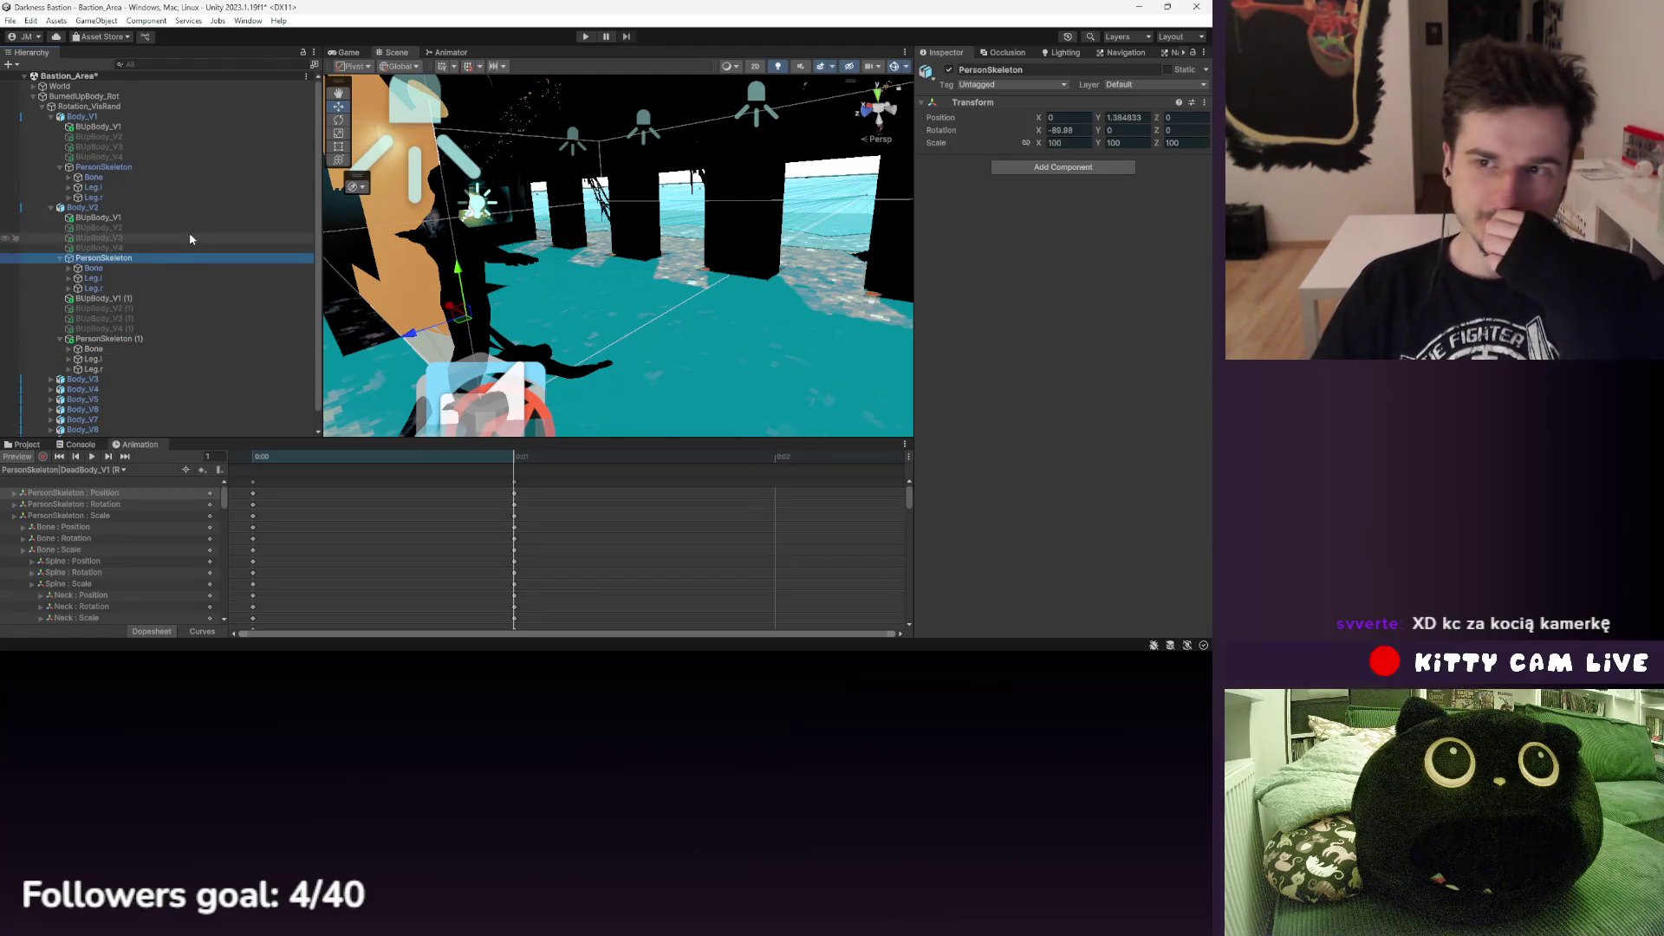
{"action": "right_click", "coordinate": [951, 145]}
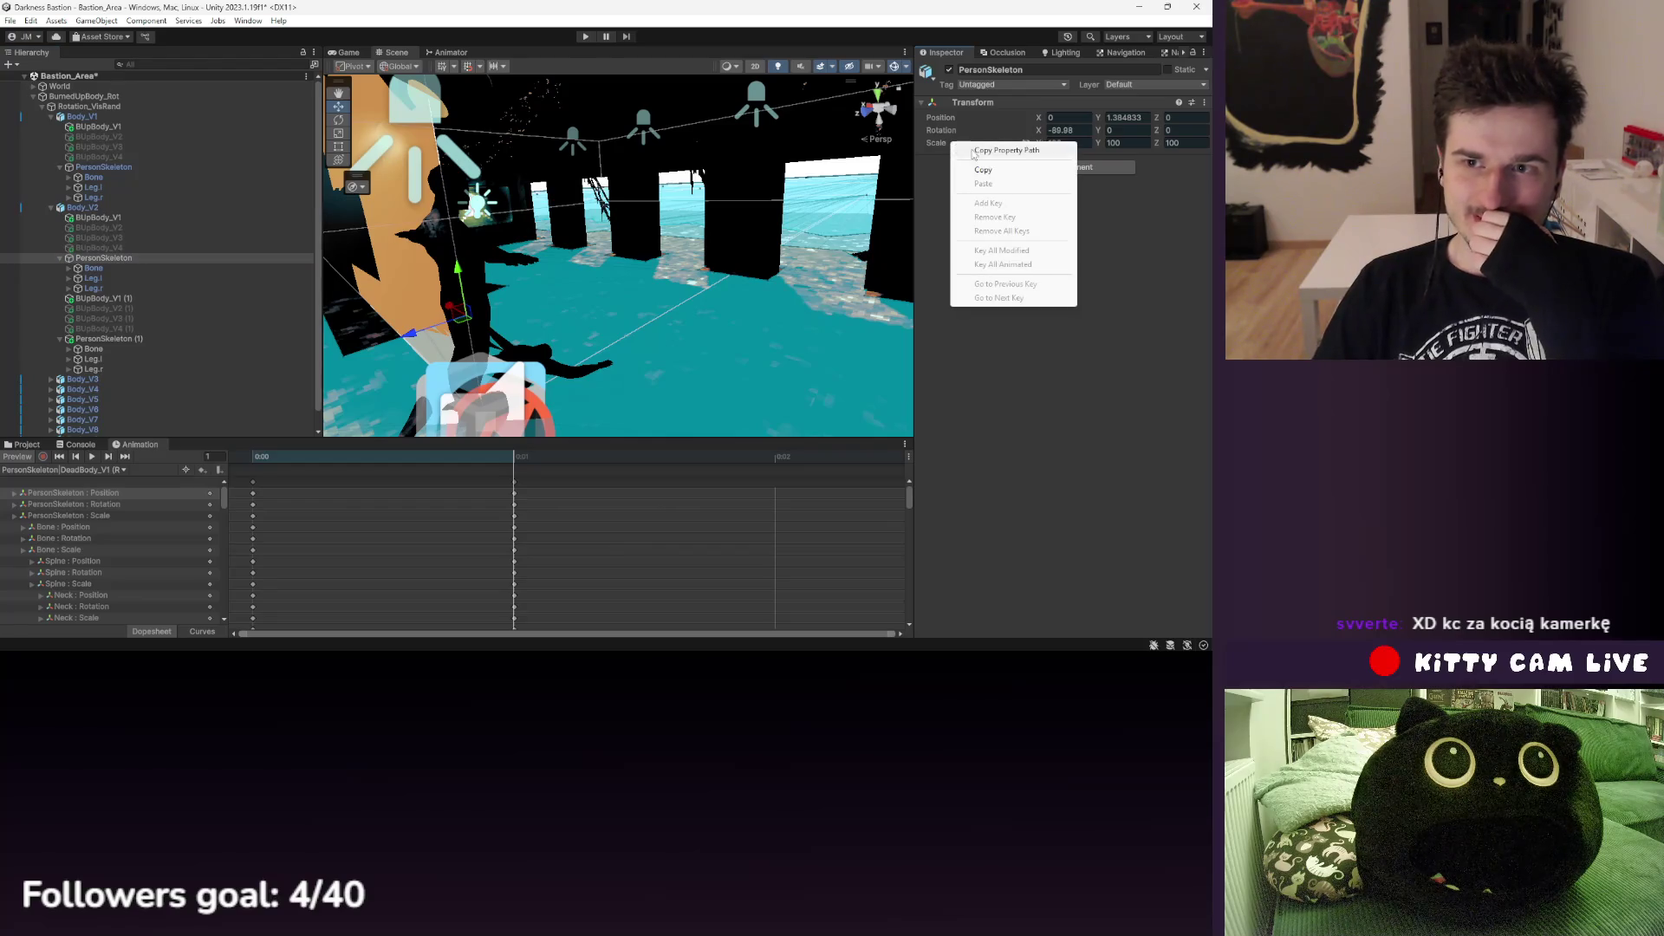
{"action": "left_click", "coordinate": [136, 259]}
{"action": "right_click", "coordinate": [964, 105]}
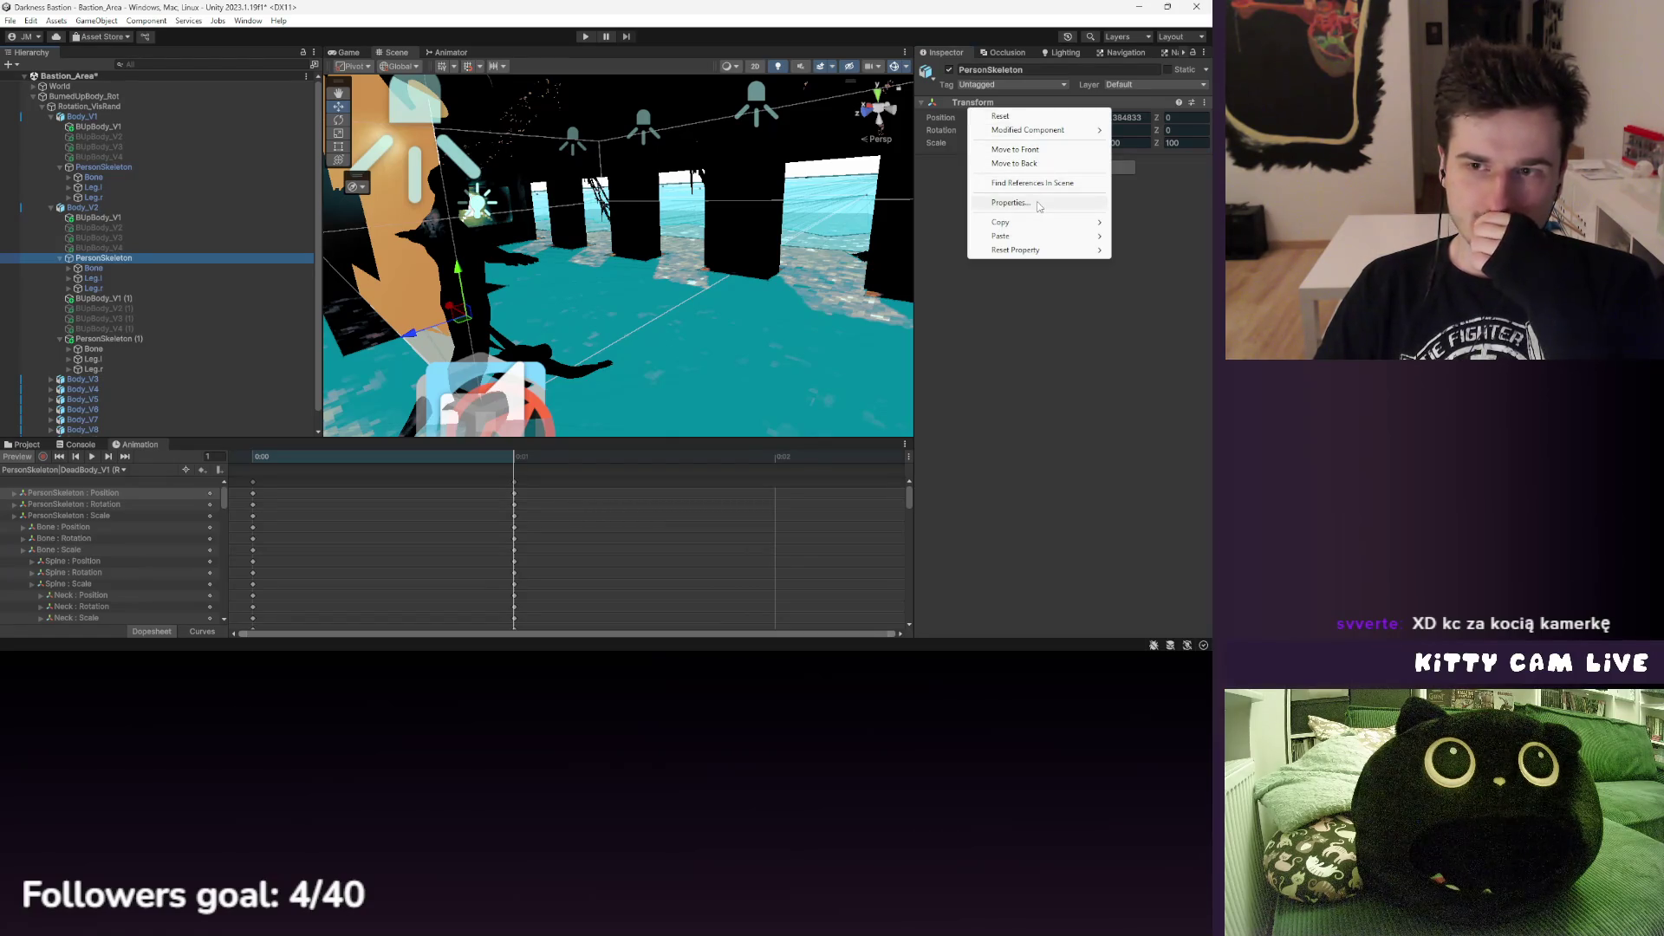
{"action": "left_click", "coordinate": [1033, 211]}
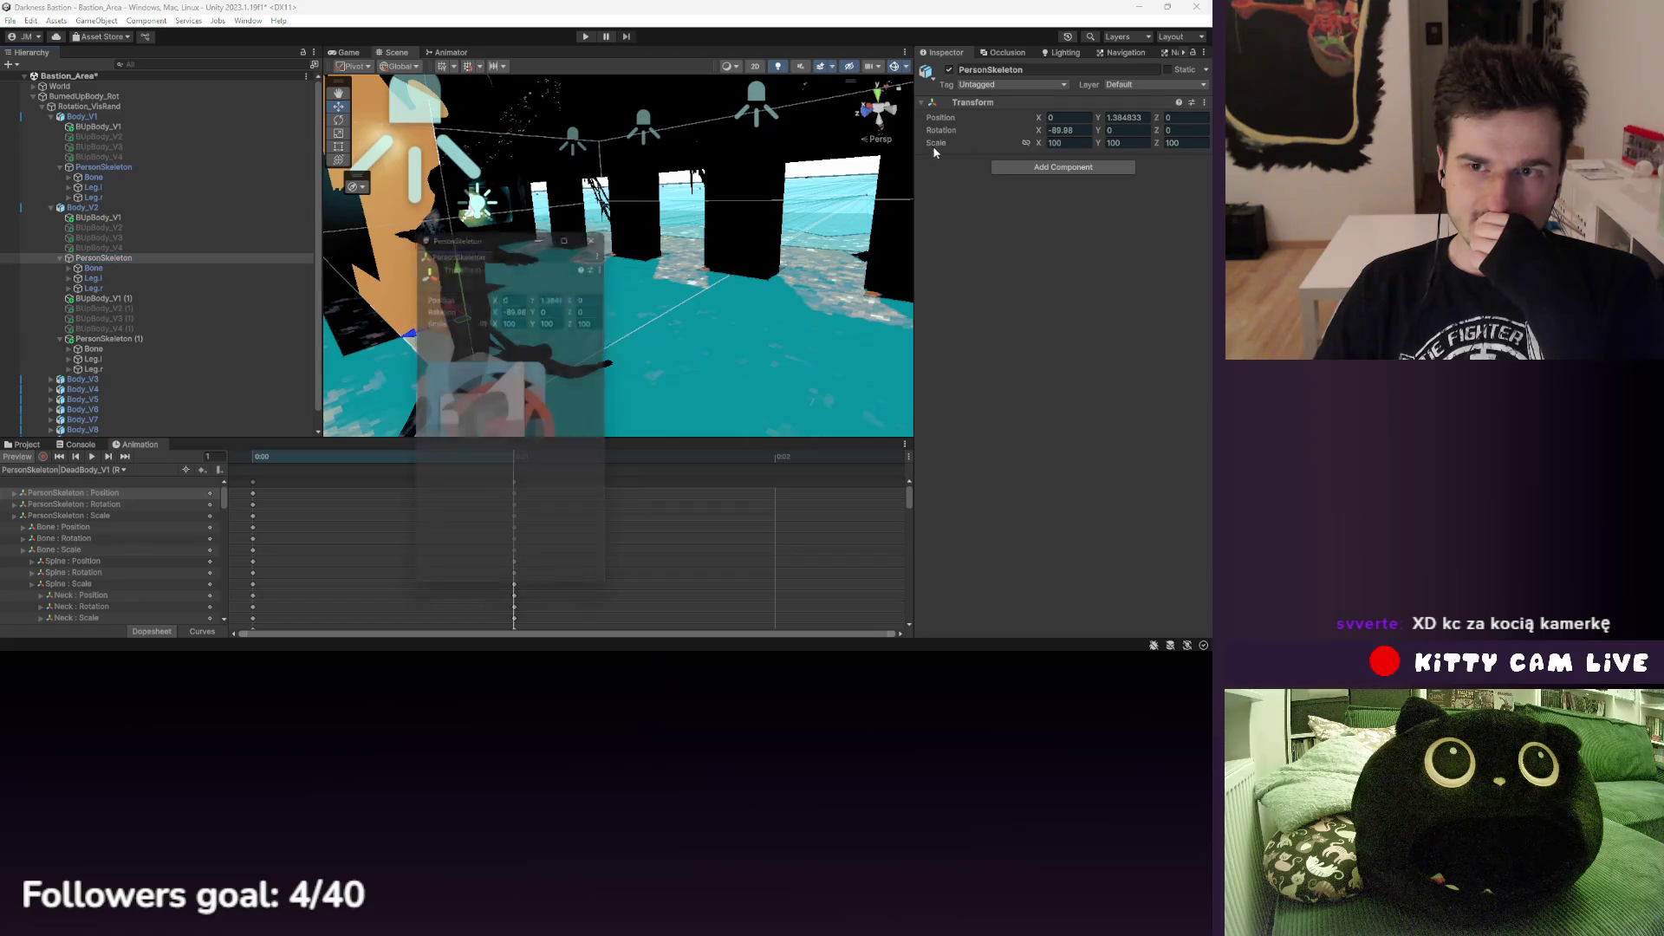
{"action": "left_click_drag", "start_coordinate": [91, 268], "coordinate": [110, 256]}
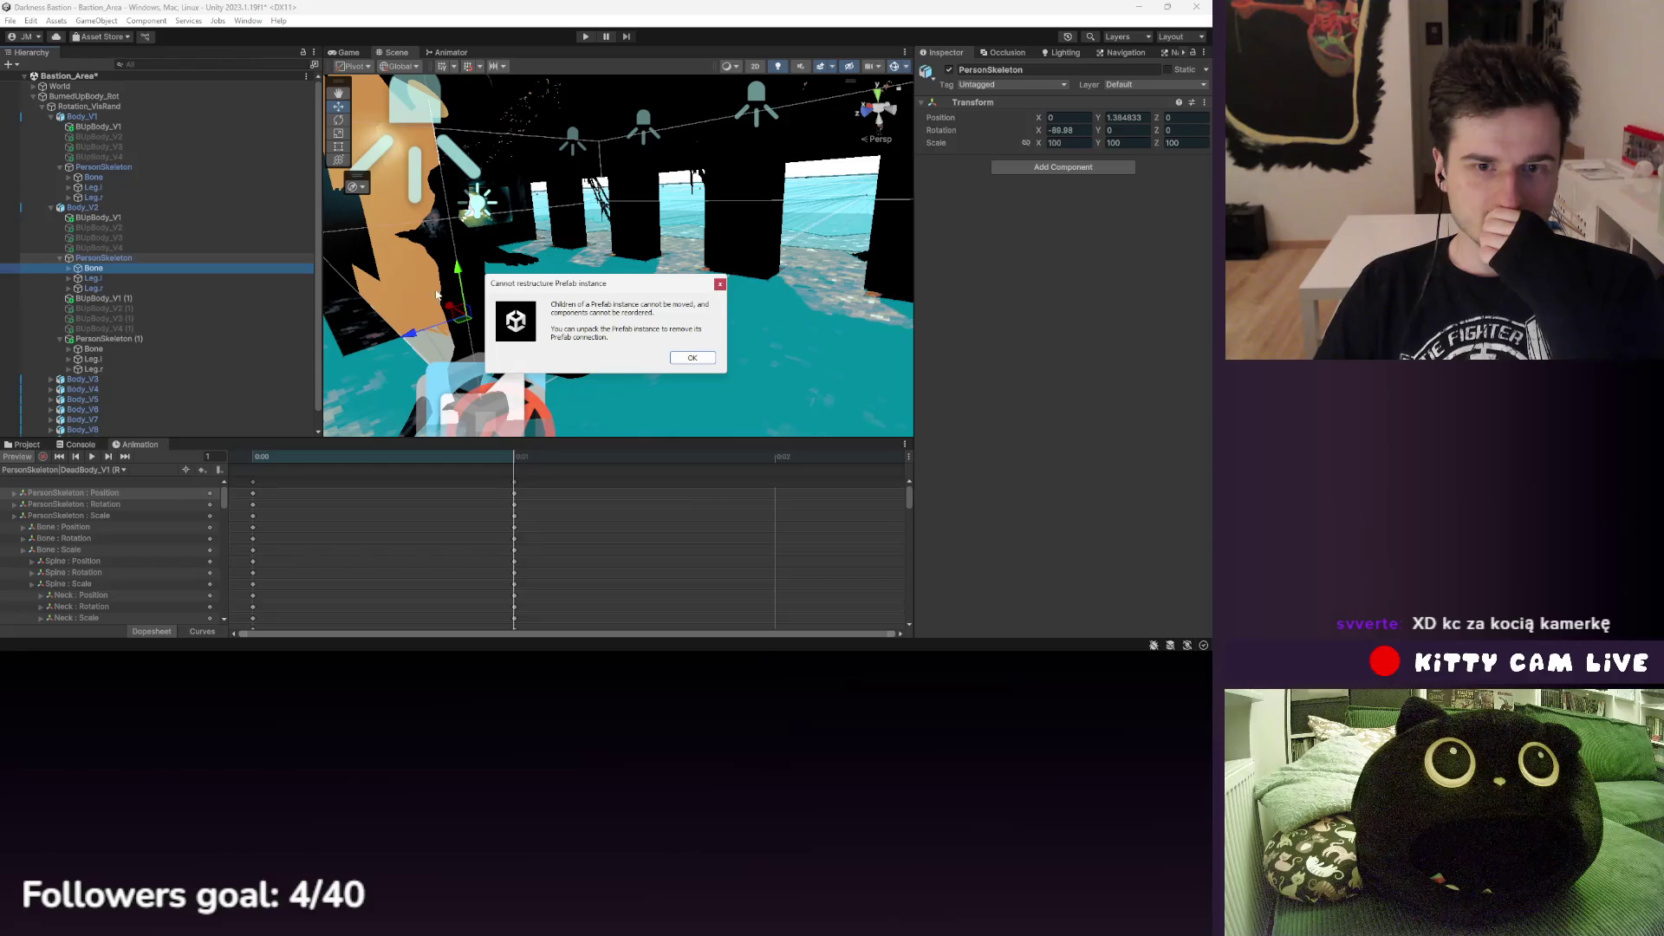
{"action": "left_click", "coordinate": [719, 283]}
- Copy PersonSkeleton's hierarchy and paste it into Body_V2 and as a child of PersonSkeleton (1)
{"action": "right_click", "coordinate": [96, 258]}
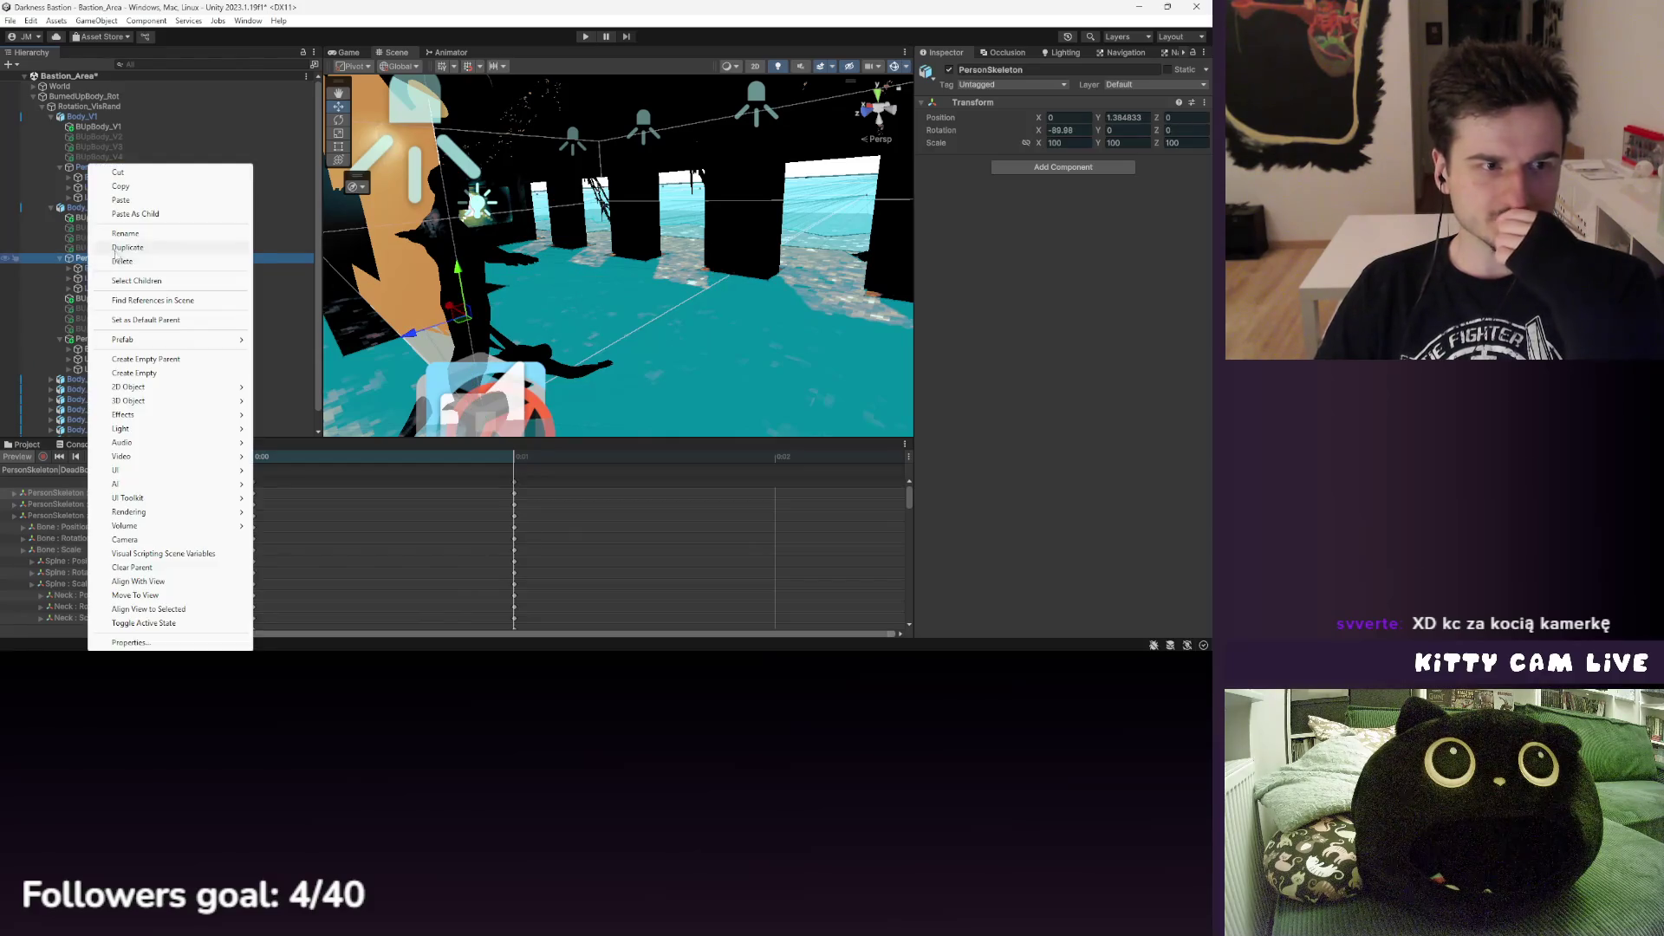
{"action": "left_click", "coordinate": [156, 281]}
{"action": "right_click", "coordinate": [117, 279]}
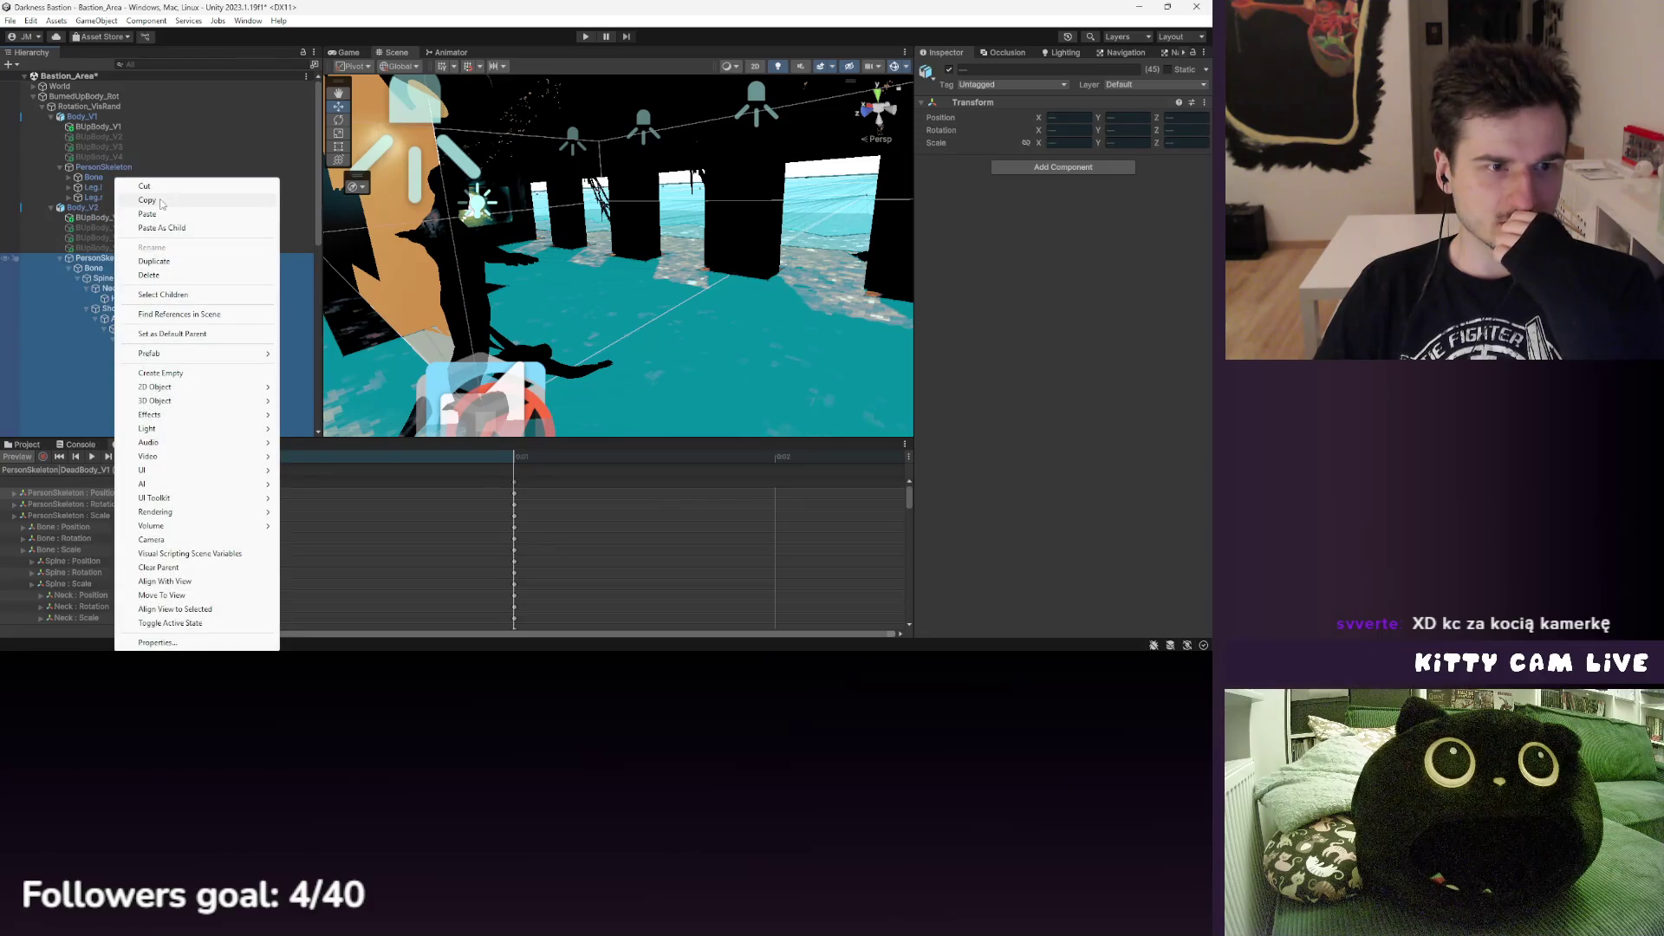
{"action": "left_click", "coordinate": [161, 202]}
{"action": "left_click", "coordinate": [59, 259]}
{"action": "key", "text": "ctrl+v"}
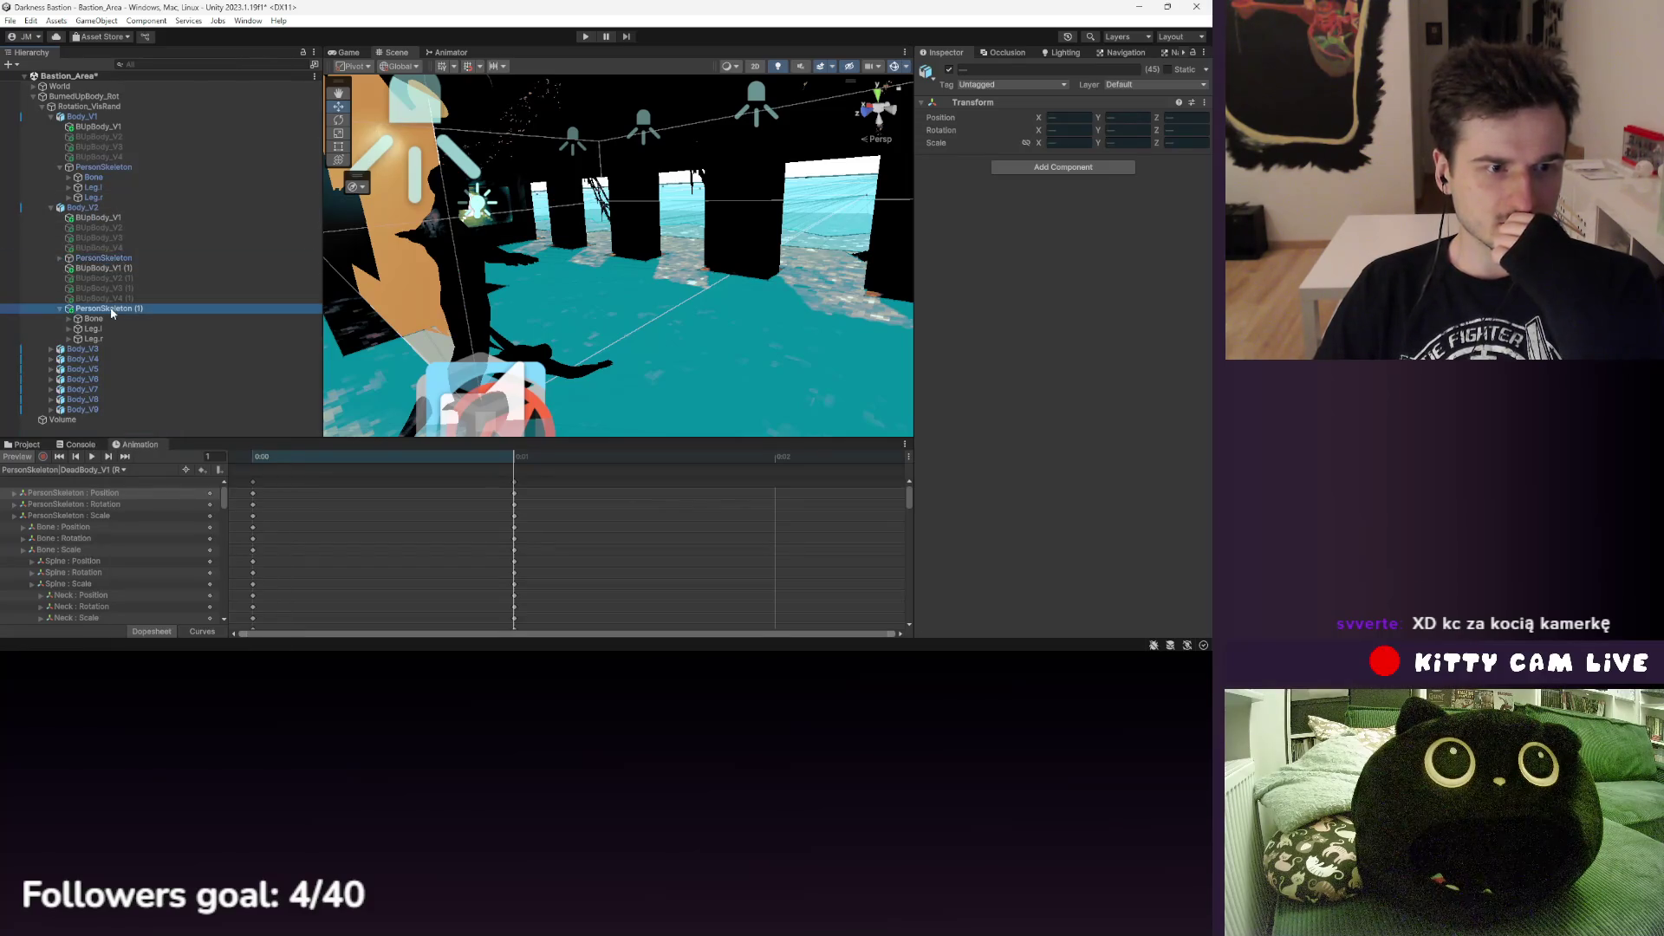
{"action": "right_click", "coordinate": [112, 309]}
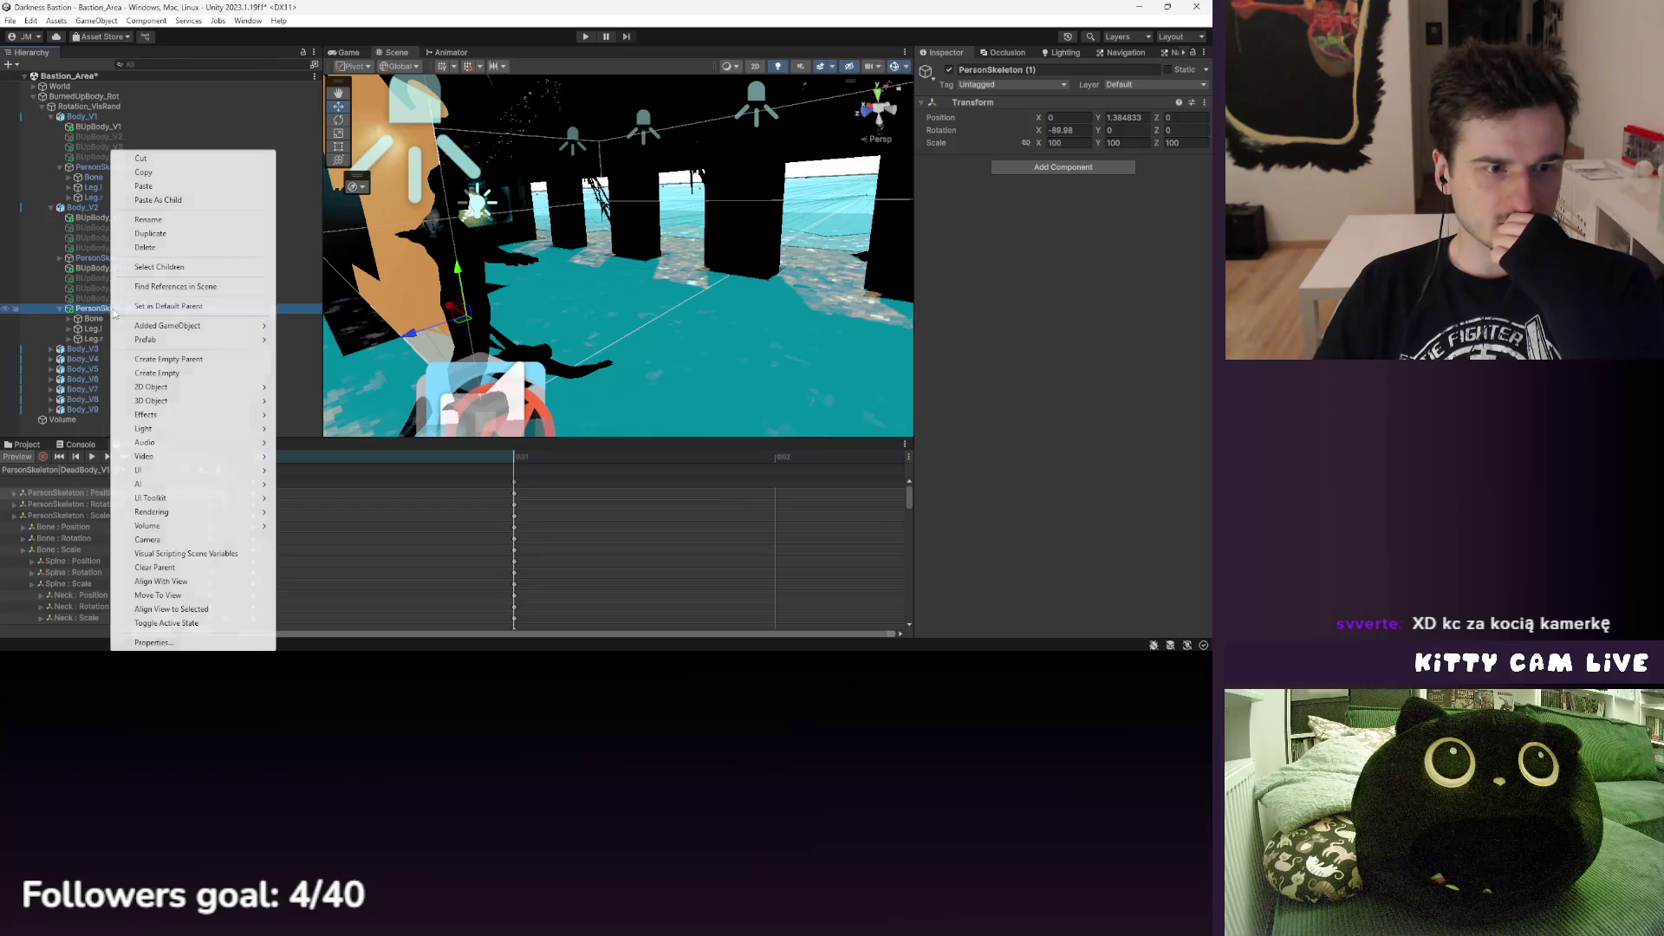
{"action": "left_click", "coordinate": [191, 202]}
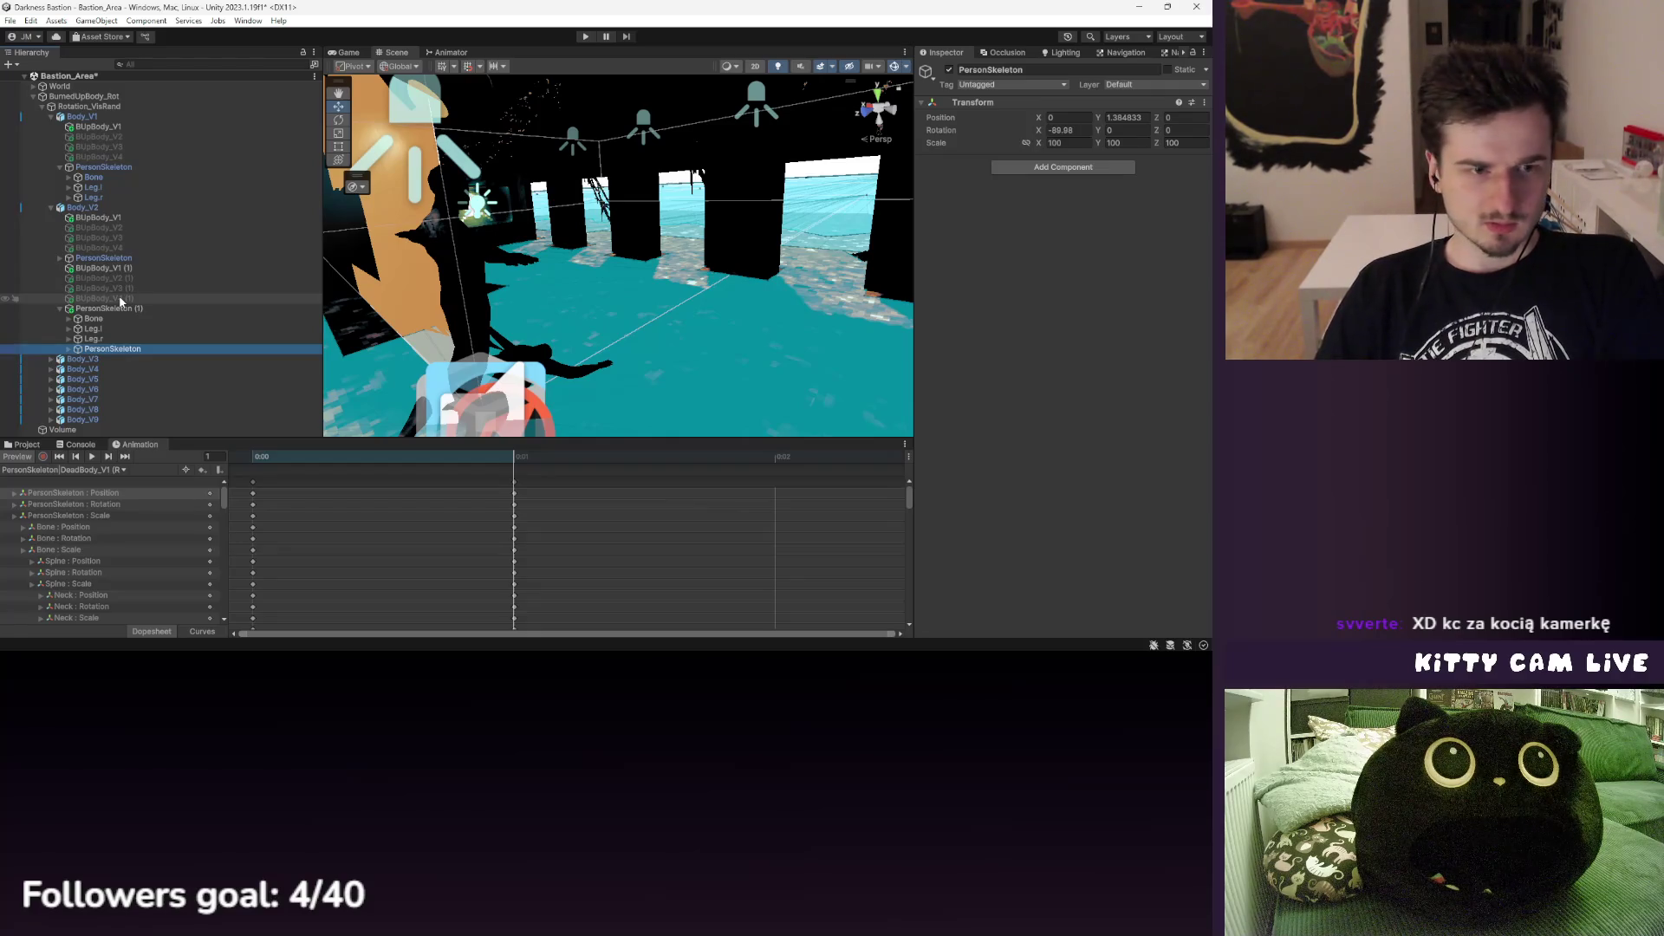
{"action": "left_click", "coordinate": [86, 208]}
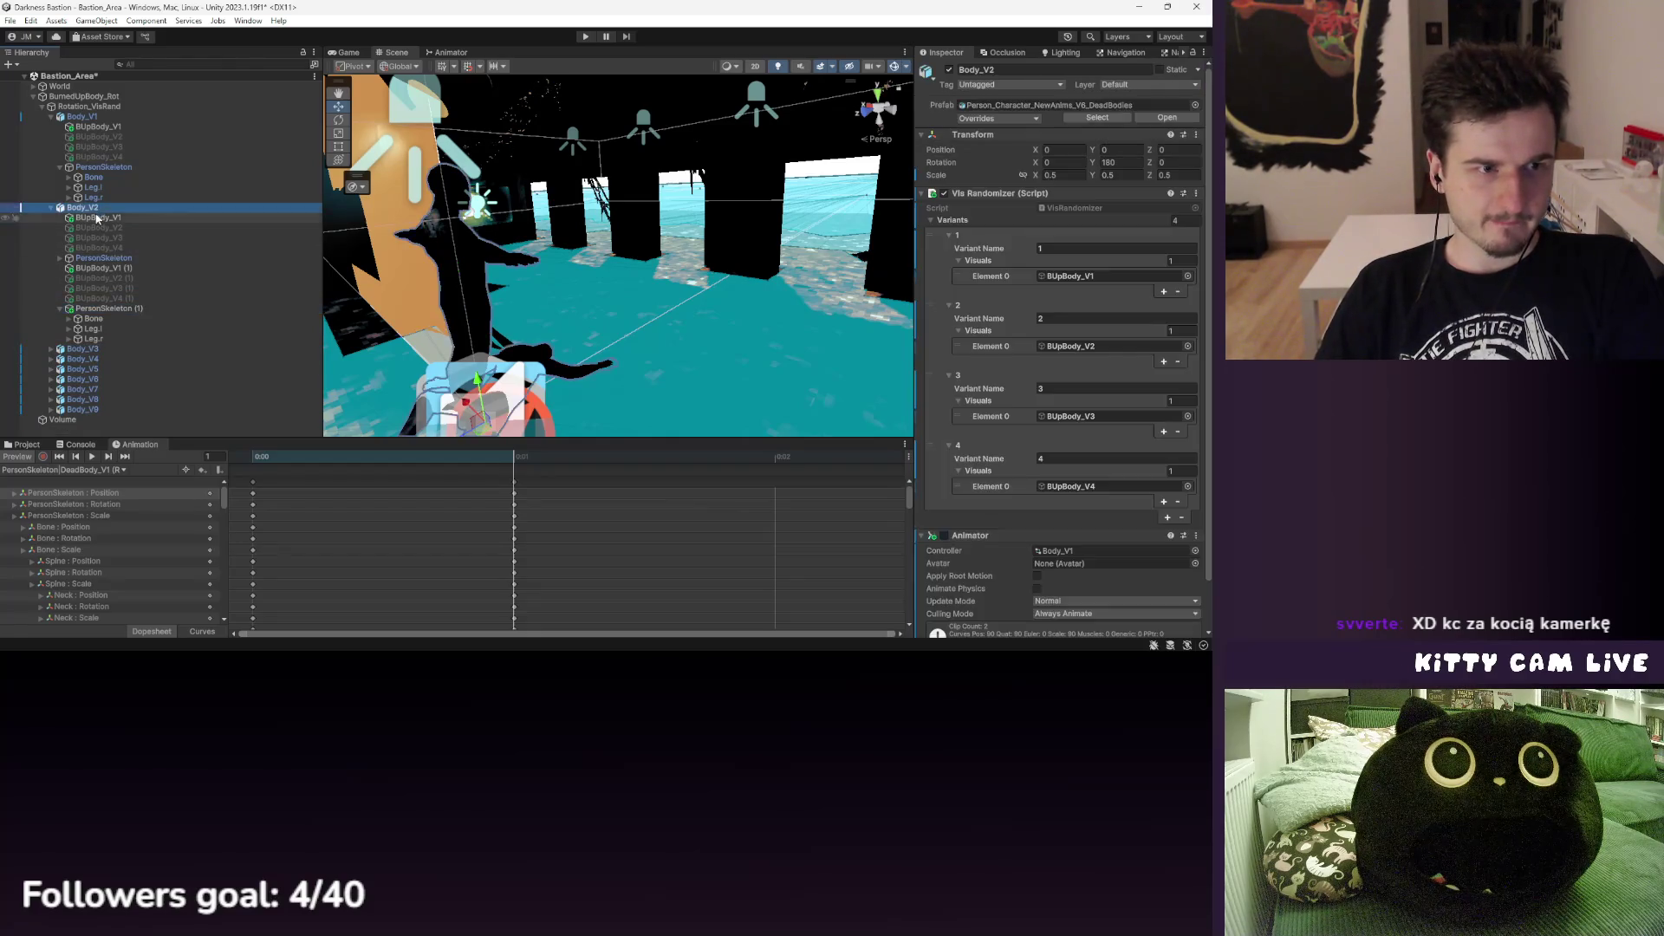
{"action": "right_click", "coordinate": [100, 208]}
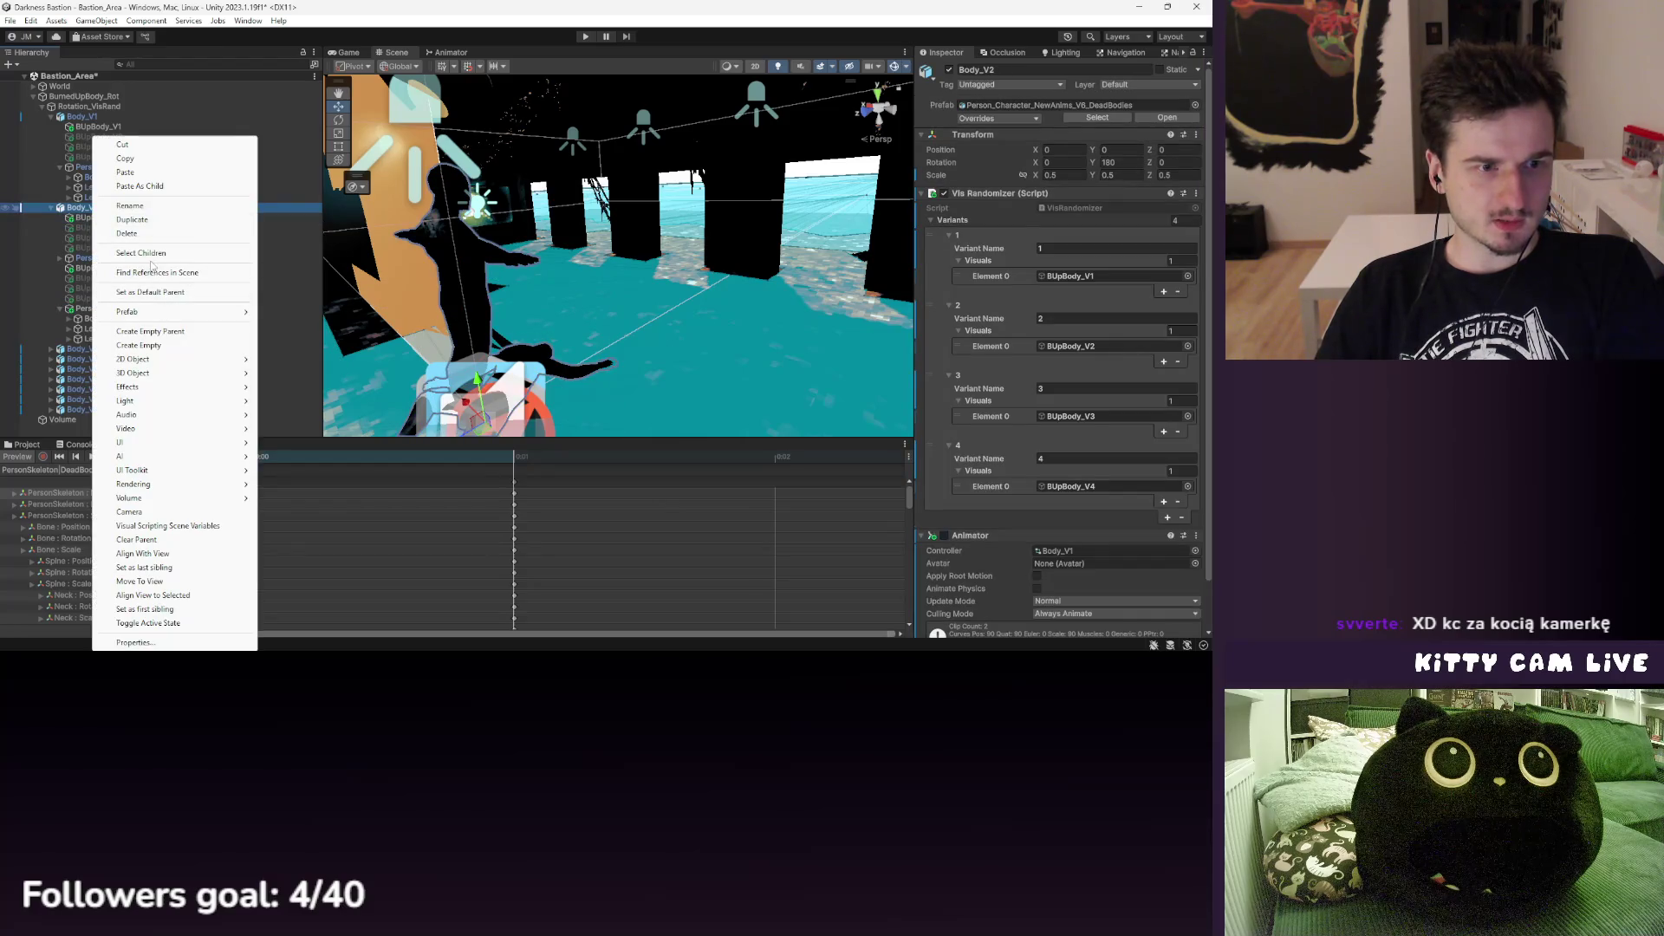
{"action": "left_click", "coordinate": [139, 186]}
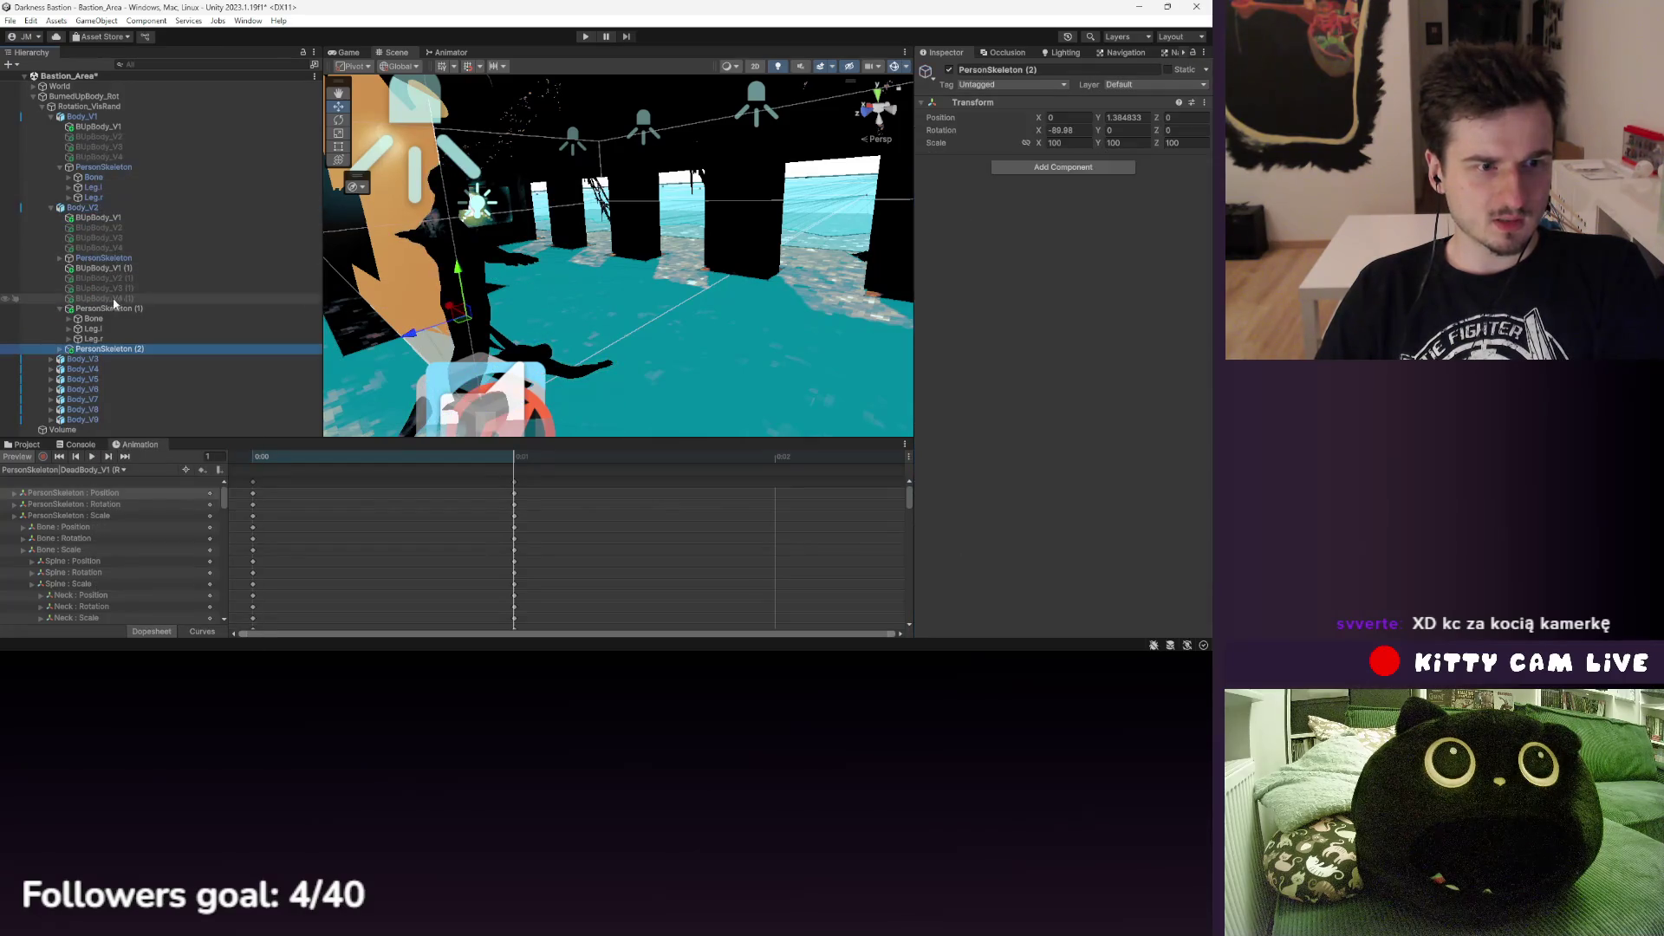
- Expand PersonSkeleton (2) down to its Spine bone and compare its Bone with the original
{"action": "left_click", "coordinate": [60, 309]}
{"action": "left_click", "coordinate": [60, 319]}
{"action": "left_click", "coordinate": [86, 330]}
{"action": "left_click", "coordinate": [69, 329]}
{"action": "left_click", "coordinate": [91, 341]}
{"action": "left_click", "coordinate": [92, 329]}
{"action": "left_click", "coordinate": [60, 258], "text": "alt"}
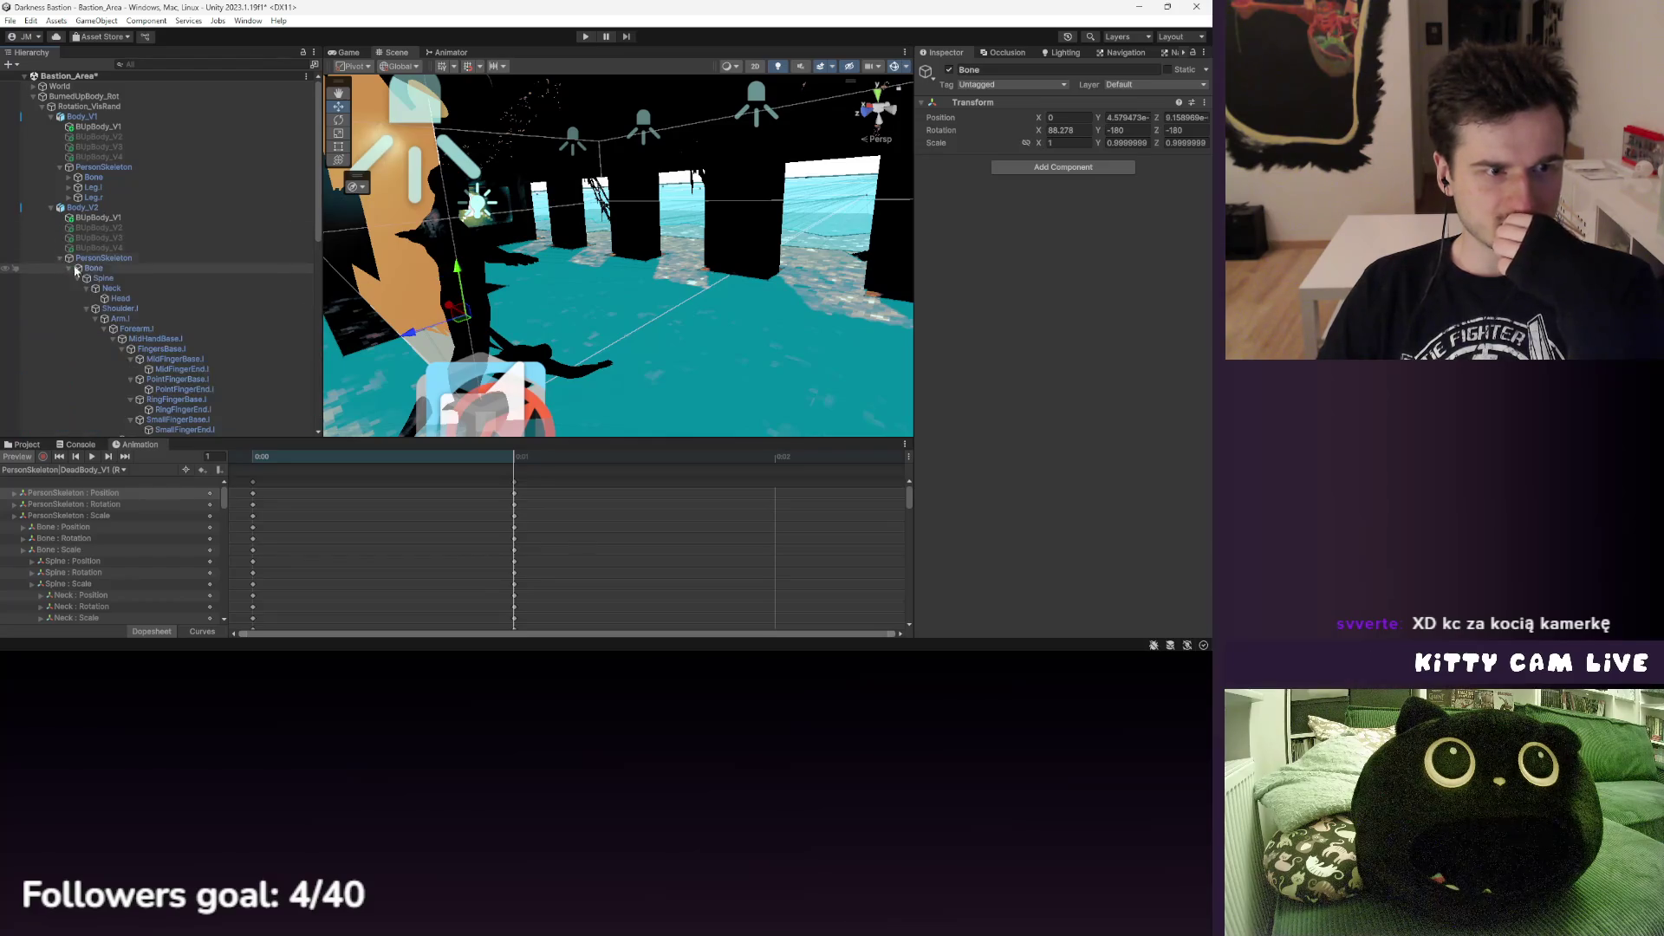
{"action": "left_click", "coordinate": [102, 270]}
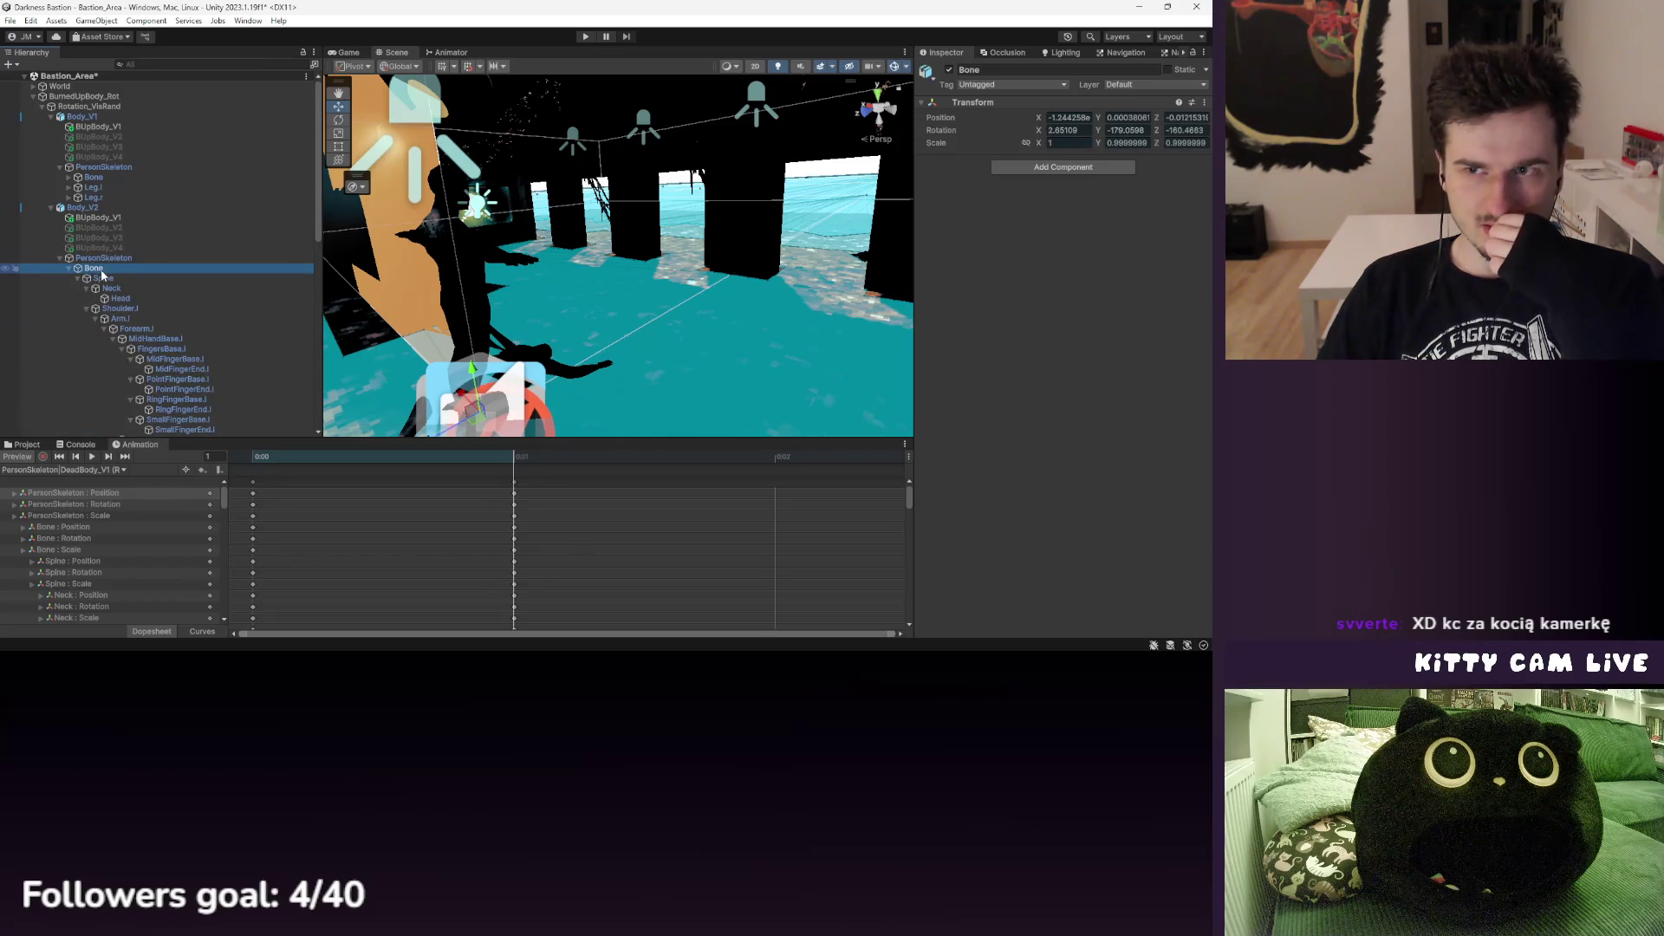
{"action": "scroll", "coordinate": [121, 260], "scroll_direction": "down", "scroll_amount": 10}
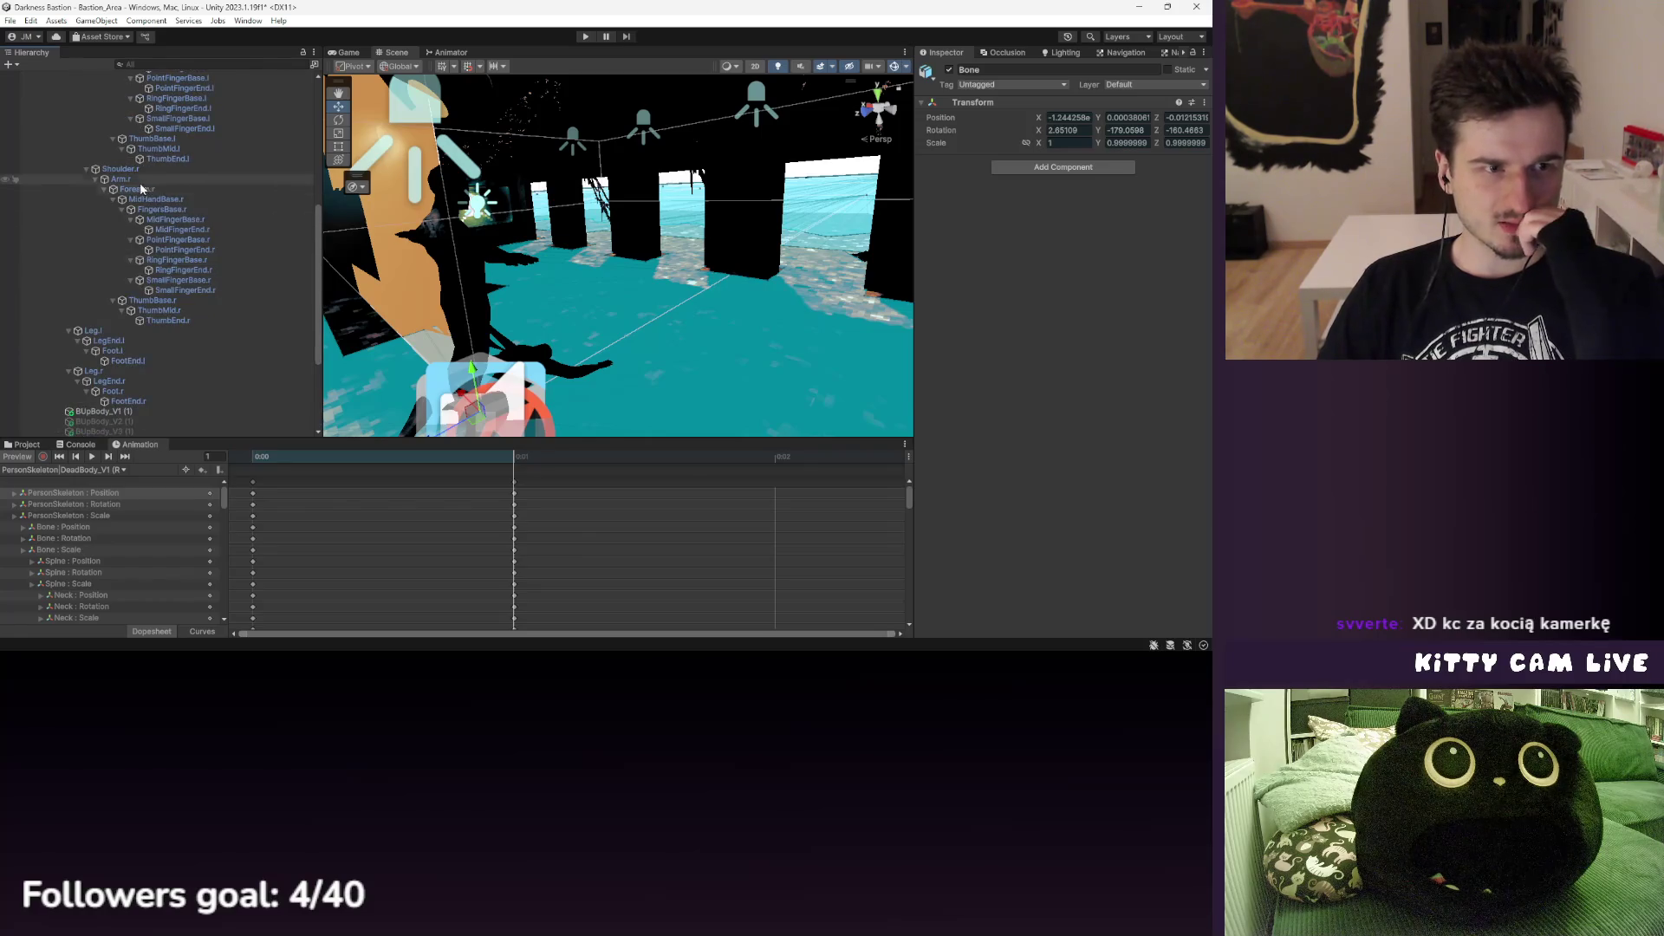
{"action": "scroll", "coordinate": [124, 324], "scroll_direction": "down", "scroll_amount": 5}
{"action": "left_click", "coordinate": [112, 321]}
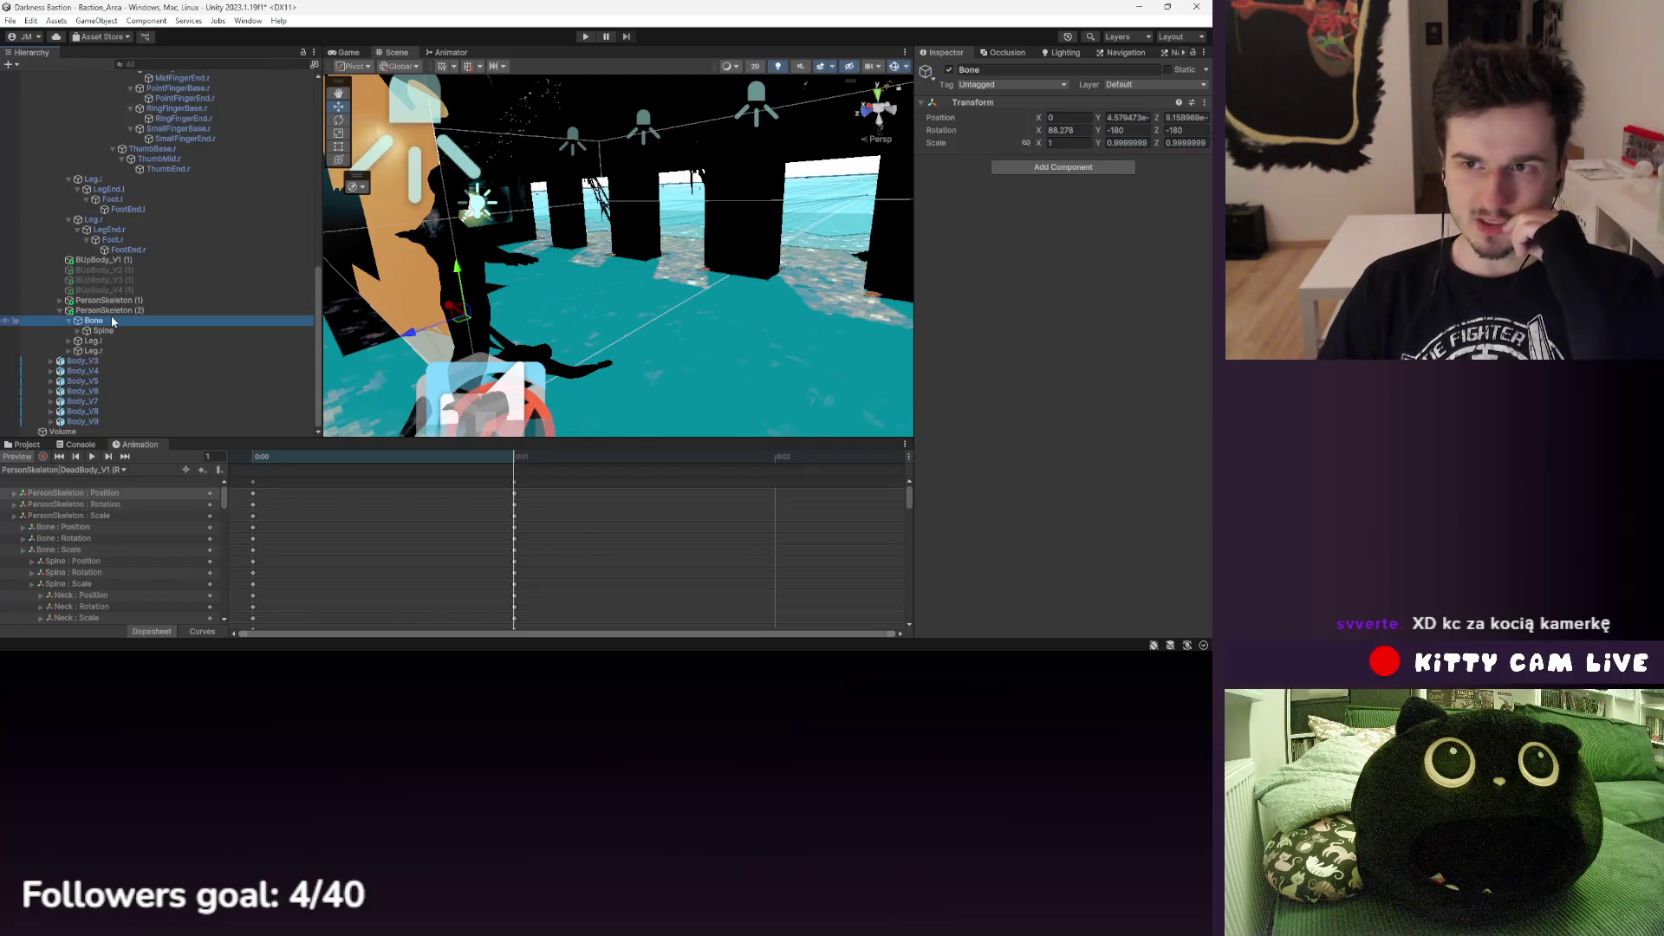
{"action": "scroll", "coordinate": [104, 295], "scroll_direction": "up", "scroll_amount": 15}
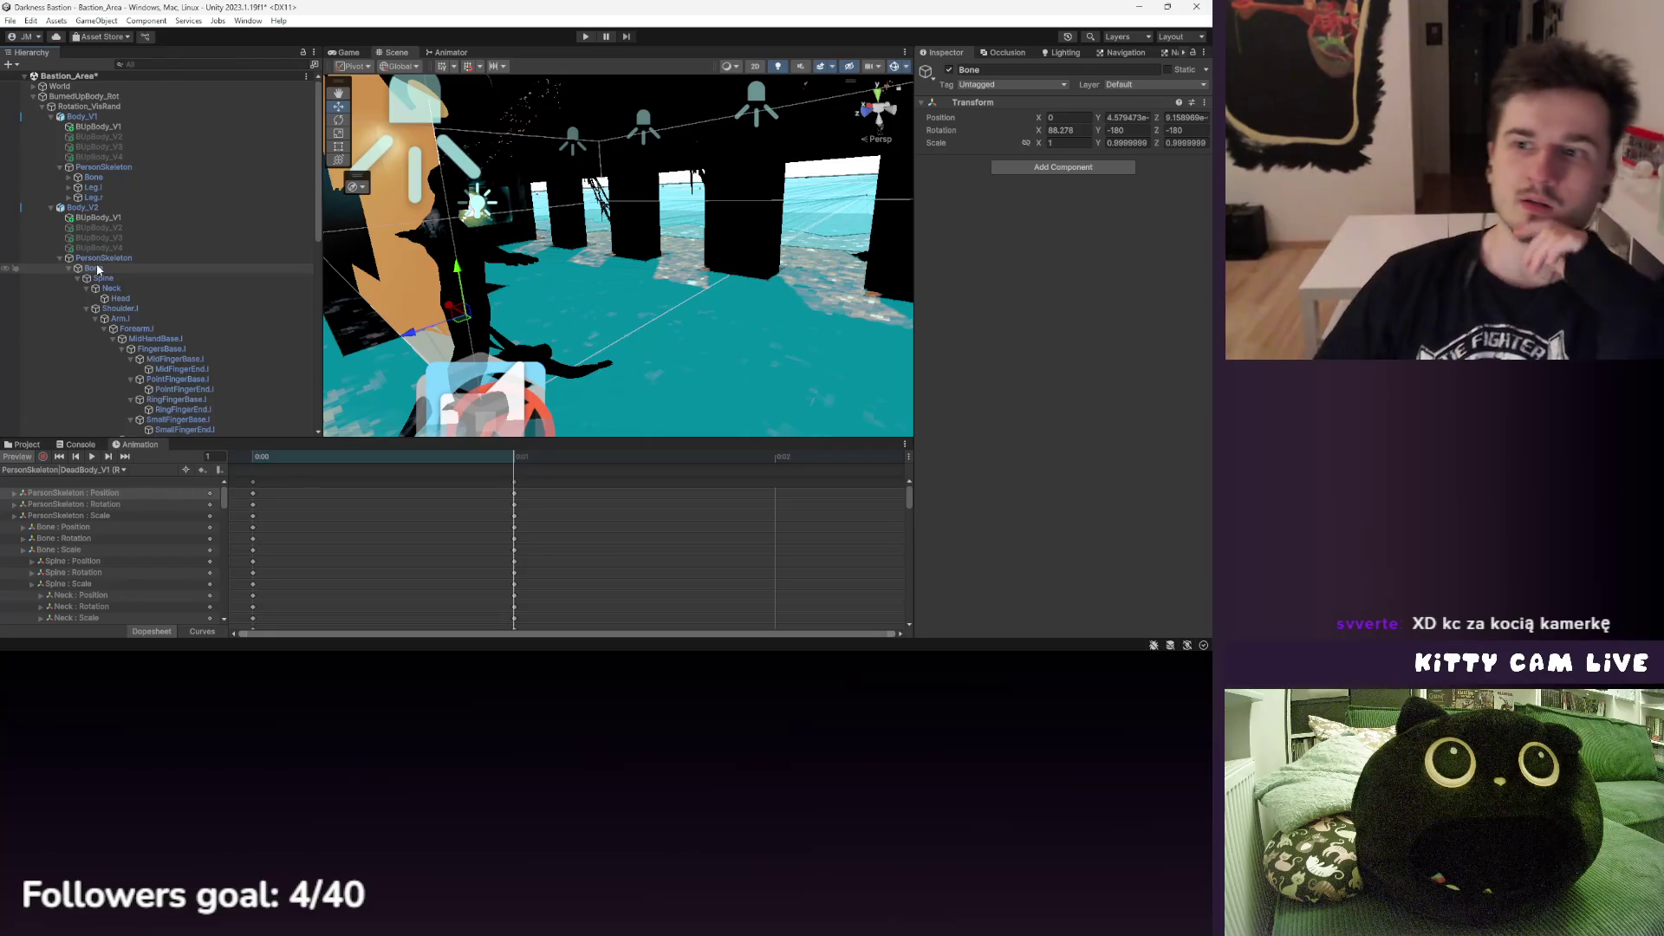
{"action": "left_click", "coordinate": [58, 258]}
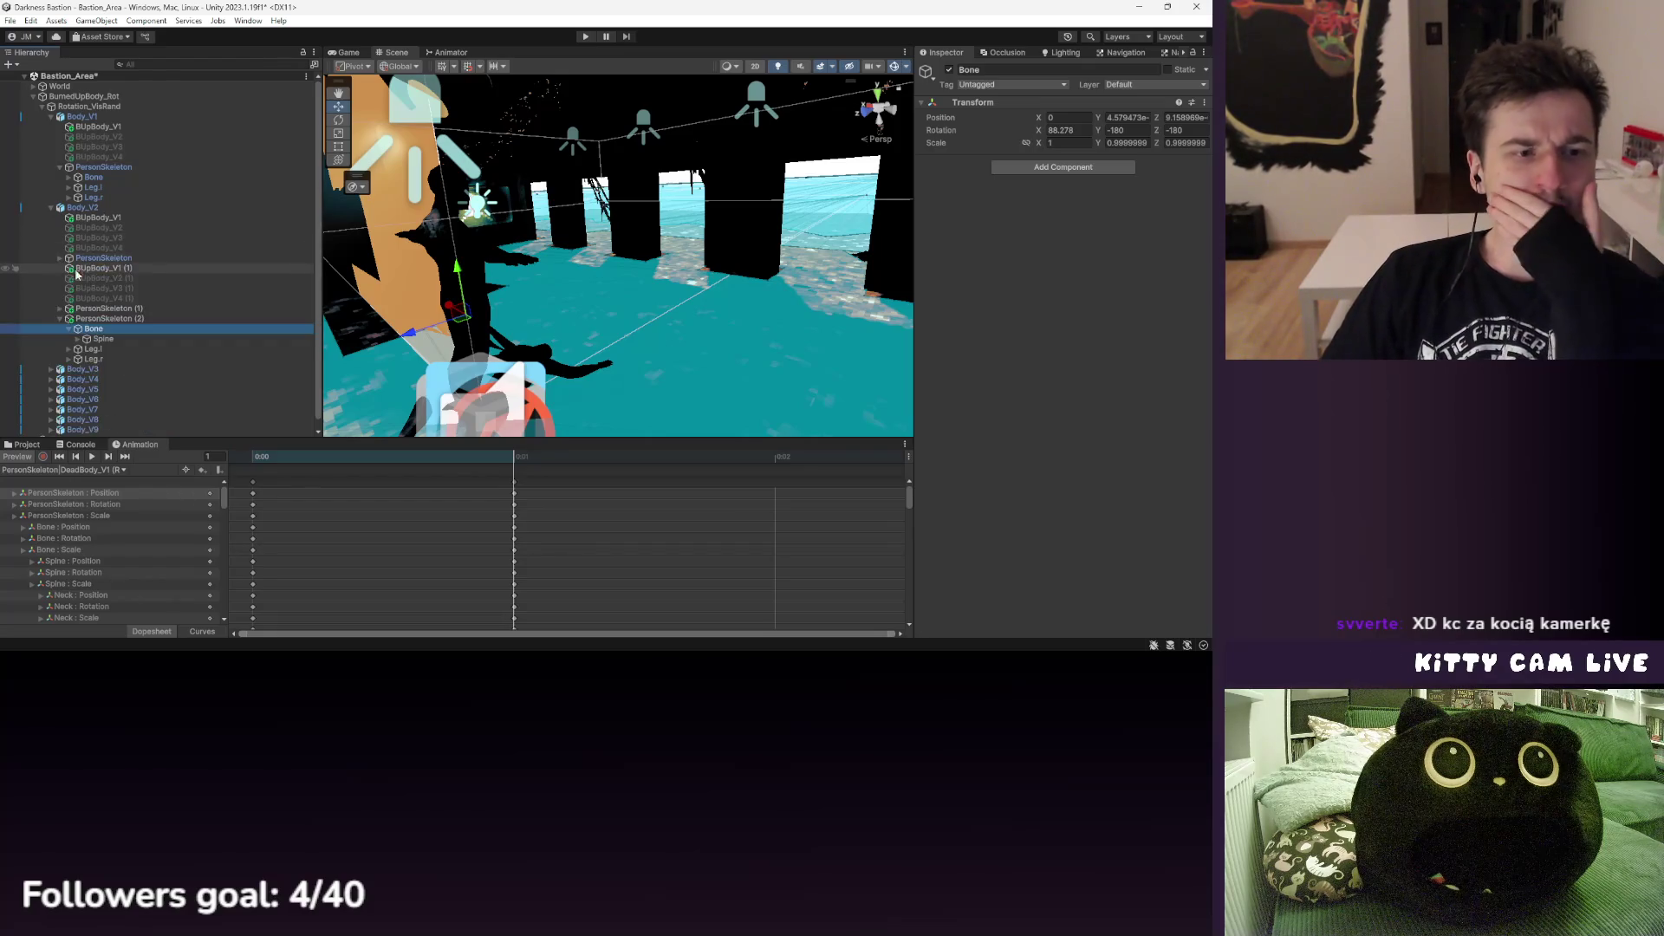
- Delete BUpBody_V1 (1) and the PersonSkeleton (1) and (2) copies from Body_V2
{"action": "left_click", "coordinate": [111, 268]}
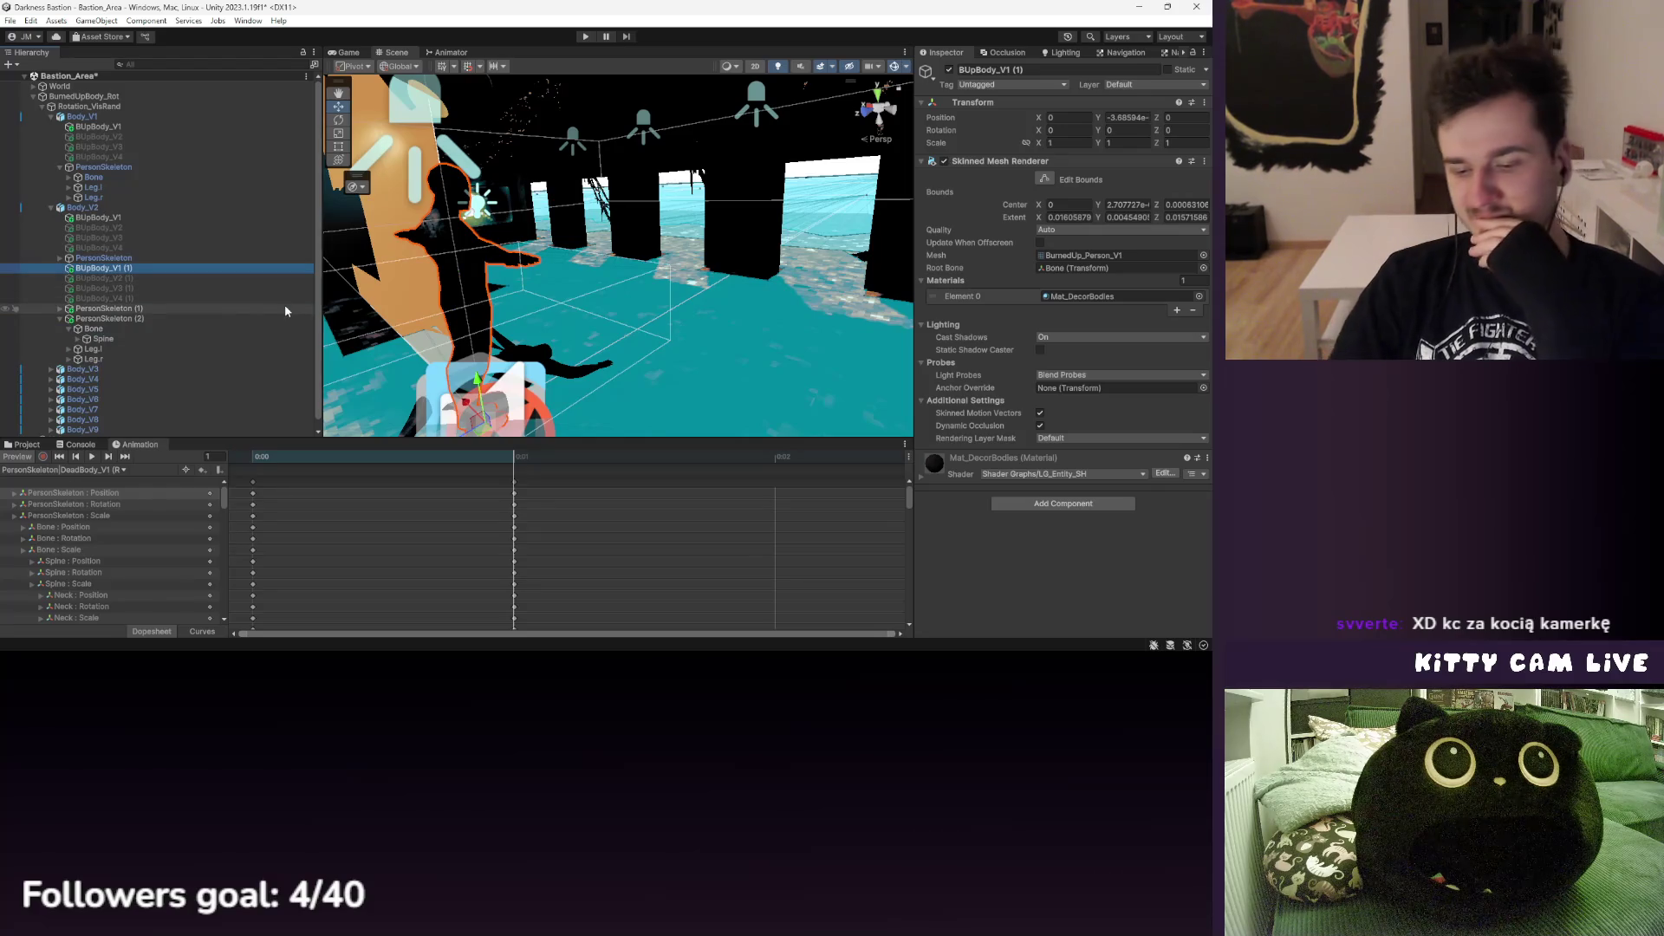
{"action": "key", "text": "Delete"}
{"action": "left_click", "coordinate": [109, 308]}
{"action": "left_click", "coordinate": [108, 298]}
{"action": "left_click", "coordinate": [118, 310]}
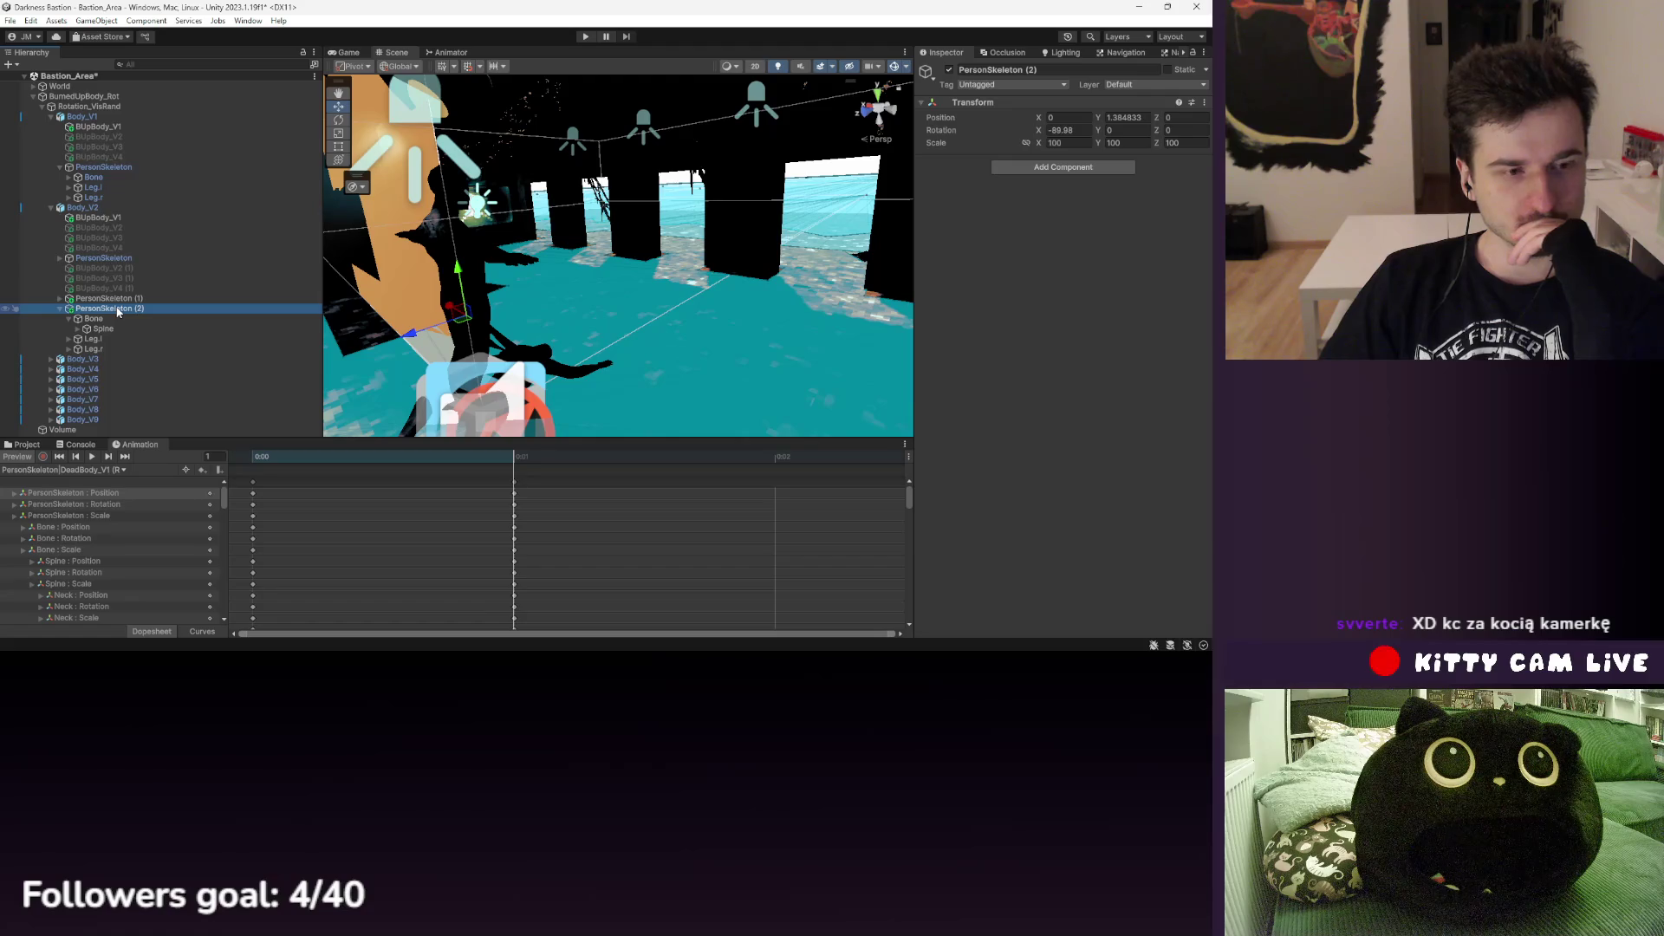
{"action": "key", "text": "Delete"}
{"action": "left_click", "coordinate": [122, 299]}
{"action": "key", "text": "Delete"}
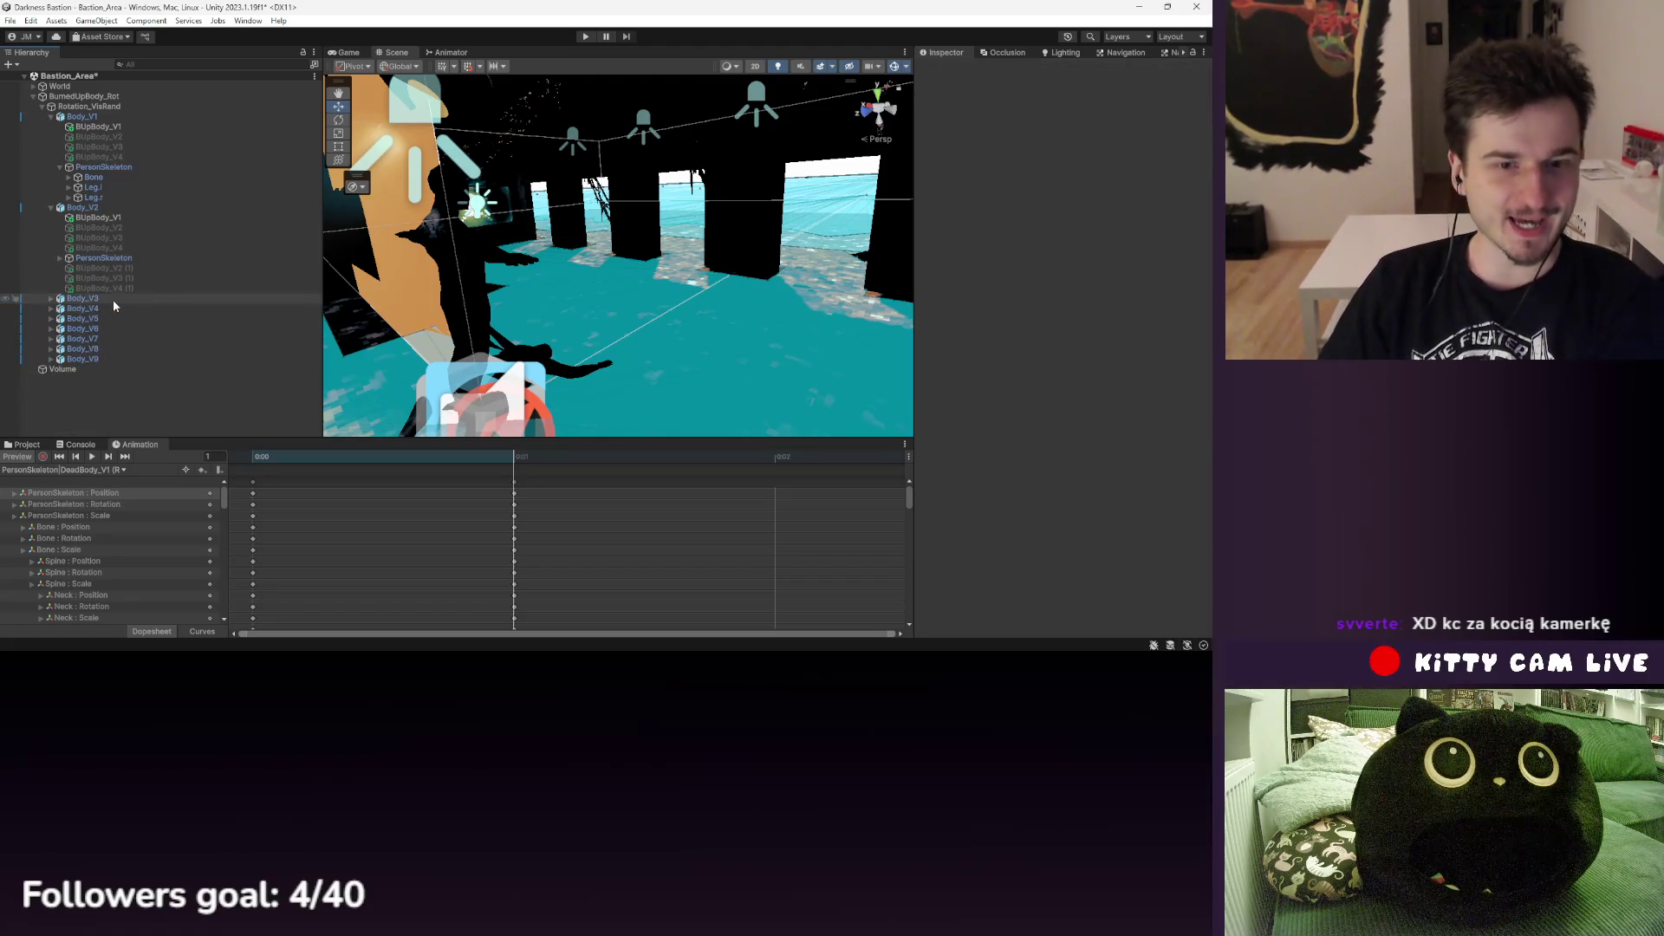
{"action": "mouse_move", "coordinate": [485, 226]}
{"action": "left_mouse_down"}
{"action": "mouse_move", "coordinate": [520, 208]}
{"action": "mouse_move", "coordinate": [483, 245]}
{"action": "mouse_move", "coordinate": [532, 248]}
{"action": "mouse_move", "coordinate": [569, 279]}
{"action": "mouse_move", "coordinate": [689, 218]}
{"action": "mouse_move", "coordinate": [634, 231]}
{"action": "left_mouse_up"}
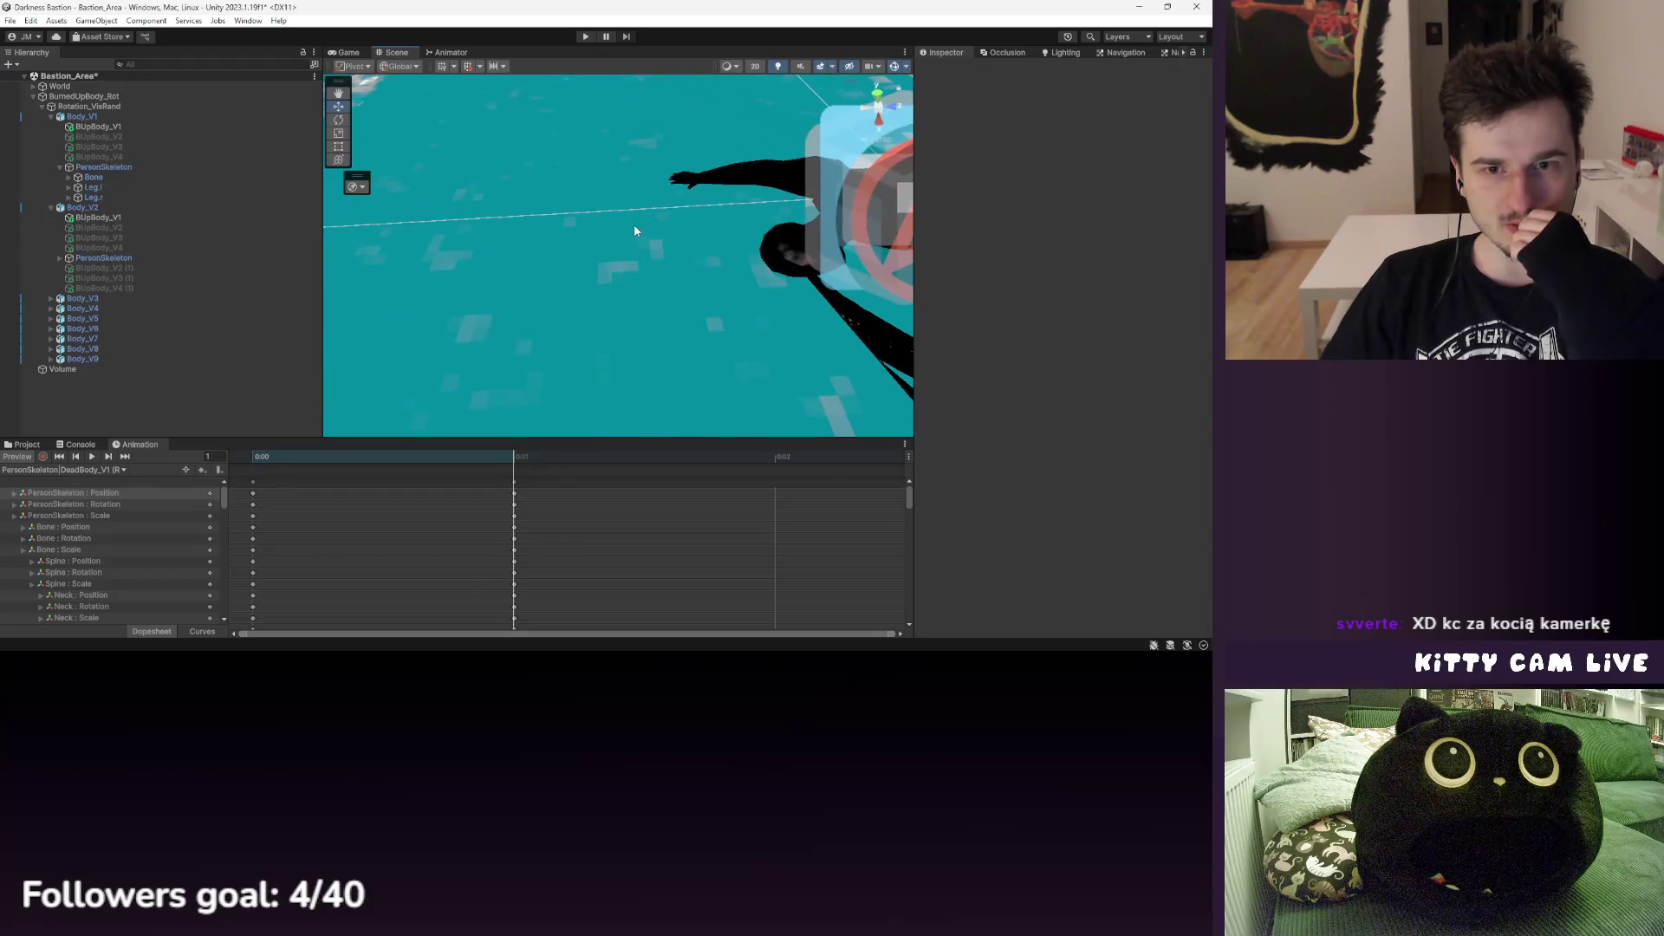
- Inspect Sculpture_Set's import settings and rotate the Survivor_Sculpture_Set mesh preview
{"action": "left_click", "coordinate": [33, 443]}
{"action": "scroll", "coordinate": [378, 539], "scroll_direction": "up", "scroll_amount": 1}
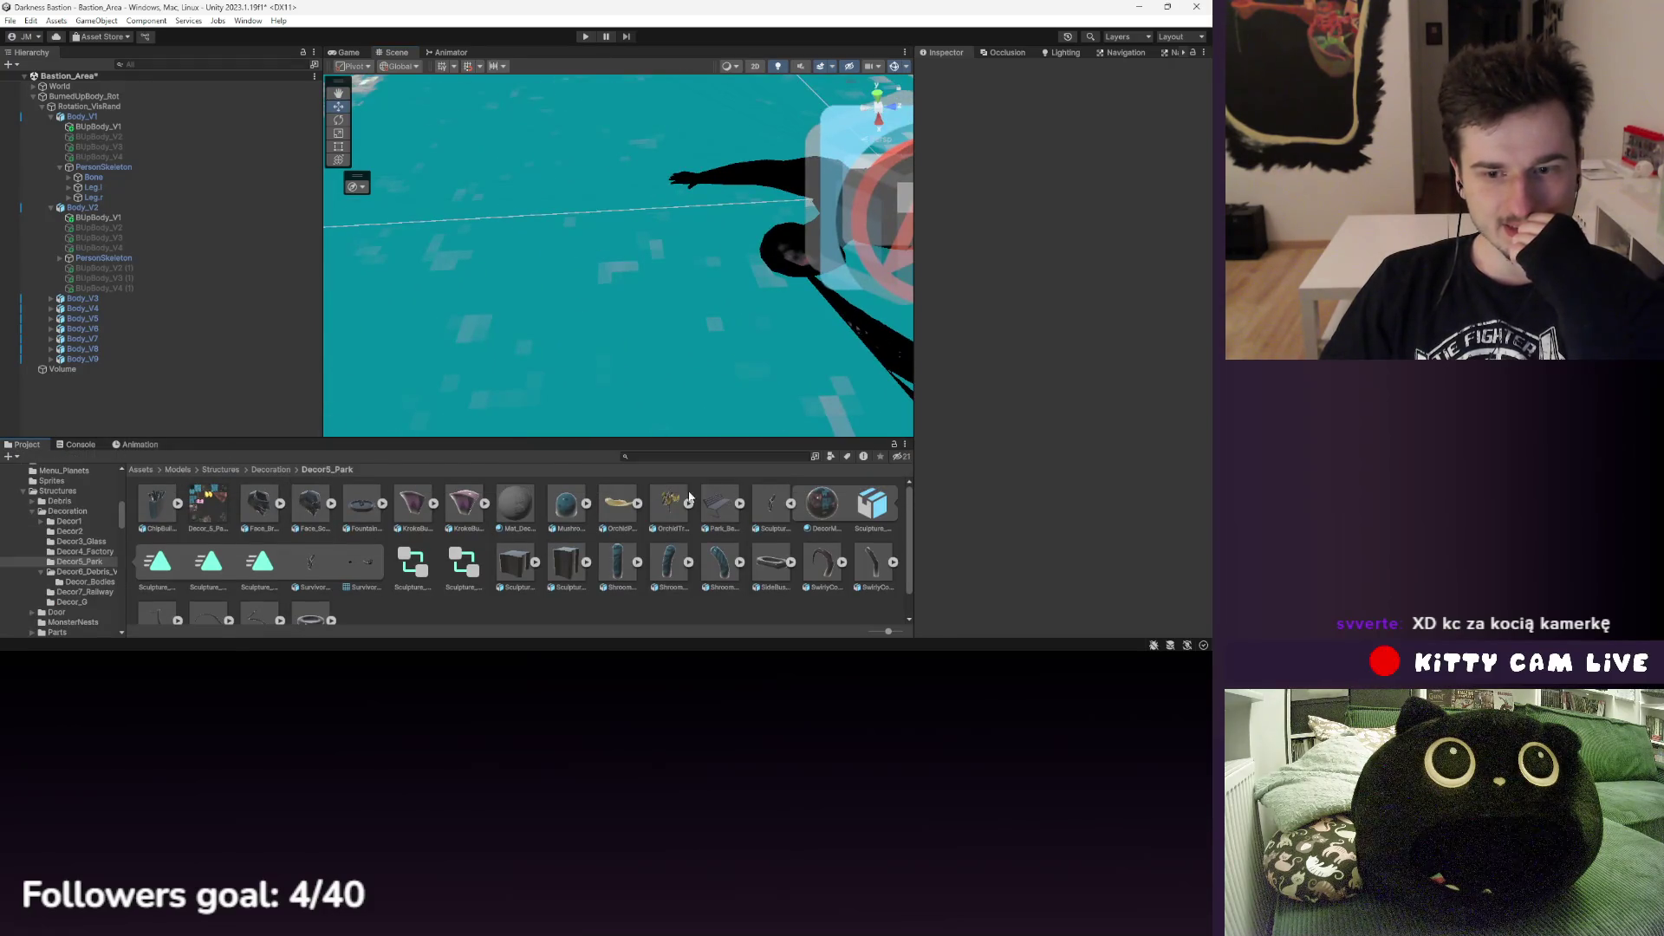
{"action": "left_click", "coordinate": [789, 505]}
{"action": "left_click", "coordinate": [743, 509]}
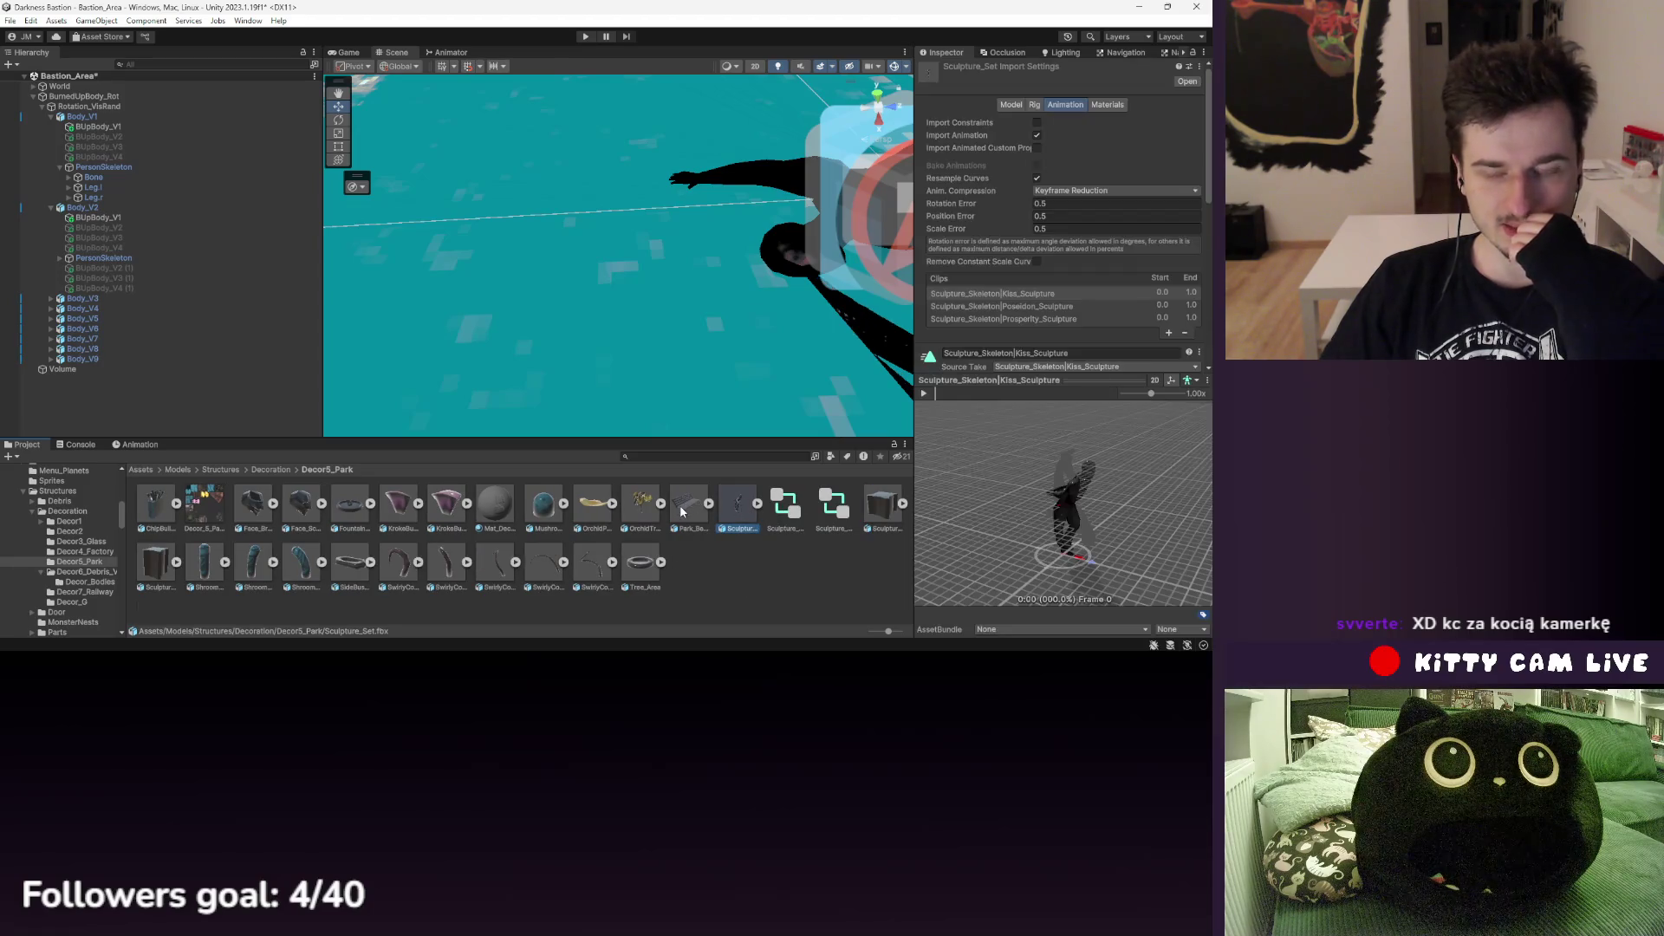
{"action": "left_click", "coordinate": [757, 503]}
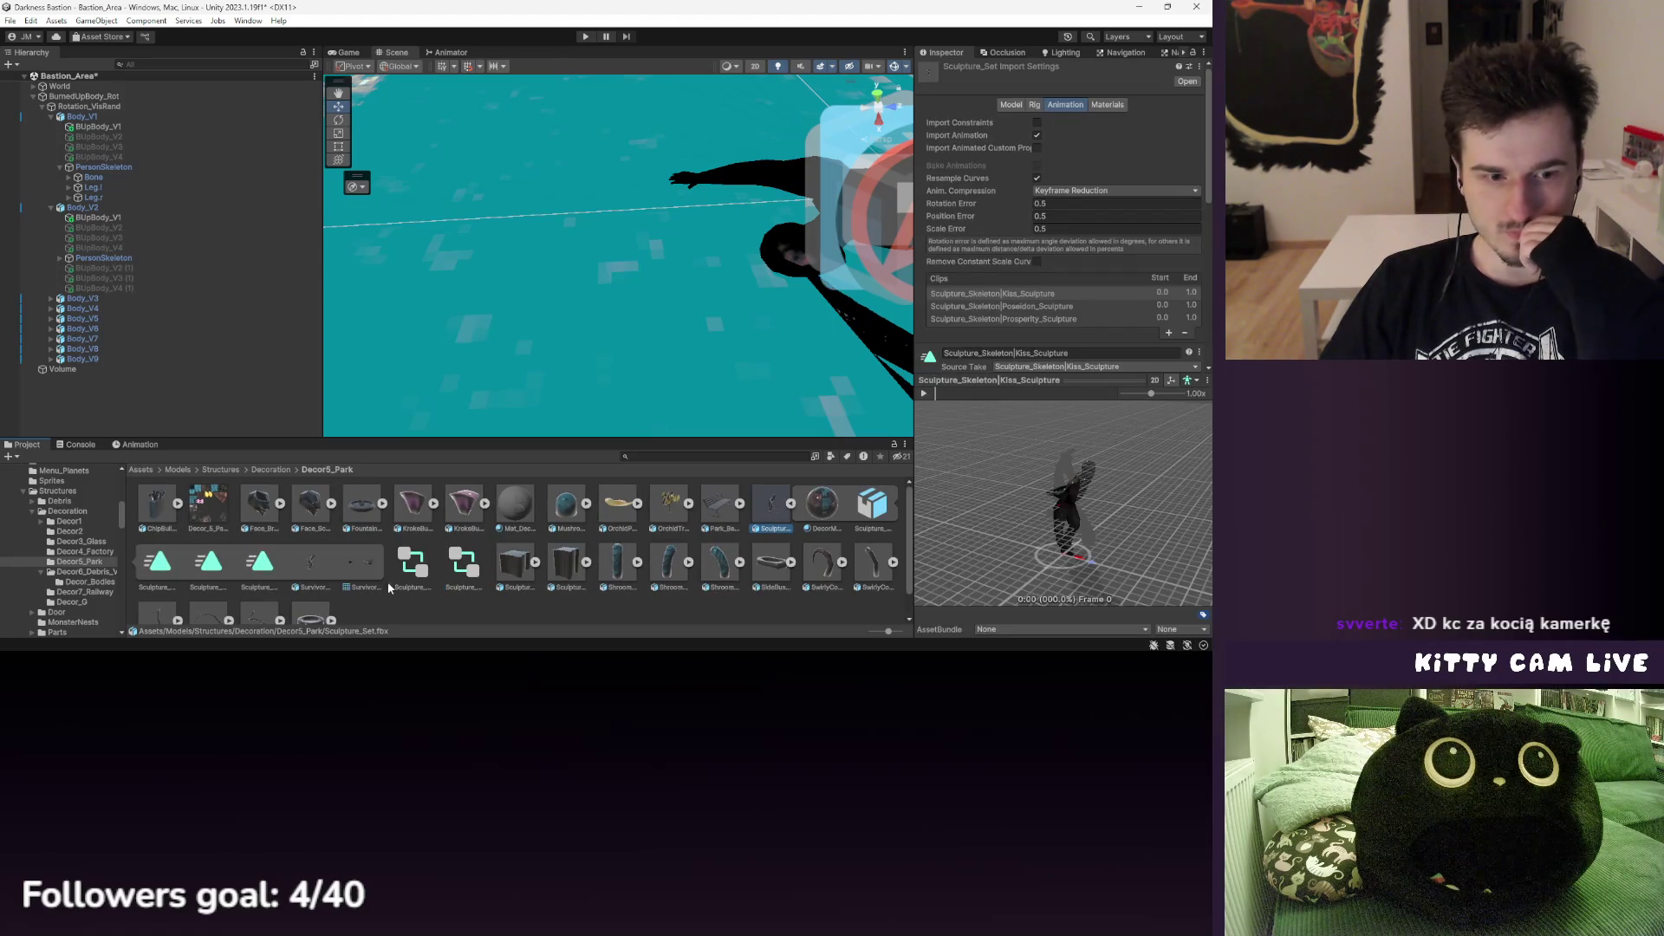
{"action": "left_click", "coordinate": [366, 564]}
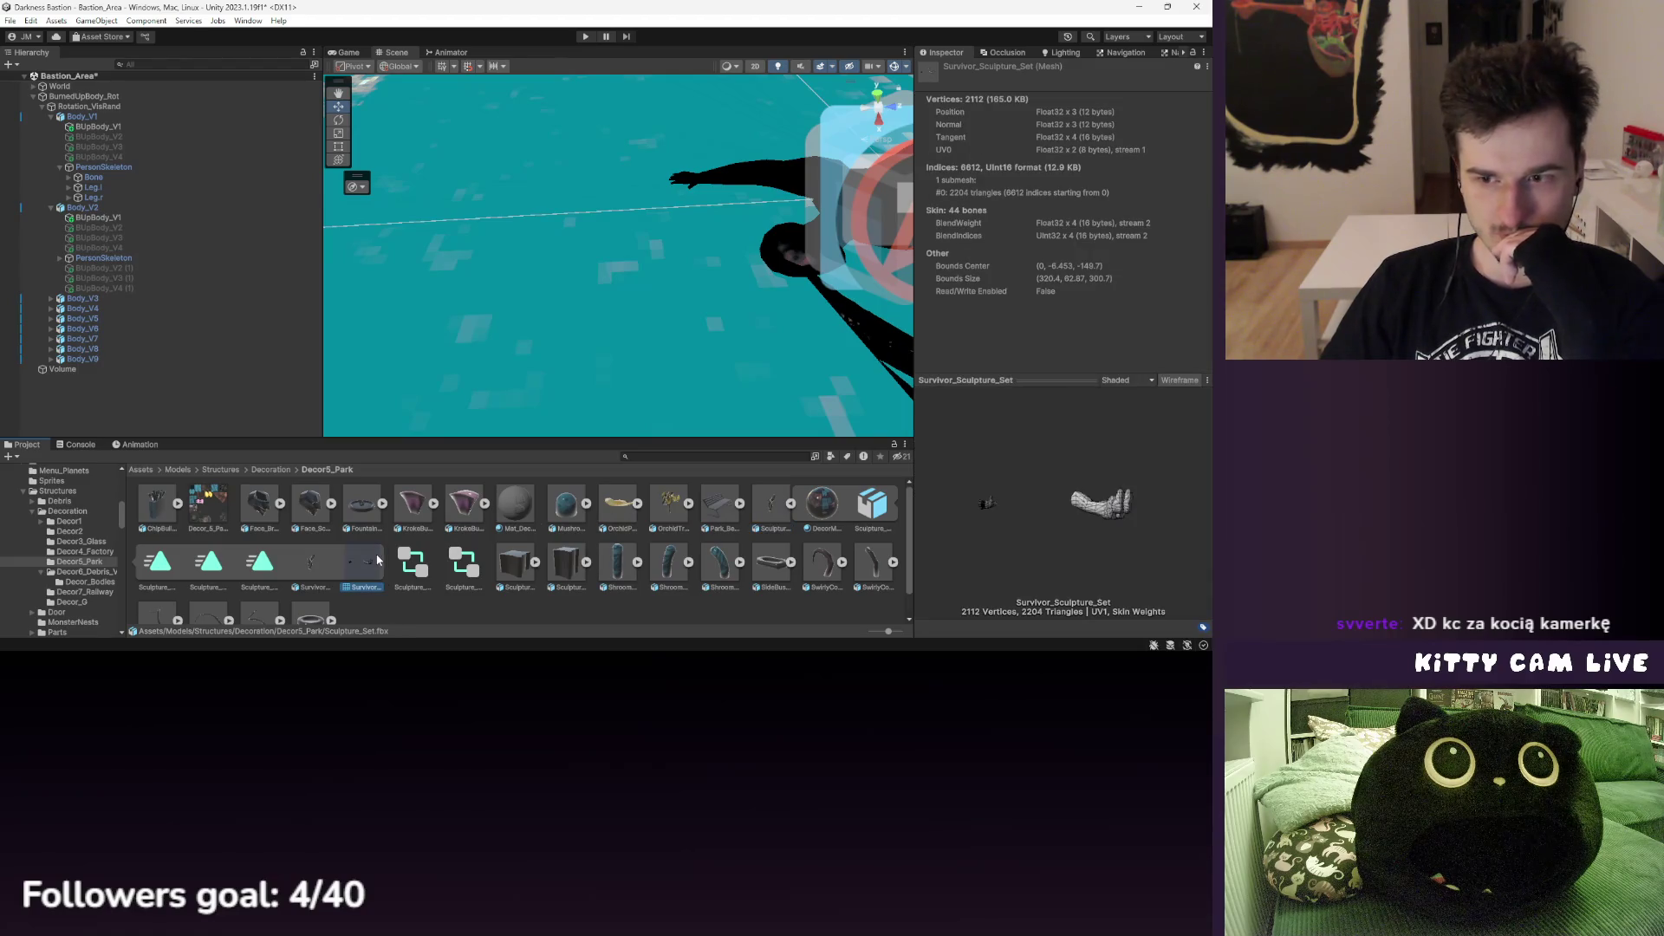
{"action": "left_click_drag", "start_coordinate": [1054, 518], "coordinate": [1026, 568]}
{"action": "mouse_move", "coordinate": [1011, 452]}
{"action": "left_mouse_down"}
{"action": "mouse_move", "coordinate": [950, 420]}
{"action": "mouse_move", "coordinate": [790, 532]}
{"action": "left_mouse_up"}
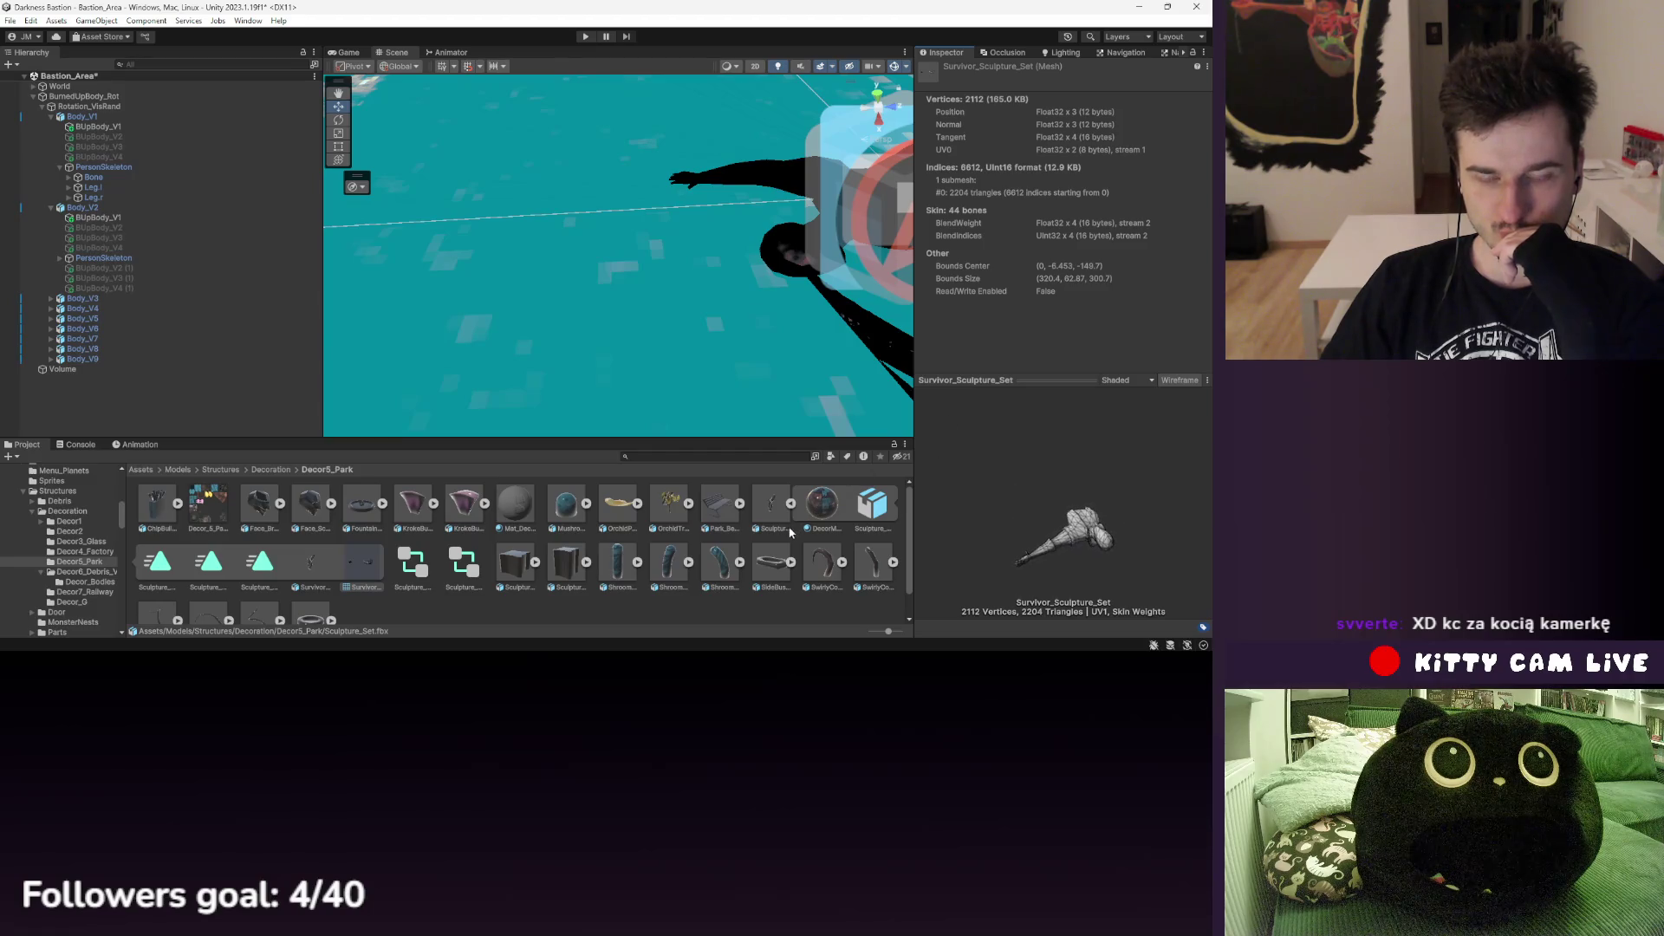
- Navigate via the breadcrumbs from Decoration to Models and open the Beings folder
{"action": "left_click", "coordinate": [257, 471]}
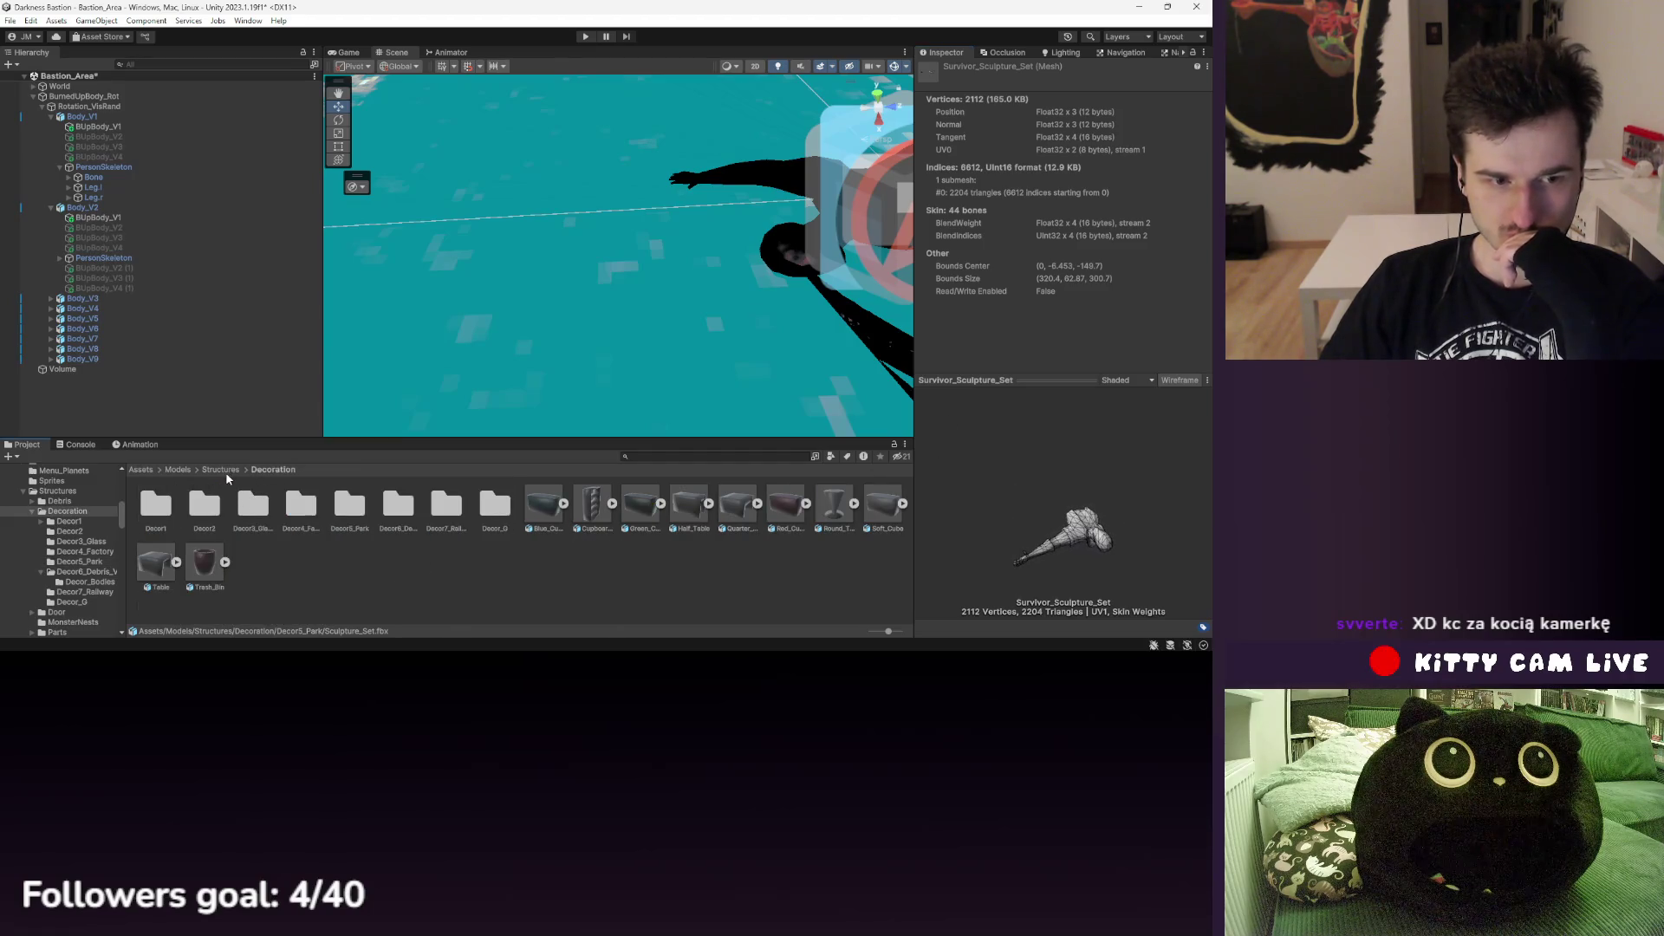
{"action": "left_click", "coordinate": [178, 470]}
{"action": "double_click", "coordinate": [173, 507]}
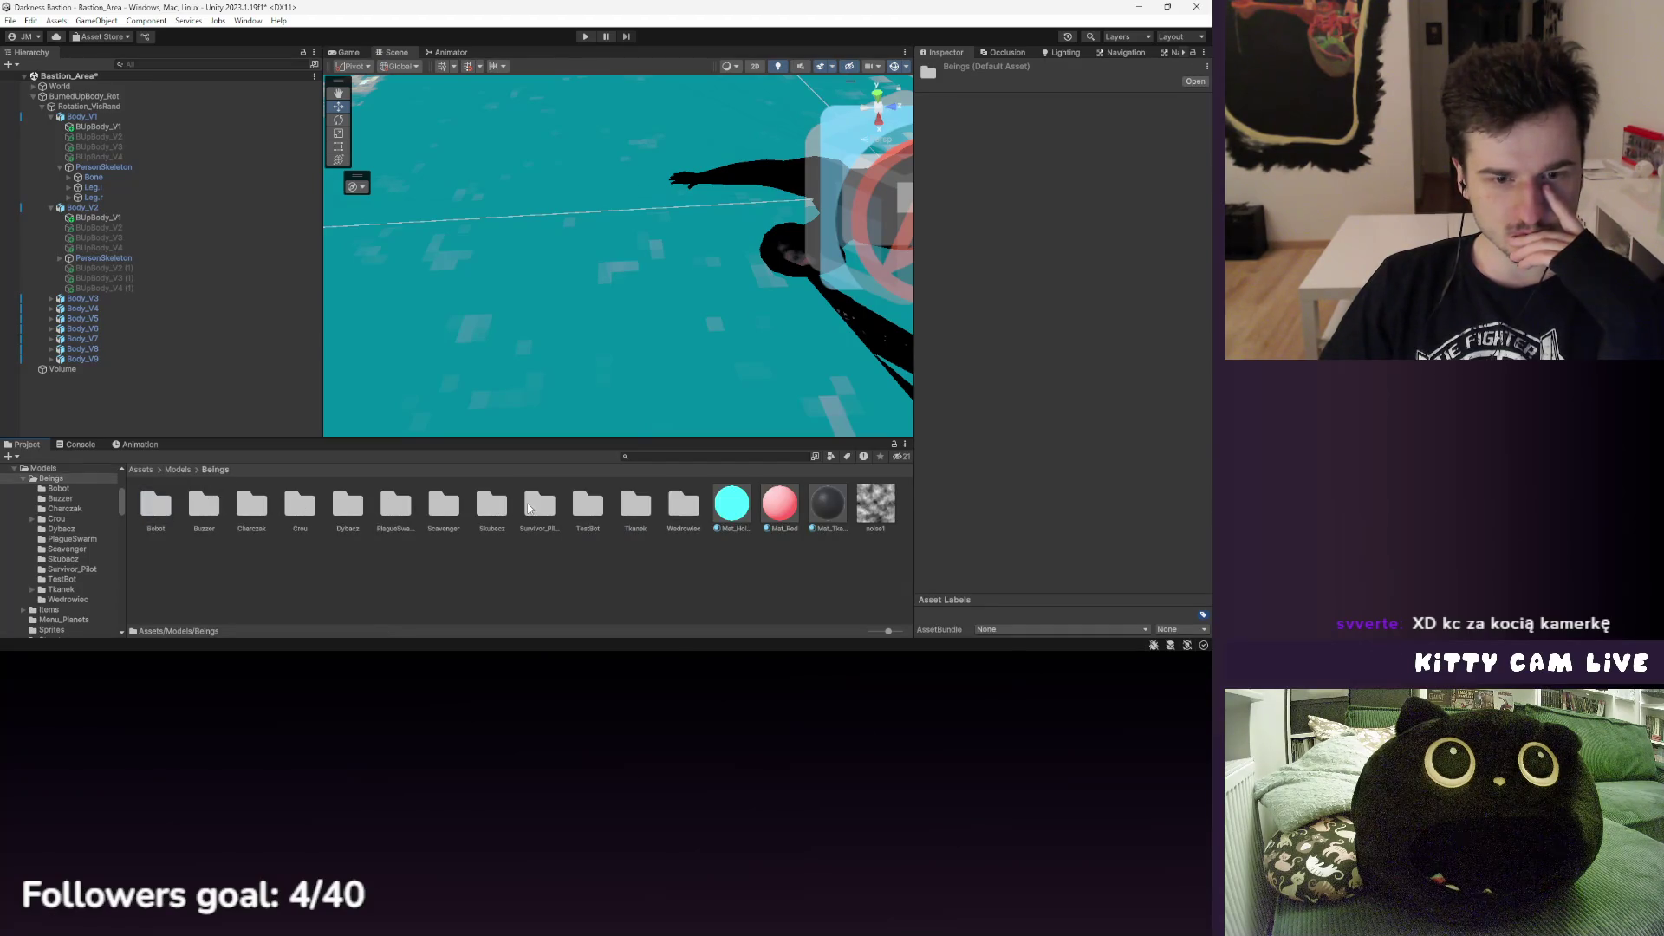
- Inspect Survivor_Pilot's Person_Character animation models and the Outfit_LootMachine_Set import settings
{"action": "double_click", "coordinate": [532, 503]}
{"action": "scroll", "coordinate": [532, 527], "scroll_direction": "down", "scroll_amount": 2}
{"action": "left_click", "coordinate": [572, 534]}
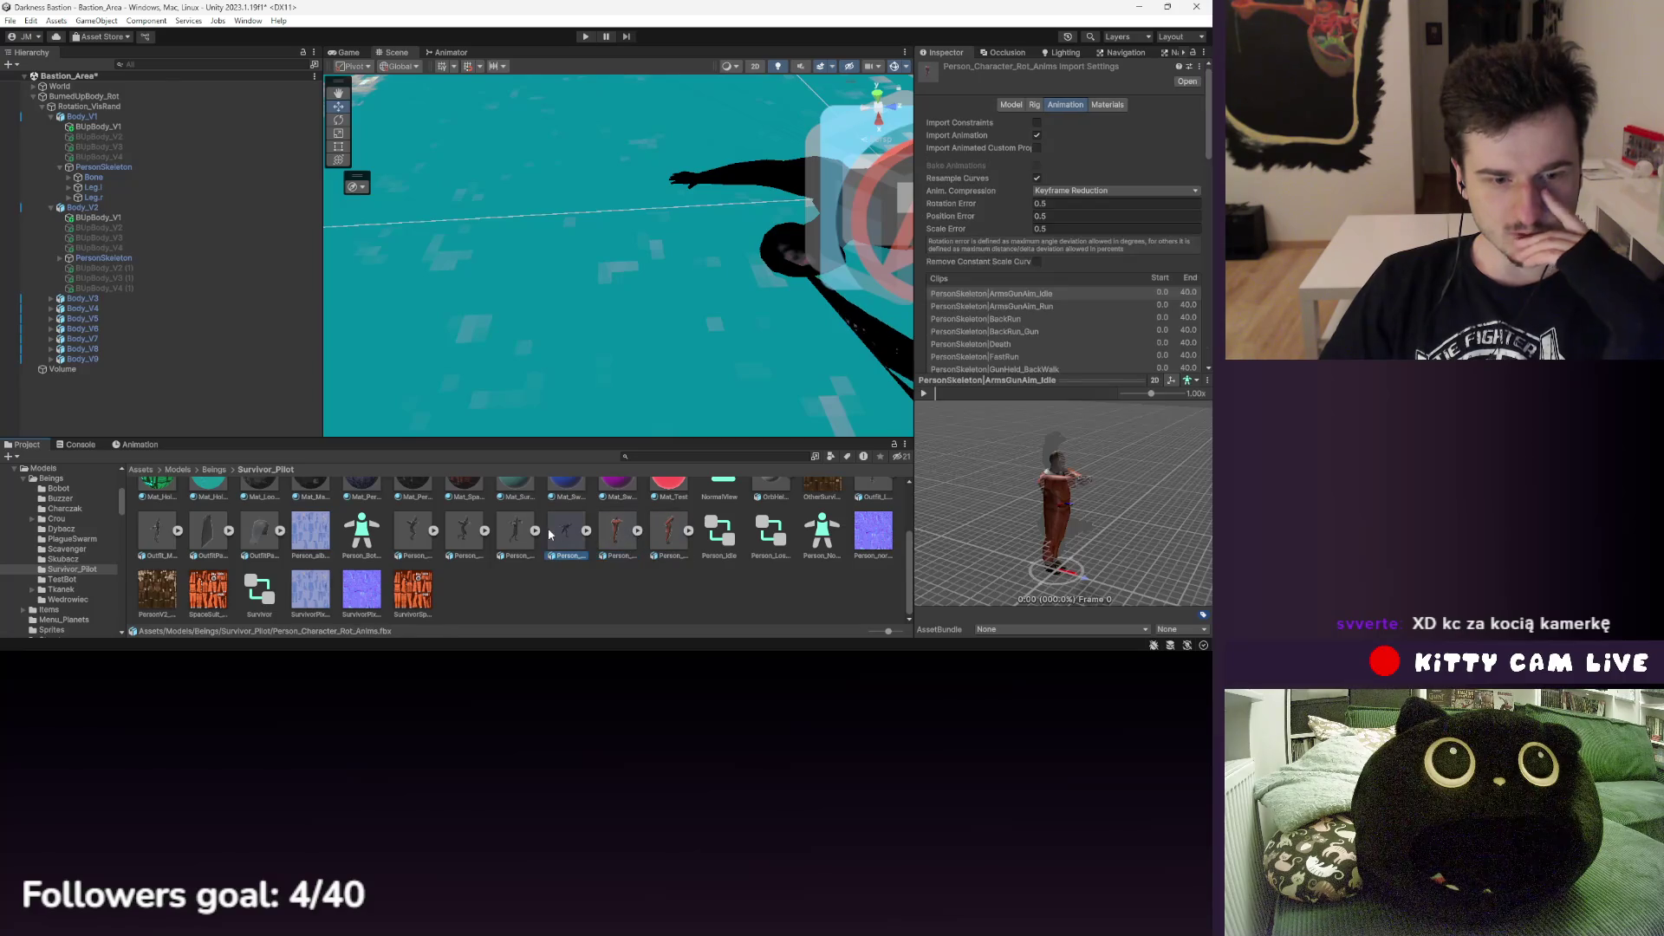
{"action": "left_click", "coordinate": [412, 530]}
{"action": "scroll", "coordinate": [409, 527], "scroll_direction": "up", "scroll_amount": 2}
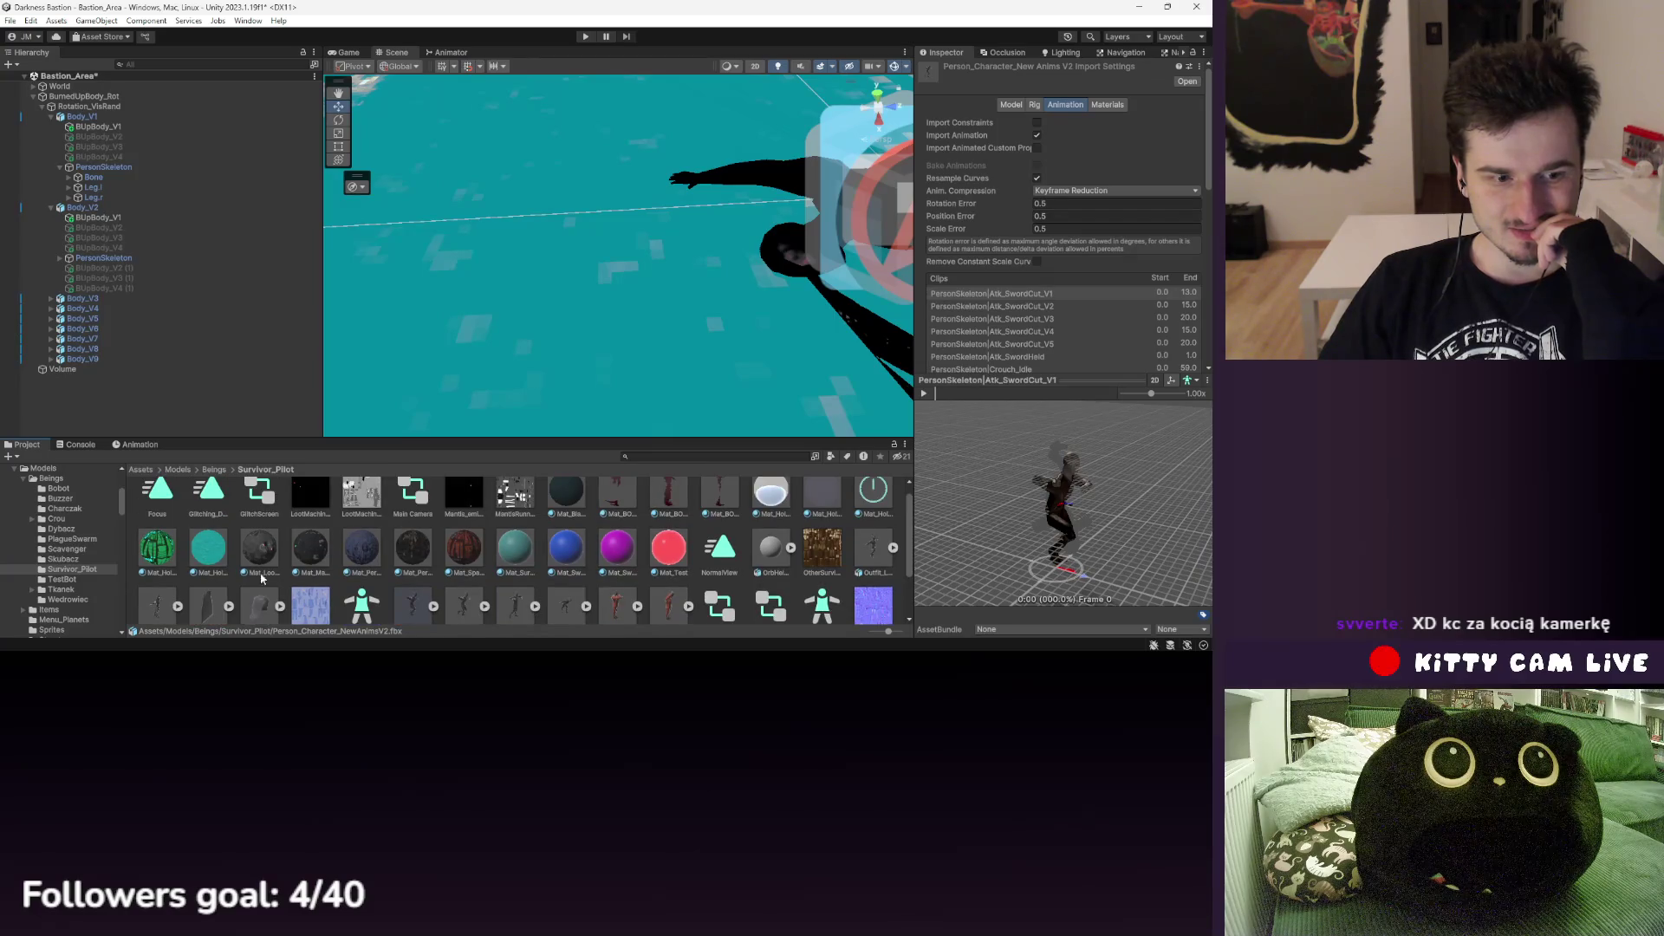
{"action": "left_click", "coordinate": [863, 568]}
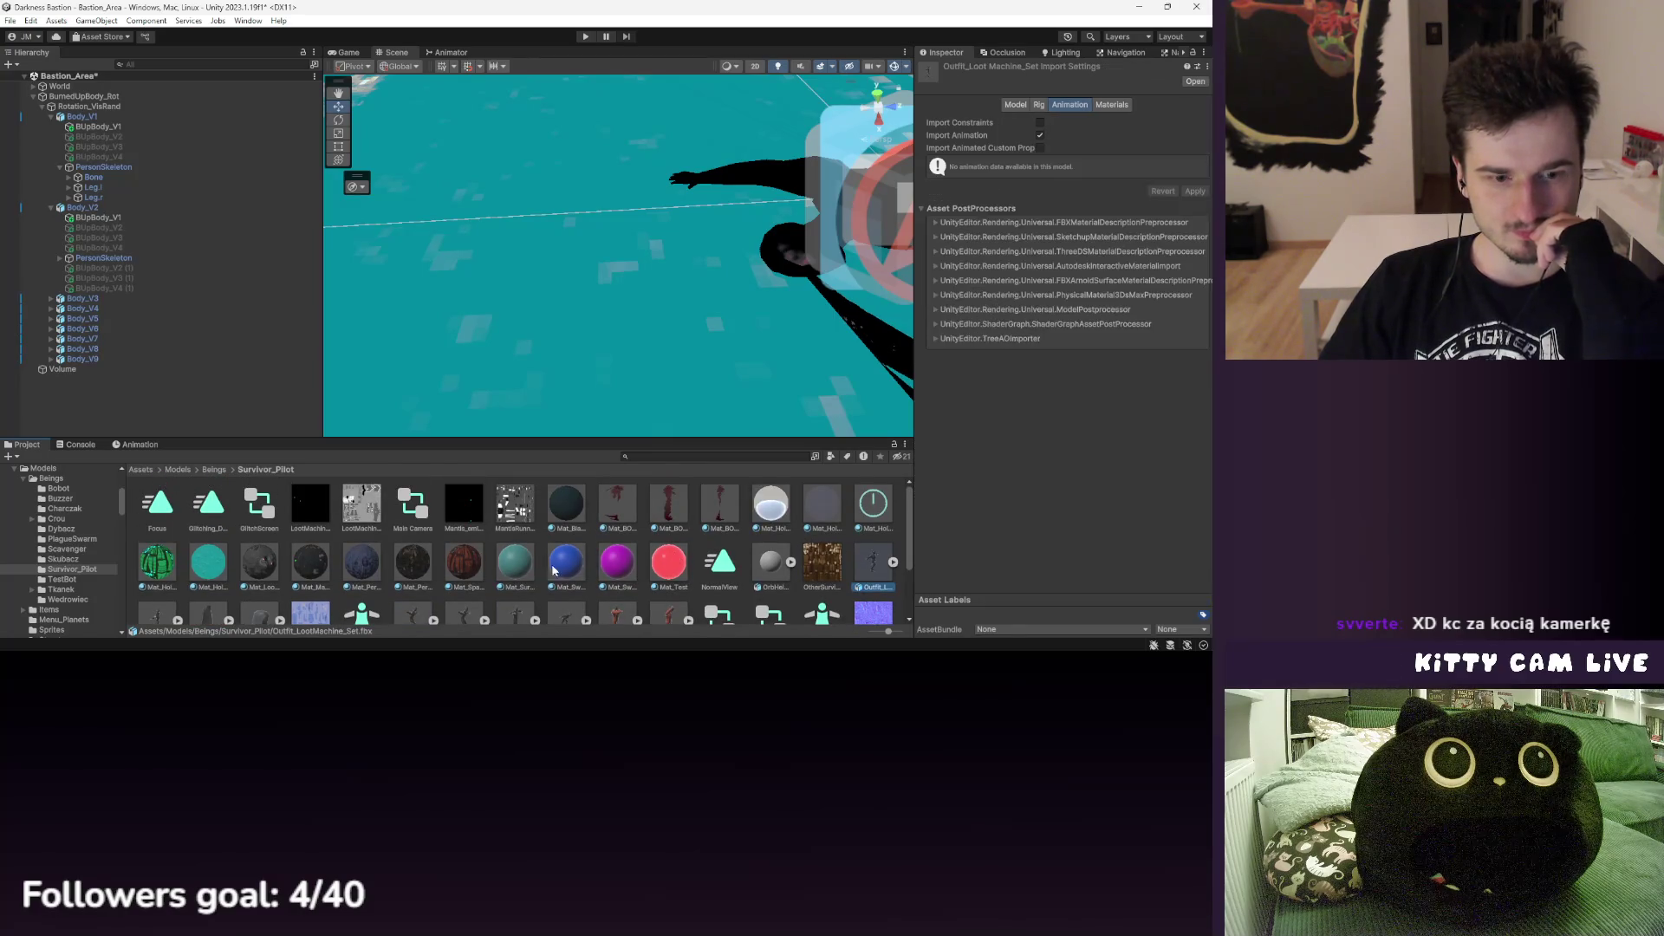
{"action": "scroll", "coordinate": [414, 517], "scroll_direction": "down", "scroll_amount": 2}
{"action": "left_click", "coordinate": [212, 470]}
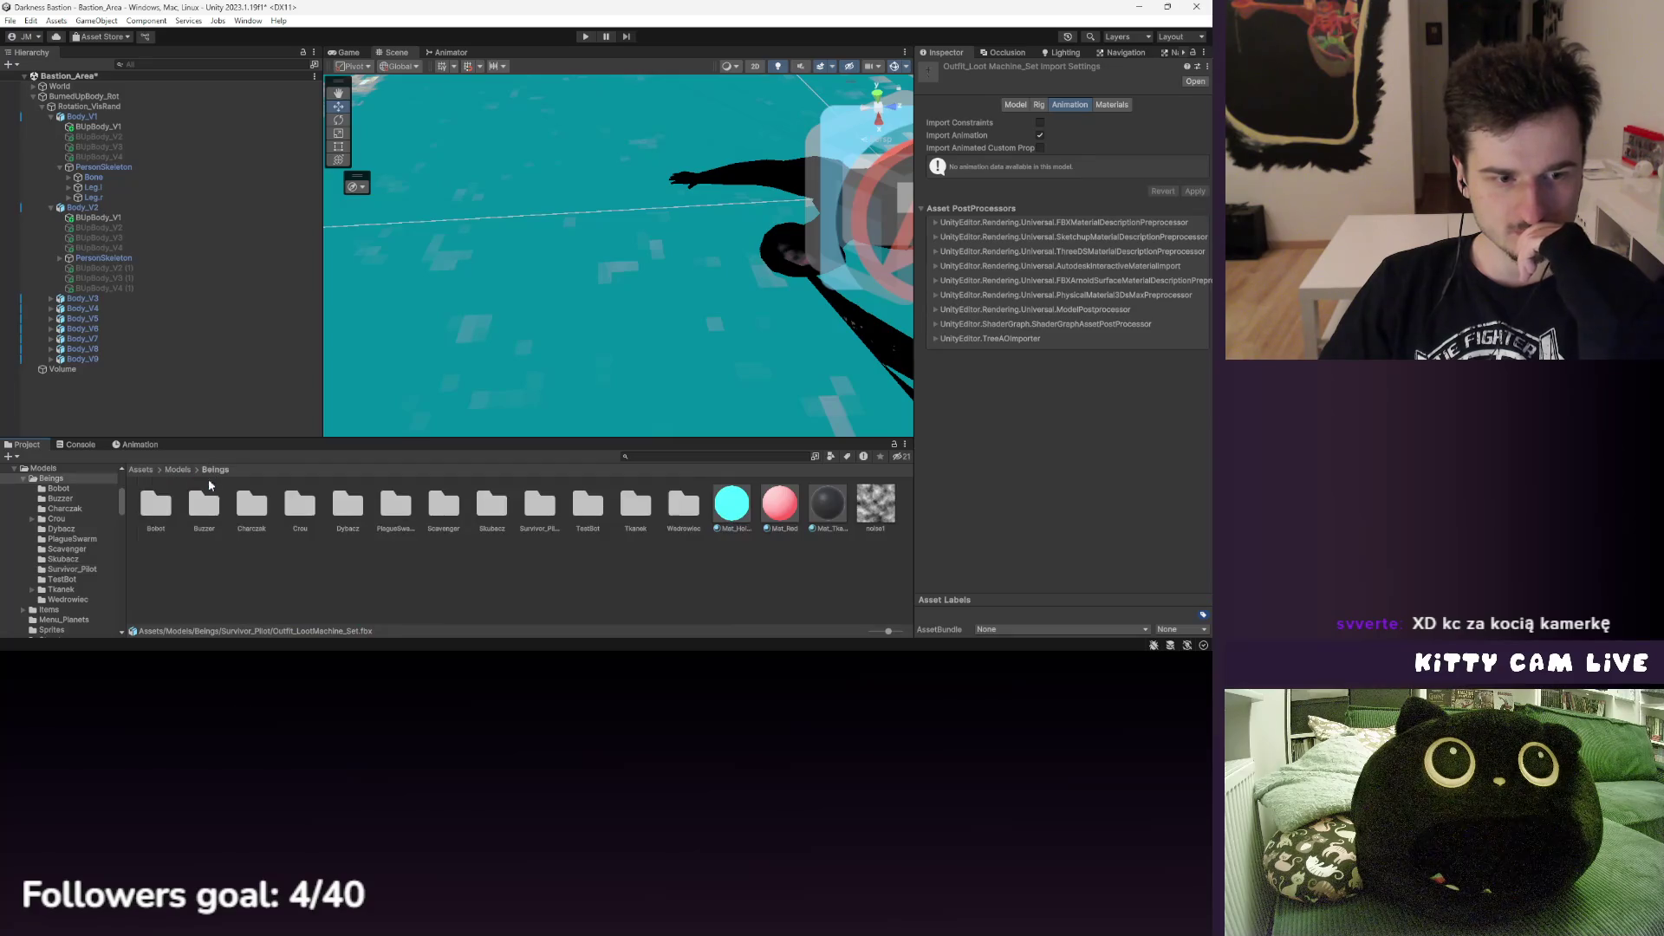
- Check the Buzzer chest plate and Bobot Cyclops unit outfit model import settings
{"action": "double_click", "coordinate": [209, 512]}
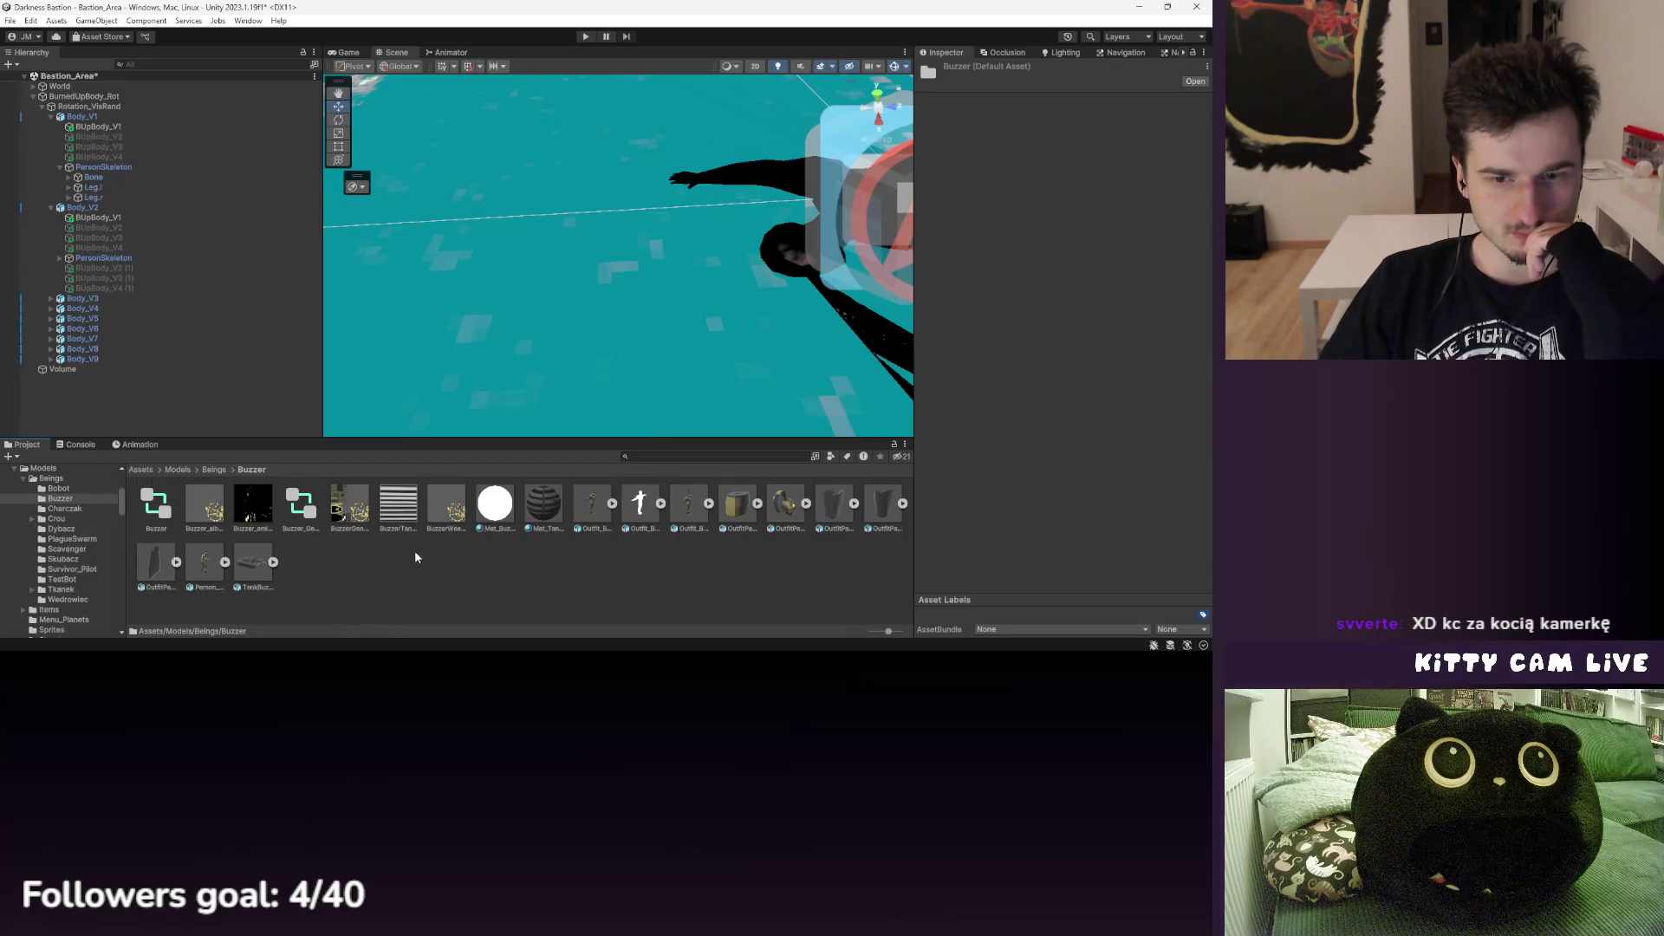
{"action": "left_click", "coordinate": [787, 507]}
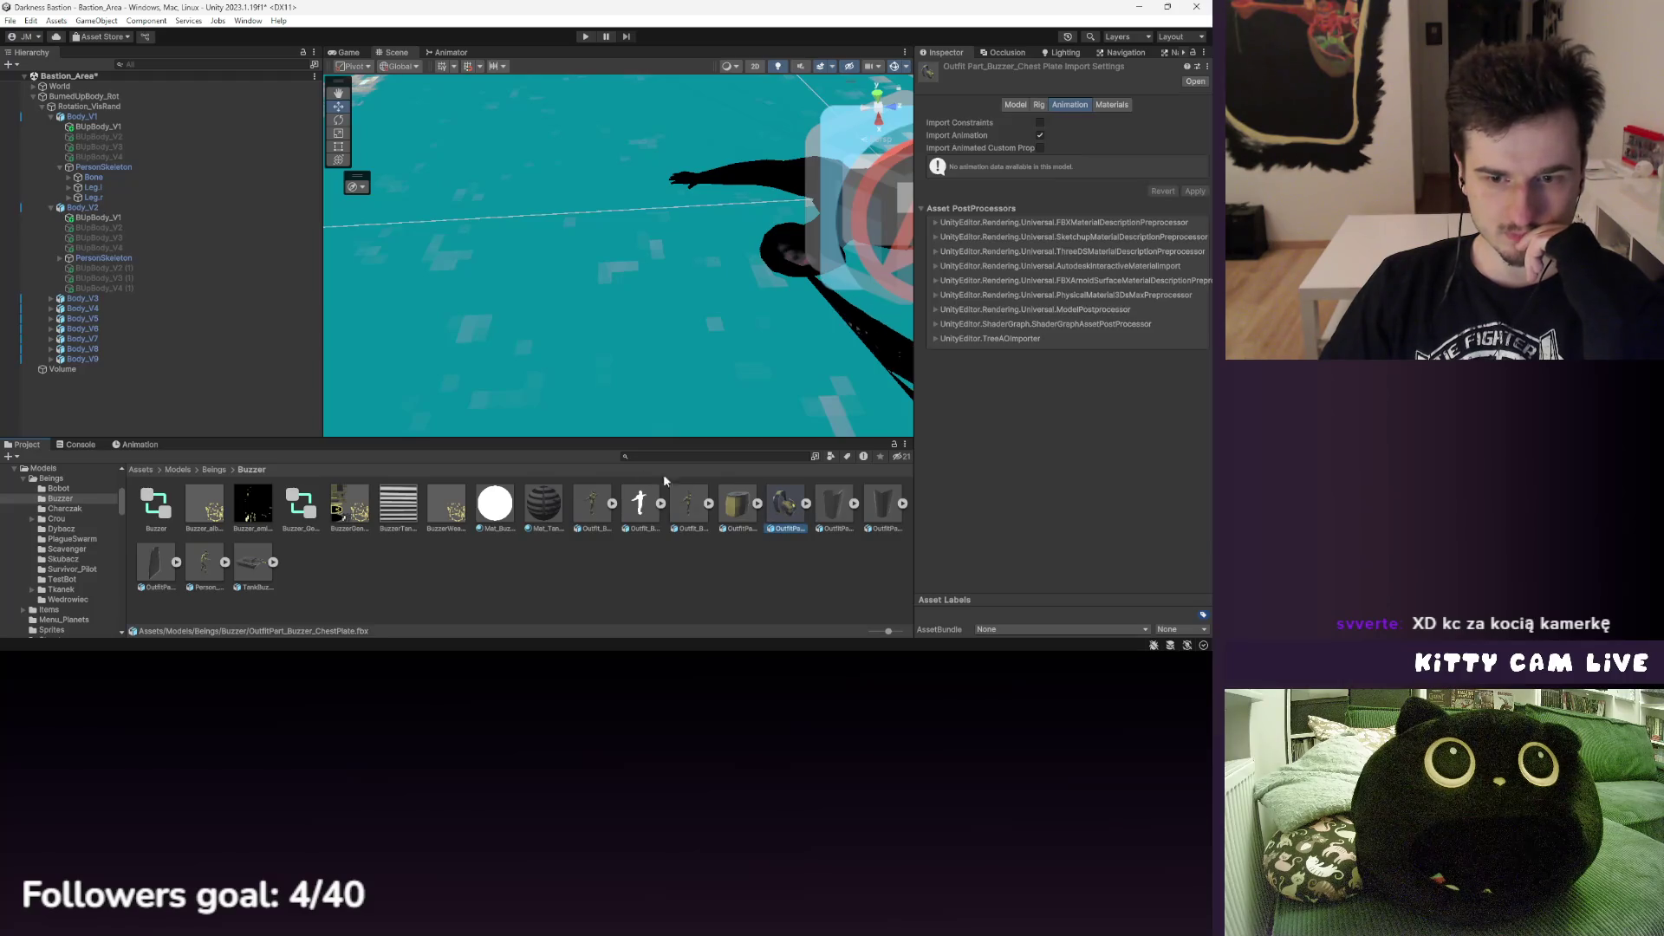
{"action": "left_click", "coordinate": [215, 470]}
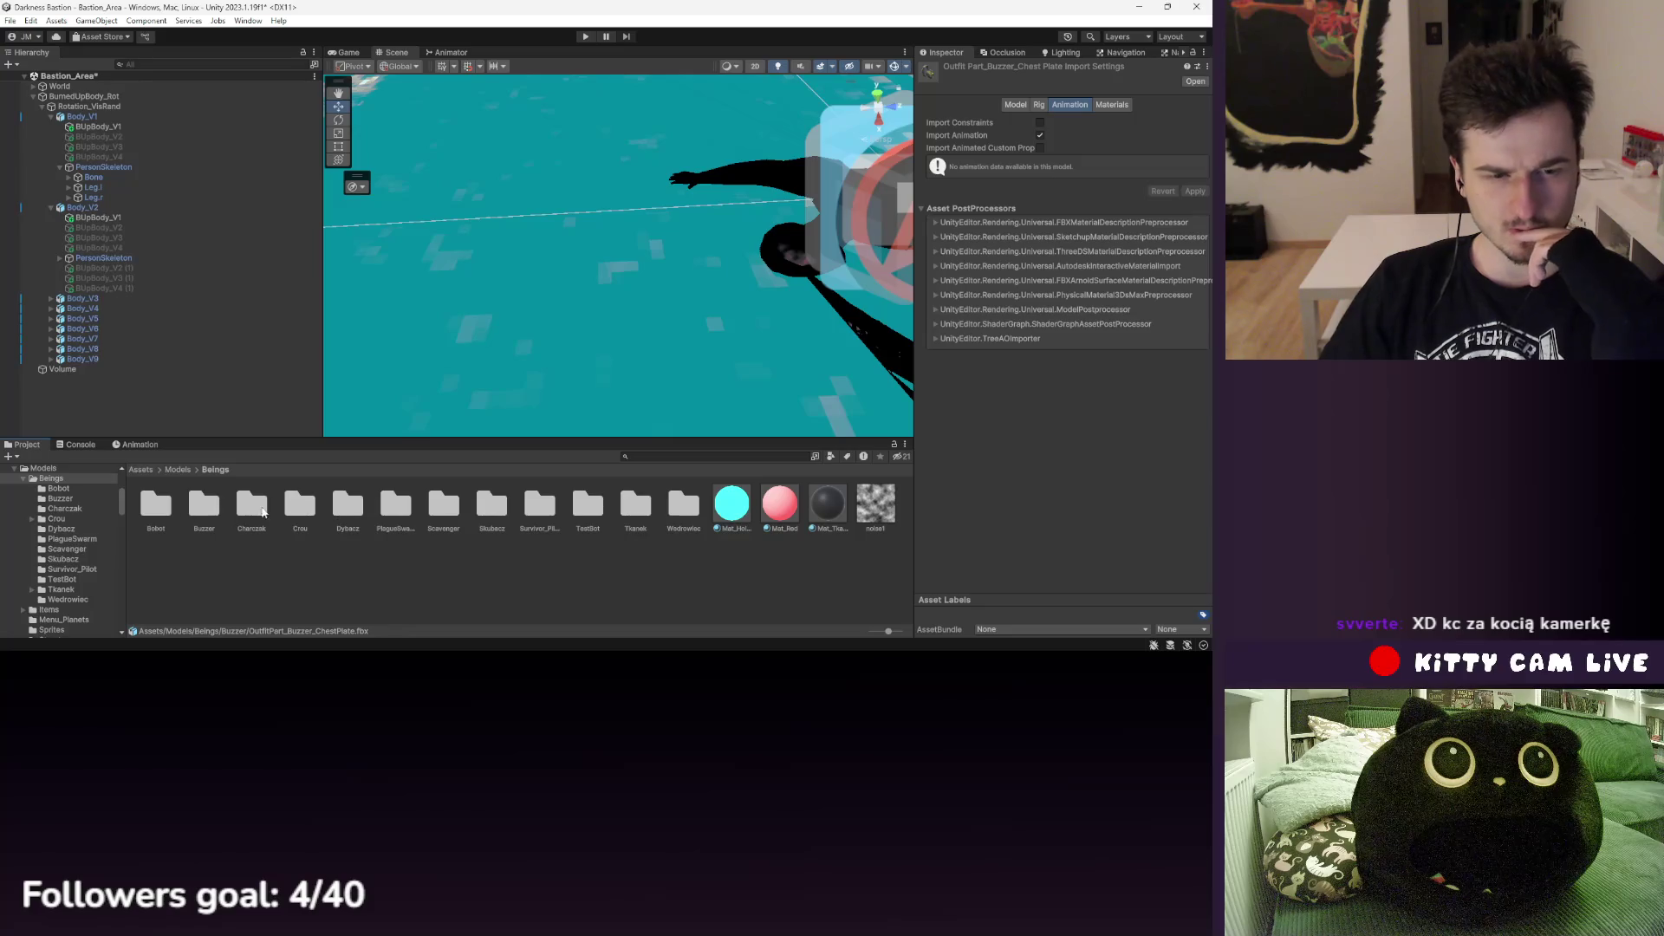
{"action": "double_click", "coordinate": [158, 507]}
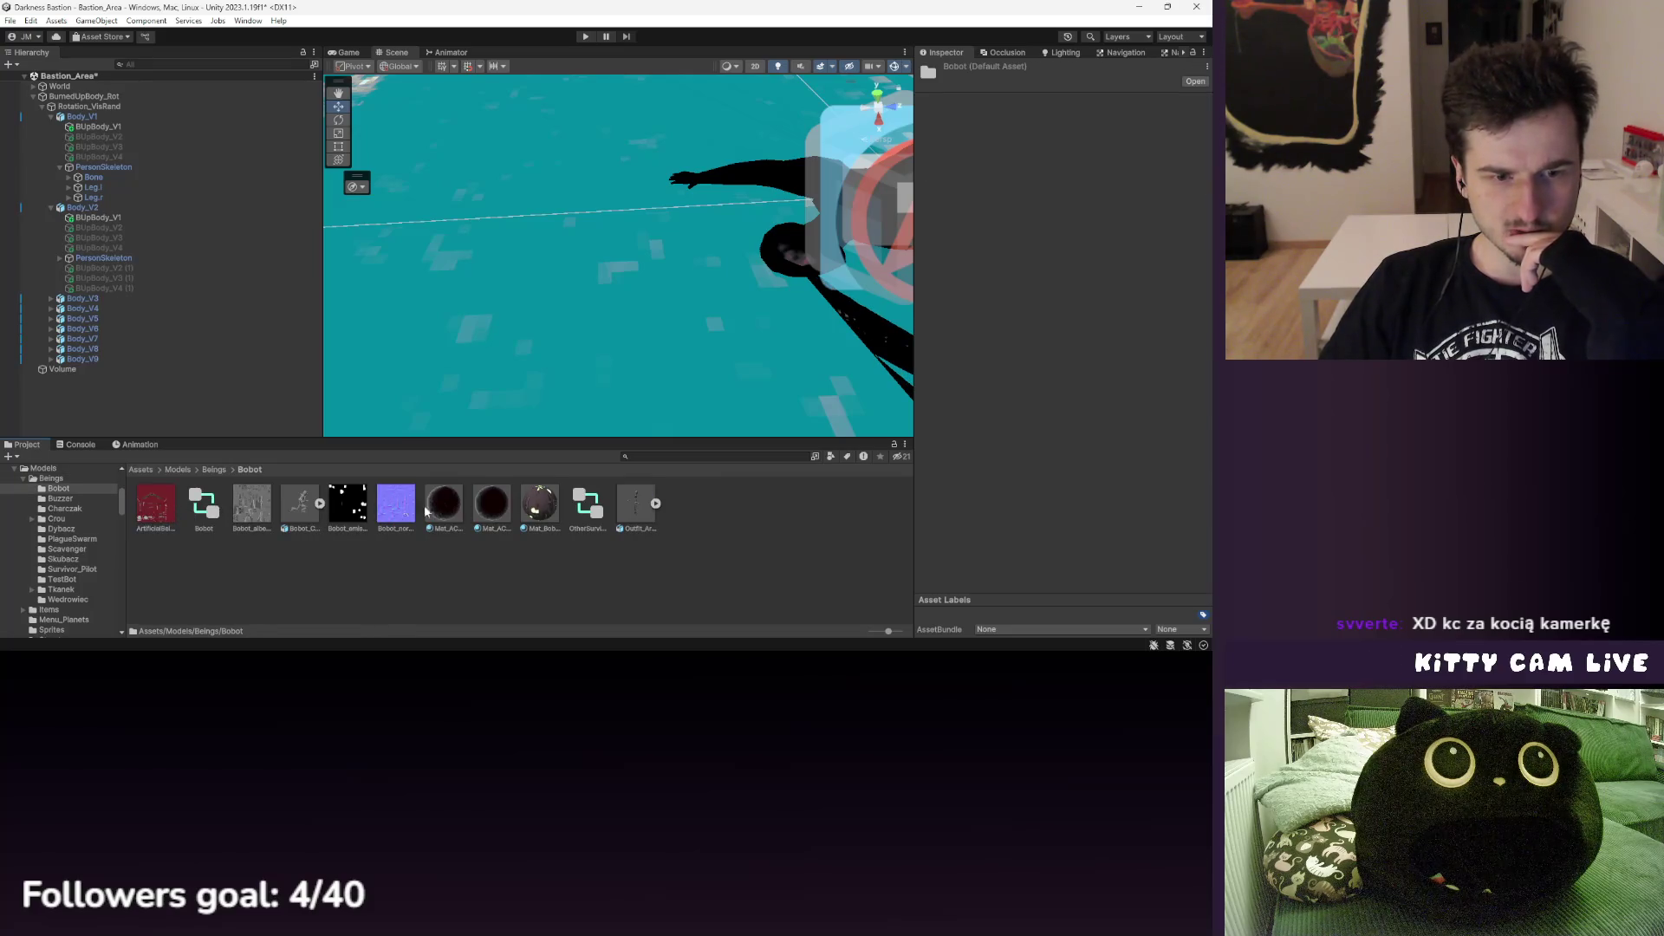
{"action": "left_click", "coordinate": [635, 504]}
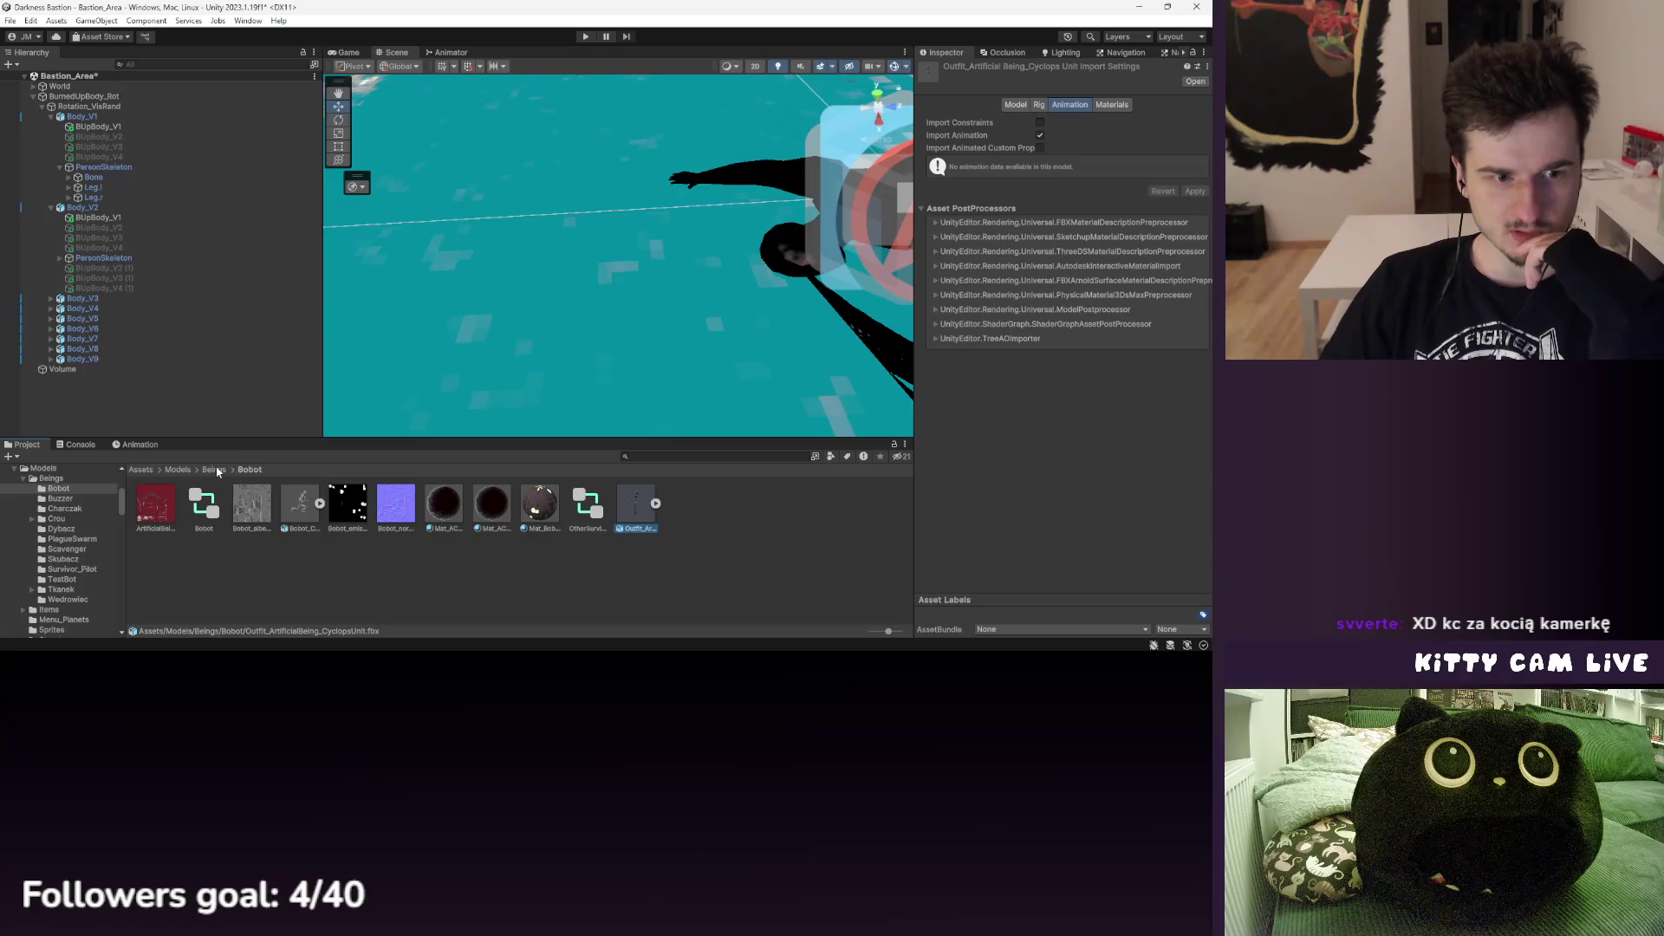
{"action": "left_click", "coordinate": [214, 470]}
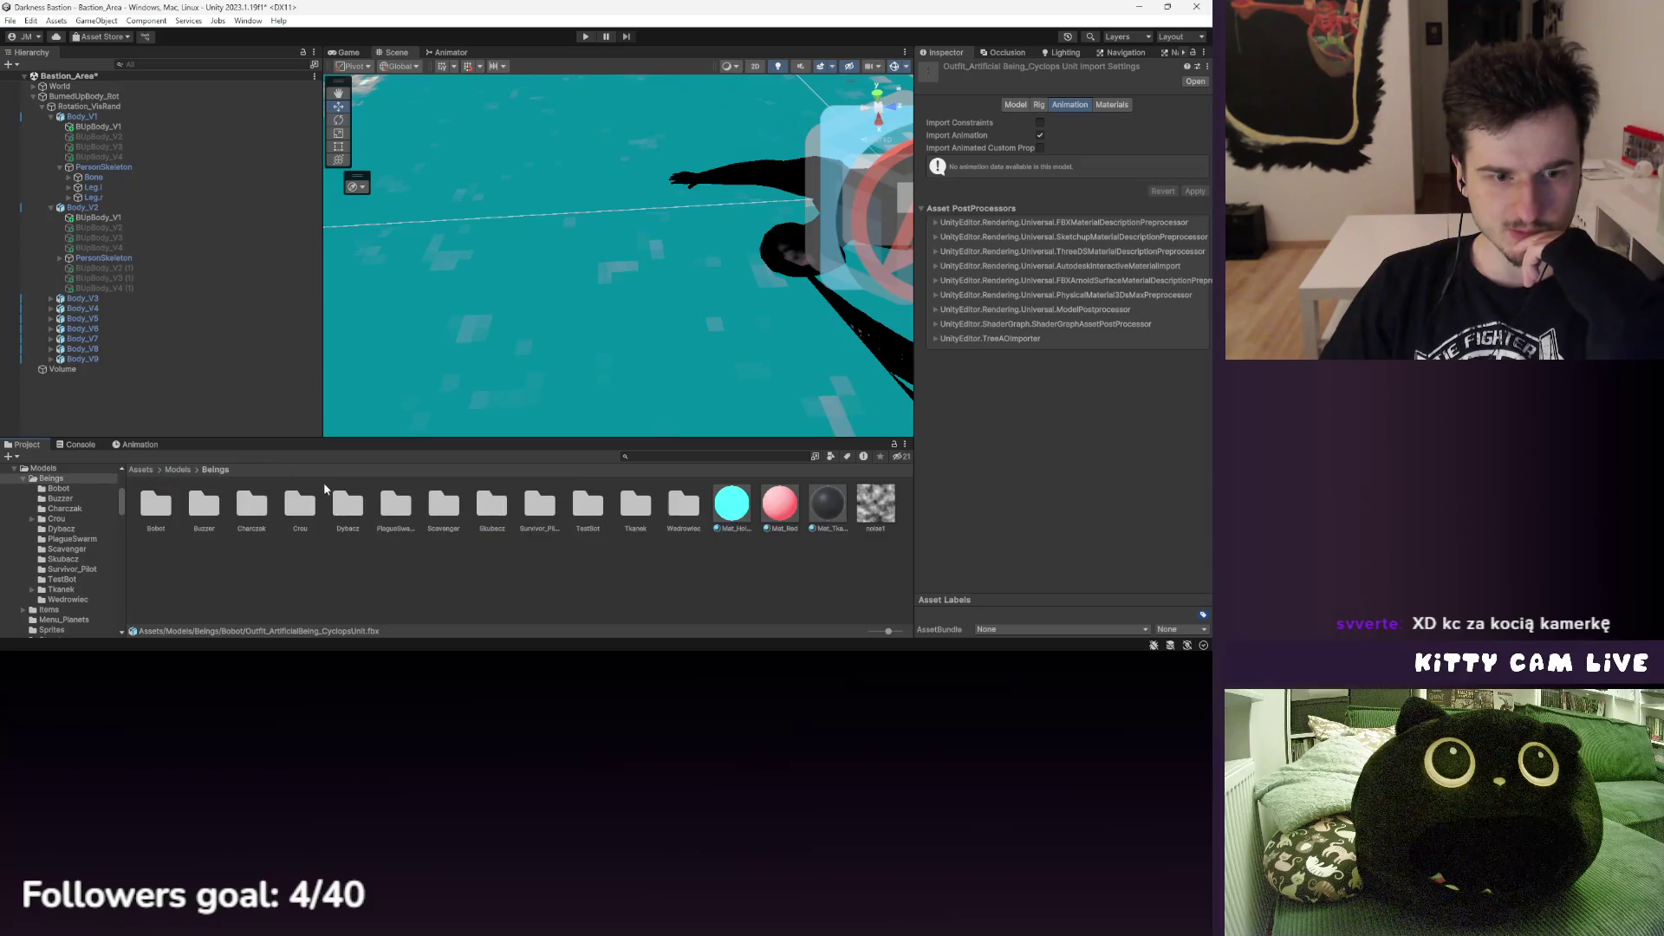
- Browse the Wedrowiec and Scavenger folders, checking the Scavenger outfit's sub-assets, then return to Beings
{"action": "double_click", "coordinate": [689, 508]}
{"action": "left_click", "coordinate": [215, 470]}
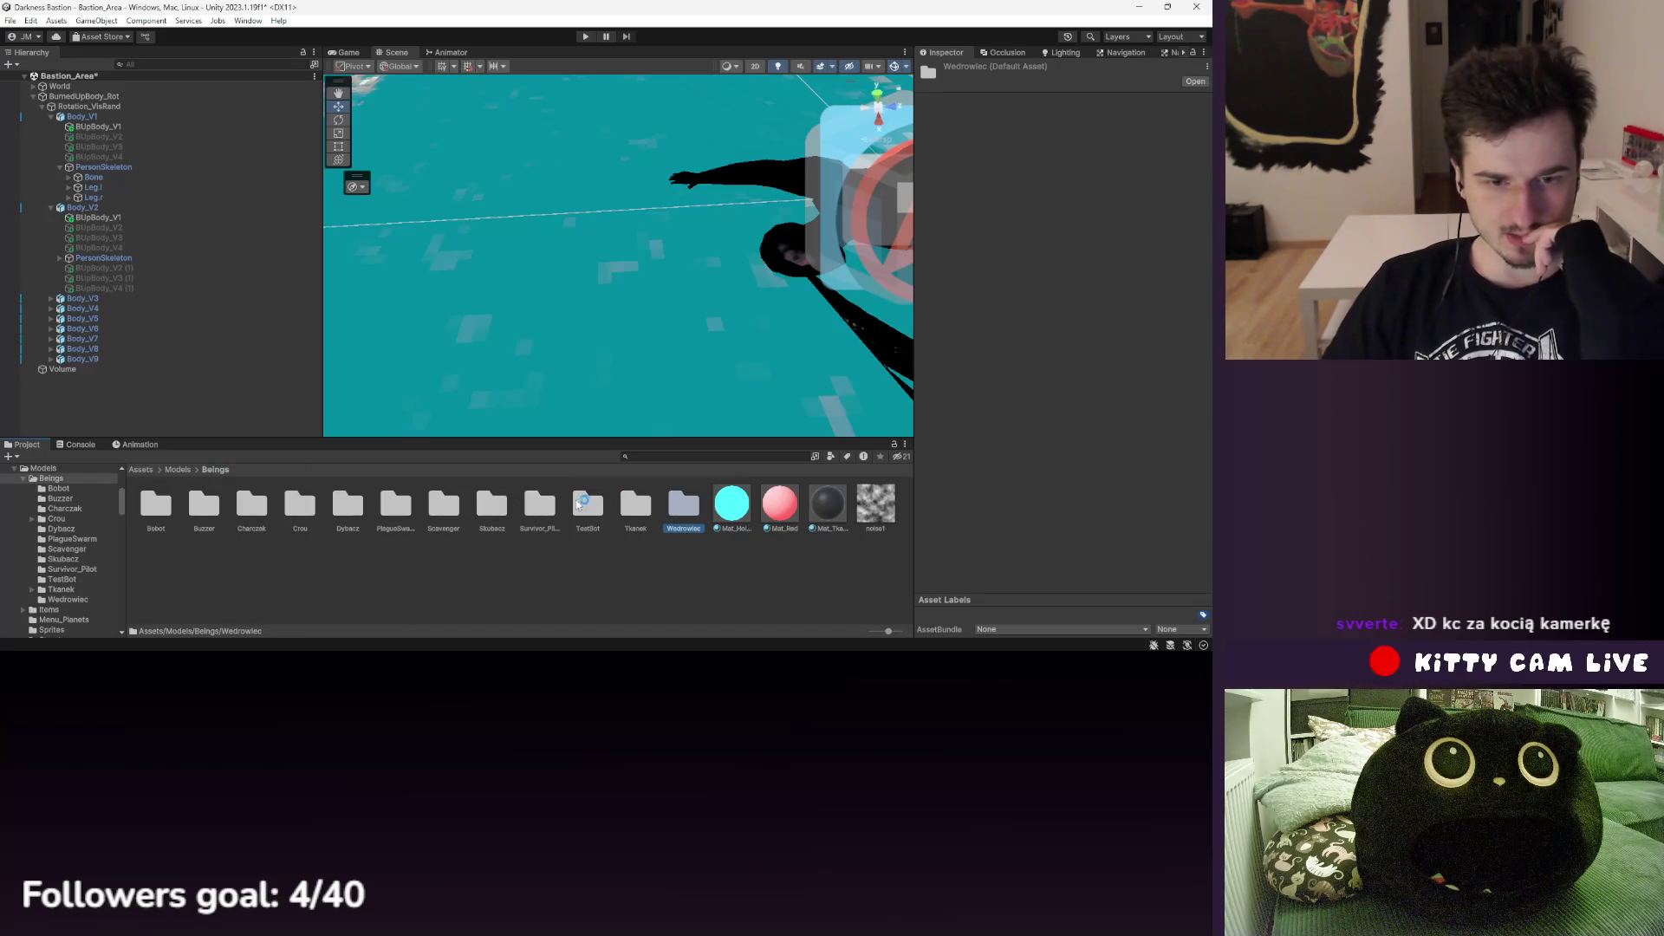
{"action": "double_click", "coordinate": [446, 505]}
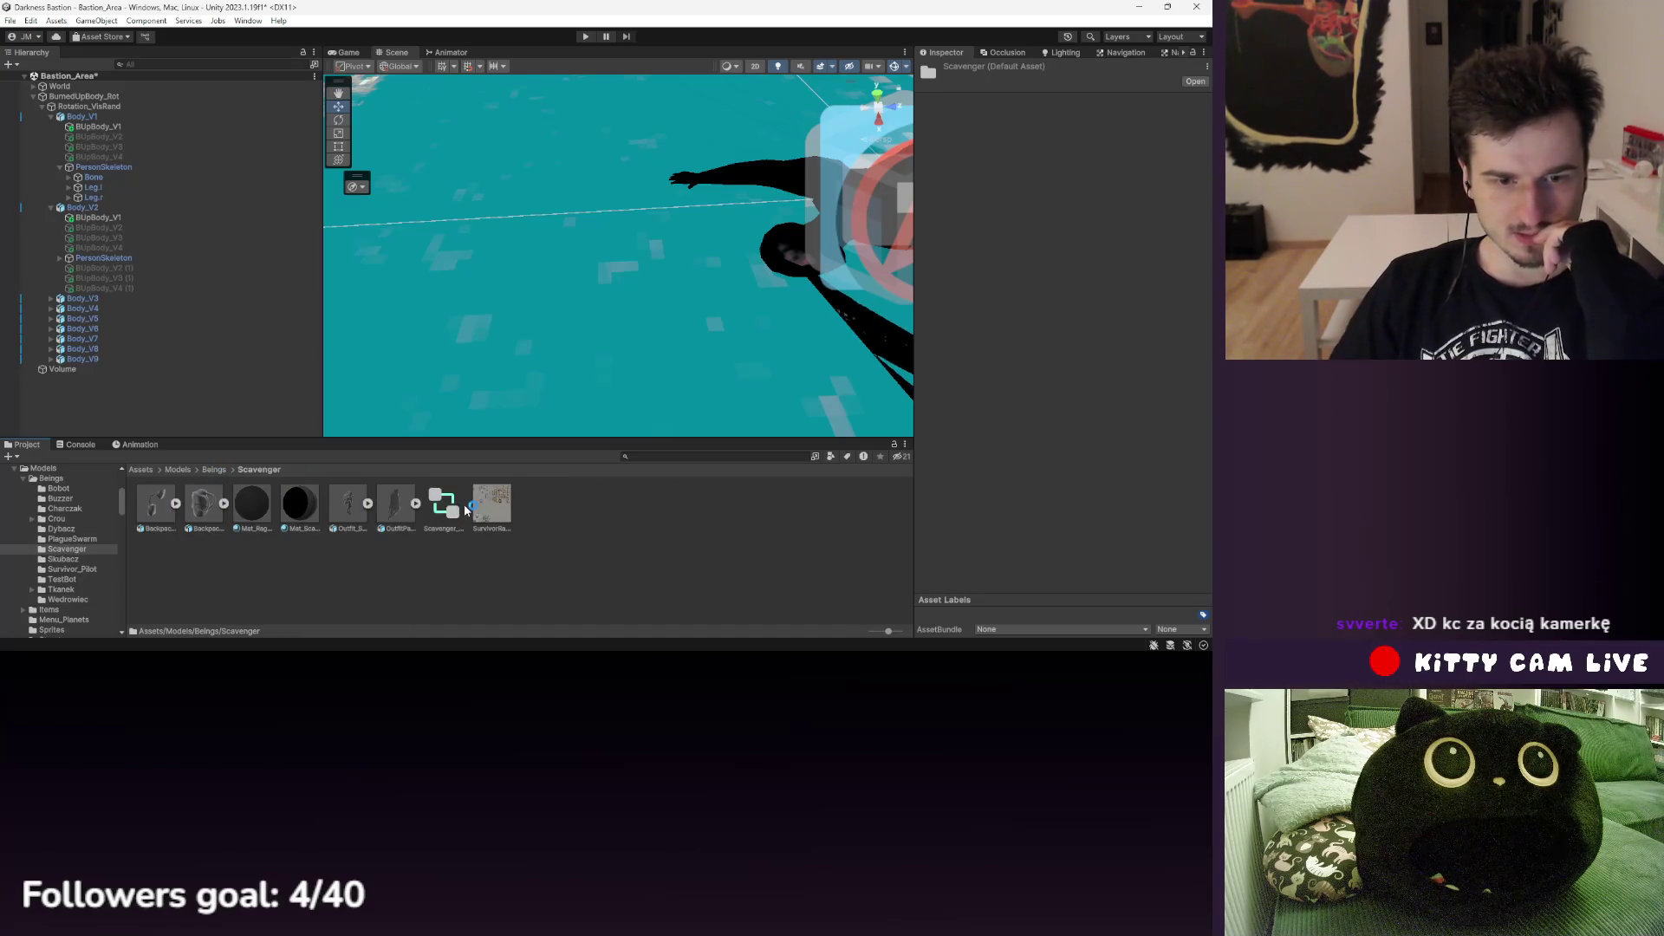
{"action": "left_click", "coordinate": [368, 506]}
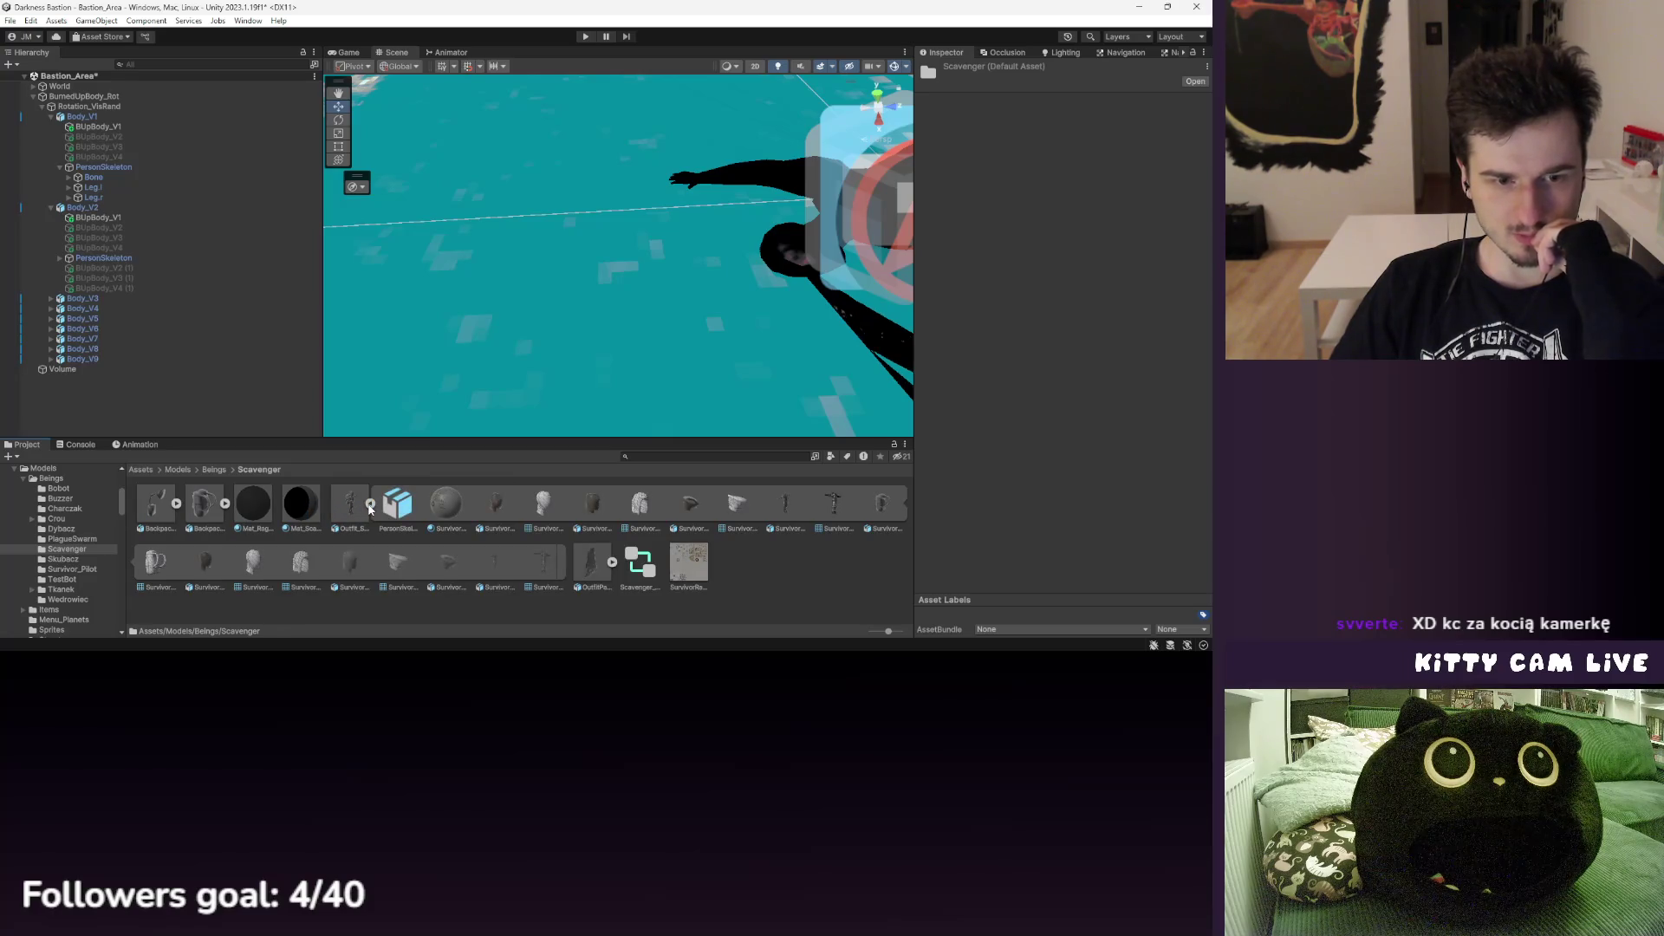
{"action": "left_click", "coordinate": [369, 506]}
{"action": "left_click", "coordinate": [214, 470]}
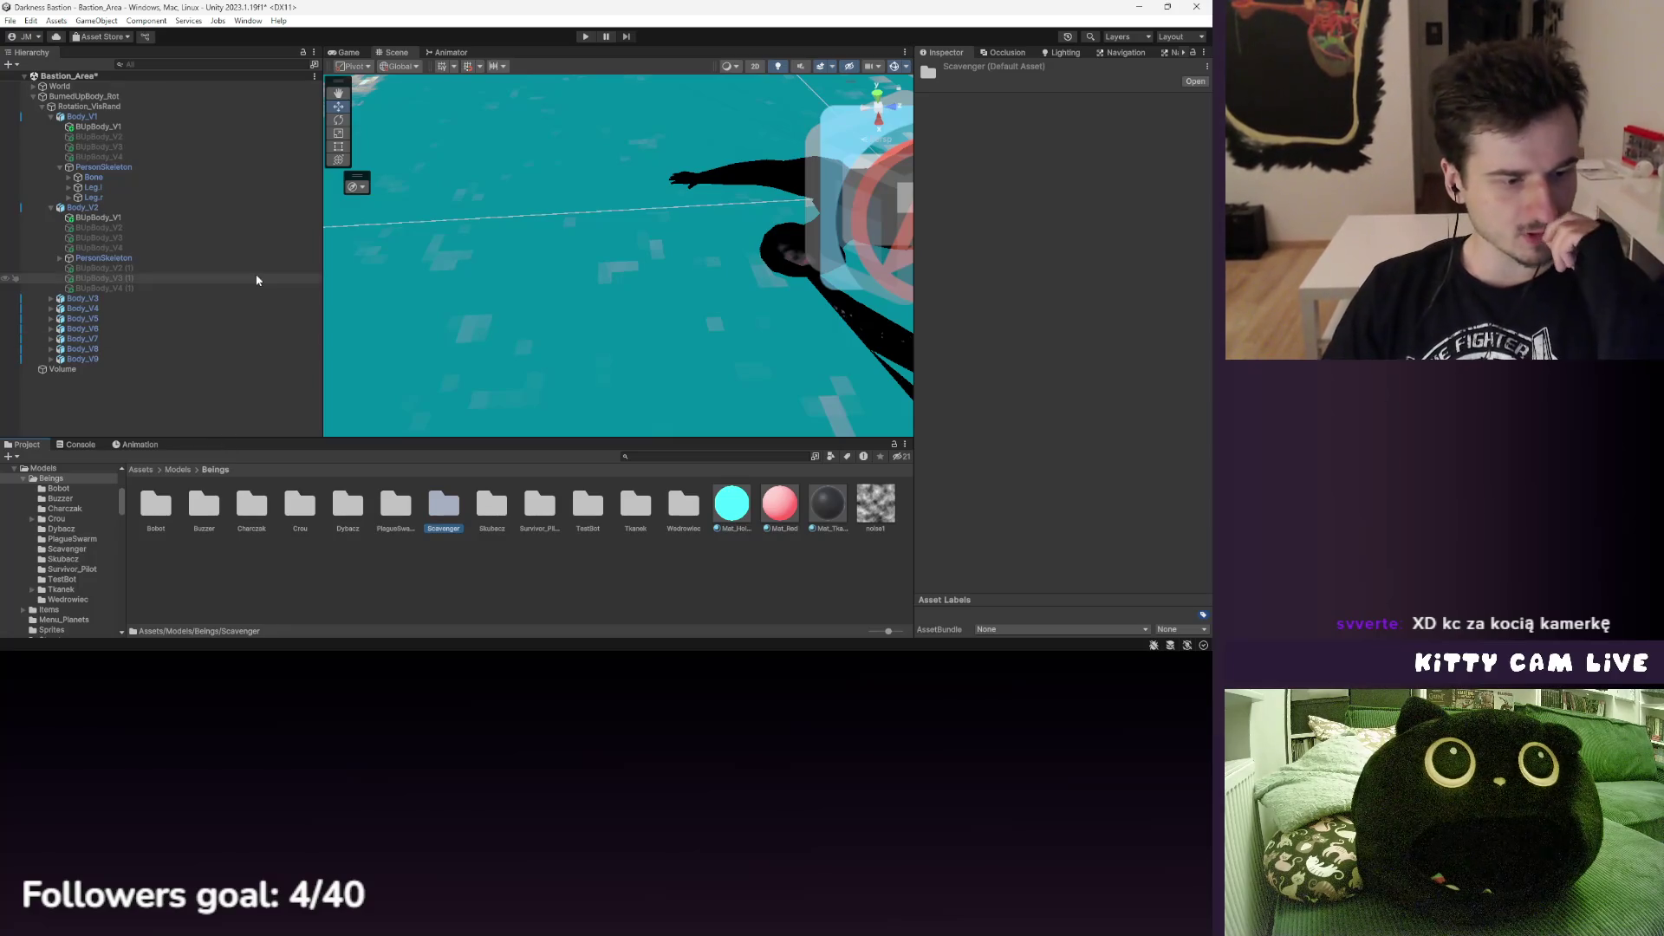
{"action": "left_click", "coordinate": [121, 167]}
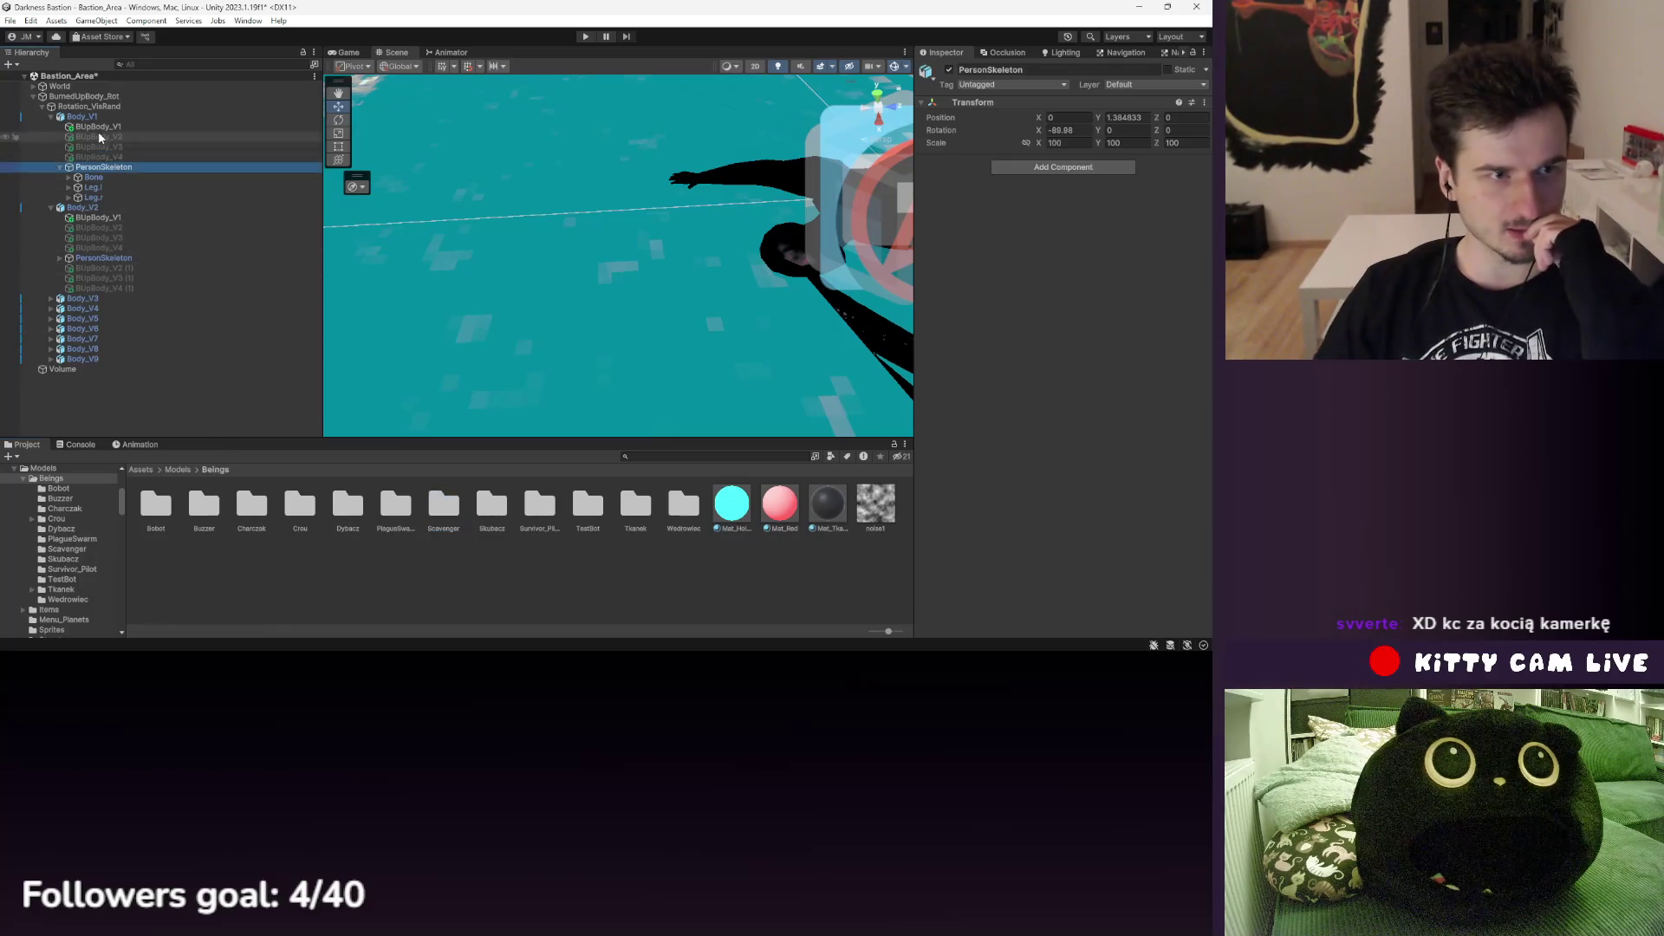
- Set Body_V2's Animator update mode to Unscaled Time
{"action": "left_click", "coordinate": [87, 116]}
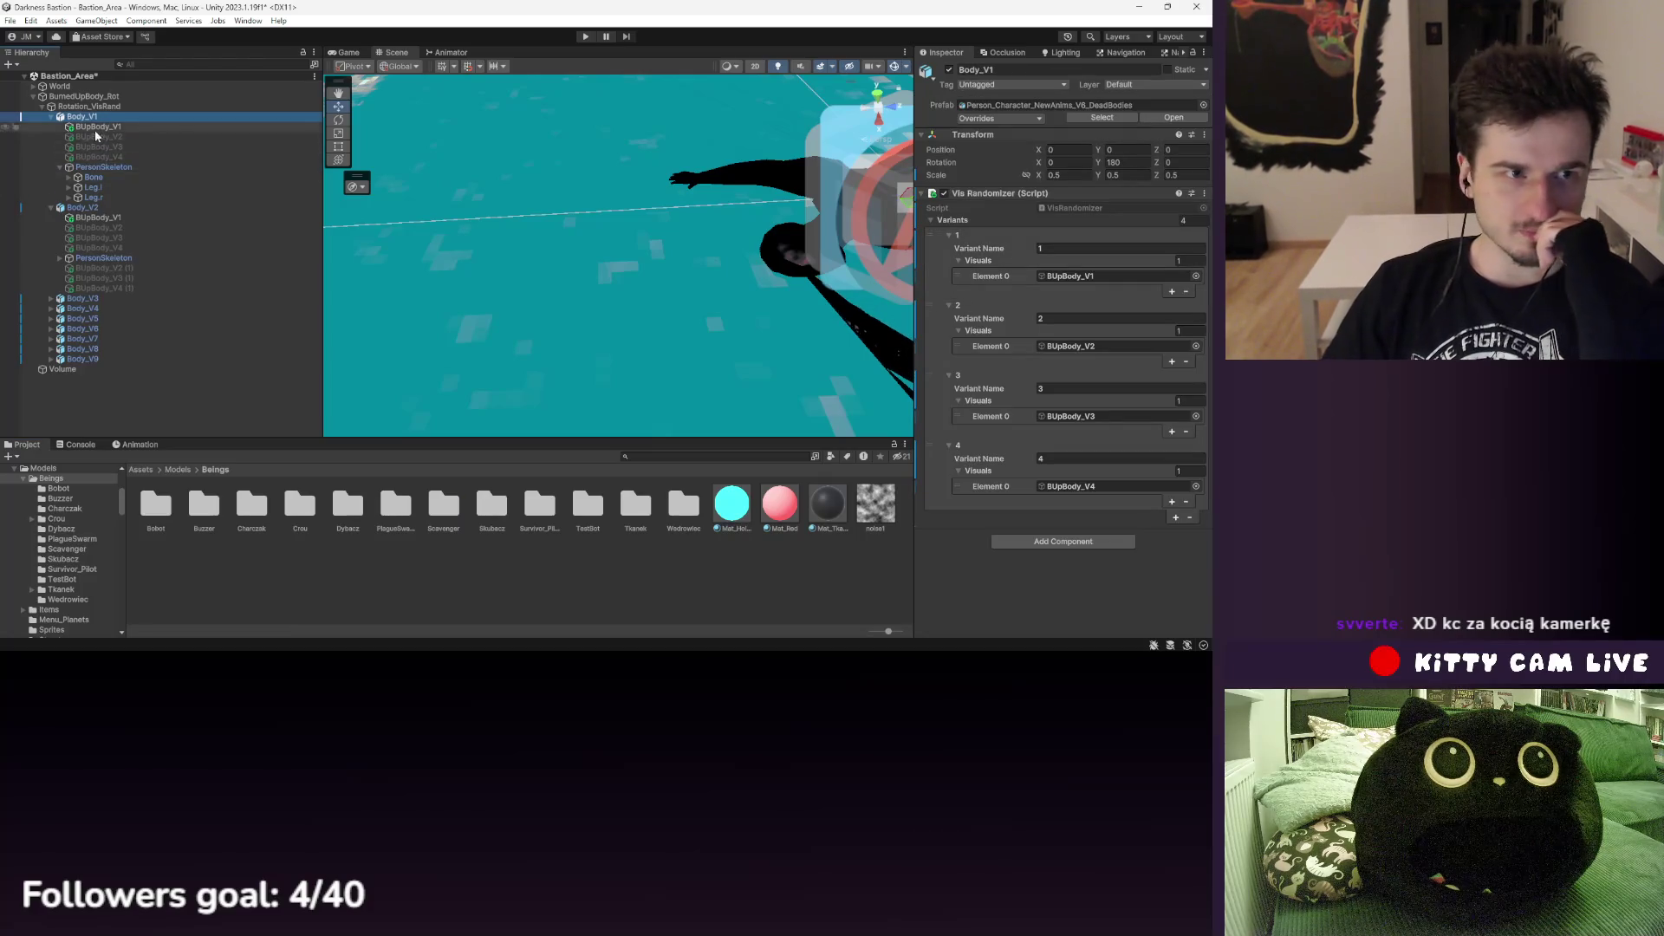
{"action": "left_click", "coordinate": [222, 171]}
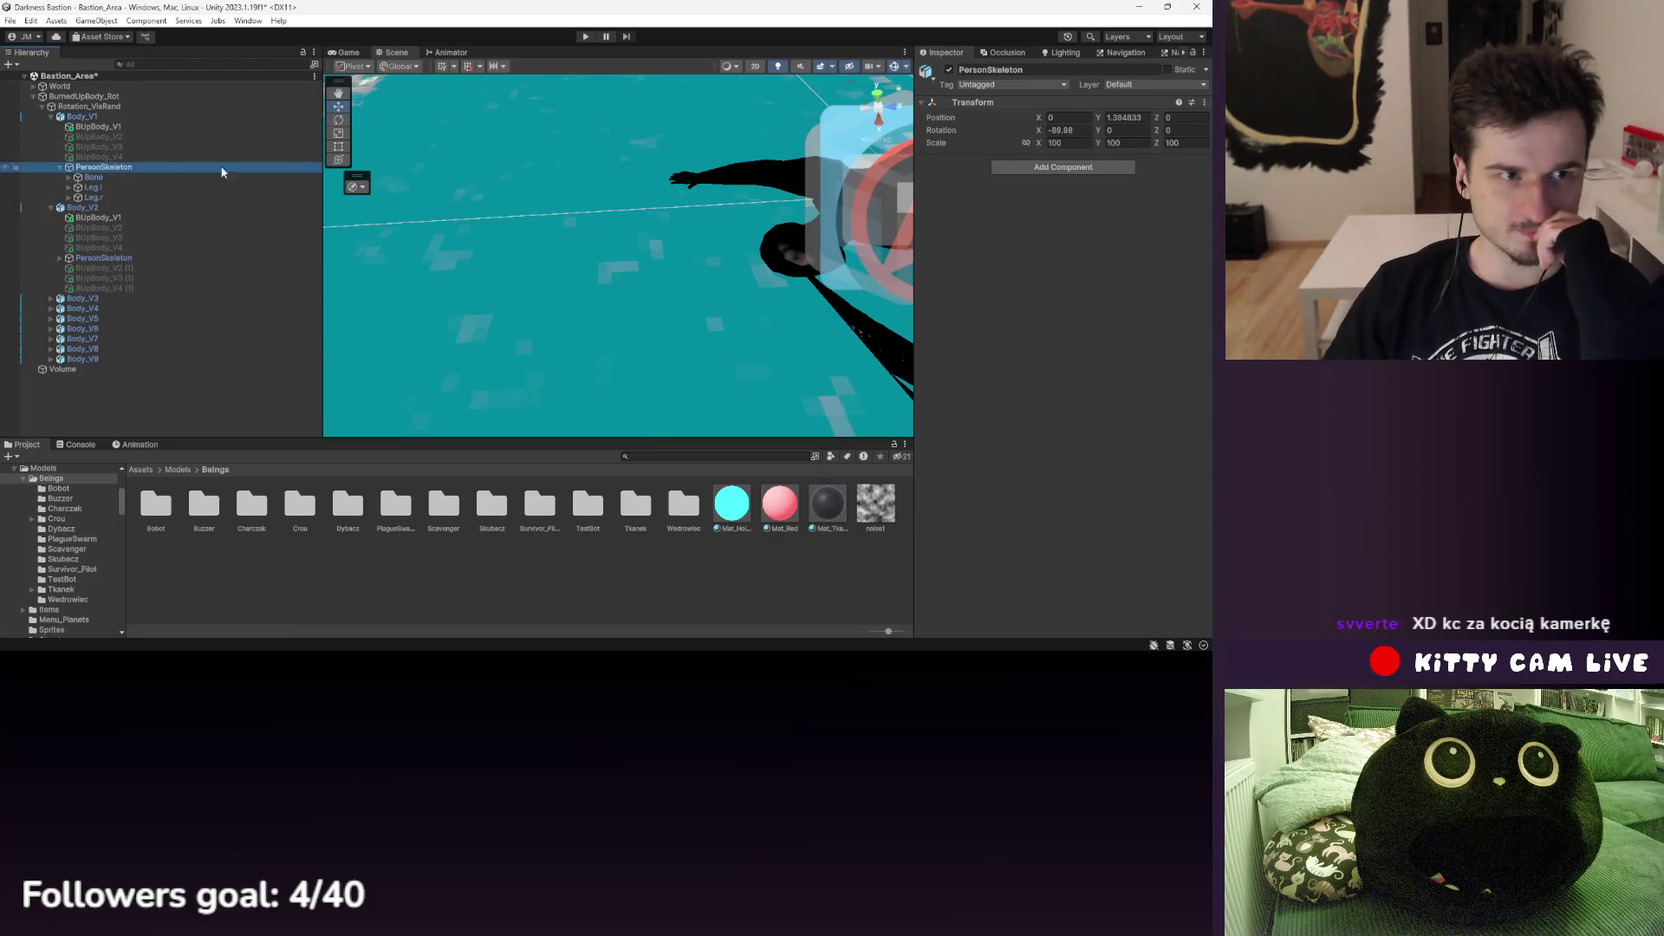
{"action": "left_click_drag", "start_coordinate": [113, 218], "coordinate": [127, 210]}
{"action": "left_click", "coordinate": [127, 210]}
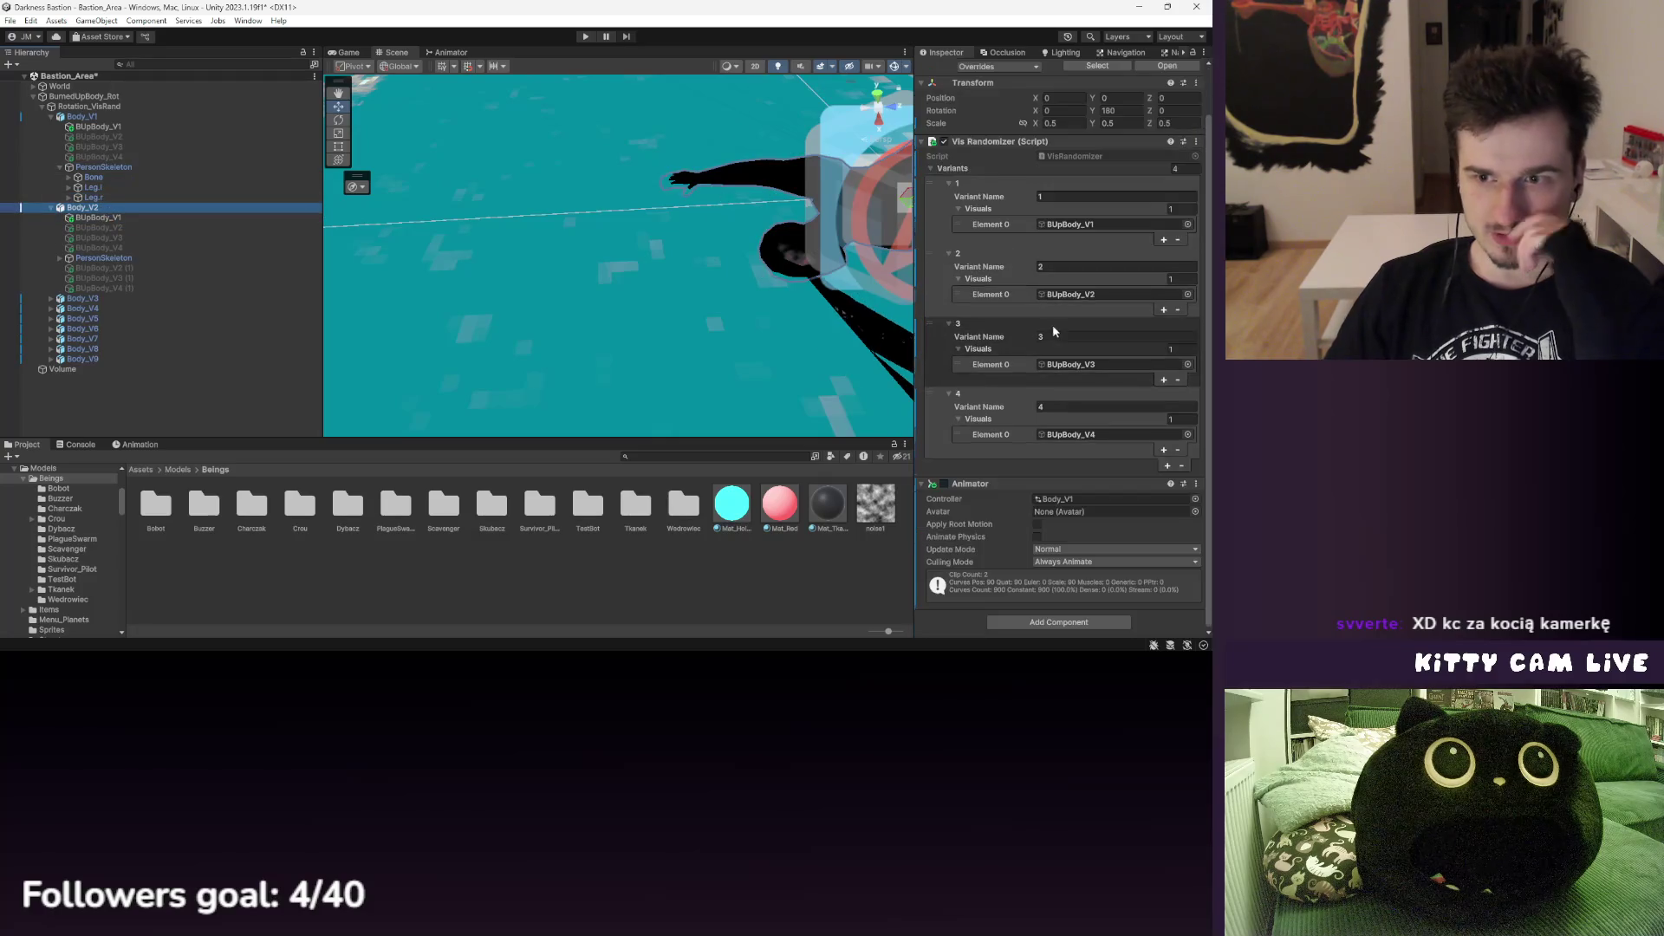
{"action": "left_click", "coordinate": [1059, 549]}
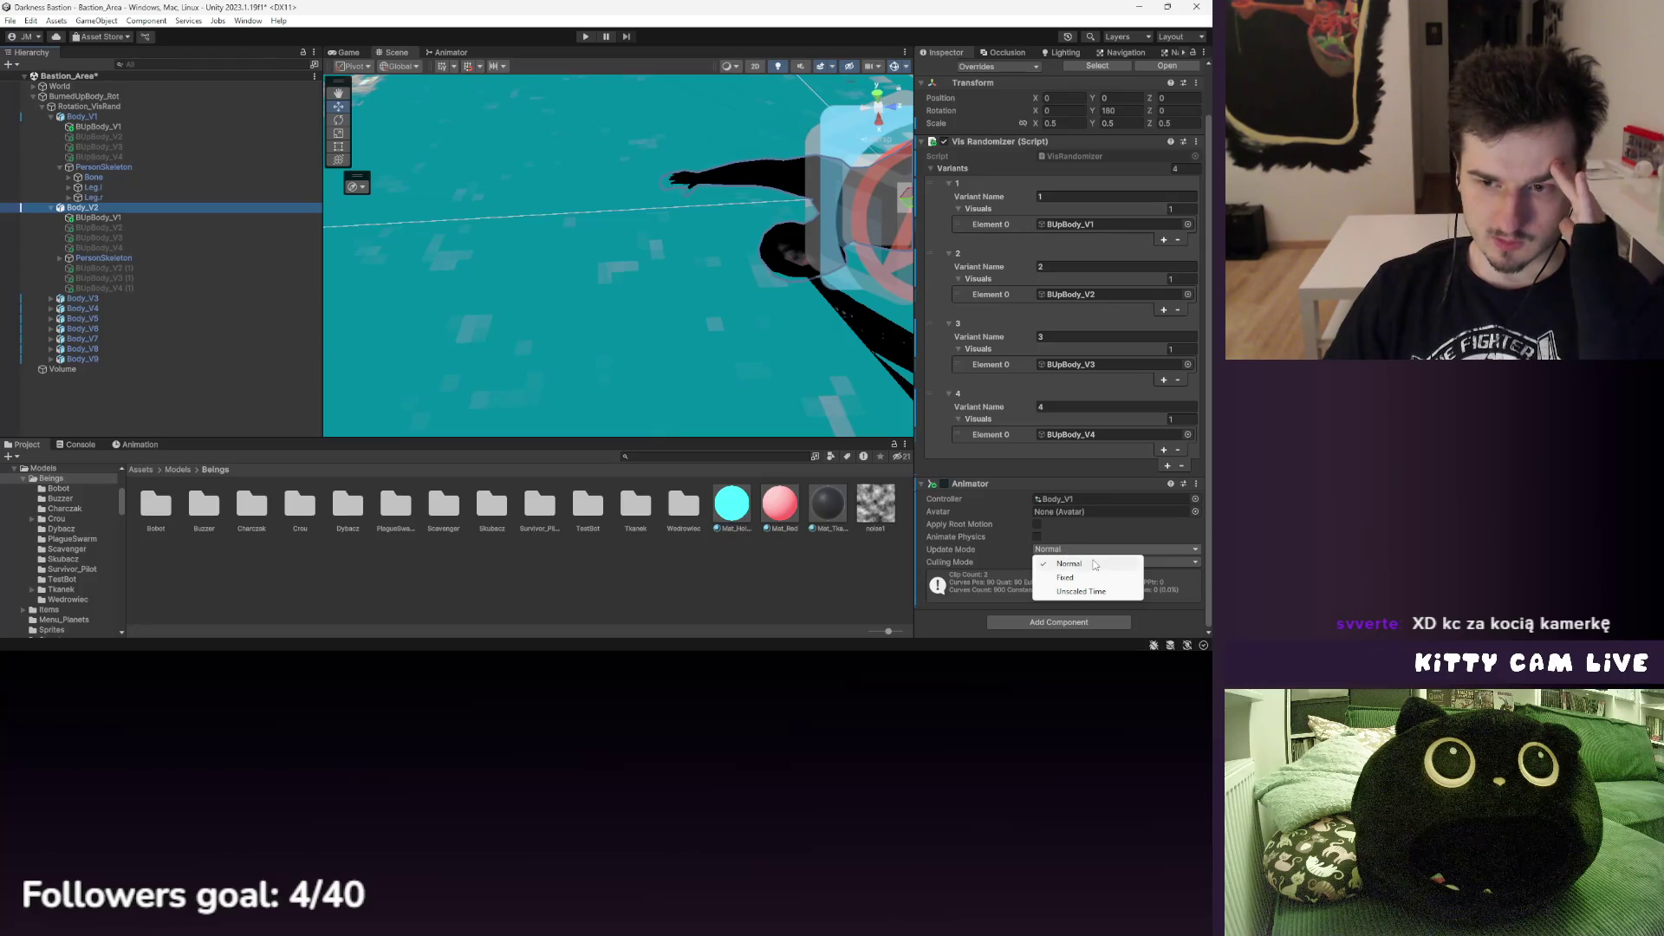
{"action": "left_click", "coordinate": [1080, 591]}
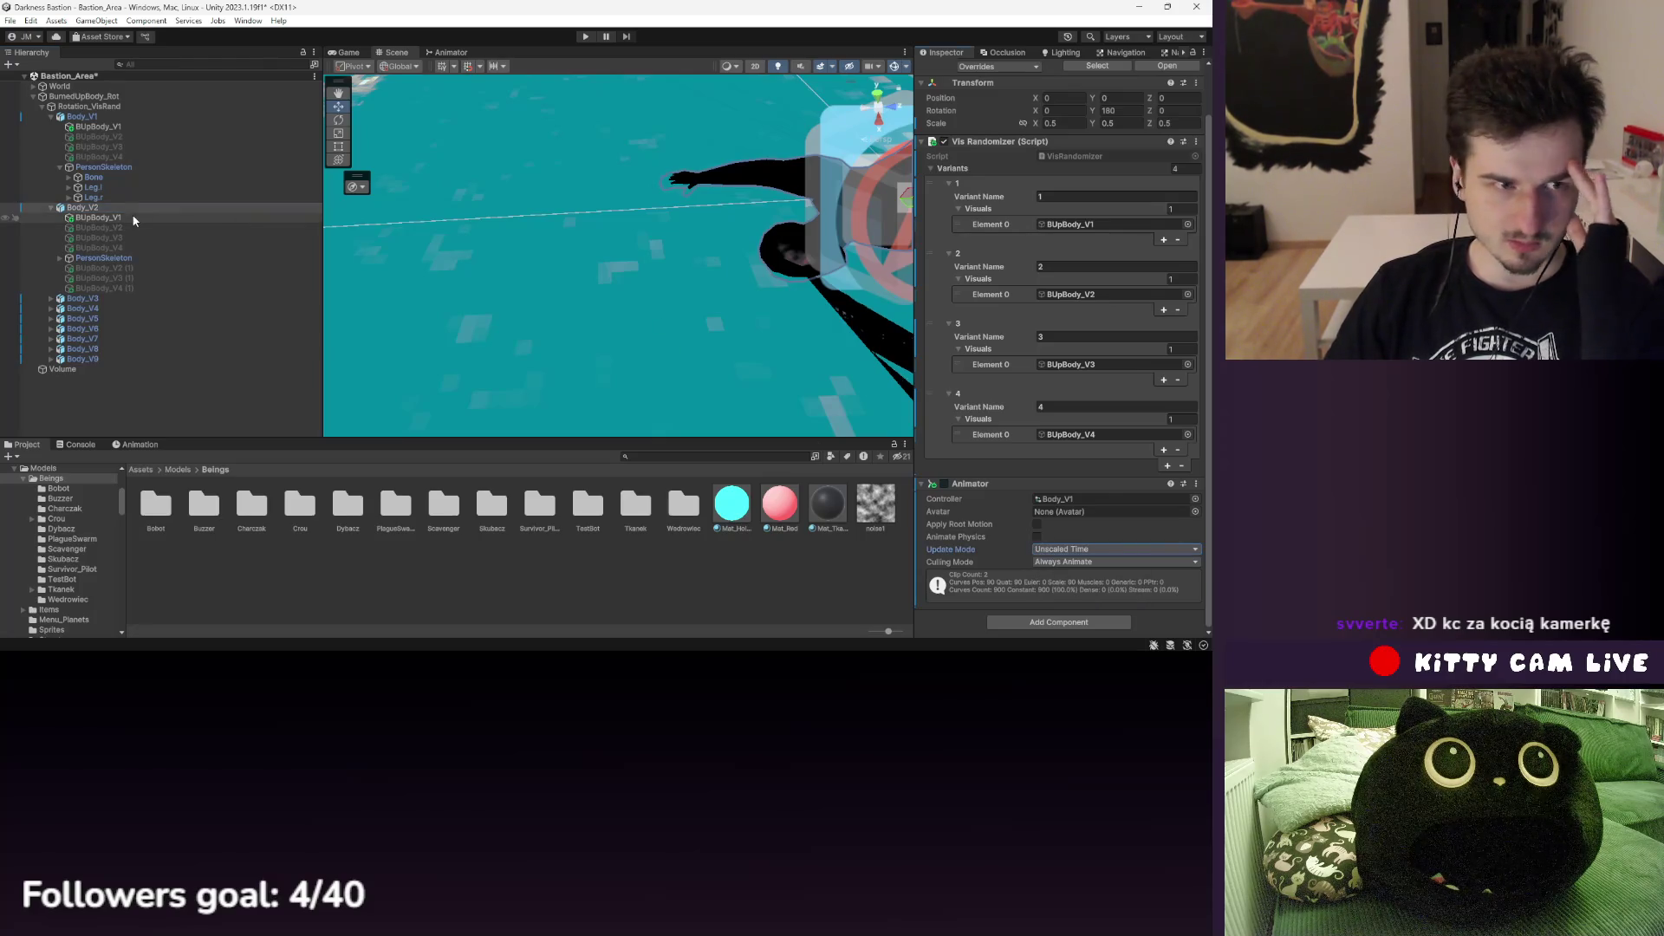
- Delete the duplicate BUpBody_V2 (1), V3 (1) and V4 (1) meshes under Body_V2
{"action": "left_click_drag", "start_coordinate": [638, 338], "coordinate": [486, 304]}
{"action": "left_click", "coordinate": [121, 268]}
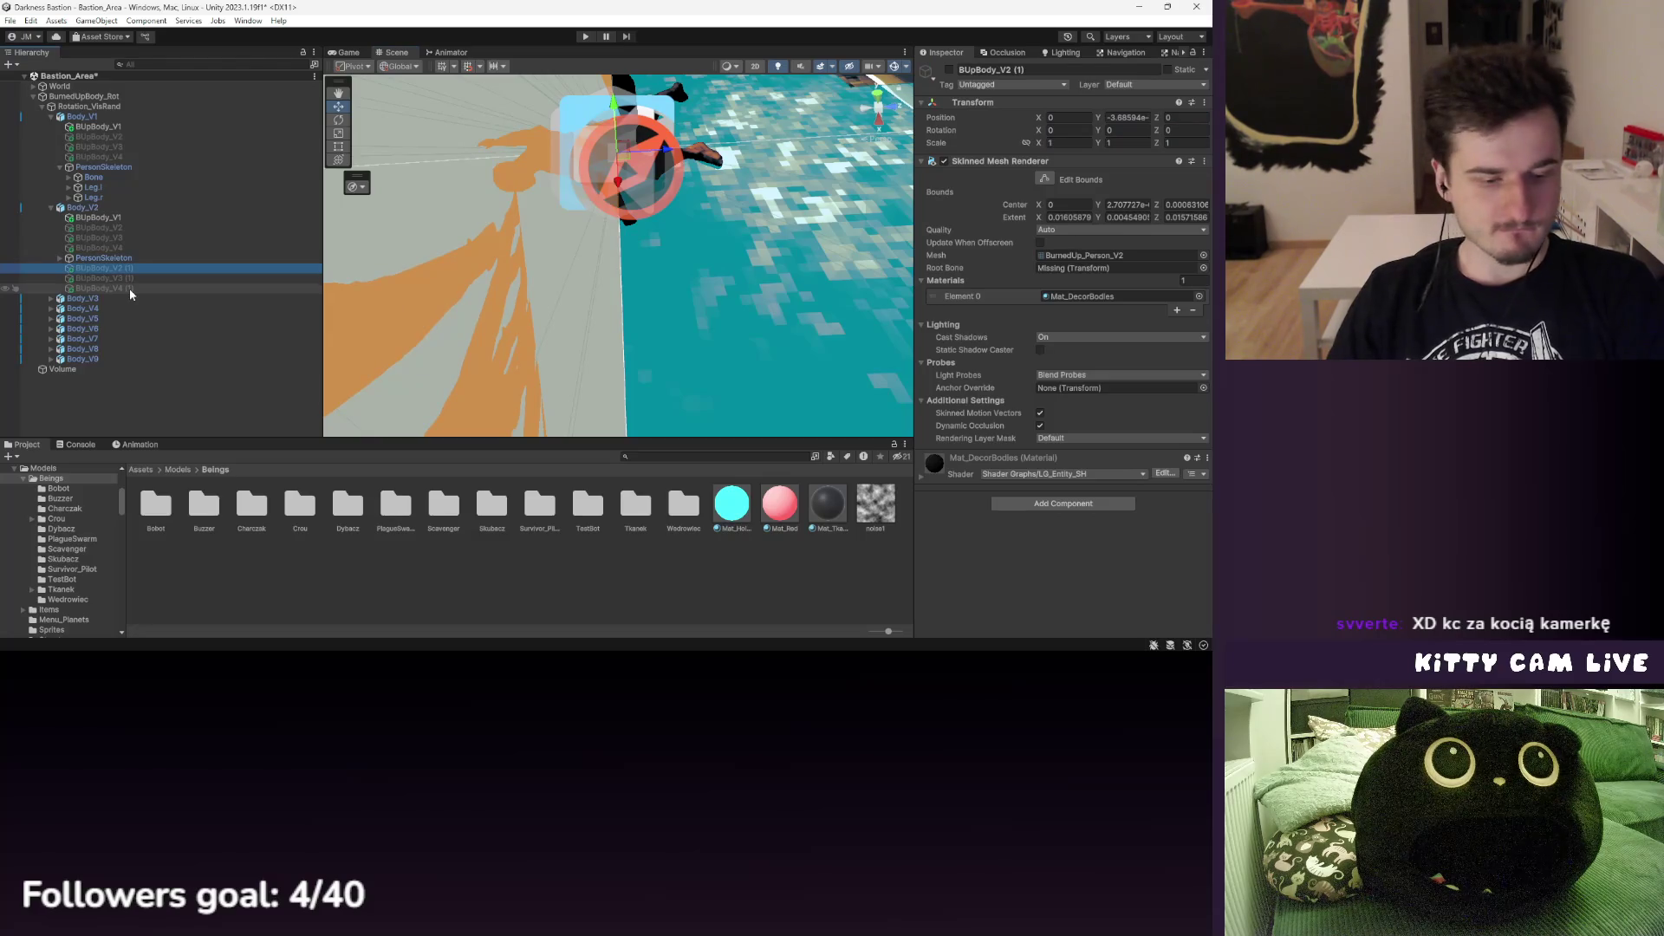
{"action": "left_click", "coordinate": [130, 290], "text": "shift"}
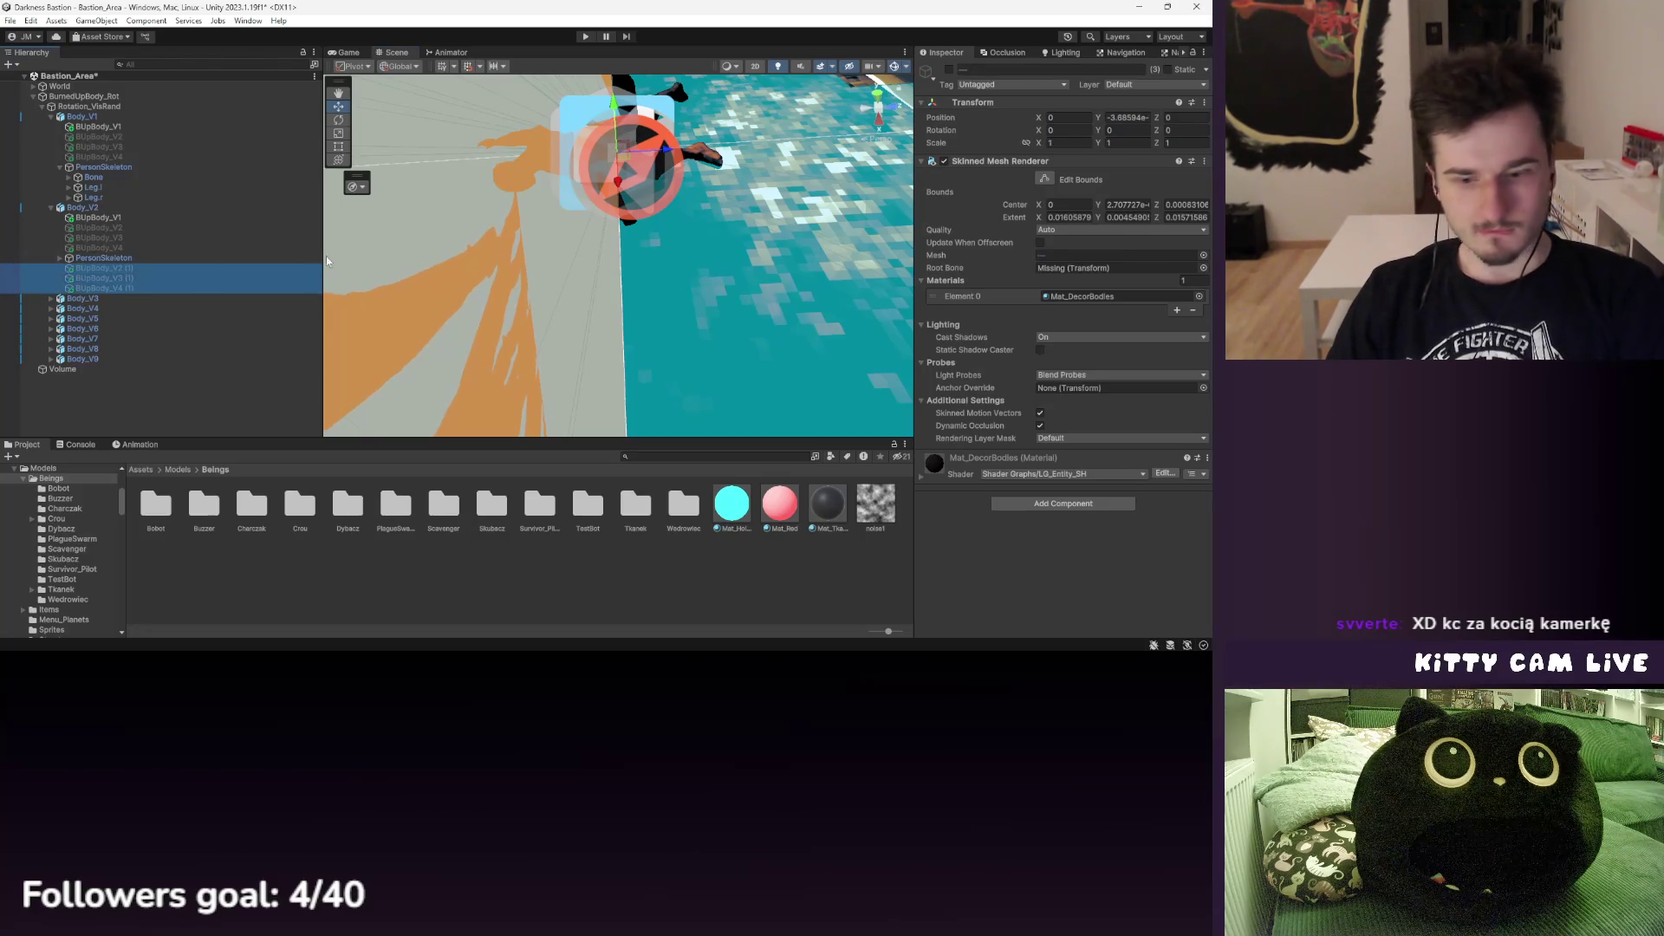
{"action": "key", "text": "Delete"}
{"action": "key", "text": "Up"}
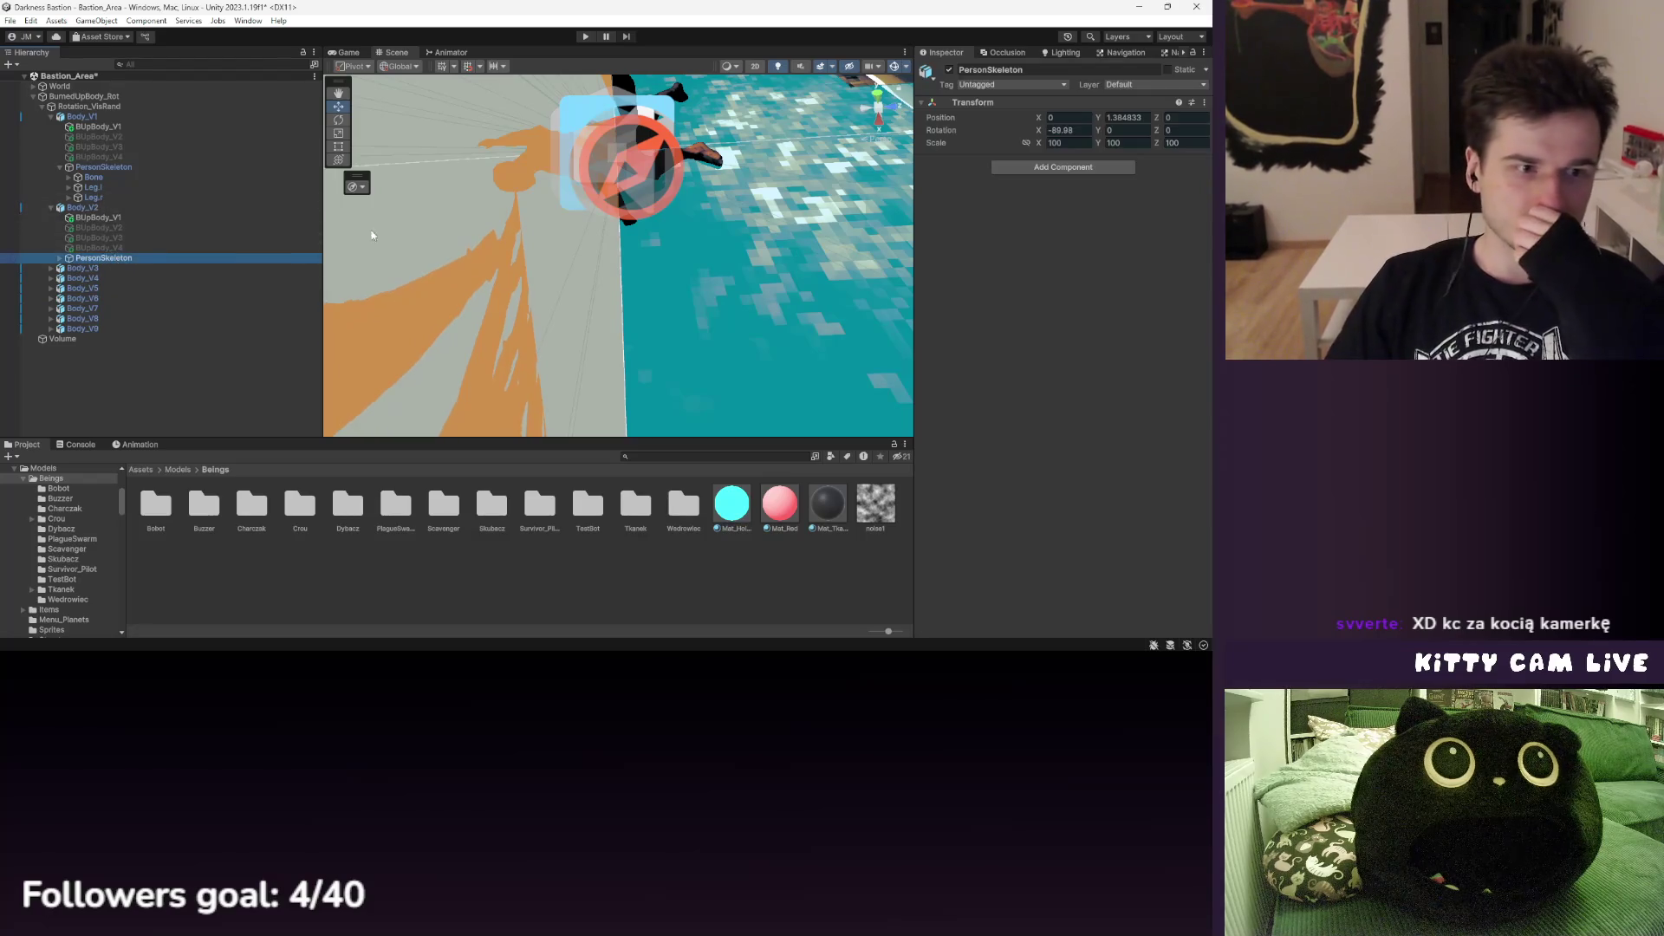
{"action": "left_click_drag", "start_coordinate": [641, 167], "coordinate": [546, 191]}
- Set Body_V2's Animator culling mode to Cull Completely
{"action": "left_click", "coordinate": [83, 208]}
{"action": "scroll", "coordinate": [1033, 390], "scroll_direction": "down", "scroll_amount": 2}
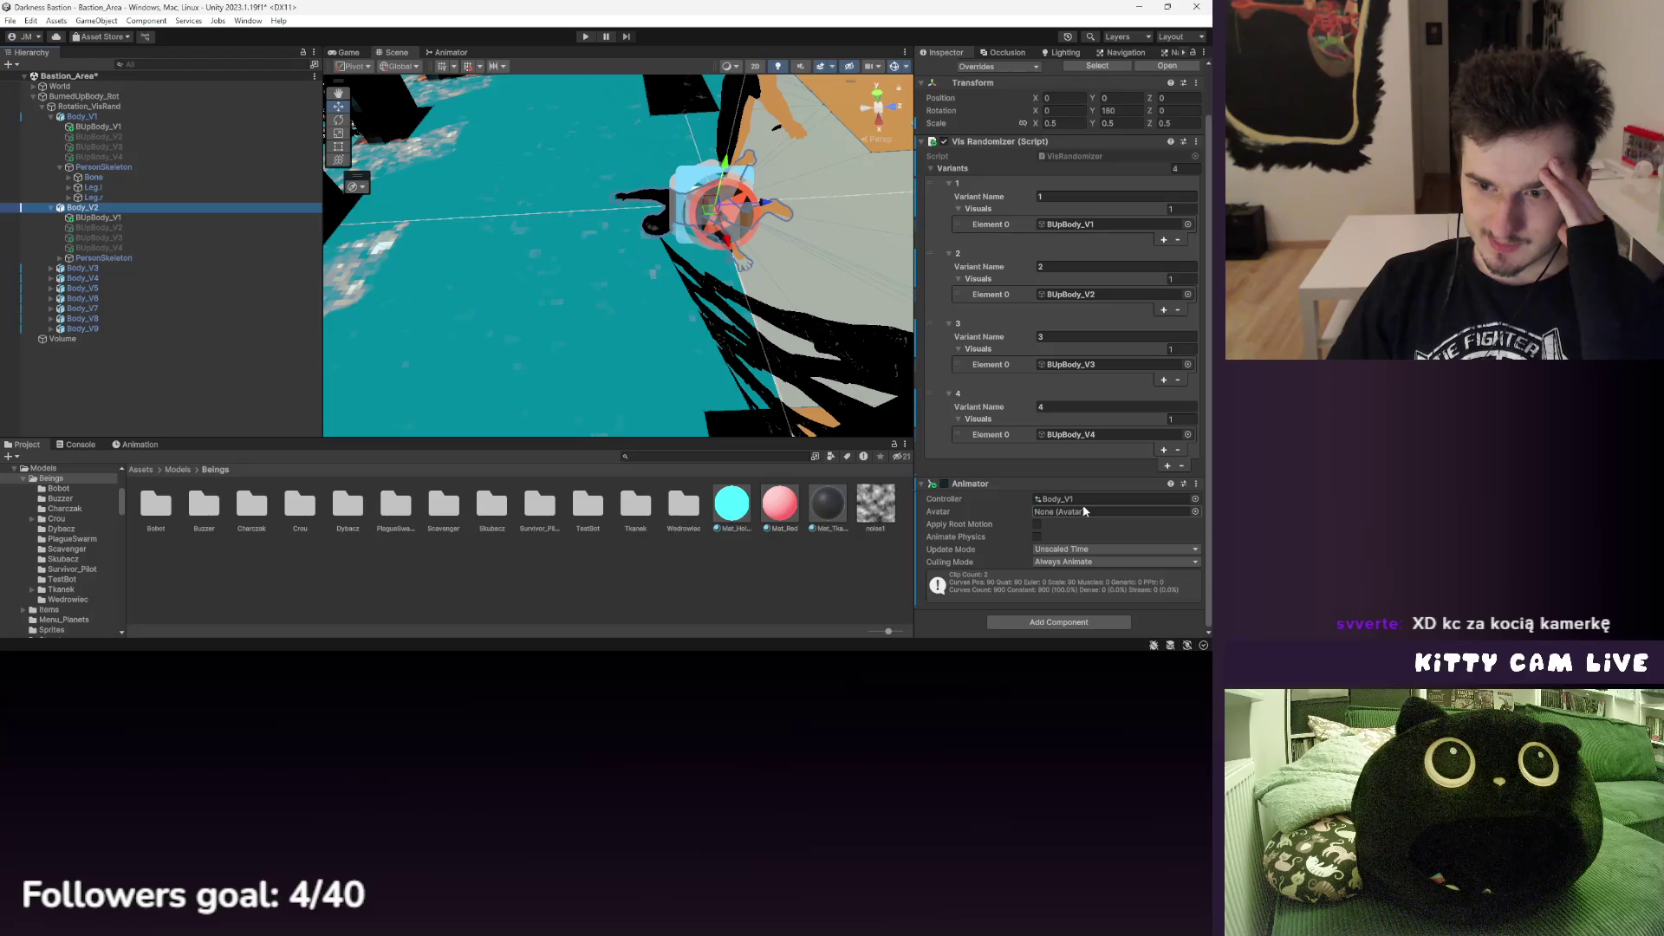
{"action": "left_click", "coordinate": [1083, 562]}
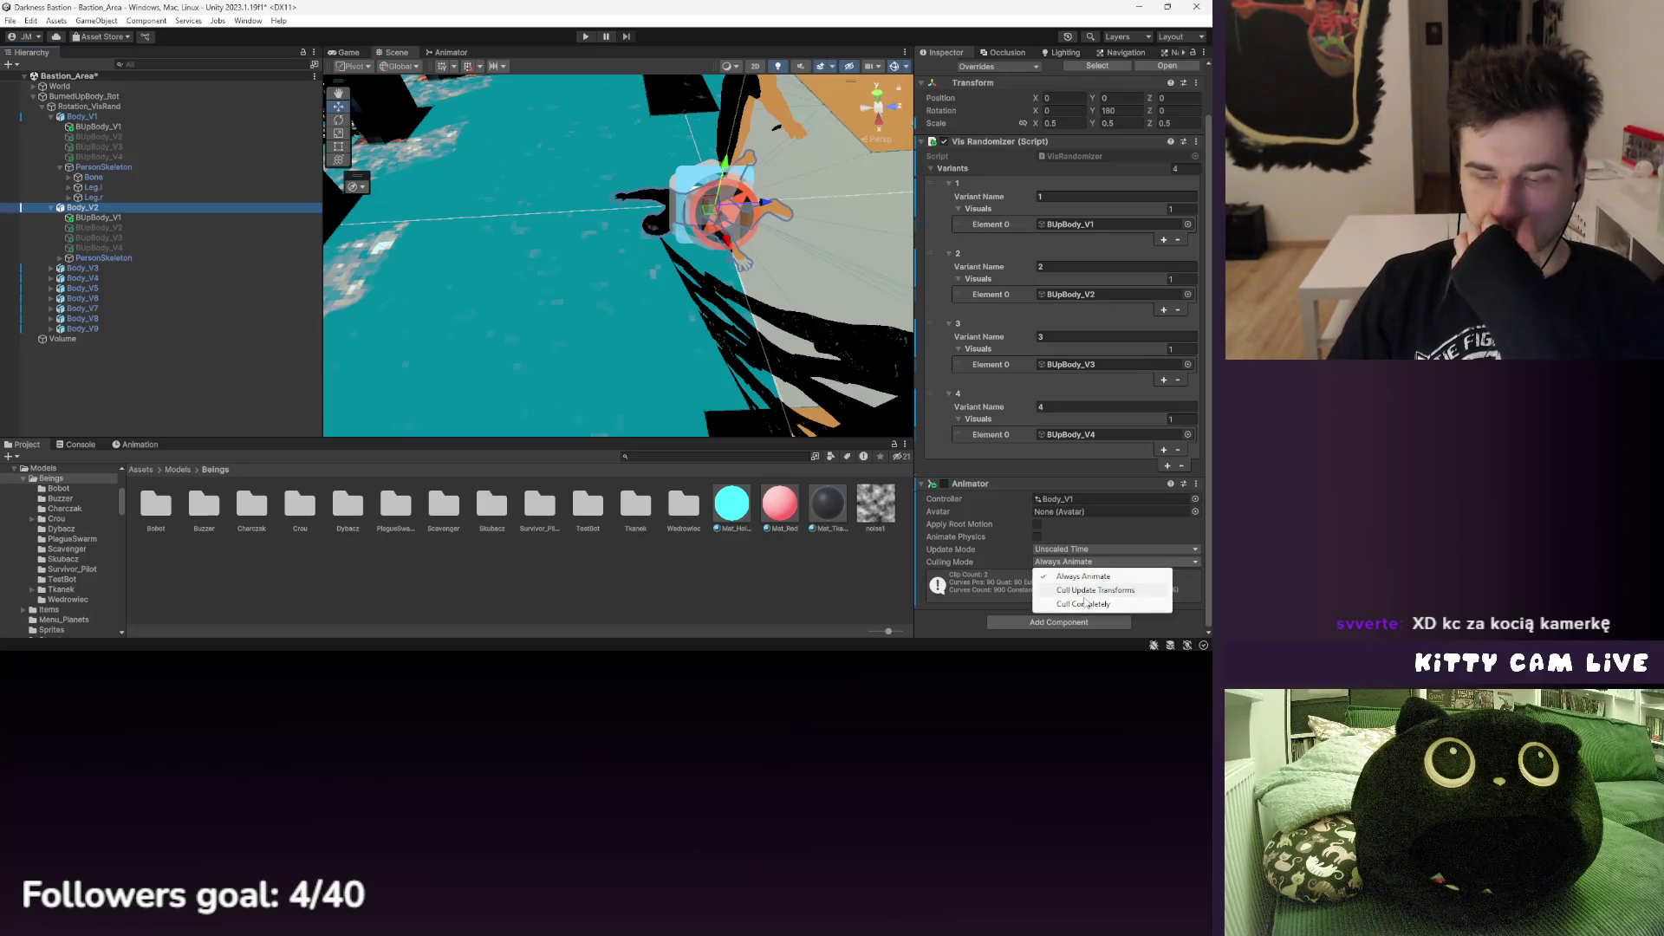
{"action": "left_click", "coordinate": [1085, 602]}
- Inspect Body_V2's PersonSkeleton rotation and its bone tree down to FingersBase.l
{"action": "left_click", "coordinate": [111, 259]}
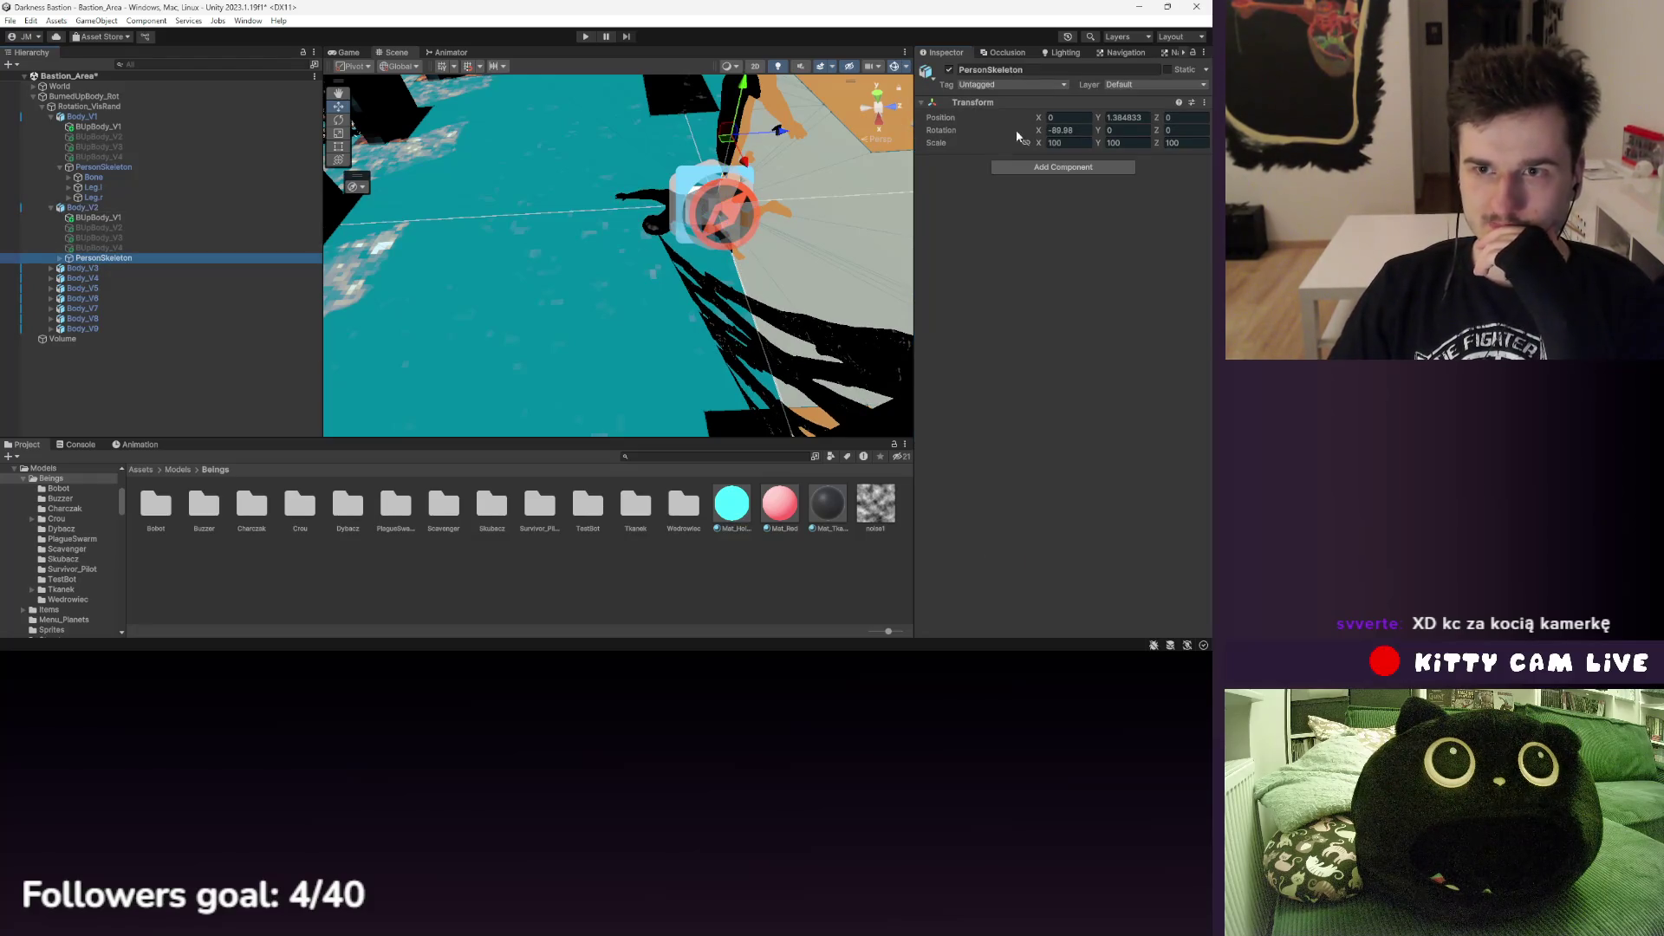
{"action": "right_click", "coordinate": [941, 131]}
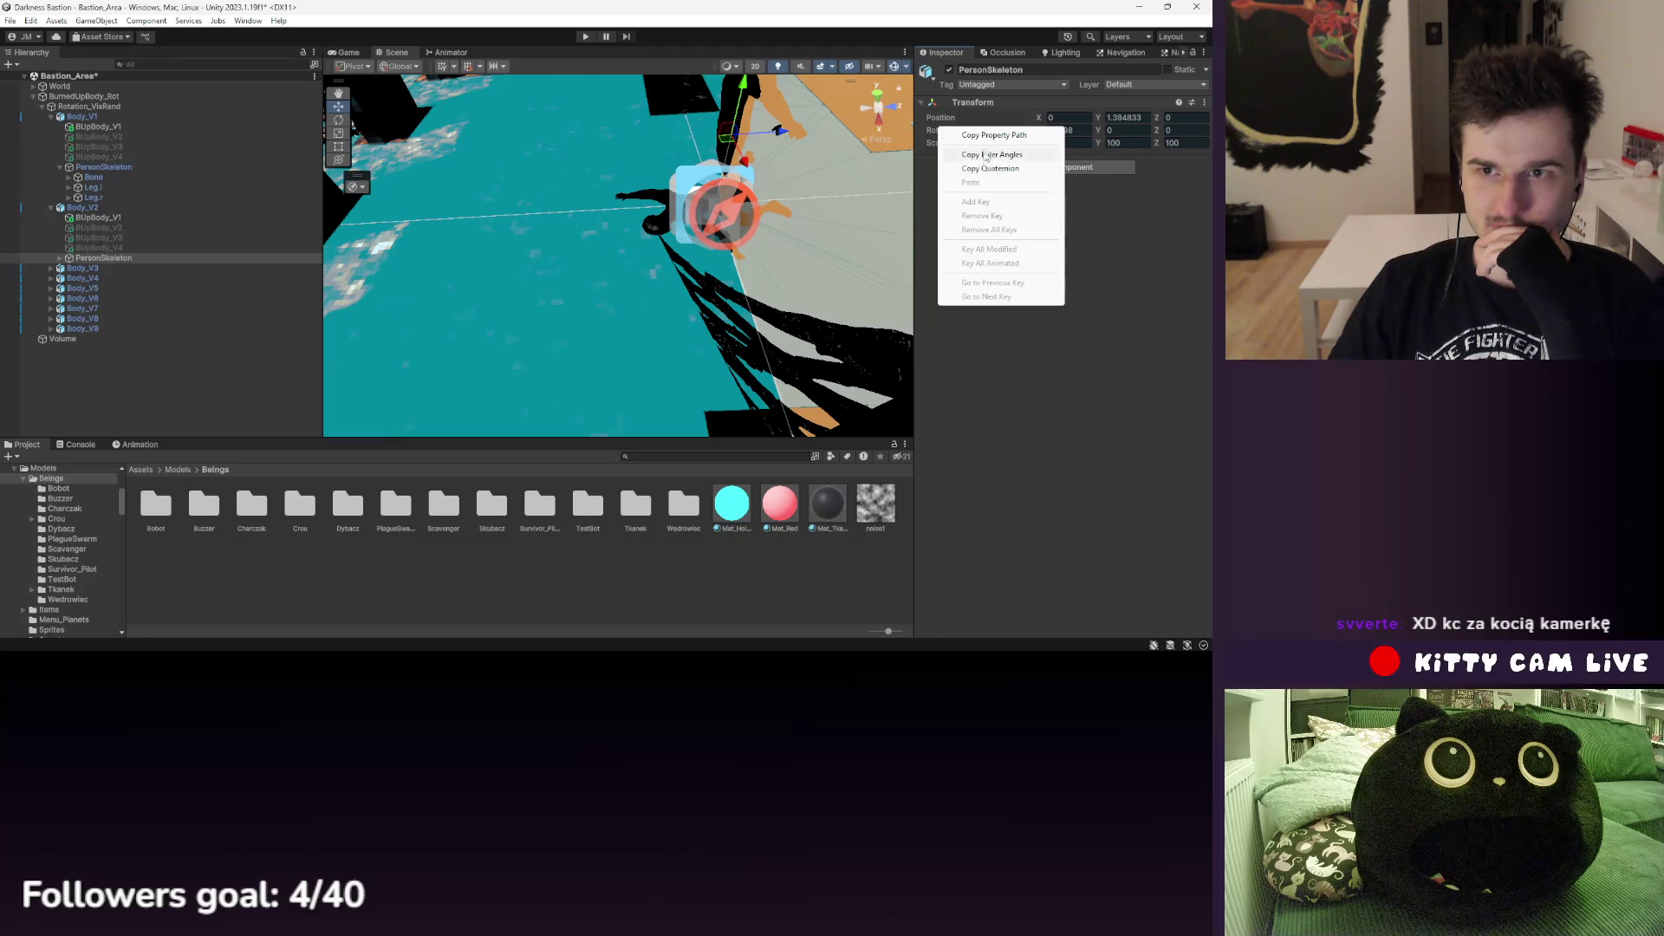
{"action": "left_click", "coordinate": [986, 138]}
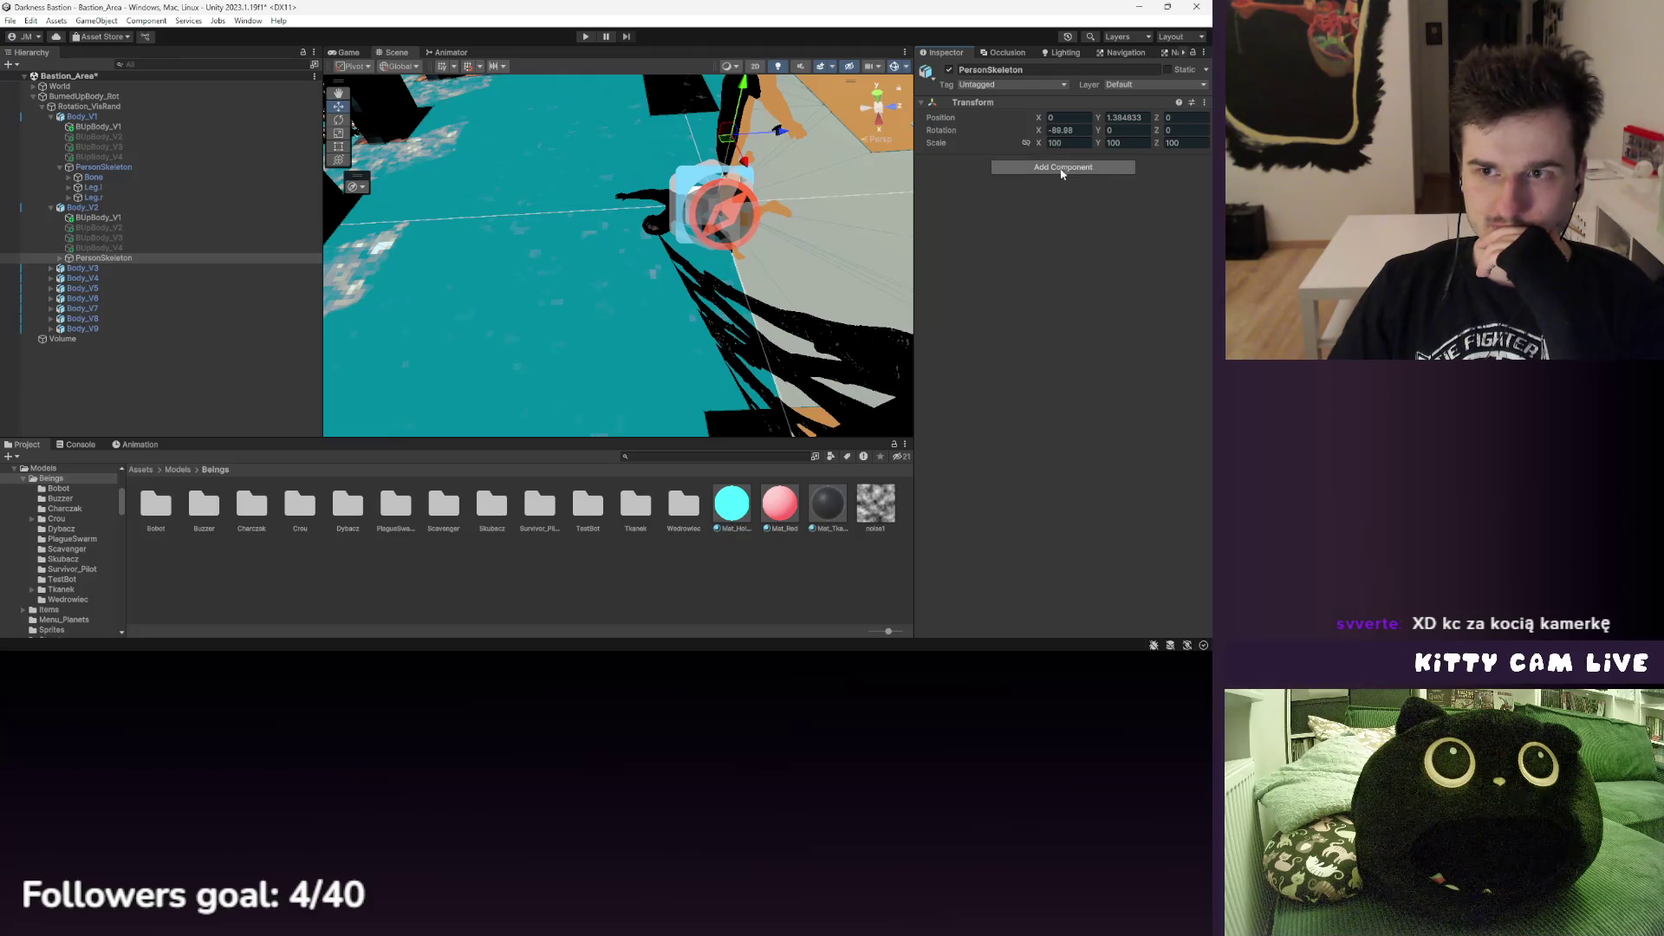
{"action": "left_click", "coordinate": [60, 258], "text": "alt"}
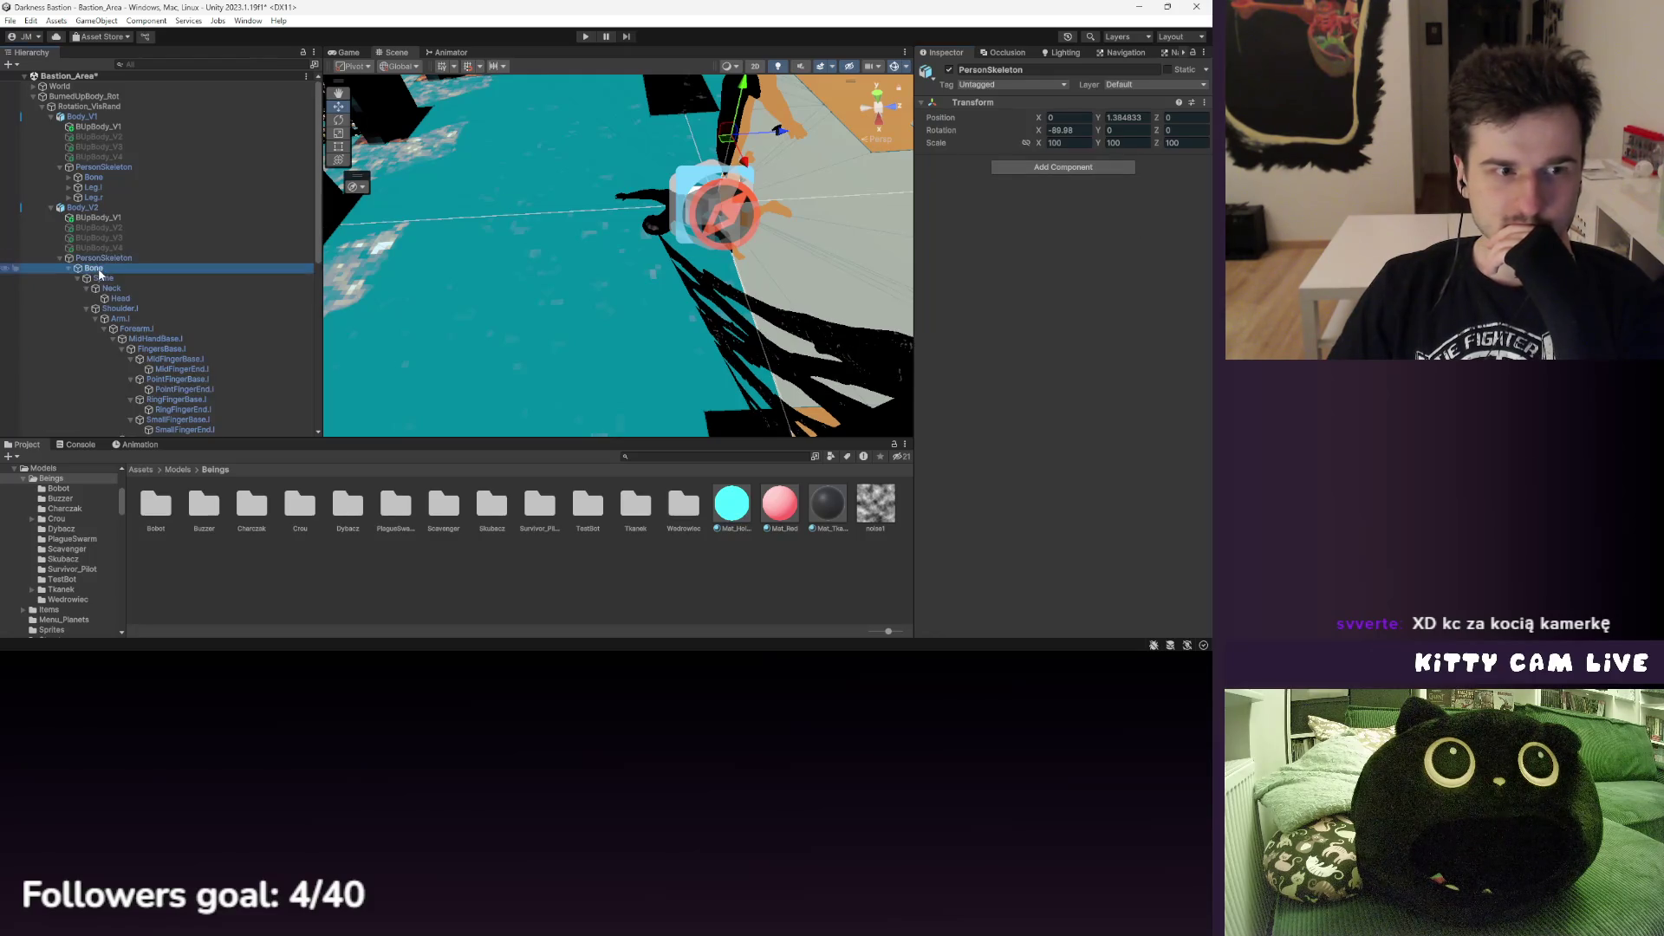
{"action": "left_click", "coordinate": [111, 288]}
{"action": "left_click", "coordinate": [161, 348]}
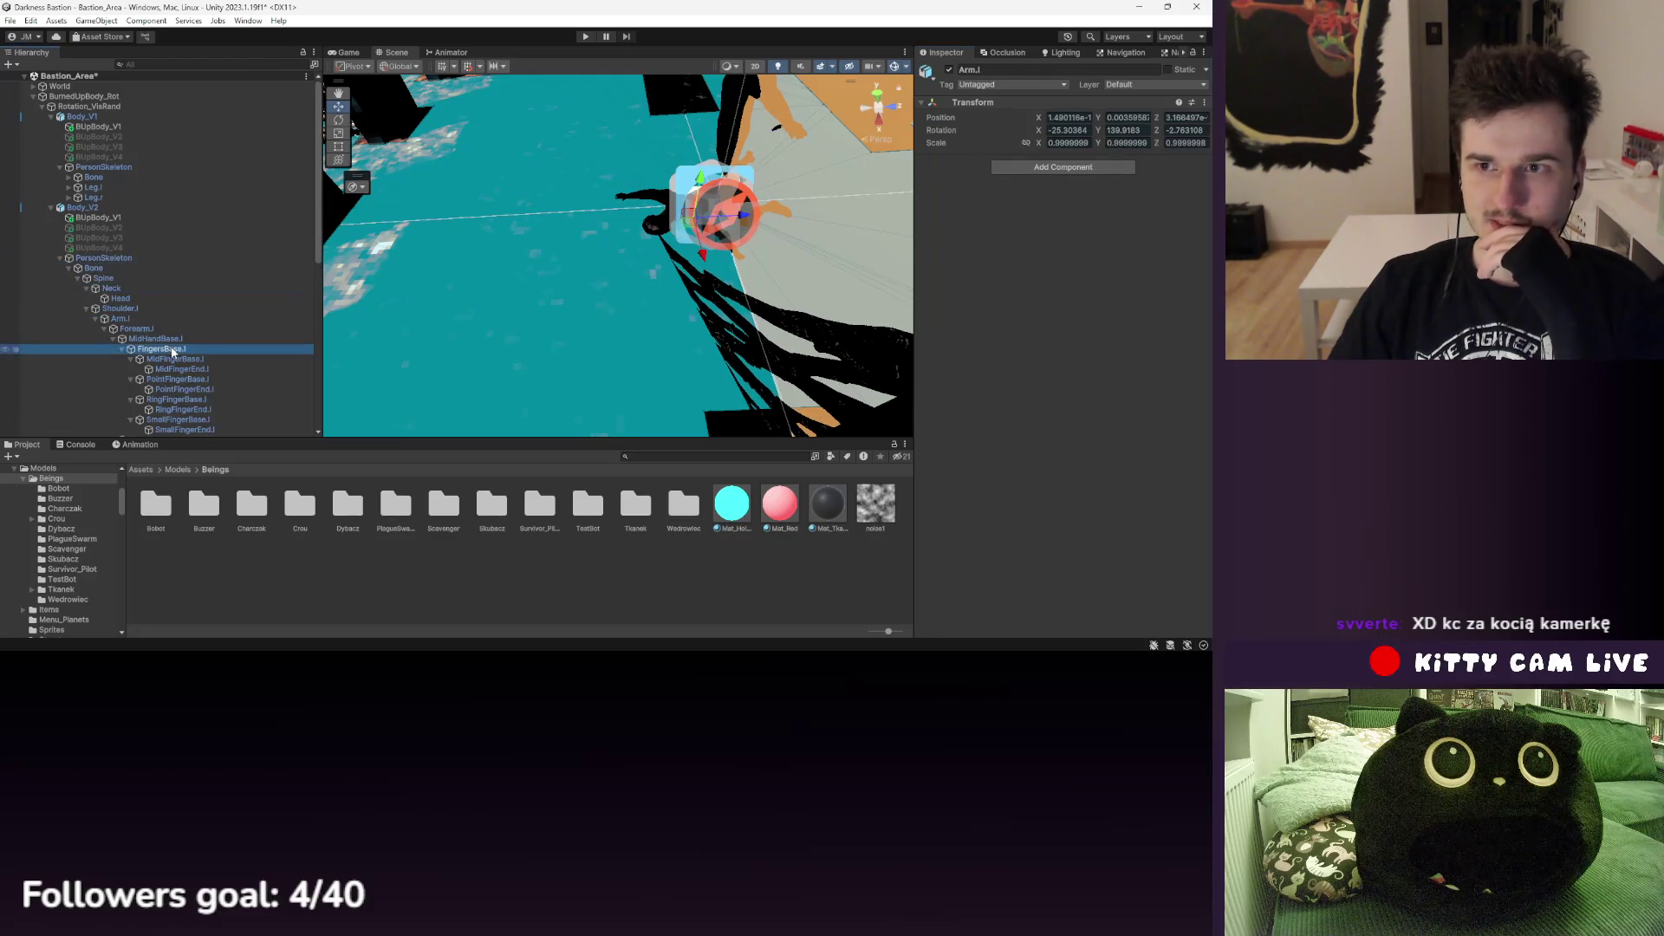
{"action": "left_click", "coordinate": [61, 259]}
{"action": "left_click", "coordinate": [97, 259]}
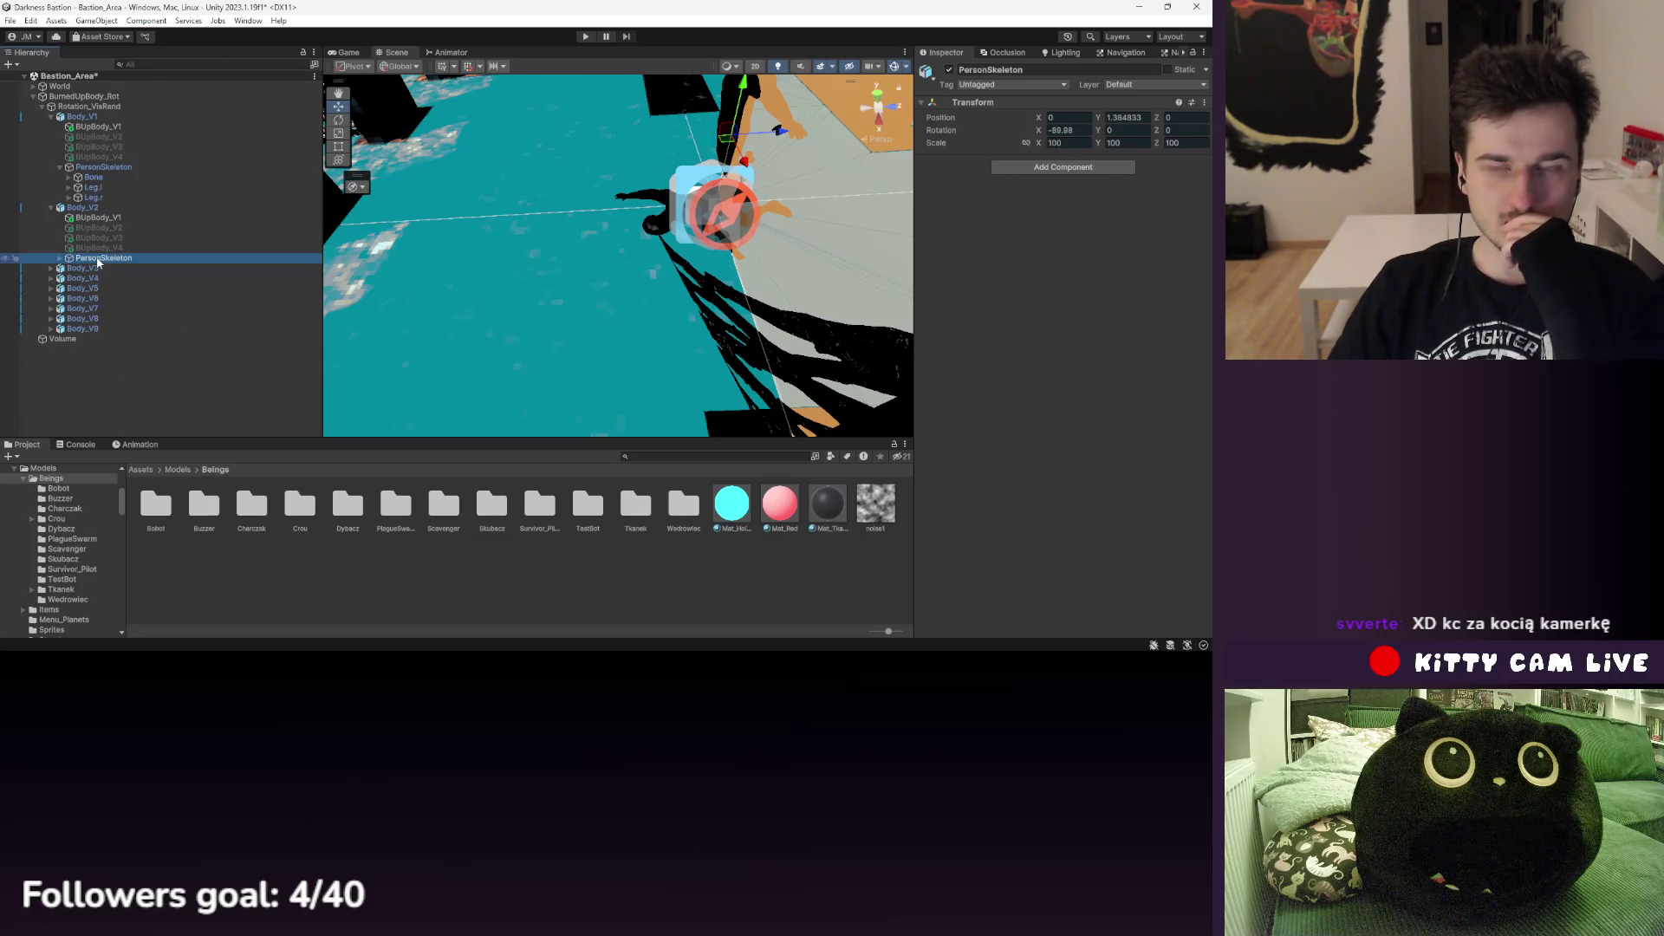
- Check the Skinned Mesh Renderers of BUpBody_V2, V3, V4 and V1, then return to Assets
{"action": "left_click", "coordinate": [100, 227]}
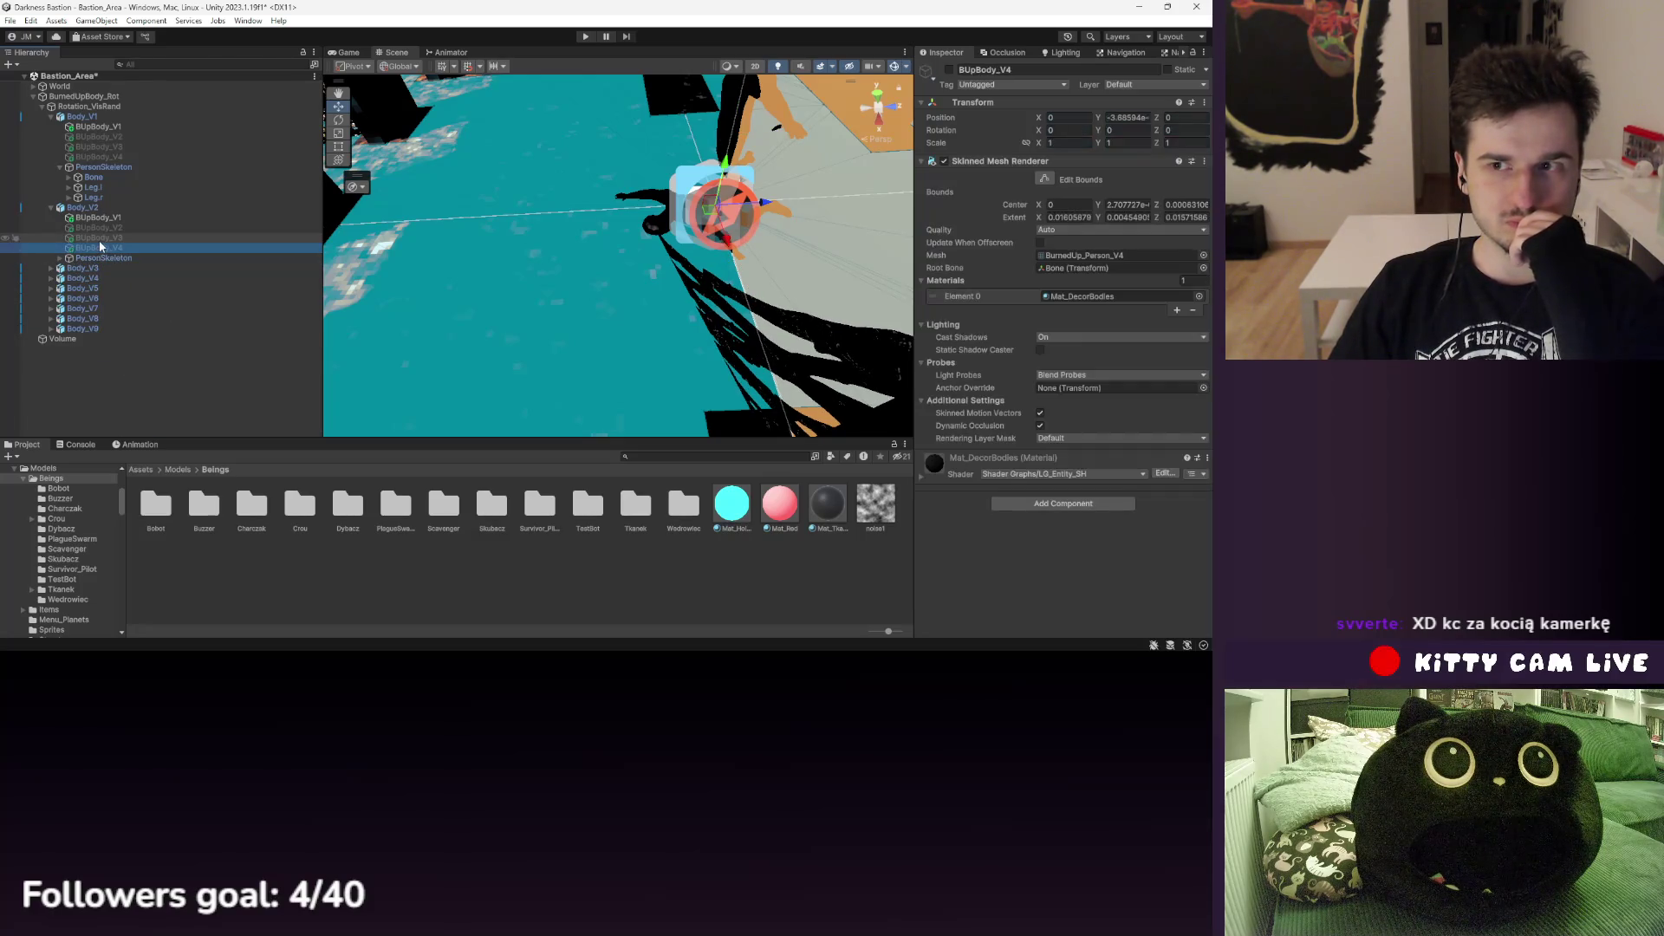
{"action": "left_click", "coordinate": [102, 237]}
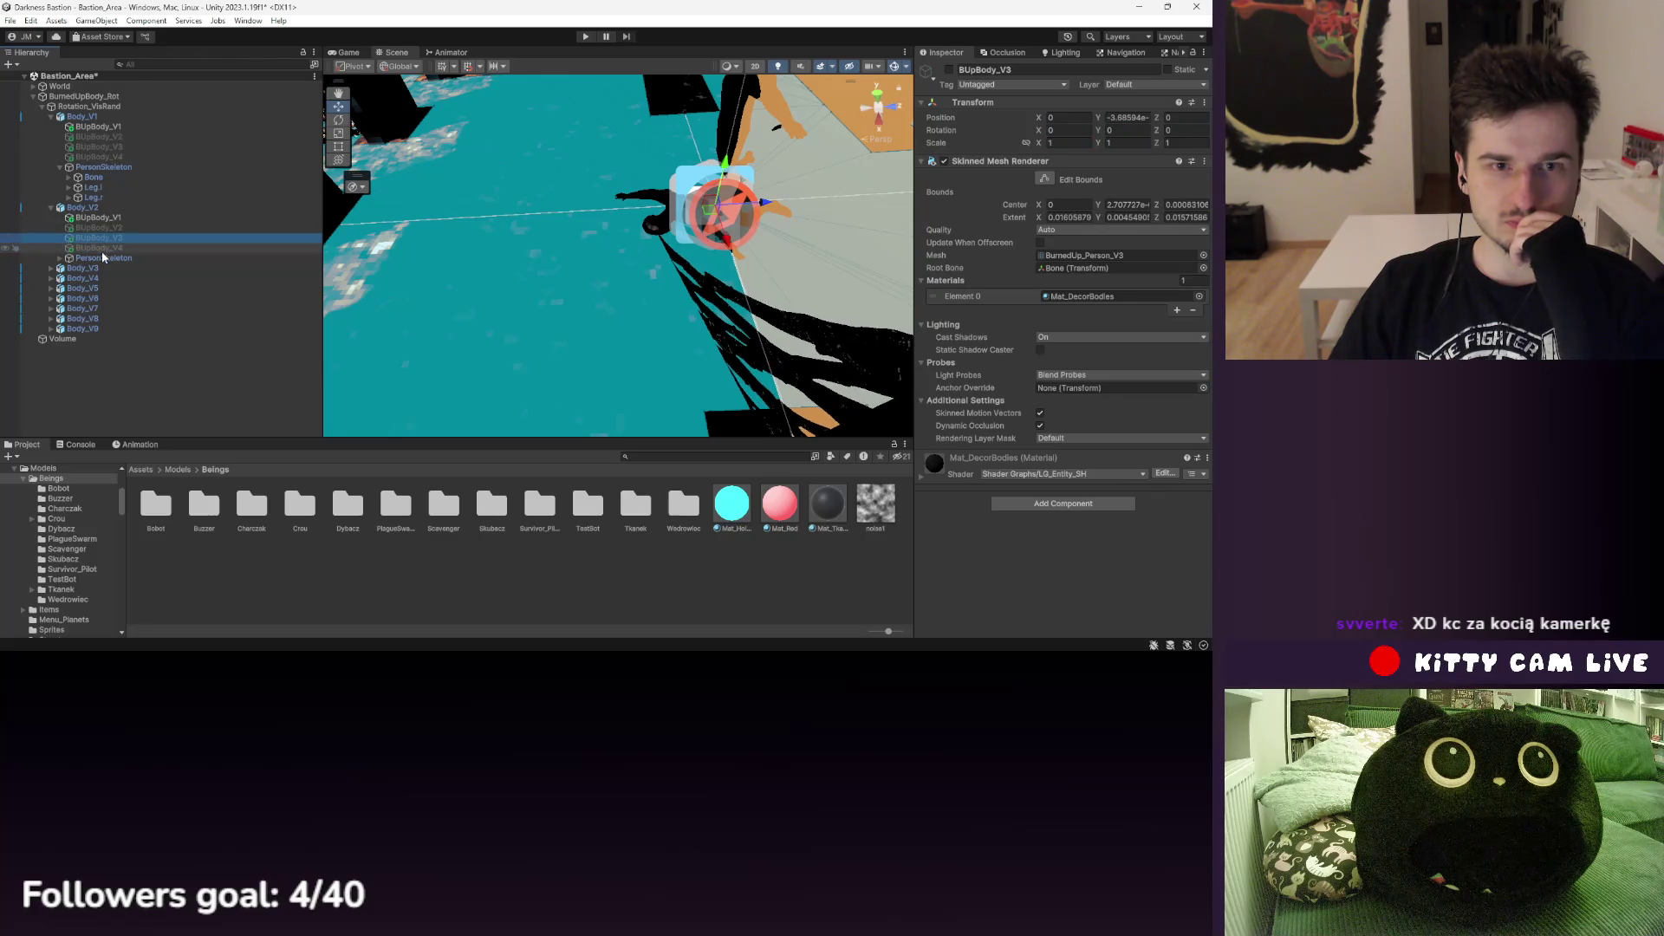
{"action": "left_click", "coordinate": [111, 247]}
{"action": "key", "text": "Up"}
{"action": "key", "text": "Up"}
{"action": "key", "text": "Up"}
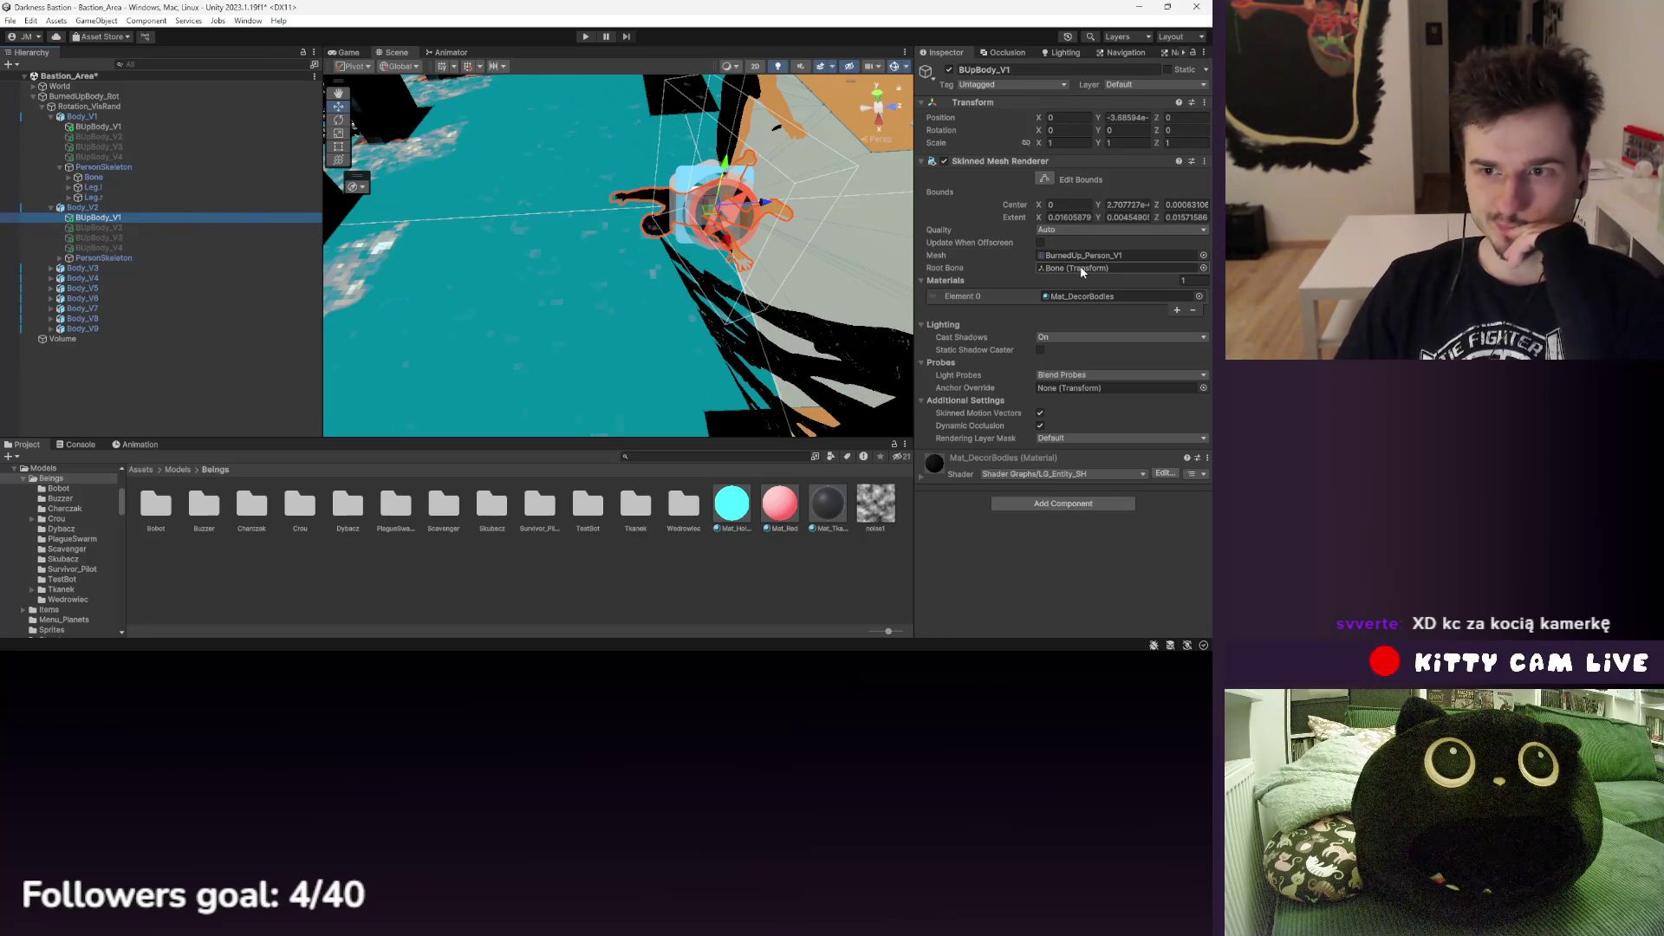
{"action": "left_click", "coordinate": [140, 469]}
- Open the Sculpture_Var prefab from Prefabs > Decoration > Decor5
{"action": "double_click", "coordinate": [345, 512]}
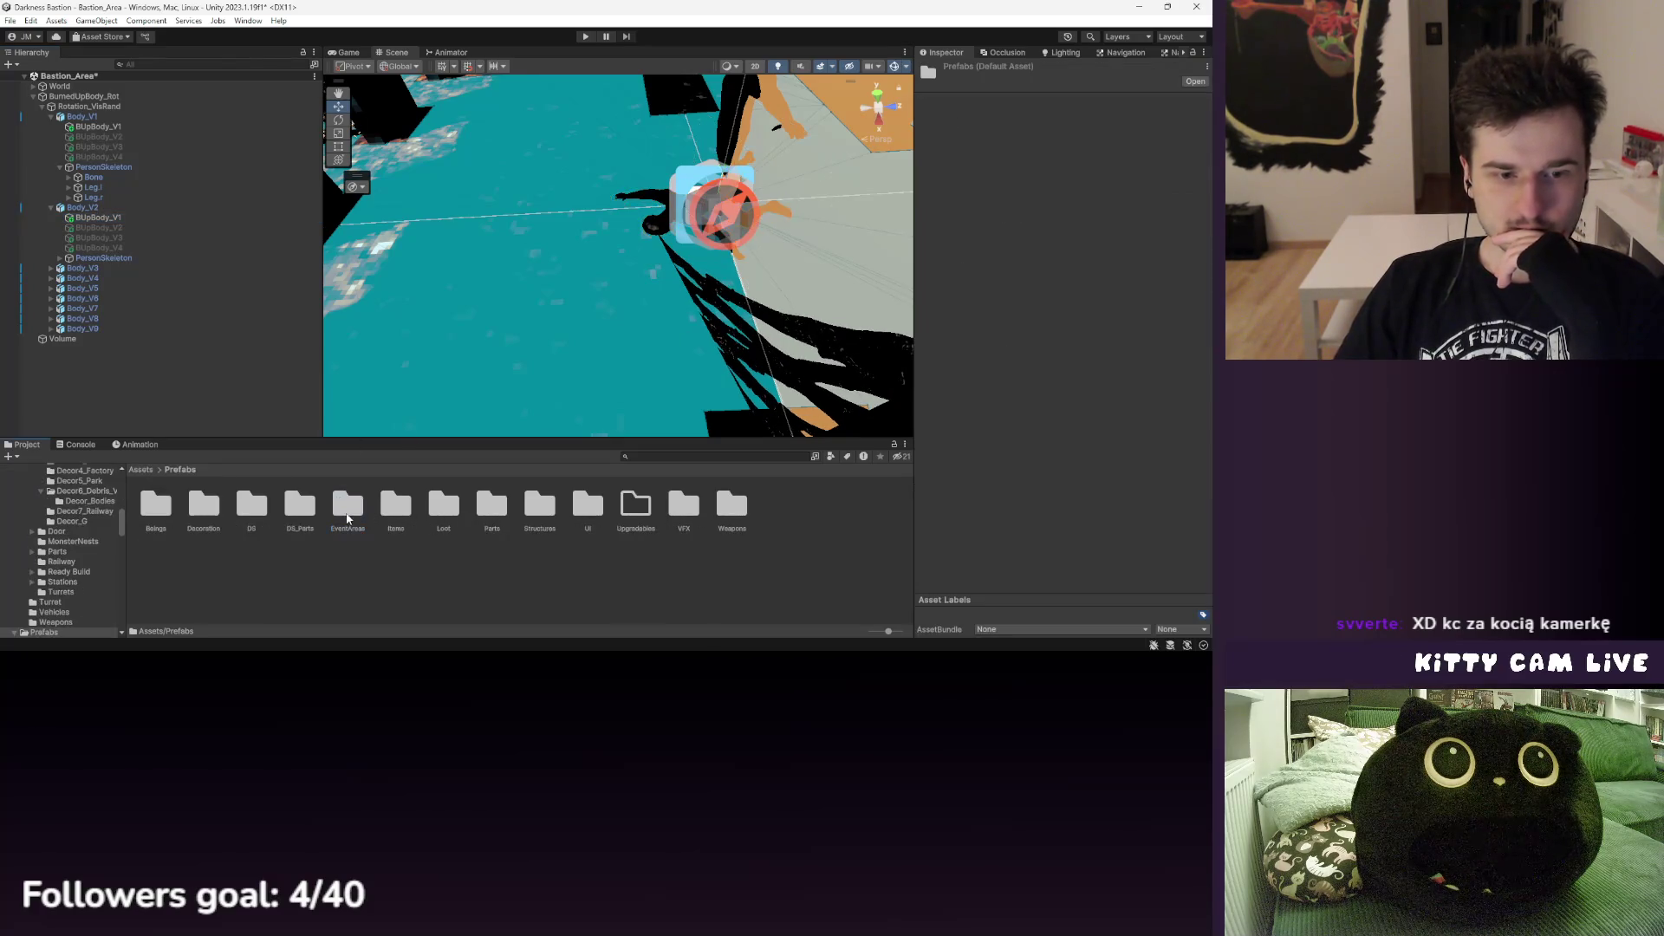
{"action": "double_click", "coordinate": [198, 515]}
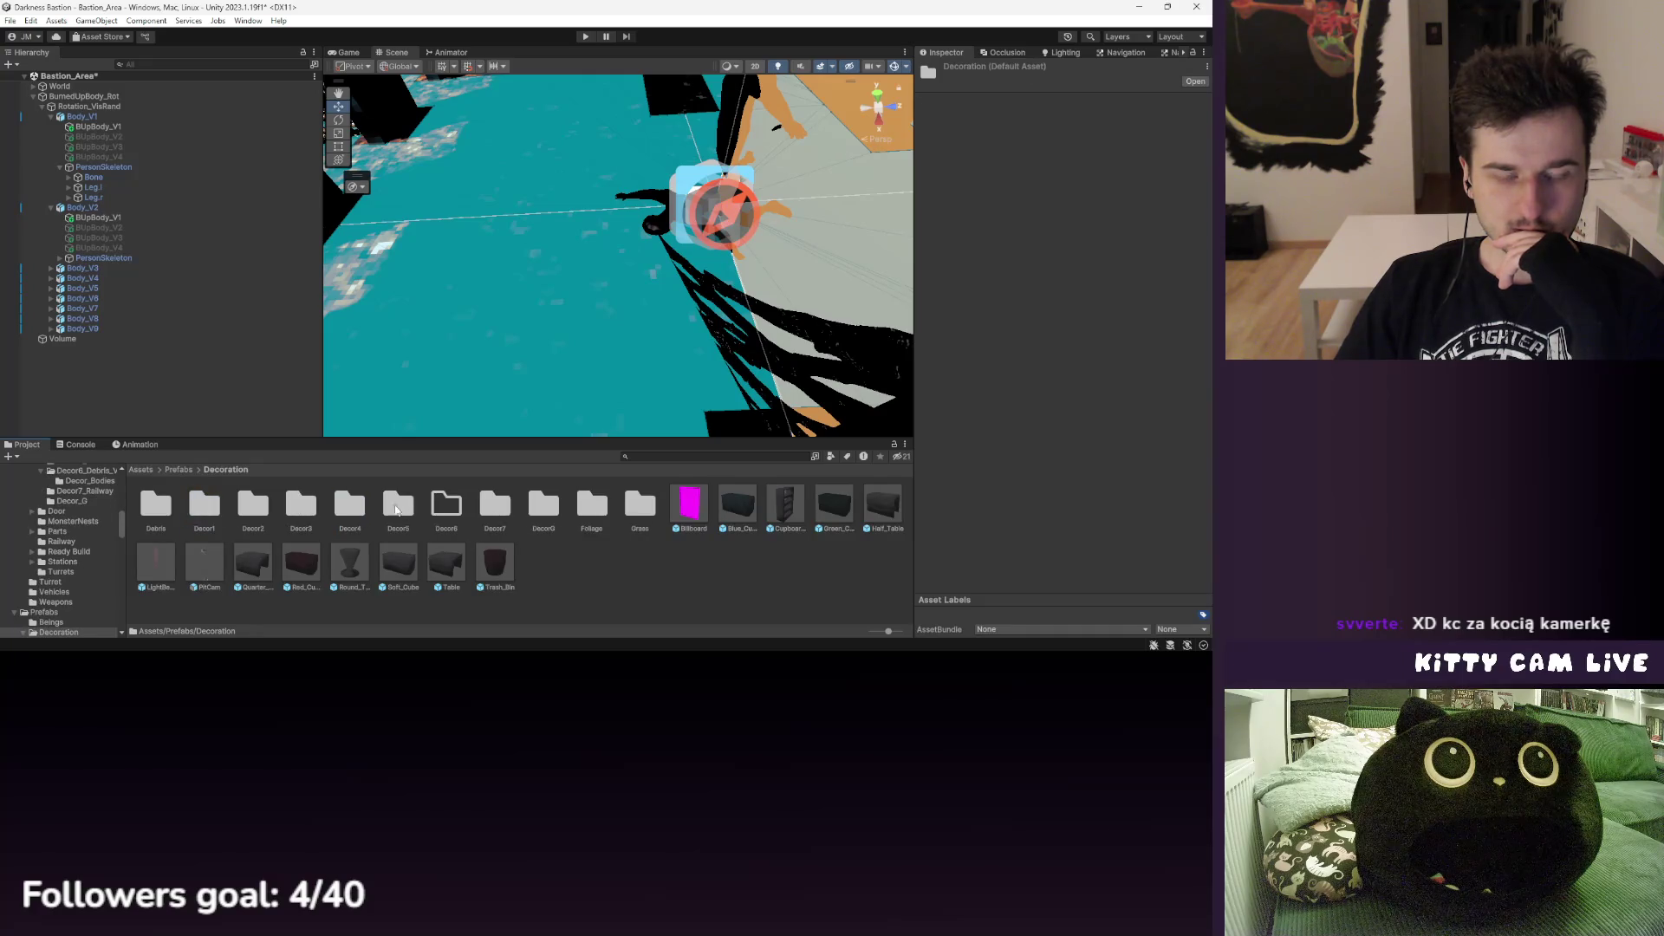
{"action": "double_click", "coordinate": [395, 510]}
{"action": "double_click", "coordinate": [594, 507]}
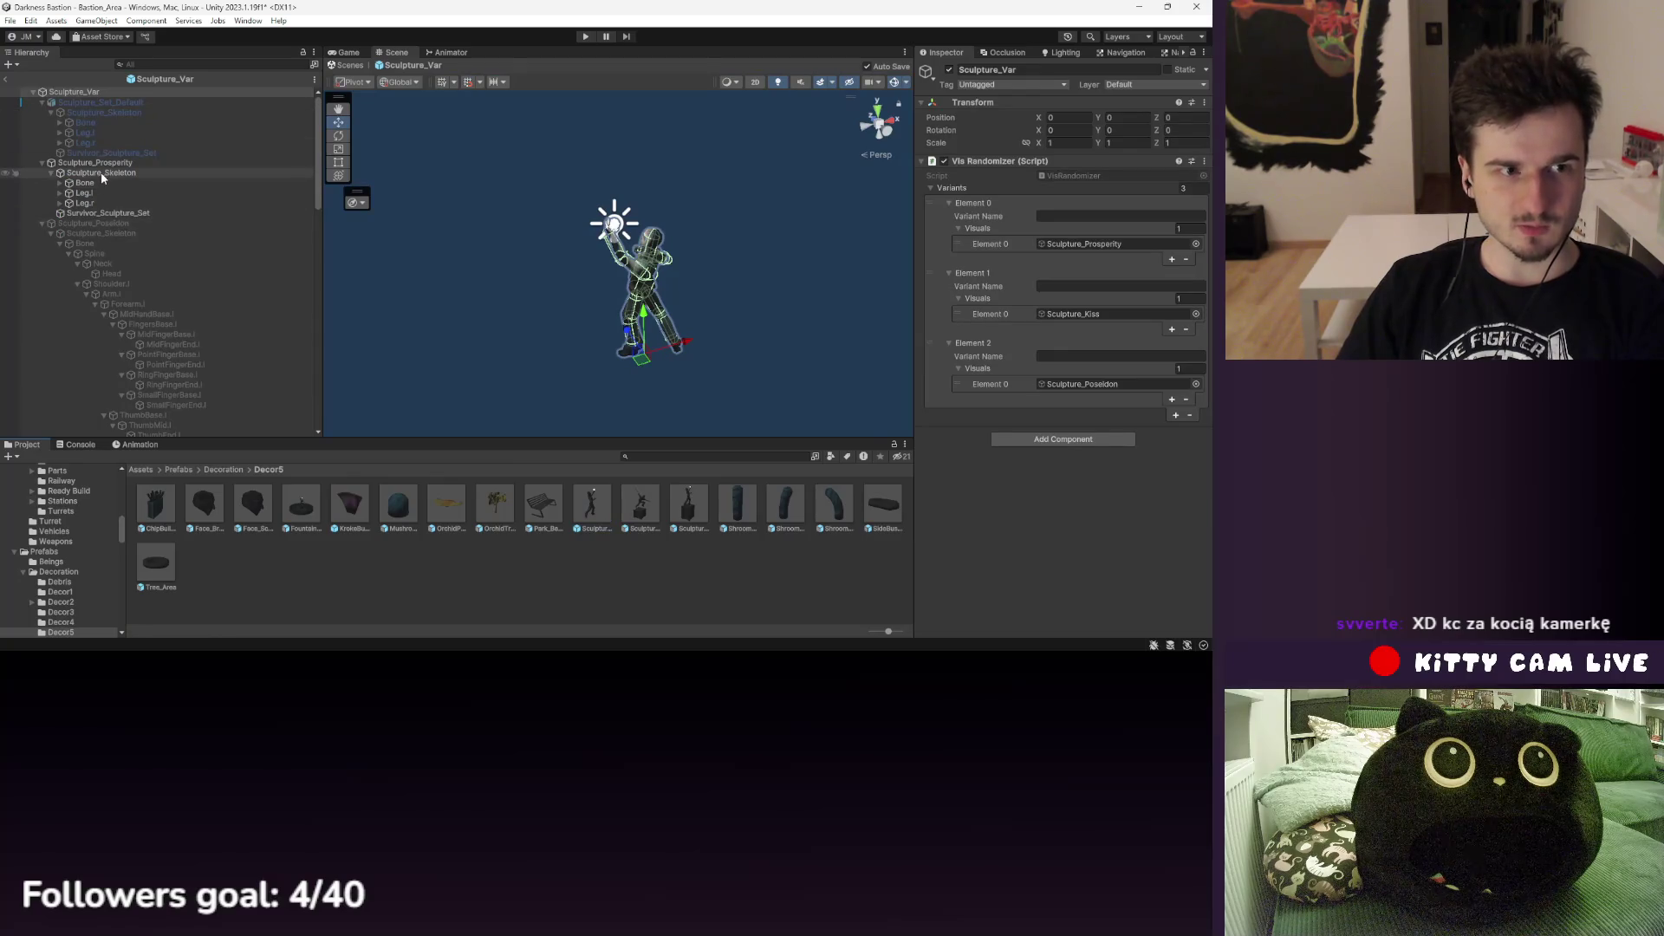
- Inspect the Survivor_Sculpture_Set mesh and Sculpture_Skeleton's Leg.l and Leg.r bone colliders
{"action": "left_click", "coordinate": [109, 212]}
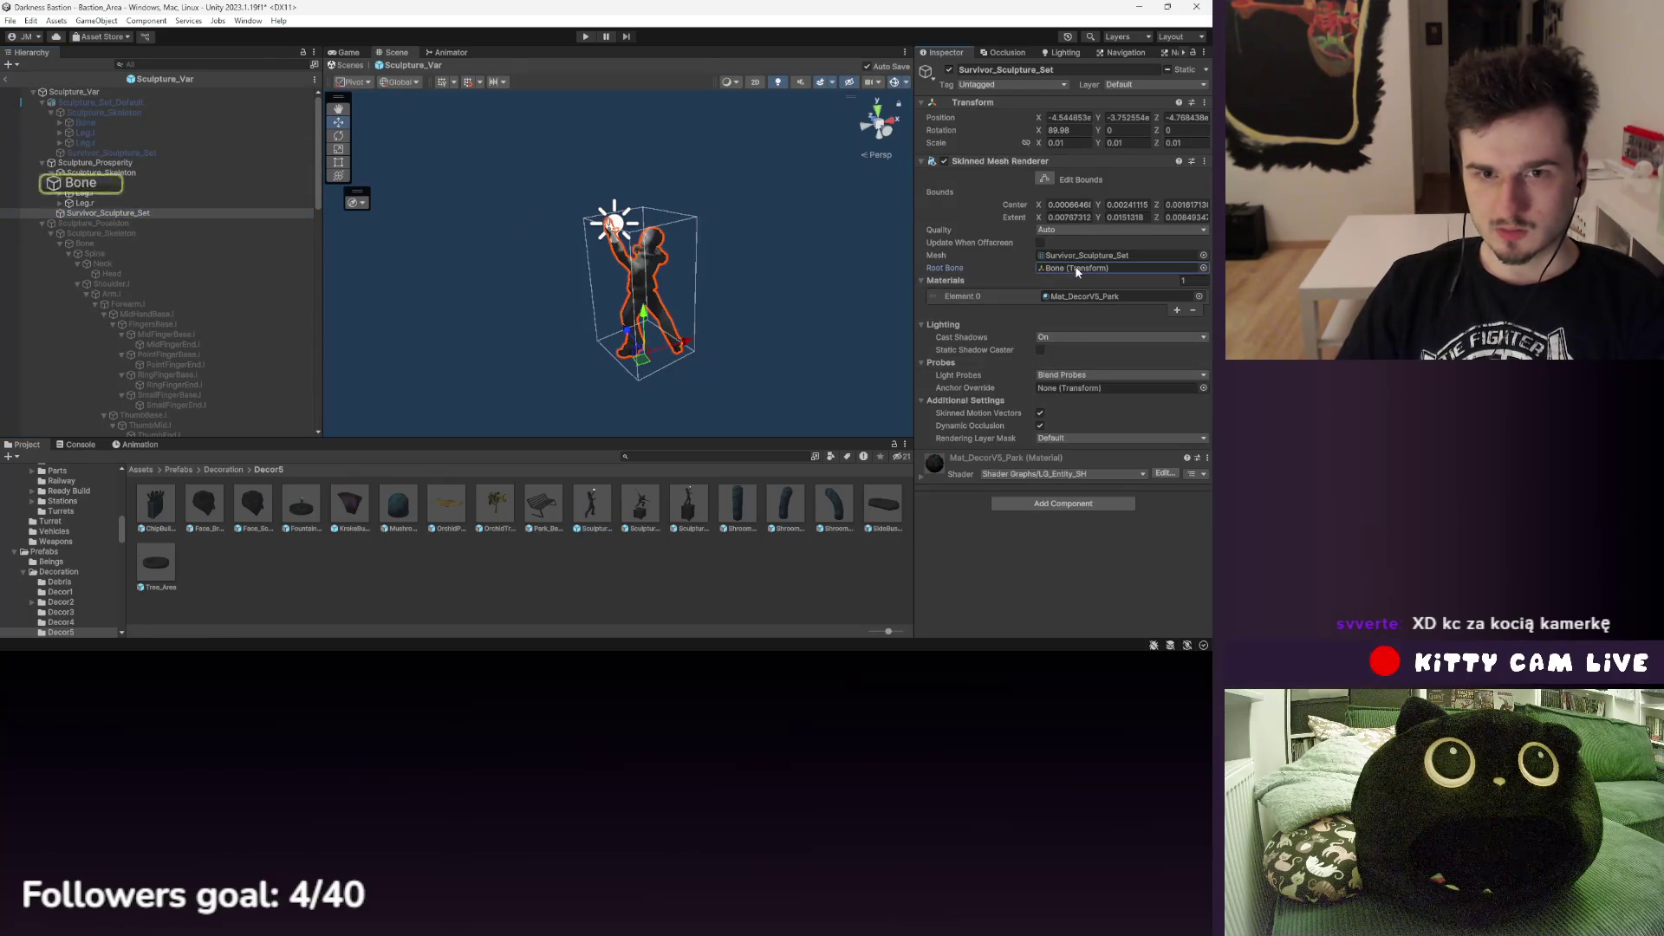
{"action": "left_click", "coordinate": [119, 175]}
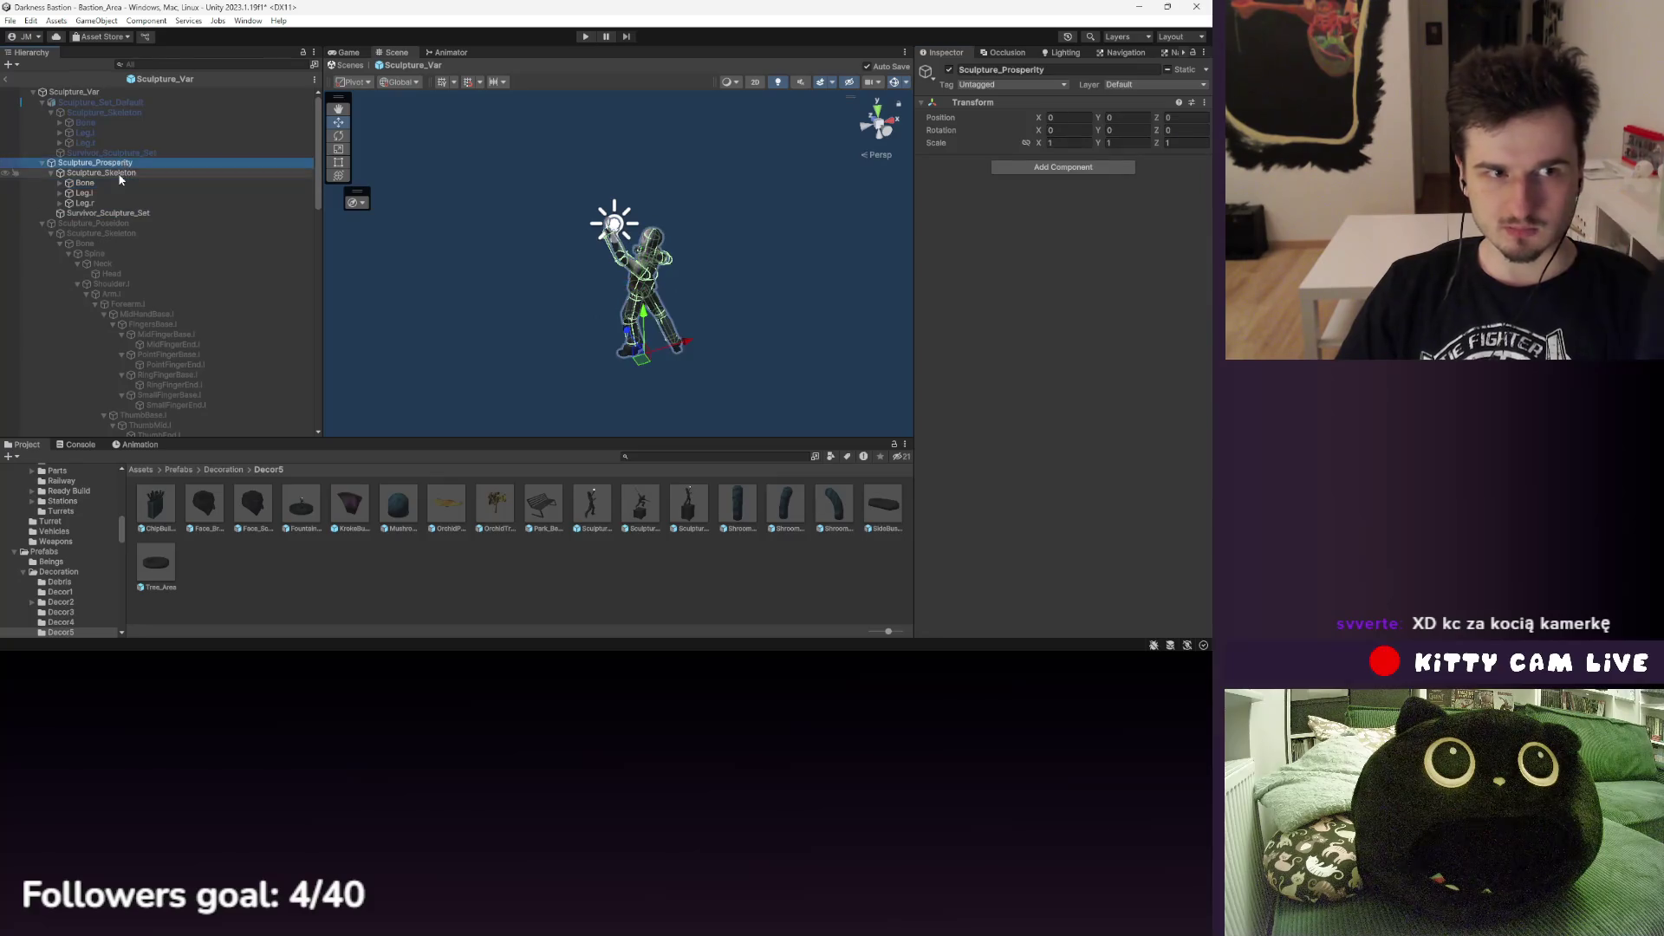
{"action": "left_click", "coordinate": [151, 211]}
{"action": "left_click", "coordinate": [155, 192]}
{"action": "scroll", "coordinate": [348, 260], "scroll_direction": "up", "scroll_amount": 2}
{"action": "scroll", "coordinate": [377, 270], "scroll_direction": "up", "scroll_amount": 2}
{"action": "mouse_move", "coordinate": [379, 294]}
{"action": "left_mouse_down"}
{"action": "mouse_move", "coordinate": [509, 207]}
{"action": "mouse_move", "coordinate": [565, 212]}
{"action": "mouse_move", "coordinate": [498, 200]}
{"action": "mouse_move", "coordinate": [473, 230]}
{"action": "left_mouse_up"}
{"action": "left_click", "coordinate": [98, 174]}
{"action": "left_click", "coordinate": [103, 182]}
{"action": "left_click", "coordinate": [102, 193]}
{"action": "left_click", "coordinate": [107, 203]}
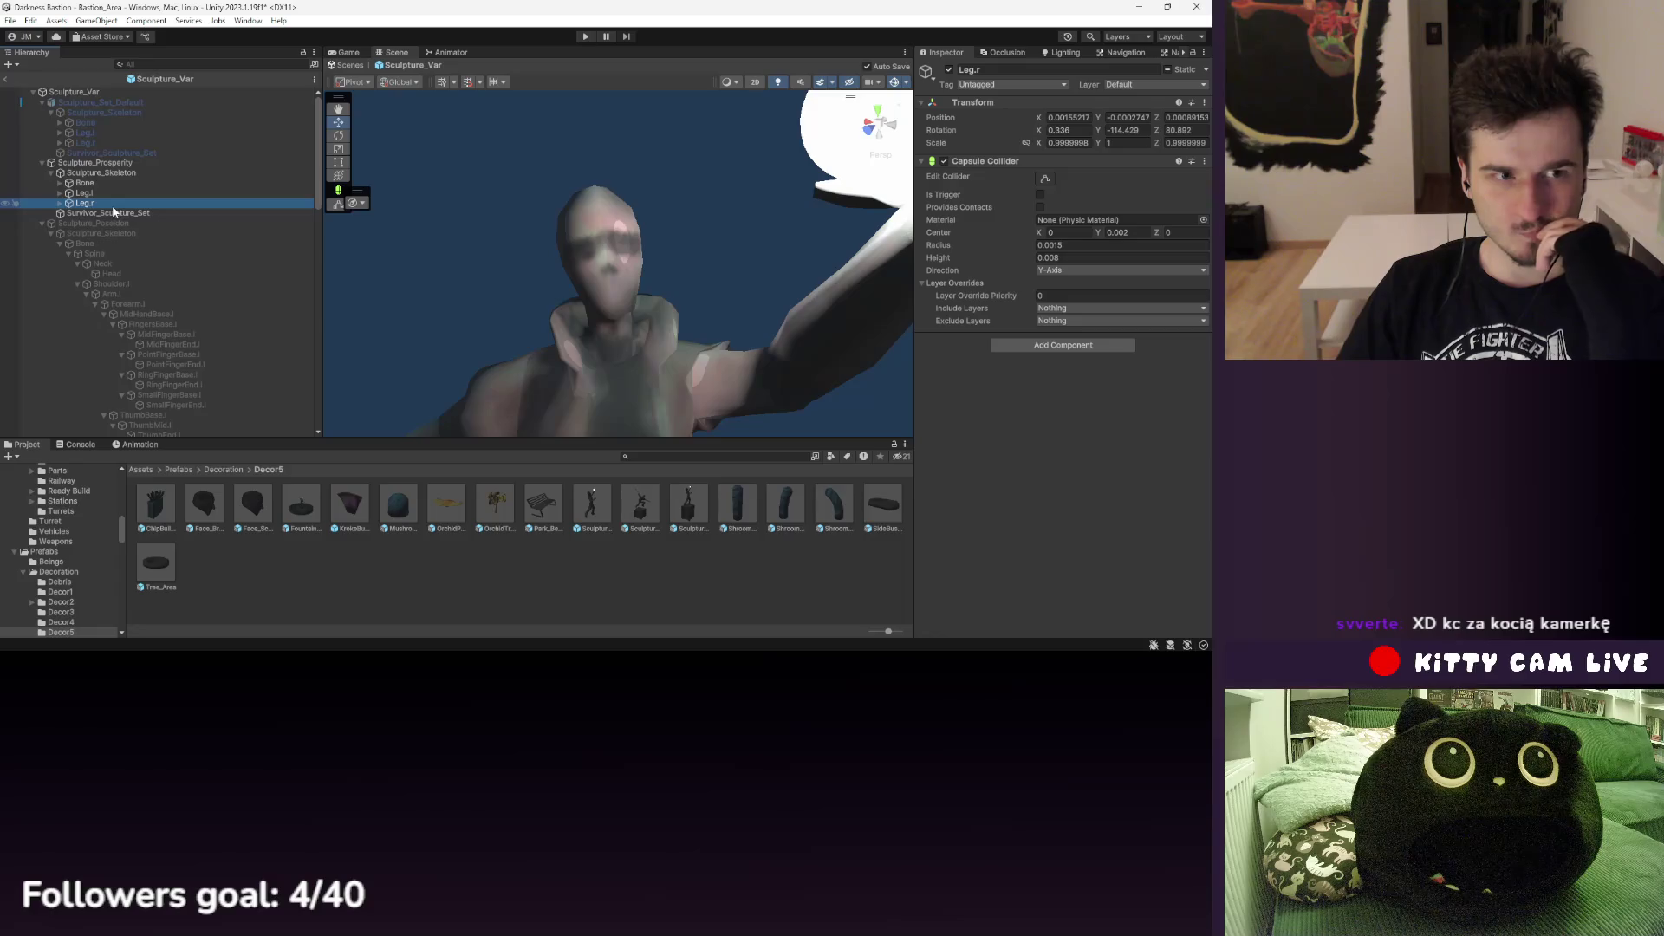
- Compare the Sculpture_Prosperity and Sculpture_Poseidon variants, then go back to Bastion_Area
{"action": "left_click", "coordinate": [100, 173]}
{"action": "left_click", "coordinate": [96, 162]}
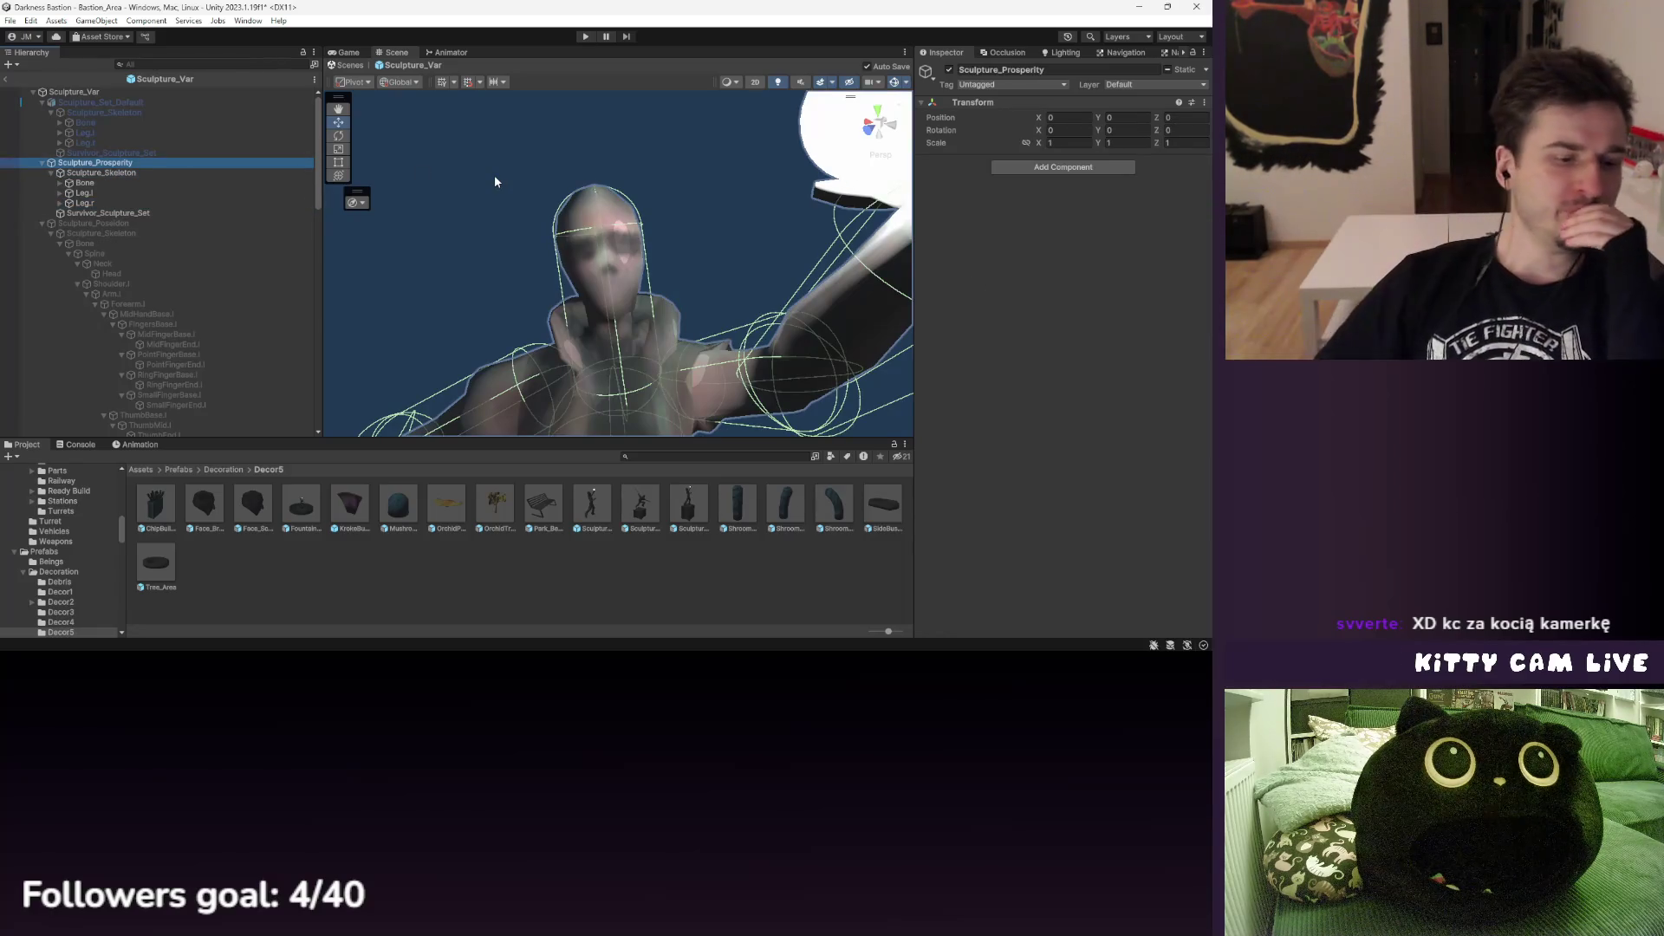
{"action": "left_click", "coordinate": [210, 214]}
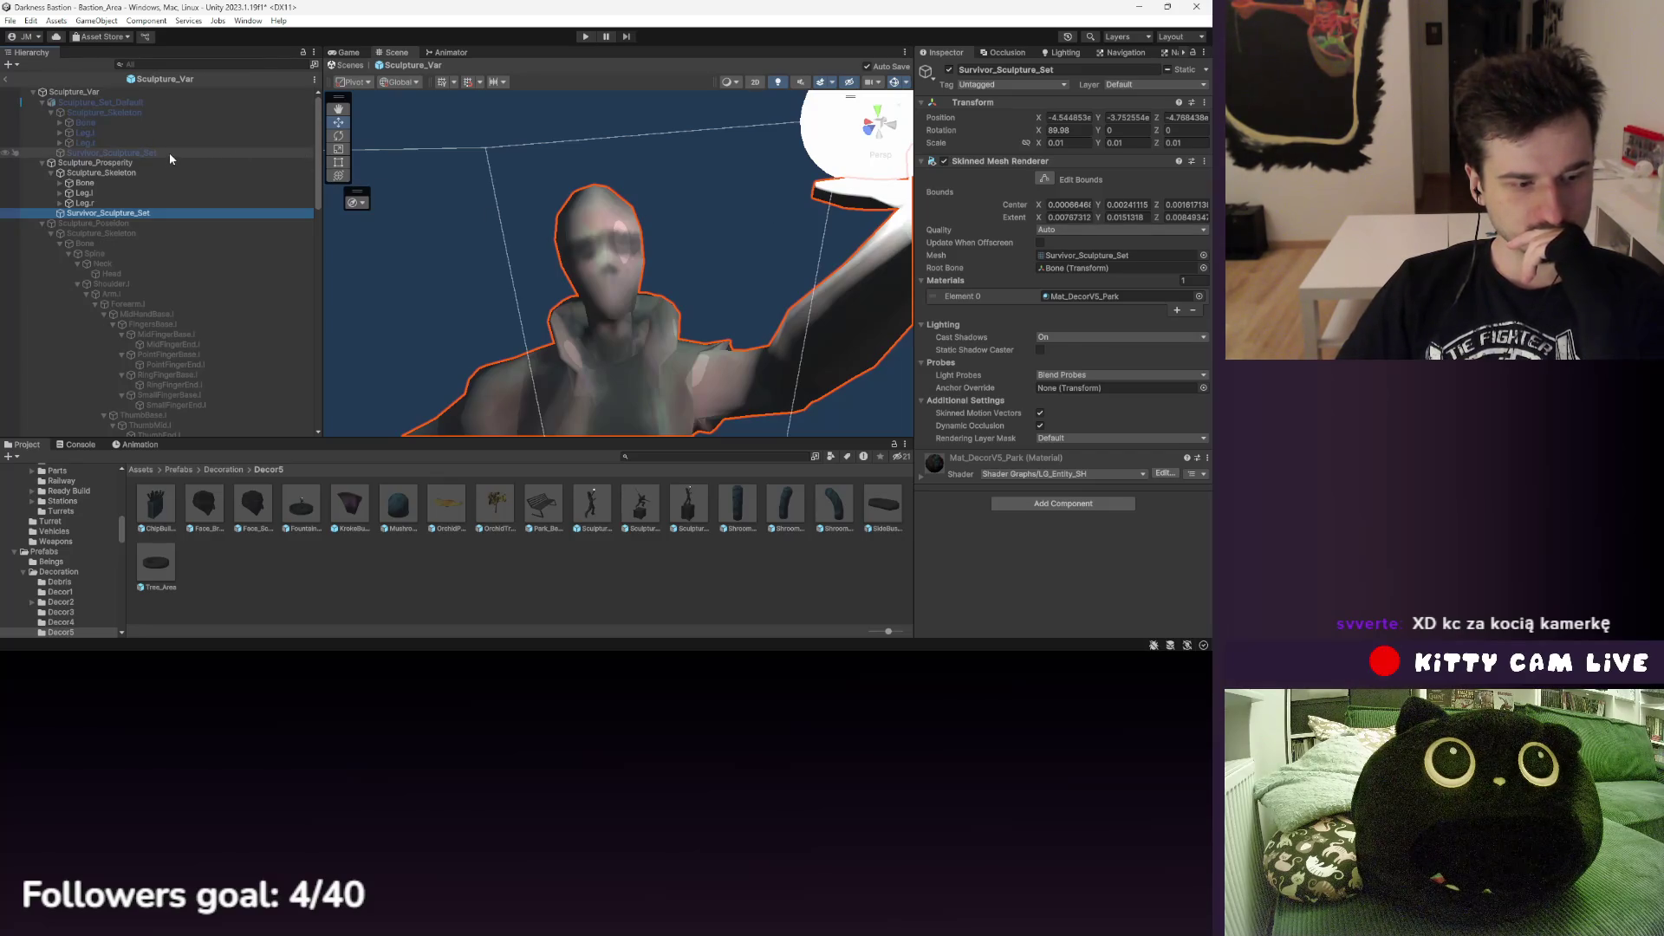
{"action": "left_click", "coordinate": [134, 163]}
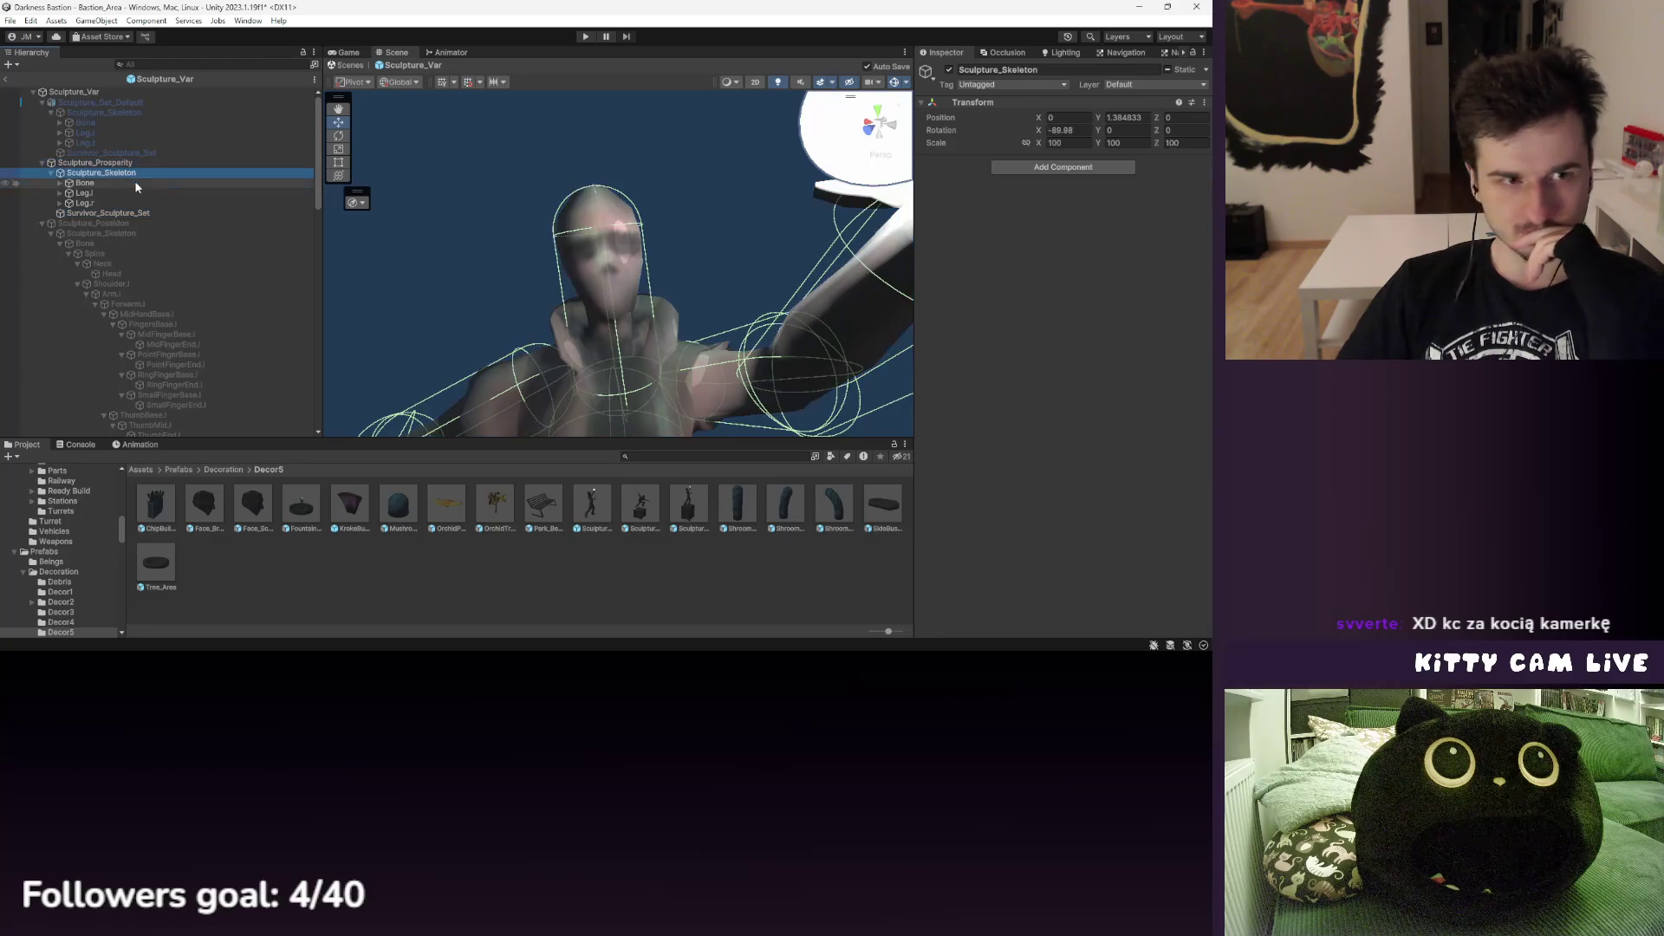
{"action": "left_click", "coordinate": [130, 192]}
{"action": "left_click", "coordinate": [127, 180]}
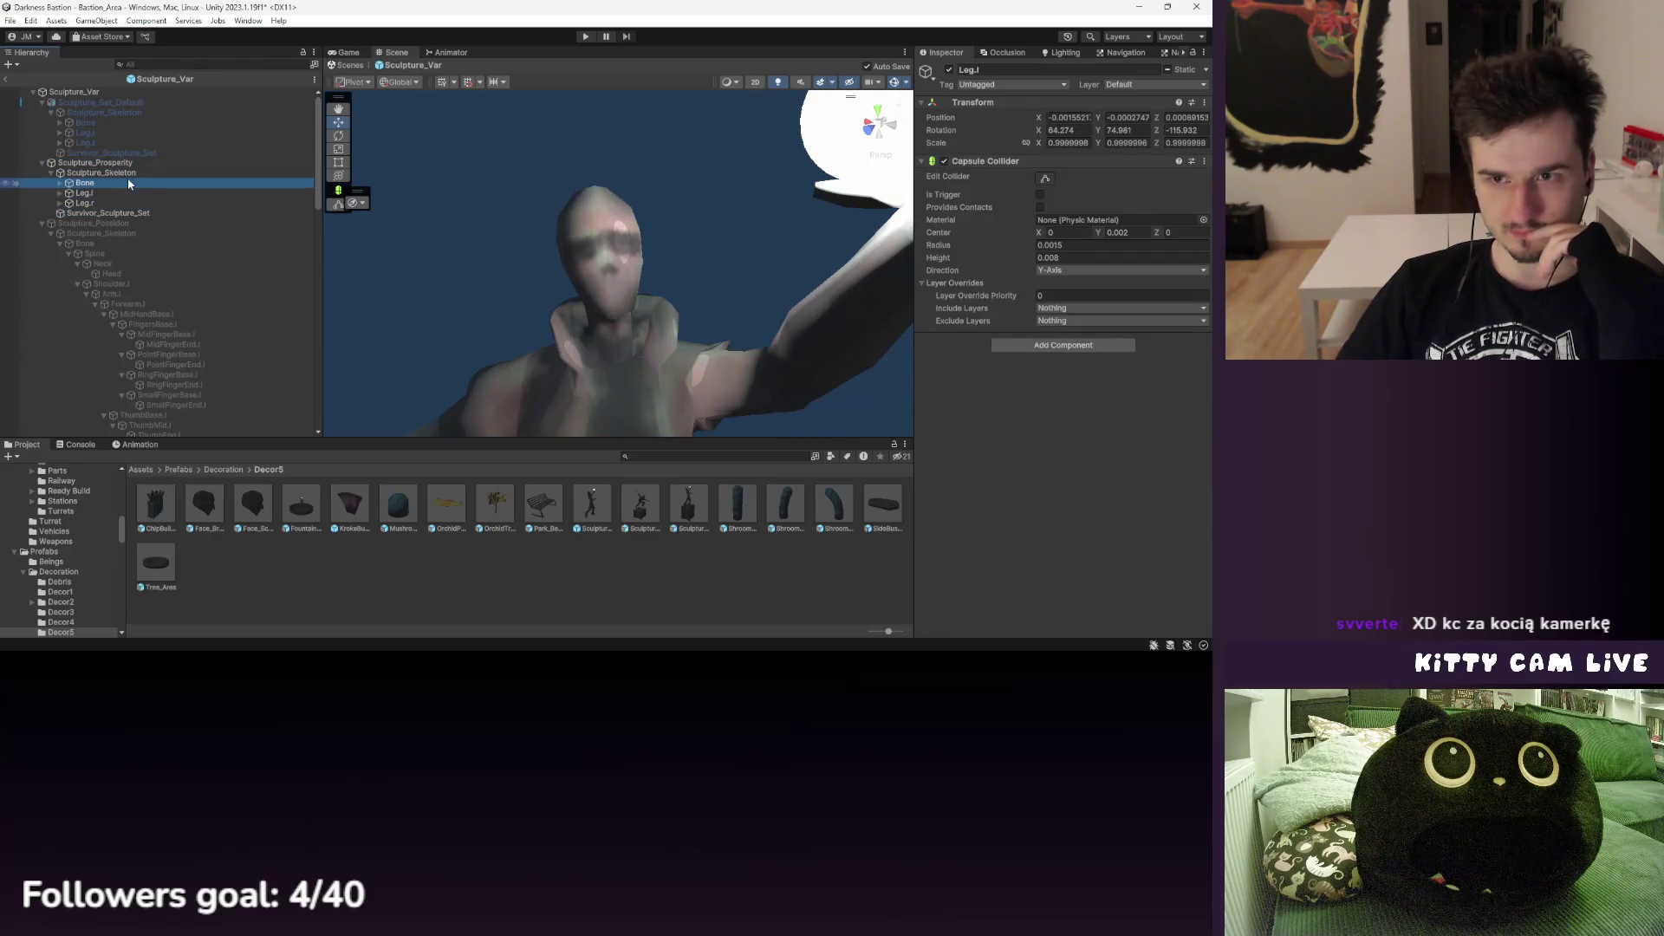
{"action": "left_click", "coordinate": [128, 175]}
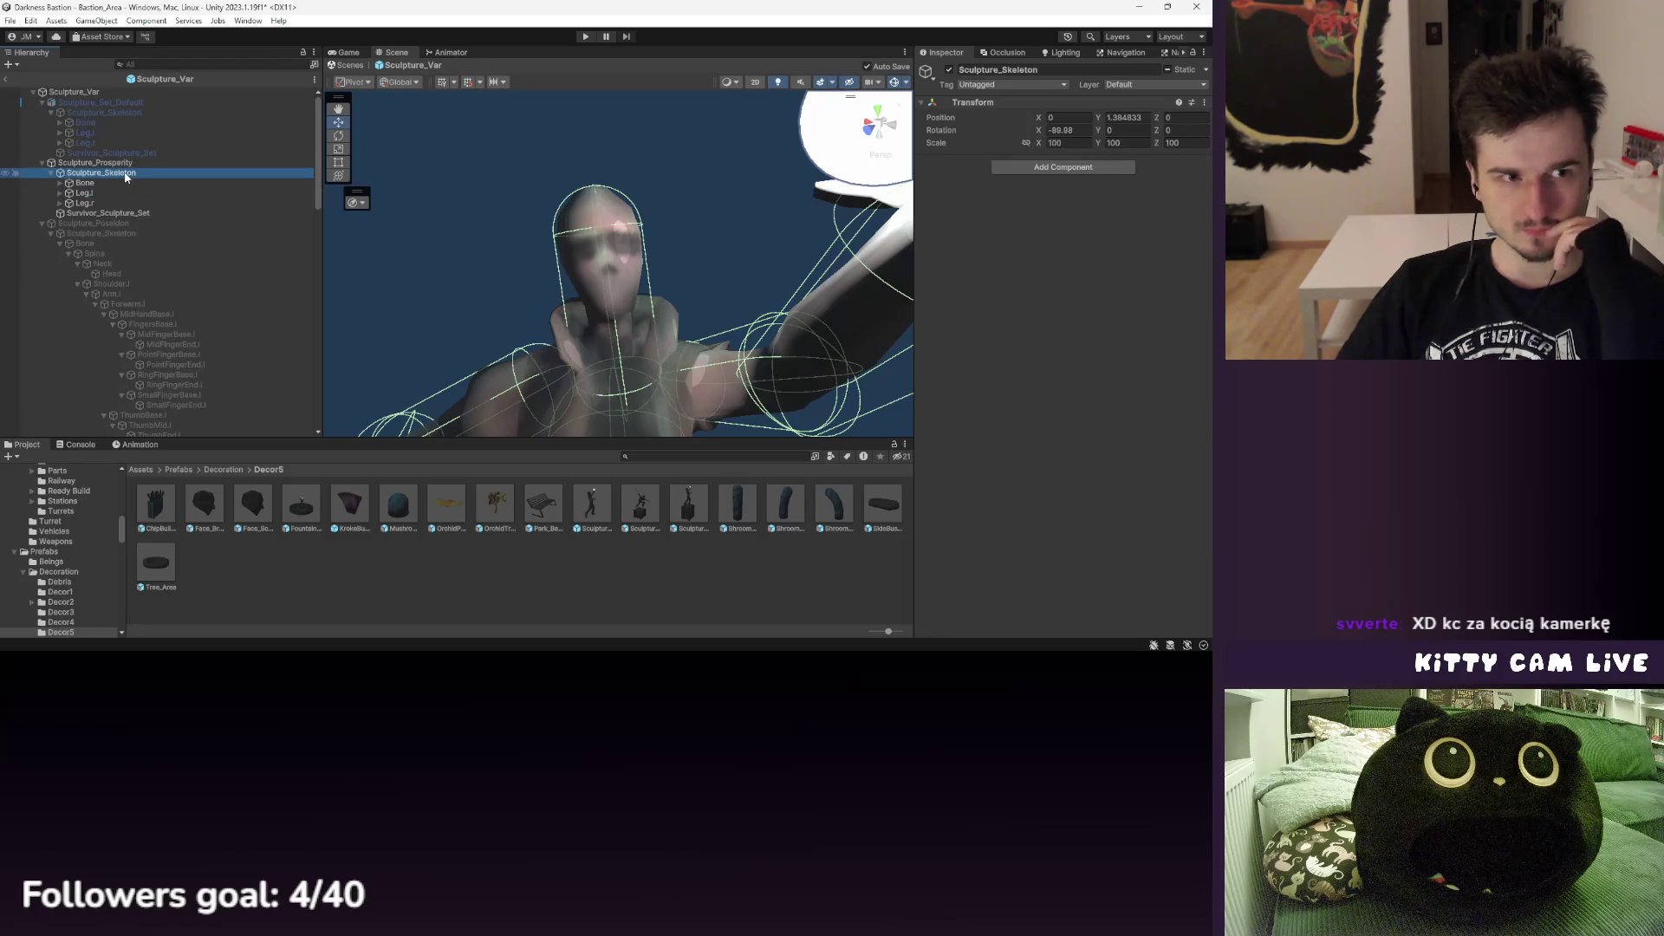
{"action": "left_click", "coordinate": [124, 165]}
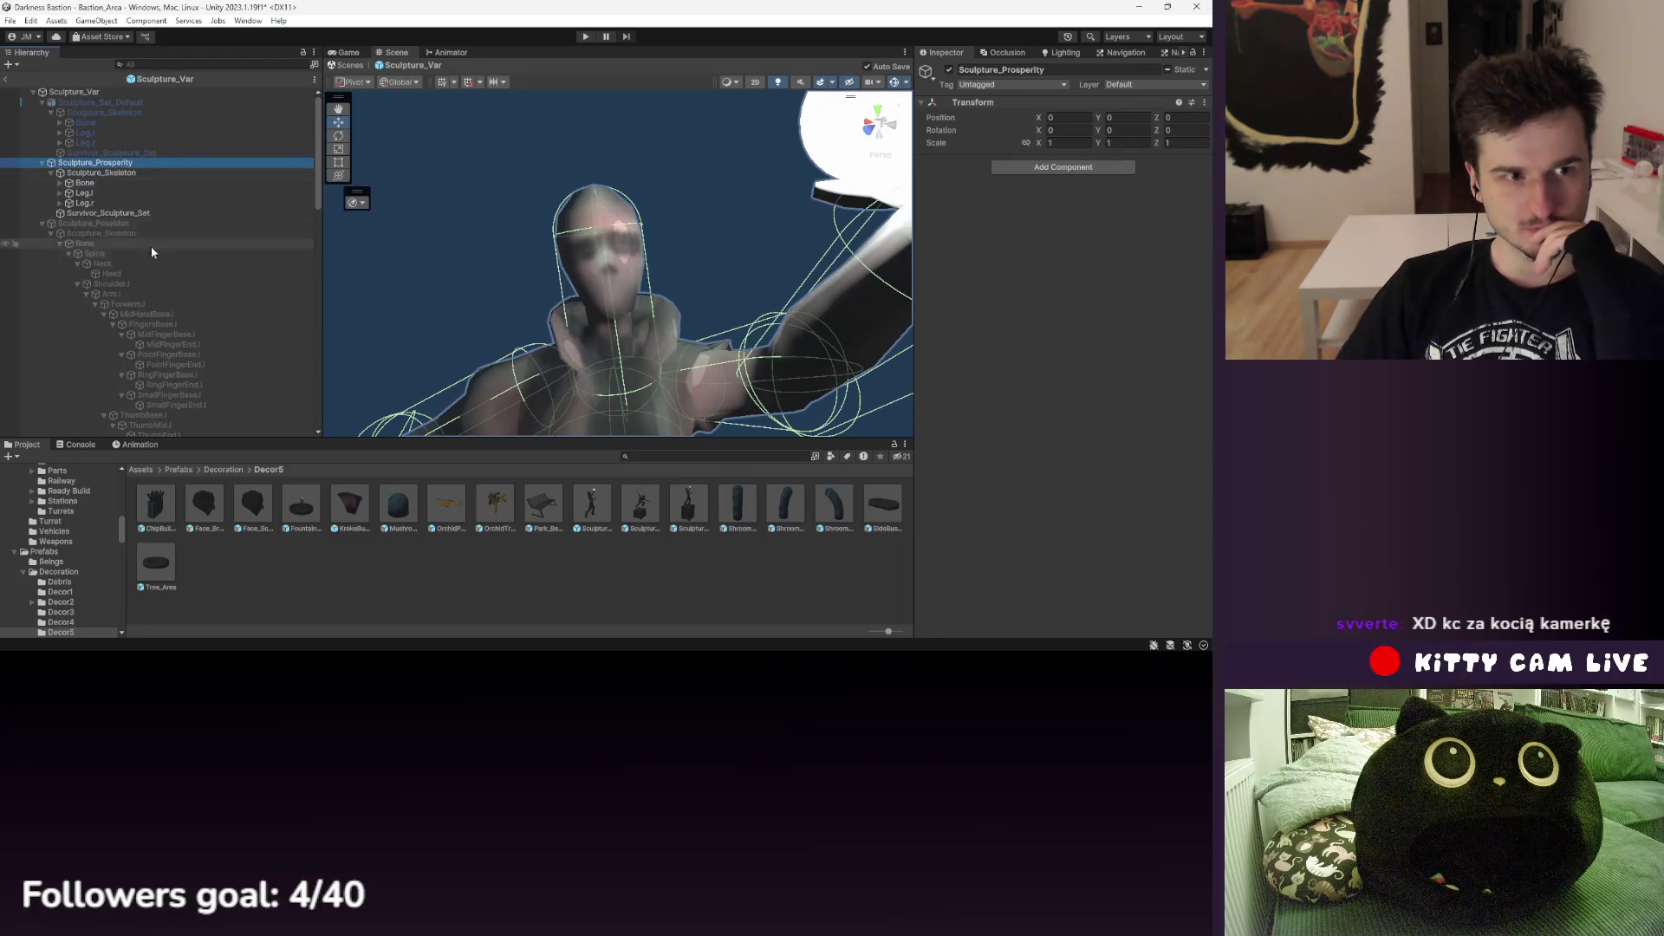
{"action": "left_click", "coordinate": [127, 222]}
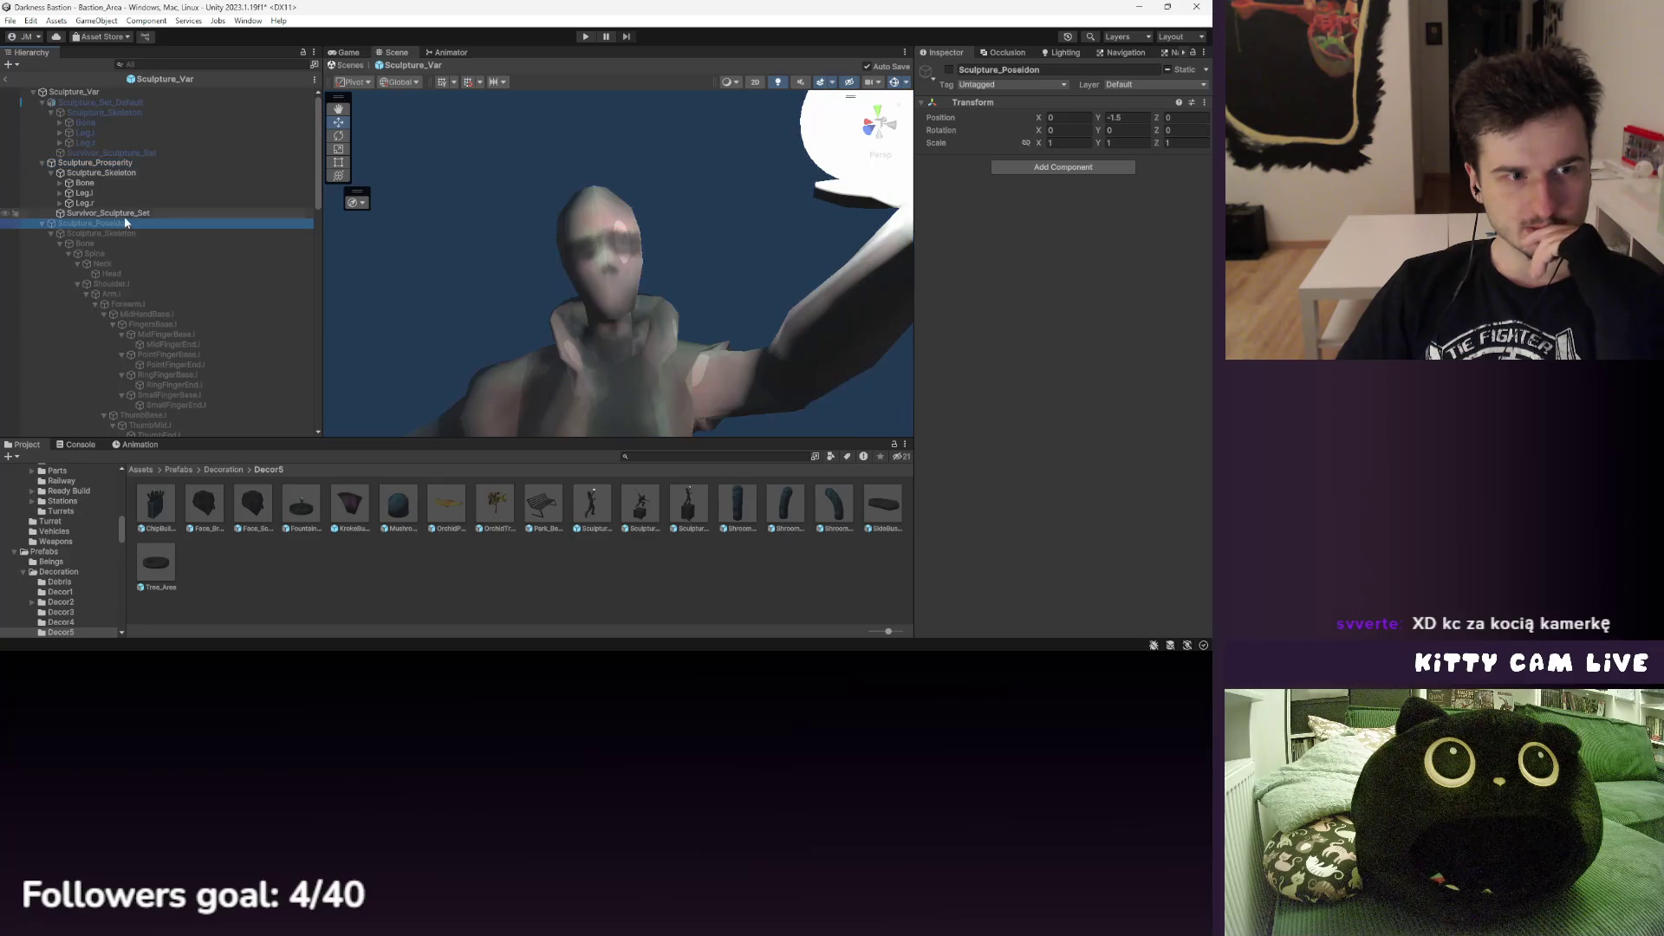
{"action": "left_click", "coordinate": [6, 80]}
{"action": "left_click", "coordinate": [112, 166]}
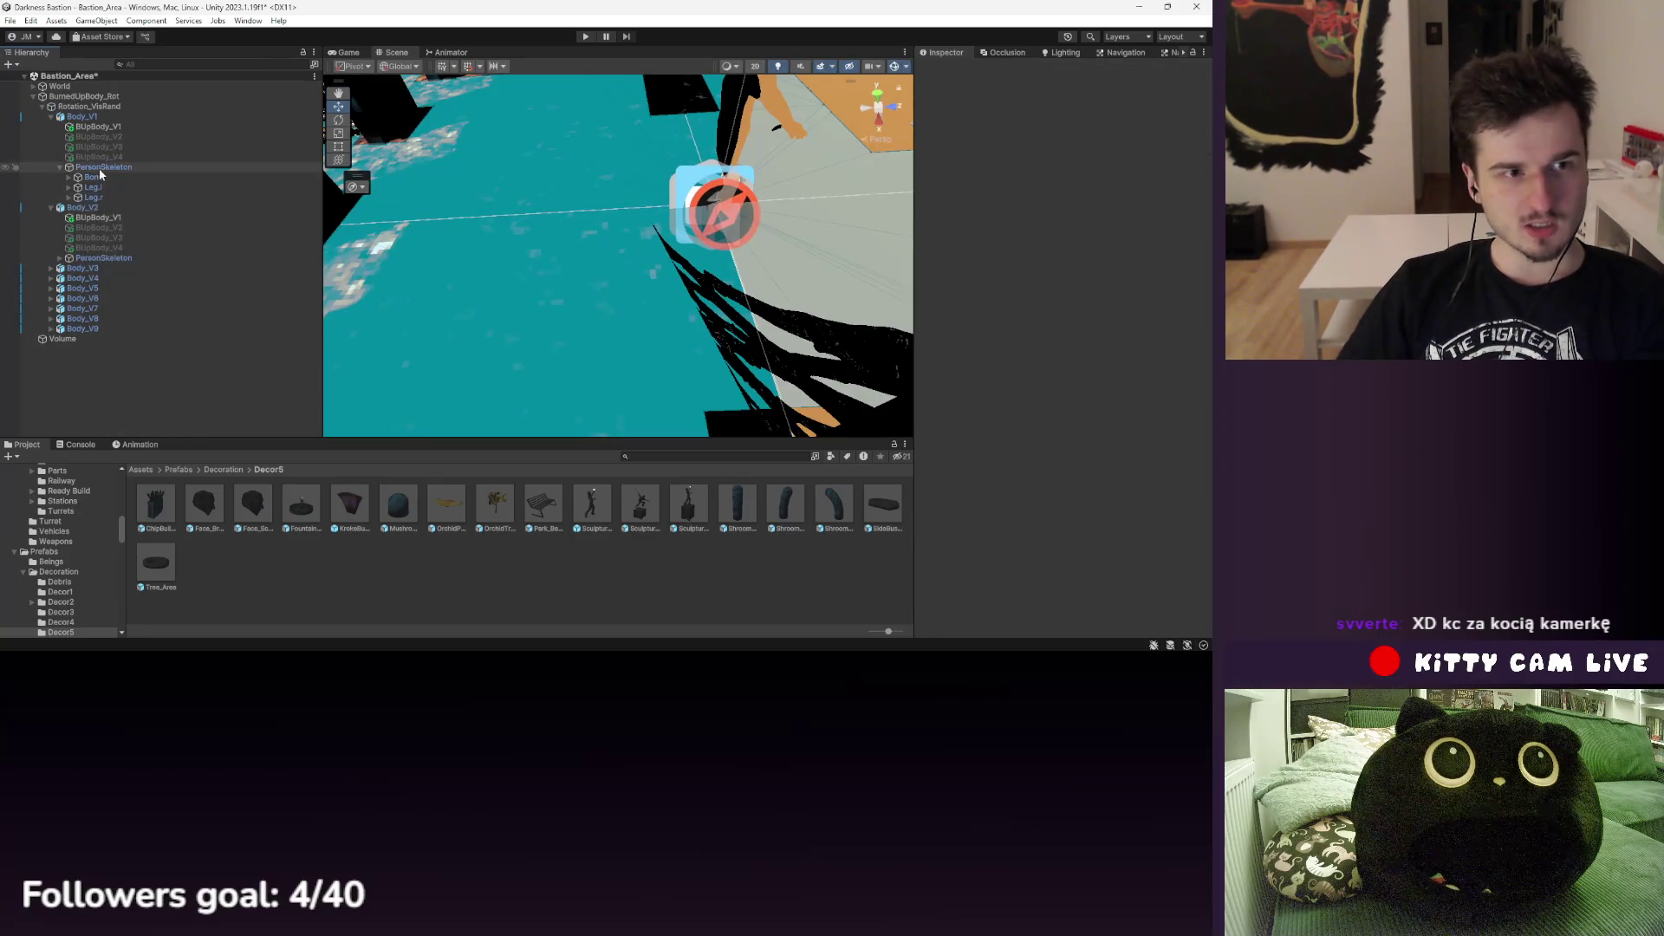
- Show Body_V2's PersonSkeleton in the Animation timeline, framed, previewing frame 1
{"action": "mouse_move", "coordinate": [354, 259]}
{"action": "left_mouse_down"}
{"action": "mouse_move", "coordinate": [586, 247]}
{"action": "mouse_move", "coordinate": [473, 350]}
{"action": "mouse_move", "coordinate": [401, 472]}
{"action": "left_mouse_up"}
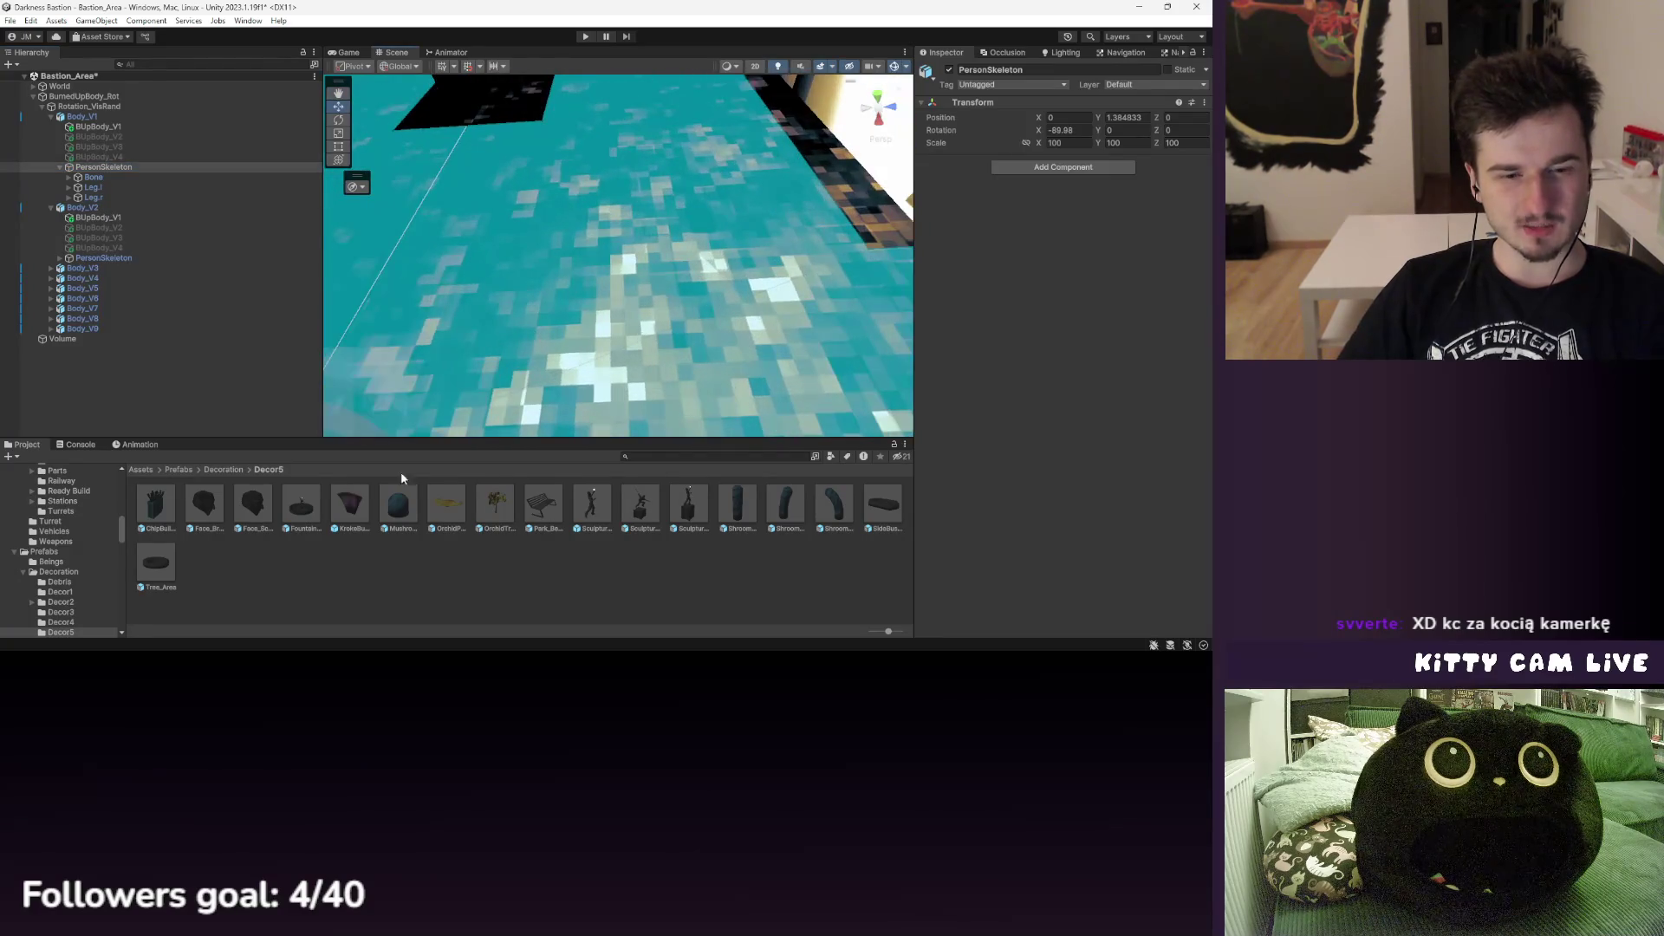
{"action": "left_click", "coordinate": [141, 444]}
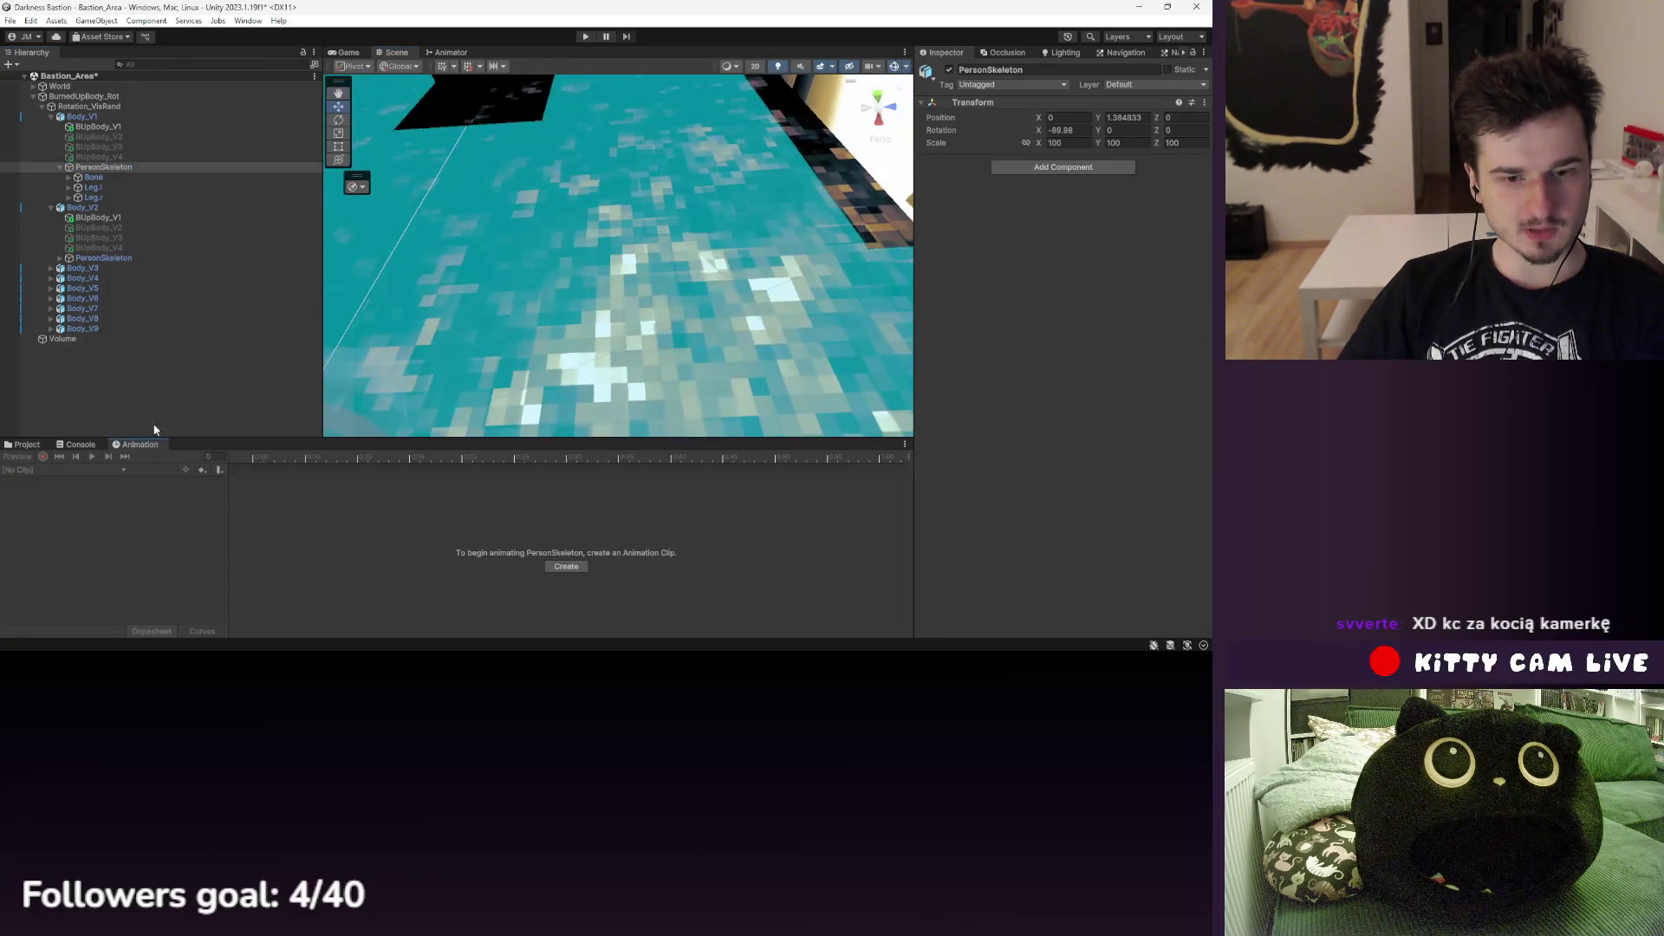
{"action": "left_click", "coordinate": [103, 259]}
{"action": "key", "text": "f"}
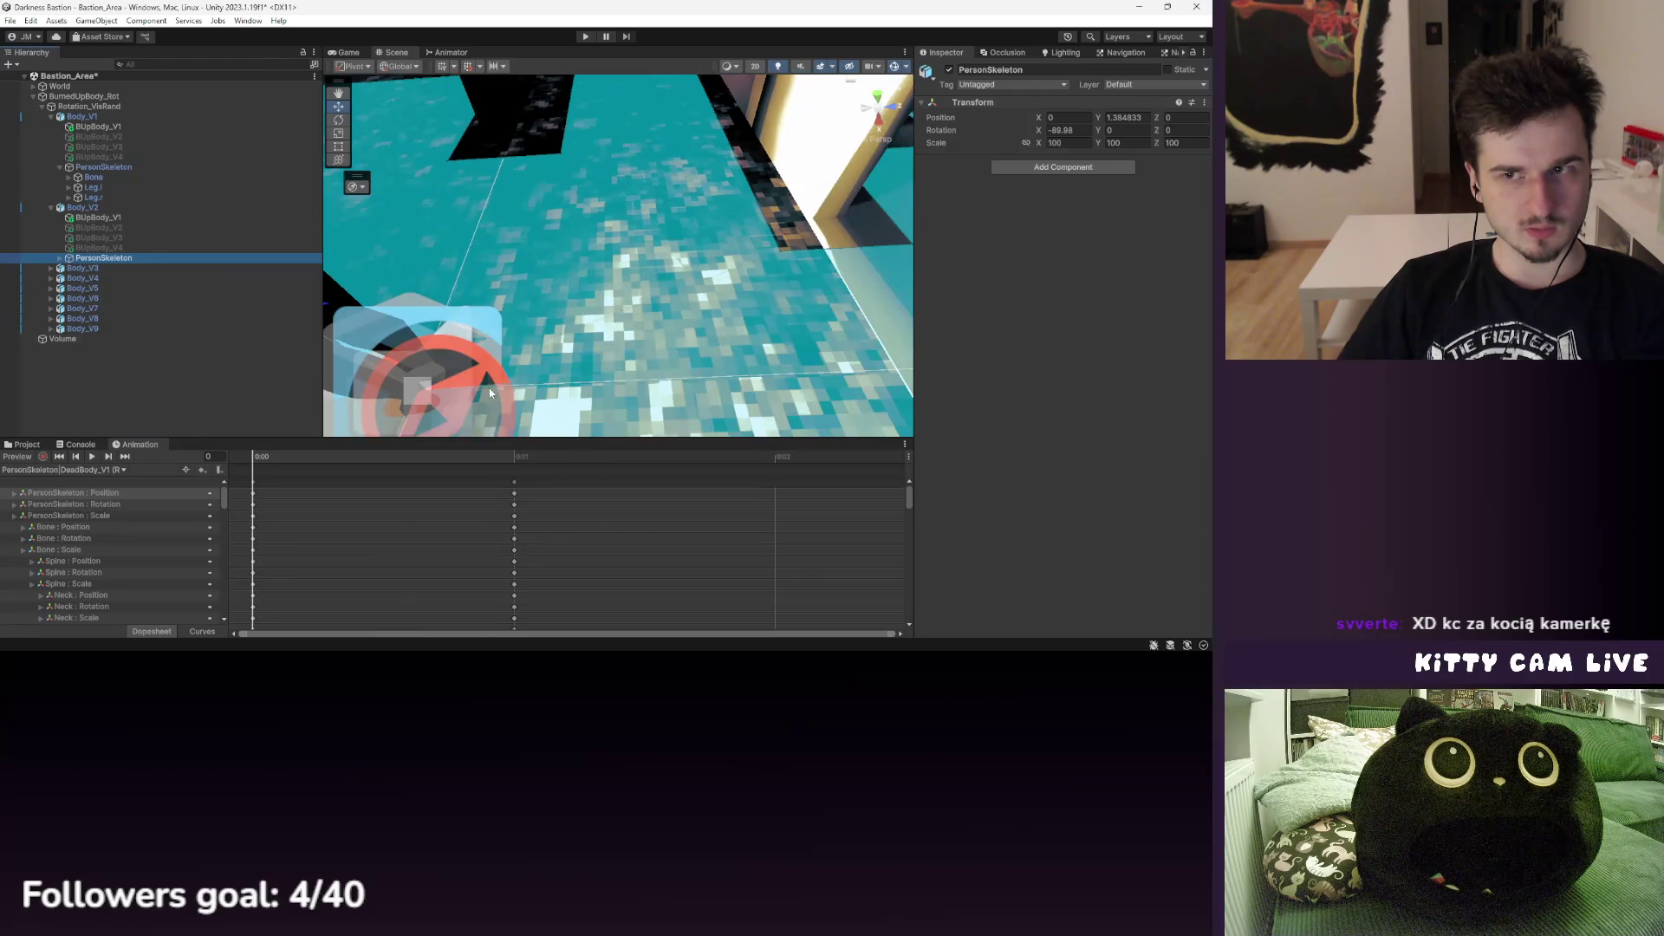
{"action": "left_click", "coordinate": [514, 456]}
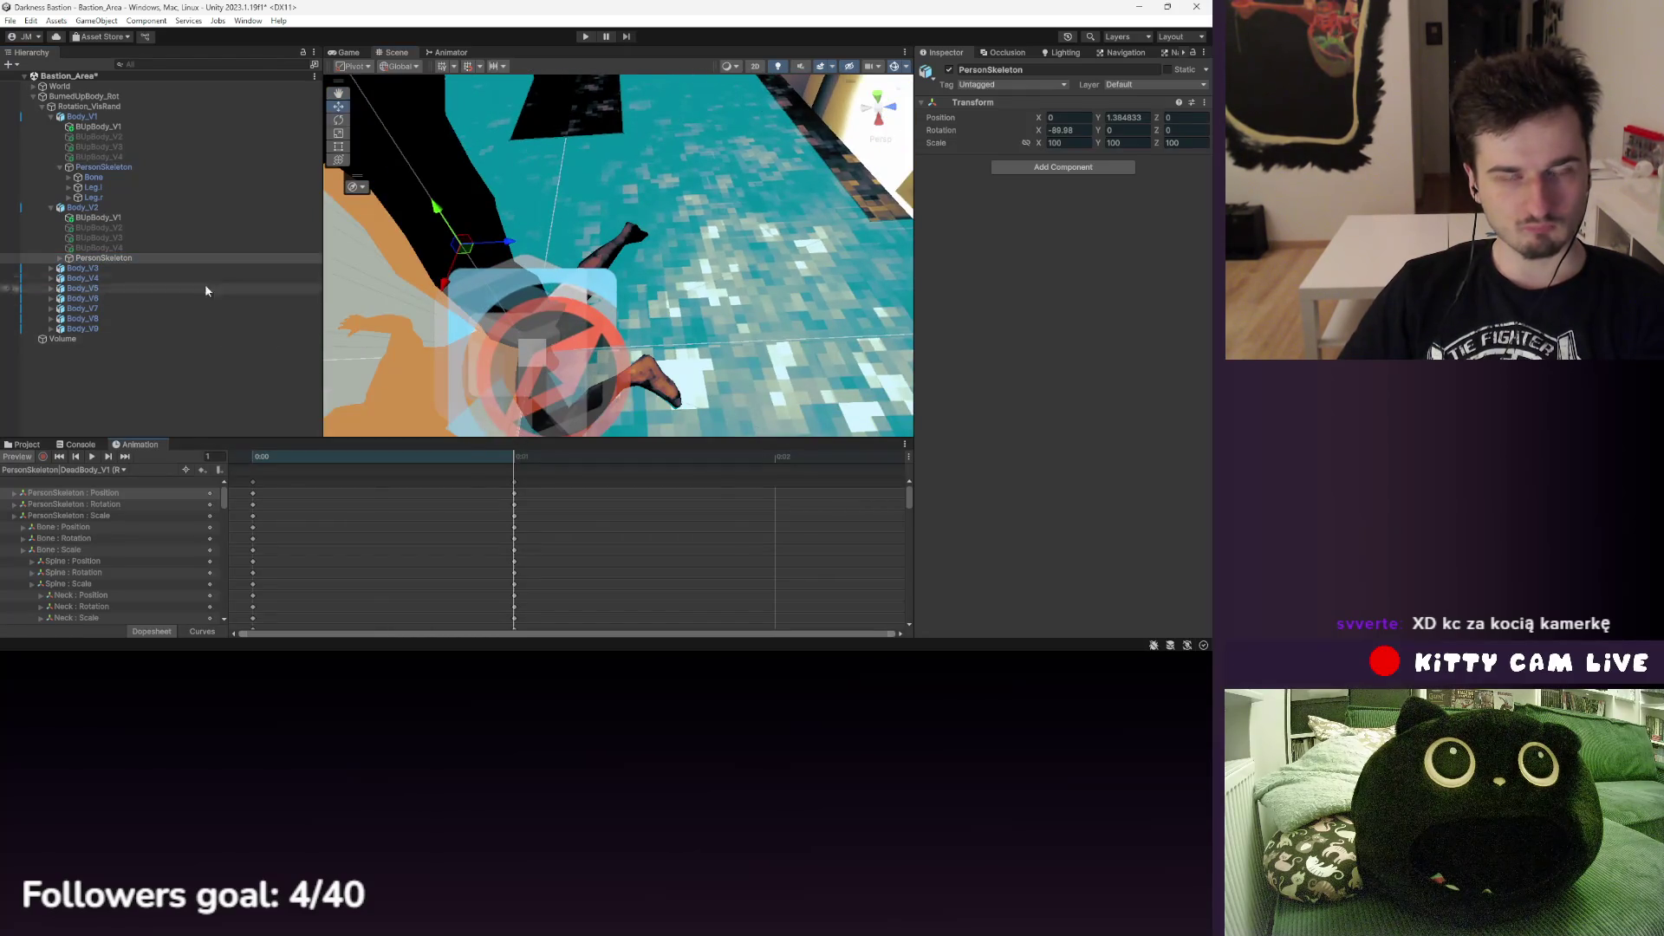
{"action": "left_click", "coordinate": [111, 260]}
- Undo renaming the skeleton to PersonSkeleton_v1, rewind to frame 0, and inspect BUpBody_V1
{"action": "right_click", "coordinate": [111, 260]}
{"action": "left_click", "coordinate": [152, 260]}
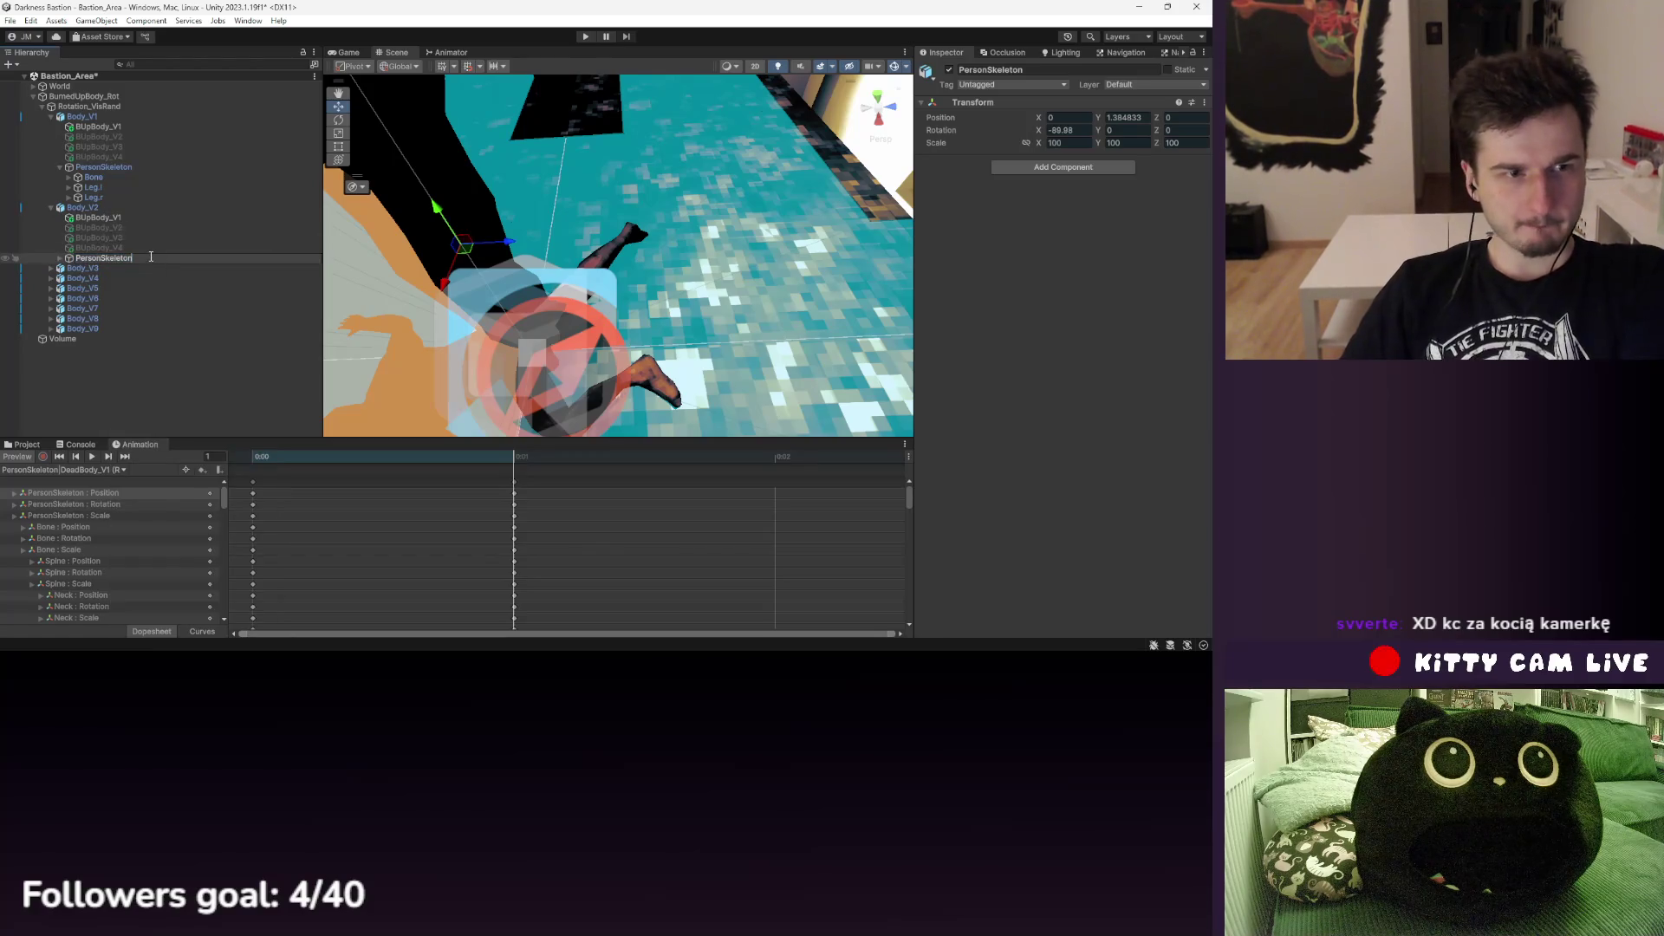
{"action": "type", "text": "_V1"}
{"action": "type", "text": "_v1"}
{"action": "key", "text": "Return"}
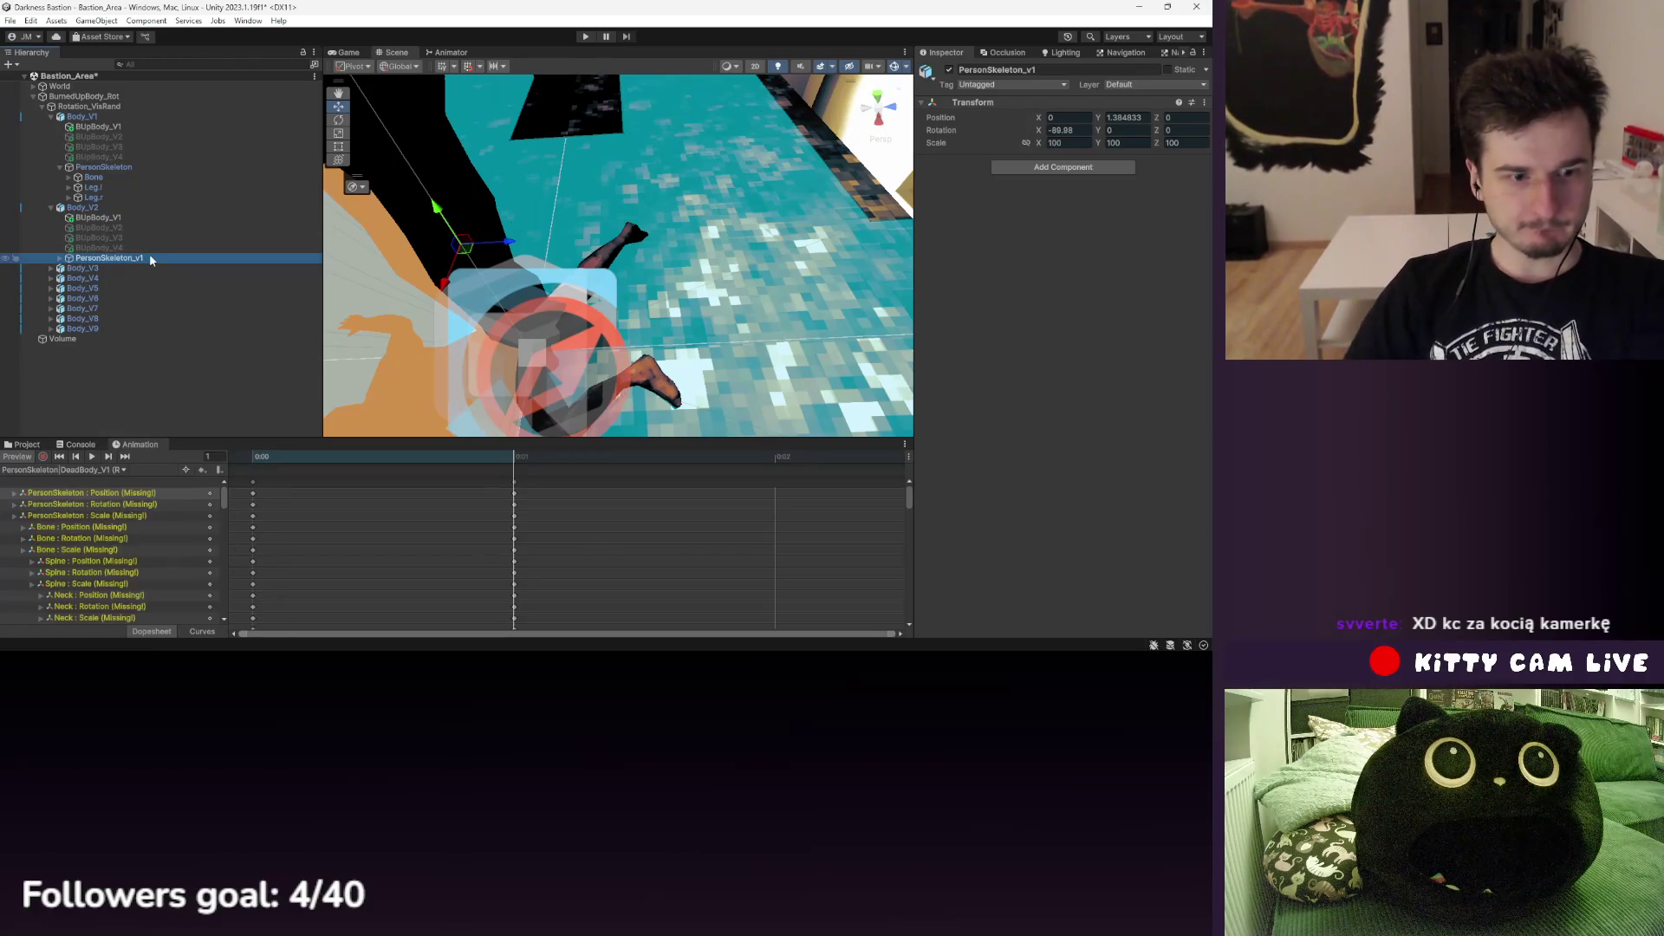
{"action": "left_click", "coordinate": [276, 459]}
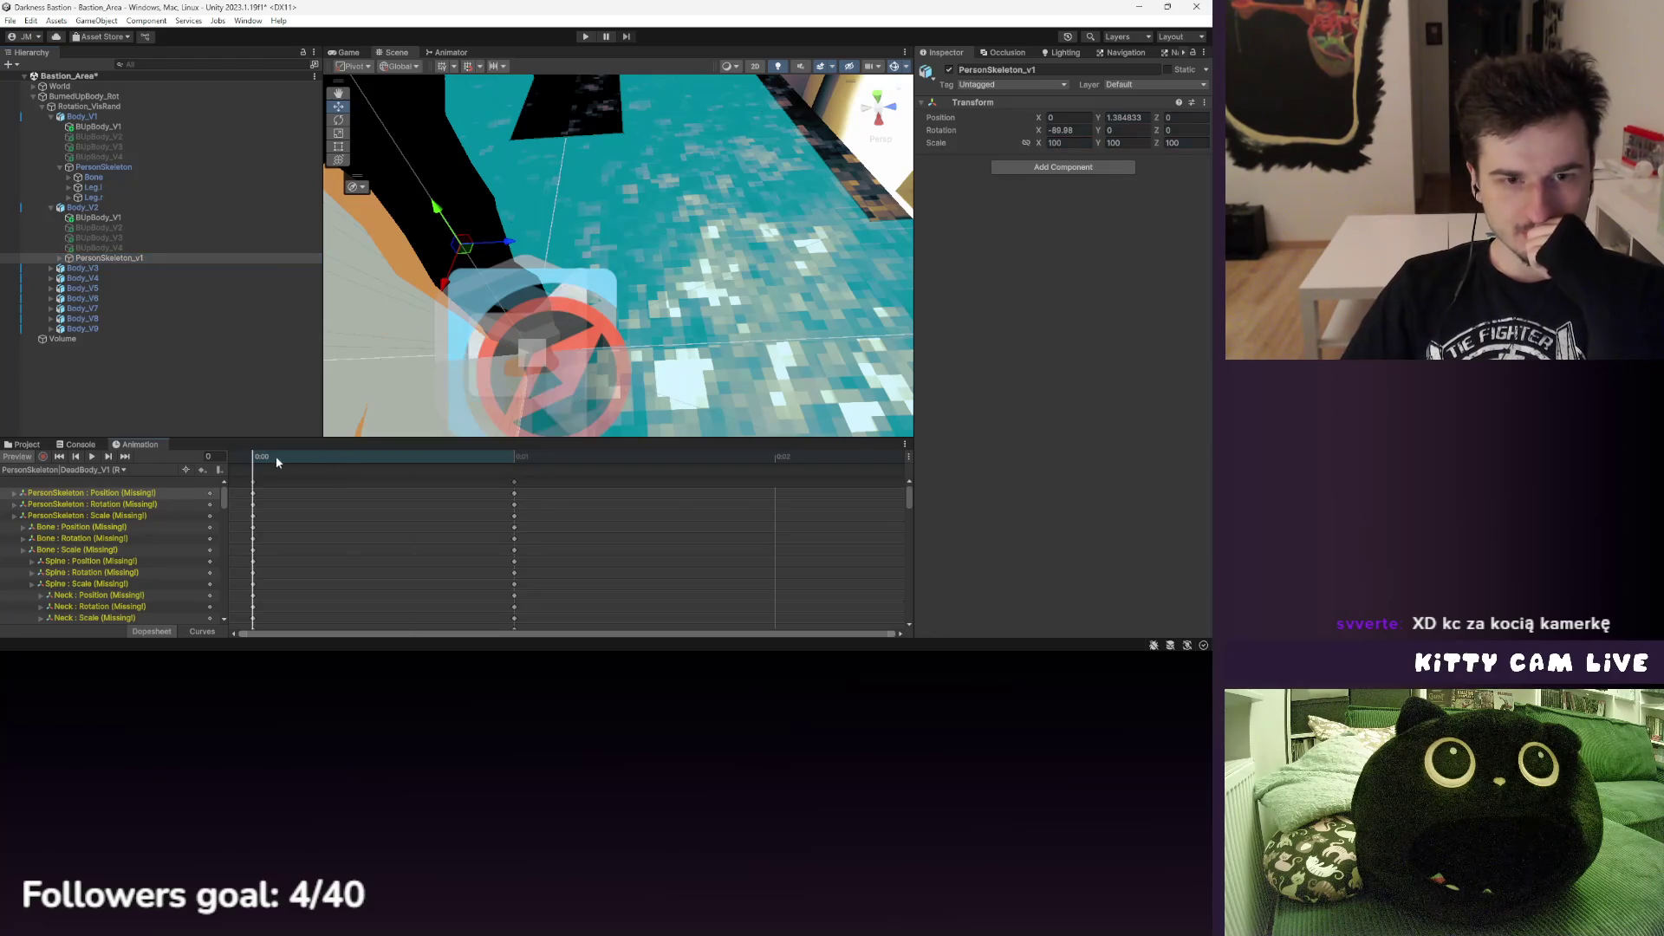
{"action": "key", "text": "ctrl+z"}
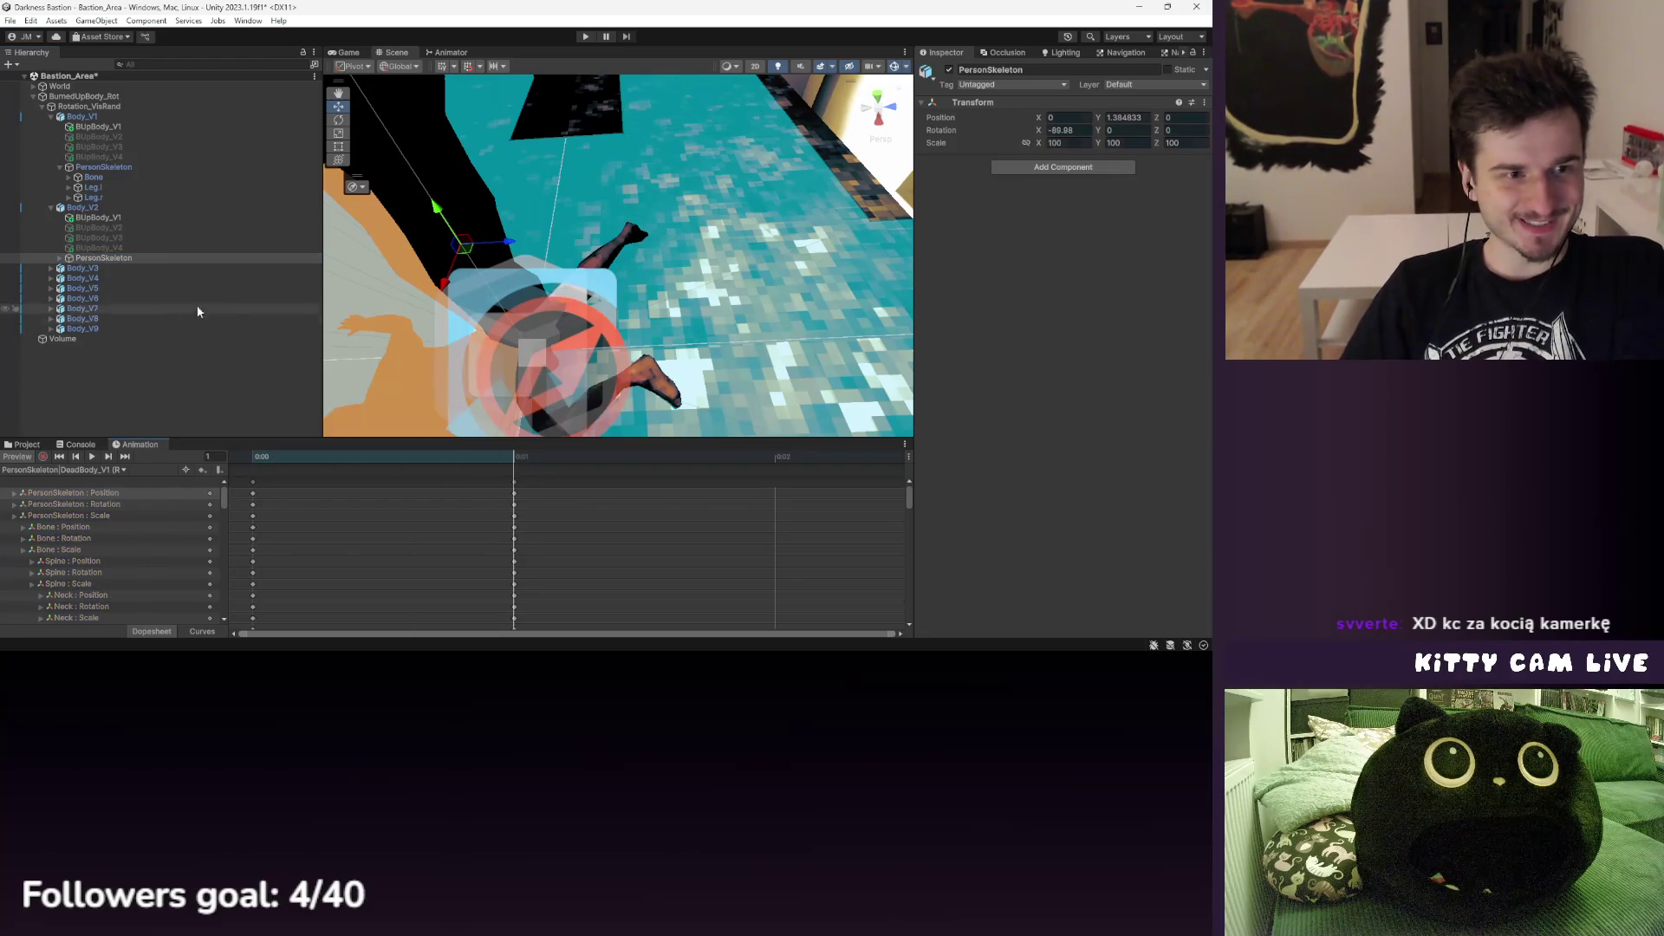
{"action": "left_click_drag", "start_coordinate": [448, 460], "coordinate": [291, 463]}
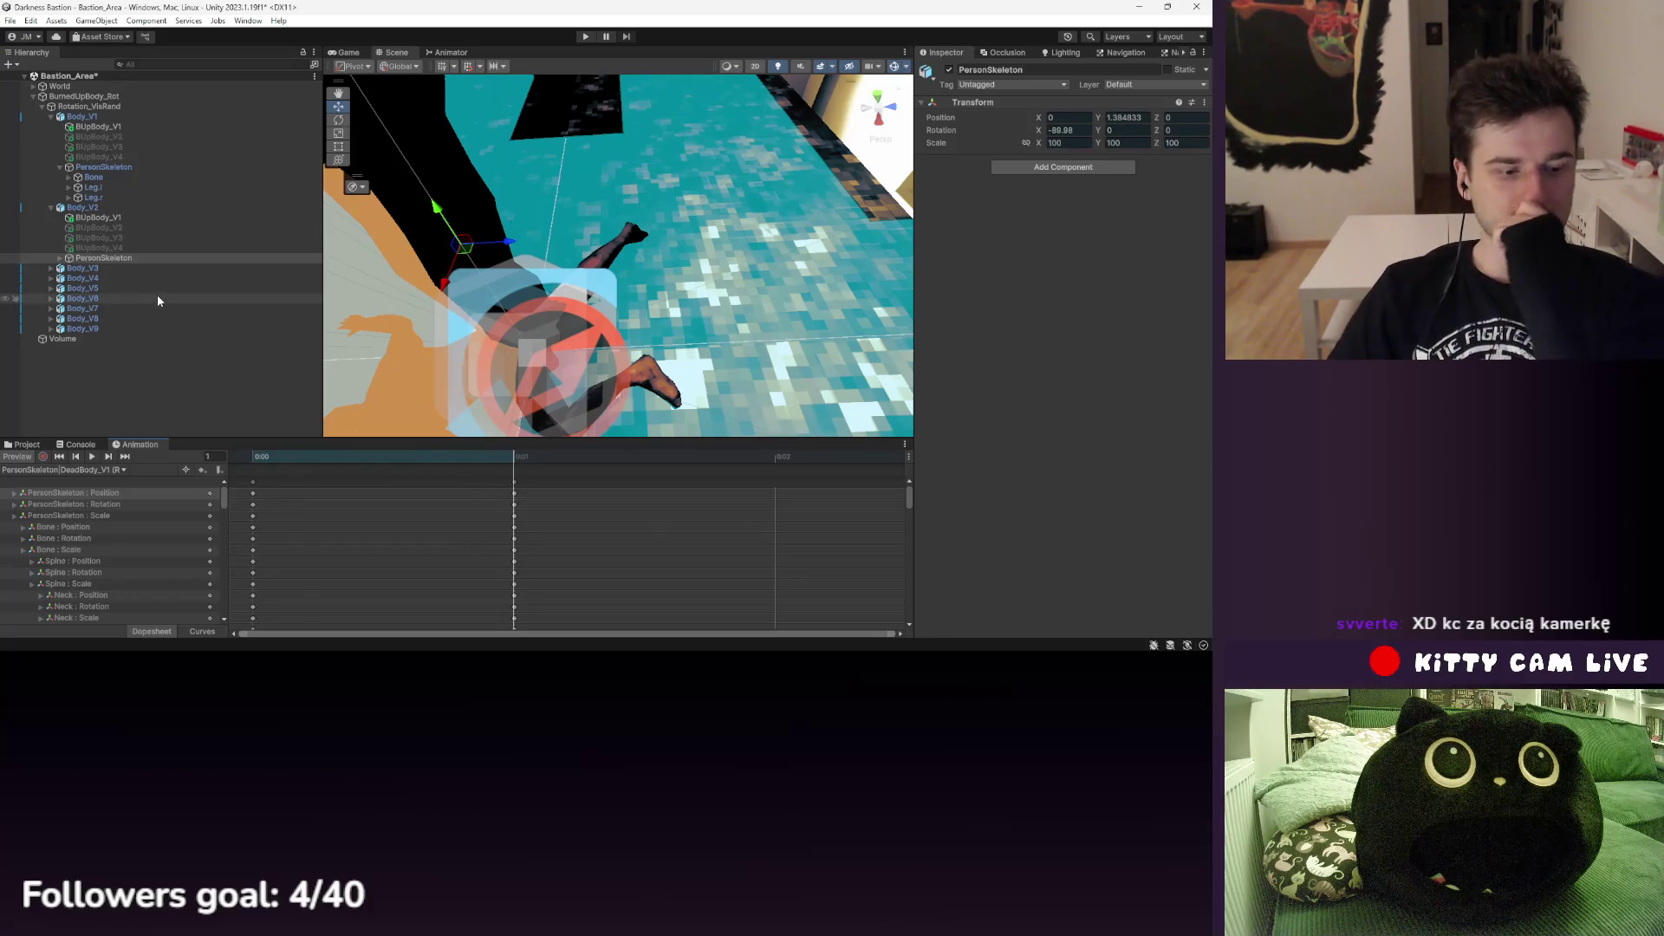
{"action": "left_click", "coordinate": [137, 220]}
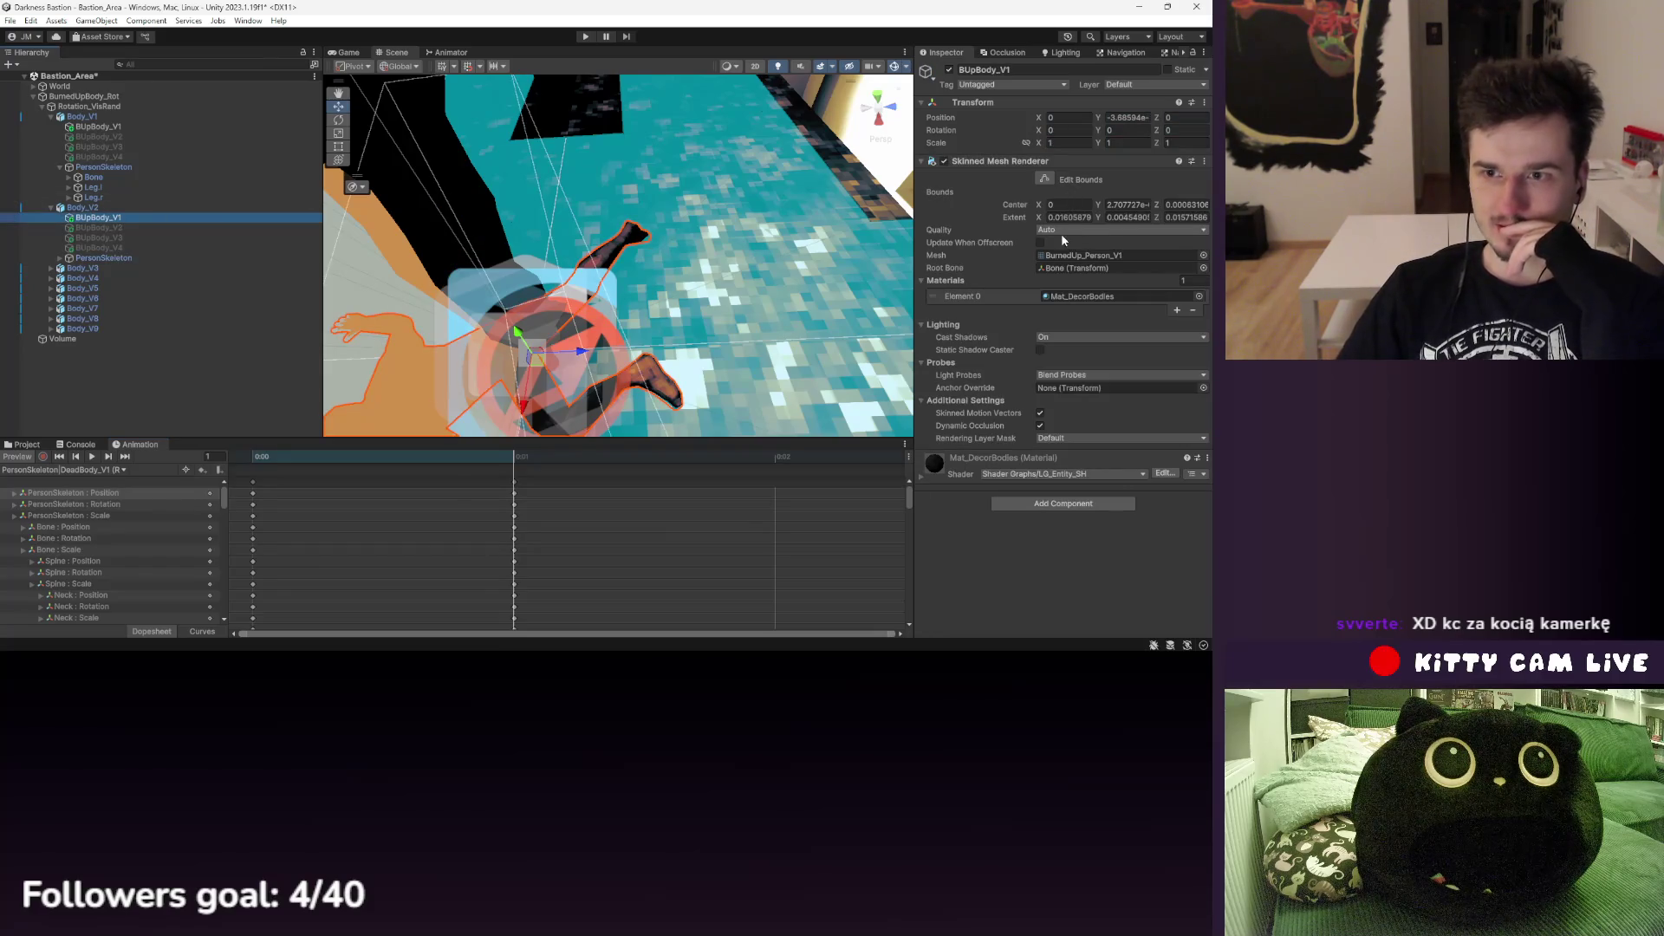
{"action": "left_click", "coordinate": [1053, 197]}
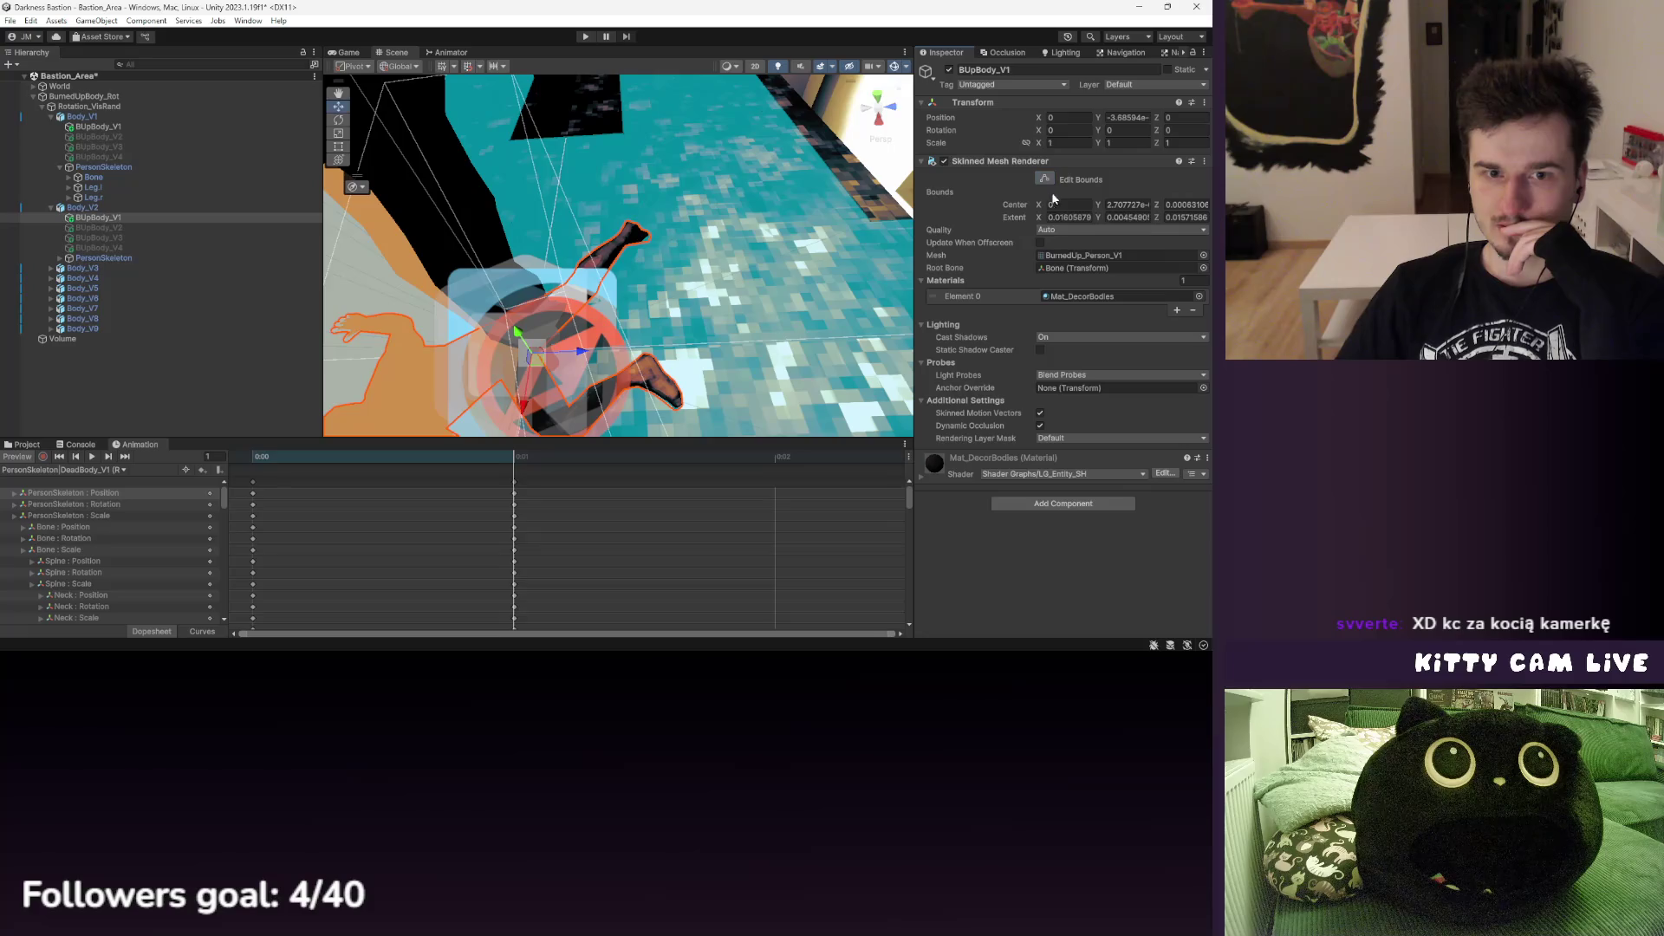
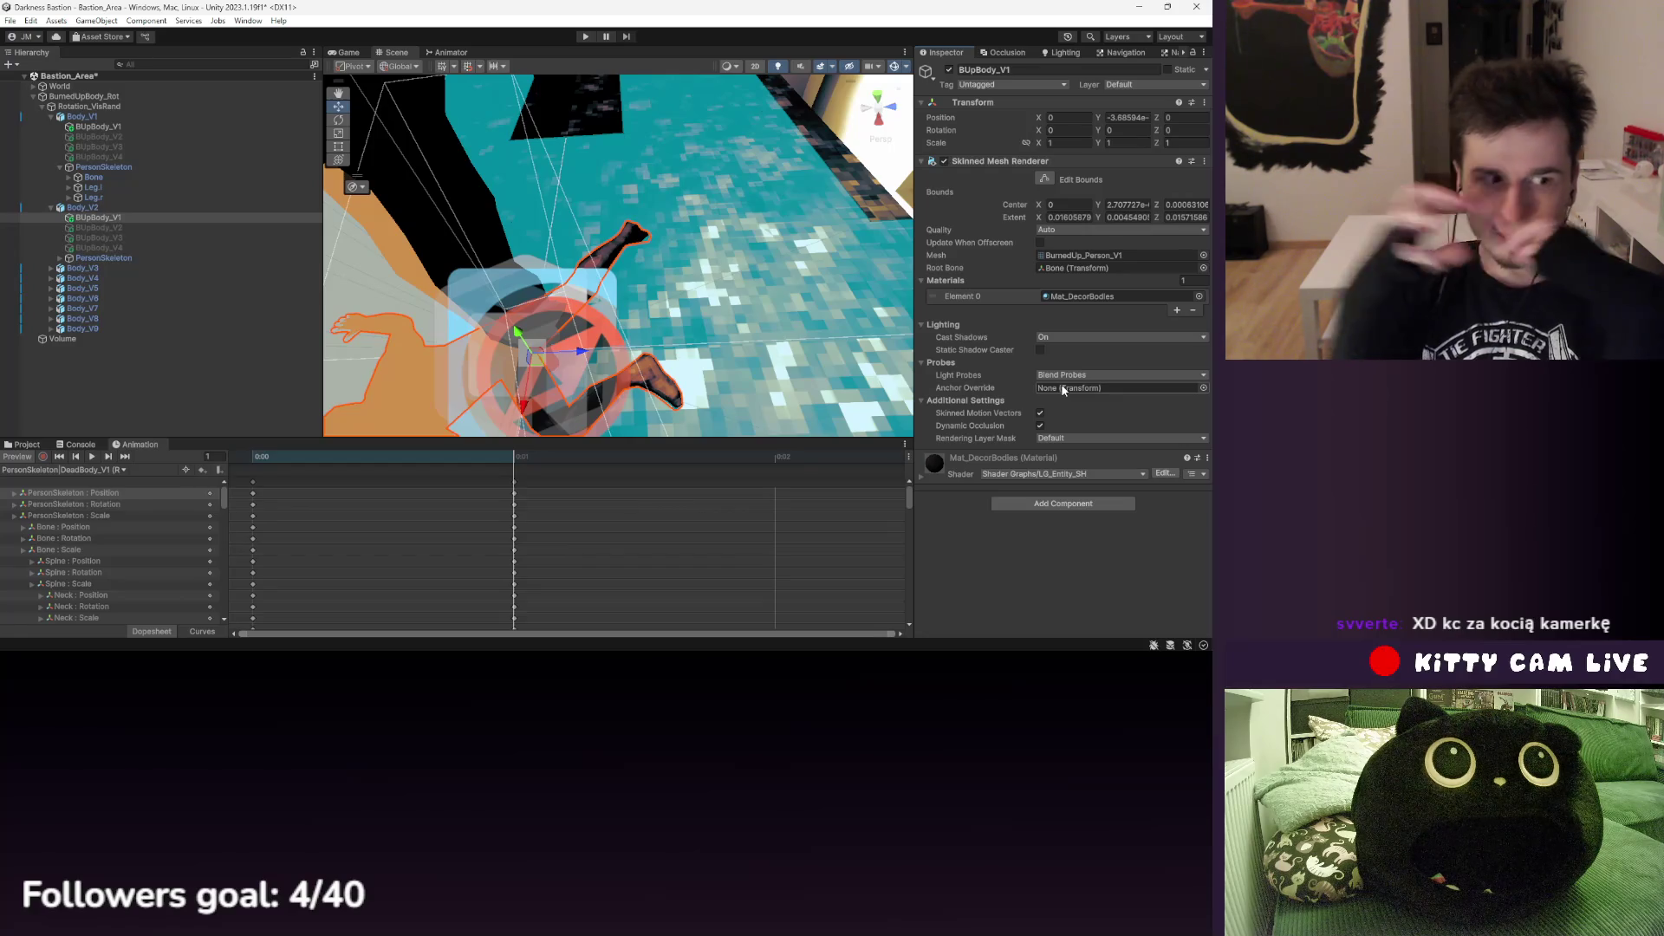
- Open the SculptureCube_Short prefab from the Decor5 prefab assets
{"action": "left_click", "coordinate": [21, 444]}
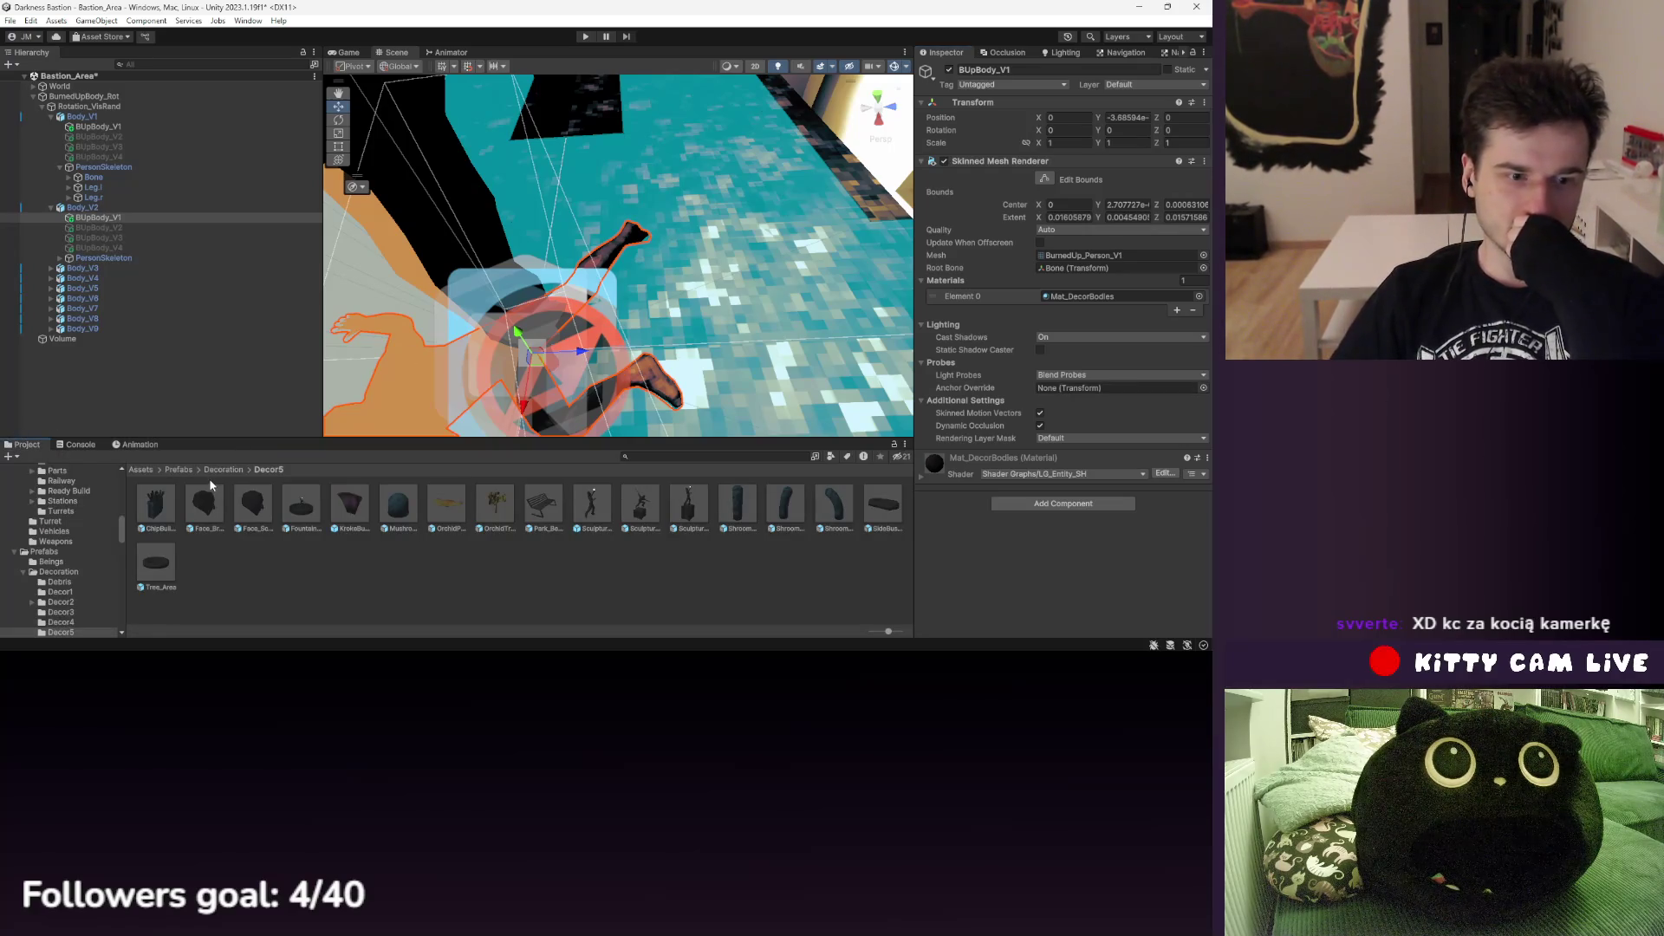
{"action": "double_click", "coordinate": [604, 510]}
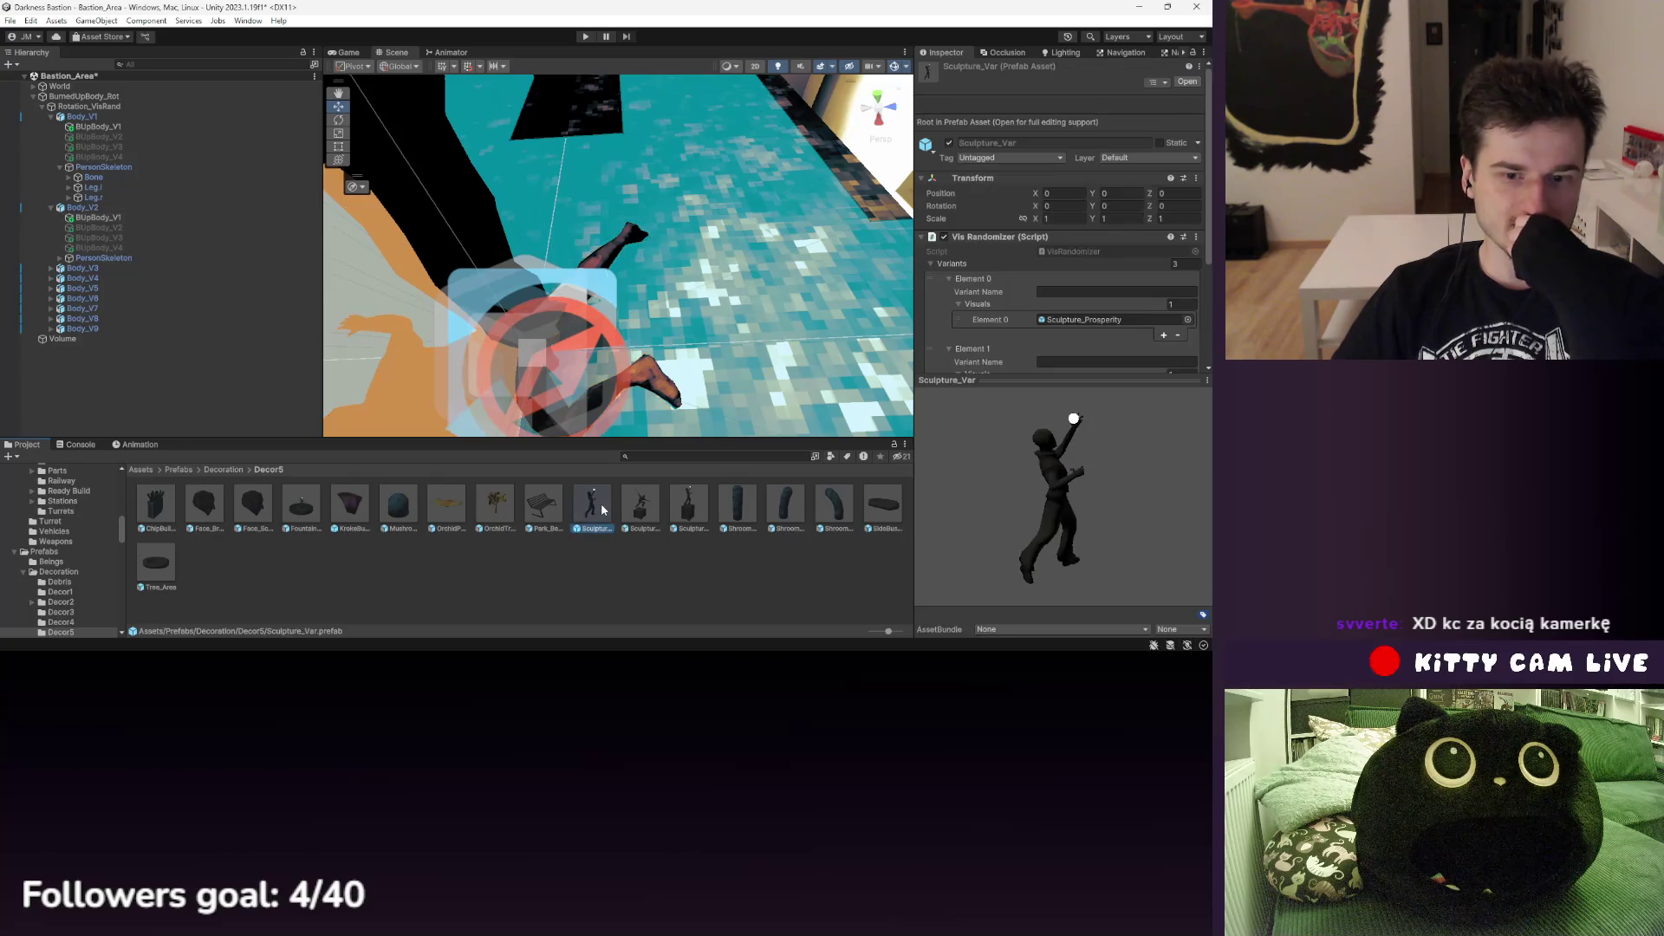
{"action": "left_click", "coordinate": [650, 508]}
{"action": "double_click", "coordinate": [650, 508]}
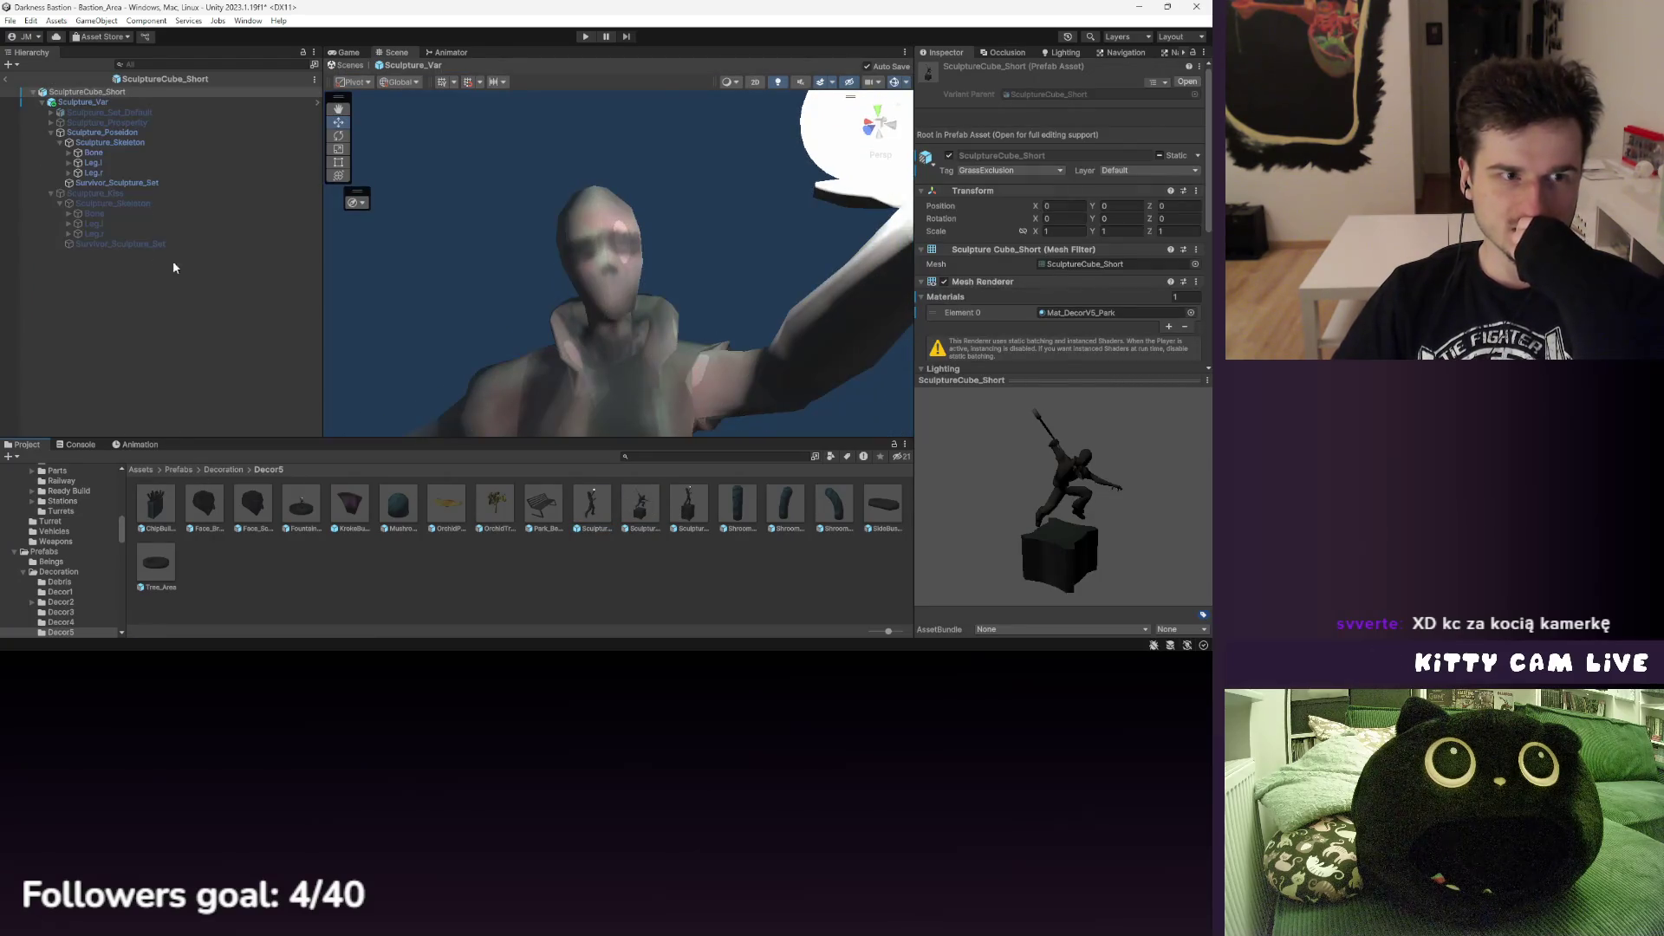
- Inspect Sculpture_Kiss, Sculpture_Poseidon, Sculpture_Set_Default and Sculpture_Var's two randomizer variants
{"action": "left_click", "coordinate": [92, 193]}
{"action": "left_click", "coordinate": [93, 134]}
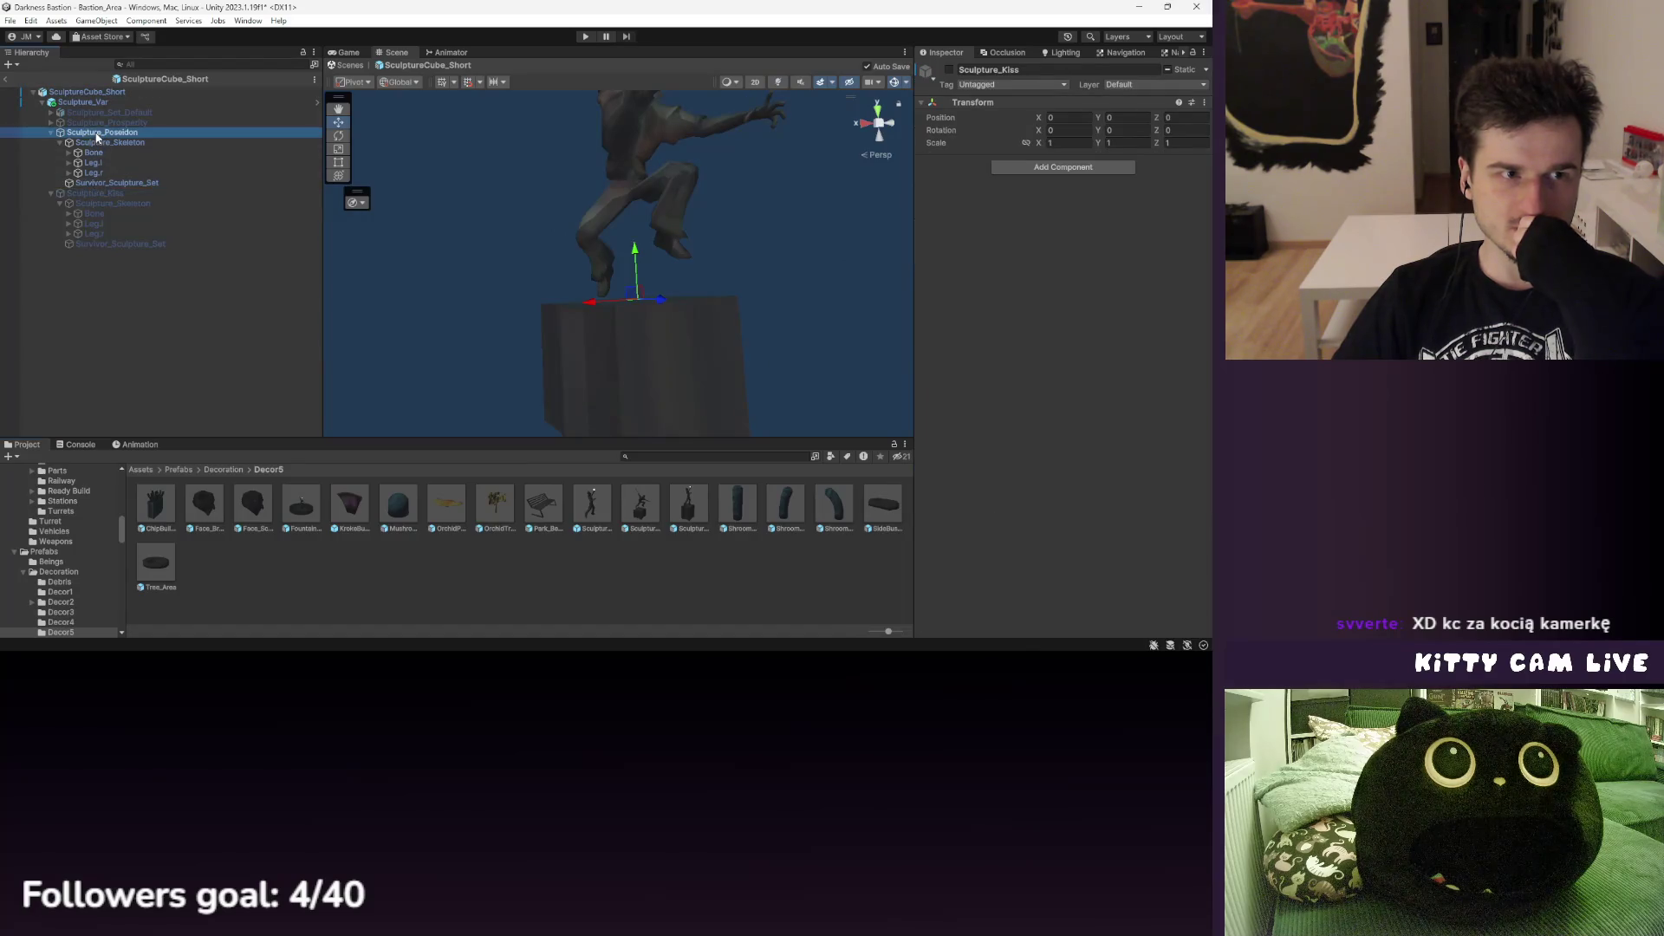
{"action": "left_click", "coordinate": [93, 101]}
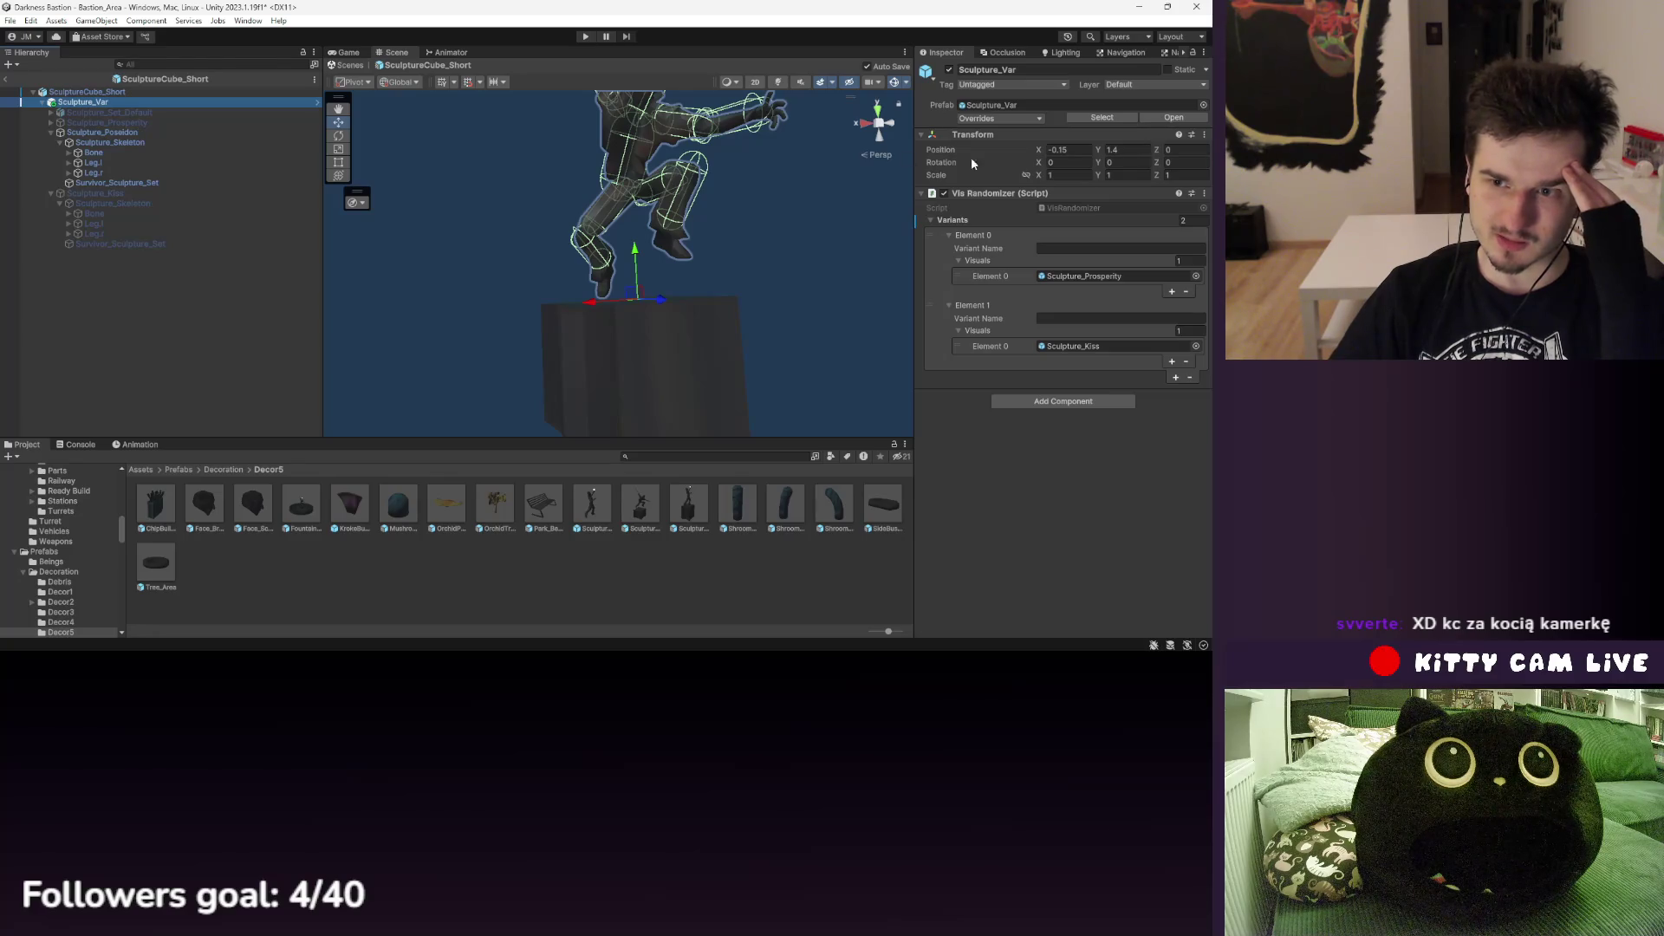
{"action": "left_click", "coordinate": [1104, 279]}
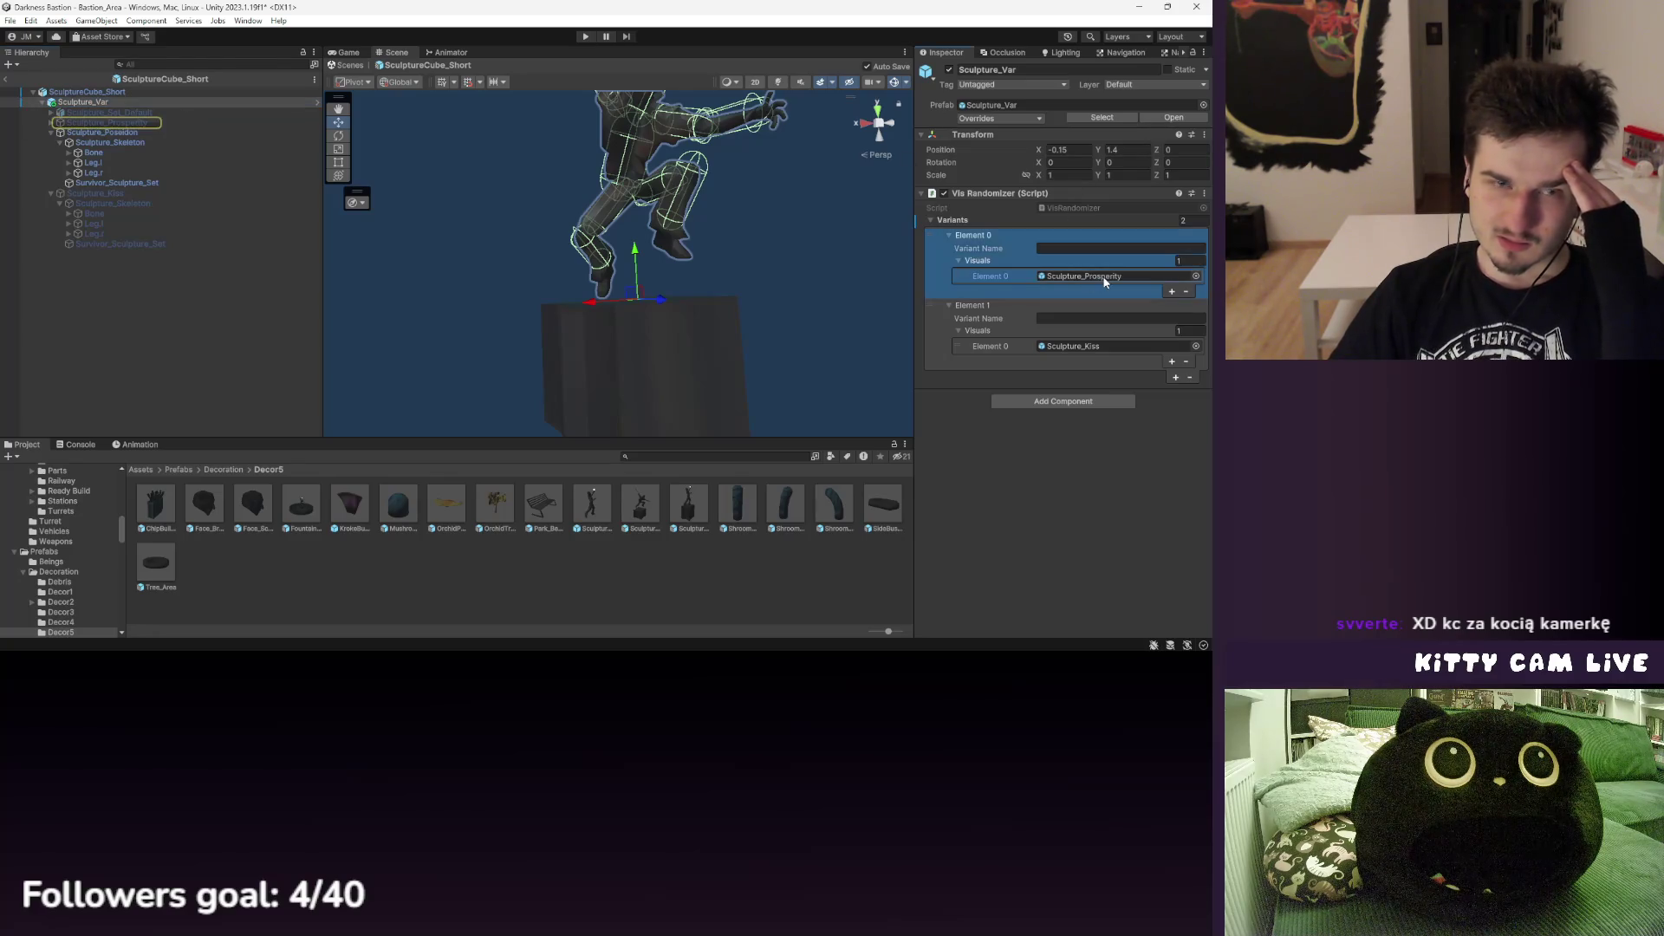
{"action": "left_click", "coordinate": [1076, 344]}
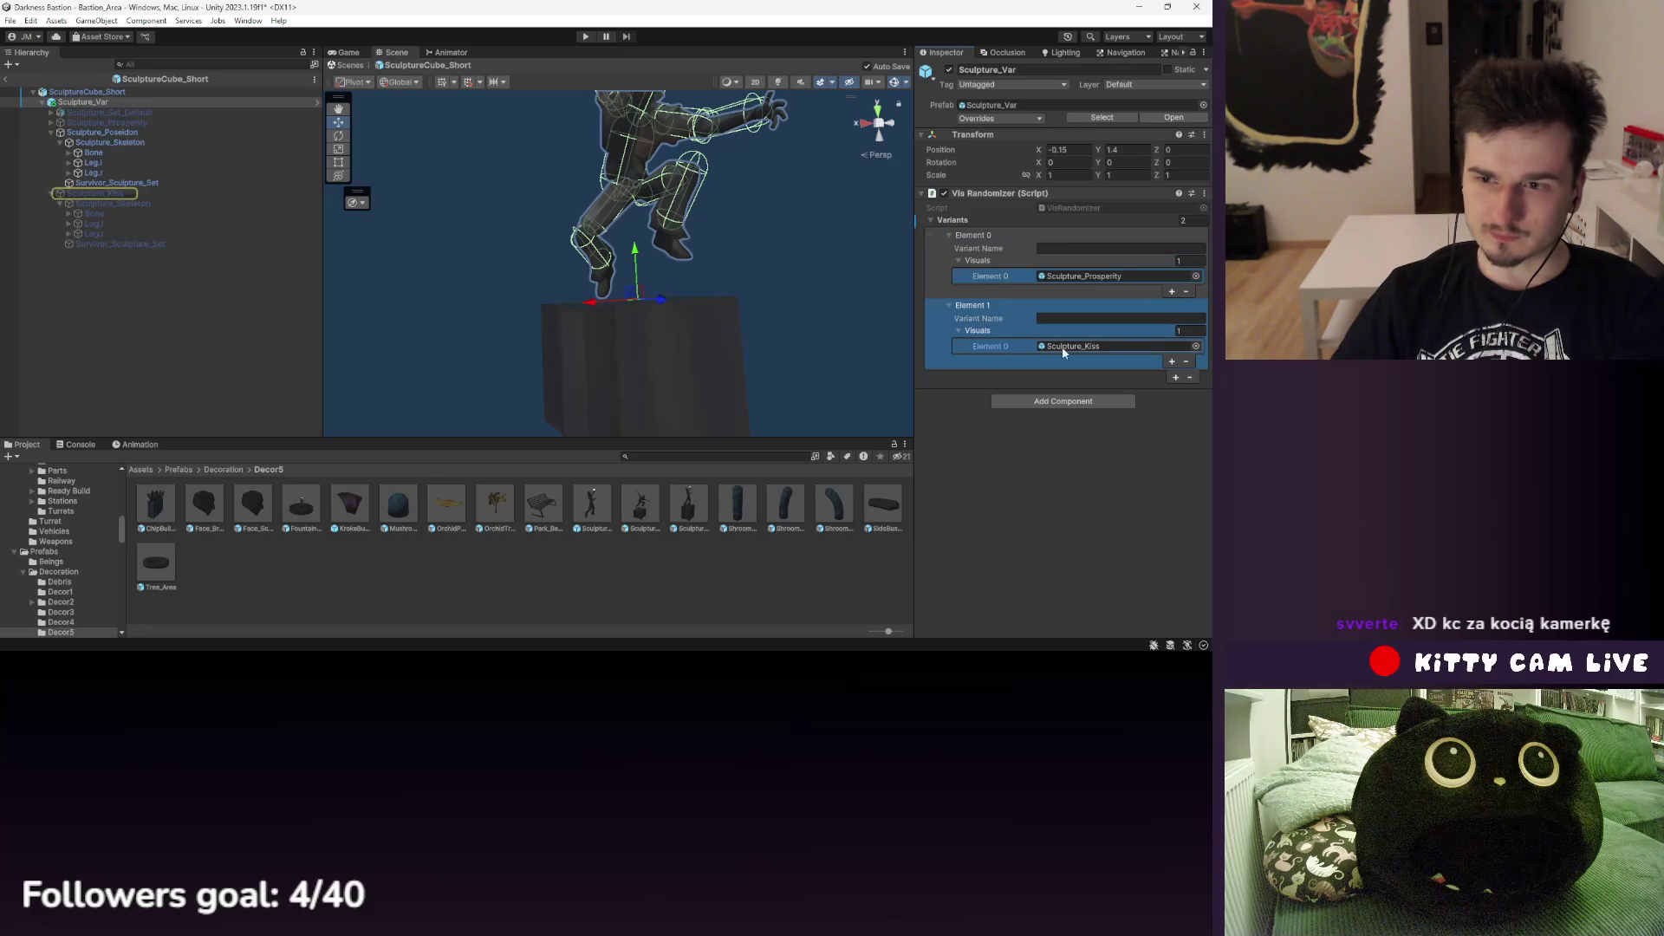
{"action": "left_click", "coordinate": [117, 193]}
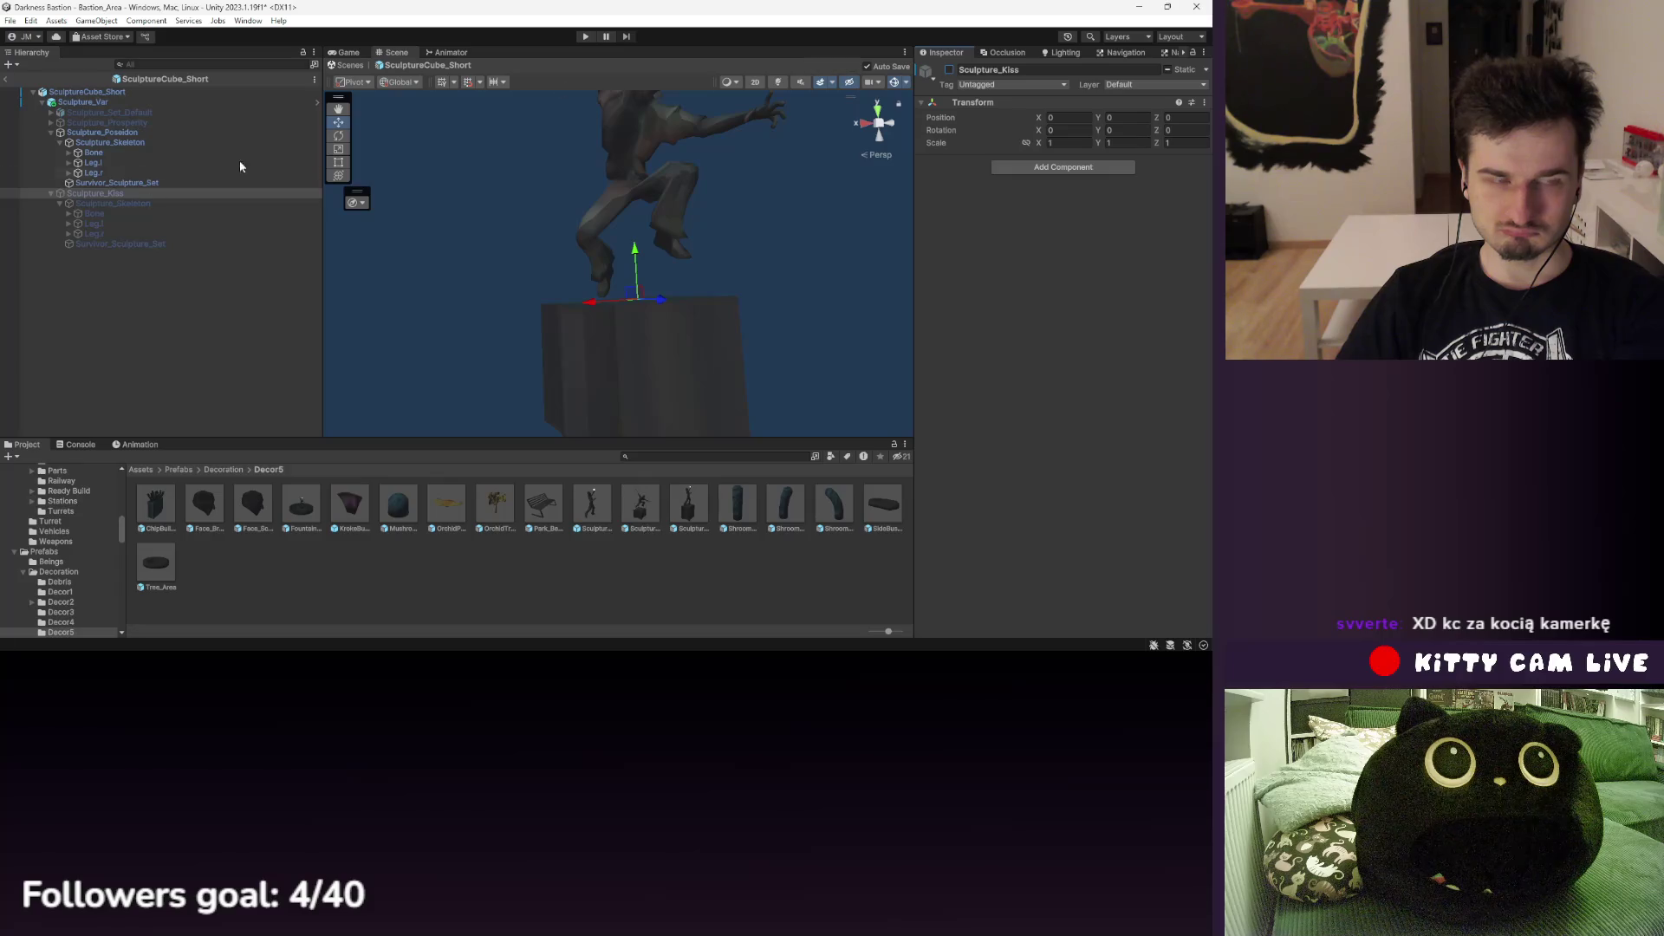
{"action": "left_click", "coordinate": [100, 132]}
{"action": "left_click", "coordinate": [103, 113]}
{"action": "left_click", "coordinate": [102, 103]}
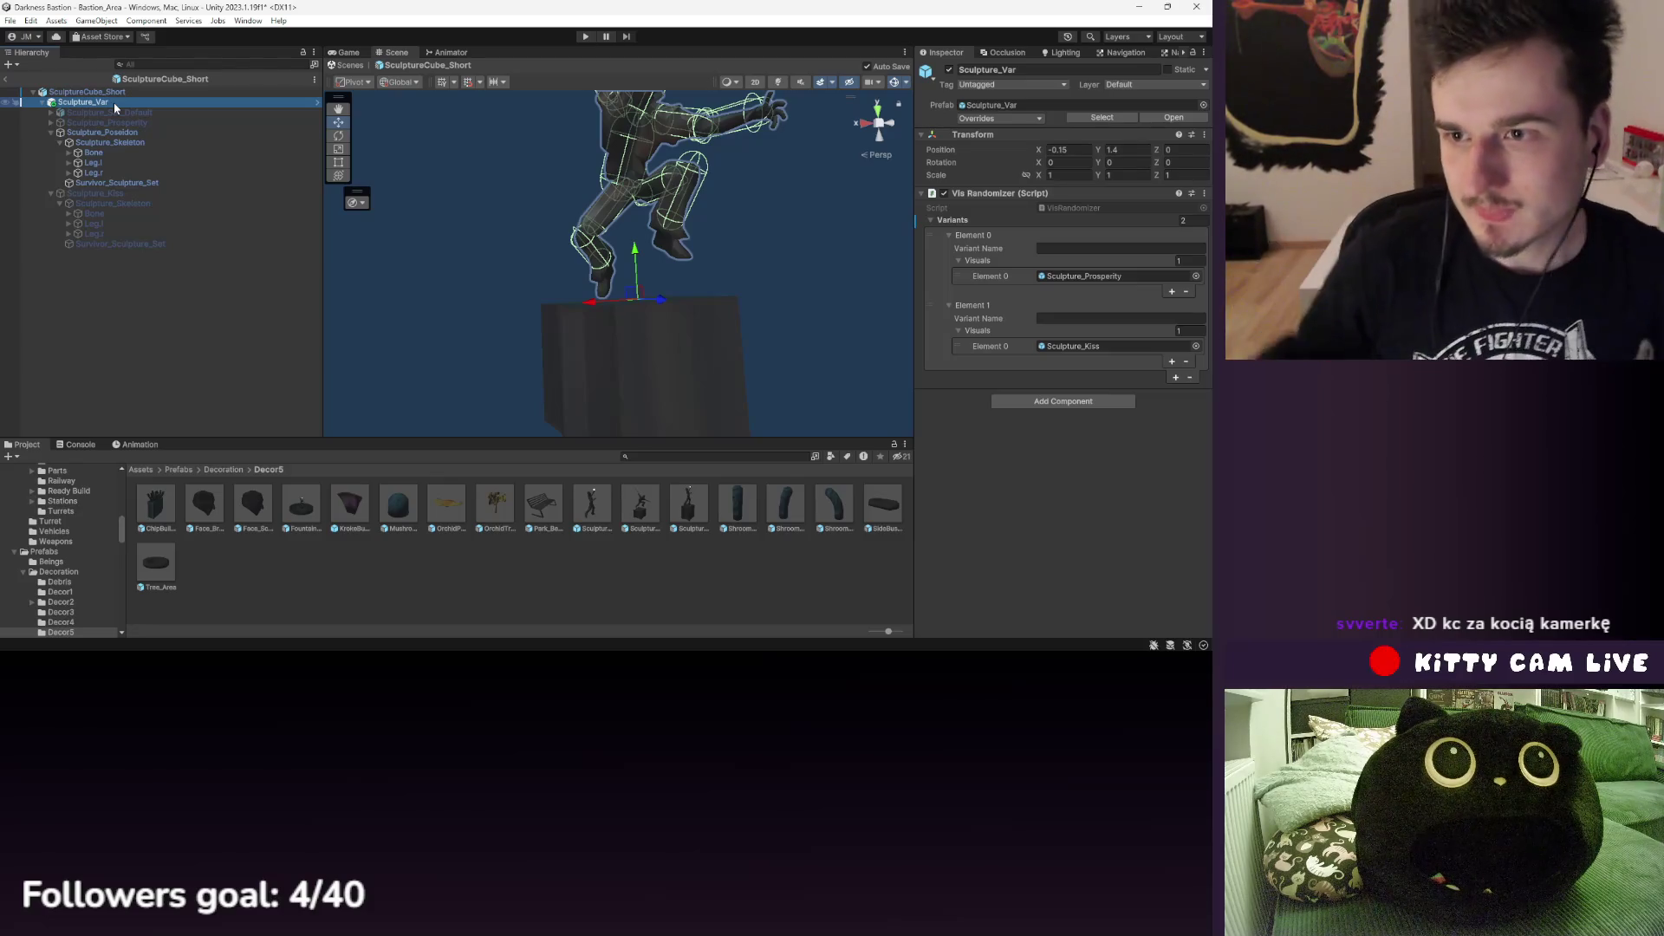
- Examine the cube pedestal under the statue, then return to the Bastion_Area scene
{"action": "left_click", "coordinate": [640, 502]}
{"action": "left_click", "coordinate": [646, 373]}
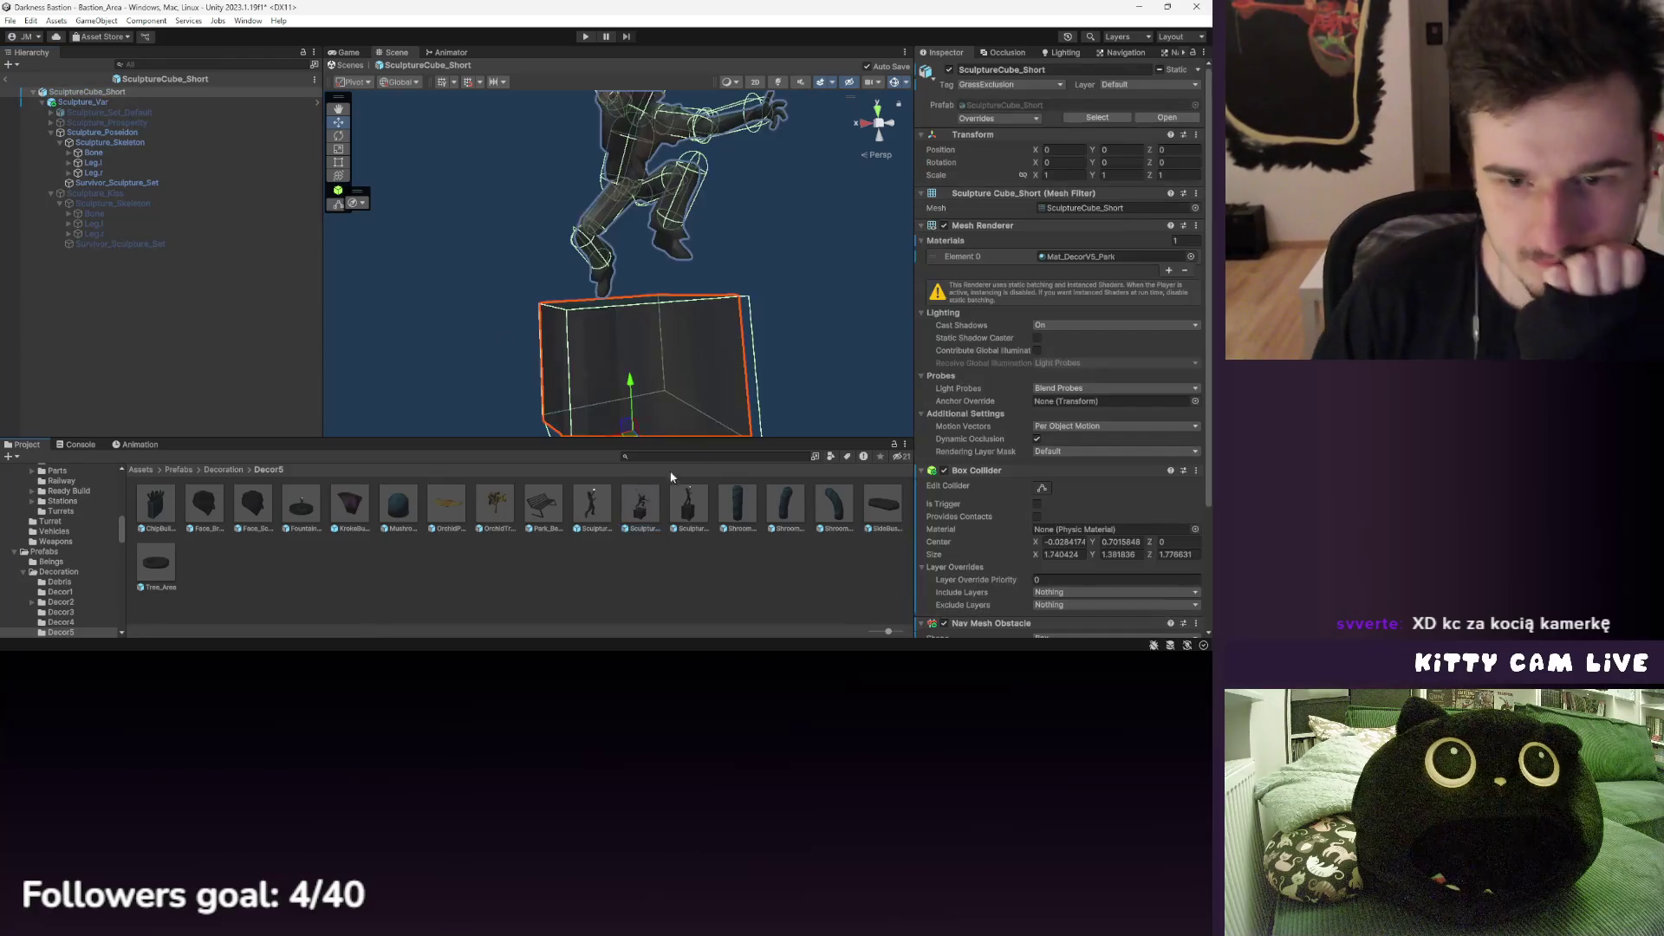
{"action": "scroll", "coordinate": [1059, 327], "scroll_direction": "down", "scroll_amount": 5}
{"action": "scroll", "coordinate": [1032, 354], "scroll_direction": "up", "scroll_amount": 3}
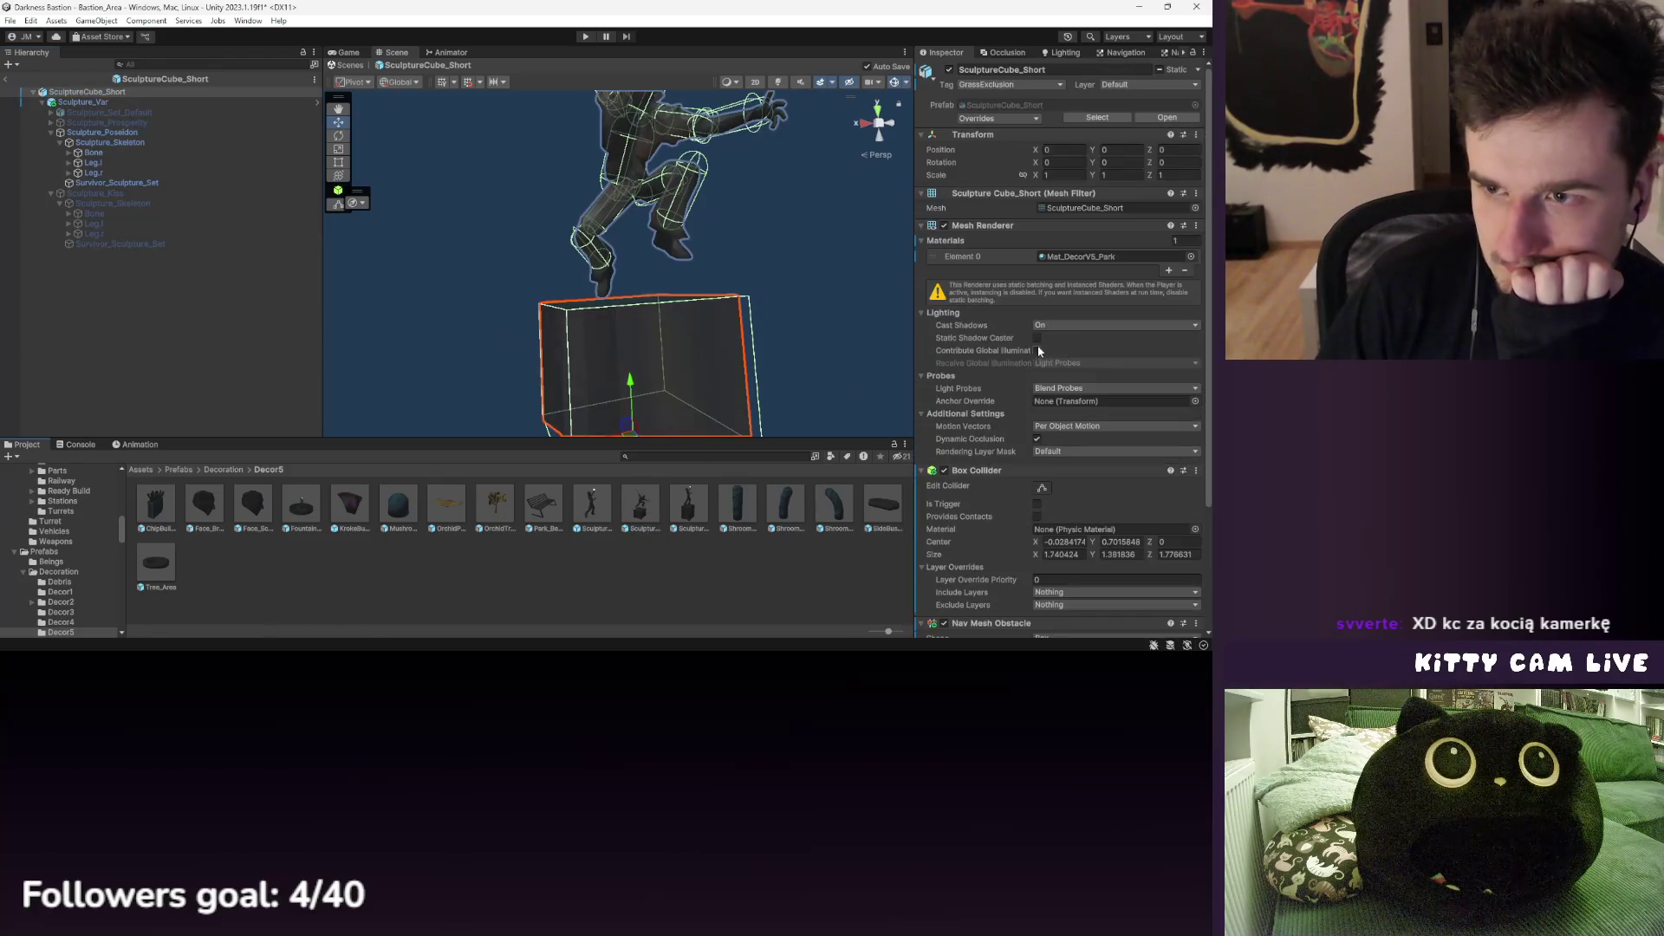
{"action": "scroll", "coordinate": [607, 278], "scroll_direction": "down", "scroll_amount": 3}
{"action": "left_click_drag", "start_coordinate": [589, 294], "coordinate": [709, 318]}
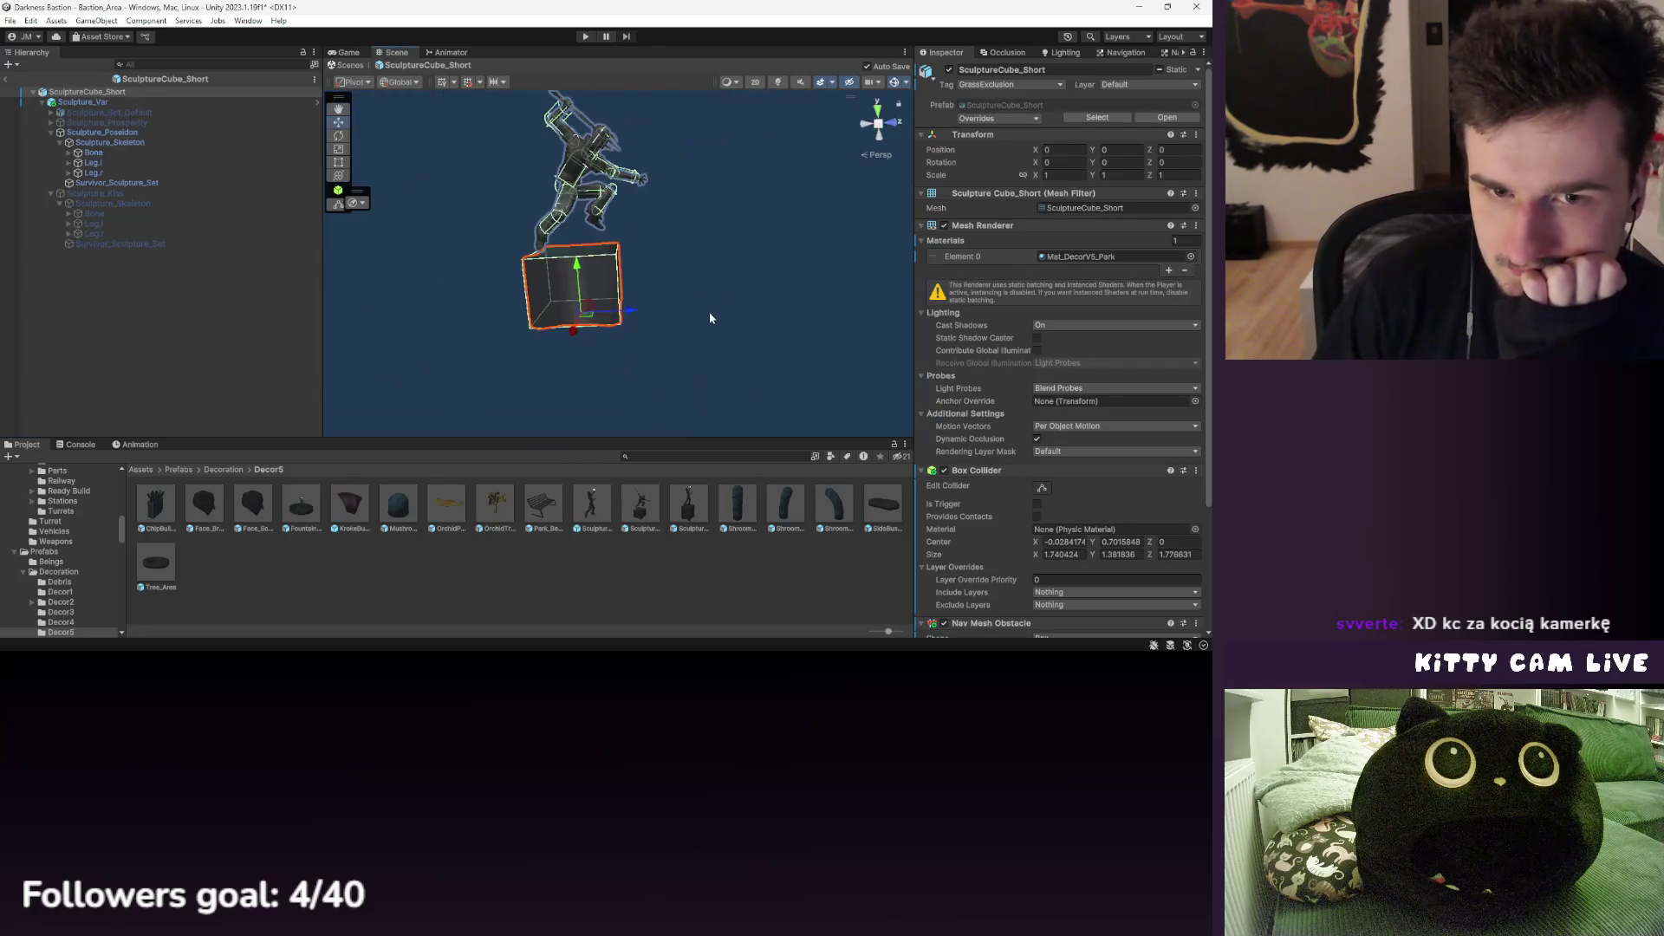
{"action": "scroll", "coordinate": [708, 318], "scroll_direction": "up", "scroll_amount": 5}
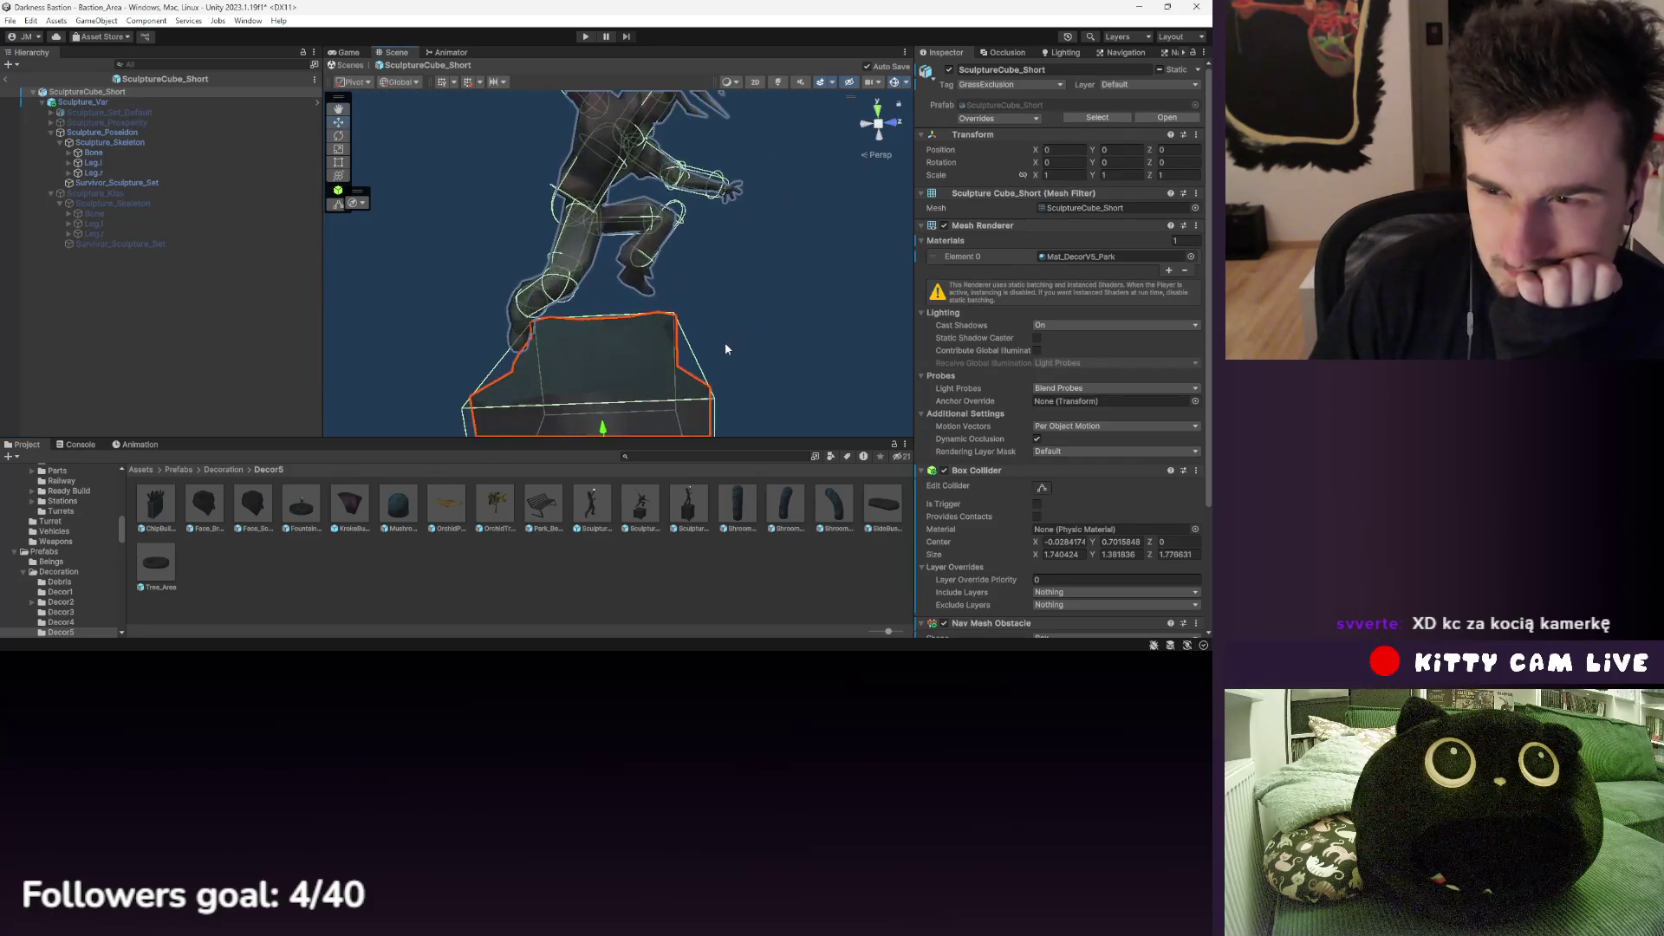
{"action": "scroll", "coordinate": [654, 357], "scroll_direction": "down", "scroll_amount": 3}
{"action": "left_click_drag", "start_coordinate": [658, 346], "coordinate": [699, 307]}
{"action": "scroll", "coordinate": [676, 316], "scroll_direction": "up", "scroll_amount": 2}
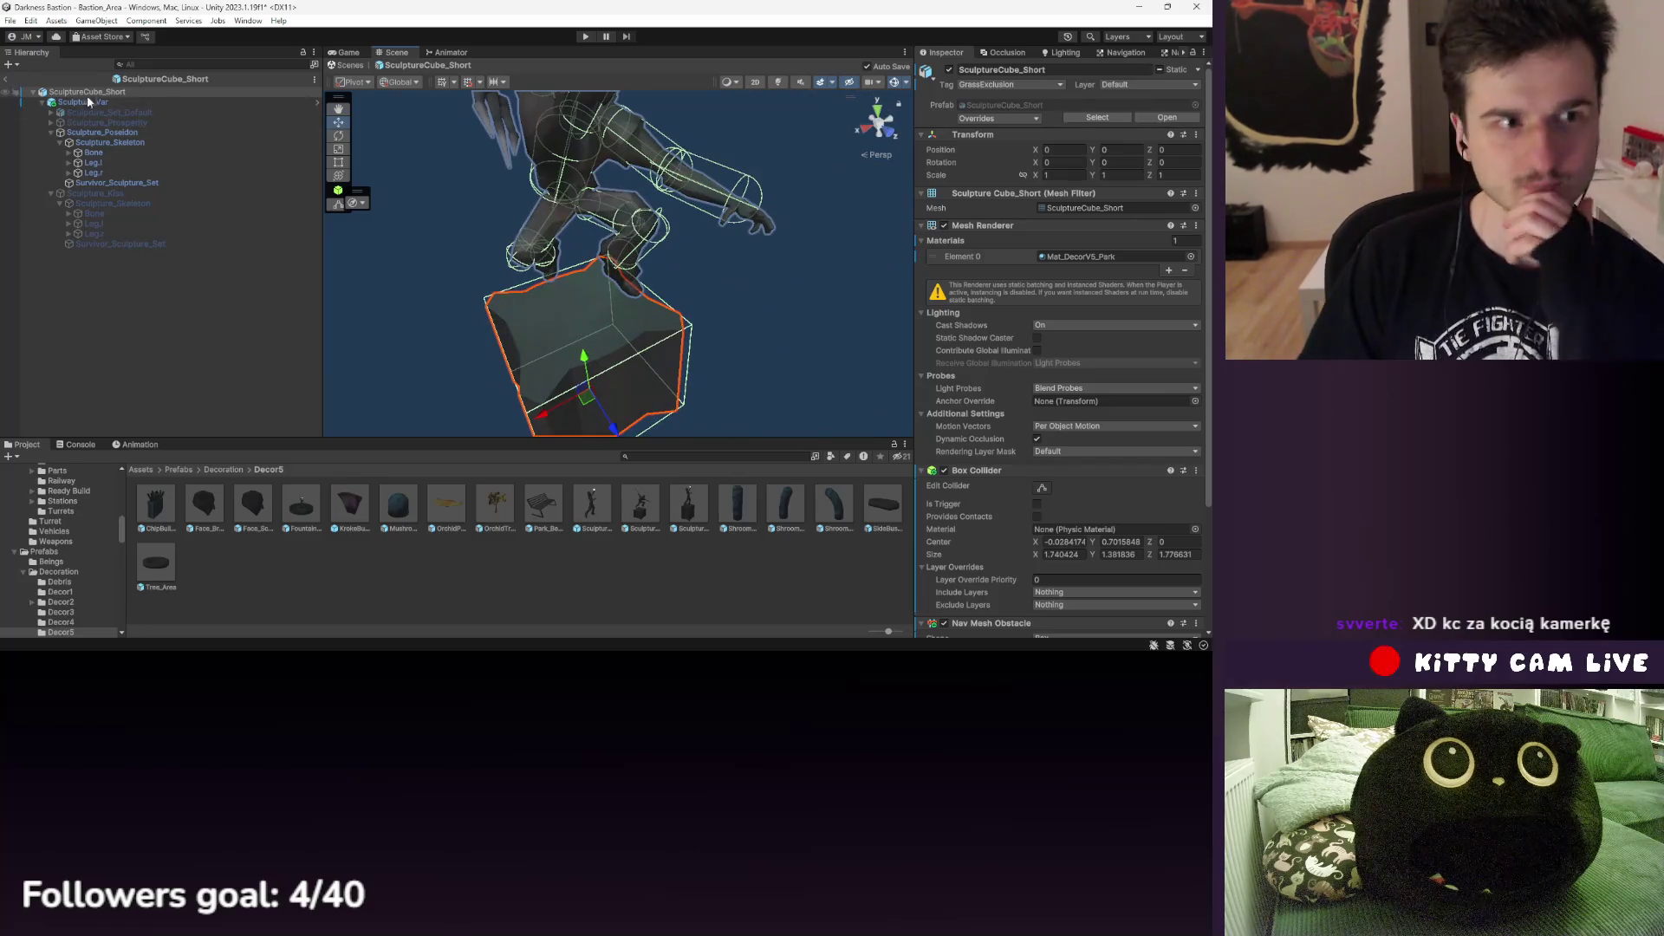
{"action": "left_click", "coordinate": [6, 80]}
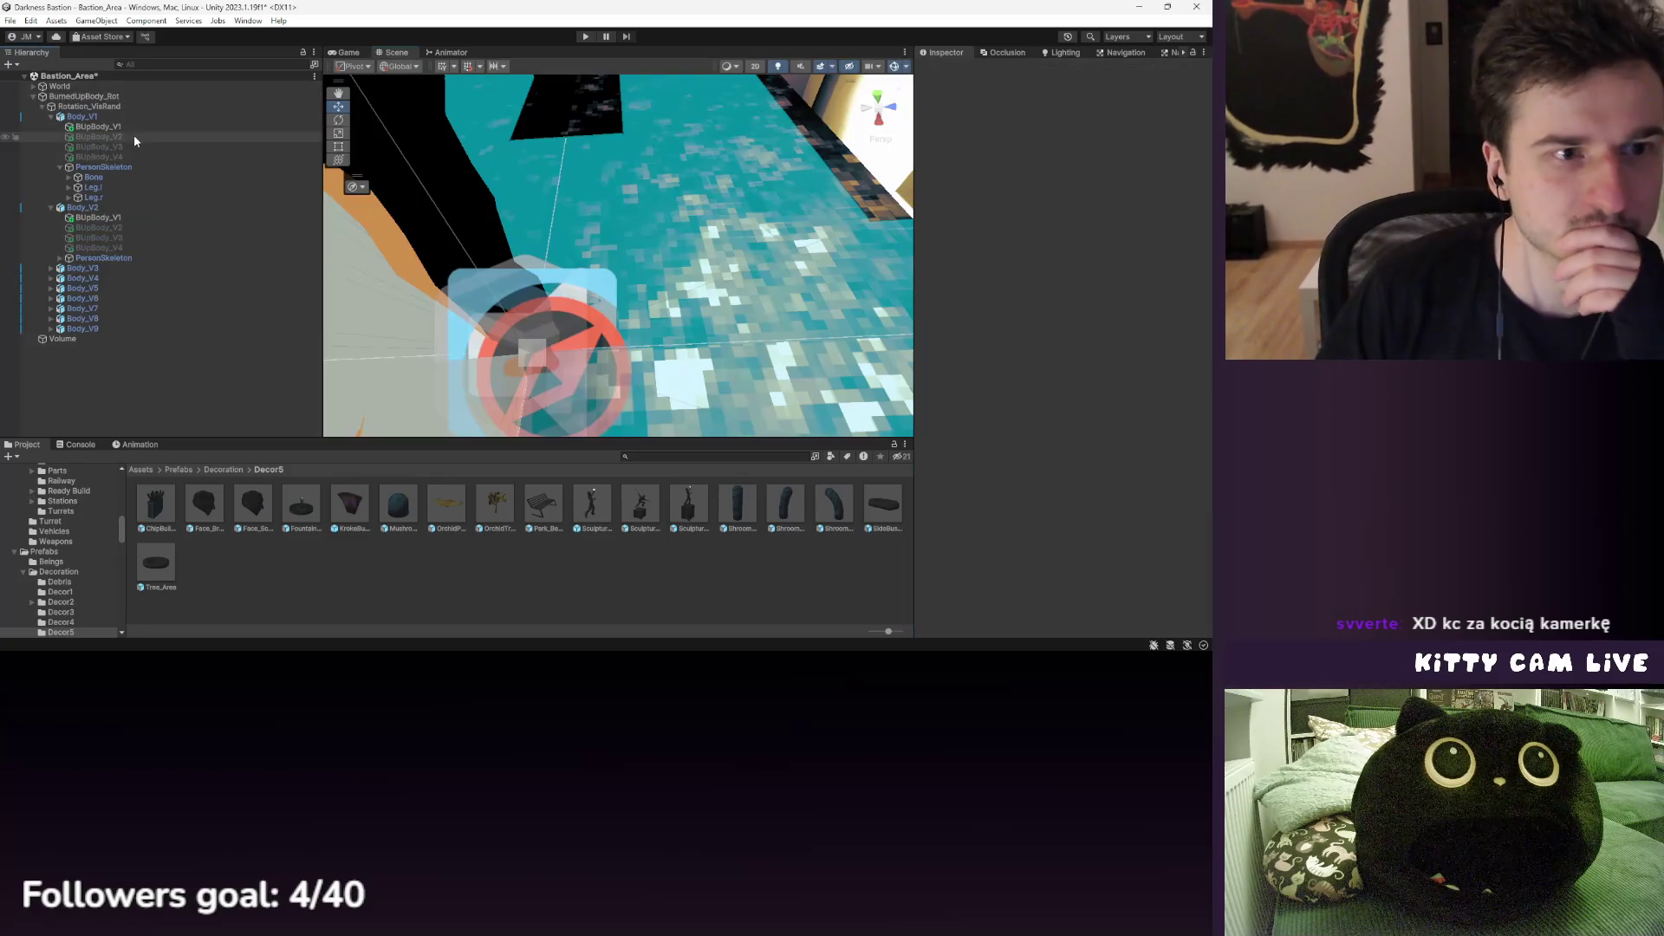
- Save the Bastion_Area scene and collapse Body_V1 and Body_V2 in the Hierarchy
{"action": "left_click", "coordinate": [9, 21]}
{"action": "left_click", "coordinate": [49, 82]}
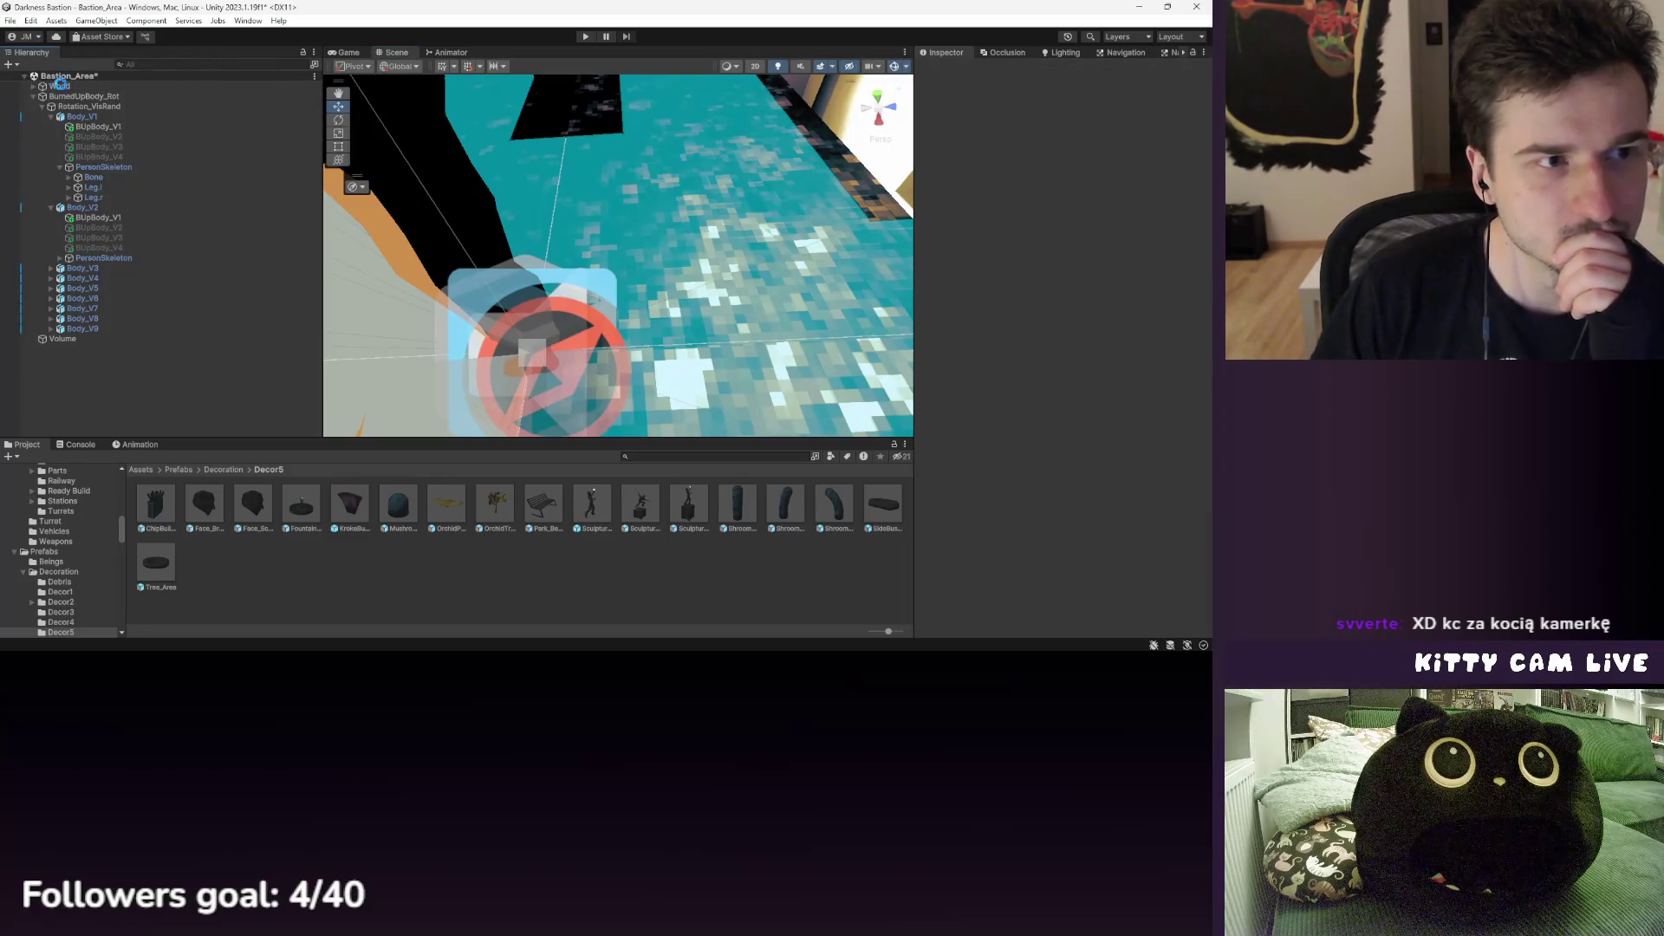
{"action": "left_click", "coordinate": [100, 209]}
{"action": "left_click", "coordinate": [51, 116]}
{"action": "left_click", "coordinate": [50, 126]}
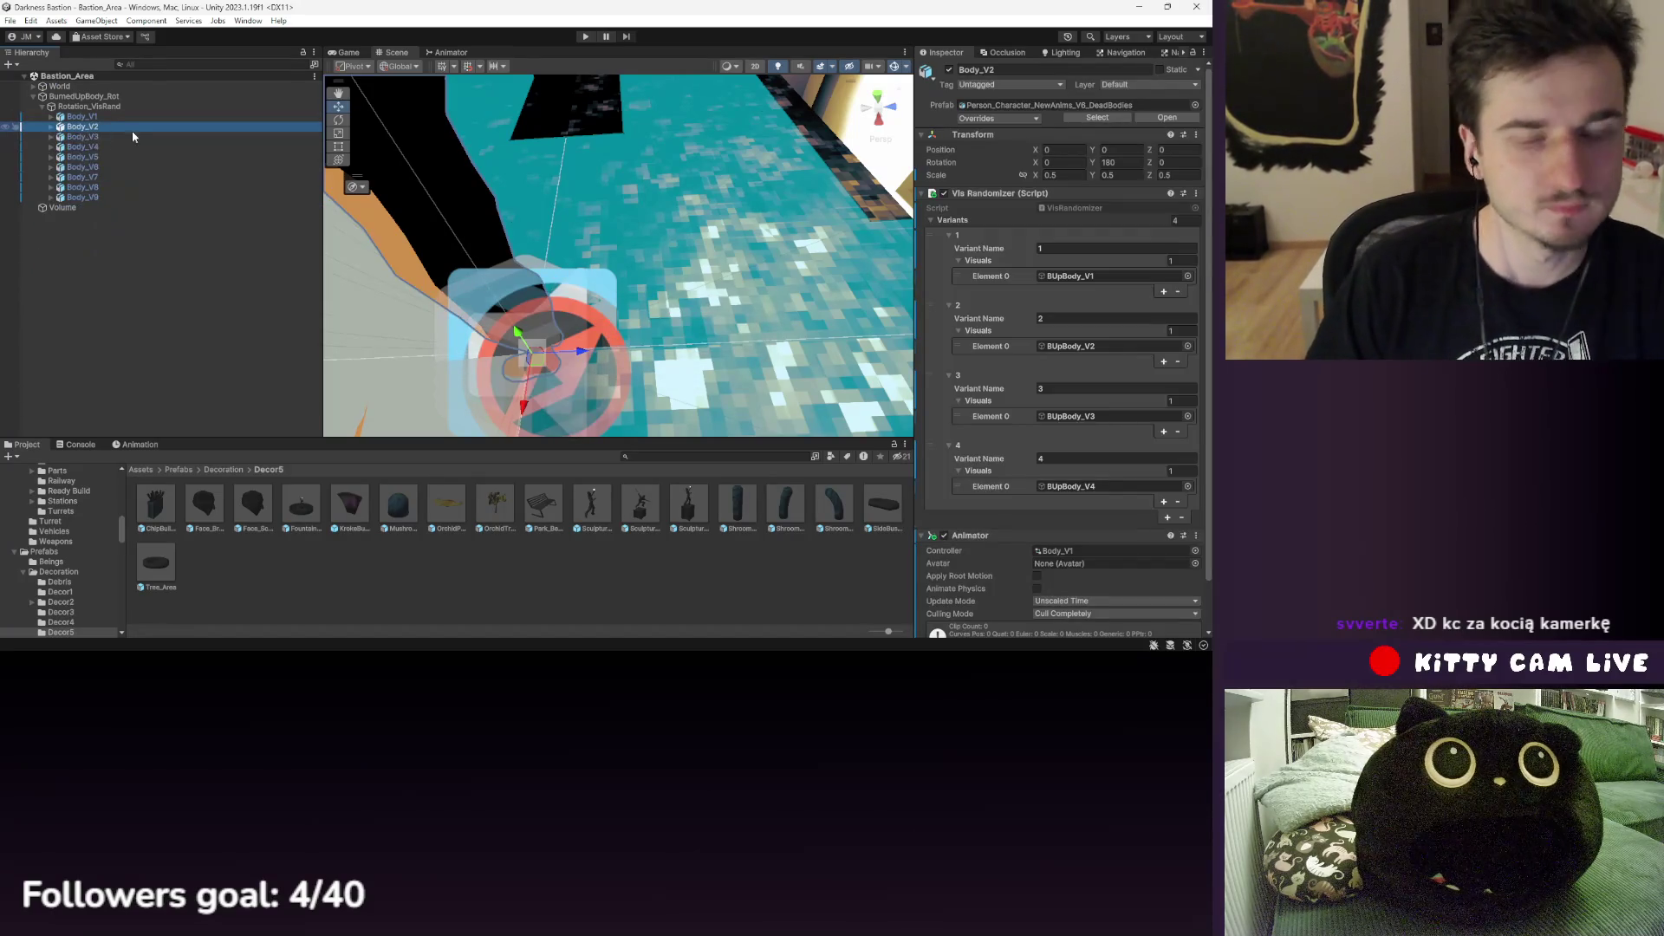
- Open the SculptureCube_Tall prefab for editing from the Project window
{"action": "scroll", "coordinate": [1001, 369], "scroll_direction": "down", "scroll_amount": 3}
{"action": "mouse_move", "coordinate": [618, 259]}
{"action": "left_mouse_down"}
{"action": "mouse_move", "coordinate": [566, 215]}
{"action": "mouse_move", "coordinate": [617, 215]}
{"action": "mouse_move", "coordinate": [610, 256]}
{"action": "left_mouse_up"}
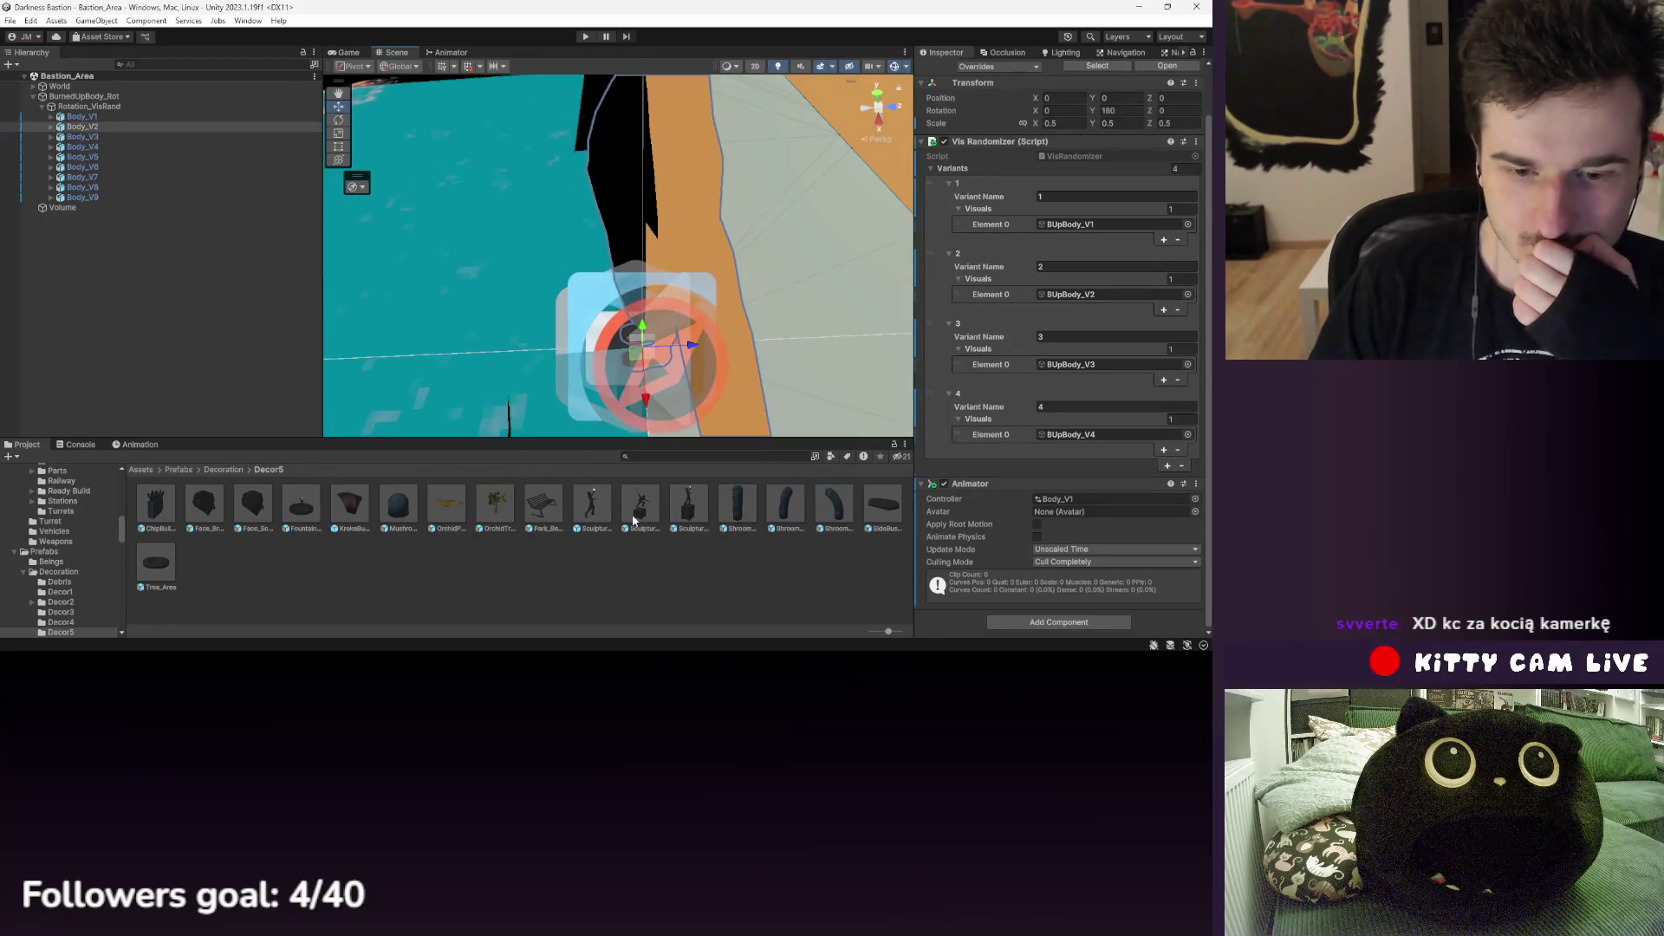
{"action": "left_click", "coordinate": [634, 520]}
{"action": "scroll", "coordinate": [1055, 282], "scroll_direction": "down", "scroll_amount": 3}
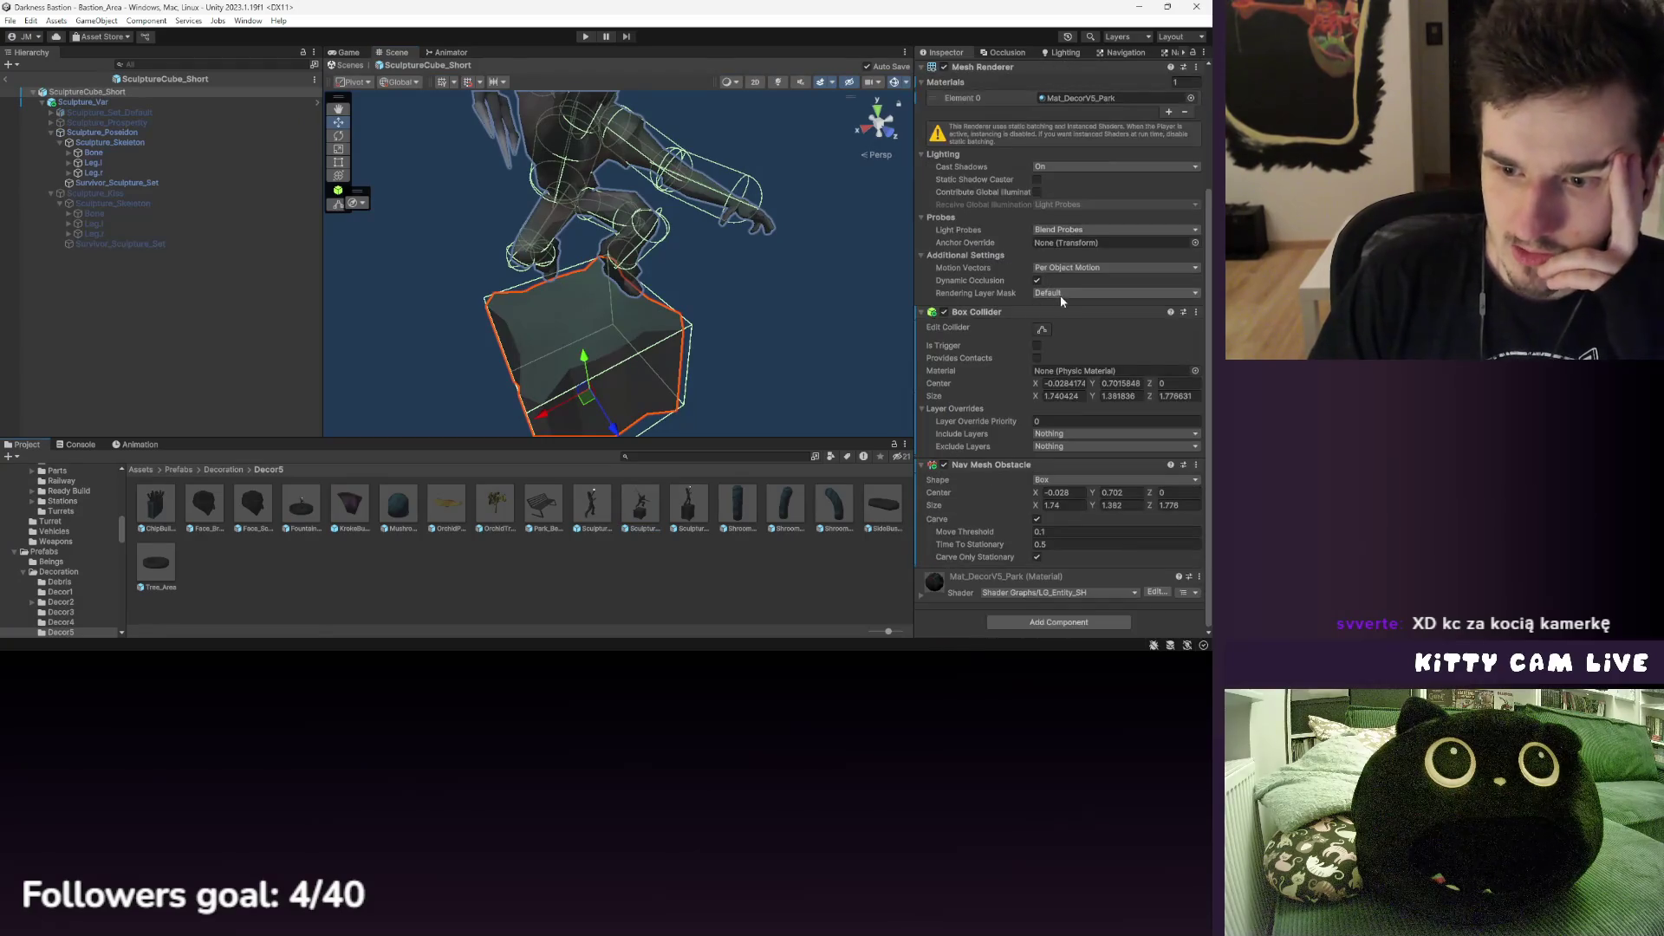
{"action": "left_click", "coordinate": [688, 507]}
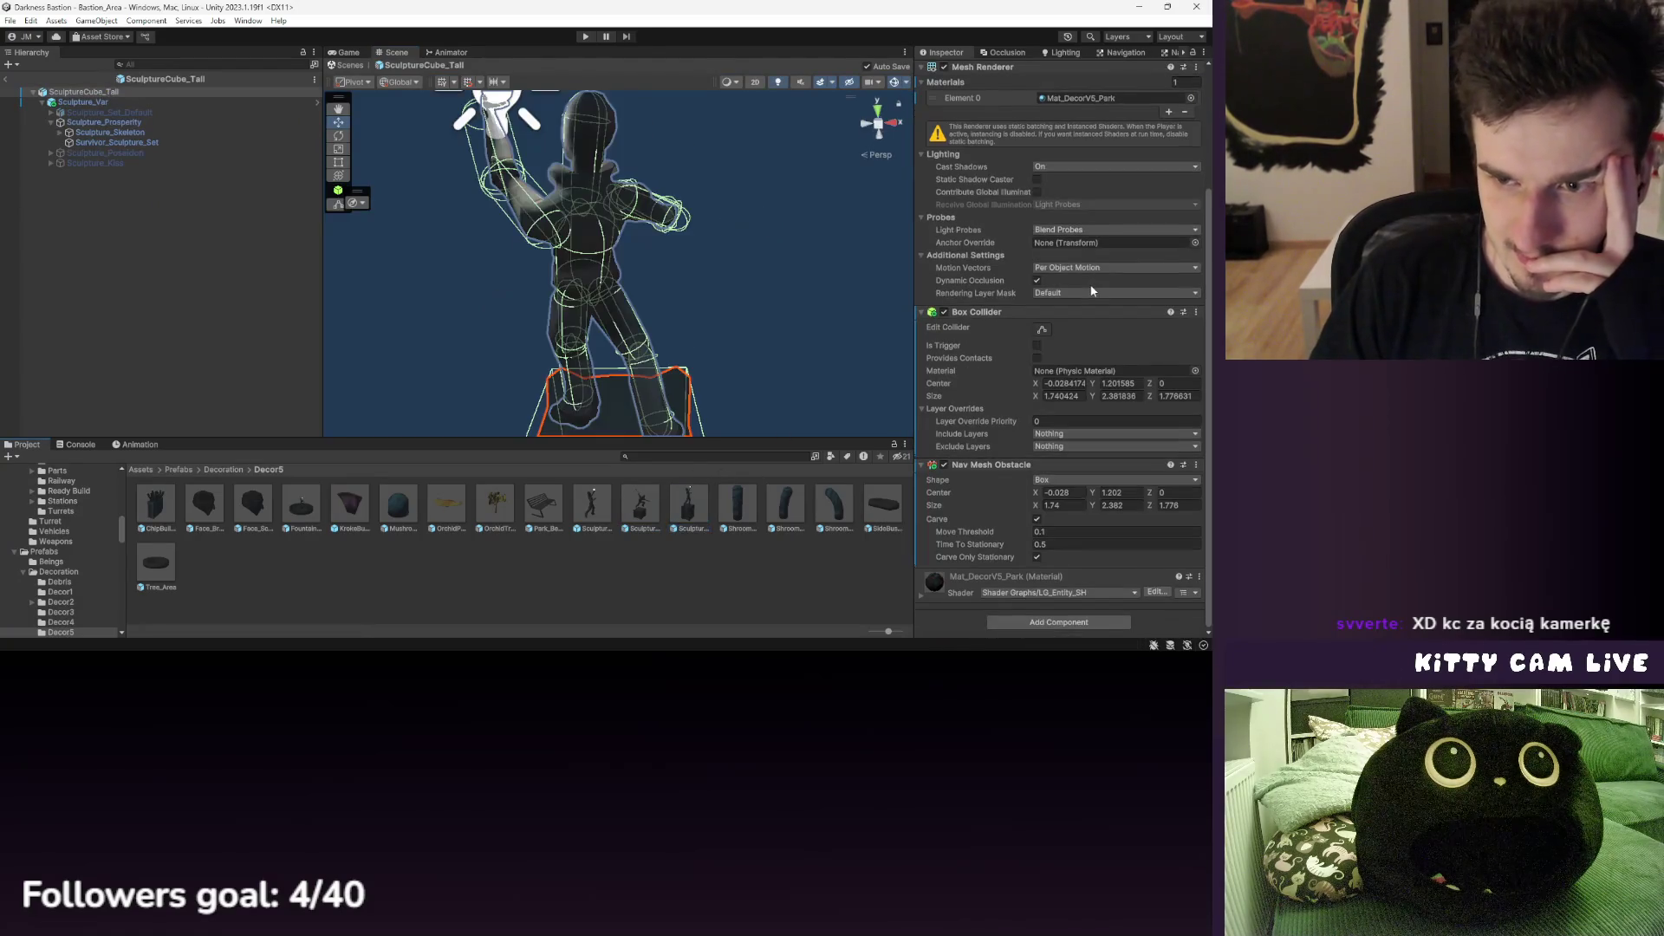
- Inspect Sculpture_Var's variant Element 0, Sculpture_Prosperity and Sculpture_Set_Default
{"action": "left_click", "coordinate": [83, 101]}
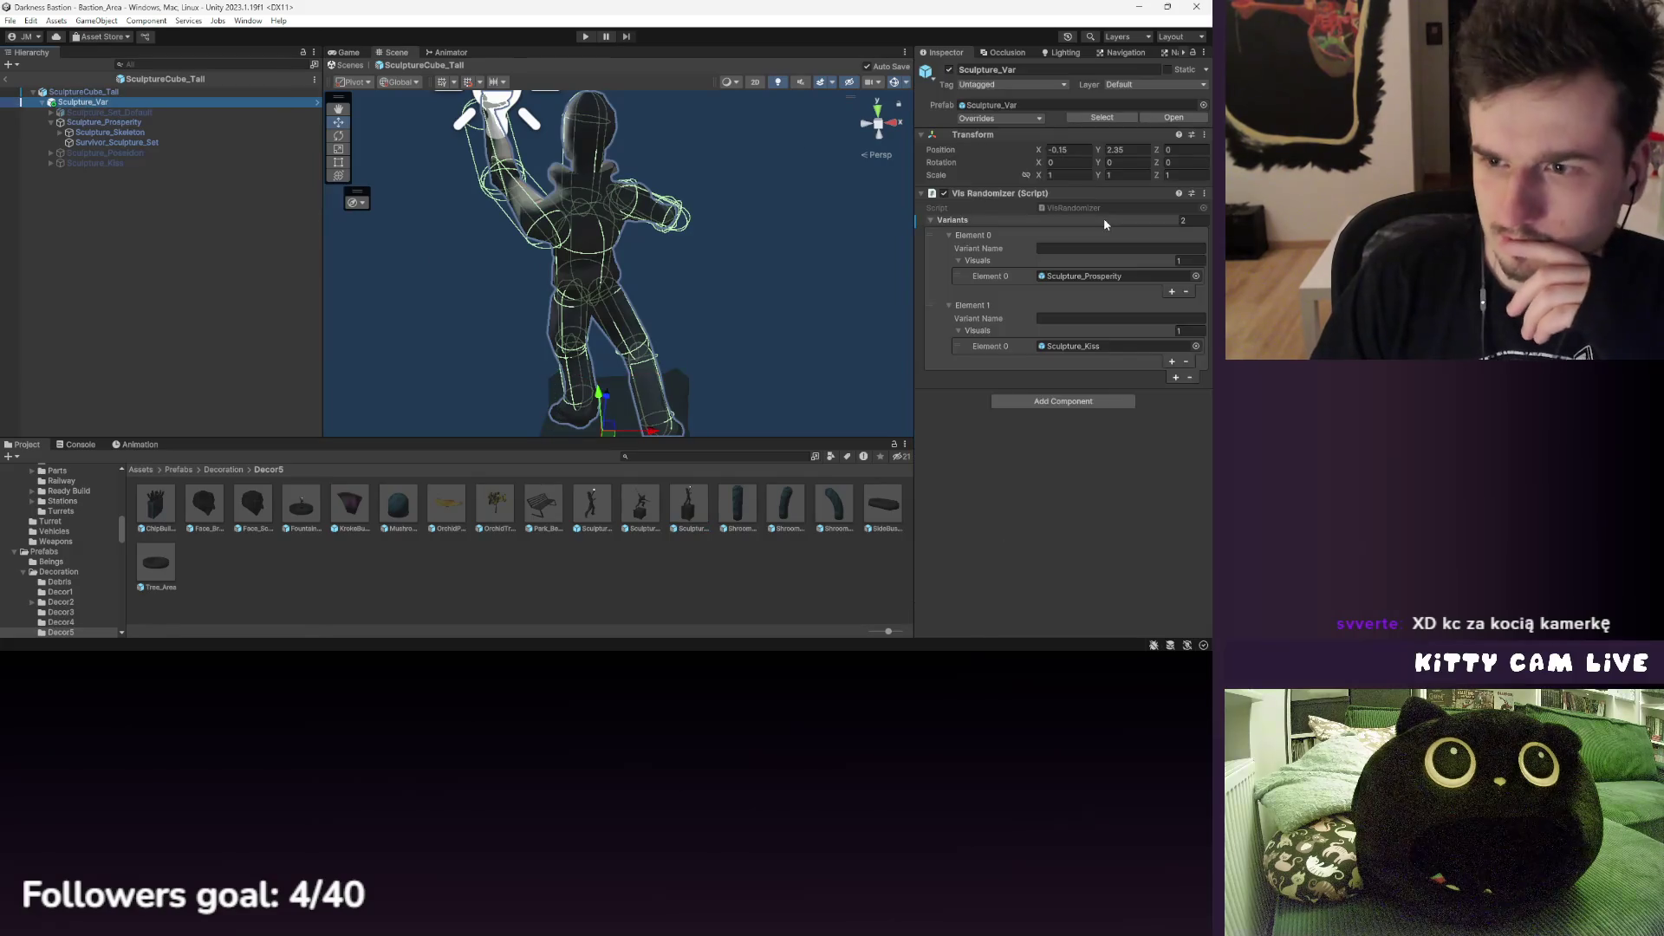
{"action": "left_click", "coordinate": [1088, 278]}
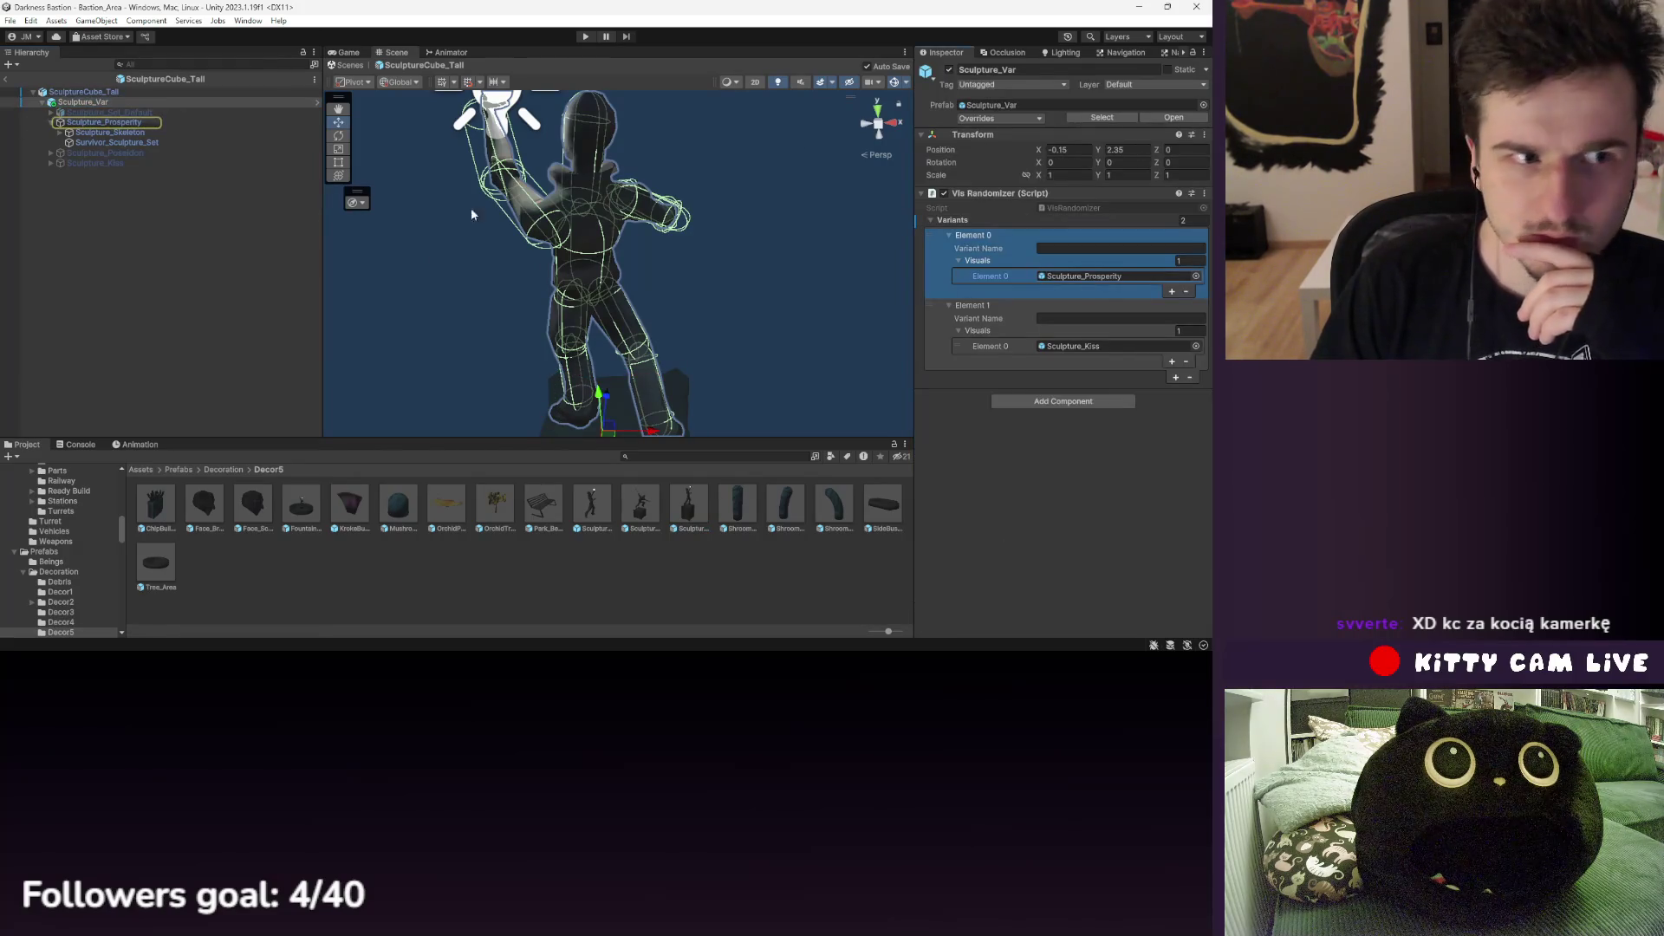
{"action": "left_click", "coordinate": [113, 111]}
{"action": "left_click", "coordinate": [121, 123]}
{"action": "left_click", "coordinate": [130, 112]}
{"action": "left_click", "coordinate": [136, 122]}
{"action": "left_click", "coordinate": [112, 112]}
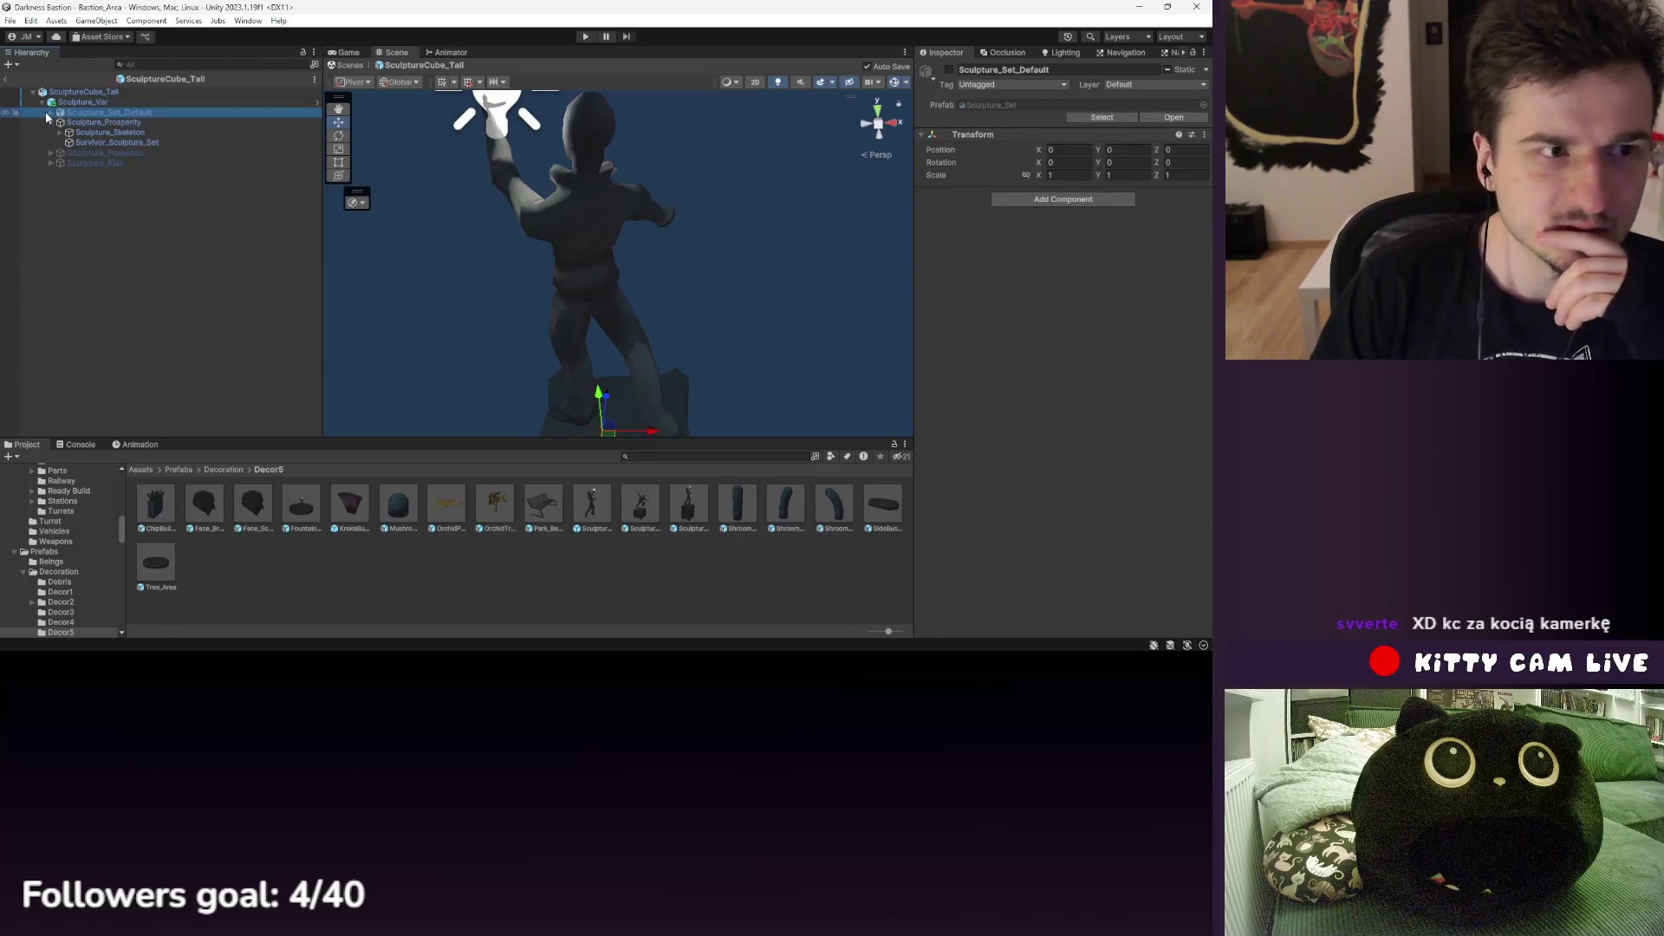
- Expand Sculpture_Set_Default and review Survivor_Sculpture_Set, Sculpture_Prosperity and Sculpture_Skeleton
{"action": "left_click", "coordinate": [50, 113]}
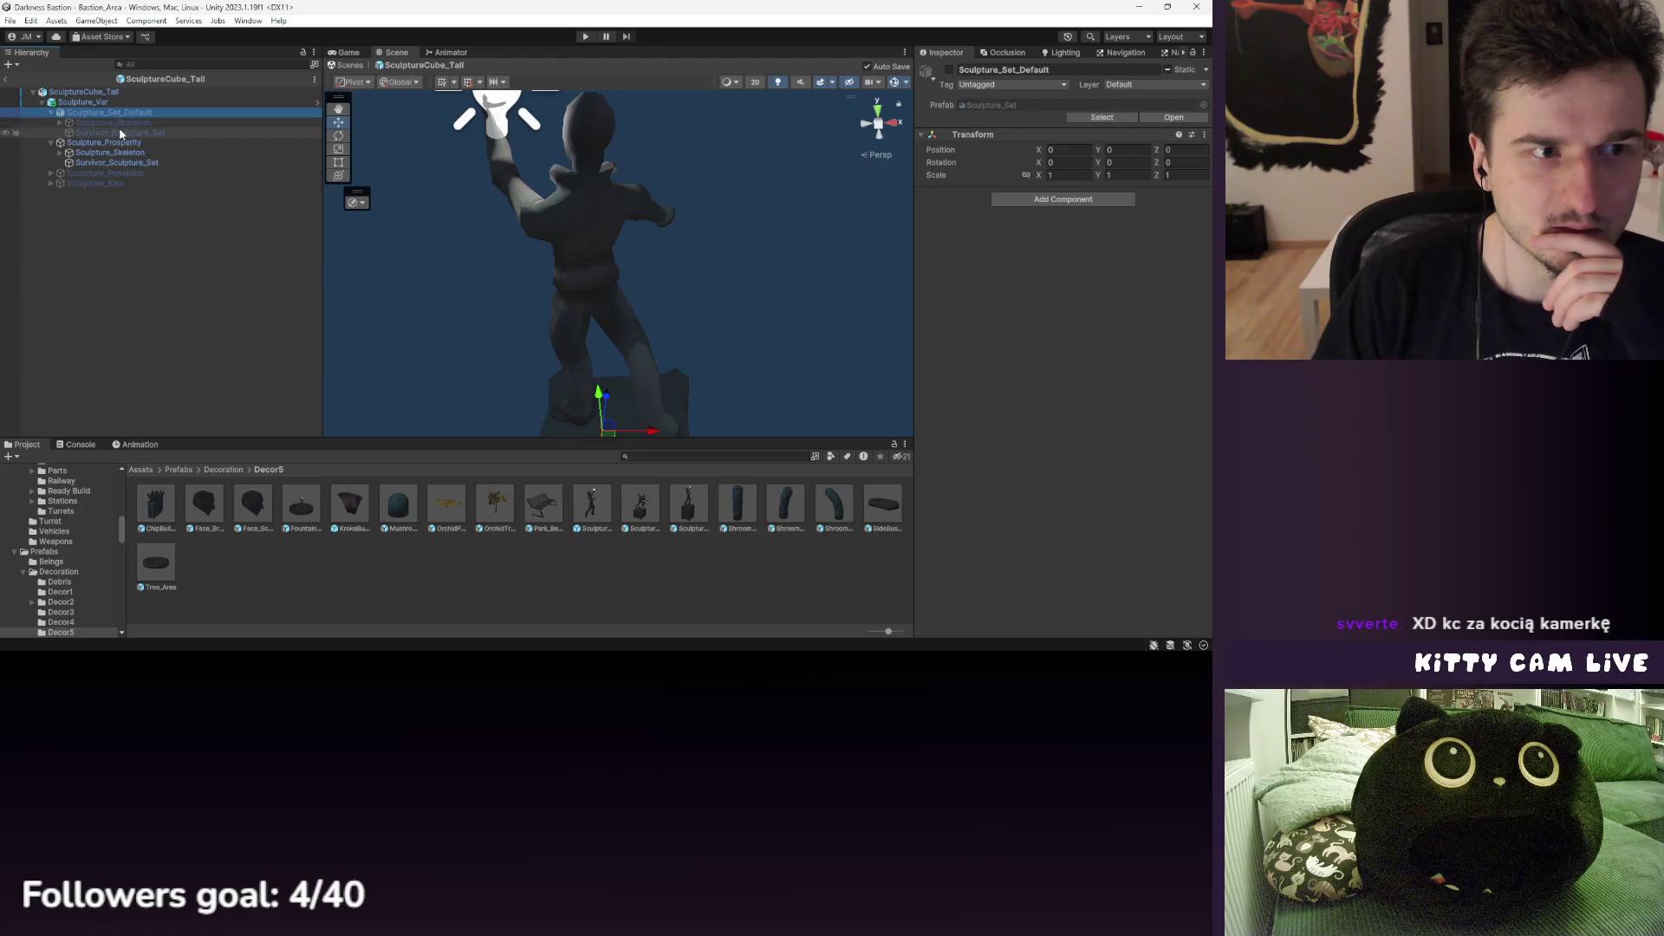
{"action": "left_click", "coordinate": [122, 131]}
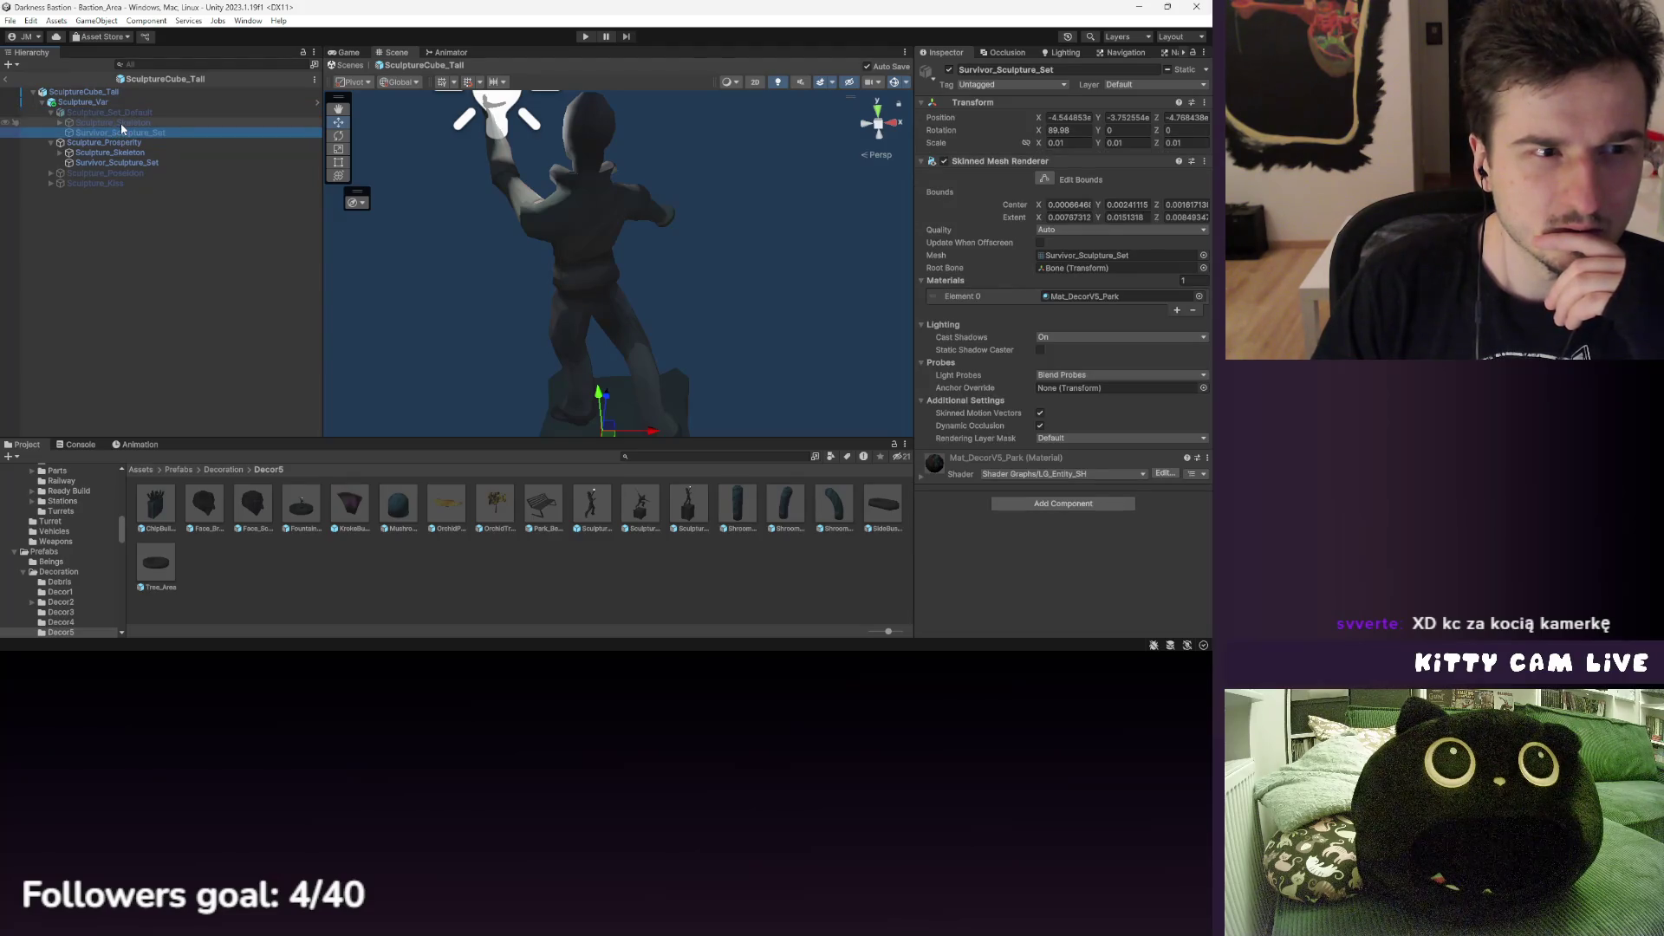
{"action": "left_click", "coordinate": [126, 111]}
{"action": "left_click", "coordinate": [137, 143]}
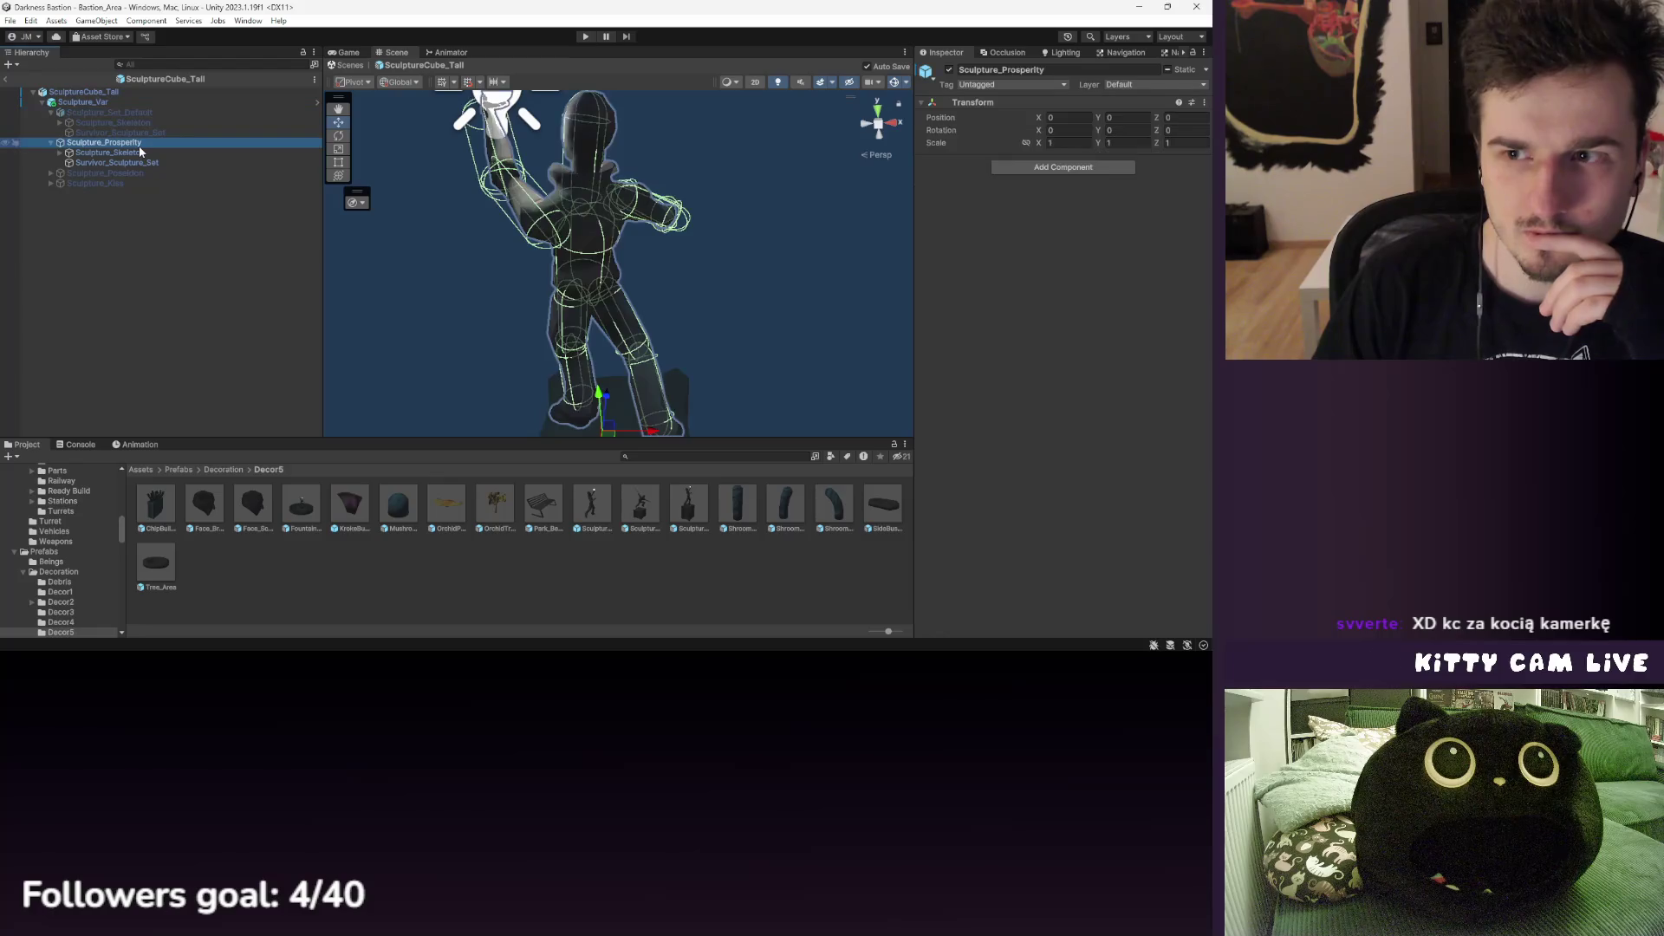
{"action": "left_click", "coordinate": [139, 134]}
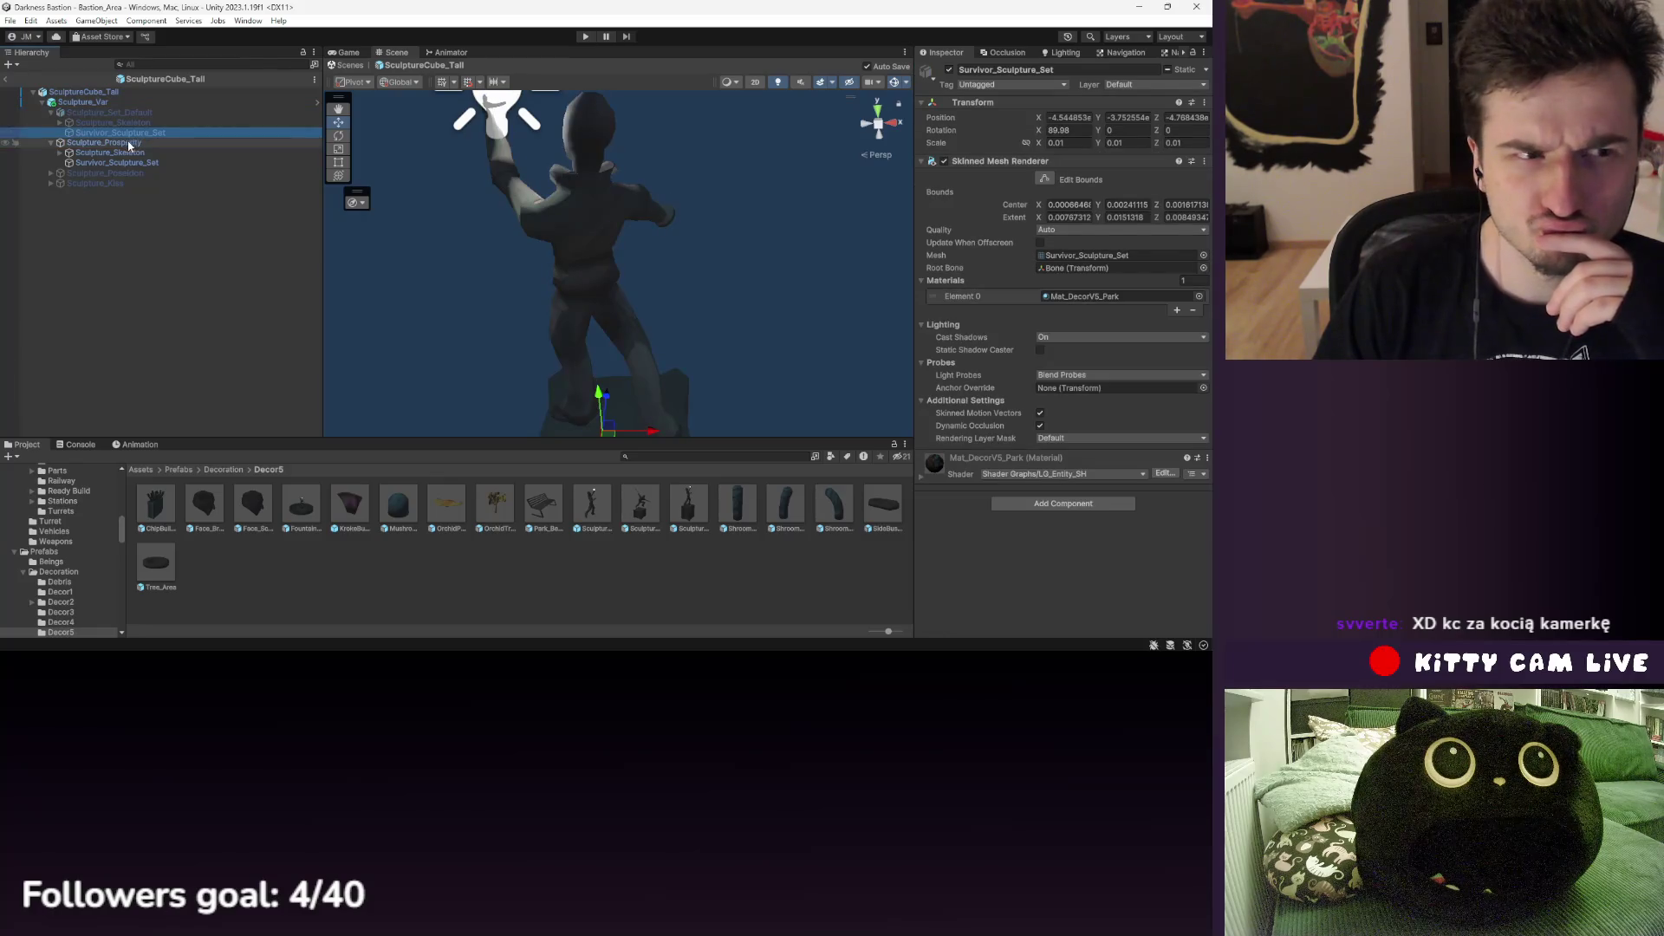
{"action": "left_click", "coordinate": [135, 153]}
{"action": "left_click", "coordinate": [134, 142]}
{"action": "left_click", "coordinate": [128, 132]}
{"action": "left_click", "coordinate": [118, 114]}
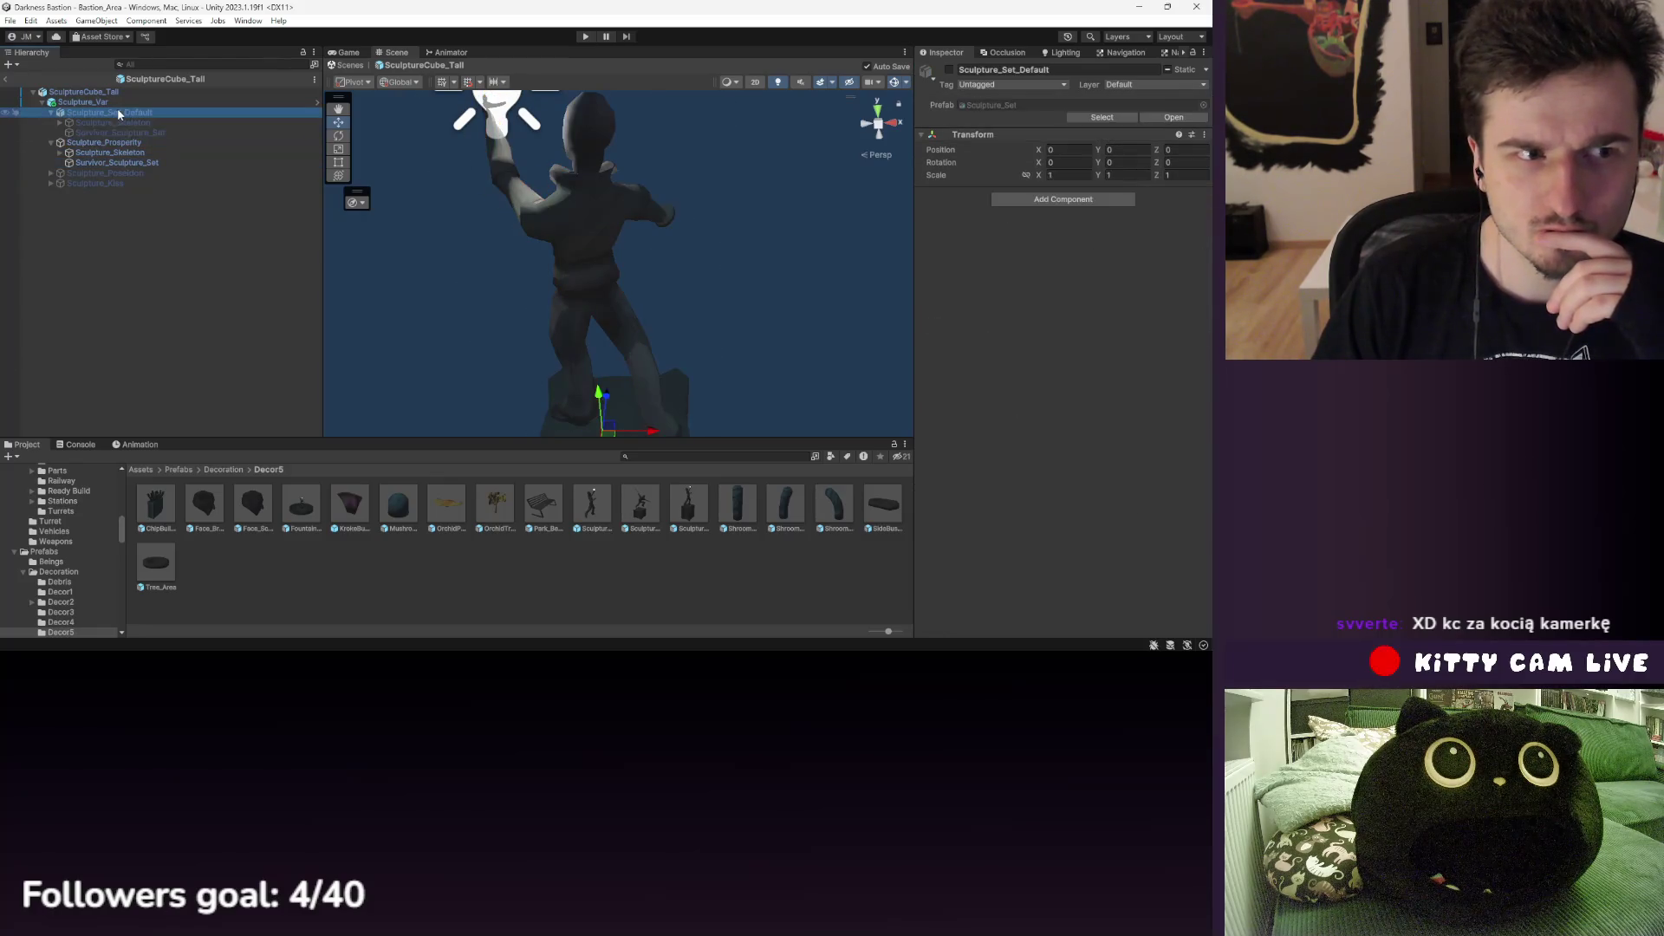
- Toggle Sculpture_Set_Default active on and off, then return to the Bastion_Area scene
{"action": "left_click", "coordinate": [949, 69]}
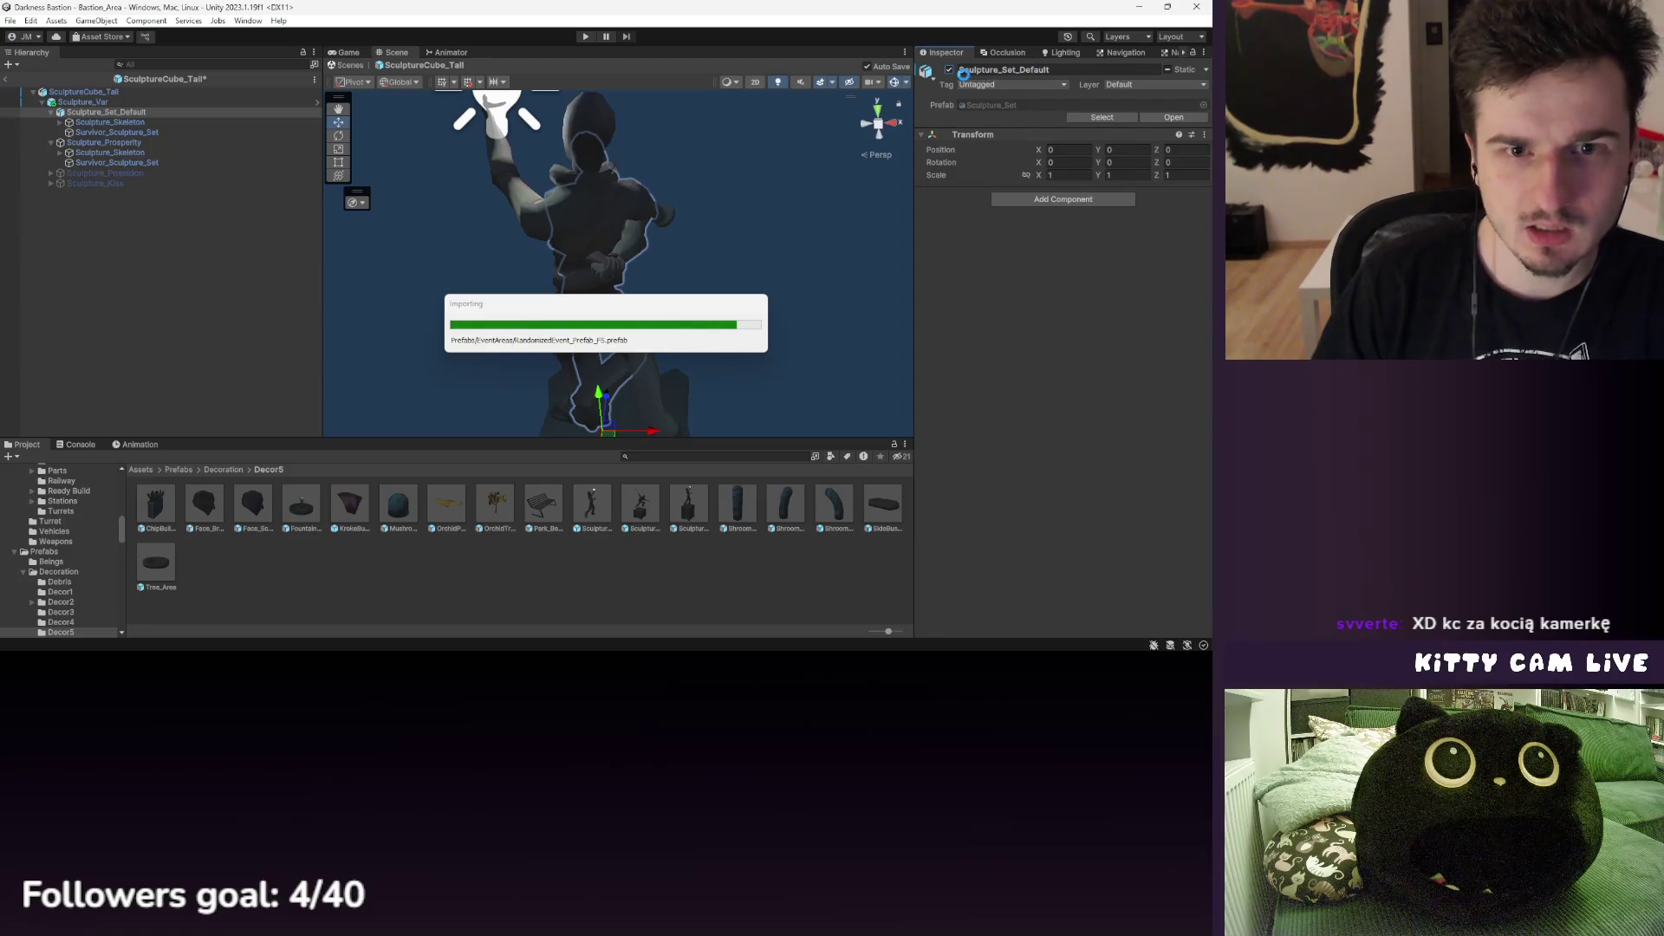
{"action": "left_click", "coordinate": [950, 70]}
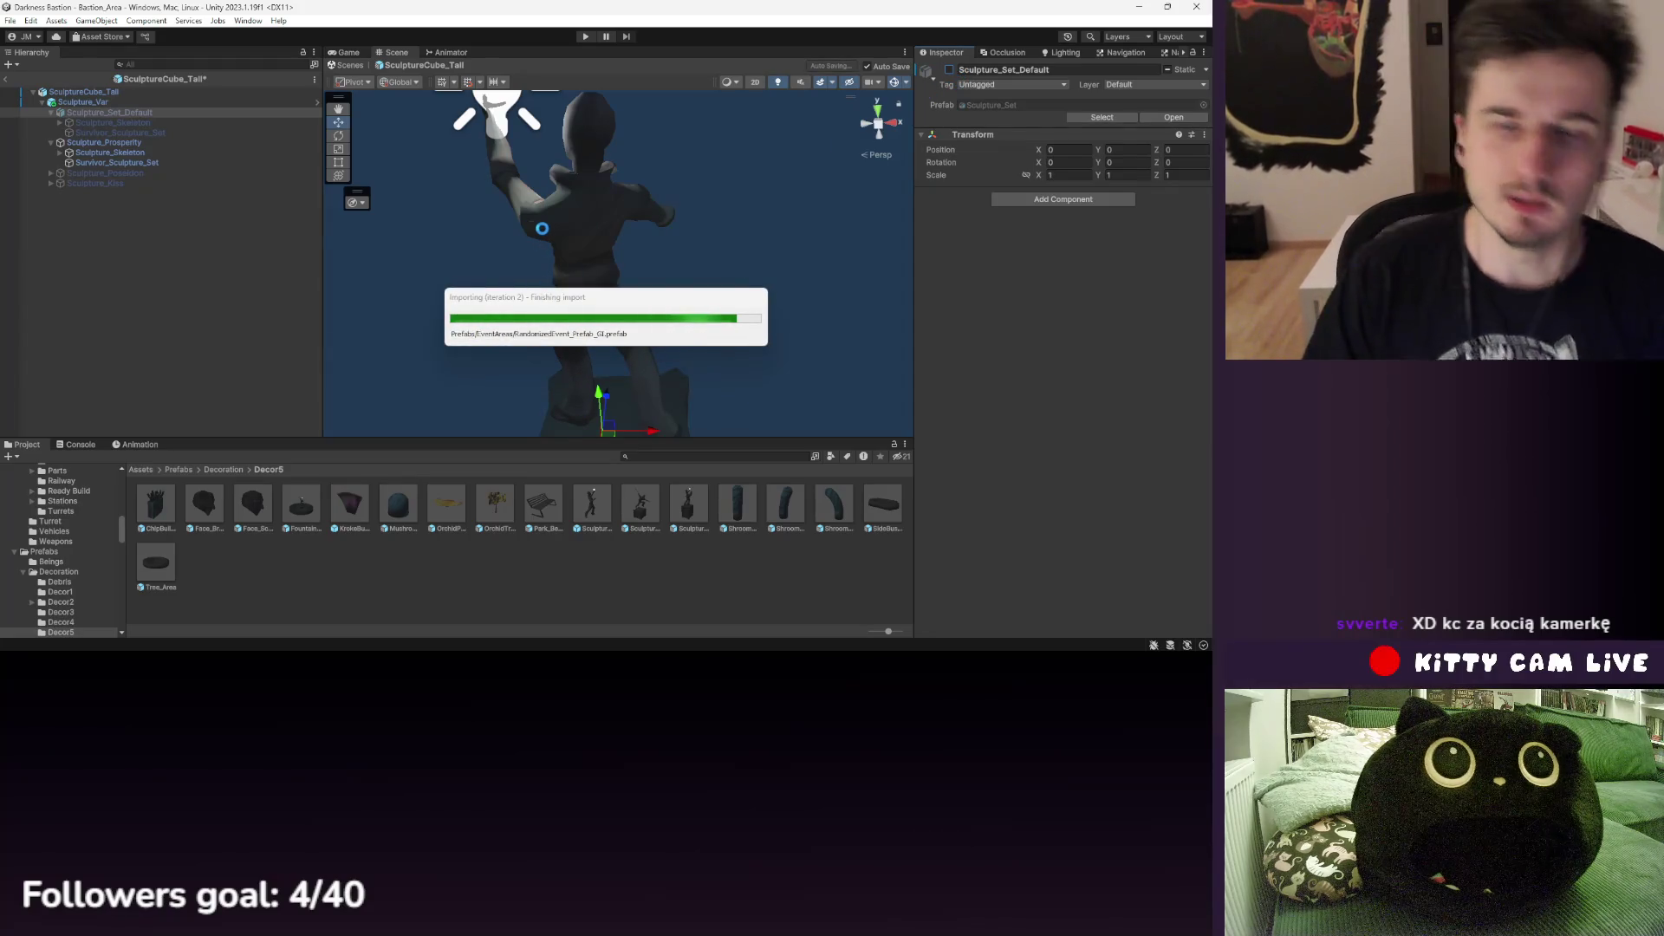
{"action": "left_click", "coordinate": [104, 102]}
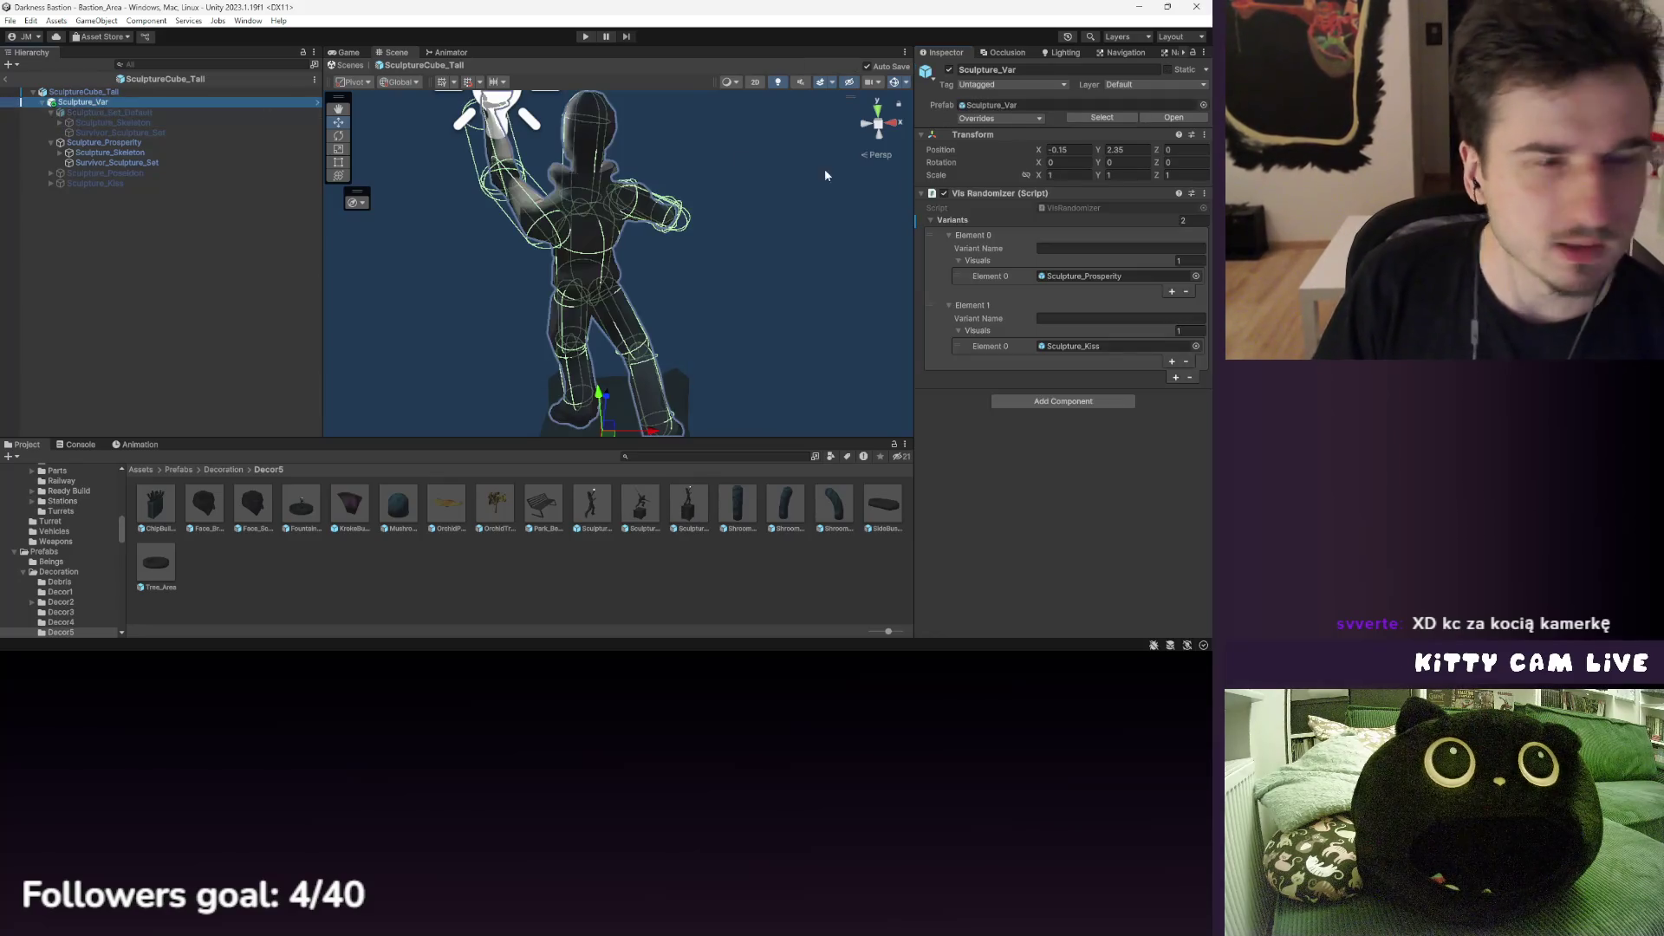
{"action": "left_click", "coordinate": [4, 80]}
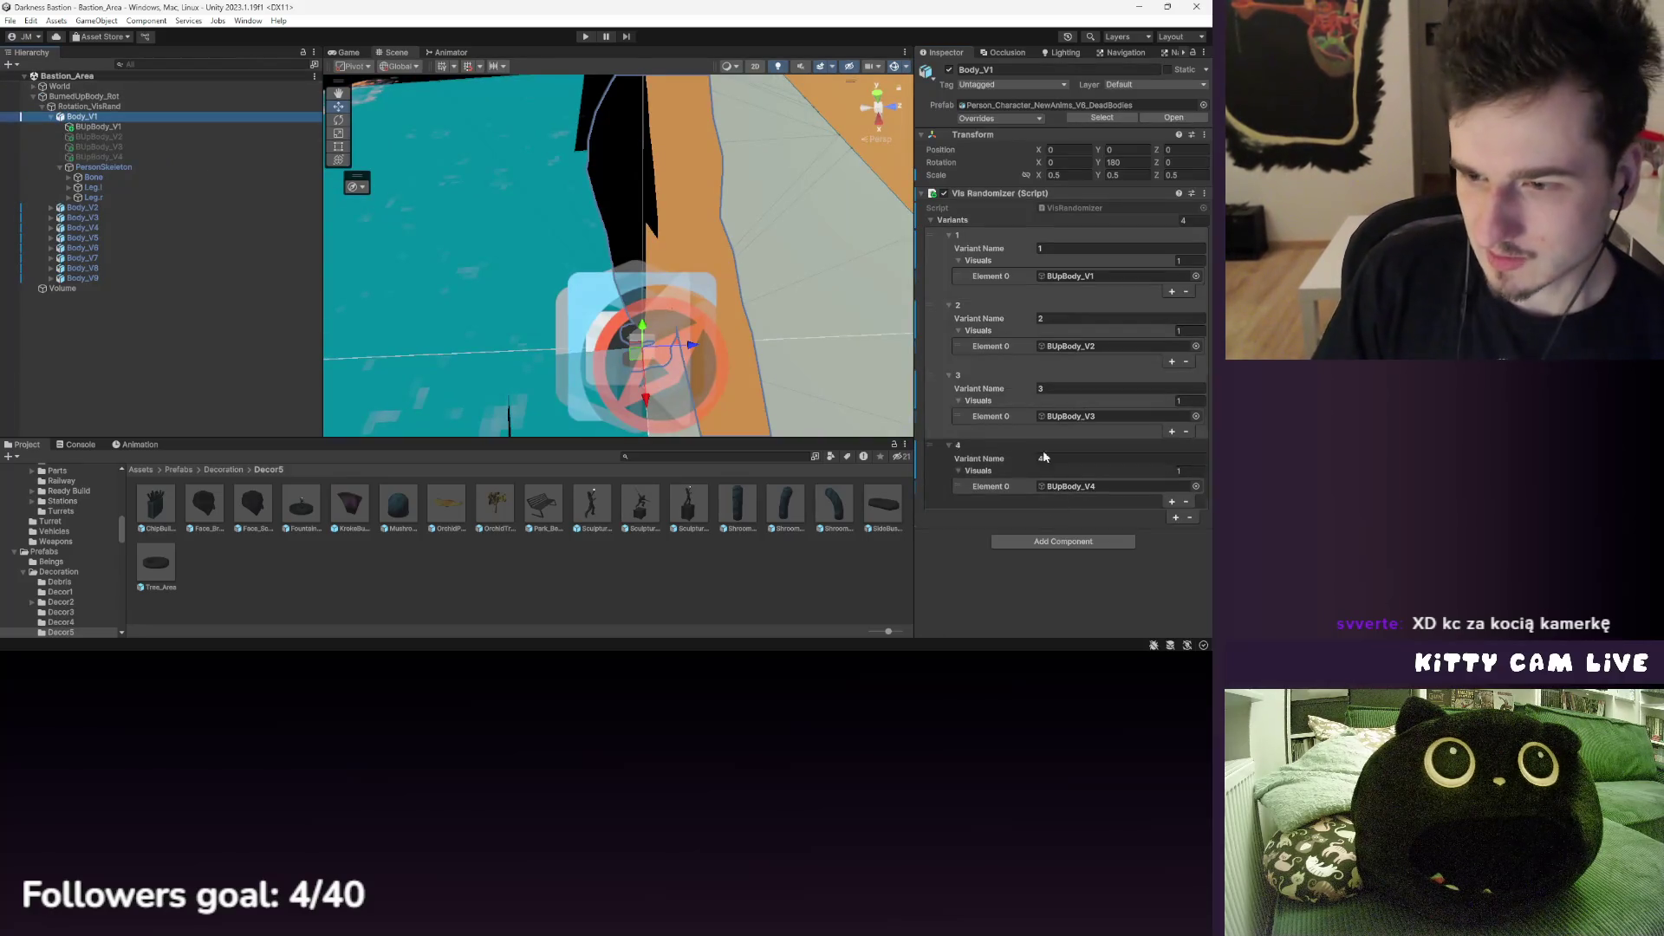
- Add an Animator component to Body_V5 after comparing Body_V2 and Body_V4
{"action": "left_click", "coordinate": [83, 208]}
{"action": "left_click", "coordinate": [98, 227]}
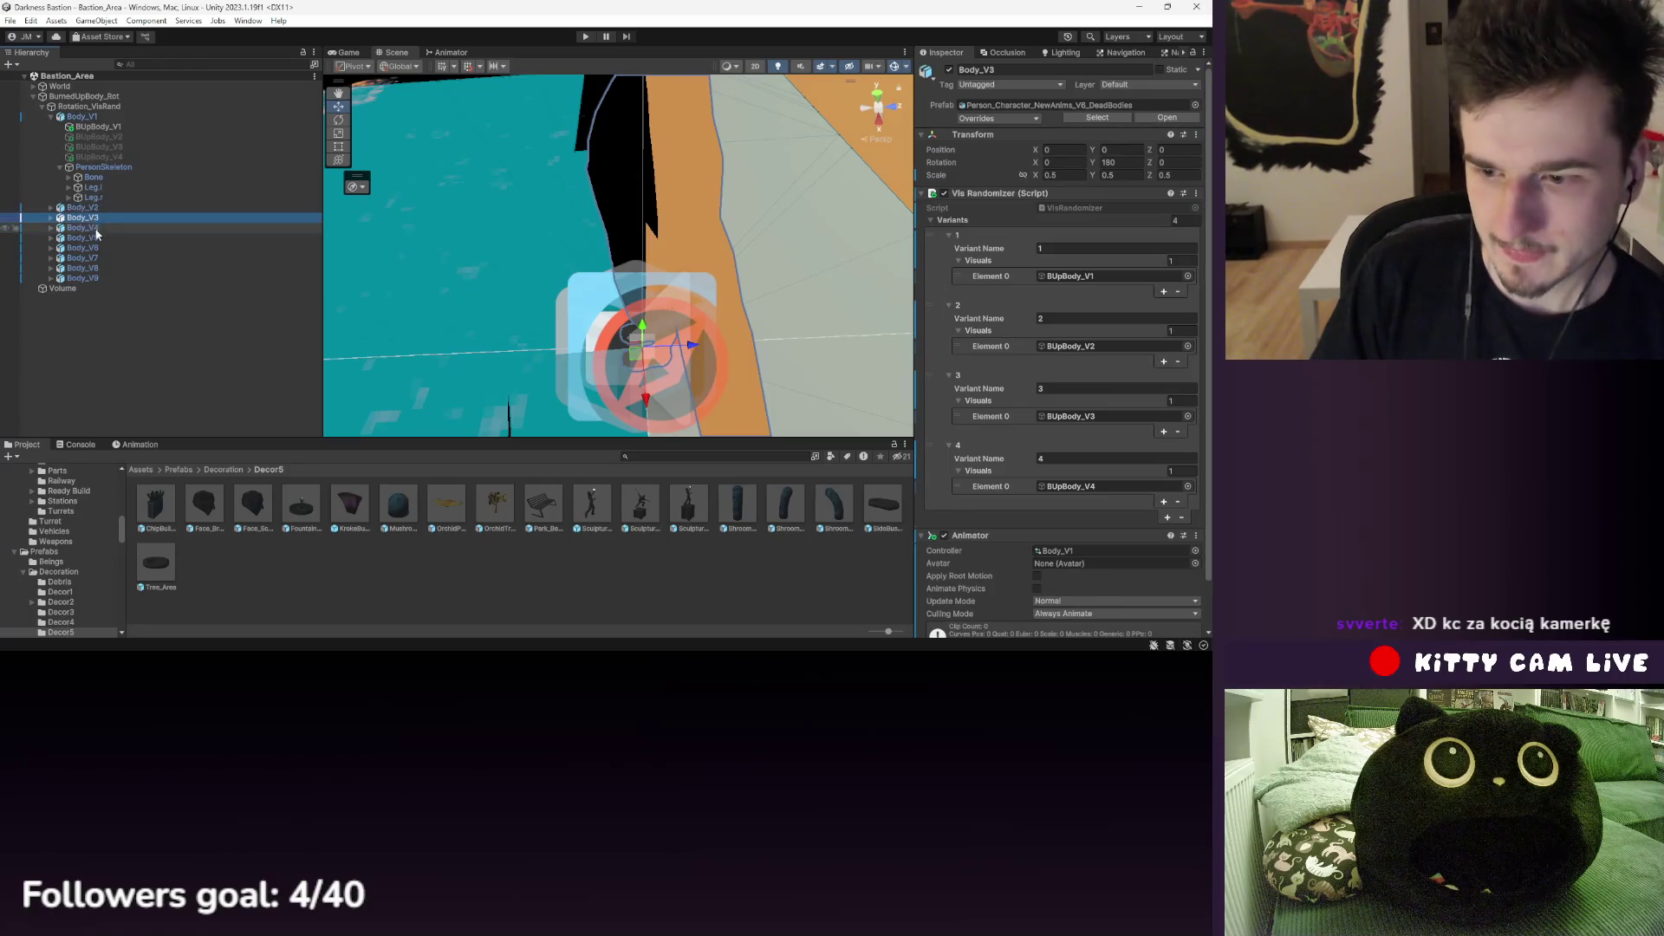
{"action": "left_click", "coordinate": [84, 239]}
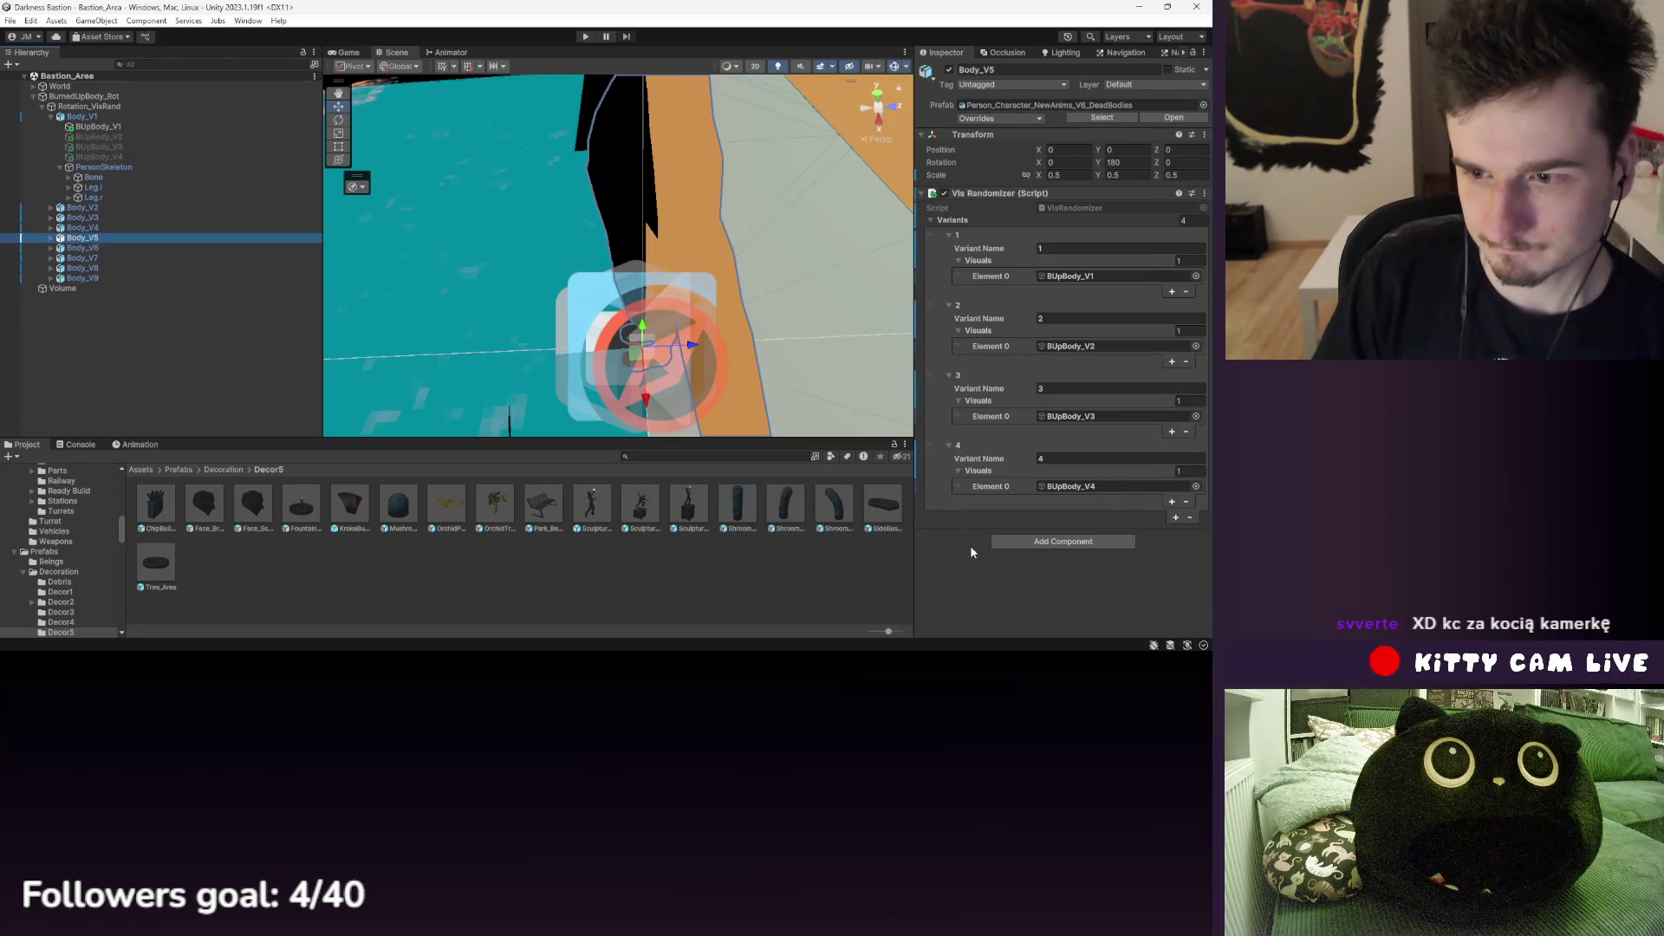
{"action": "left_click", "coordinate": [1034, 537]}
{"action": "left_click", "coordinate": [1031, 526]}
{"action": "scroll", "coordinate": [1034, 517], "scroll_direction": "down", "scroll_amount": 2}
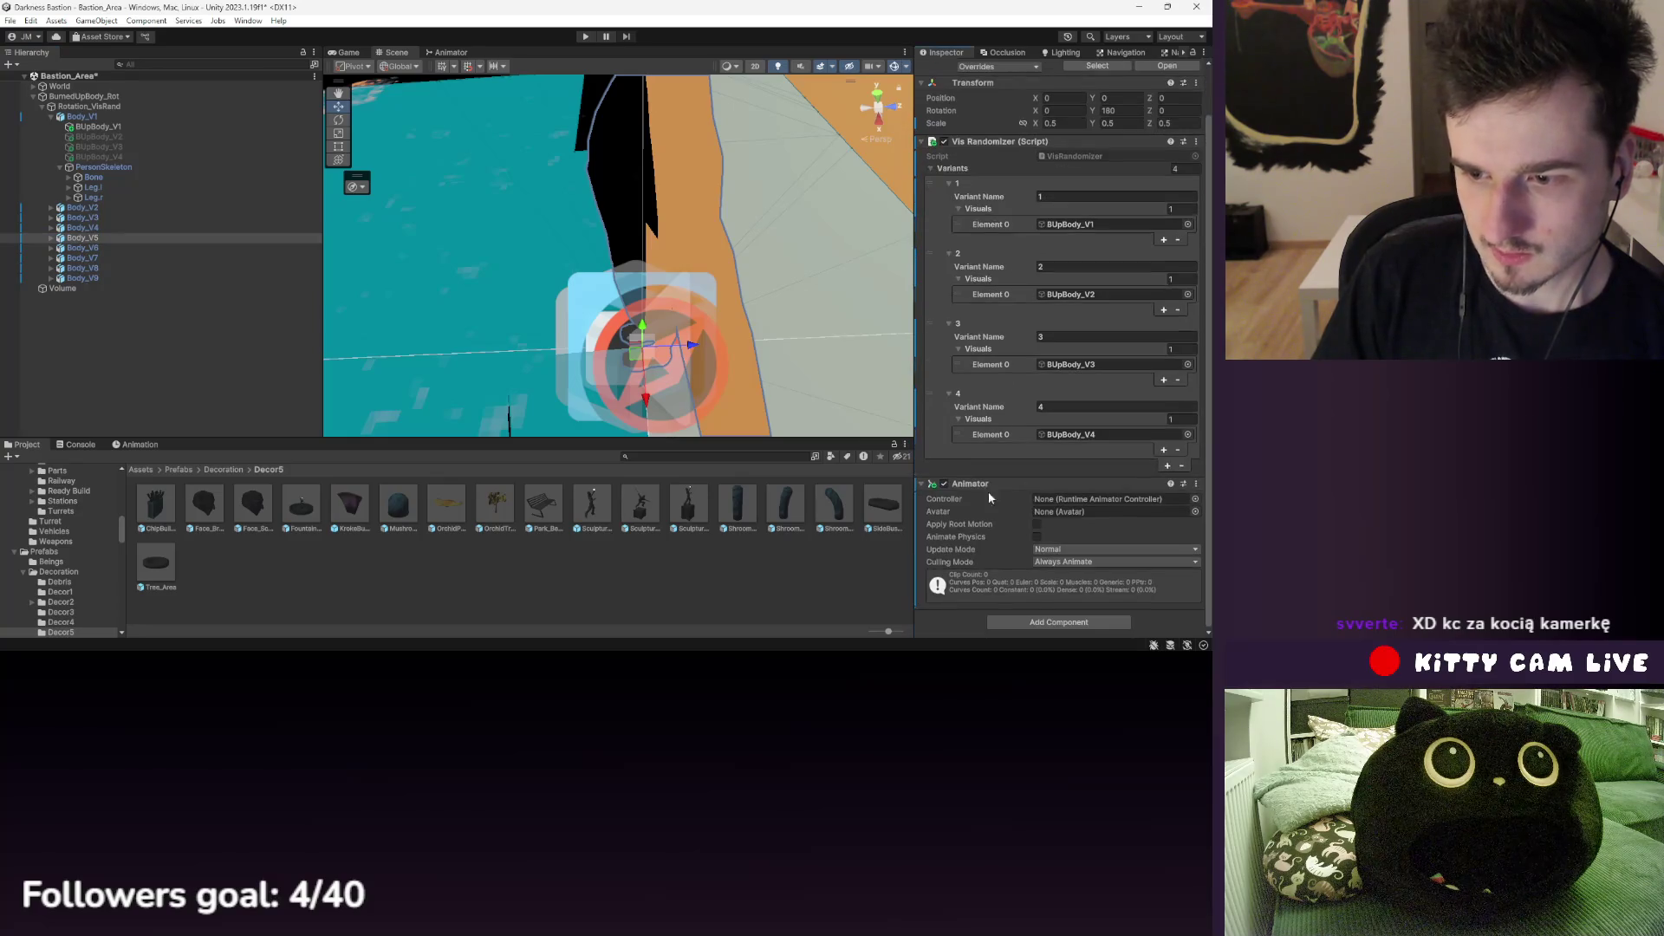
- Check Body_V6–V9, select all nine bodies, and open SculptureCube_Short to view Sculpture_Poseidon
{"action": "left_click", "coordinate": [82, 248]}
{"action": "left_click", "coordinate": [82, 258]}
{"action": "left_click", "coordinate": [84, 268]}
{"action": "left_click", "coordinate": [87, 276]}
{"action": "left_click", "coordinate": [82, 116], "text": "shift"}
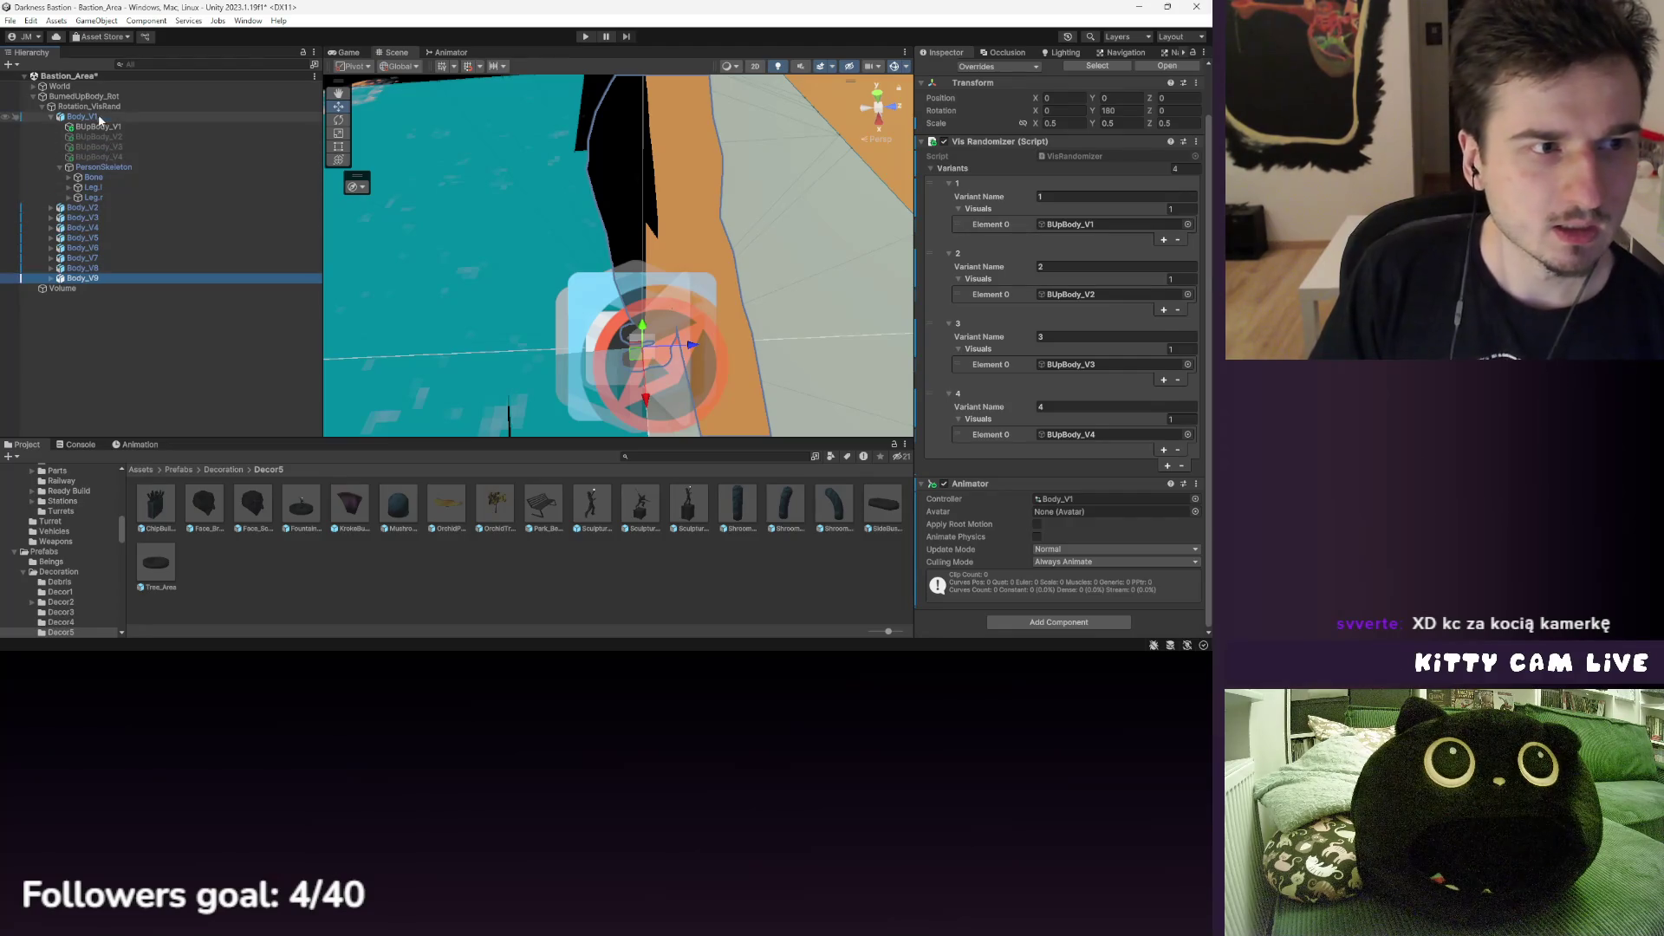
{"action": "left_click", "coordinate": [50, 116]}
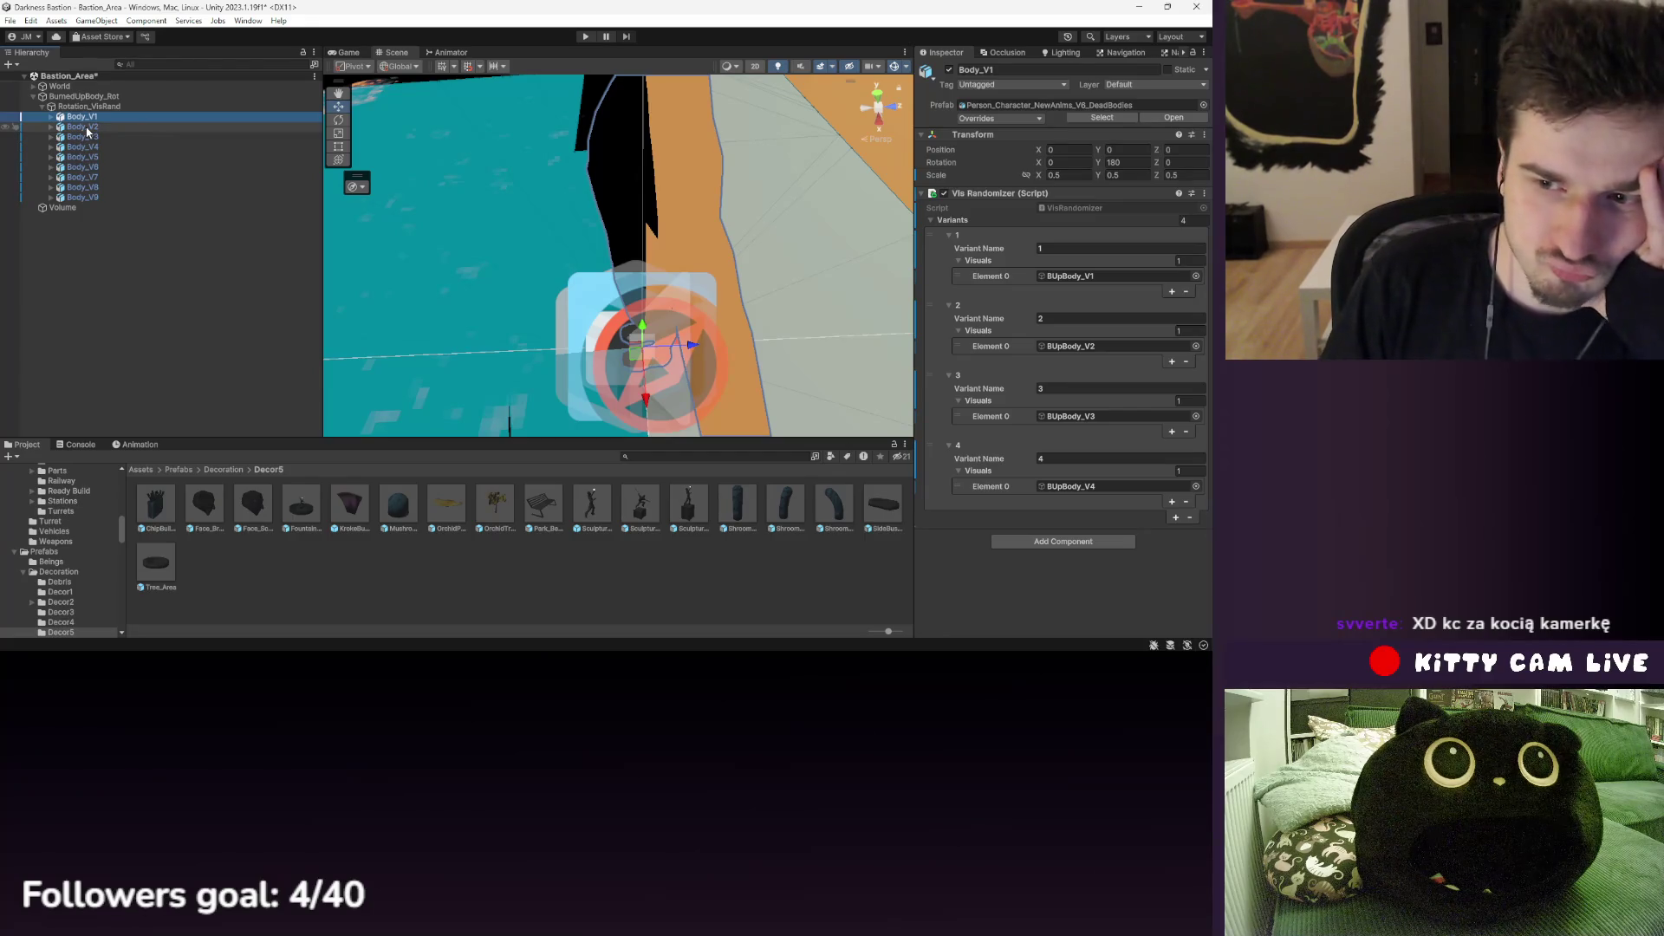
{"action": "double_click", "coordinate": [648, 513]}
{"action": "left_click", "coordinate": [106, 134]}
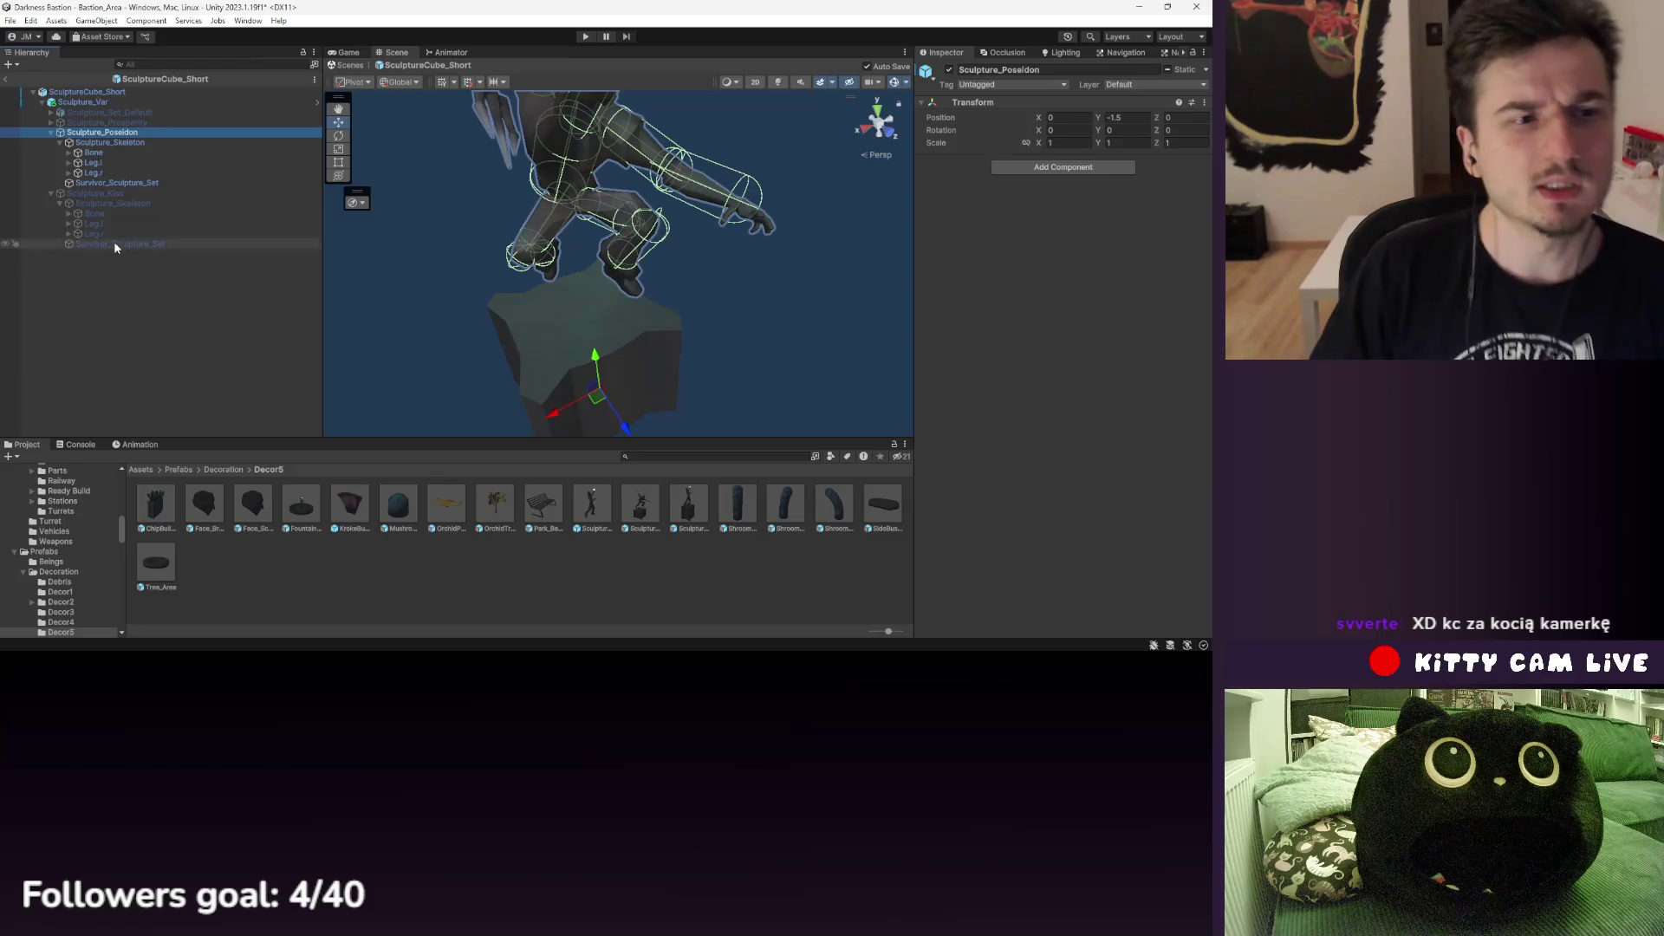
- Ping Sculpture_Set_Default's source model in Decor5_Park, compare Sculpture_Prosperity and Sculpture_Poseidon, then exit the prefab
{"action": "left_click", "coordinate": [113, 113]}
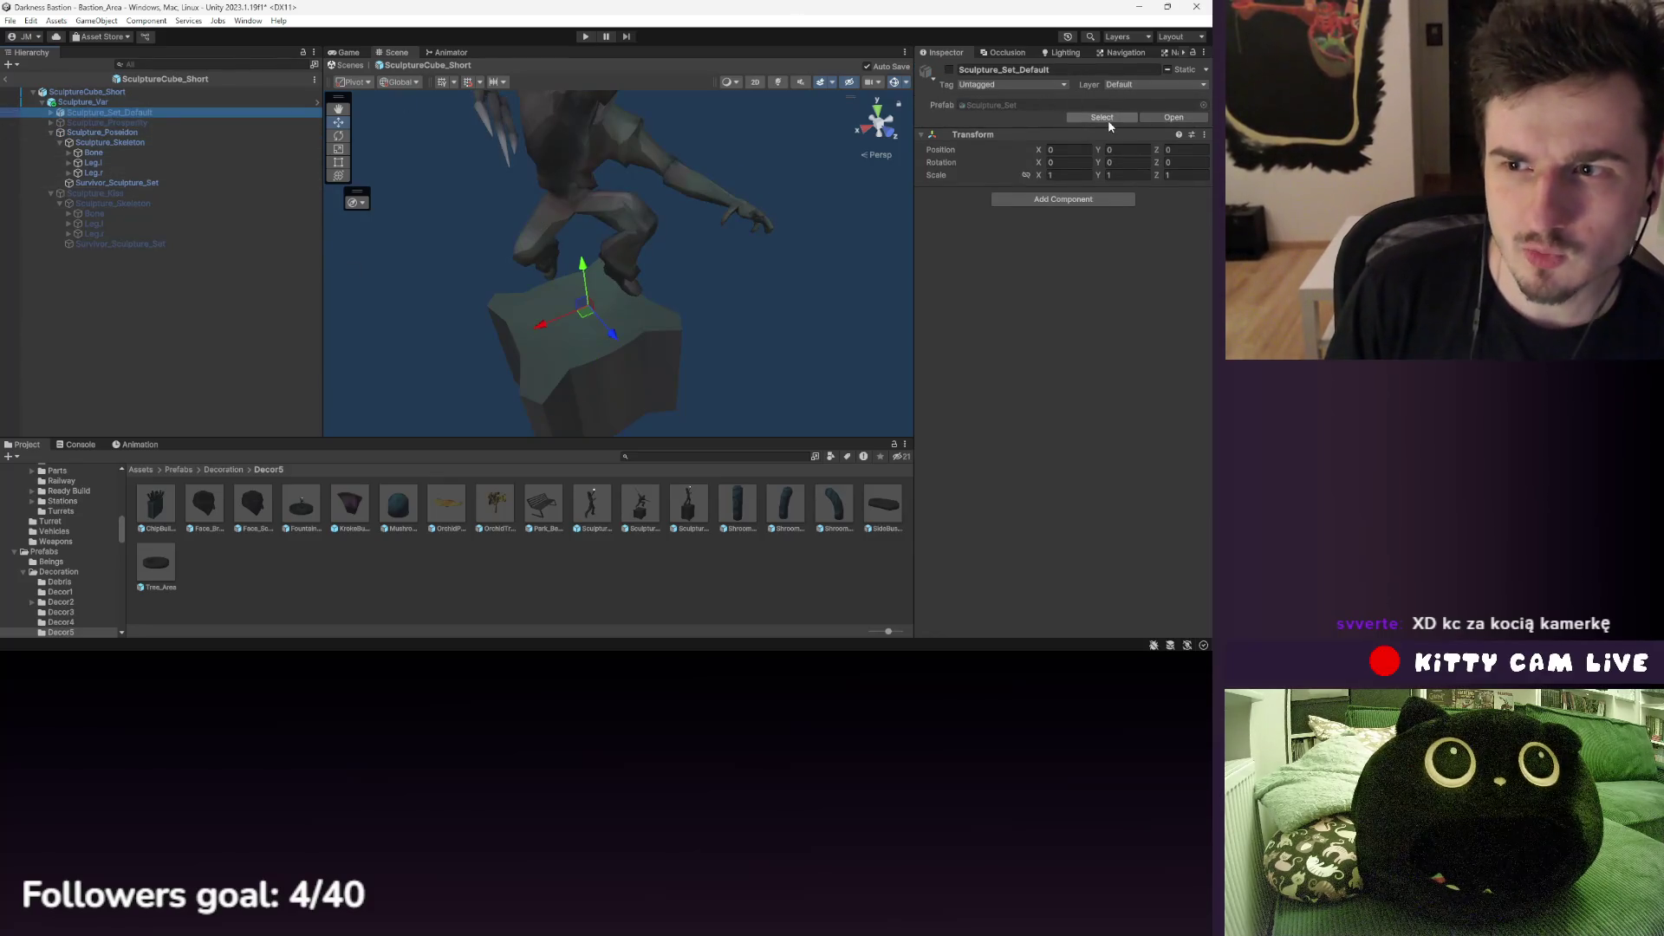
{"action": "left_click", "coordinate": [970, 110]}
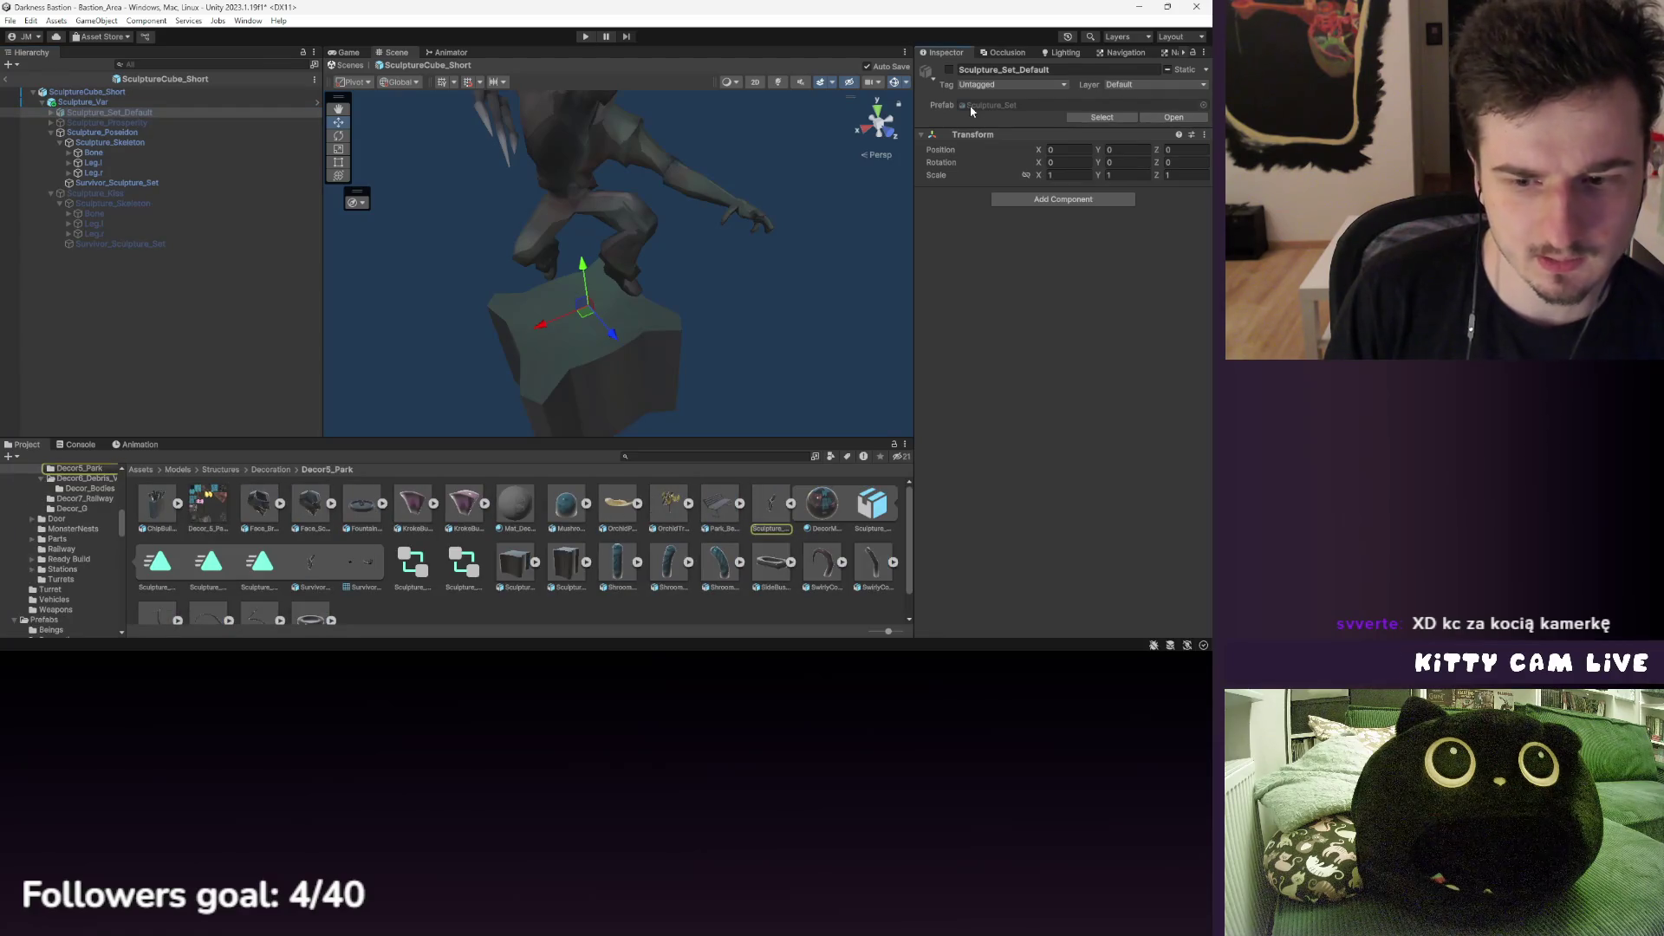
{"action": "left_click", "coordinate": [108, 122]}
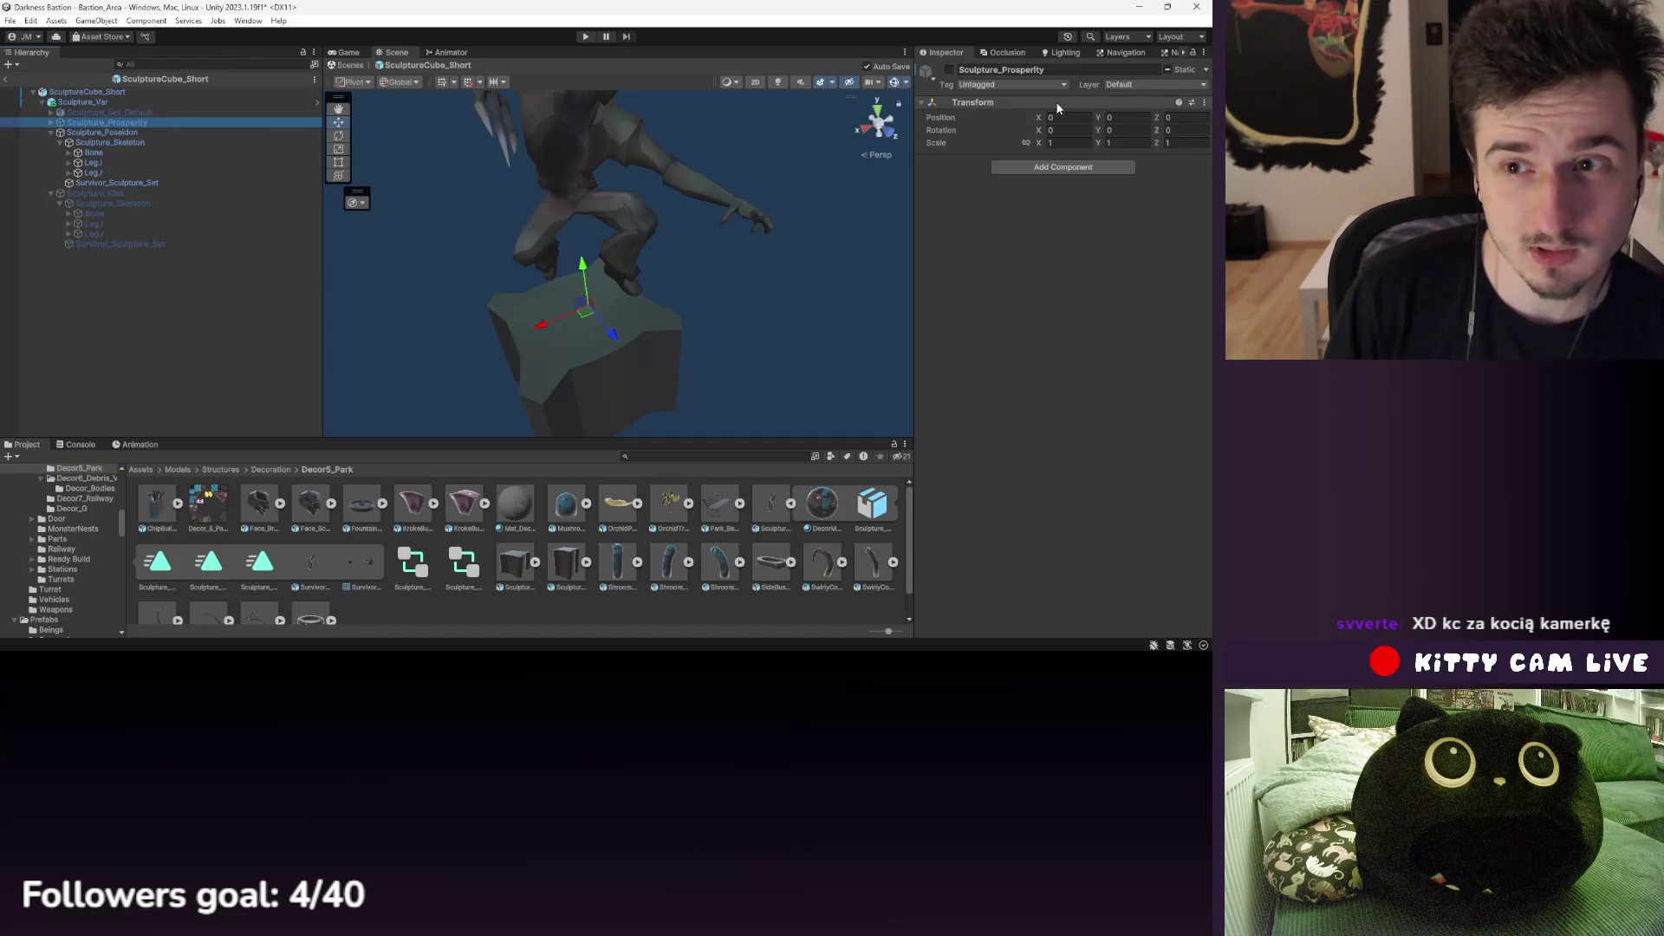
{"action": "left_click", "coordinate": [139, 132]}
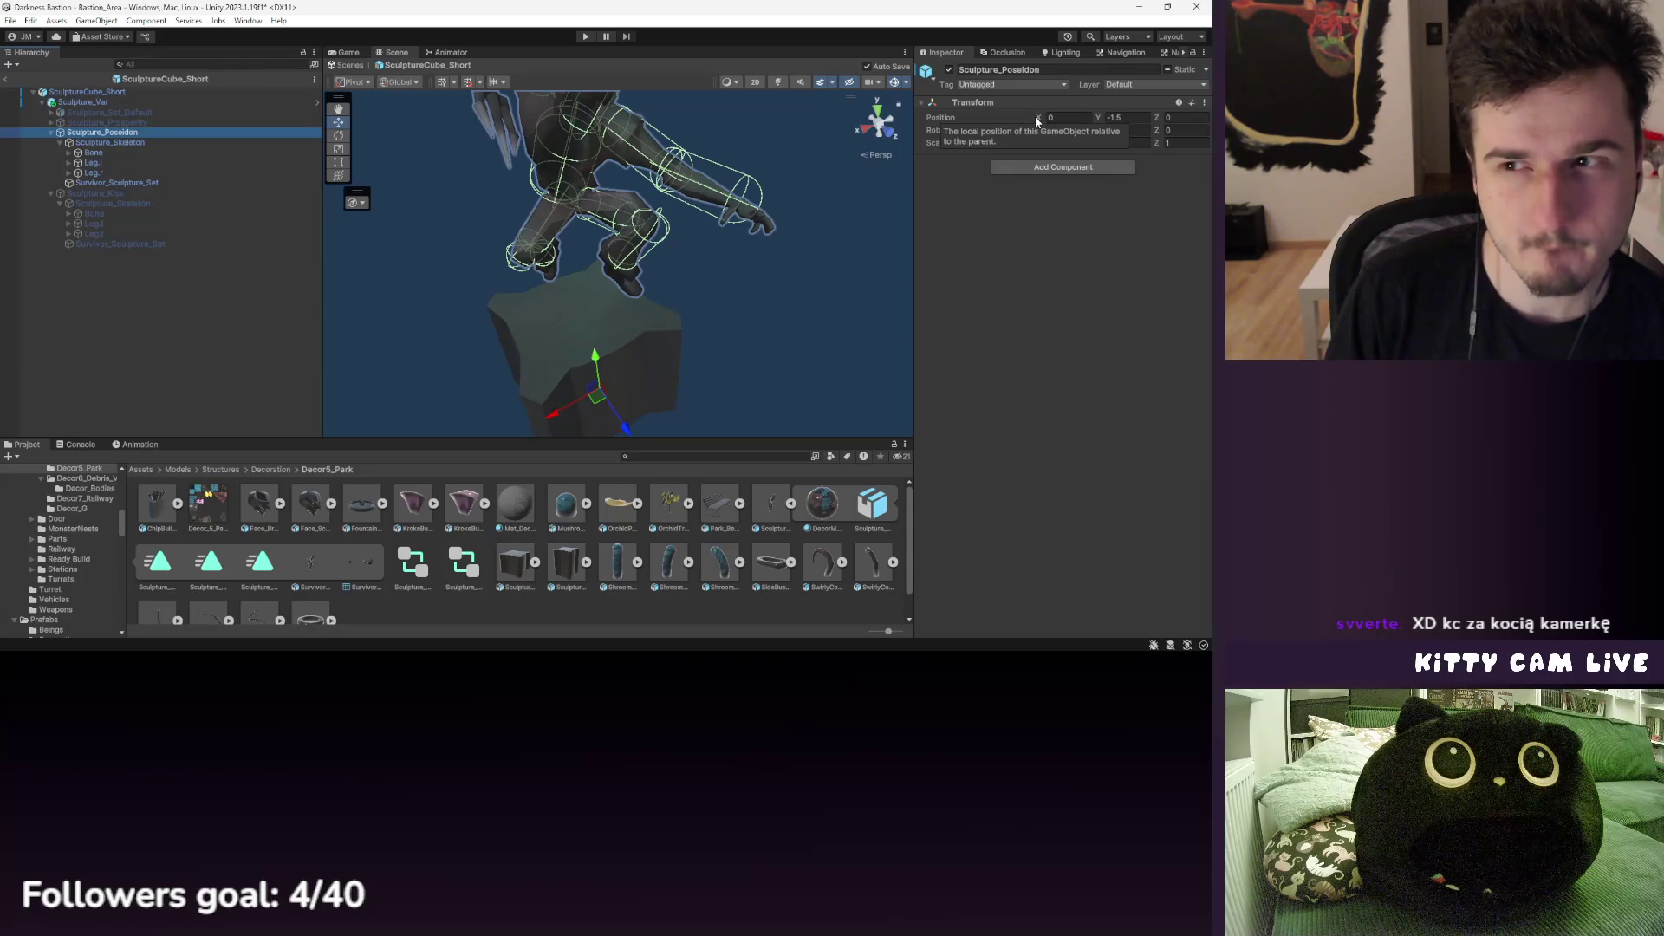
{"action": "left_click", "coordinate": [142, 121]}
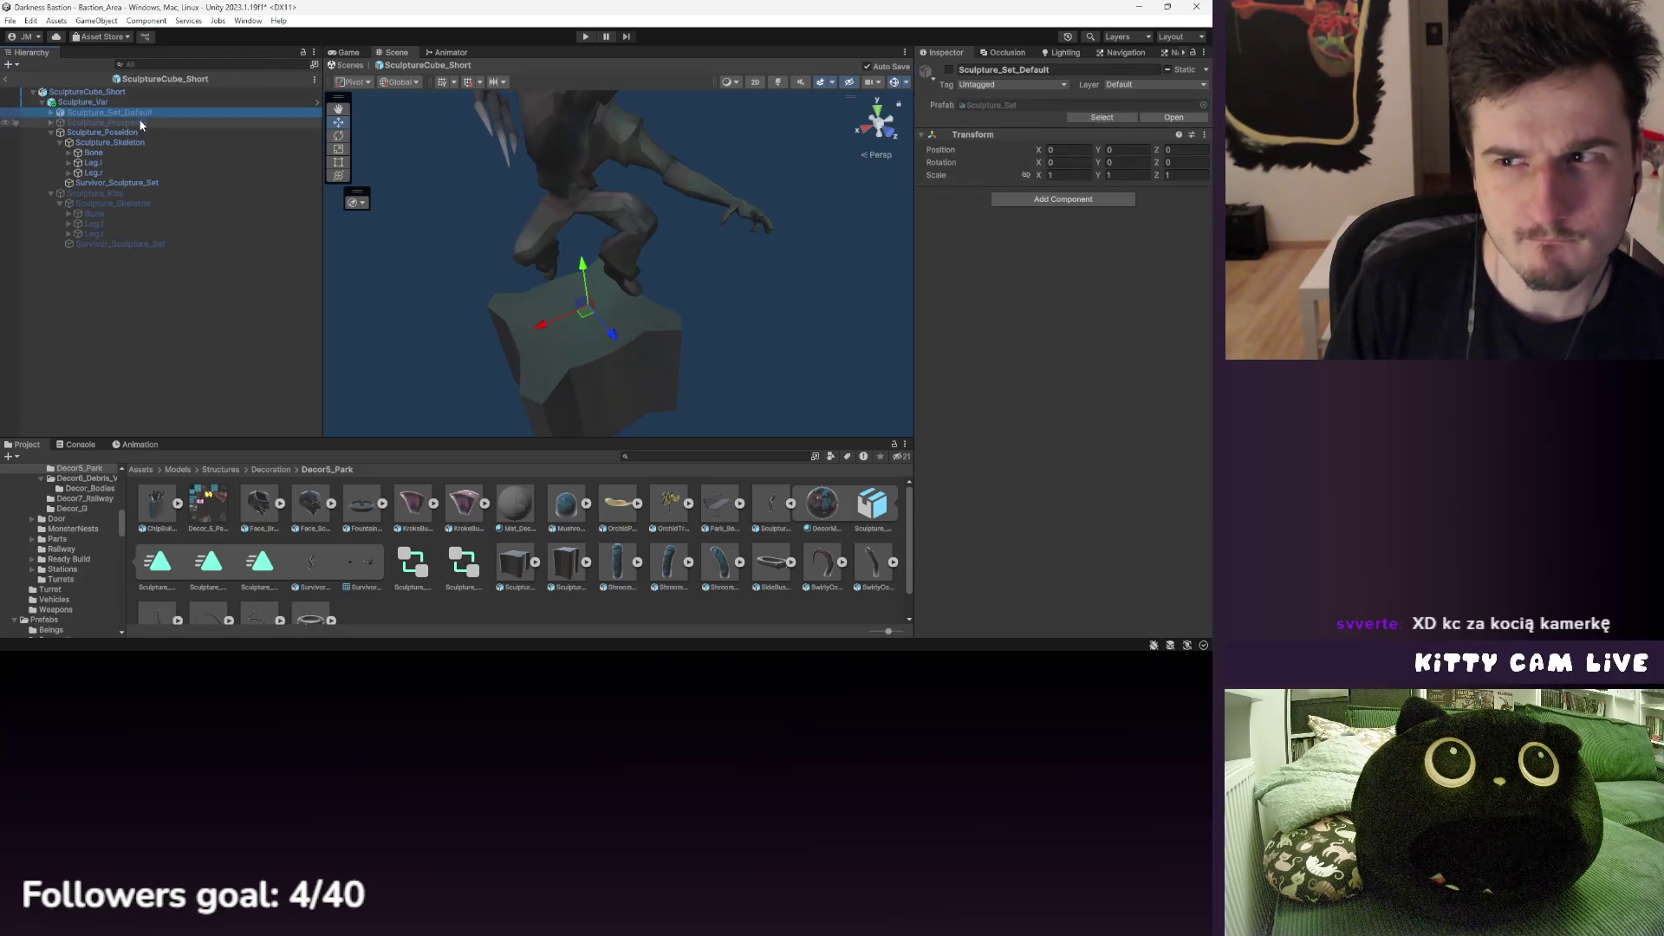
{"action": "left_click", "coordinate": [6, 78]}
- Select Body_V1–V9 and toggle Static on and off, with and without children, leaving it off
{"action": "left_click", "coordinate": [129, 197]}
{"action": "left_click", "coordinate": [111, 119], "text": "shift"}
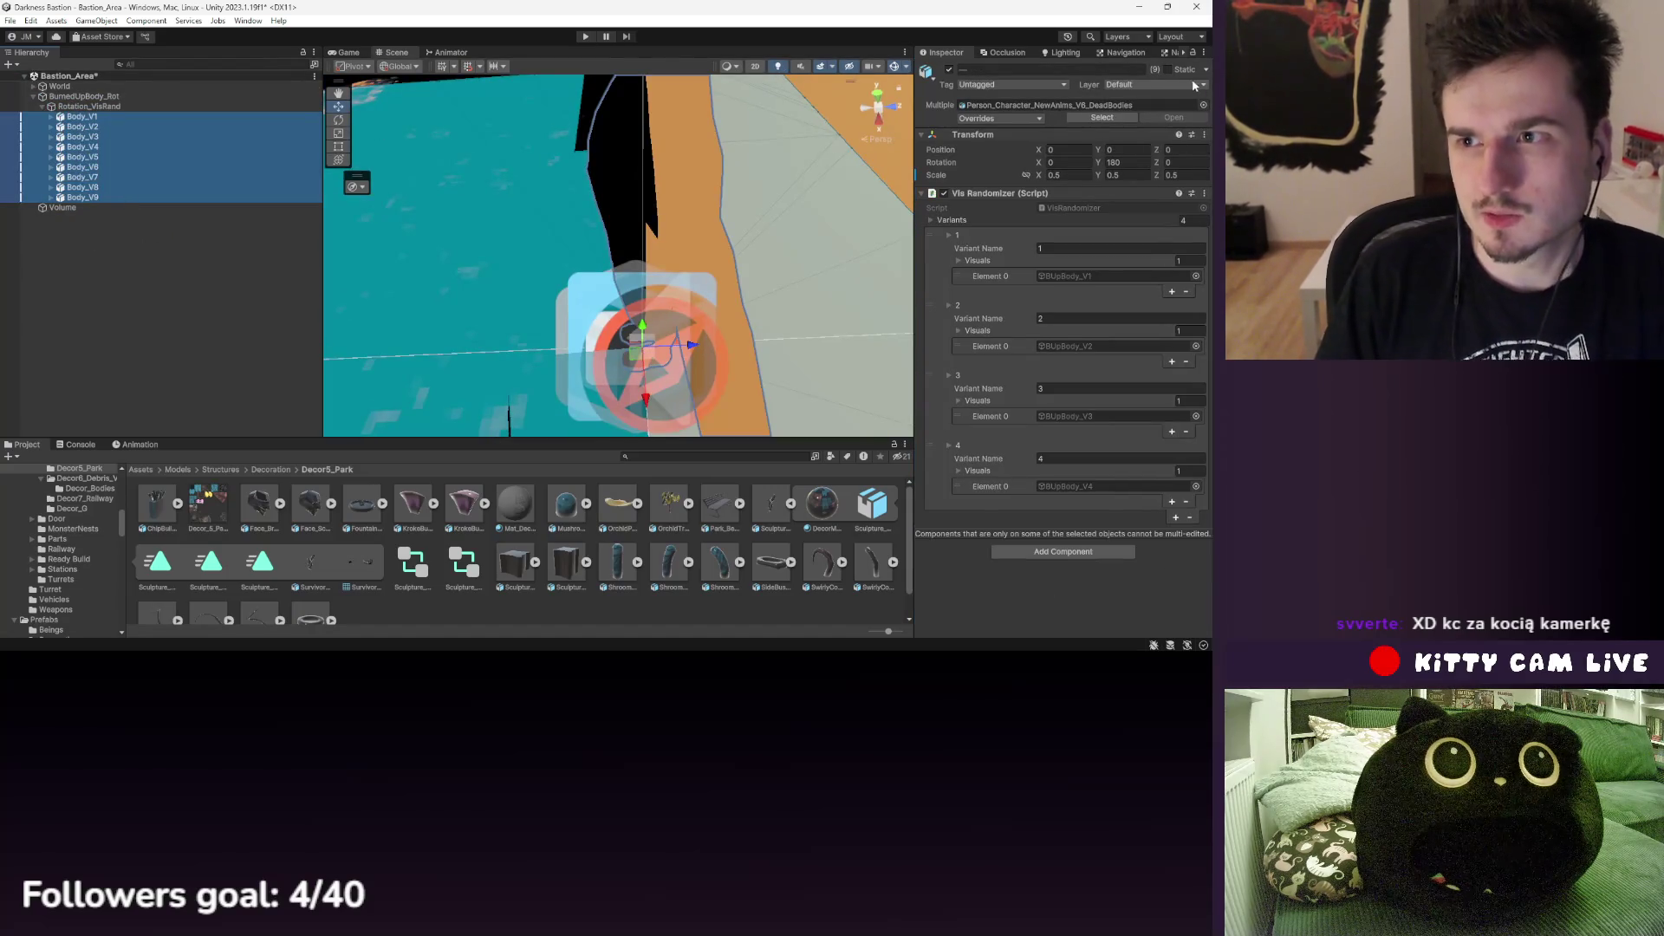
{"action": "left_click", "coordinate": [1168, 70]}
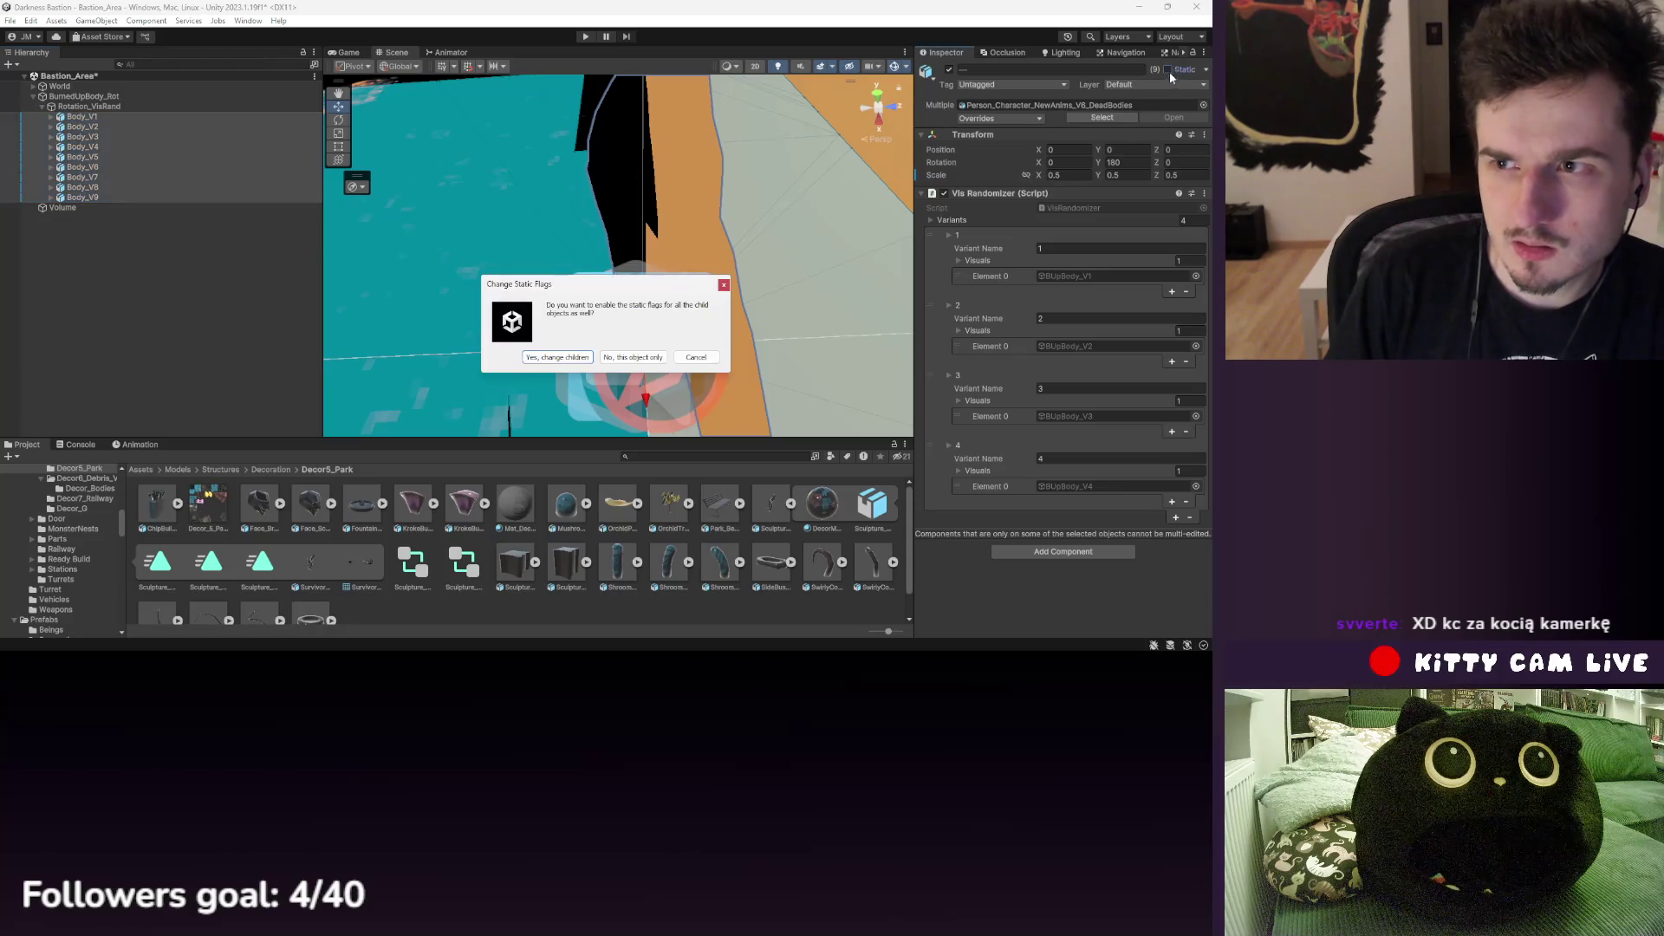
{"action": "left_click", "coordinate": [573, 357]}
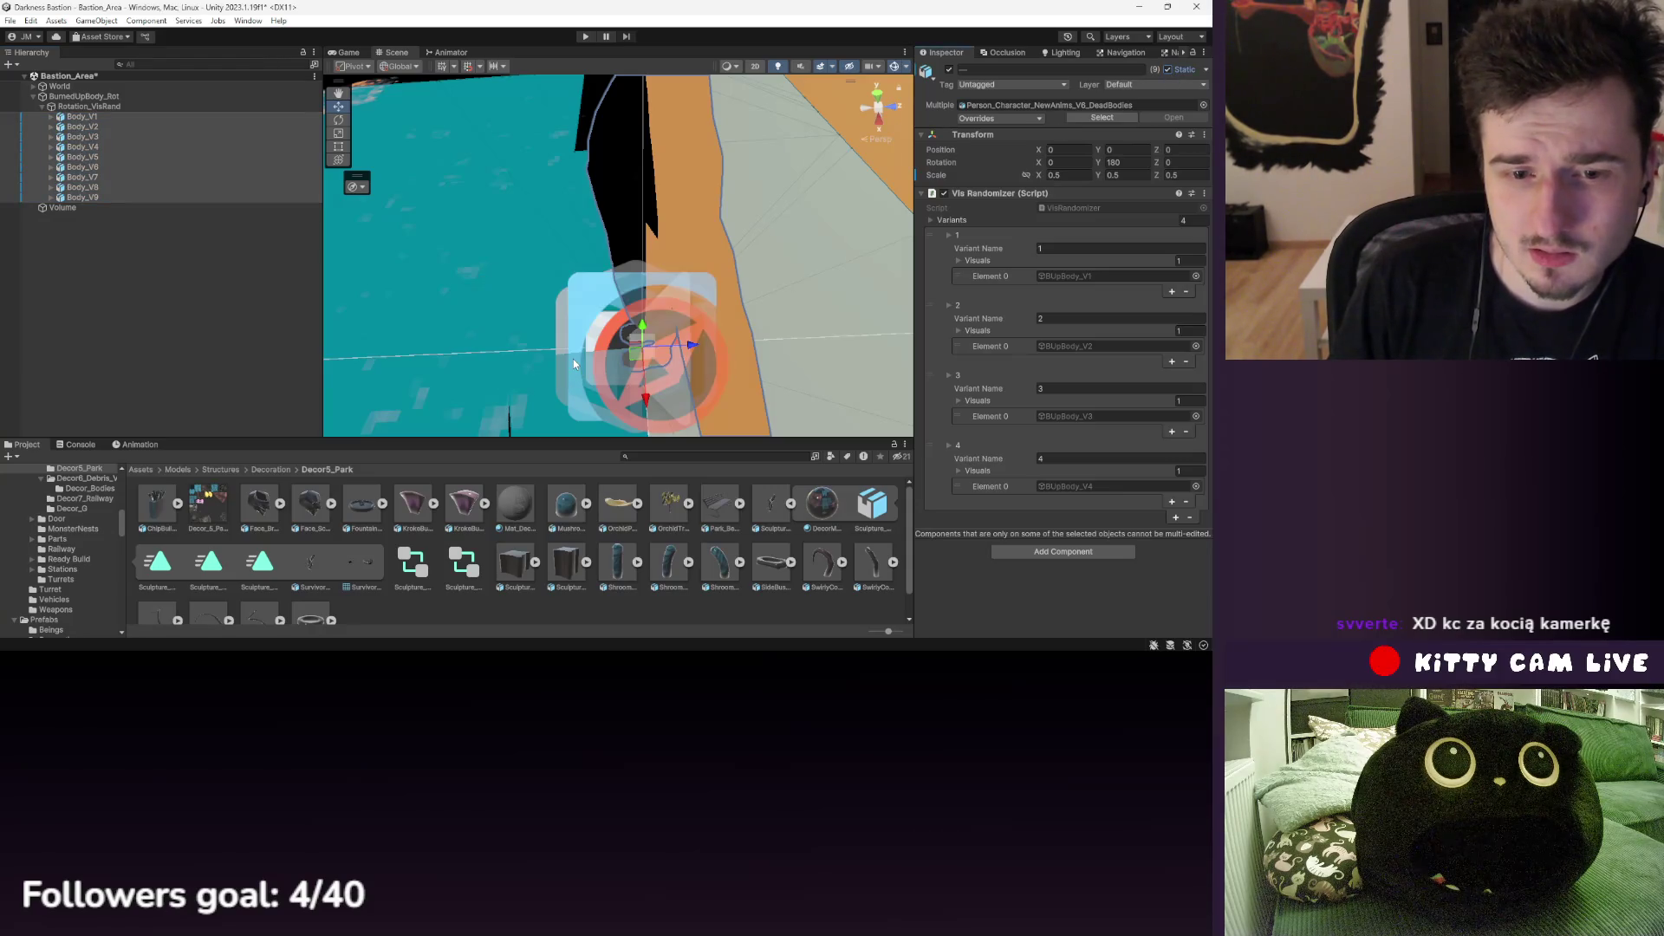
{"action": "left_click", "coordinate": [1168, 69]}
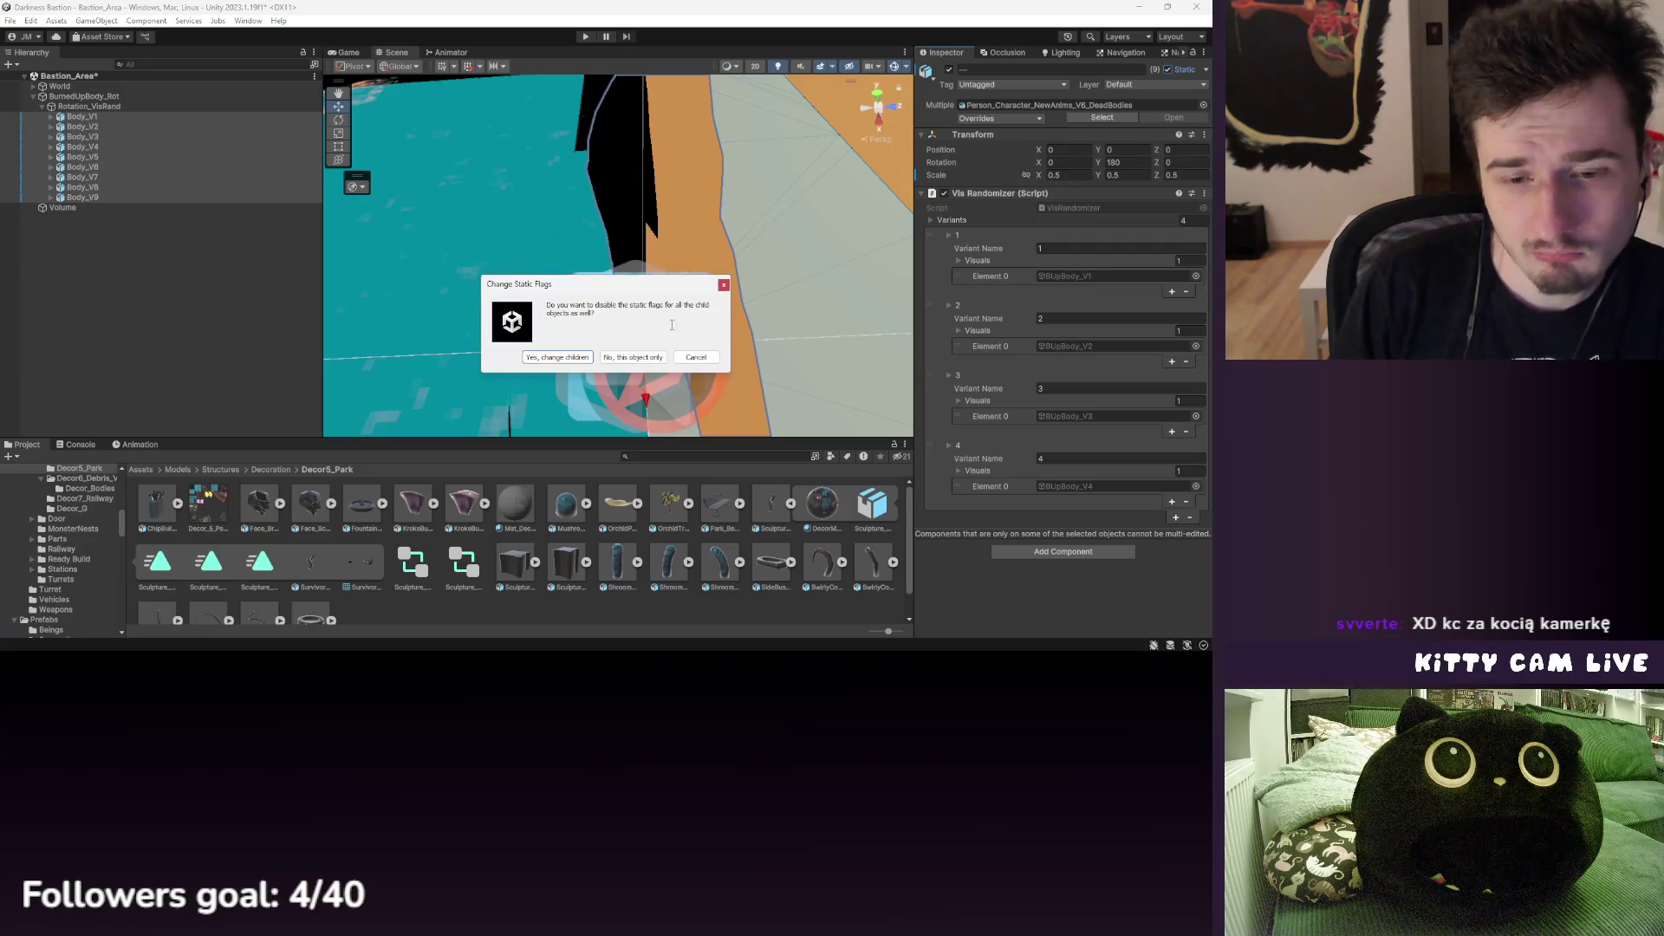
{"action": "left_click", "coordinate": [645, 358]}
{"action": "left_click", "coordinate": [1168, 70]}
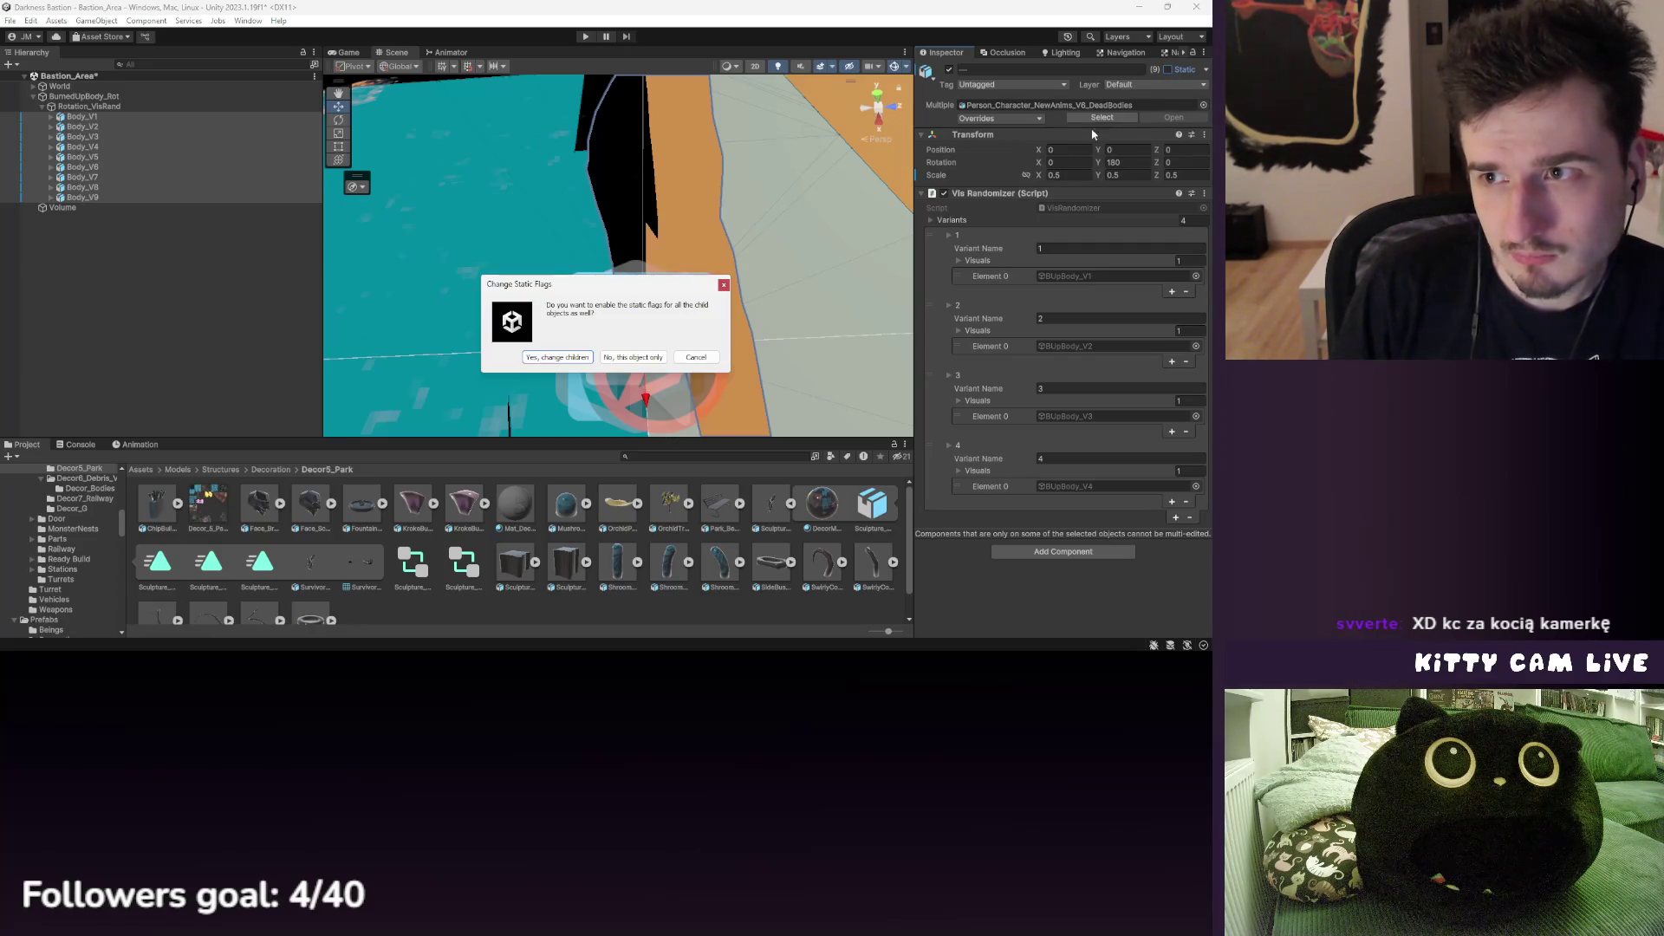
{"action": "left_click", "coordinate": [640, 358]}
{"action": "left_click", "coordinate": [1168, 70]}
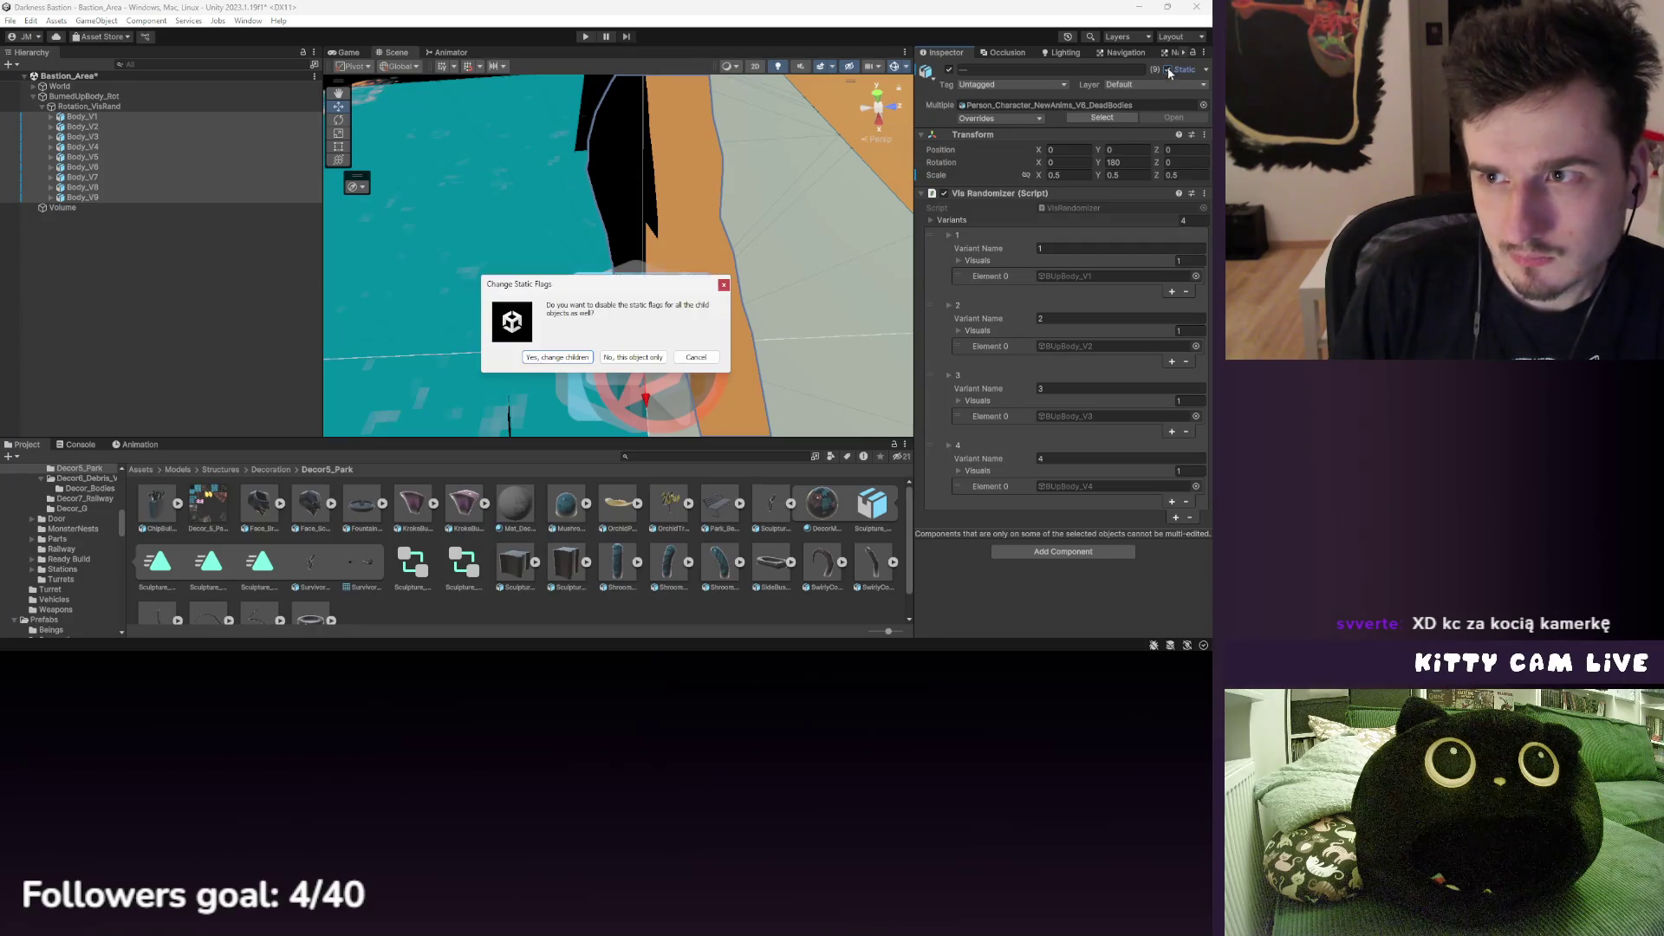
{"action": "left_click", "coordinate": [577, 358]}
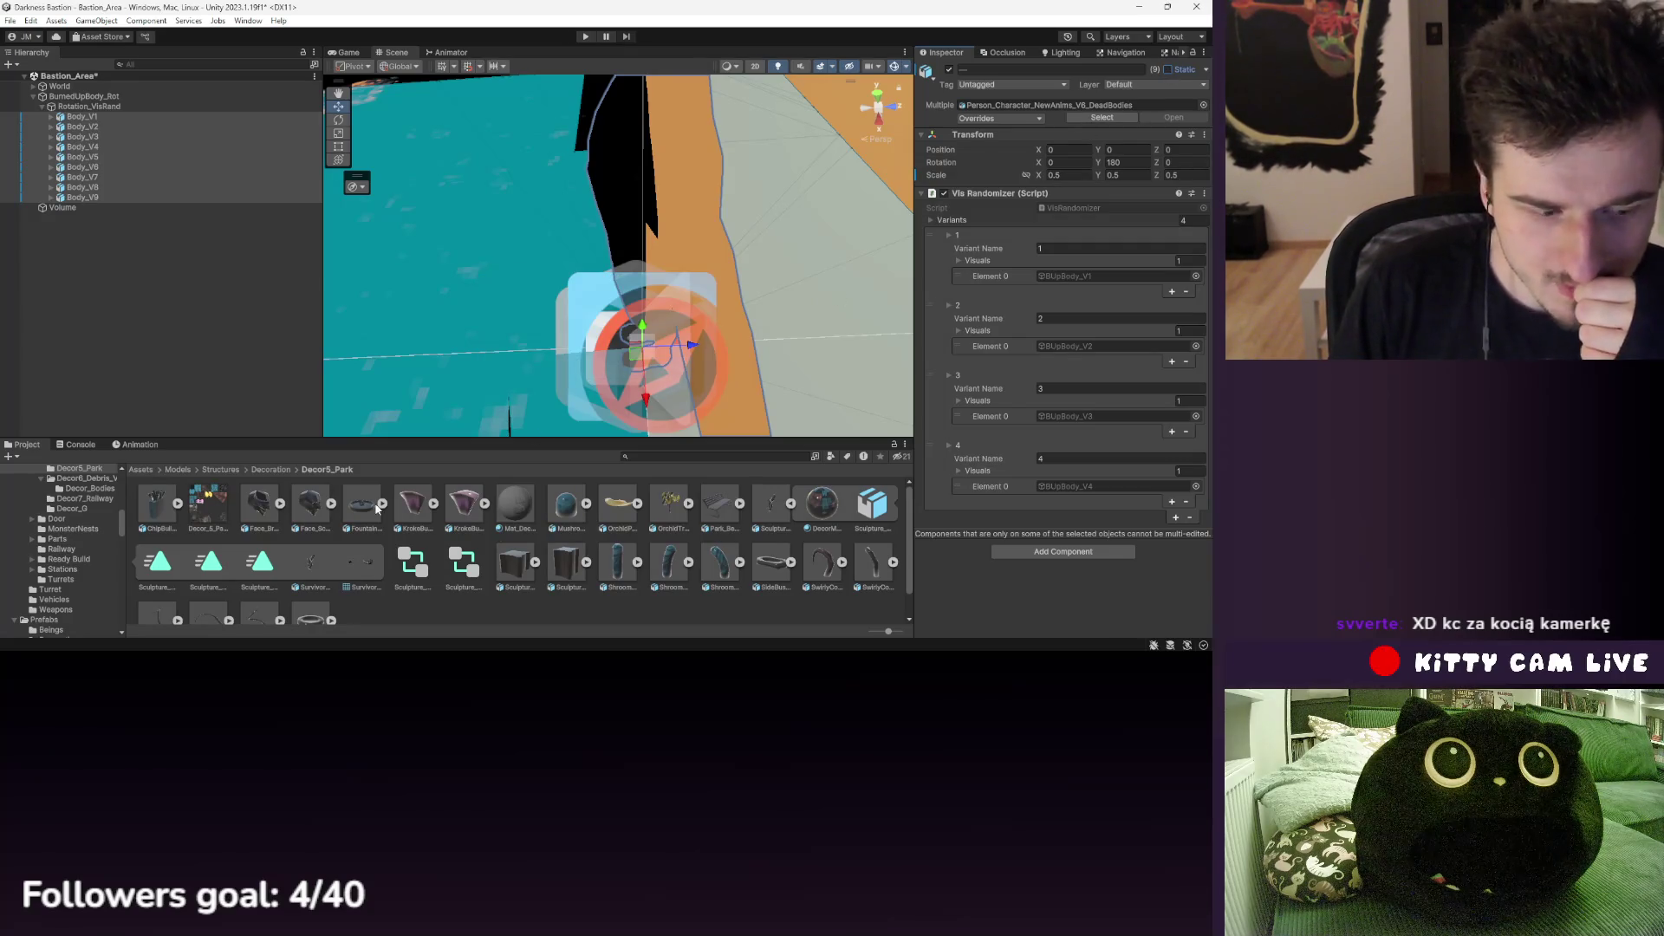
- Search 'anim' in Body_V1's components, cancel, select BurnedUpBody_Rot and return to the Assets root
{"action": "left_click", "coordinate": [130, 116]}
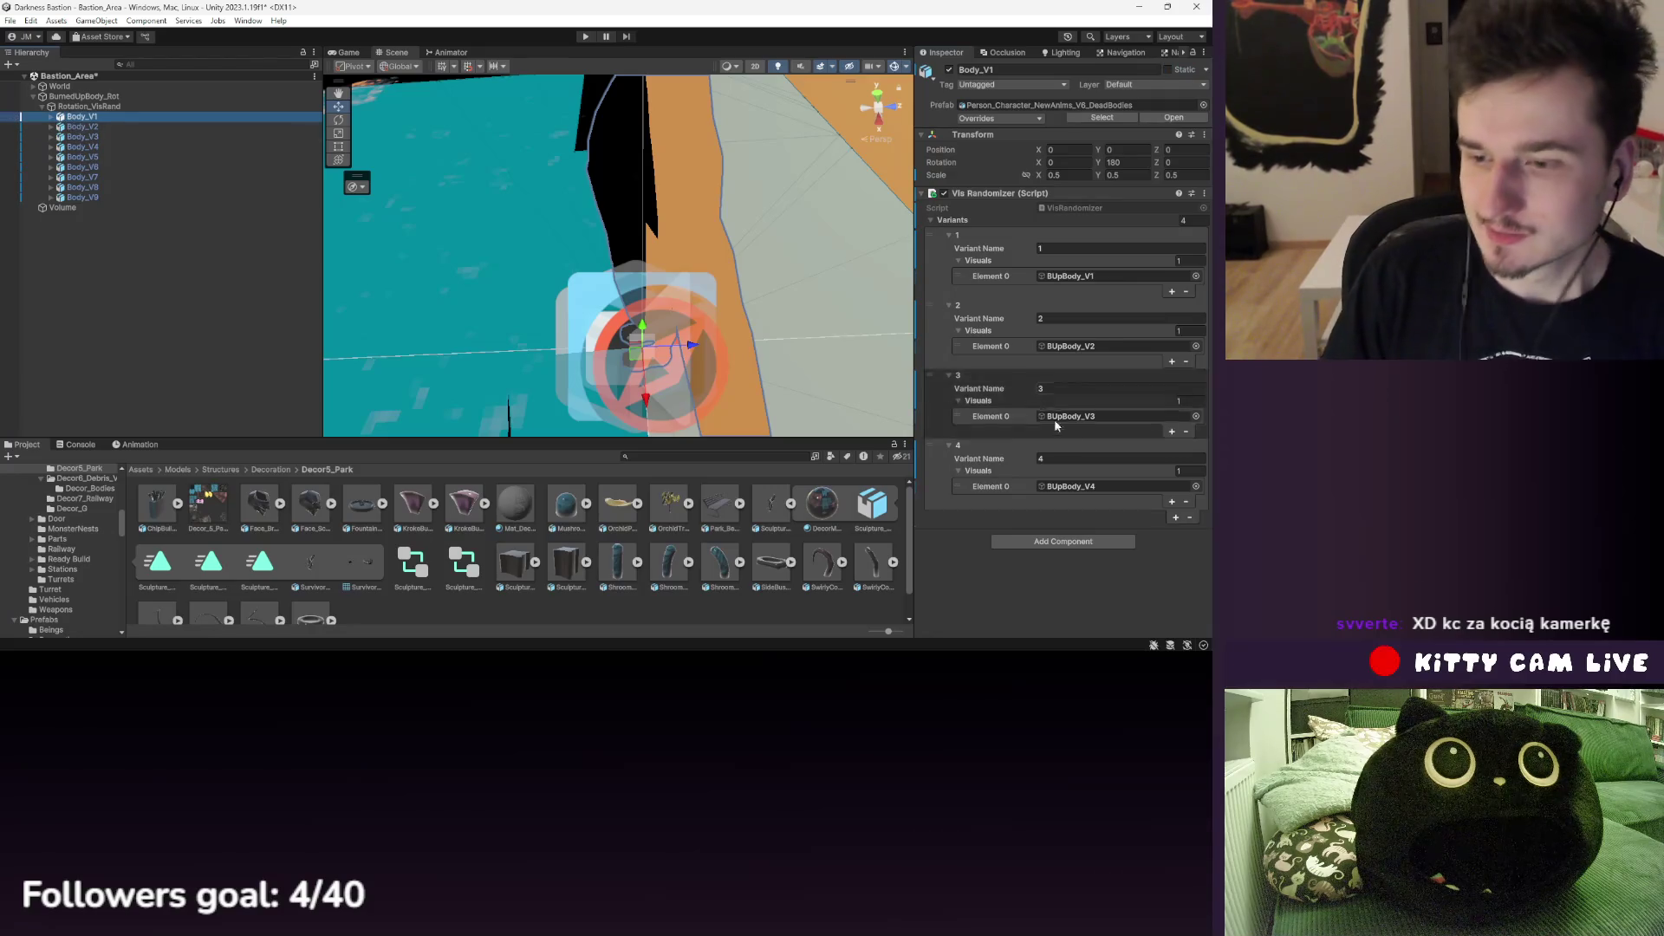
{"action": "left_click", "coordinate": [1062, 541]}
{"action": "type", "text": "anim"}
{"action": "left_click", "coordinate": [85, 127]}
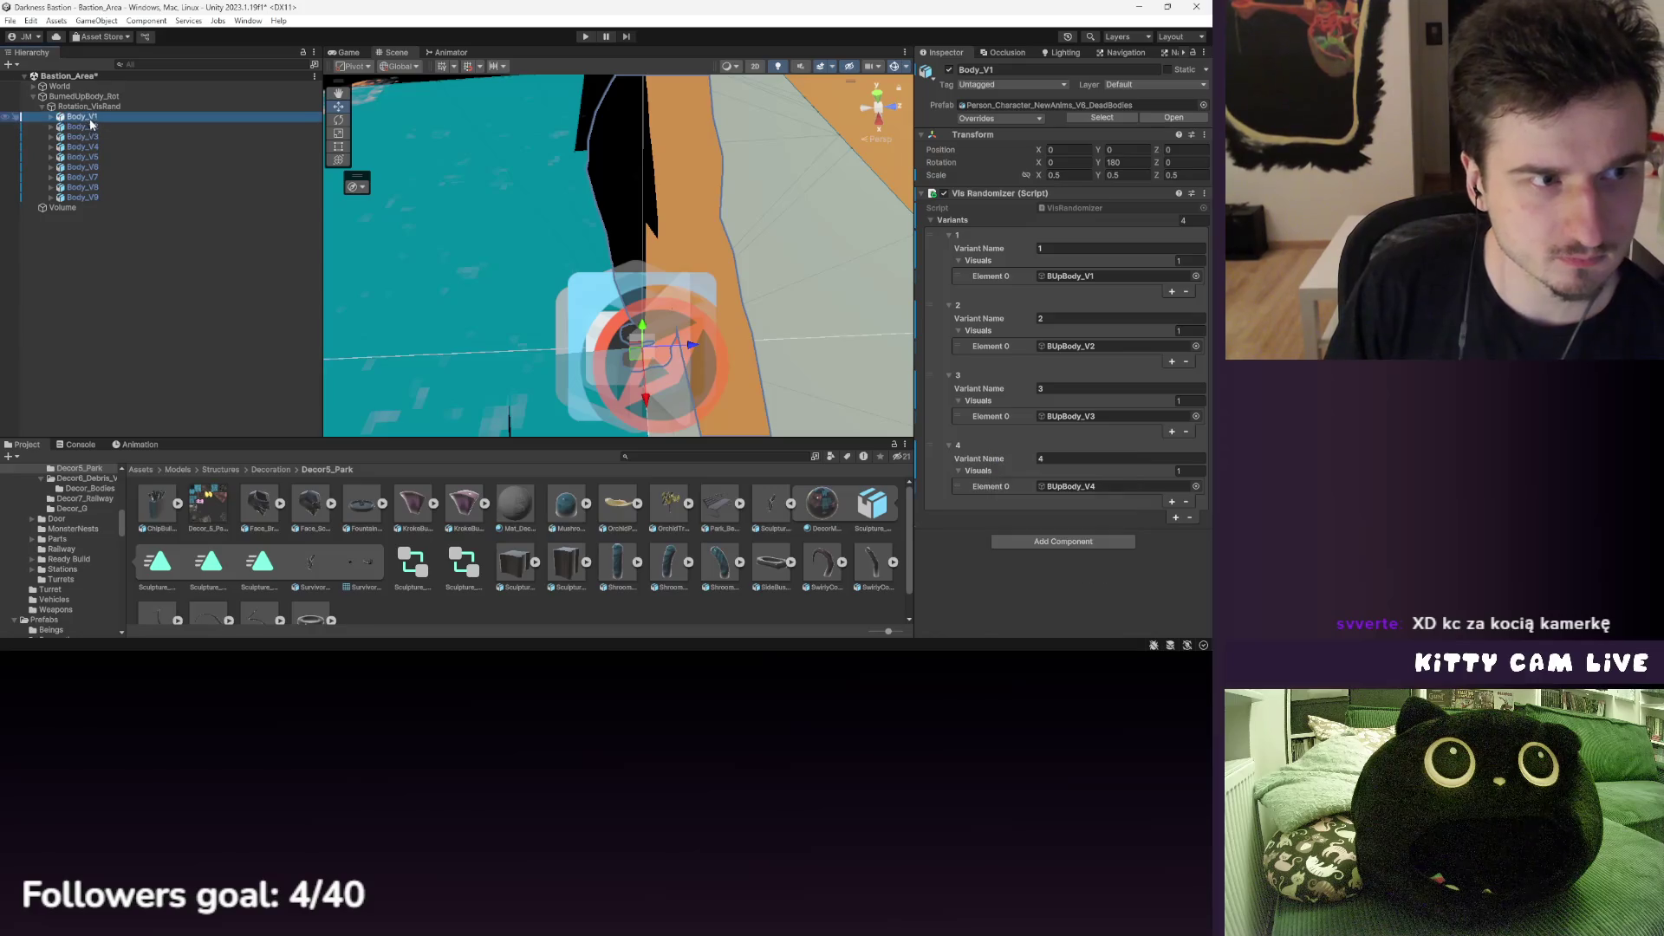
{"action": "left_click", "coordinate": [89, 106]}
{"action": "left_click", "coordinate": [84, 96]}
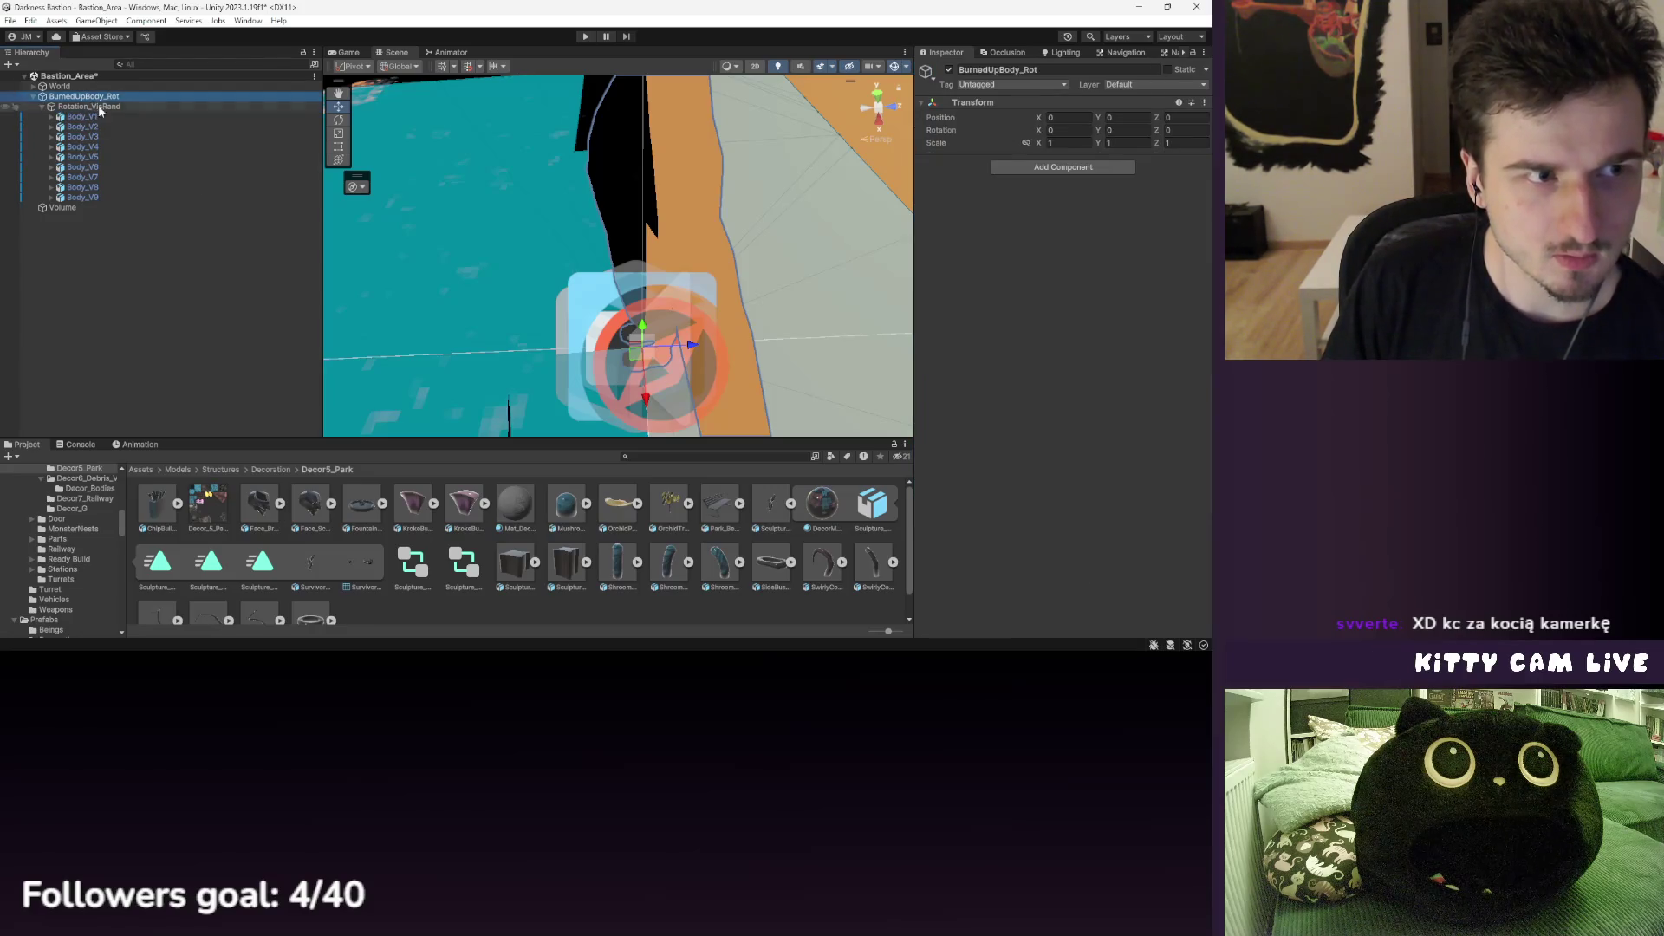
{"action": "left_click", "coordinate": [157, 471]}
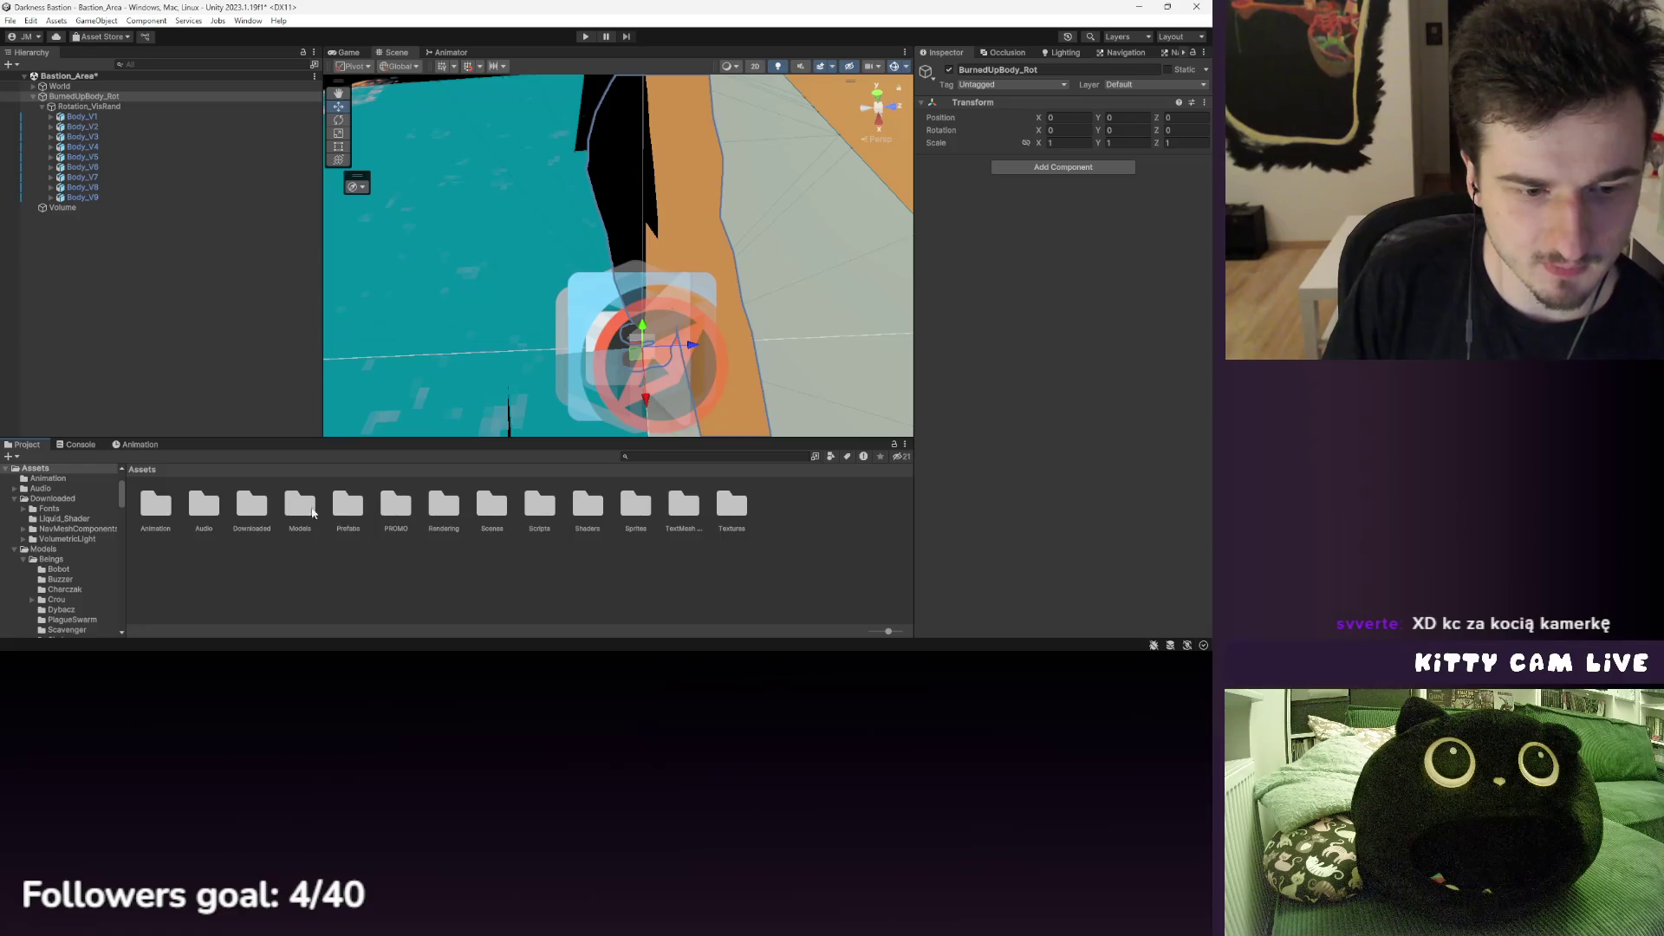
- Browse to Prefabs/Decoration/Decor5 and open the nested Sculpture_Var prefab
{"action": "double_click", "coordinate": [340, 510]}
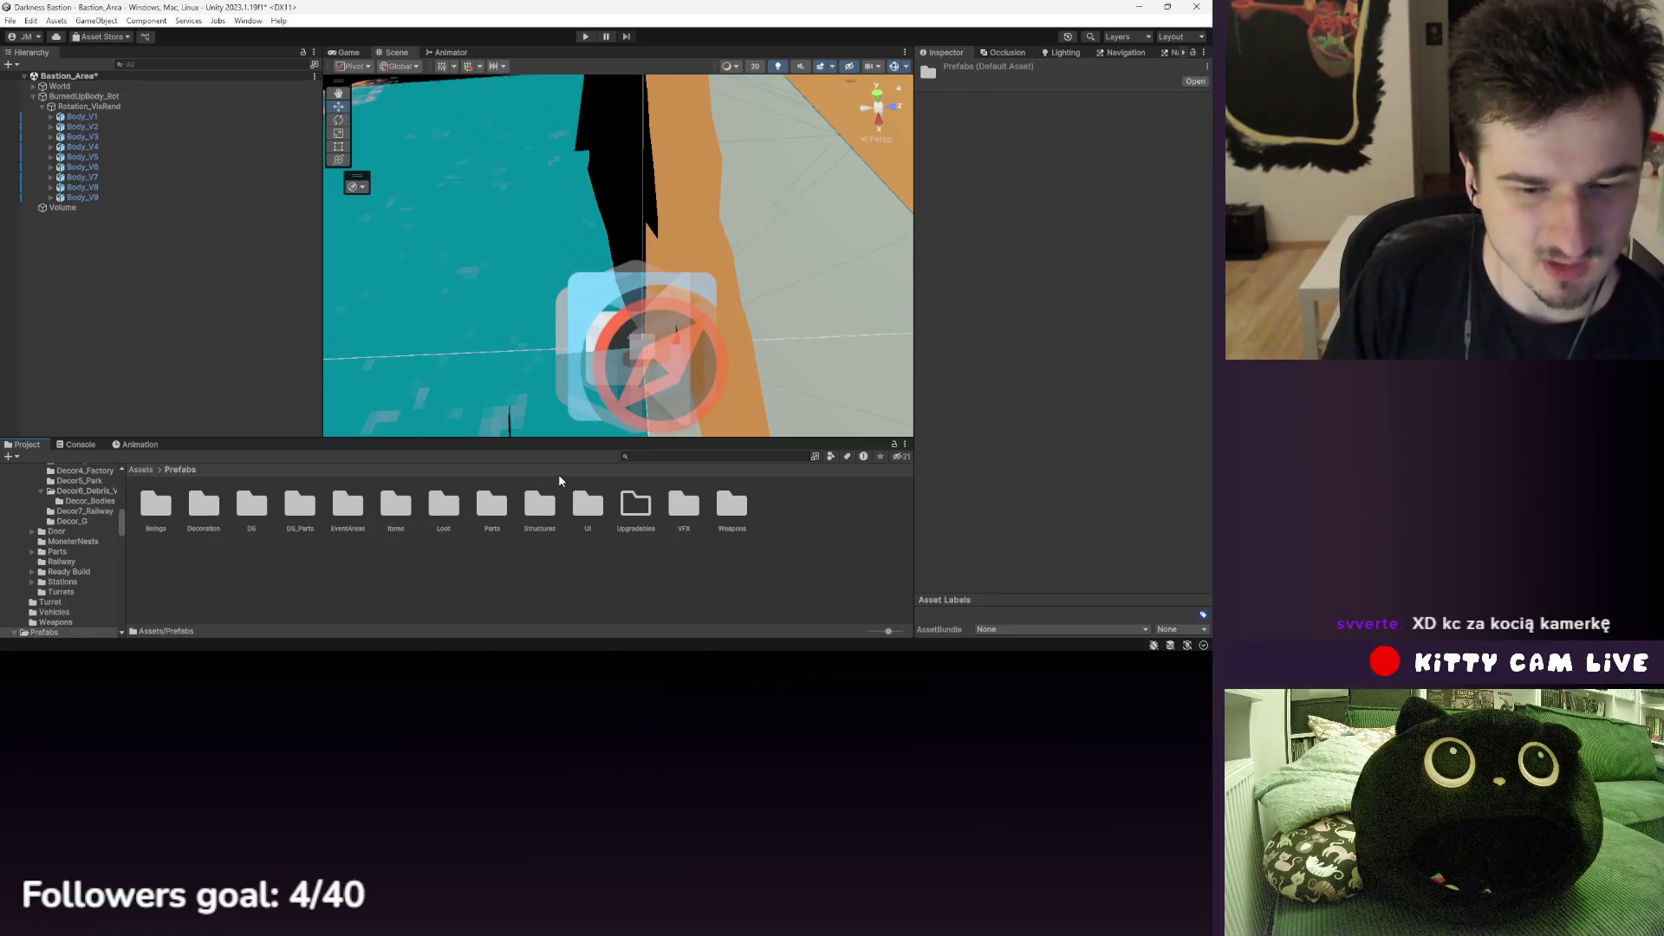
{"action": "double_click", "coordinate": [204, 506]}
{"action": "double_click", "coordinate": [397, 506]}
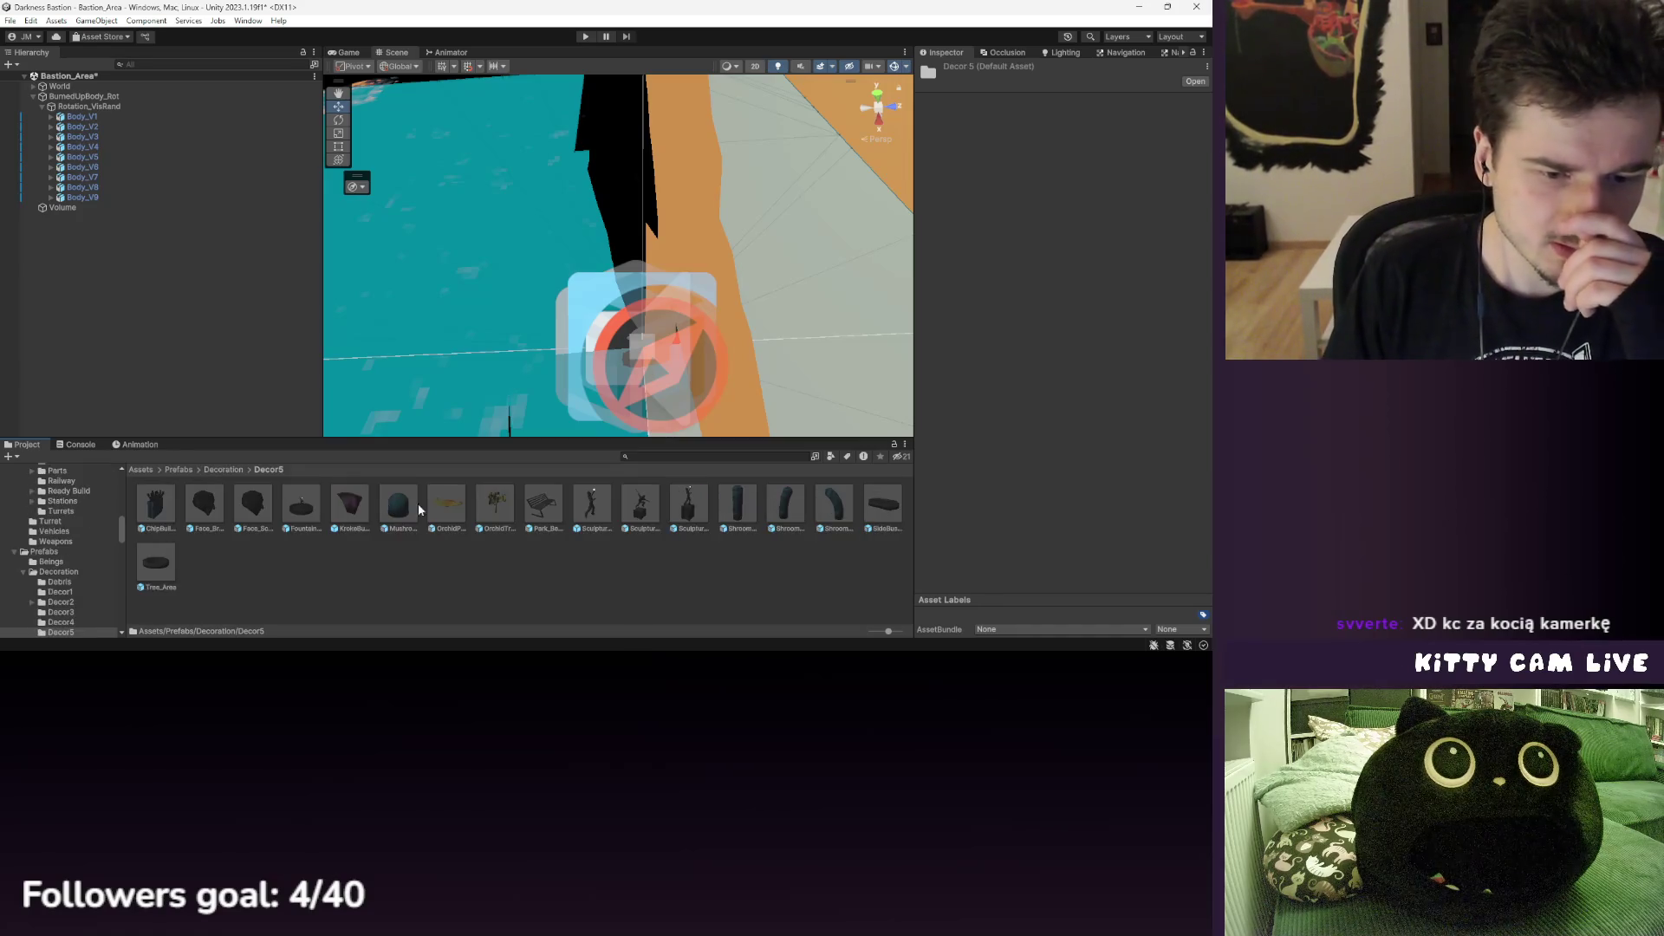
{"action": "left_click", "coordinate": [689, 506]}
{"action": "left_click", "coordinate": [641, 506]}
{"action": "left_click", "coordinate": [589, 509]}
{"action": "double_click", "coordinate": [681, 511]}
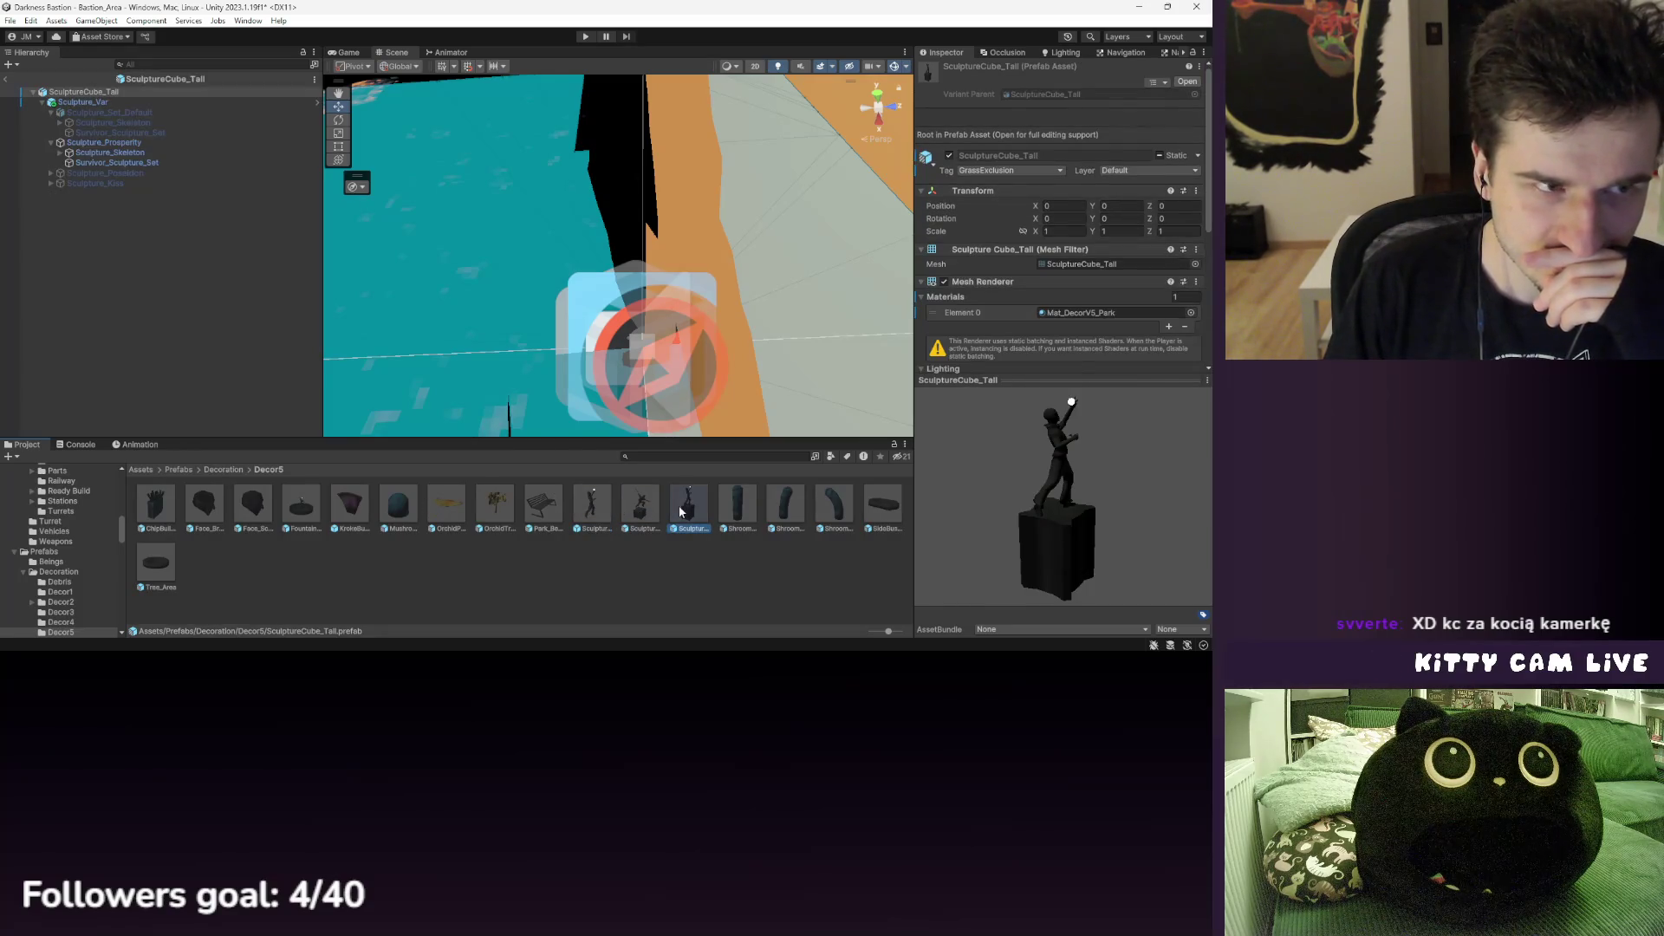
{"action": "double_click", "coordinate": [652, 509]}
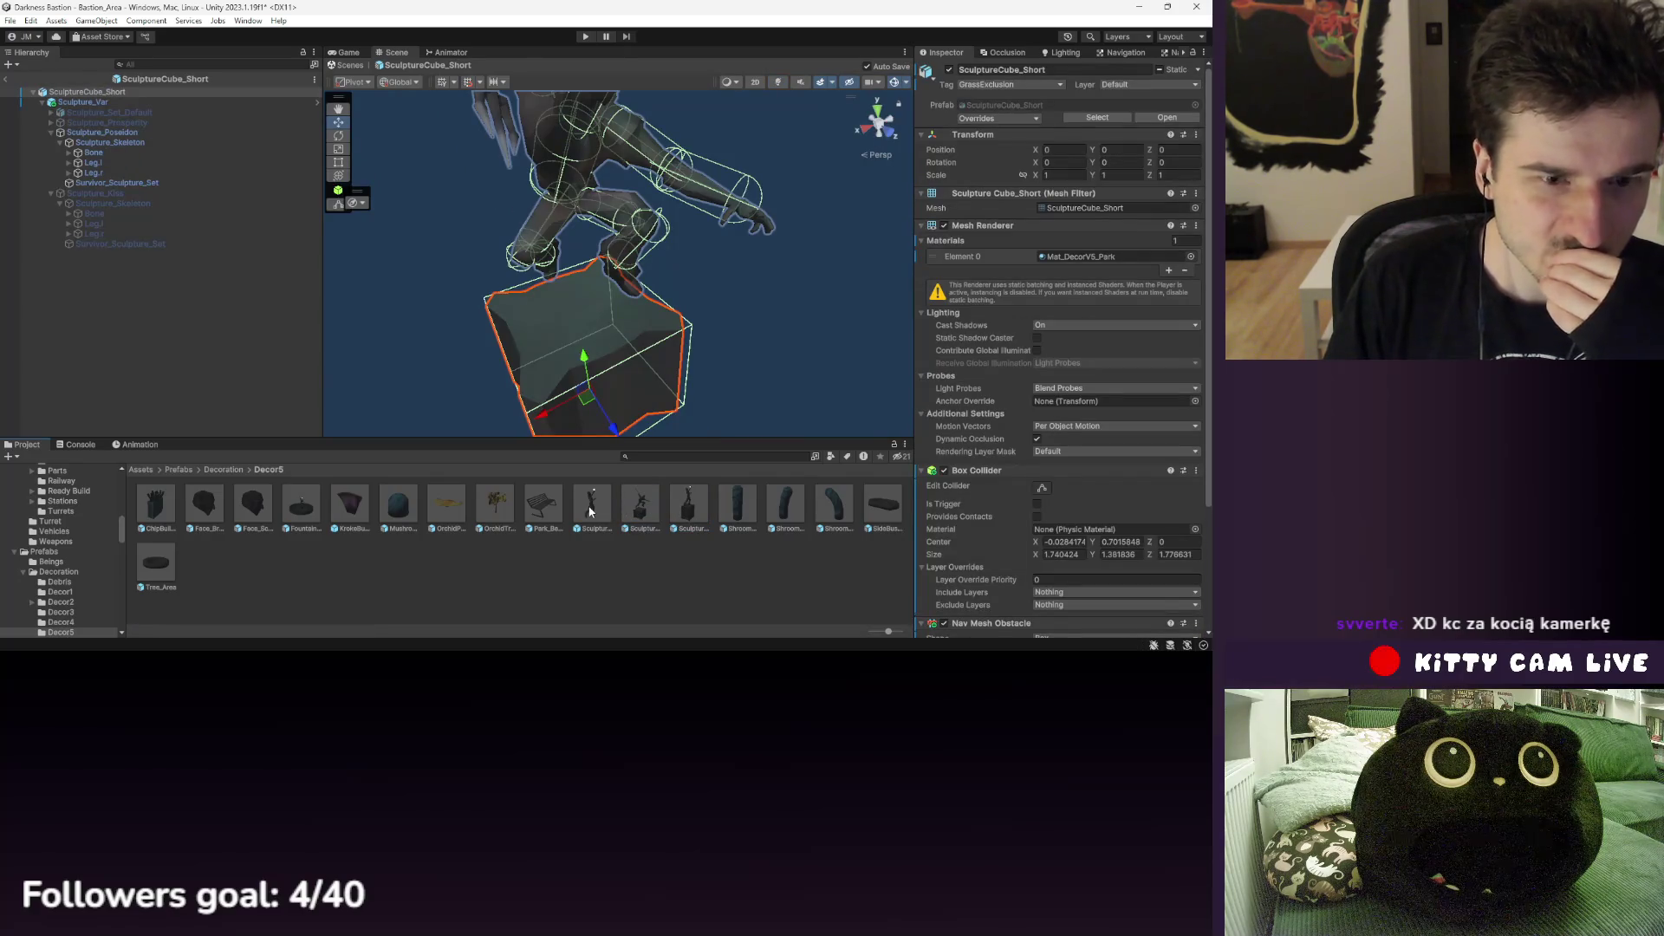
{"action": "double_click", "coordinate": [590, 511]}
- Inspect Sculpture_Prosperity, Survivor_Sculpture_Set's skinned mesh, Sculpture_Skeleton and the variant randomizer, then exit to the scene
{"action": "left_click", "coordinate": [62, 166]}
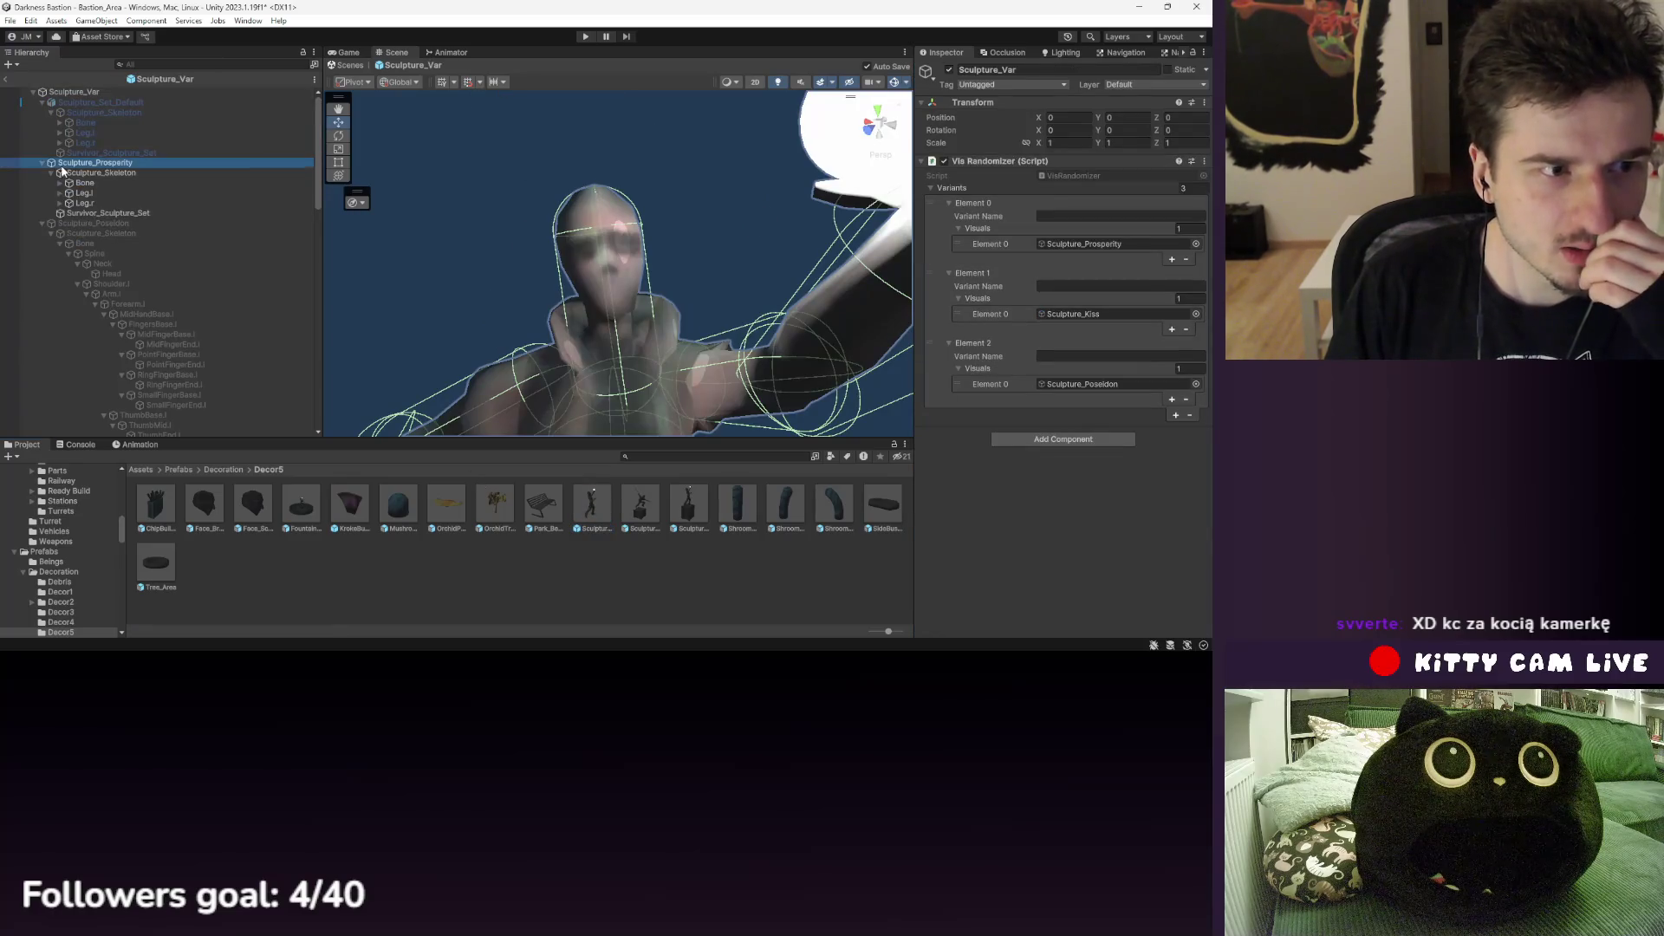
{"action": "key", "text": "Down"}
{"action": "key", "text": "Down"}
{"action": "key", "text": "Down"}
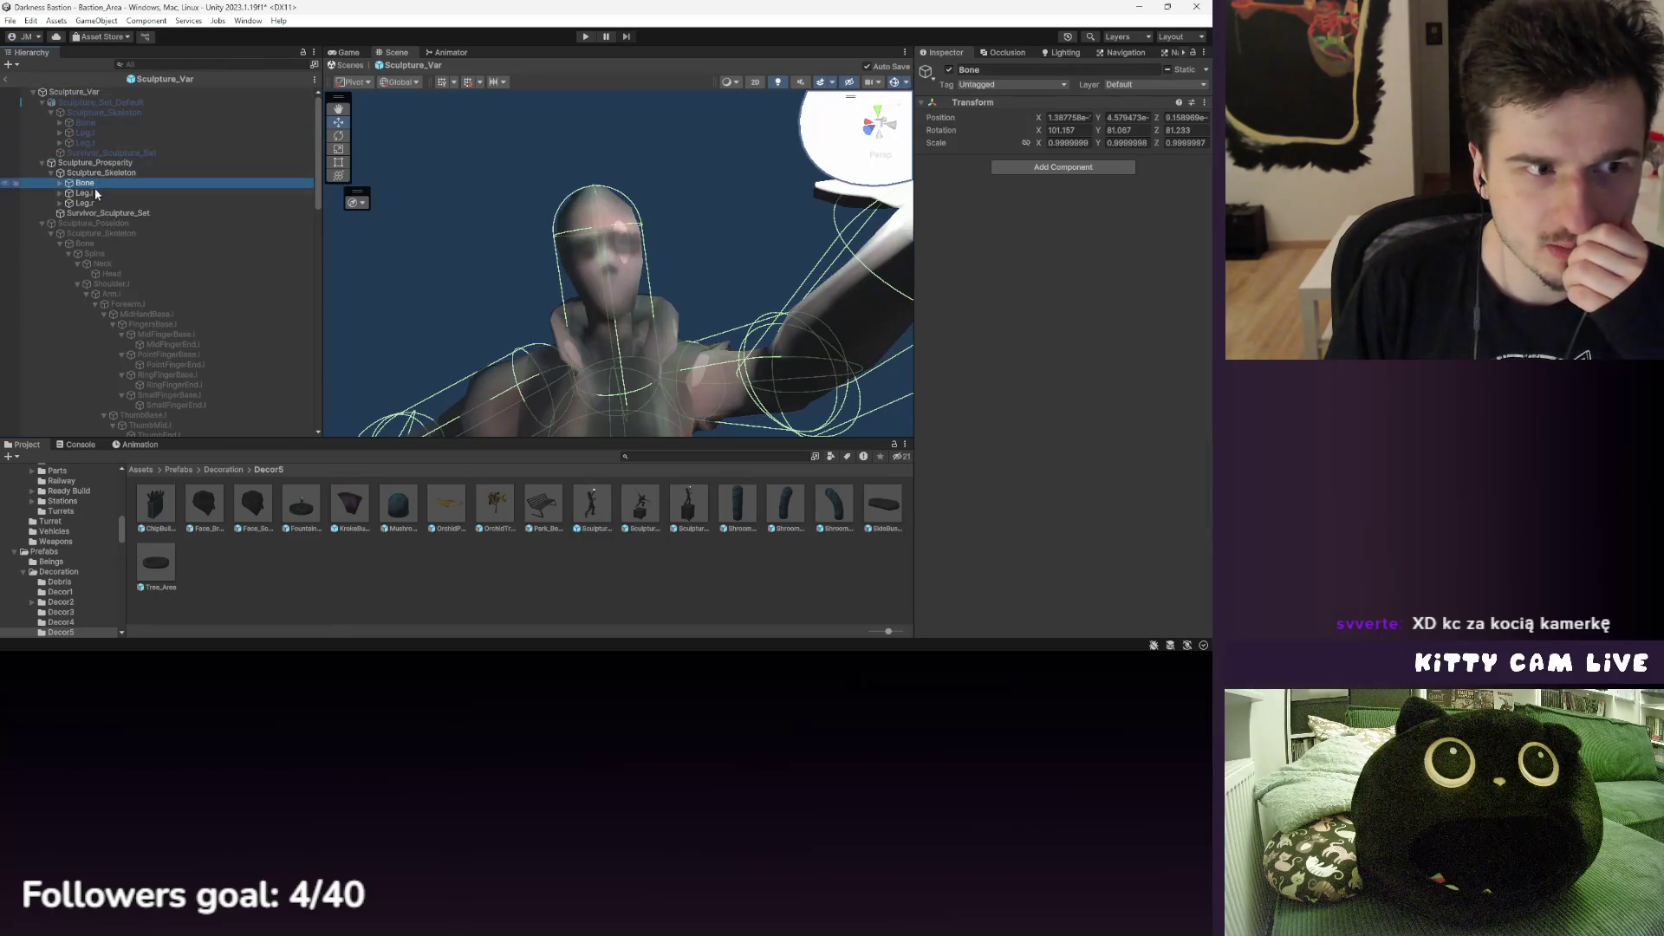
{"action": "left_click", "coordinate": [105, 163]}
{"action": "left_click", "coordinate": [117, 214]}
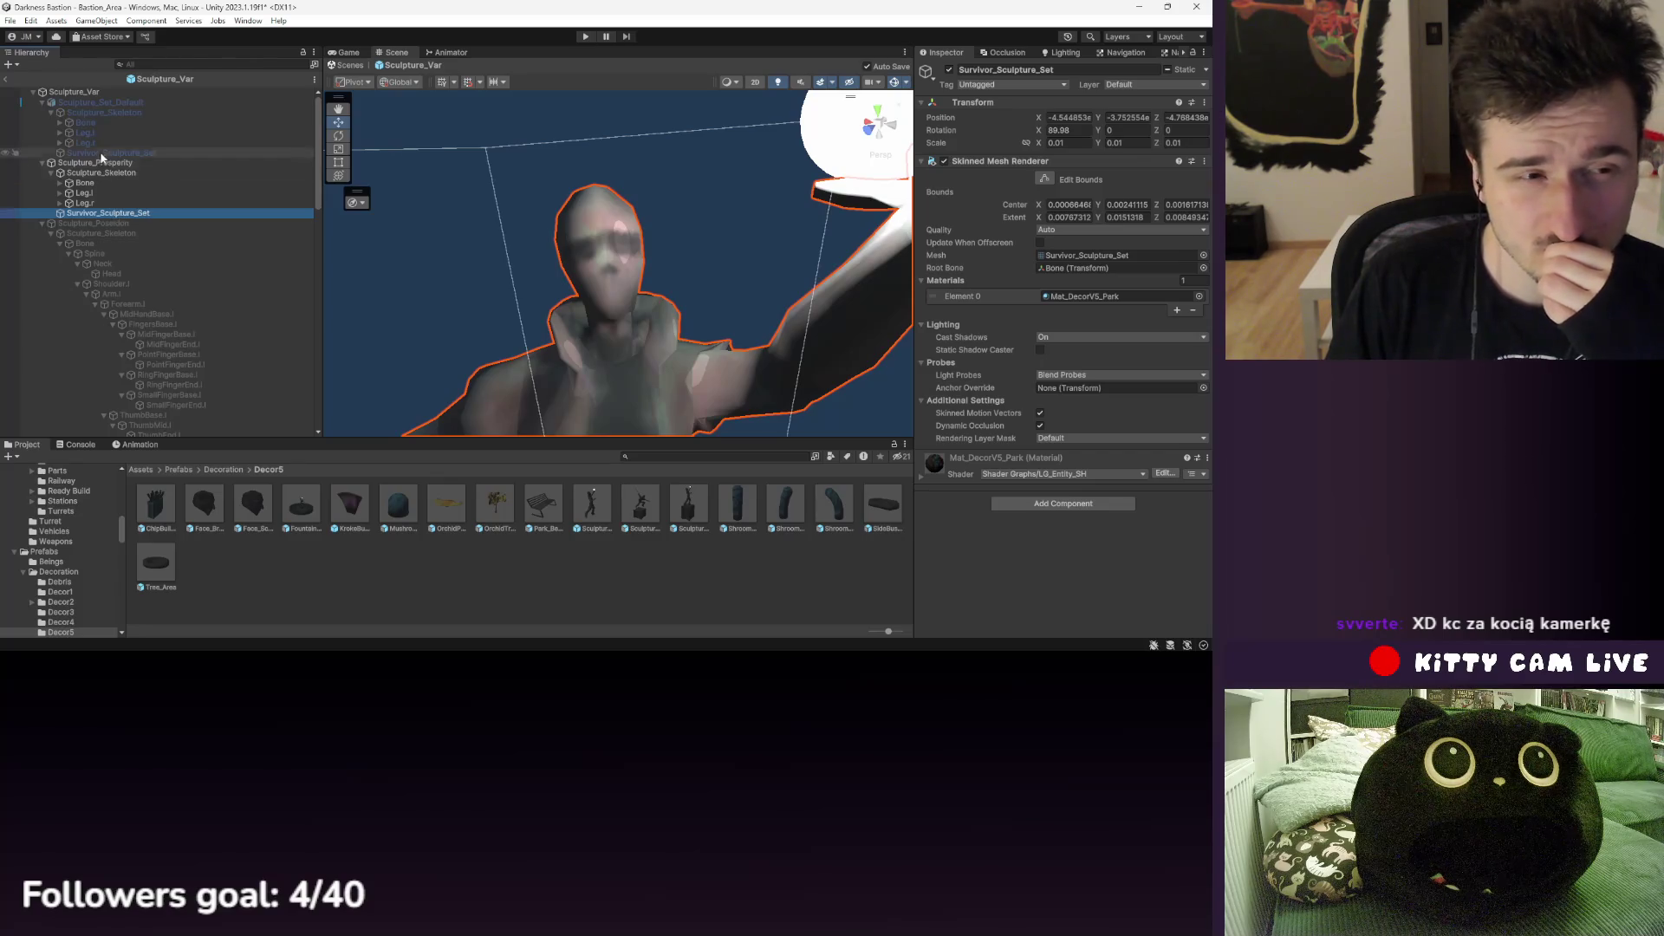
{"action": "left_click", "coordinate": [113, 114]}
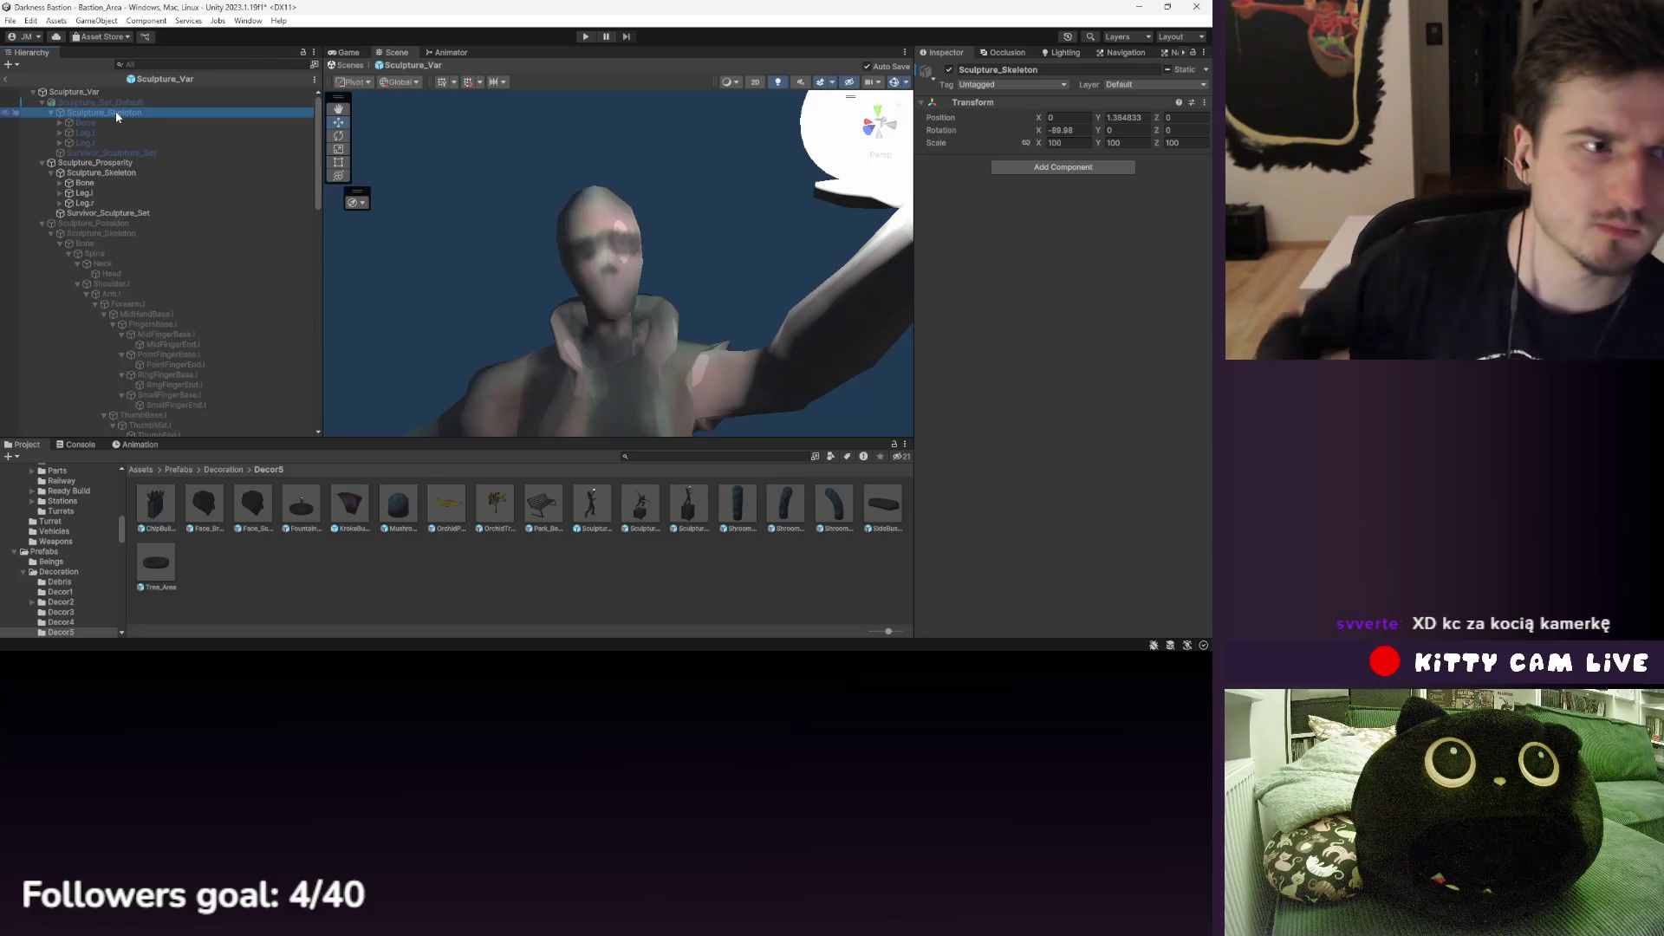
{"action": "left_click", "coordinate": [126, 163]}
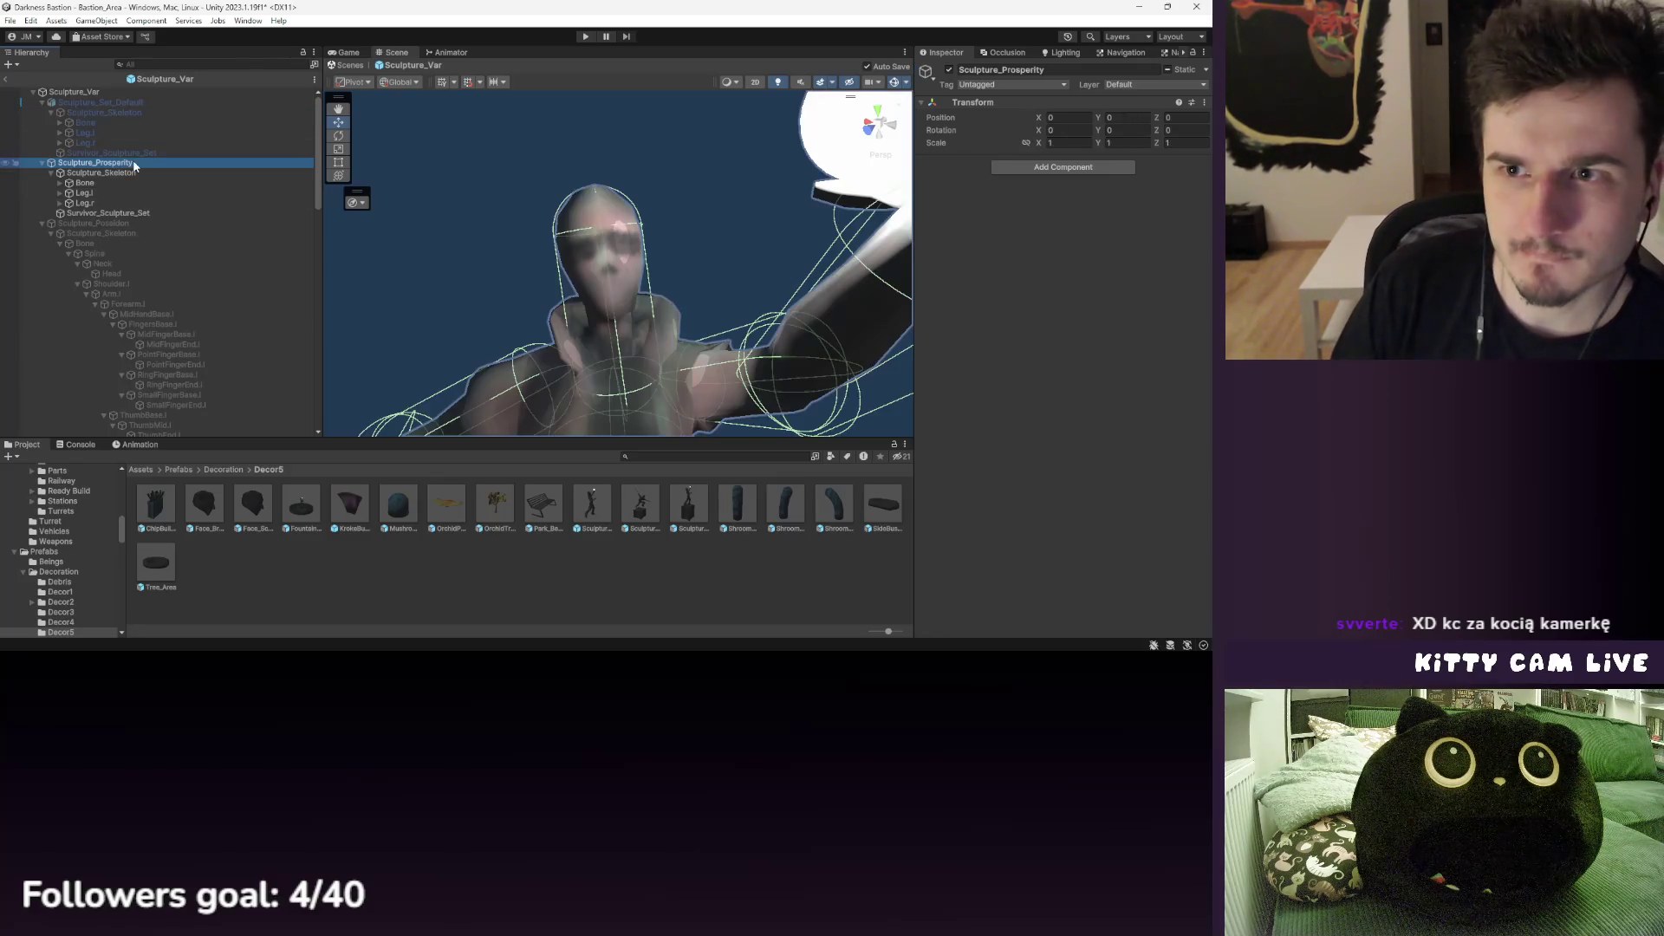
{"action": "left_click", "coordinate": [113, 94]}
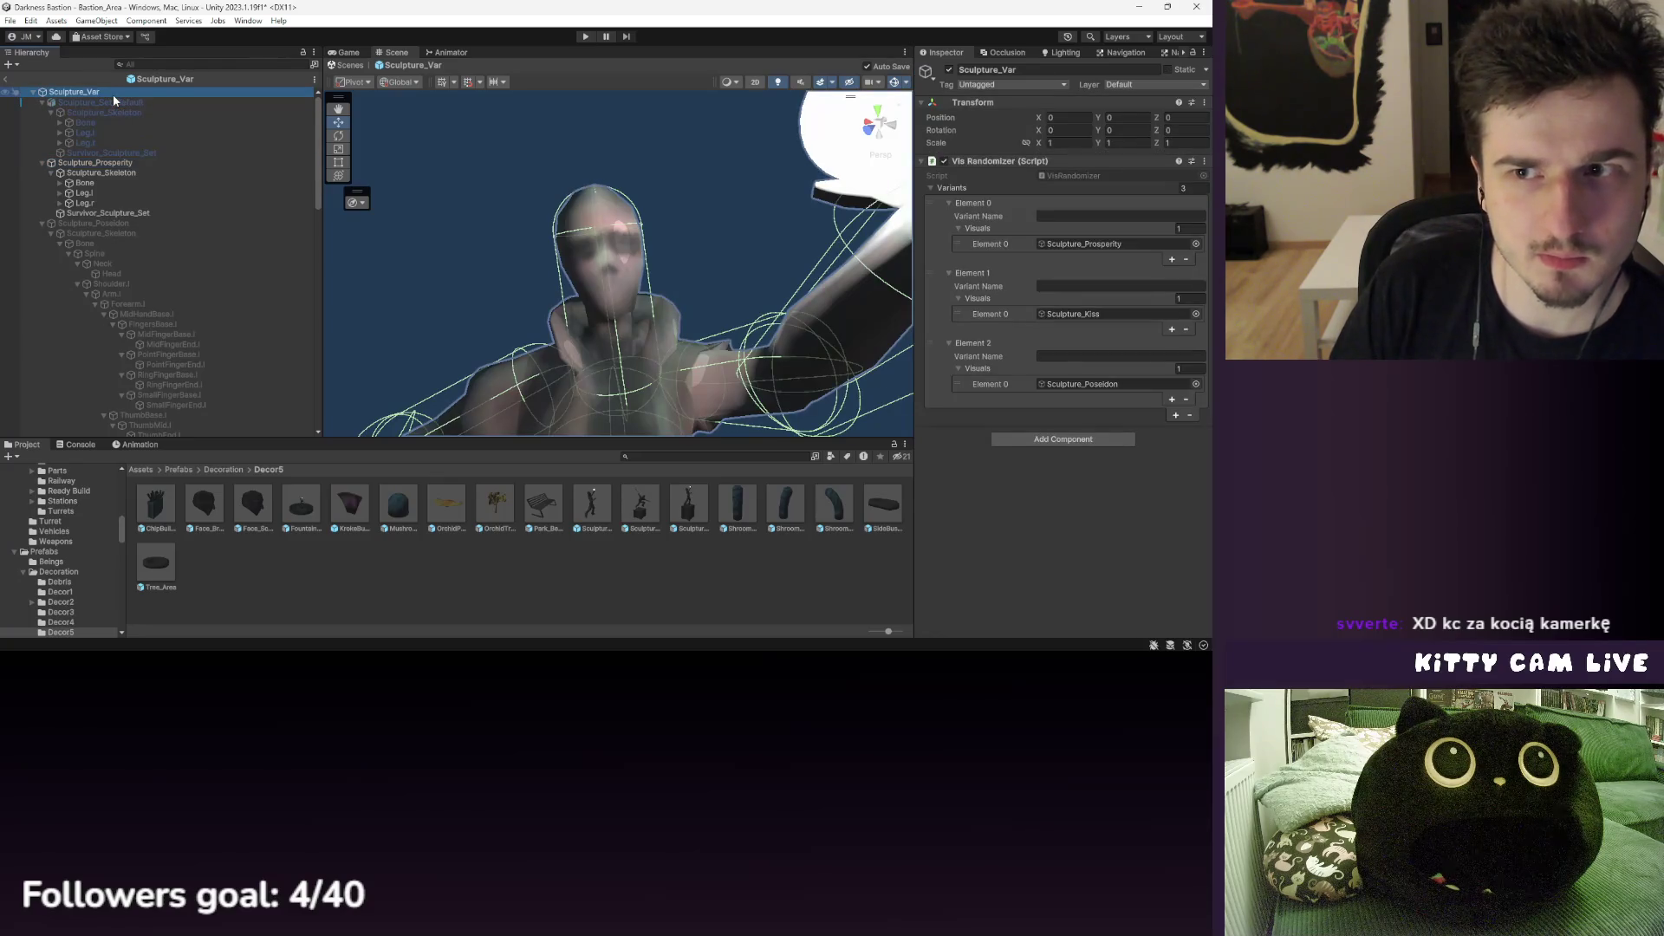
{"action": "left_click", "coordinate": [588, 499]}
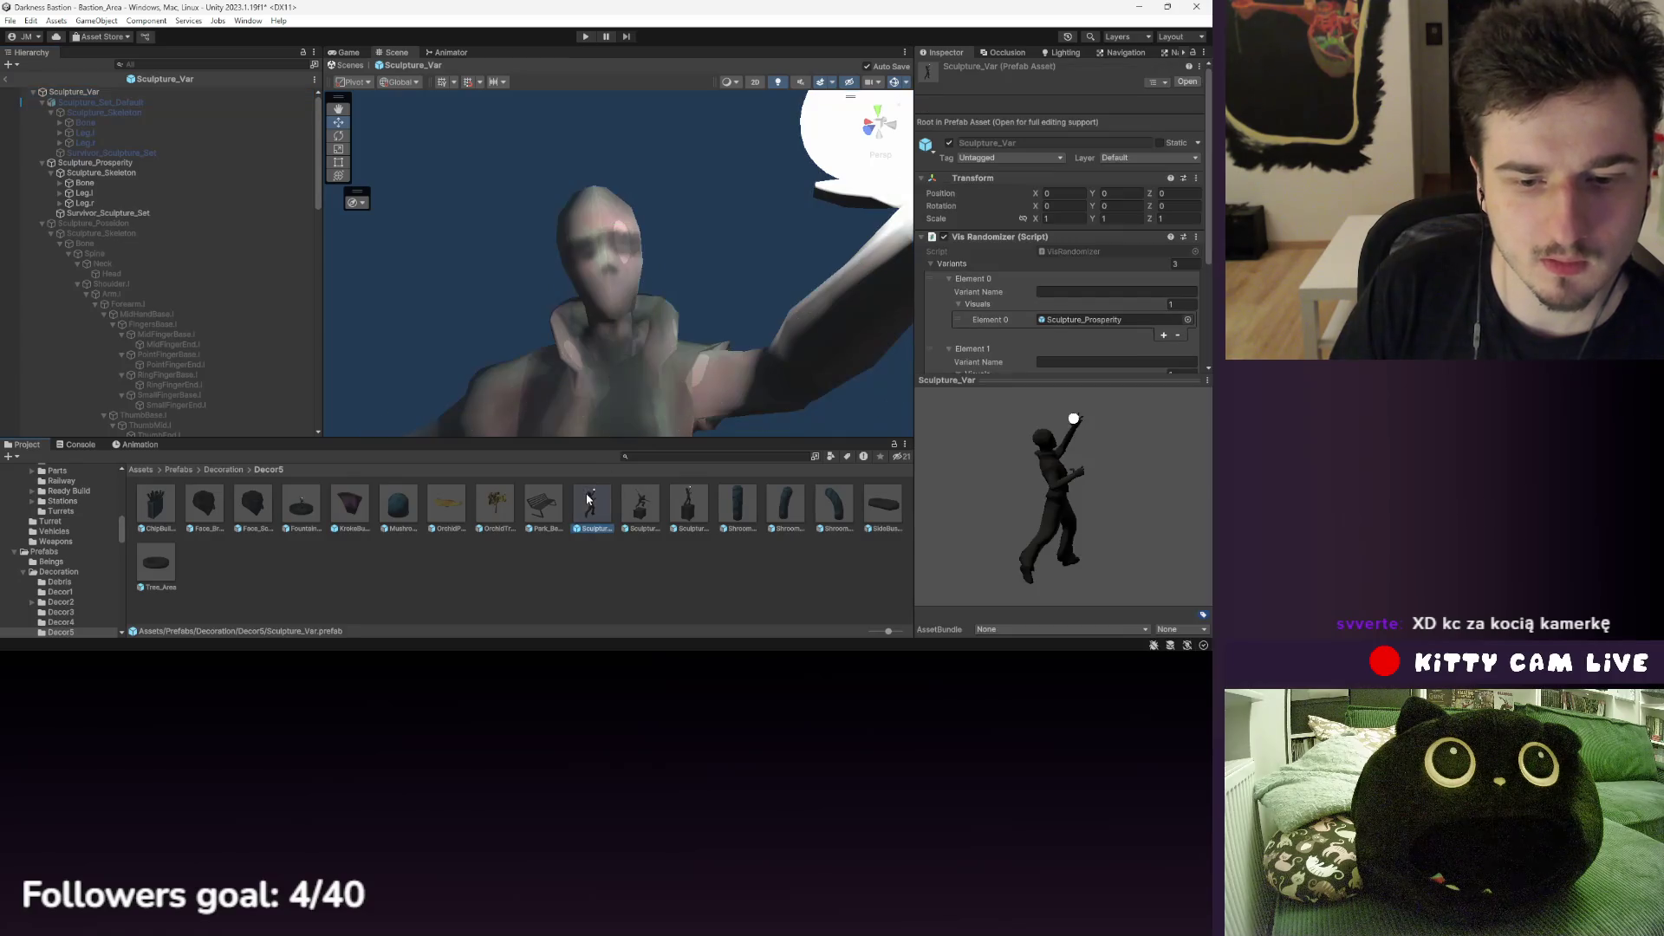
{"action": "left_click", "coordinate": [6, 81]}
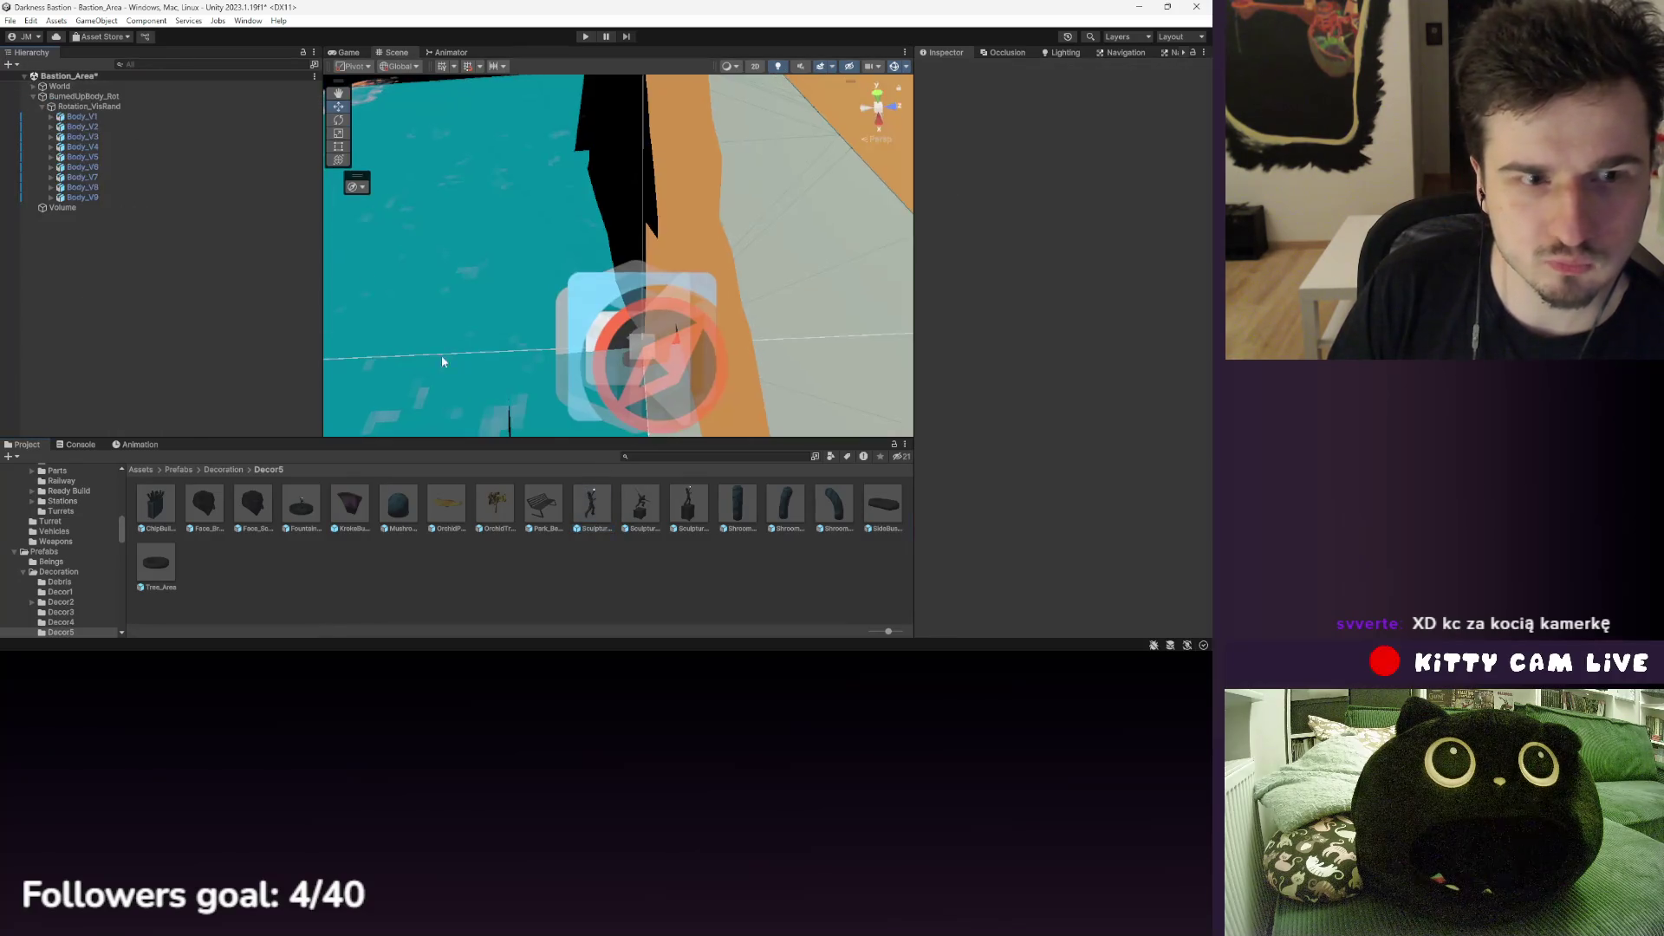
- Open BurnedUpBody_Rot from Decoration/Decor6 and expand Body_V1 to inspect its meshes and skeleton
{"action": "left_click", "coordinate": [236, 471]}
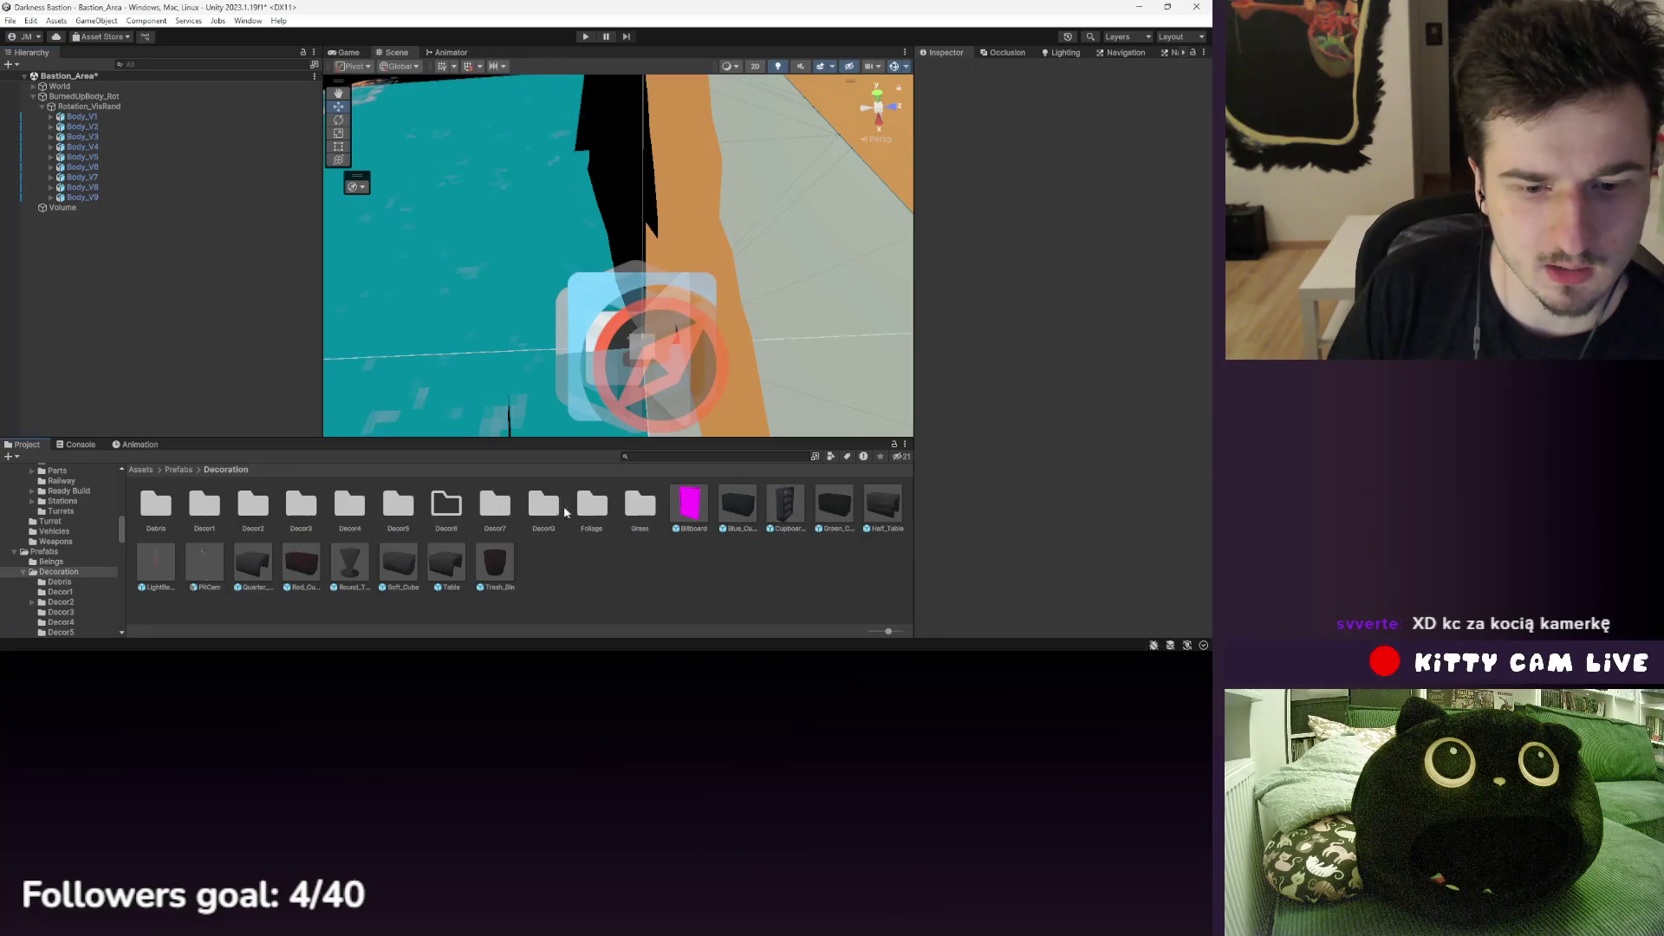
{"action": "double_click", "coordinate": [460, 510]}
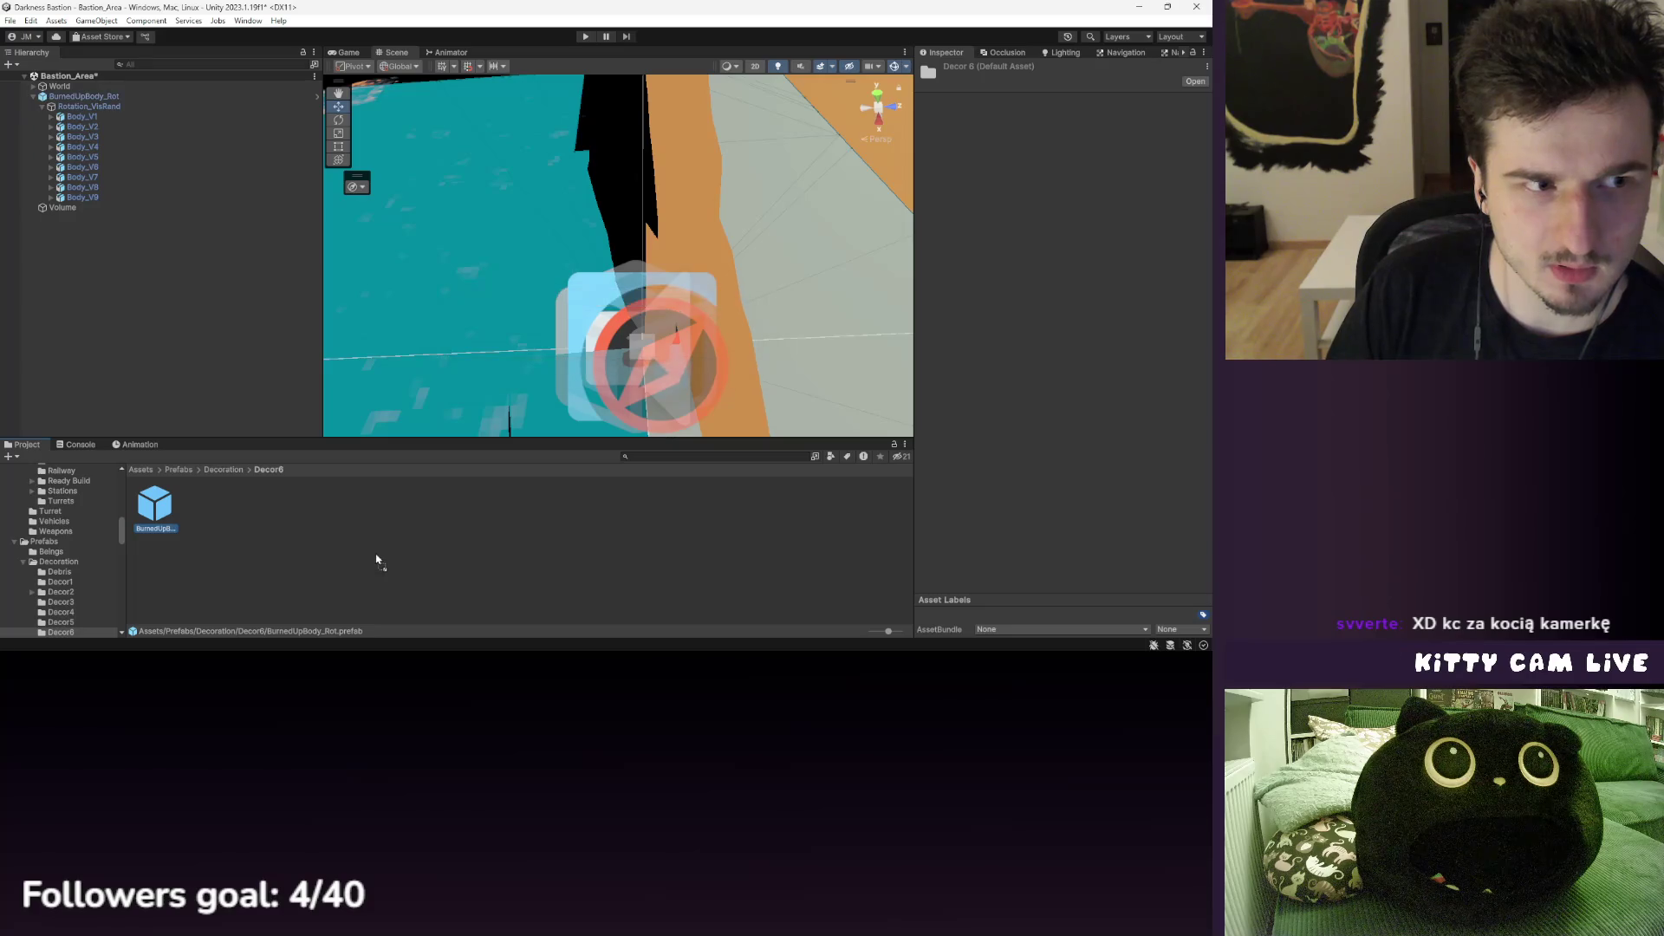
{"action": "double_click", "coordinate": [176, 517]}
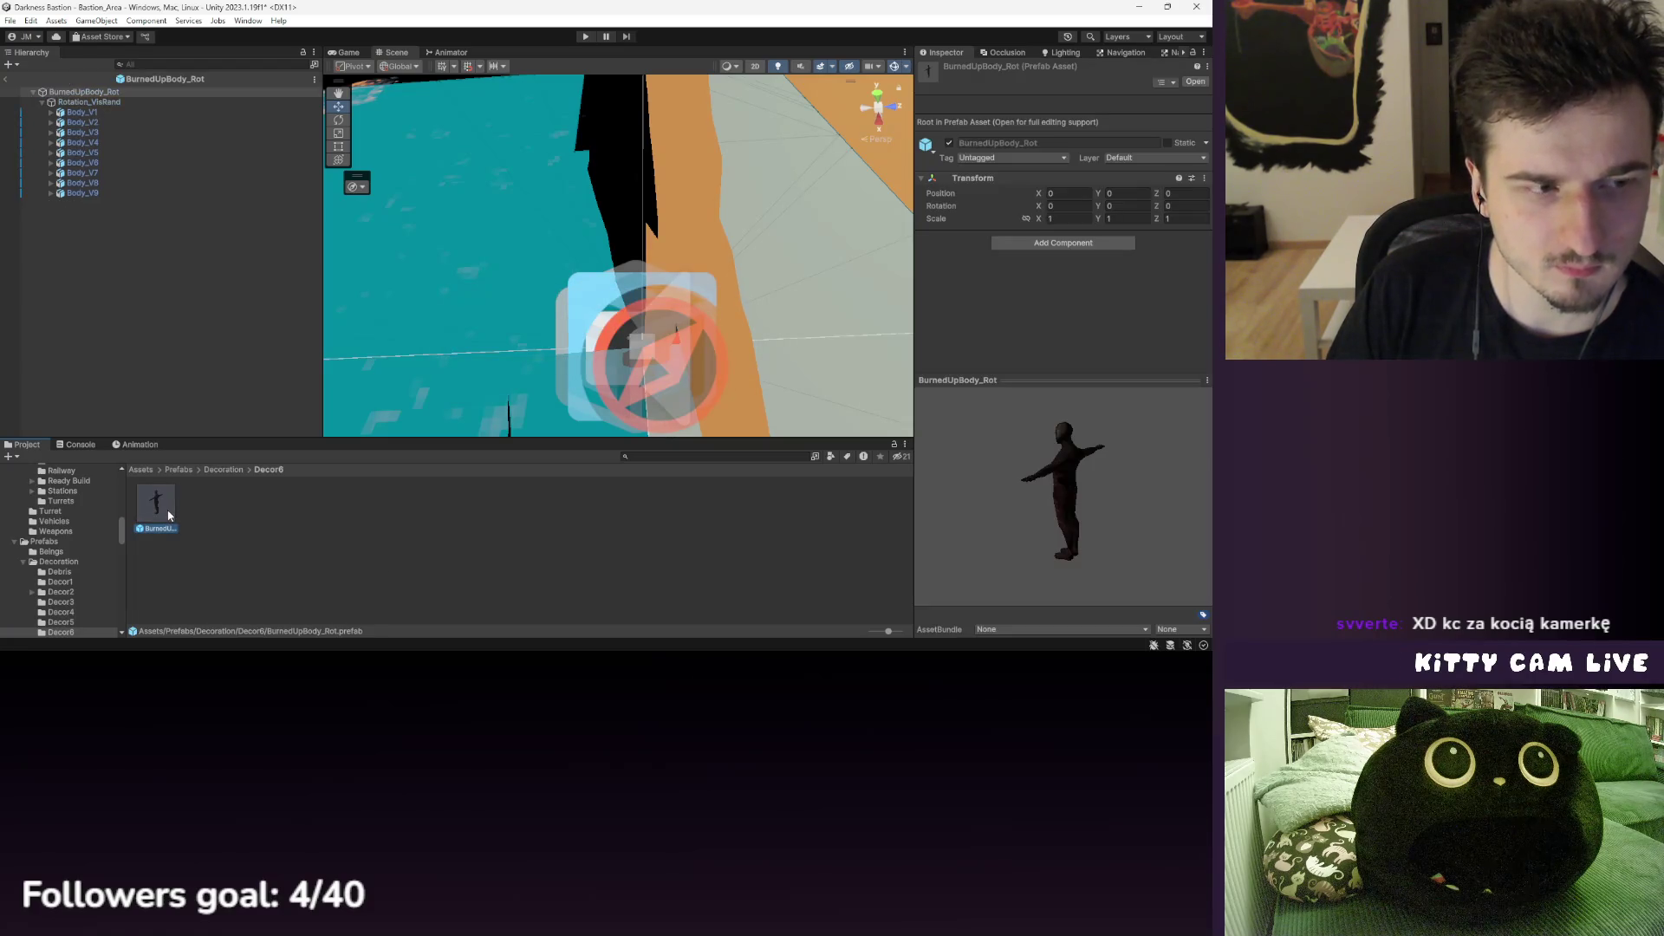
{"action": "left_click", "coordinate": [127, 102]}
{"action": "left_click", "coordinate": [112, 120]}
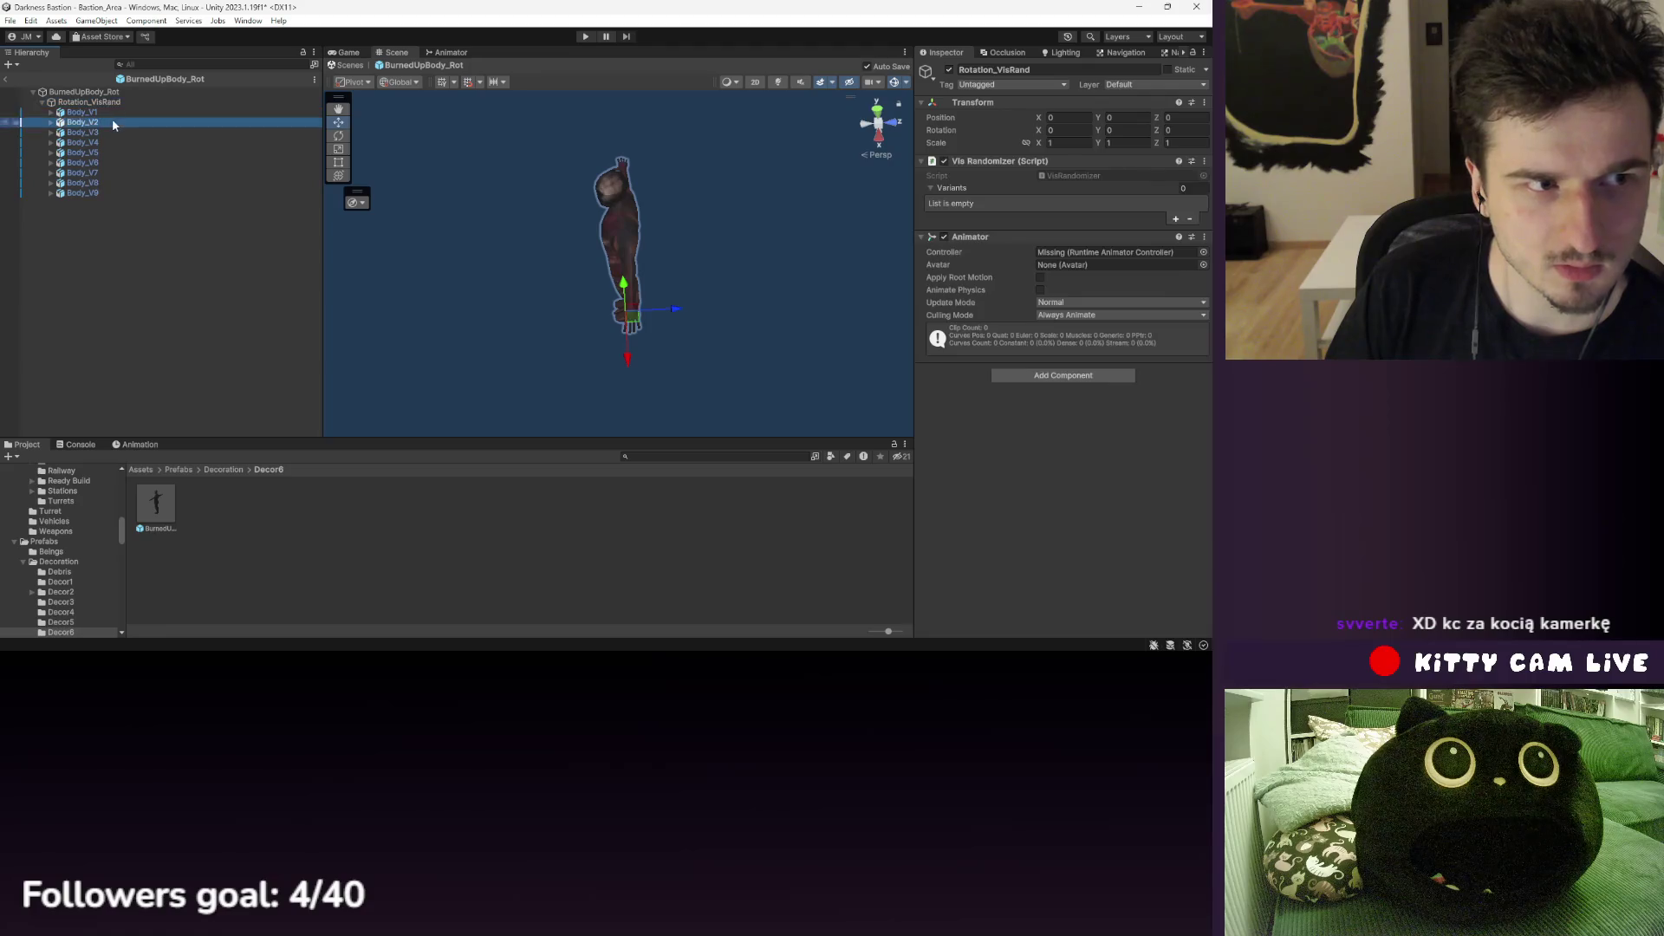
{"action": "left_click", "coordinate": [49, 114]}
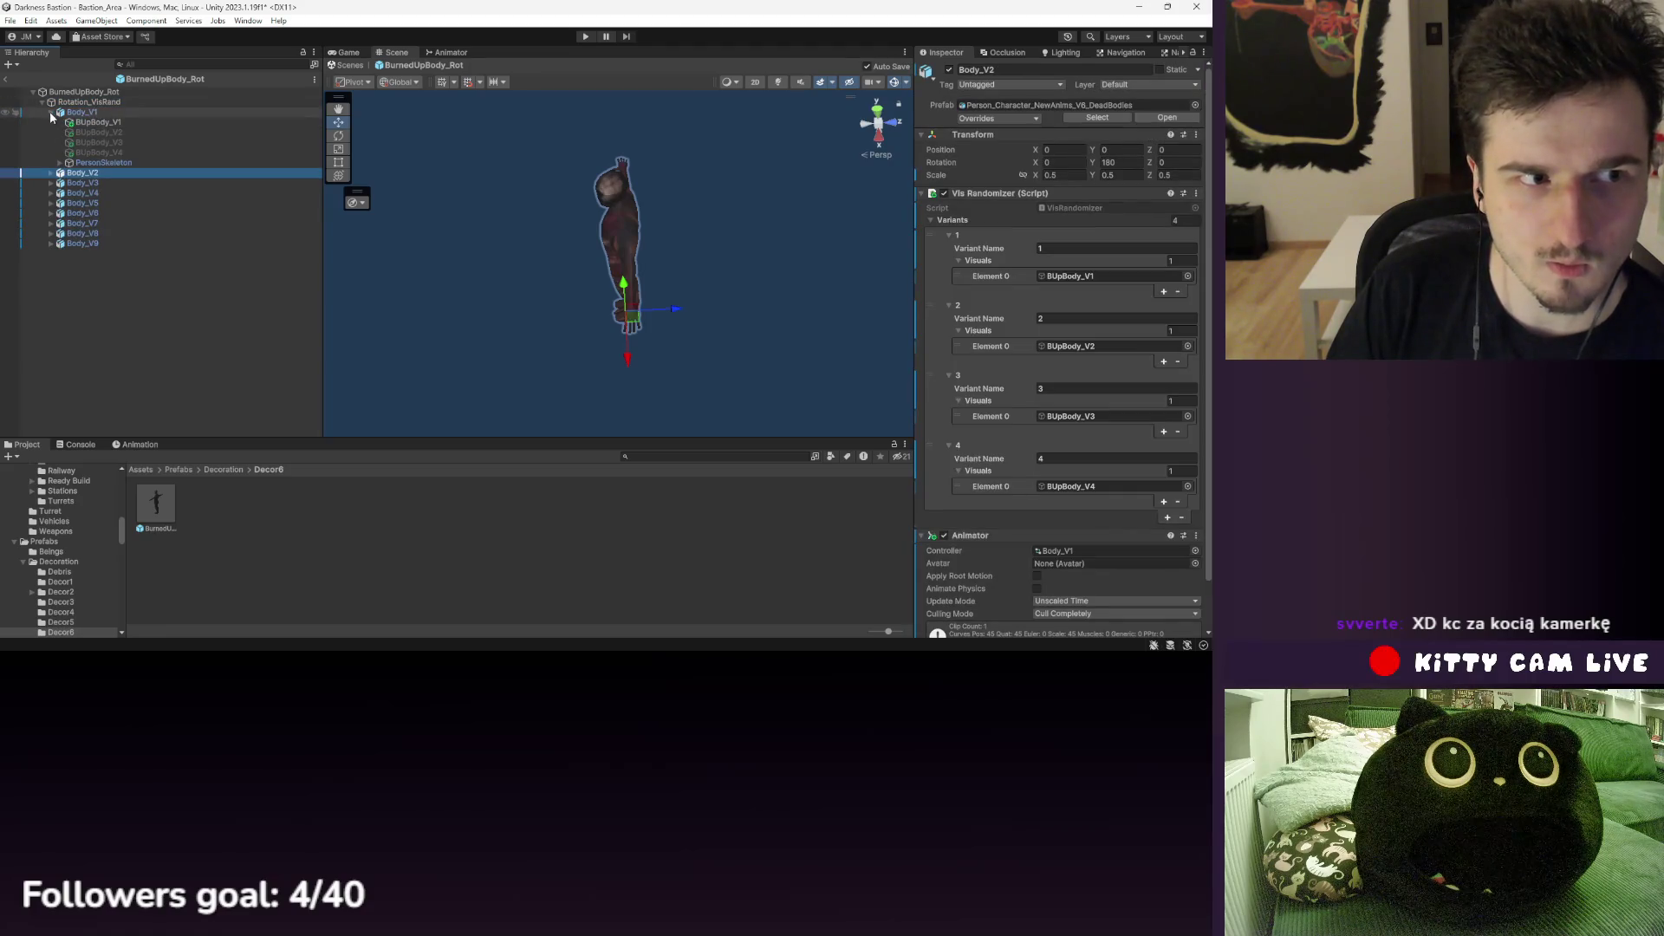
{"action": "left_click", "coordinate": [78, 114]}
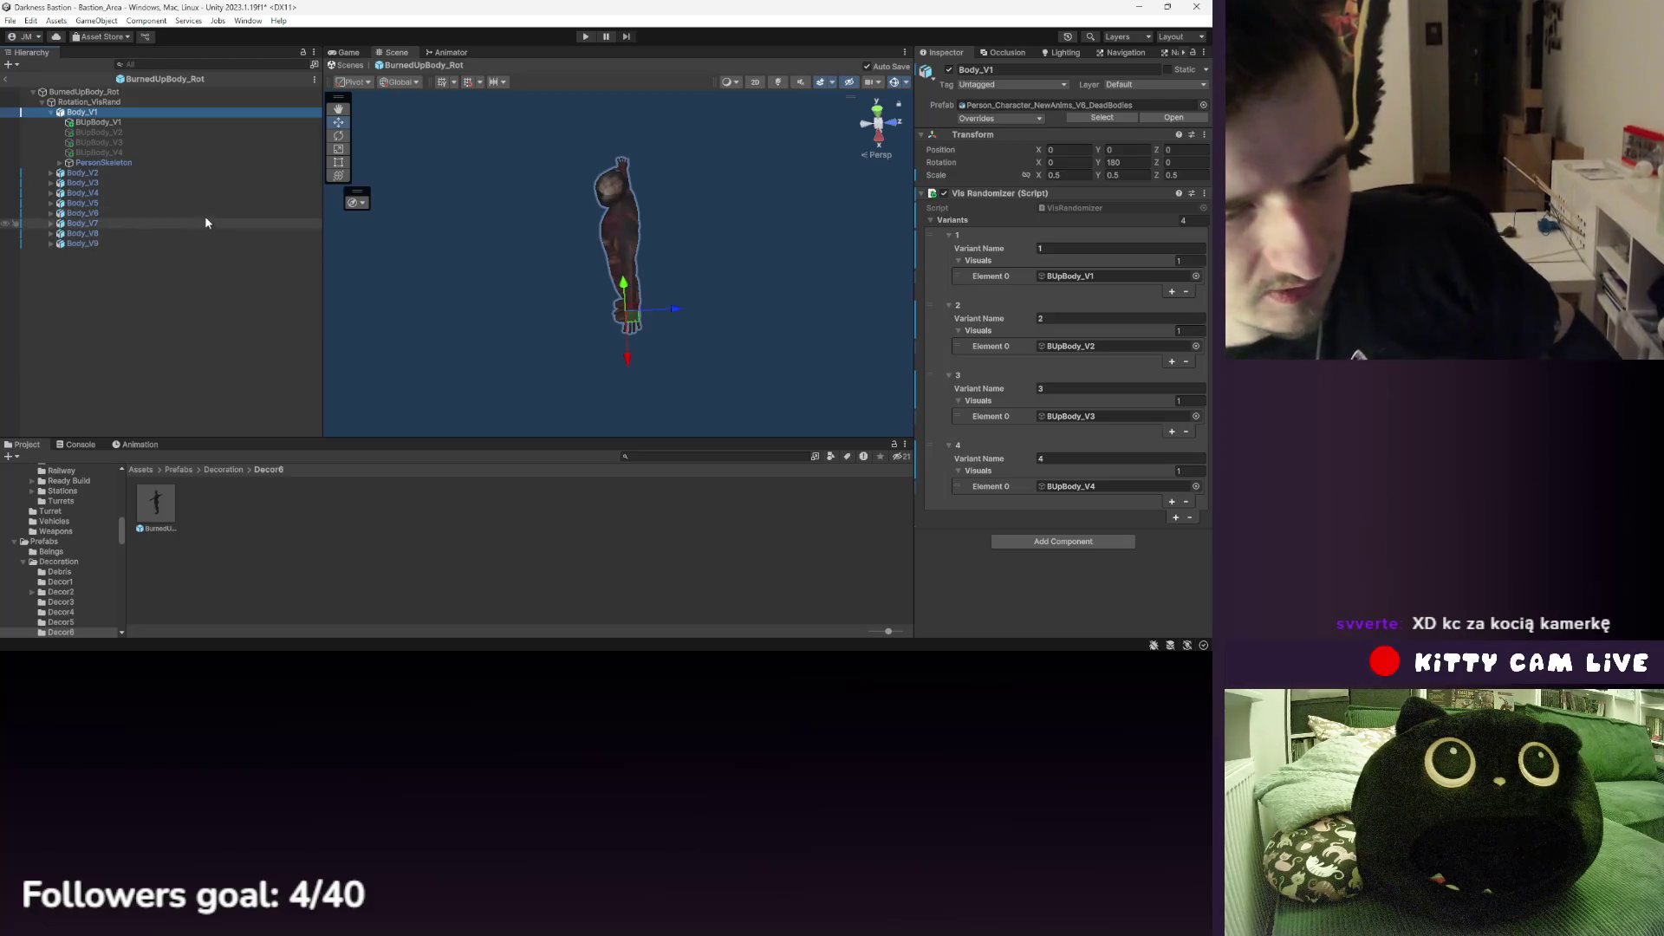
{"action": "left_click", "coordinate": [96, 102]}
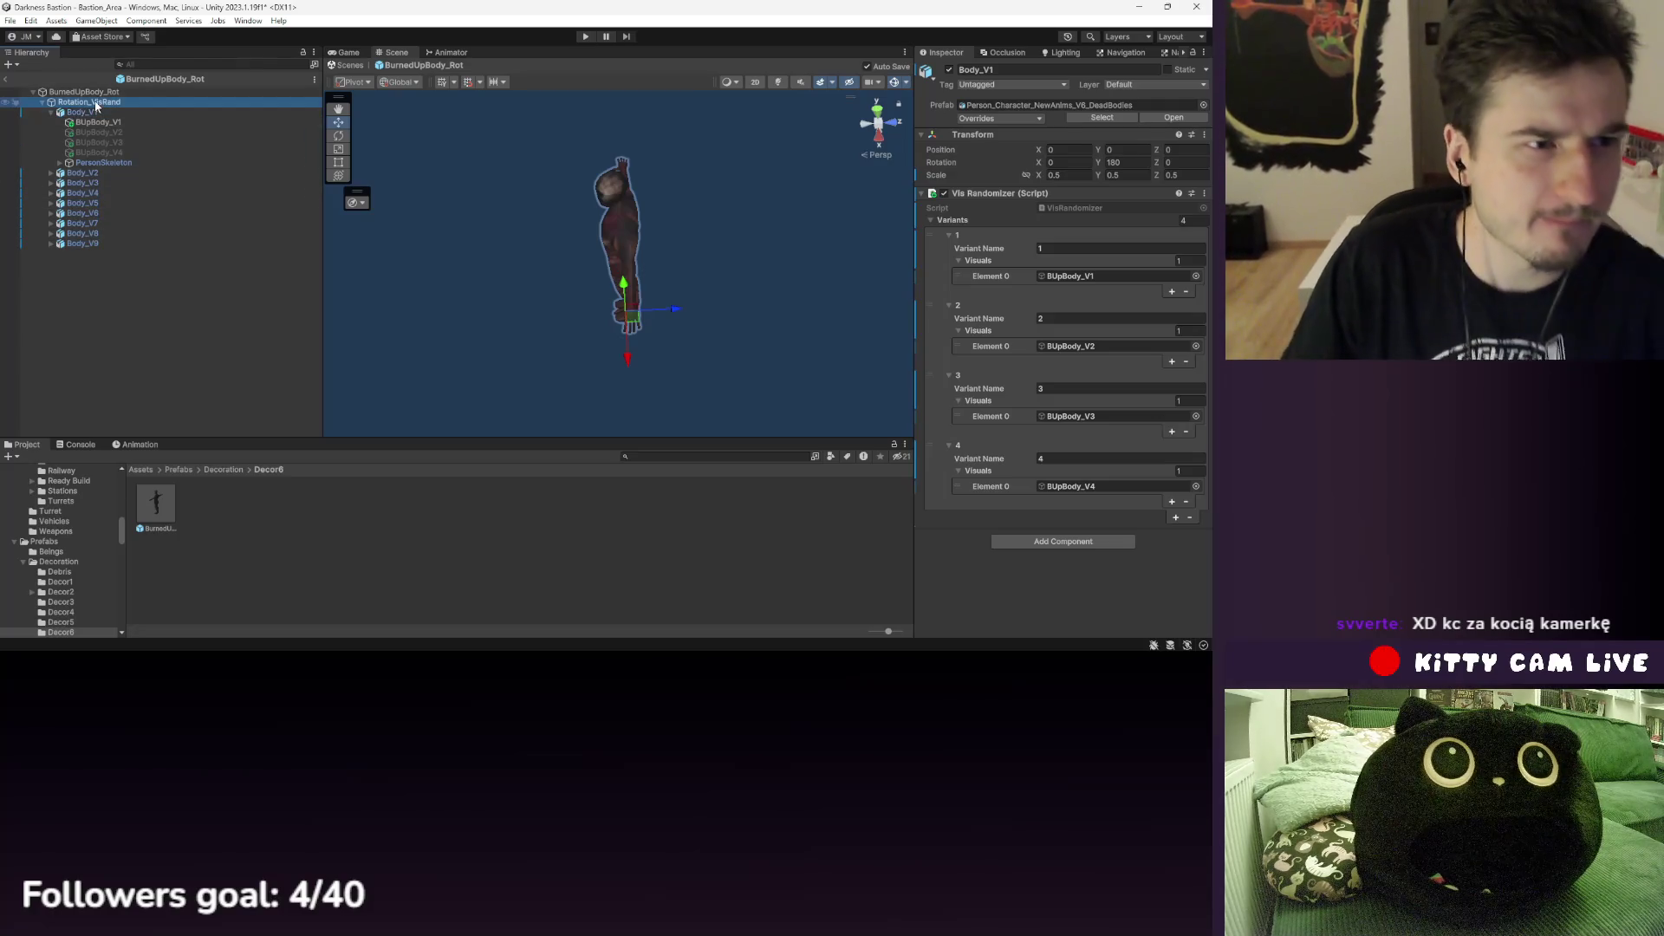
- Create an empty child named Body_V10 under Rotation_VisRand
{"action": "right_click", "coordinate": [96, 102]}
{"action": "left_click", "coordinate": [208, 296]}
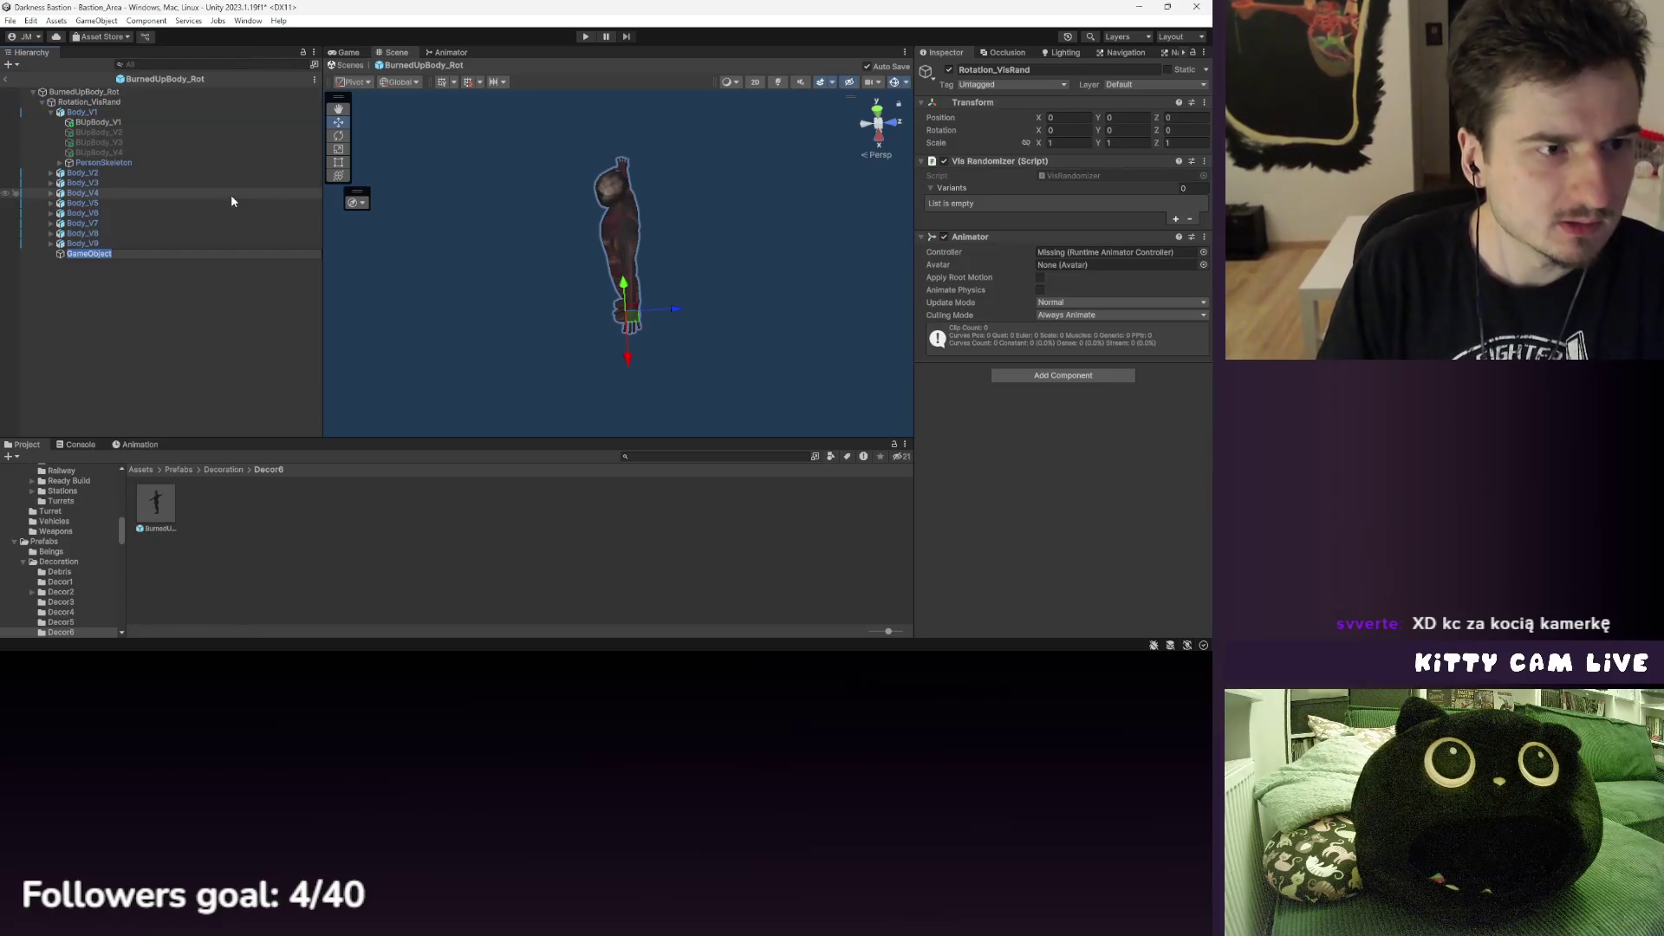
{"action": "type", "text": "Body_"}
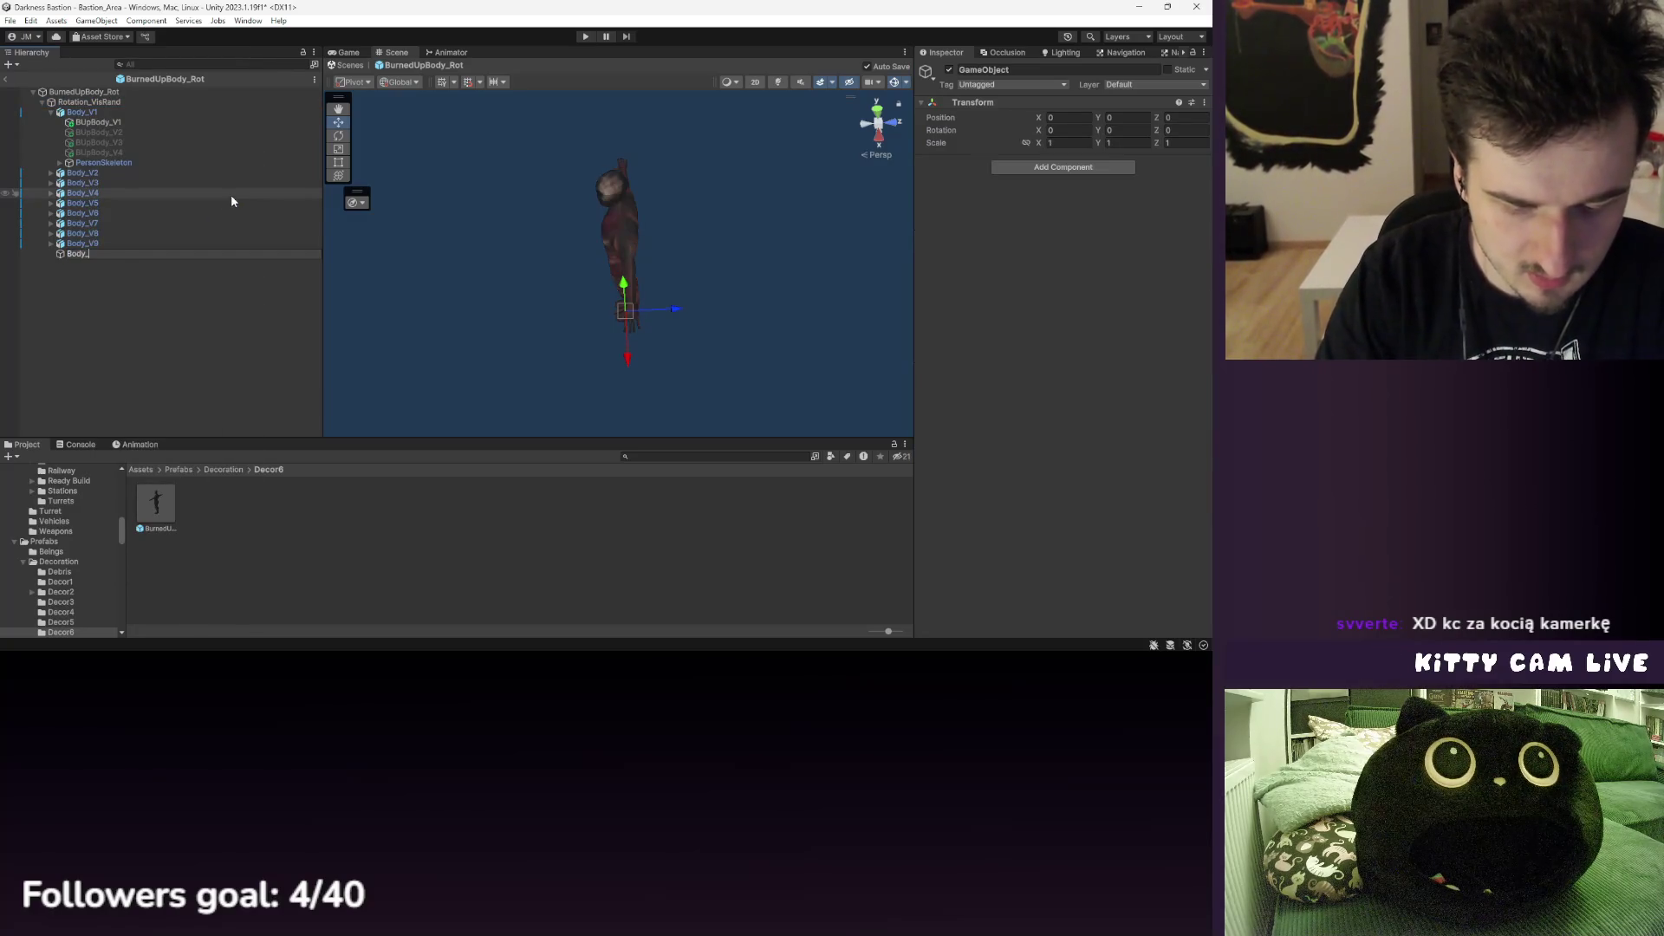
{"action": "type", "text": "V10"}
{"action": "key", "text": "Return"}
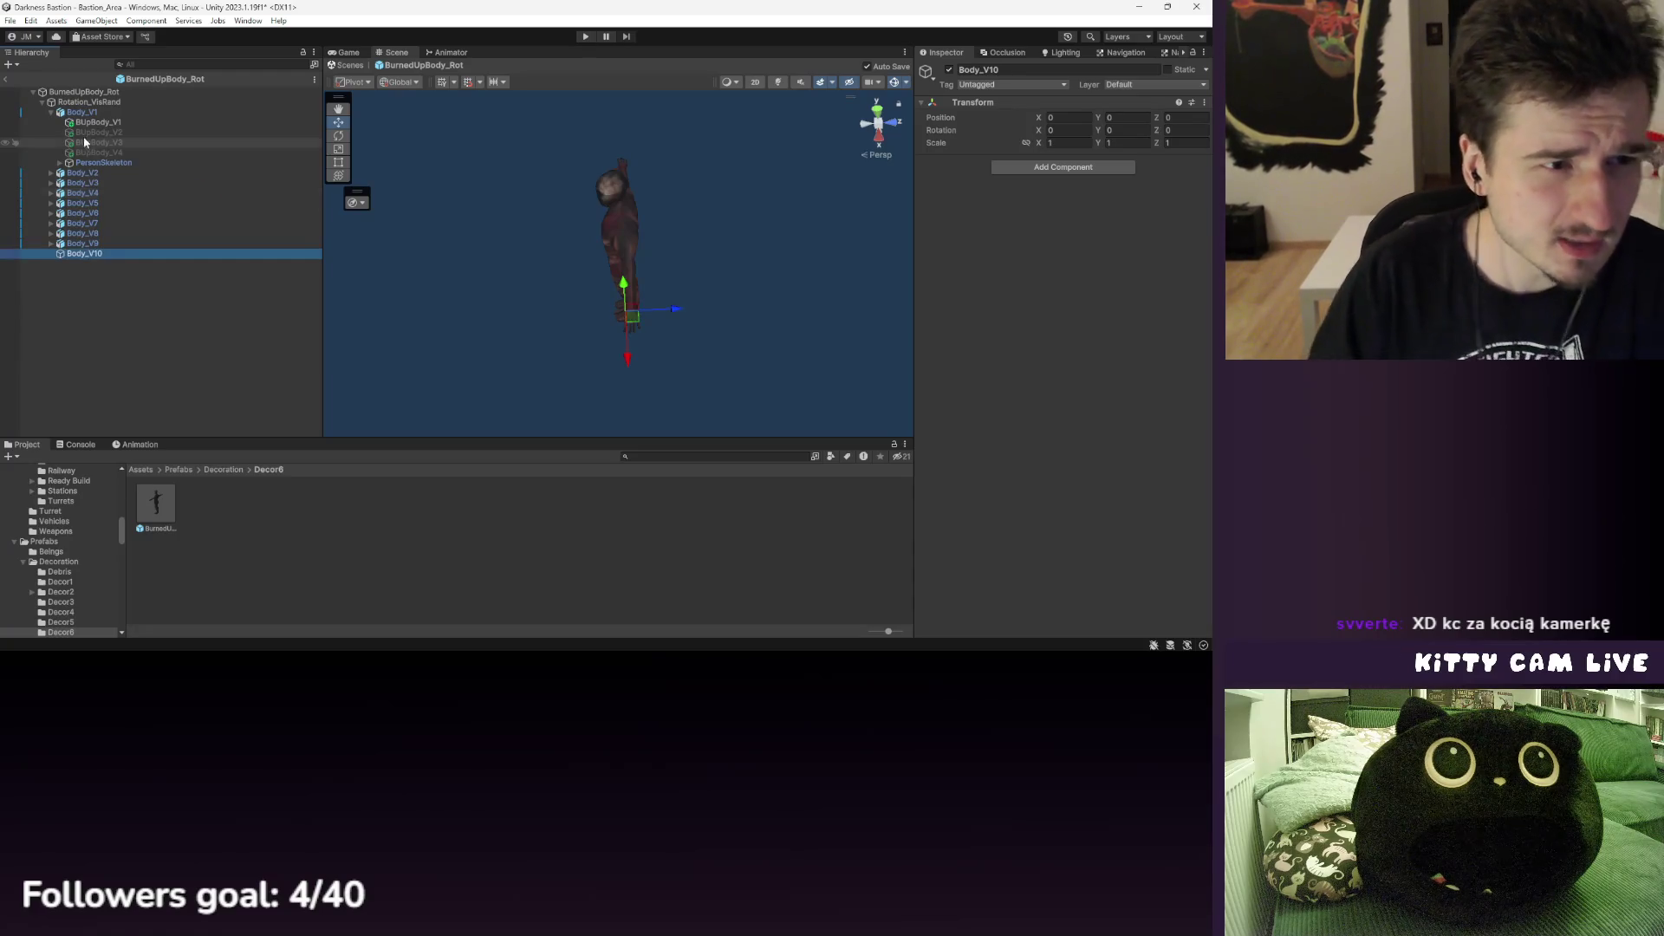
- Paste copies of BUpBody_V1 and PersonSkeleton into Body_V10 and frame the body
{"action": "left_click", "coordinate": [91, 122]}
{"action": "left_click", "coordinate": [97, 162], "text": "ctrl"}
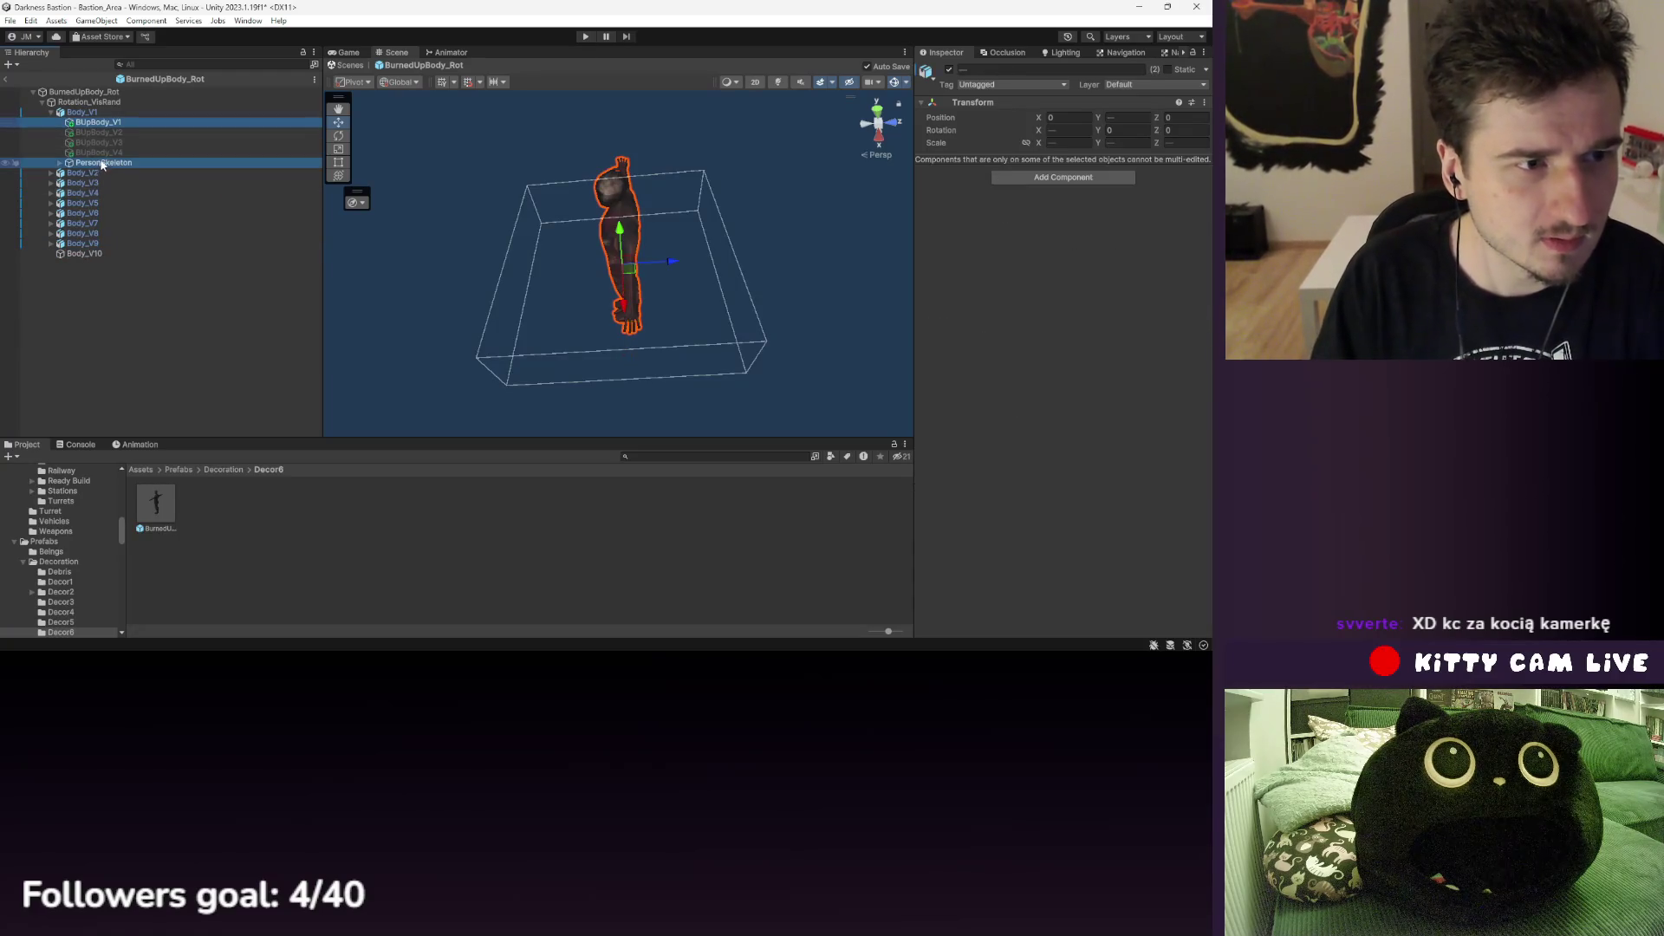
{"action": "left_click", "coordinate": [111, 254]}
{"action": "right_click", "coordinate": [111, 254]}
{"action": "left_click", "coordinate": [168, 215]}
{"action": "double_click", "coordinate": [98, 264]}
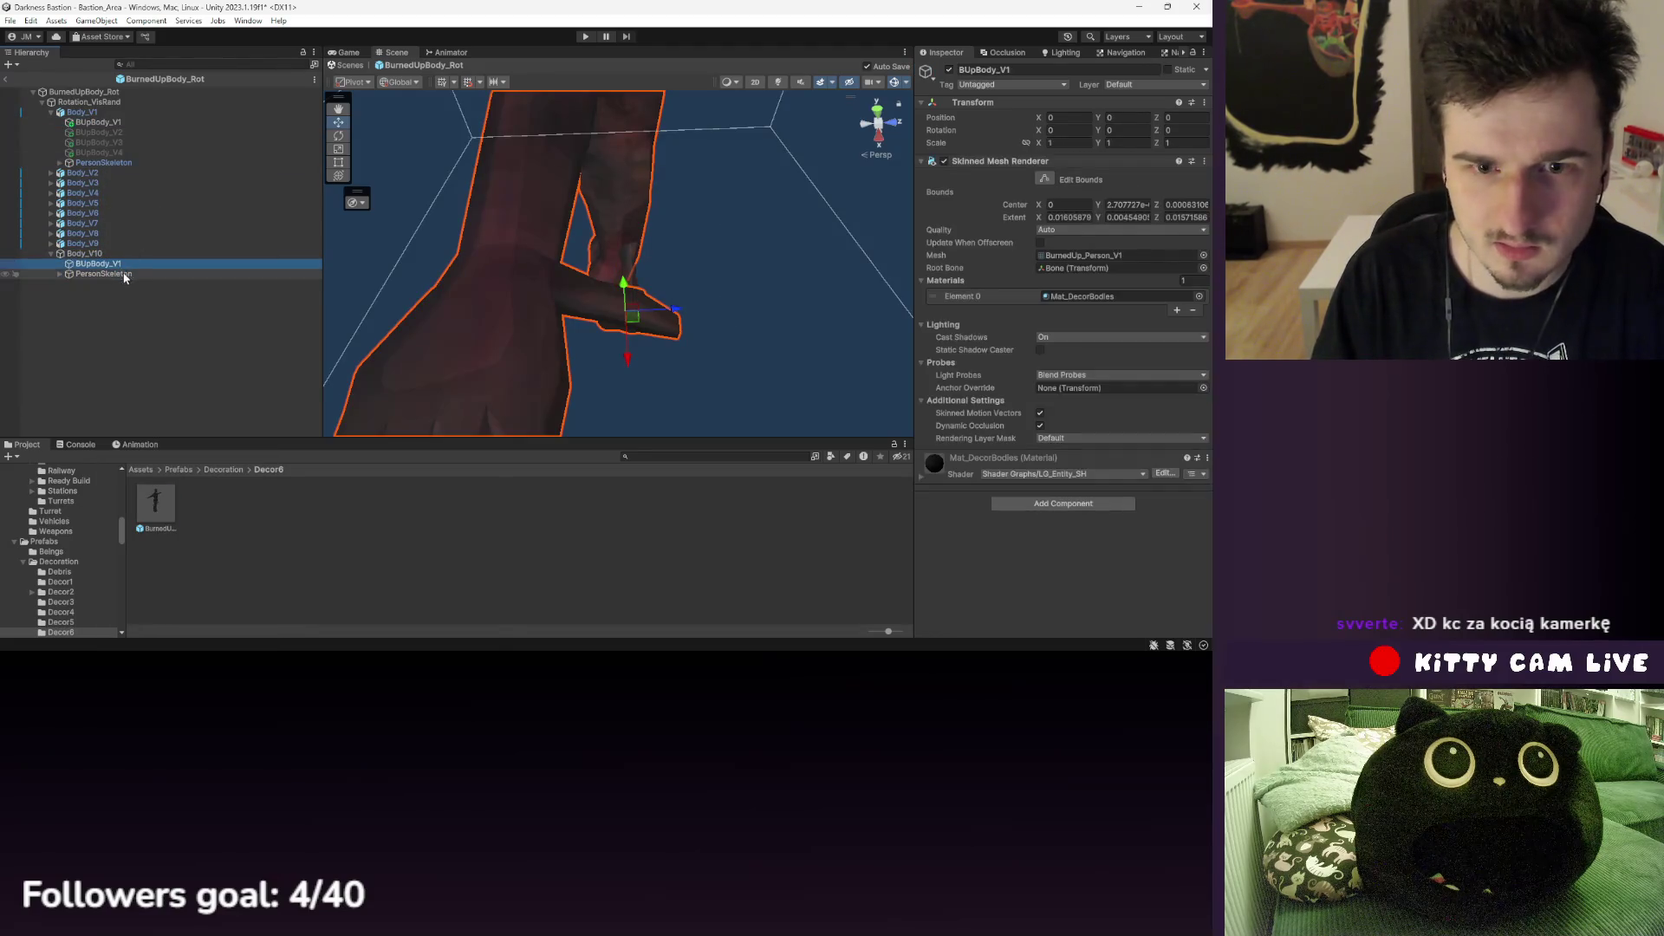
{"action": "mouse_move", "coordinate": [577, 261]}
{"action": "left_mouse_down"}
{"action": "mouse_move", "coordinate": [483, 253]}
{"action": "mouse_move", "coordinate": [481, 227]}
{"action": "mouse_move", "coordinate": [492, 248]}
{"action": "left_mouse_up"}
- Set Body_V10's Y rotation to 180
{"action": "left_click", "coordinate": [130, 254]}
{"action": "left_click", "coordinate": [1126, 130]}
{"action": "left_click", "coordinate": [133, 264]}
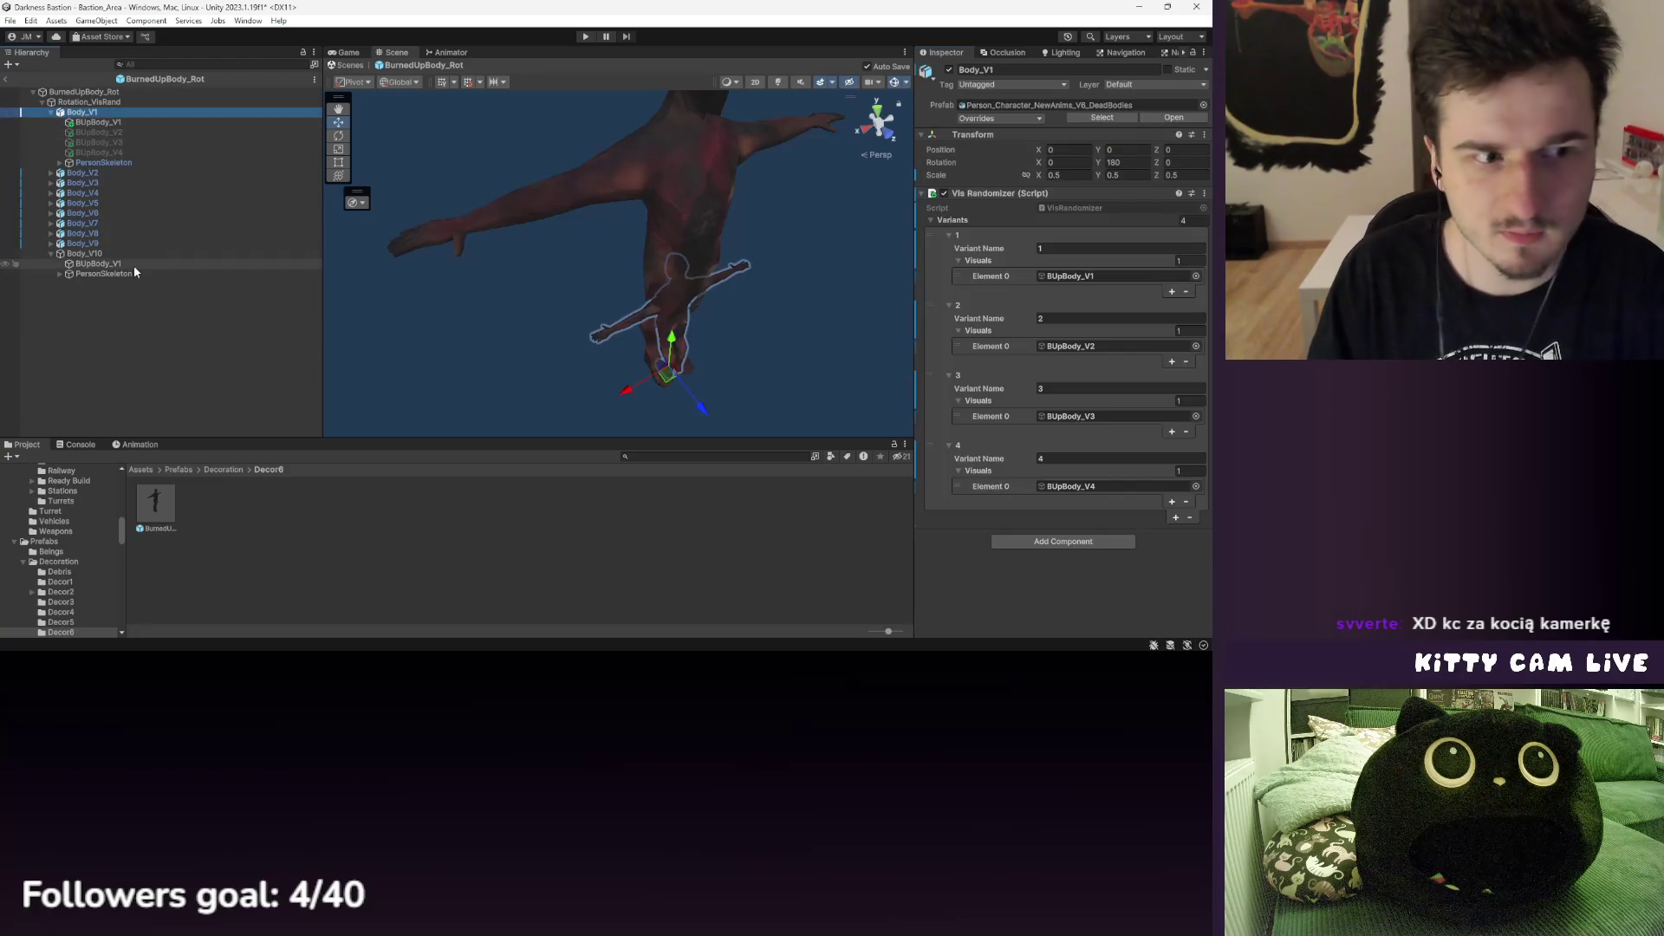
{"action": "left_click", "coordinate": [1130, 141]}
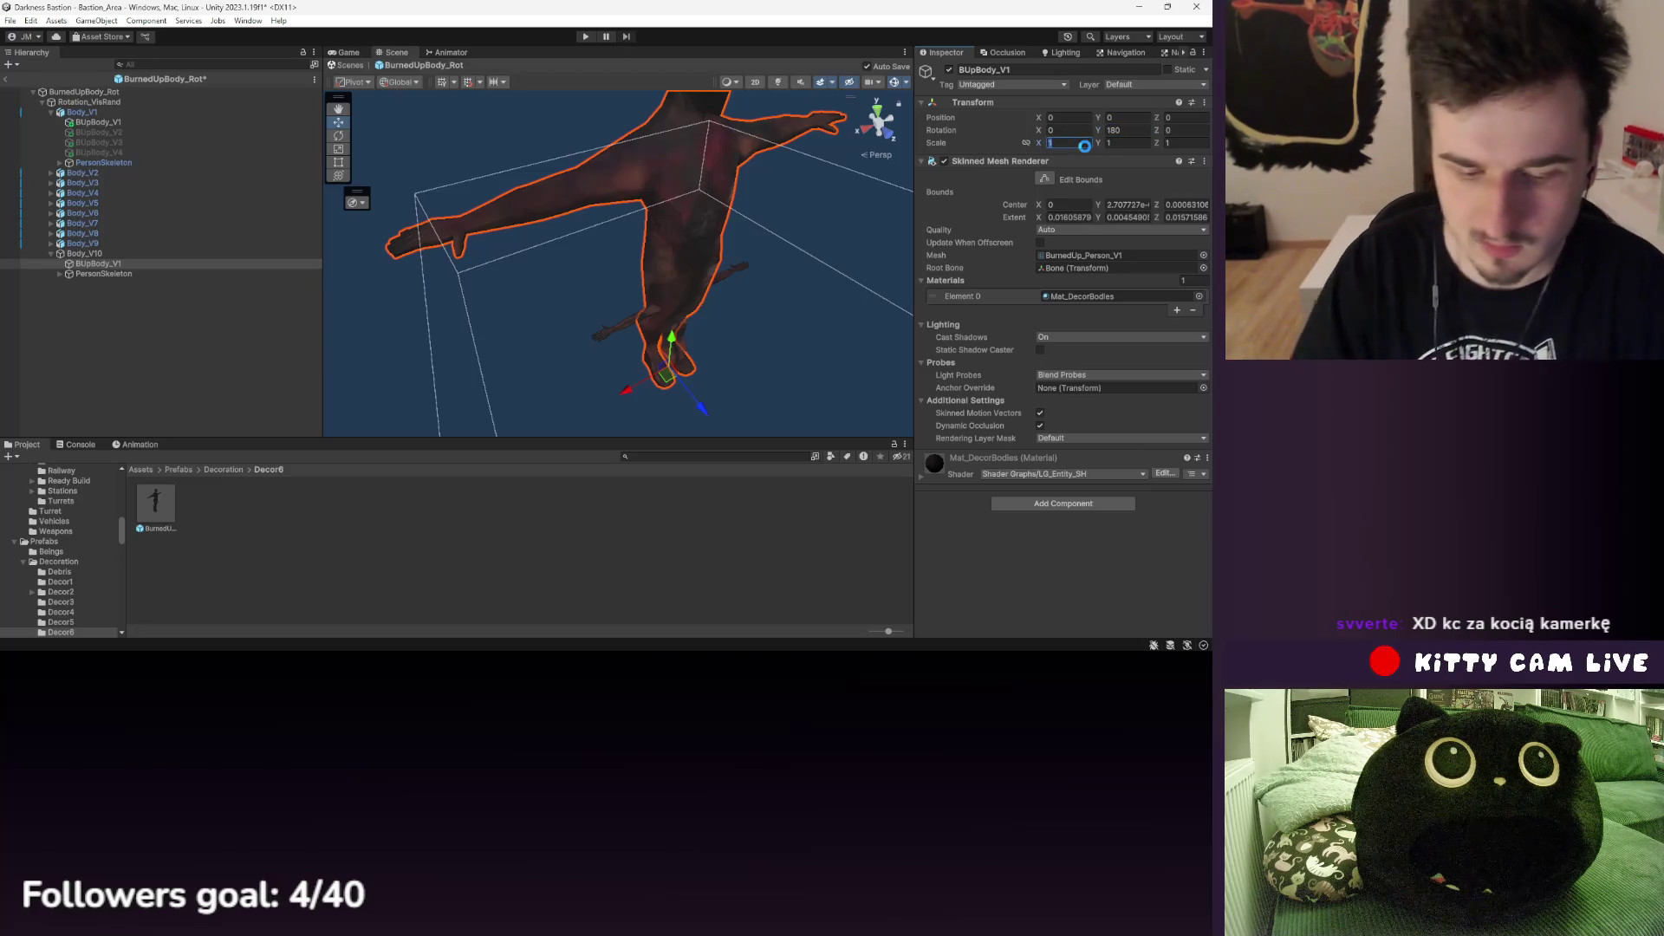
{"action": "type", "text": "0.5"}
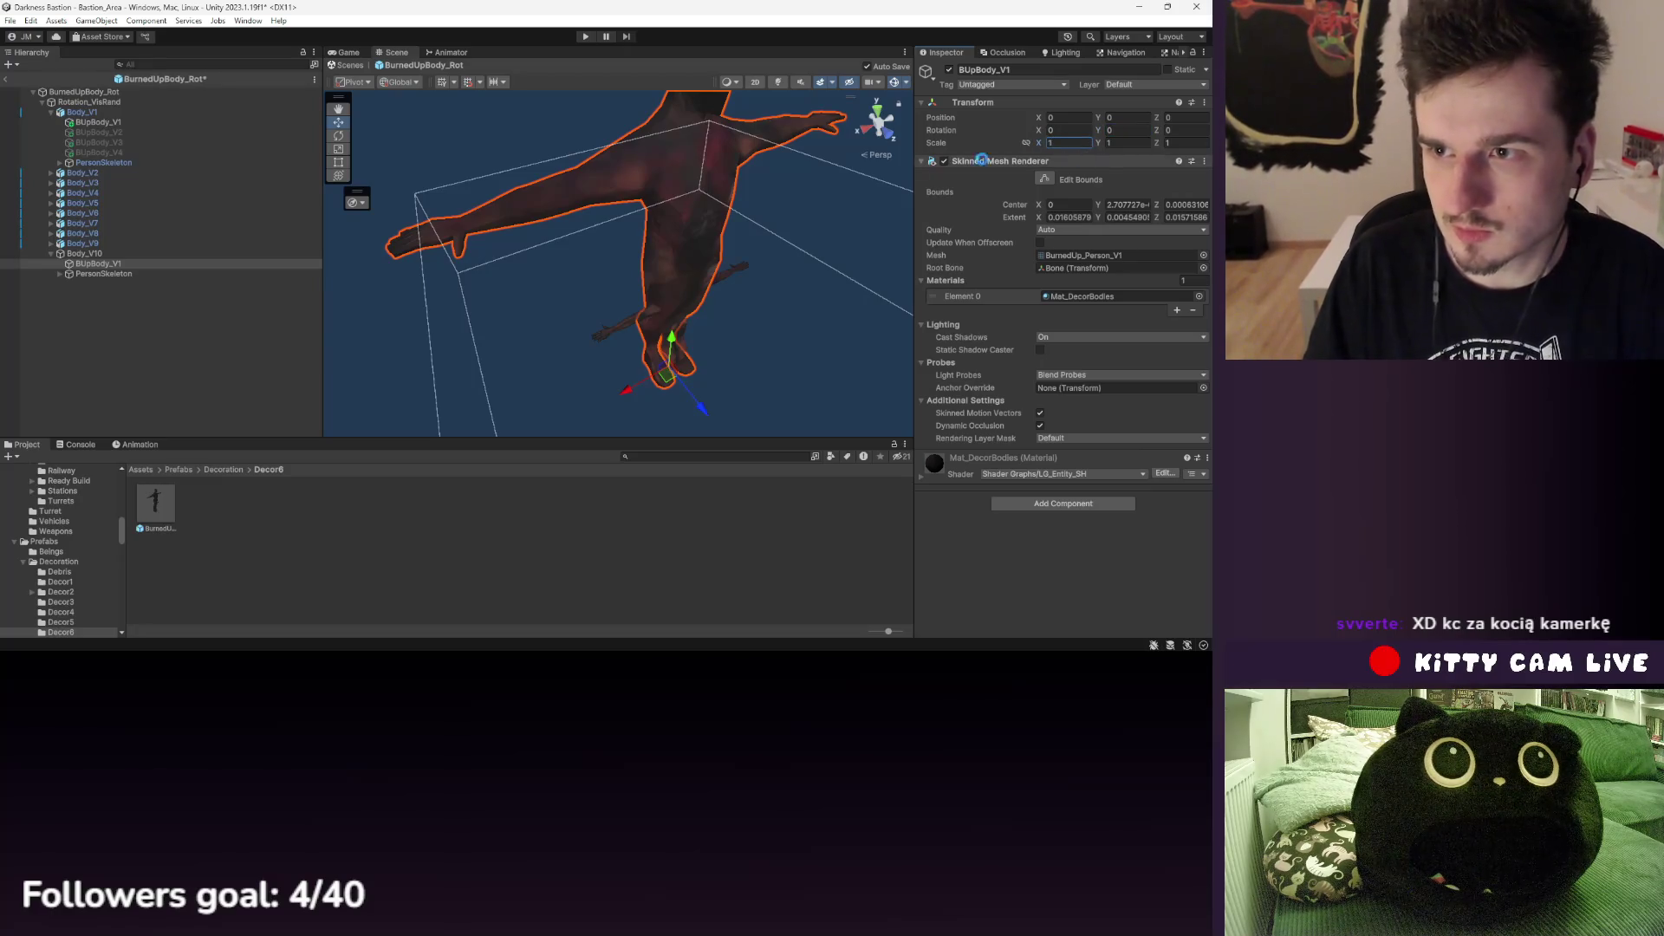
{"action": "left_click", "coordinate": [149, 252]}
{"action": "left_click", "coordinate": [1124, 130]}
{"action": "type", "text": "180"}
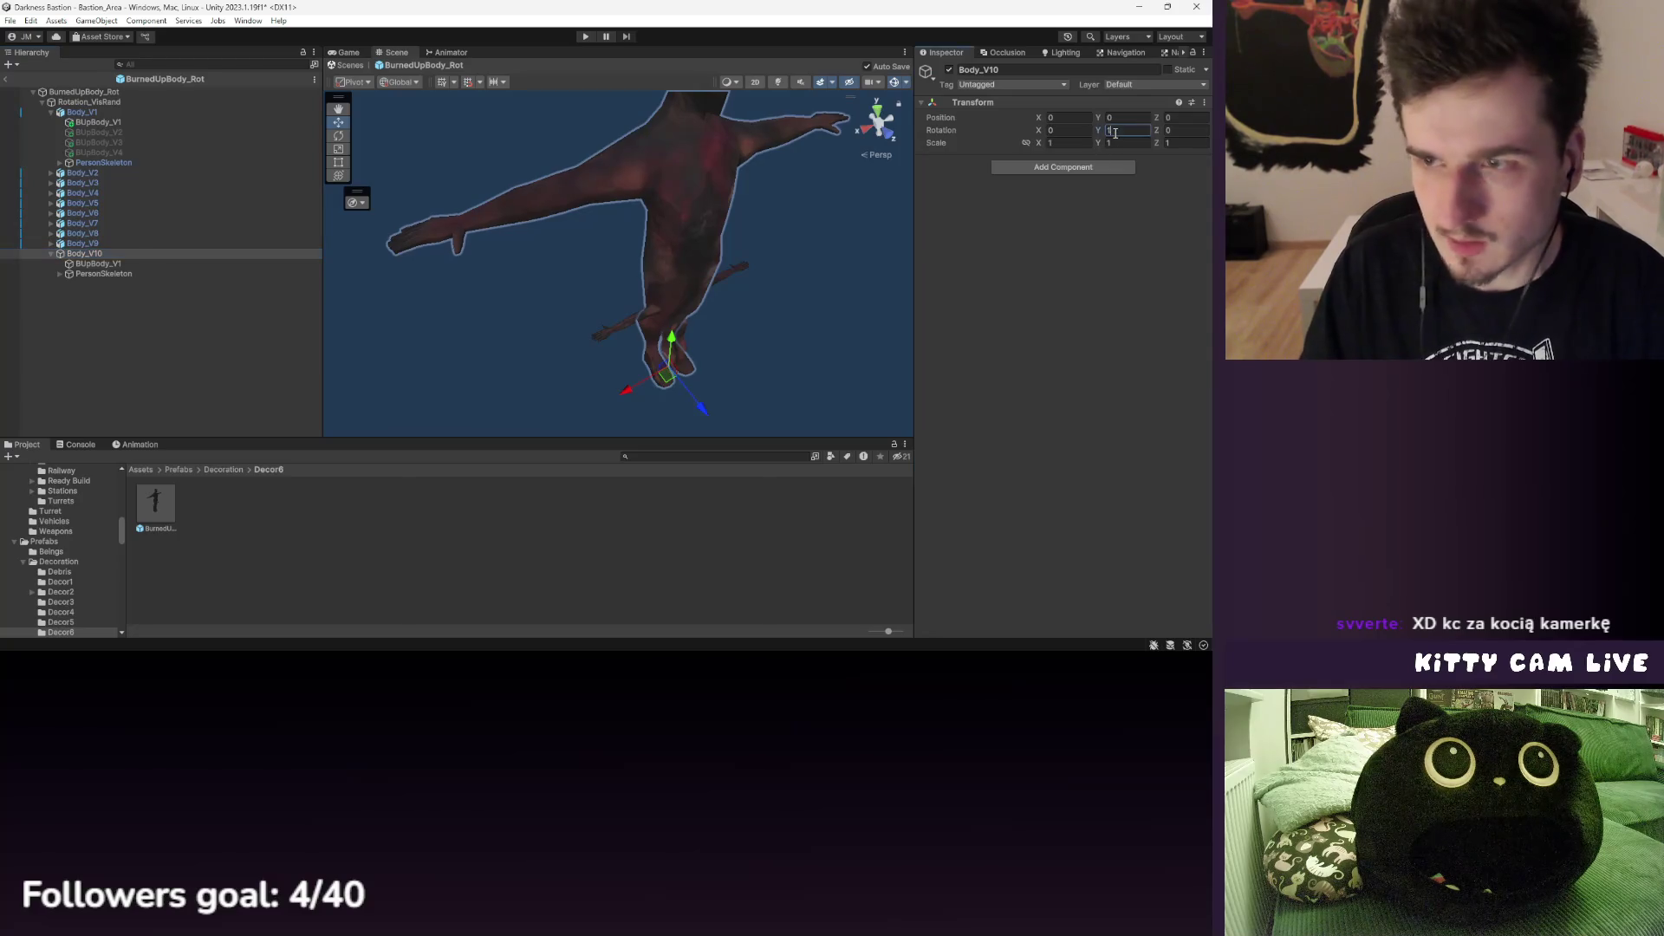
- Scale Body_V10 to 0.5 on X, Y and Z
{"action": "left_click", "coordinate": [109, 265]}
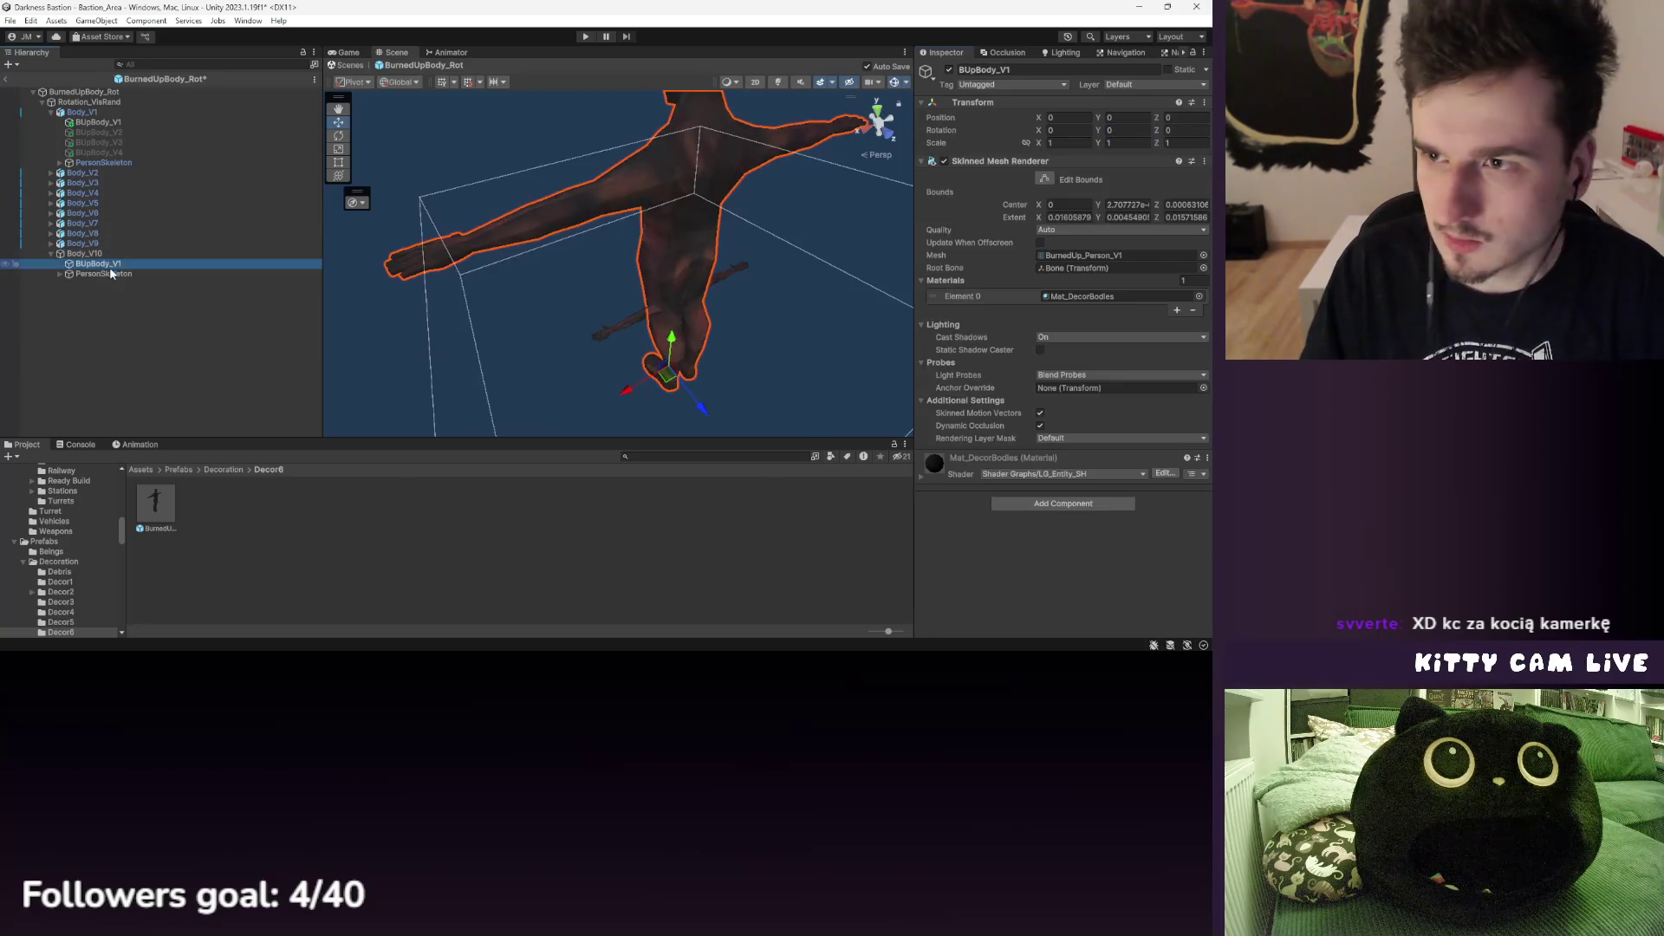
{"action": "left_click", "coordinate": [87, 253]}
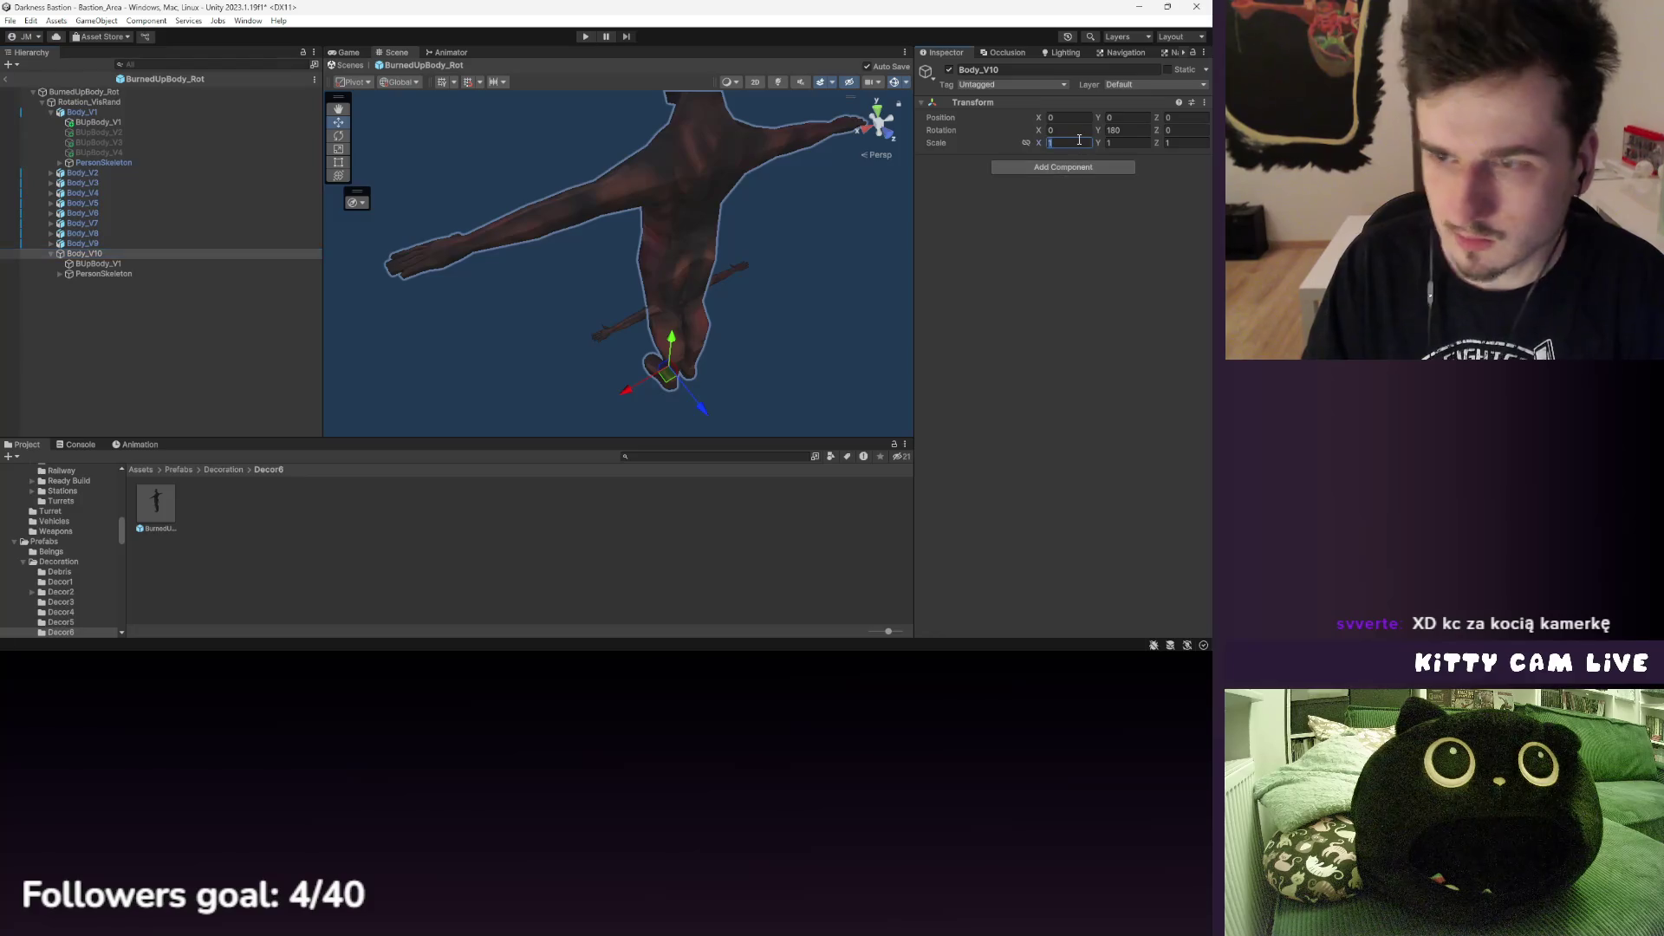
{"action": "left_click", "coordinate": [1068, 142]}
{"action": "type", "text": "0.5"}
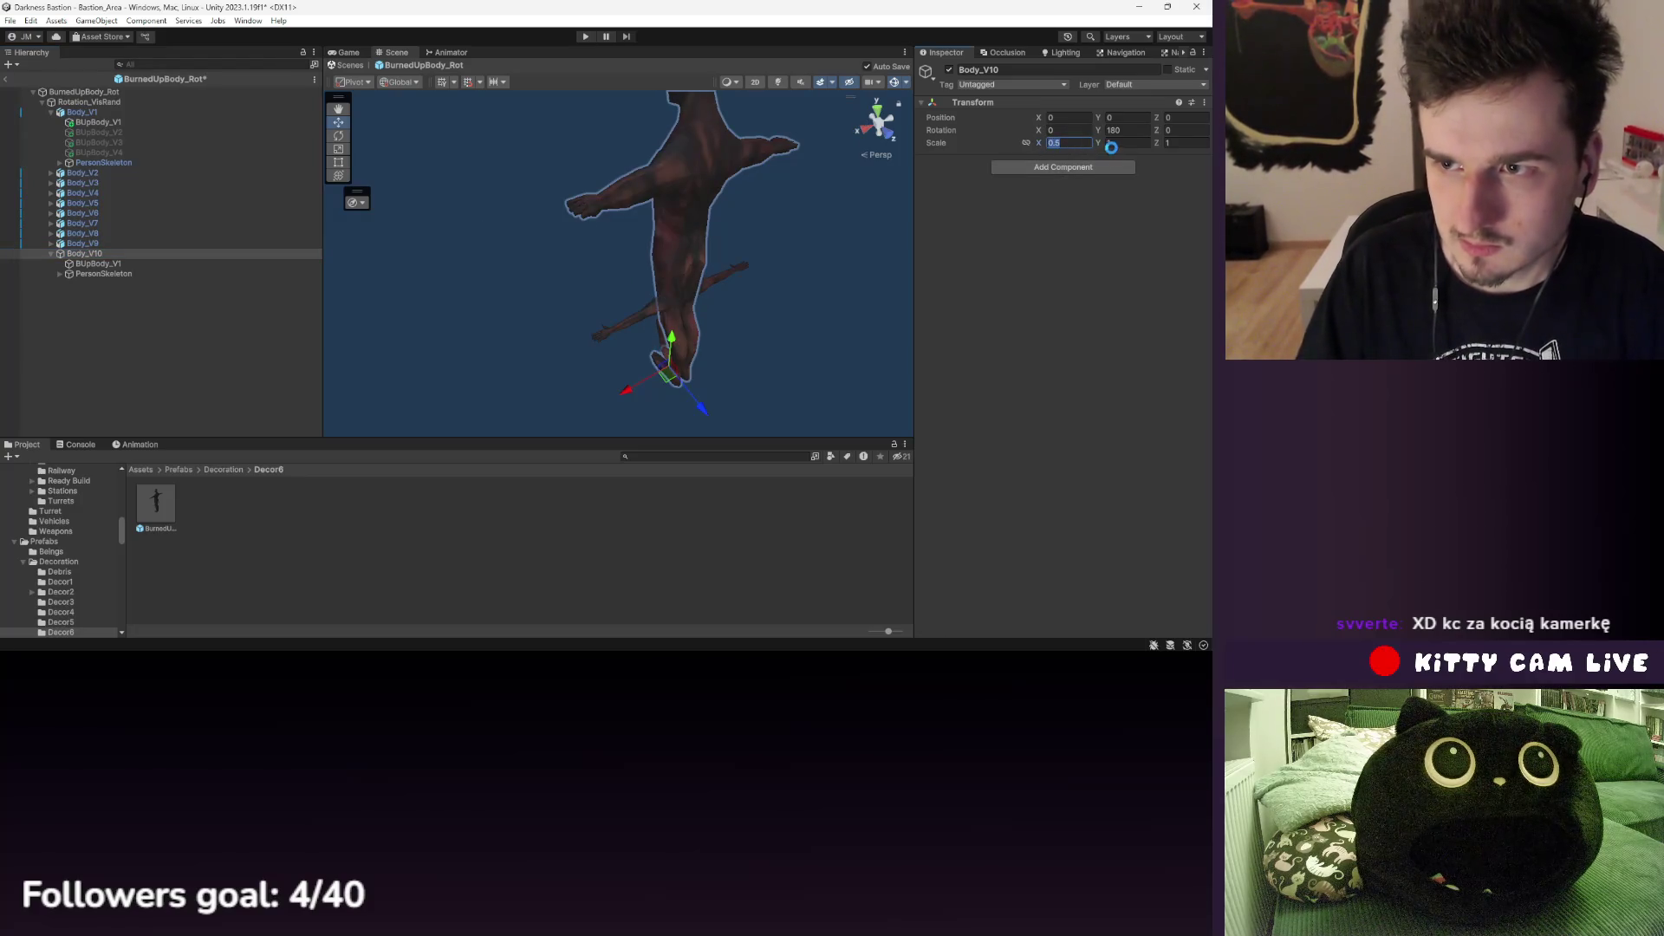
{"action": "left_click", "coordinate": [1113, 144]}
{"action": "type", "text": "0.5"}
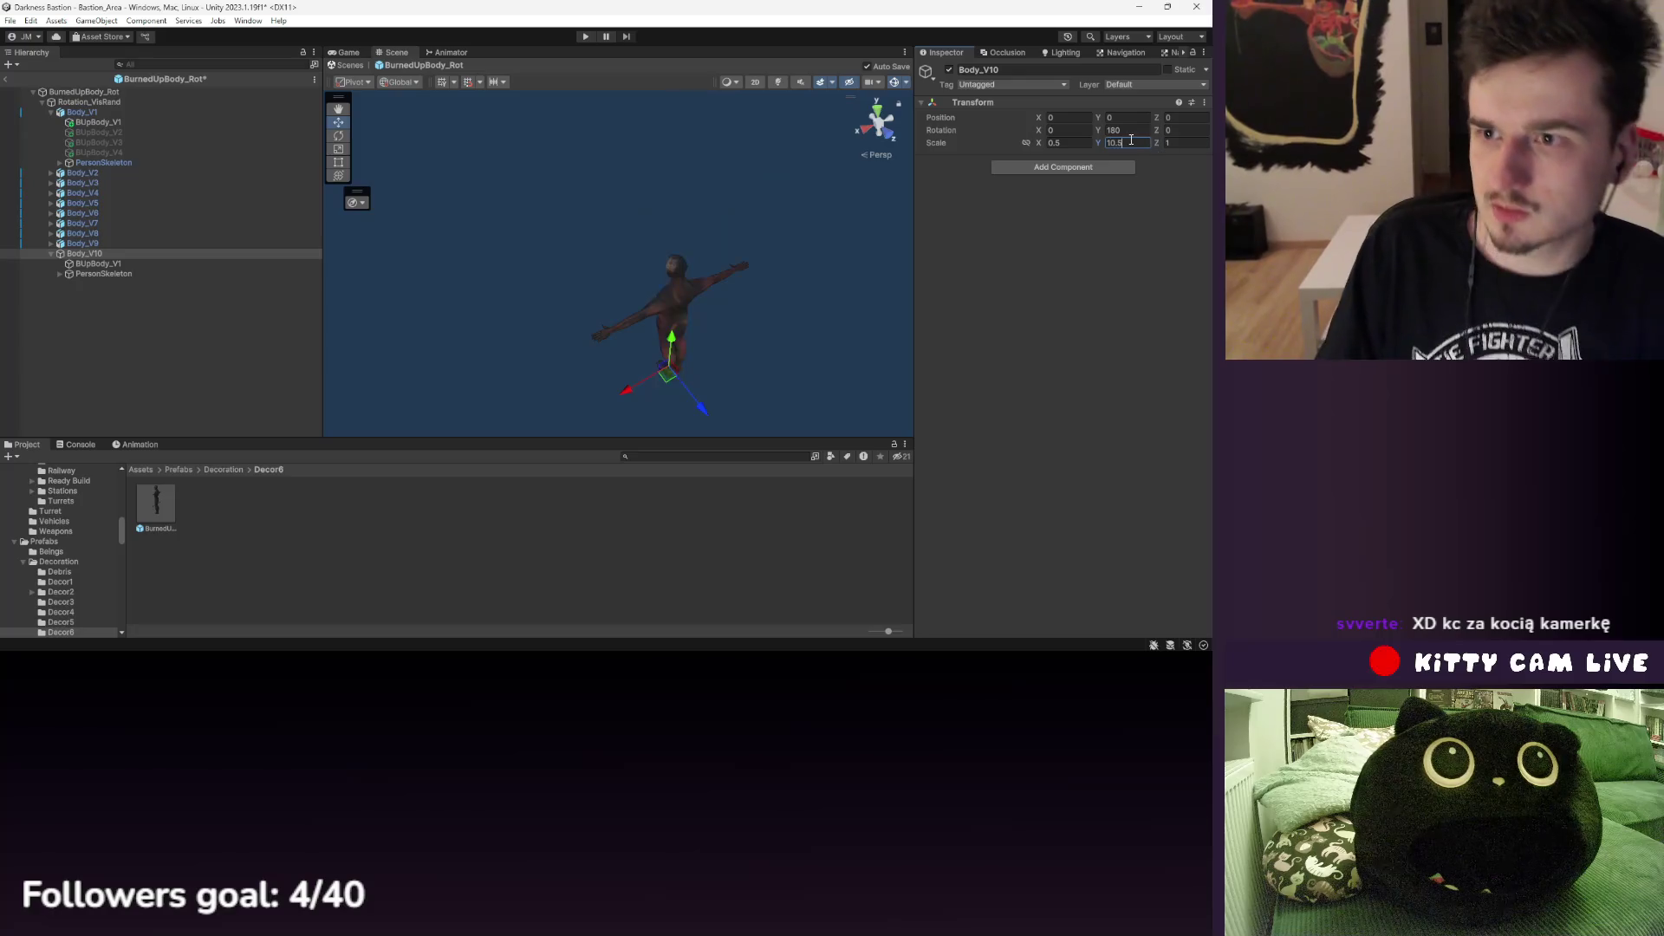
{"action": "type", "text": "5"}
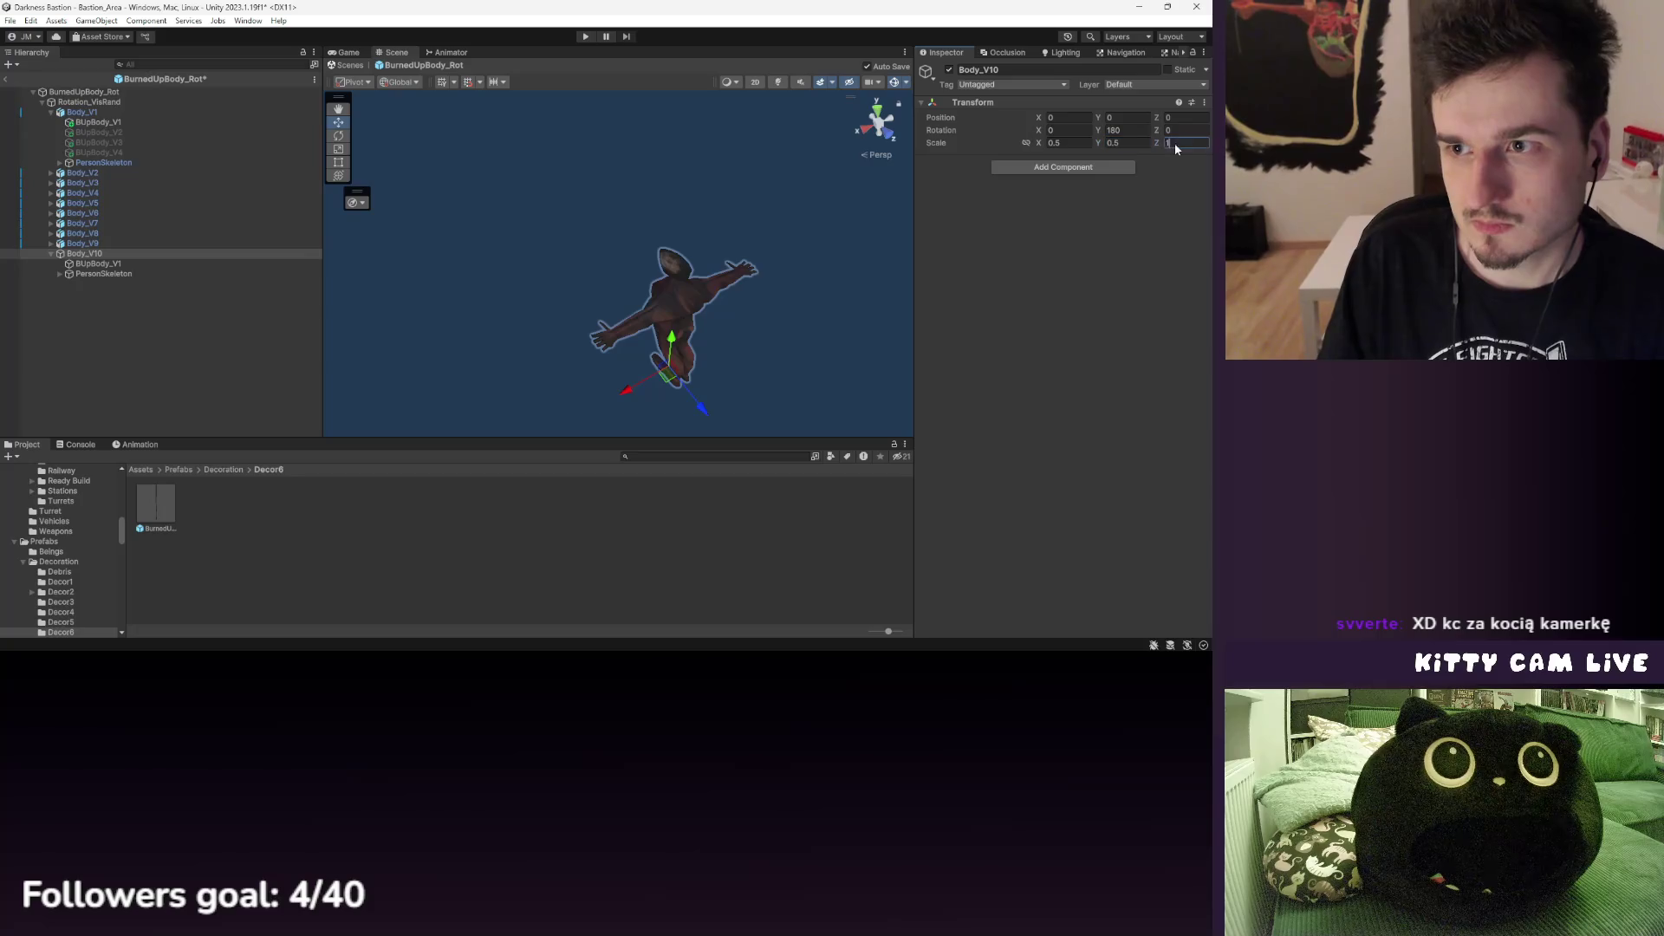
{"action": "type", "text": "0.5"}
{"action": "key", "text": "Return"}
- Delete the pasted BUpBody_V1 and PersonSkeleton from Body_V10
{"action": "mouse_move", "coordinate": [668, 248]}
{"action": "left_mouse_down"}
{"action": "mouse_move", "coordinate": [627, 253]}
{"action": "mouse_move", "coordinate": [719, 234]}
{"action": "left_mouse_up"}
{"action": "mouse_move", "coordinate": [476, 284]}
{"action": "left_mouse_down"}
{"action": "mouse_move", "coordinate": [546, 237]}
{"action": "mouse_move", "coordinate": [531, 260]}
{"action": "left_mouse_up"}
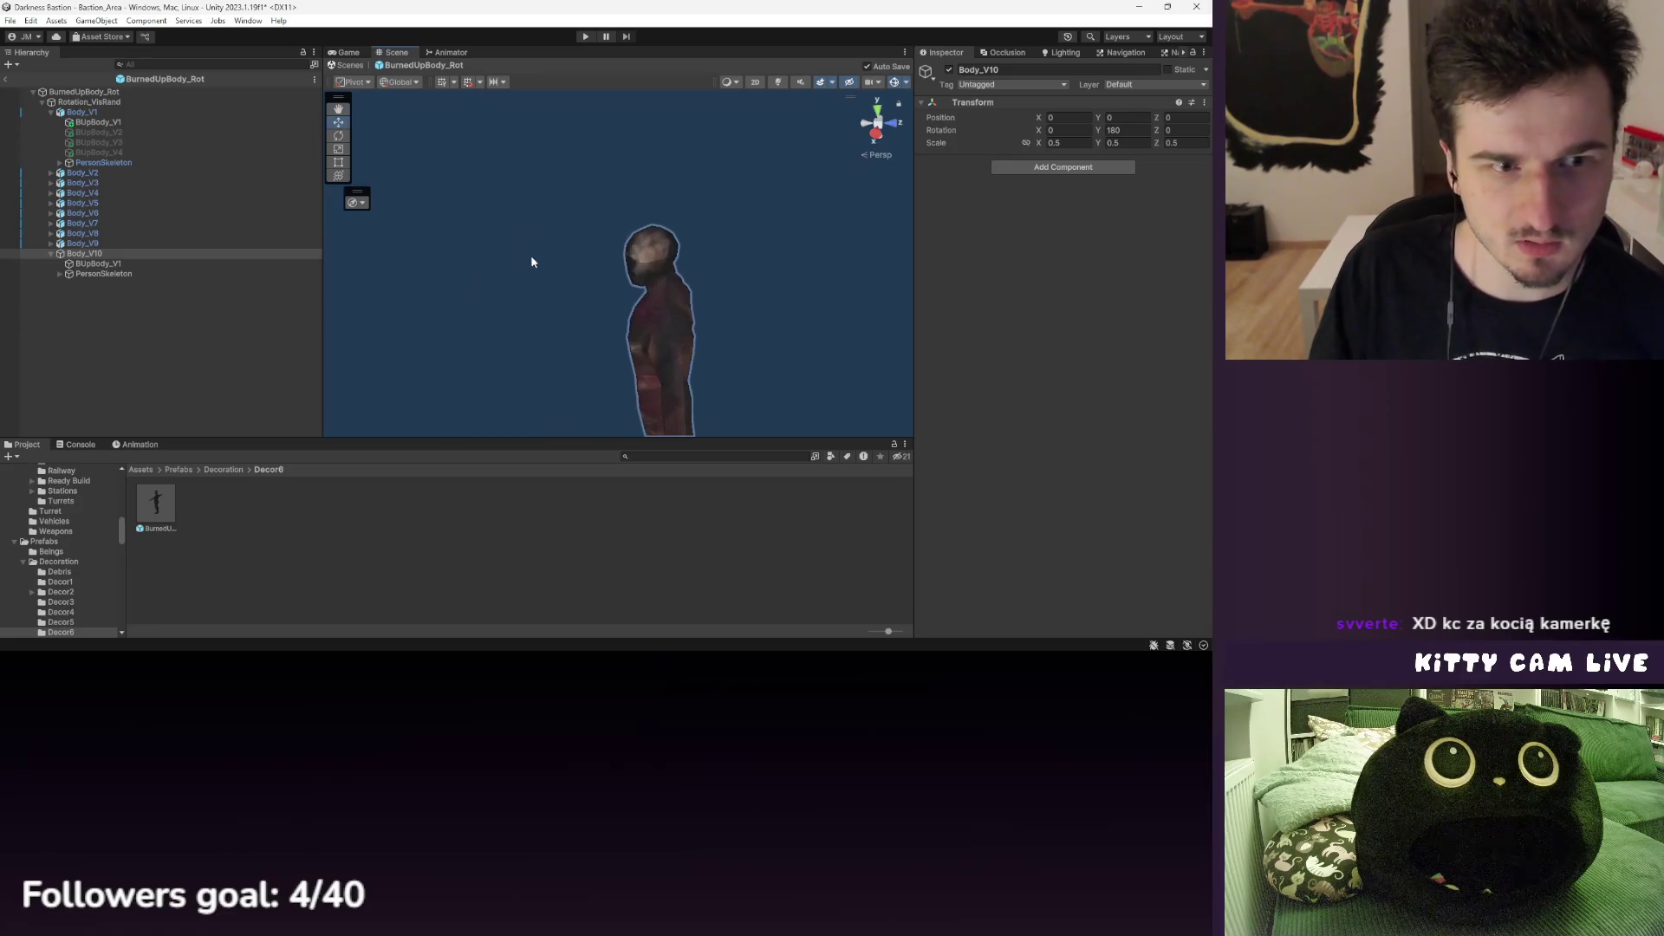
{"action": "left_click", "coordinate": [97, 263]}
{"action": "left_click", "coordinate": [107, 274], "text": "shift"}
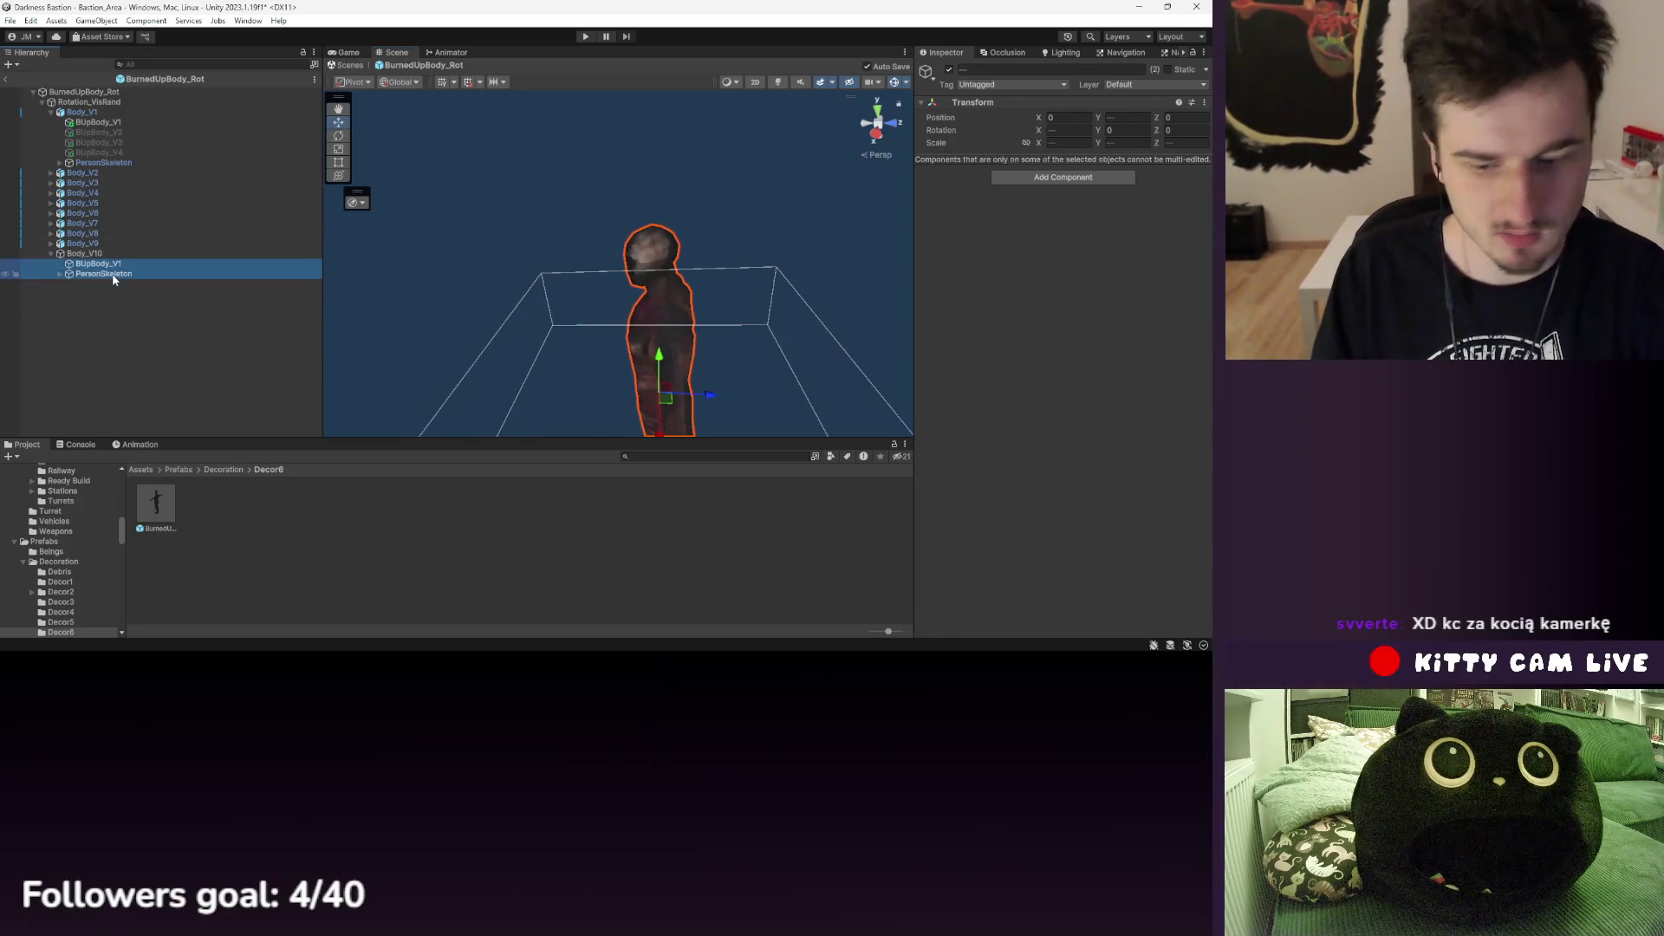
{"action": "key", "text": "Delete"}
- Add an Animator using the Body_V1 controller to Body_V1 and preview frame 1
{"action": "left_click", "coordinate": [82, 111]}
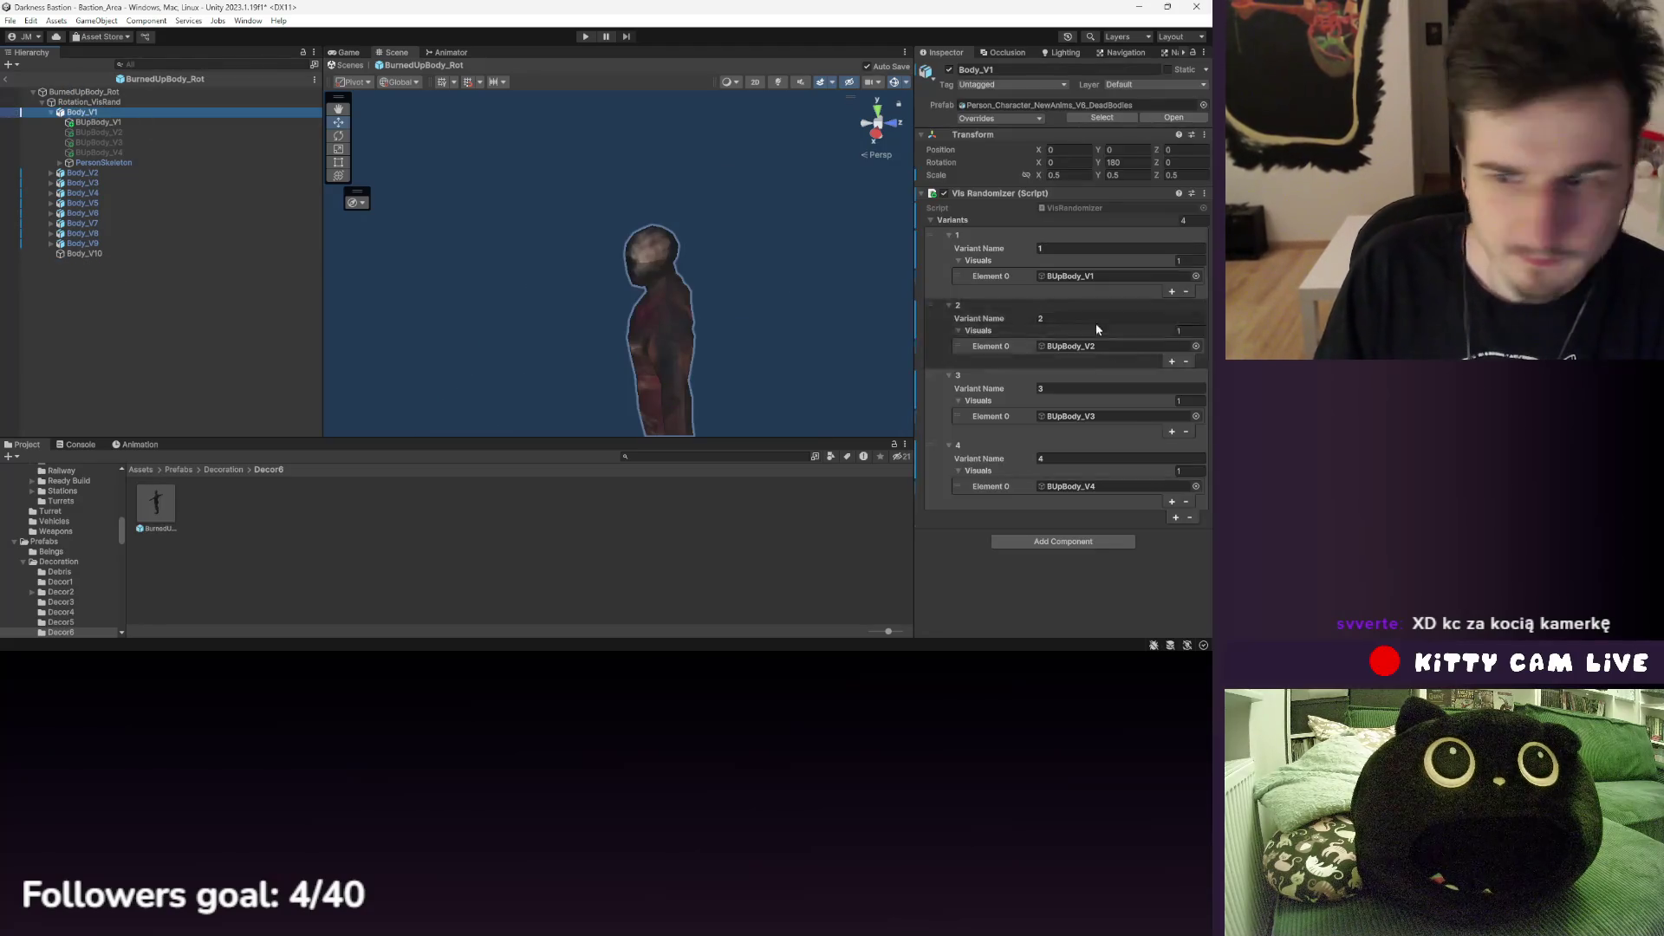
{"action": "left_click", "coordinate": [1053, 546]}
{"action": "left_click", "coordinate": [1050, 521]}
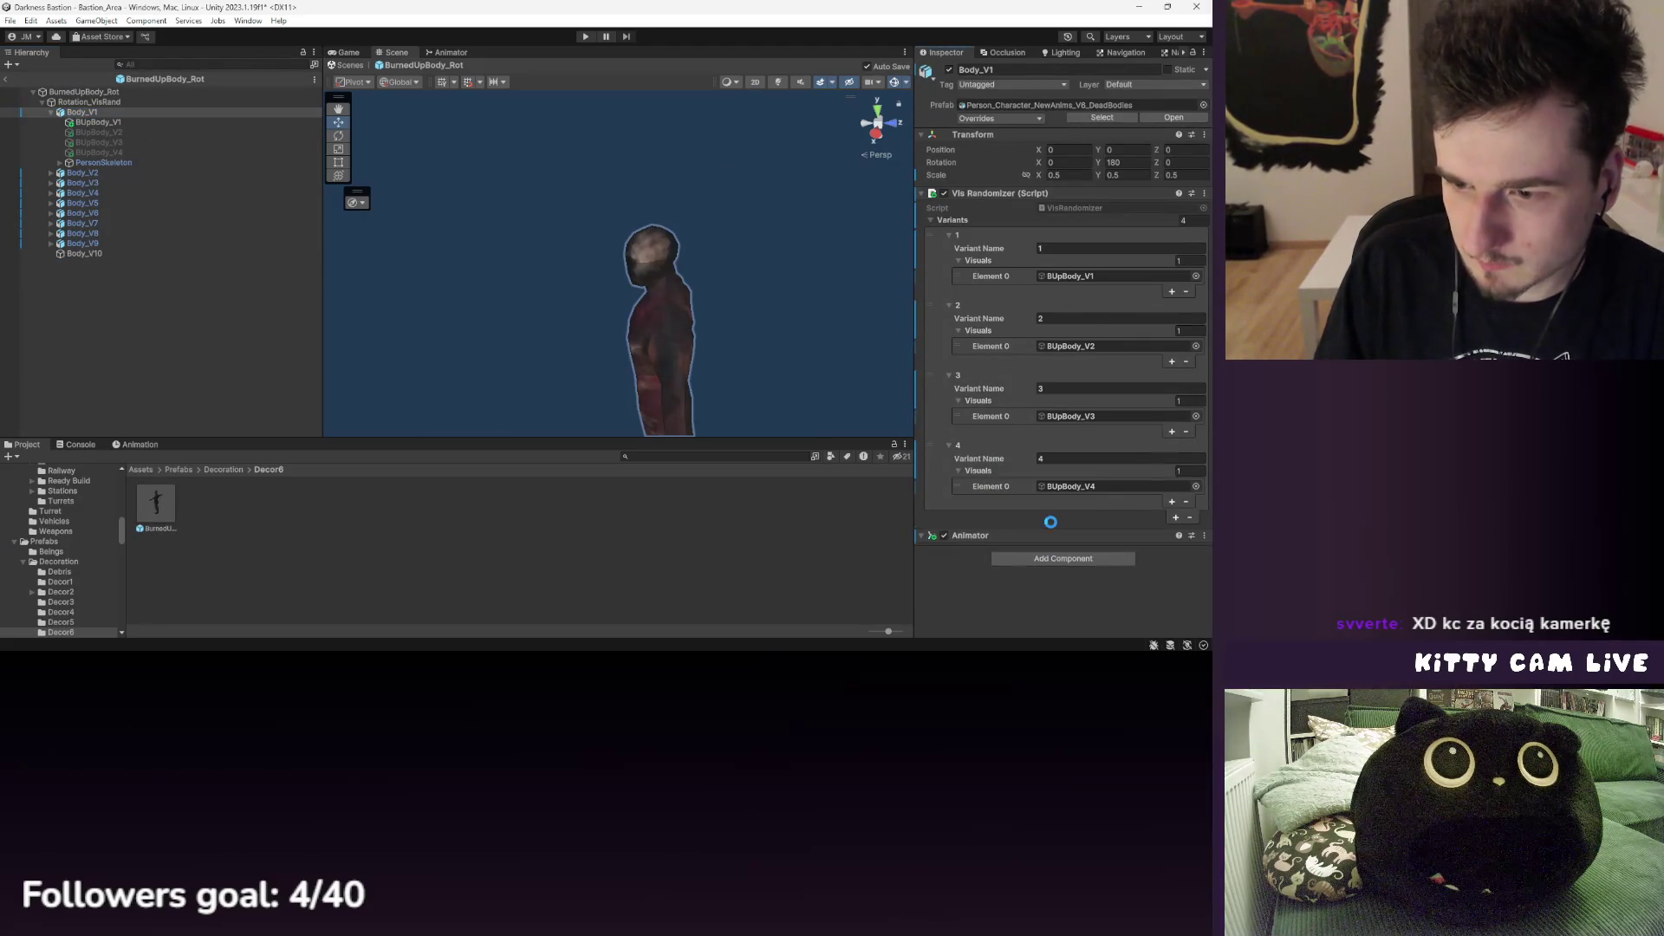
{"action": "scroll", "coordinate": [1014, 524], "scroll_direction": "down", "scroll_amount": 2}
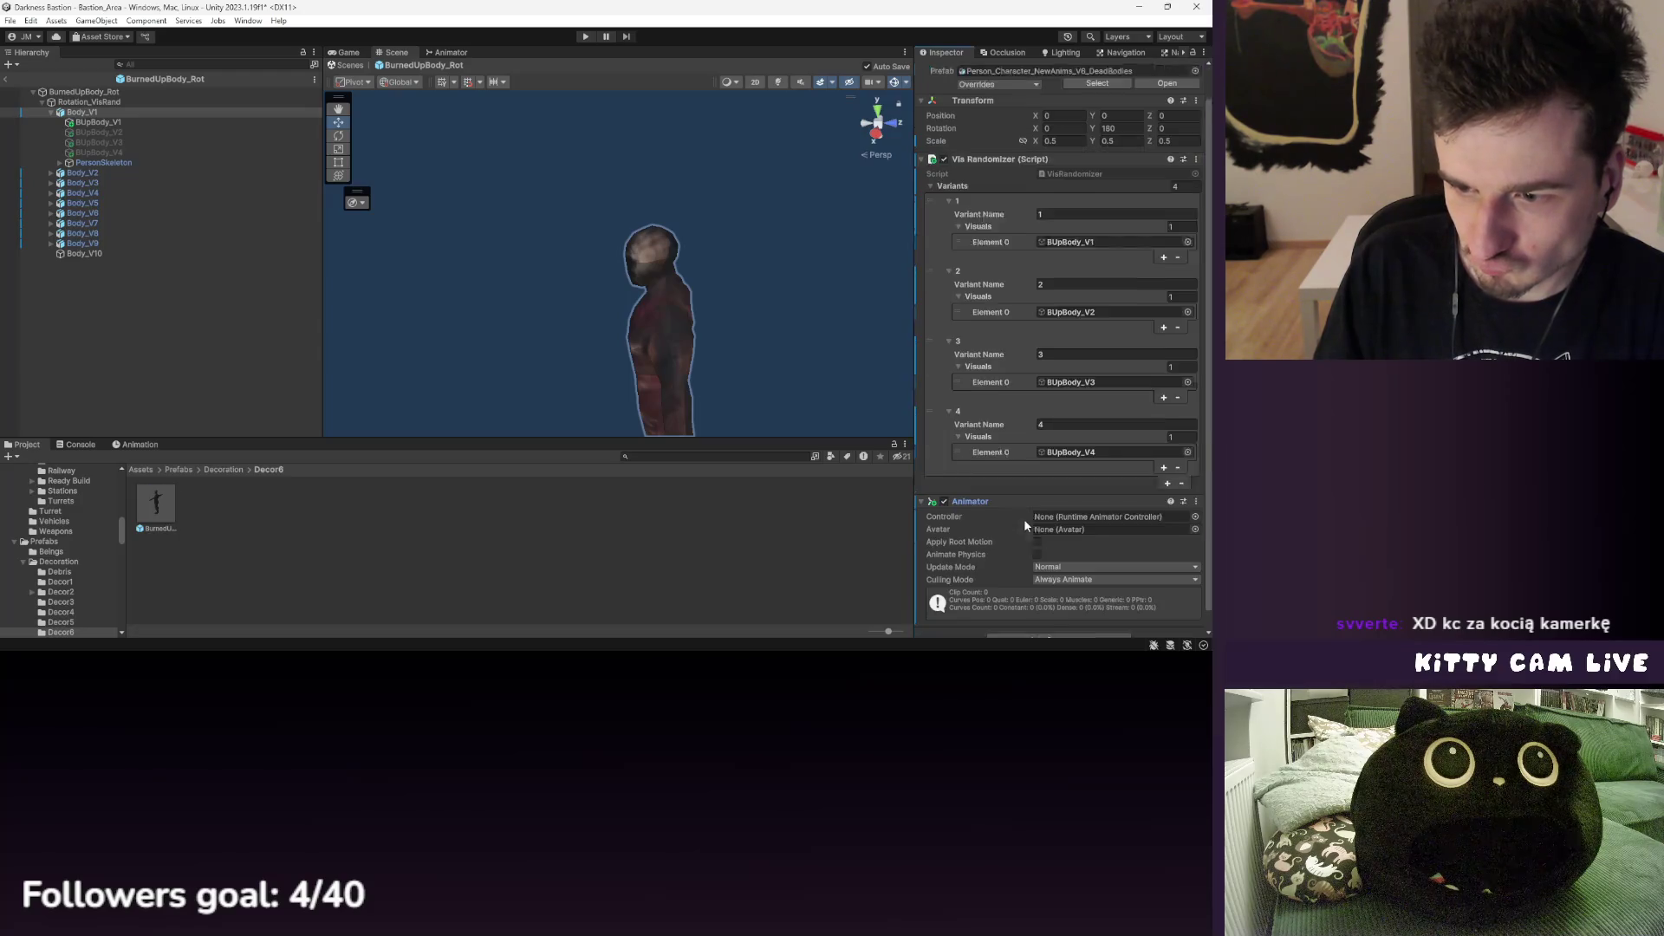
{"action": "left_click", "coordinate": [1194, 498]}
{"action": "left_click", "coordinate": [691, 344]}
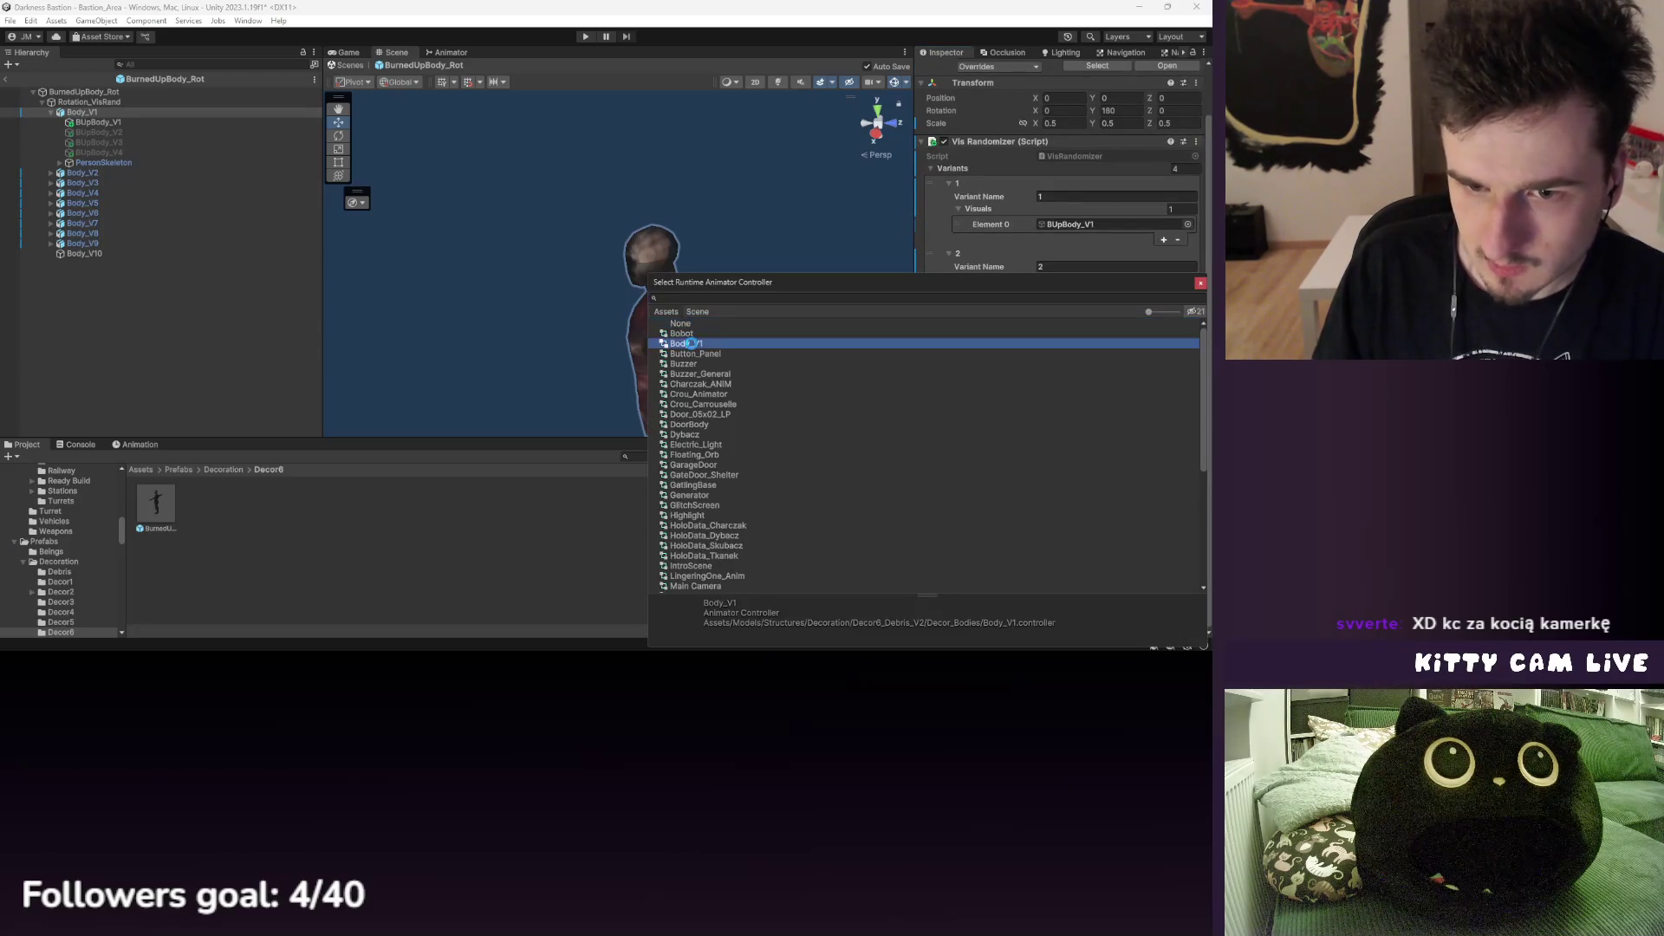
{"action": "key", "text": "Return"}
{"action": "left_click", "coordinate": [140, 443]}
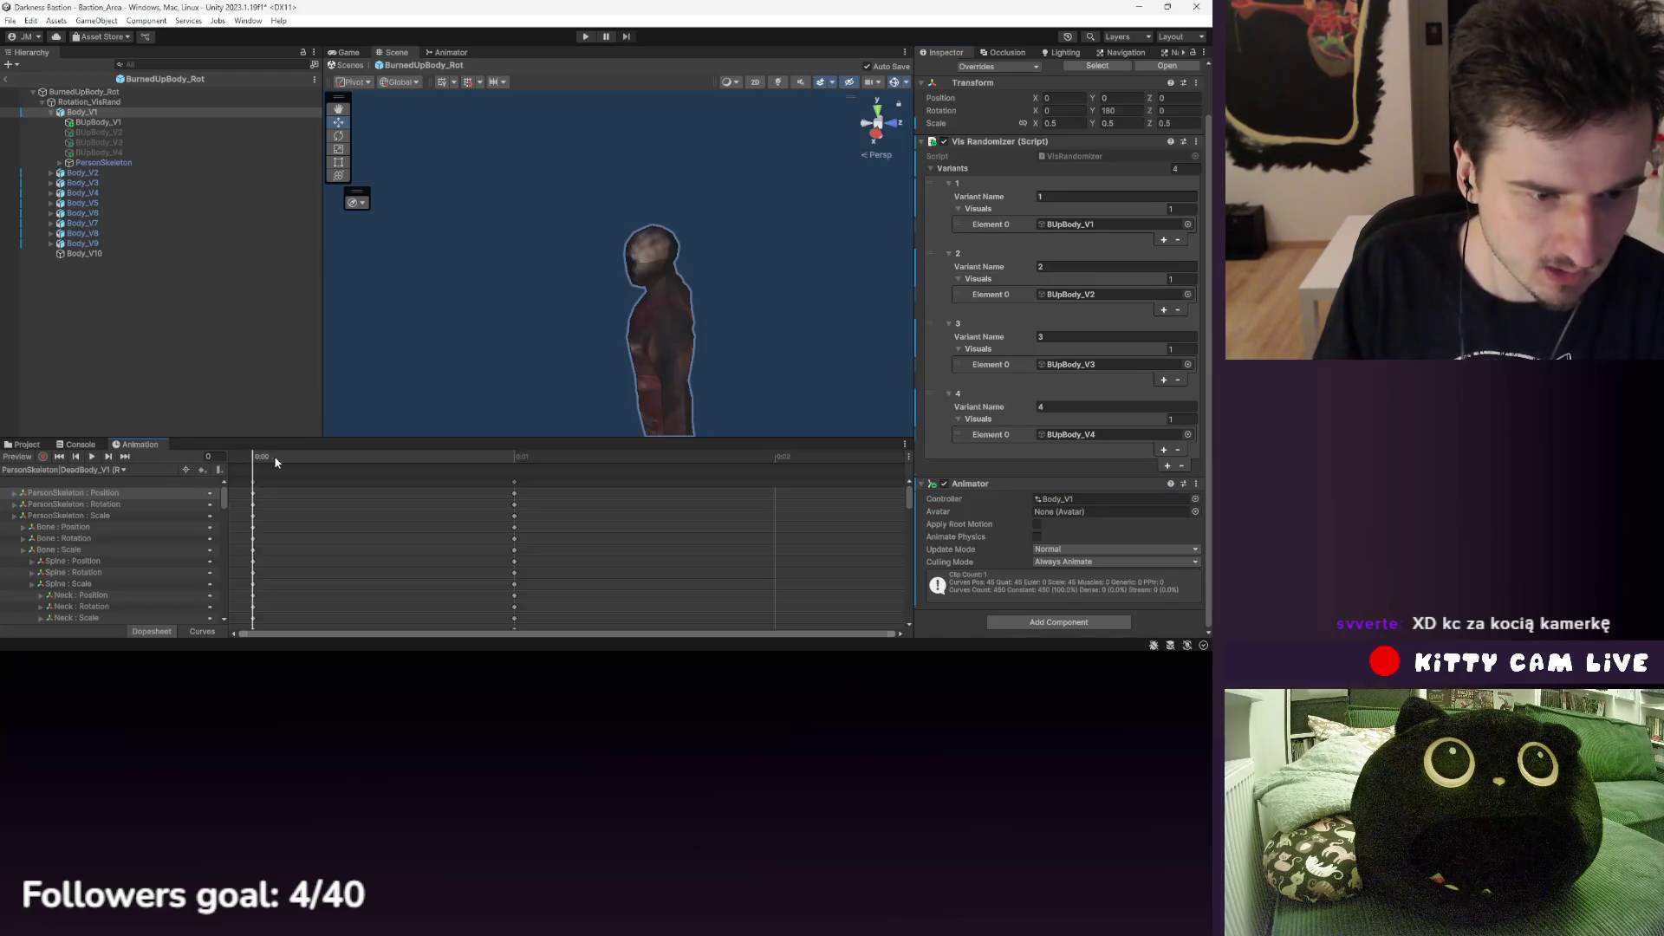
{"action": "left_click", "coordinate": [500, 455]}
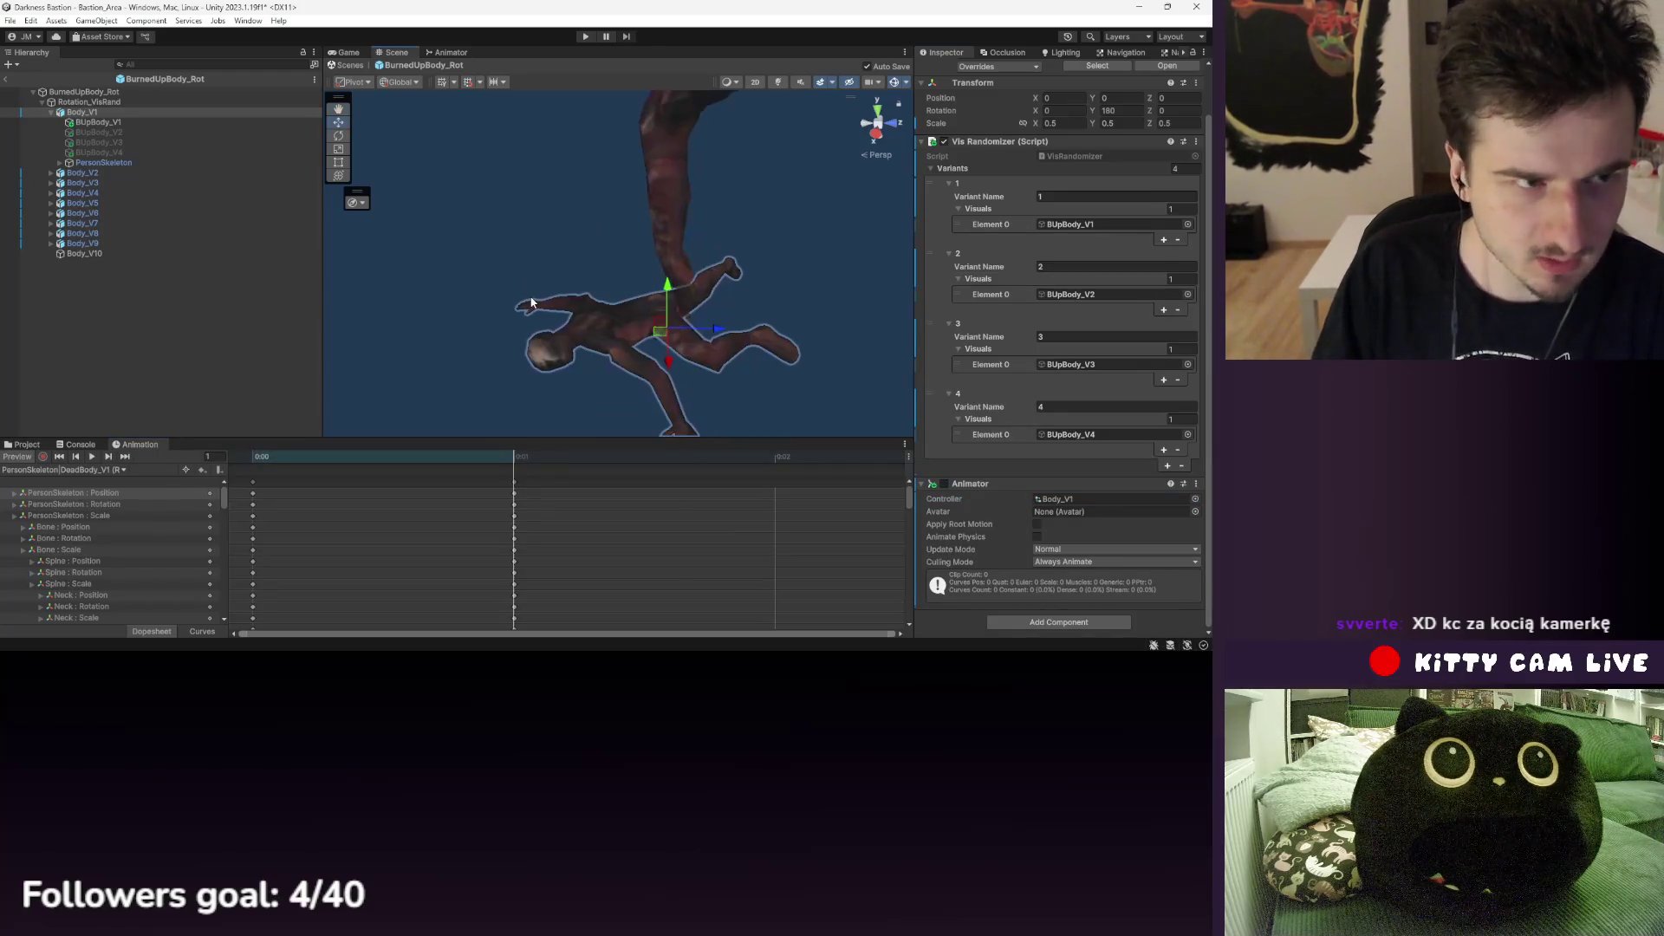
- Paste the copied BUpBody meshes and PersonSkeleton as children of Body_V10
{"action": "left_click", "coordinate": [67, 130]}
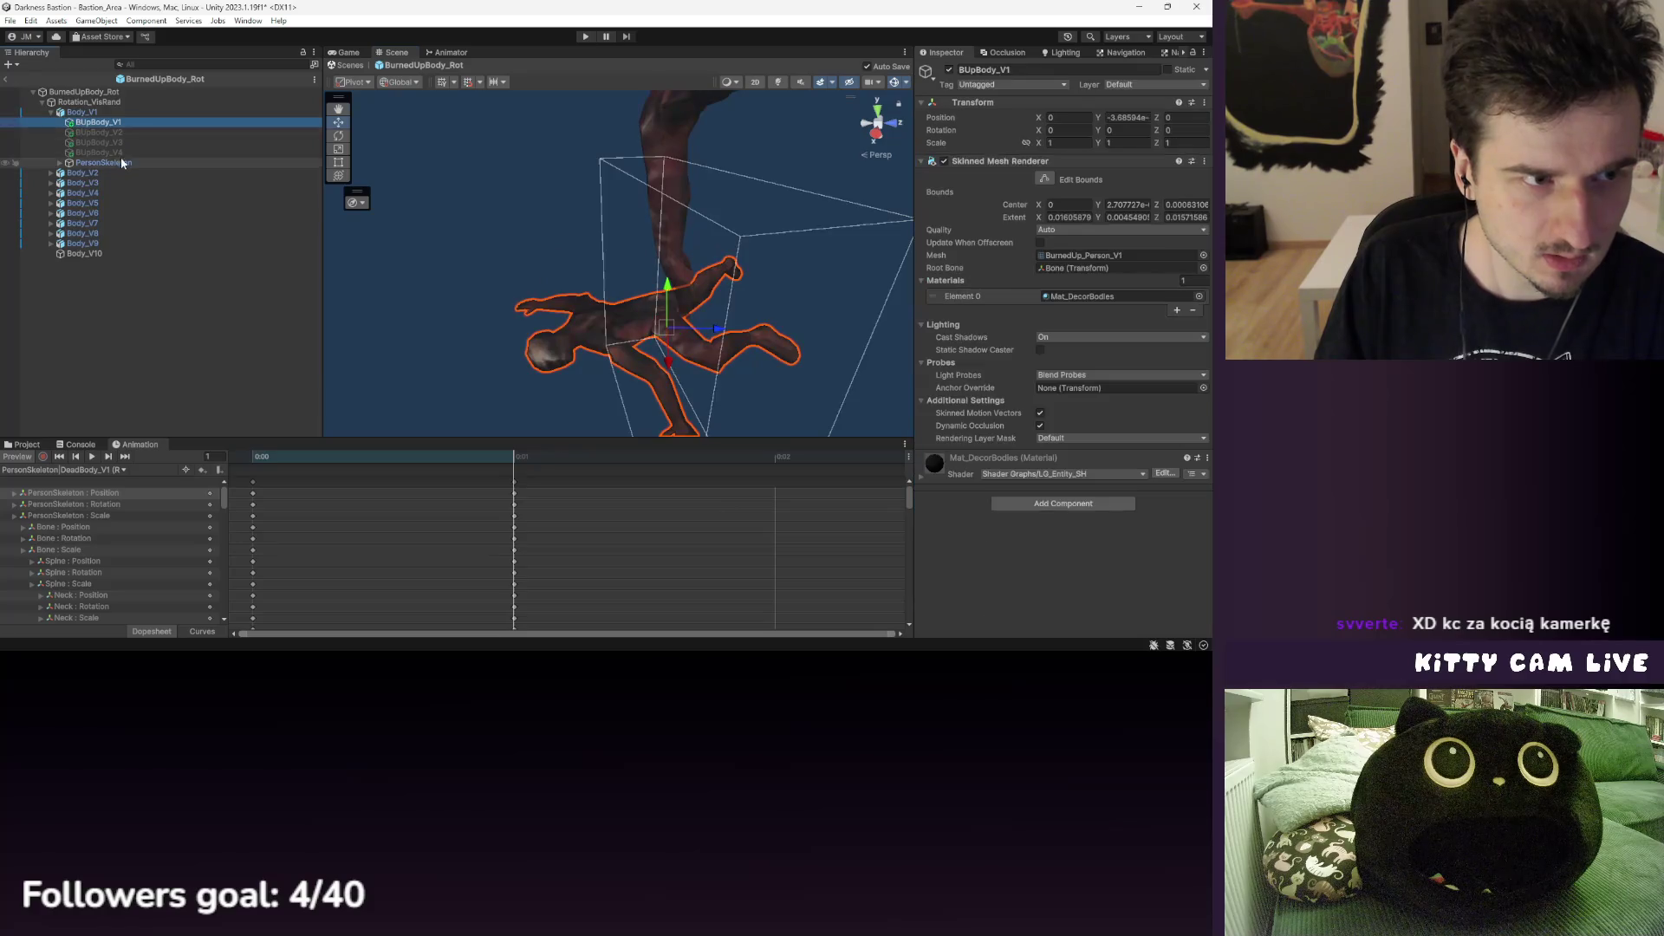
{"action": "right_click", "coordinate": [101, 253]}
{"action": "left_click", "coordinate": [157, 213]}
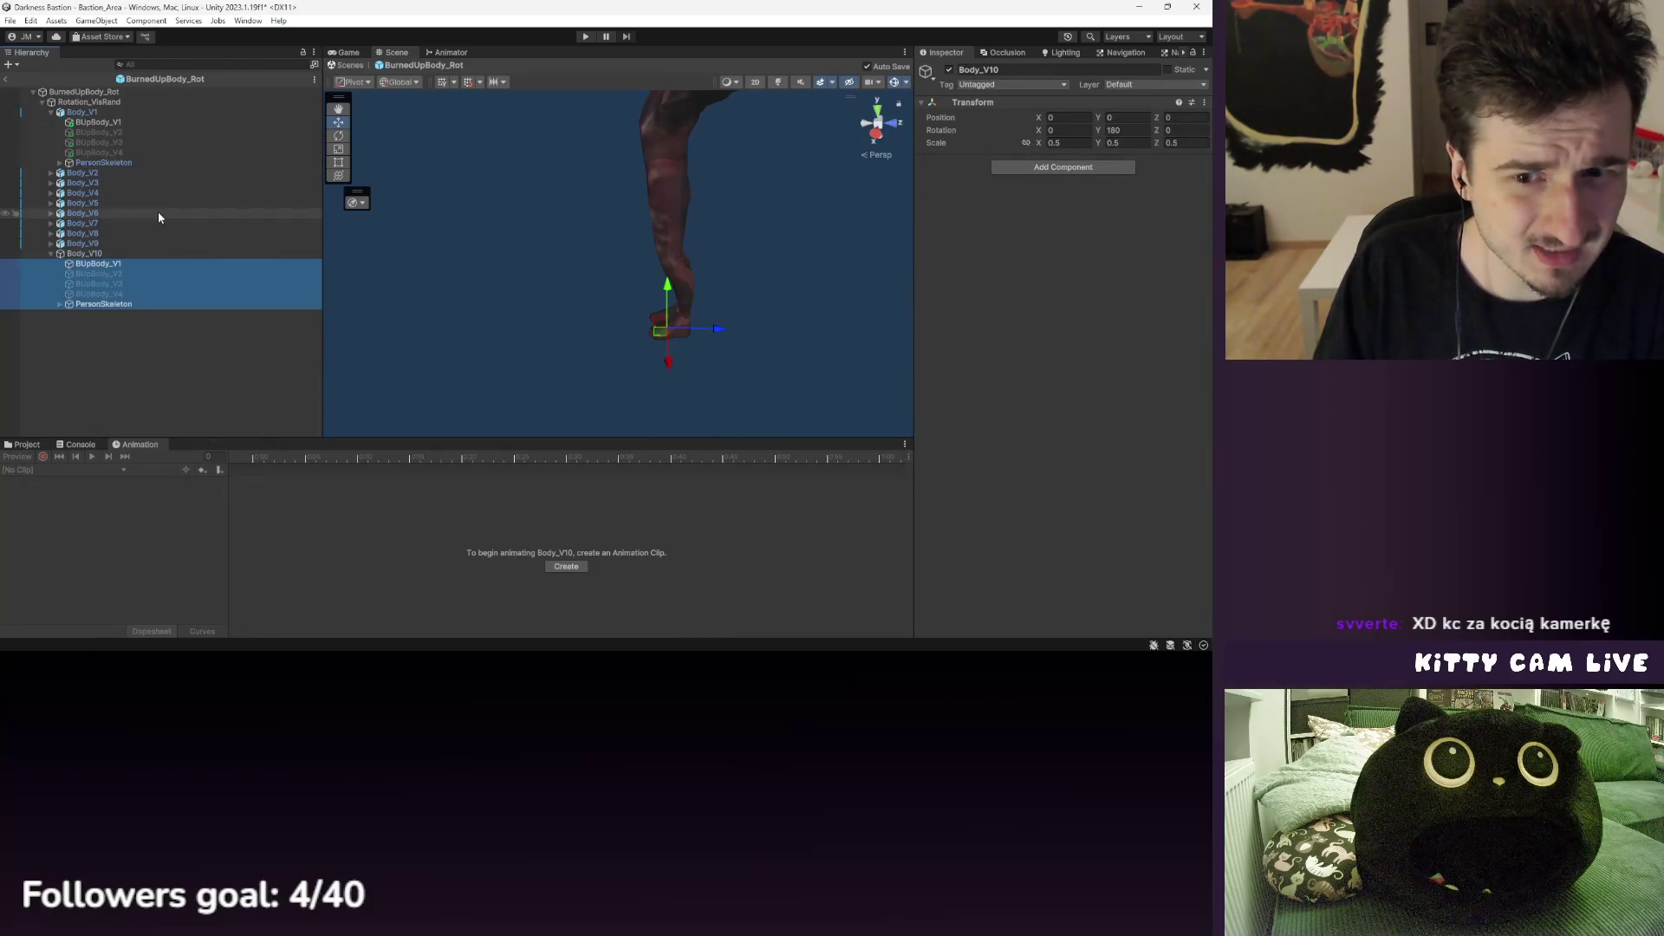
{"action": "left_click", "coordinate": [129, 268]}
{"action": "left_click", "coordinate": [110, 305]}
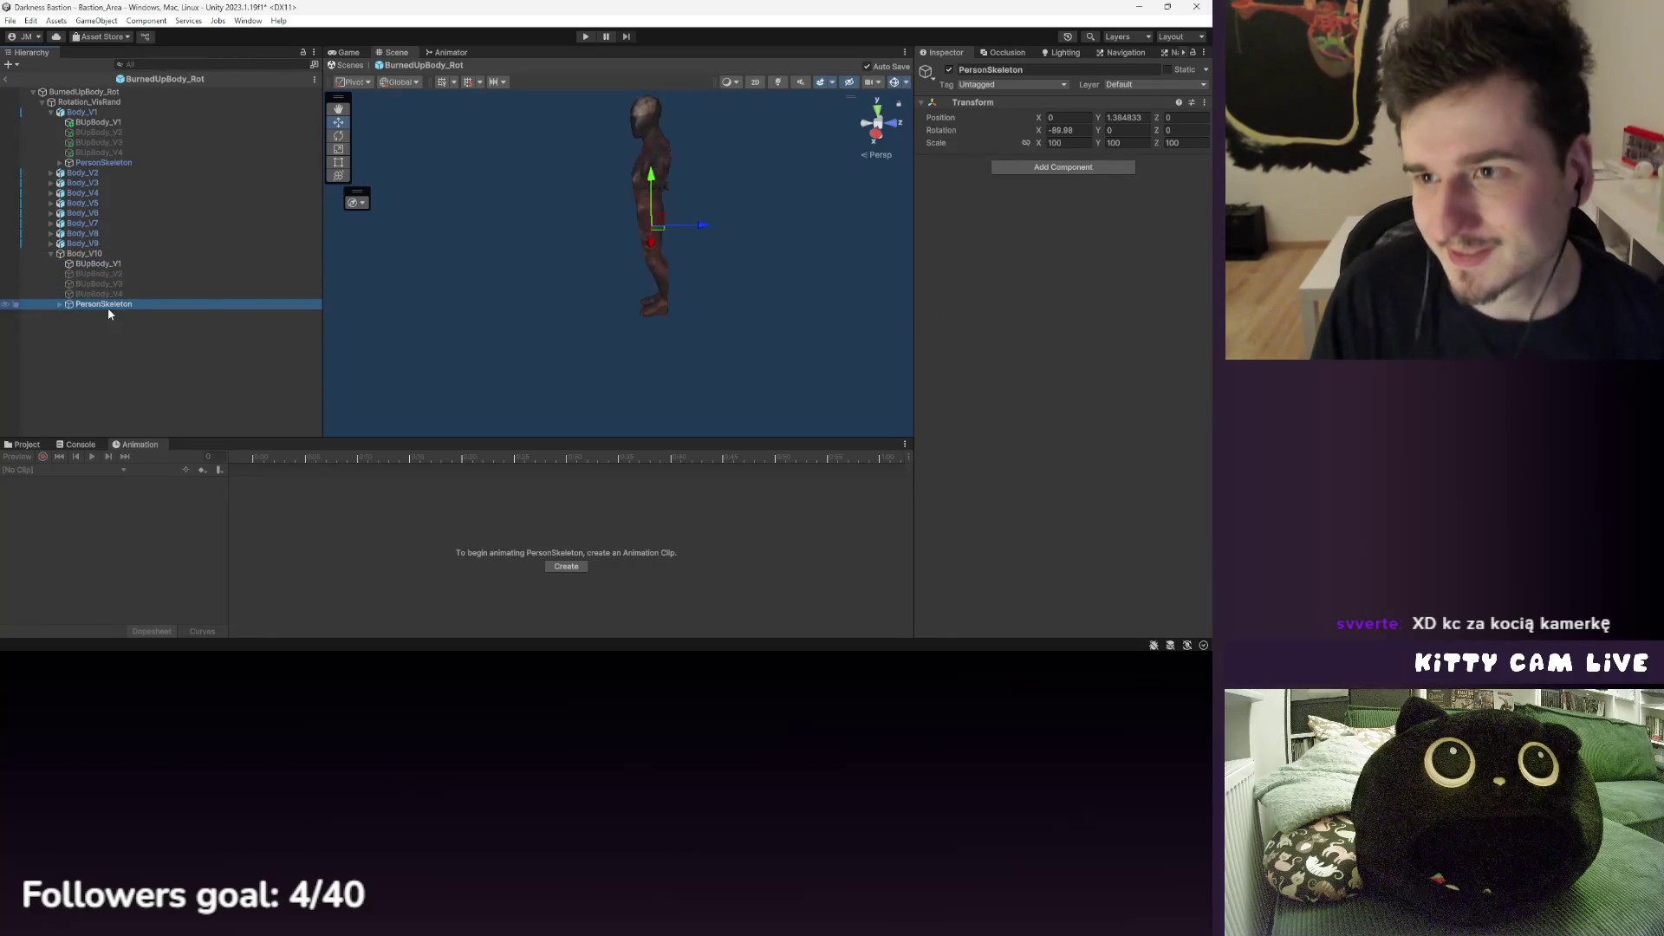
- Preview Body_V1's dead-body pose at frame 1, then select Body_V2 through Body_V9
{"action": "left_click", "coordinate": [119, 163]}
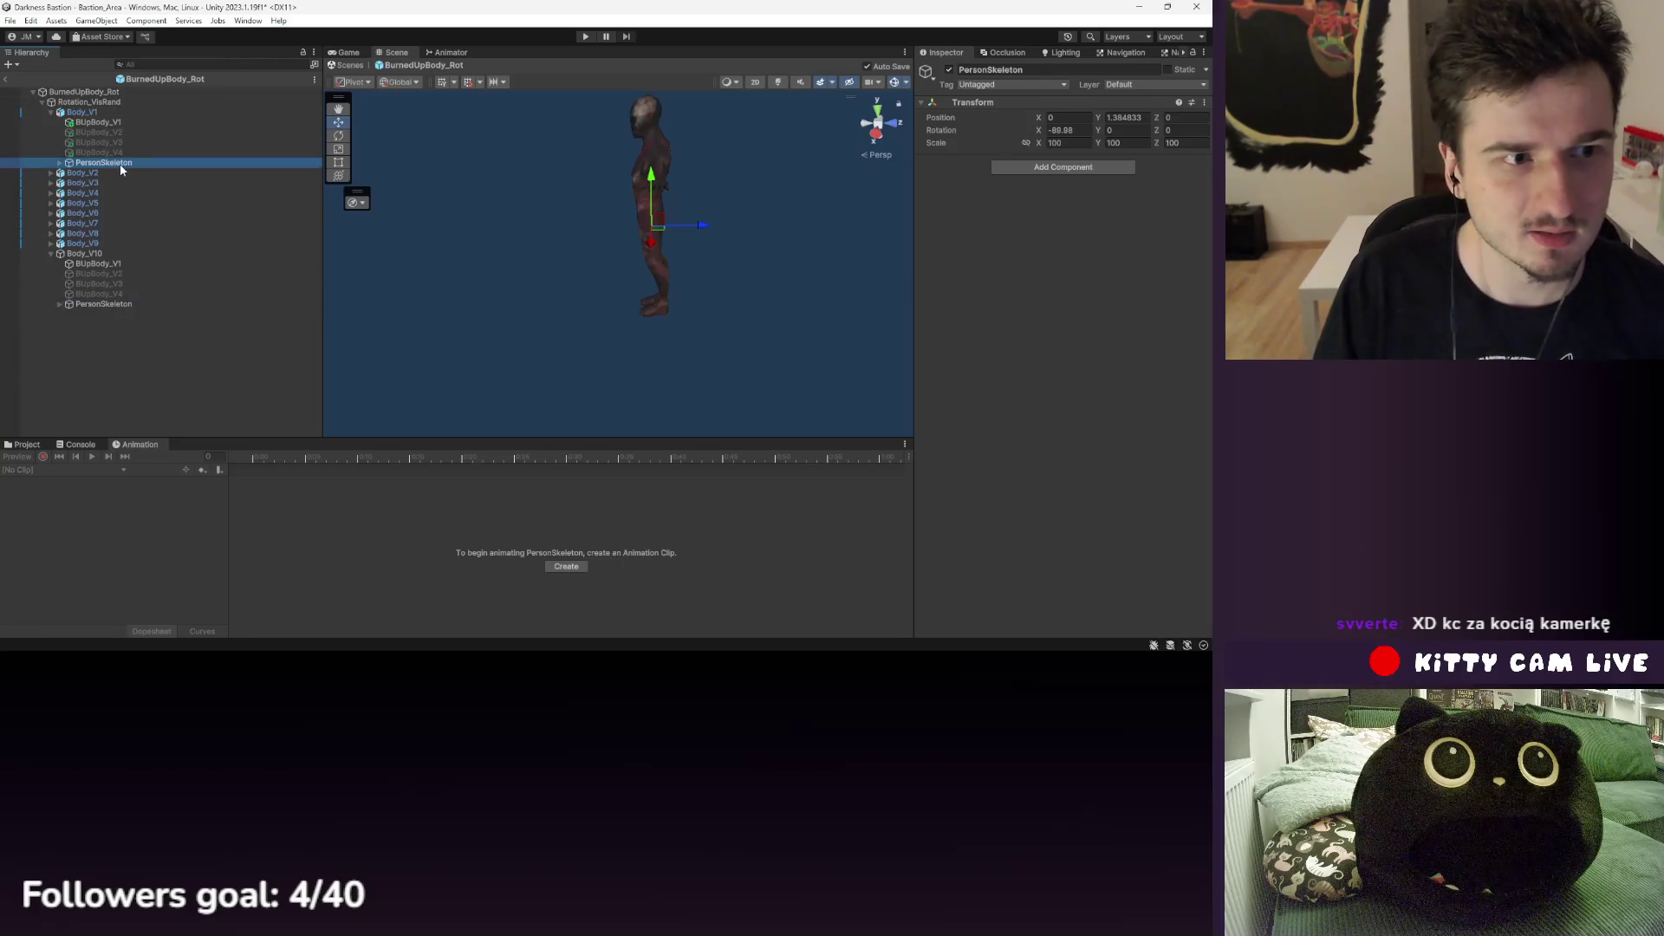
{"action": "left_click", "coordinate": [481, 455]}
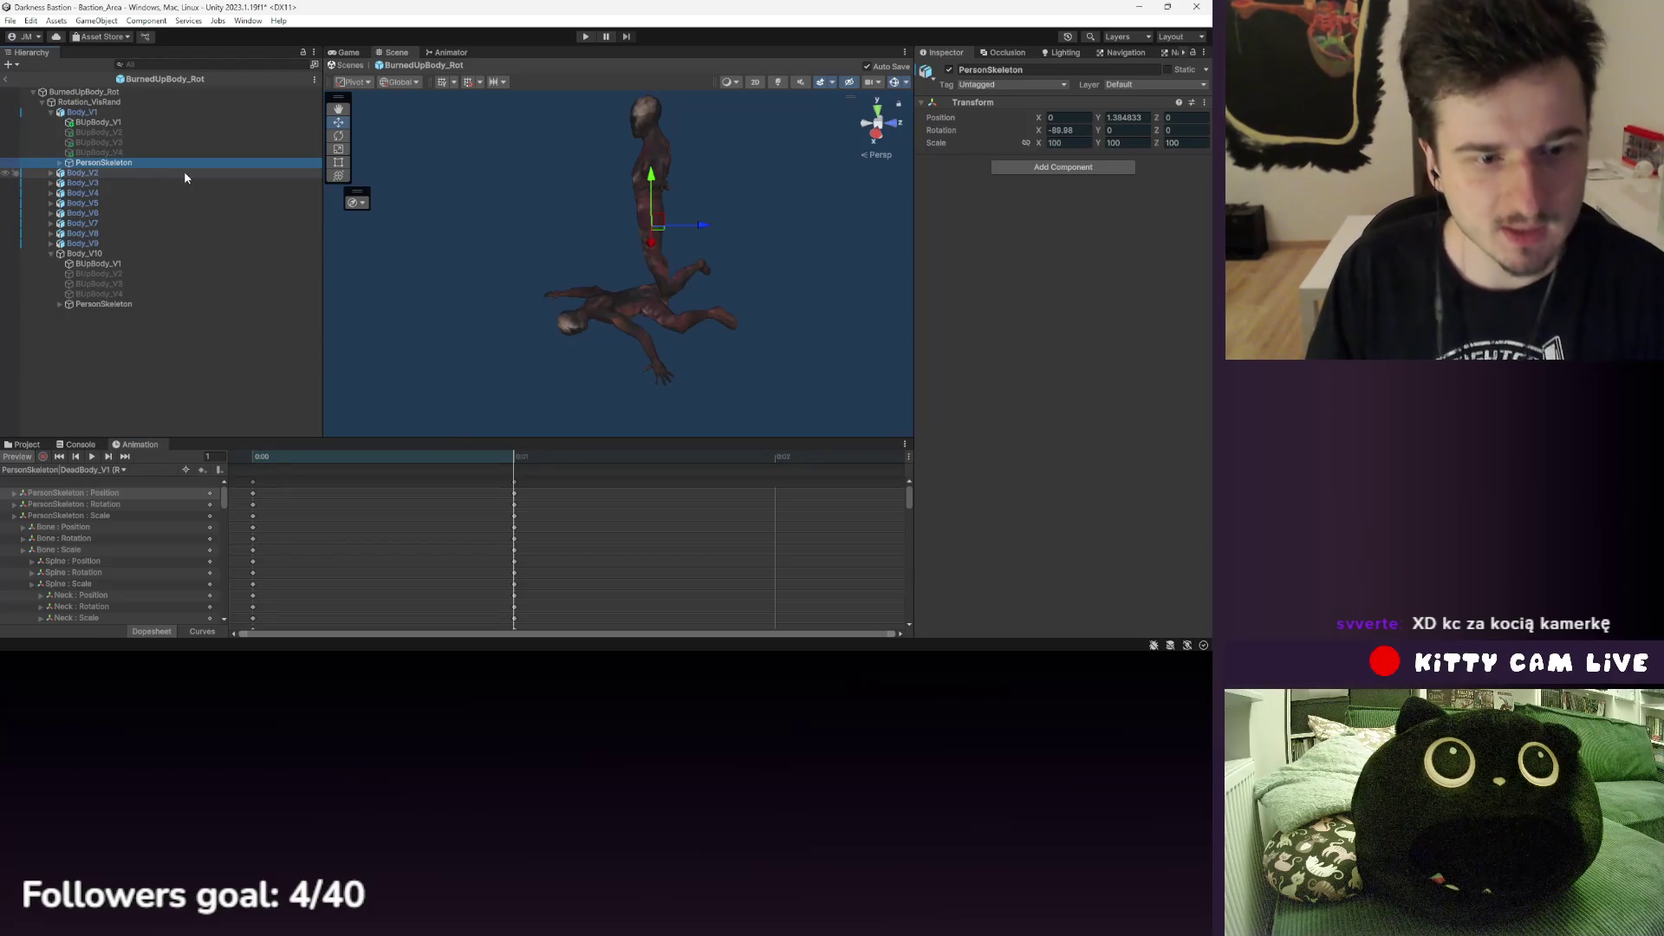
{"action": "left_click", "coordinate": [92, 254]}
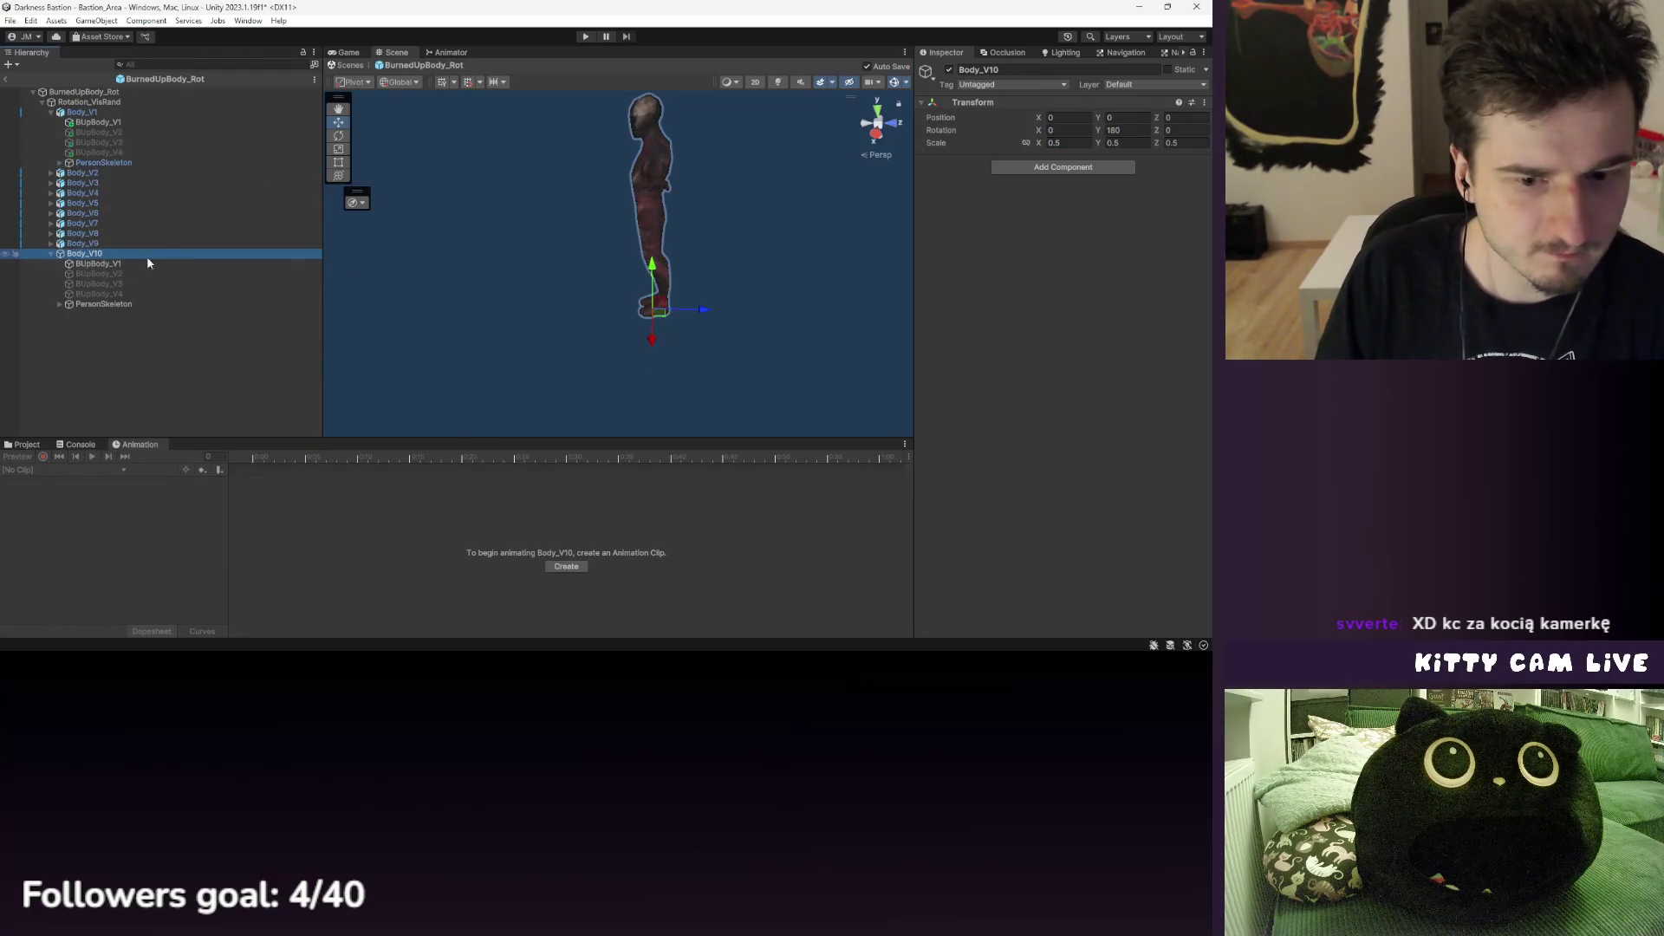
{"action": "left_click", "coordinate": [29, 444]}
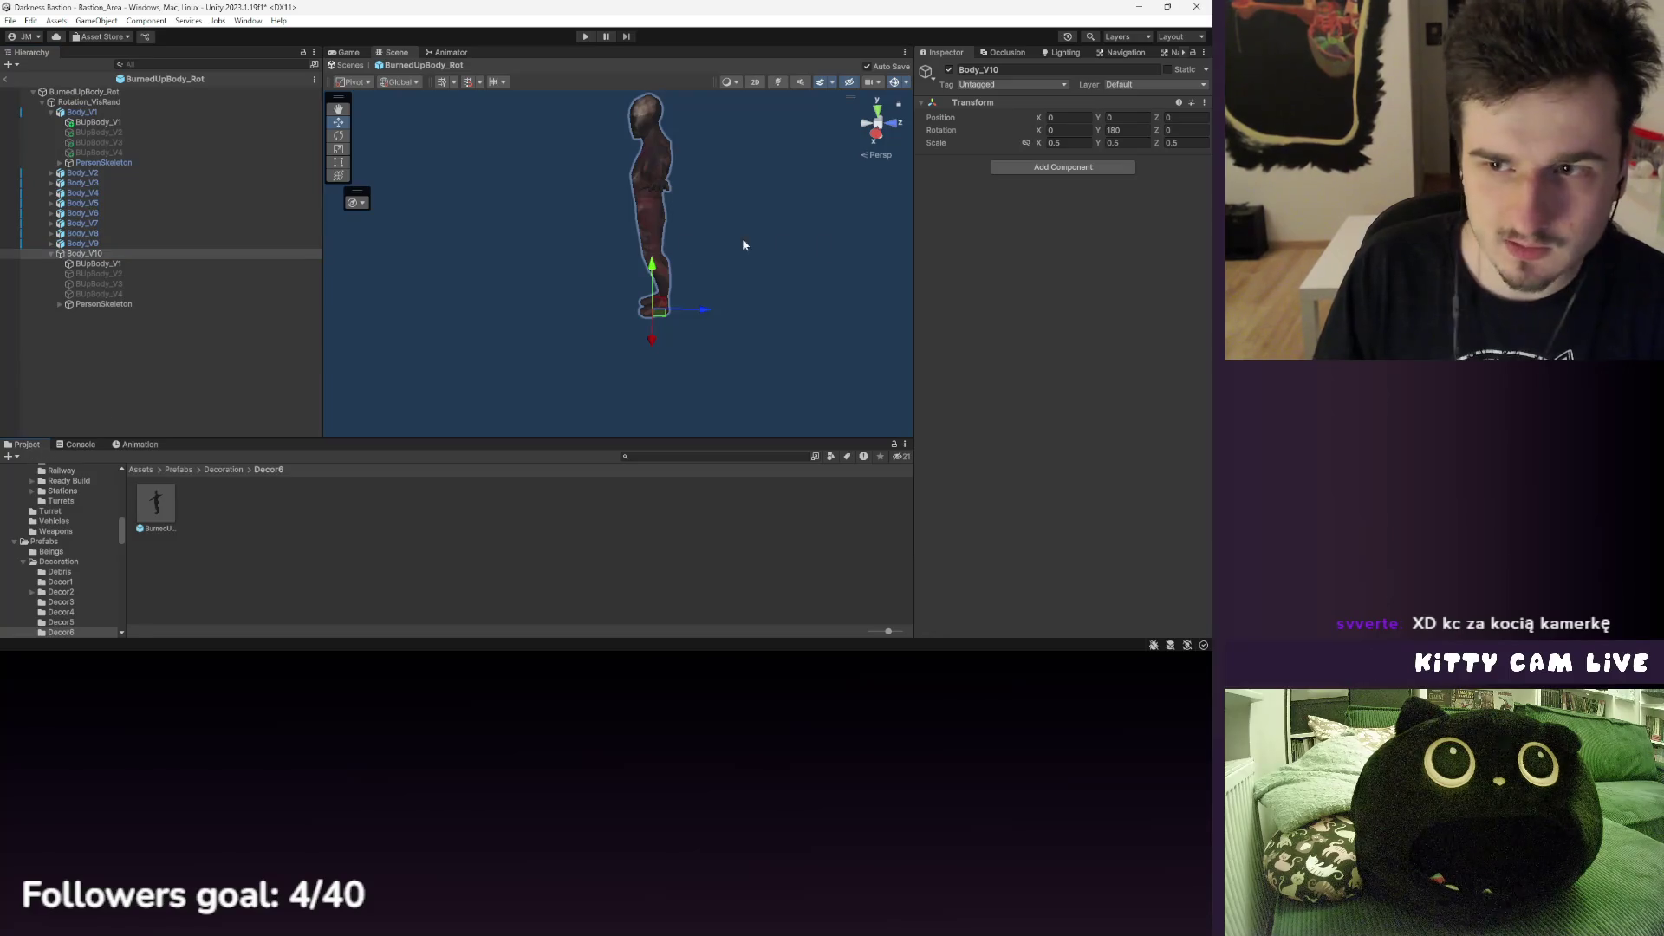
{"action": "left_click", "coordinate": [87, 113]}
{"action": "left_click", "coordinate": [83, 172]}
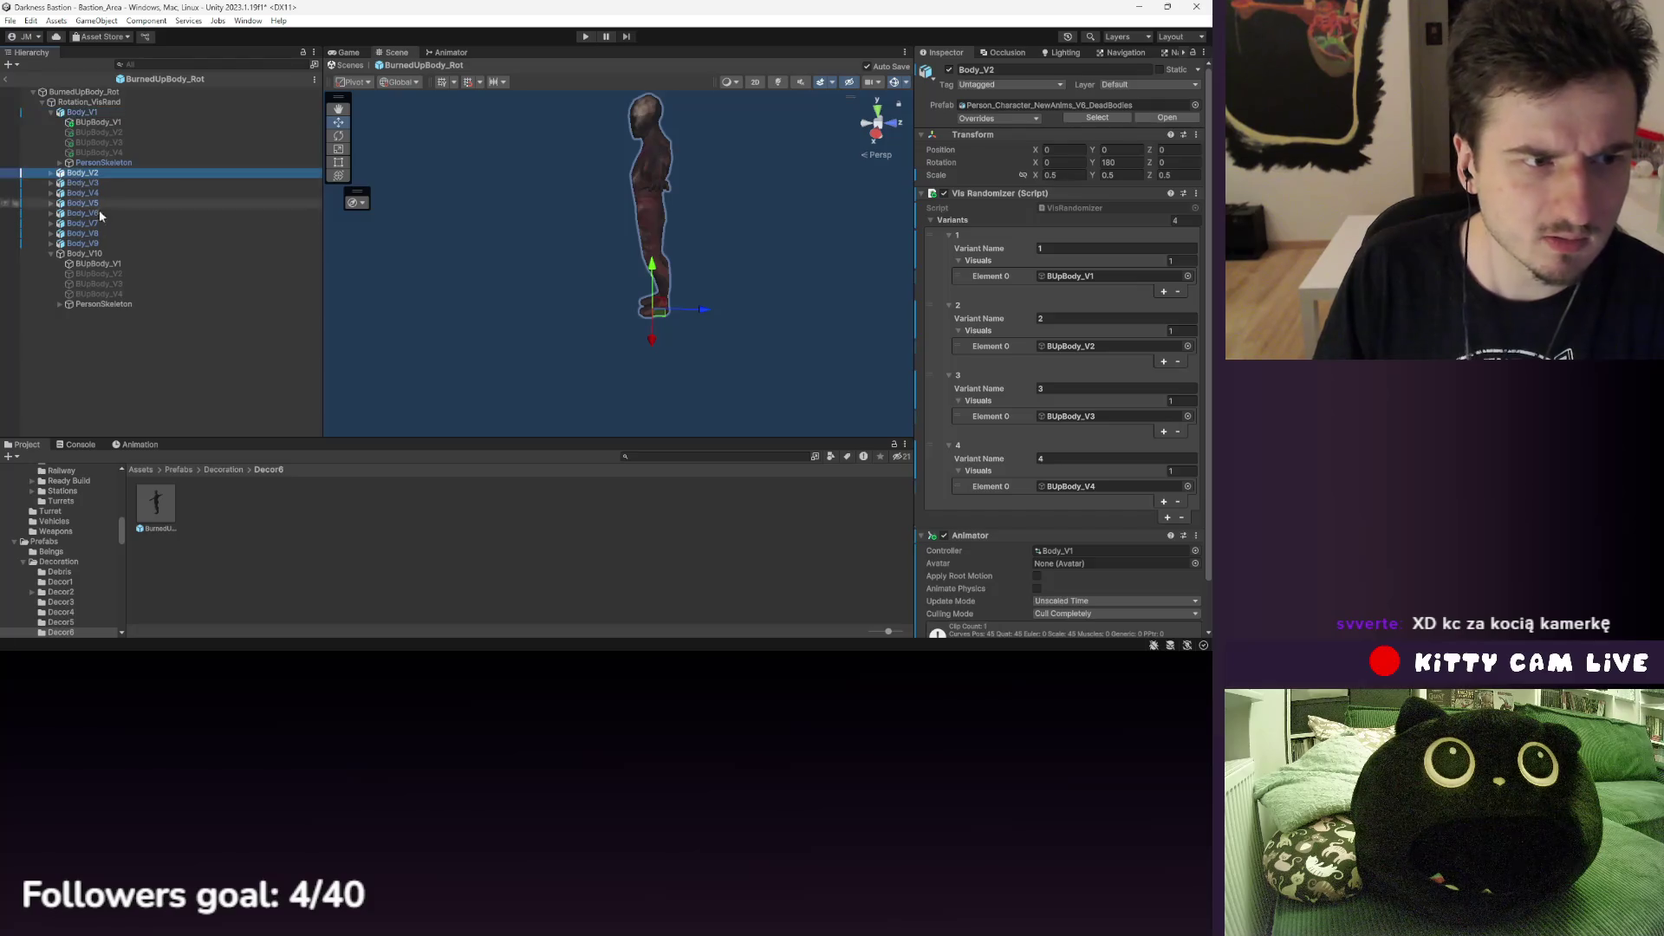
- Remove the Animator from Body_V2–V9 and preview Body_V1's lying pose at frame 1
{"action": "left_click", "coordinate": [82, 243], "text": "shift"}
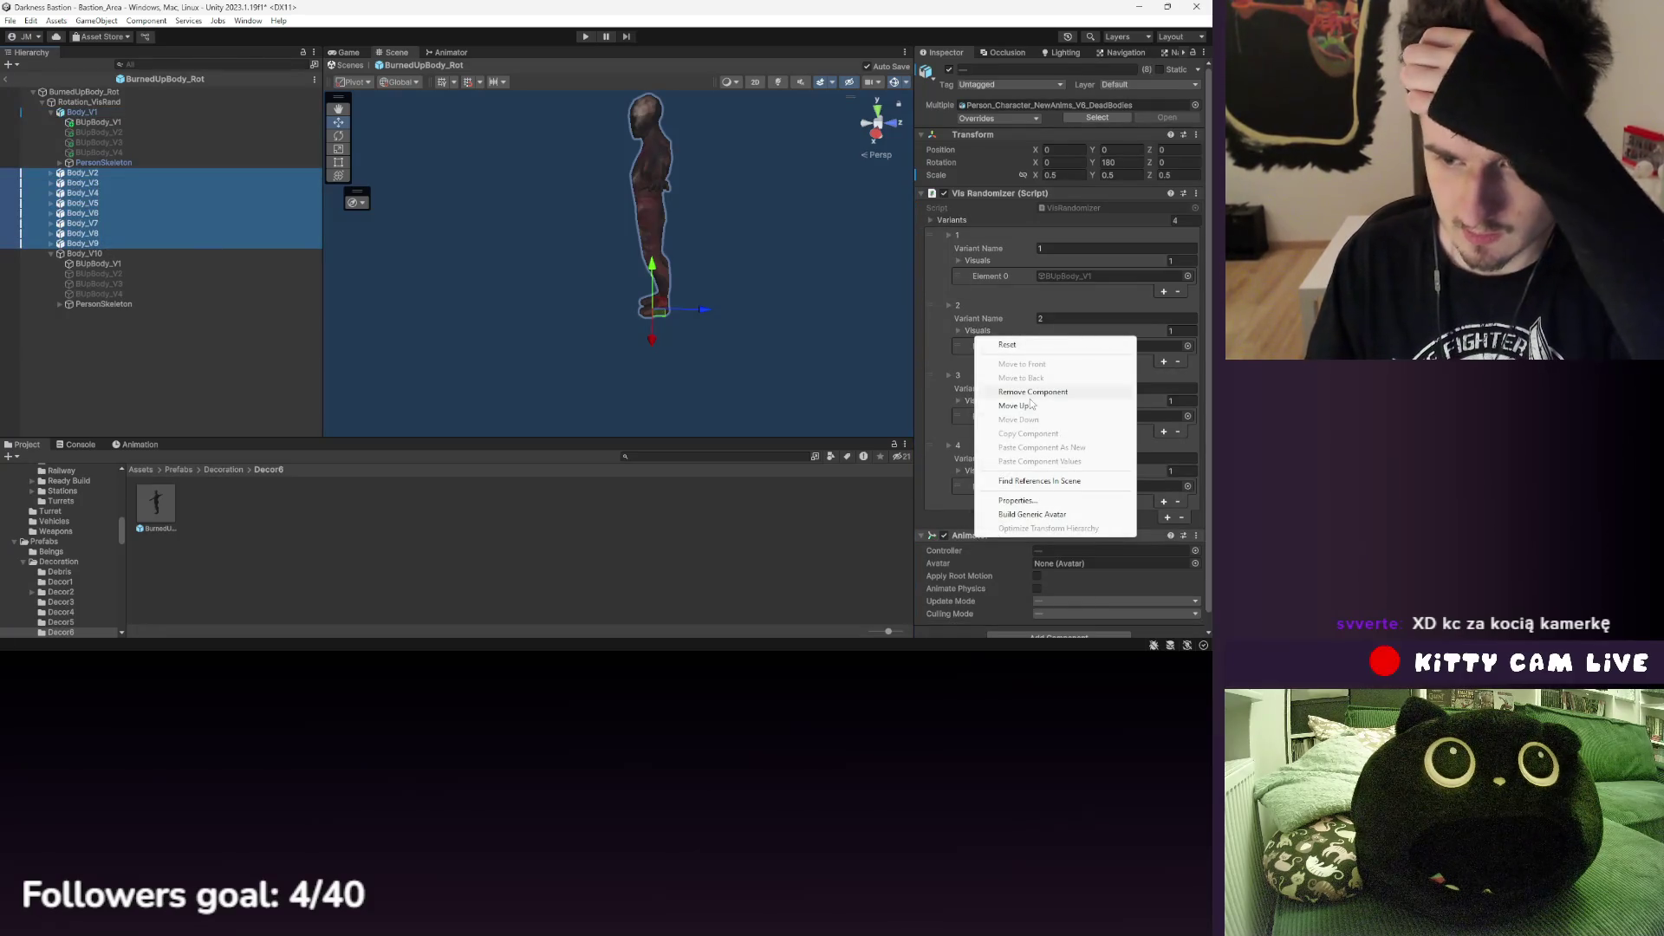
{"action": "left_click", "coordinate": [1033, 391]}
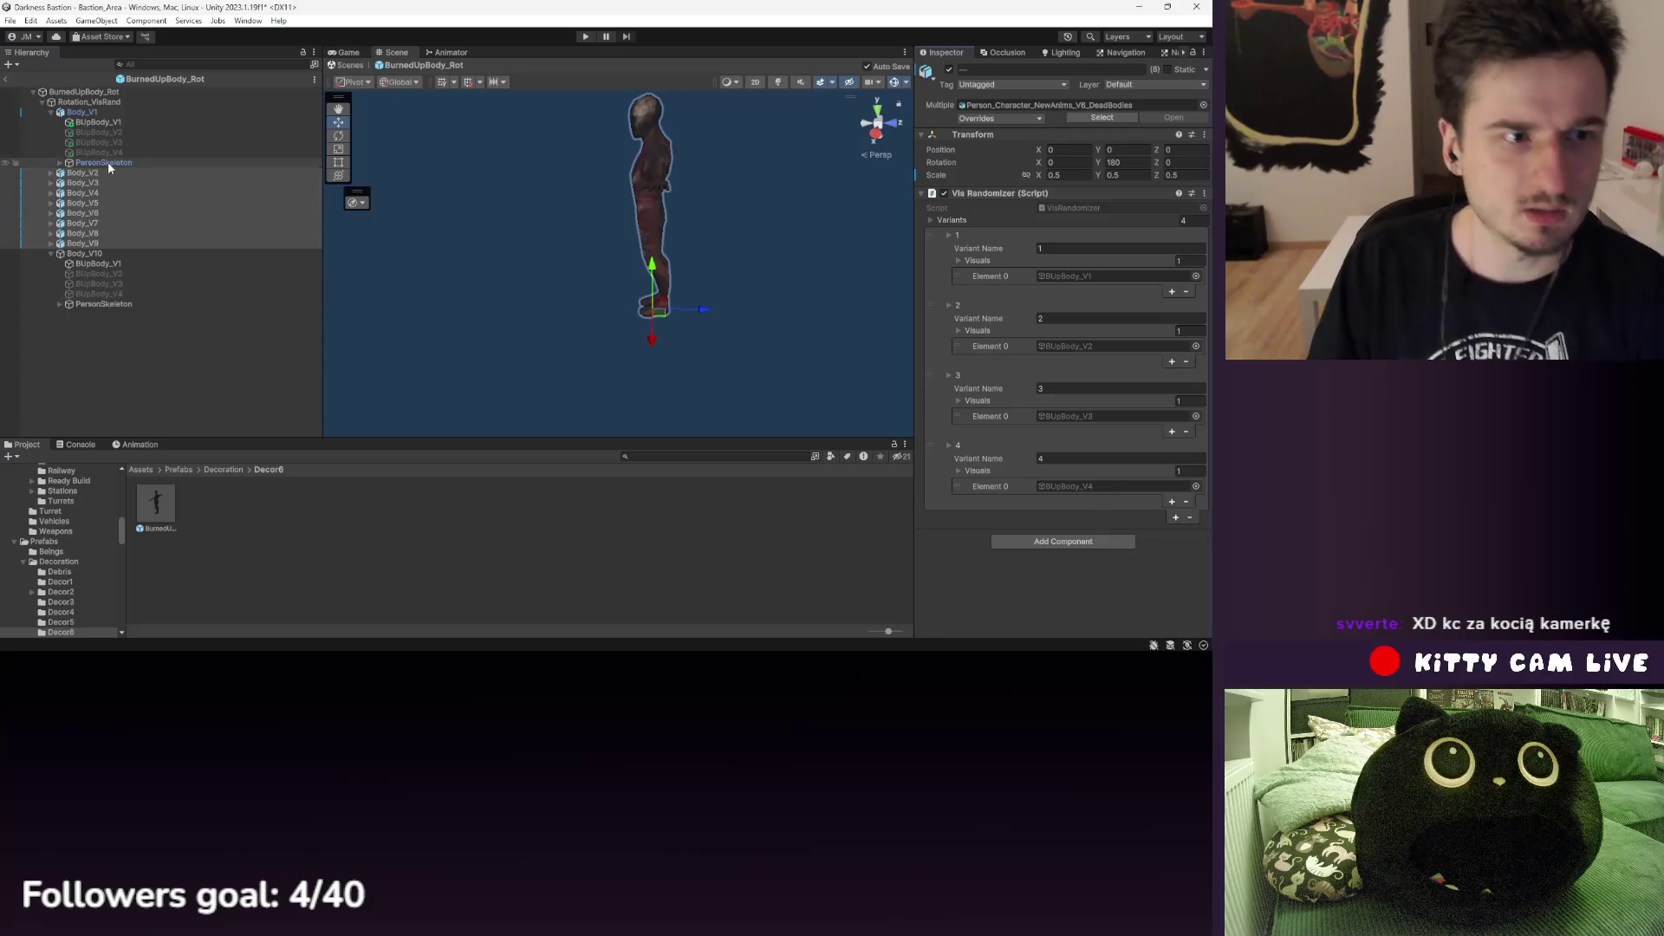
{"action": "left_click", "coordinate": [104, 162]}
{"action": "left_click", "coordinate": [137, 444]}
{"action": "left_click", "coordinate": [514, 456]}
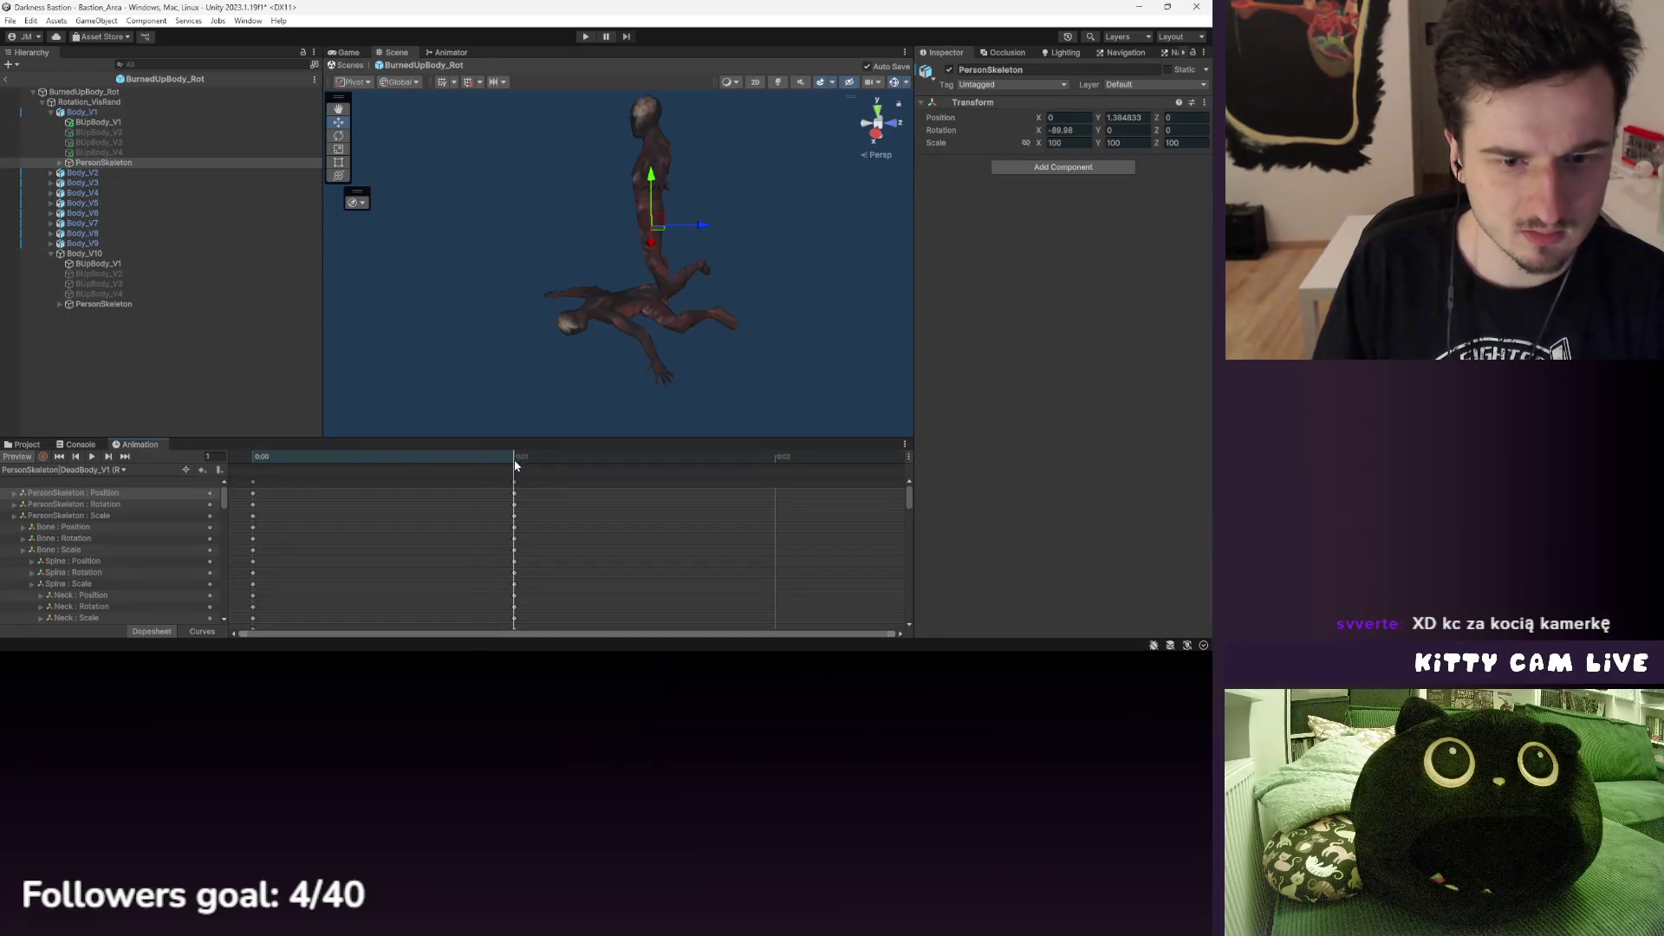
{"action": "left_click", "coordinate": [113, 163]}
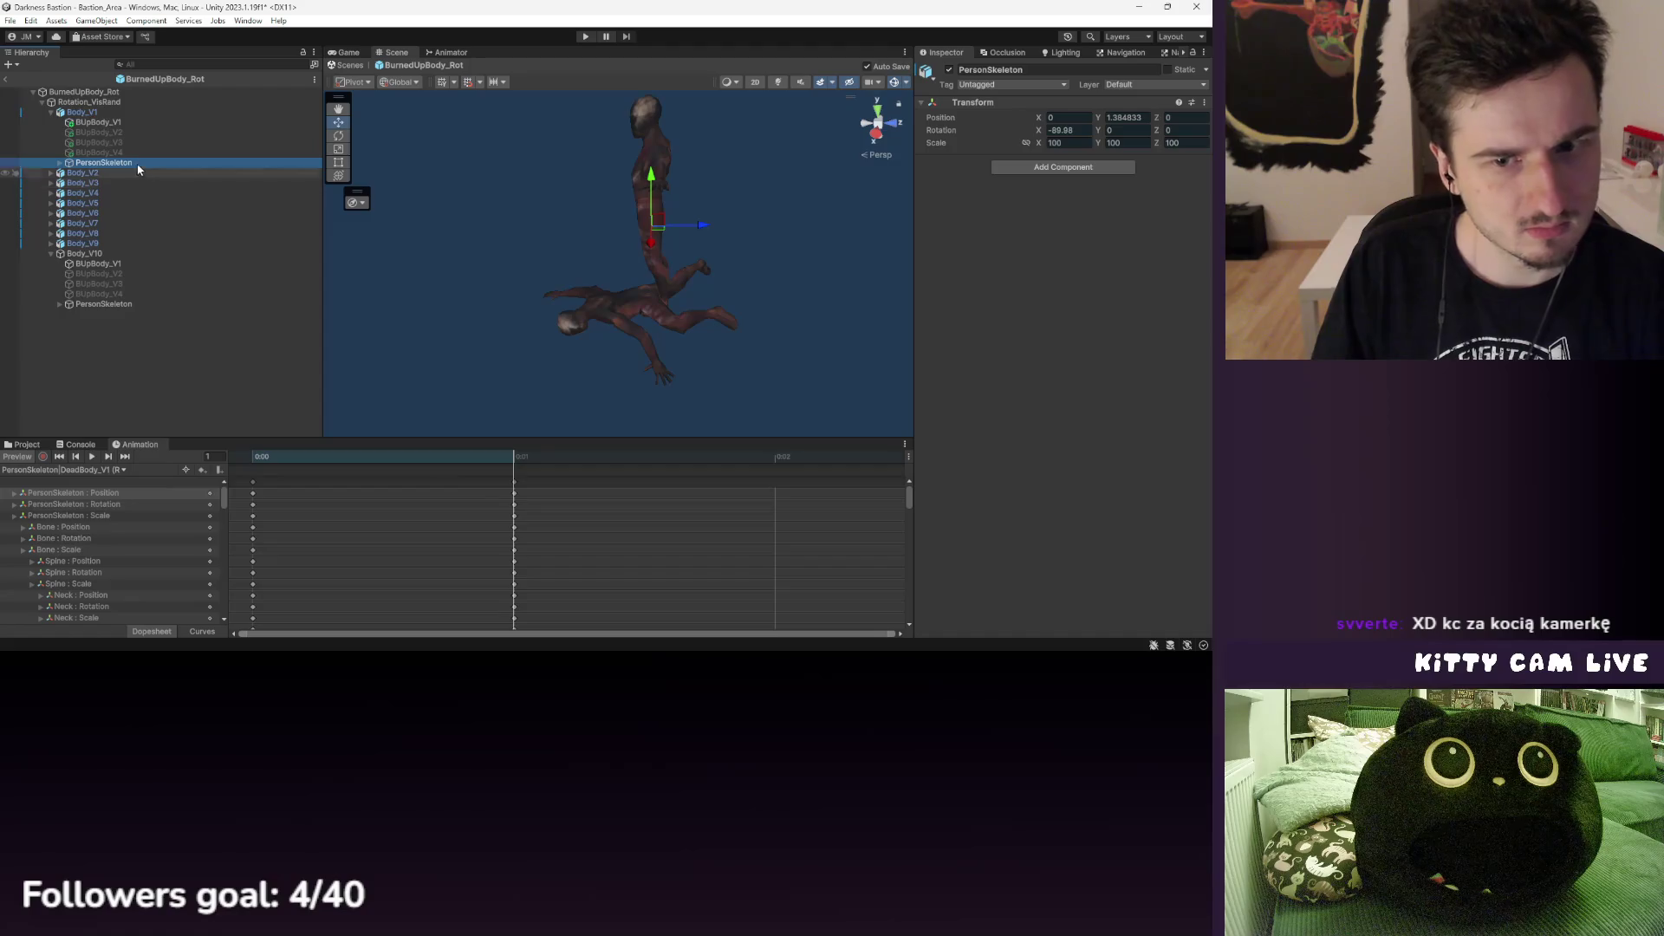
- Compare Body_V10 and Body_V2 against Body_V1's PersonSkeleton DeadBody_V1 keys at frame 1
{"action": "left_click", "coordinate": [98, 123], "text": "shift"}
{"action": "left_click", "coordinate": [104, 304]}
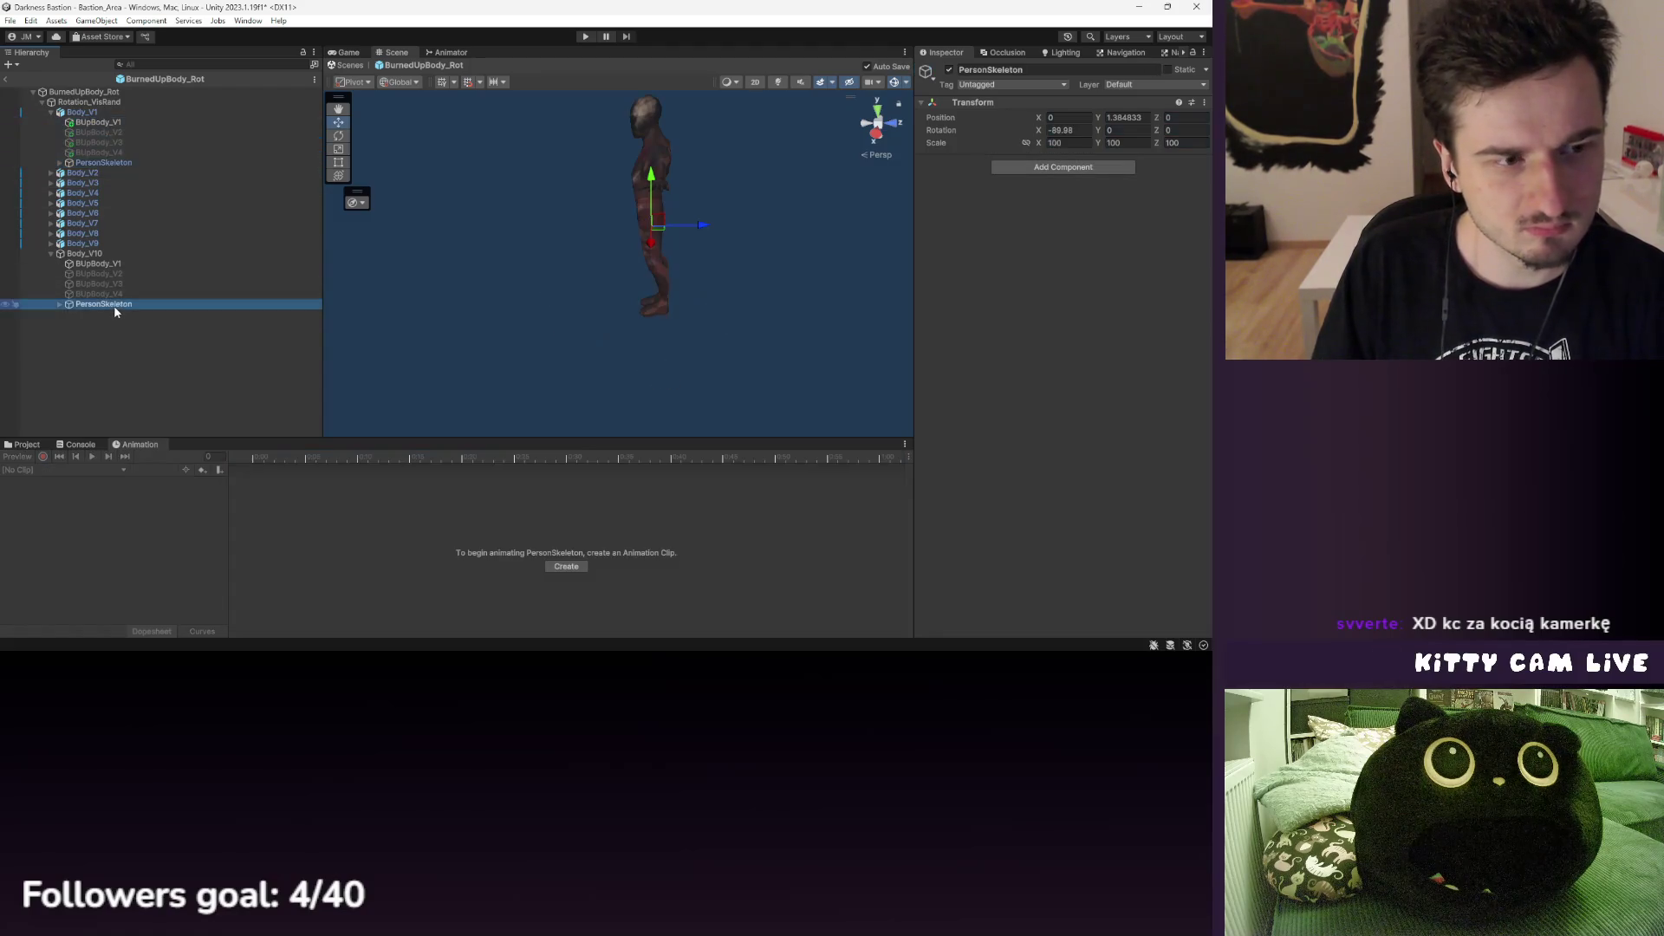
{"action": "left_click", "coordinate": [104, 163]}
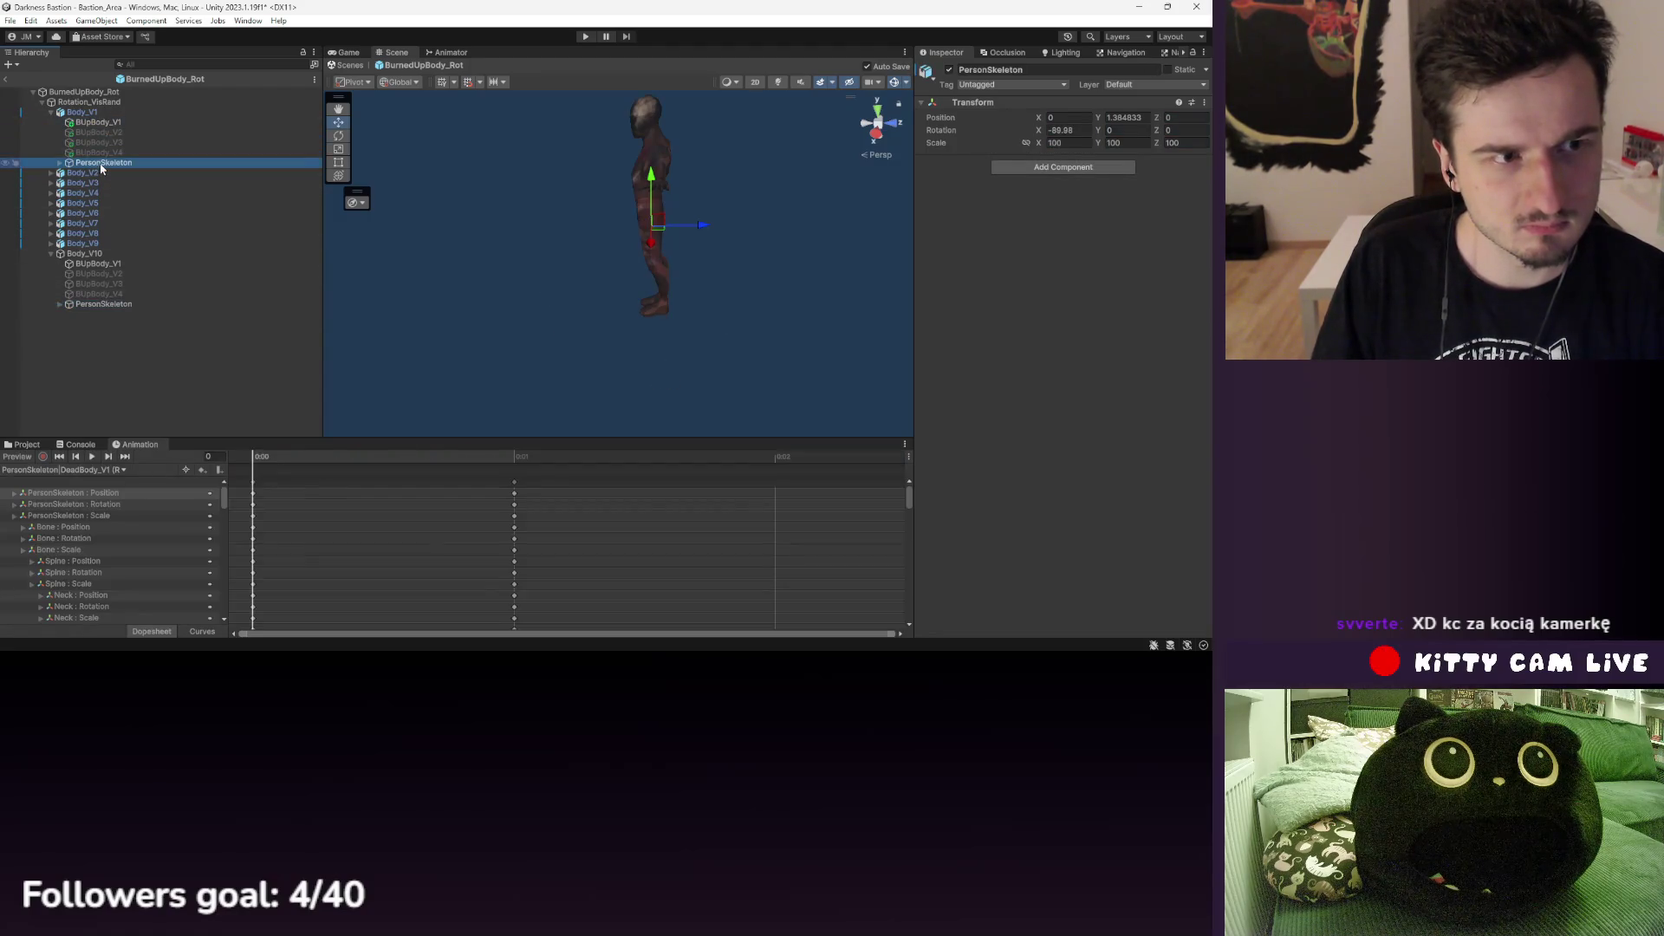
{"action": "left_click", "coordinate": [117, 172]}
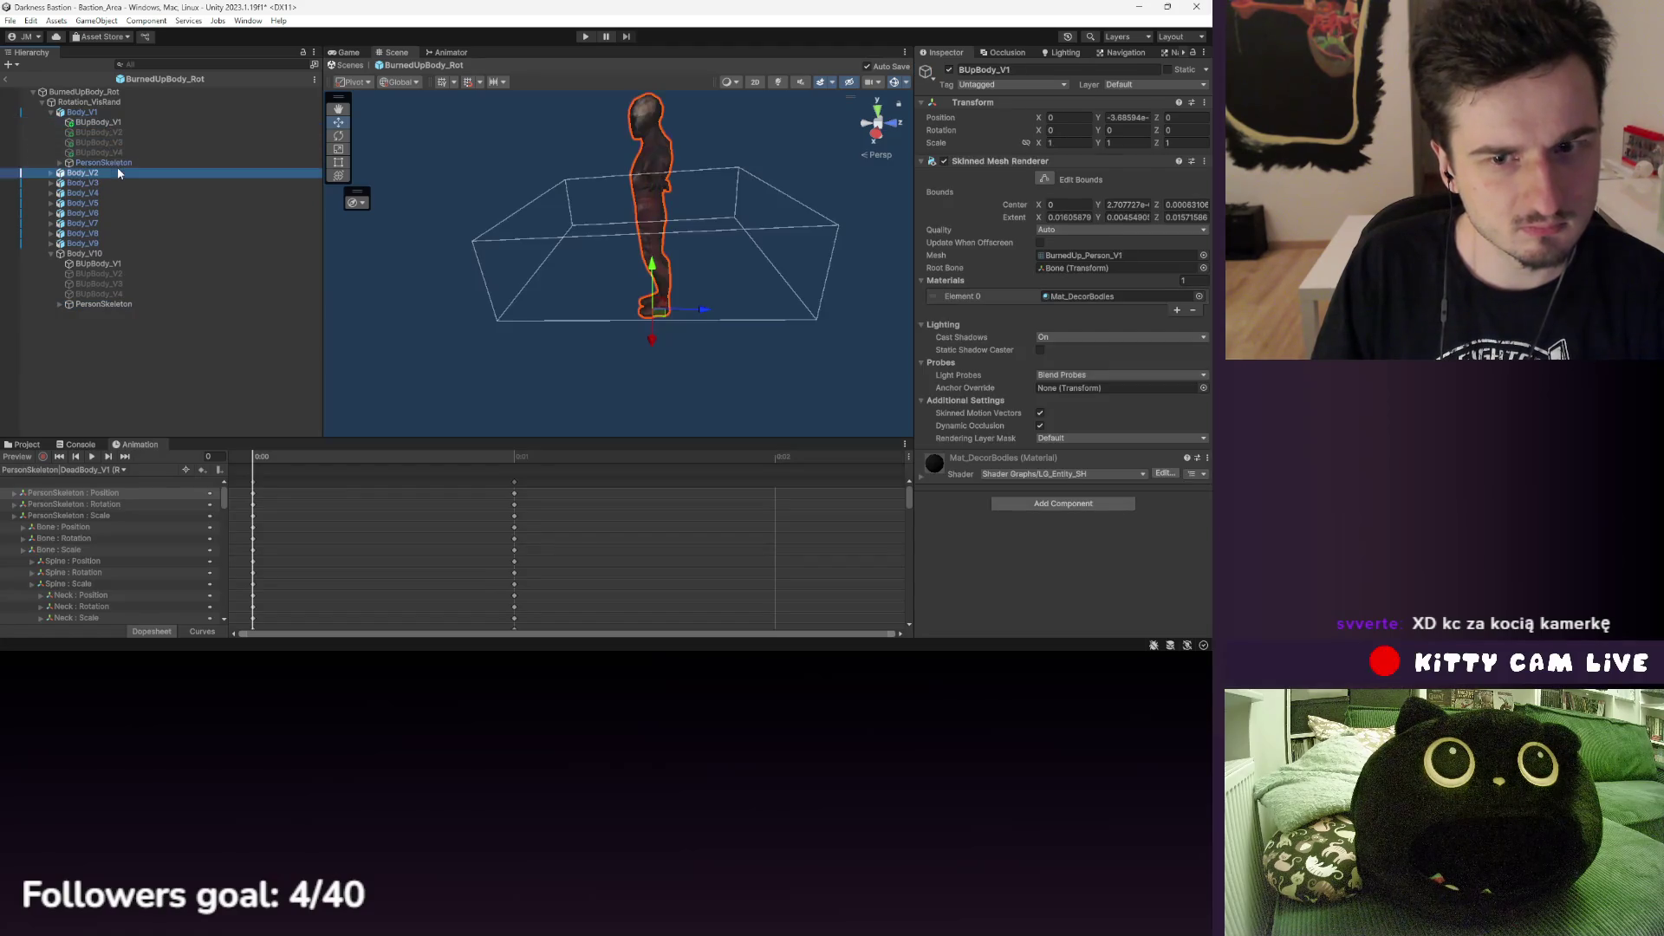
{"action": "left_click", "coordinate": [120, 163]}
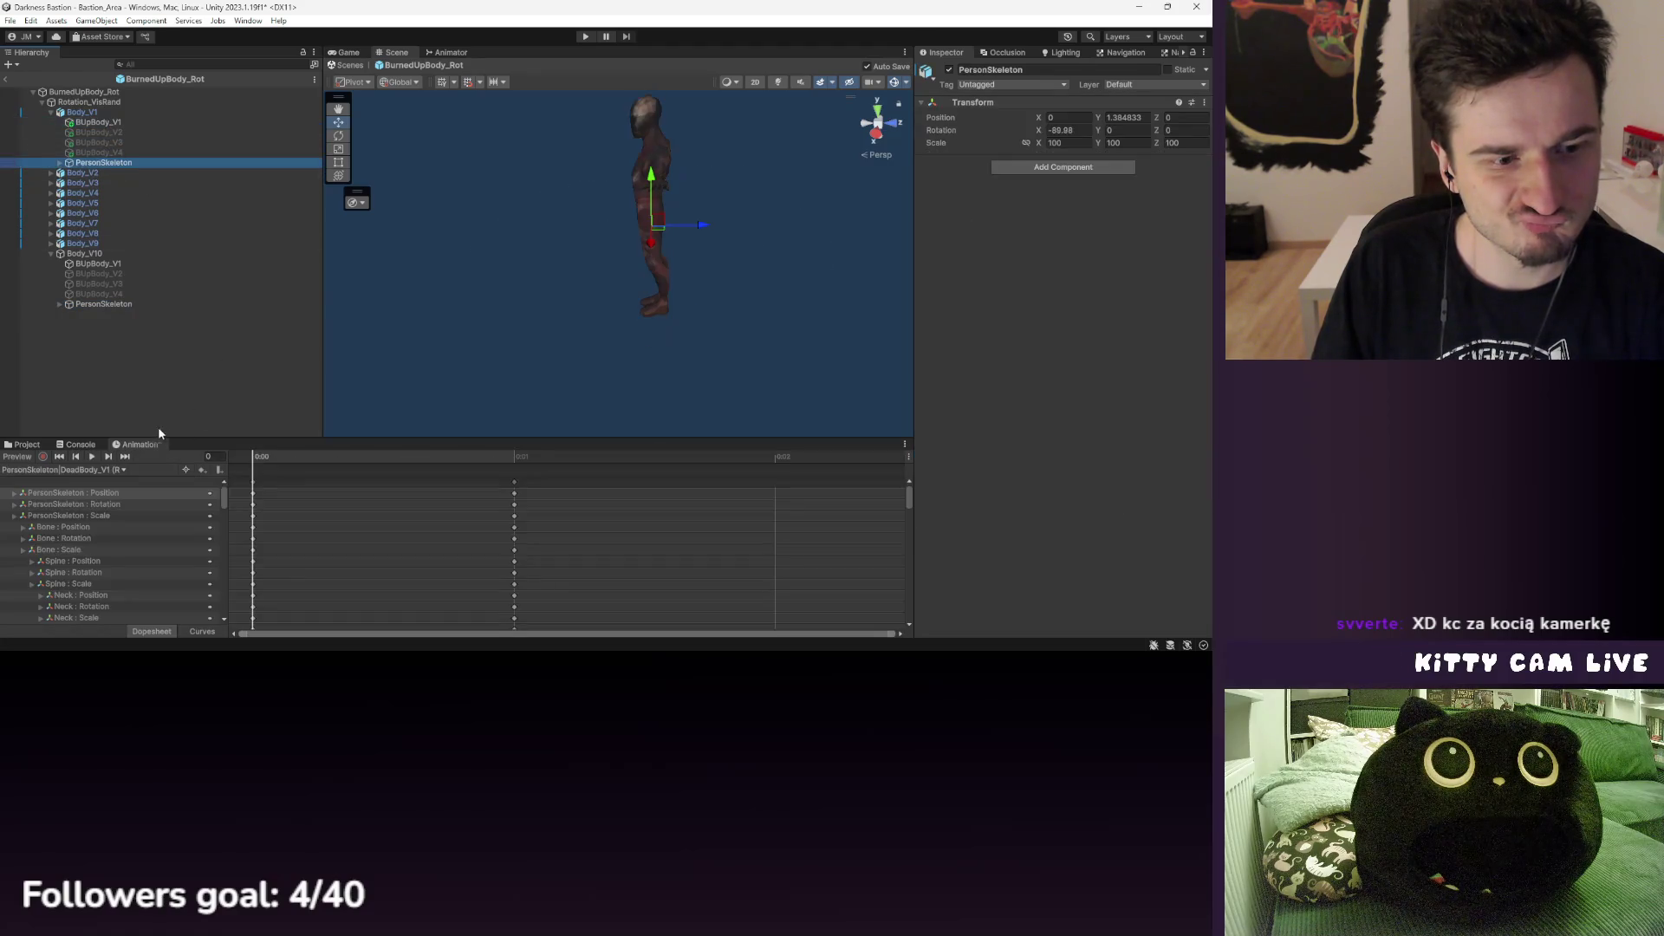
{"action": "left_click", "coordinate": [512, 459]}
- Inspect BUpBody_V1's renderer, Body_V4, Body_V8, Body_V2 and Body_V1's Animator setup
{"action": "left_click", "coordinate": [99, 123]}
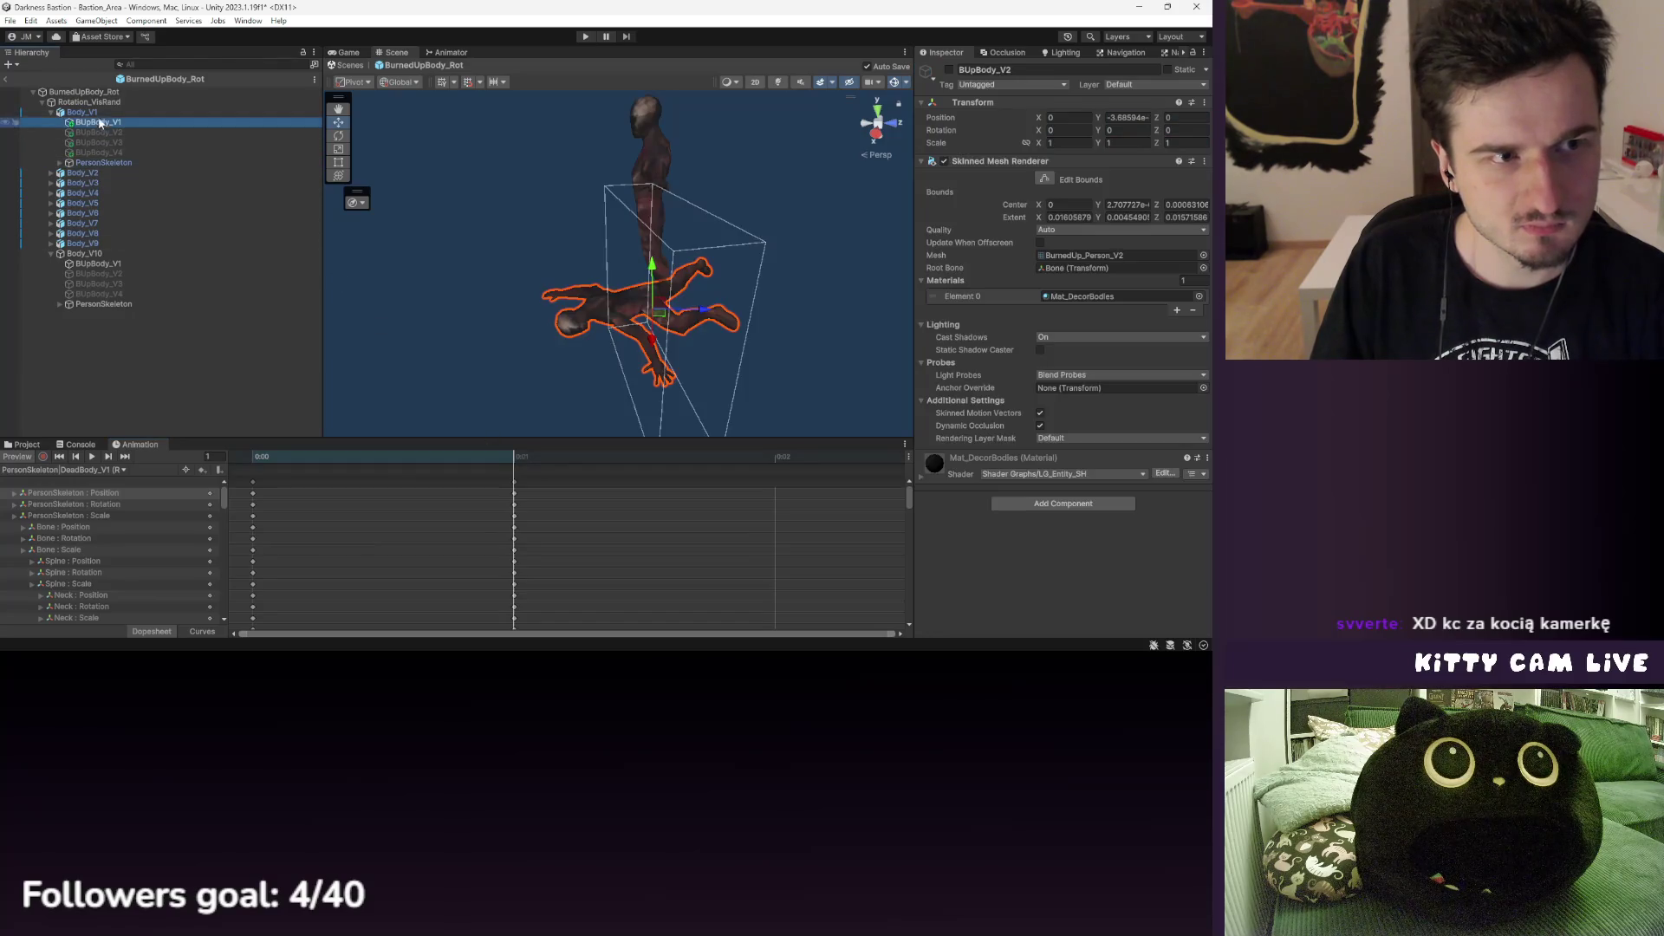
{"action": "left_click", "coordinate": [83, 192]}
{"action": "left_click", "coordinate": [97, 235]}
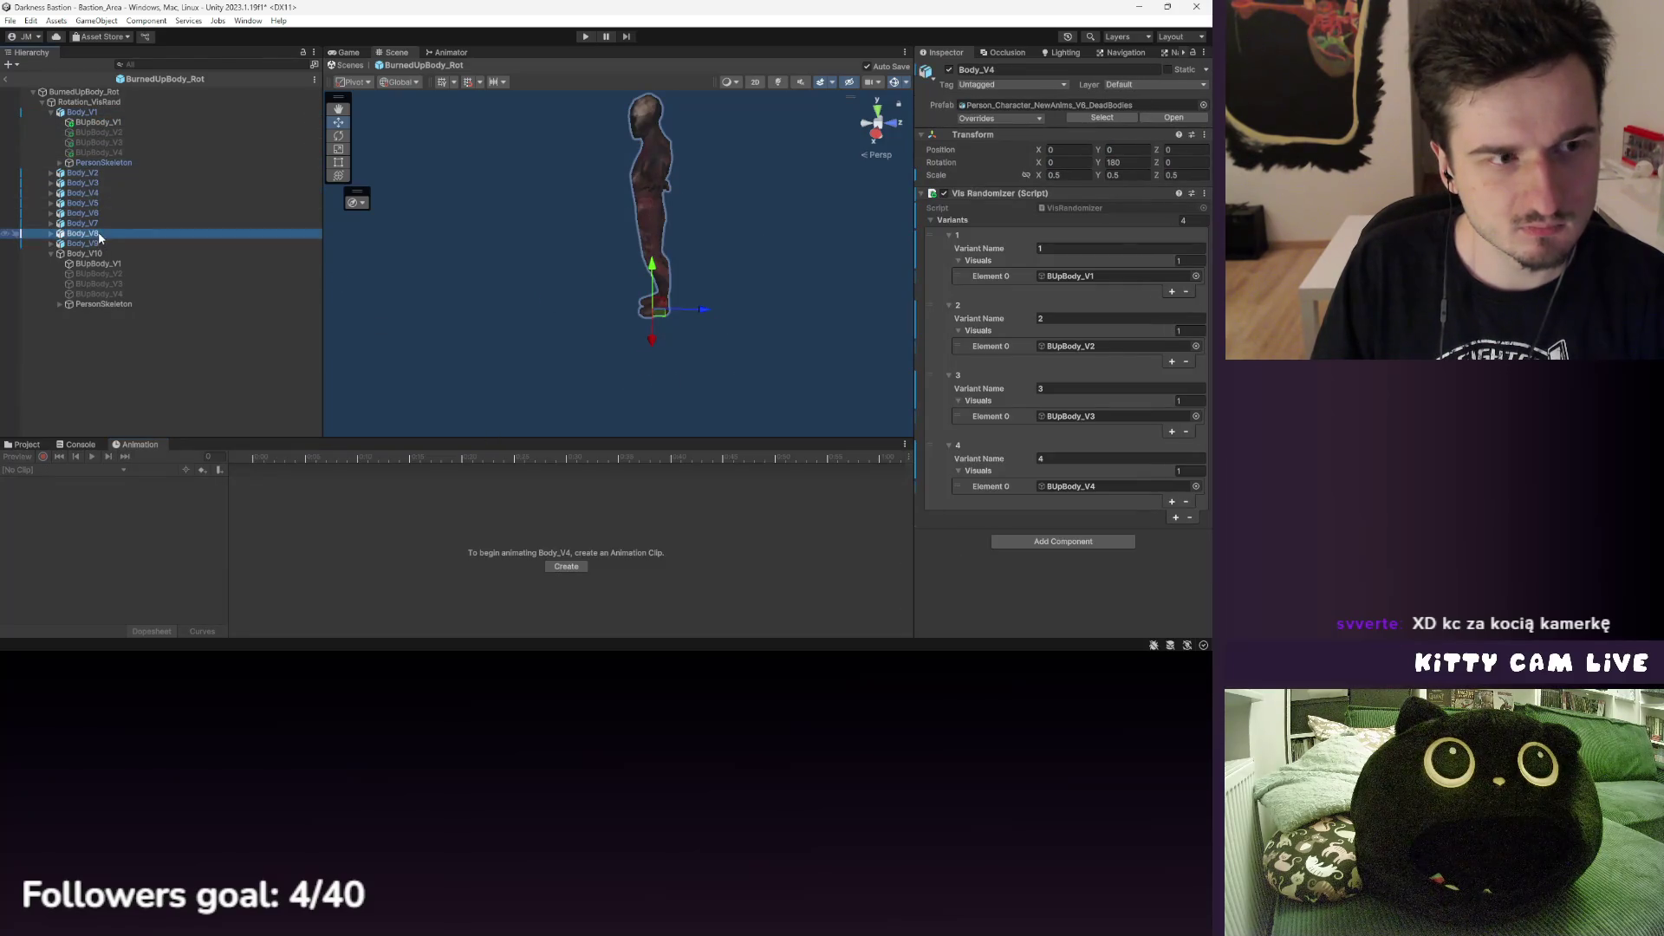
{"action": "left_click", "coordinate": [84, 173]}
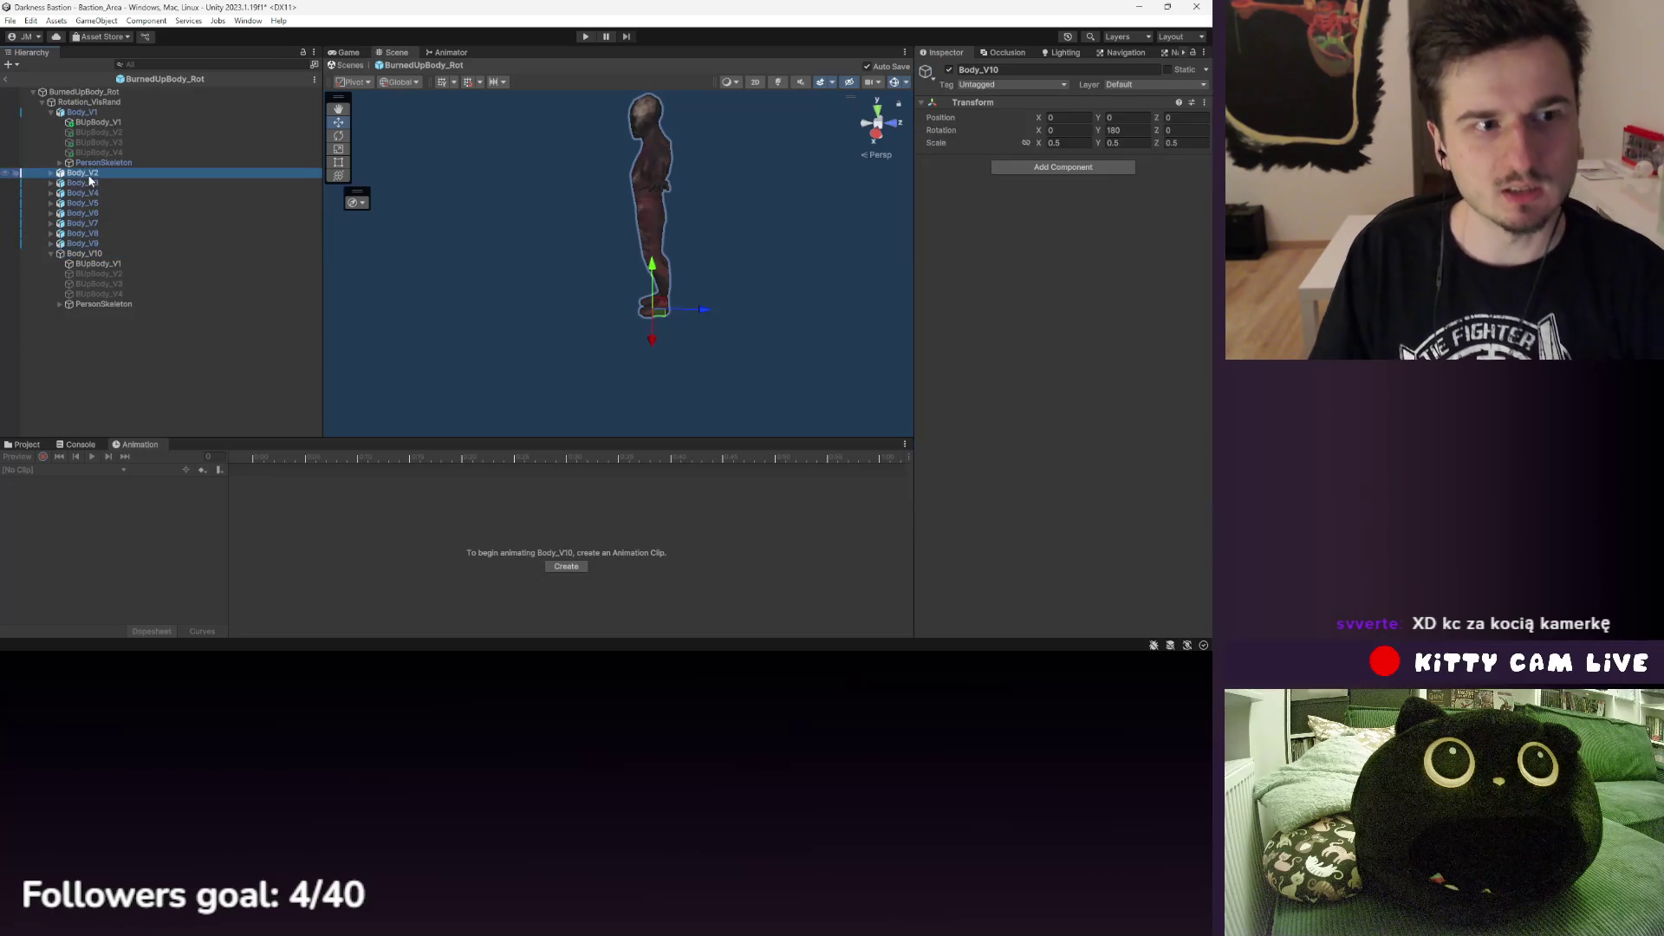
{"action": "left_click", "coordinate": [83, 113]}
{"action": "scroll", "coordinate": [1071, 424], "scroll_direction": "down", "scroll_amount": 2}
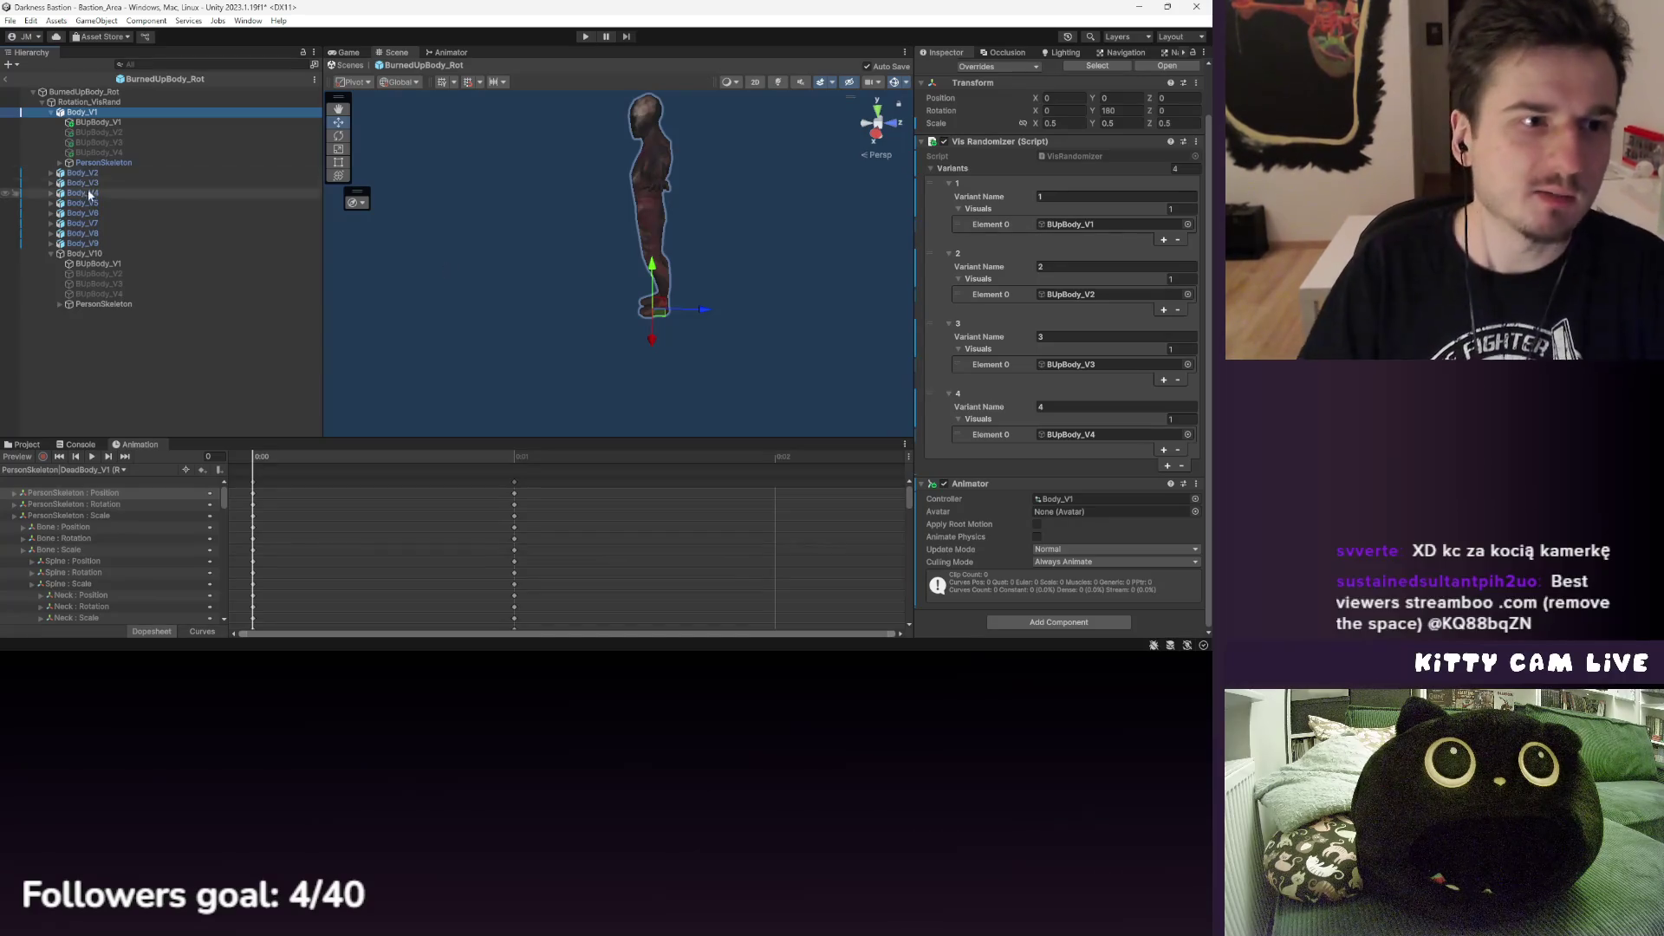
{"action": "left_click", "coordinate": [104, 163]}
{"action": "left_click", "coordinate": [95, 123], "text": "shift"}
{"action": "key", "text": "ctrl+d"}
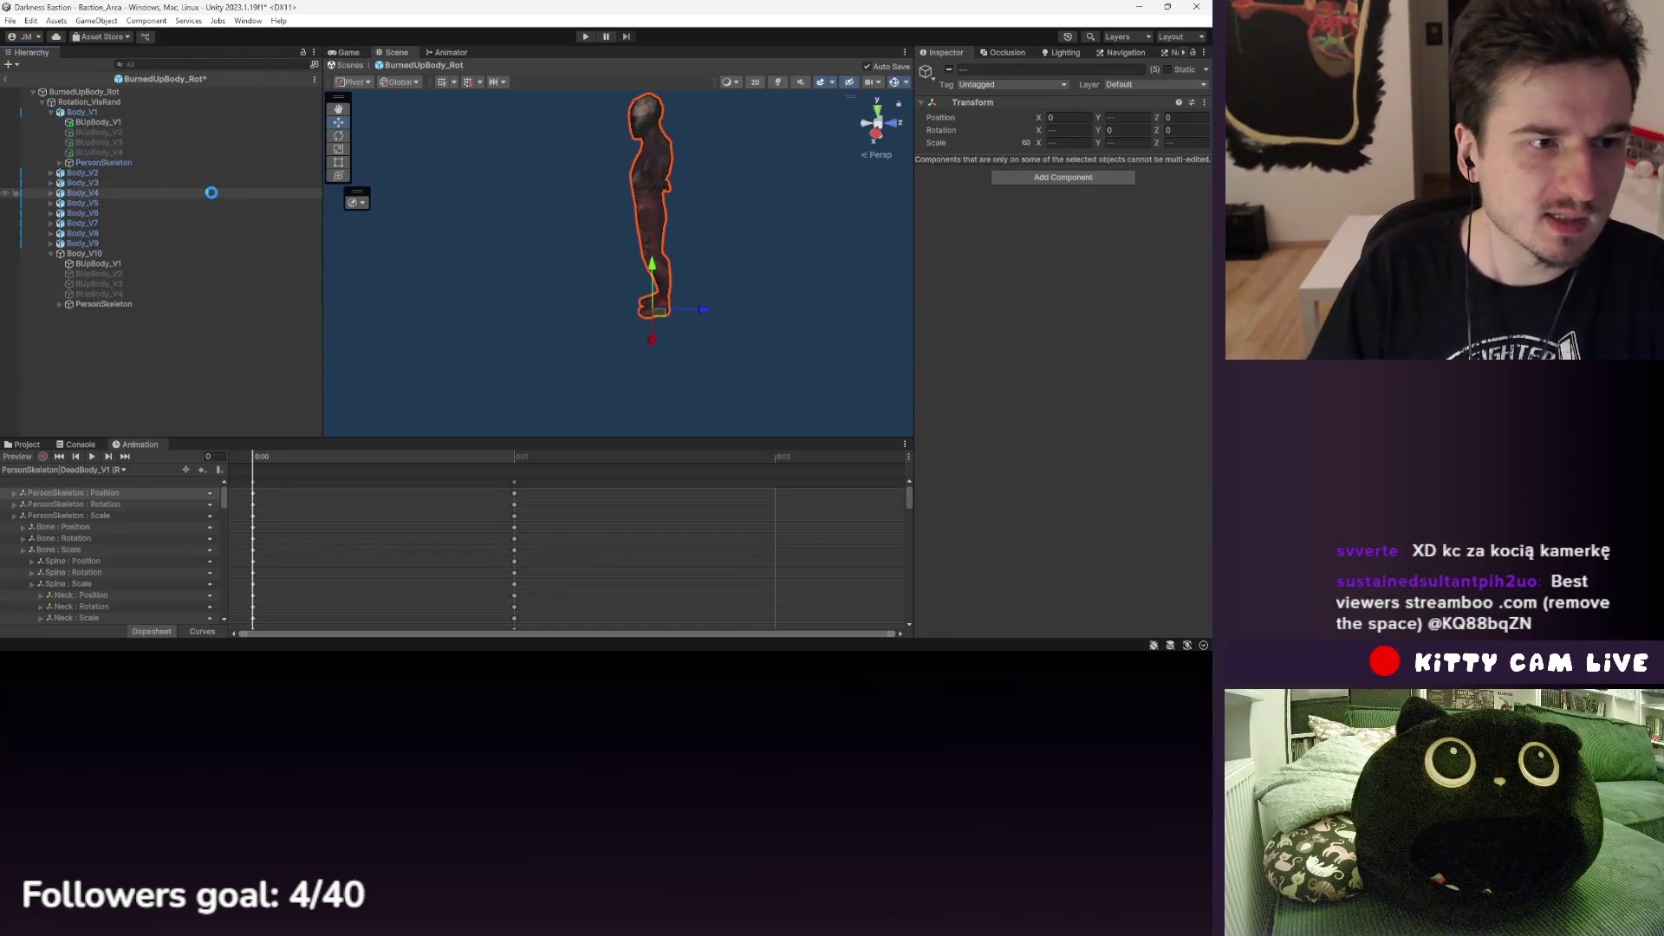
{"action": "key", "text": "ctrl+z"}
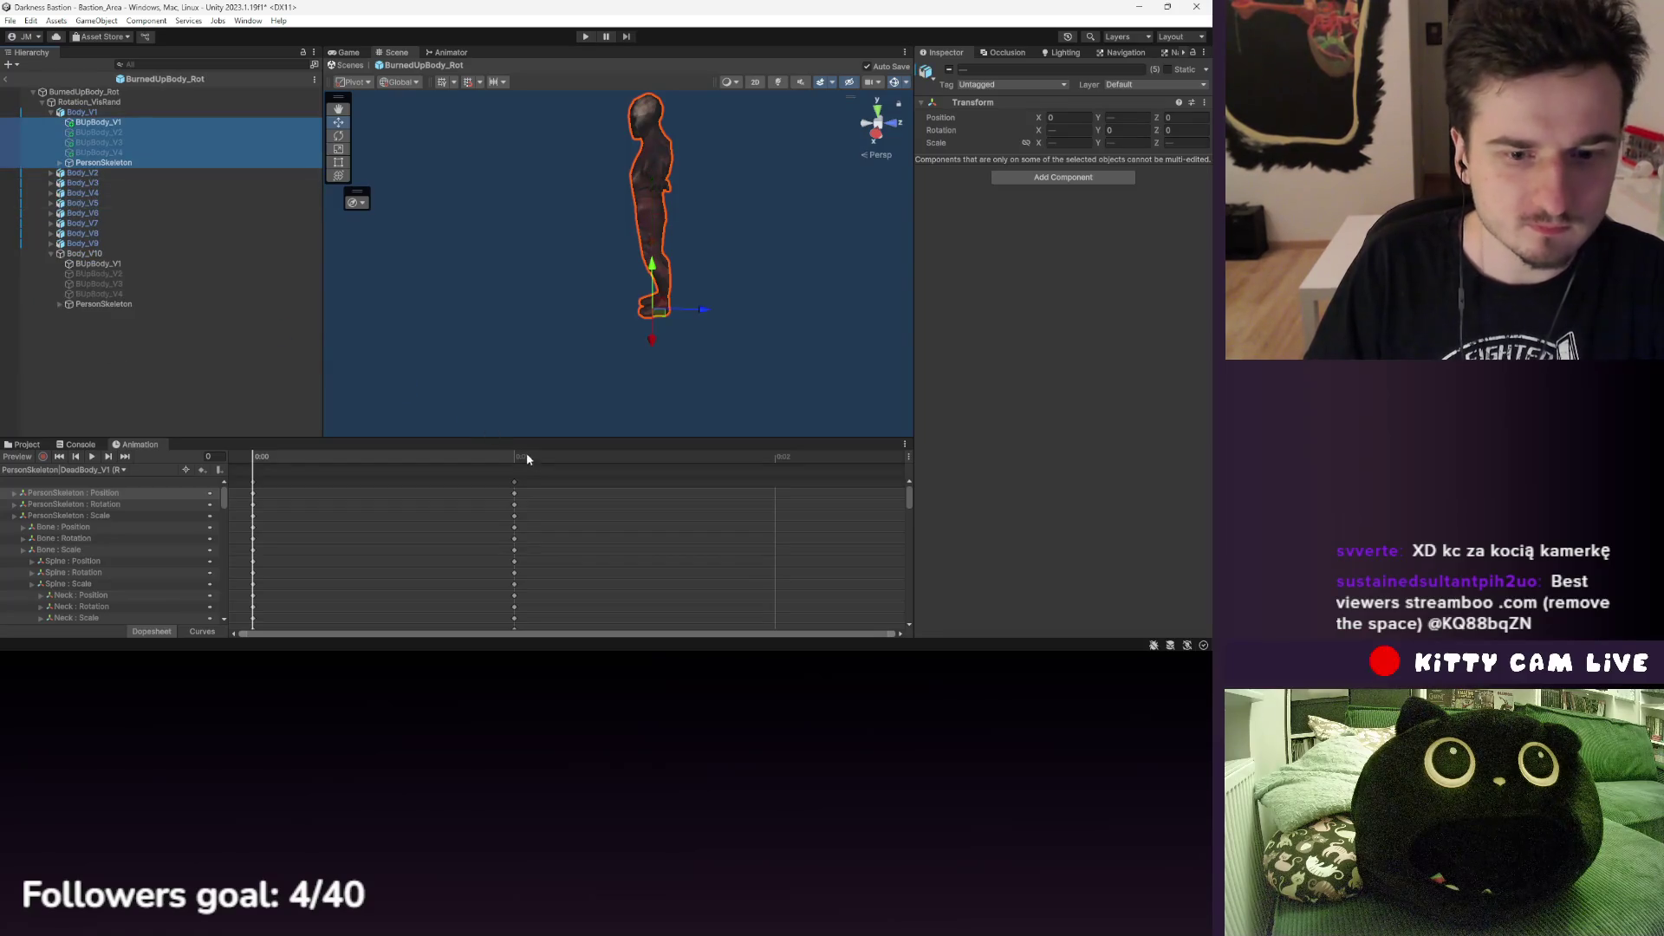
{"action": "left_click", "coordinate": [520, 454]}
{"action": "left_click", "coordinate": [133, 158]}
{"action": "left_click", "coordinate": [109, 125], "text": "shift"}
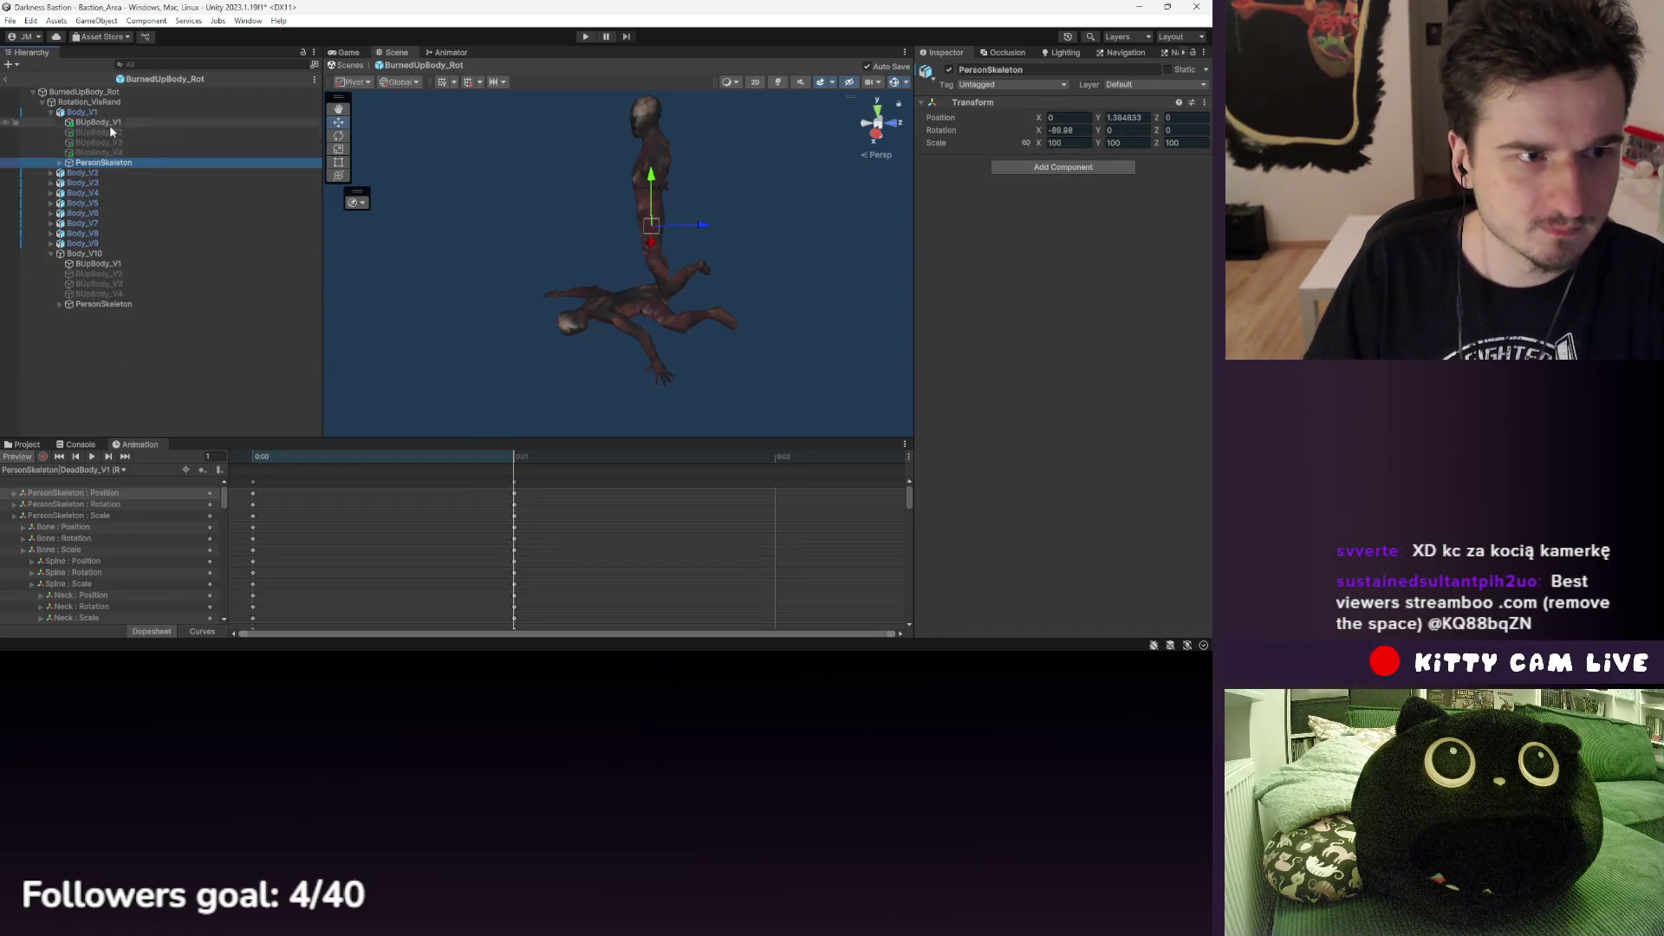
{"action": "key", "text": "ctrl+d"}
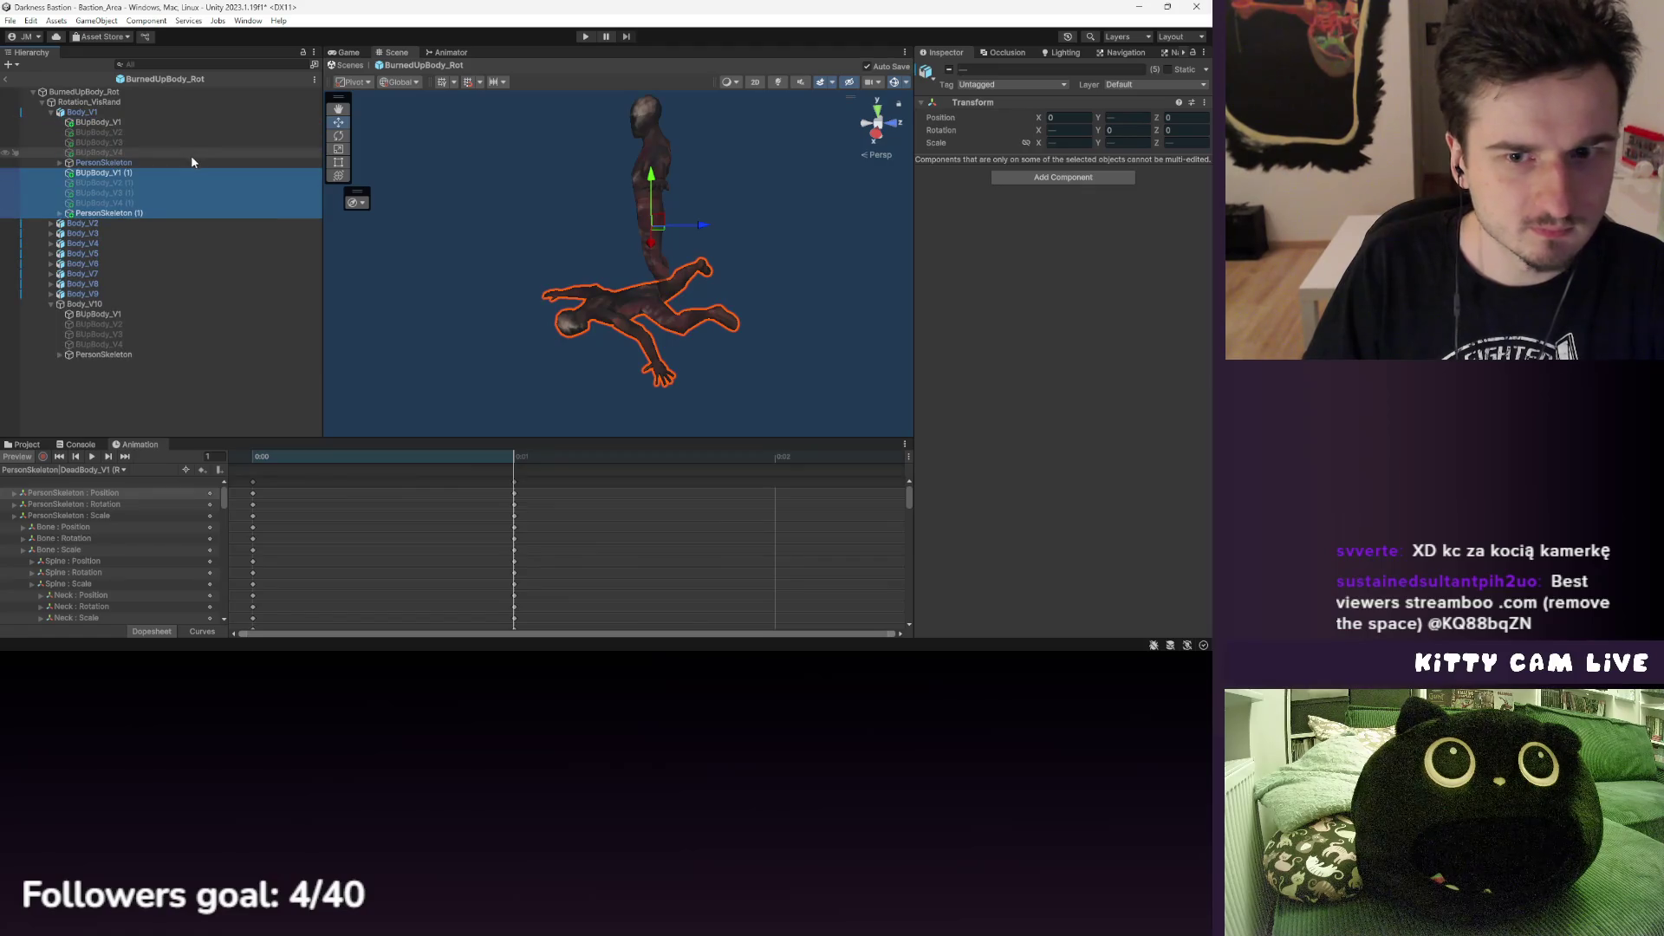
{"action": "left_click", "coordinate": [133, 215]}
{"action": "left_click", "coordinate": [115, 171]}
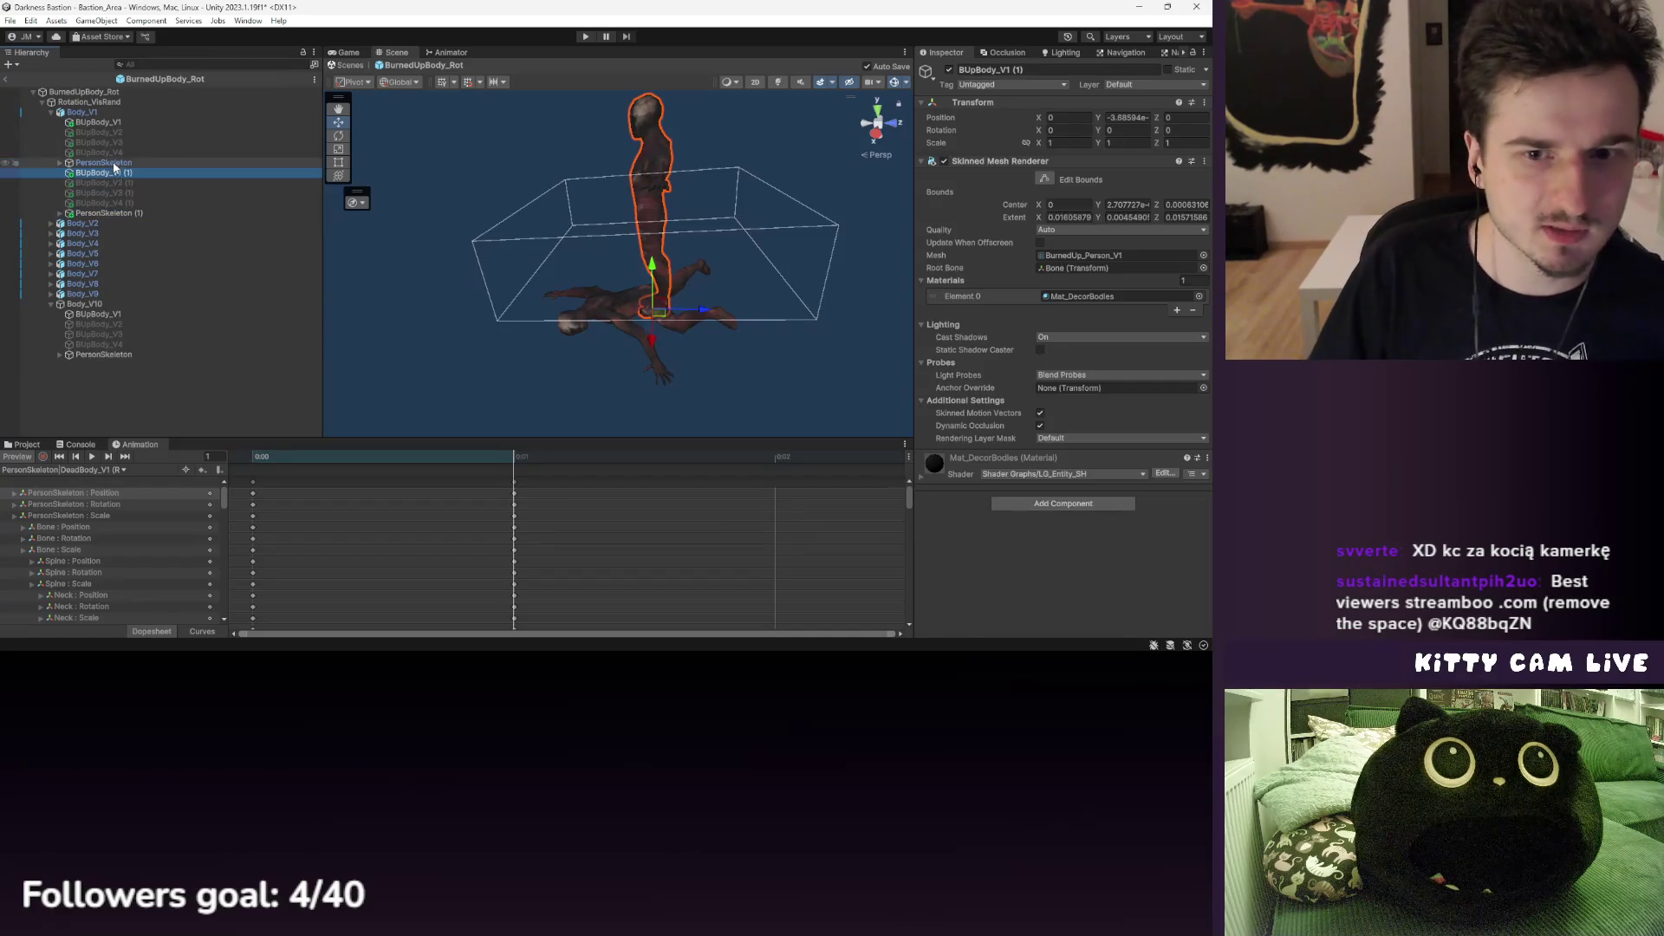
{"action": "left_click", "coordinate": [115, 164]}
{"action": "left_click", "coordinate": [115, 170]}
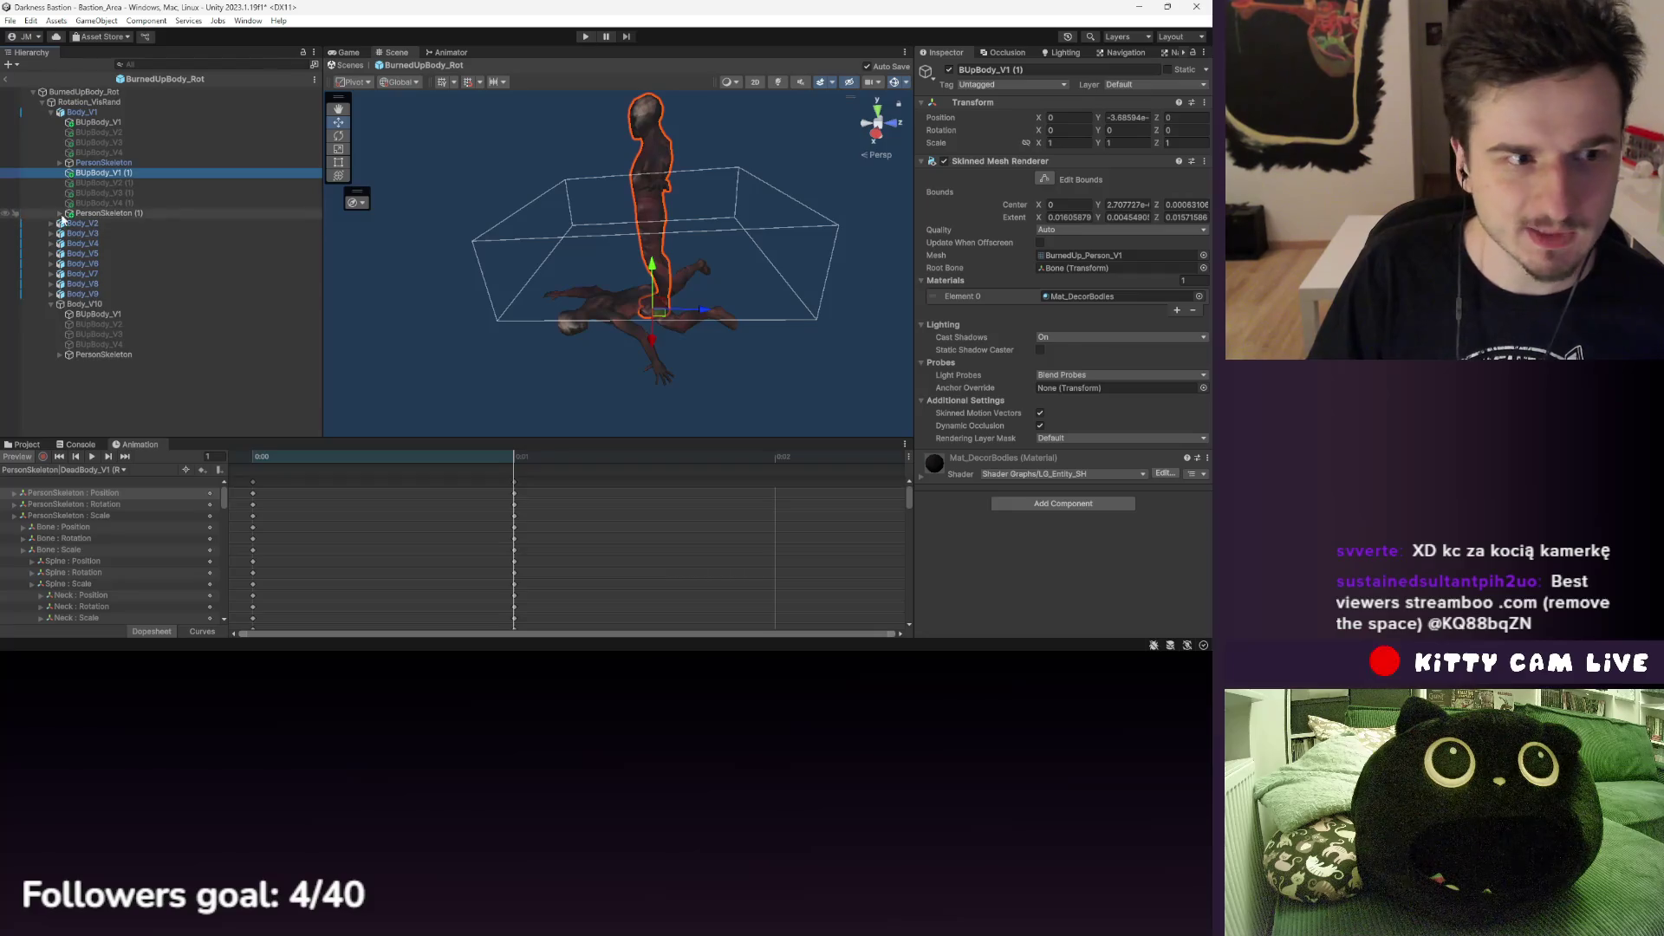
{"action": "left_click", "coordinate": [82, 213]}
{"action": "left_click", "coordinate": [113, 173]}
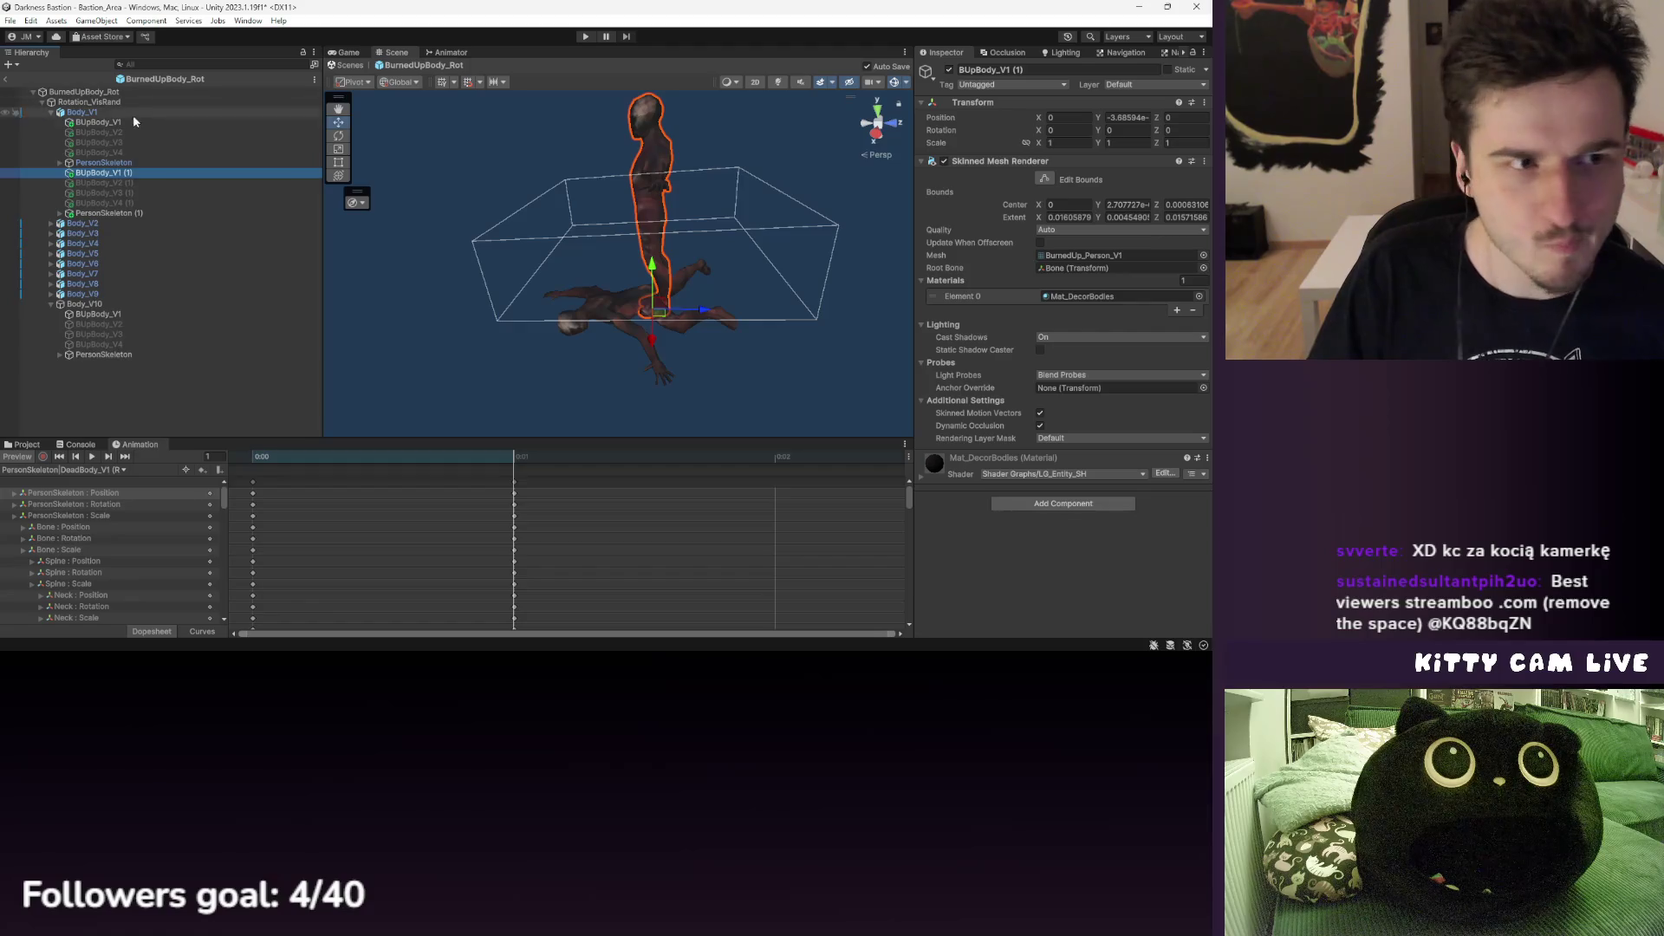
{"action": "left_click", "coordinate": [59, 163]}
{"action": "mouse_move", "coordinate": [94, 173]}
{"action": "left_mouse_down"}
{"action": "mouse_move", "coordinate": [997, 277]}
{"action": "mouse_move", "coordinate": [1071, 268]}
{"action": "left_mouse_up"}
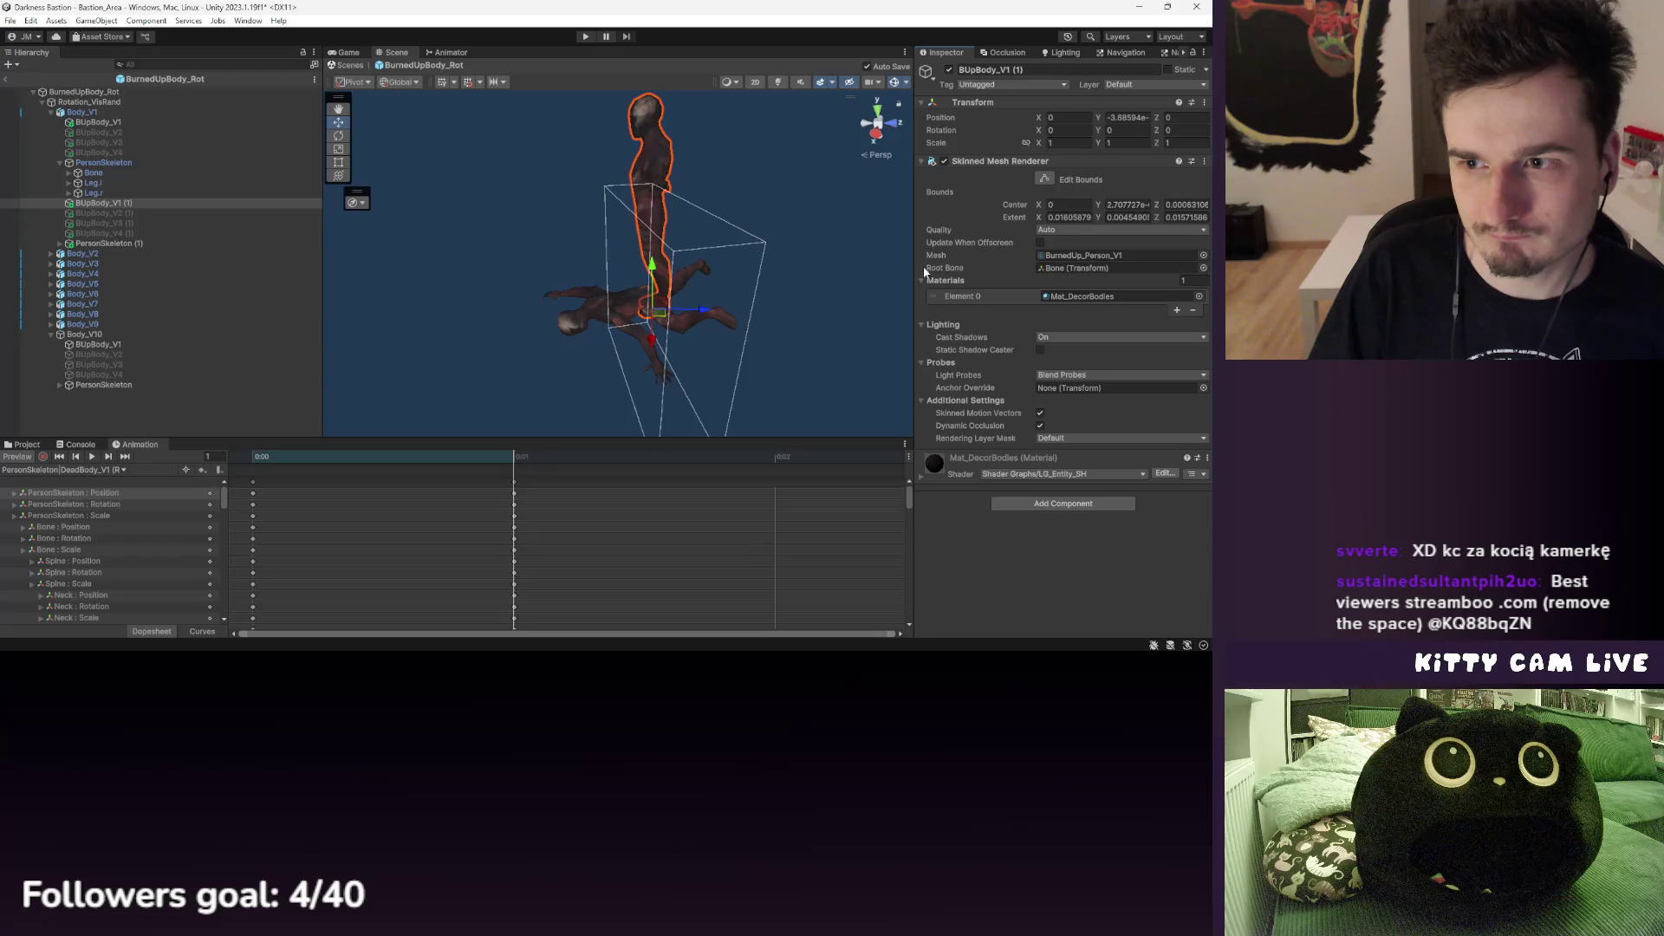
{"action": "left_click", "coordinate": [108, 247], "text": "shift"}
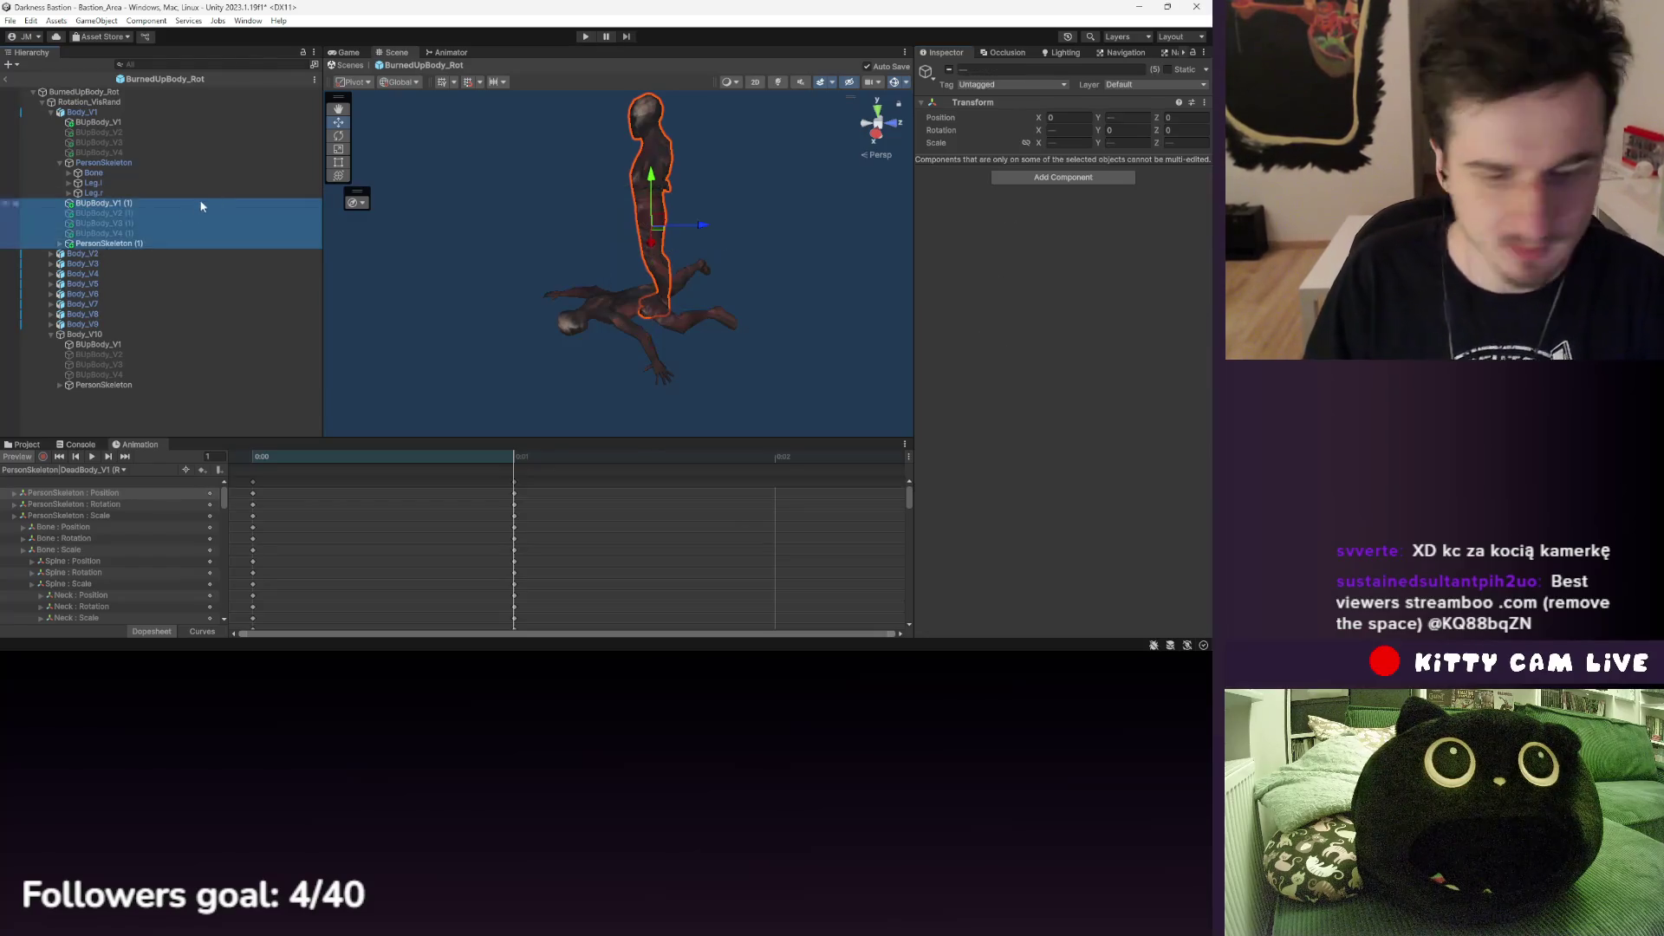
{"action": "key", "text": "Delete"}
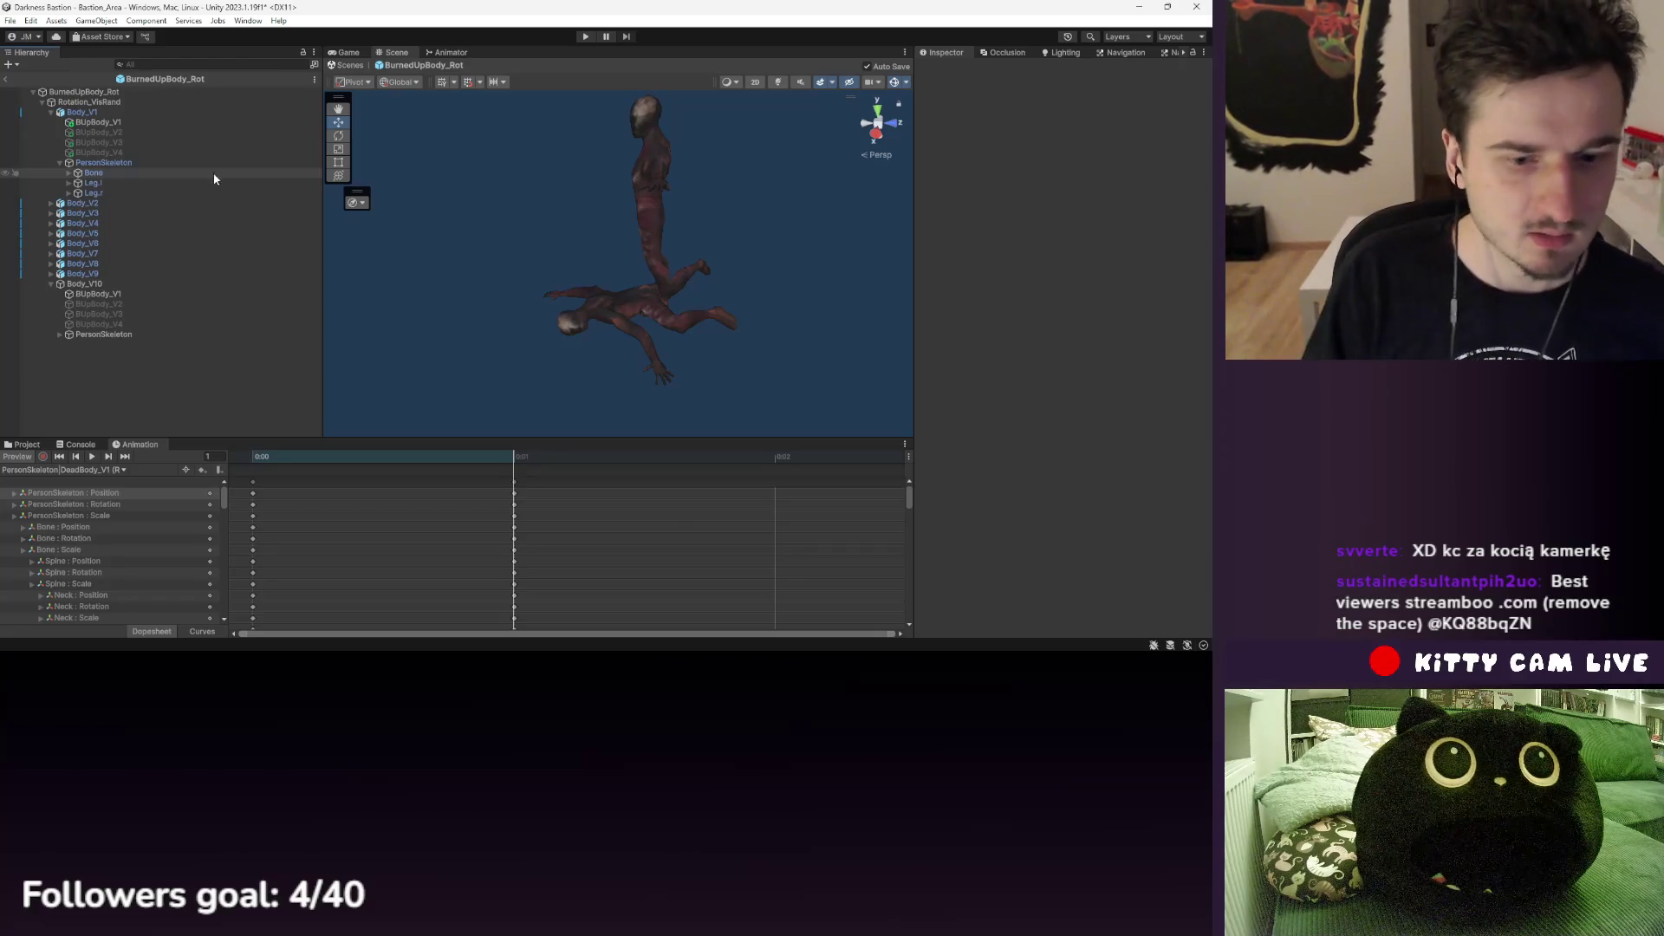
{"action": "right_click", "coordinate": [888, 177]}
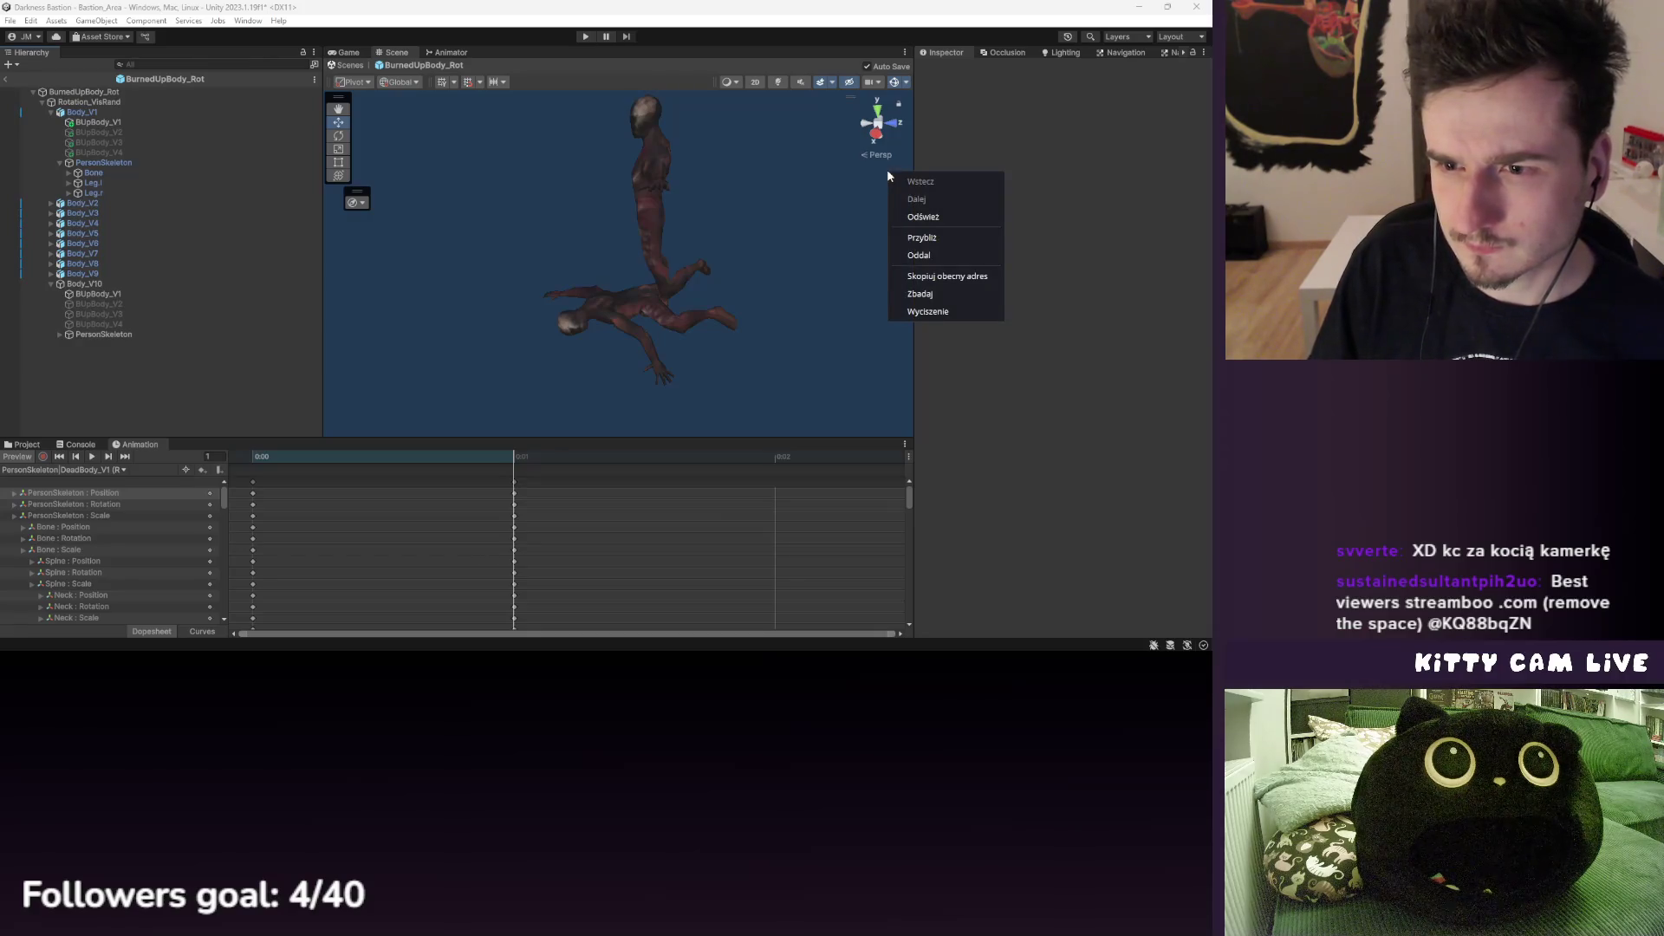
{"action": "left_click", "coordinate": [876, 184]}
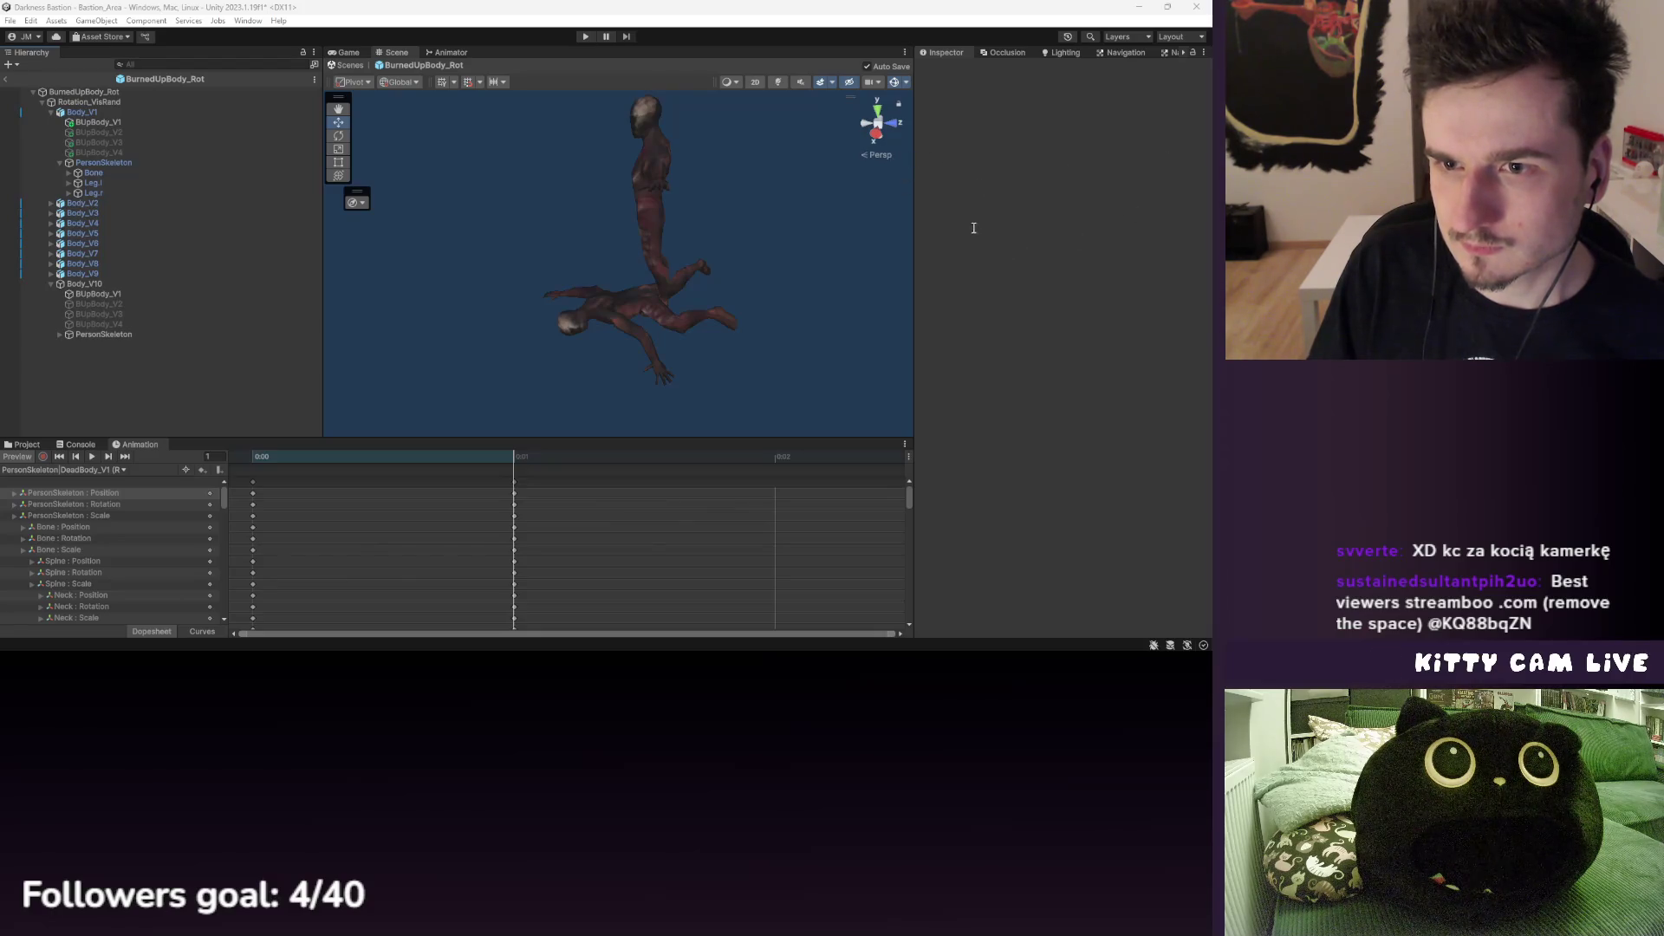
{"action": "right_click", "coordinate": [894, 173]}
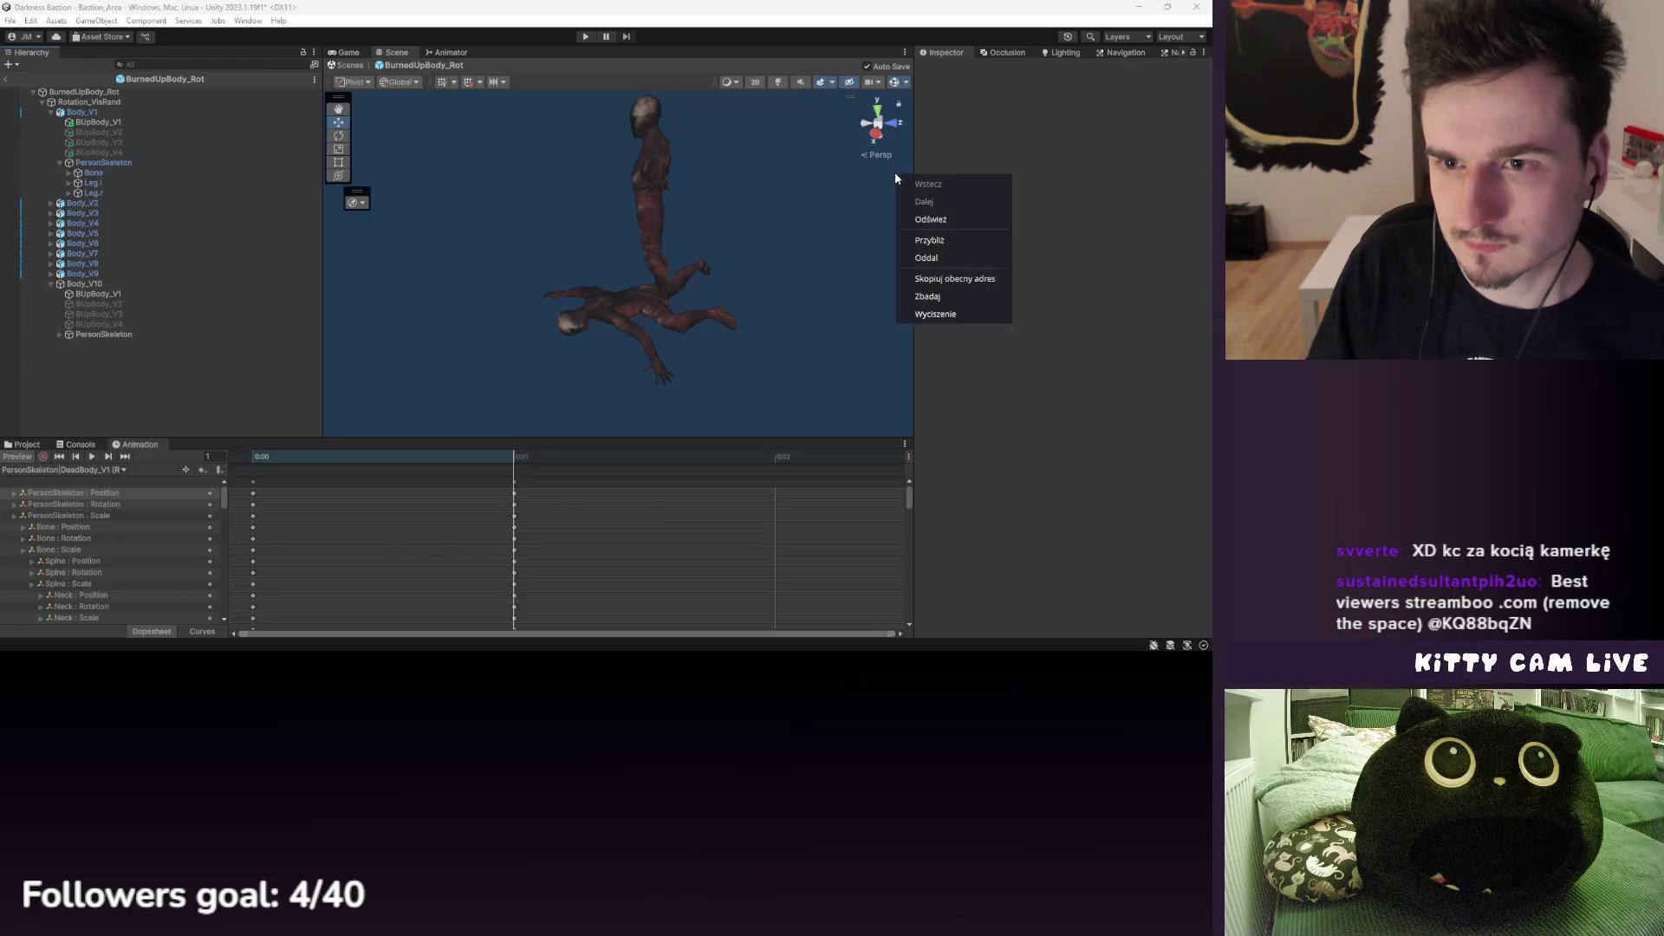
{"action": "left_click", "coordinate": [949, 315]}
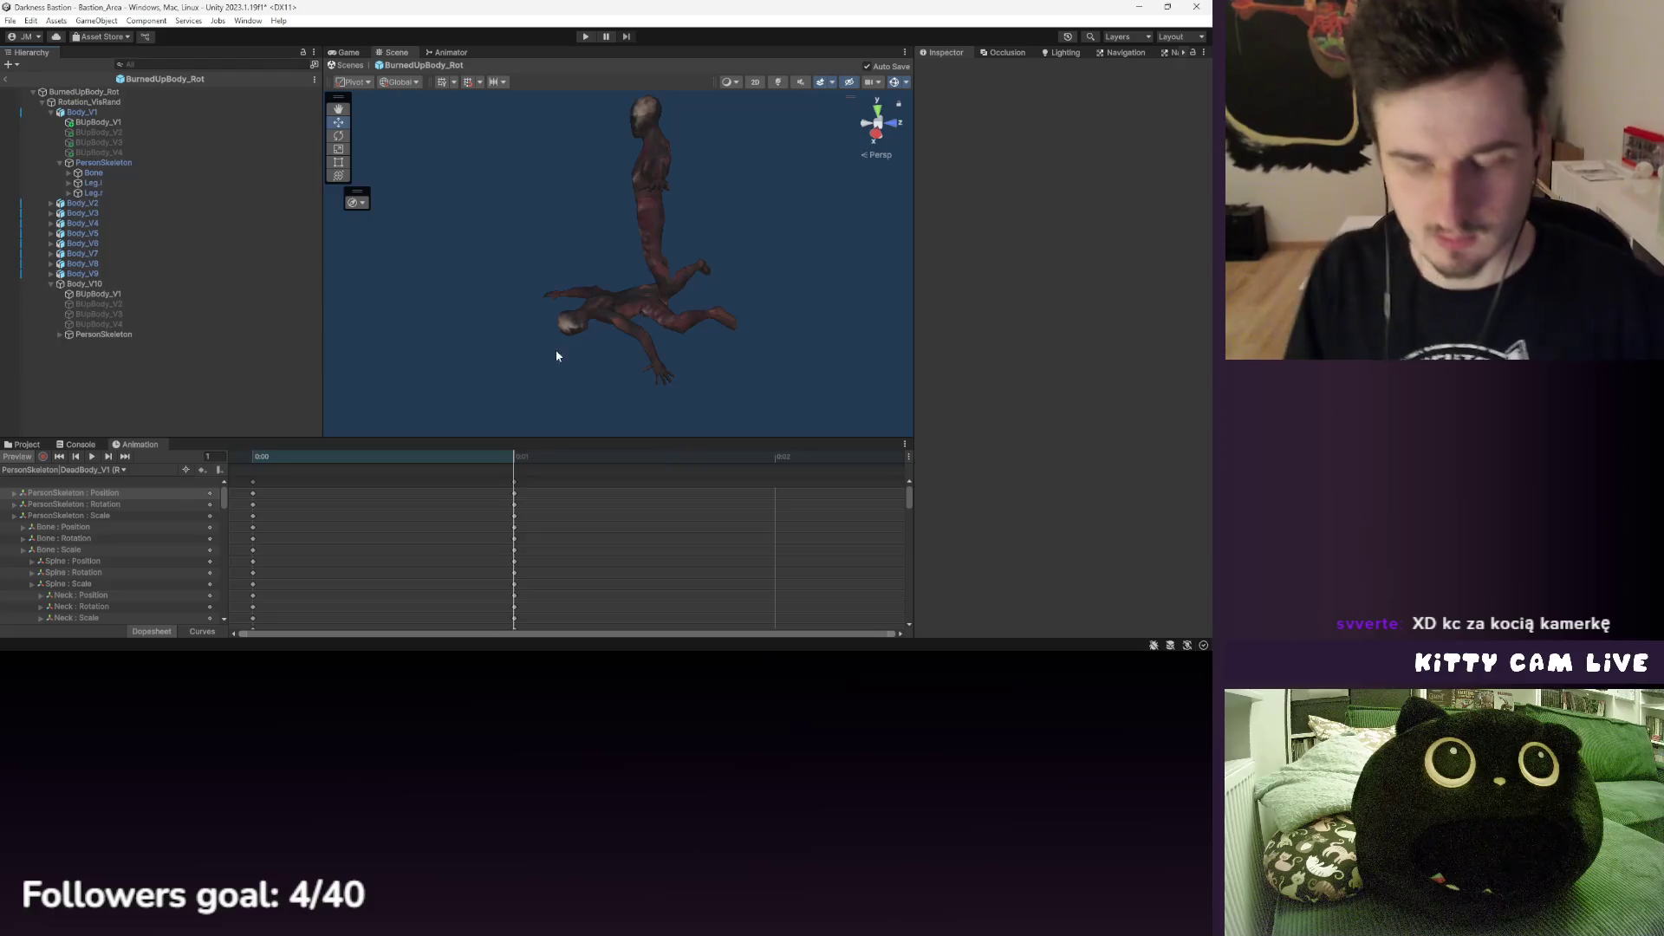
- Select the lying BUpBody_V1 mesh to show its BurnedUpBody_Person_V1 skinned renderer and Mat_DecorBodies
{"action": "left_click", "coordinate": [607, 309]}
{"action": "scroll", "coordinate": [607, 310], "scroll_direction": "up", "scroll_amount": 2}
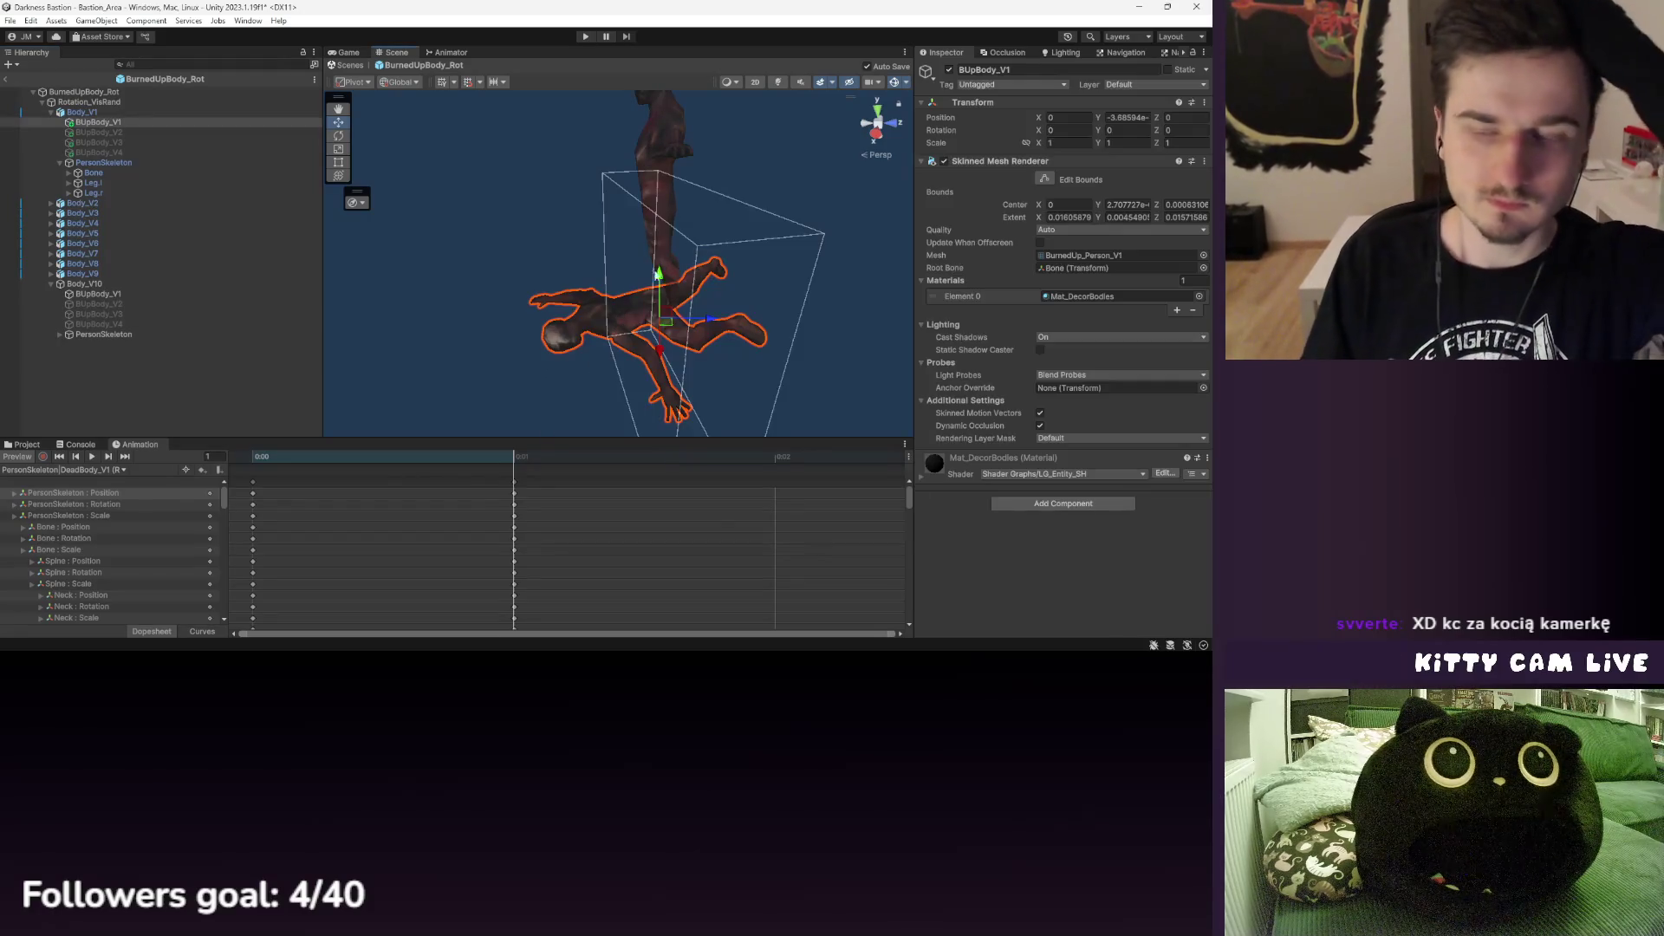
- Try opening PersonSkeleton's source .fbx model, then dismiss the app-choice prompt
{"action": "mouse_move", "coordinate": [776, 241]}
{"action": "left_mouse_down"}
{"action": "mouse_move", "coordinate": [792, 186]}
{"action": "mouse_move", "coordinate": [777, 155]}
{"action": "mouse_move", "coordinate": [796, 143]}
{"action": "mouse_move", "coordinate": [651, 165]}
{"action": "mouse_move", "coordinate": [702, 251]}
{"action": "left_mouse_up"}
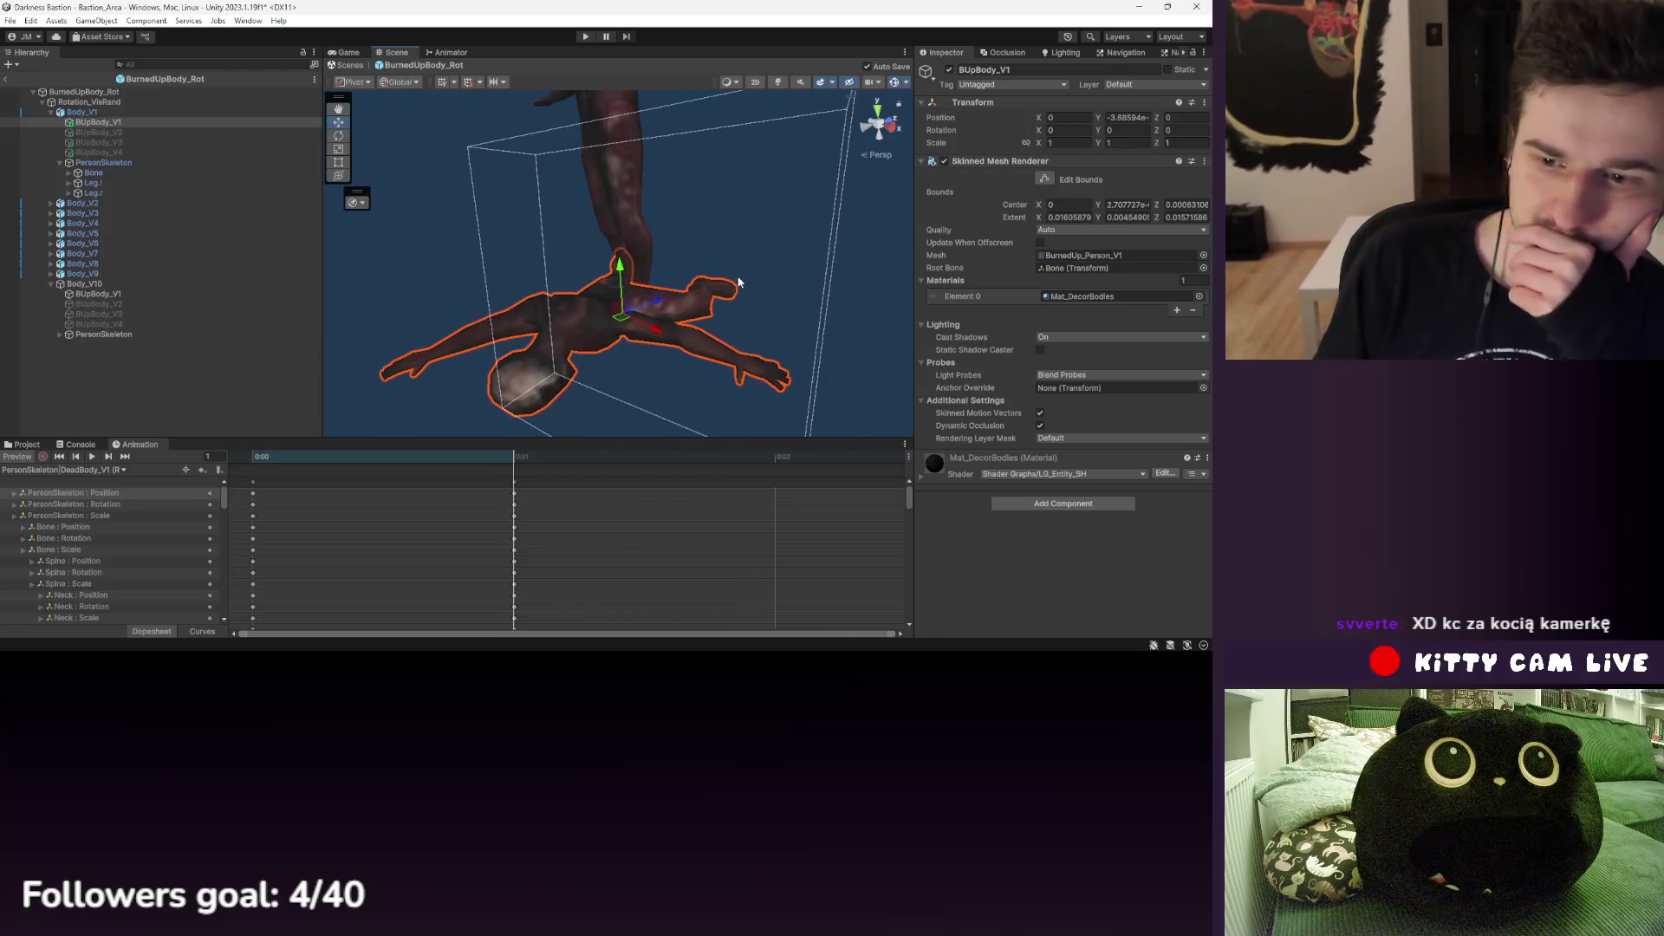
{"action": "right_click", "coordinate": [105, 164]}
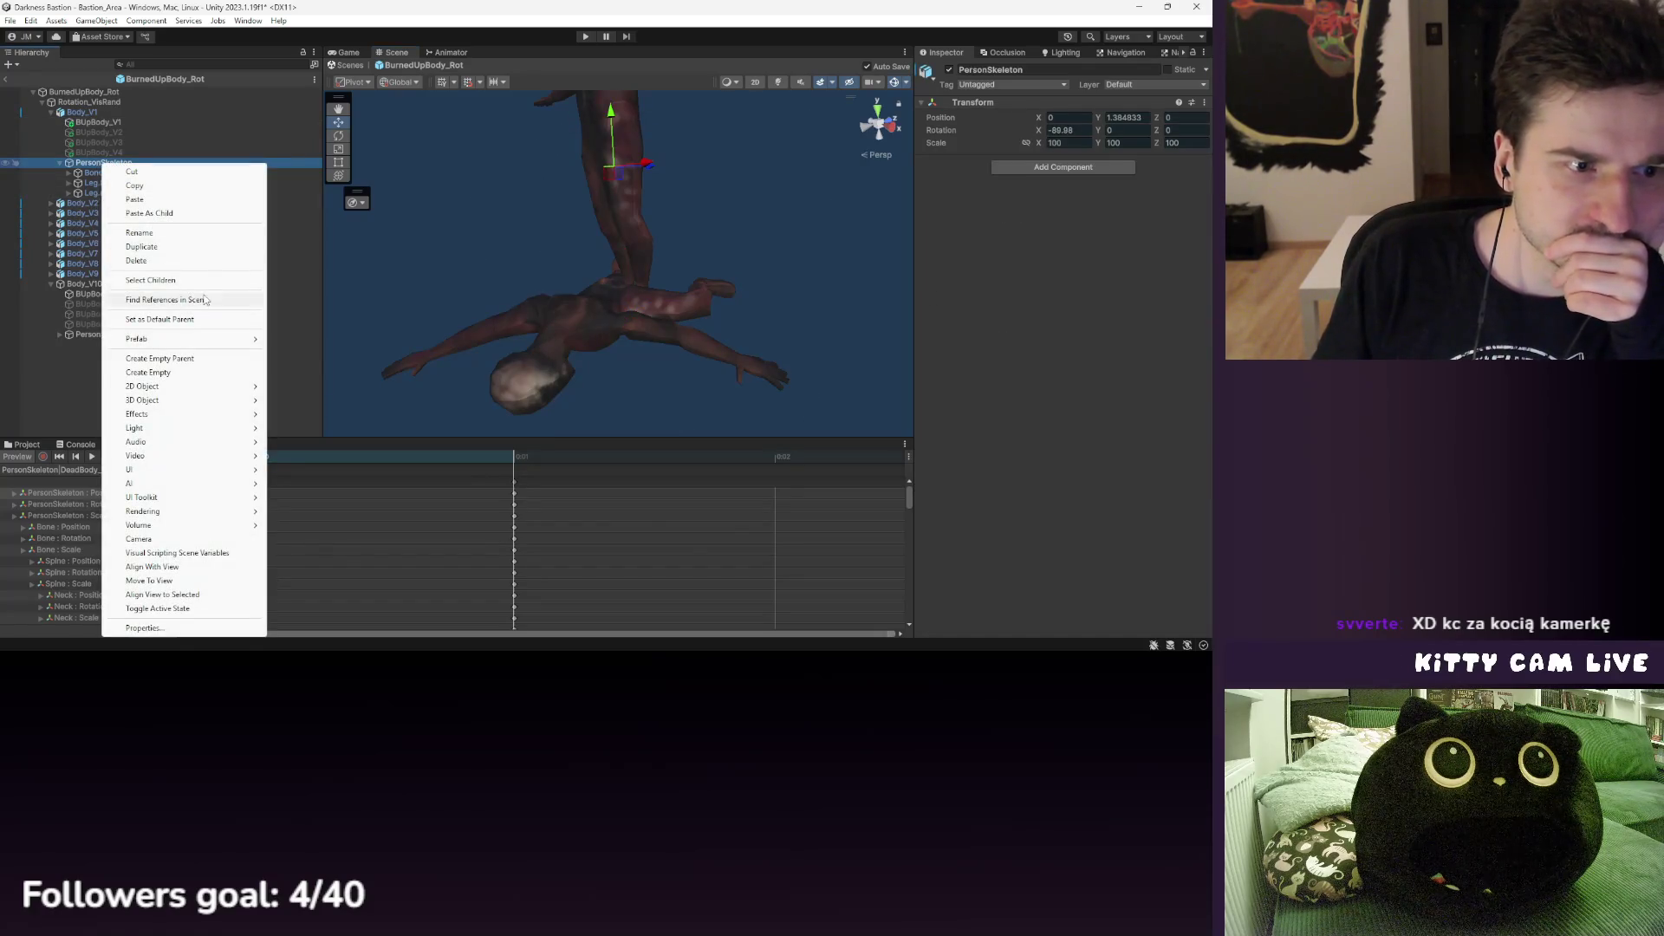
{"action": "mouse_move", "coordinate": [194, 343]}
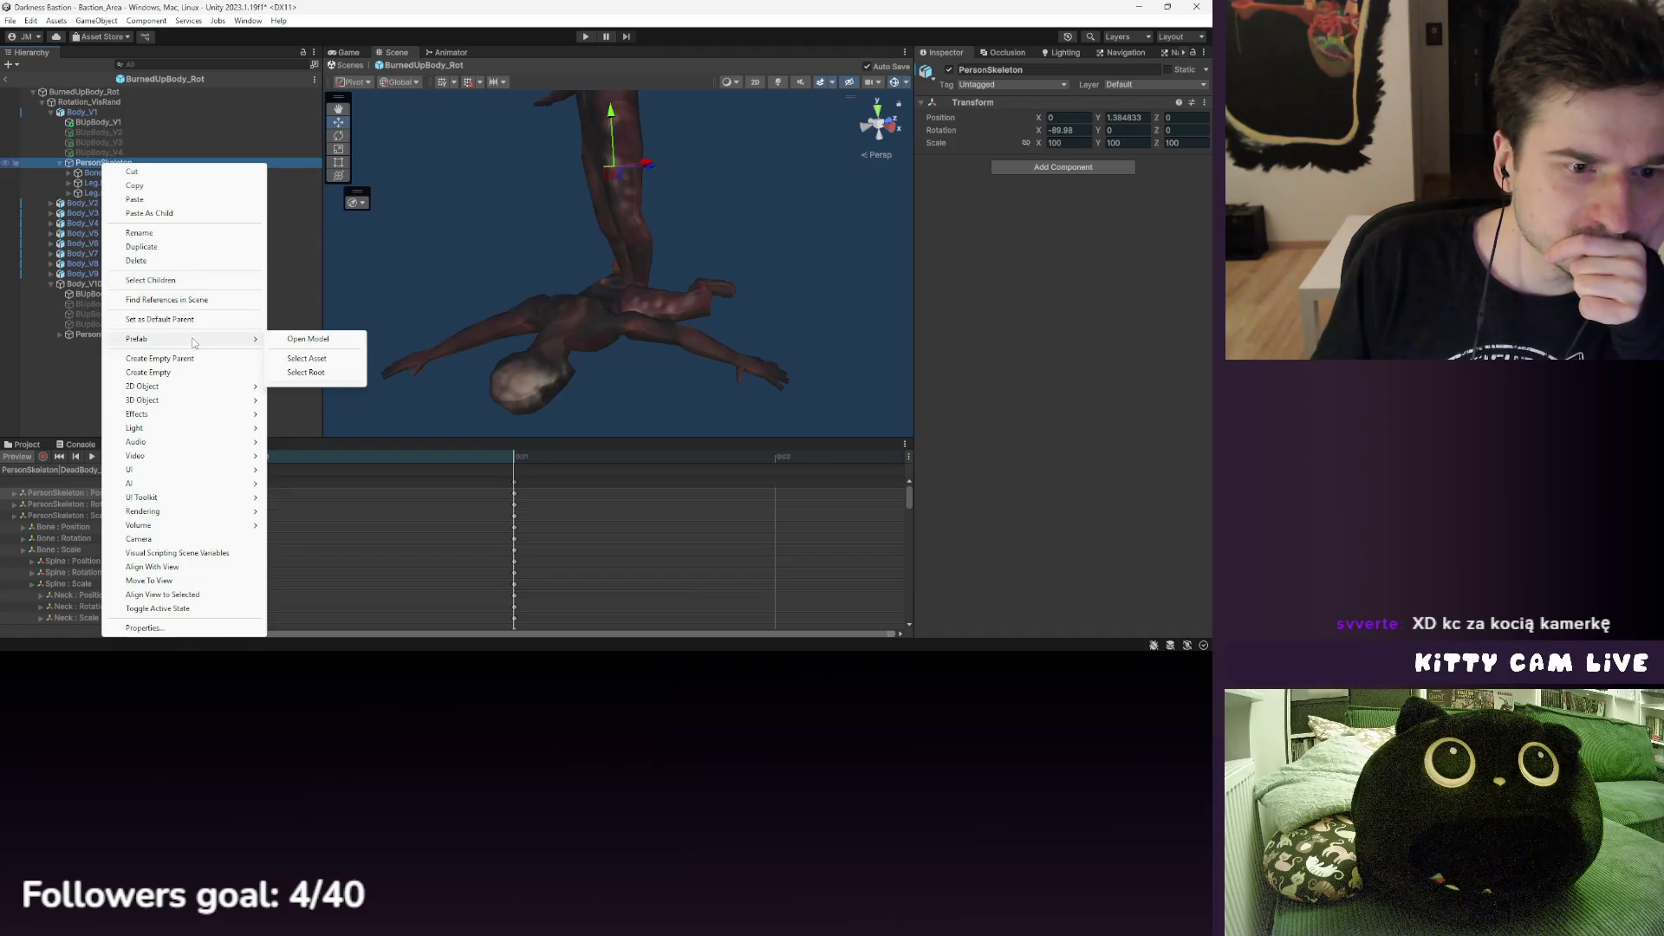
{"action": "left_click", "coordinate": [309, 339]}
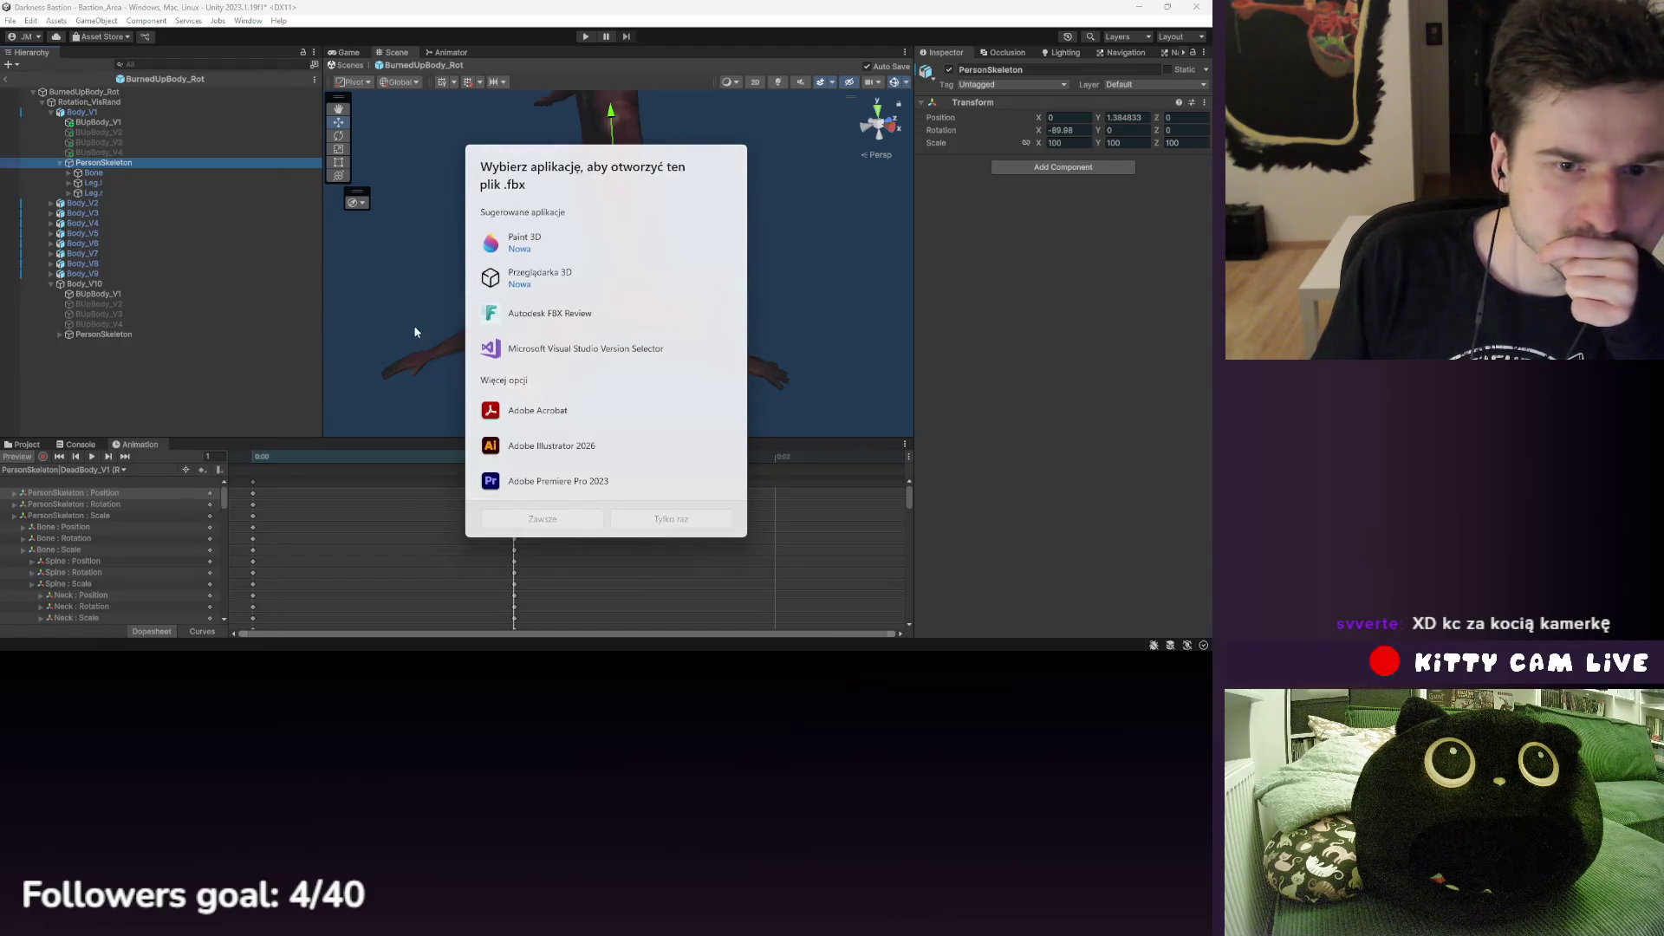
{"action": "left_click", "coordinate": [221, 266]}
- Create an empty child GameObject under Body_V1's PersonSkeleton from its context menu
{"action": "right_click", "coordinate": [102, 163]}
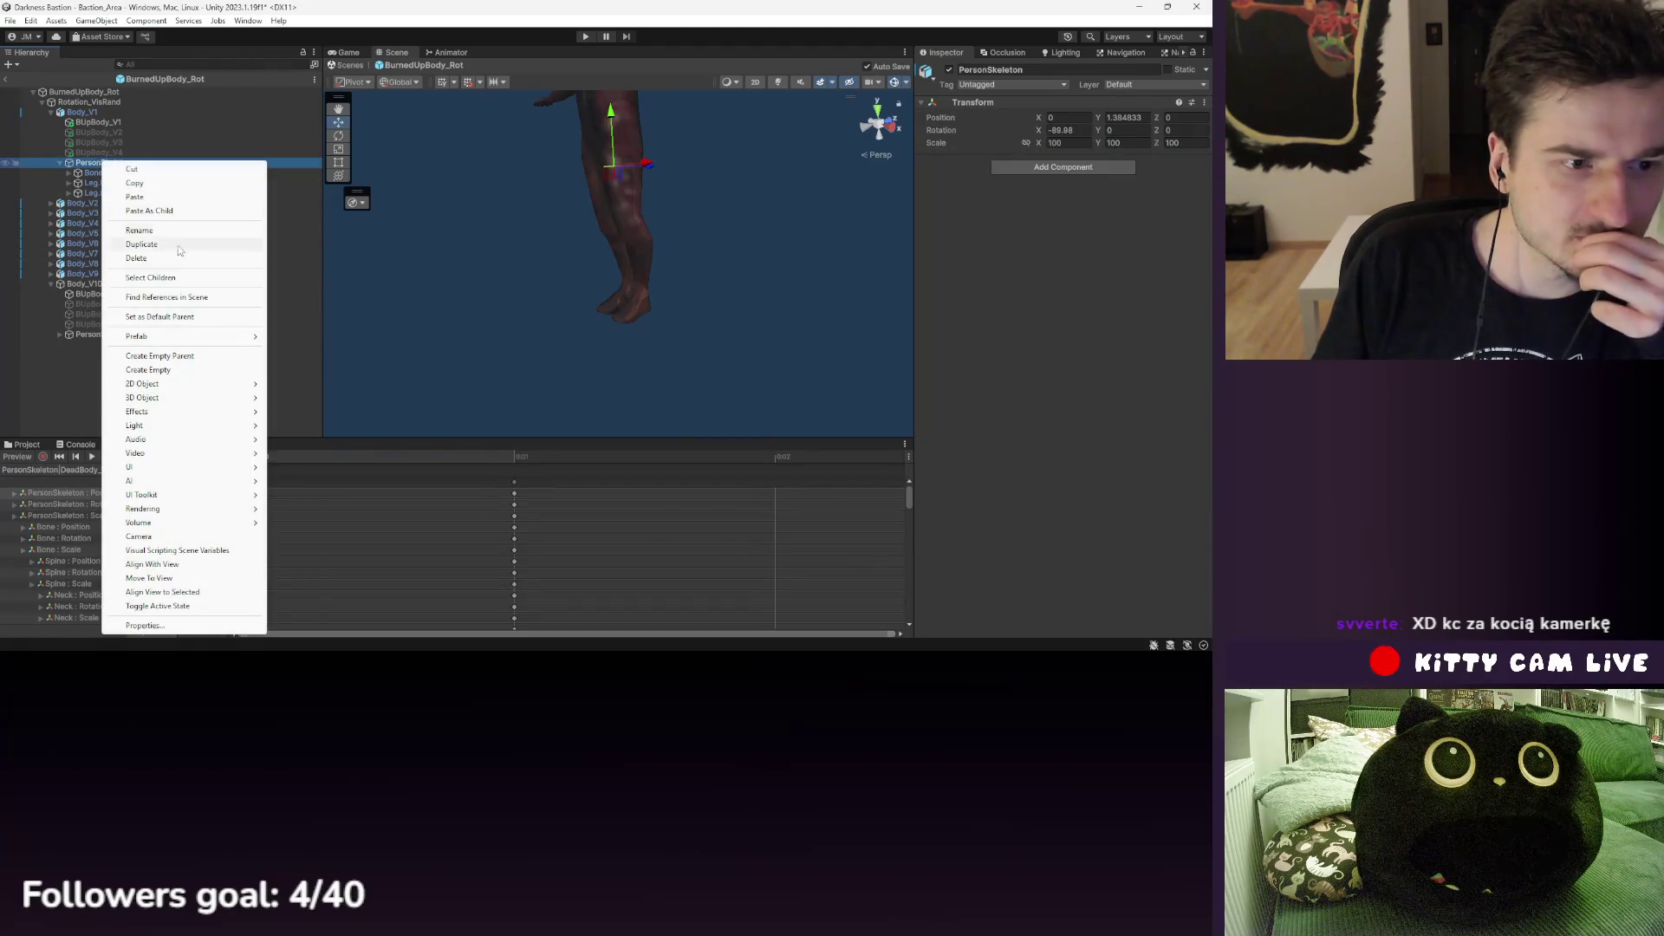
{"action": "left_click", "coordinate": [76, 304]}
{"action": "left_click", "coordinate": [149, 264]}
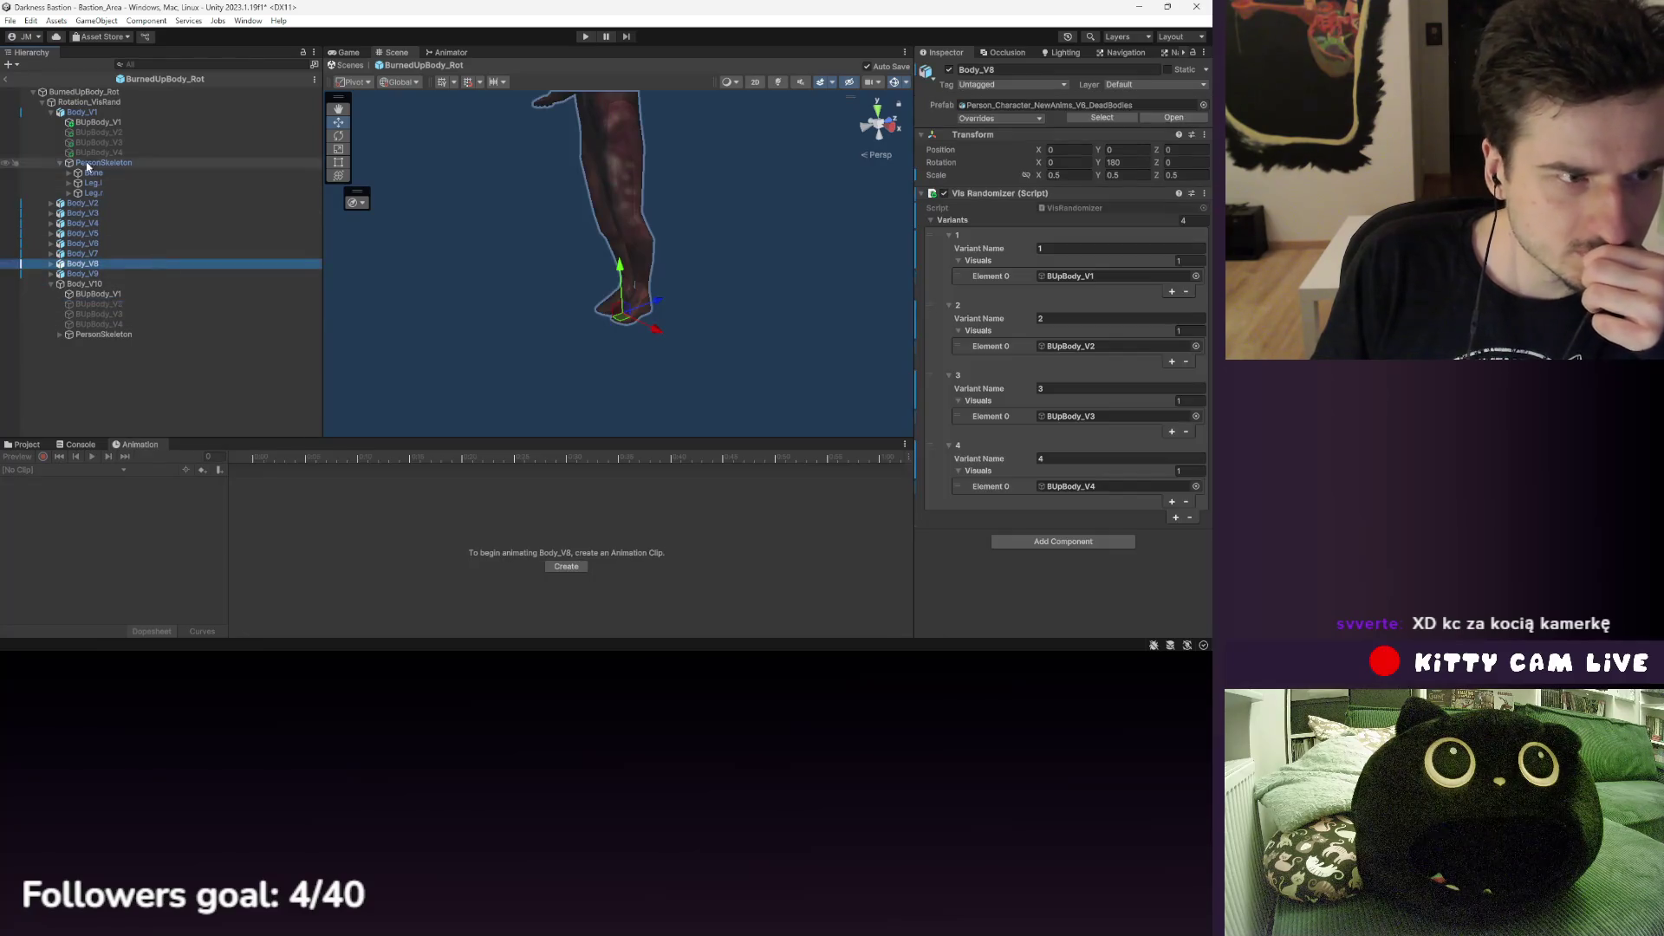
{"action": "right_click", "coordinate": [92, 163]}
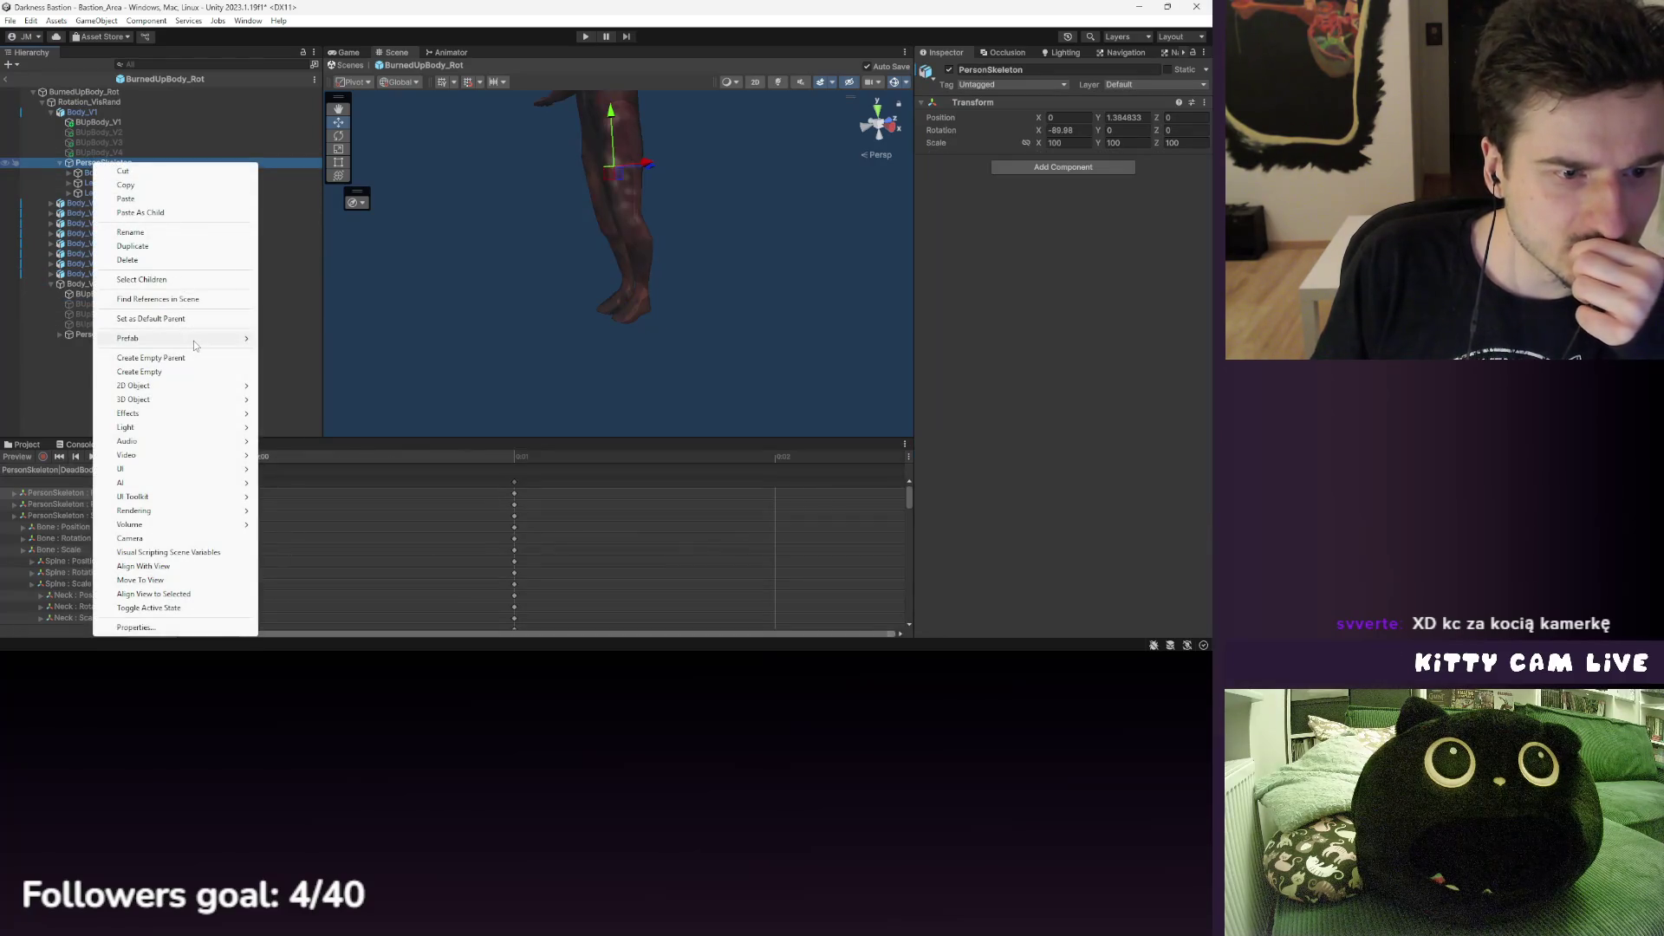
{"action": "mouse_move", "coordinate": [194, 344]}
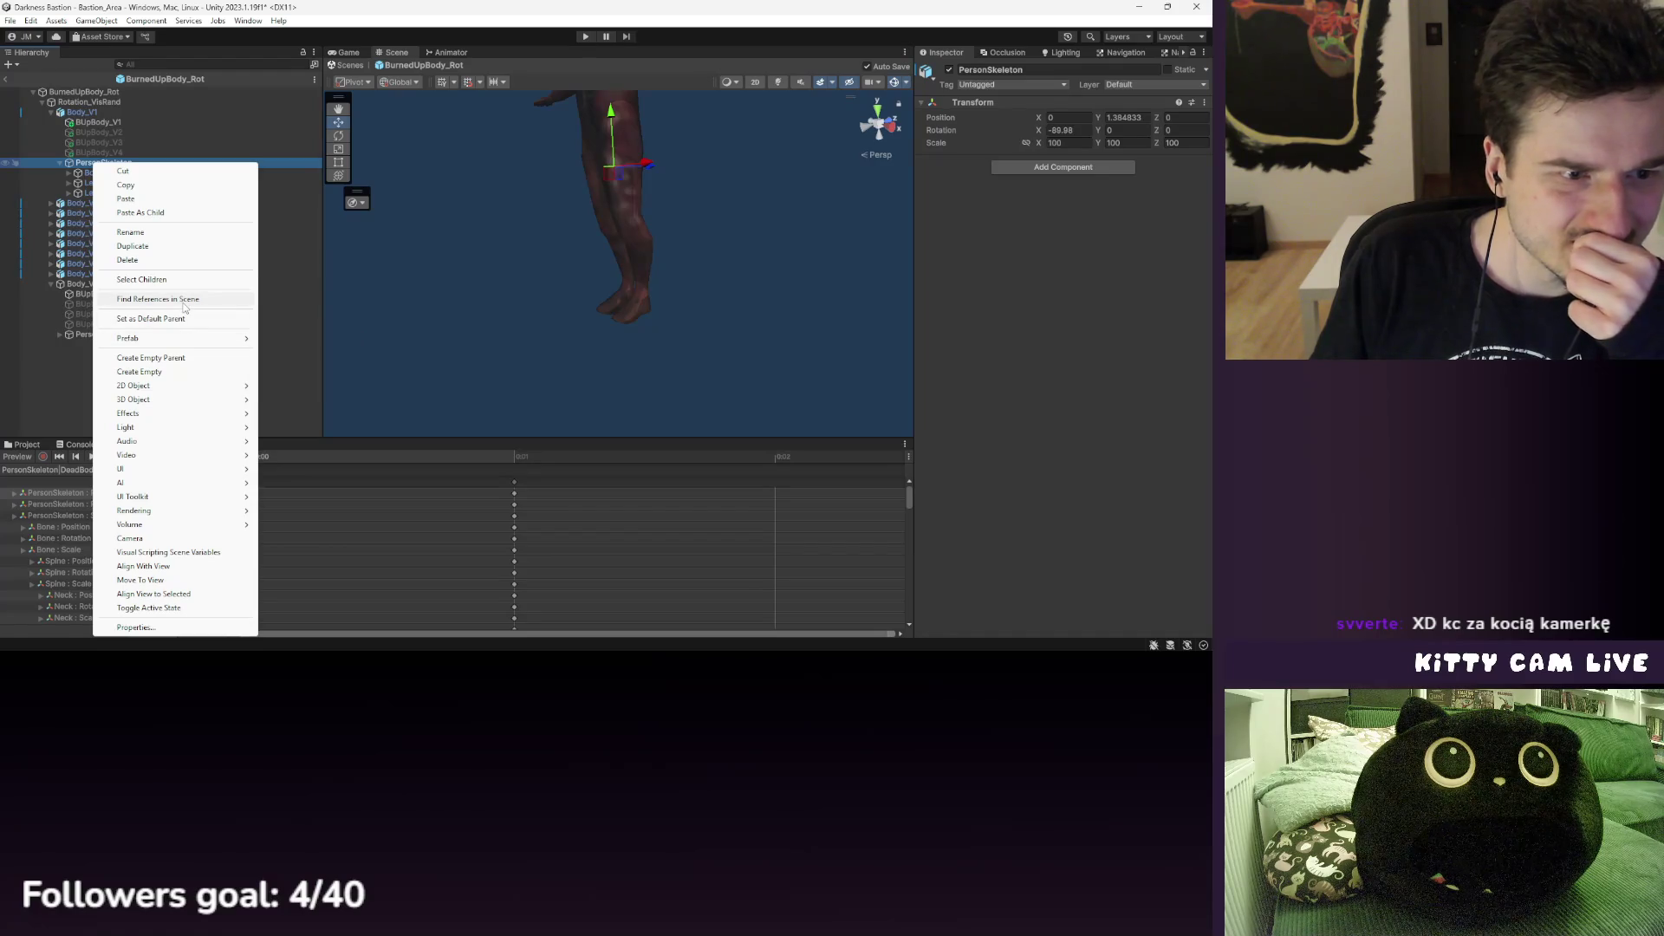
{"action": "mouse_move", "coordinate": [182, 476]}
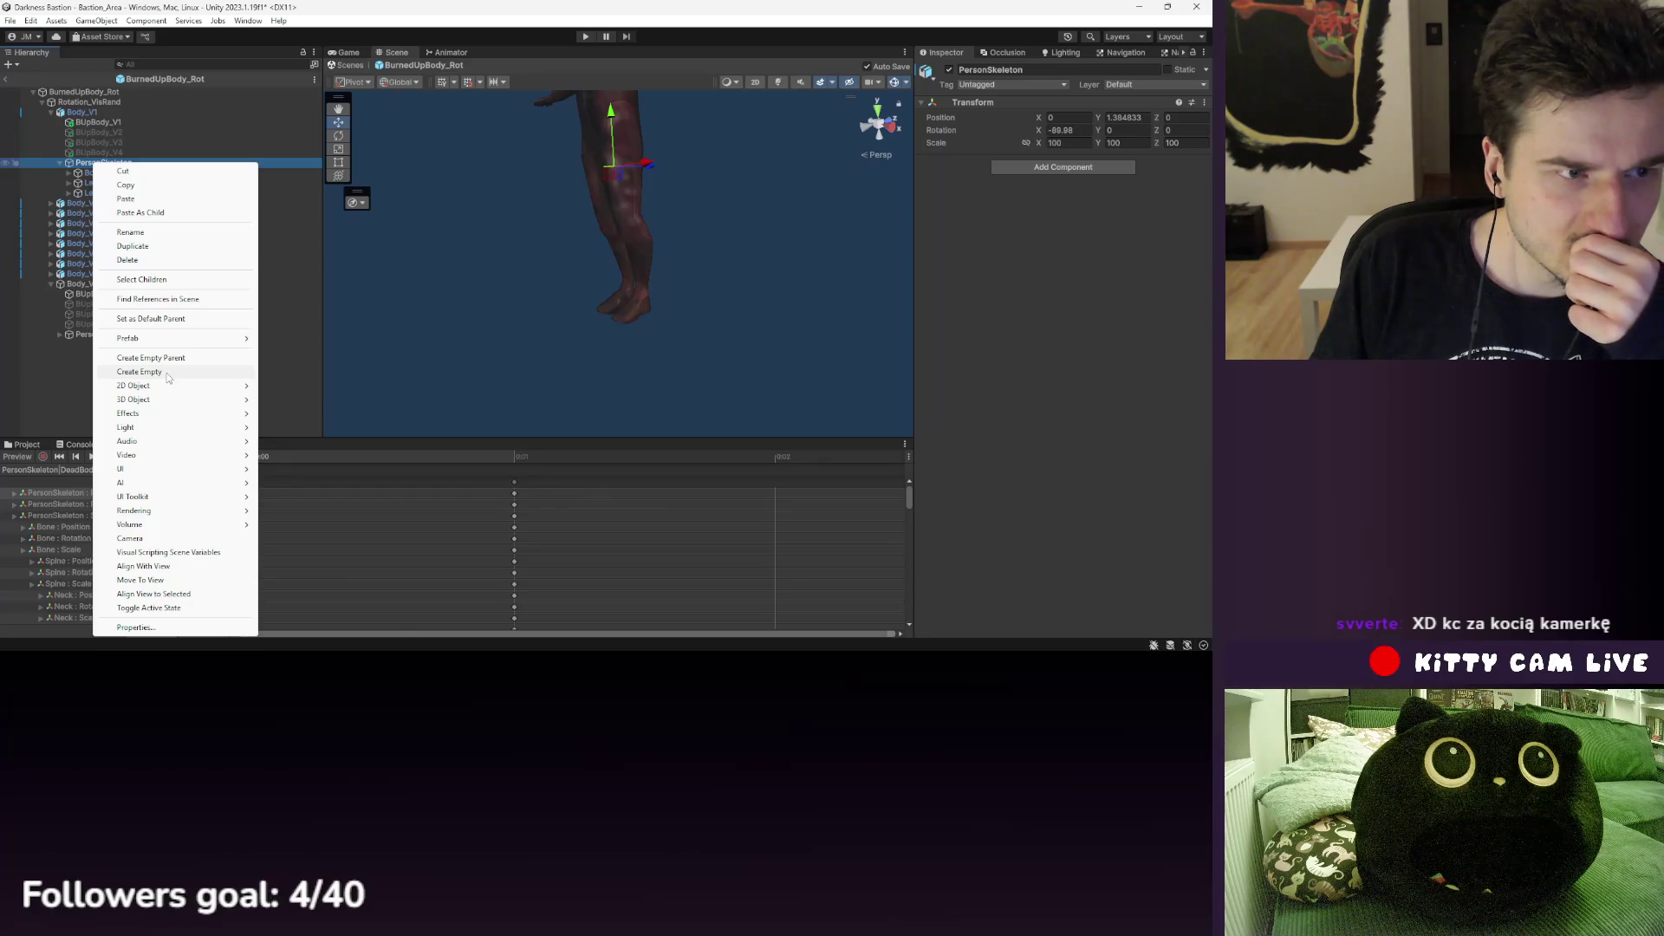
{"action": "mouse_move", "coordinate": [180, 461]}
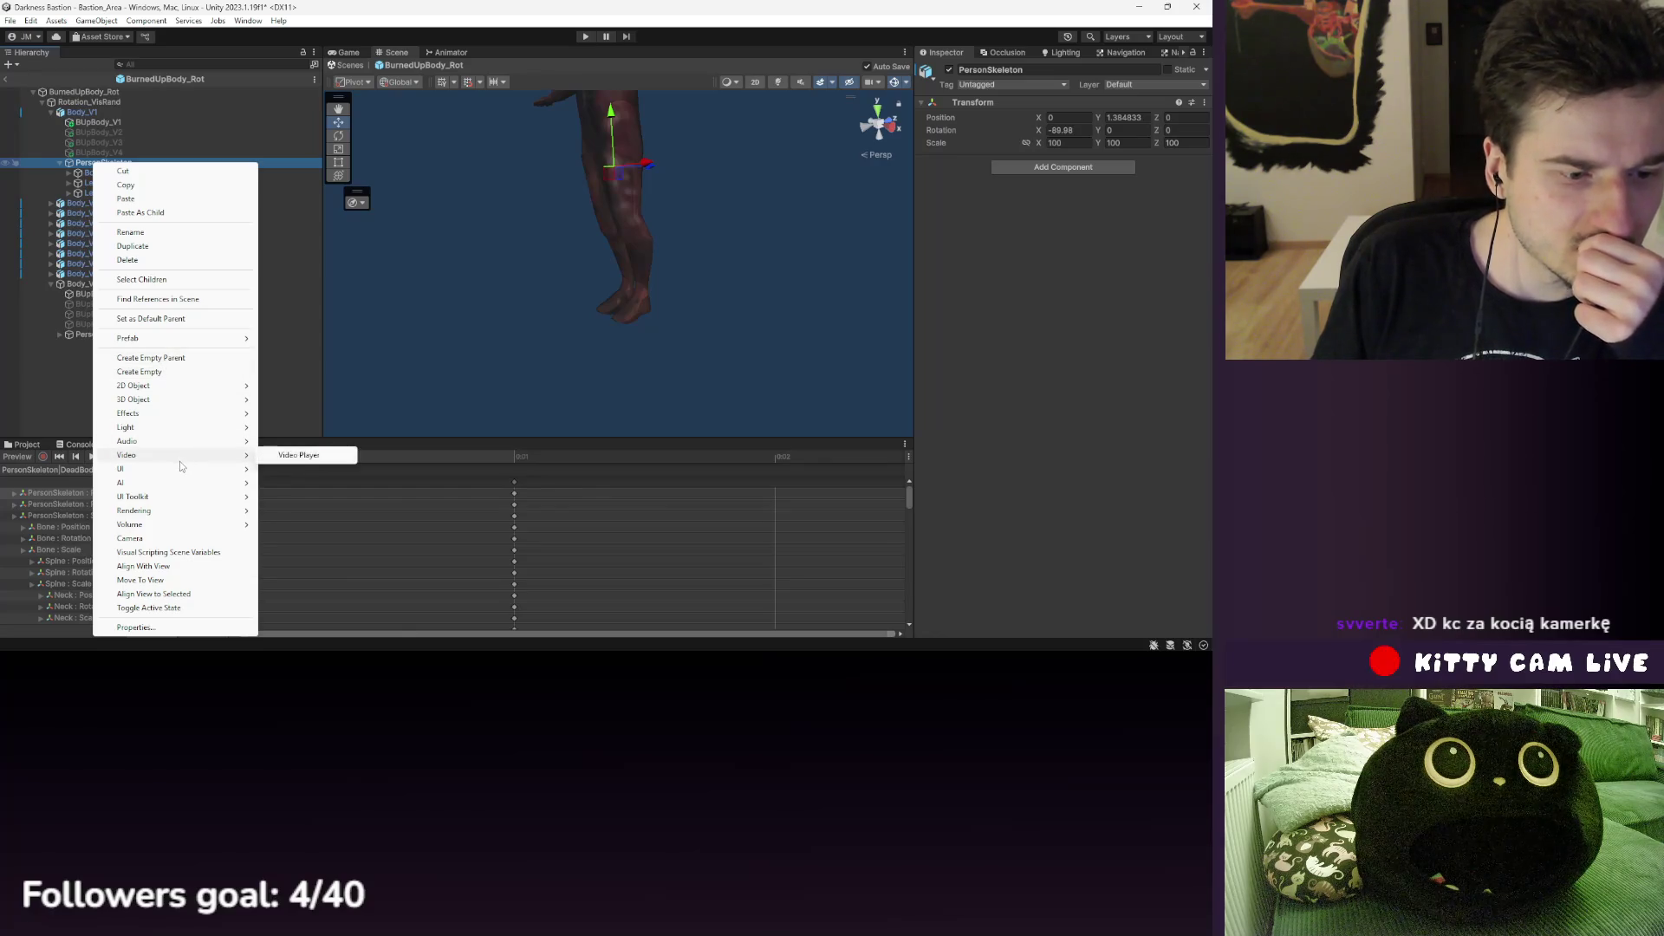
{"action": "left_click", "coordinate": [143, 371]}
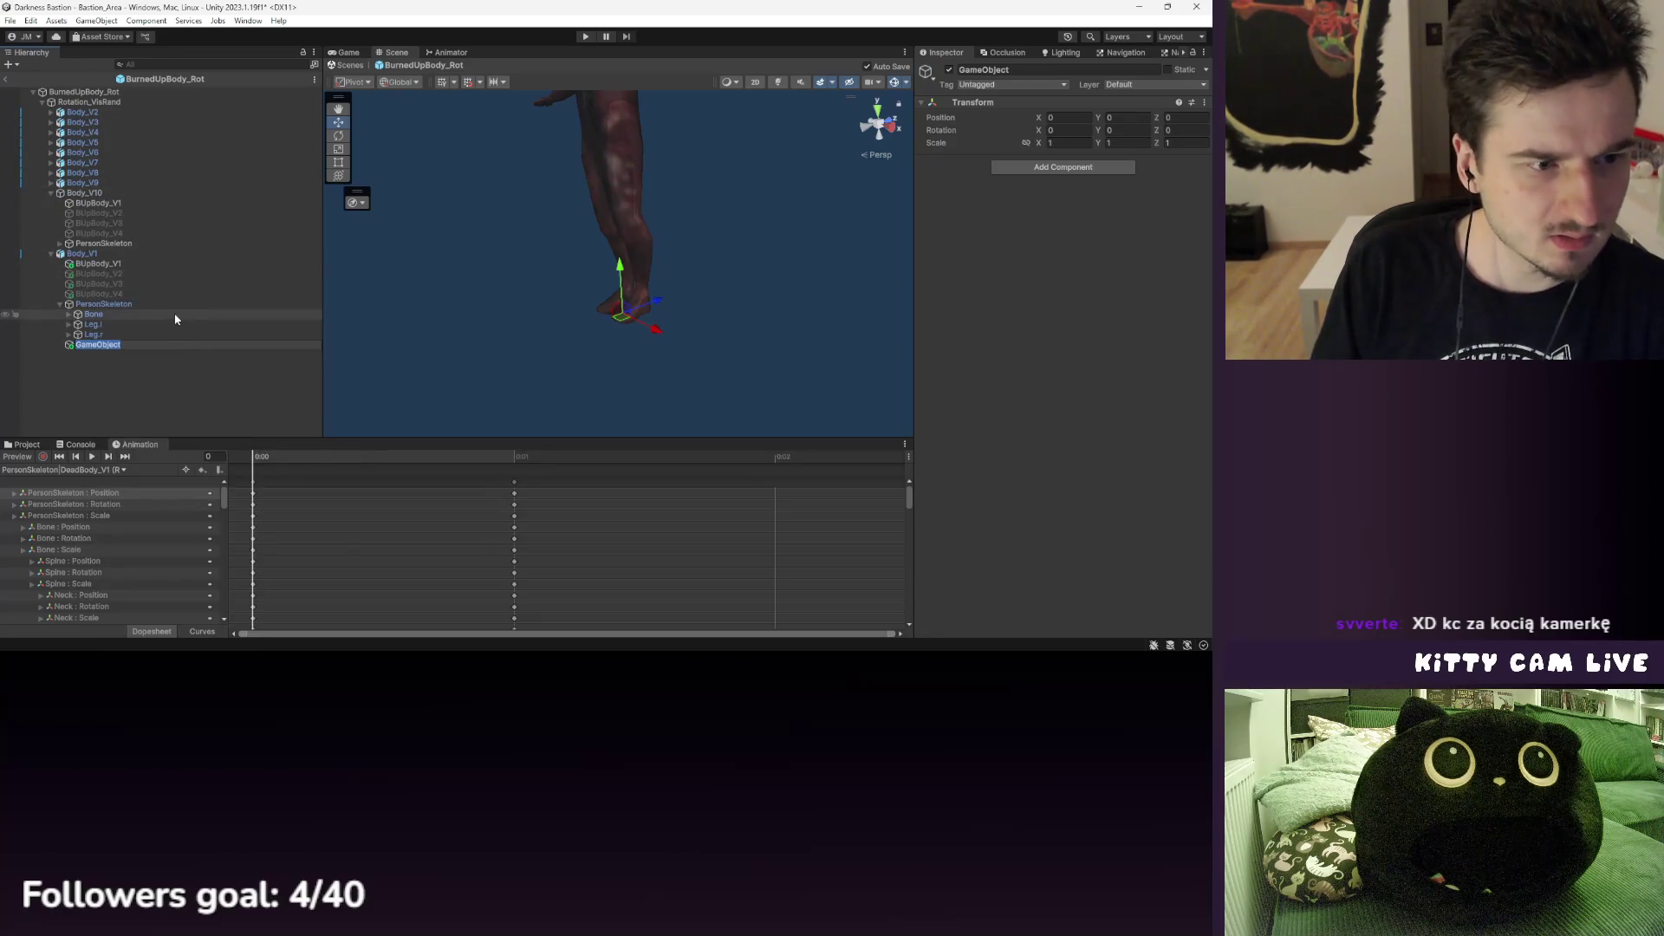
- Undo the empty GameObject, preview frame 1, then add a new empty child under PersonSkeleton
{"action": "key", "text": "ctrl+z"}
{"action": "key", "text": "ctrl+z"}
{"action": "left_click", "coordinate": [108, 163]}
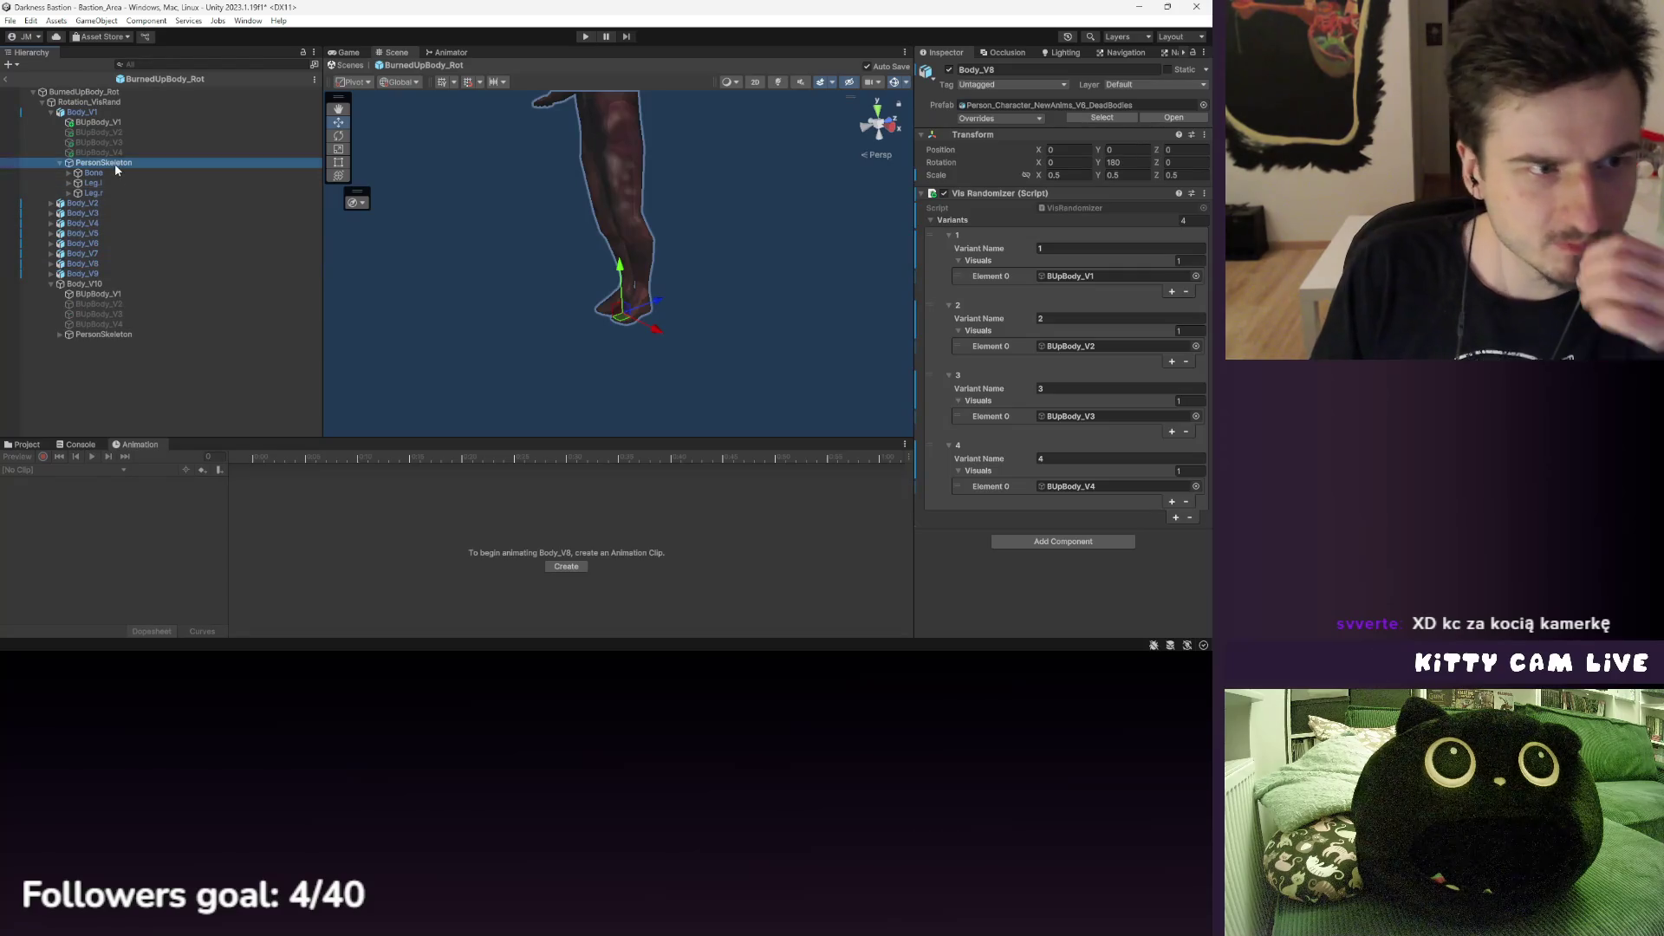
{"action": "left_click", "coordinate": [509, 456]}
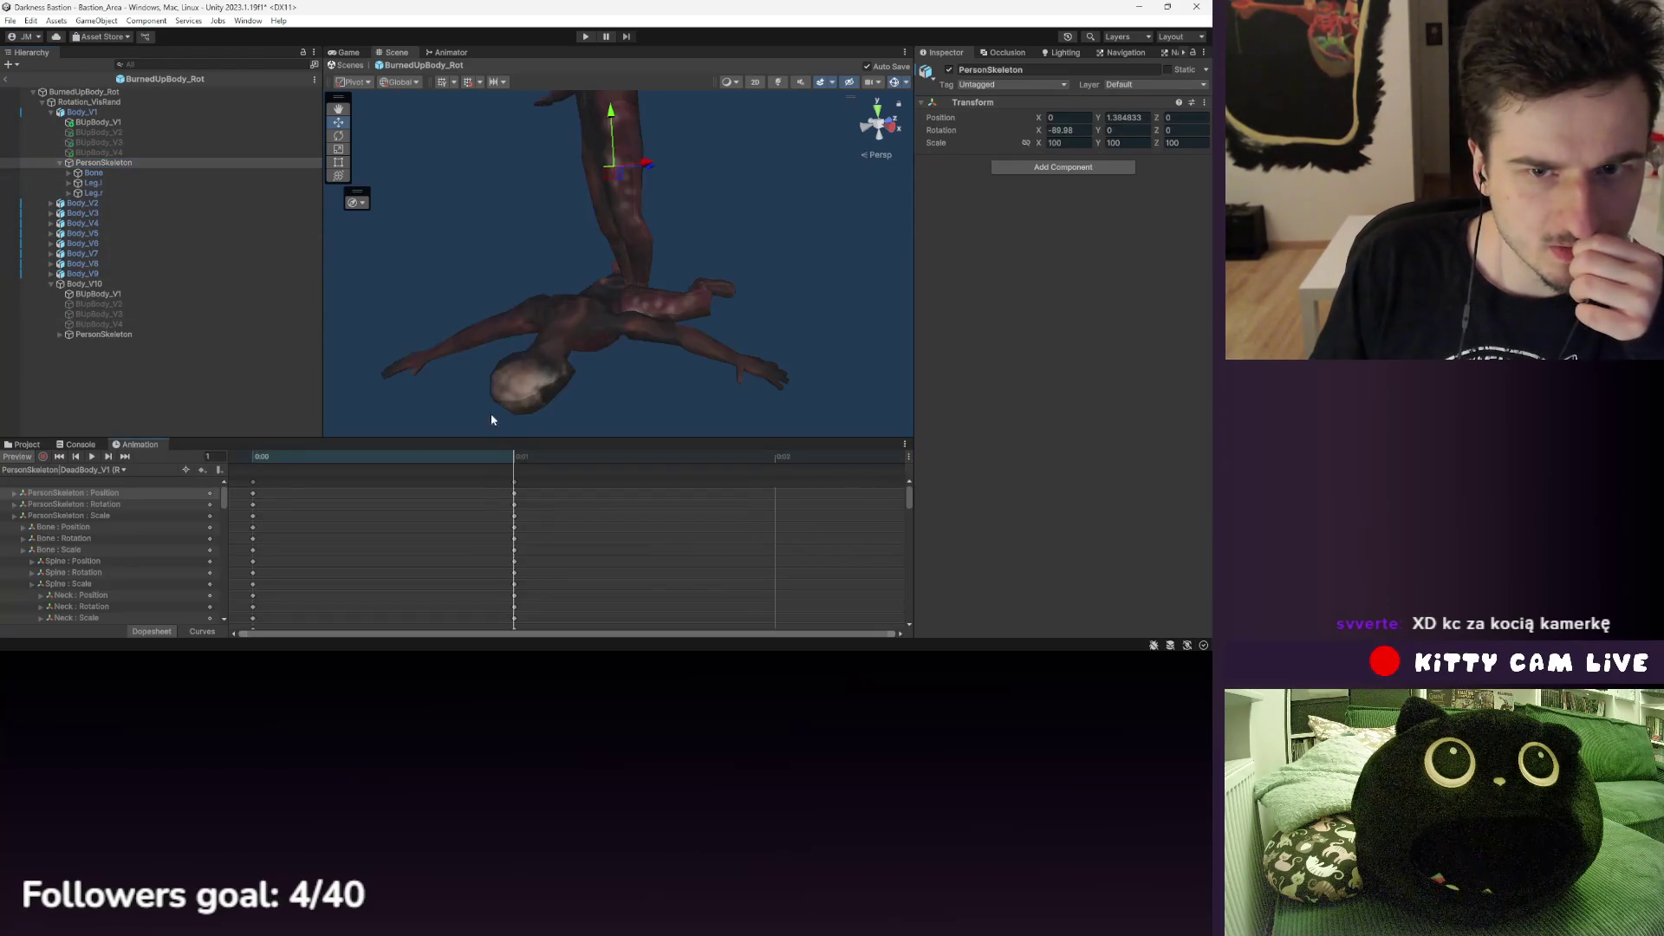
{"action": "right_click", "coordinate": [118, 163]}
{"action": "left_click", "coordinate": [174, 371]}
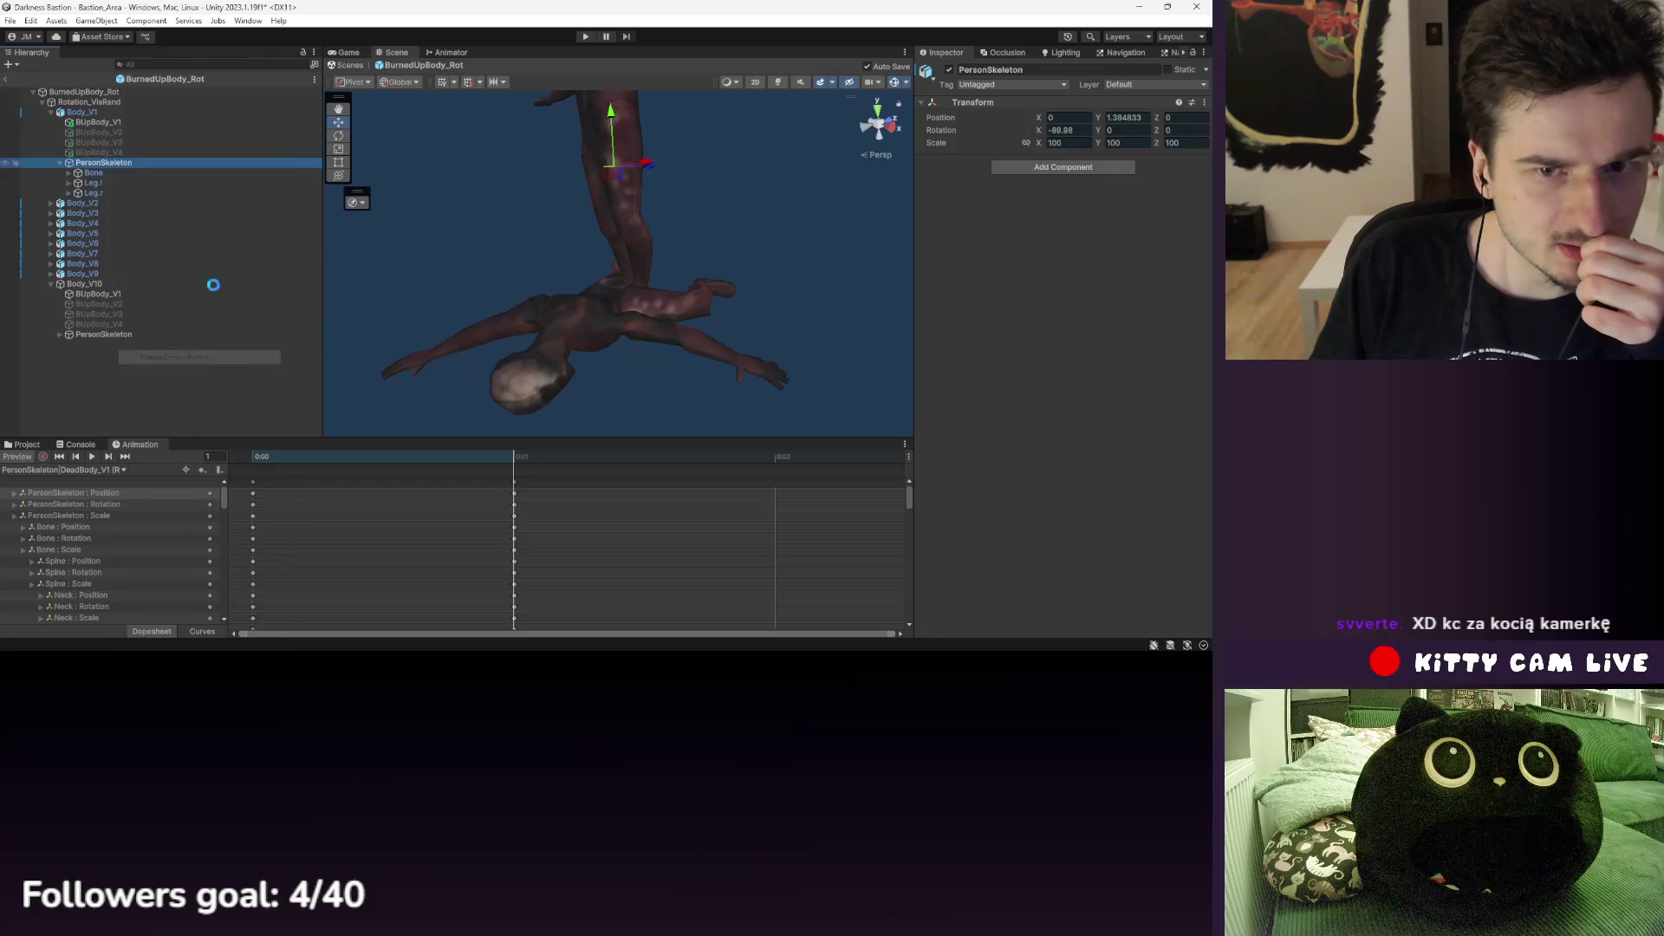
{"action": "left_click", "coordinate": [108, 283]}
{"action": "left_click", "coordinate": [103, 346]}
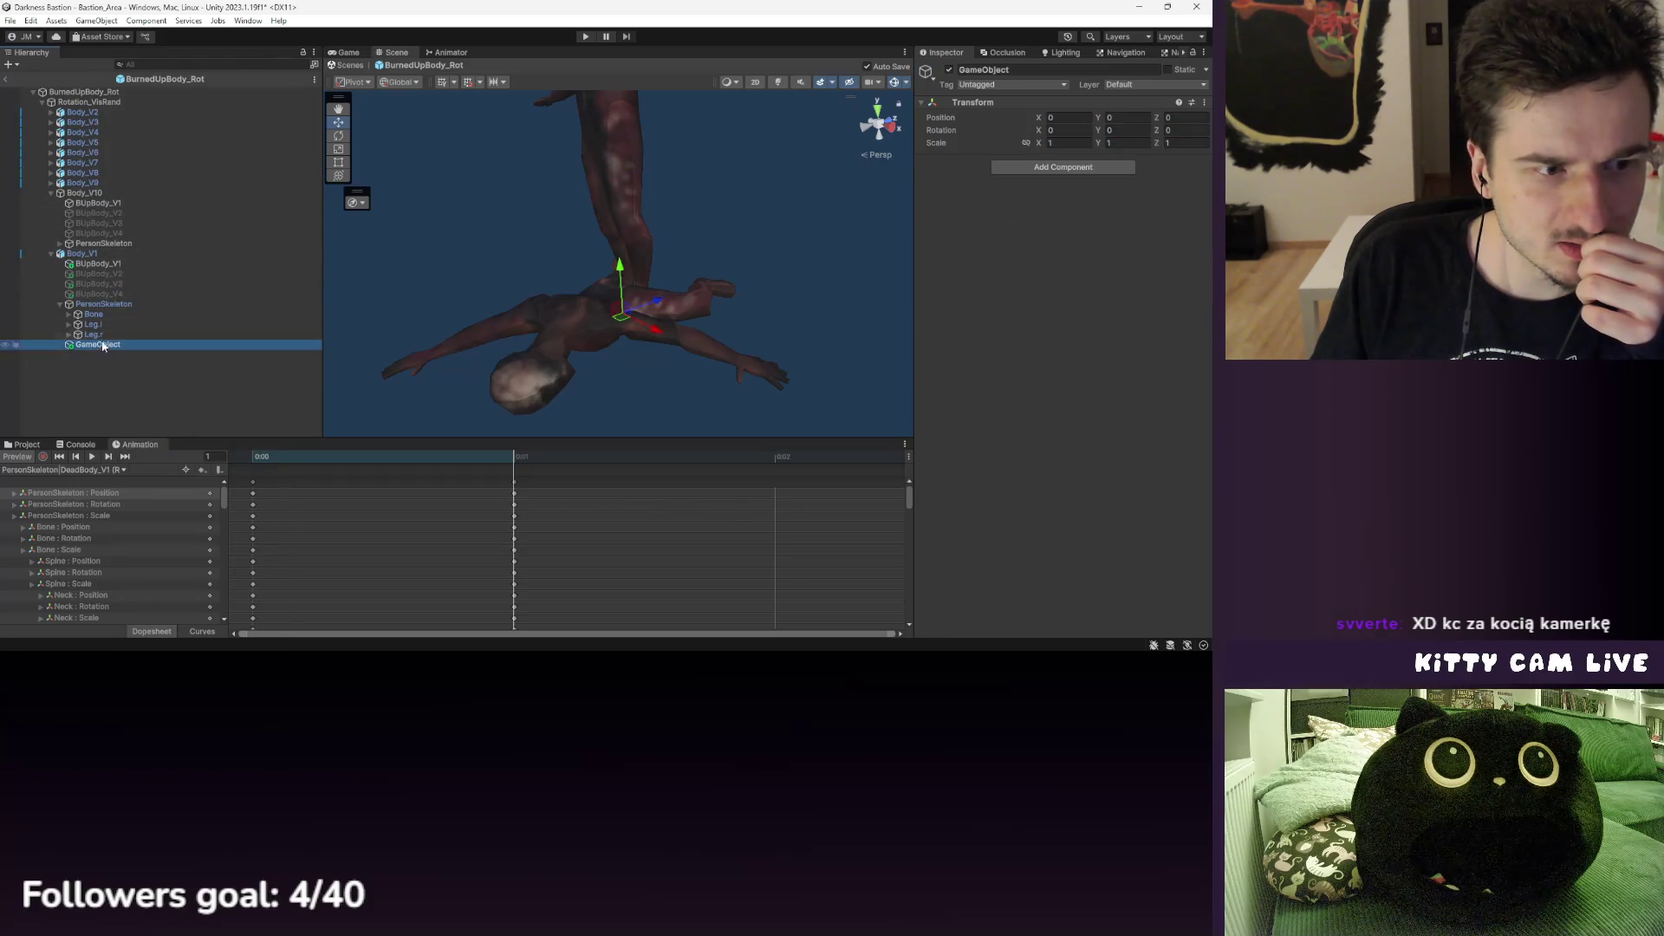
- Check Body_V10's PersonSkeleton, collapse it, and preview Body_V1's dead-body pose at frame 1
{"action": "left_click", "coordinate": [90, 196]}
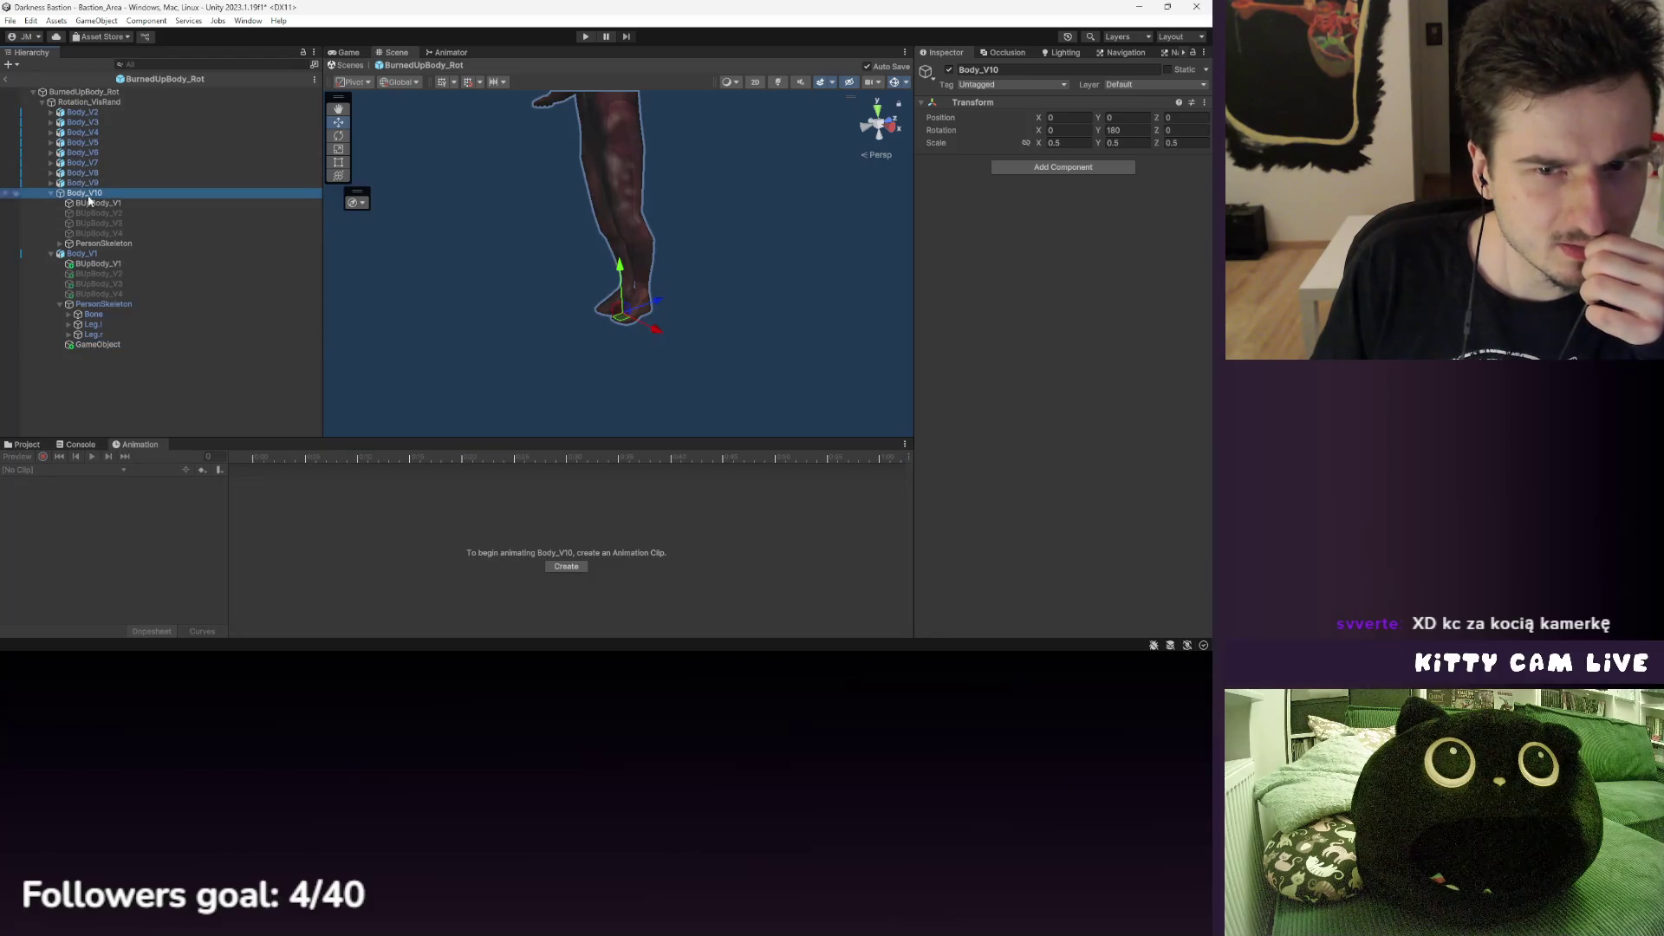
{"action": "left_click", "coordinate": [116, 305]}
{"action": "left_click", "coordinate": [97, 345]}
{"action": "left_click", "coordinate": [61, 193]}
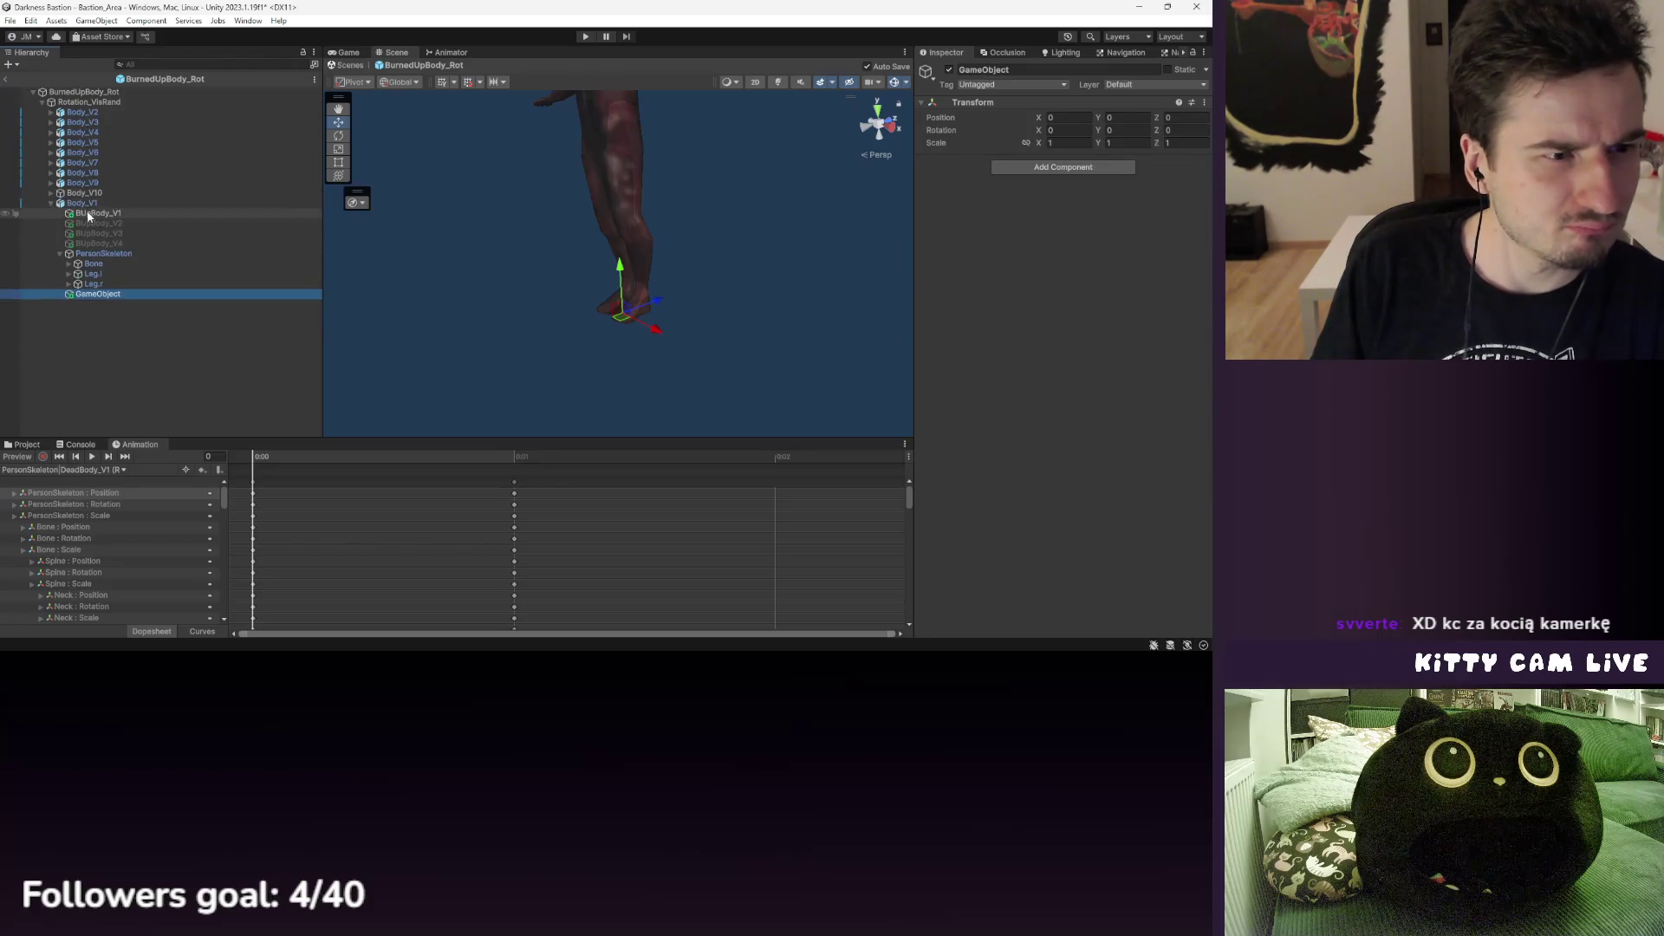
{"action": "left_click", "coordinate": [99, 263]}
{"action": "left_click", "coordinate": [102, 252]}
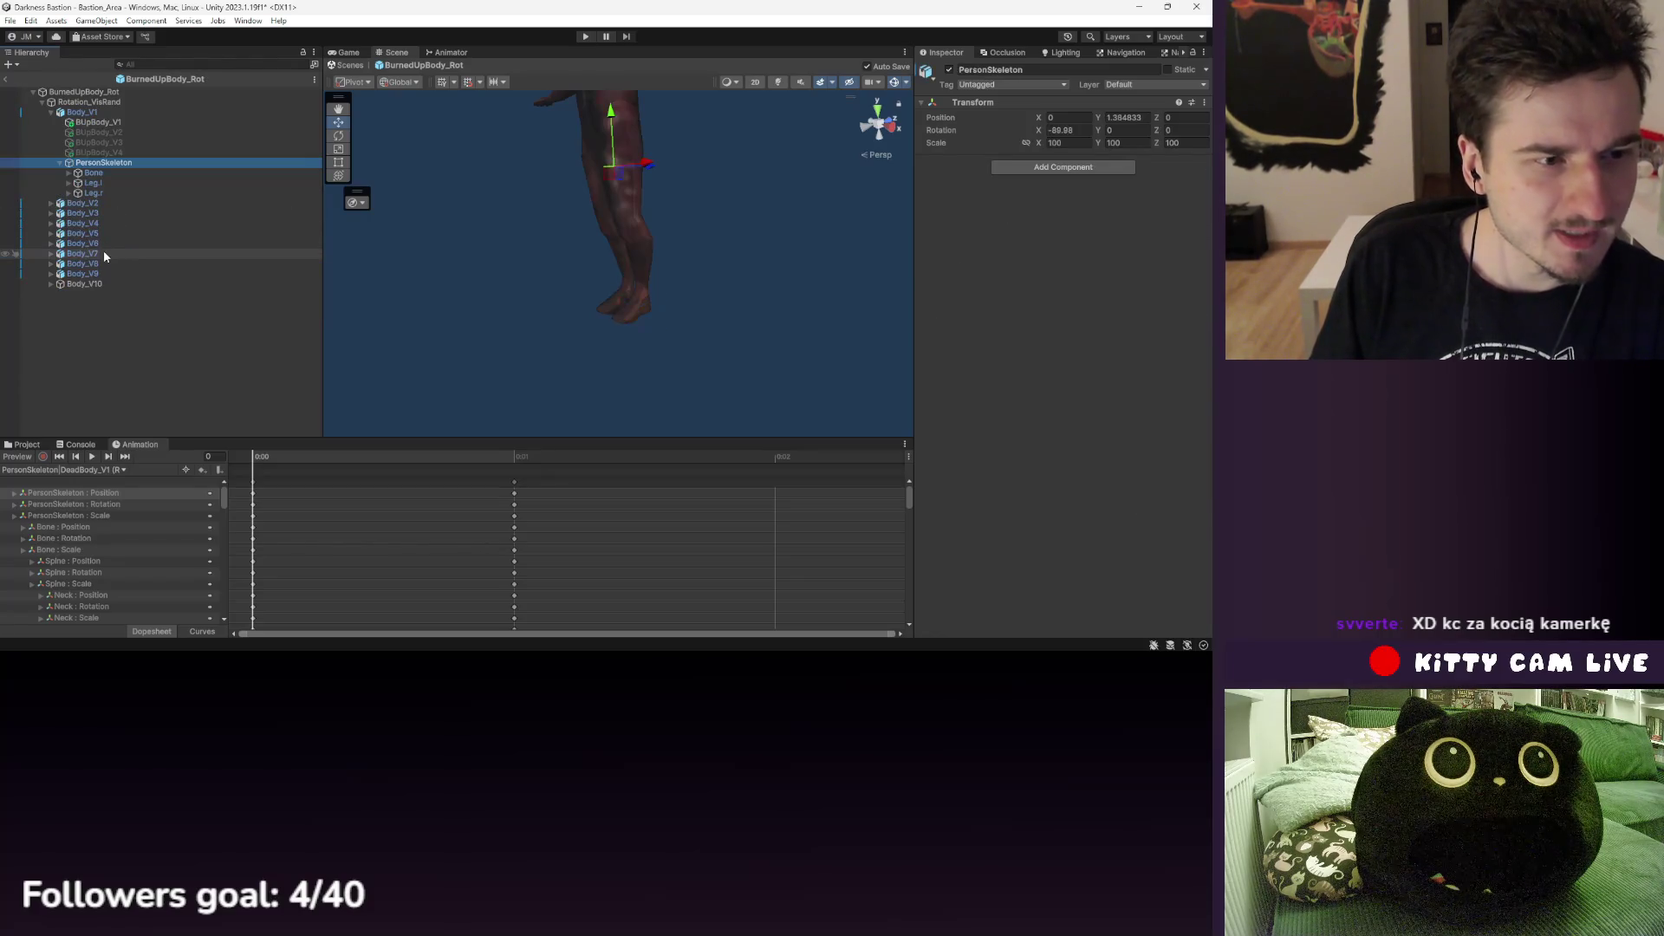
{"action": "left_click", "coordinate": [520, 459]}
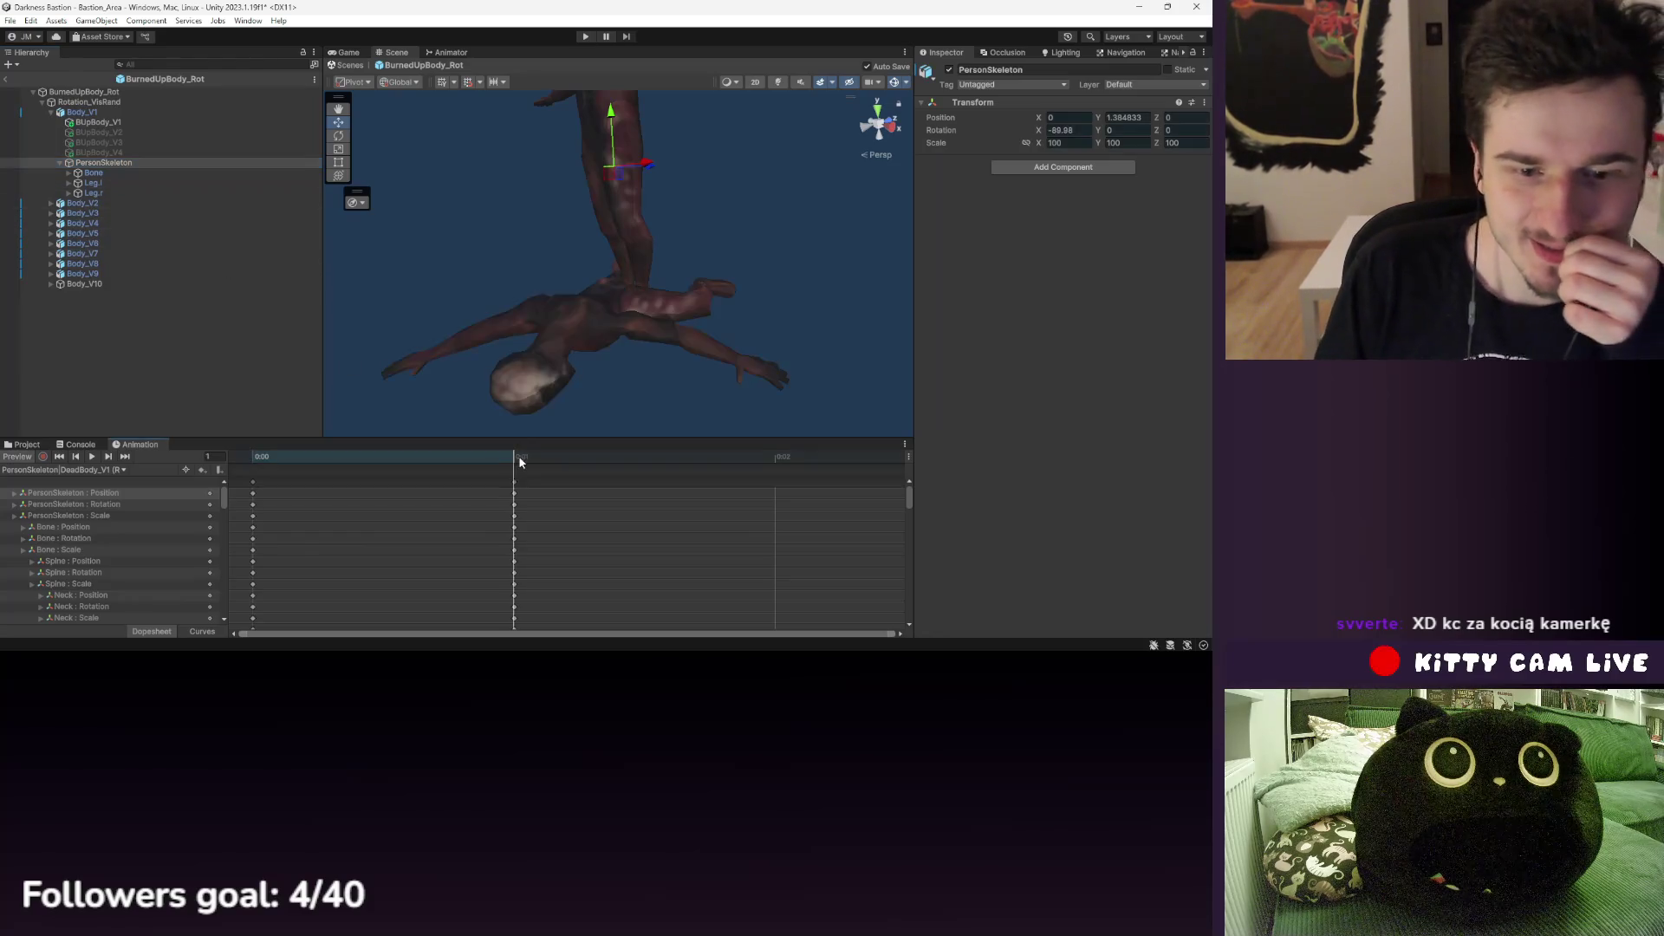
{"action": "right_click", "coordinate": [105, 164]}
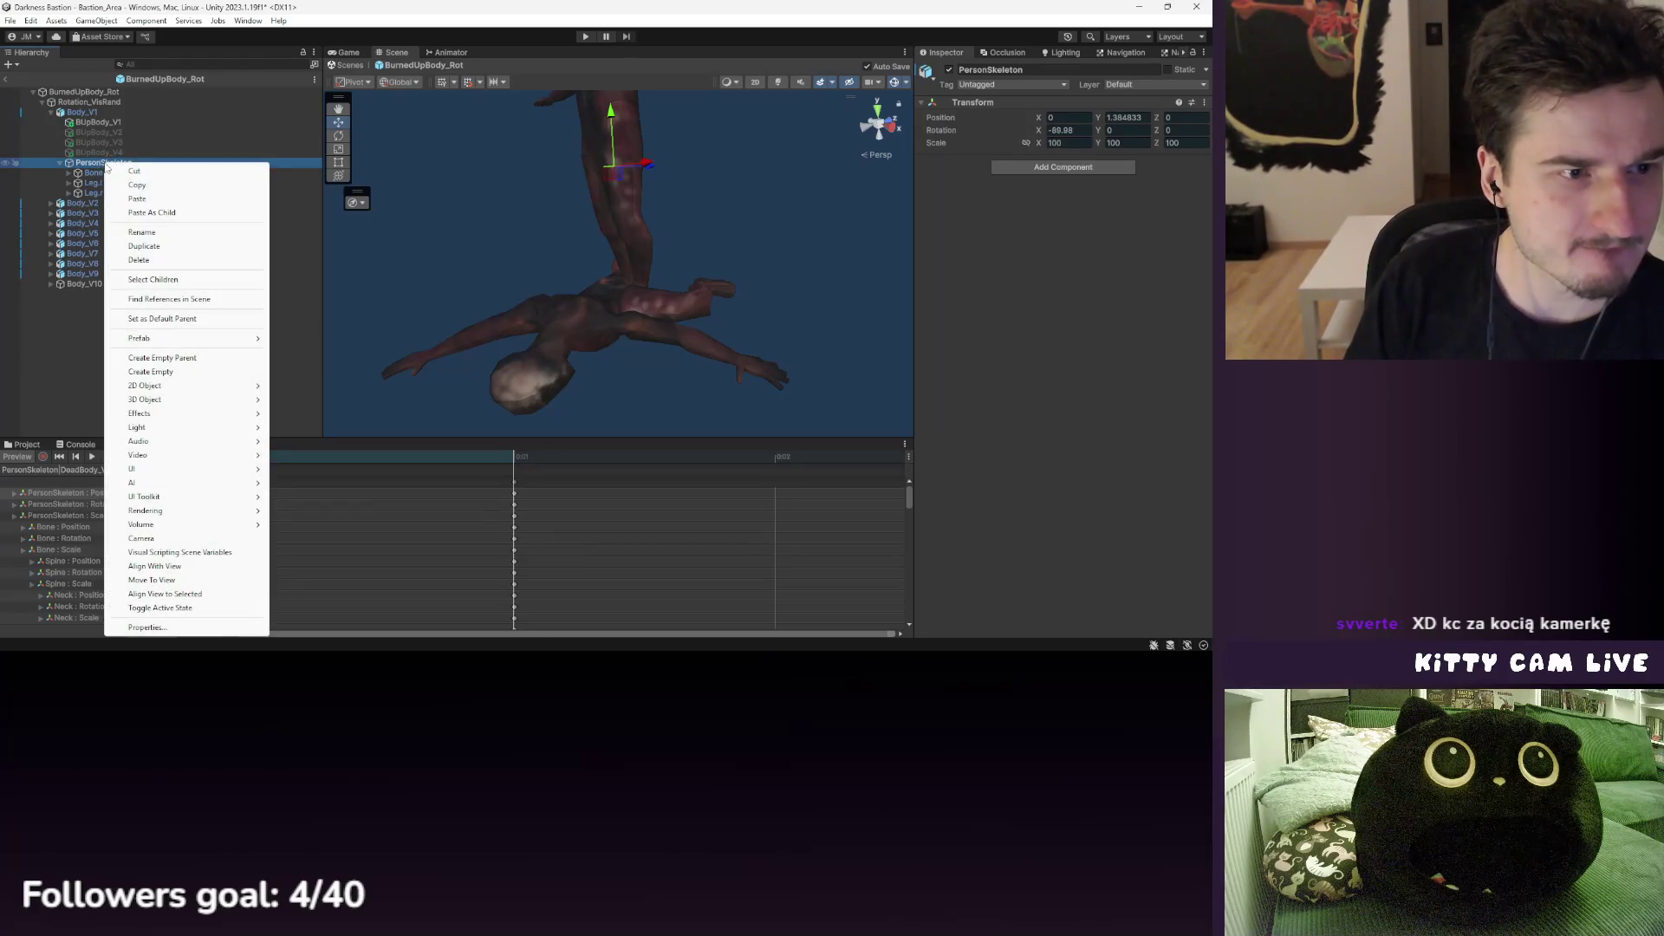
- Inspect PersonSkeleton's Position track in the Animation window
{"action": "left_click", "coordinate": [93, 184]}
{"action": "left_click", "coordinate": [112, 492]}
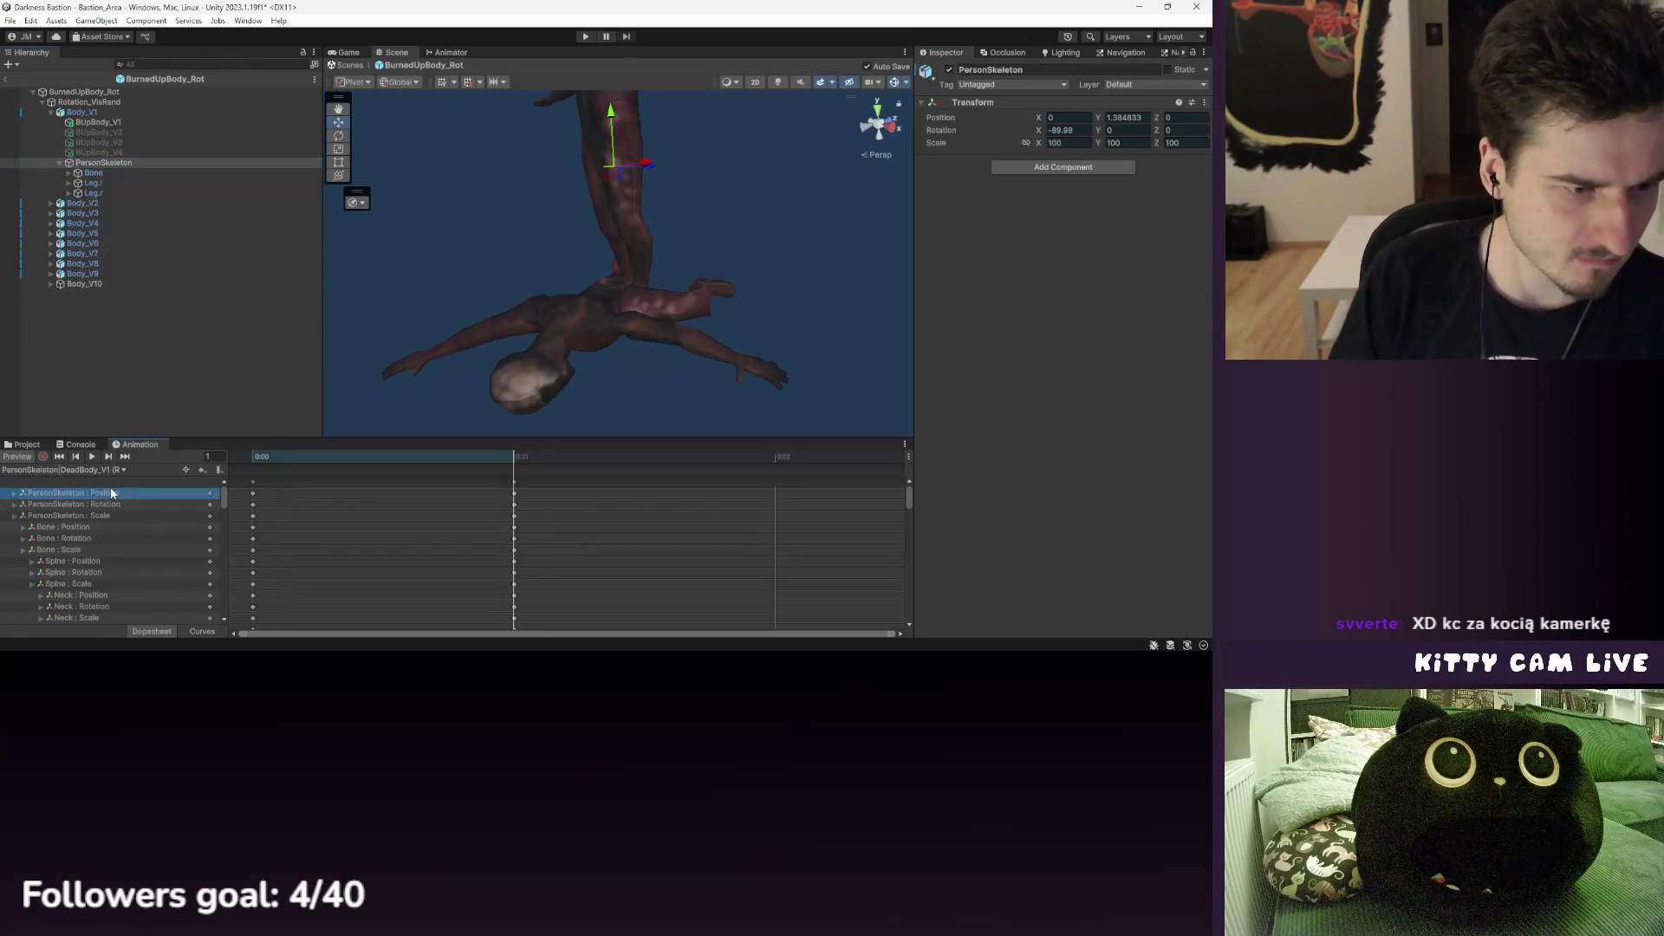
{"action": "scroll", "coordinate": [108, 507], "scroll_direction": "down", "scroll_amount": 10}
{"action": "scroll", "coordinate": [106, 513], "scroll_direction": "up", "scroll_amount": 10}
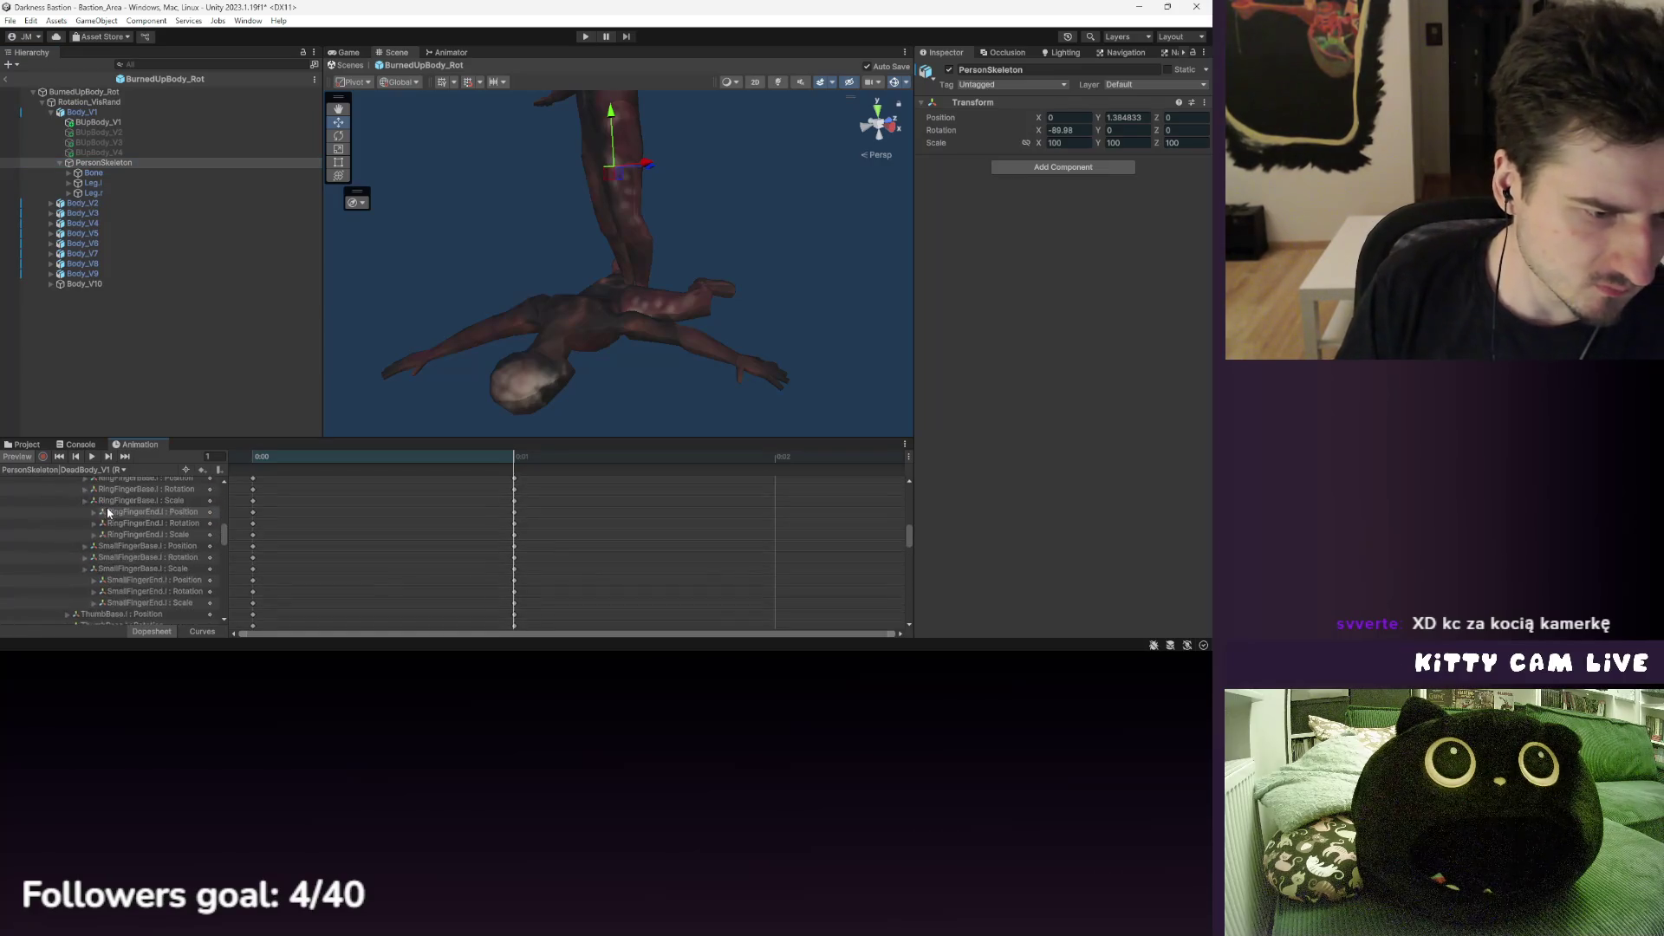
{"action": "left_click", "coordinate": [66, 493]}
{"action": "right_click", "coordinate": [67, 493]}
{"action": "left_click", "coordinate": [43, 469]}
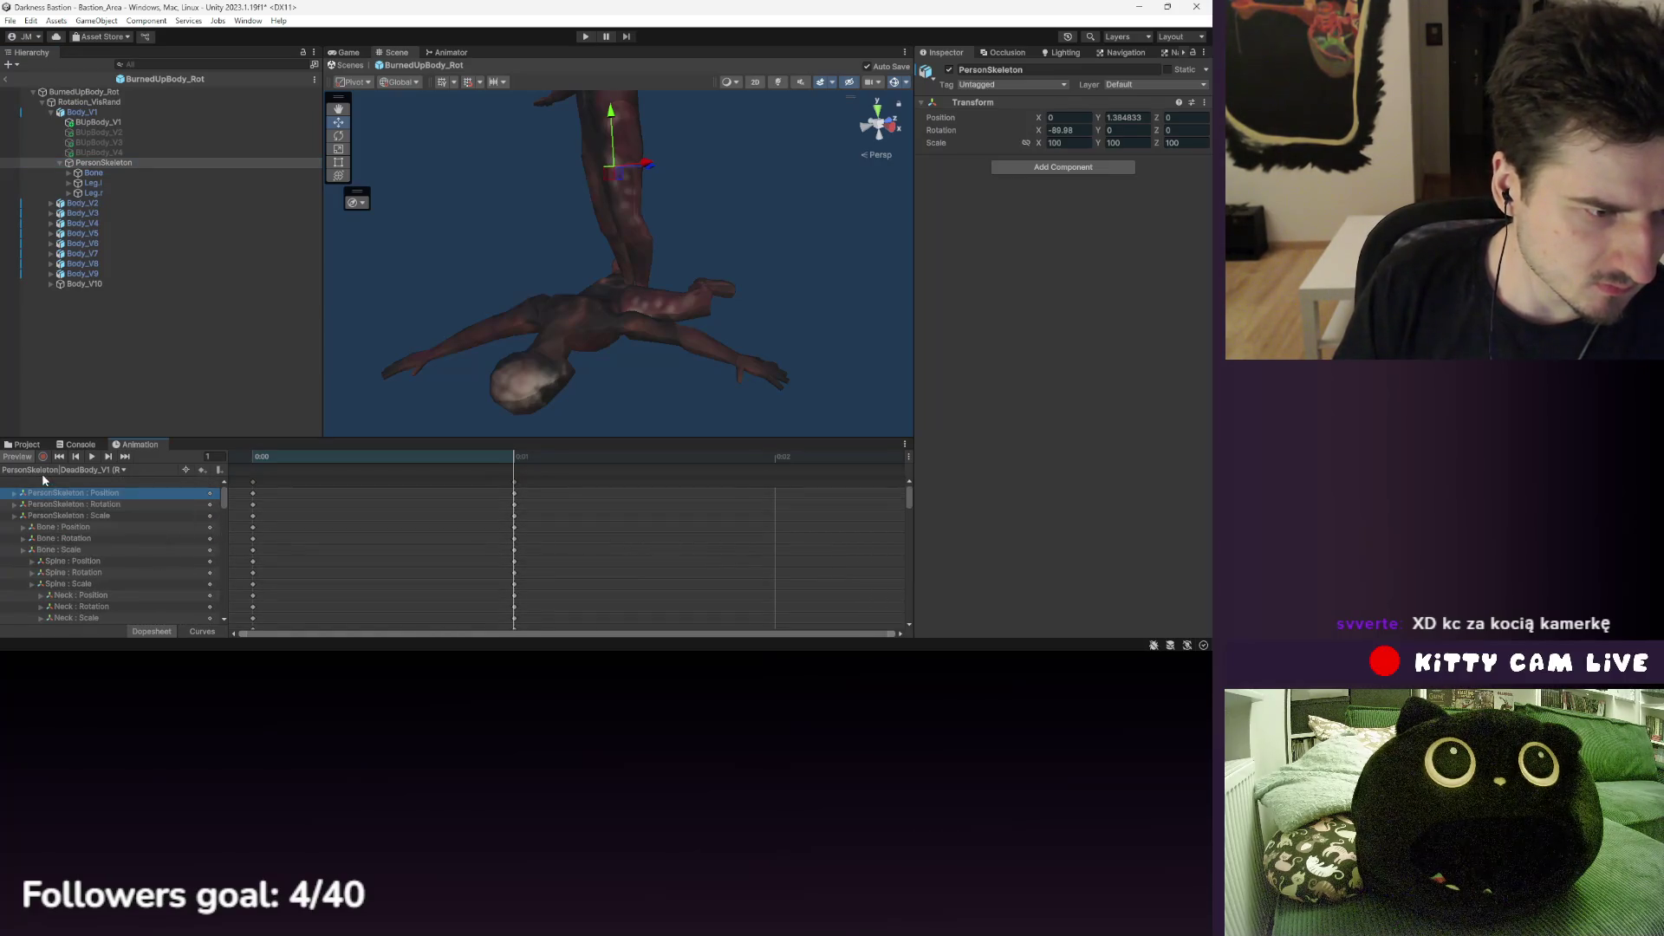
- Check the DeadBody_V1 clip list, then minimize Unity to reveal the spreadsheet
{"action": "left_click", "coordinate": [44, 468]}
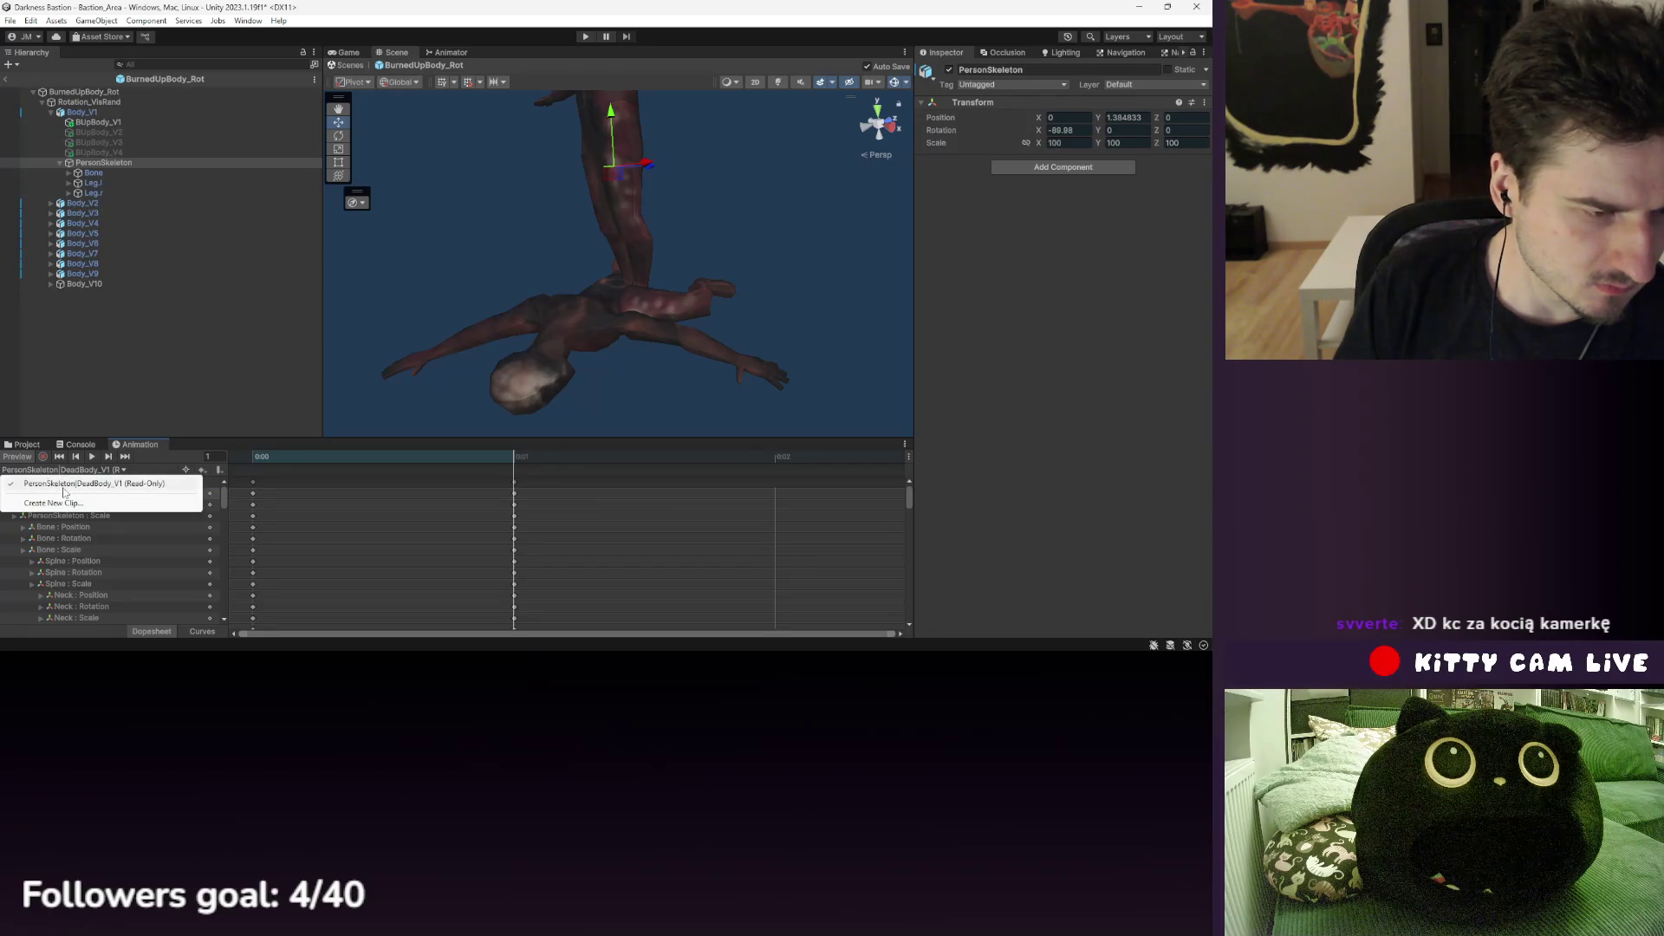
{"action": "left_click", "coordinate": [163, 468]}
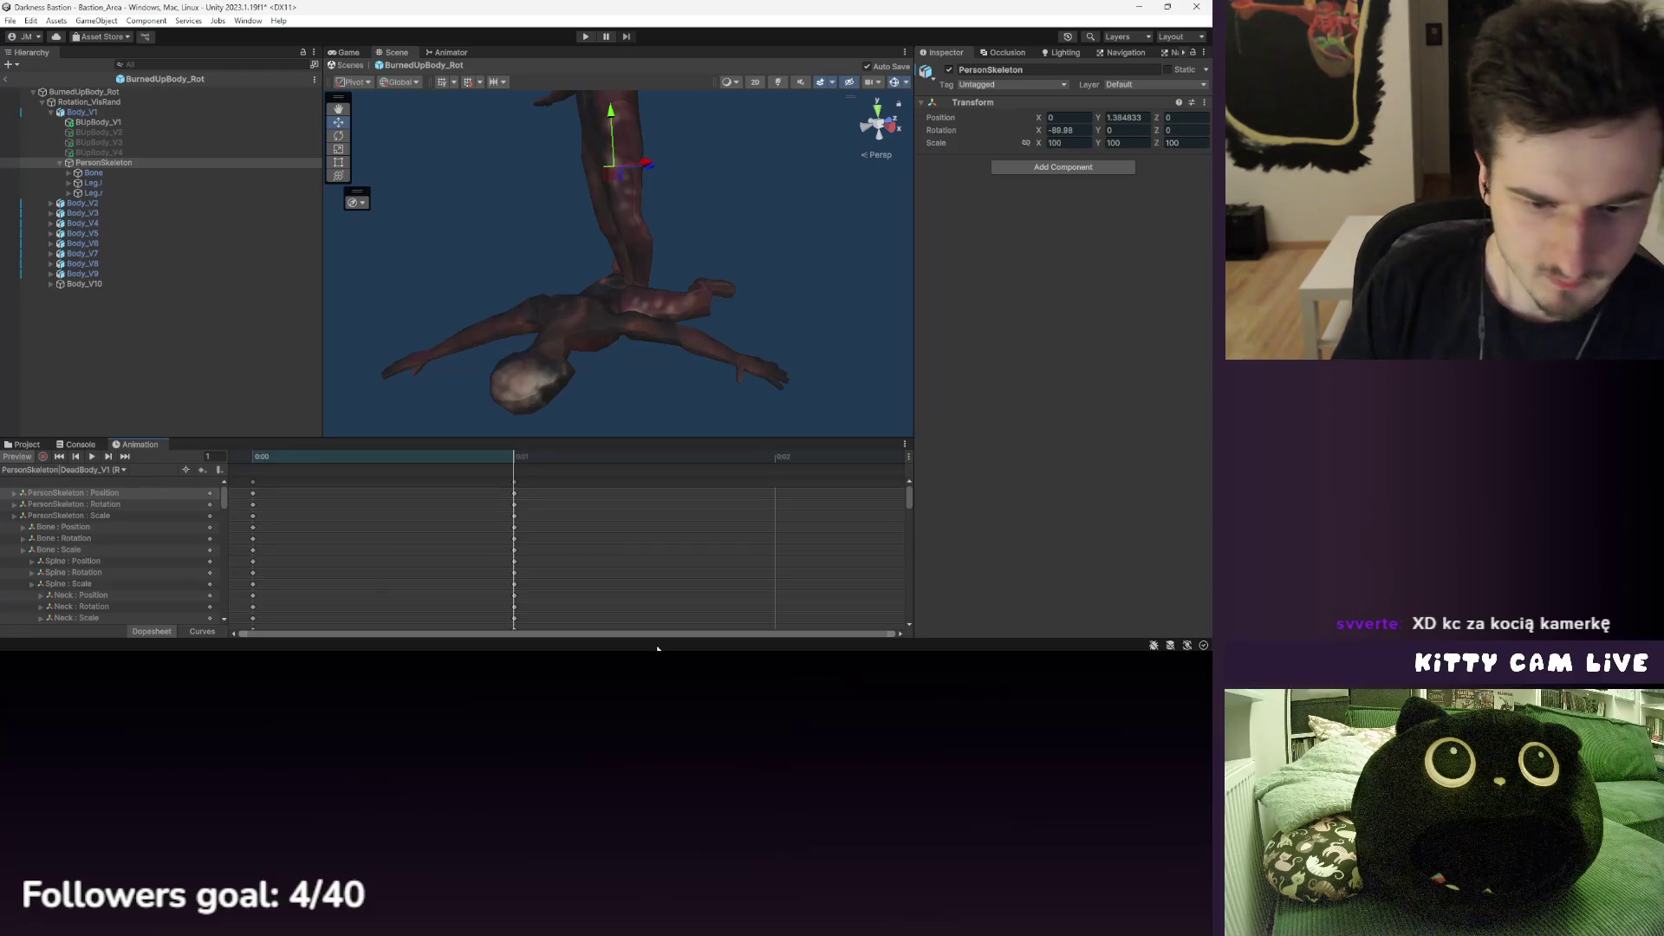
{"action": "left_click", "coordinate": [1141, 7]}
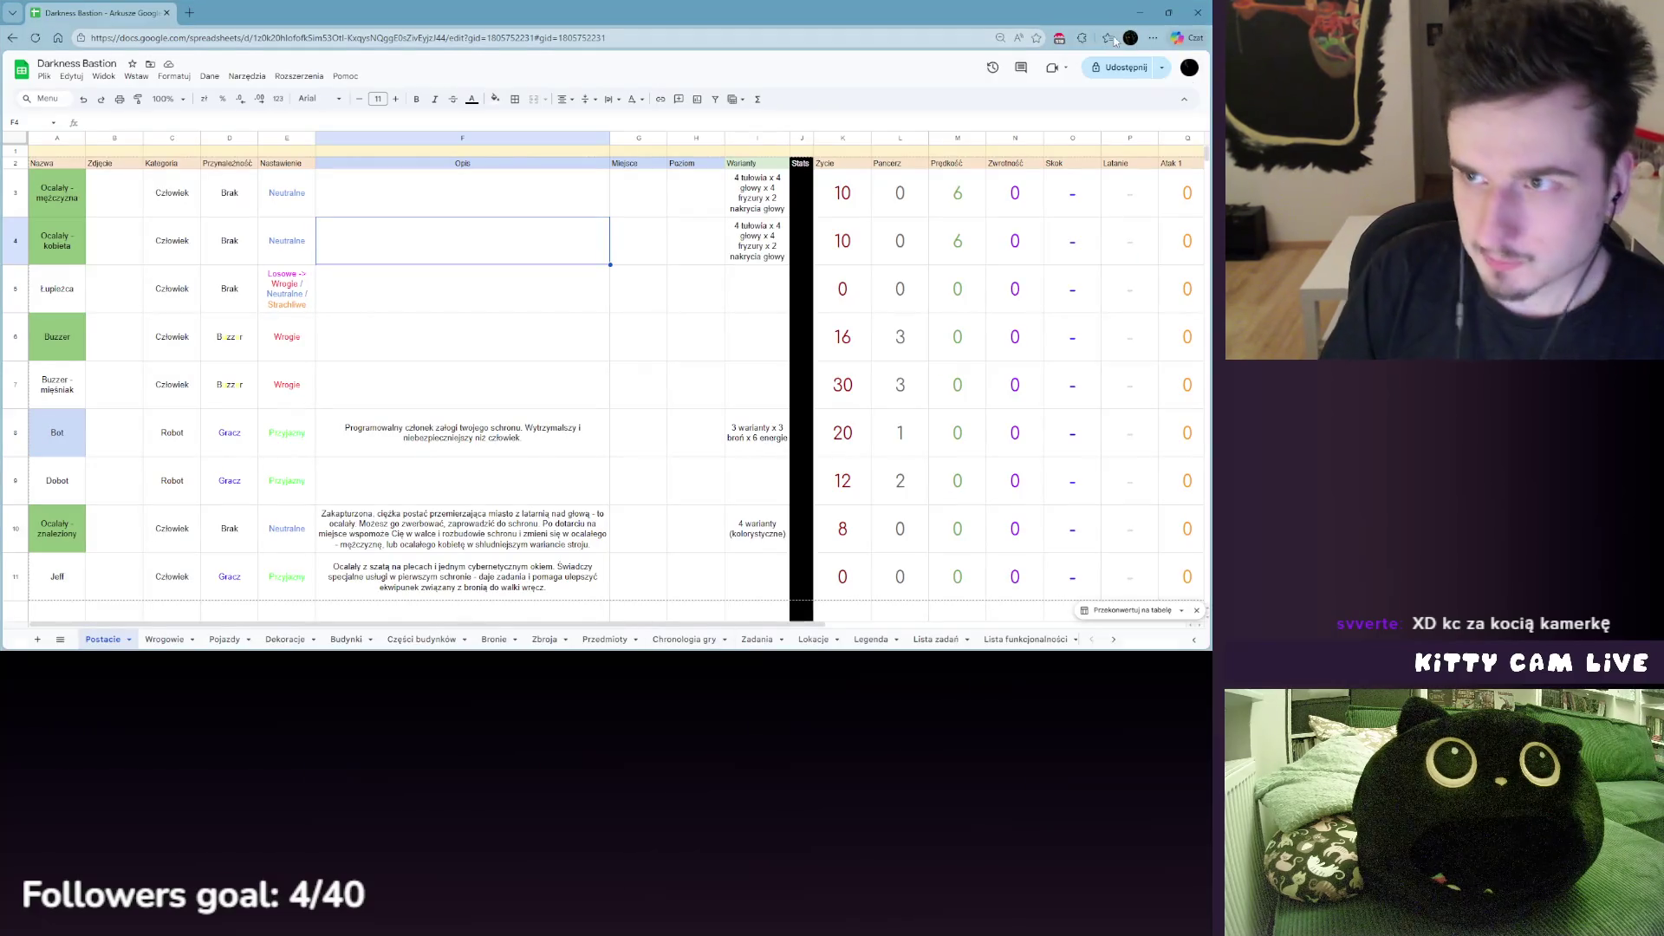
- Minimize the Darkness Bastion spreadsheet window to get back to Unity
{"action": "left_click", "coordinate": [1143, 10]}
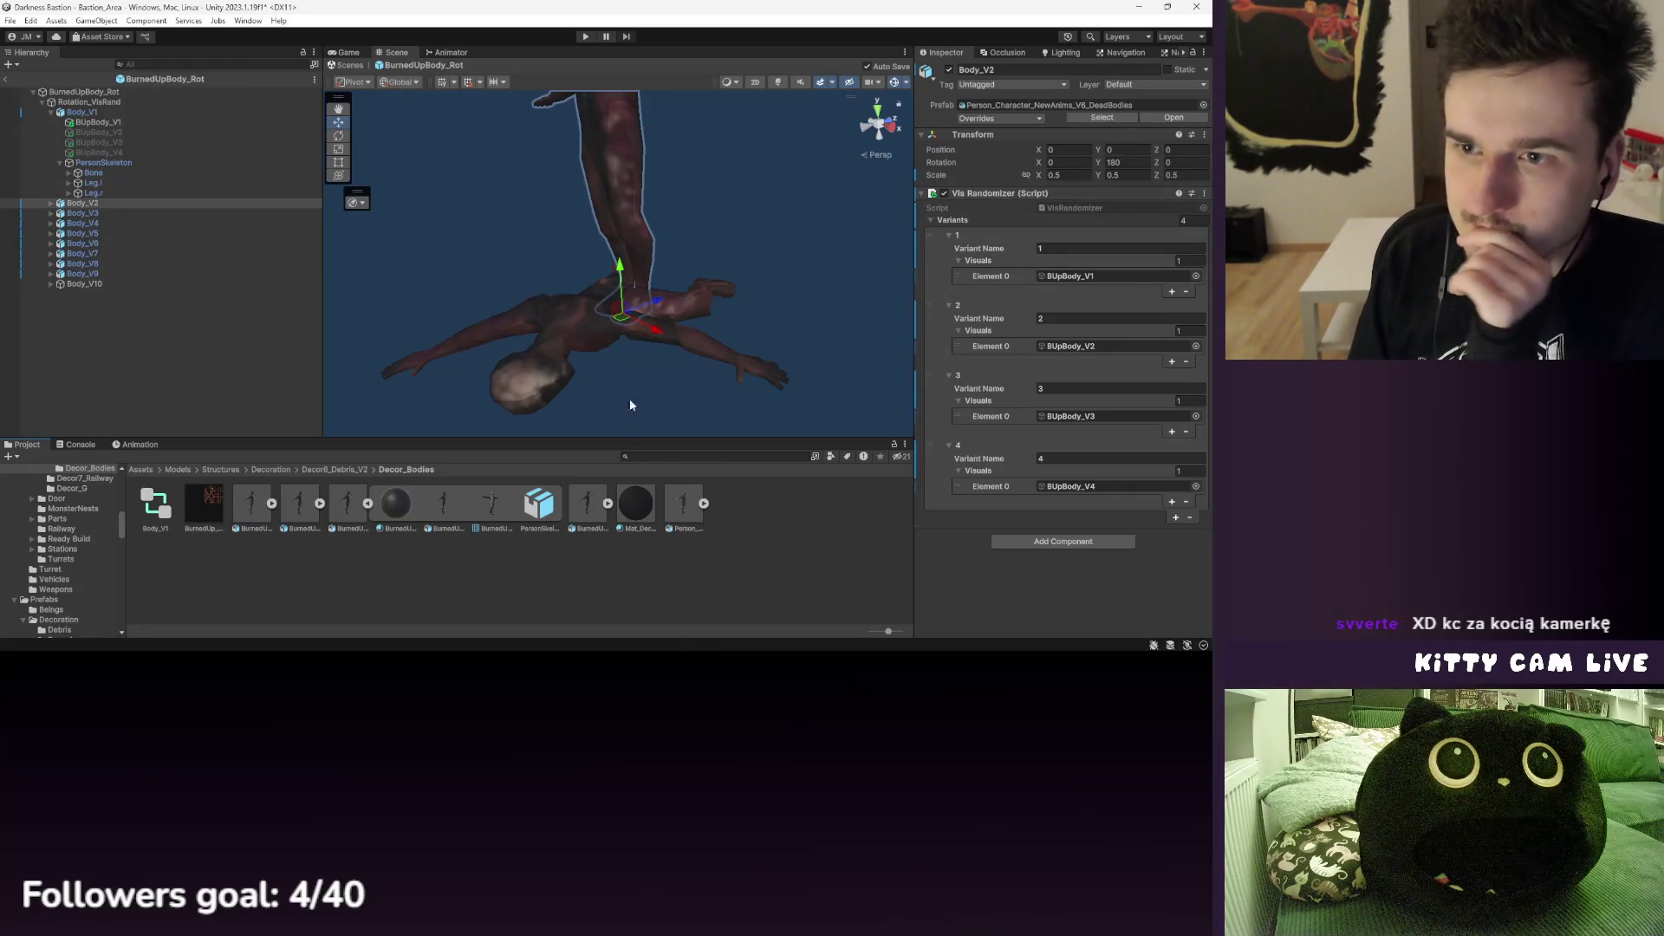
- Inspect the BurnedUpBody_V4 and dead-bodies models, preview the DeadBody_V1 clip, and view Body_V1's animator graph
{"action": "left_click", "coordinate": [589, 507]}
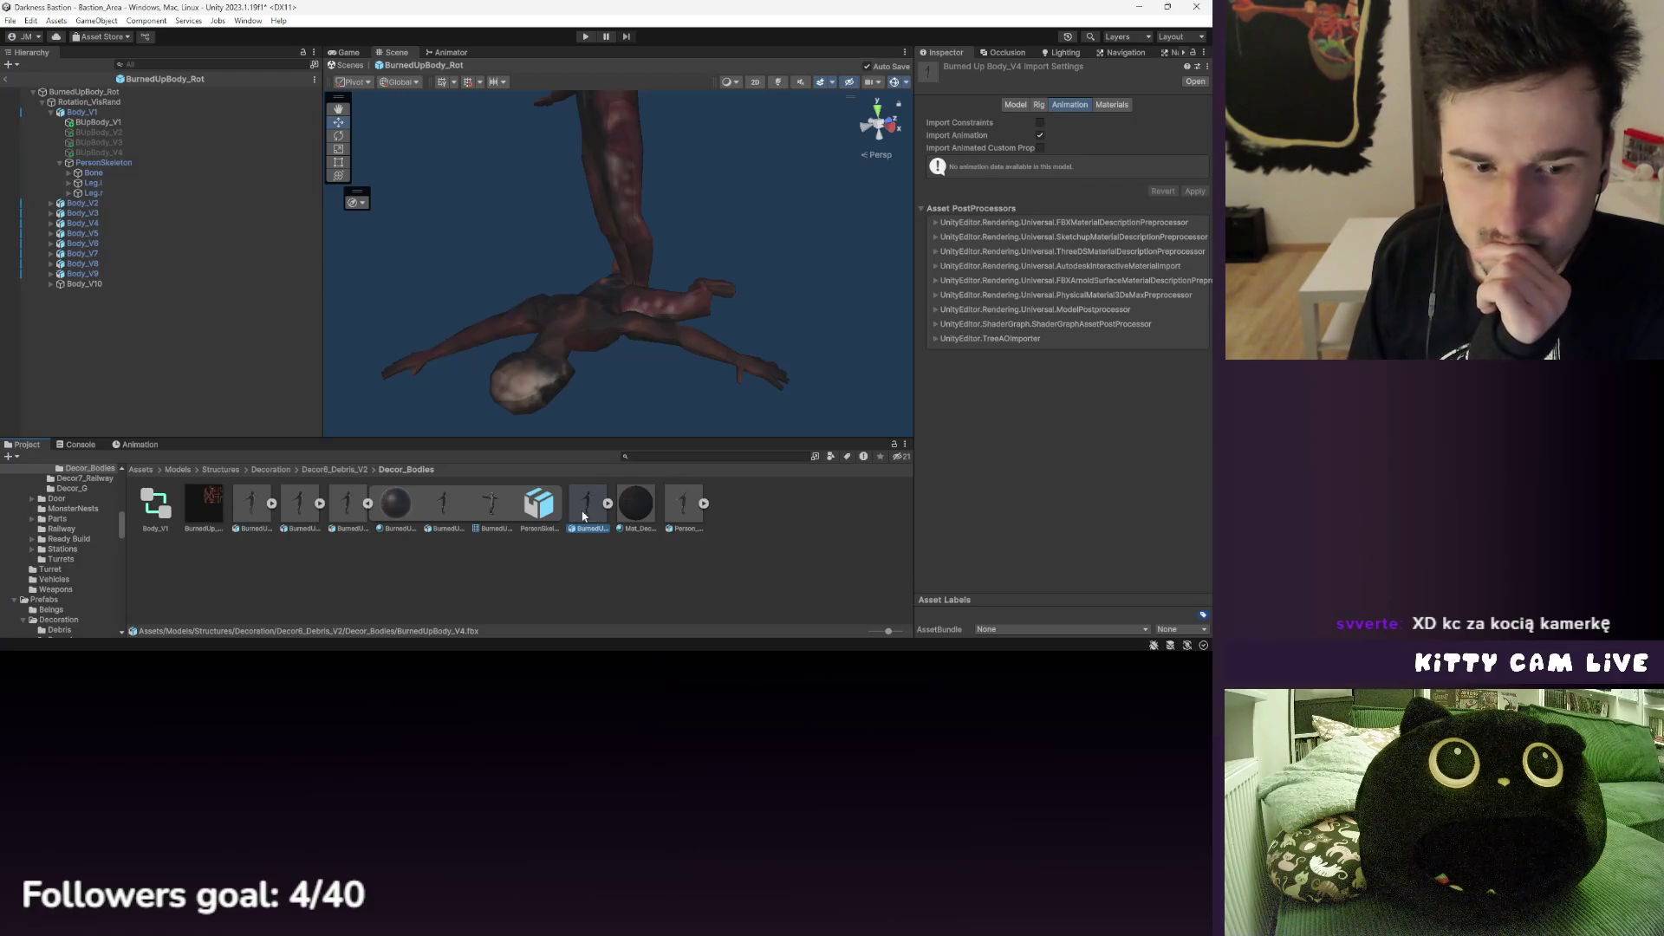
{"action": "left_click", "coordinate": [684, 505]}
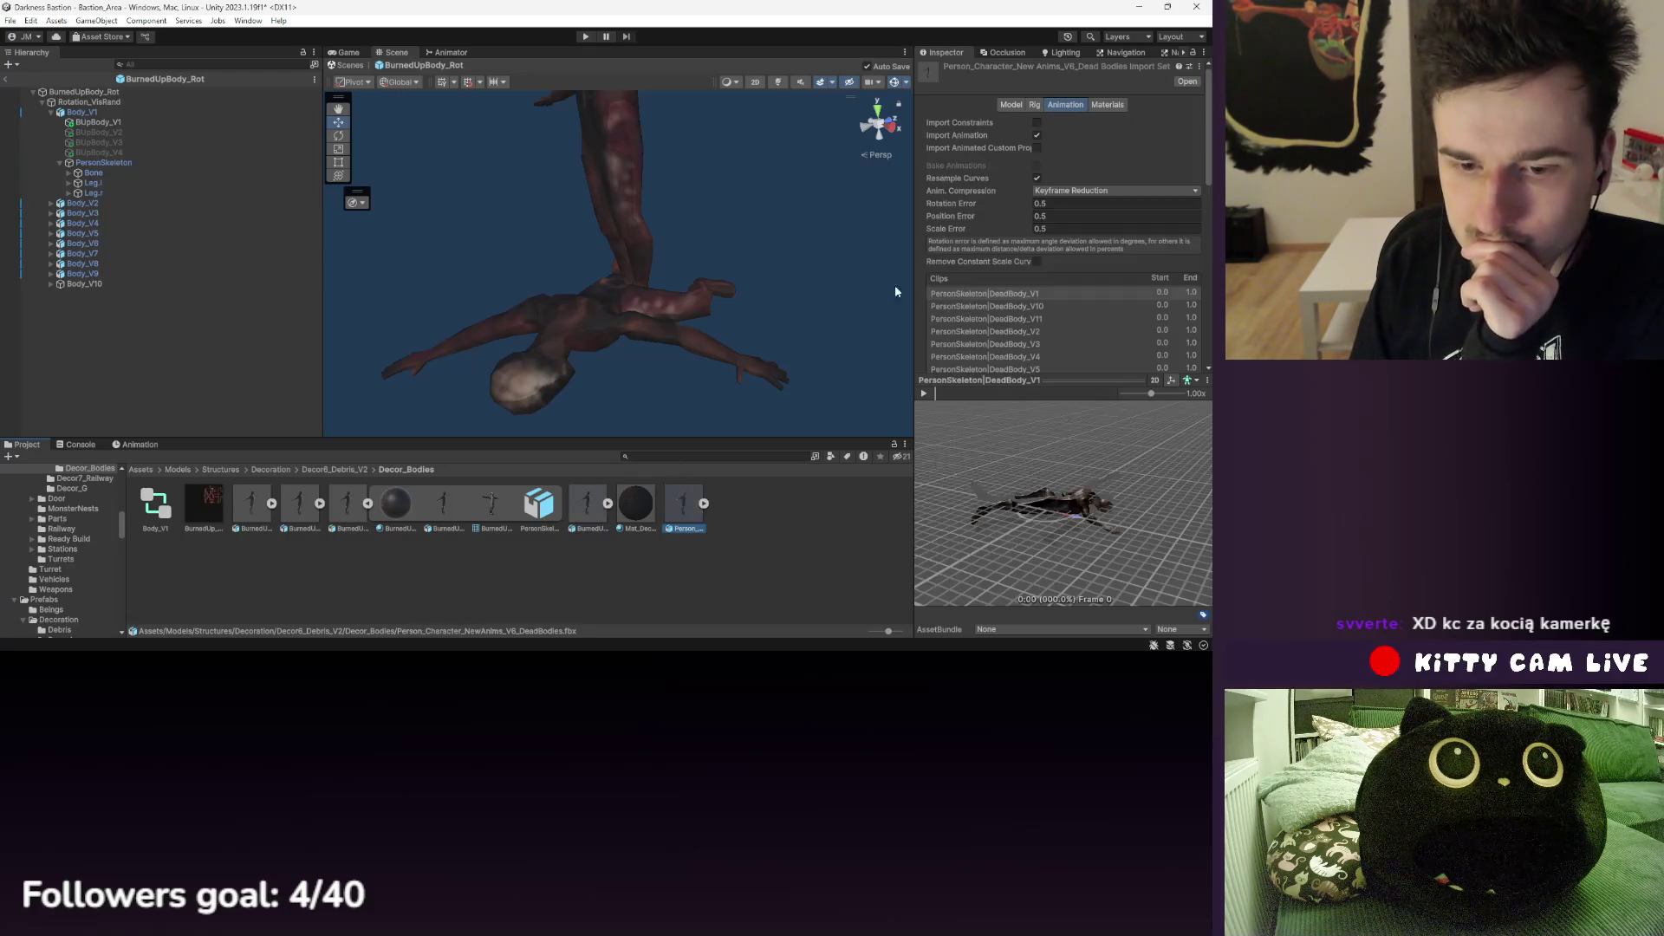
{"action": "scroll", "coordinate": [1051, 223], "scroll_direction": "down", "scroll_amount": 4}
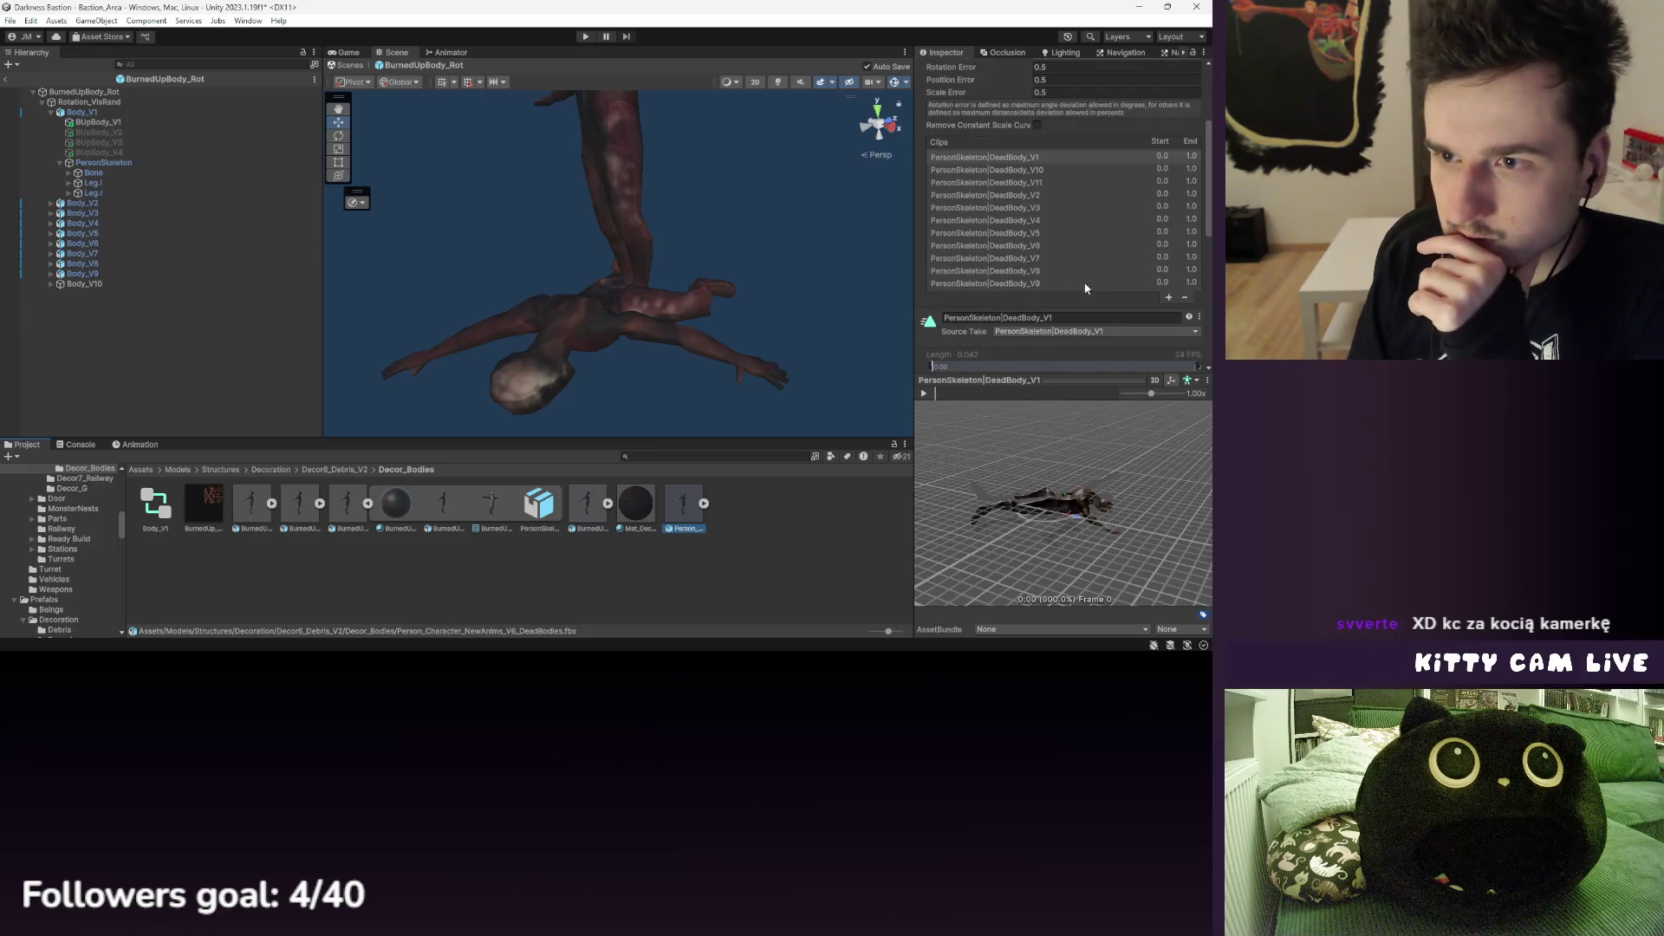
{"action": "left_click", "coordinate": [1021, 160]}
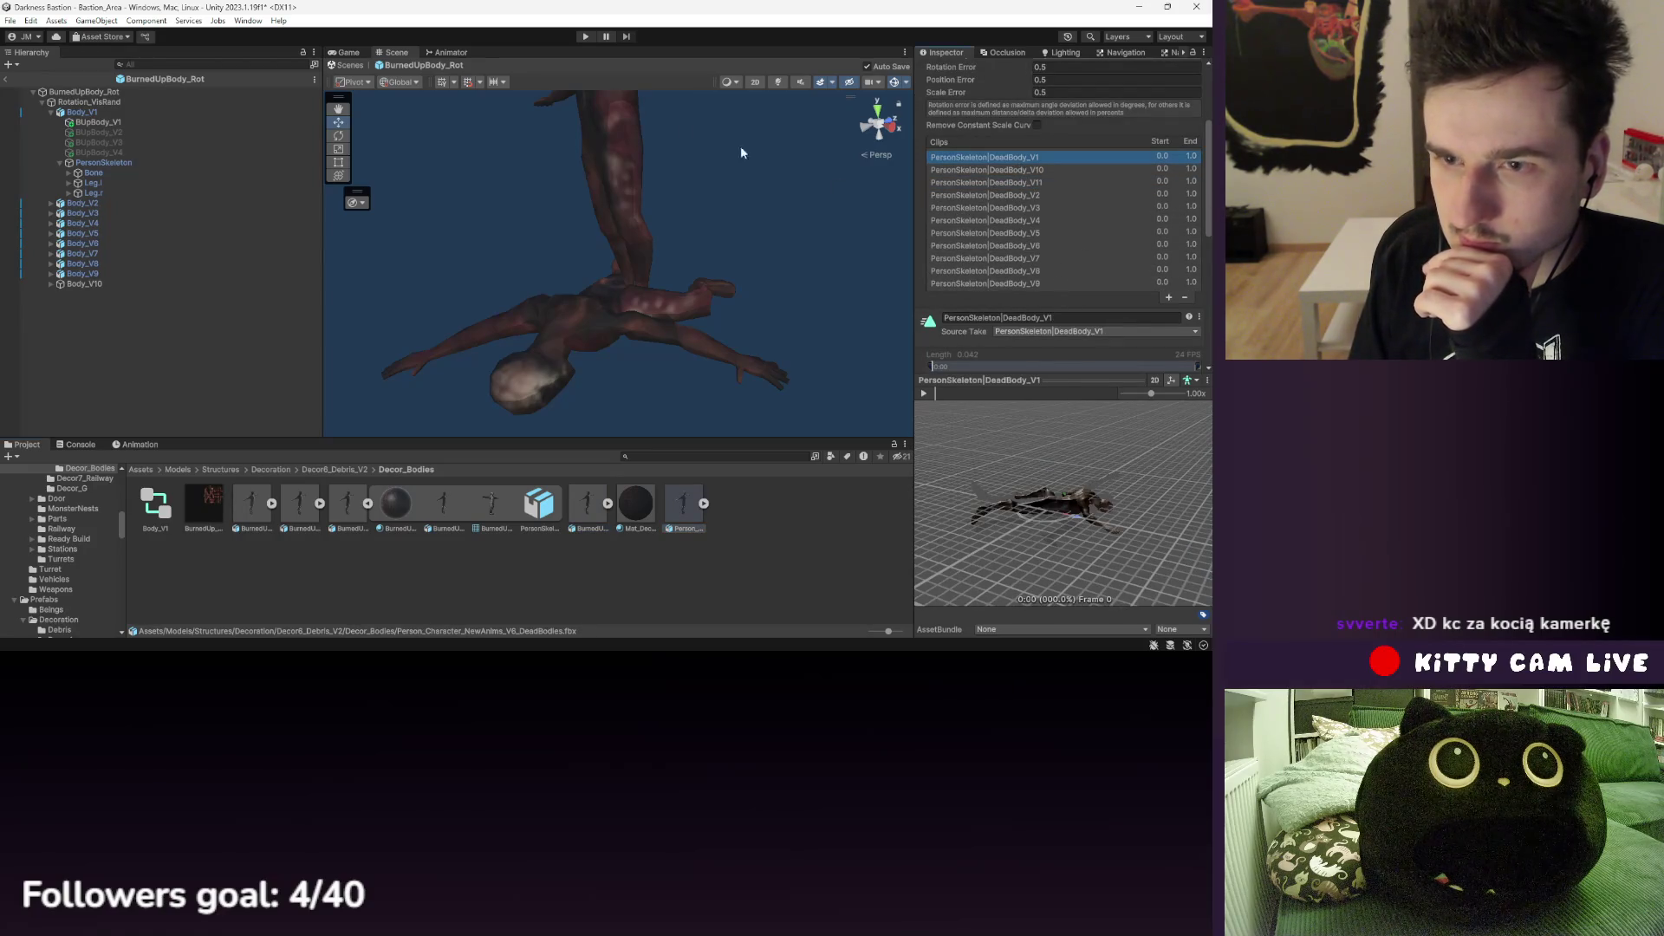
{"action": "left_click", "coordinate": [448, 52]}
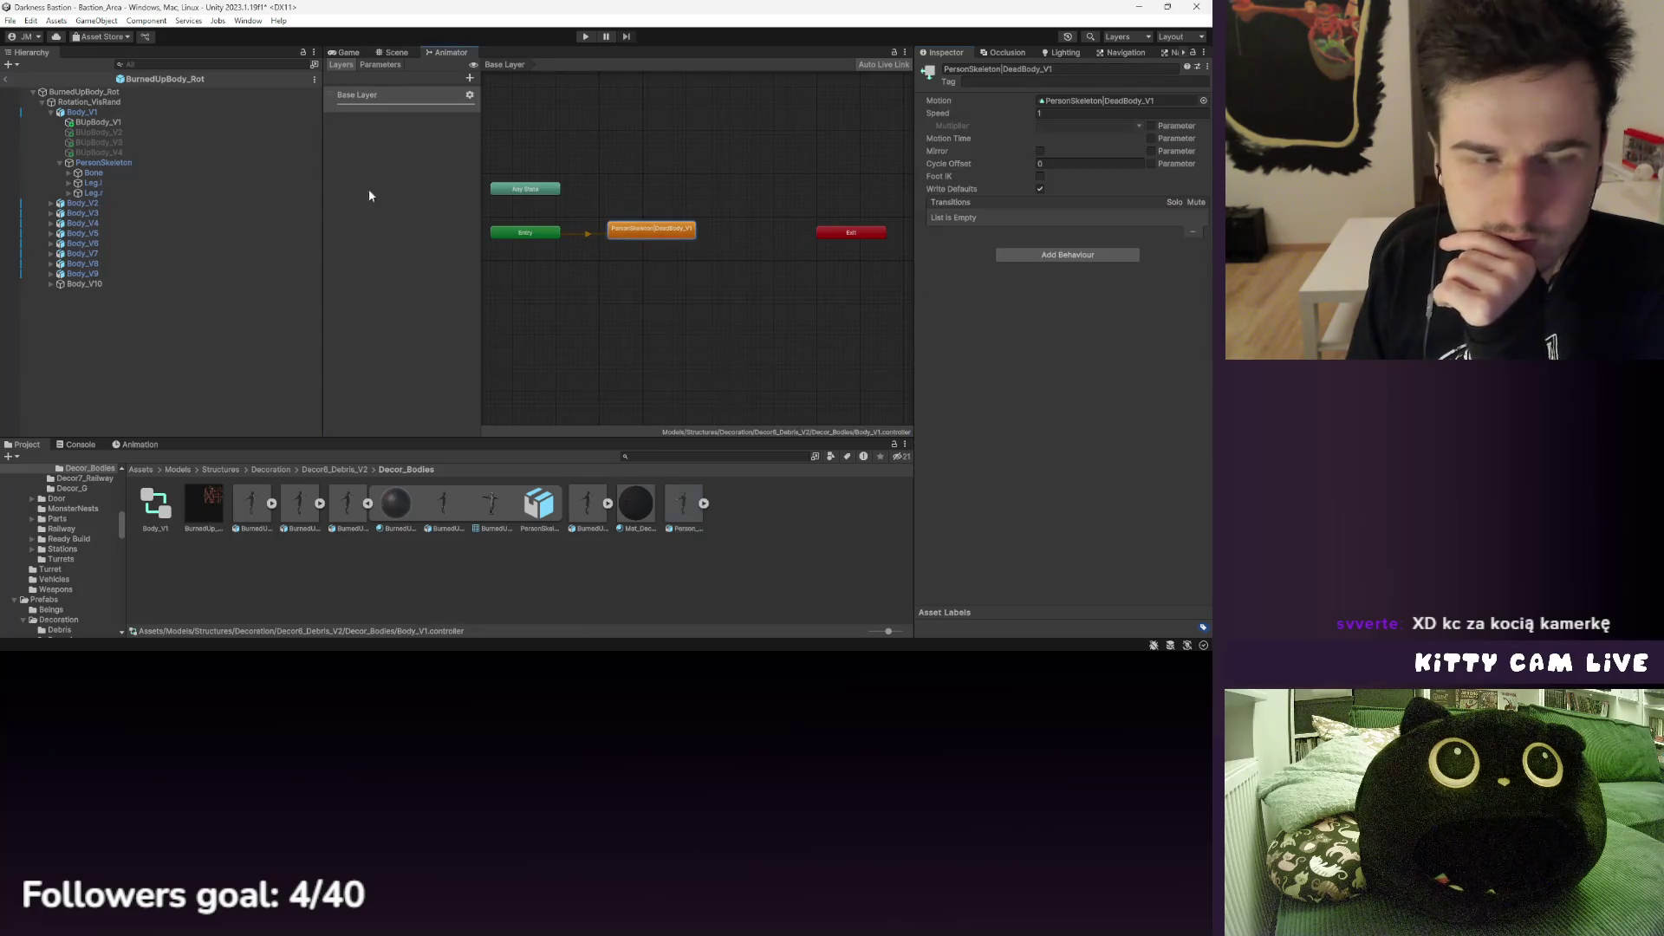
- Remove the Animator component from Body_V1
{"action": "left_click", "coordinate": [82, 112]}
{"action": "scroll", "coordinate": [953, 225], "scroll_direction": "down", "scroll_amount": 1}
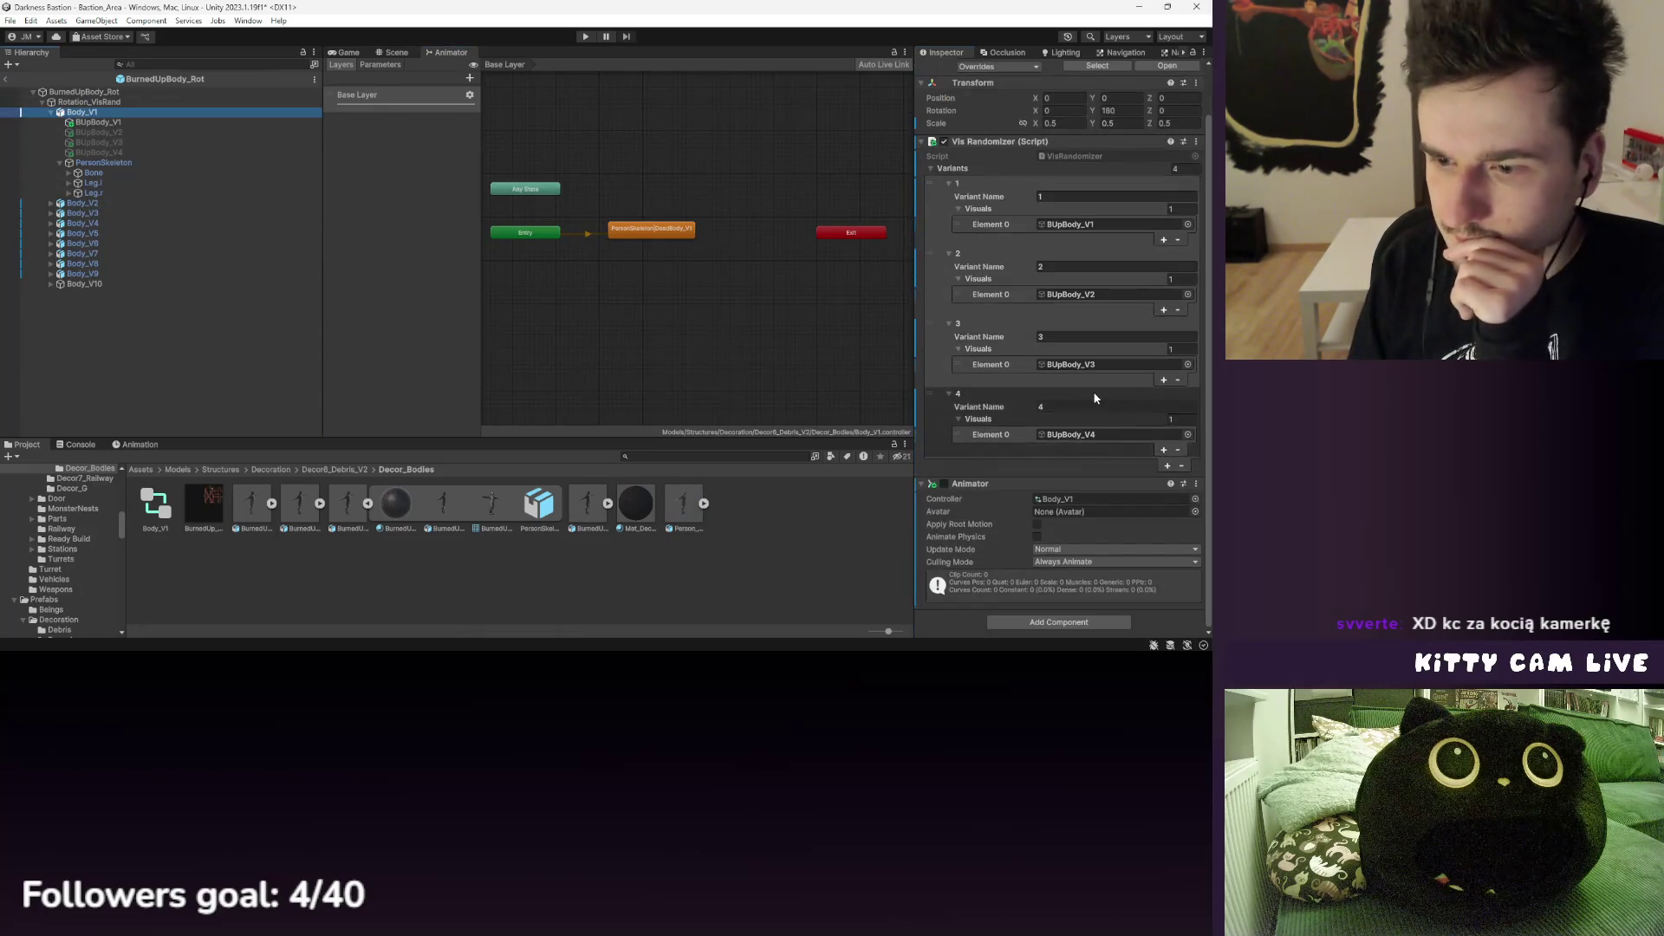
{"action": "right_click", "coordinate": [971, 271]}
{"action": "left_click", "coordinate": [1034, 340]}
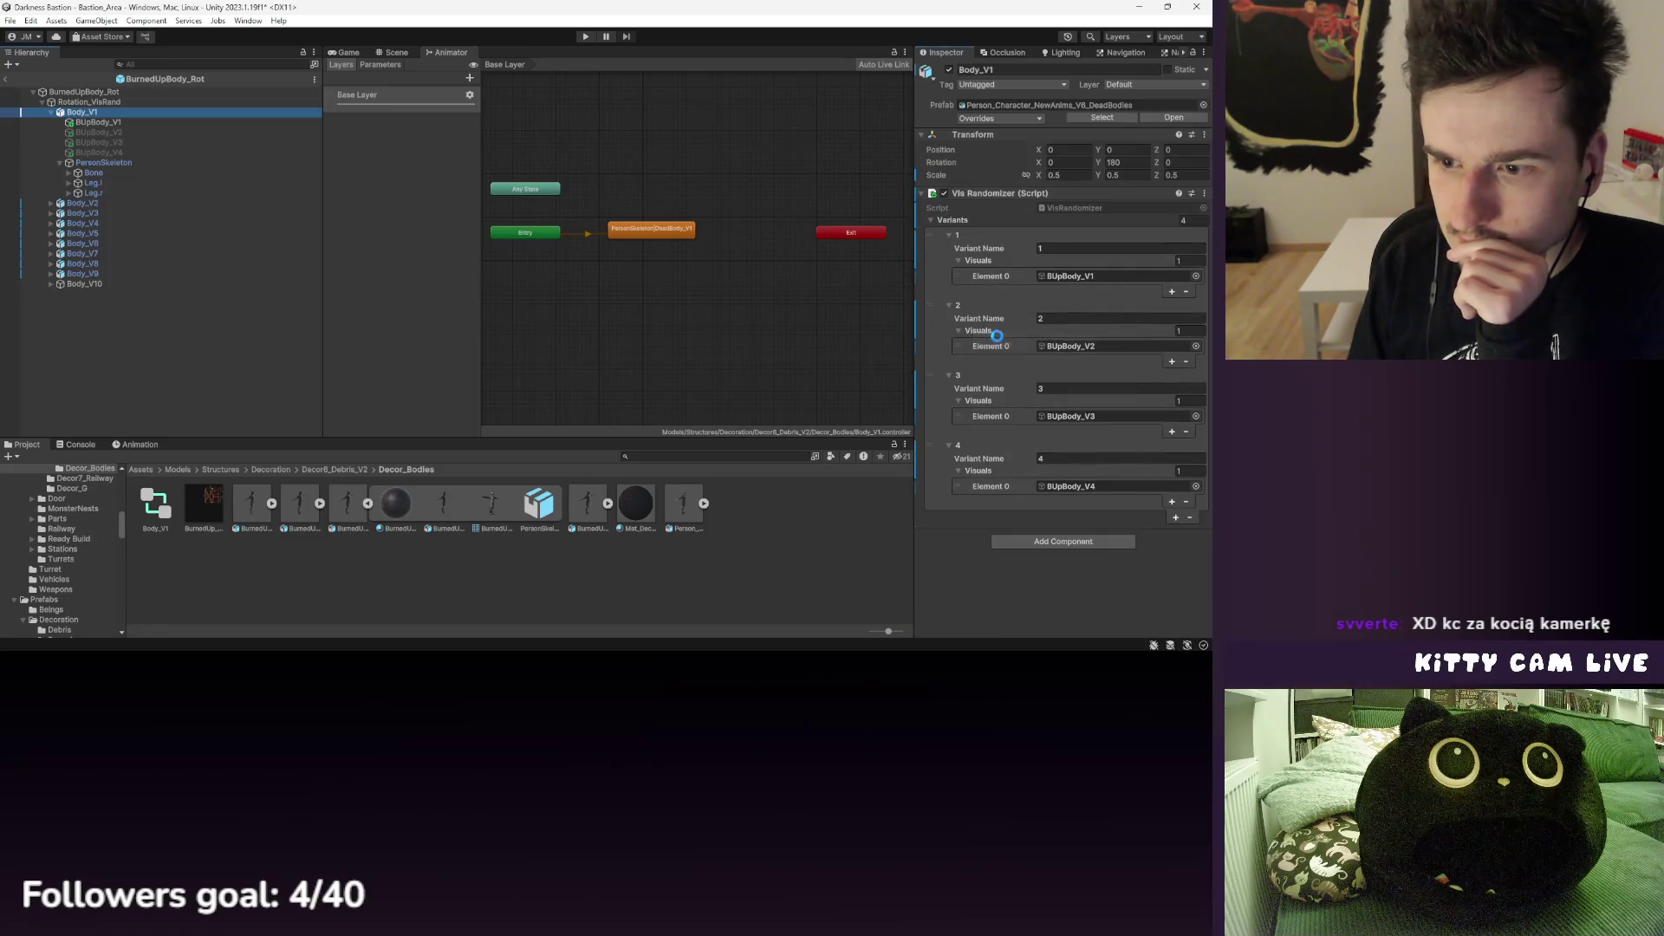
- Back in the scene, inspect Body_V1's PersonSkeleton and Bone transforms and PersonSkeleton's animation timeline
{"action": "left_click", "coordinate": [394, 53]}
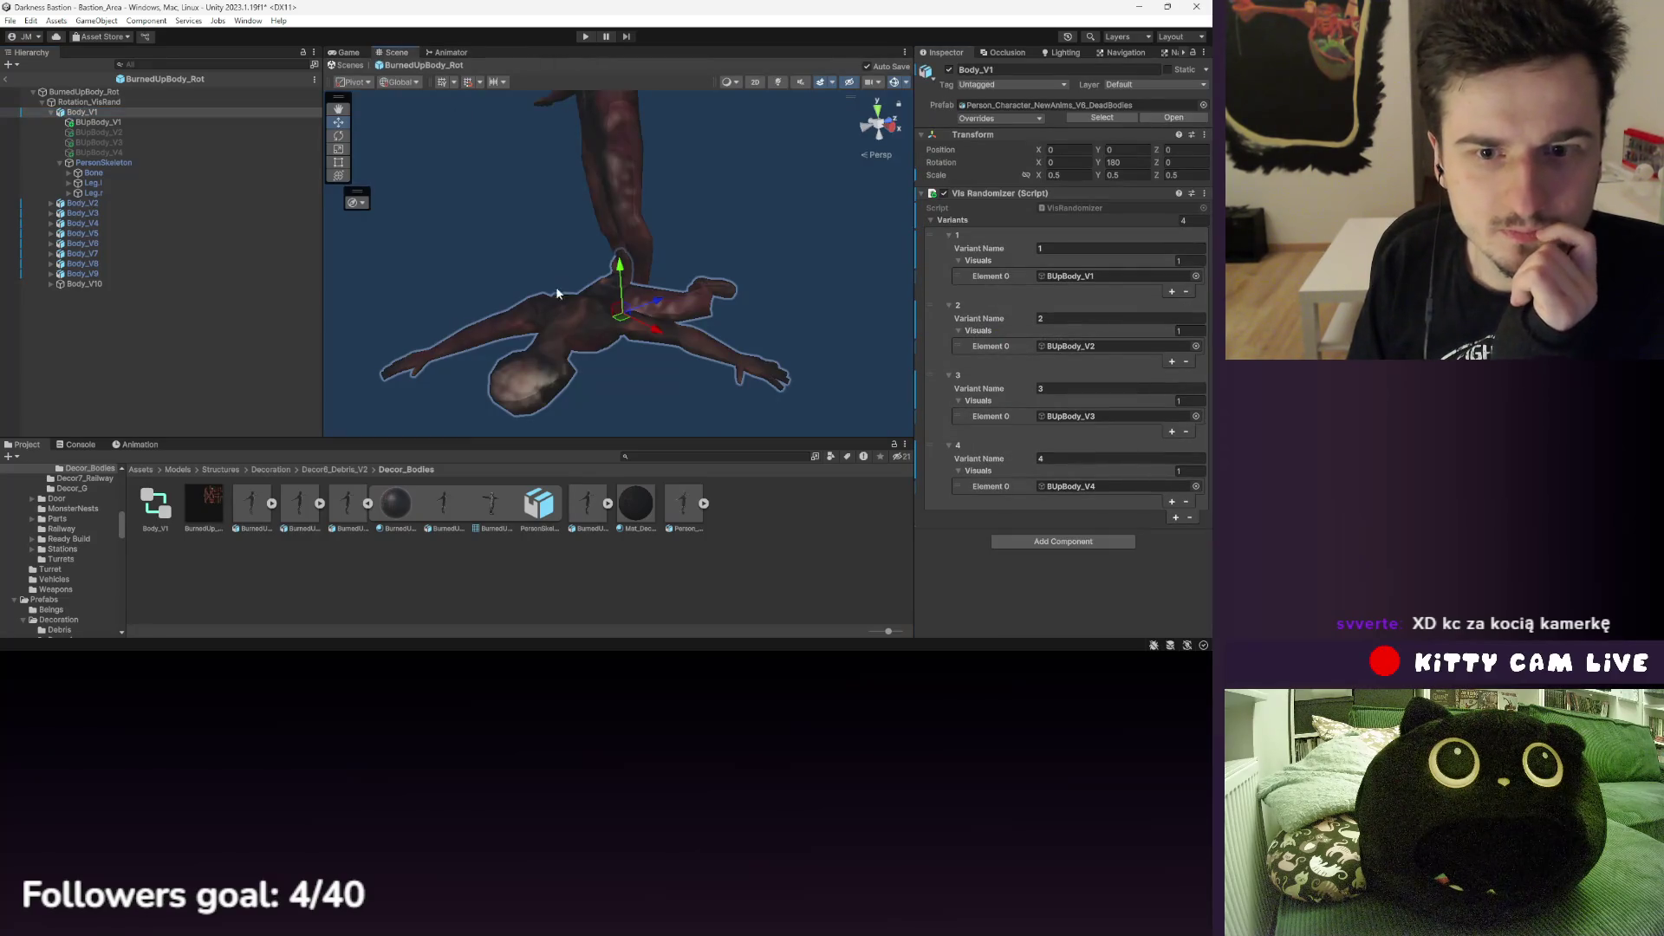
{"action": "left_click", "coordinate": [558, 294]}
{"action": "left_click", "coordinate": [82, 254]}
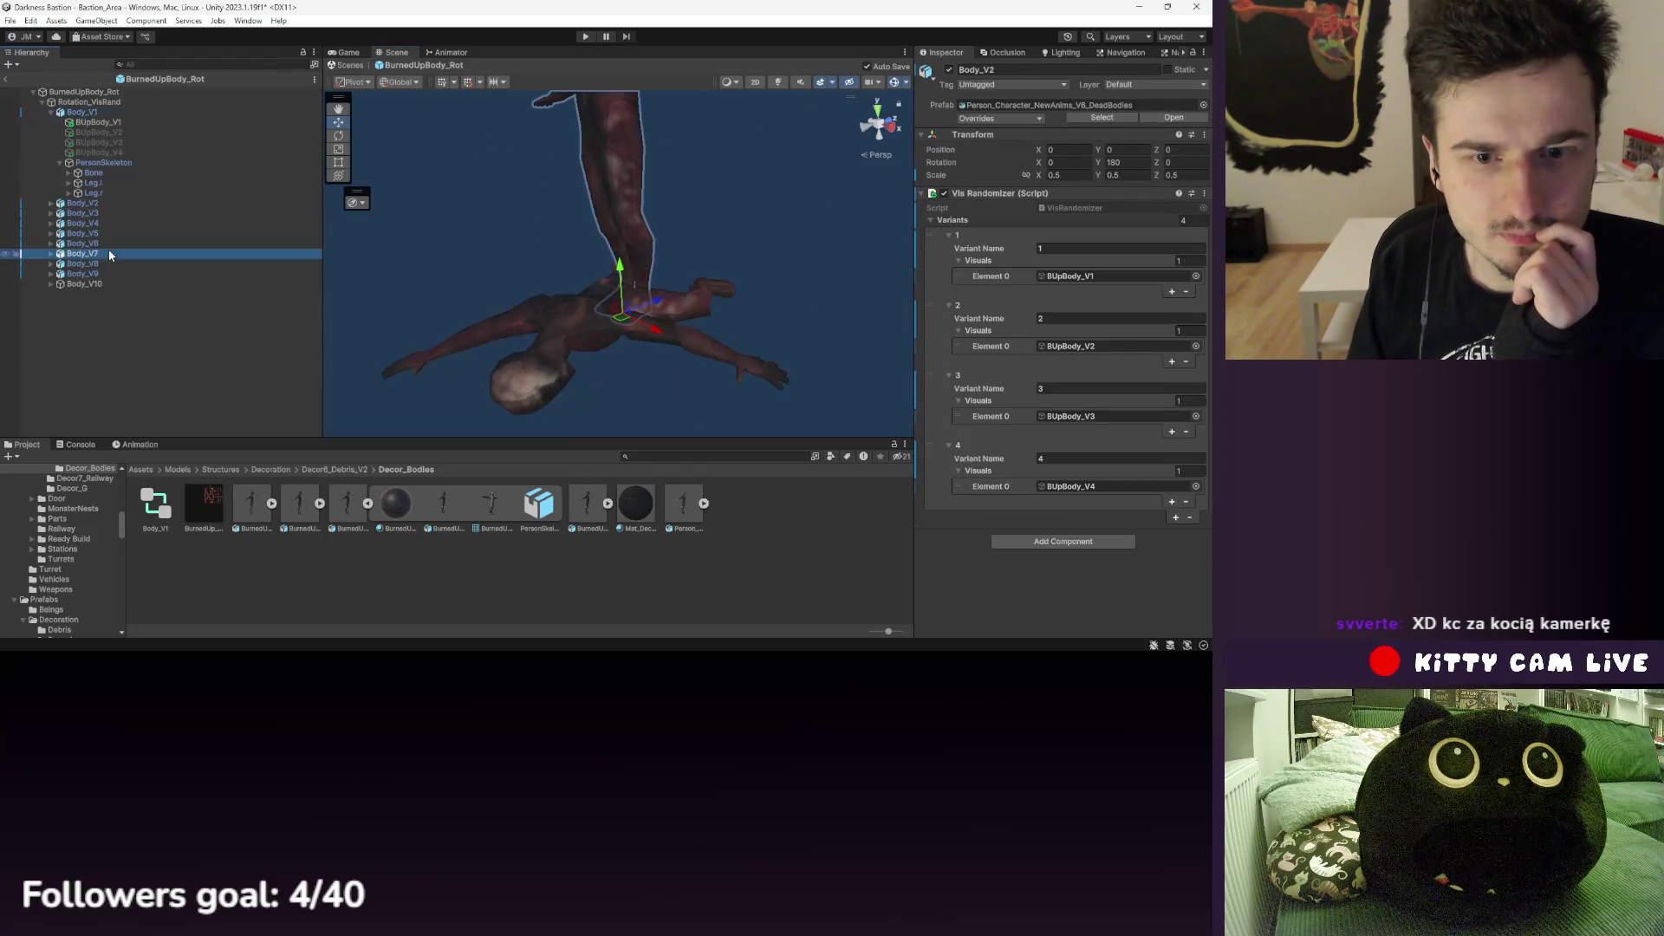
{"action": "left_click", "coordinate": [103, 162]}
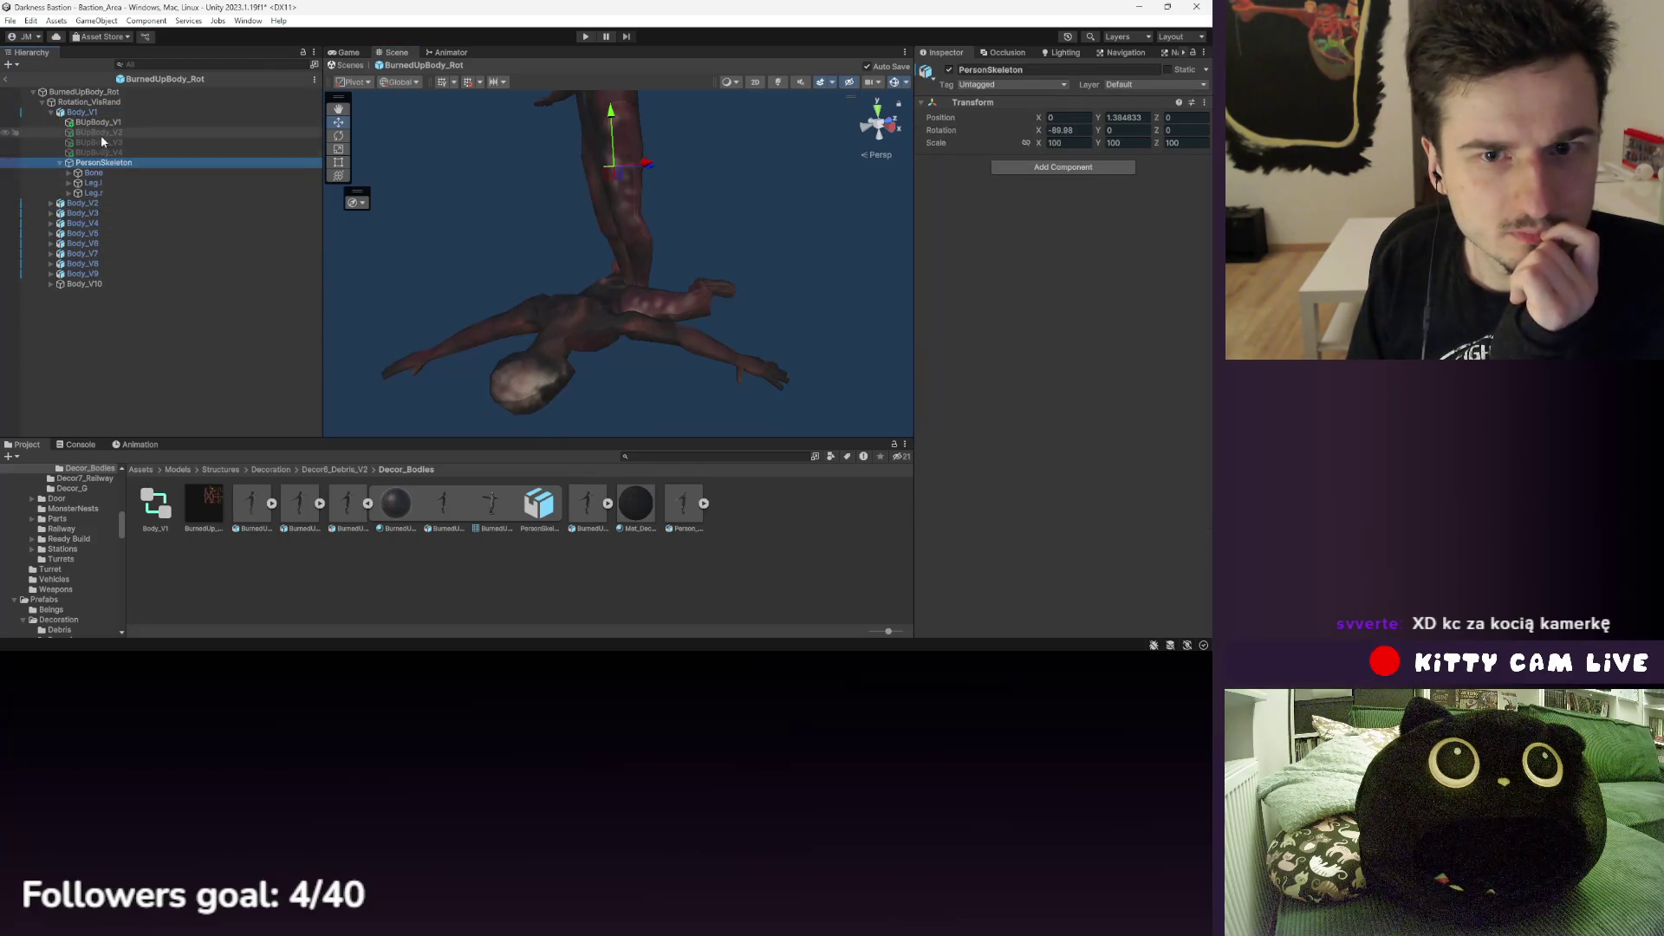
{"action": "left_click", "coordinate": [101, 141]}
{"action": "left_click", "coordinate": [82, 111]}
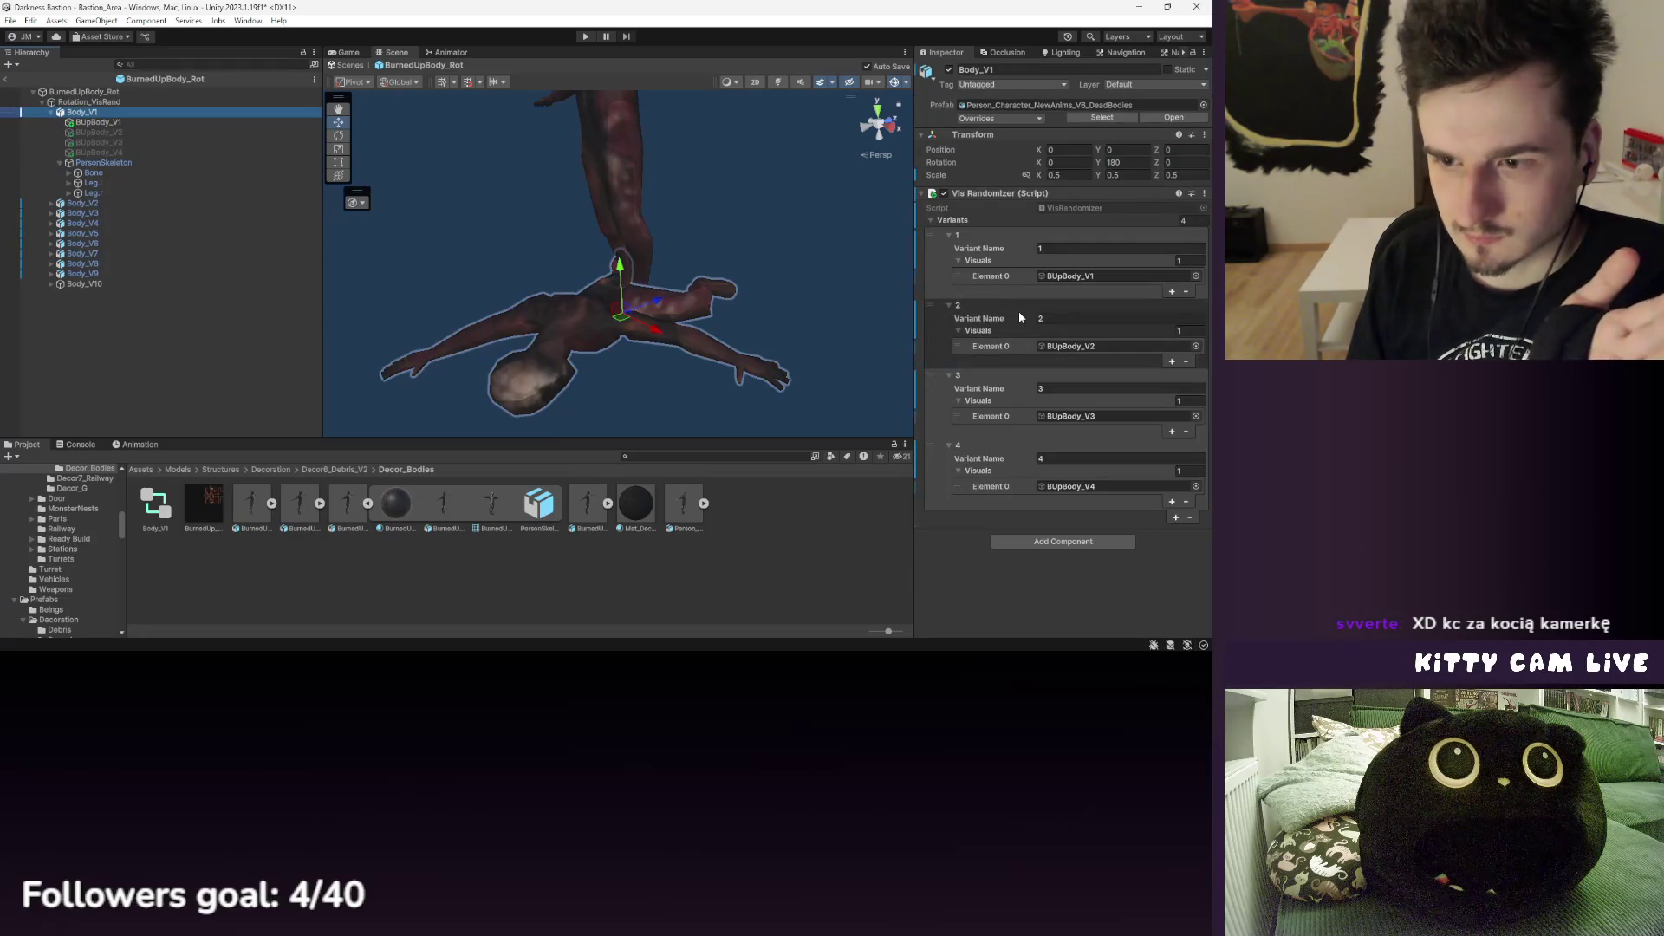
{"action": "left_click", "coordinate": [91, 173]}
{"action": "left_click", "coordinate": [95, 162]}
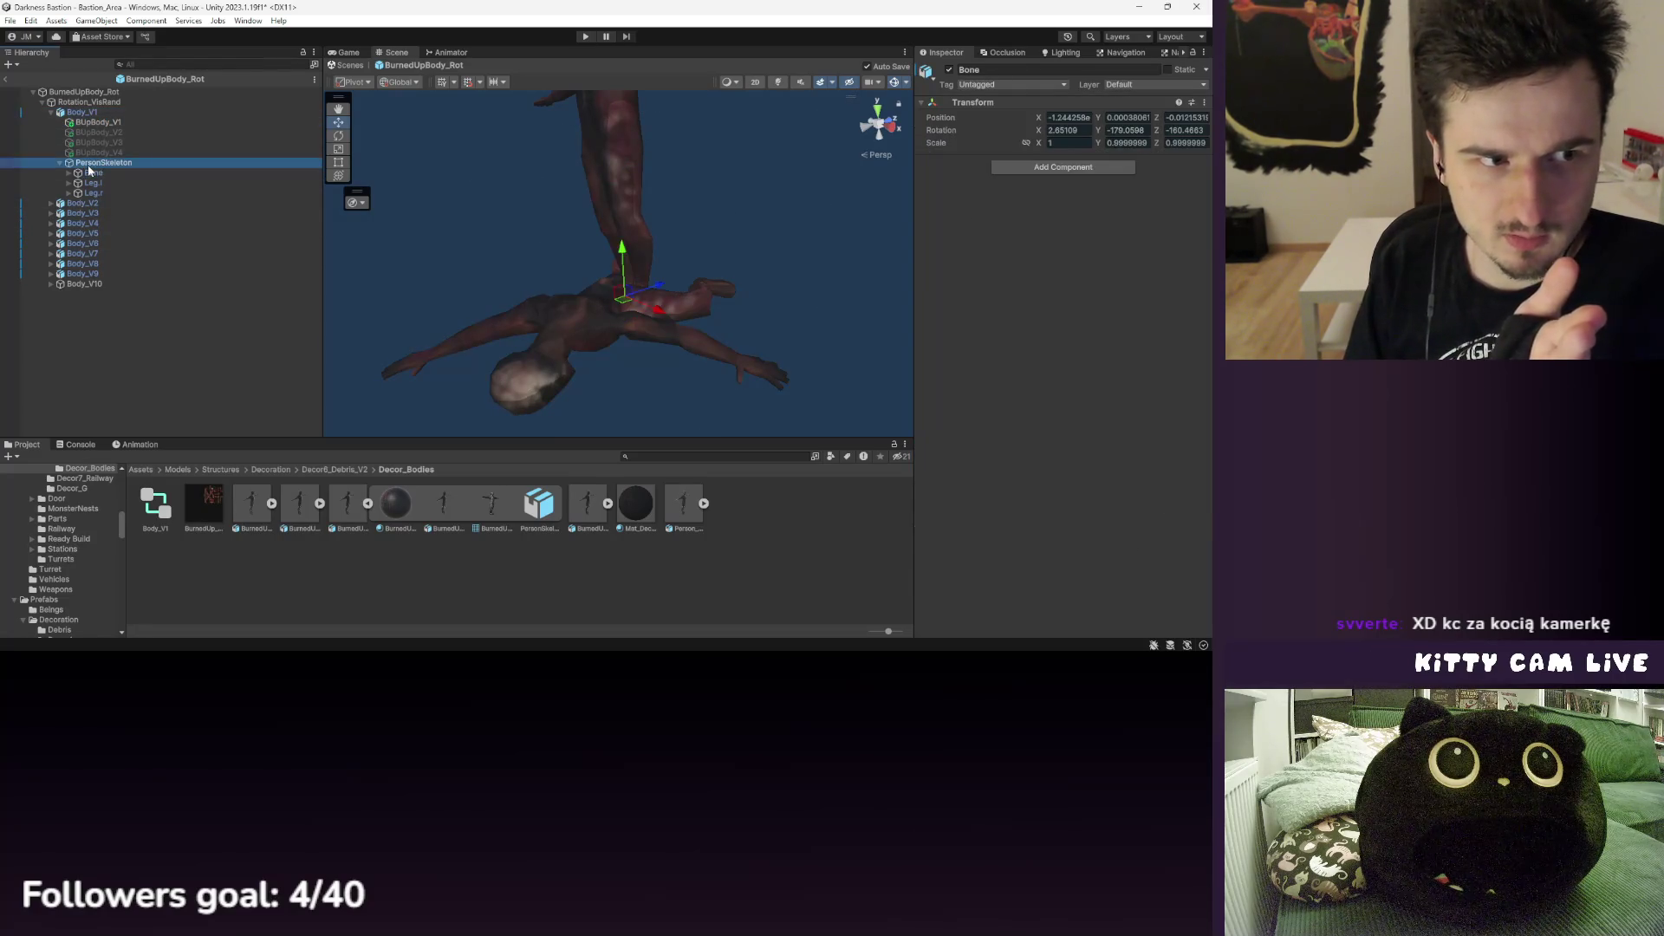
{"action": "left_click", "coordinate": [140, 443]}
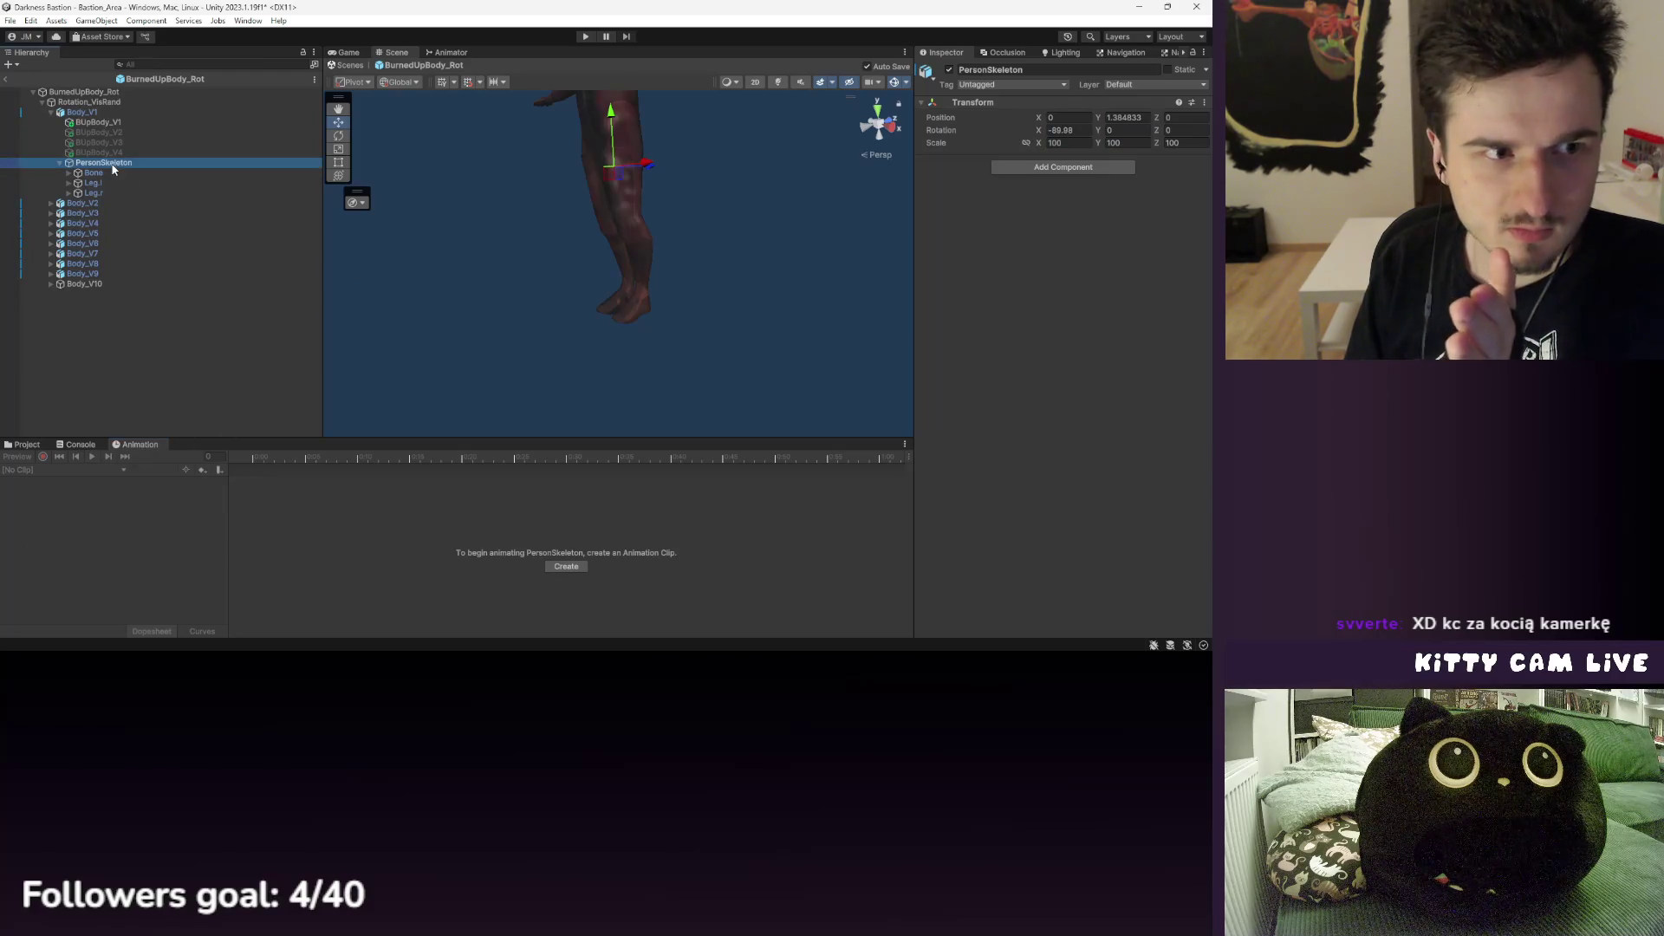
{"action": "left_click", "coordinate": [251, 113]}
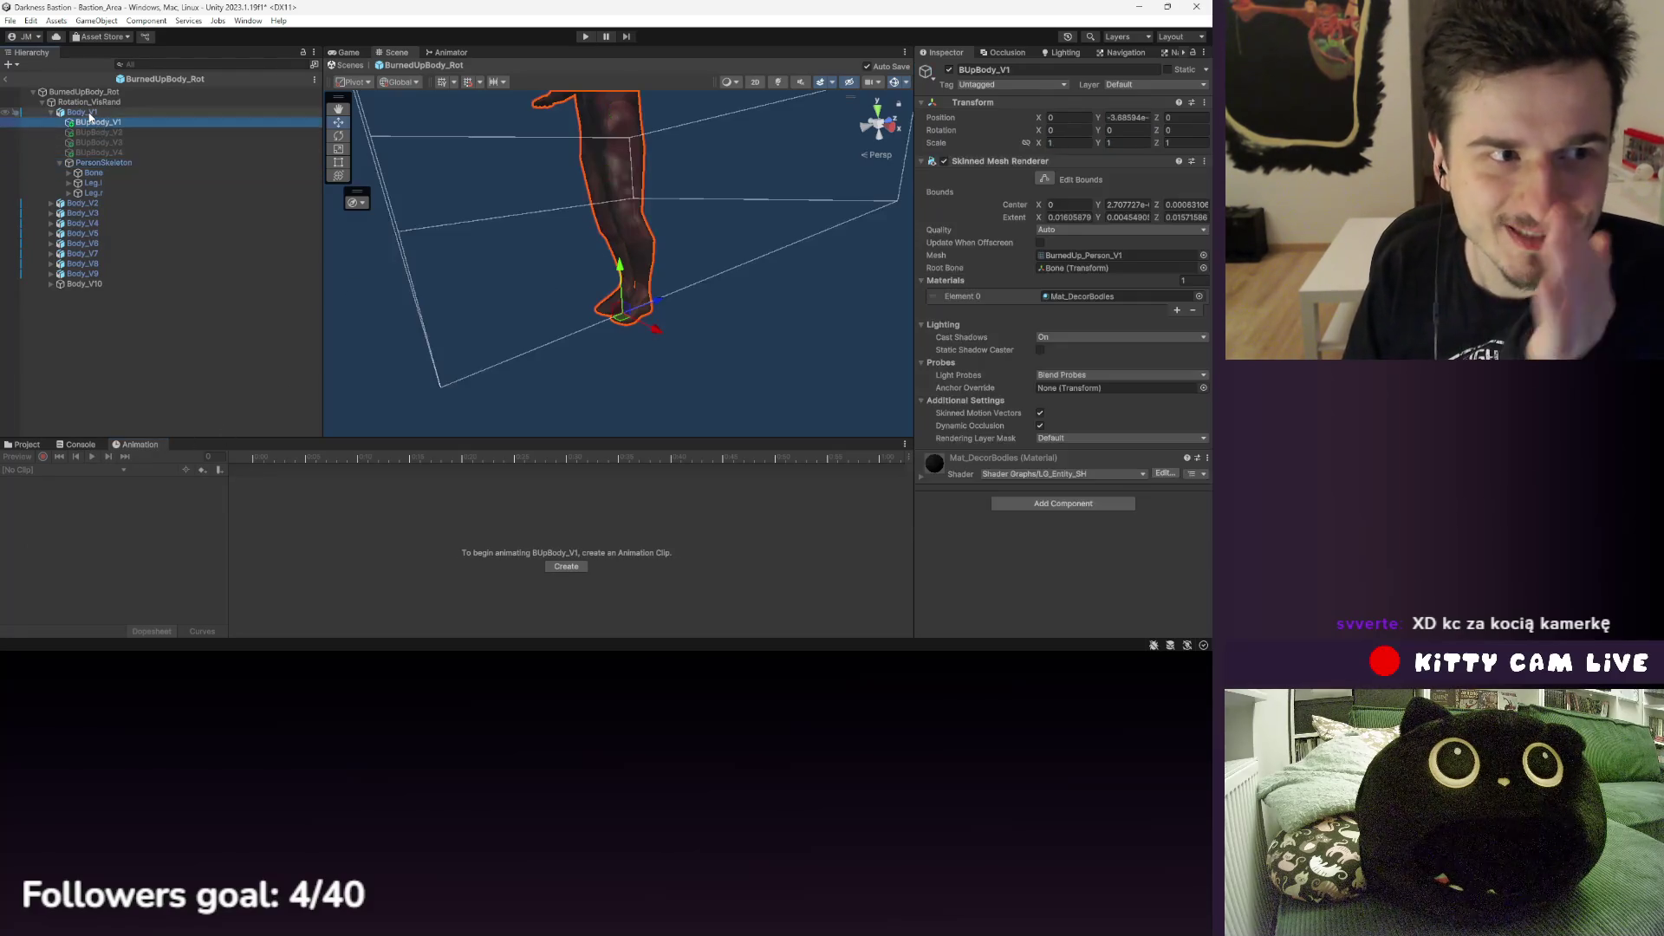
- In the project assets, expand and inspect the Person character model's import settings
{"action": "left_click", "coordinate": [22, 444]}
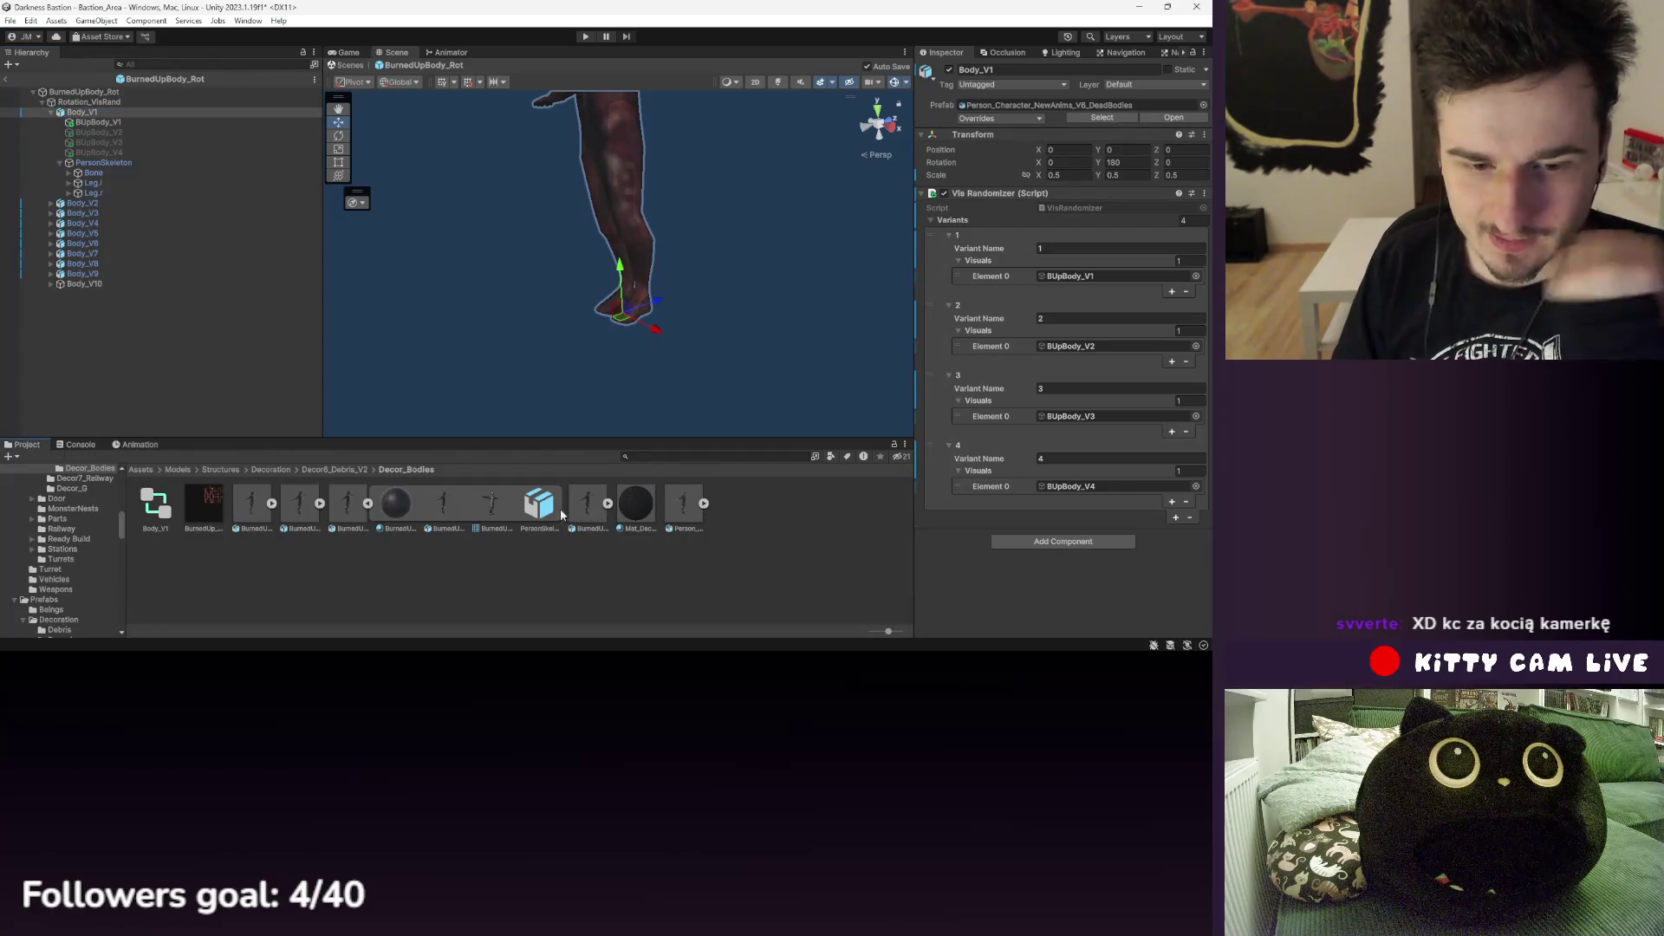
{"action": "left_click", "coordinate": [367, 504]}
{"action": "left_click", "coordinate": [517, 504]}
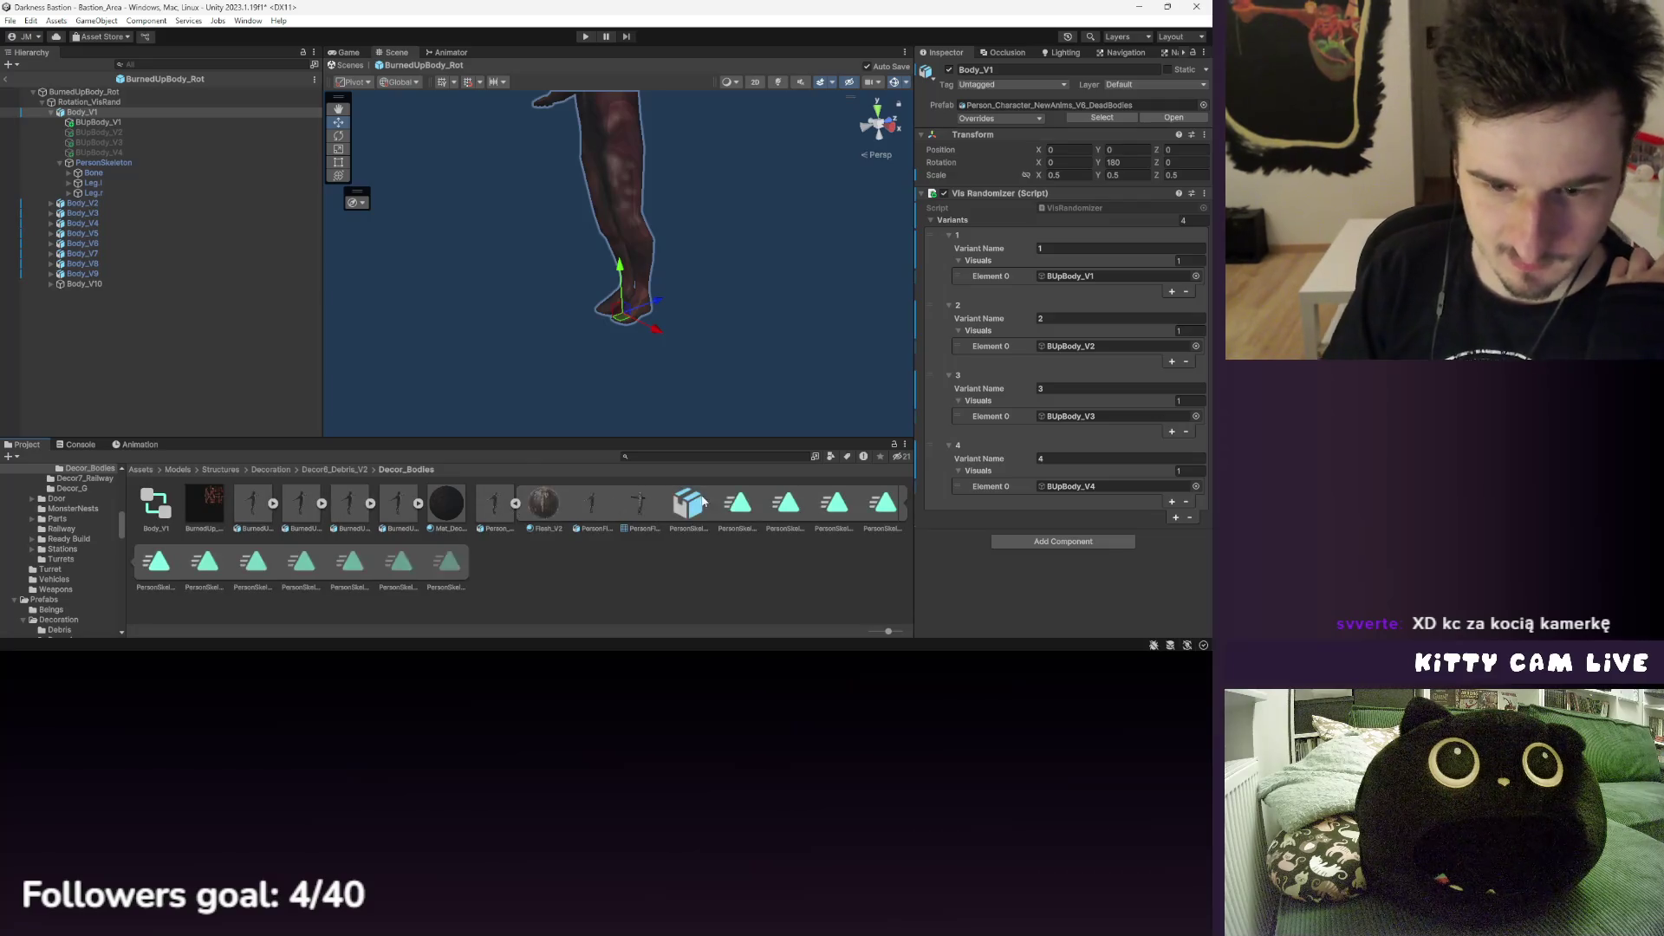
{"action": "left_click", "coordinate": [496, 507]}
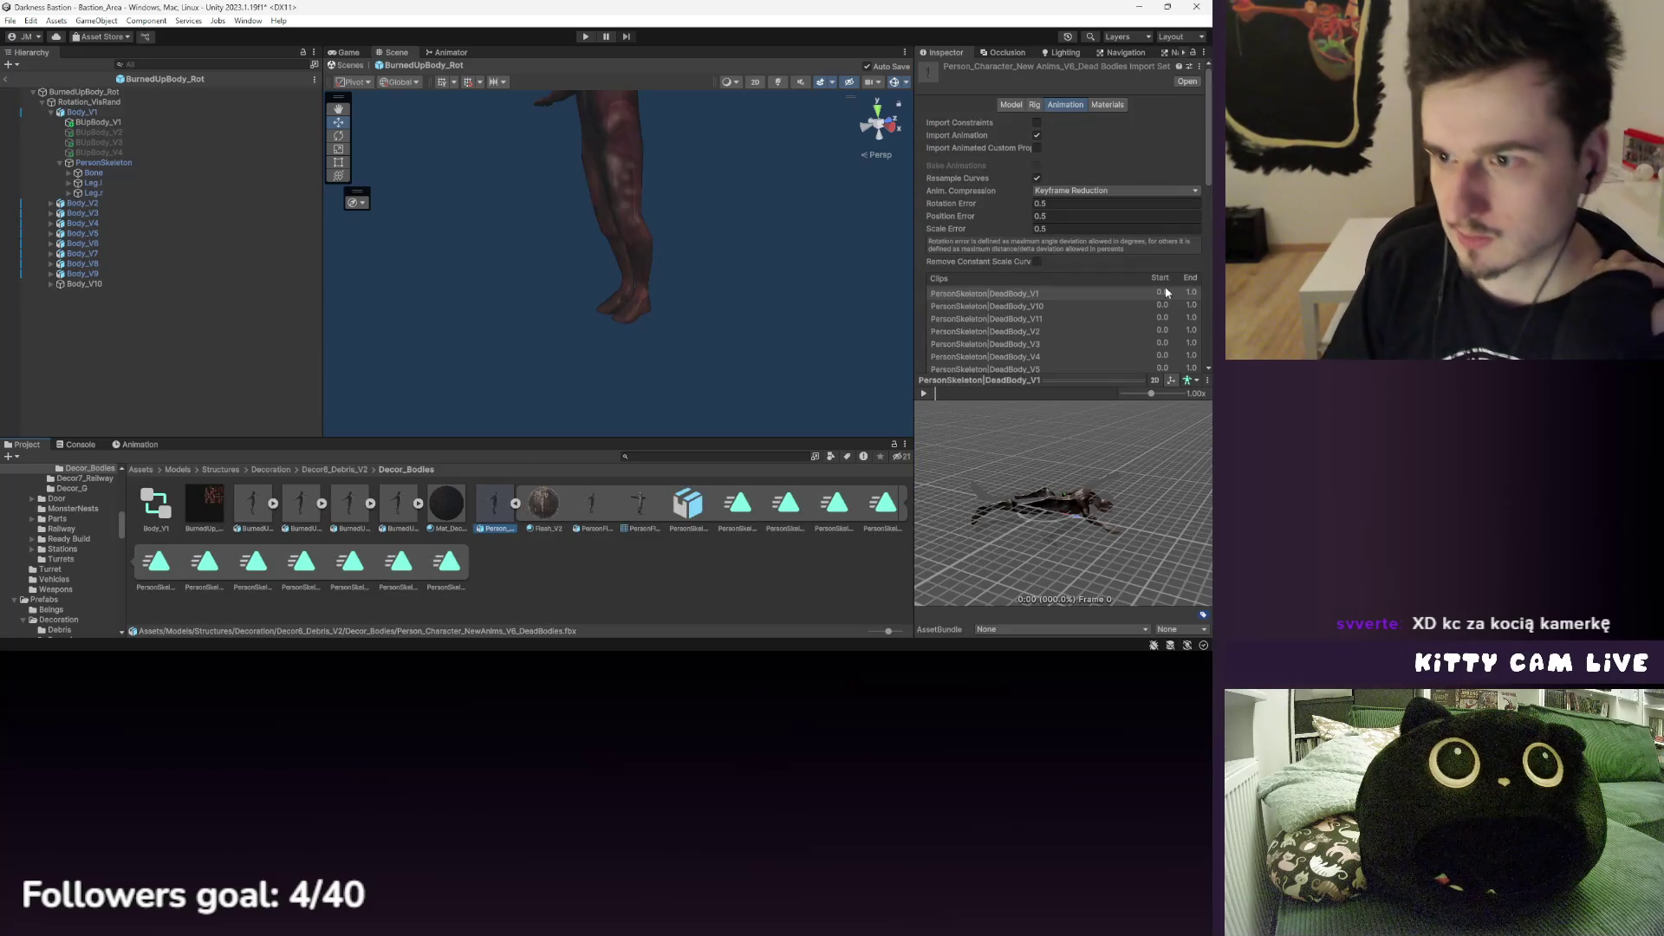
{"action": "scroll", "coordinate": [1152, 292], "scroll_direction": "down", "scroll_amount": 3}
- Step back through earlier selections and inspect the PersonFlesh mesh and DeadBody_V3 clip
{"action": "key", "text": "ctrl+z"}
{"action": "key", "text": "ctrl+z"}
{"action": "key", "text": "ctrl+z"}
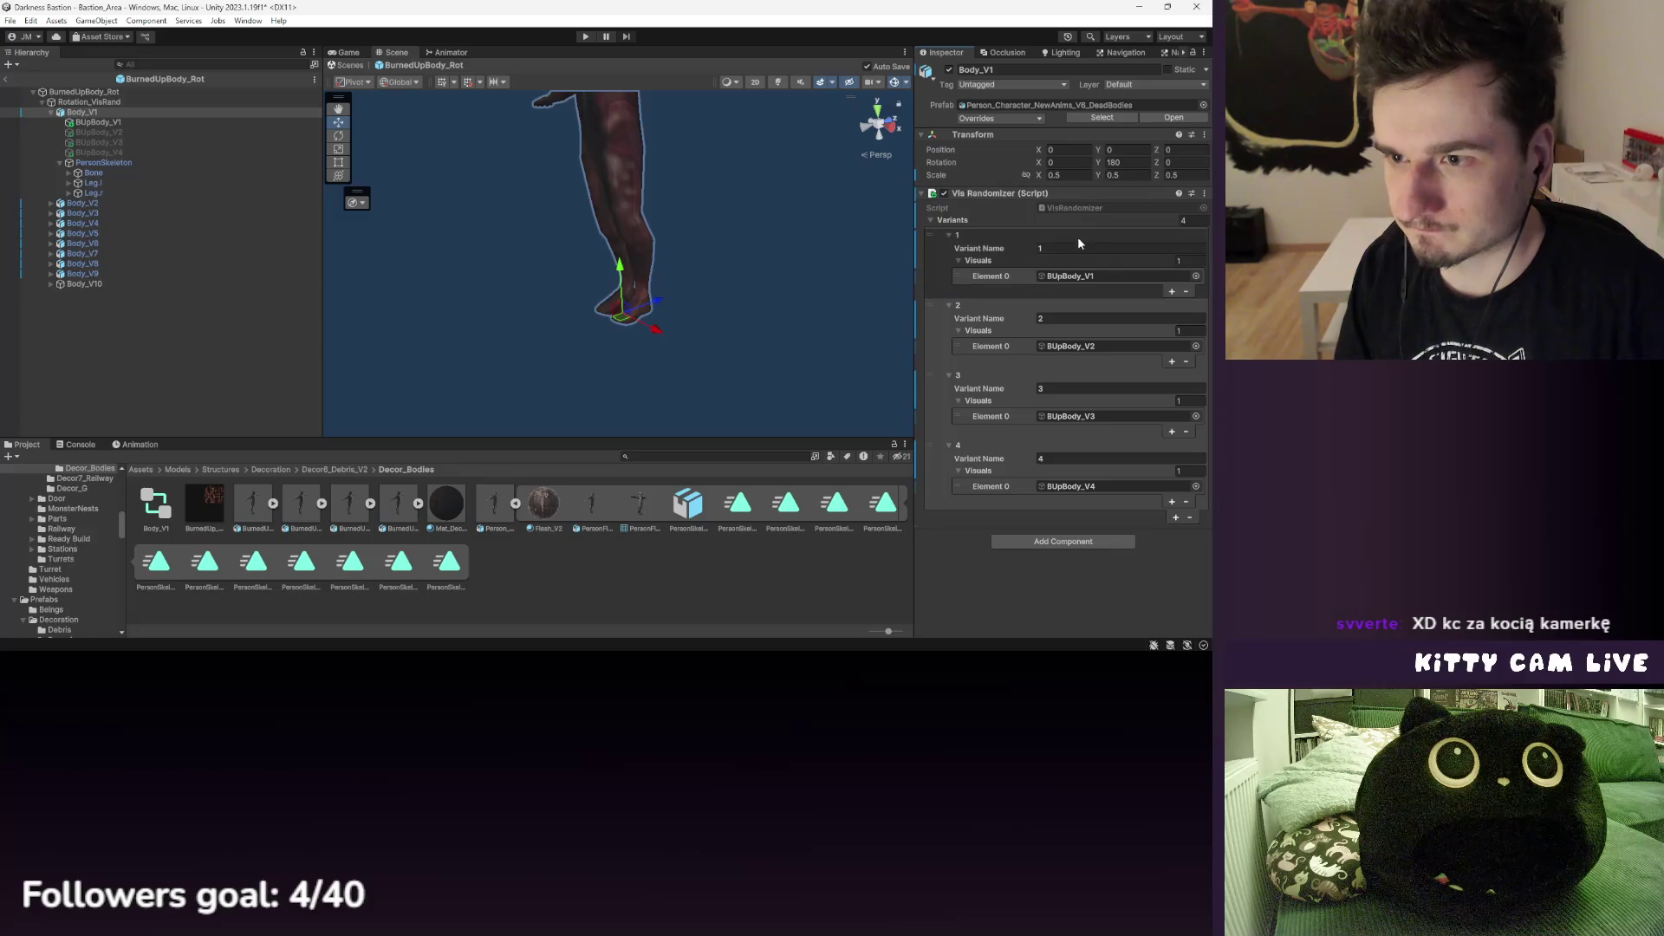
{"action": "key", "text": "ctrl+z"}
{"action": "key", "text": "ctrl+z"}
{"action": "key", "text": "ctrl+z"}
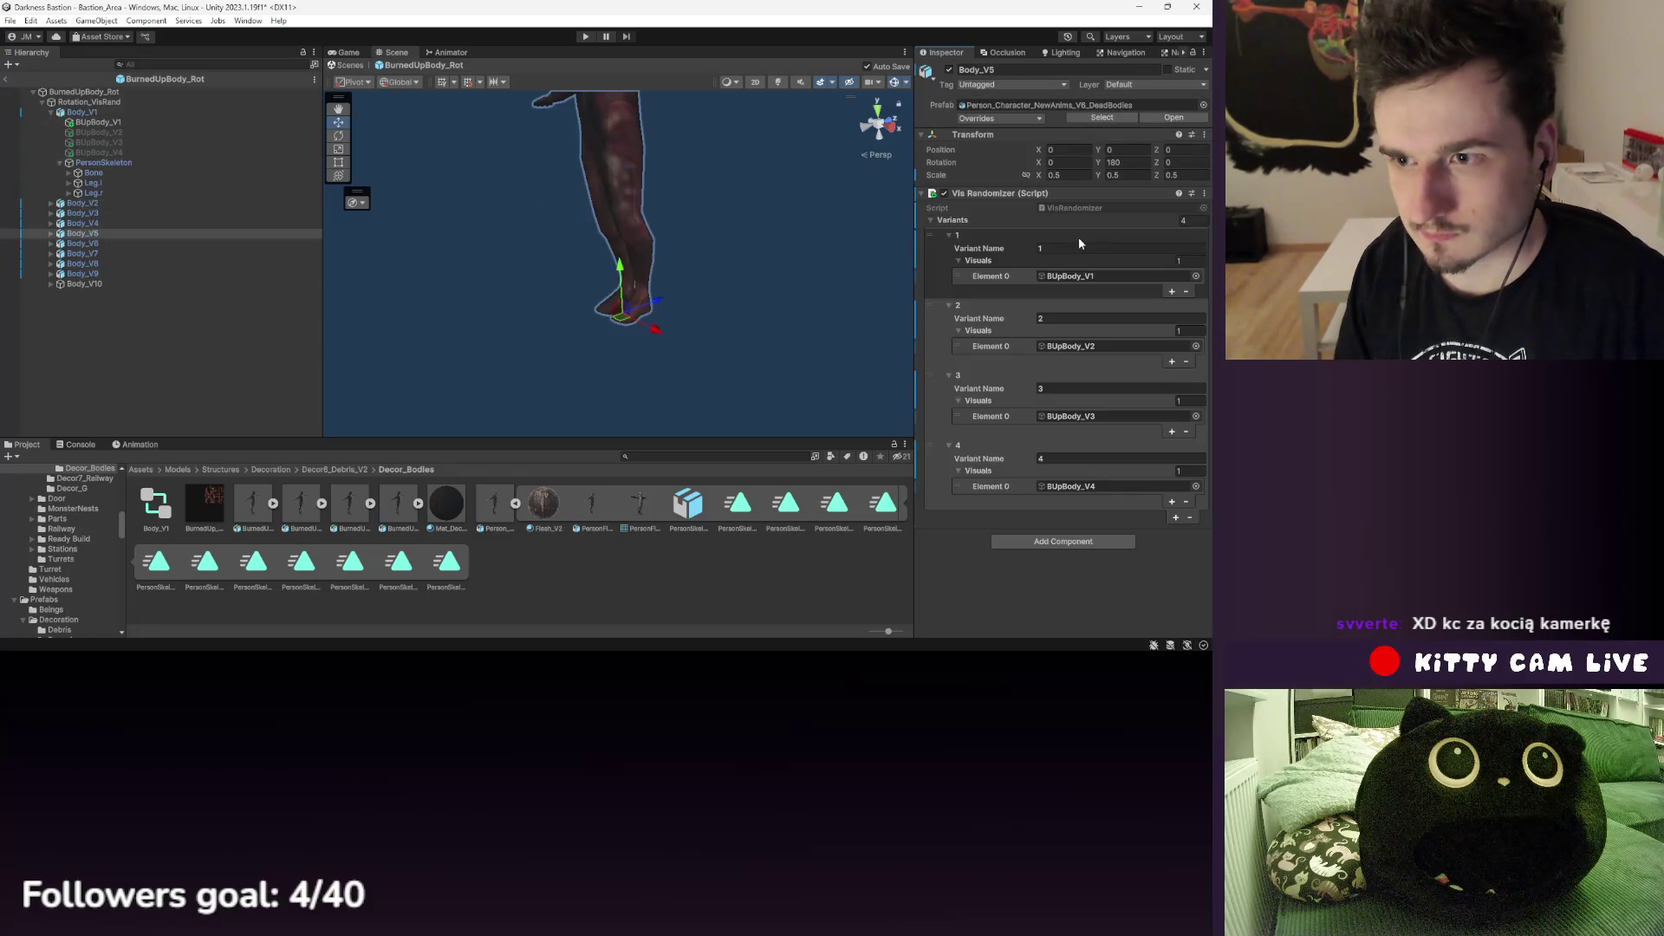
{"action": "key", "text": "ctrl+z"}
{"action": "key", "text": "ctrl+z"}
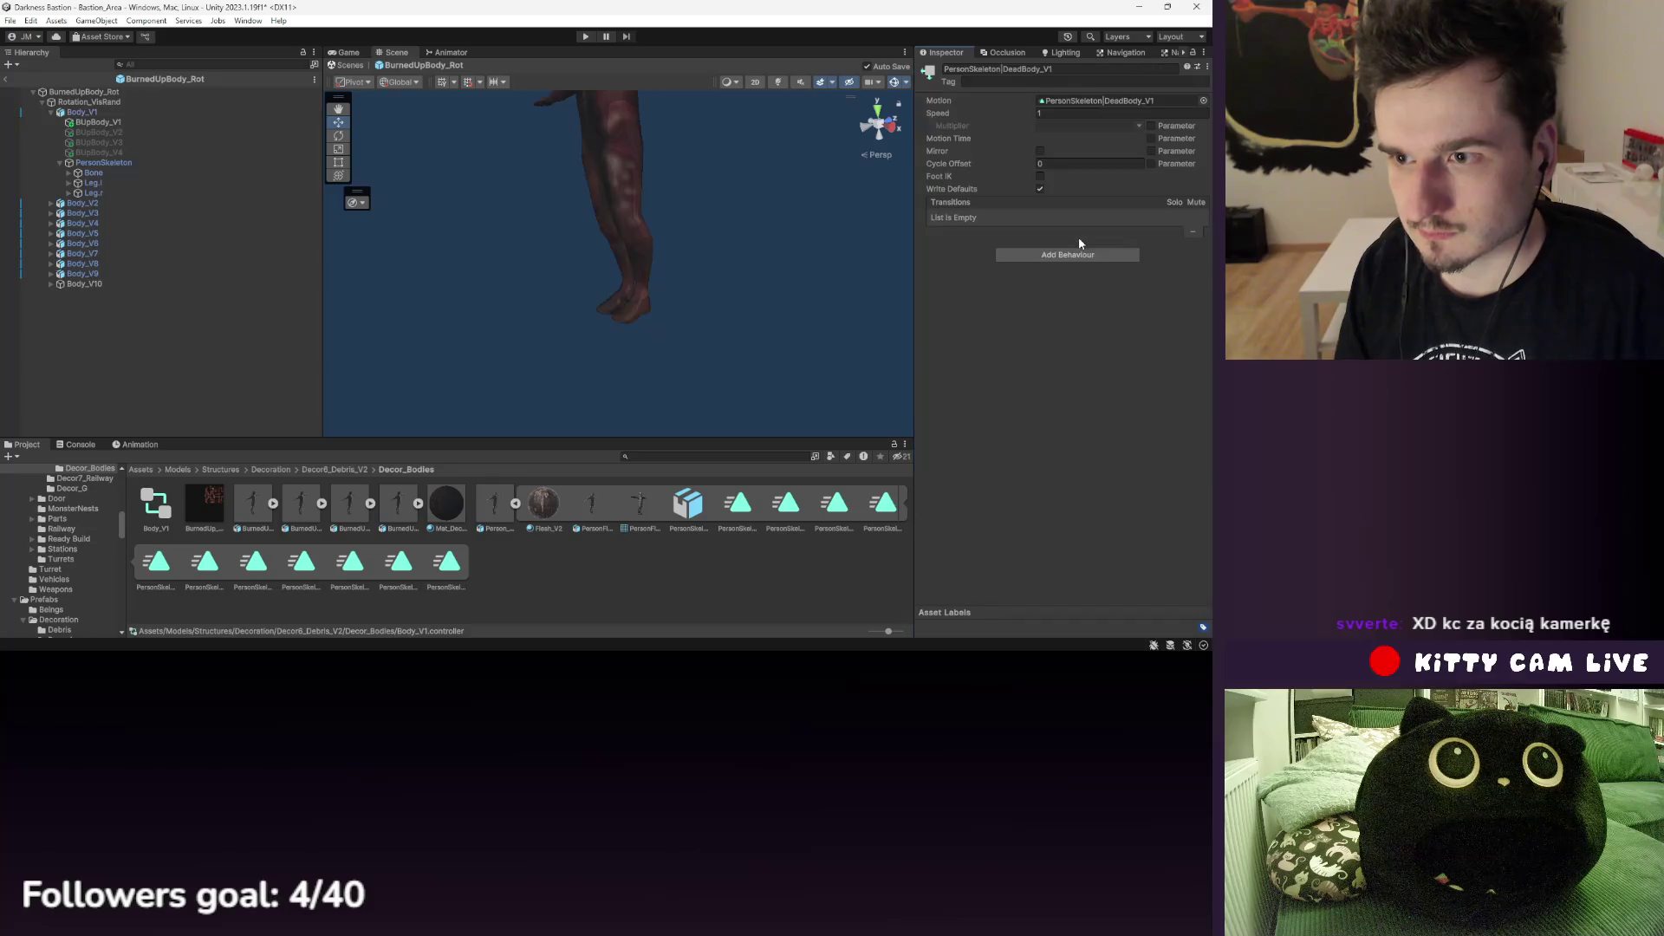
{"action": "key", "text": "ctrl+z"}
{"action": "left_click", "coordinate": [640, 503]}
{"action": "left_click", "coordinate": [854, 504]}
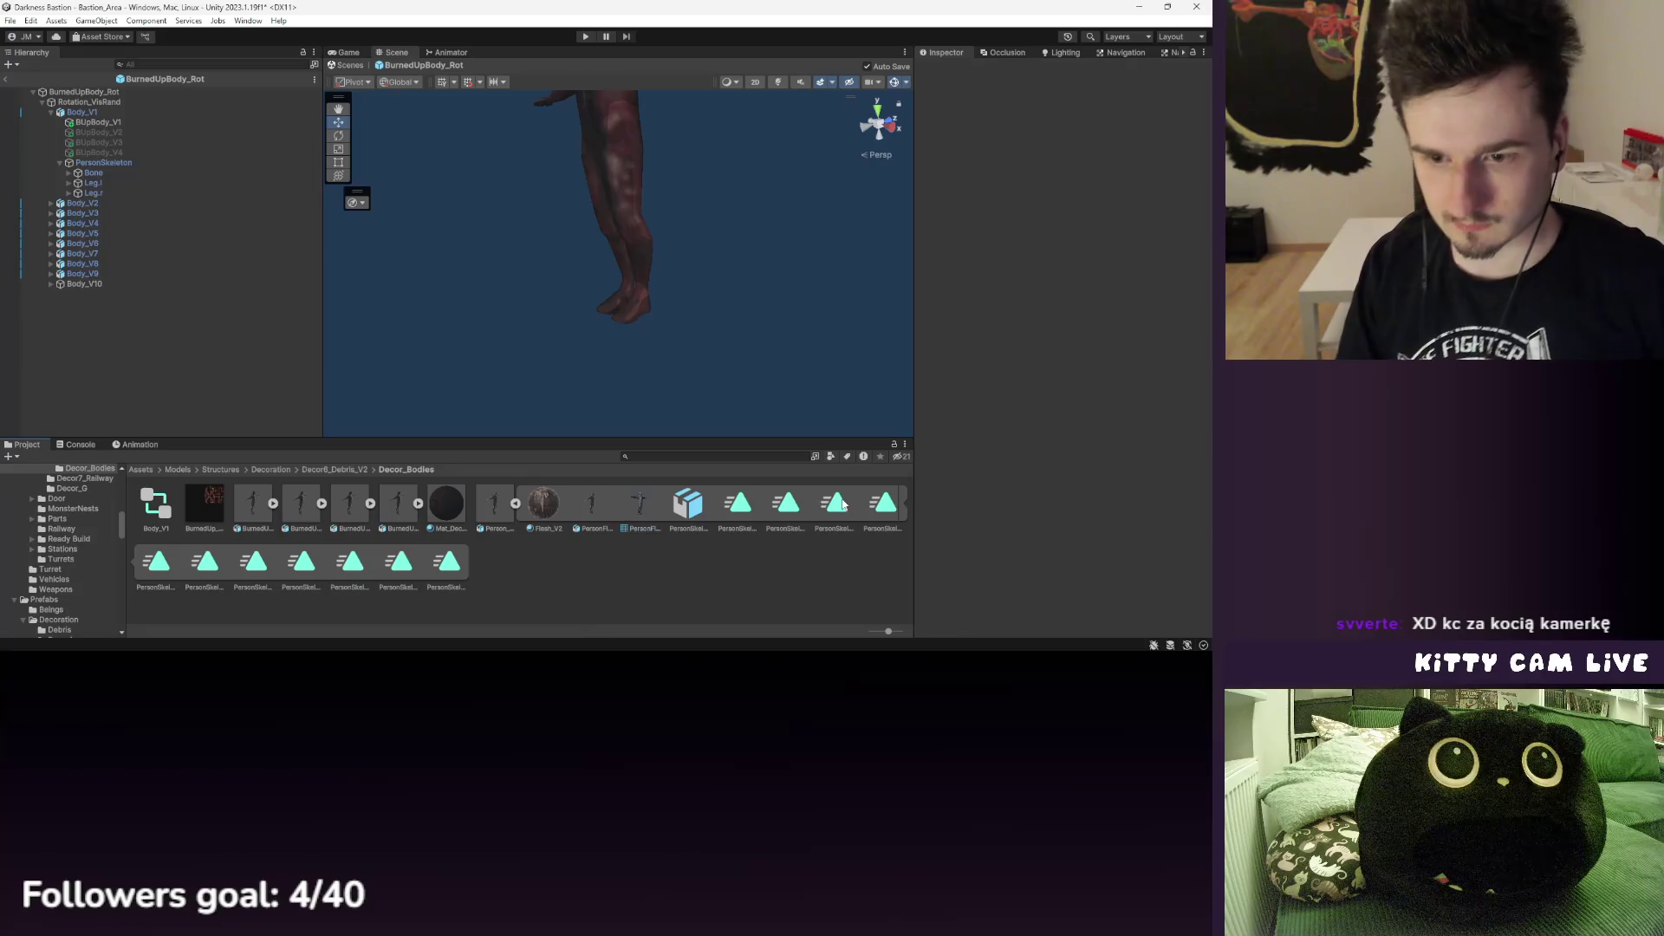
{"action": "left_click", "coordinate": [516, 513]}
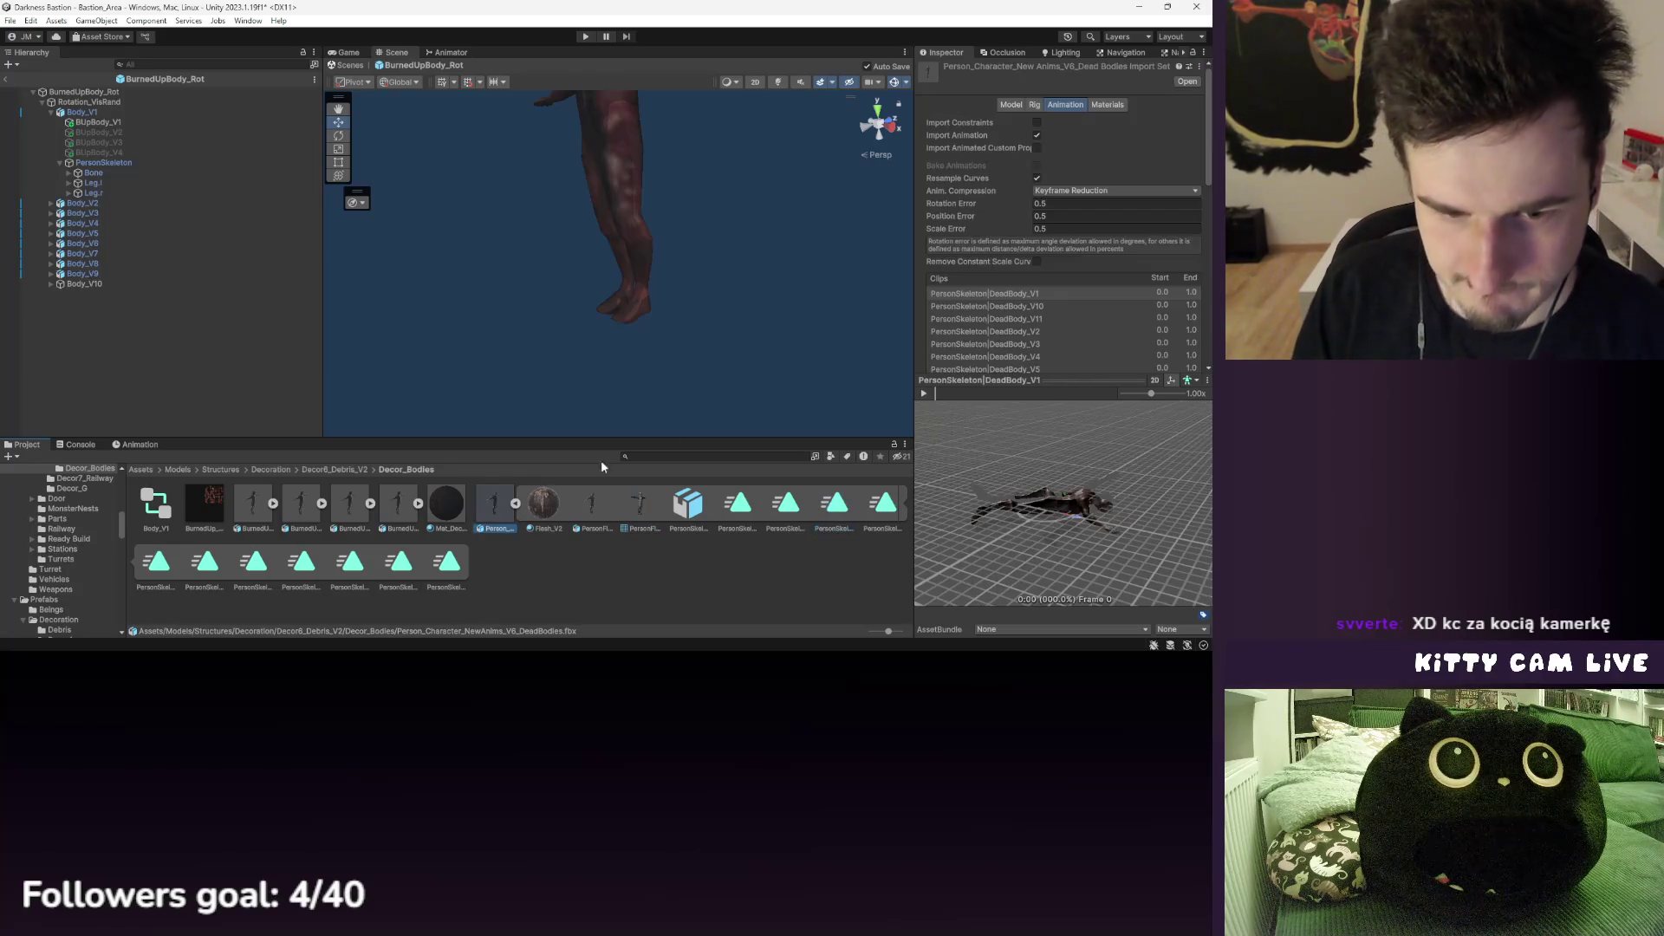
{"action": "scroll", "coordinate": [1041, 278], "scroll_direction": "down", "scroll_amount": 5}
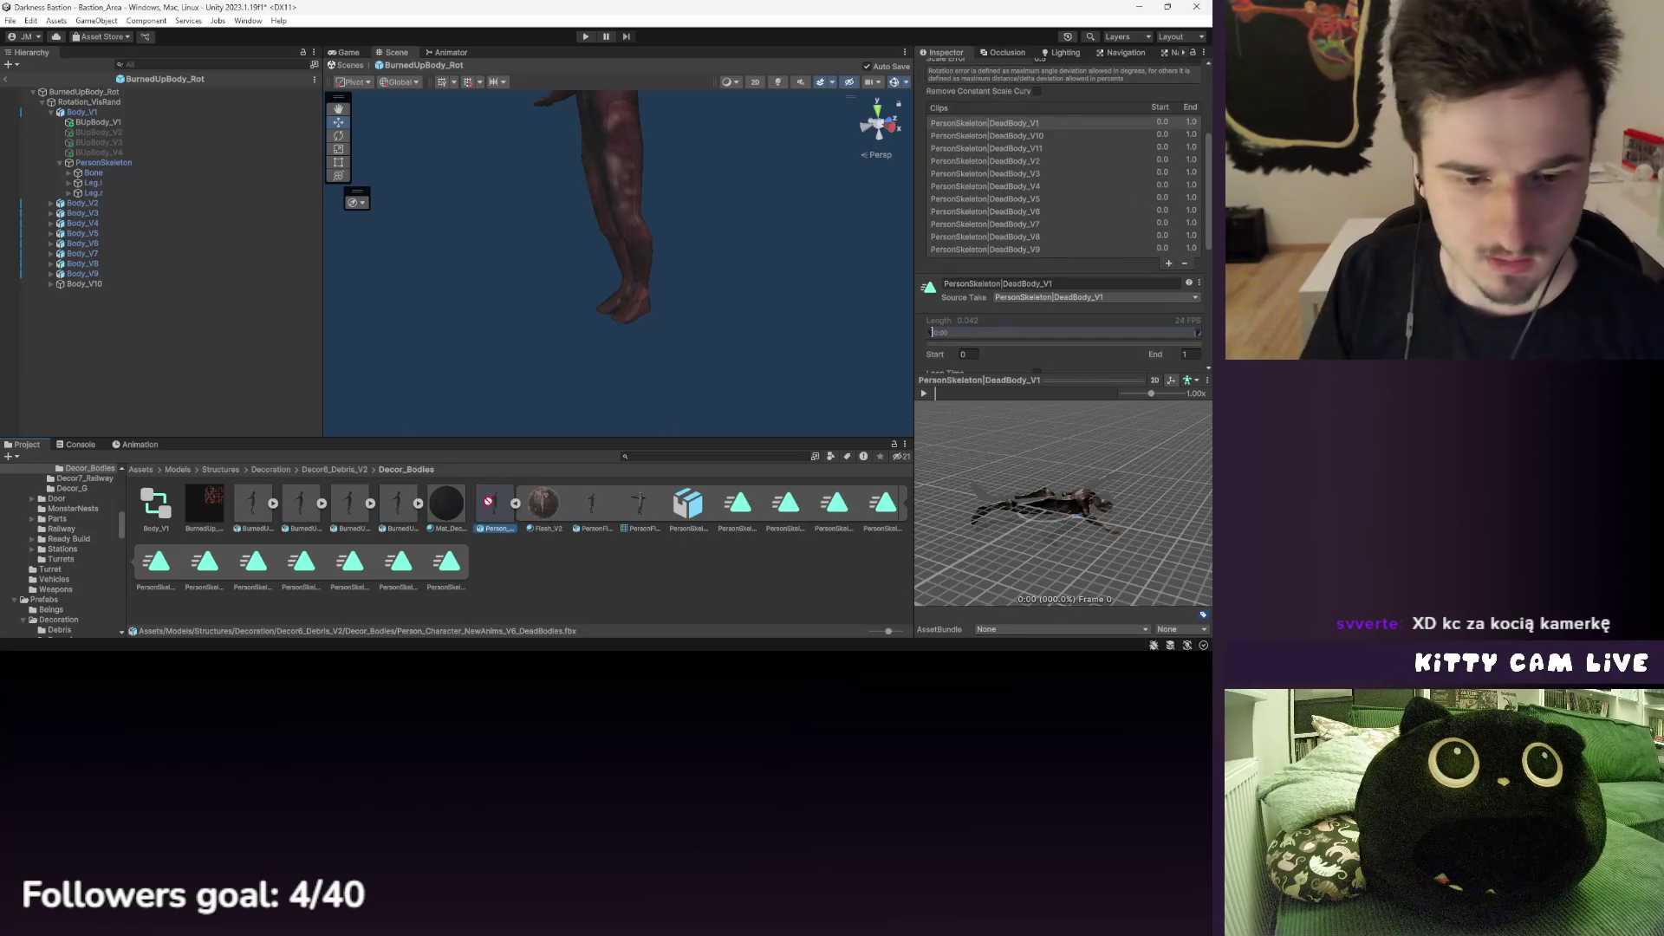
- Add the character model to the prefab hierarchy, inspect it, then delete it again
{"action": "left_click_drag", "start_coordinate": [98, 303], "coordinate": [99, 300]}
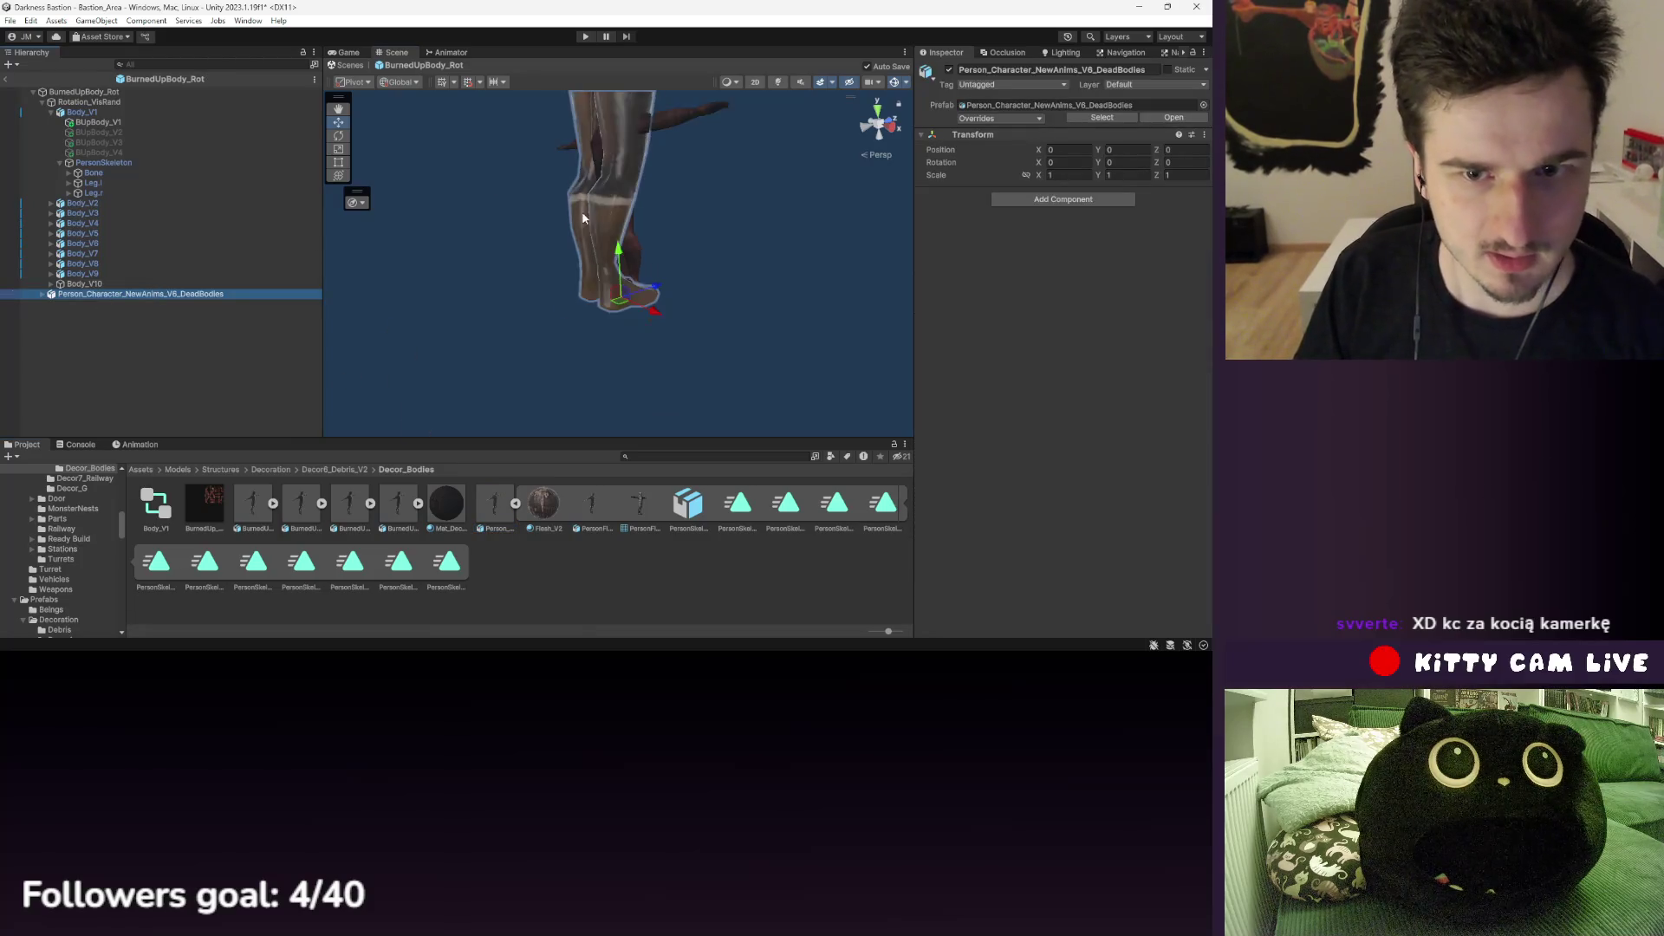
{"action": "left_click", "coordinate": [506, 503]}
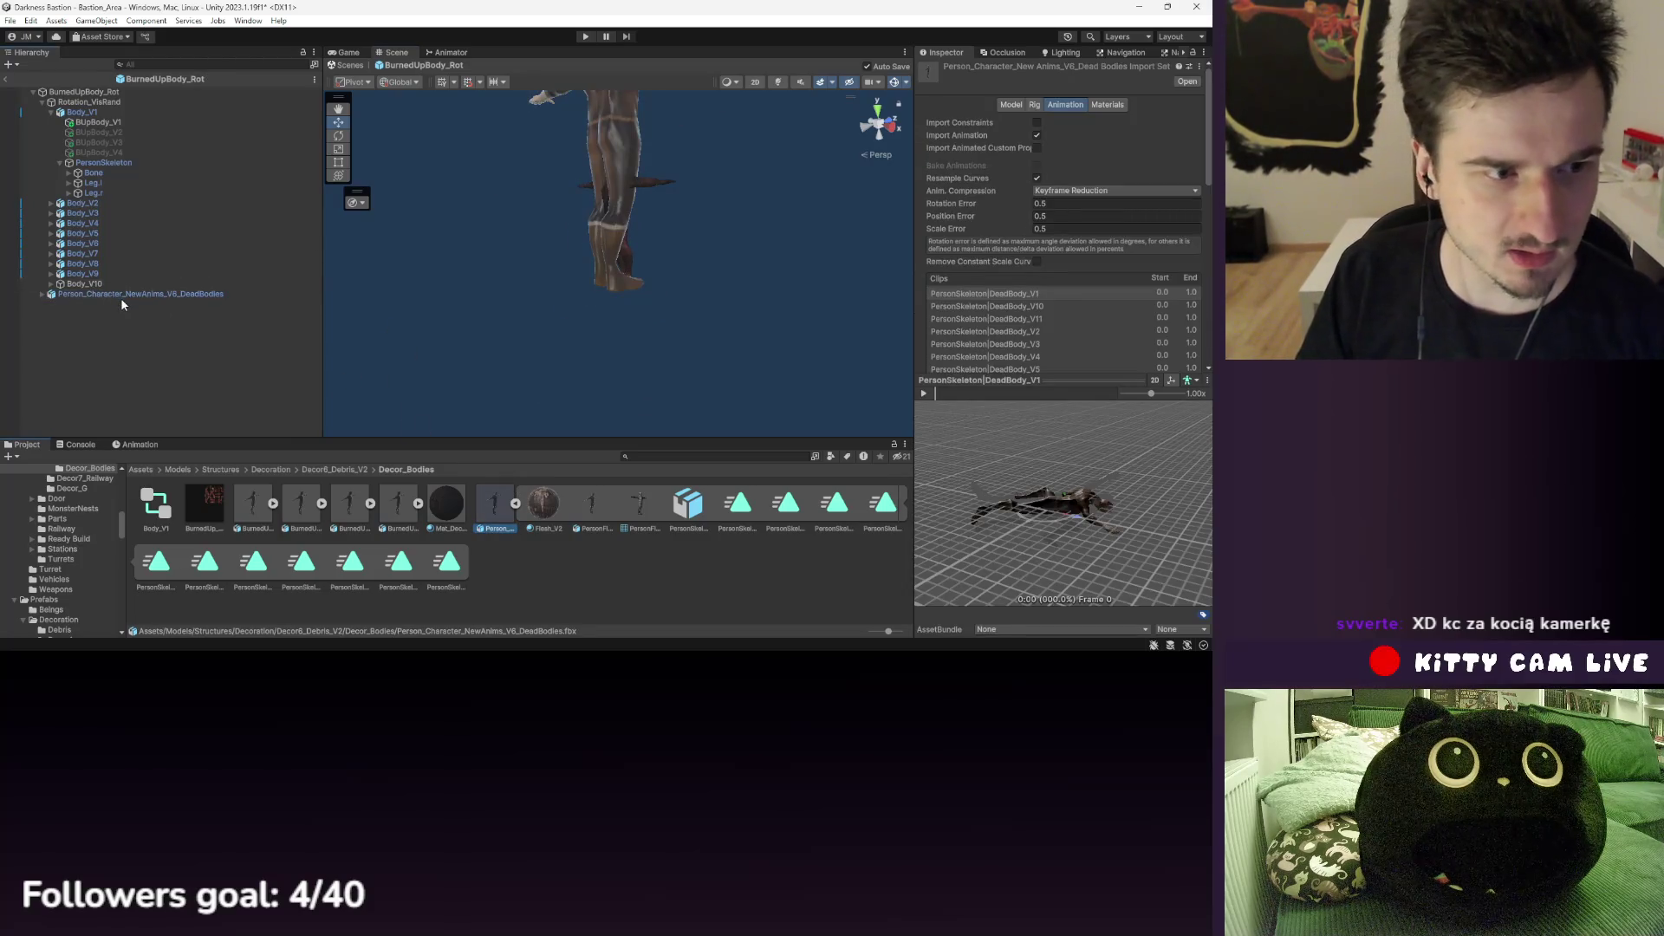
{"action": "left_click", "coordinate": [122, 295]}
{"action": "key", "text": "Delete"}
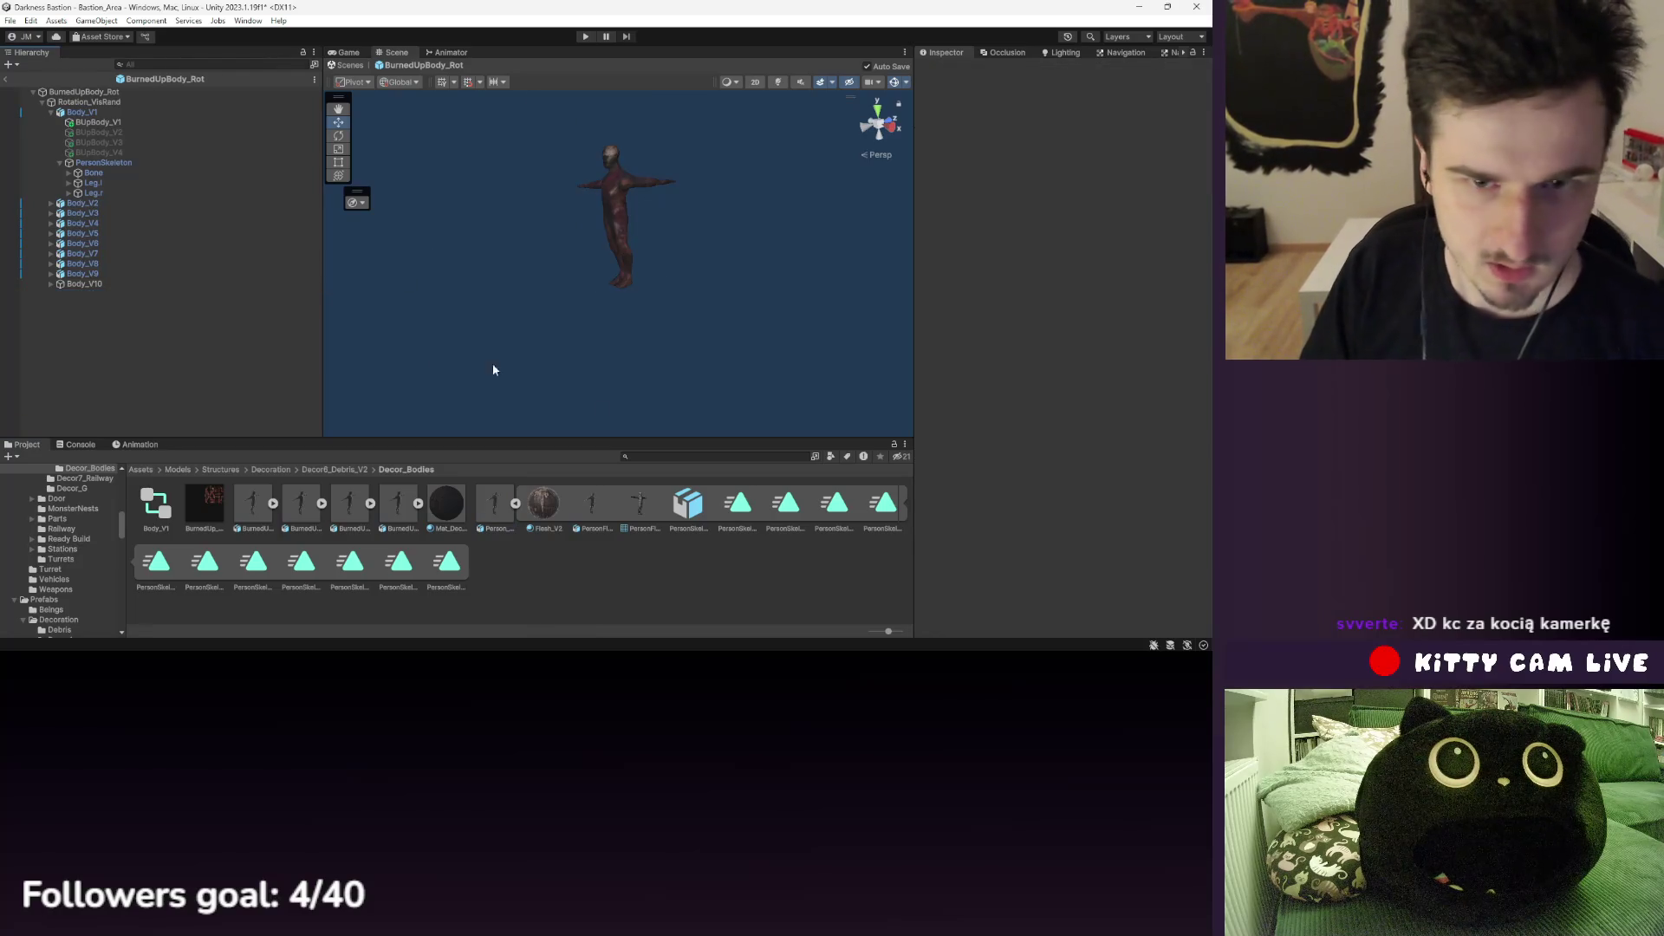
- Apply the DeadBody_V1 clip to Body_V10, creating a Body_V10 Animator controller
{"action": "left_click", "coordinate": [840, 501]}
{"action": "left_click", "coordinate": [786, 507]}
{"action": "left_click", "coordinate": [732, 513]}
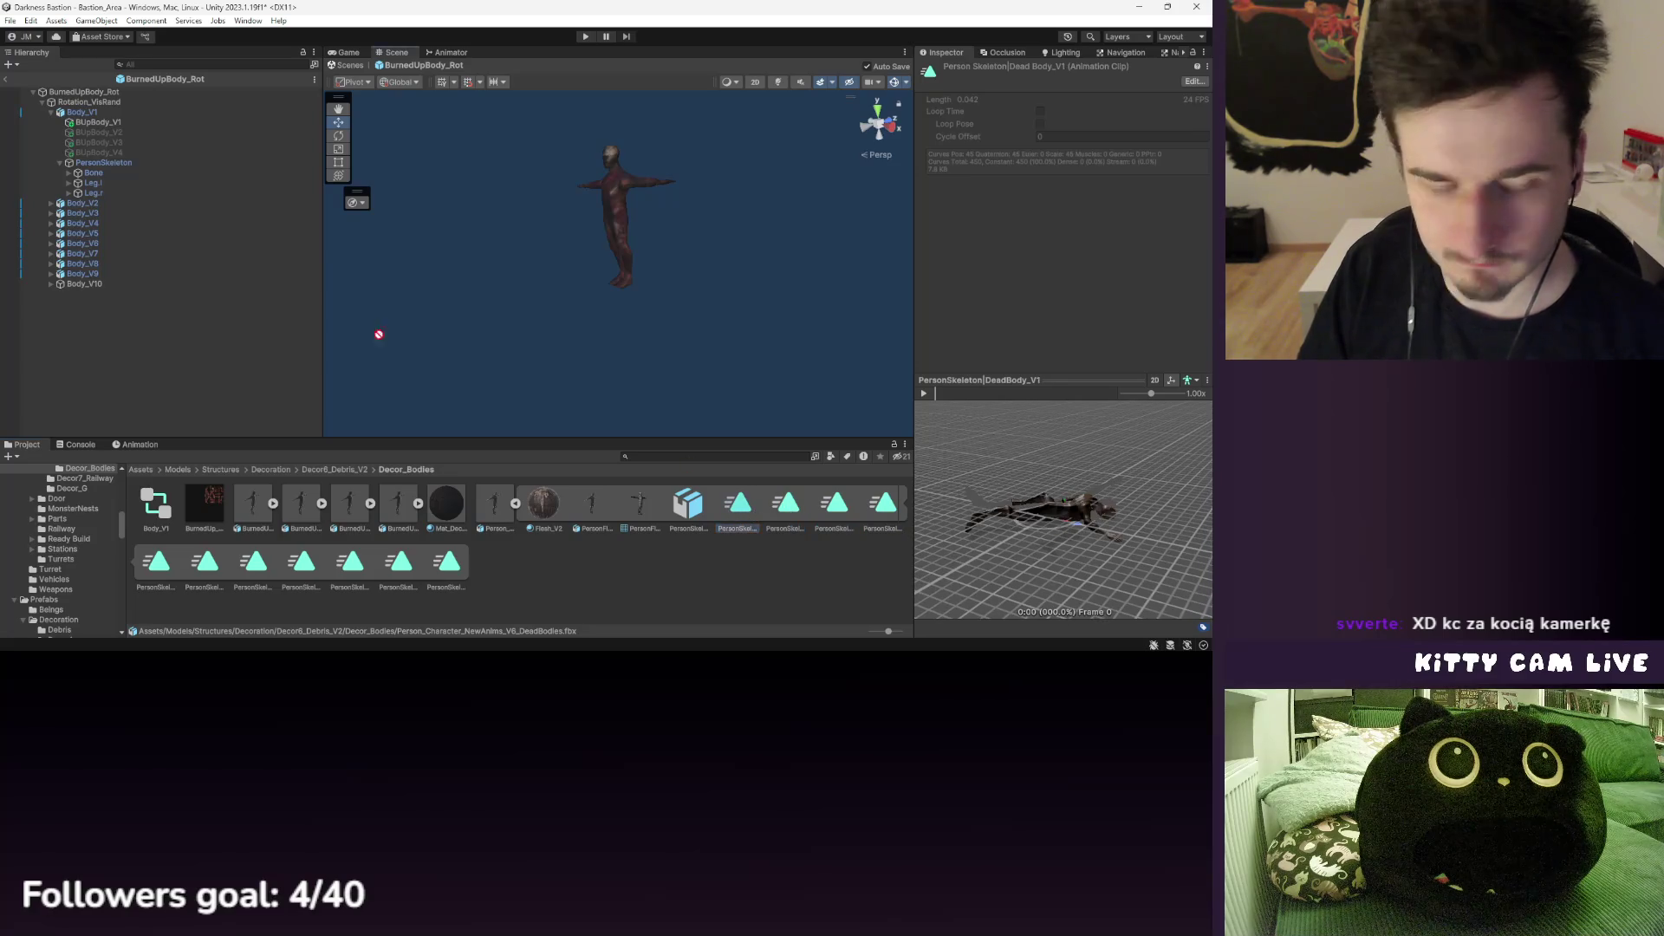
{"action": "left_click_drag", "start_coordinate": [104, 288], "coordinate": [96, 284]}
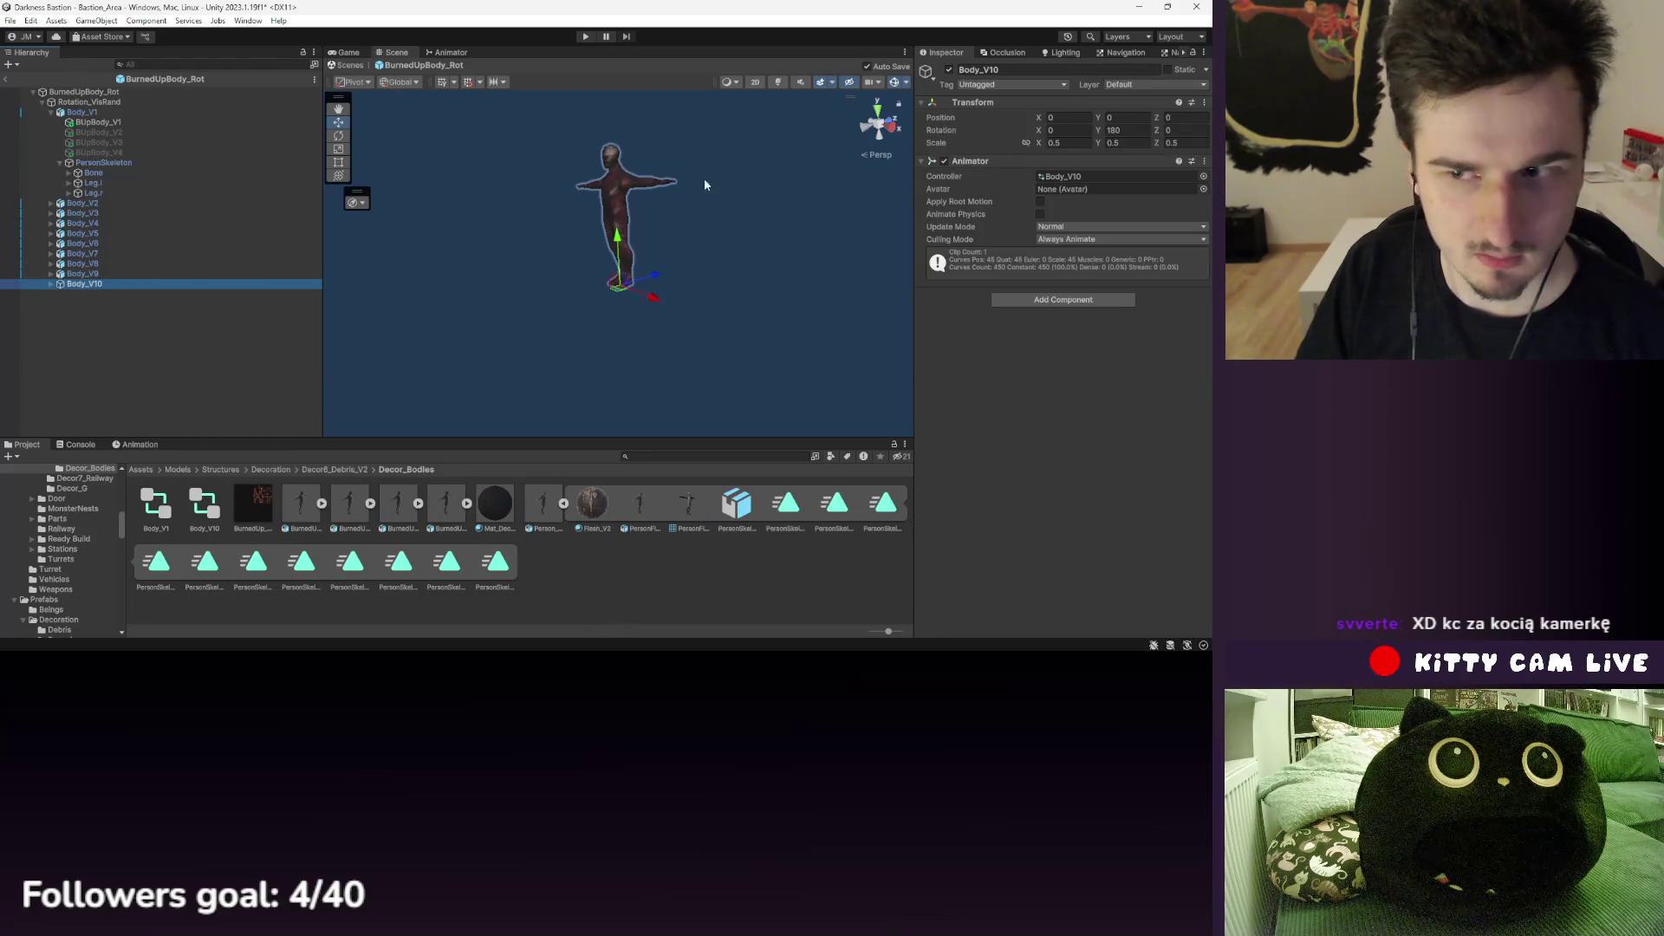
- Remove Body_V10's Animator and delete the Body_V10 controller asset
{"action": "right_click", "coordinate": [987, 164]}
{"action": "left_click", "coordinate": [1037, 220]}
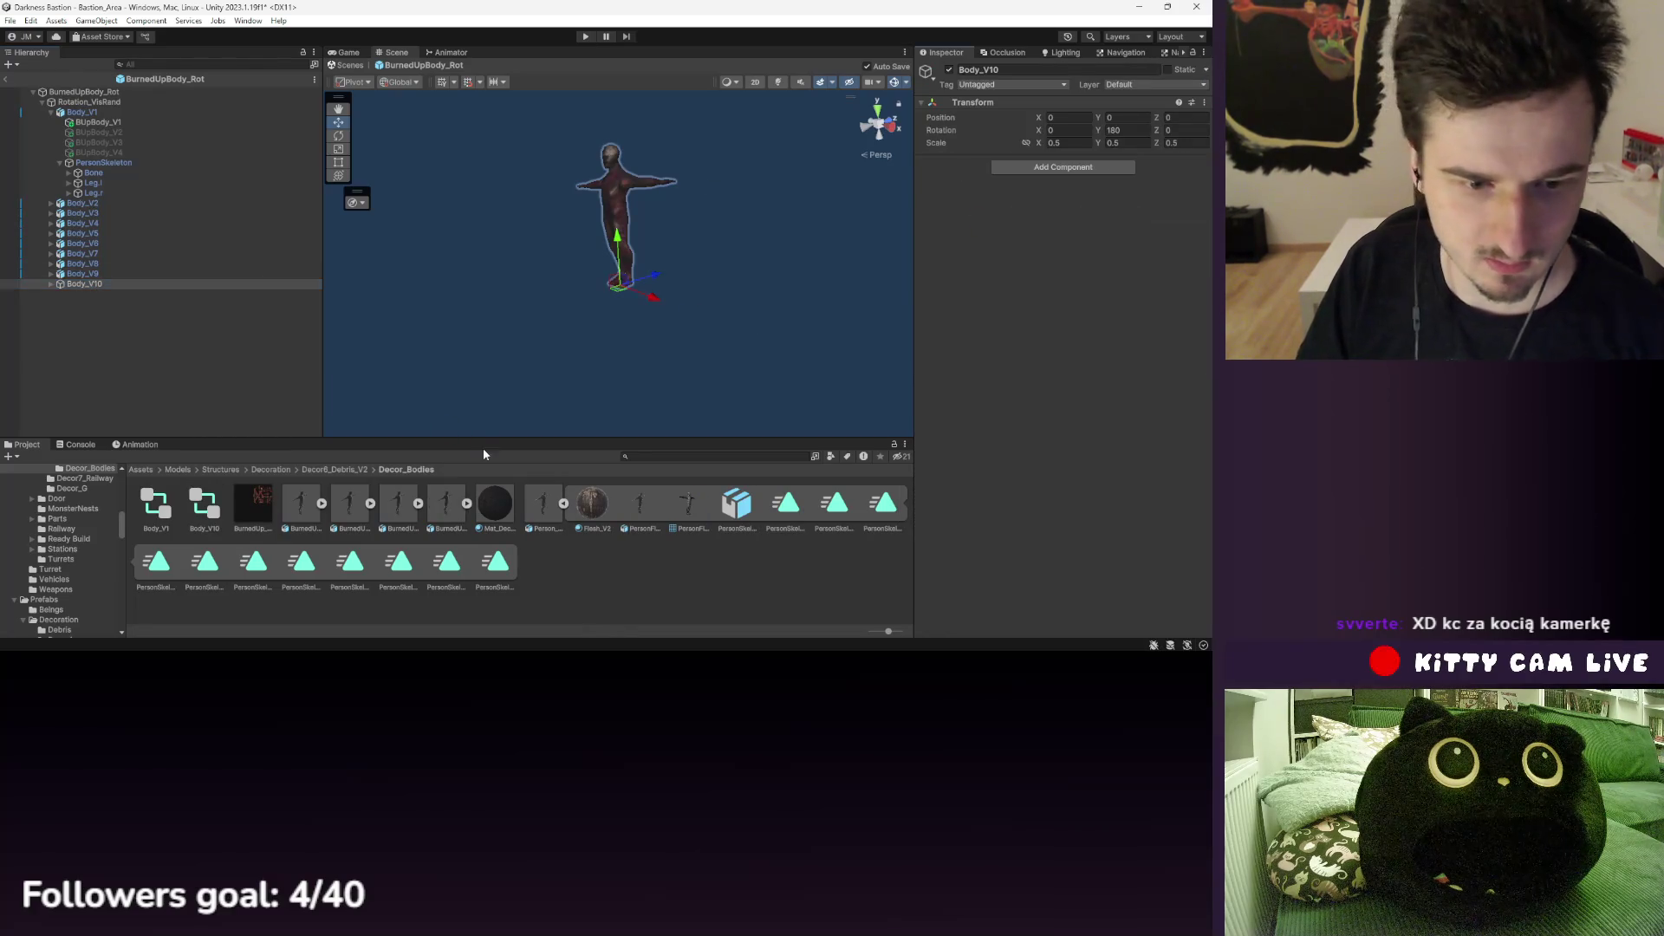
{"action": "left_click", "coordinate": [205, 507]}
{"action": "key", "text": "Delete"}
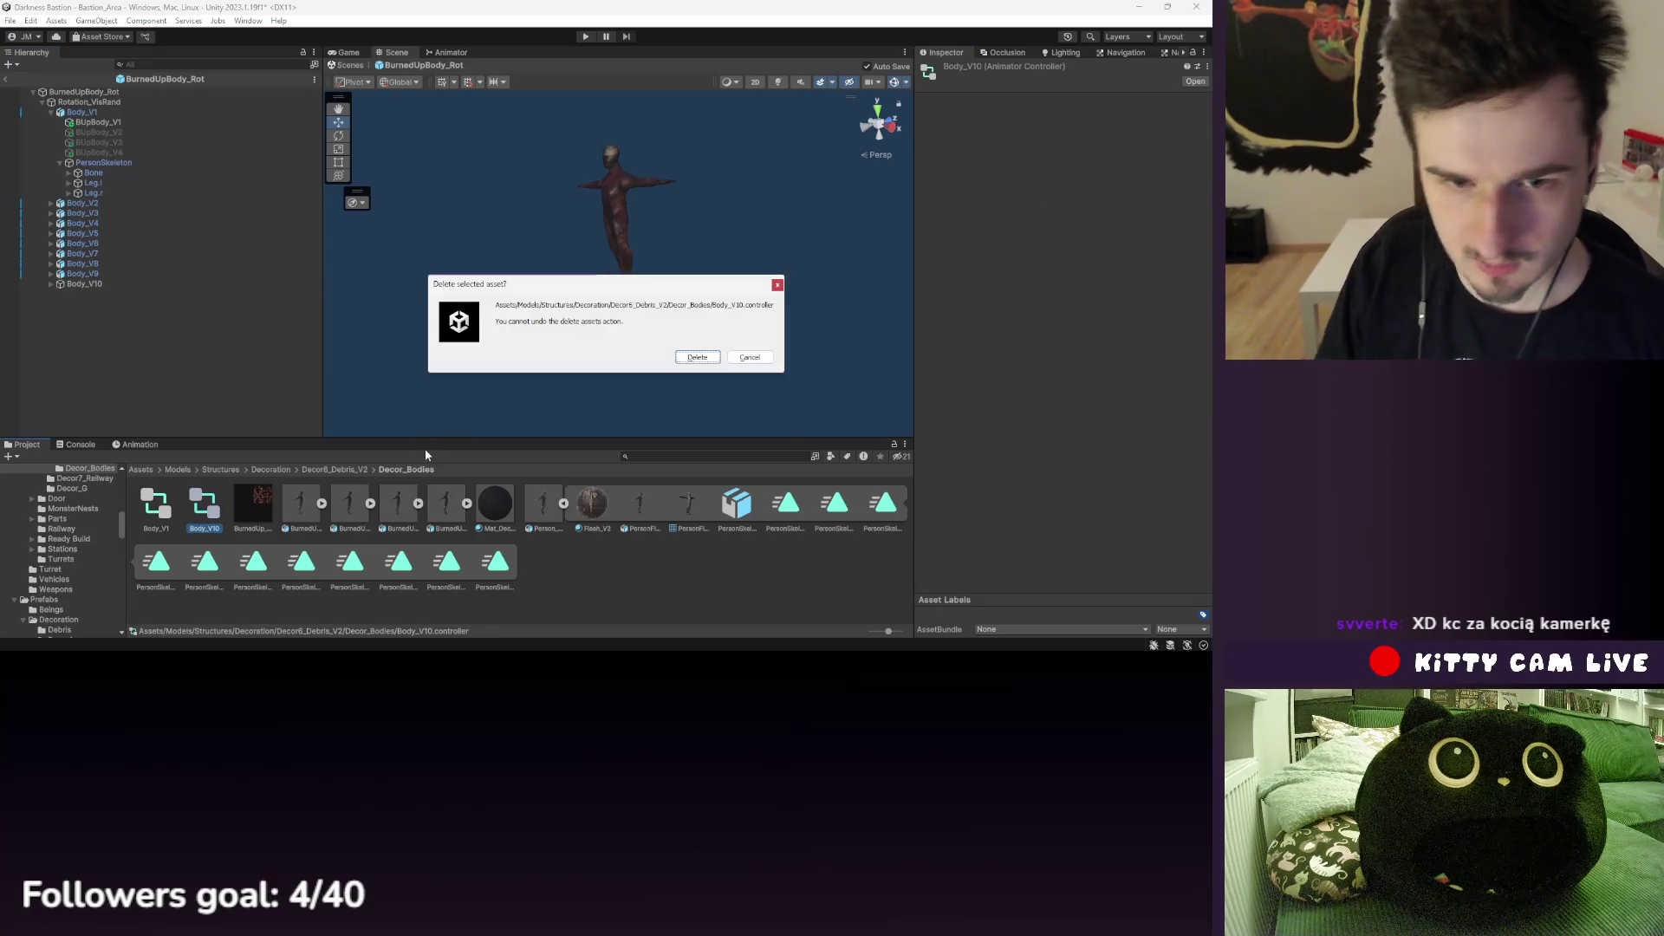
{"action": "left_click", "coordinate": [698, 358]}
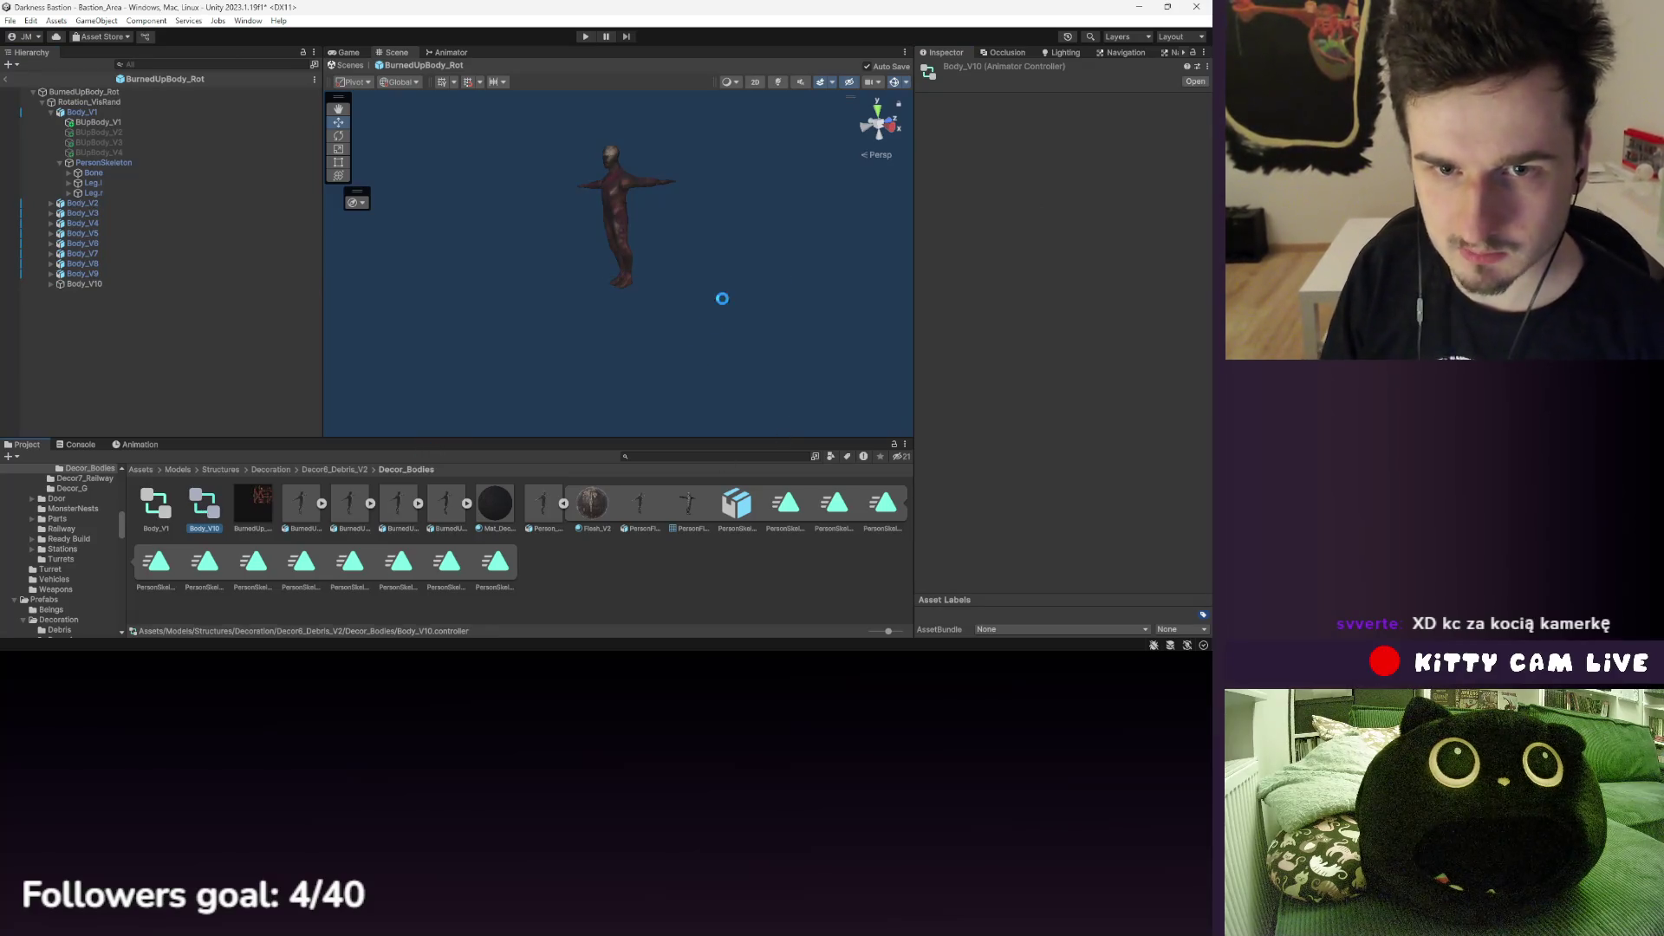
- Expand Body_V10 and inspect its children, including its PersonSkeleton
{"action": "left_click", "coordinate": [95, 285]}
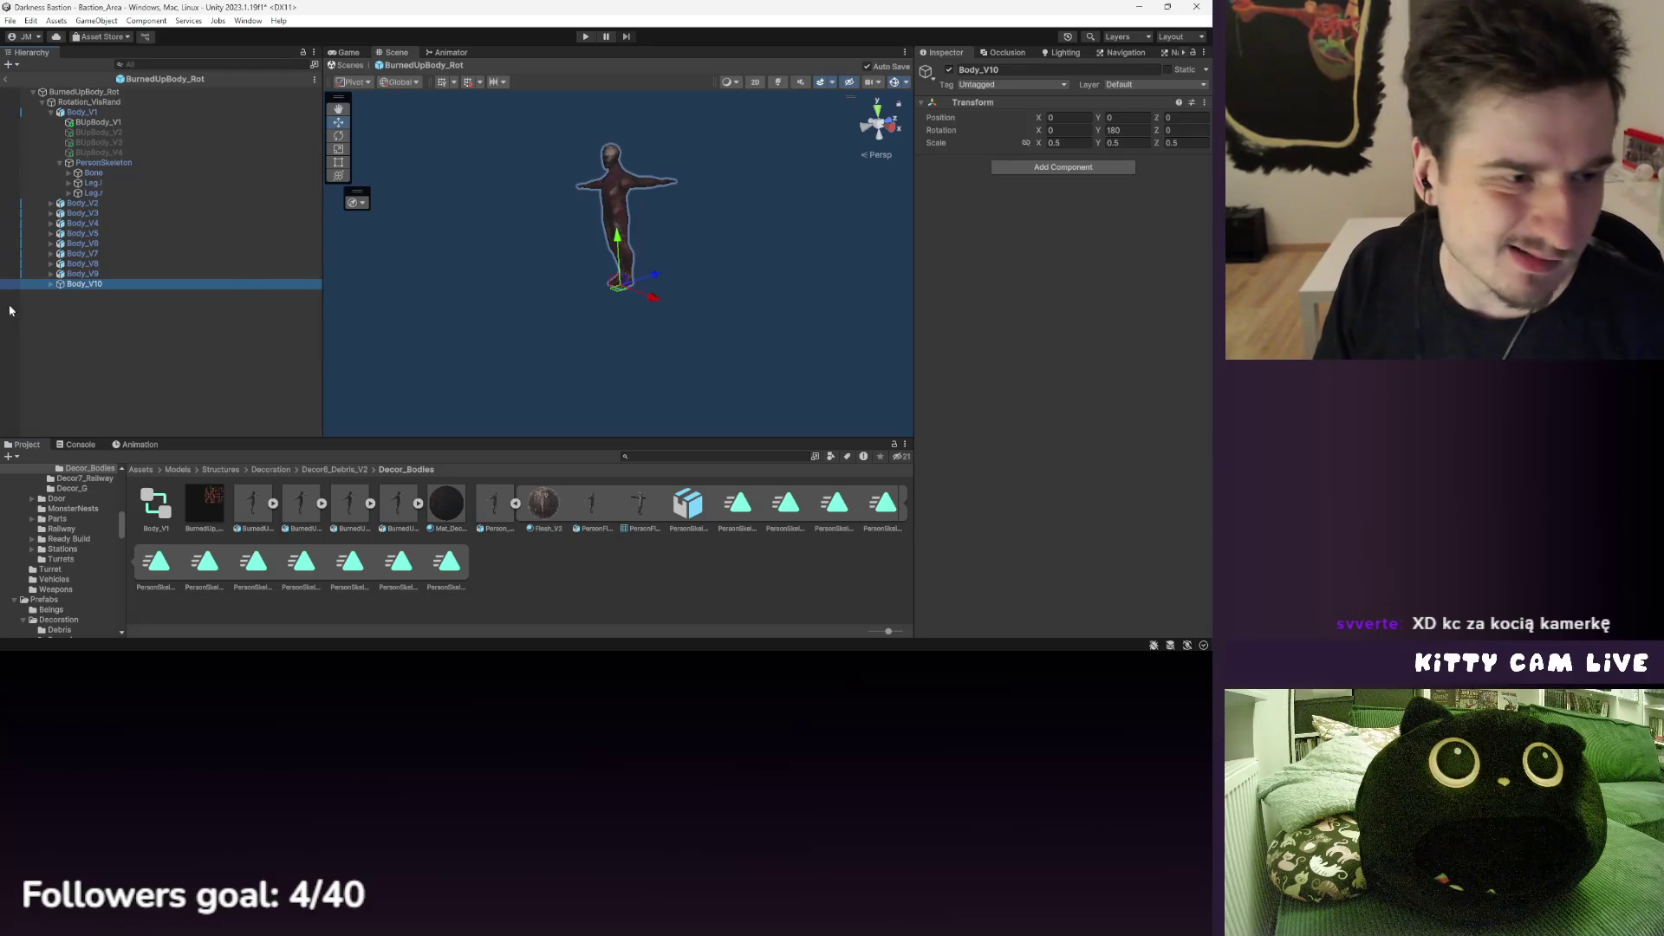
{"action": "left_click", "coordinate": [50, 285]}
{"action": "left_click", "coordinate": [112, 324]}
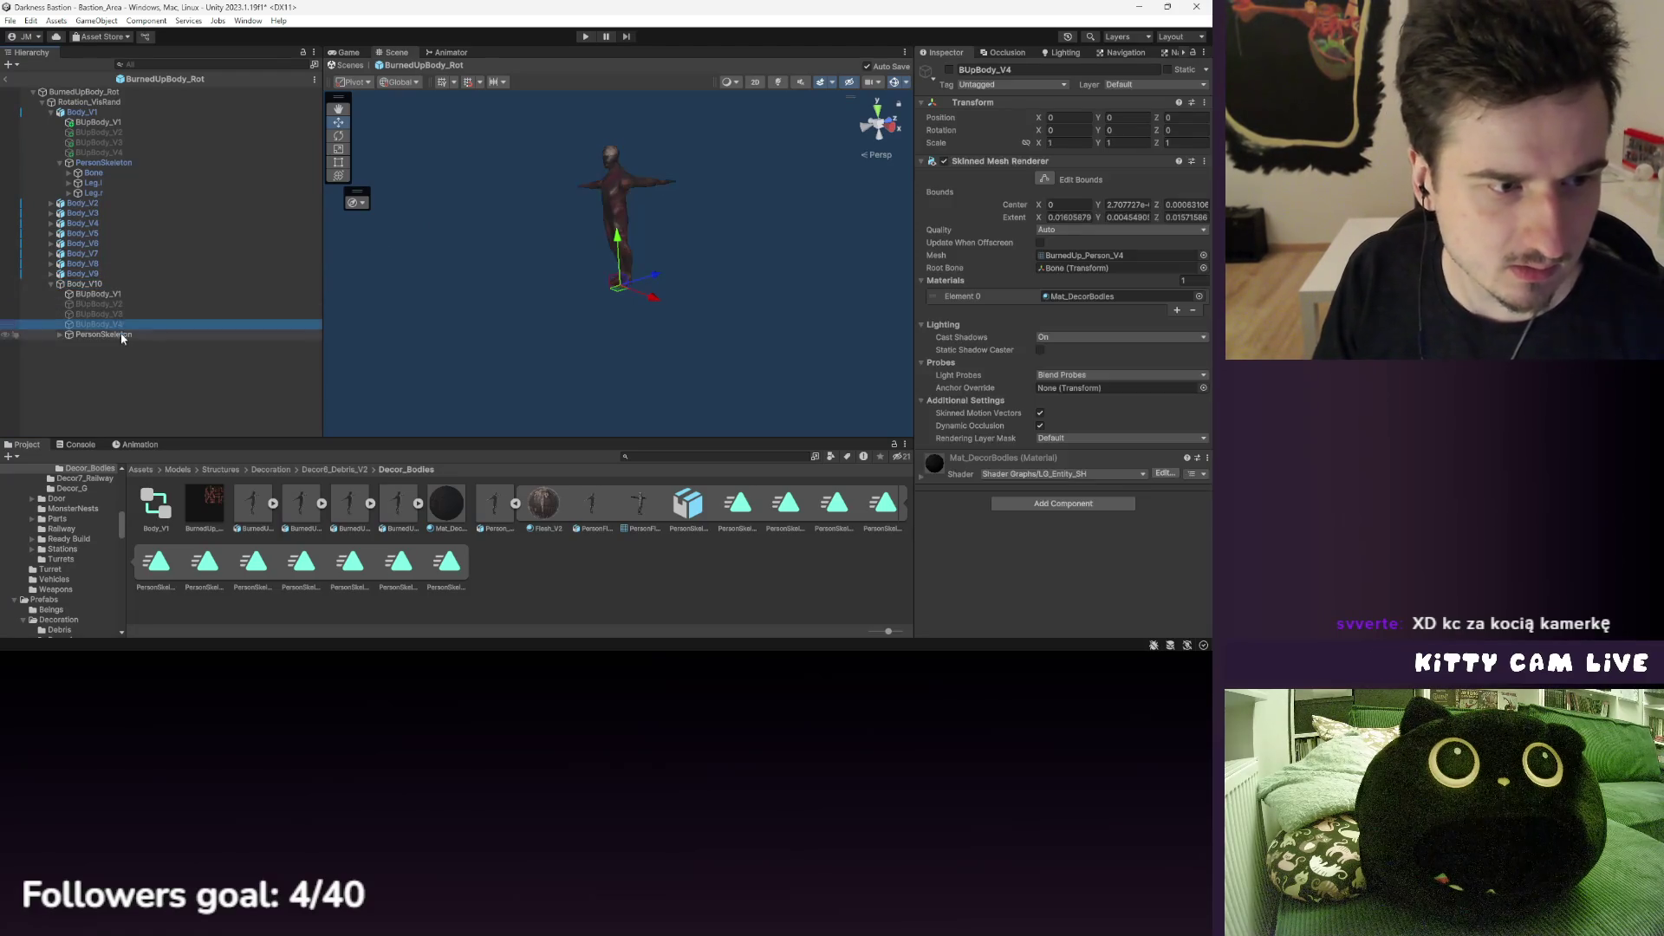
{"action": "left_click", "coordinate": [121, 336]}
{"action": "left_click", "coordinate": [69, 284]}
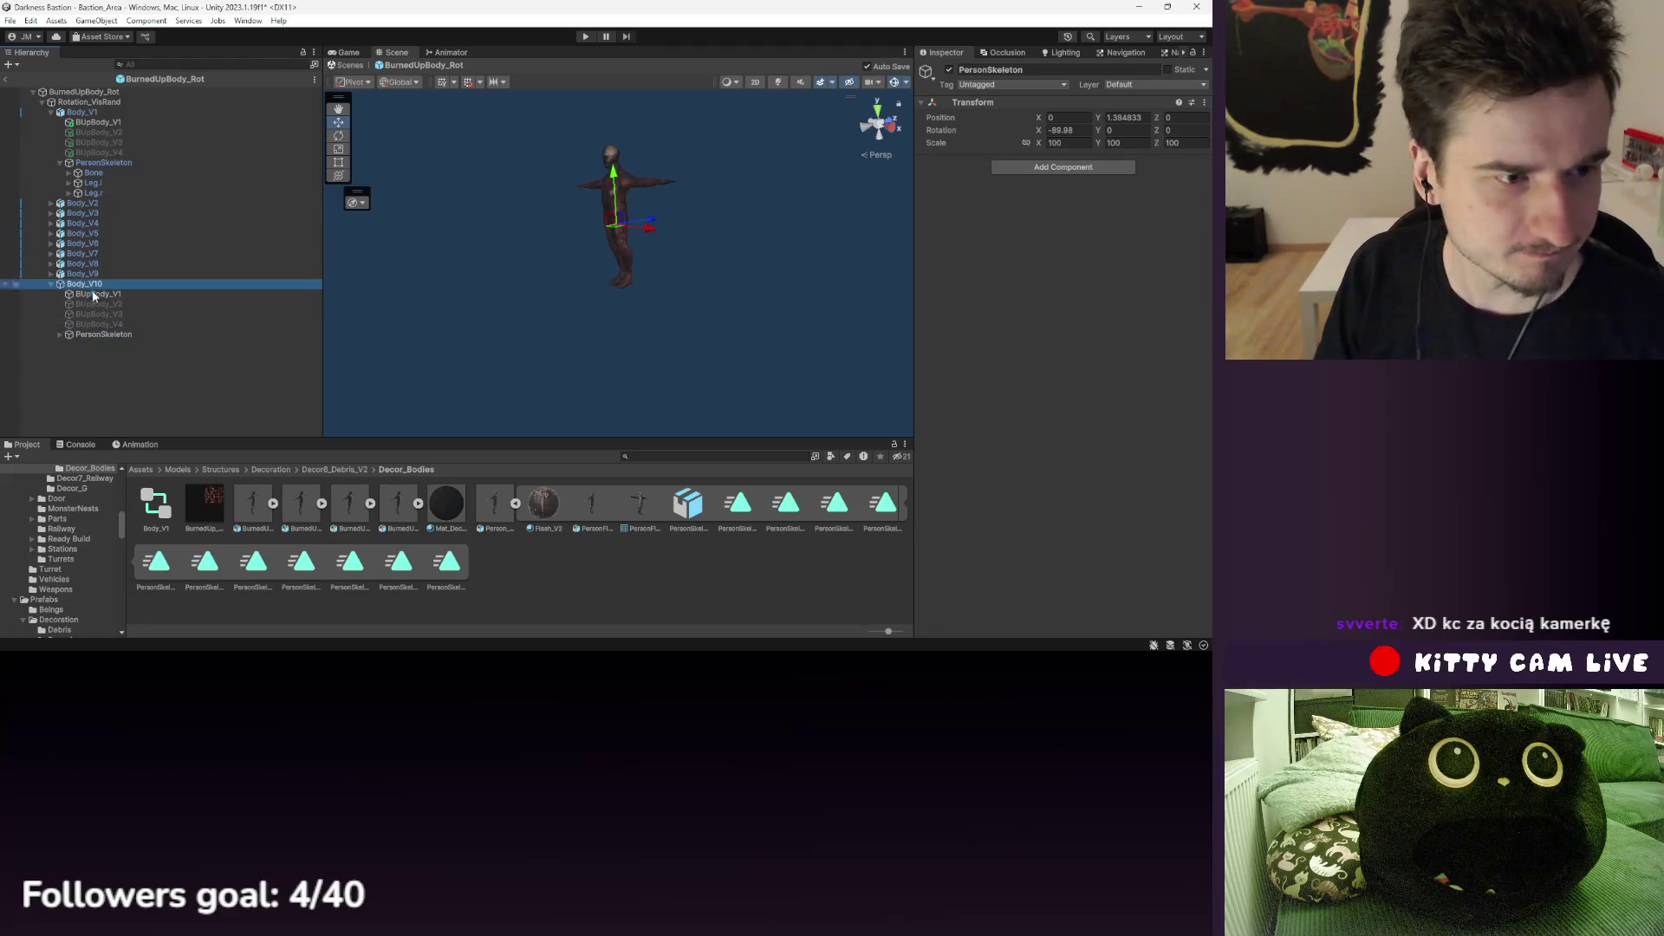
{"action": "left_click", "coordinate": [61, 337]}
- Preview Body_V1's PersonSkeleton in the Animation timeline at frame 1
{"action": "left_click", "coordinate": [110, 164]}
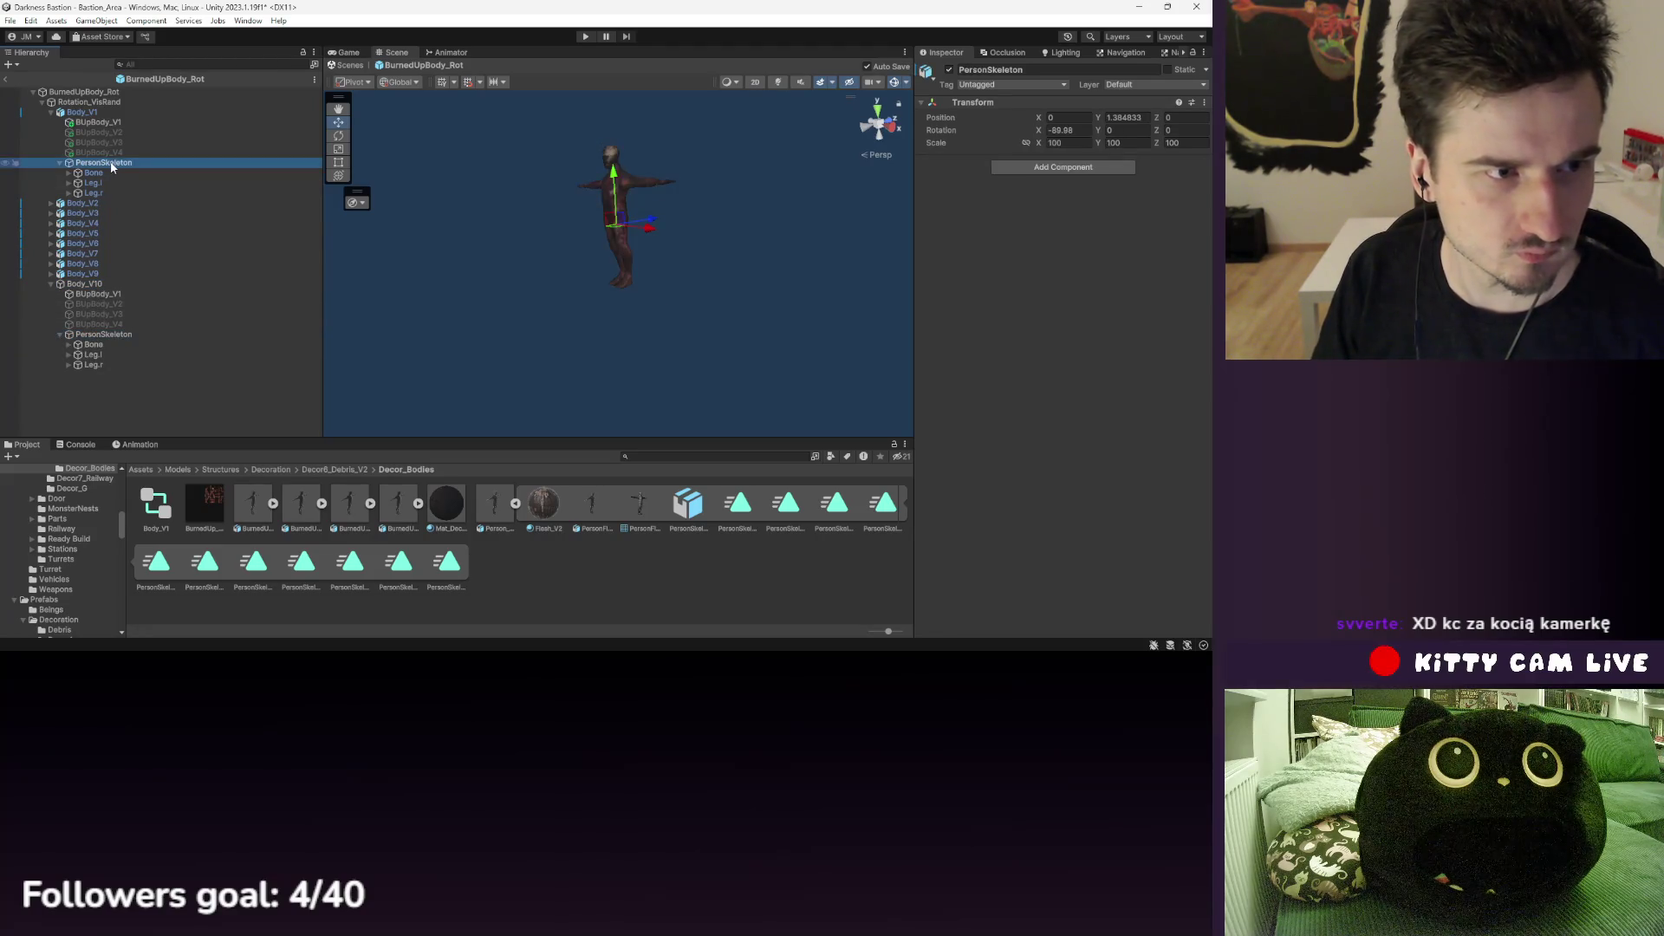
{"action": "left_click", "coordinate": [138, 448]}
{"action": "left_click_drag", "start_coordinate": [384, 460], "coordinate": [513, 462]}
{"action": "left_click_drag", "start_coordinate": [305, 458], "coordinate": [468, 456]}
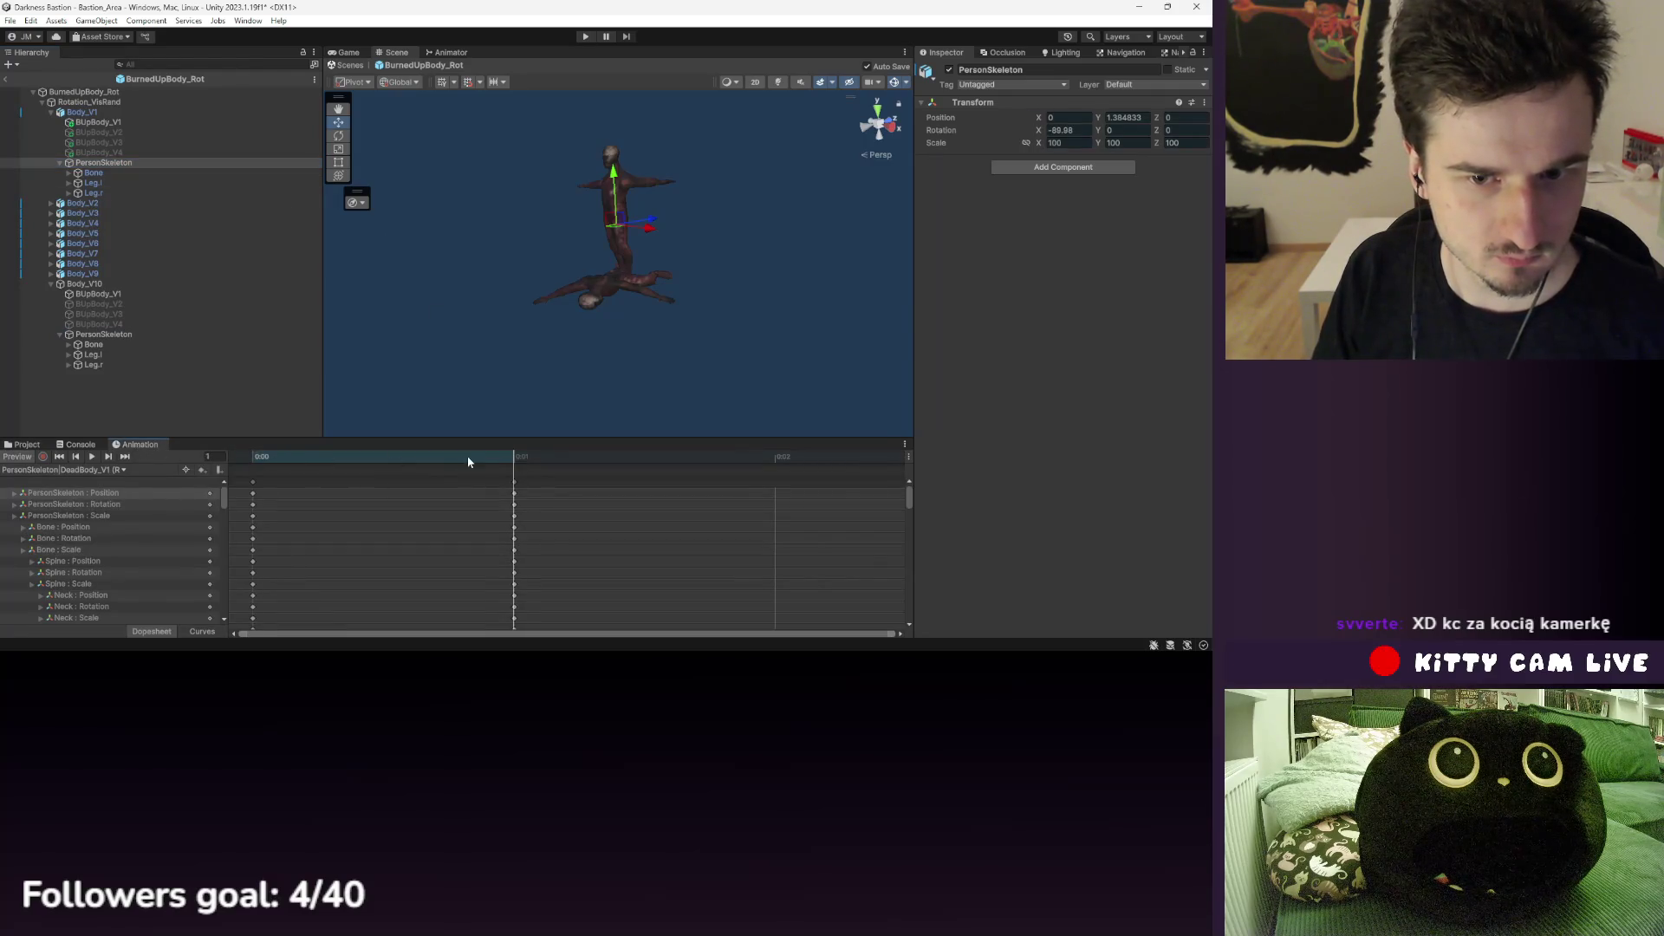
- Move PersonSkeleton to the top of Body_V1's children and preview its frame-1 pose
{"action": "right_click", "coordinate": [978, 102]}
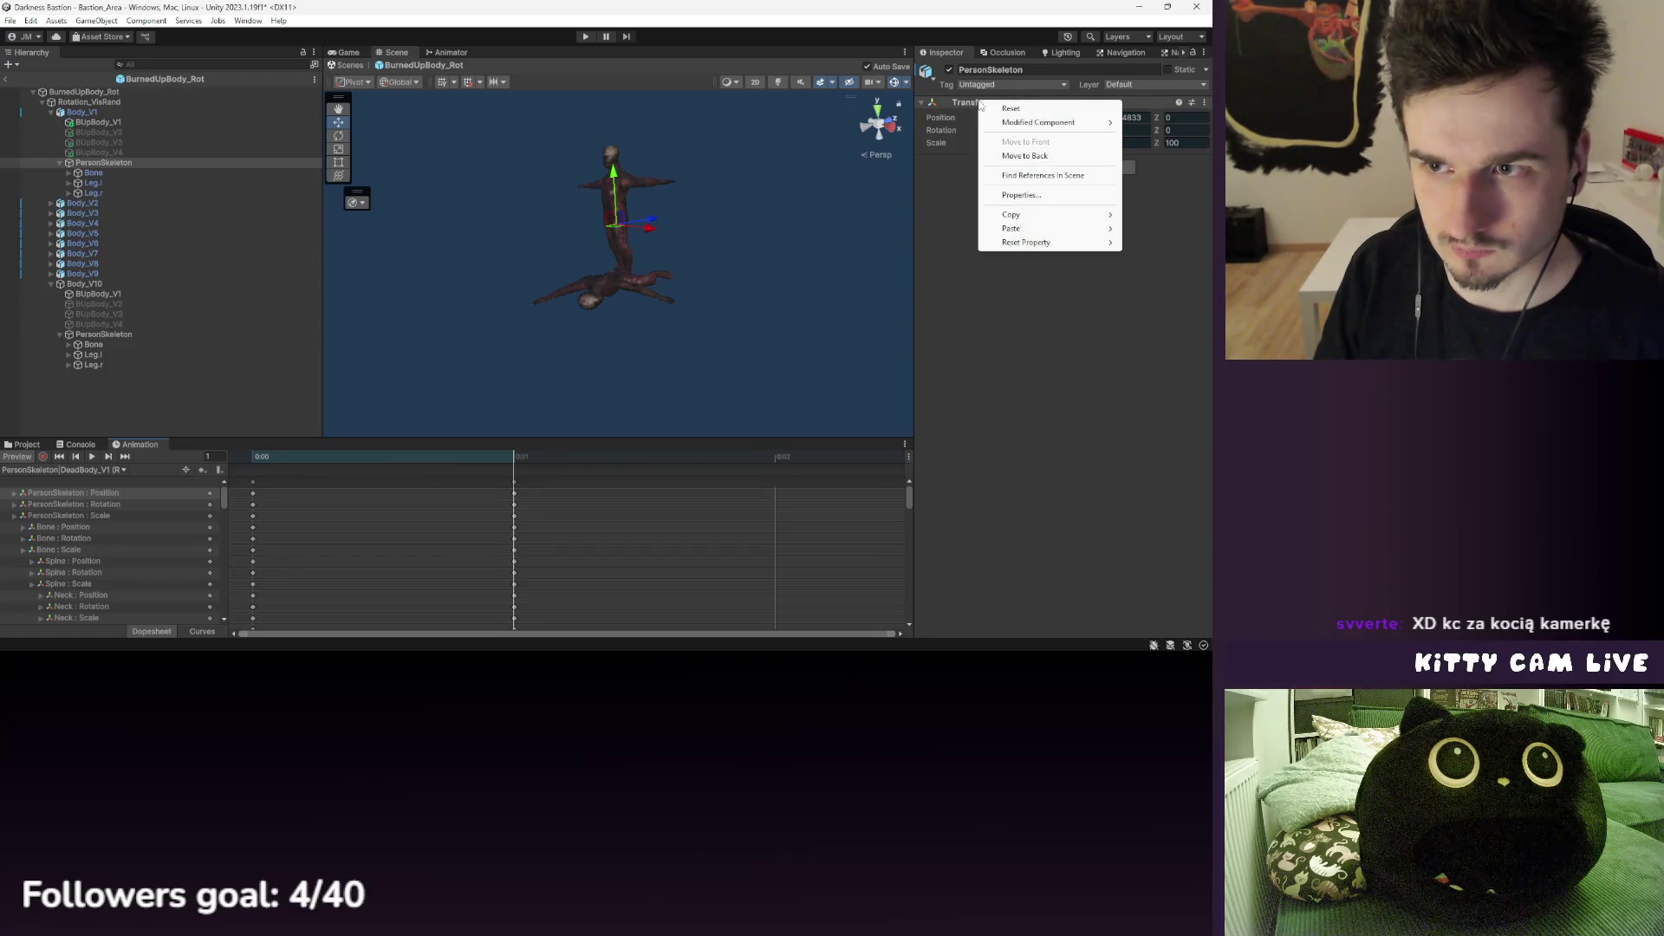
{"action": "left_click", "coordinate": [1026, 156]}
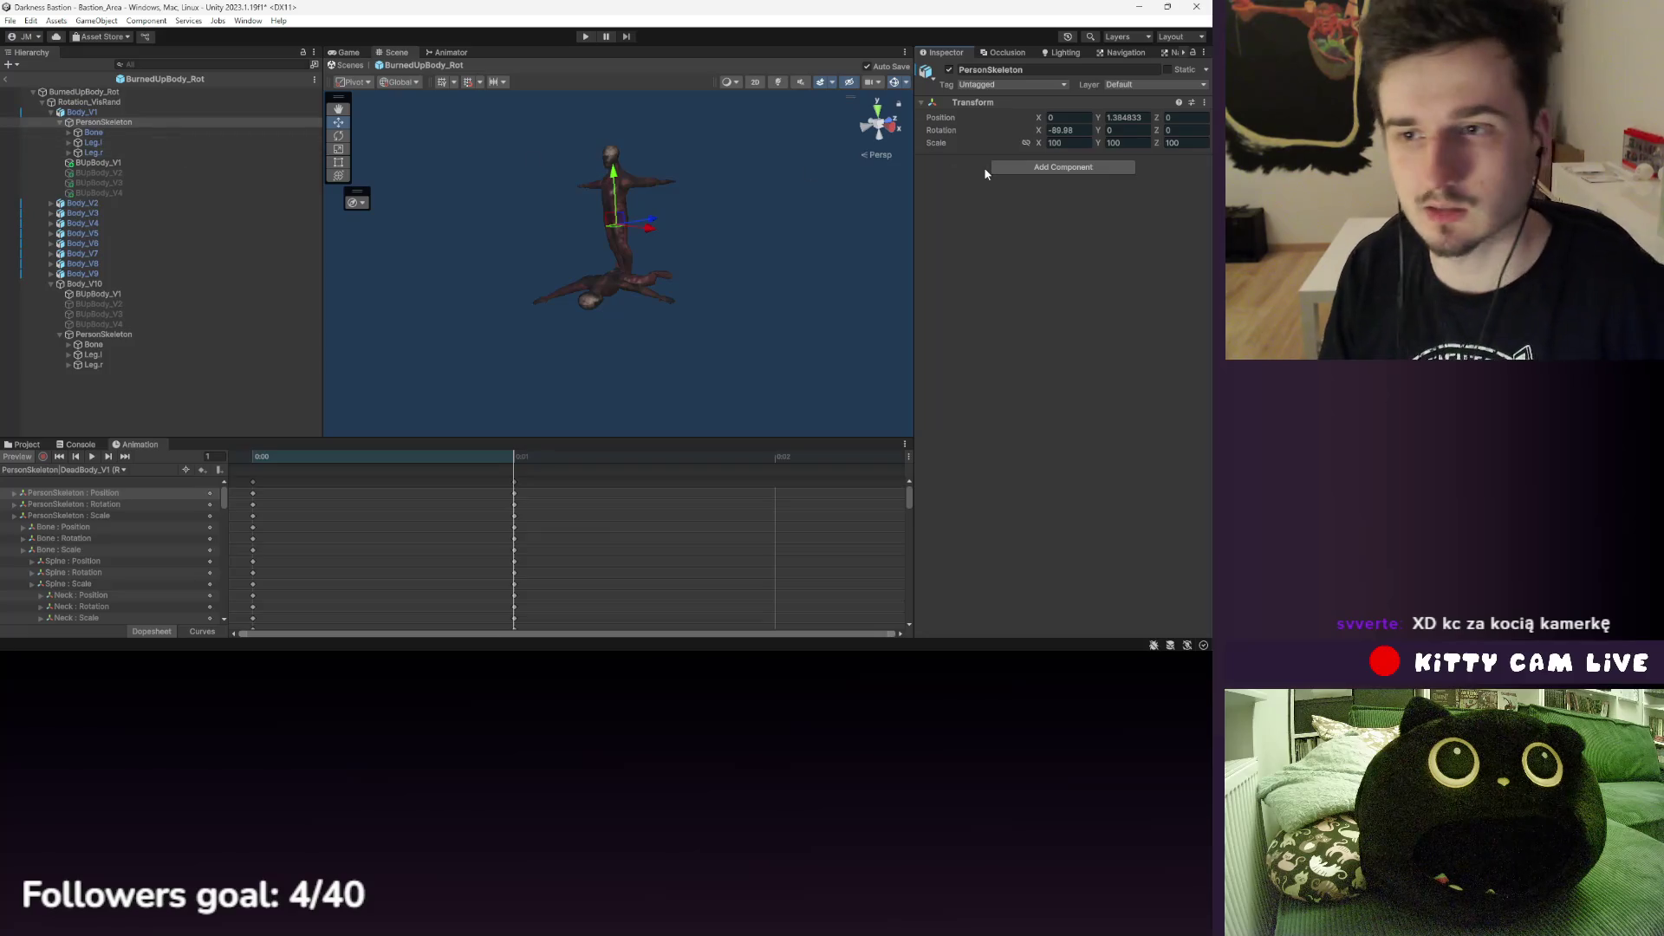
{"action": "left_click", "coordinate": [110, 123]}
{"action": "left_click", "coordinate": [515, 464]}
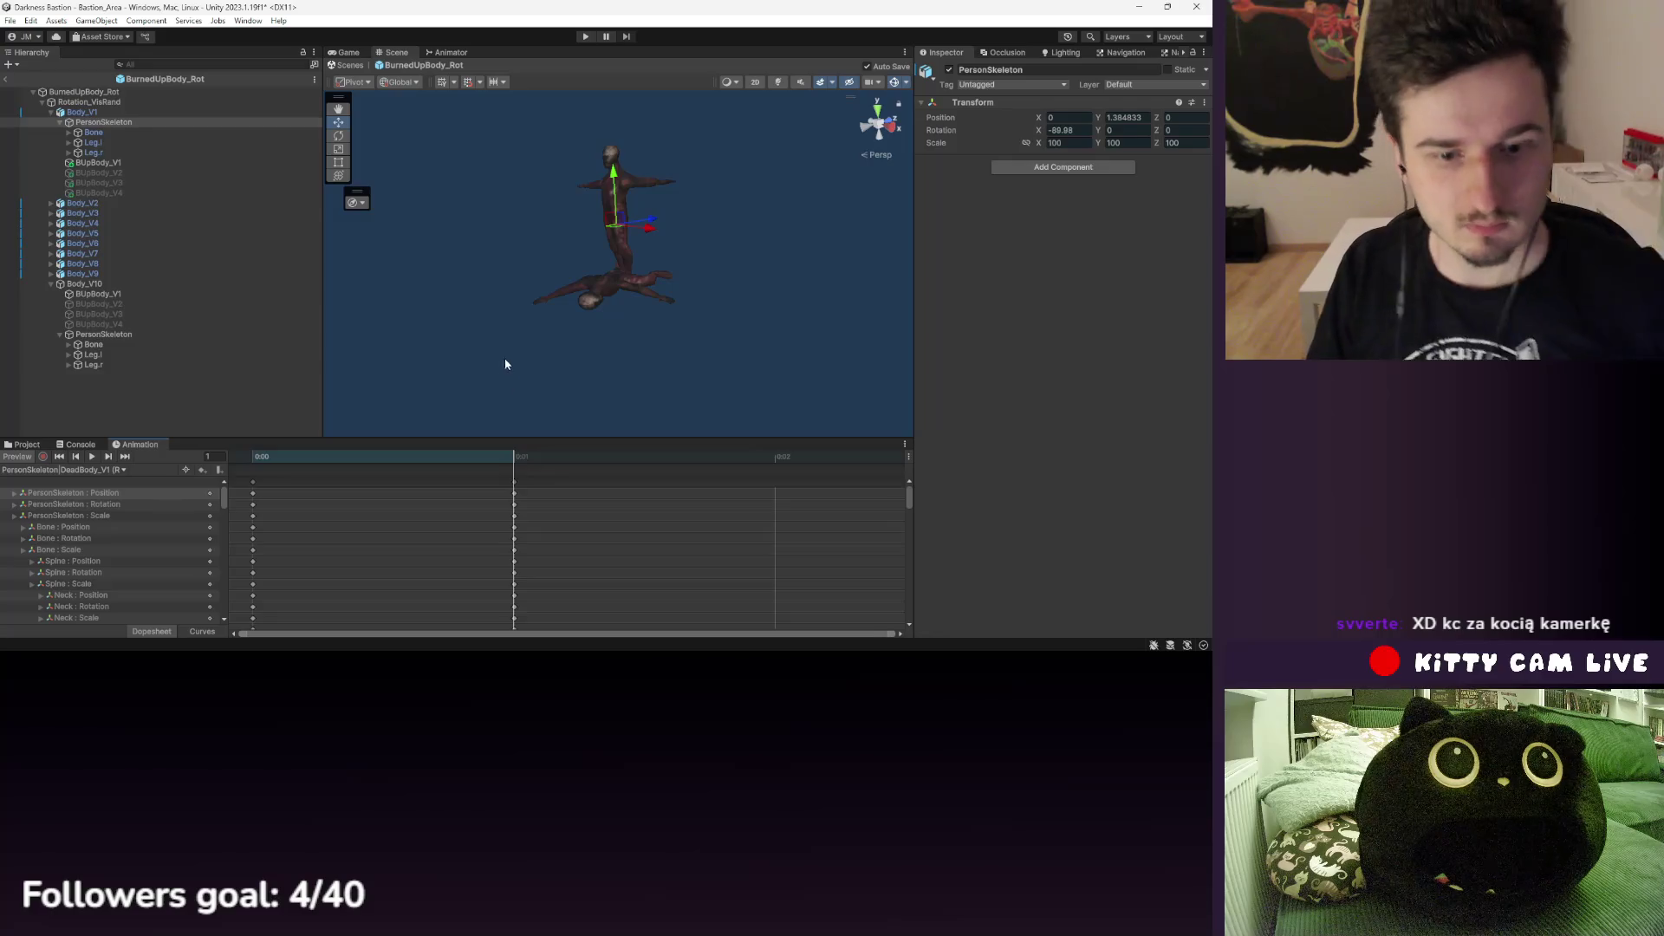
- Browse PersonSkeleton's Transform menu again, then inspect Body_V10 and its animation state
{"action": "right_click", "coordinate": [988, 103]}
{"action": "mouse_move", "coordinate": [1057, 131]}
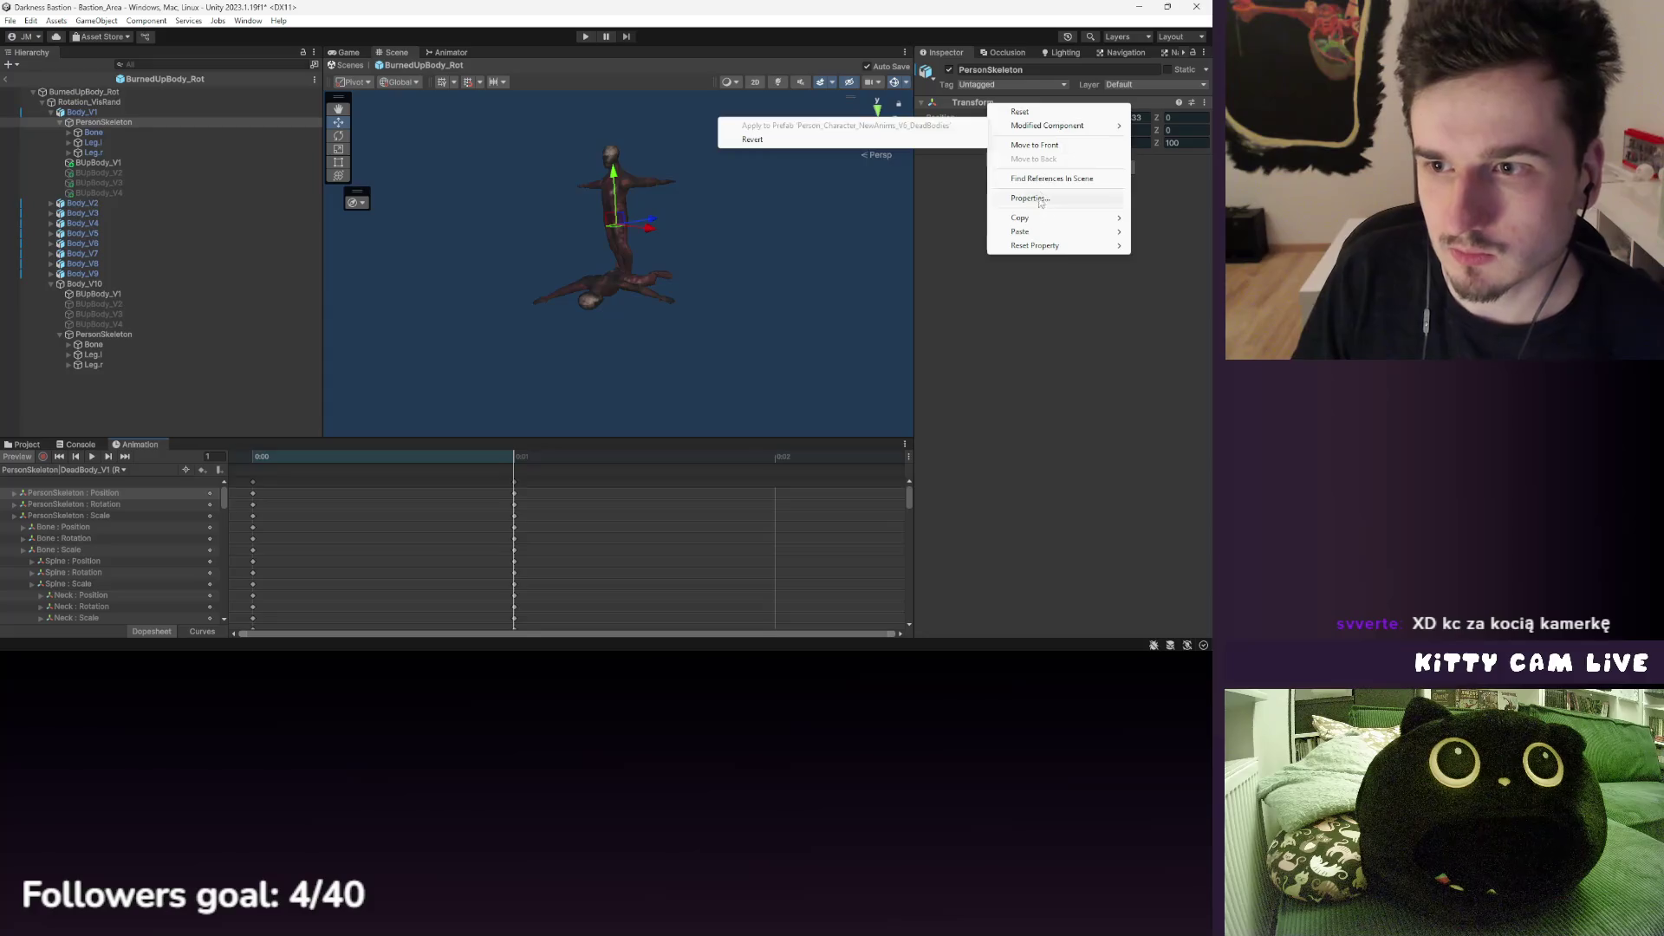
{"action": "mouse_move", "coordinate": [1032, 222]}
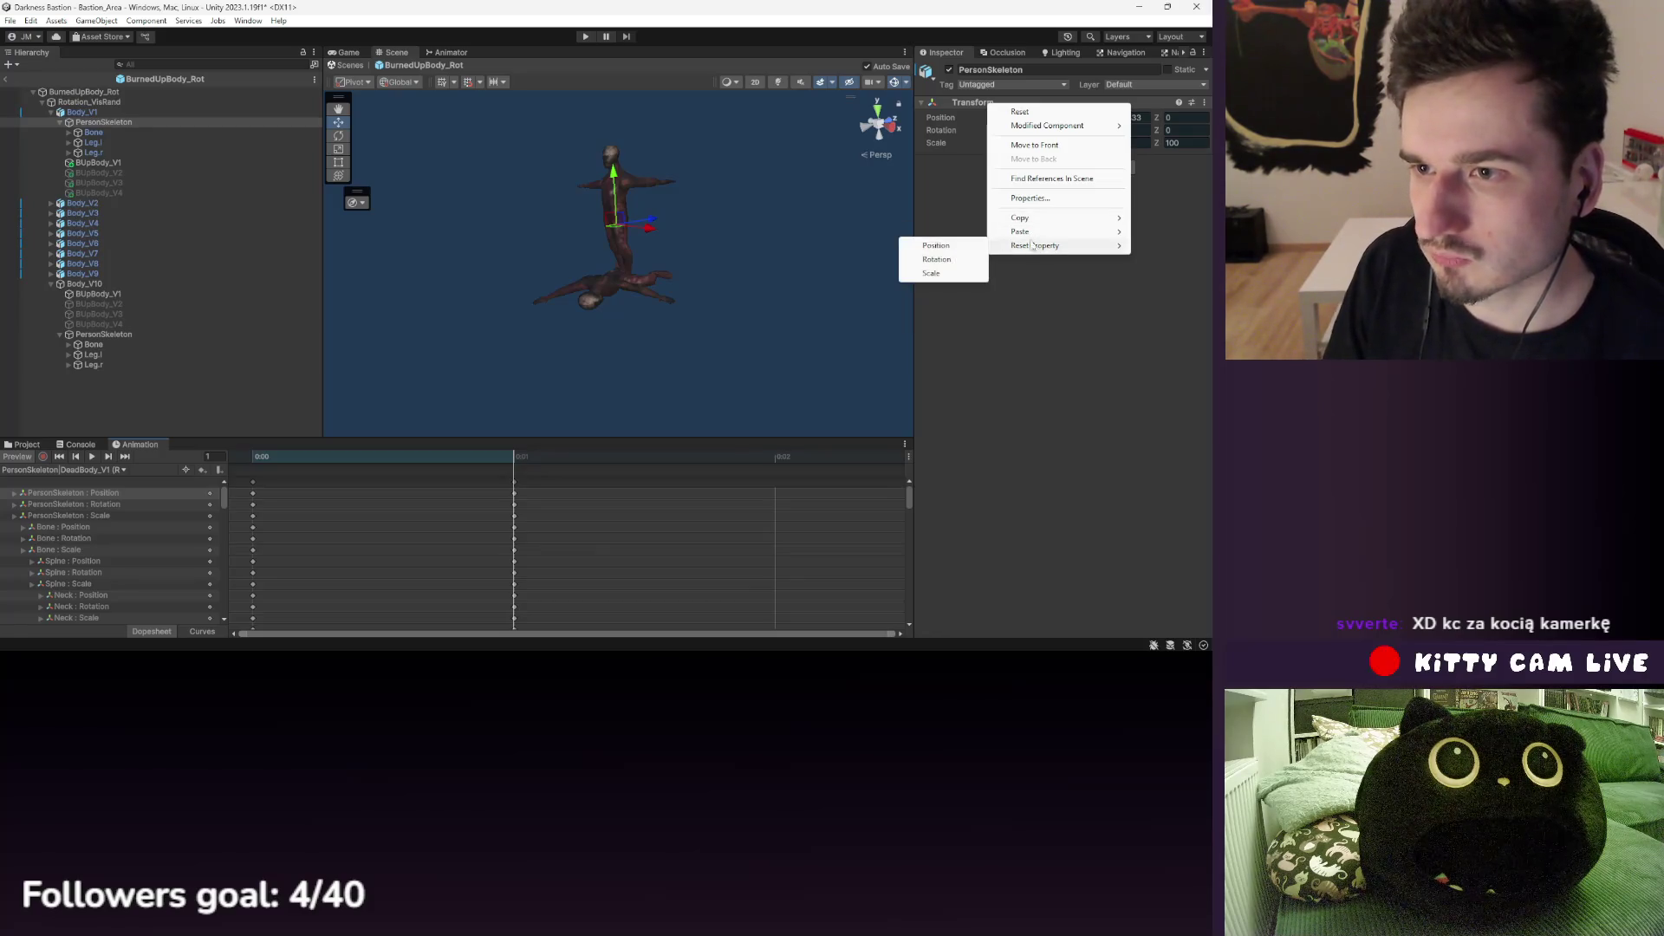
{"action": "left_click", "coordinate": [985, 320]}
{"action": "left_click", "coordinate": [128, 285]}
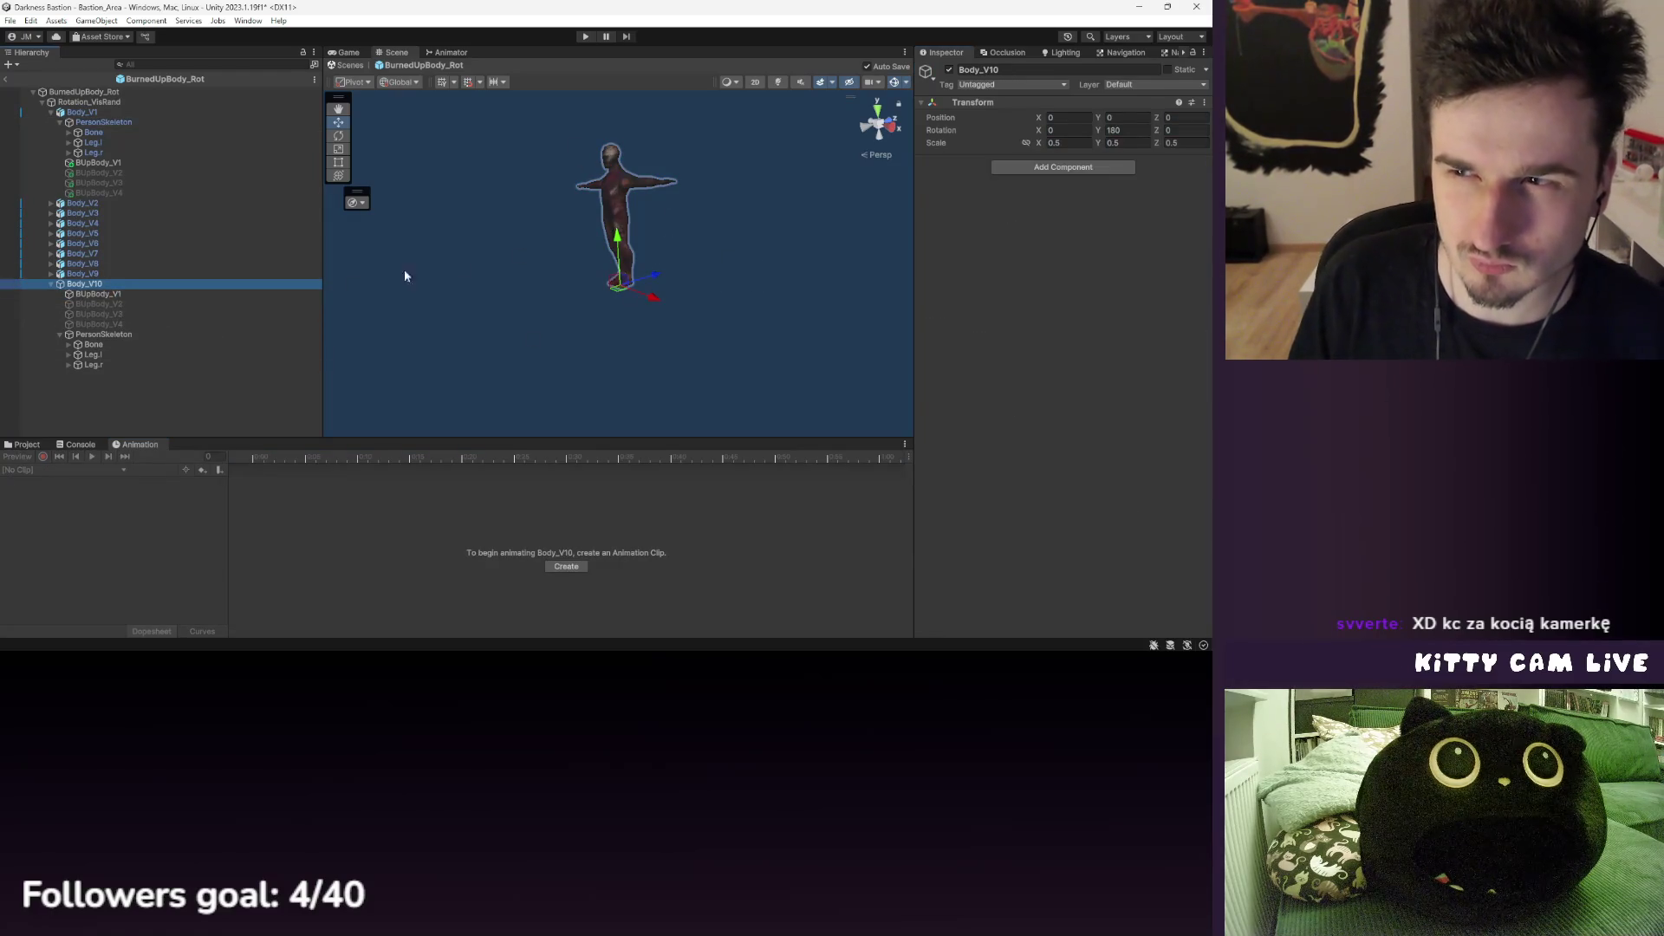
- Mark Body_V1's PersonSkeleton as static and confirm the flag change
{"action": "left_click", "coordinate": [113, 162]}
{"action": "left_click", "coordinate": [104, 124]}
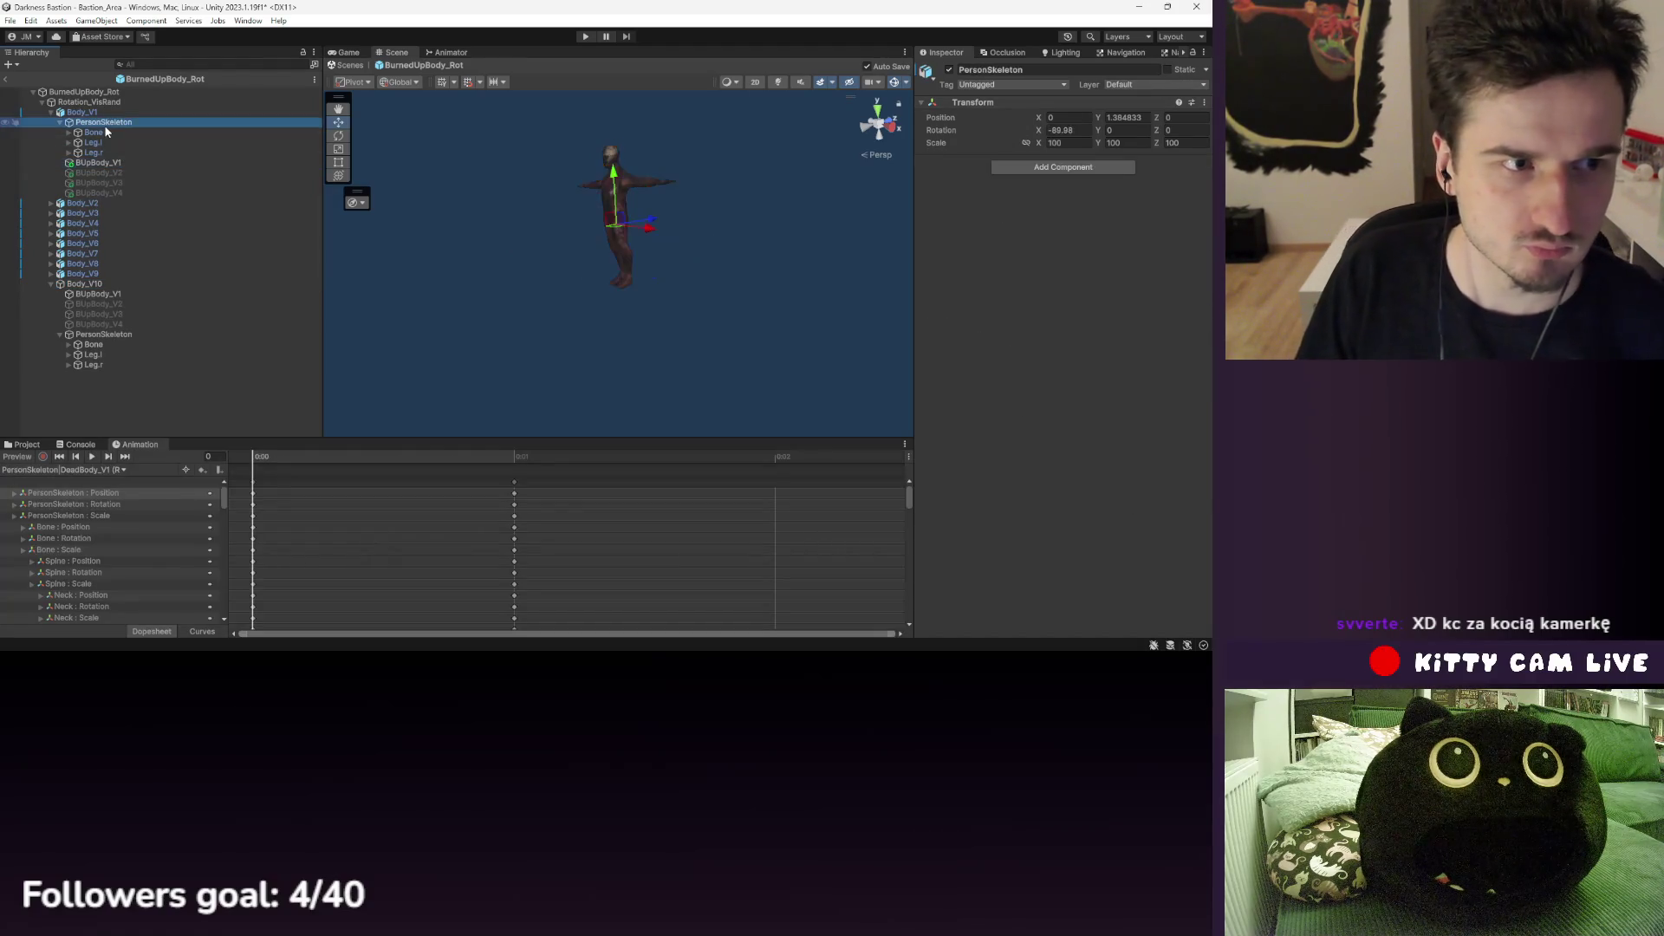
{"action": "left_click", "coordinate": [527, 468]}
{"action": "left_click", "coordinate": [1169, 69]}
{"action": "left_click", "coordinate": [539, 364]}
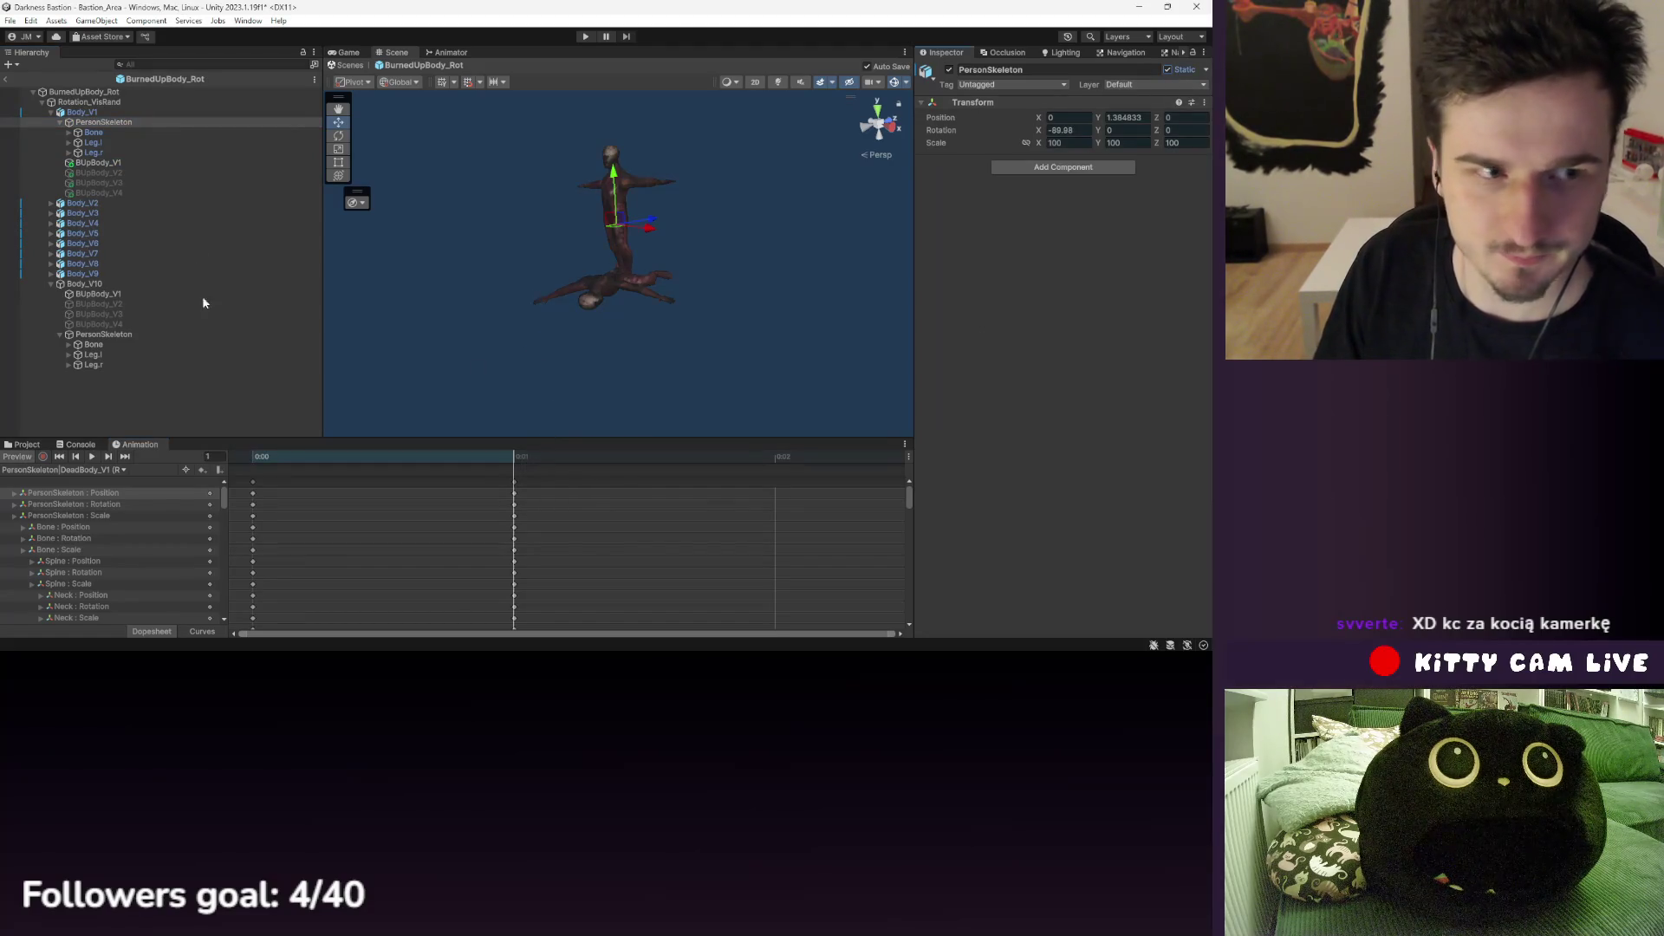
- Inspect Body_V5, Rotation_VisRand and Body_V1, then toggle PersonSkeleton's static flag again
{"action": "left_click", "coordinate": [100, 183]}
{"action": "left_click", "coordinate": [82, 233]}
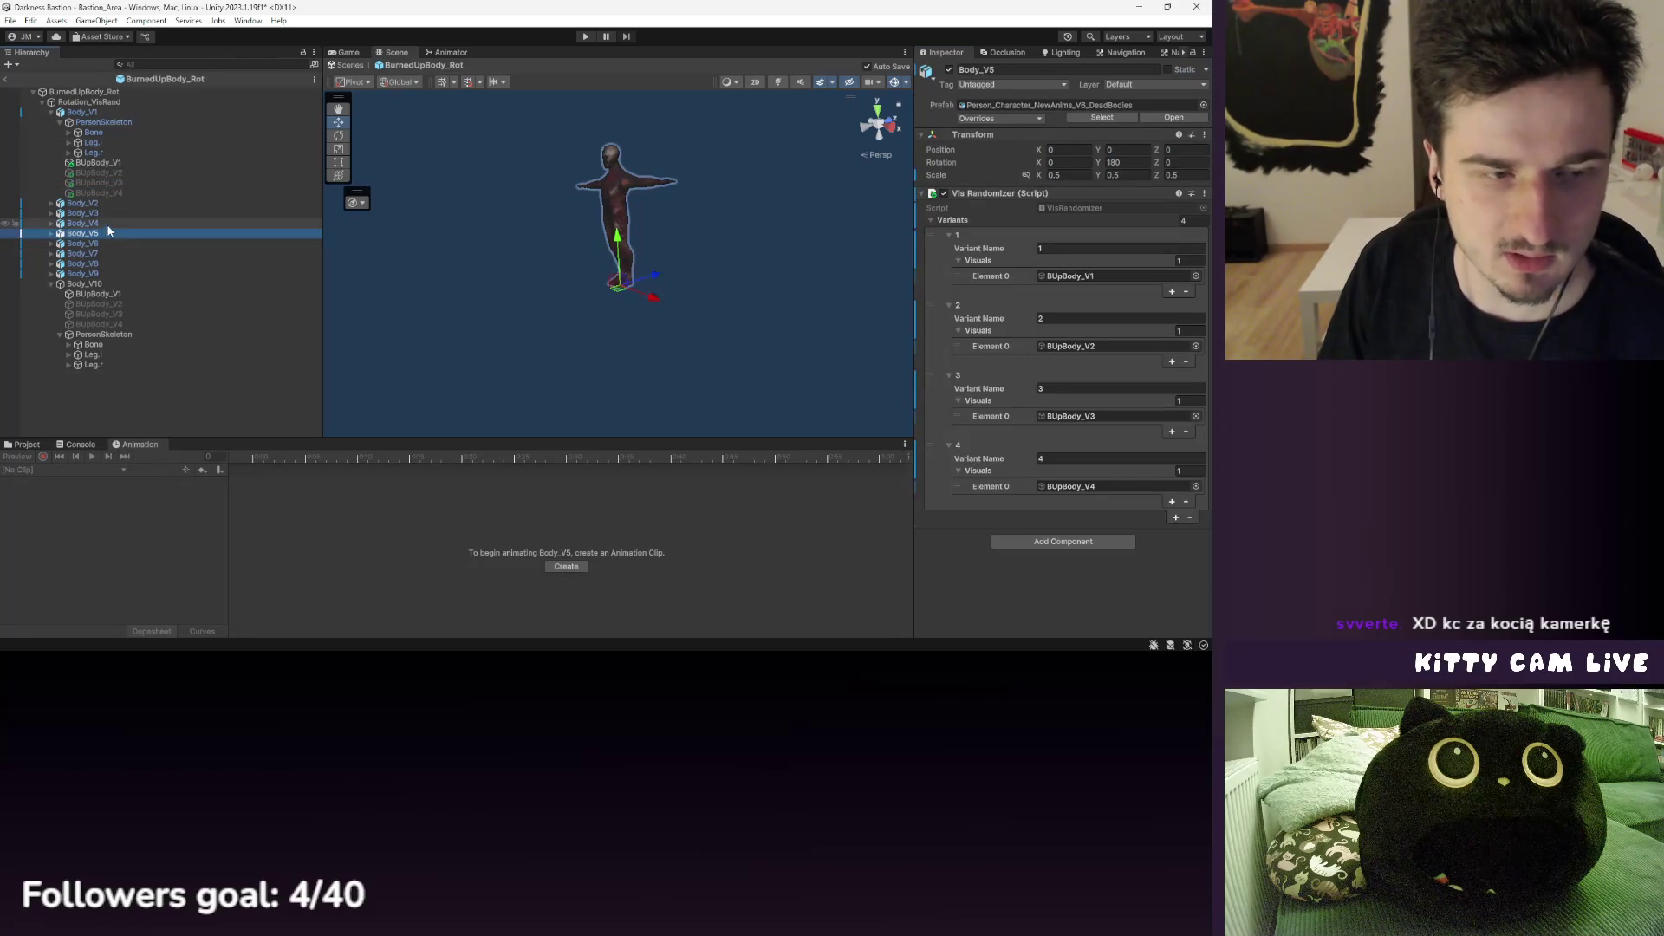
{"action": "left_click", "coordinate": [100, 122]}
{"action": "left_click", "coordinate": [97, 103]}
{"action": "left_click", "coordinate": [83, 113]}
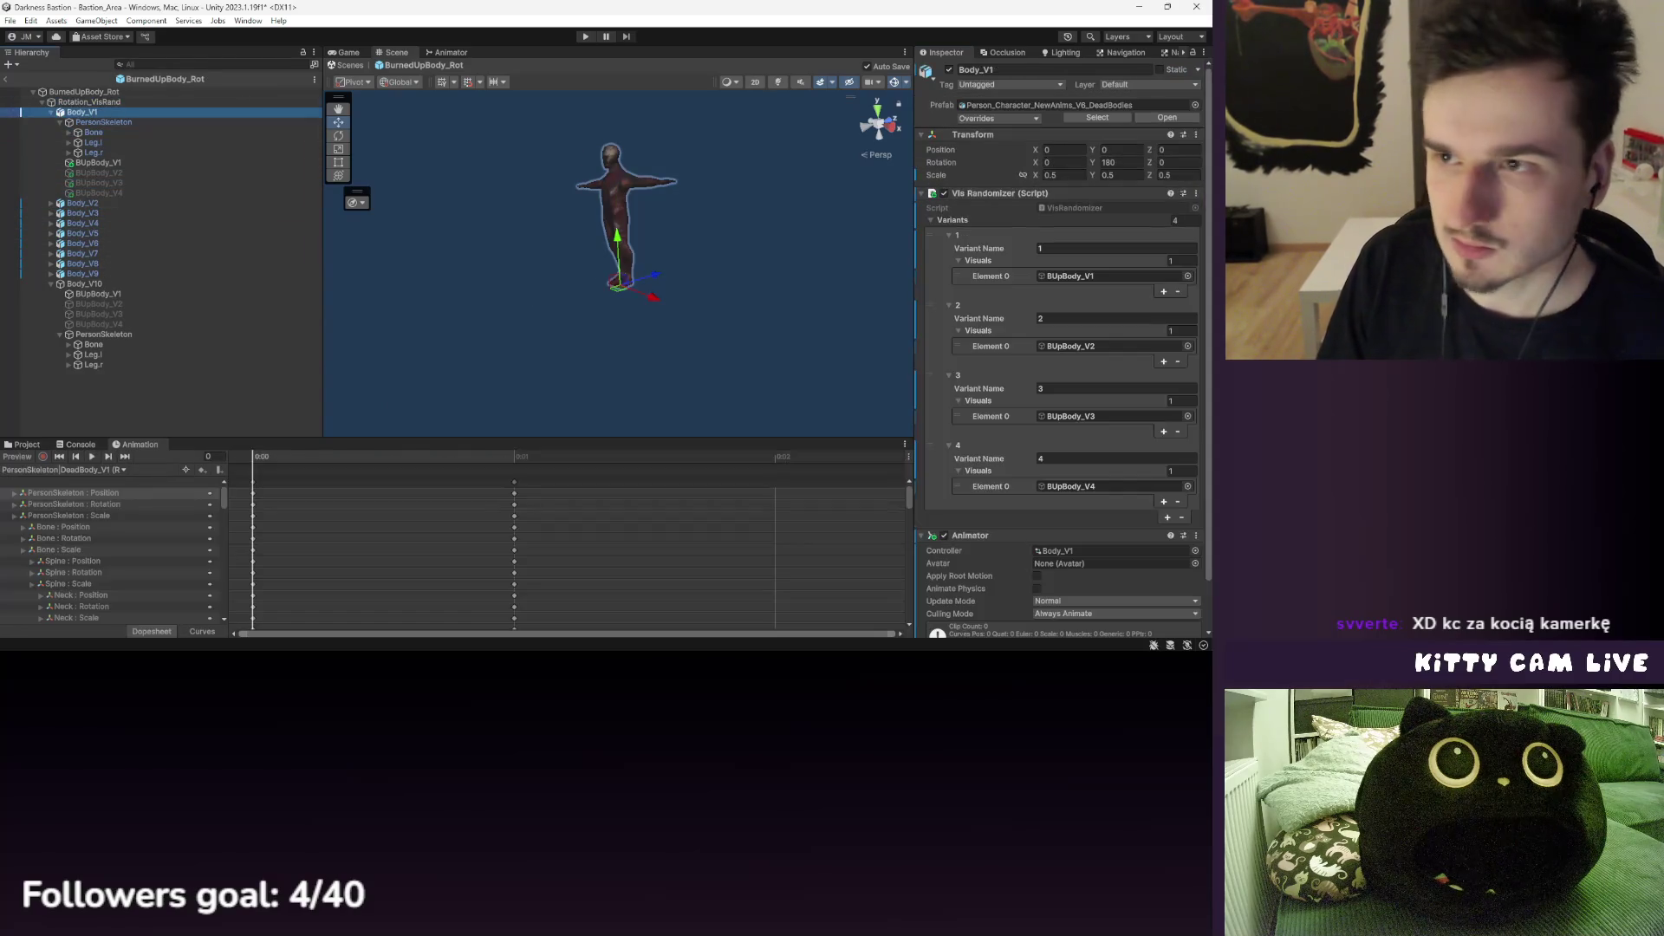
{"action": "left_click", "coordinate": [103, 123]}
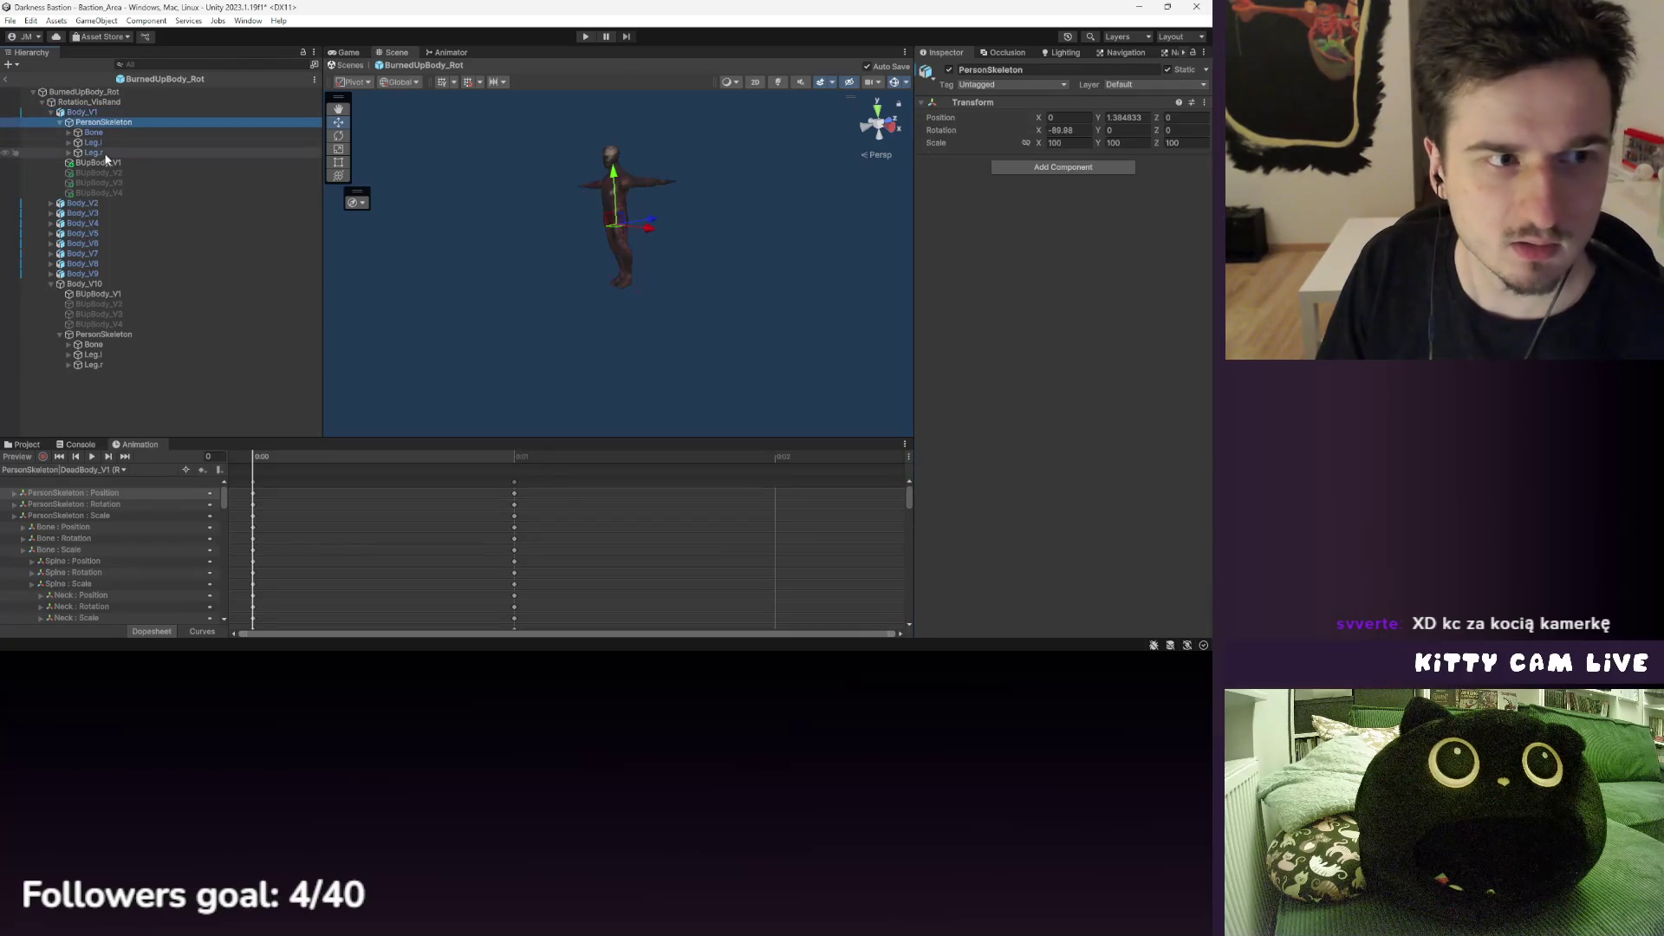
{"action": "left_click", "coordinate": [97, 162]}
{"action": "left_click", "coordinate": [103, 122]}
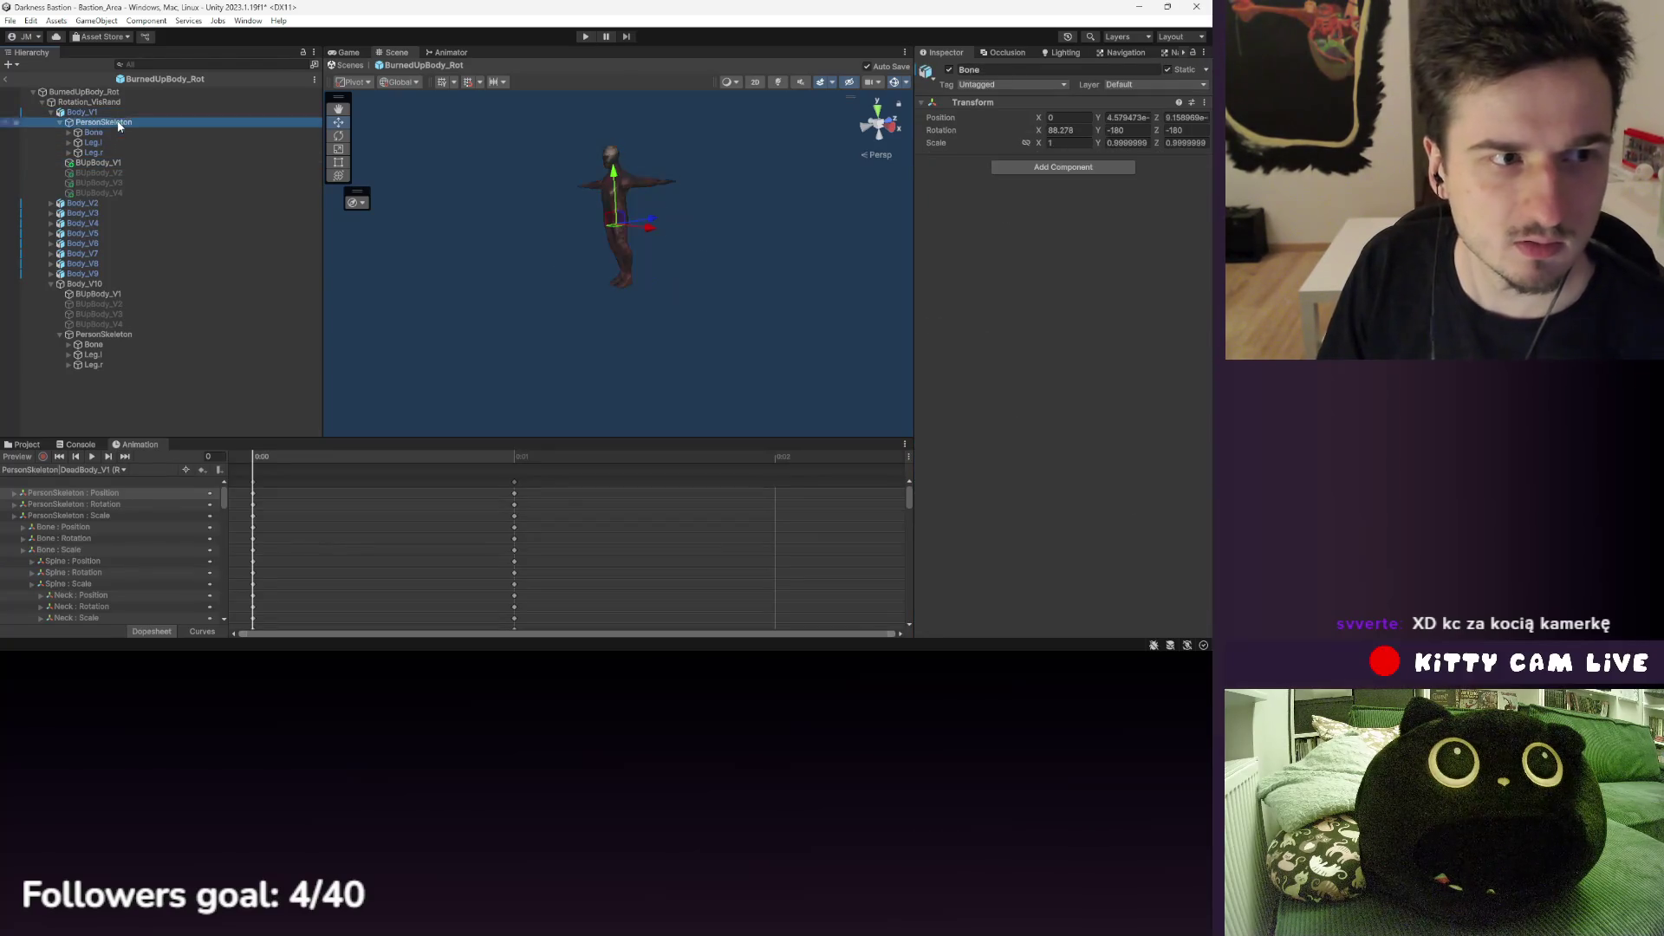
{"action": "left_click", "coordinate": [1168, 69]}
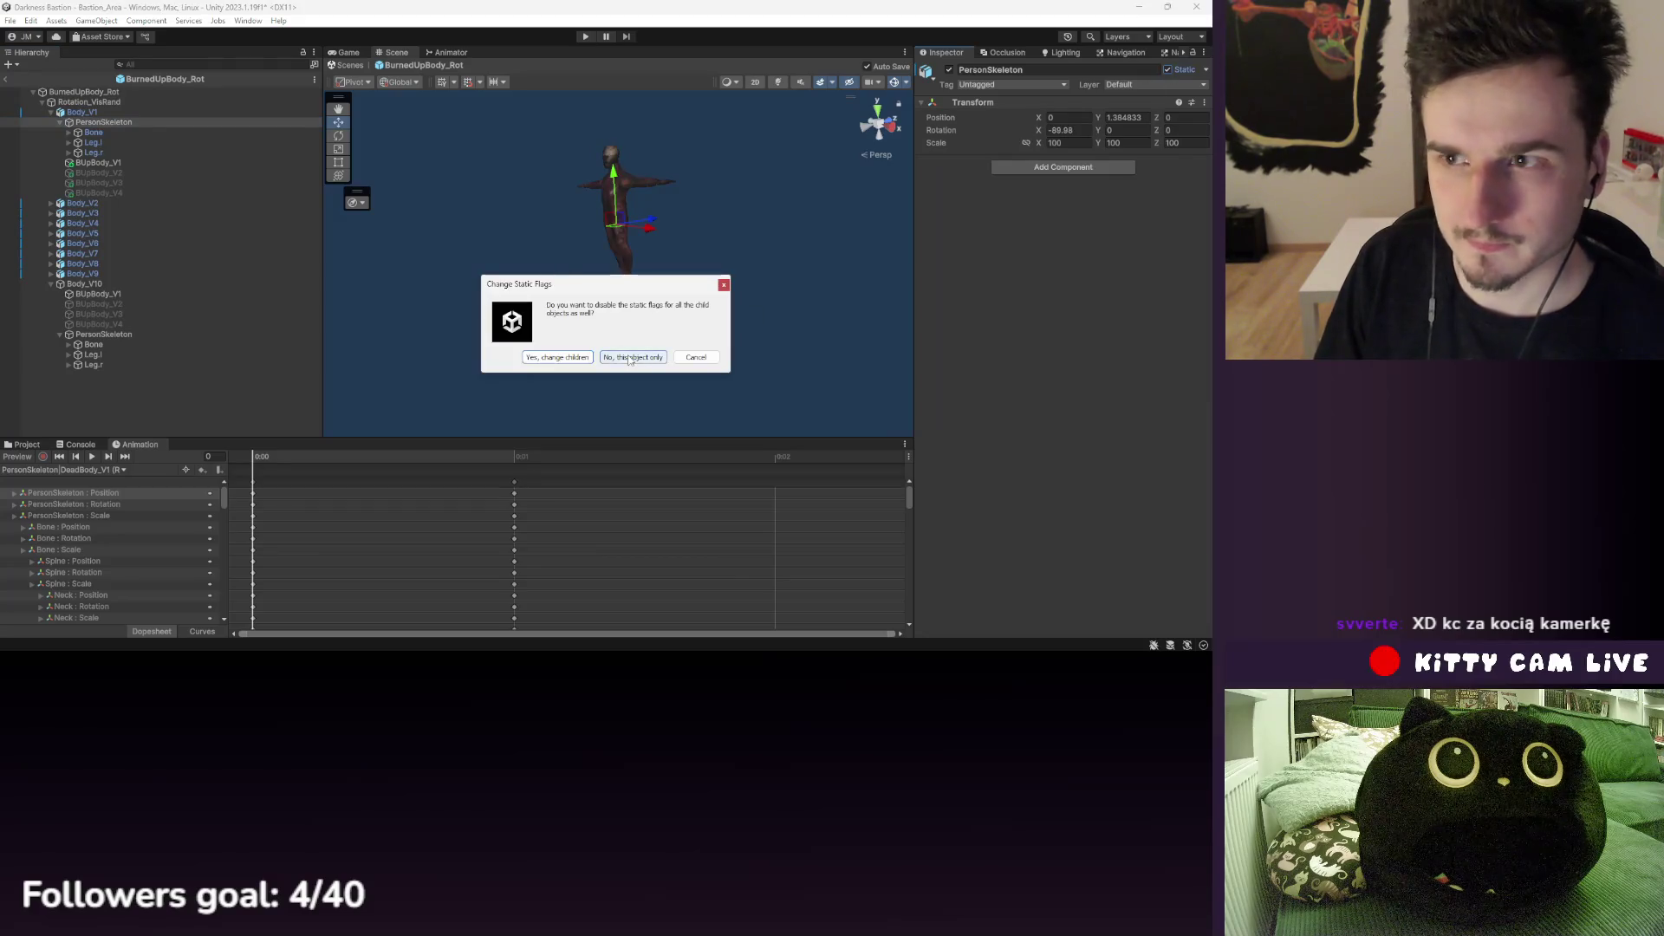
- Turn off PersonSkeleton's Static flag, applying it to this object only
{"action": "left_click", "coordinate": [630, 358]}
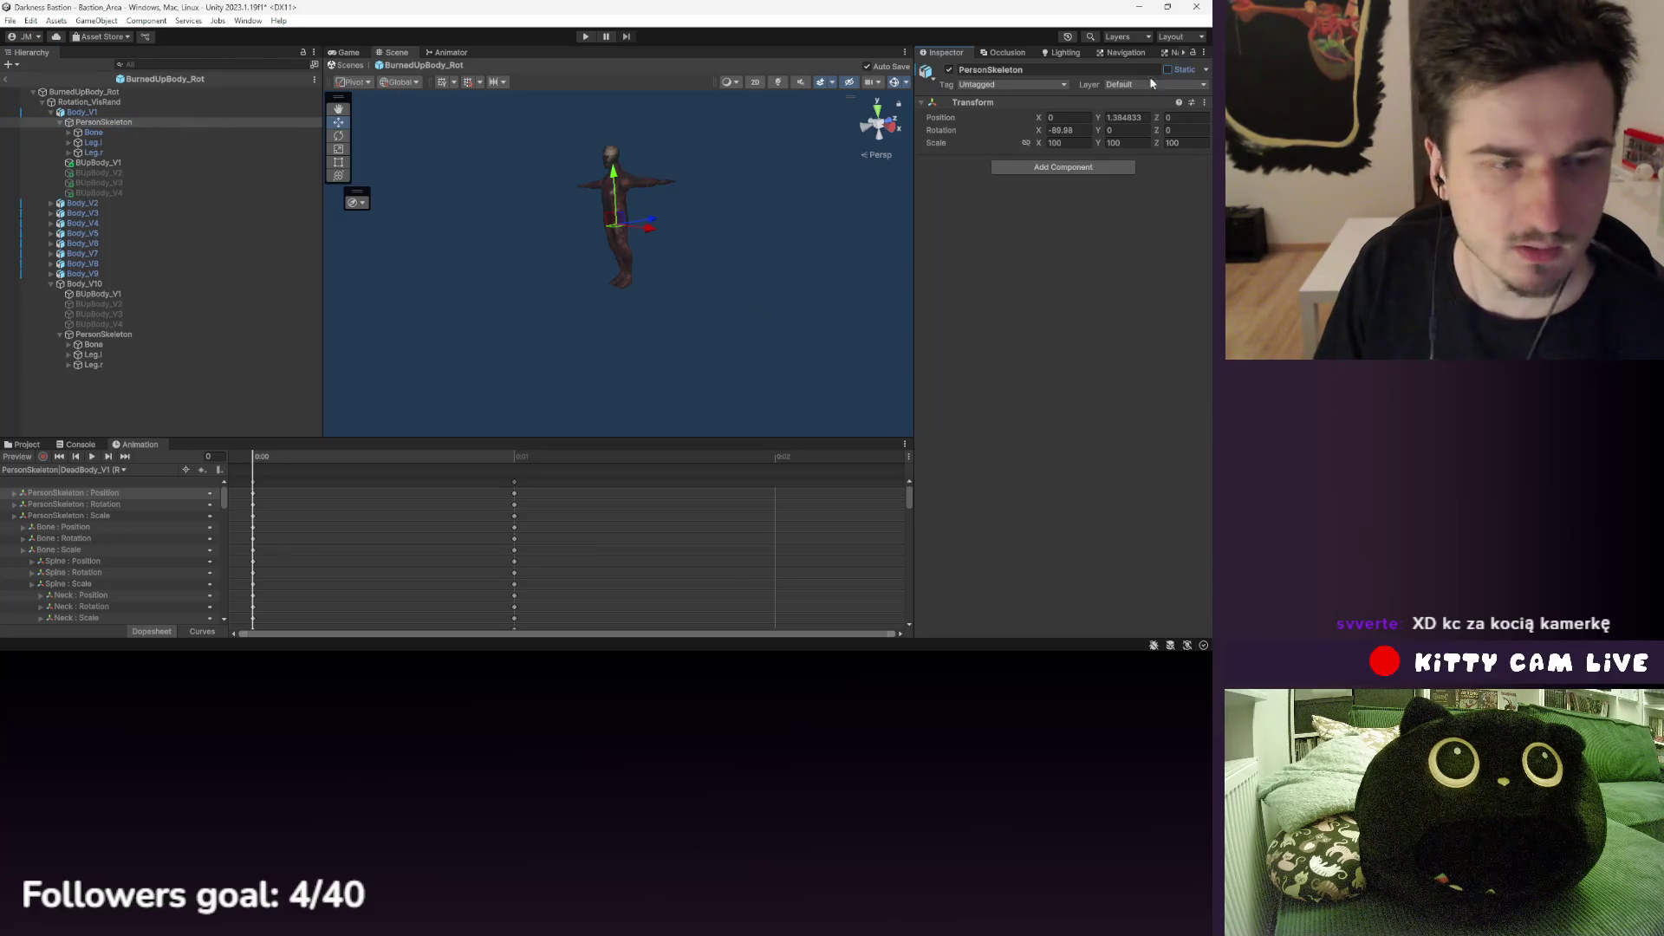
{"action": "left_click", "coordinate": [1169, 70]}
{"action": "left_click", "coordinate": [596, 356]}
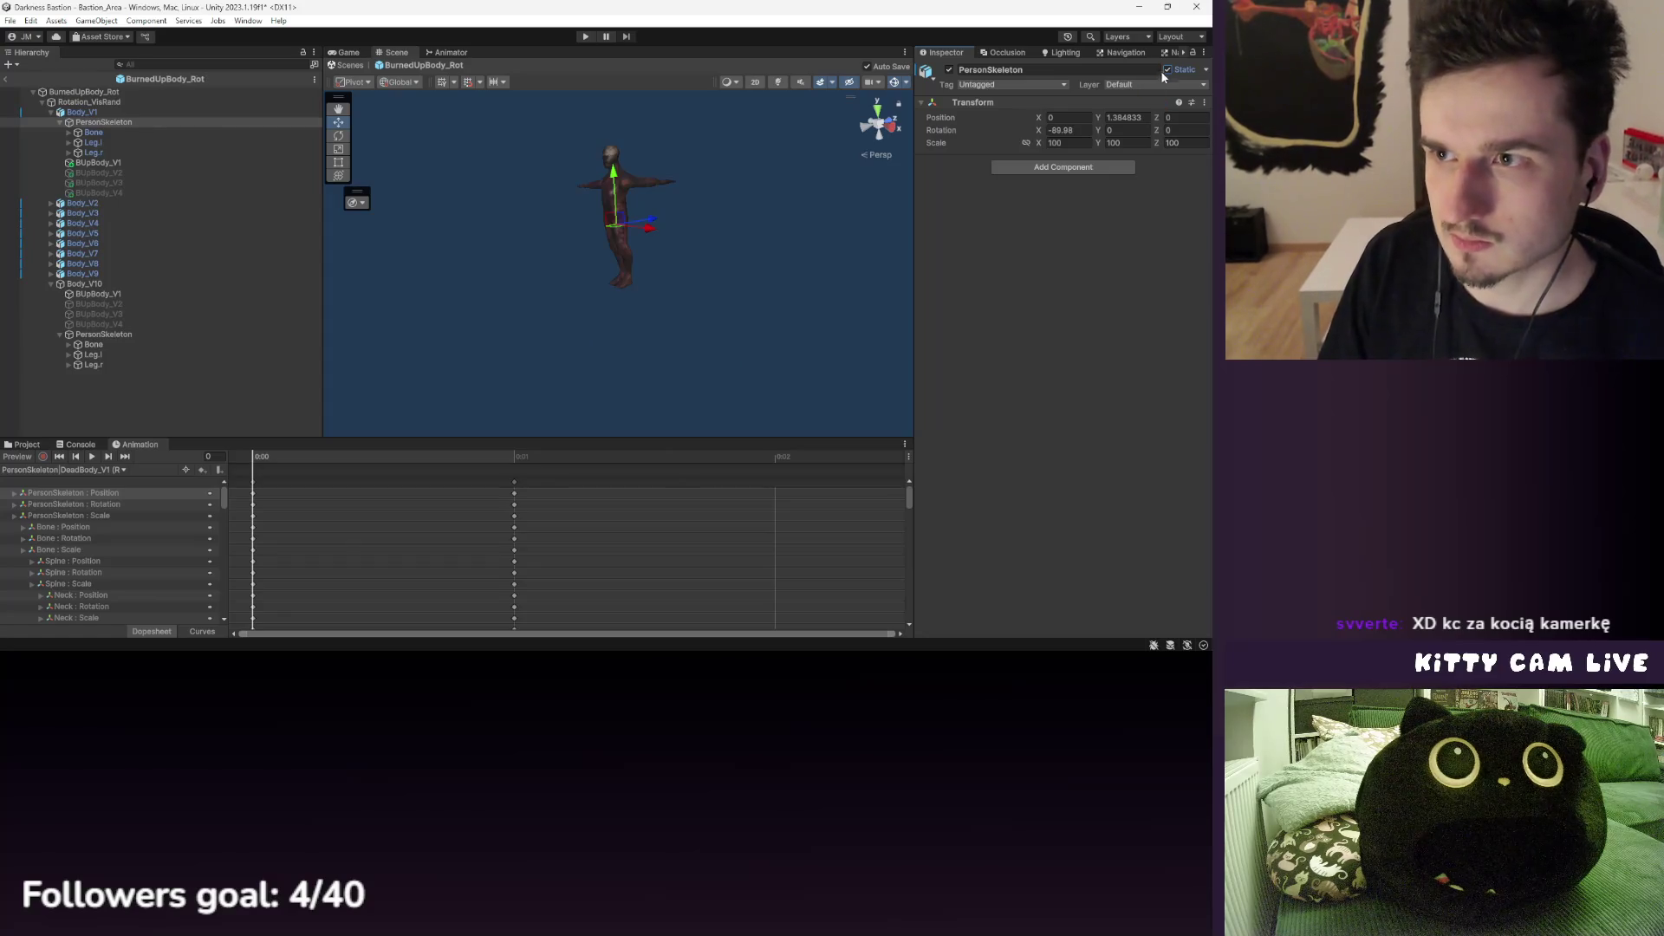
{"action": "left_click", "coordinate": [1166, 70]}
{"action": "left_click", "coordinate": [565, 357]}
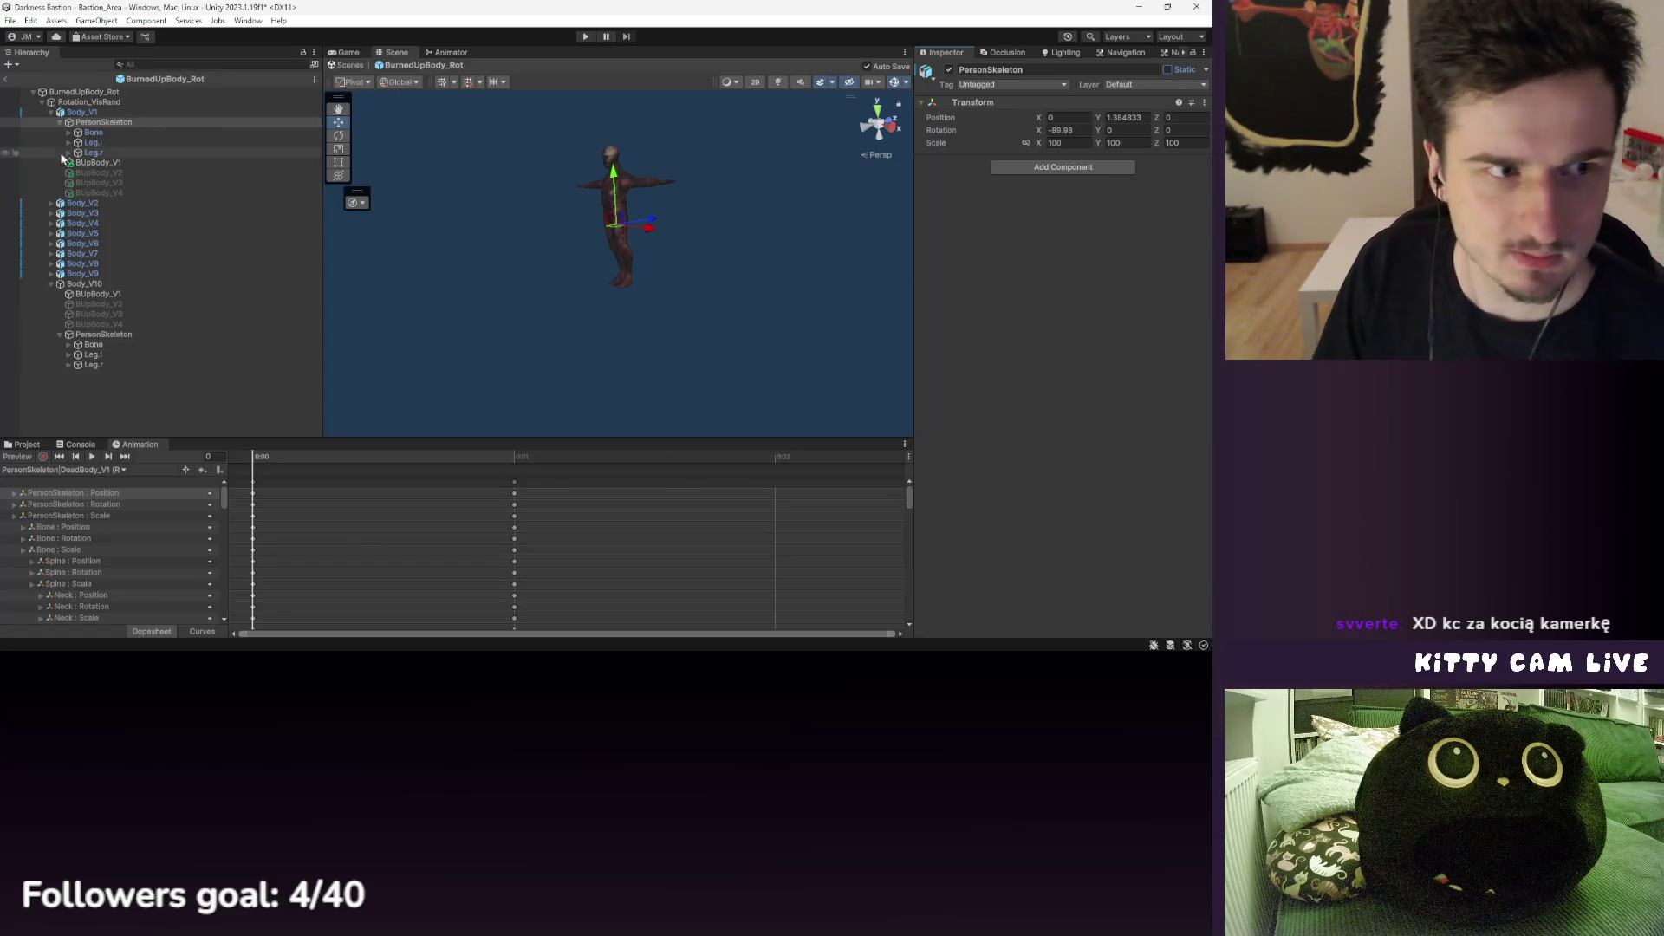
- Inspect the Leg.r bone and Body_V1's lying pose at frame 1
{"action": "left_click", "coordinate": [92, 151]}
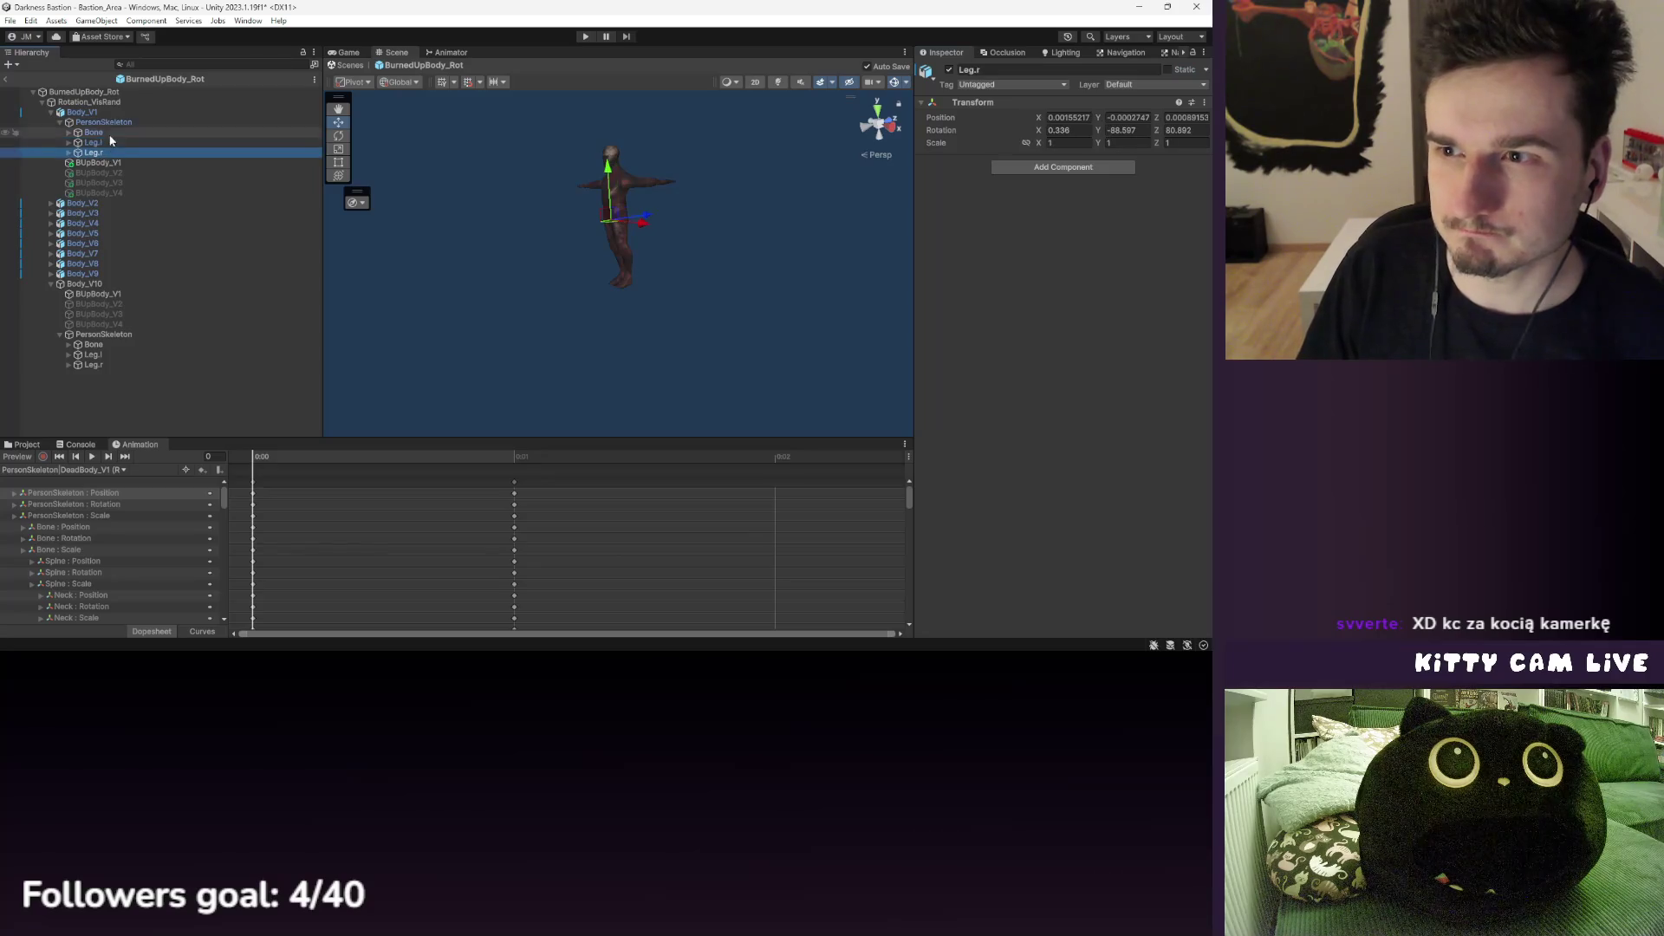
{"action": "left_click", "coordinate": [82, 111]}
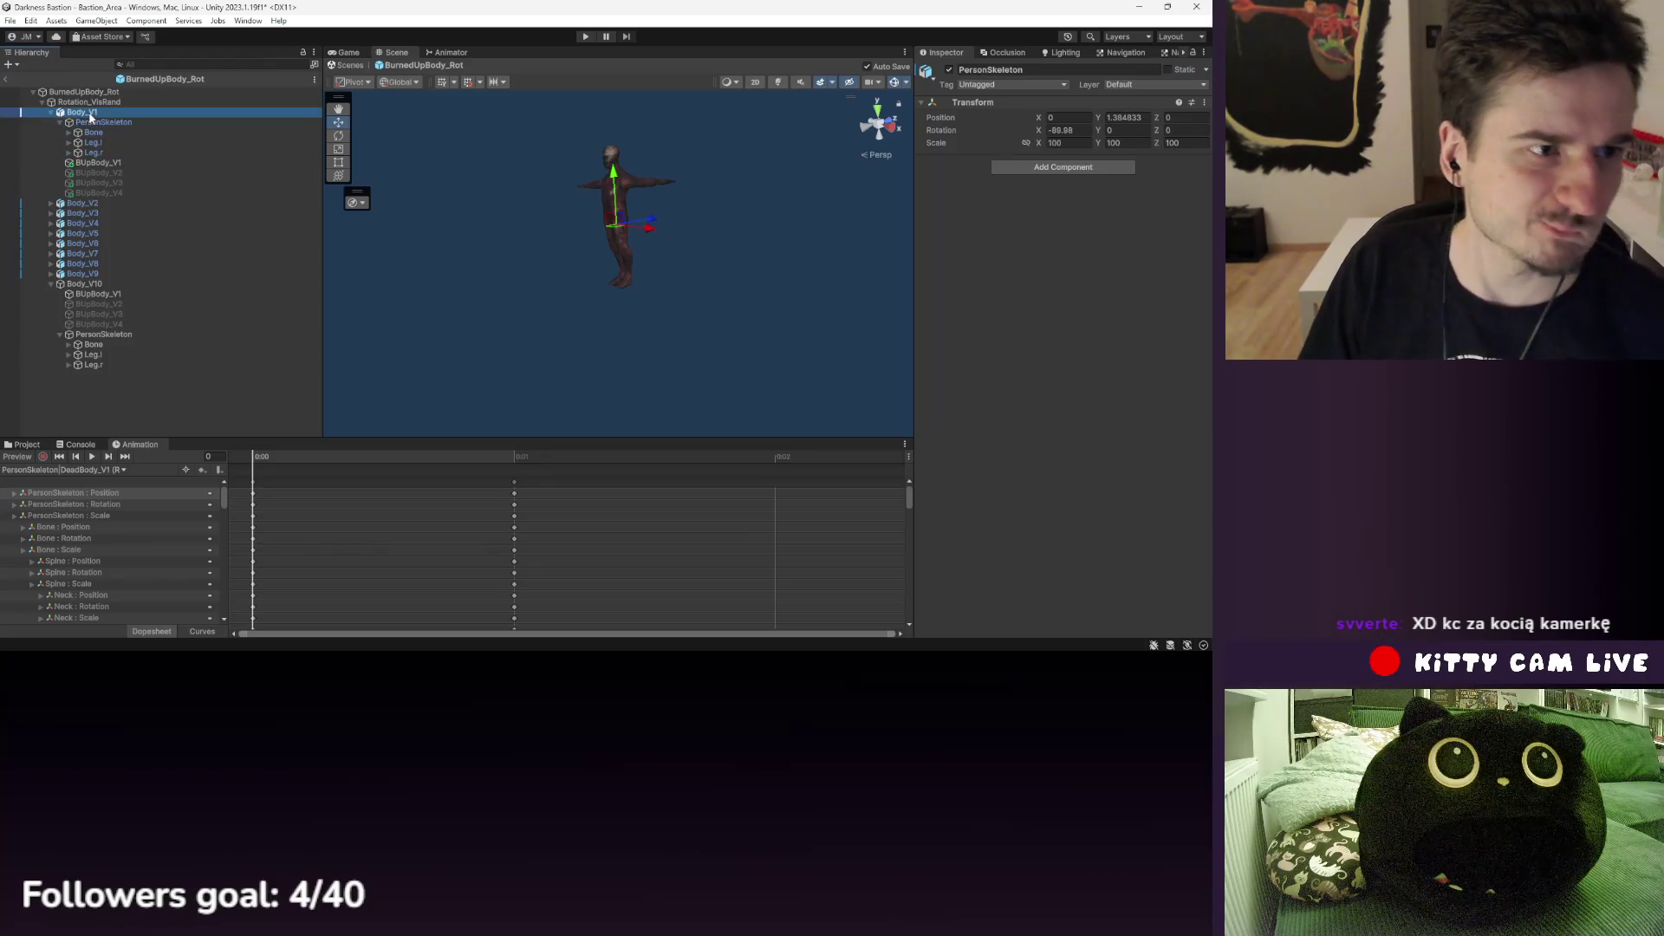
{"action": "left_click", "coordinate": [518, 457]}
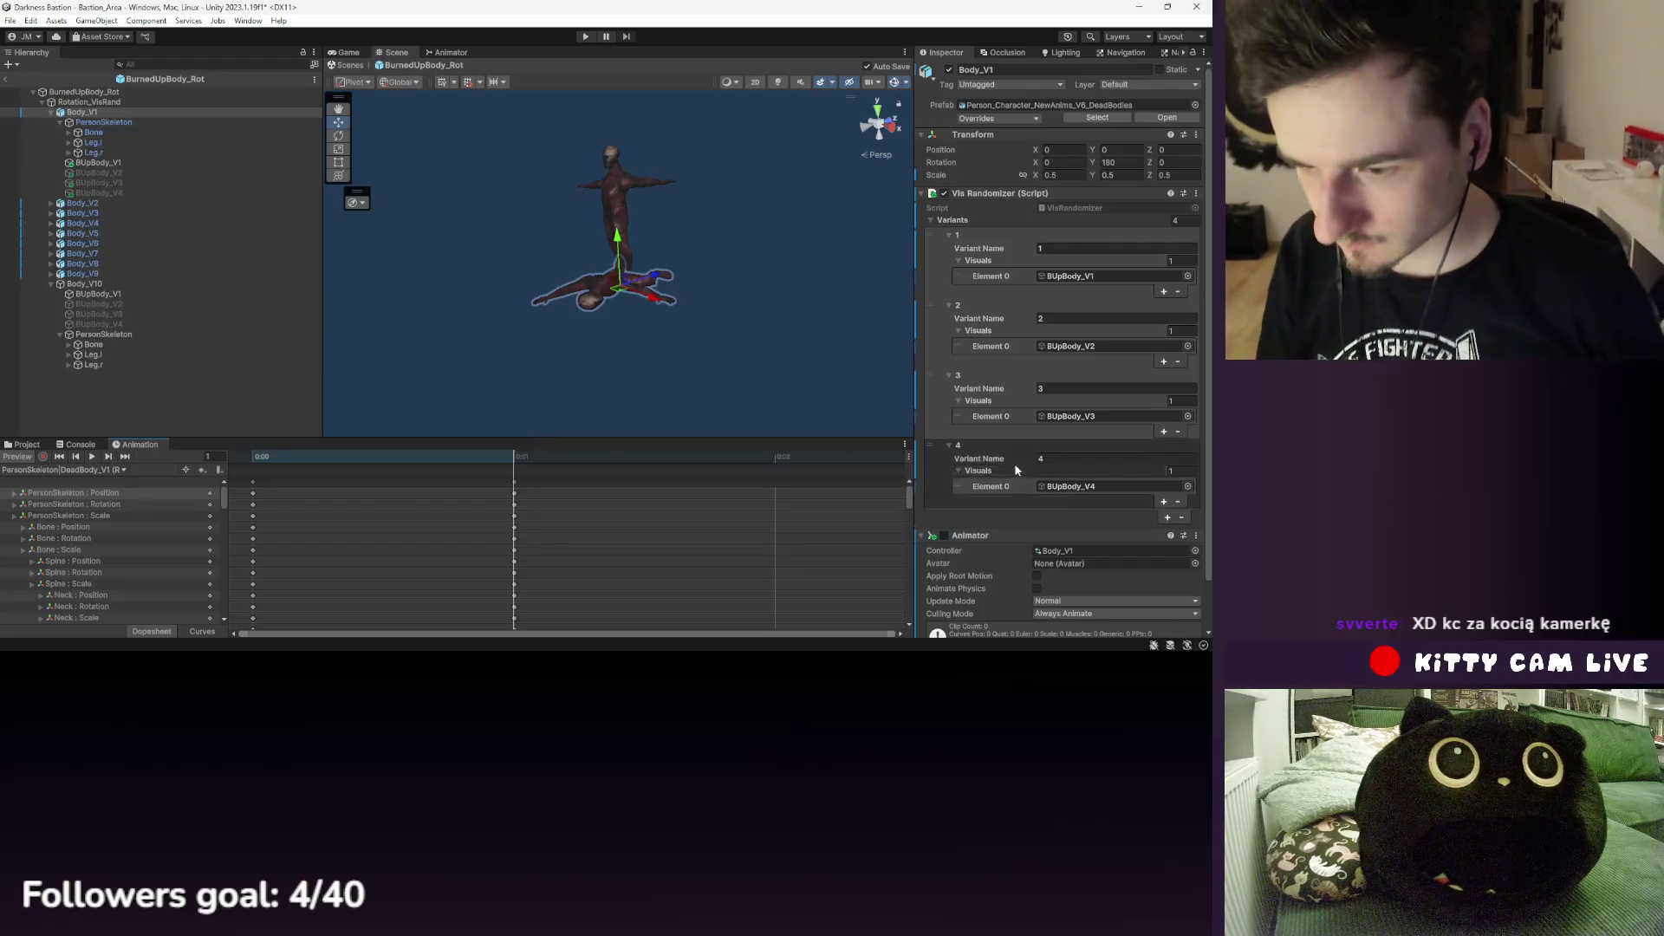
{"action": "scroll", "coordinate": [1048, 490], "scroll_direction": "down", "scroll_amount": 3}
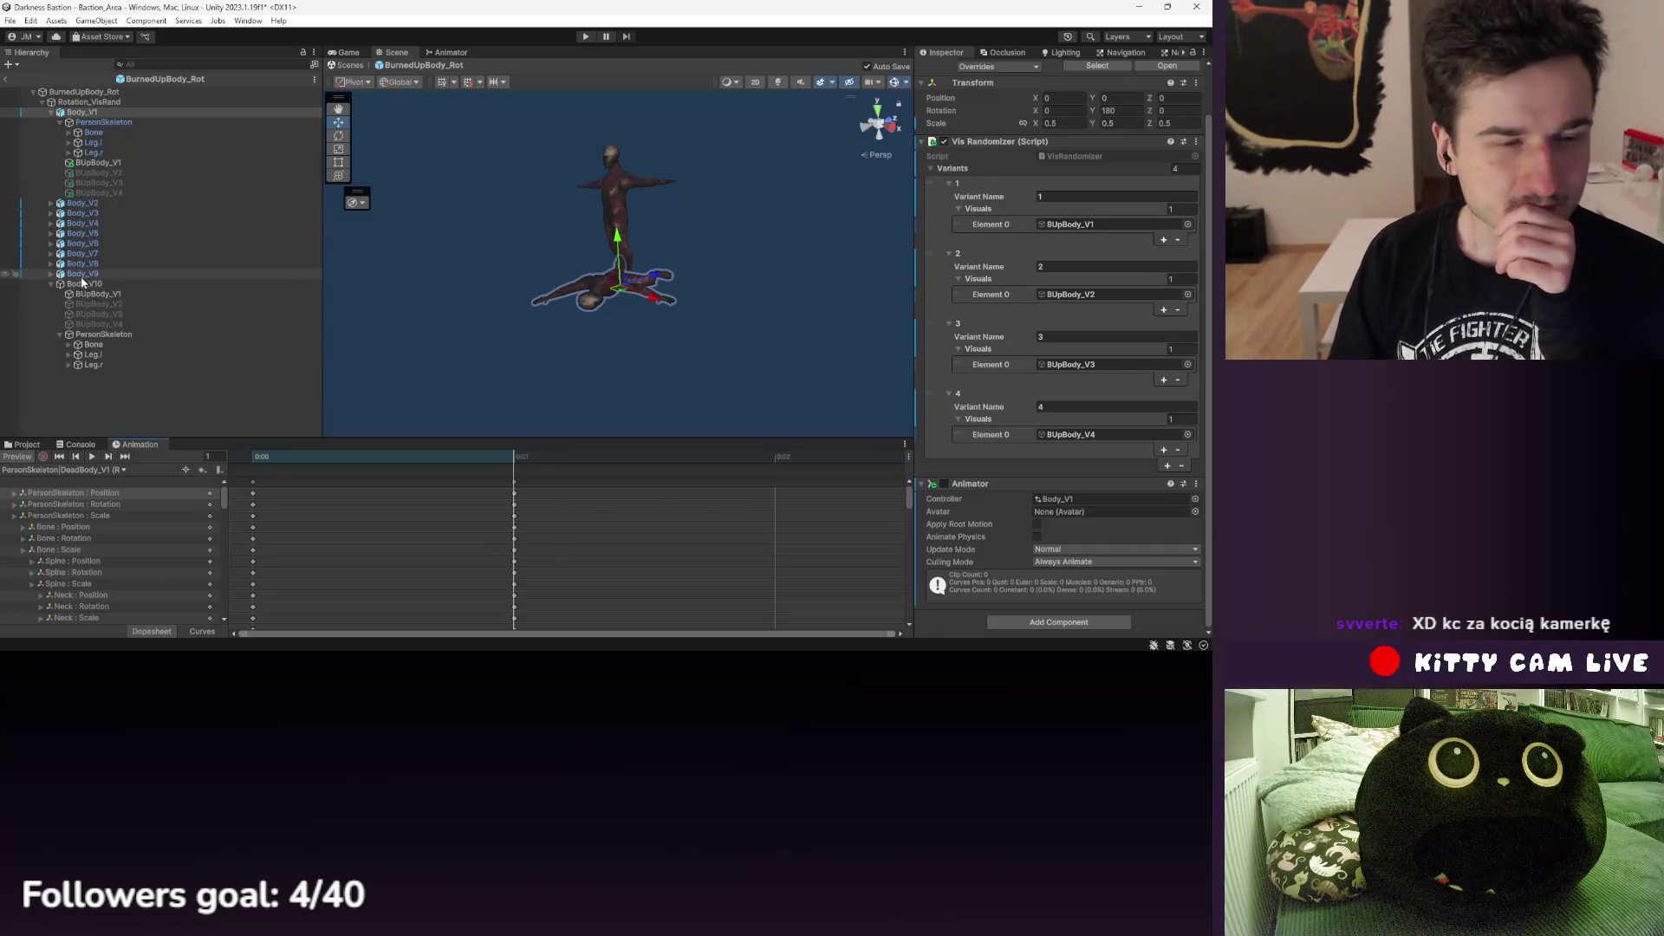
- Inspect the BUpBody meshes of Body_V1–V3 and Body_V10, checking their Root Bone
{"action": "left_click_drag", "start_coordinate": [99, 173], "coordinate": [128, 174]}
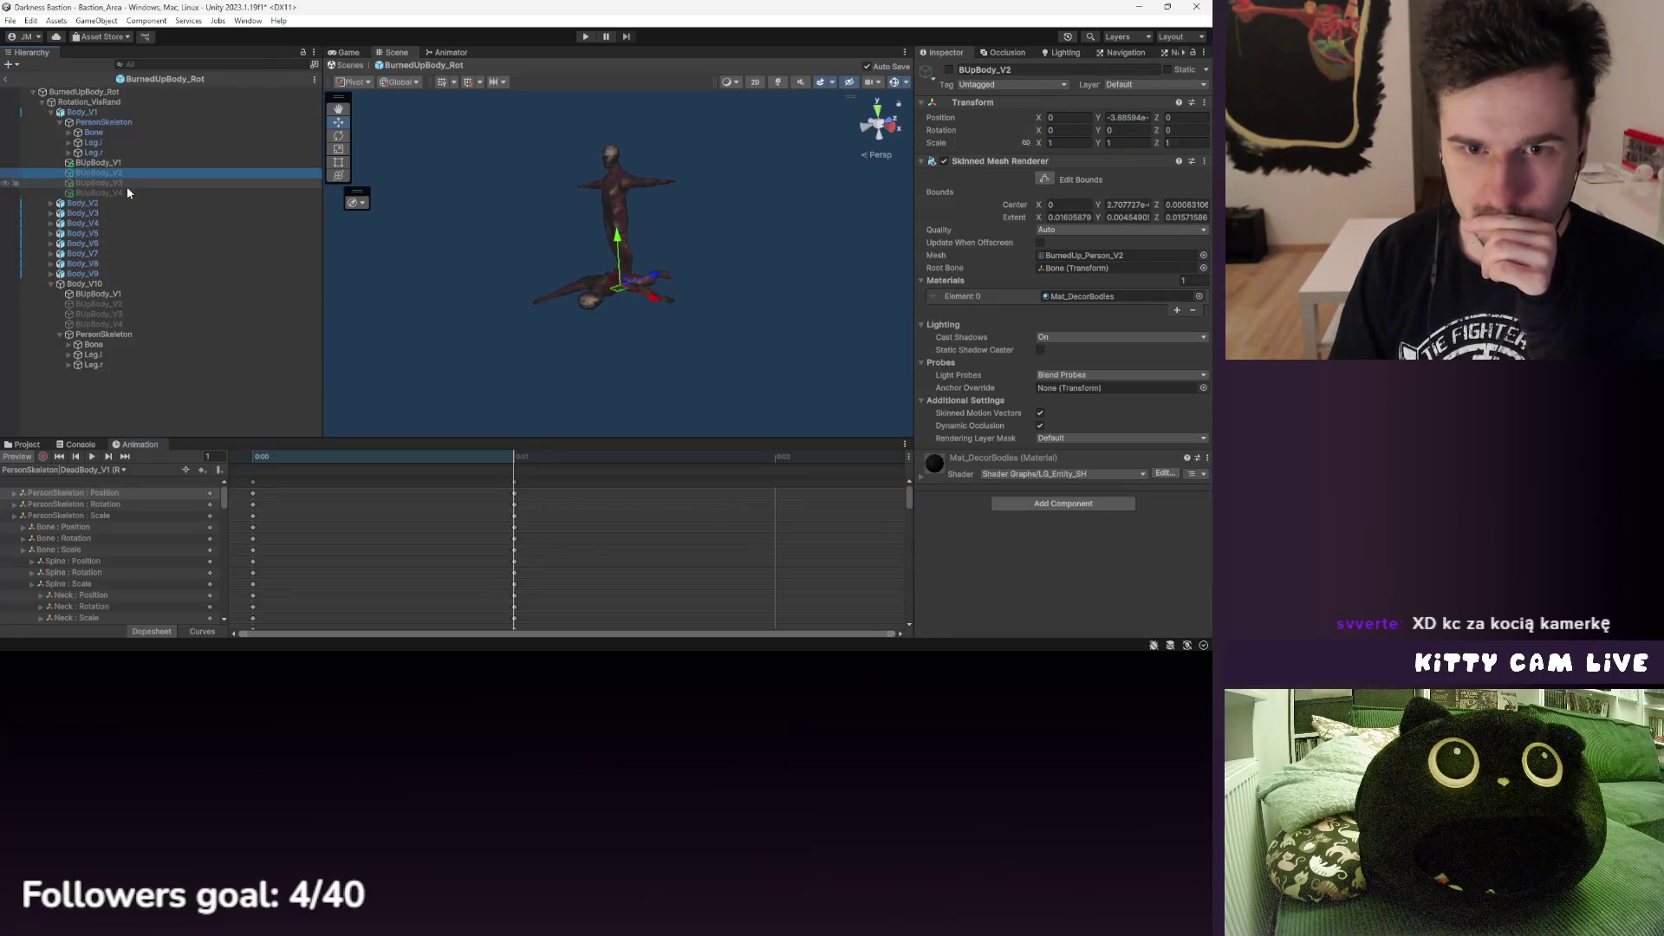
{"action": "left_click", "coordinate": [152, 213]}
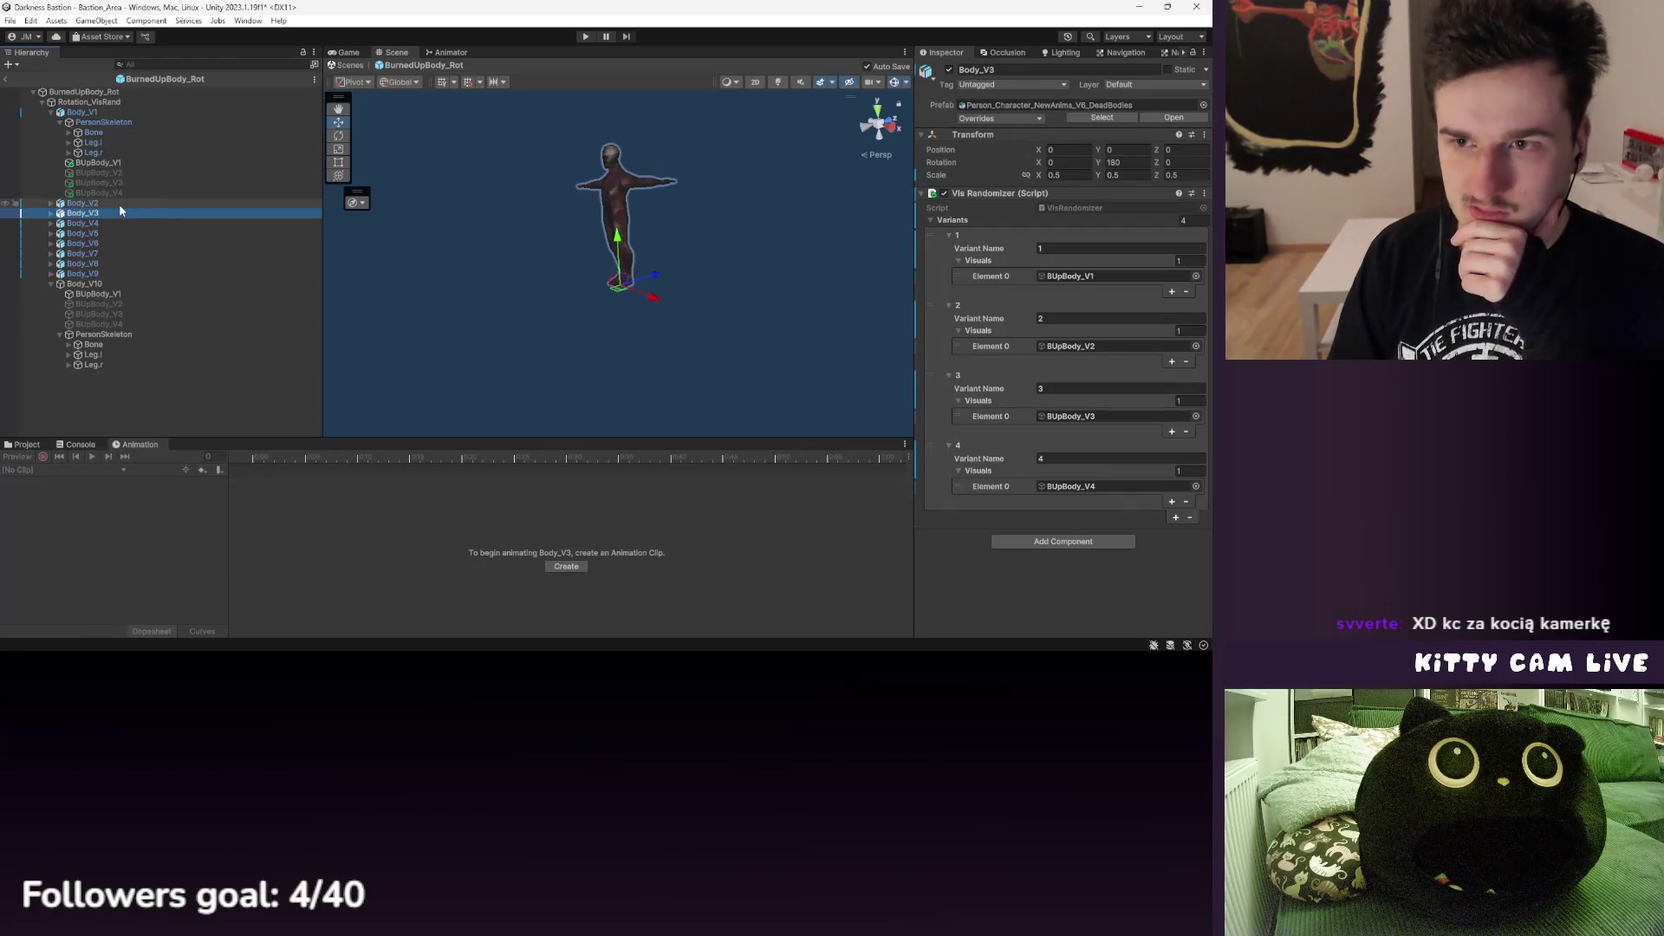
{"action": "left_click", "coordinate": [94, 195]}
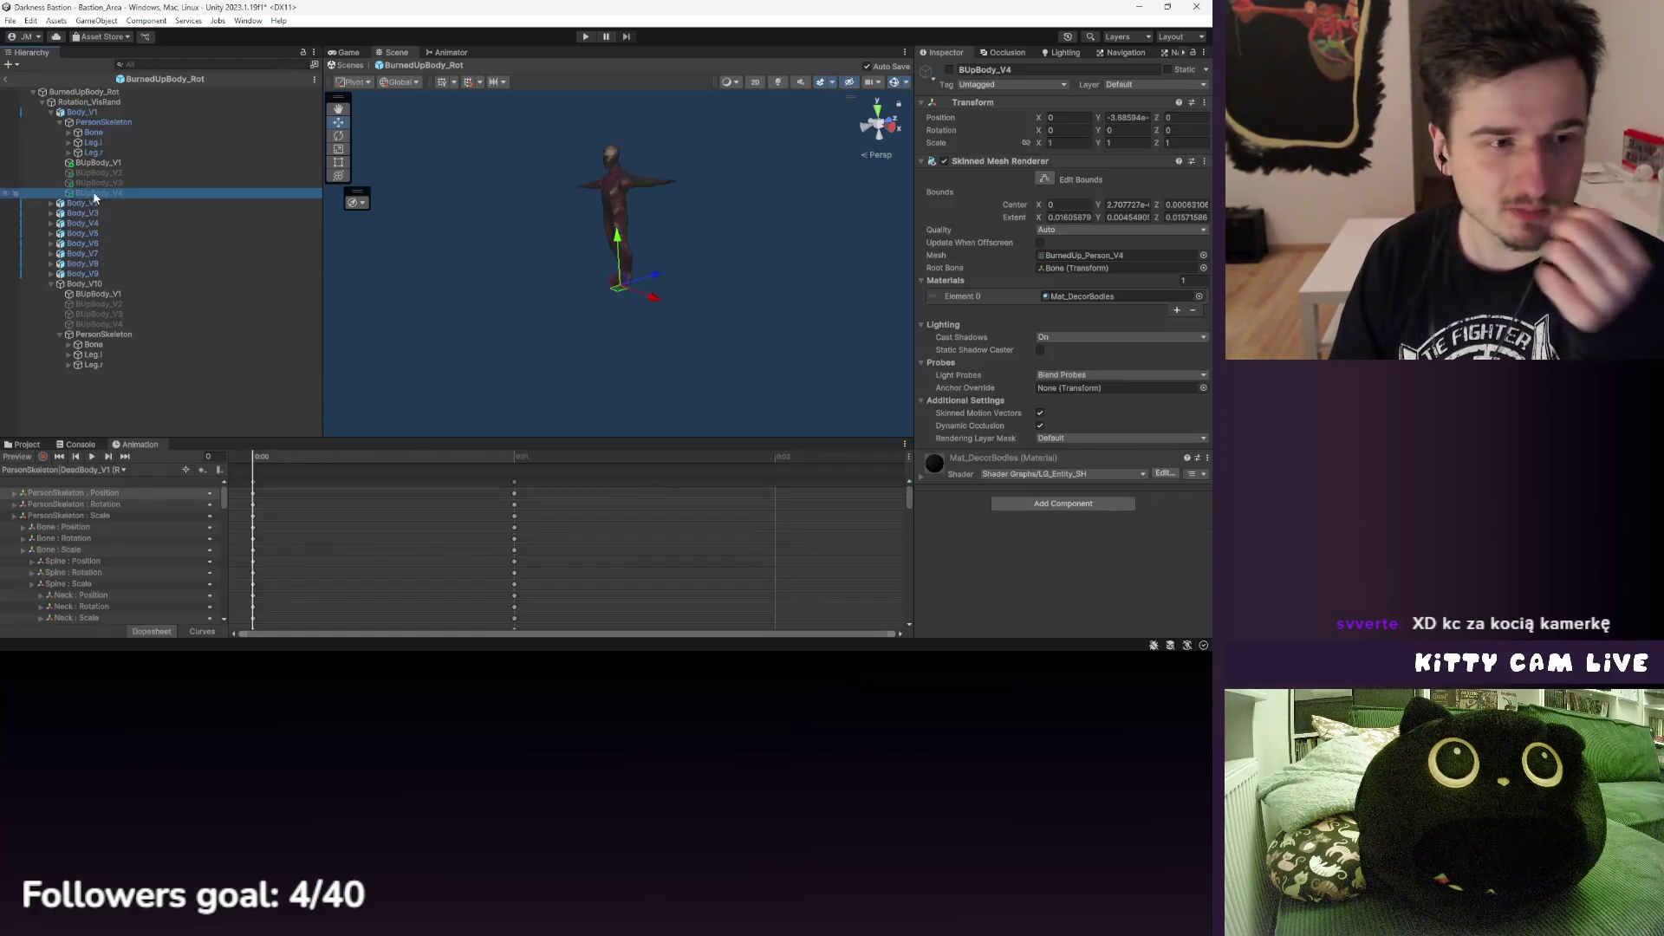
{"action": "left_click", "coordinate": [91, 203]}
{"action": "left_click", "coordinate": [97, 294]}
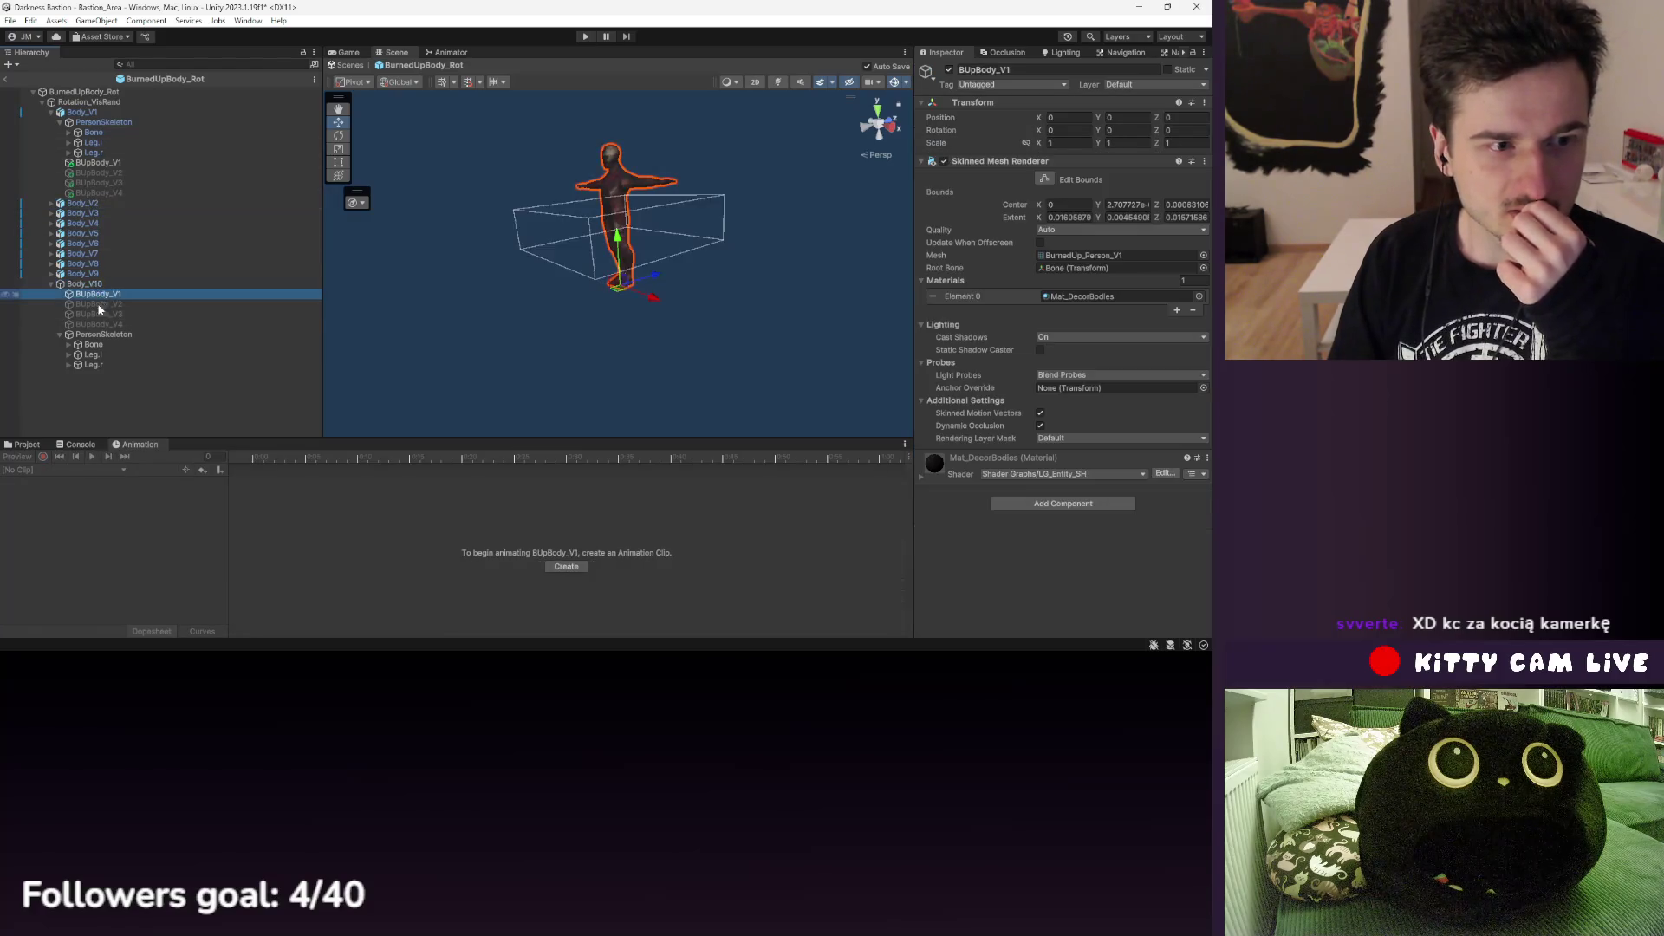
{"action": "left_click", "coordinate": [107, 322]}
{"action": "left_click", "coordinate": [105, 303]}
{"action": "left_click", "coordinate": [111, 293]}
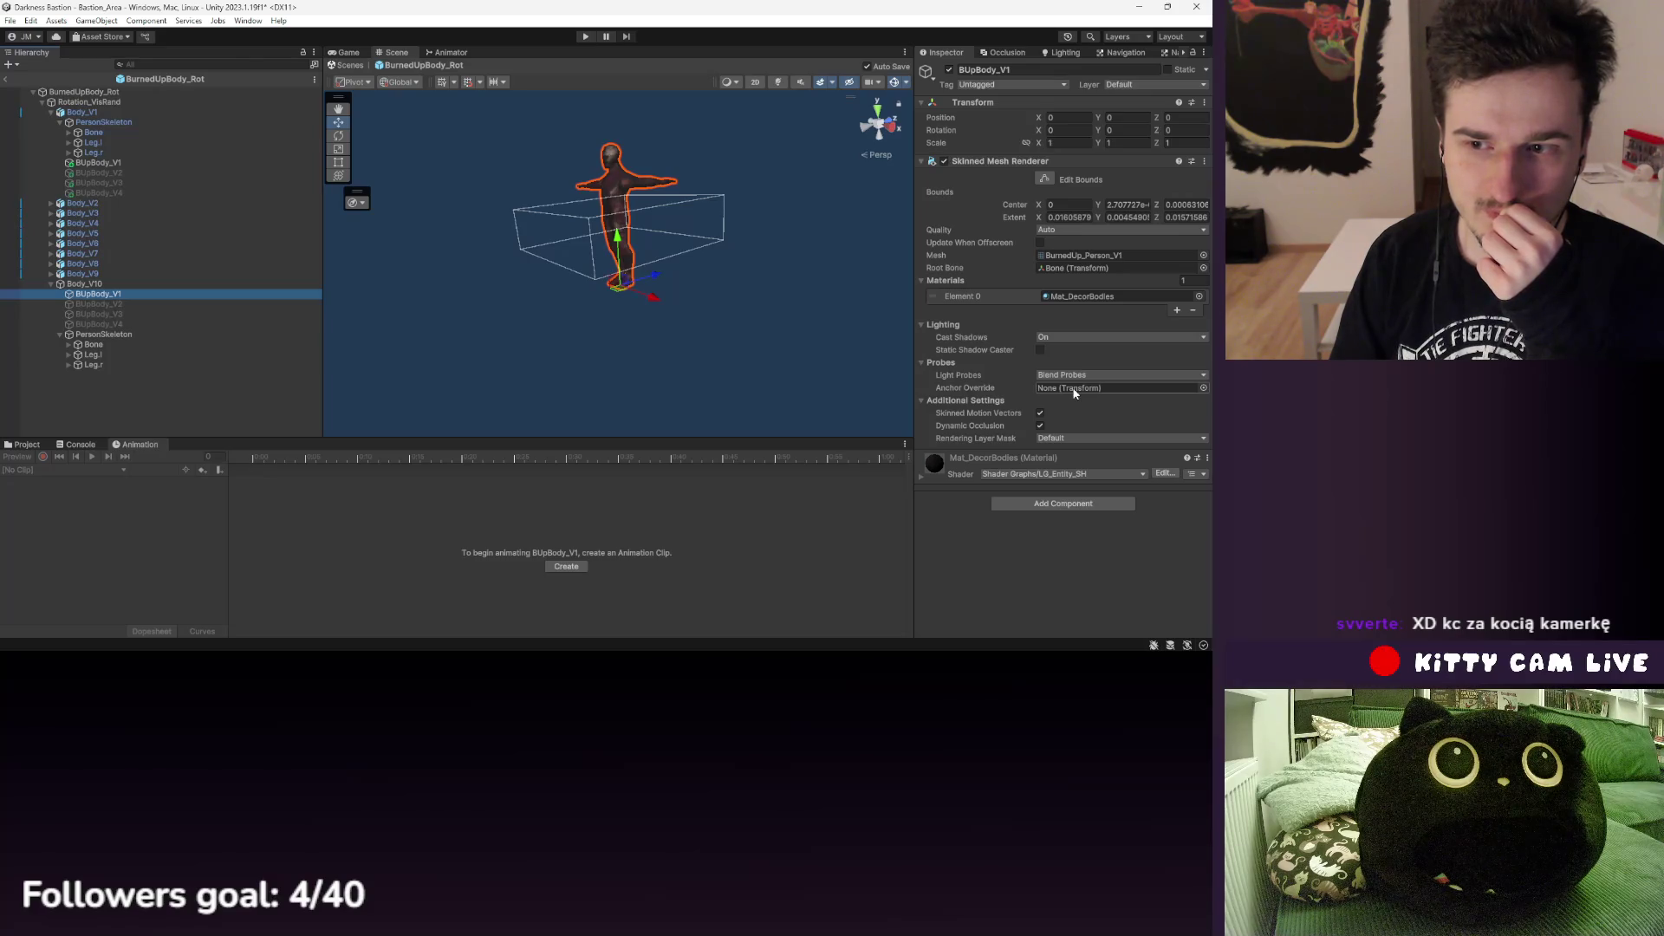
{"action": "left_click", "coordinate": [1116, 268]}
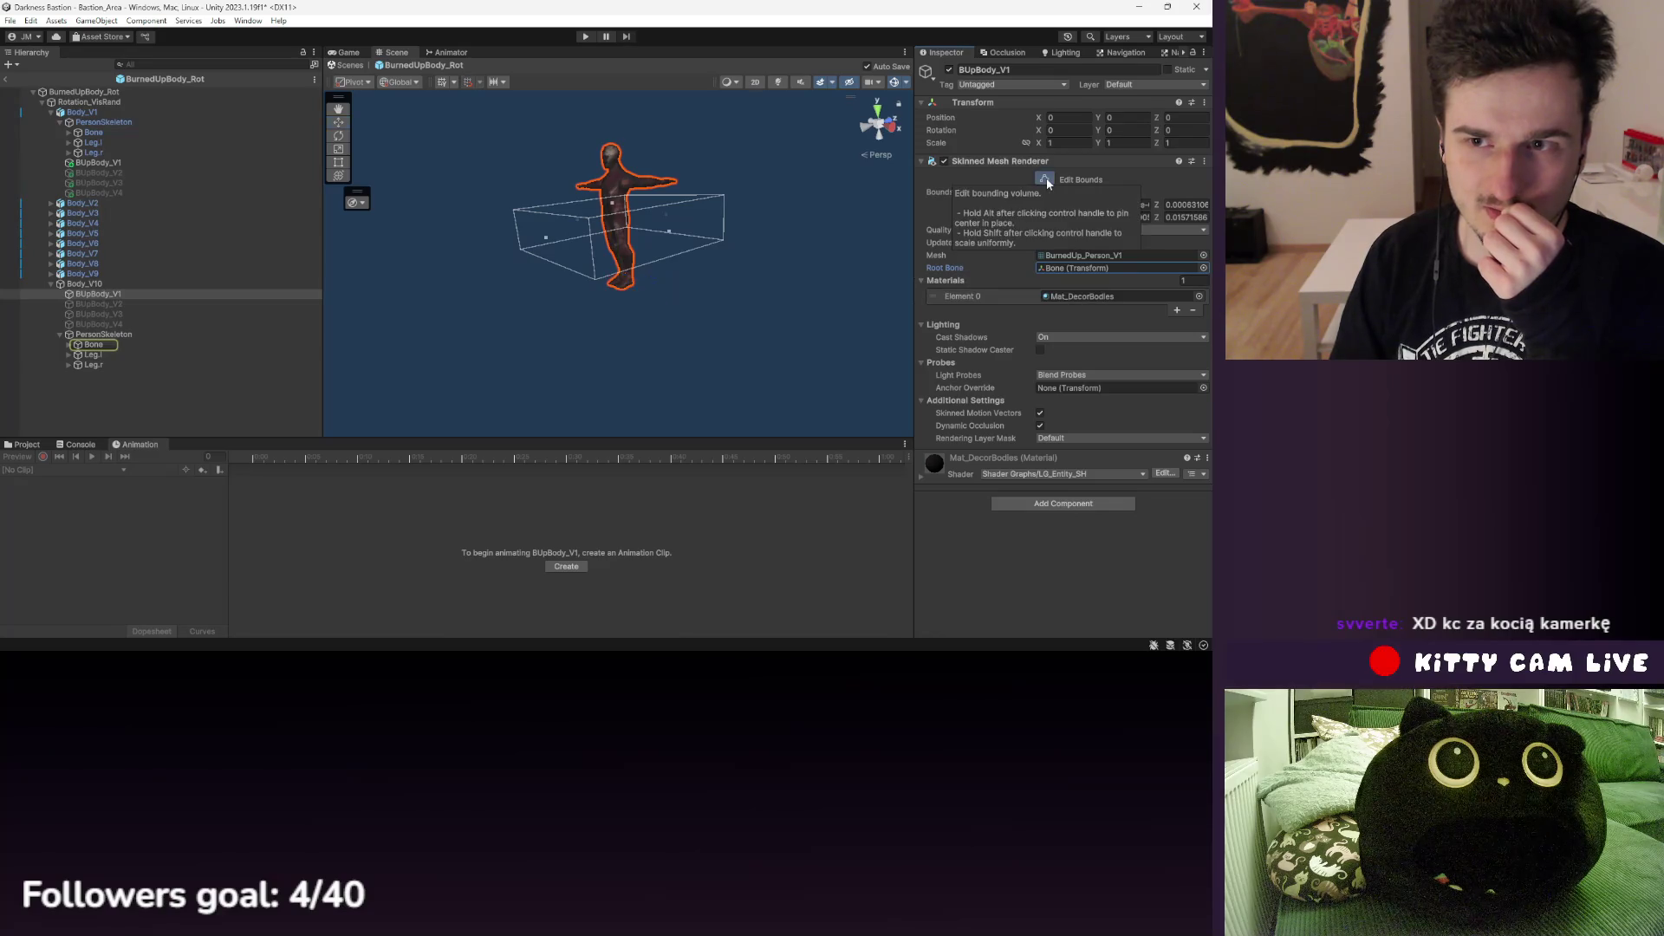
{"action": "left_click", "coordinate": [126, 323]}
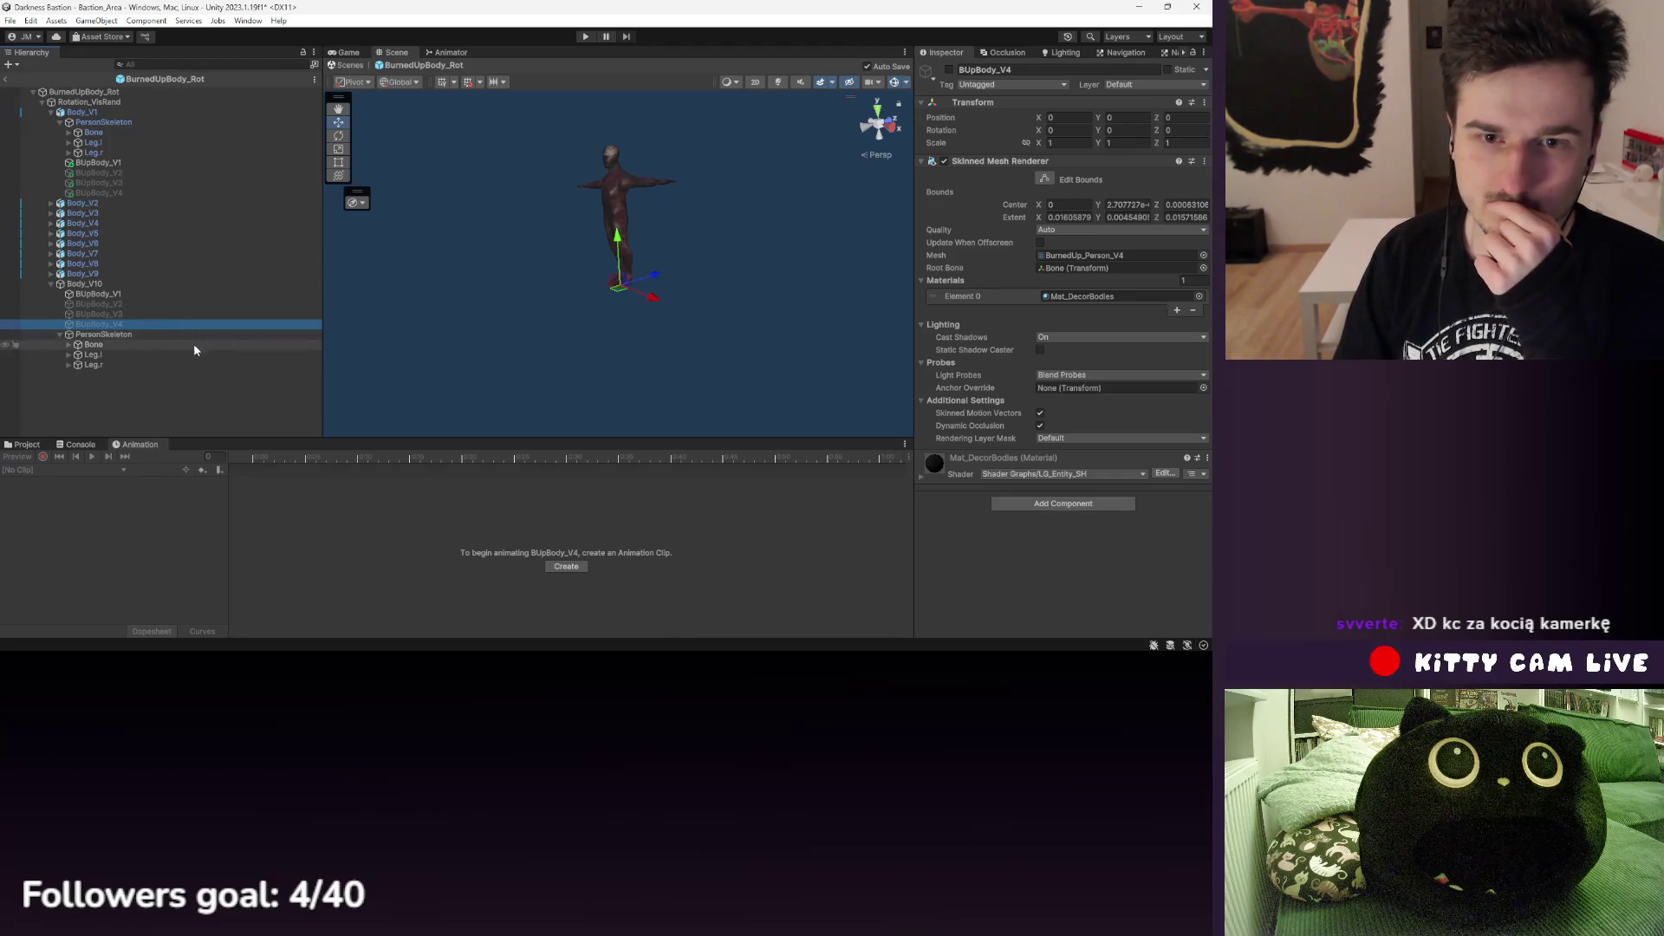
{"action": "left_click", "coordinate": [99, 273]}
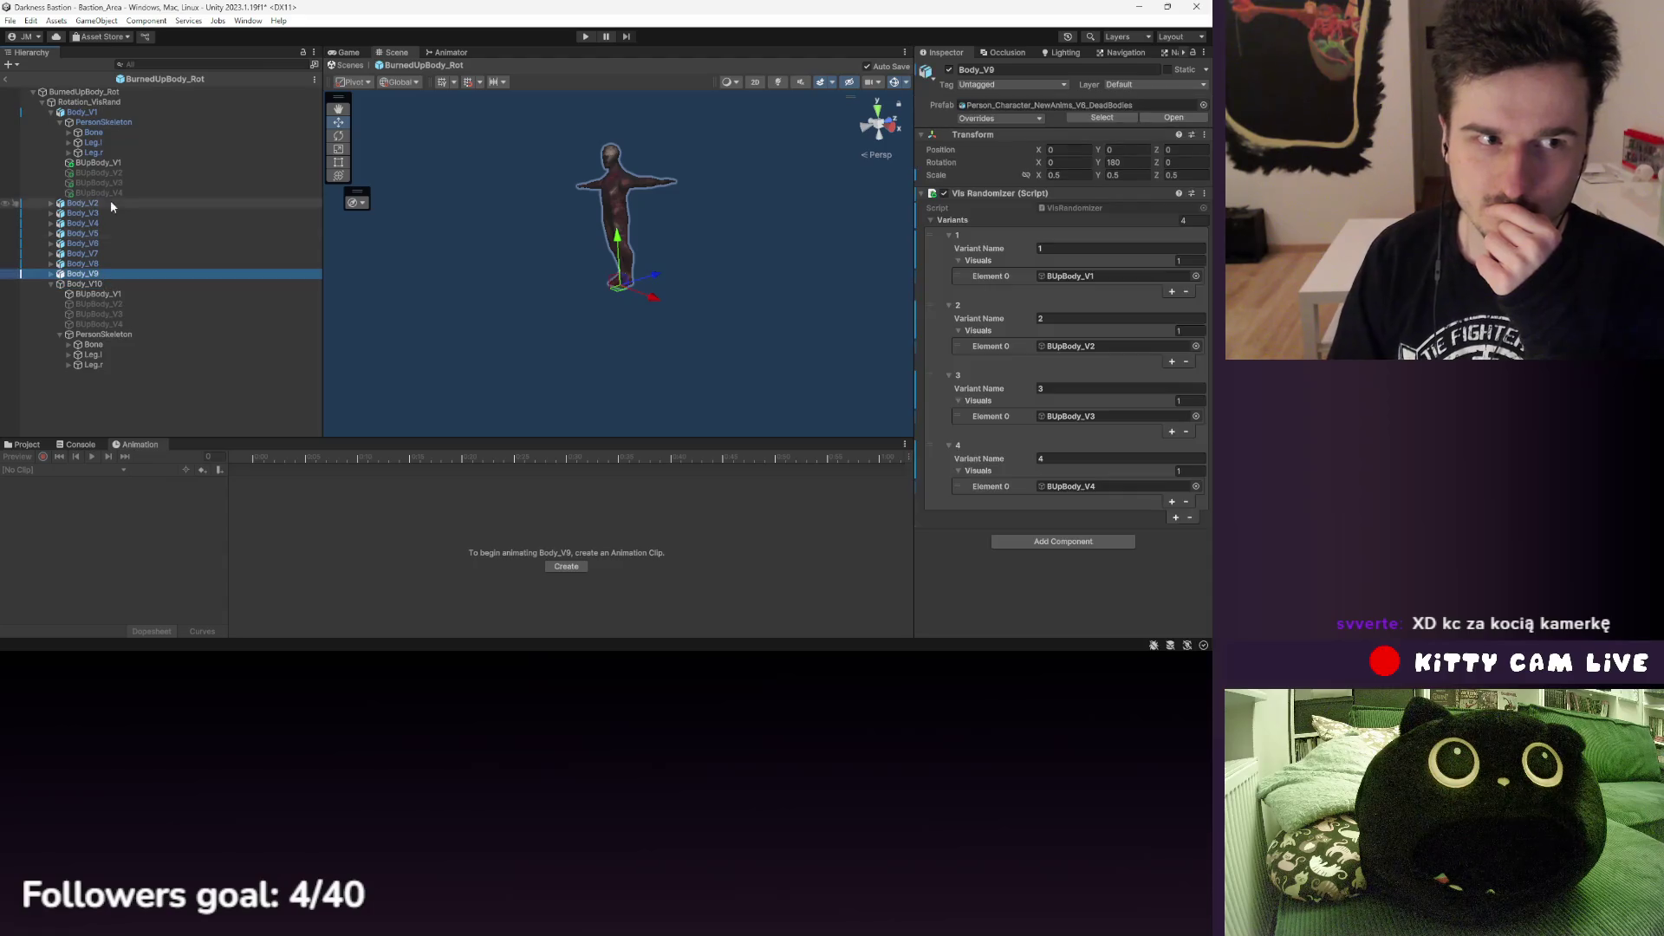
{"action": "left_click", "coordinate": [83, 233]}
{"action": "left_click", "coordinate": [96, 212]}
{"action": "left_click", "coordinate": [95, 203]}
{"action": "left_click", "coordinate": [83, 113]}
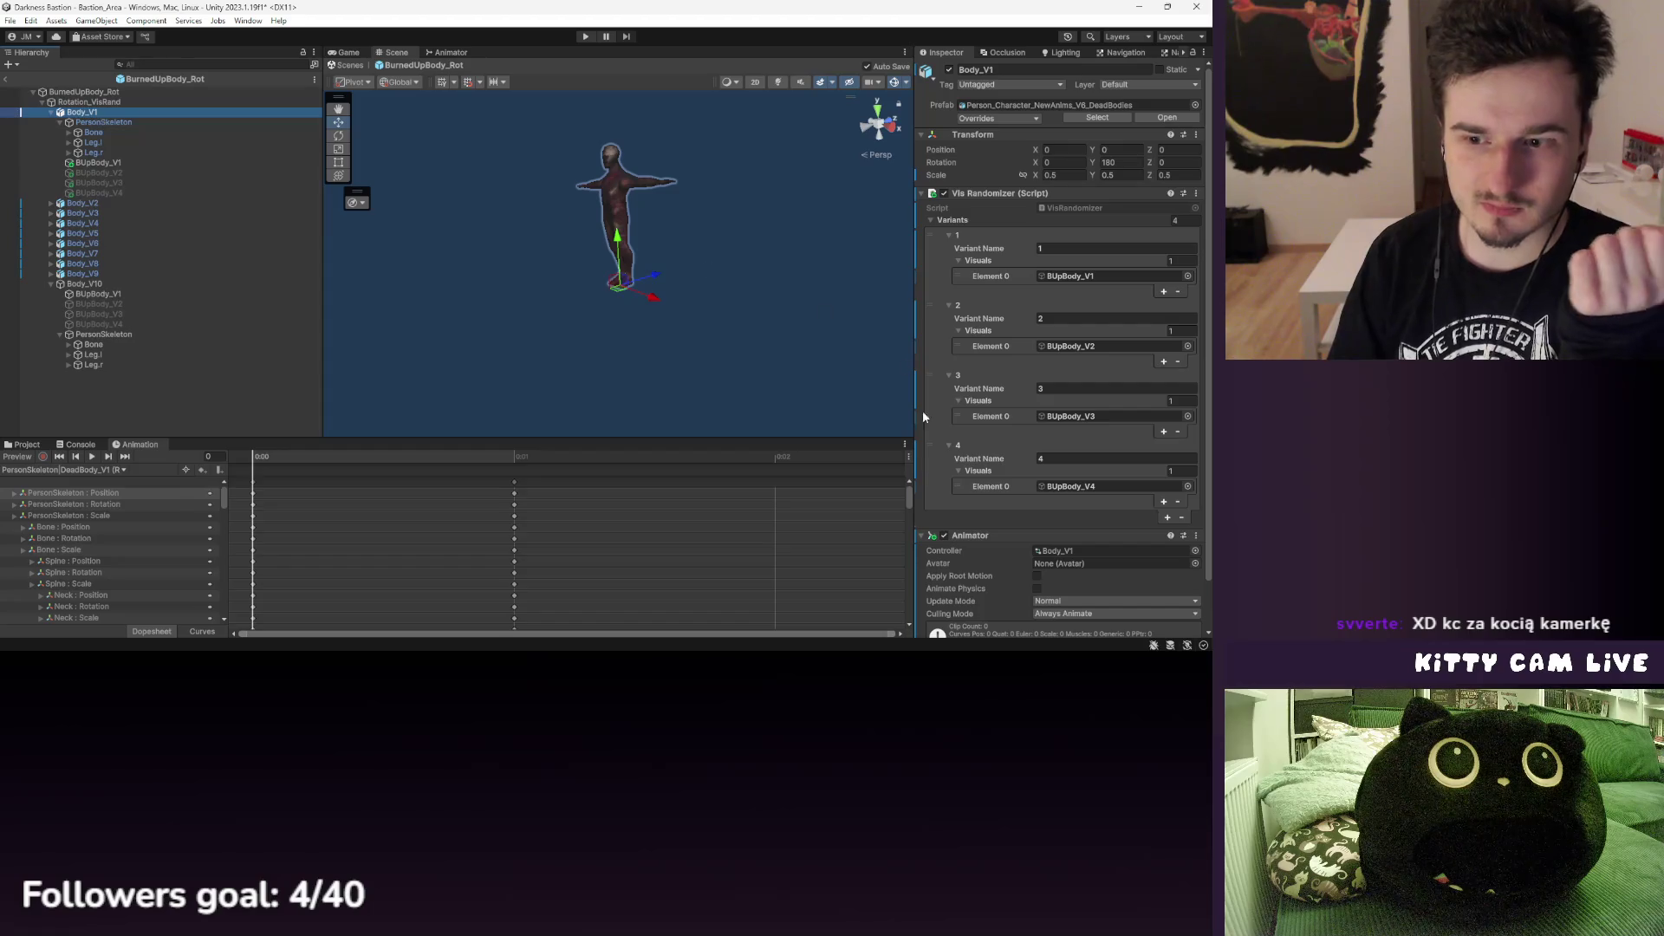
{"action": "left_click", "coordinate": [480, 456]}
{"action": "left_click", "coordinate": [105, 122]}
{"action": "key", "text": "ctrl+d"}
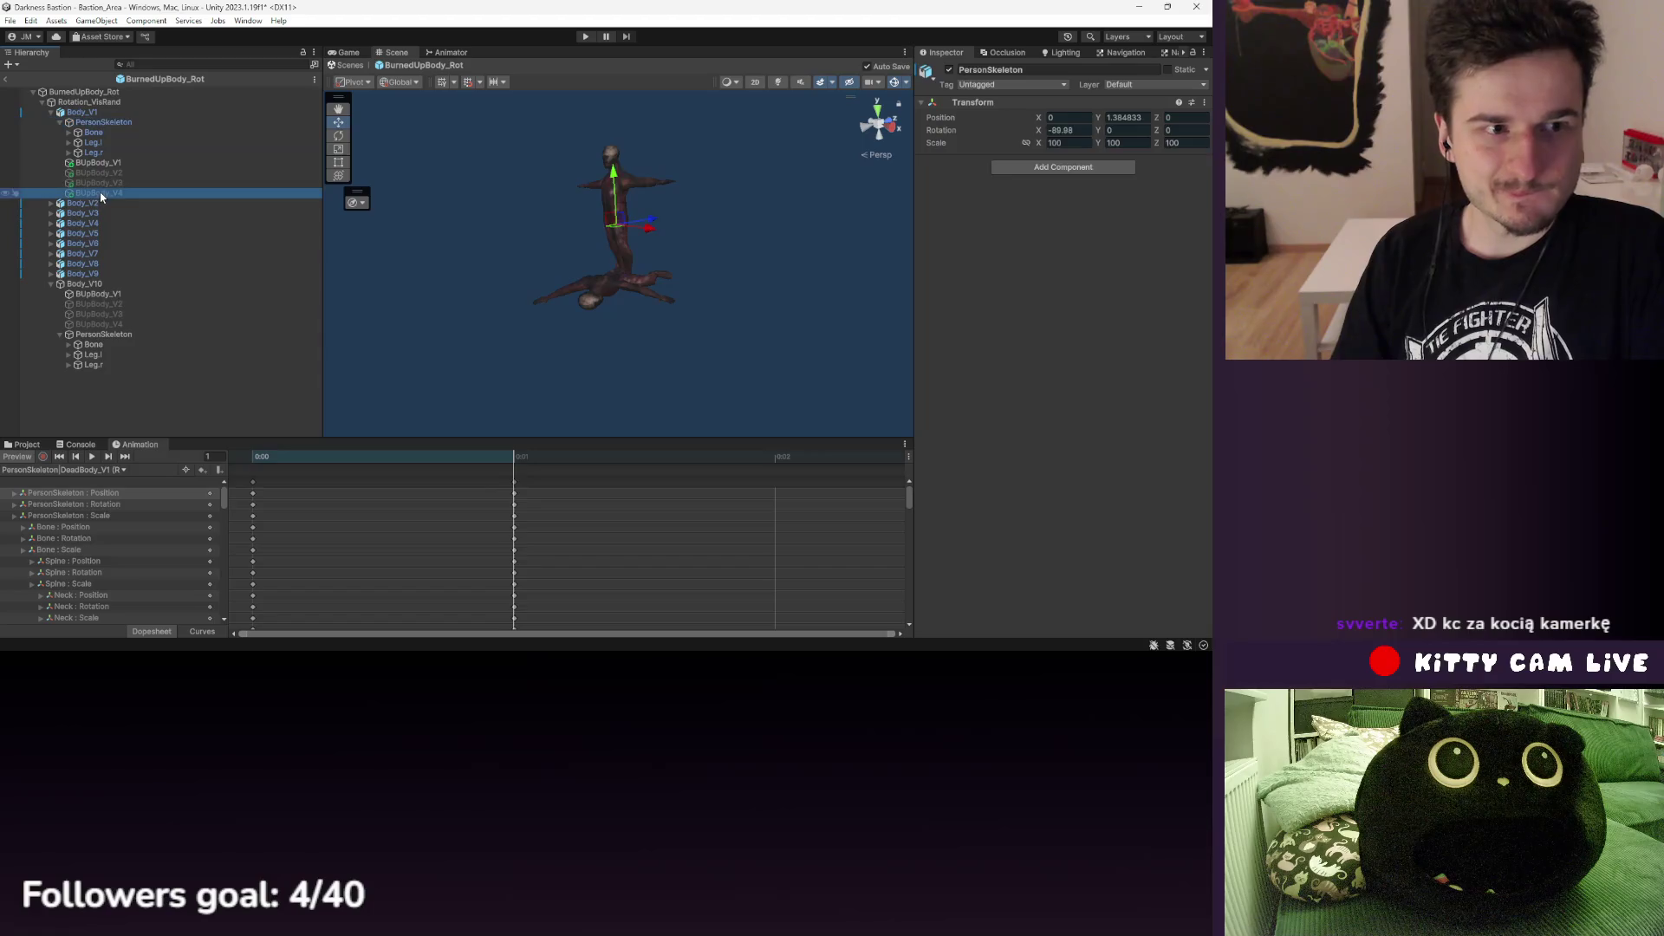
{"action": "left_click", "coordinate": [113, 123]}
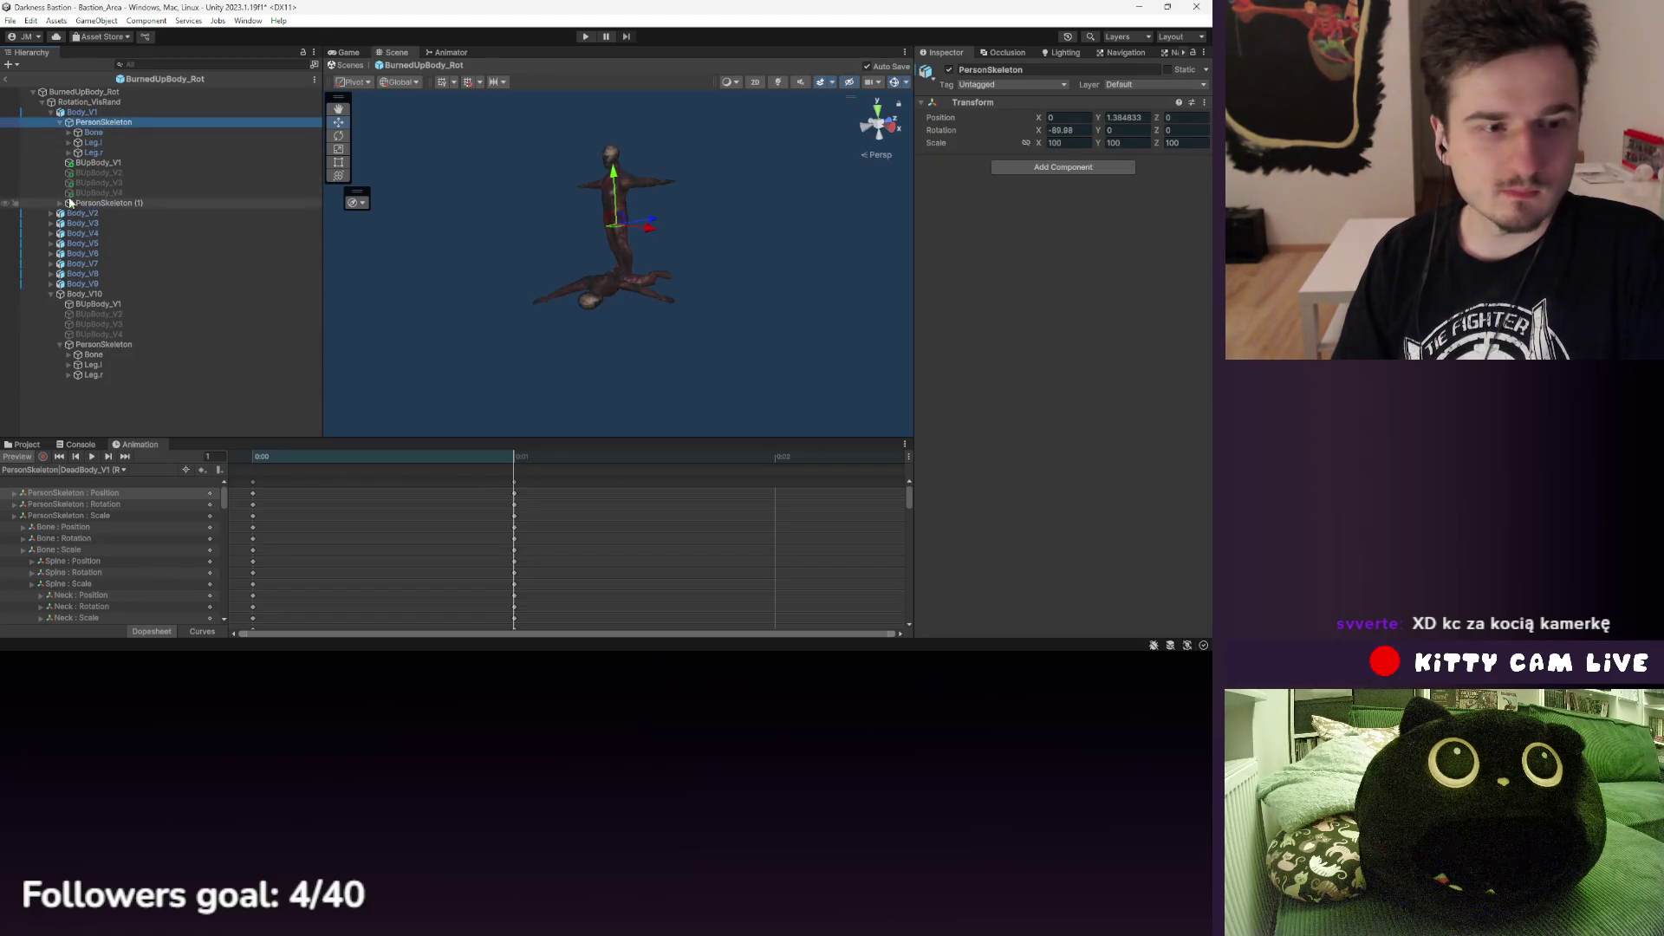
{"action": "left_click", "coordinate": [60, 204]}
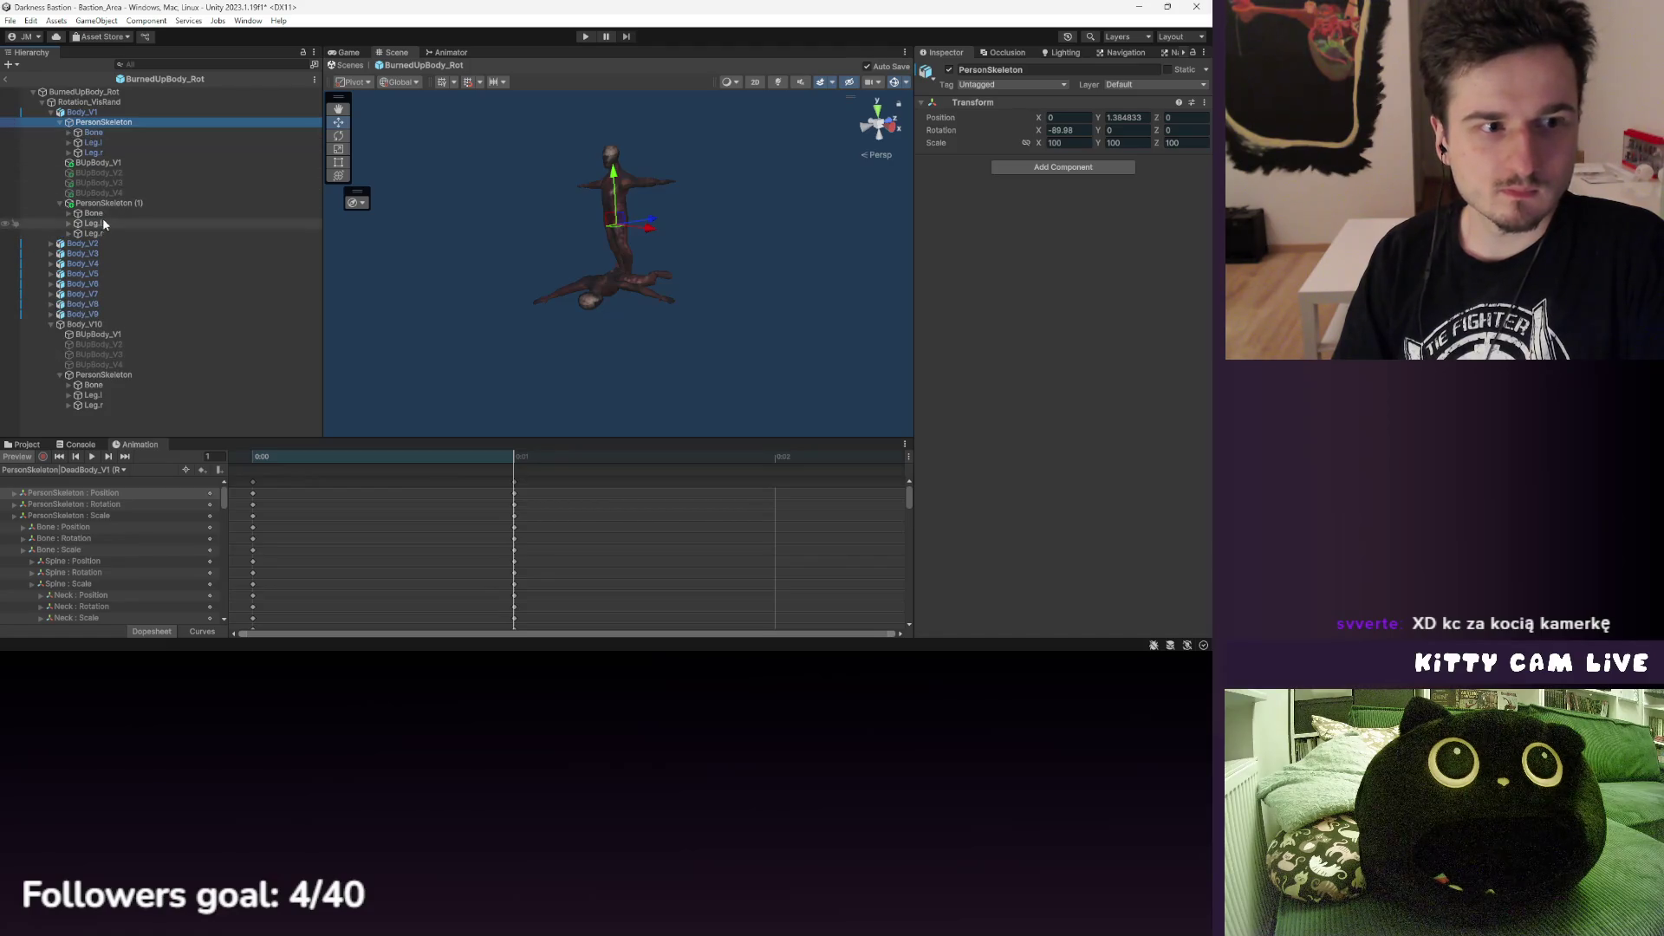
{"action": "left_click", "coordinate": [102, 214]}
{"action": "left_click", "coordinate": [101, 132]}
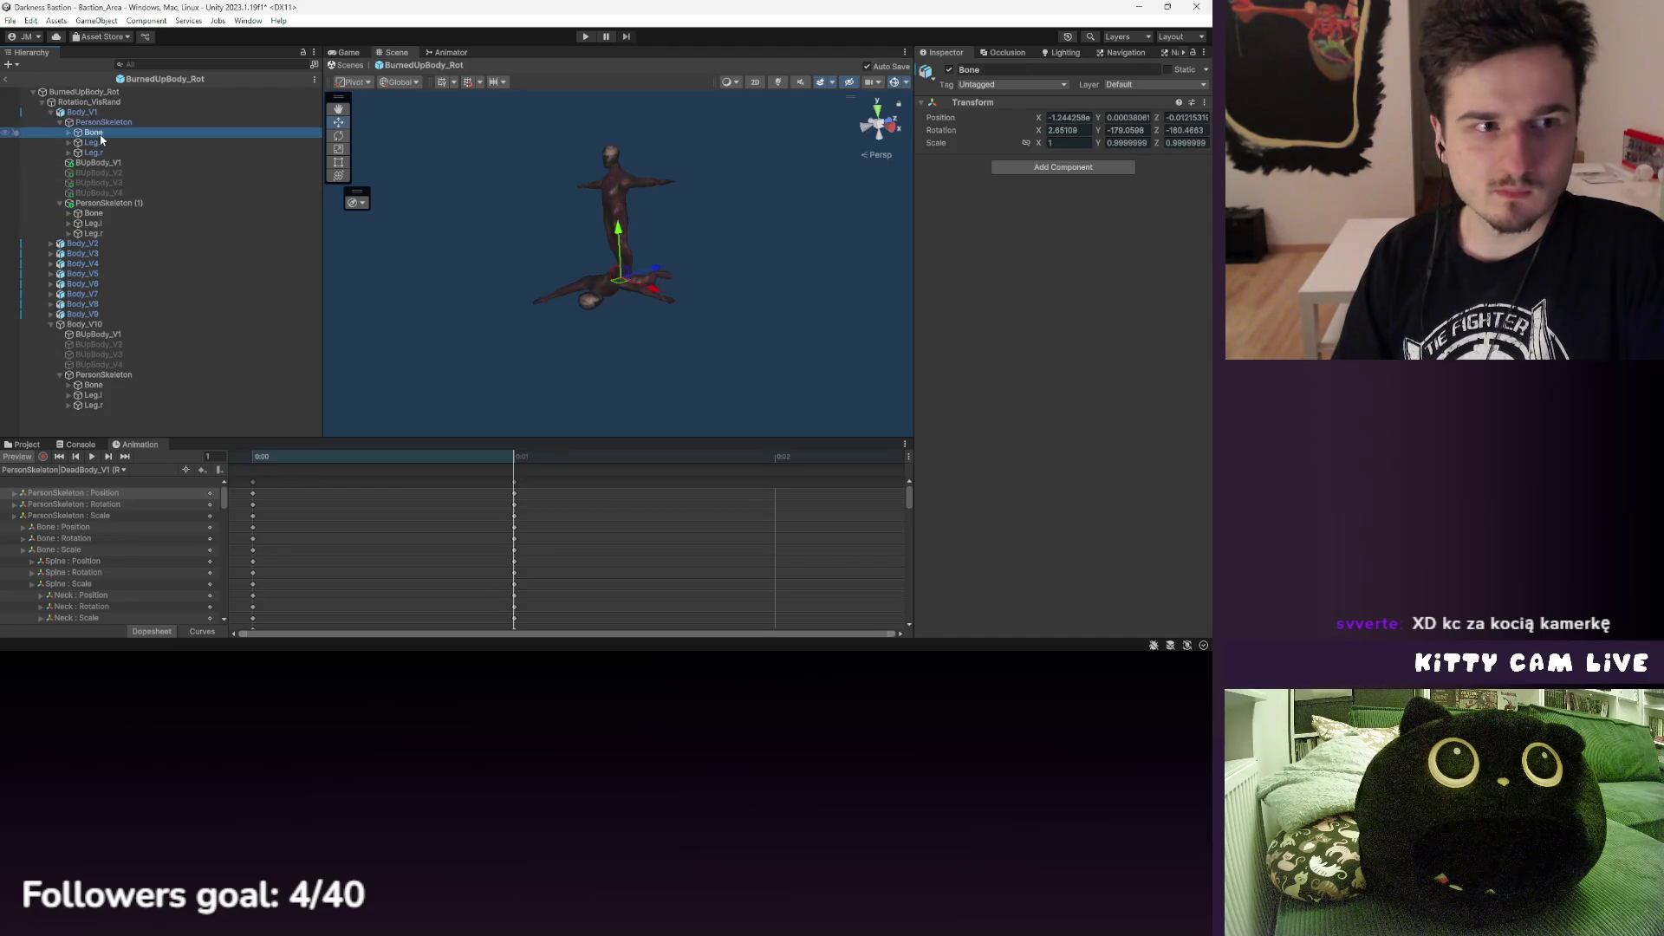
{"action": "left_click", "coordinate": [107, 212]}
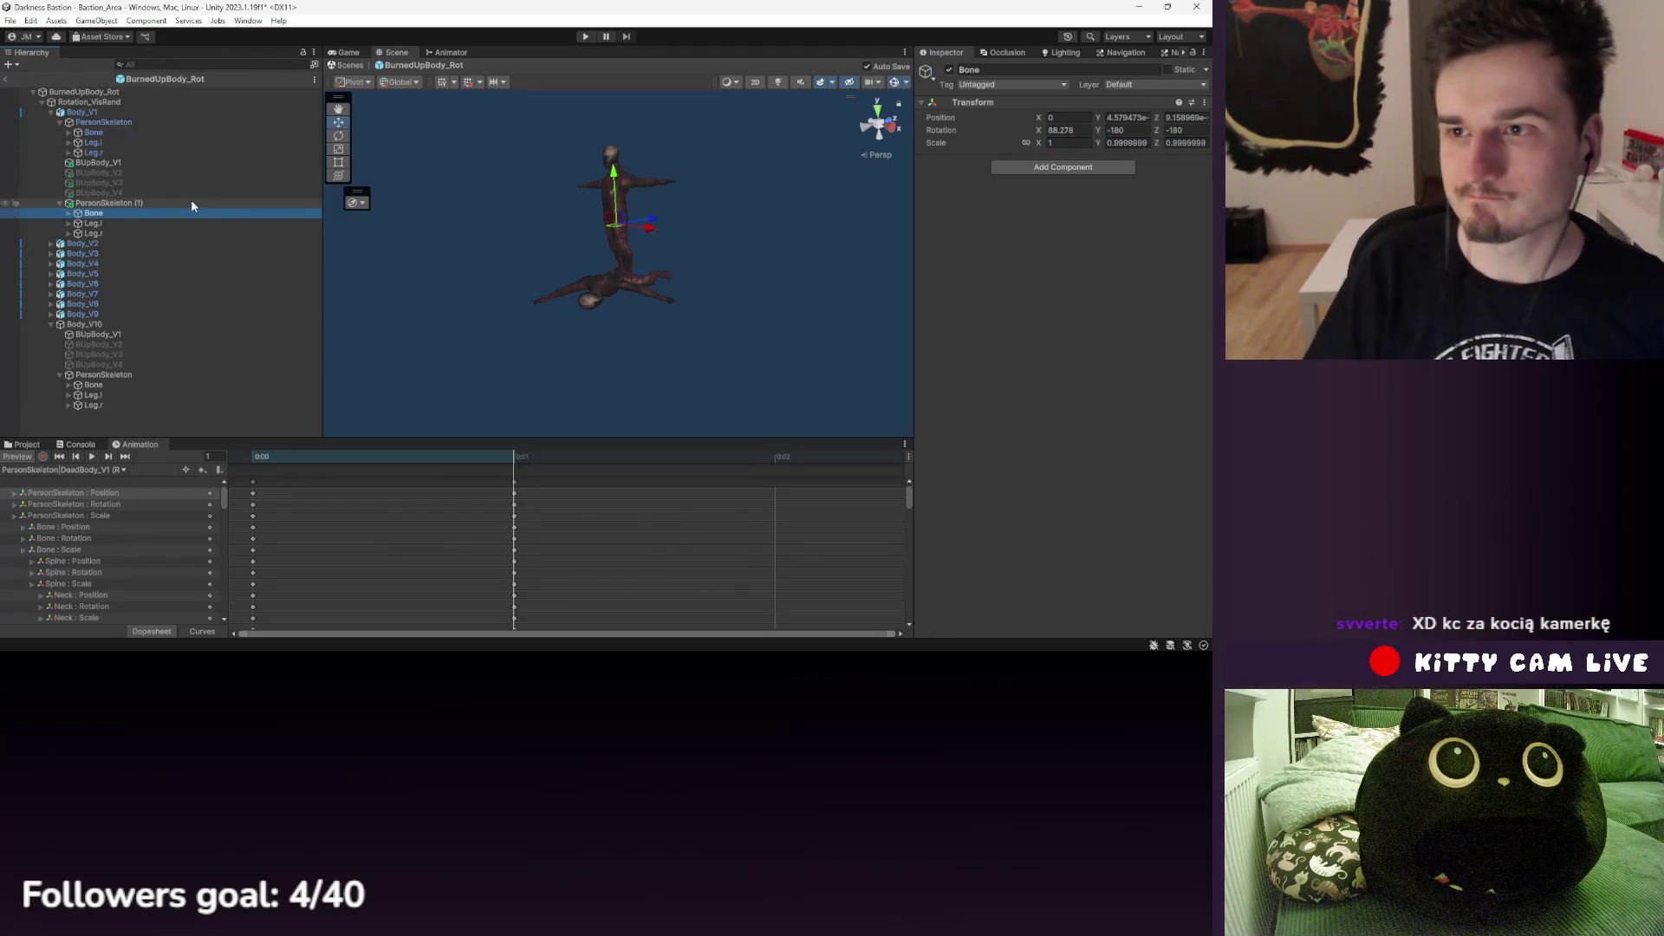
{"action": "right_click", "coordinate": [115, 121]}
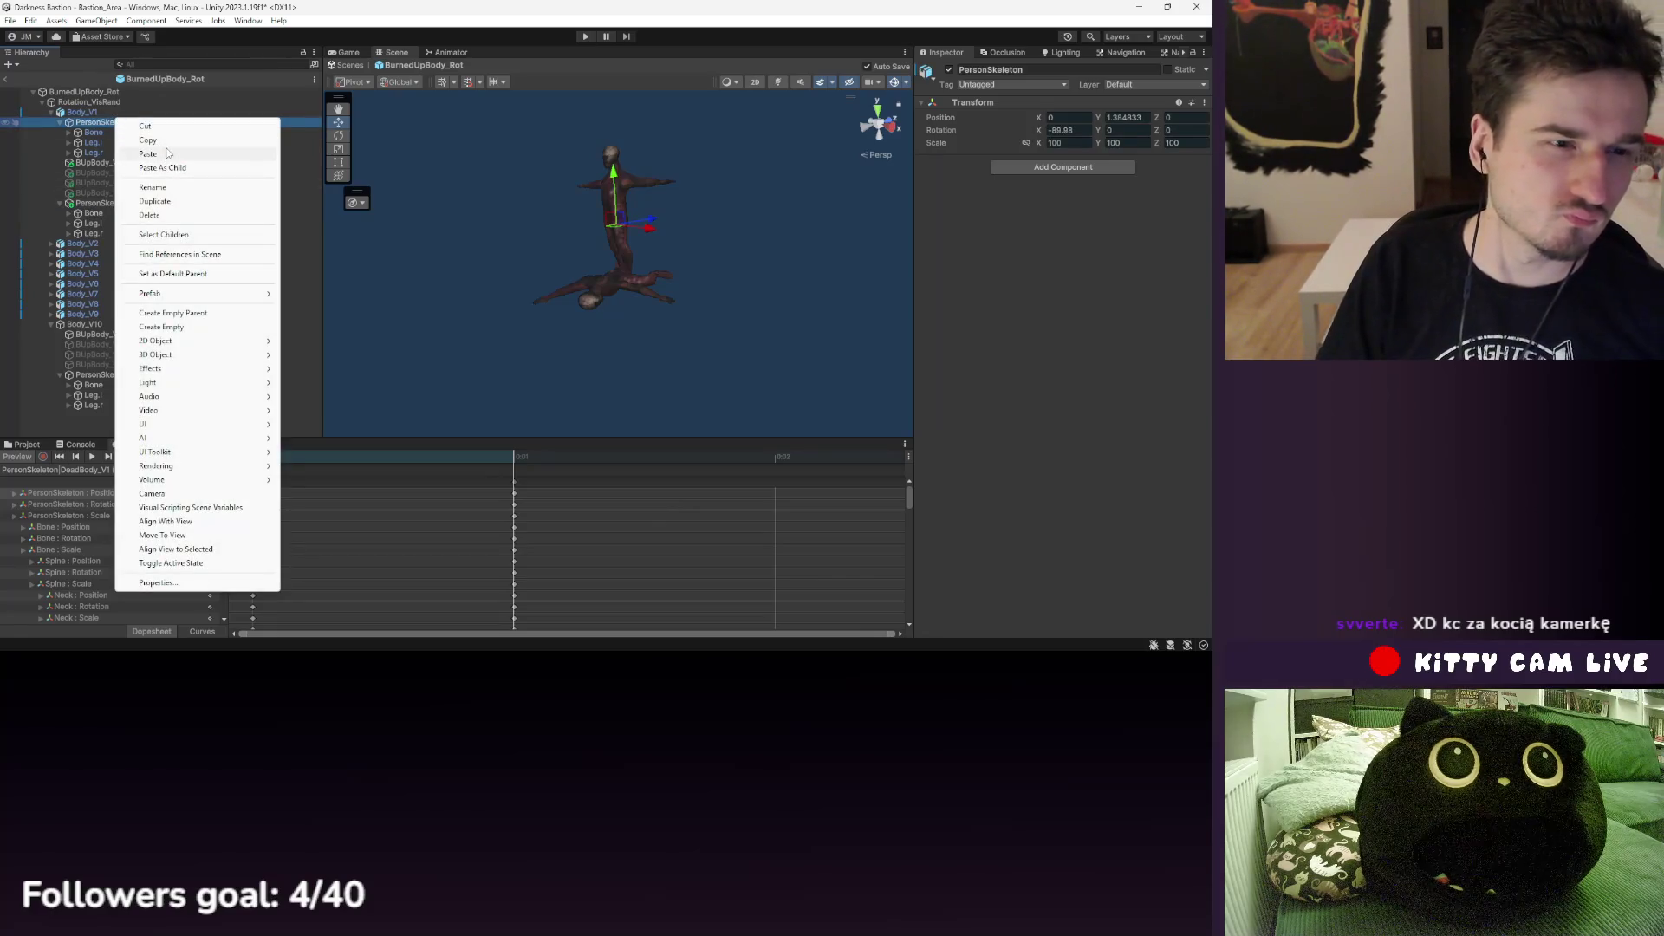
- Copy PersonSkeleton's child bones and paste them beside PersonSkeleton (1)
{"action": "left_click", "coordinate": [163, 234]}
{"action": "right_click", "coordinate": [121, 121]}
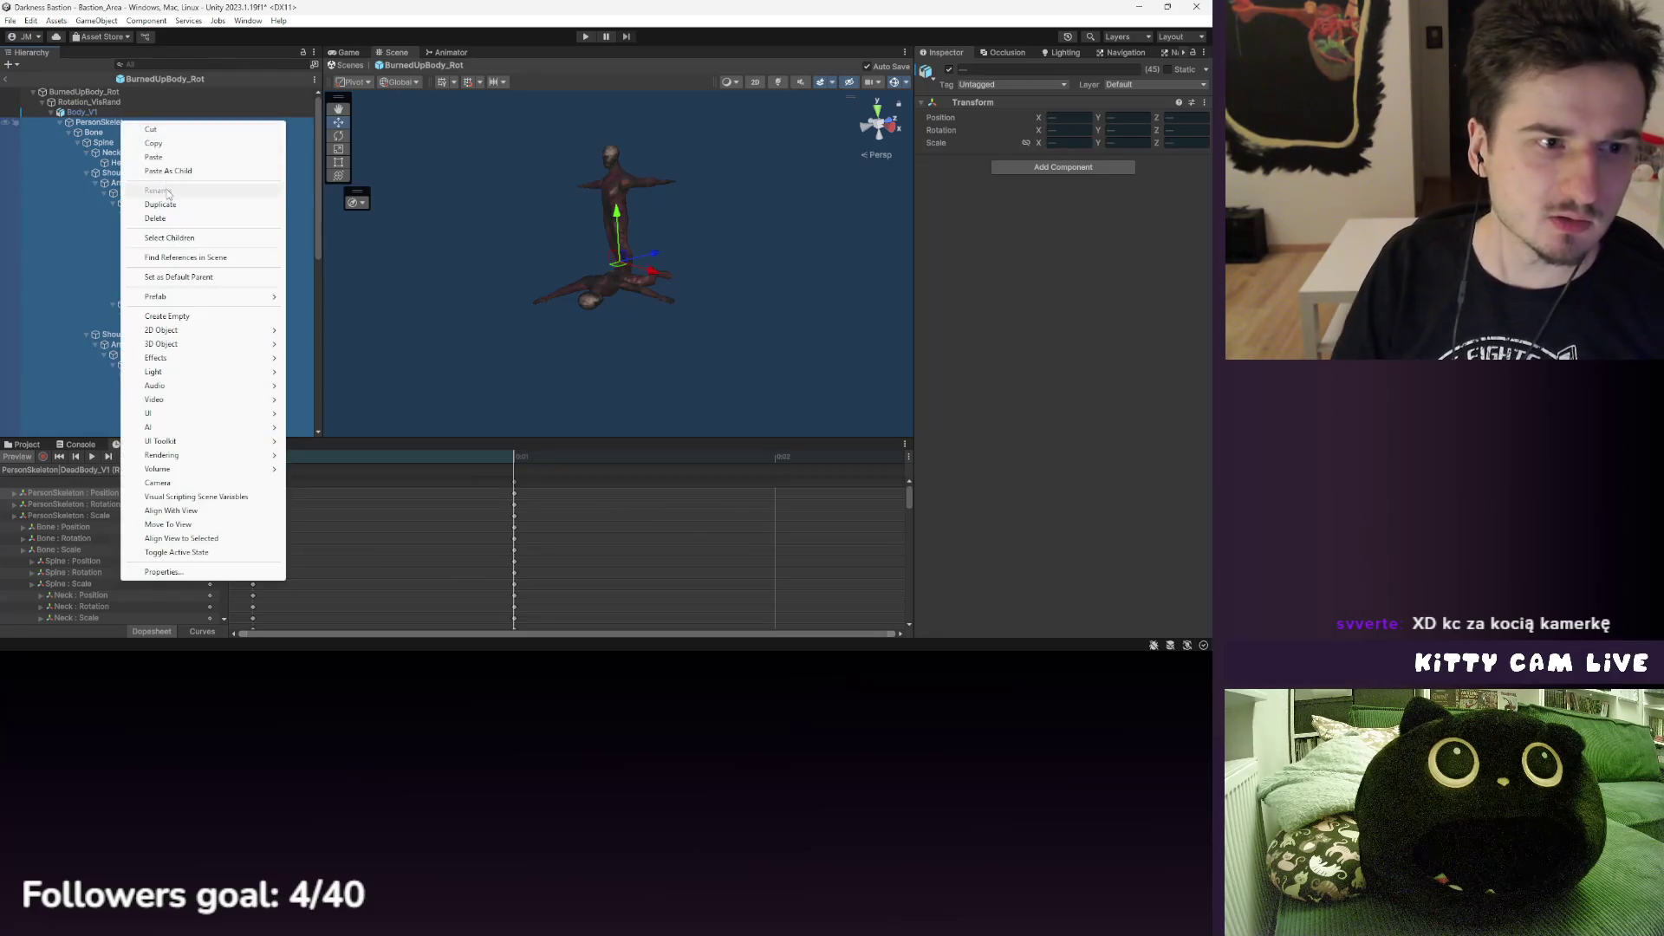
{"action": "left_click", "coordinate": [154, 145]}
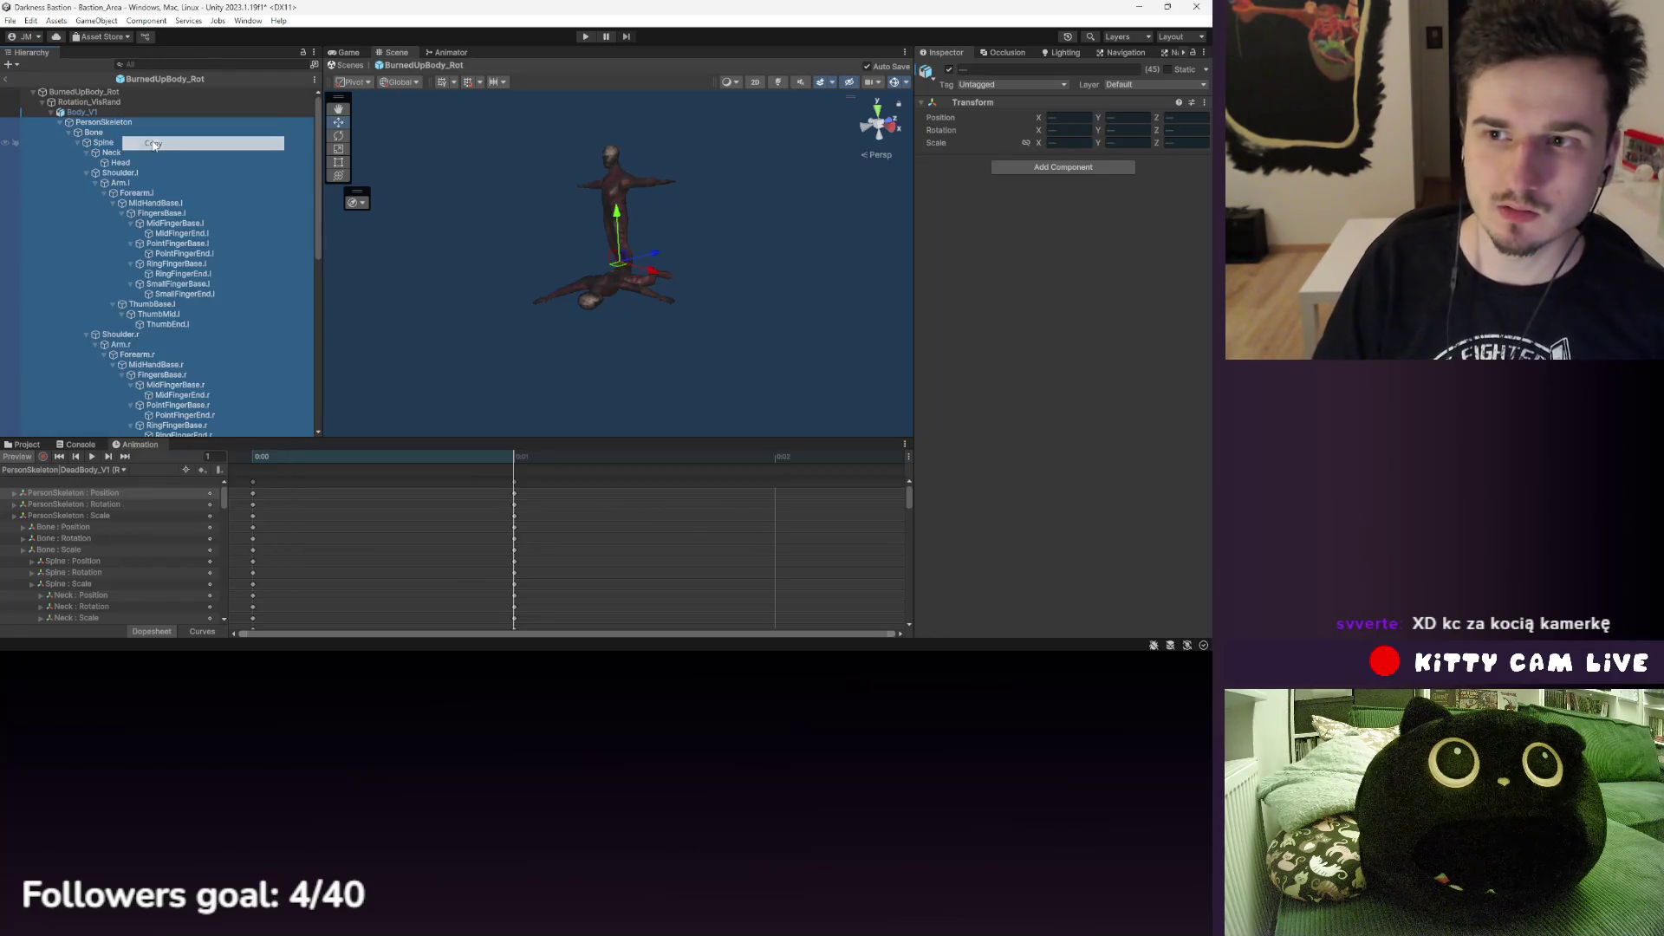
{"action": "left_click", "coordinate": [60, 122]}
{"action": "left_click", "coordinate": [60, 173]}
{"action": "right_click", "coordinate": [100, 173]}
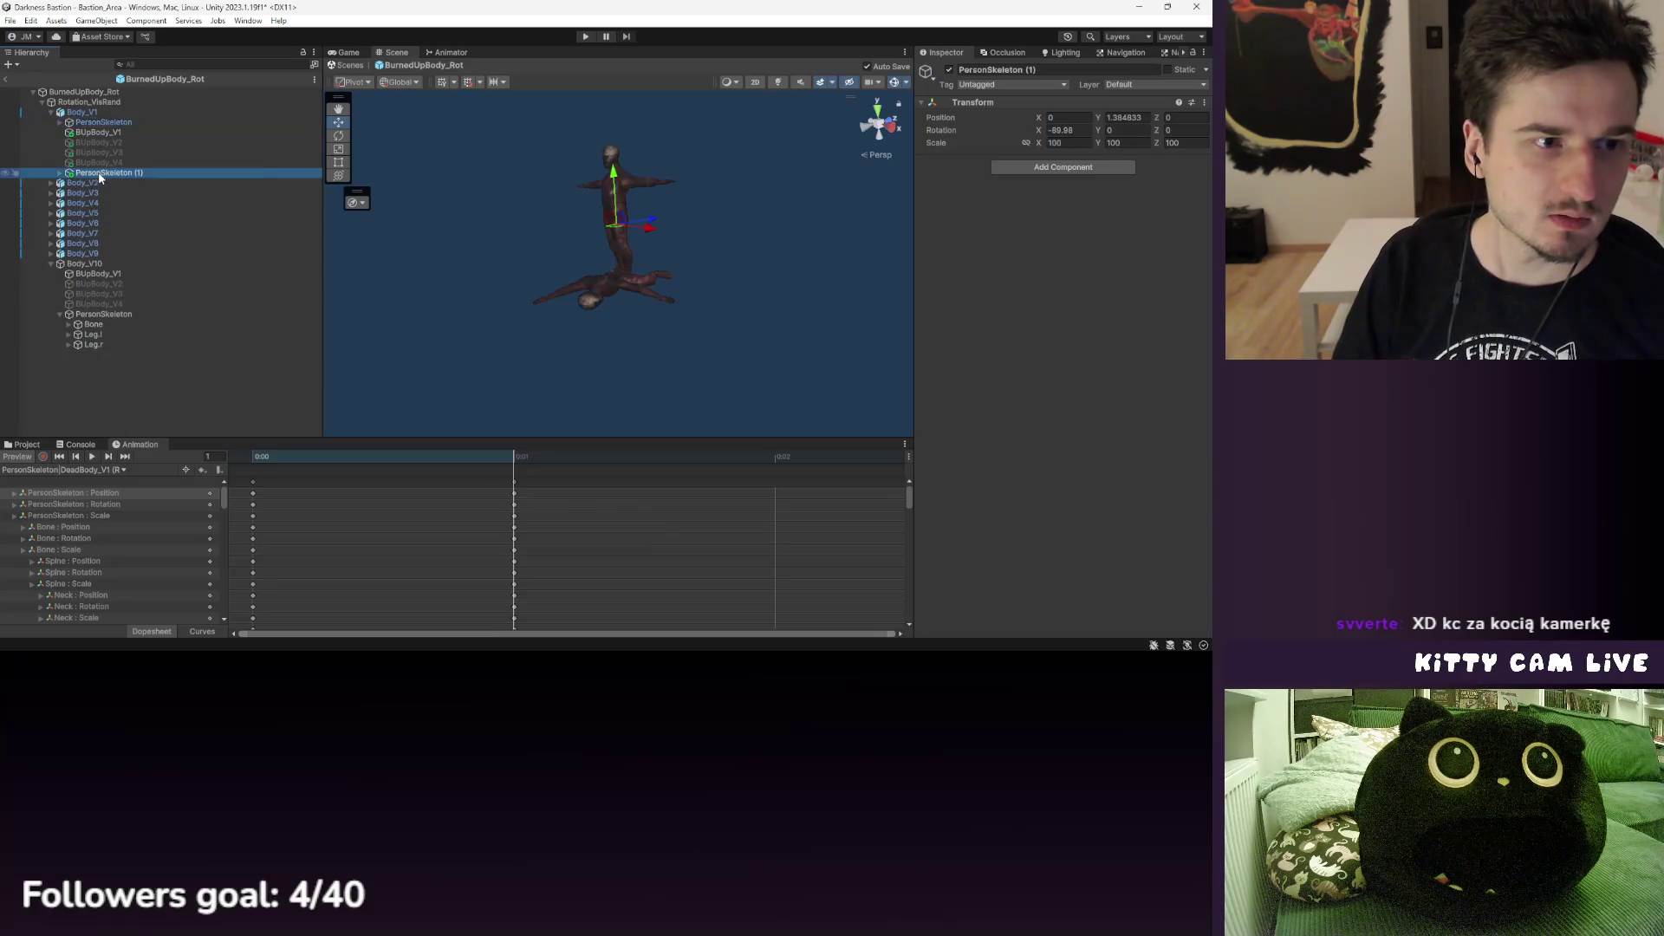
{"action": "left_click", "coordinate": [128, 199]}
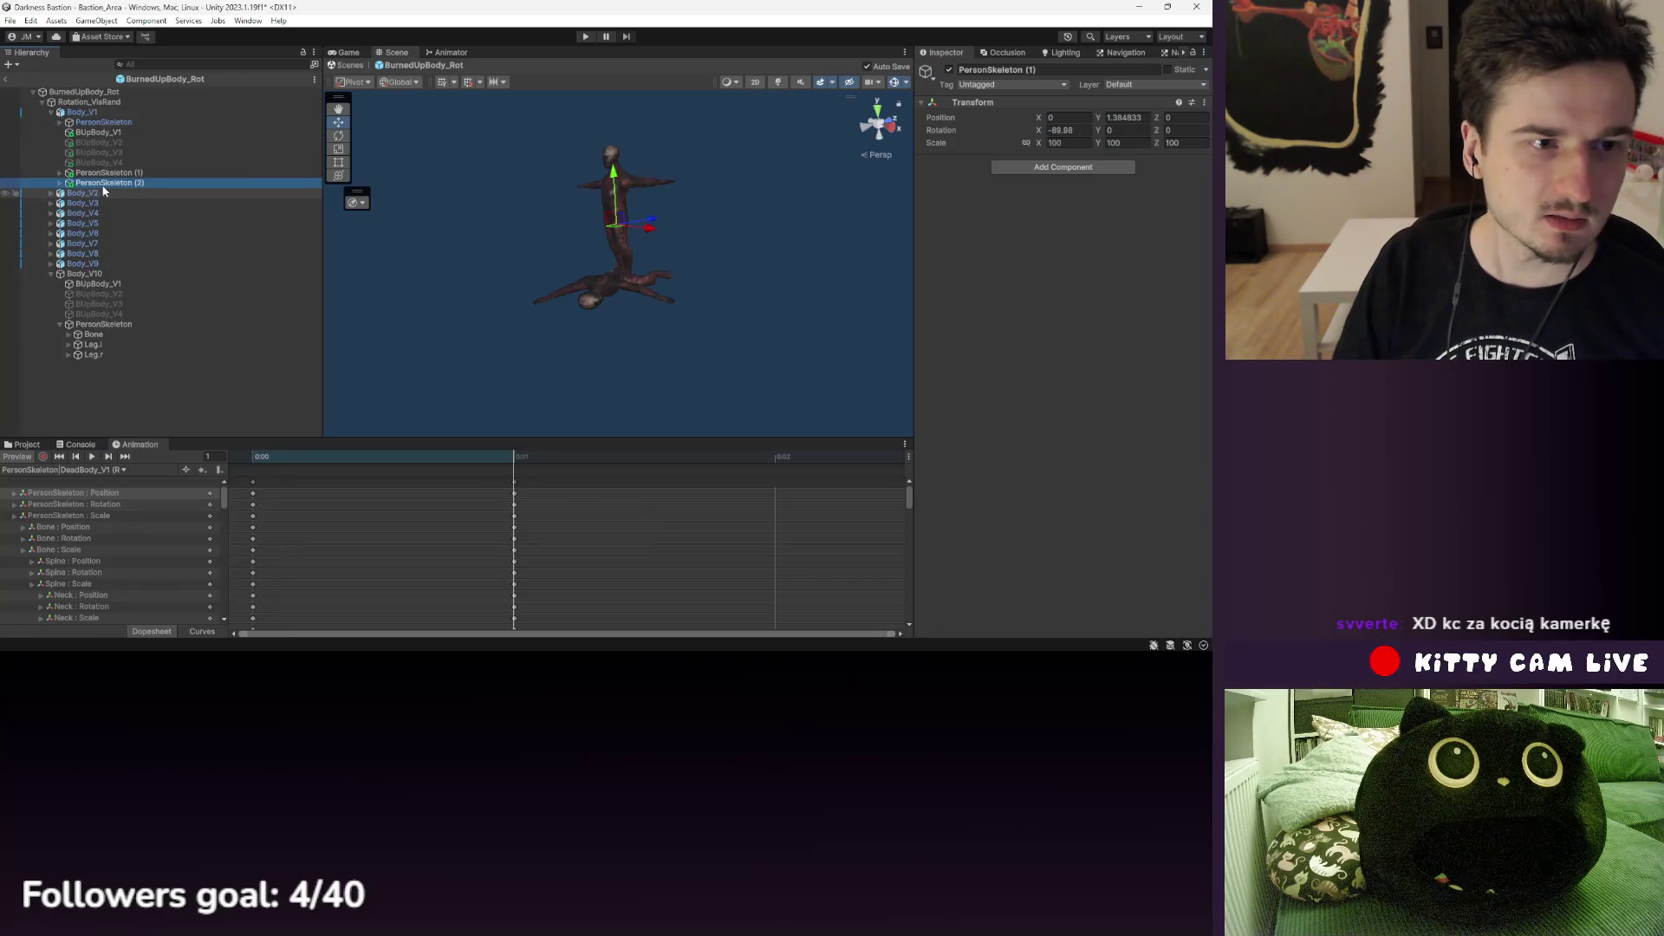
- Inspect the pasted PersonSkeleton (2), move its Leg.l, then undo the paste
{"action": "left_click", "coordinate": [60, 183]}
{"action": "left_click", "coordinate": [92, 192]}
{"action": "left_click", "coordinate": [98, 205]}
{"action": "left_click_drag", "start_coordinate": [106, 206], "coordinate": [206, 165]}
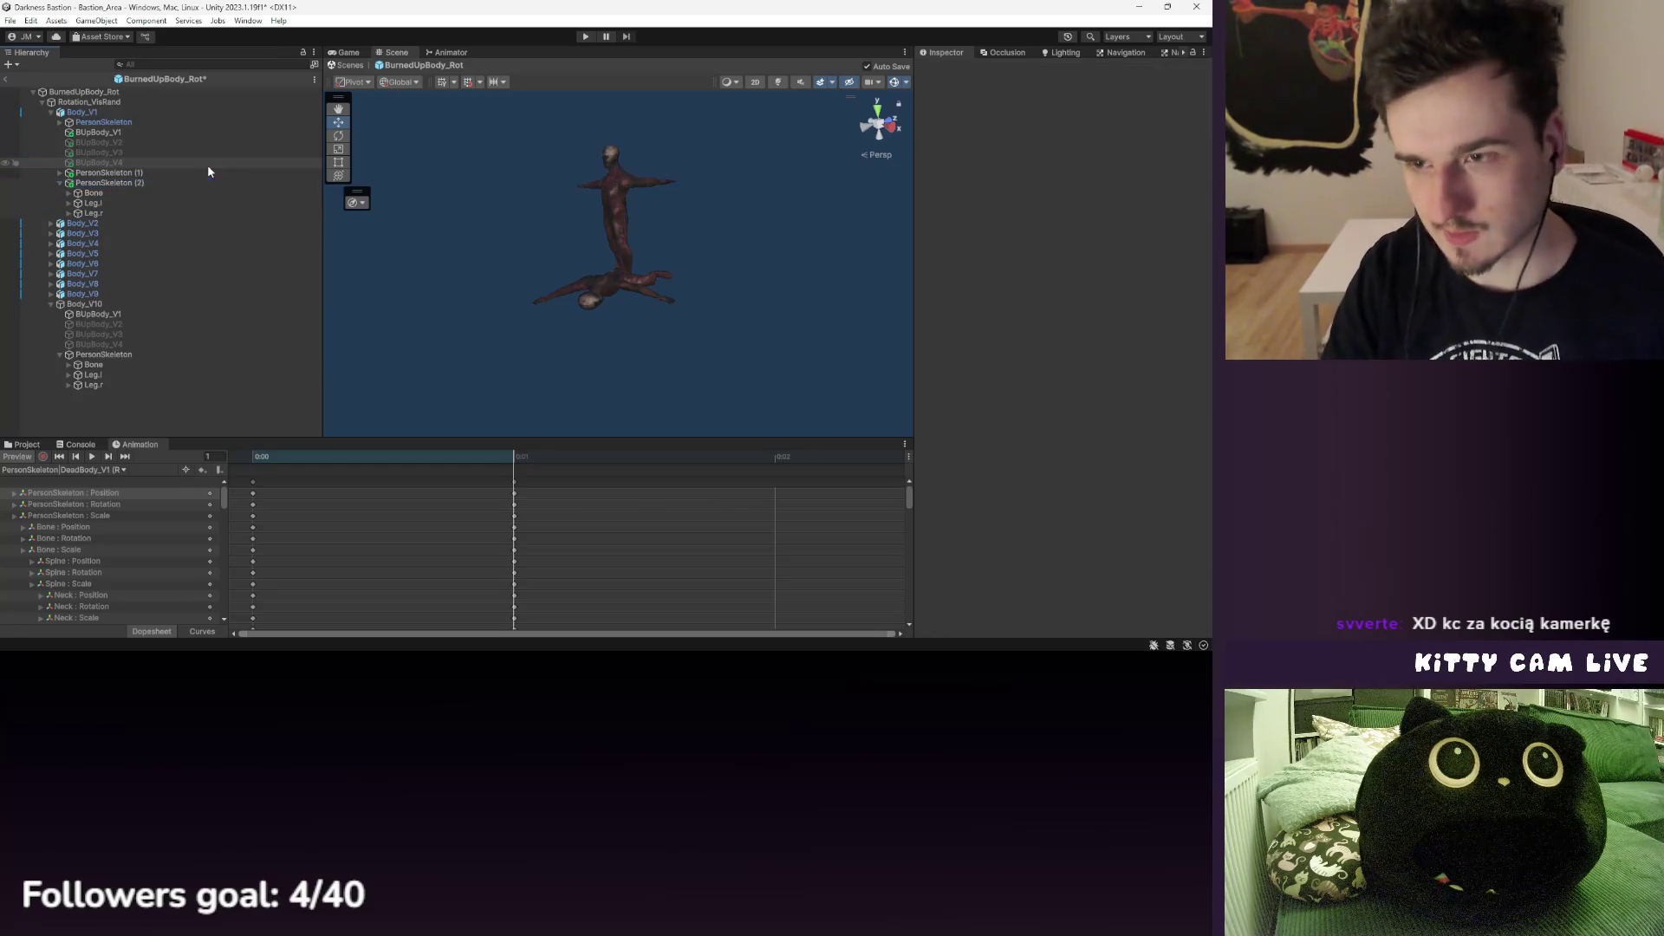
{"action": "key", "text": "ctrl+z"}
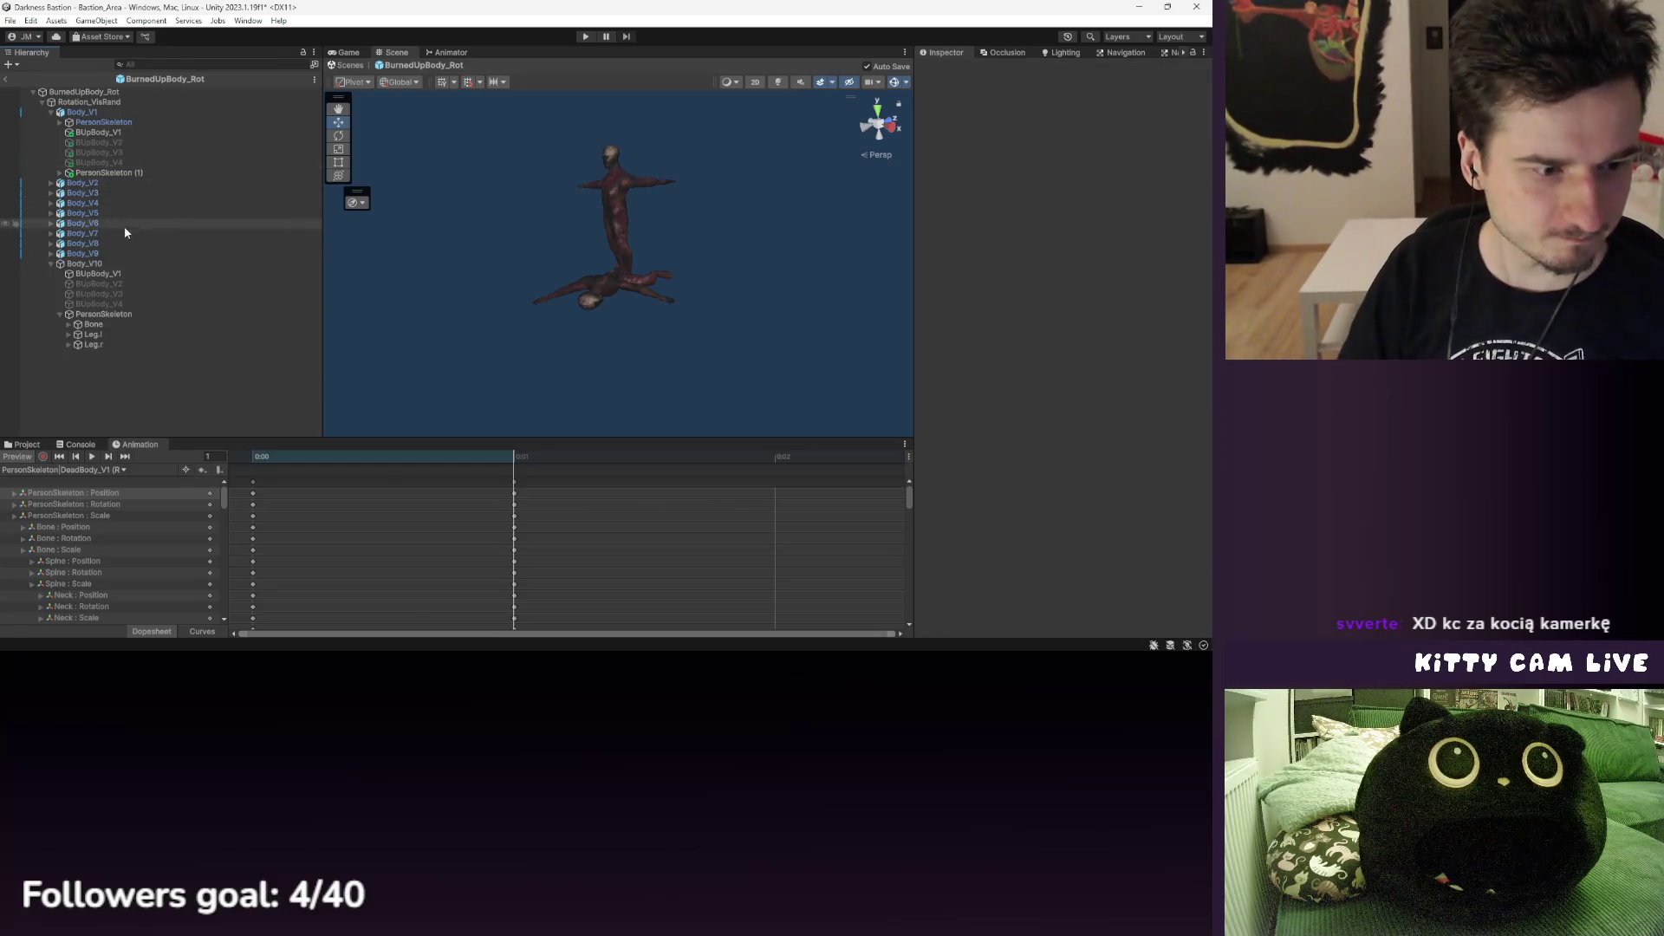
{"action": "key", "text": "ctrl+z"}
- Cancel a rename of PersonSkeleton (1), delete it, and select the remaining PersonSkeleton
{"action": "right_click", "coordinate": [118, 176]}
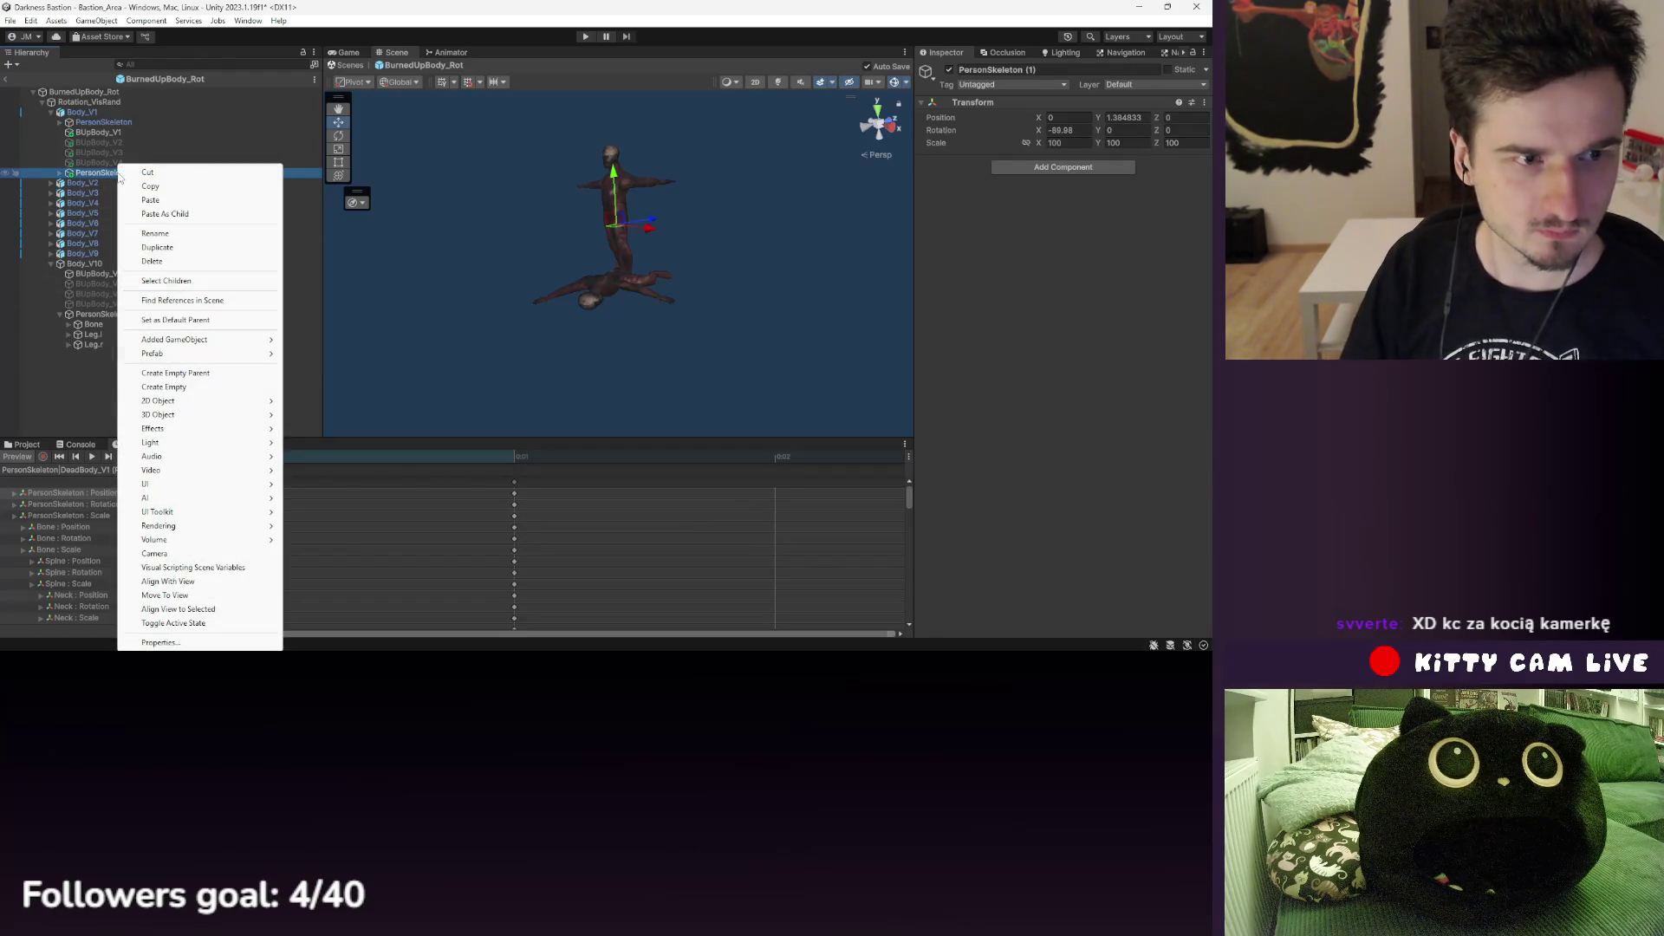
{"action": "left_click", "coordinate": [86, 173]}
{"action": "key", "text": "BackSpace"}
{"action": "left_click", "coordinate": [70, 176]}
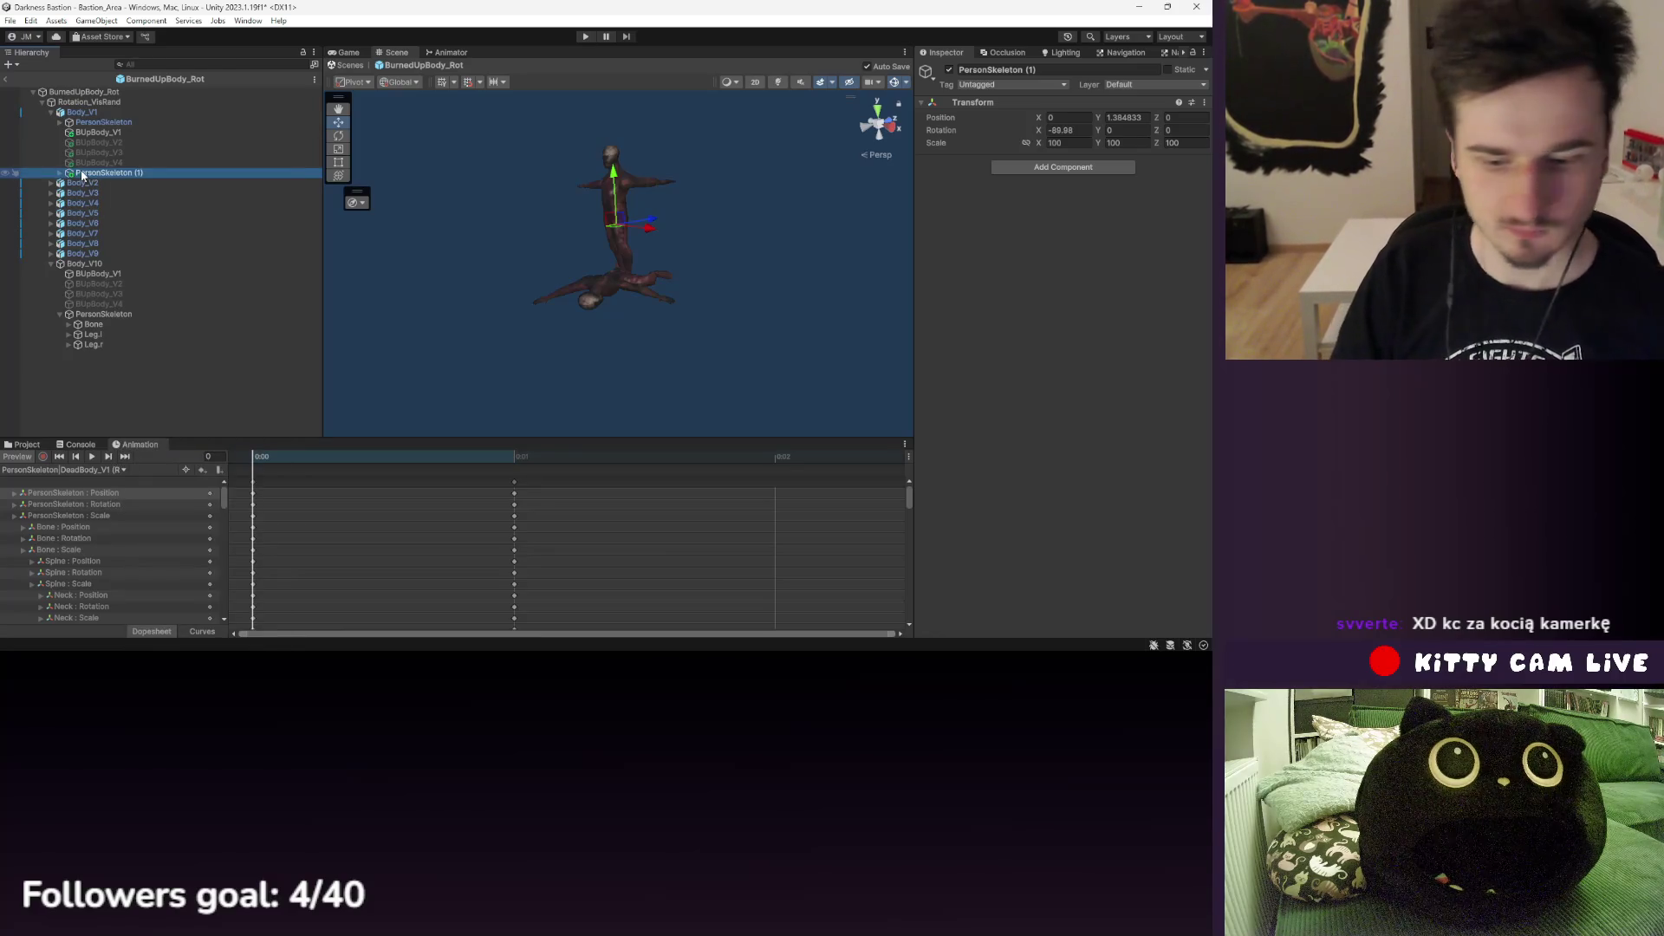
{"action": "key", "text": "Delete"}
{"action": "left_click", "coordinate": [87, 132]}
{"action": "left_click", "coordinate": [99, 122]}
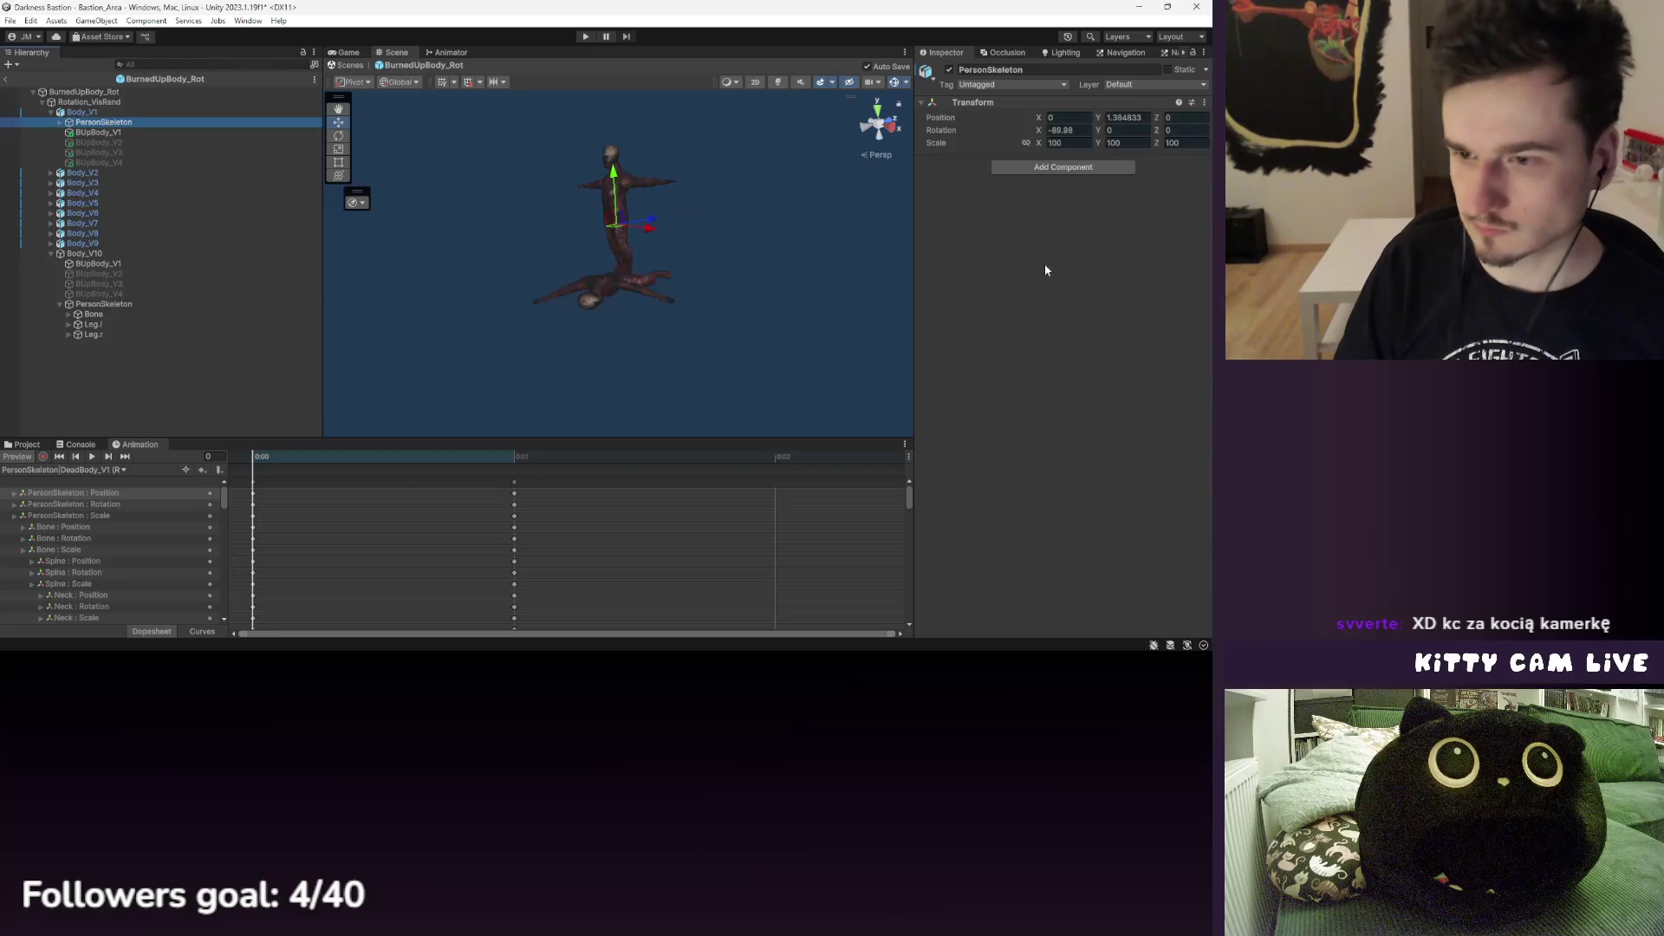
- Step through the BUpBody_V1–V4 body variants' skinned mesh settings
{"action": "left_click", "coordinate": [133, 134]}
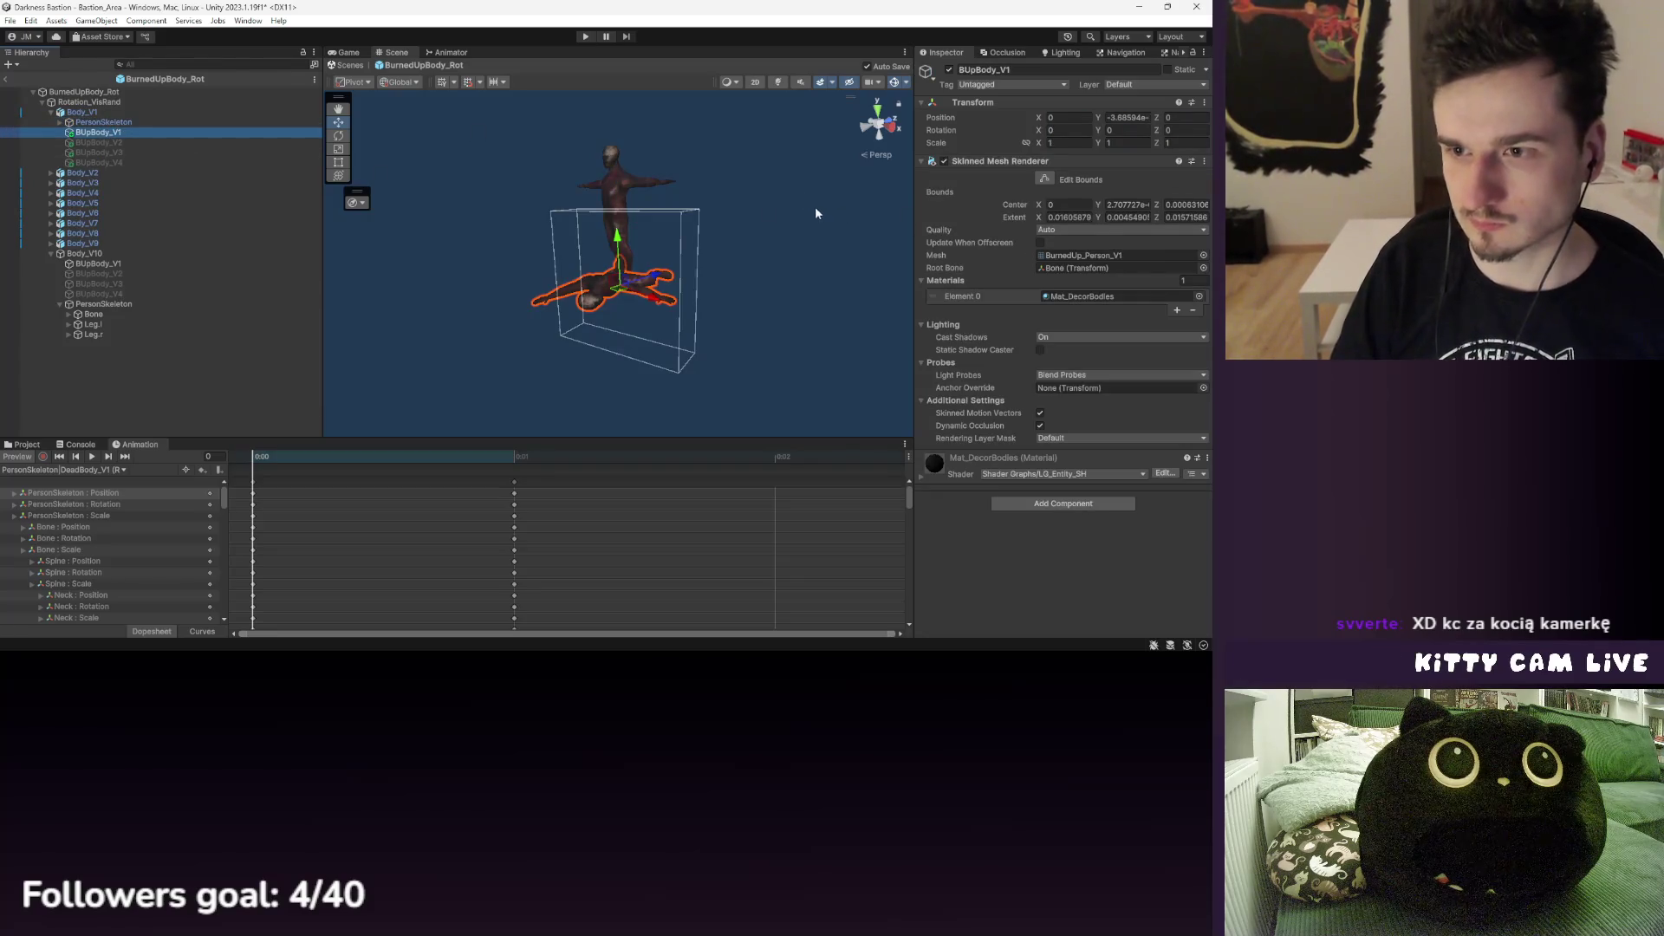
{"action": "left_click", "coordinate": [170, 142]}
{"action": "left_click", "coordinate": [144, 153]}
{"action": "left_click", "coordinate": [144, 162]}
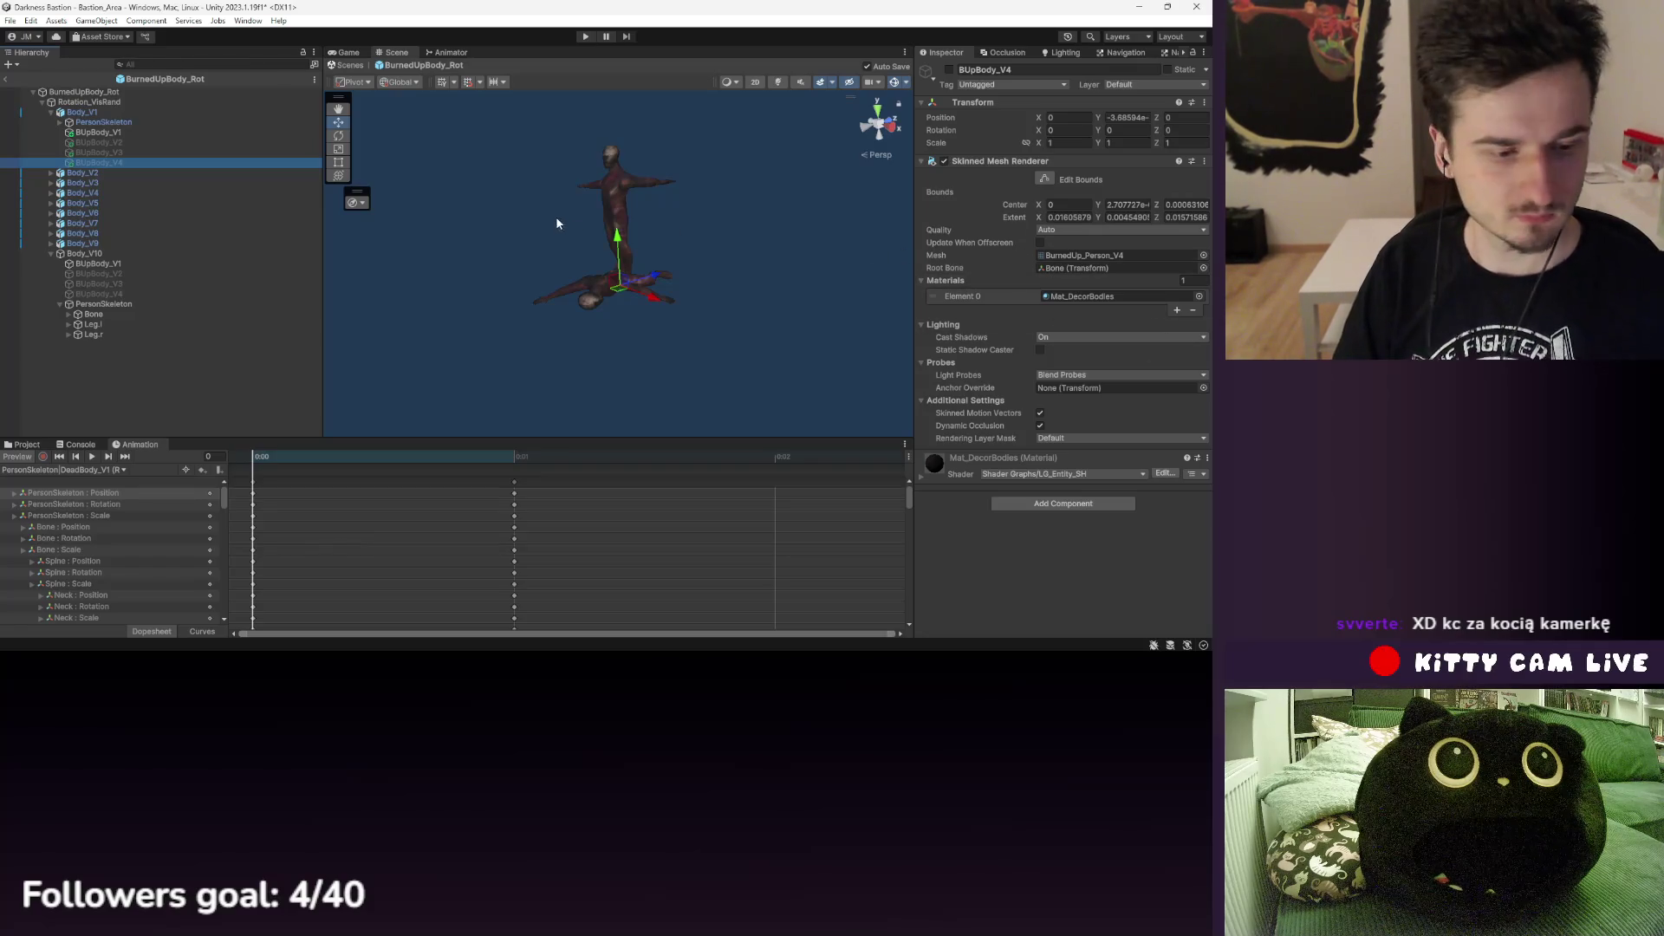
- Expand PersonSkeleton's bone tree and inspect Shoulder.l down to MidHandBase.l
{"action": "left_click", "coordinate": [133, 123]}
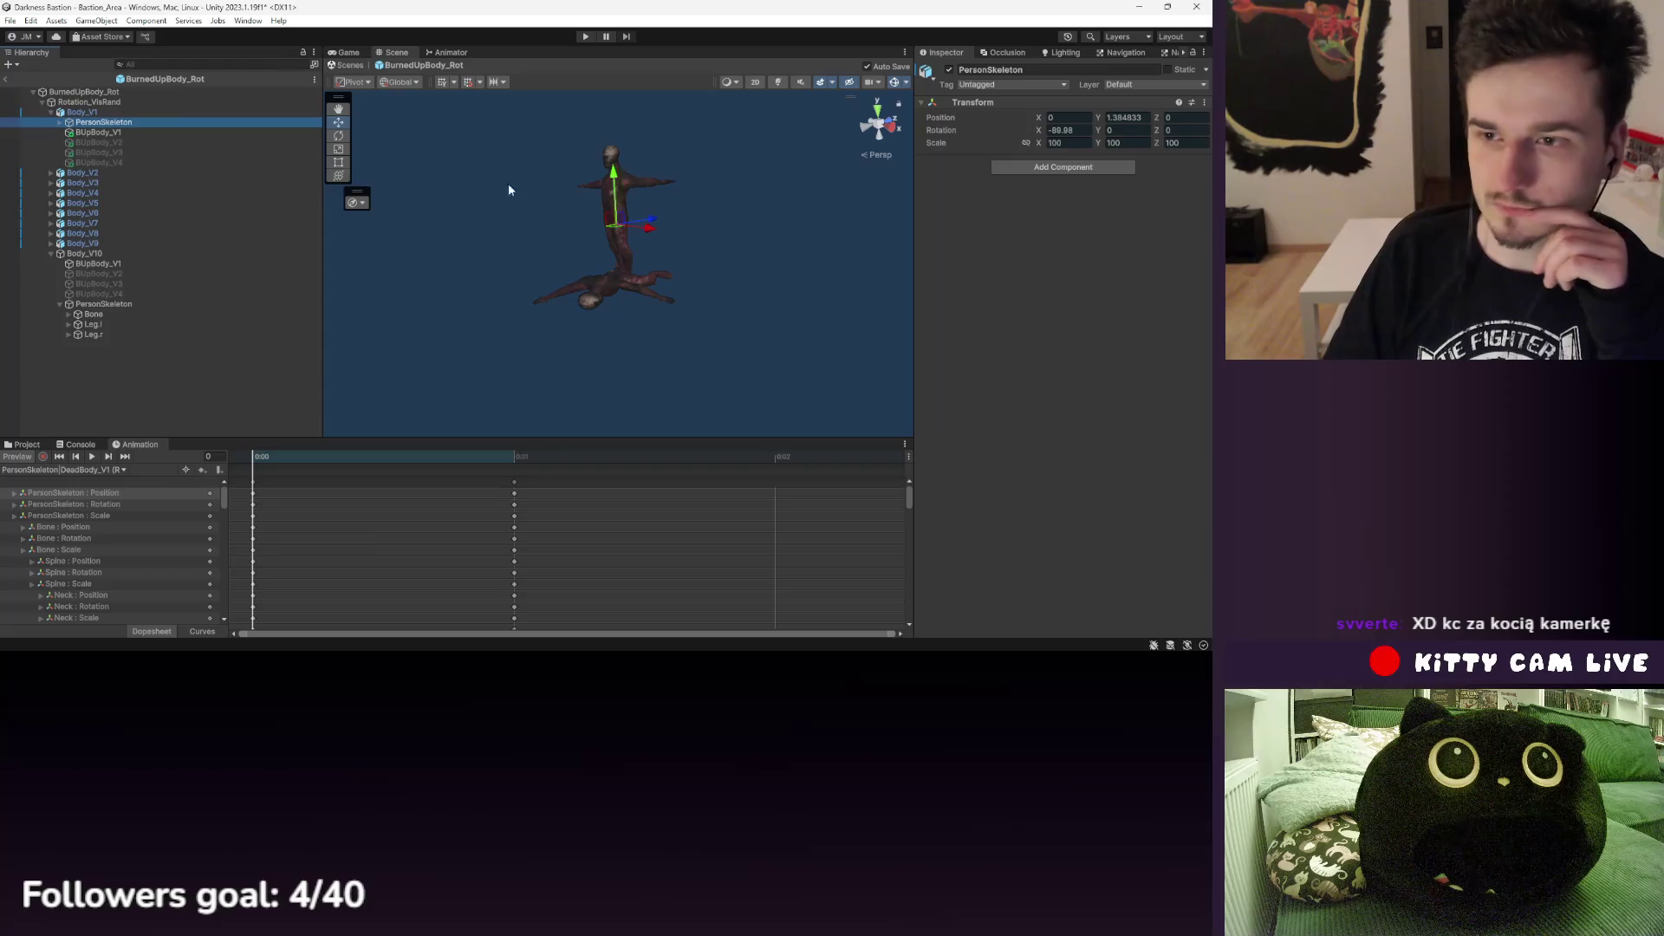
{"action": "left_click", "coordinate": [60, 122], "text": "alt"}
{"action": "left_click", "coordinate": [120, 172]}
{"action": "key", "text": "Down"}
{"action": "key", "text": "Down"}
{"action": "key", "text": "Down"}
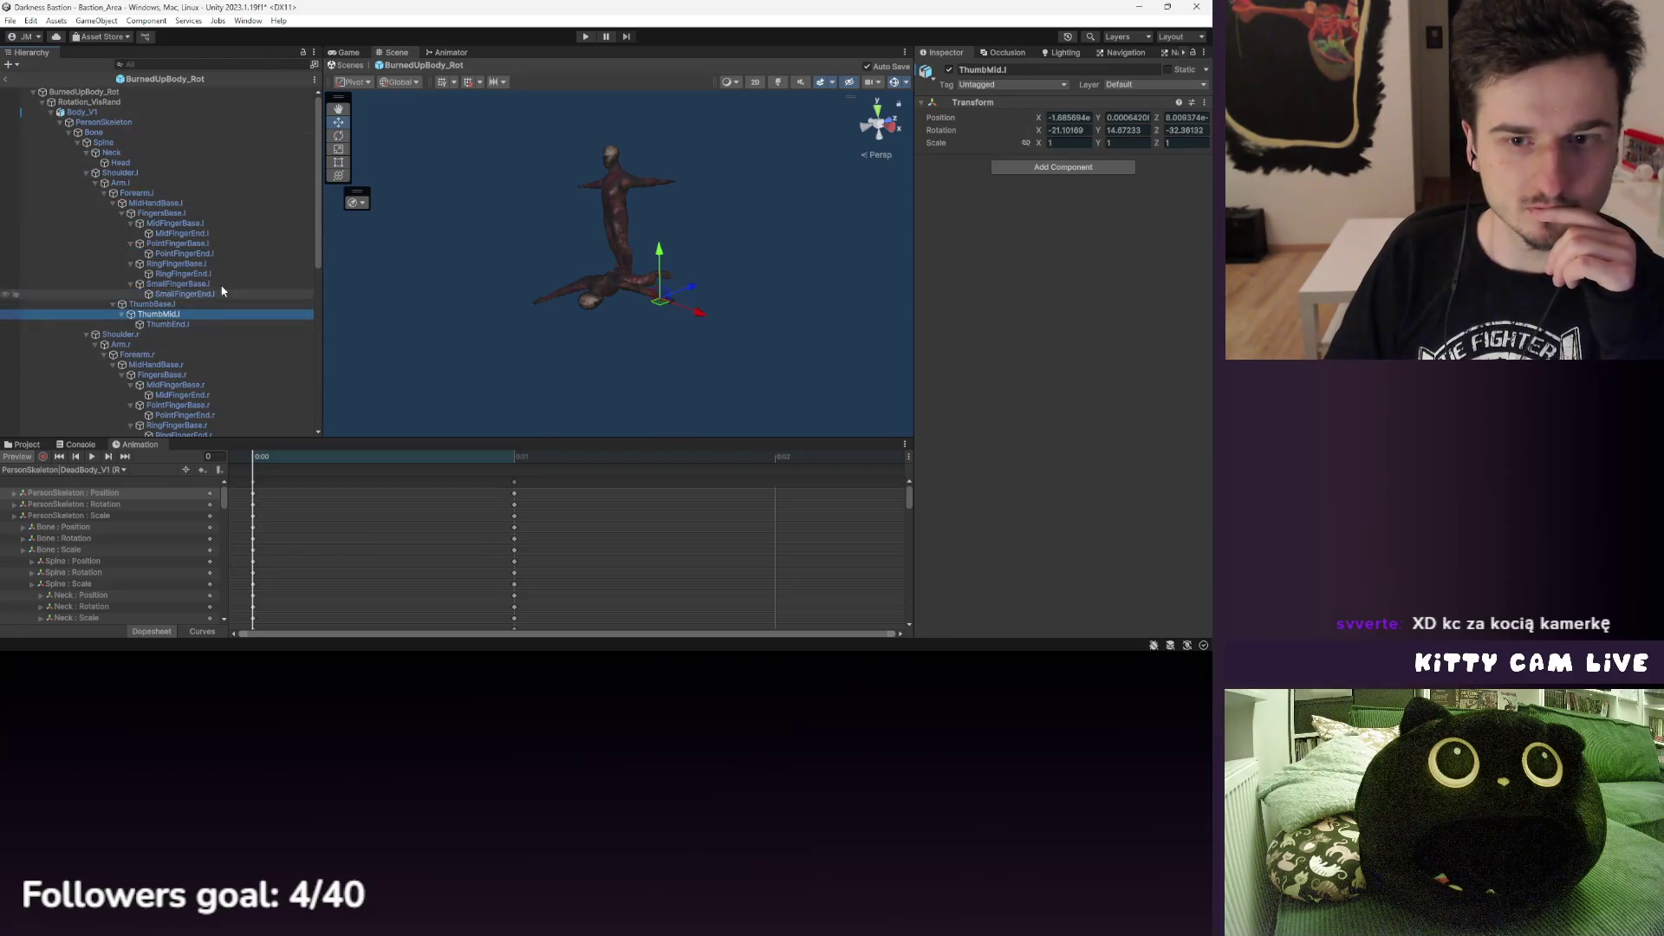
{"action": "left_click", "coordinate": [179, 205]}
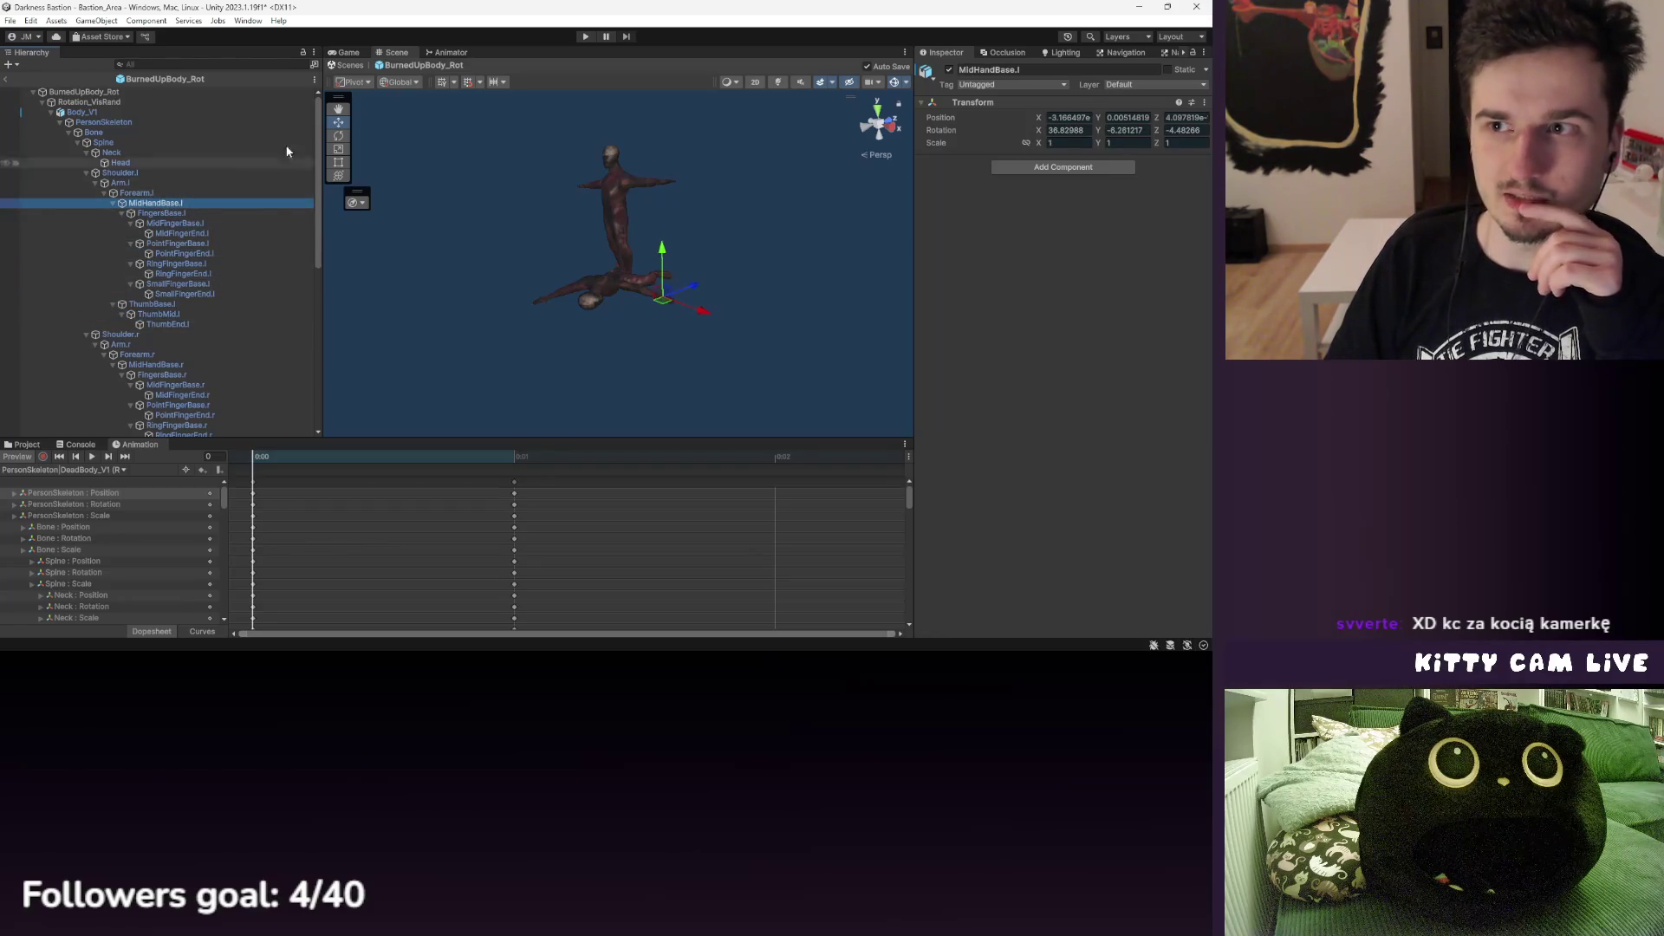
- Review Body_V1's variant randomizer and animator, then show the Decor_Bodies project folder
{"action": "left_click", "coordinate": [82, 112]}
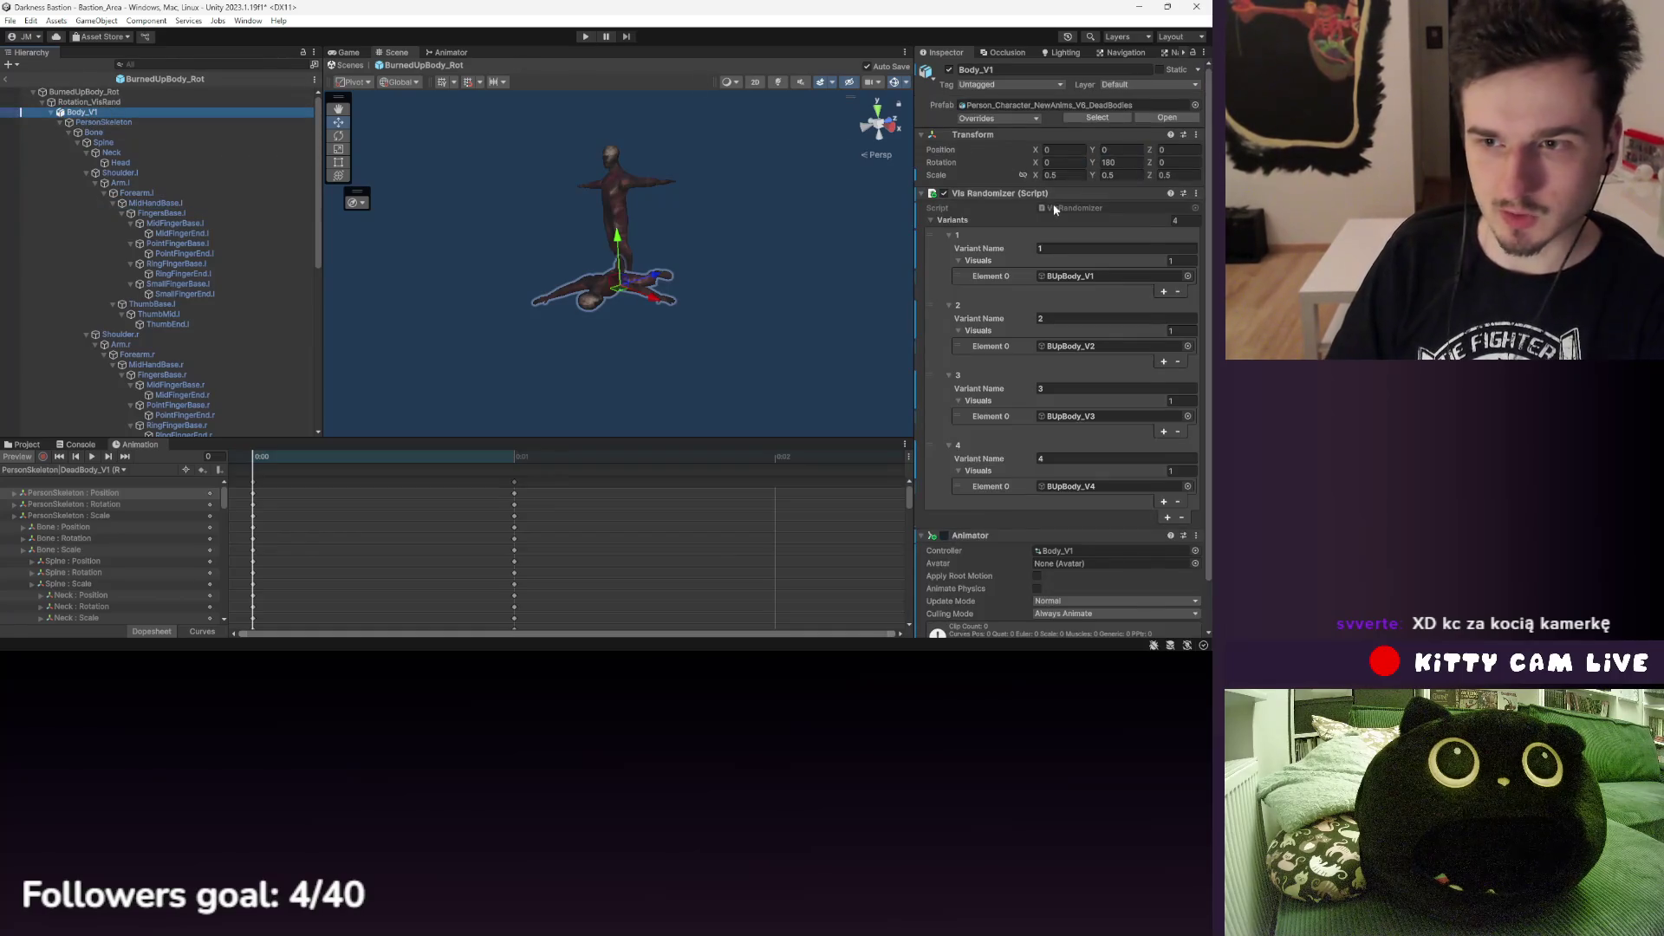
{"action": "scroll", "coordinate": [1054, 210], "scroll_direction": "down", "scroll_amount": 2}
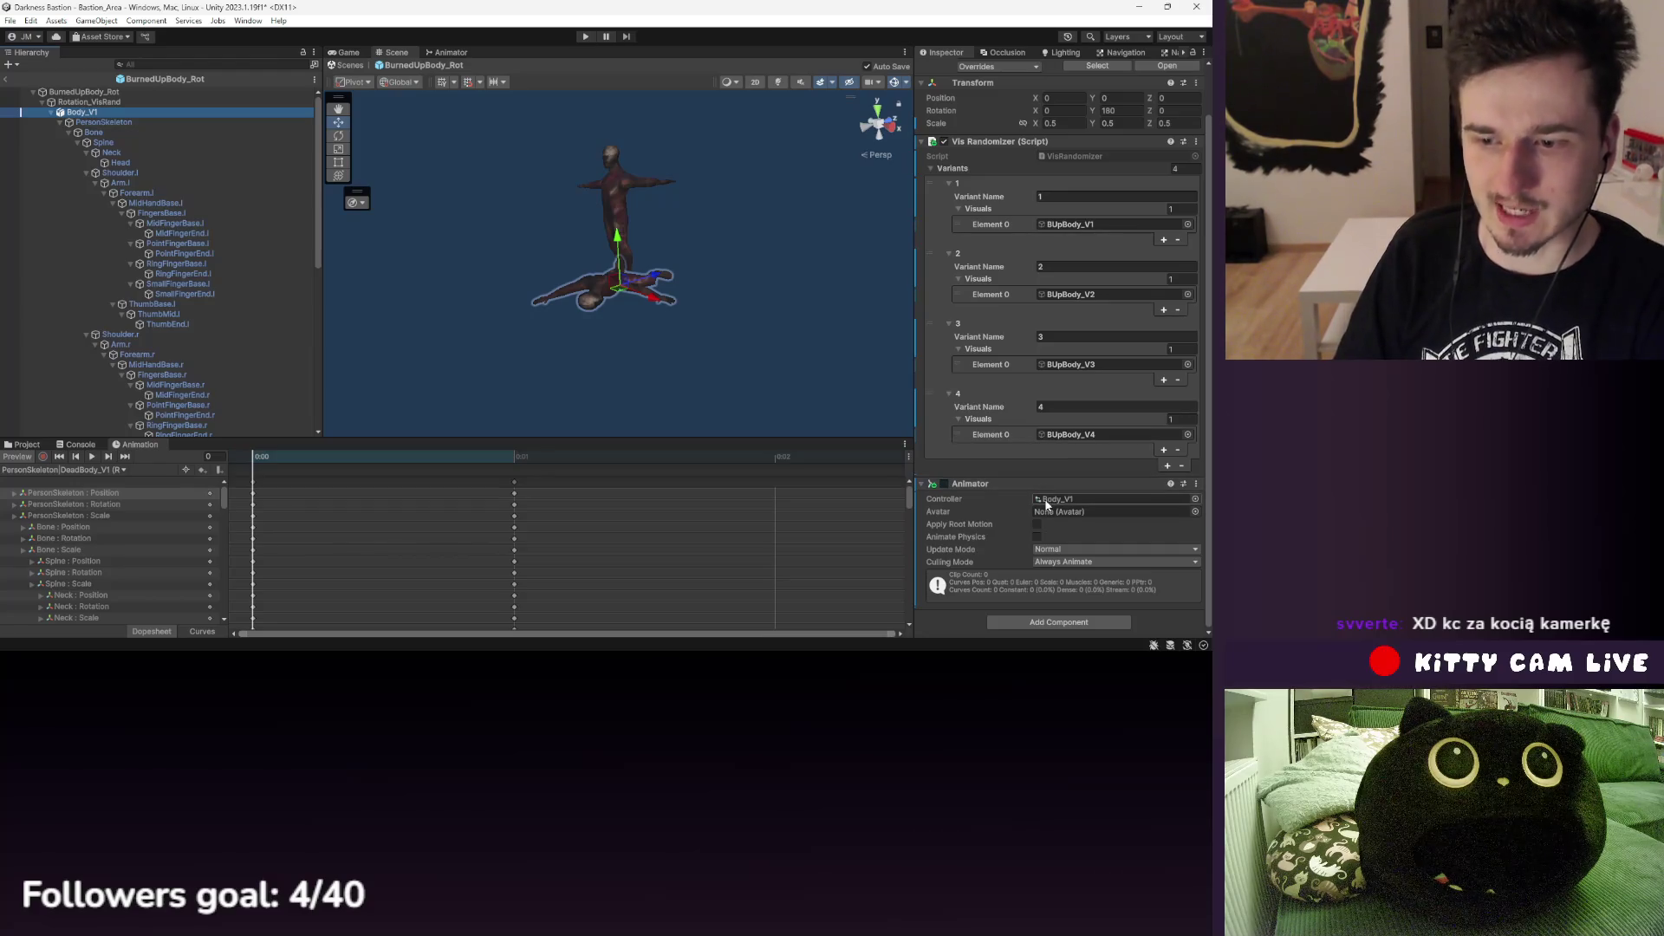
{"action": "left_click", "coordinate": [22, 445]}
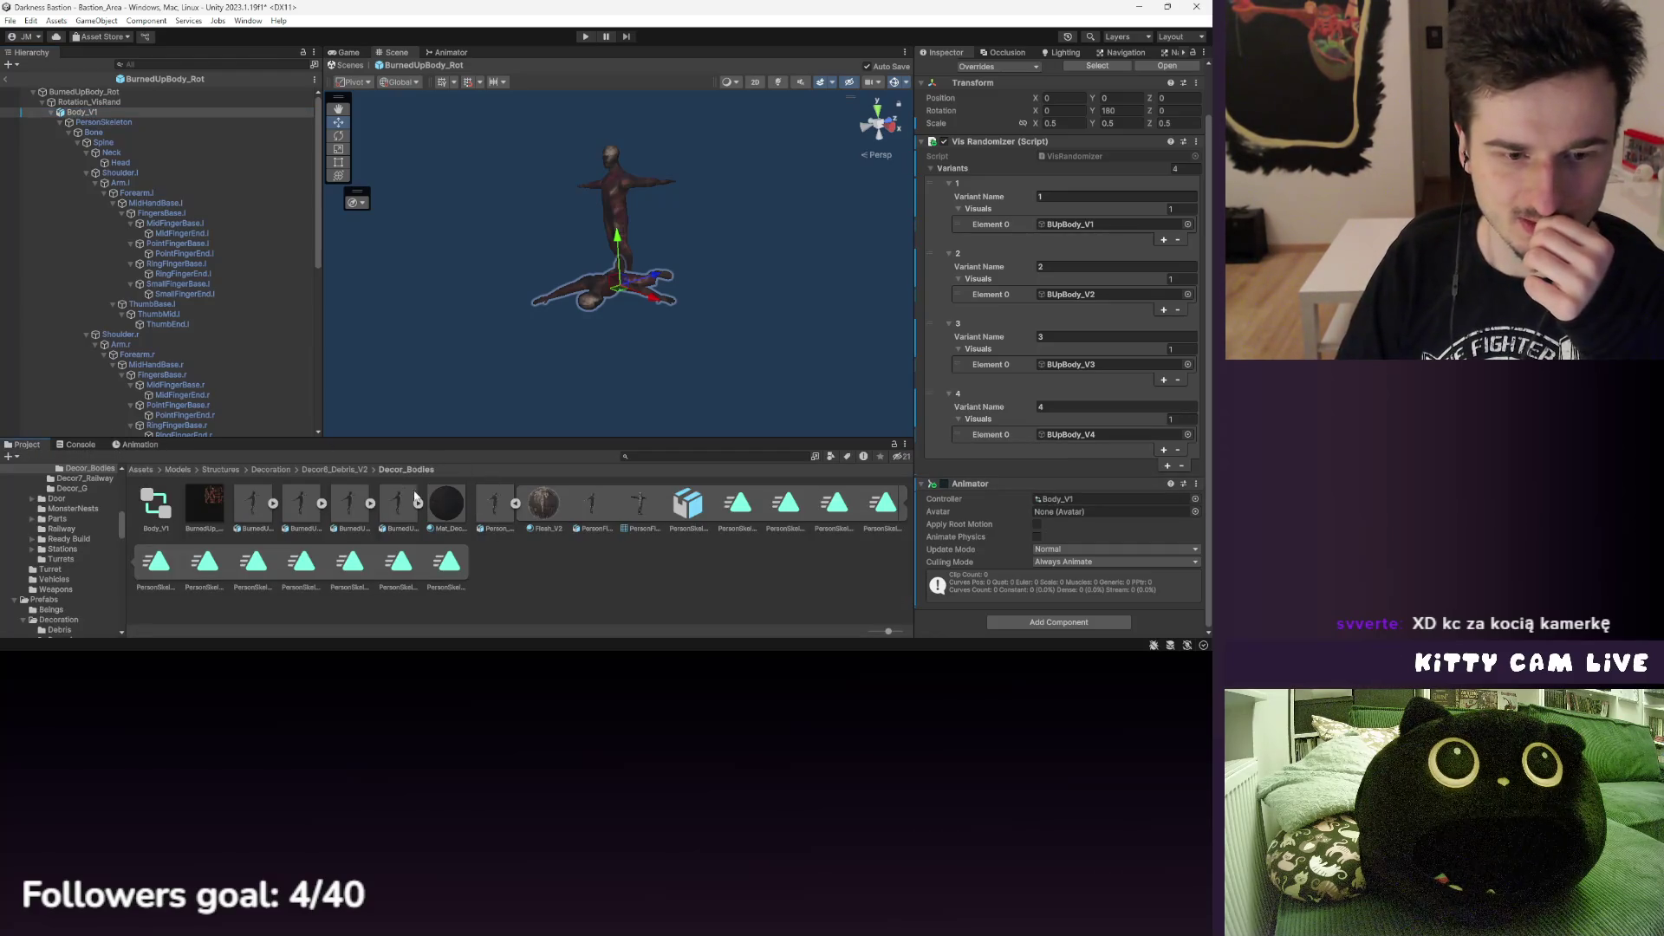
- Browse the Decoration, Data_Static and Rendering script folders, then view SkinnedMeshTransfer.cs in Util
{"action": "left_click", "coordinate": [141, 469]}
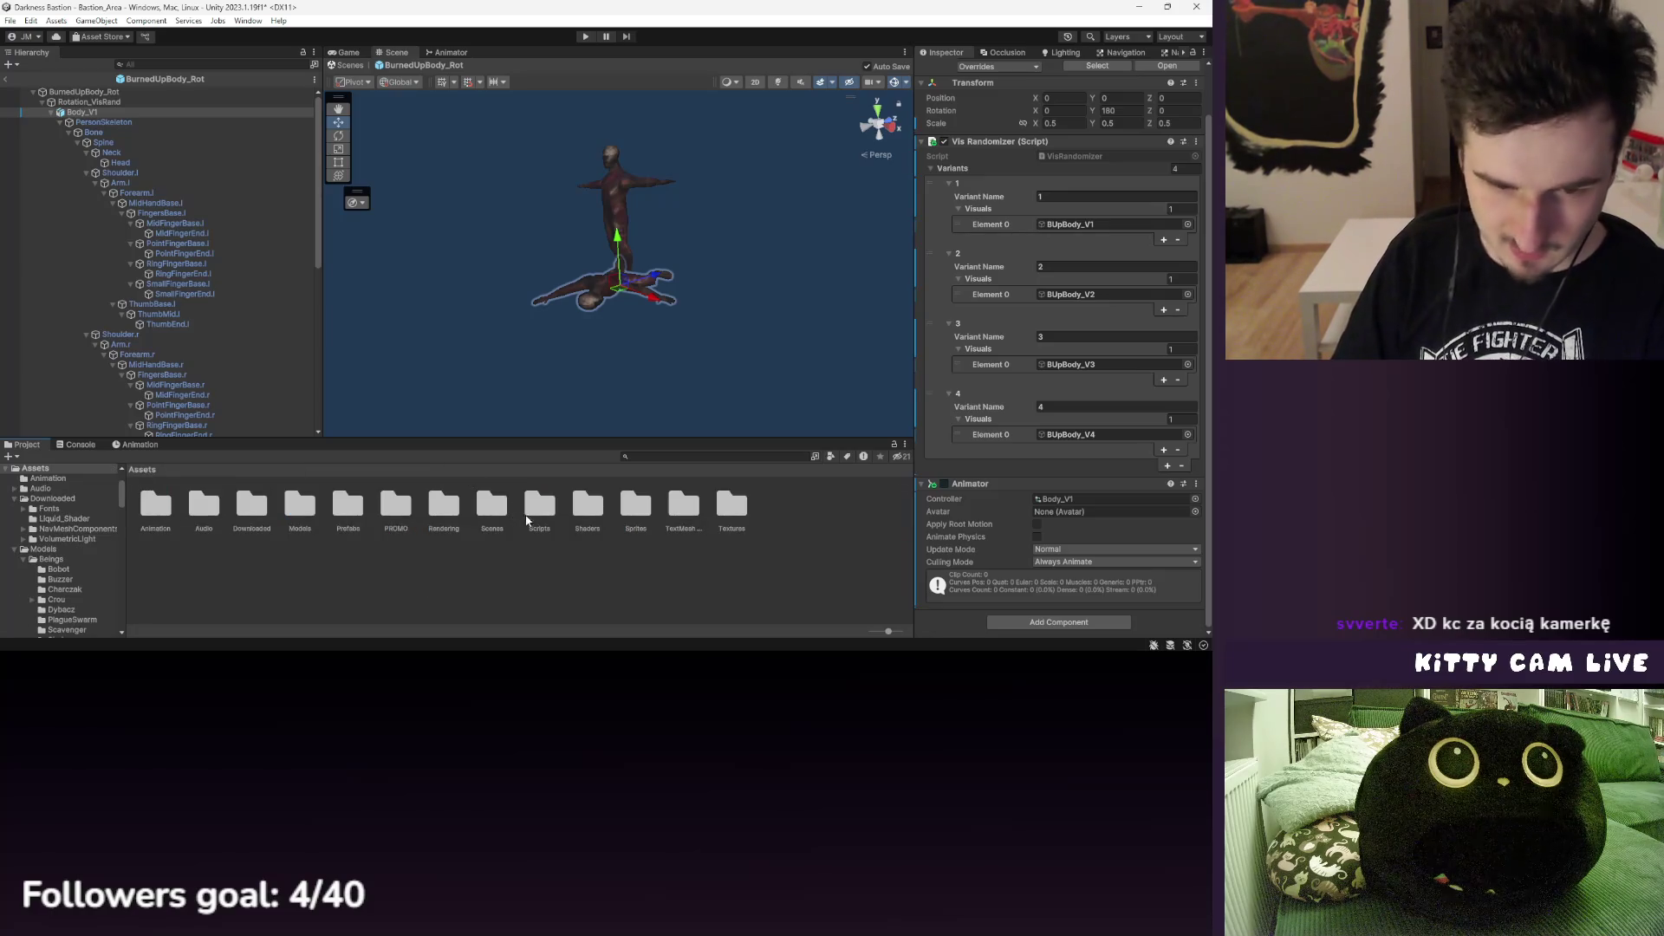
{"action": "double_click", "coordinate": [539, 510]}
{"action": "double_click", "coordinate": [401, 510]}
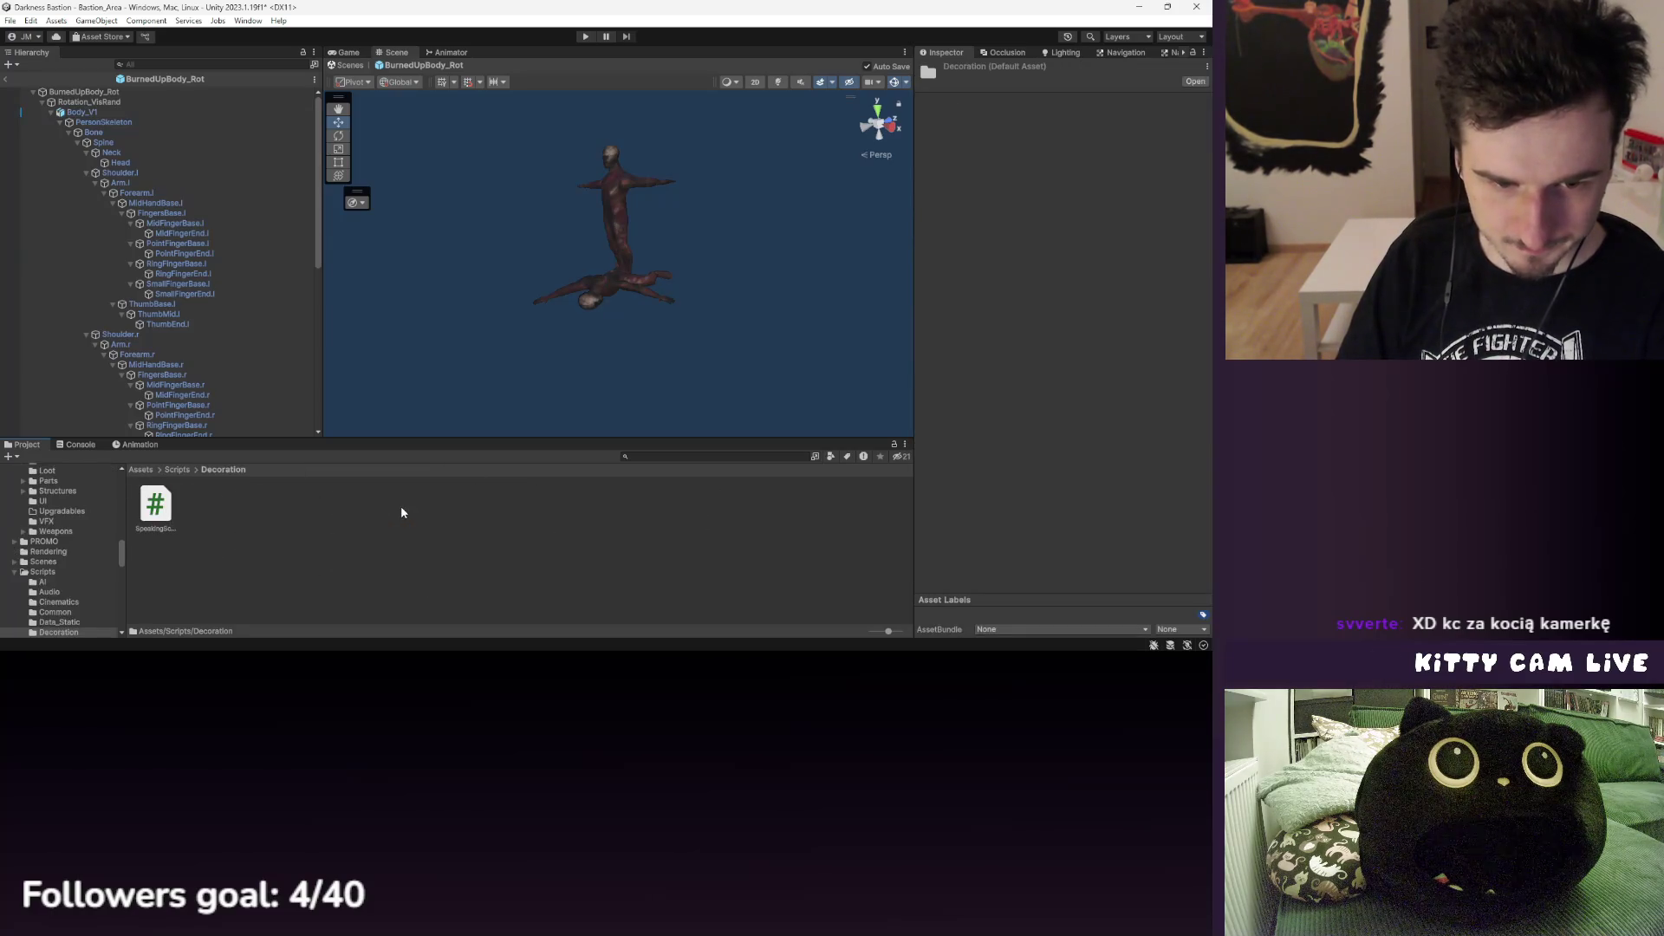
{"action": "left_click", "coordinate": [179, 470]}
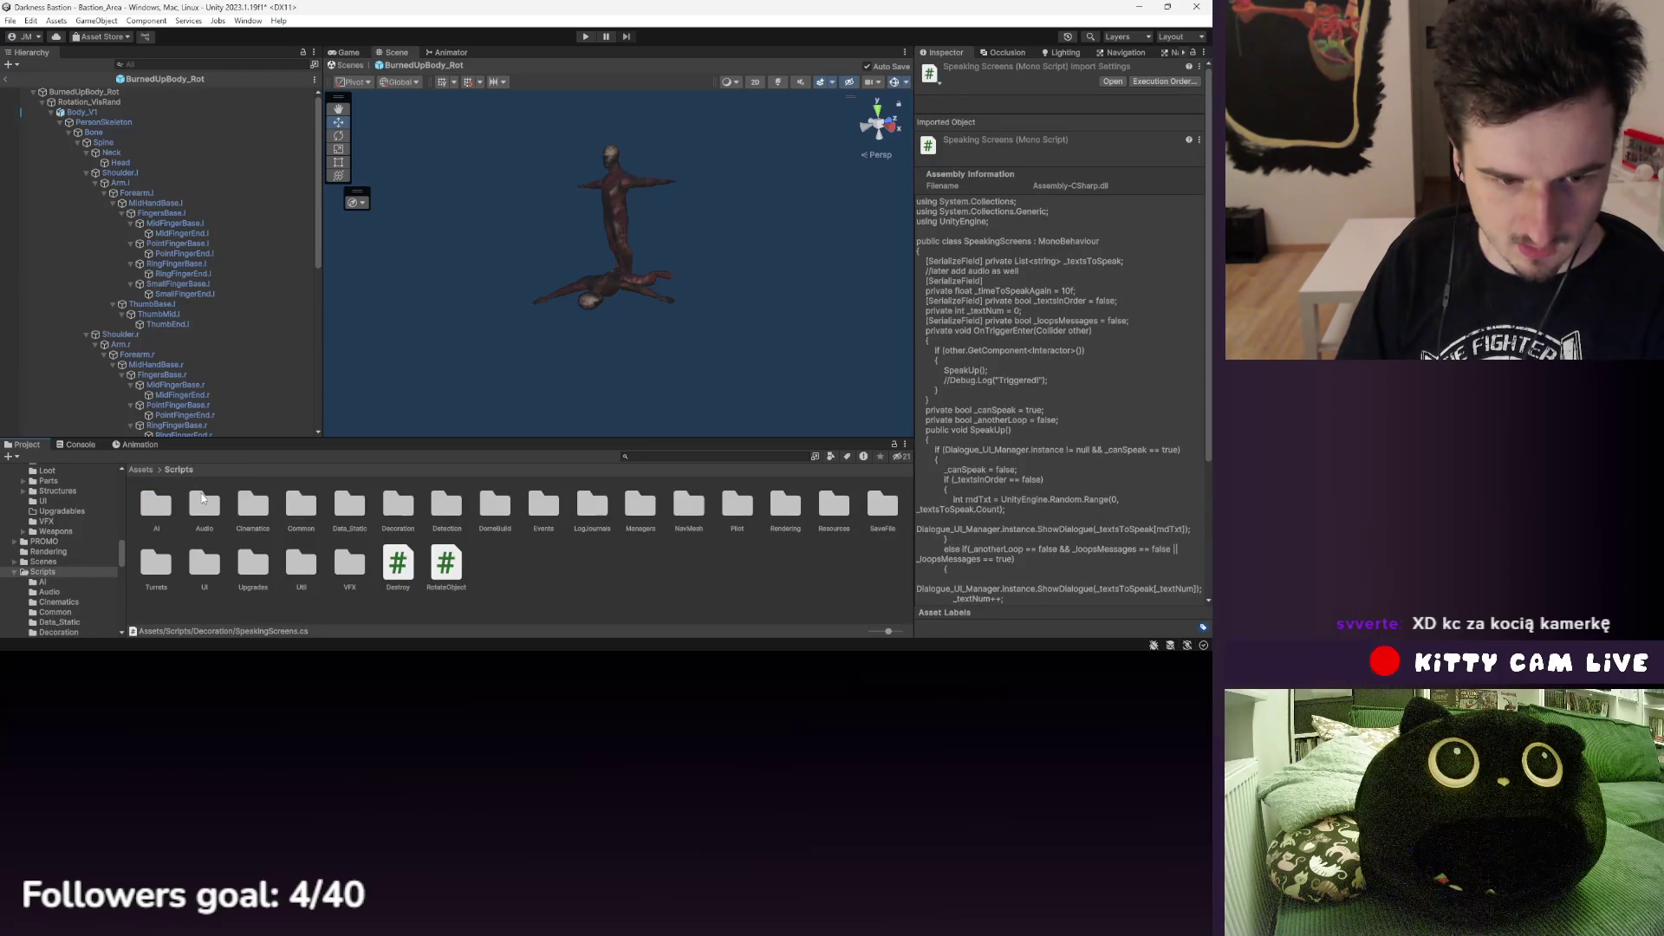
{"action": "double_click", "coordinate": [355, 509]}
{"action": "left_click", "coordinate": [179, 469]}
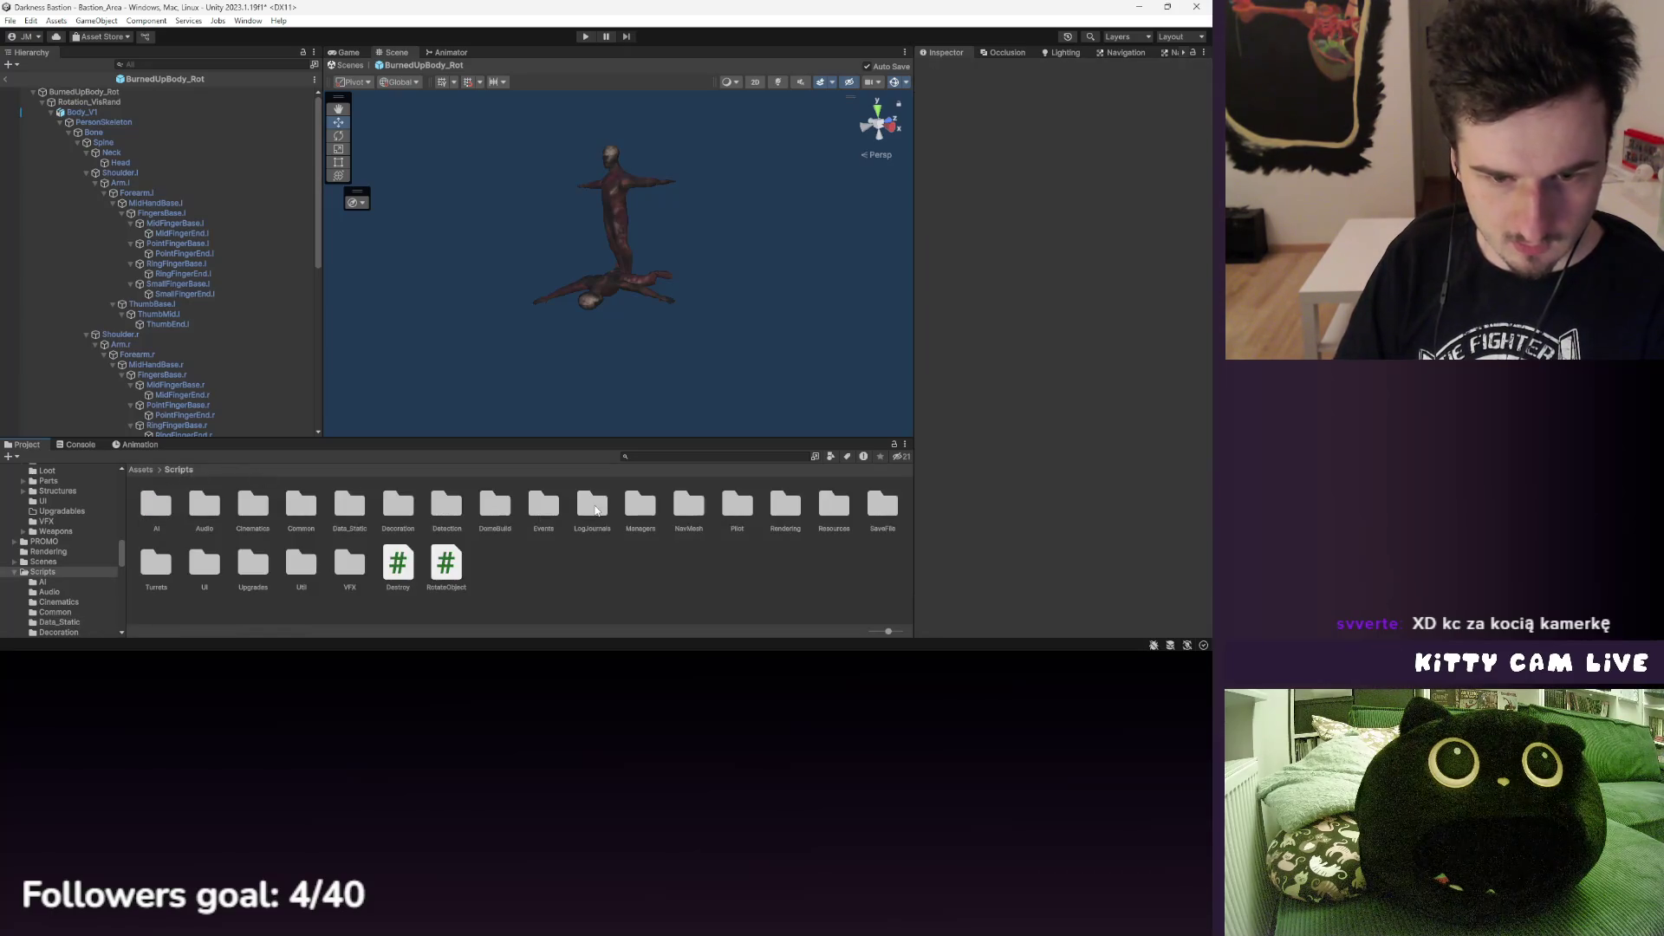
{"action": "double_click", "coordinate": [786, 509]}
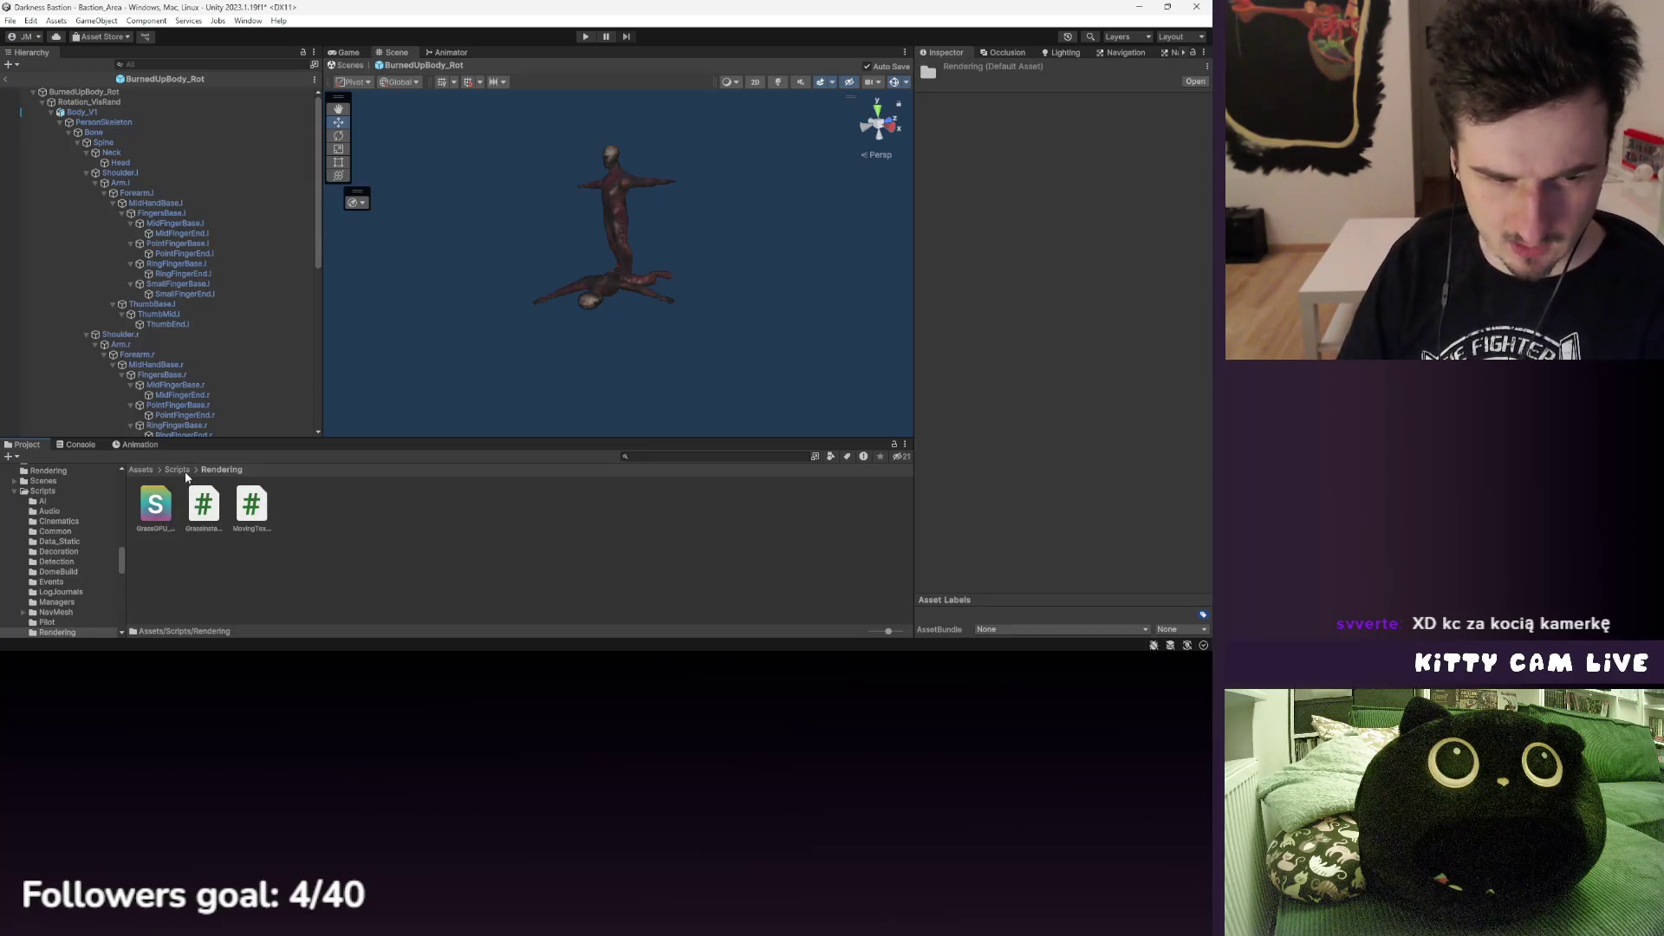
{"action": "key", "text": "BackSpace"}
{"action": "double_click", "coordinate": [301, 563]}
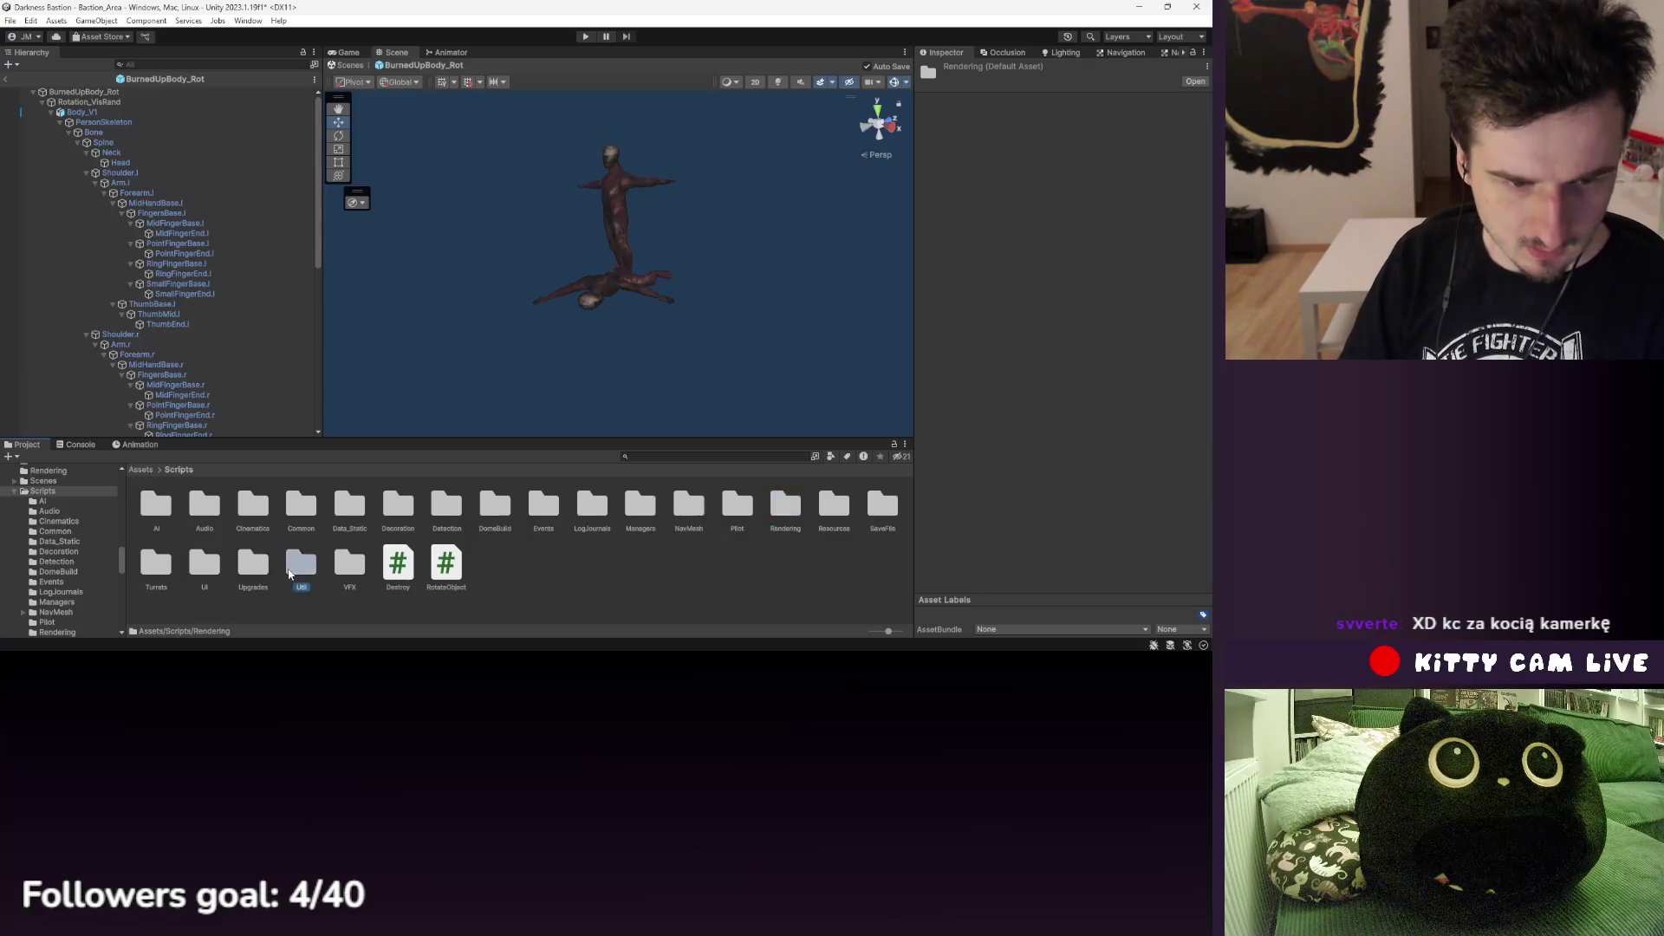
{"action": "left_click", "coordinate": [156, 506]}
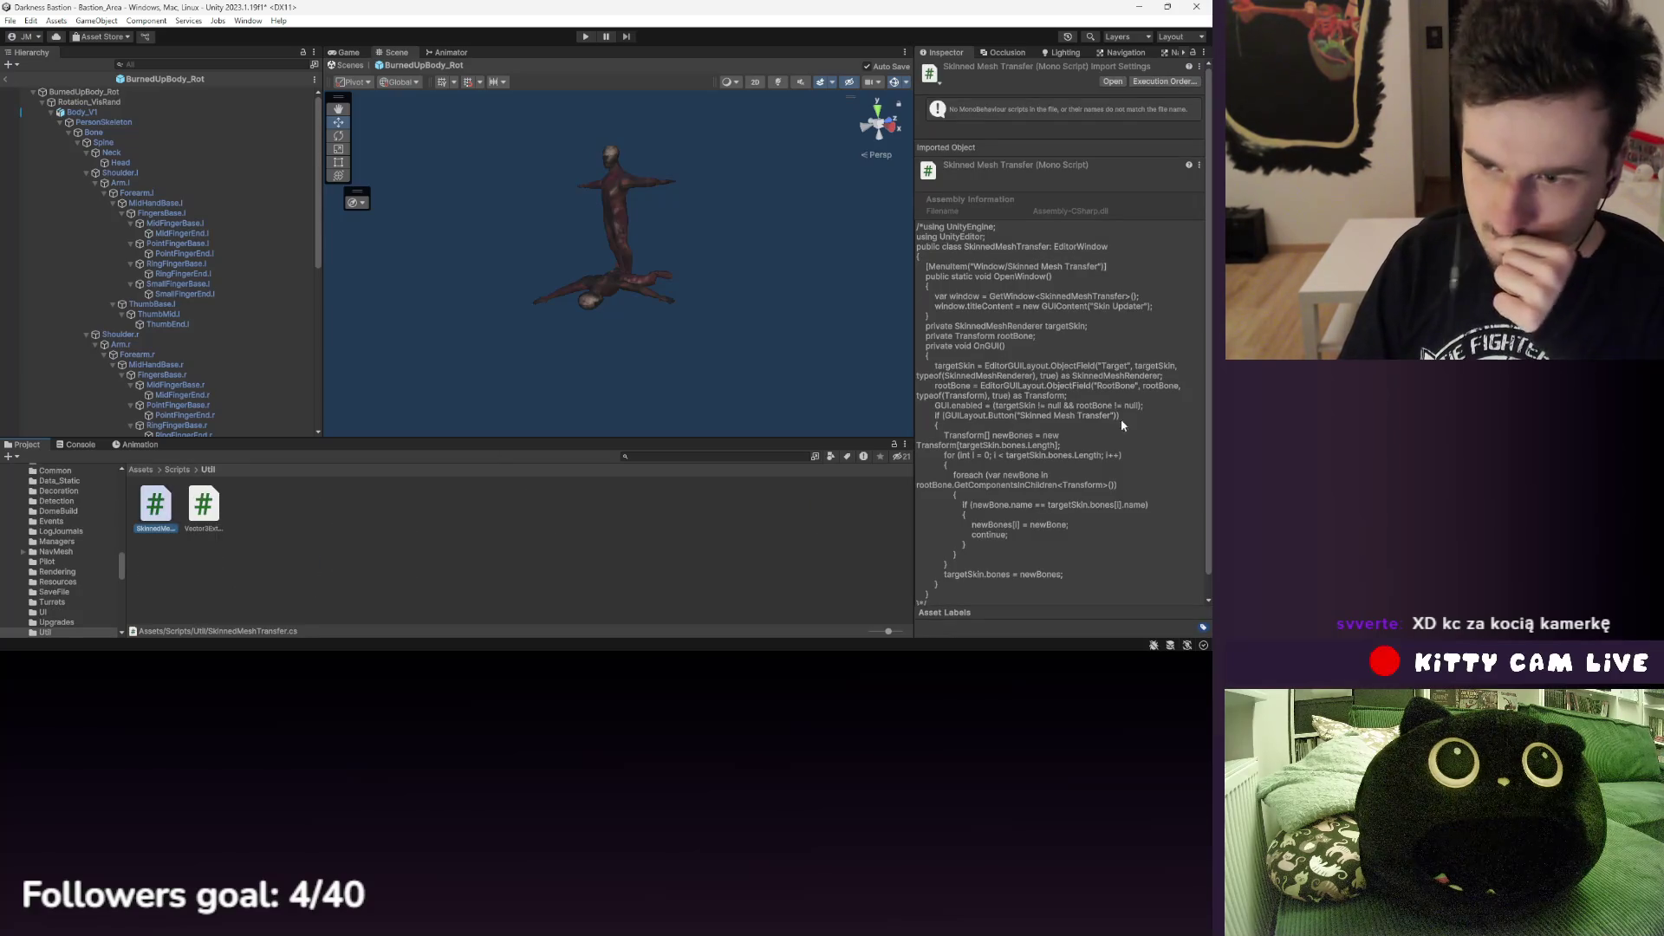
{"action": "scroll", "coordinate": [1130, 429], "scroll_direction": "down", "scroll_amount": 1}
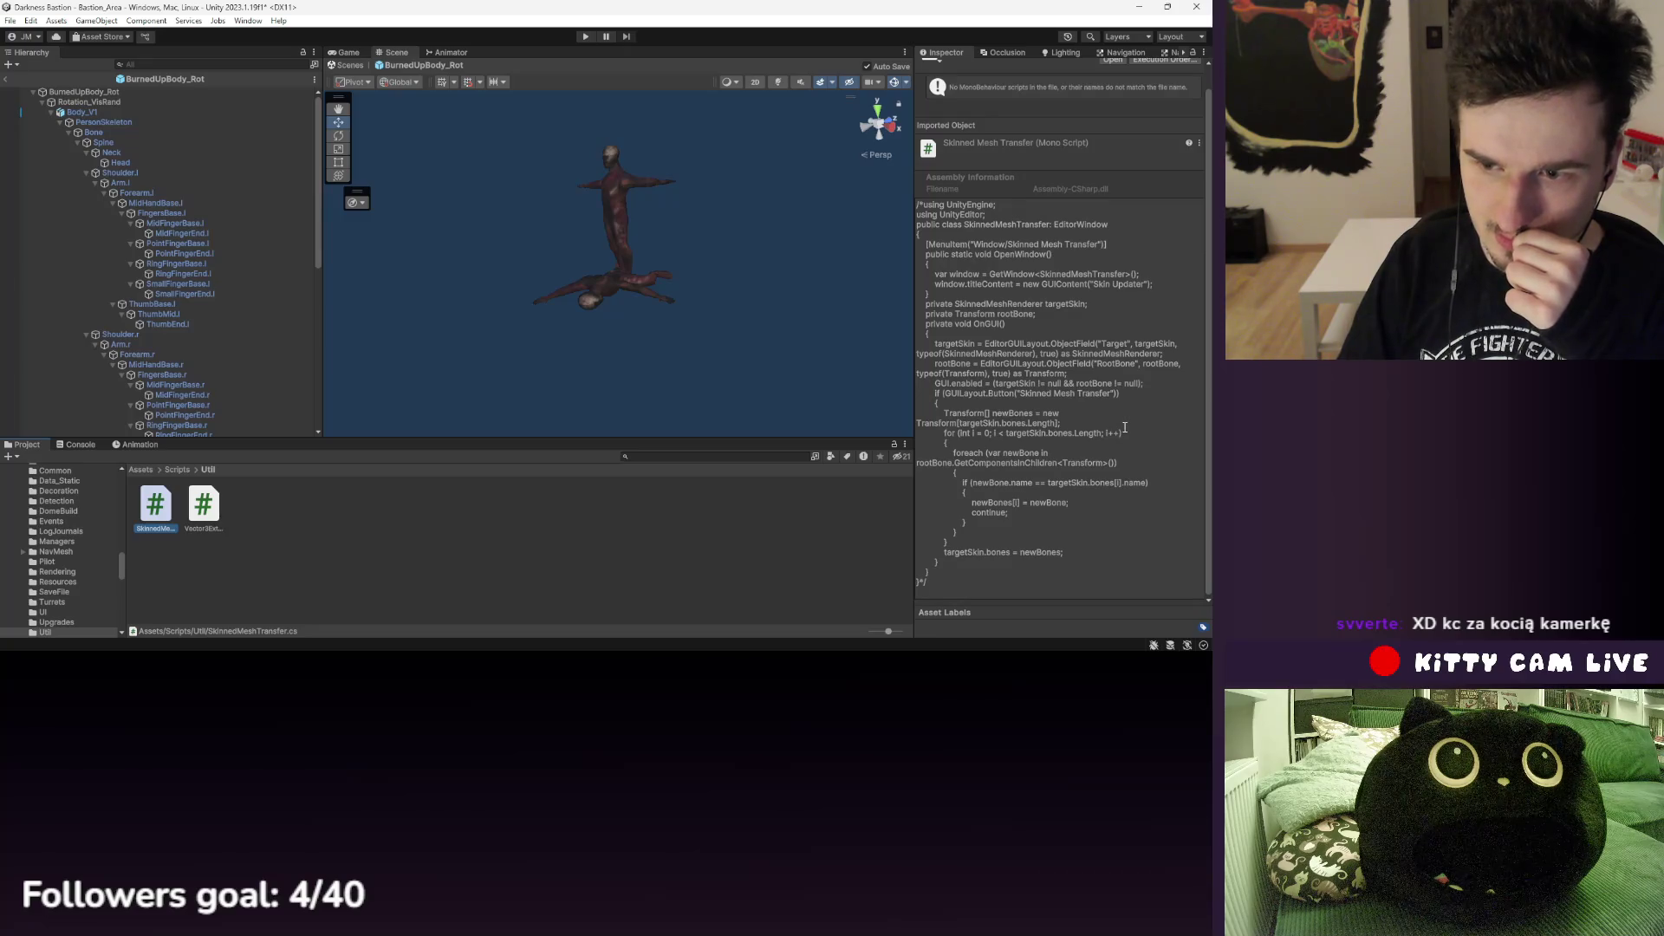
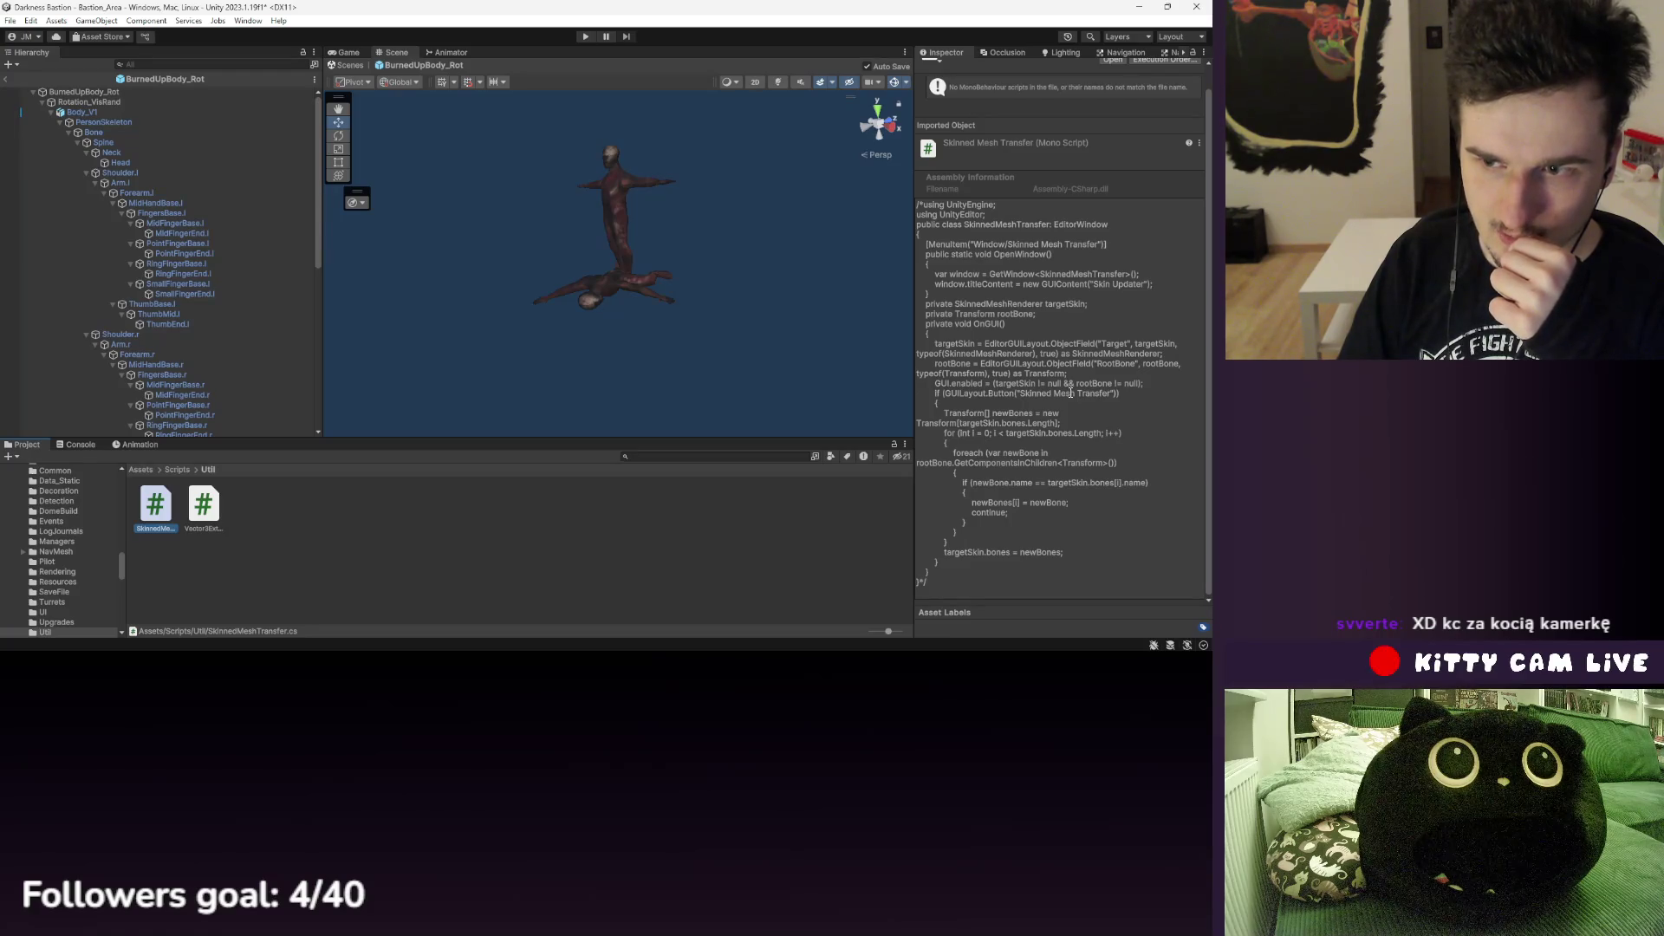
- Look past Vector3Extensions and browse the Common and AI script folders
{"action": "key", "text": "Right"}
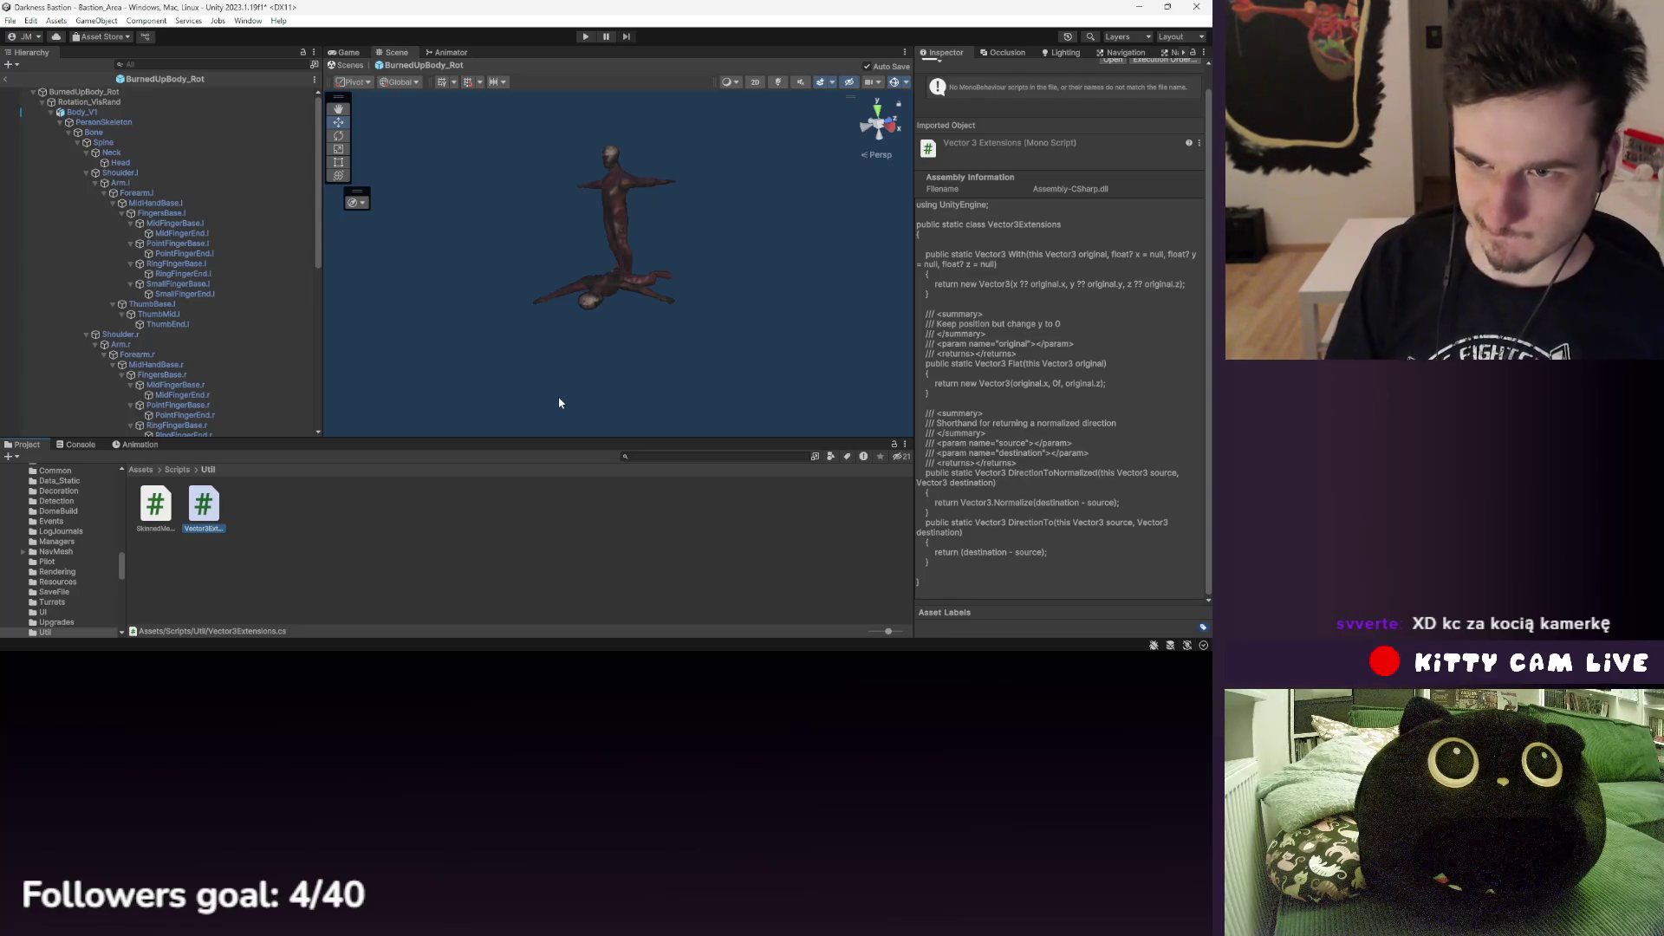
{"action": "left_click", "coordinate": [178, 470]}
{"action": "double_click", "coordinate": [304, 505]}
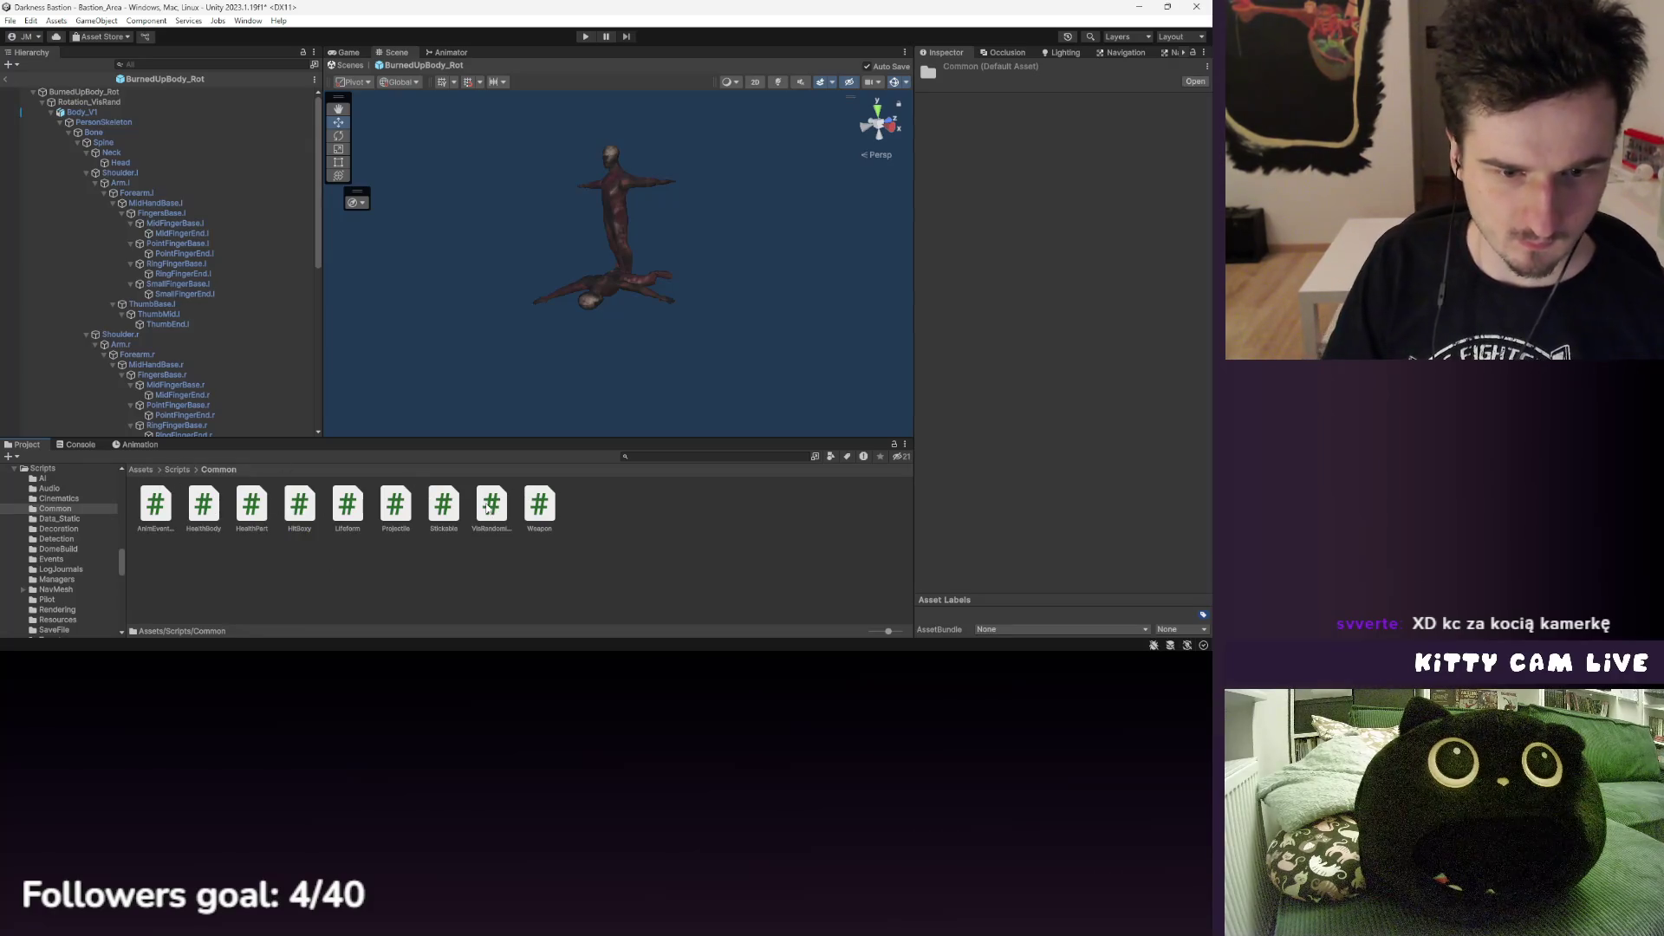
{"action": "left_click", "coordinate": [178, 470]}
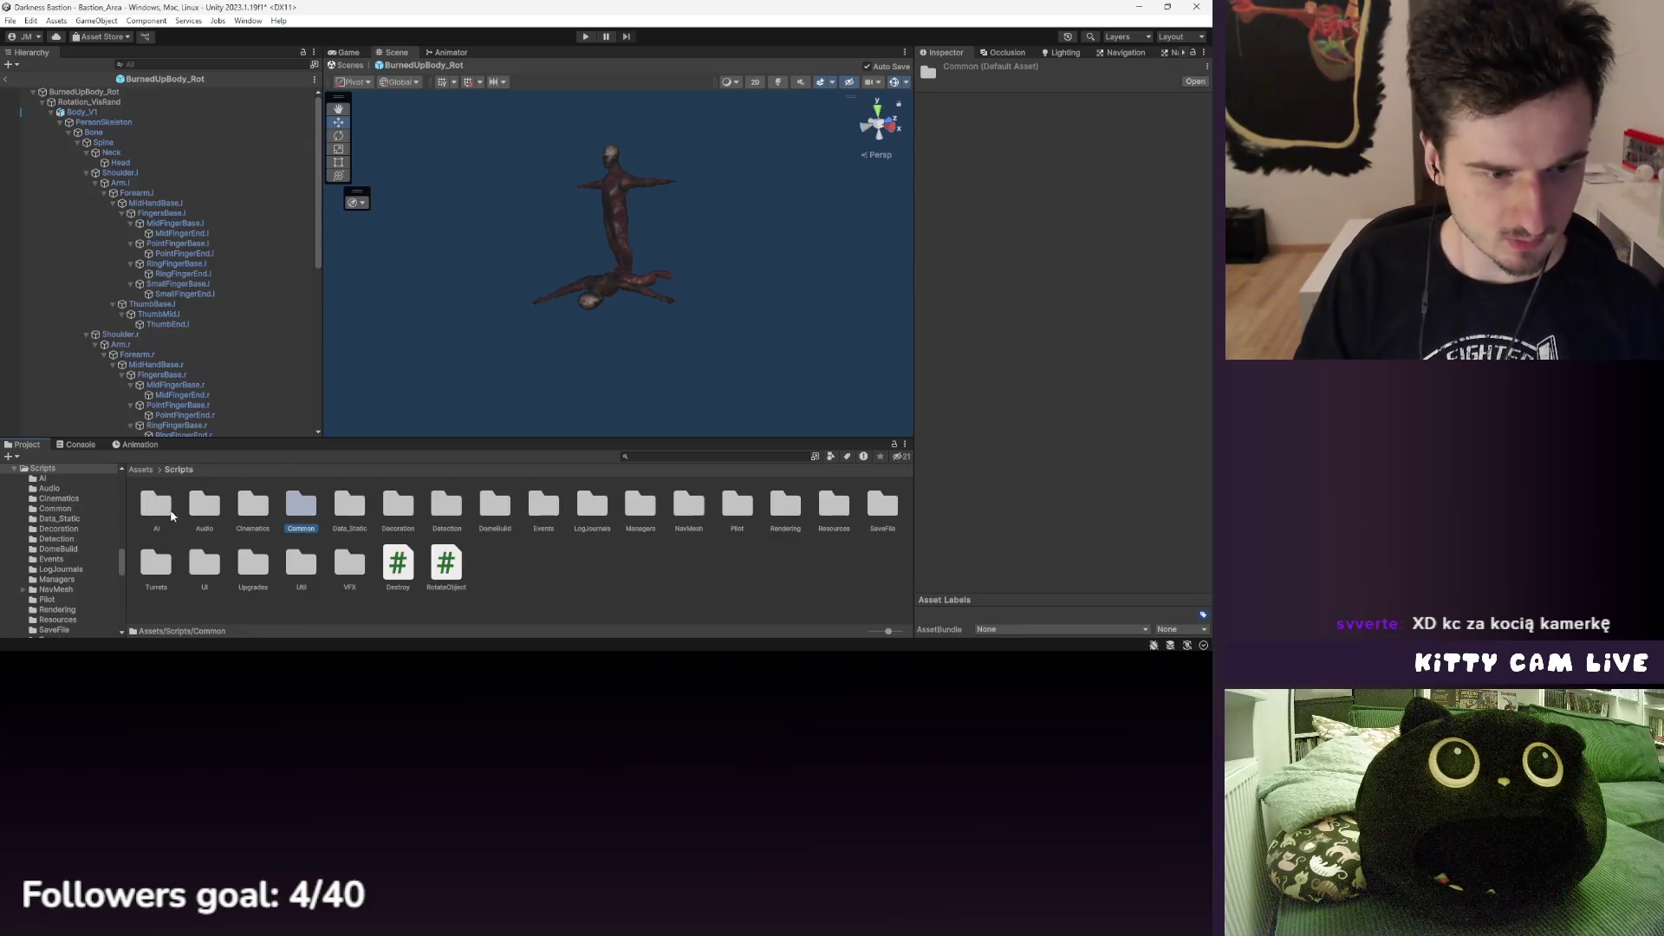
{"action": "double_click", "coordinate": [161, 507]}
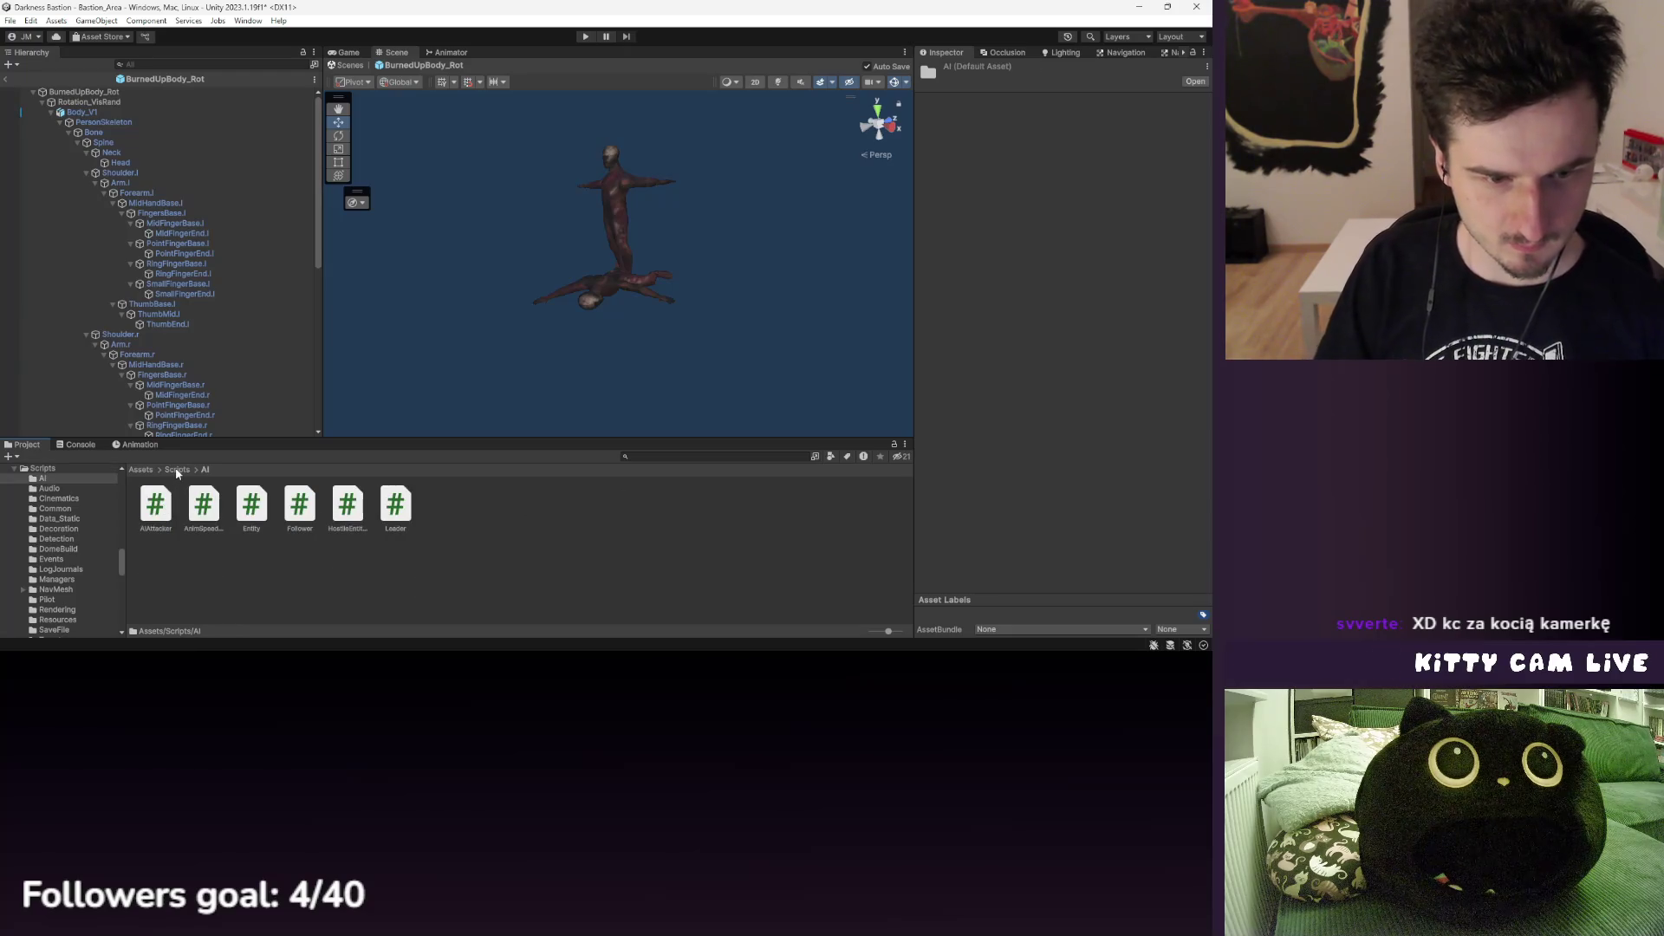
{"action": "left_click", "coordinate": [177, 470]}
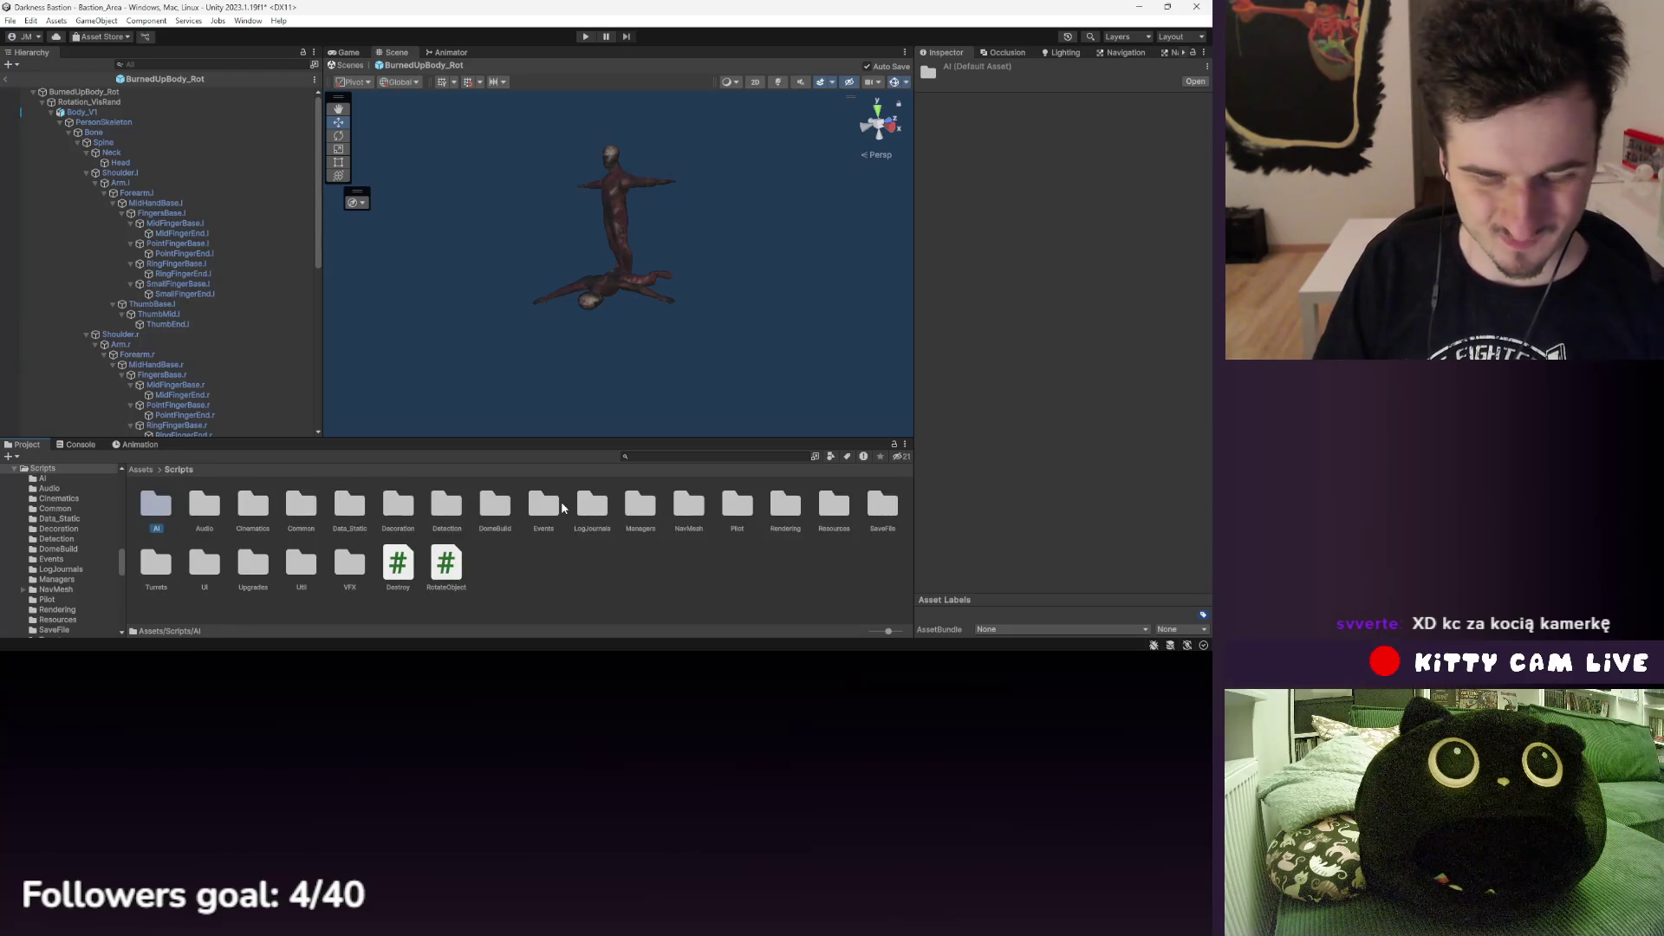
- Open the Decoration folder and read the SpeakingScreens script's code
{"action": "double_click", "coordinate": [397, 505]}
{"action": "left_click", "coordinate": [156, 507]}
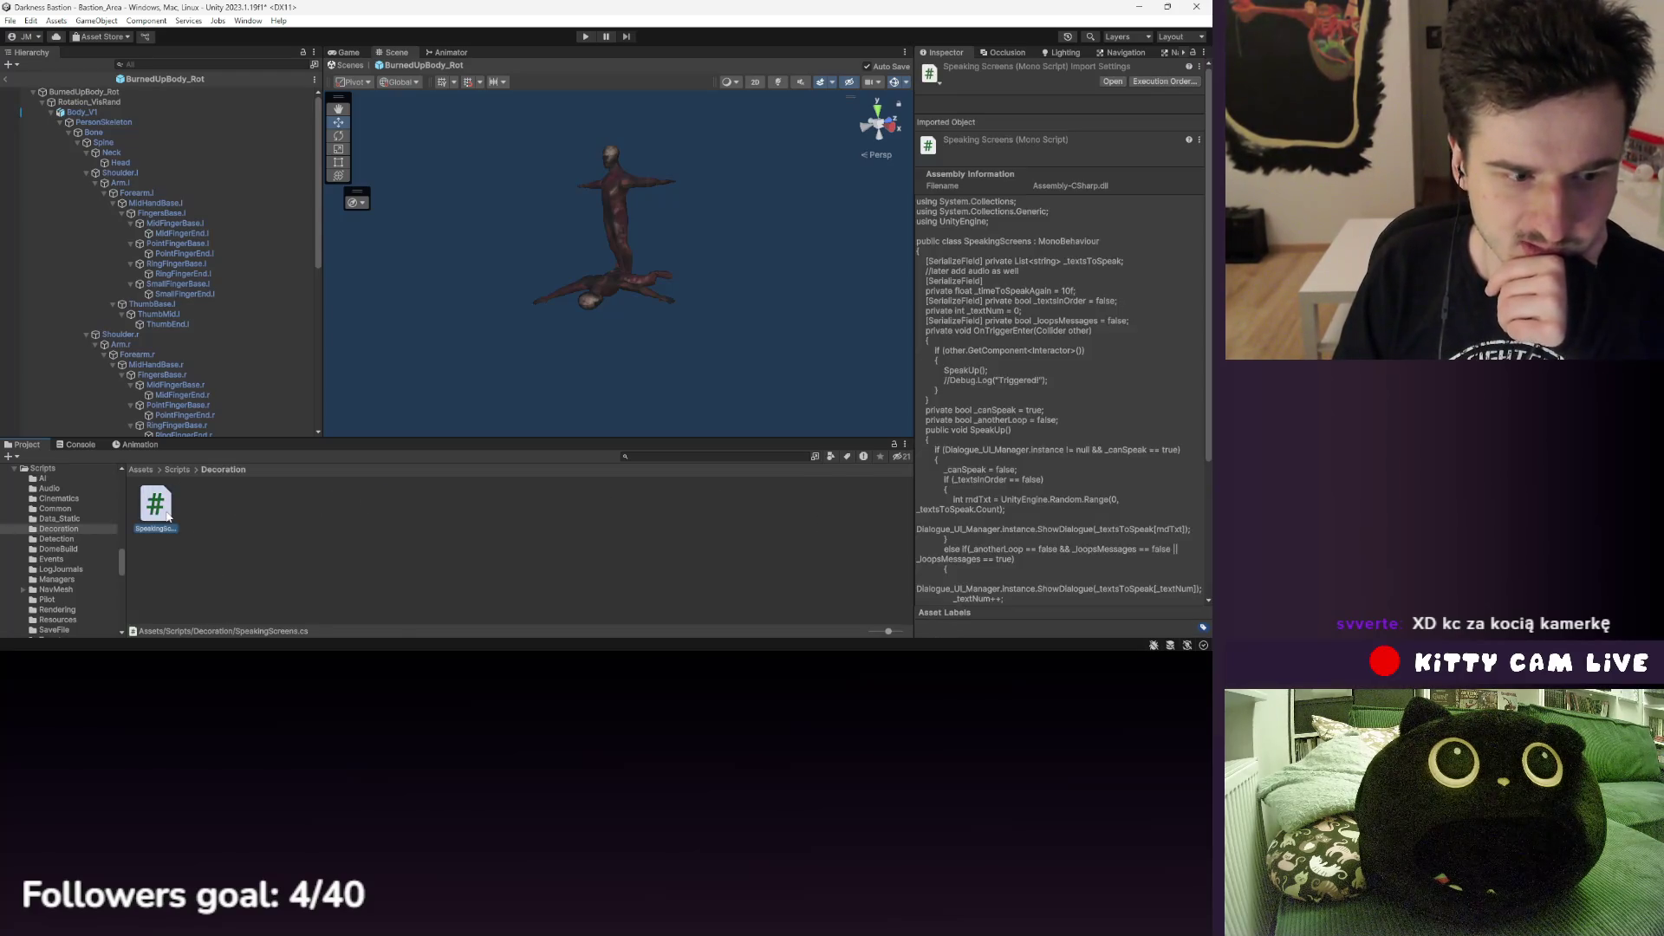
{"action": "scroll", "coordinate": [1084, 423], "scroll_direction": "down", "scroll_amount": 5}
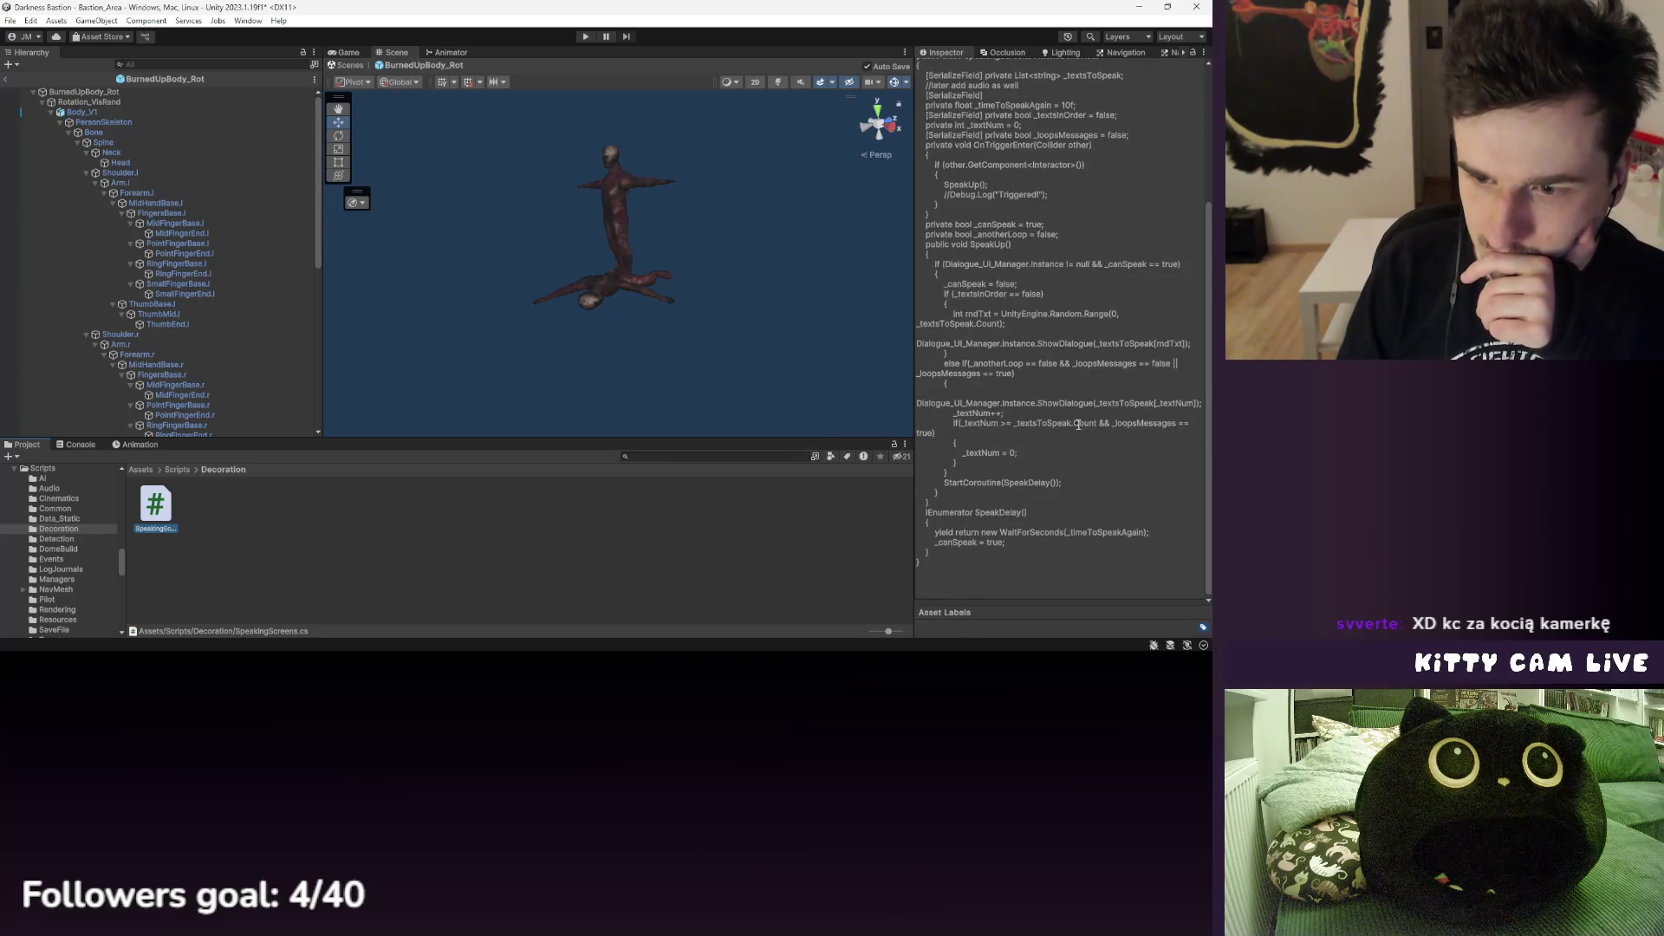
{"action": "scroll", "coordinate": [1078, 424], "scroll_direction": "up", "scroll_amount": 5}
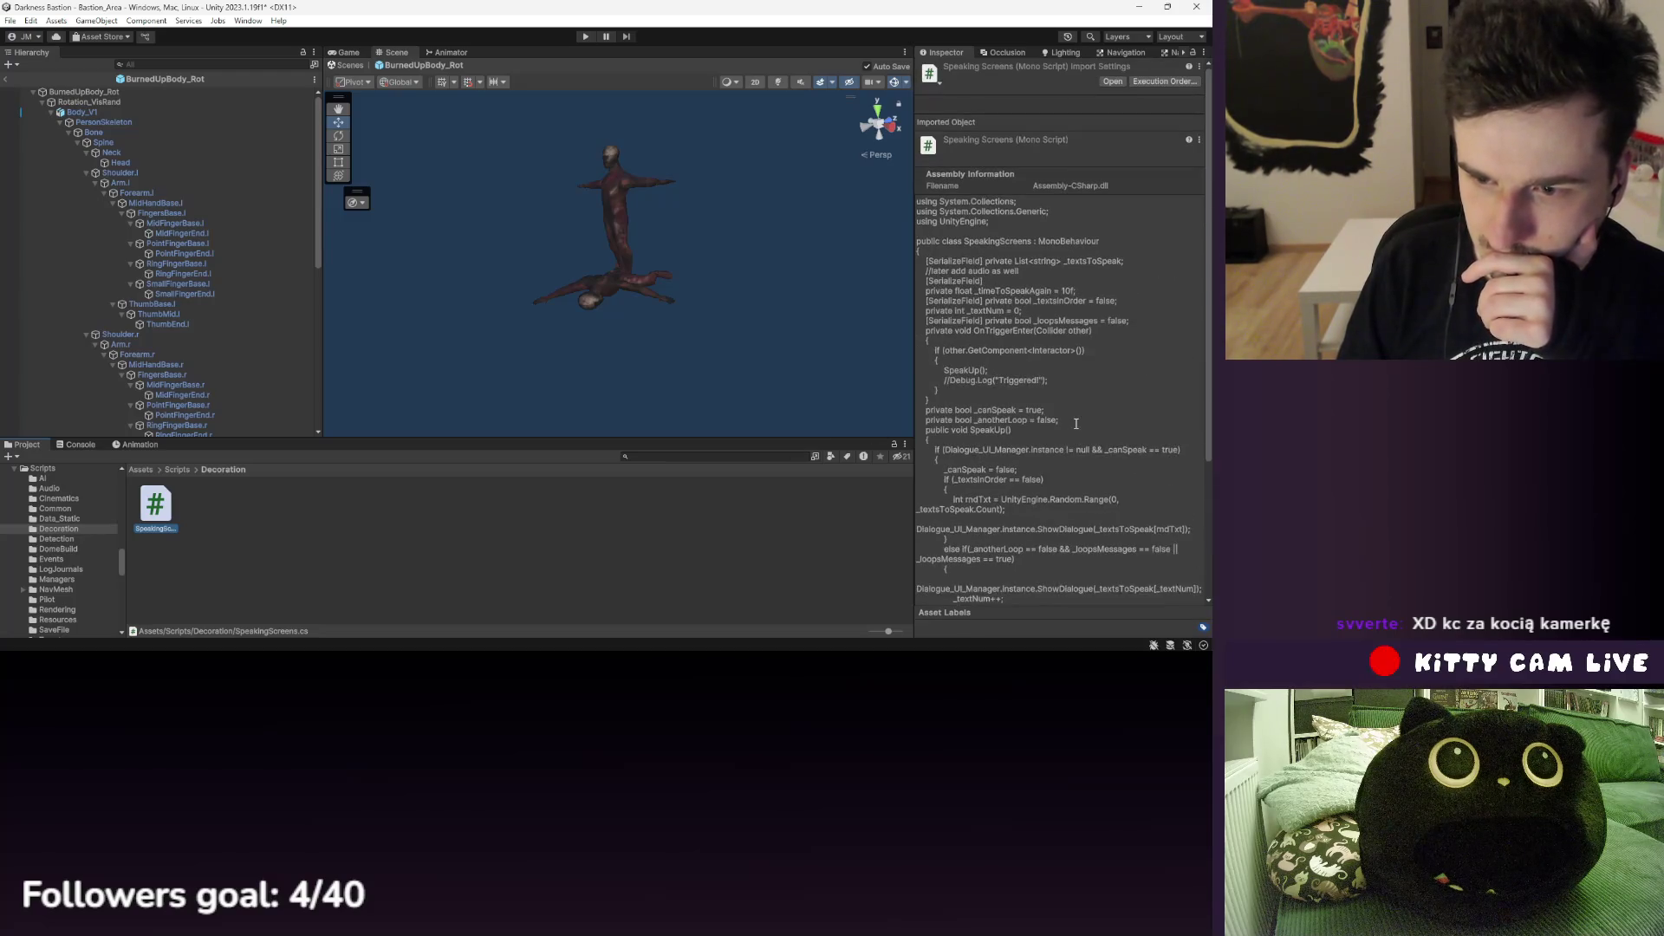
- Browse the Managers and VFX script folders, check RotateObject, and open Util
{"action": "left_click", "coordinate": [178, 468]}
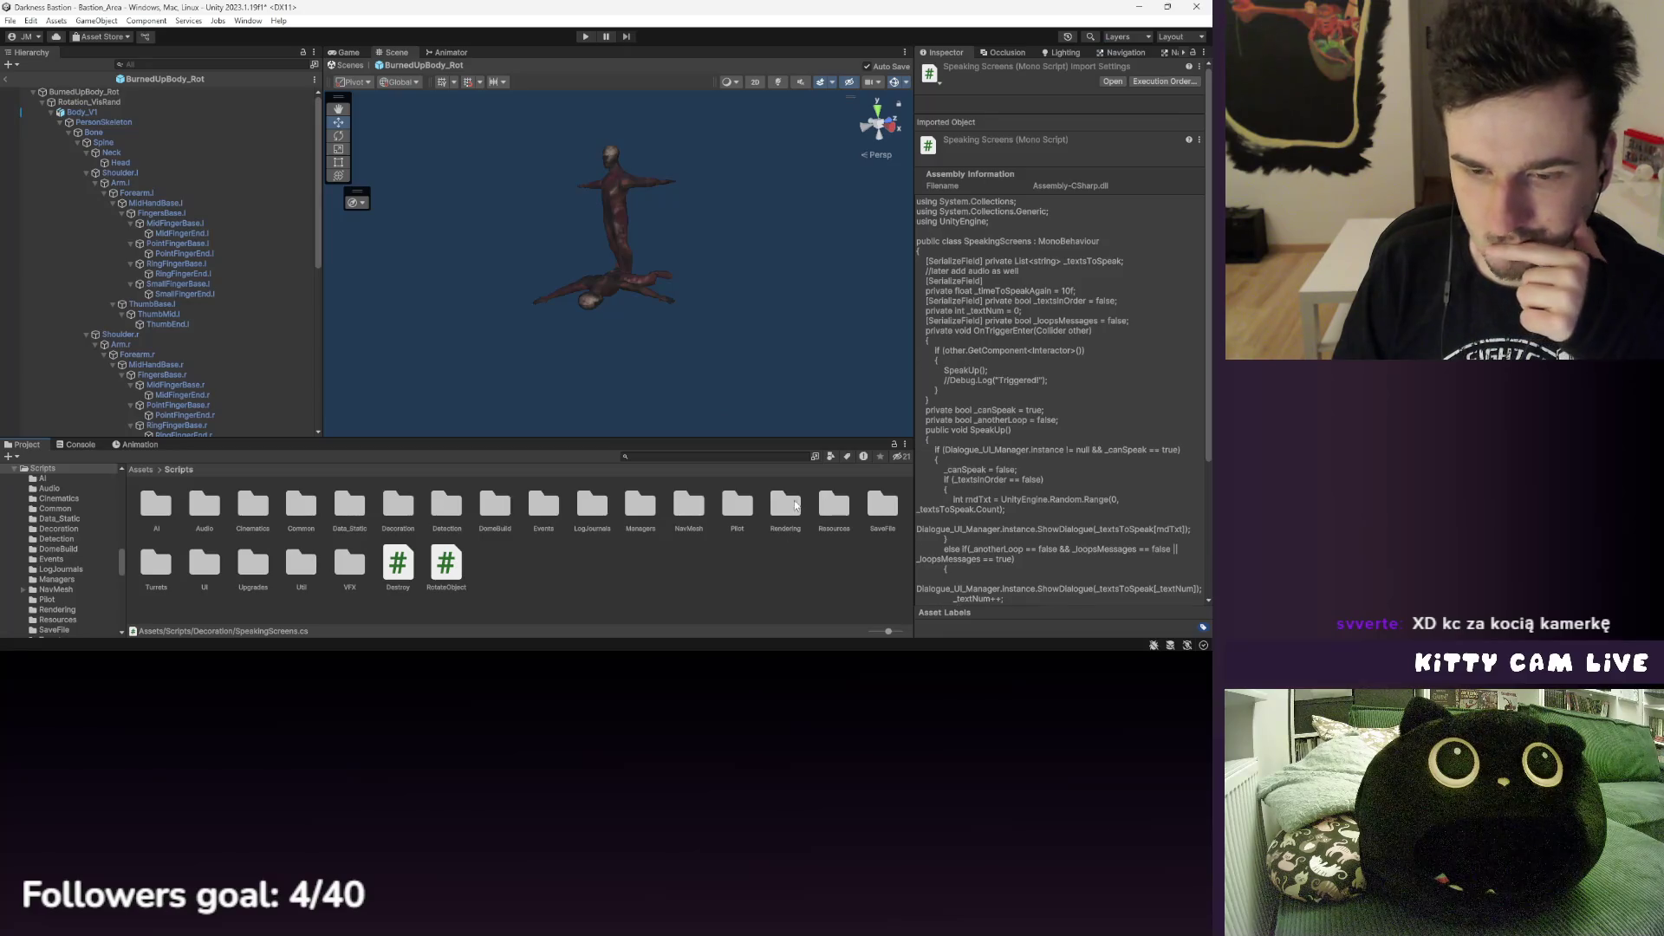
{"action": "left_click", "coordinate": [639, 502]}
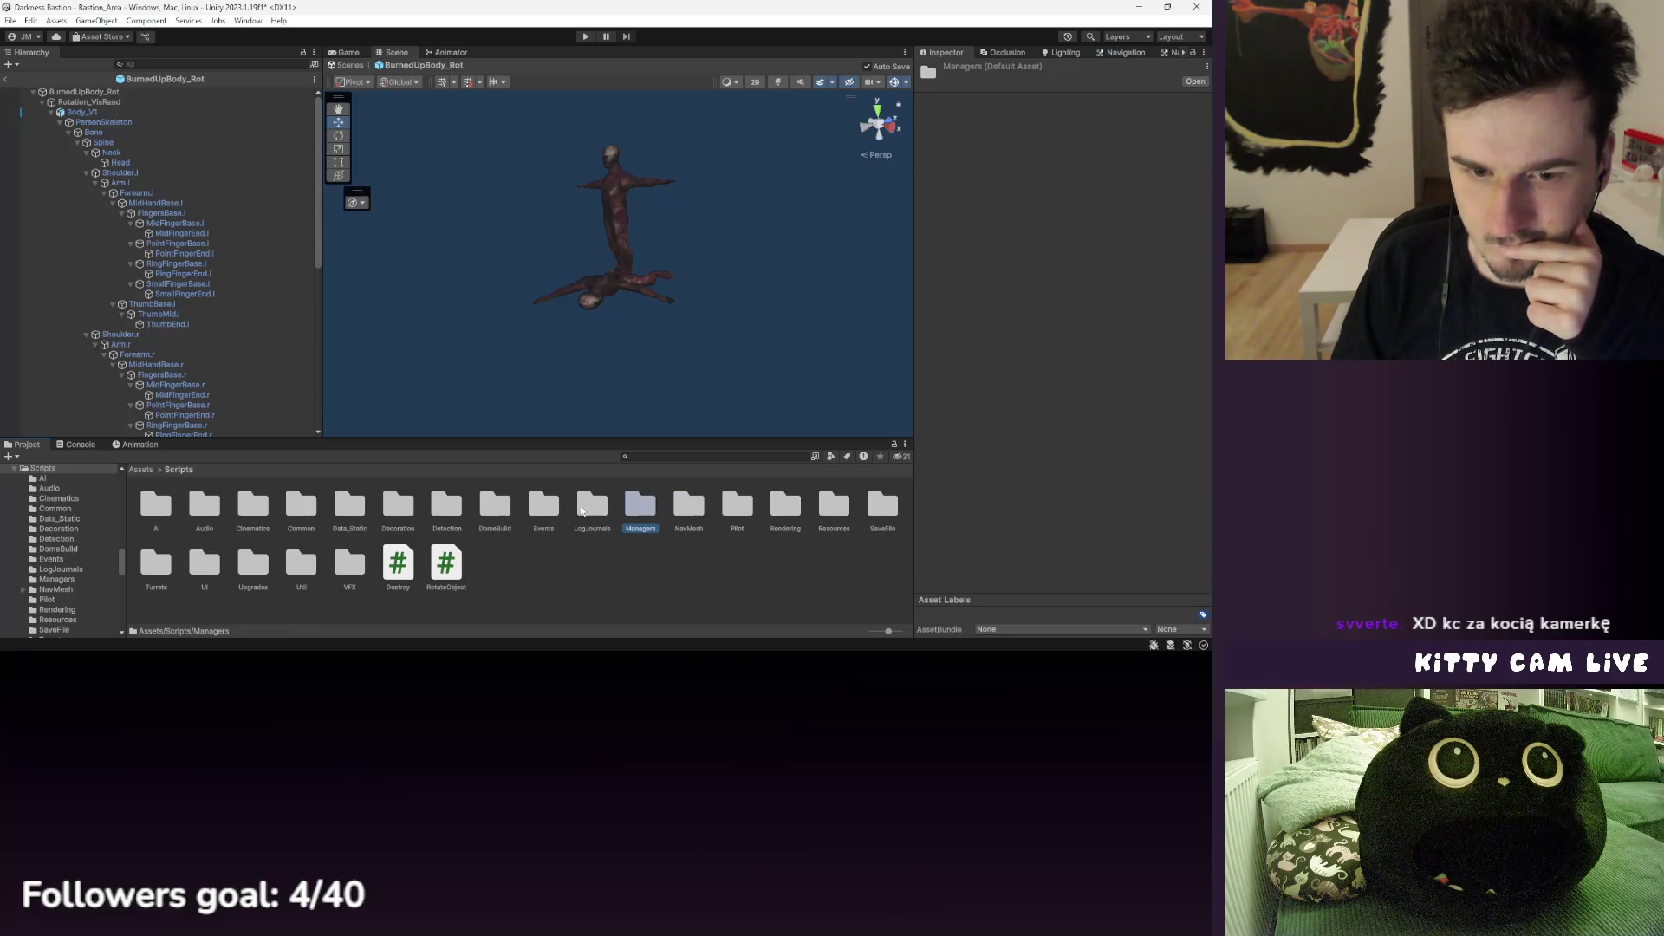
{"action": "double_click", "coordinate": [350, 568]}
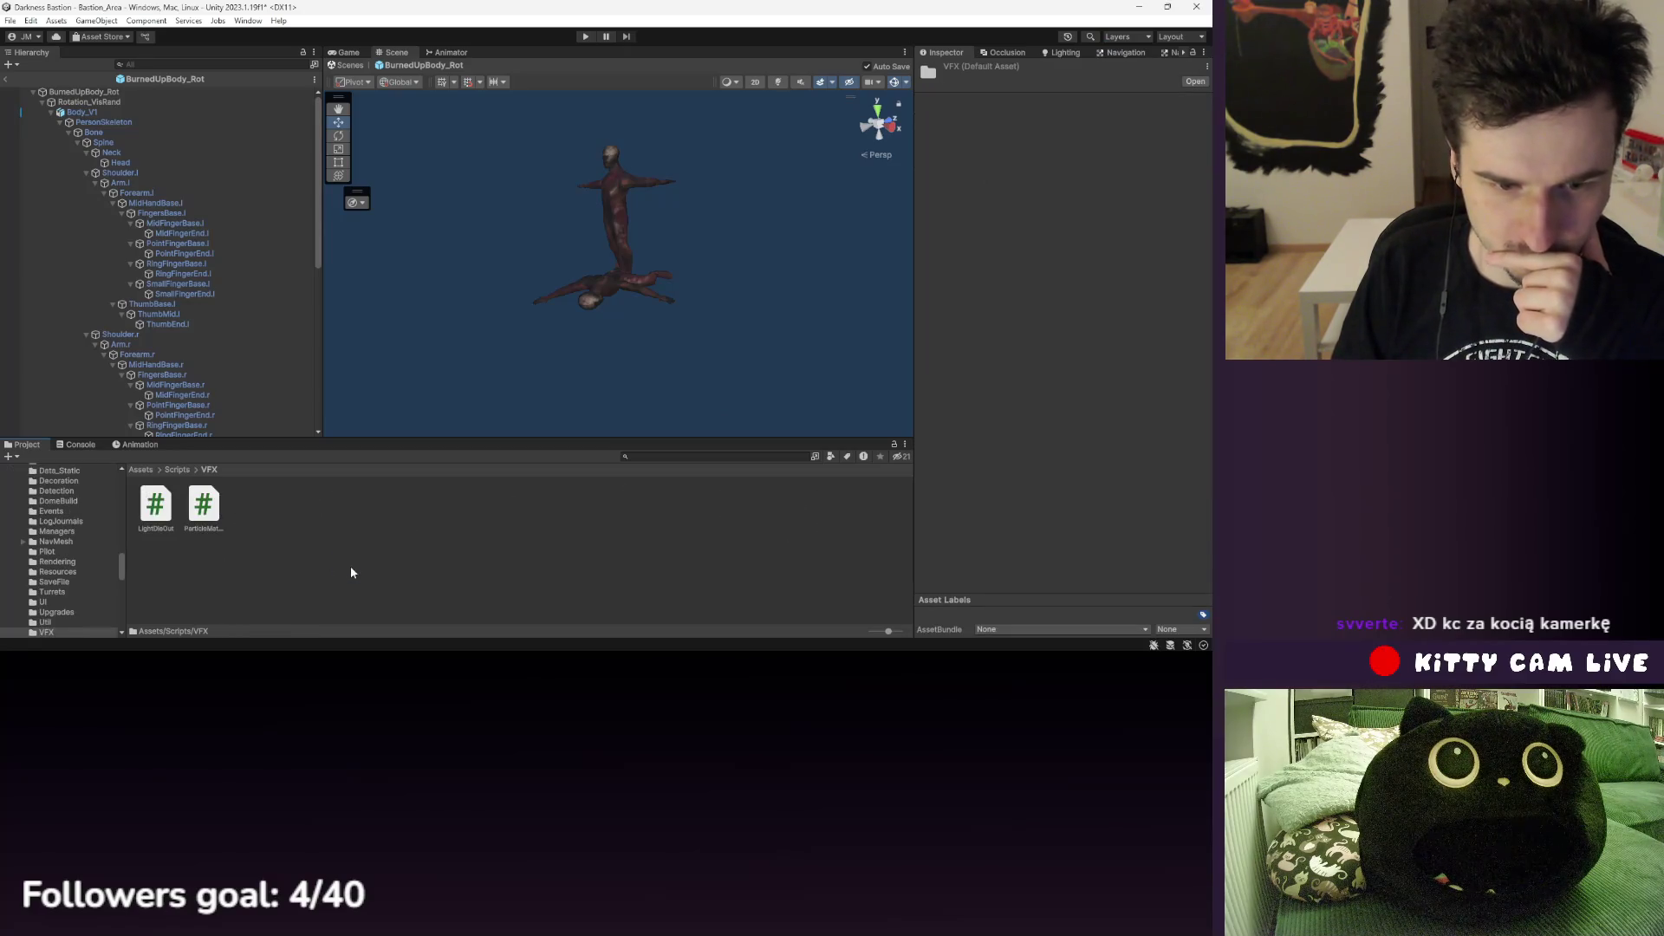
{"action": "left_click", "coordinate": [177, 468]}
{"action": "left_click", "coordinate": [447, 568]}
{"action": "left_click", "coordinate": [302, 563]}
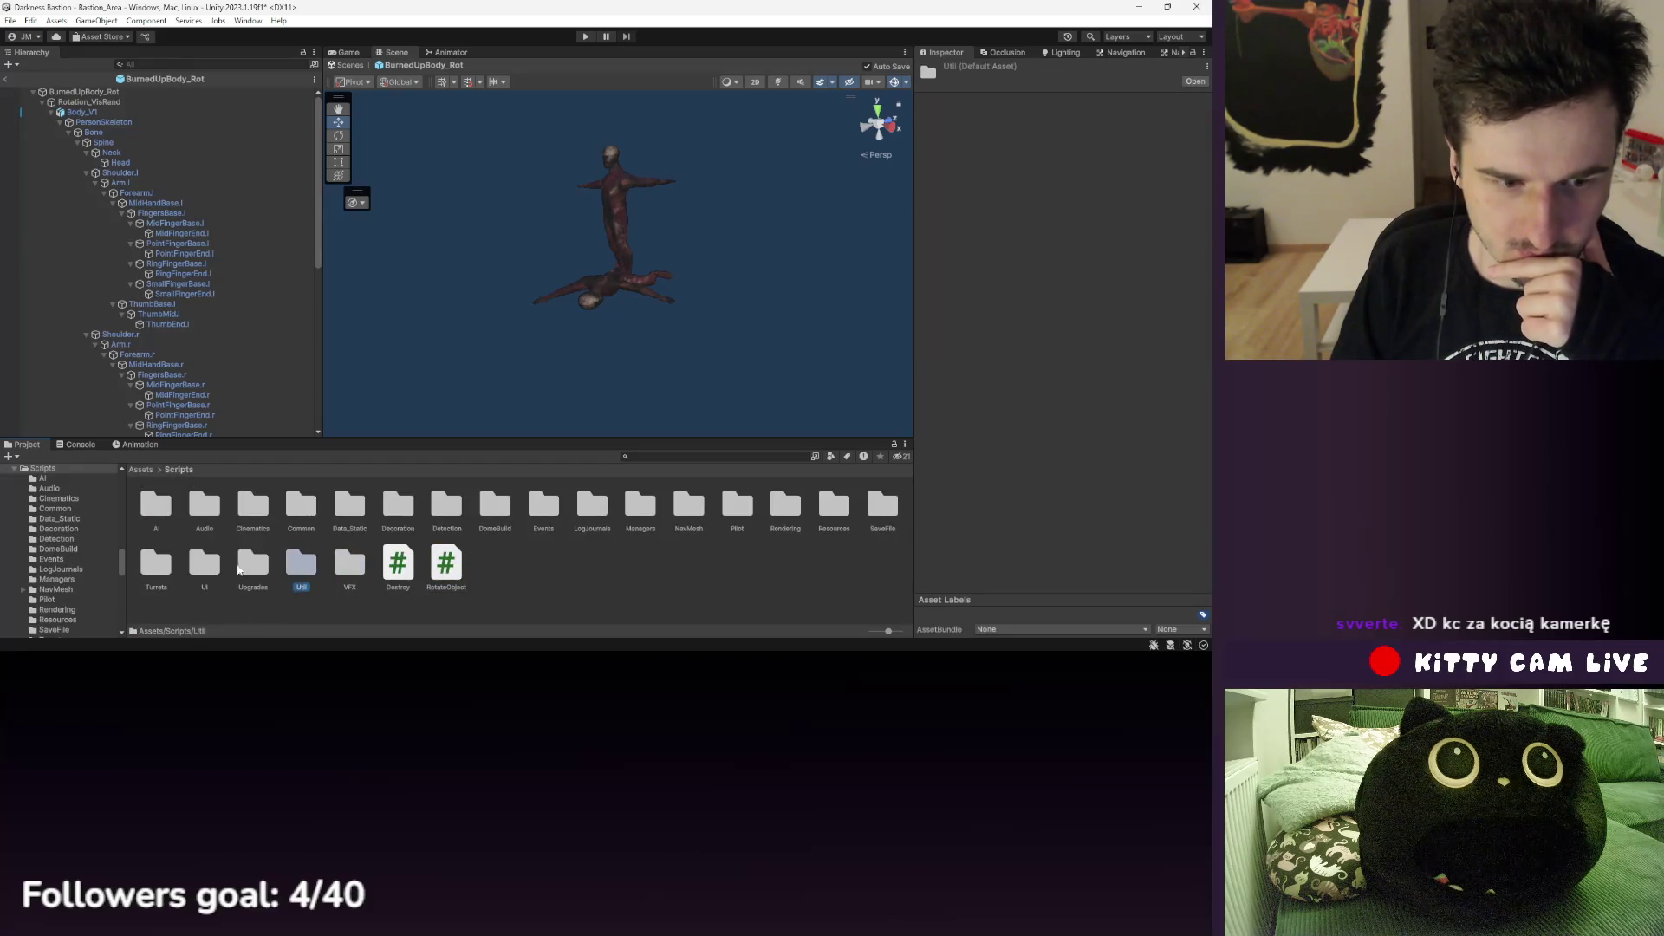
{"action": "double_click", "coordinate": [302, 563]}
- Read through the SkinnedMeshTransfer script's code in the Util folder
{"action": "left_click", "coordinate": [161, 503]}
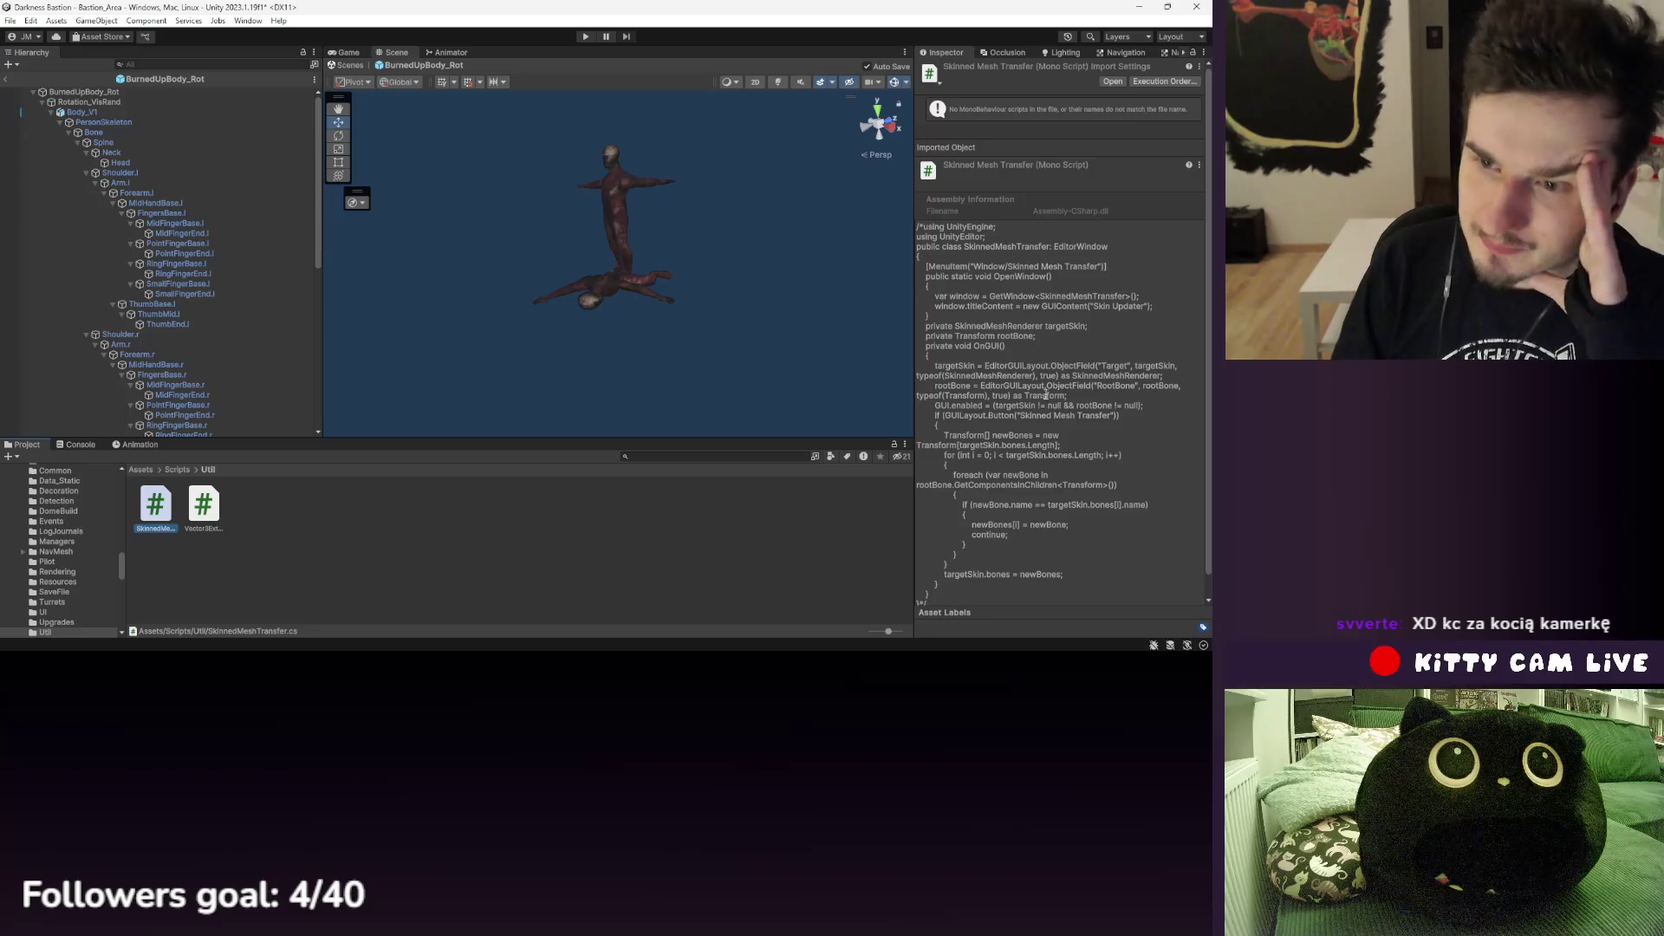
{"action": "scroll", "coordinate": [1059, 329], "scroll_direction": "down", "scroll_amount": 1}
{"action": "left_click_drag", "start_coordinate": [1048, 335], "coordinate": [1063, 548]}
{"action": "left_click", "coordinate": [1058, 572]}
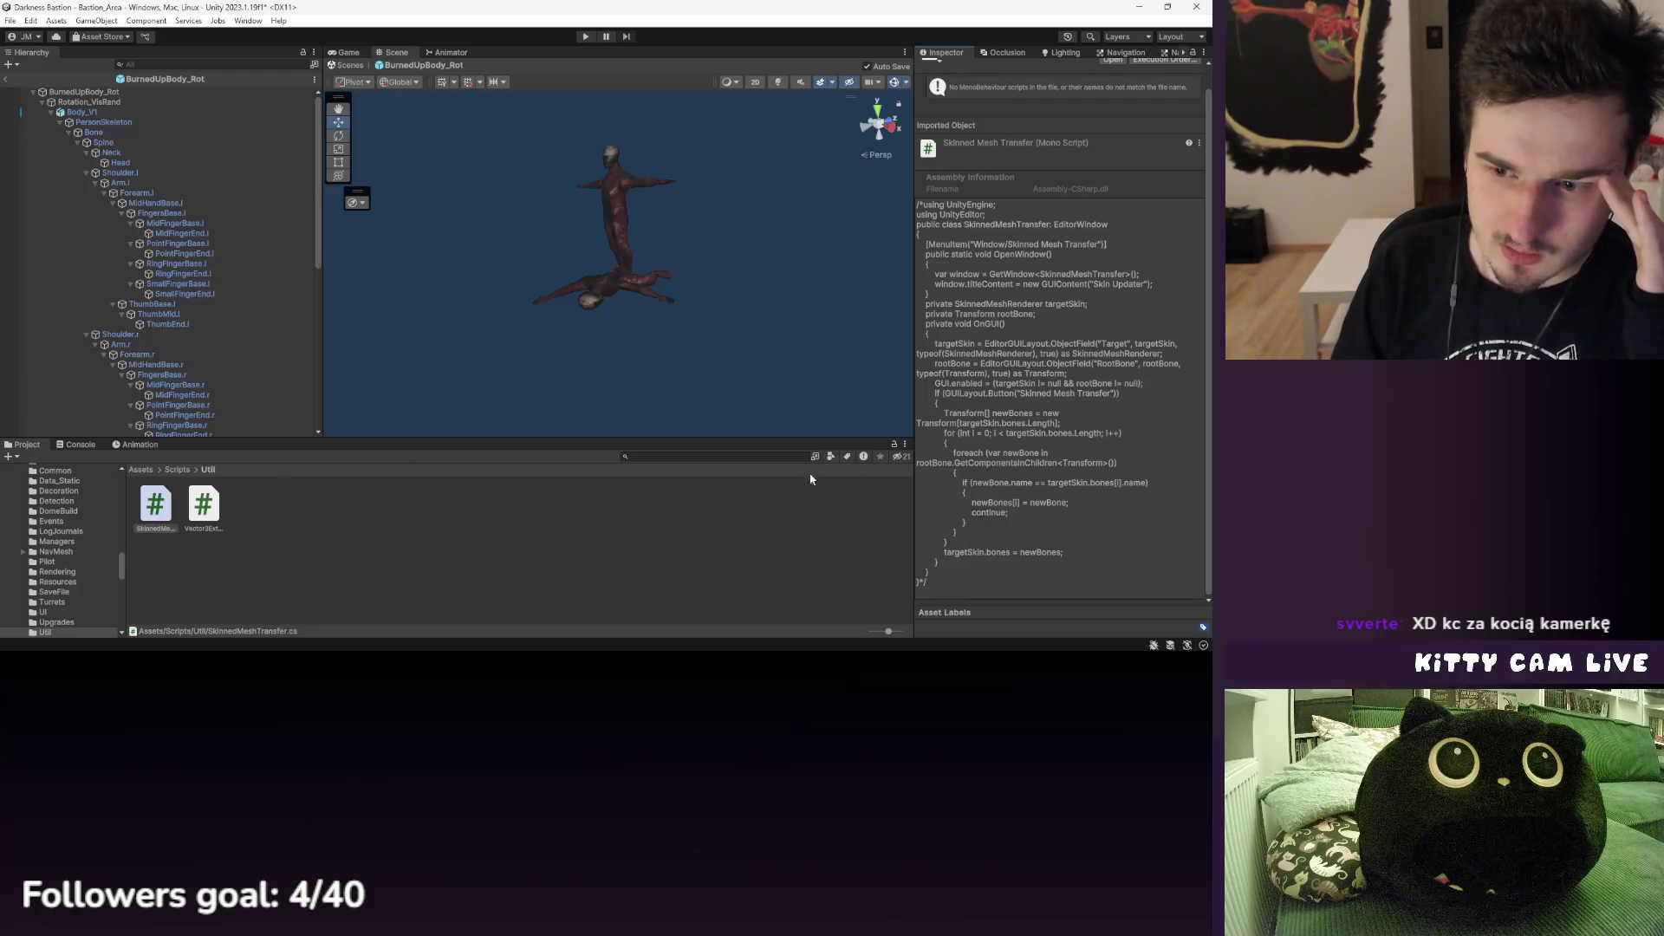
- Browse the Upgrades and AI folders, then select Rotation_VisRand in the Hierarchy
{"action": "left_click", "coordinate": [176, 470]}
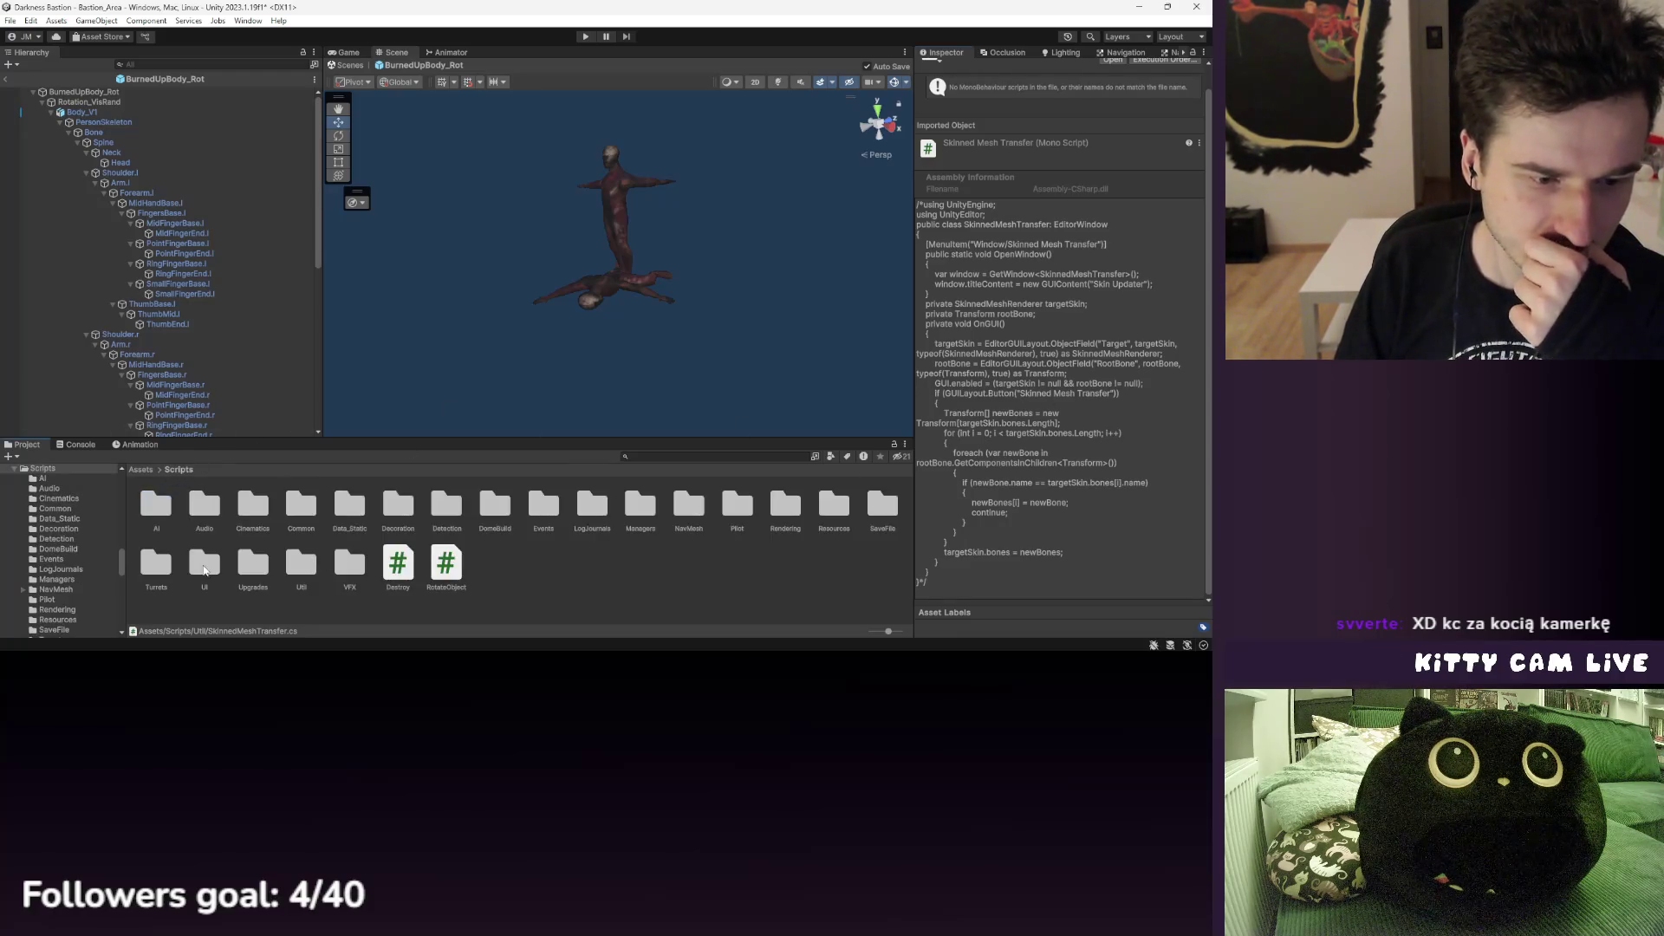
{"action": "double_click", "coordinate": [253, 563]}
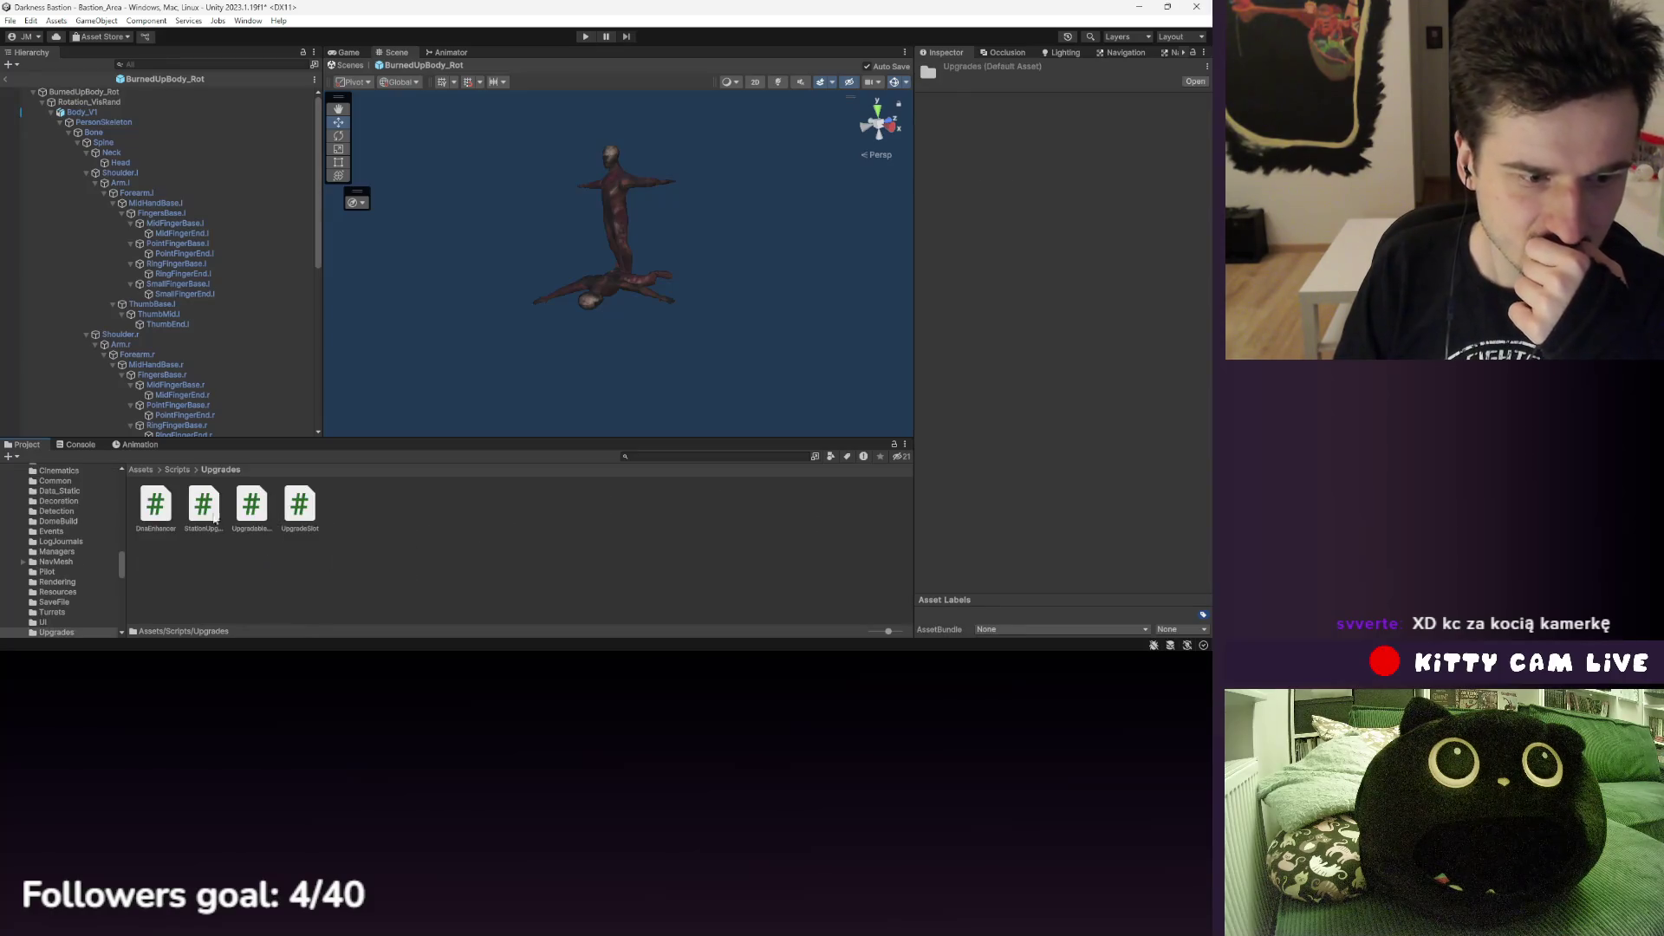
{"action": "left_click", "coordinate": [177, 470]}
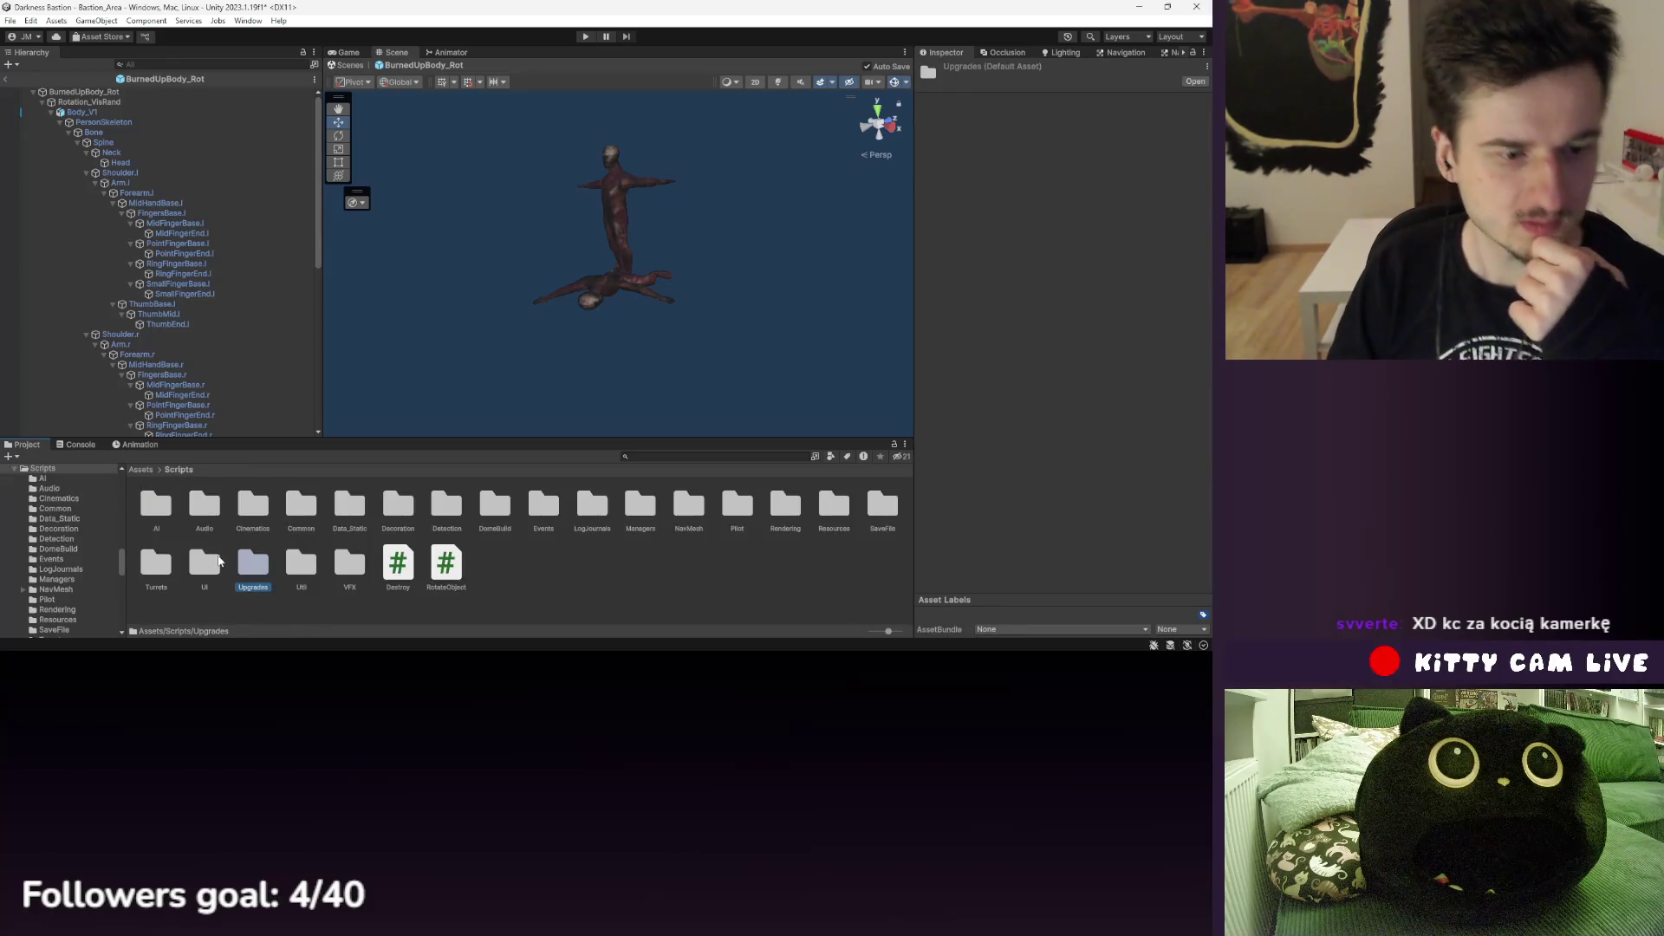
{"action": "double_click", "coordinate": [158, 504]}
{"action": "left_click", "coordinate": [178, 470]}
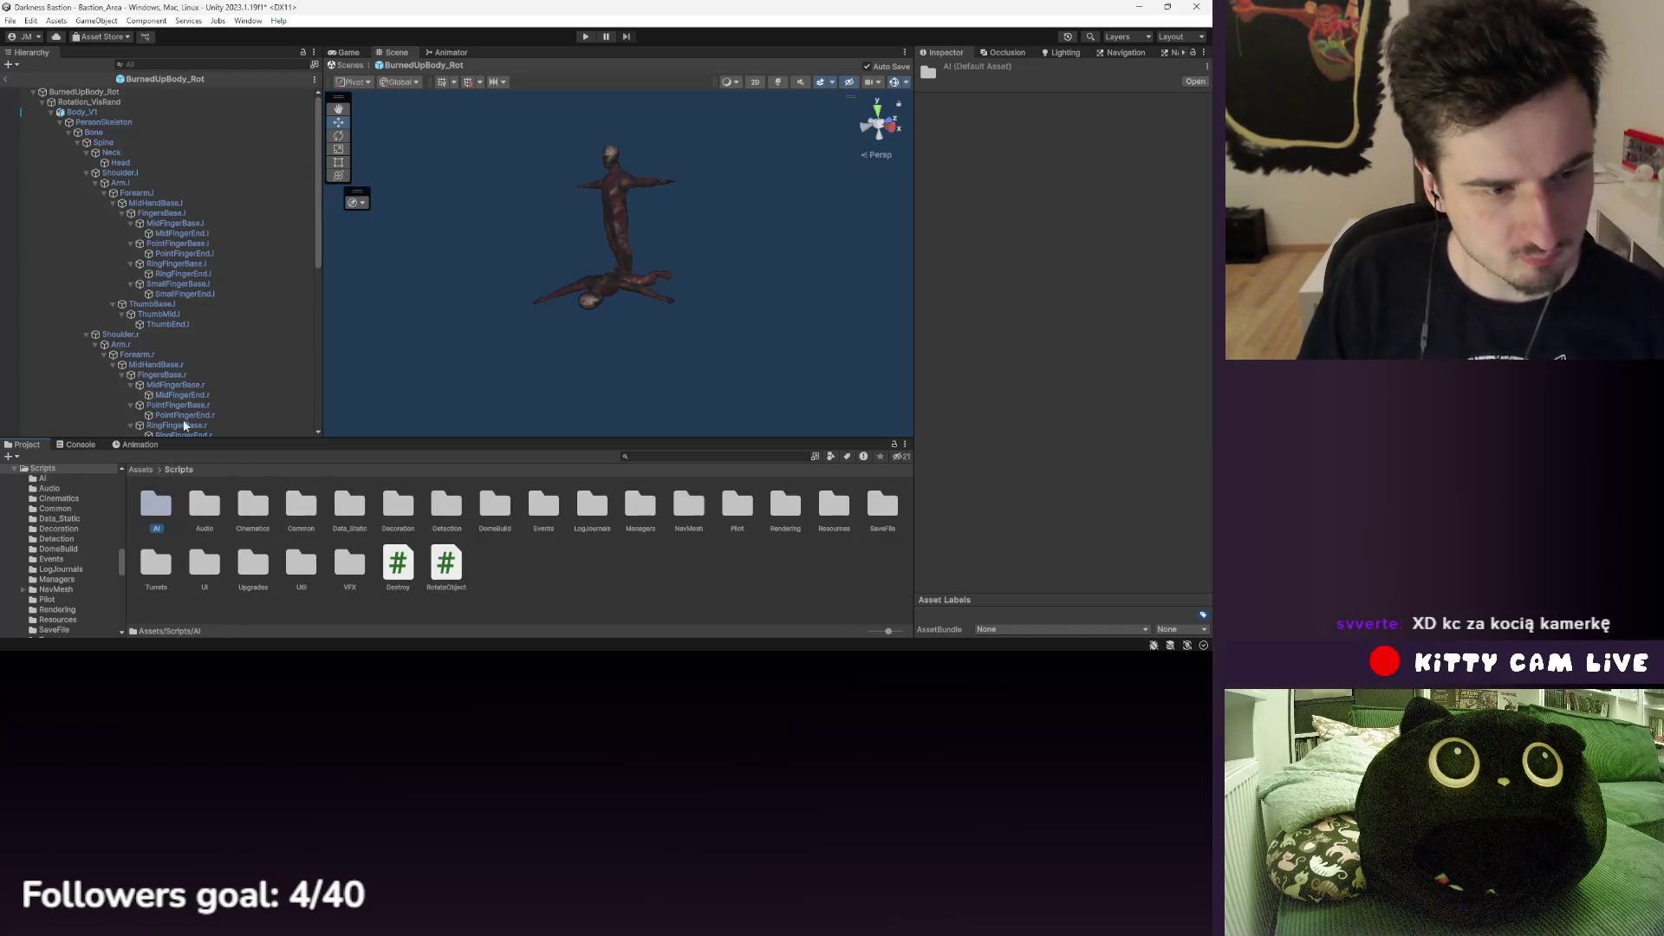
{"action": "left_click", "coordinate": [112, 102]}
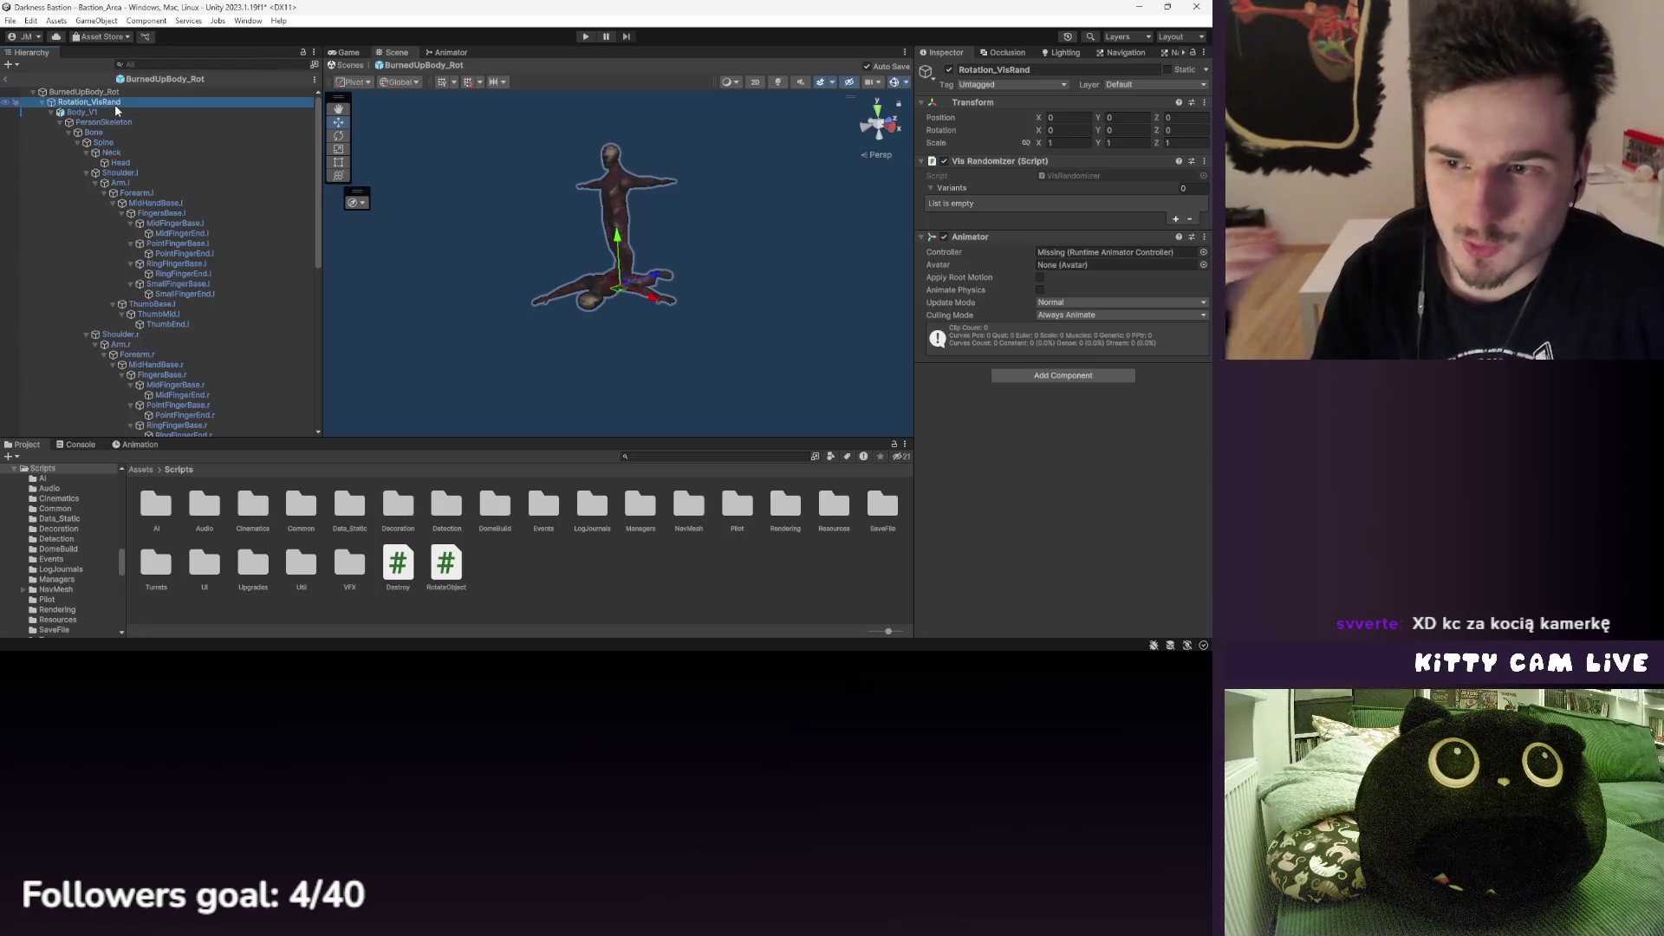
- Add an Animator to Body_V10 and set its controller to Body_V1
{"action": "left_click", "coordinate": [51, 112]}
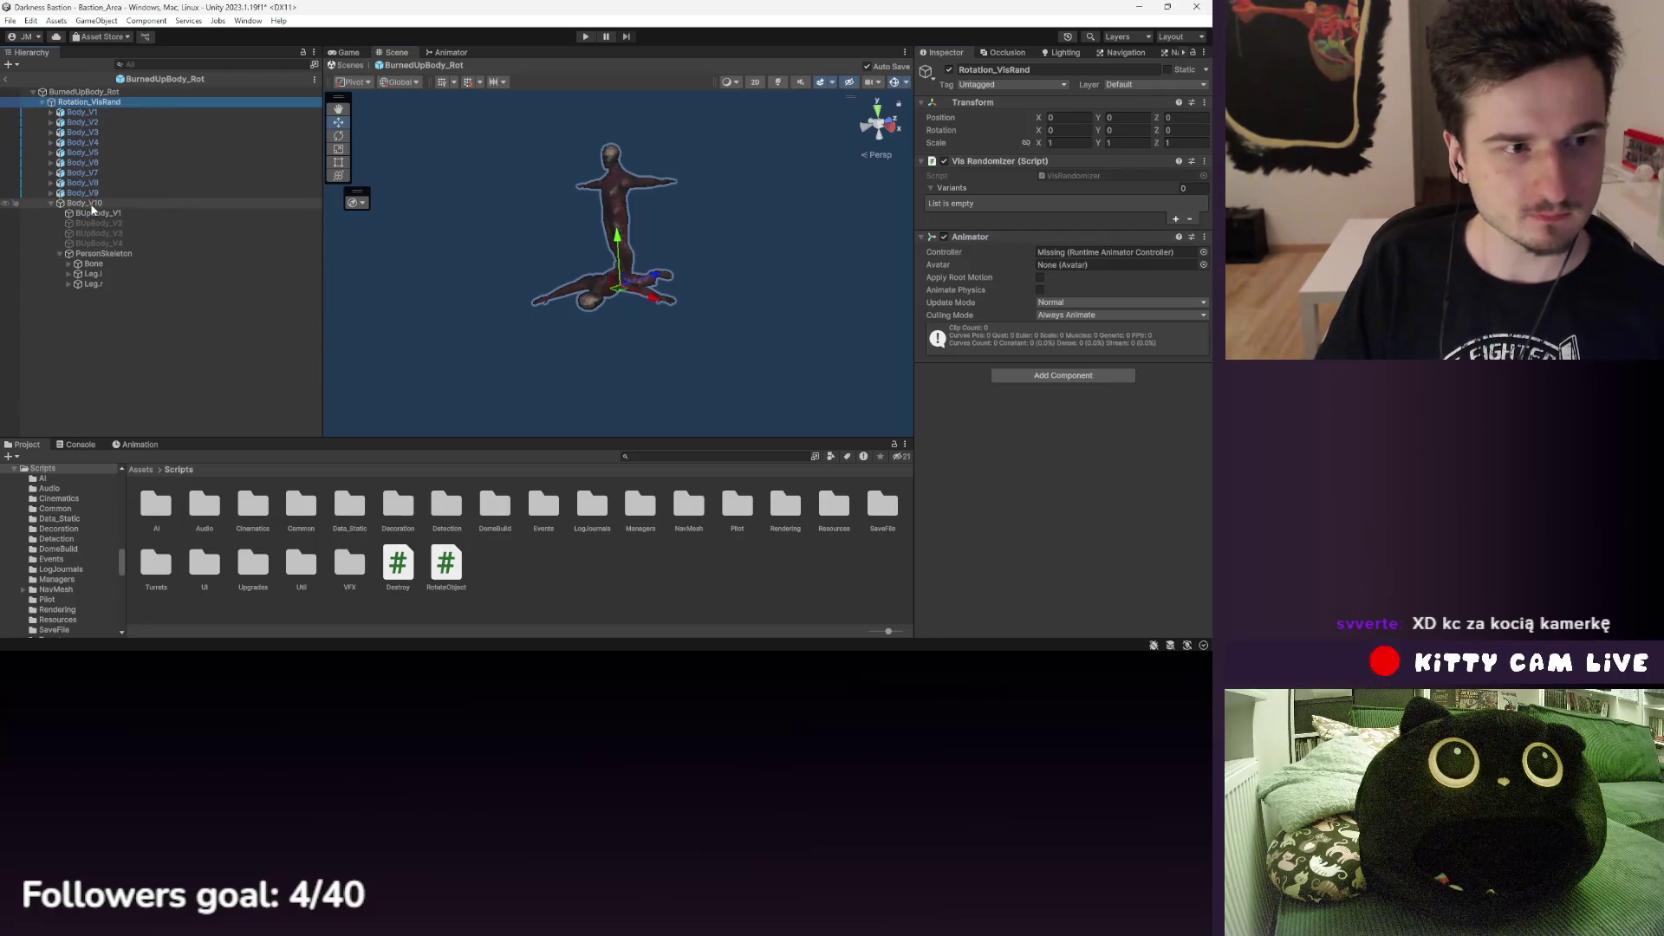
{"action": "left_click", "coordinate": [92, 204]}
{"action": "left_click", "coordinate": [1063, 166]}
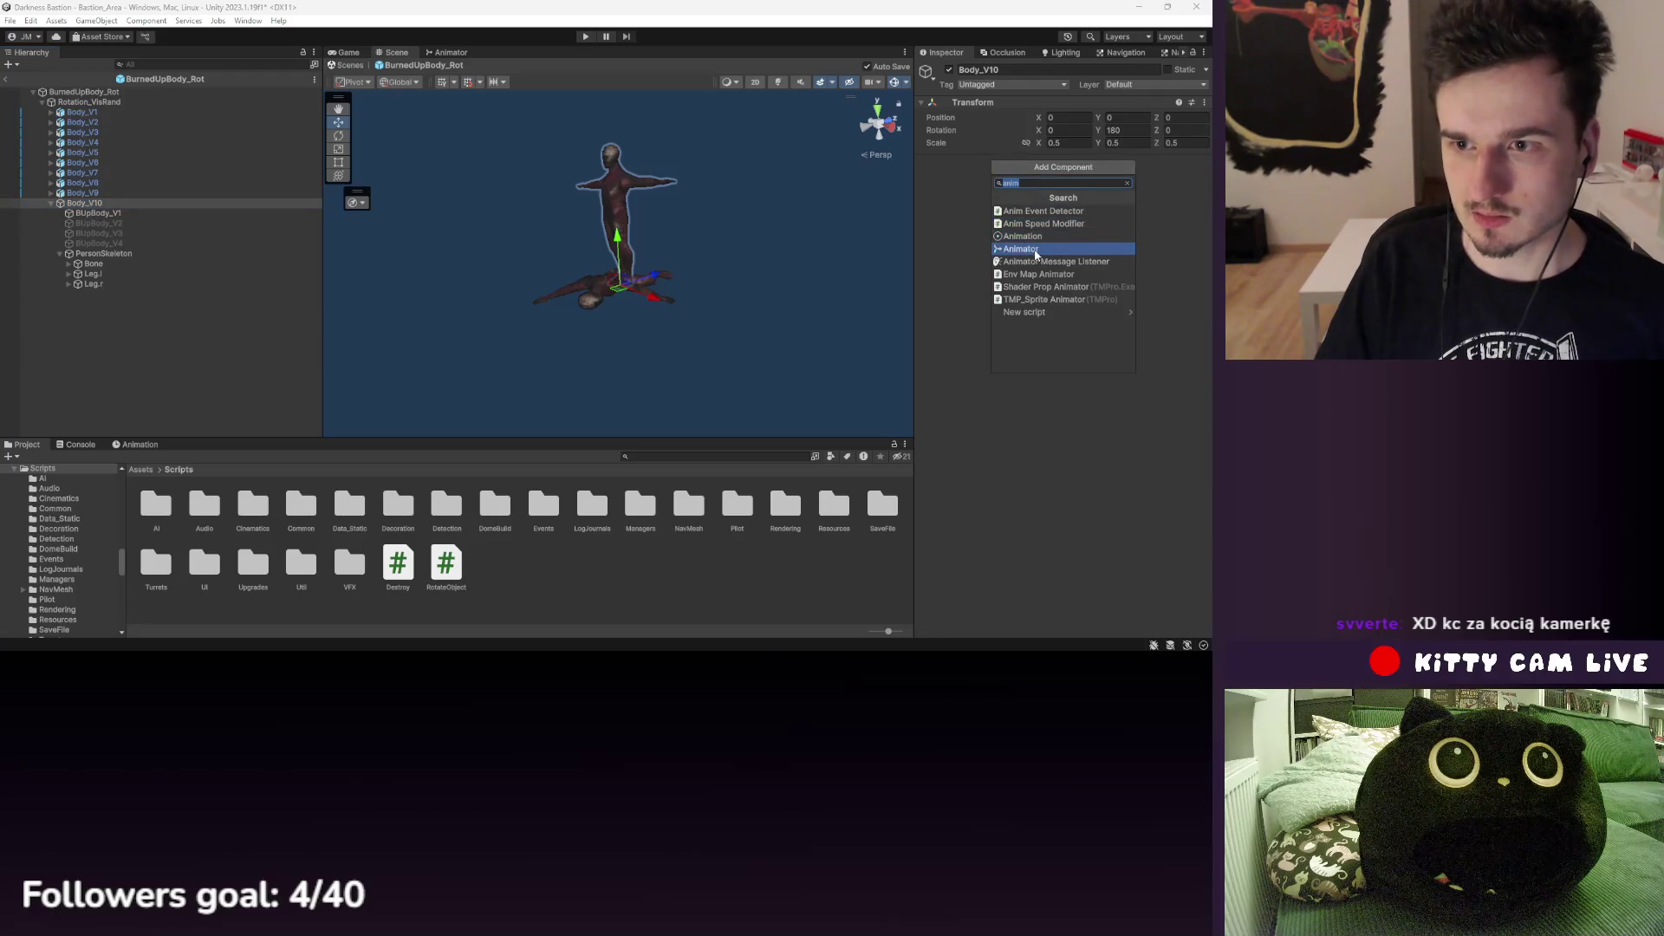
{"action": "left_click", "coordinate": [1035, 250]}
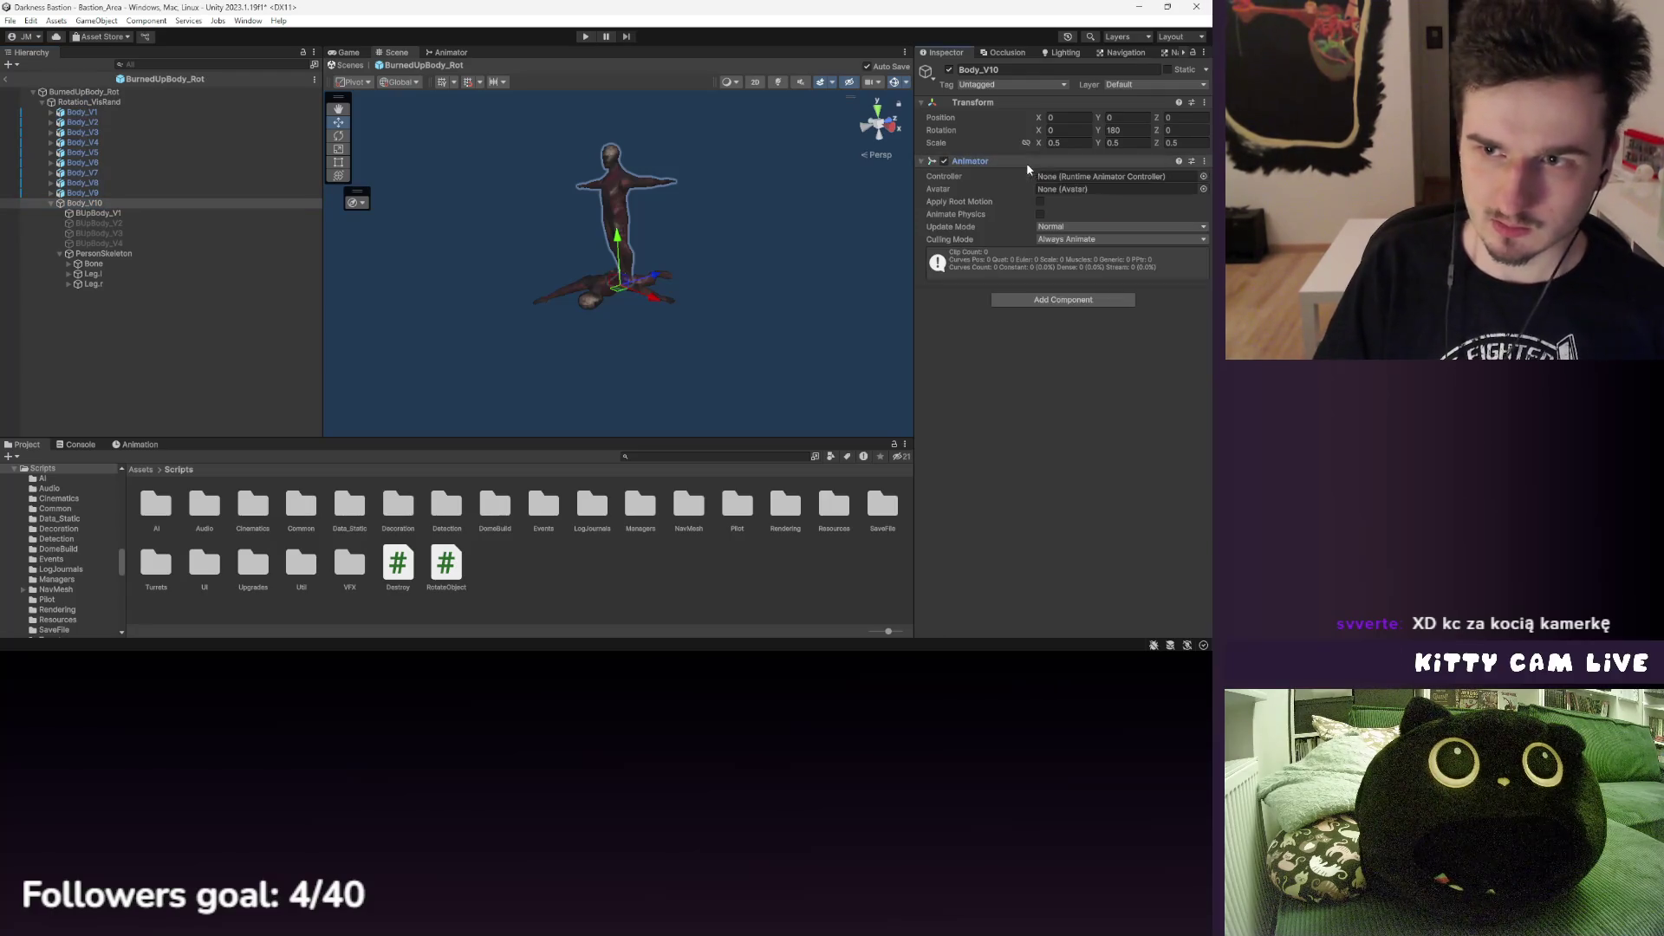
{"action": "left_click", "coordinate": [1203, 176]}
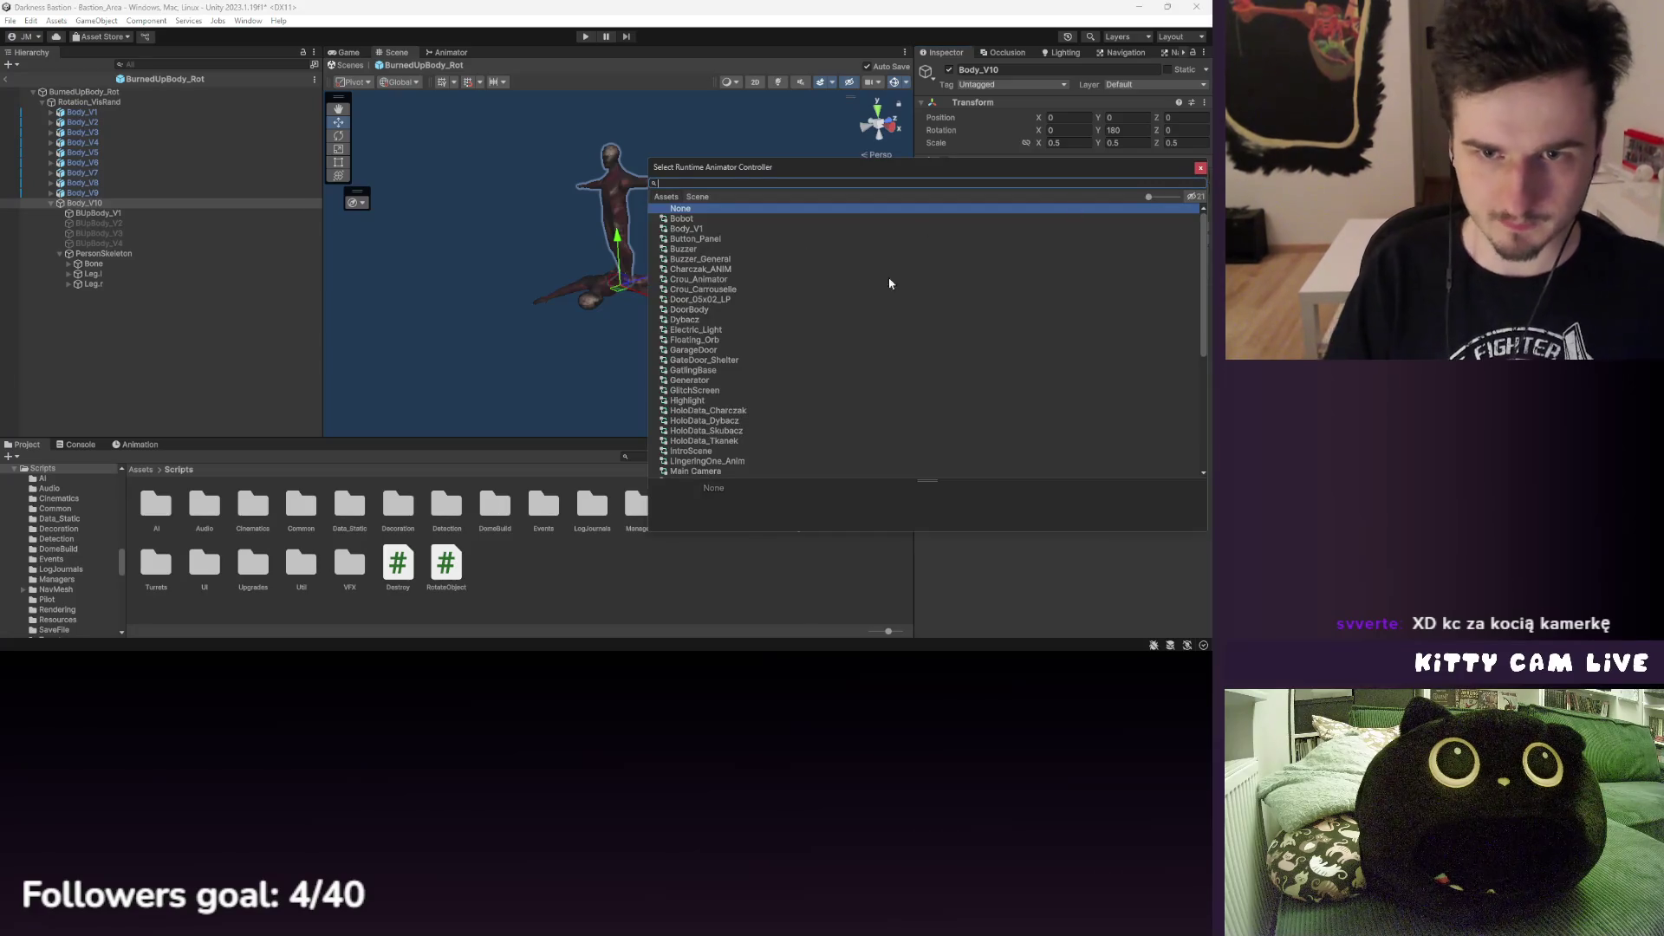
{"action": "left_click", "coordinate": [690, 222]}
{"action": "left_click", "coordinate": [690, 229]}
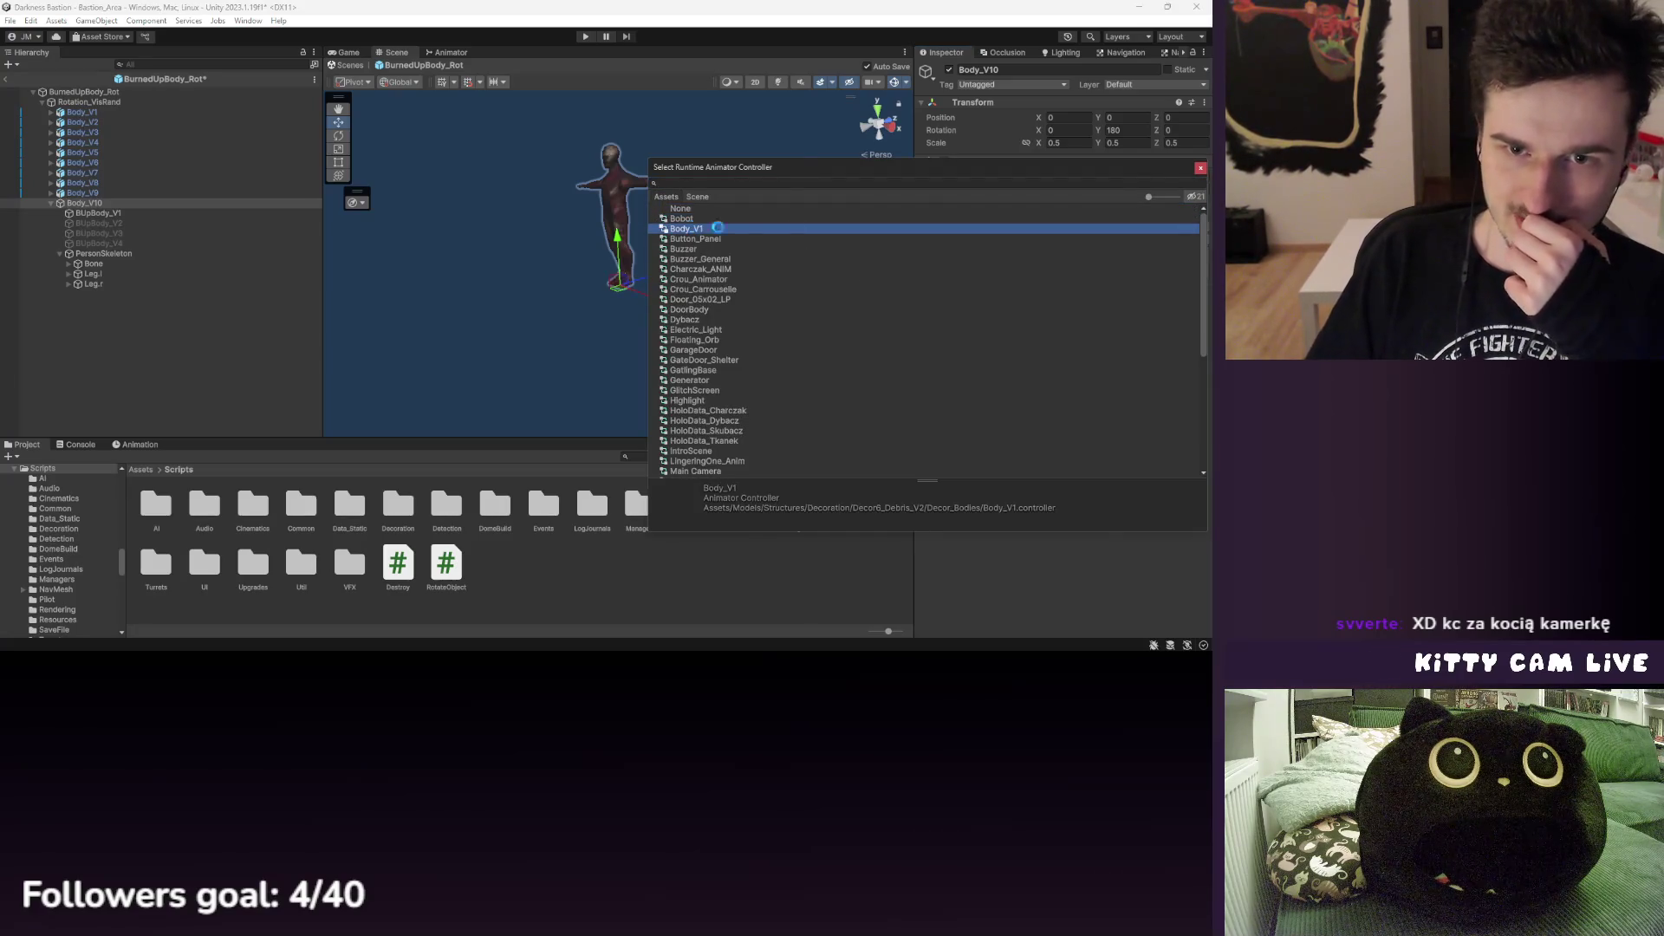
{"action": "left_click", "coordinate": [1200, 169]}
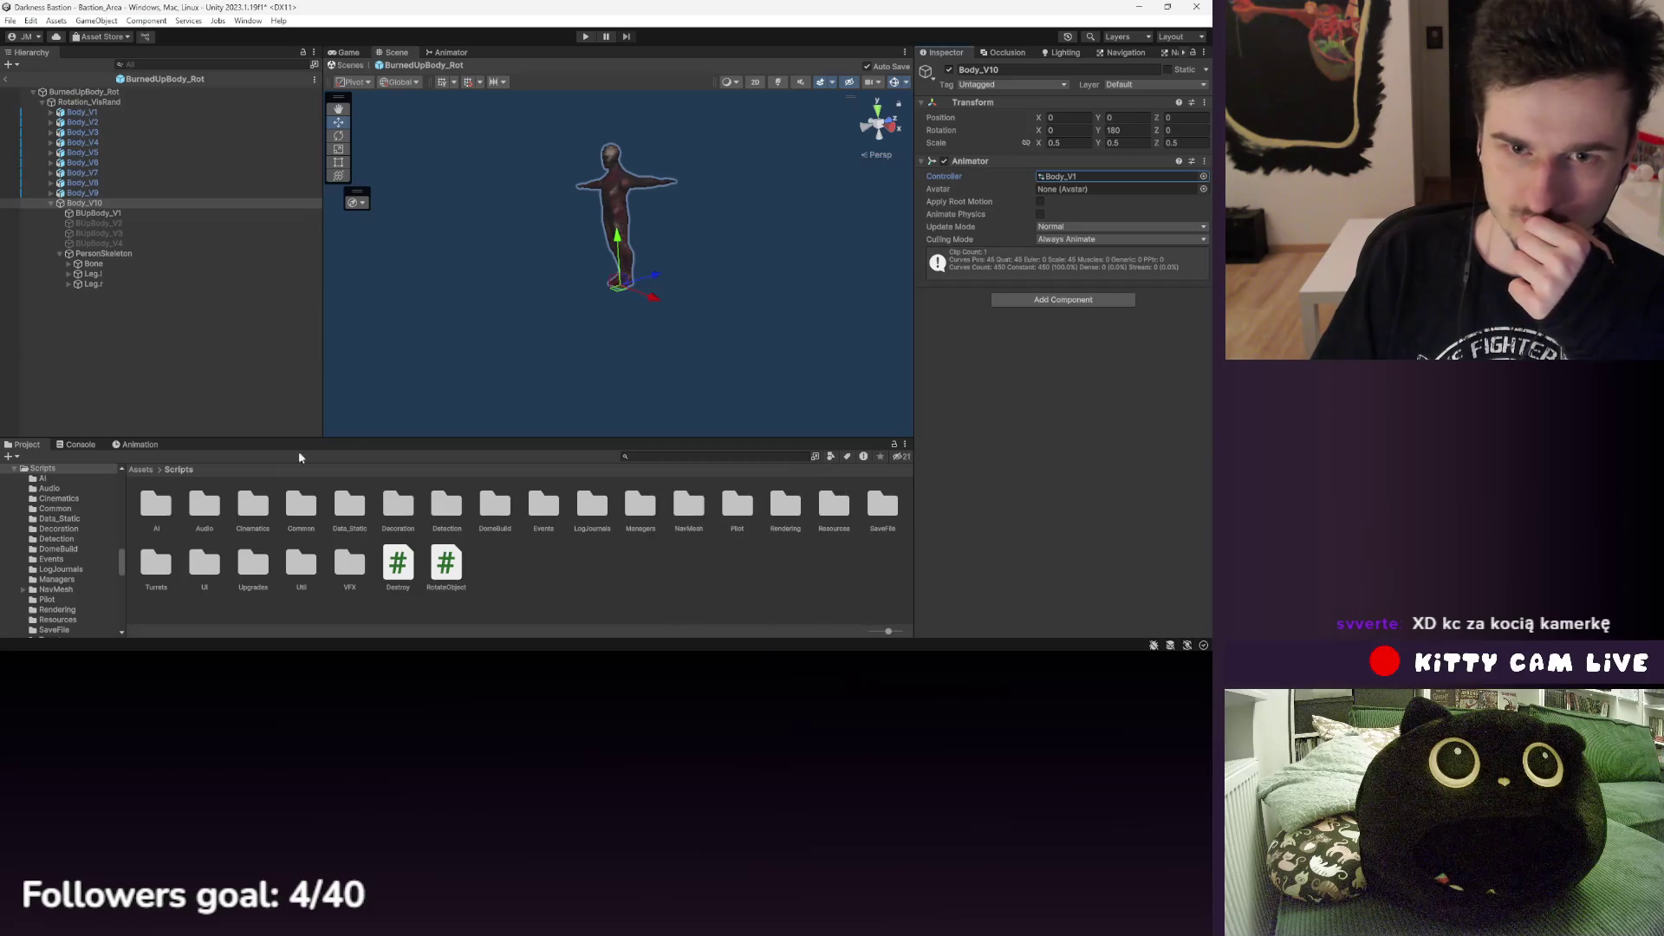
{"action": "left_click", "coordinate": [139, 445]}
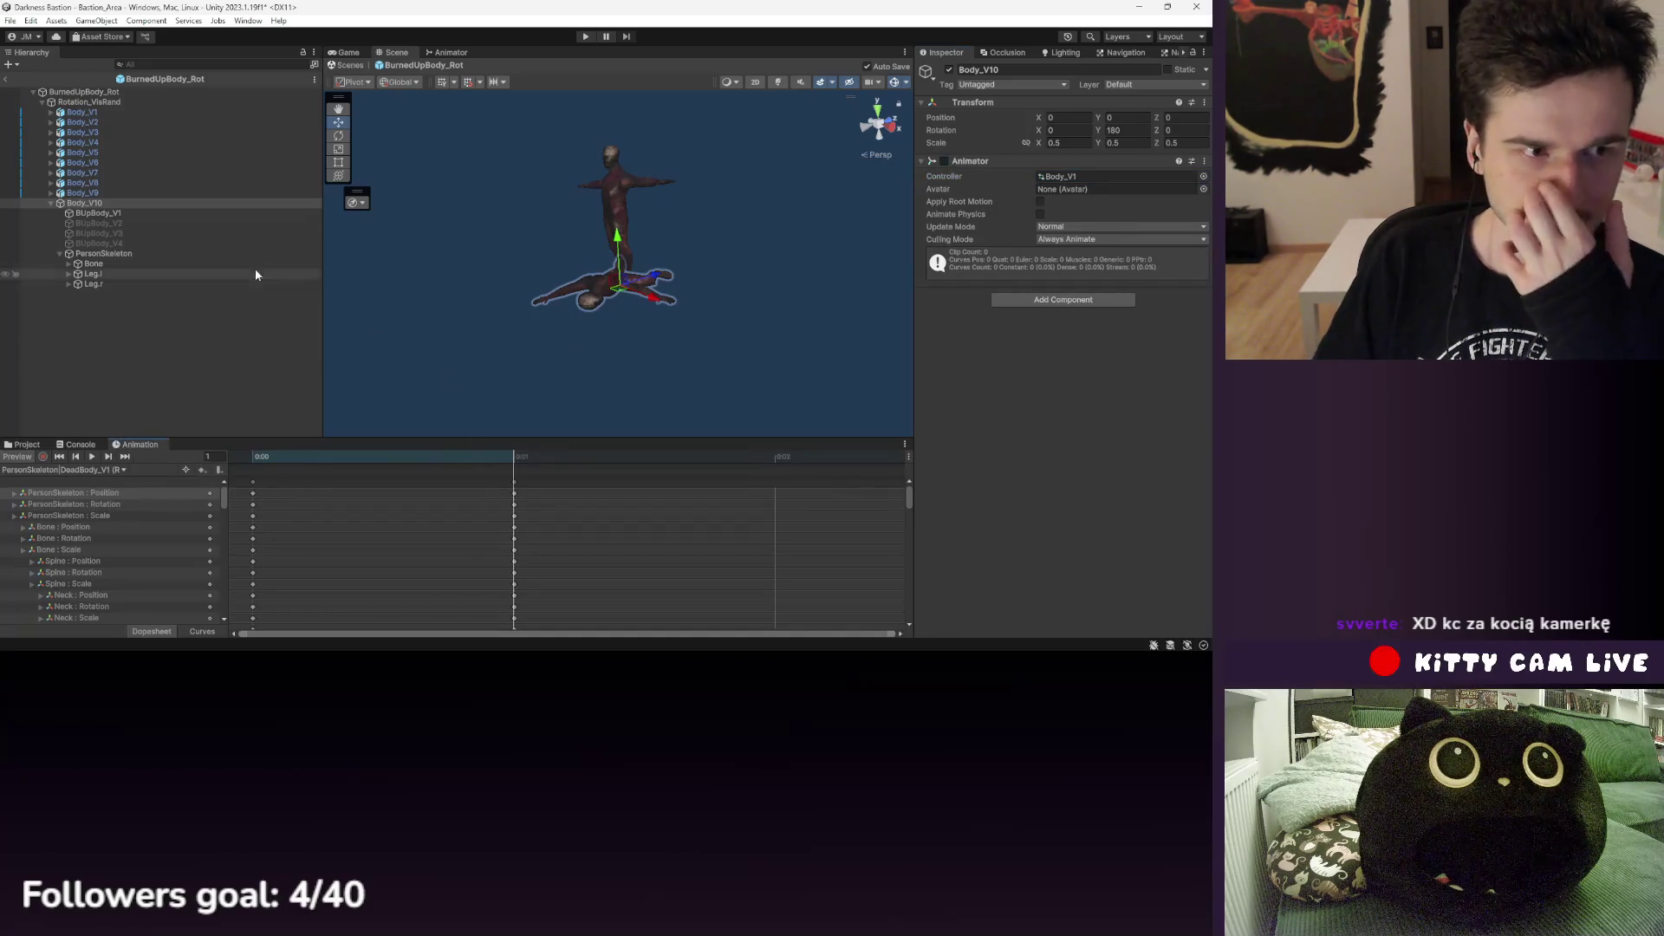
- Remove Body_V10's Animator, then check Body_V8, Body_V4, BUpBody_V1 and PersonSkeleton
{"action": "right_click", "coordinate": [990, 159]}
{"action": "left_click", "coordinate": [1005, 215]}
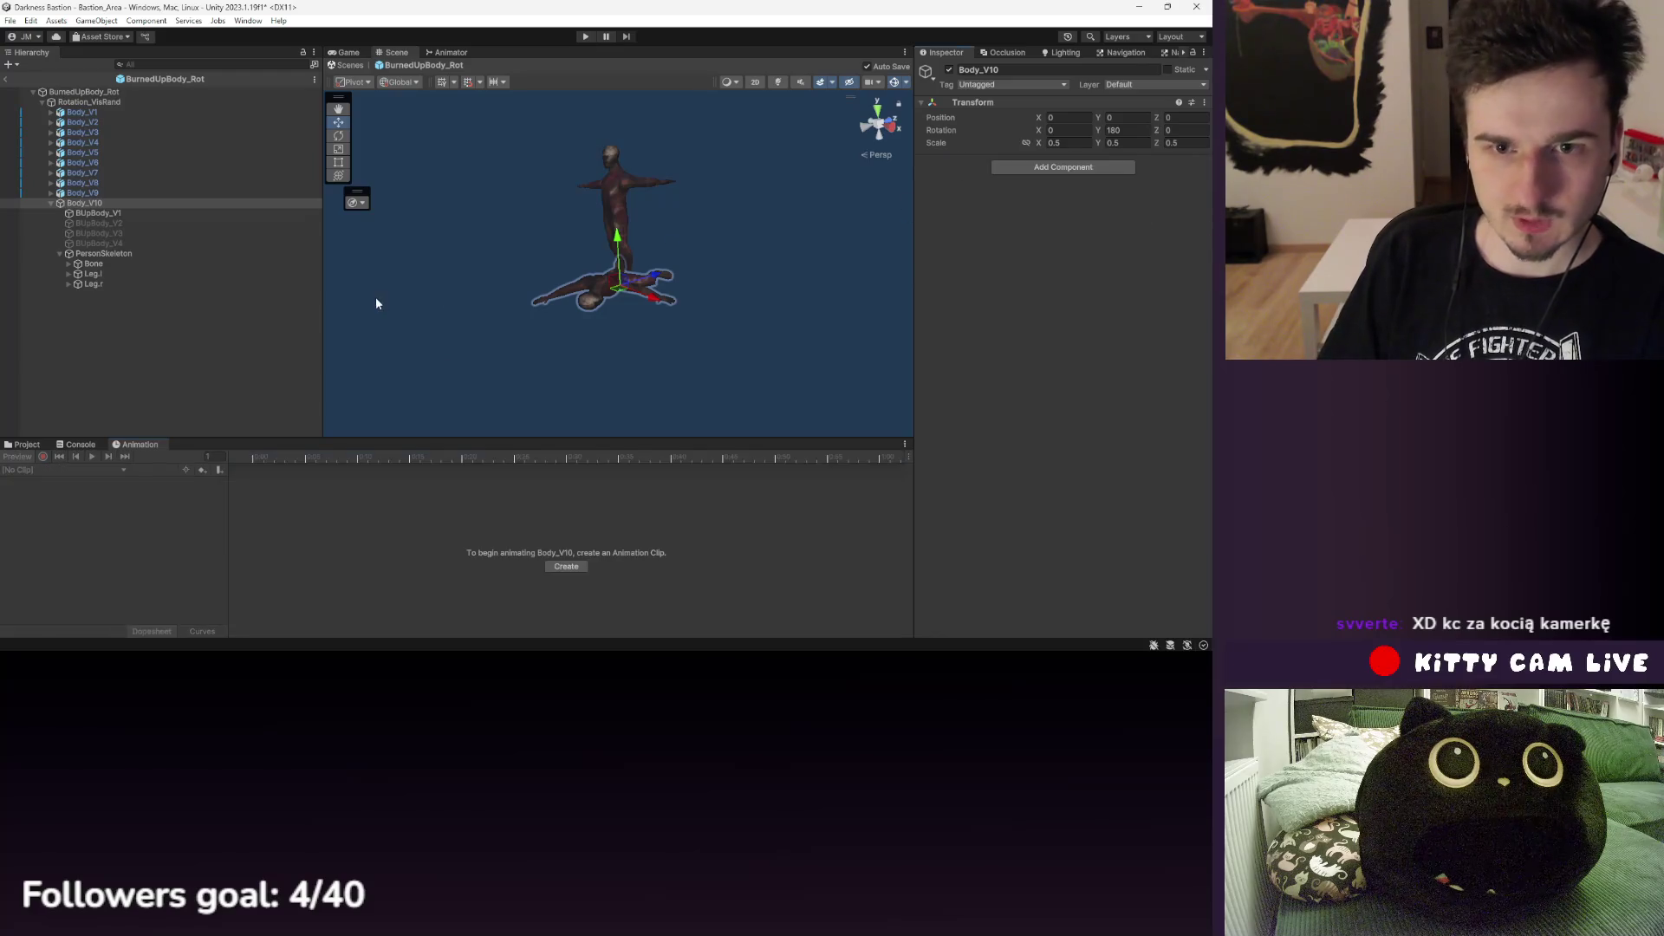
{"action": "left_click", "coordinate": [103, 182]}
{"action": "left_click", "coordinate": [116, 143]}
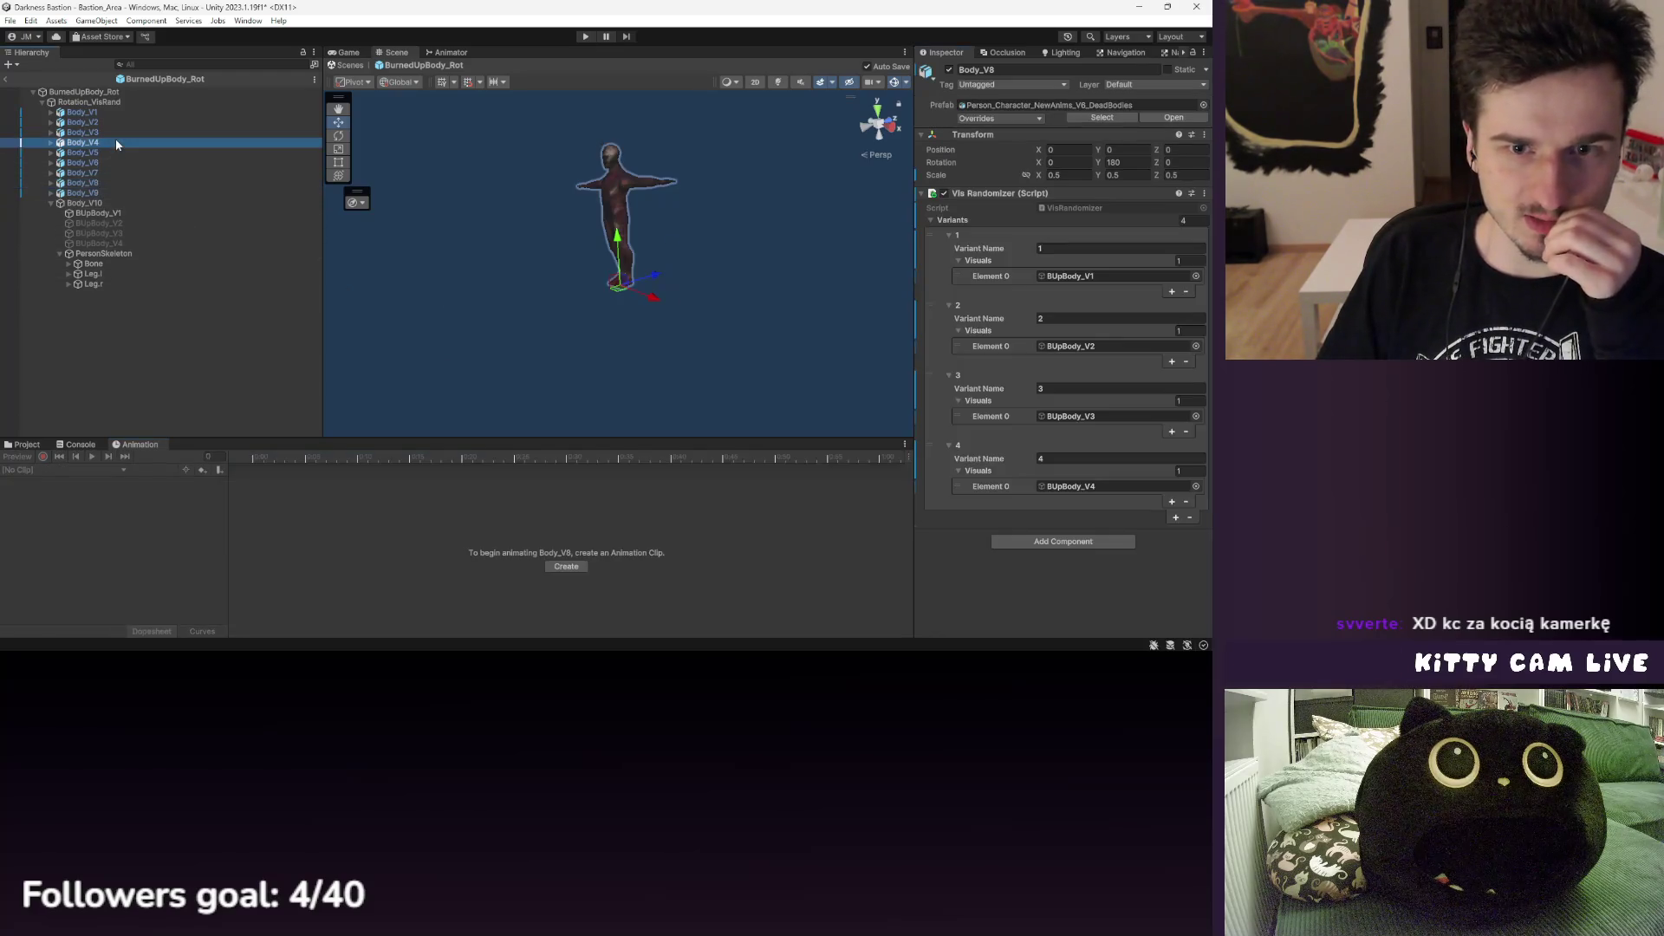
{"action": "left_click", "coordinate": [90, 213]}
{"action": "left_click", "coordinate": [127, 254]}
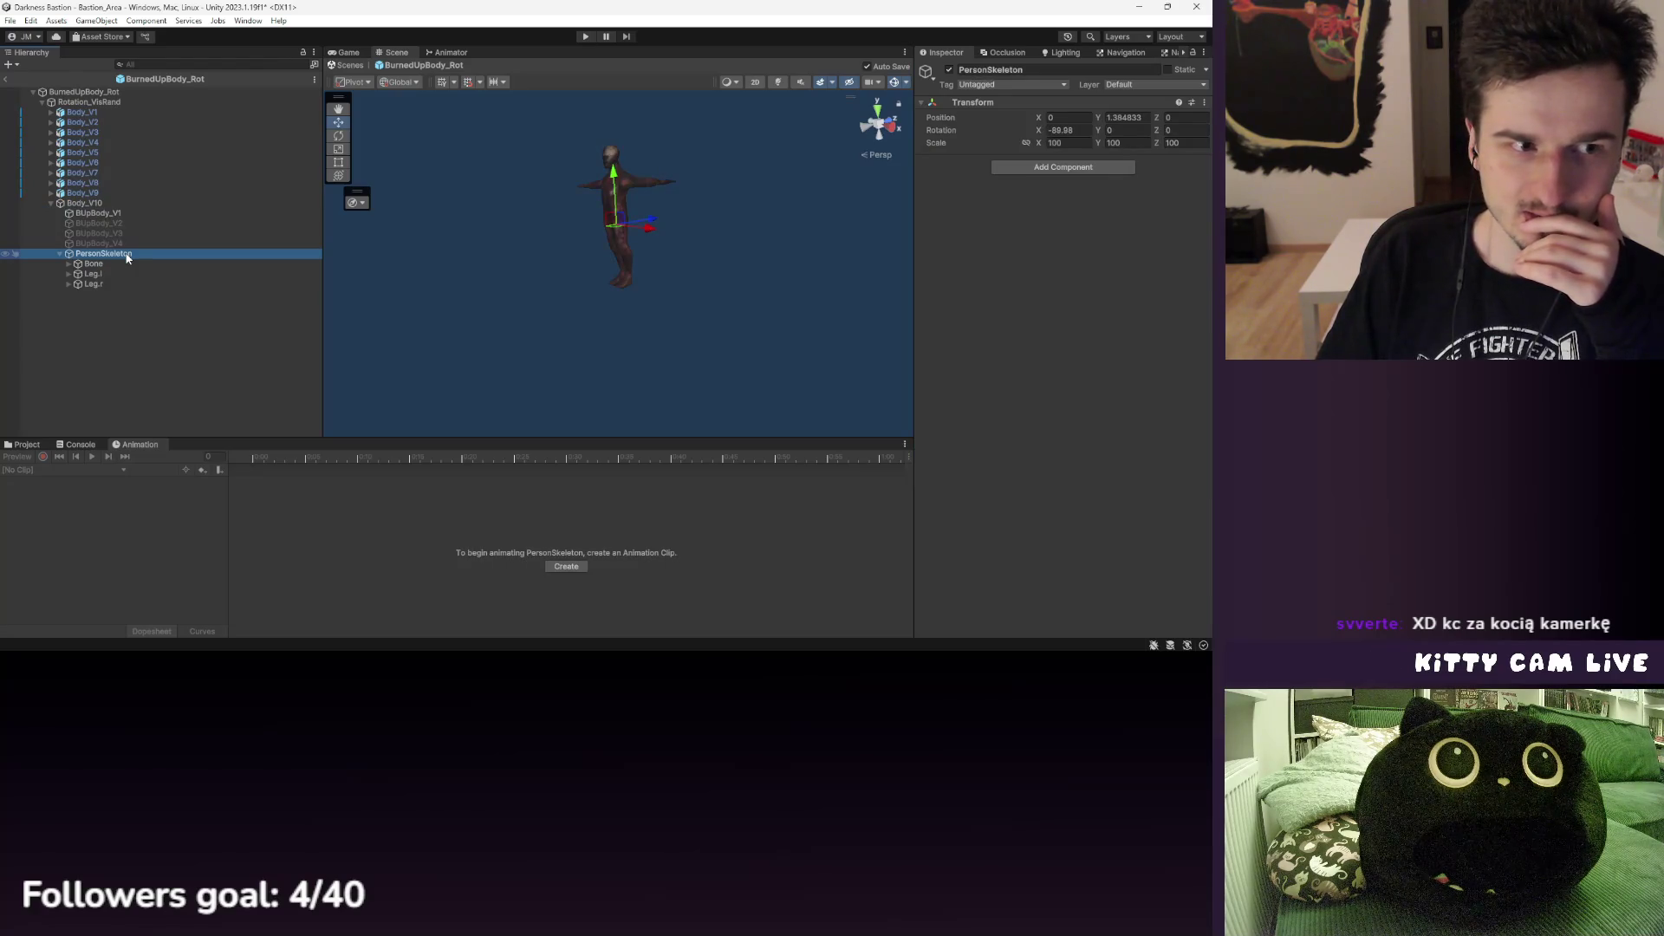
- Locate Body_V1's source dead-bodies FBX and view its Animation import settings
{"action": "right_click", "coordinate": [127, 254]}
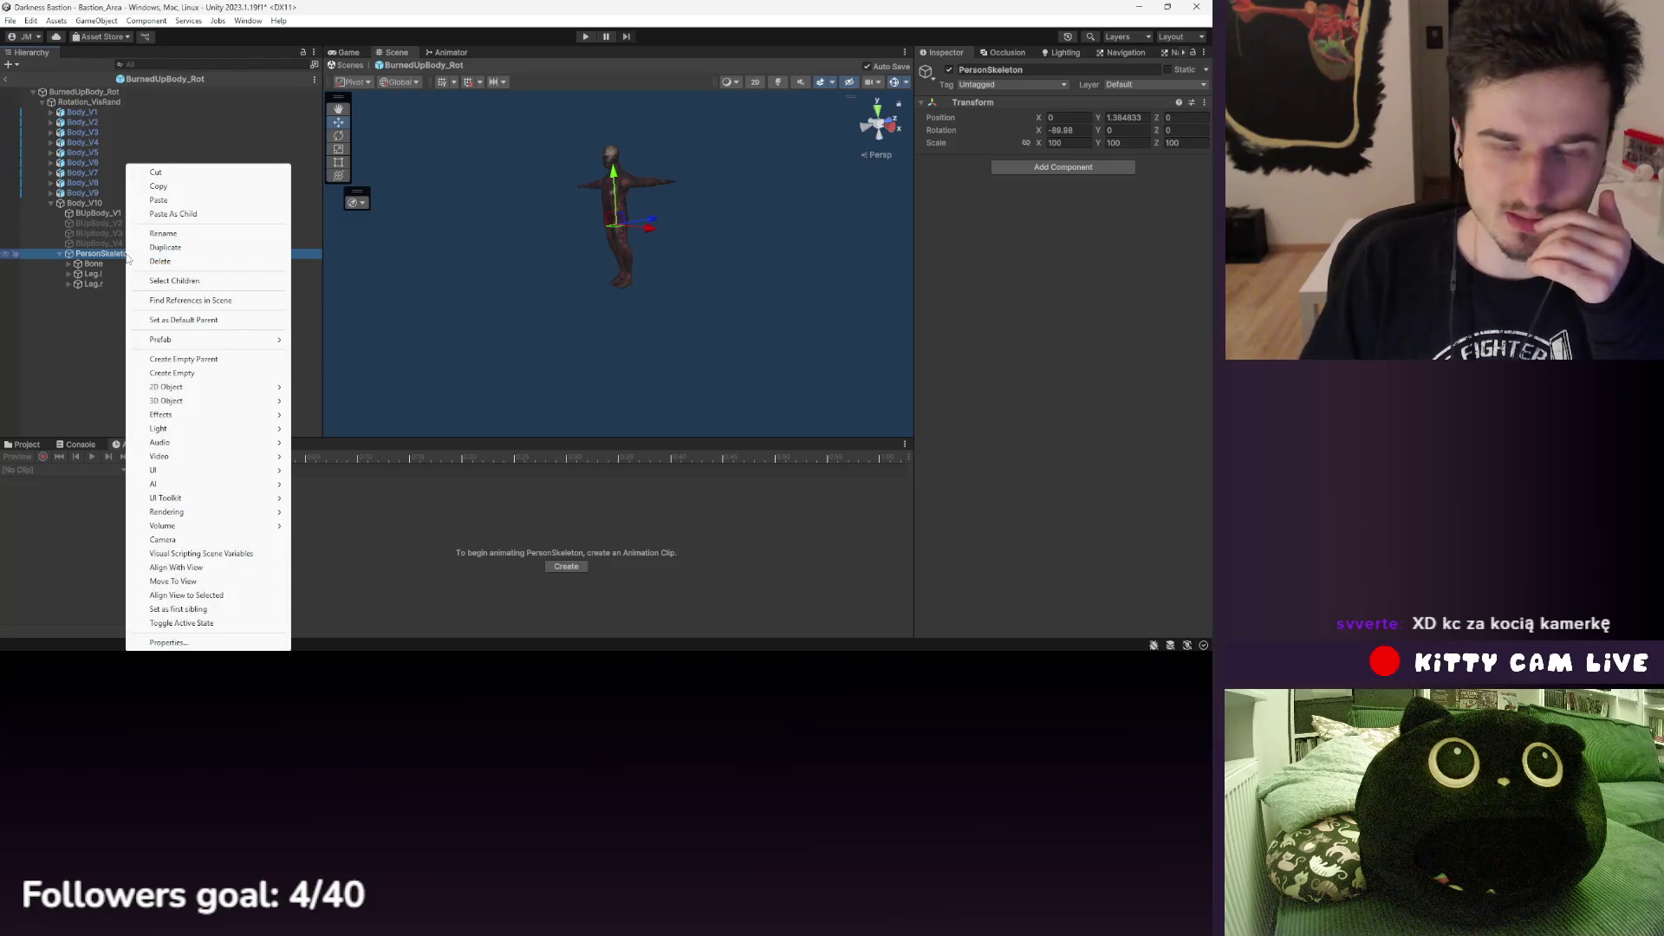
{"action": "mouse_move", "coordinate": [231, 435]}
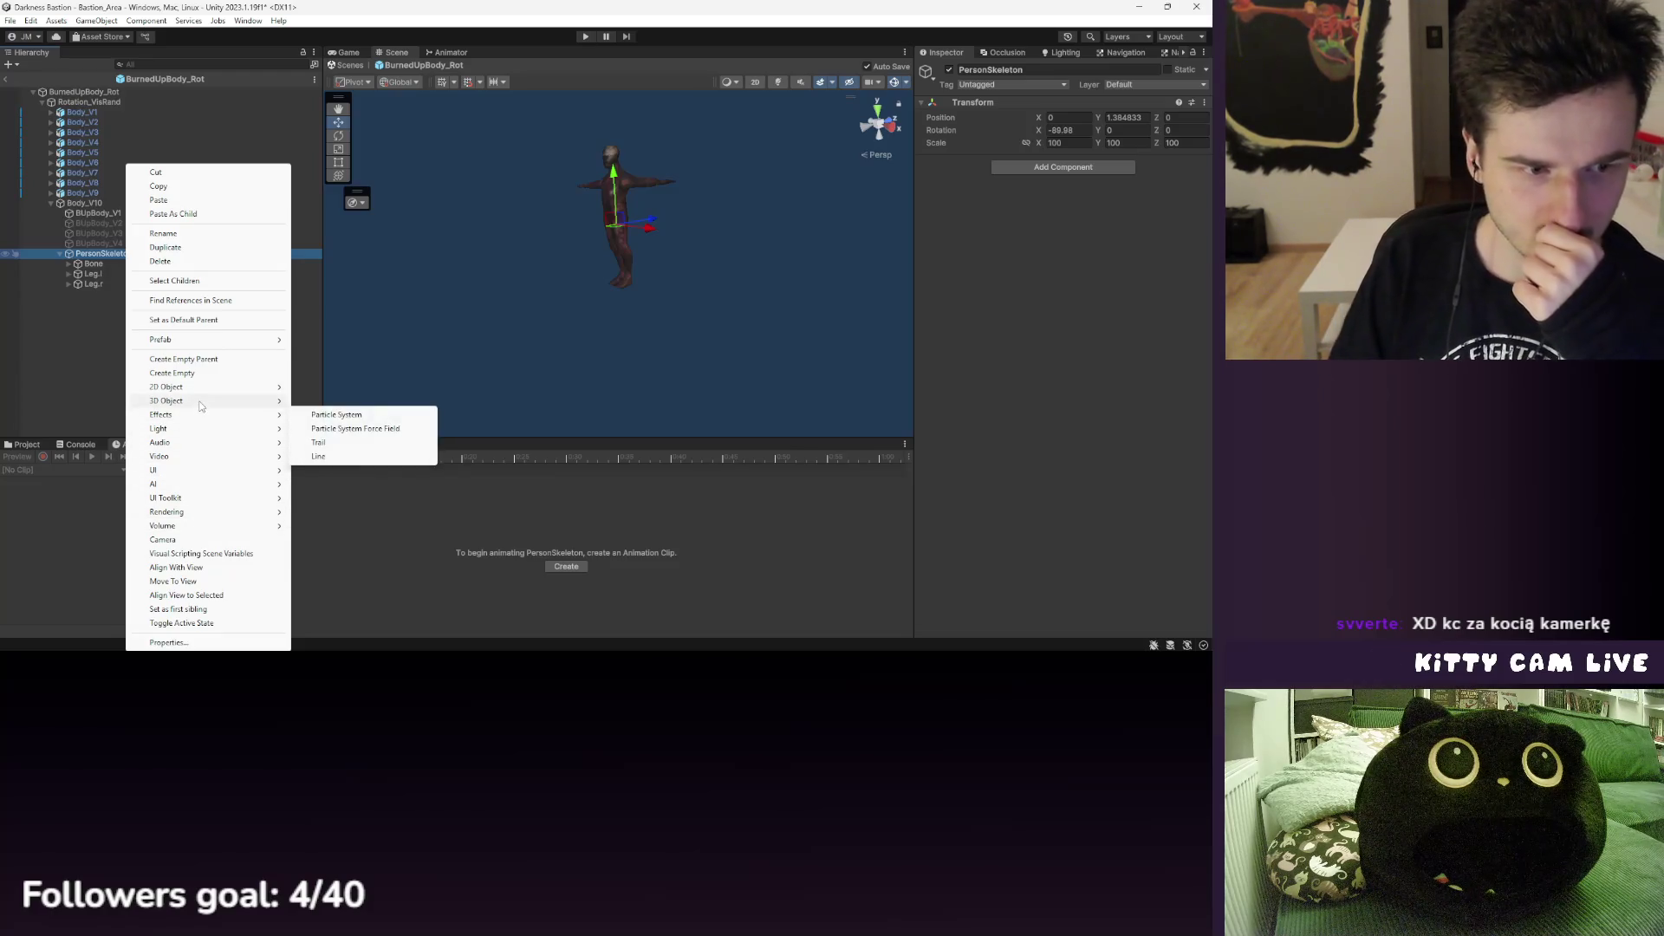
{"action": "mouse_move", "coordinate": [201, 404]}
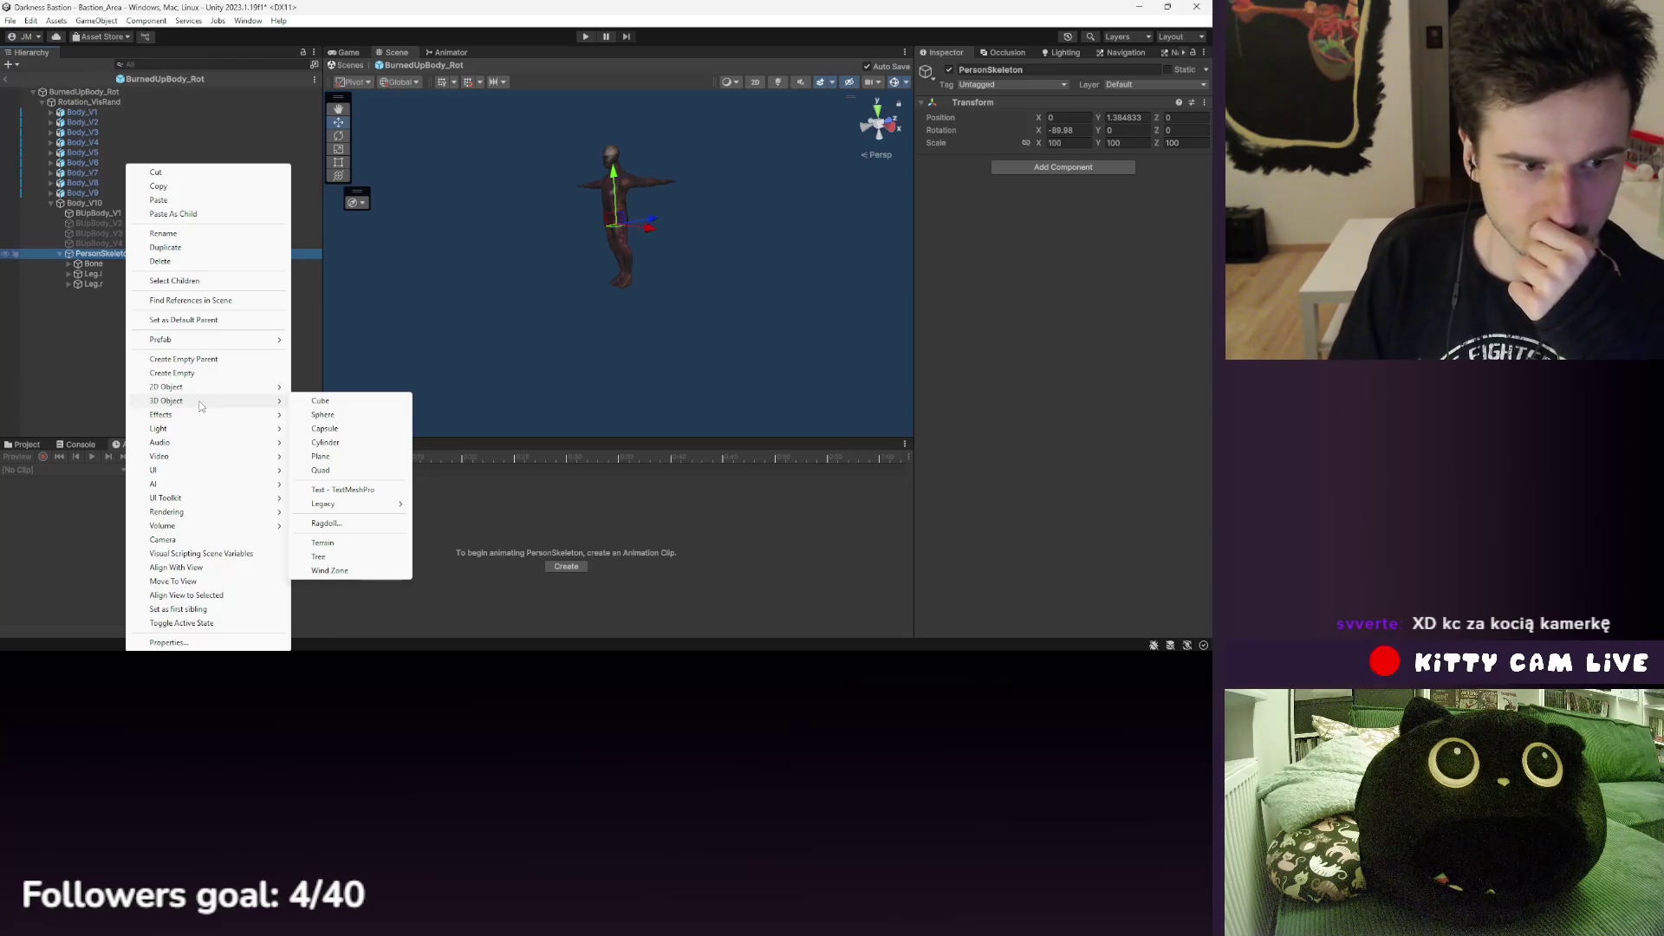
{"action": "left_click", "coordinate": [21, 444]}
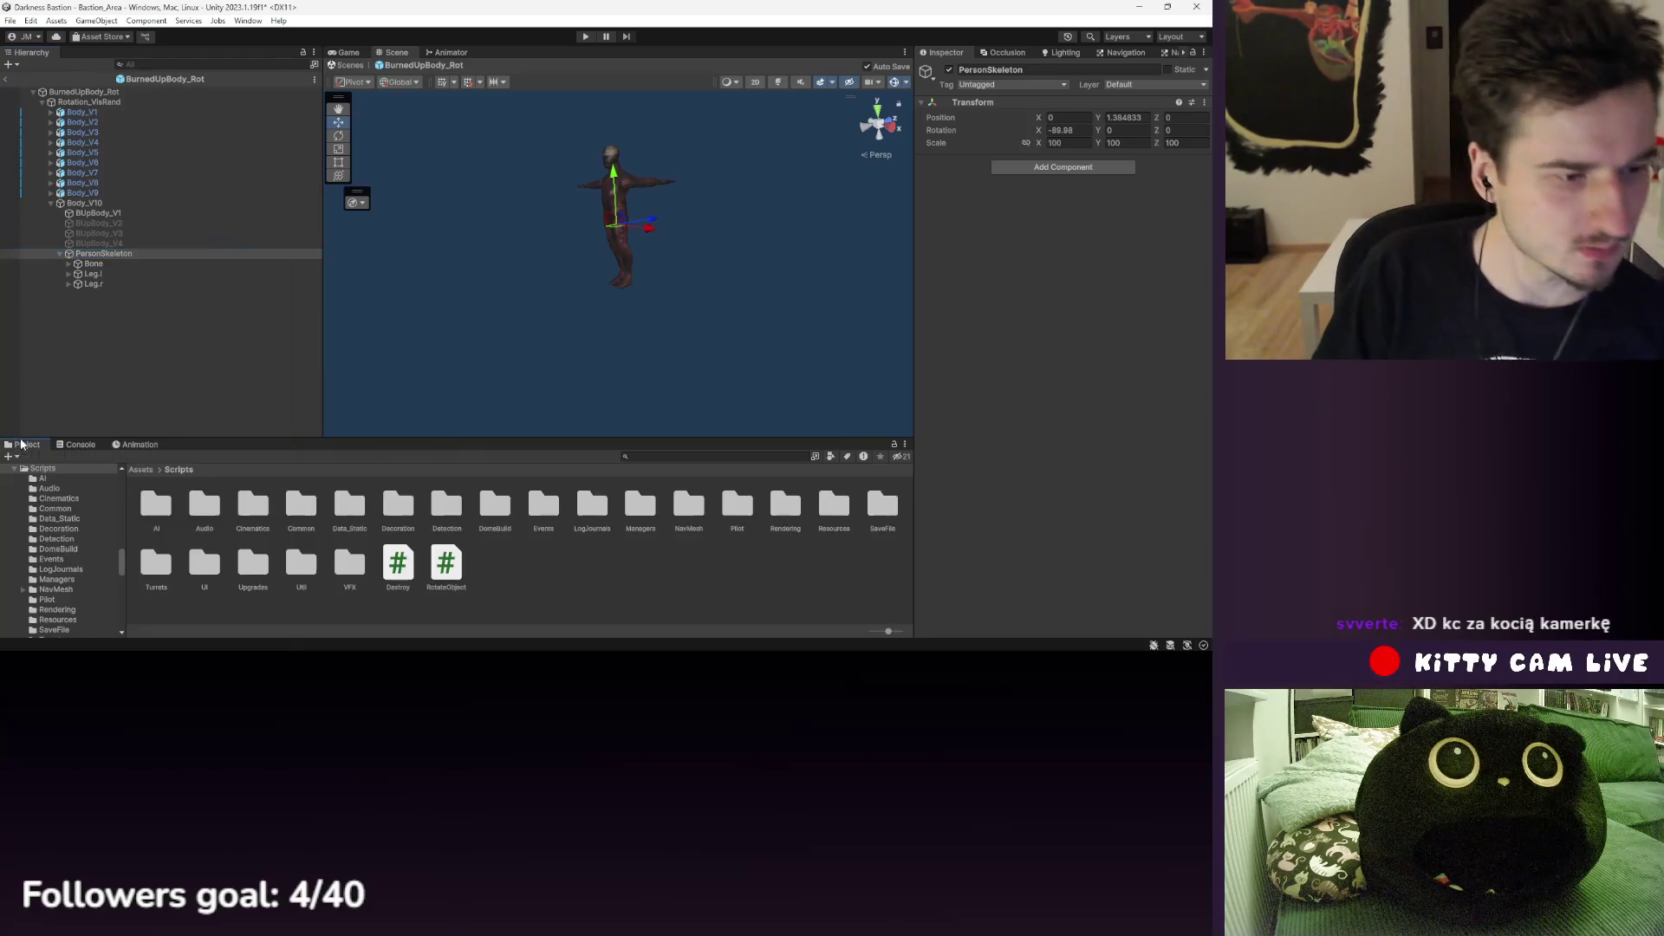
{"action": "left_click", "coordinate": [83, 112]}
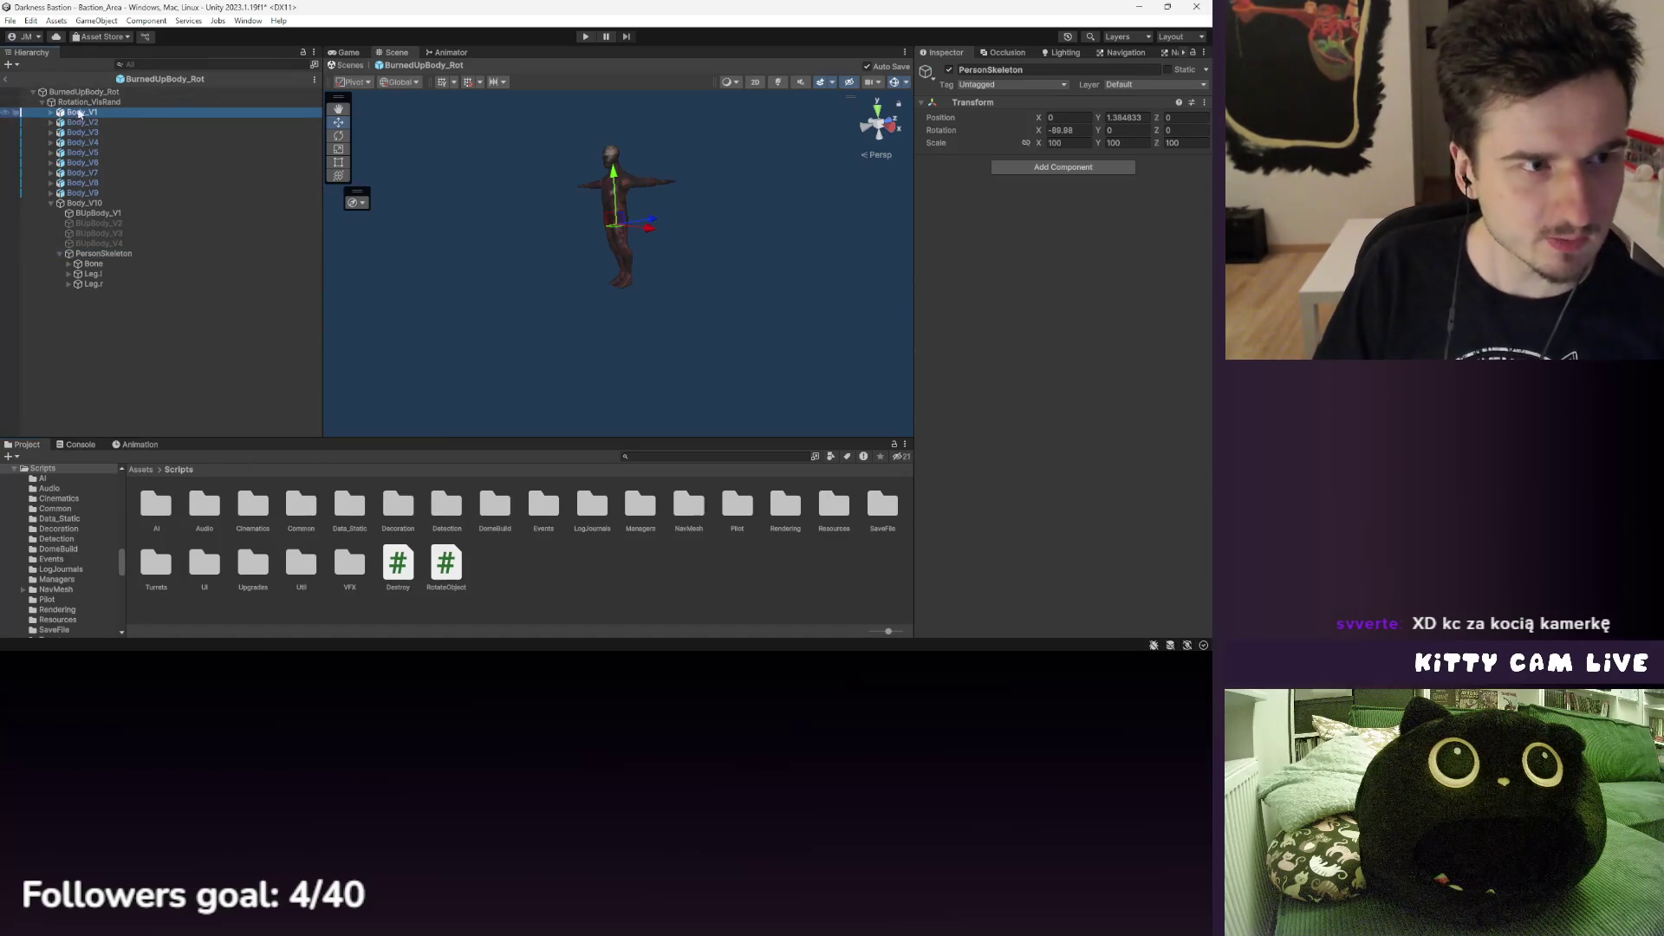
{"action": "double_click", "coordinate": [1066, 260]}
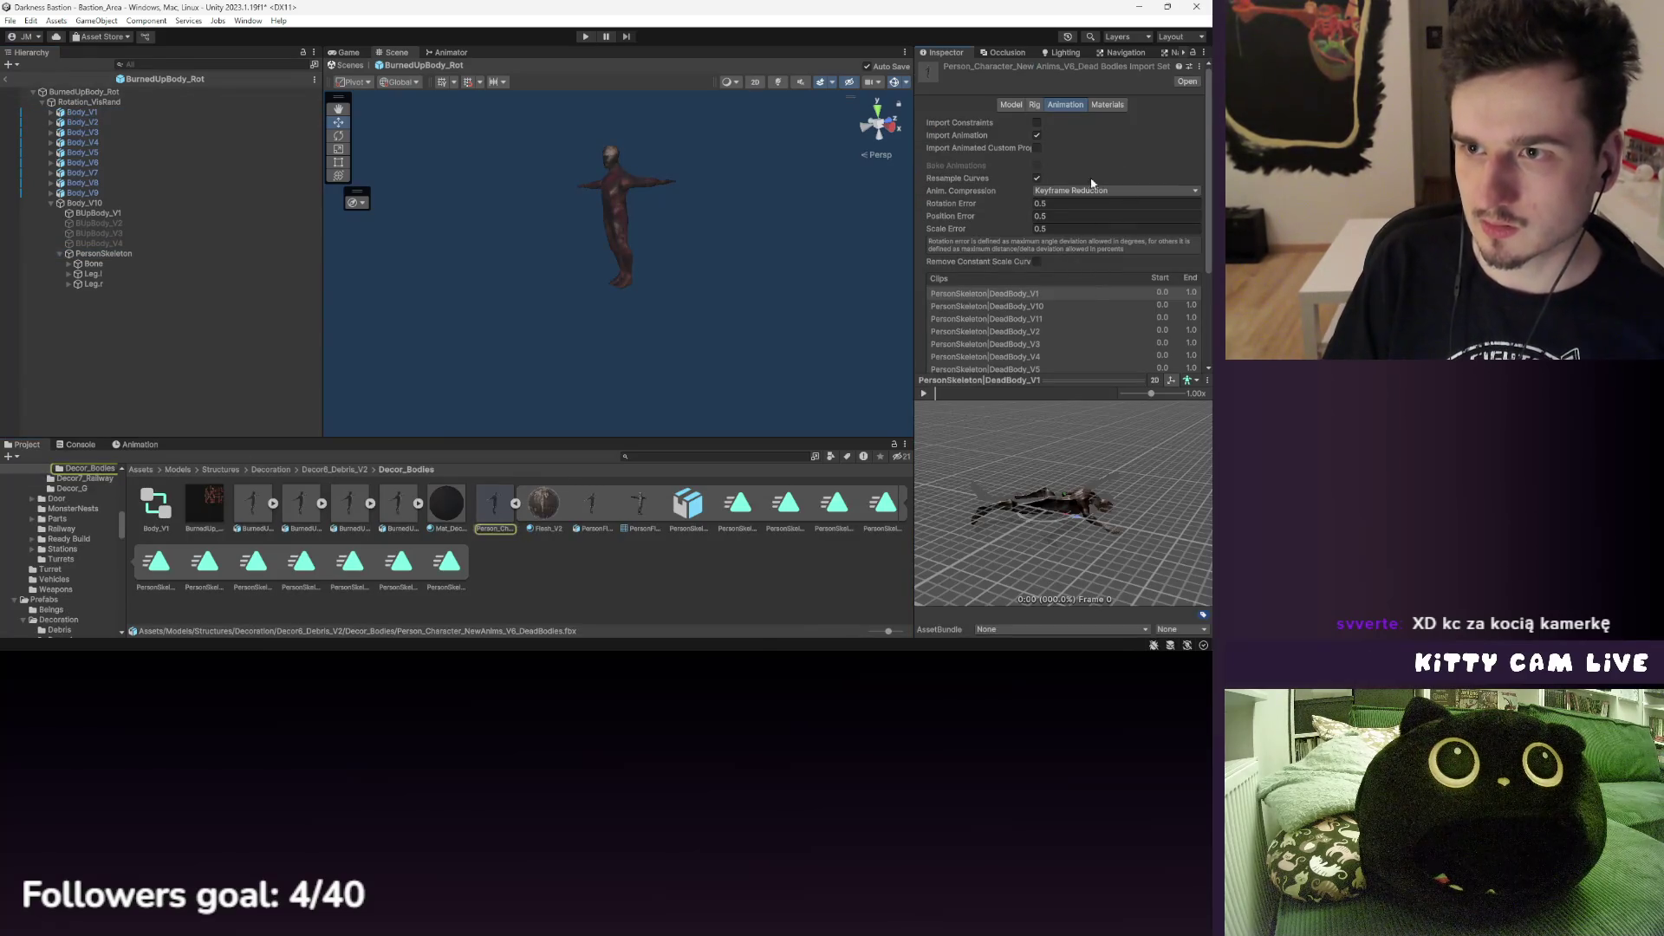
- Preview the DeadBody clips through V9, keeping Keyframe Reduction compression unchanged
{"action": "scroll", "coordinate": [1091, 183], "scroll_direction": "down", "scroll_amount": 5}
{"action": "left_click", "coordinate": [1029, 139]}
{"action": "left_click", "coordinate": [1027, 148]}
{"action": "scroll", "coordinate": [1036, 221], "scroll_direction": "up", "scroll_amount": 2}
{"action": "left_click", "coordinate": [1019, 254]}
{"action": "left_click", "coordinate": [1020, 279]}
{"action": "left_click", "coordinate": [1020, 292]}
{"action": "left_click", "coordinate": [1020, 304]}
{"action": "left_click", "coordinate": [1021, 317]}
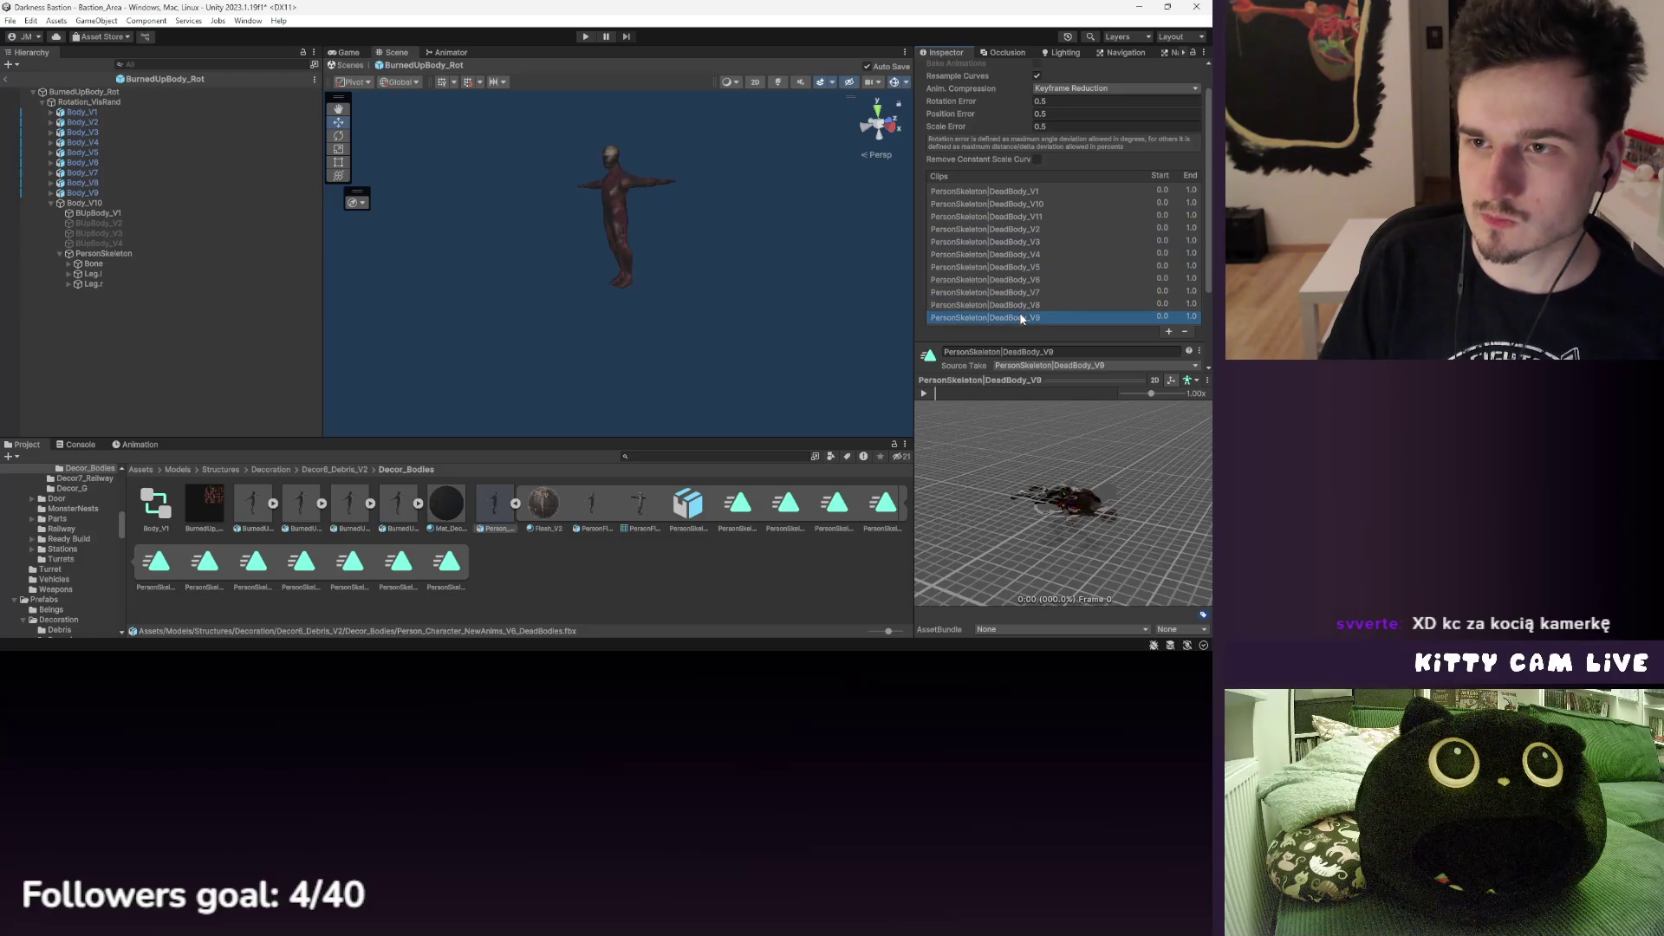
{"action": "left_click", "coordinate": [1074, 88]}
{"action": "left_click", "coordinate": [985, 90]}
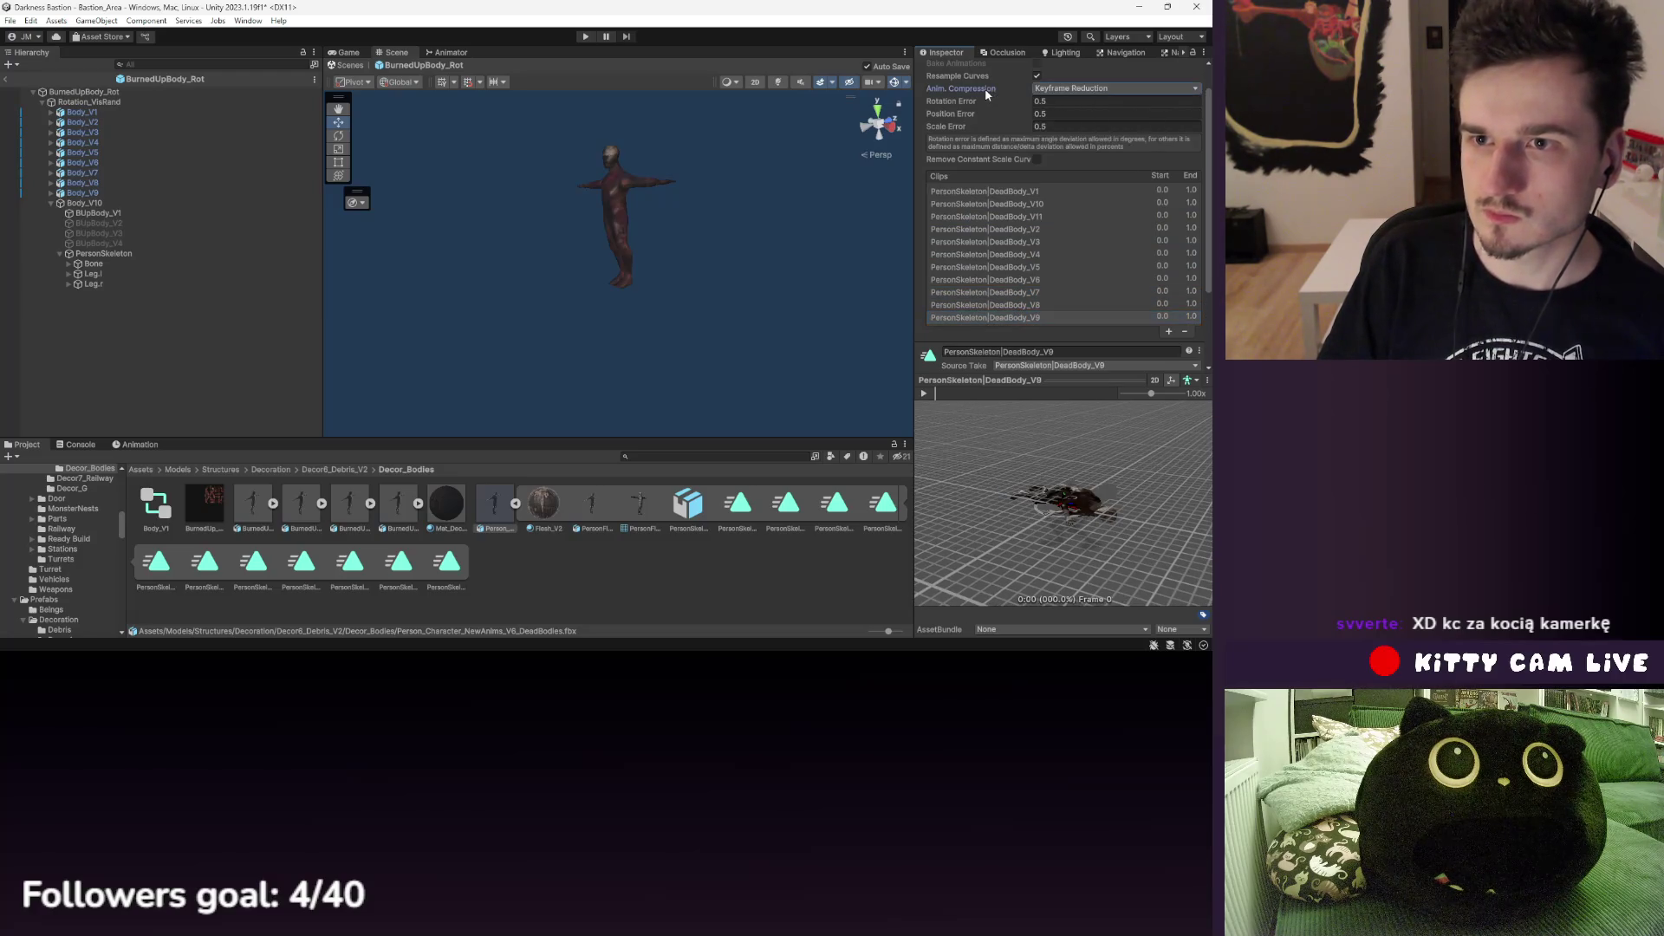
- Compare DeadBody_V5 and V9, then drag DeadBody_V9's End down to zero length
{"action": "scroll", "coordinate": [1001, 191], "scroll_direction": "down", "scroll_amount": 4}
{"action": "key", "text": "Up"}
{"action": "key", "text": "Up"}
{"action": "key", "text": "Up"}
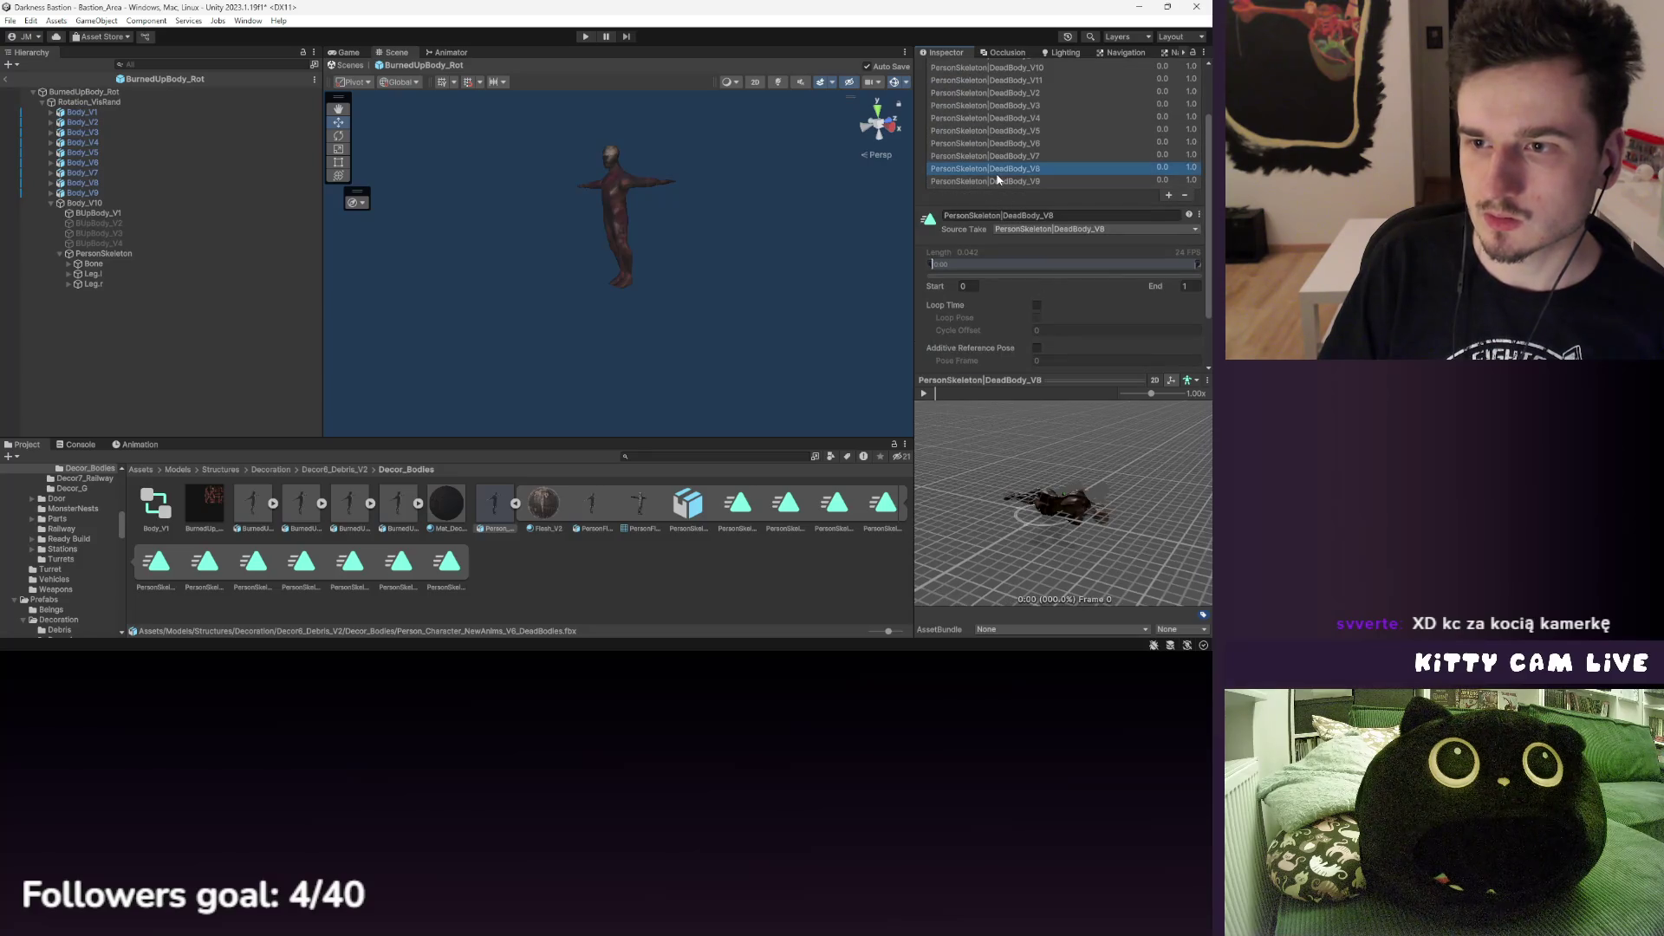
{"action": "scroll", "coordinate": [1007, 177], "scroll_direction": "up", "scroll_amount": 2}
{"action": "key", "text": "Down"}
{"action": "key", "text": "Down"}
{"action": "key", "text": "Down"}
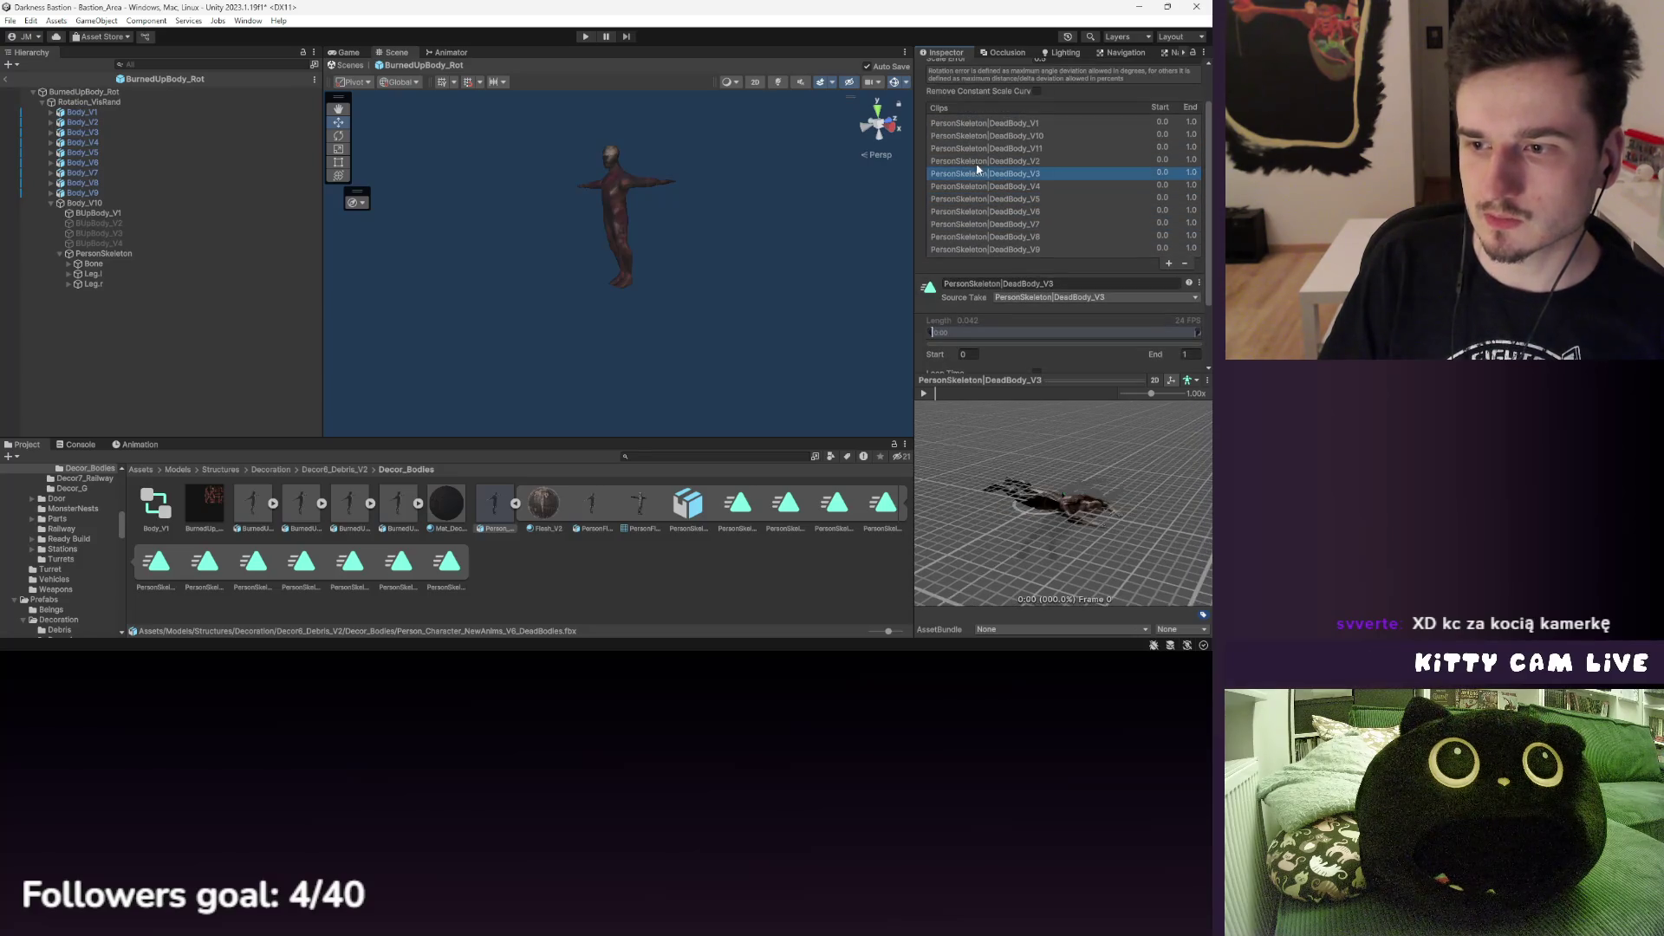
{"action": "scroll", "coordinate": [999, 257], "scroll_direction": "down", "scroll_amount": 3}
{"action": "left_click", "coordinate": [1198, 232]}
{"action": "left_click_drag", "start_coordinate": [1093, 233], "coordinate": [887, 238]}
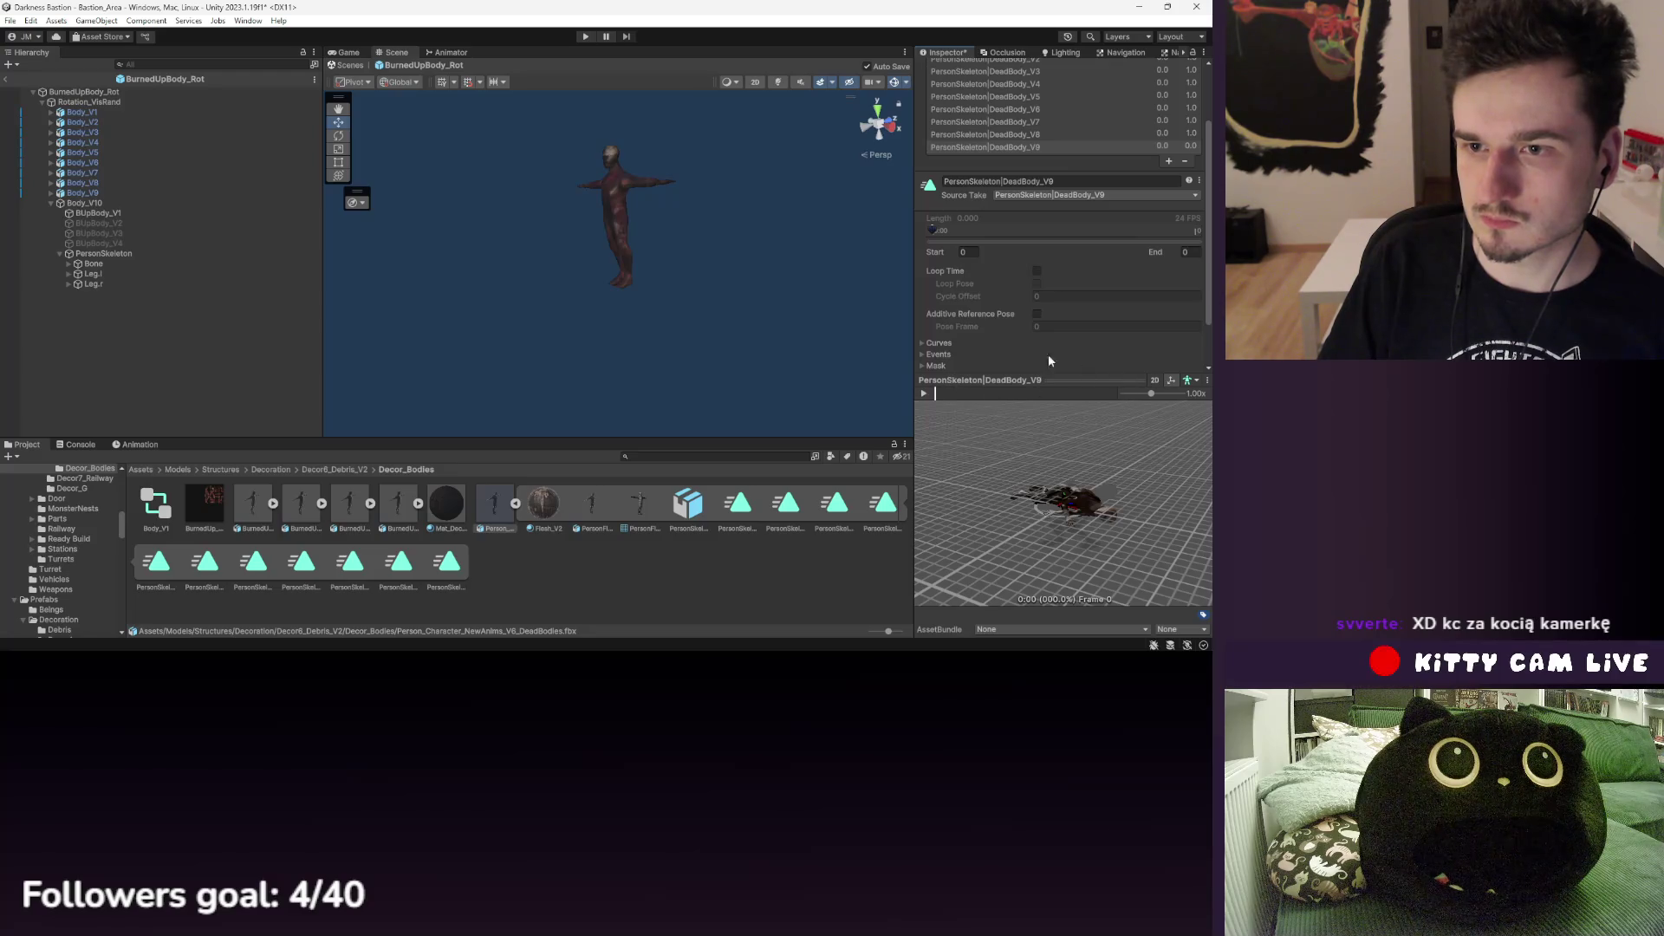
- Trim DeadBody_V8 to end at 0.35, restore DeadBody_V9's full length, and check V8's source take
{"action": "scroll", "coordinate": [1049, 361], "scroll_direction": "up", "scroll_amount": 3}
{"action": "left_click", "coordinate": [1027, 238]}
{"action": "left_click_drag", "start_coordinate": [1198, 333], "coordinate": [1000, 340]}
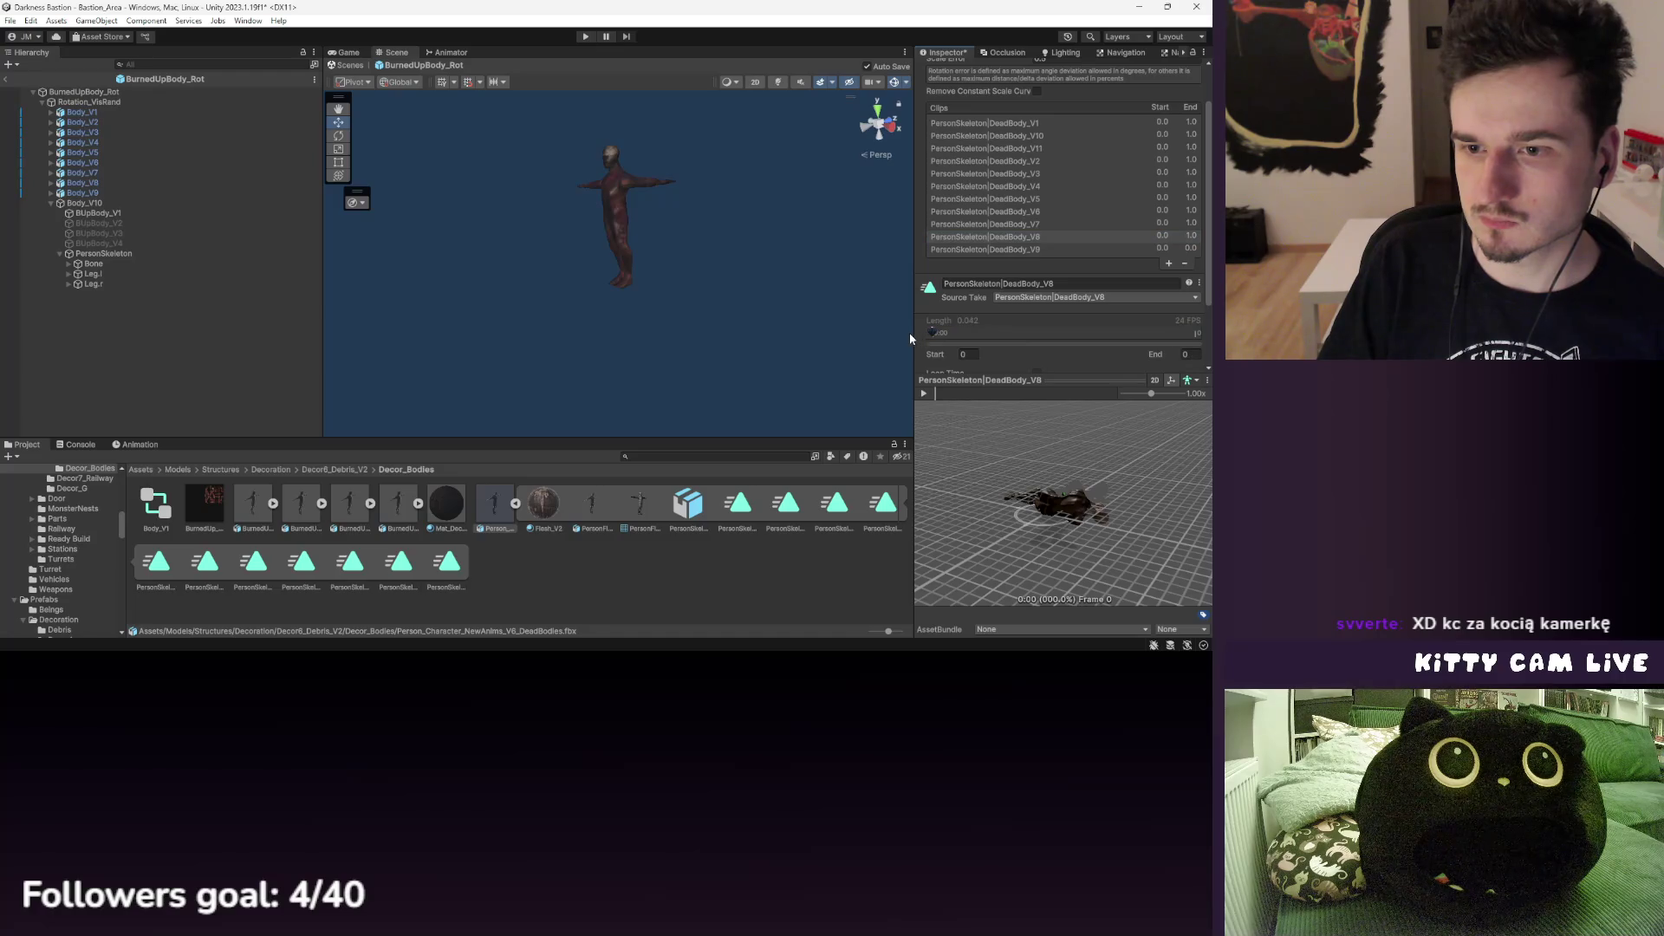
{"action": "left_click", "coordinate": [1025, 249]}
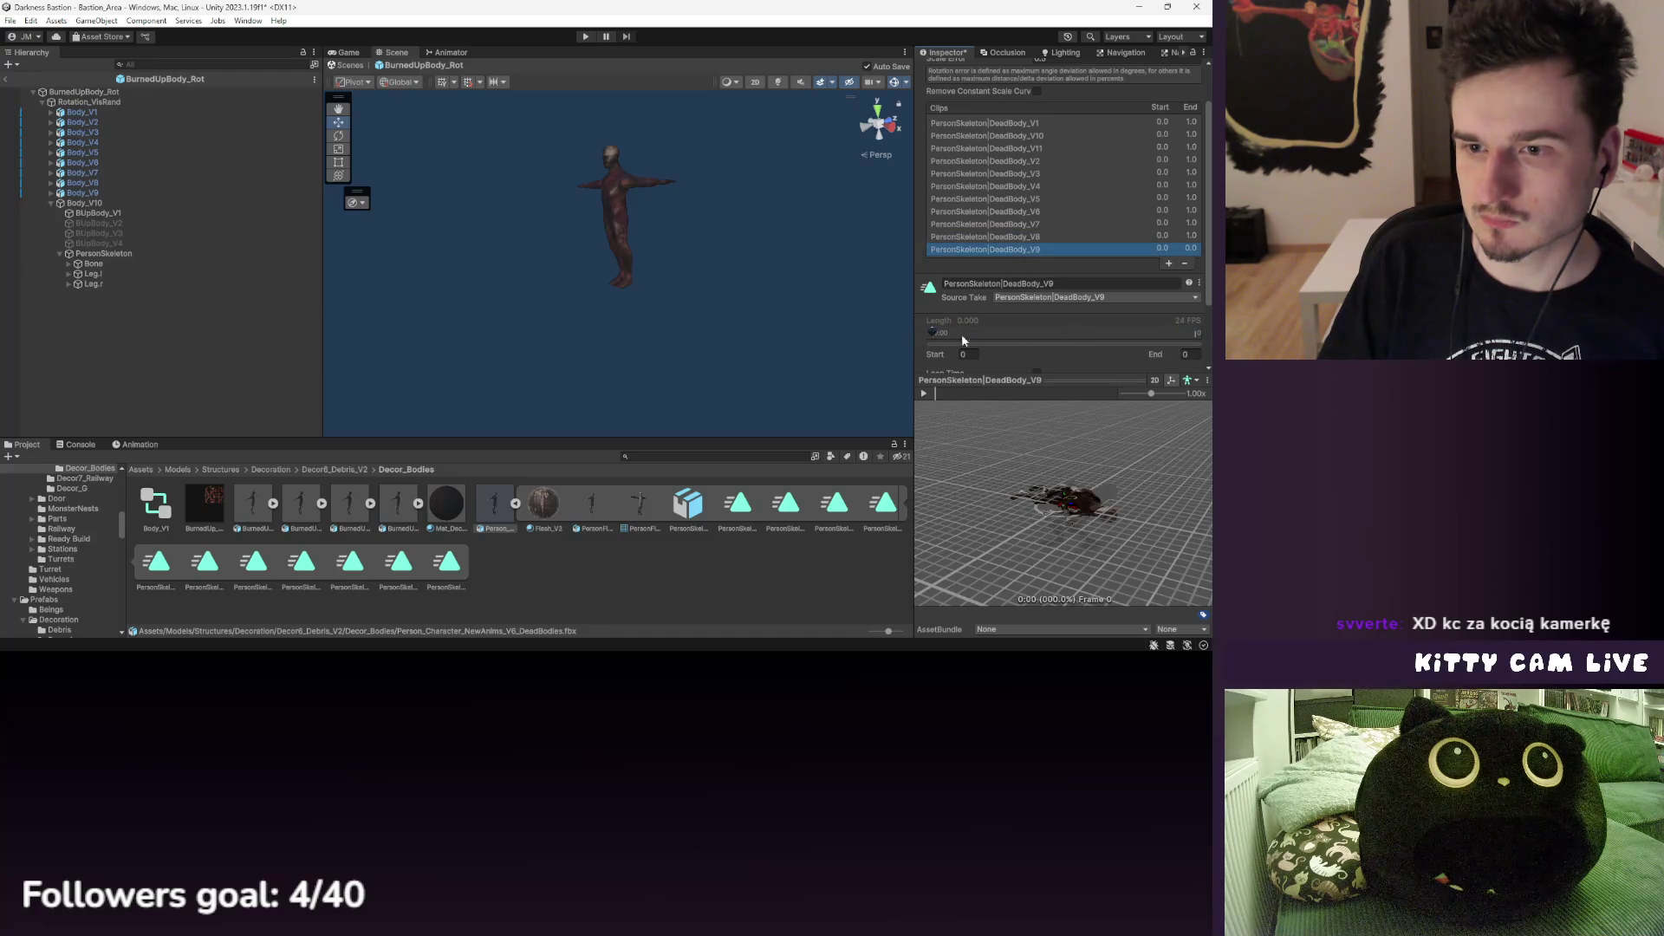
{"action": "left_click_drag", "start_coordinate": [933, 332], "coordinate": [1198, 333]}
{"action": "scroll", "coordinate": [1059, 277], "scroll_direction": "down", "scroll_amount": 7}
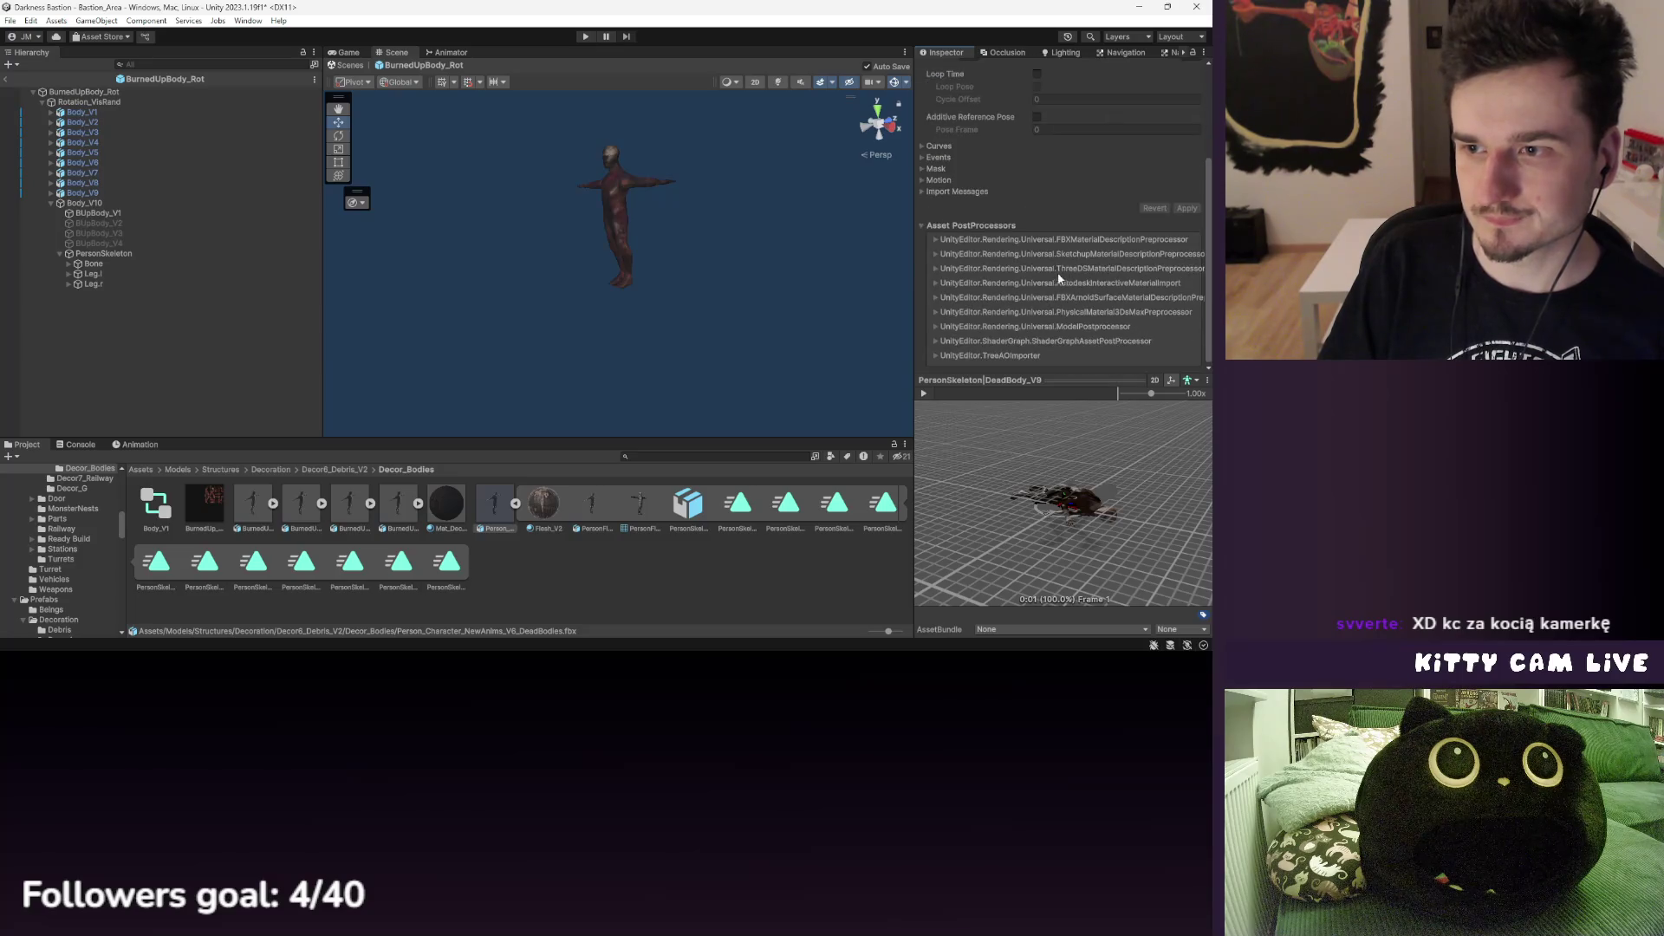
{"action": "scroll", "coordinate": [1026, 180], "scroll_direction": "up", "scroll_amount": 3}
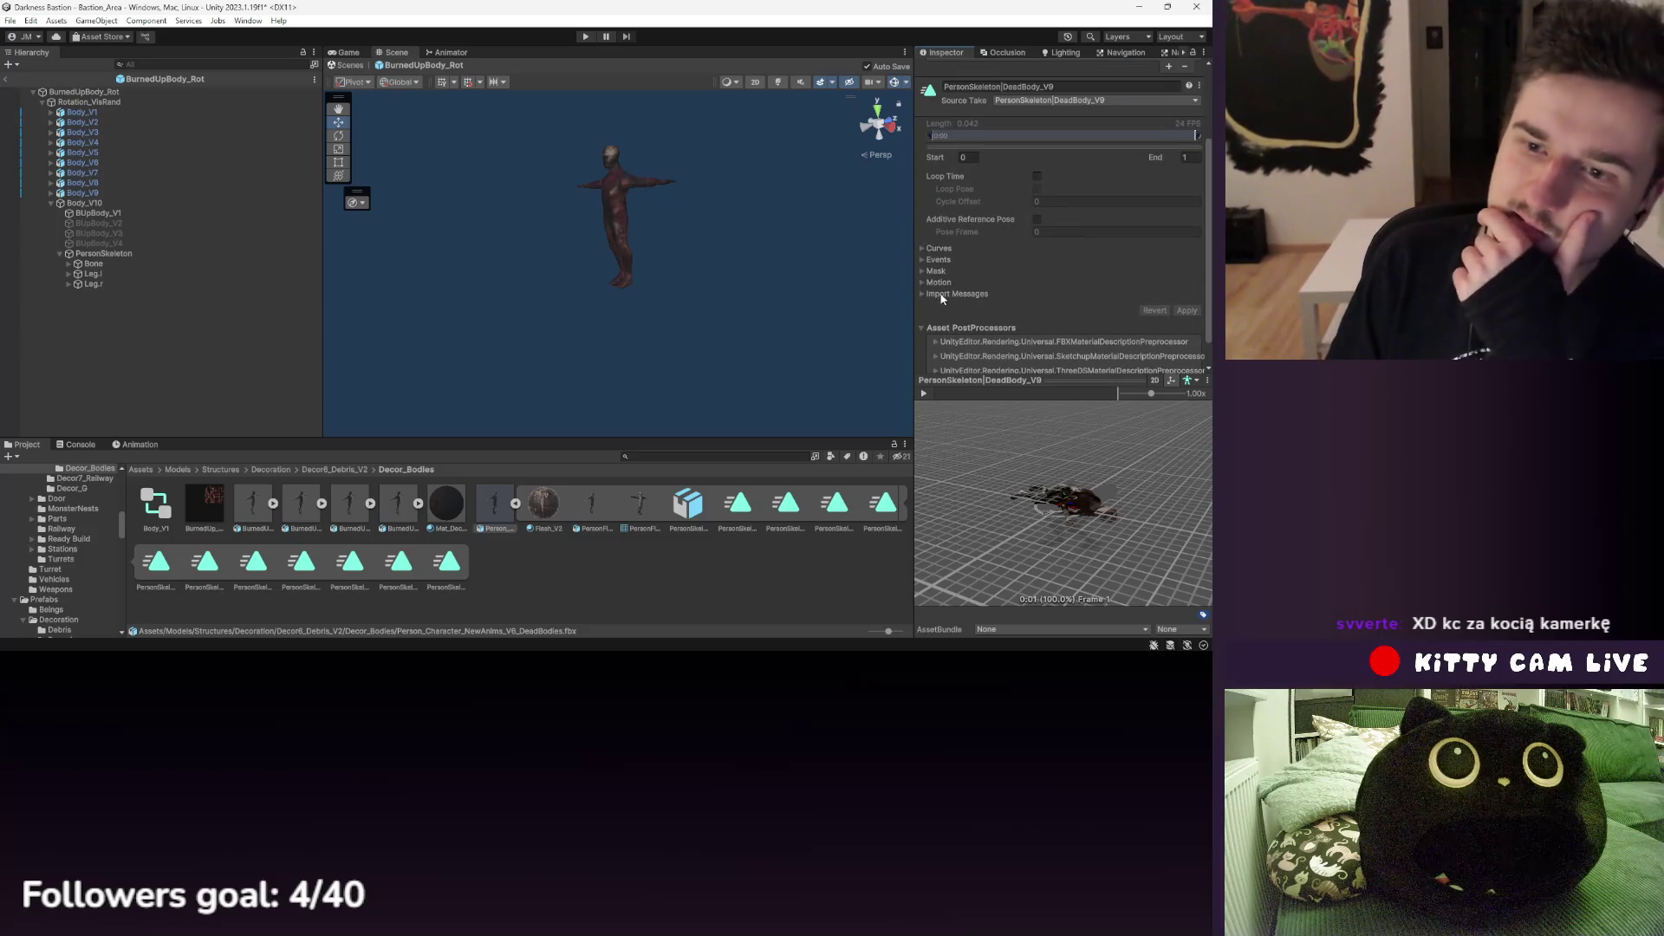
{"action": "scroll", "coordinate": [1017, 256], "scroll_direction": "up", "scroll_amount": 3}
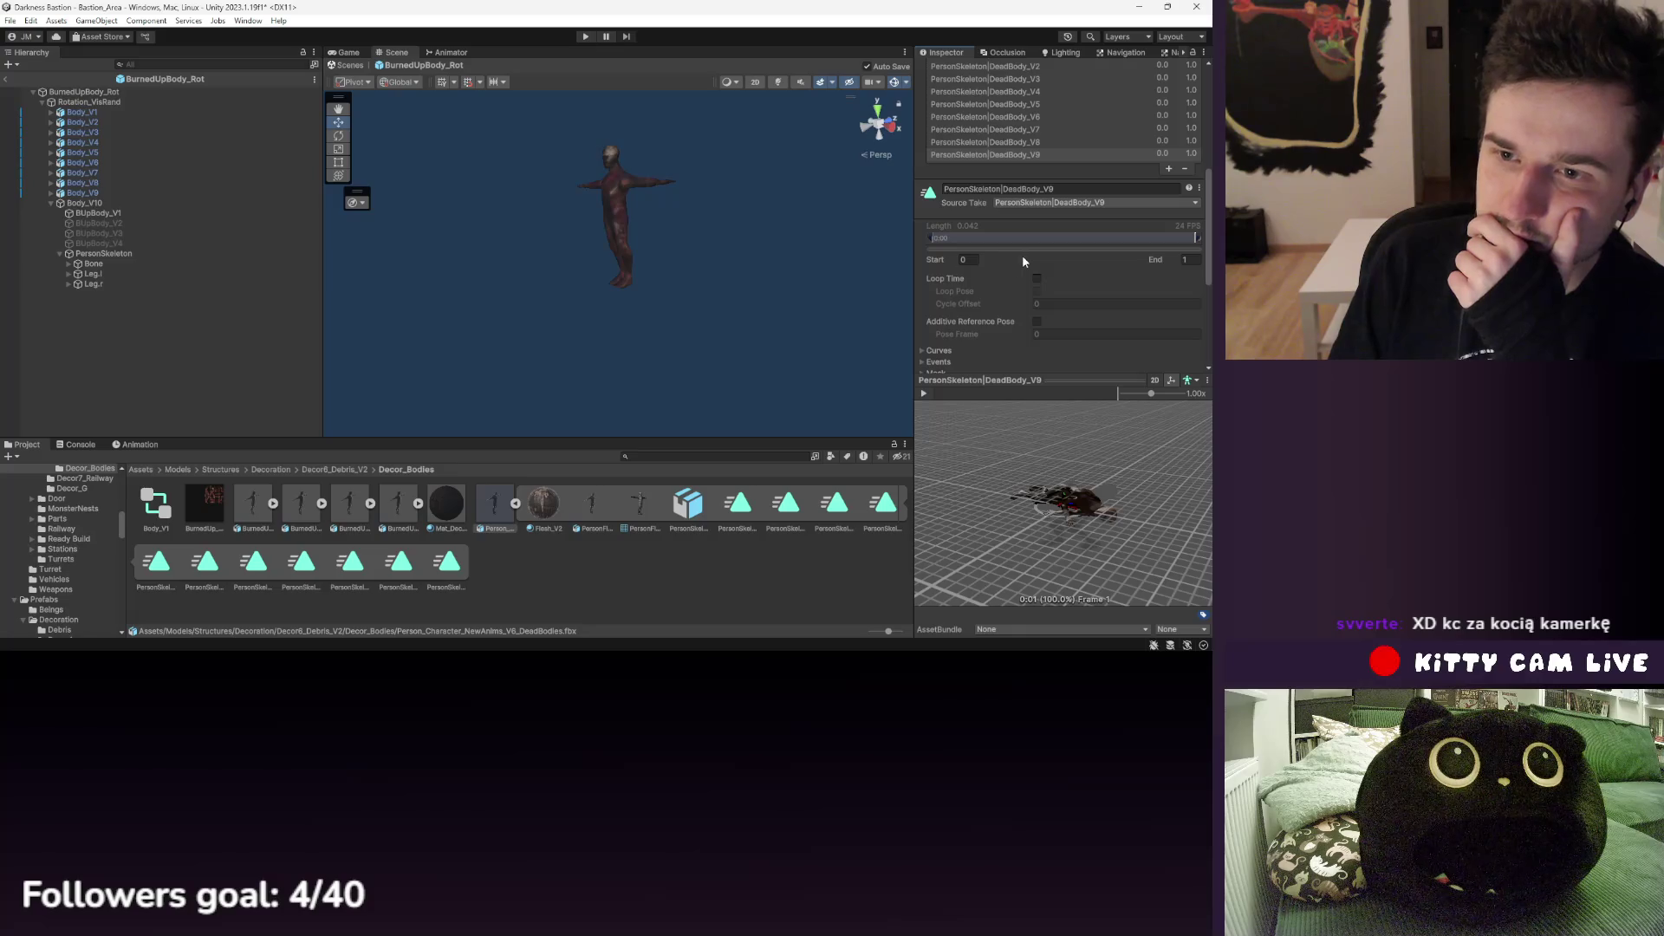
{"action": "scroll", "coordinate": [1031, 286], "scroll_direction": "up", "scroll_amount": 5}
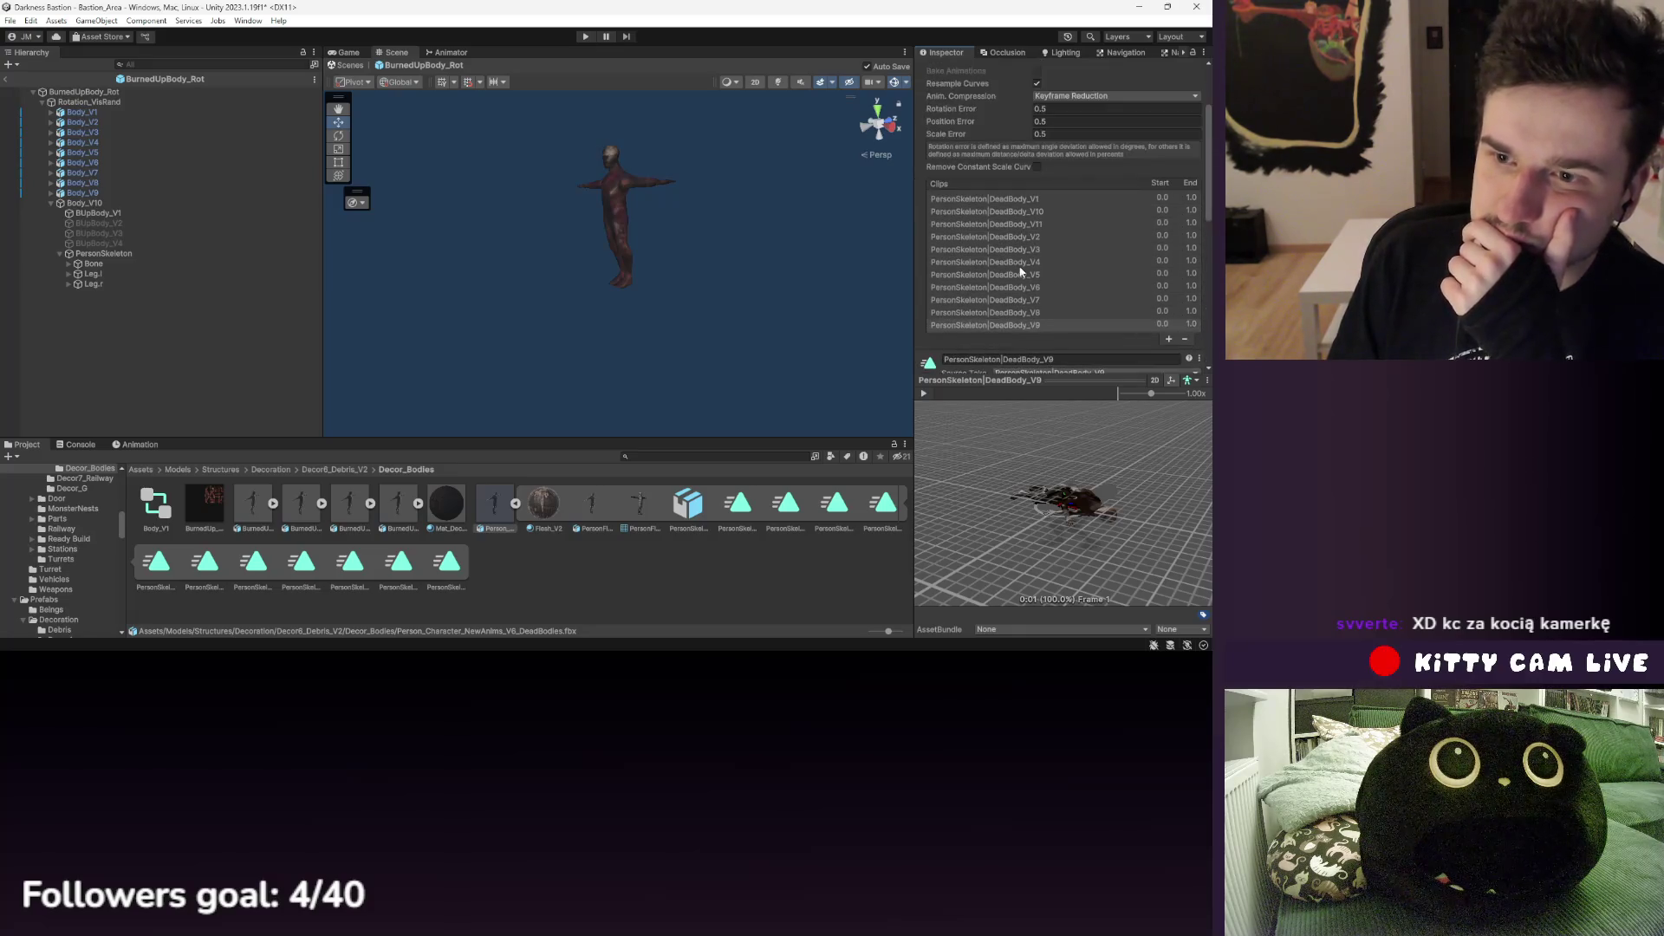
{"action": "left_click", "coordinate": [1017, 314]}
{"action": "scroll", "coordinate": [1030, 284], "scroll_direction": "down", "scroll_amount": 3}
{"action": "left_click", "coordinate": [1058, 271]}
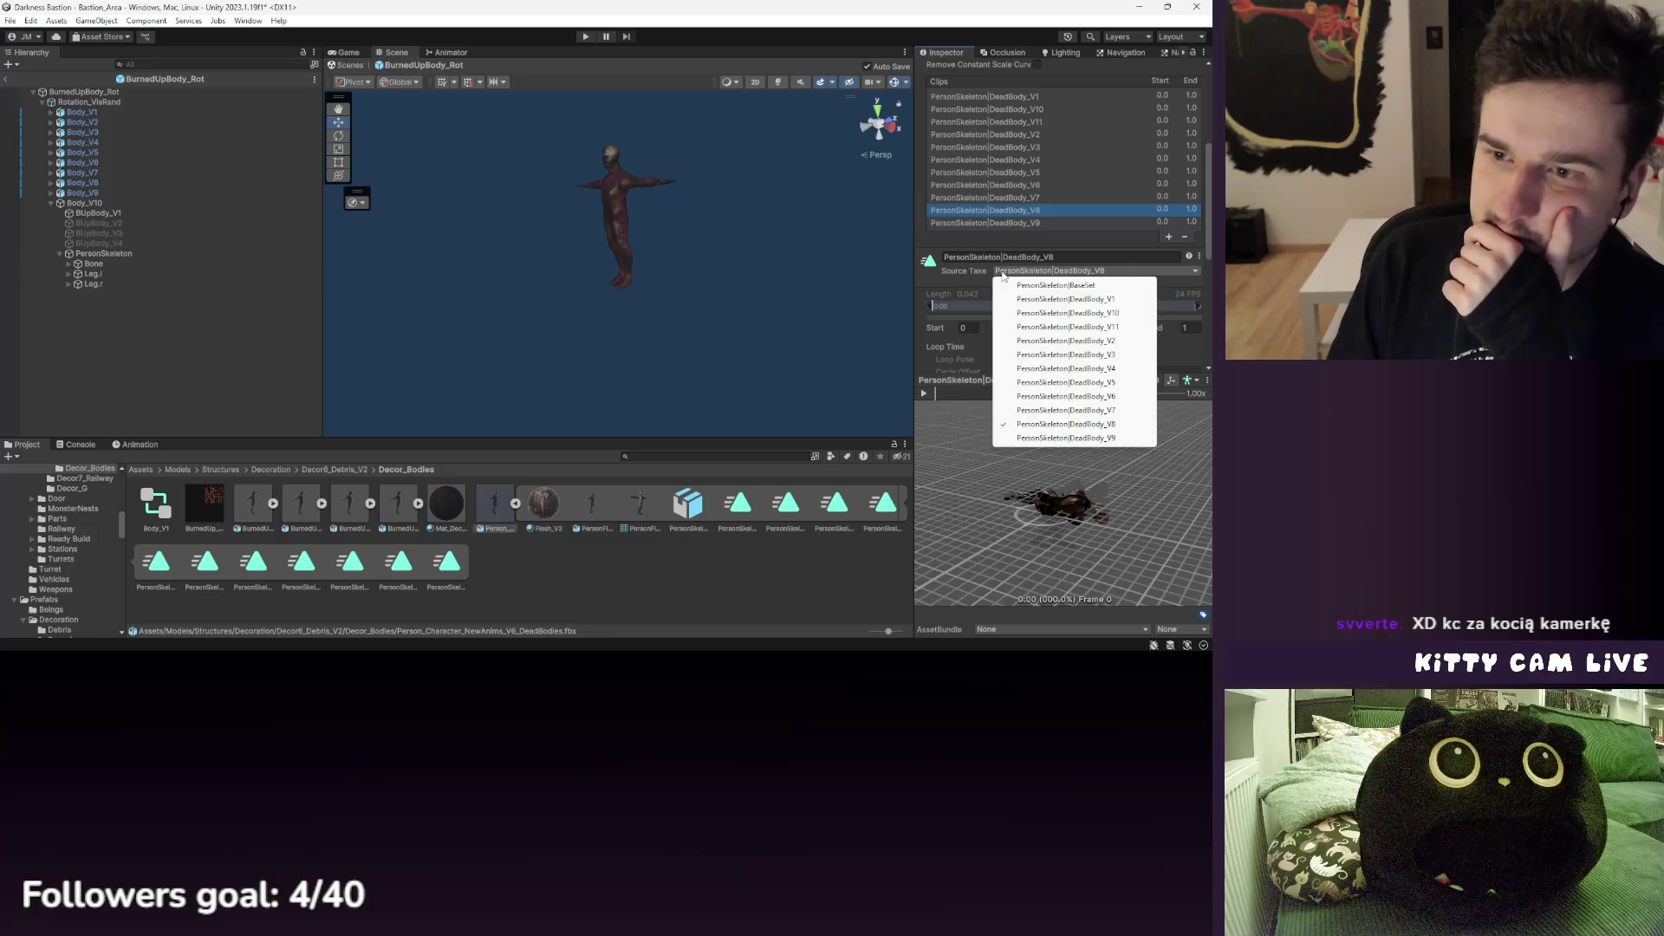
- Add a copy of DeadBody_V8 as a new clip using the BaseSet source take
{"action": "left_click", "coordinate": [1050, 282]}
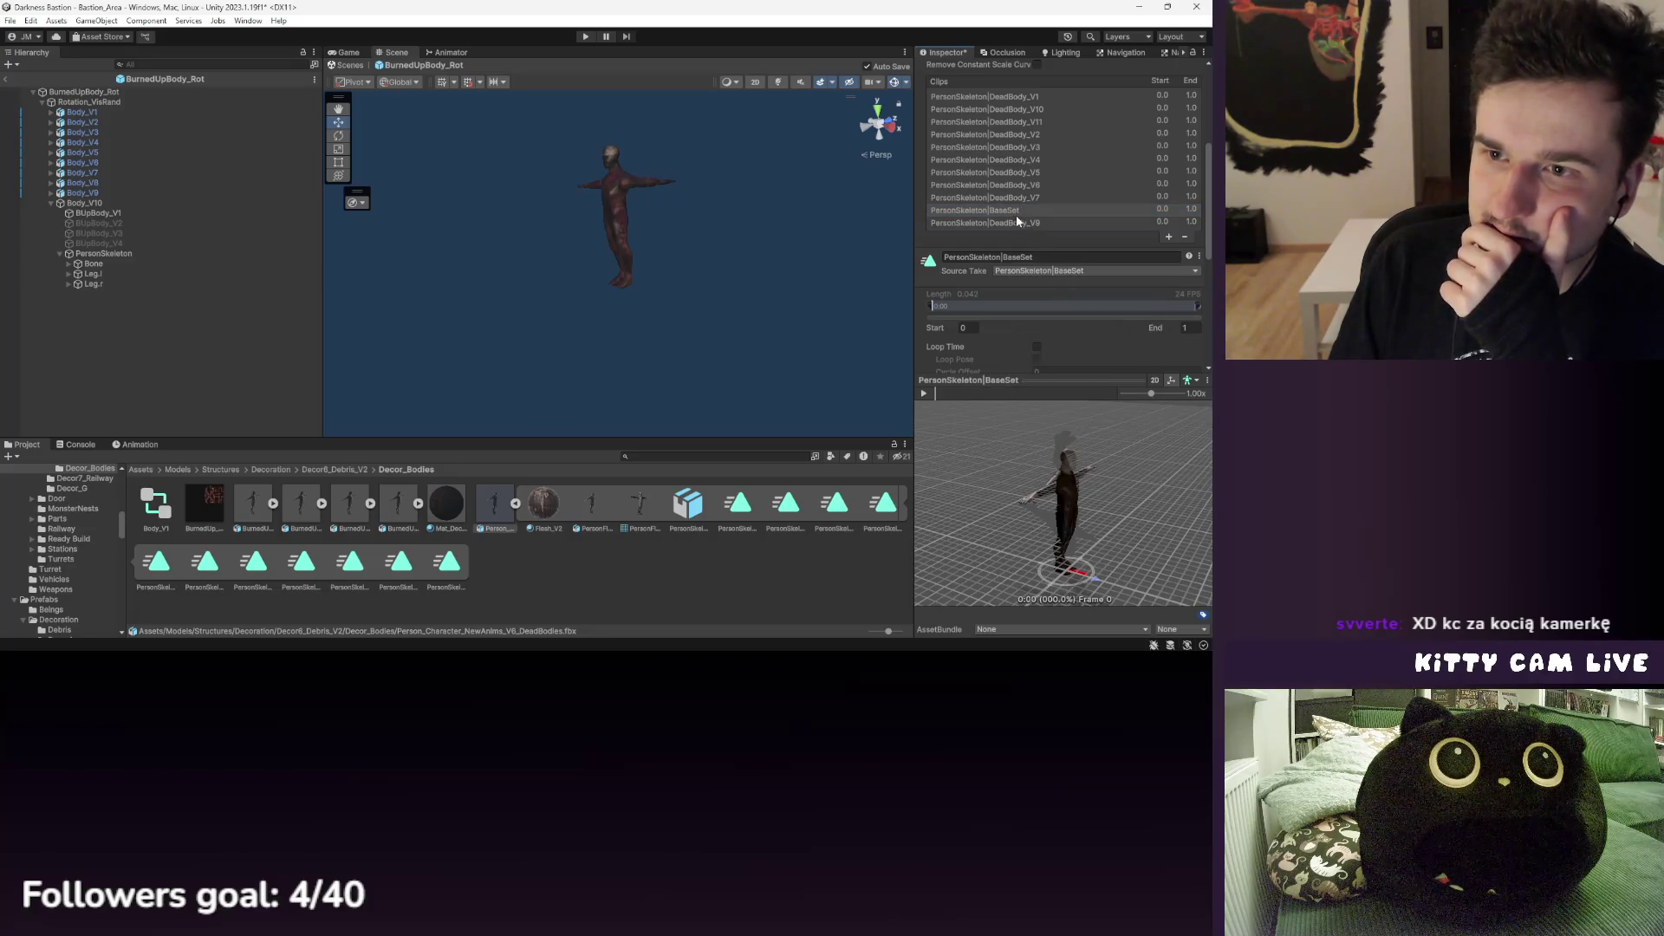
{"action": "key", "text": "ctrl+z"}
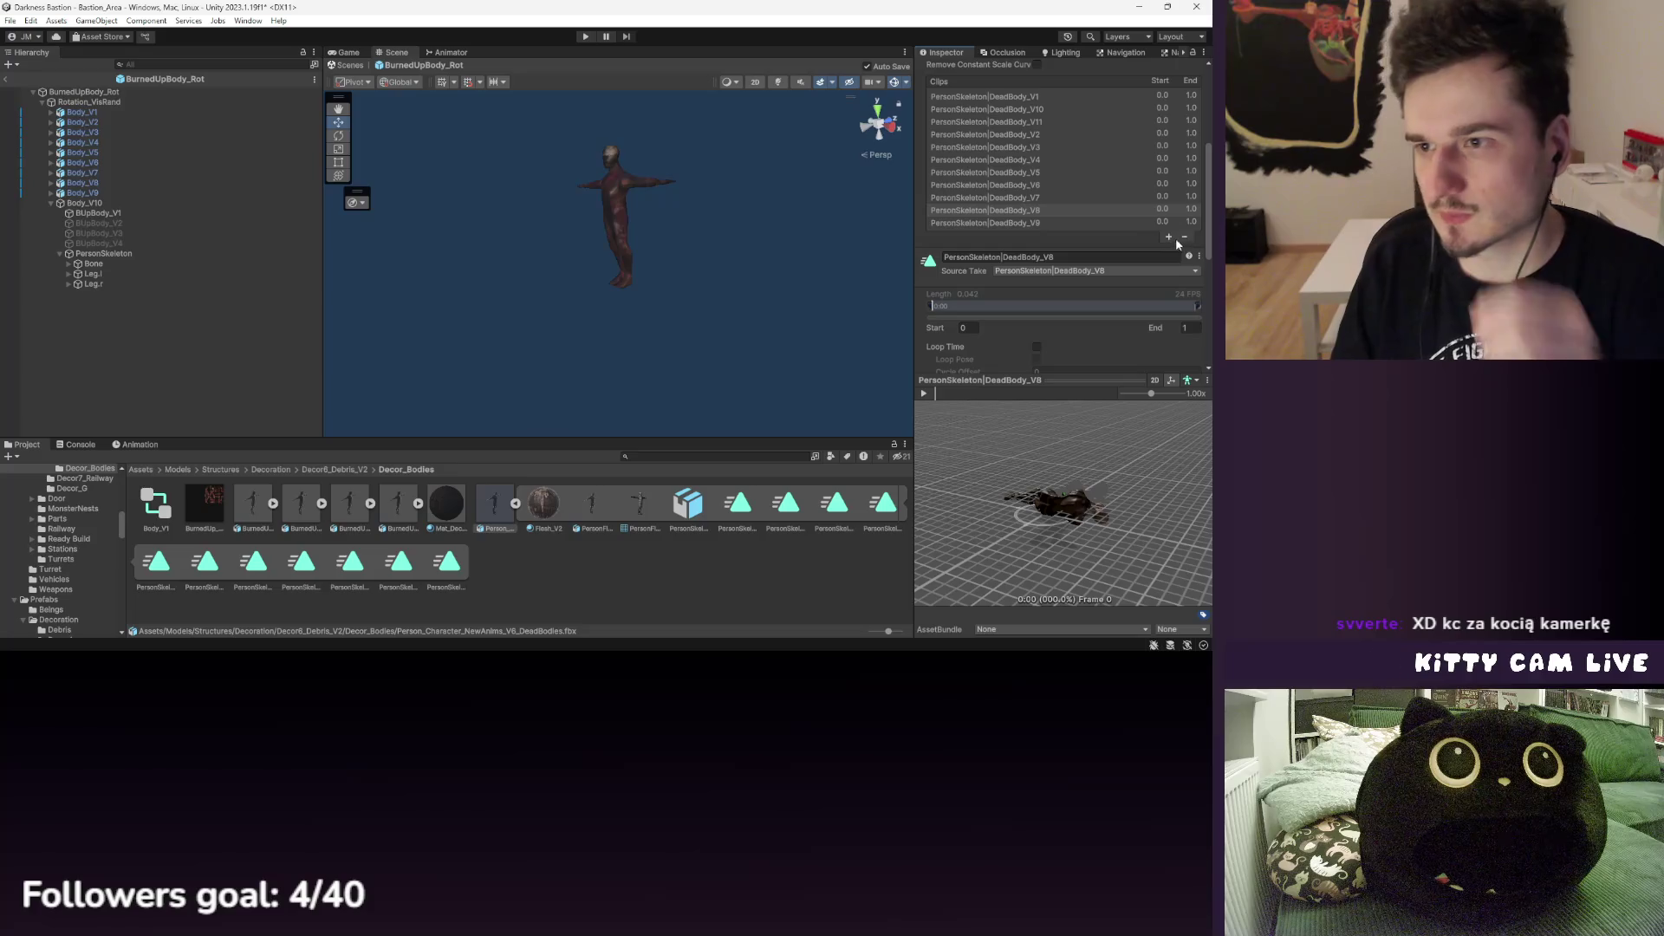
{"action": "left_click", "coordinate": [1169, 236]}
{"action": "left_click", "coordinate": [1051, 237]}
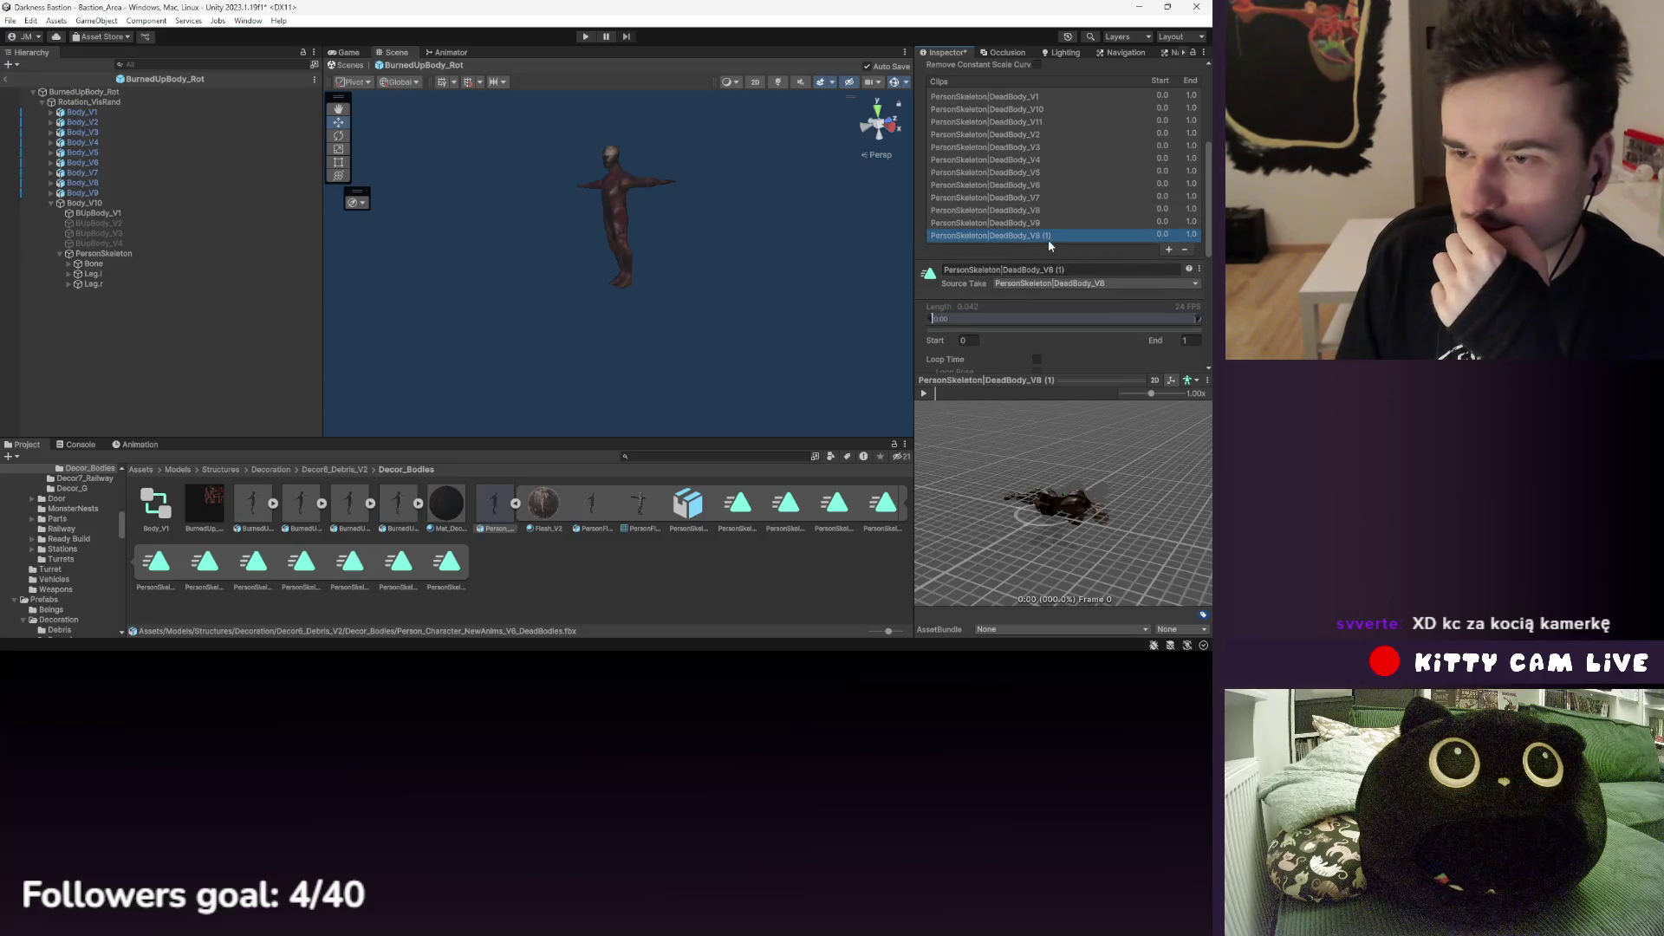
{"action": "left_click", "coordinate": [1048, 284]}
{"action": "left_click", "coordinate": [1054, 296]}
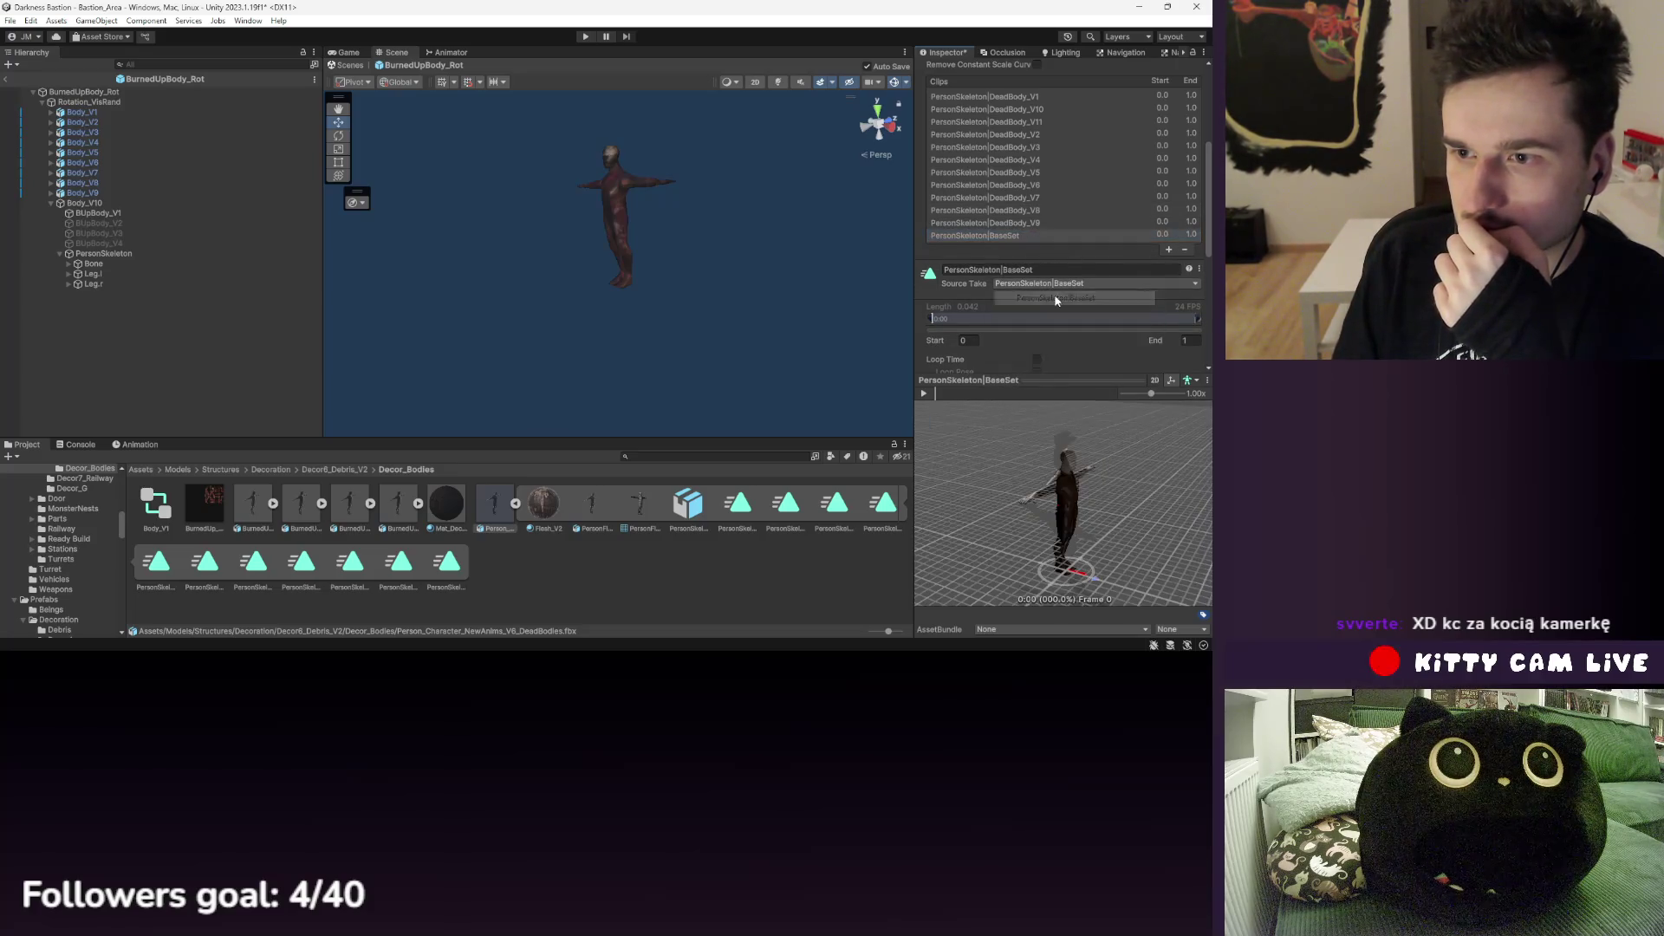
- Preview the DeadBody_V4, V11 and V1 clip poses side by side
{"action": "left_click", "coordinate": [1043, 160]}
{"action": "left_click", "coordinate": [1029, 98]}
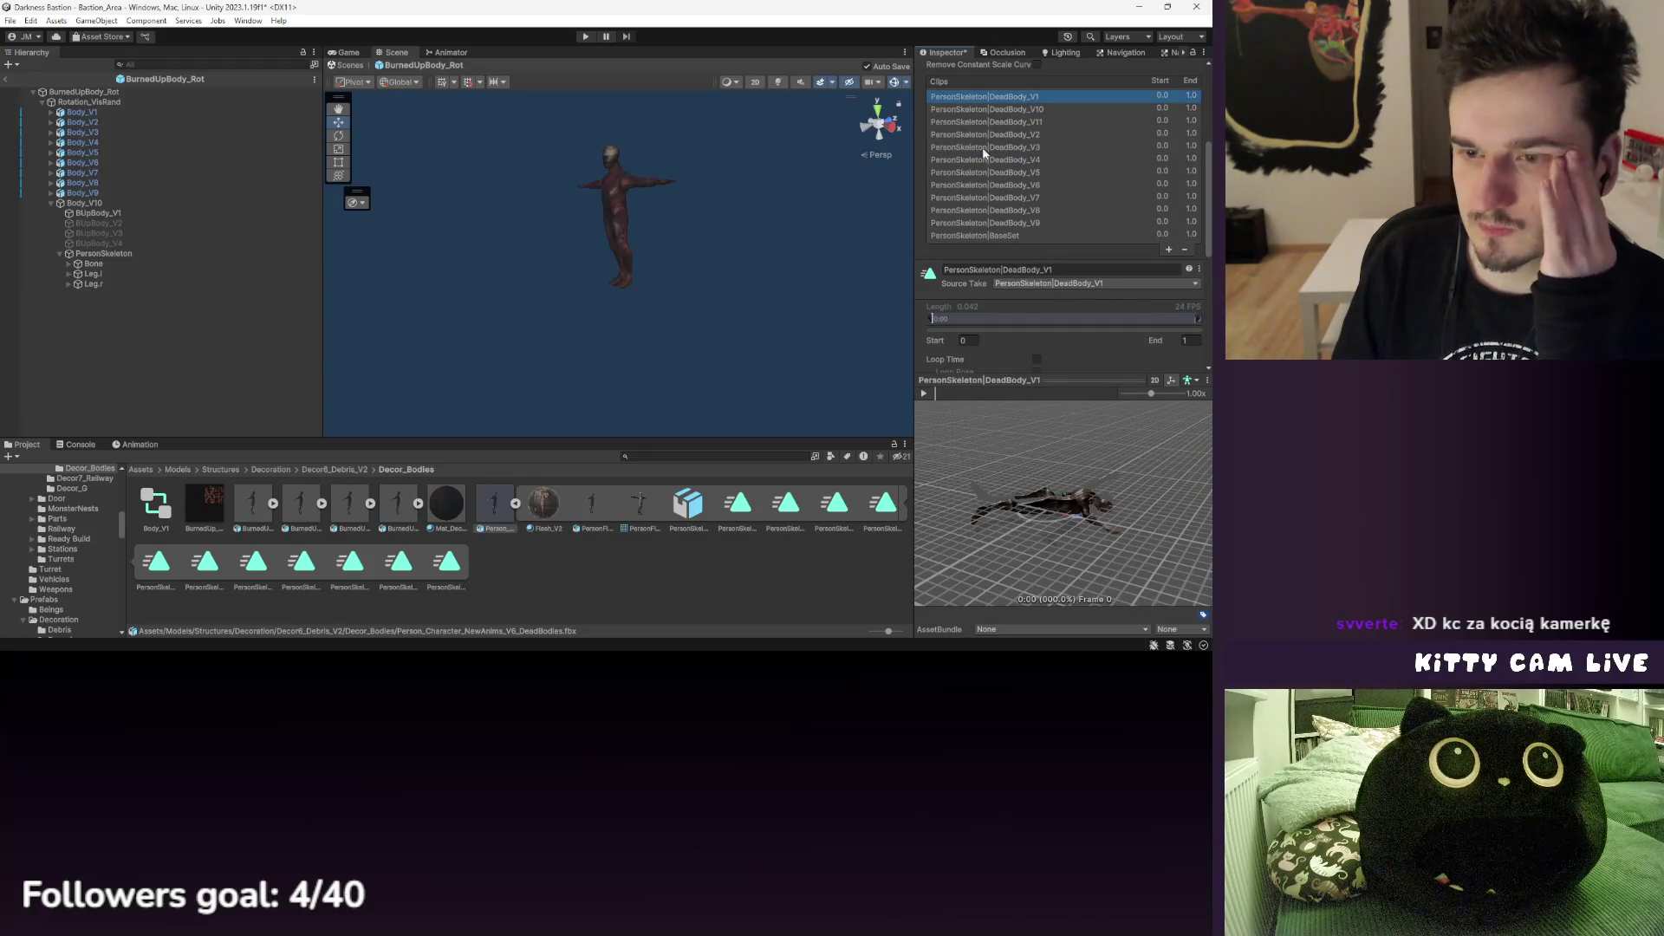
{"action": "left_click", "coordinate": [1044, 160]}
{"action": "left_click", "coordinate": [1023, 122]}
{"action": "left_click", "coordinate": [1005, 96]}
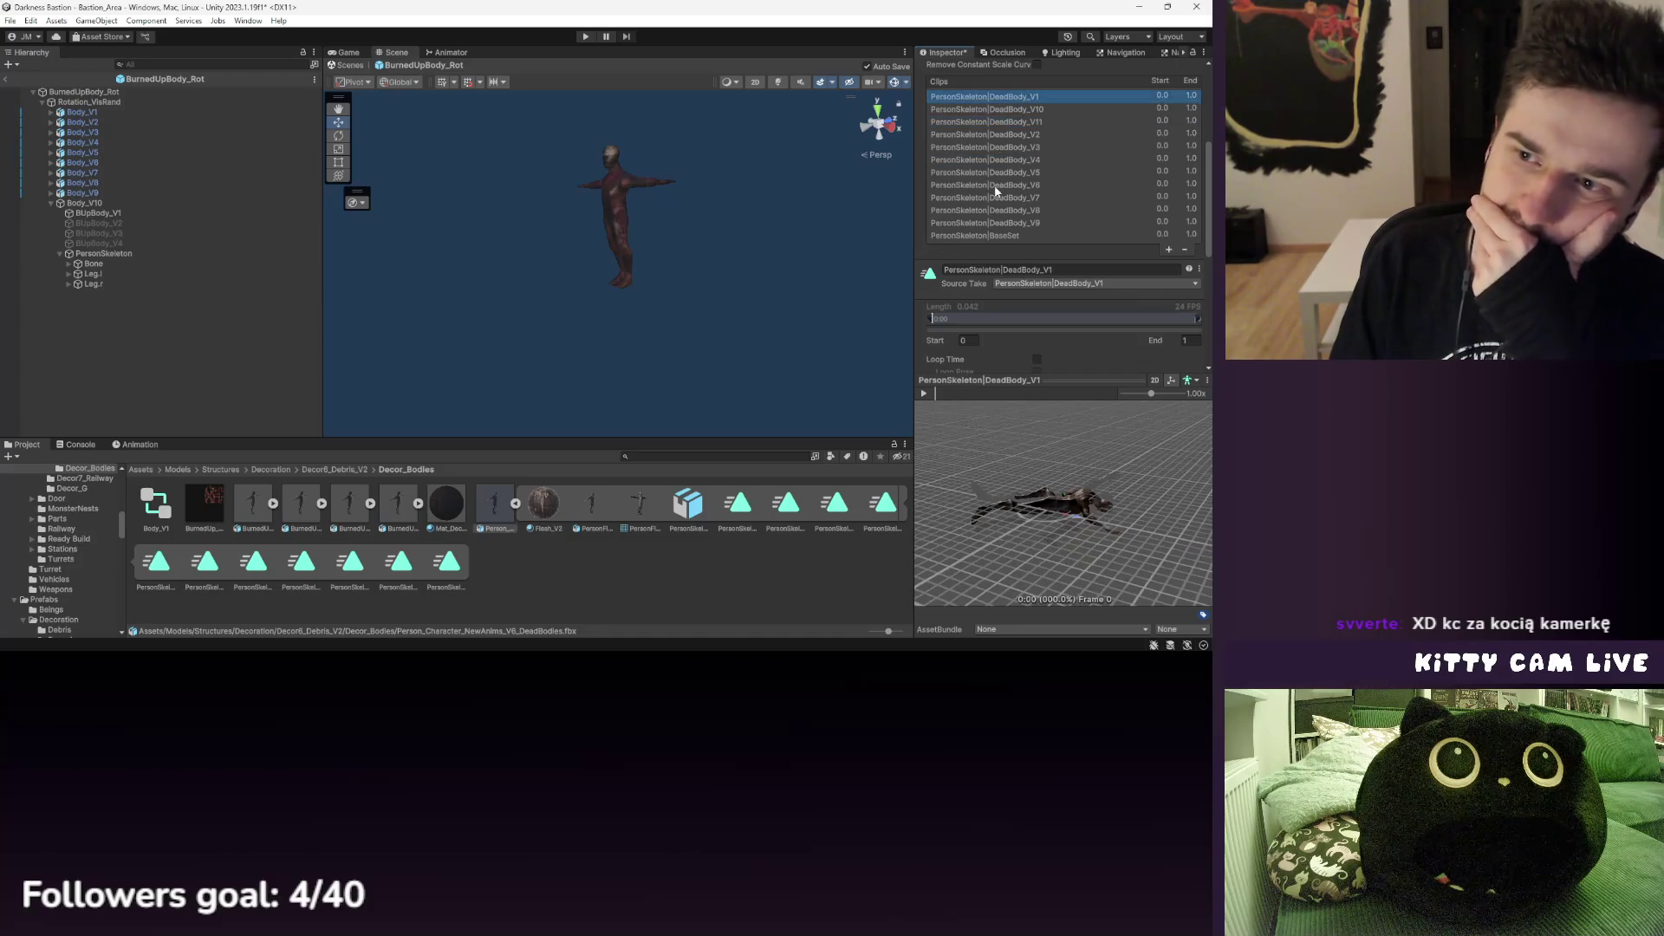
{"action": "scroll", "coordinate": [994, 191], "scroll_direction": "up", "scroll_amount": 3}
{"action": "scroll", "coordinate": [1019, 215], "scroll_direction": "up", "scroll_amount": 1}
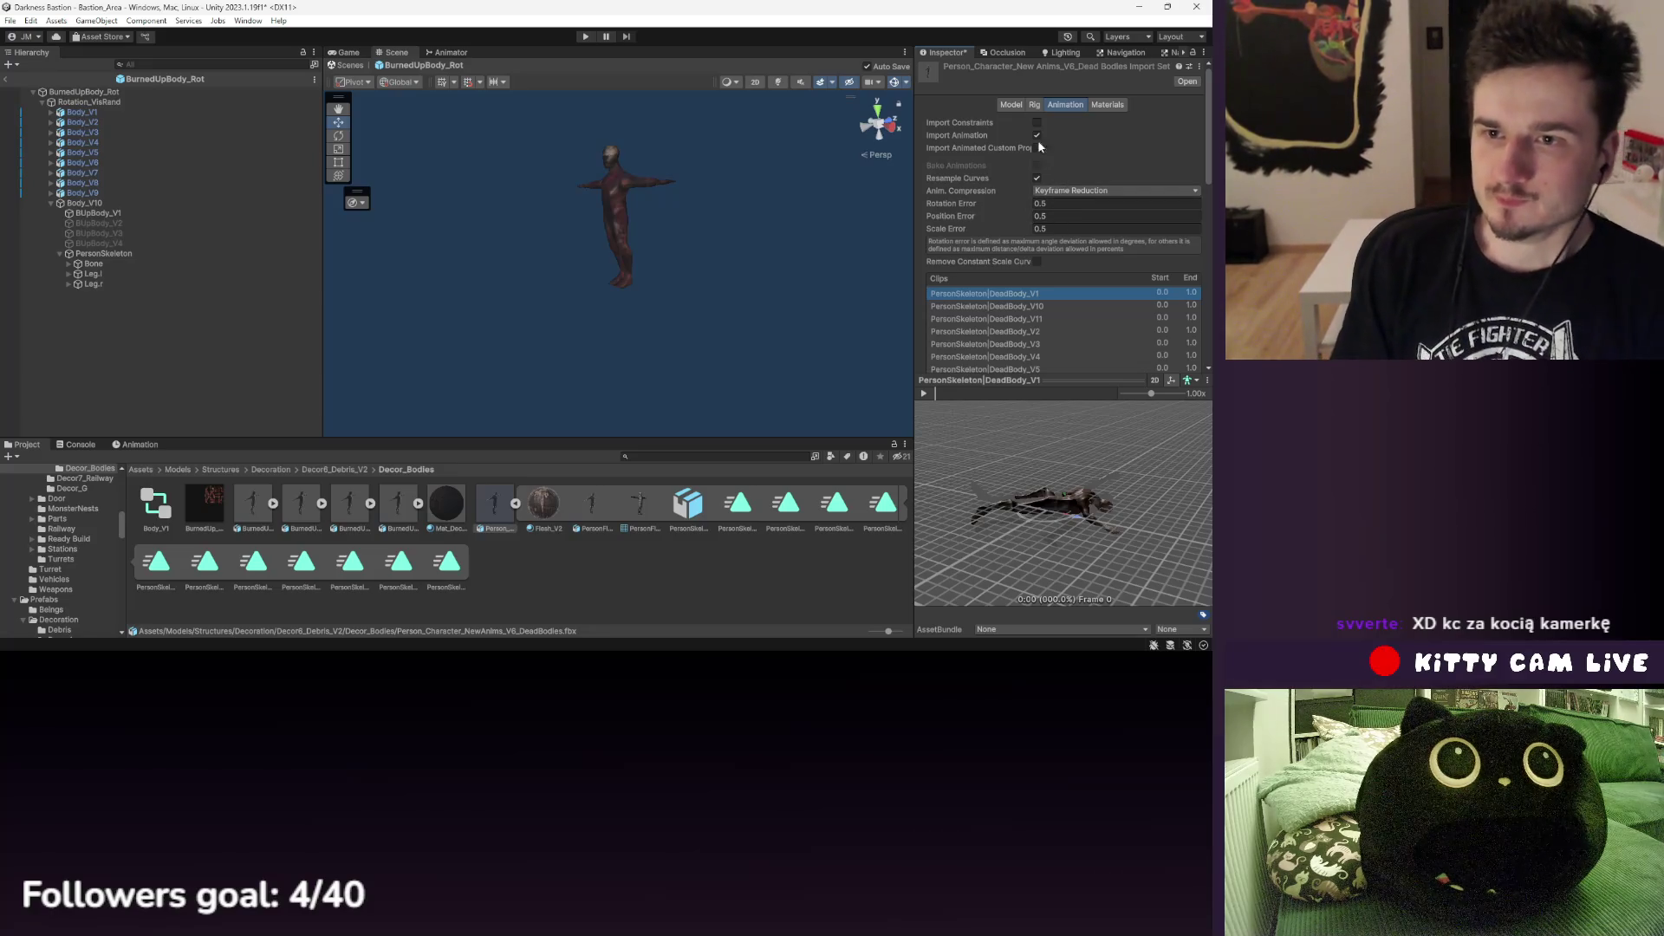
- Apply the animation import settings to reimport the dead-bodies FBX
{"action": "scroll", "coordinate": [1103, 186], "scroll_direction": "down", "scroll_amount": 5}
{"action": "scroll", "coordinate": [1100, 184], "scroll_direction": "down", "scroll_amount": 5}
{"action": "left_click", "coordinate": [1186, 209]}
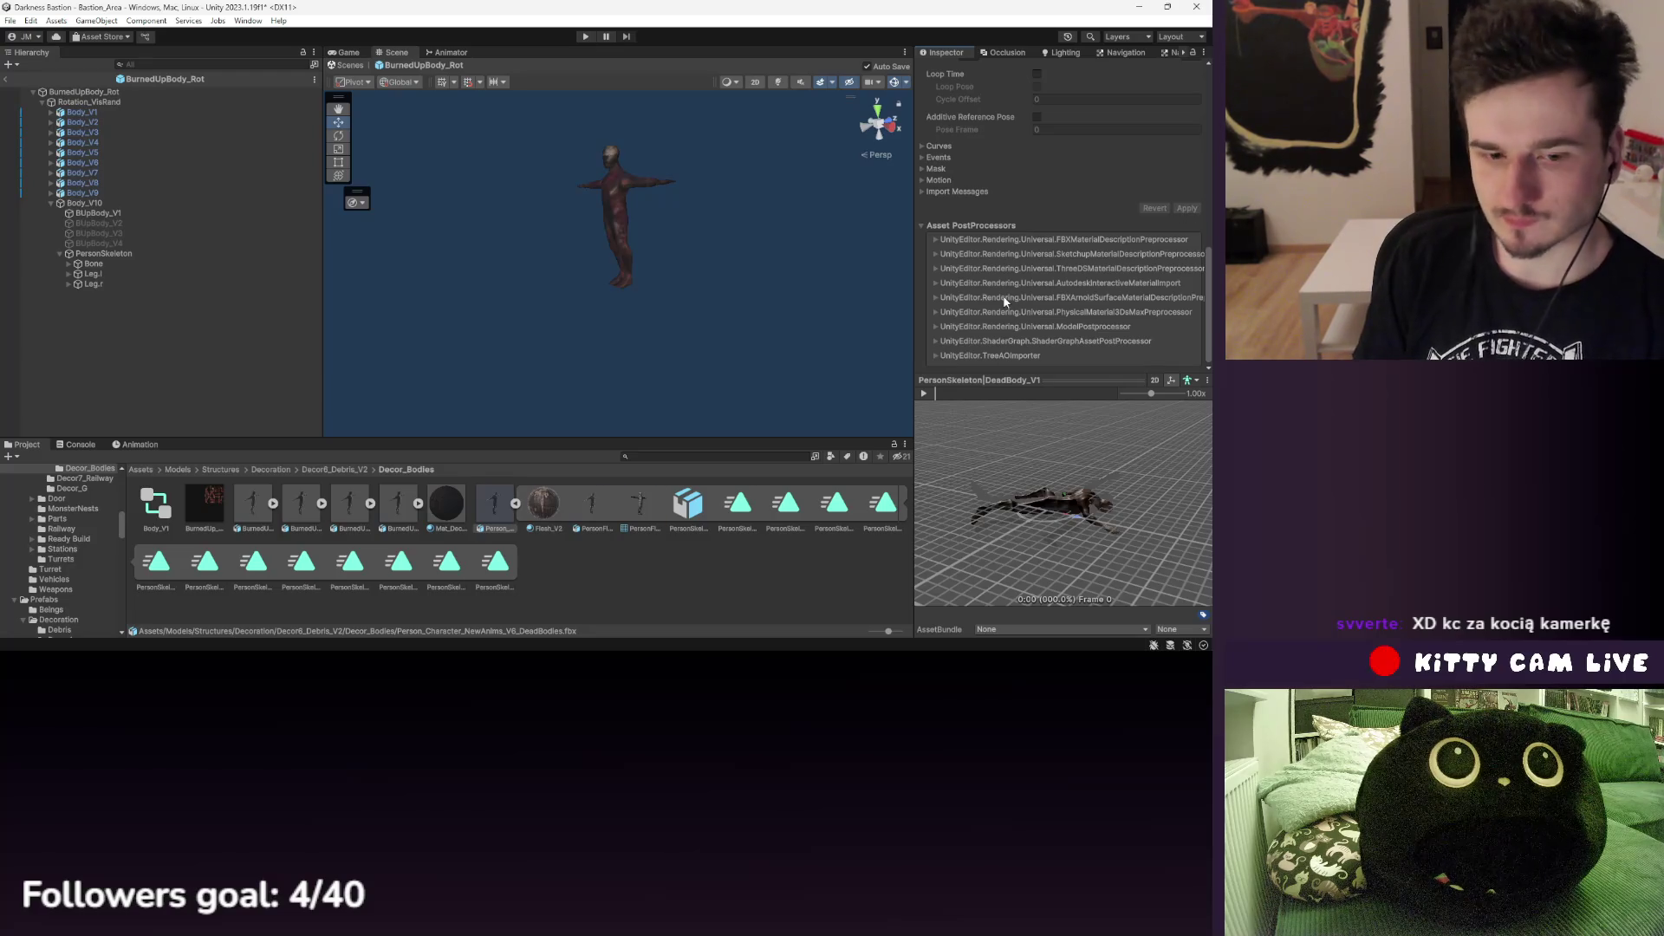
{"action": "scroll", "coordinate": [1007, 296], "scroll_direction": "up", "scroll_amount": 5}
{"action": "scroll", "coordinate": [1010, 291], "scroll_direction": "up", "scroll_amount": 1}
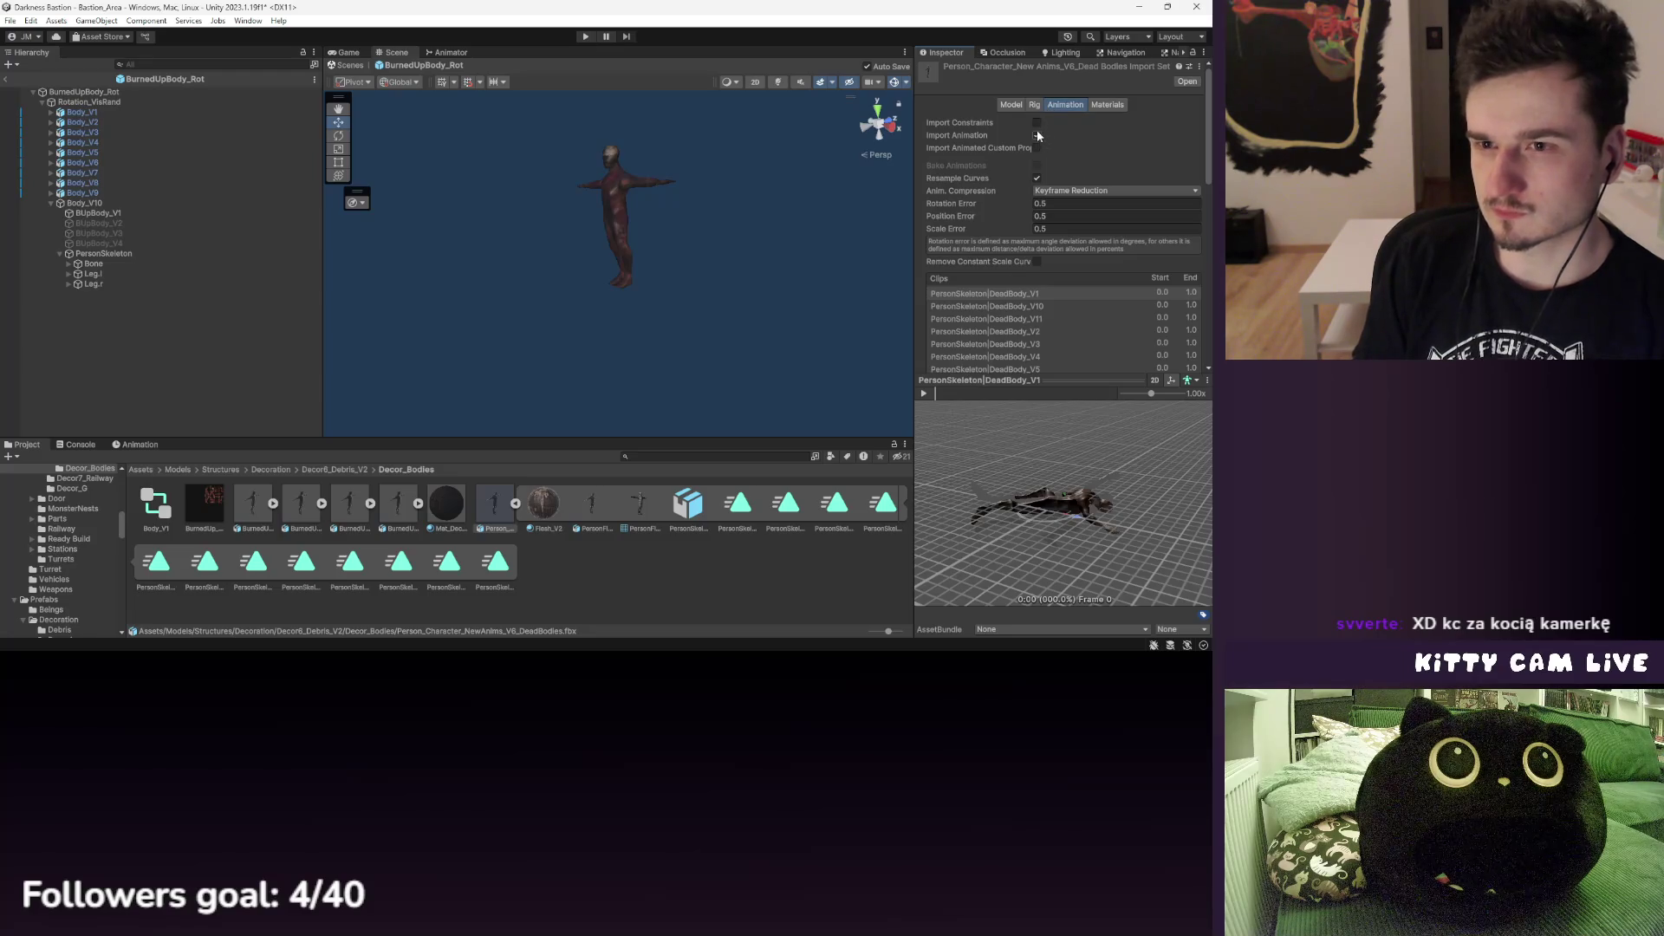
- Apply the Legacy rig animation type, then switch back to Generic and apply
{"action": "left_click", "coordinate": [1033, 104]}
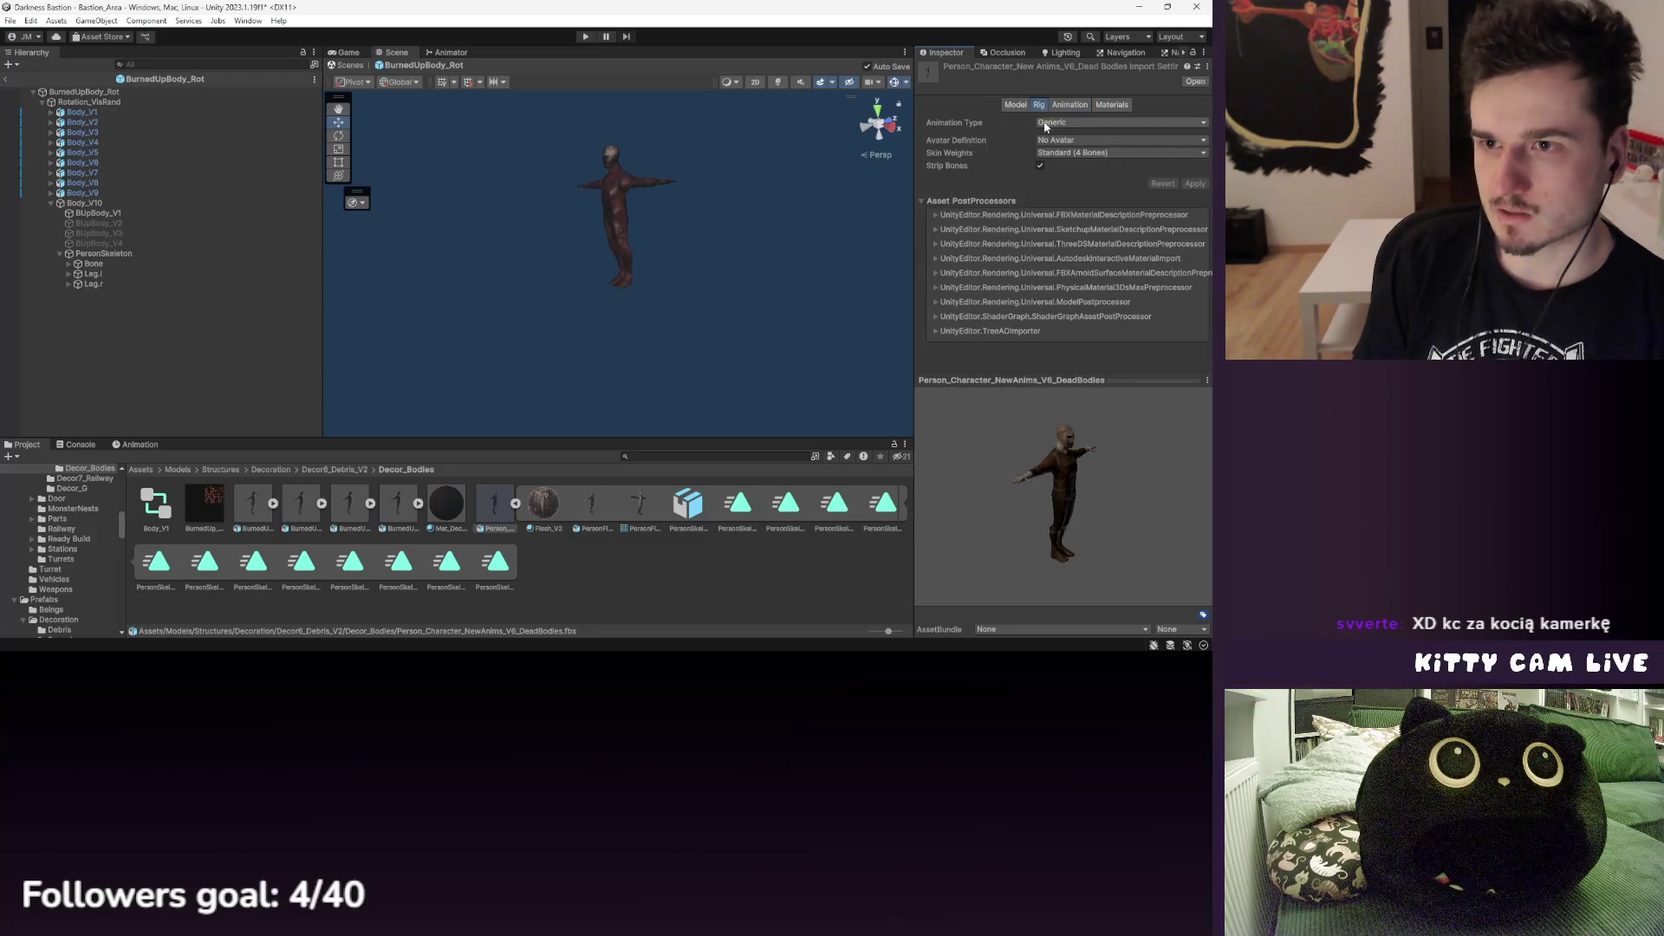
{"action": "left_click", "coordinate": [1044, 122]}
{"action": "left_click", "coordinate": [1074, 151]}
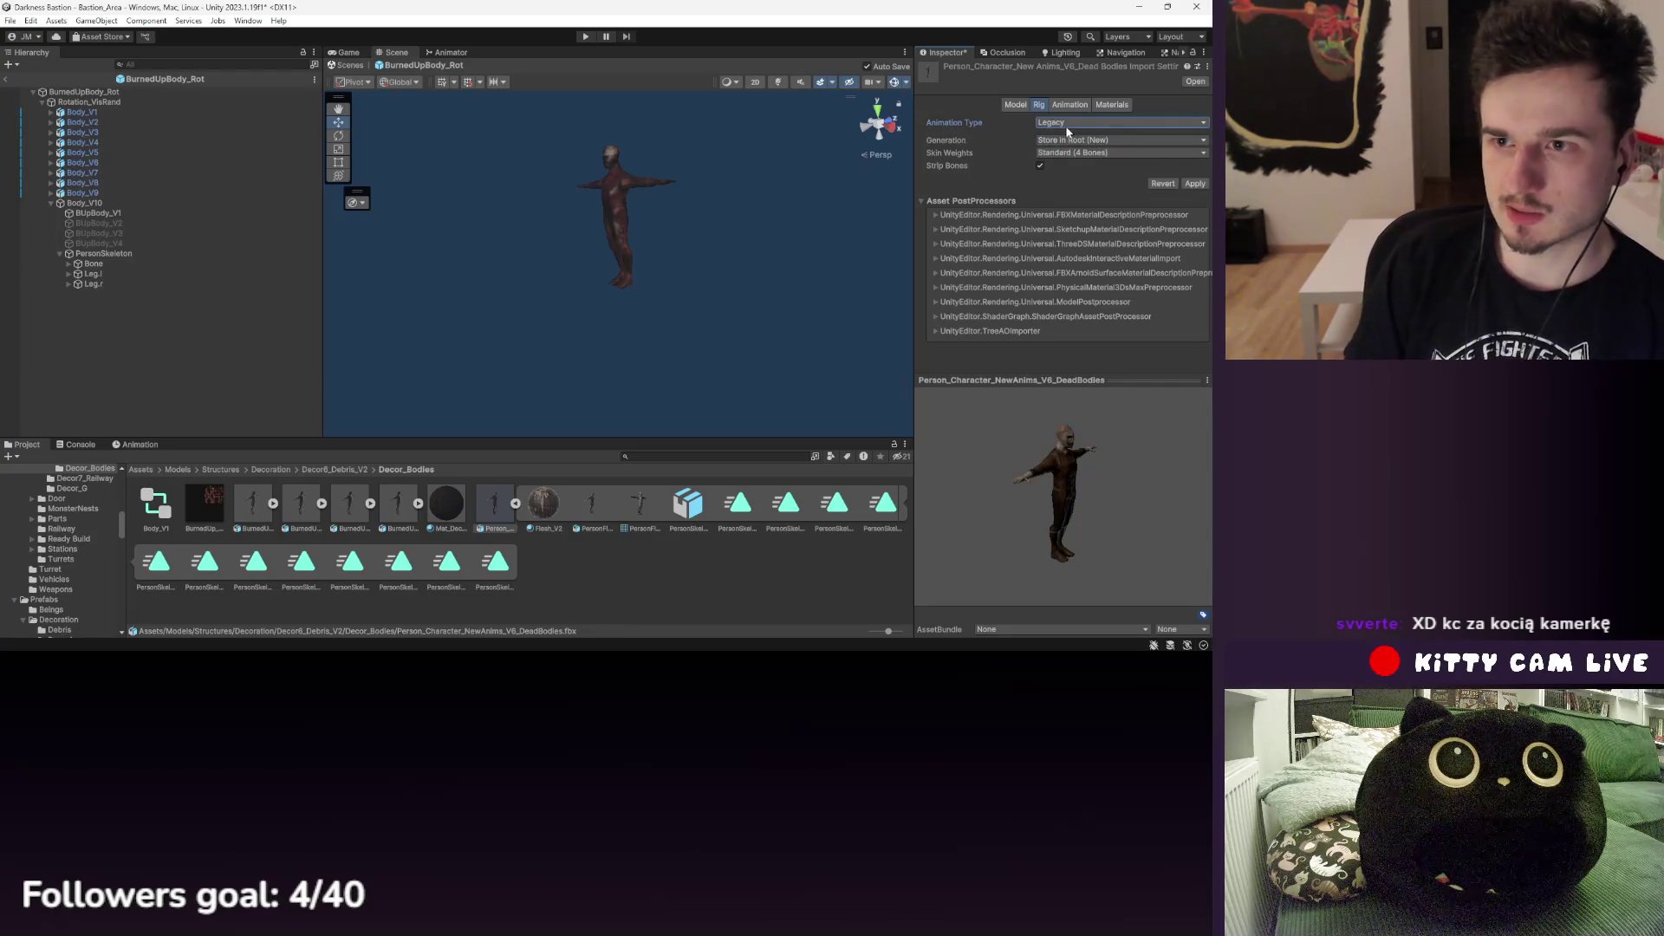
{"action": "left_click", "coordinate": [1194, 184]}
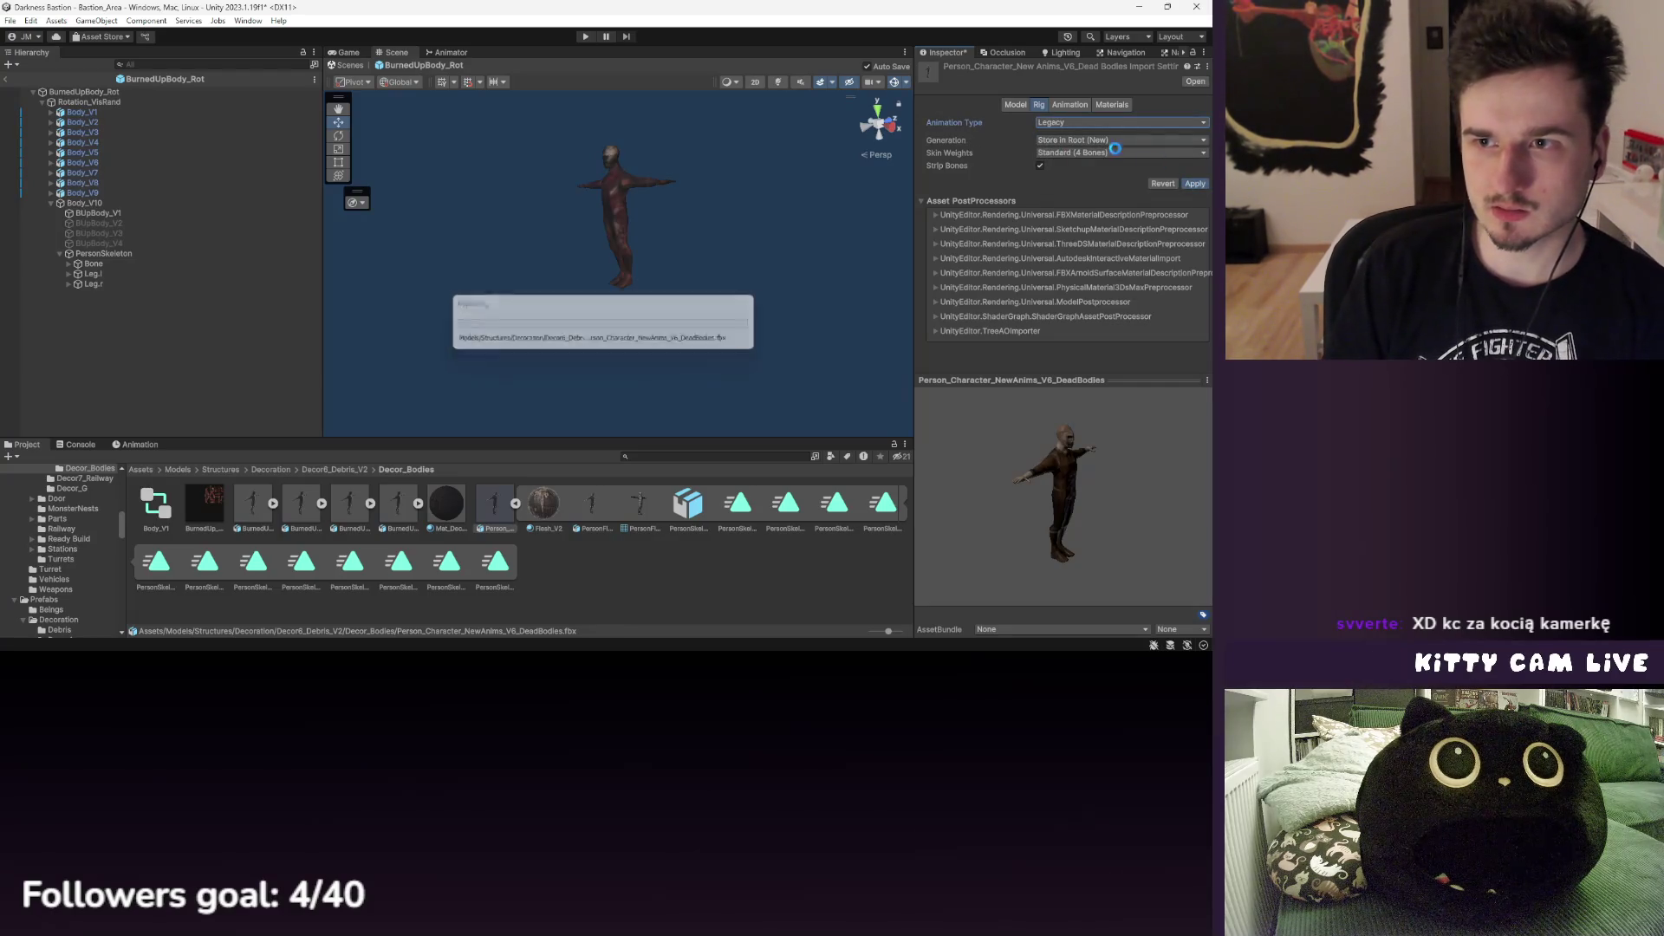
{"action": "left_click", "coordinate": [1061, 123]}
{"action": "left_click", "coordinate": [1081, 165]}
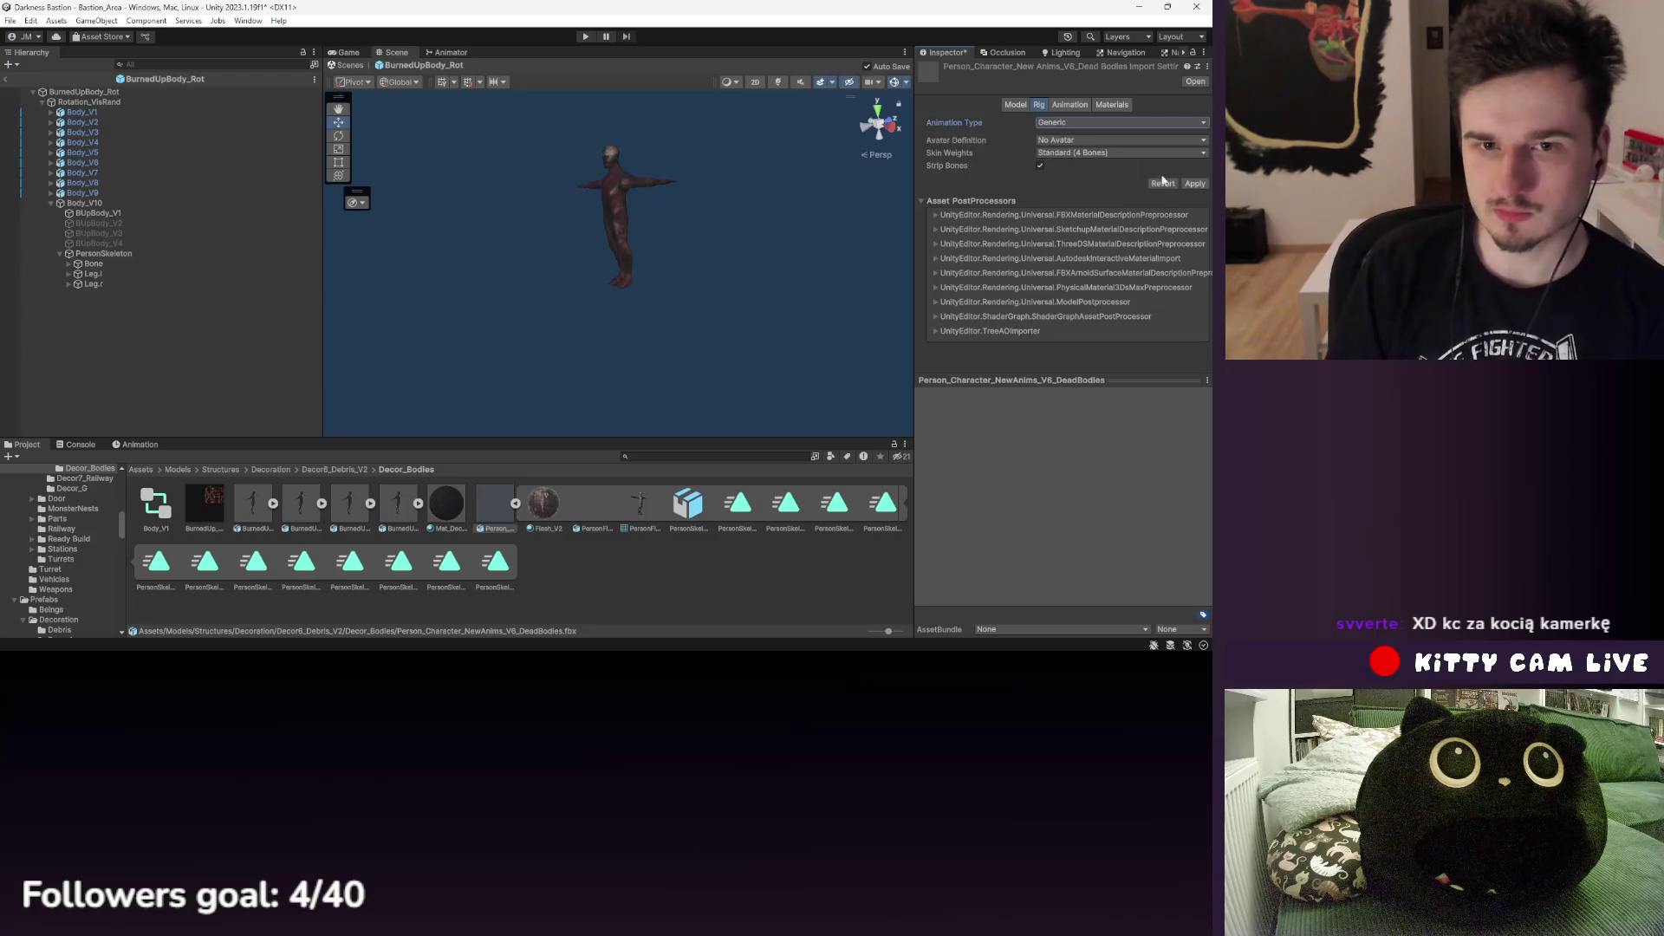
{"action": "left_click", "coordinate": [1185, 183]}
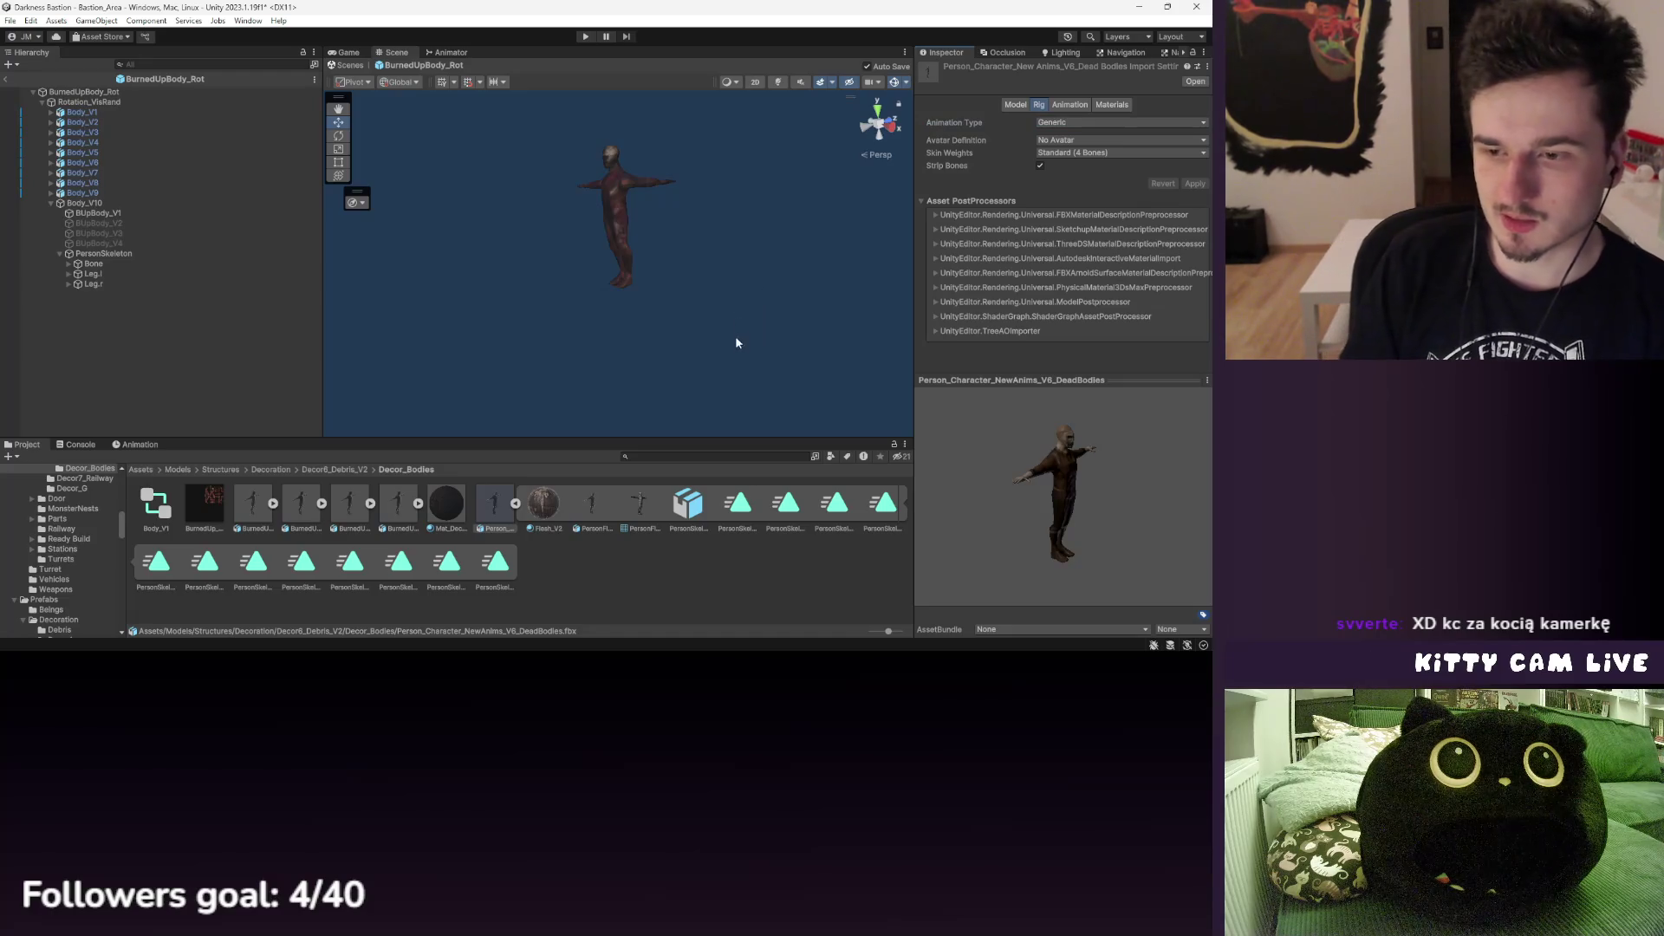
- Try the Humanoid, None and Legacy animation types, applying each one
{"action": "left_click", "coordinate": [1118, 122]}
{"action": "left_click", "coordinate": [1084, 179]}
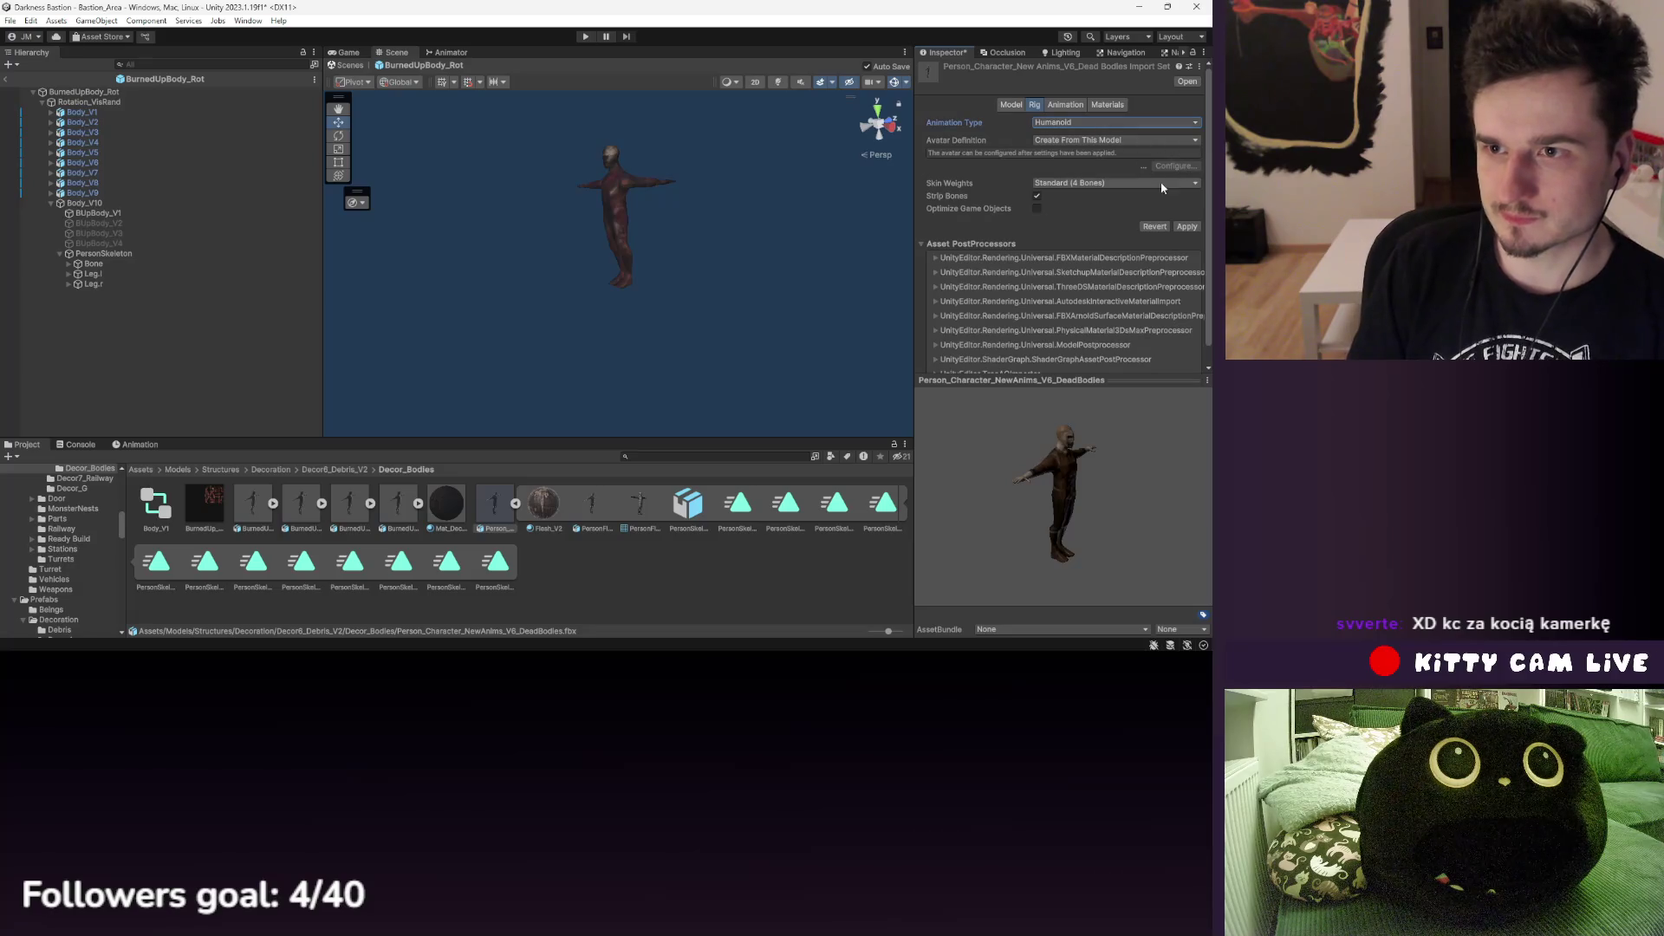
{"action": "left_click", "coordinate": [1187, 227]}
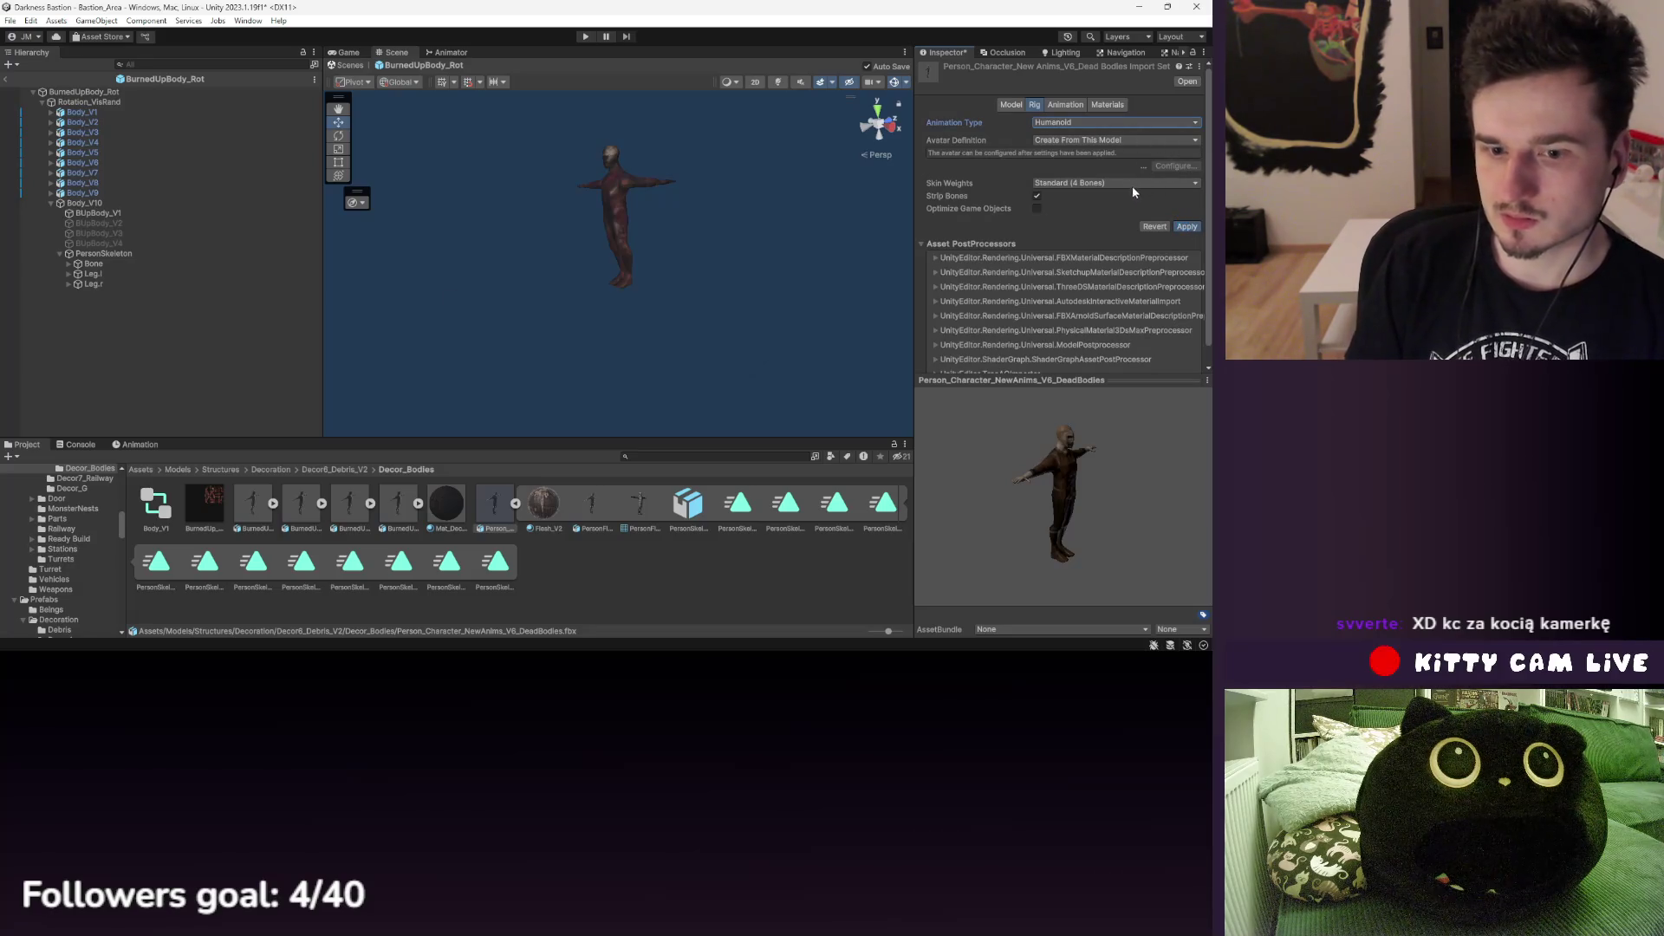
{"action": "left_click", "coordinate": [1075, 122]}
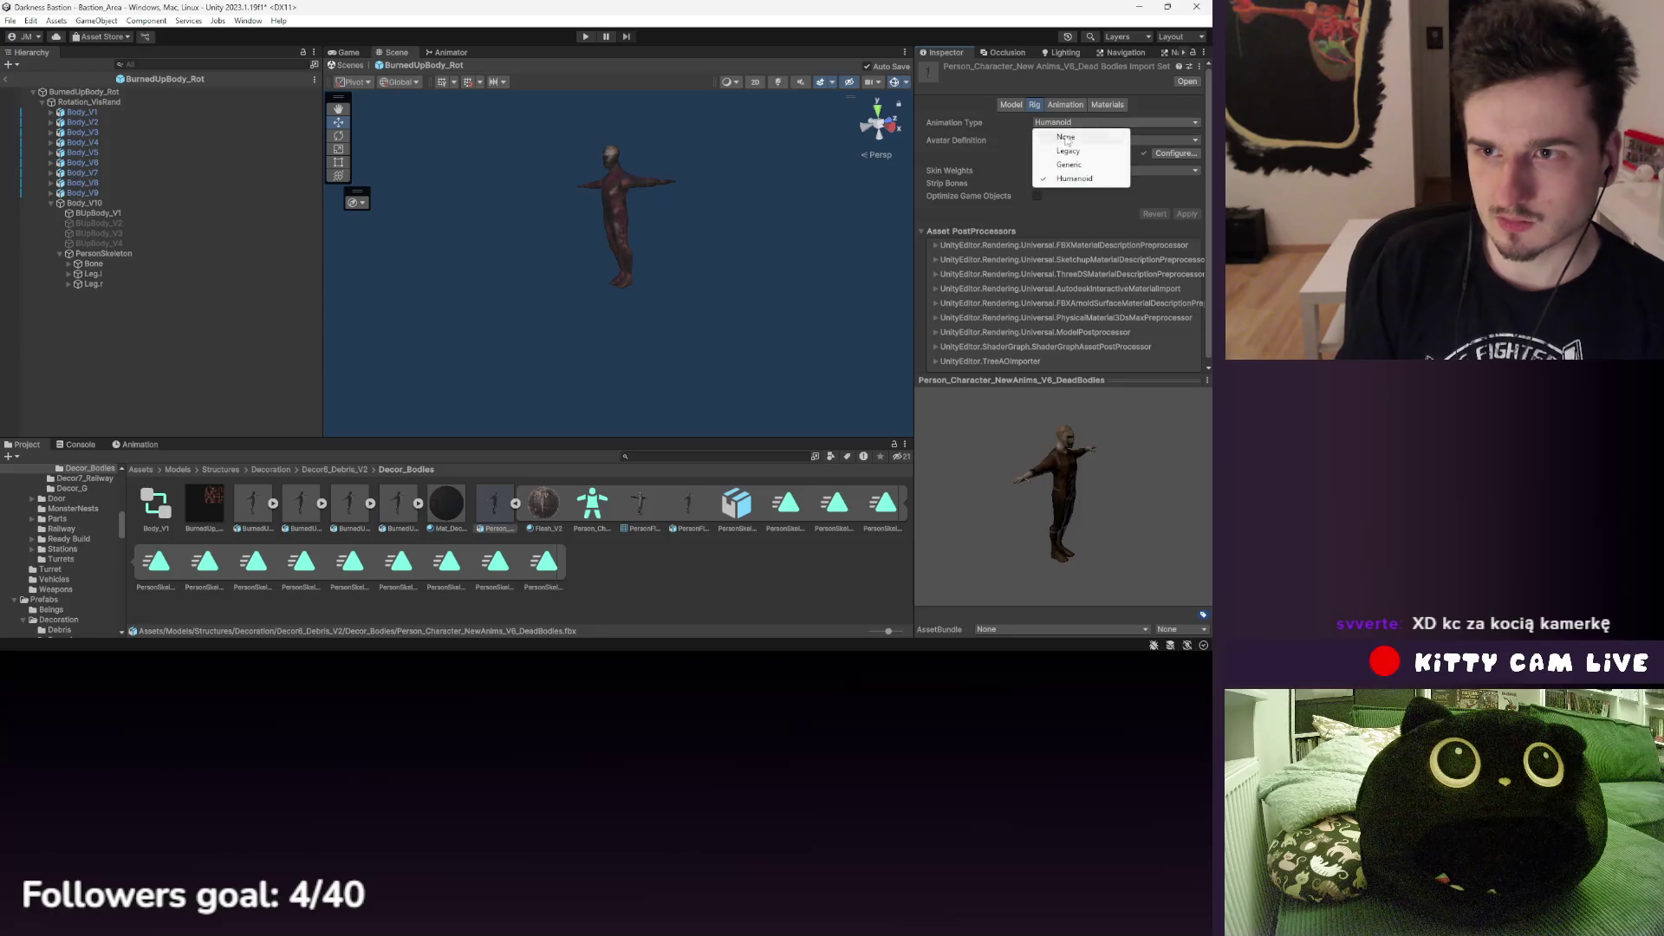
{"action": "left_click", "coordinate": [1075, 135]}
{"action": "left_click", "coordinate": [1192, 144]}
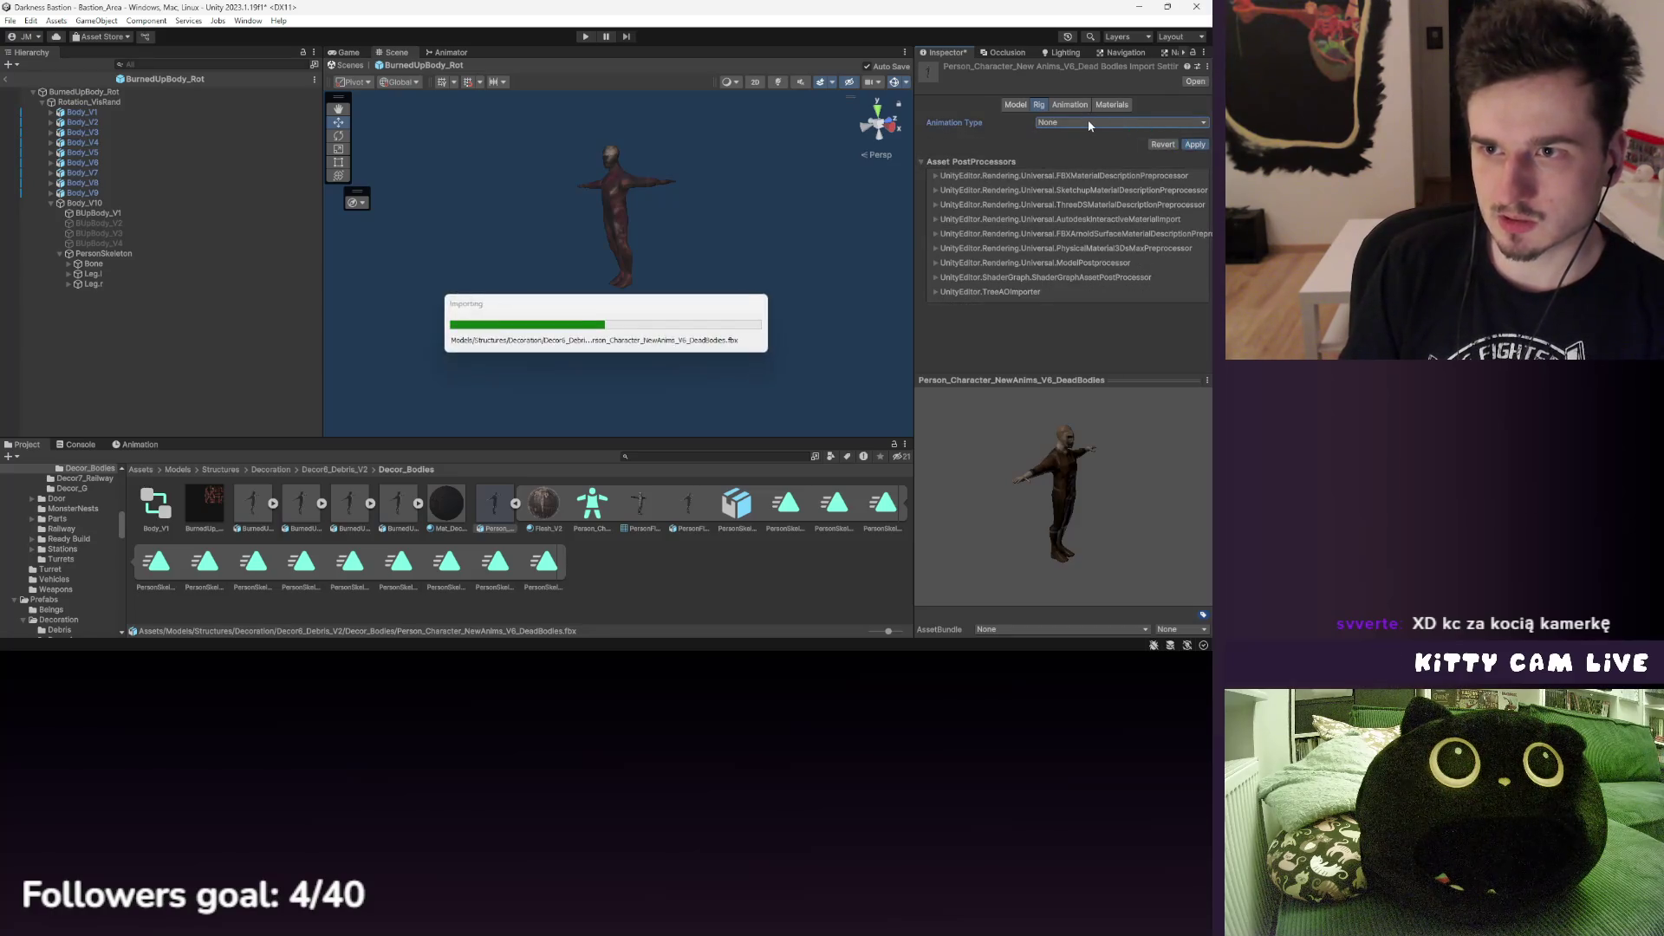
{"action": "left_click", "coordinate": [1083, 121]}
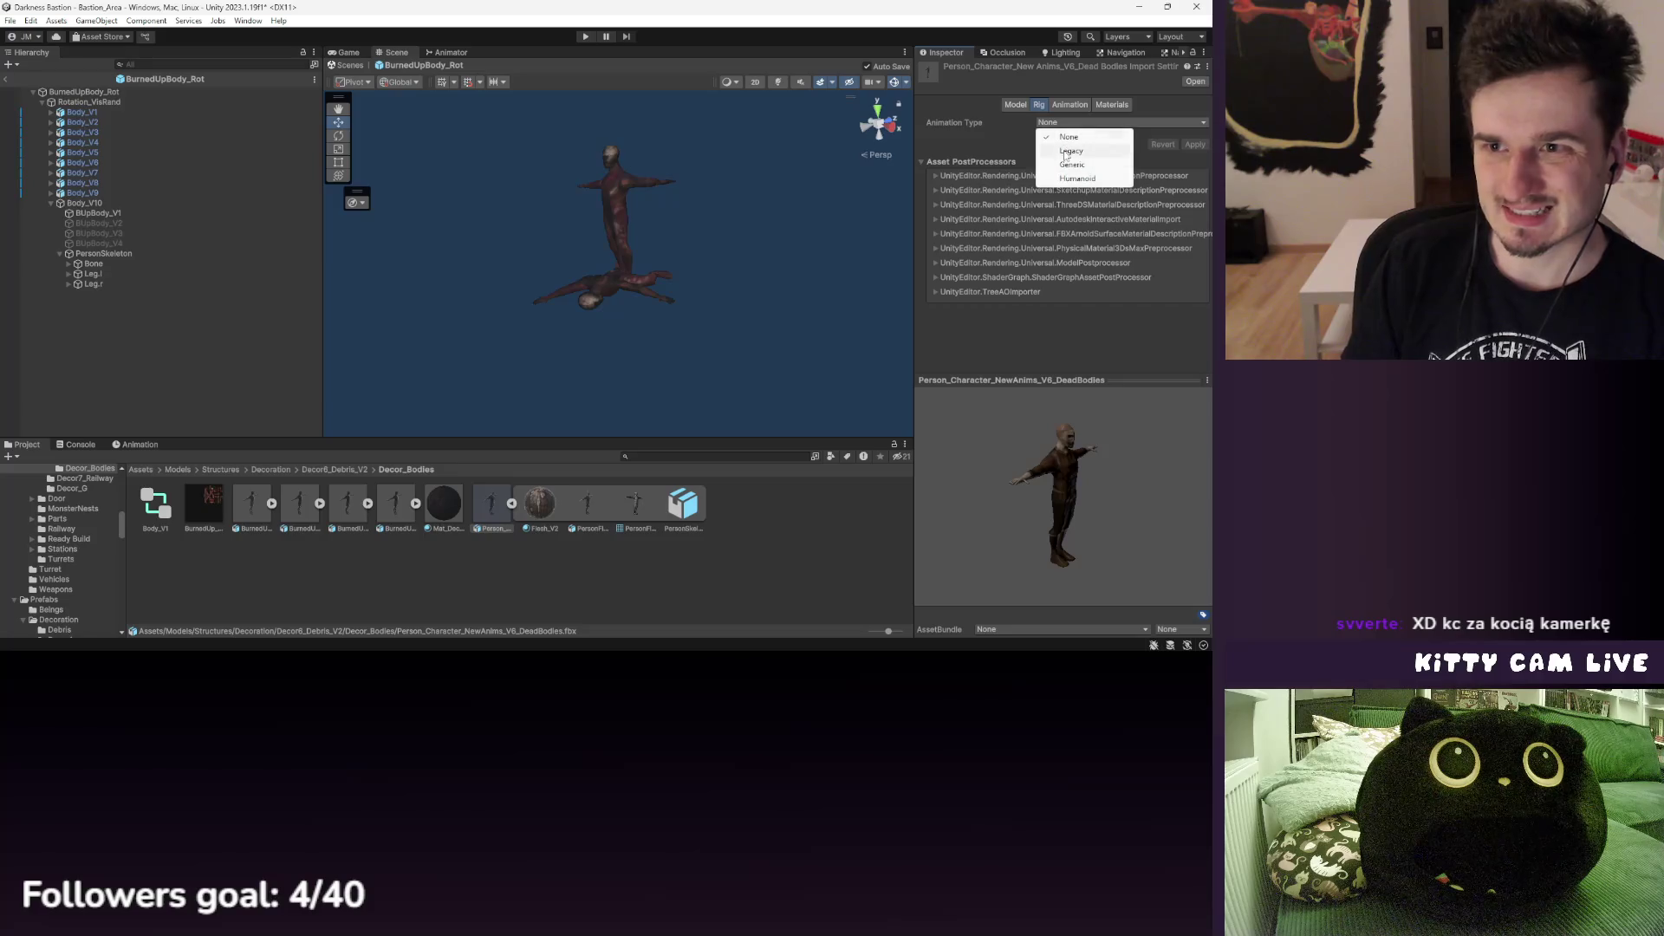
{"action": "left_click", "coordinate": [1084, 148]}
{"action": "left_click", "coordinate": [1193, 183]}
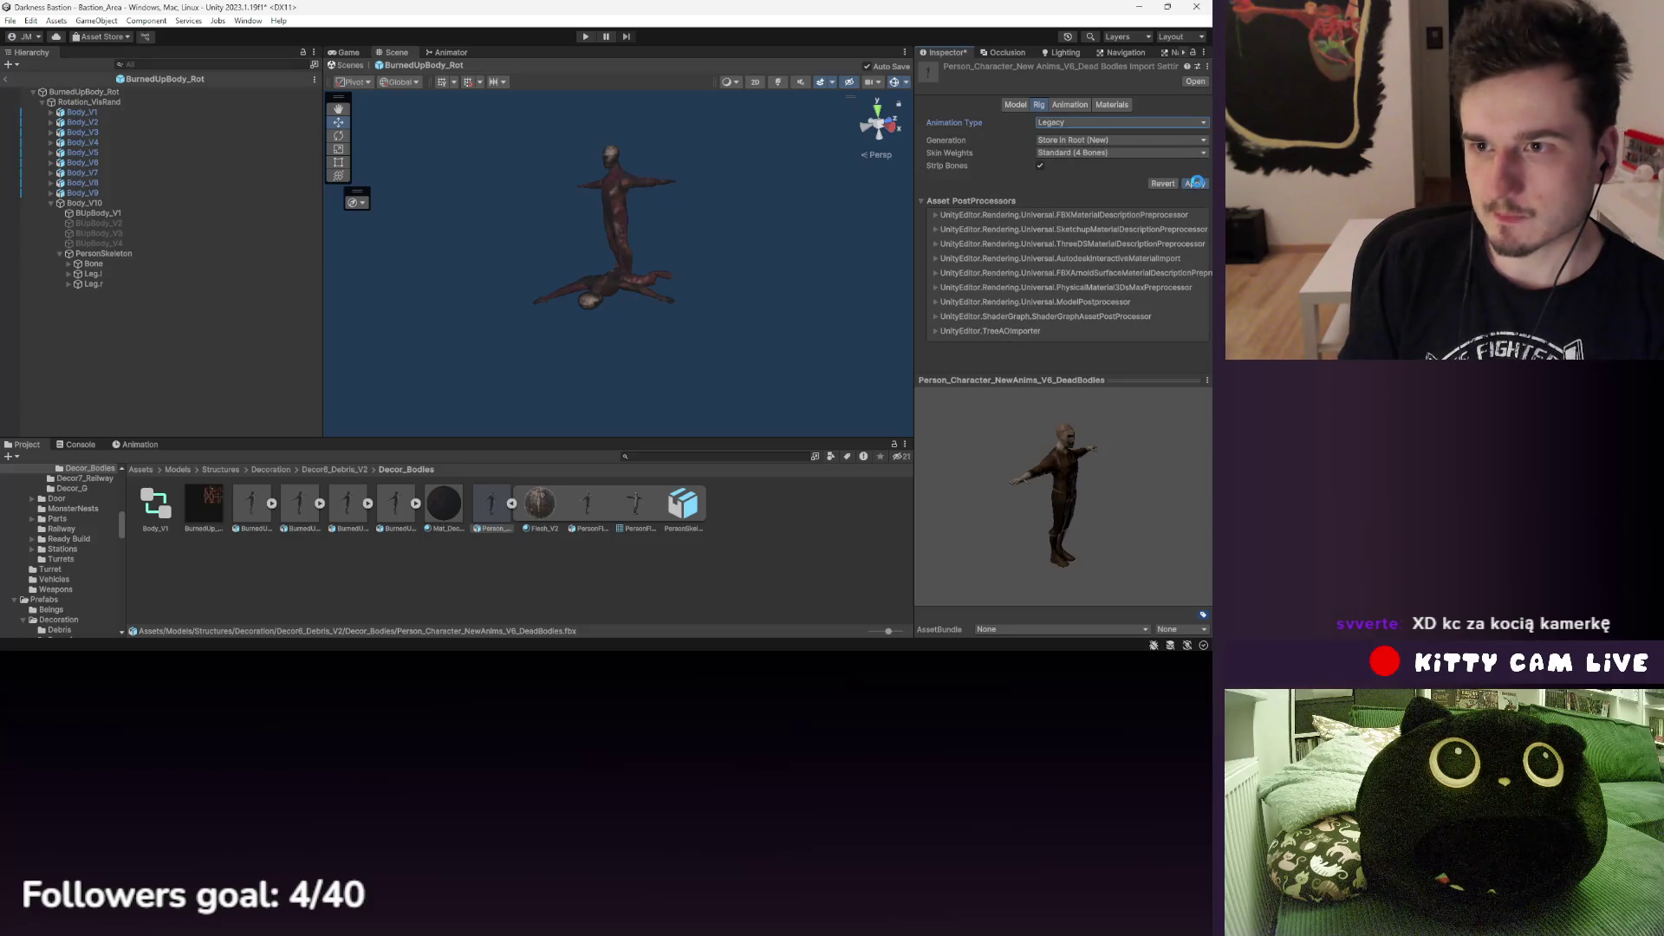
- Settle on the Generic animation type with No Avatar and apply it
{"action": "left_click", "coordinate": [1094, 144]}
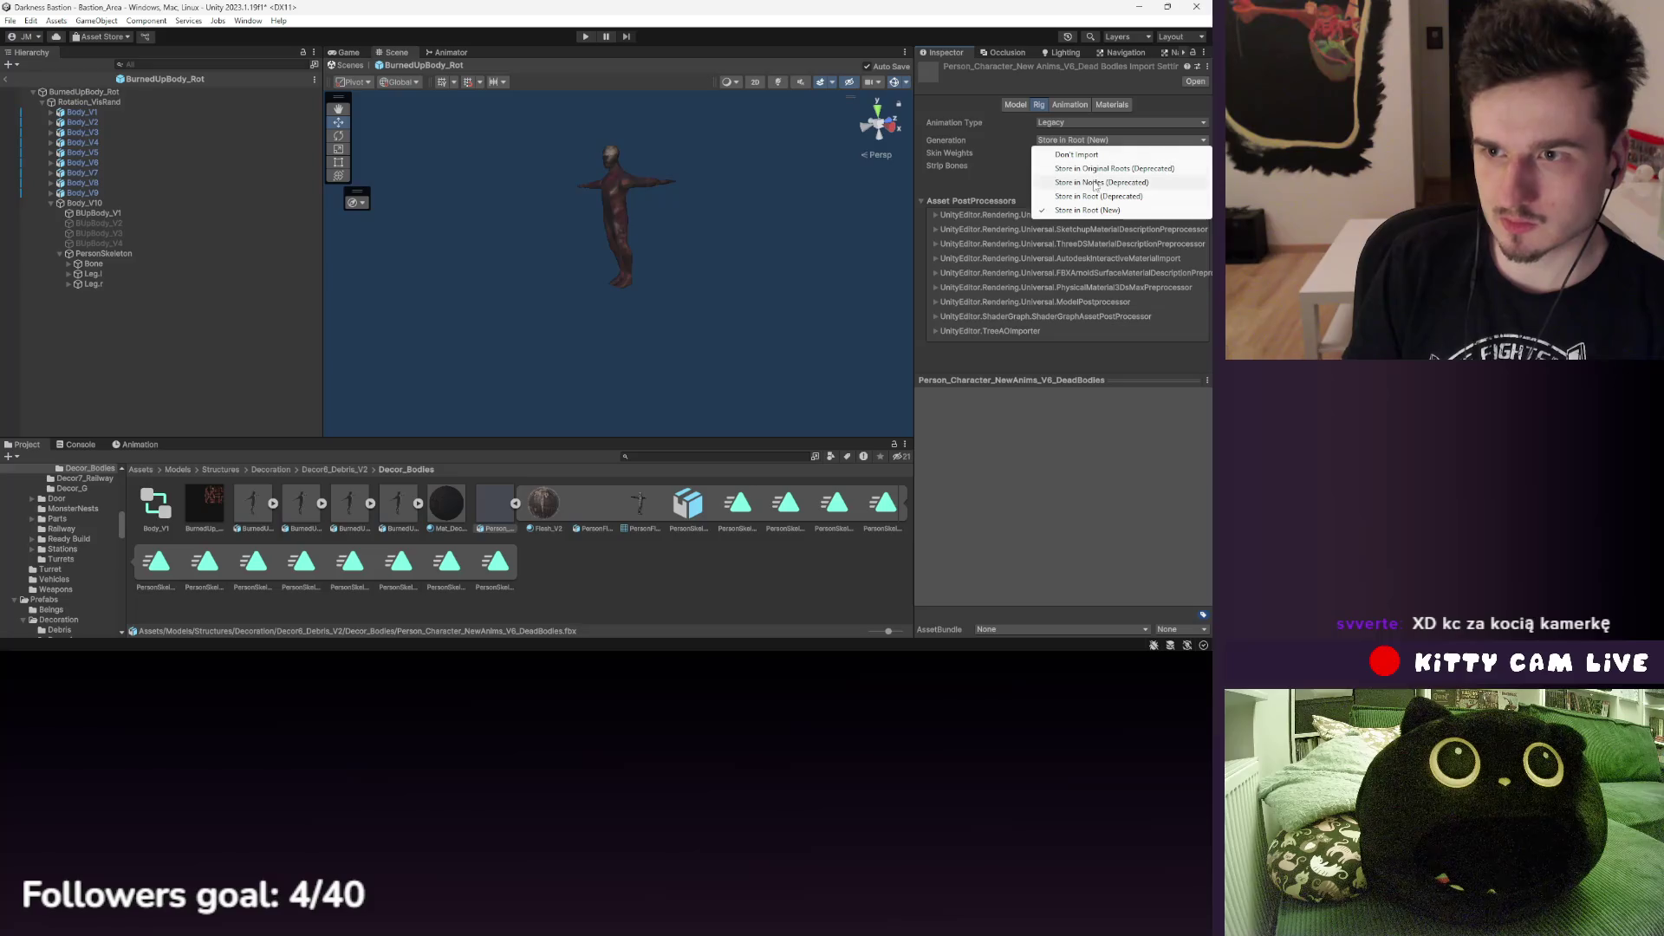
{"action": "left_click", "coordinate": [1093, 183]}
{"action": "left_click", "coordinate": [1093, 140]}
{"action": "left_click", "coordinate": [1061, 122]}
{"action": "left_click", "coordinate": [1064, 122]}
{"action": "left_click", "coordinate": [1073, 165]}
{"action": "left_click", "coordinate": [1074, 140]}
{"action": "left_click", "coordinate": [1015, 134]}
{"action": "left_click", "coordinate": [1059, 140]}
{"action": "left_click", "coordinate": [1000, 156]}
{"action": "left_click", "coordinate": [1193, 184]}
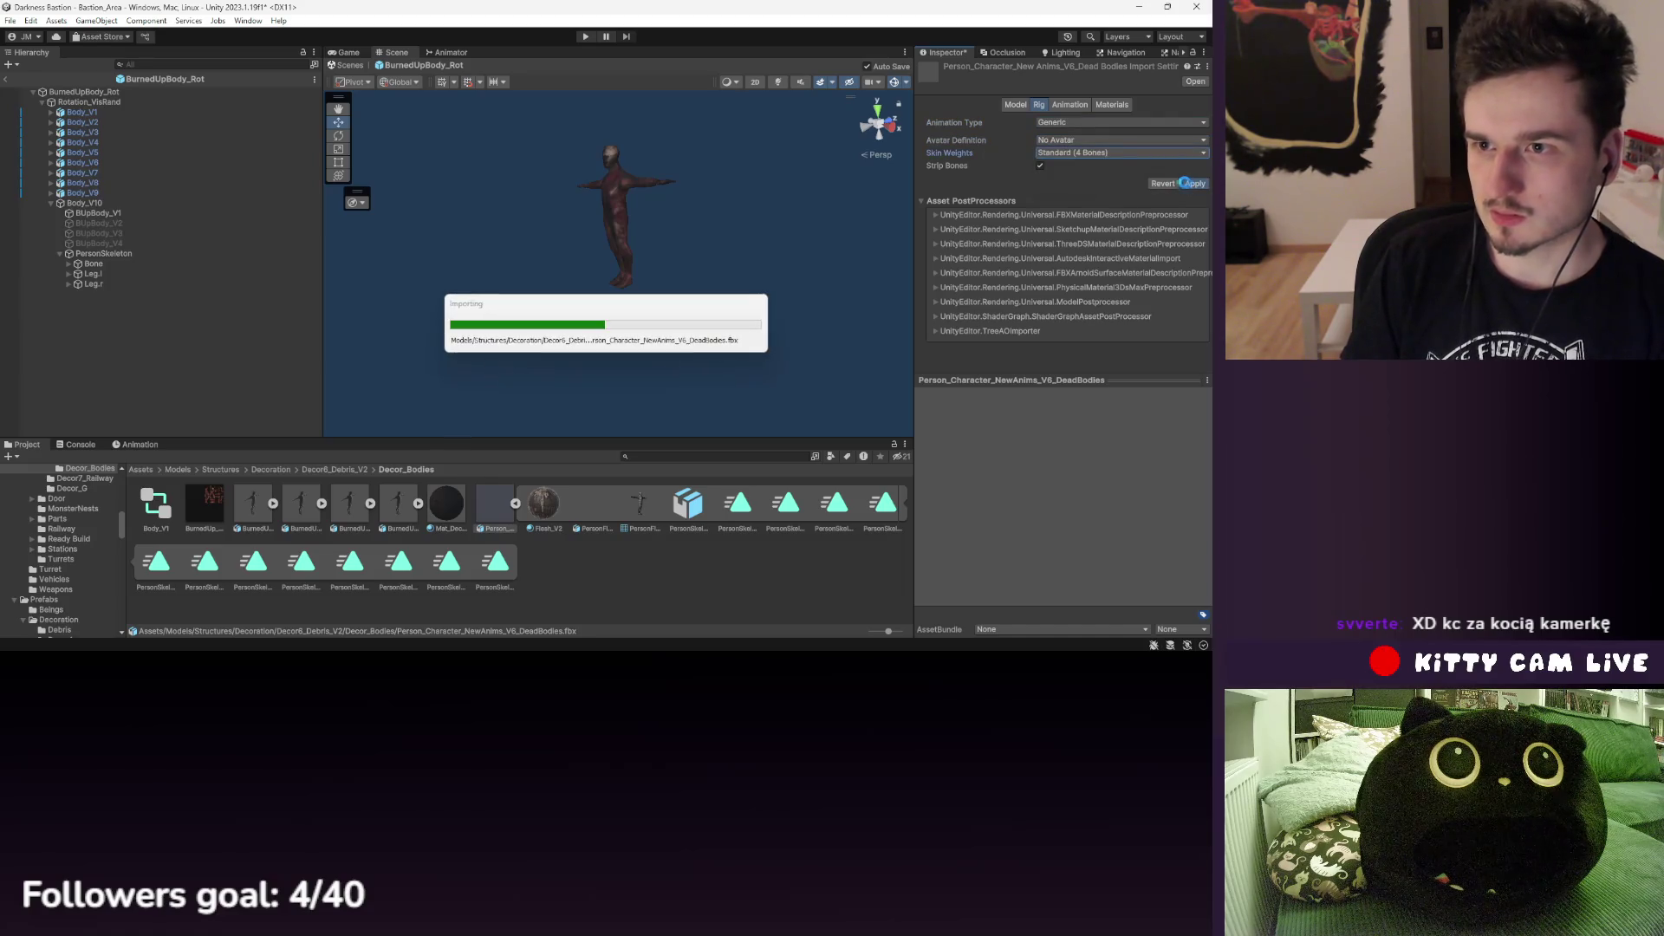
{"action": "left_click", "coordinate": [1059, 105]}
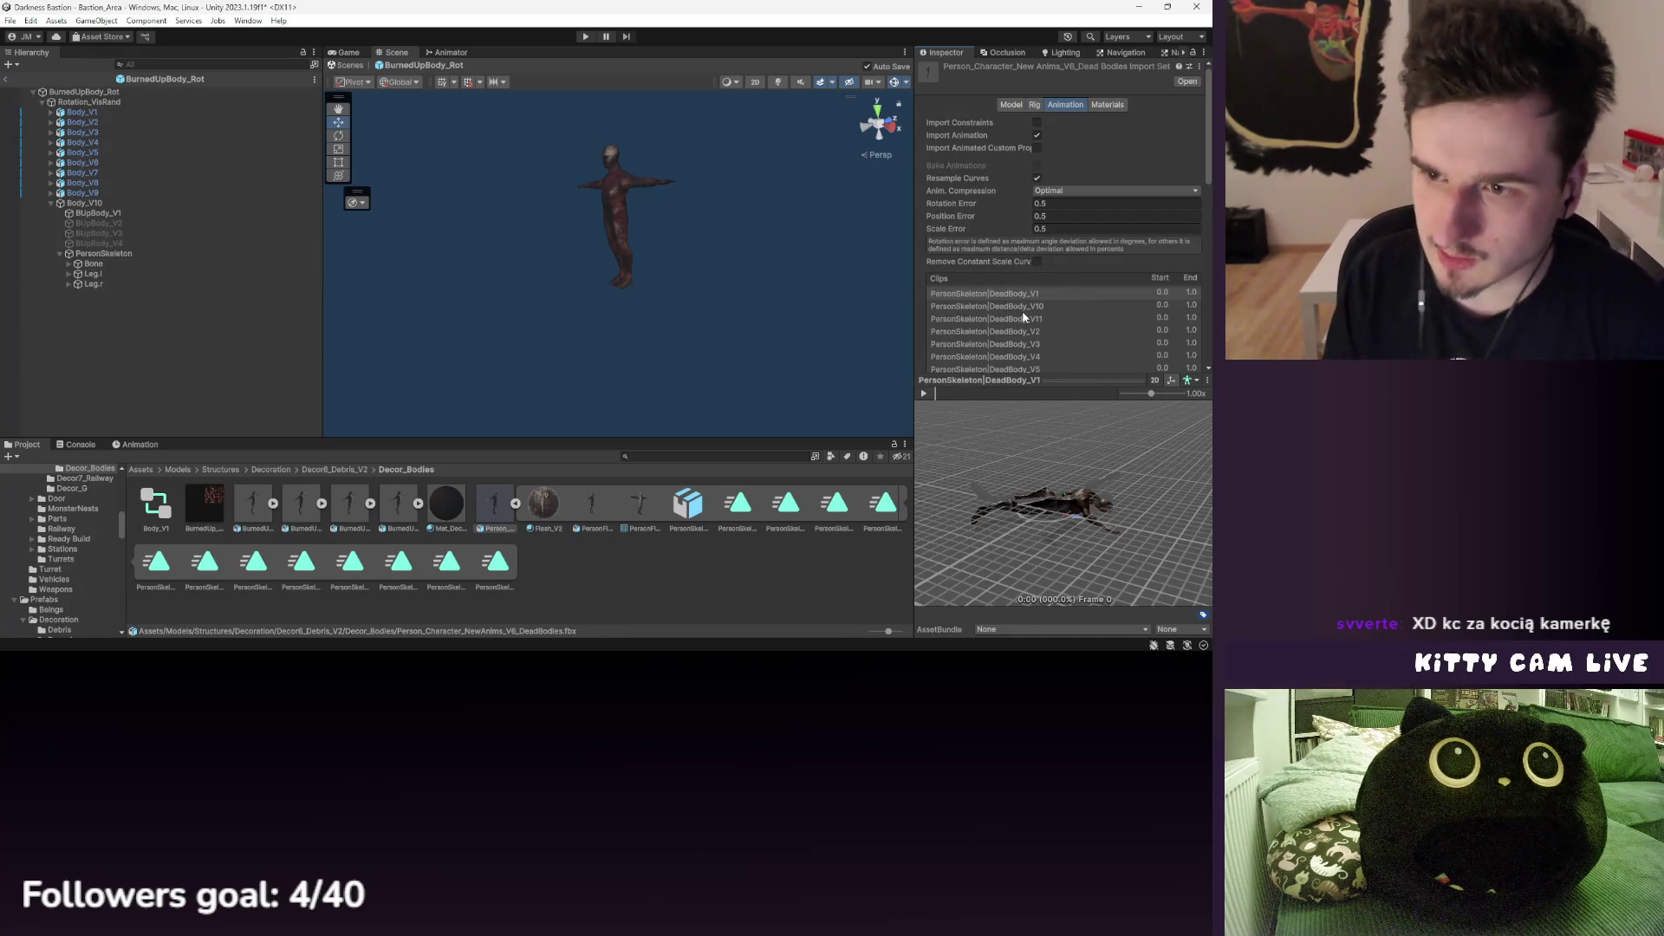
{"action": "scroll", "coordinate": [1024, 317], "scroll_direction": "down", "scroll_amount": 3}
{"action": "mouse_move", "coordinate": [643, 508]}
{"action": "left_mouse_down"}
{"action": "mouse_move", "coordinate": [84, 304]}
{"action": "mouse_move", "coordinate": [98, 304]}
{"action": "left_mouse_up"}
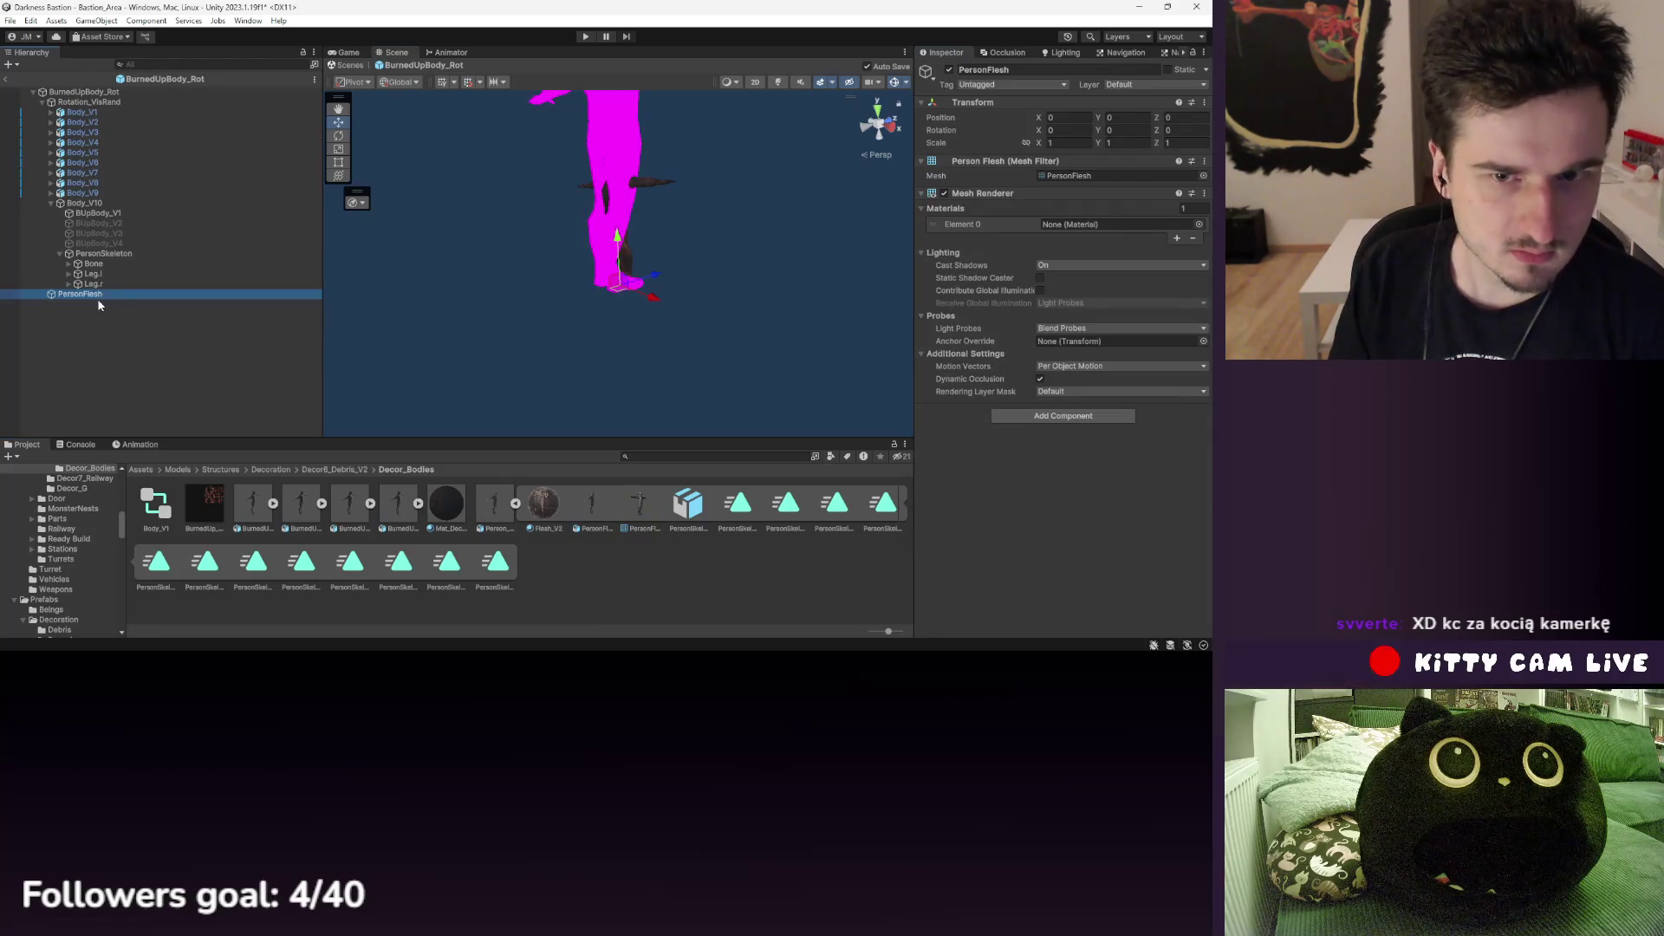
{"action": "left_click", "coordinate": [52, 203]}
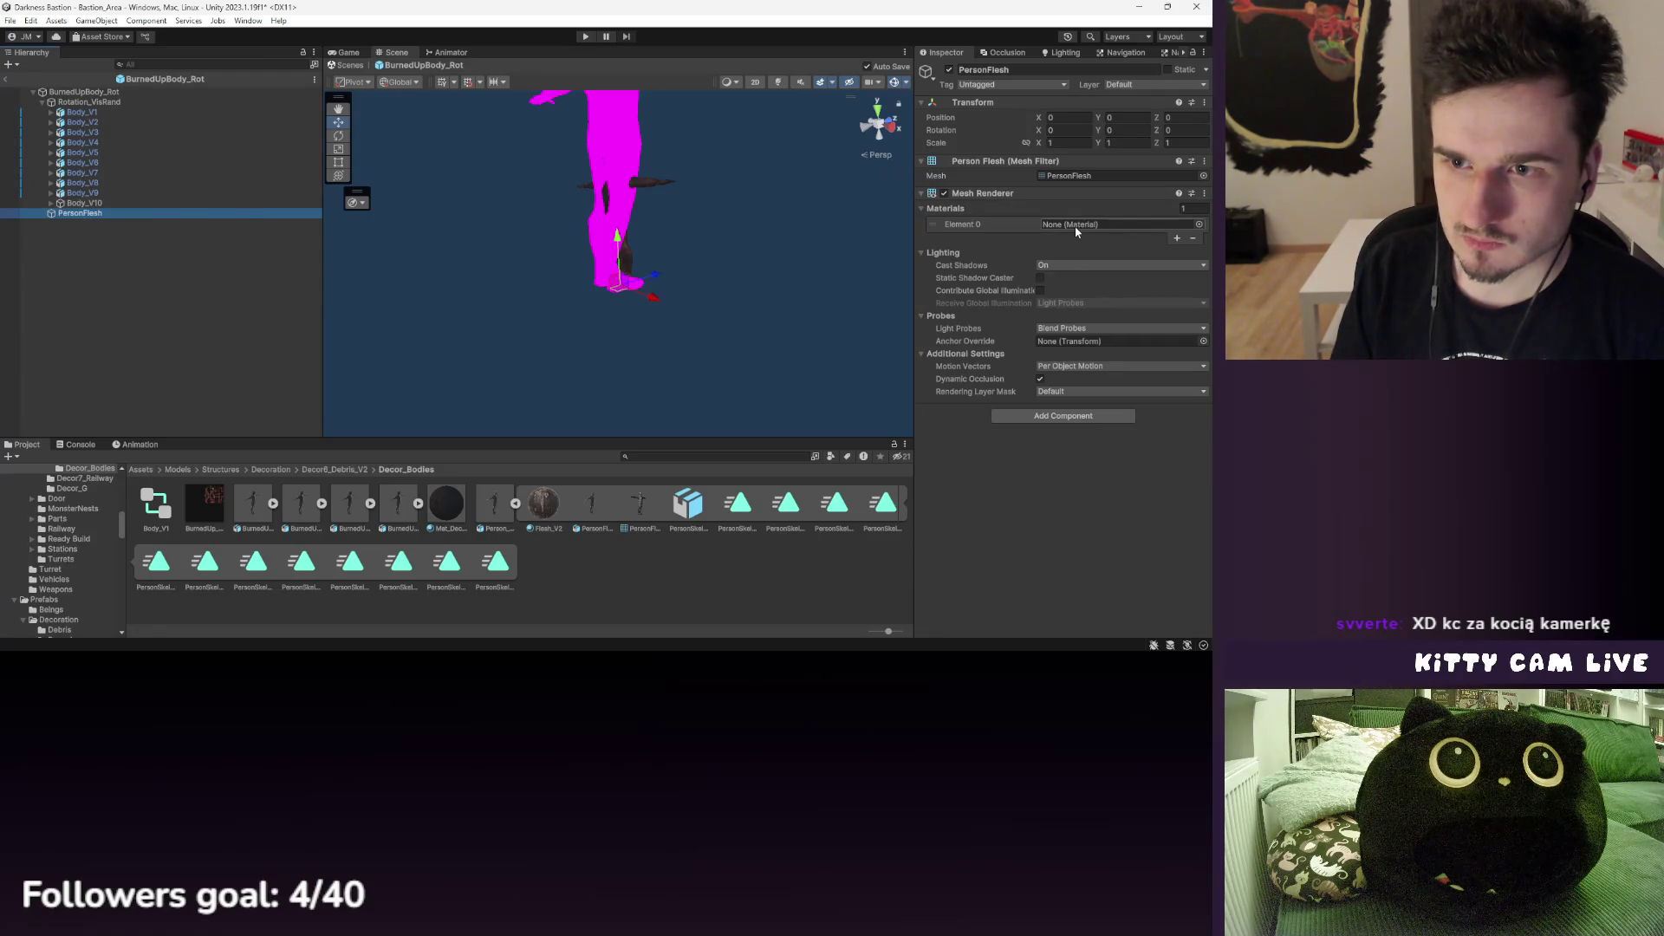
{"action": "key", "text": "Delete"}
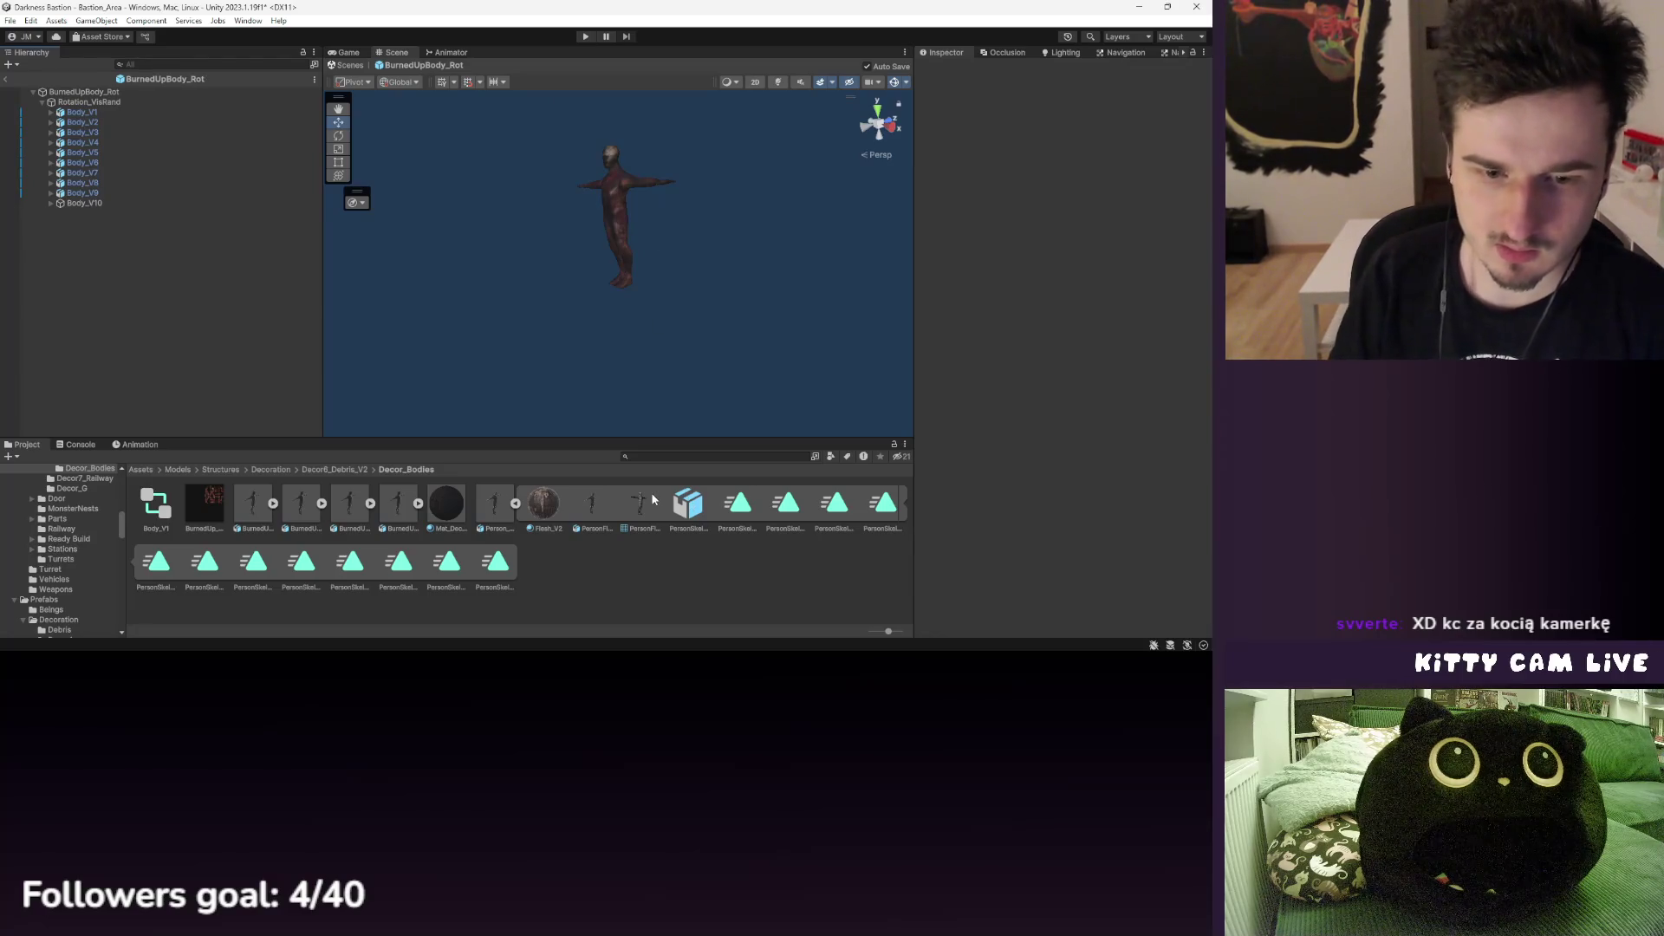
{"action": "left_click", "coordinate": [638, 511]}
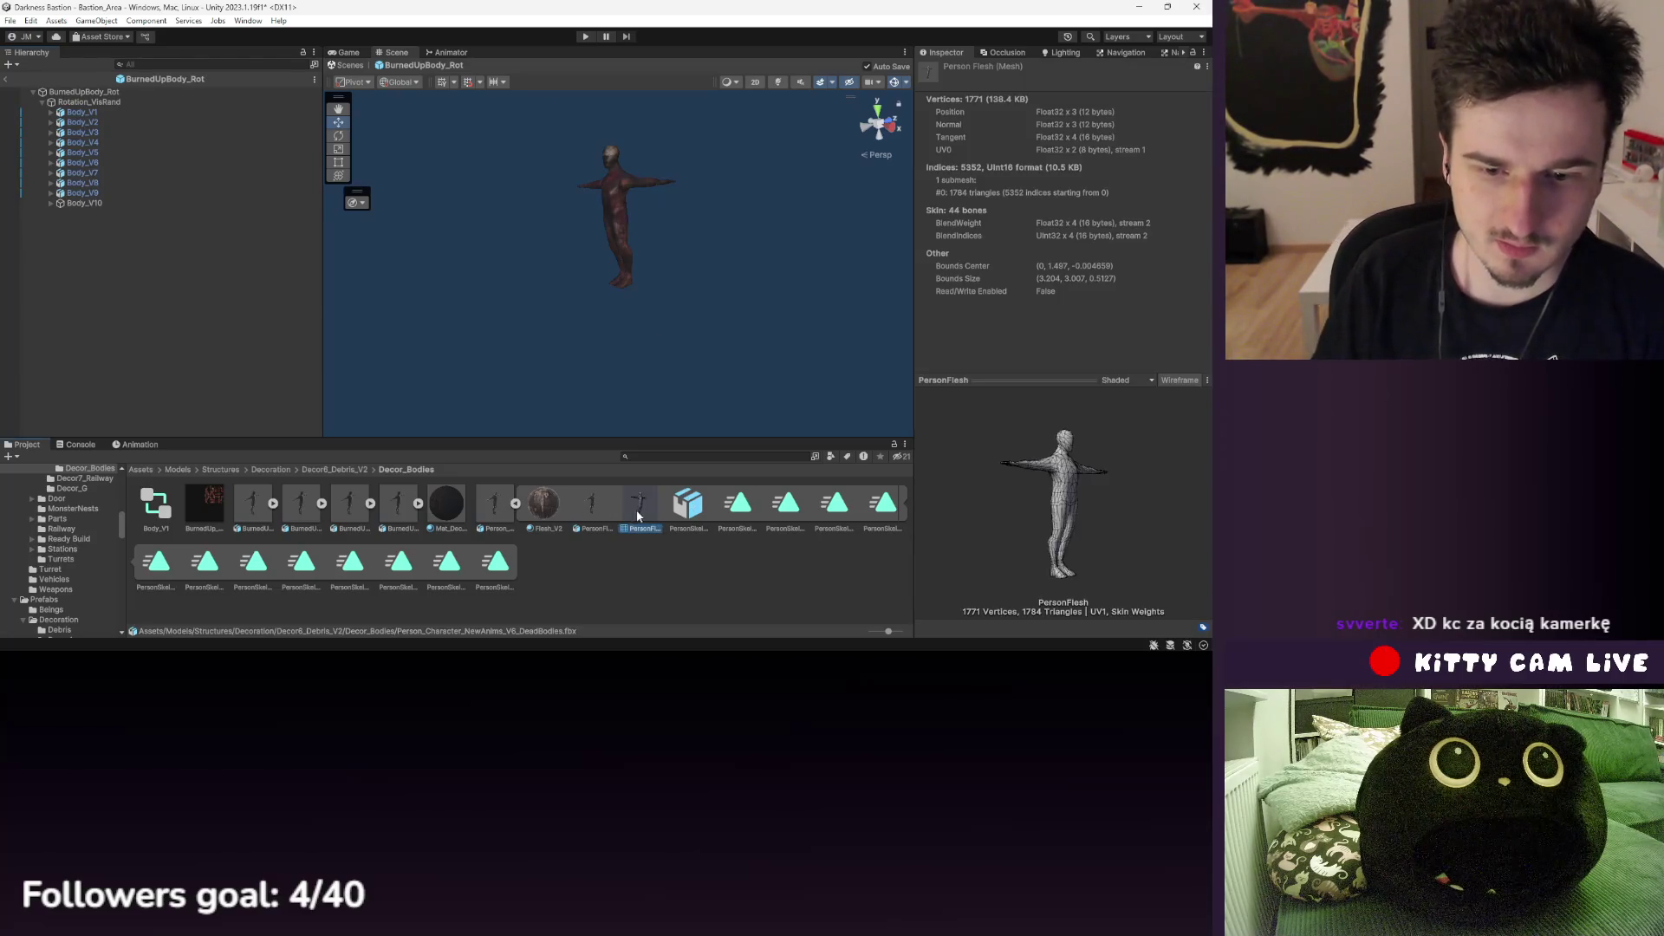
{"action": "left_click", "coordinate": [595, 511]}
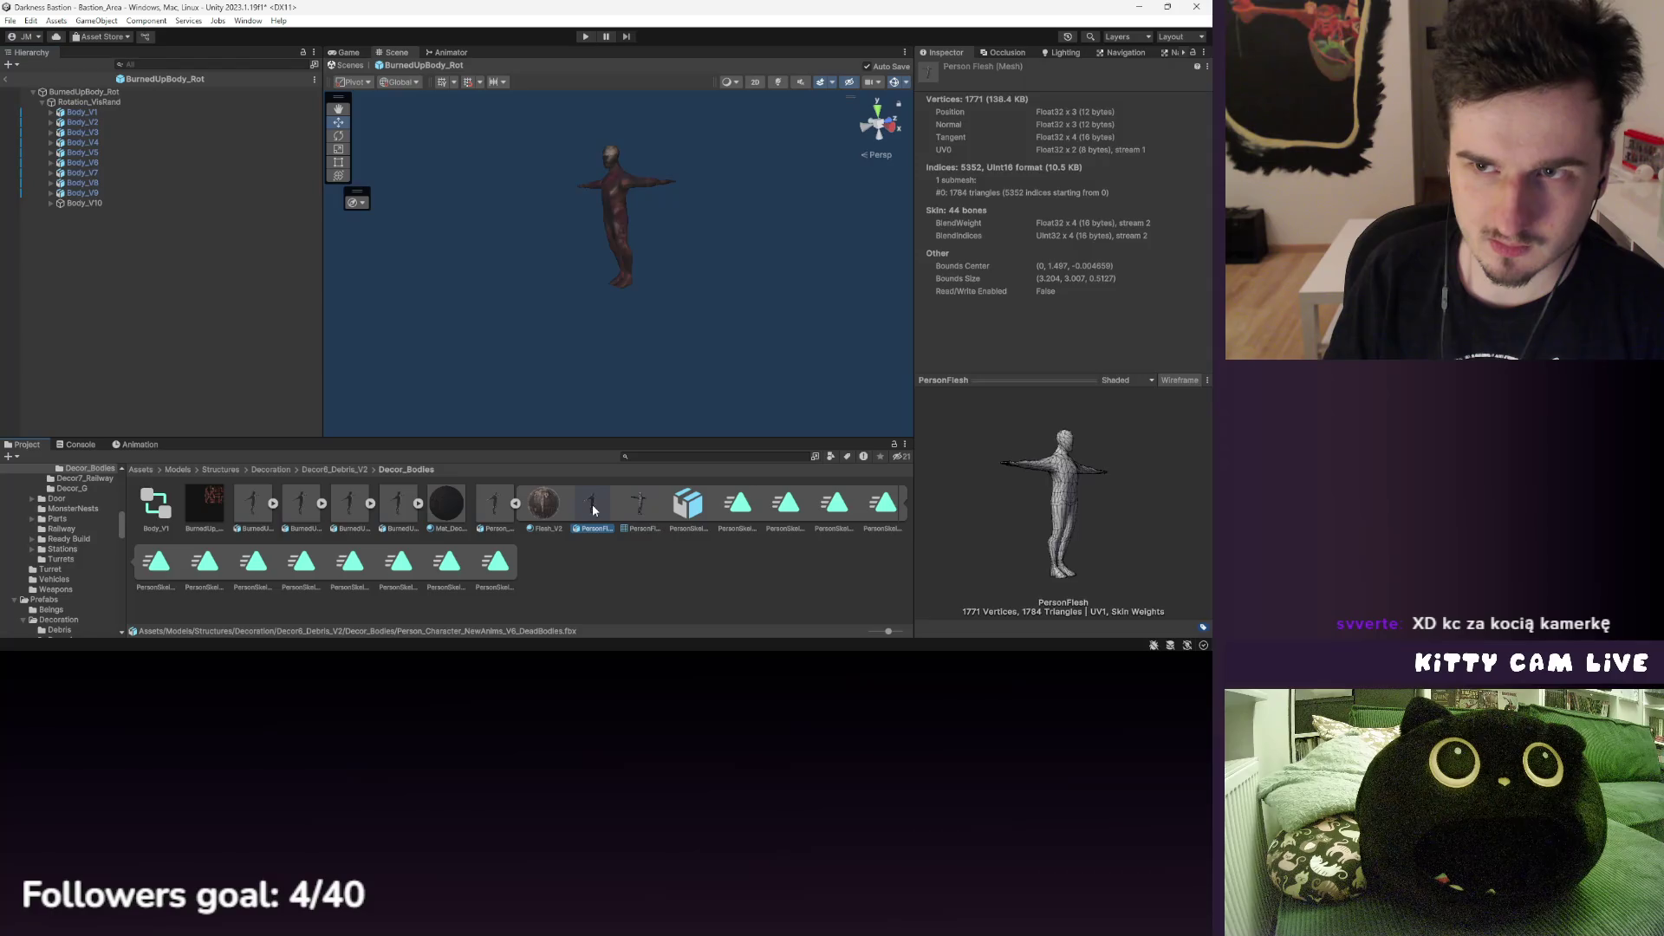
{"action": "left_click", "coordinate": [698, 512]}
{"action": "left_click", "coordinate": [636, 507]}
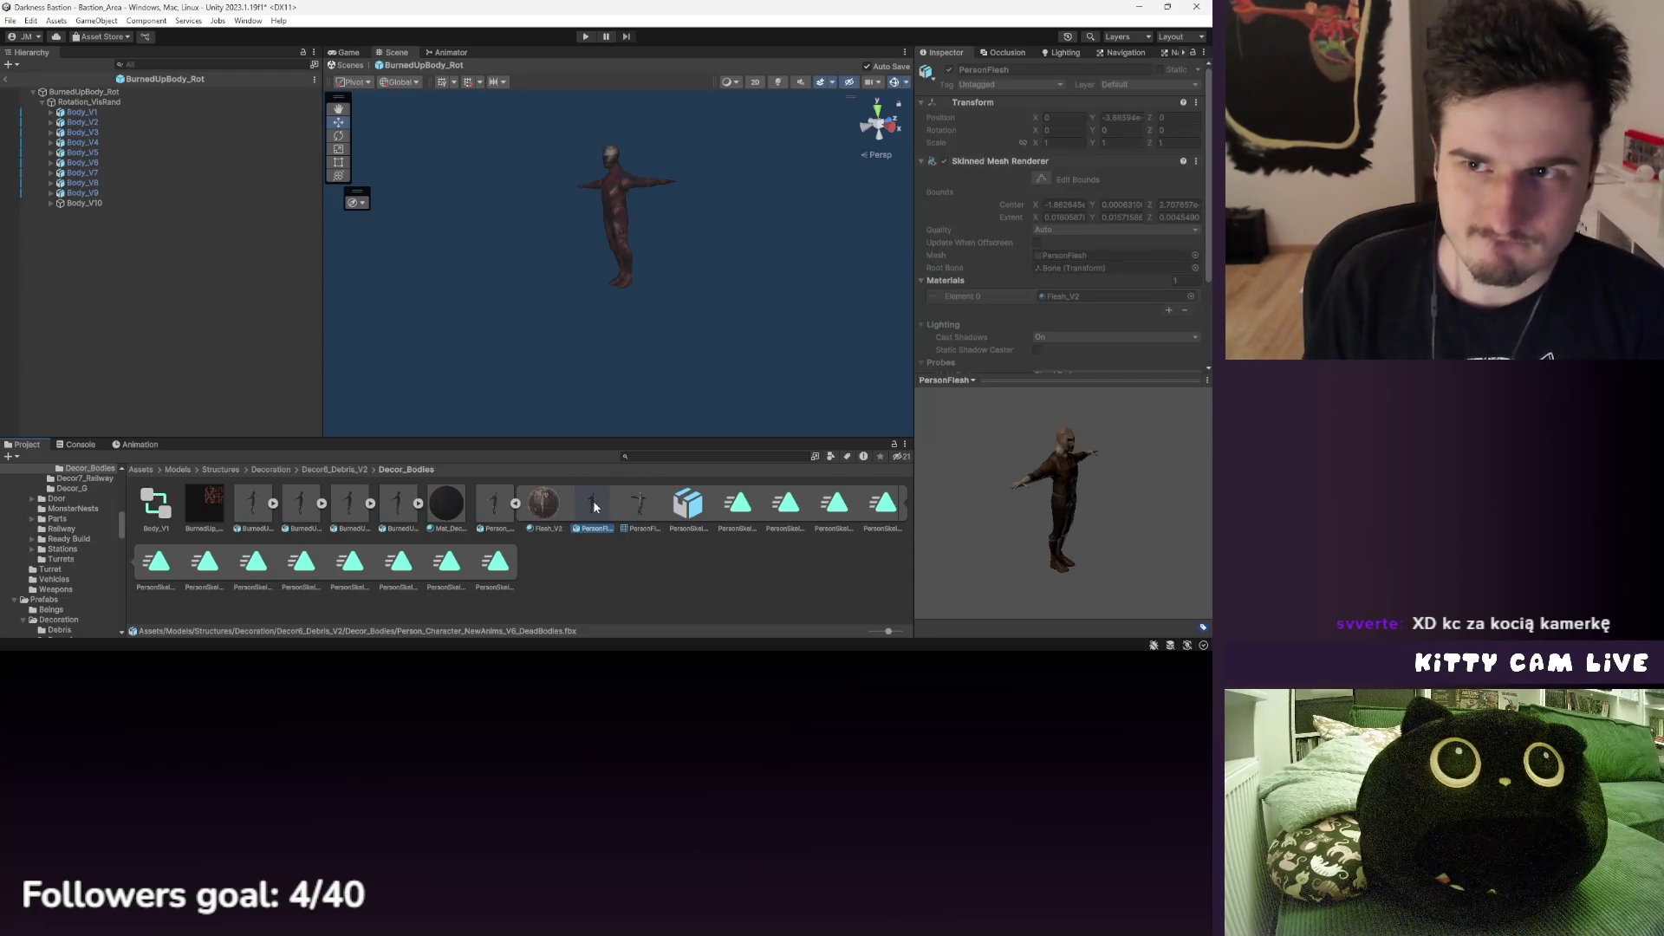
{"action": "left_click", "coordinate": [689, 497]}
- Place the dead-bodies character model in the prefab and apply Mat_Dec to its PersonSkeleton
{"action": "left_click_drag", "start_coordinate": [689, 496], "coordinate": [174, 293]}
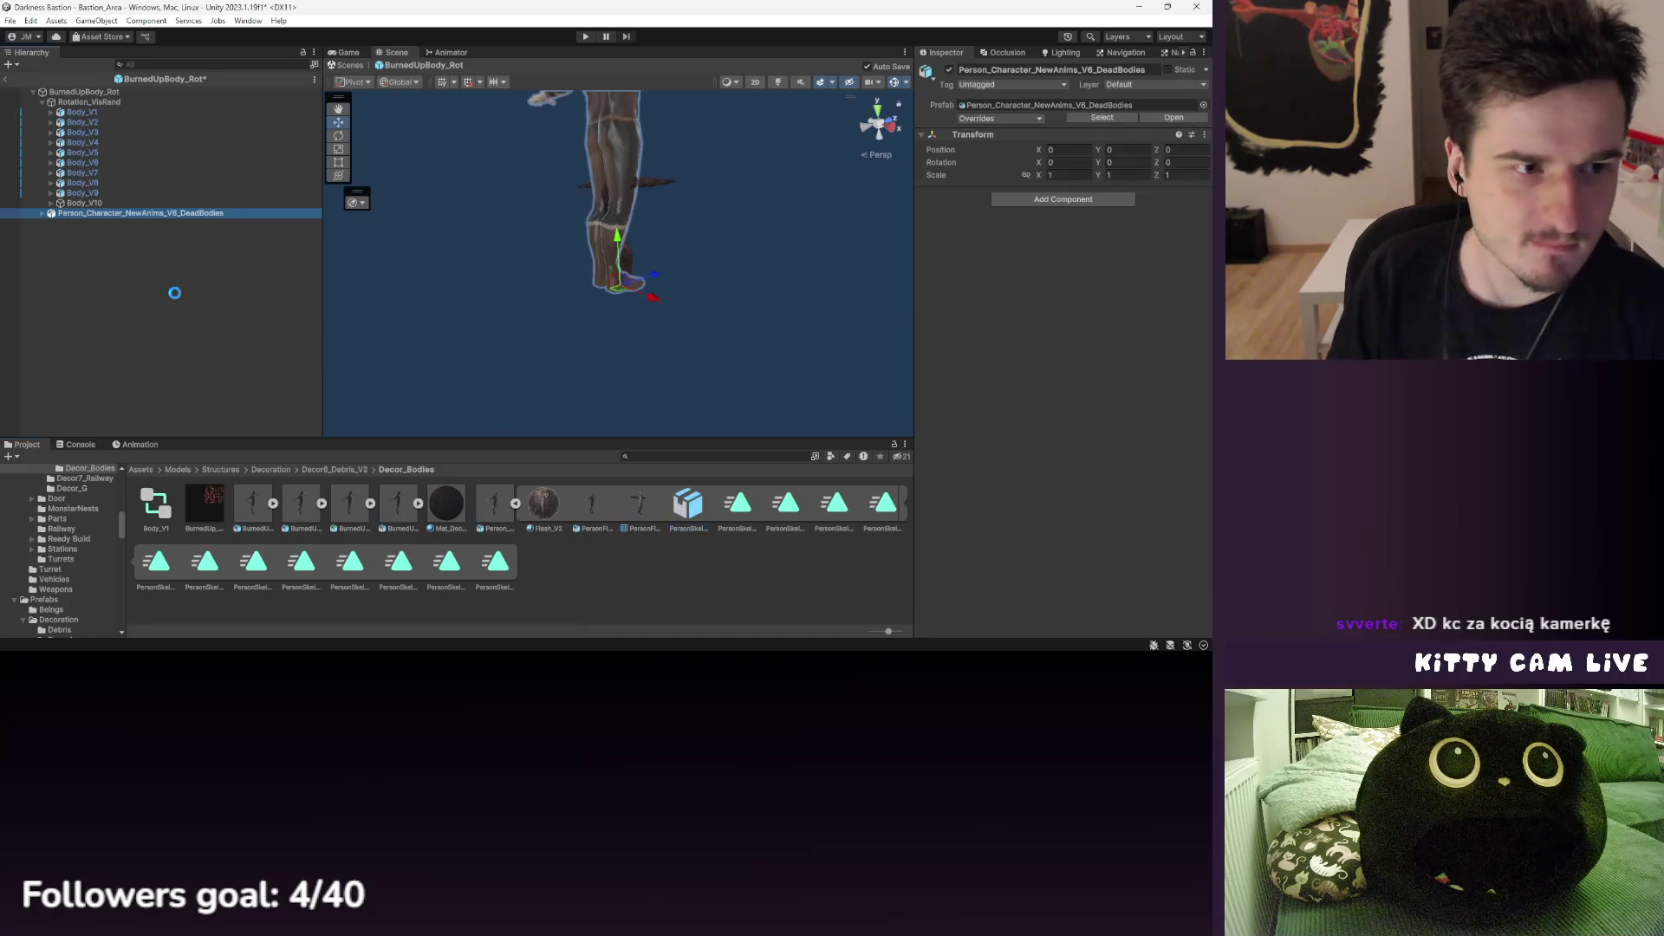
{"action": "left_click", "coordinate": [42, 214]}
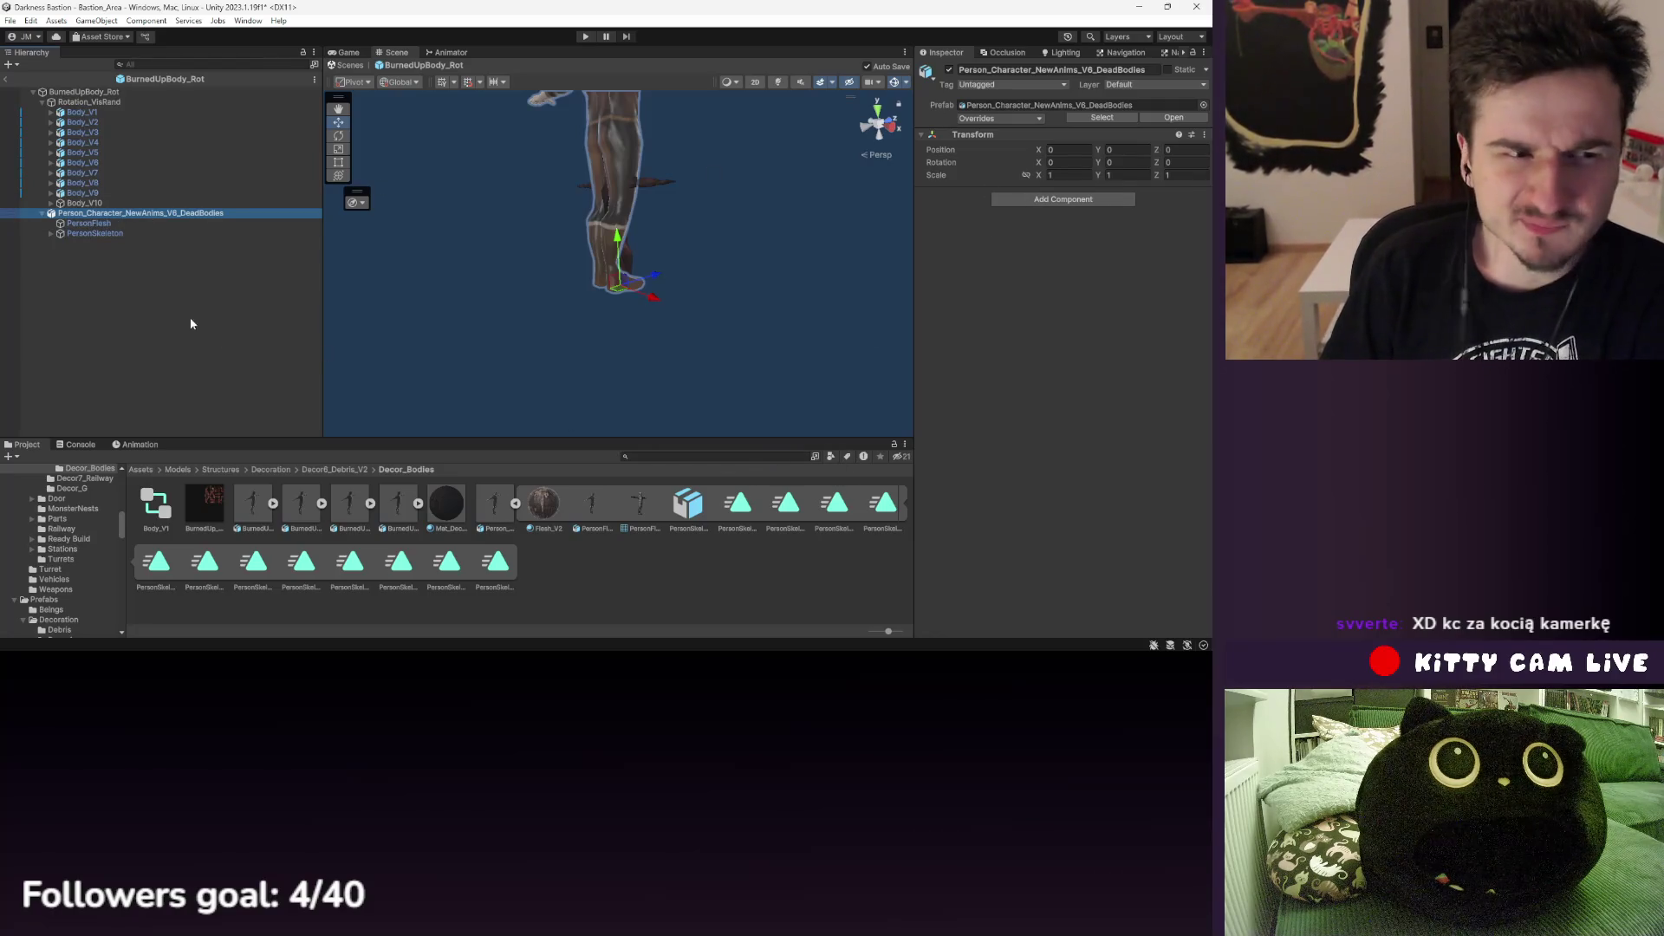
{"action": "mouse_move", "coordinate": [451, 513]}
{"action": "left_mouse_down"}
{"action": "mouse_move", "coordinate": [286, 364]}
{"action": "mouse_move", "coordinate": [119, 159]}
{"action": "mouse_move", "coordinate": [107, 230]}
{"action": "left_mouse_up"}
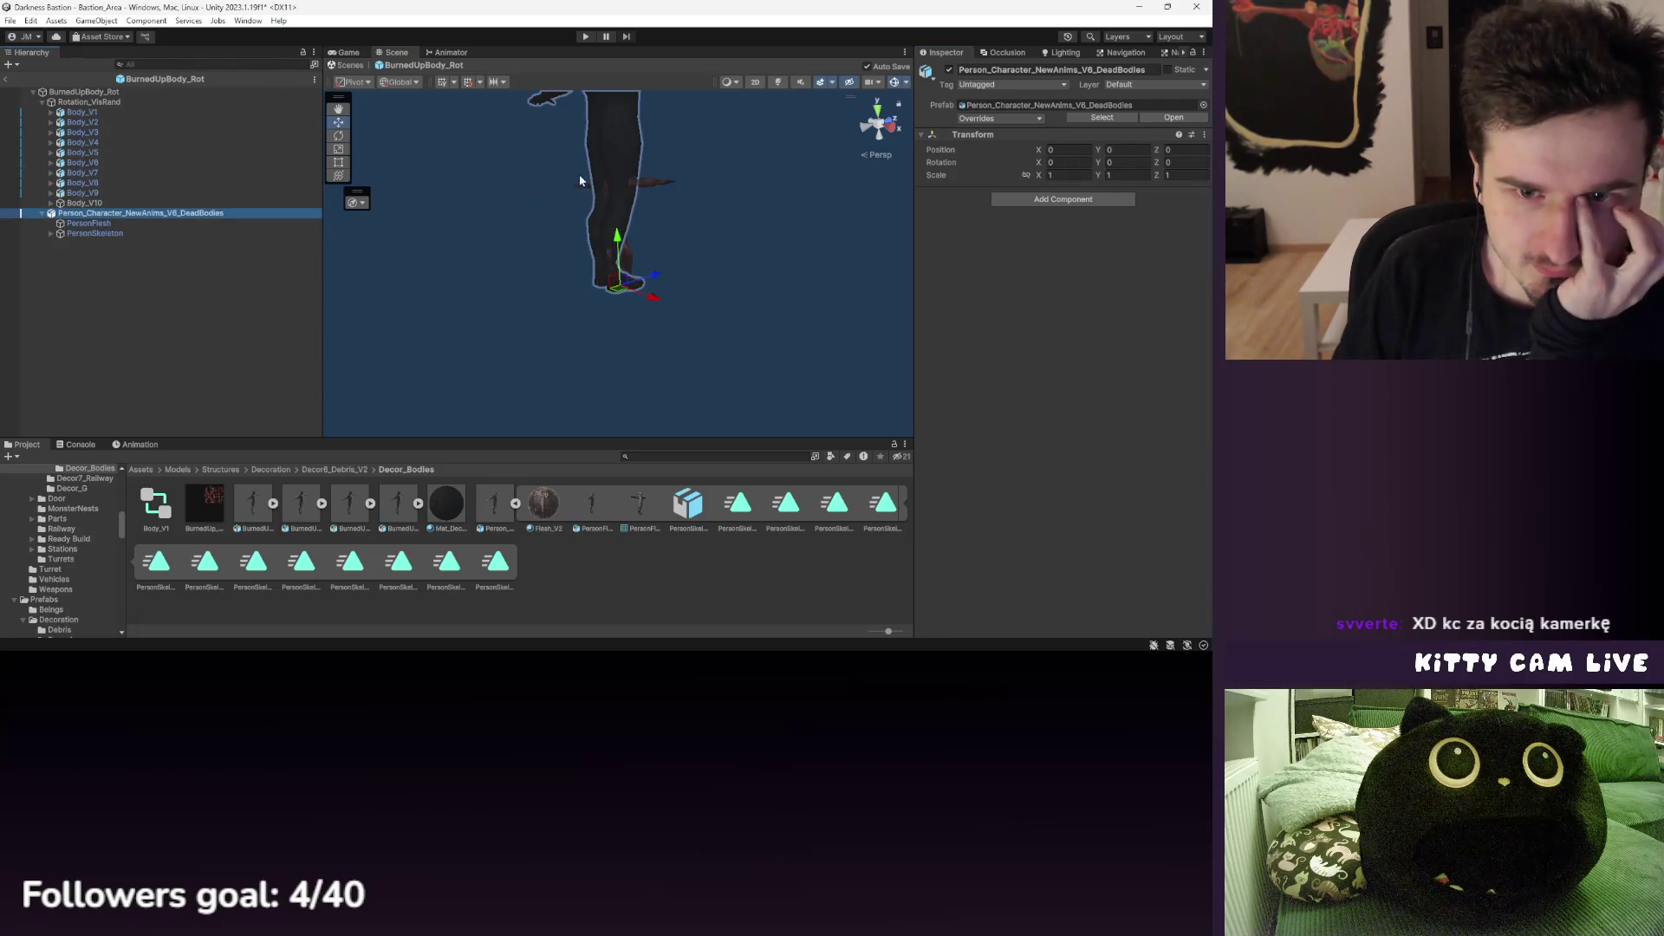
{"action": "key", "text": "f"}
{"action": "mouse_move", "coordinate": [608, 286]}
{"action": "left_mouse_down"}
{"action": "mouse_move", "coordinate": [586, 257]}
{"action": "mouse_move", "coordinate": [502, 264]}
{"action": "mouse_move", "coordinate": [576, 298]}
{"action": "left_mouse_up"}
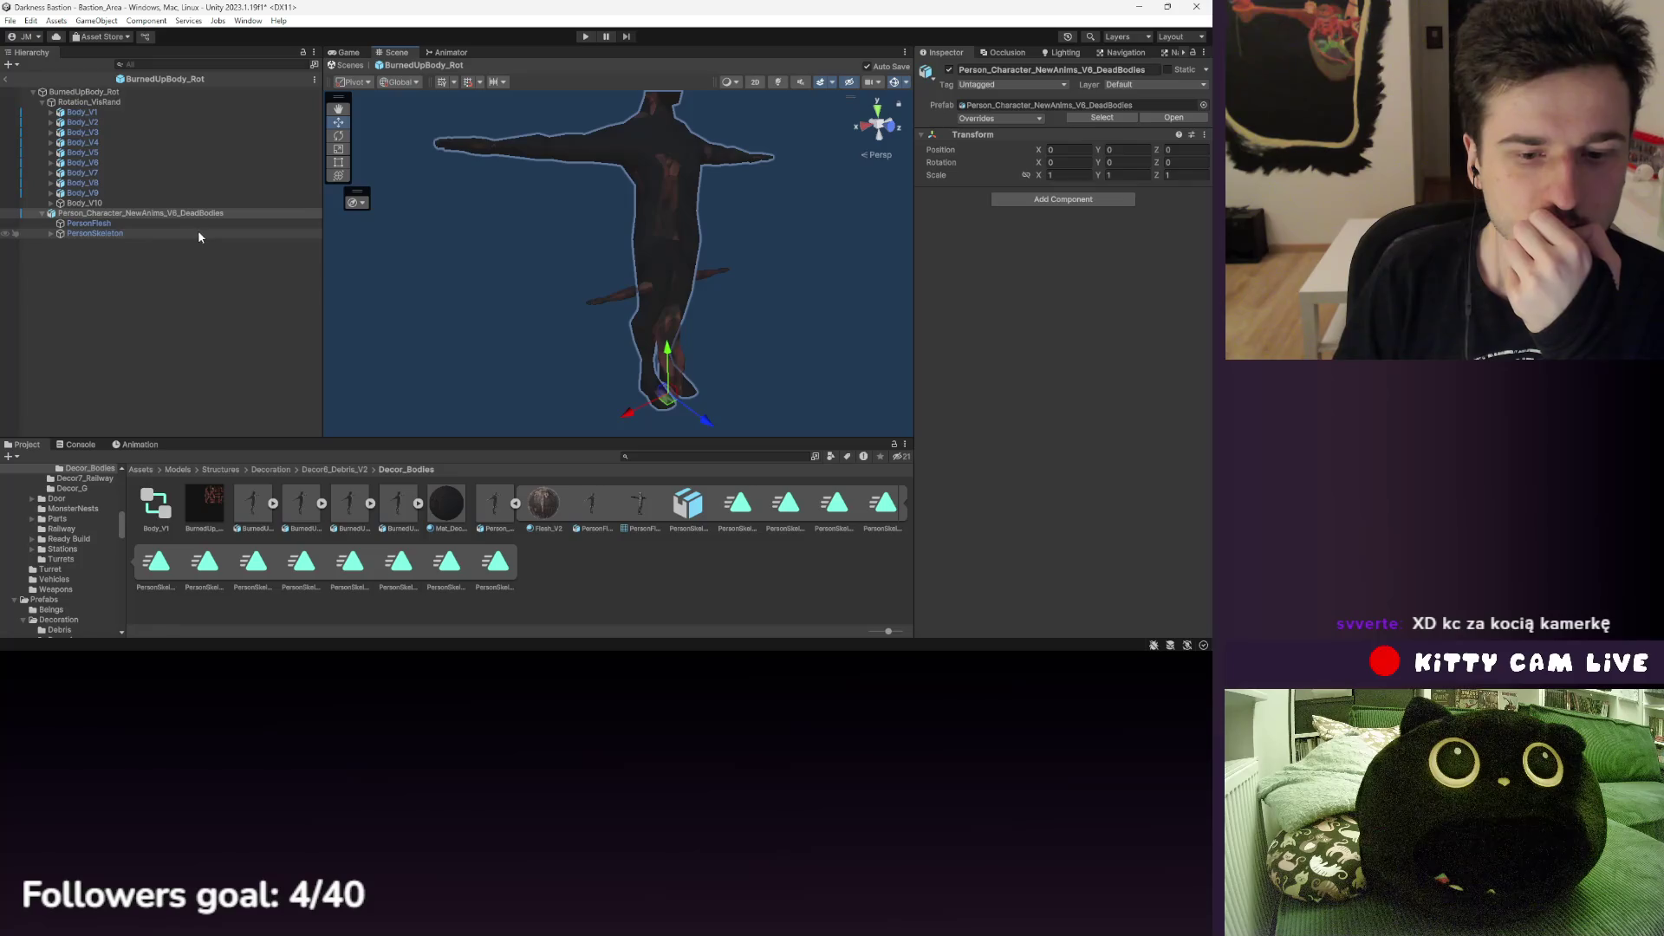
- Add an Animator to the dead-body character and pick its controller
{"action": "left_click", "coordinate": [177, 214]}
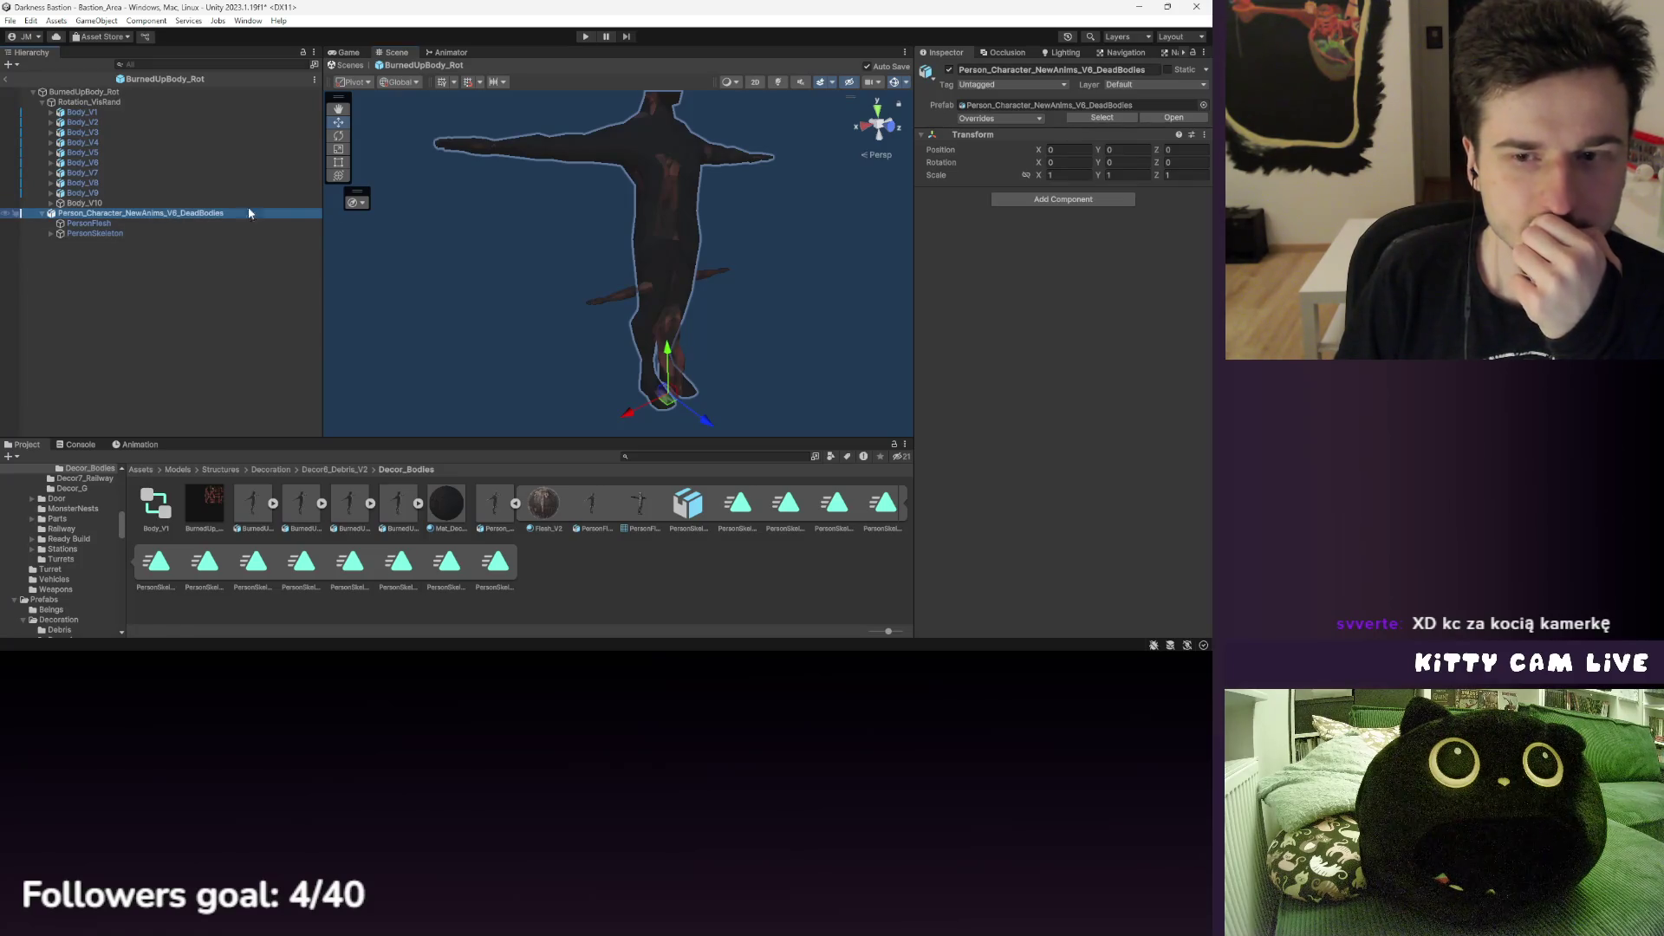
{"action": "left_click", "coordinate": [1063, 200]}
{"action": "key", "text": "Escape"}
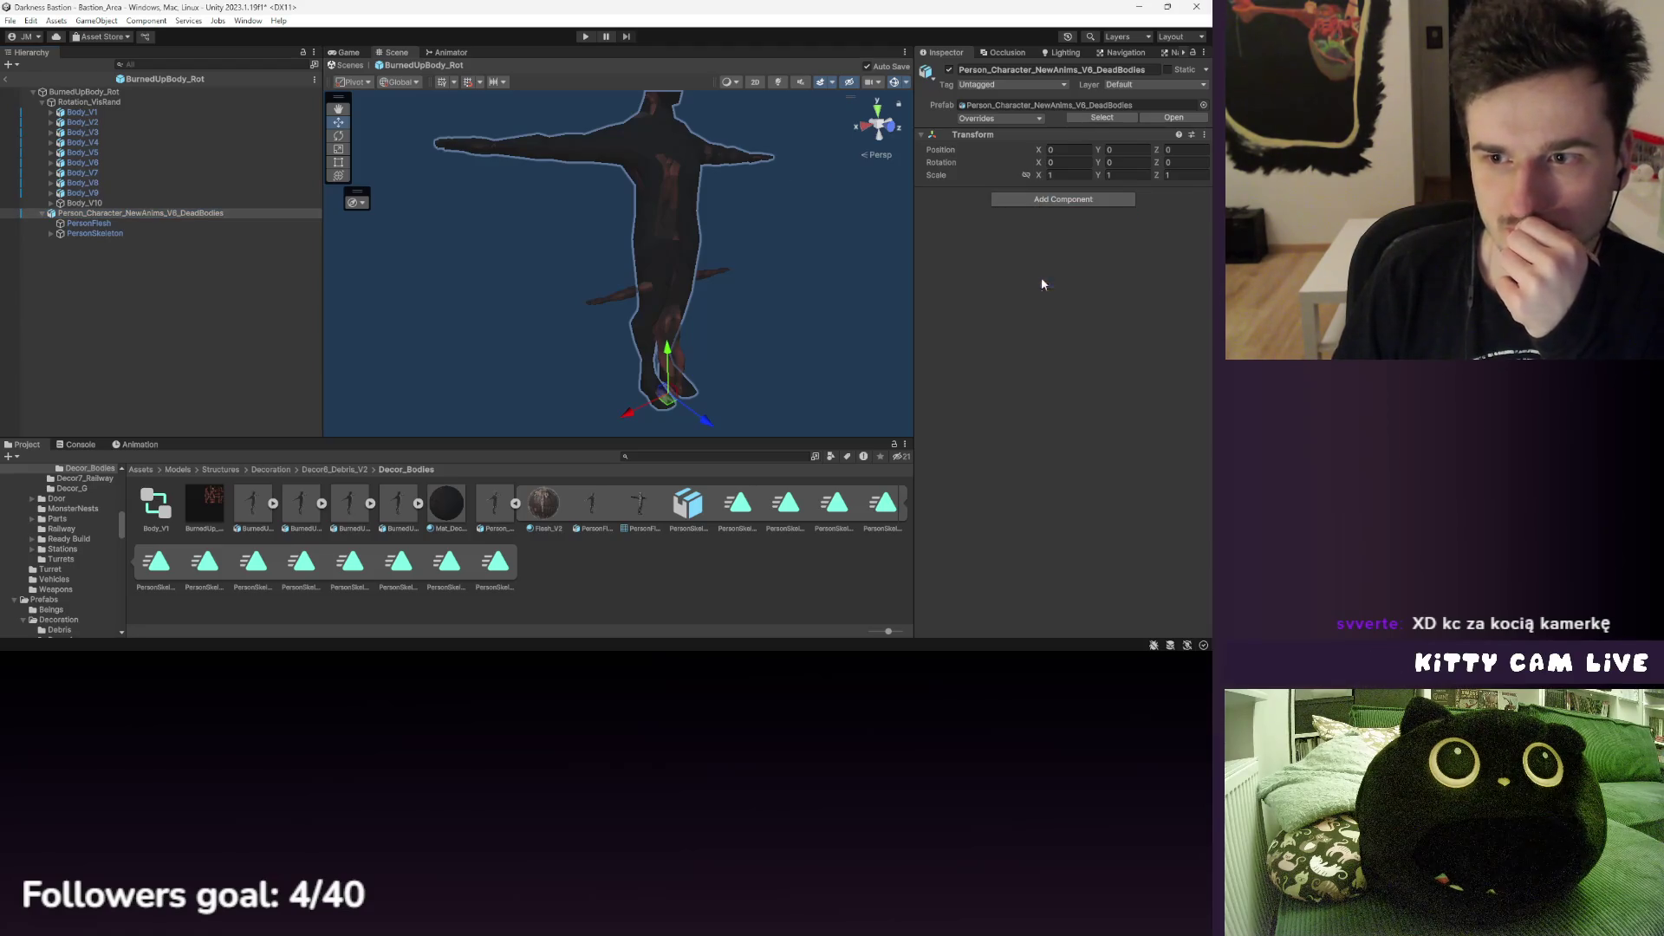
{"action": "left_click", "coordinate": [1200, 209]}
- Assign the Body_V1 animator controller to the dead-body character
{"action": "left_click", "coordinate": [767, 269]}
{"action": "left_click", "coordinate": [139, 445]}
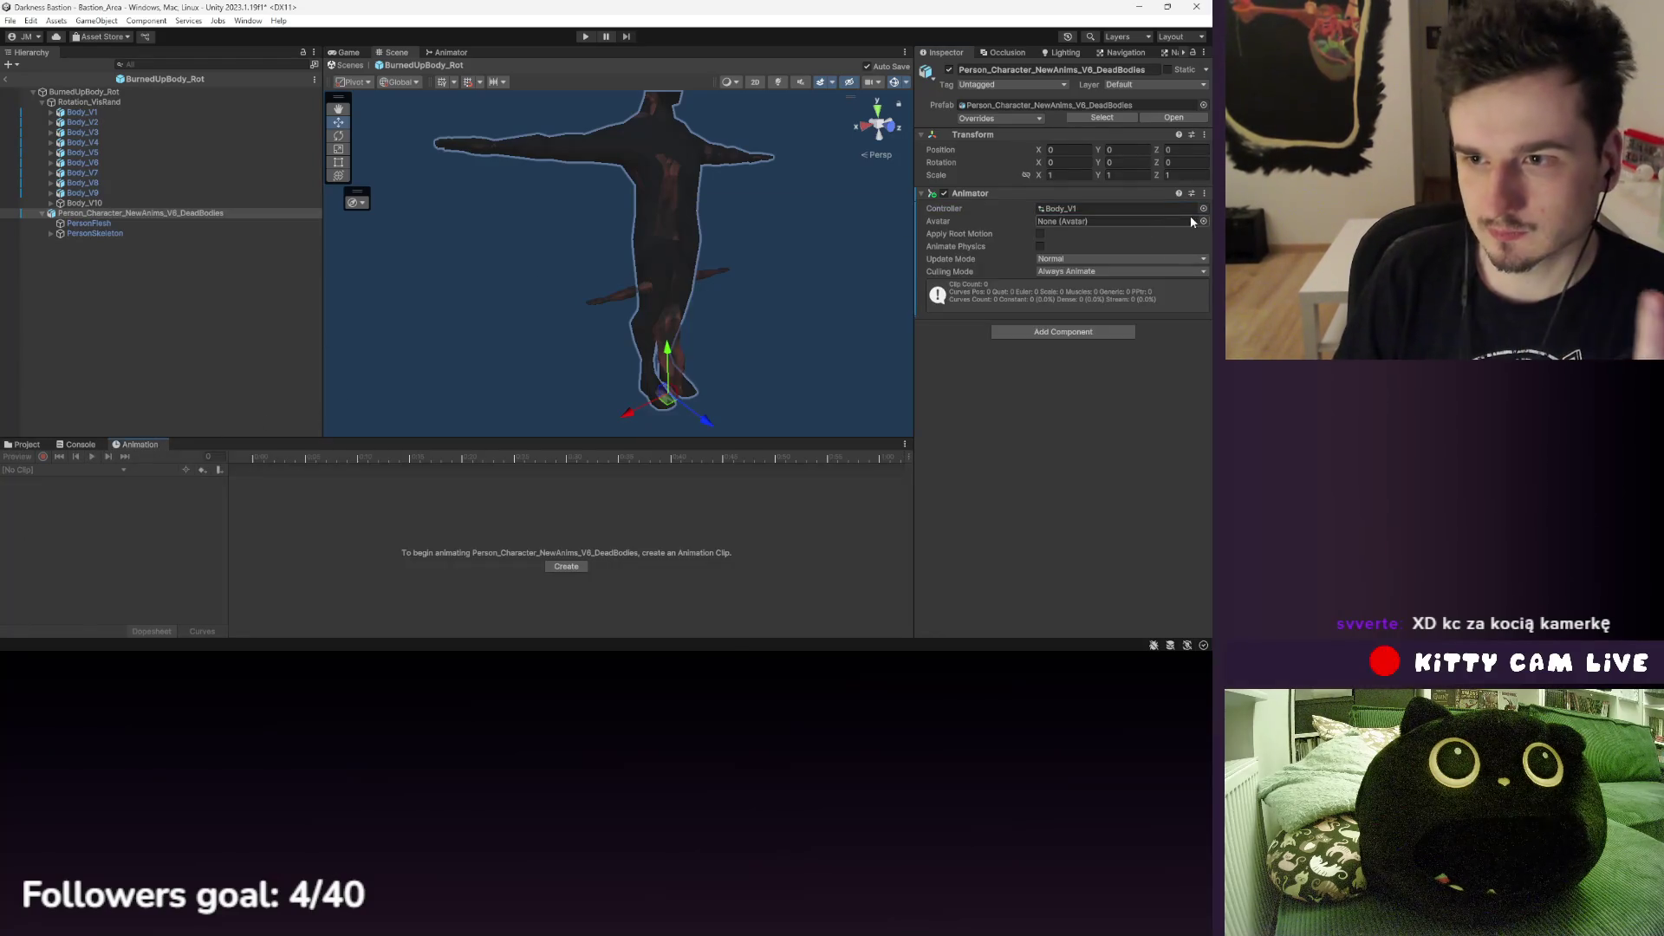
{"action": "left_click", "coordinate": [95, 234]}
{"action": "left_click", "coordinate": [100, 213]}
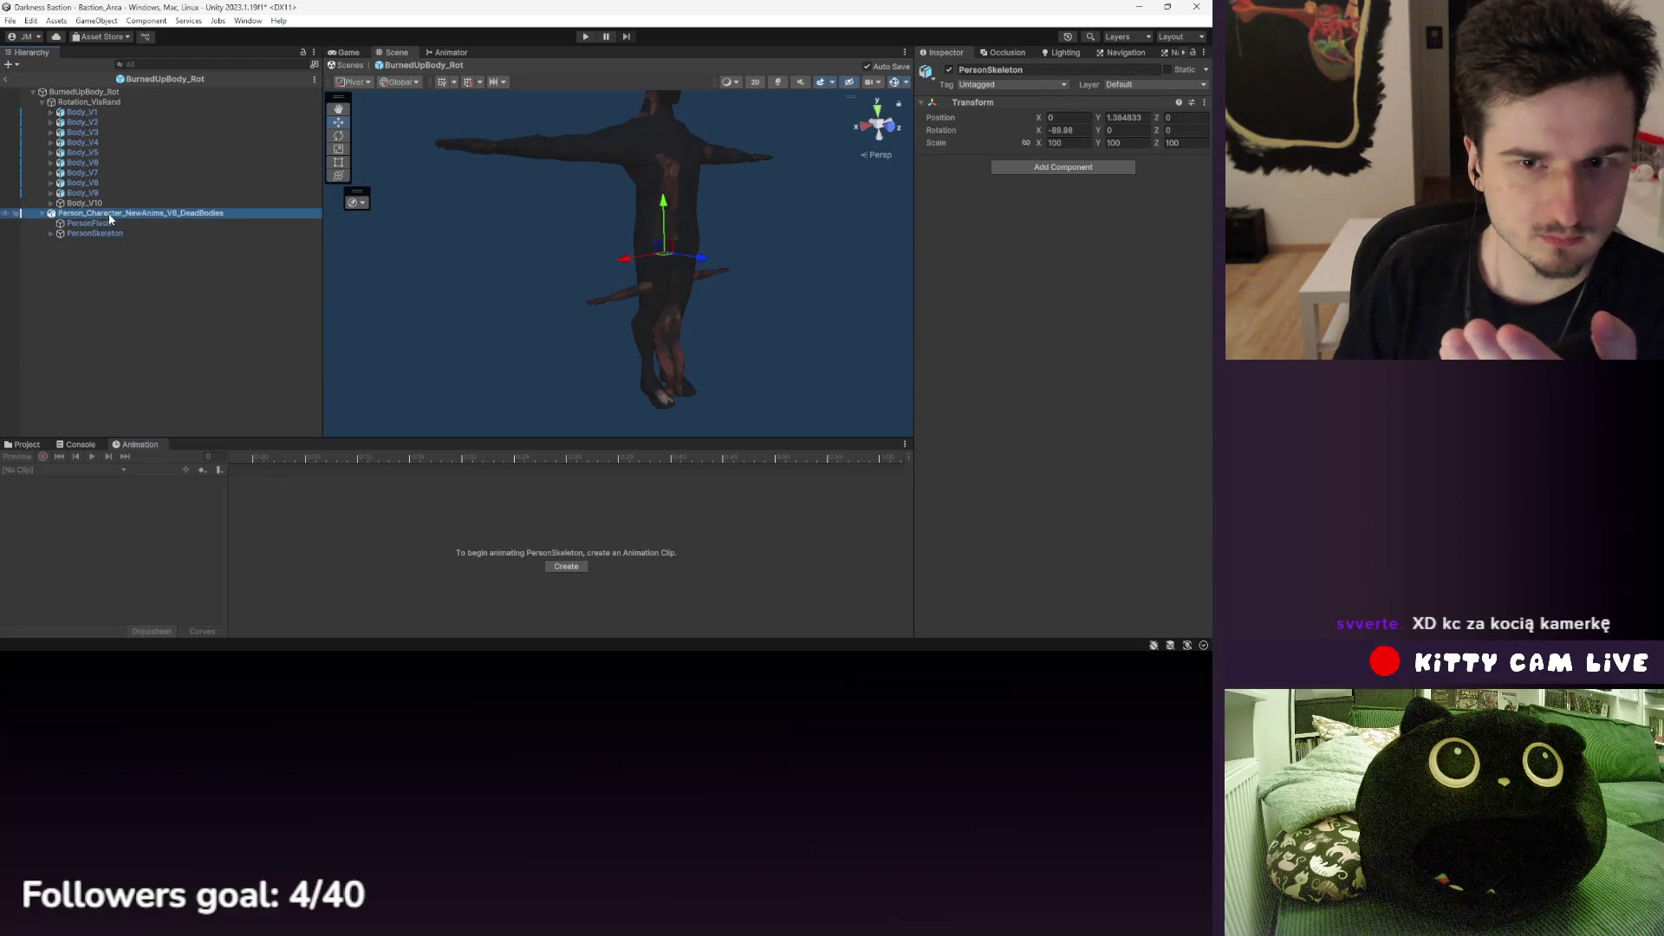
- Inspect Body_V9, Body_V6 and the BUpBody parts inside Body_V10
{"action": "left_click", "coordinate": [26, 445]}
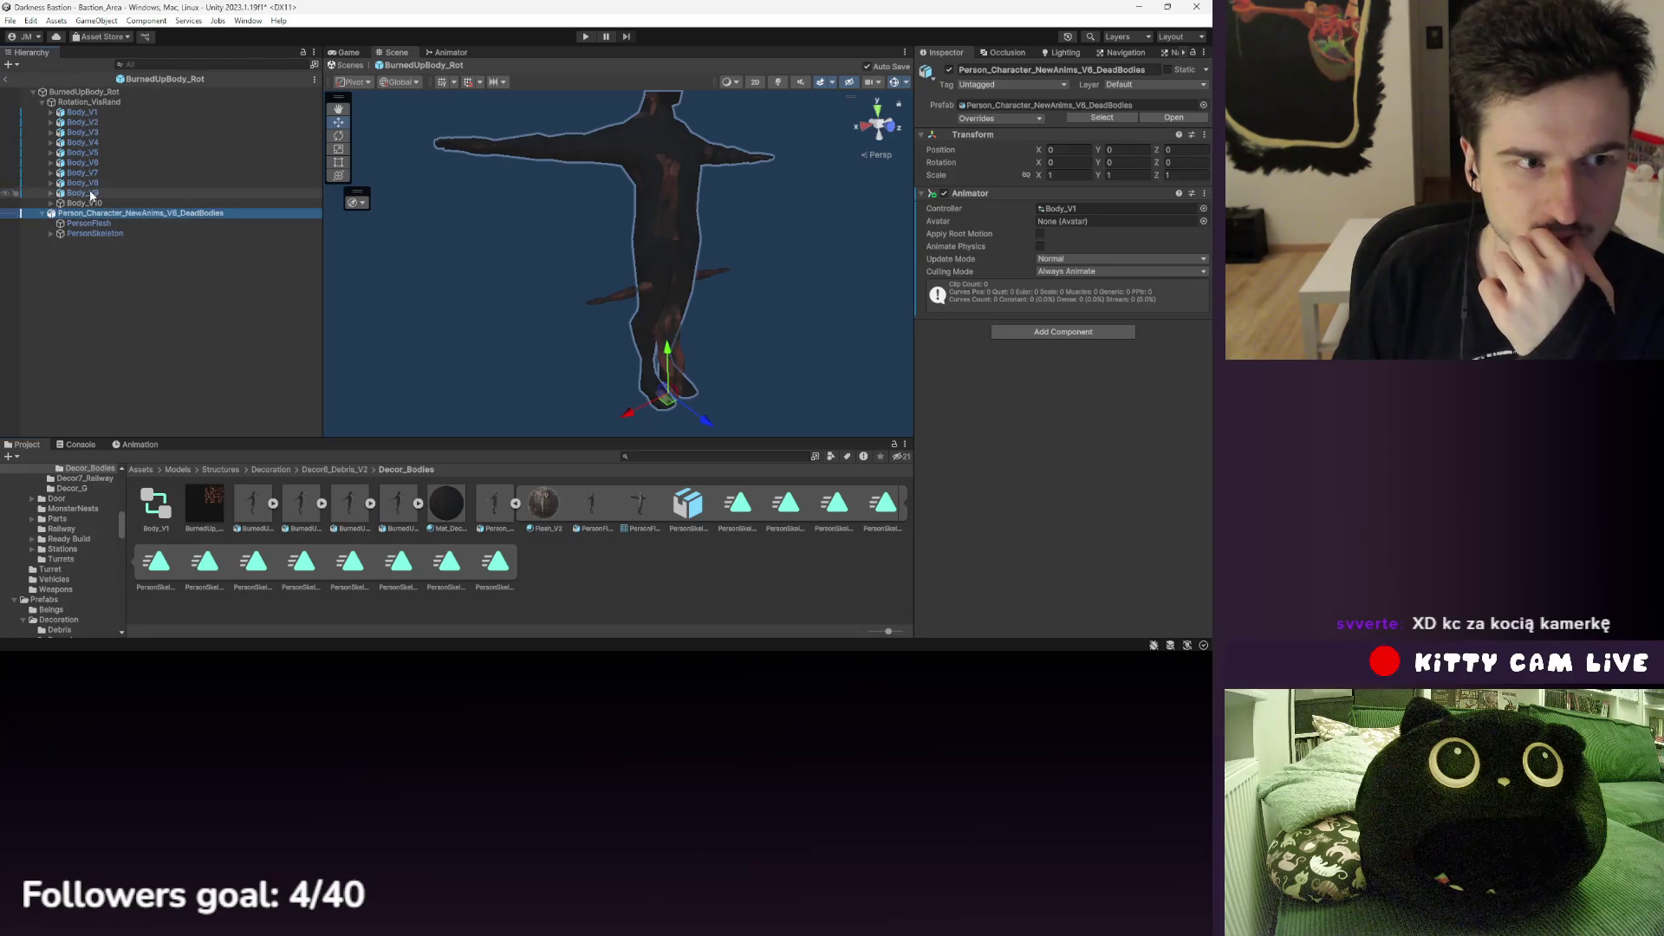
{"action": "left_click", "coordinate": [108, 192]}
{"action": "left_click", "coordinate": [97, 164]}
{"action": "left_click", "coordinate": [50, 203]}
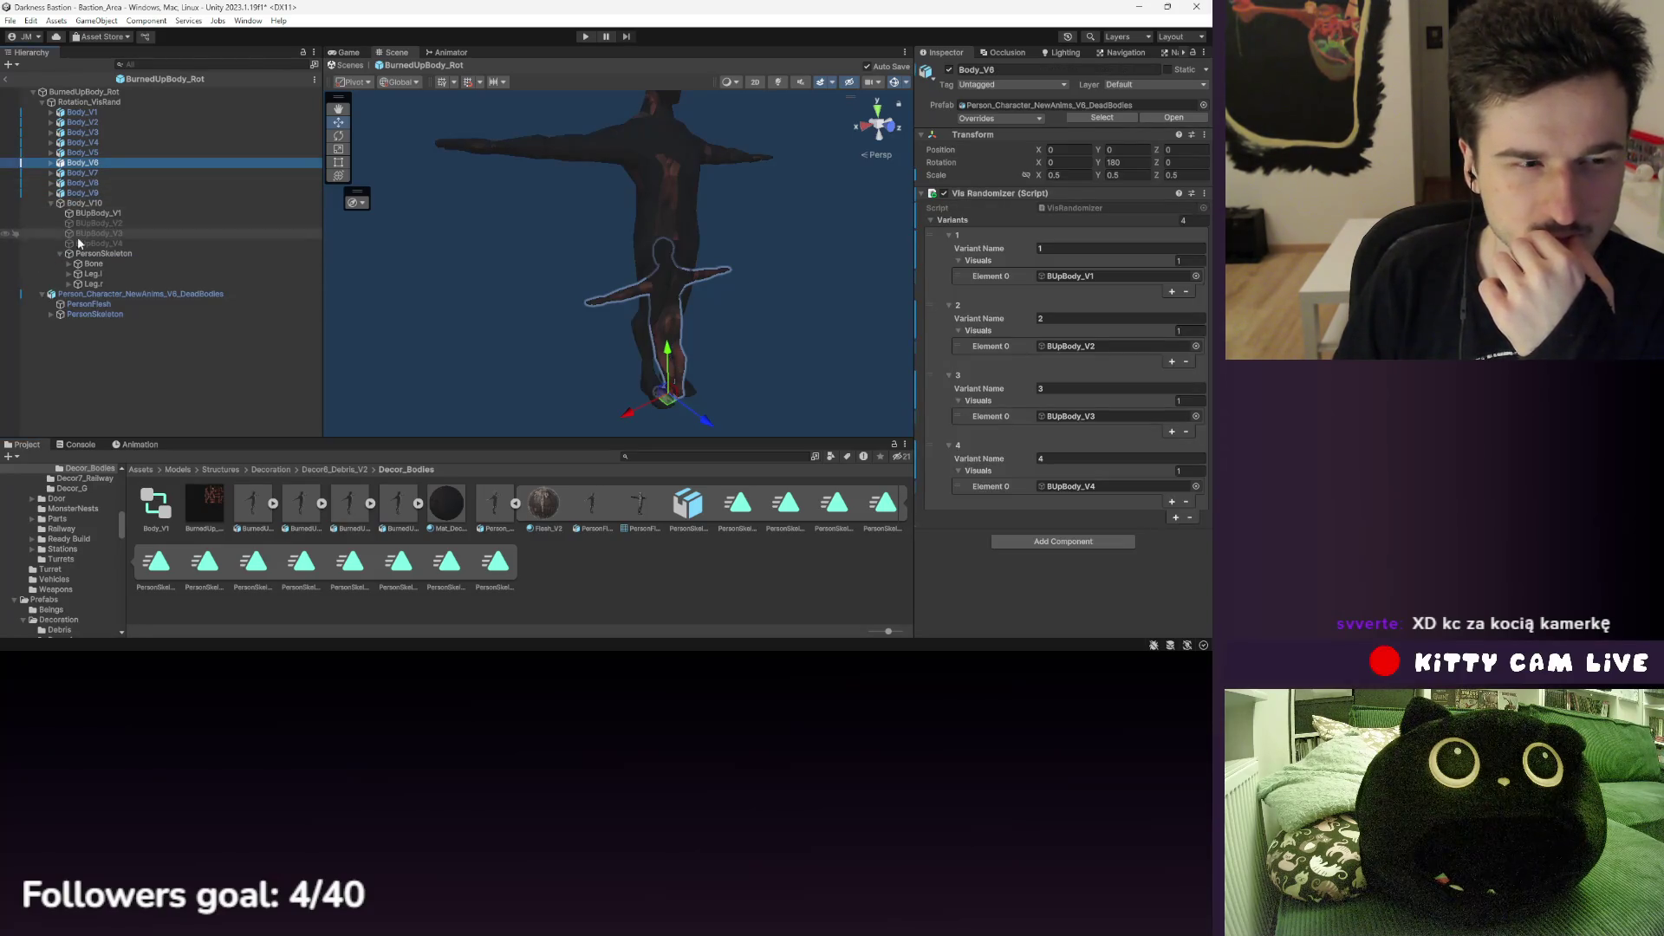
{"action": "left_click", "coordinate": [89, 228]}
{"action": "left_click", "coordinate": [80, 193]}
- Compare Body_V9's parts and variant settings with the dead-body character
{"action": "left_click", "coordinate": [52, 203]}
{"action": "left_click", "coordinate": [52, 204]}
{"action": "left_click", "coordinate": [50, 192]}
{"action": "left_click", "coordinate": [108, 263]}
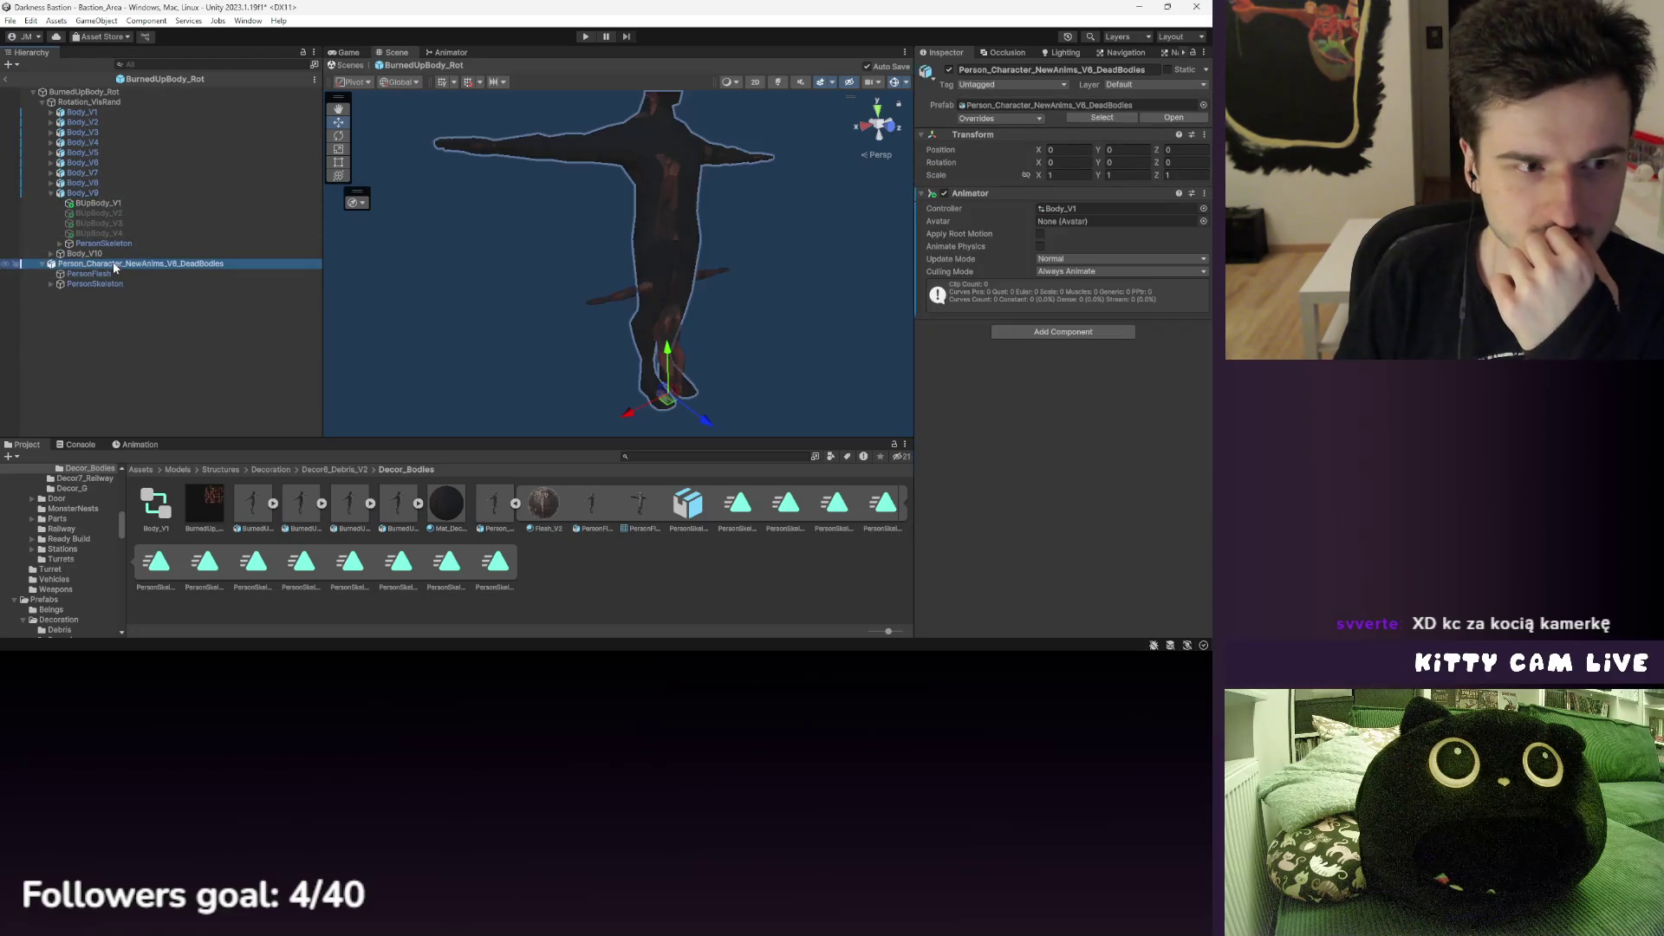
{"action": "left_click", "coordinate": [90, 192]}
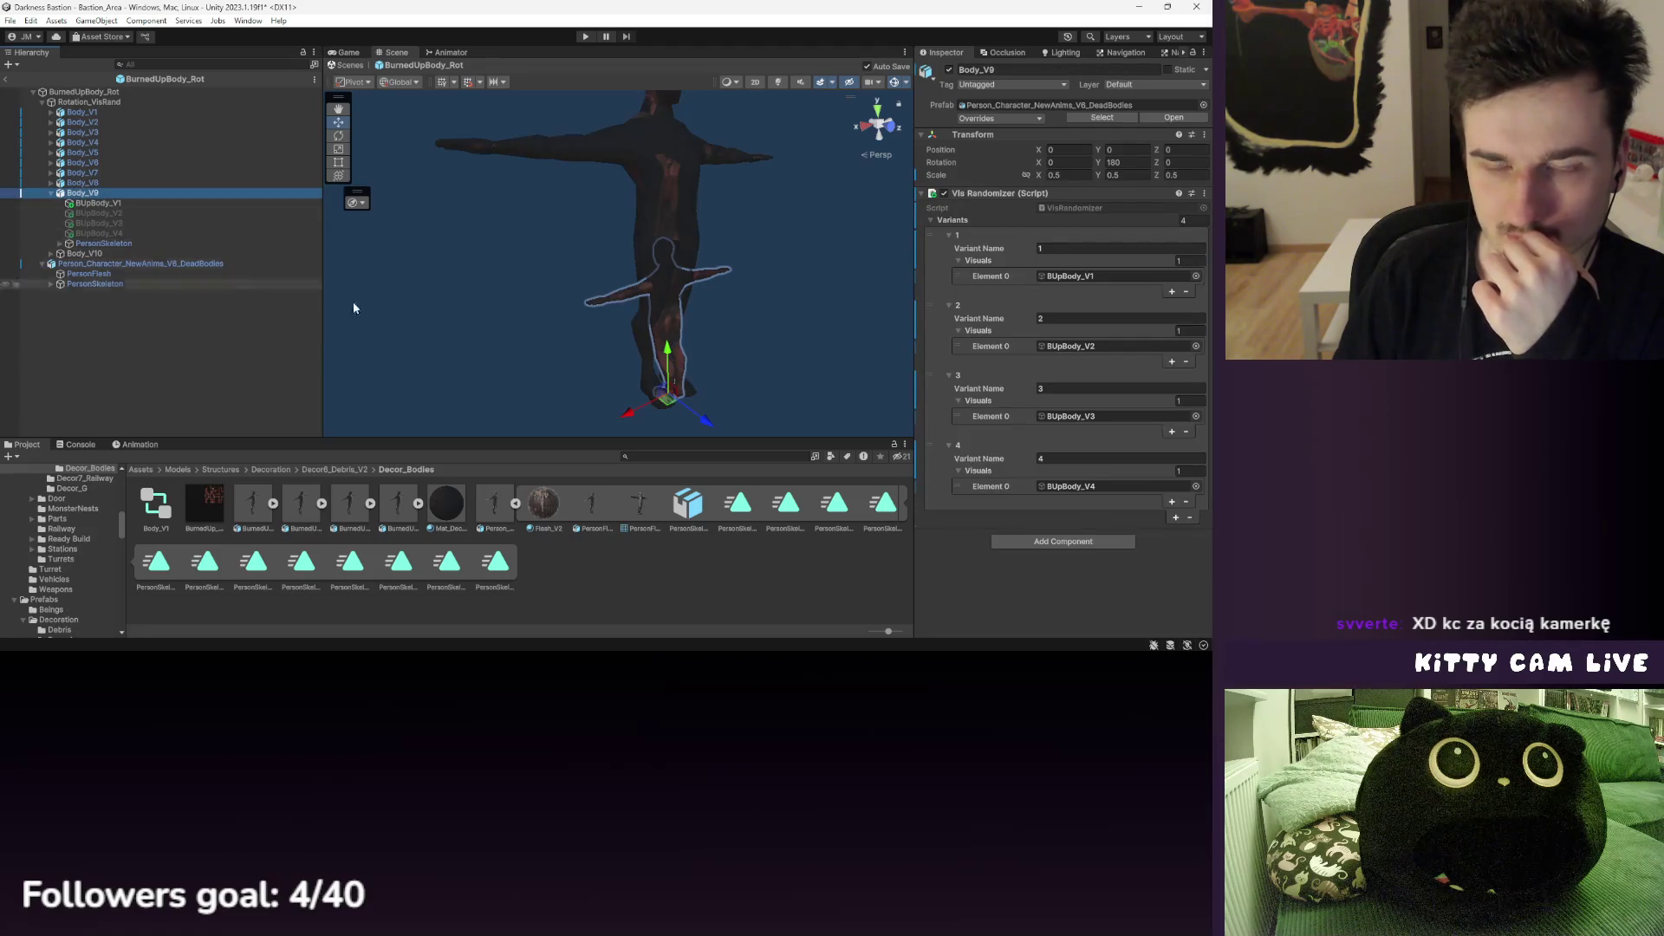
{"action": "left_click", "coordinate": [130, 264]}
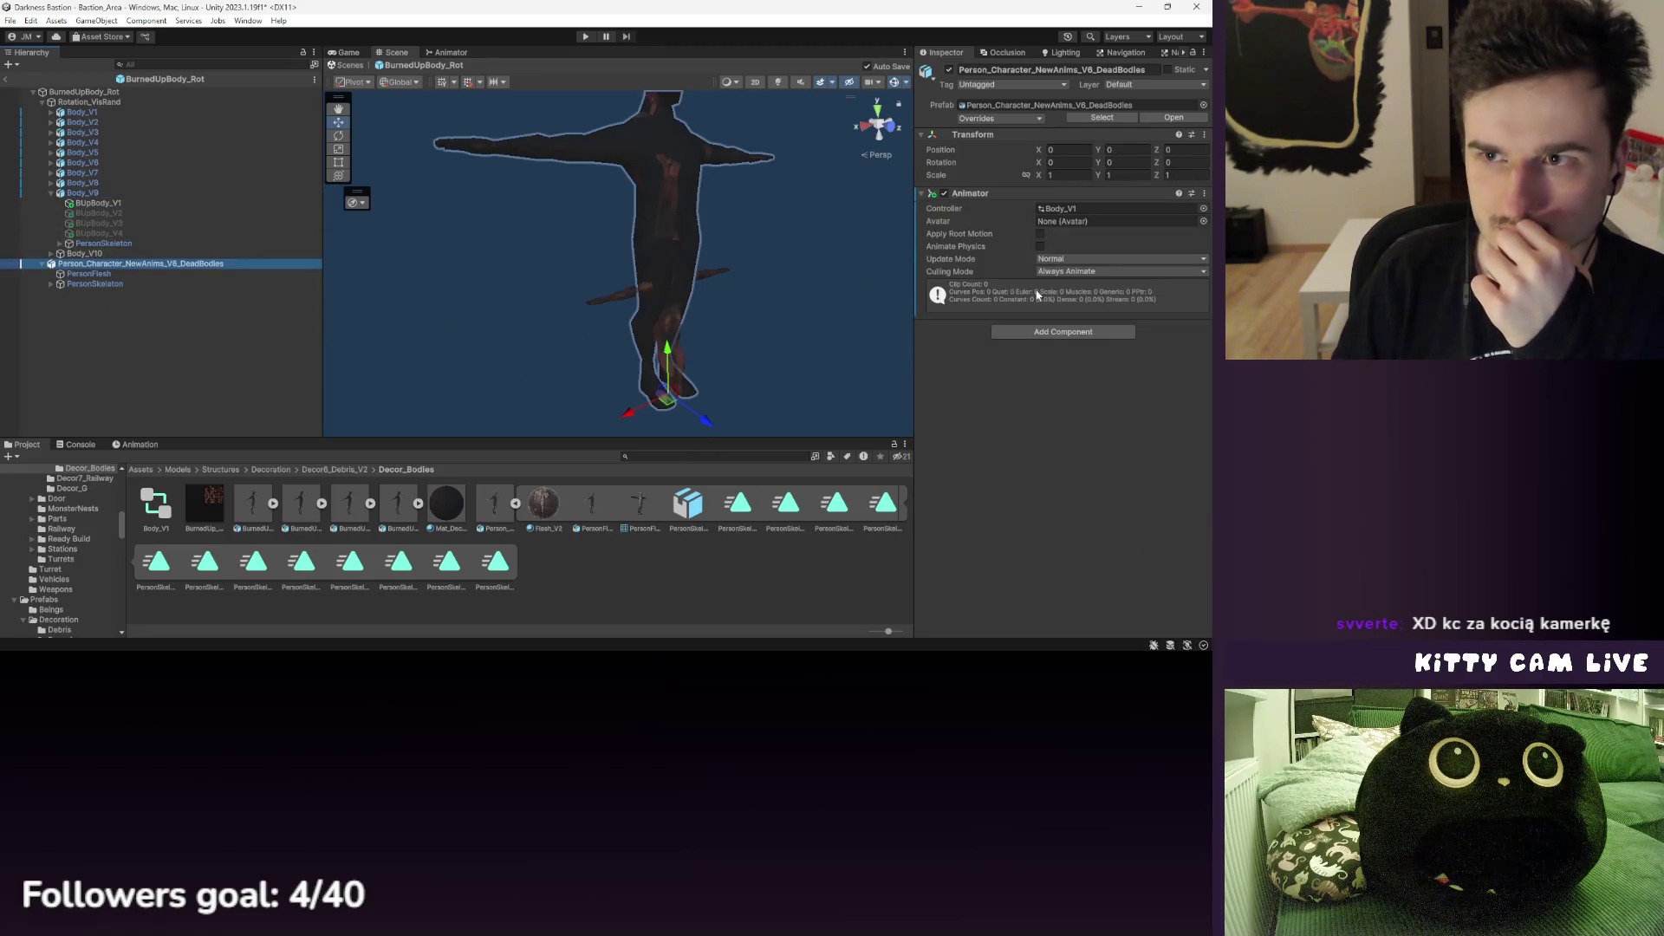
- Set the PersonSkeleton|DeadBody_V1 clip as the motion of the DeadBody_V1 state in Body_V1
{"action": "left_click", "coordinate": [139, 444]}
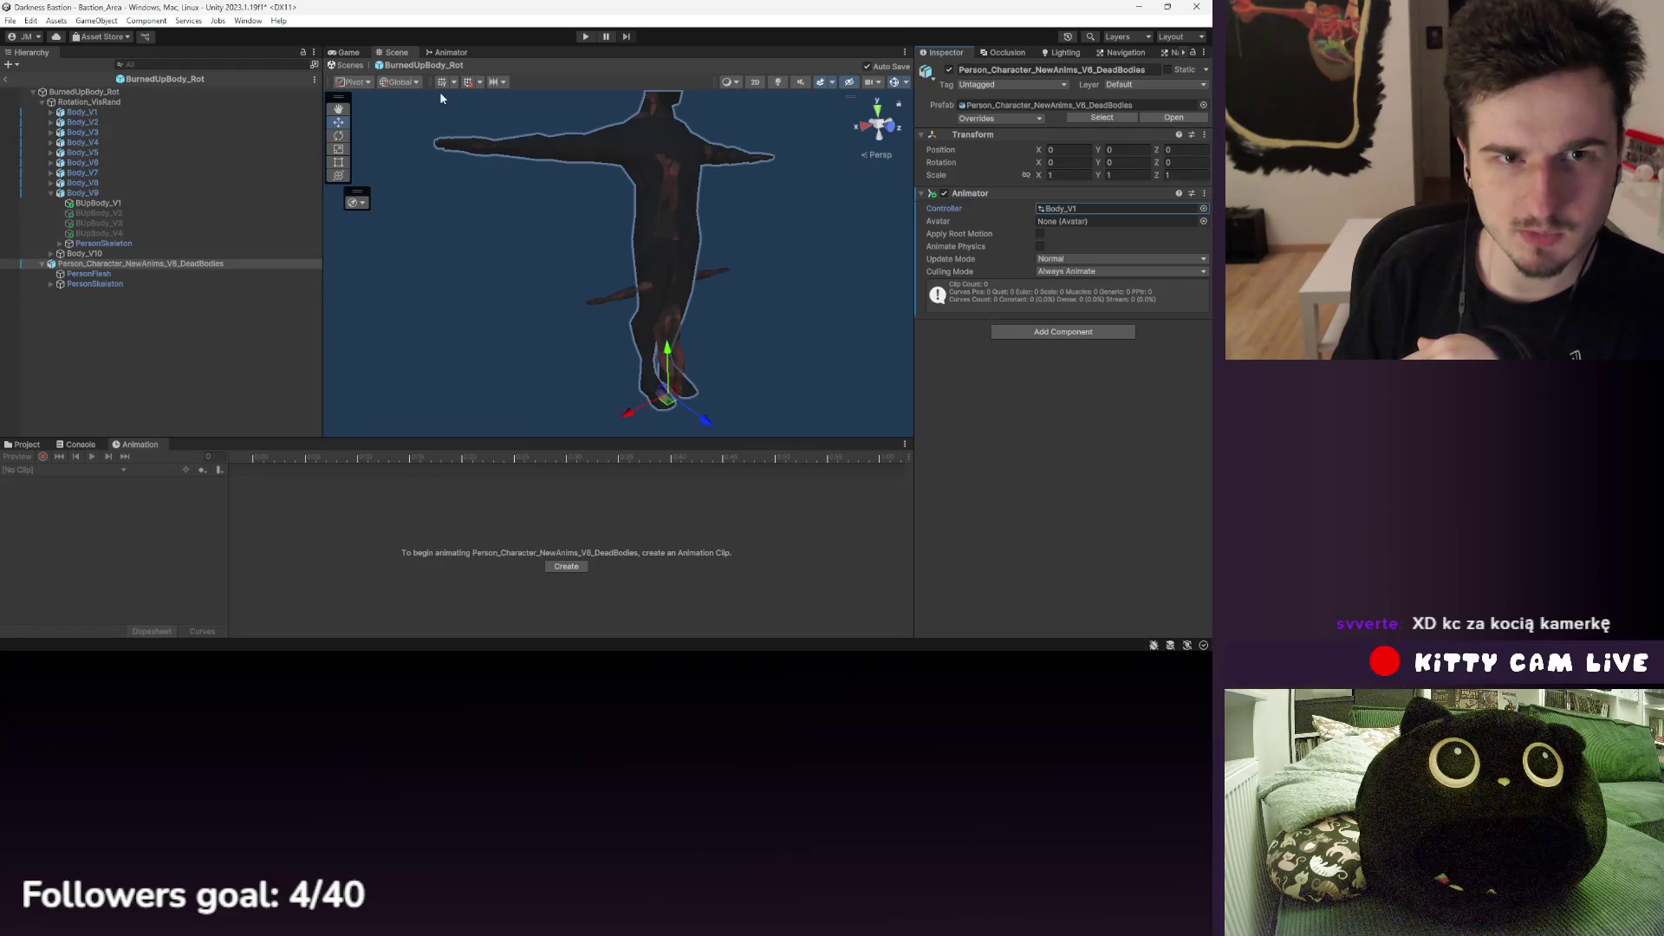
{"action": "left_click", "coordinate": [450, 52]}
{"action": "left_click", "coordinate": [672, 237]}
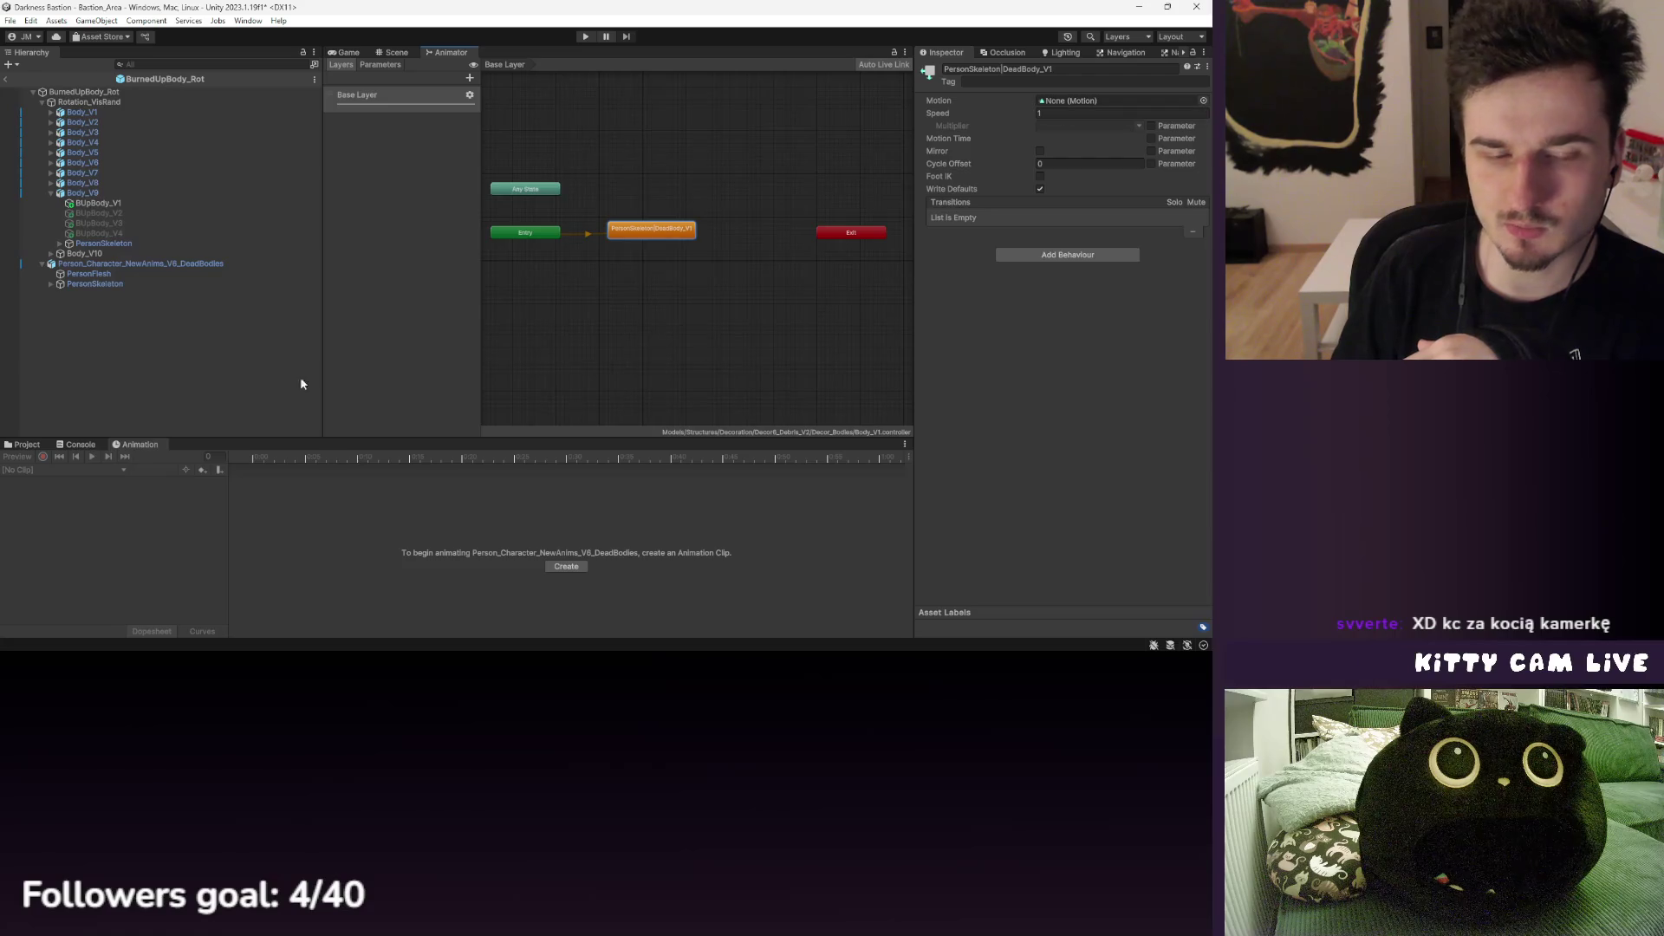
{"action": "left_click", "coordinate": [26, 445]}
{"action": "mouse_move", "coordinate": [737, 515]}
{"action": "left_mouse_down"}
{"action": "mouse_move", "coordinate": [1095, 109]}
{"action": "mouse_move", "coordinate": [1083, 100]}
{"action": "left_mouse_up"}
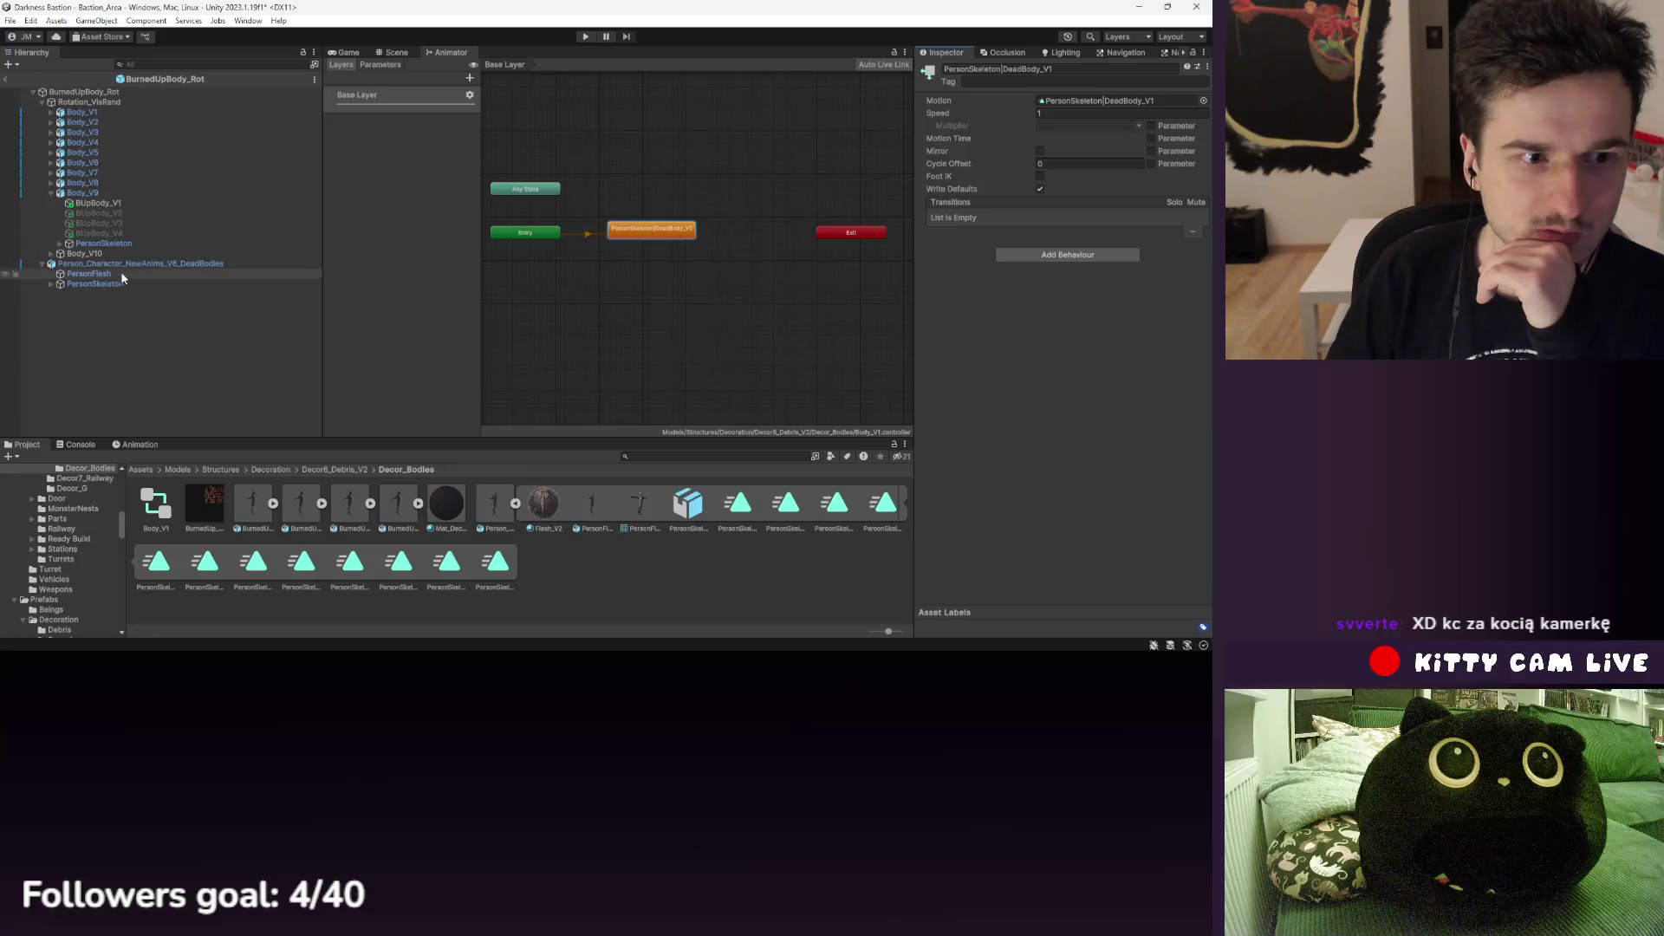
- Preview the dead-body pose at frame 1 and take a close look in the scene
{"action": "left_click", "coordinate": [217, 263]}
{"action": "left_click", "coordinate": [137, 445]}
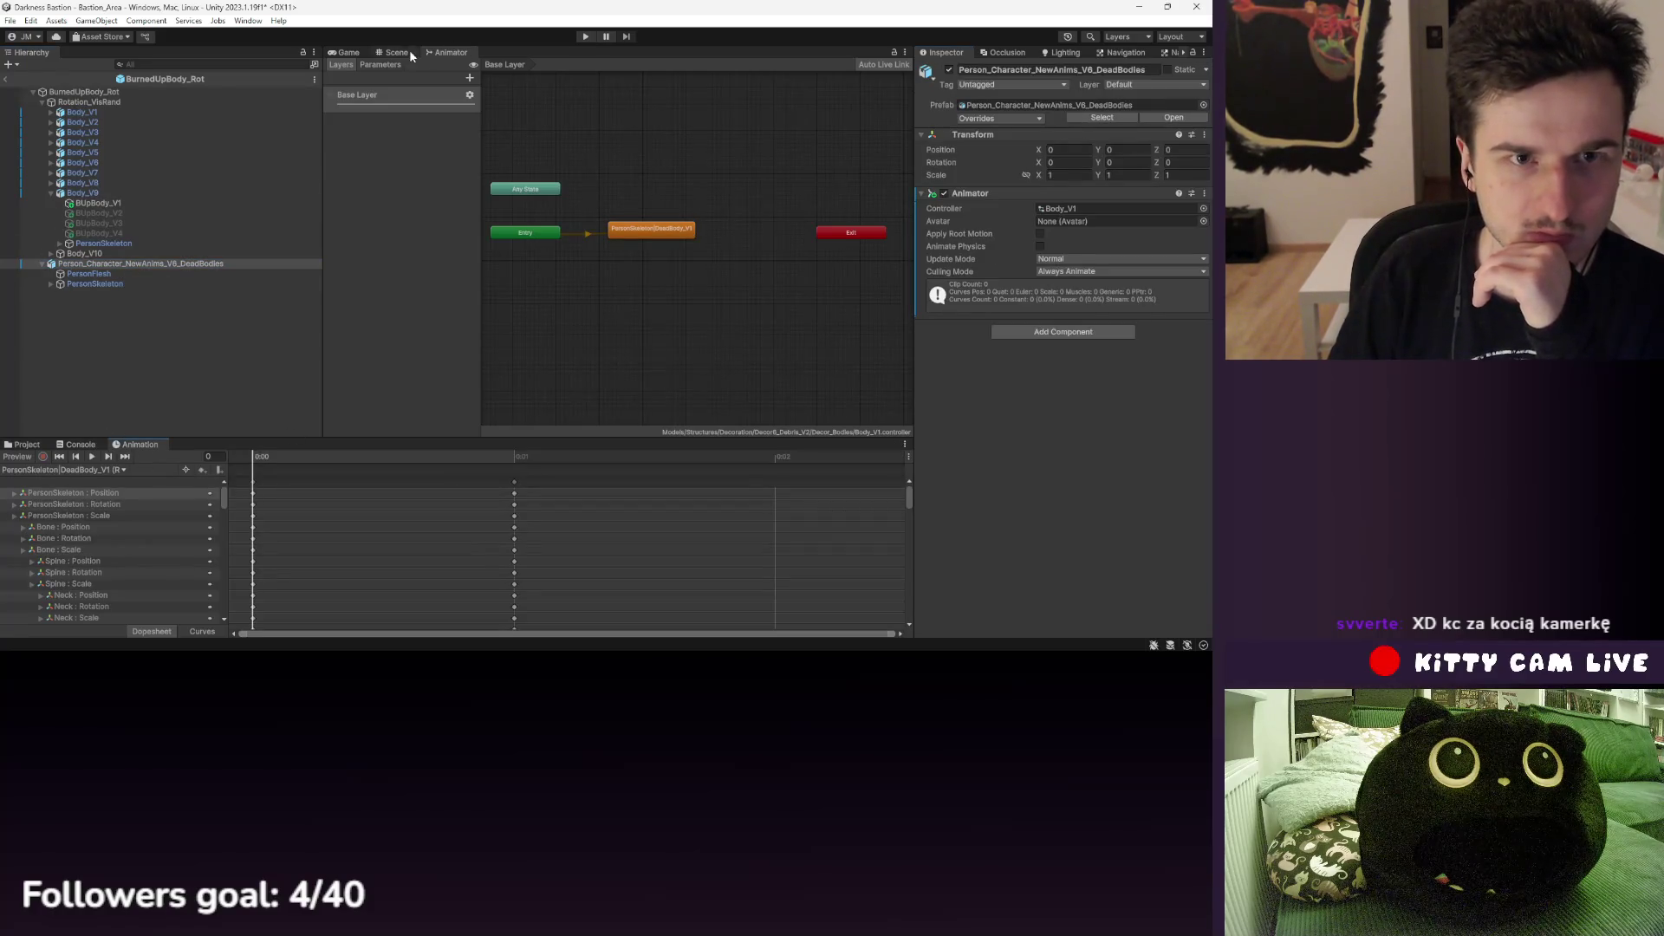
{"action": "left_click", "coordinate": [397, 52]}
{"action": "left_click_drag", "start_coordinate": [327, 462], "coordinate": [514, 457]}
{"action": "mouse_move", "coordinate": [709, 272]}
{"action": "left_mouse_down"}
{"action": "mouse_move", "coordinate": [710, 287]}
{"action": "mouse_move", "coordinate": [788, 265]}
{"action": "mouse_move", "coordinate": [708, 267]}
{"action": "mouse_move", "coordinate": [680, 286]}
{"action": "left_mouse_up"}
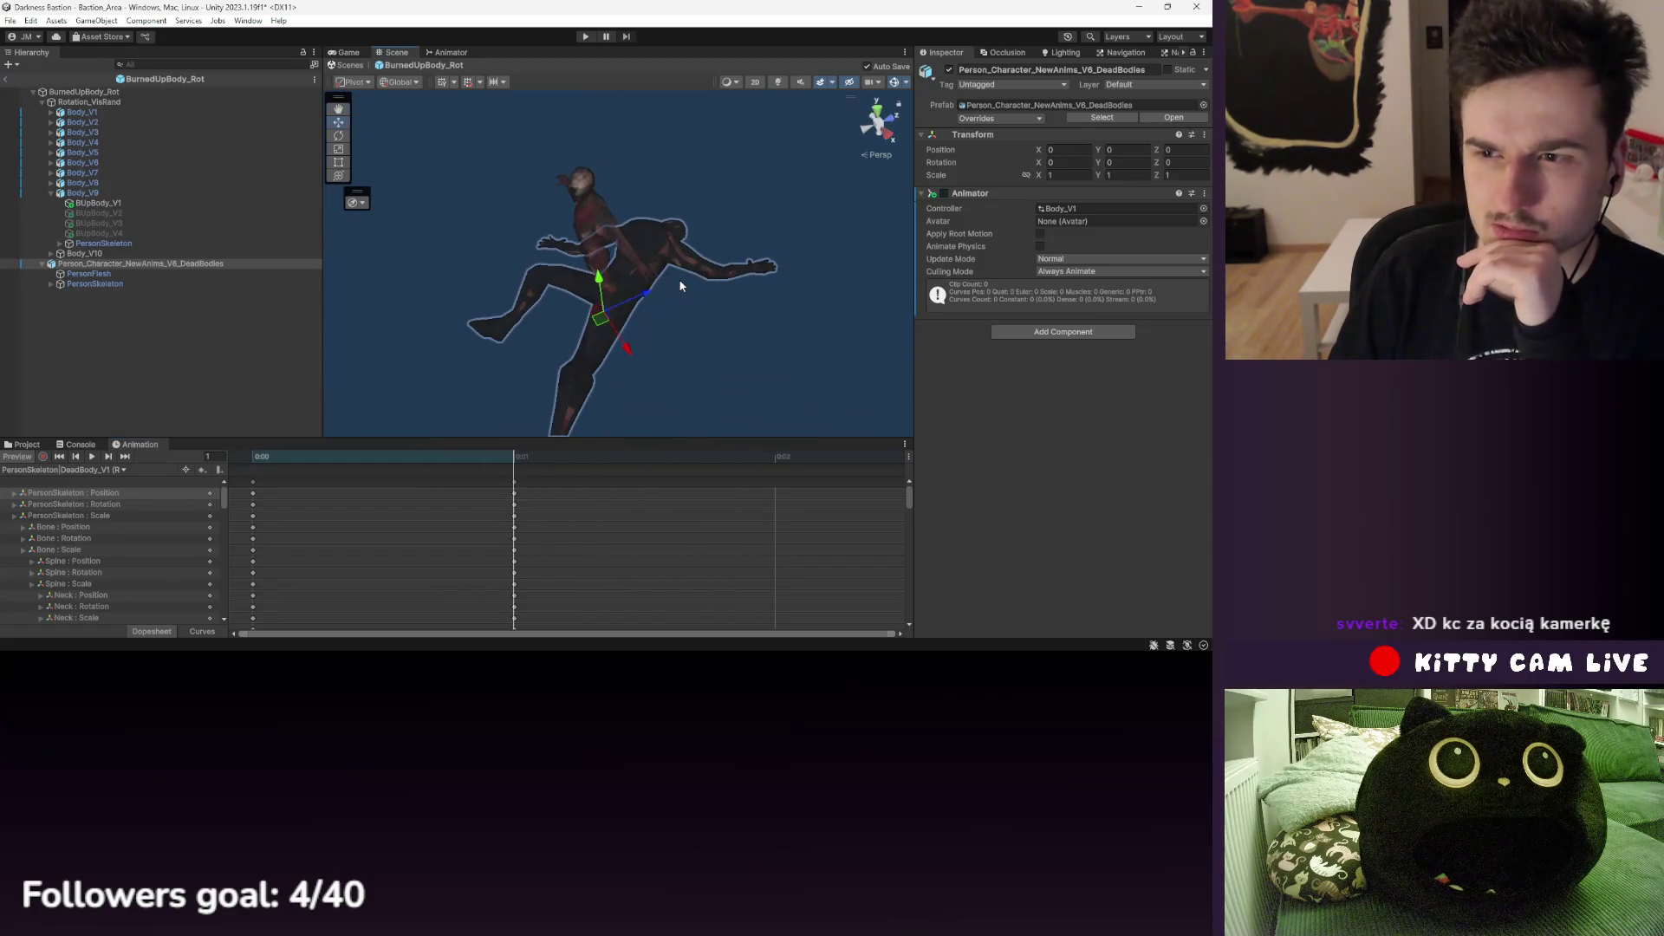
- Remove the Animator component and delete the dead-body character from the BurnedUpBody_Rot prefab
{"action": "right_click", "coordinate": [985, 195]}
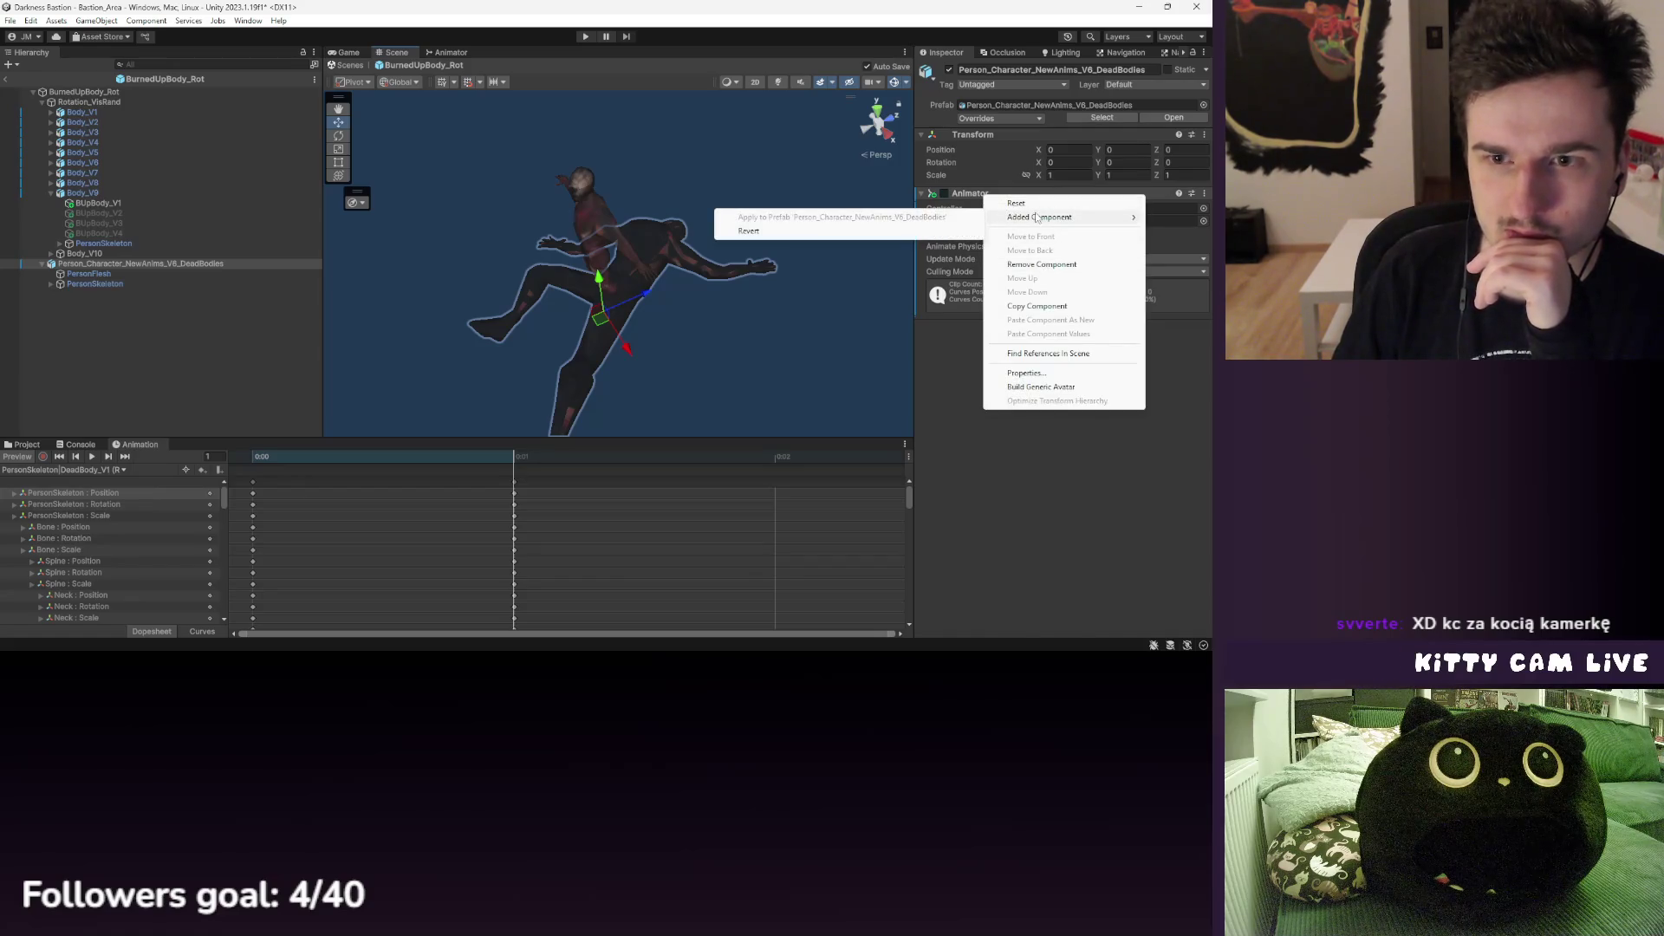
{"action": "left_click", "coordinate": [1044, 267]}
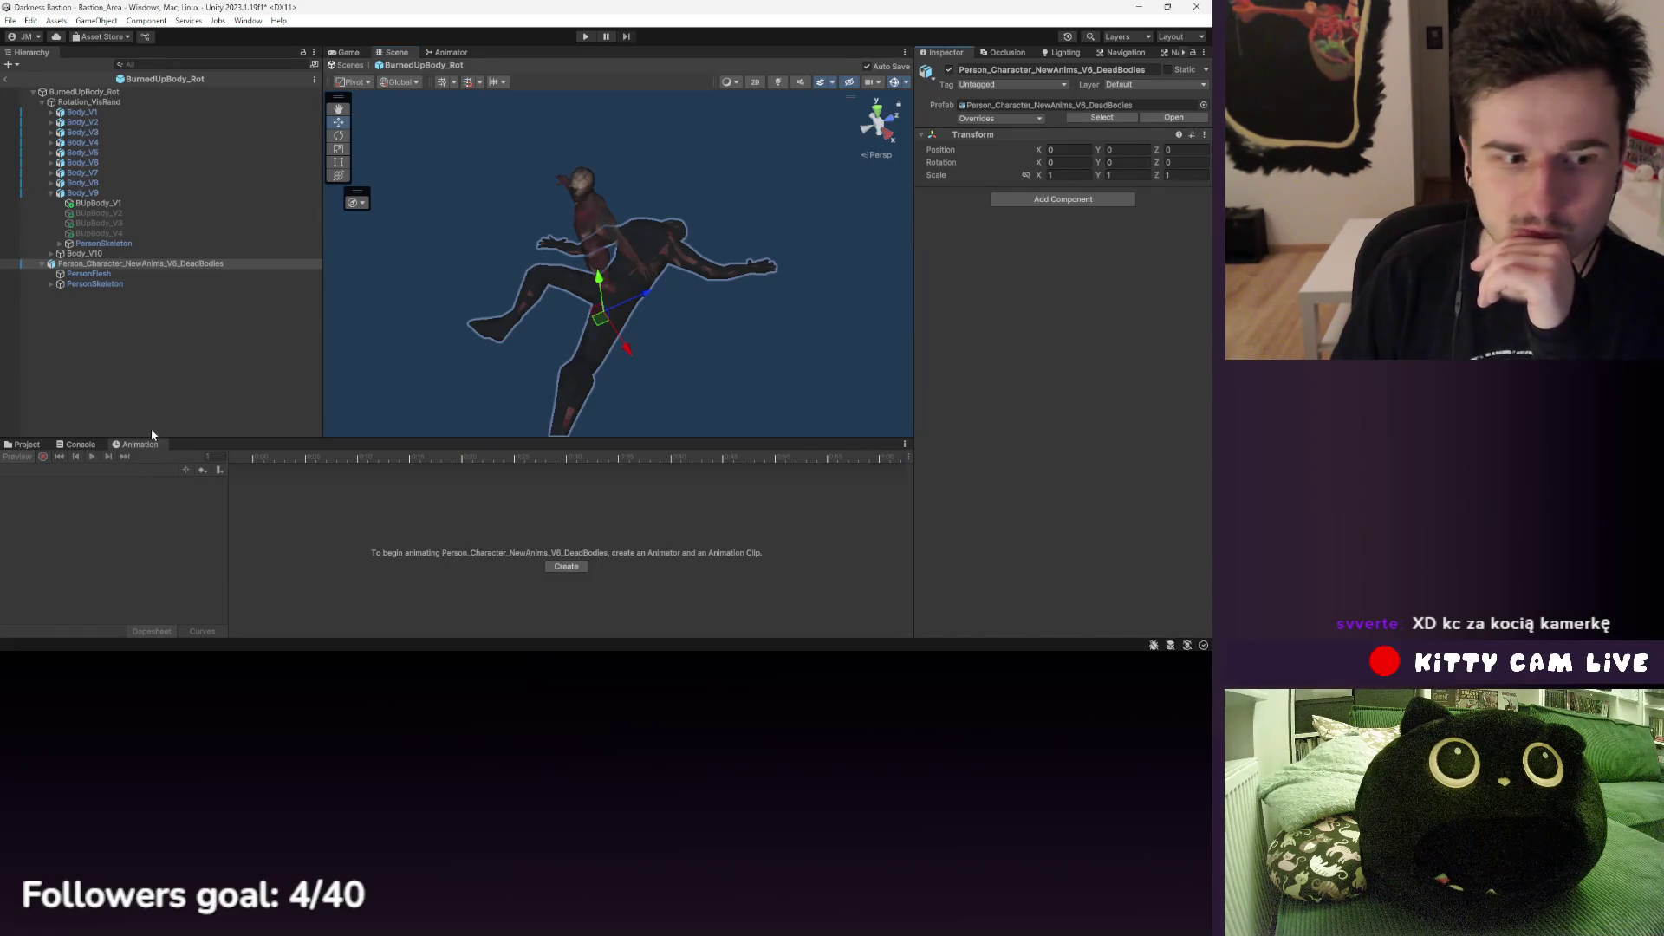
{"action": "double_click", "coordinate": [104, 242]}
{"action": "left_click", "coordinate": [82, 172]}
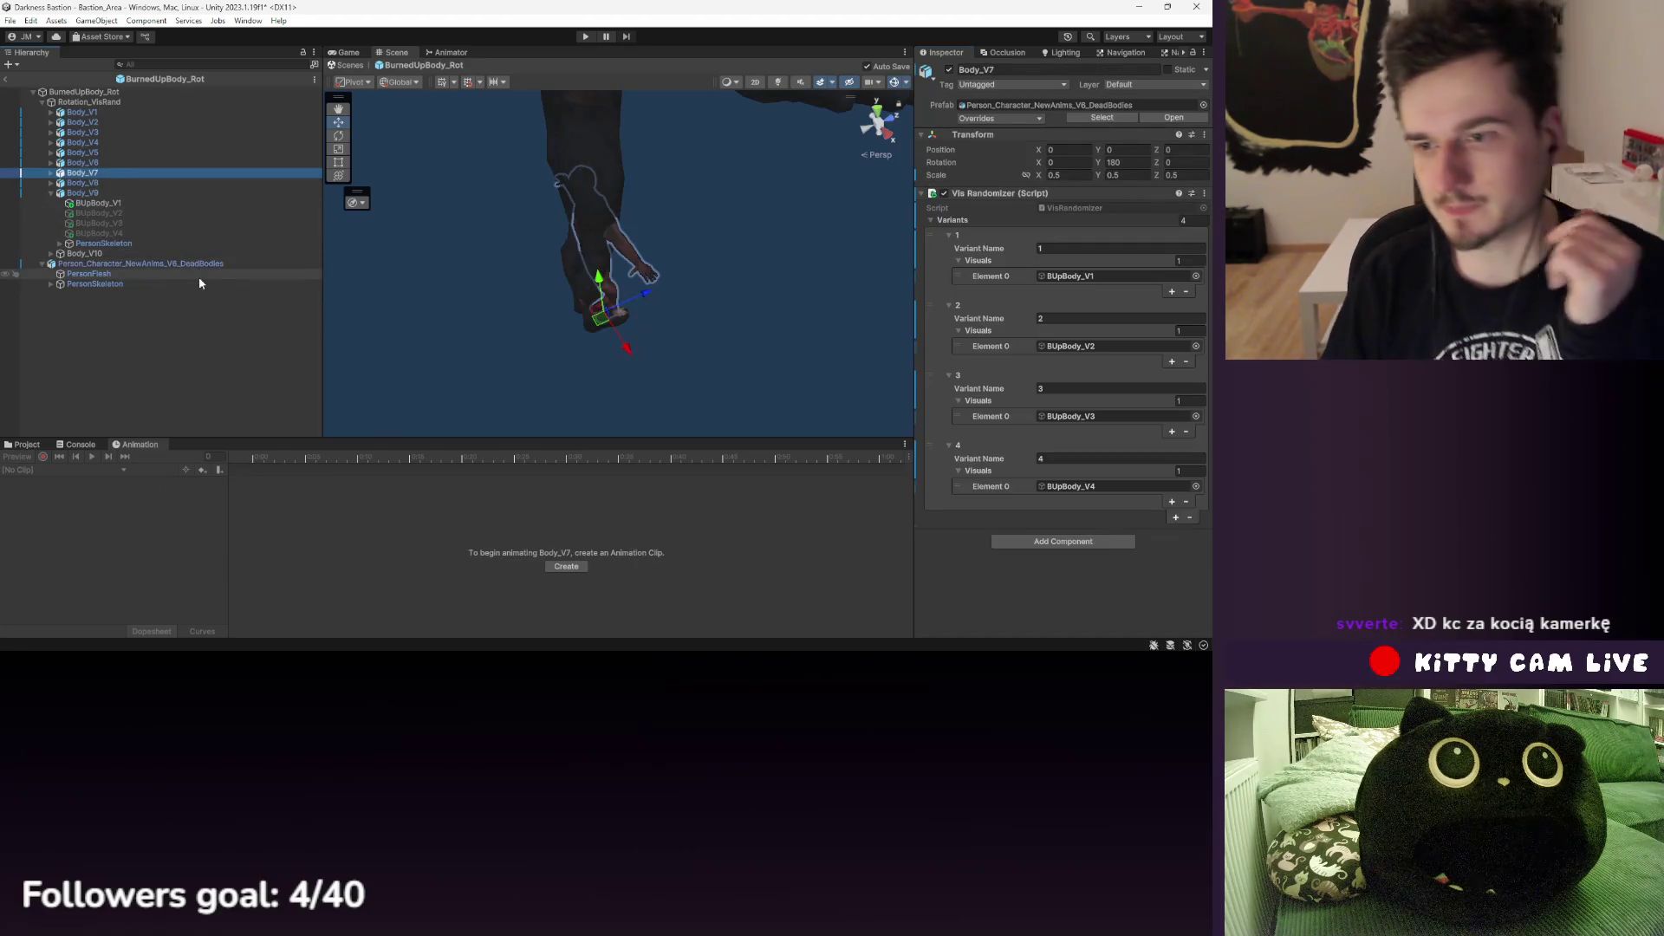
{"action": "left_click", "coordinate": [158, 262]}
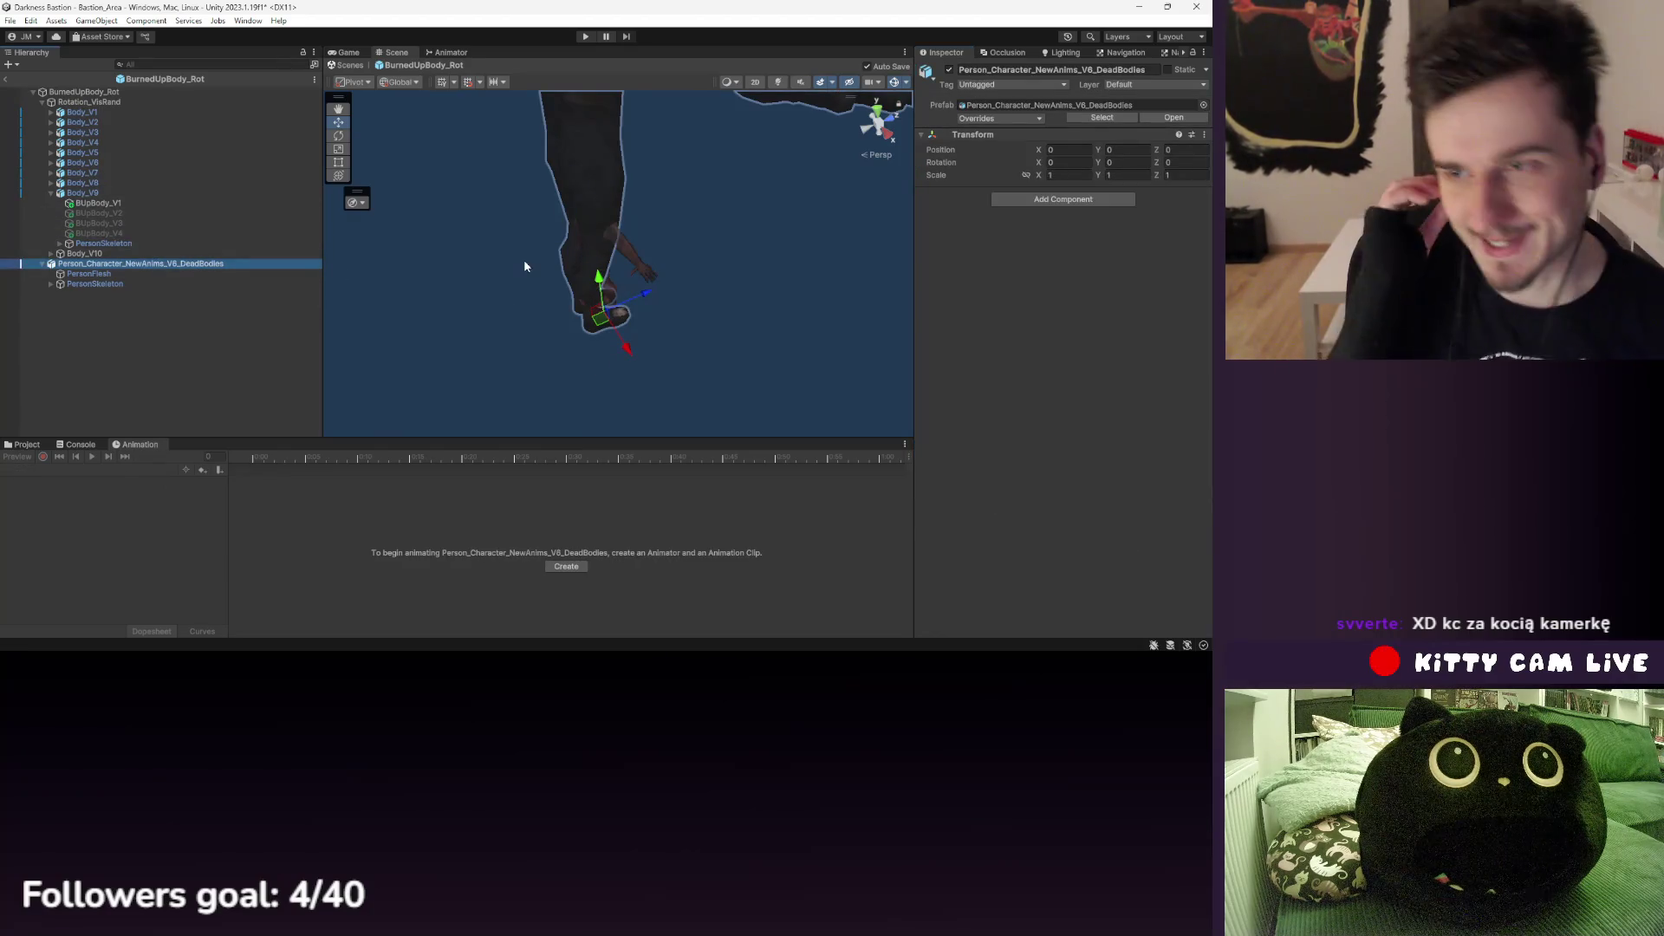
{"action": "key", "text": "Delete"}
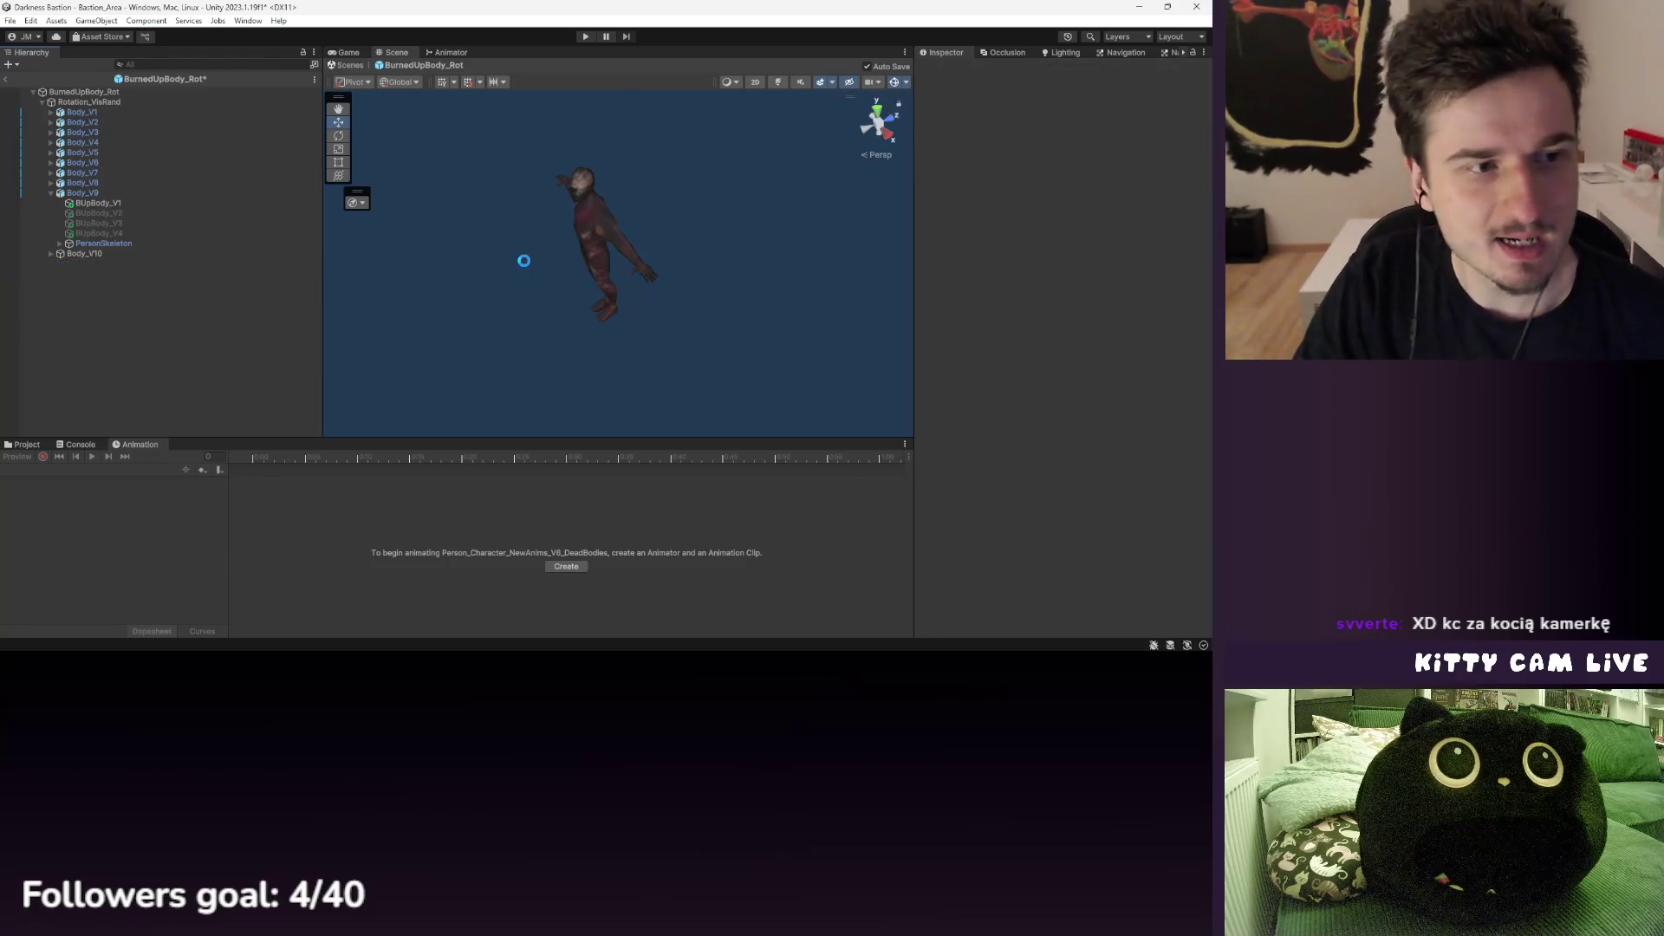
- Leave prefab editing and return to the Bastion_Area scene
{"action": "left_click", "coordinate": [21, 447]}
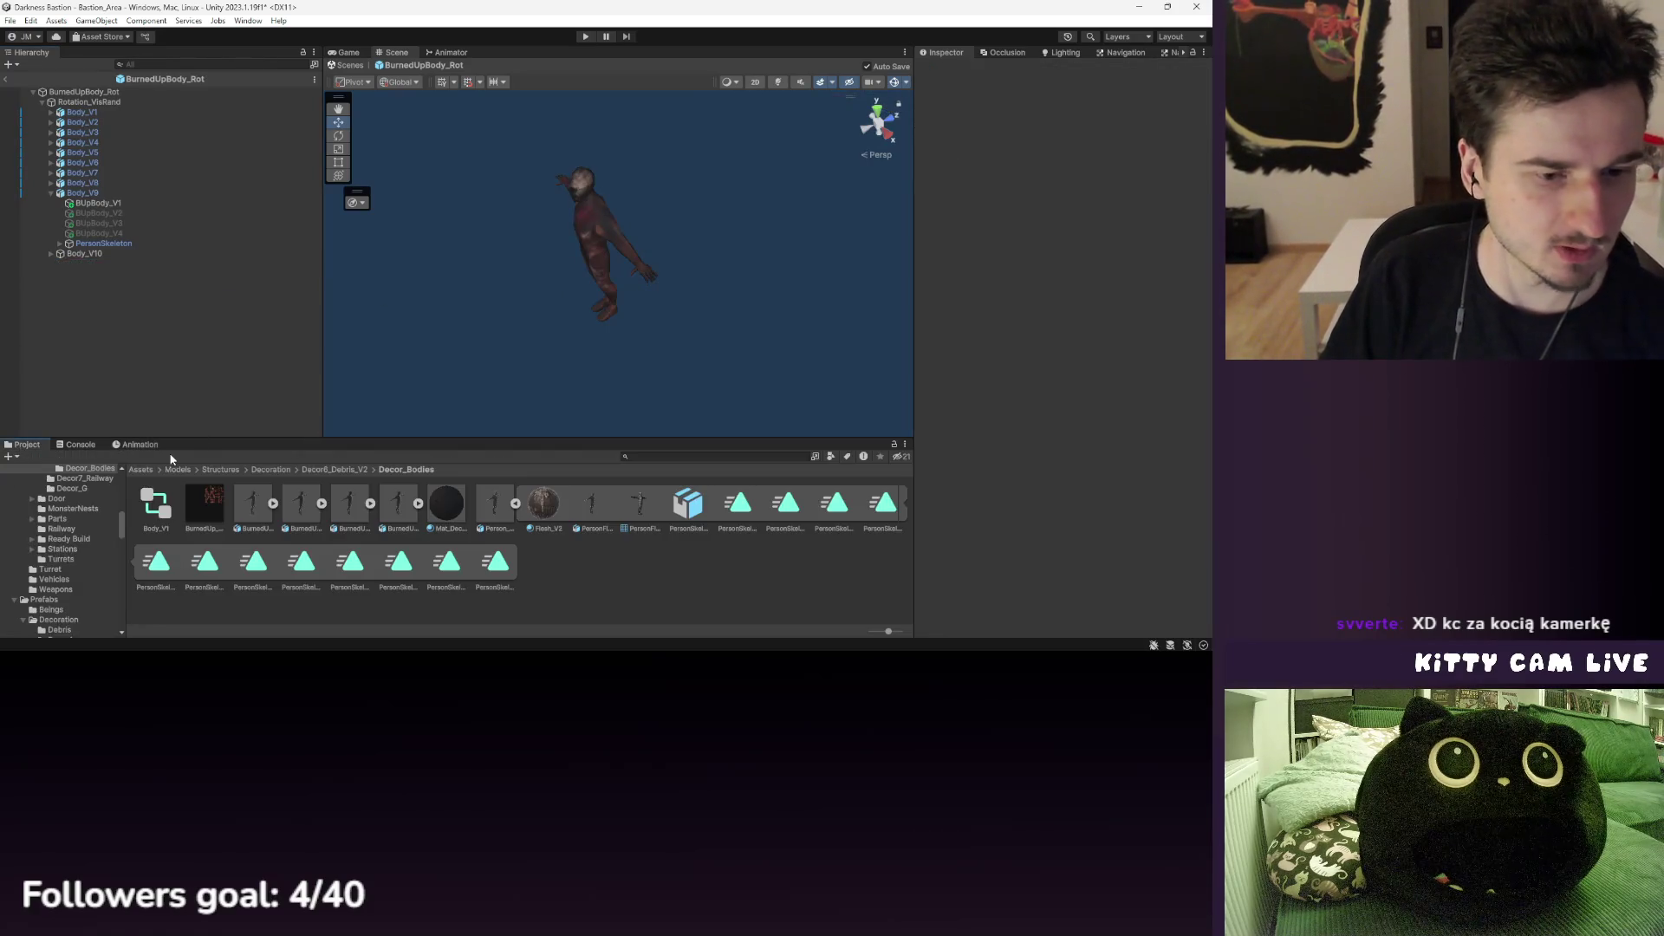
{"action": "left_click", "coordinate": [9, 20]}
{"action": "left_click", "coordinate": [12, 83]}
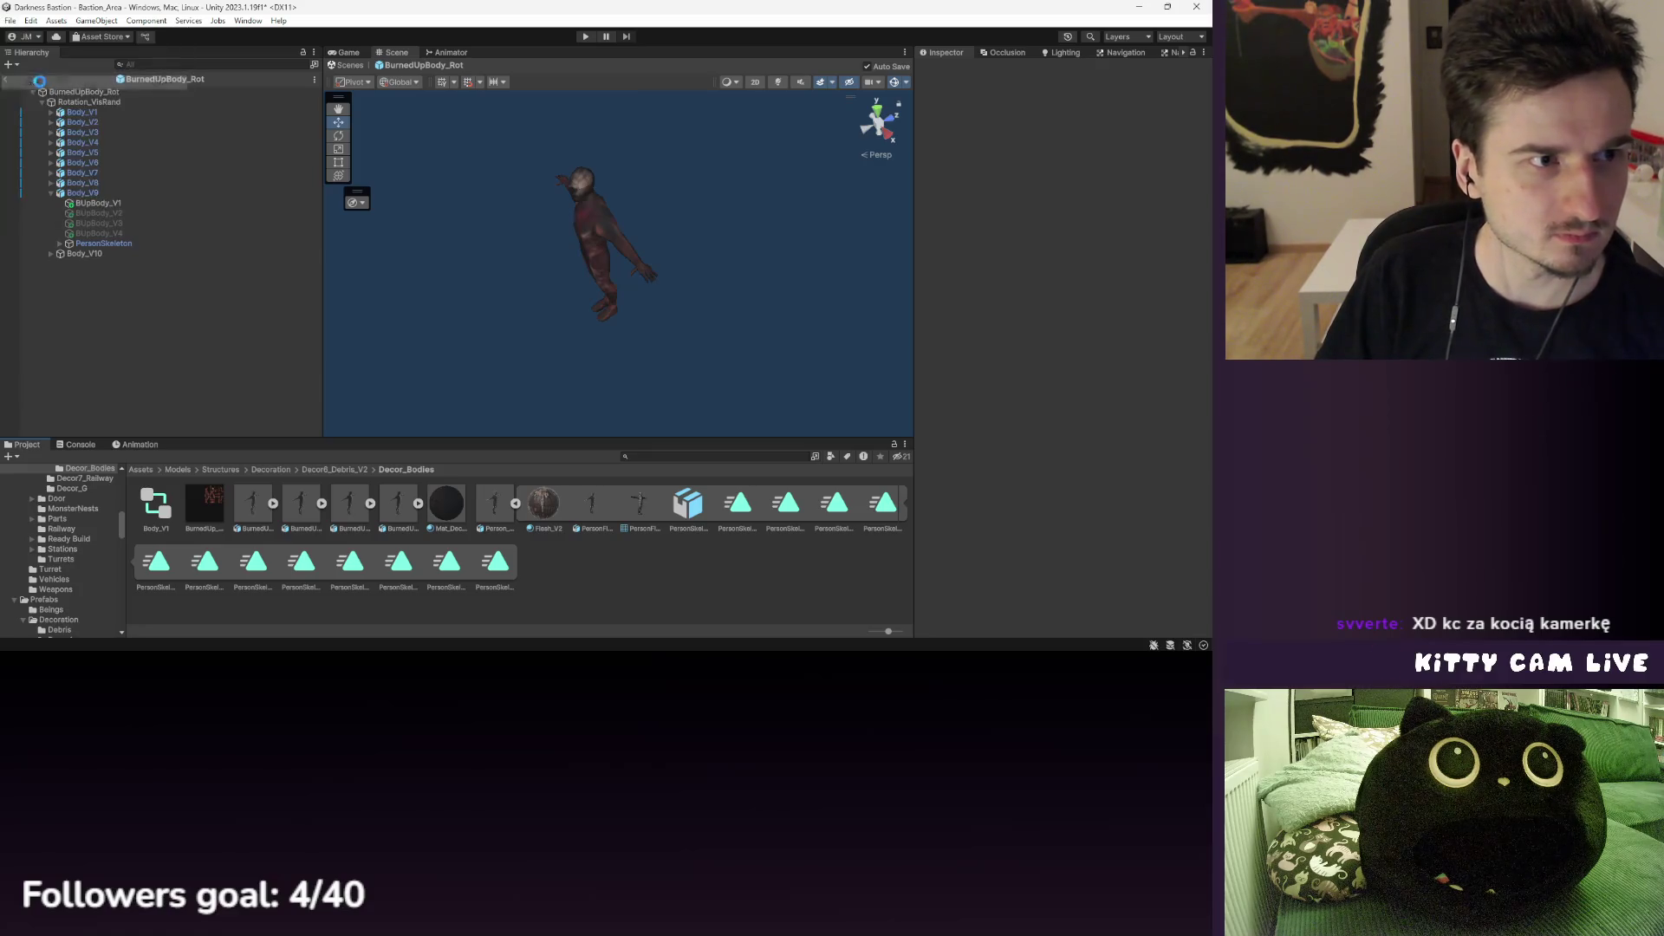
{"action": "left_click", "coordinate": [8, 83]}
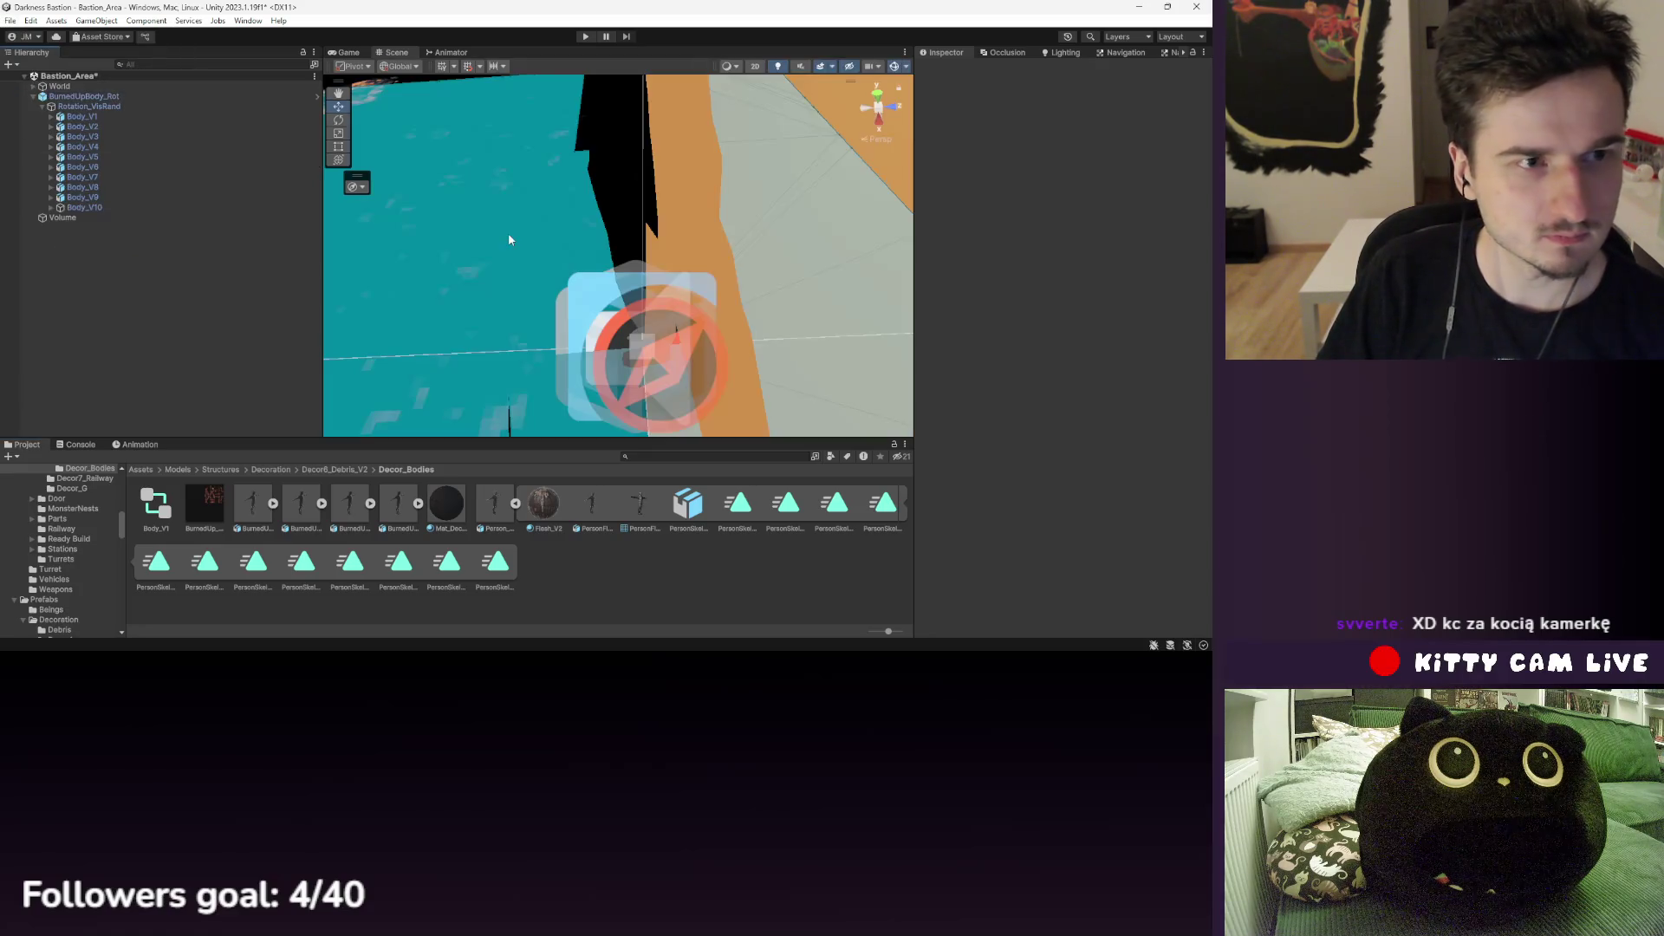